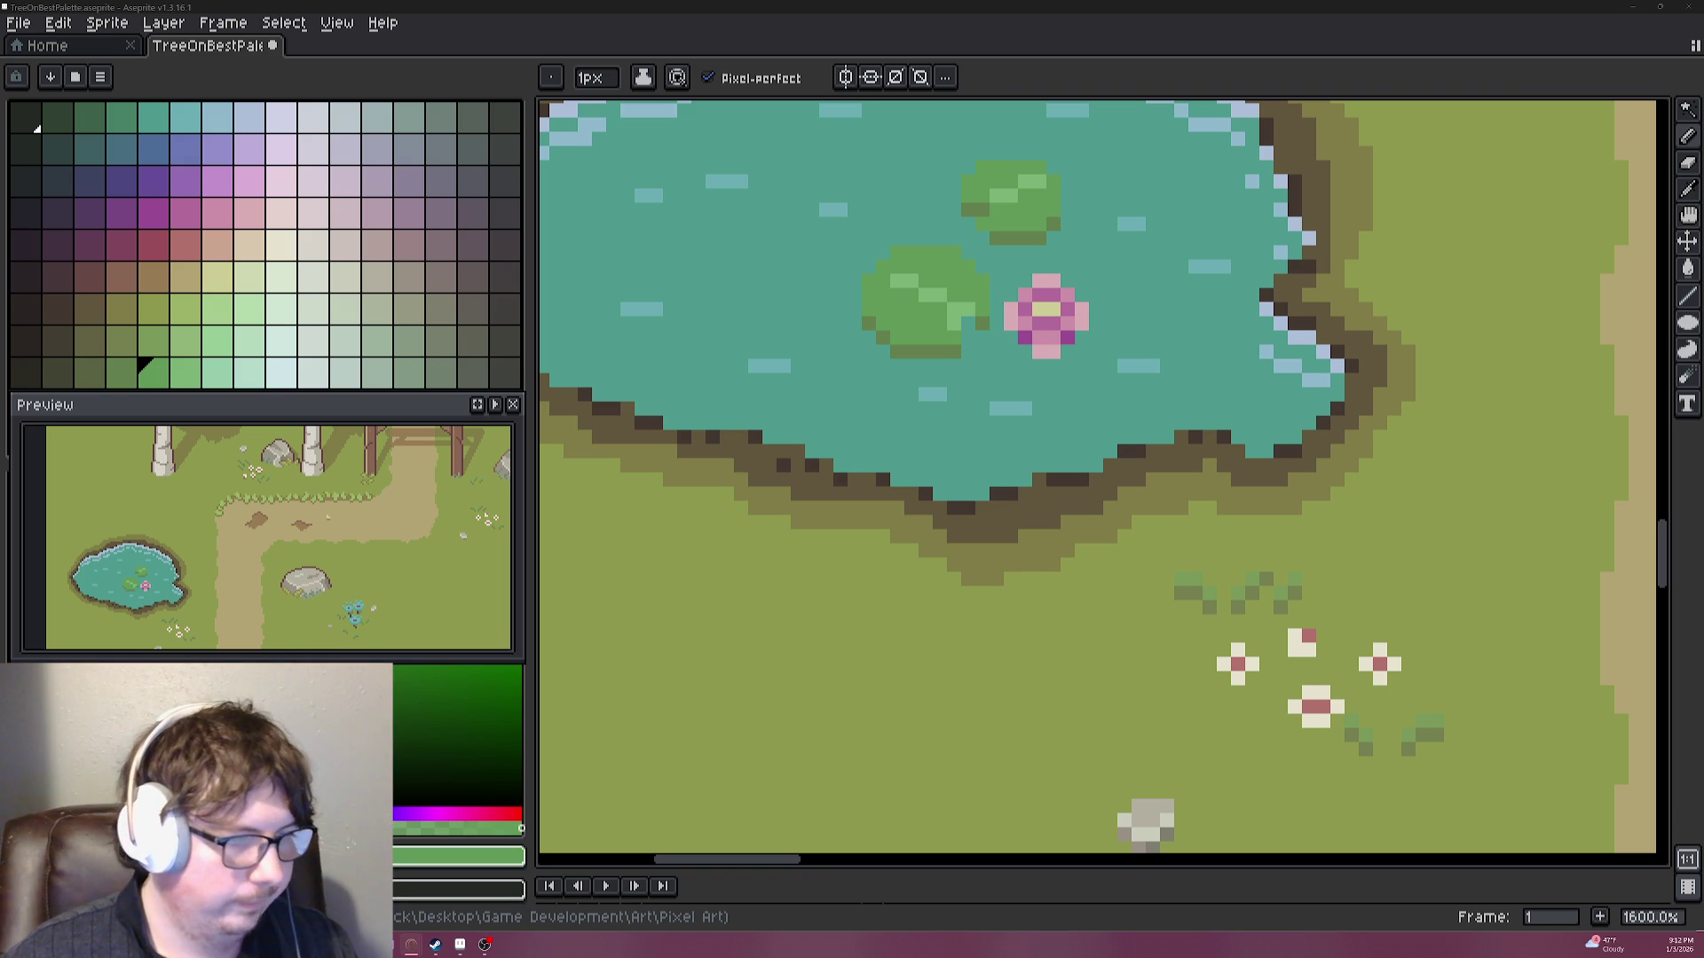
Eyedrop the pond green and place a single green pixel on the pond's left side.
scroll(1516, 692, "down", 3)
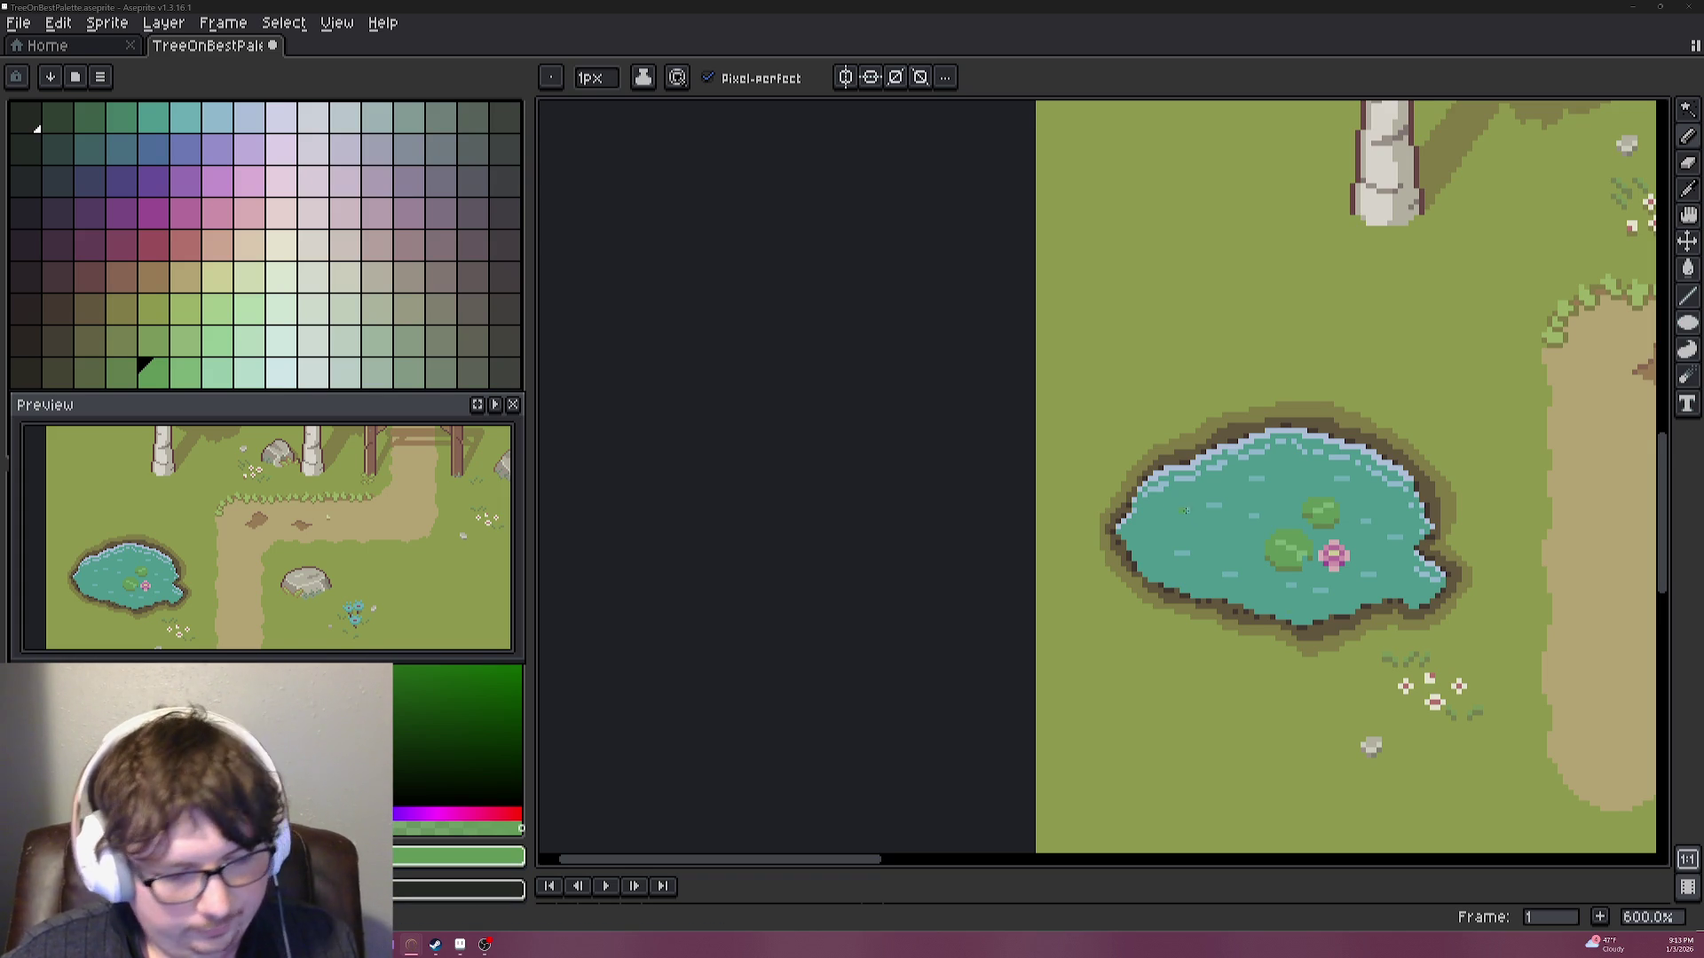
scroll(1172, 507, "up", 3)
scroll(1278, 543, "up", 1)
key("alt")
left_click(1139, 477)
Make the pale tan palette swatch the drawing colour.
scroll(1141, 477, "up", 1)
scroll(1145, 478, "up", 1)
scroll(1145, 477, "down", 2)
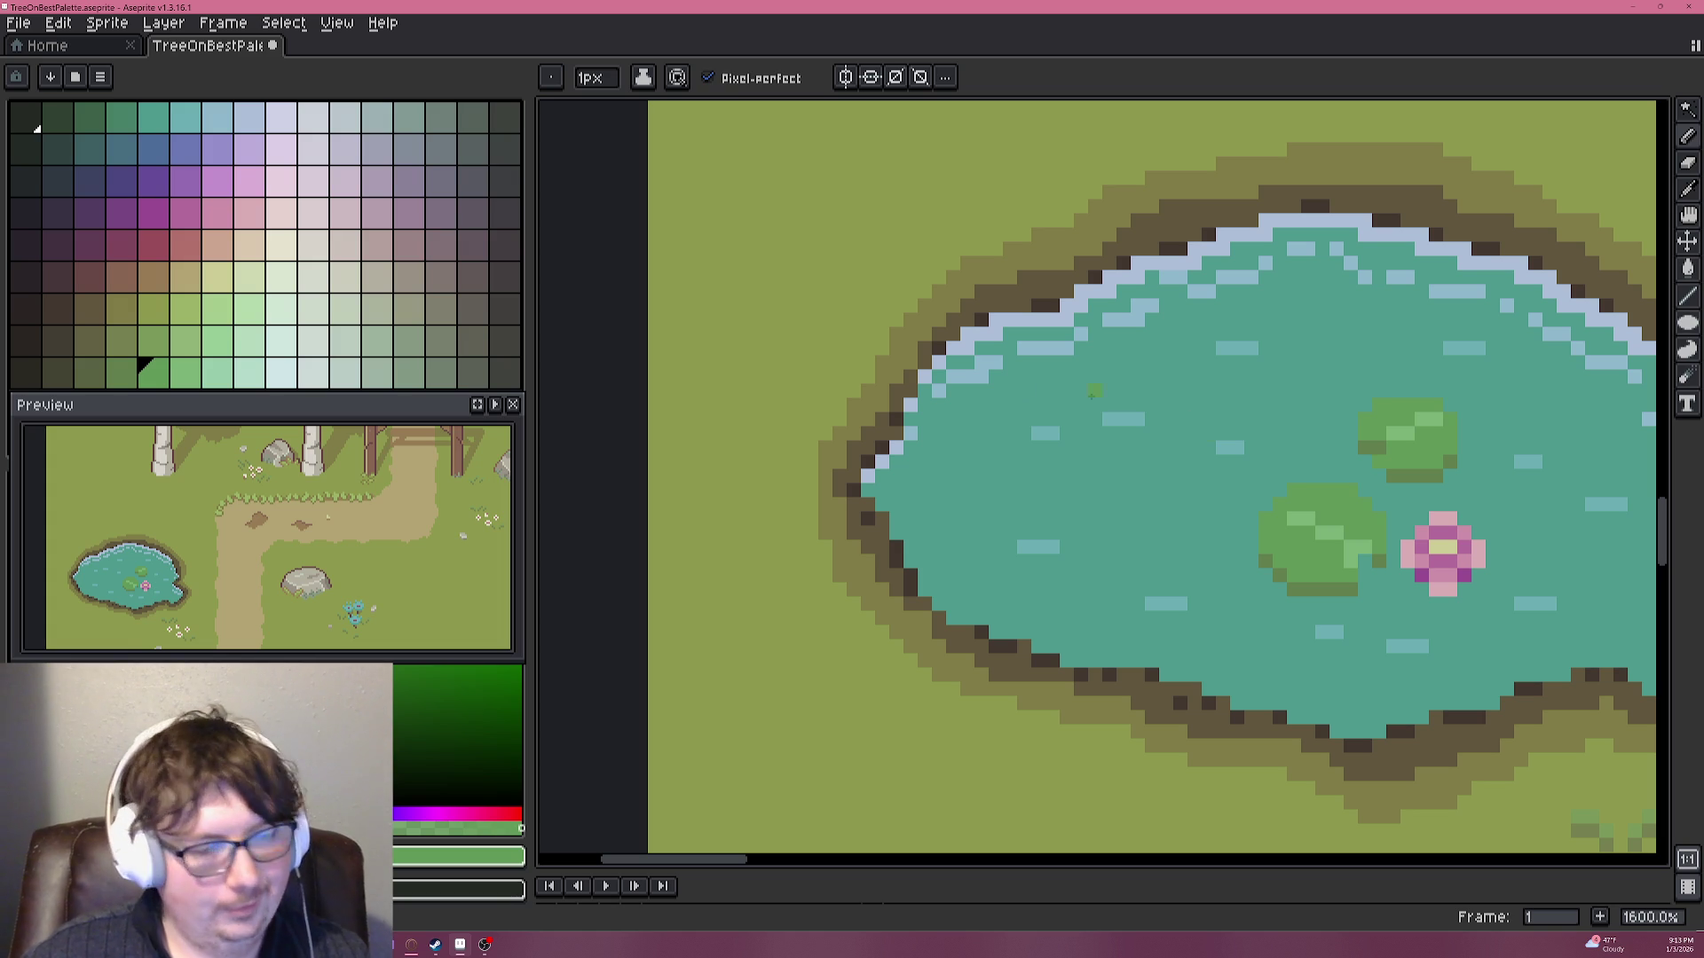
left_click(222, 282)
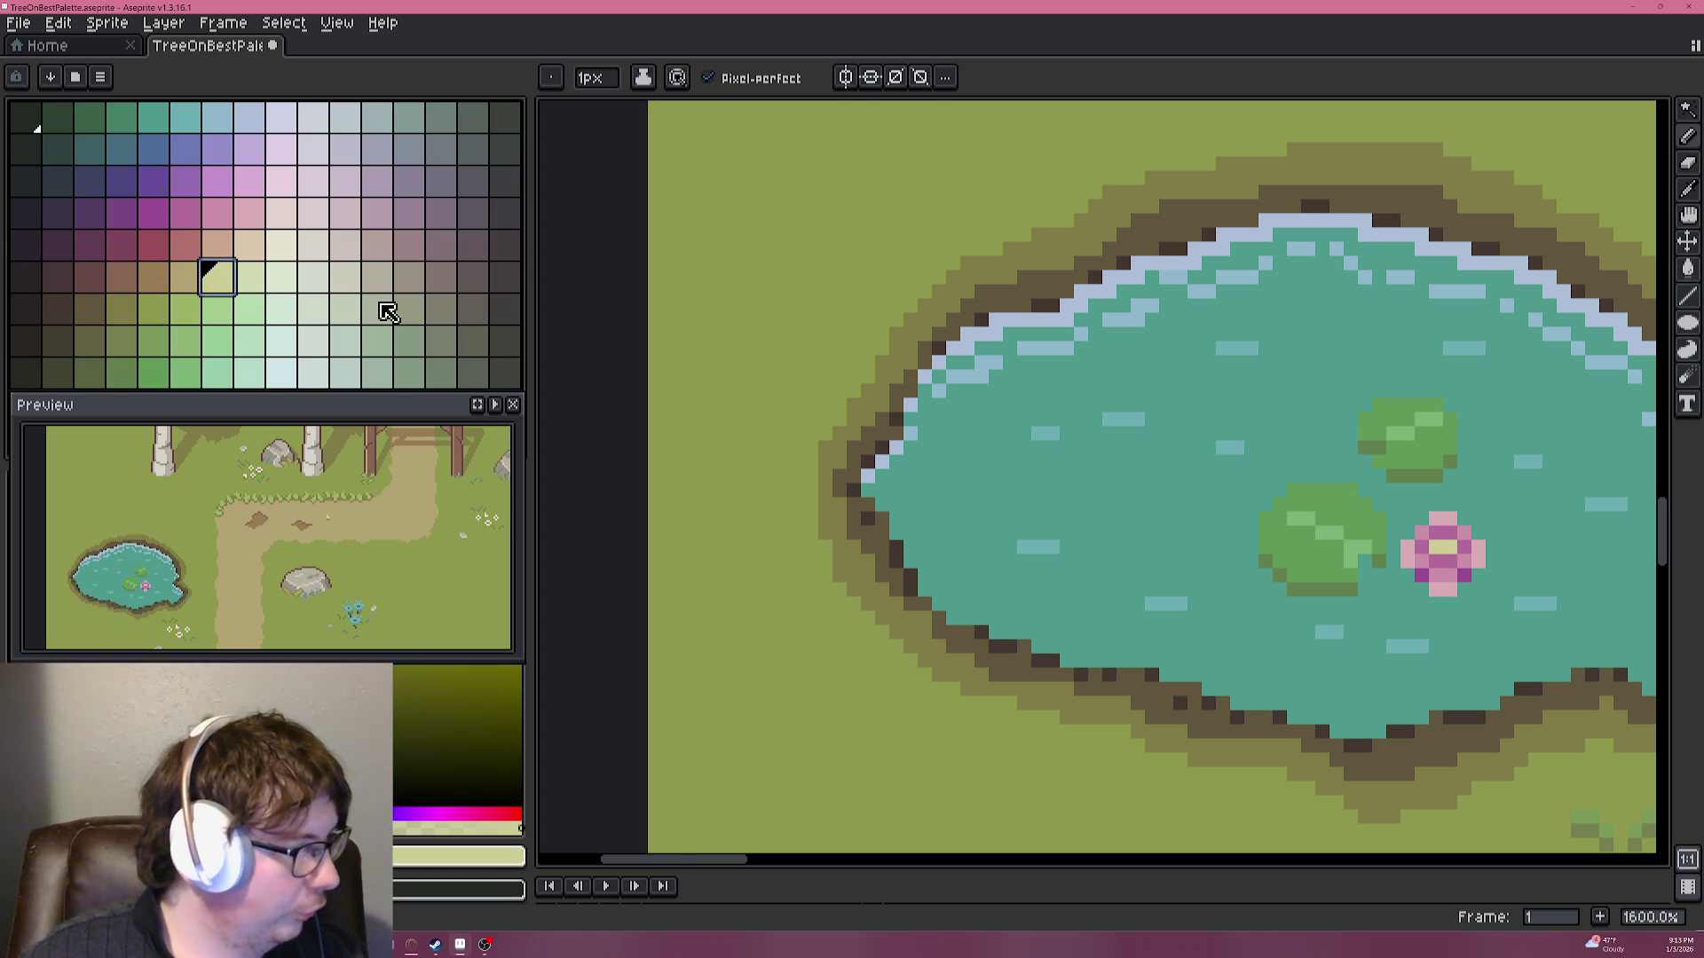
Enlarge the brush, try a pale tan stroke below the pond, then undo it.
scroll(650, 357, "down", 5)
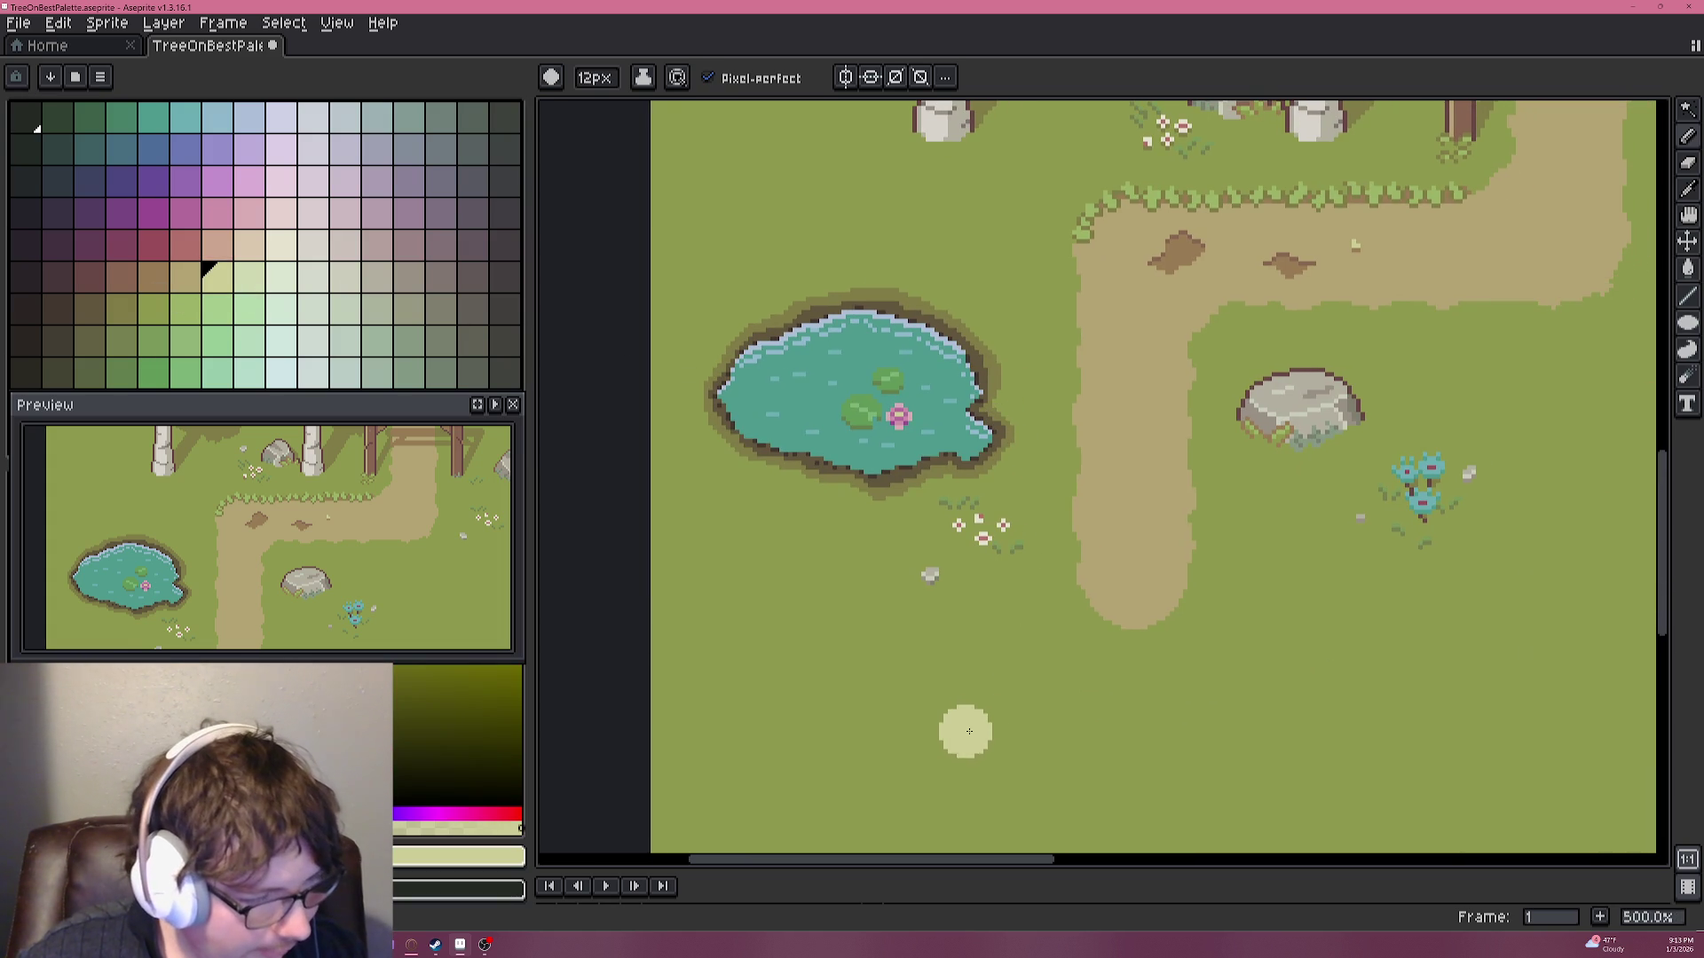
key("plus")
key("plus")
key("plus")
key("plus")
key("plus")
key("plus")
left_click_drag(983, 770, 970, 679)
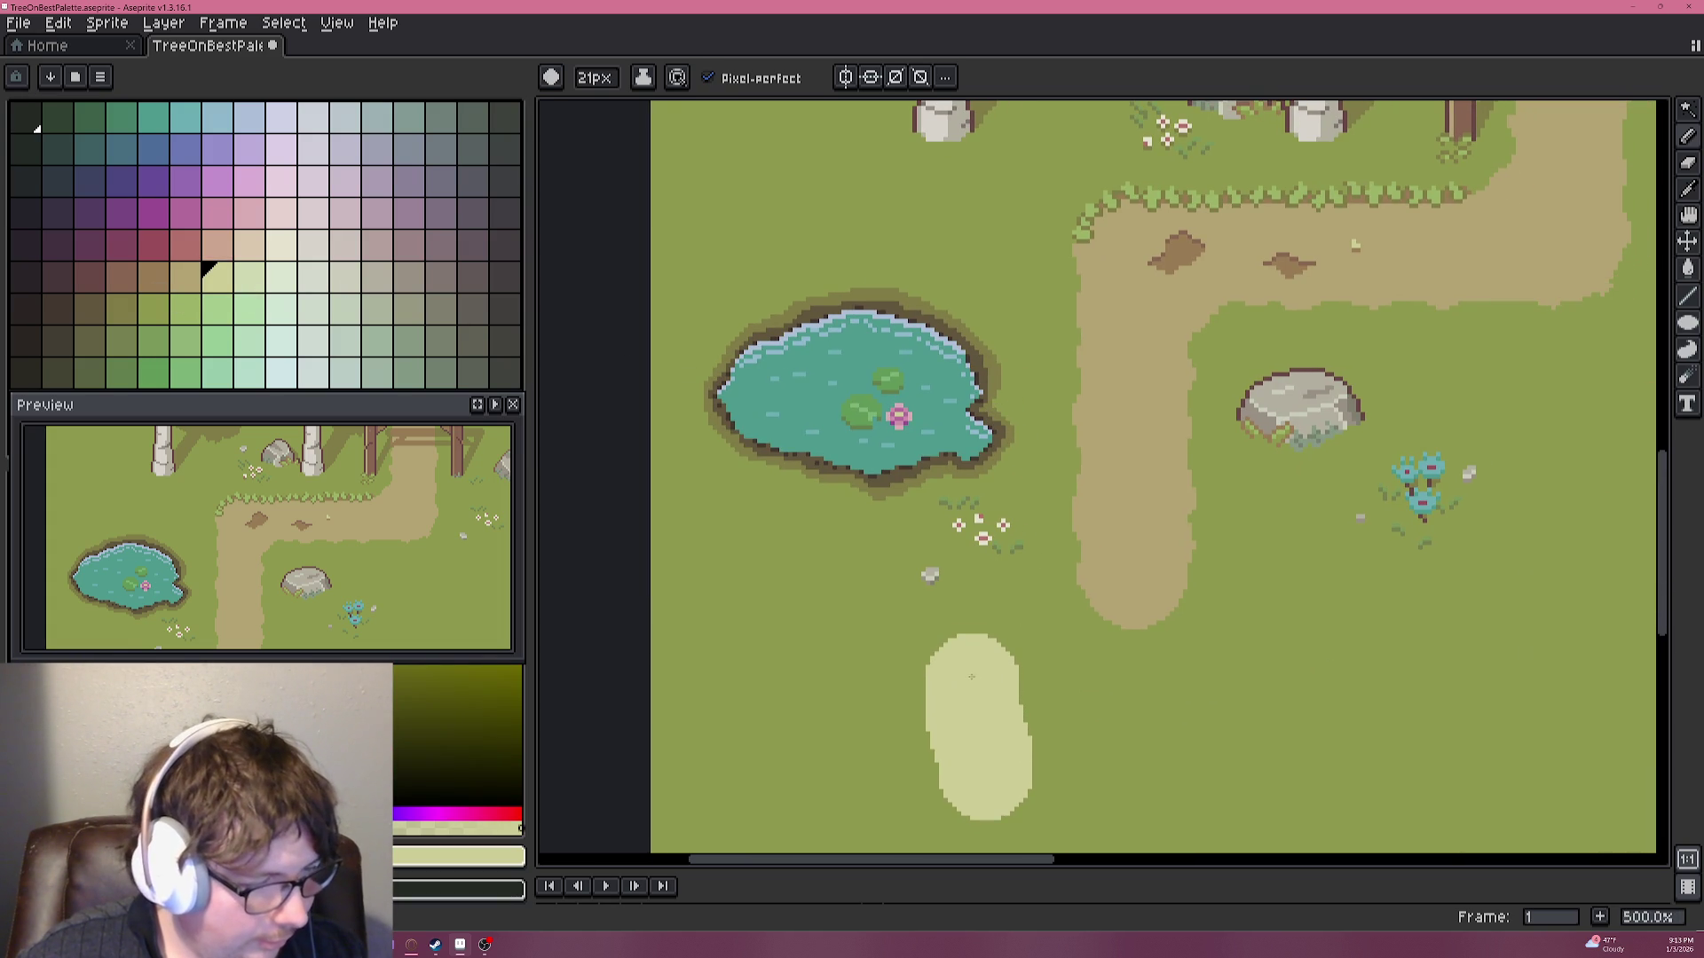
key("ctrl+z")
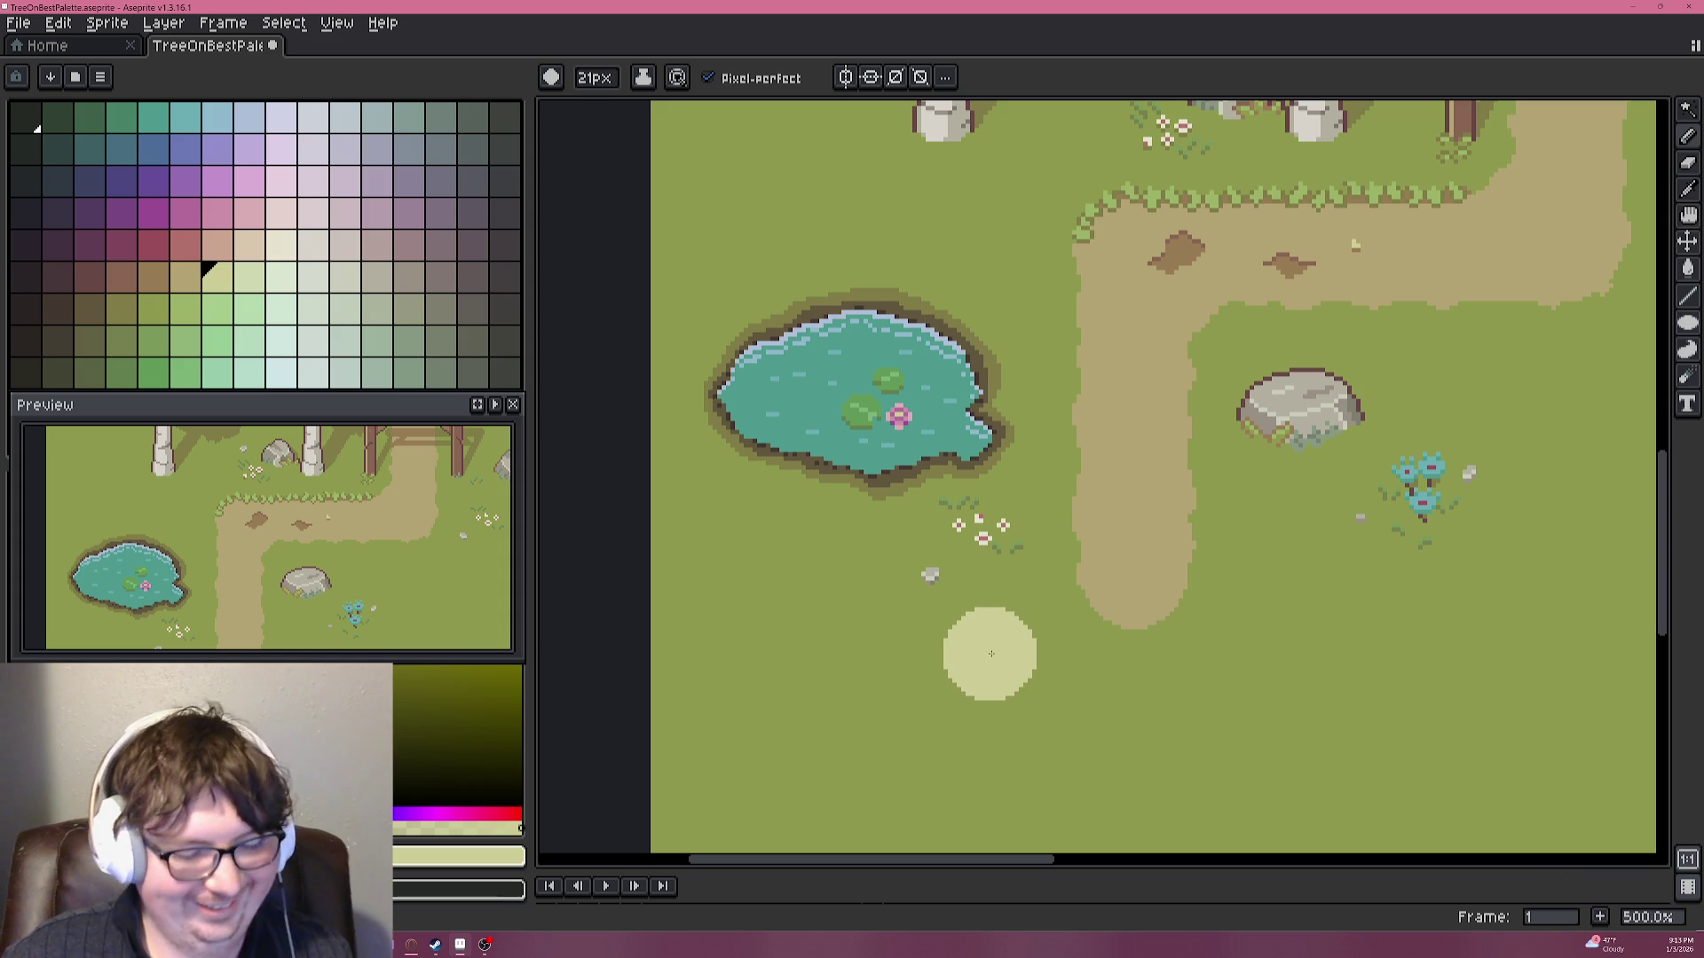
Sample the lily-pad green, stamp a trial circle on the pond, and shrink the brush to 1px.
key("i")
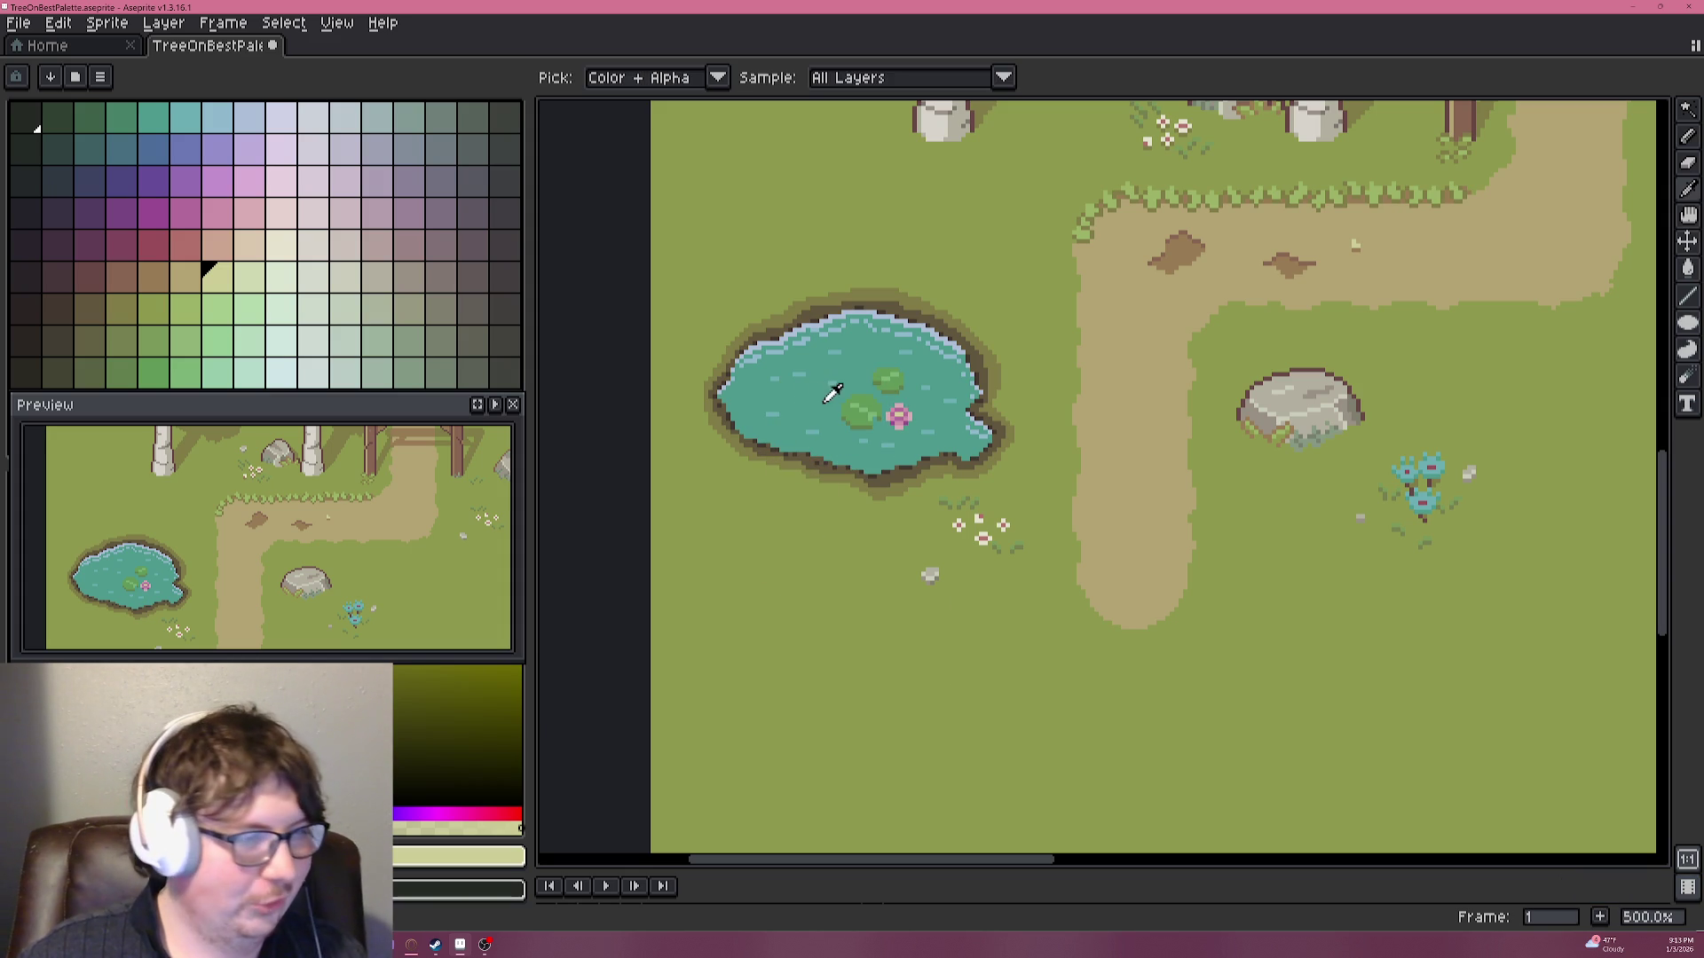
left_click(833, 395)
scroll(772, 374, "up", 5)
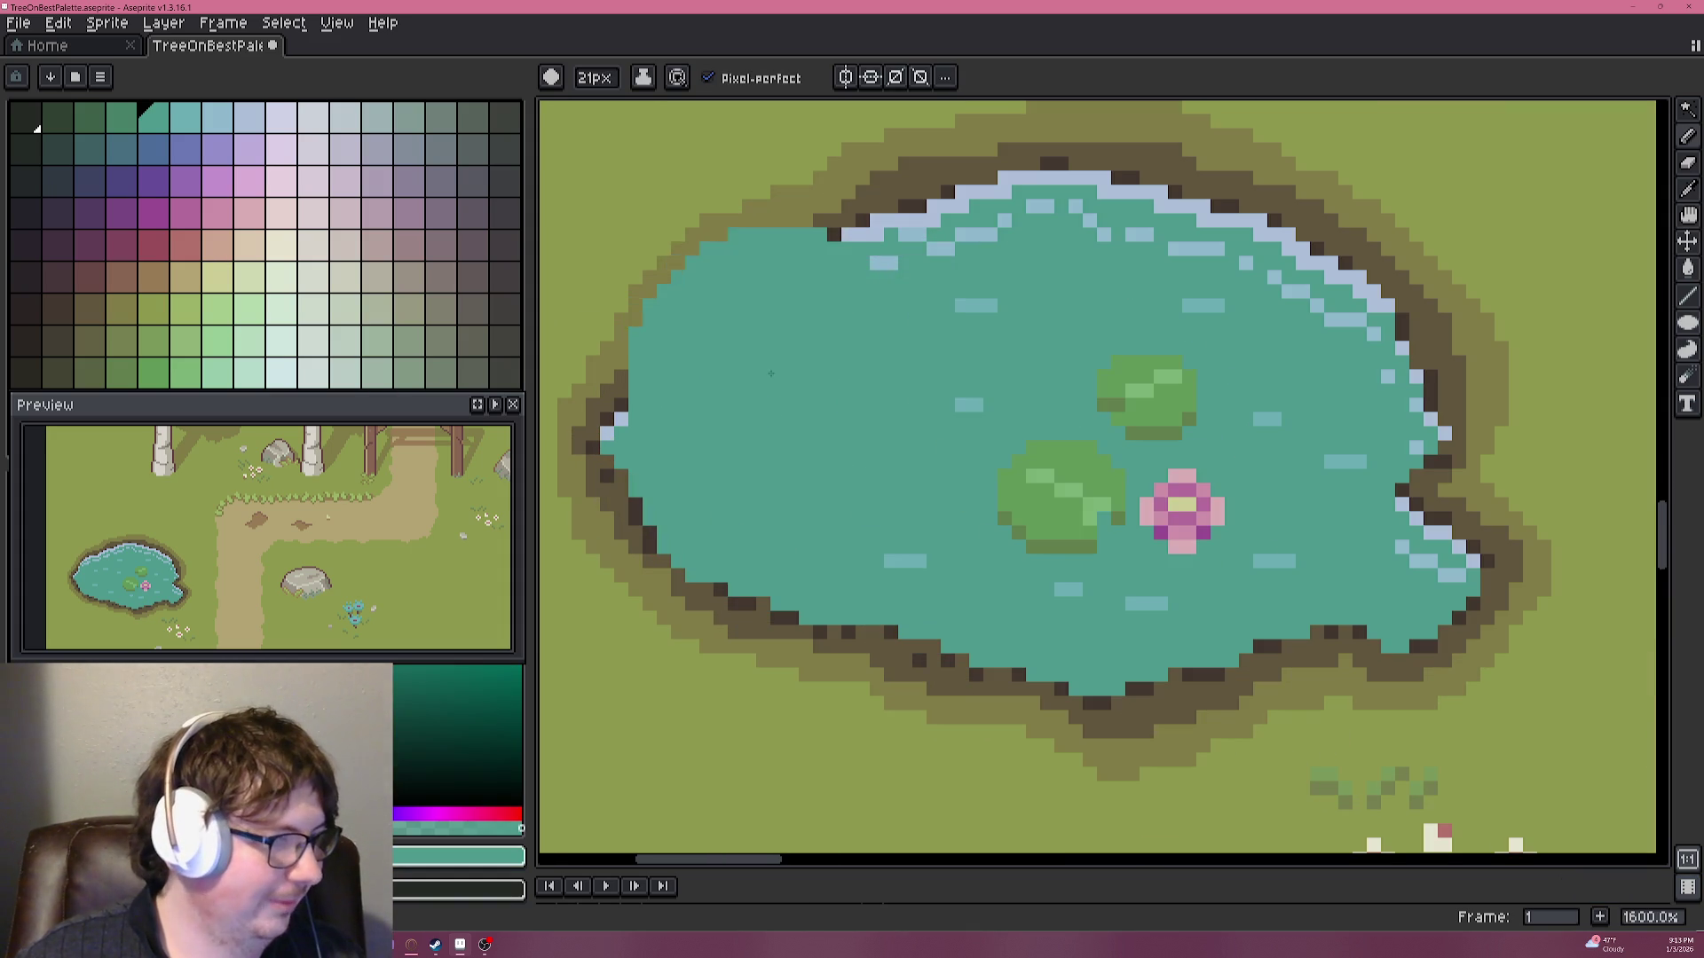
left_click(1046, 500)
key("b")
left_click(924, 434)
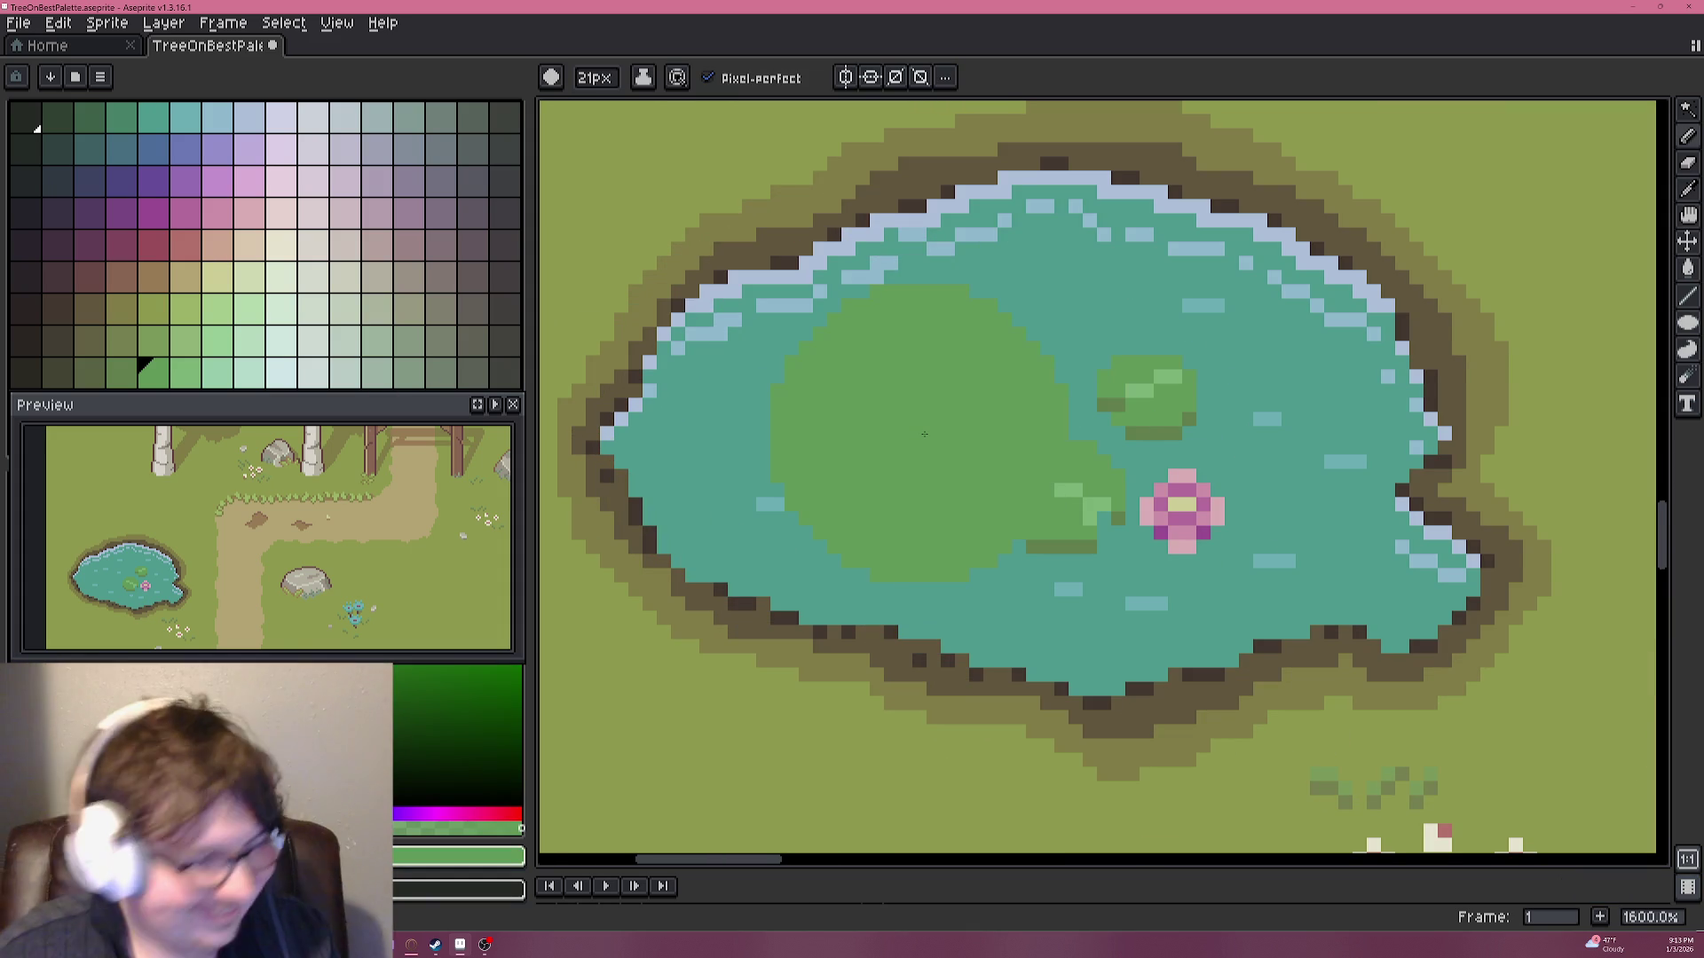
key("minus")
key("minus")
key("minus")
key("minus")
key("minus")
key("minus")
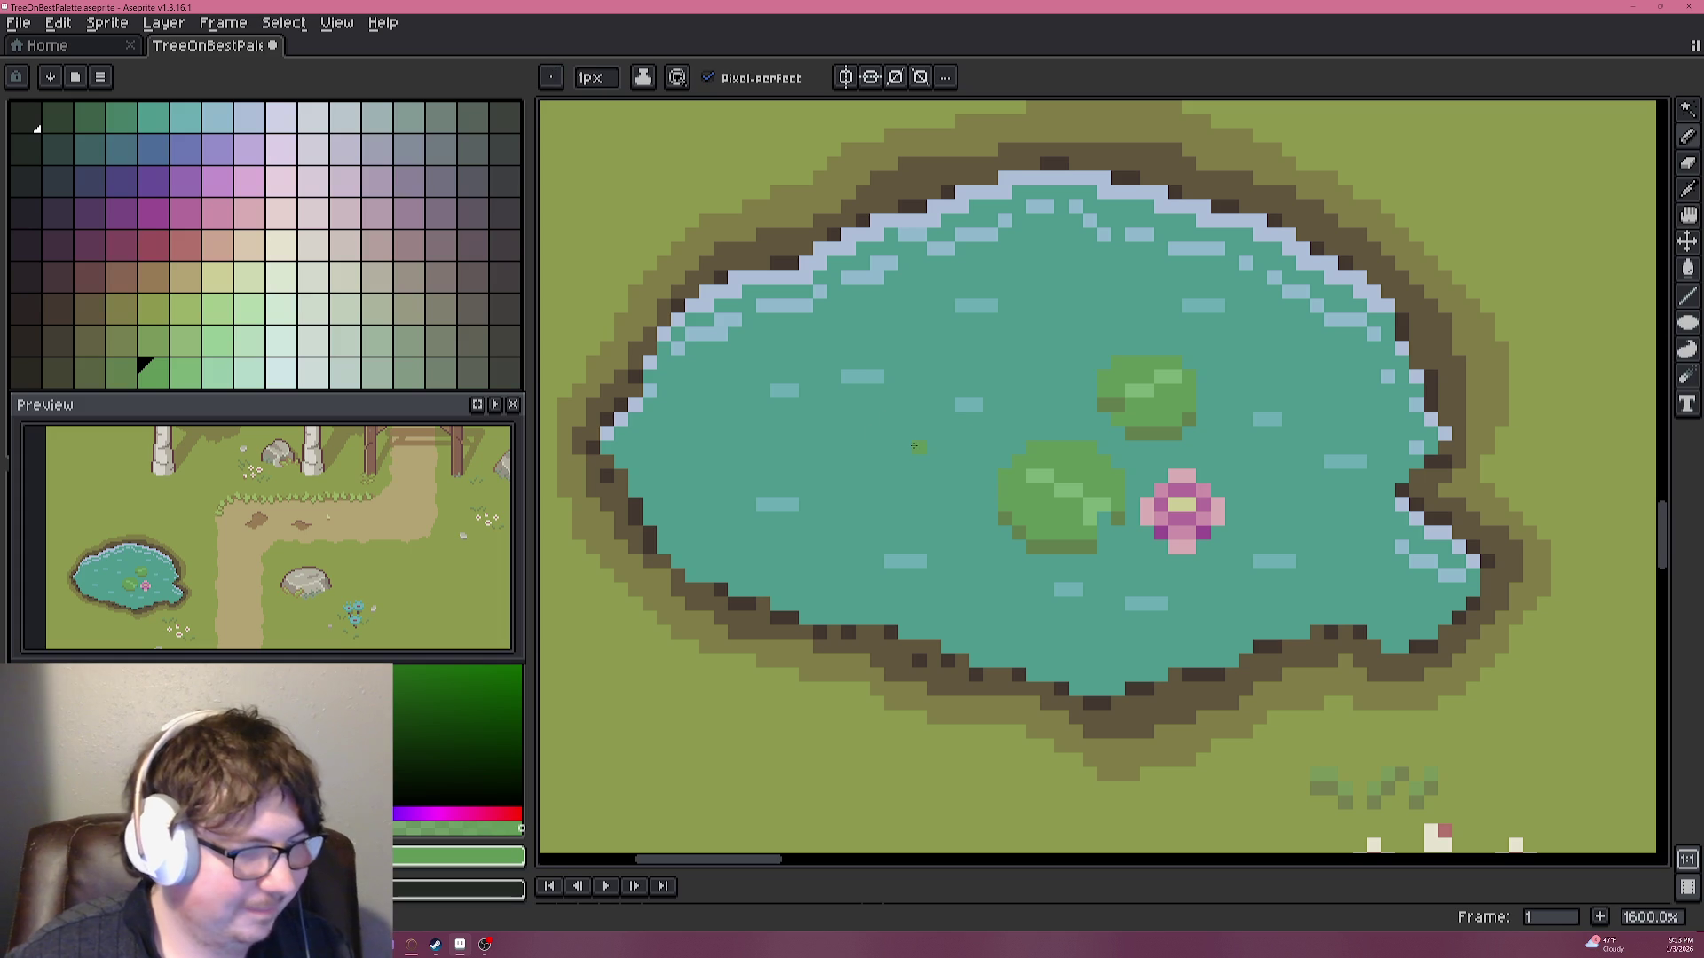
left_click(1690, 351)
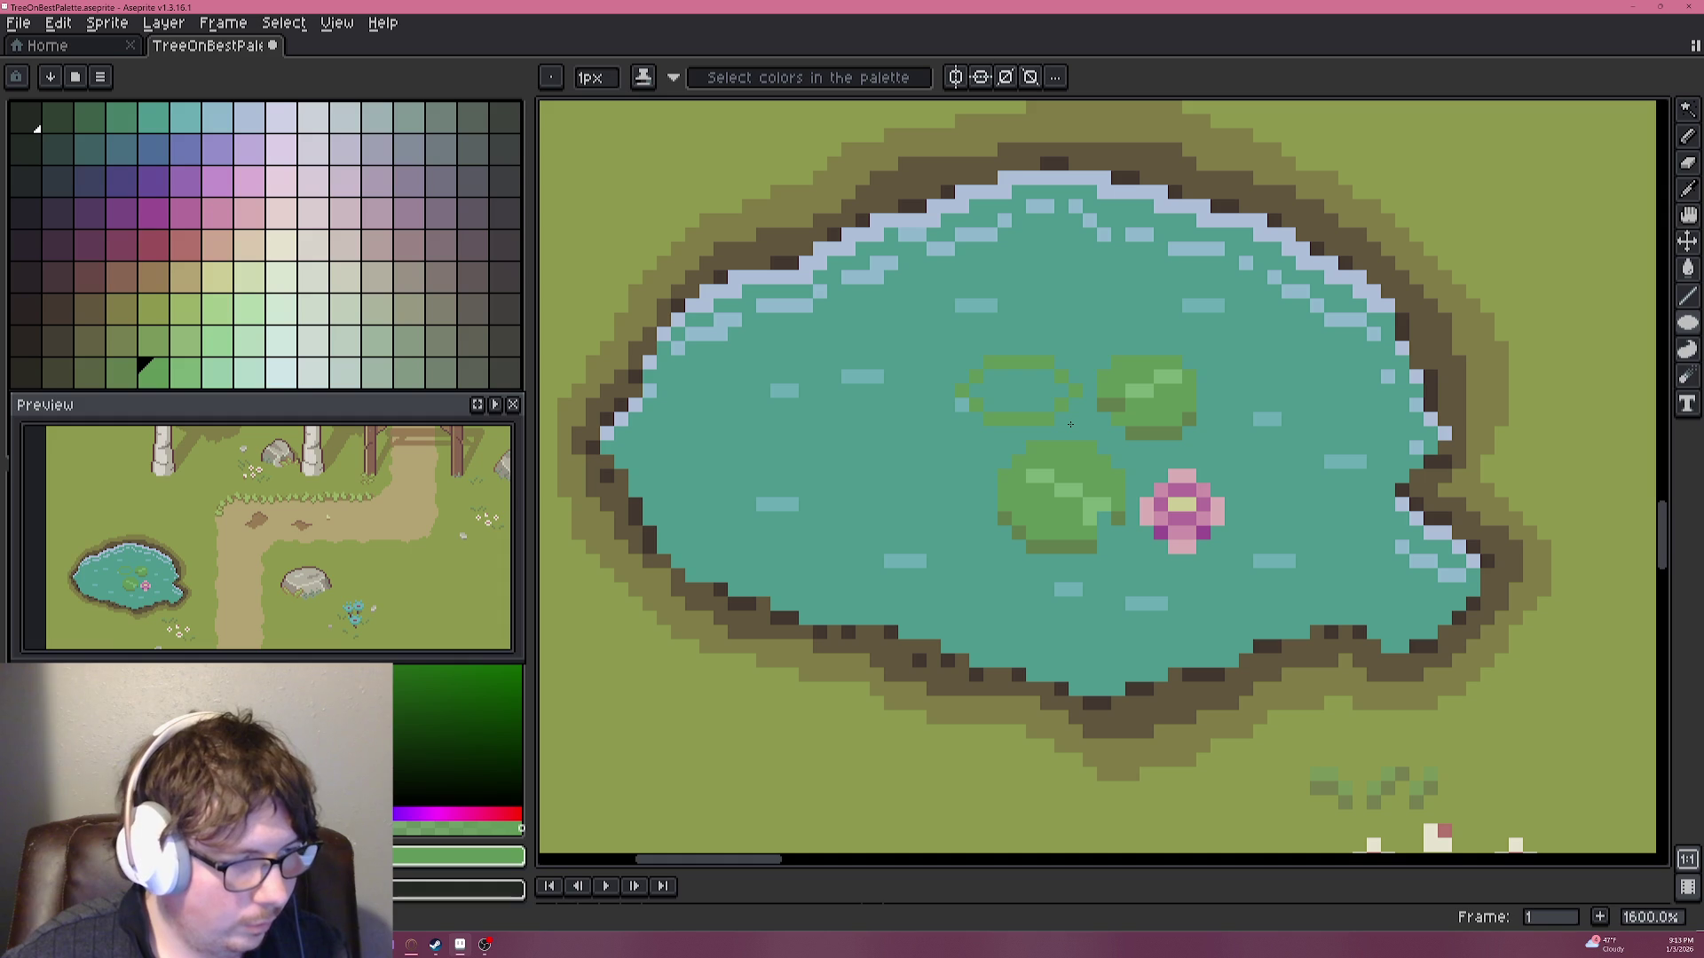
Redraw the misplaced ellipse as a green pad left of the upper lily pad.
key("ctrl+z")
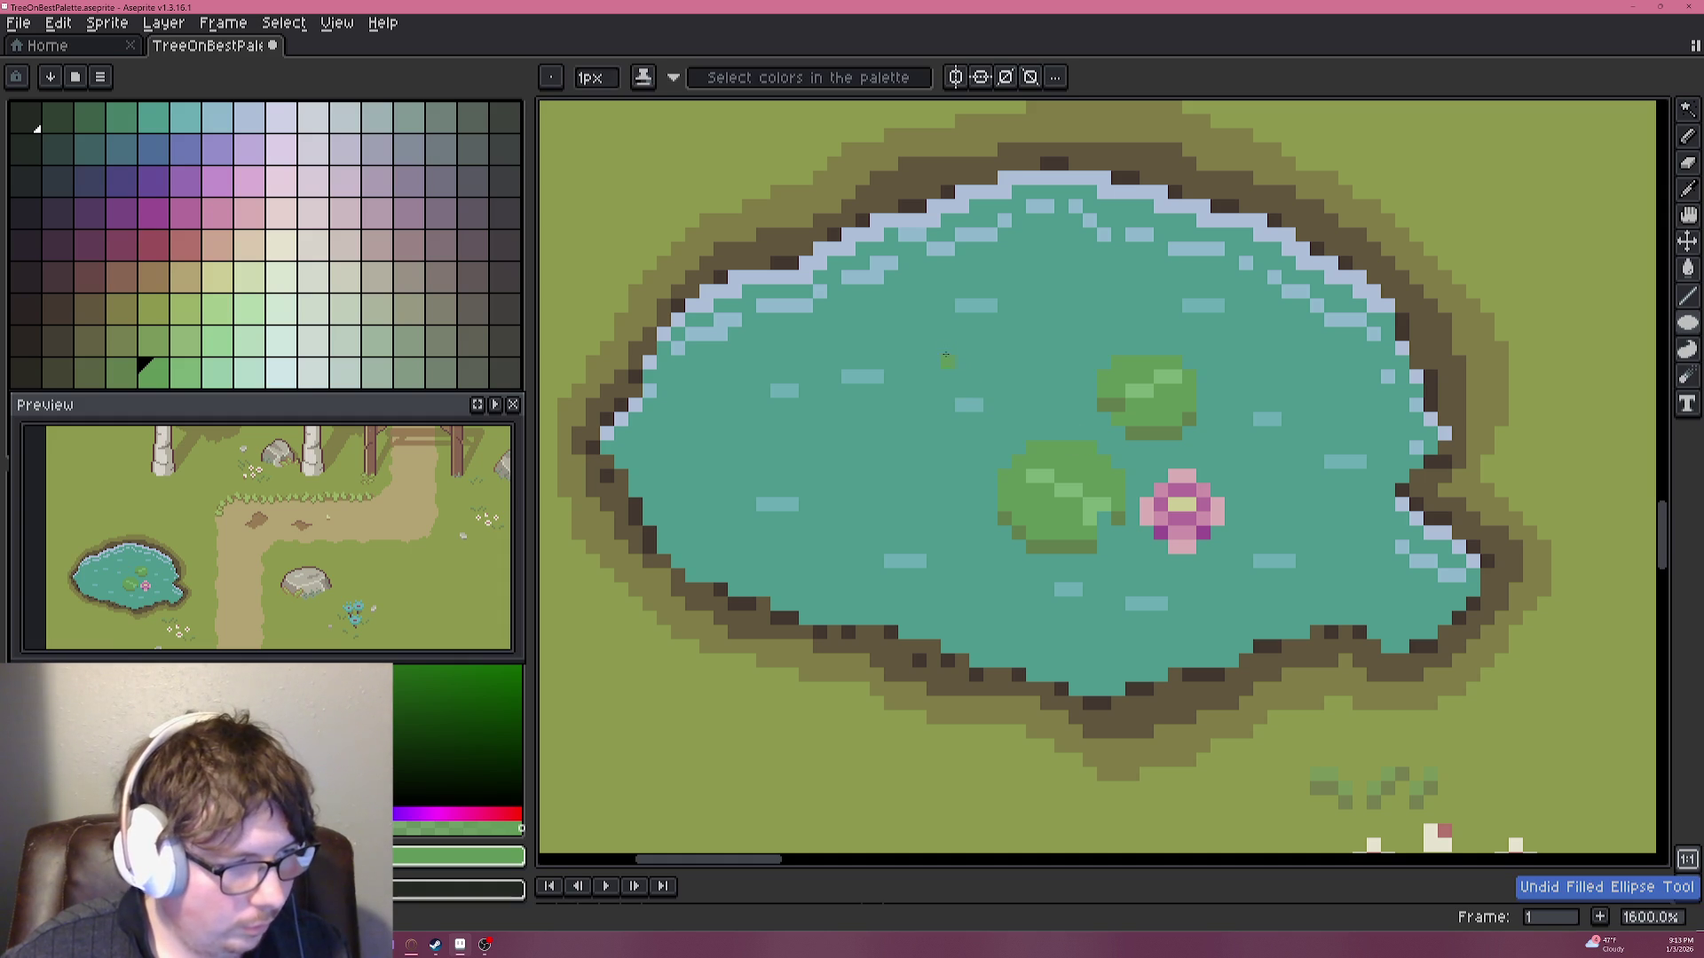
left_click_drag(948, 360, 968, 370)
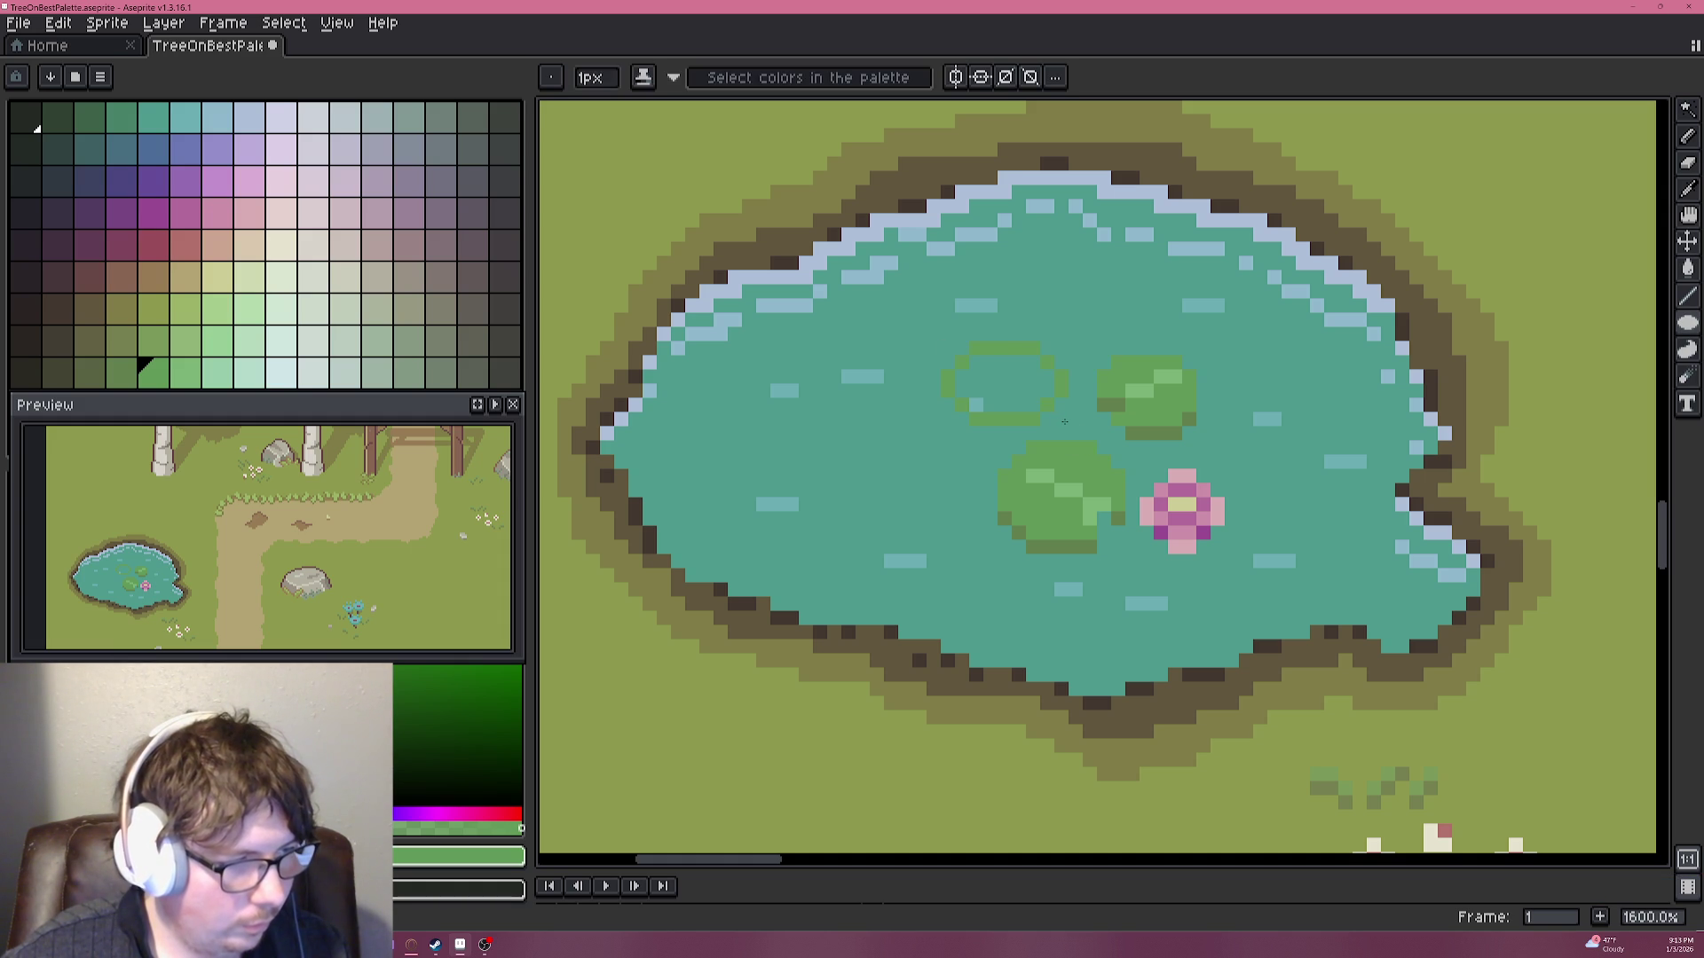
scroll(1042, 419, "up", 3)
scroll(1054, 582, "up", 2)
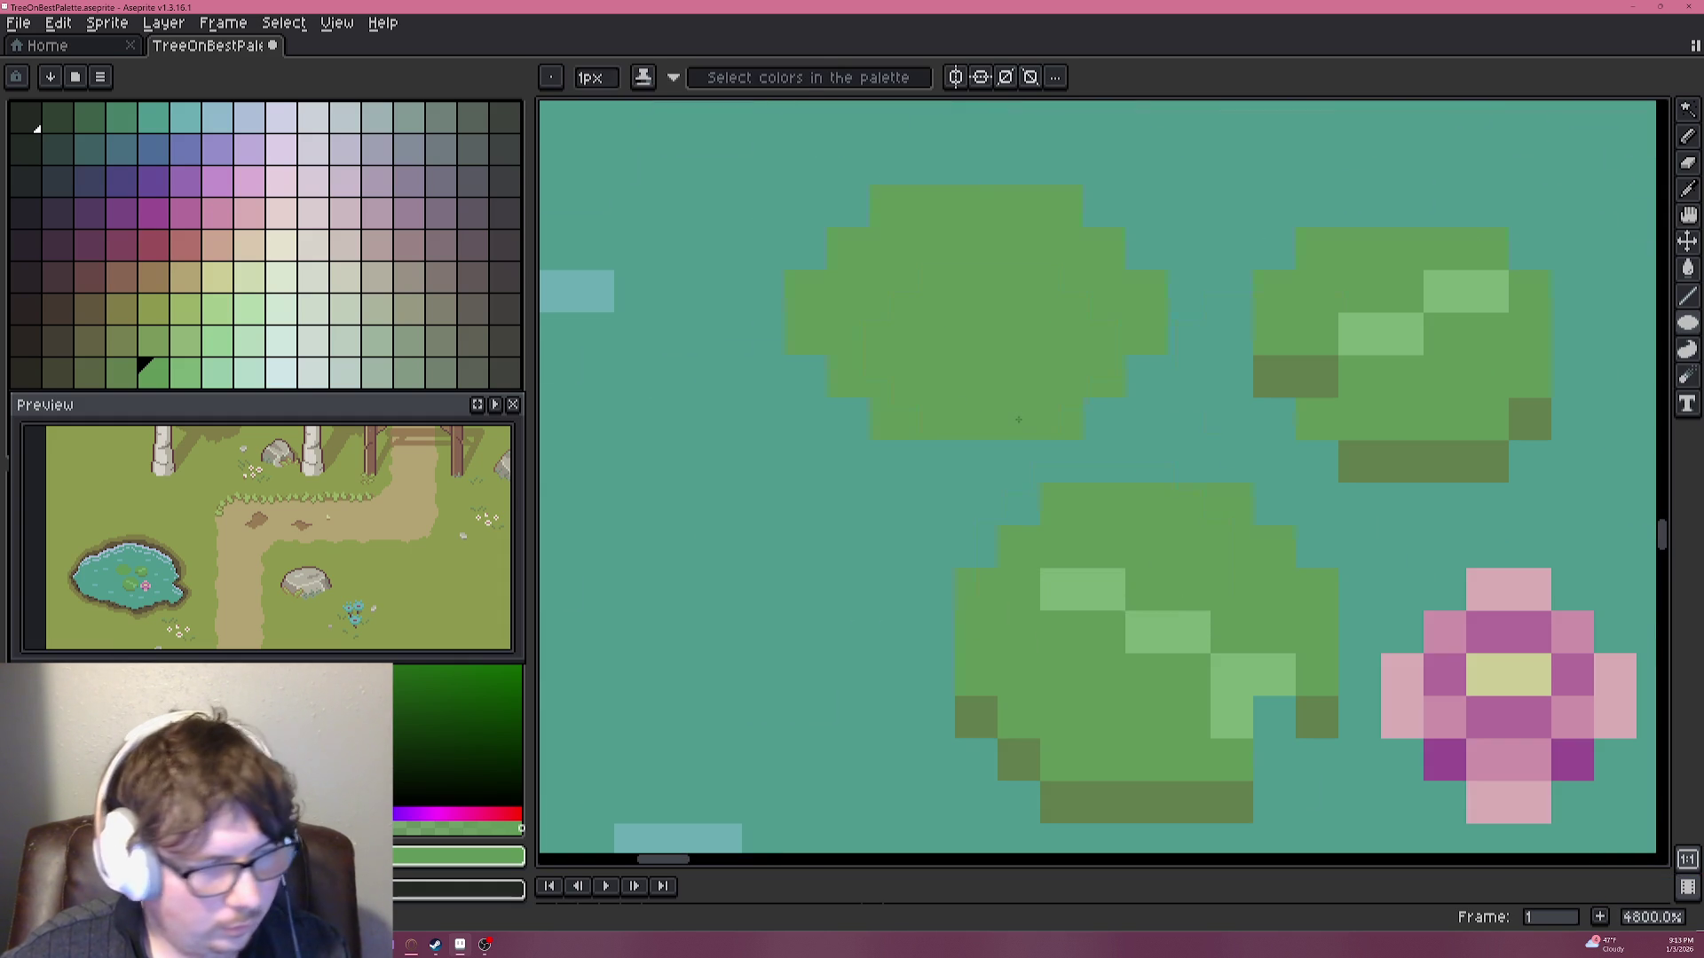
Sample teal and light green, and paint light-green highlight pixels across the new pad.
left_click(856, 430, "alt")
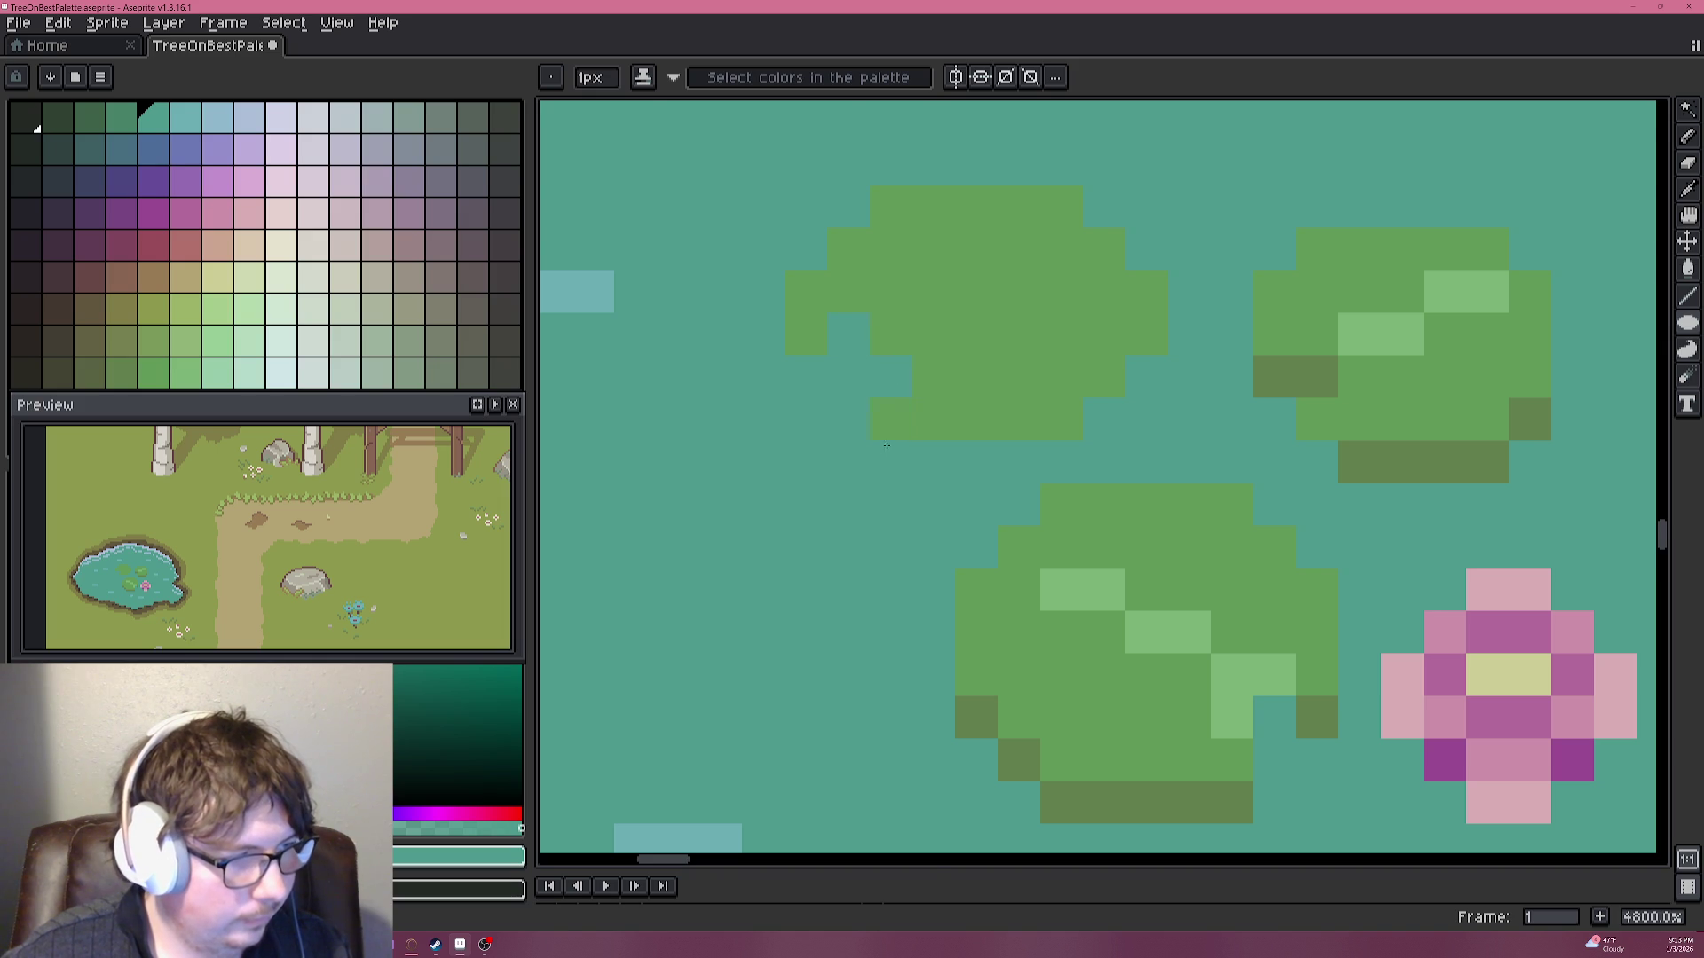
scroll(887, 441, "down", 3)
left_click(994, 522, "alt")
left_click_drag(886, 394, 972, 352)
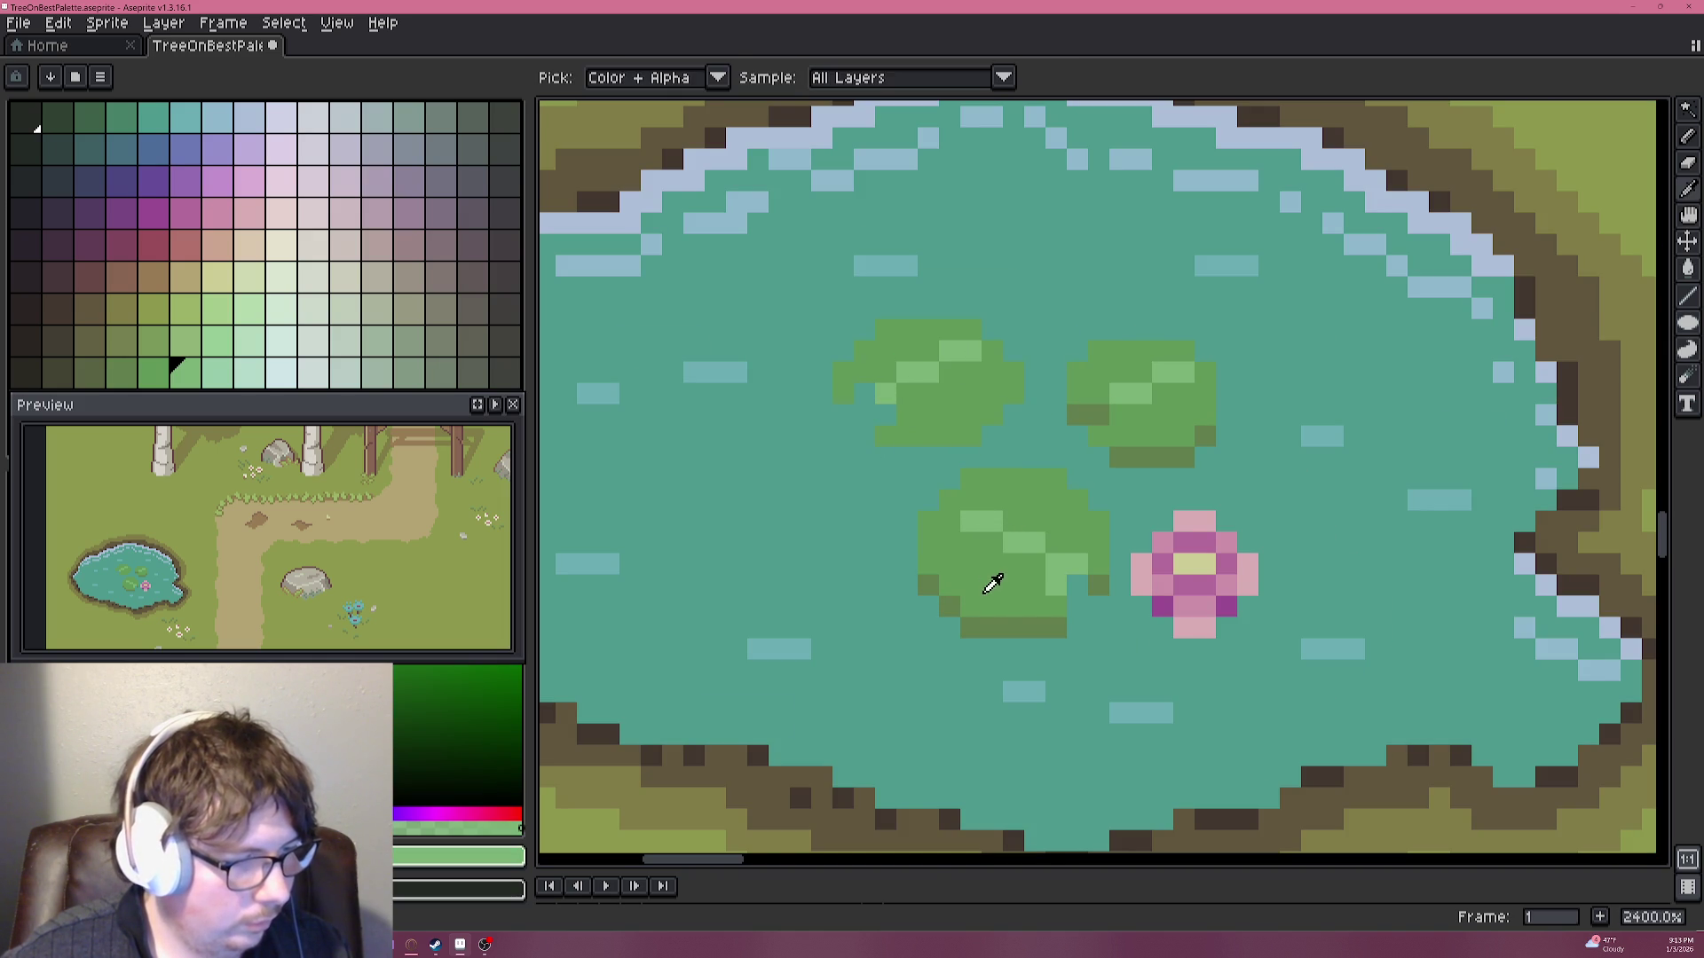
Shade the new pad's lower-left pixel and bottom edge dark green, then resample the lily-pad green.
left_click(996, 622, "alt")
left_click(844, 414)
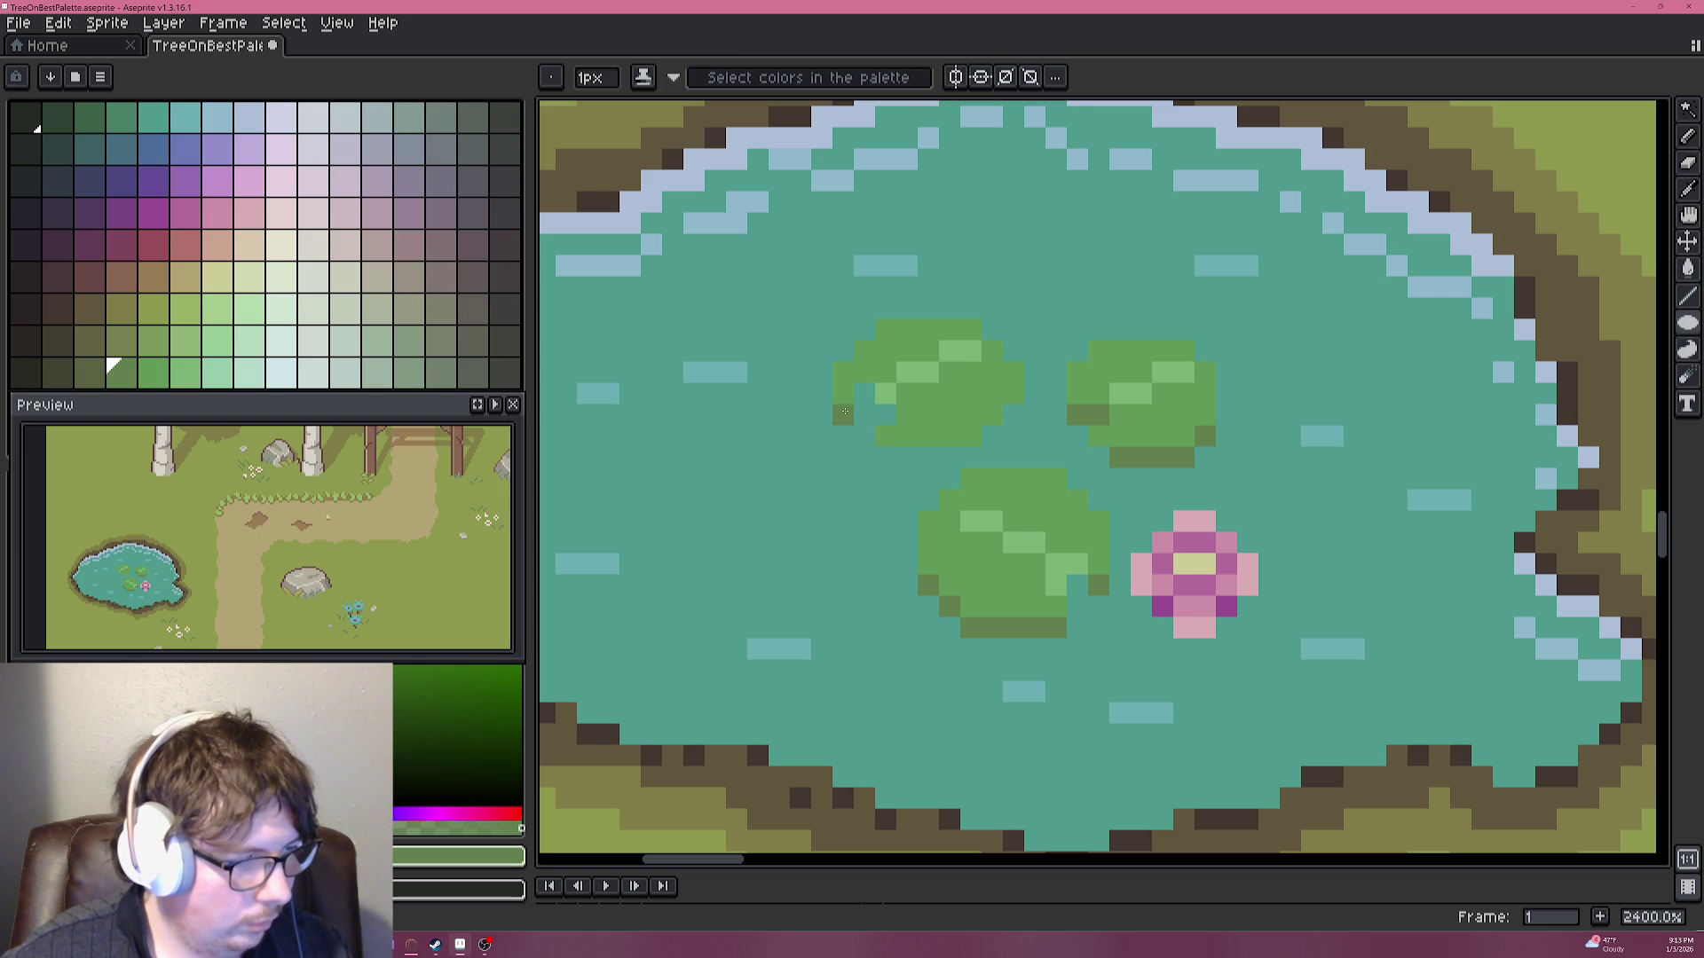
left_click_drag(885, 437, 970, 454)
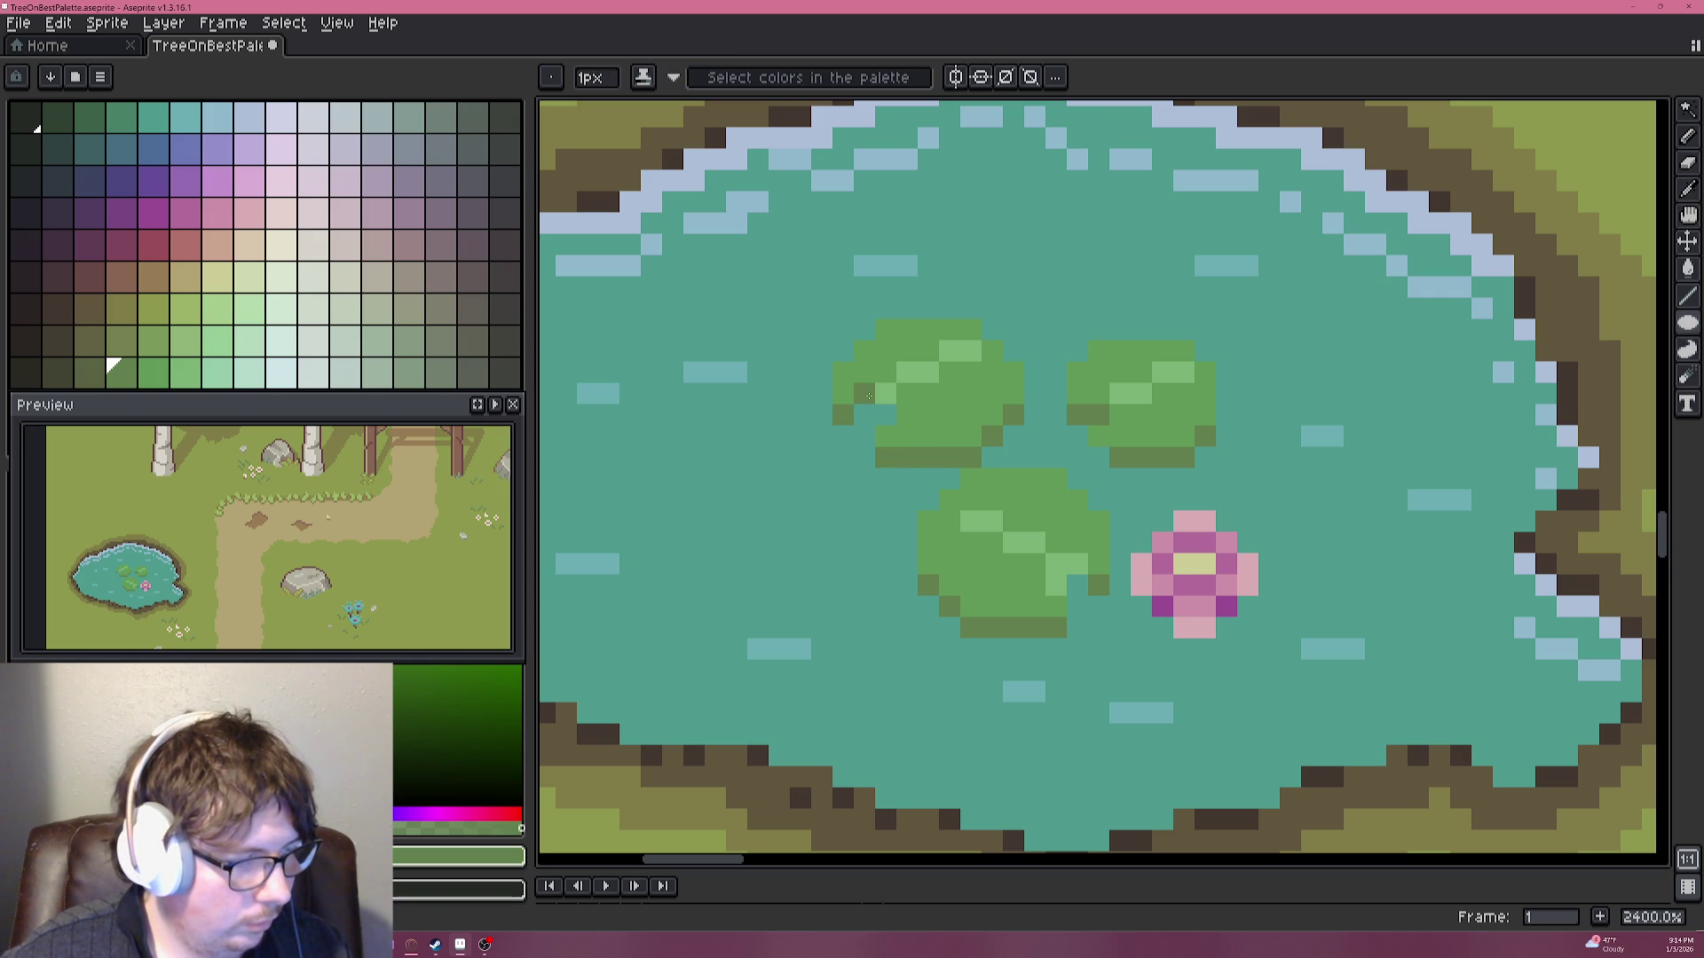
scroll(1044, 495, "down", 3)
scroll(979, 477, "up", 3)
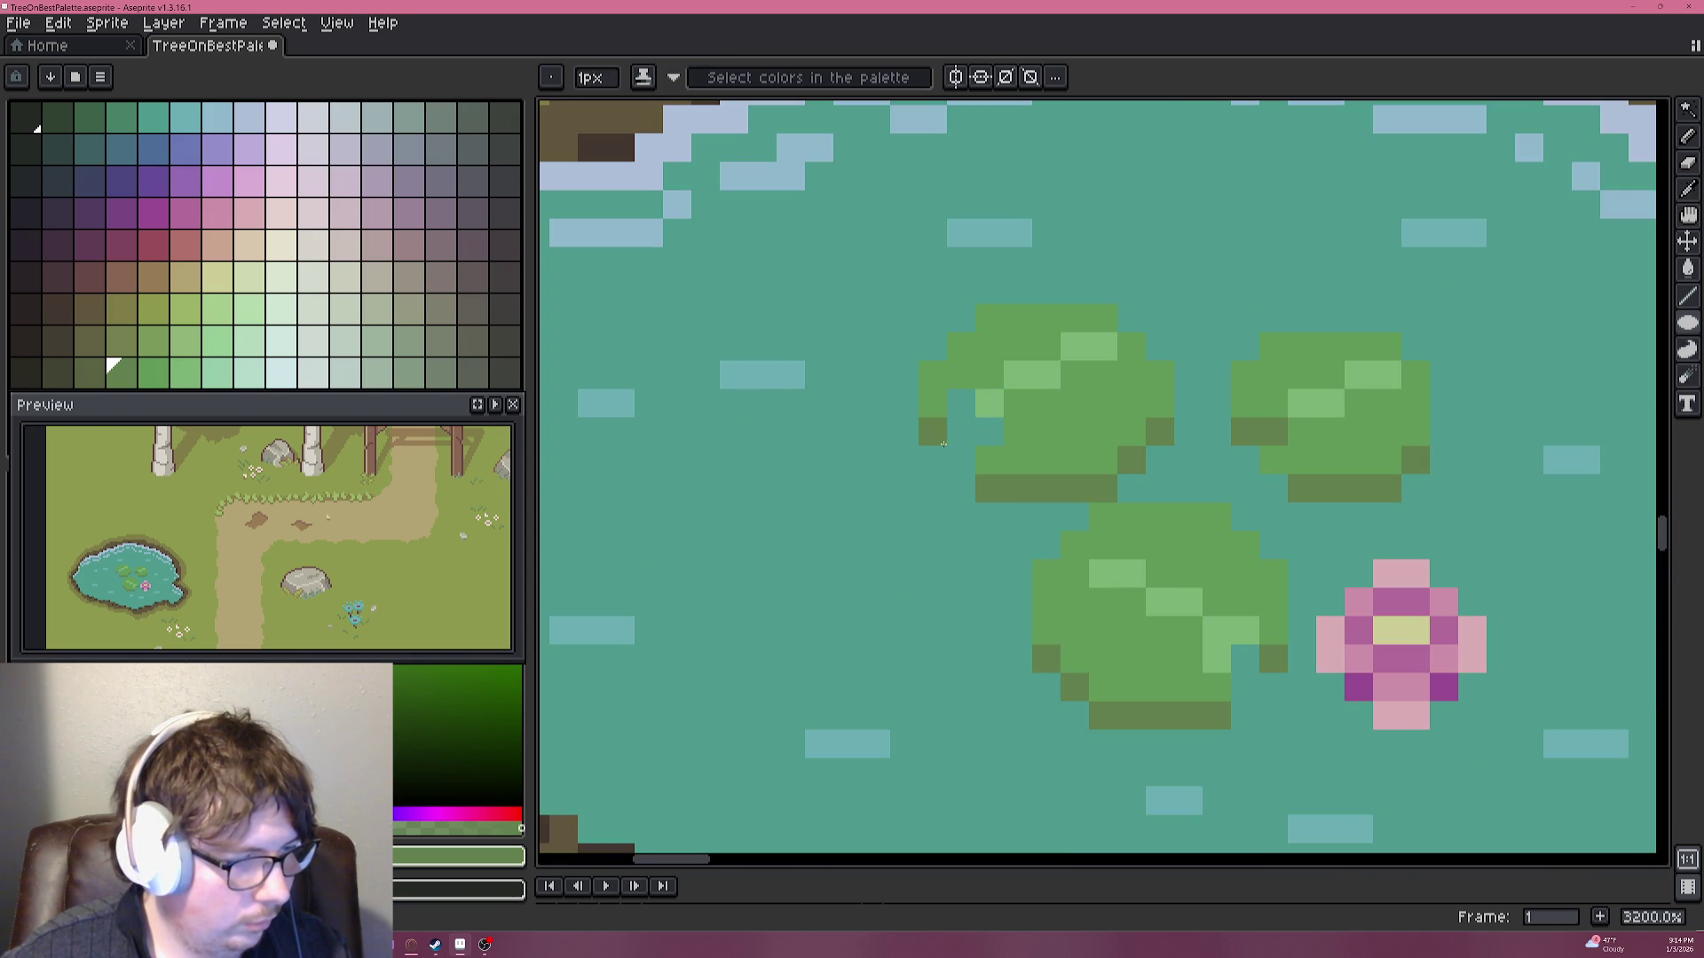
scroll(965, 454, "down", 3)
scroll(965, 453, "down", 4)
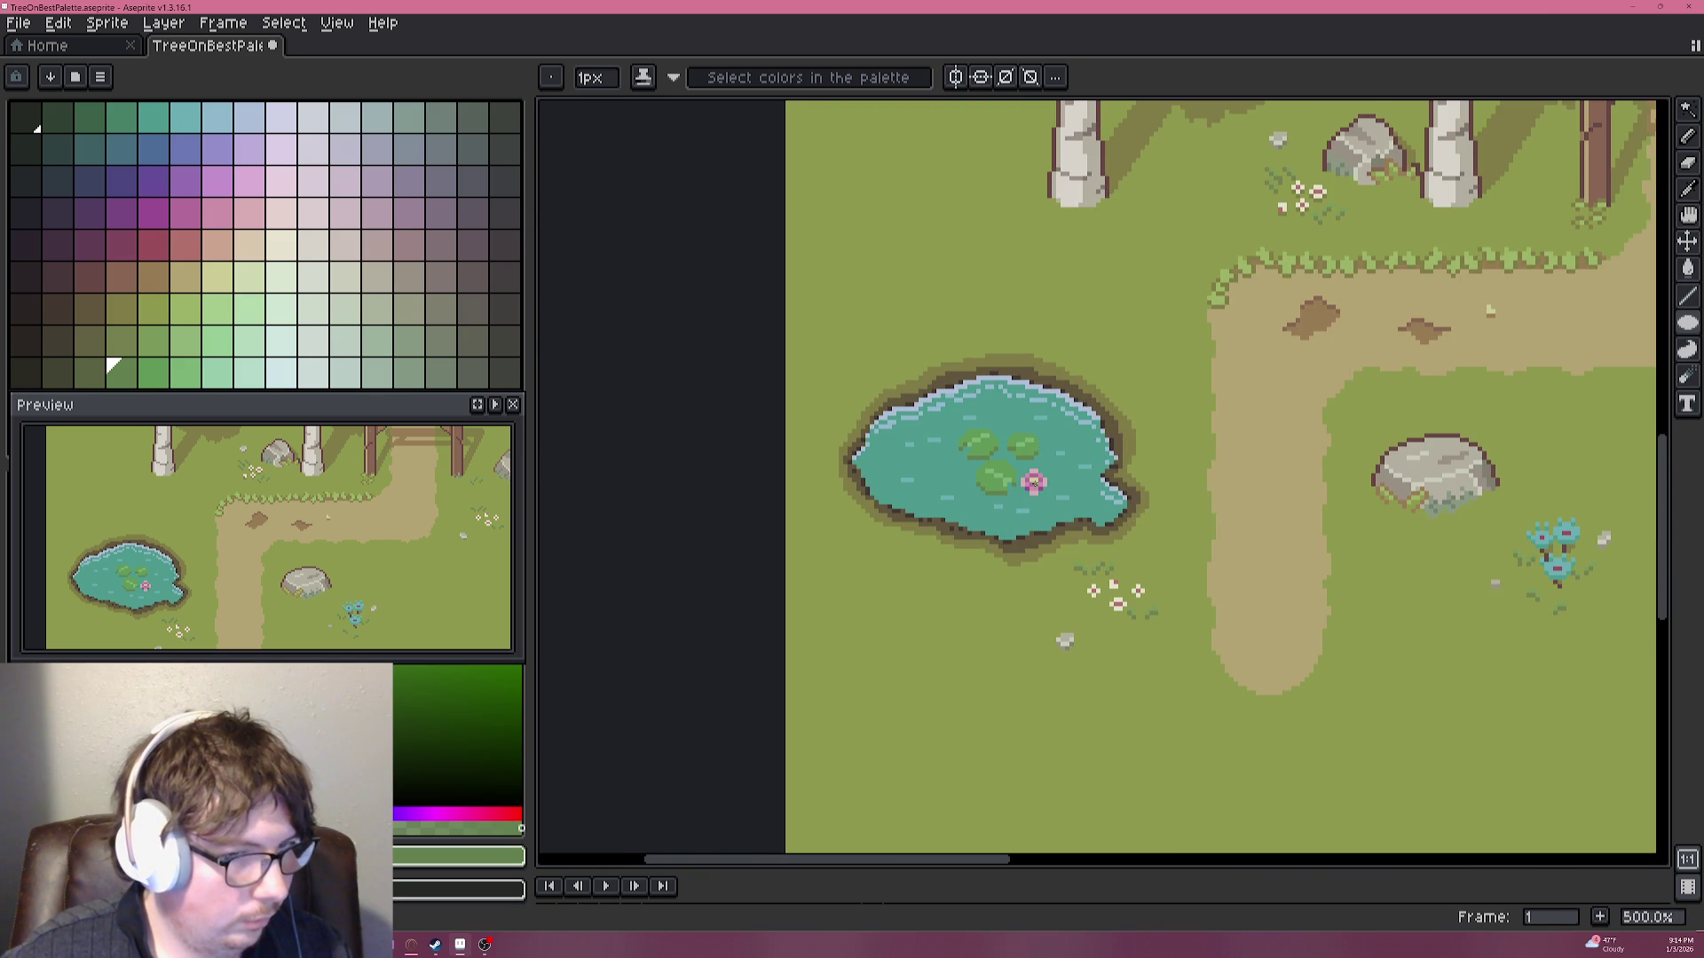
scroll(1007, 478, "up", 4)
left_click(973, 468, "alt")
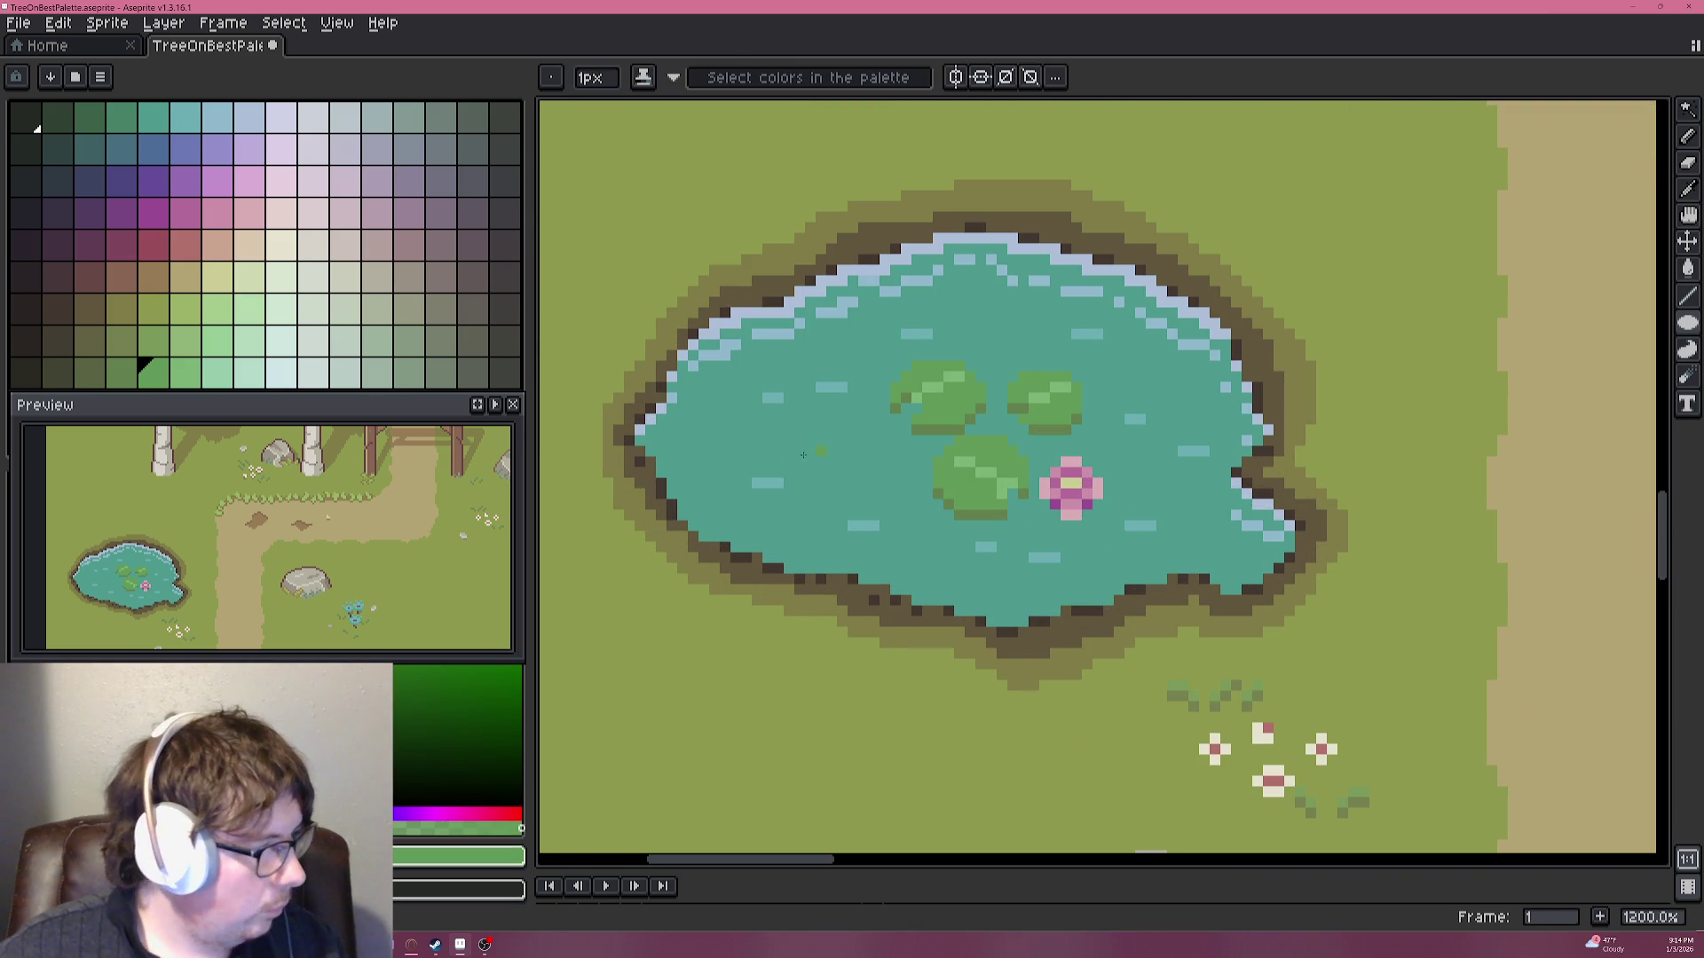
key("w")
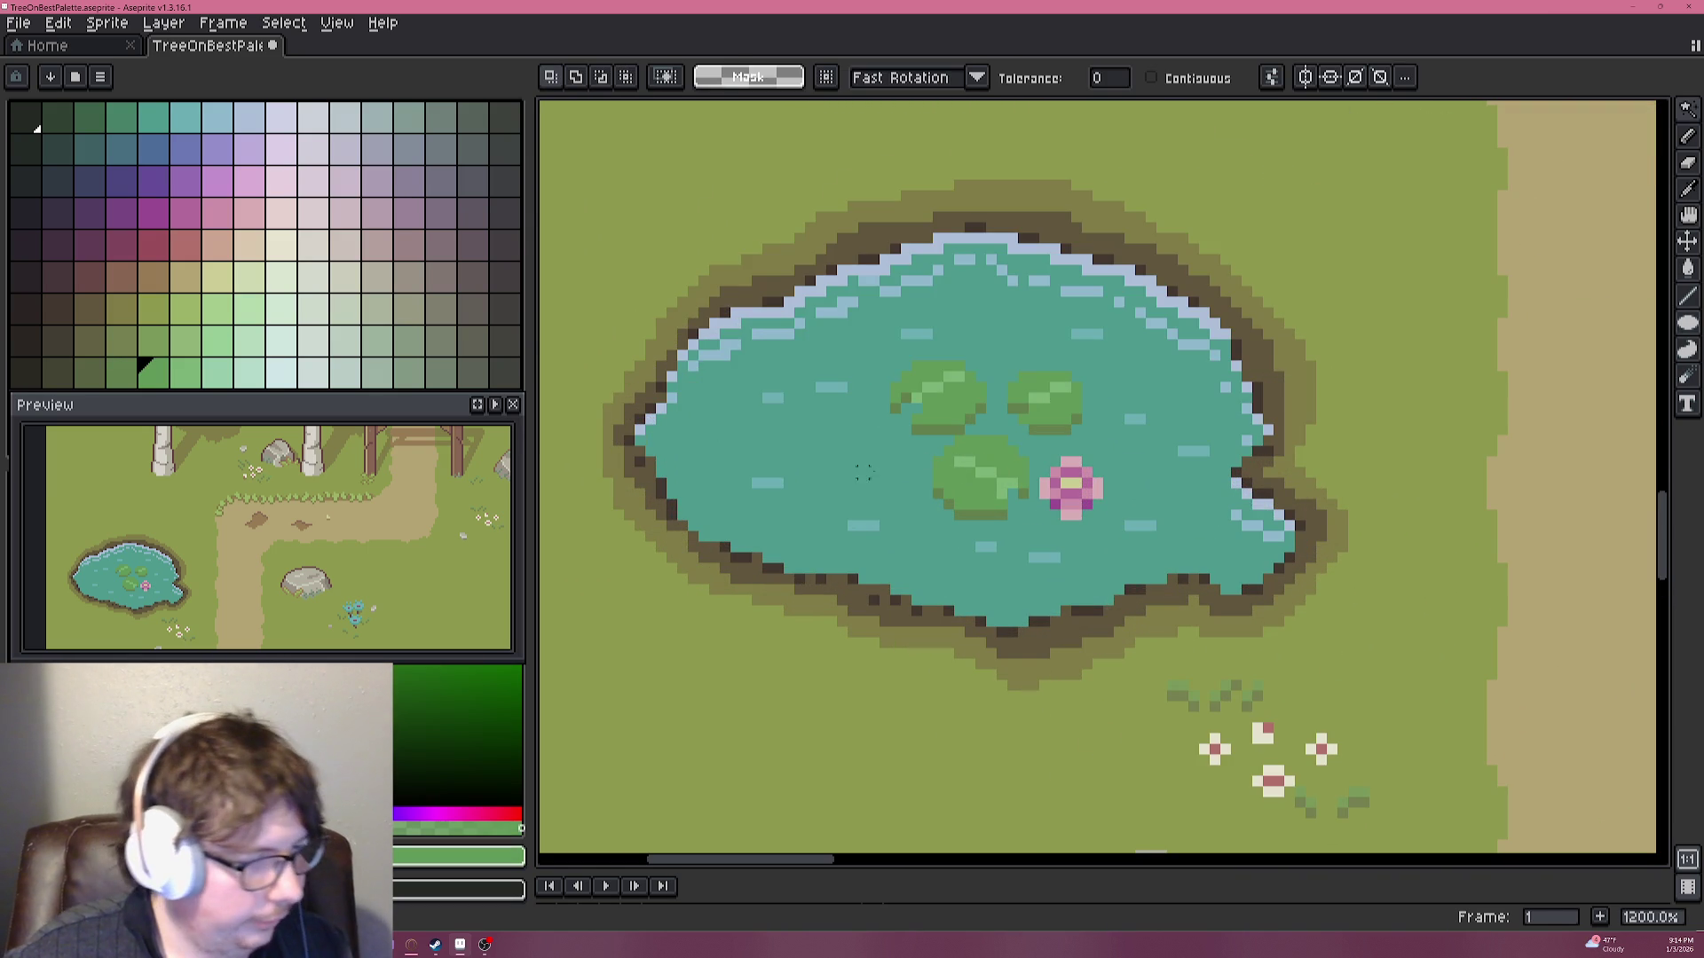
left_click(945, 475)
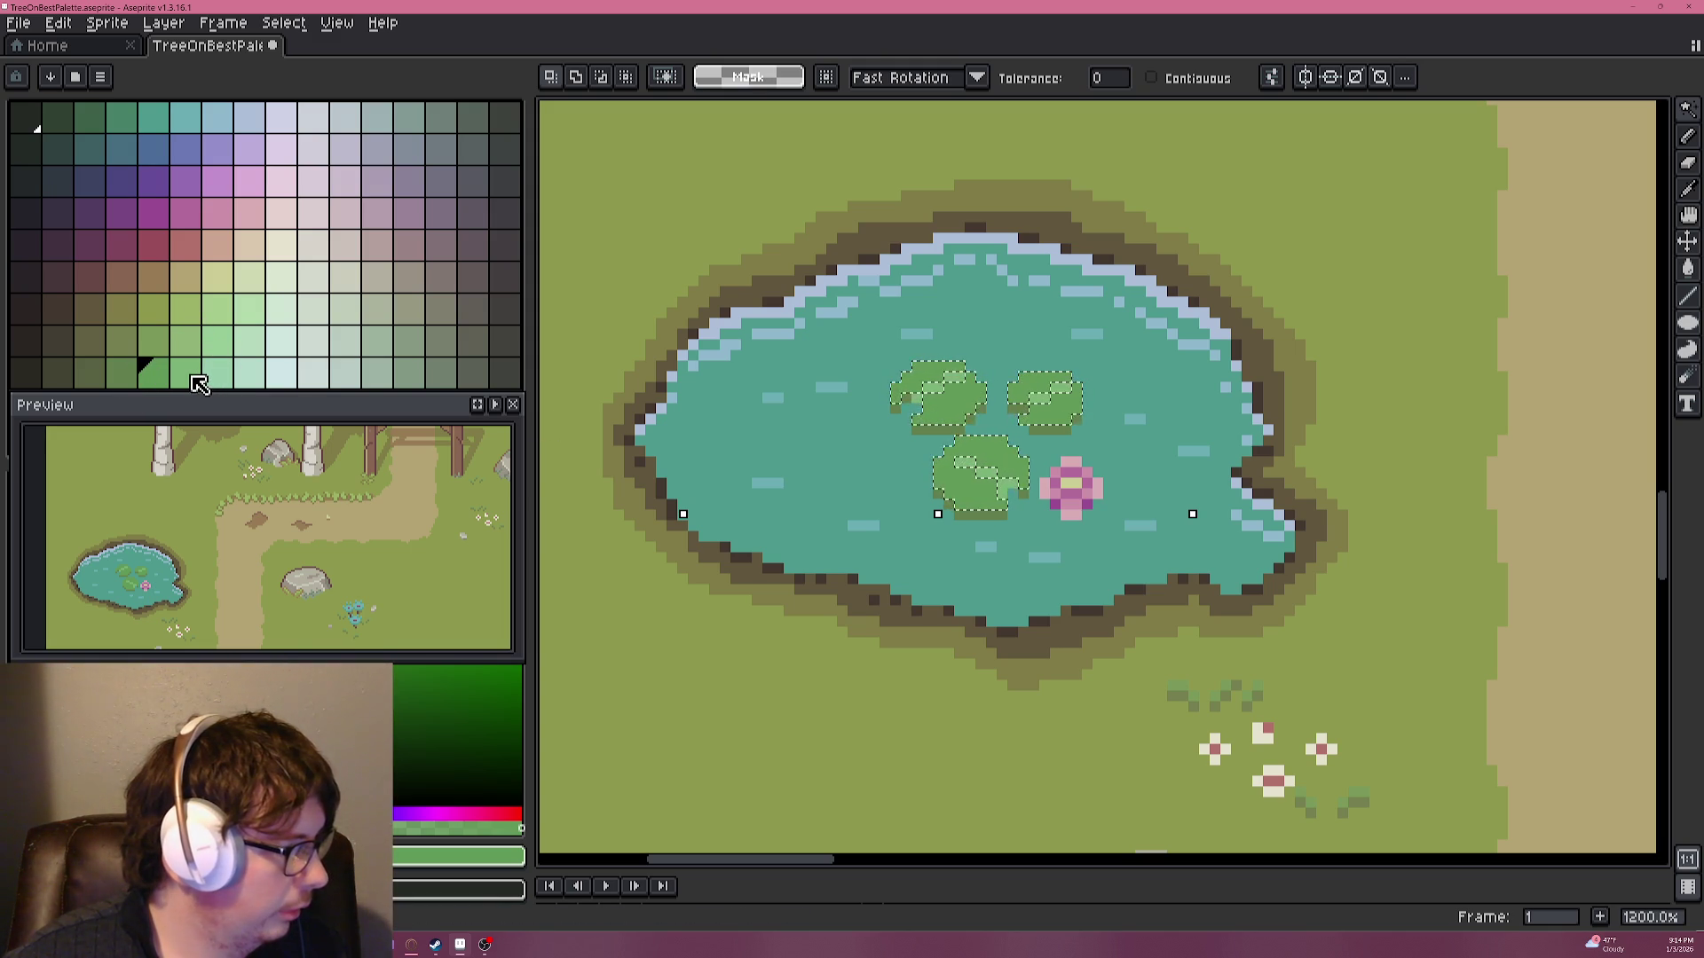
scroll(618, 434, "down", 2)
key("ctrl+d")
scroll(746, 451, "up", 2)
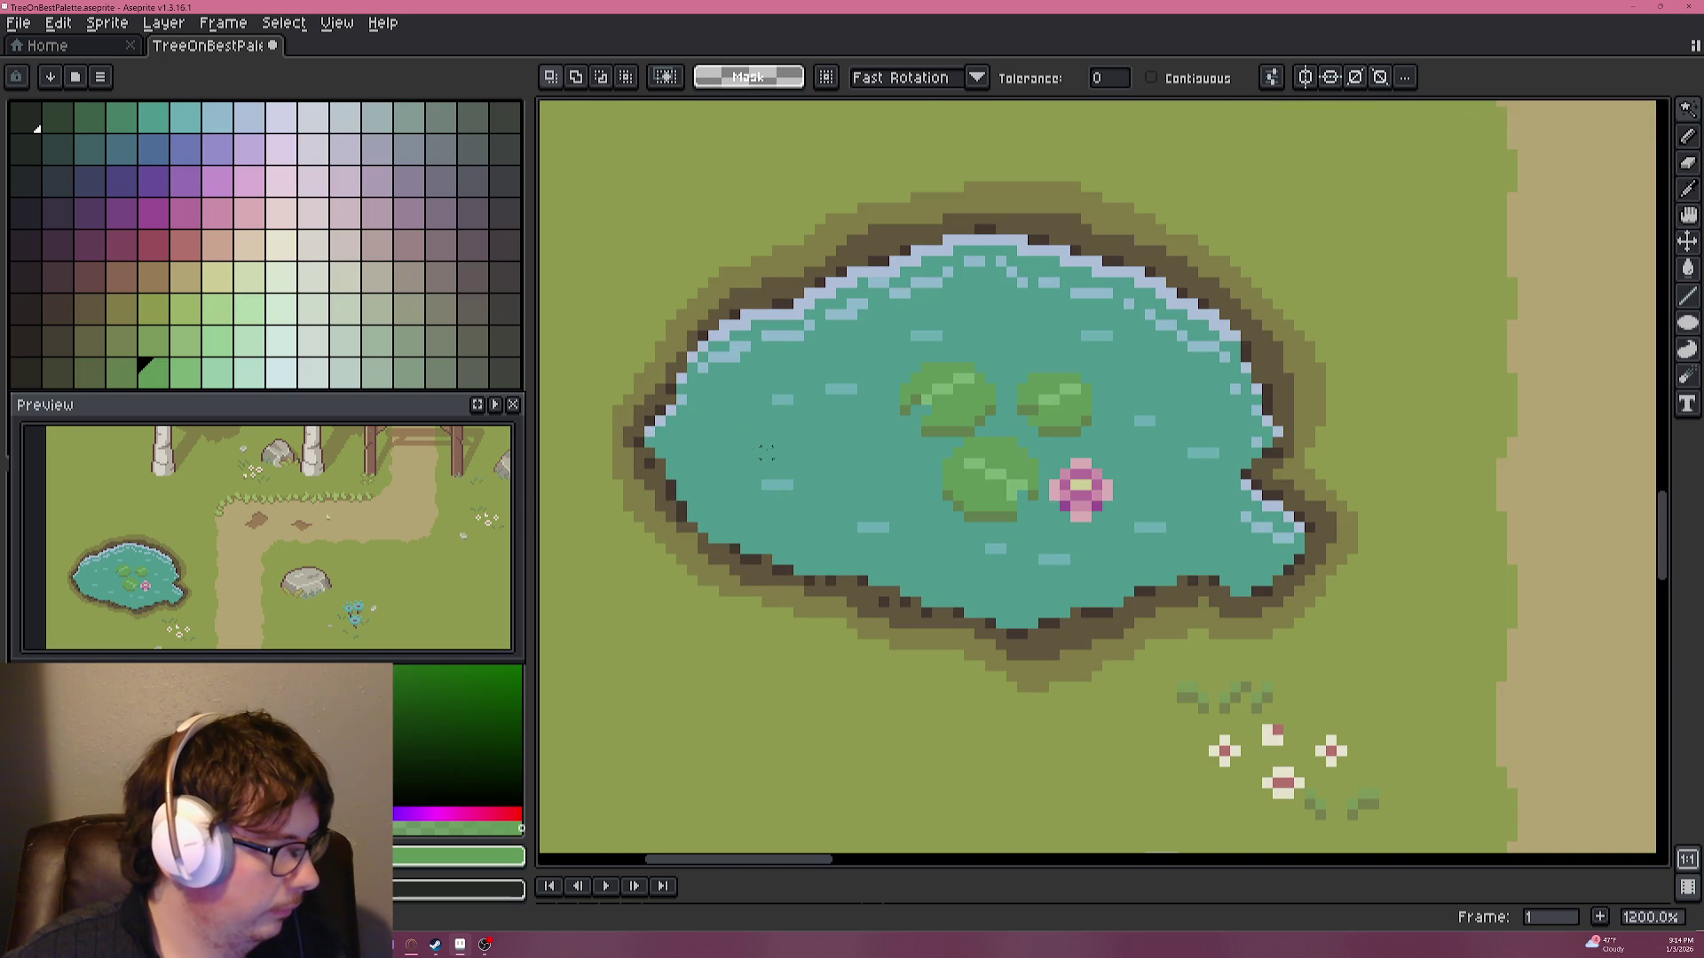
scroll(1039, 486, "up", 4)
key("i")
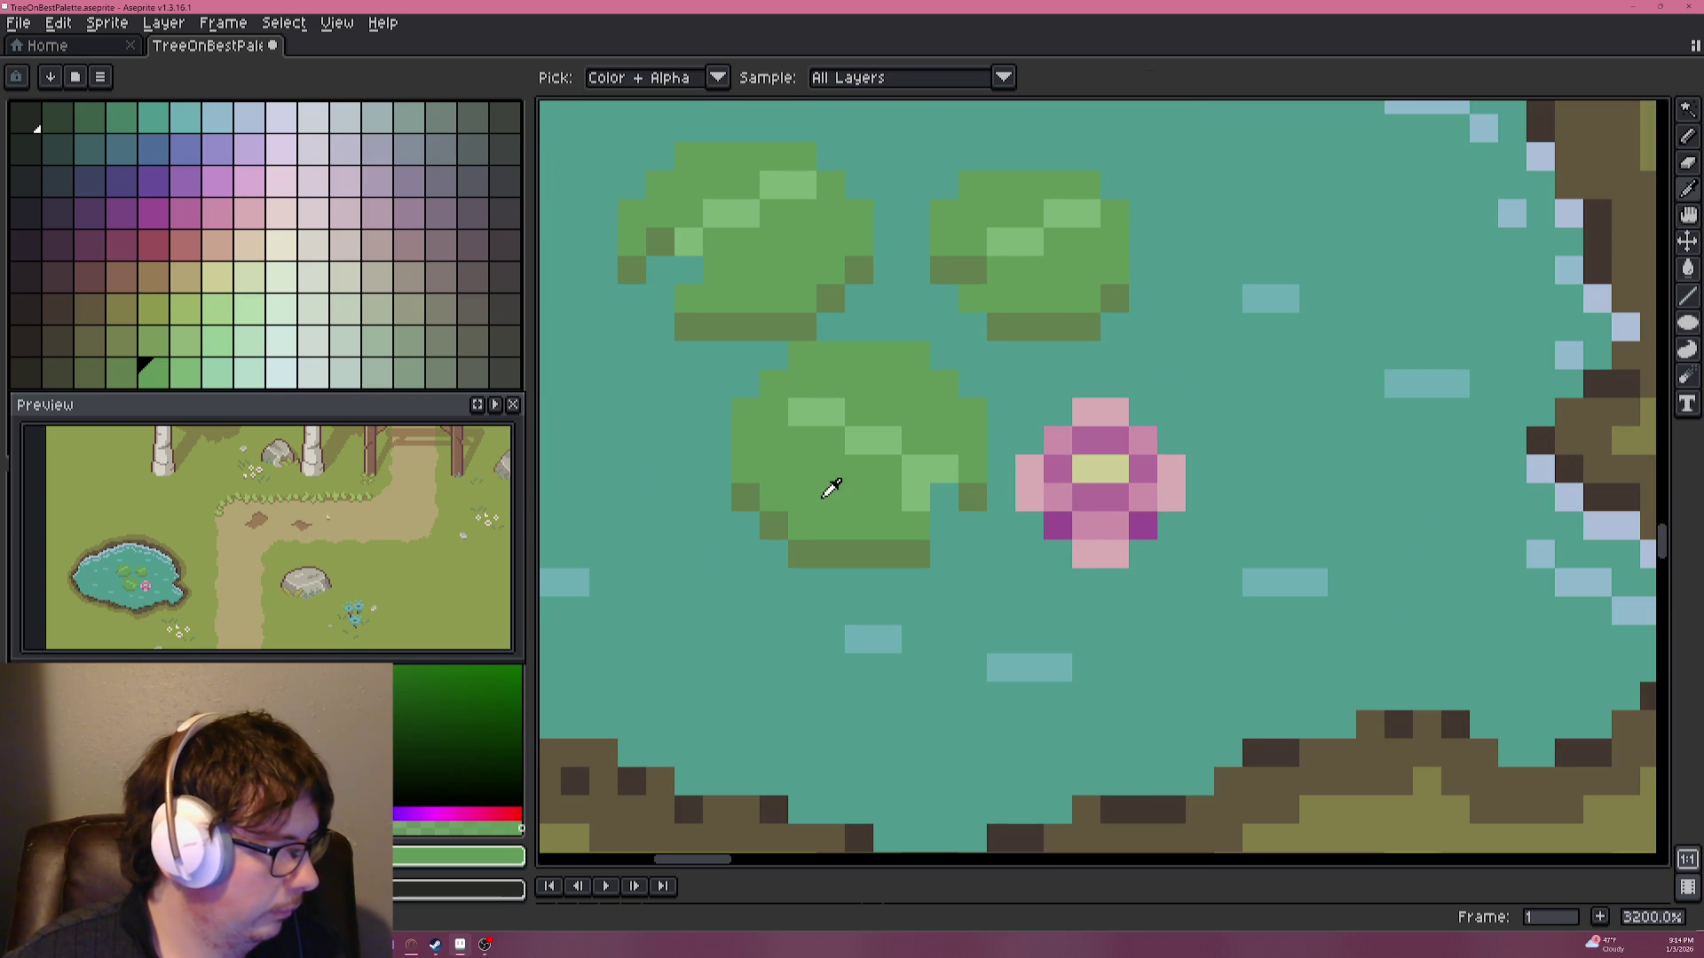
Paint dark-green shading pixels on the lower pad's left and right sides.
key("g")
key("b")
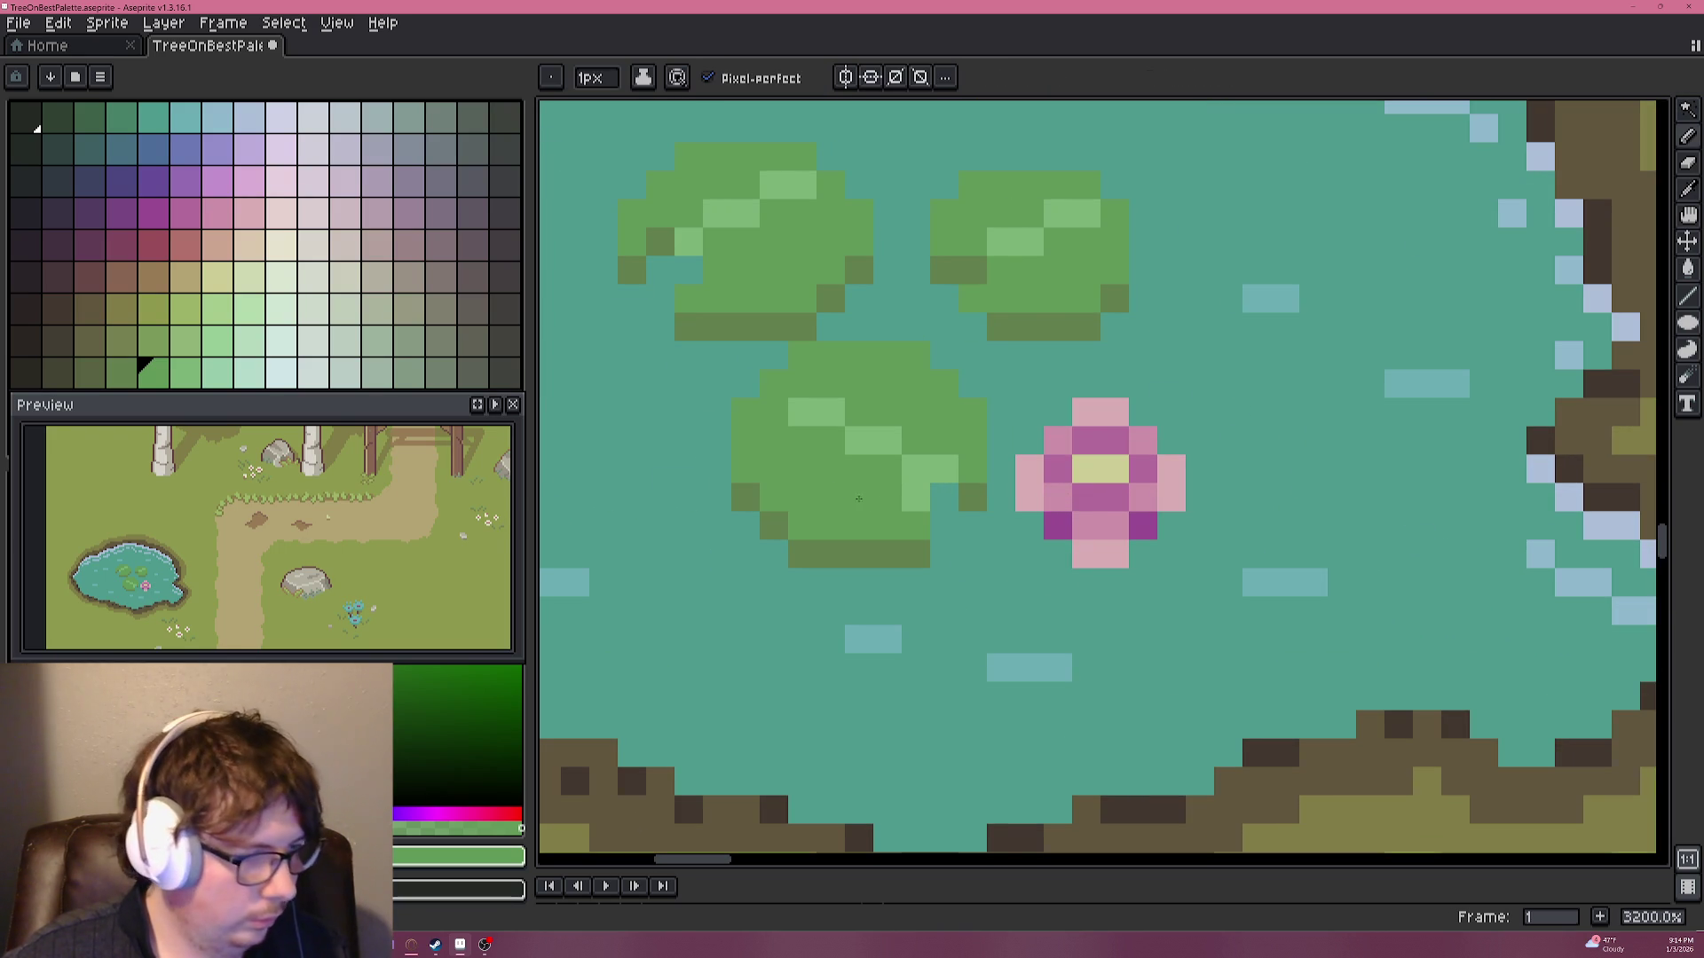
left_click(858, 555, "alt")
mouse_move(887, 497)
left_mouse_down()
mouse_move(819, 447)
mouse_move(778, 440)
left_mouse_up()
mouse_move(916, 439)
left_mouse_down()
mouse_move(872, 391)
mouse_move(783, 416)
left_mouse_up()
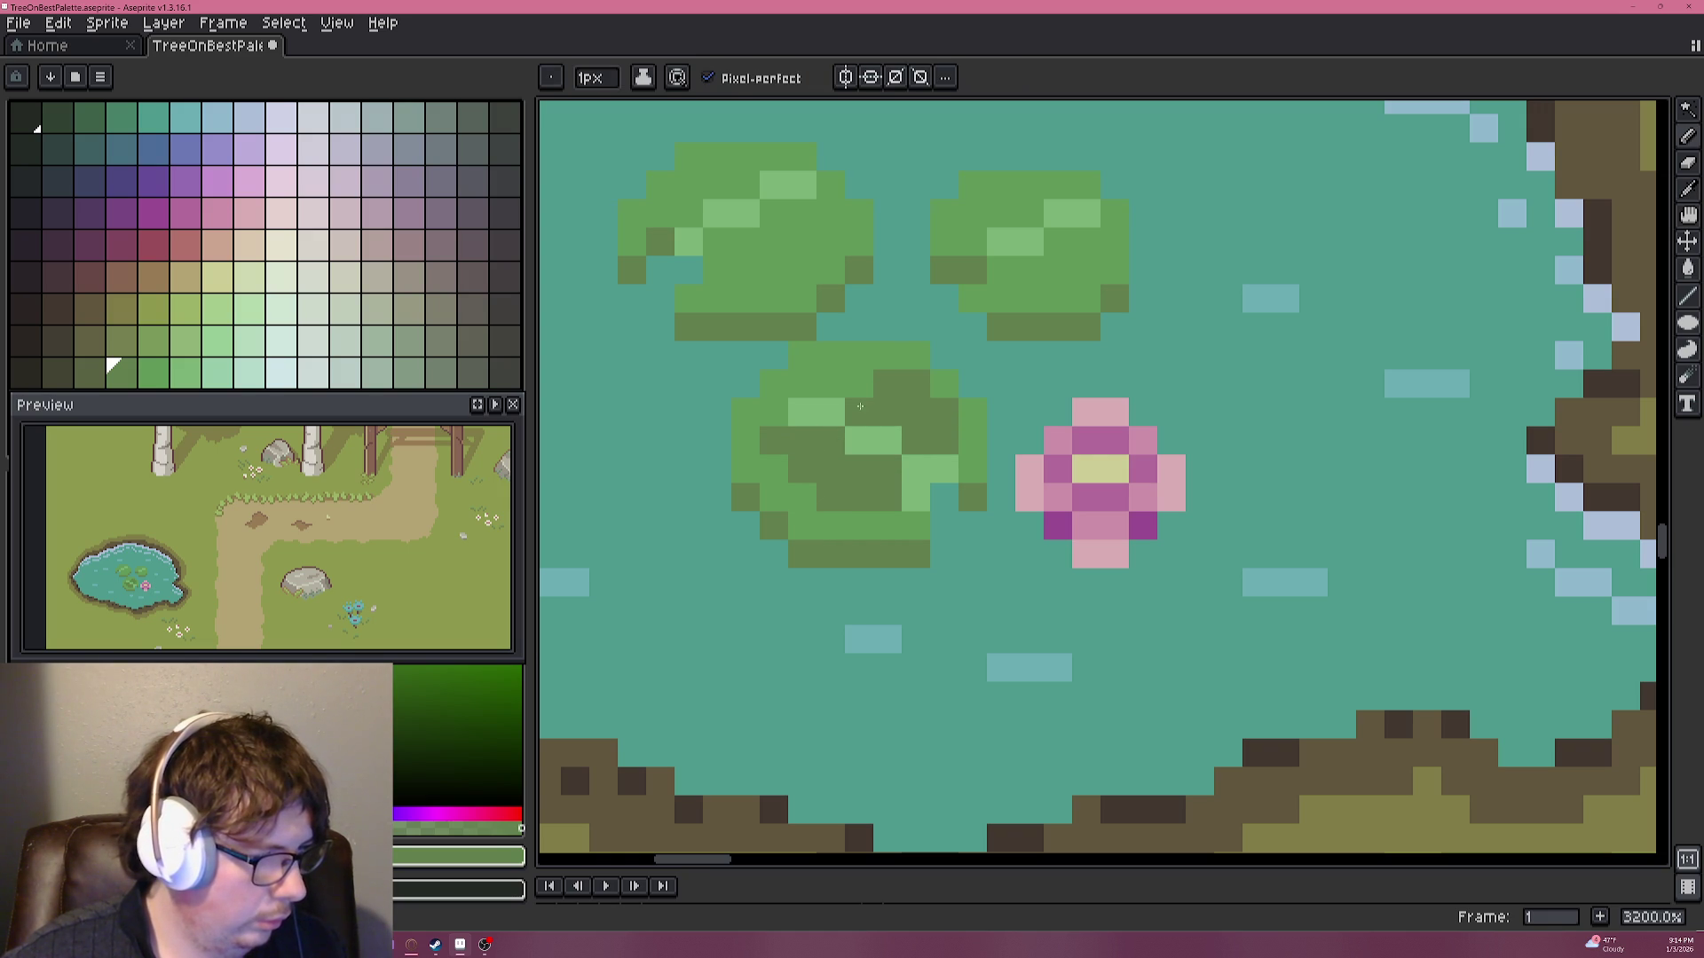
Darken and adjust the shade of a few more pixels on the lower lily pad.
scroll(783, 416, "down", 3)
scroll(865, 489, "down", 4)
scroll(887, 505, "up", 8)
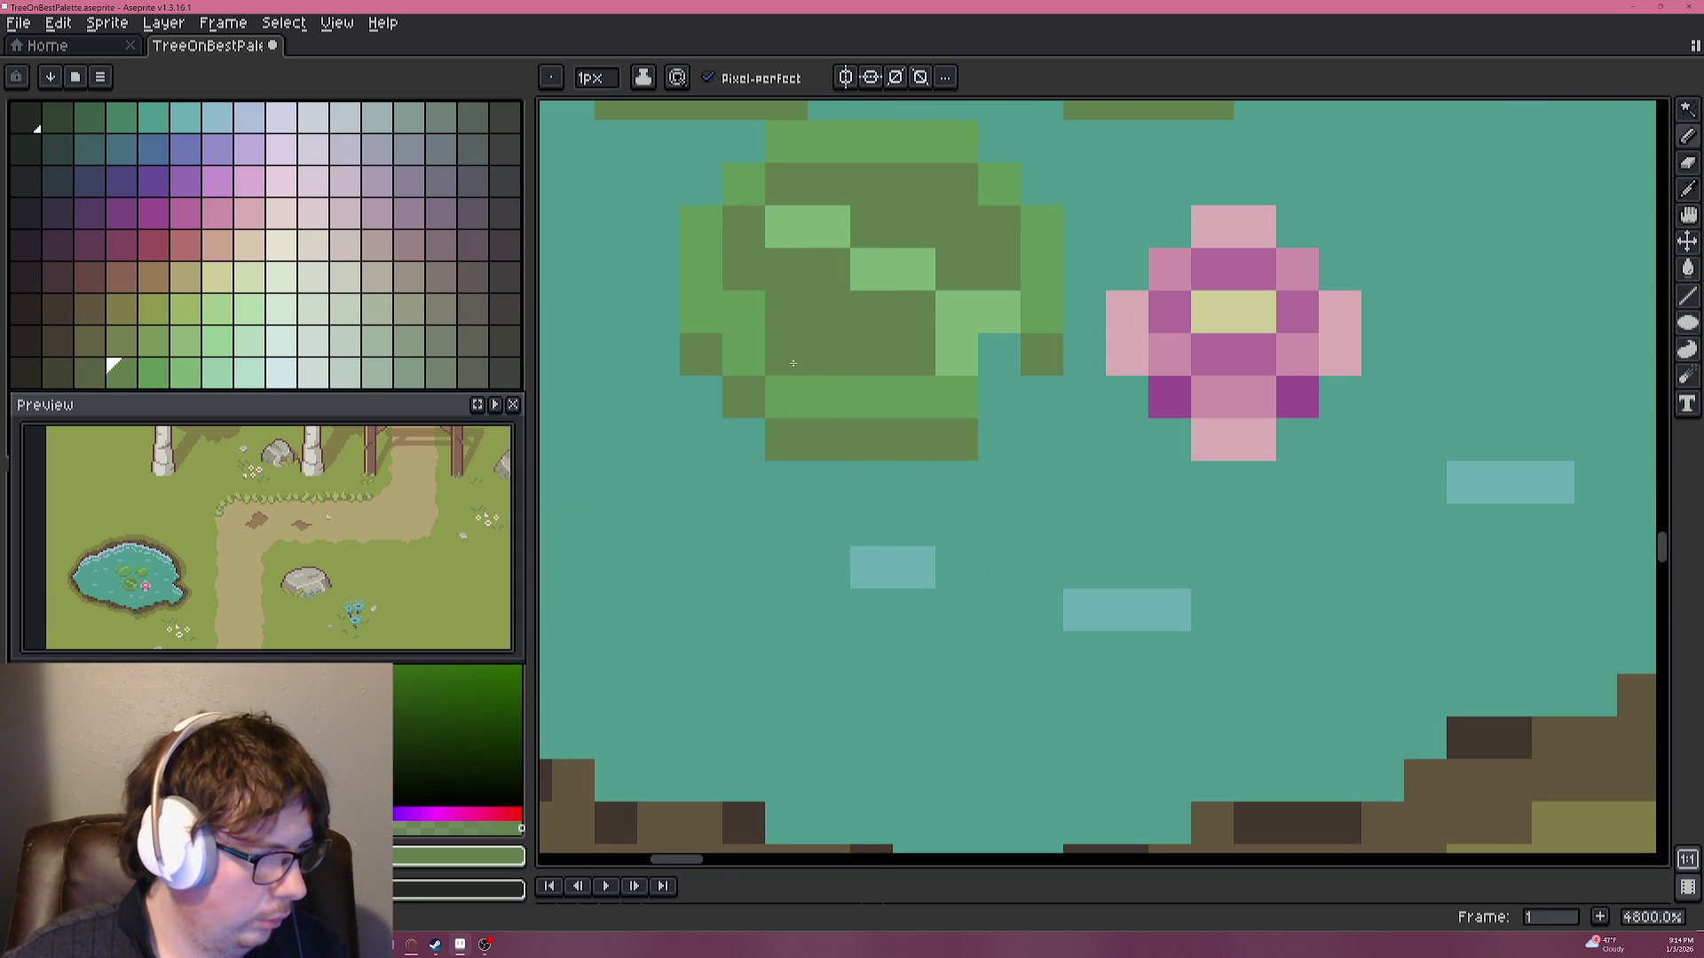
left_click(761, 321)
scroll(811, 384, "down", 3)
scroll(811, 385, "down", 2)
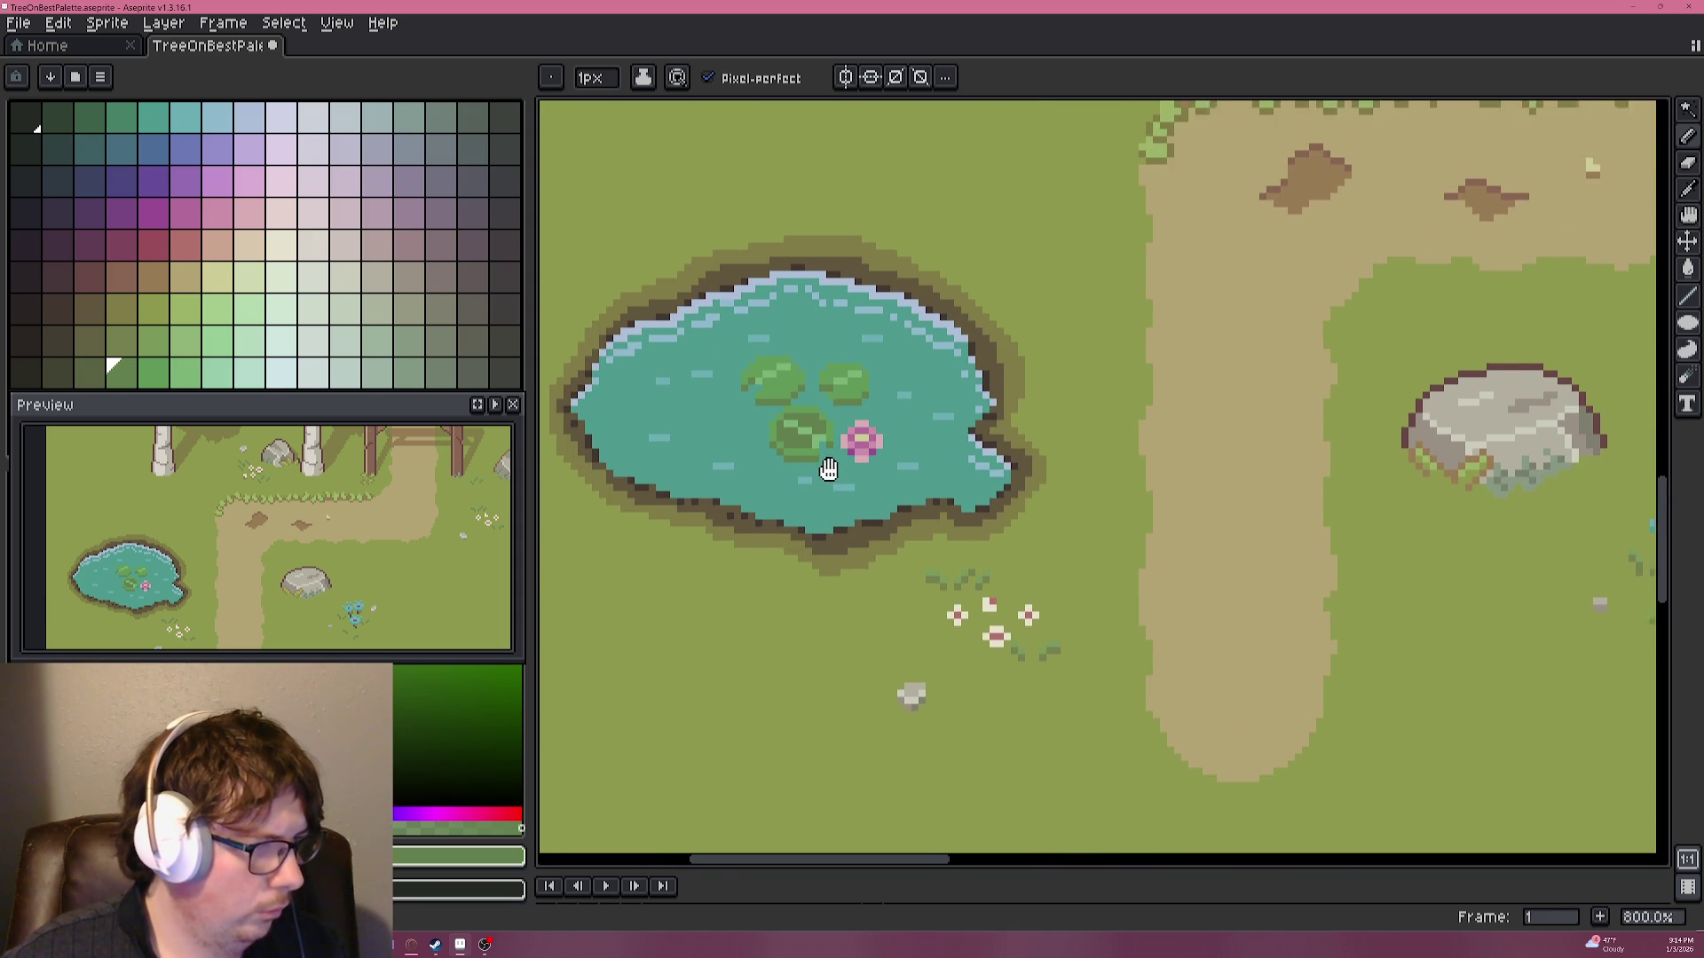
scroll(880, 419, "up", 10)
left_click(880, 419)
Sample a pad green and darken the lily-pad pixel beside the lotus.
scroll(842, 410, "down", 3)
scroll(842, 410, "down", 2)
scroll(842, 410, "down", 1)
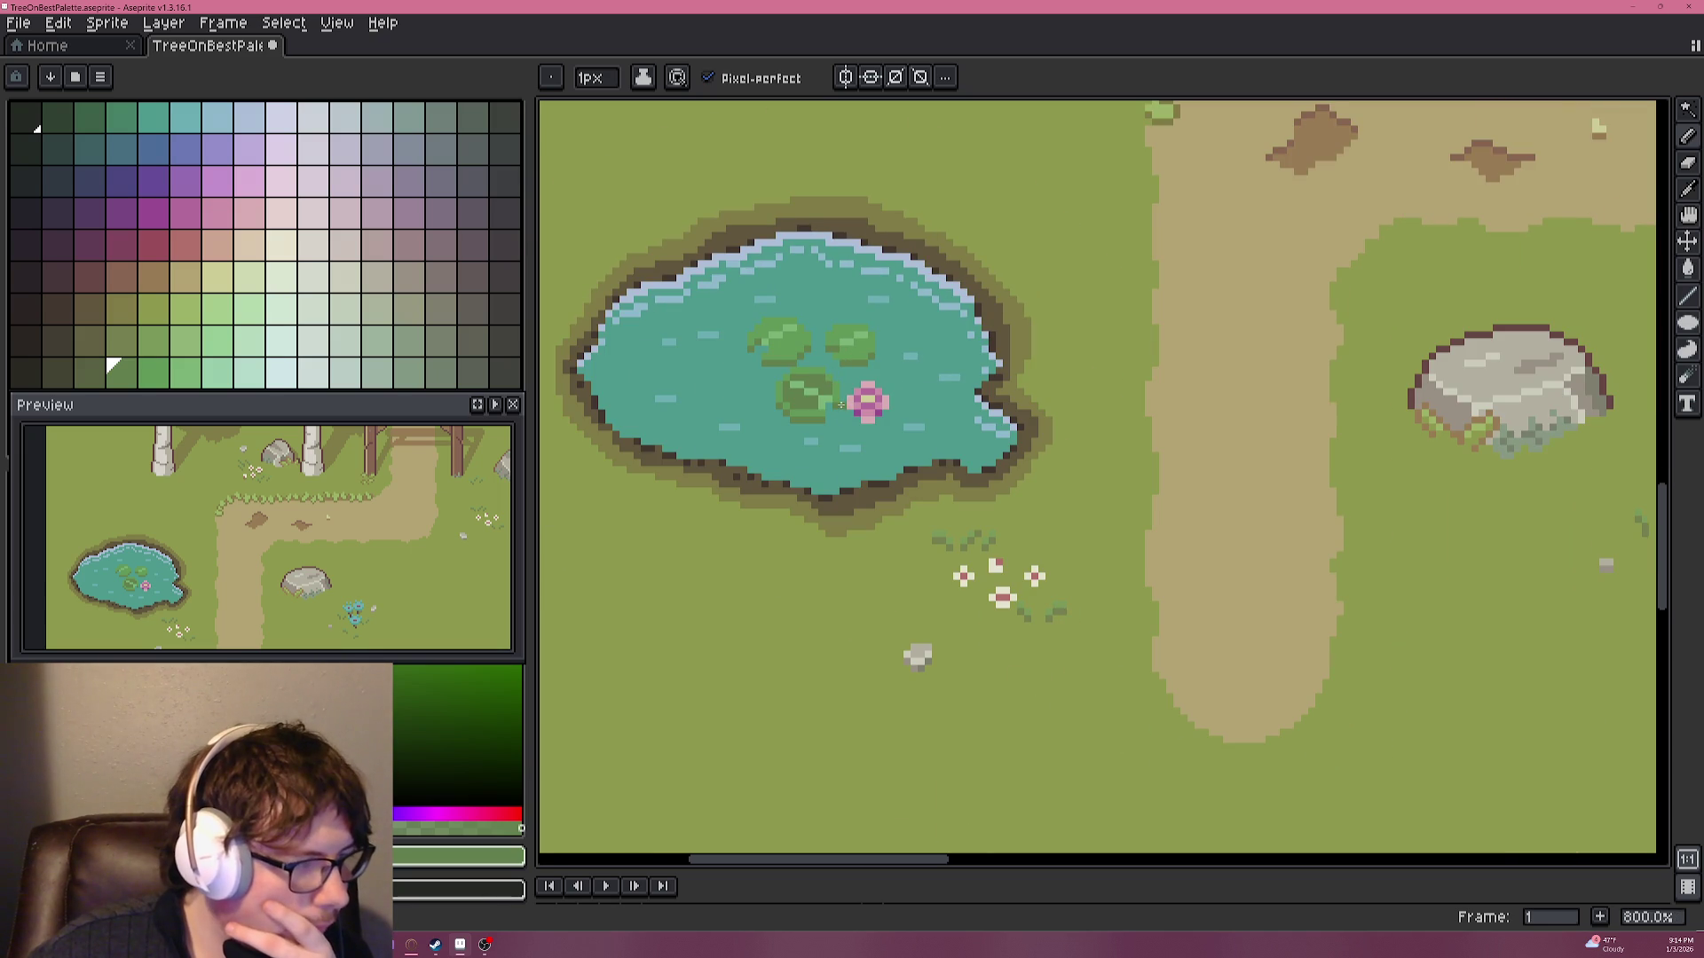
scroll(835, 404, "up", 4)
left_click(766, 330, "alt")
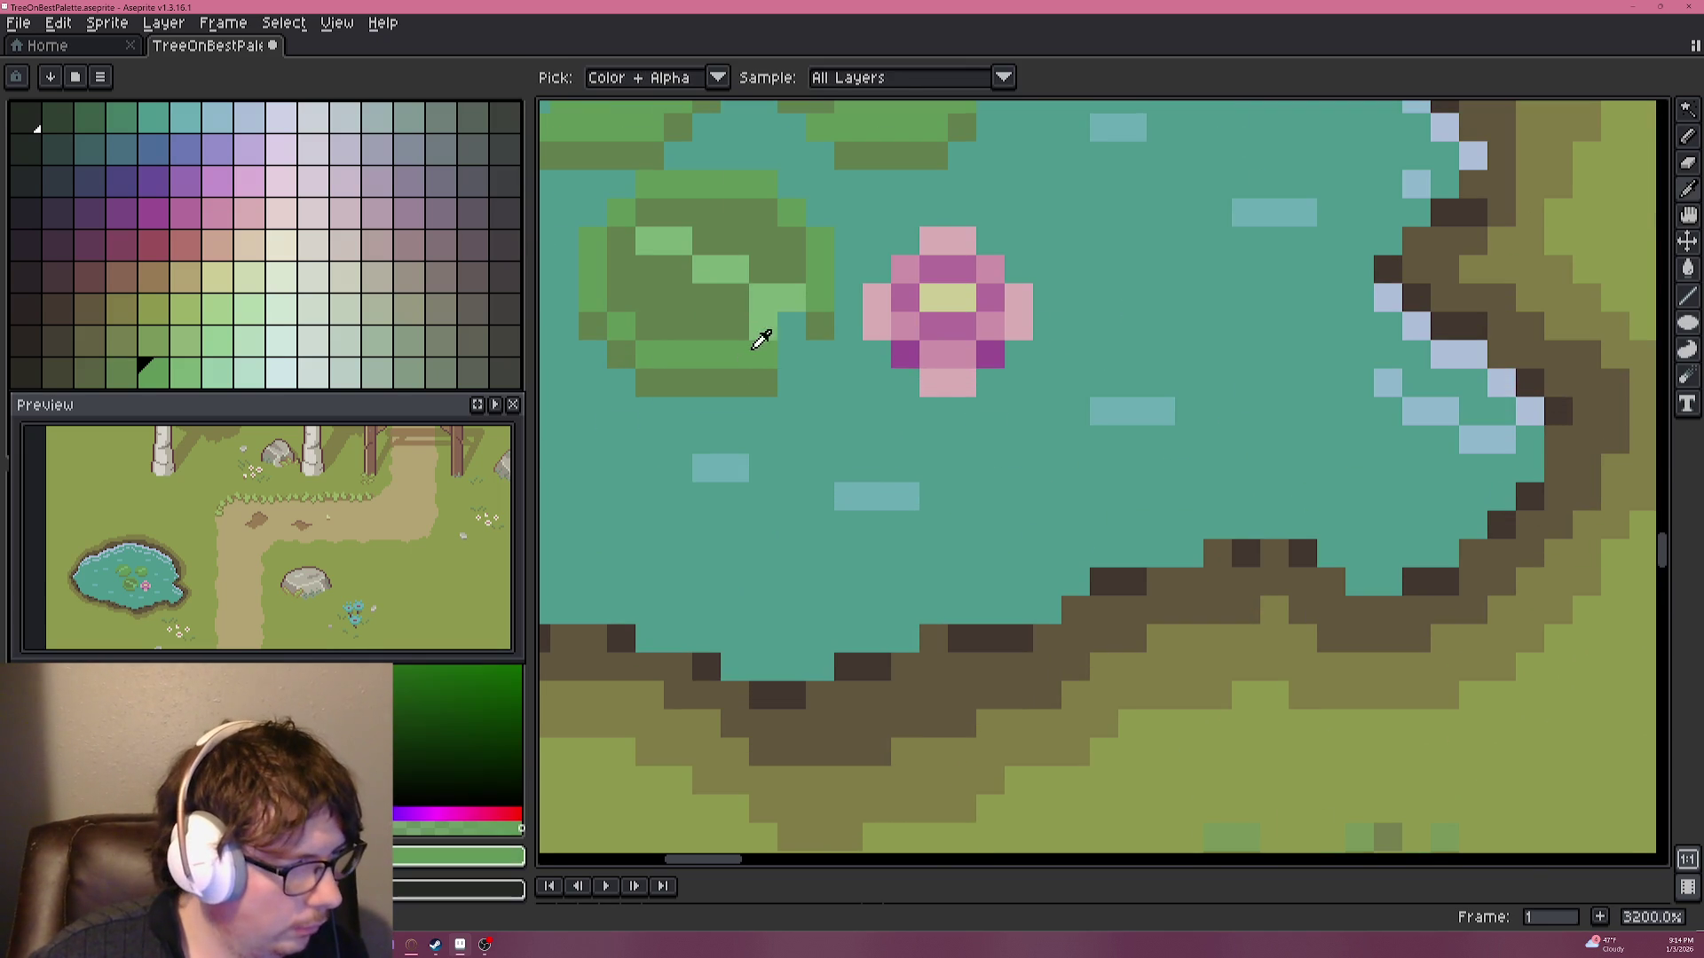
left_click(791, 297)
scroll(795, 355, "down", 2)
scroll(803, 382, "down", 2)
scroll(813, 405, "down", 4)
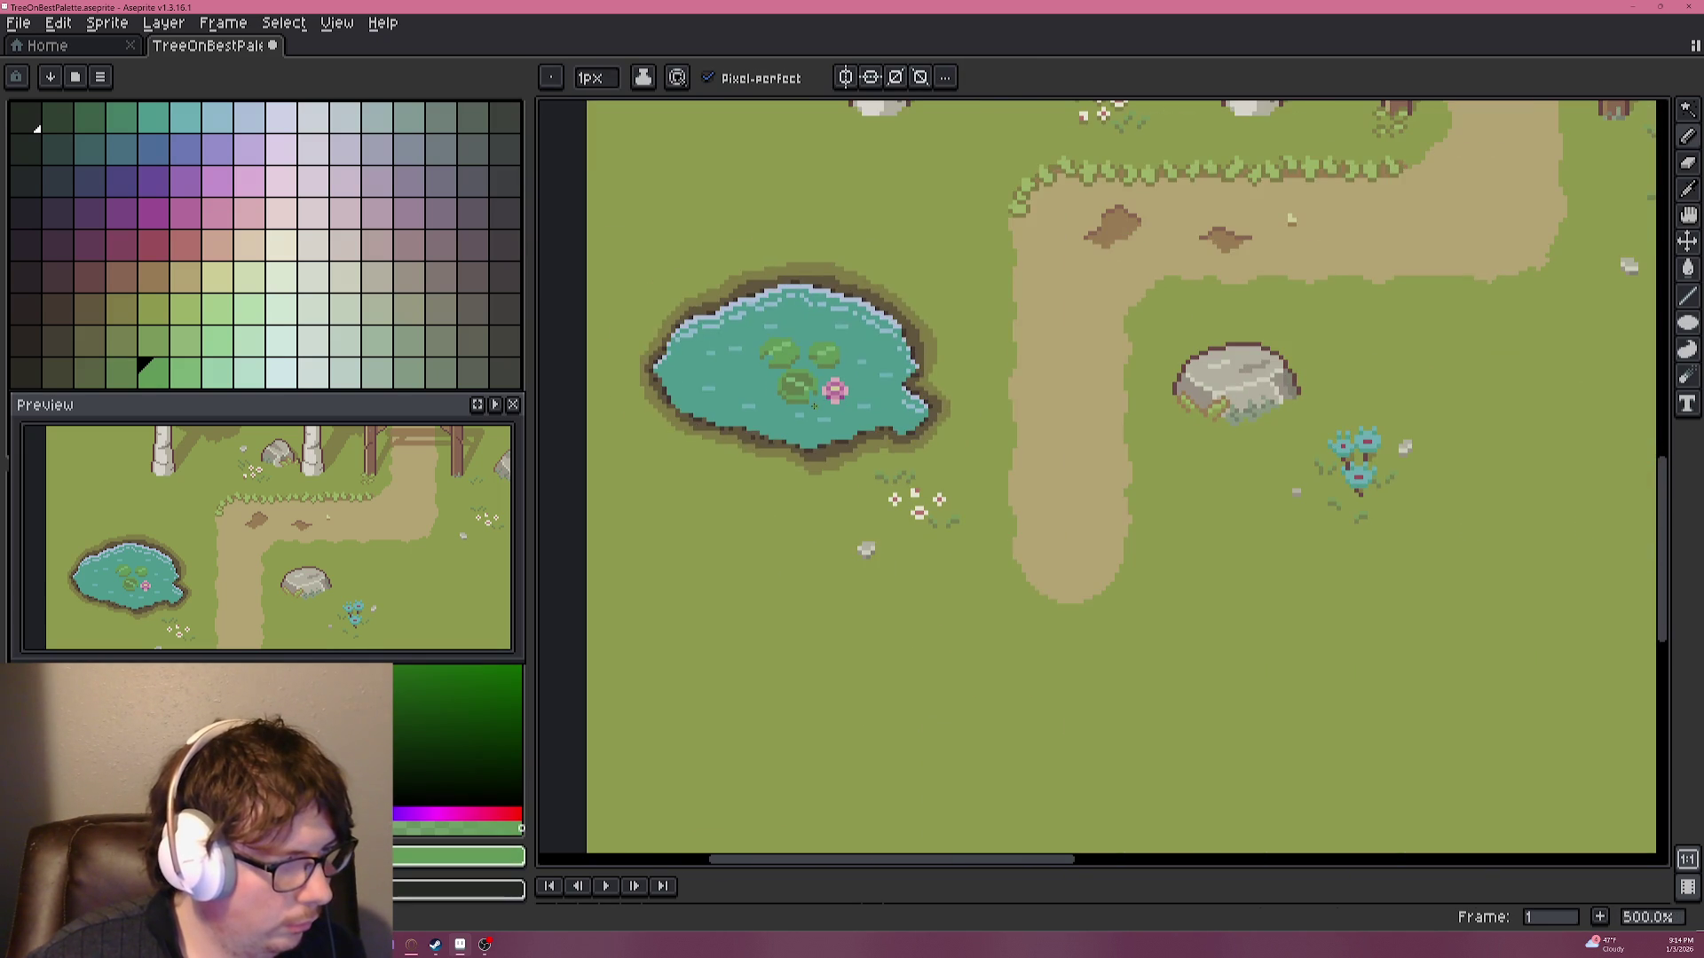
Paint four of the lily pad's highlight pixels with the darker pad green.
scroll(824, 409, "up", 5)
scroll(823, 409, "up", 1)
left_click(939, 323, "alt")
left_click(956, 293)
left_click(929, 294)
left_click(900, 264)
left_click(872, 264)
Sample the pad and water colours, and undo a mistaken dark pixel on the pad.
scroll(965, 372, "down", 1)
scroll(966, 372, "down", 4)
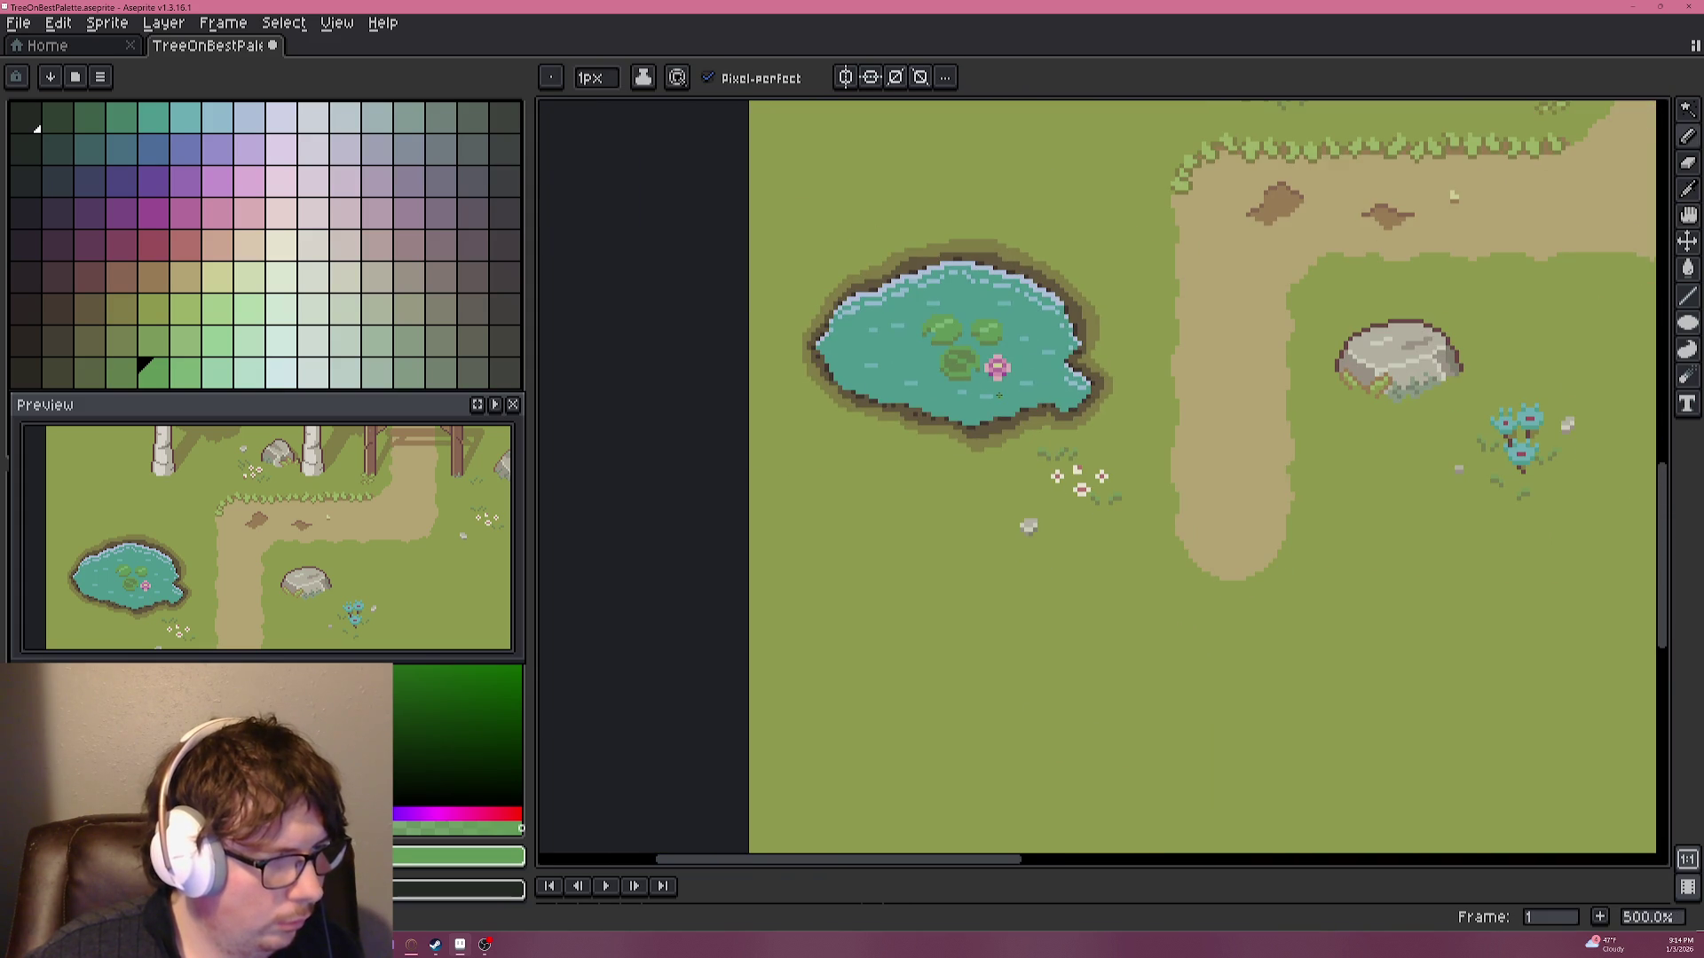
scroll(978, 382, "up", 6)
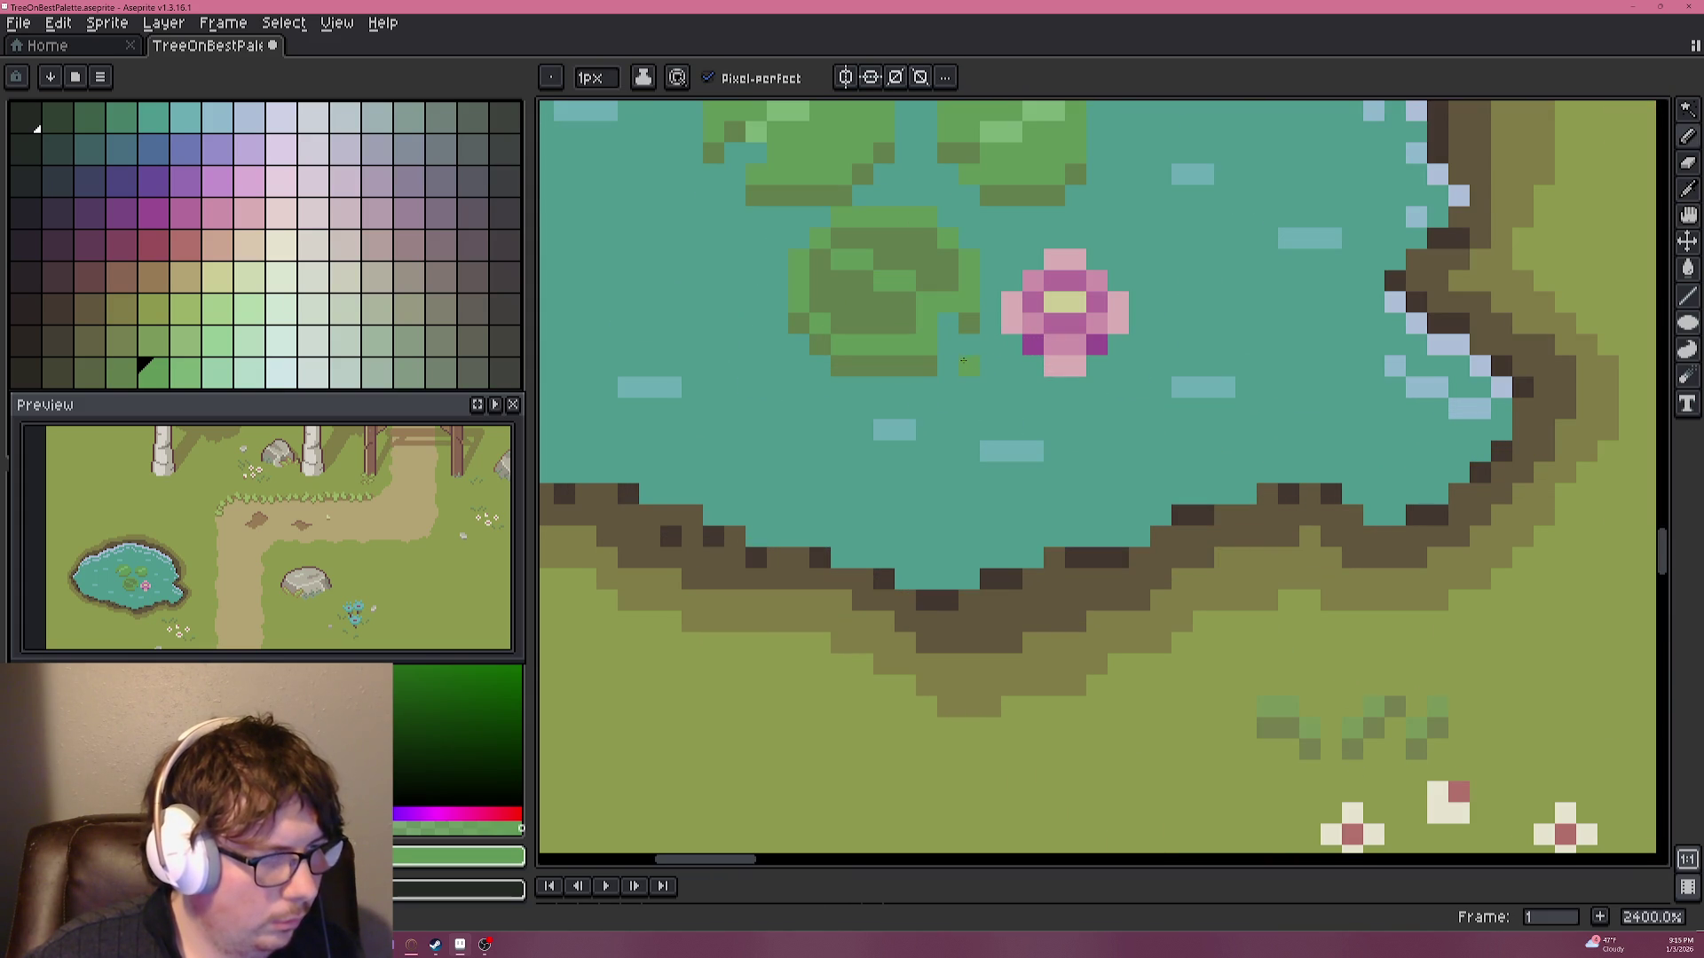
left_click(976, 316, "alt")
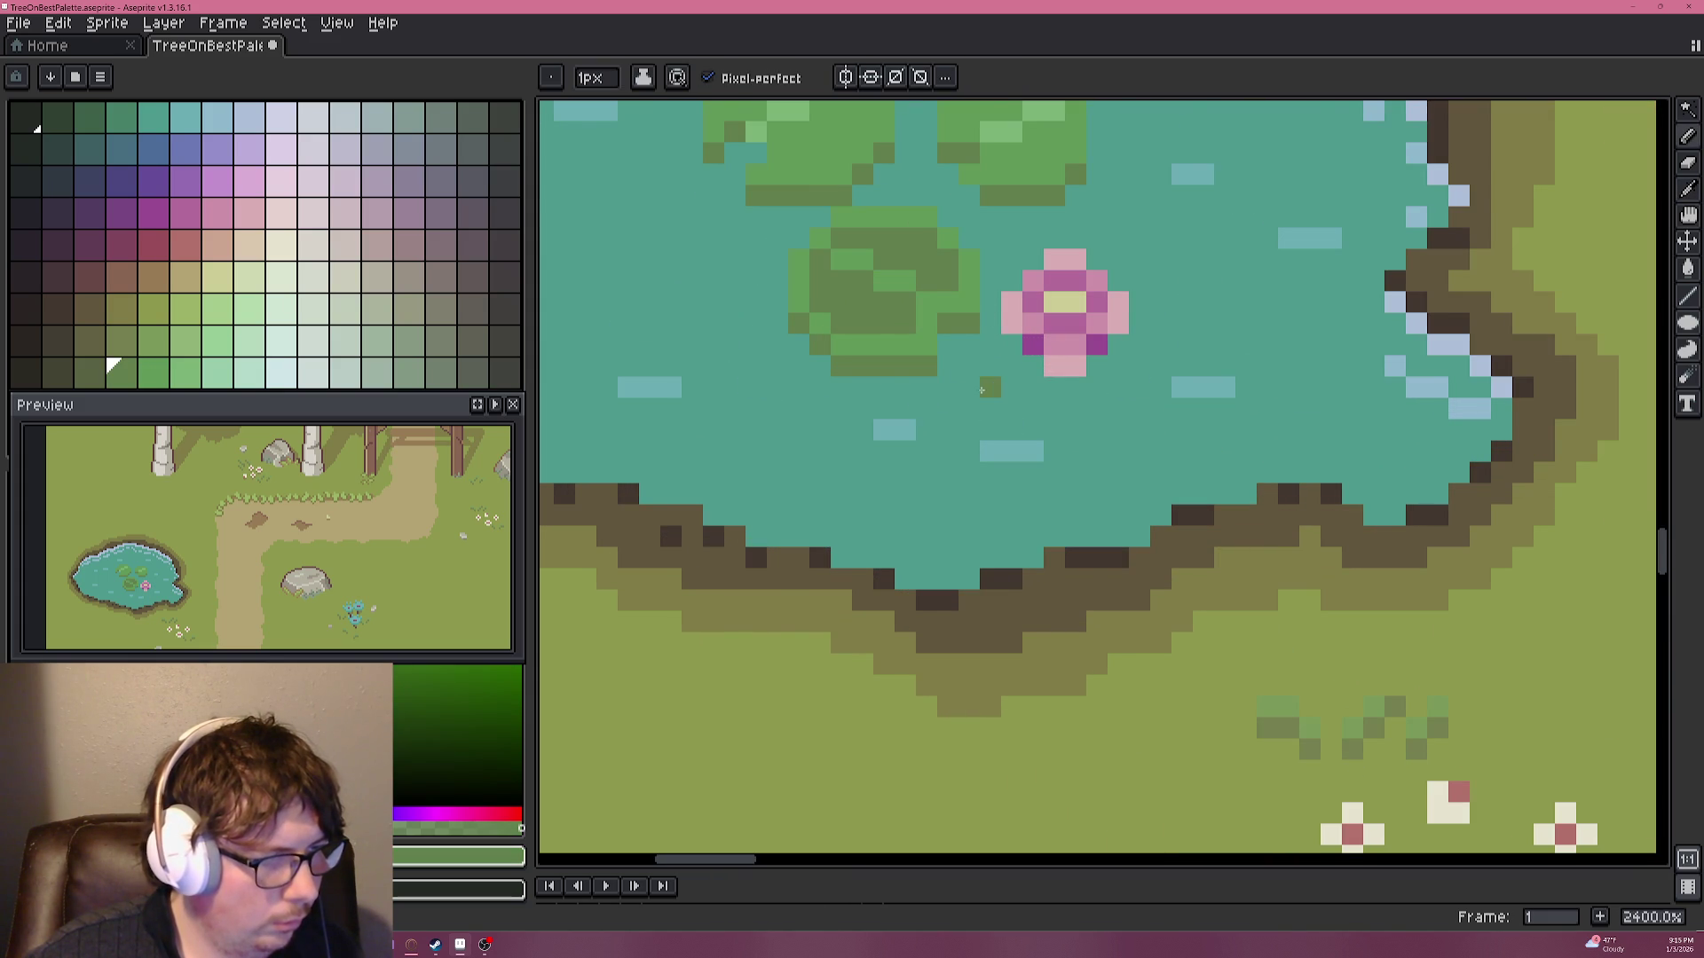
scroll(977, 393, "down", 3)
scroll(977, 393, "down", 1)
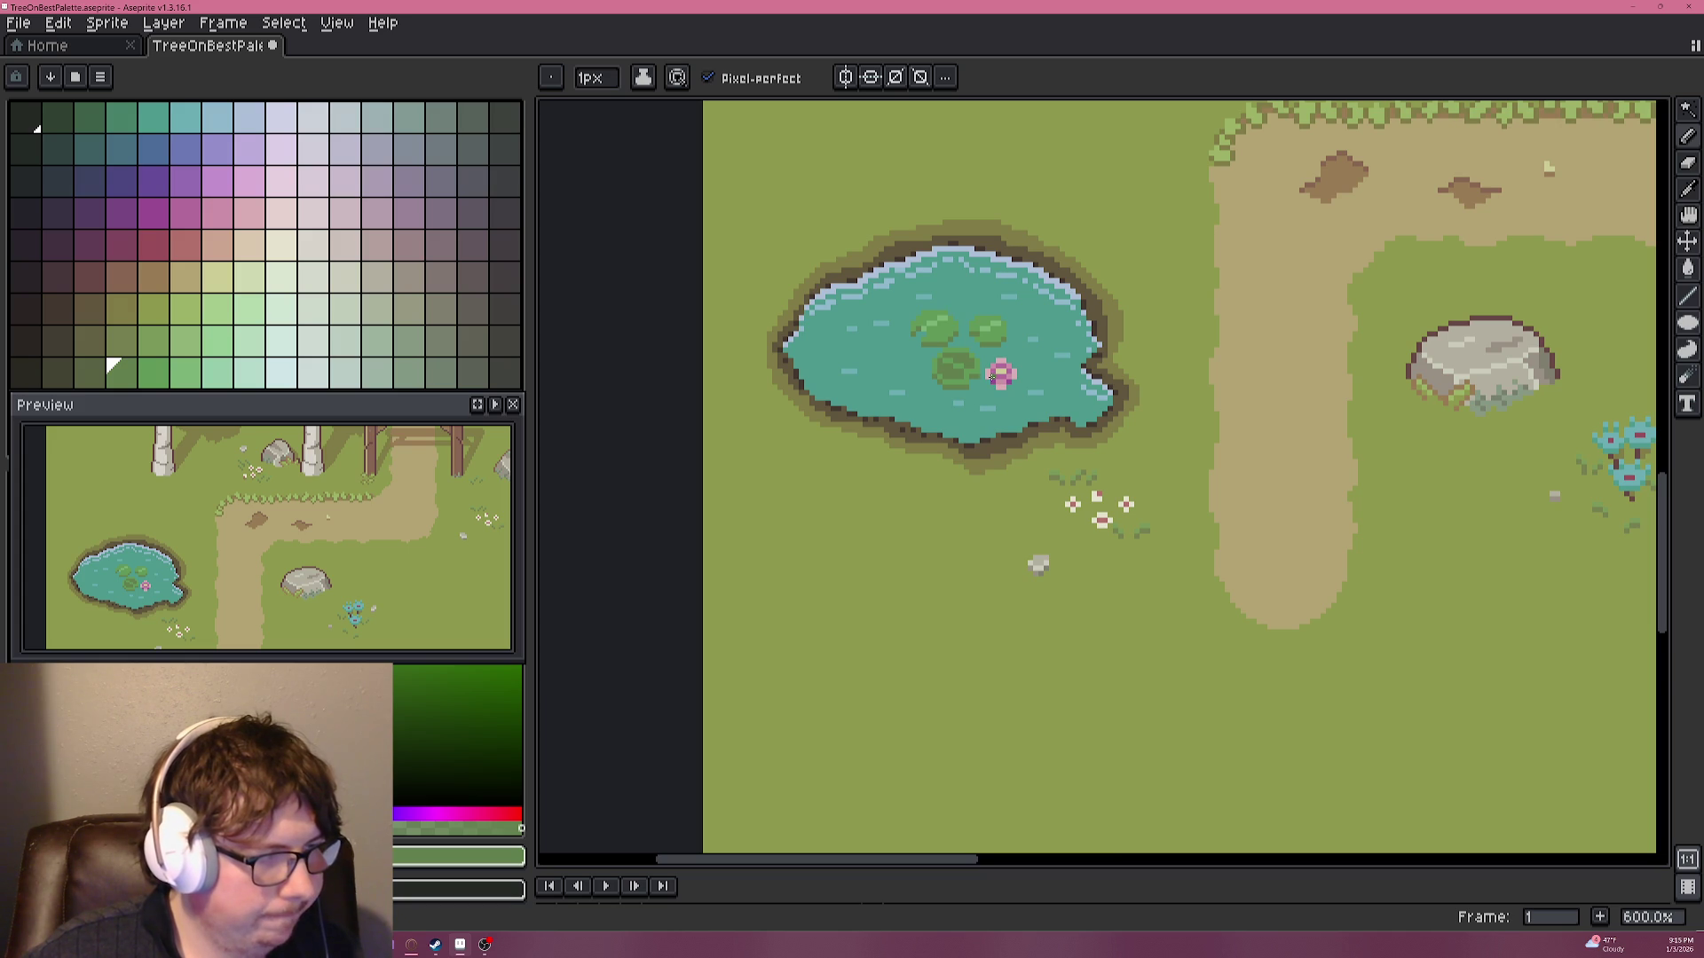
scroll(978, 373, "up", 7)
left_click(1015, 367, "alt")
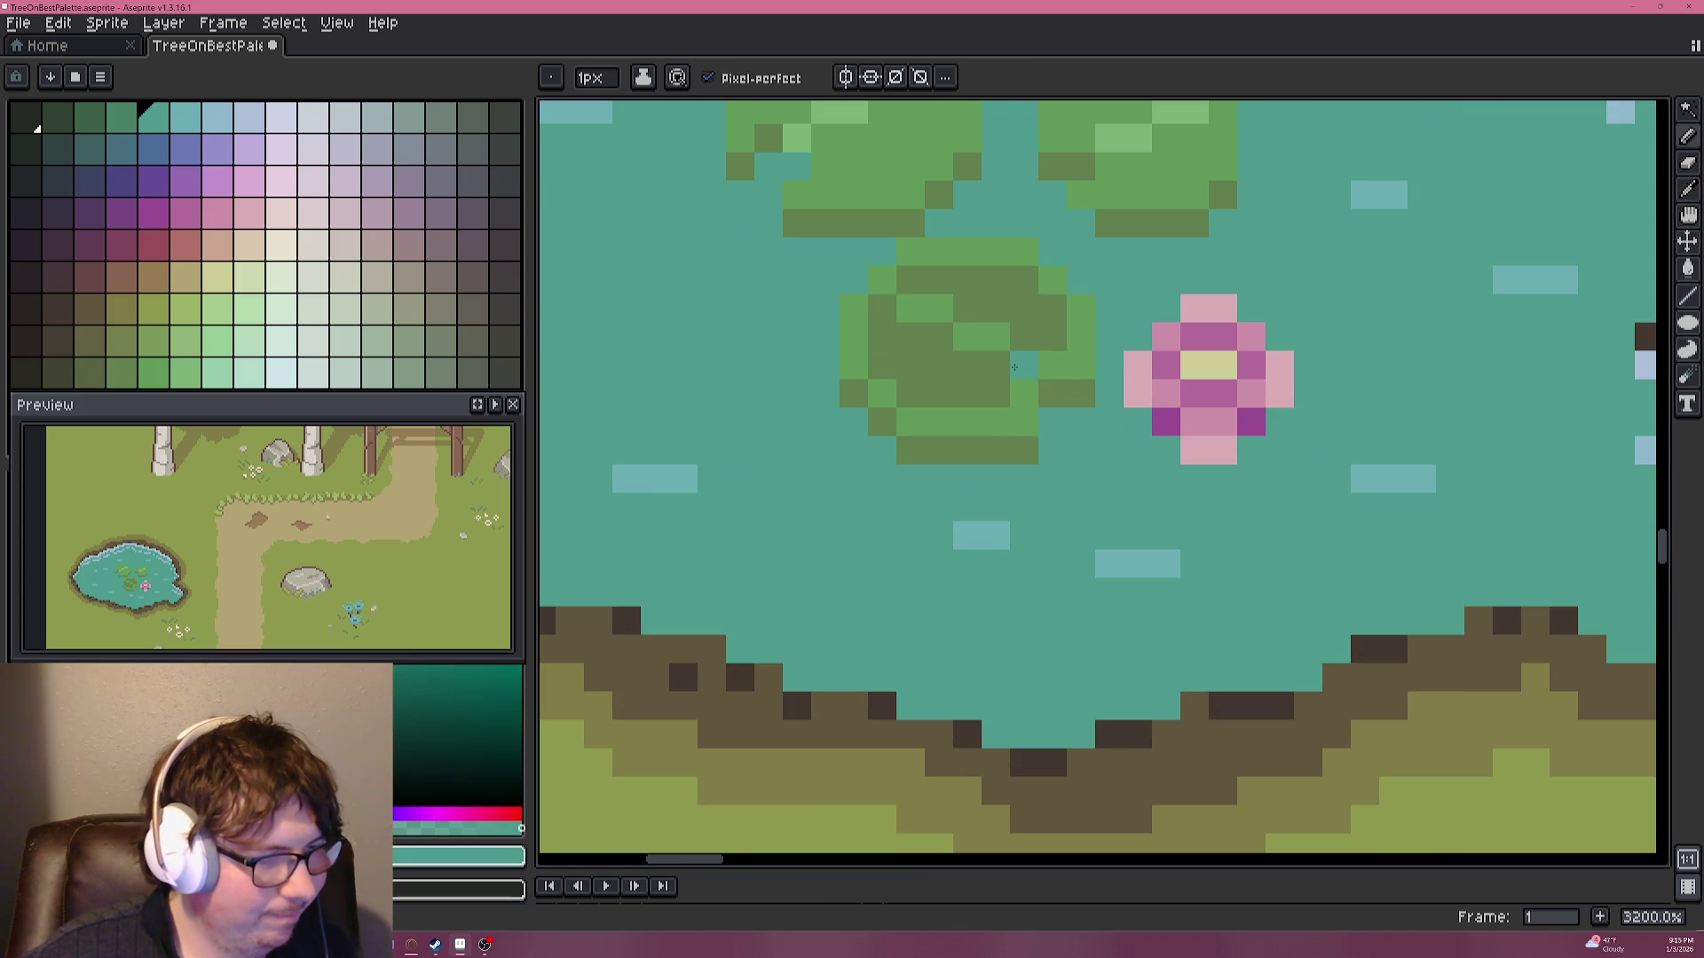
left_click(1038, 335, "alt")
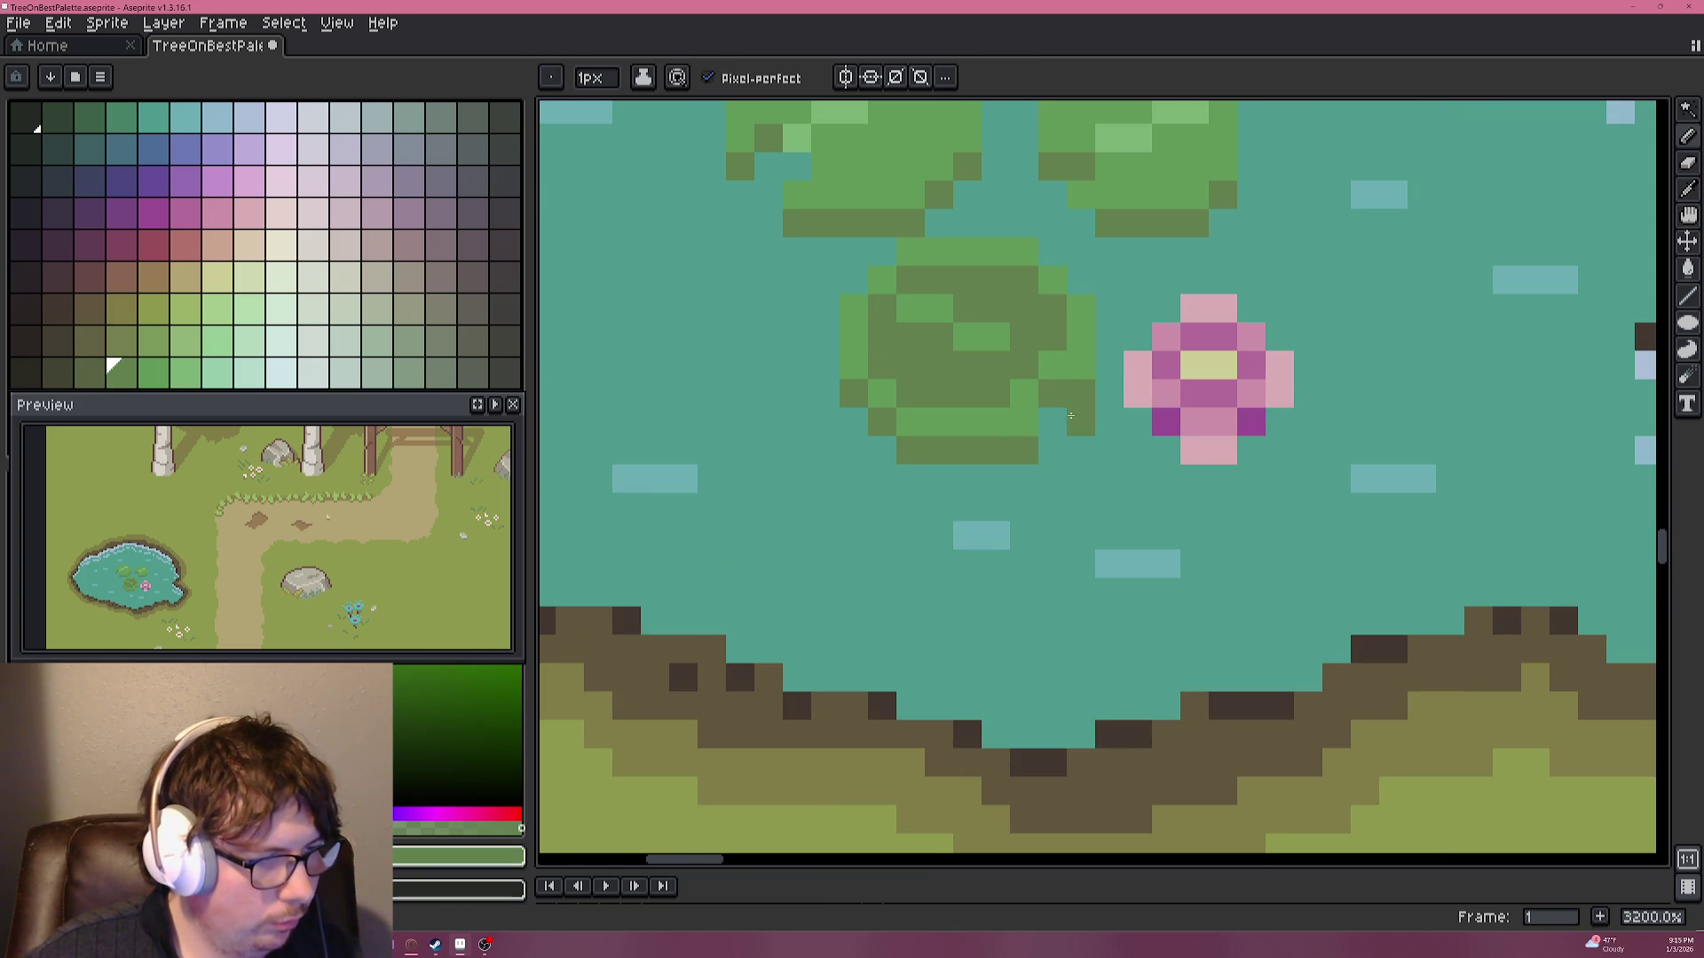
key("ctrl+z")
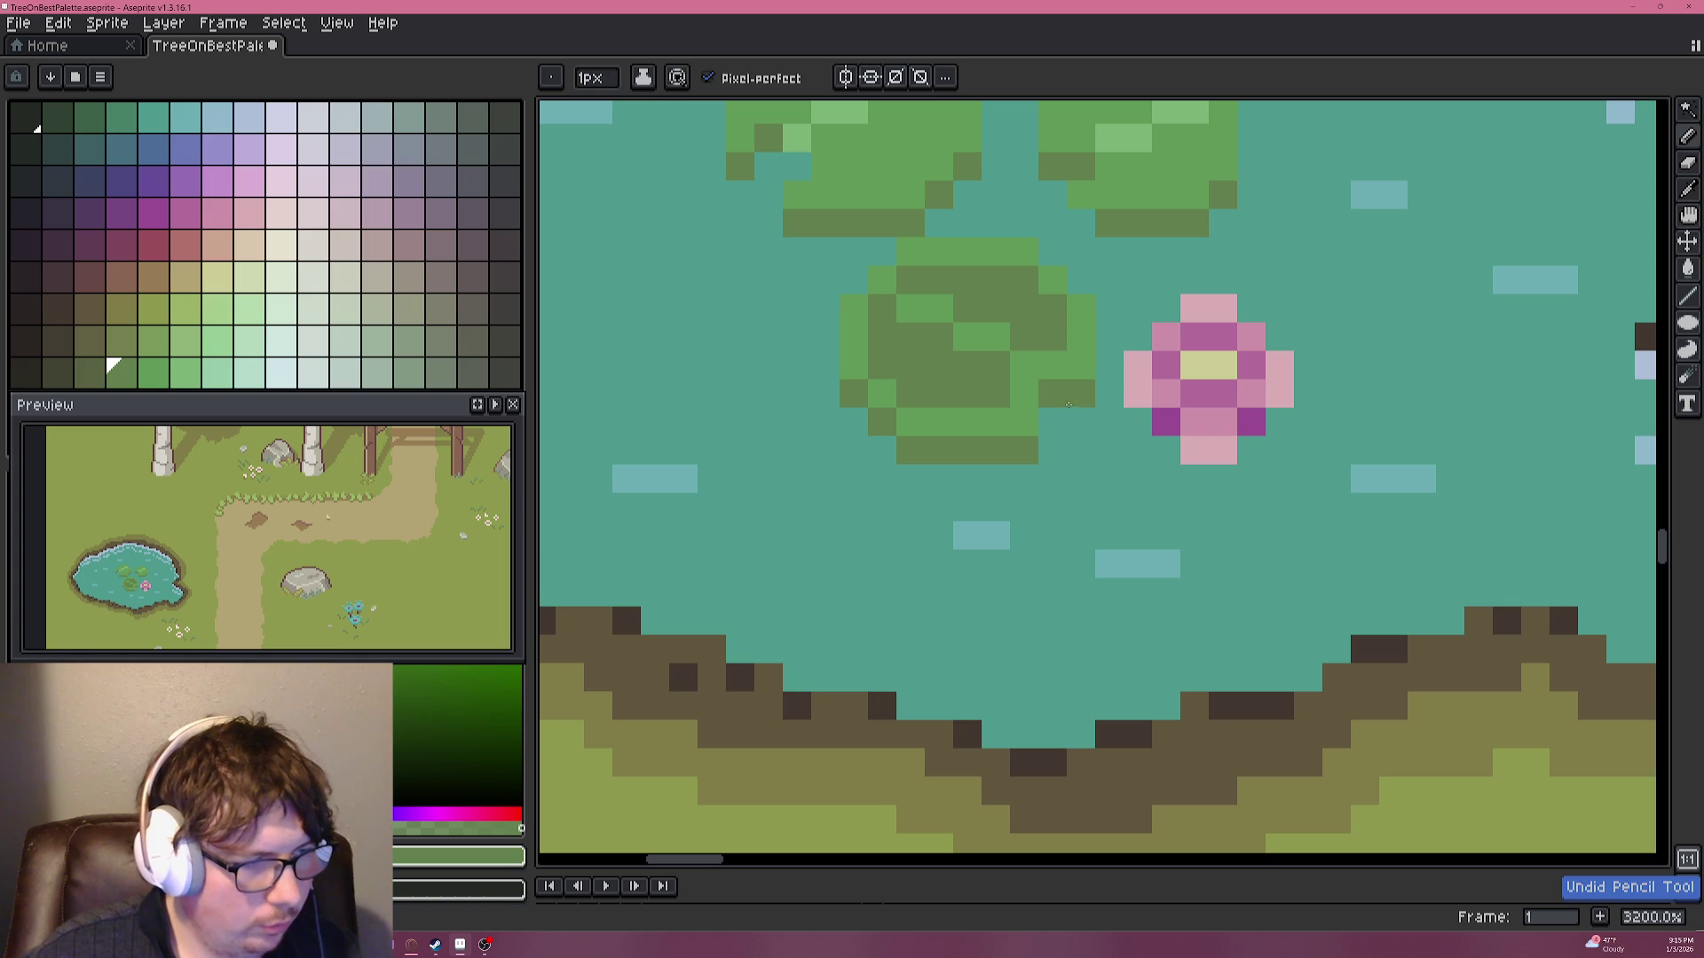
Paint the stray green pixels around the pad edge teal to match the water.
left_click(1068, 441, "alt")
left_click(1080, 450)
left_click(1023, 450)
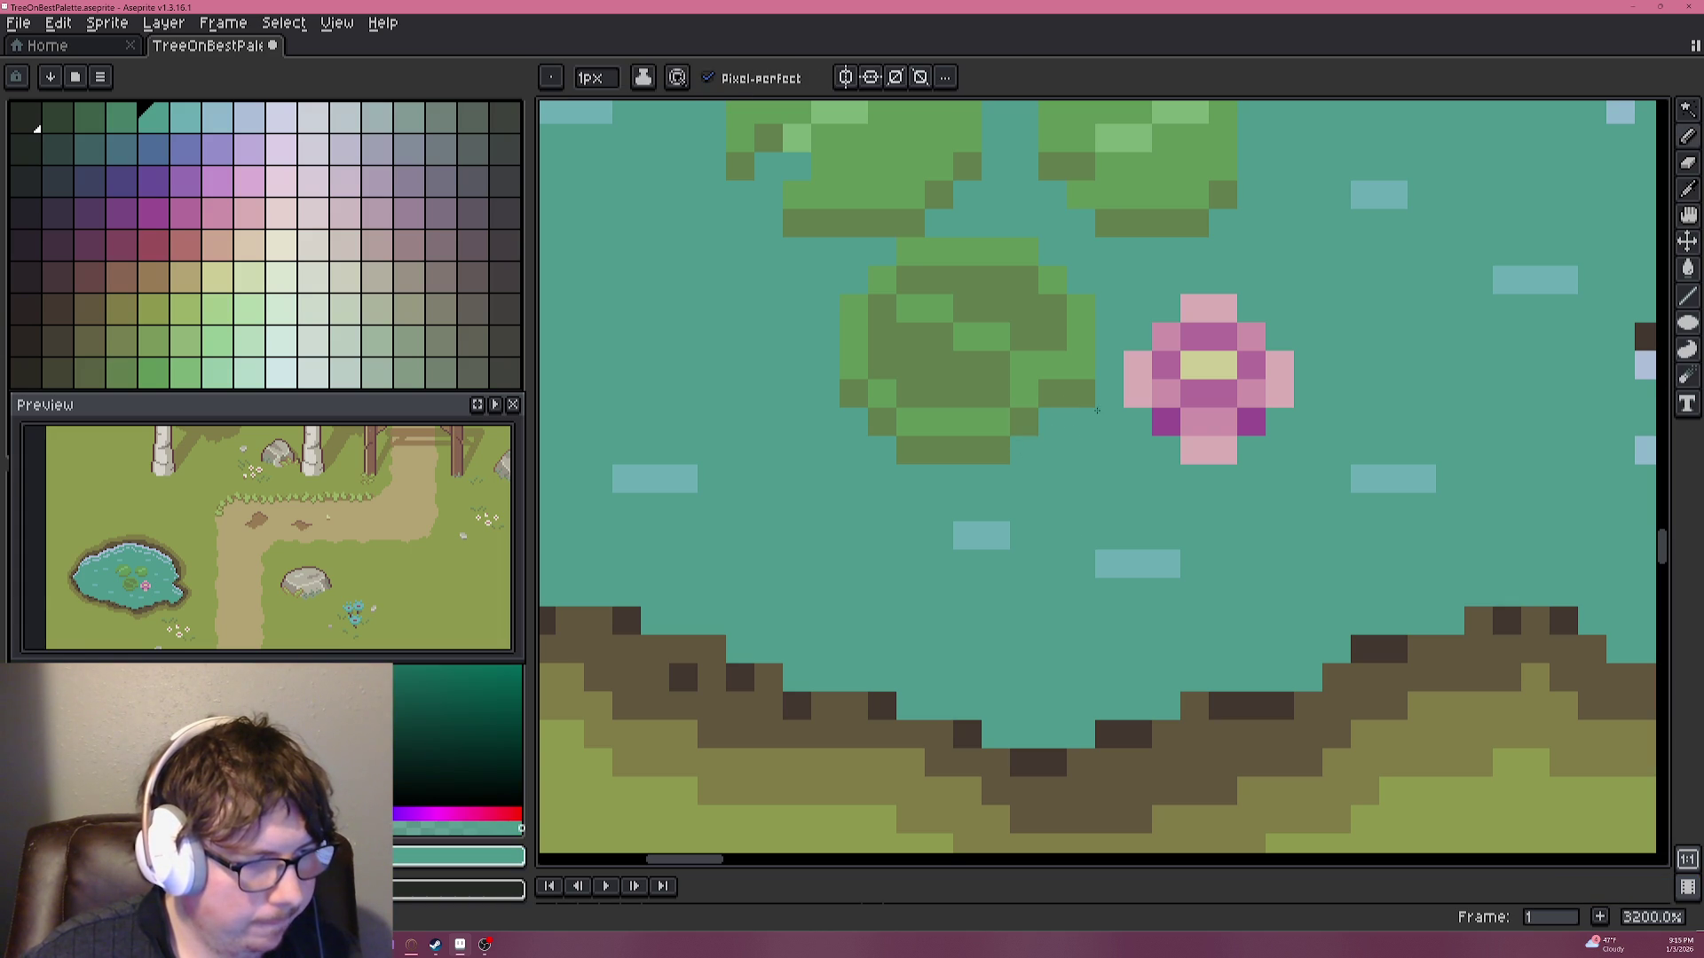
left_click(1098, 410, "alt")
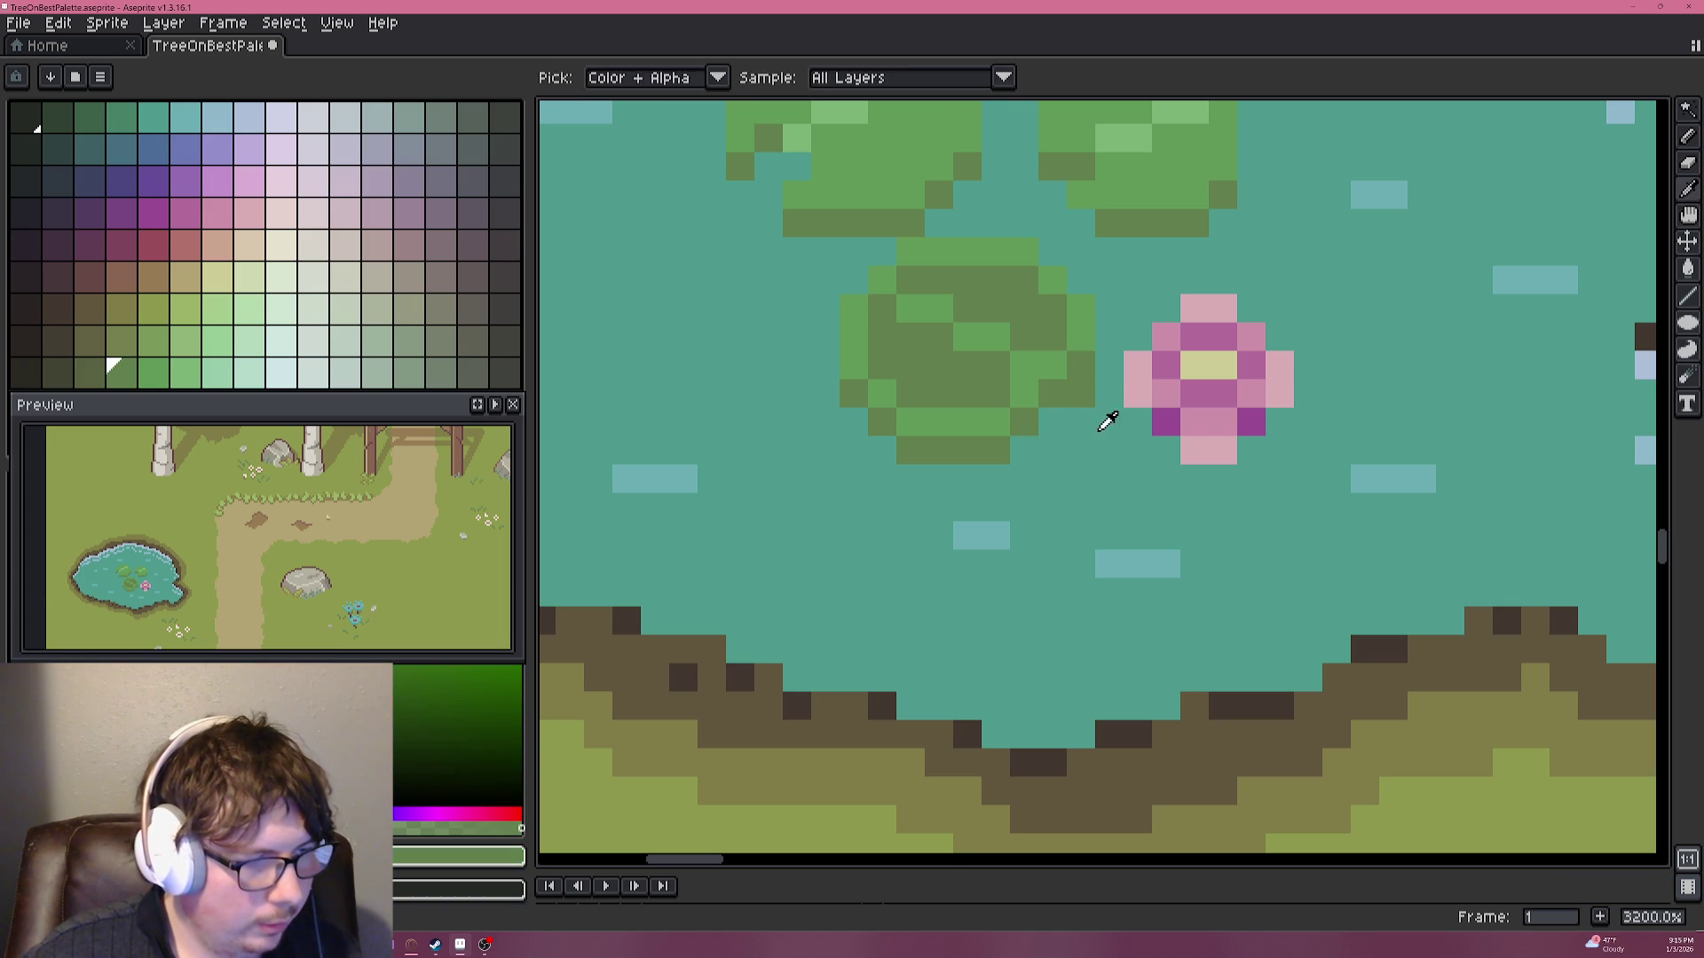
left_click(1088, 400, "alt")
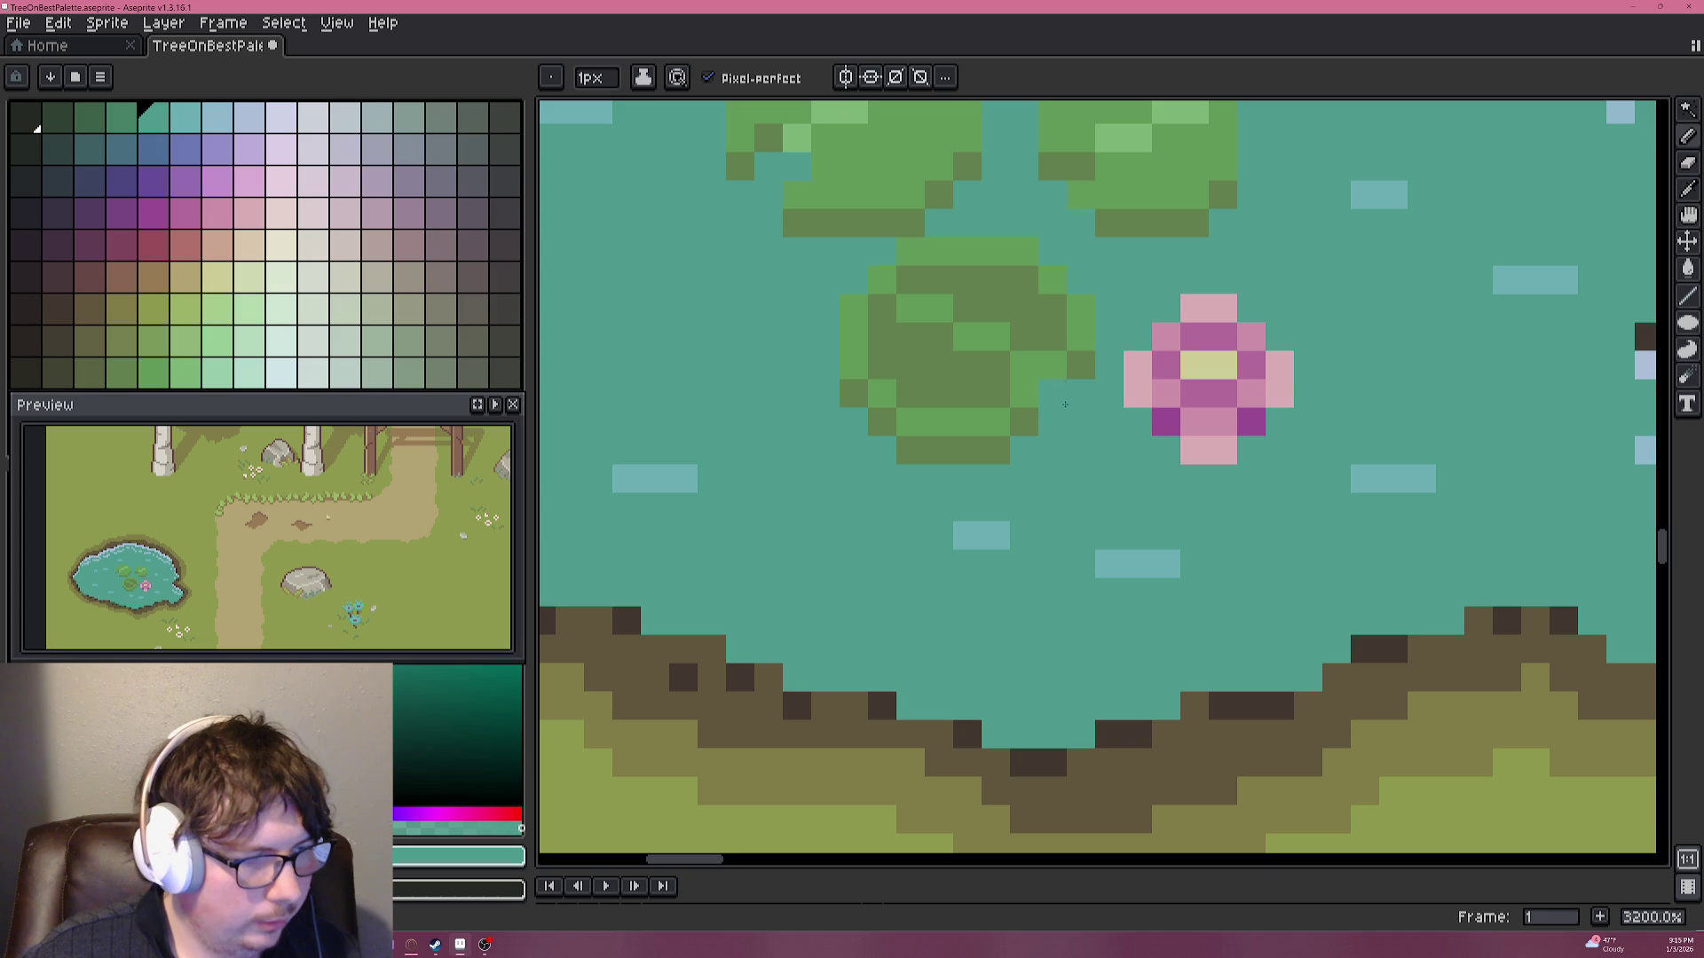
scroll(1069, 421, "down", 3)
scroll(1064, 412, "down", 2)
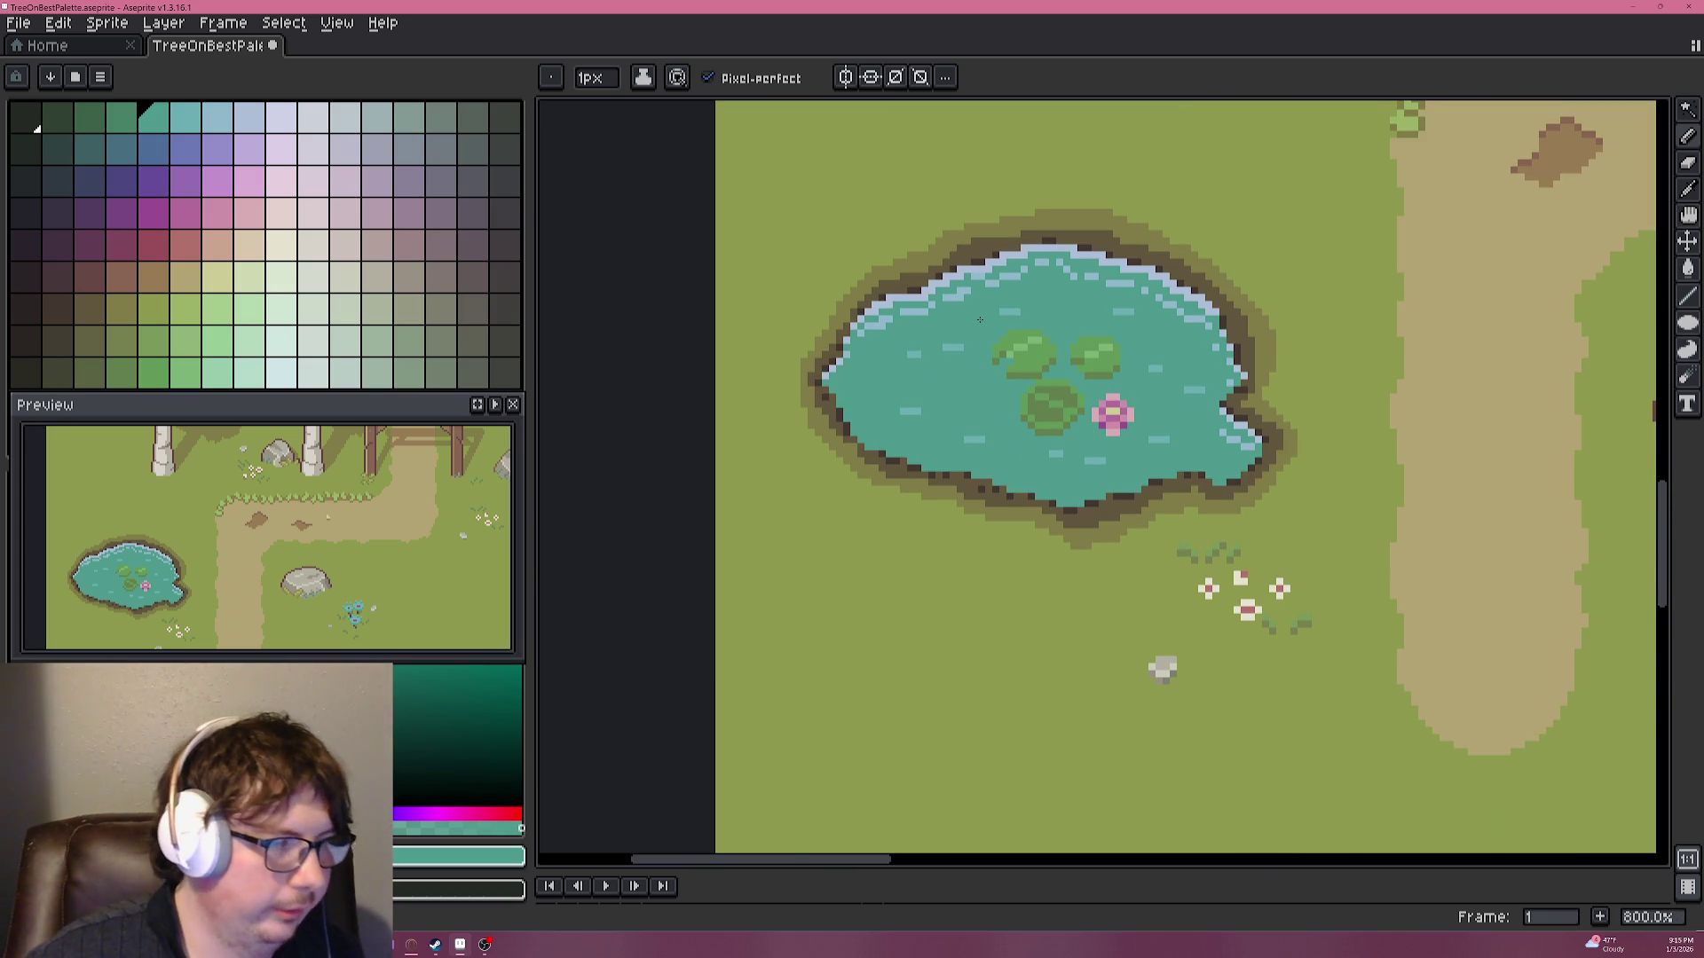
scroll(910, 376, "up", 3)
key("i")
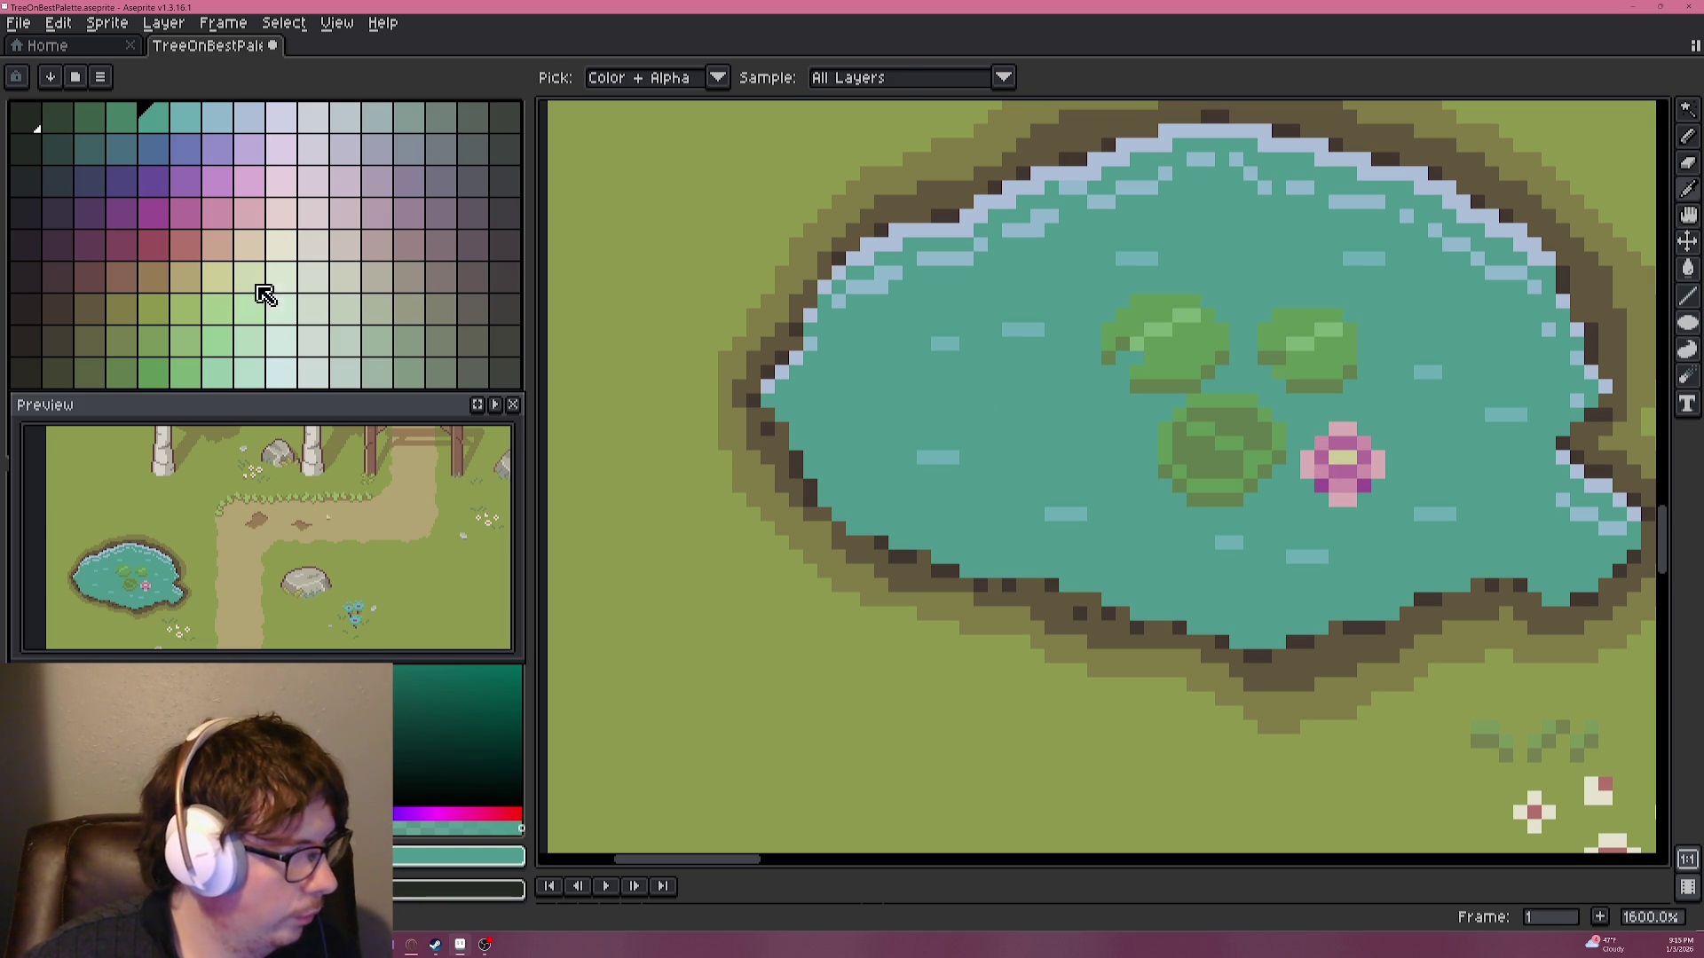
Eyedrop the lotus's pale yellow and paint a two-pixel centre in the water left of the pads.
left_click(1345, 461, "alt")
scroll(1085, 396, "up", 4)
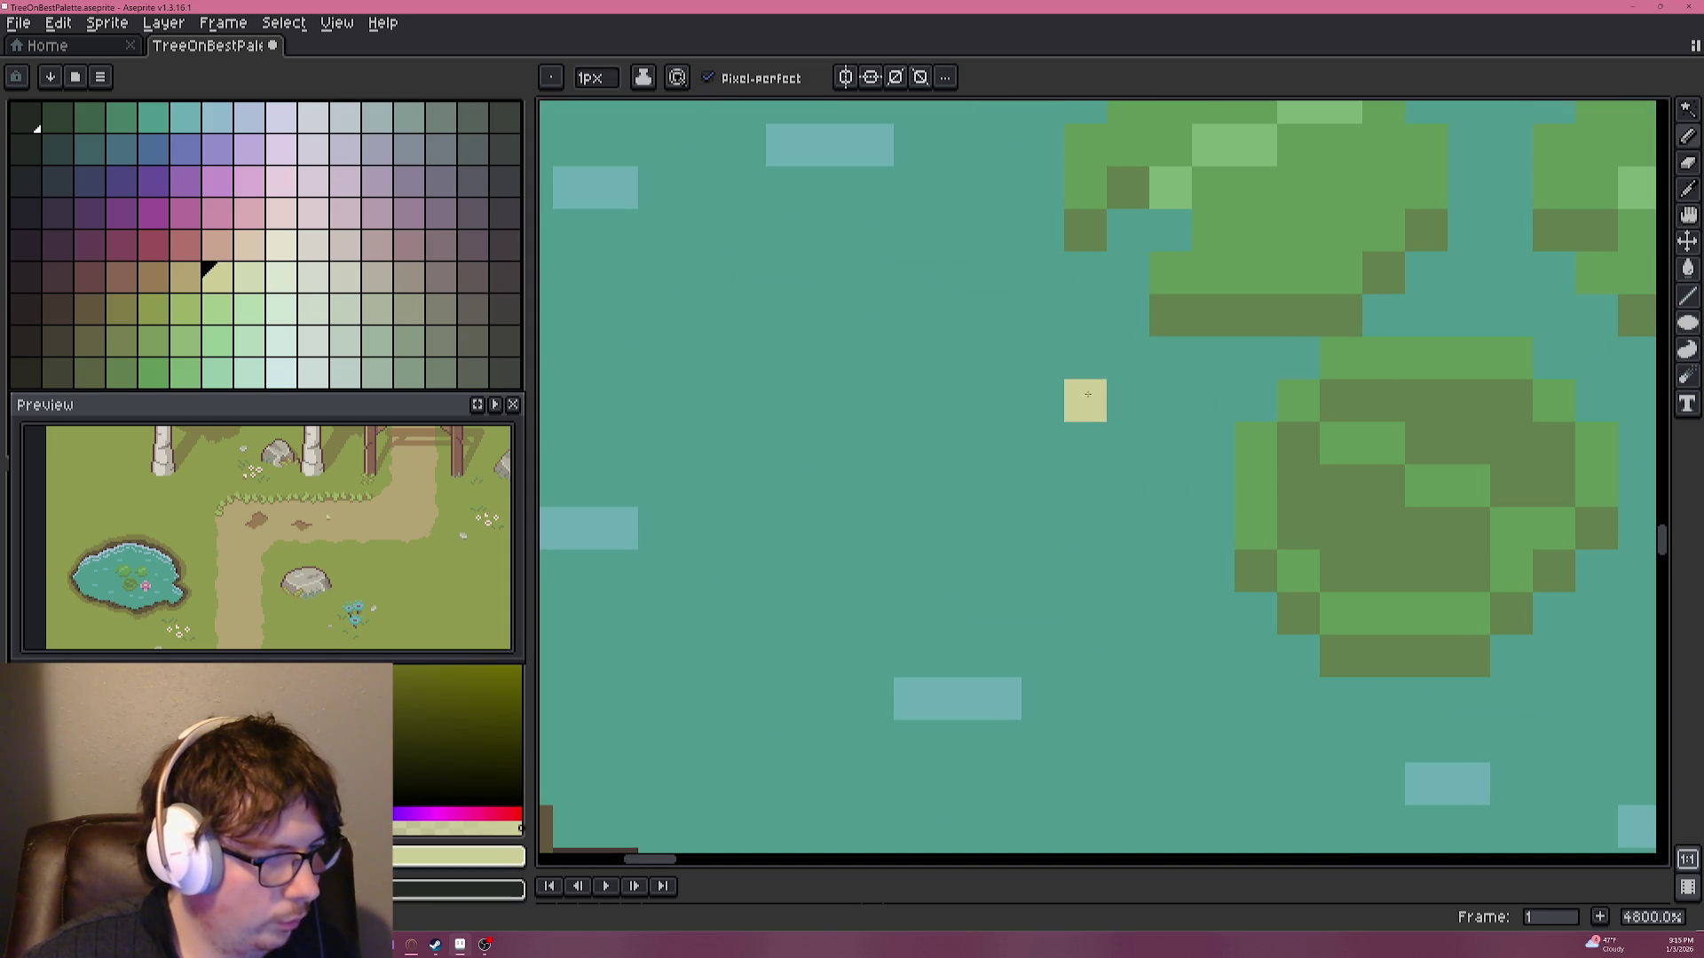
left_click_drag(945, 435, 992, 436)
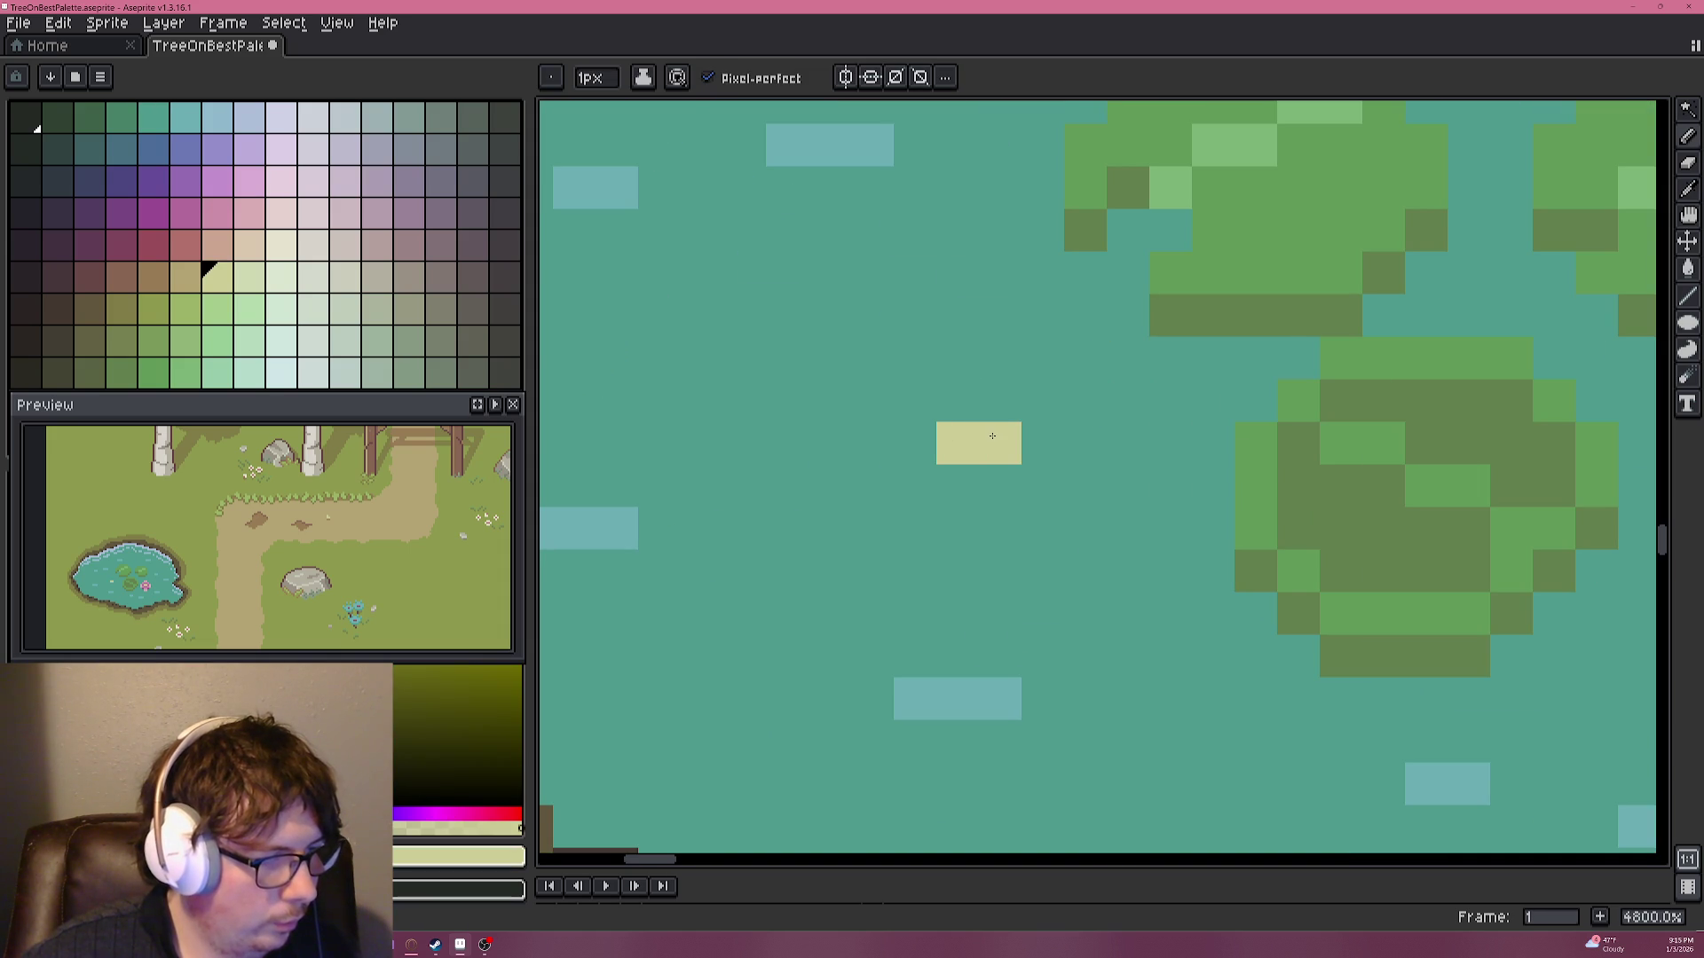
scroll(992, 443, "down", 3)
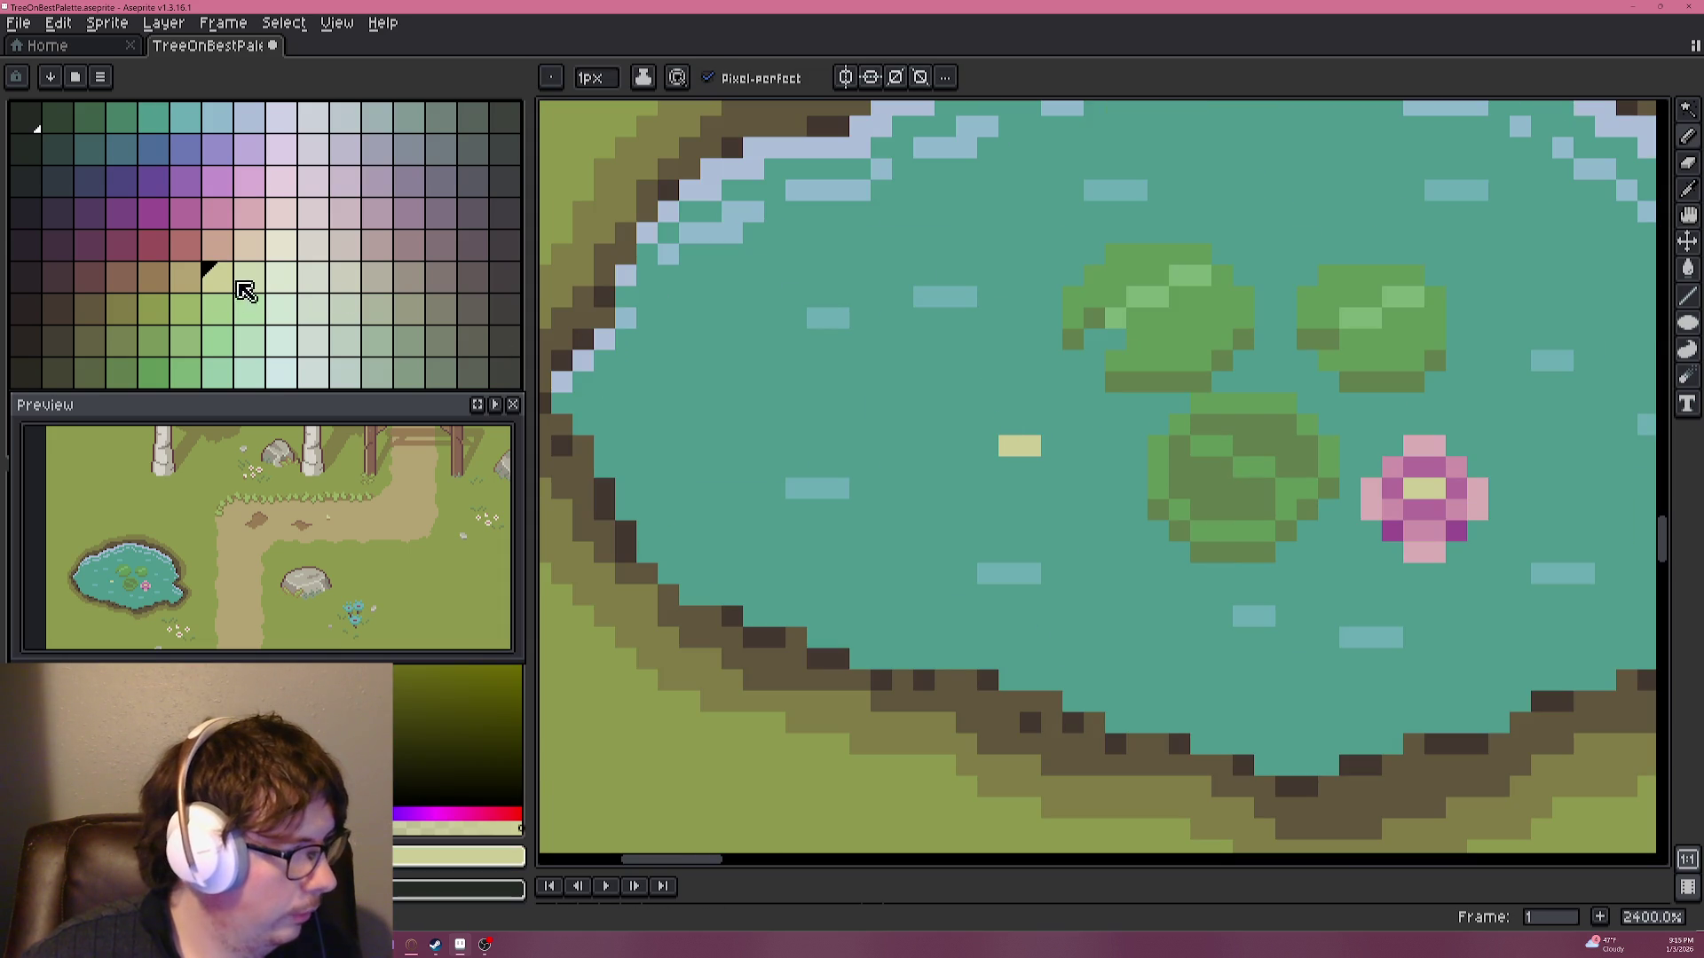
left_click(165, 248)
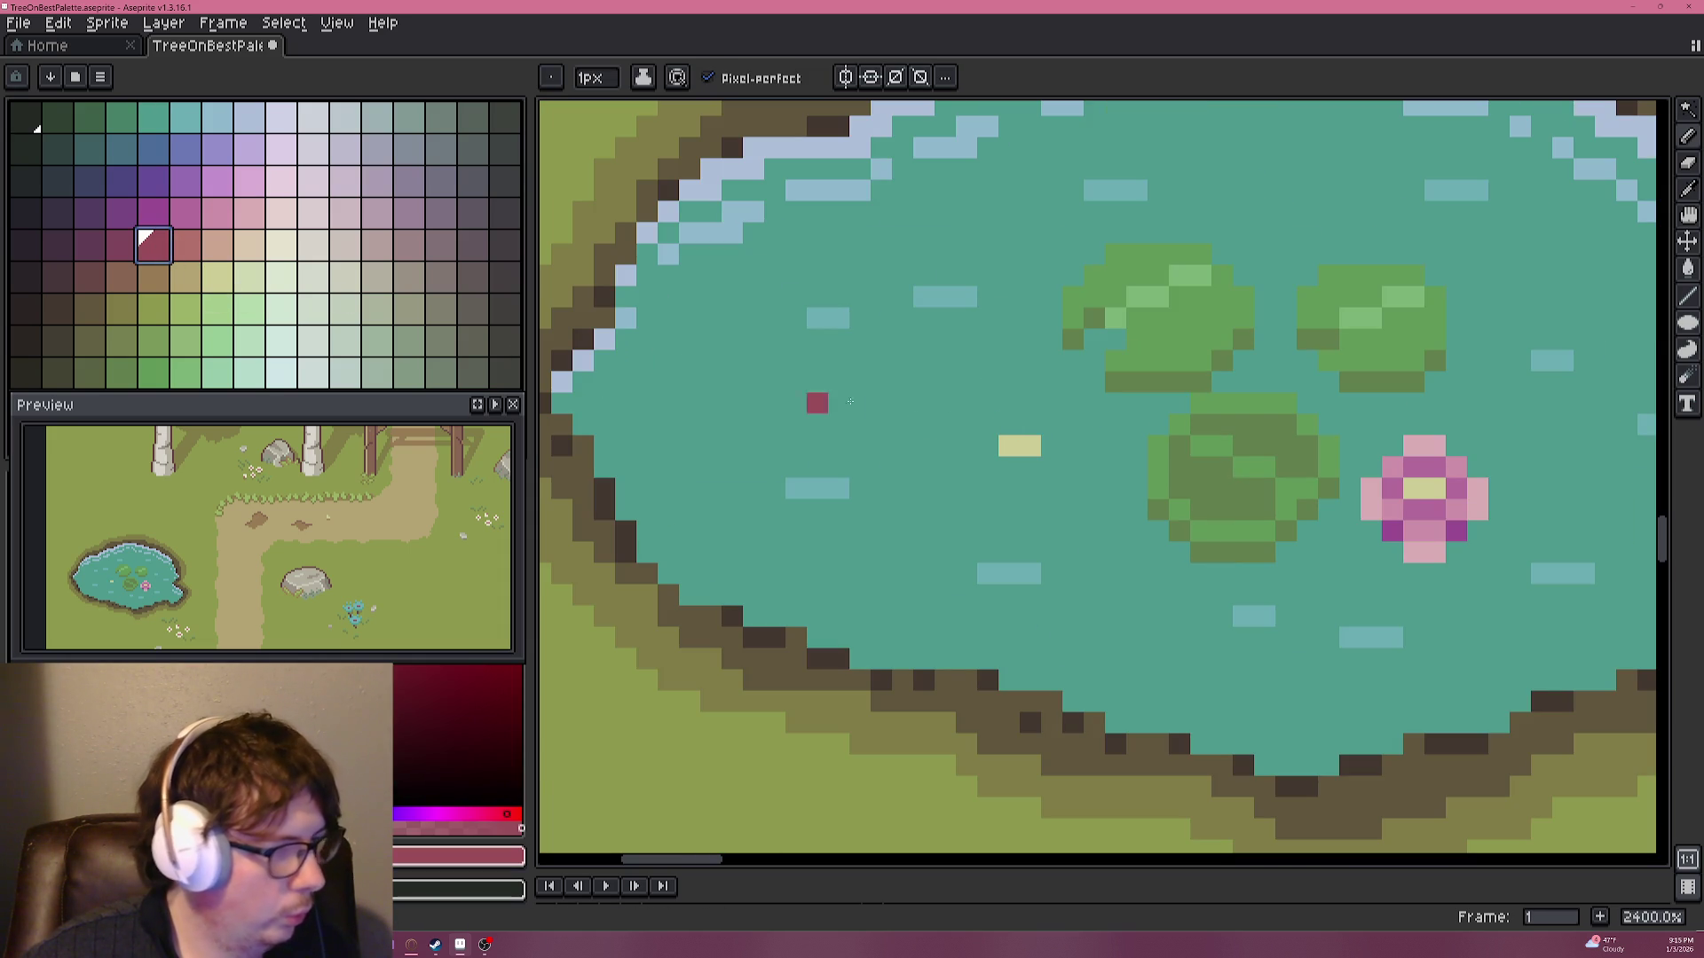
Paint pinkish-red petals beneath the yellow centre and peach pixels at its four corners.
left_click(185, 245)
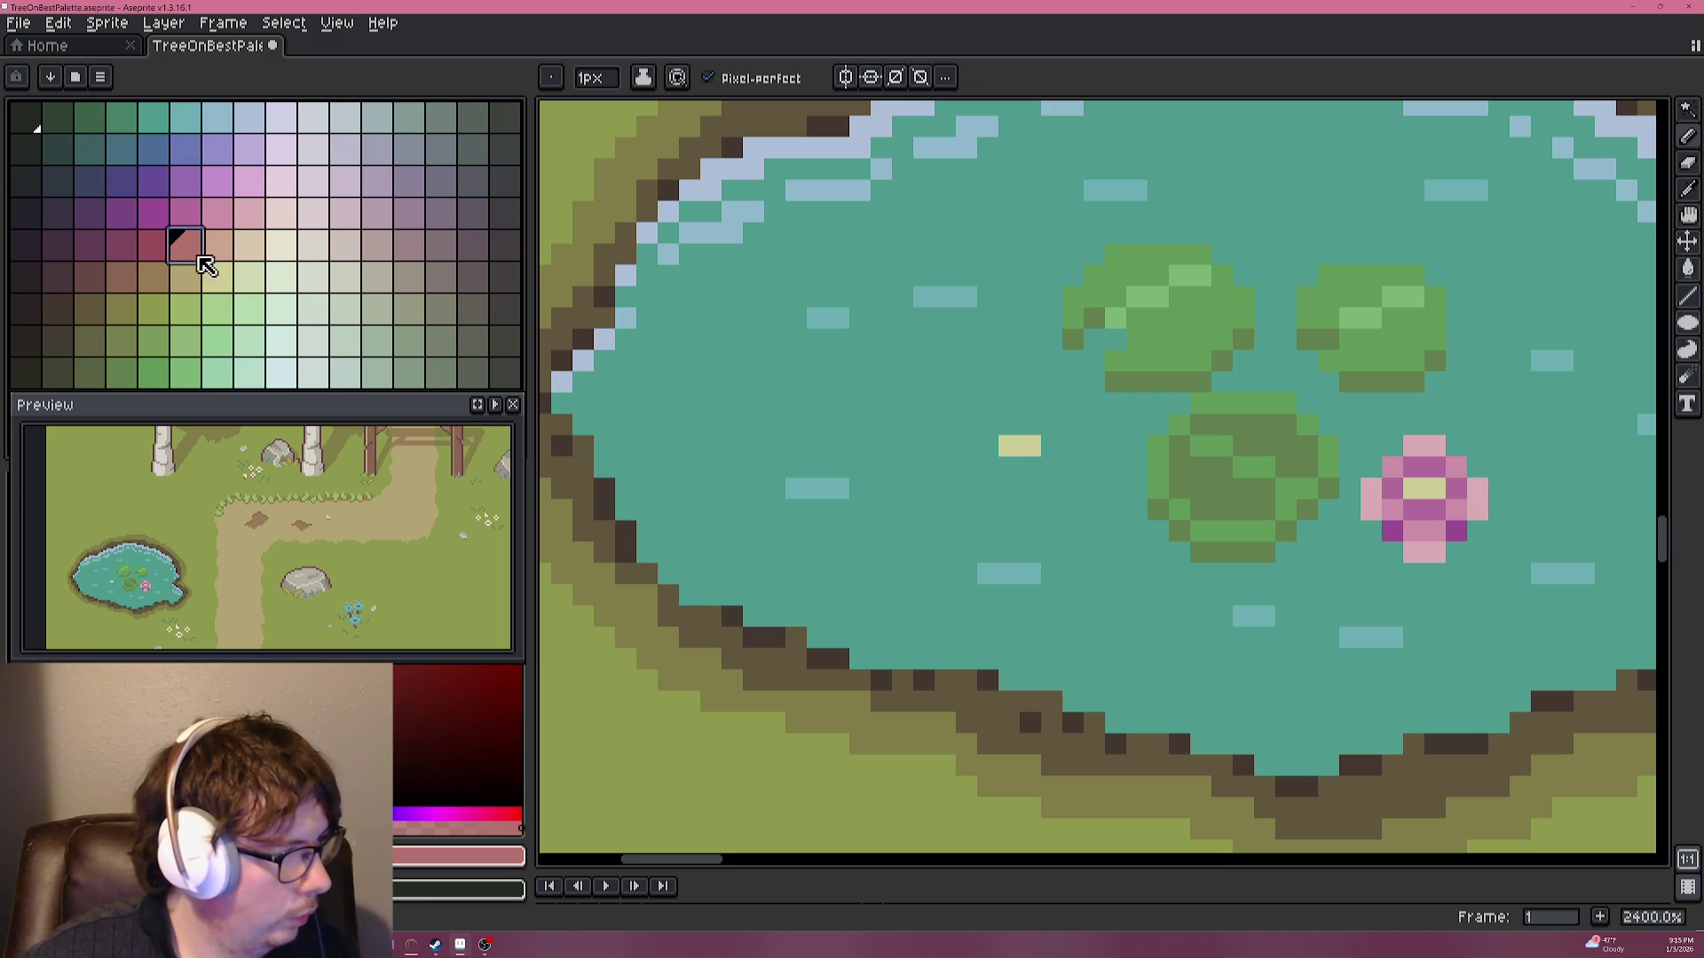
left_click_drag(1009, 465, 1030, 465)
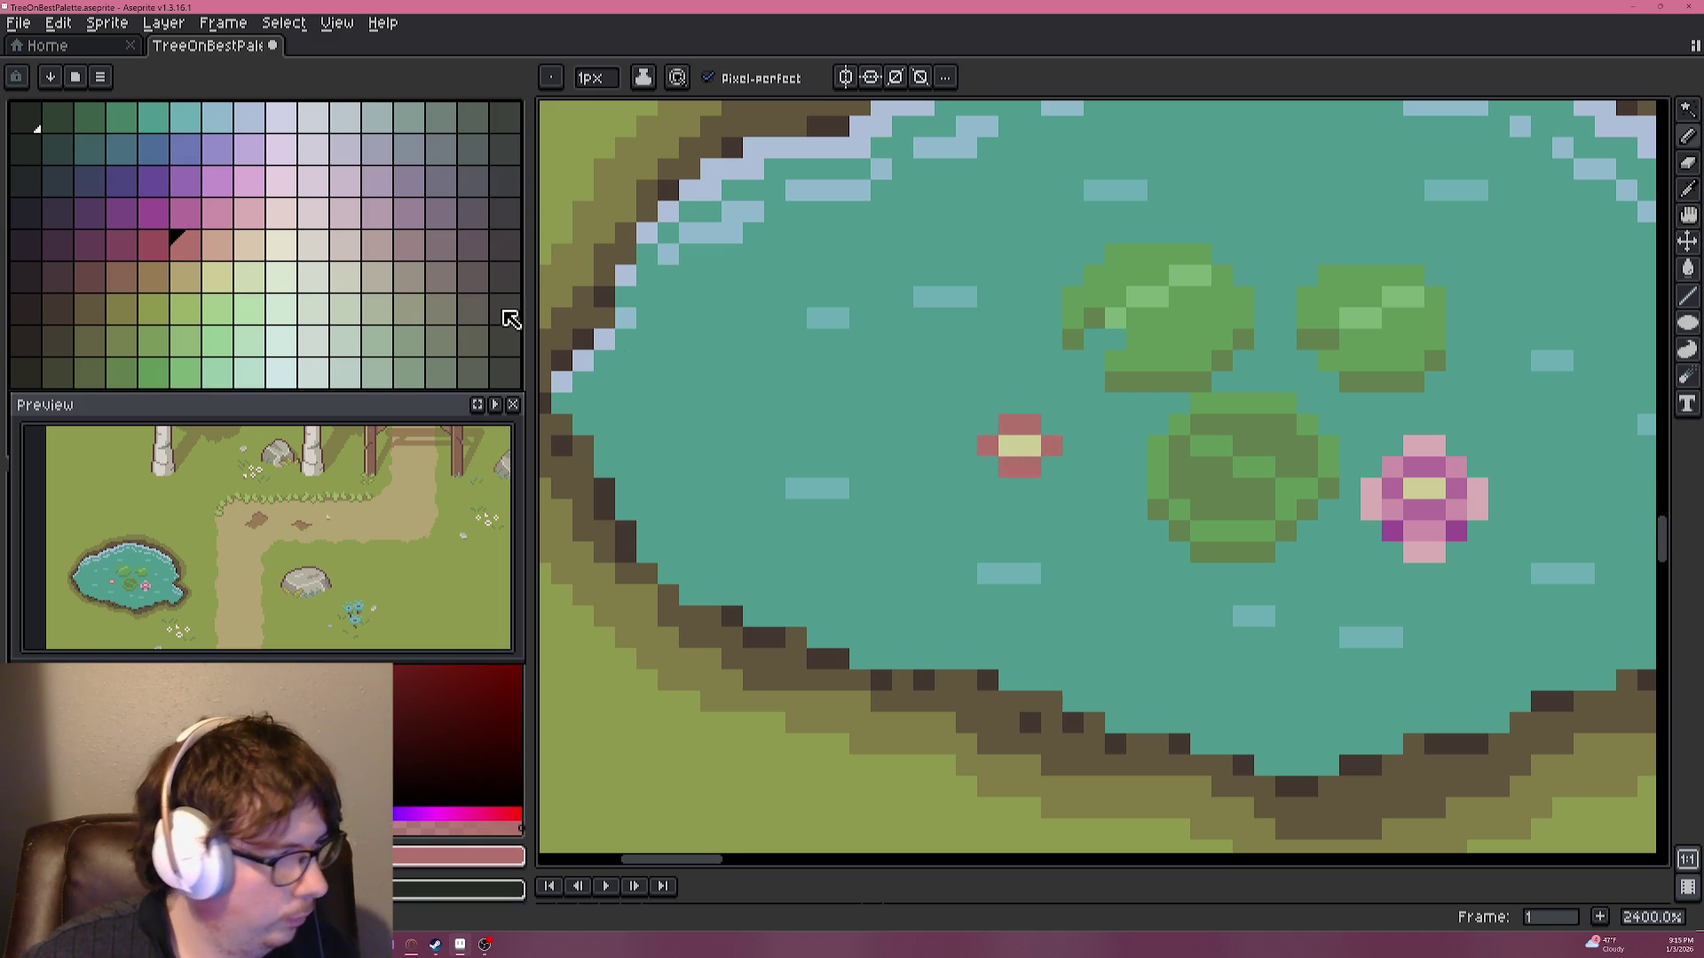
left_click(216, 246)
left_click(987, 423)
left_click(1052, 424)
left_click(1052, 466)
left_click(988, 466)
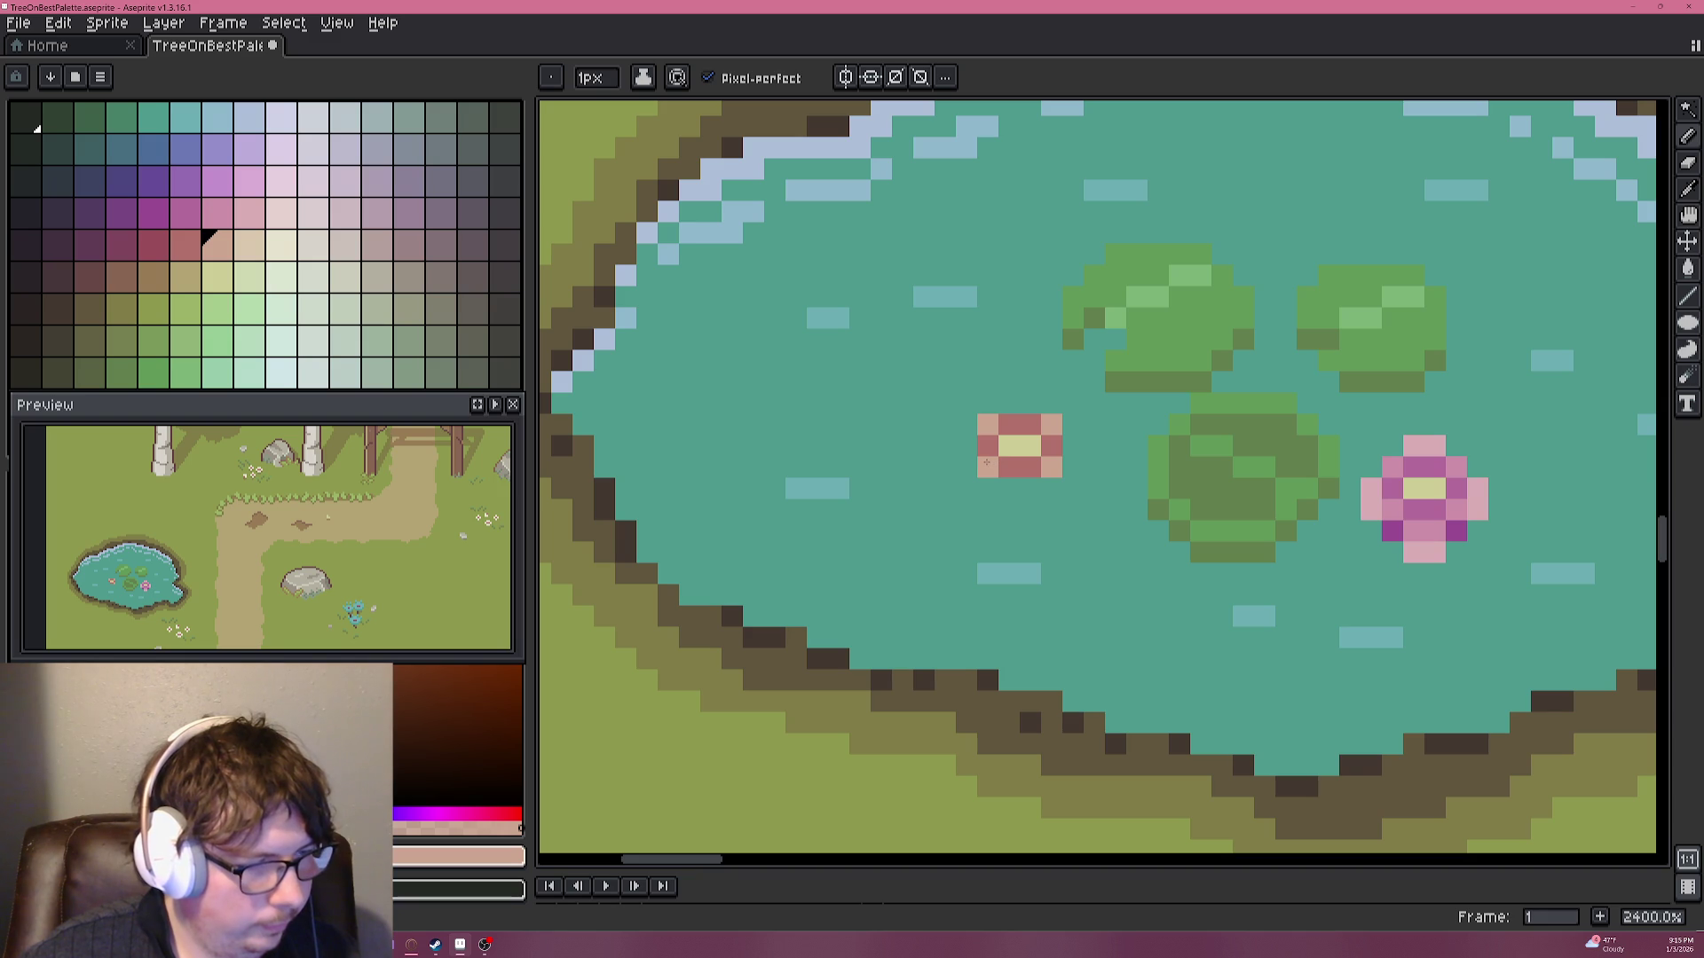
Add two dark pink pixels below the flower and a beige pixel to its left.
left_click(149, 242)
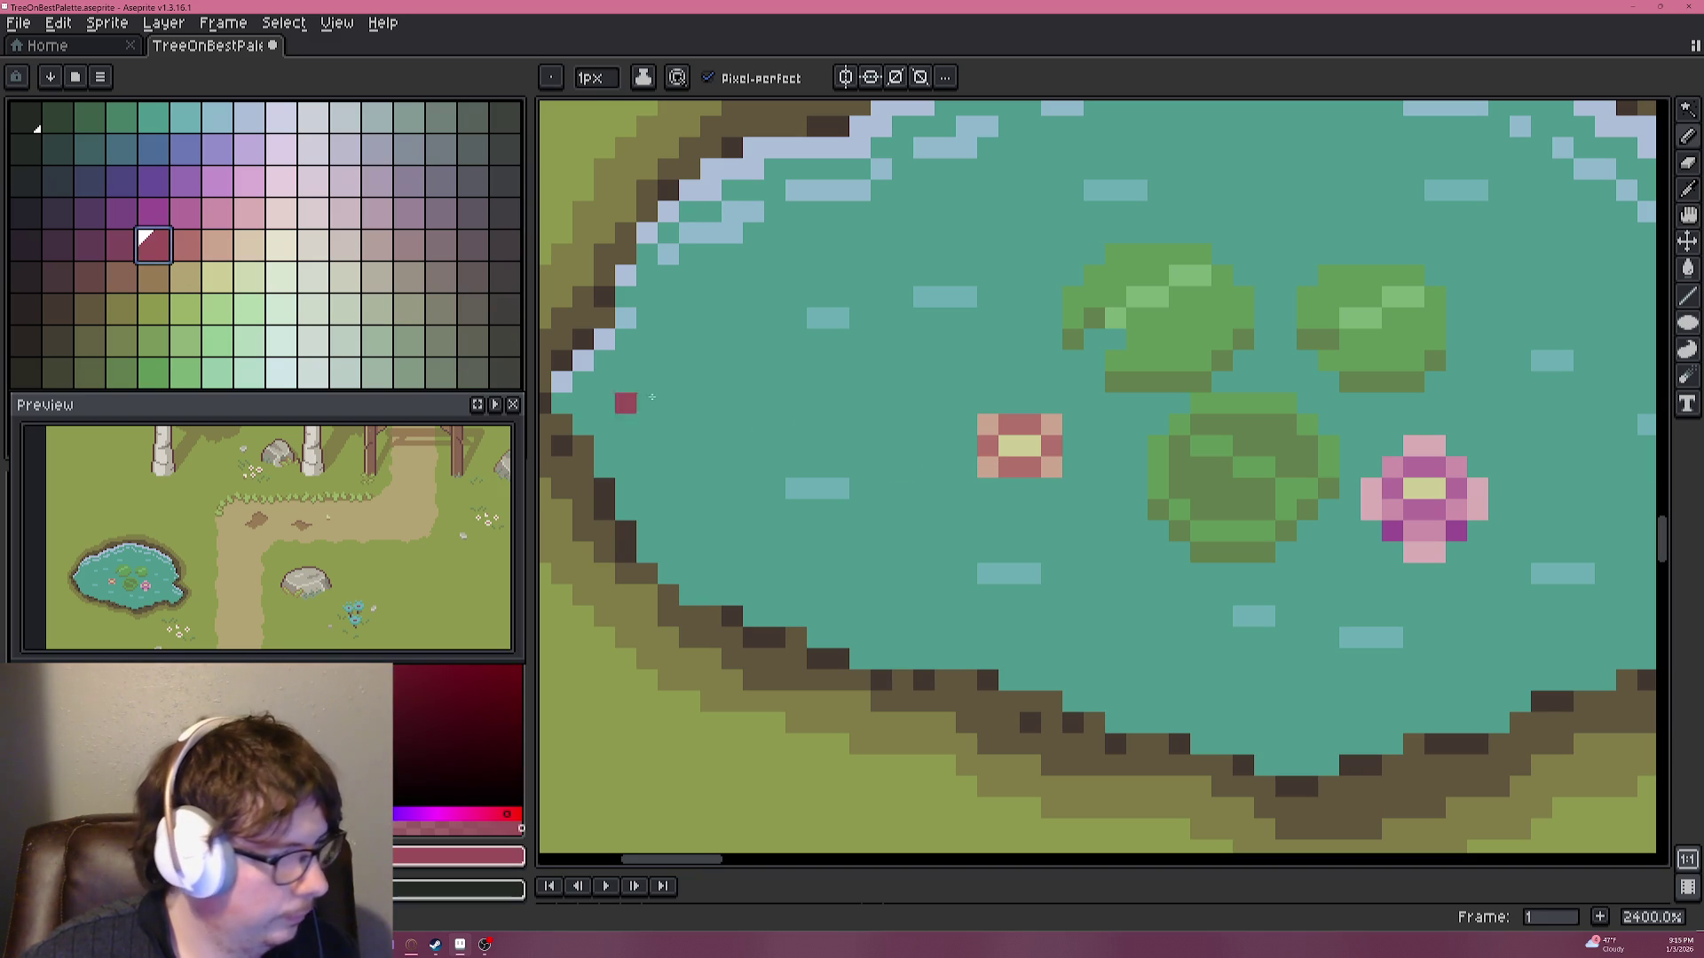
left_click(987, 487)
left_click(1051, 488)
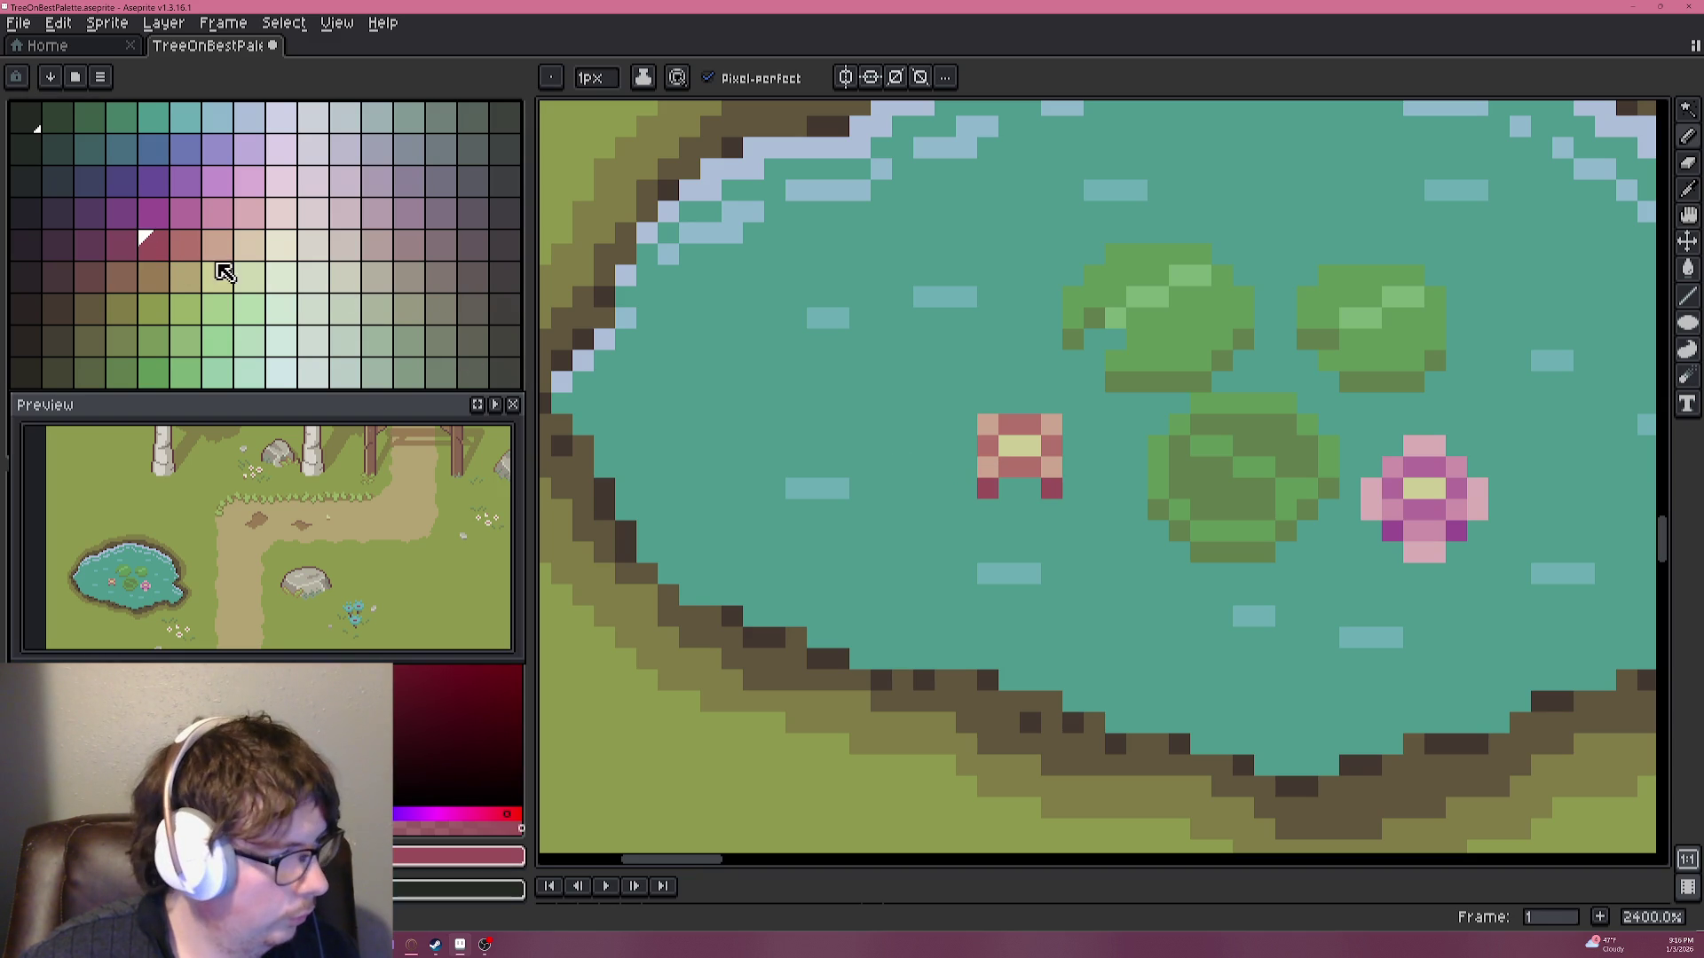
left_click(968, 467)
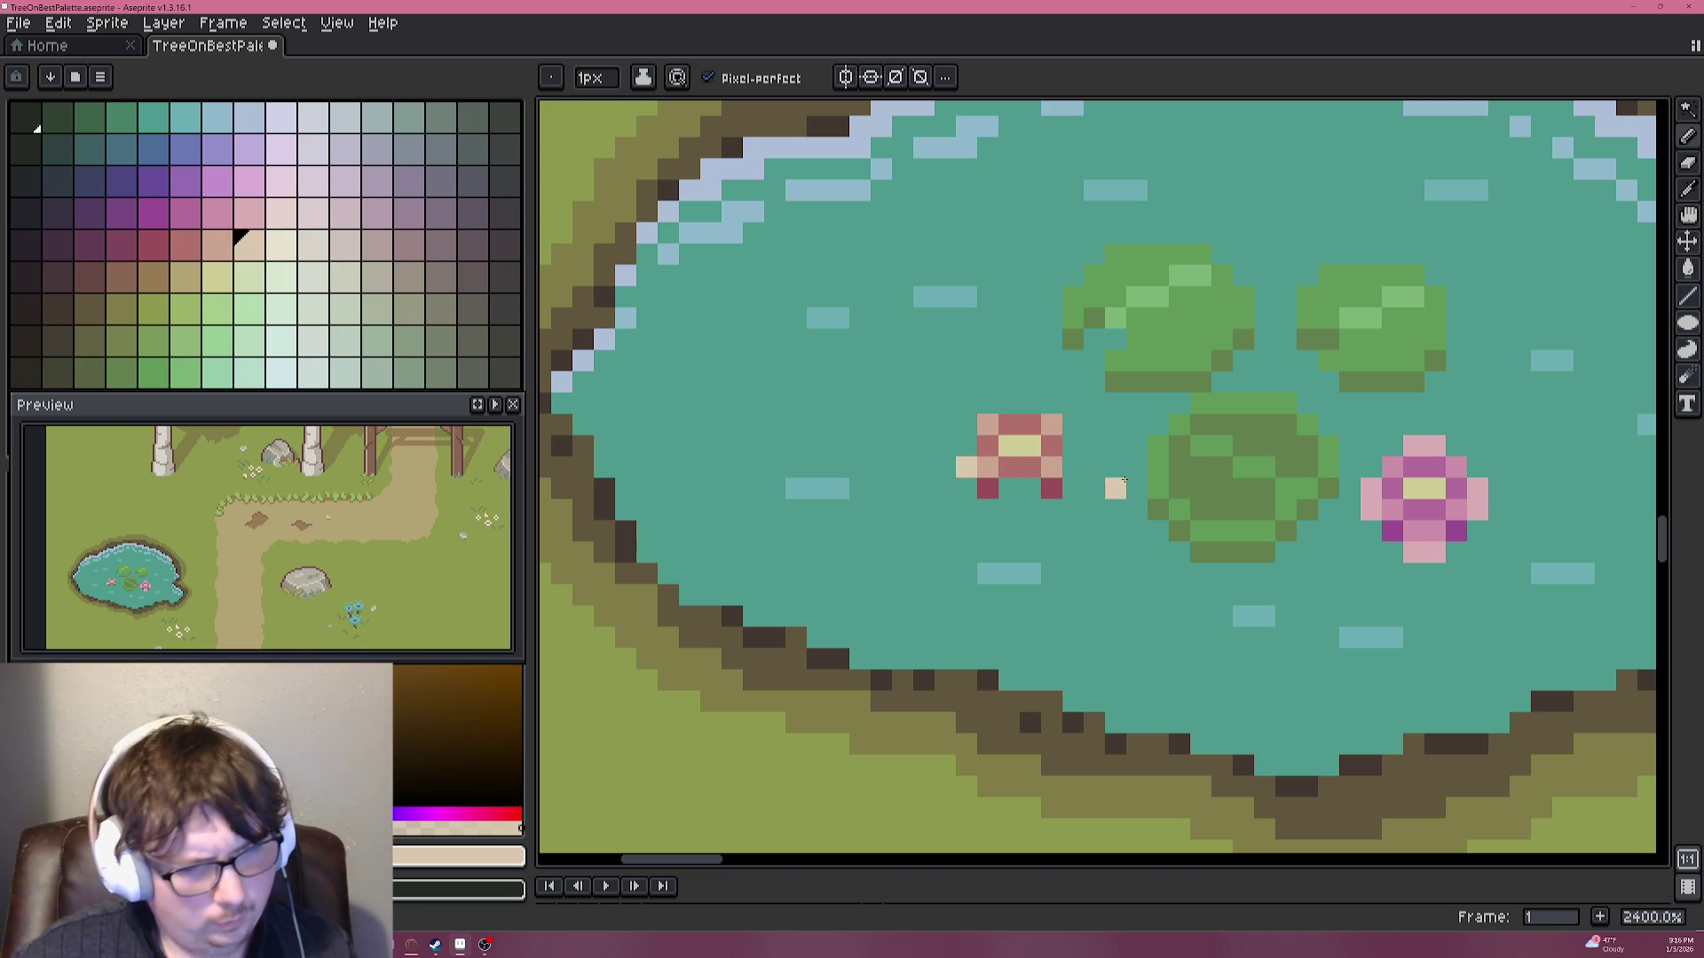
key("v")
key("b")
Paint beige petals to the left, top, right and bottom of the flower.
left_click(966, 446)
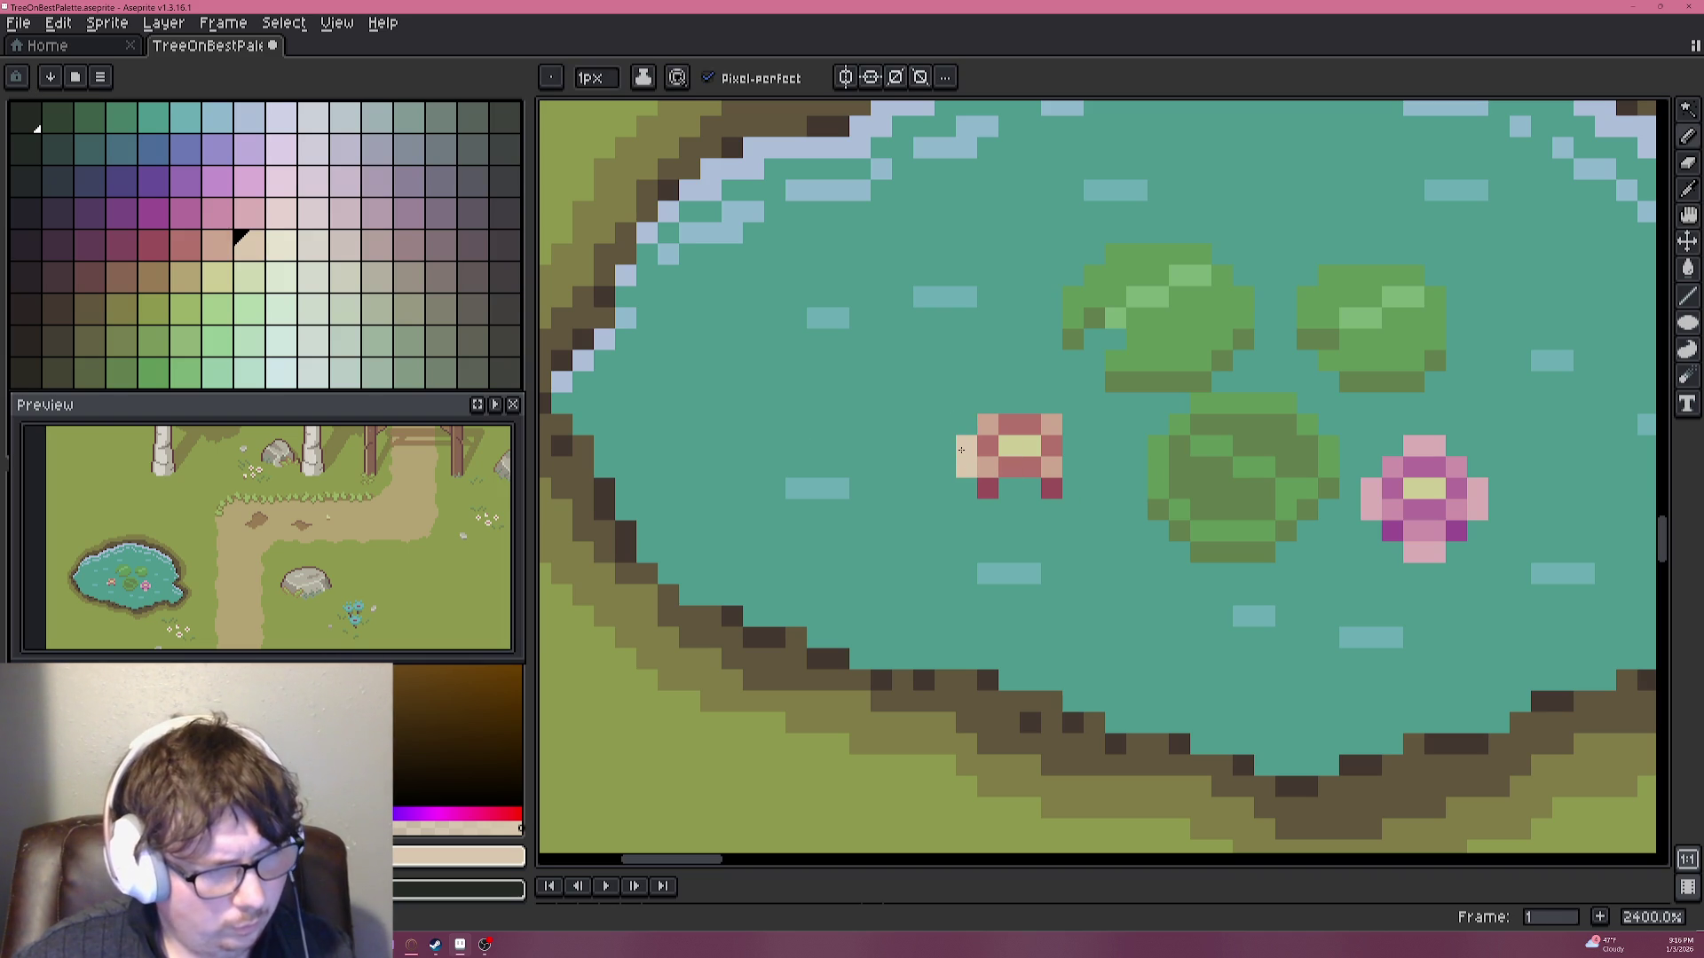
left_click(1009, 404)
left_click(1030, 404)
left_click(1072, 446)
left_click(1030, 489)
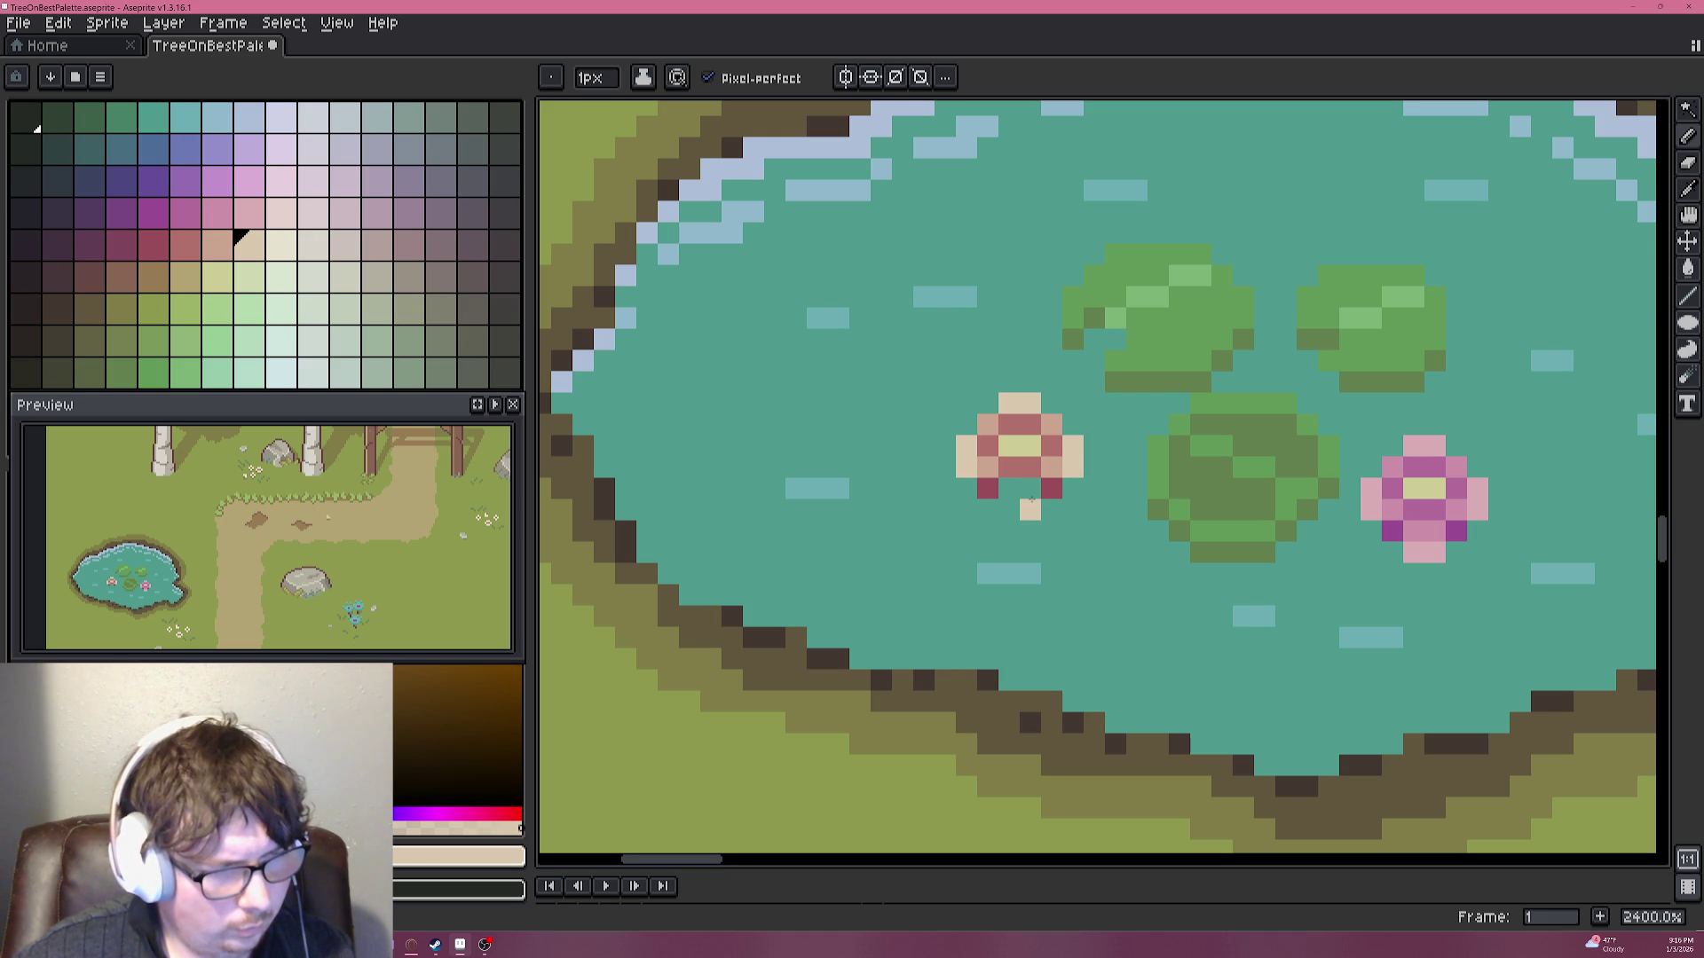
left_click(1008, 489, "alt")
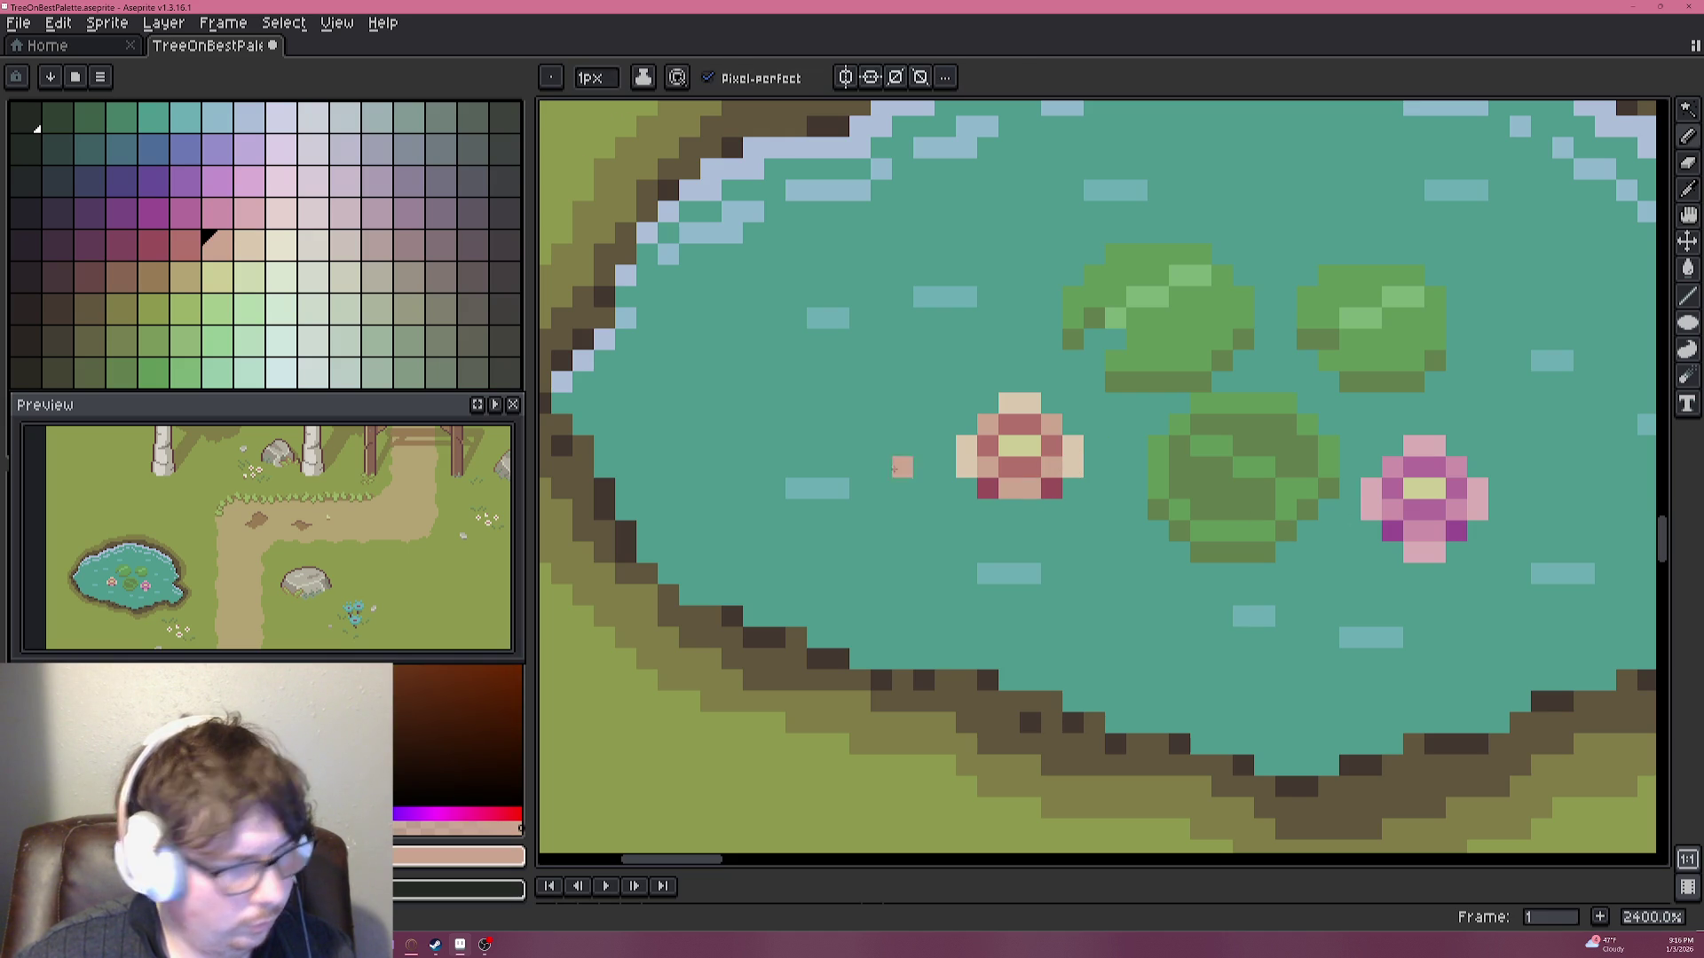
left_click(249, 246)
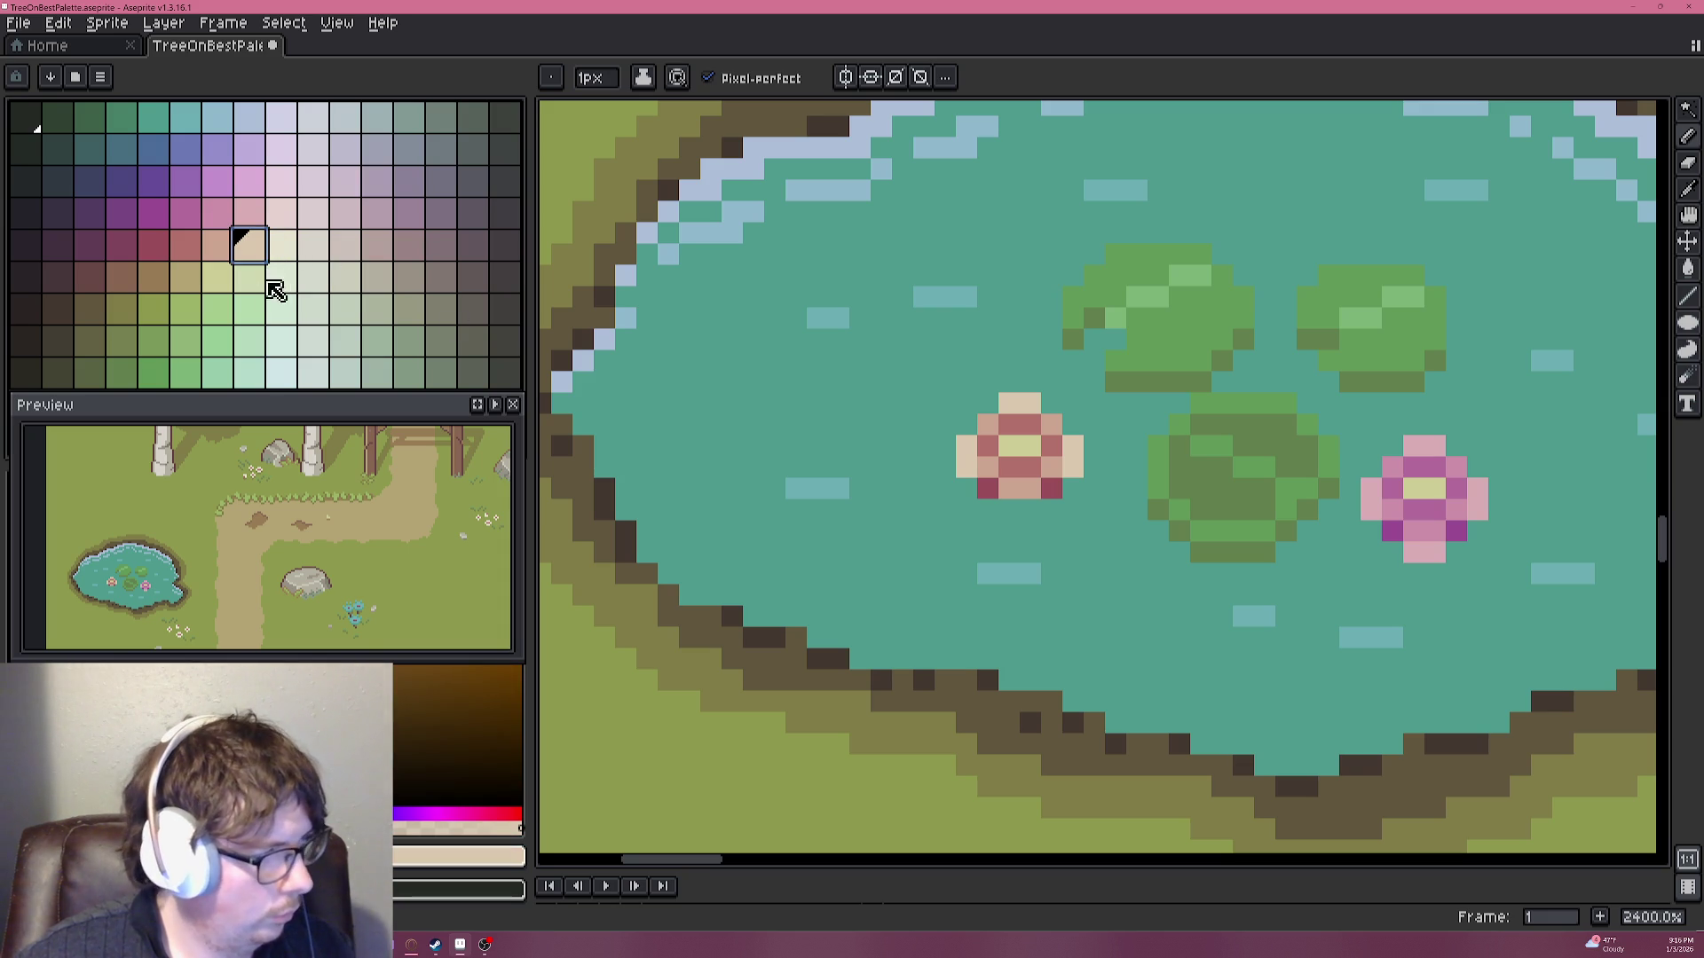
Inspect the pond's lotuses and lily pads up close, then save the sprite with Ctrl+S.
scroll(1027, 510, "down", 2)
scroll(1125, 526, "down", 5)
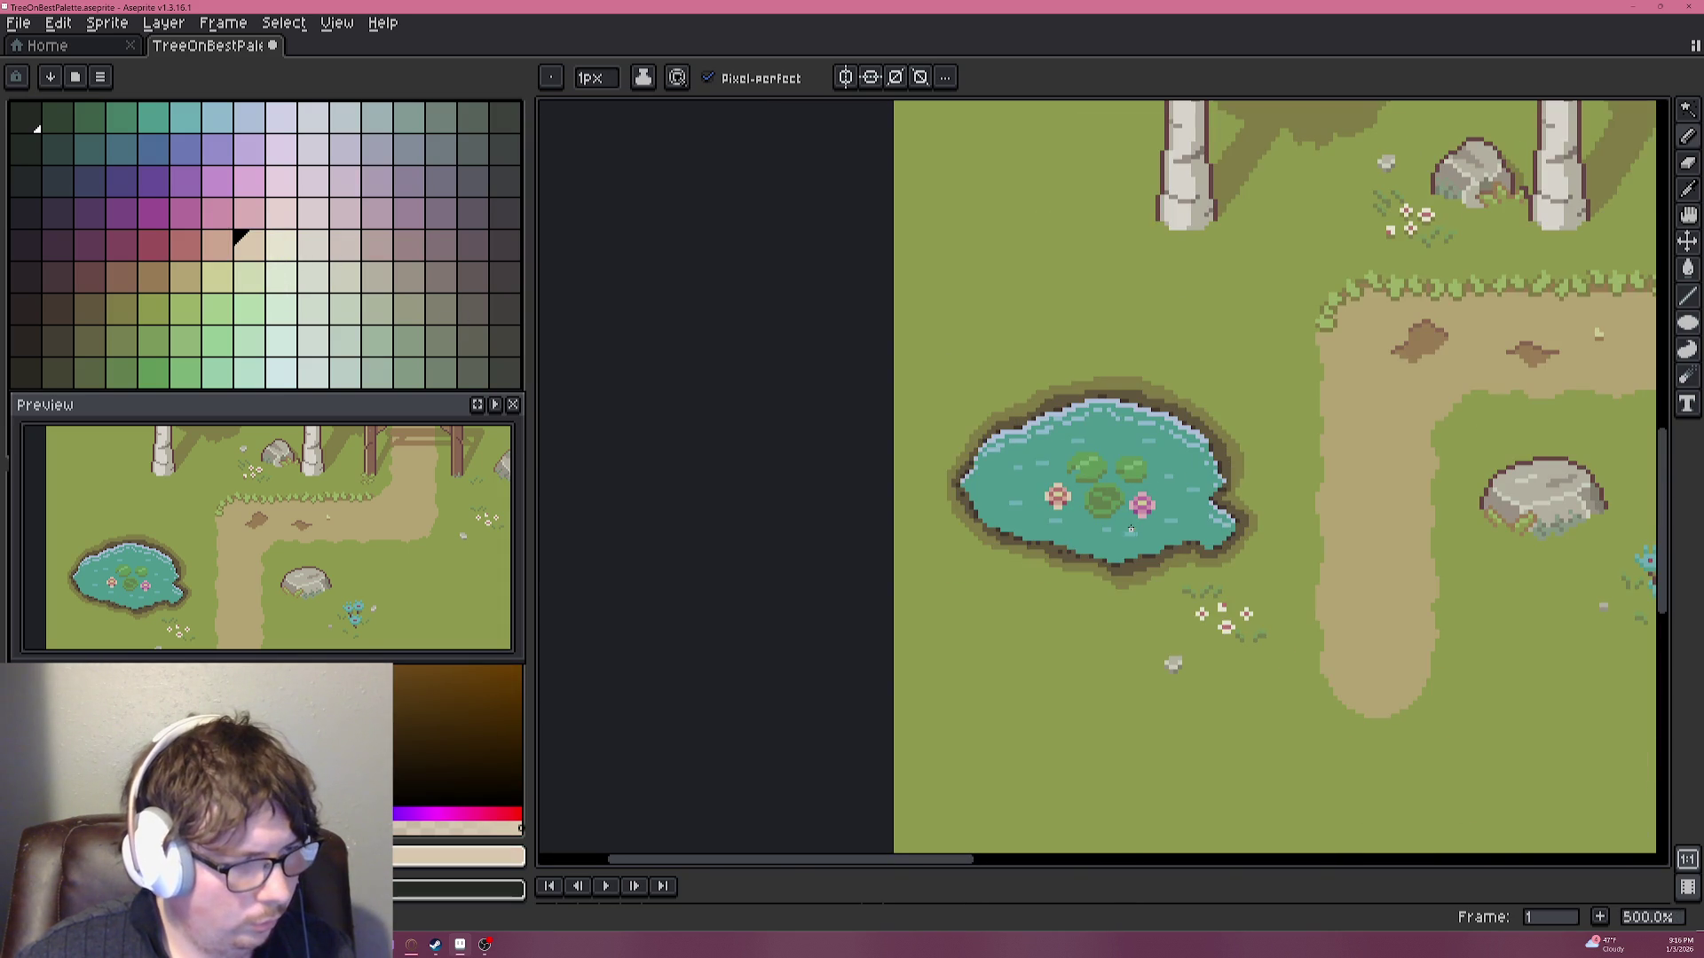
scroll(1086, 512, "up", 1)
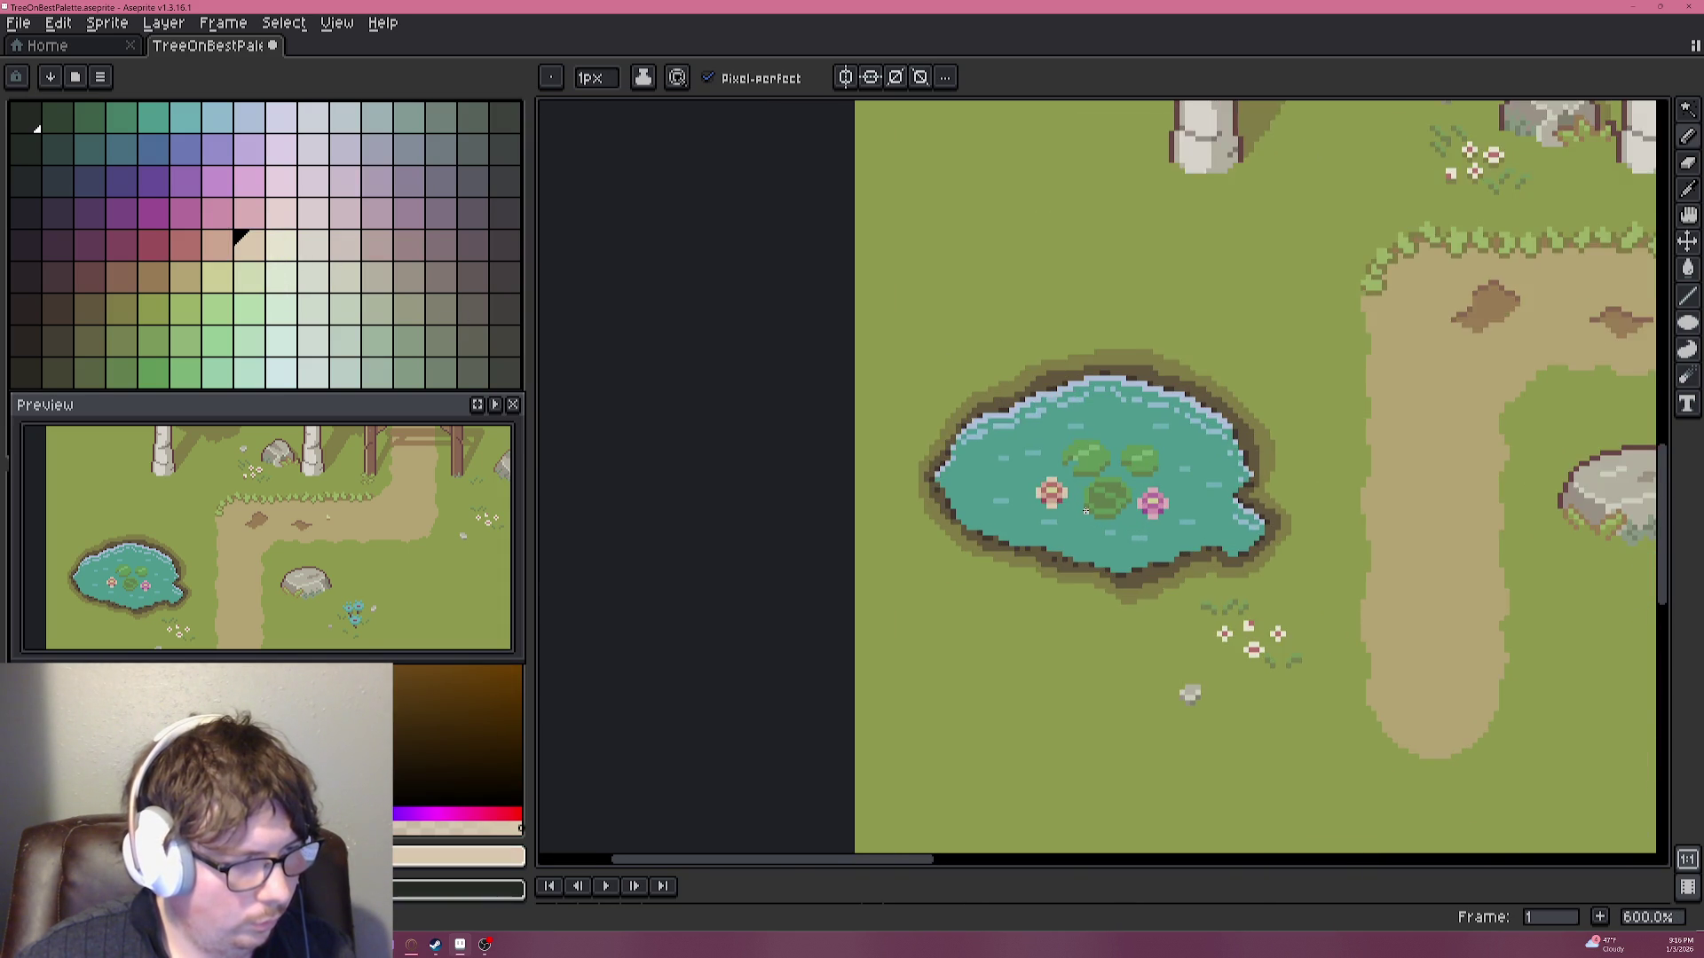
scroll(1088, 510, "up", 1)
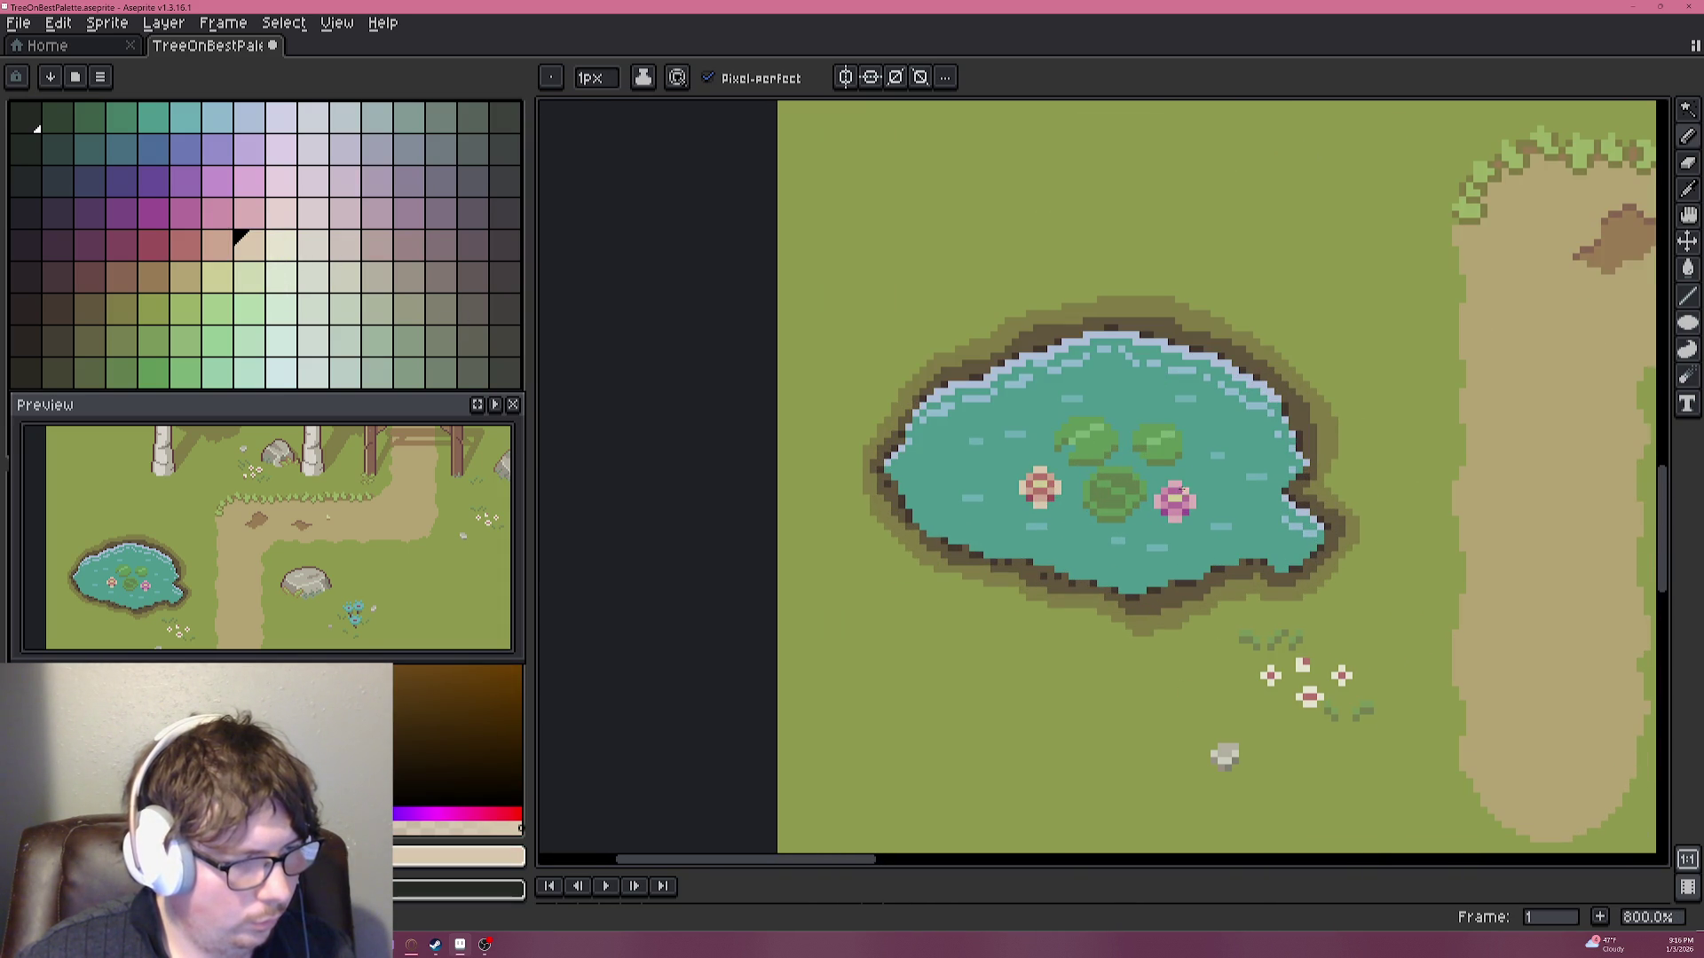
scroll(1143, 462, "down", 2)
scroll(1188, 460, "up", 1)
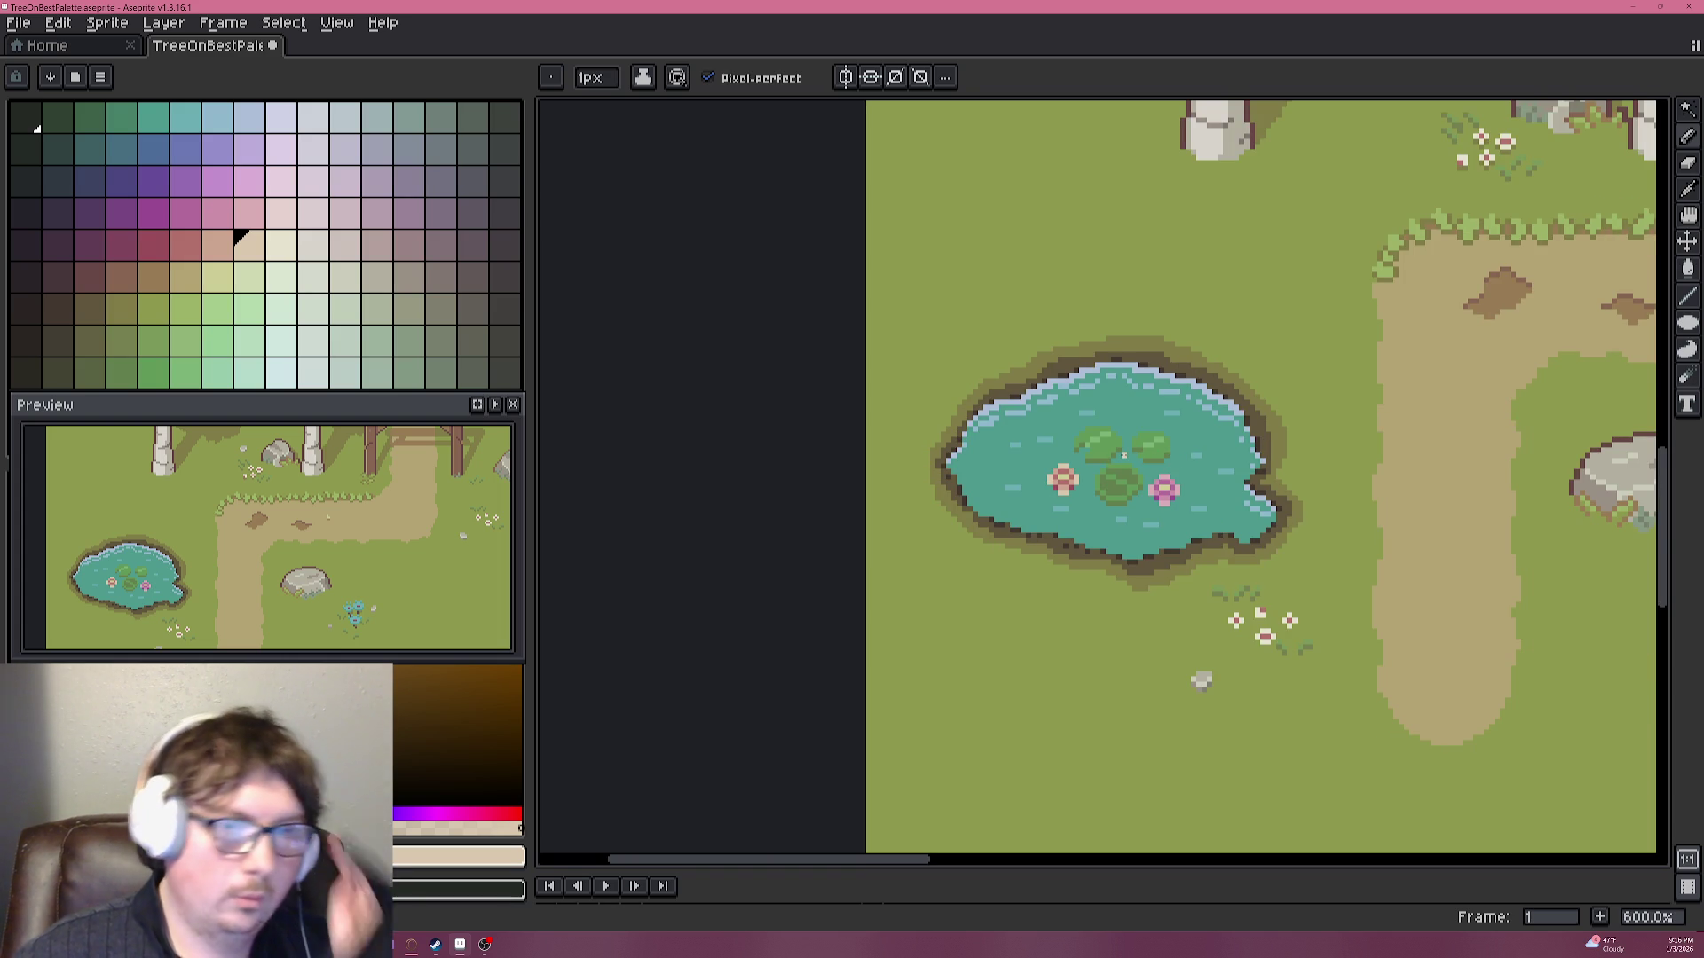
key("ctrl+s")
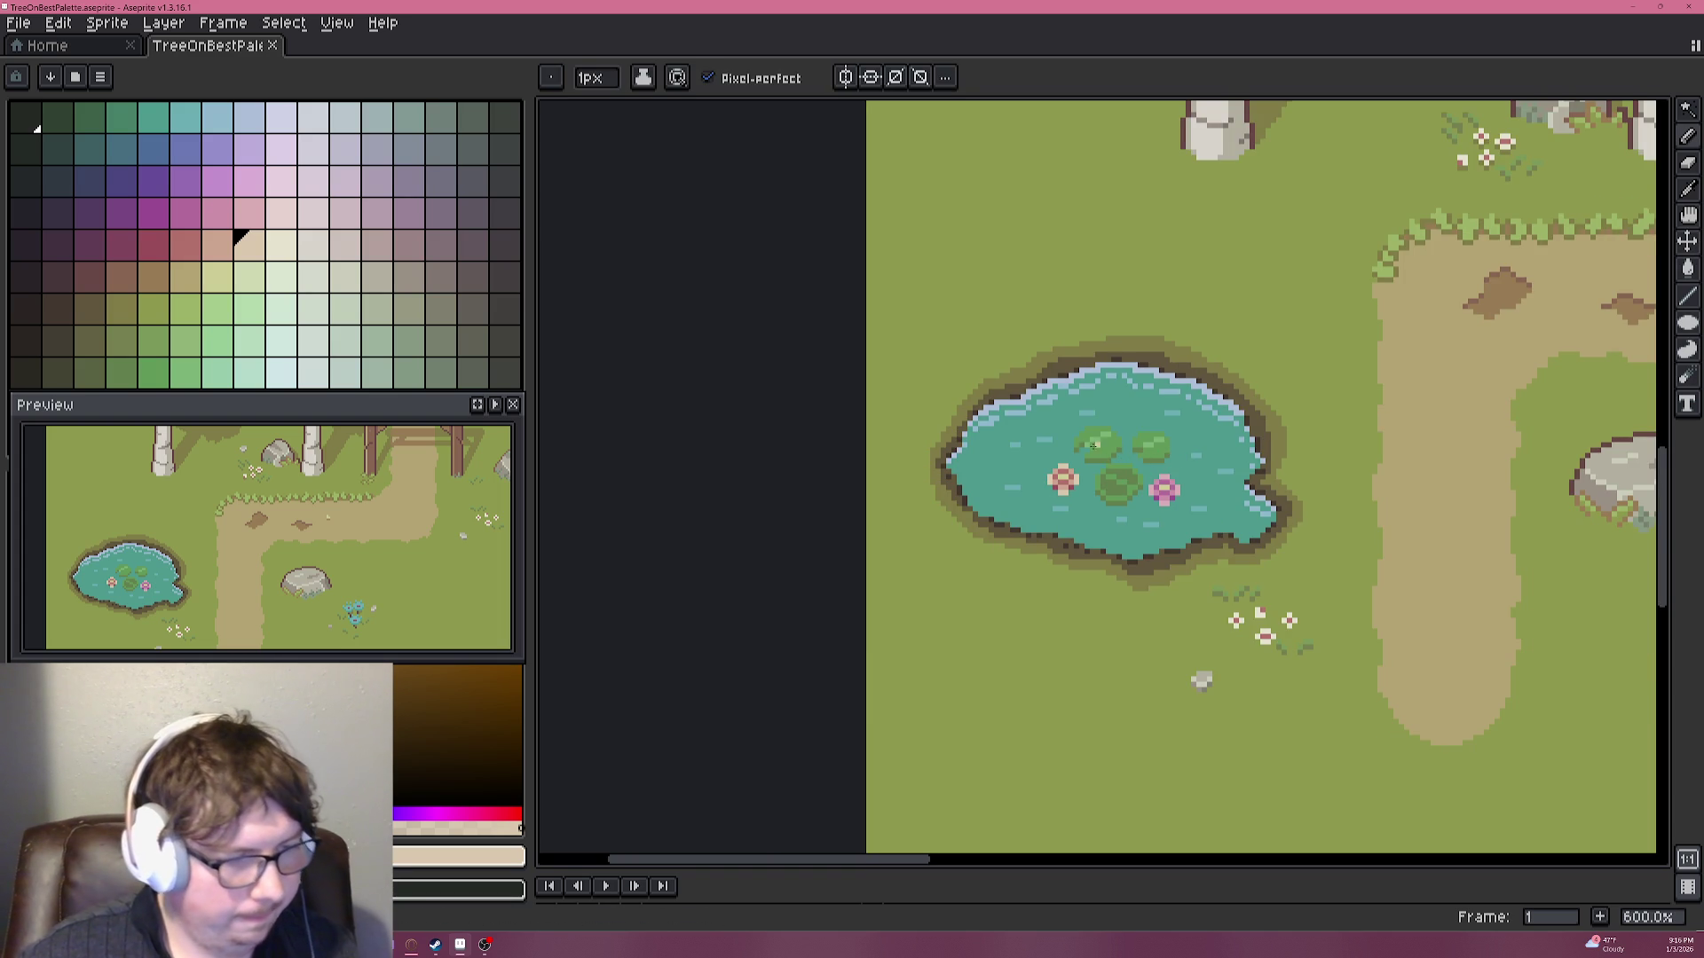
scroll(1100, 448, "up", 1)
scroll(1080, 444, "down", 2)
scroll(1081, 443, "down", 1)
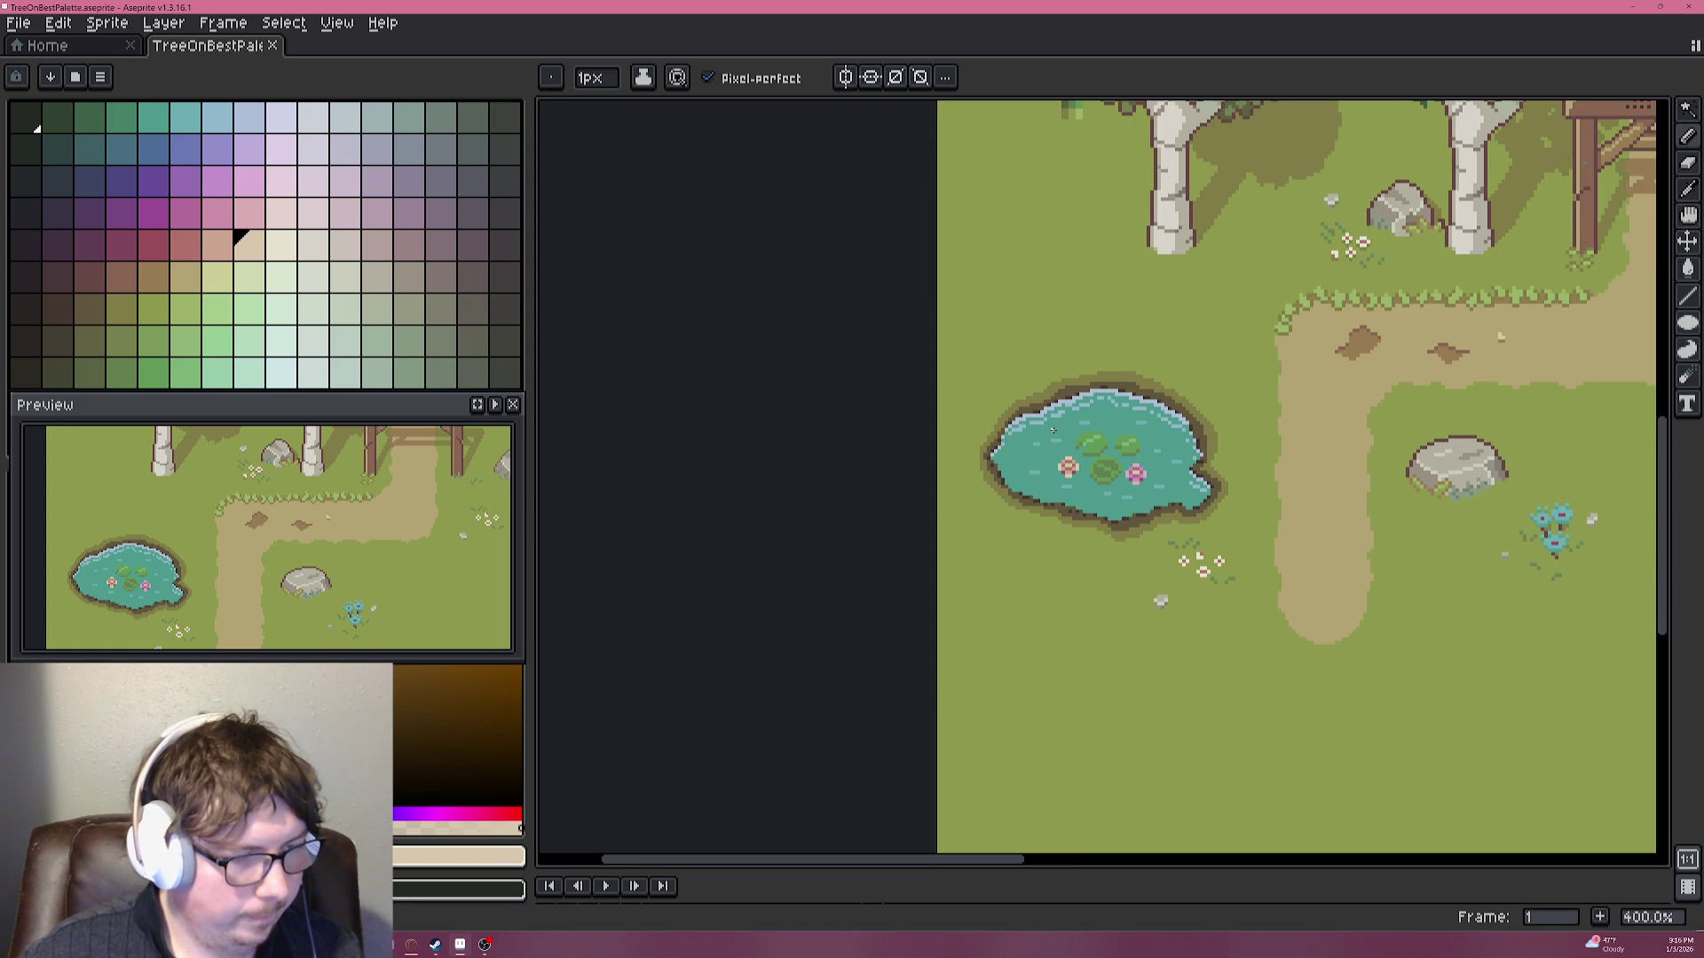
scroll(1055, 428, "up", 1)
scroll(1055, 429, "up", 1)
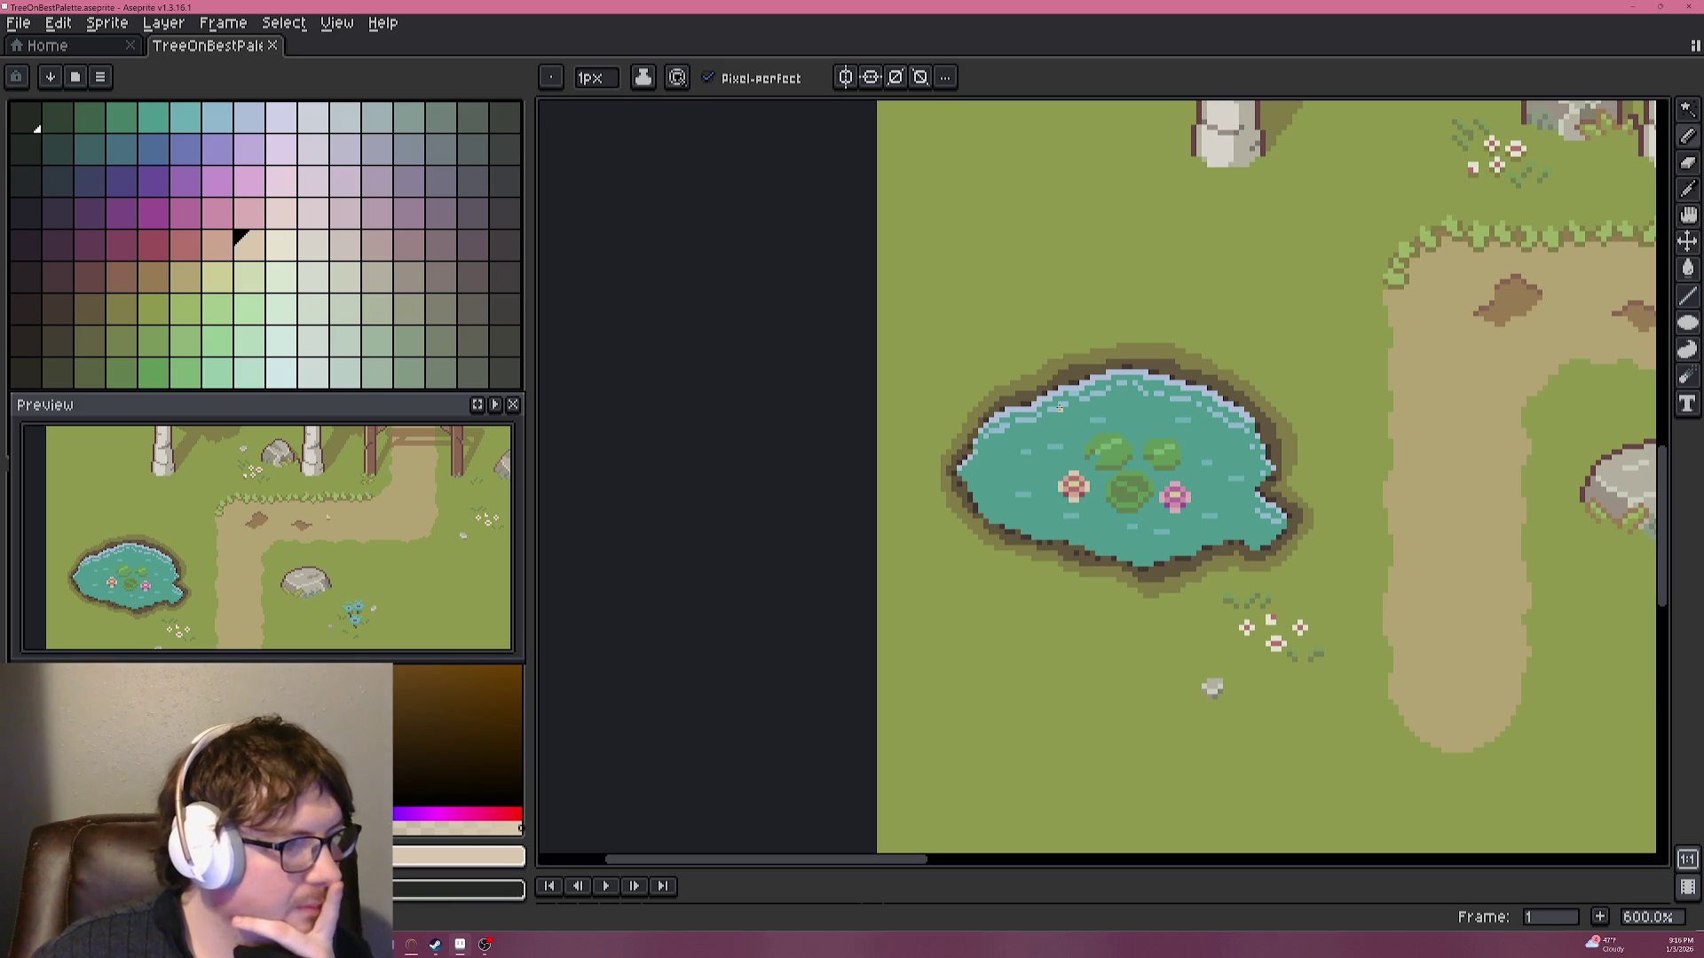
scroll(1177, 448, "up", 6)
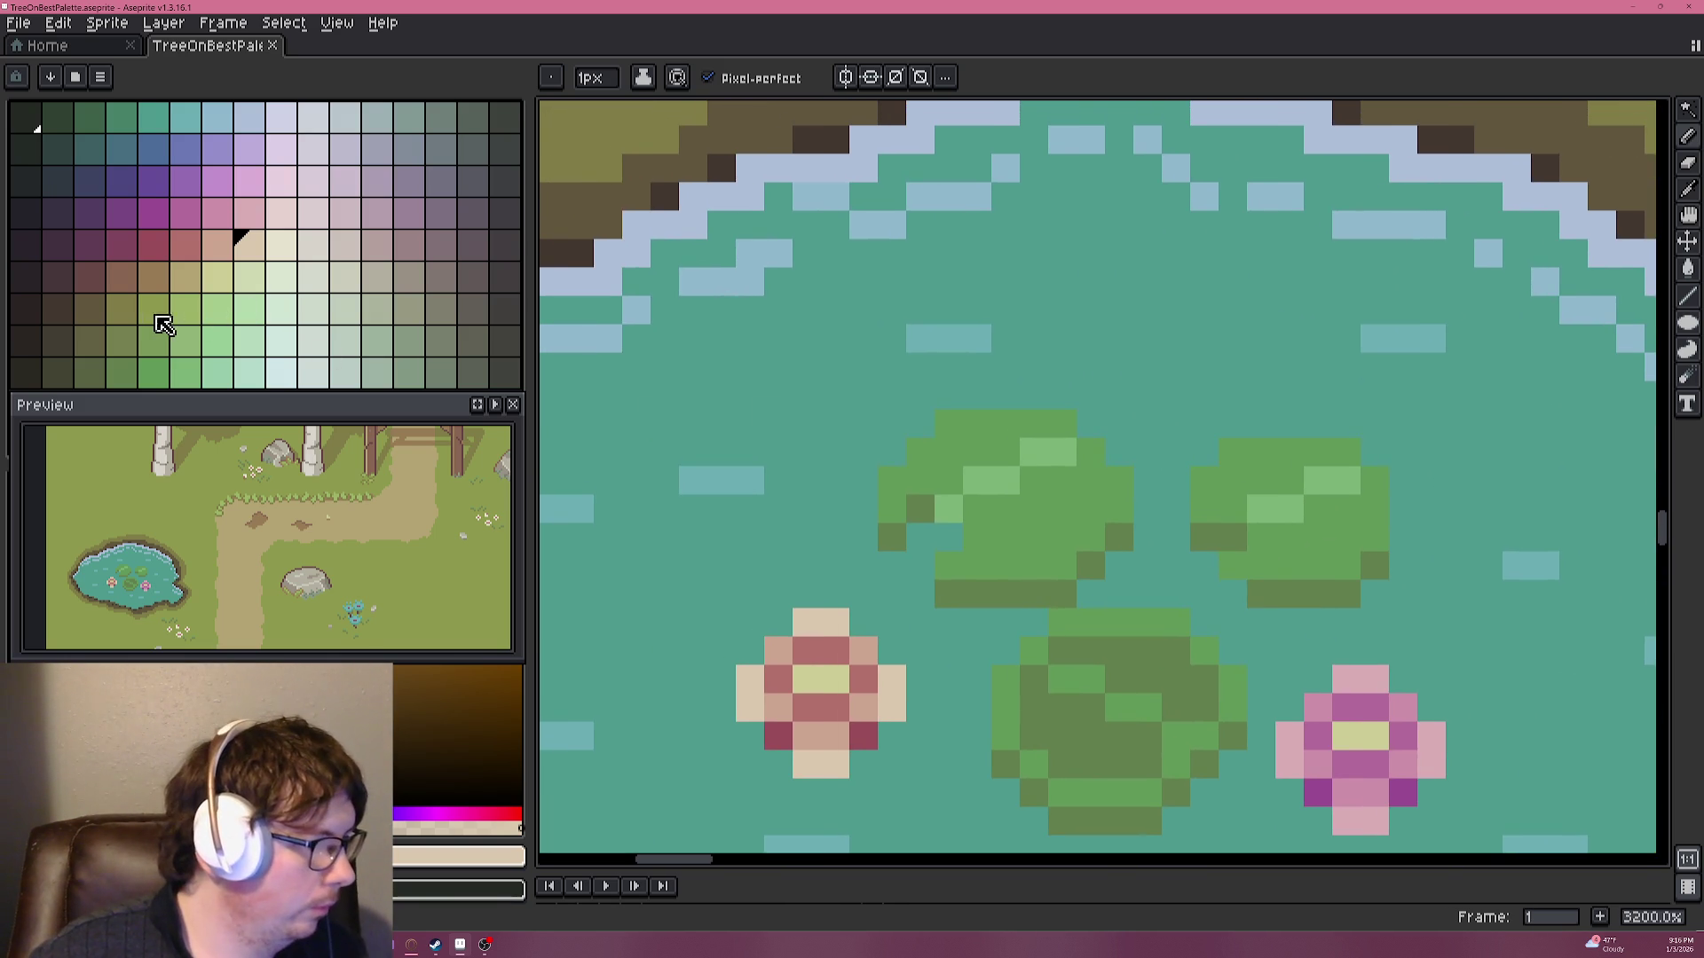
Paint dark olive pixels onto the upper-left lily pad, undoing a stray lower-row stroke.
left_click(157, 314)
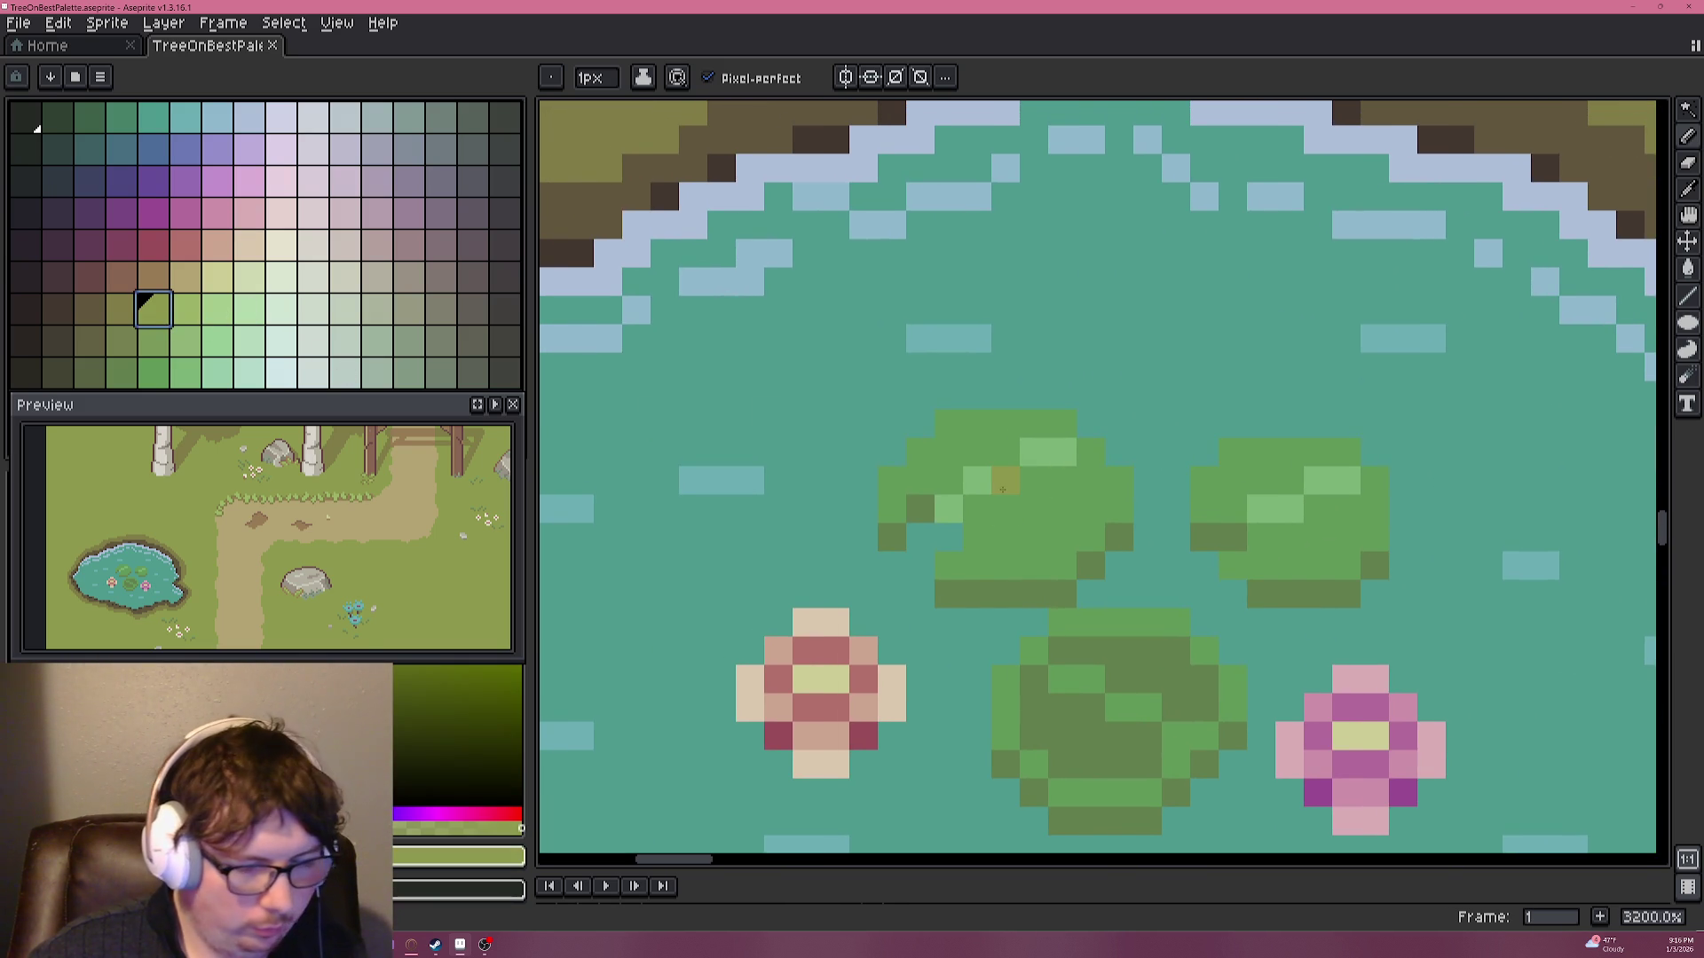
left_click_drag(1055, 483, 1024, 460)
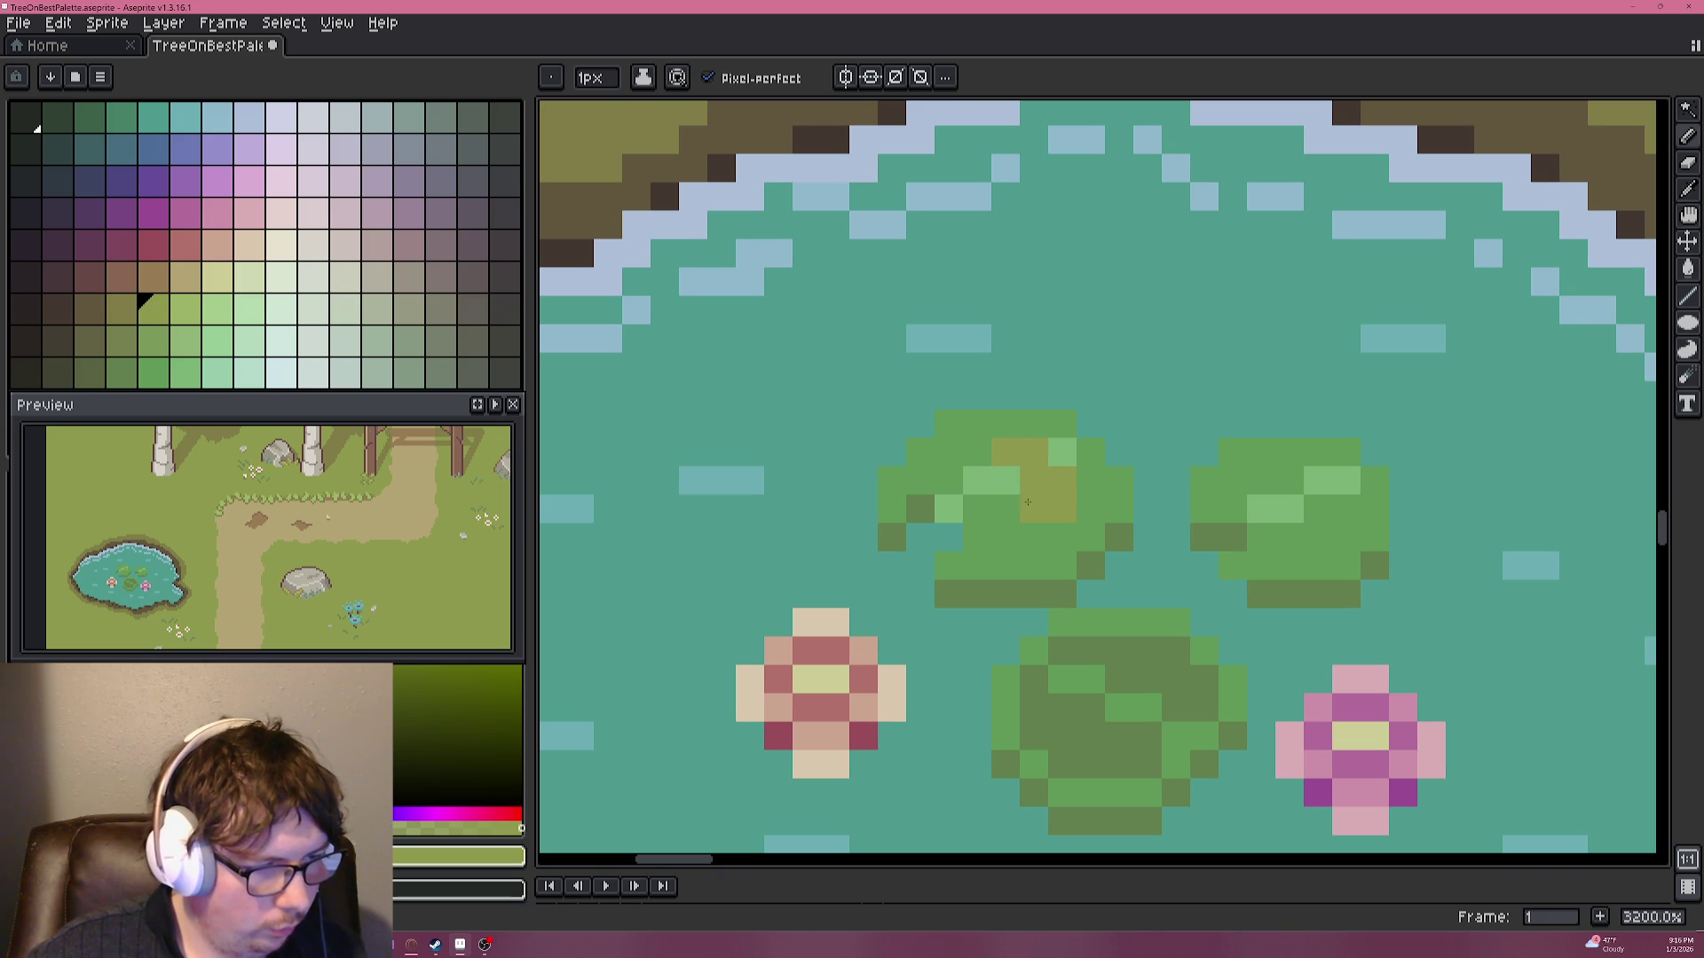
left_click(977, 480)
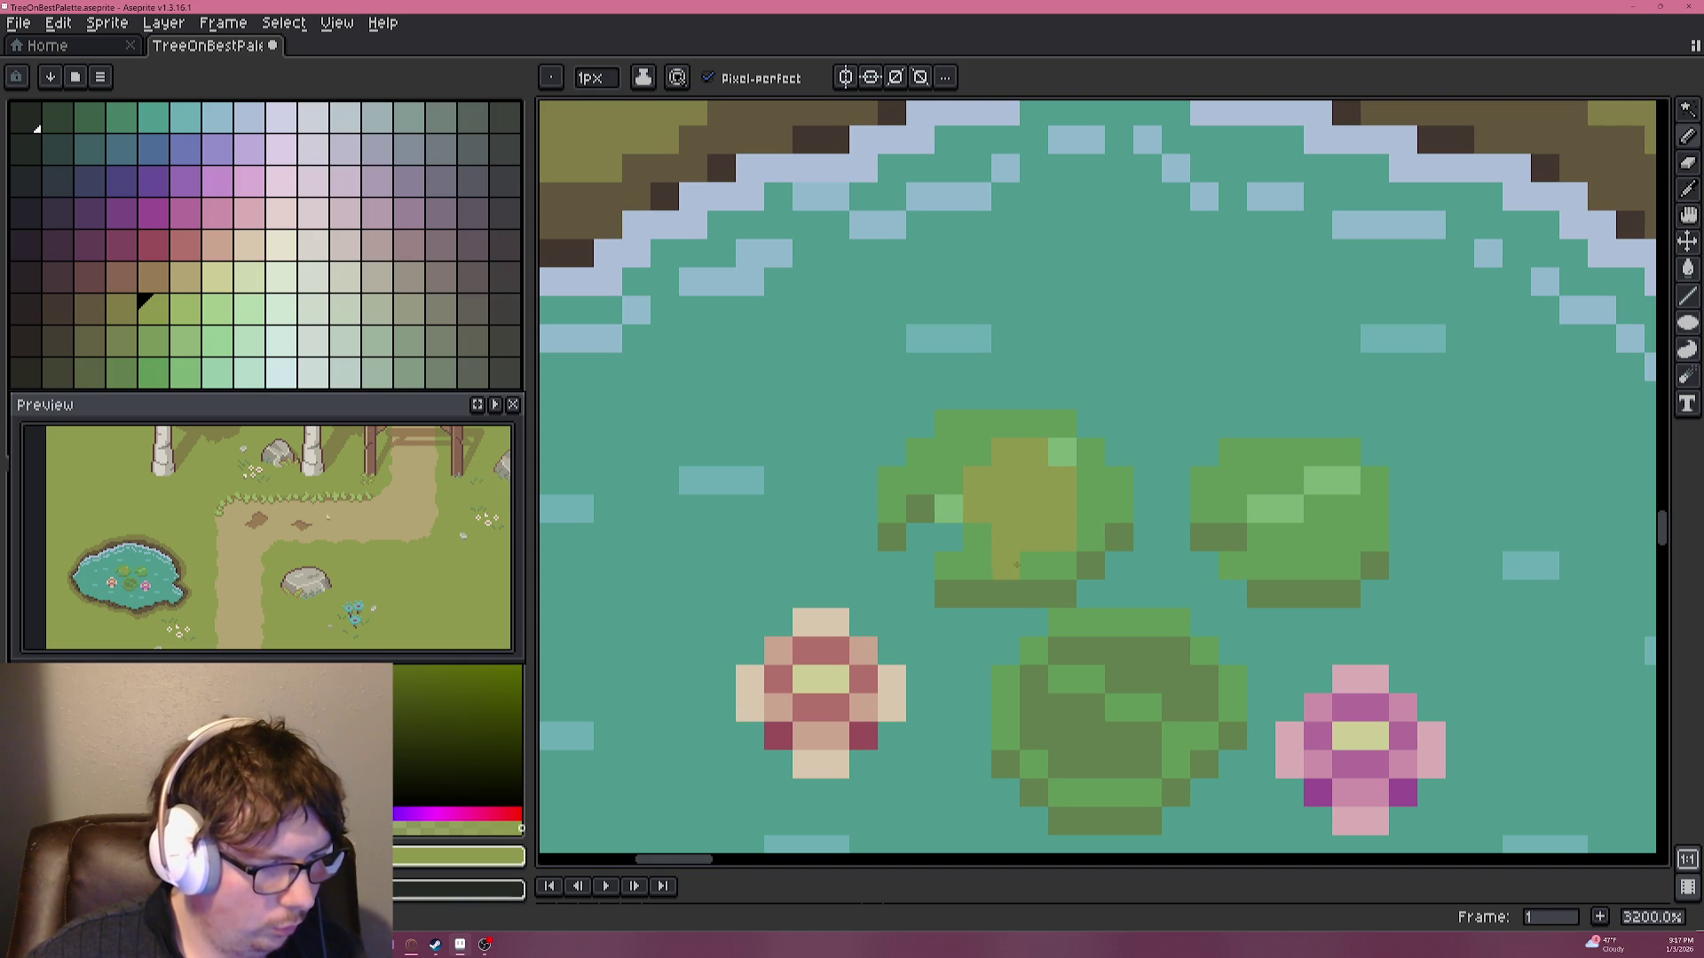
left_click_drag(984, 560, 1045, 562)
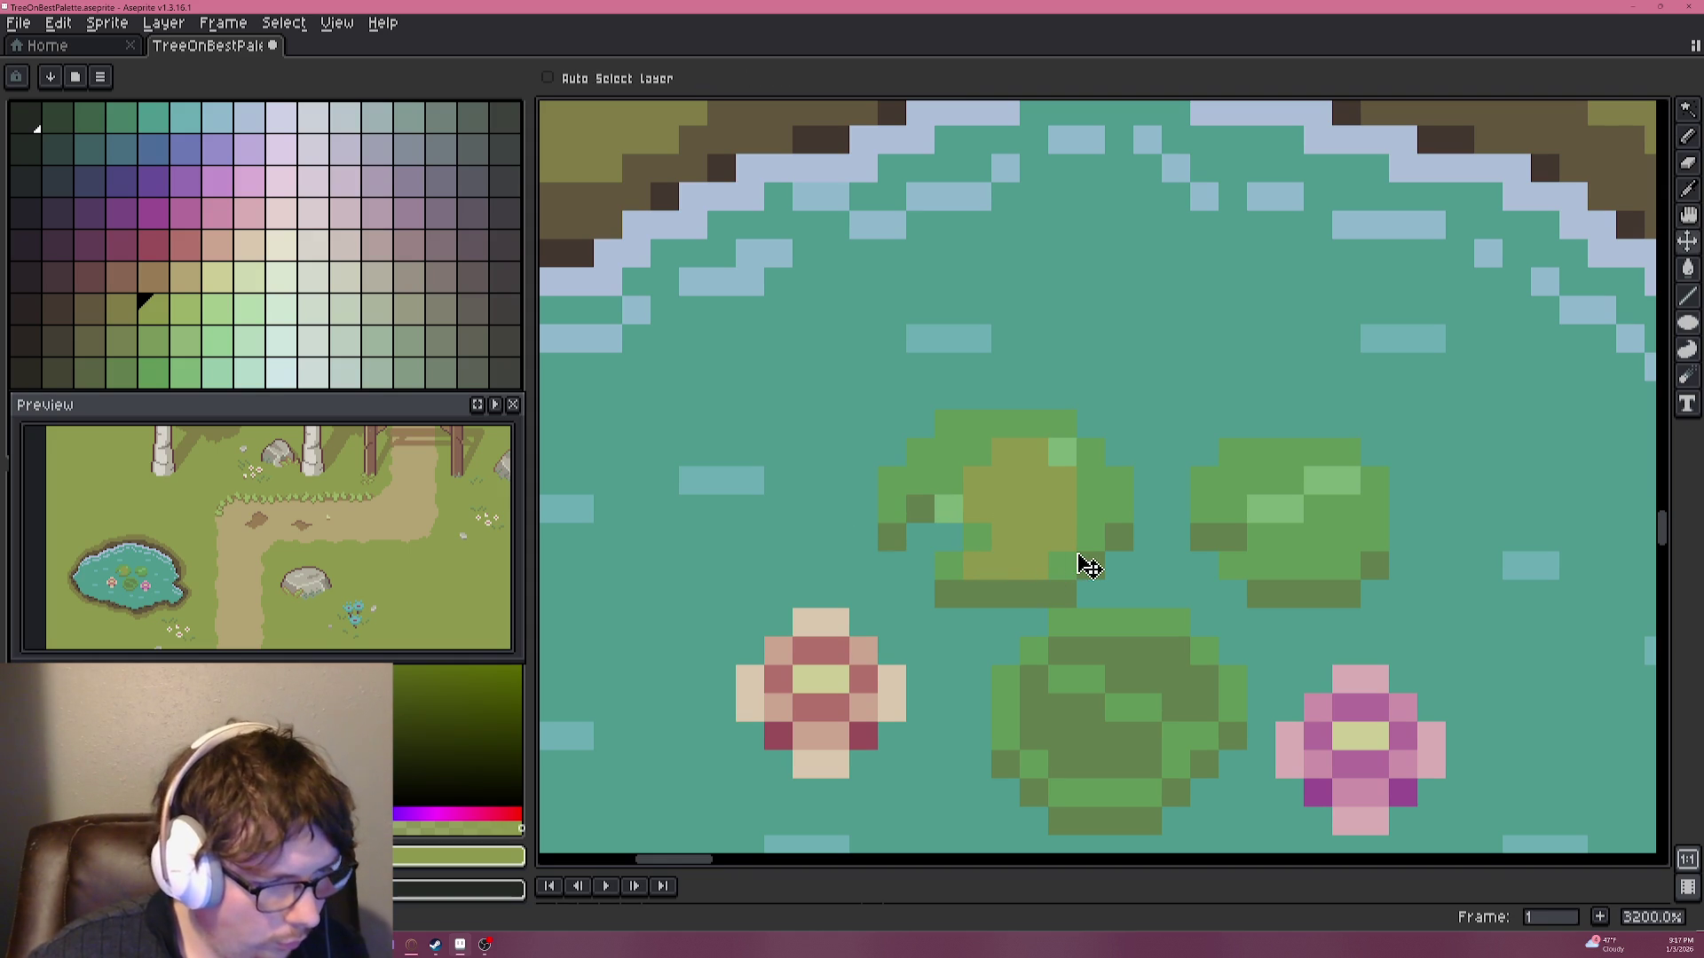
key("ctrl+z")
key("ctrl+z")
key("ctrl+z")
key("ctrl+z")
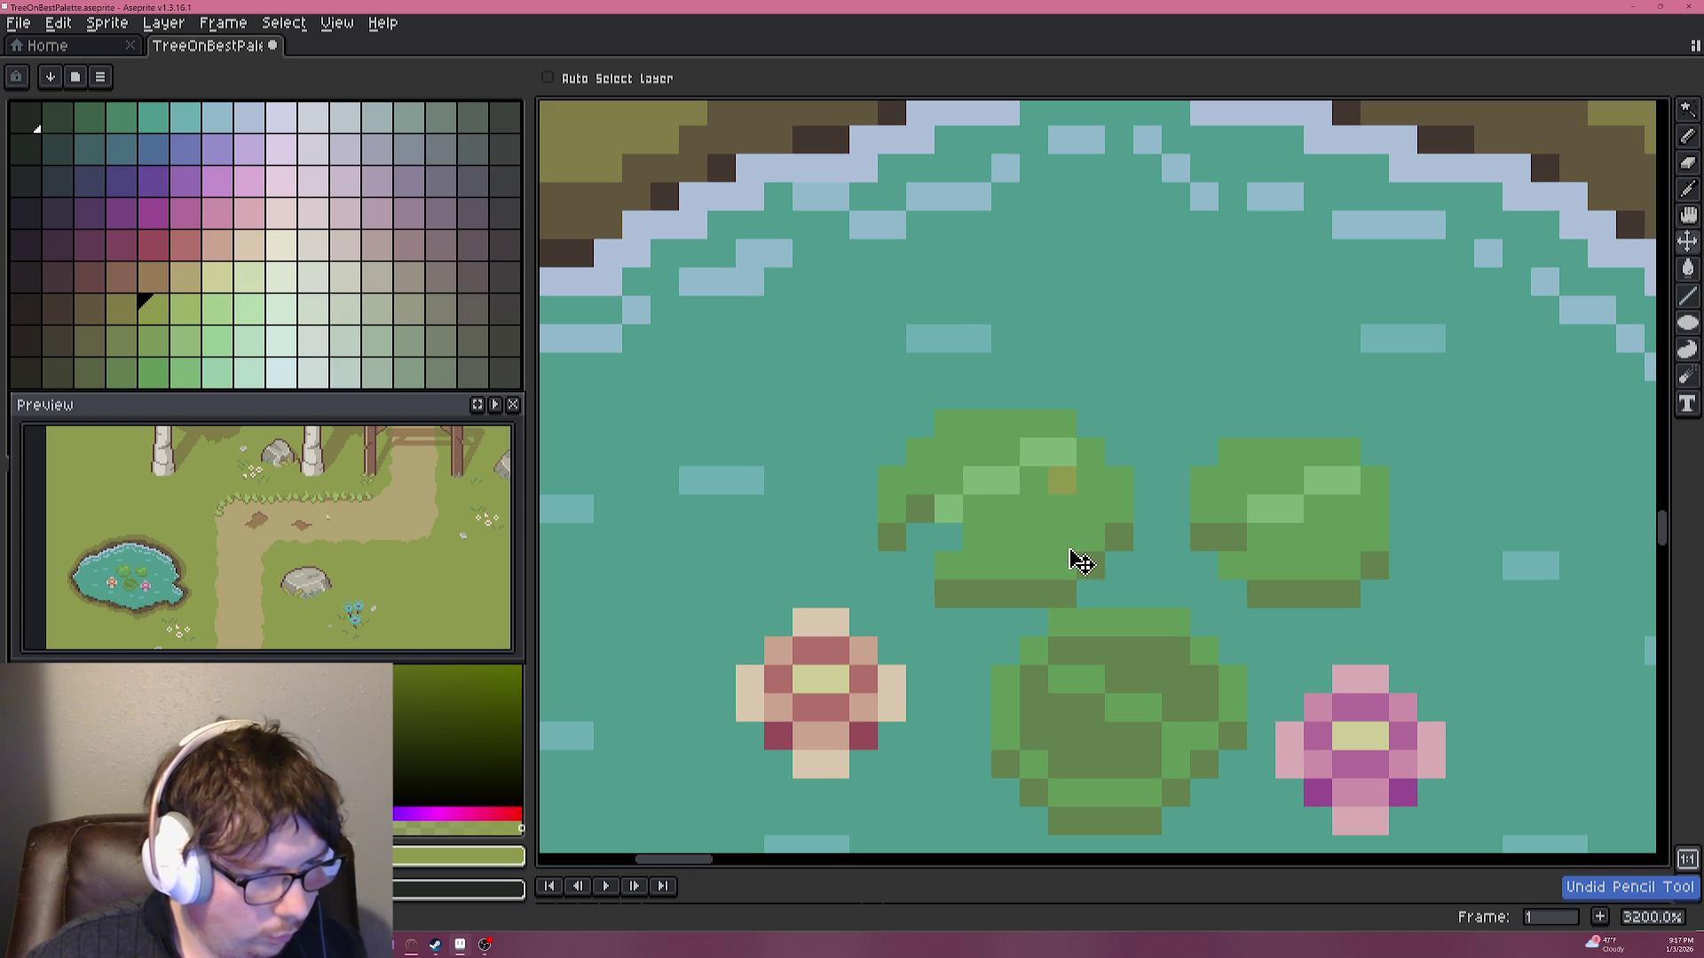
left_click_drag(1038, 428, 1014, 455)
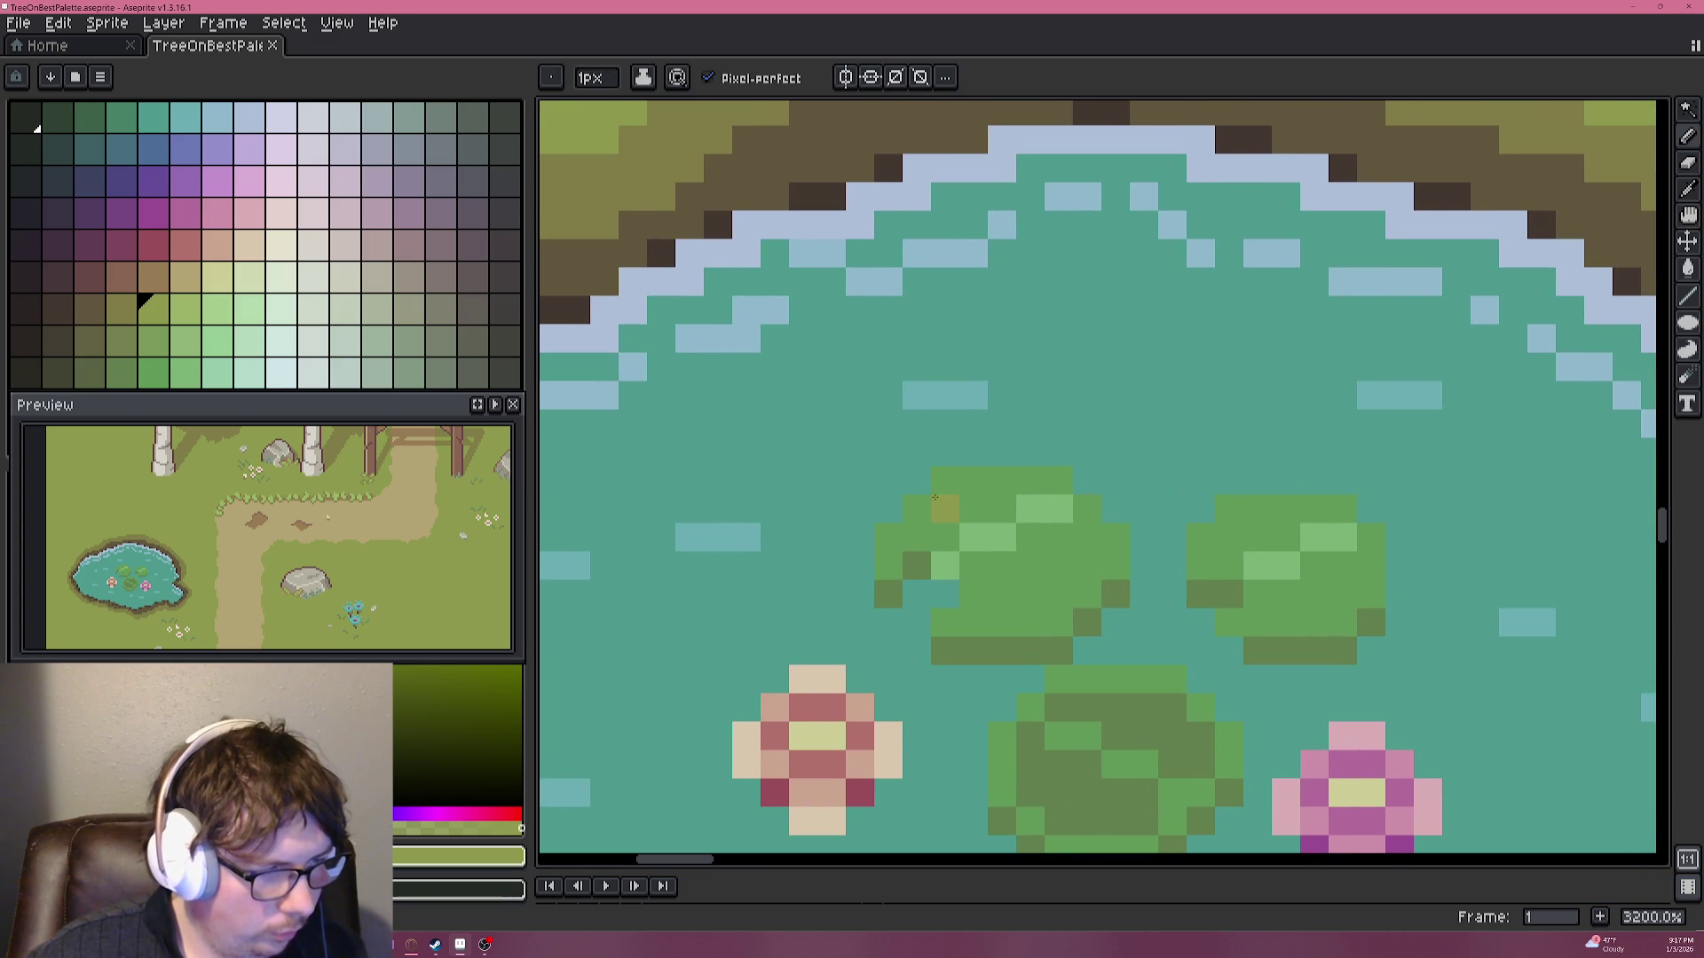
Fill the pad's upper area, middle and lower edge with olive, covering the remaining light-green pixels.
left_click(939, 506)
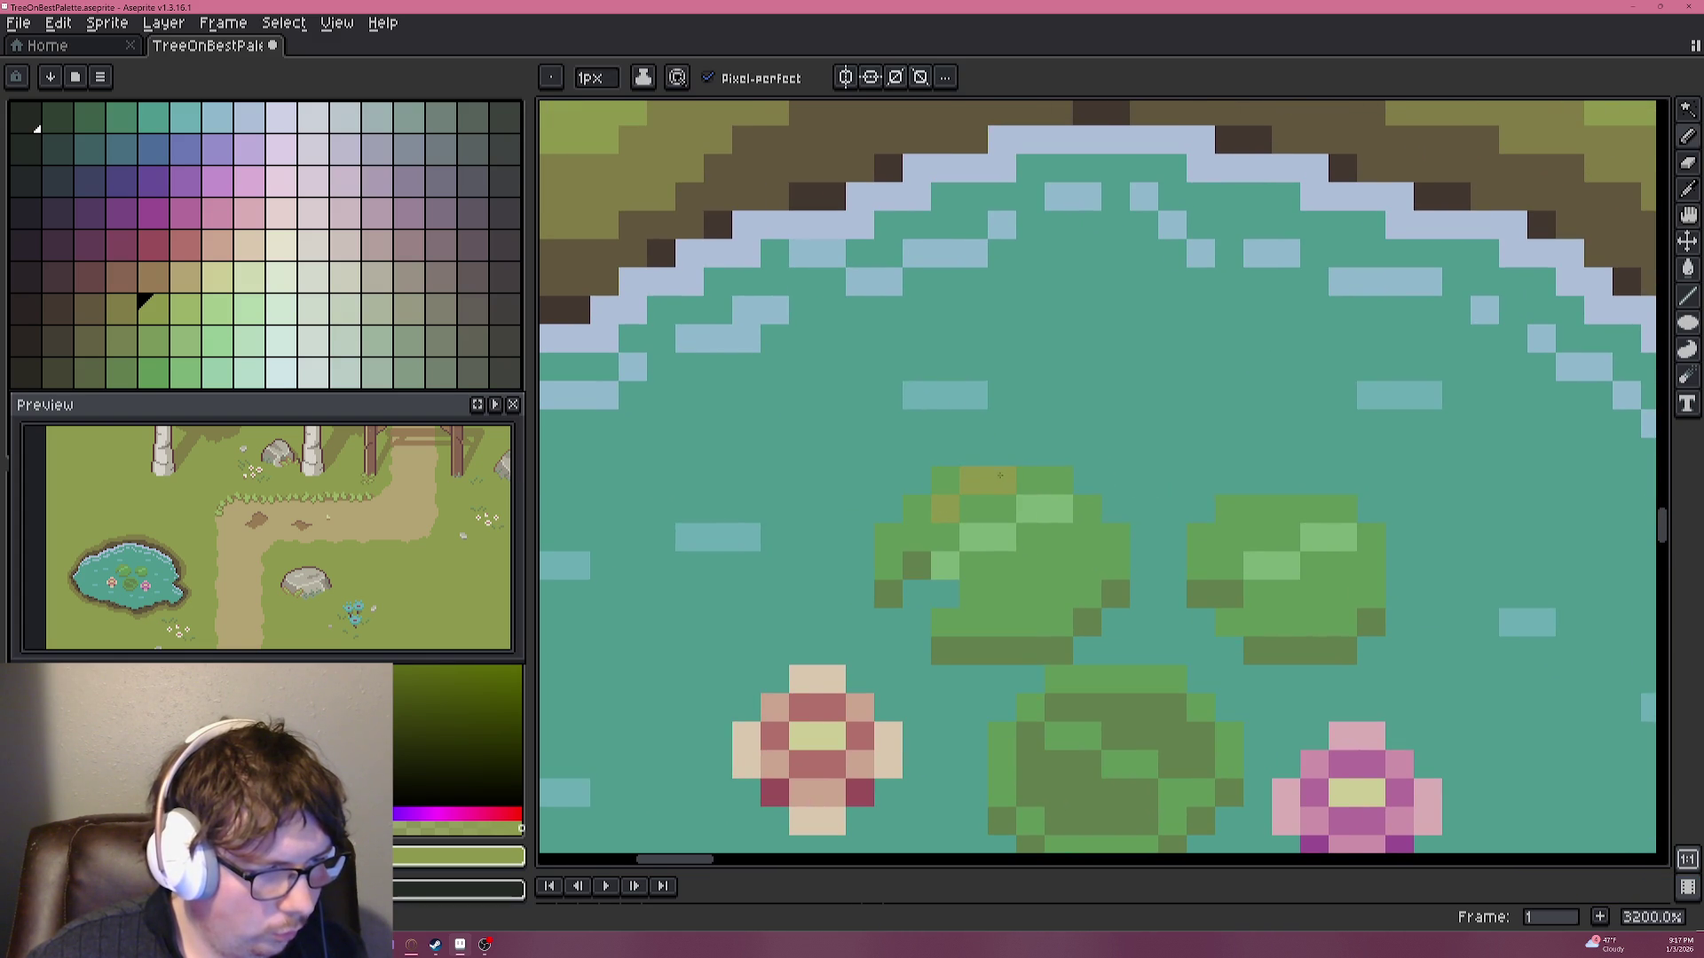
left_click_drag(973, 509, 1001, 509)
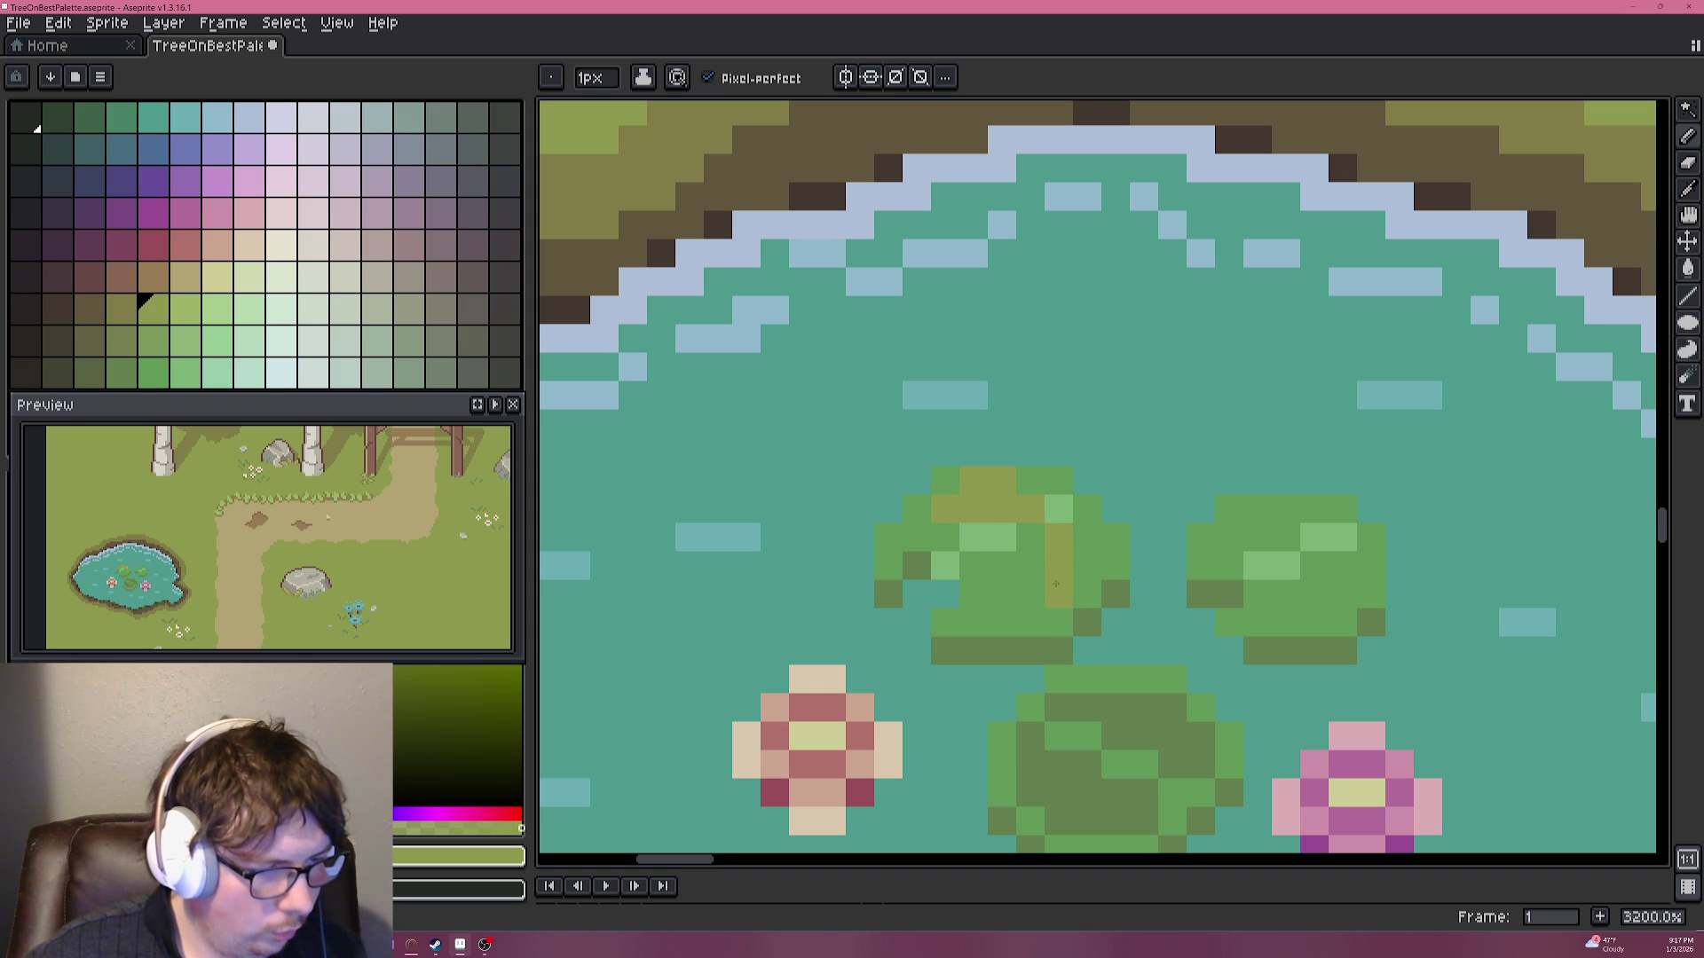
left_click_drag(936, 596, 1059, 594)
left_click_drag(972, 537, 1022, 539)
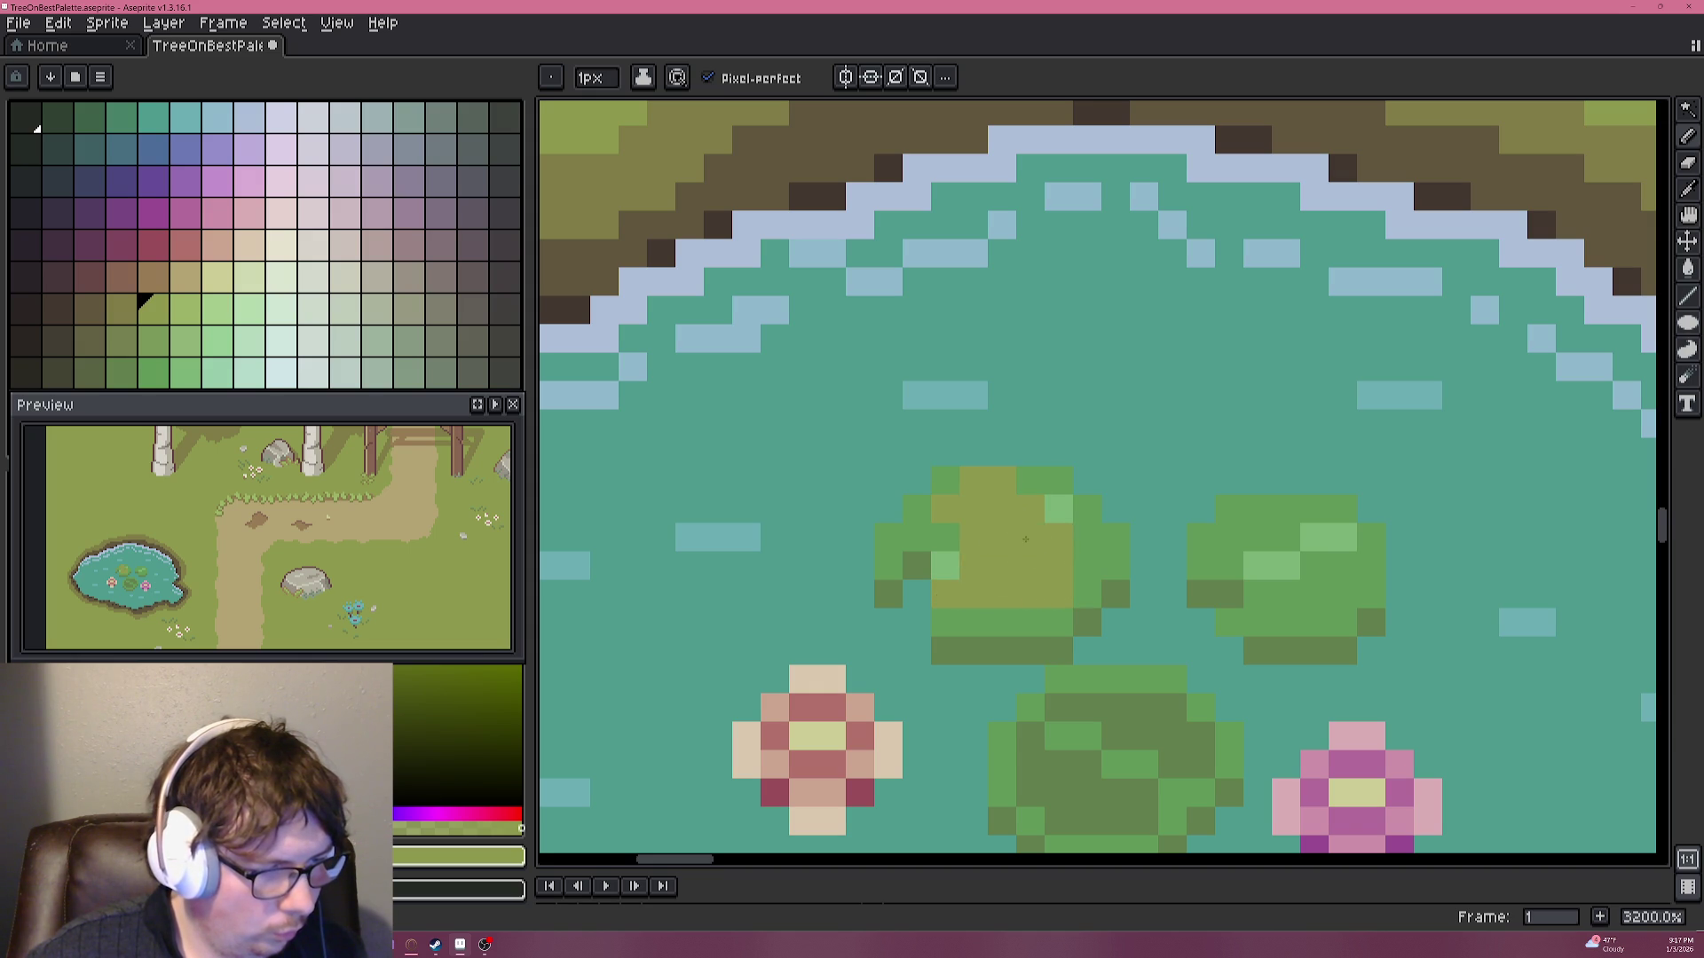
left_click(950, 577)
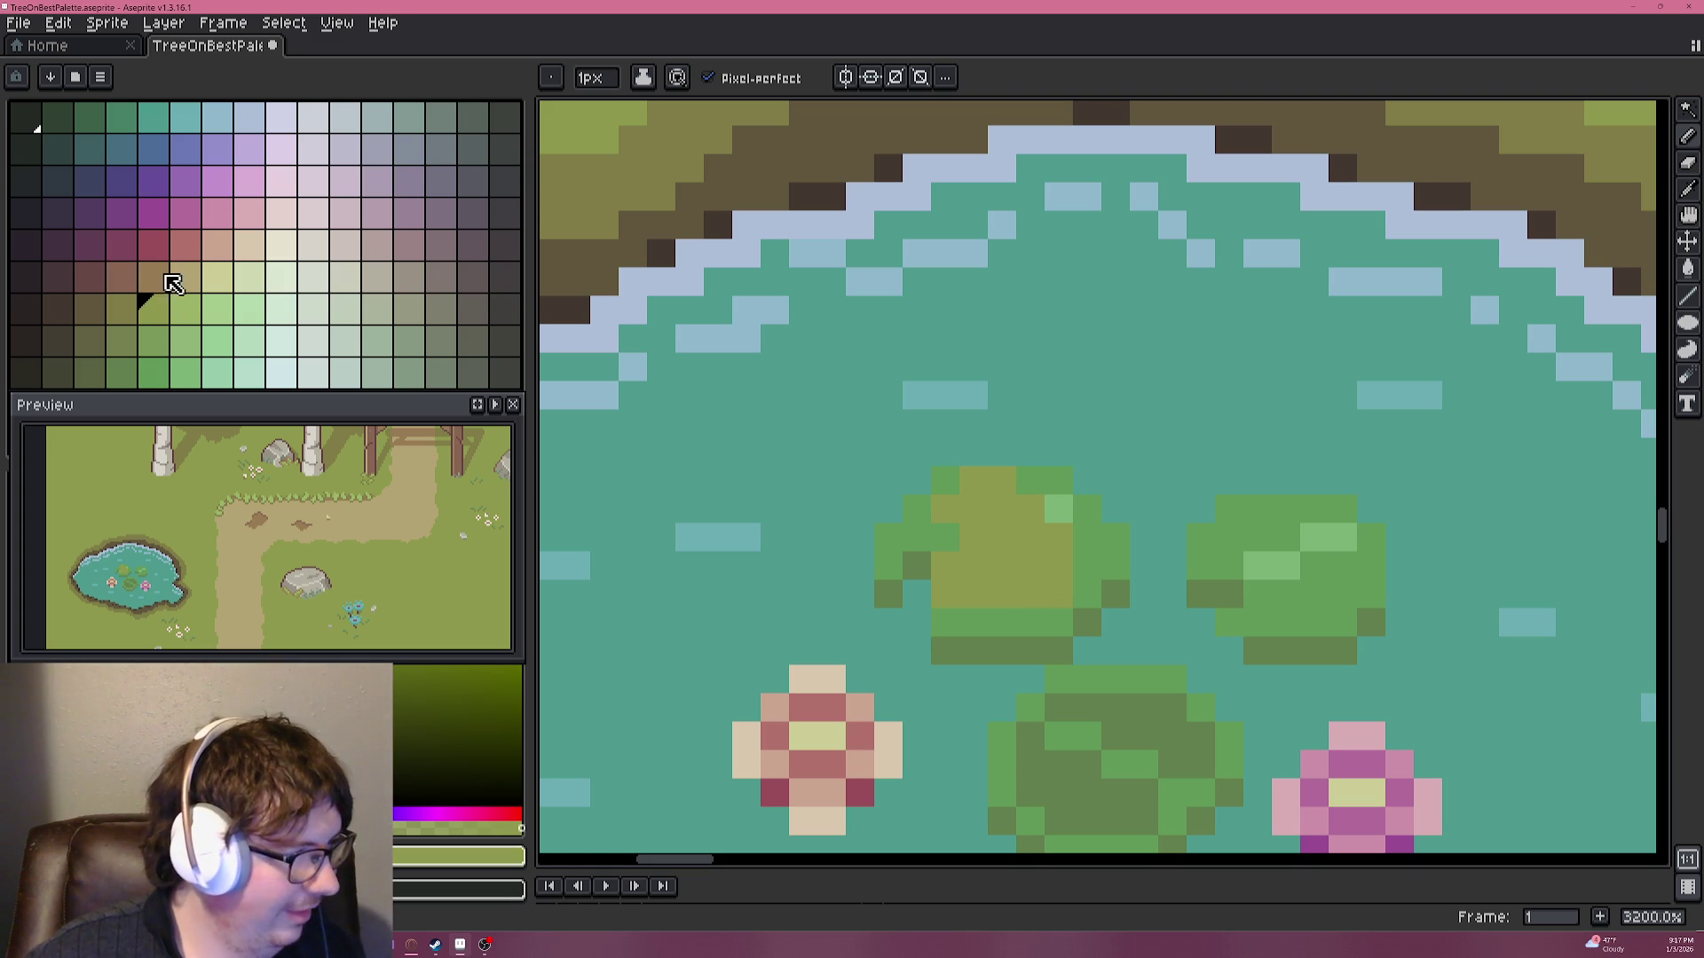
left_click(280, 309)
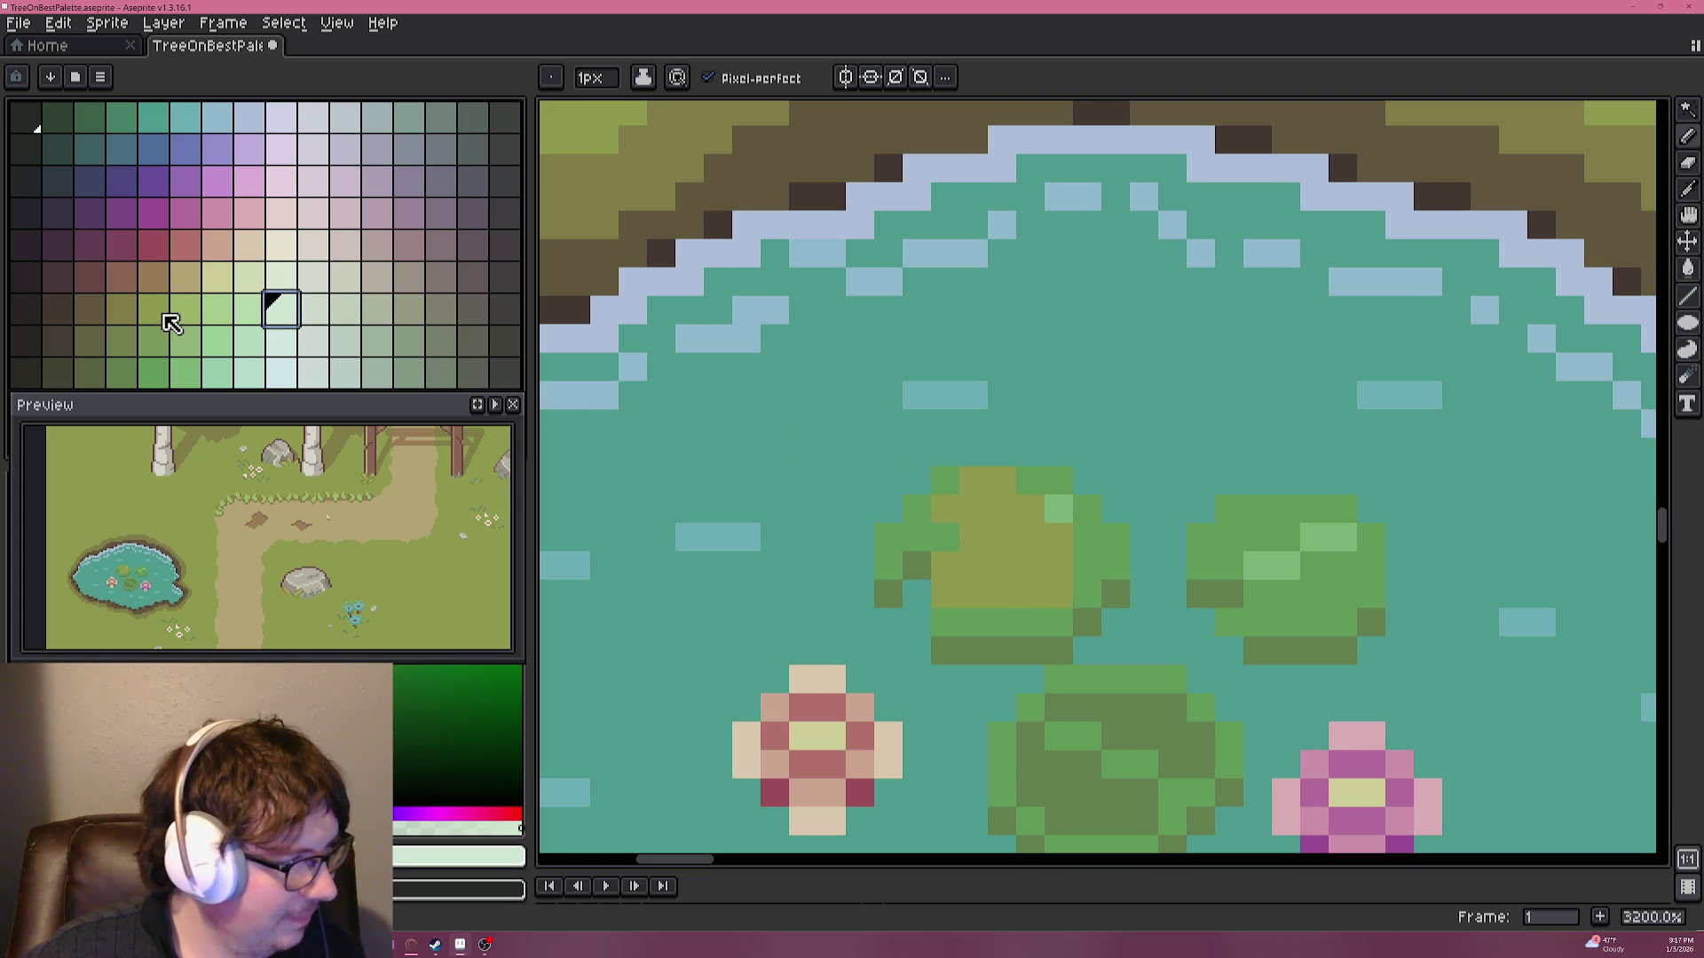
left_click(29, 342)
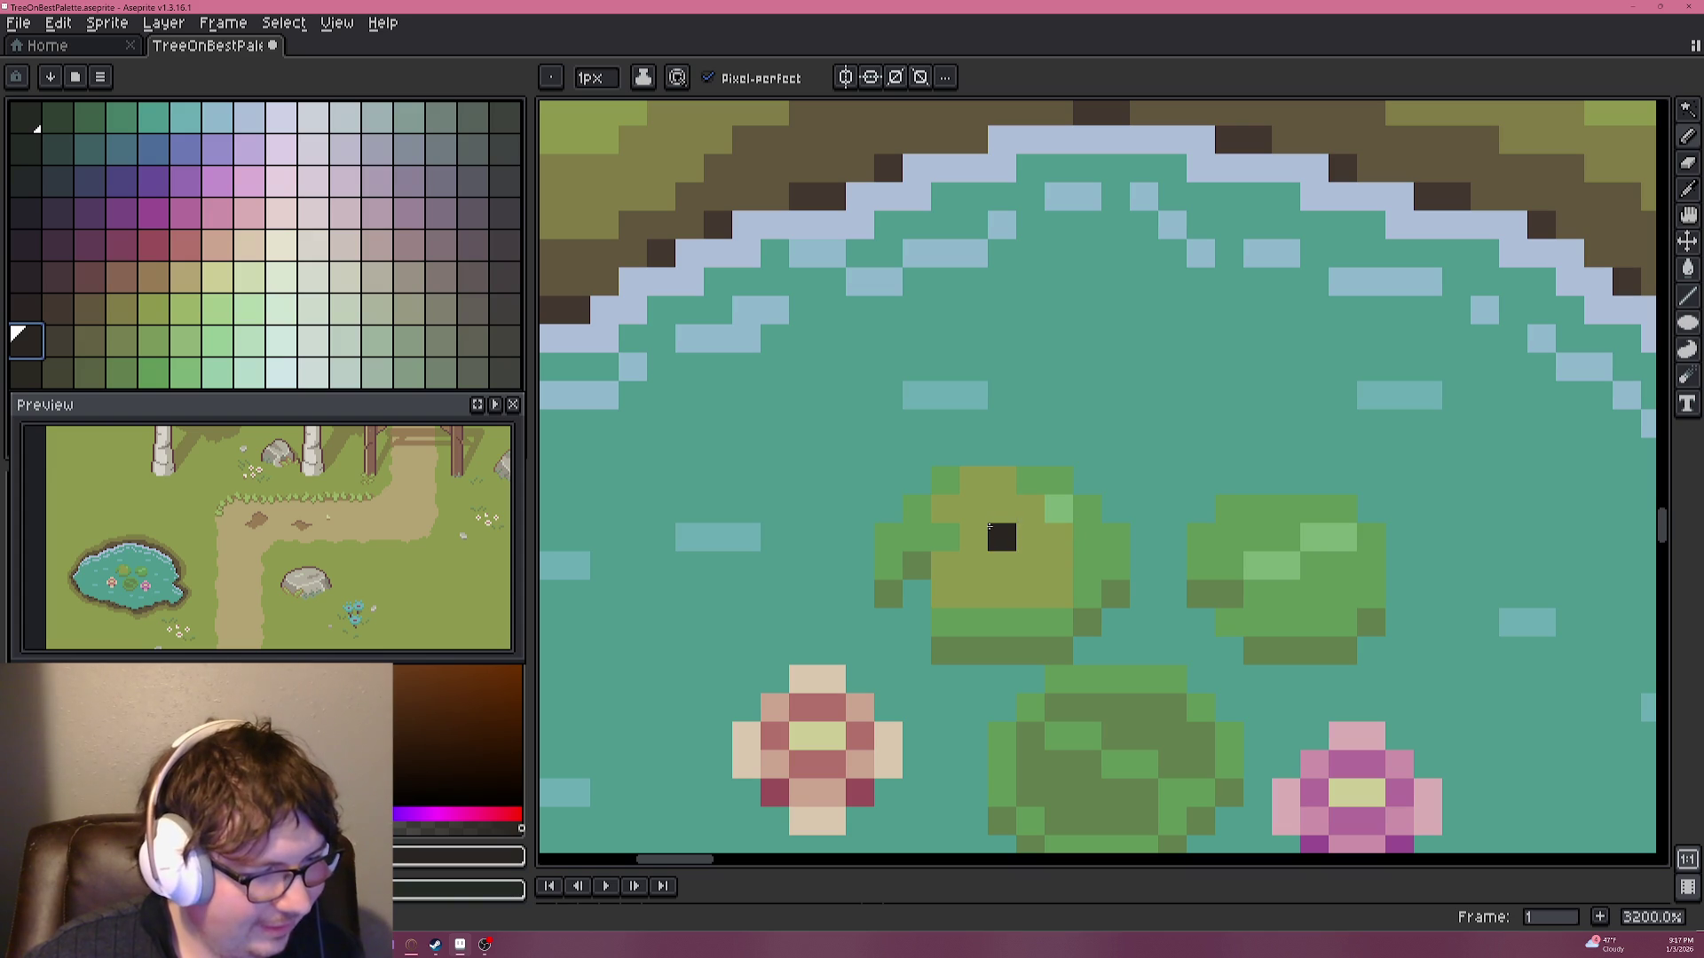
Paint a dark eye pixel on the frog and cover a stray pixel with lily-pad green.
left_click(992, 532)
scroll(1003, 542, "down", 6)
scroll(1030, 568, "up", 8)
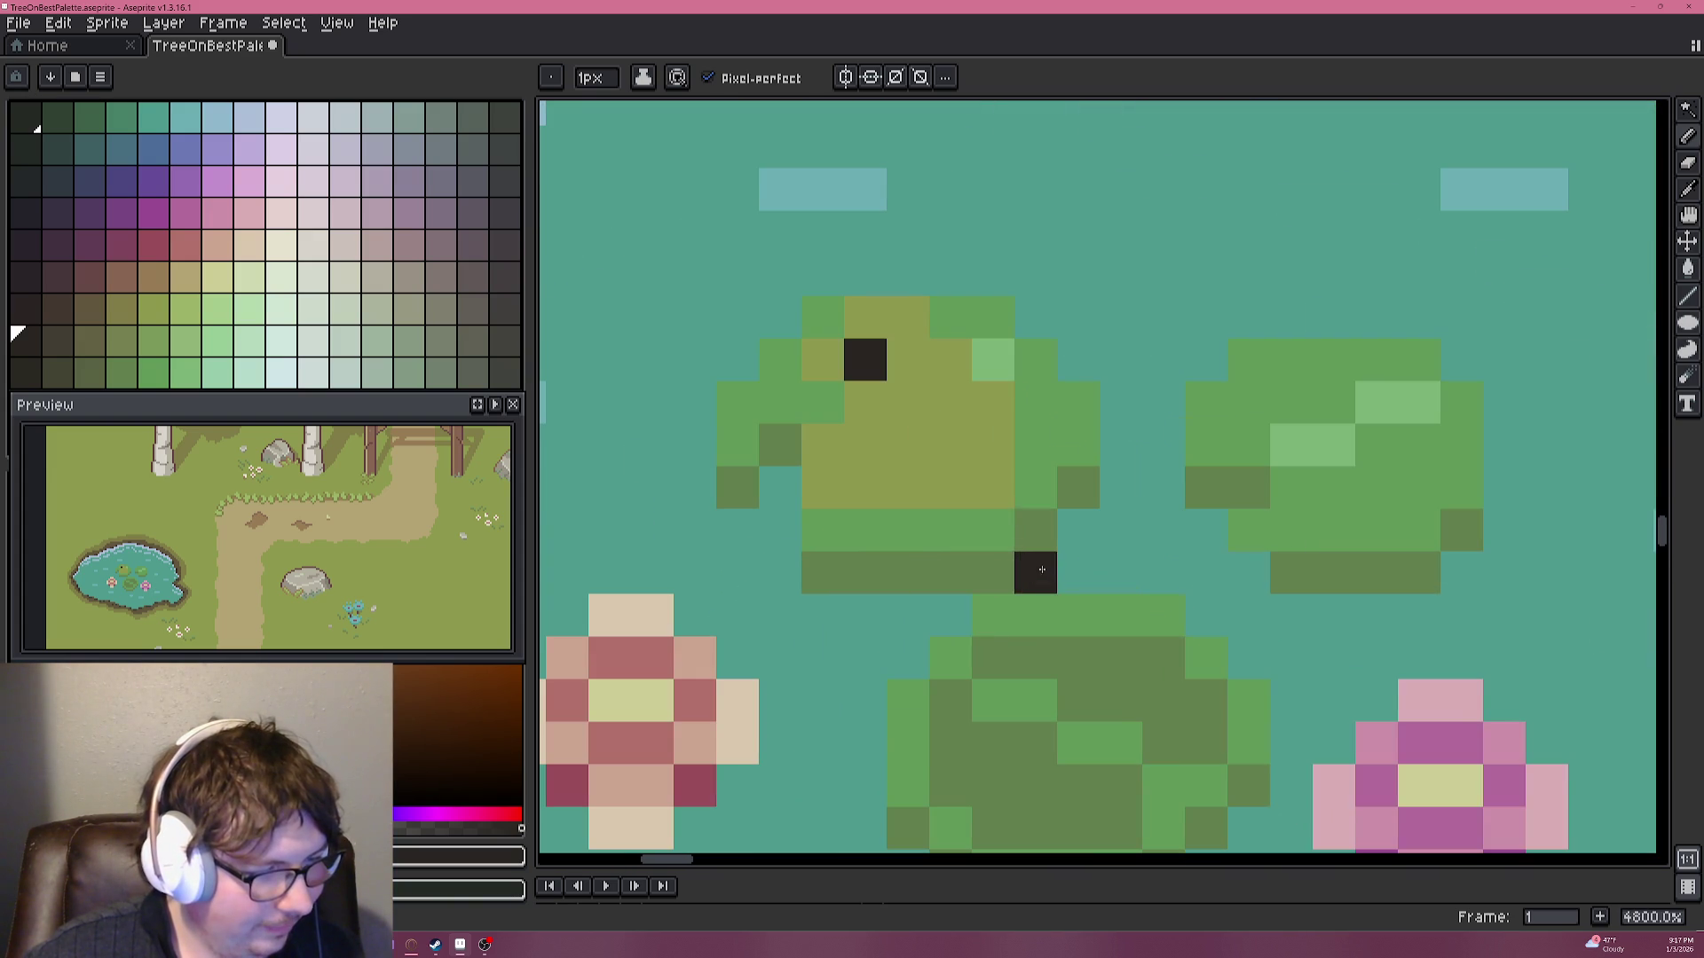
key("i")
left_click(916, 524, "alt")
left_click(919, 498)
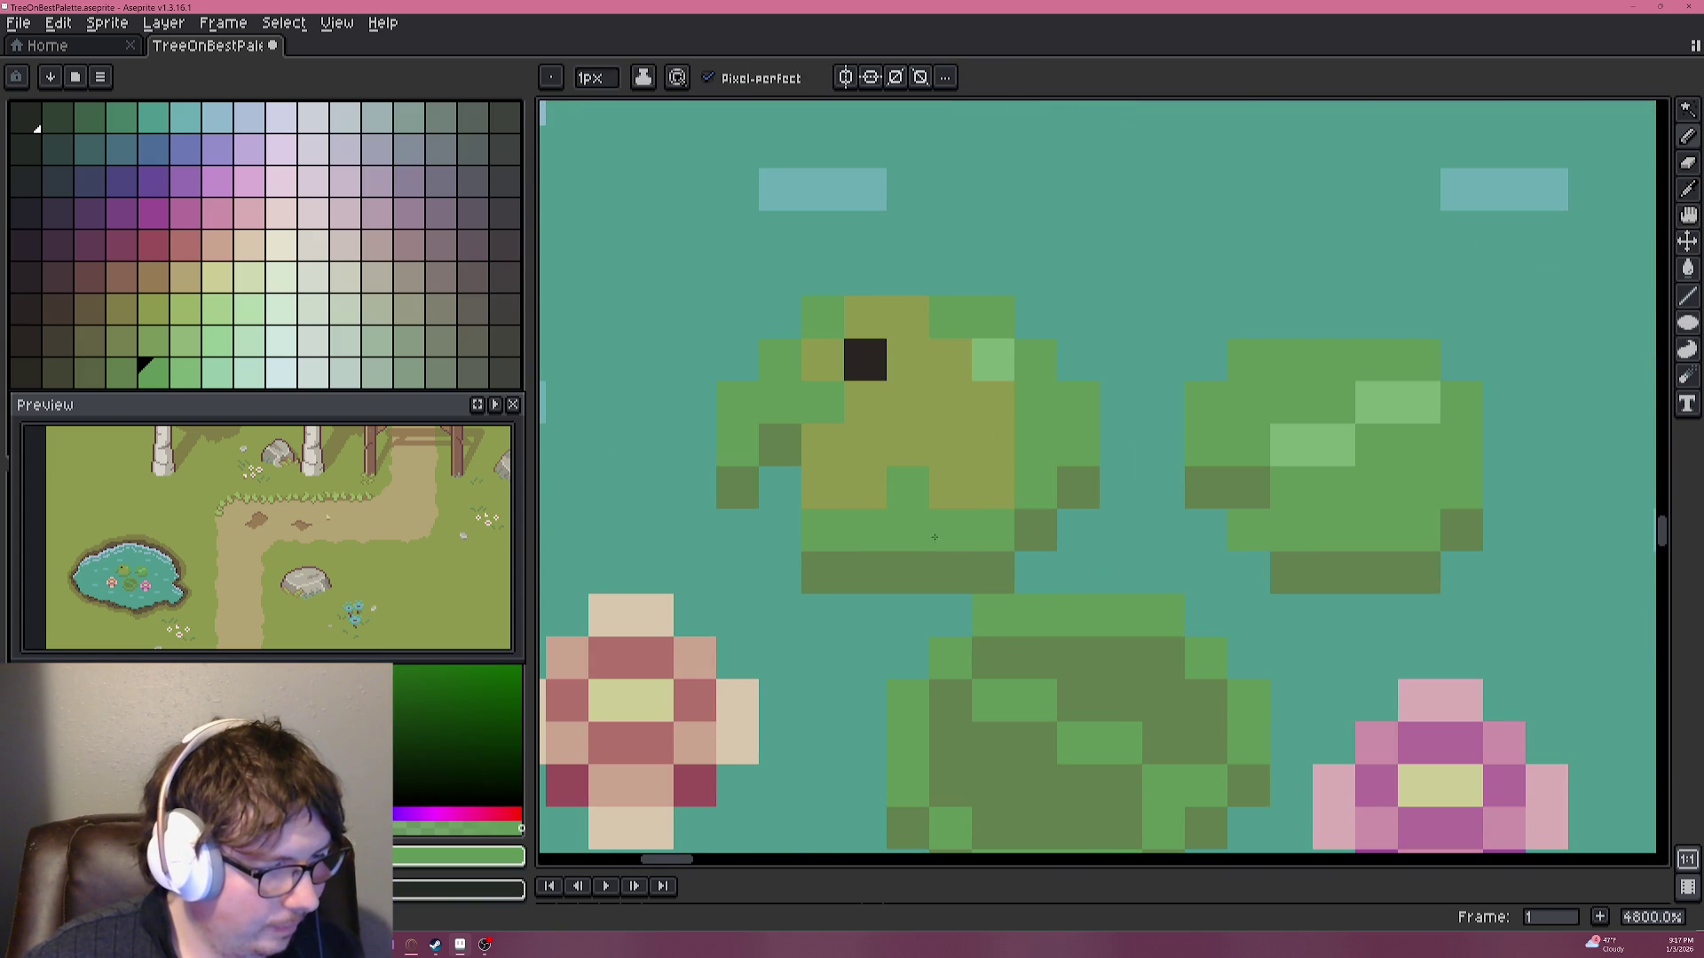
Paint a light yellow-green highlight across the frog's head.
scroll(940, 536, "down", 4)
scroll(915, 499, "up", 3)
key("alt")
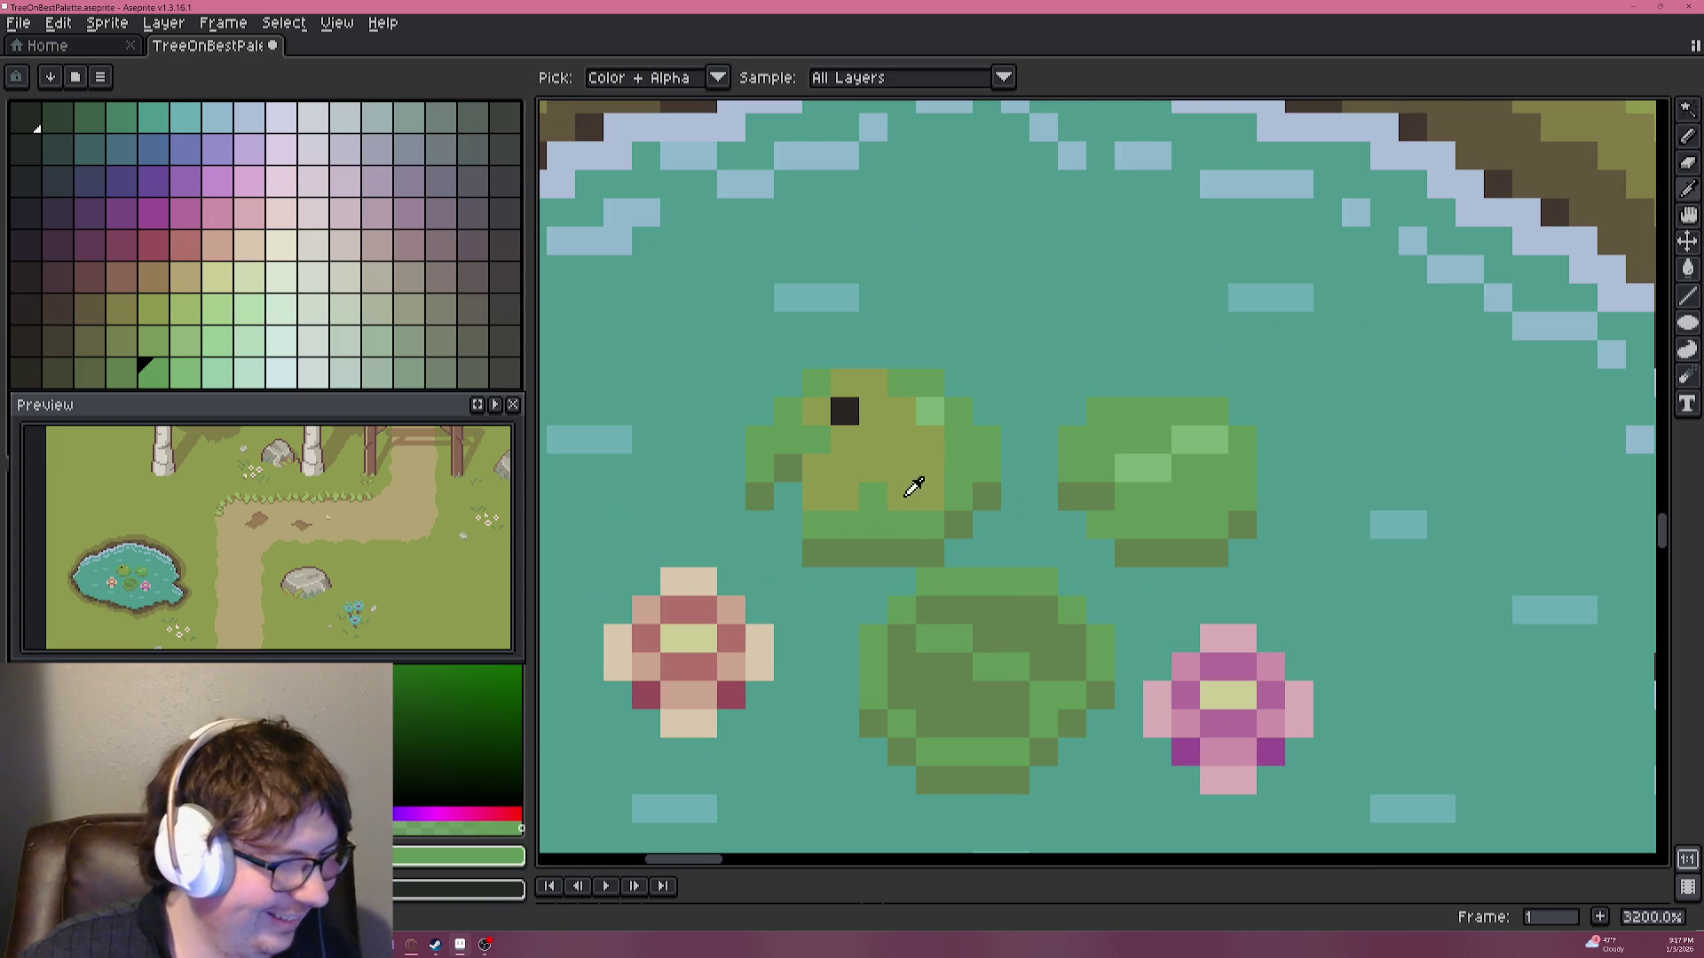
left_click(190, 315)
left_click(932, 444)
left_click_drag(937, 454, 876, 394)
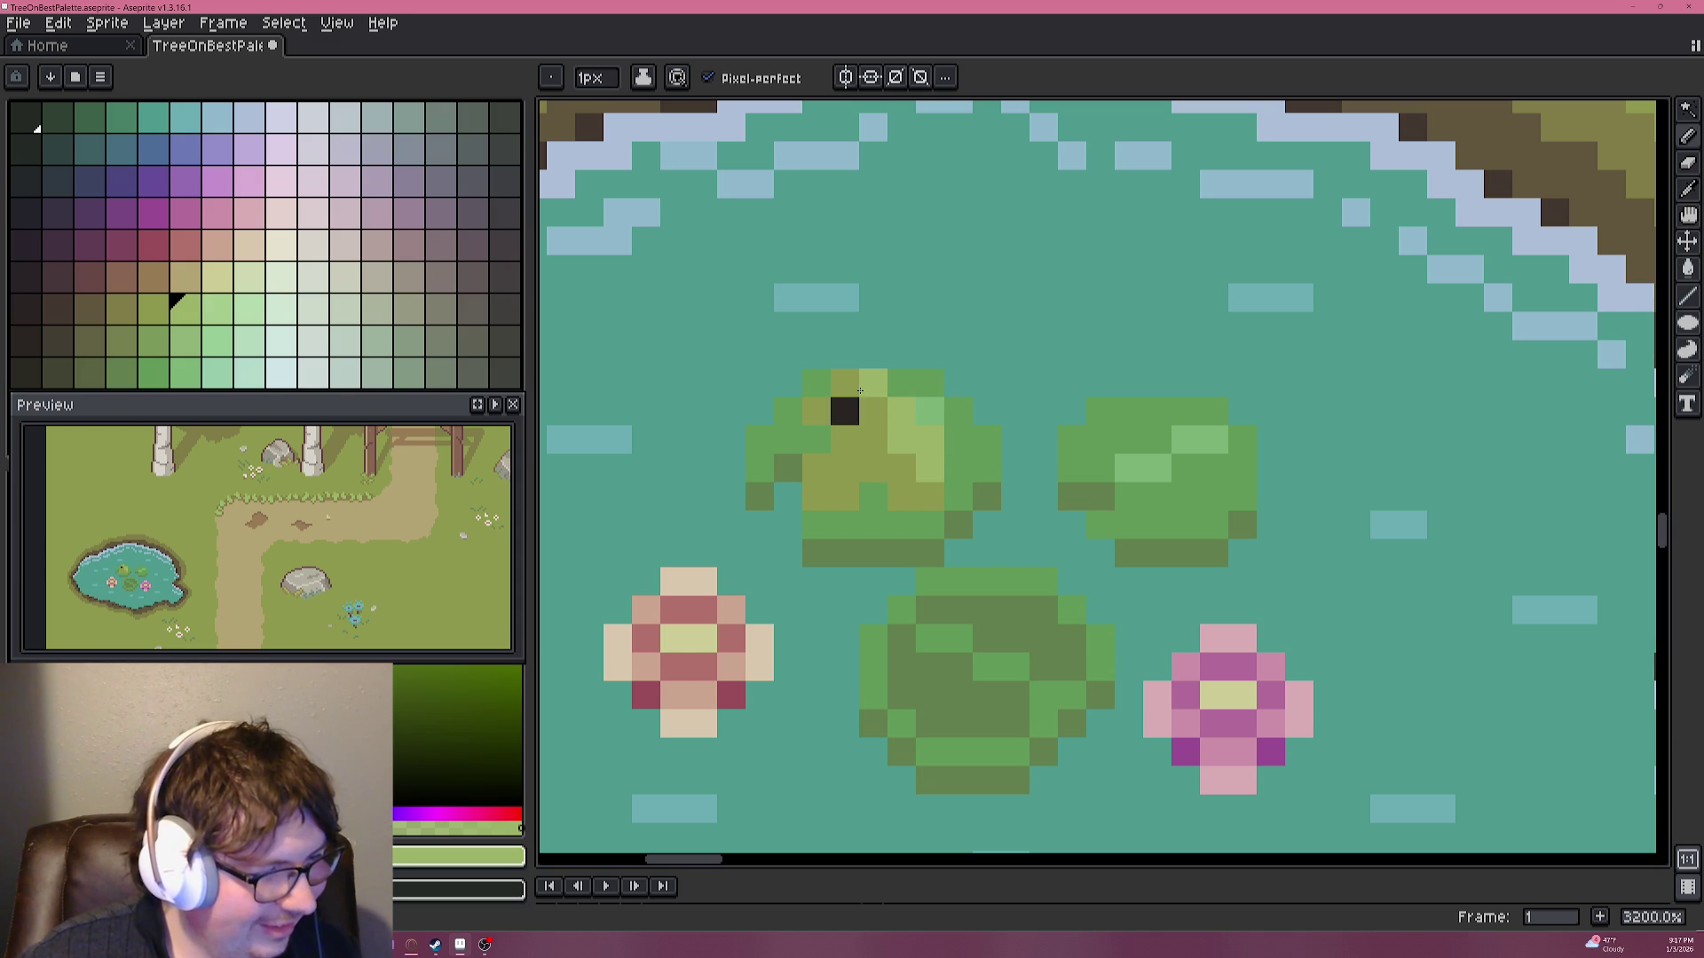
Pick the olive colour and touch up a frog pixel with it.
scroll(958, 479, "down", 6)
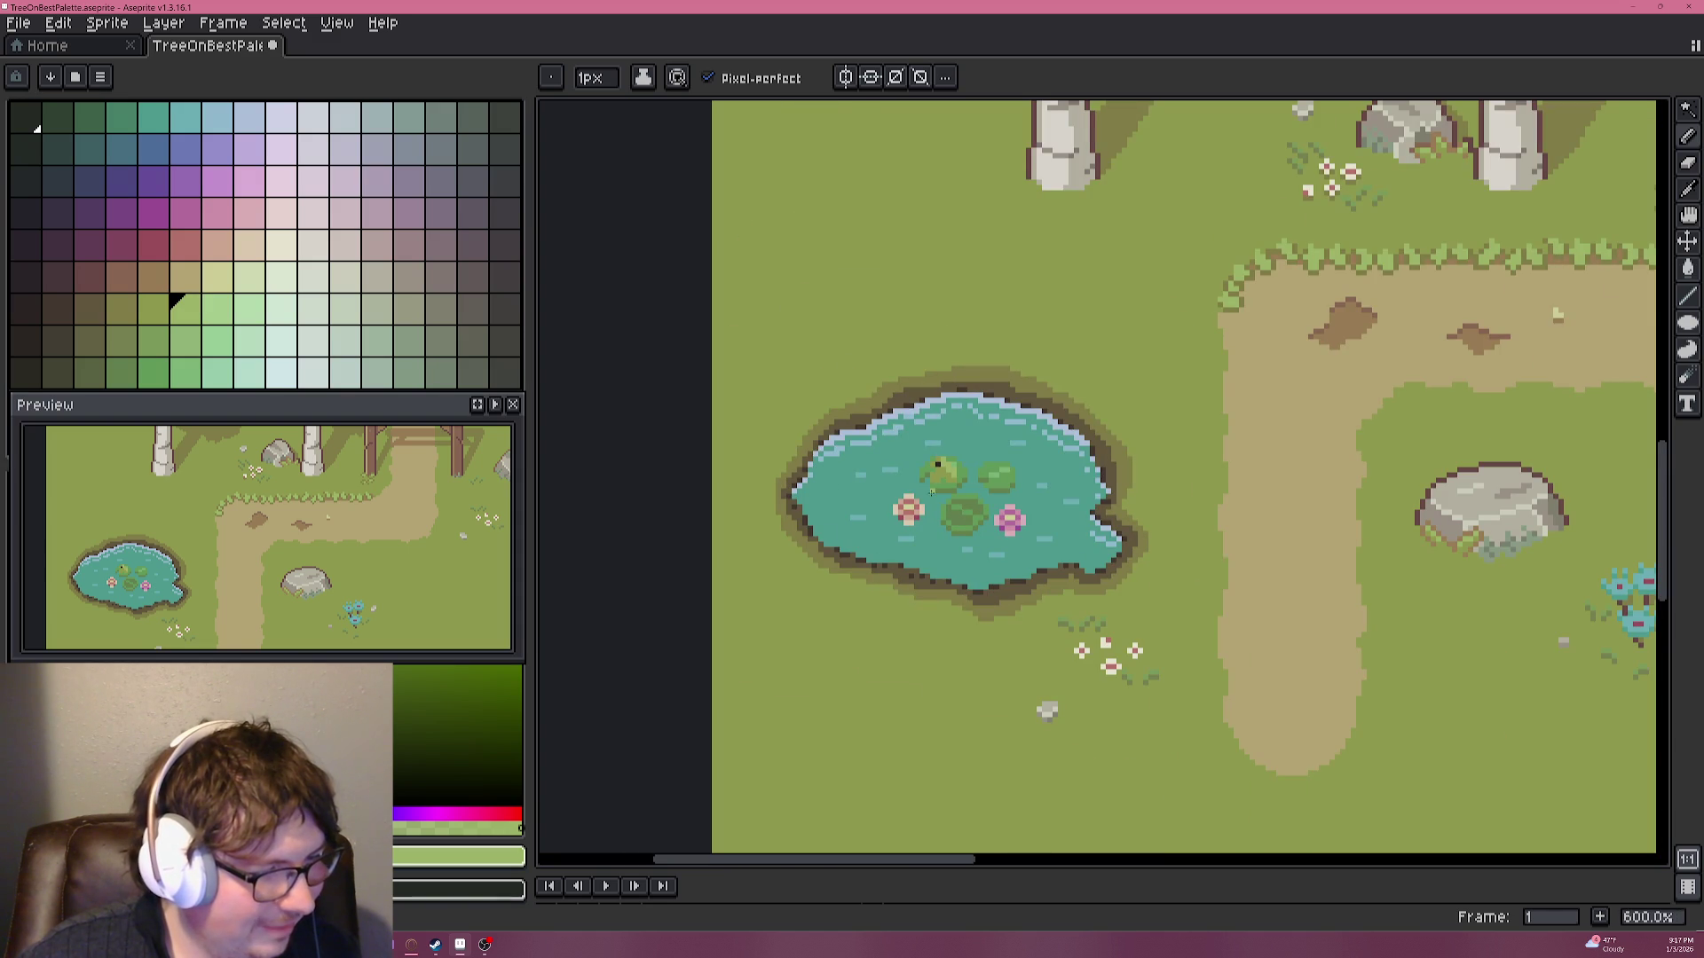
scroll(921, 492, "up", 6)
left_click(988, 426, "alt")
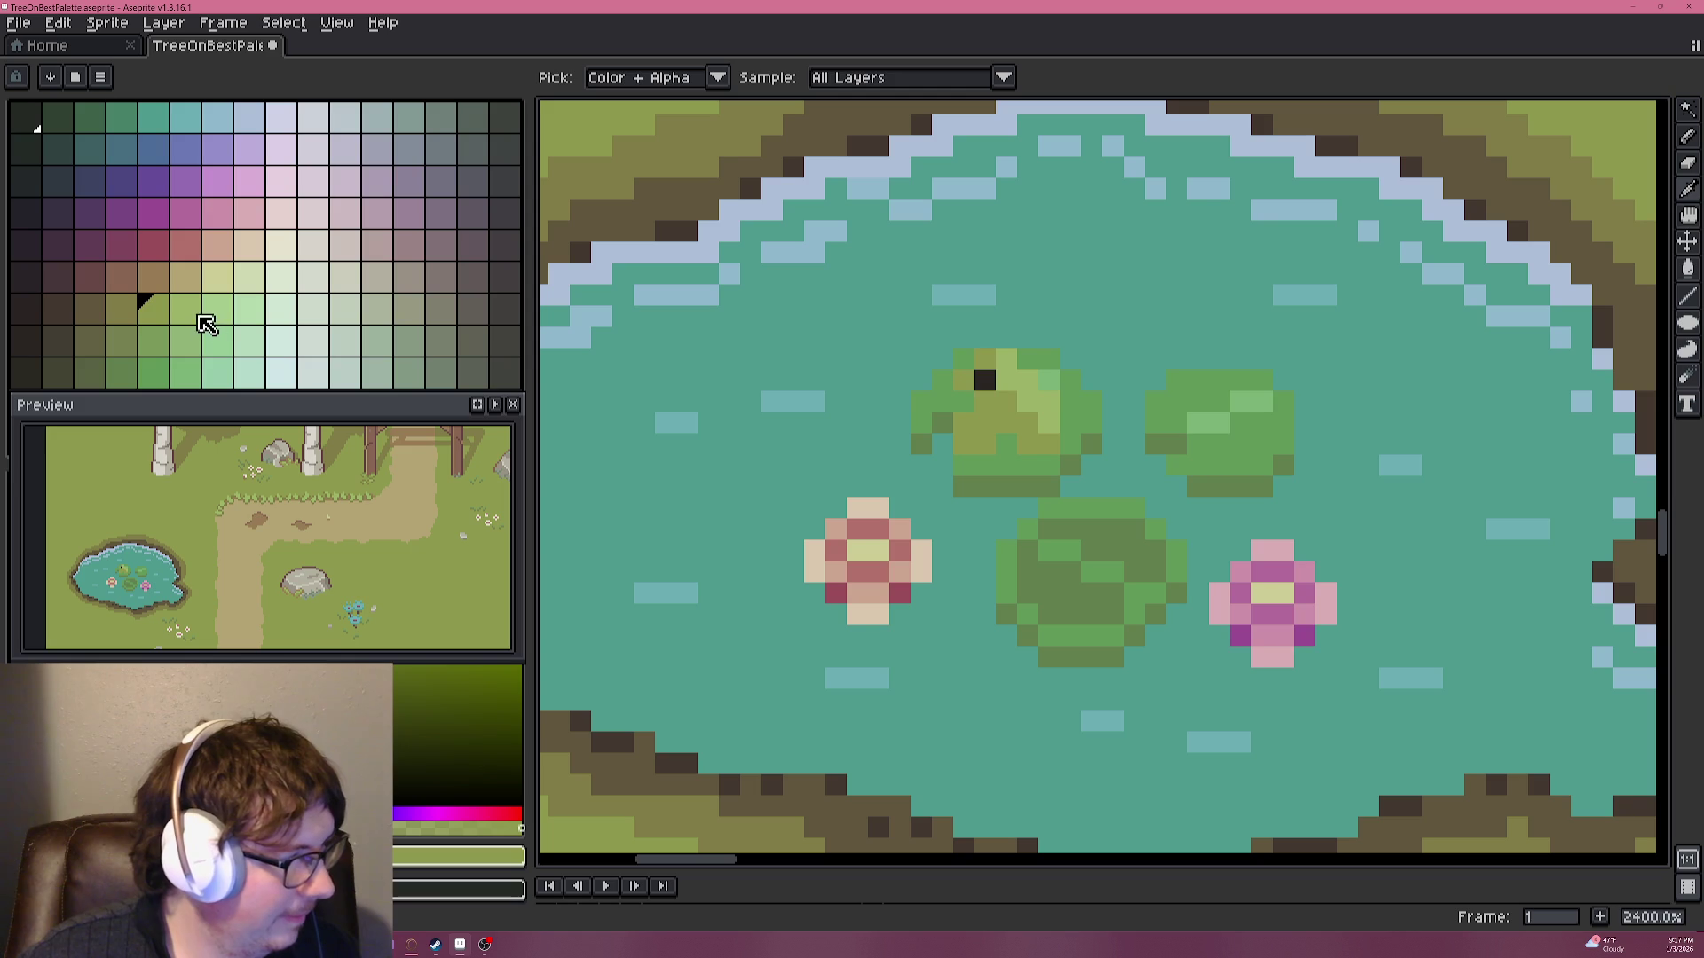
left_click(121, 308)
key("b")
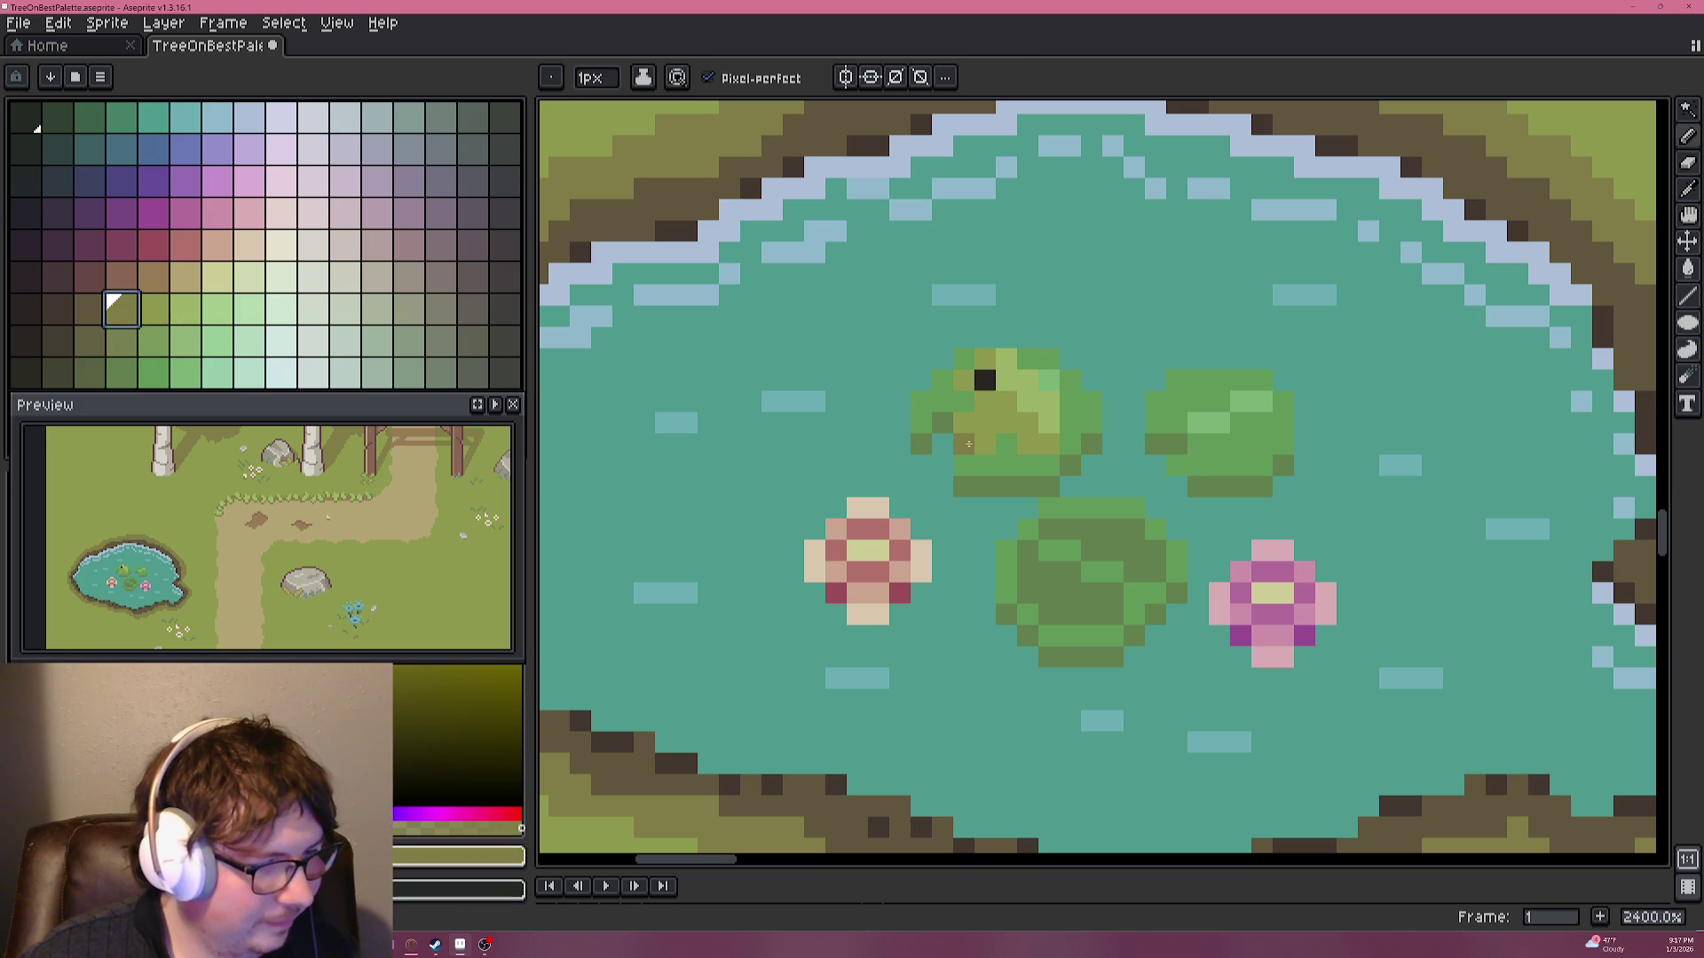
left_click(968, 443)
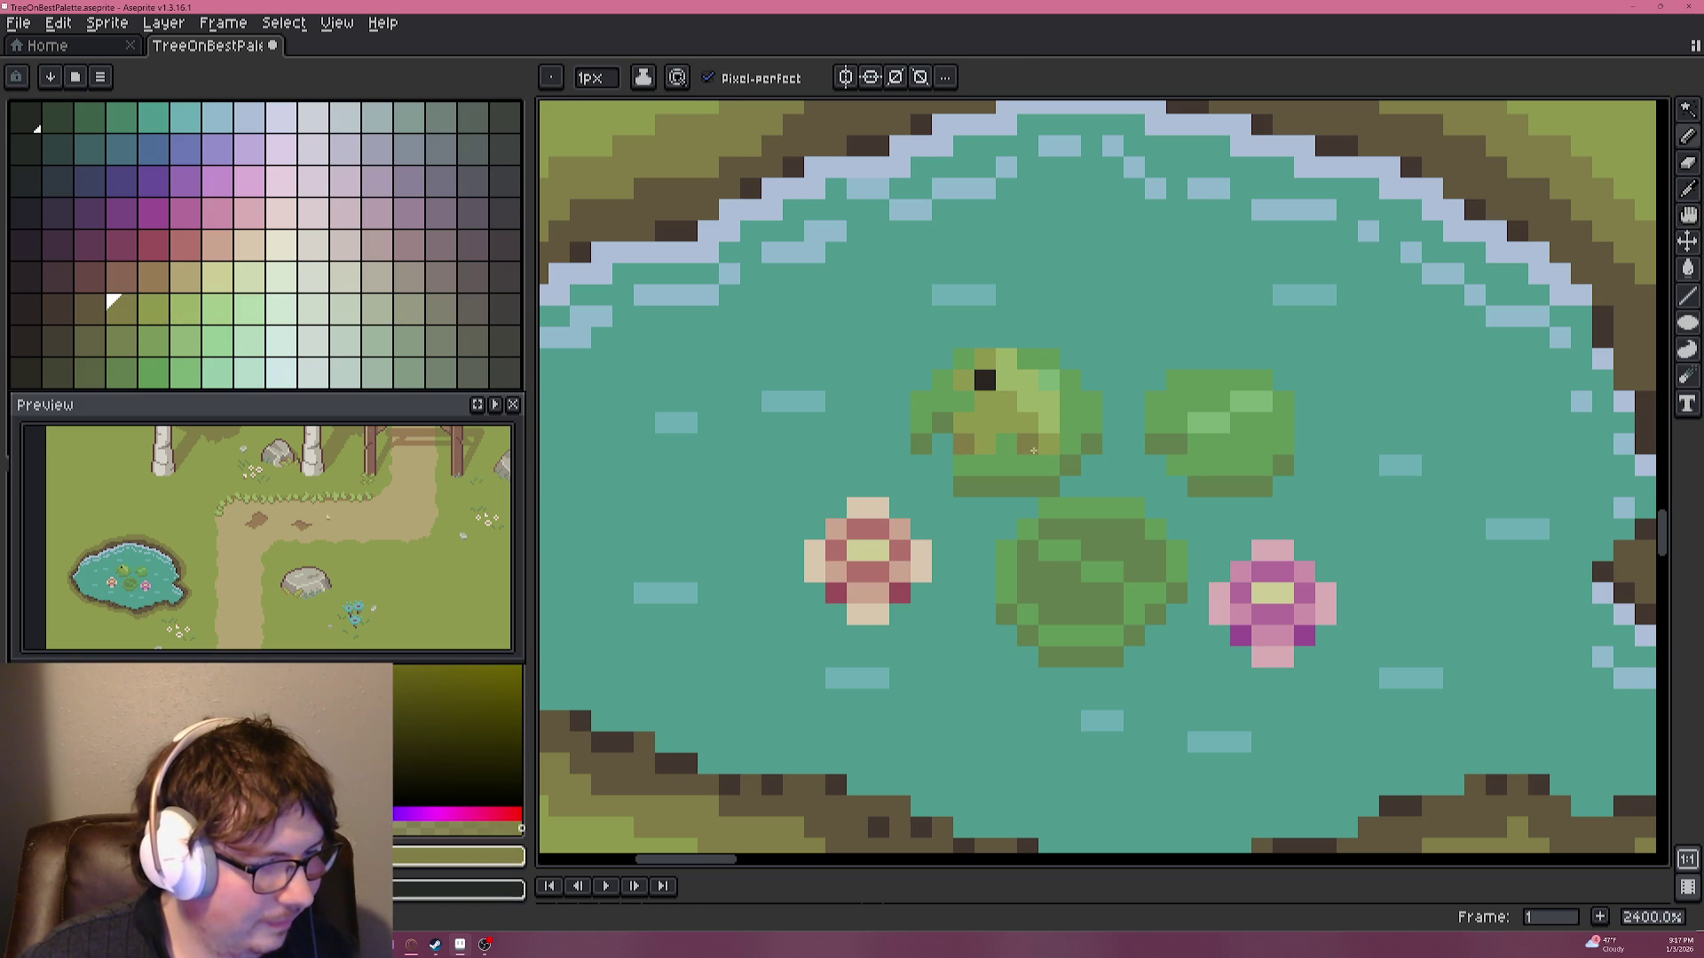
scroll(1066, 471, "down", 6)
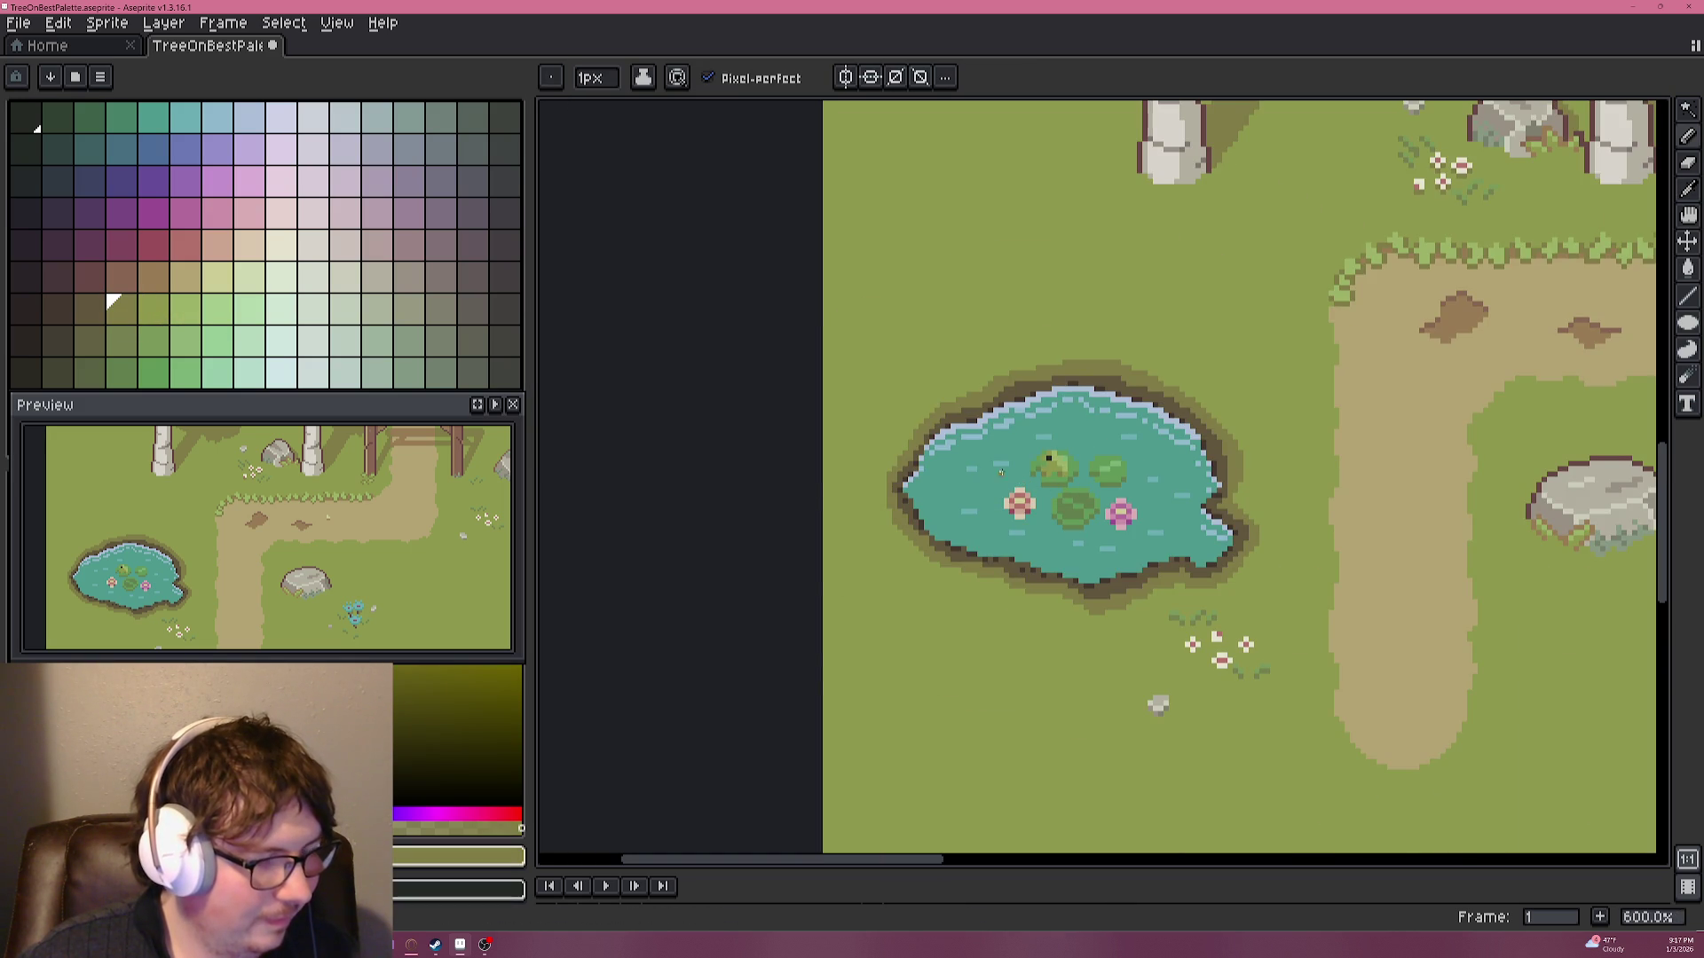
scroll(1000, 464, "up", 4)
left_click_drag(1083, 456, 817, 411)
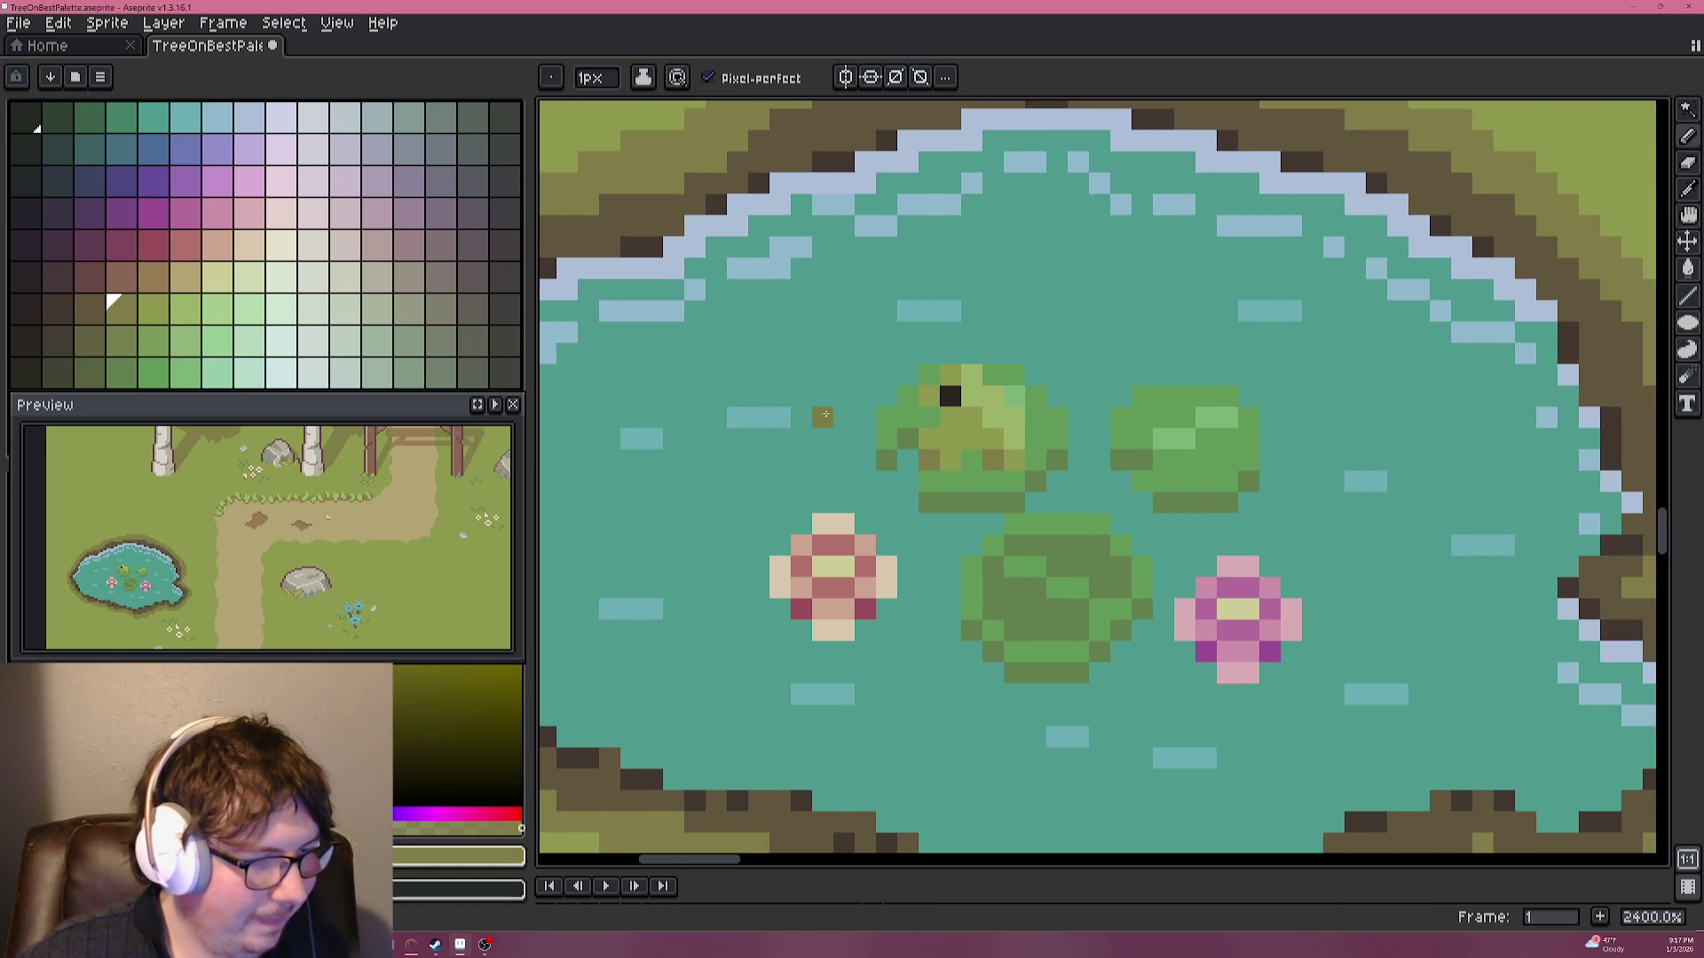
scroll(817, 411, "down", 2)
scroll(950, 436, "down", 1)
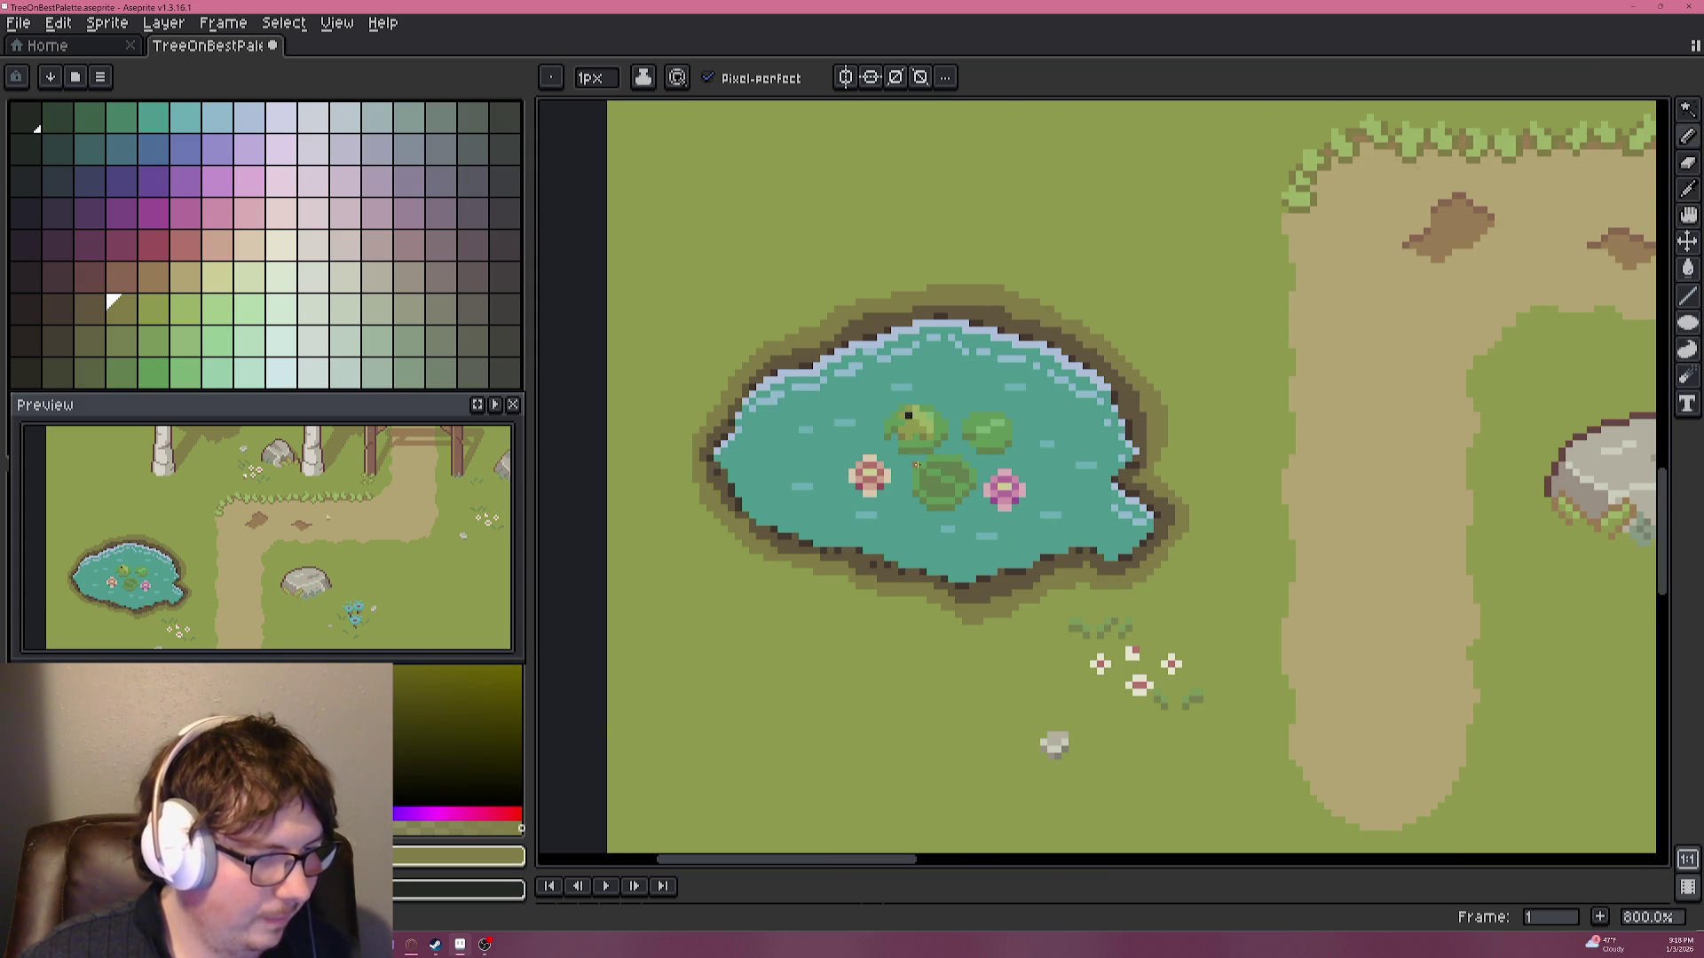
scroll(916, 465, "down", 1)
scroll(890, 464, "right", 3)
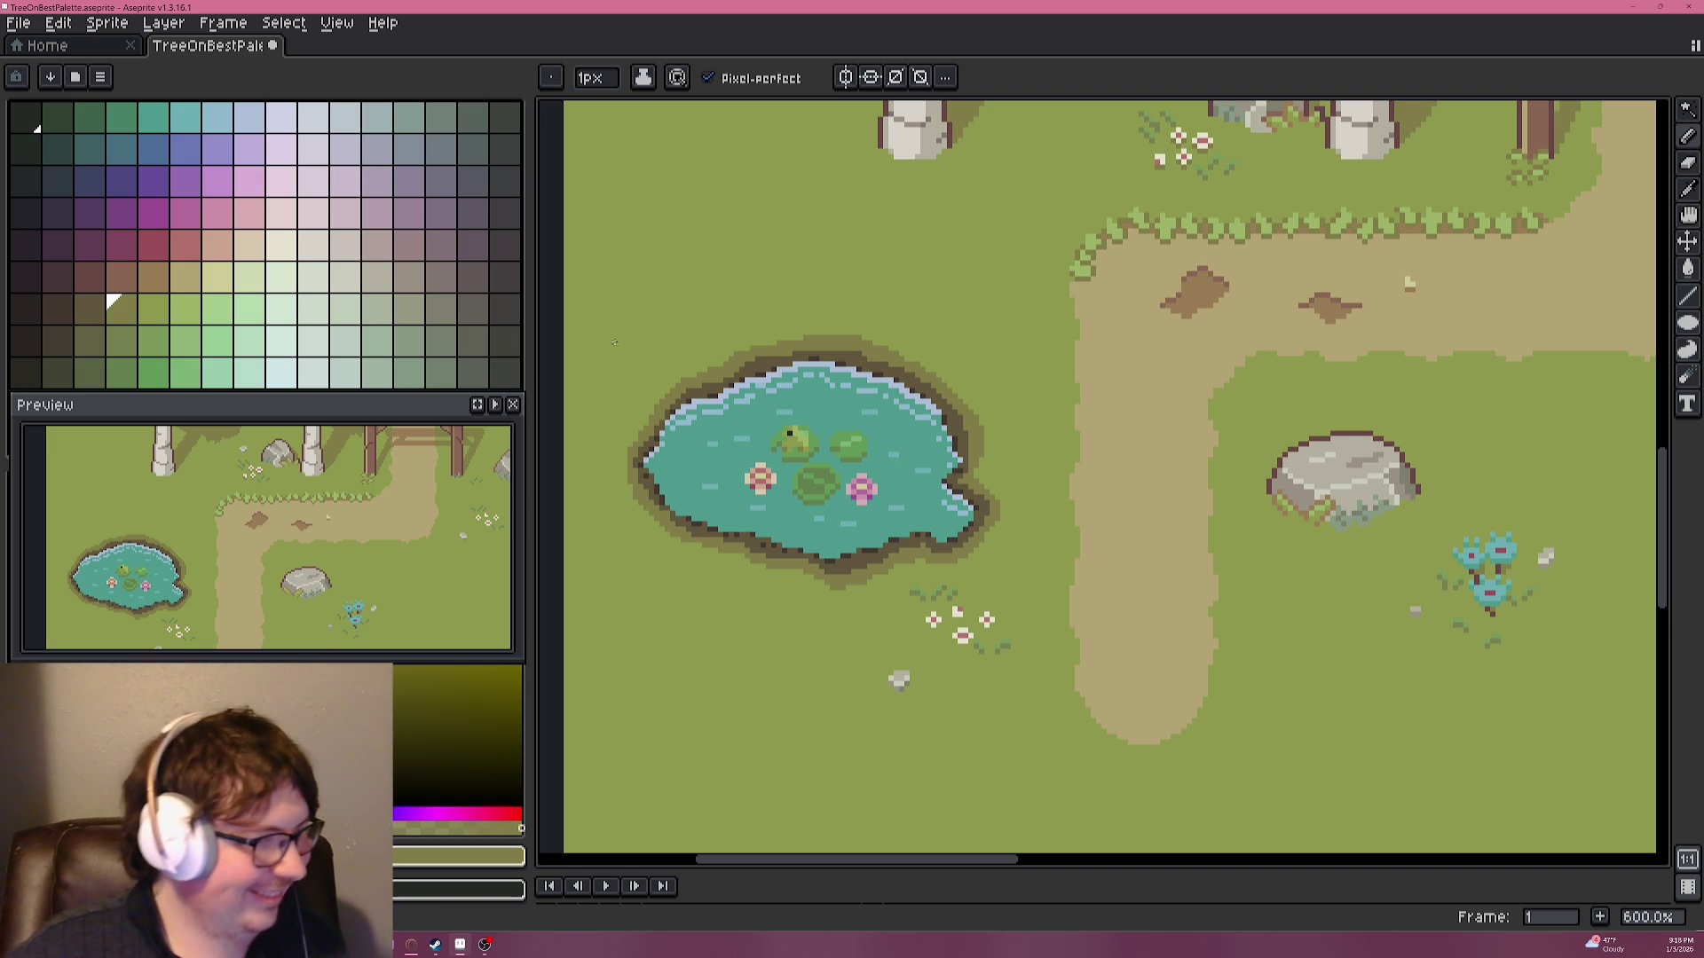
scroll(943, 443, "down", 2)
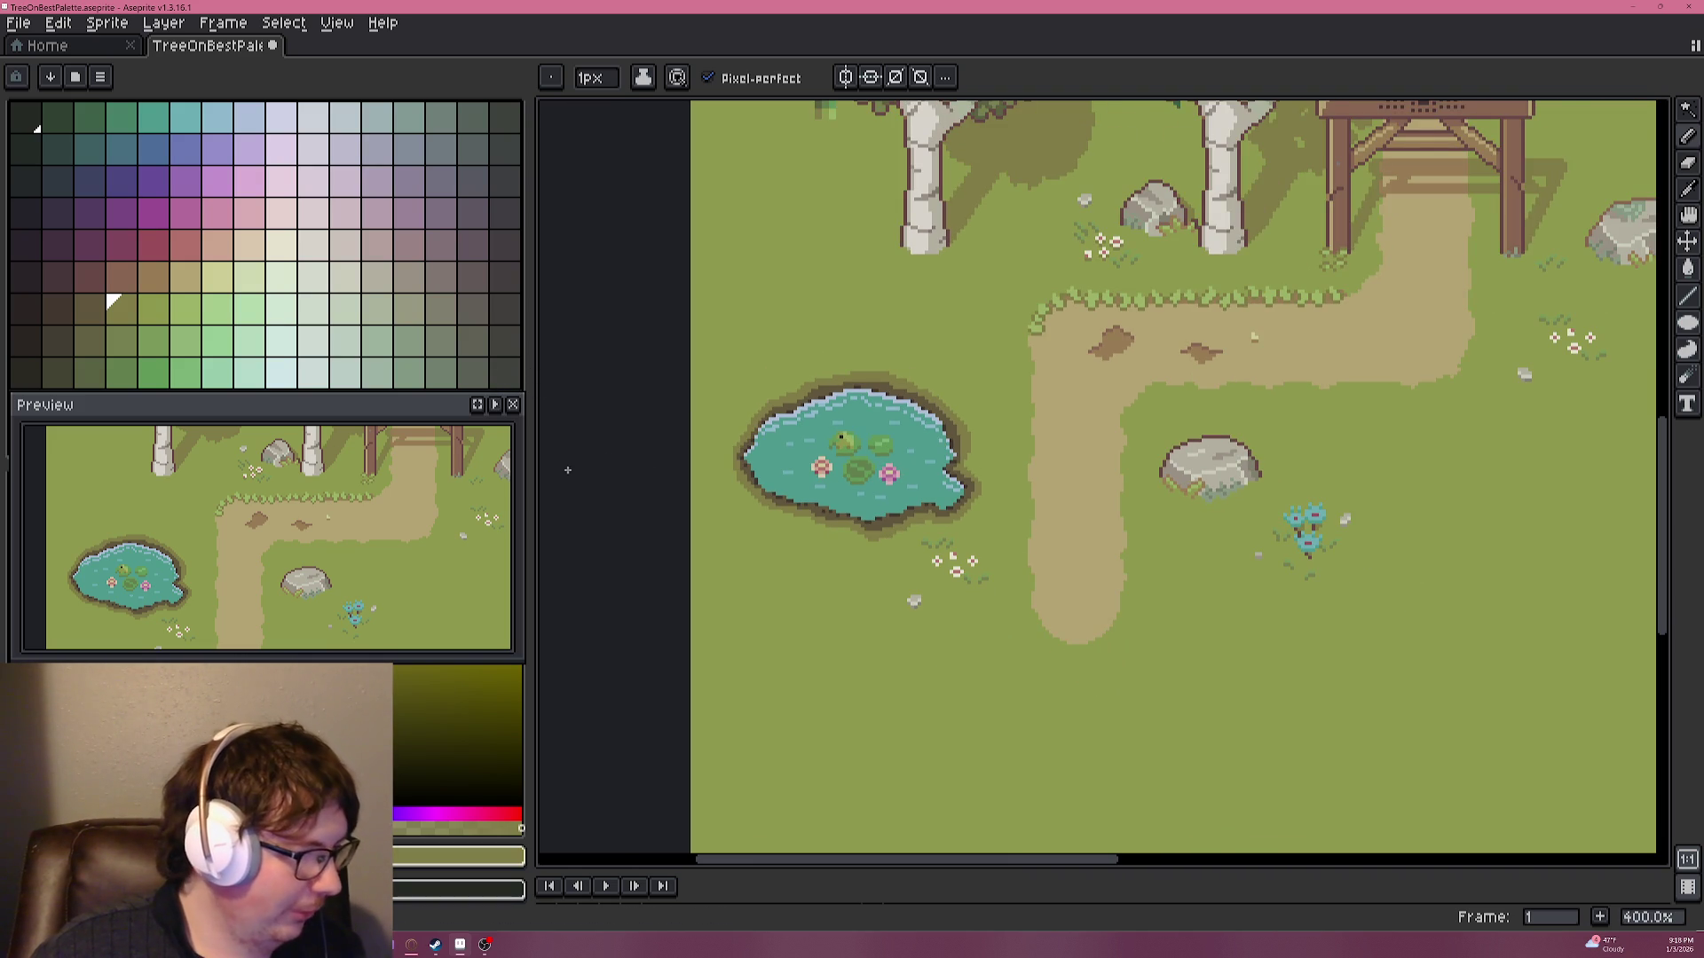
scroll(865, 459, "up", 2)
scroll(874, 461, "up", 1)
scroll(860, 444, "up", 2)
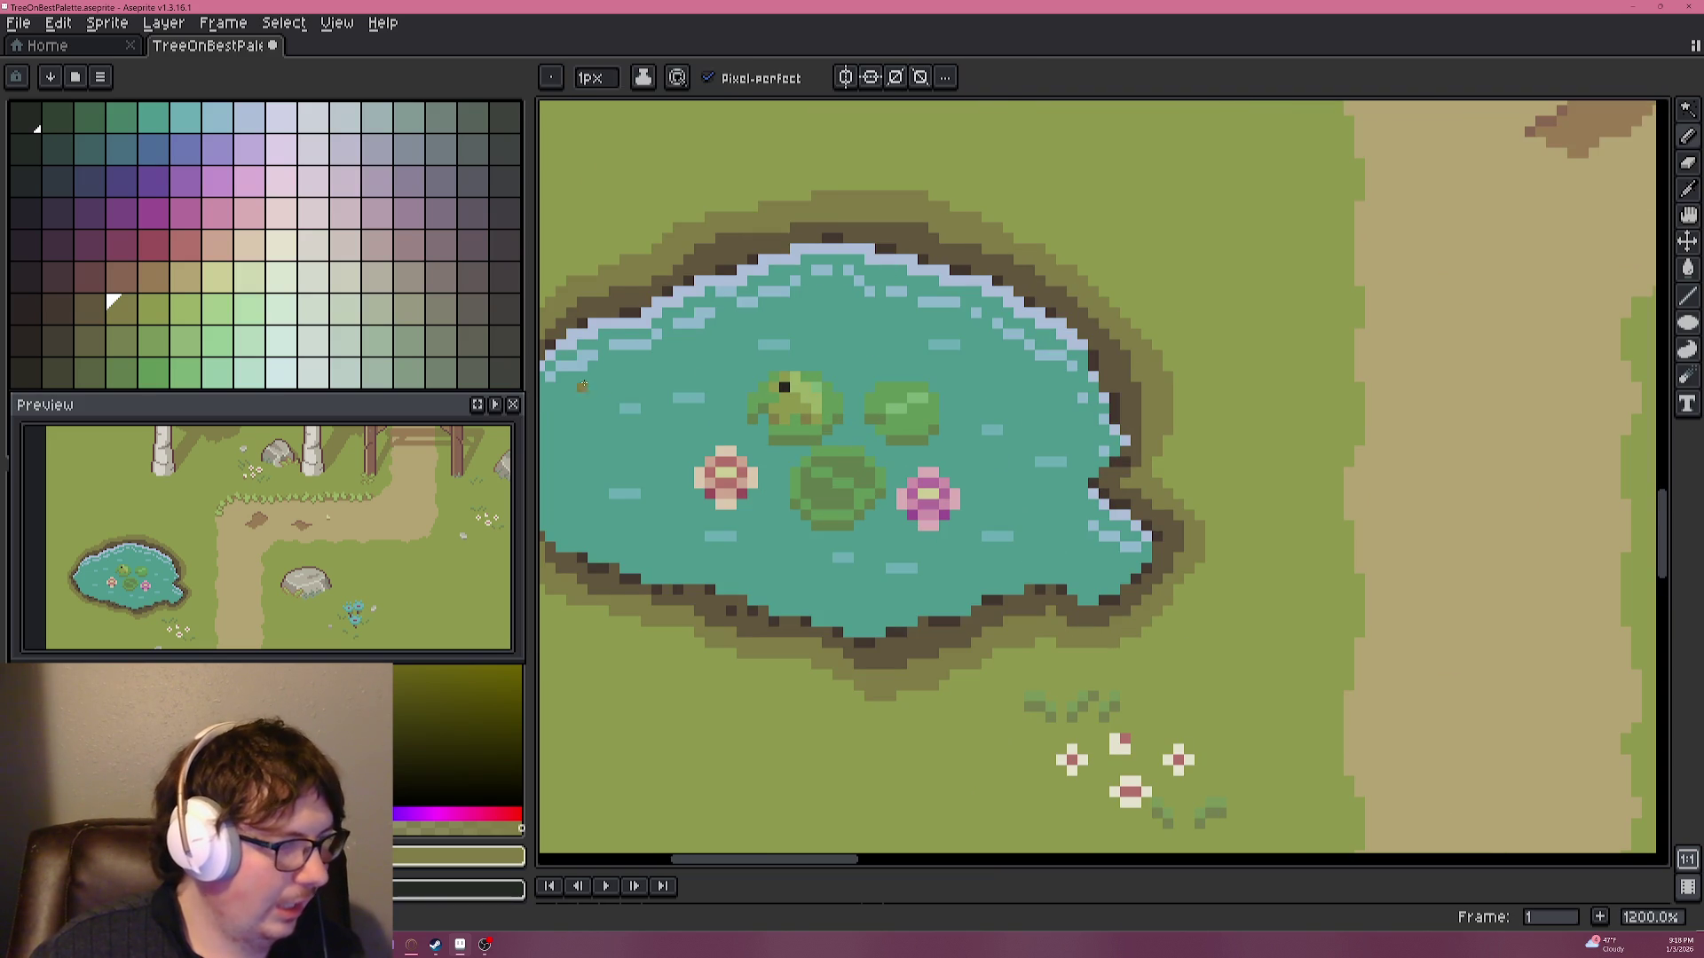
scroll(892, 272, "down", 3)
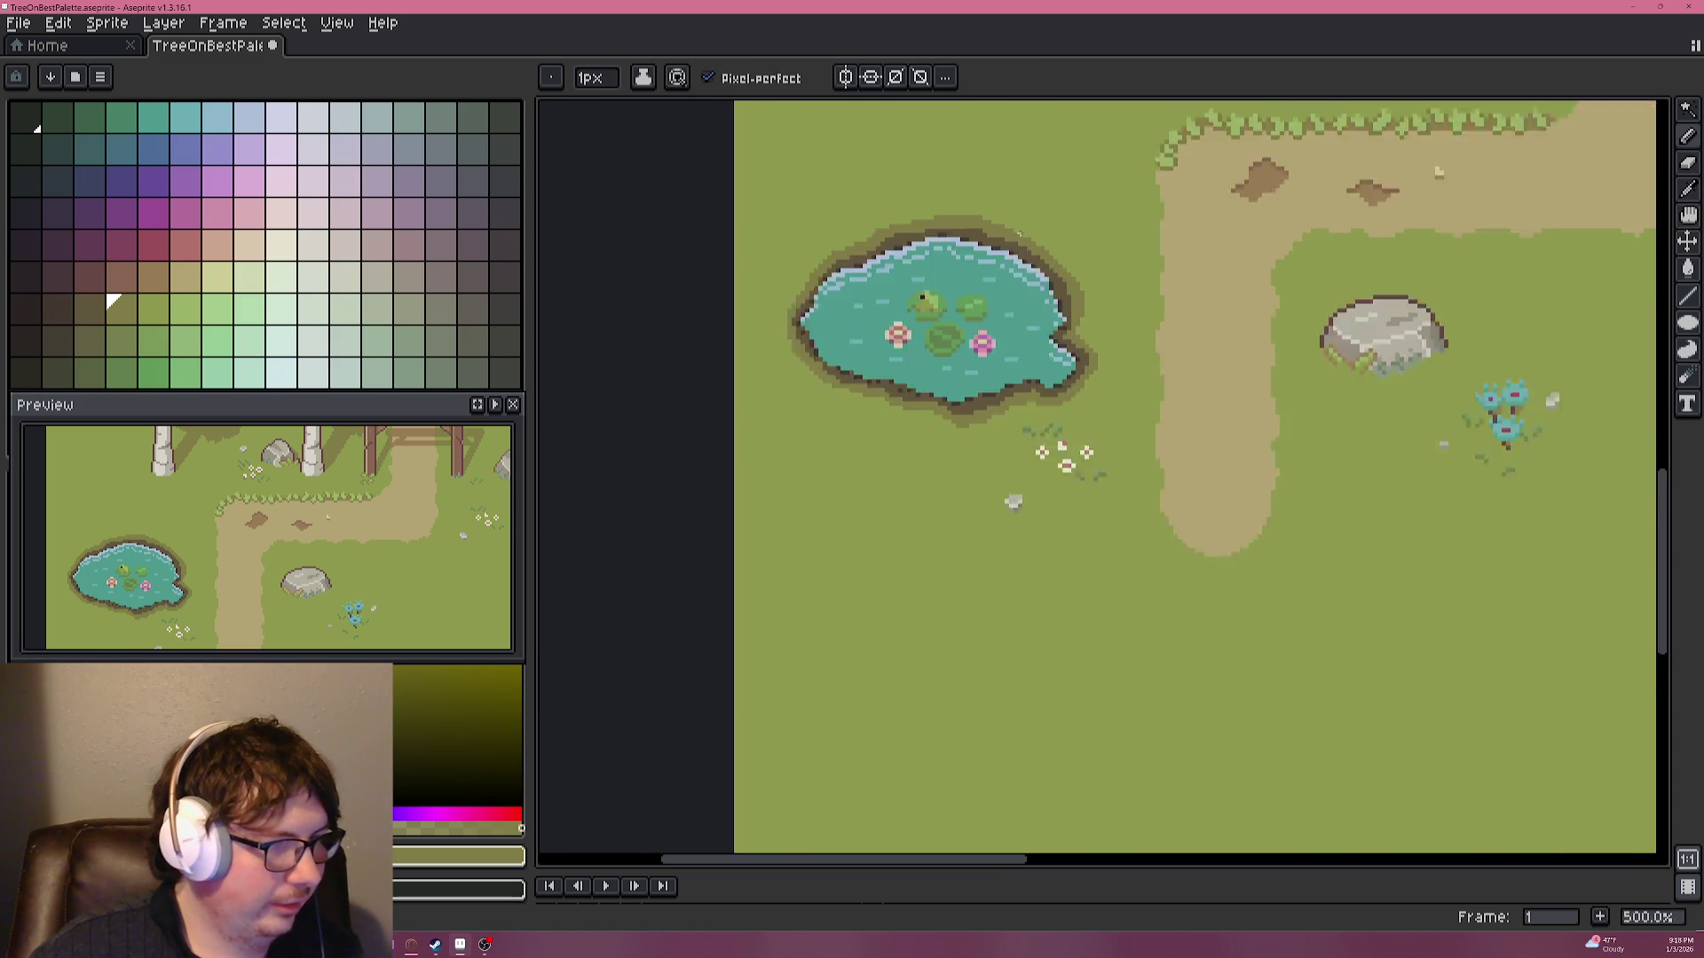
scroll(892, 272, "down", 2)
scroll(905, 395, "up", 1)
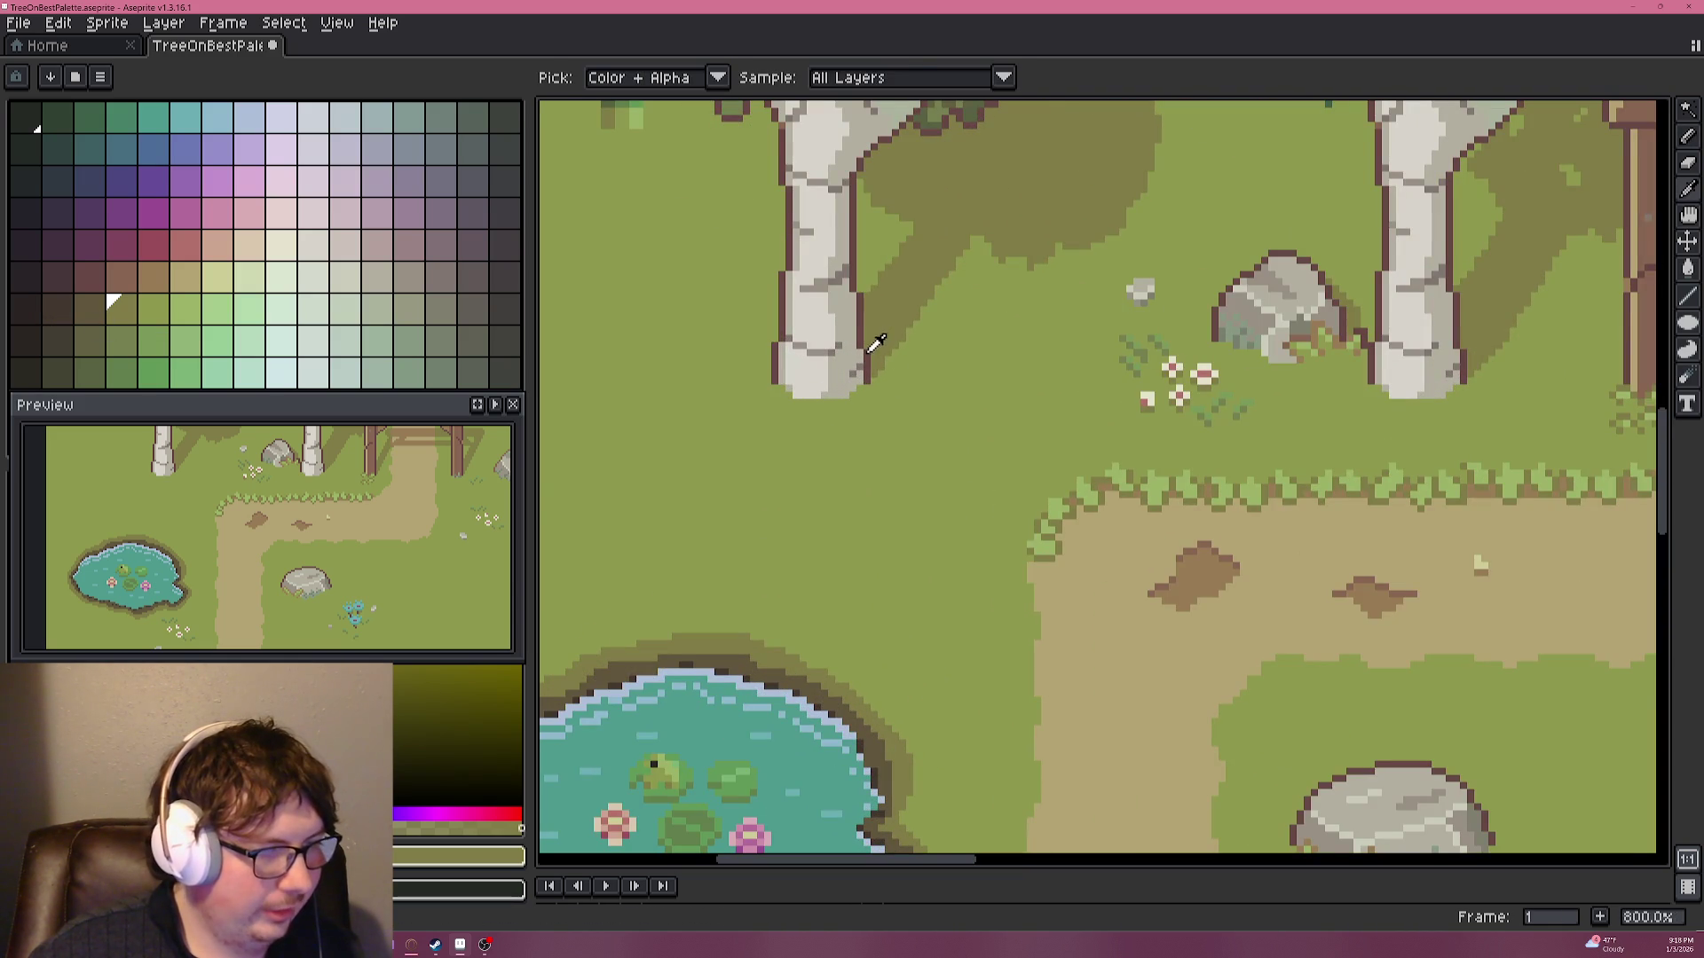
left_click(867, 344, "alt")
scroll(1003, 330, "down", 3)
scroll(958, 408, "up", 6)
scroll(828, 486, "up", 2)
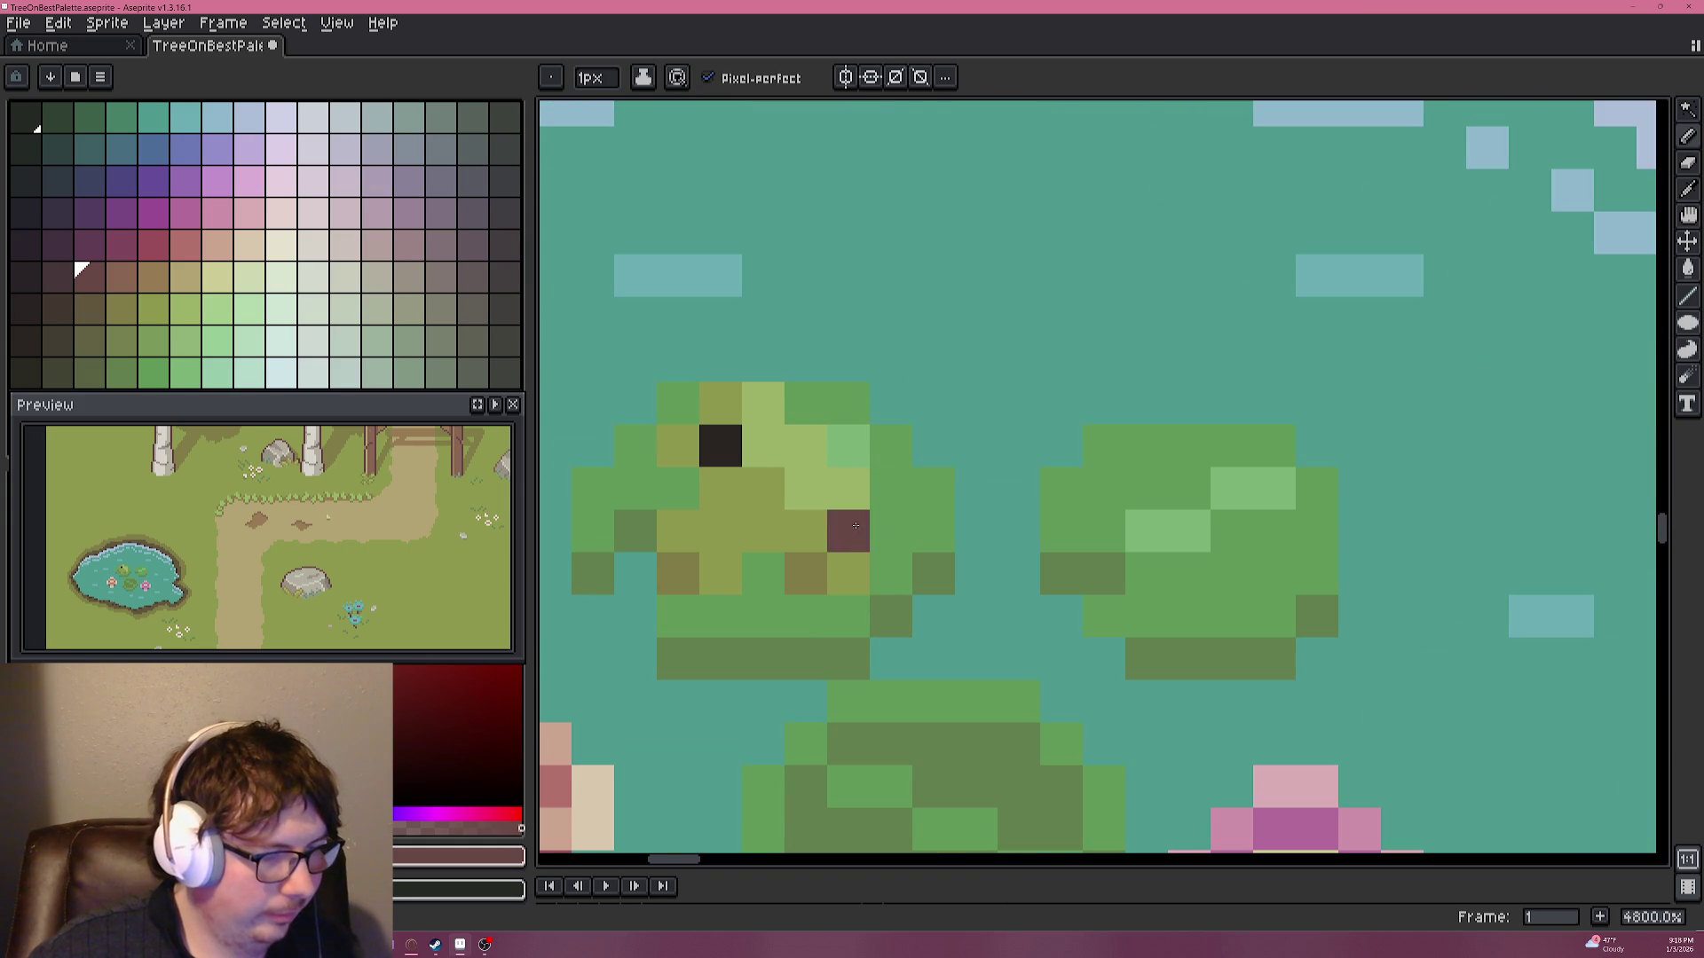
left_click(890, 572)
mouse_move(842, 600)
left_mouse_down()
mouse_move(765, 388)
mouse_move(635, 533)
mouse_move(677, 616)
mouse_move(743, 581)
left_mouse_up()
scroll(752, 589, "down", 5)
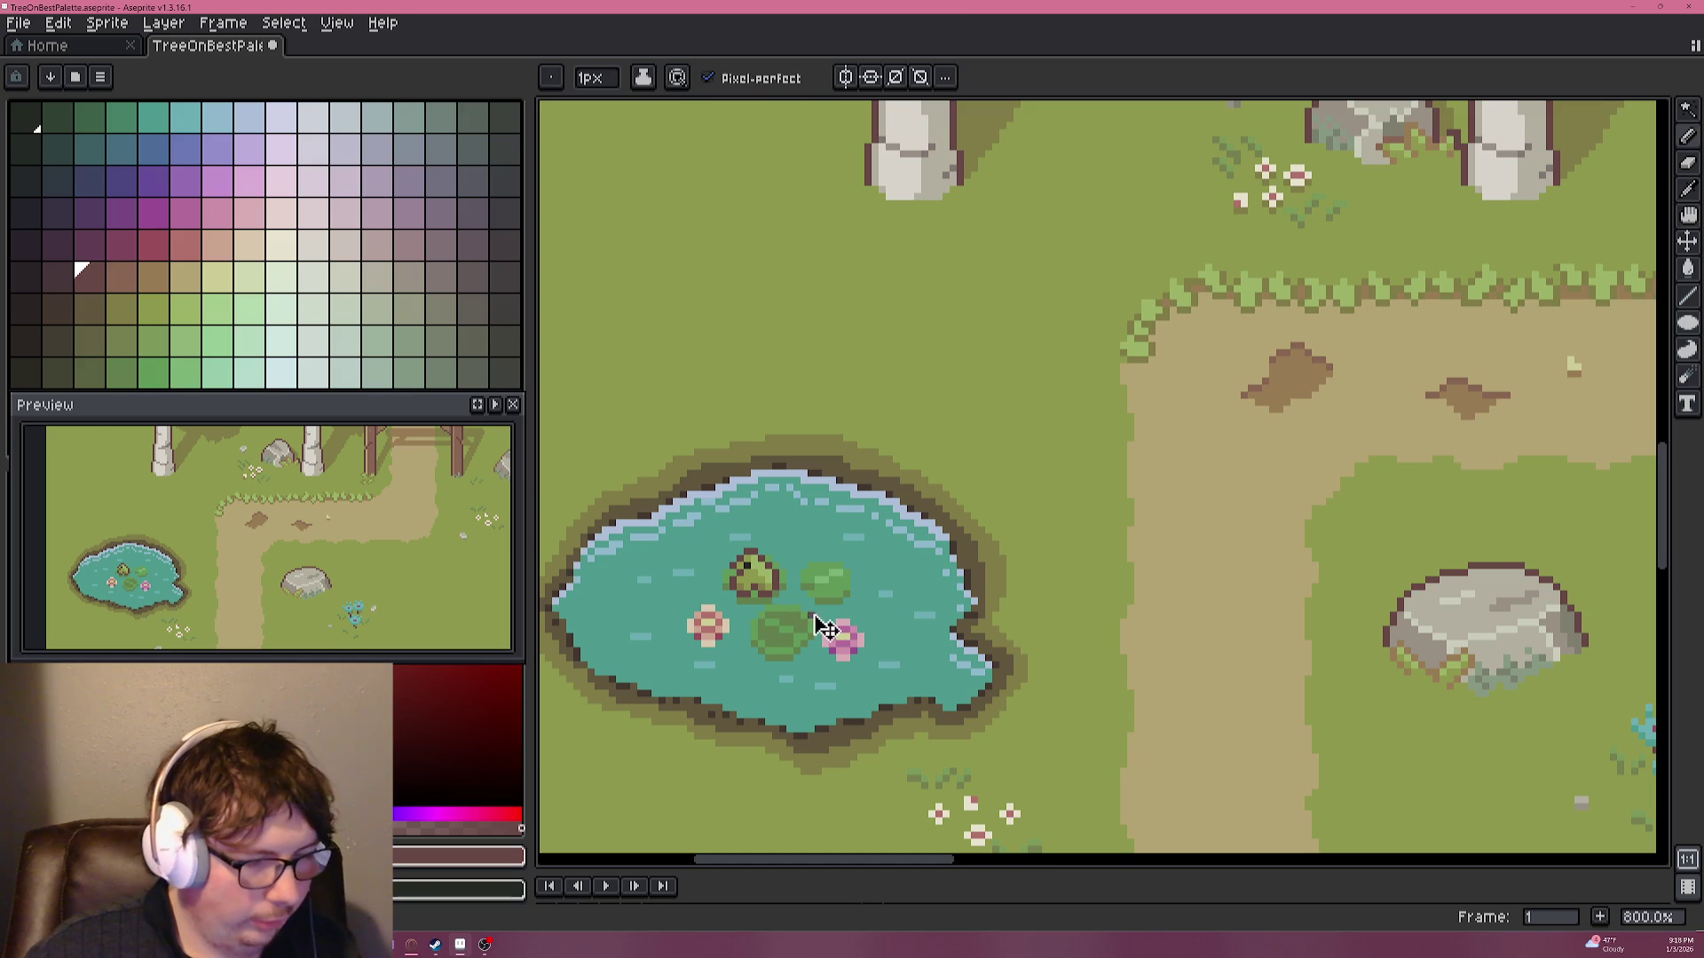
key("ctrl+z")
key("ctrl+z")
key("ctrl+z")
key("ctrl+z")
key("ctrl+z")
scroll(834, 612, "up", 5)
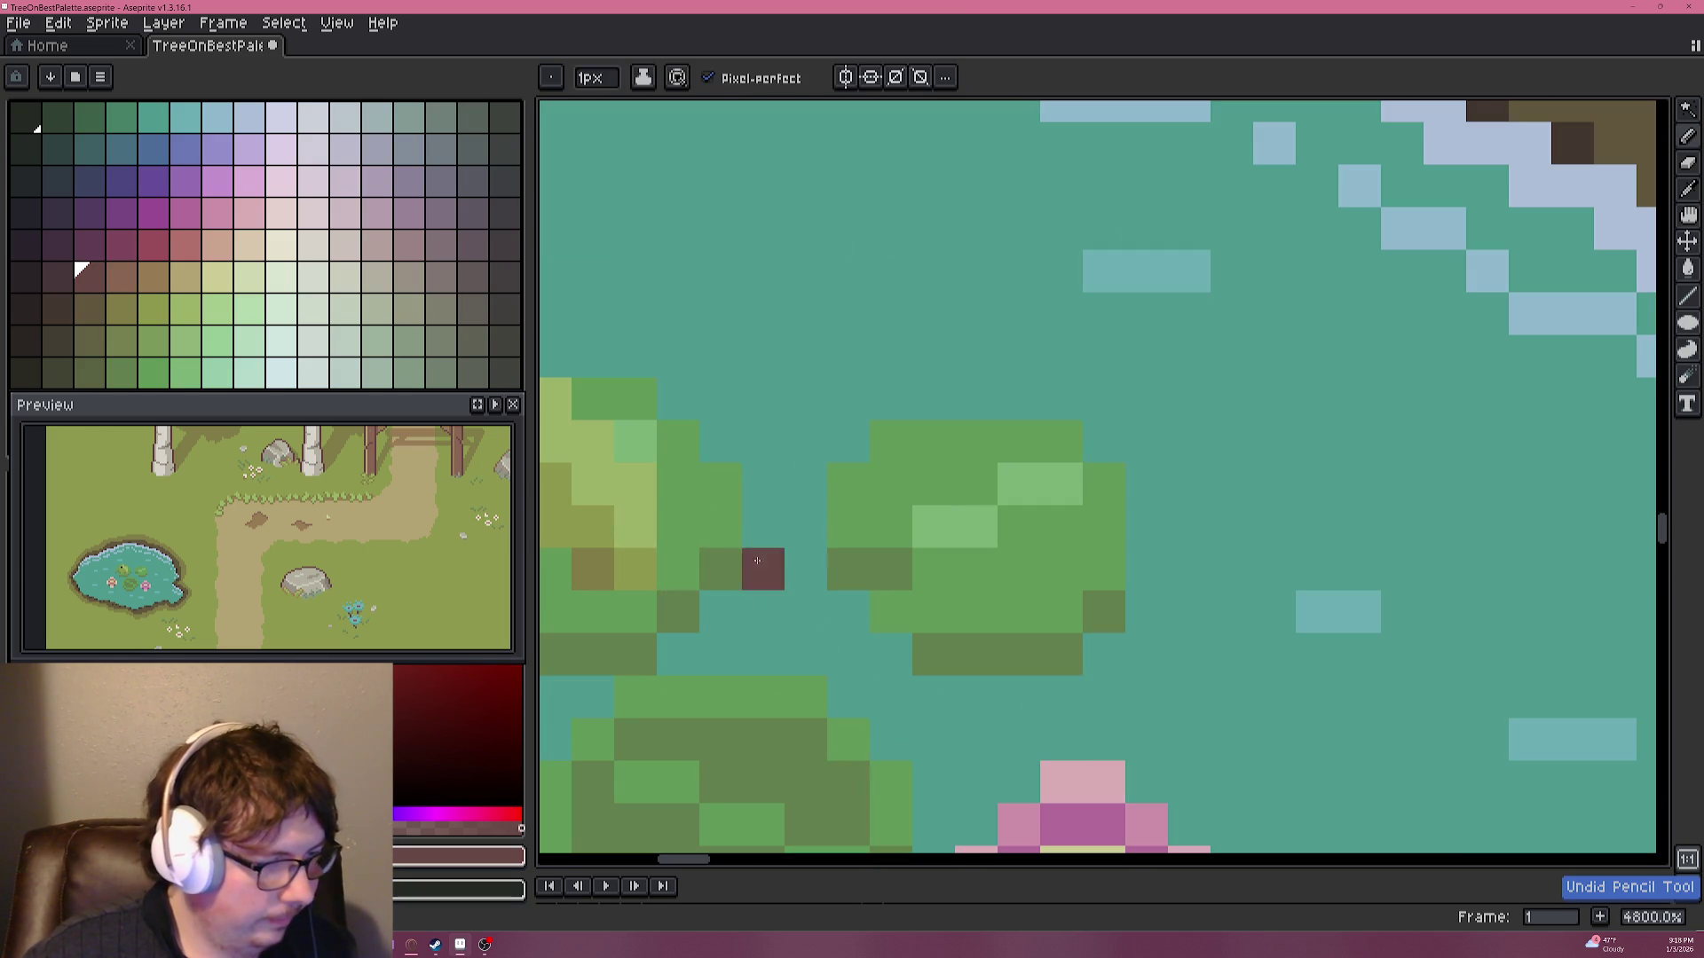
left_click(690, 566, "alt")
scroll(706, 612, "down", 4)
scroll(706, 612, "down", 1)
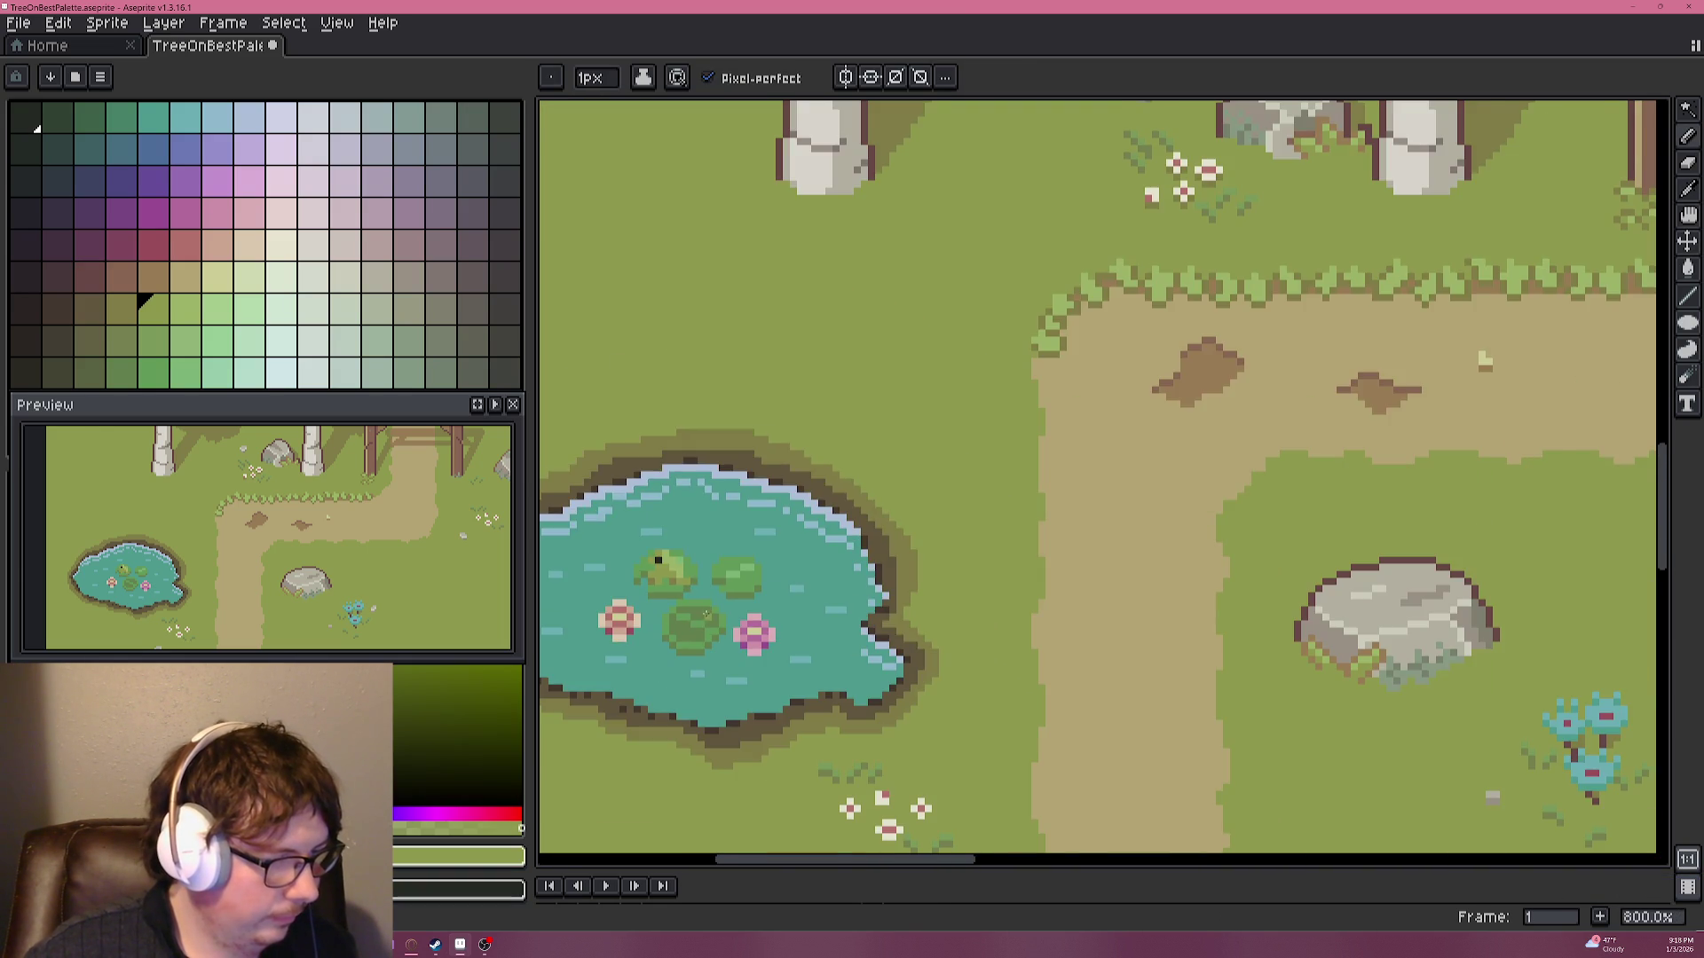
scroll(706, 612, "up", 1)
key("ctrl+z")
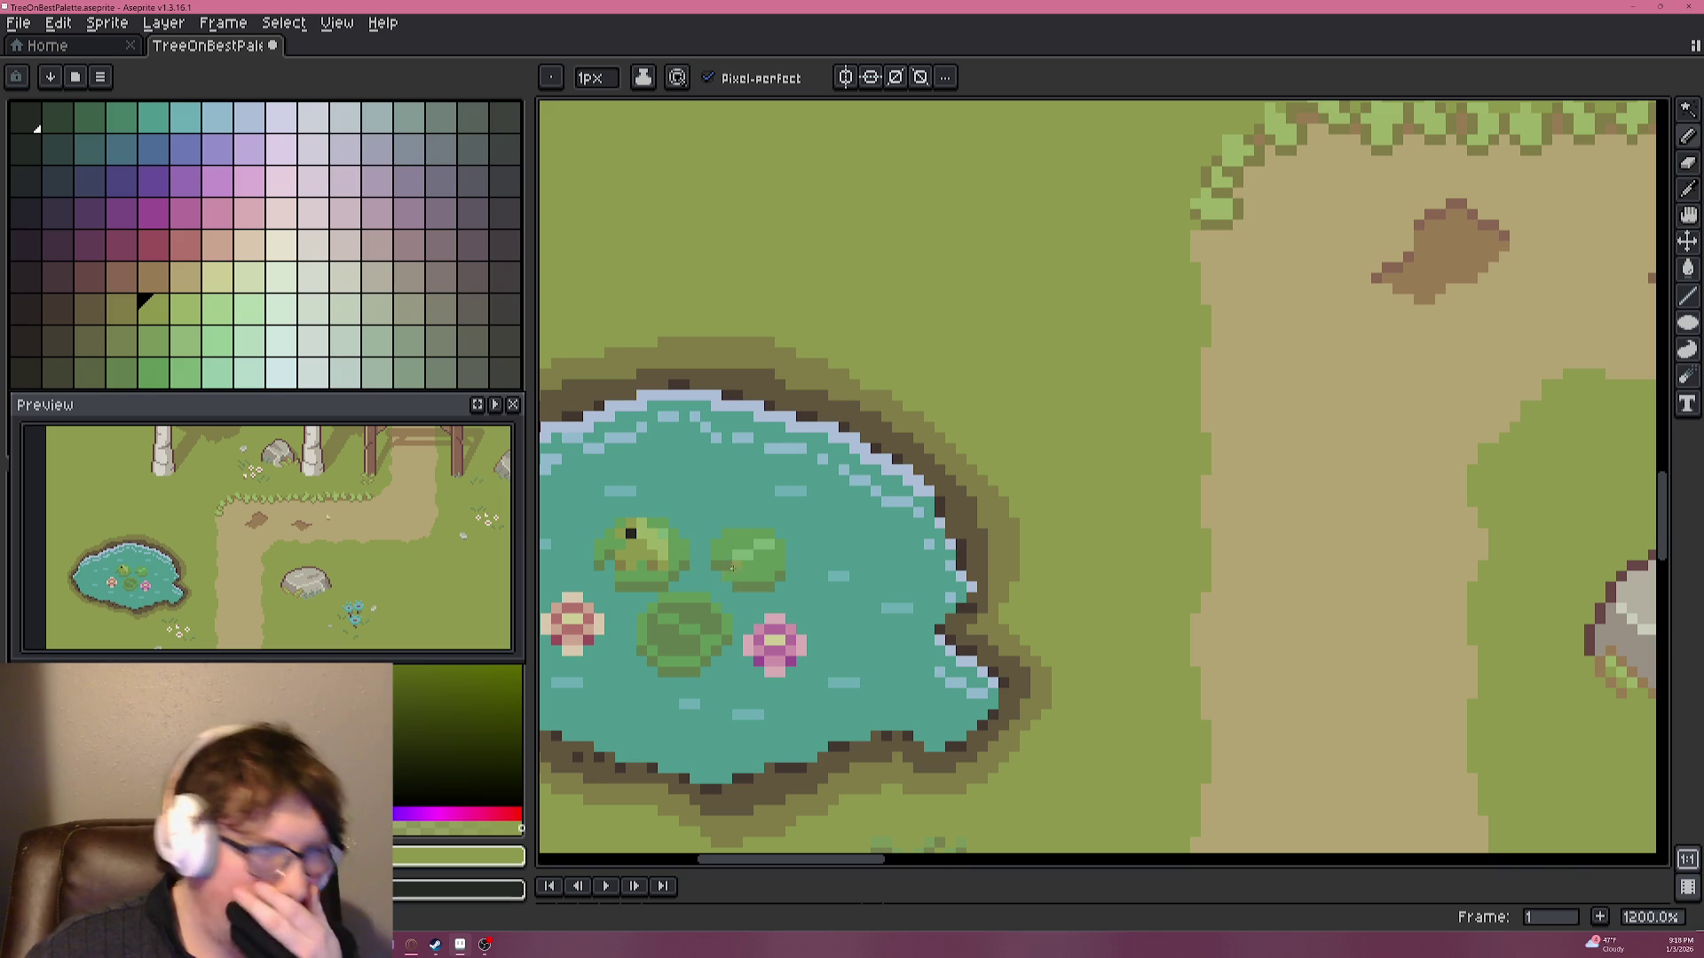
scroll(736, 553, "down", 2)
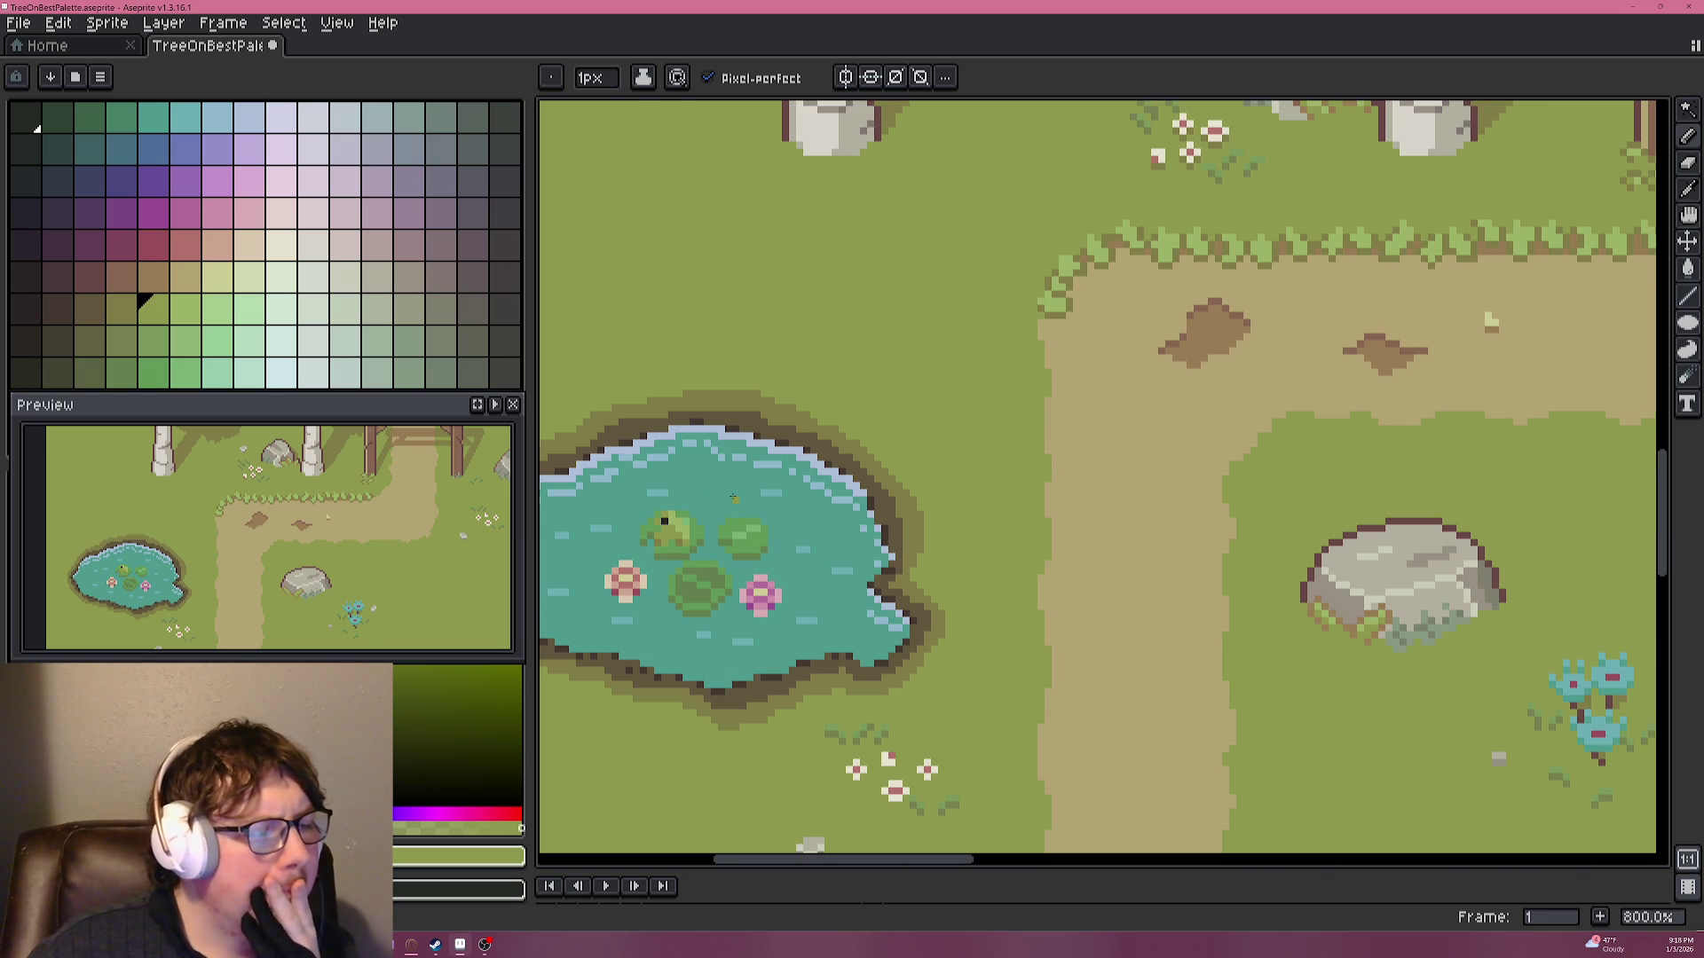
scroll(728, 491, "up", 5)
scroll(737, 556, "down", 1)
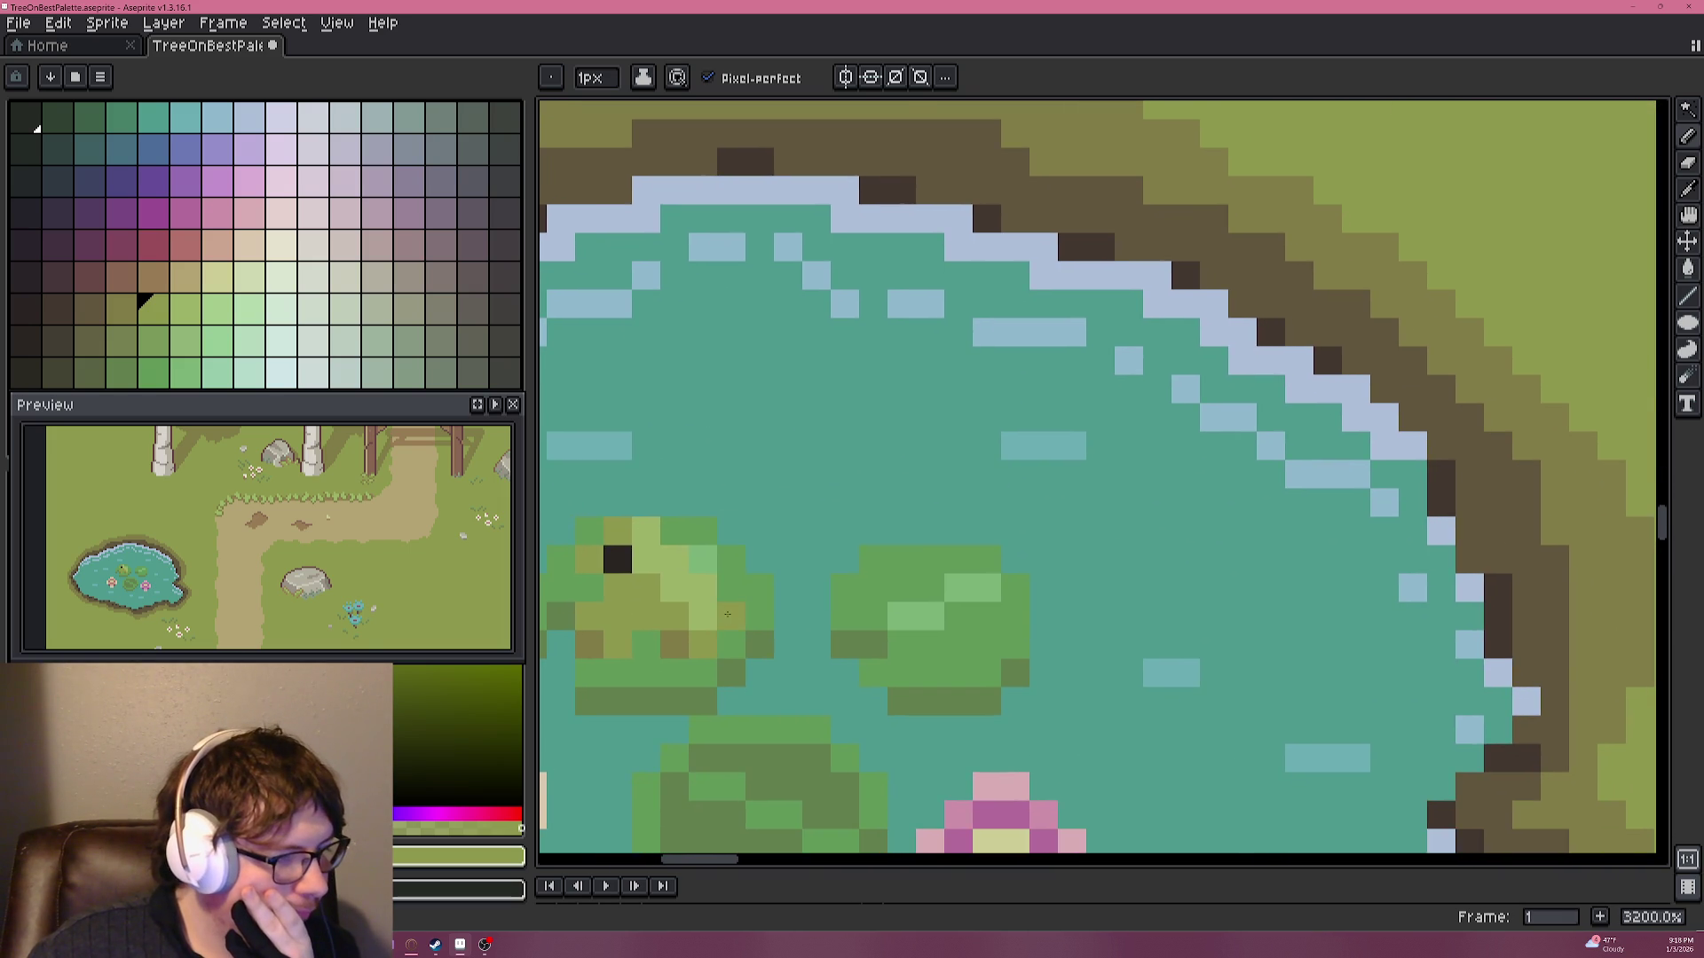
scroll(821, 551, "down", 5)
scroll(820, 550, "down", 1)
scroll(821, 550, "down", 1)
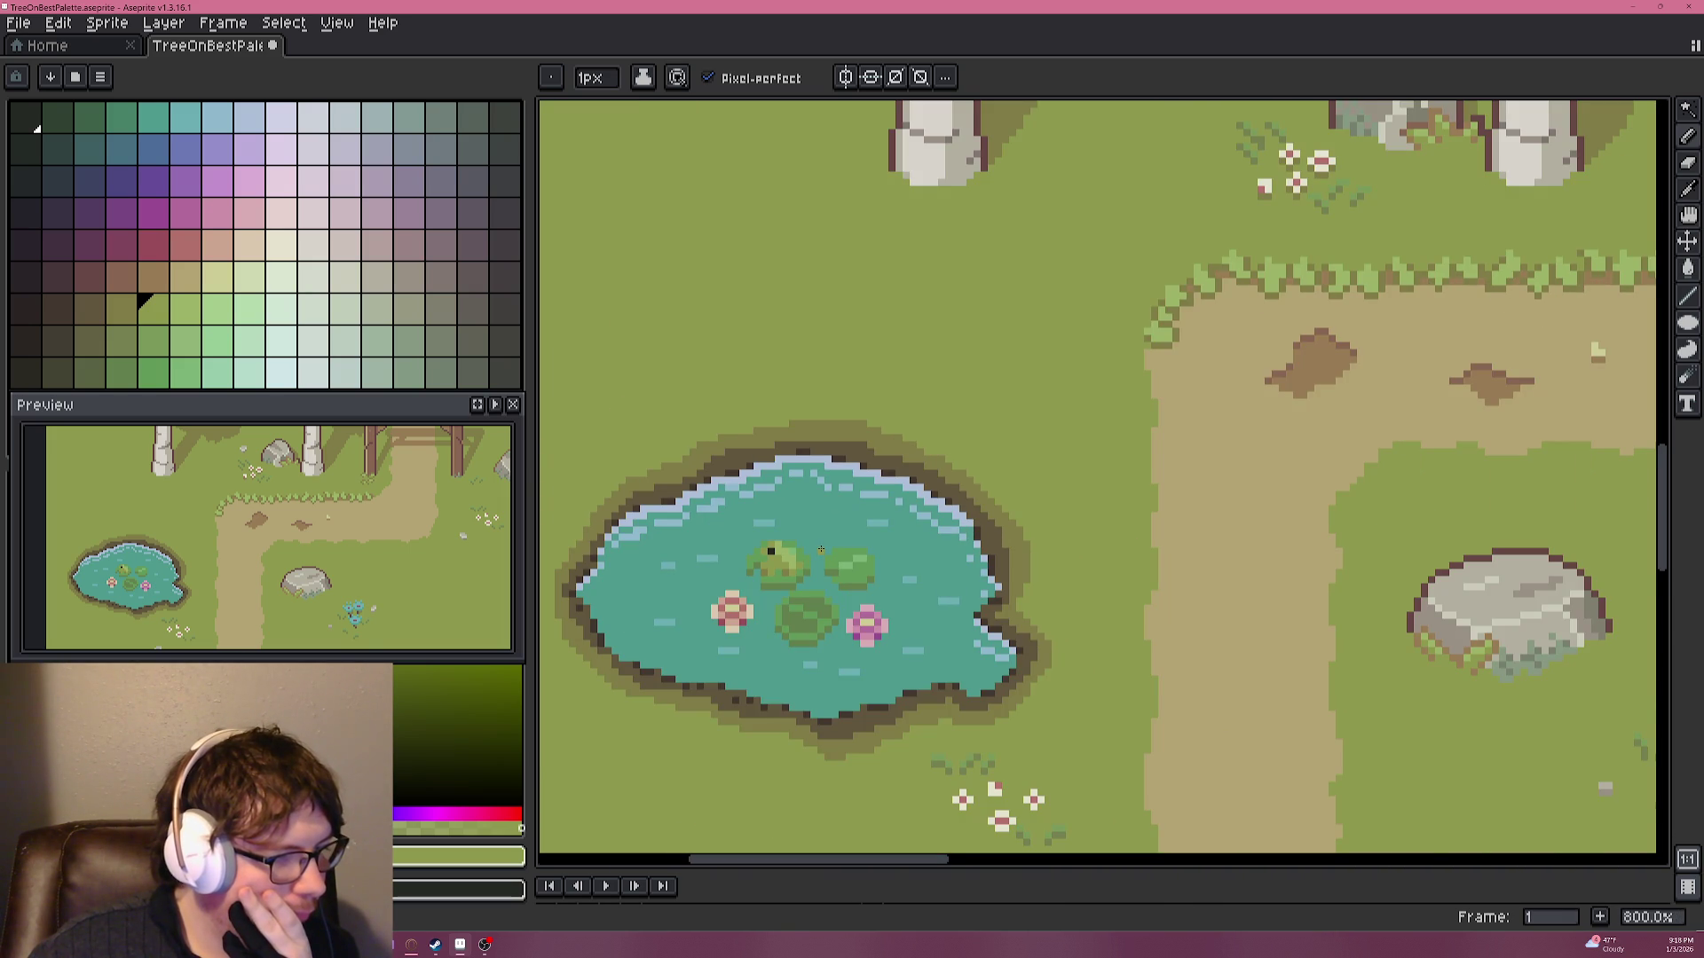
scroll(834, 522, "down", 1)
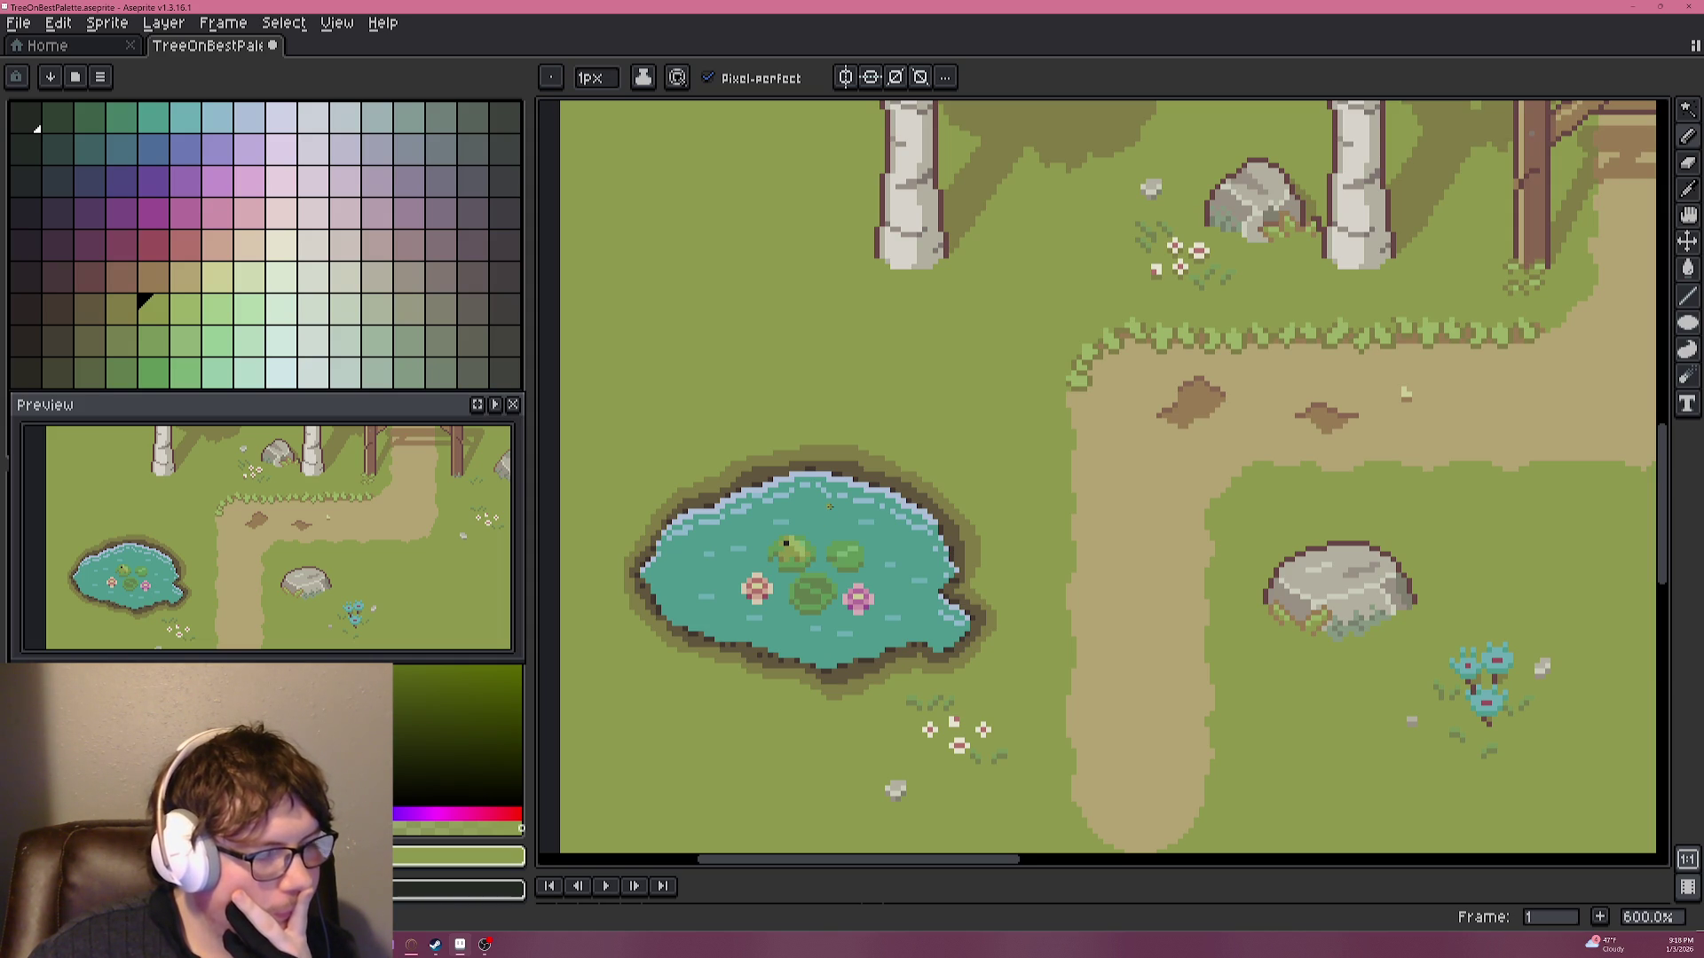
scroll(830, 506, "up", 3)
scroll(980, 502, "down", 3)
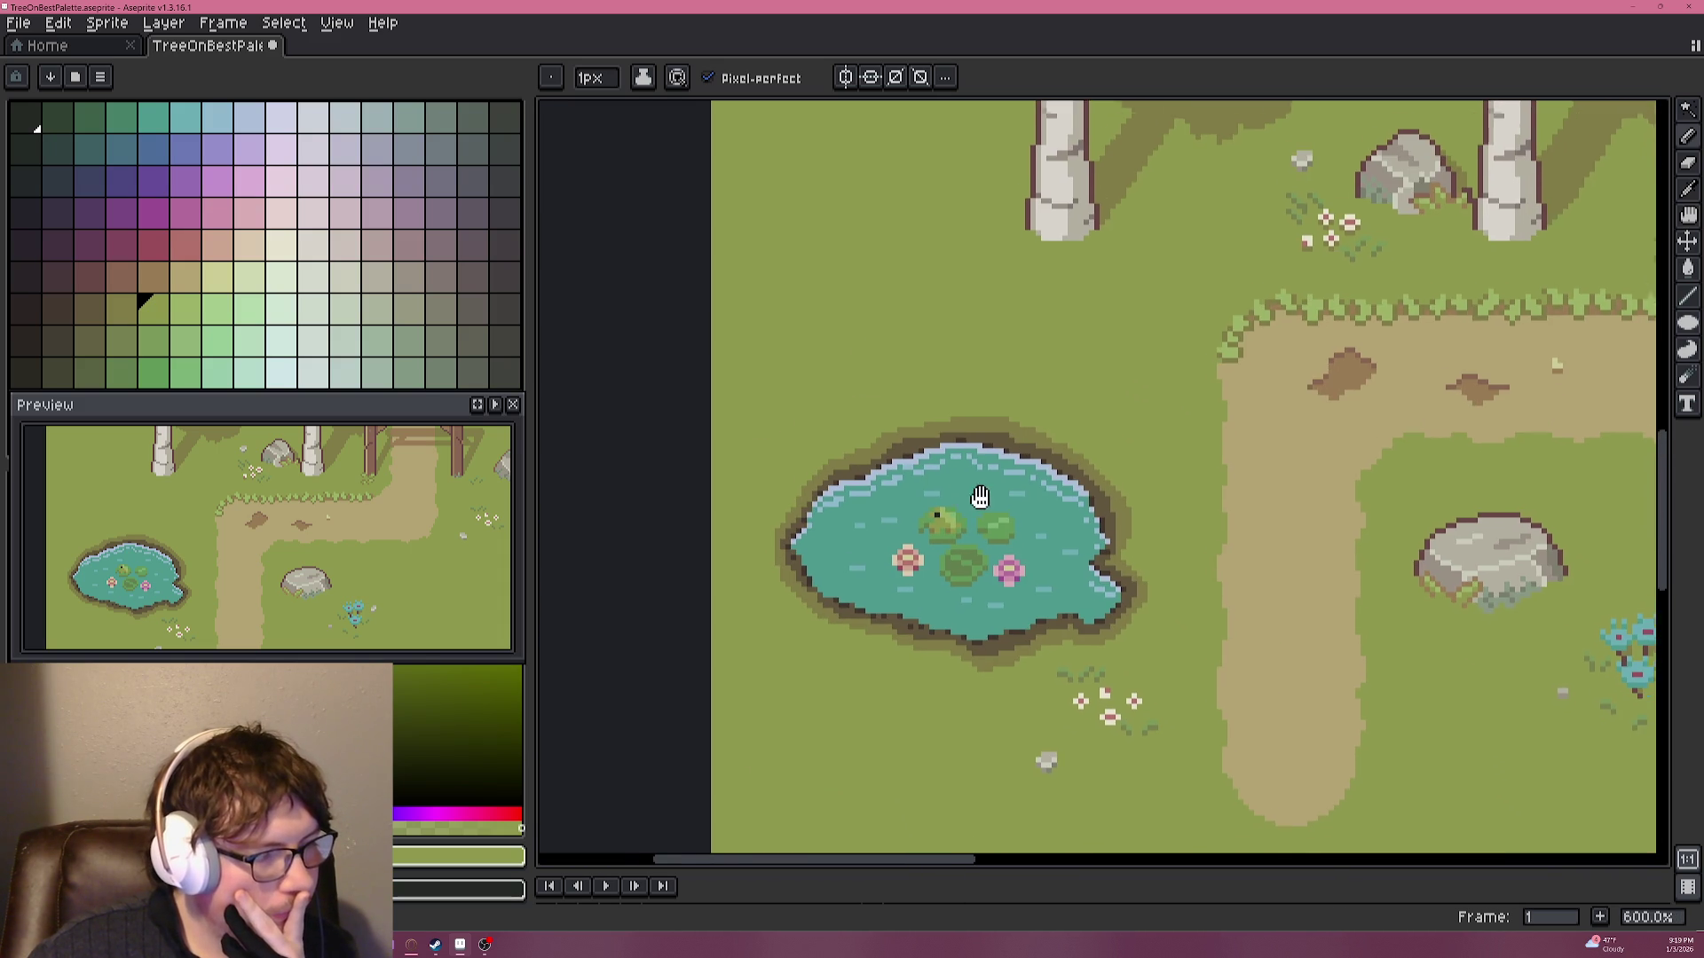
scroll(939, 461, "up", 5)
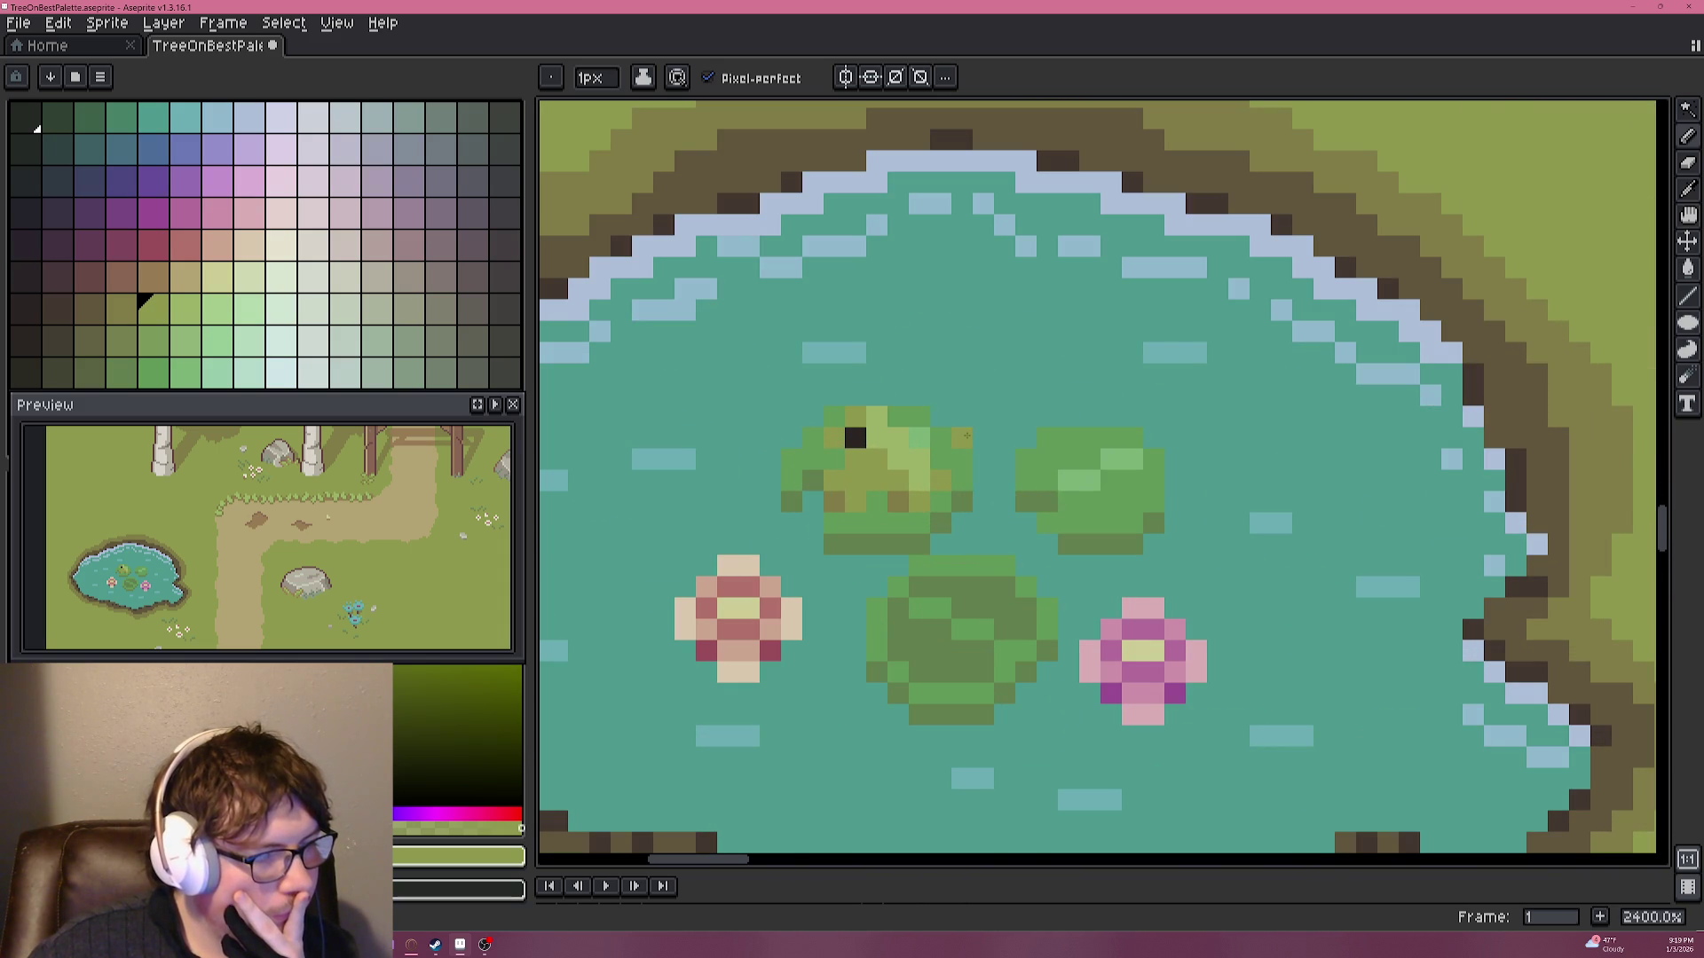
scroll(967, 436, "down", 3)
scroll(966, 436, "down", 2)
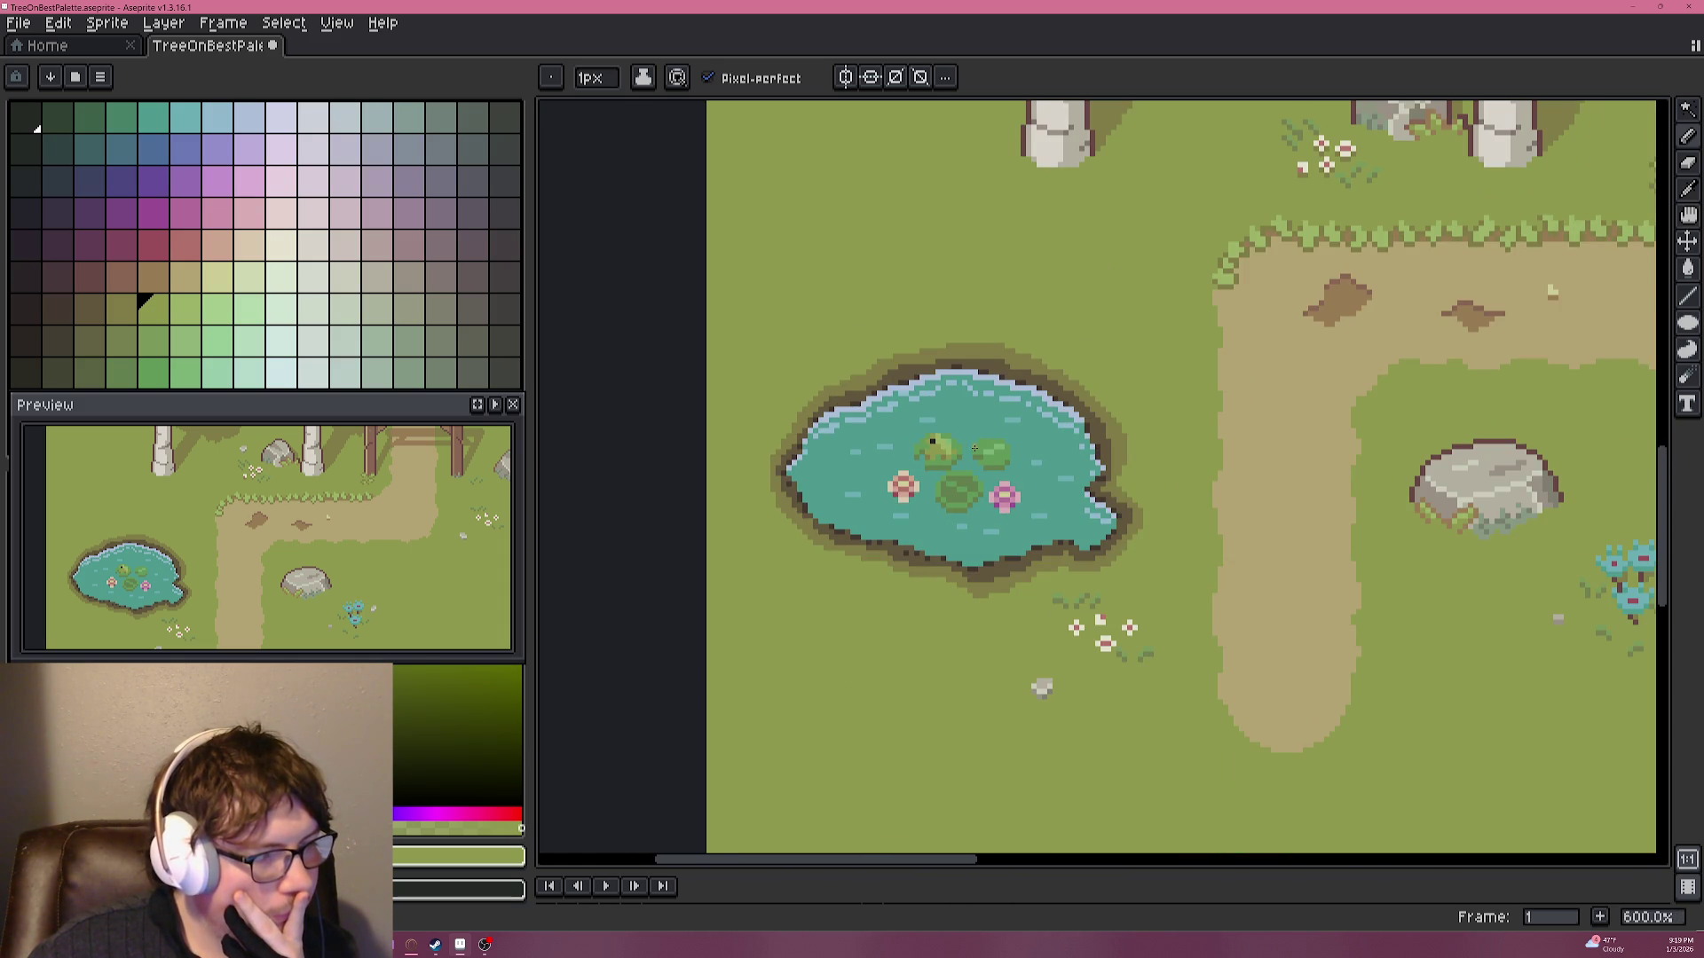
scroll(951, 454, "up", 5)
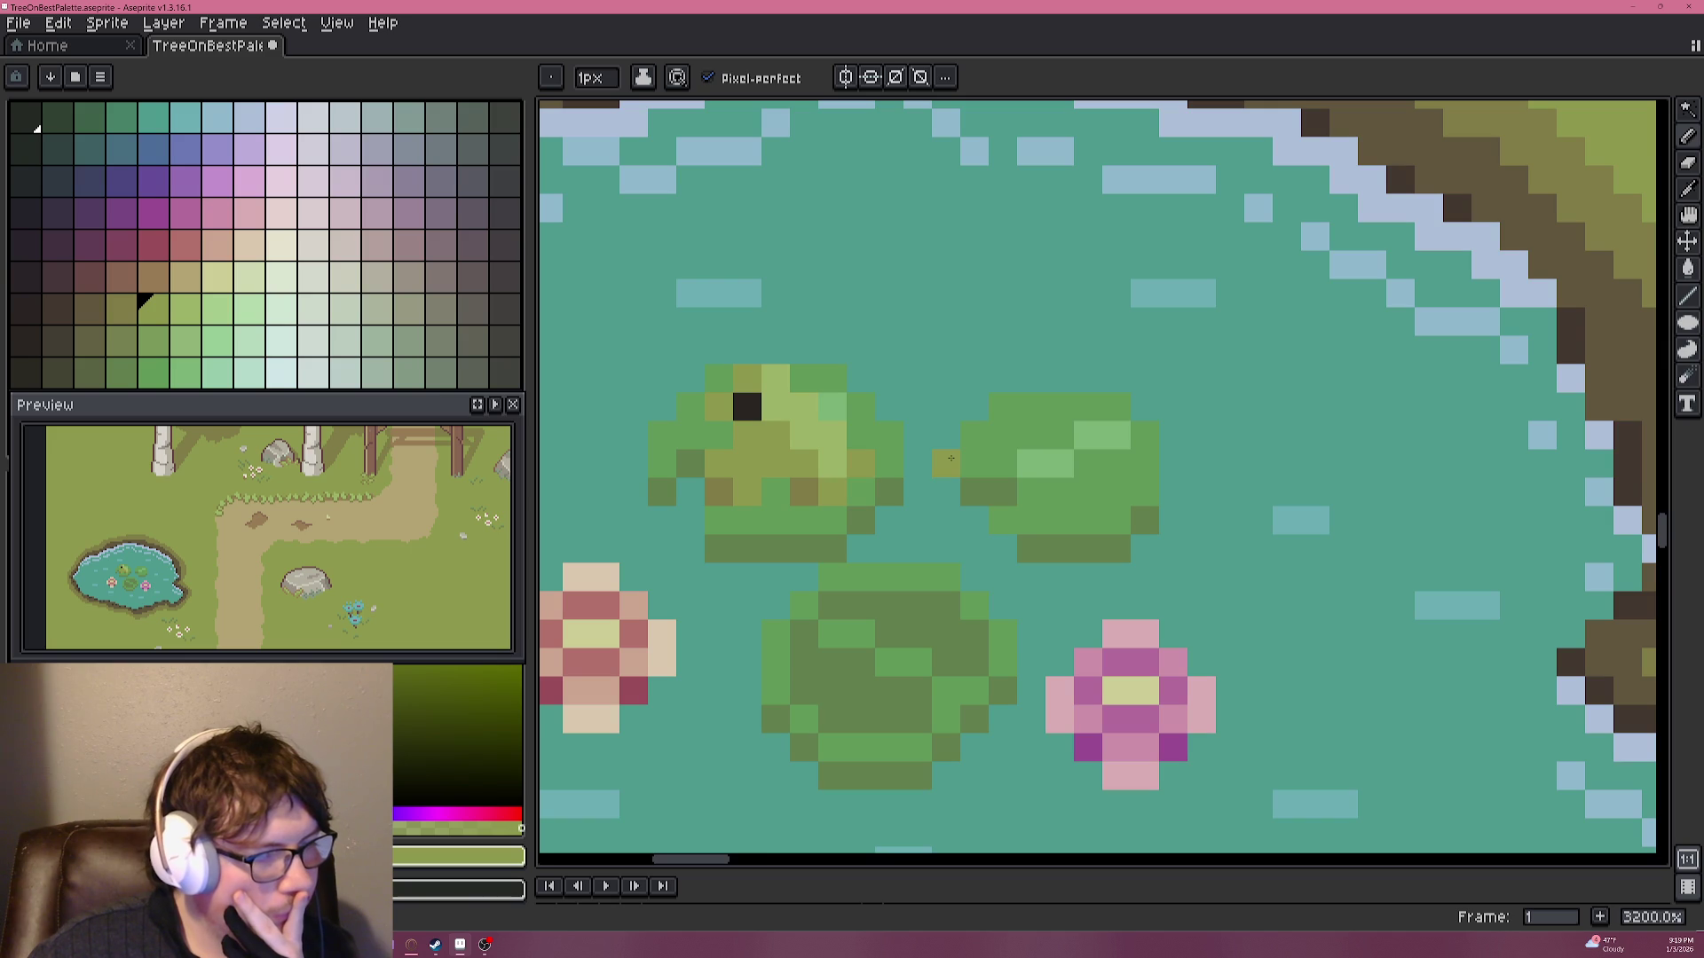
left_click(860, 460, "alt")
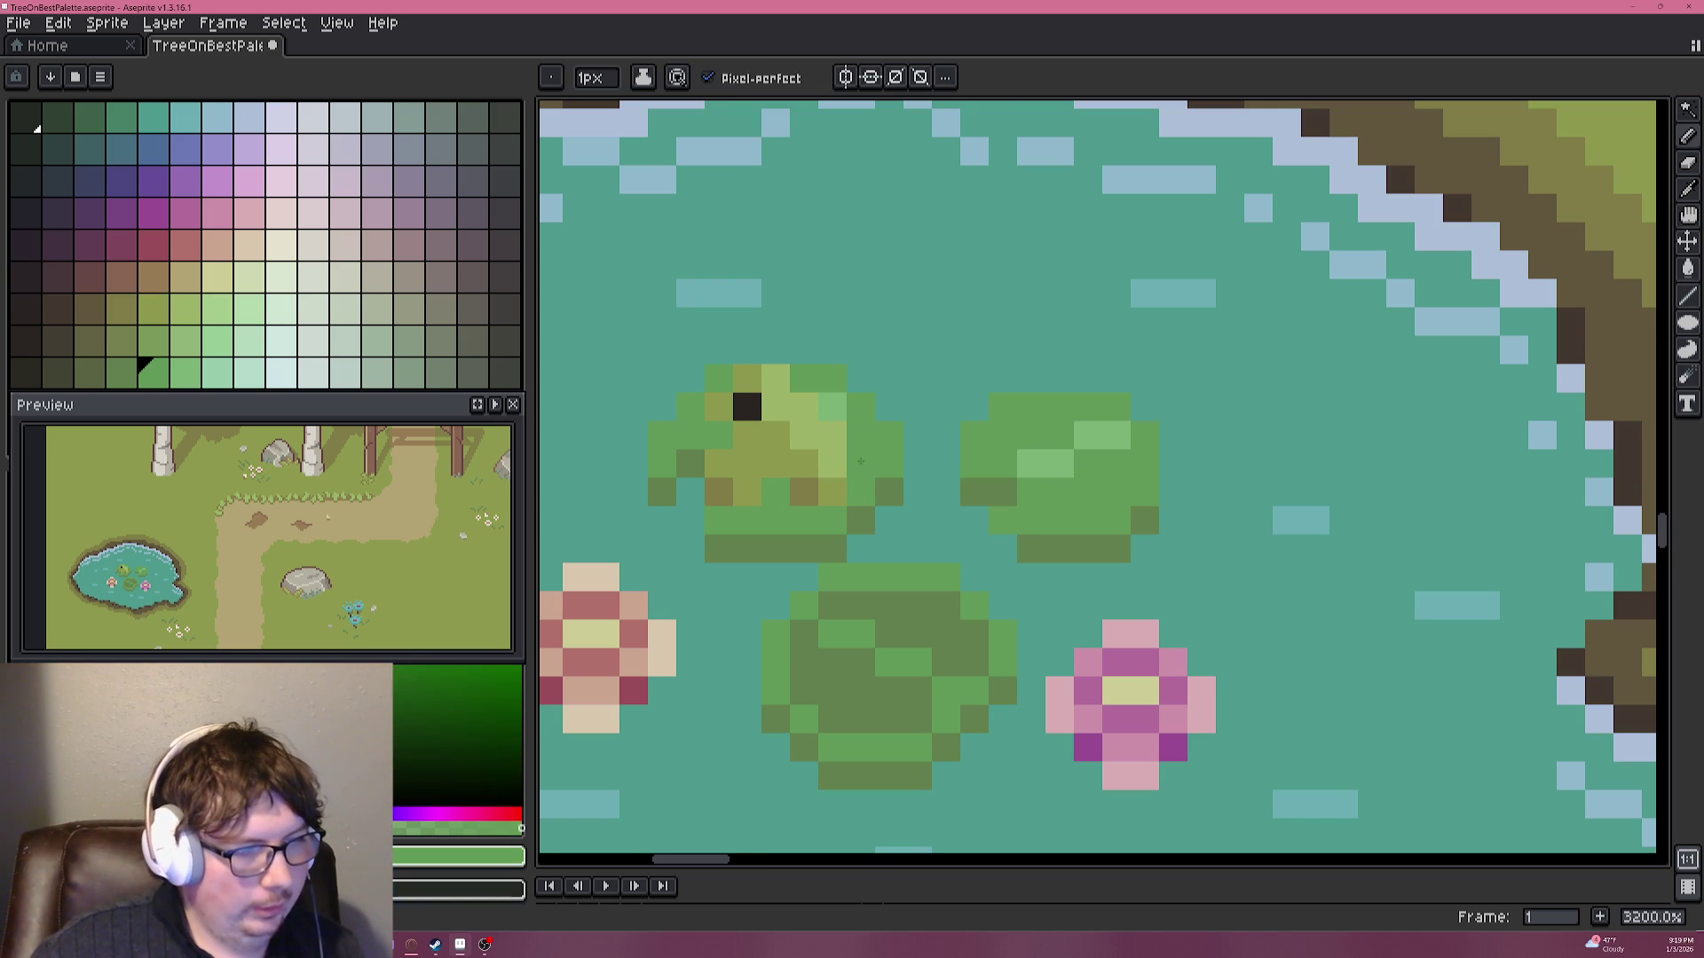
scroll(857, 465, "down", 1)
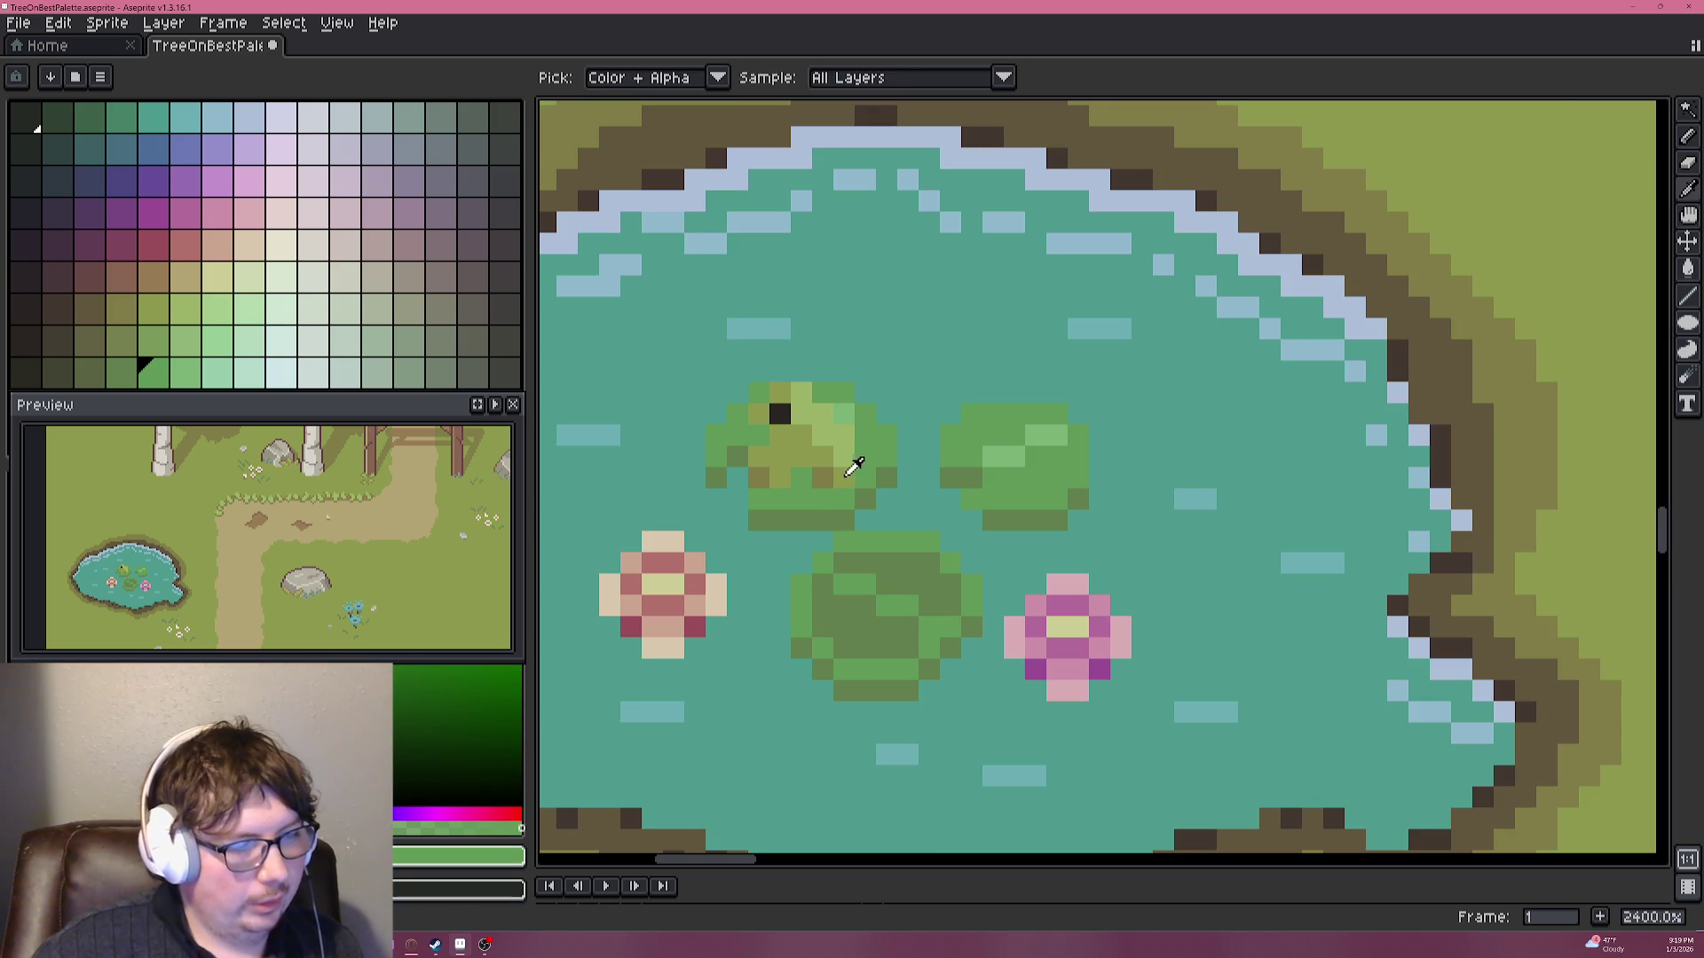
left_click(854, 468, "alt")
scroll(961, 475, "down", 4)
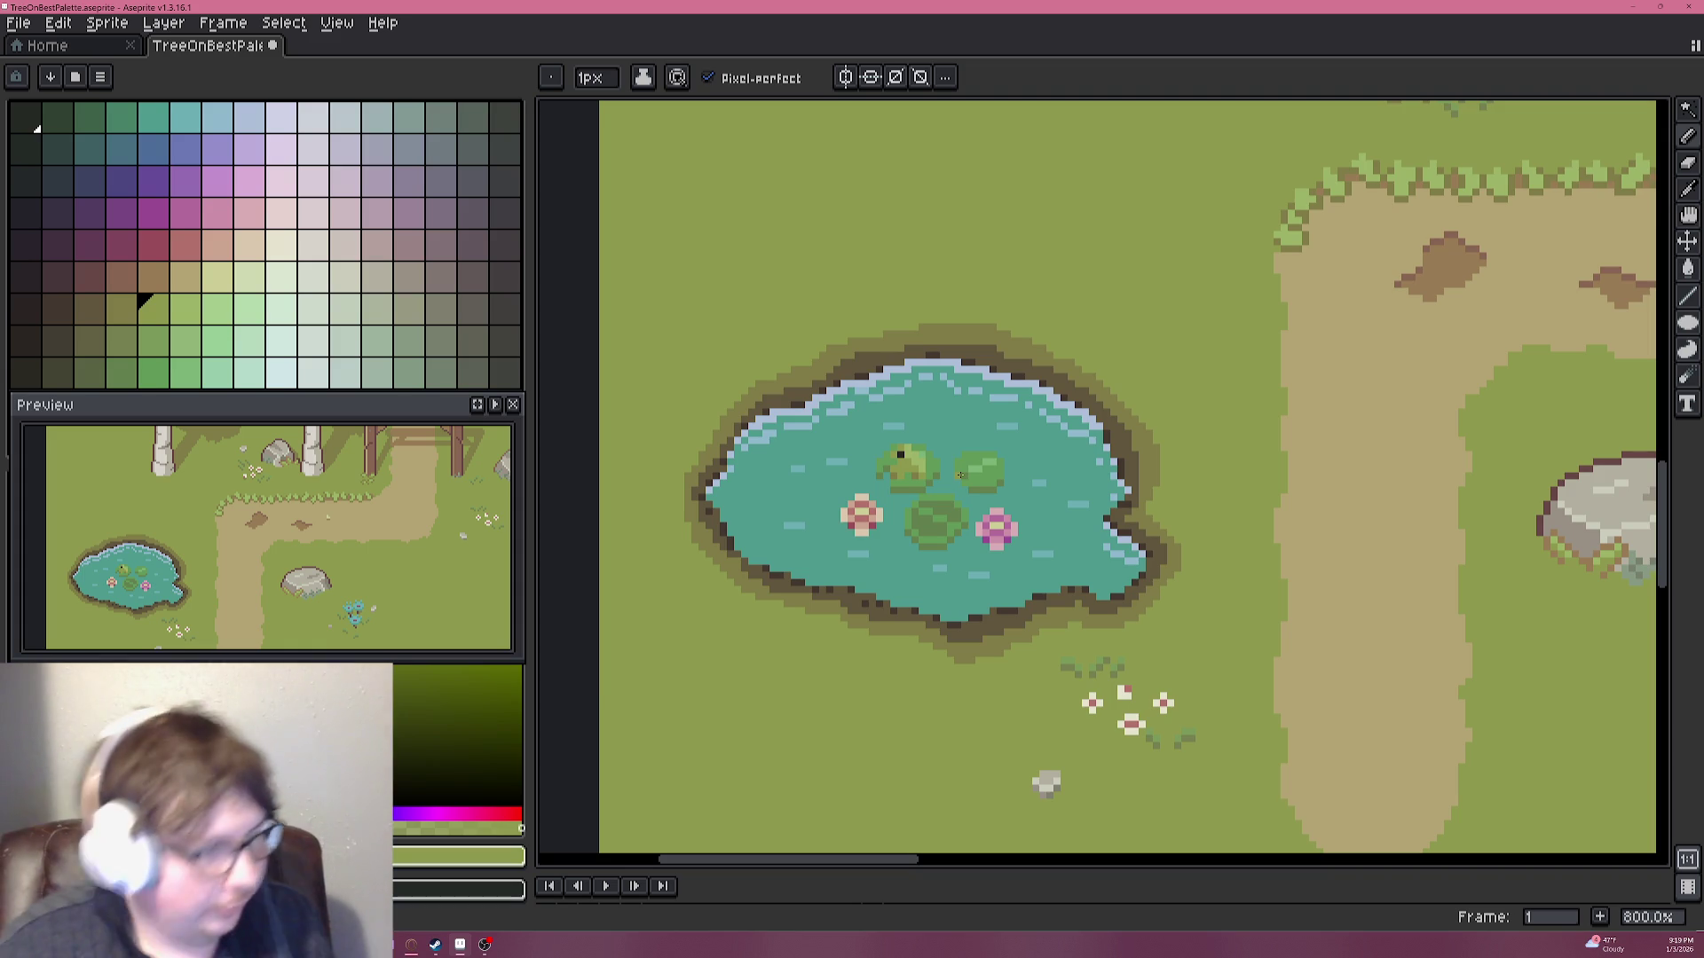
scroll(876, 453, "down", 1)
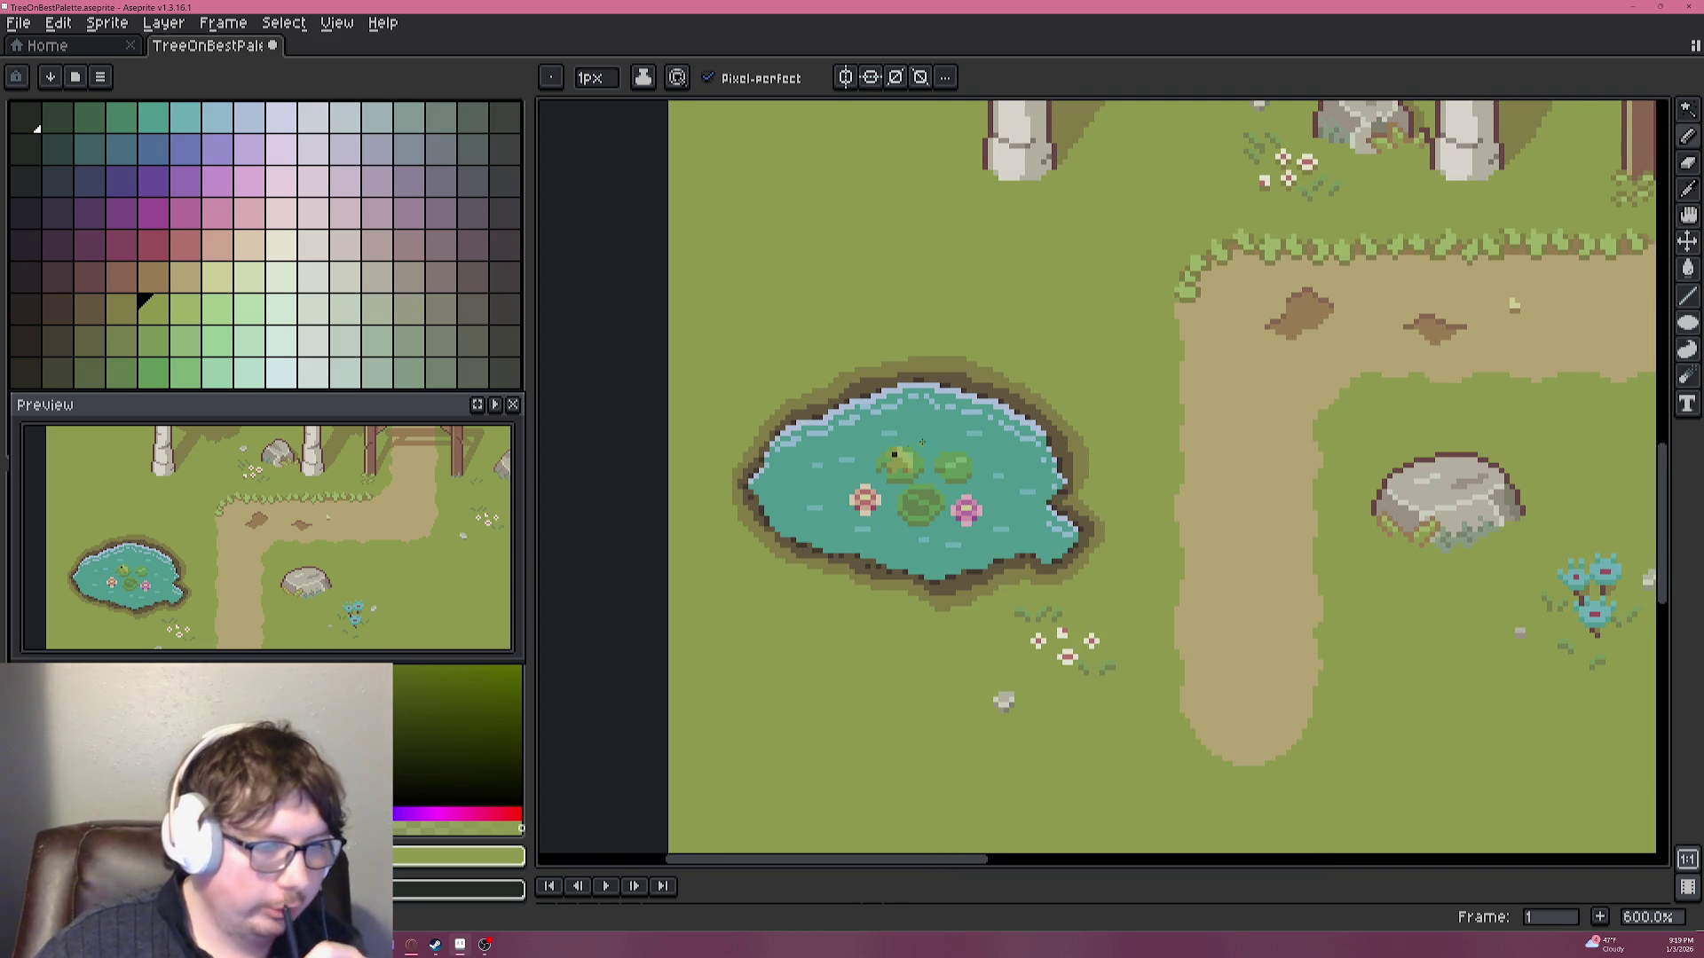
Eyedrop the dark reddish-brown outline colour from the trees and zoom over the grass above the pond.
left_click_drag(941, 423, 921, 416)
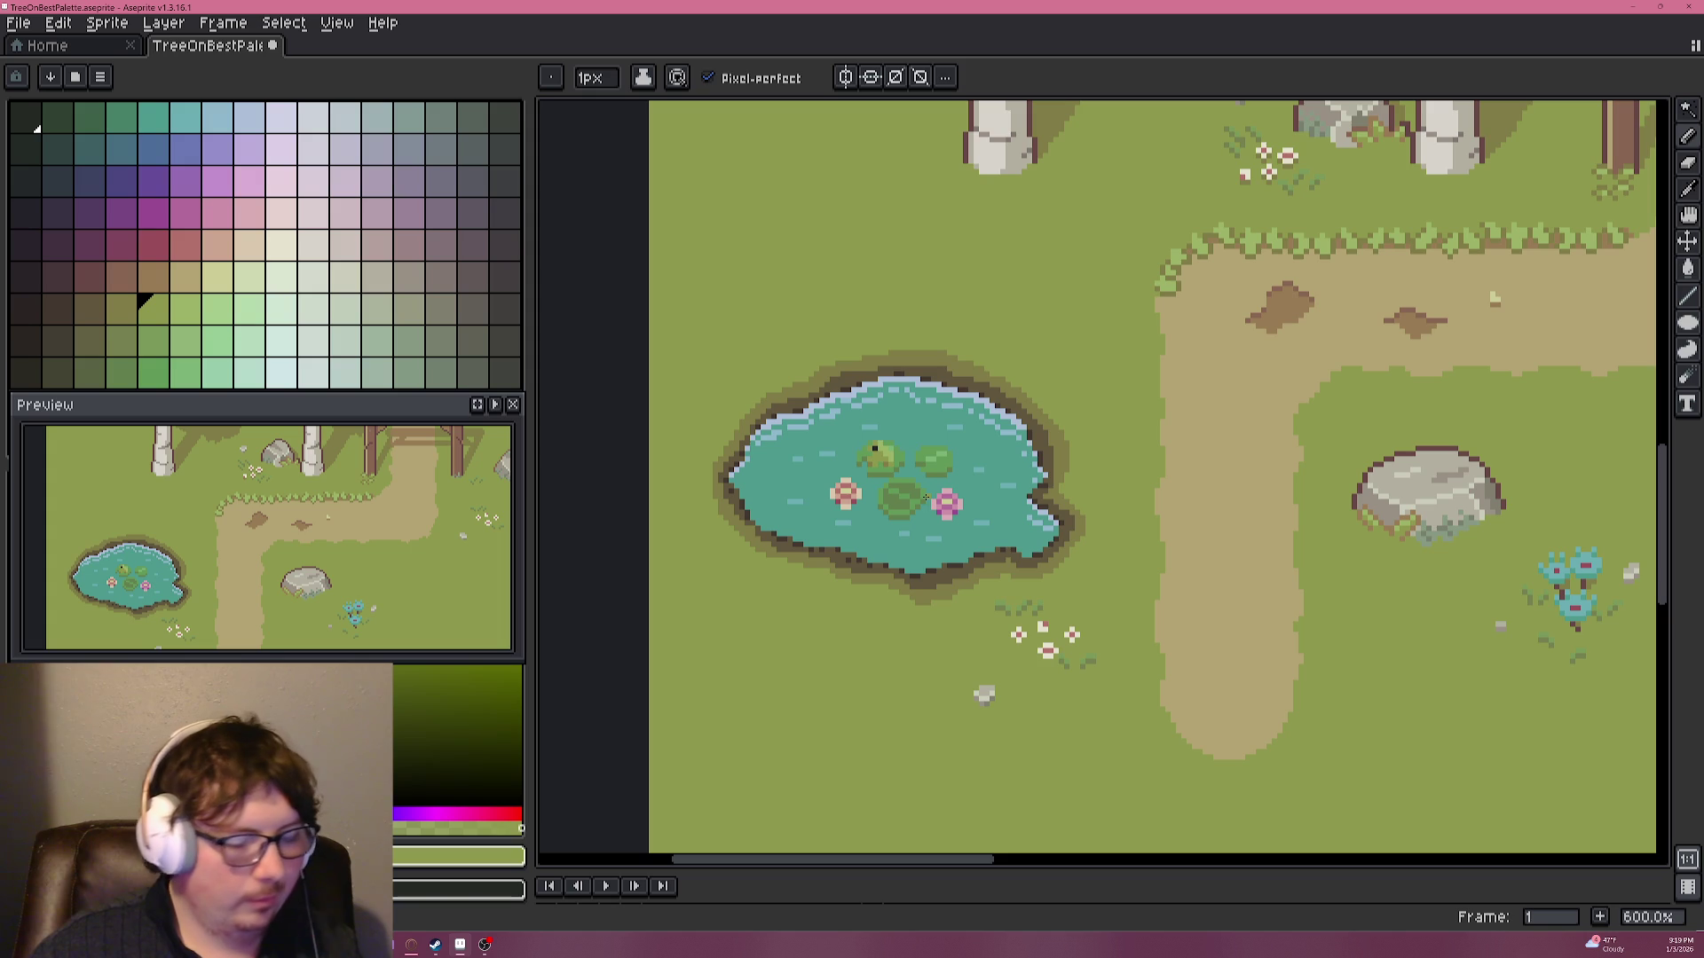
left_click_drag(862, 307, 875, 384)
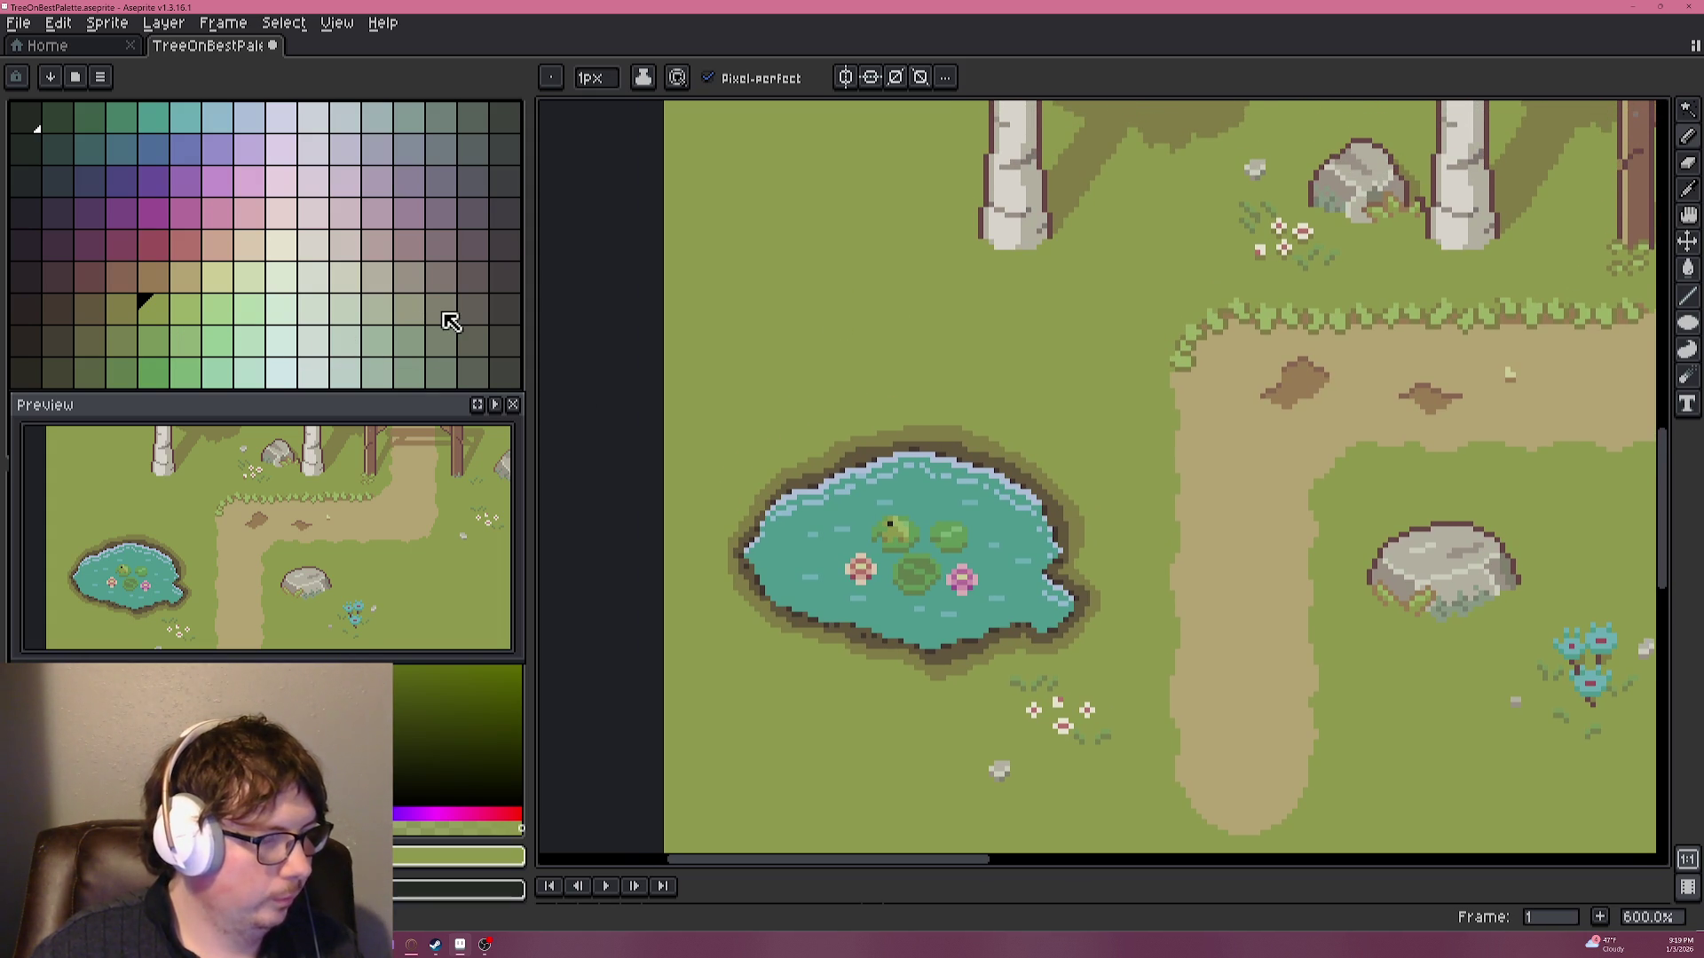
scroll(1305, 238, "right", 3)
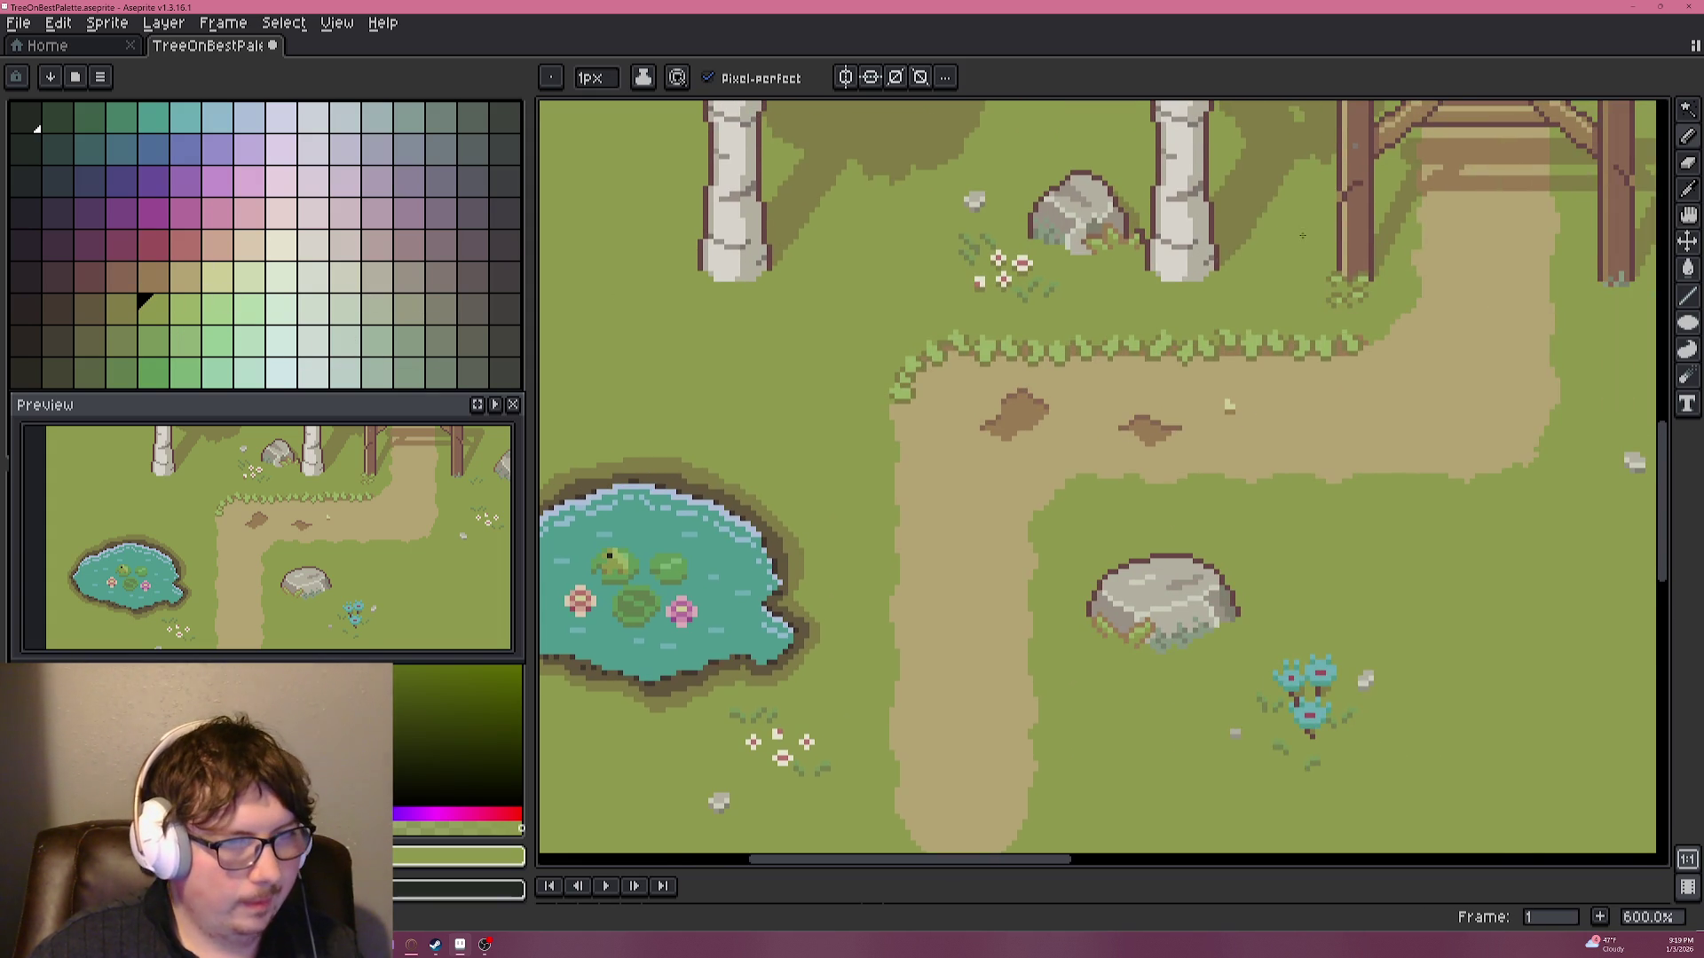
left_click(1344, 238, "alt")
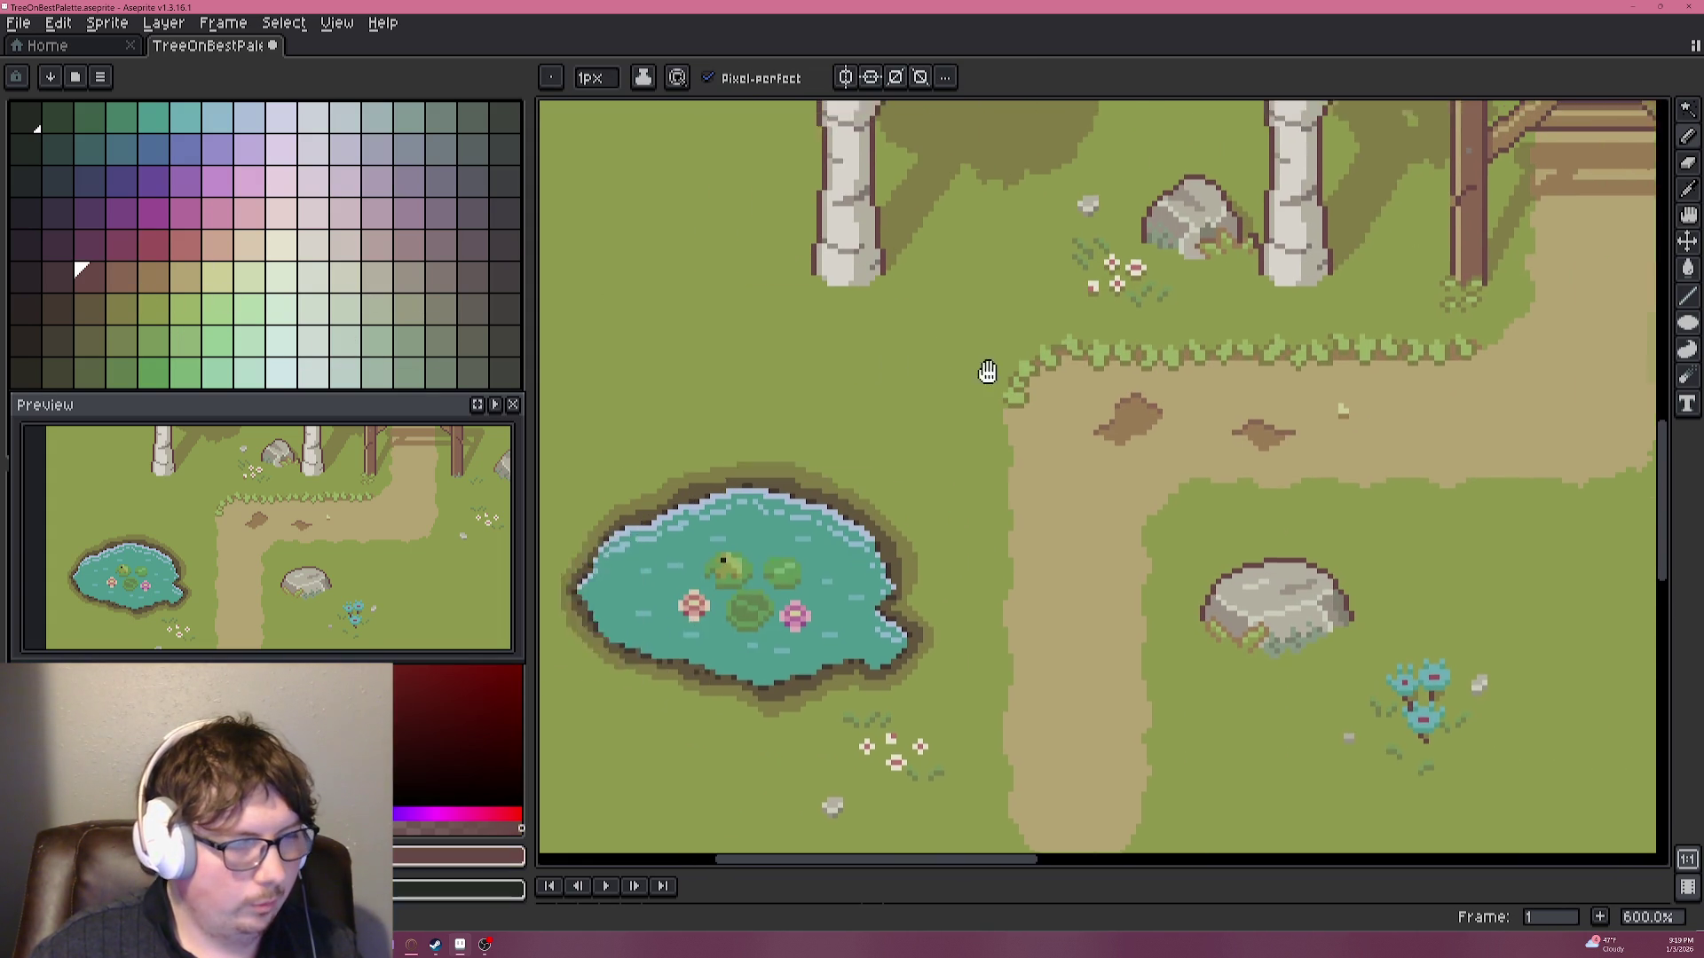
scroll(876, 426, "up", 4)
scroll(833, 470, "down", 2)
scroll(834, 465, "down", 1)
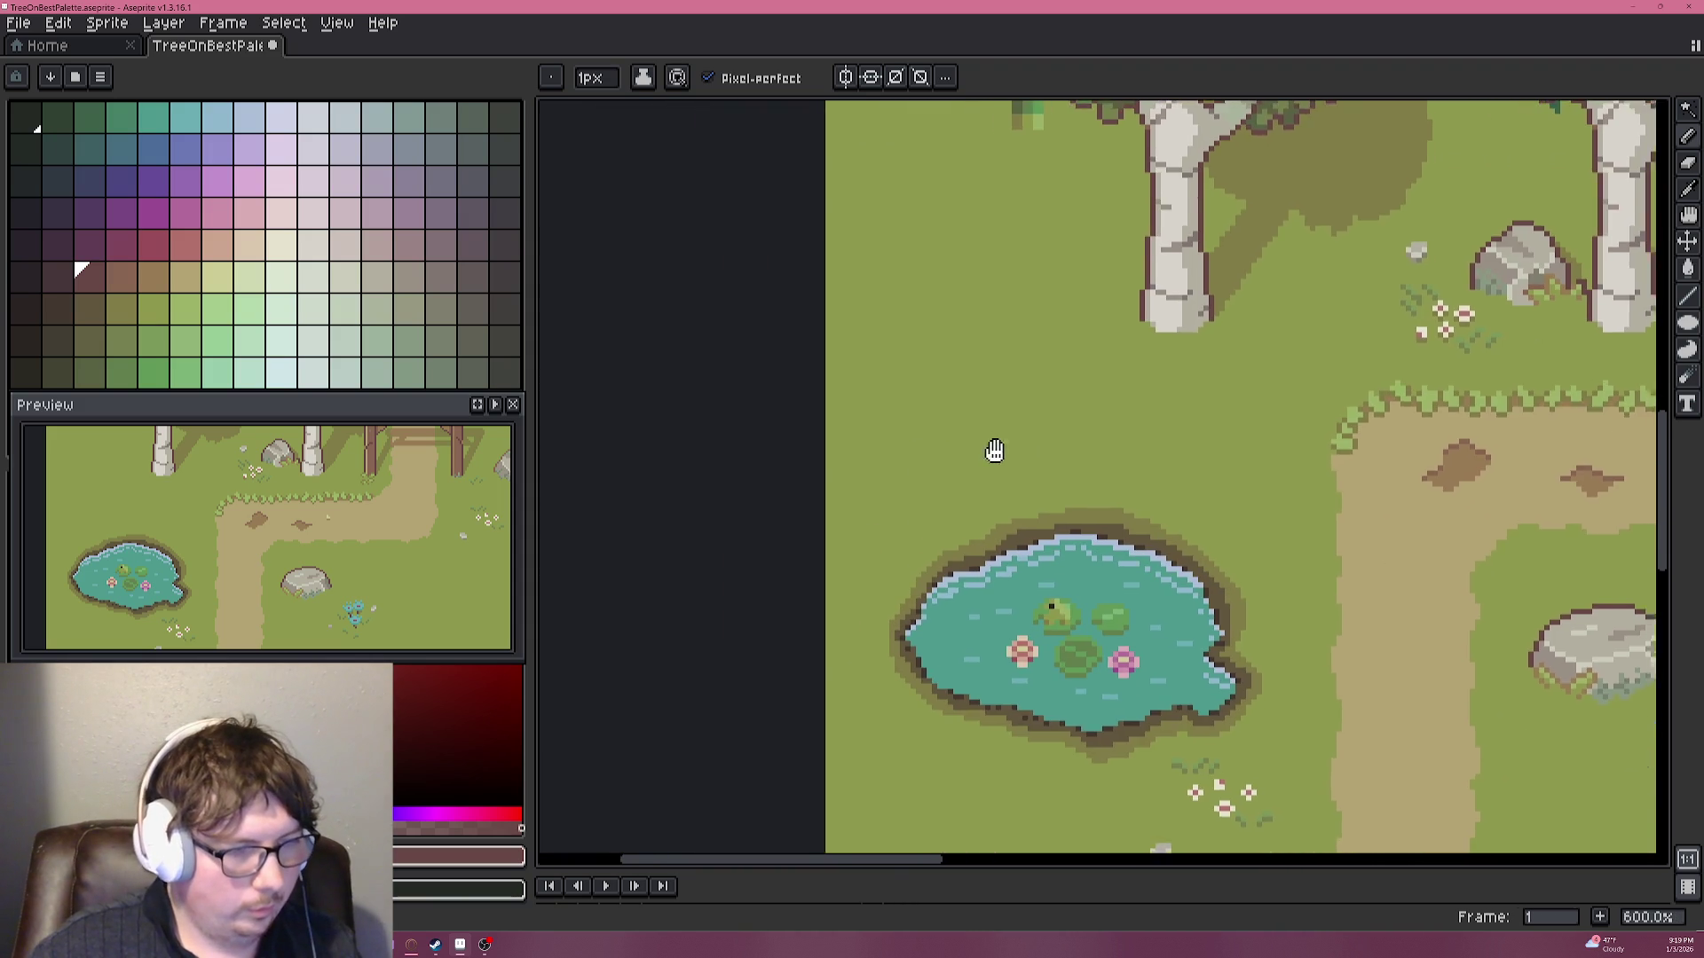
scroll(748, 443, "down", 2)
scroll(748, 444, "up", 2)
scroll(781, 479, "up", 1)
scroll(816, 519, "up", 2)
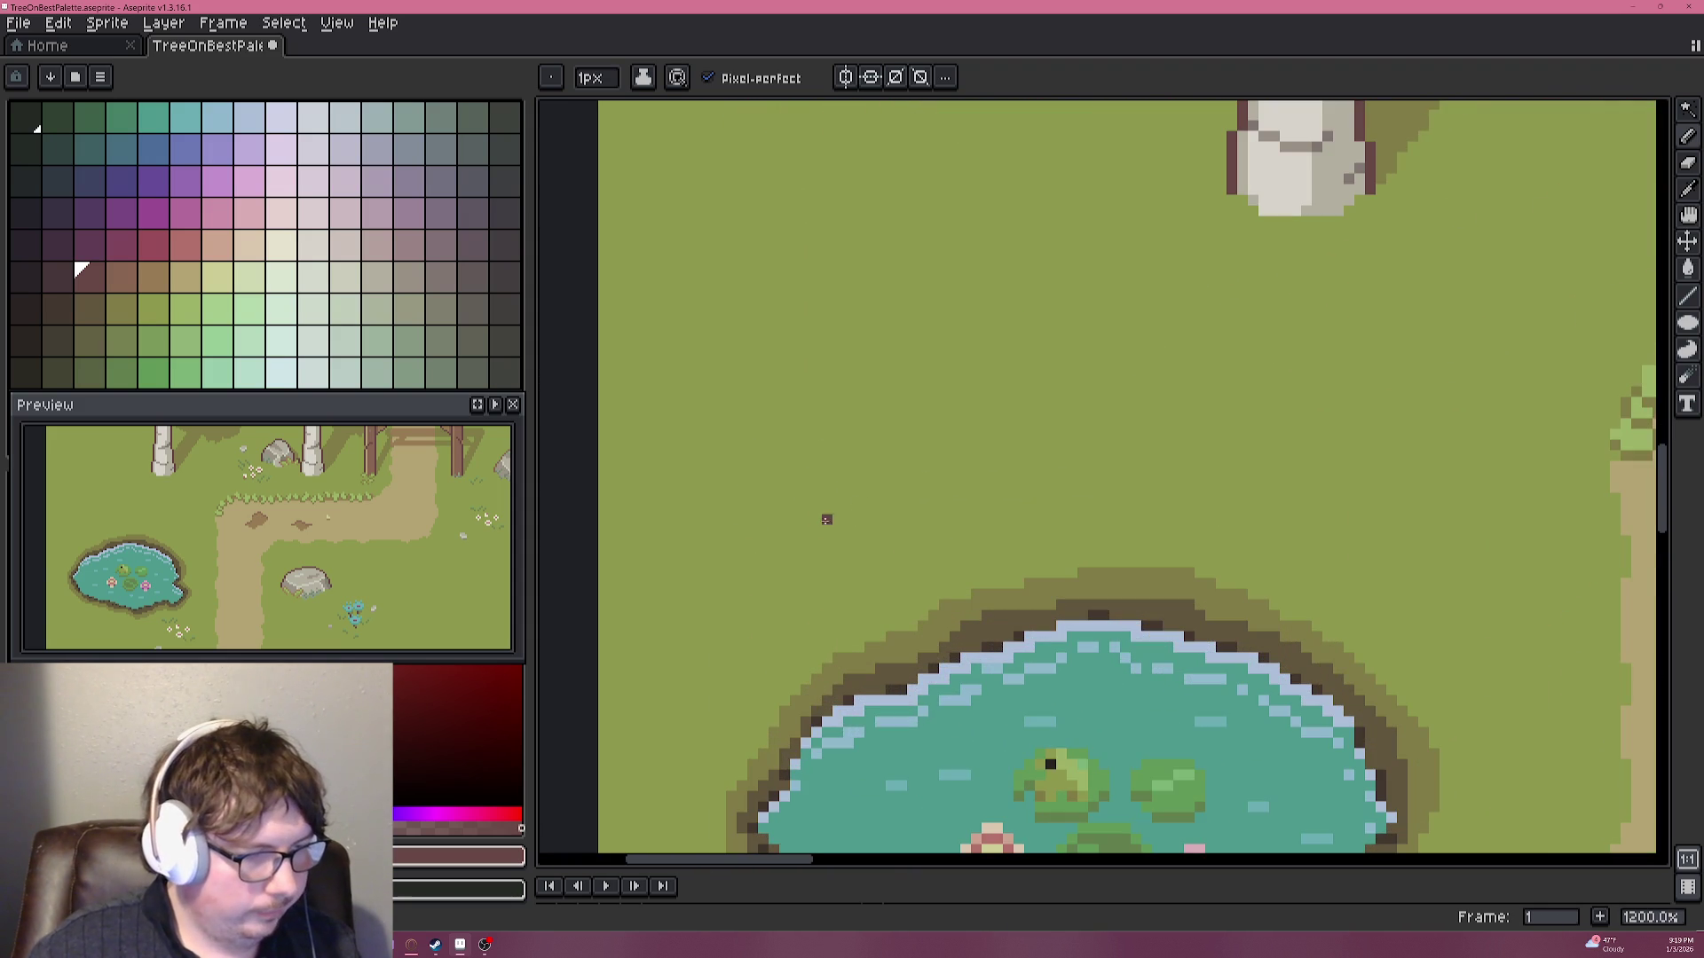
Draw the sign's left vertical edge and its top edge in dark brown above the pond.
left_click_drag(847, 530, 812, 530)
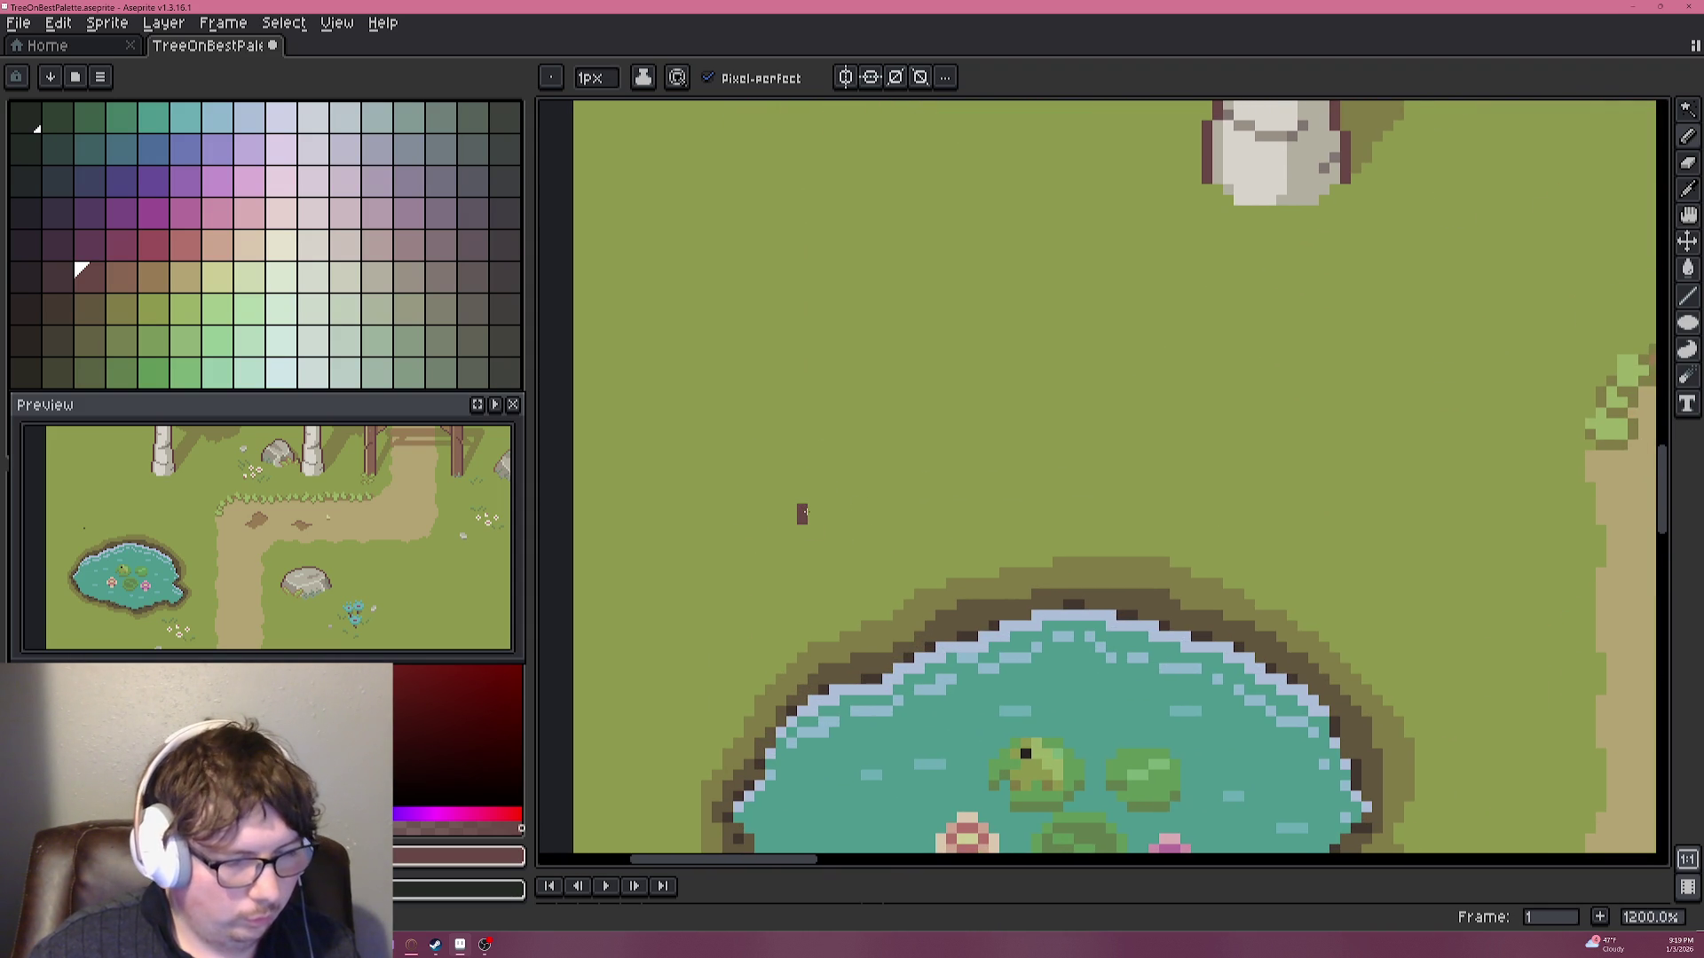
left_click_drag(802, 515, 800, 332)
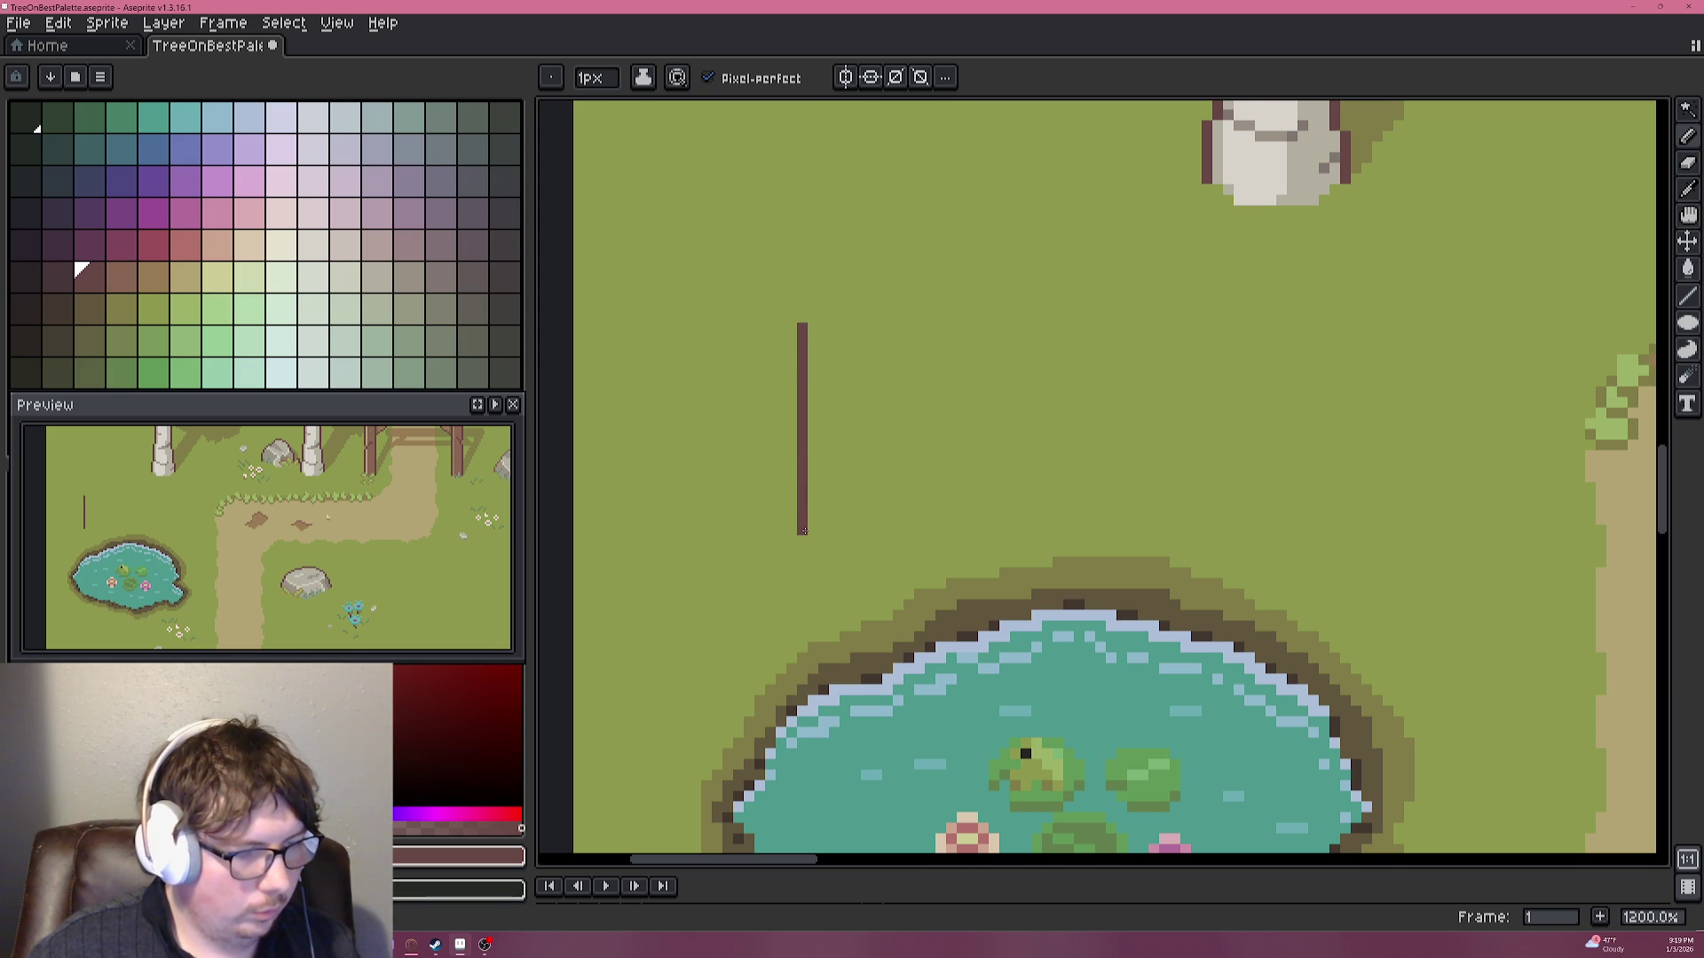
scroll(845, 445, "down", 5)
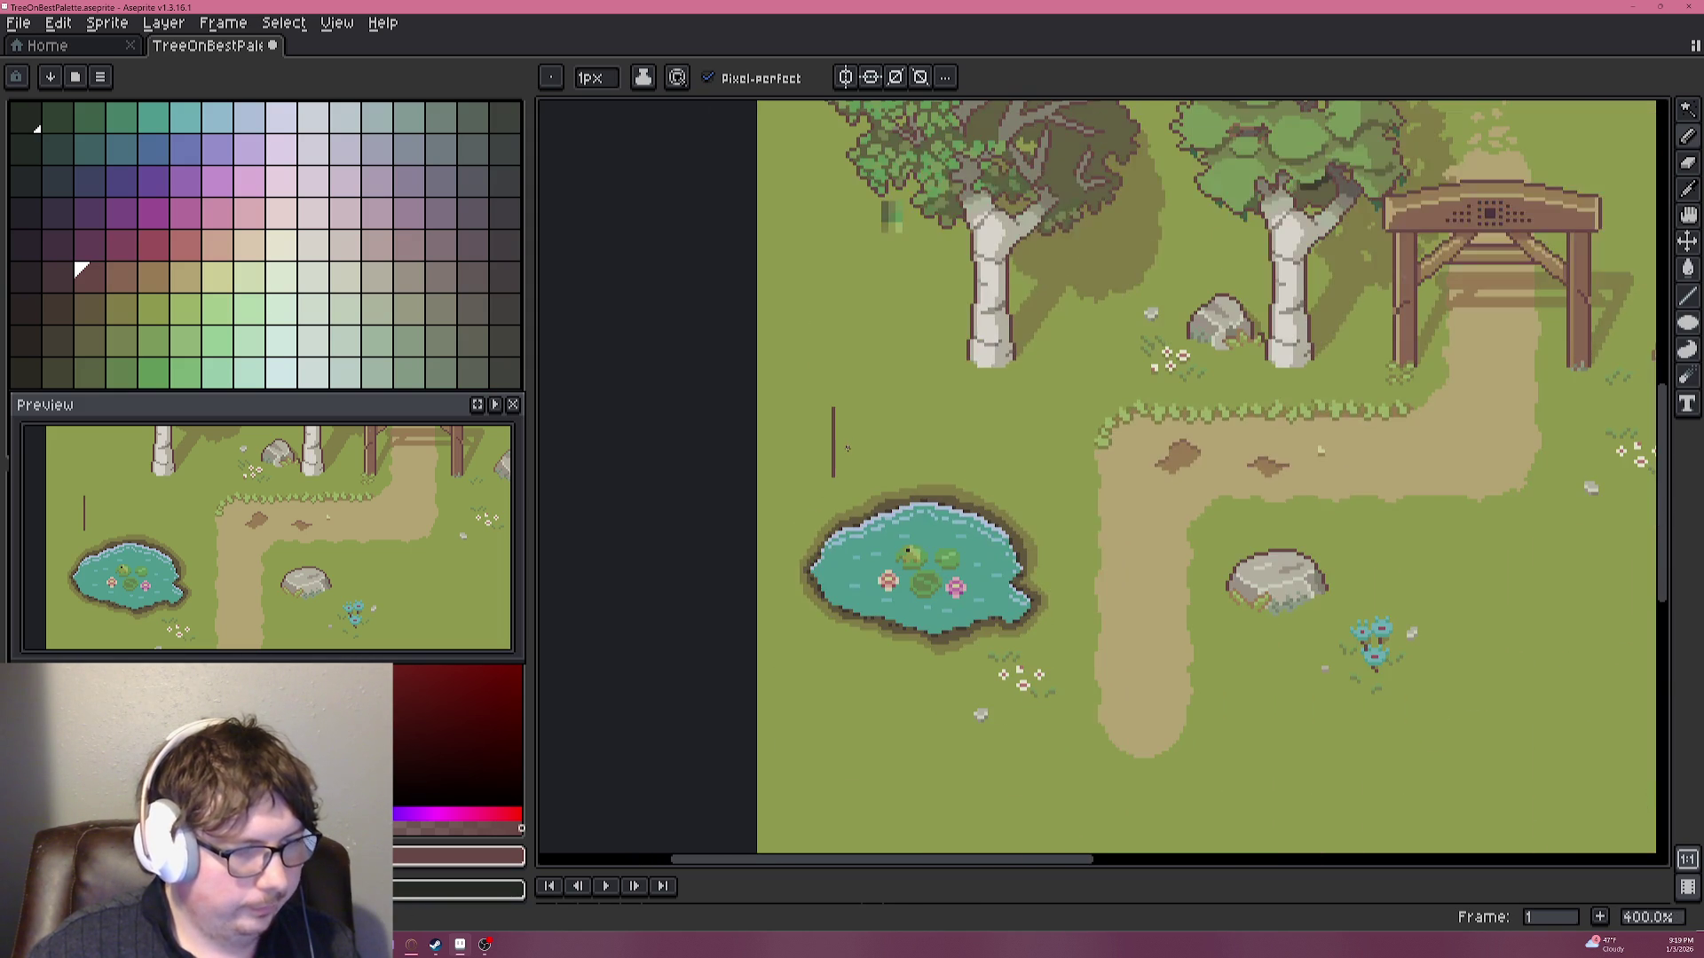
scroll(847, 448, "up", 3)
scroll(845, 446, "up", 3)
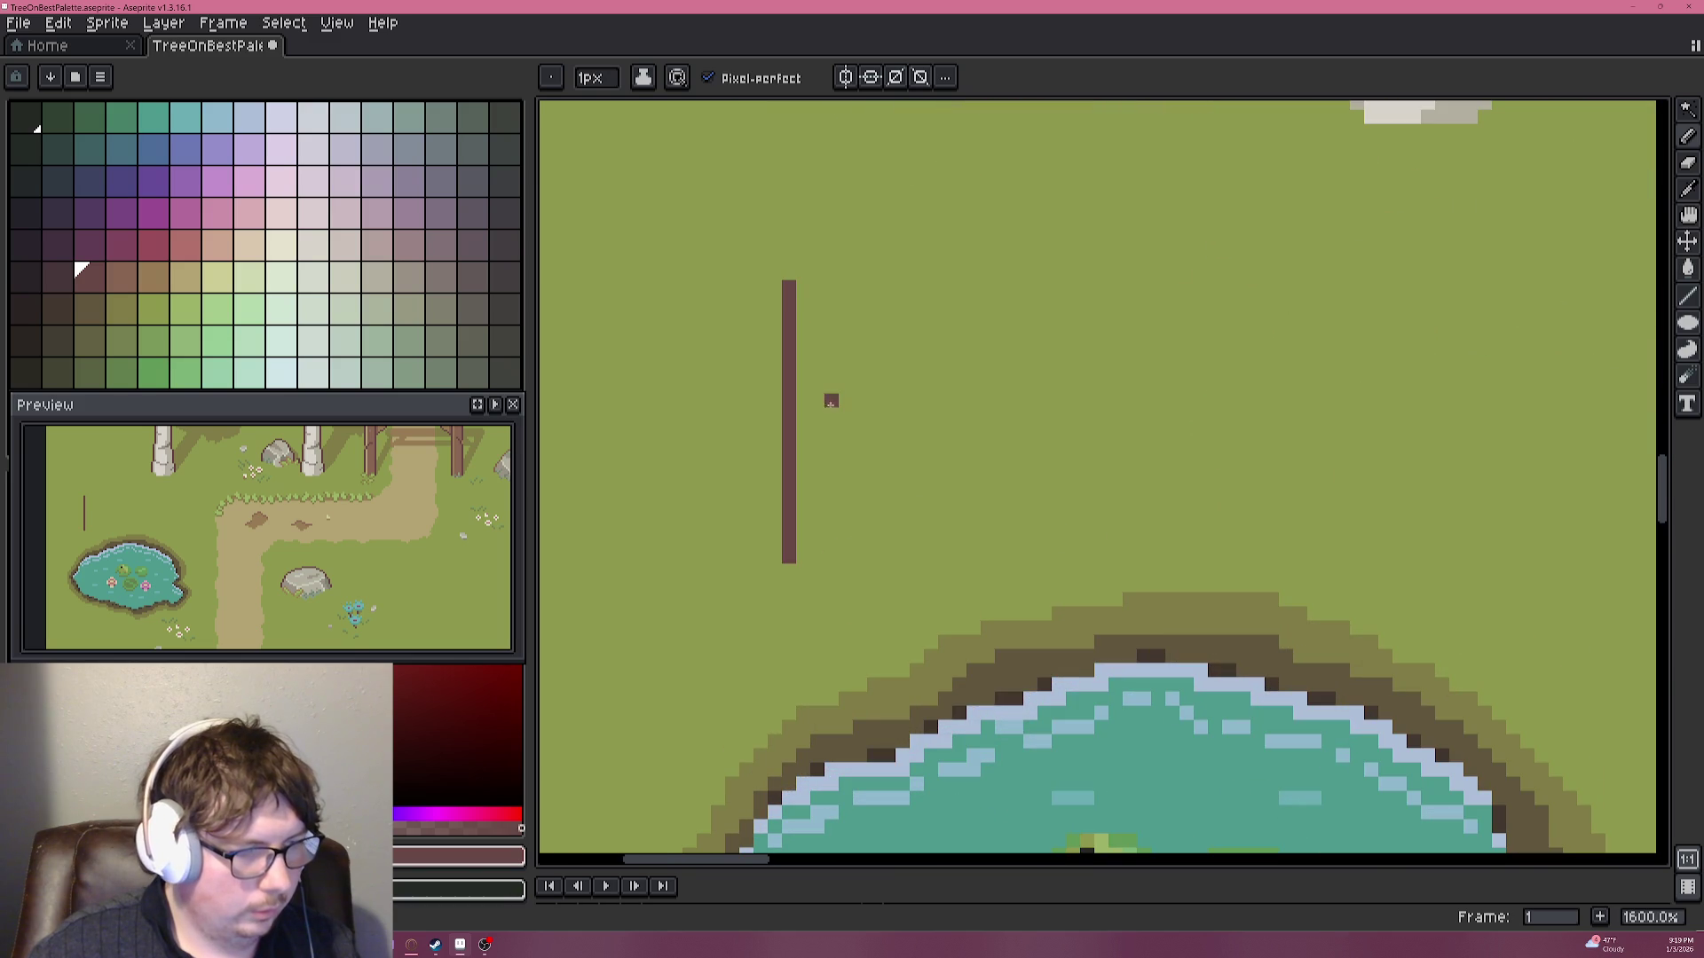
mouse_move(934, 295)
left_mouse_down()
mouse_move(779, 316)
mouse_move(903, 312)
left_mouse_up()
mouse_move(658, 297)
left_mouse_down()
mouse_move(1293, 297)
mouse_move(1246, 359)
mouse_move(1246, 576)
left_mouse_up()
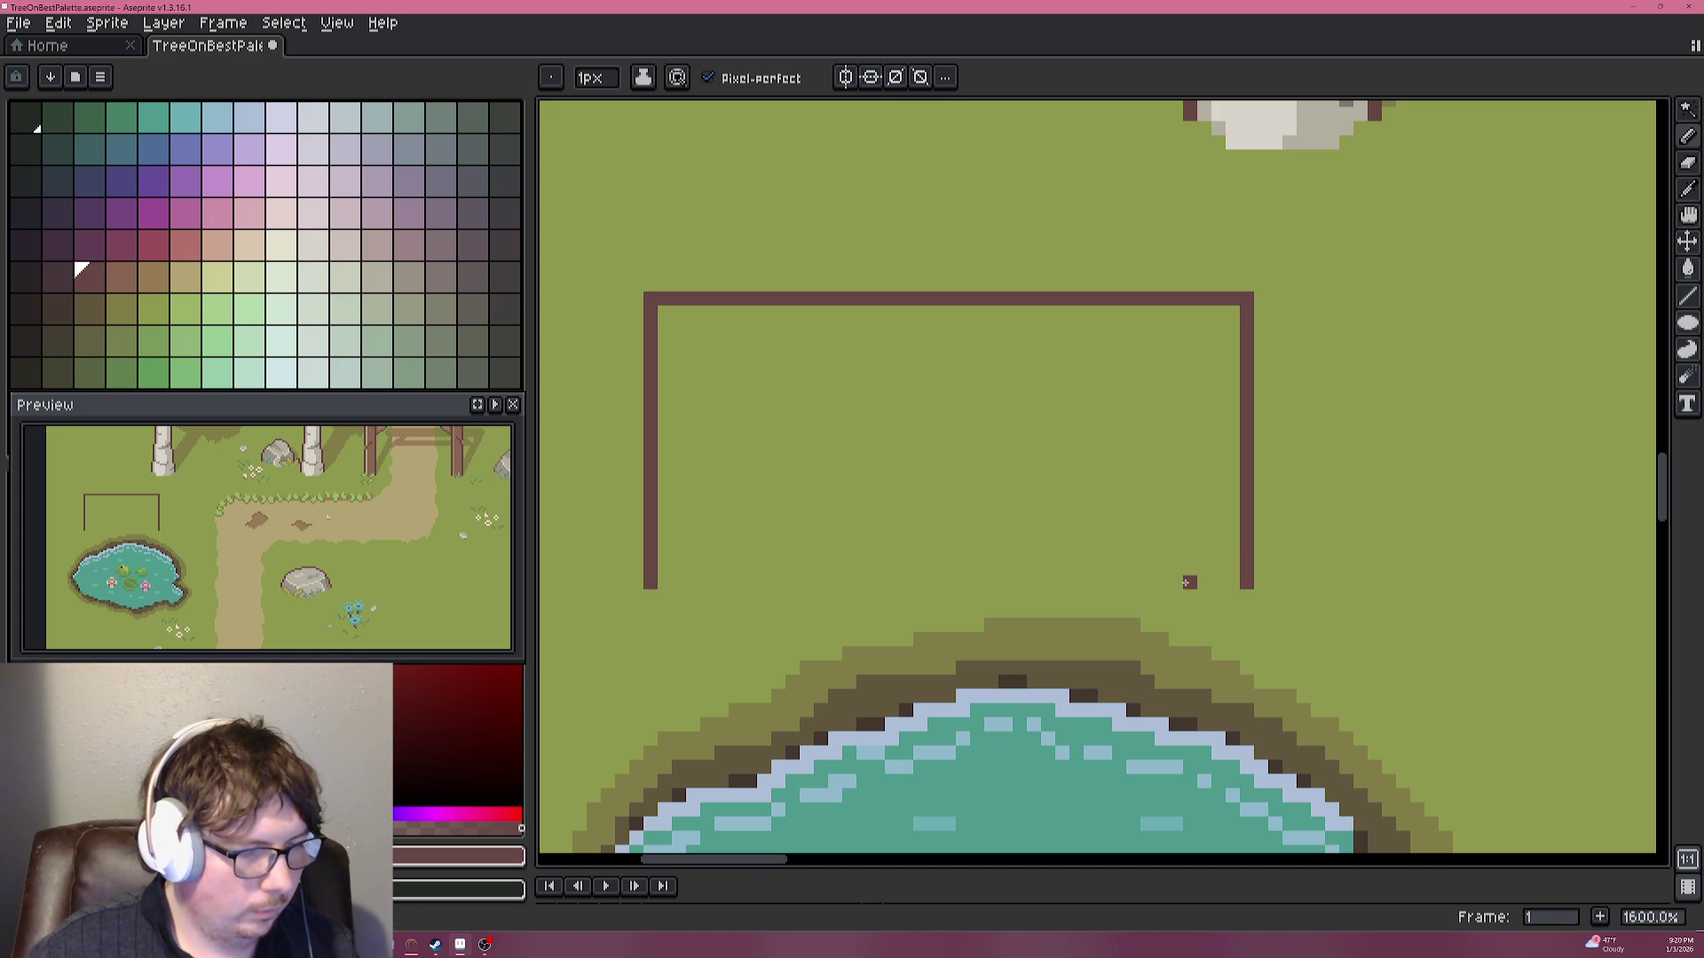
Draw the left and right inner posts of the sign, redoing the overlong right post.
left_click_drag(1189, 582, 1173, 364)
key("ctrl+z")
key("ctrl+z")
left_click_drag(1189, 582, 1188, 437)
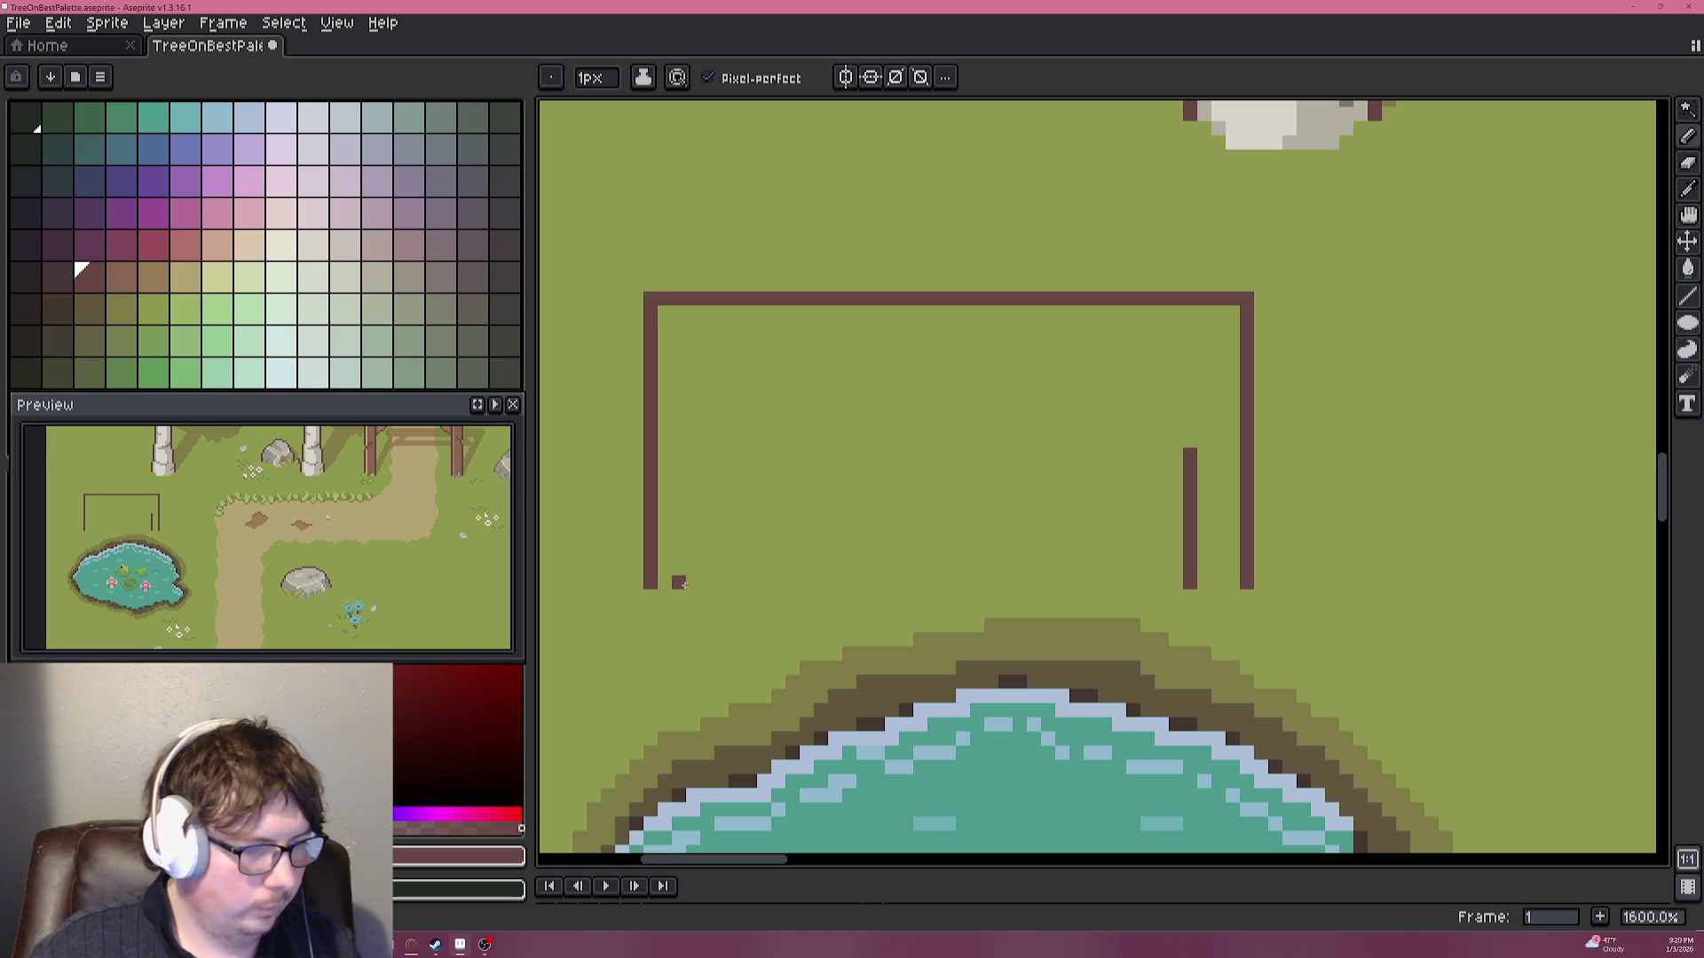
left_click_drag(707, 584, 711, 415)
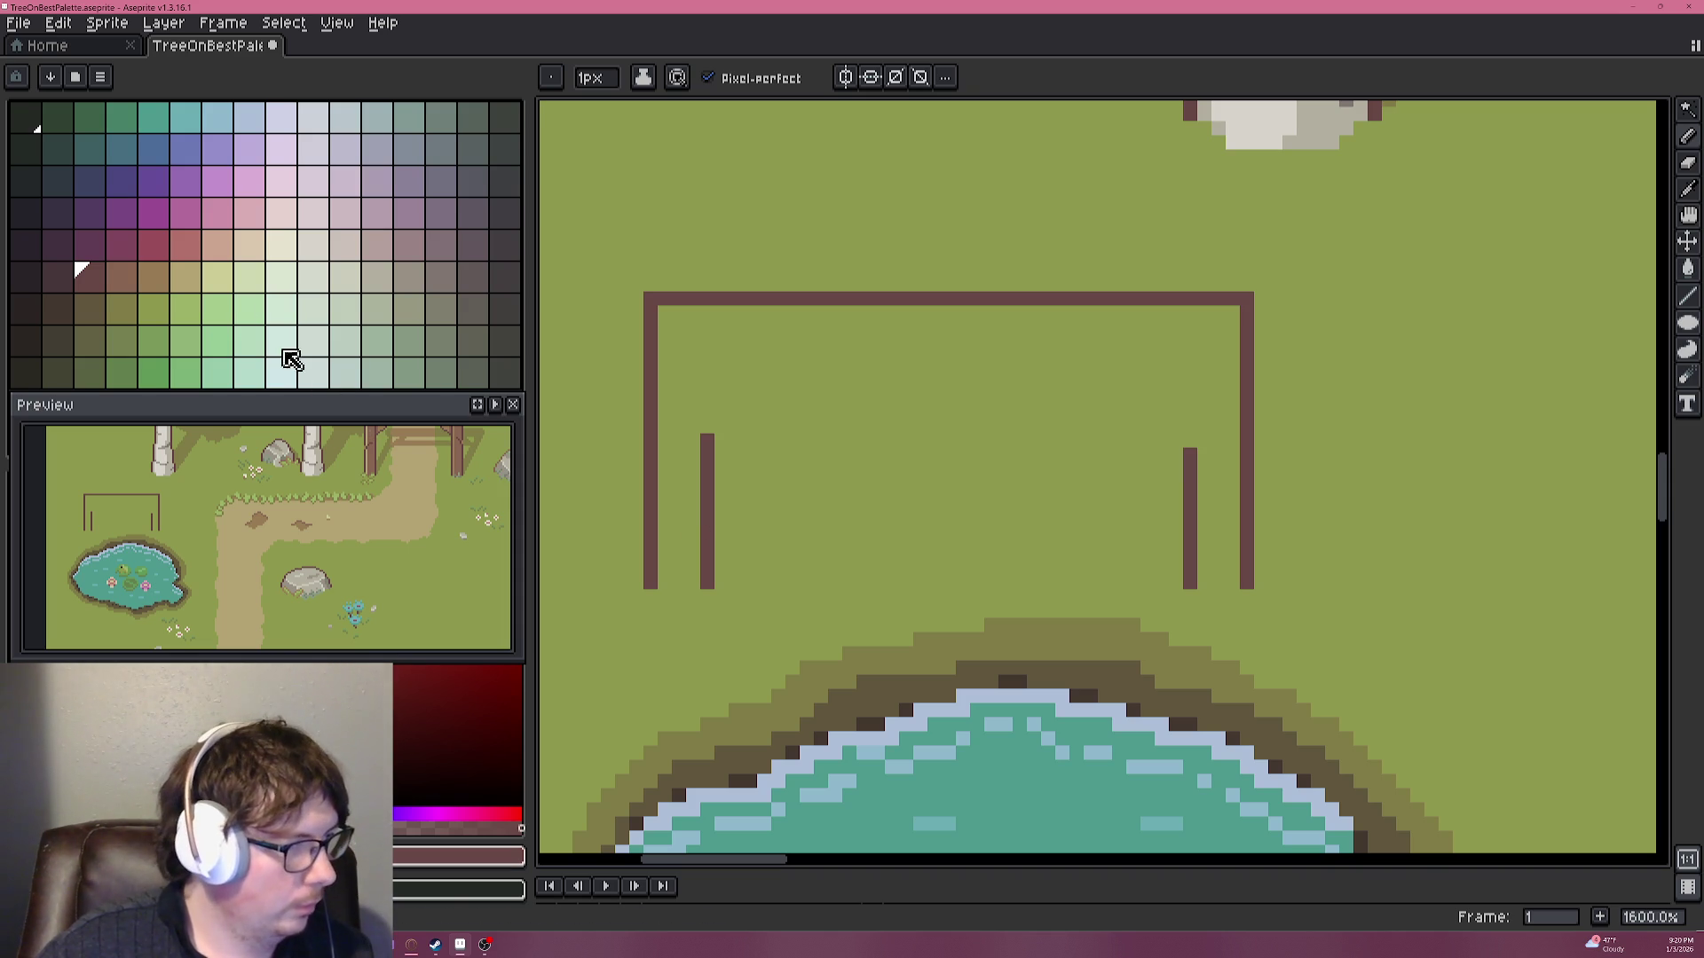
left_click(736, 426)
scroll(754, 426, "down", 1)
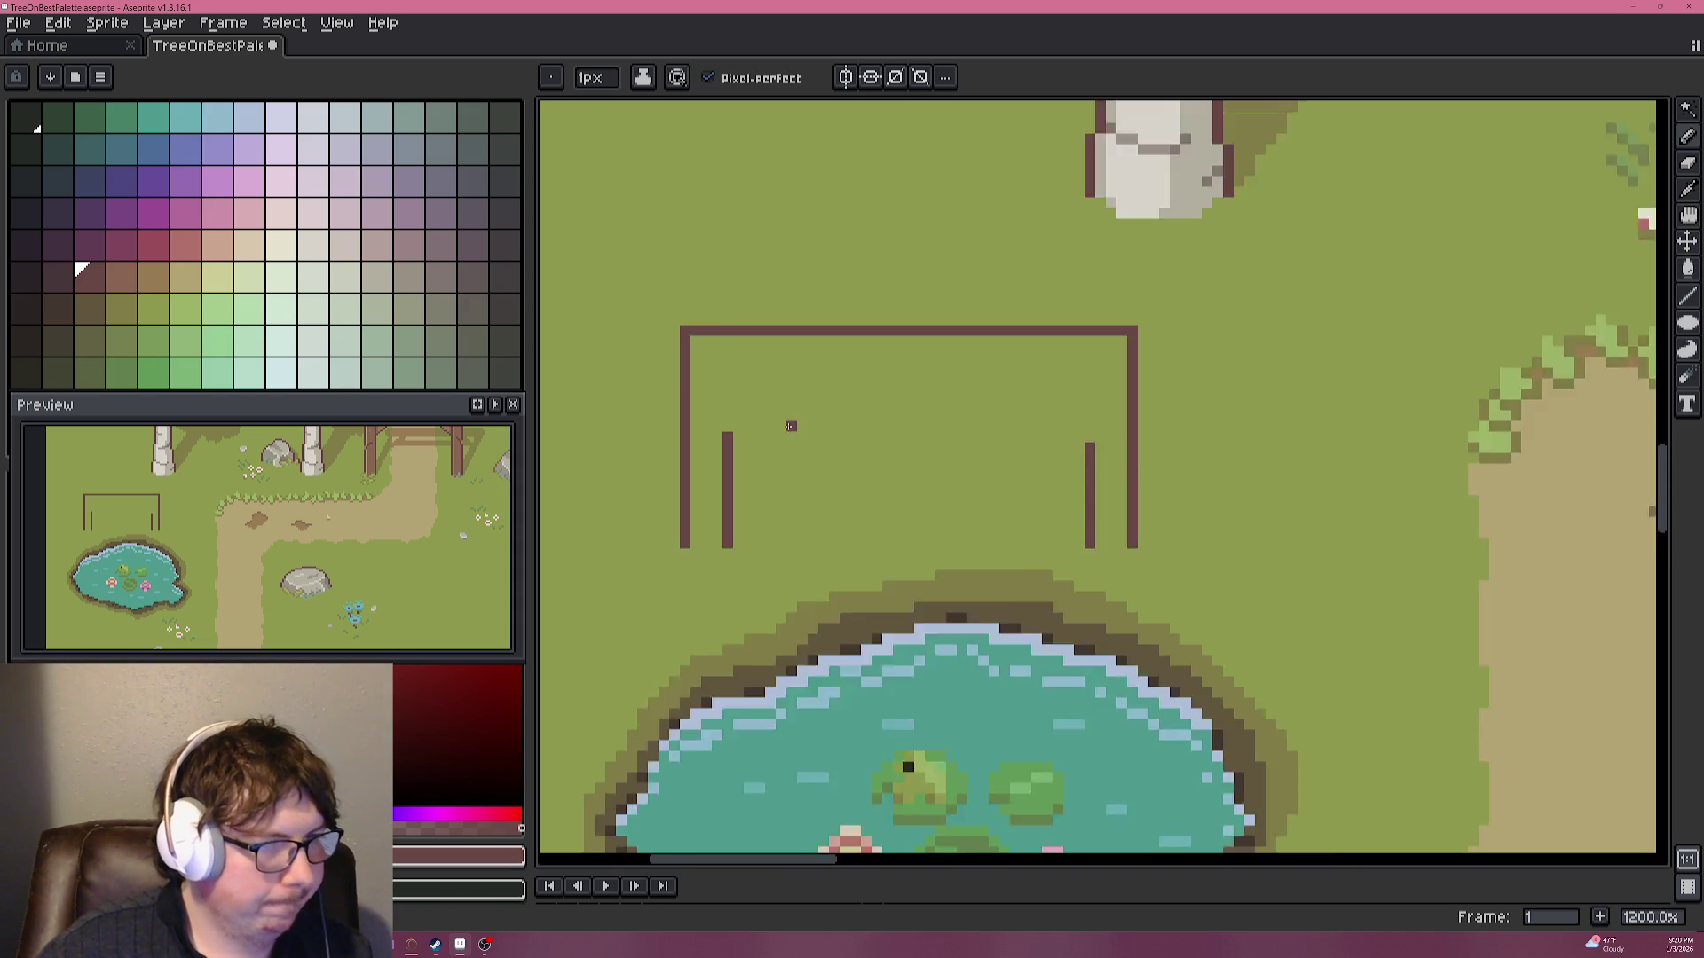
scroll(888, 404, "down", 3)
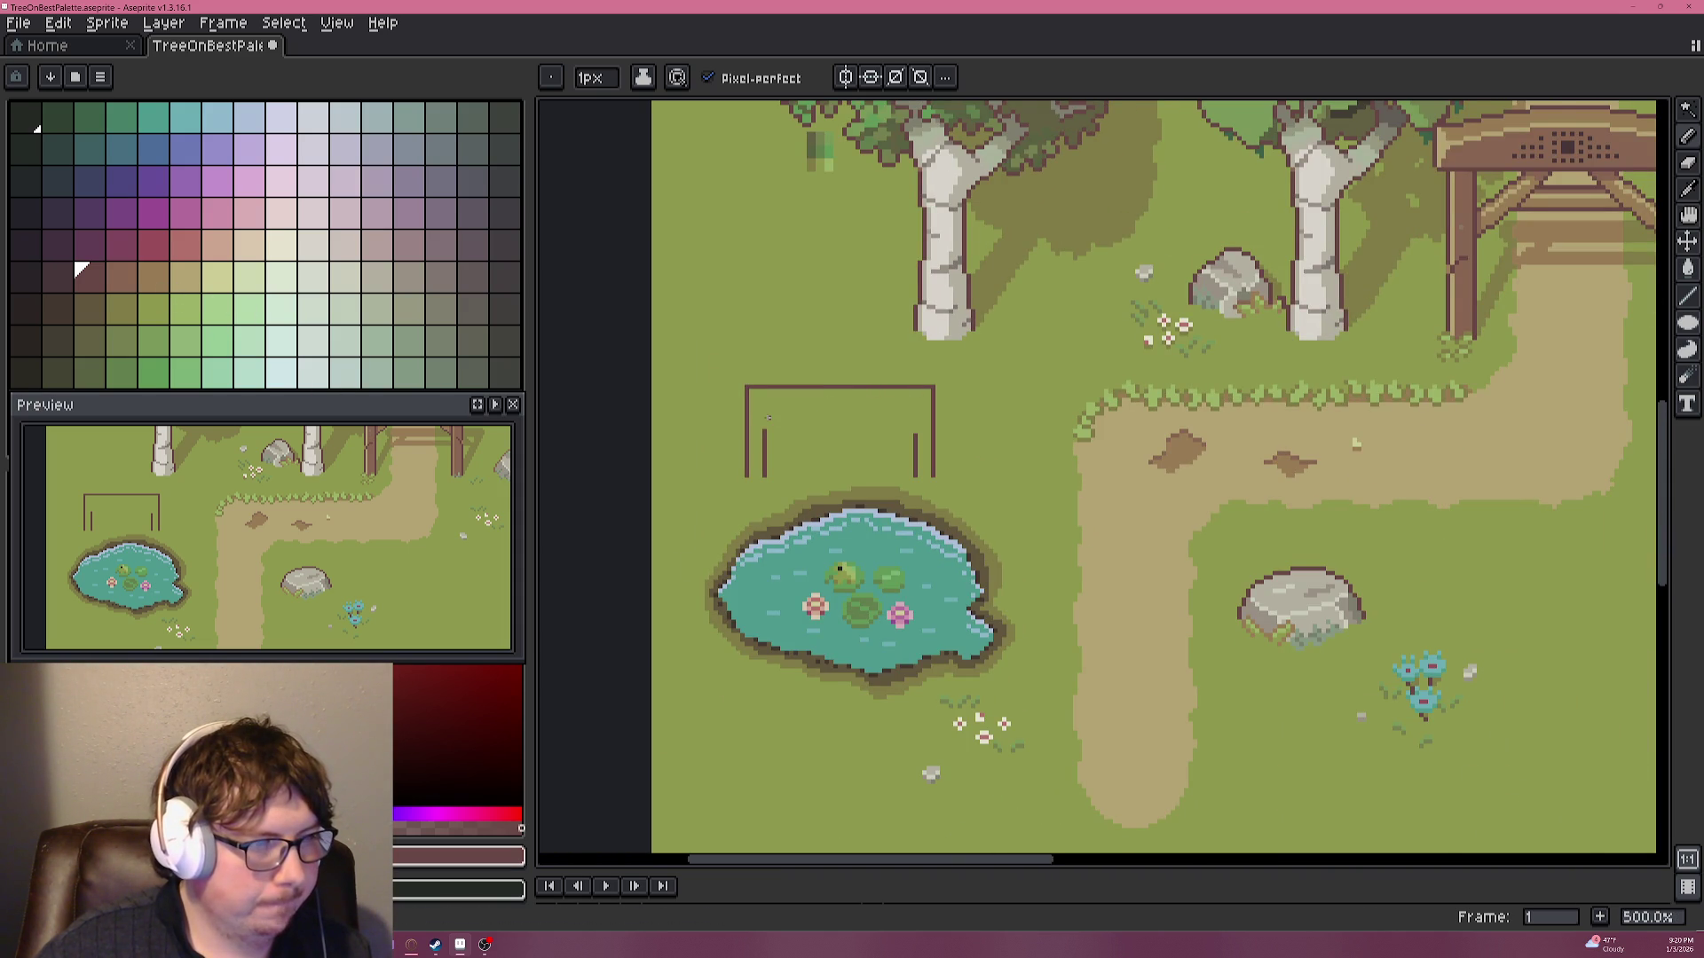
scroll(768, 417, "up", 1)
scroll(769, 417, "up", 4)
scroll(770, 417, "down", 3)
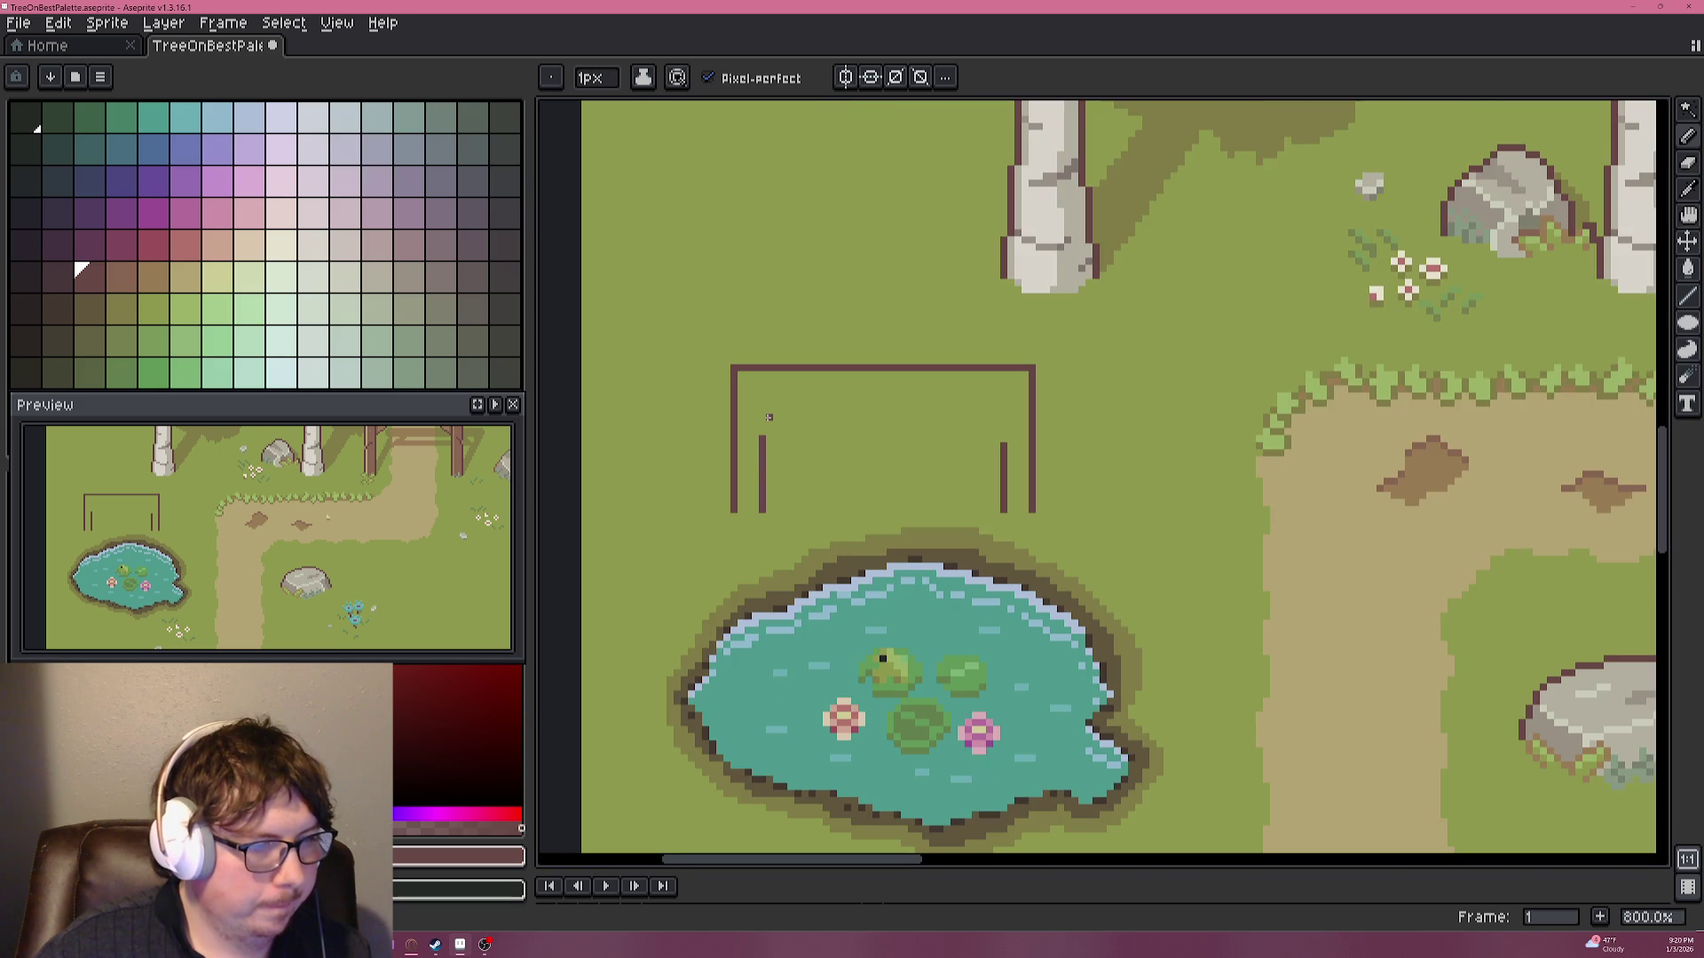
scroll(768, 418, "up", 3)
Join the inner posts with straight top and bottom lines to close the inner rectangle.
left_click(757, 455)
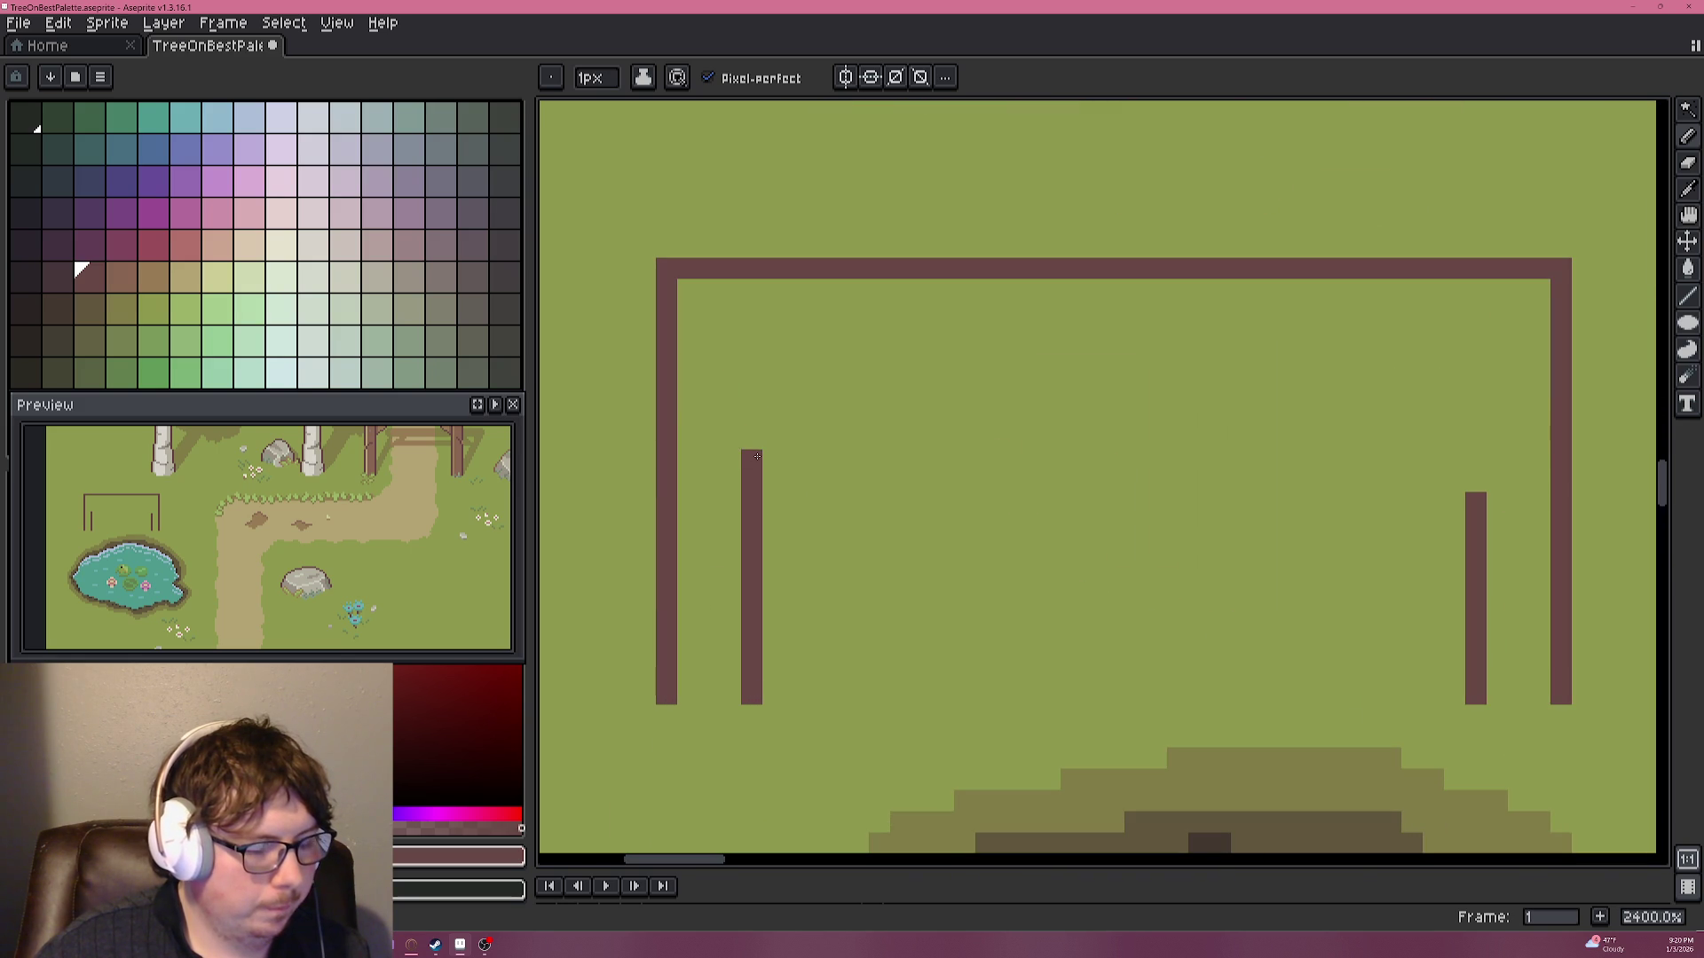
left_click_drag(794, 459, 1469, 484)
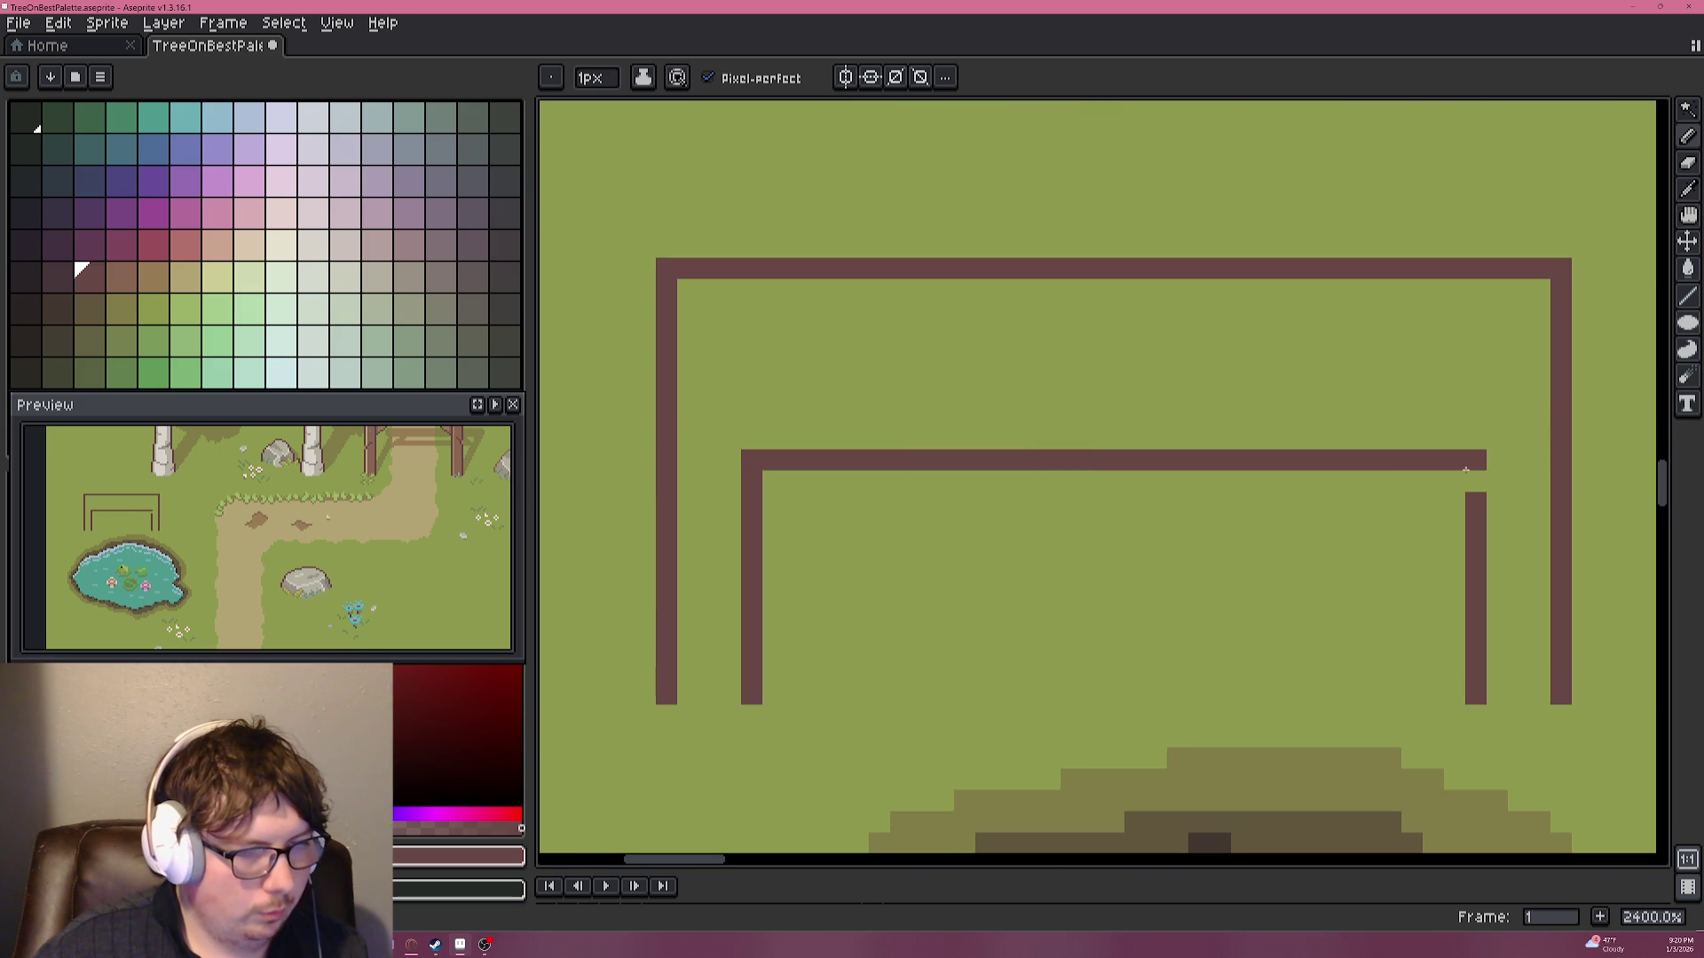
left_click(1475, 482)
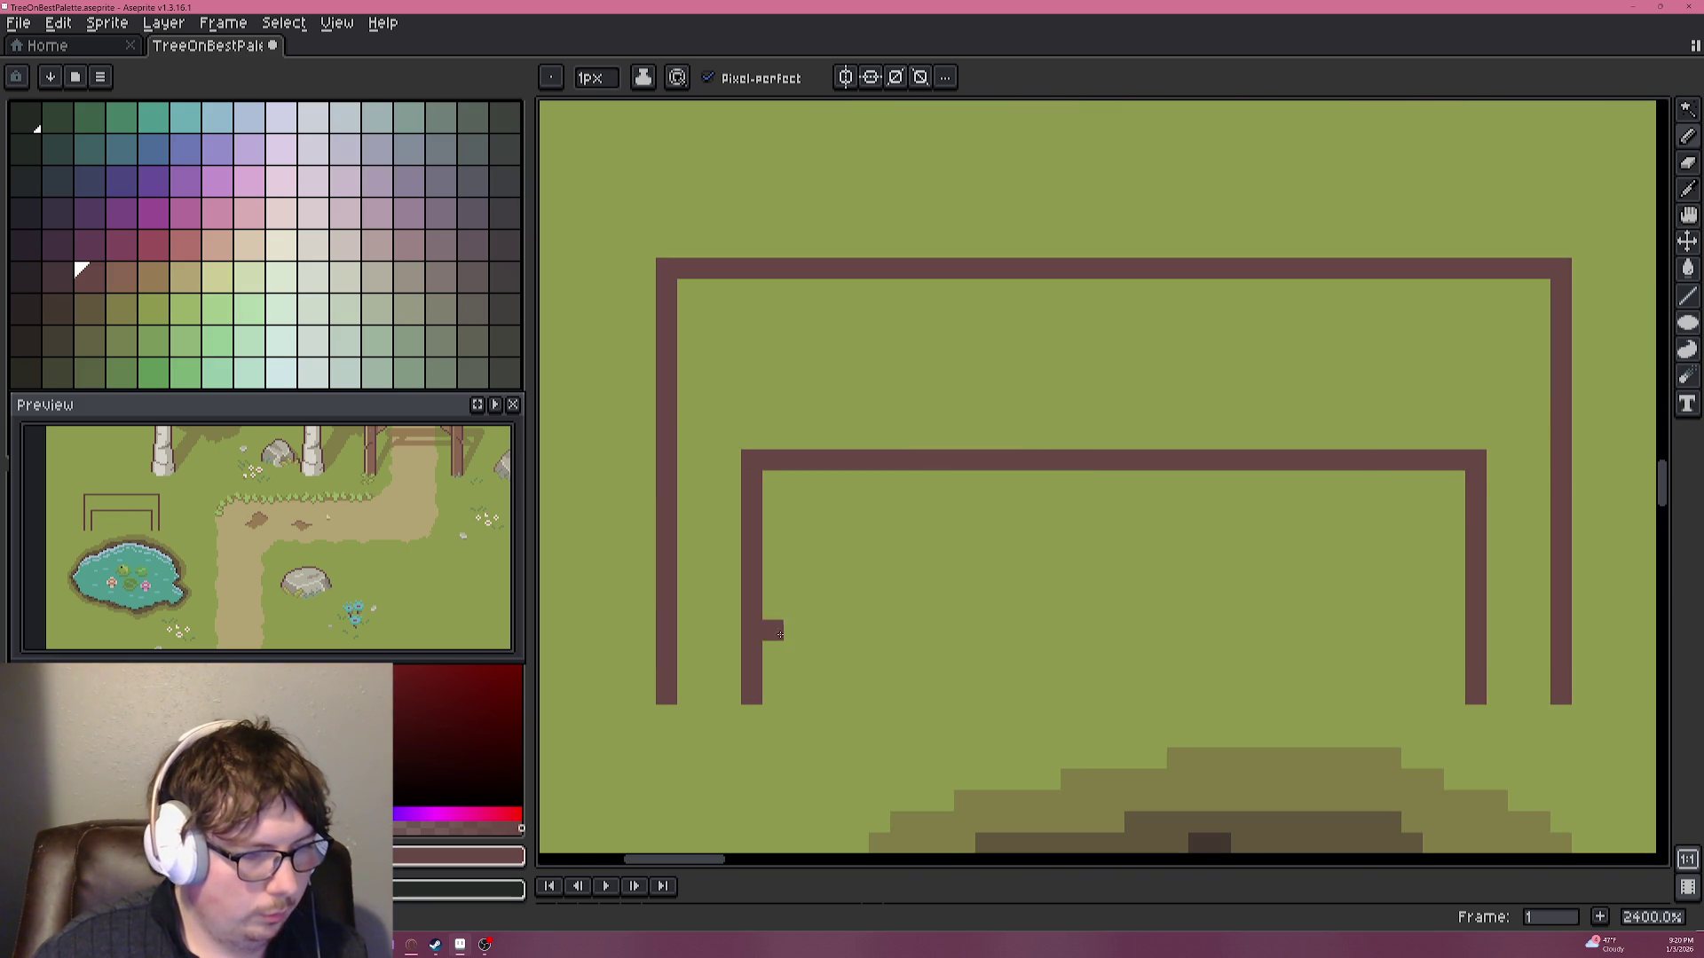
left_click(1460, 652, "shift")
left_click(900, 547)
scroll(906, 346, "down", 5)
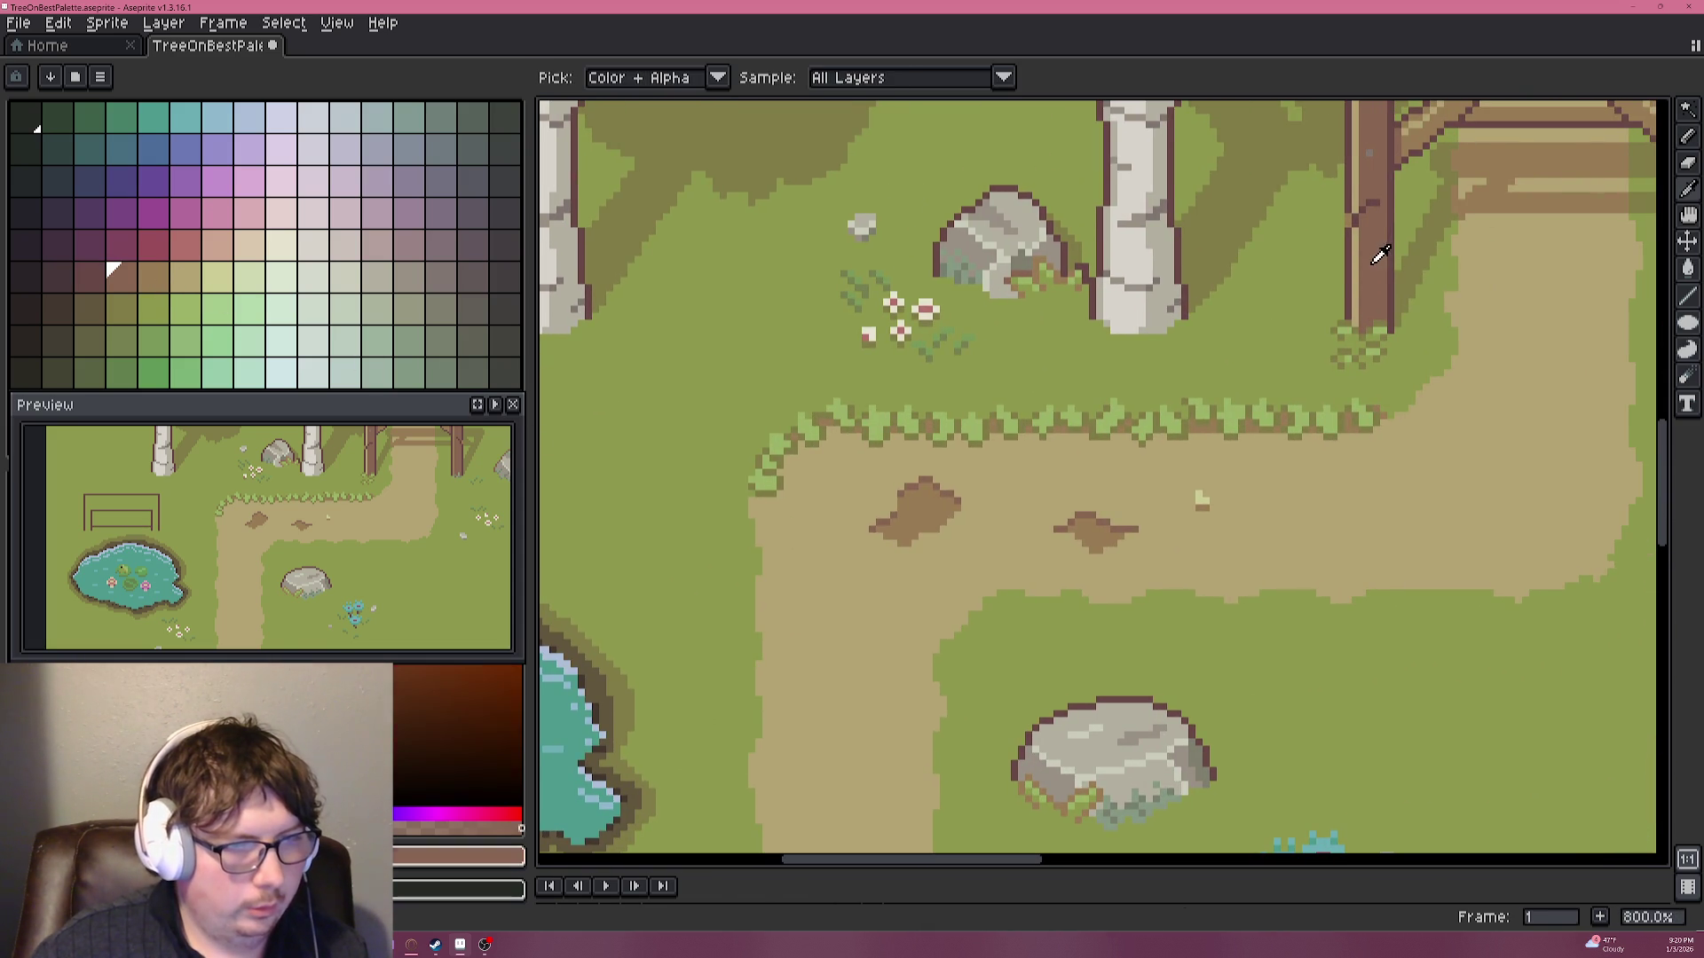
left_click_drag(906, 346, 1424, 306)
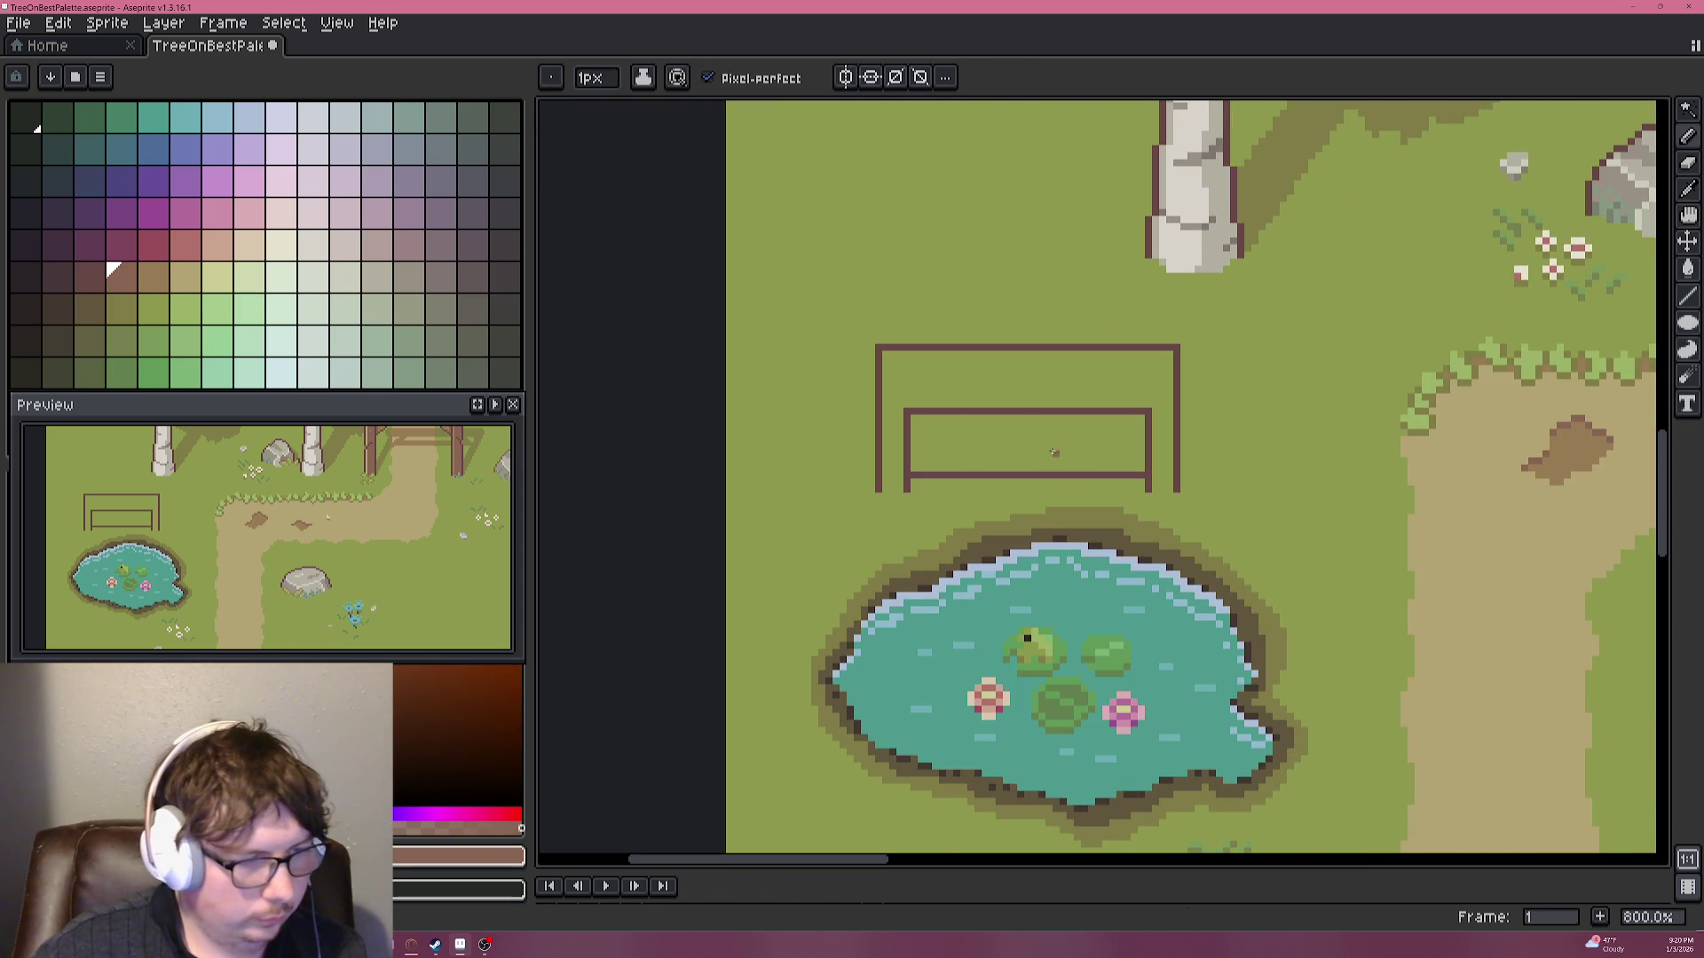
Bucket-fill the sign's enclosed area with brown and touch up its right side.
key("g")
left_click(1063, 453)
key("b")
scroll(938, 471, "up", 4)
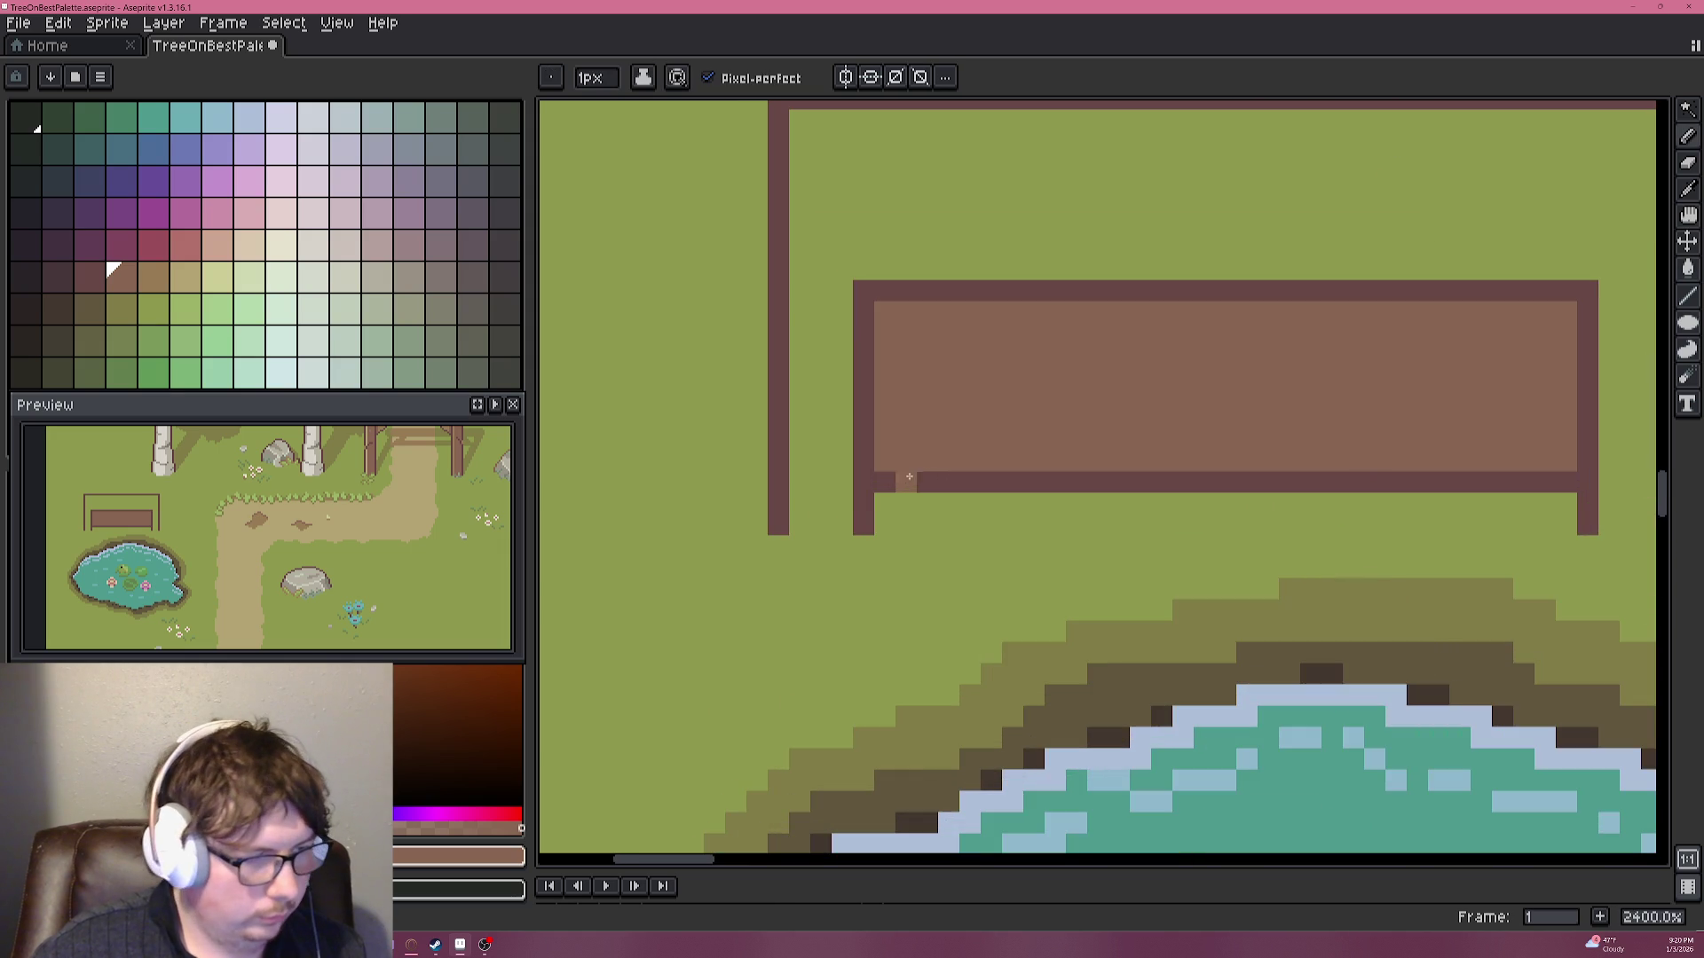
scroll(1232, 475, "right", 3)
left_click_drag(1232, 475, 1327, 521)
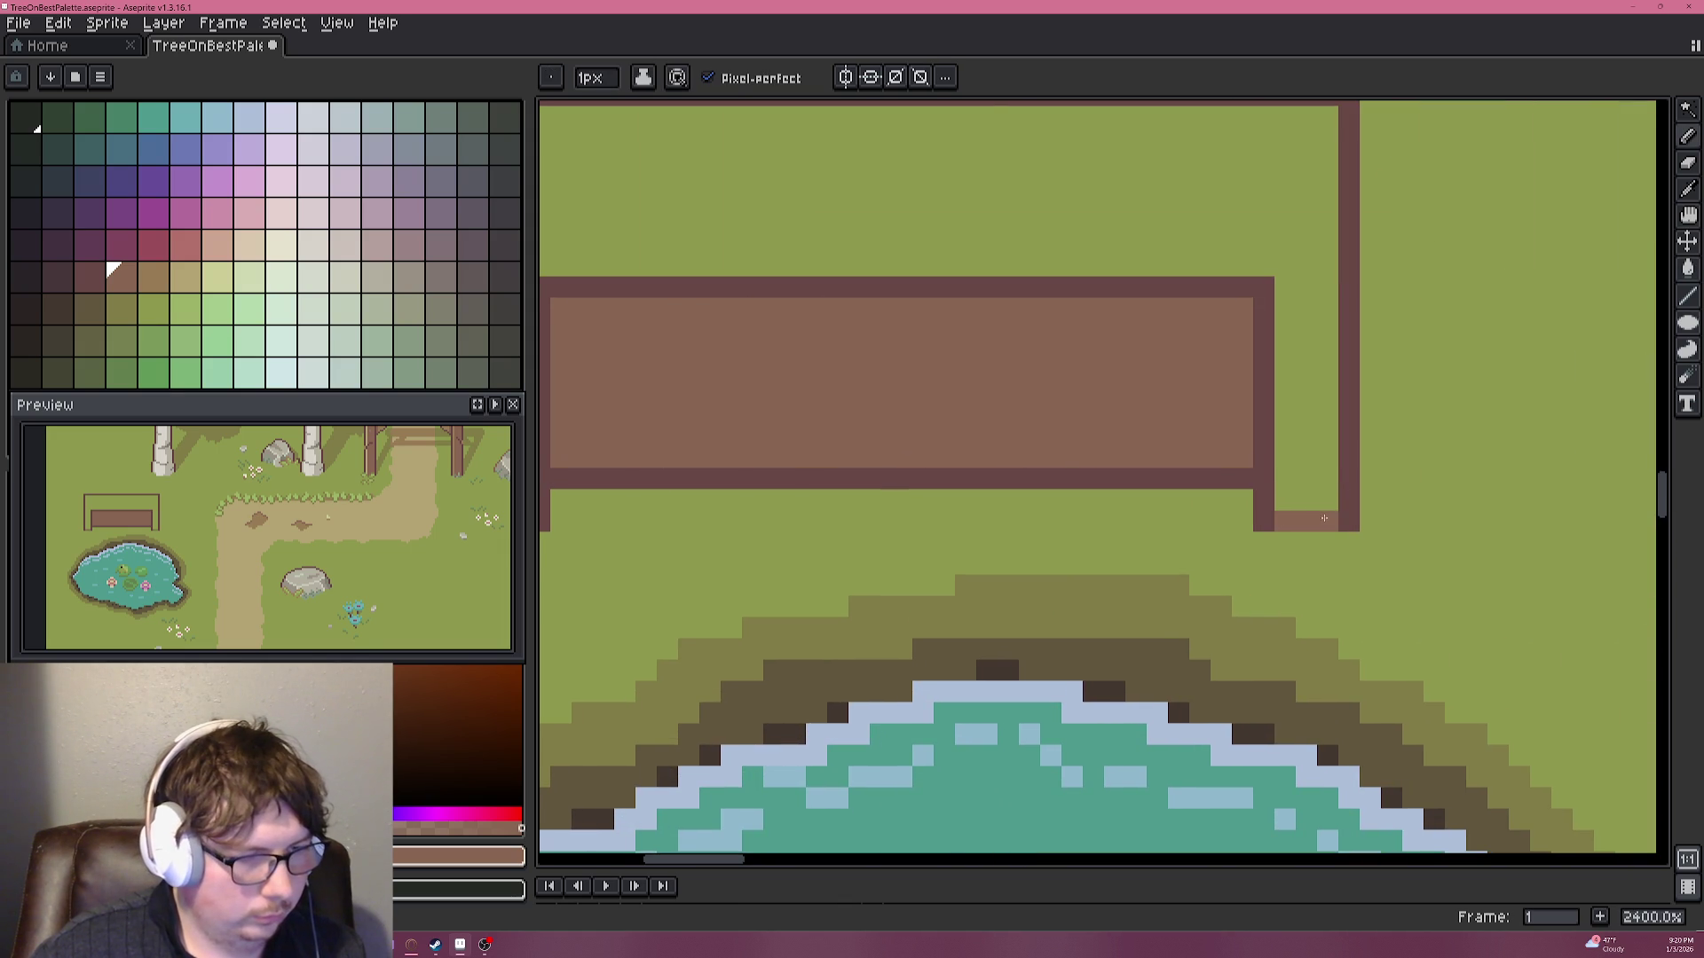
Pick the grass green and paint the first two glyphs on the sign's upper board.
key("g")
scroll(1026, 448, "down", 5)
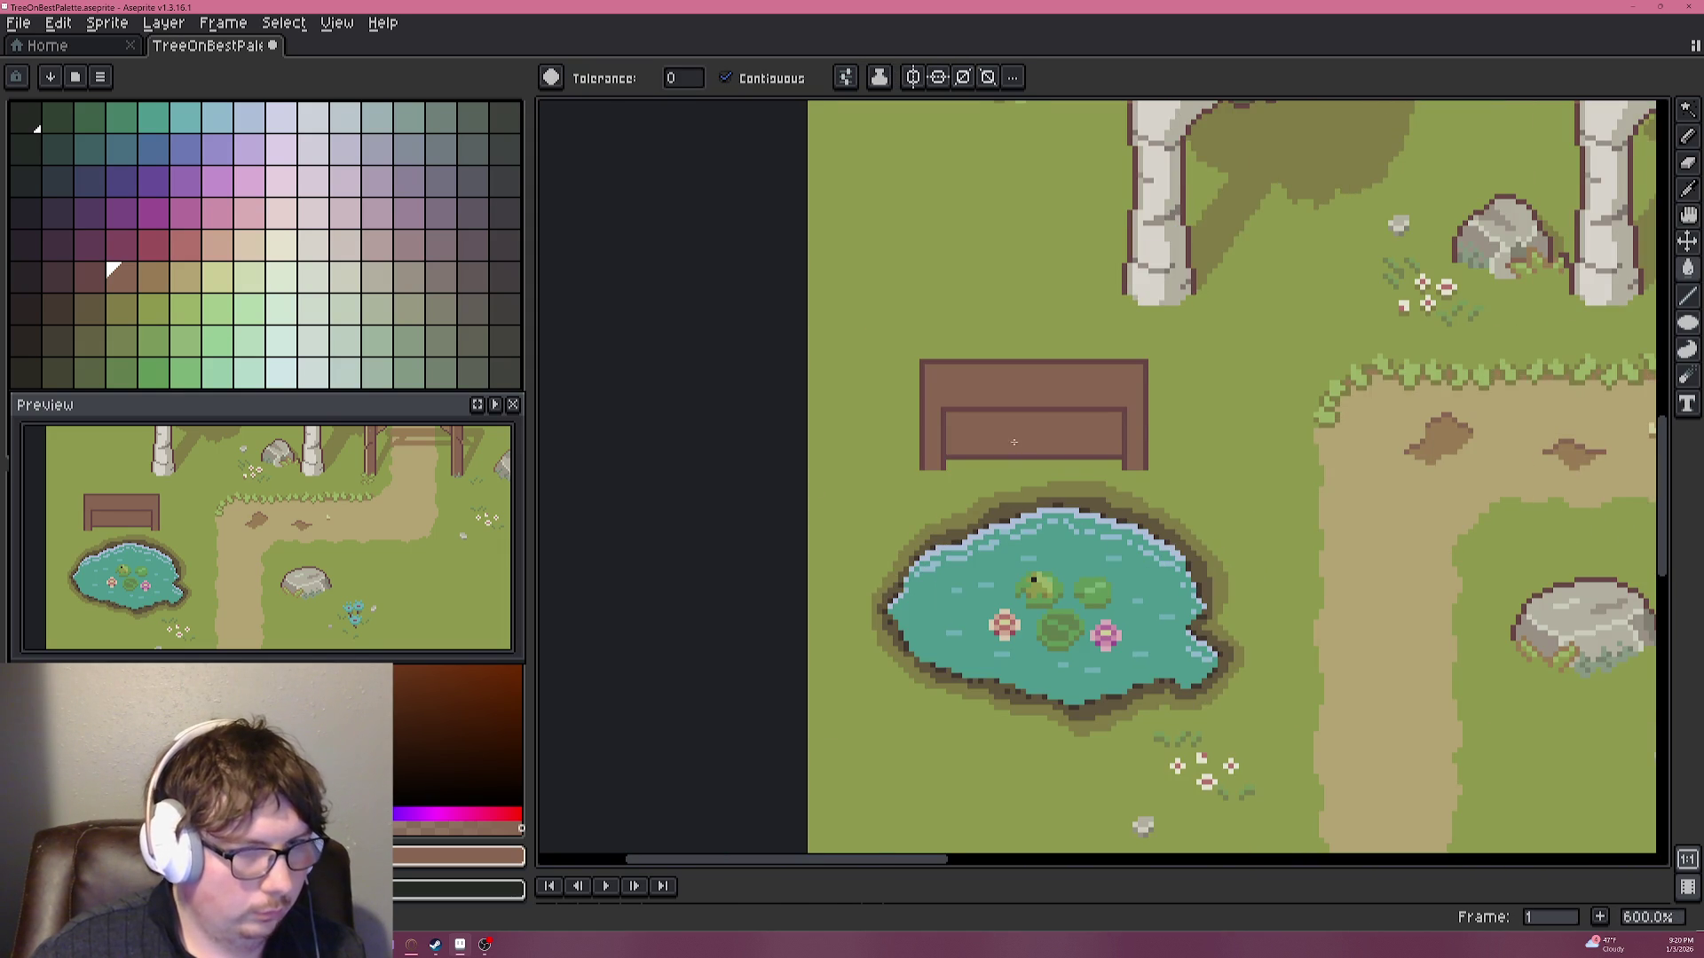
scroll(1017, 445, "up", 3)
left_click(962, 236, "alt")
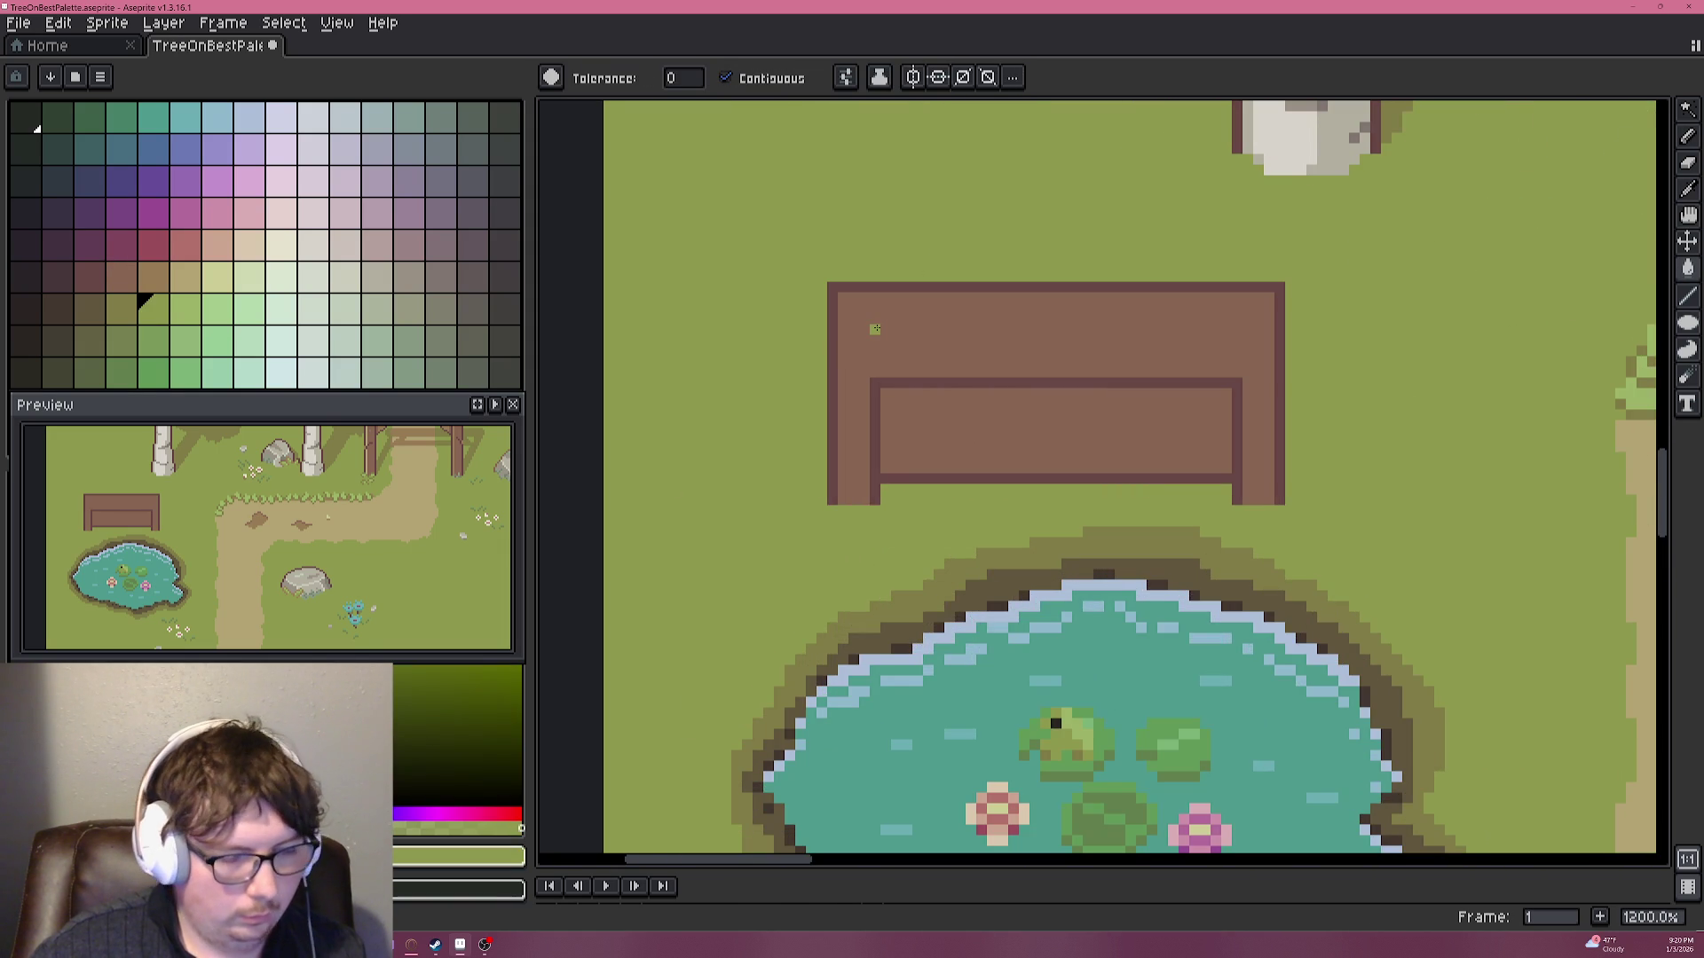
key("b")
scroll(885, 327, "up", 3)
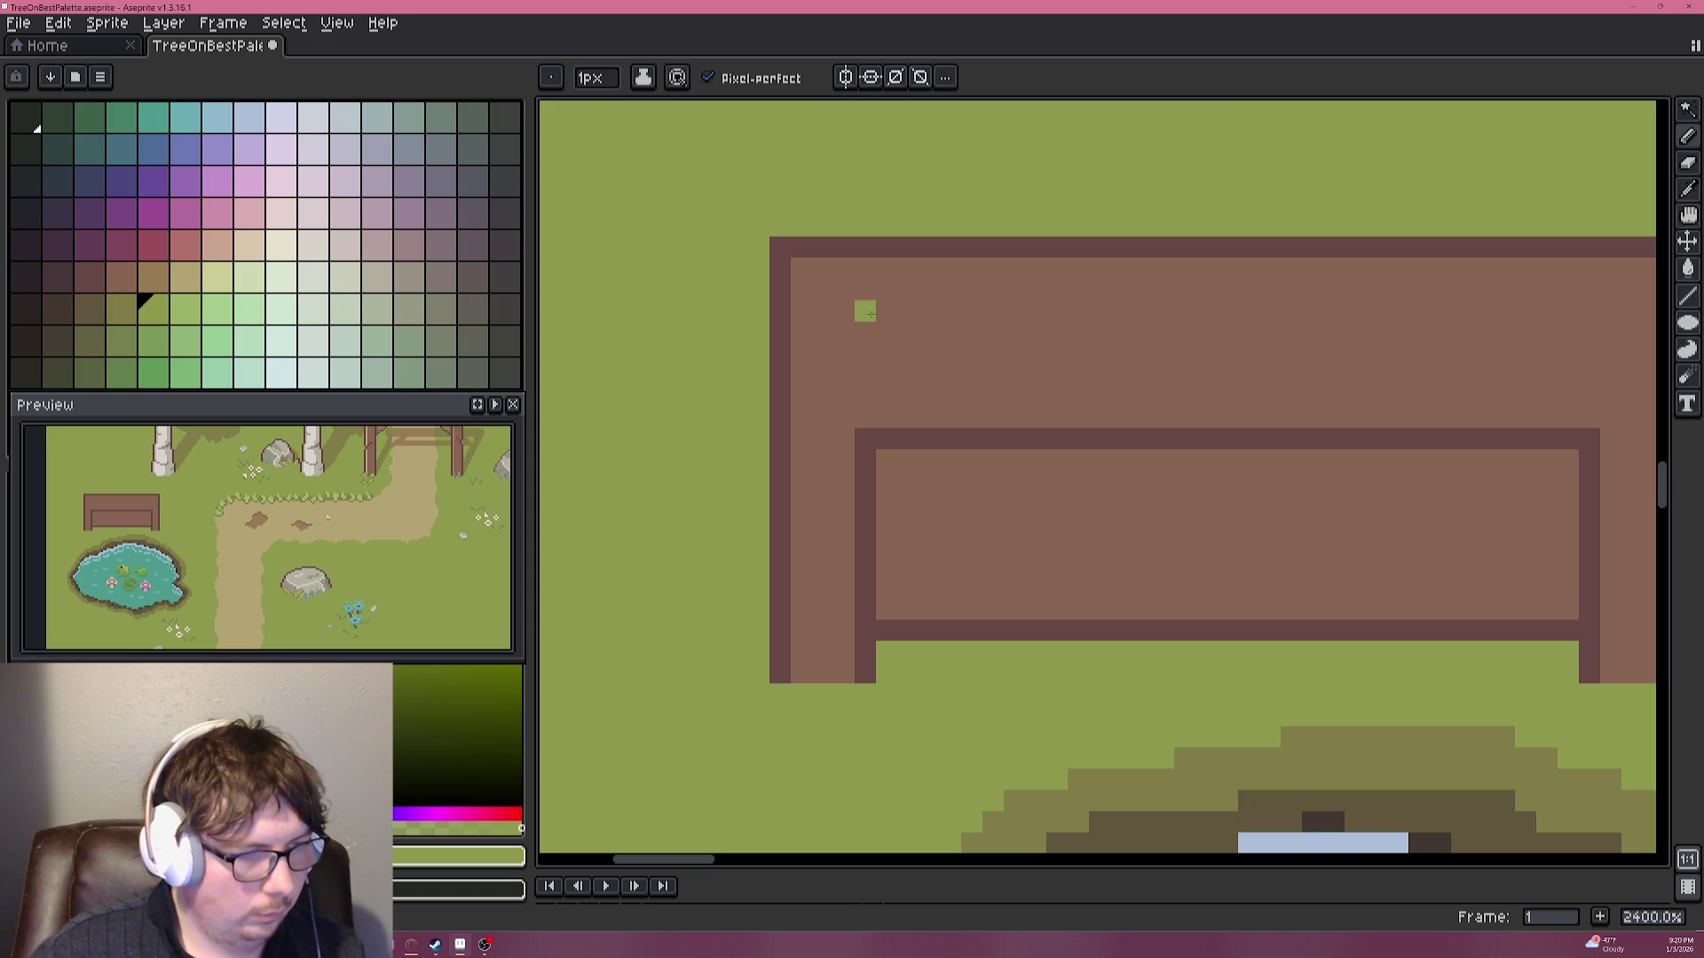
left_click_drag(865, 313, 885, 375)
scroll(885, 373, "down", 3)
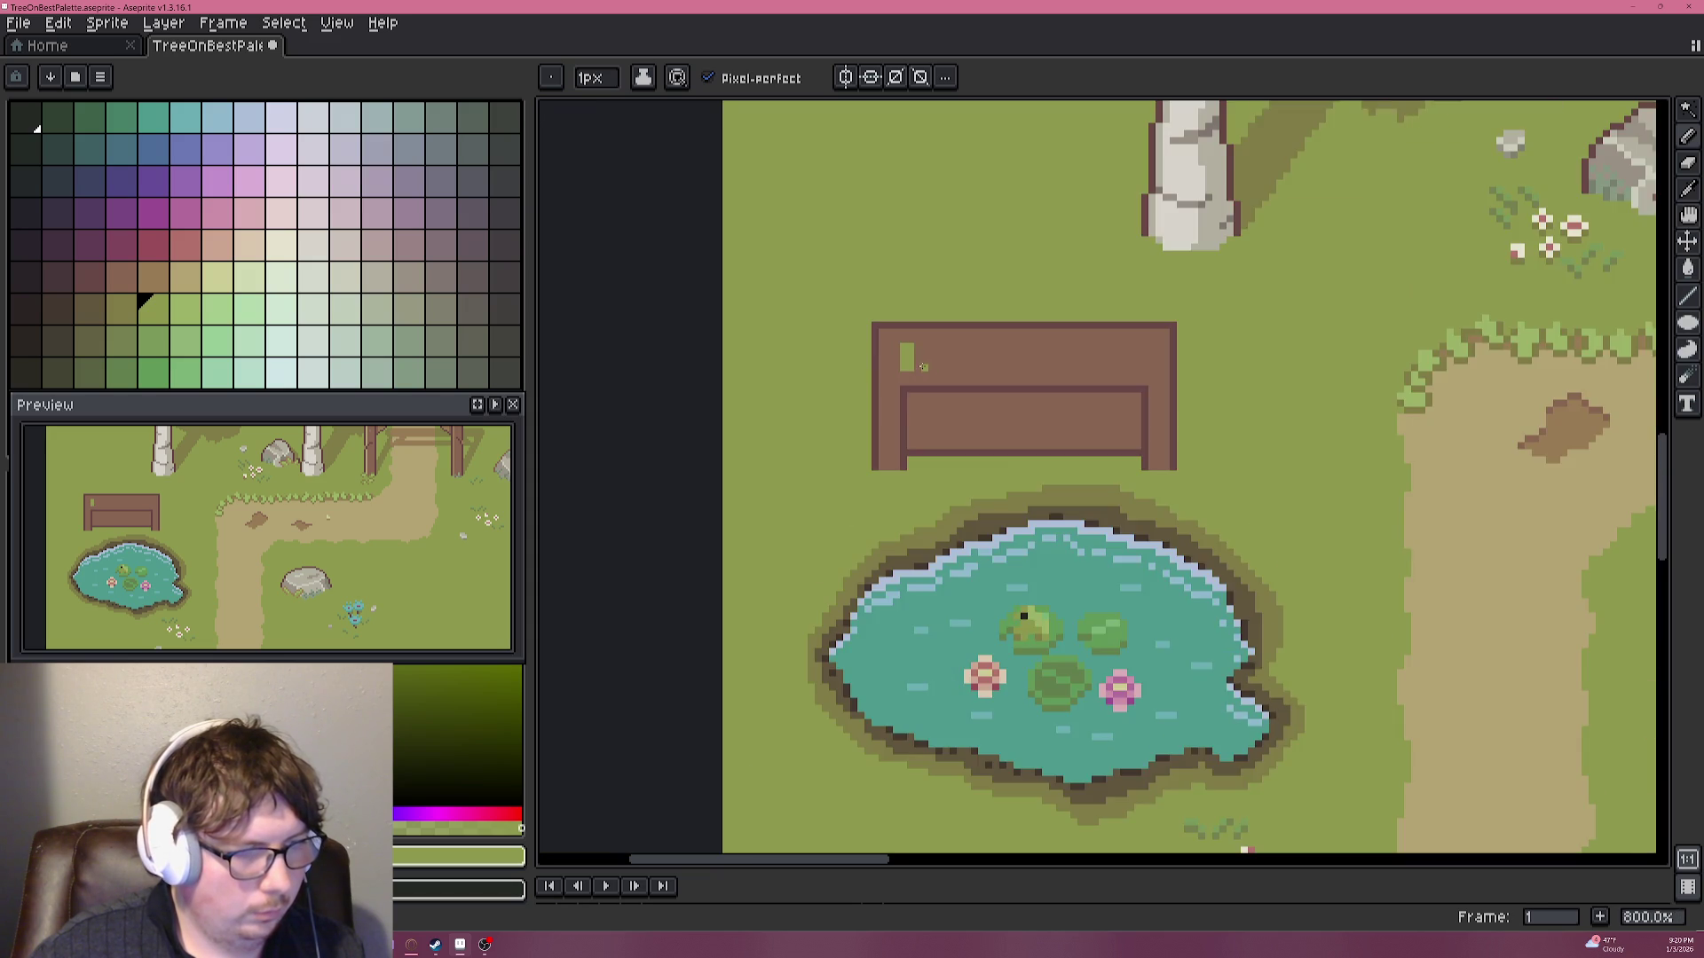
scroll(887, 364, "up", 3)
mouse_move(925, 323)
left_mouse_down()
mouse_move(931, 379)
mouse_move(958, 328)
left_mouse_up()
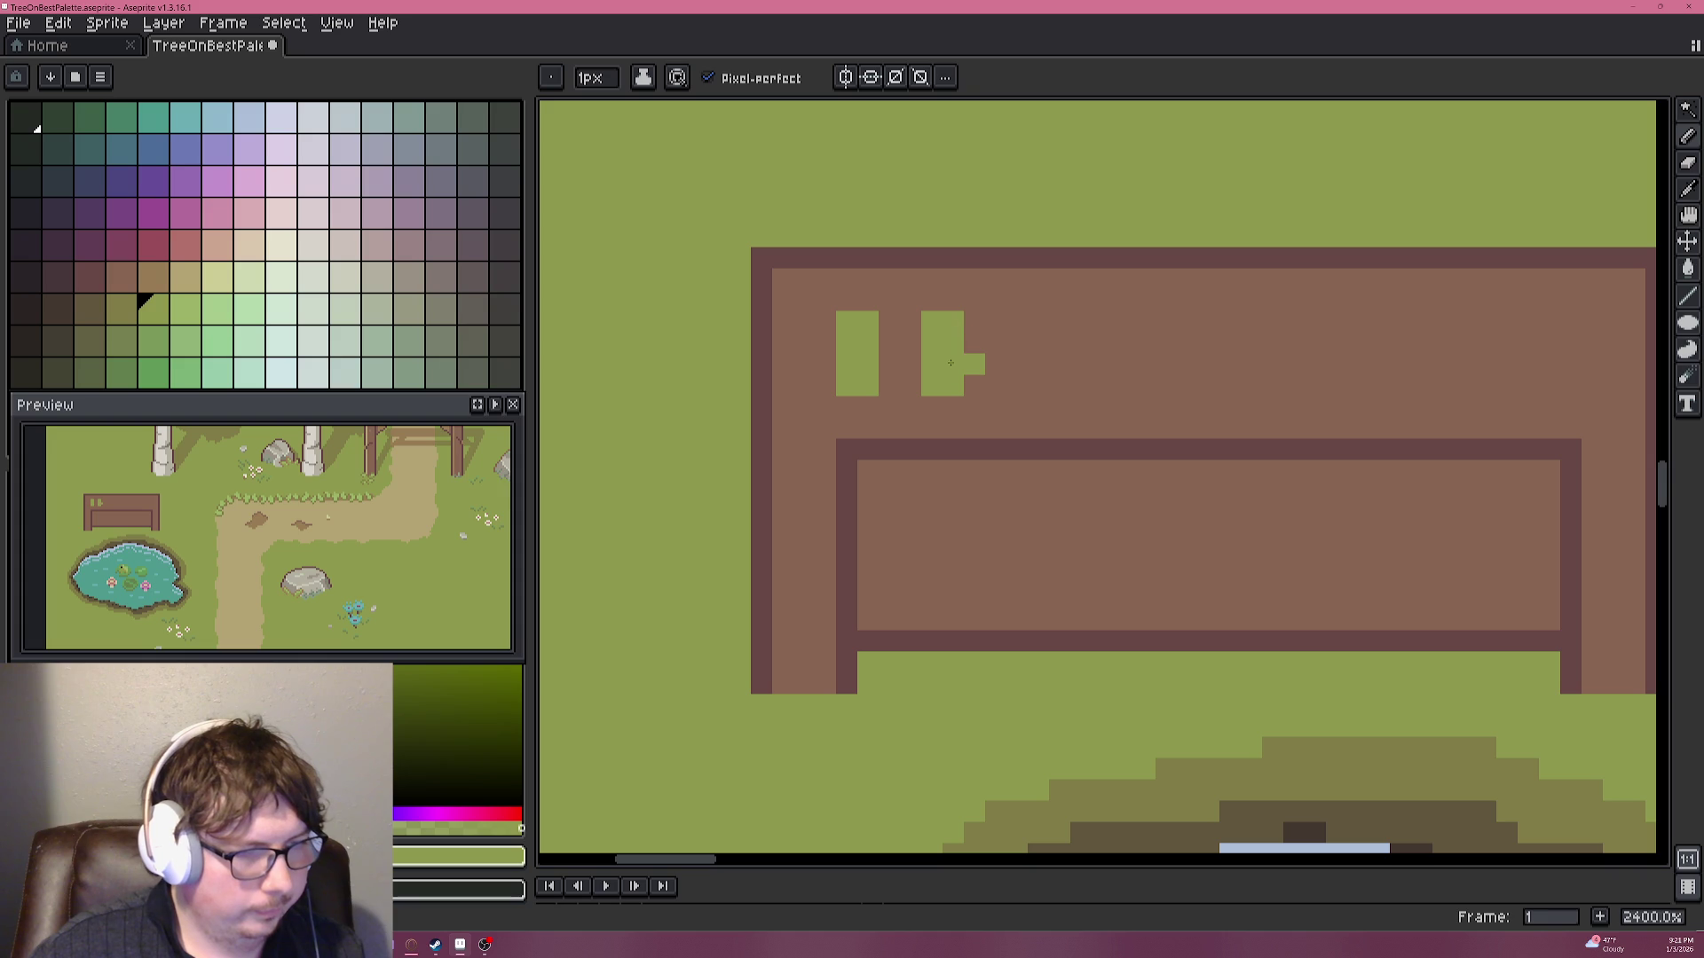
Paint a third green glyph on the upper board and center the sign in view.
left_click(996, 311, "alt")
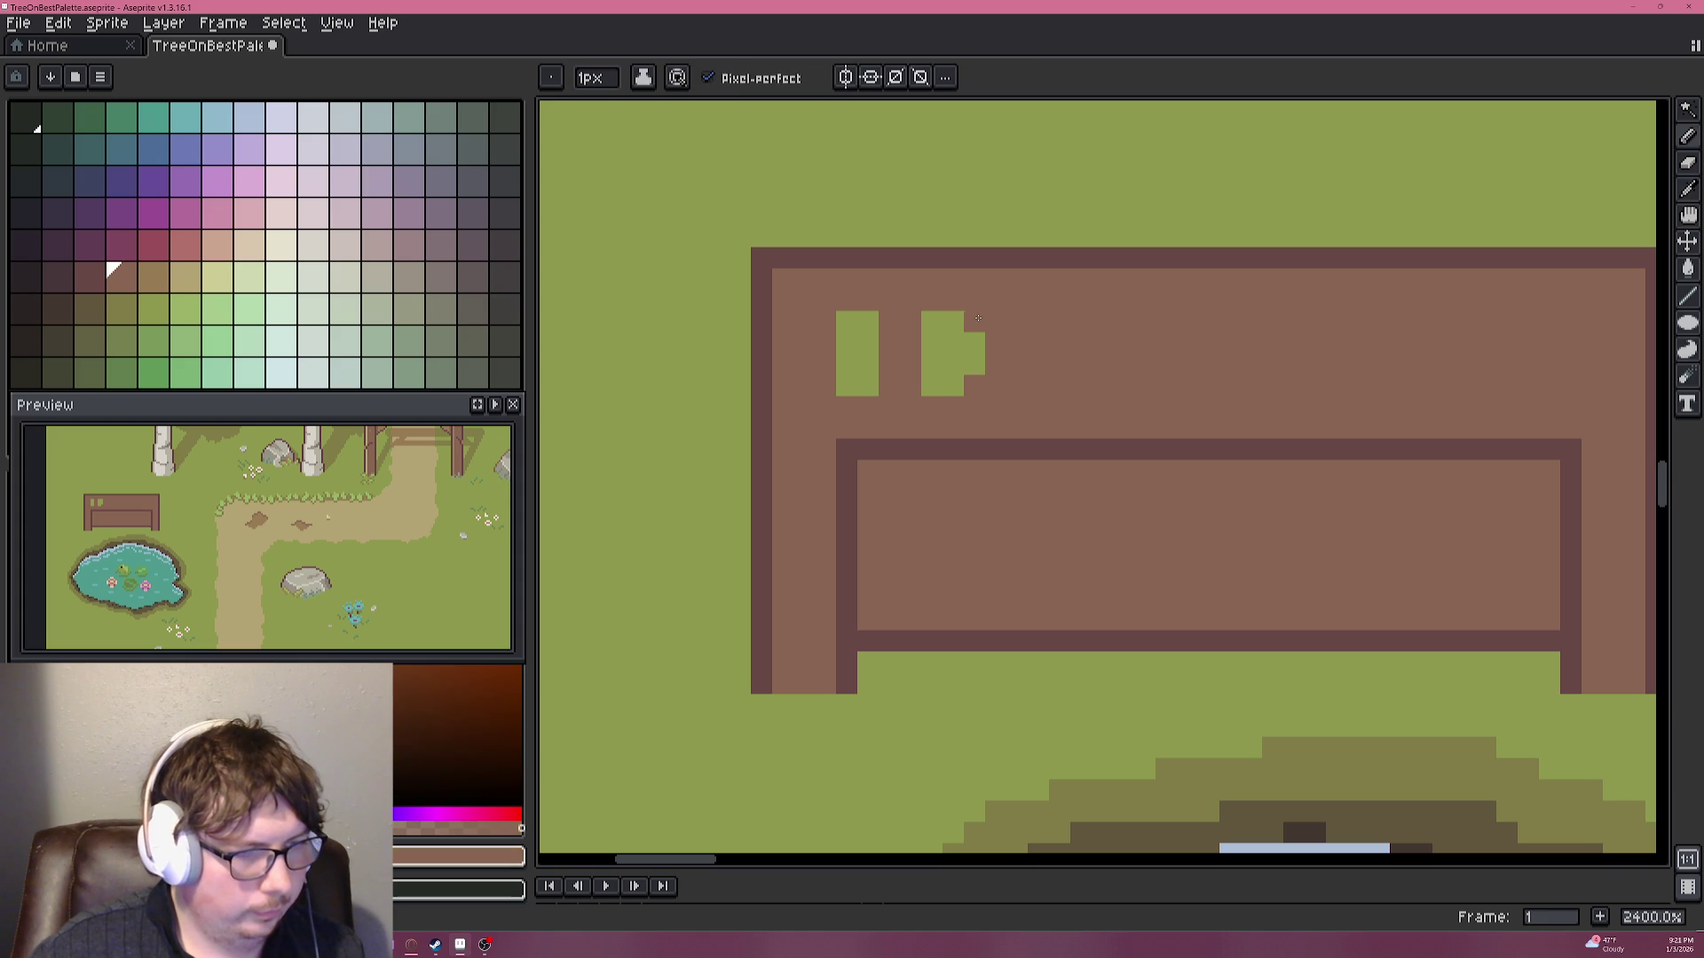
scroll(1044, 371, "down", 3)
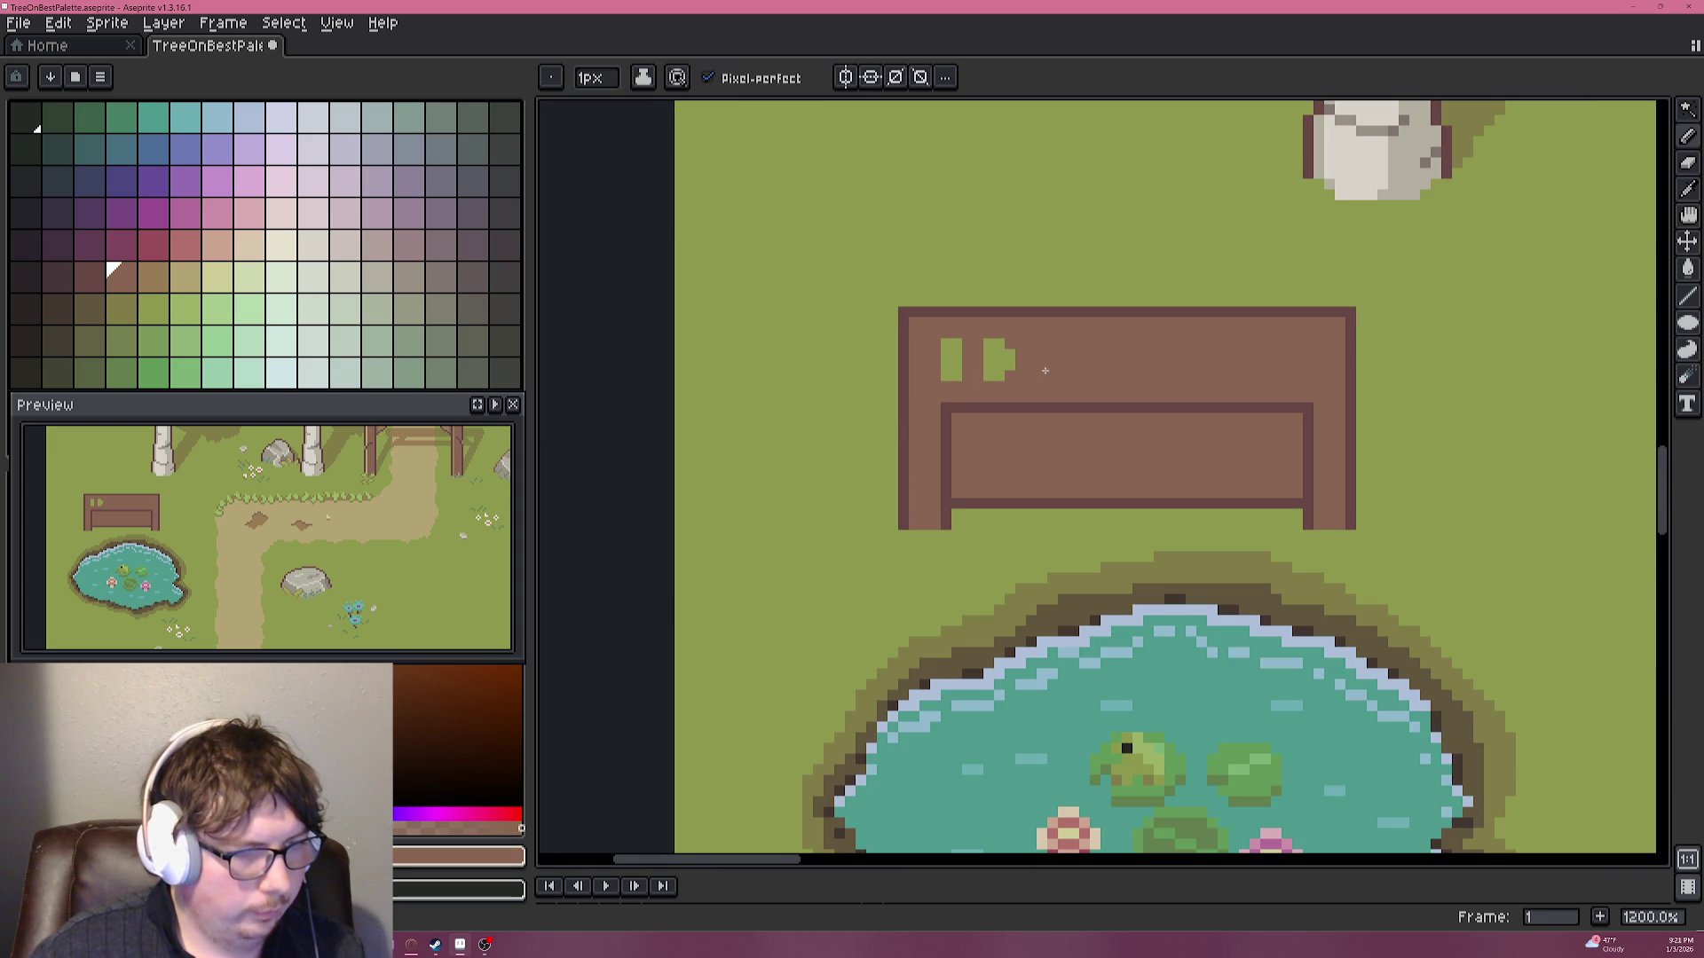
scroll(1044, 371, "up", 4)
left_click(949, 342, "alt")
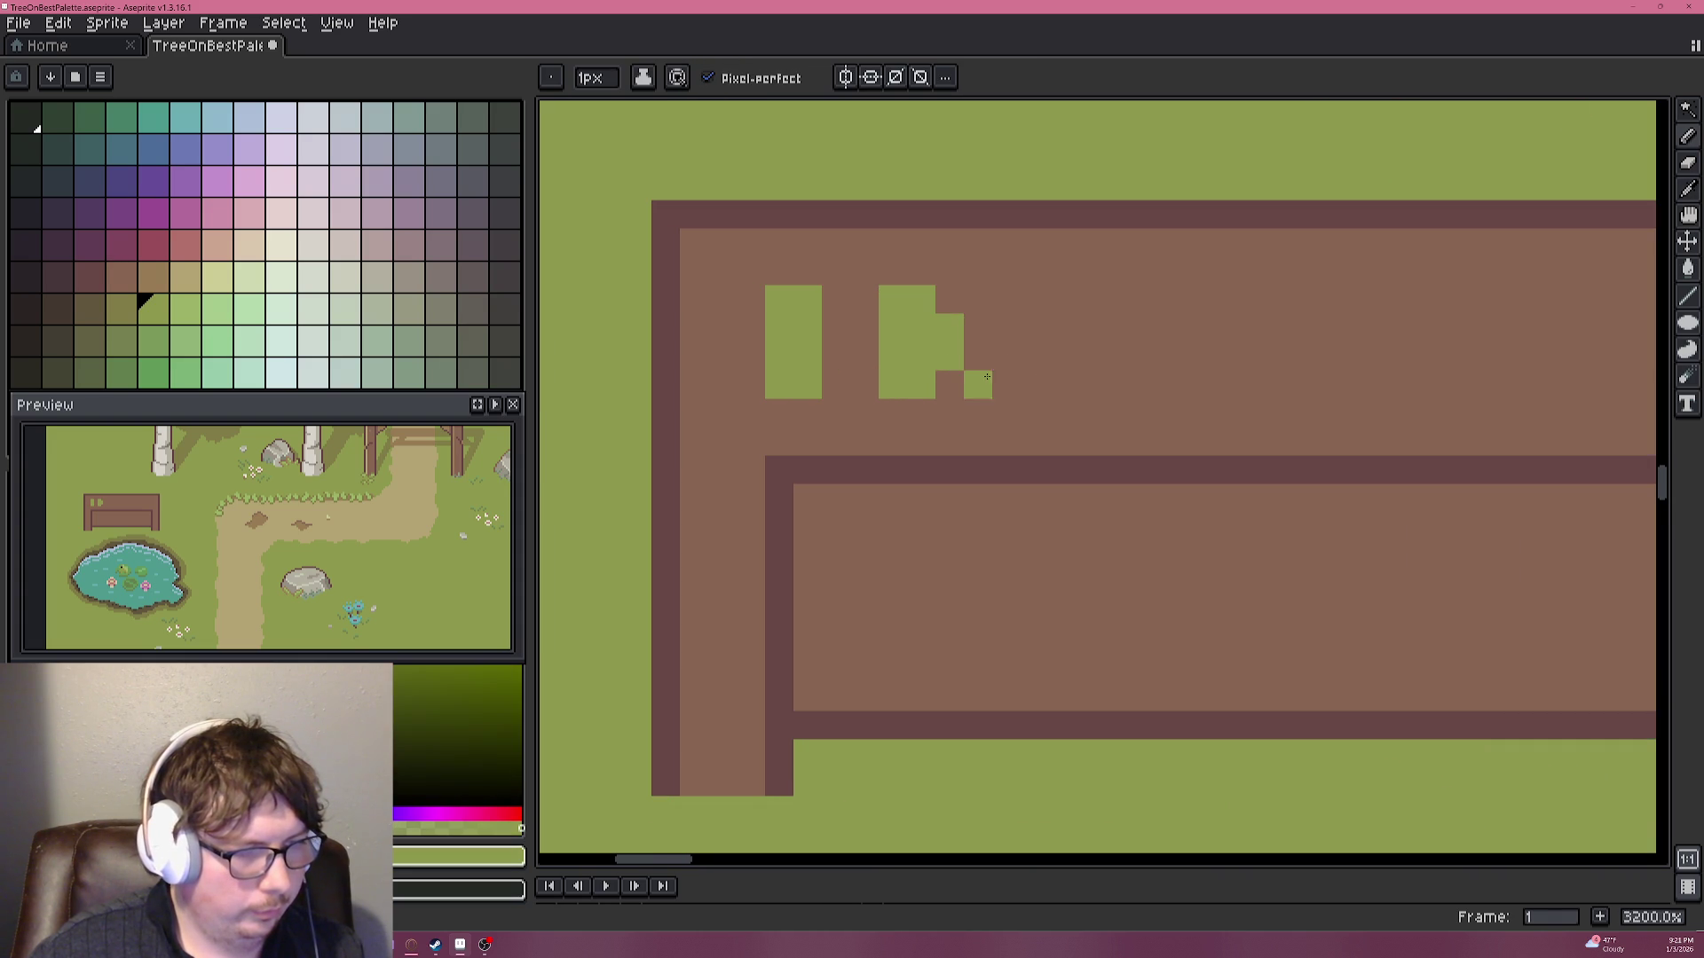
mouse_move(1004, 329)
left_mouse_down()
mouse_move(1066, 333)
mouse_move(1034, 354)
left_mouse_up()
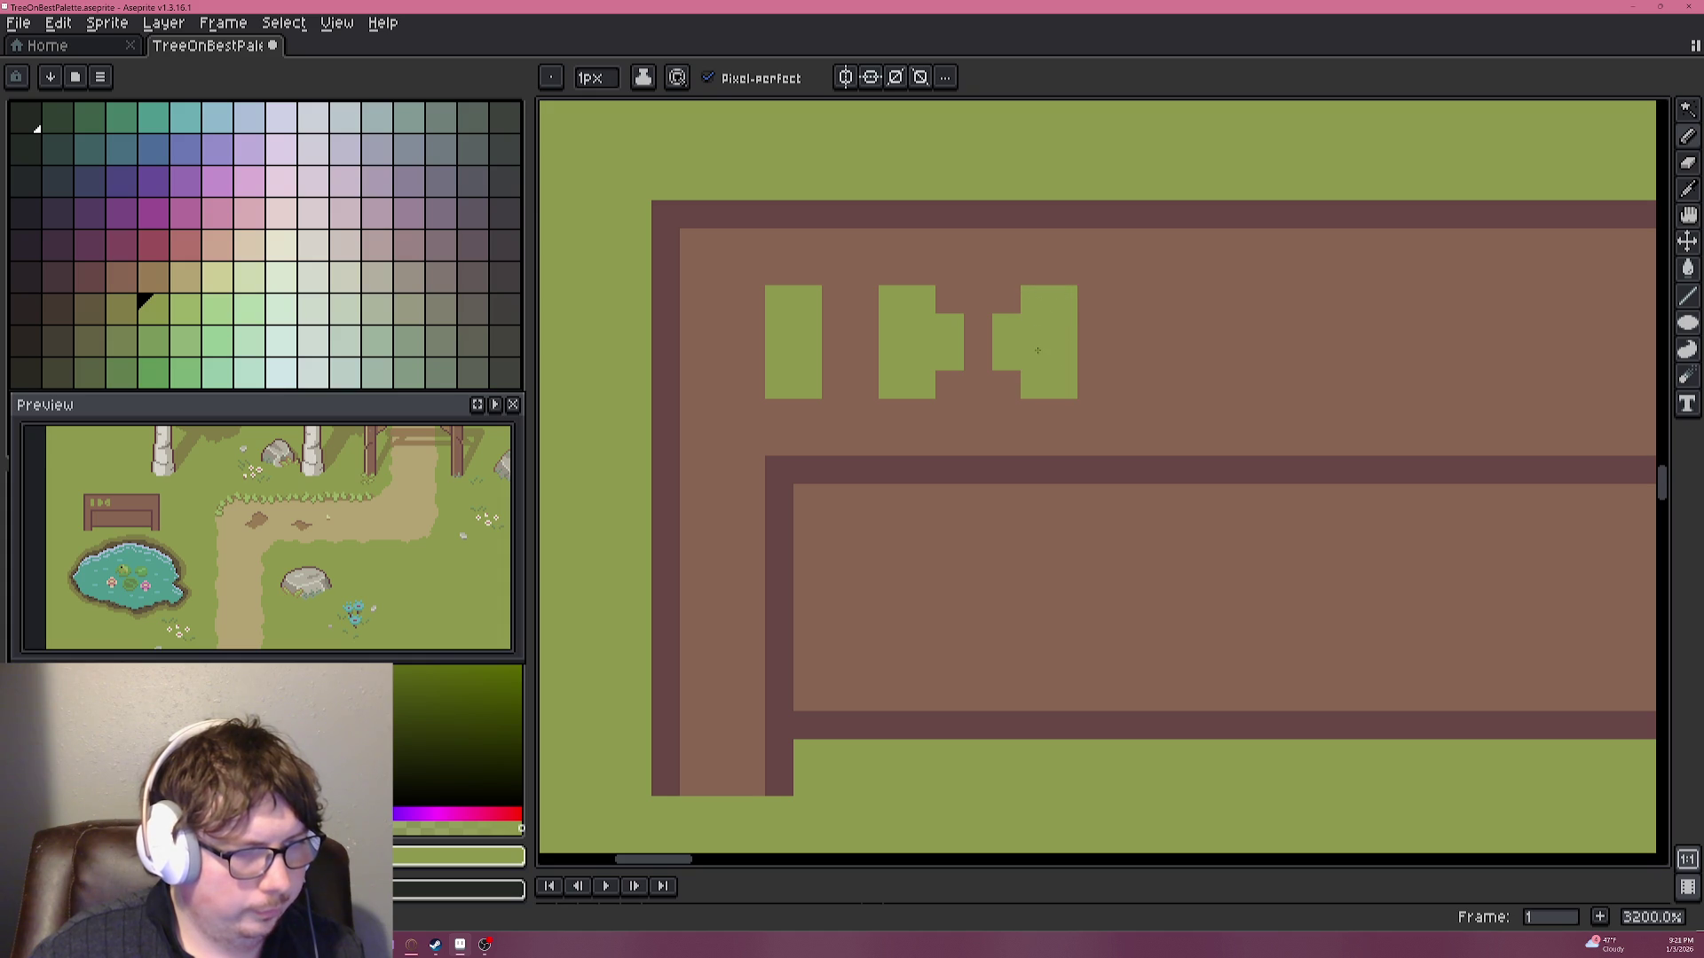
scroll(1052, 372, "down", 5)
scroll(1096, 379, "up", 1)
left_click_drag(1171, 359, 954, 387)
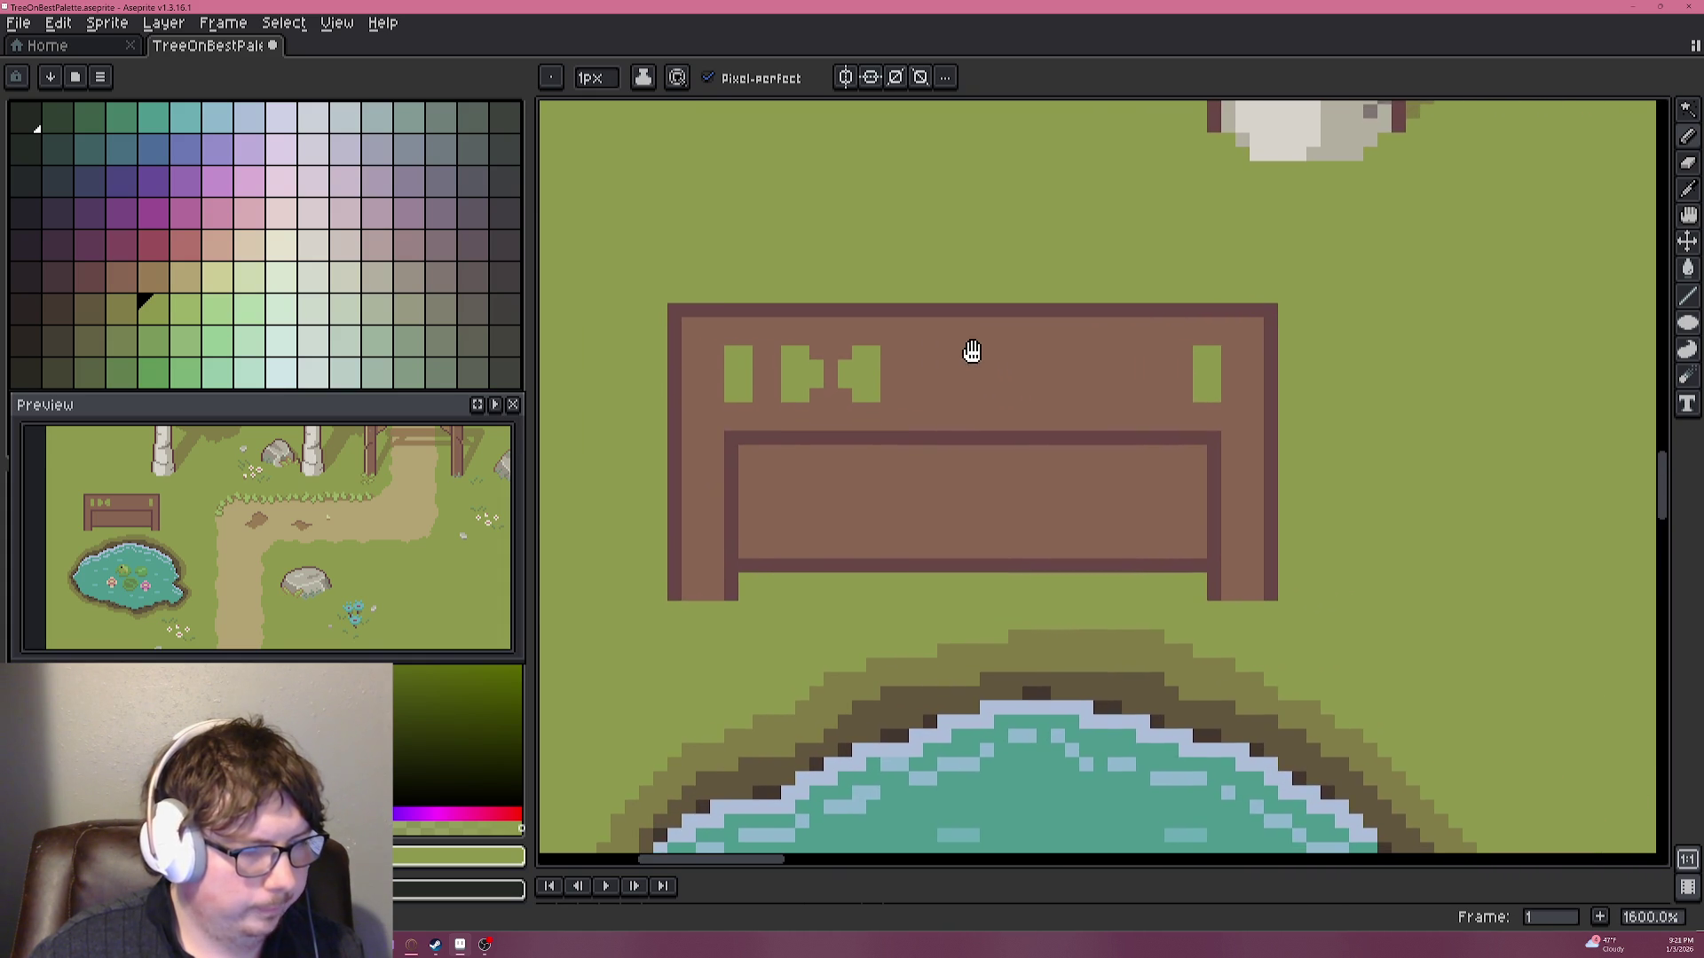
Pick the sign's dark outline brown as the drawing colour.
scroll(927, 382, "down", 4)
scroll(868, 388, "up", 4)
left_click(796, 269, "alt")
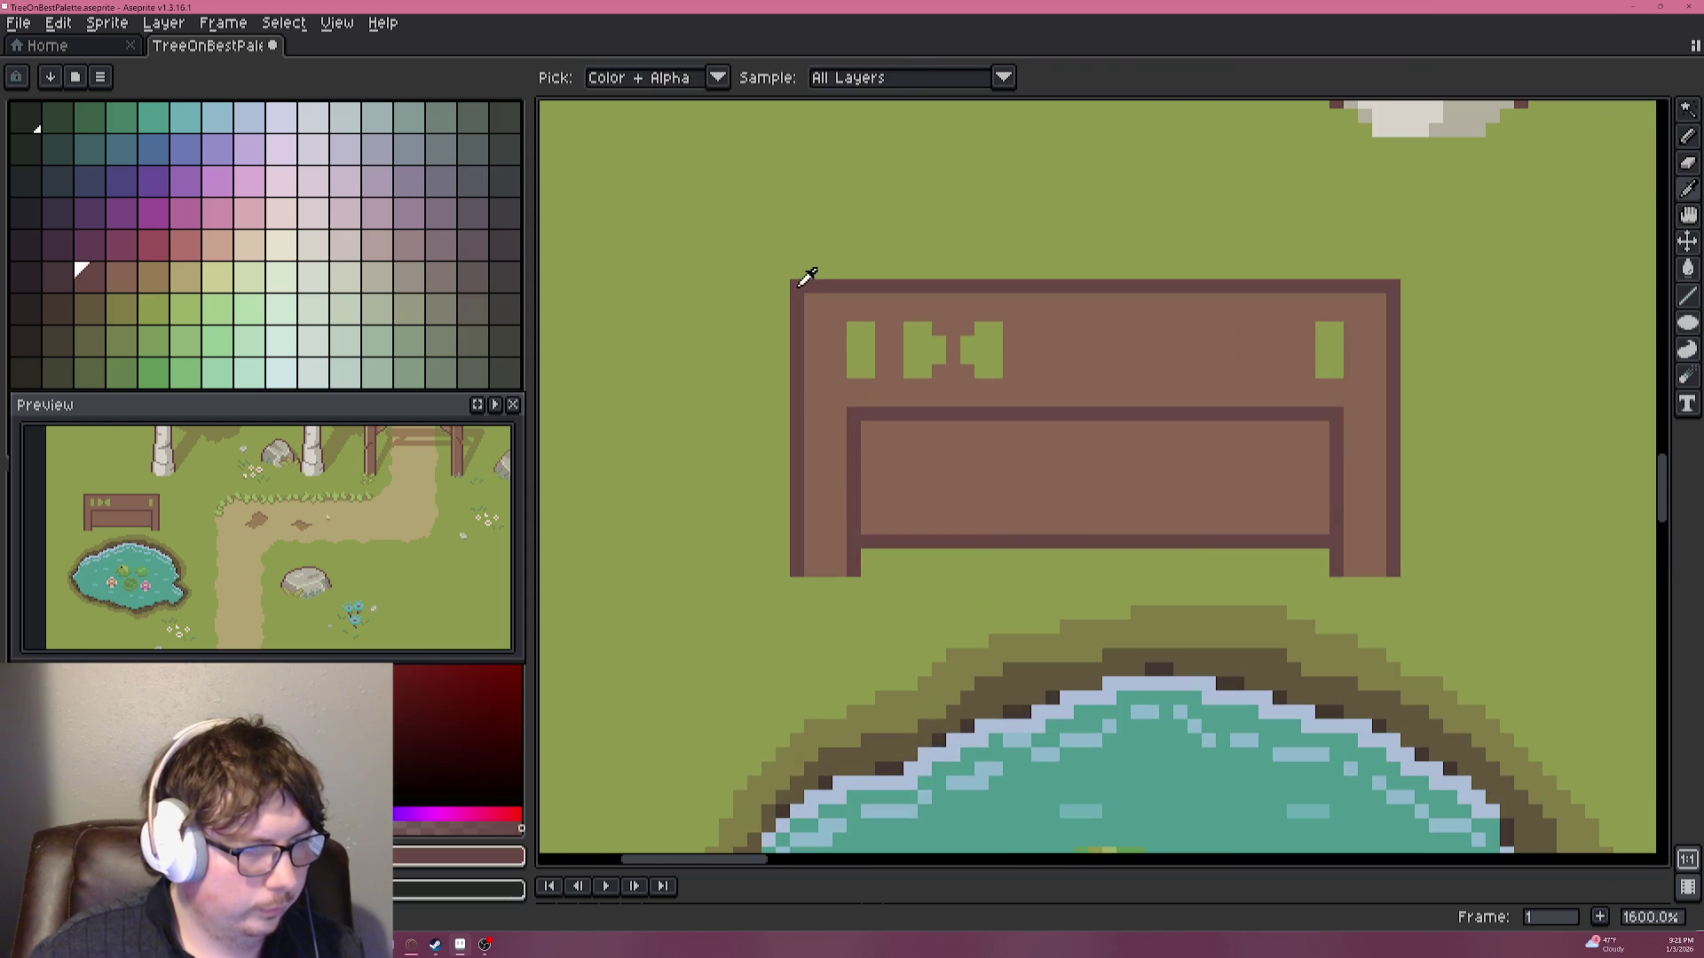
scroll(847, 350, "down", 2)
scroll(852, 353, "down", 3)
left_click_drag(1283, 445, 1034, 641)
scroll(1130, 343, "up", 3)
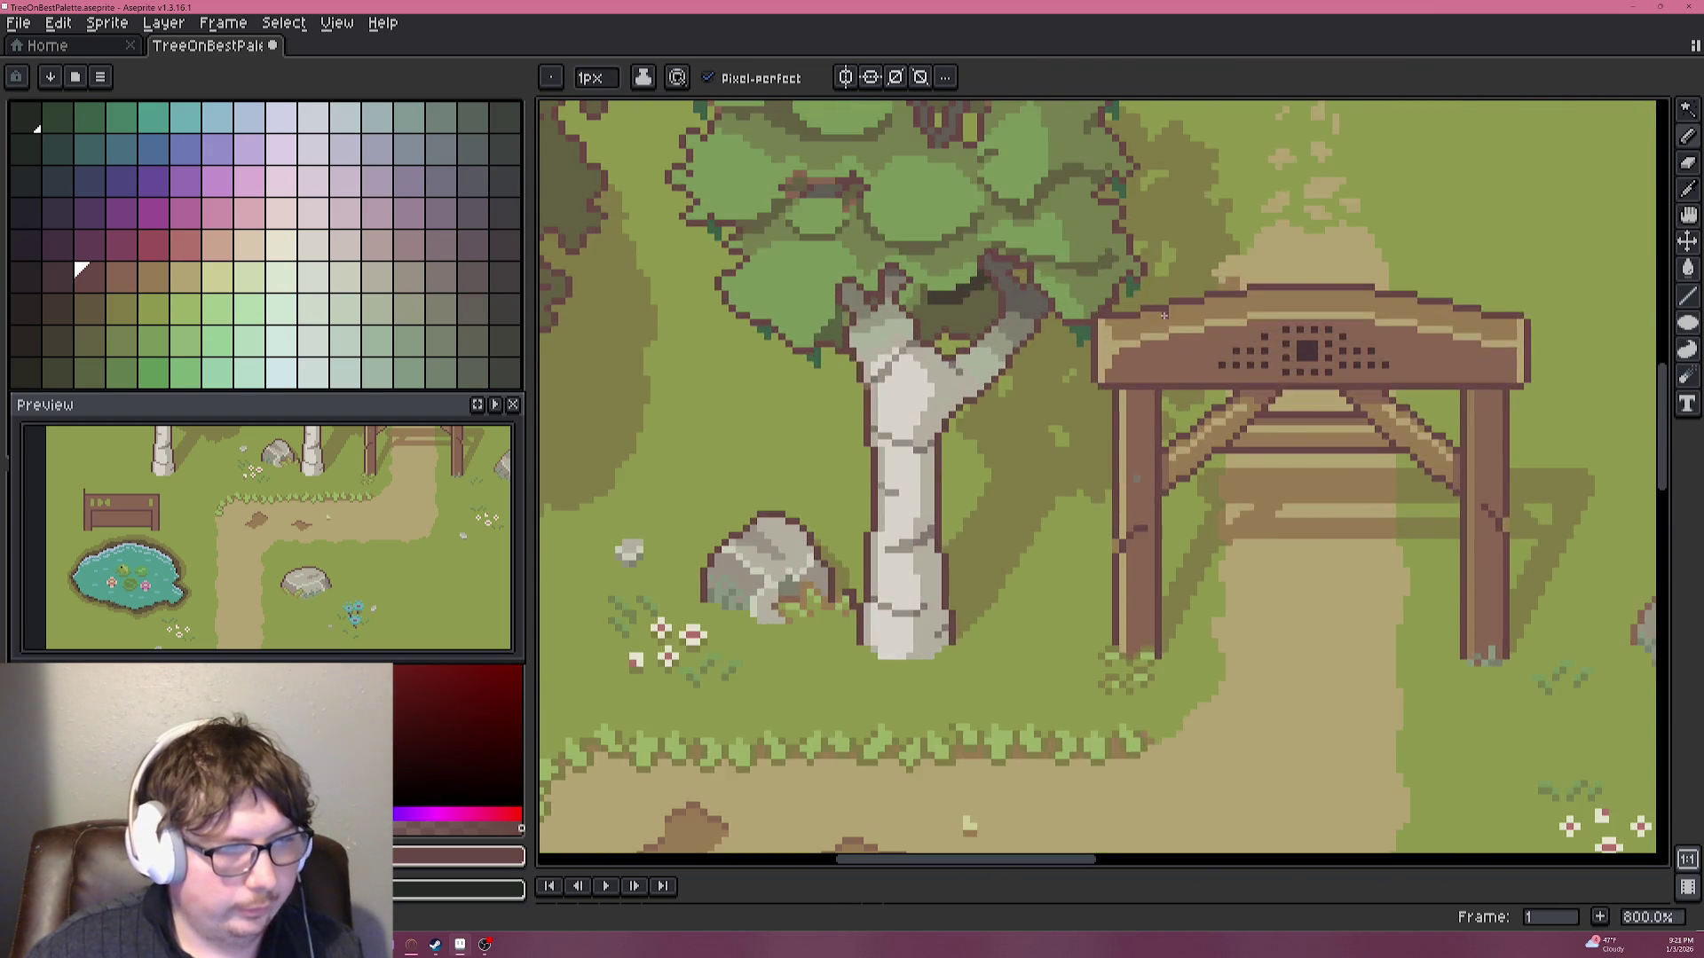
scroll(1129, 344, "up", 4)
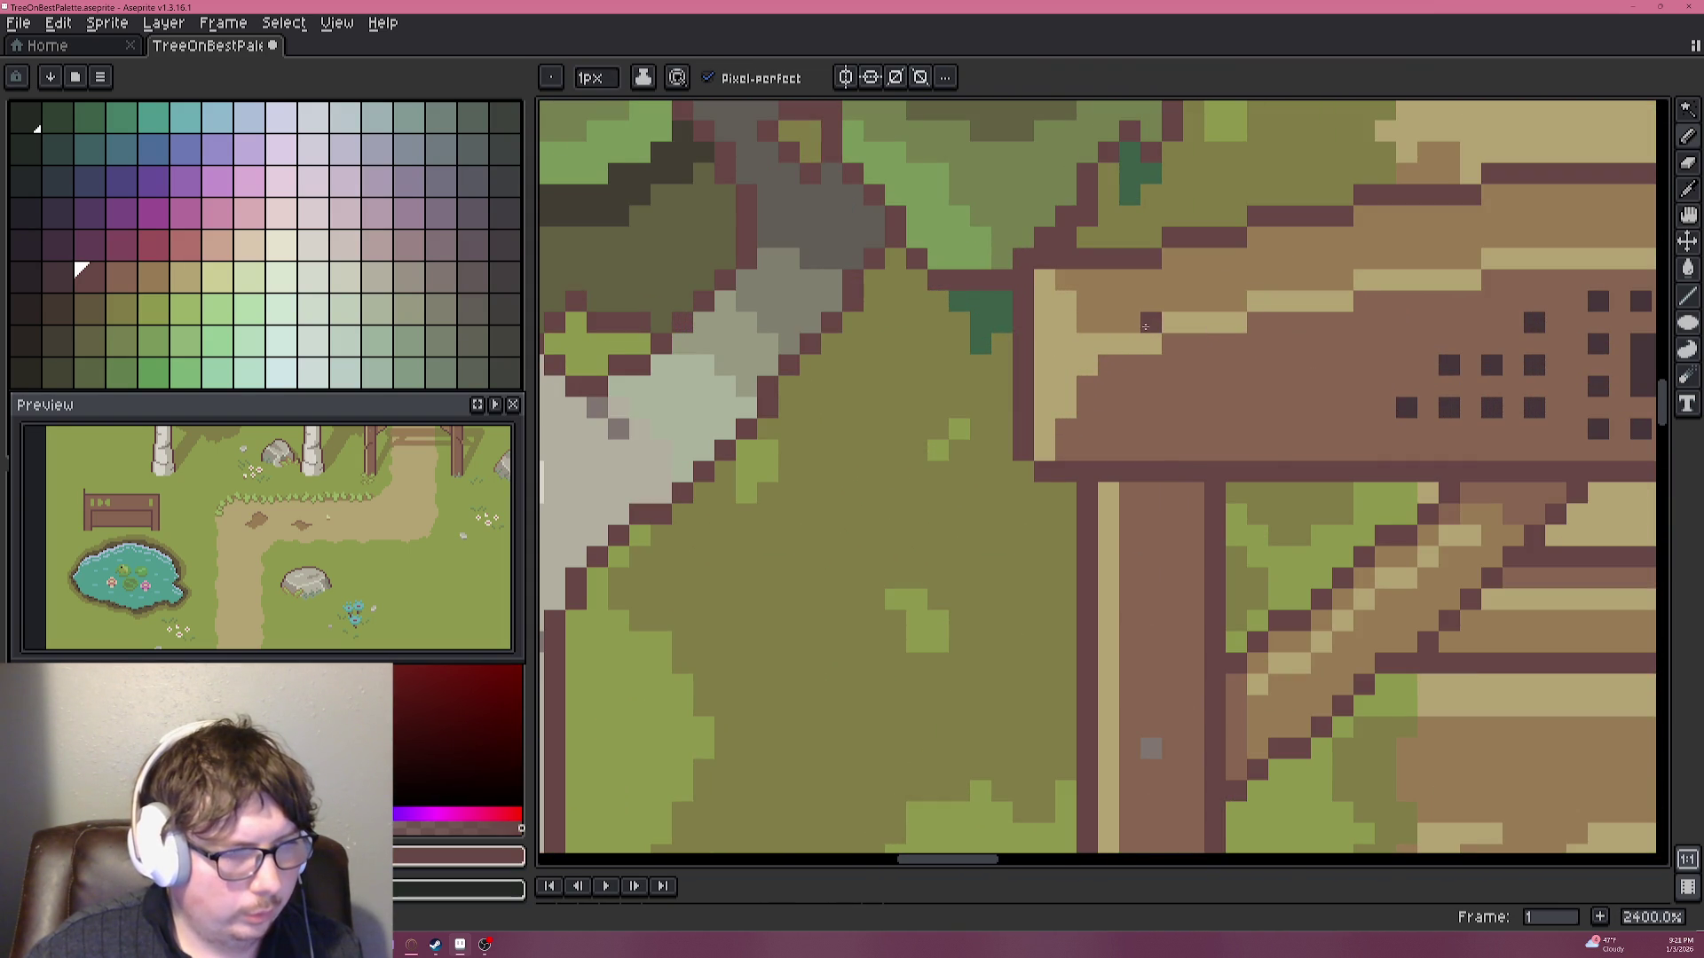
scroll(1142, 275, "down", 7)
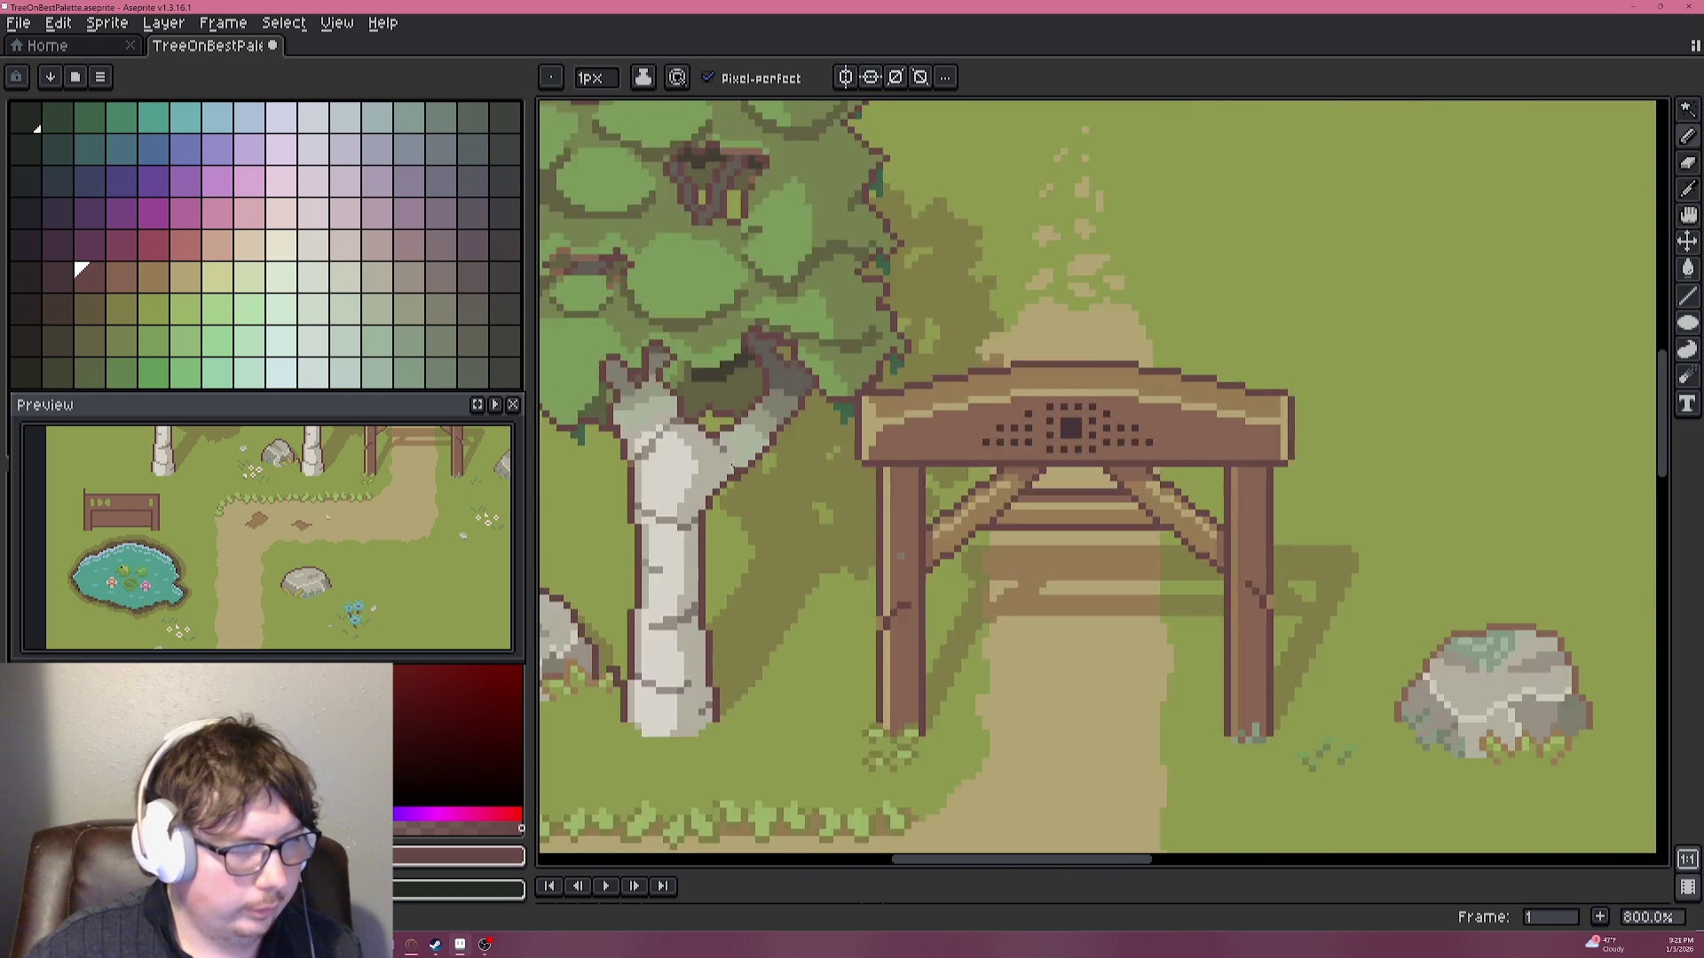
Draw the dark-brown rail line along the bench's top plank.
left_click_drag(710, 355, 1207, 382)
left_click_drag(674, 532, 1131, 381)
scroll(661, 541, "up", 7)
left_click_drag(661, 541, 750, 331)
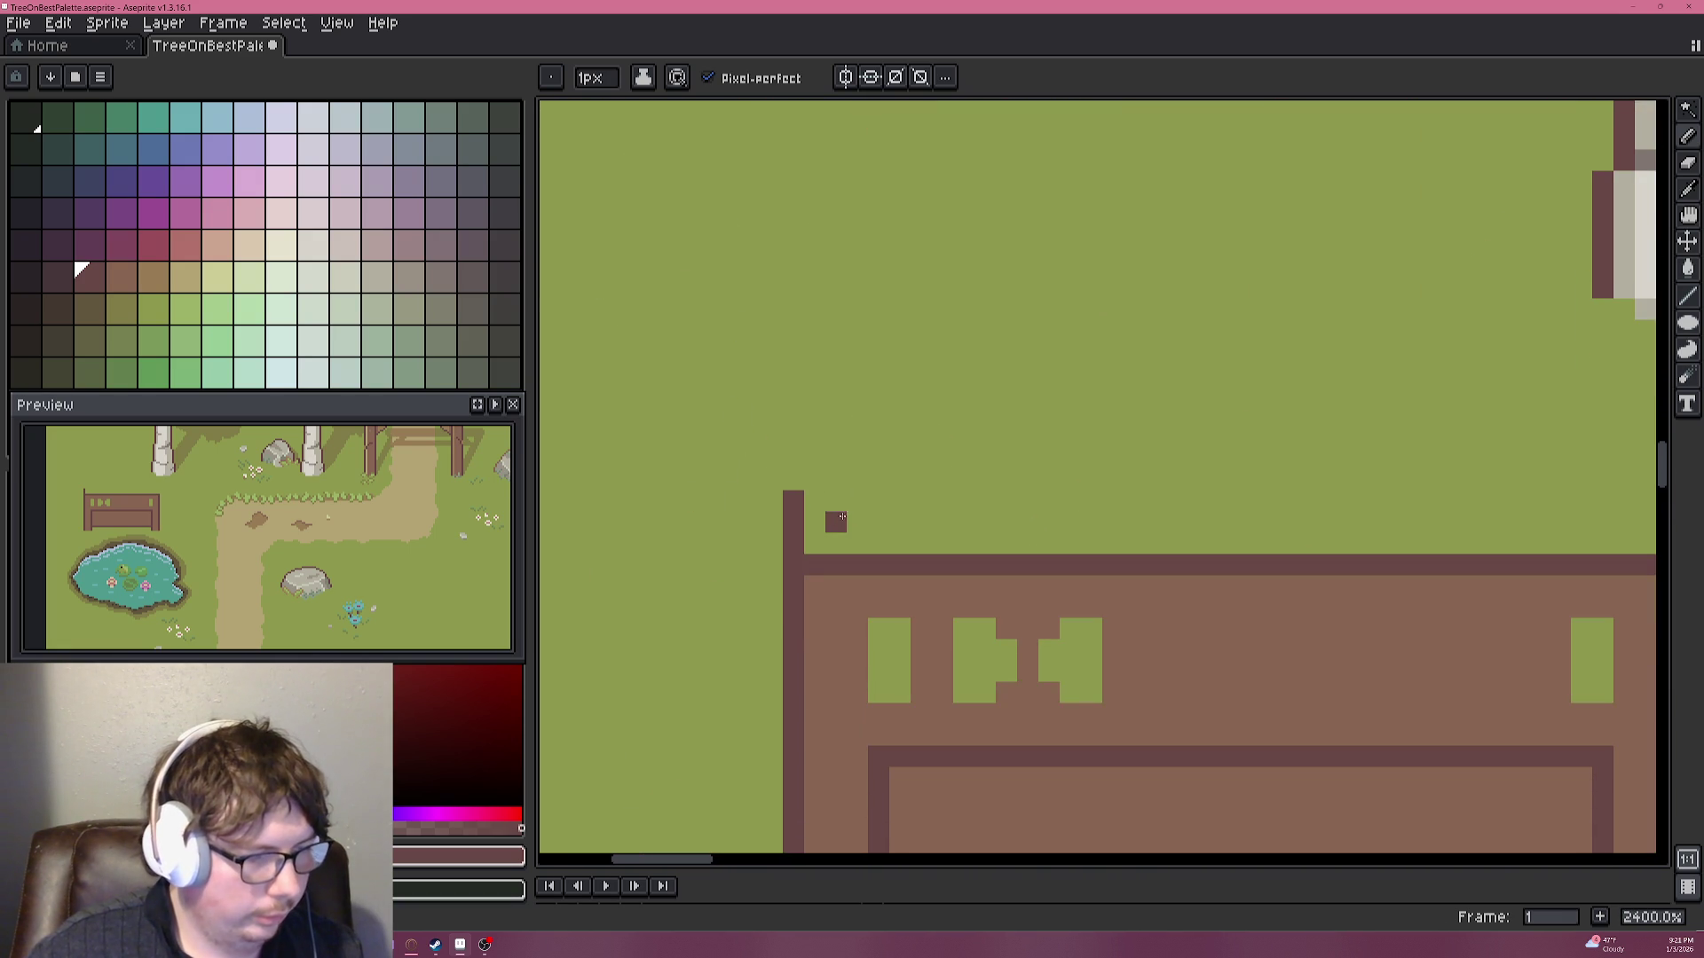
mouse_move(793, 479)
left_mouse_down()
mouse_move(1373, 465)
mouse_move(1368, 525)
left_mouse_up()
scroll(1153, 525, "down", 2)
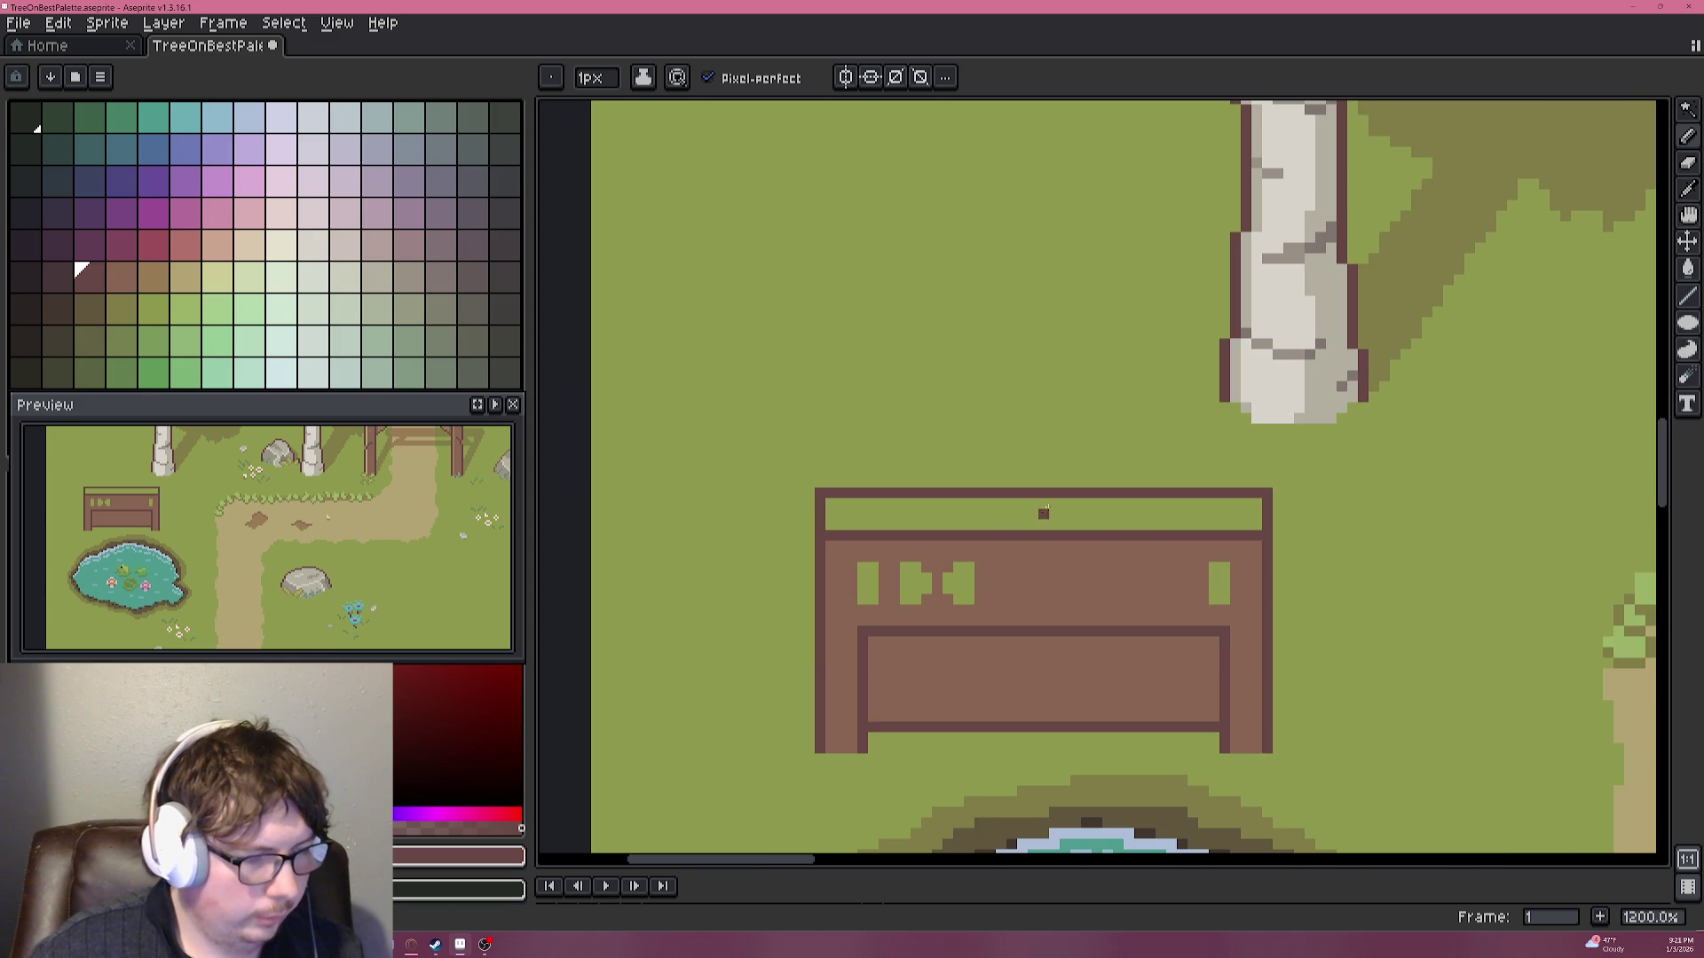
scroll(1032, 472, "down", 3)
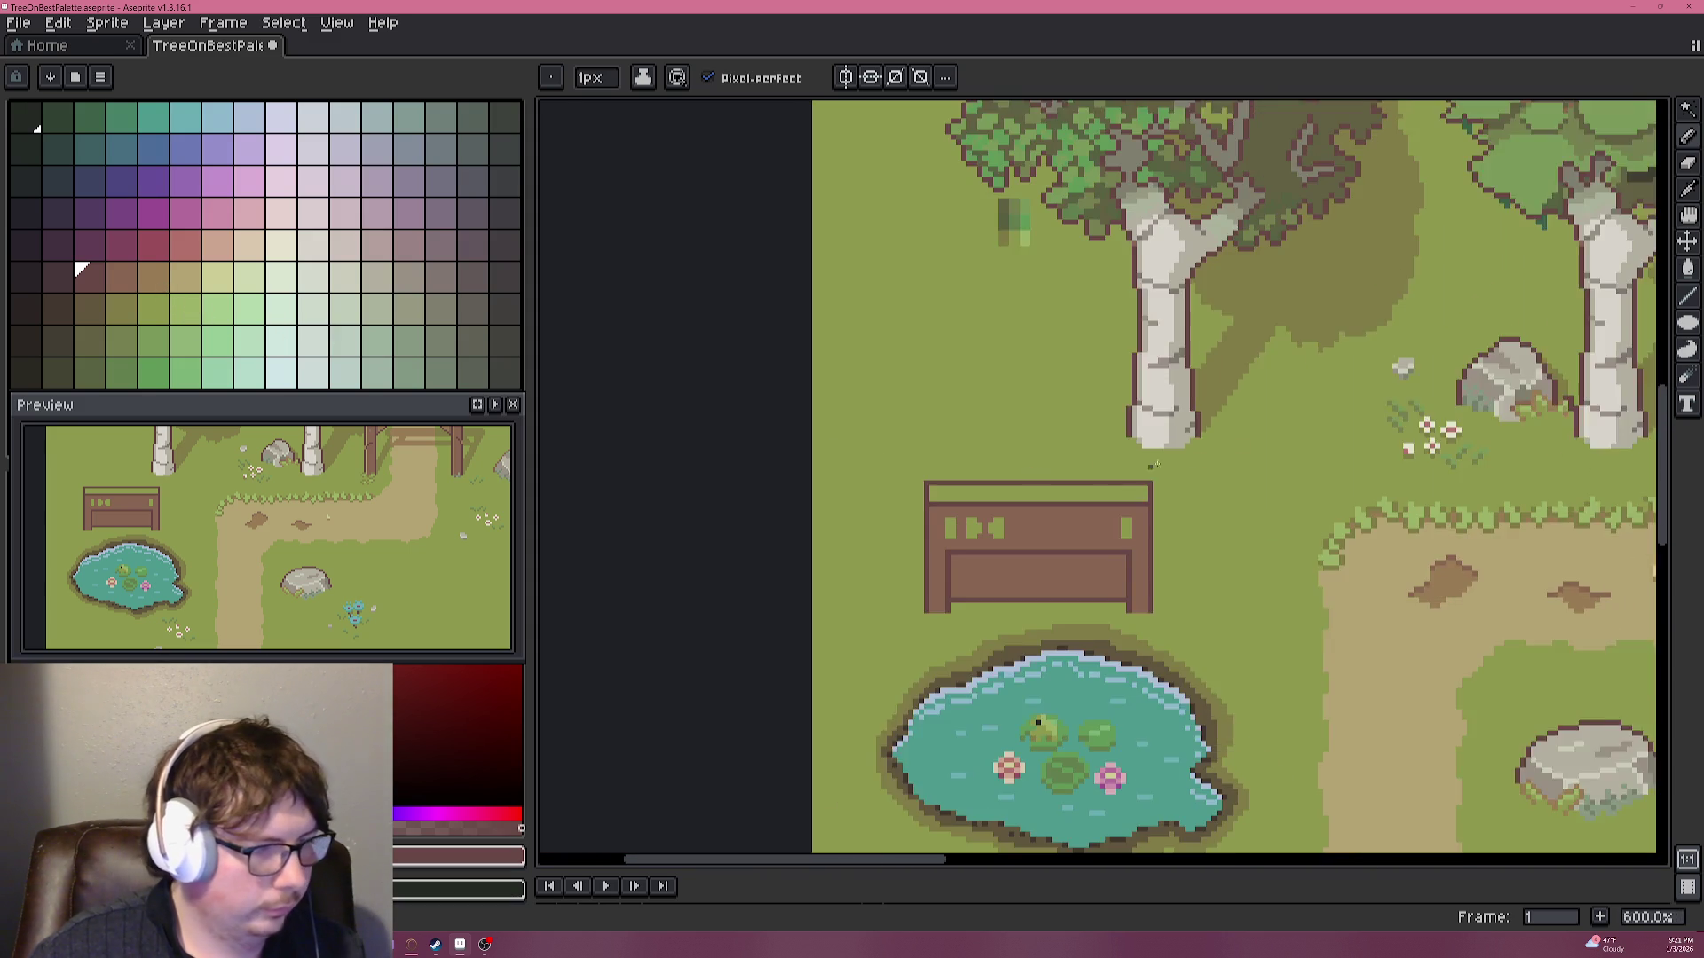
Pick the gate's light brown as the drawing colour.
scroll(1104, 467, "right", 3)
key("alt")
left_click(1428, 175, "alt")
scroll(949, 439, "left", 2)
key("g")
scroll(1153, 355, "right", 3)
key("alt")
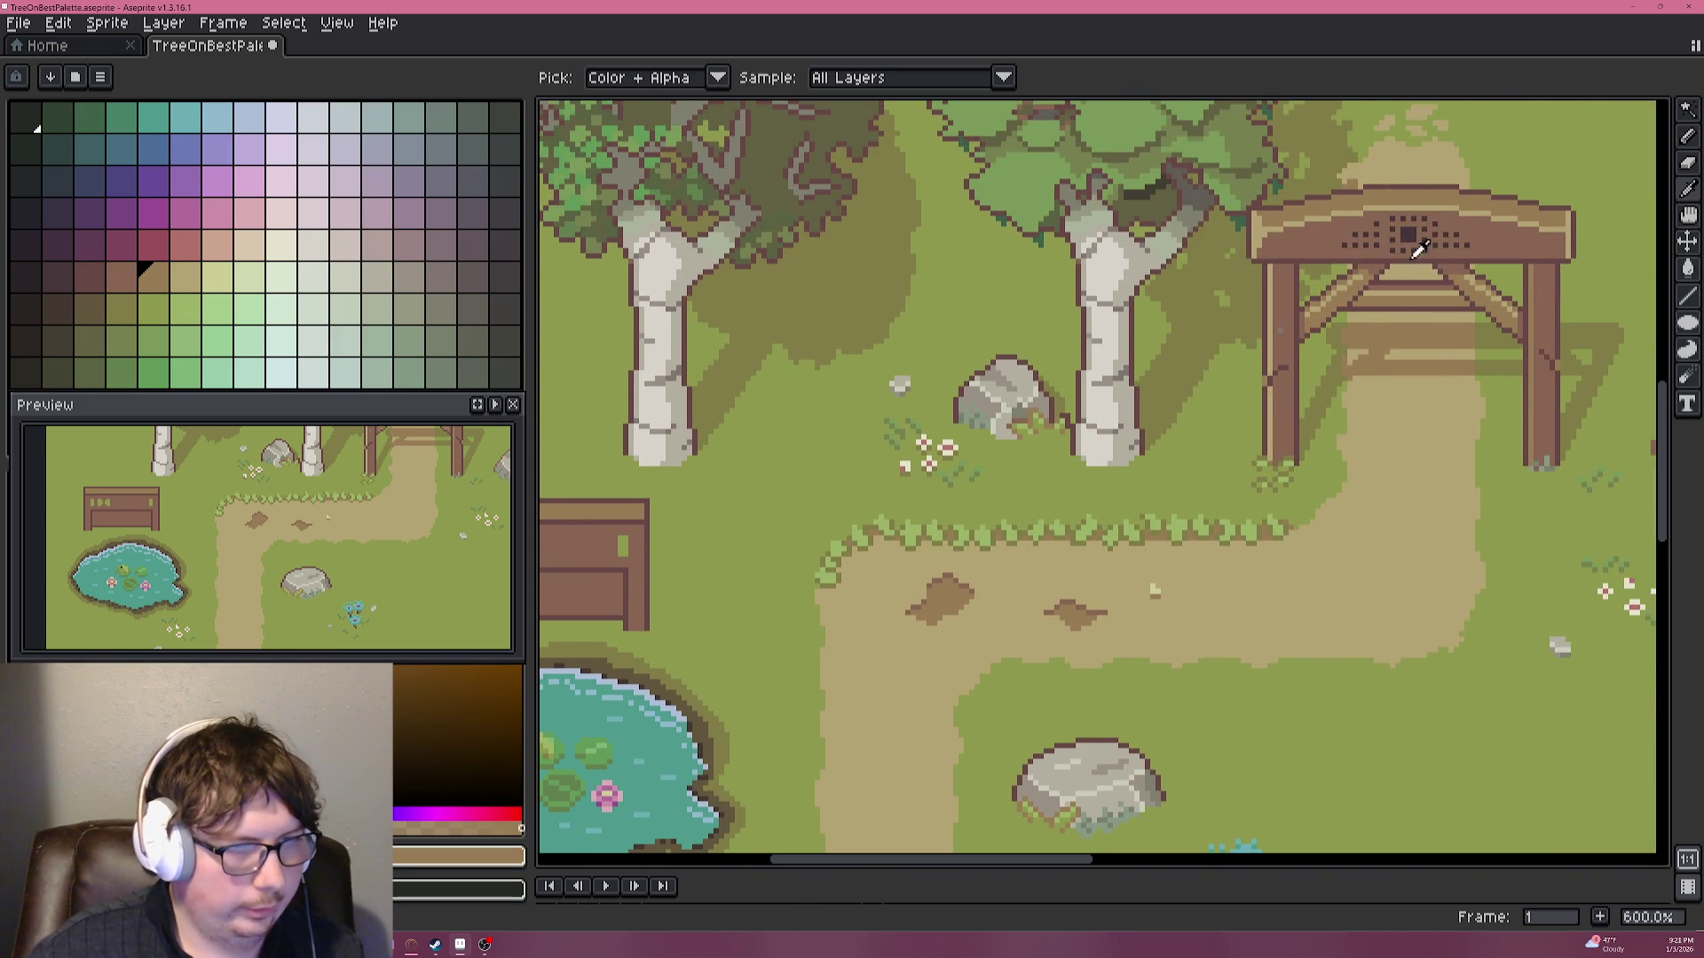
left_click(1304, 210, "alt")
scroll(1065, 443, "left", 3)
Draw a straight light tan stripe across the bench top.
scroll(829, 414, "up", 1)
scroll(828, 414, "up", 3)
key("b")
scroll(829, 414, "up", 1)
left_click(675, 407)
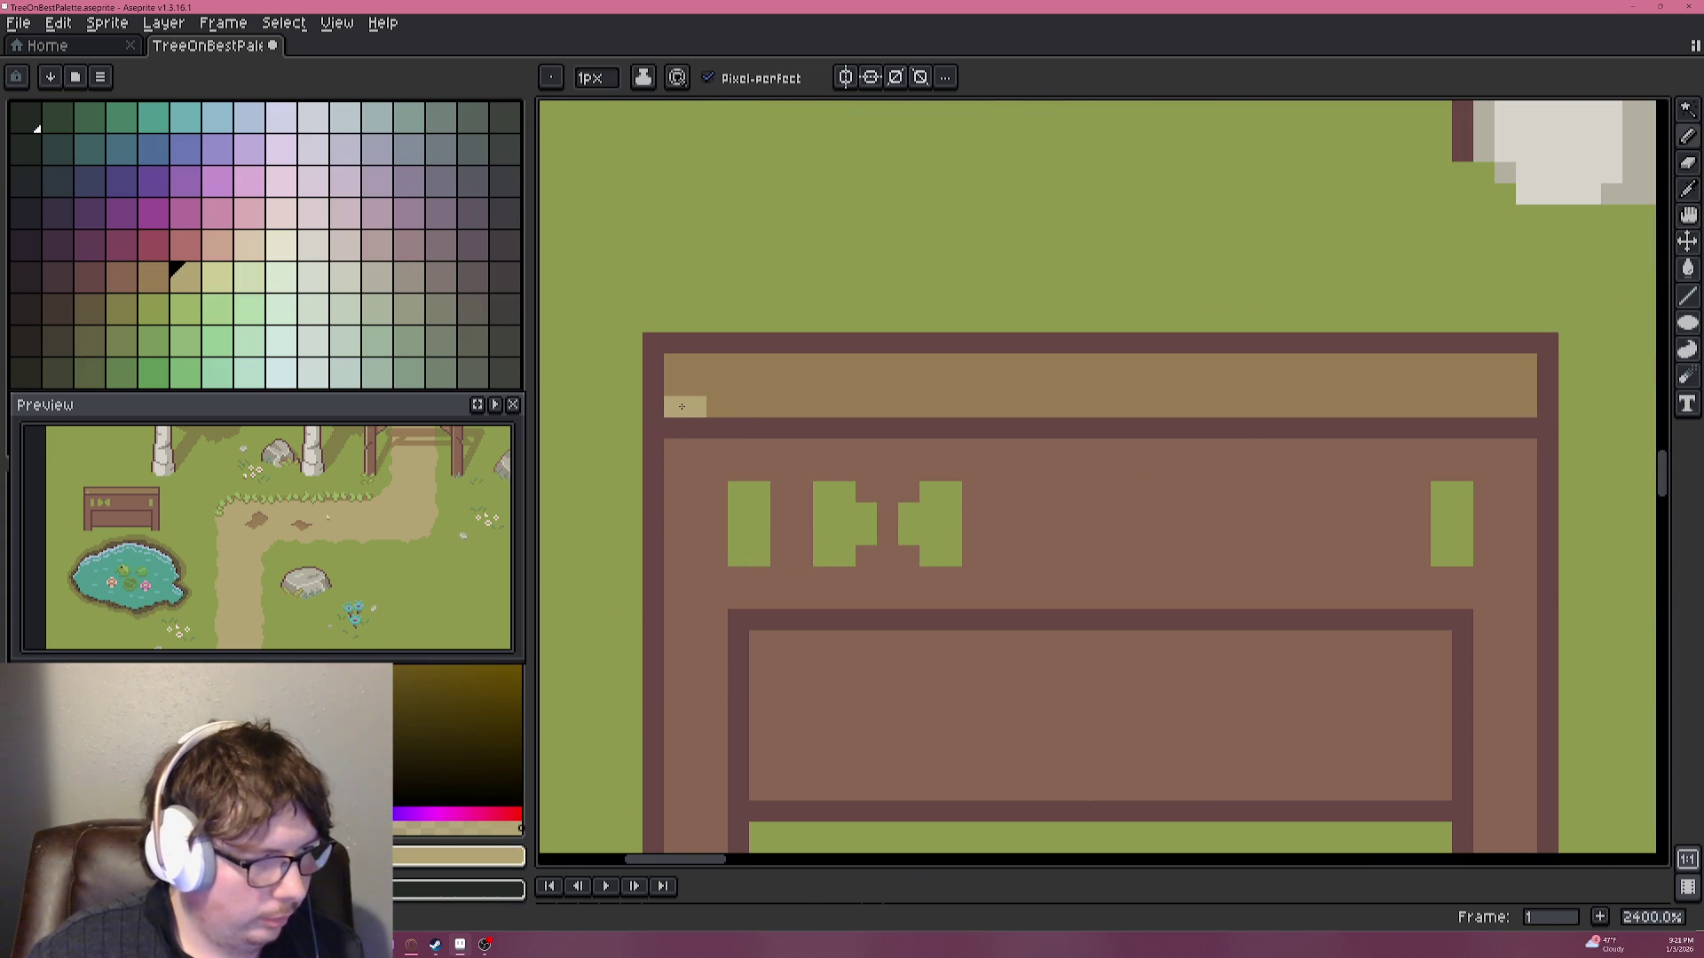
left_click(1526, 408, "shift")
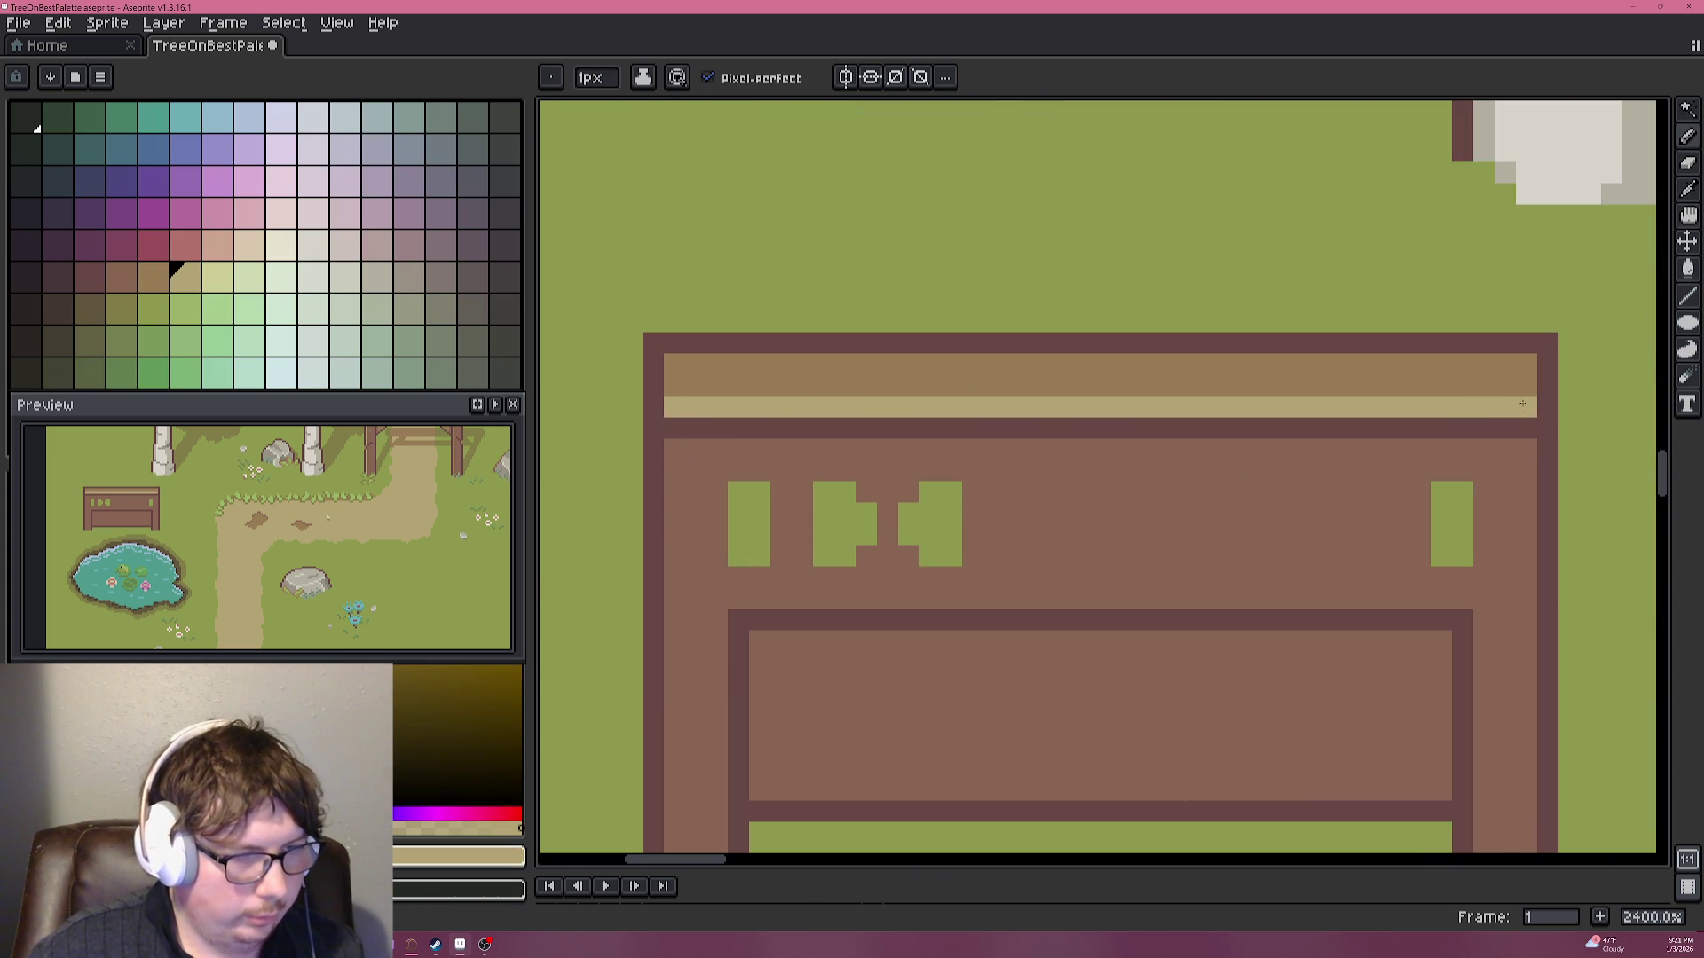
Pick the bench's tan and paint a short tan stripe on the lower panel.
scroll(1153, 417, "down", 6)
scroll(1146, 453, "up", 3)
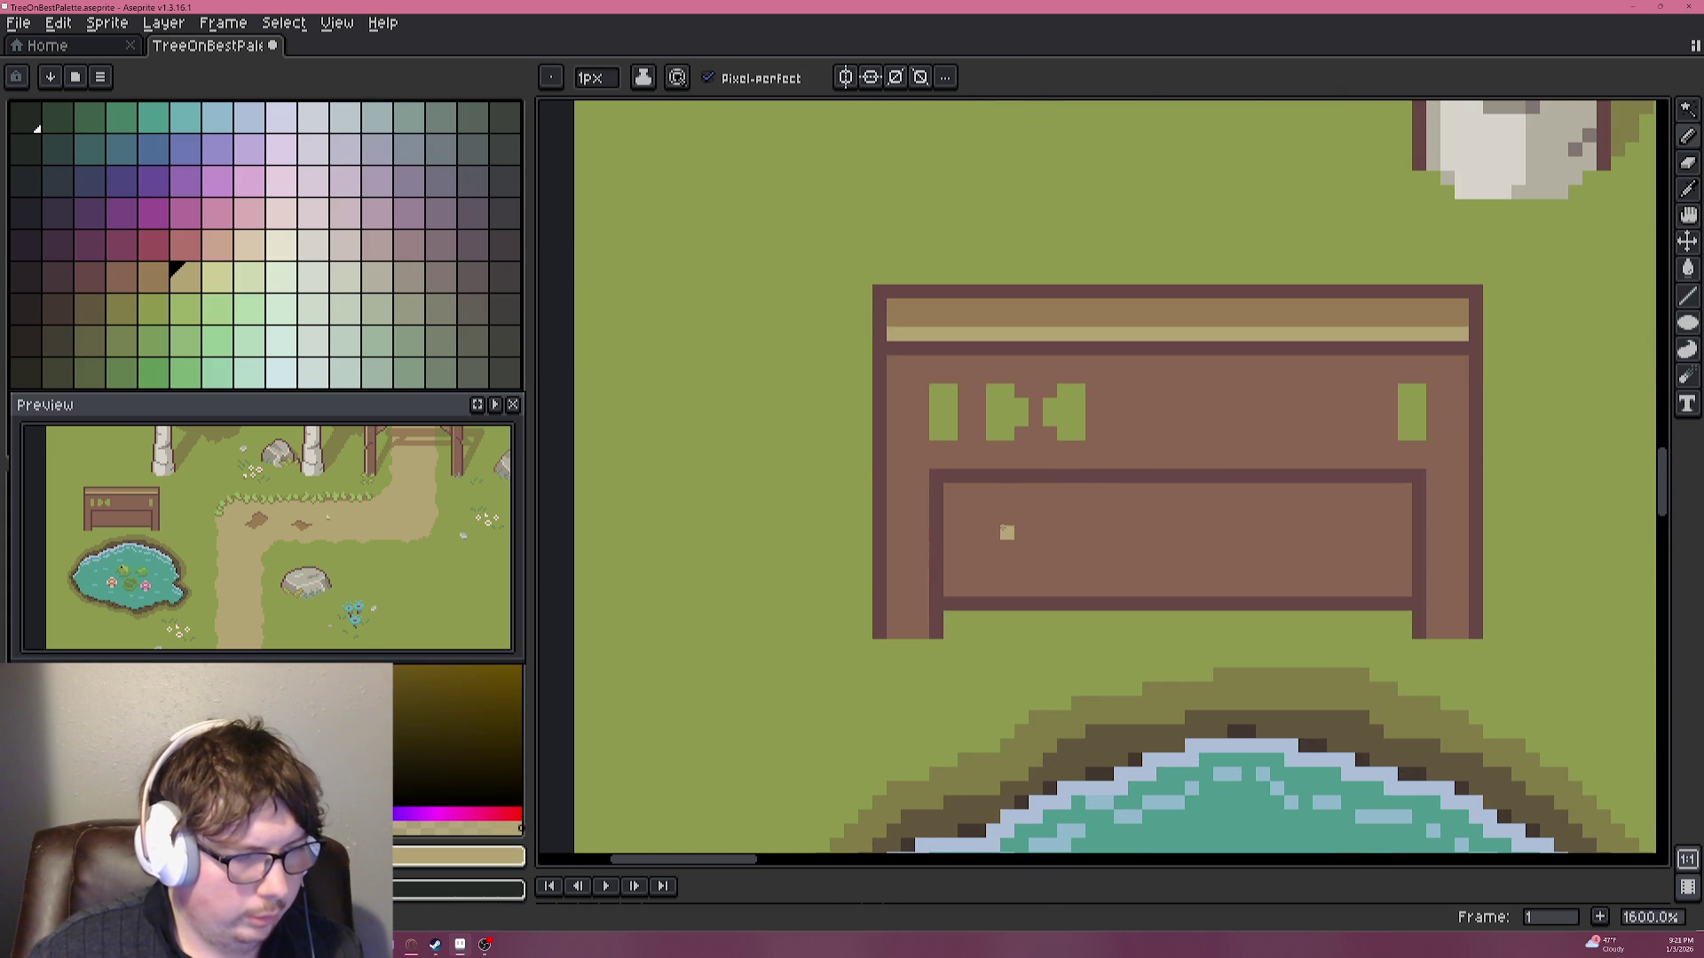
scroll(1008, 532, "up", 1)
scroll(941, 444, "up", 1)
scroll(914, 448, "up", 1)
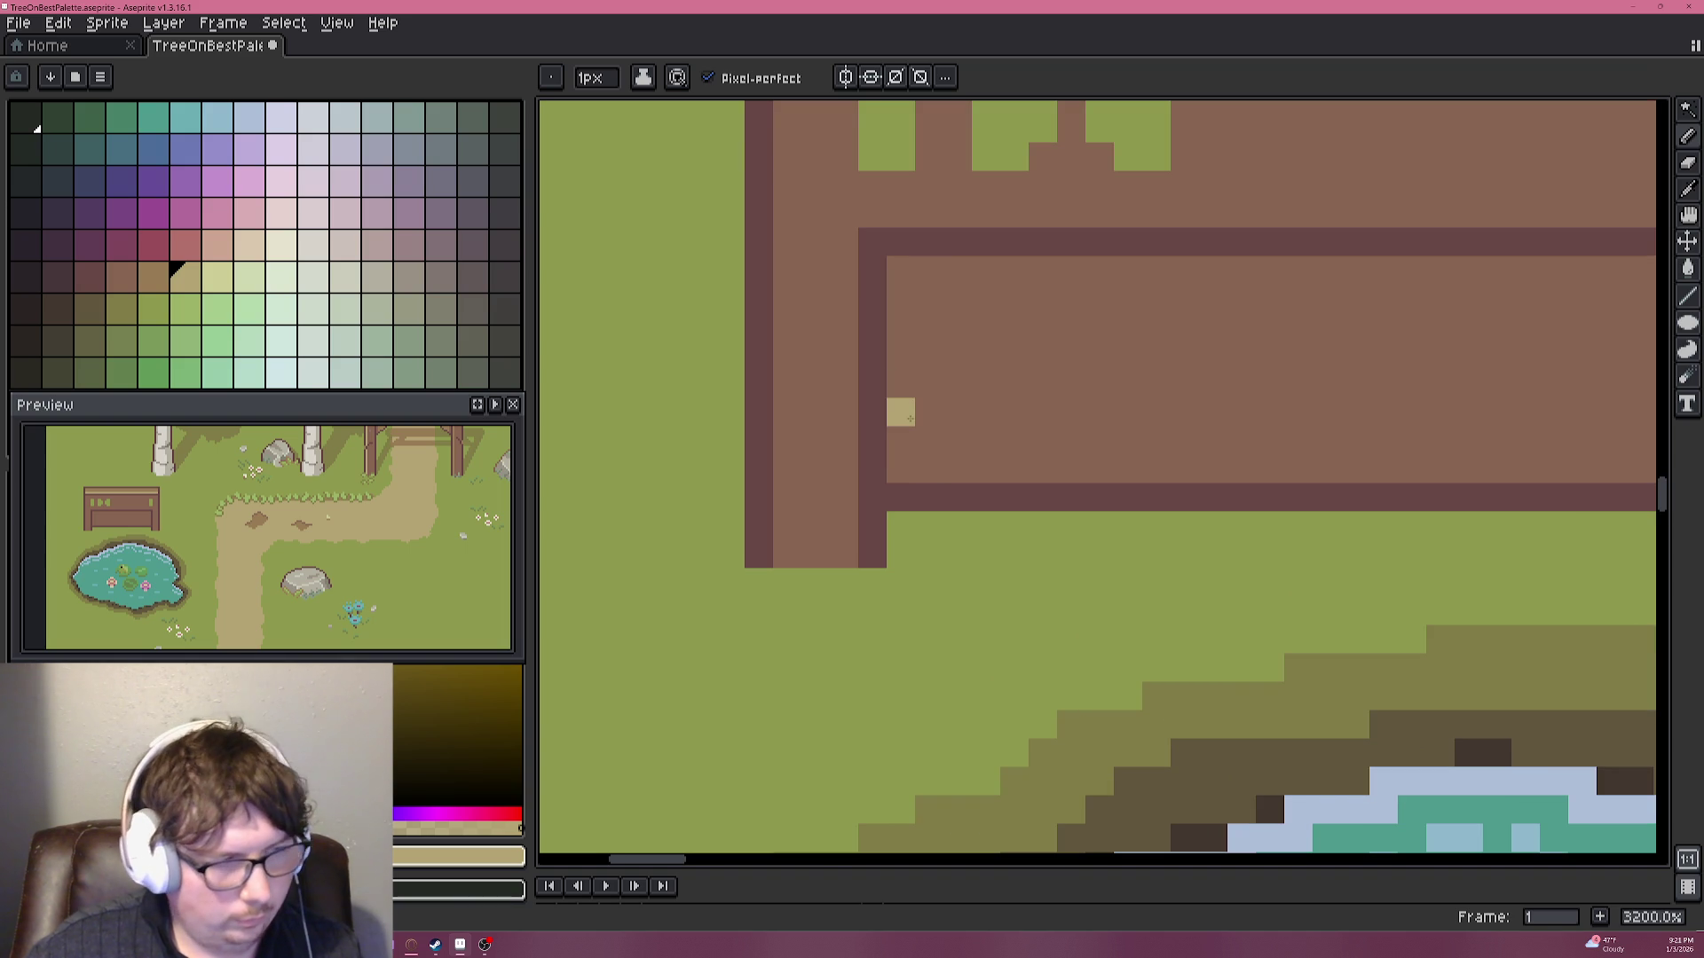
scroll(1141, 362, "down", 3)
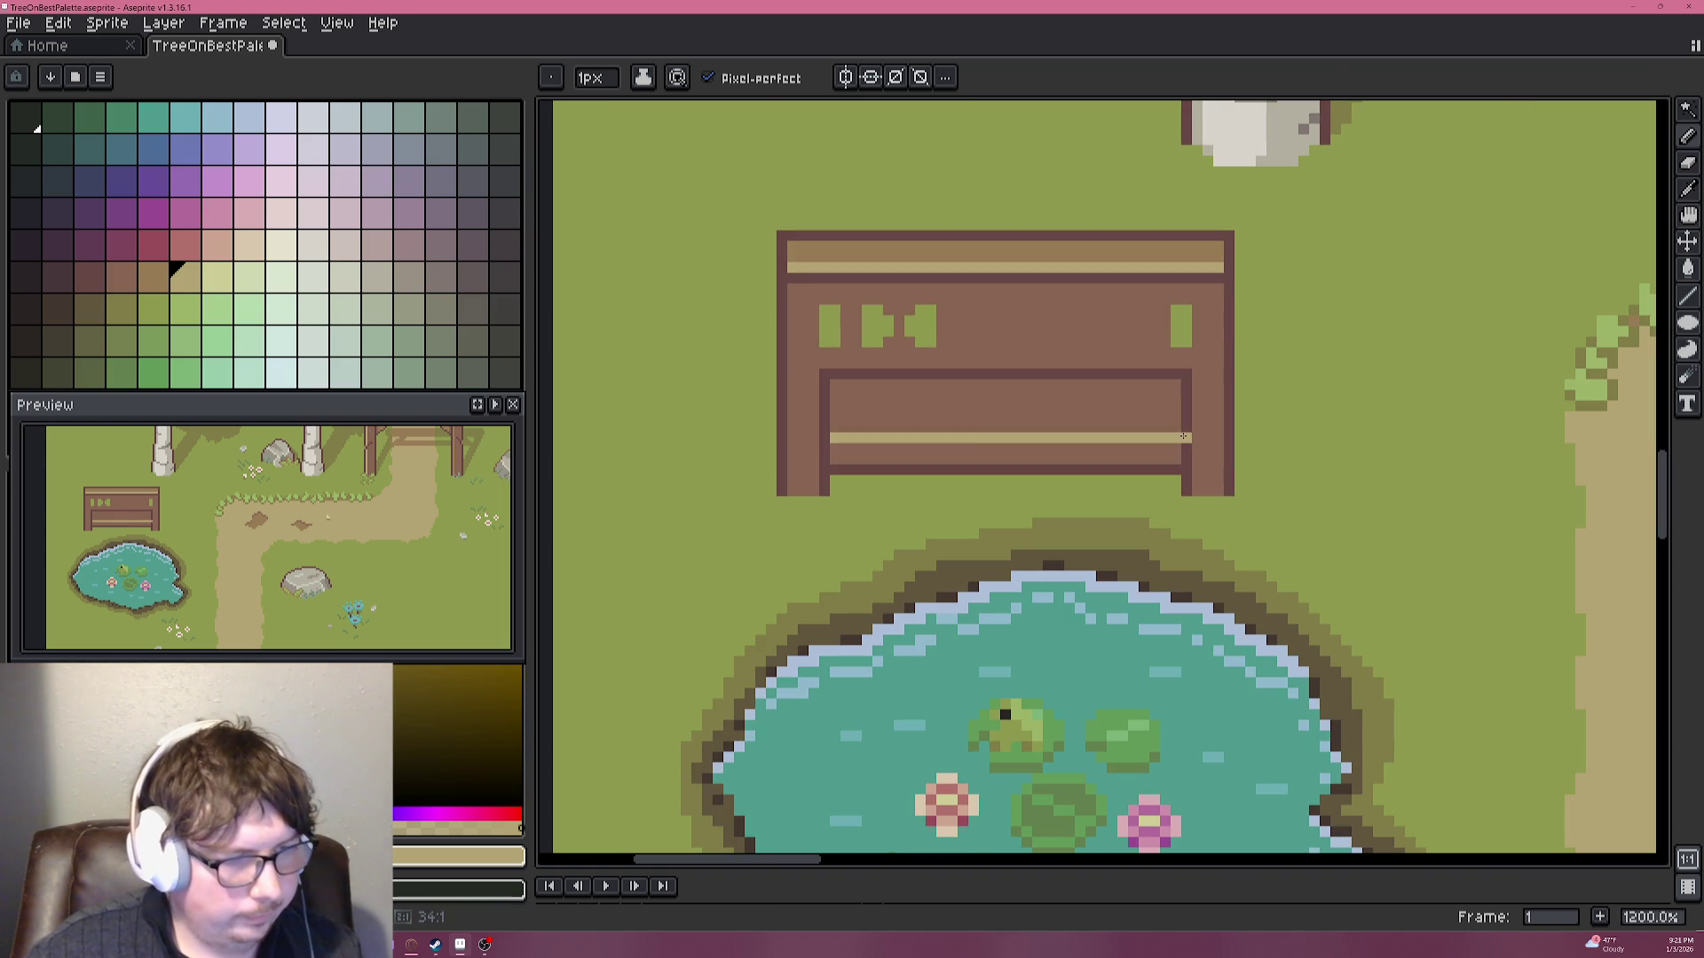
left_click(1076, 236, "alt")
key("g")
scroll(1039, 410, "down", 3)
scroll(1042, 410, "up", 3)
scroll(925, 383, "up", 1)
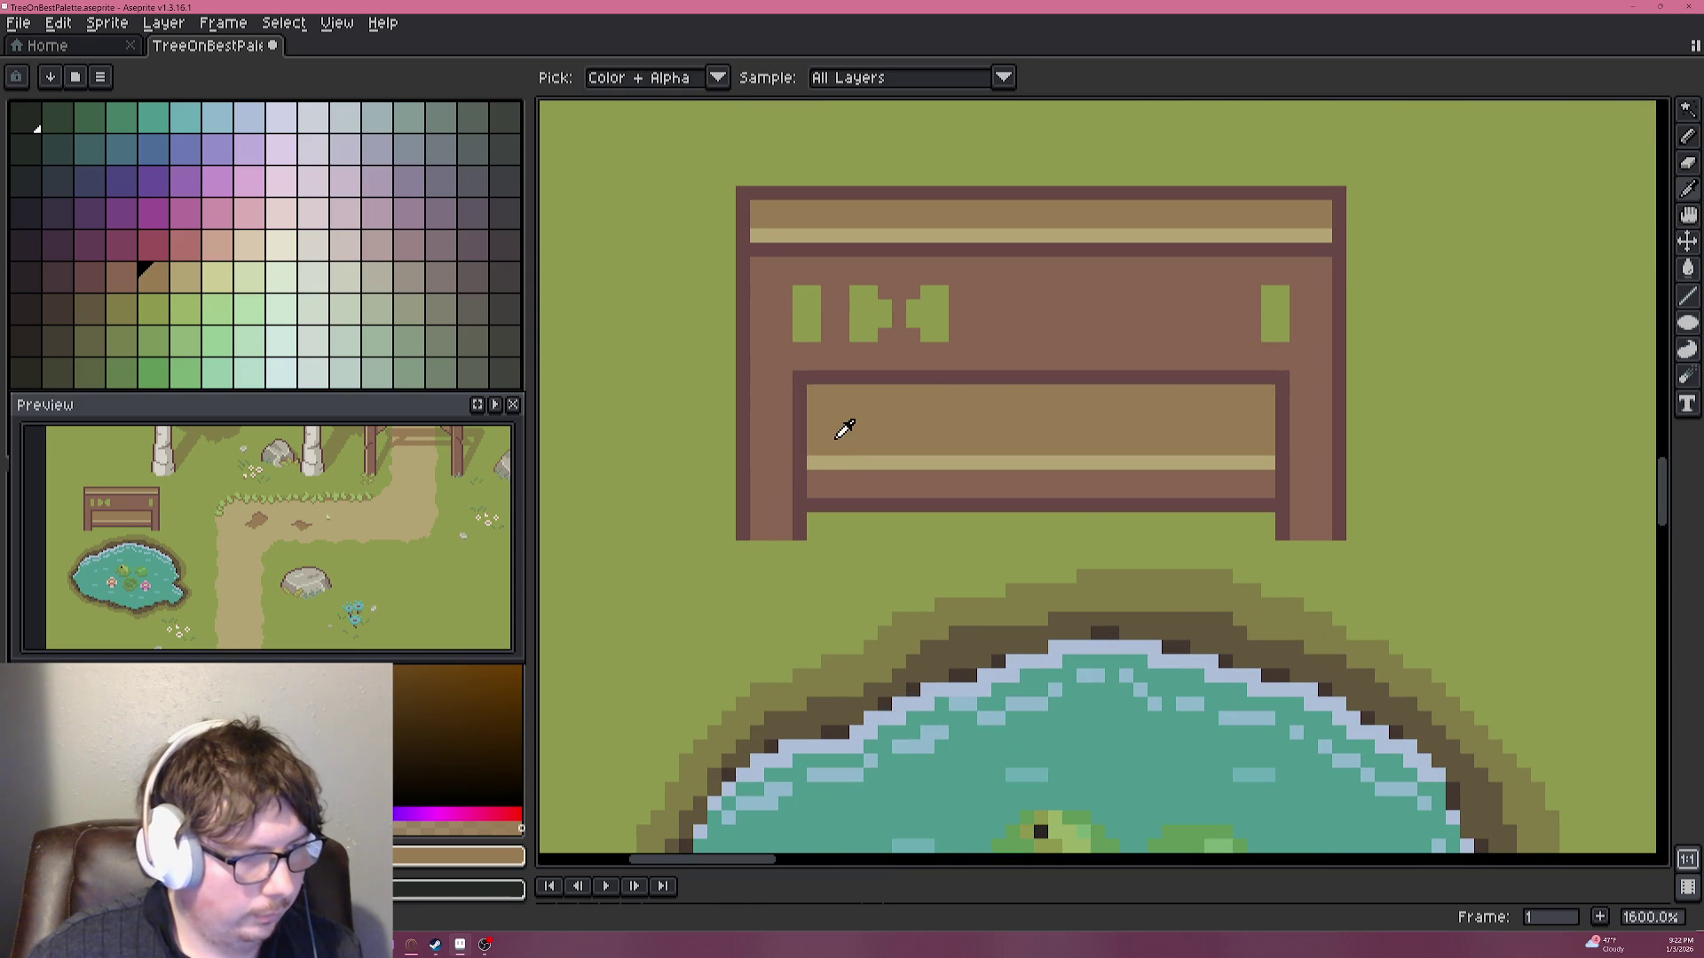
left_click(837, 430)
key("b")
scroll(764, 421, "up", 3)
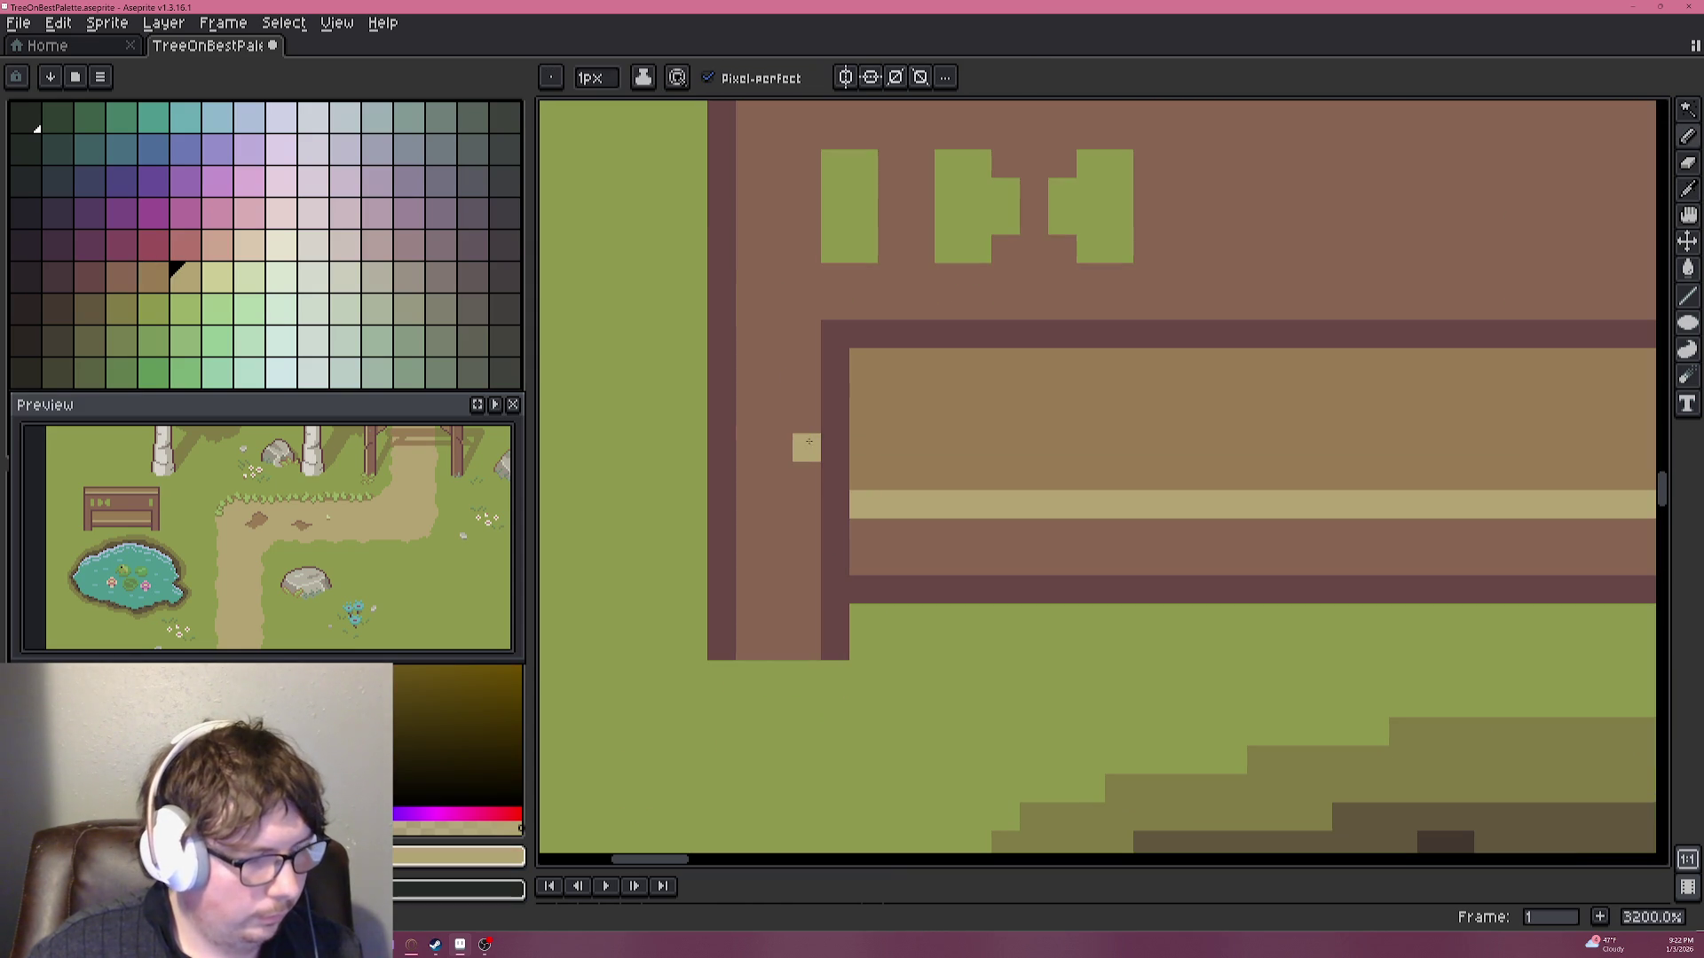
left_click_drag(805, 446, 834, 446)
Paint tan stripes and pixels on the bench's right post and fill part of it with tan.
scroll(779, 389, "right", 3)
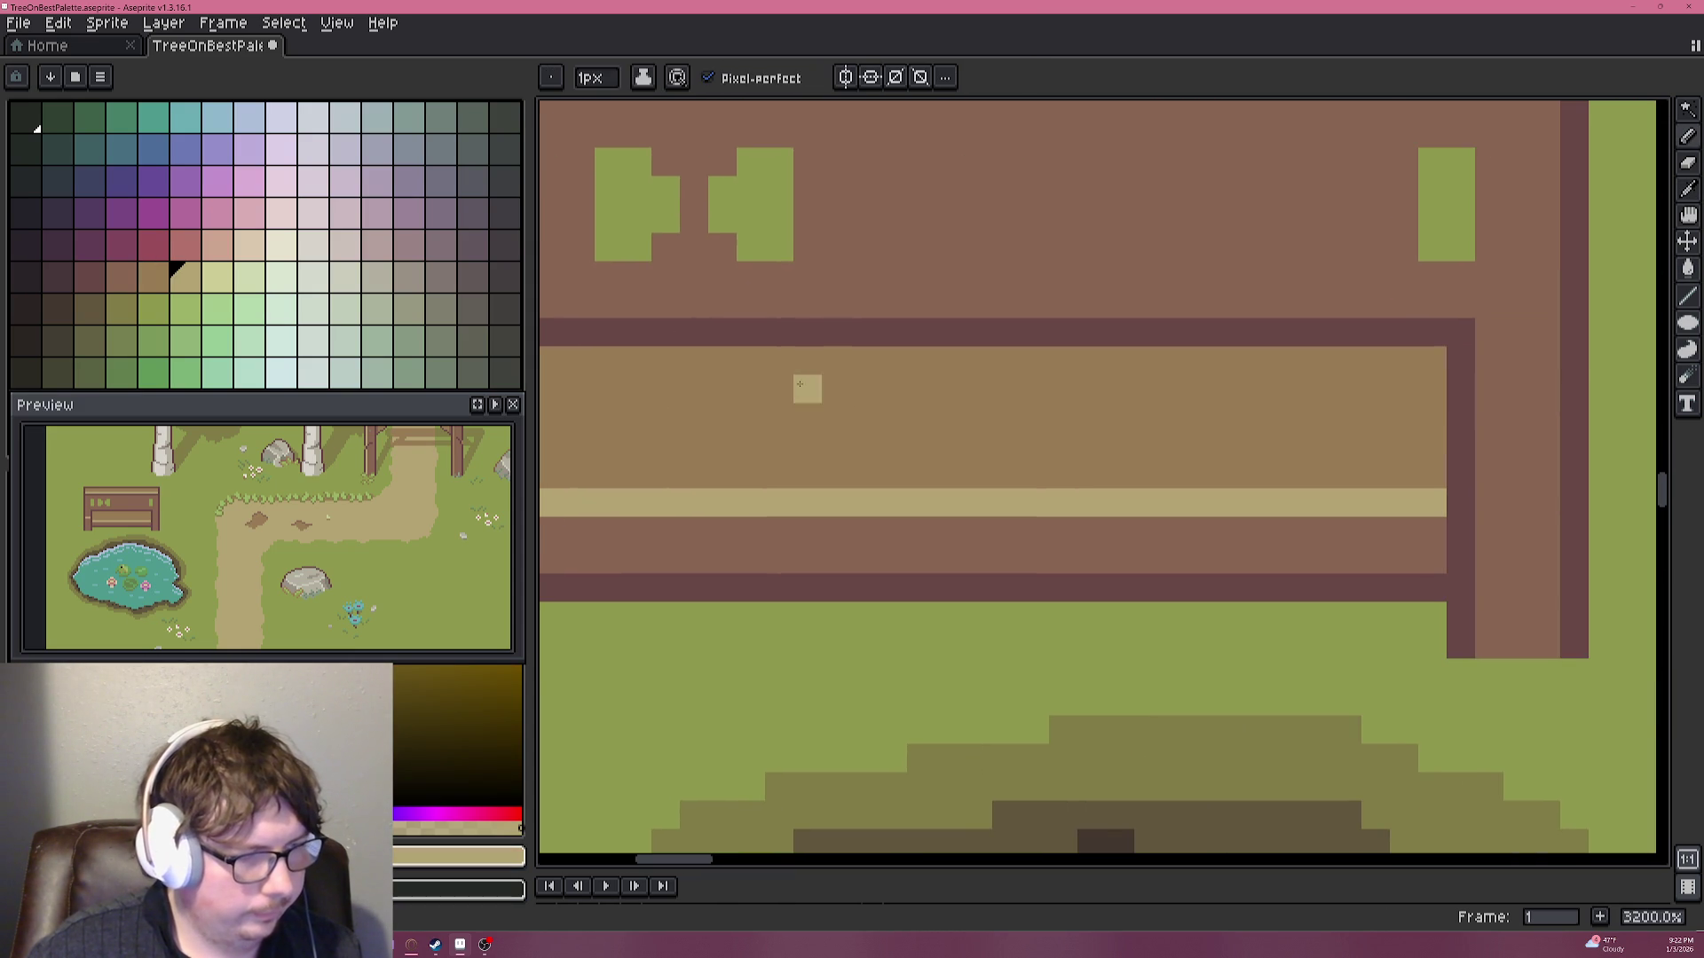
left_click_drag(1482, 438, 1546, 445)
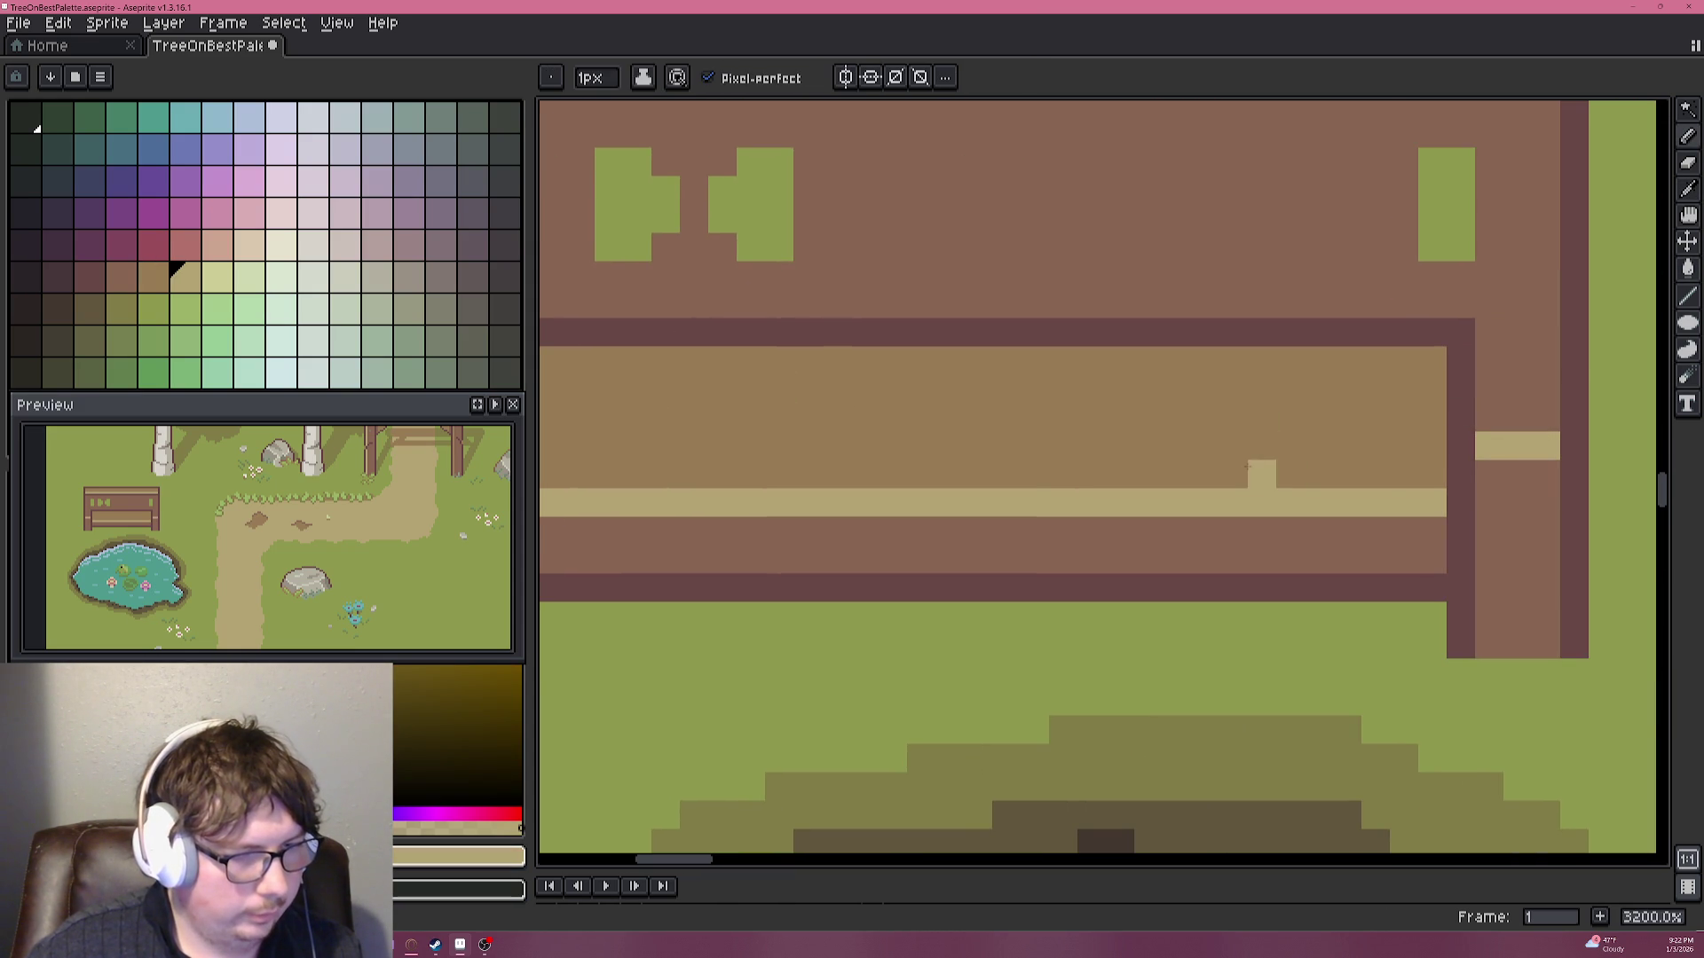
key("i")
left_click(1390, 435)
key("b")
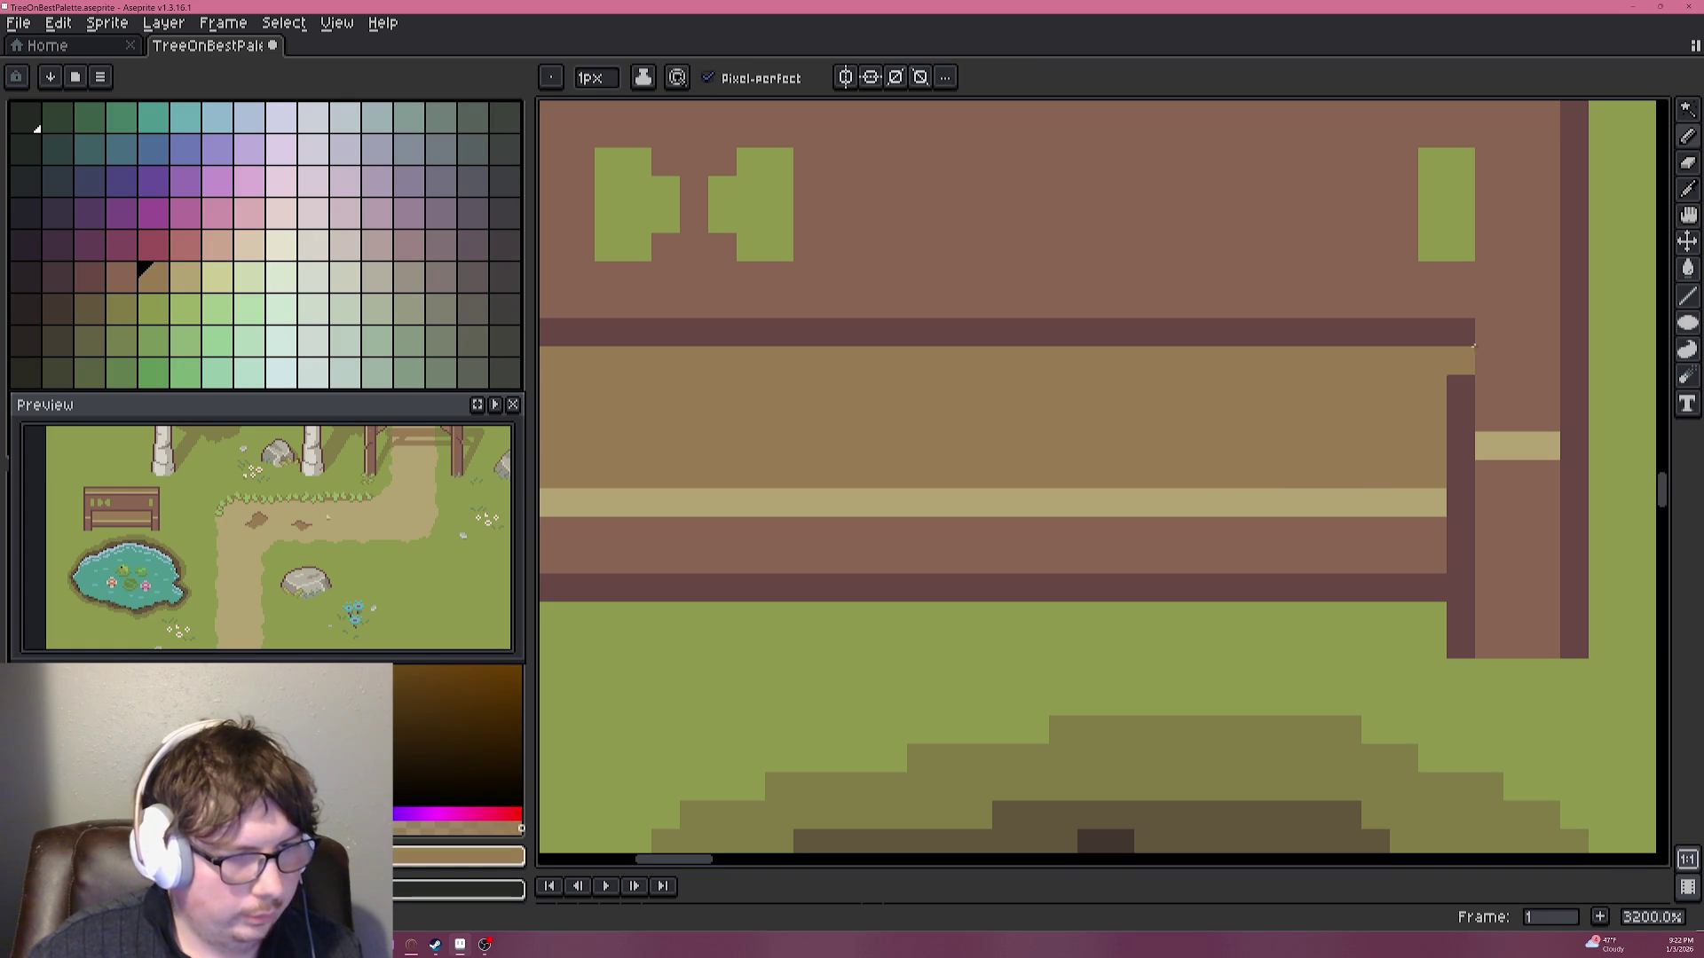
left_click(1489, 303)
left_click(1518, 331)
left_click_drag(1545, 330, 1517, 360)
key("g")
left_click(1517, 390)
scroll(1271, 416, "down", 5)
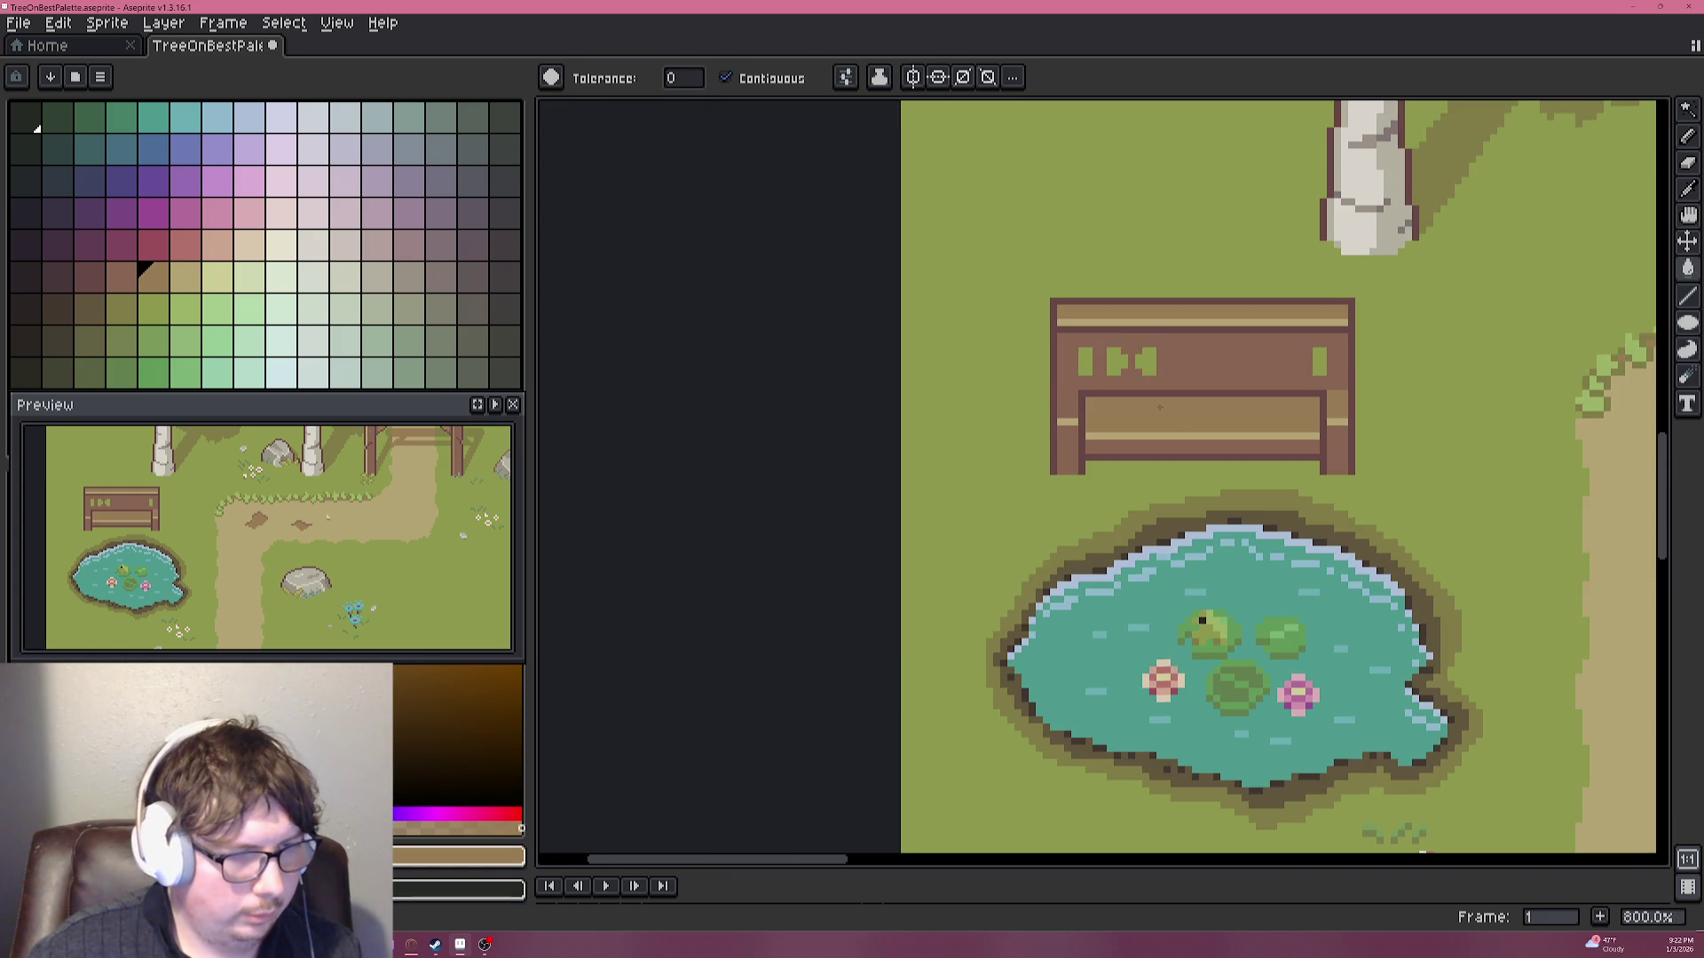
Flood-fill the top of the bench's left post.
scroll(1159, 407, "up", 5)
key("b")
scroll(1068, 341, "down", 2)
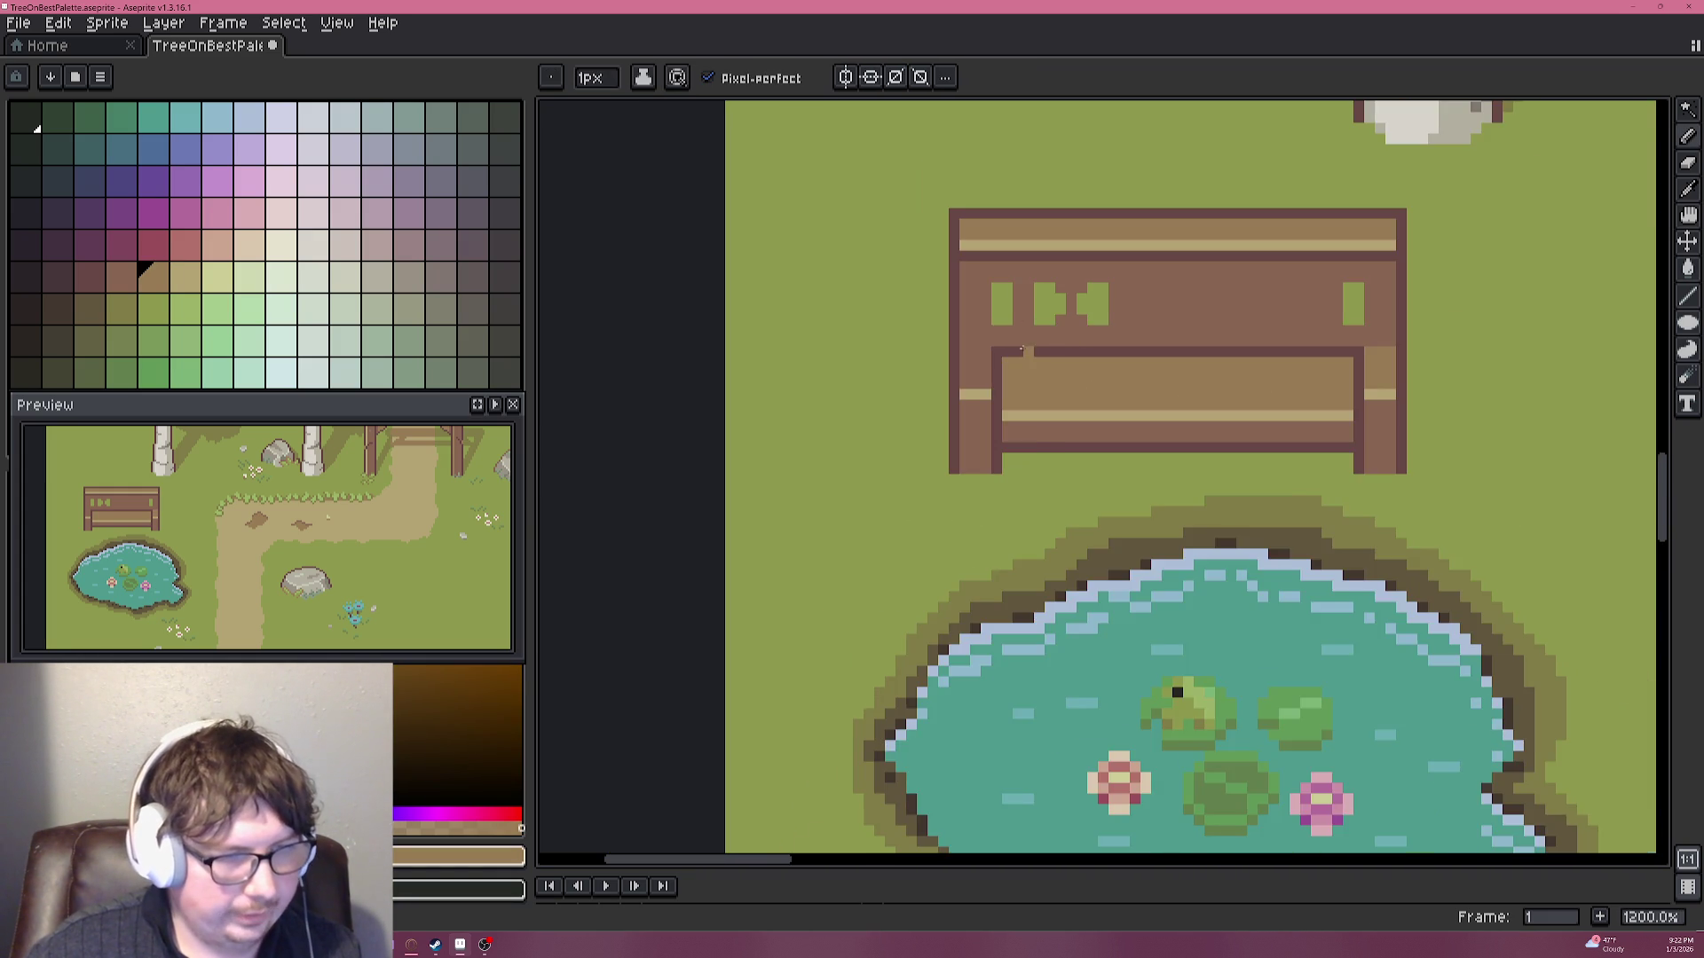
scroll(1022, 350, "up", 3)
key("g")
left_click(929, 395)
scroll(983, 380, "down", 5)
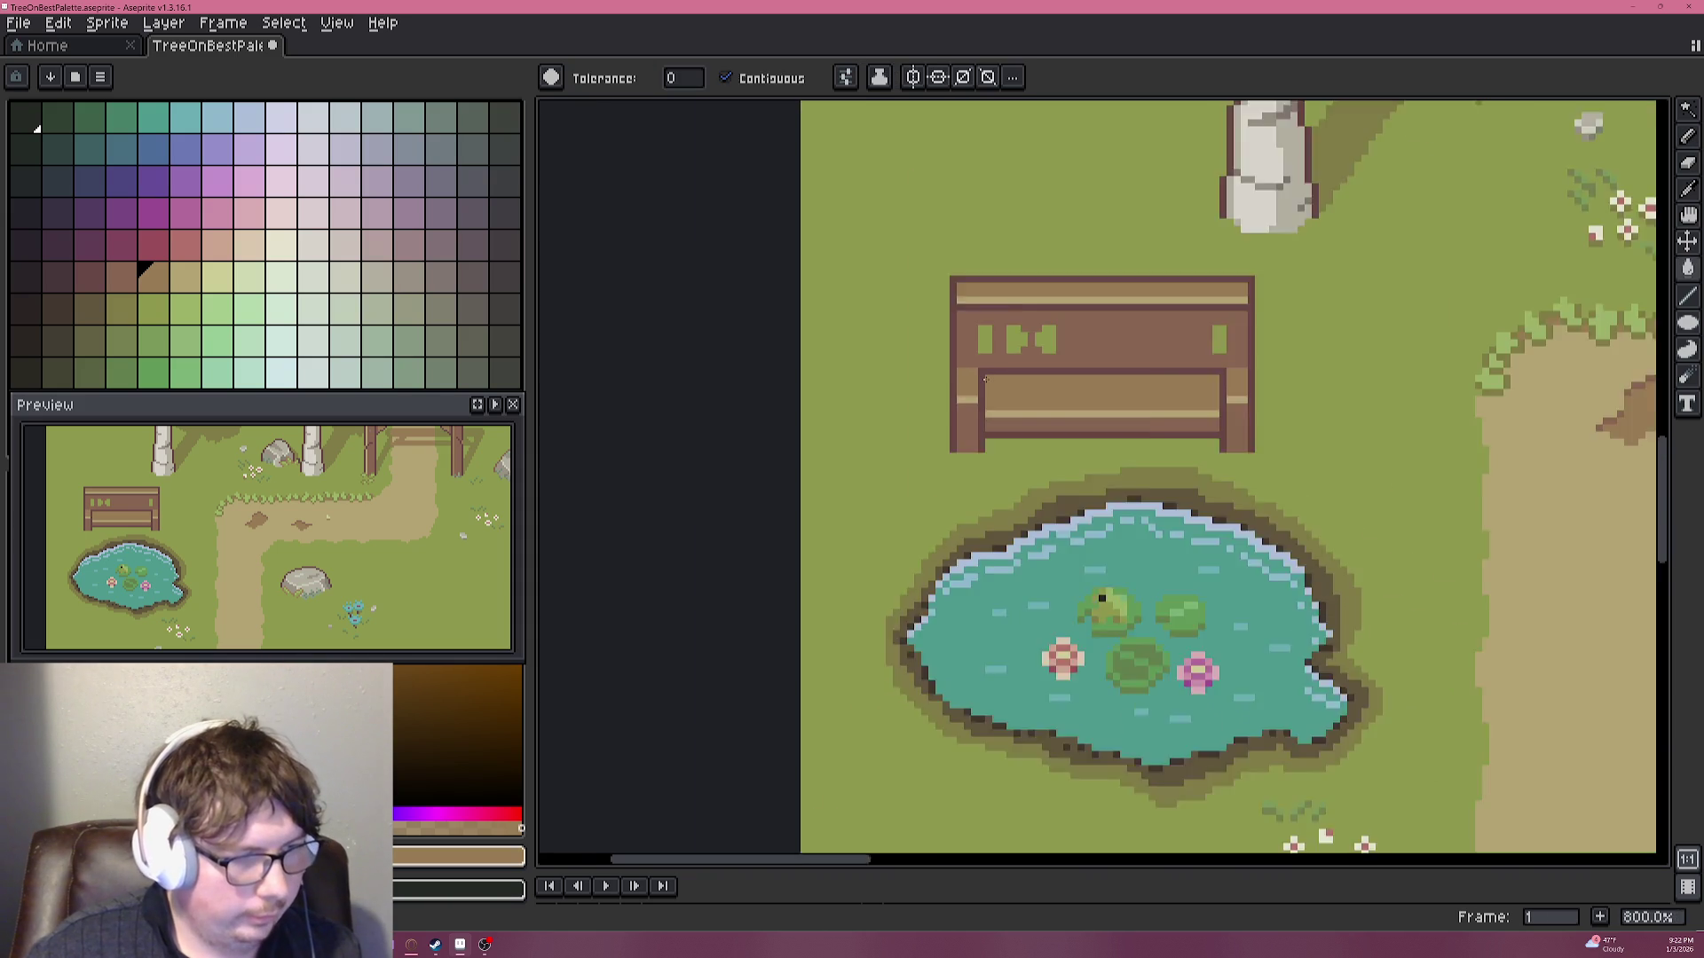
scroll(984, 380, "down", 1)
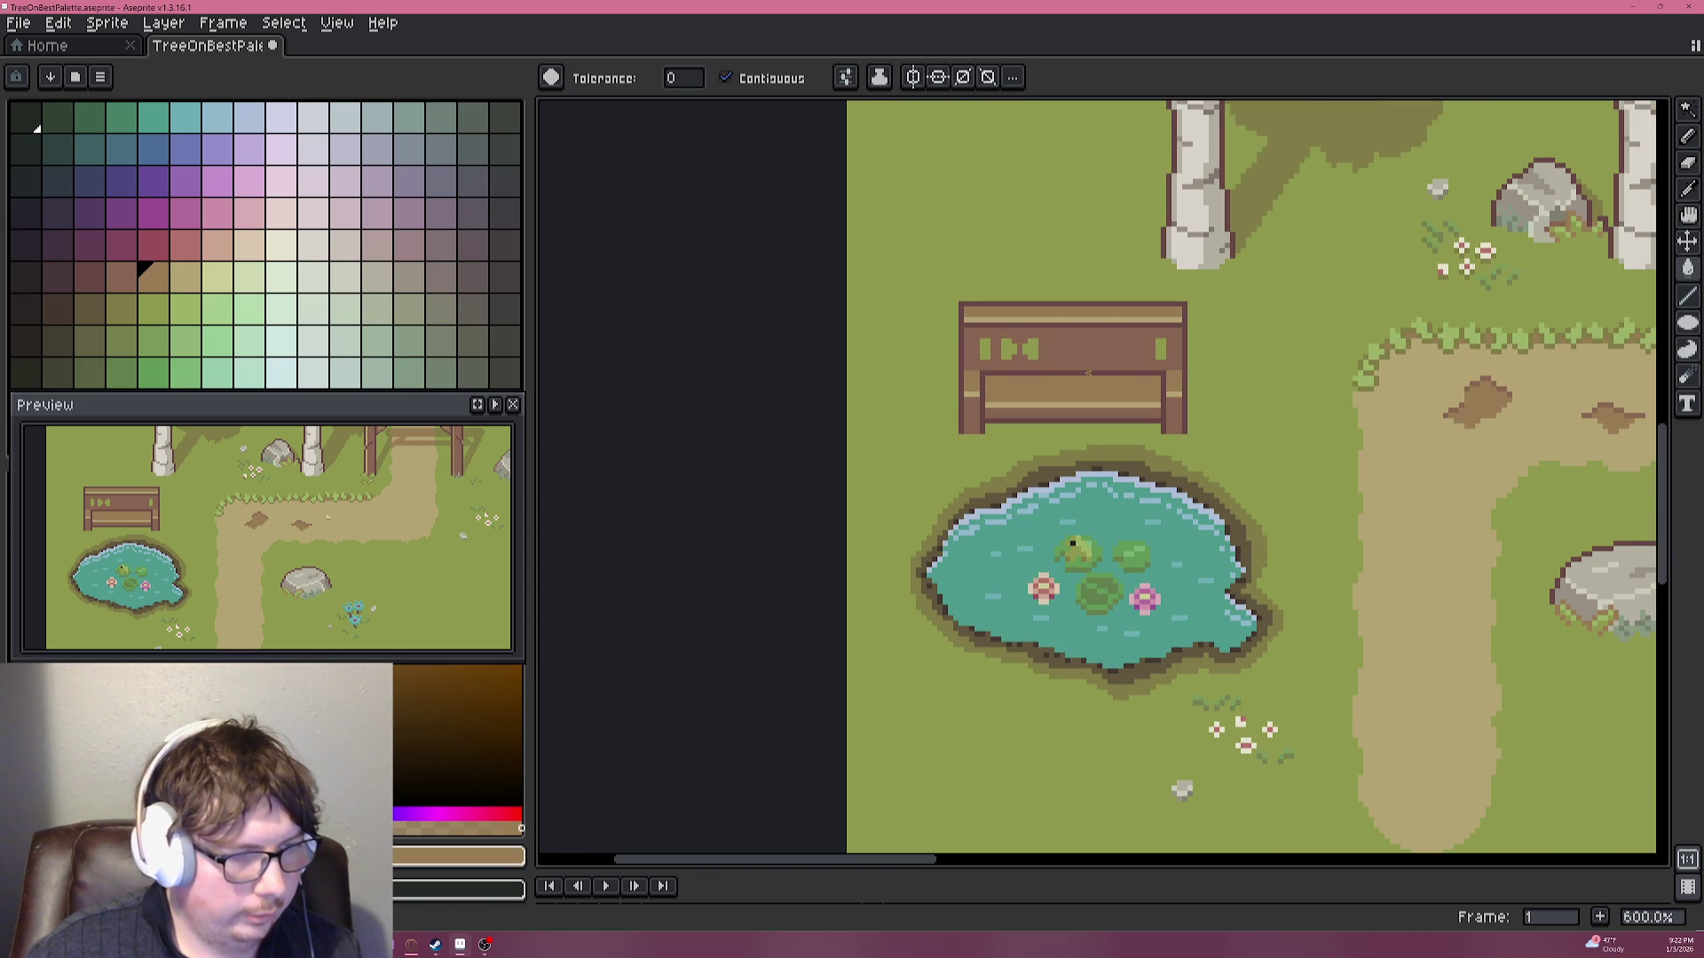
scroll(1083, 365, "up", 3)
scroll(1082, 366, "up", 1)
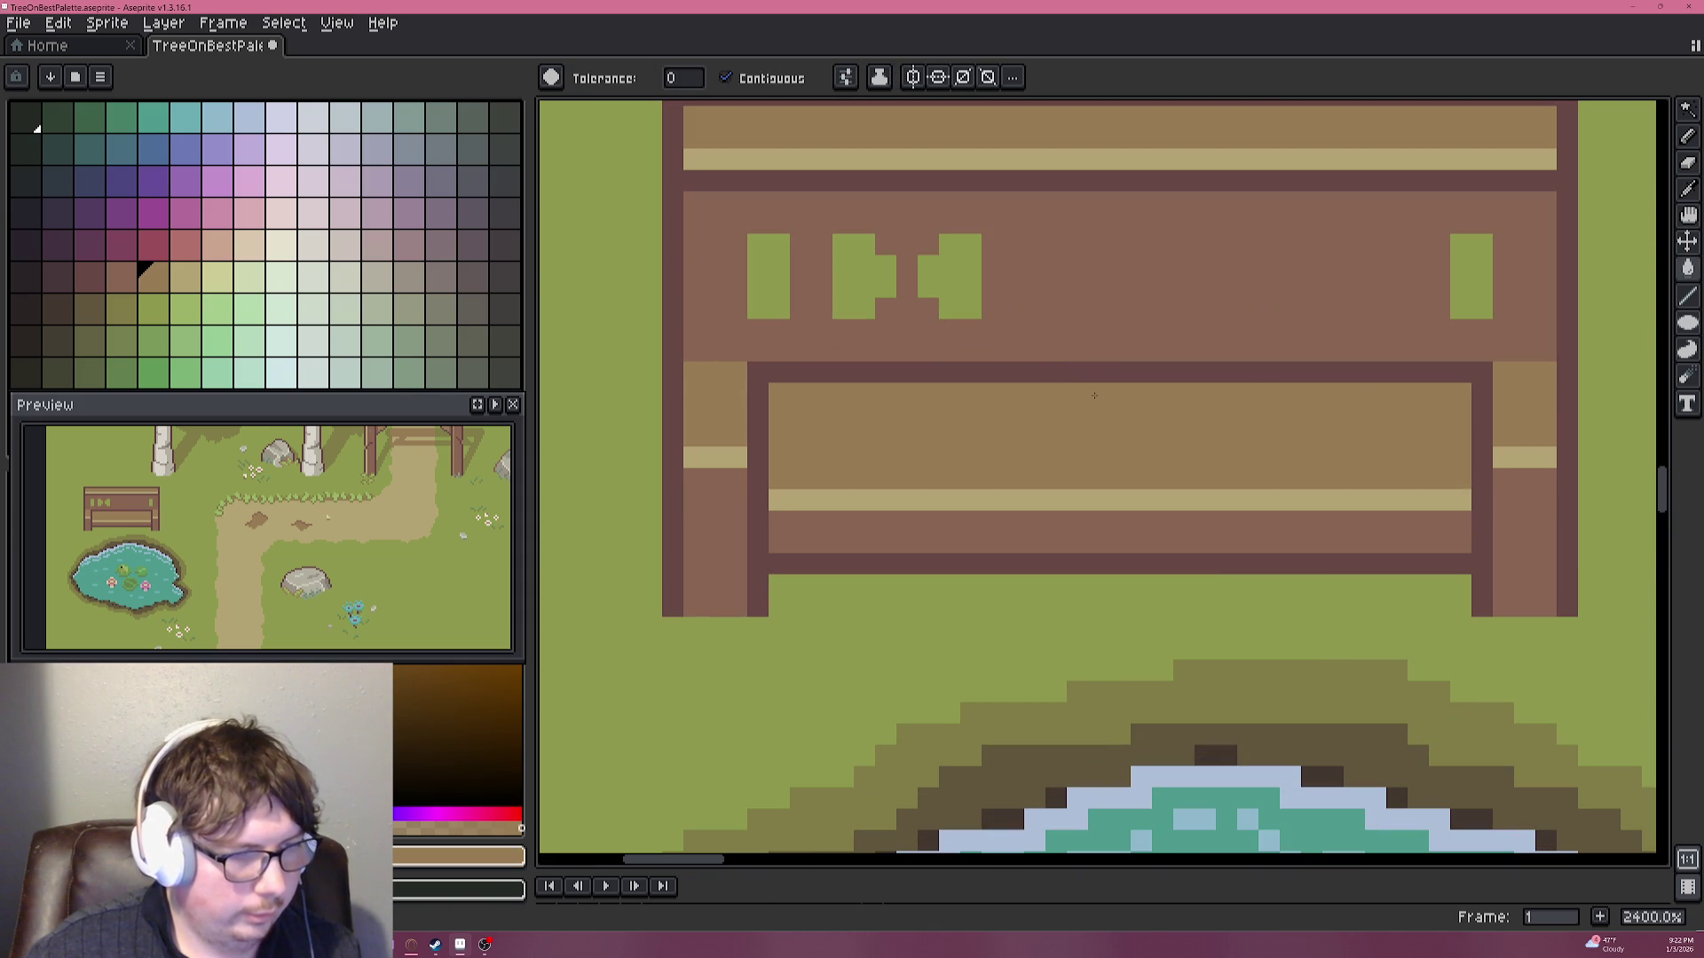
Pick the glyph green and try green strokes on the backrest, undoing the misplaced ones.
key("i")
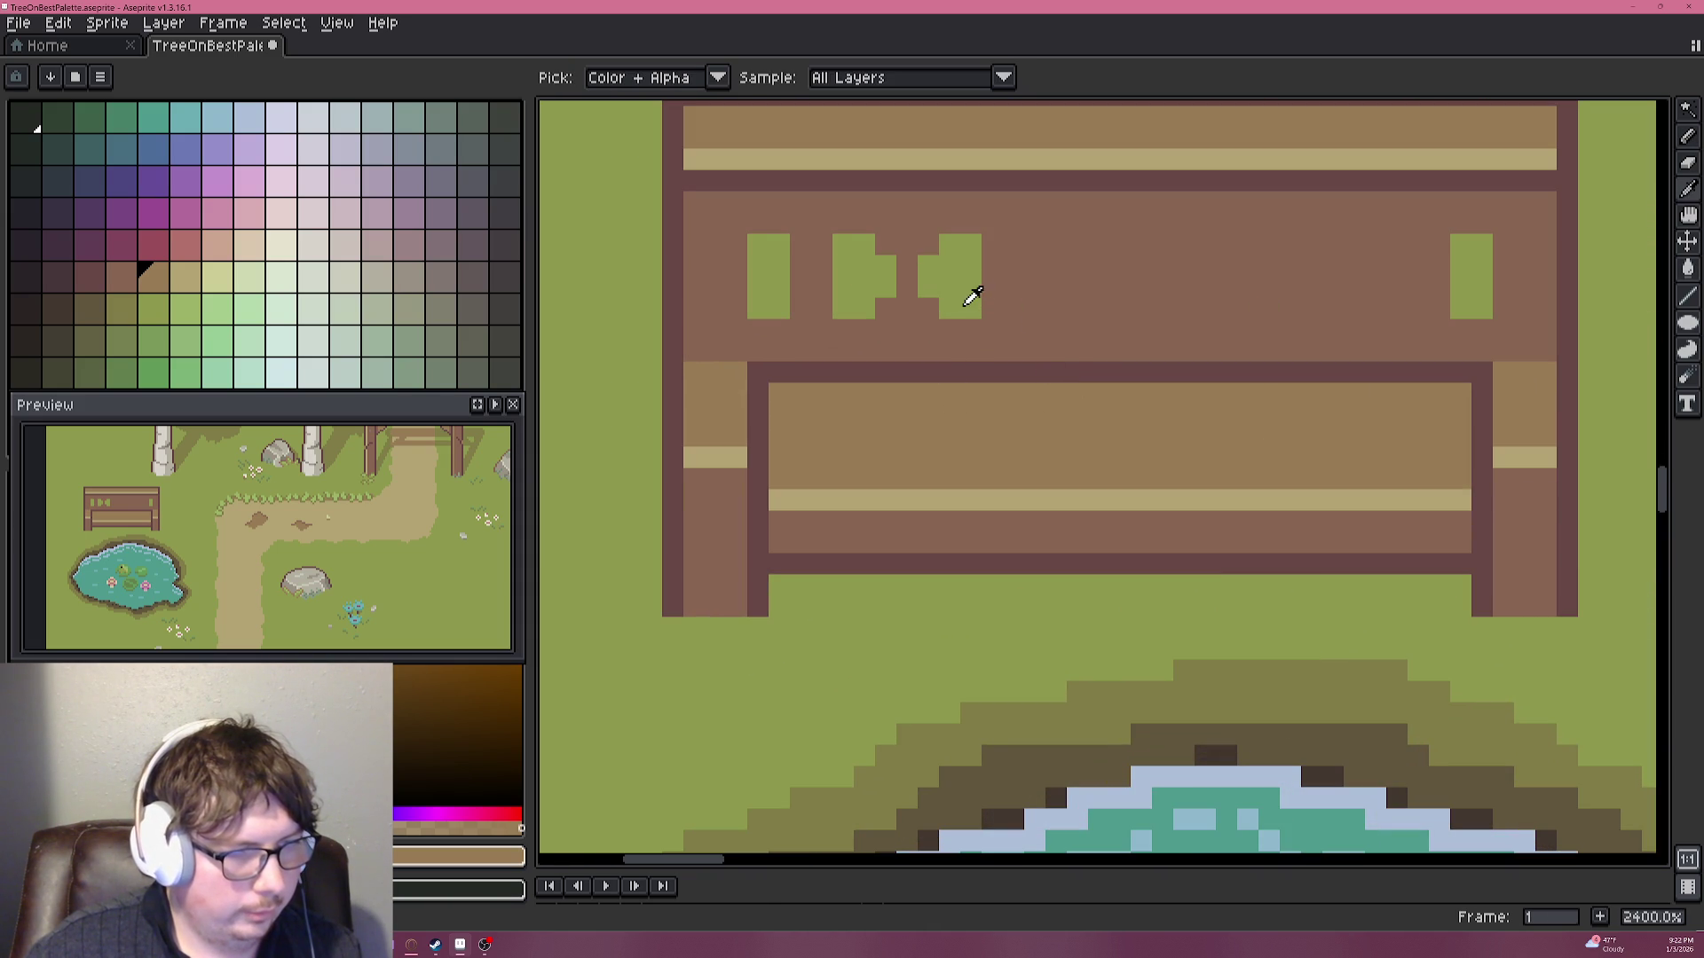
left_click(978, 292)
key("g")
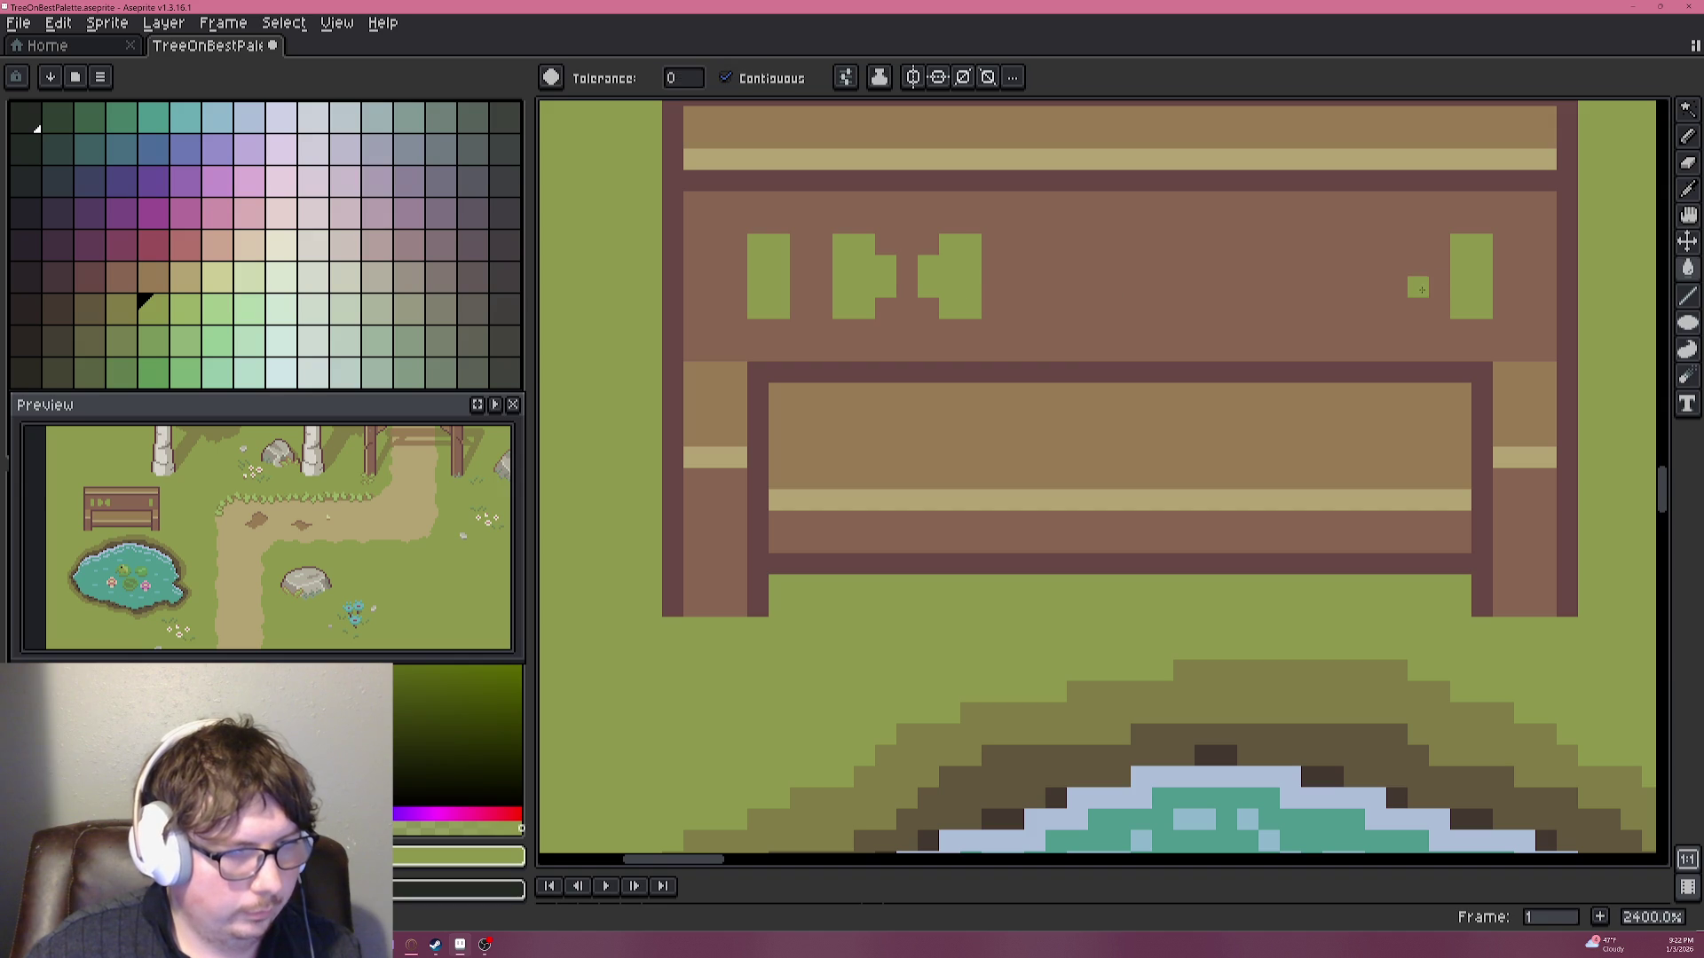
left_click(1419, 274)
key("ctrl+z")
key("b")
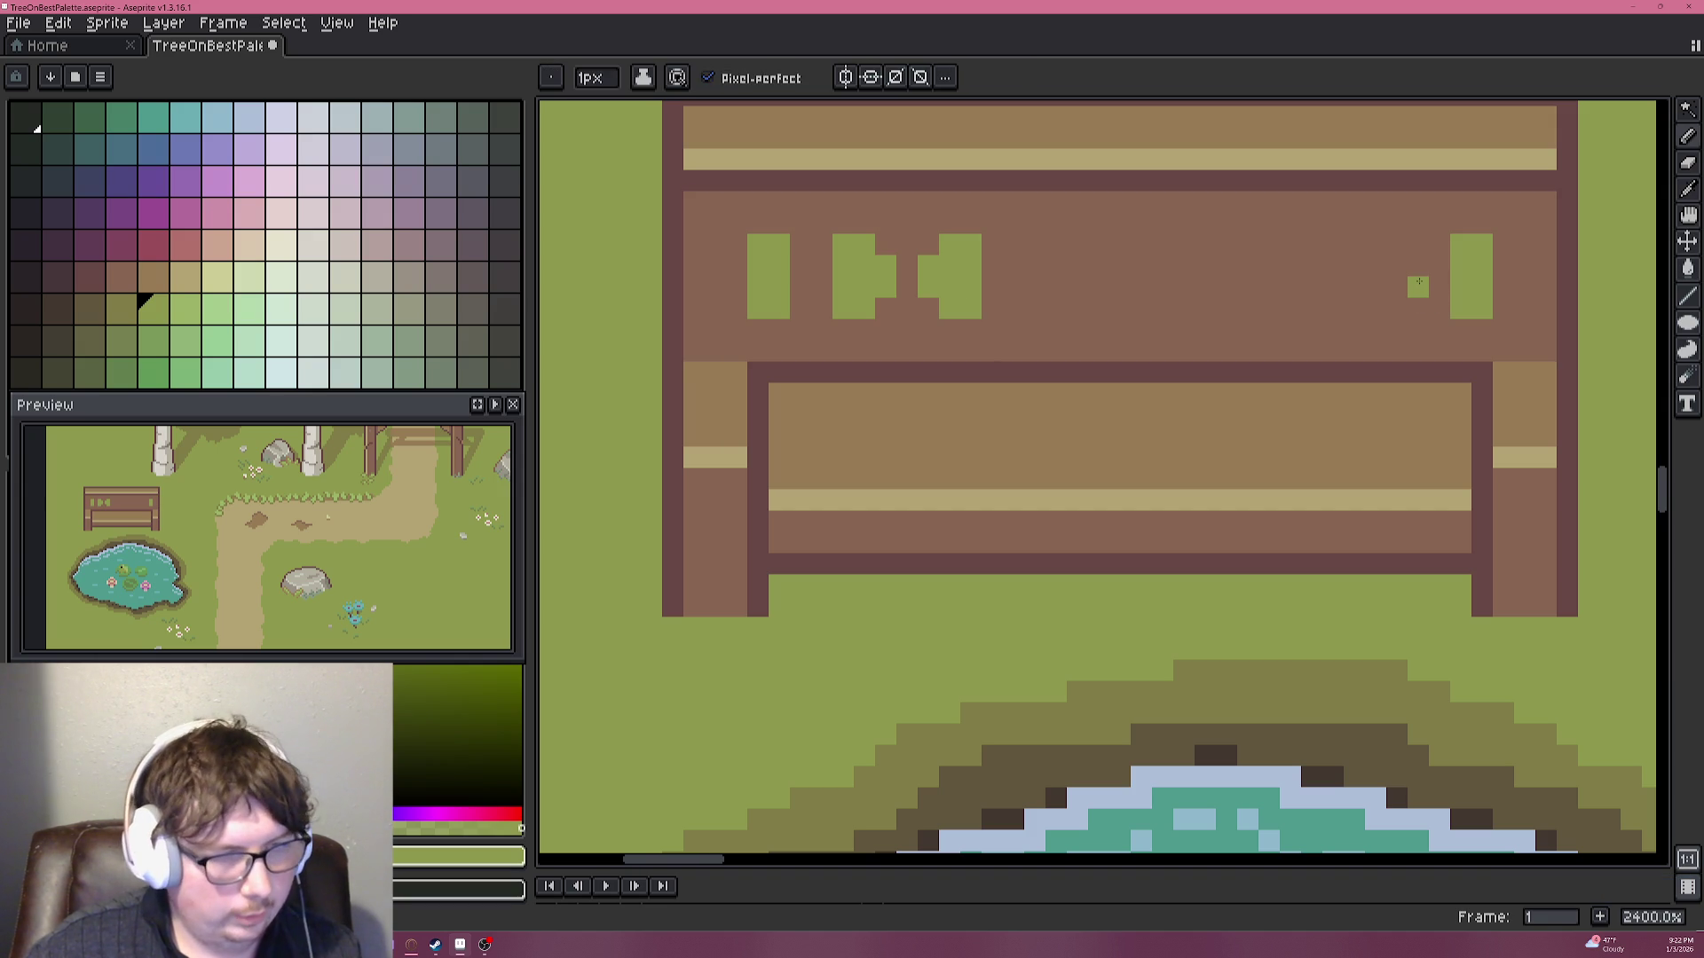
left_click_drag(1391, 307, 1393, 264)
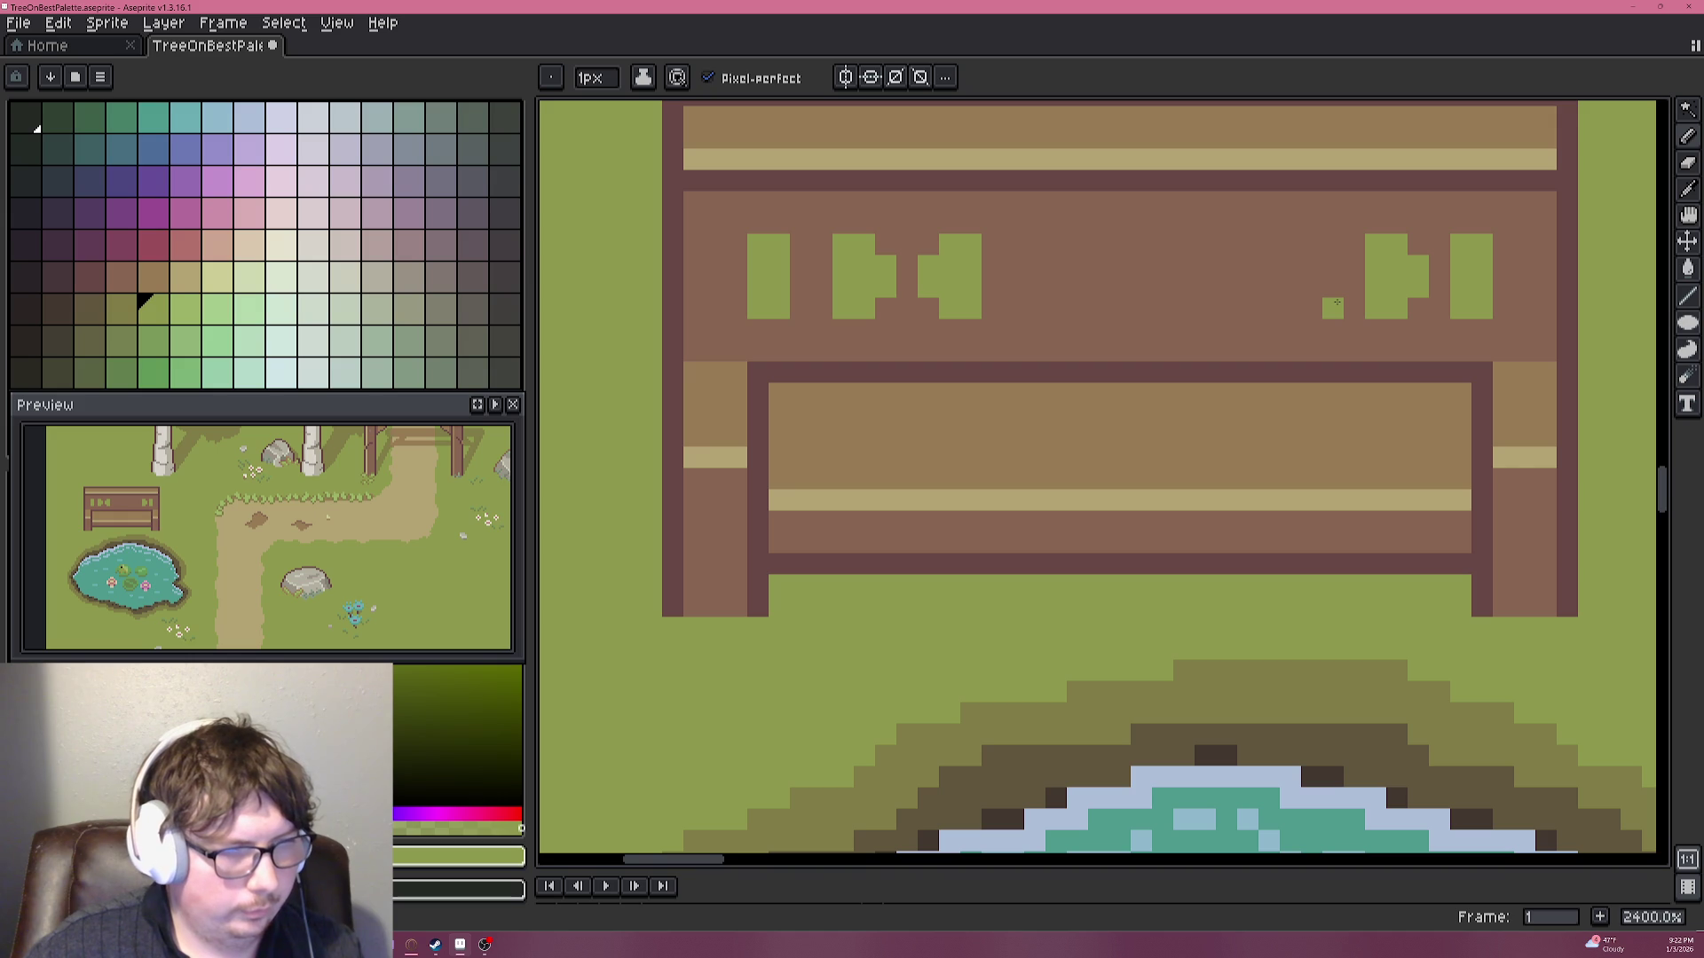
key("ctrl+z")
key("ctrl+z")
key("ctrl+z")
key("ctrl+z")
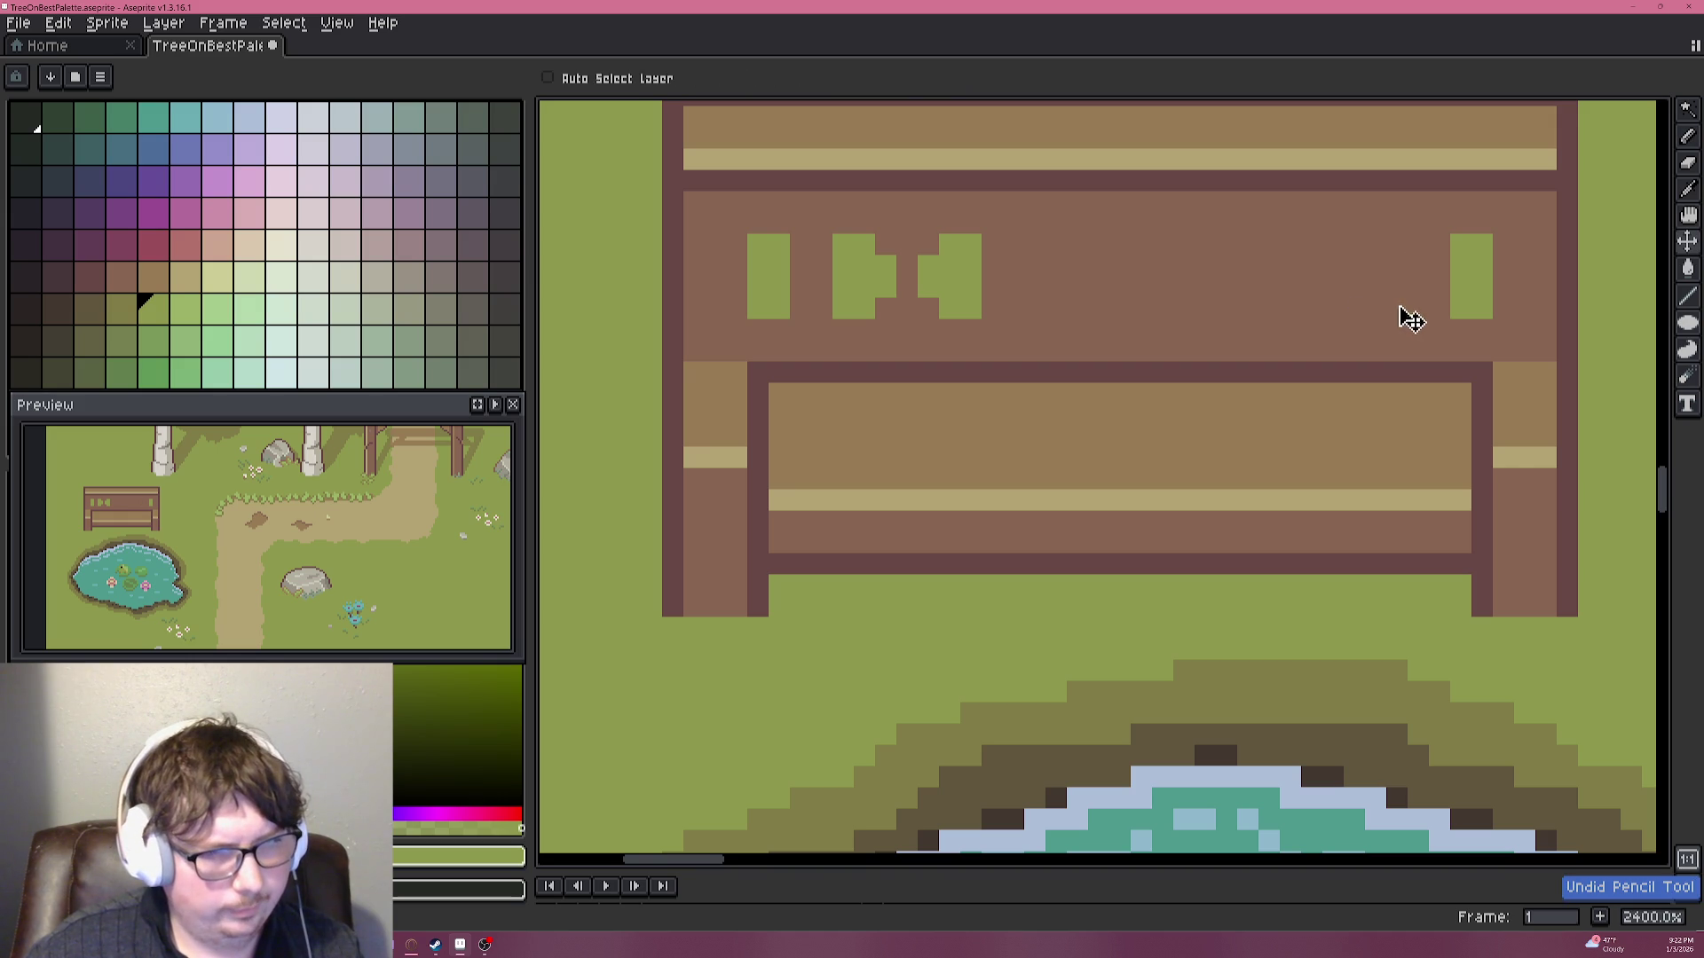
mouse_move(1417, 310)
left_mouse_down()
mouse_move(1396, 248)
mouse_move(1377, 310)
left_mouse_up()
key("ctrl+z")
key("ctrl+z")
Shape the mirrored right glyph with green pixels and a vertical green bar.
left_click(1311, 282)
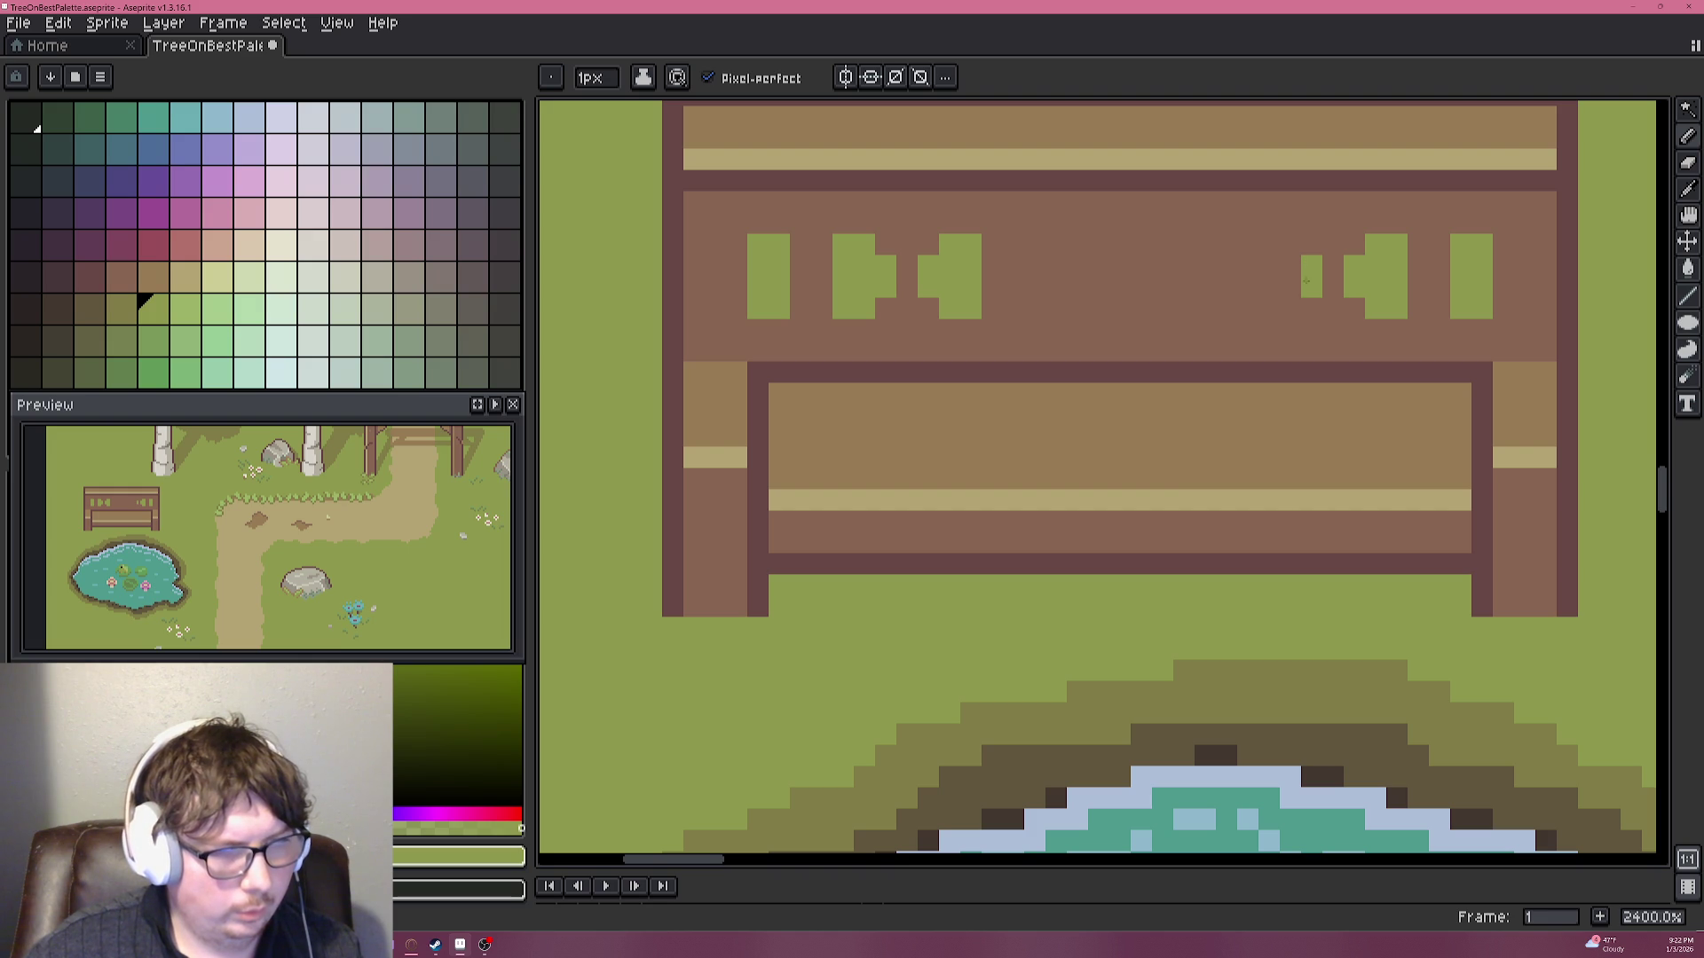
key("ctrl+z")
left_click(1290, 309)
left_click(1291, 245)
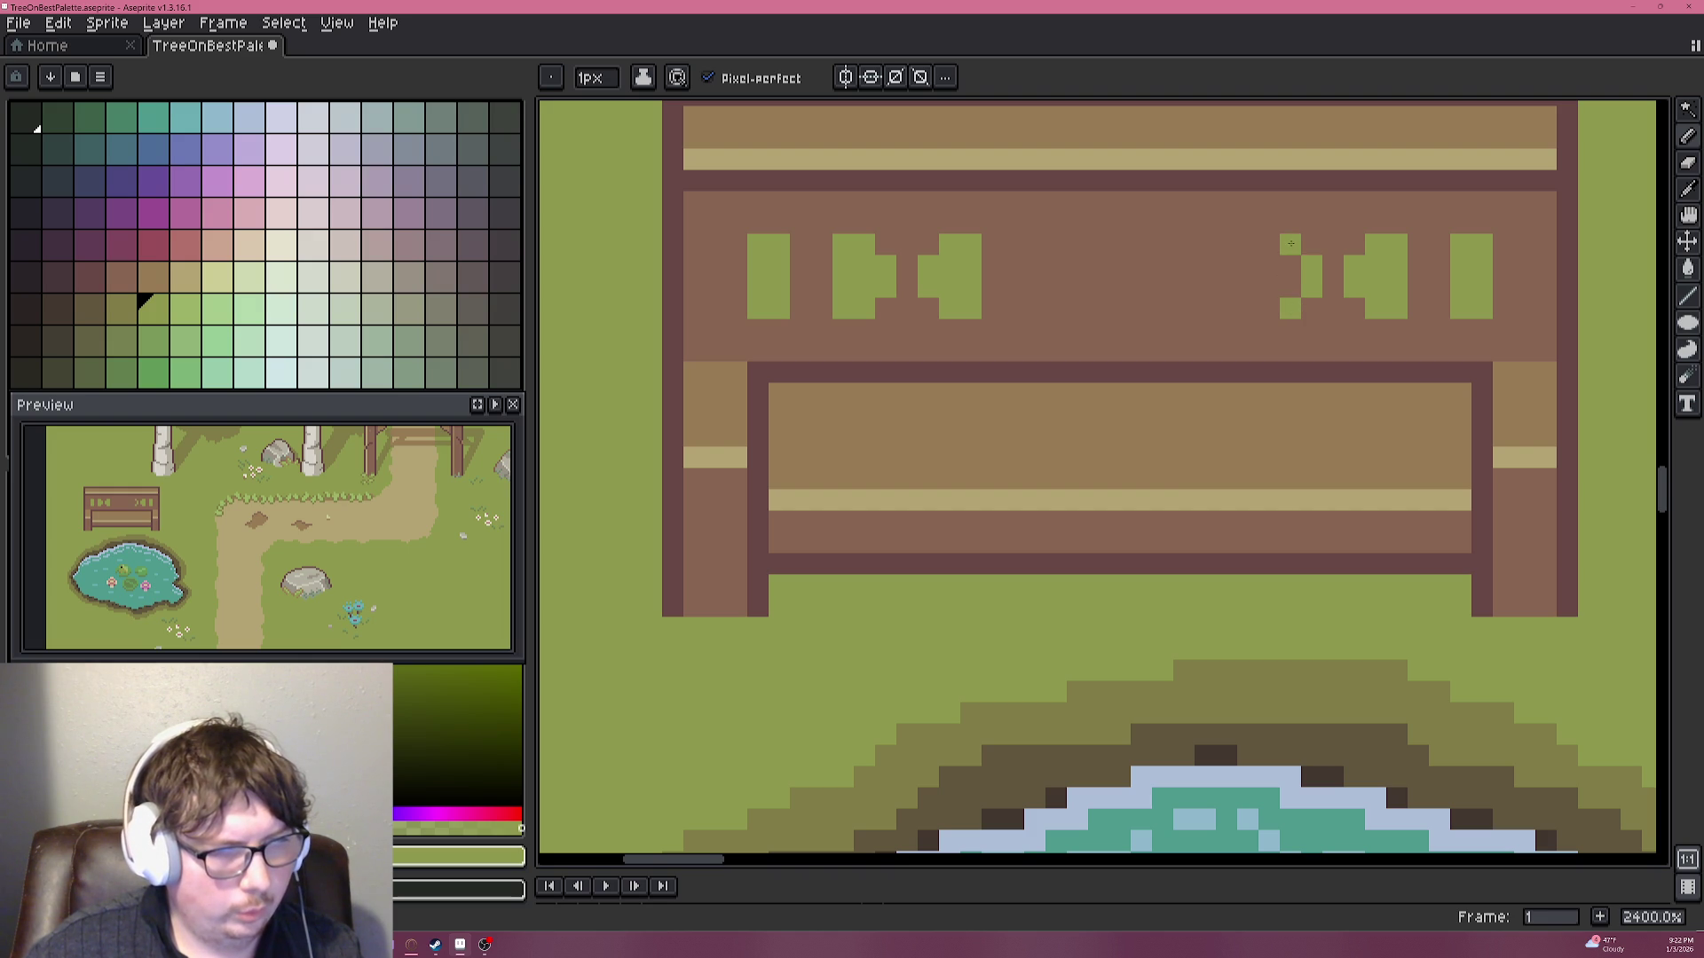
left_click_drag(1274, 245, 1275, 303)
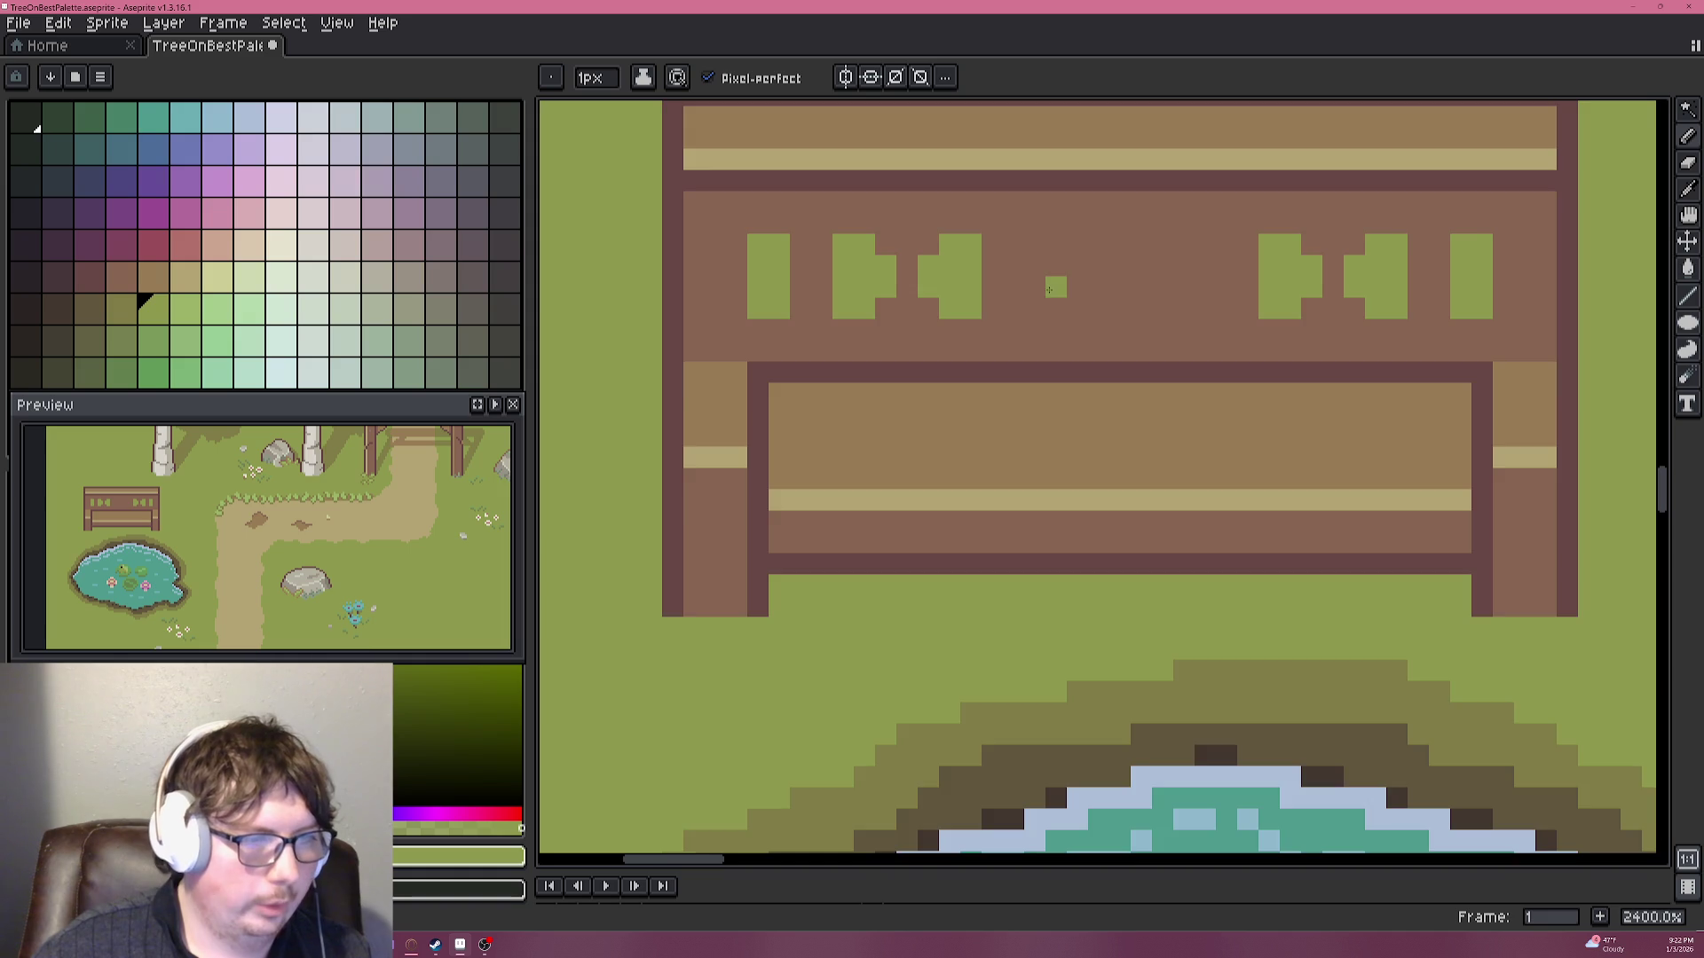
Draw the middle glyph as a green oval split by a green centre column.
scroll(1050, 286, "up", 1)
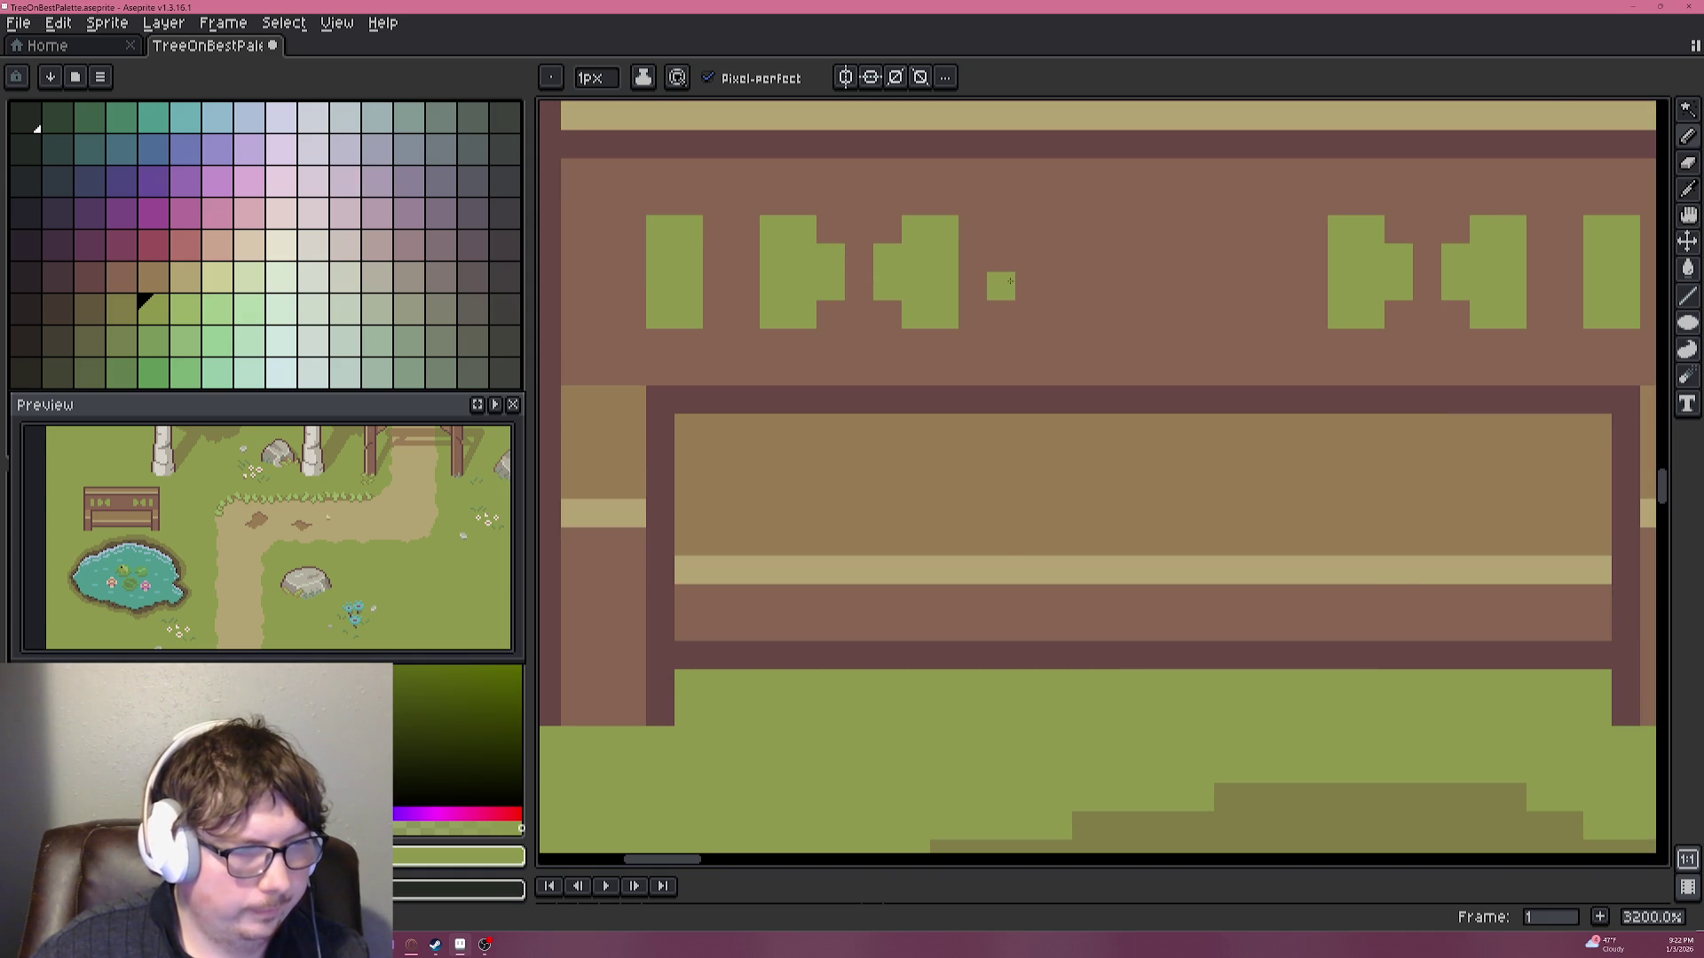
left_click_drag(1037, 280, 1029, 258)
mouse_move(1255, 286)
left_mouse_down()
mouse_move(1255, 260)
mouse_move(1144, 230)
left_mouse_up()
left_click(1082, 232)
left_click_drag(1087, 286, 1220, 306)
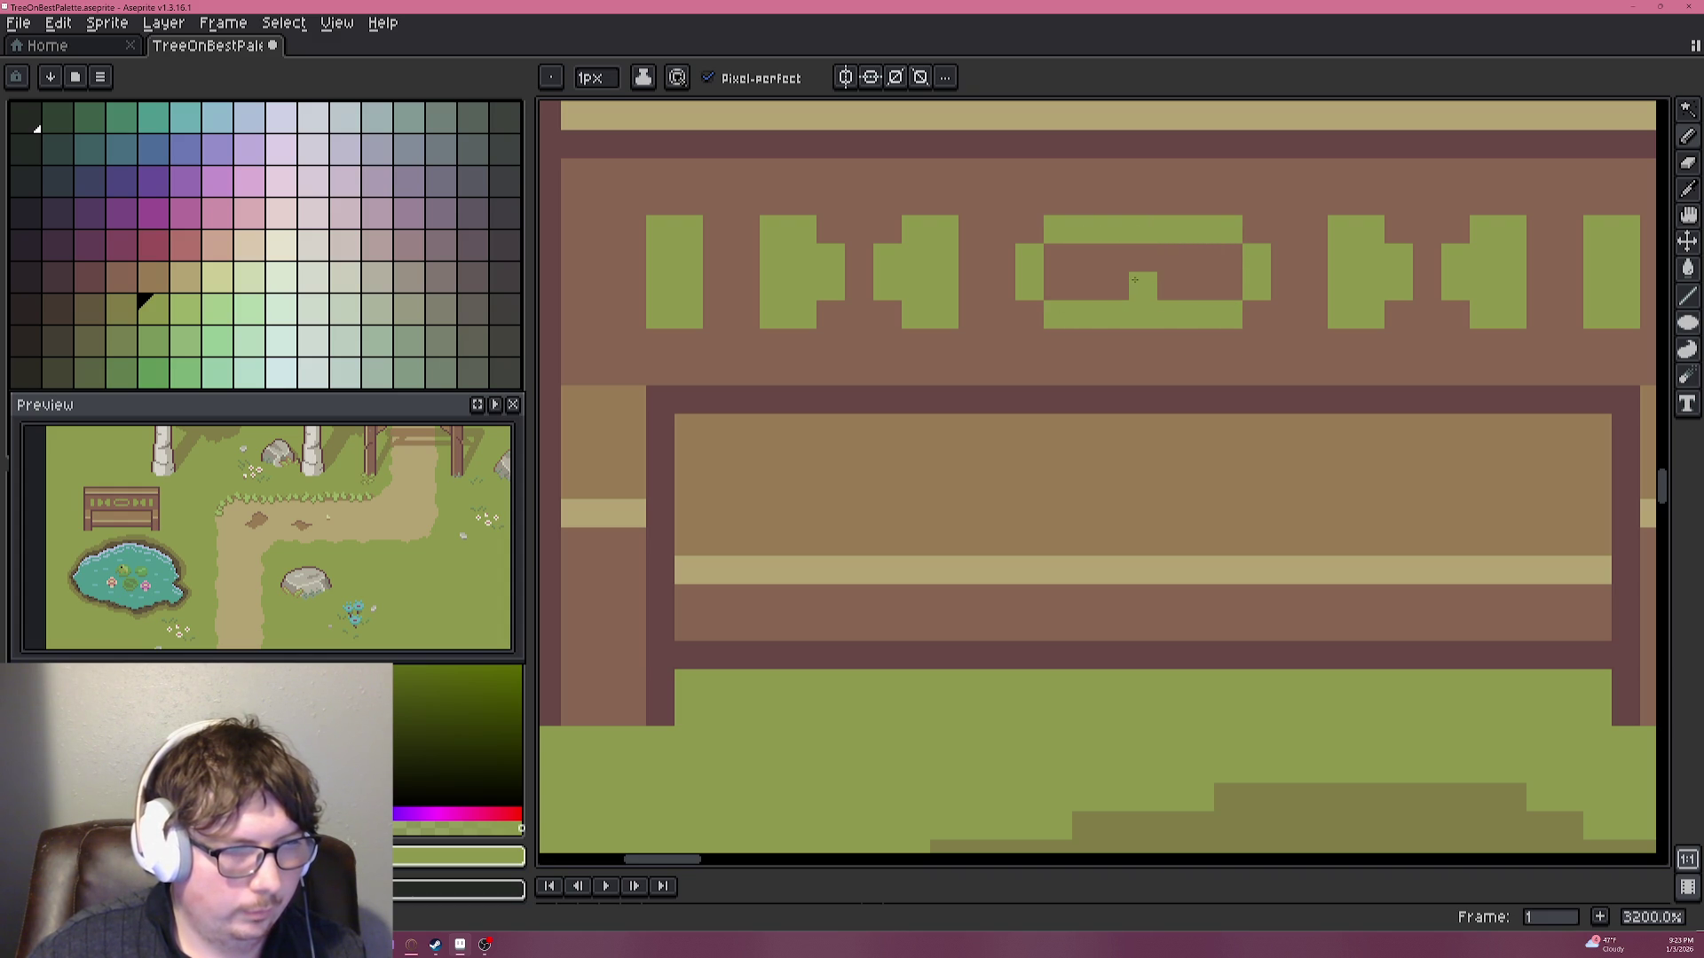
left_click_drag(1143, 257, 1143, 286)
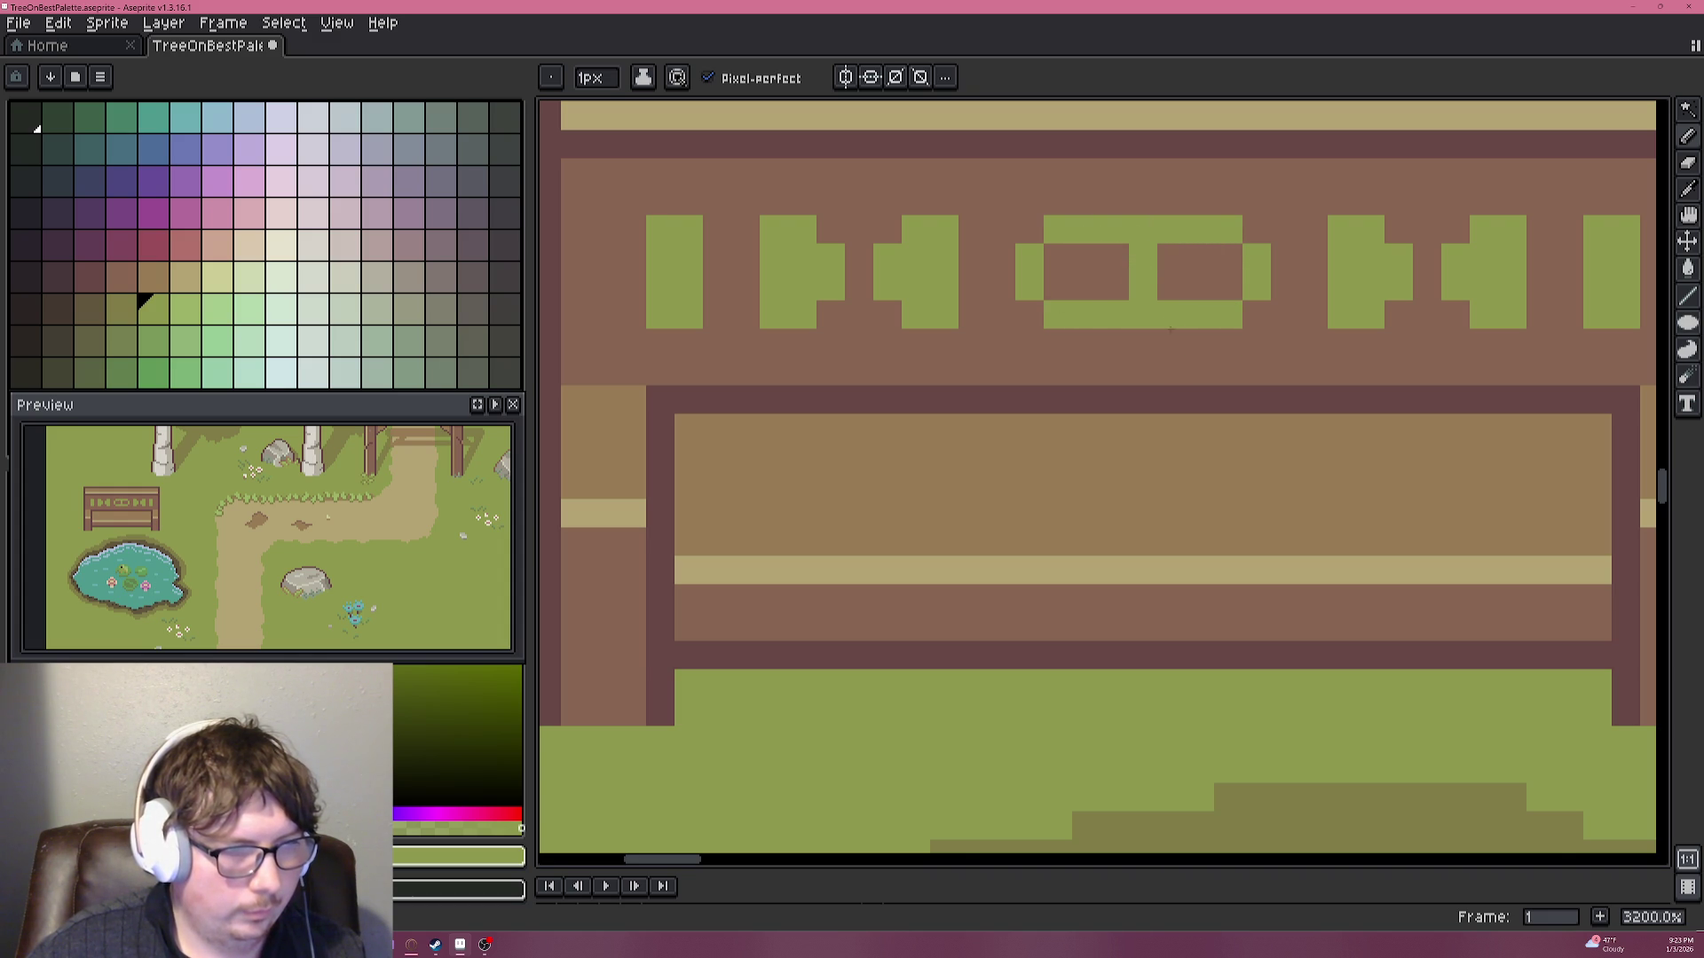
Notch four backrest-brown pixels into the oval's top and bottom rows to form the double loop.
scroll(1154, 302, "down", 2)
scroll(1154, 319, "down", 2)
scroll(1169, 335, "up", 4)
scroll(1170, 335, "up", 1)
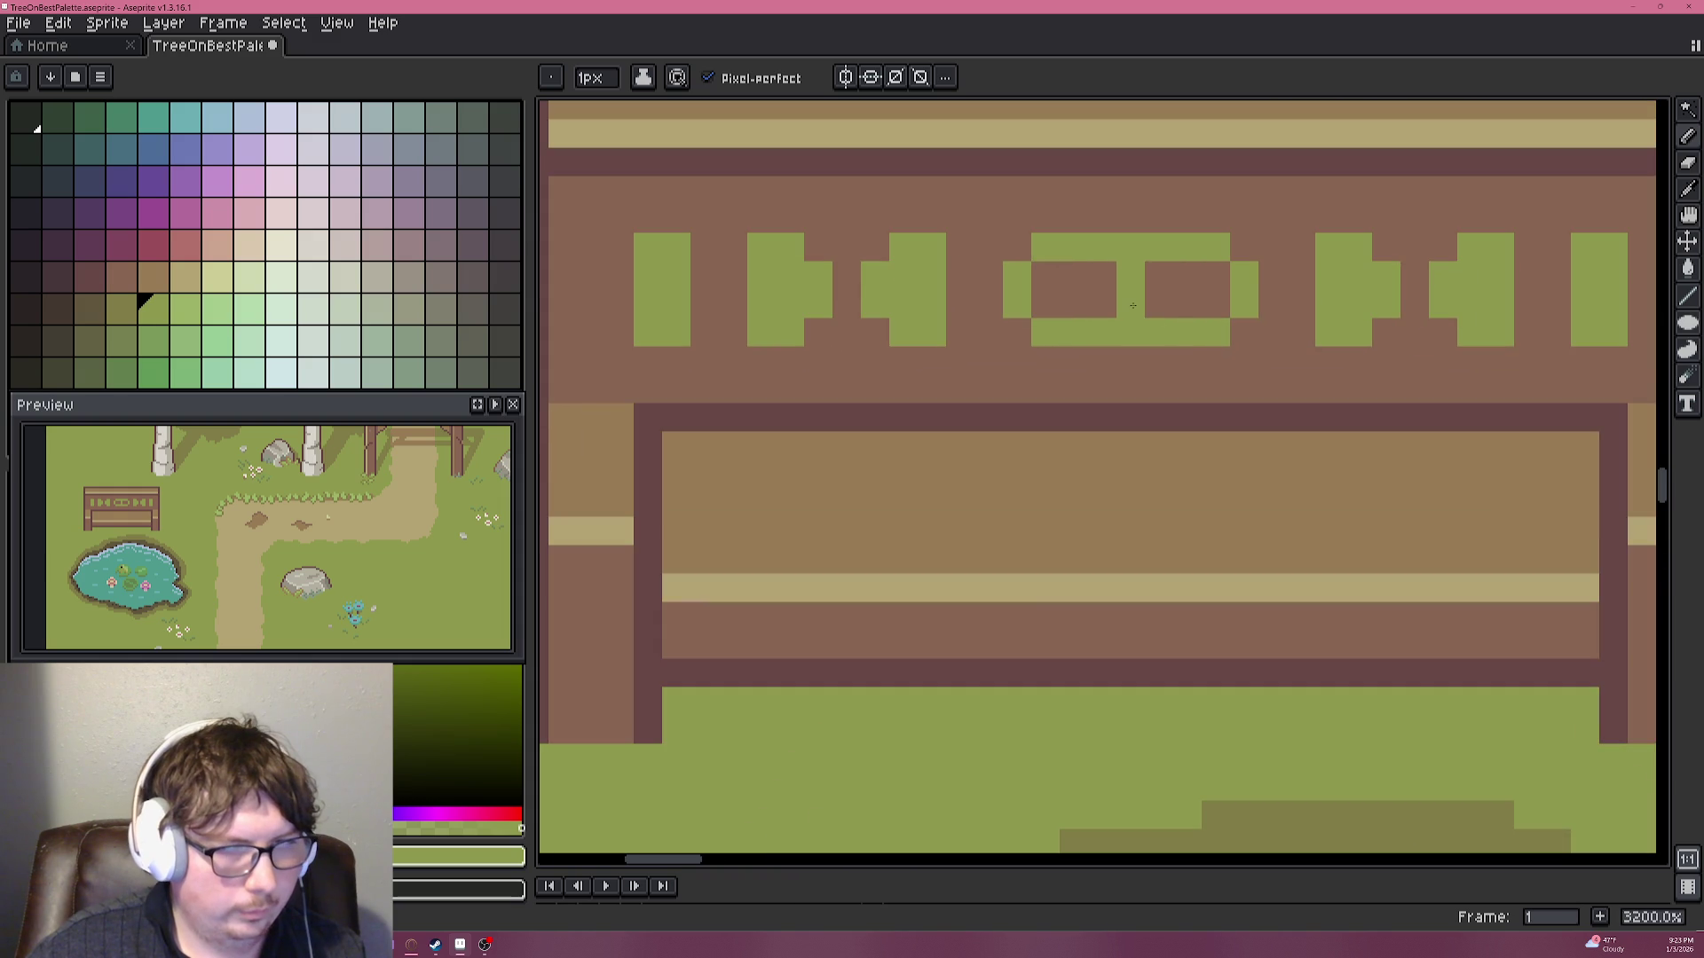
left_click(1159, 302, "alt")
left_click(1102, 332)
left_click(1158, 332)
left_click(1158, 247)
left_click(1102, 247)
scroll(1260, 311, "down", 1)
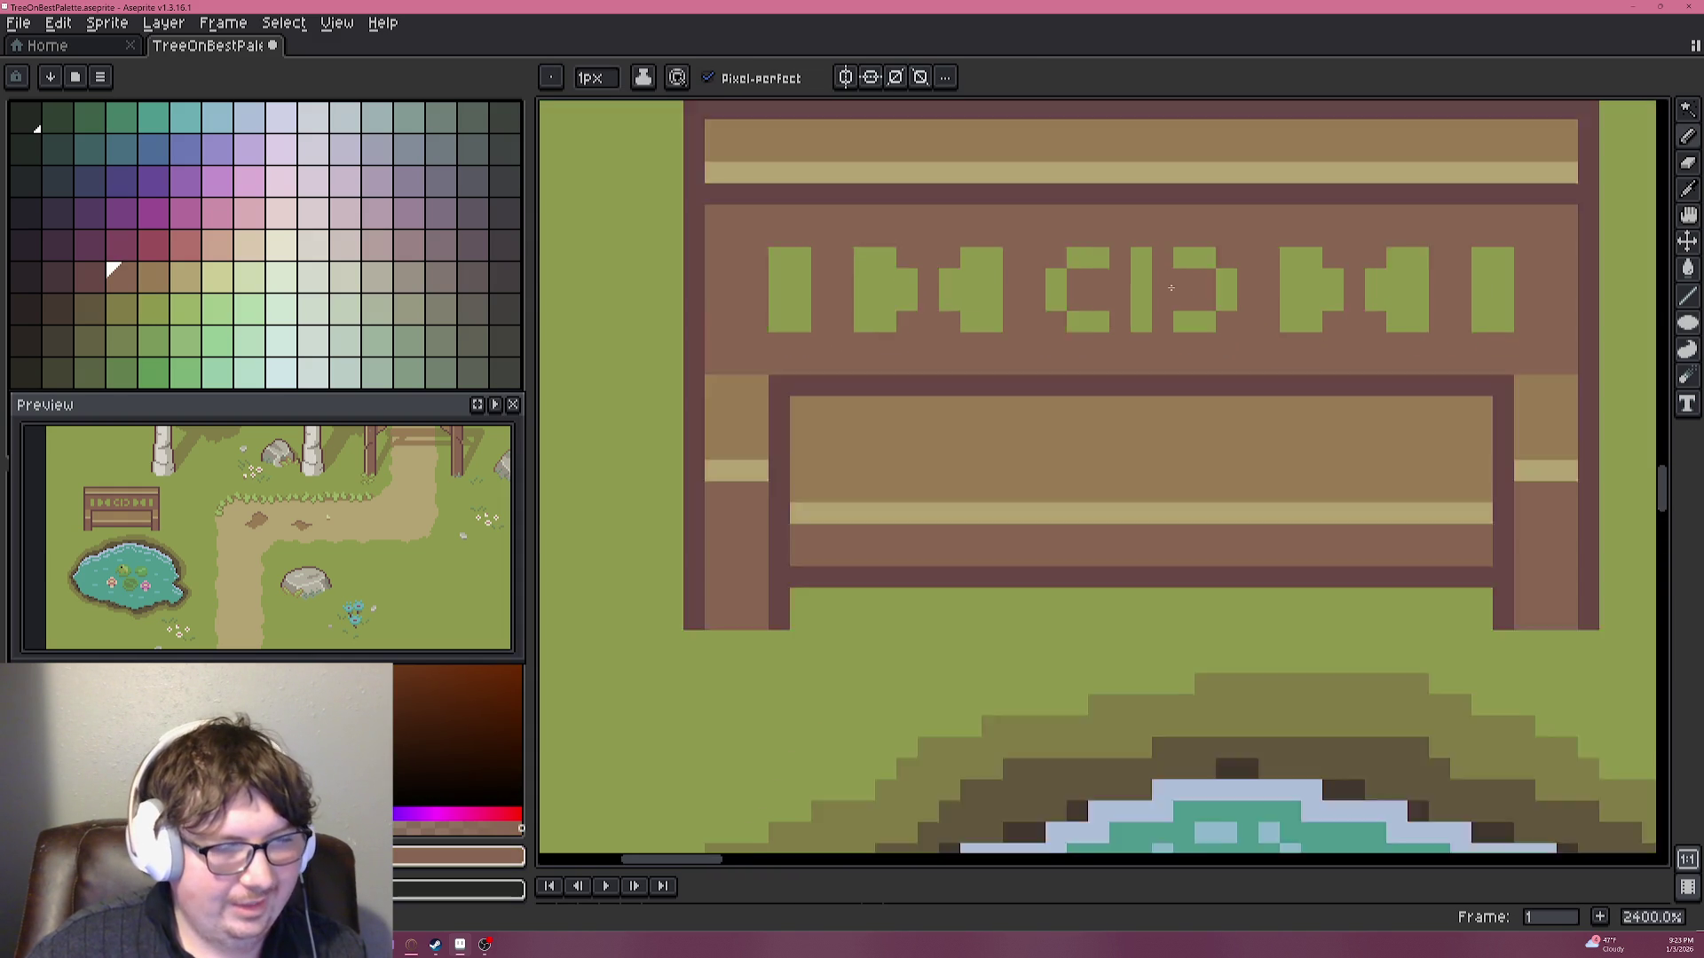
scroll(1260, 310, "down", 1)
scroll(1260, 310, "down", 2)
scroll(1260, 310, "down", 1)
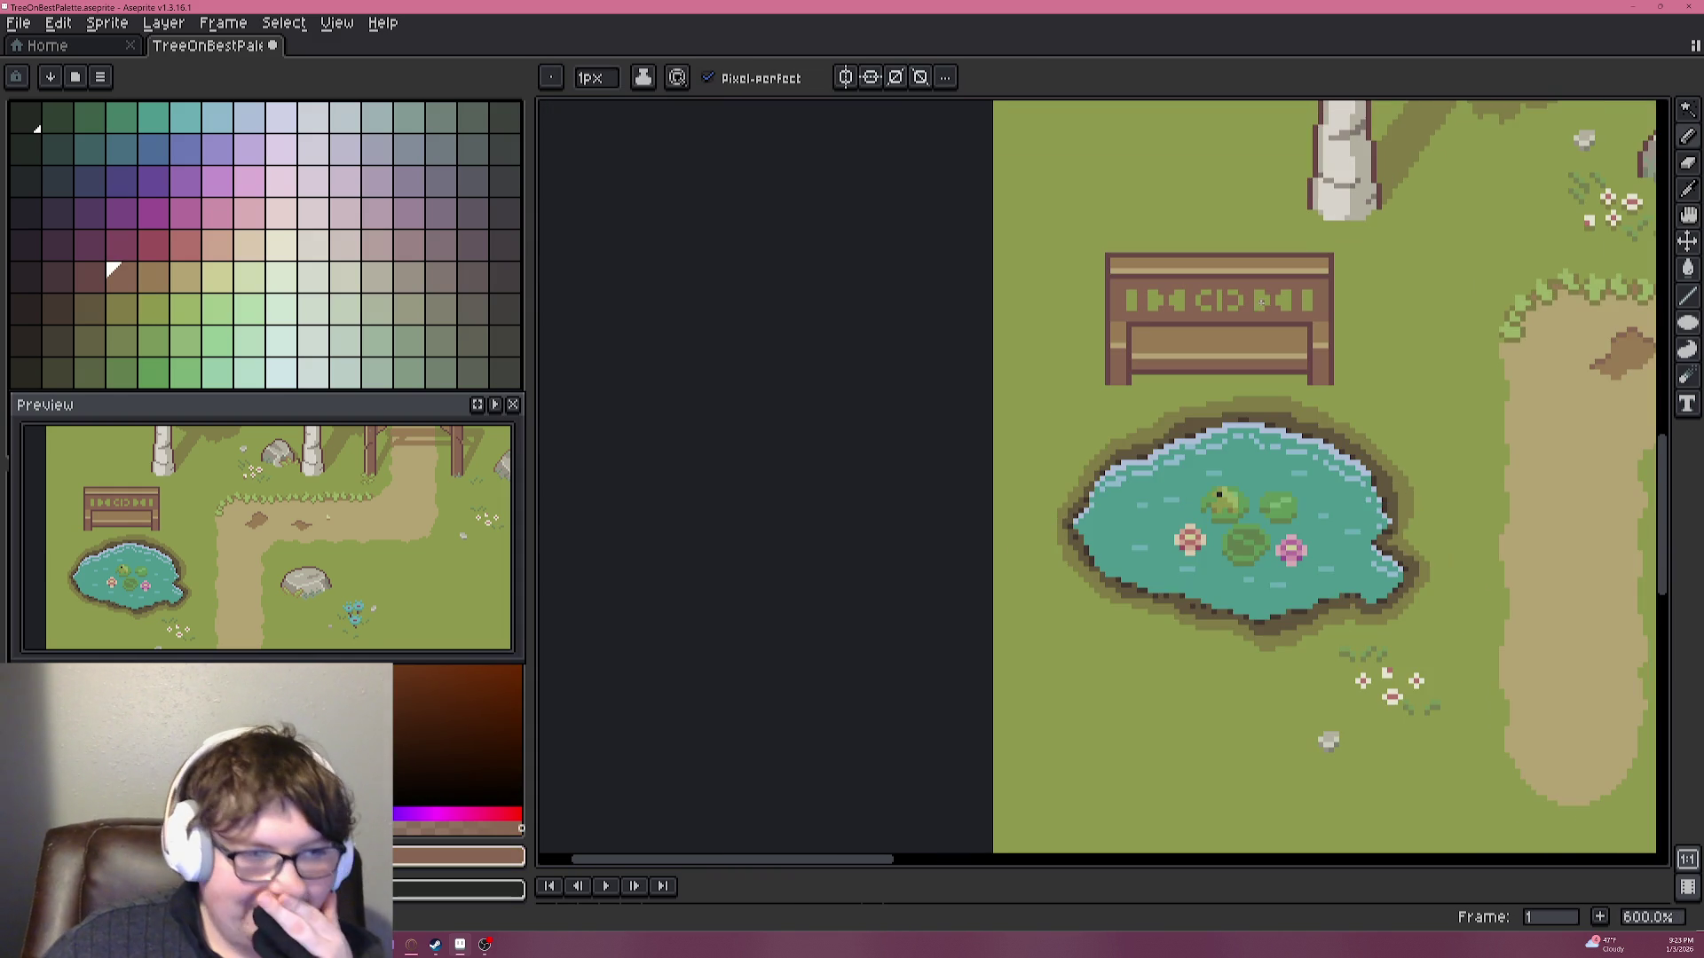
Sample the bench's tan and glyph green, then undo a jogged green line along the bench top.
scroll(1244, 294, "up", 3)
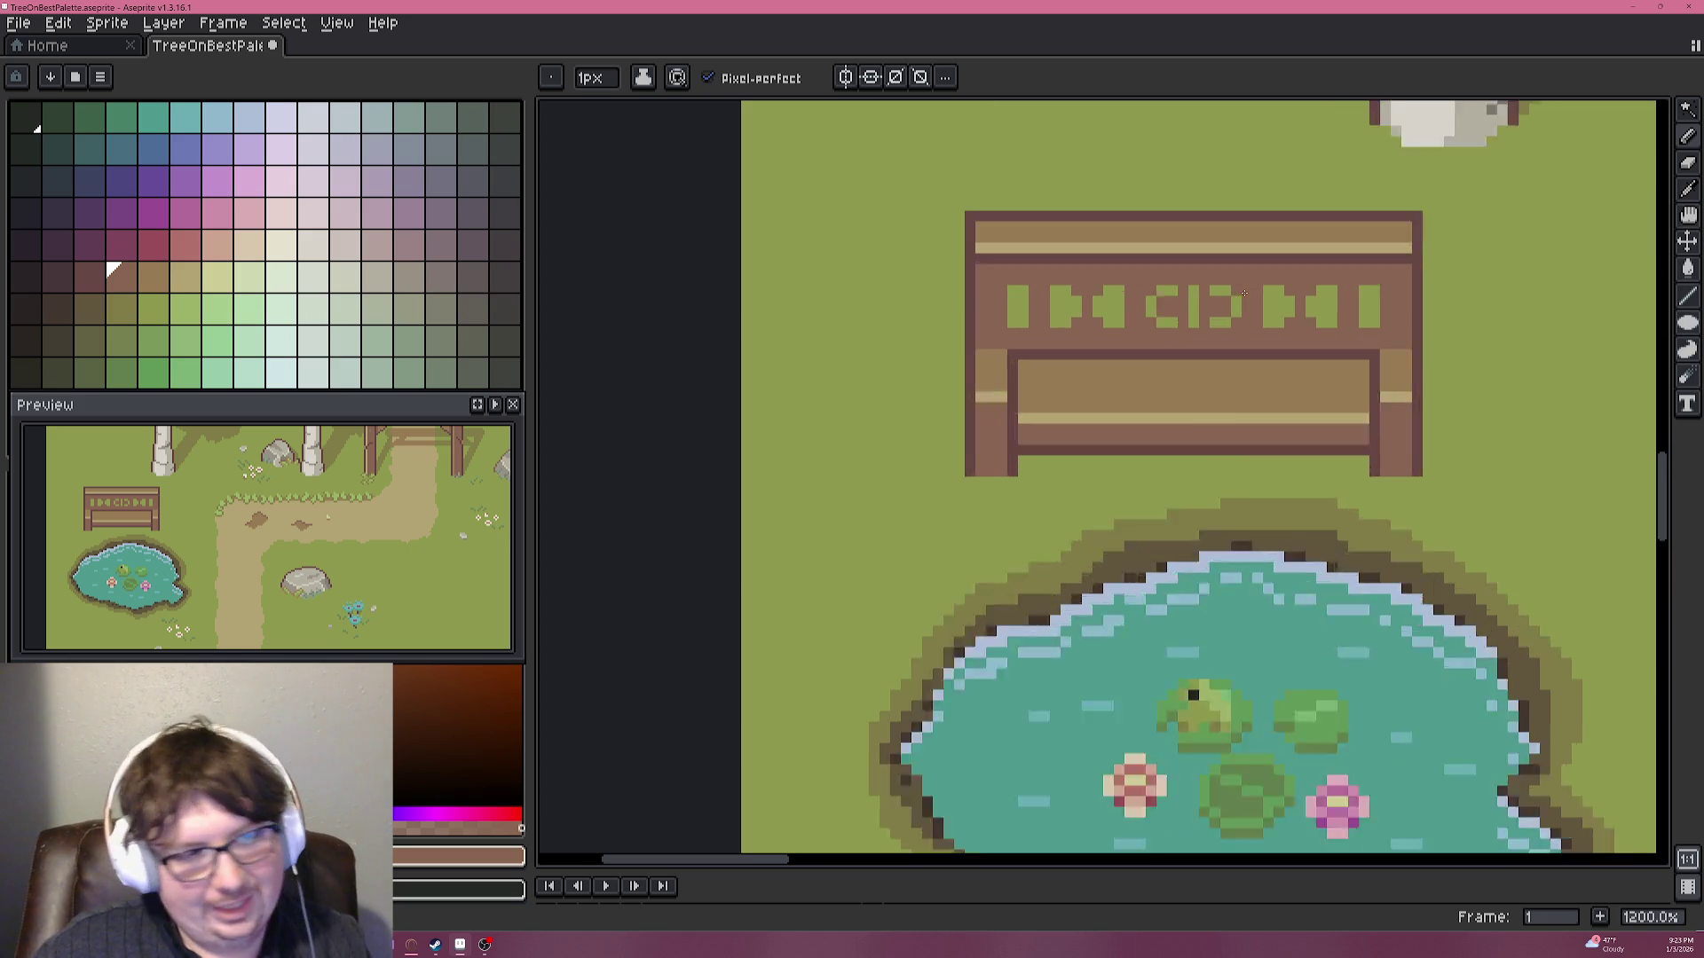
scroll(1153, 266, "up", 2)
scroll(976, 239, "up", 1)
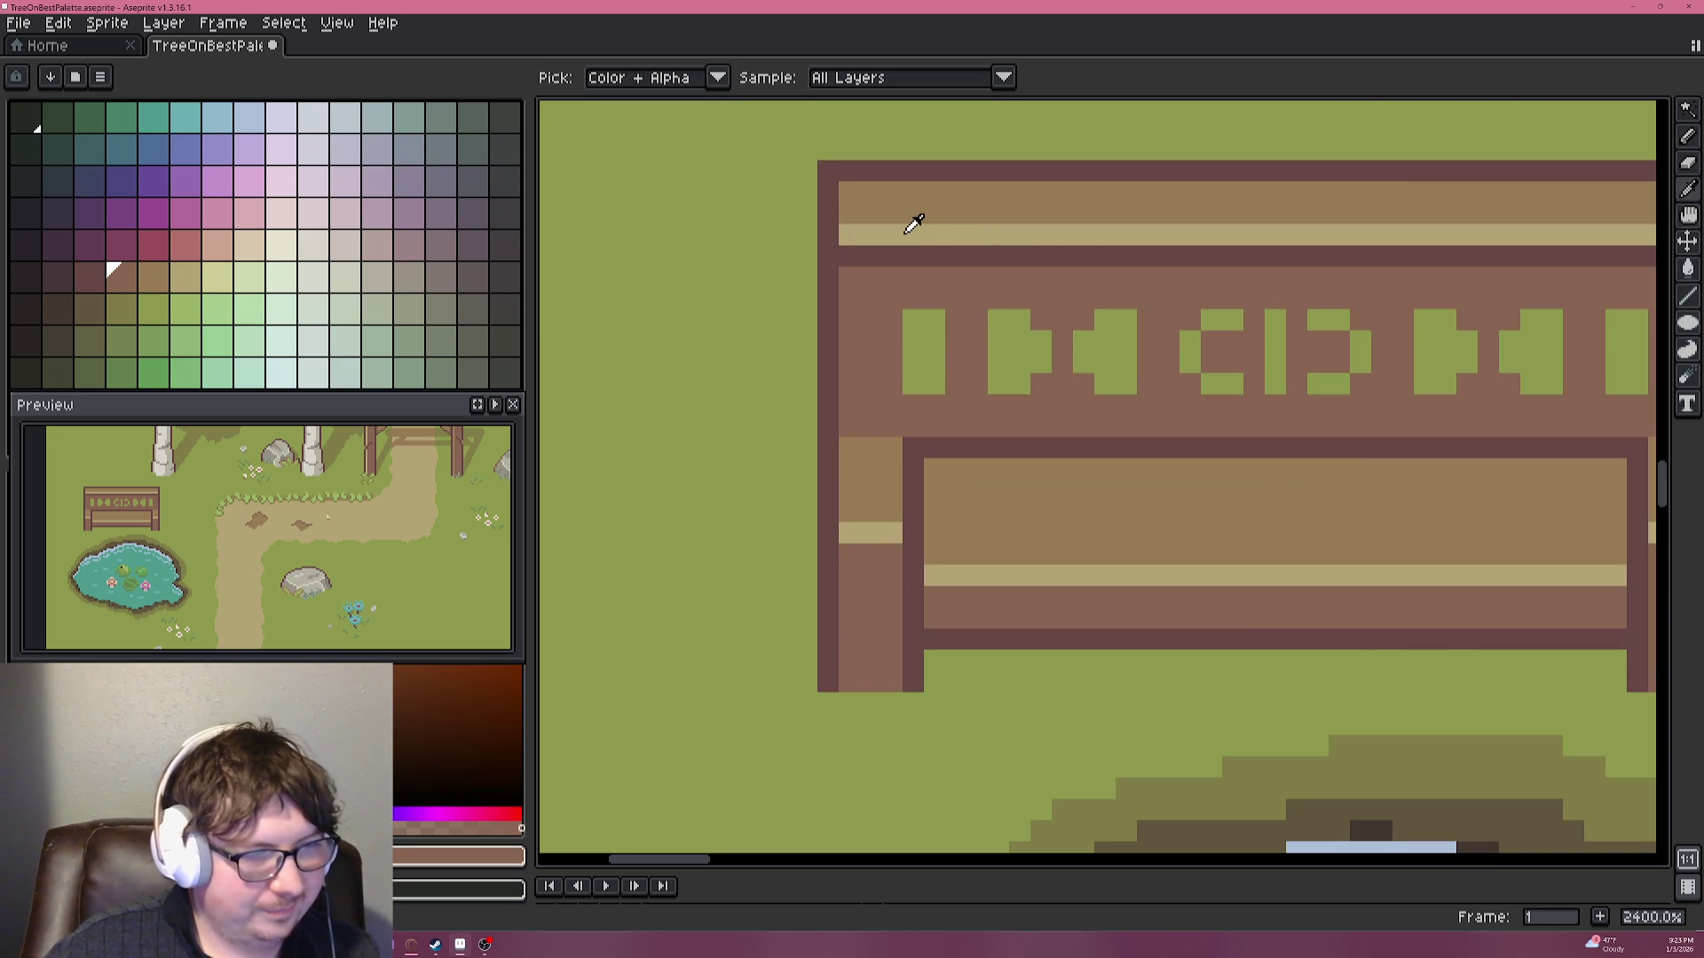
left_click(906, 233)
scroll(925, 344, "down", 3)
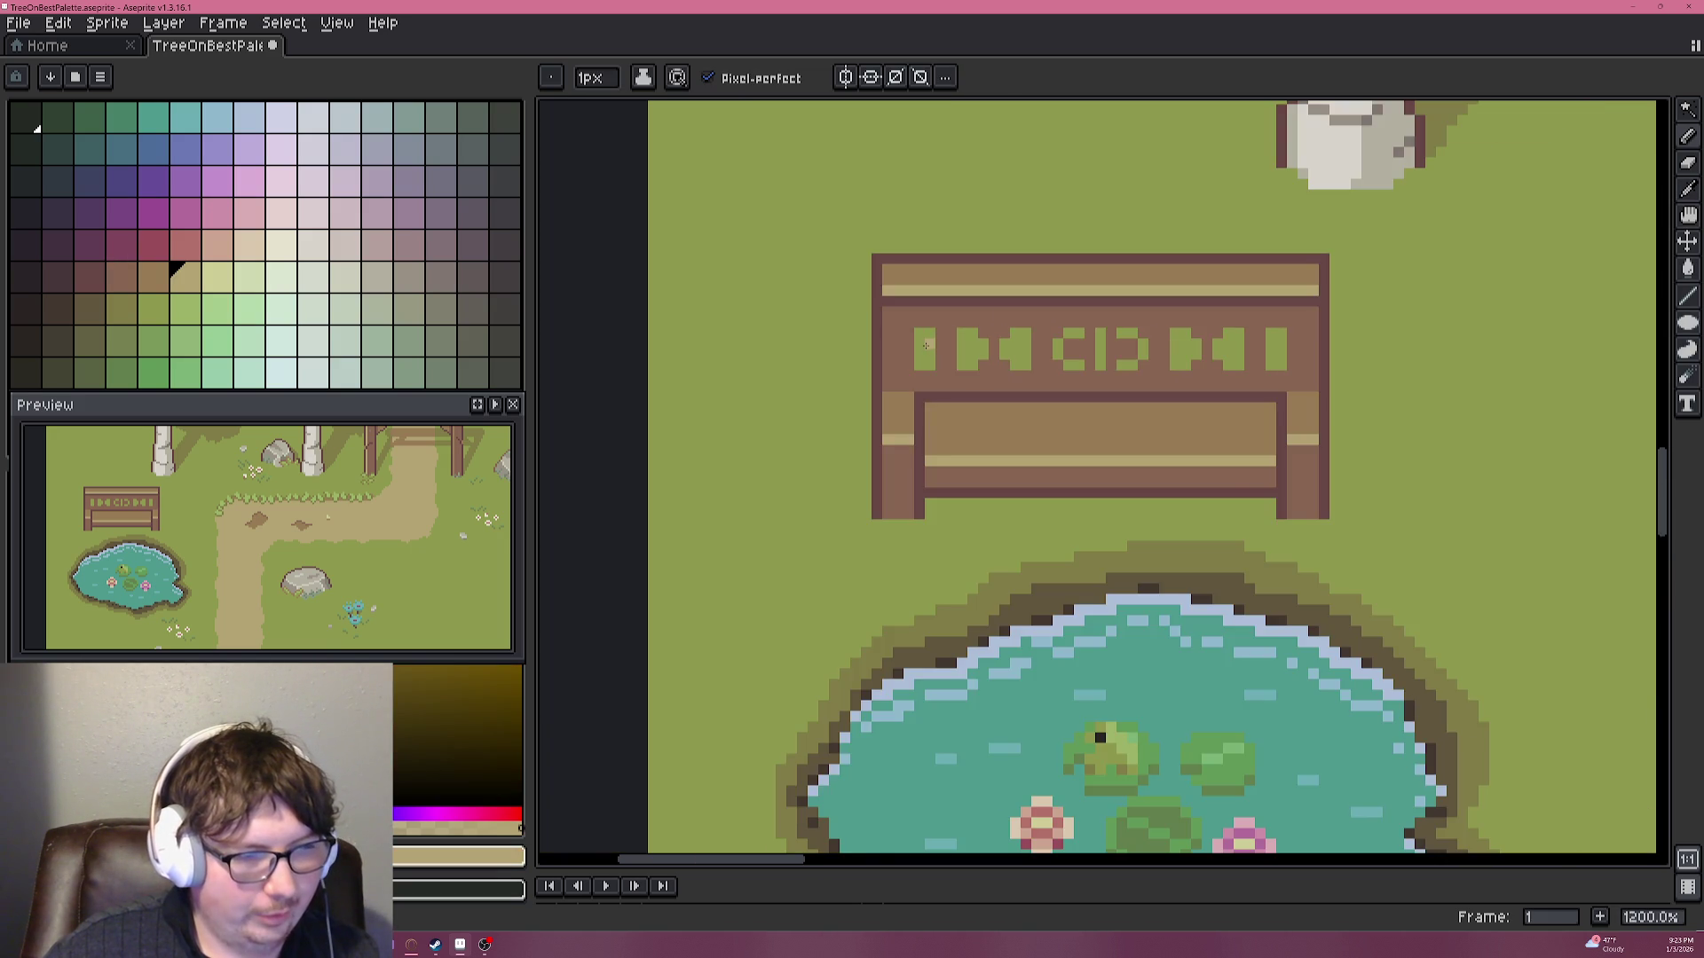
scroll(1224, 349, "down", 4)
scroll(1115, 357, "up", 7)
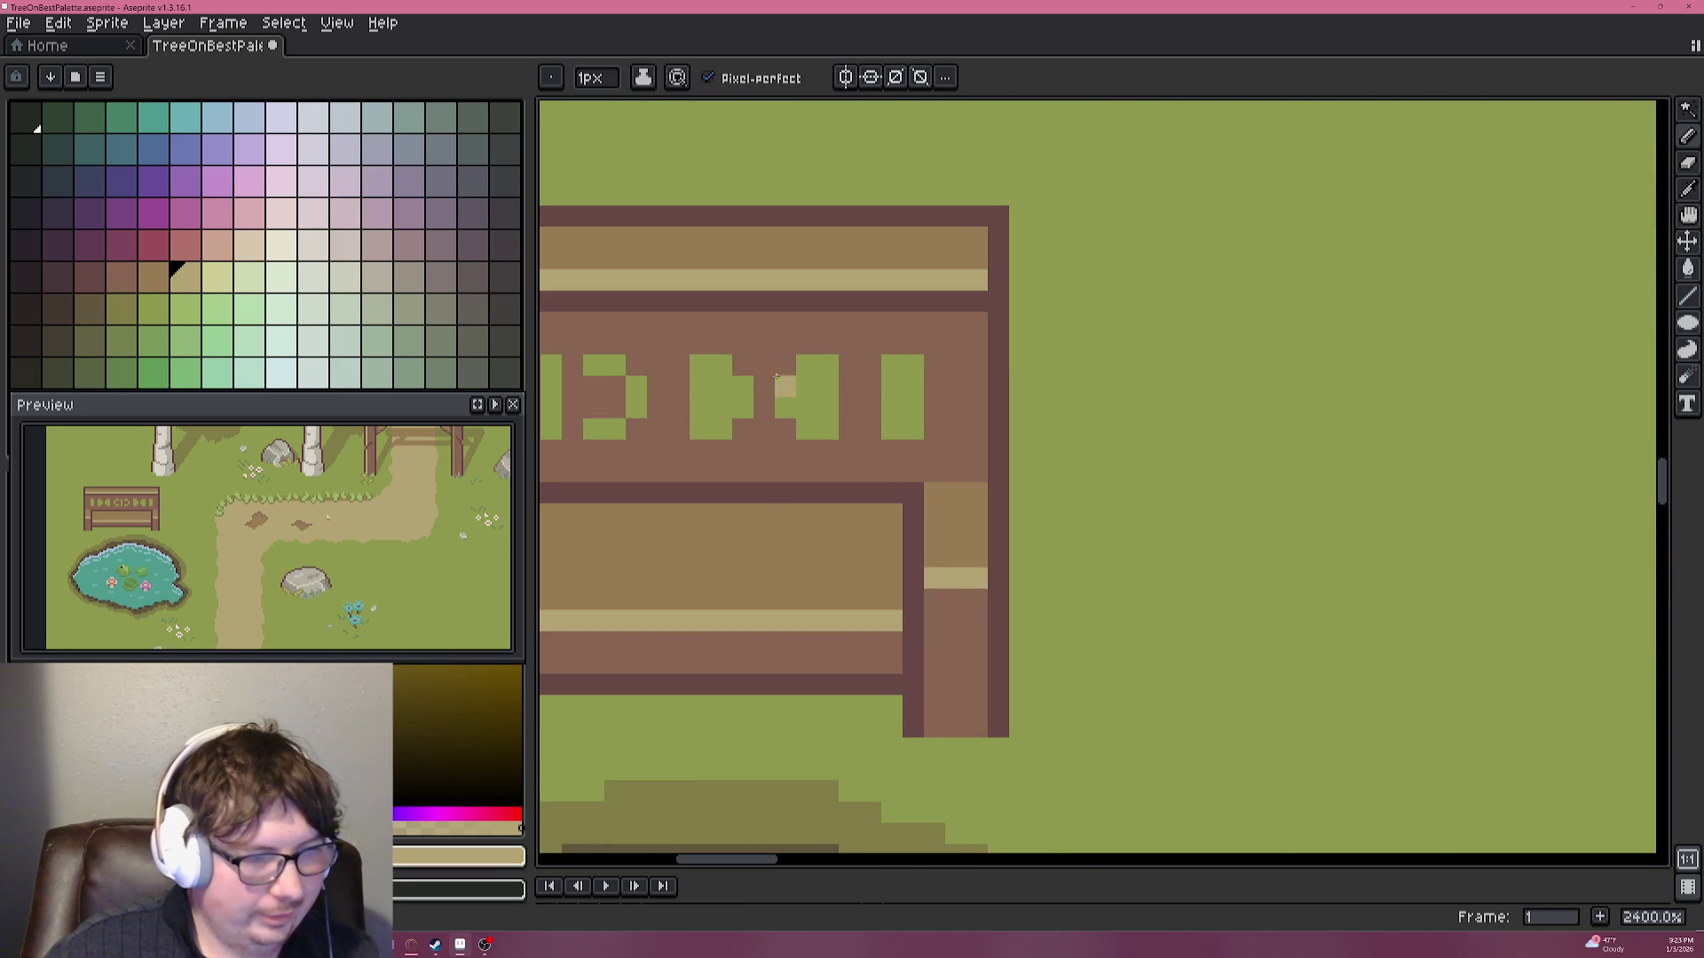
left_click(631, 353, "alt")
mouse_move(625, 442)
left_mouse_down()
mouse_move(1302, 432)
mouse_move(627, 450)
left_mouse_up()
key("ctrl+z")
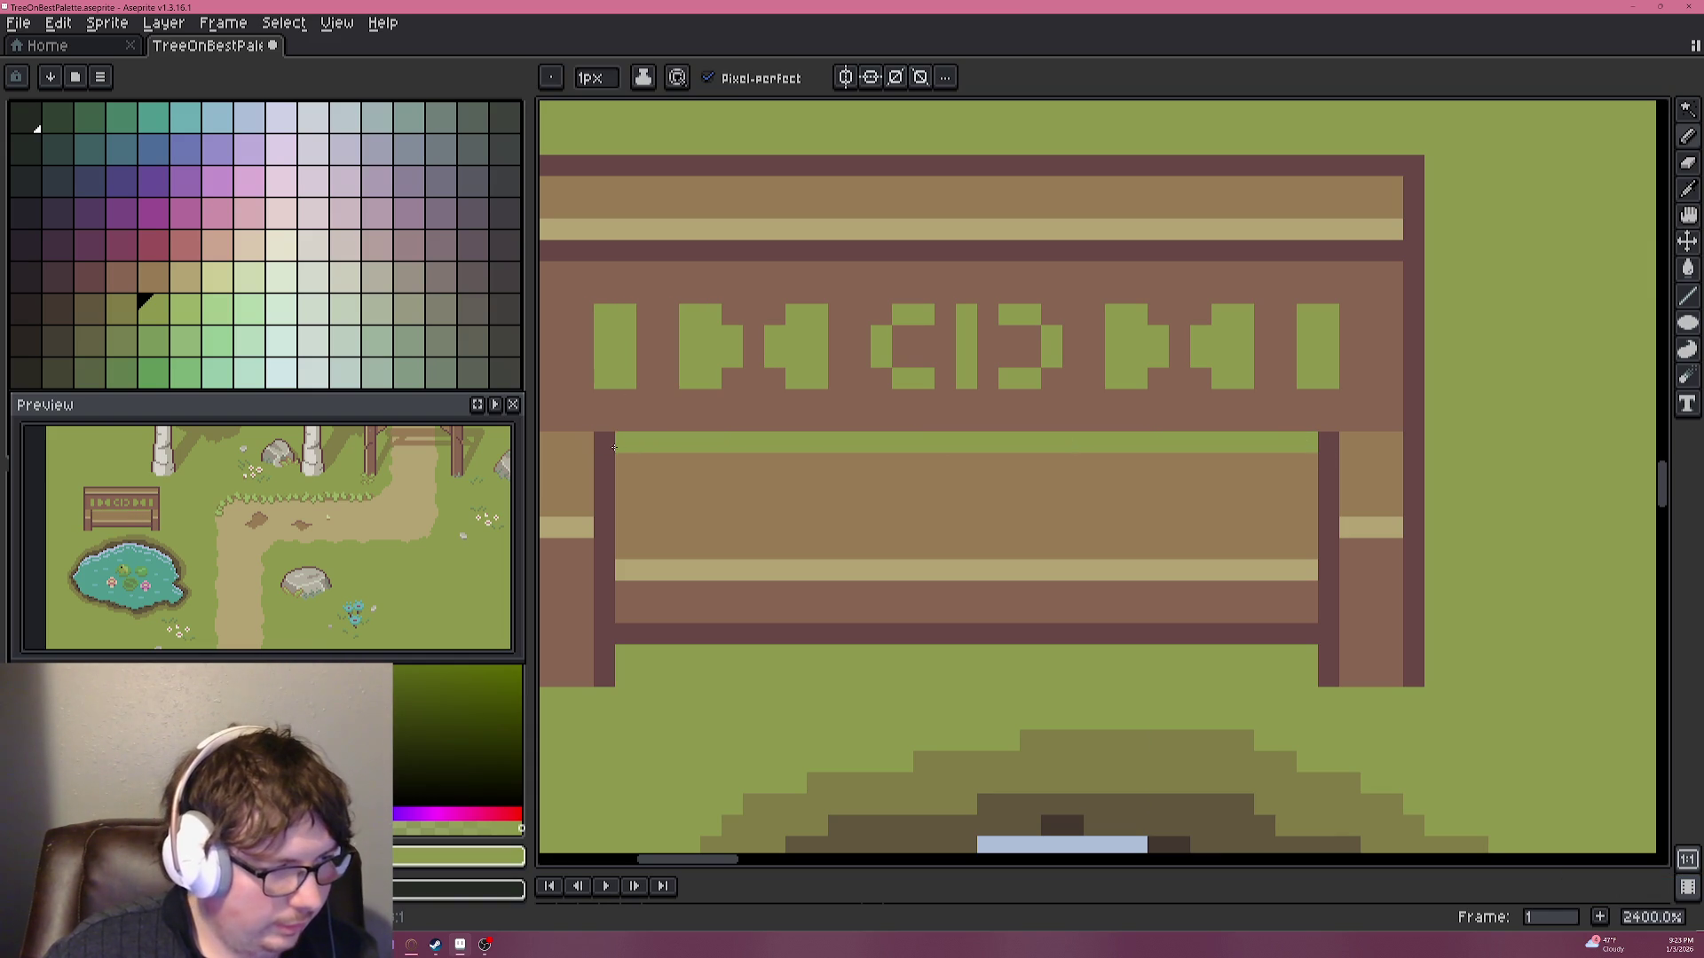
Draw a green row just above the bench's top line.
left_click(649, 424)
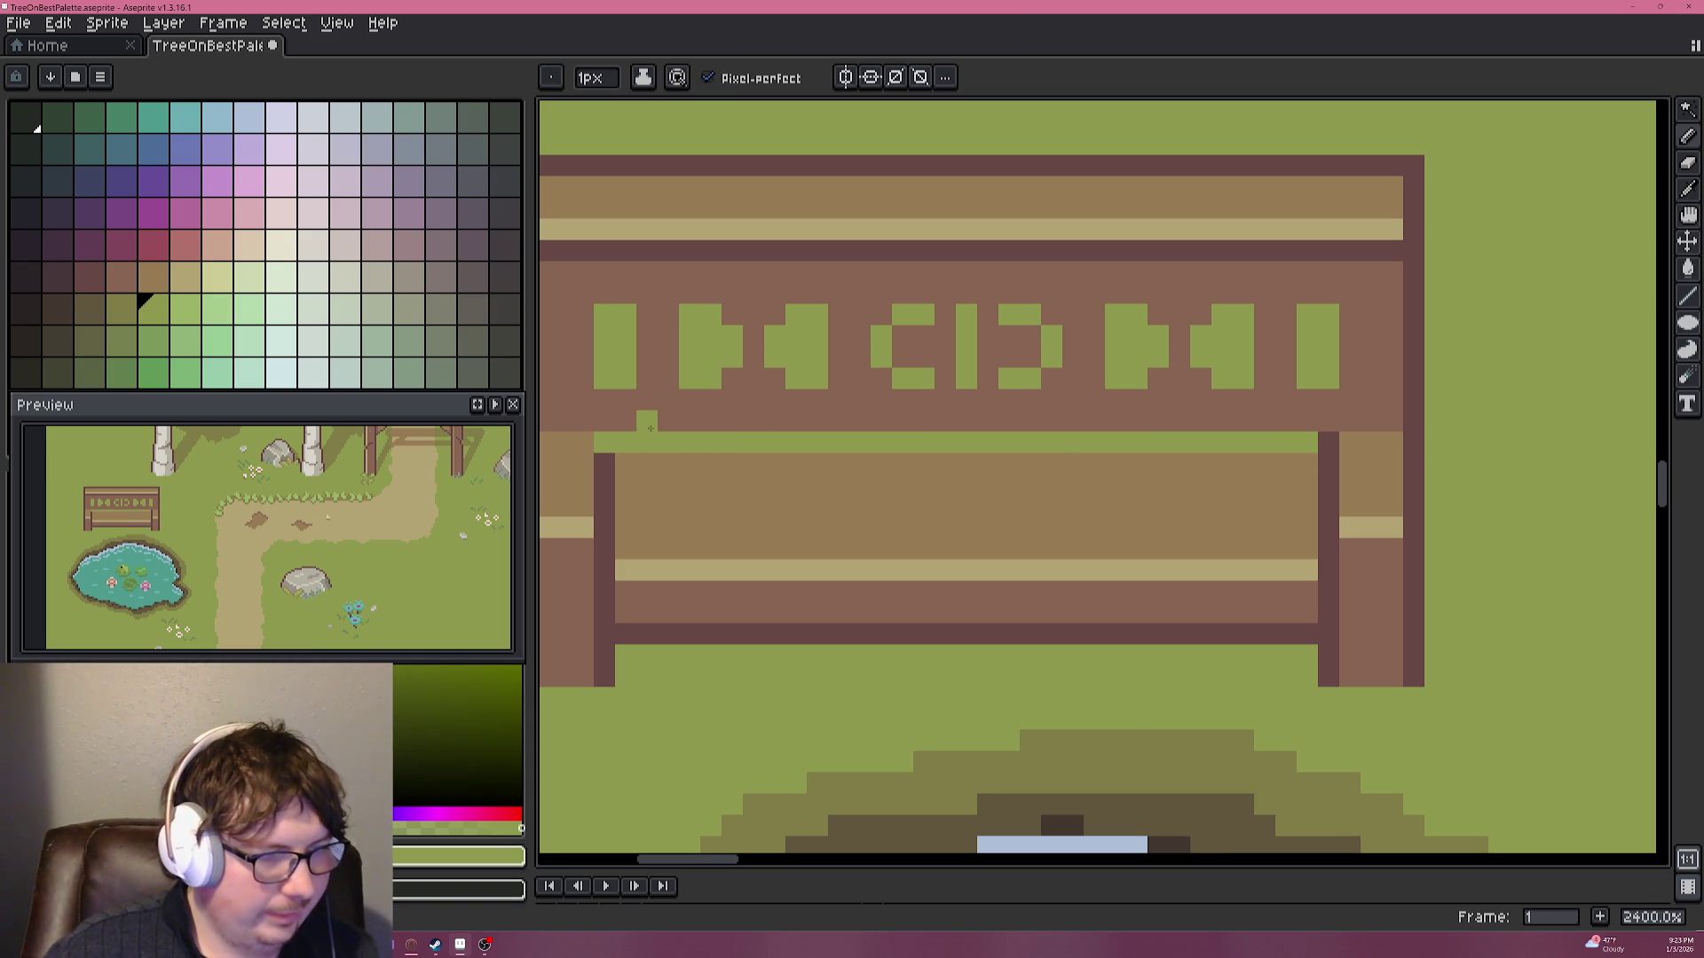
left_click_drag(711, 421, 1170, 424)
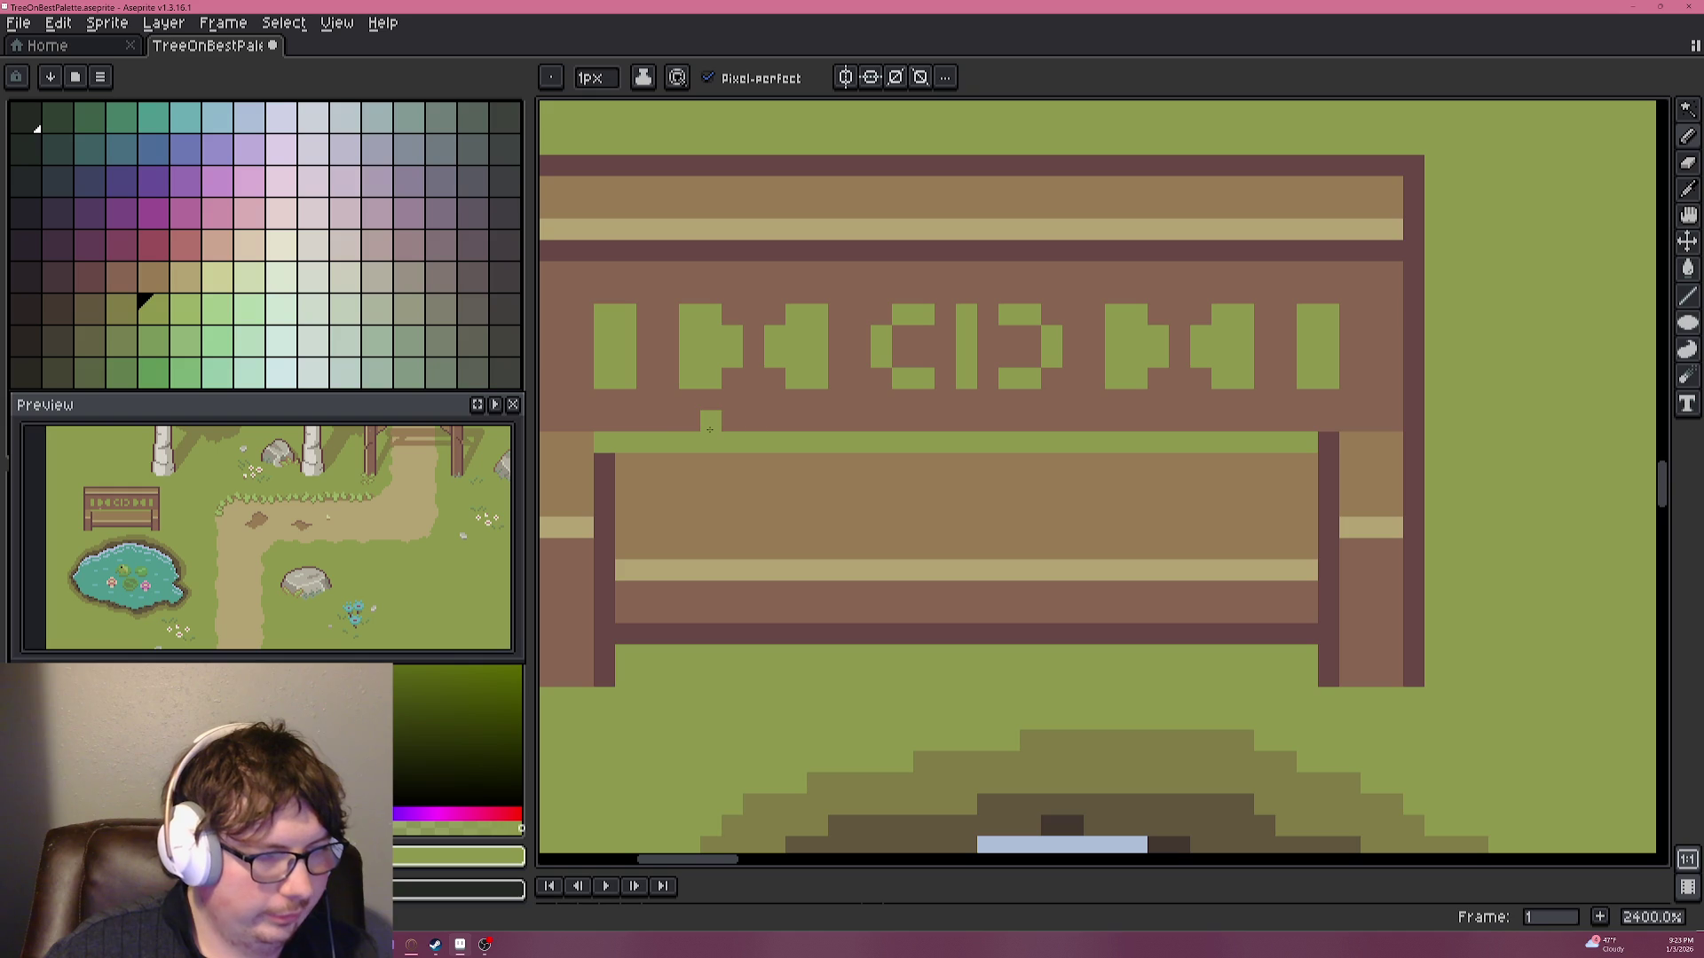
scroll(1149, 433, "down", 3)
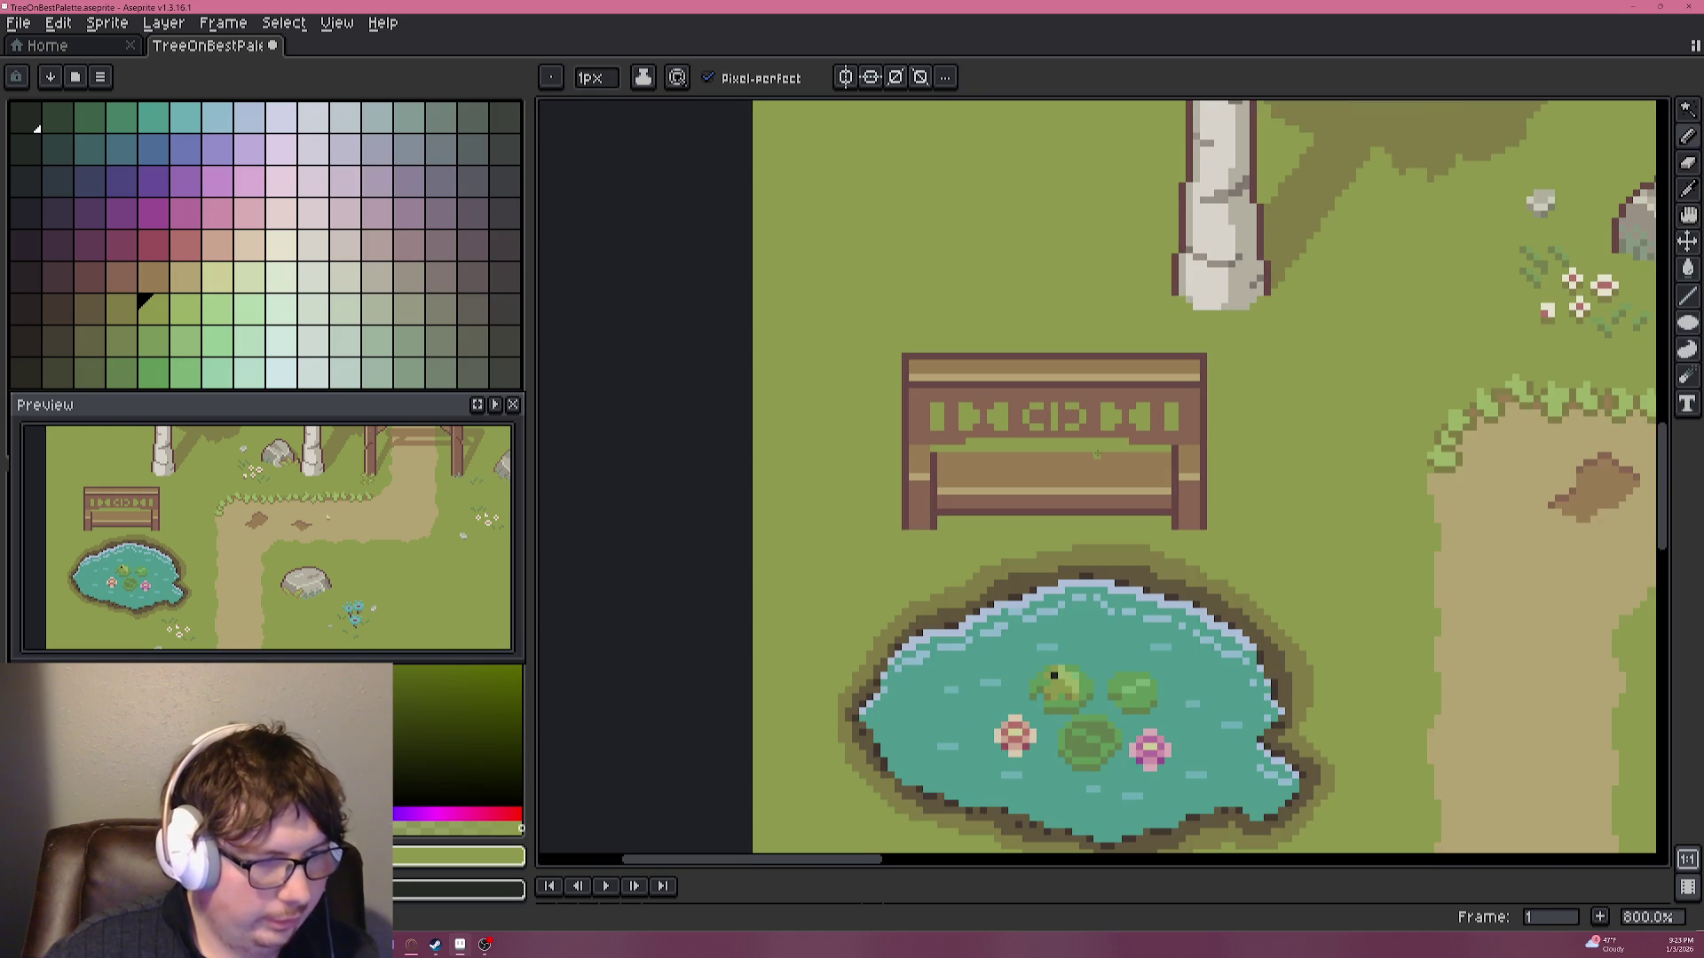
scroll(1090, 455, "up", 5)
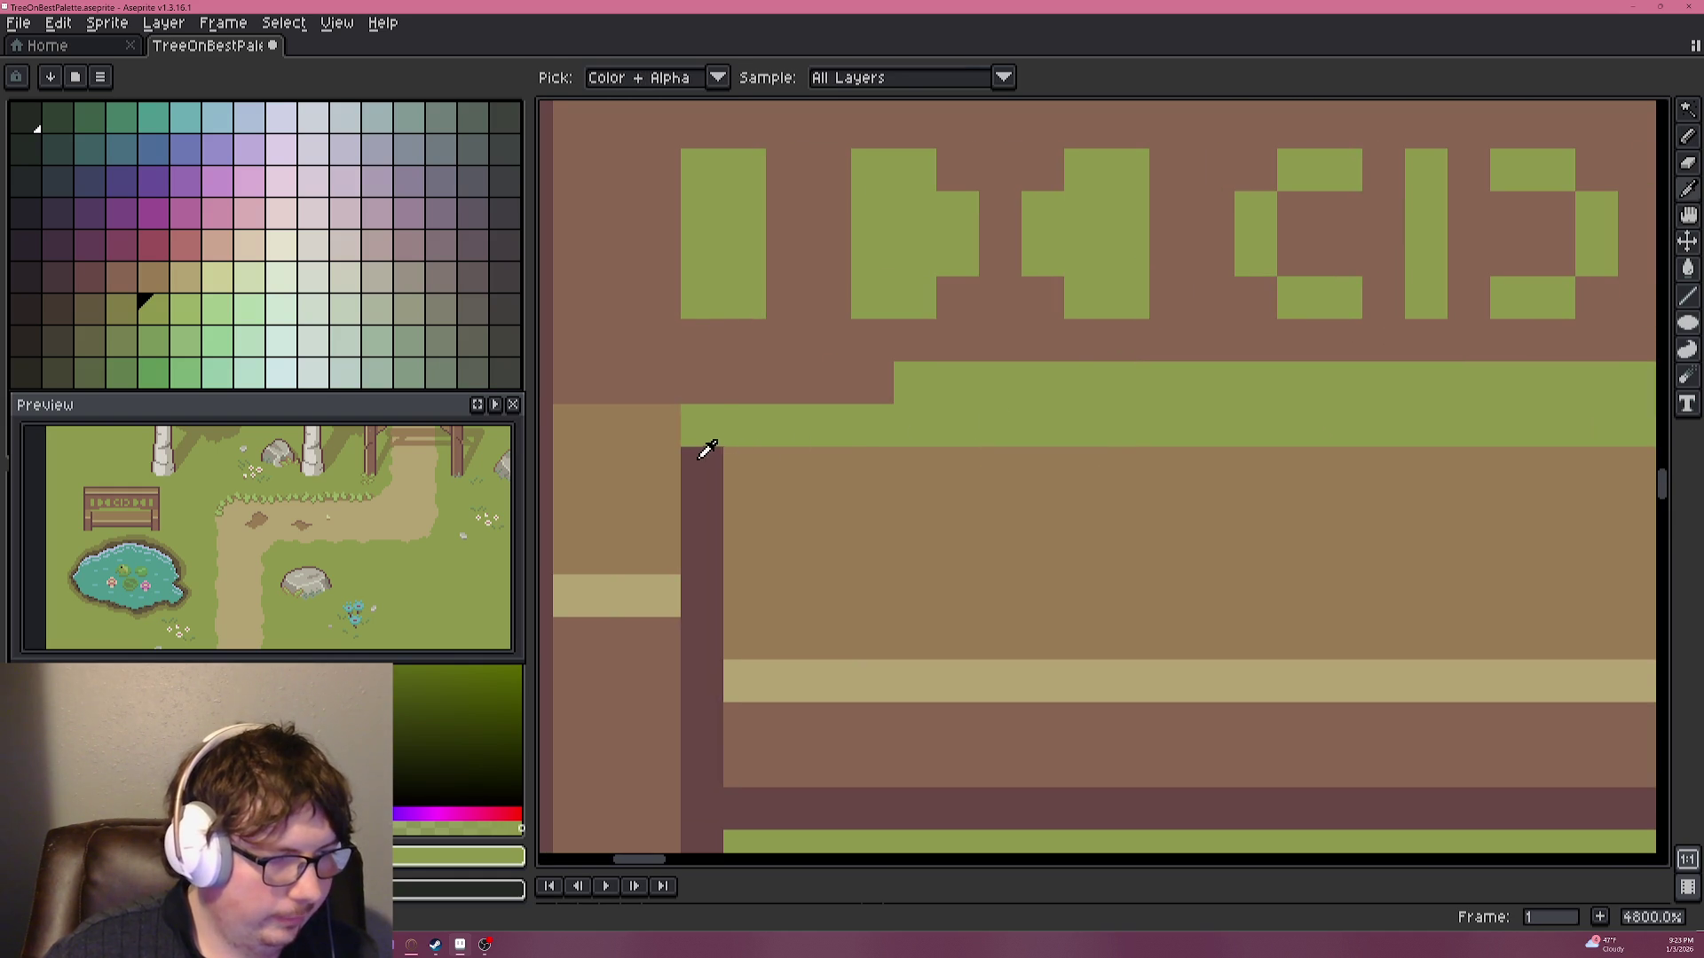
Paint a 1px dark brown row under the glyph panel using the bench post's colour.
left_click(701, 427, "alt")
left_click_drag(701, 424, 958, 381)
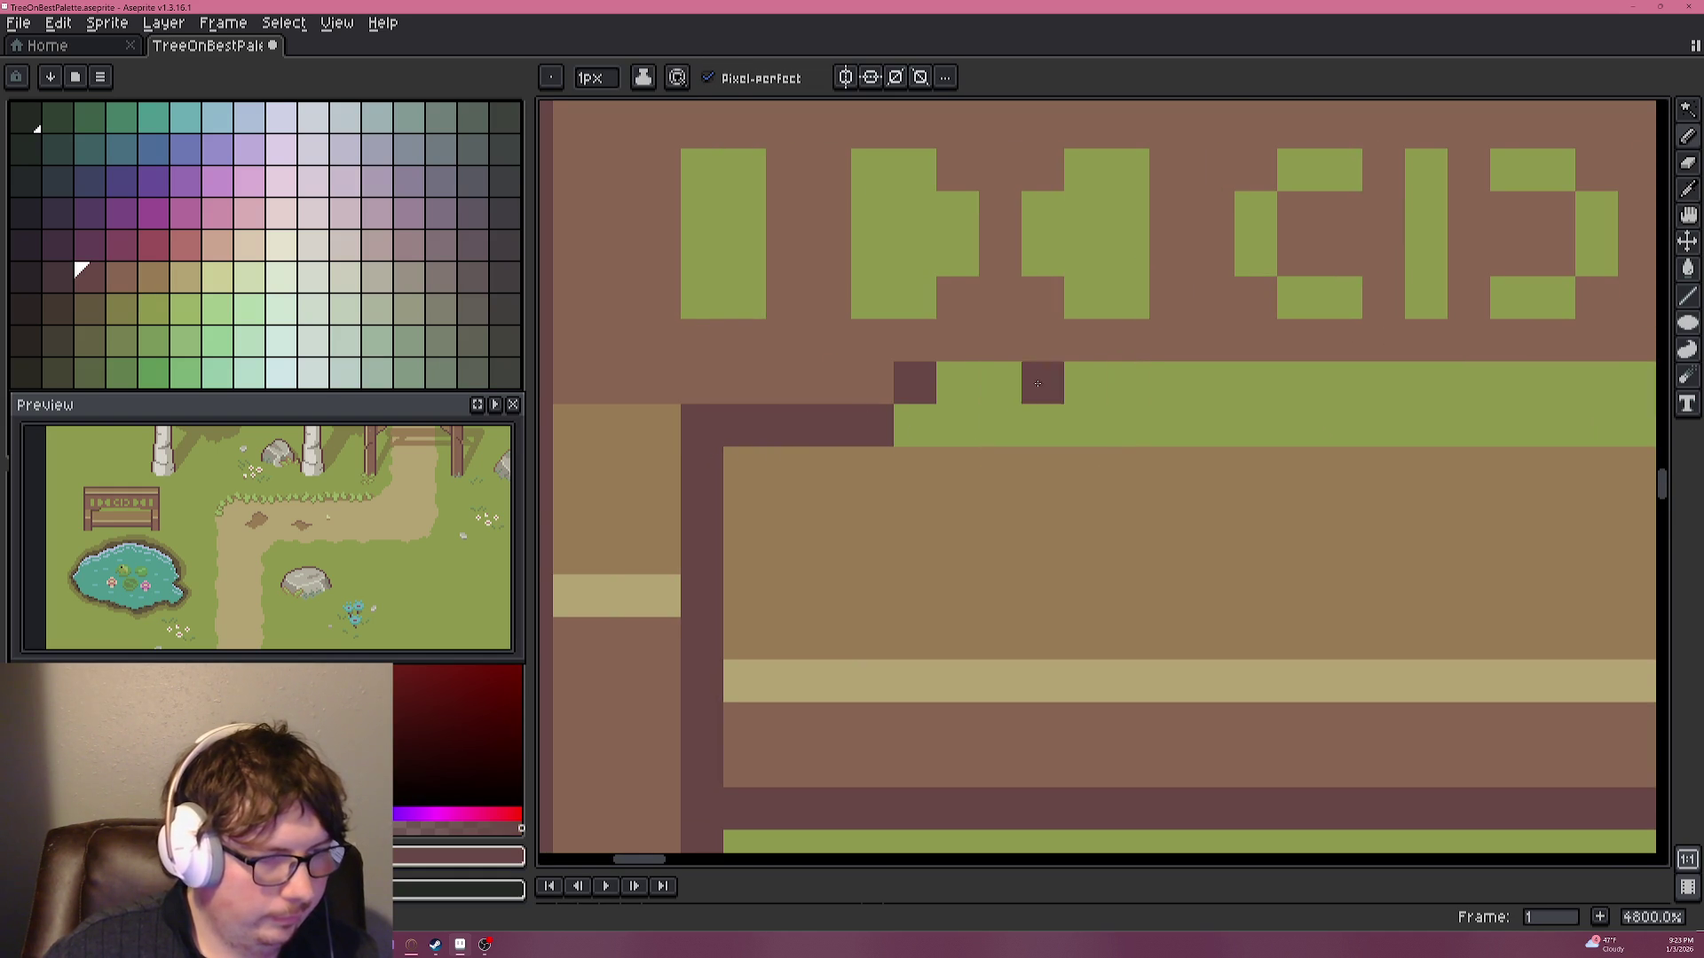
scroll(976, 391, "left", 2)
key("ctrl+z")
key("ctrl+z")
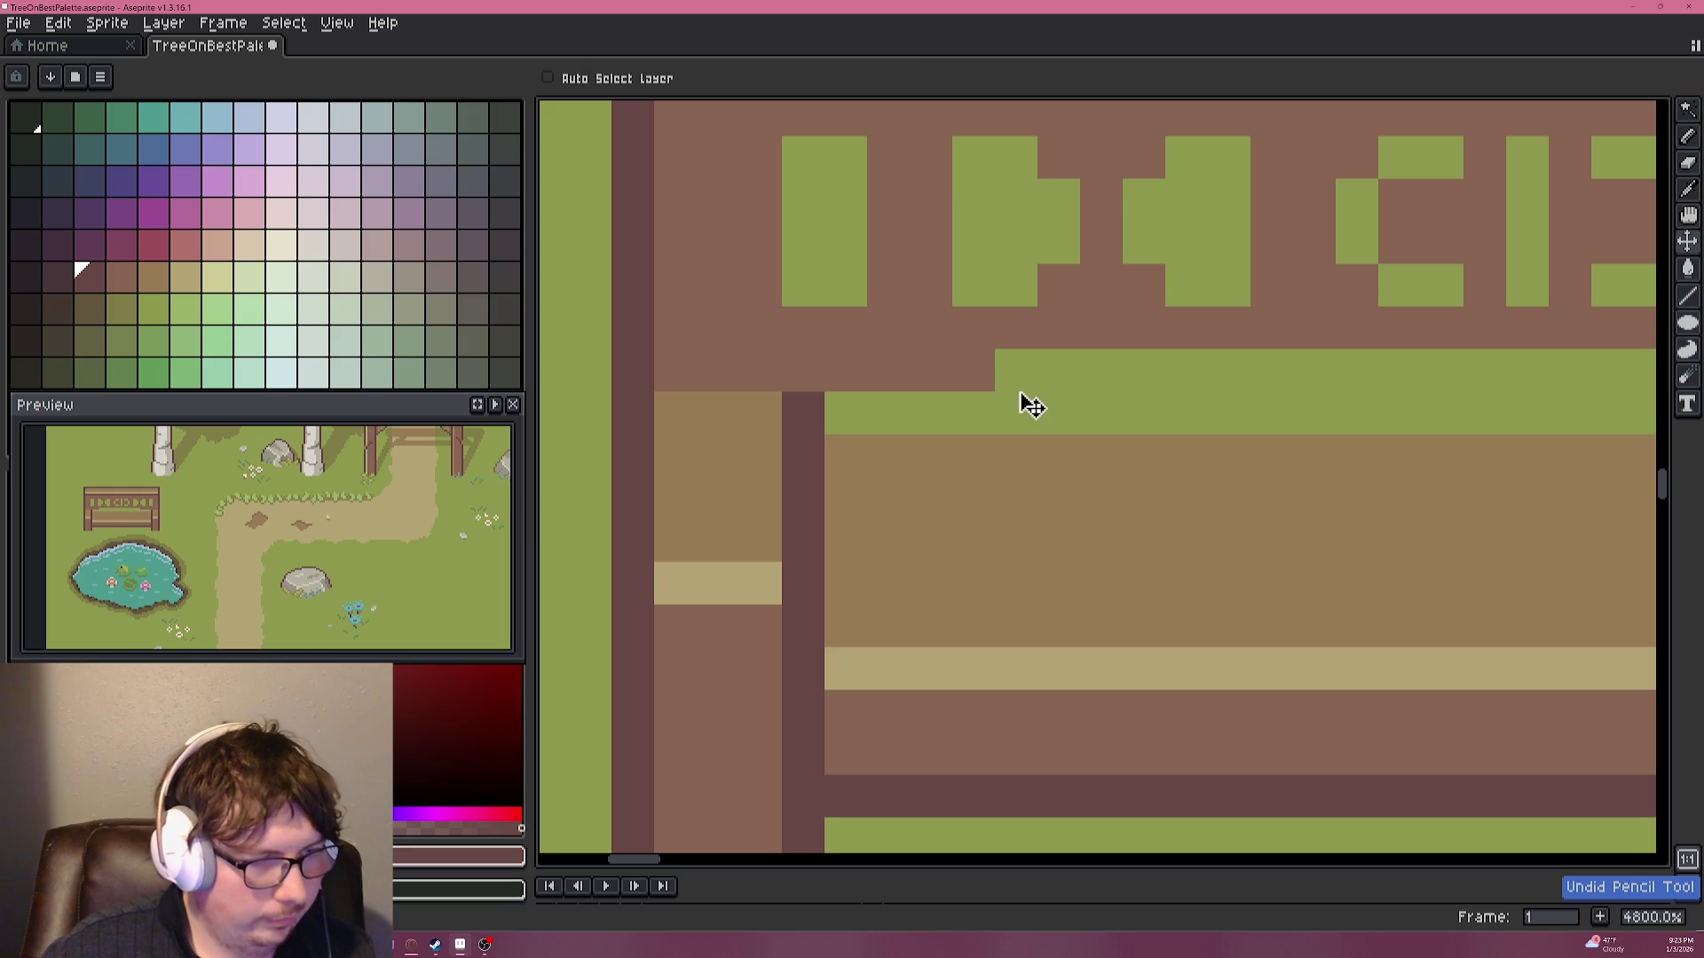
left_click_drag(834, 370, 1020, 370)
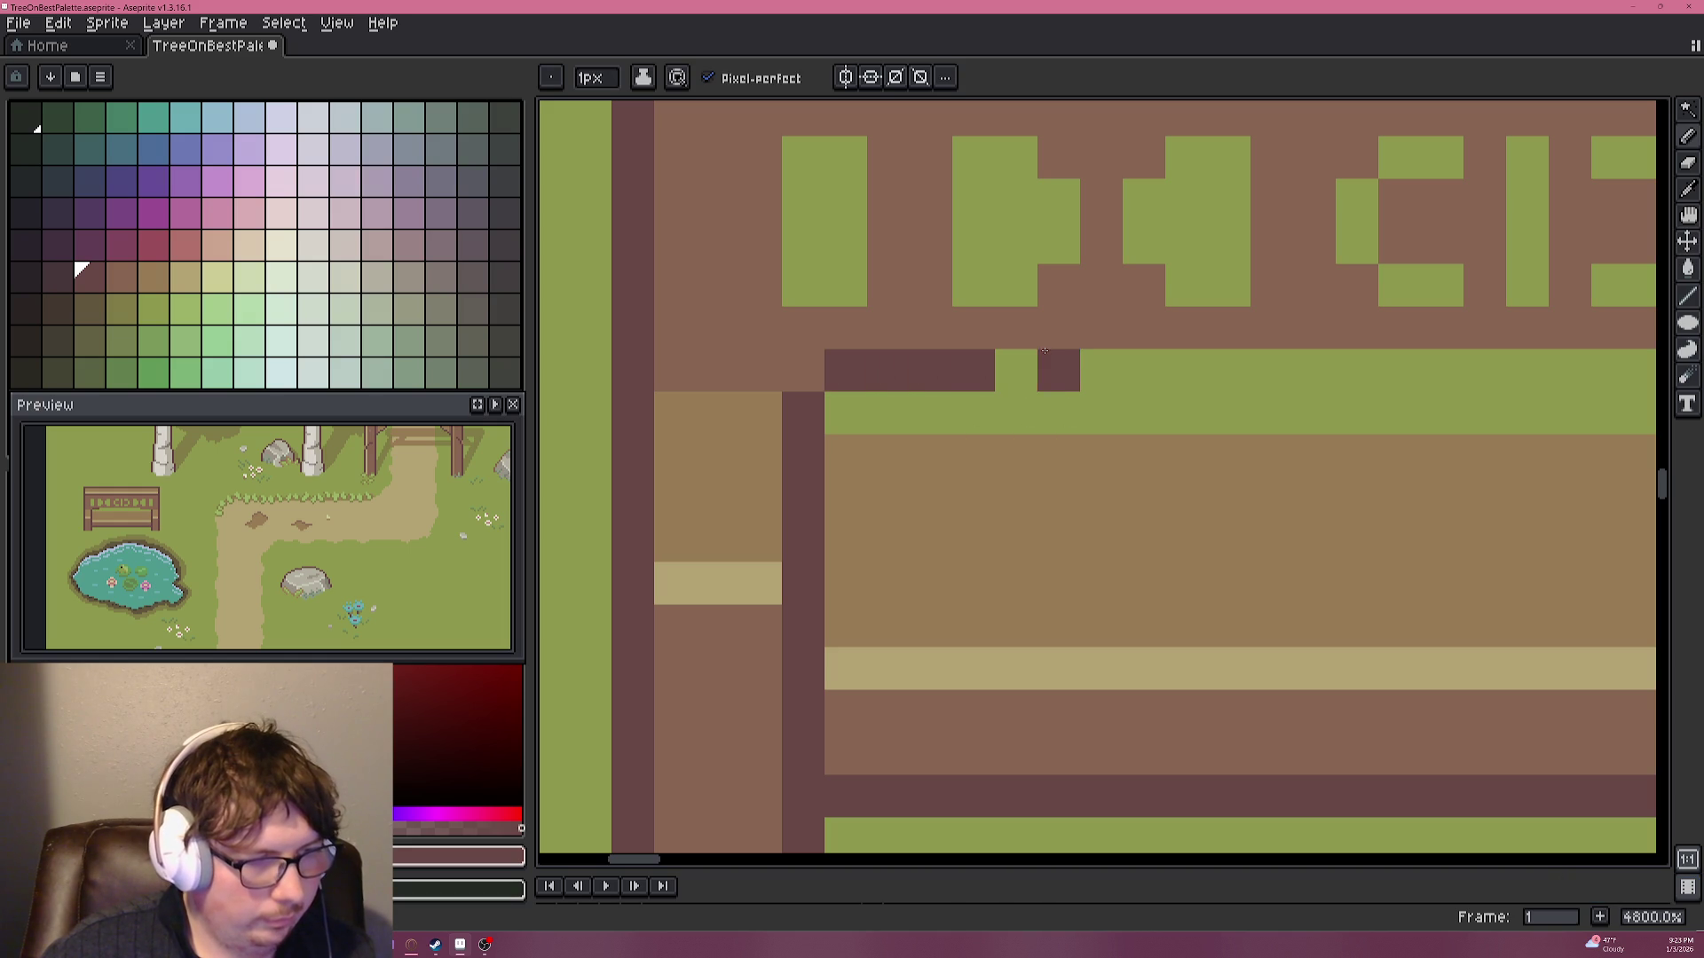
left_click_drag(1151, 363, 1119, 360)
Undo the stray seat pixels and green strip, keeping the dark brown row on the seat top.
scroll(1119, 360, "down", 4)
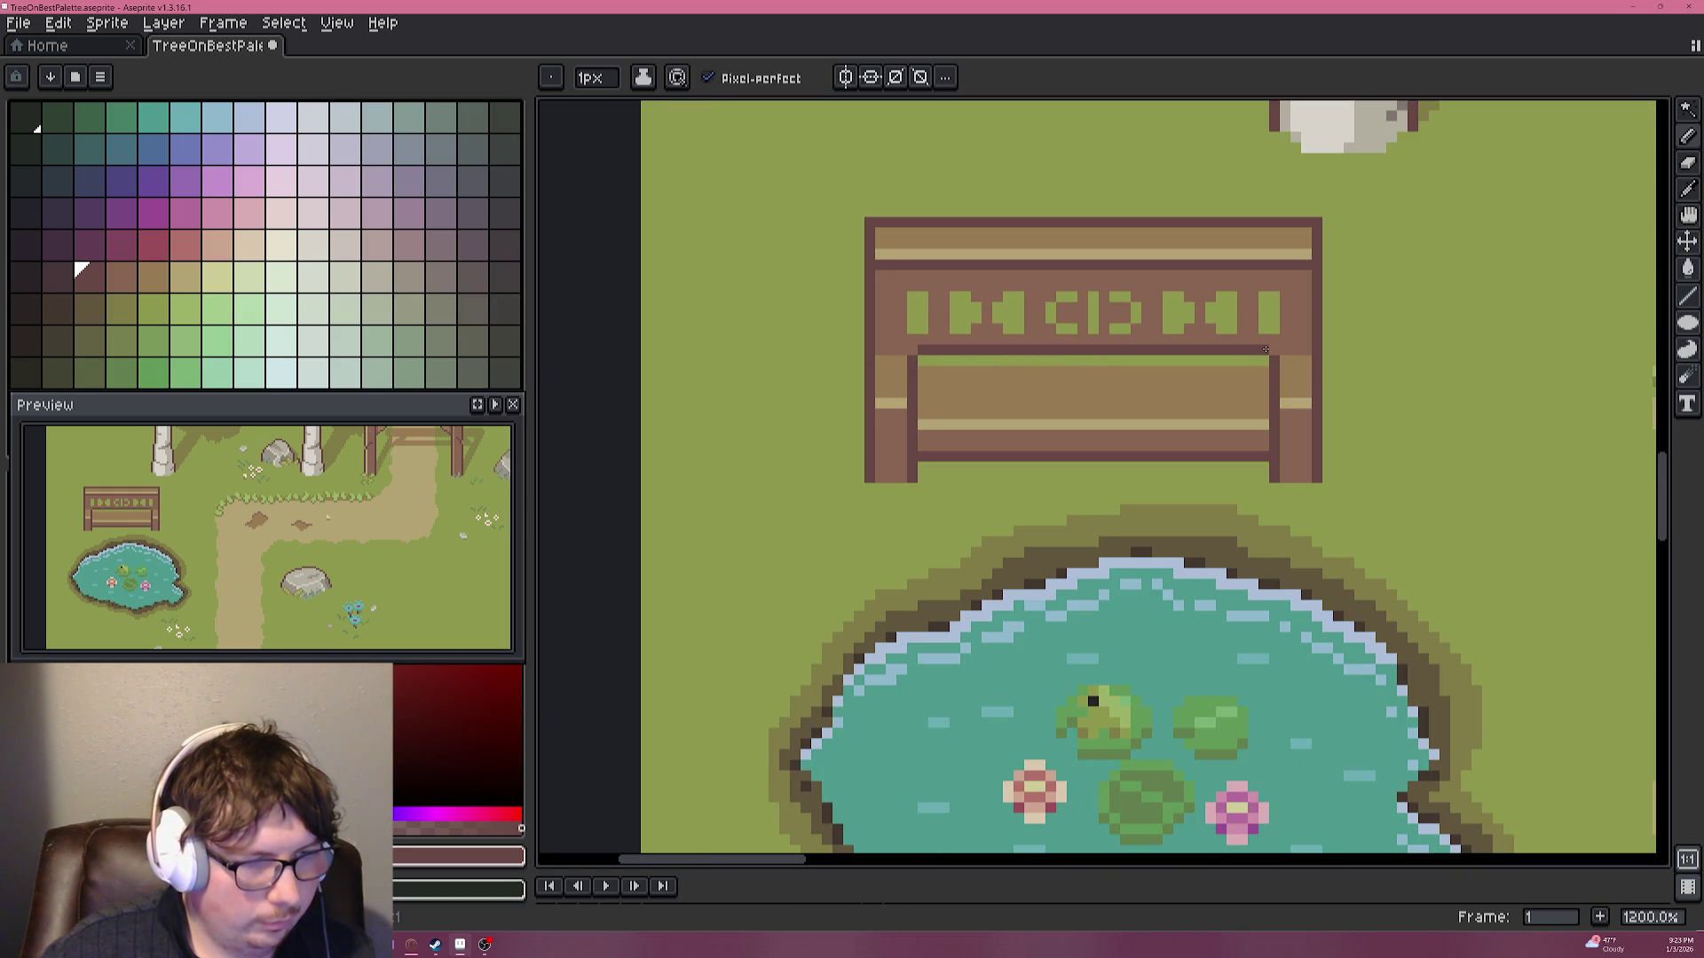
scroll(1029, 390, "up", 1)
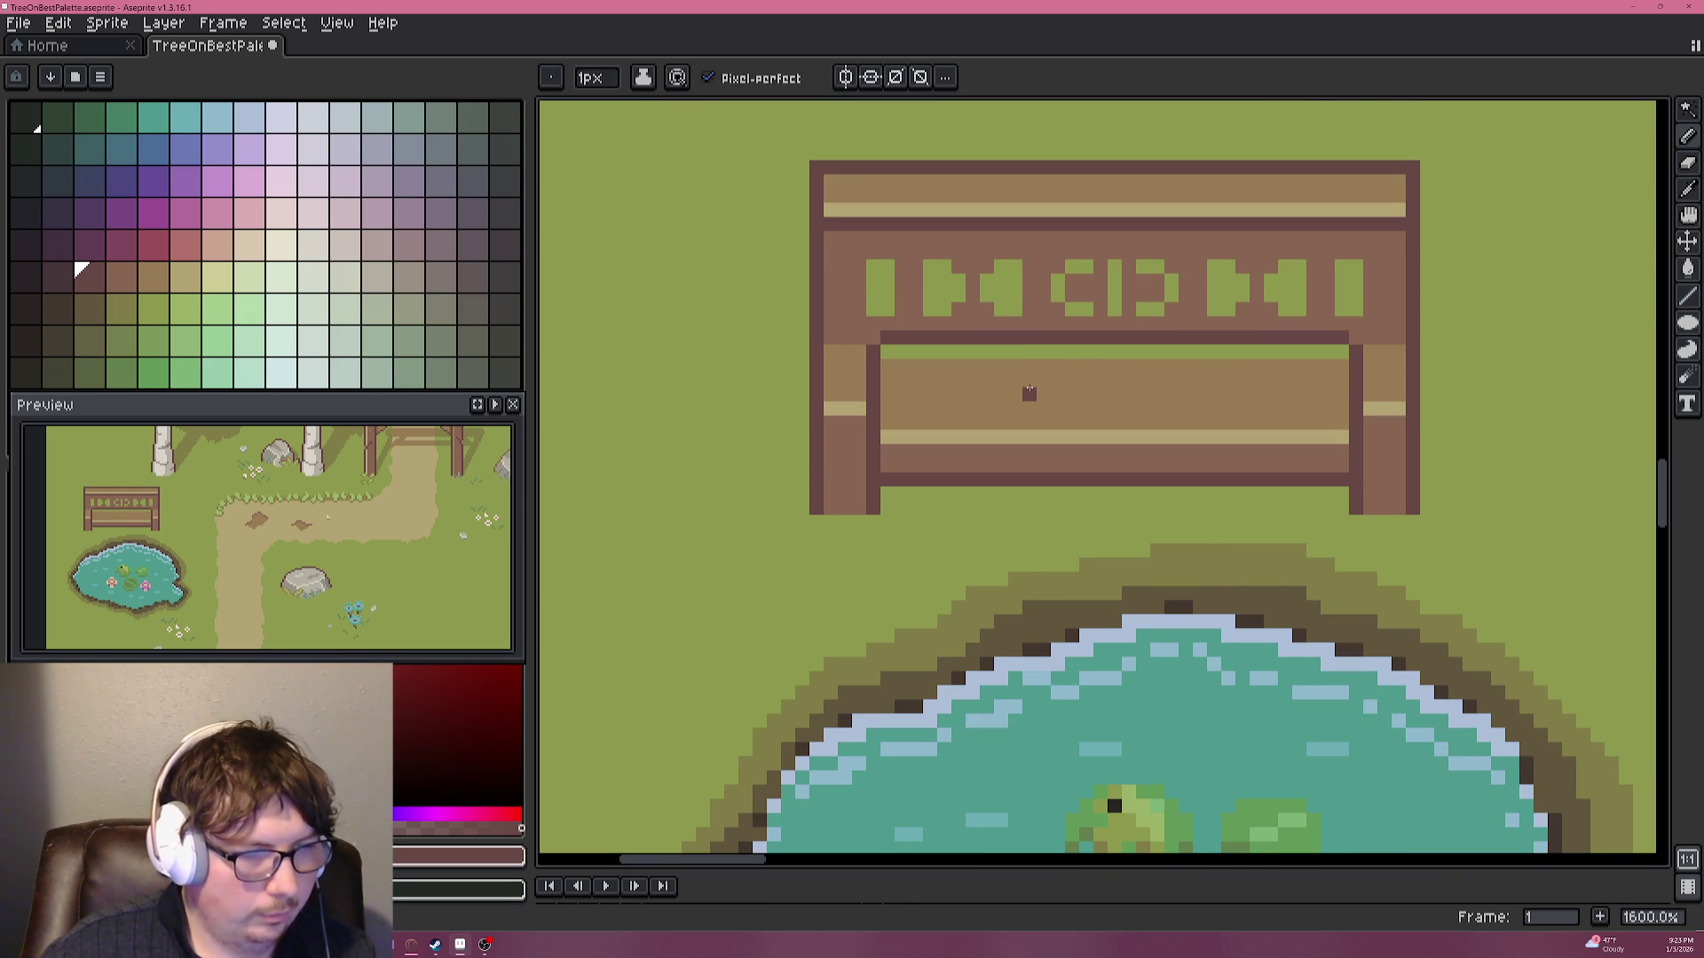
scroll(1030, 393, "down", 2)
scroll(1028, 390, "up", 4)
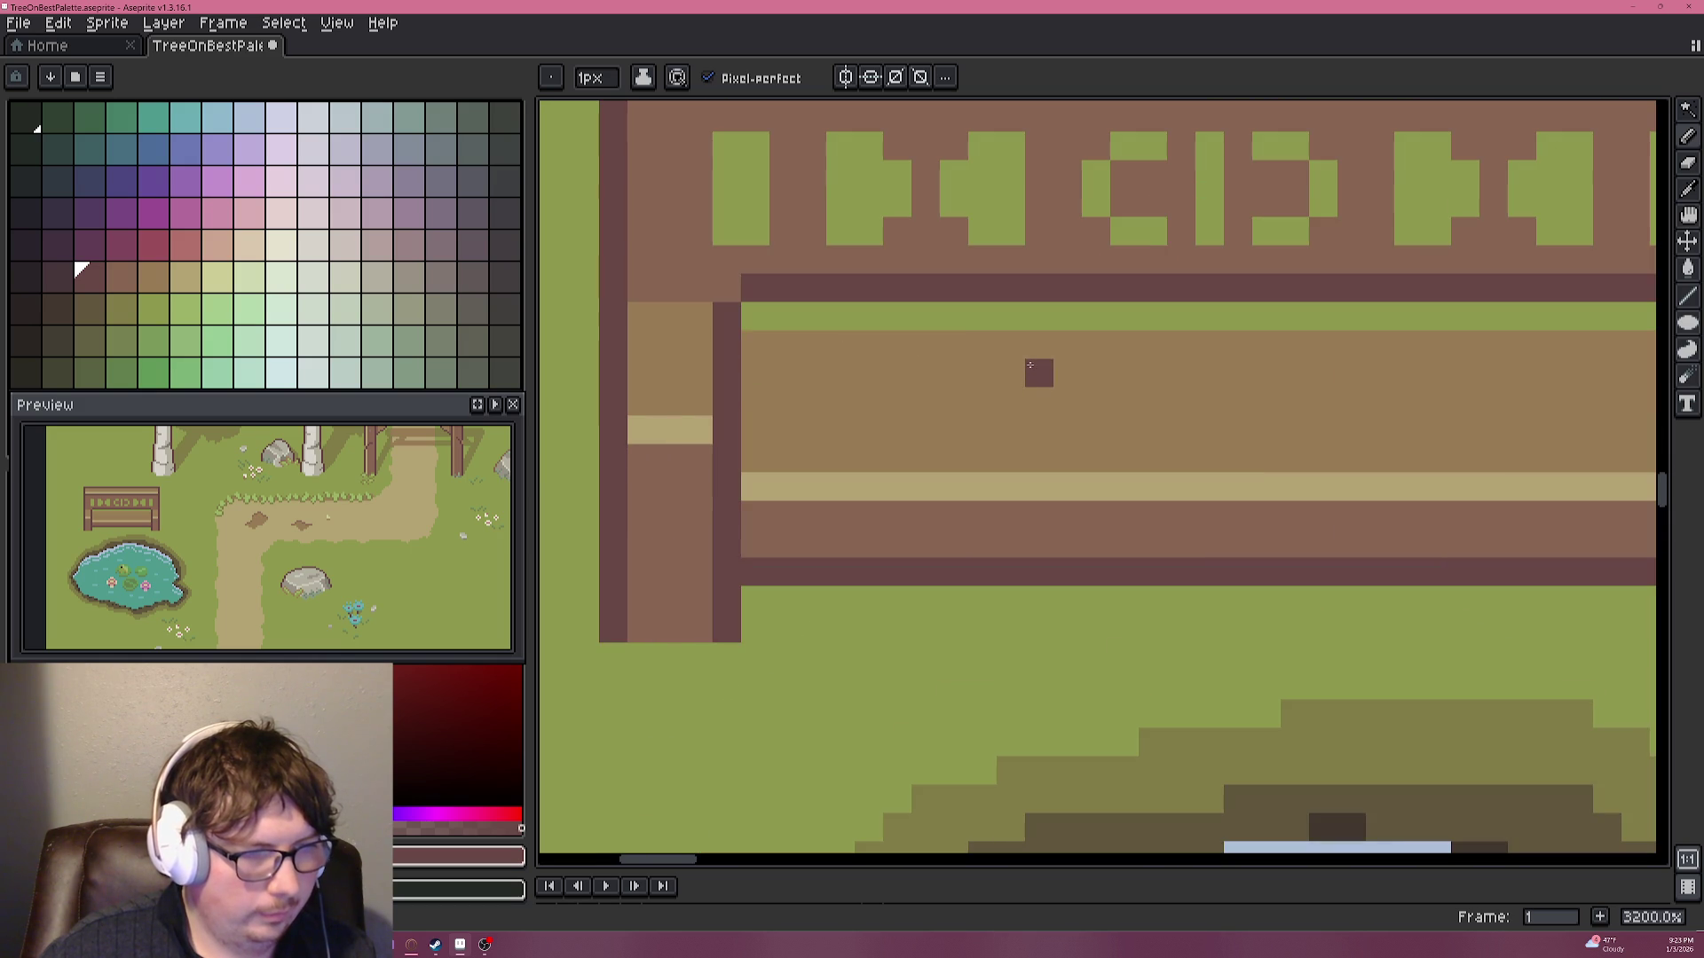
scroll(1029, 365, "down", 2)
key("v")
key("ctrl+z")
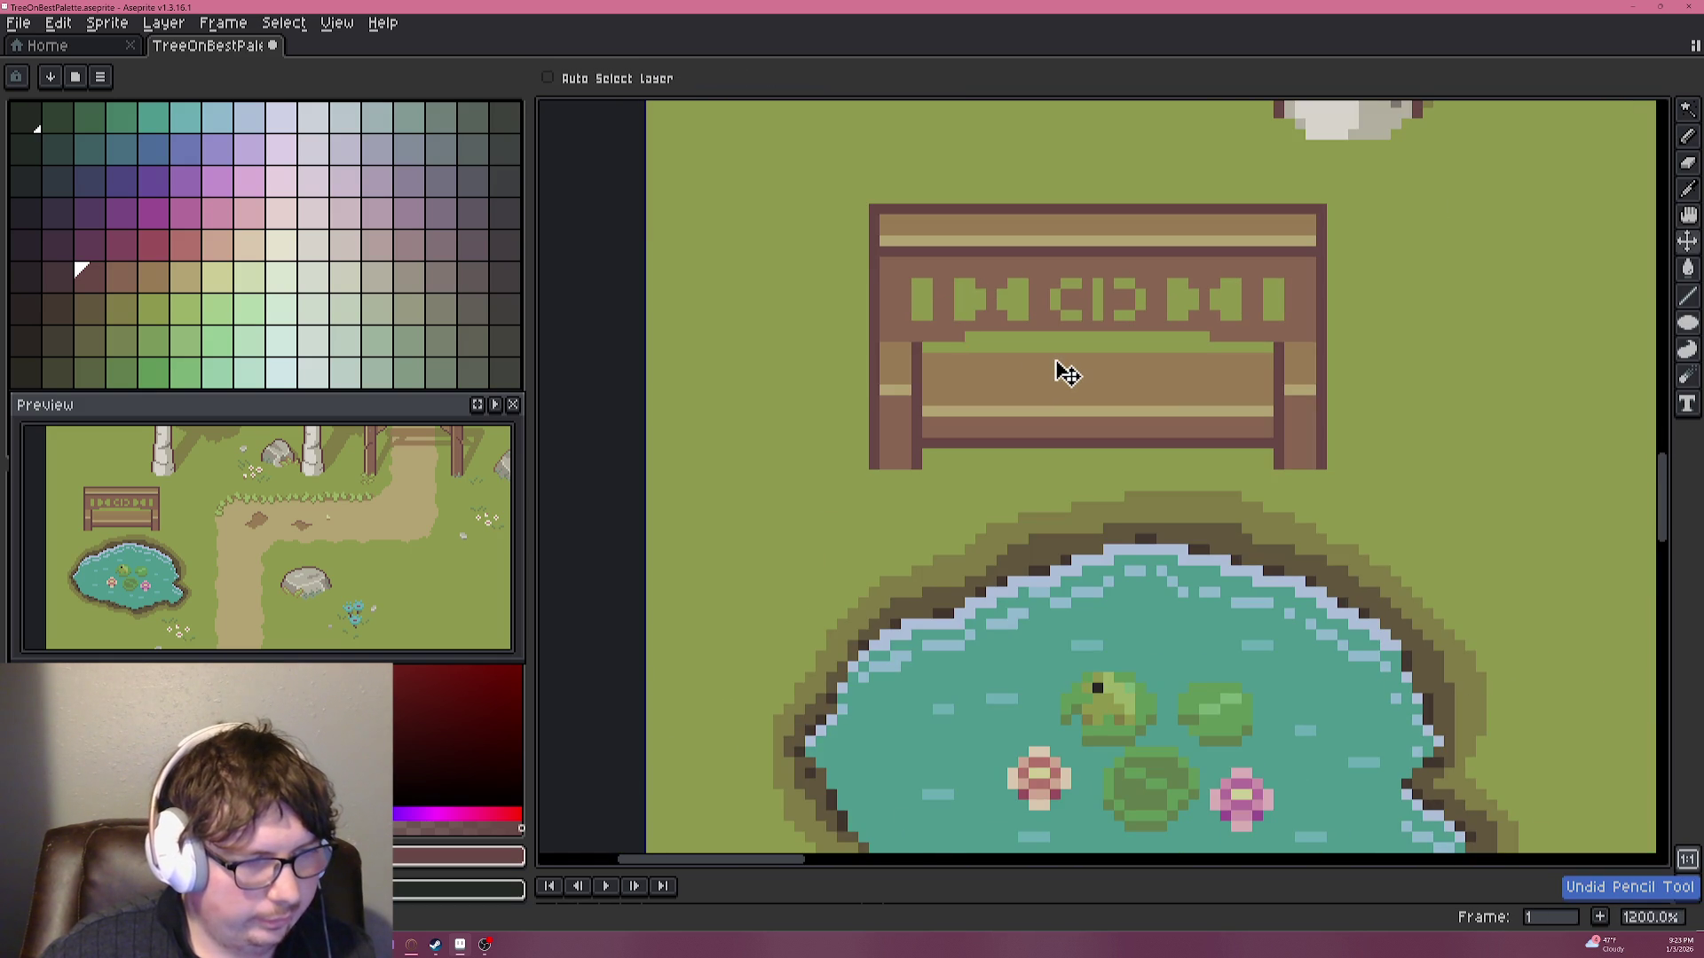
key("ctrl+z")
key("ctrl+z")
key("ctrl+z")
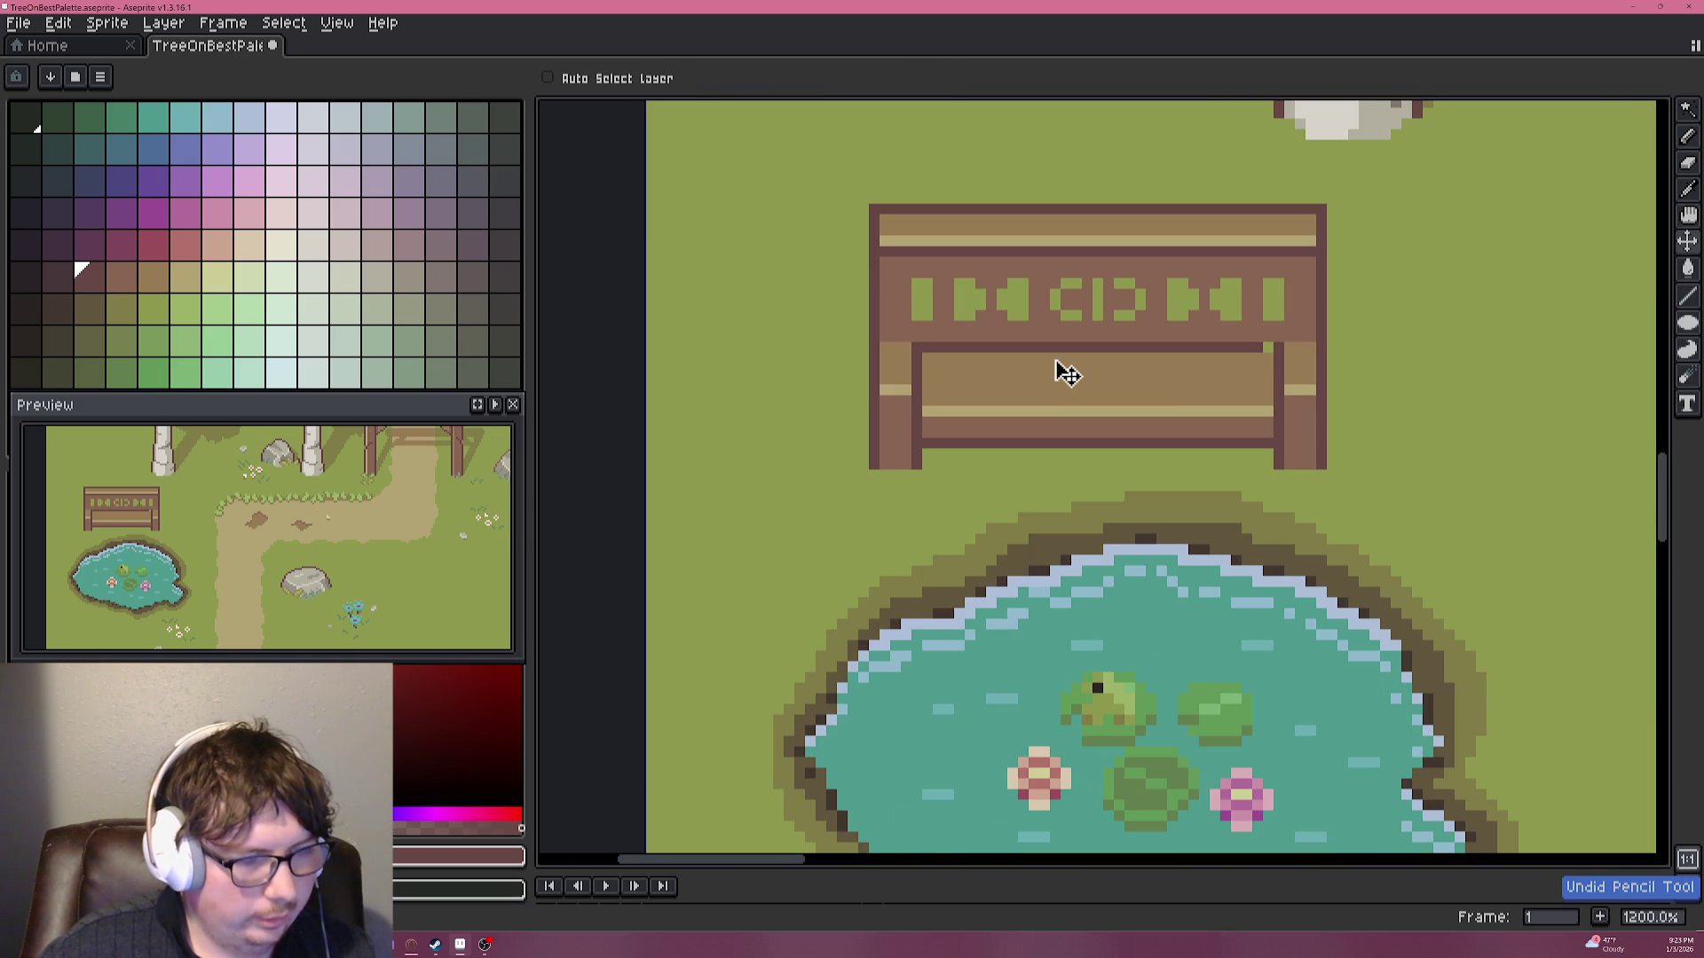
key("b")
scroll(1253, 341, "down", 4)
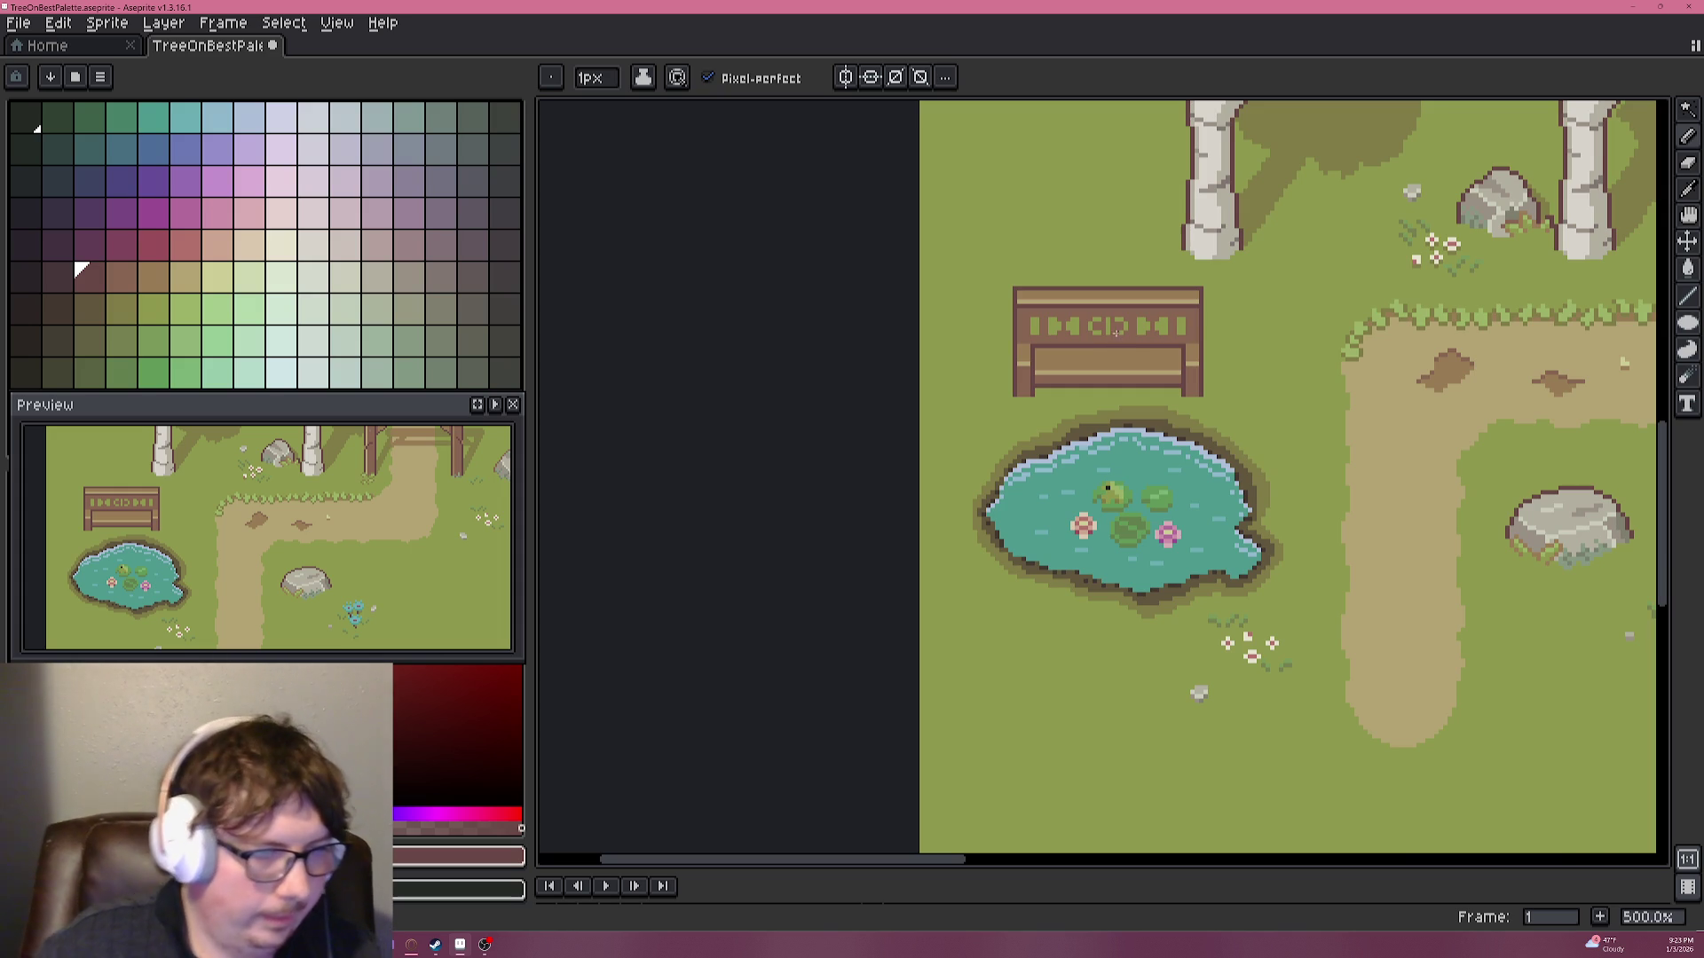
scroll(1204, 274, "right", 2)
Select the bench and fill the gap beside it with grass green.
left_click_drag(1687, 109, 1554, 109)
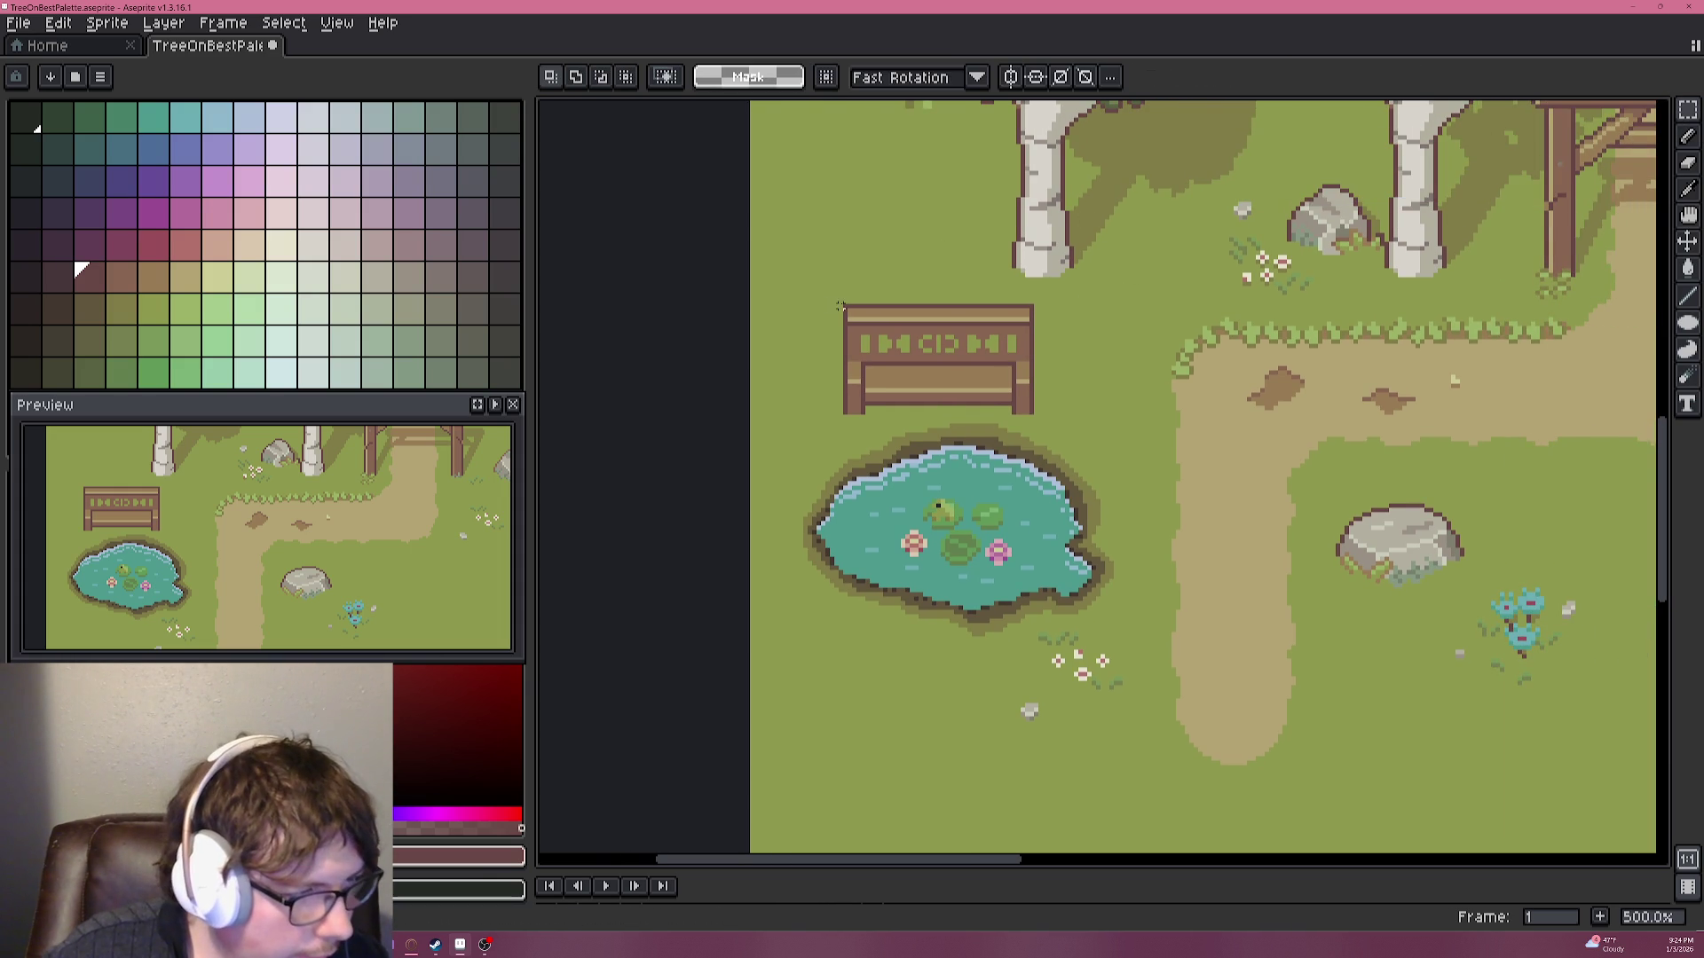
mouse_move(845, 306)
left_mouse_down()
mouse_move(1031, 413)
mouse_move(996, 369)
left_mouse_up()
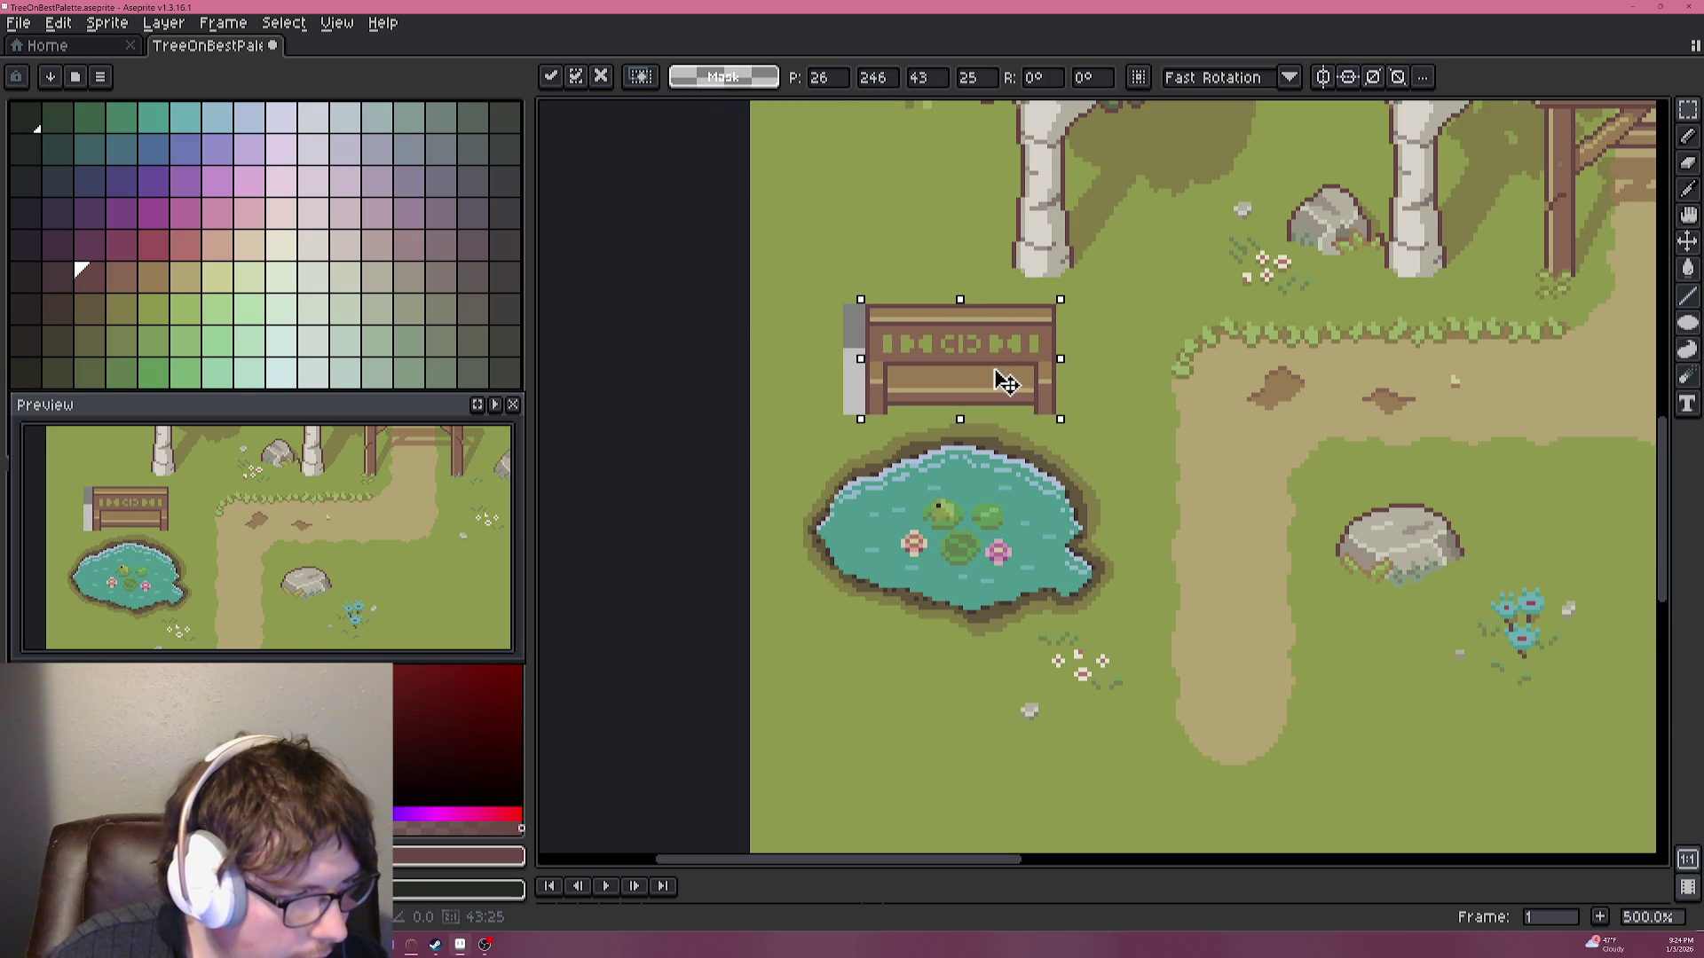
left_click(143, 298)
key("g")
left_click(854, 360)
scroll(854, 359, "down", 1)
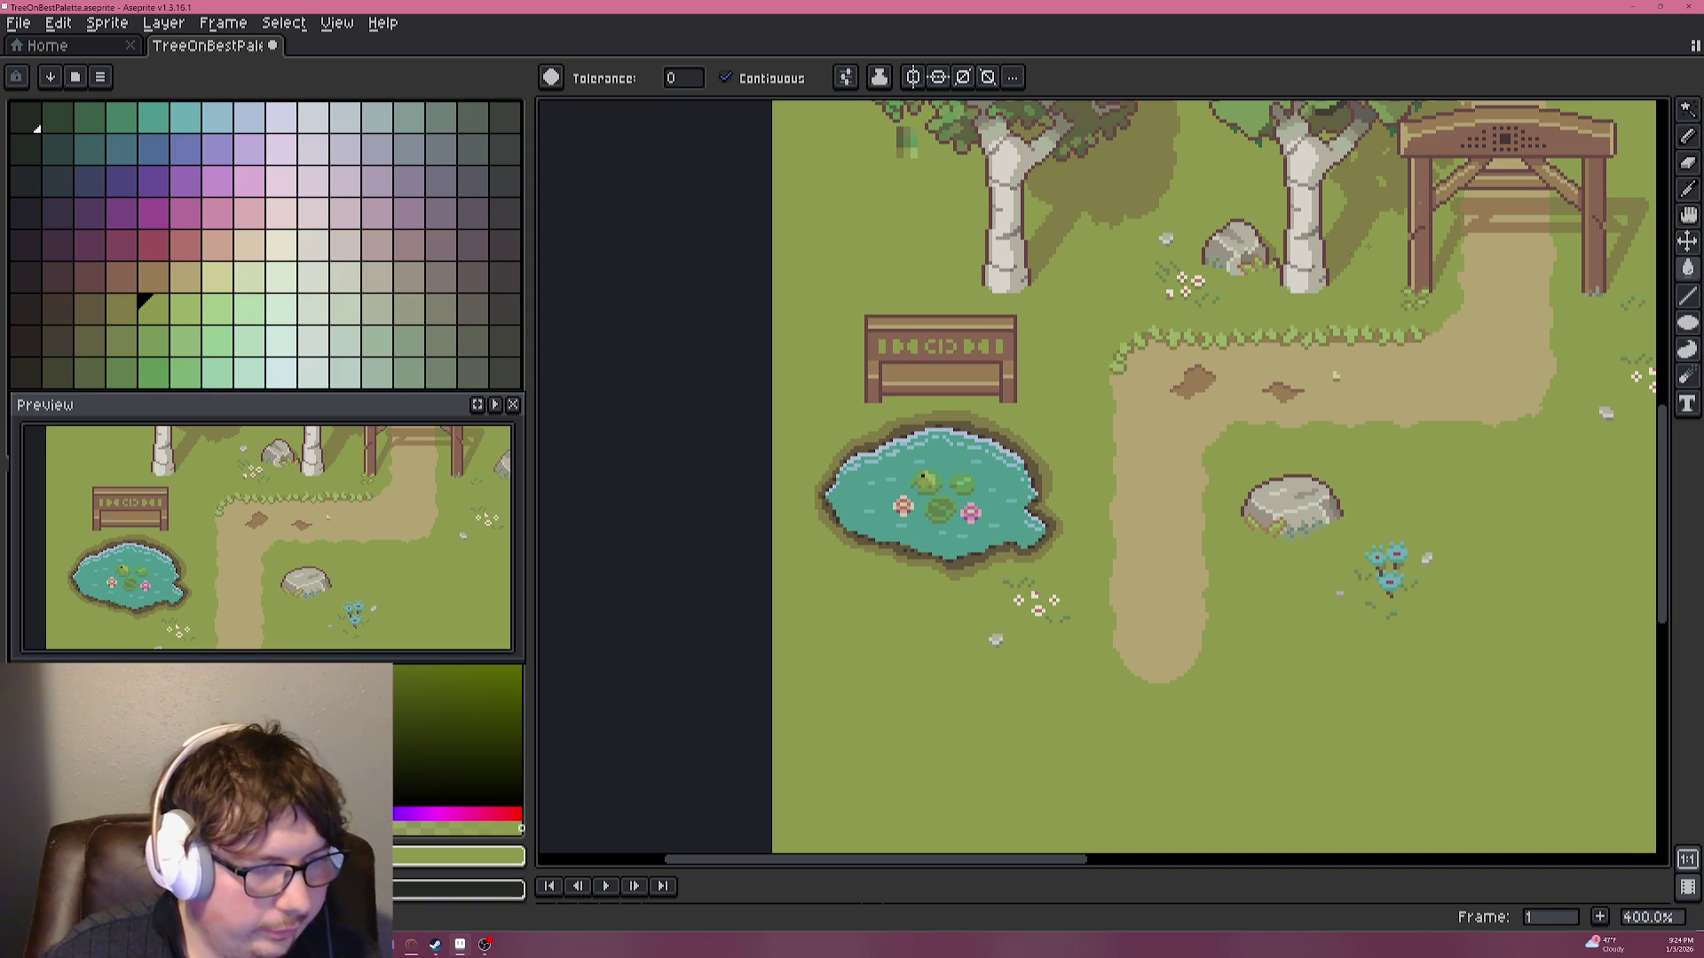
Rectangle-select the bench, lift it a few pixels, and deselect it in place.
left_click(1687, 109)
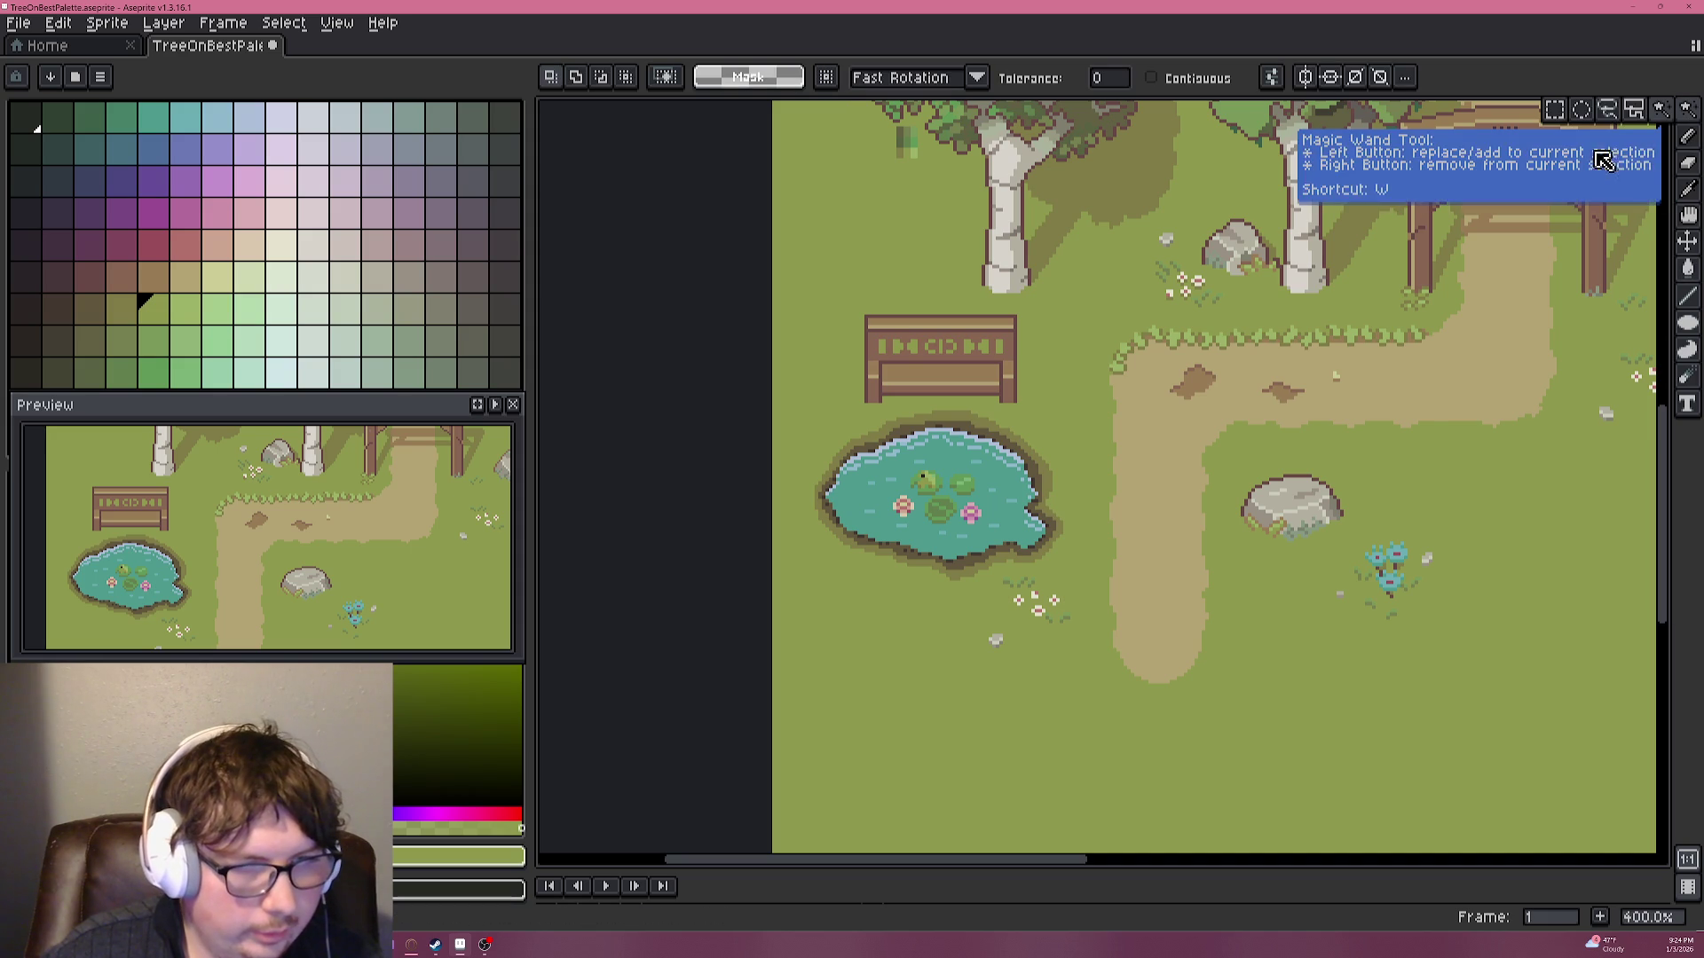
left_click(1554, 108)
scroll(854, 317, "up", 2)
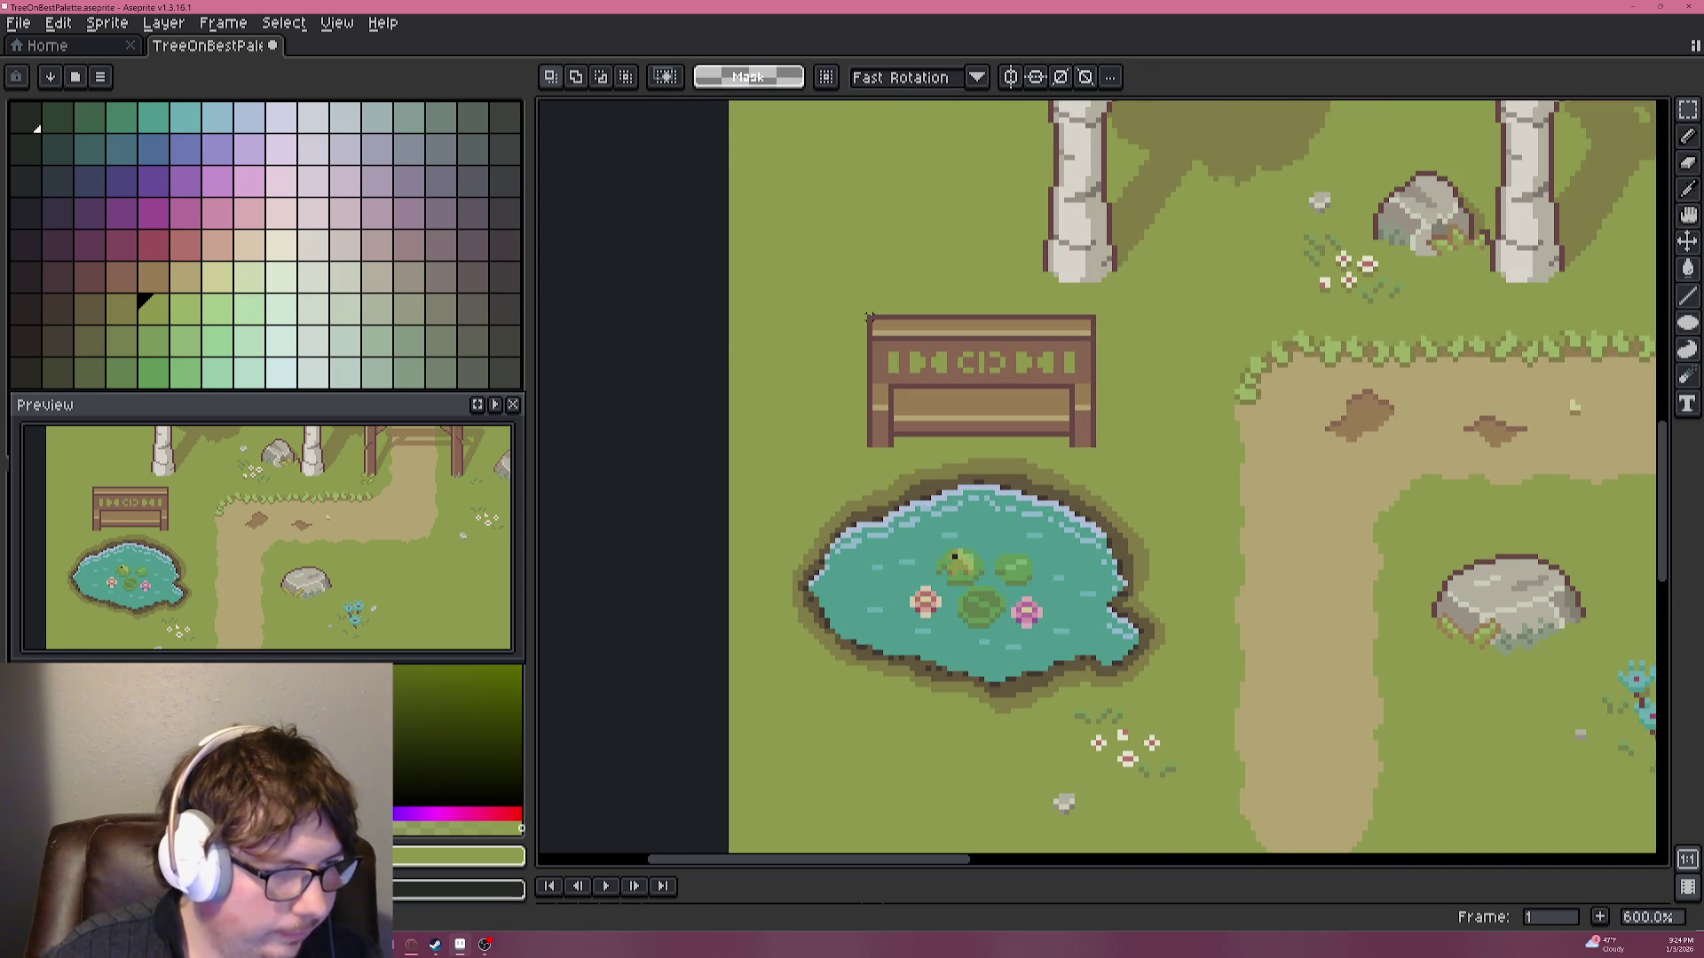
mouse_move(871, 321)
left_mouse_down()
mouse_move(1099, 449)
mouse_move(1049, 390)
left_mouse_up()
key("ctrl+d")
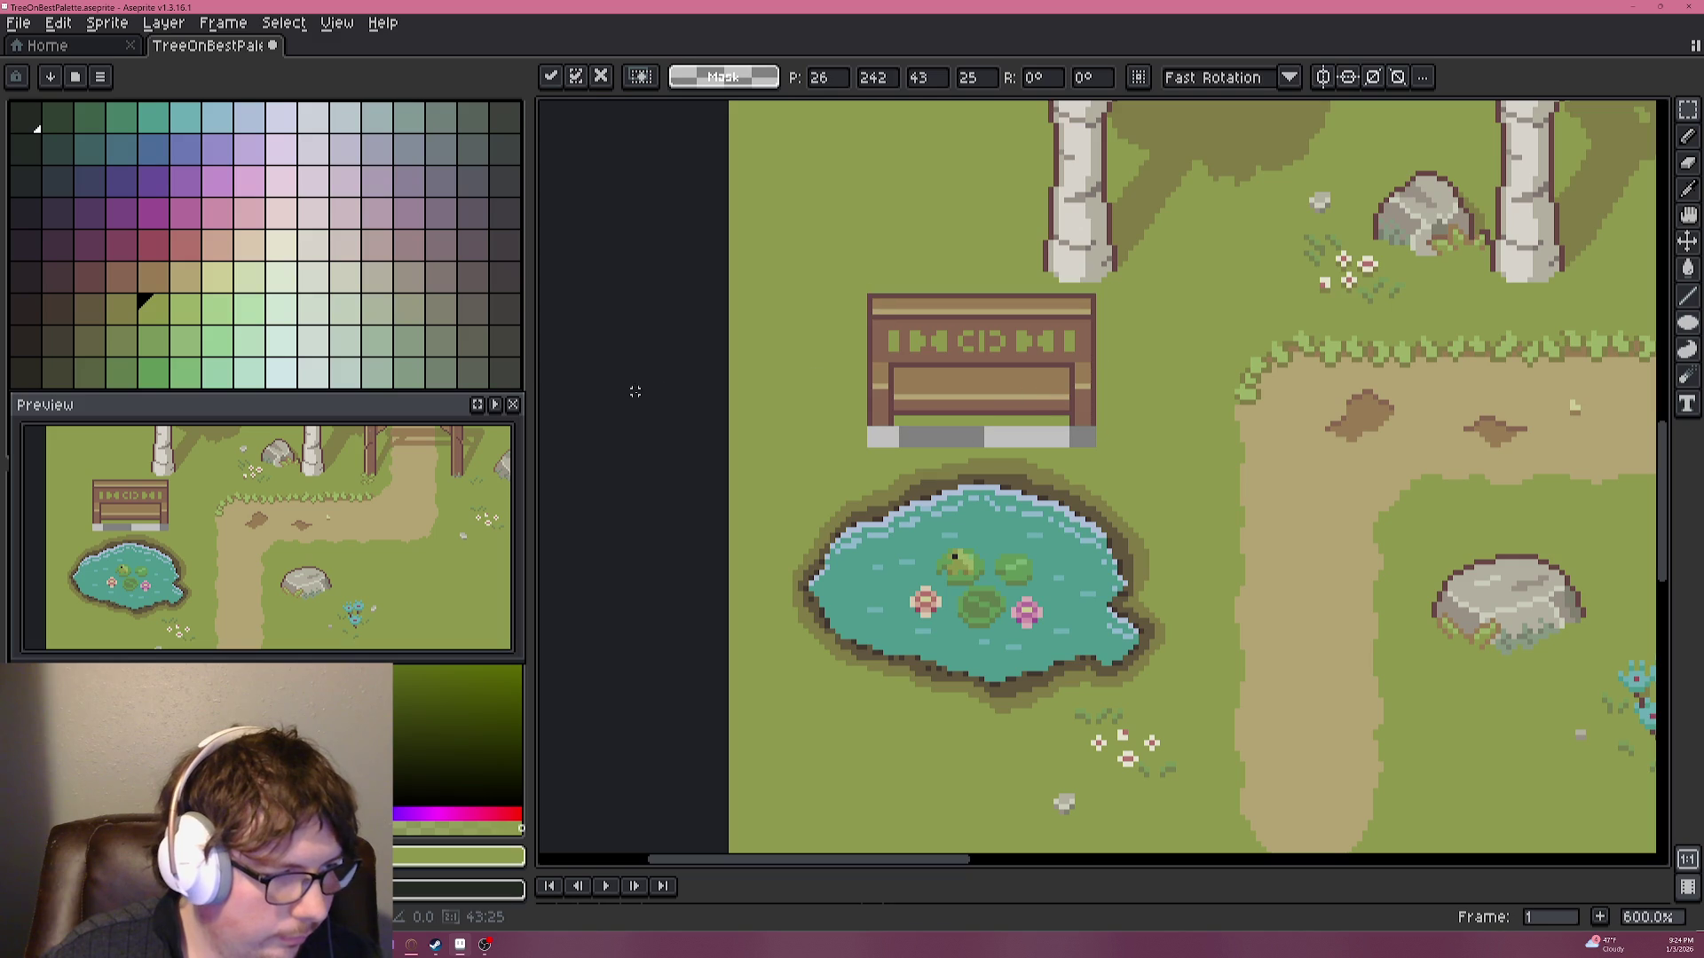
Fill the uncovered strip under the bench with grass green.
key("i")
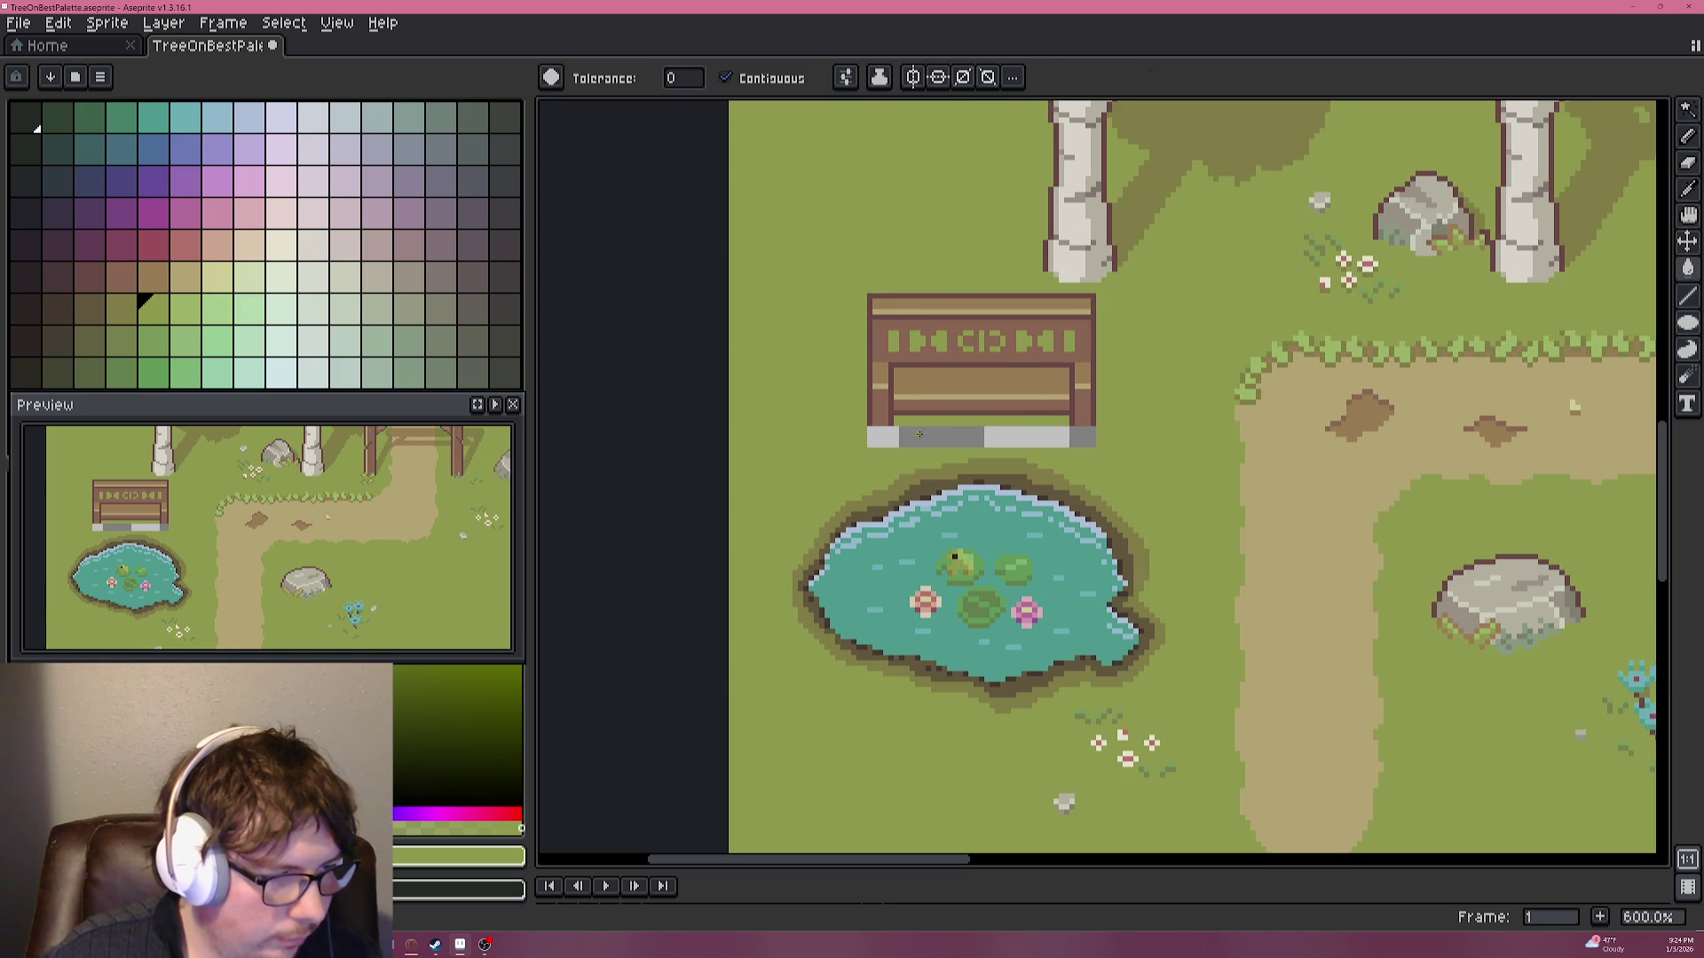
key("g")
left_click(887, 438)
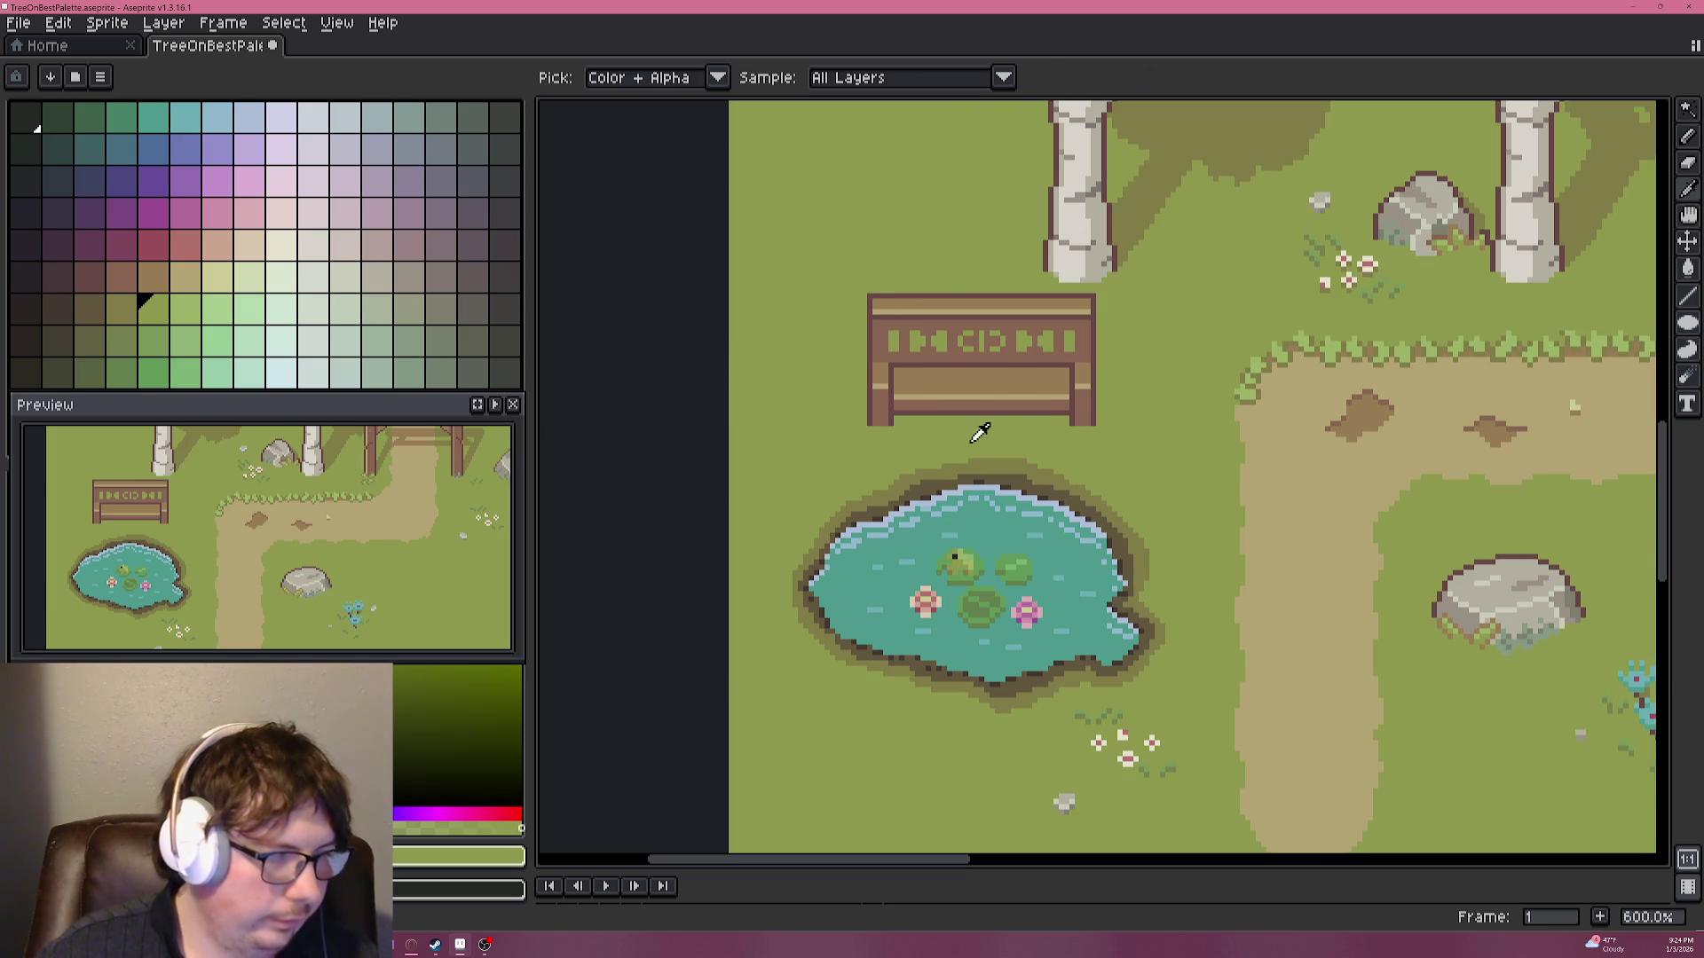
key("g")
key("i")
left_click(1140, 217)
key("g")
key("b")
scroll(1042, 361, "up", 5)
scroll(1291, 426, "down", 3)
scroll(1168, 558, "up", 1)
scroll(1157, 555, "down", 3)
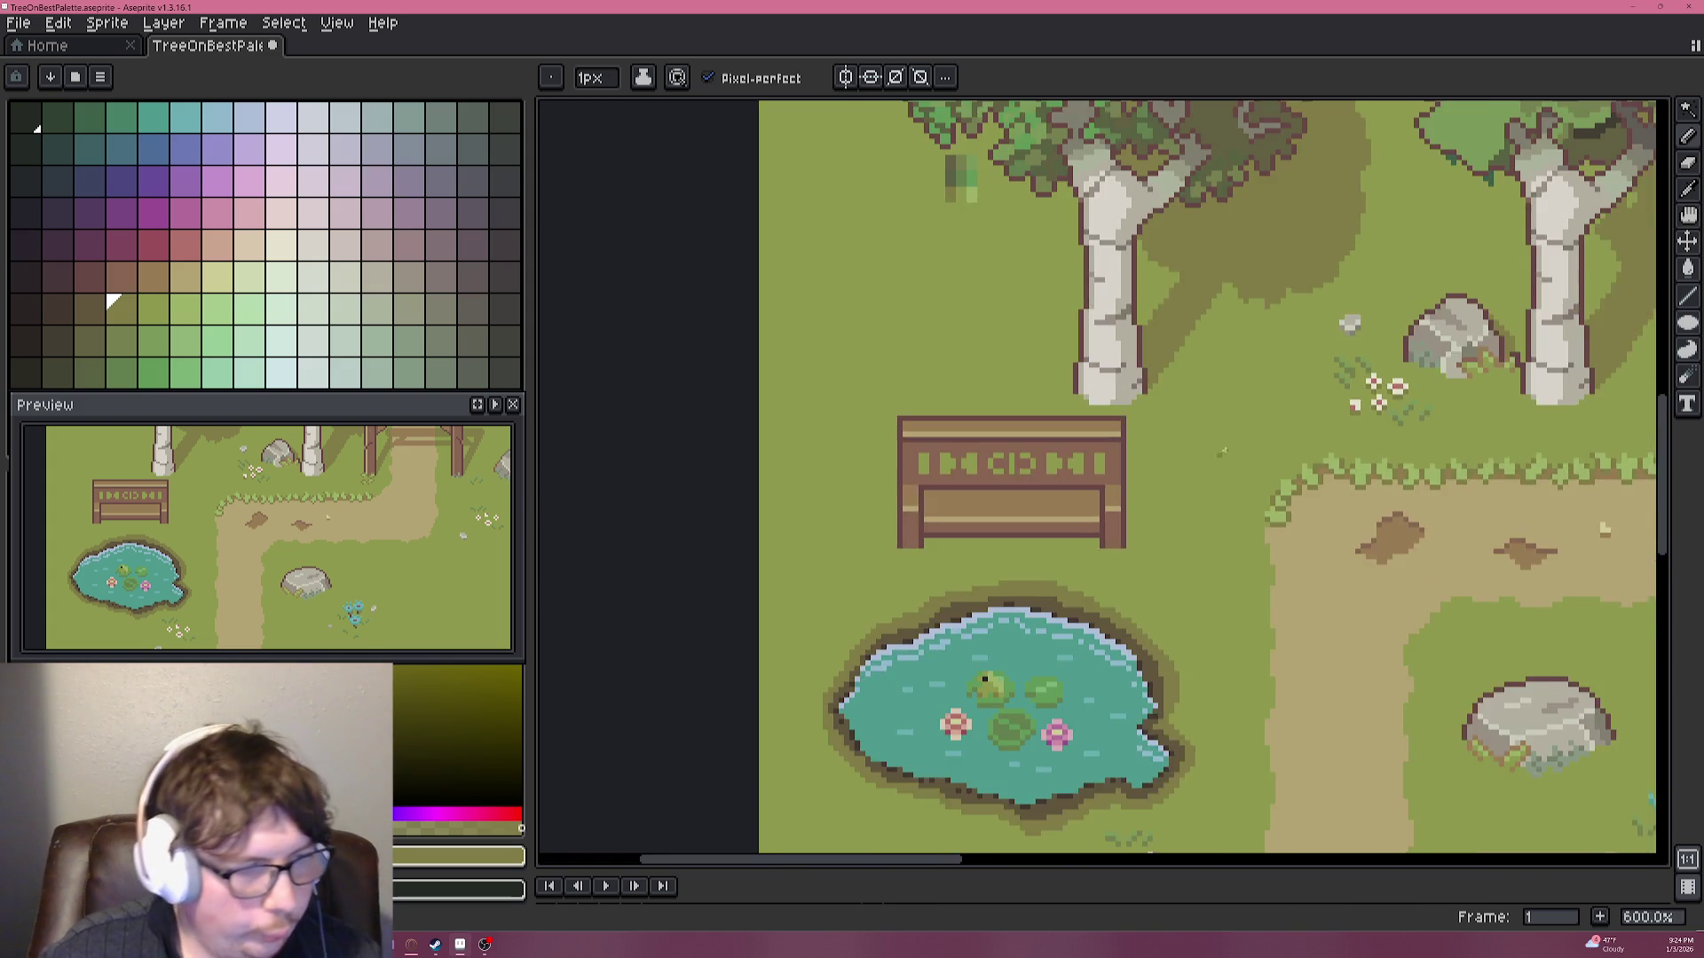
Centre the view on the wooden sign and paint its left outline column in the sign's brown.
scroll(1201, 399, "down", 3)
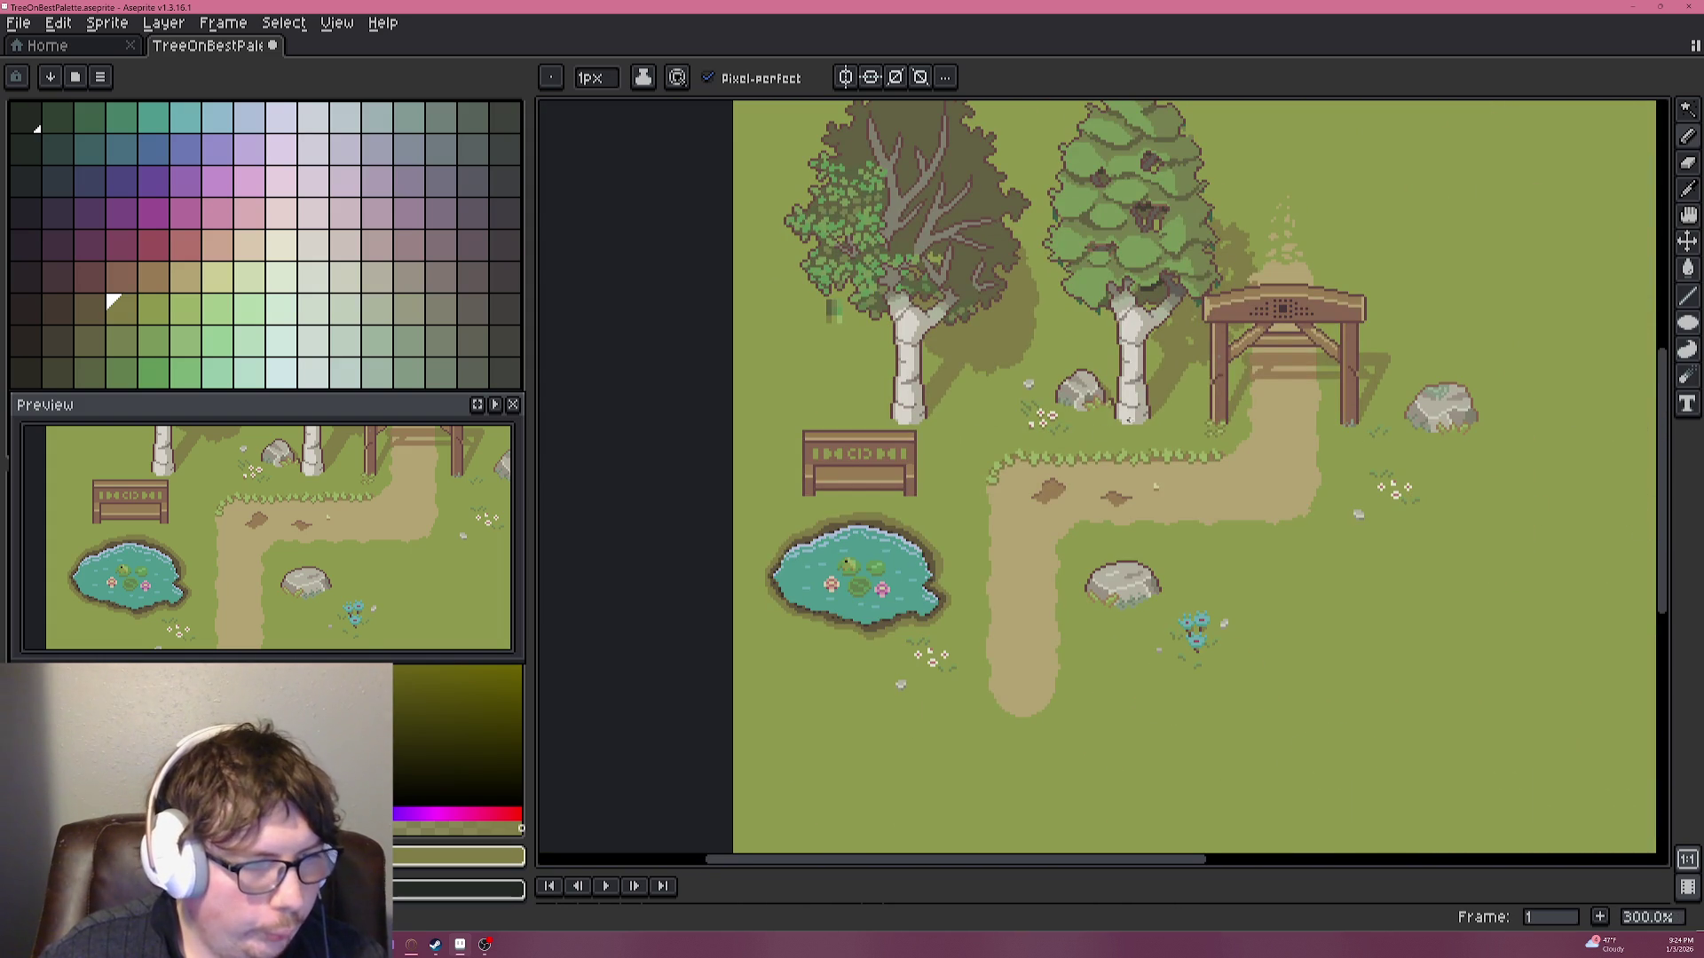
scroll(1177, 399, "up", 3)
left_click_drag(1039, 395, 1182, 369)
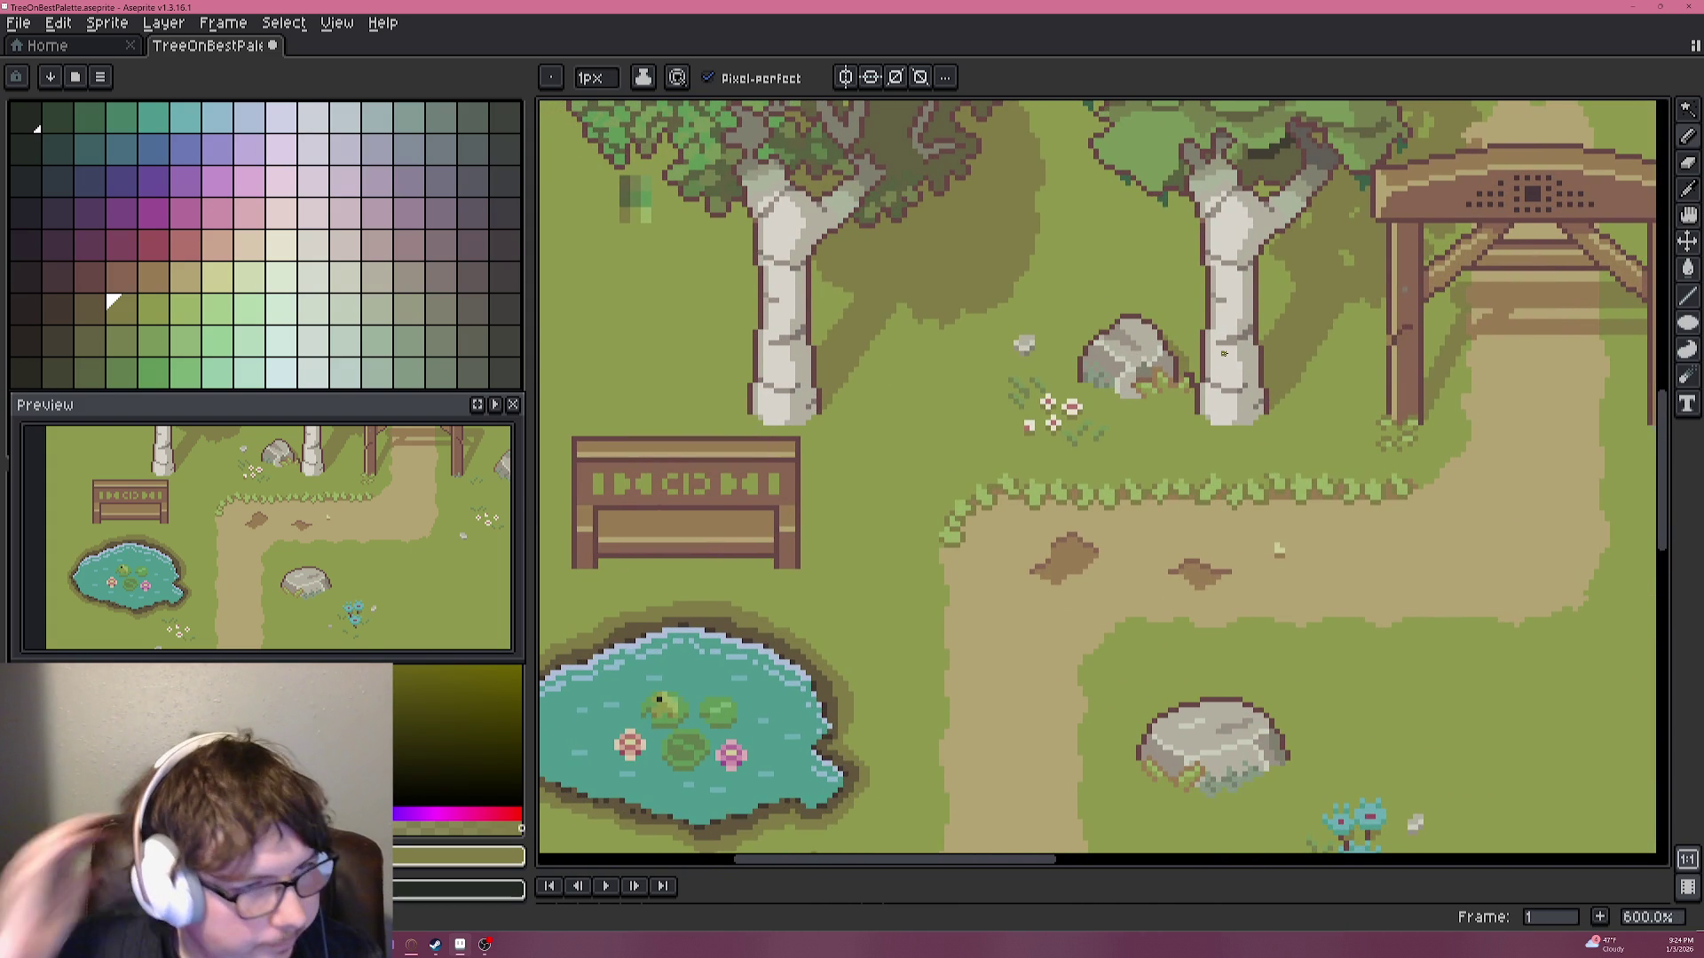
left_click_drag(979, 327, 1201, 301)
scroll(928, 429, "up", 5)
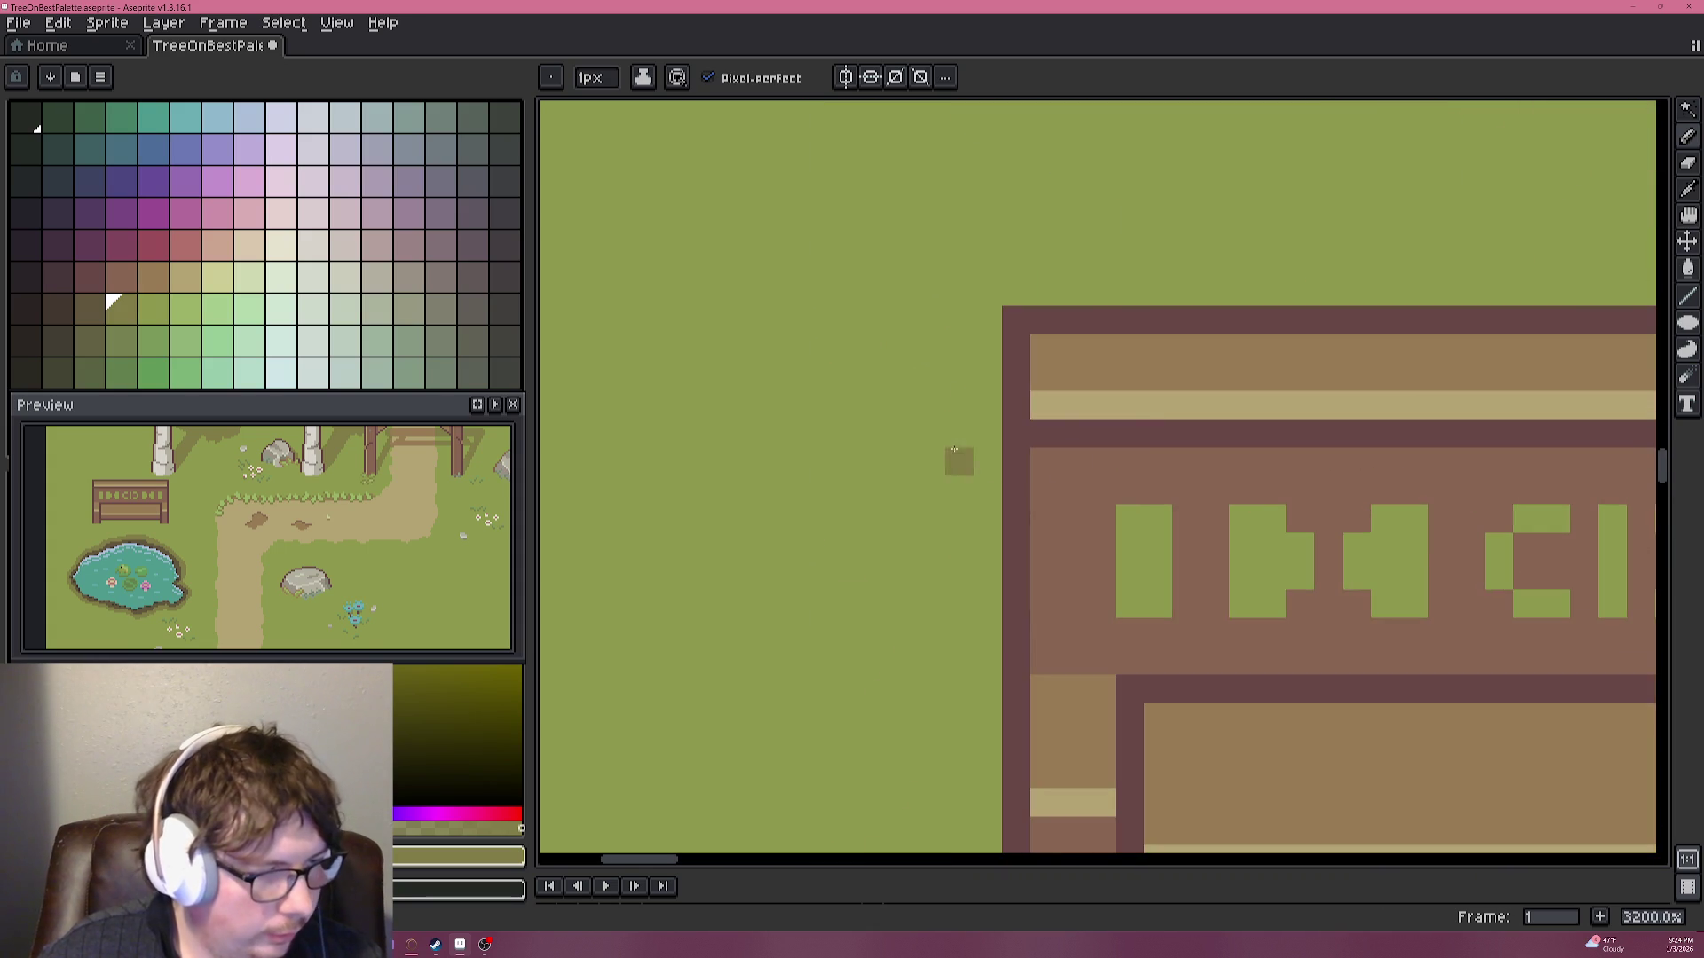
scroll(1041, 431, "down", 2)
scroll(1242, 448, "down", 1)
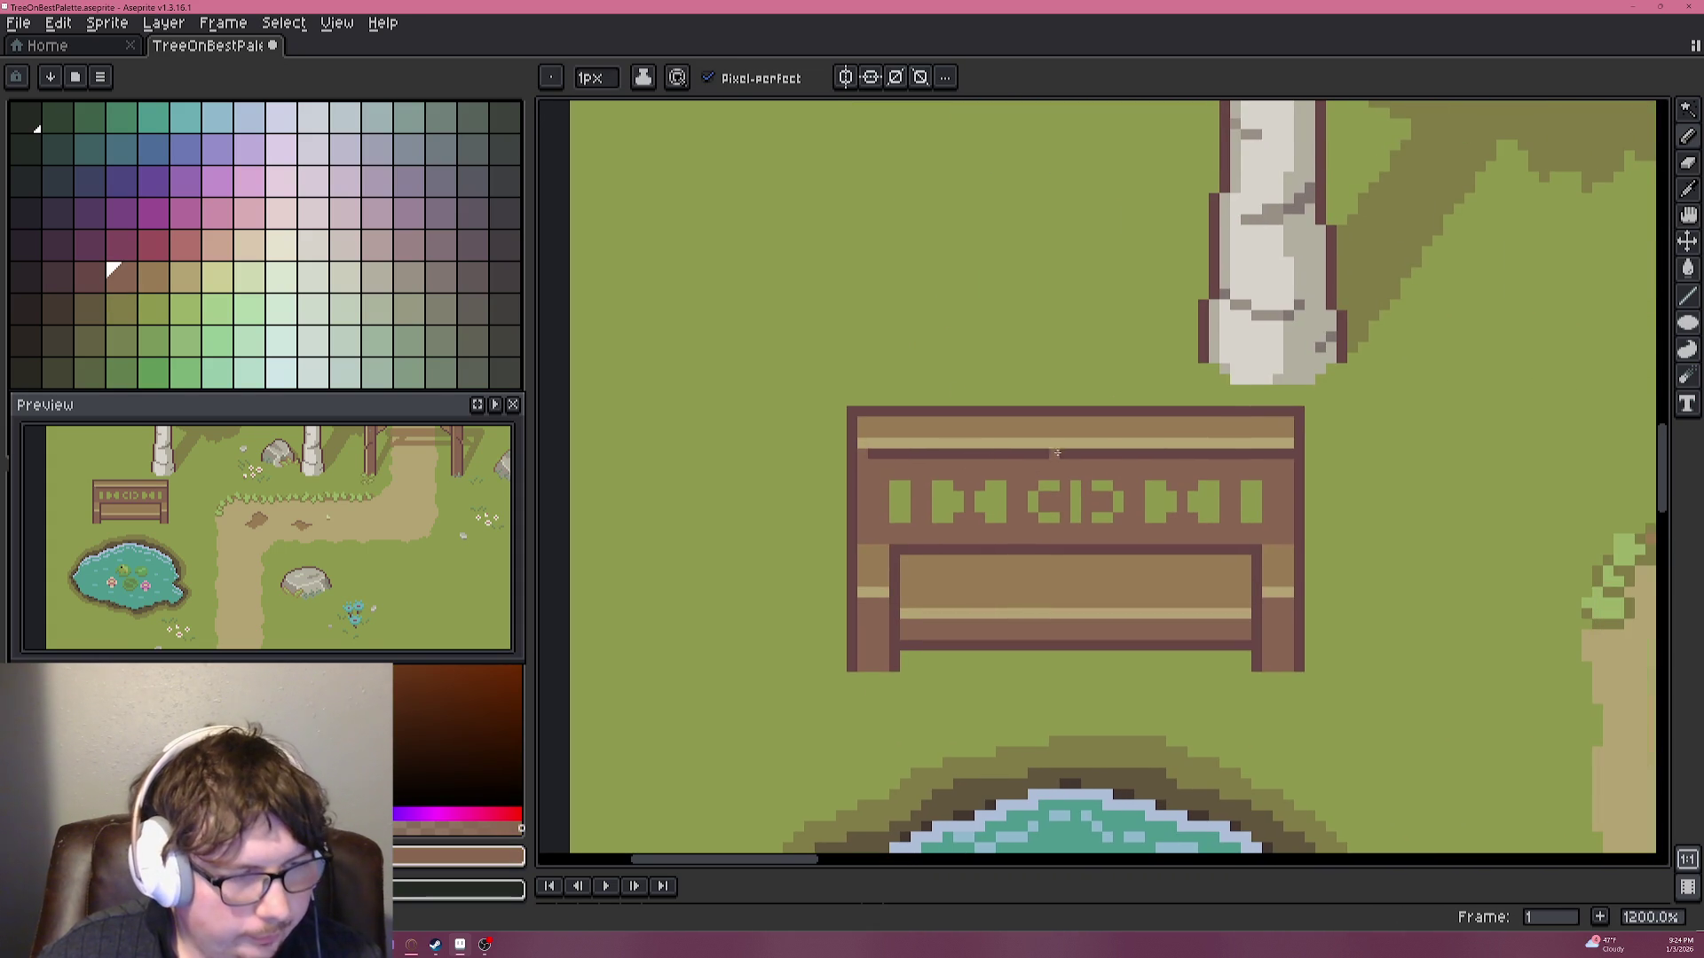
scroll(1288, 451, "down", 2)
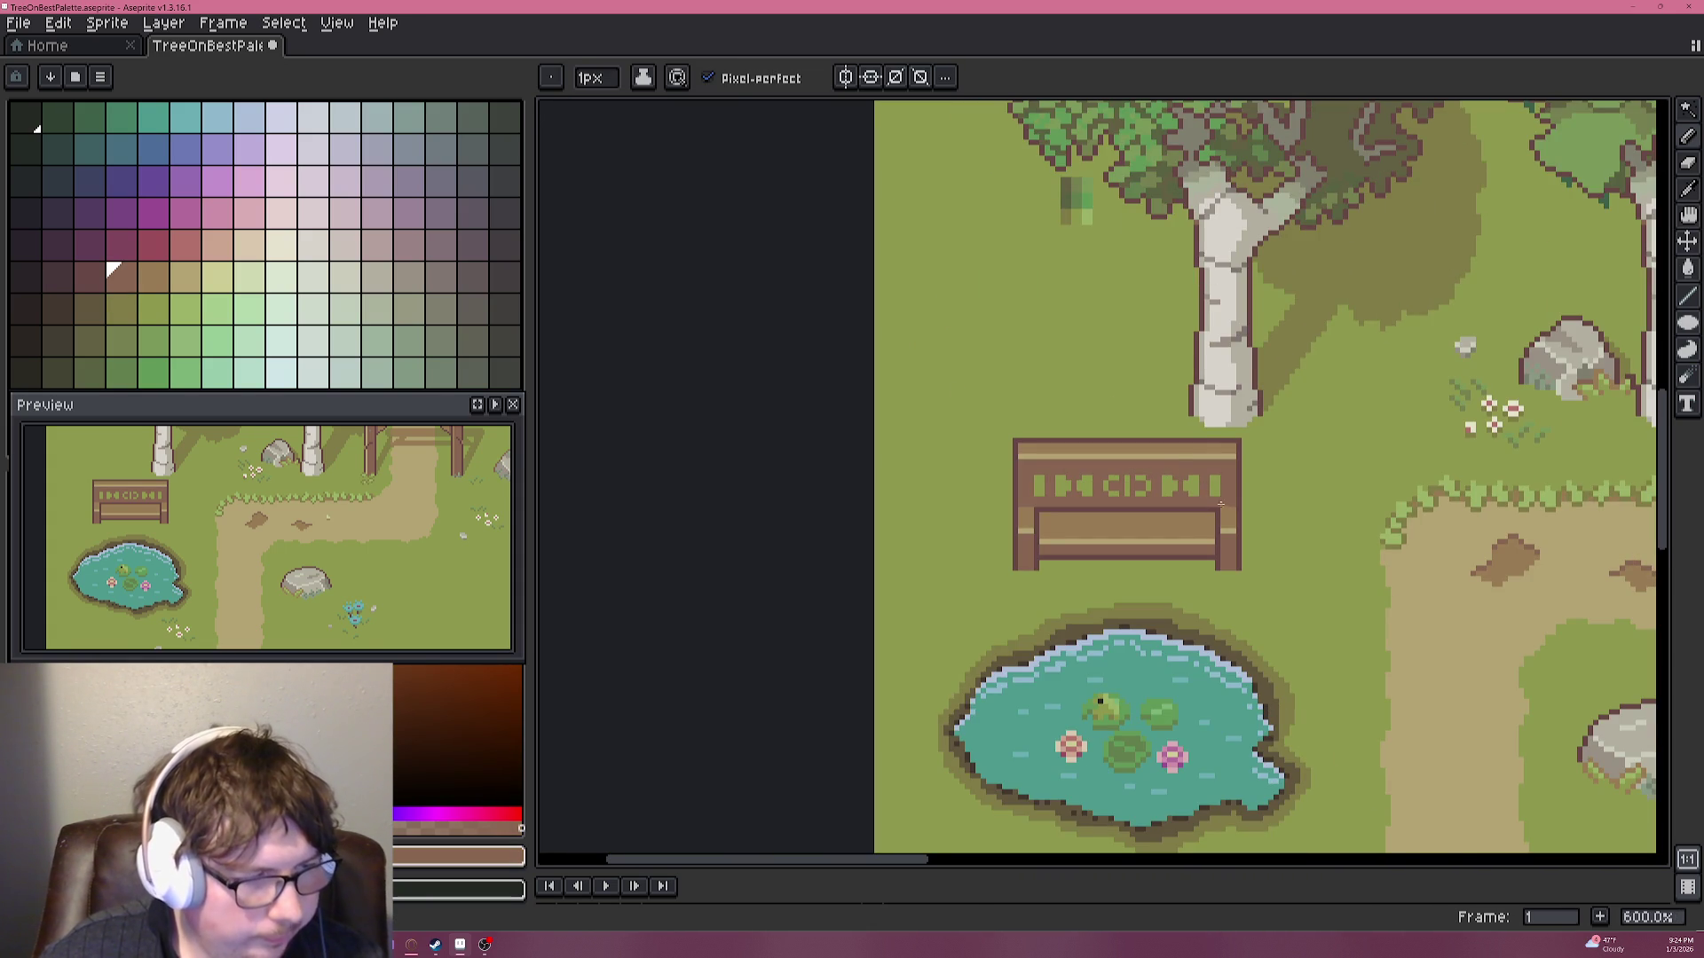
scroll(1127, 454, "up", 3)
scroll(1127, 454, "up", 1)
key("i")
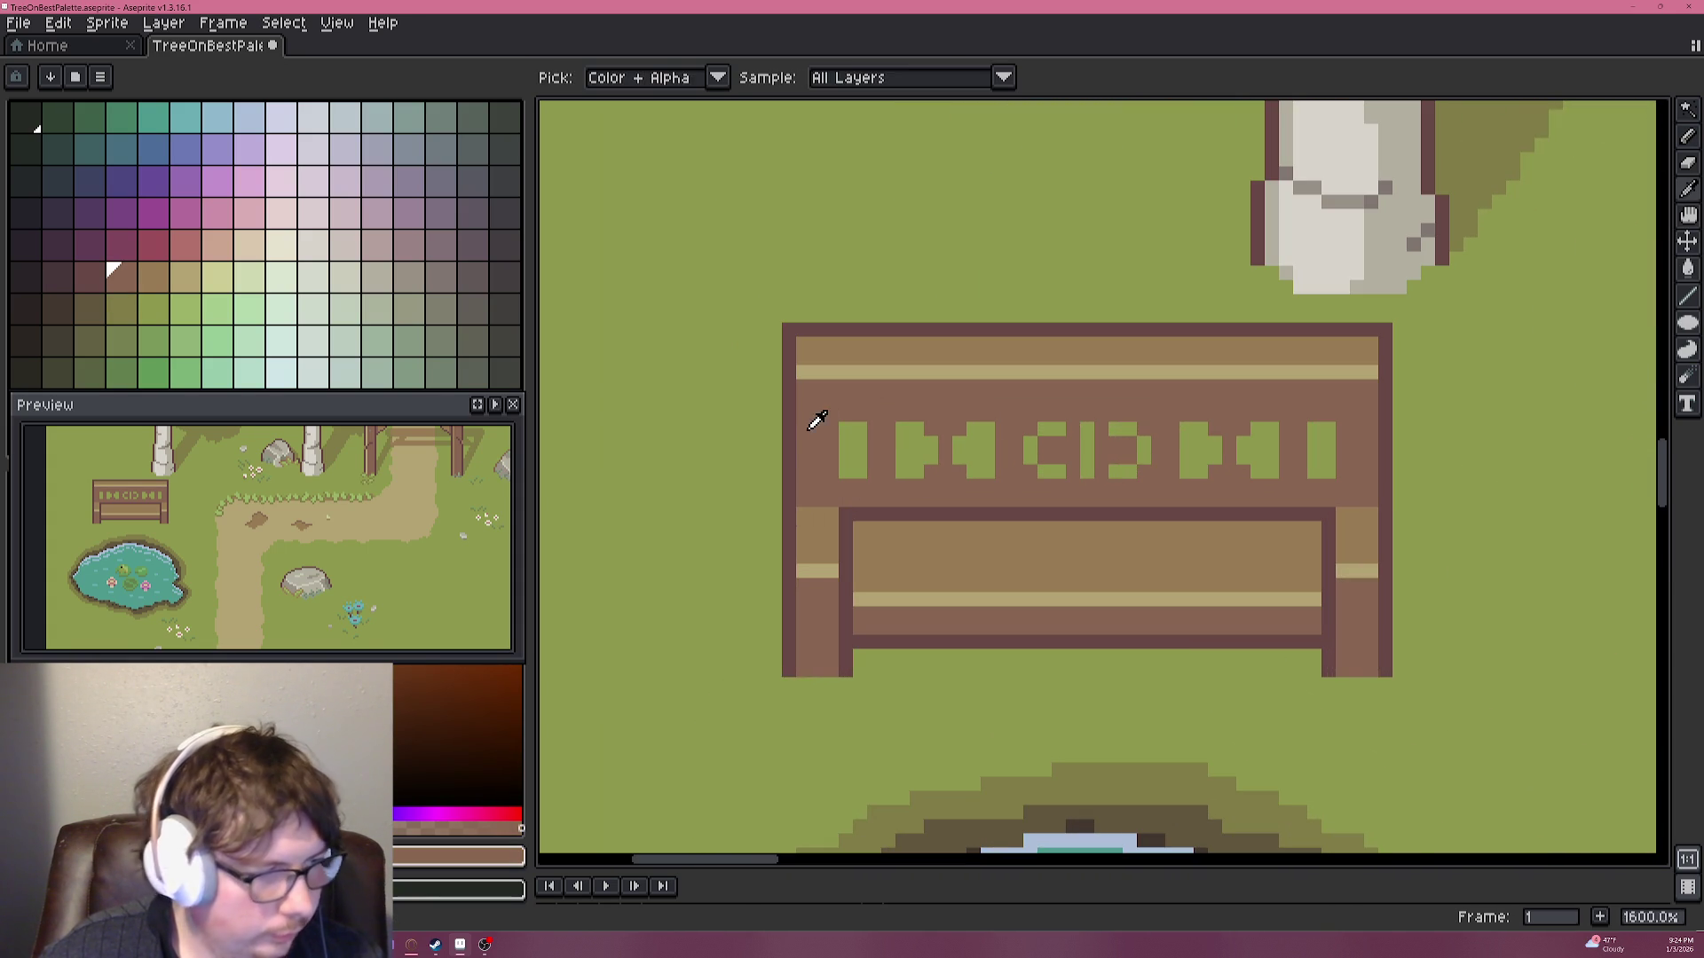
key("b")
left_click(88, 276)
scroll(745, 444, "up", 1)
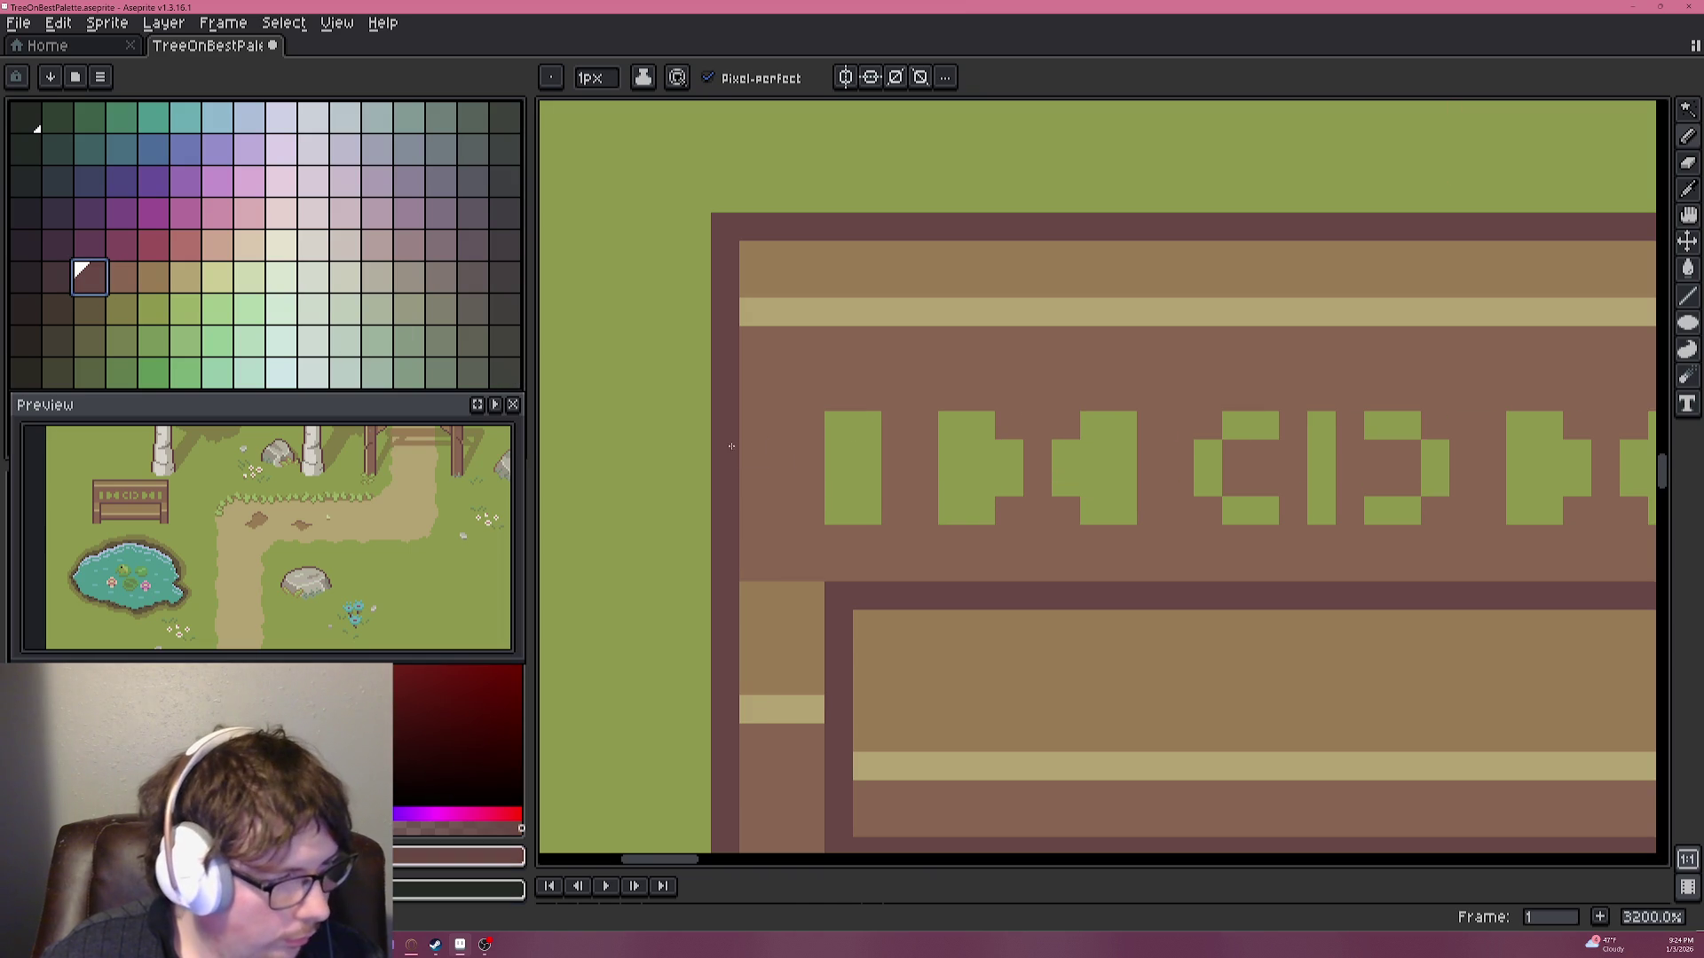
left_click(756, 430, "alt")
mouse_move(720, 442)
left_mouse_down()
mouse_move(723, 421)
mouse_move(751, 421)
mouse_move(723, 462)
left_mouse_up()
Darken pixels beside the first glyph and cut a green notch into the left outline.
left_click(724, 483)
left_click(730, 501, "alt")
left_click(696, 460, "alt")
scroll(724, 429, "down", 3)
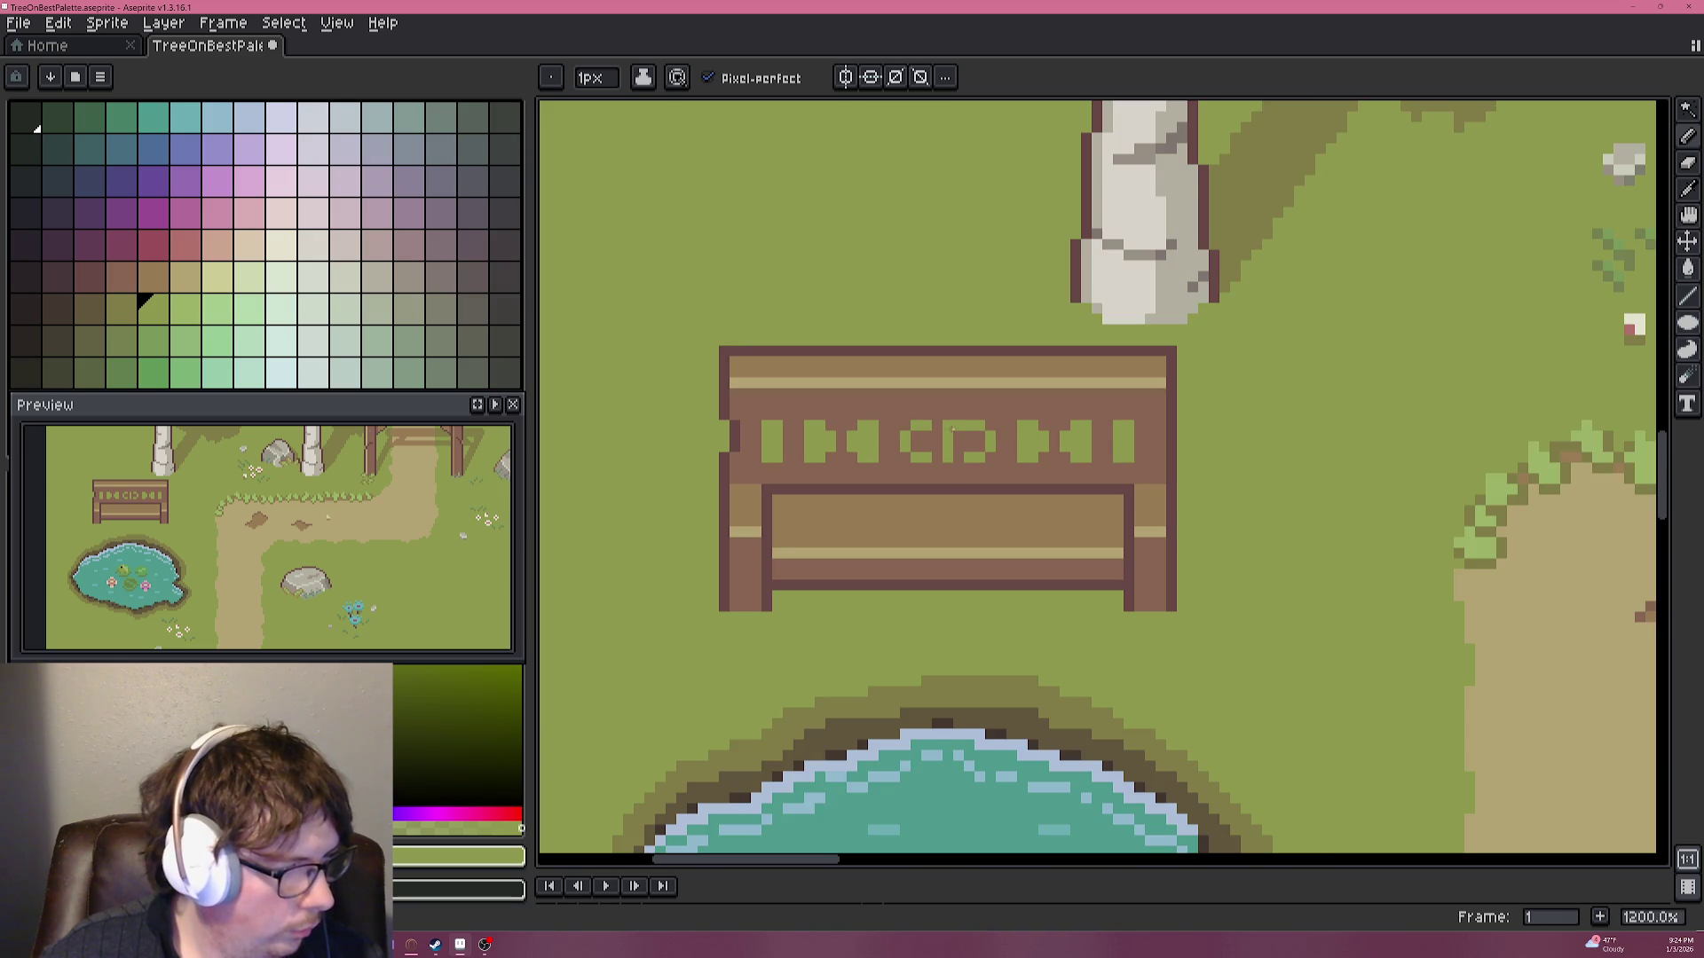
scroll(710, 447, "up", 3)
left_click(750, 337, "alt")
left_click(778, 361)
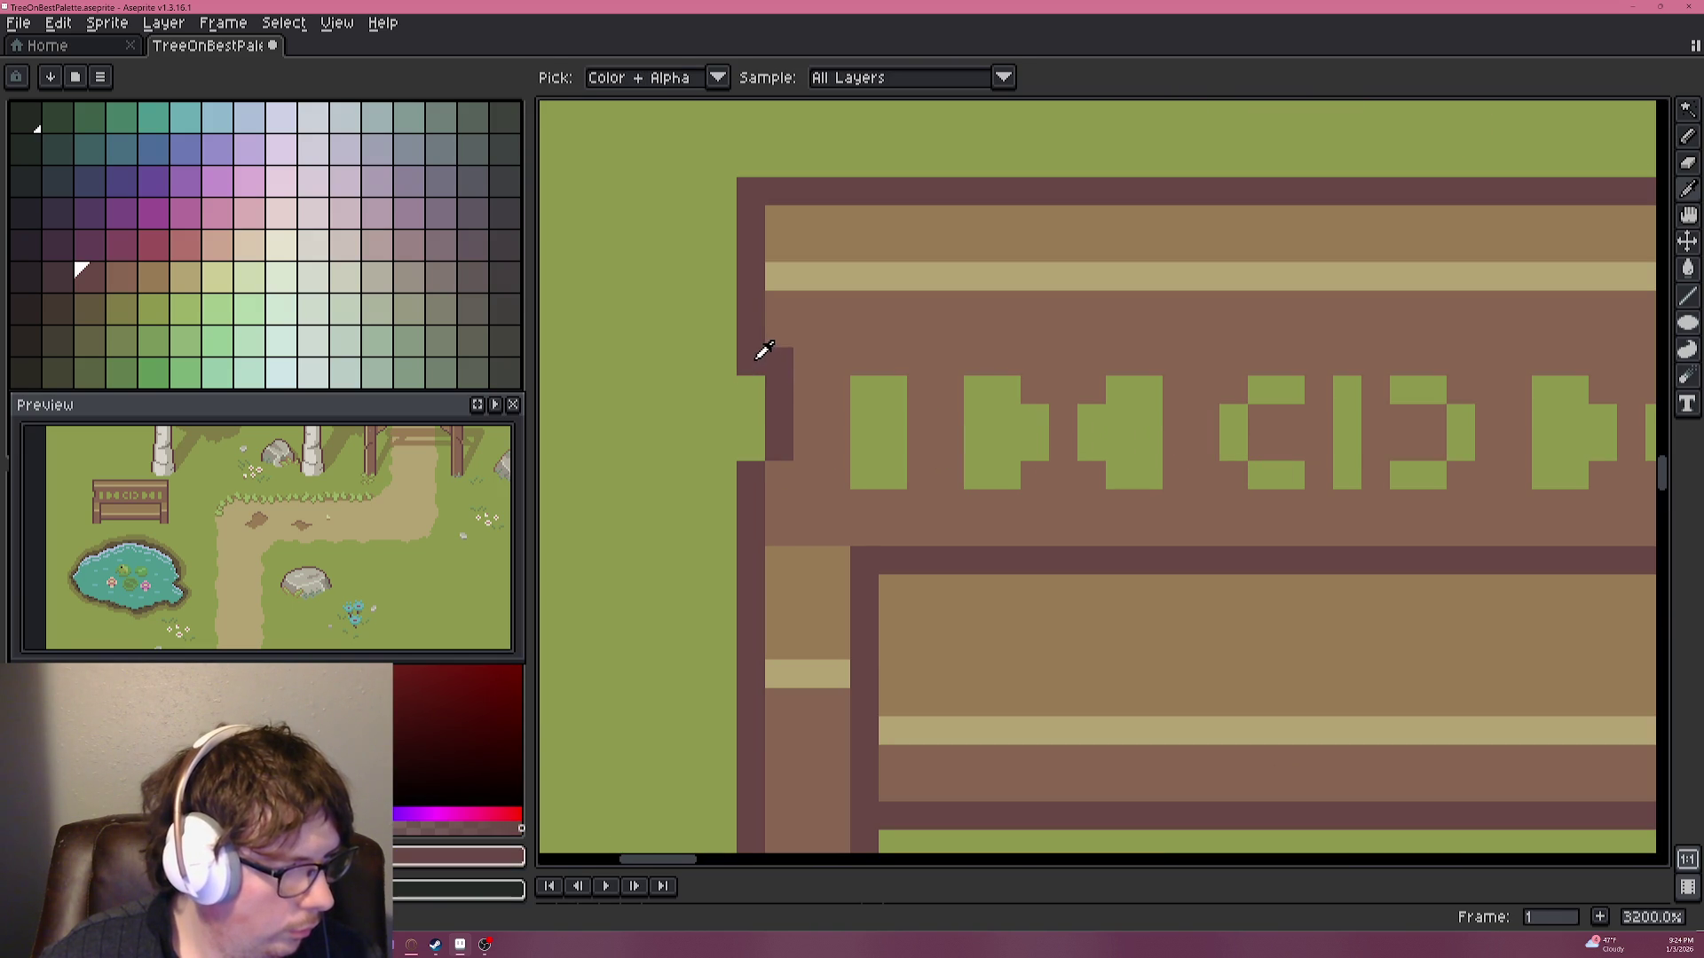
left_click(745, 391, "alt")
left_click(760, 355)
scroll(799, 395, "down", 4)
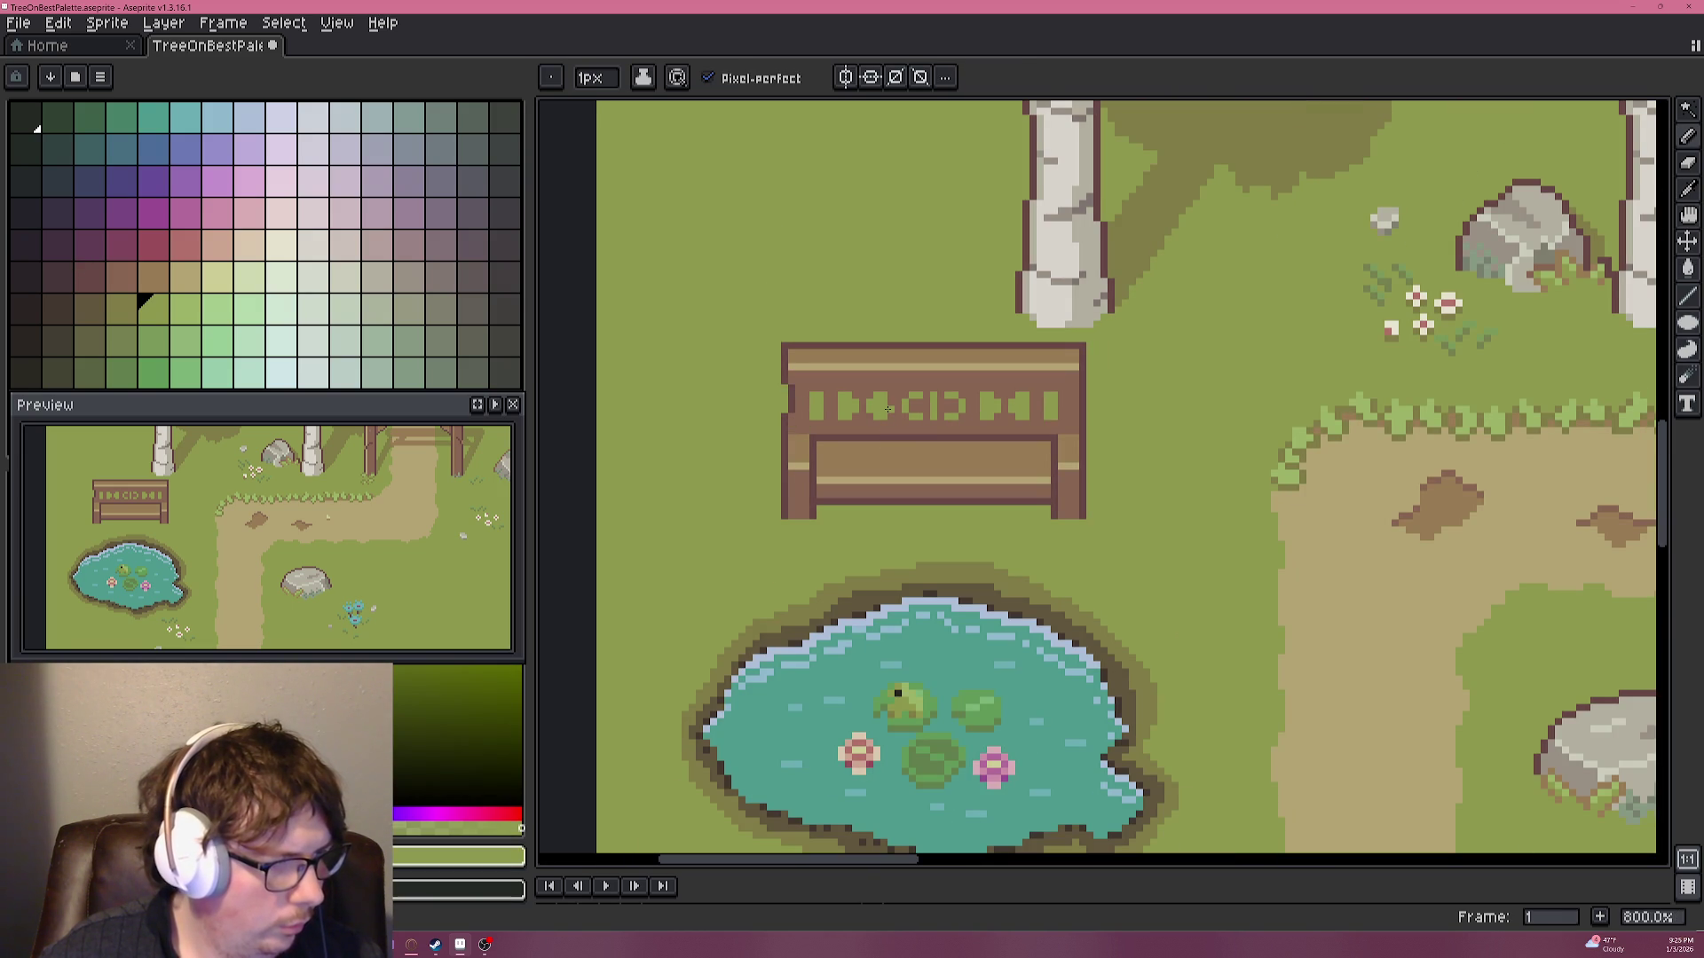
scroll(882, 405, "up", 3)
key("ctrl+z")
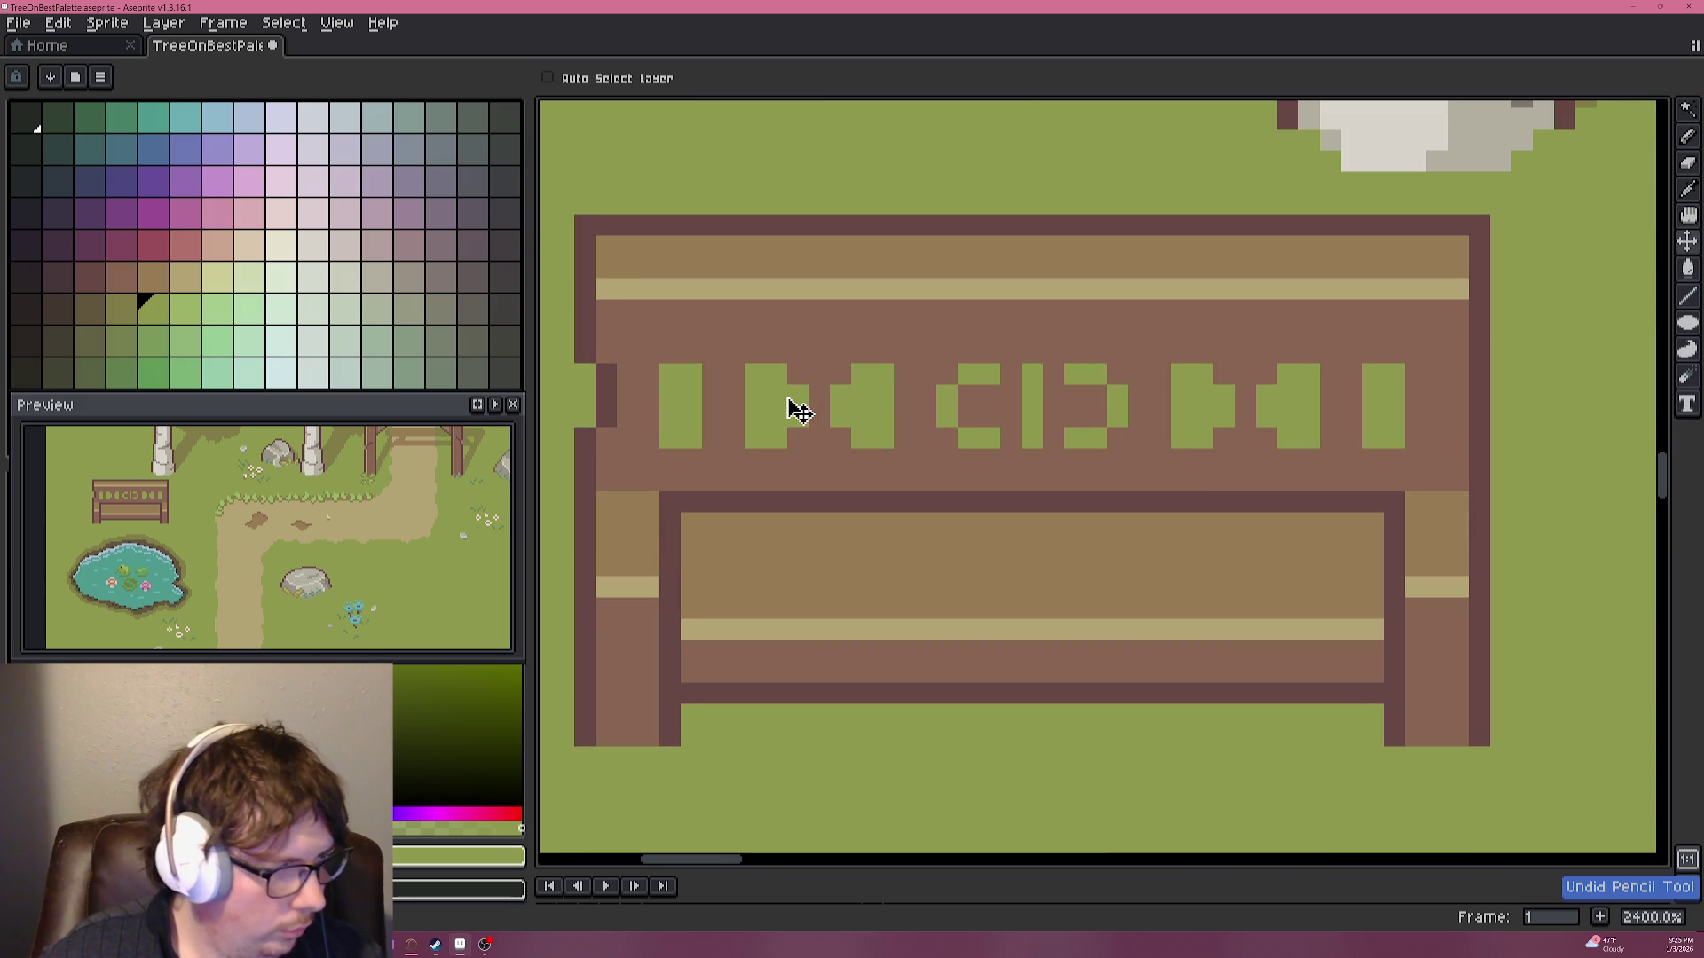
Undo the edge edit and repaint the sign's left border in the sampled tan.
scroll(619, 386, "up", 1)
key("ctrl+z")
left_click(578, 386, "alt")
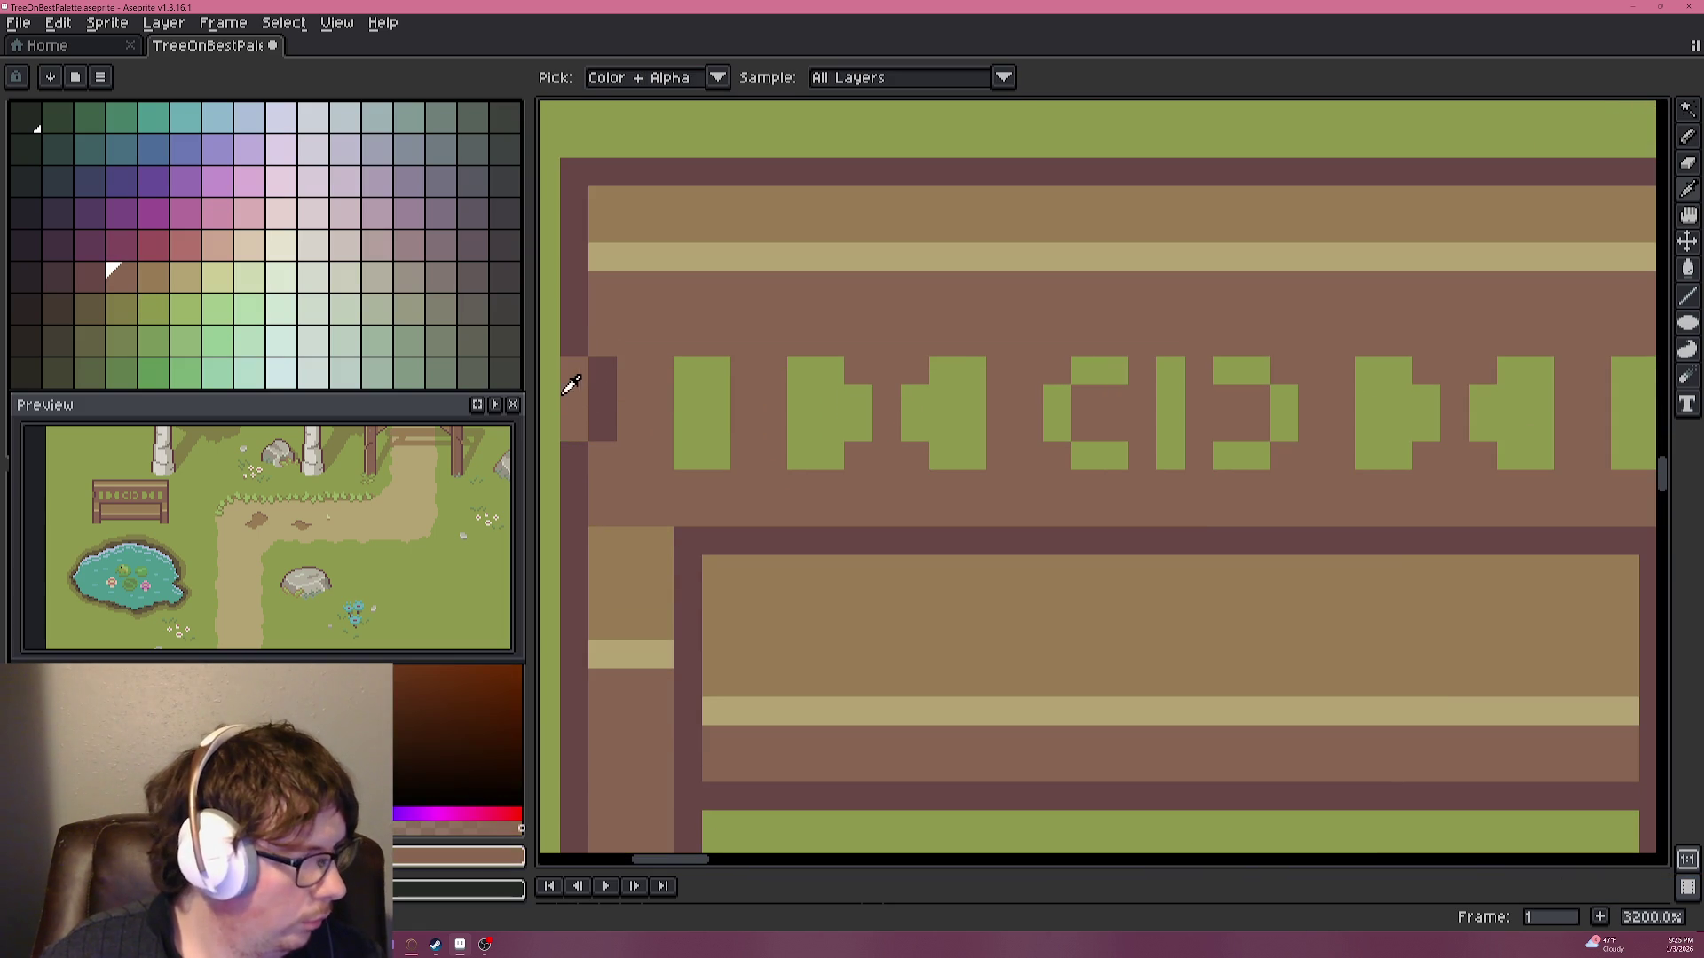
left_click(149, 277)
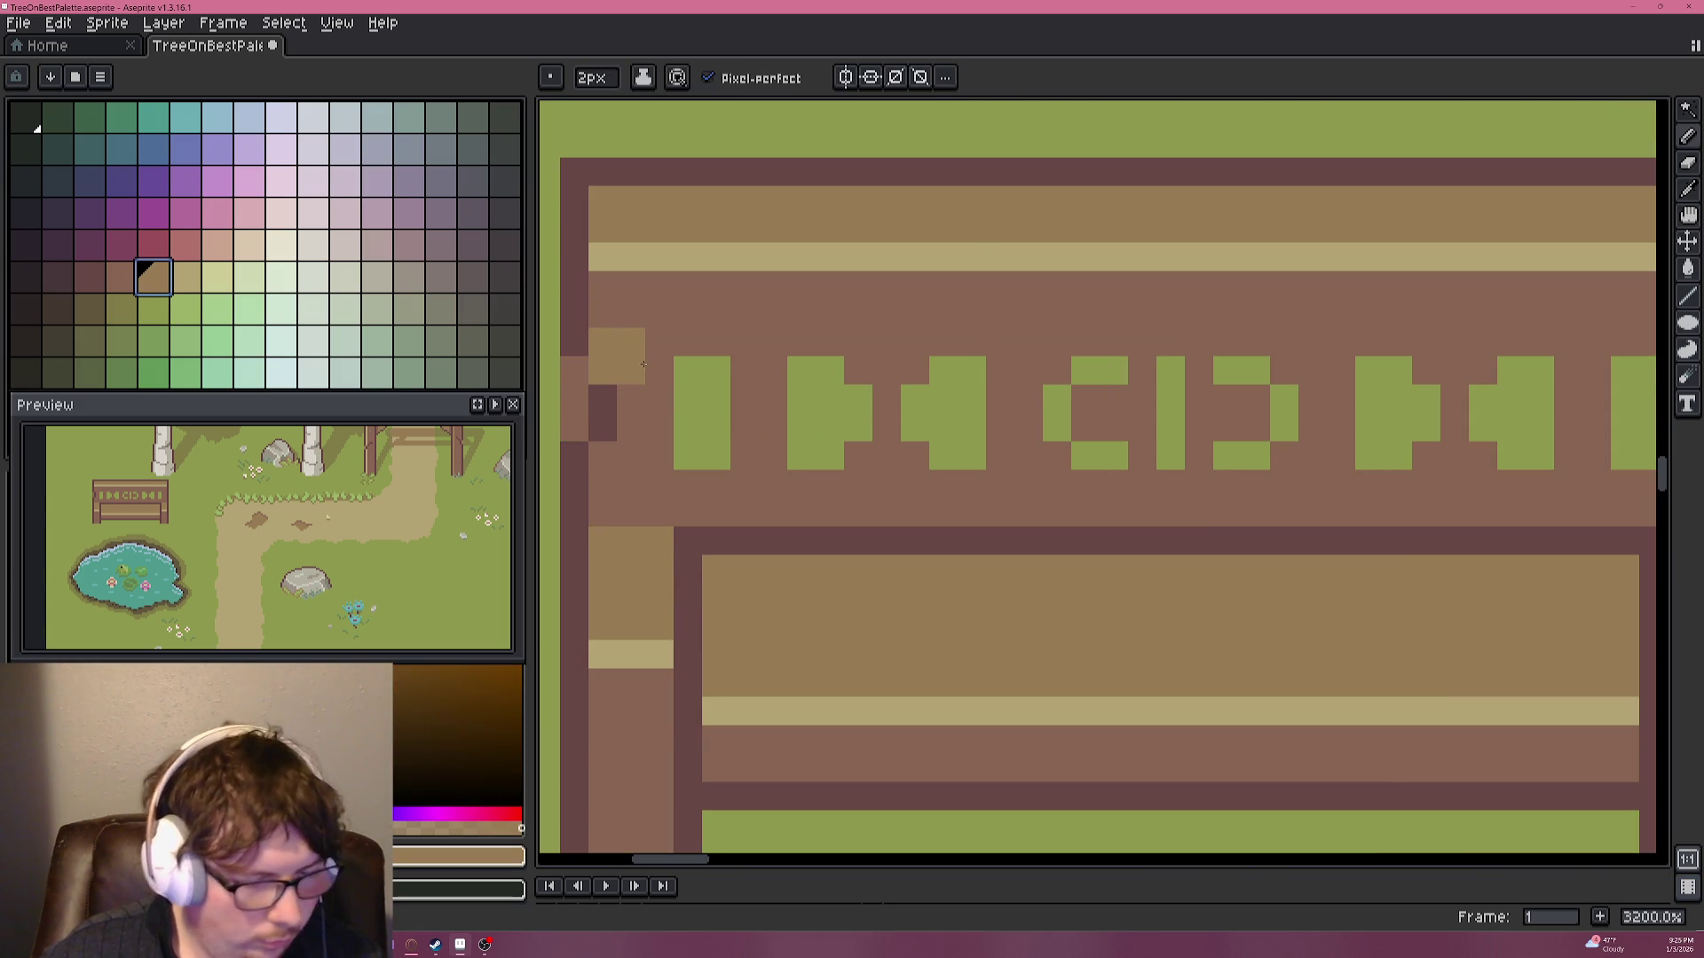
Set up a 1px dark maroon pencil, trying and undoing a diagonal at the left edge.
left_click(602, 397, "alt")
key("minus")
left_click_drag(631, 370, 658, 342)
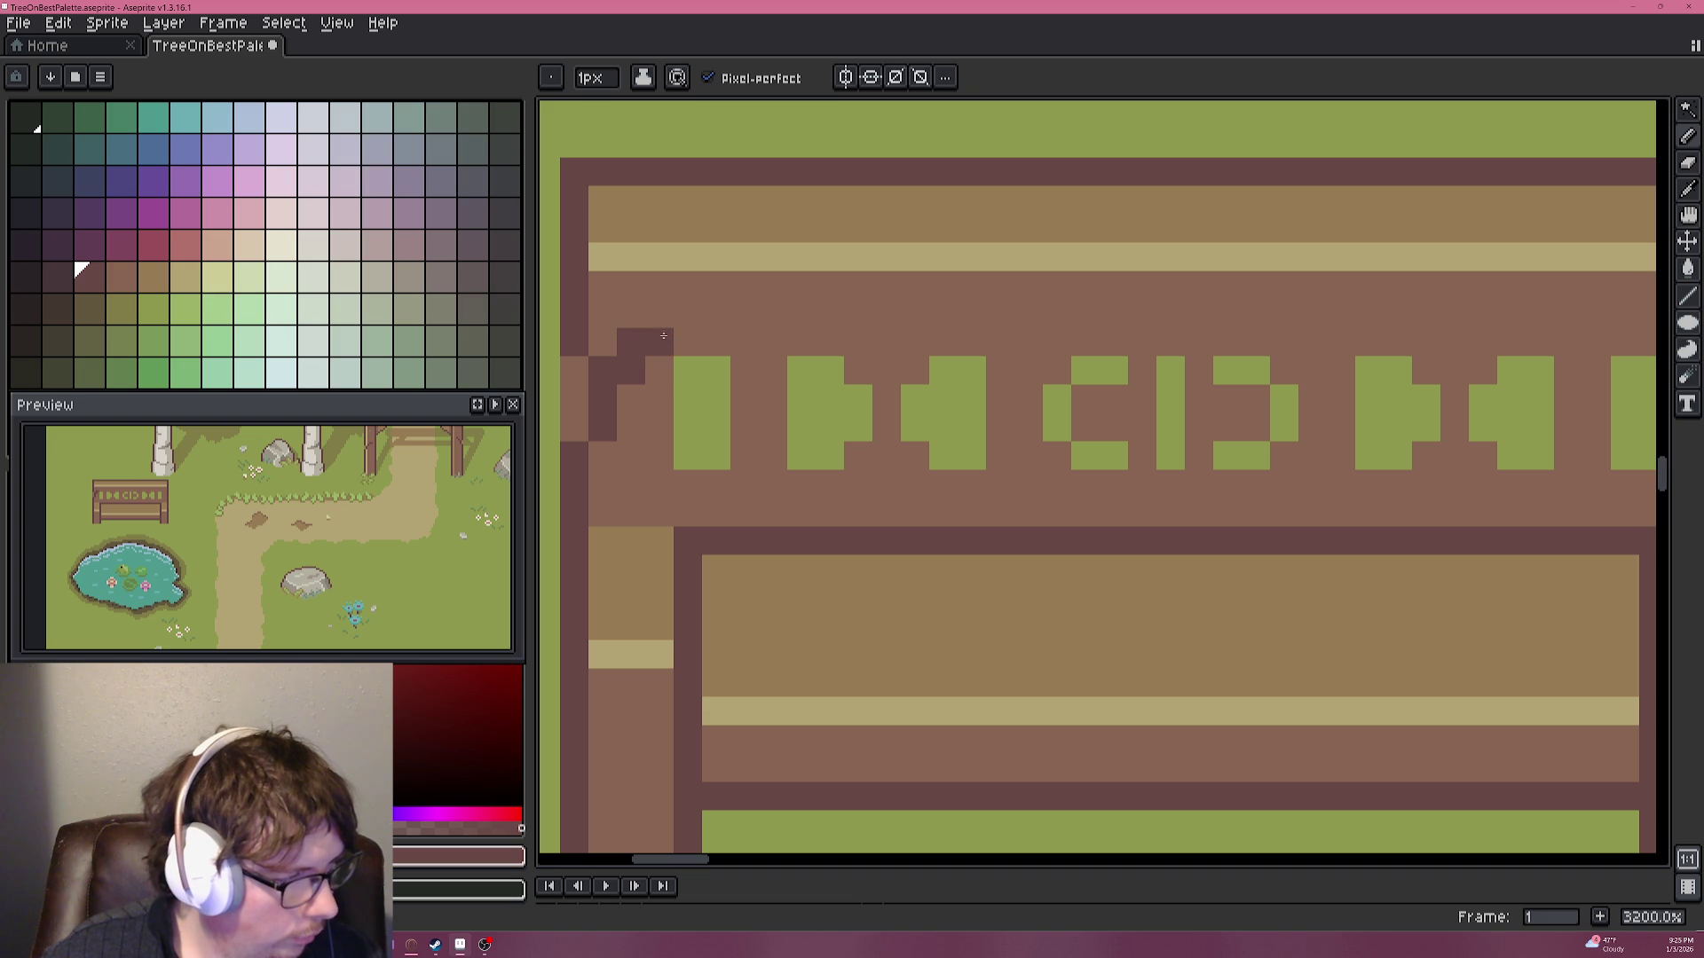
scroll(732, 435, "down", 4)
key("ctrl+z")
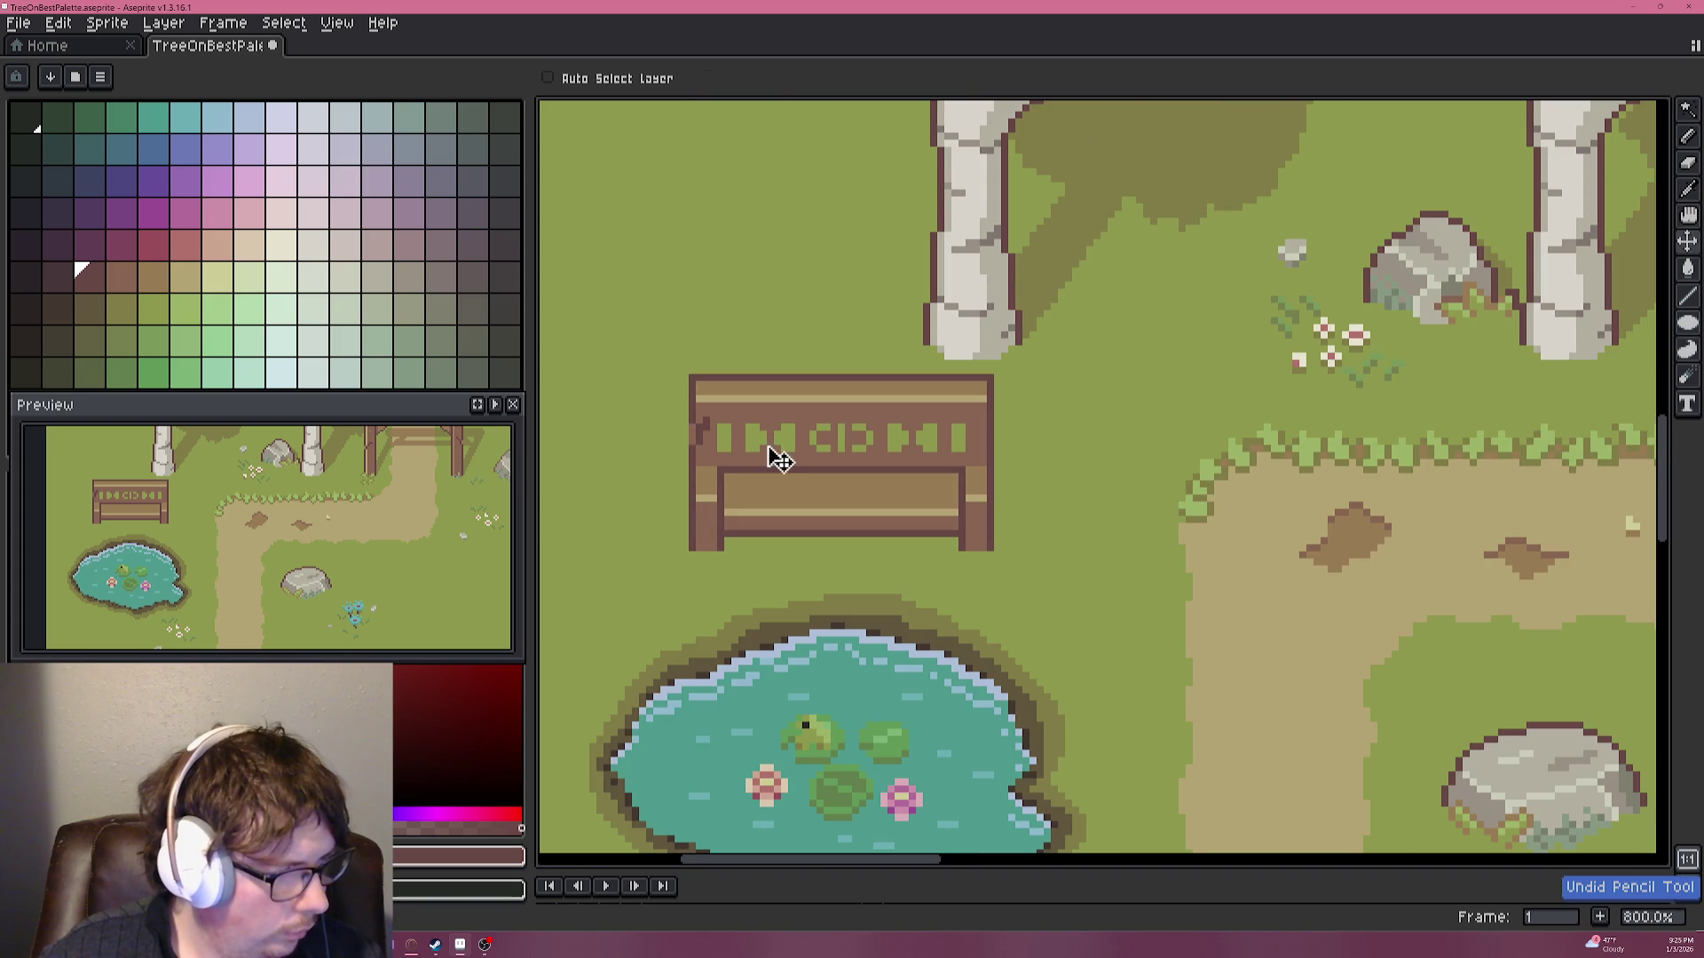
Zoom in on the first green glyph and add dark pixels at its lower-left corner.
scroll(781, 451, "up", 3)
scroll(776, 417, "down", 4)
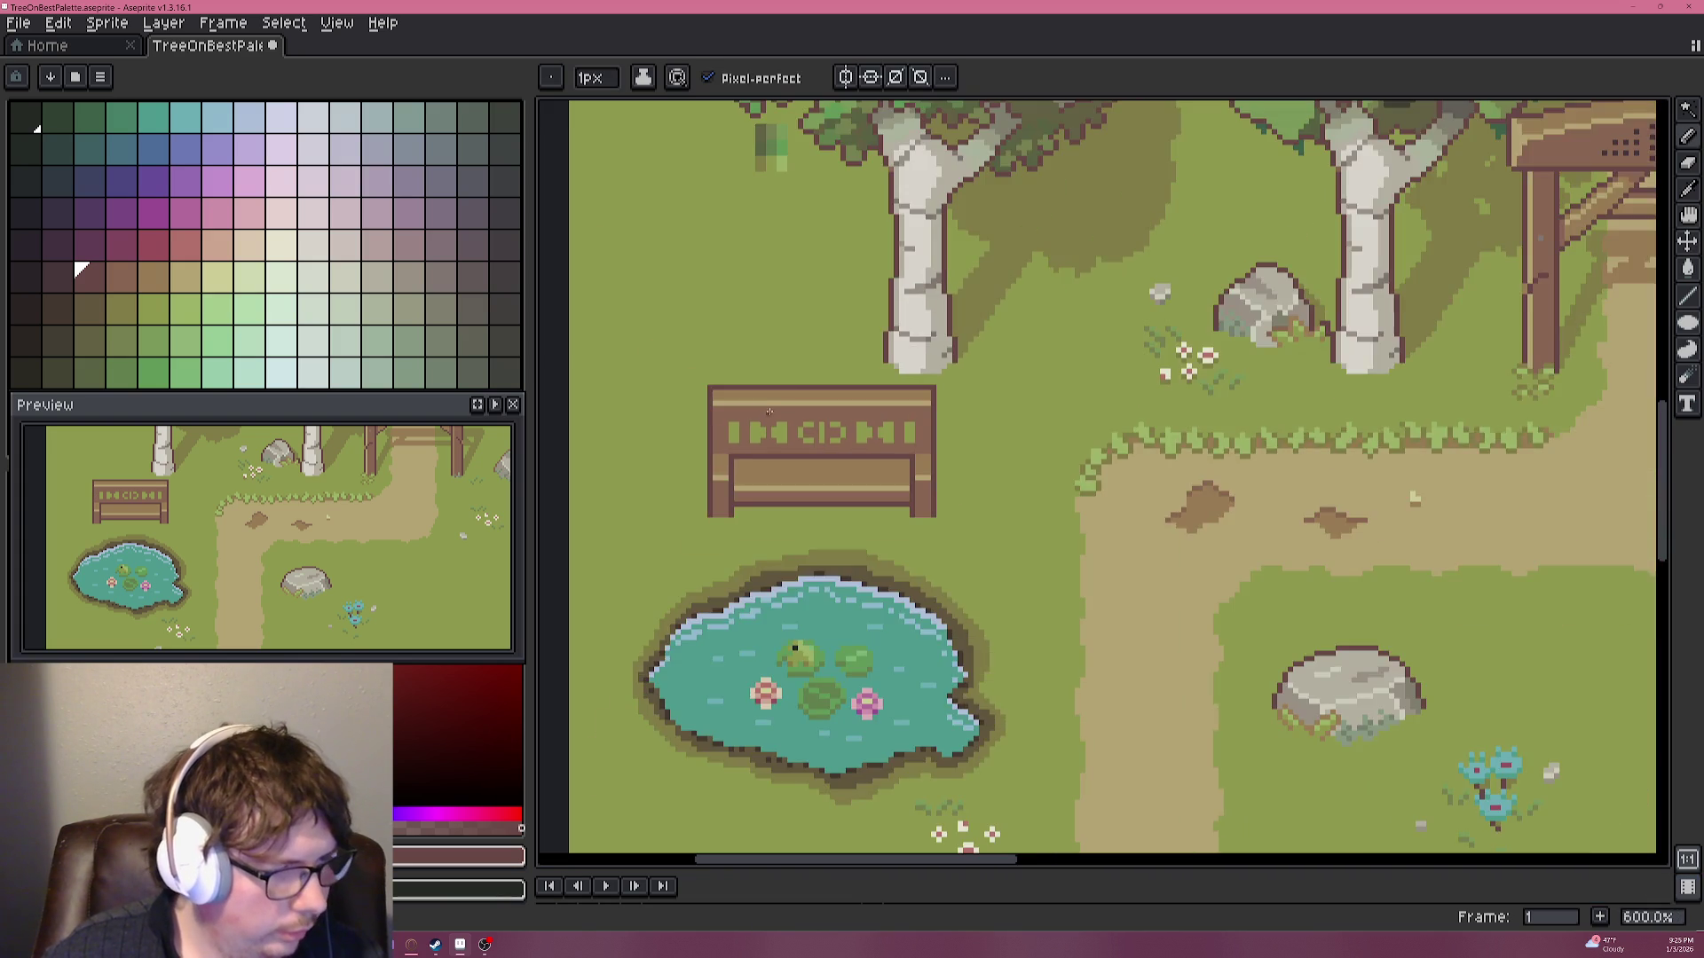
scroll(772, 390, "up", 1)
scroll(771, 380, "up", 6)
left_click_drag(770, 381, 982, 330)
left_click(832, 581, "alt")
left_click(808, 503)
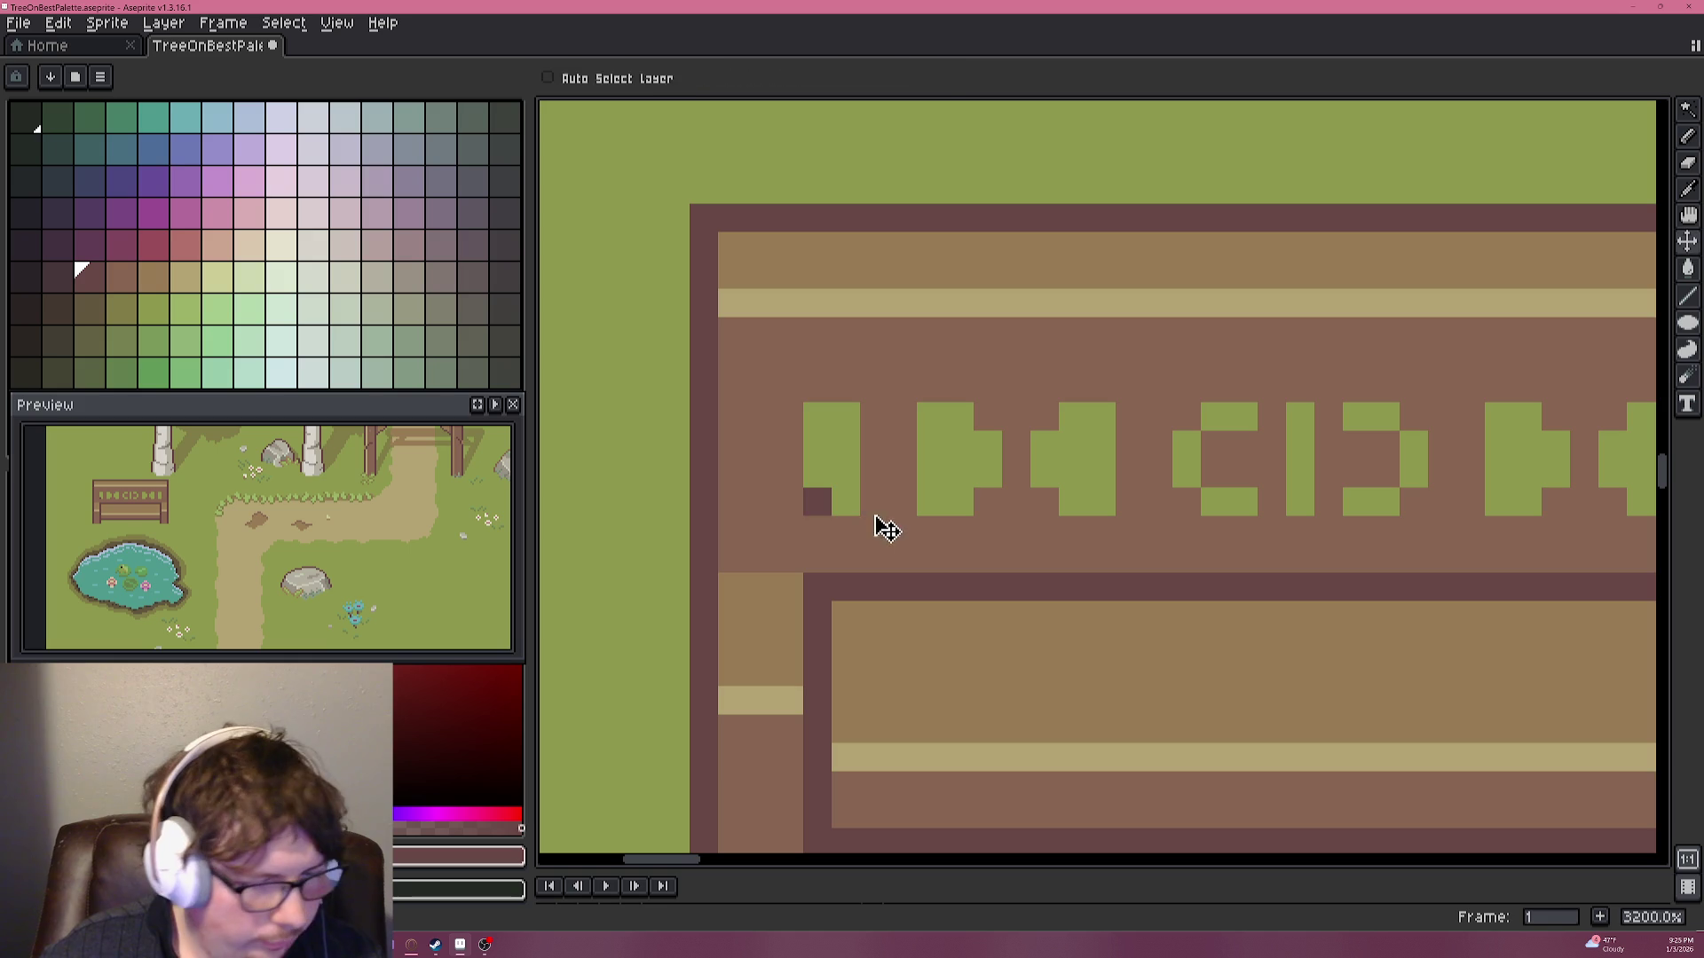
Draw dark maroon outline strokes under and between the first glyphs.
key("ctrl+z")
mouse_move(816, 530)
left_mouse_down()
mouse_move(845, 529)
mouse_move(866, 447)
mouse_move(874, 506)
left_mouse_up()
scroll(945, 519, "down", 3)
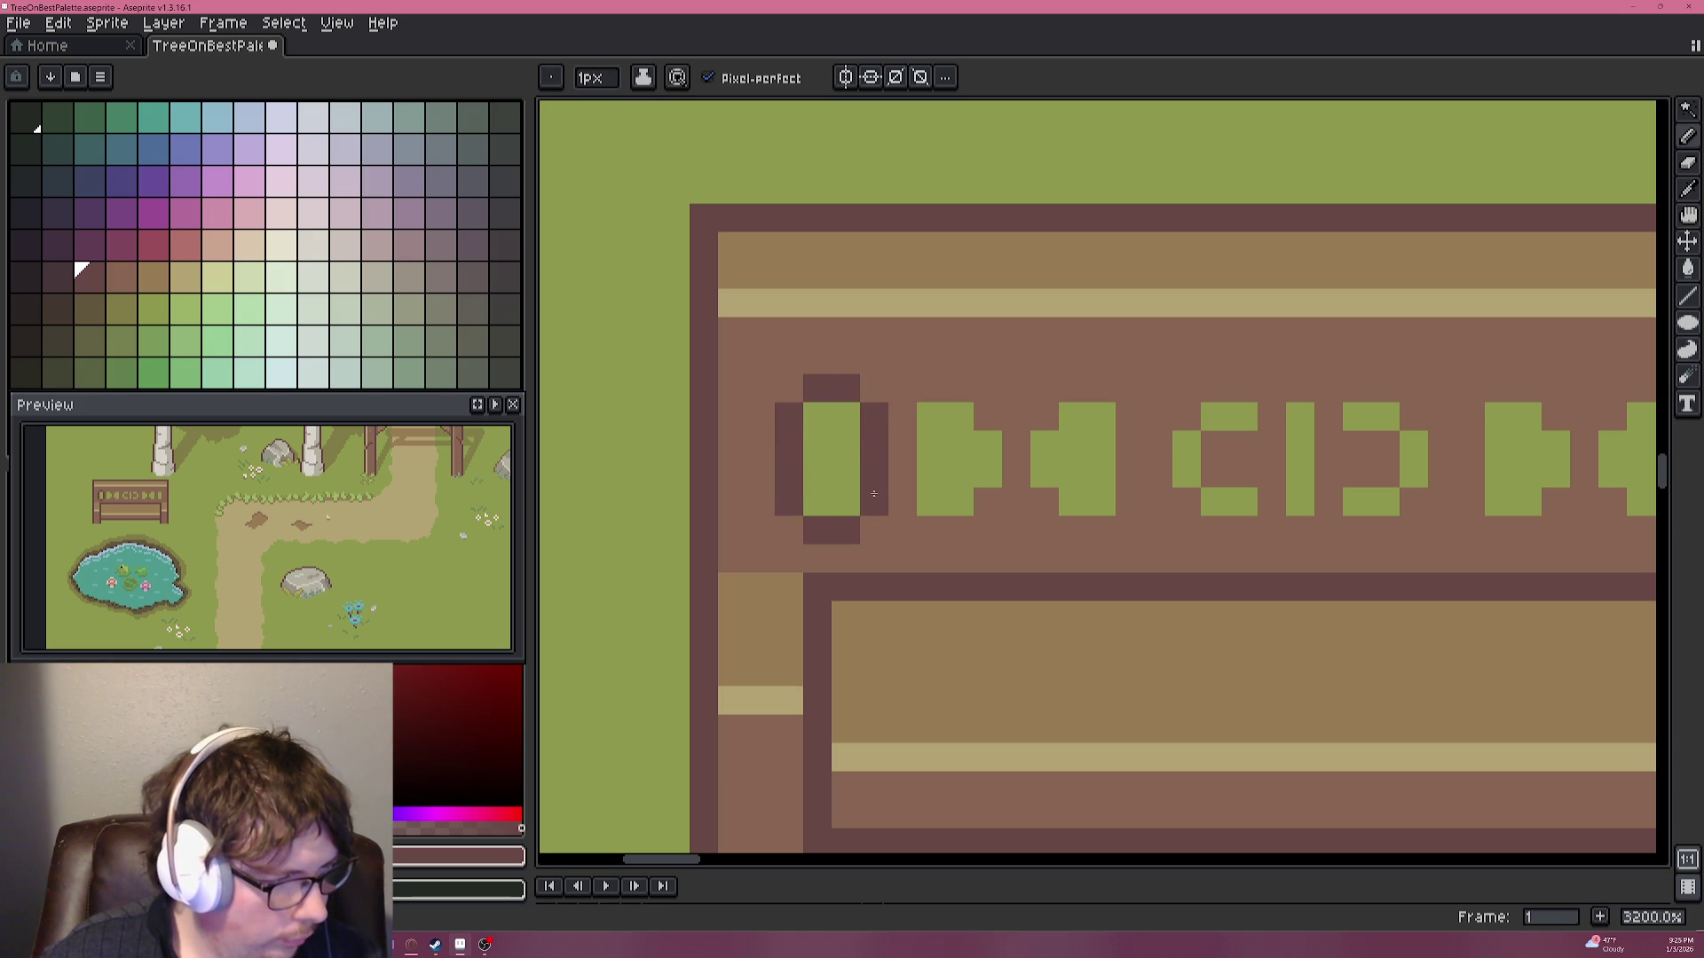
scroll(945, 518, "down", 2)
scroll(946, 518, "down", 2)
scroll(946, 518, "down", 1)
scroll(946, 518, "up", 6)
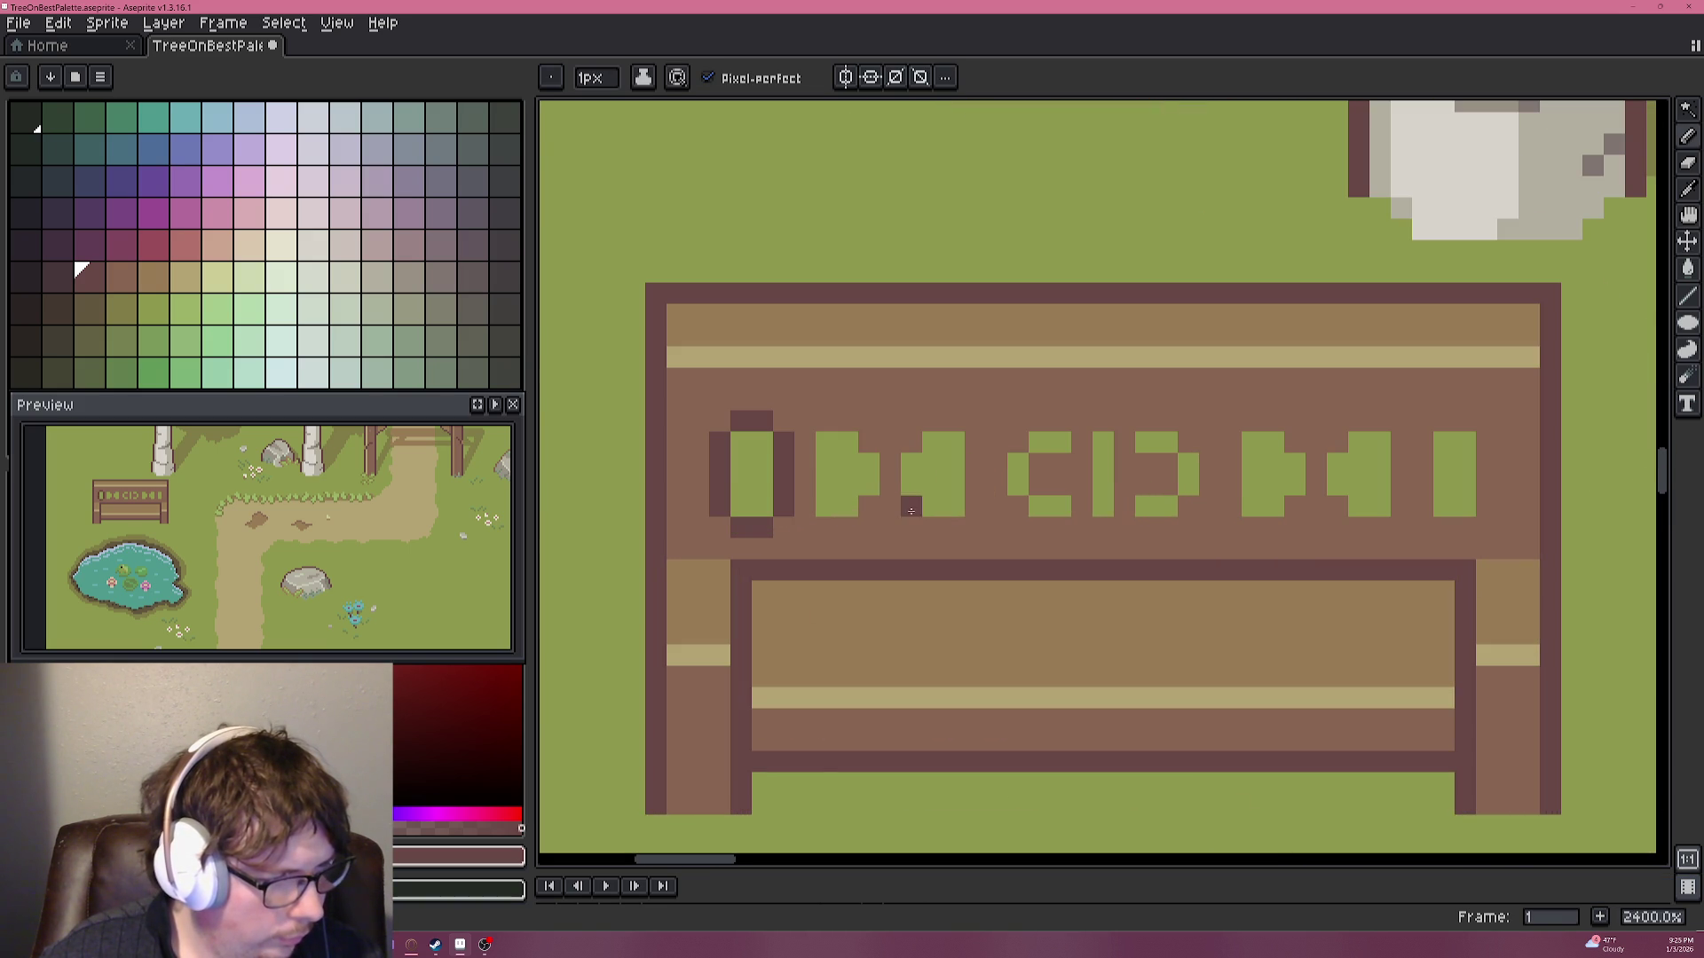
mouse_move(886, 463)
left_mouse_down()
mouse_move(885, 486)
mouse_move(969, 440)
mouse_move(869, 444)
left_mouse_up()
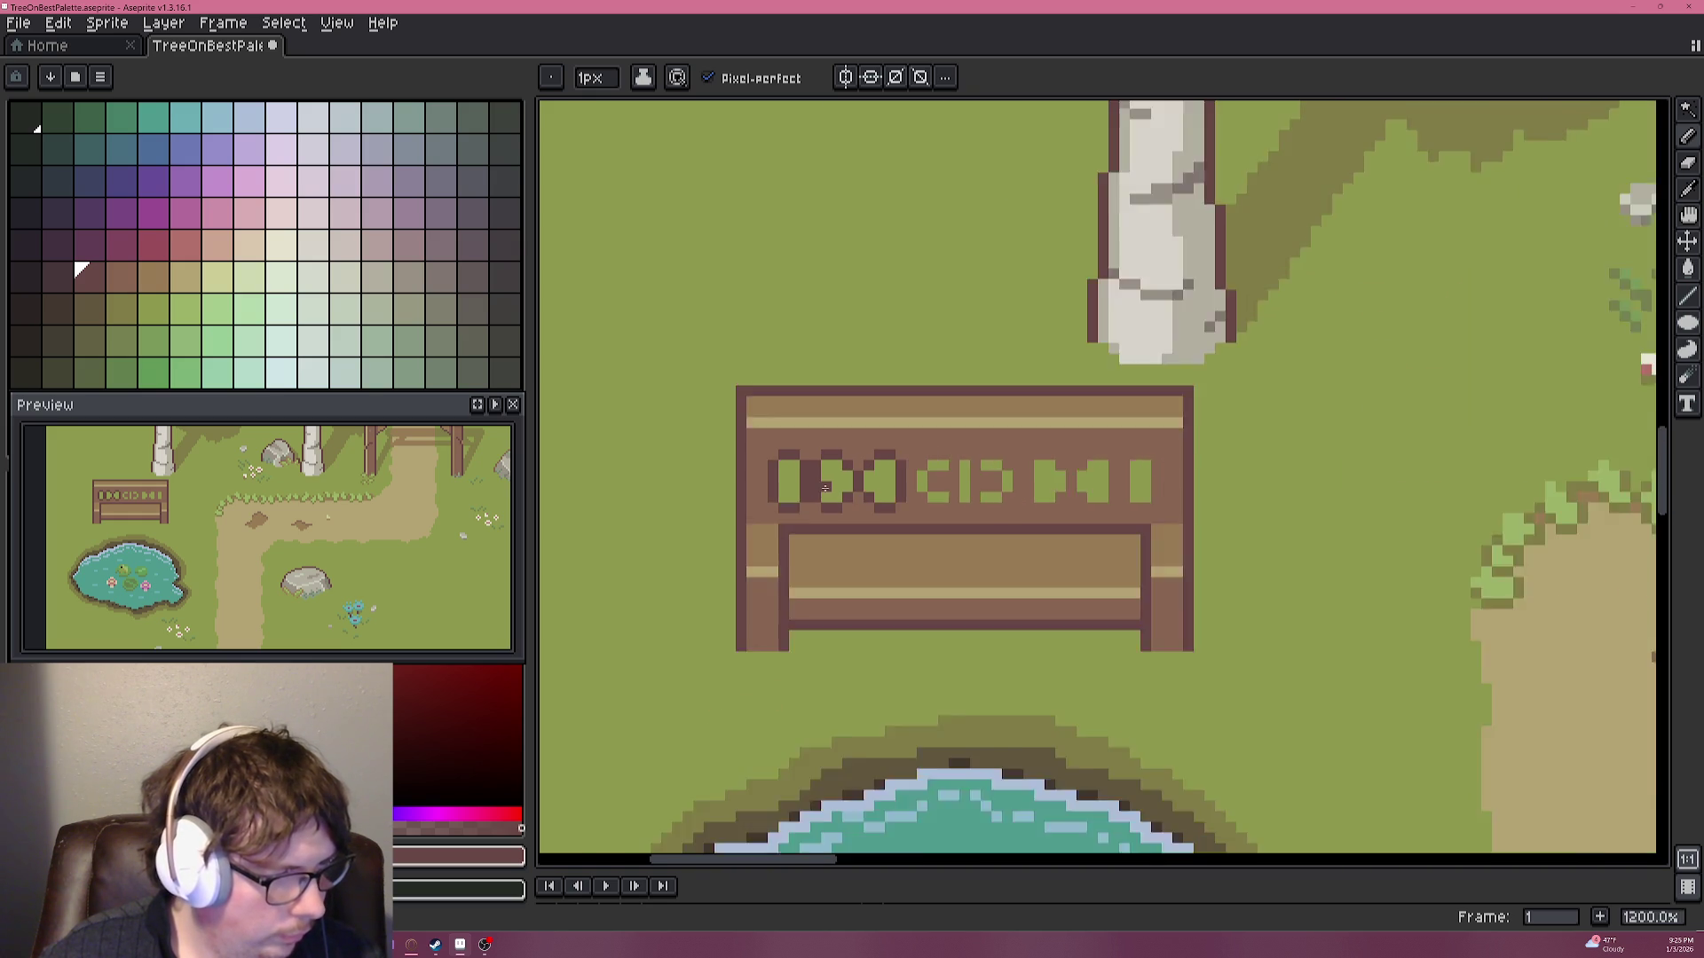
Paint stray glyph pixels brown and darken pixels to finish the X glyph's outline.
scroll(827, 491, "down", 5)
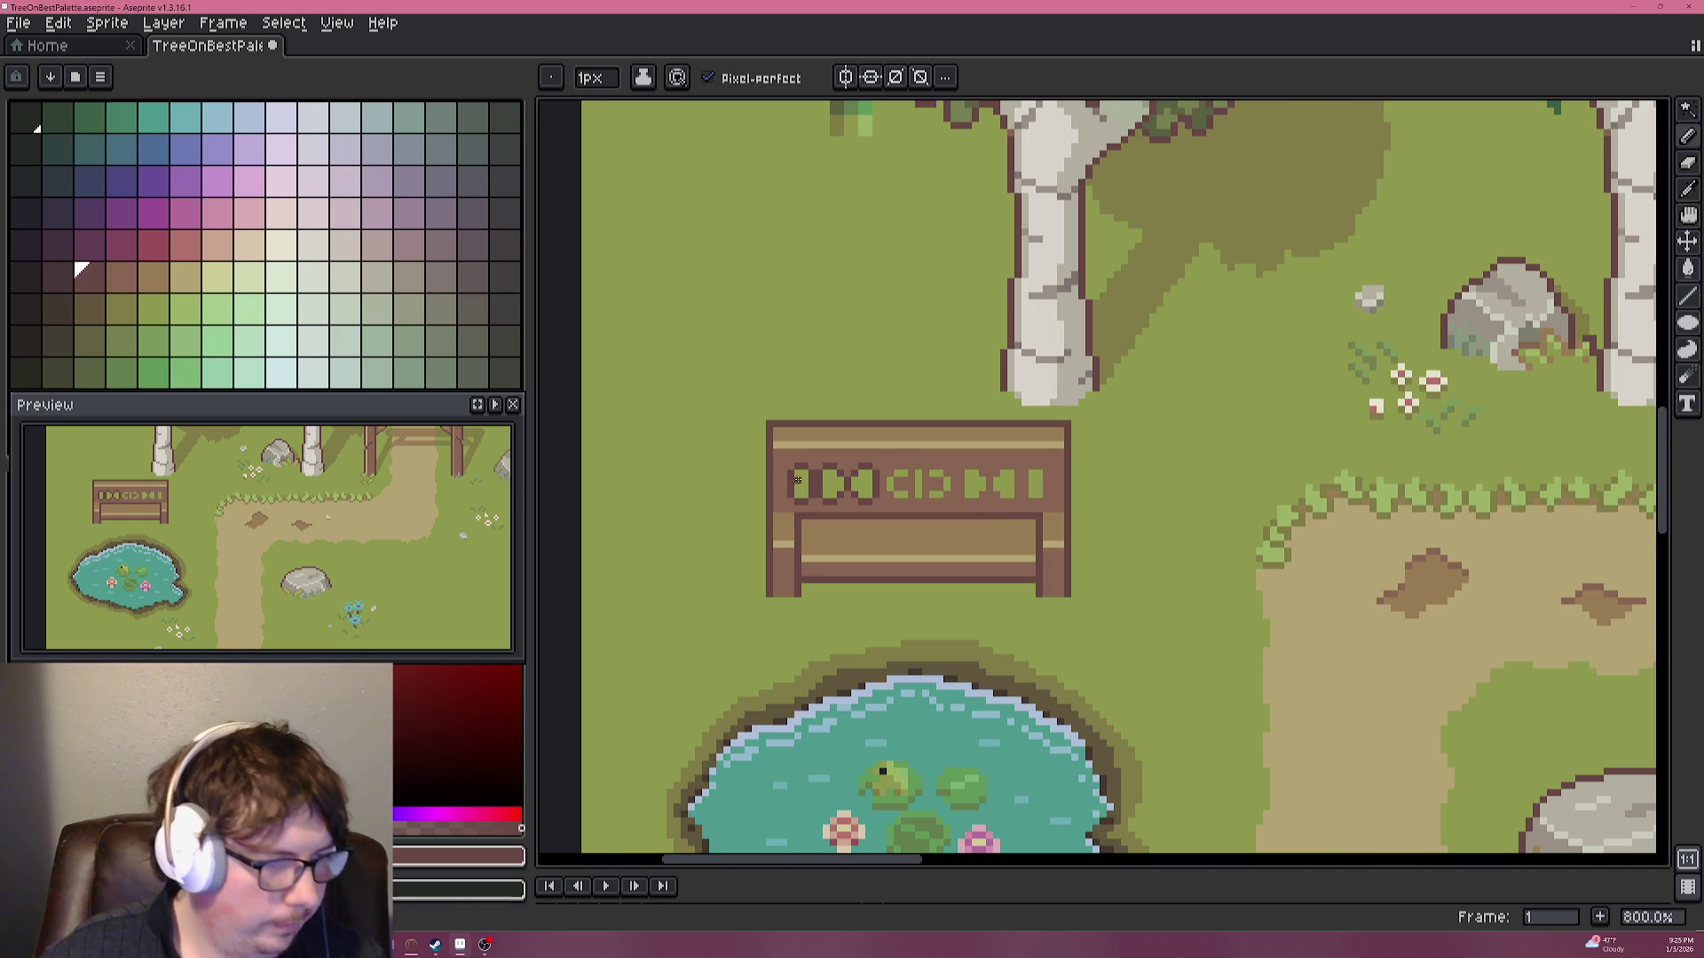
scroll(976, 509, "up", 6)
scroll(791, 589, "up", 2)
left_click(805, 515, "alt")
left_click(857, 513)
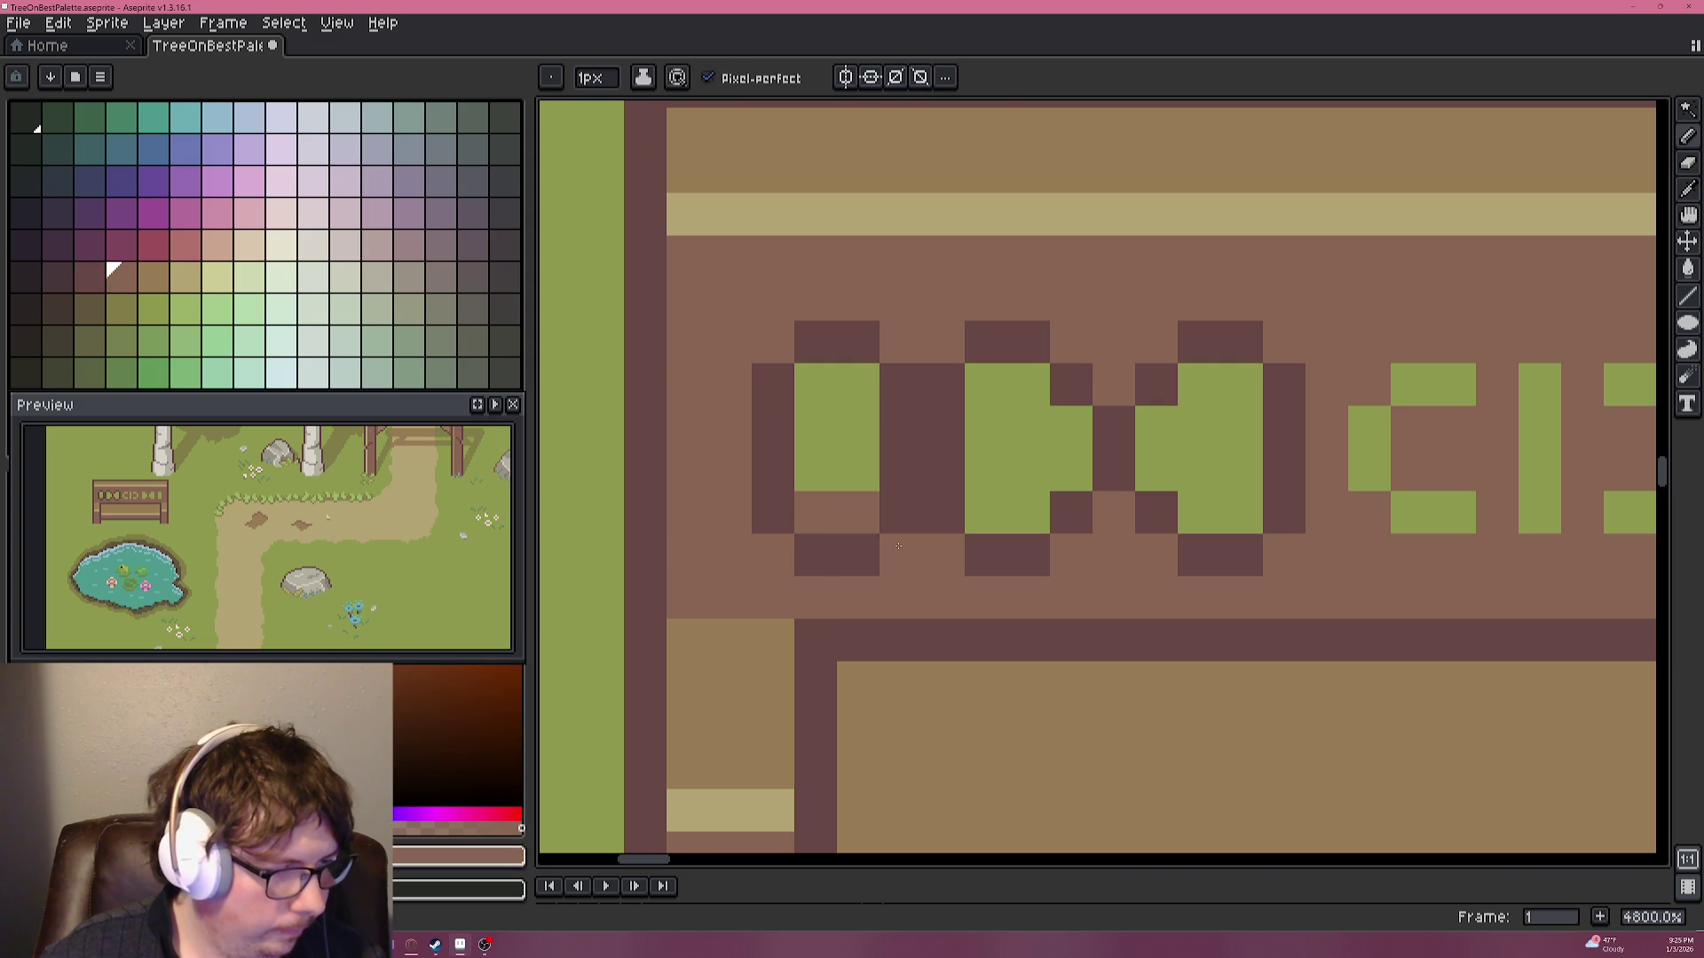
scroll(942, 551, "down", 6)
scroll(942, 550, "up", 3)
left_click_drag(954, 550, 967, 553)
left_click(1059, 552)
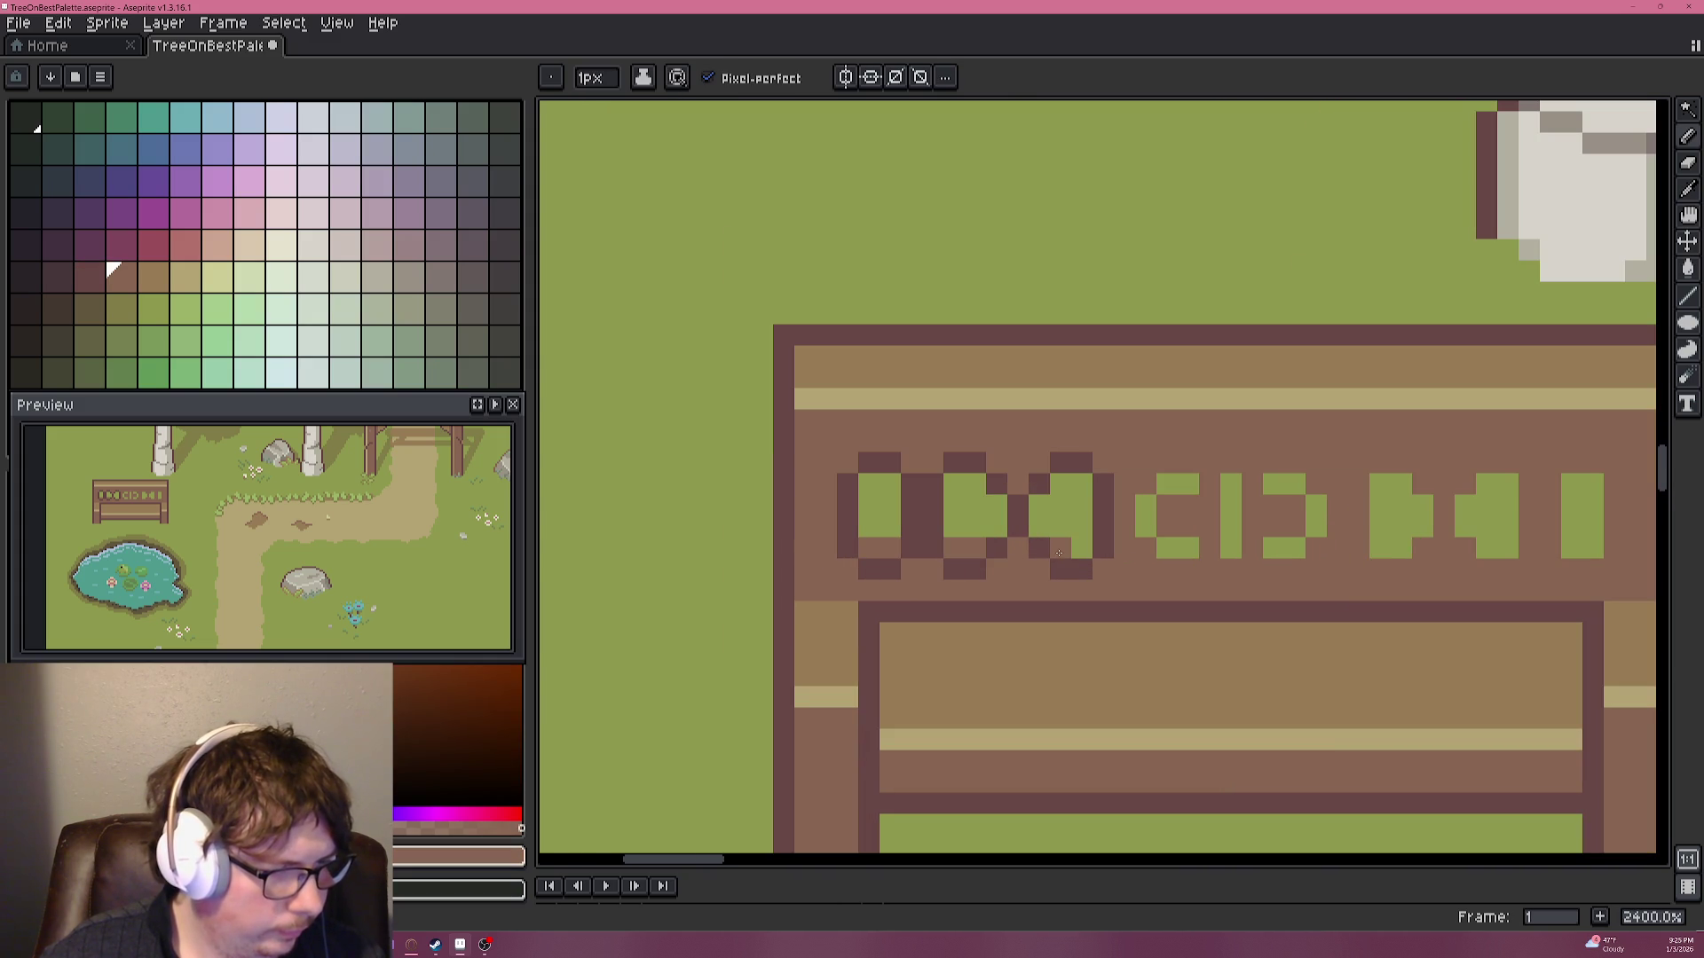
left_click(995, 531)
Pan to the next glyphs, sample the dark maroon and begin outlining the fourth glyph.
scroll(1052, 606, "down", 6)
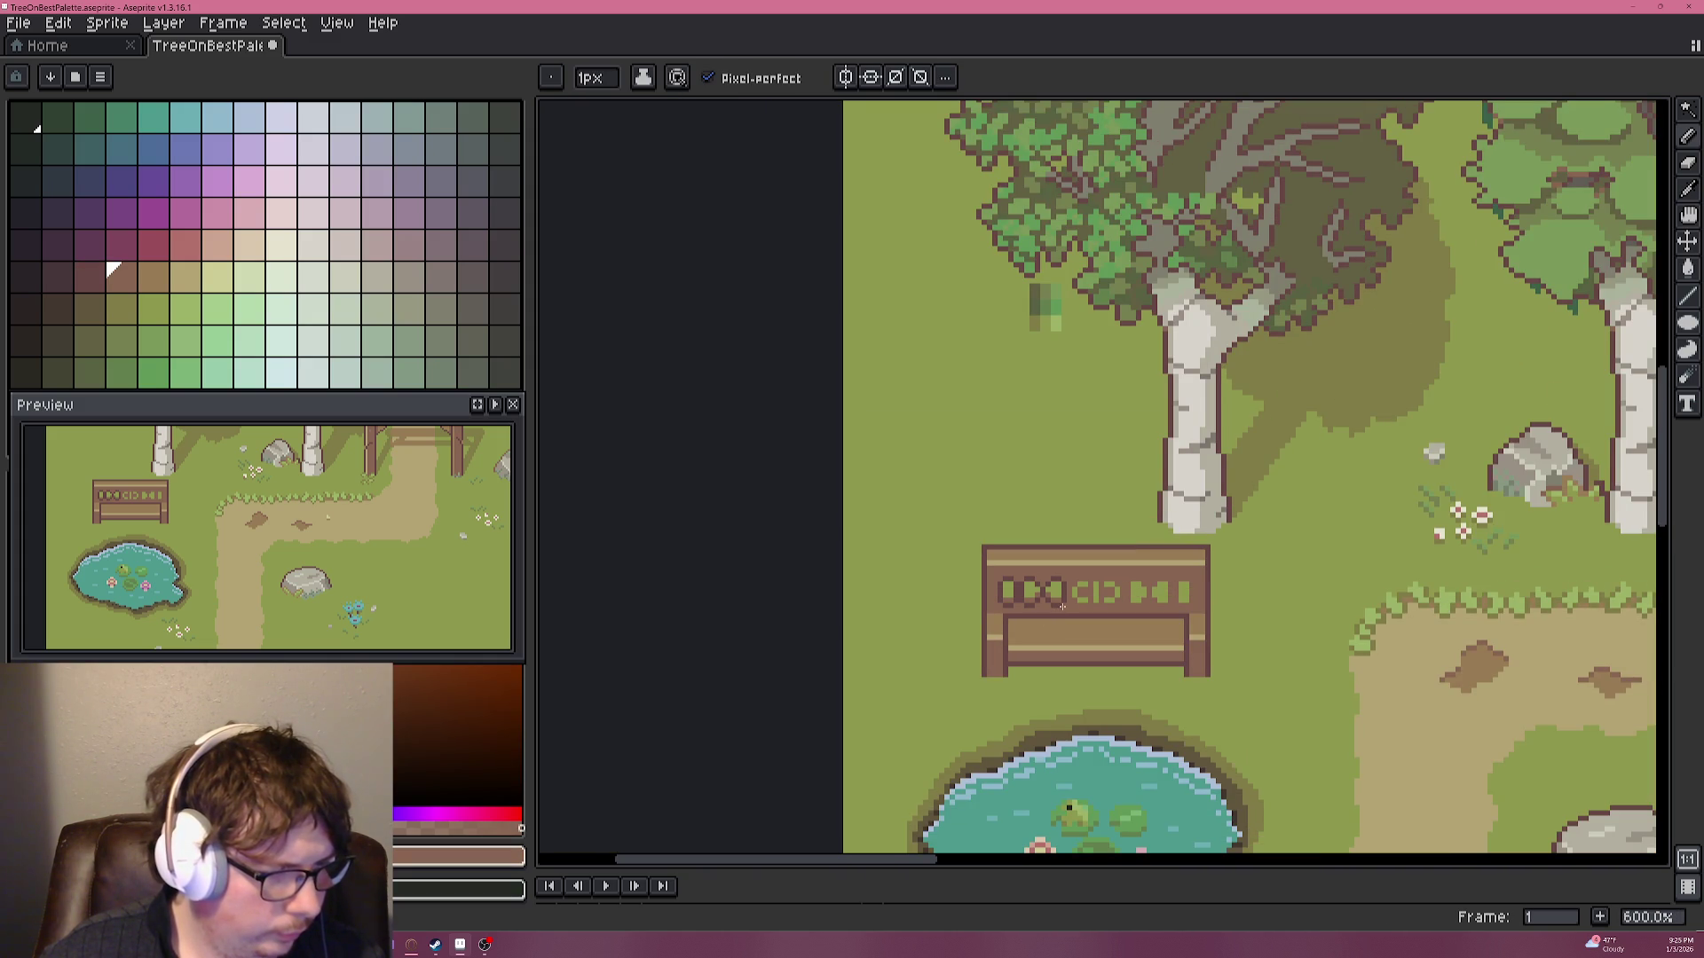
scroll(1061, 605, "up", 1)
scroll(1061, 605, "up", 5)
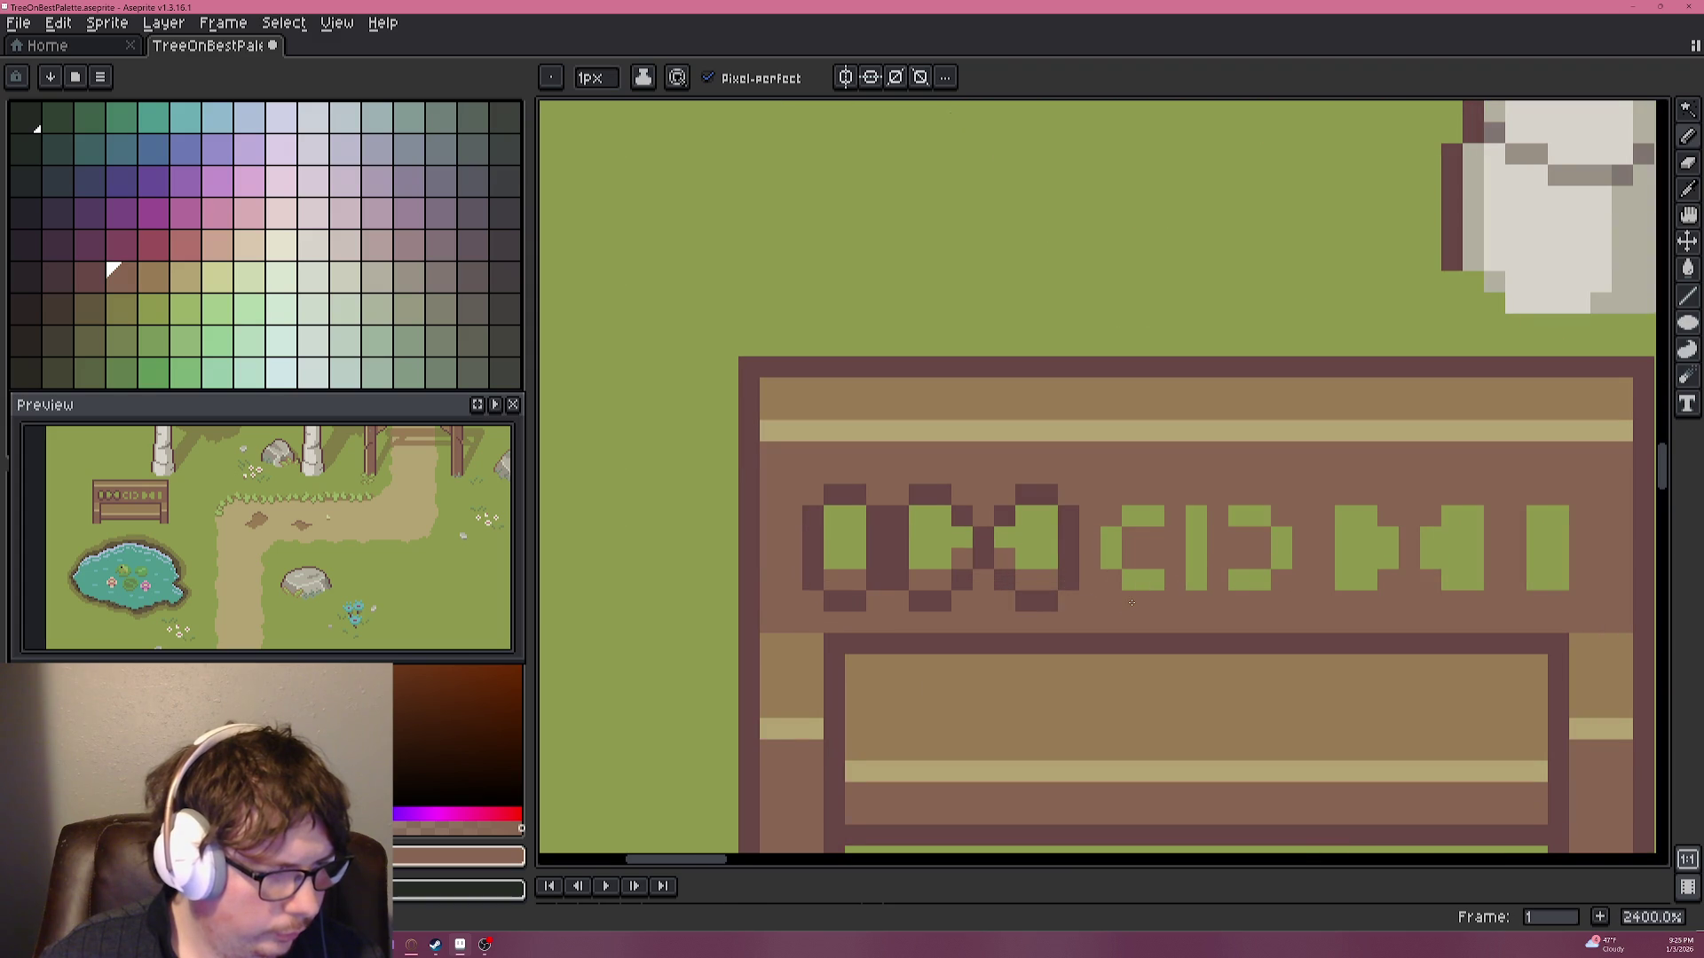
left_click_drag(1131, 603, 951, 578)
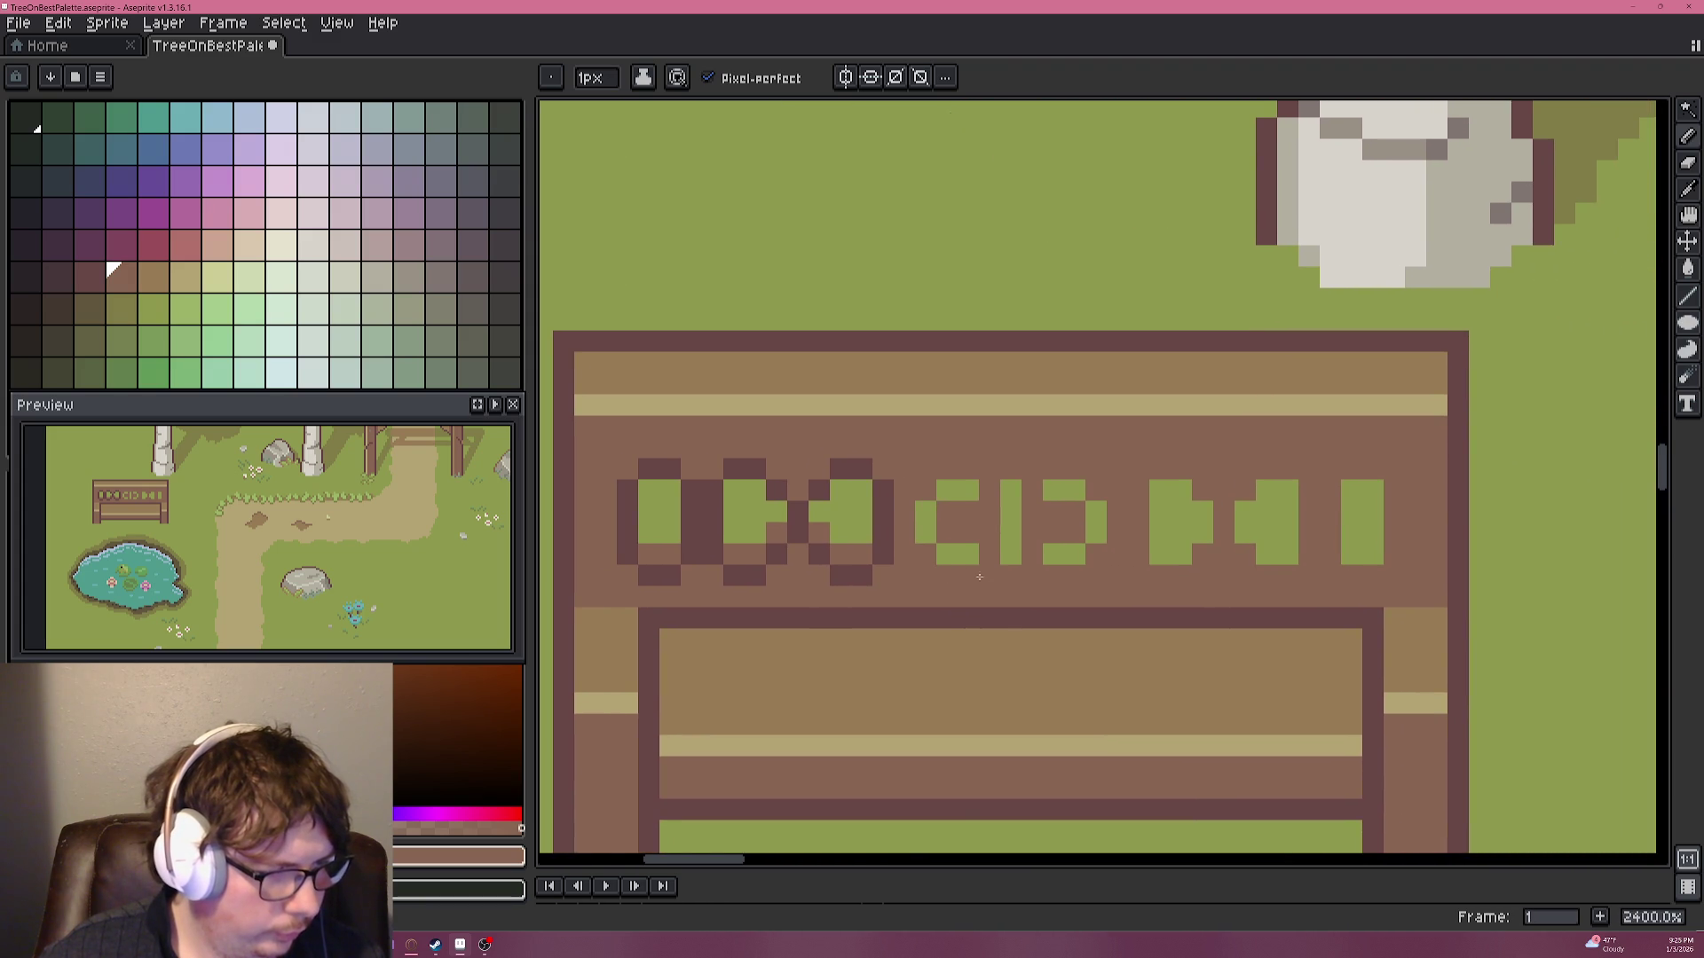
key("i")
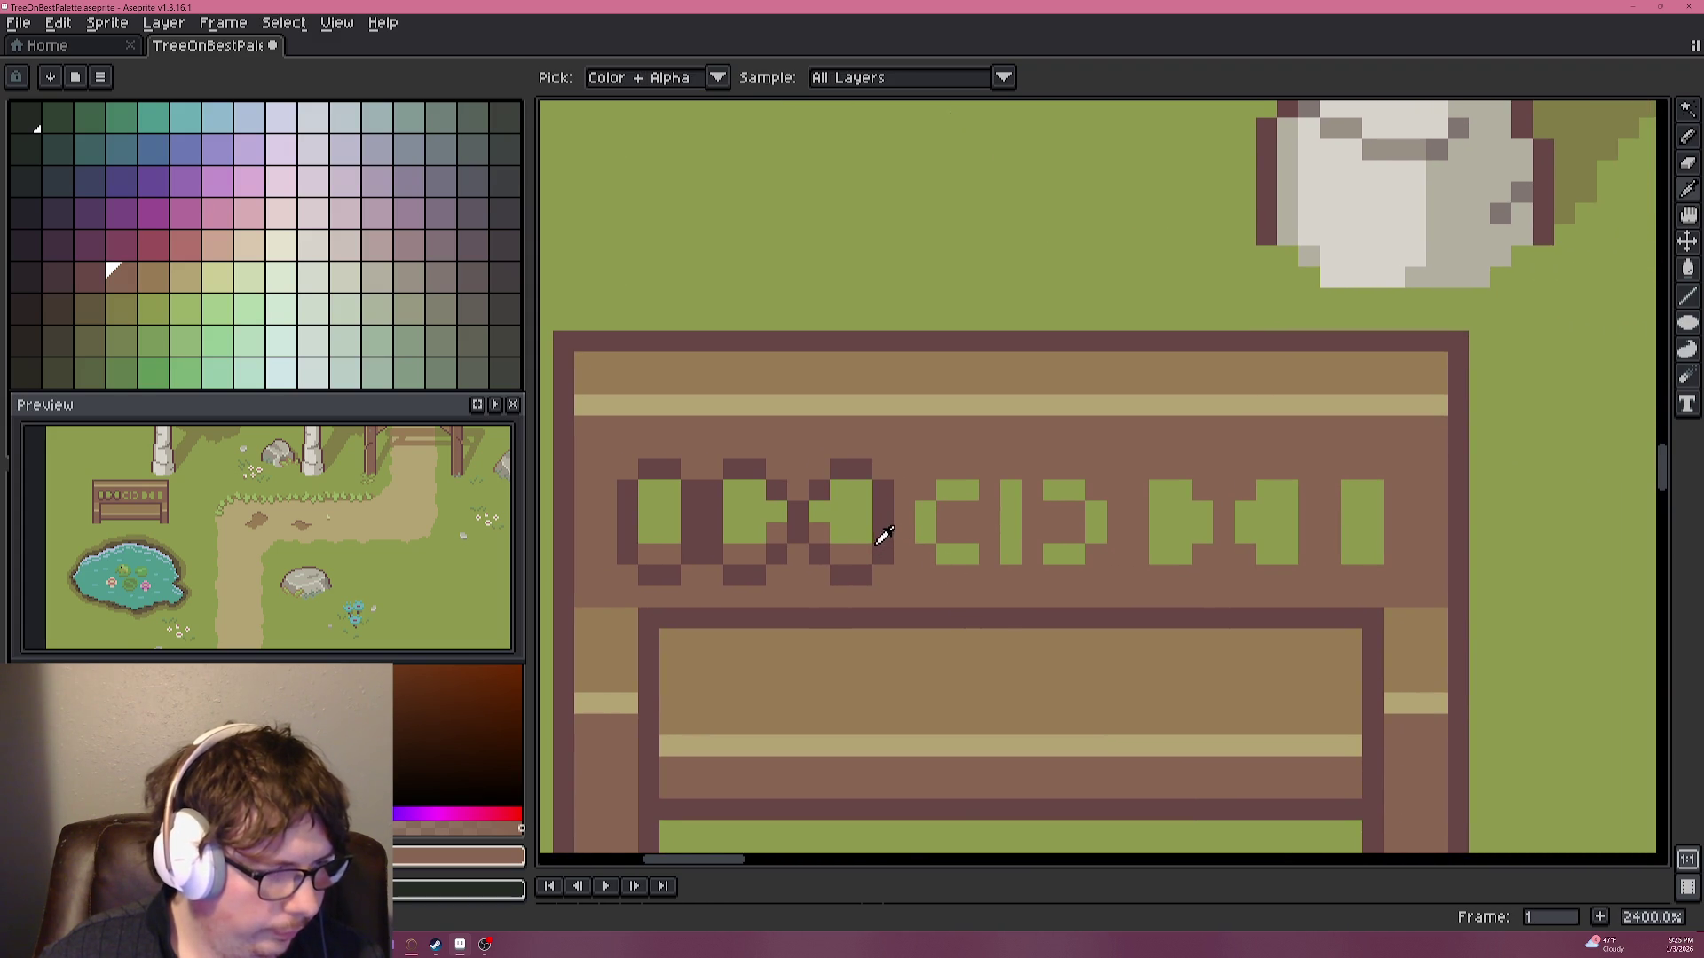
left_click(891, 541, "alt")
left_click(926, 555)
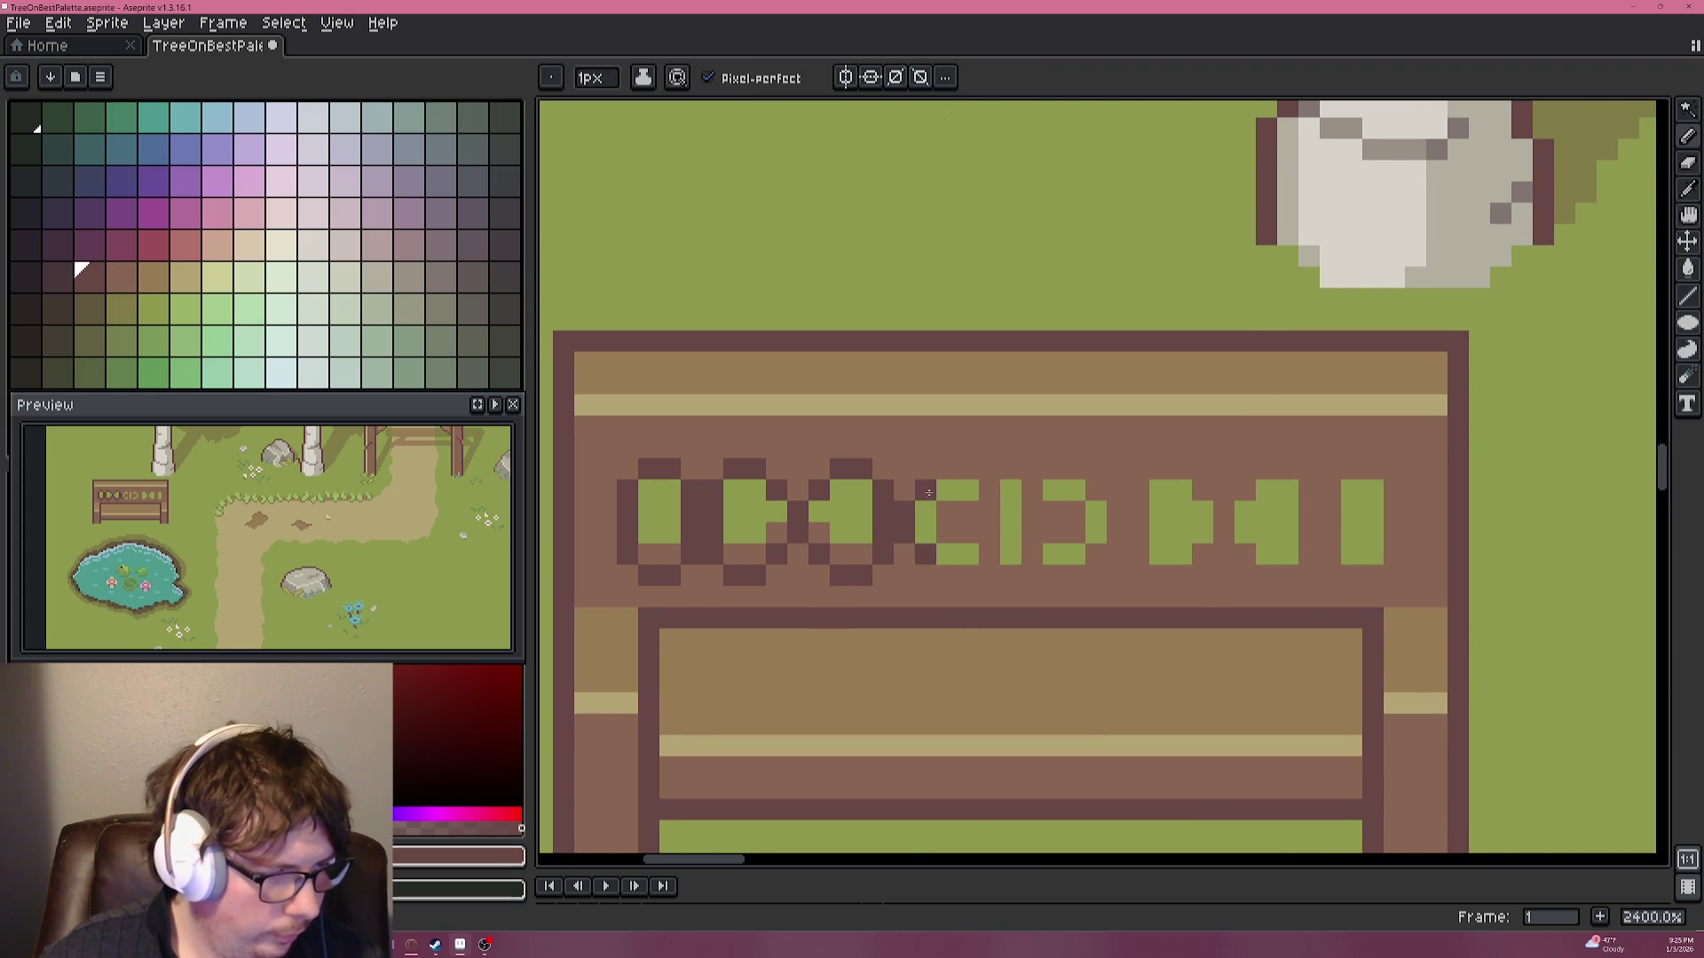
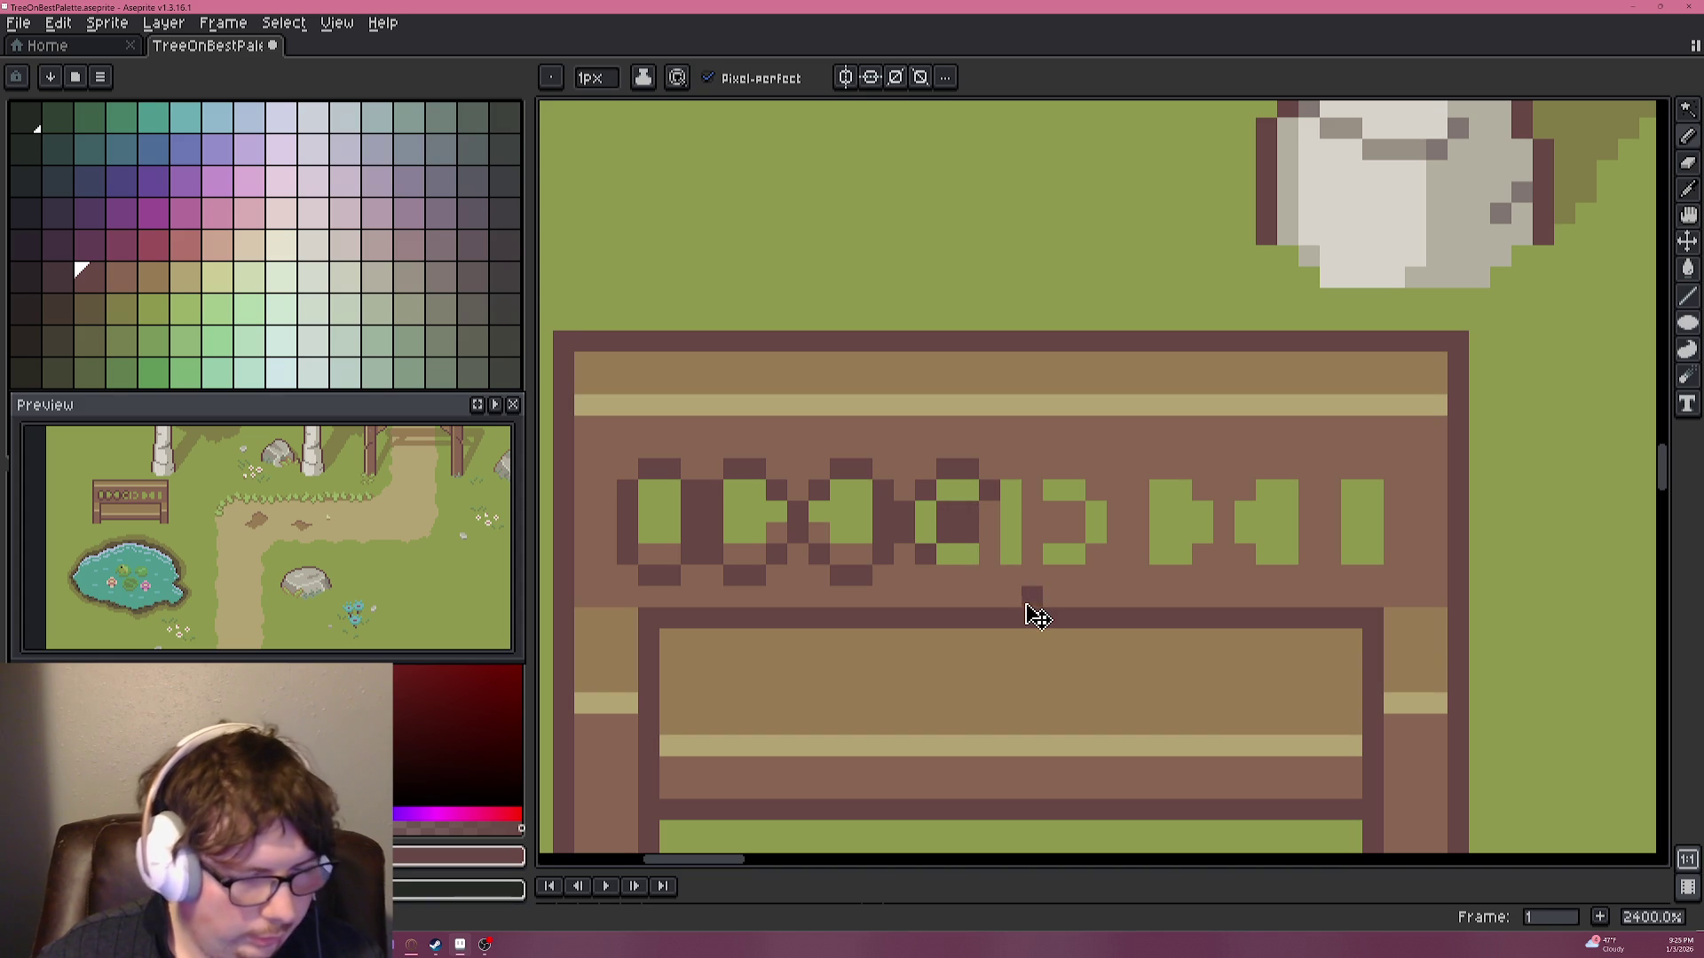
Undo the dark outline strokes around the bench's carved marks.
key("ctrl+z")
key("ctrl+z")
key("ctrl+z")
key("ctrl+z")
key("ctrl+z")
key("ctrl+z")
key("ctrl+z")
key("ctrl+z")
key("ctrl+z")
key("ctrl+z")
key("ctrl+z")
key("ctrl+z")
key("ctrl+z")
key("ctrl+z")
key("ctrl+z")
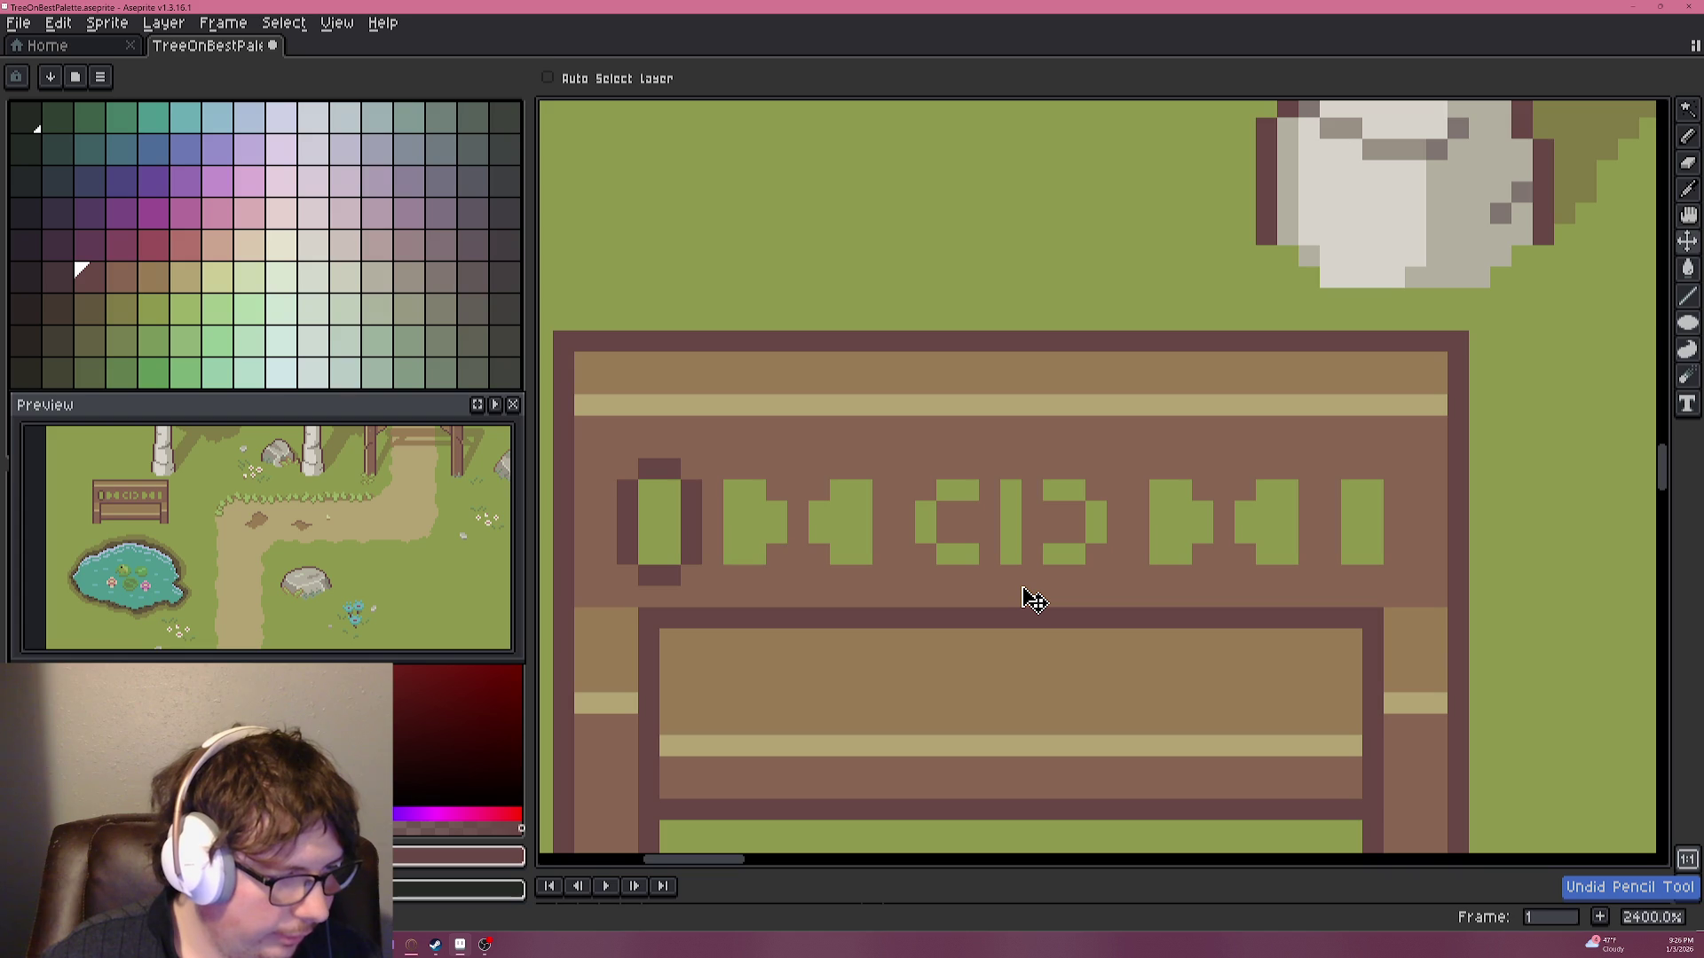
key("ctrl+z")
key("ctrl+z")
key("ctrl+z")
key("ctrl+z")
scroll(946, 574, "down", 3)
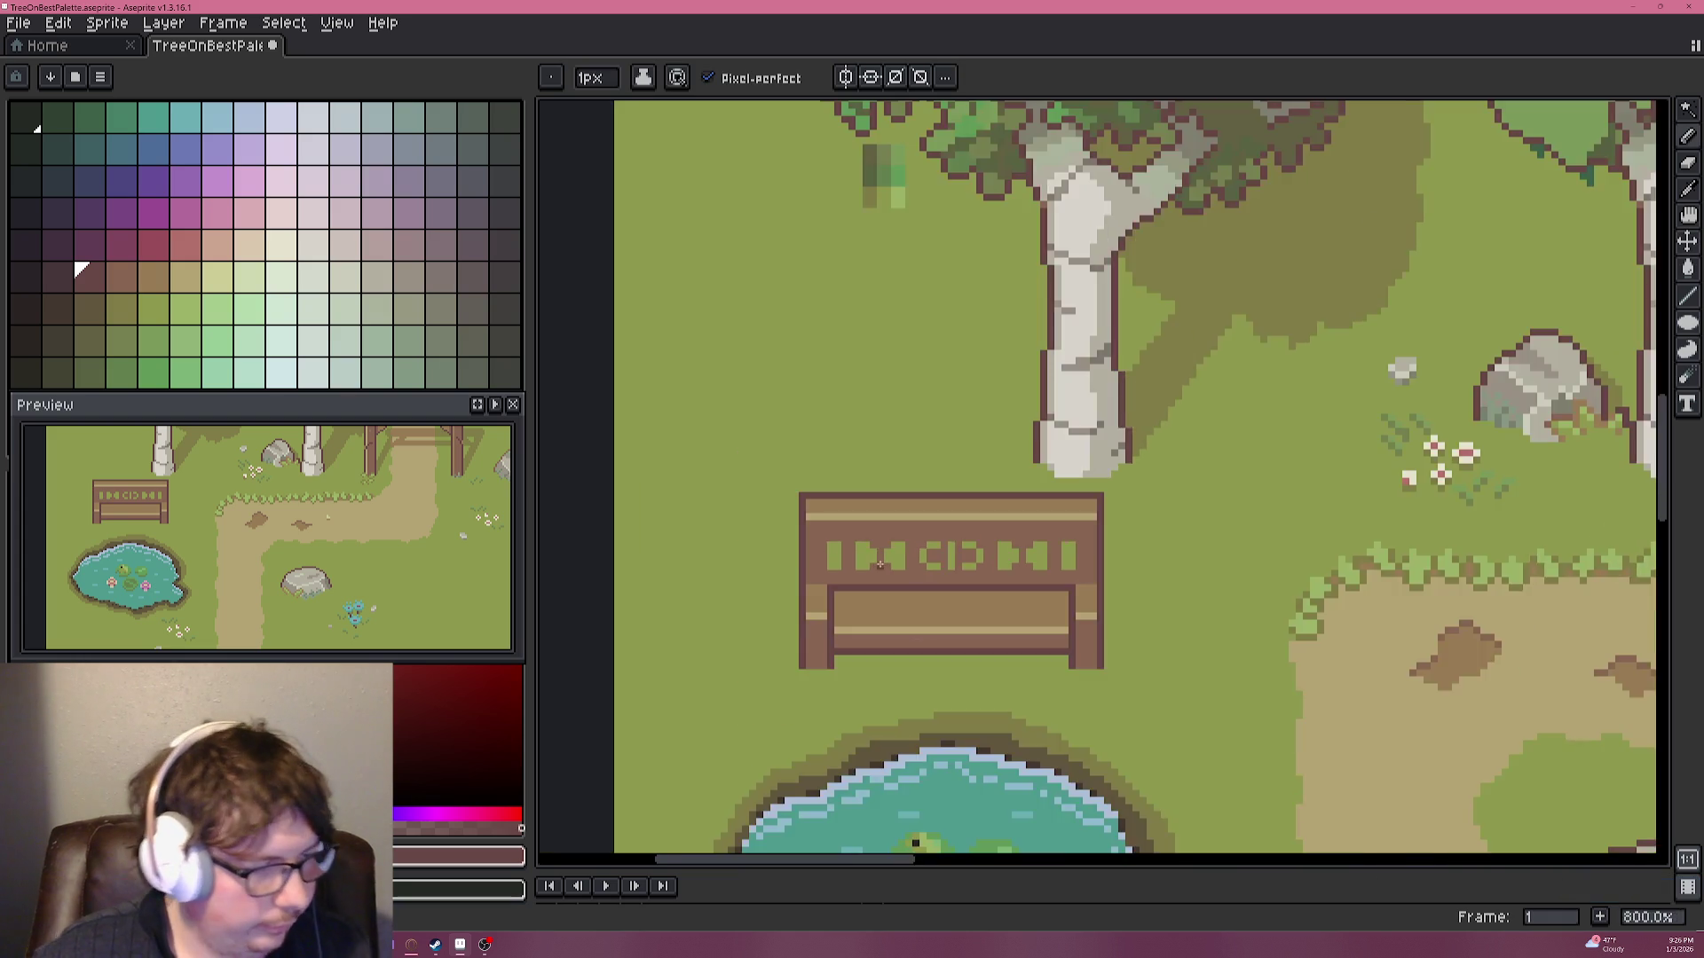
scroll(844, 570, "up", 4)
Sample the bench's tan and shade the bottom edges of the first three carved marks.
key("alt")
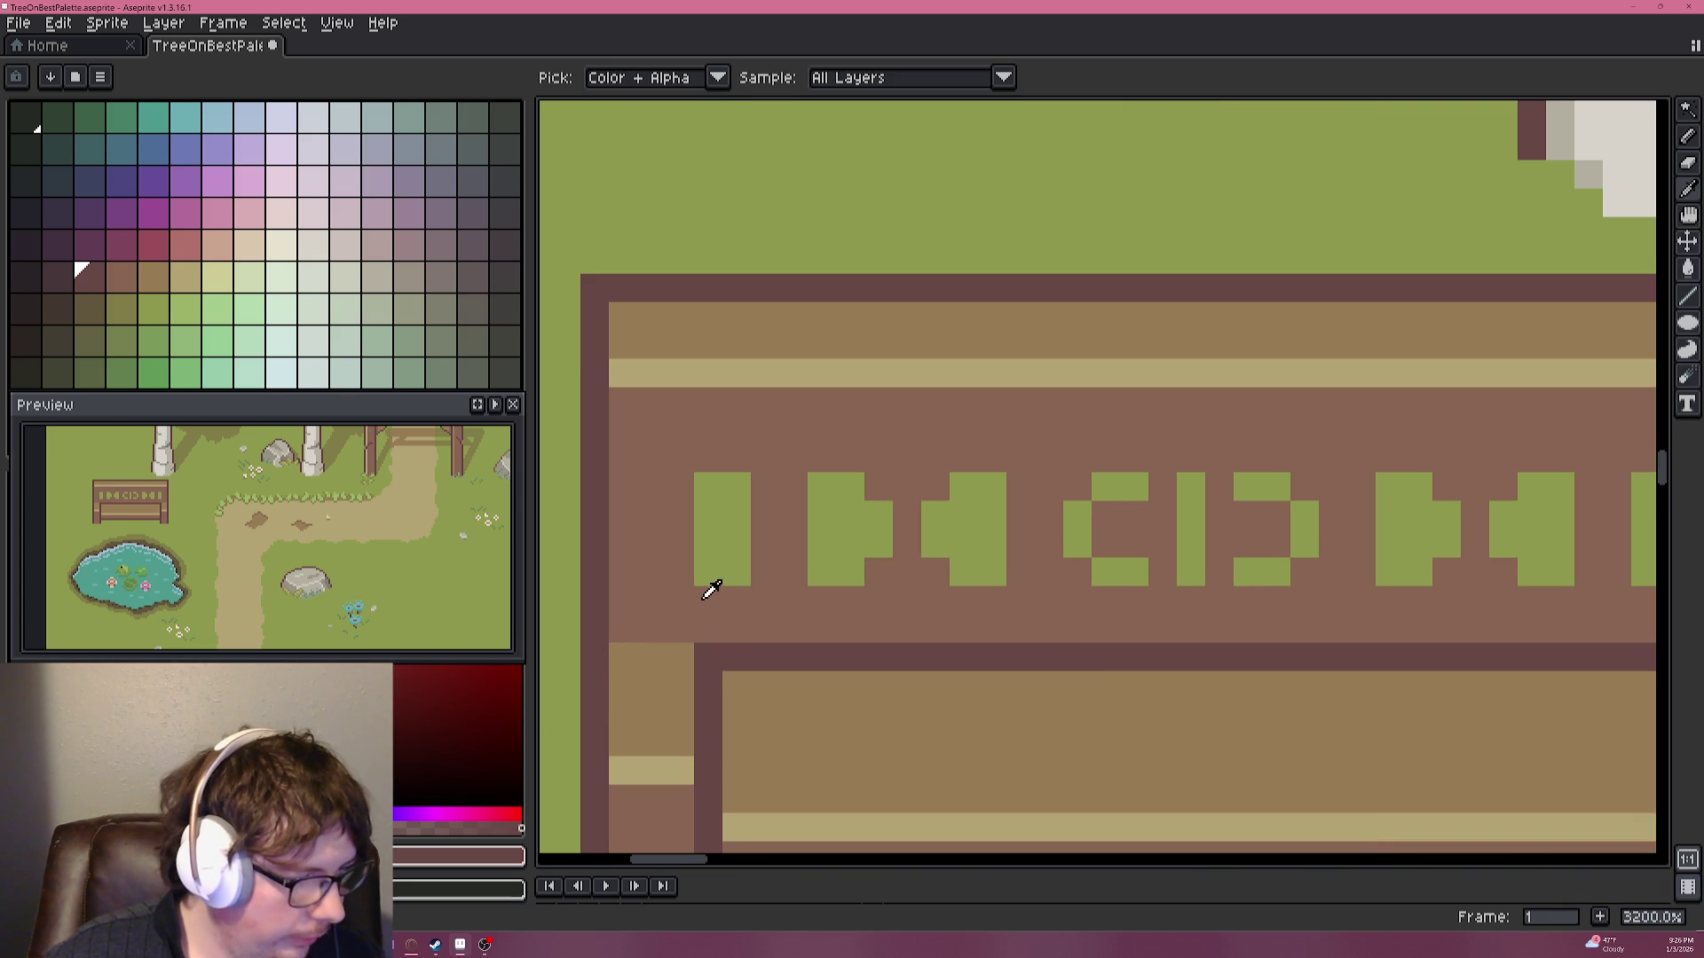
left_click(740, 334, "alt")
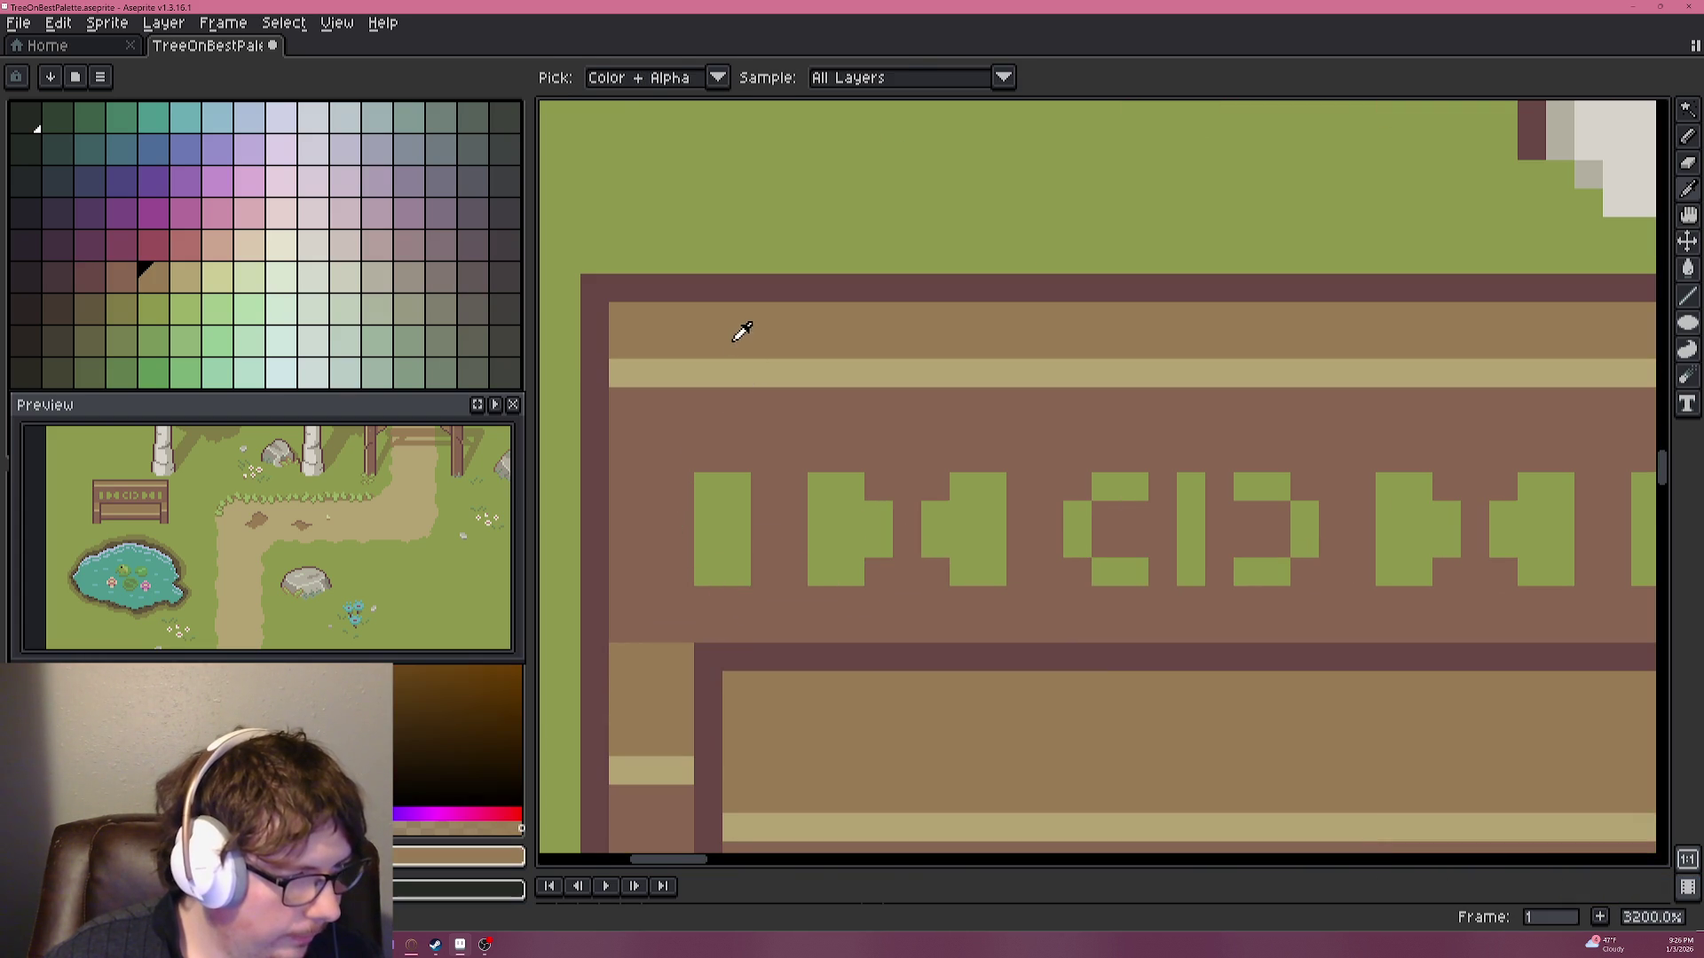
left_click(708, 570)
left_click(736, 570)
left_click(820, 572)
left_click(850, 571)
left_click(879, 544)
left_click(936, 544)
left_click(965, 571)
left_click(991, 570)
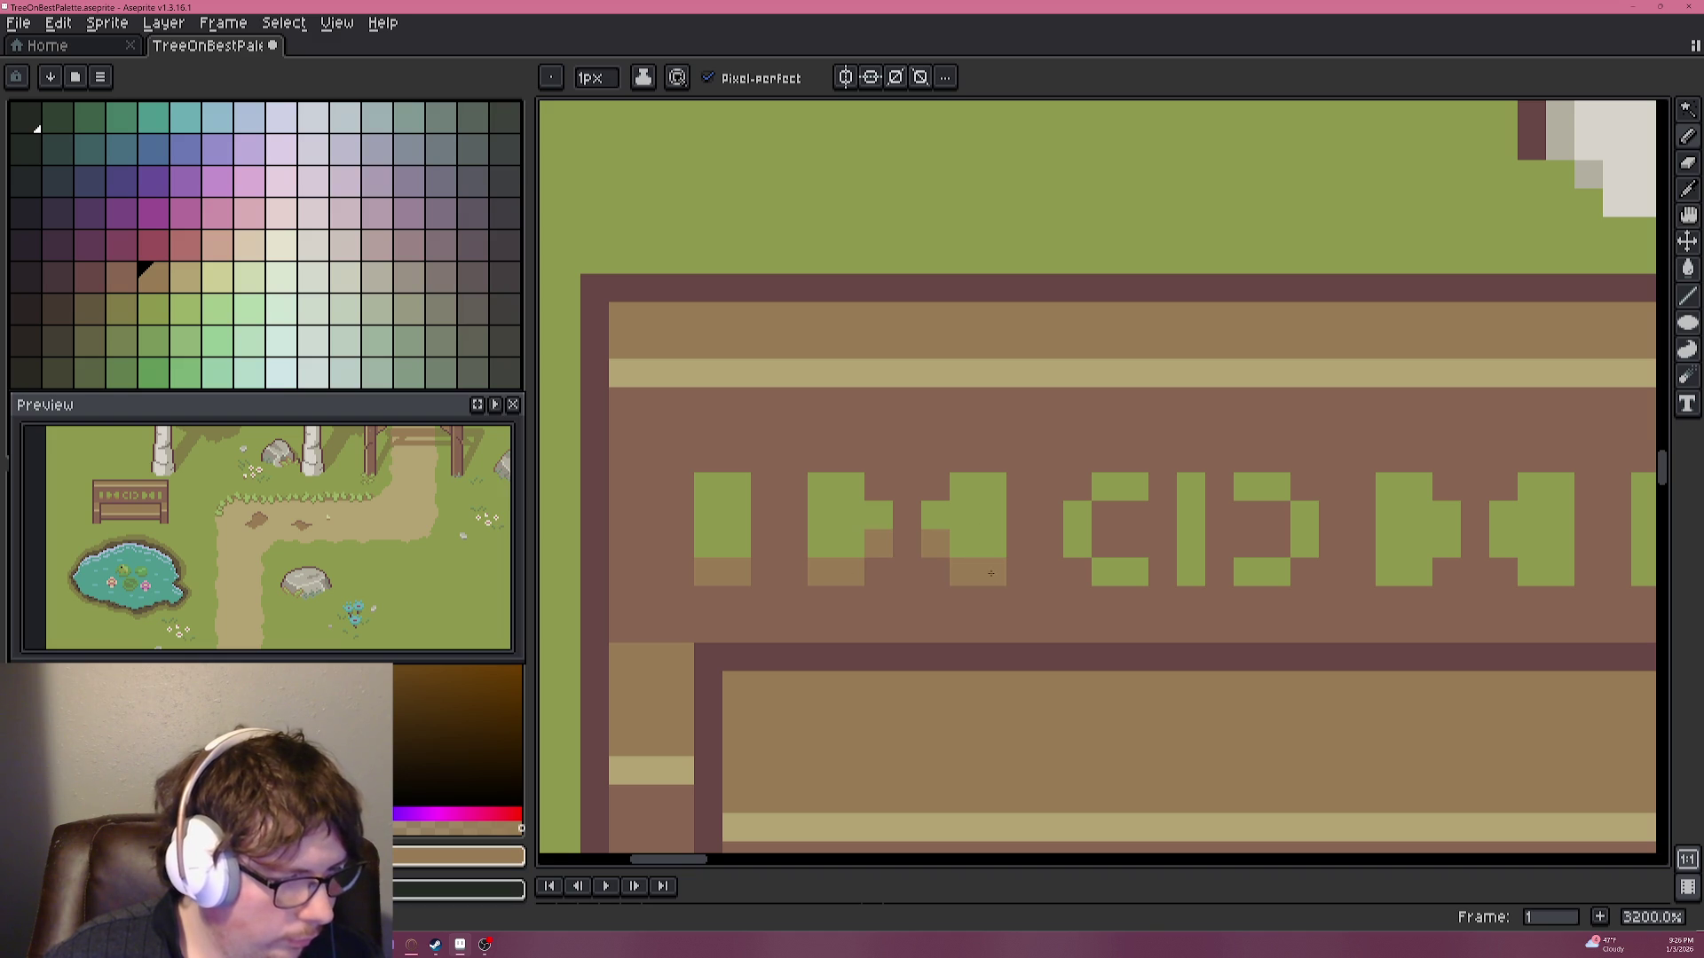
scroll(1076, 627, "down", 3)
scroll(1099, 564, "up", 4)
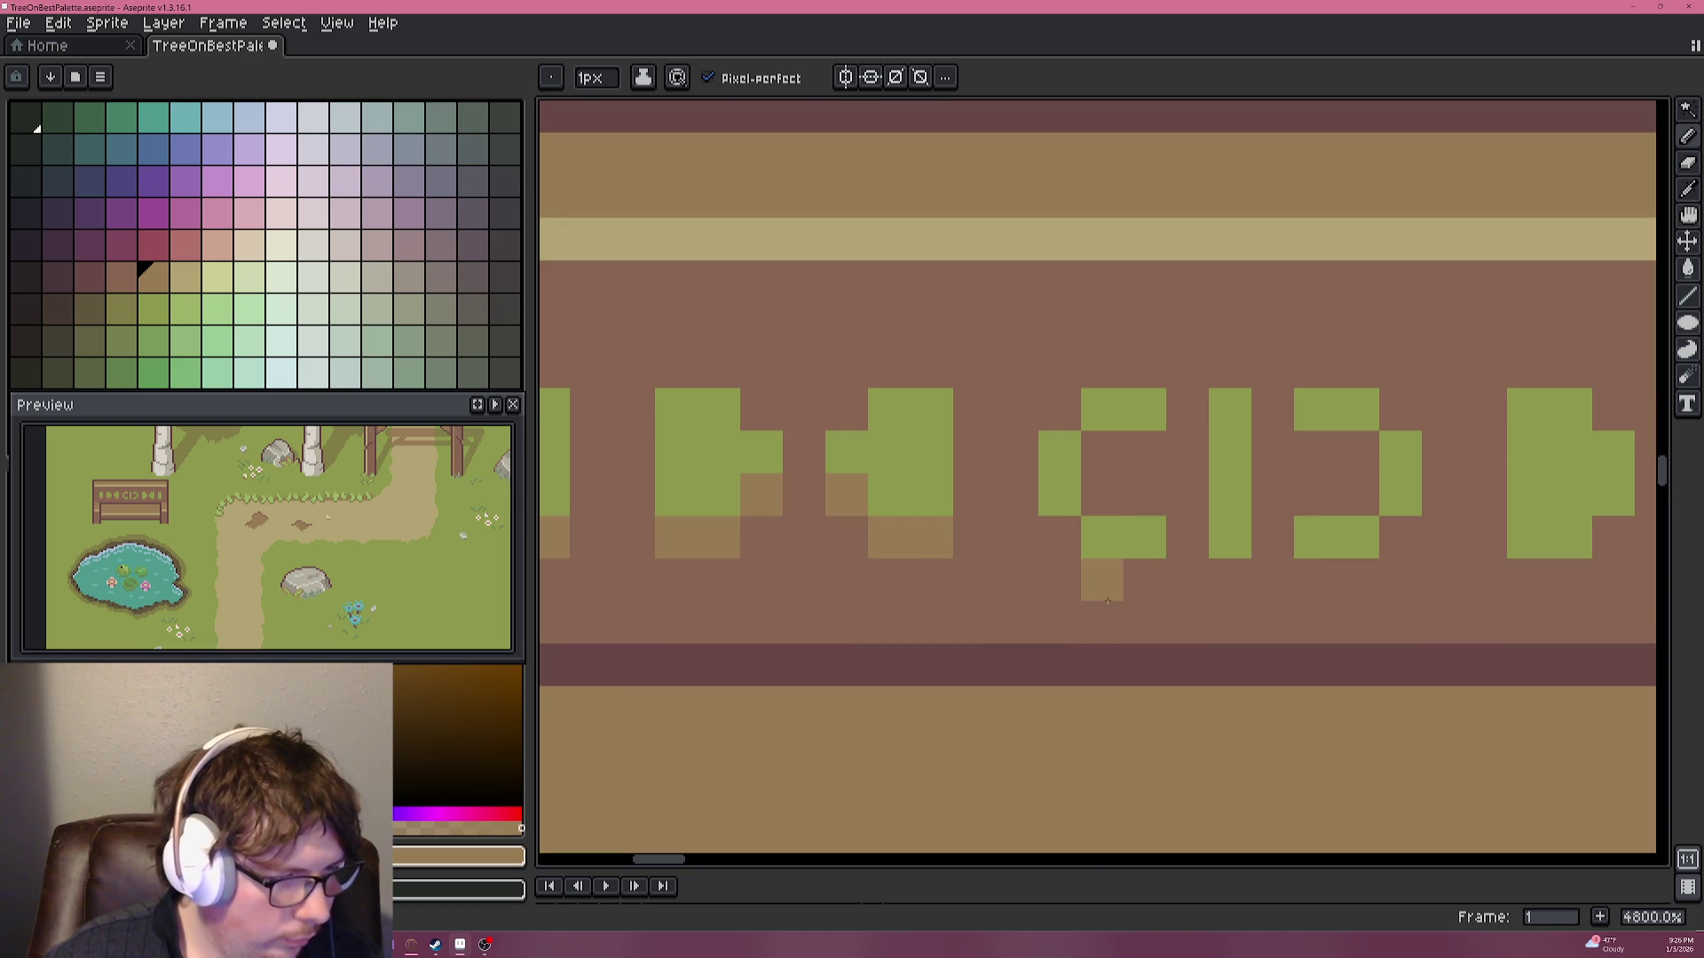
Fill the gaps in the C-shaped mark and the neighbouring mark with green.
left_click(1077, 582, "alt")
left_click(1127, 533, "alt")
left_click(1102, 453)
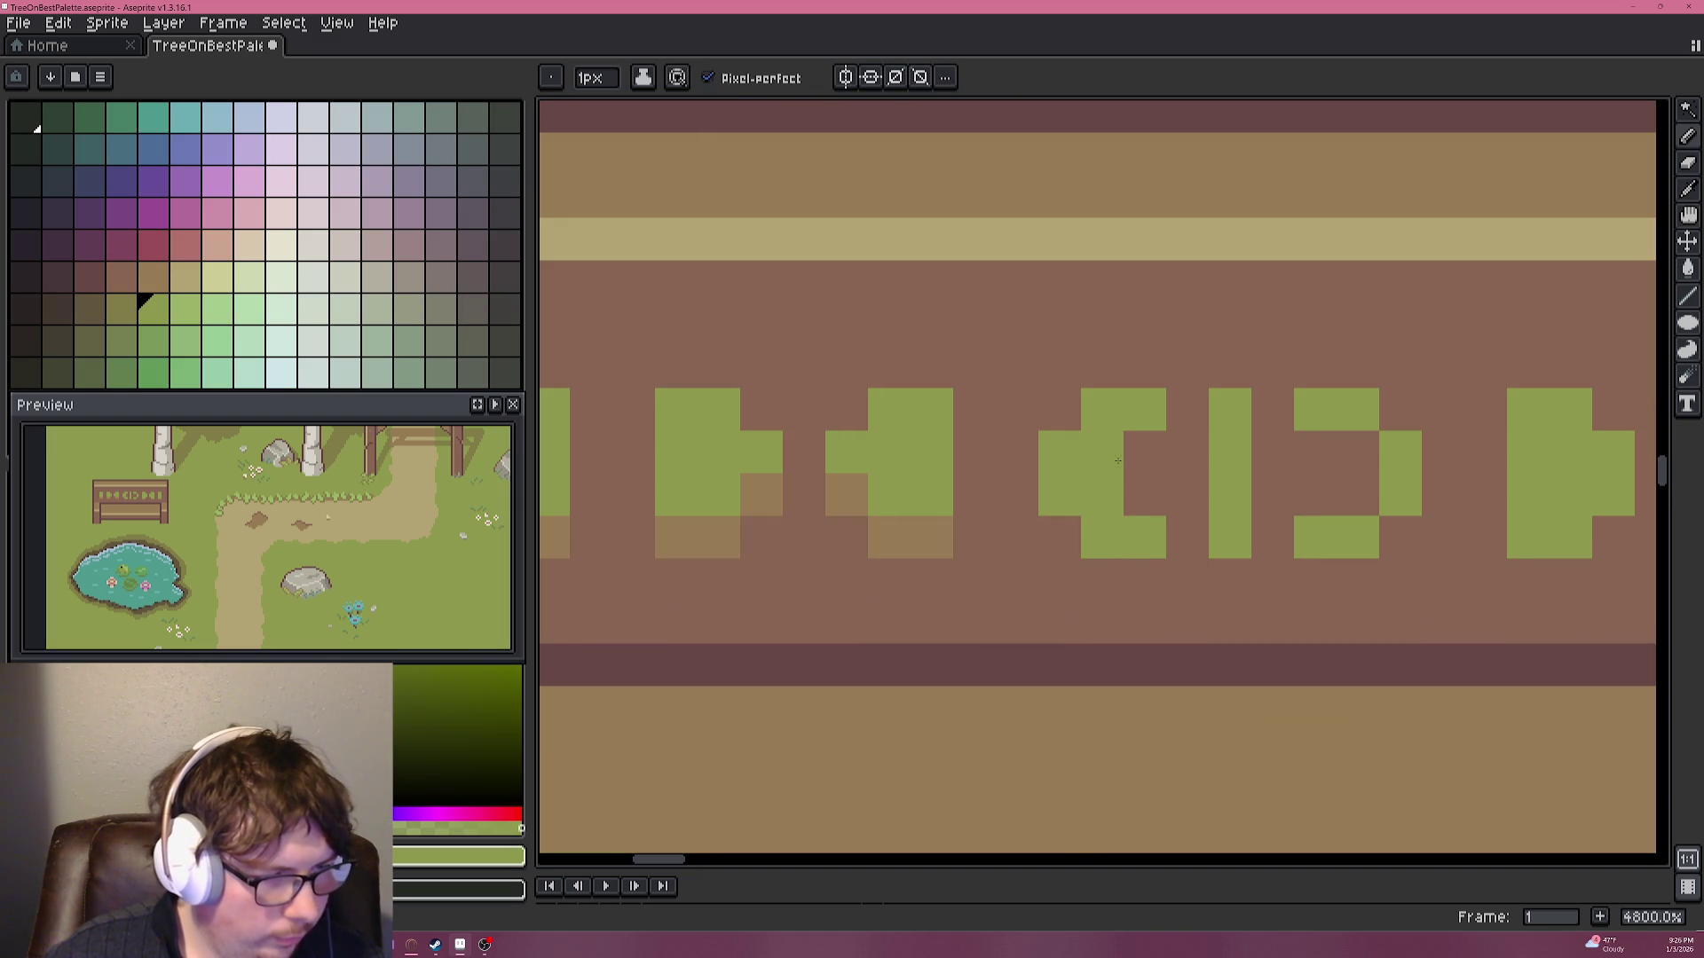
left_click(1145, 495)
left_click(1144, 453)
left_click(1315, 496)
left_click(1351, 463)
left_click(1358, 495)
left_click(1315, 453)
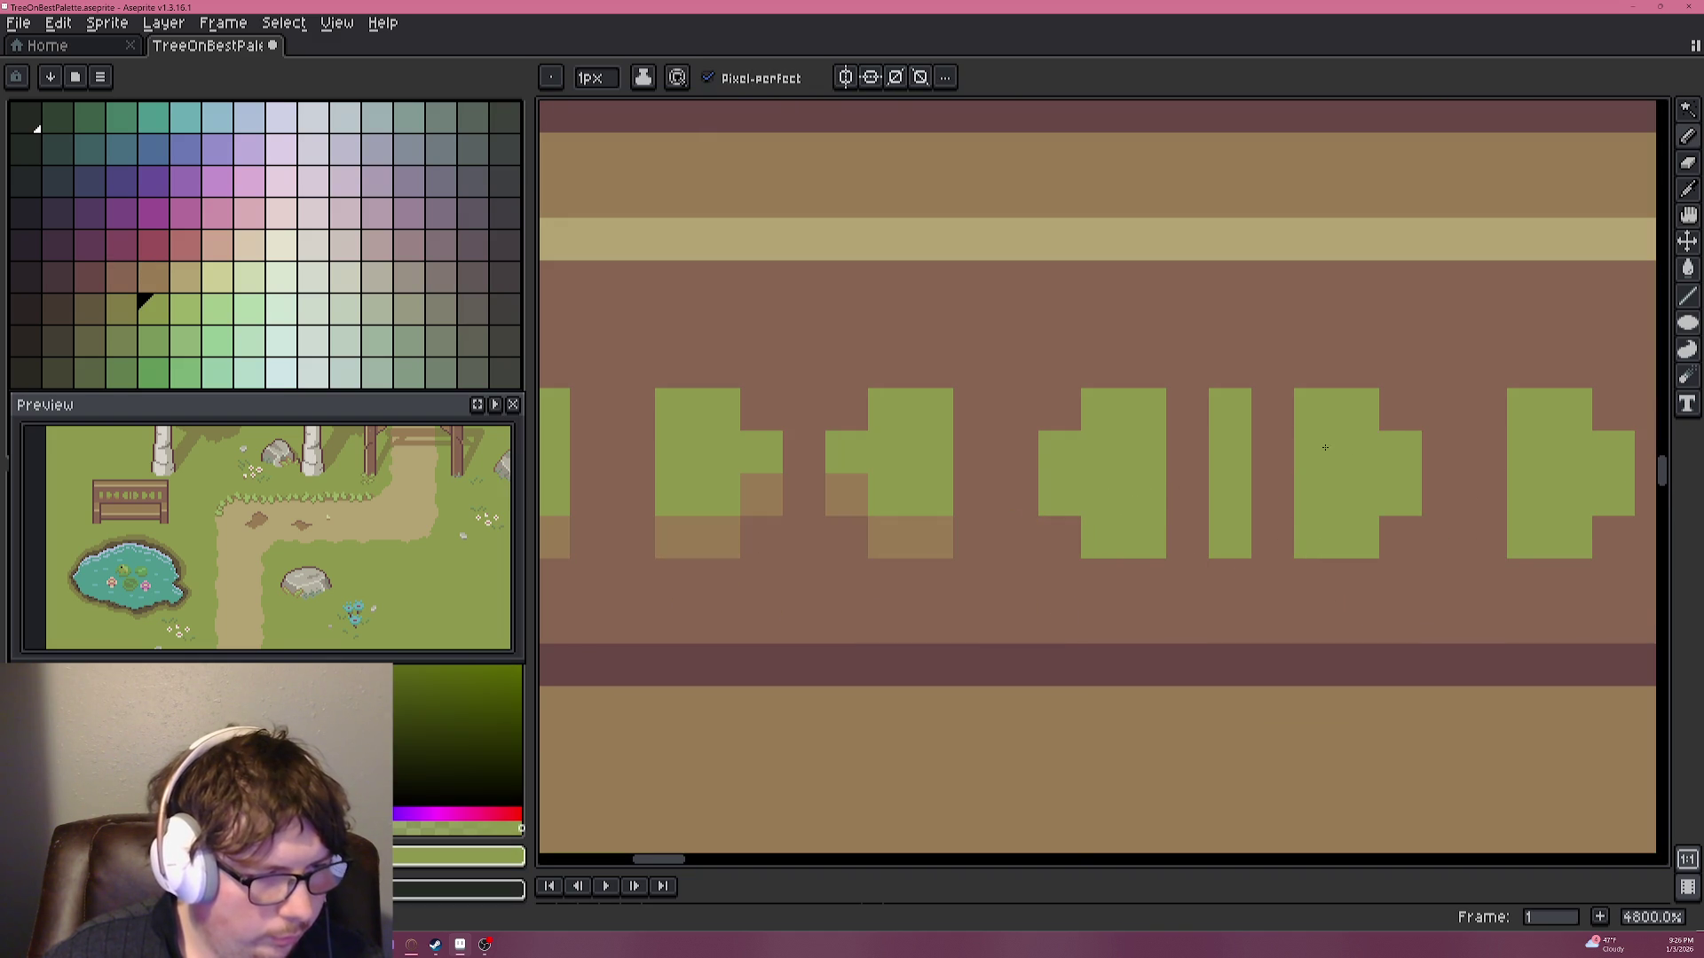
scroll(1315, 457, "down", 3)
scroll(1145, 483, "up", 3)
Shade the bottom edges of the remaining carved marks in tan.
left_click(1141, 497, "alt")
left_click(1232, 486)
left_click(1256, 458)
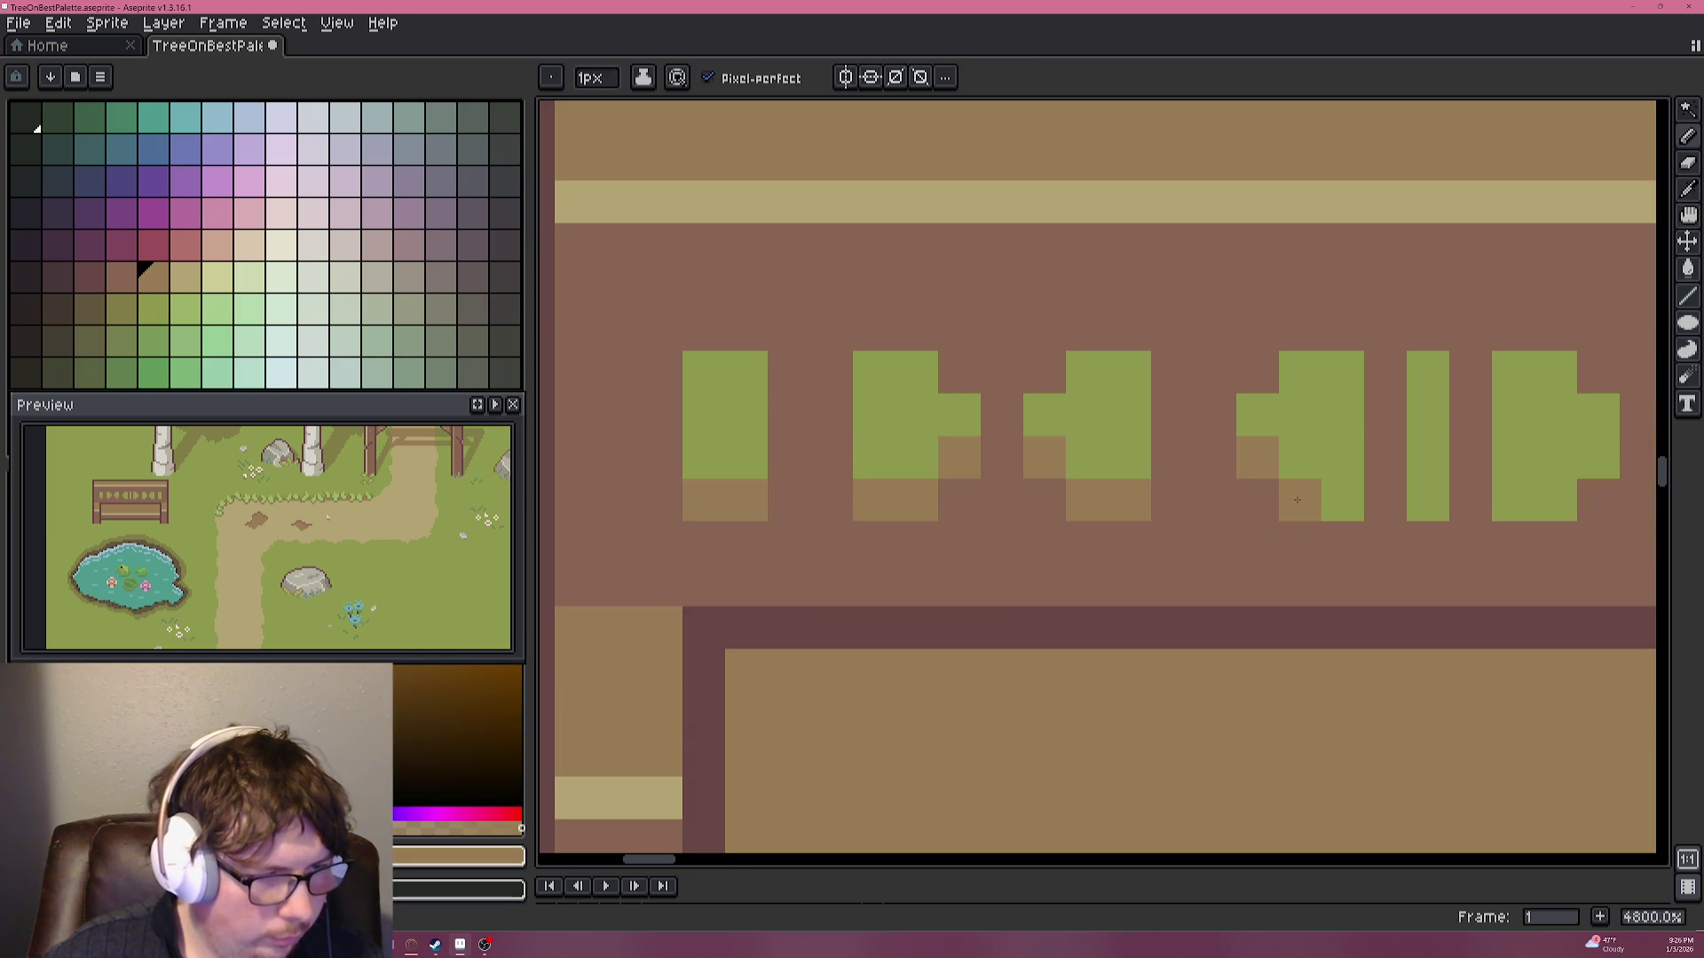
left_click_drag(1299, 500, 1341, 500)
left_click(1426, 501)
mouse_move(1512, 501)
left_mouse_down()
mouse_move(1540, 498)
mouse_move(993, 474)
left_mouse_up()
left_click(1597, 458)
left_click(1121, 516)
left_click(1206, 473)
scroll(1215, 484, "down", 8)
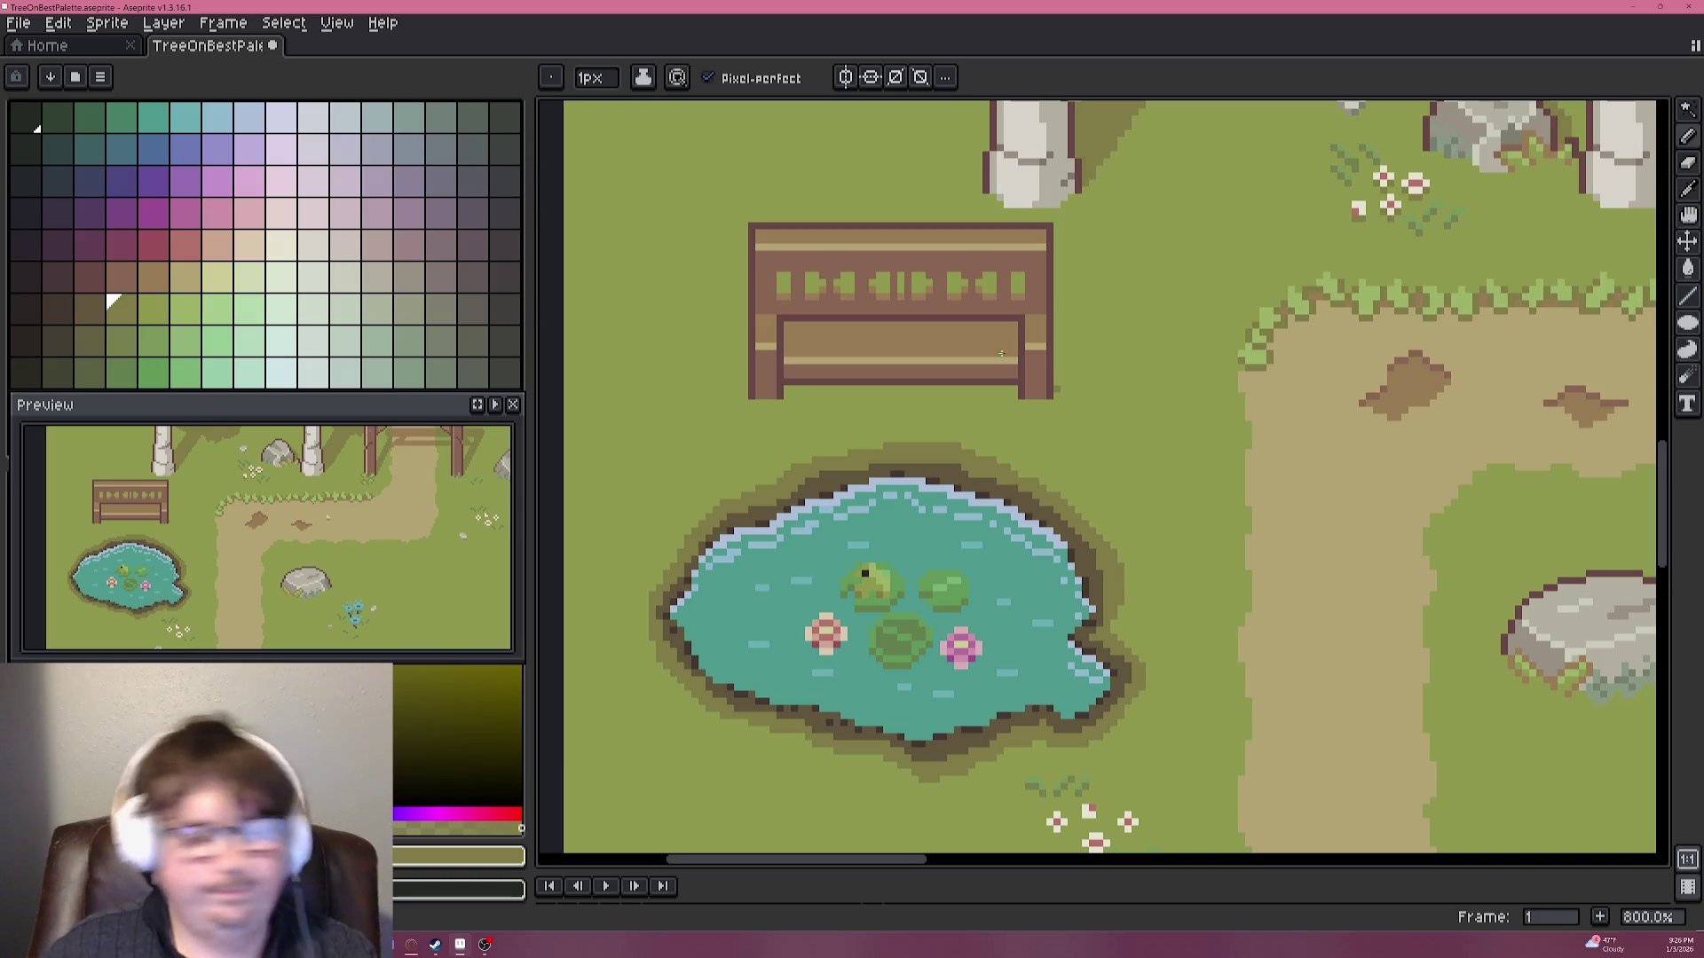
Paint one more tan pixel on the bench with the Pencil.
scroll(810, 370, "up", 5)
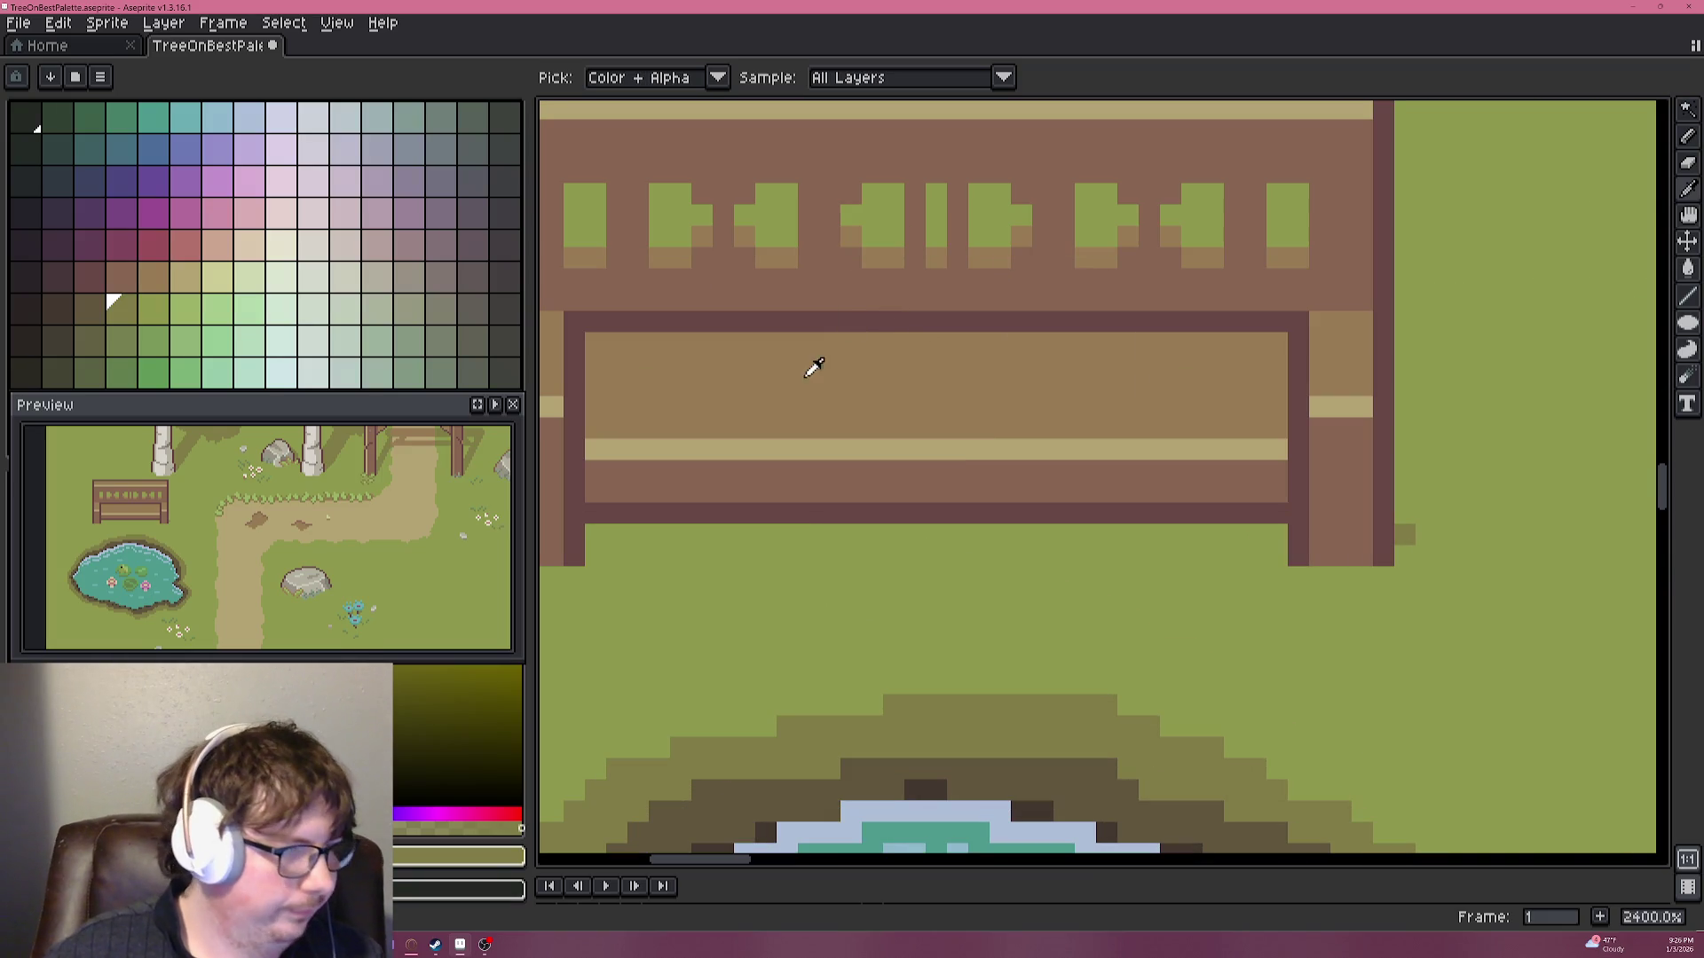
left_click(185, 277)
key("b")
left_click(808, 384)
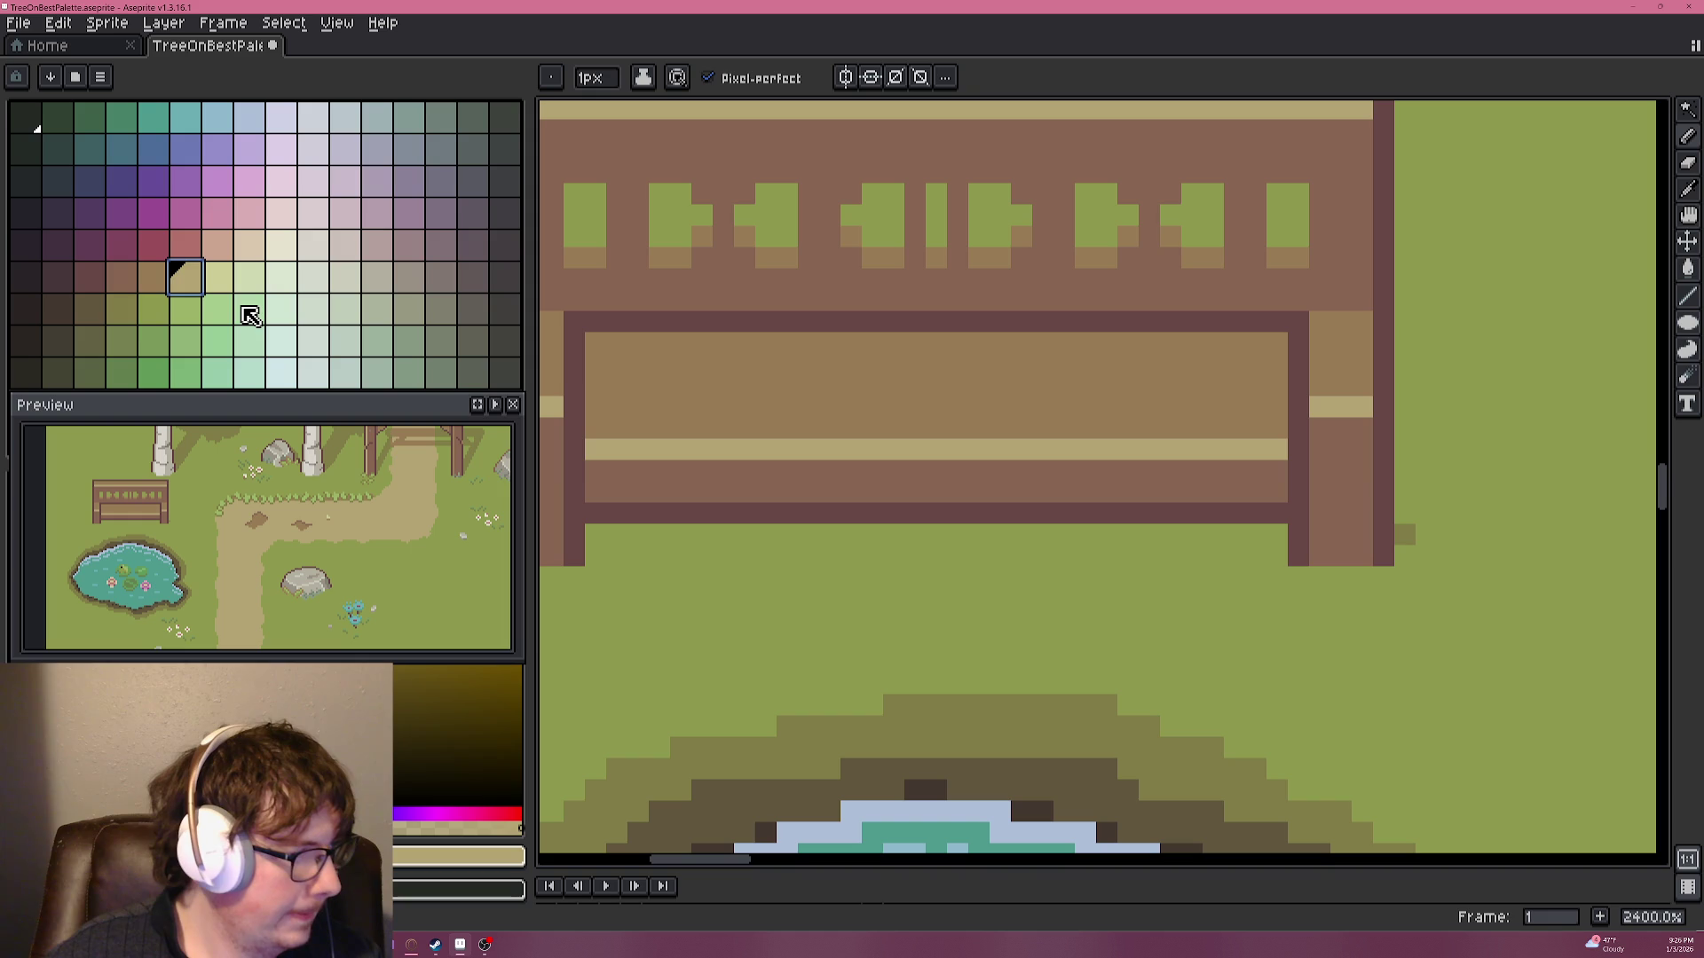
Pick a darker olive and draw a diagonal shadow edge up-right from the right bench leg.
left_click(100, 318)
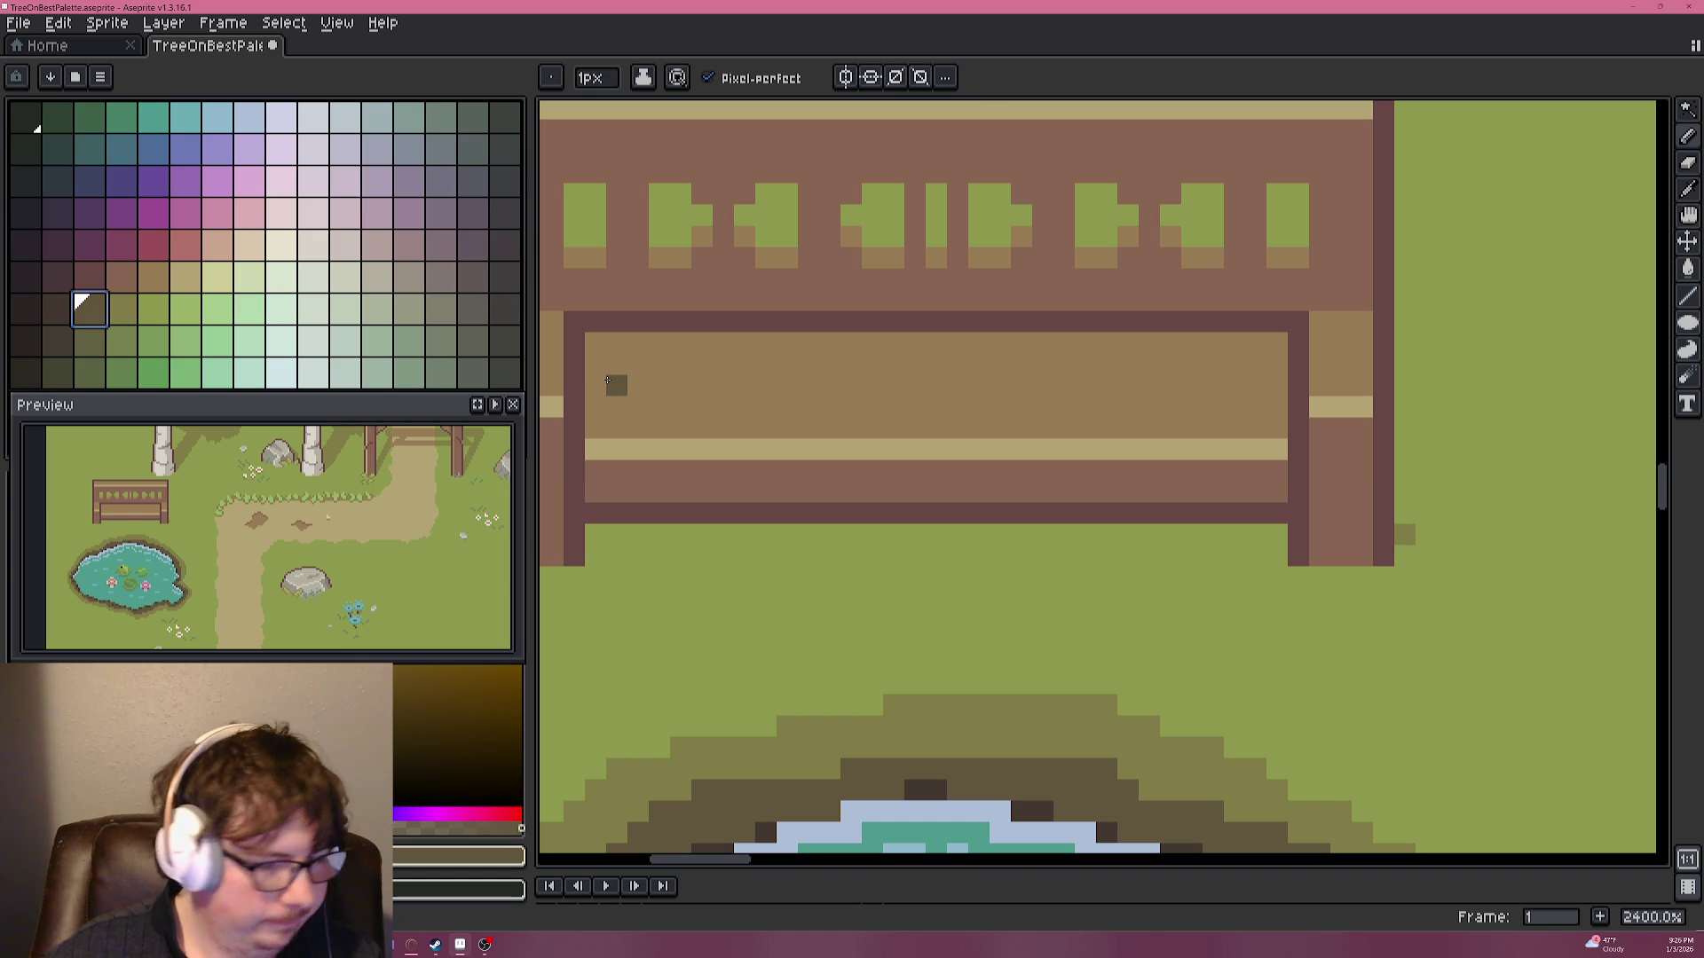
scroll(608, 381, "down", 2)
scroll(627, 371, "down", 1)
scroll(627, 370, "up", 1)
scroll(650, 424, "down", 2)
scroll(882, 474, "up", 2)
left_click(905, 399, "alt")
scroll(916, 405, "up", 3)
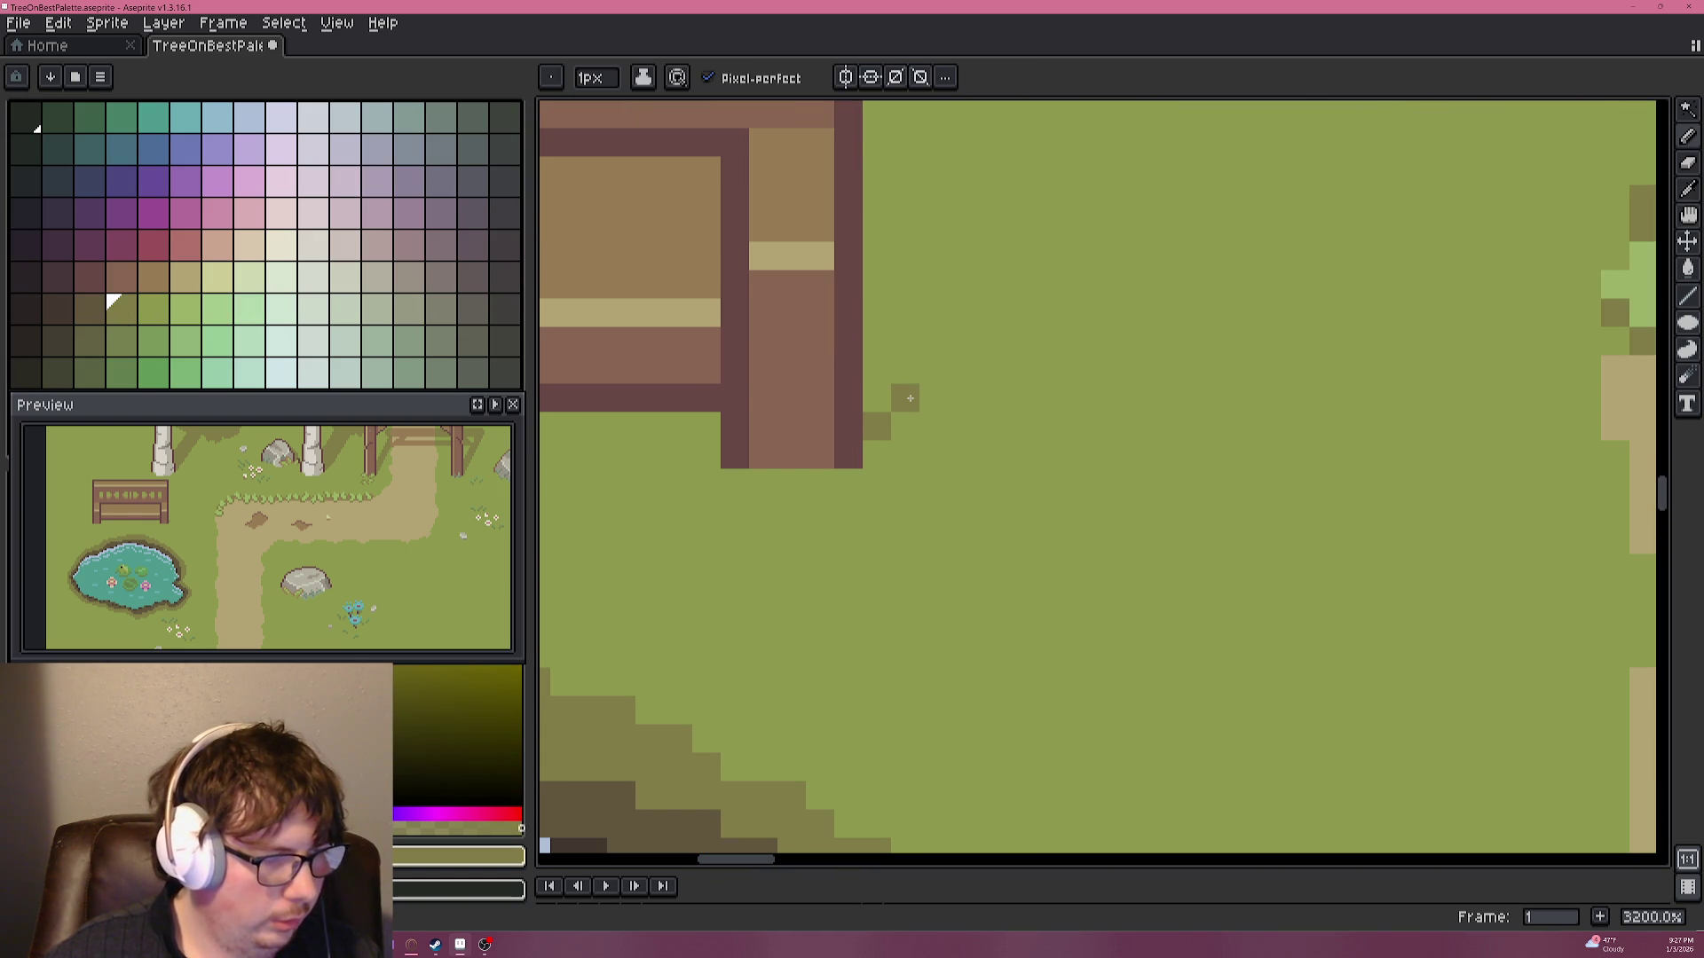
left_click_drag(909, 398, 954, 345)
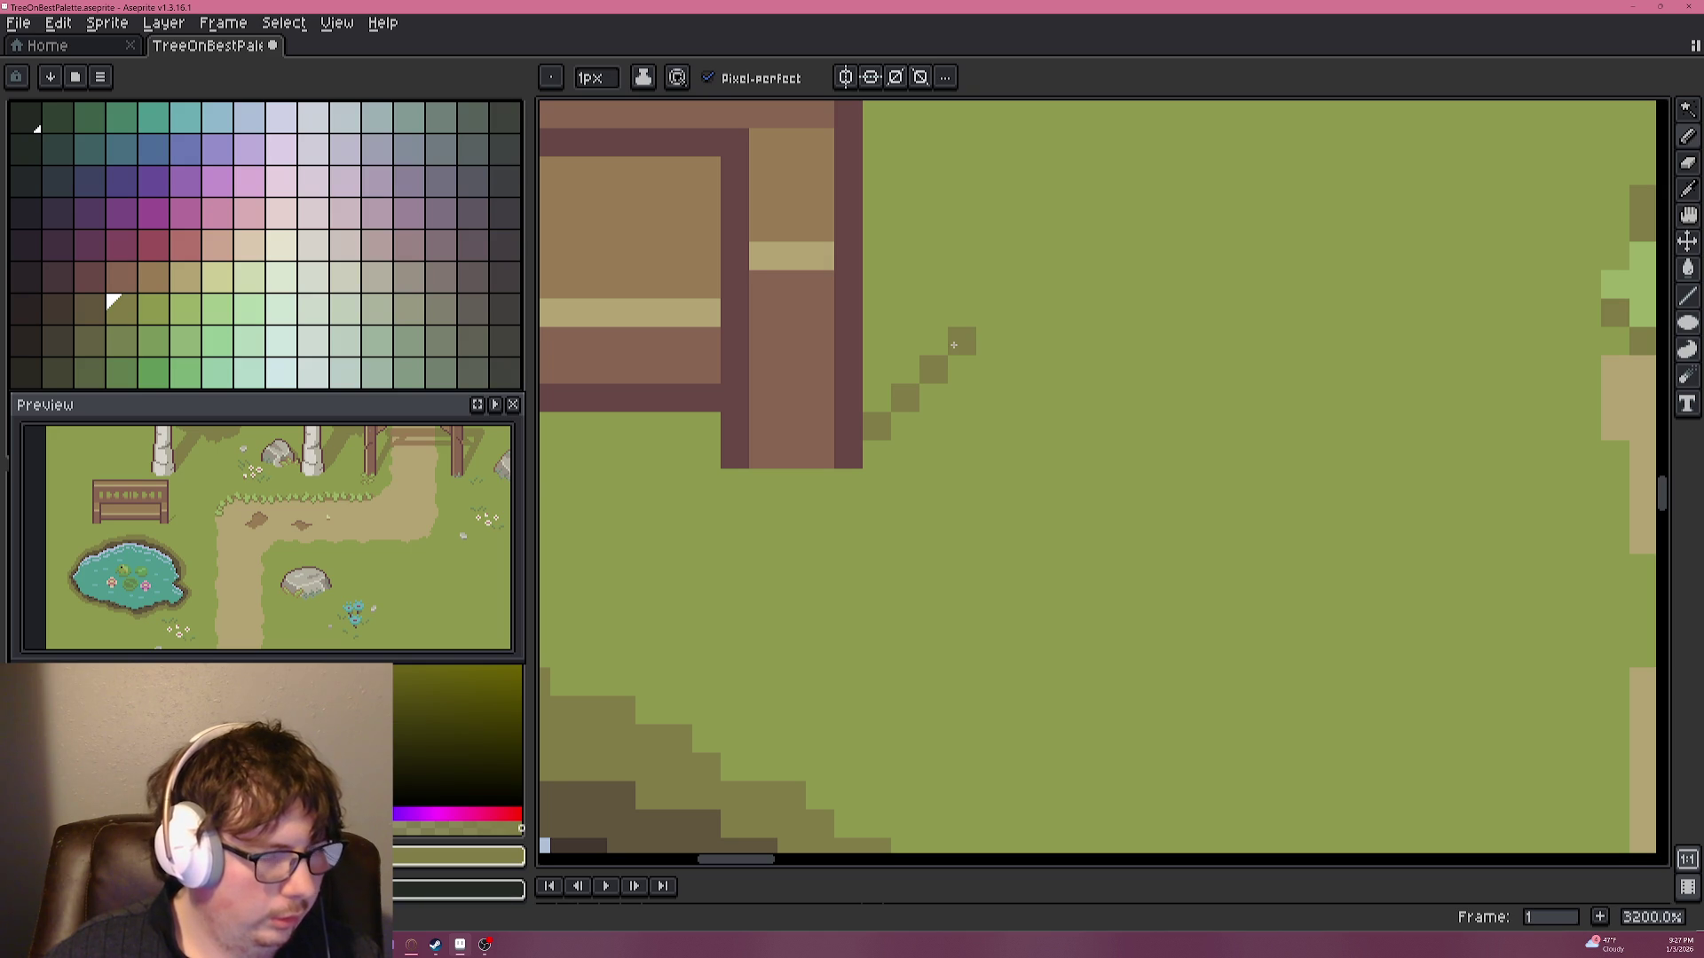
Extend the diagonal shadow edge by one more pixel.
scroll(949, 342, "down", 3)
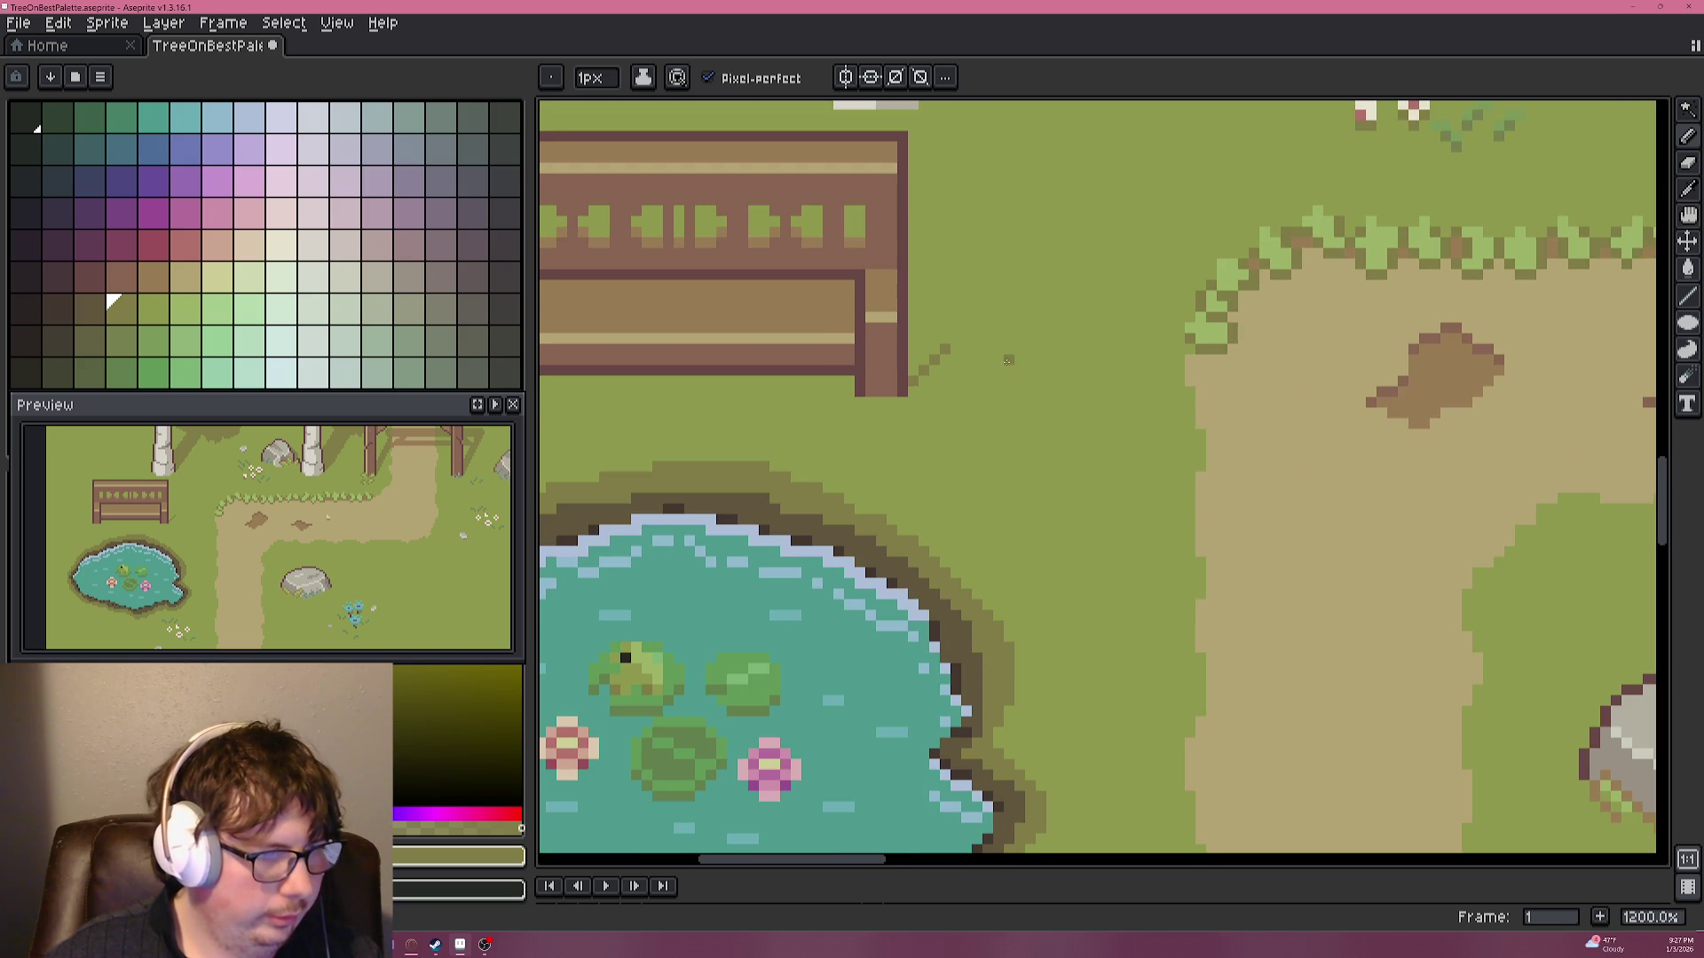
scroll(977, 371, "up", 3)
mouse_move(916, 310)
left_mouse_down()
mouse_move(914, 290)
mouse_move(939, 404)
left_mouse_up()
scroll(907, 286, "down", 5)
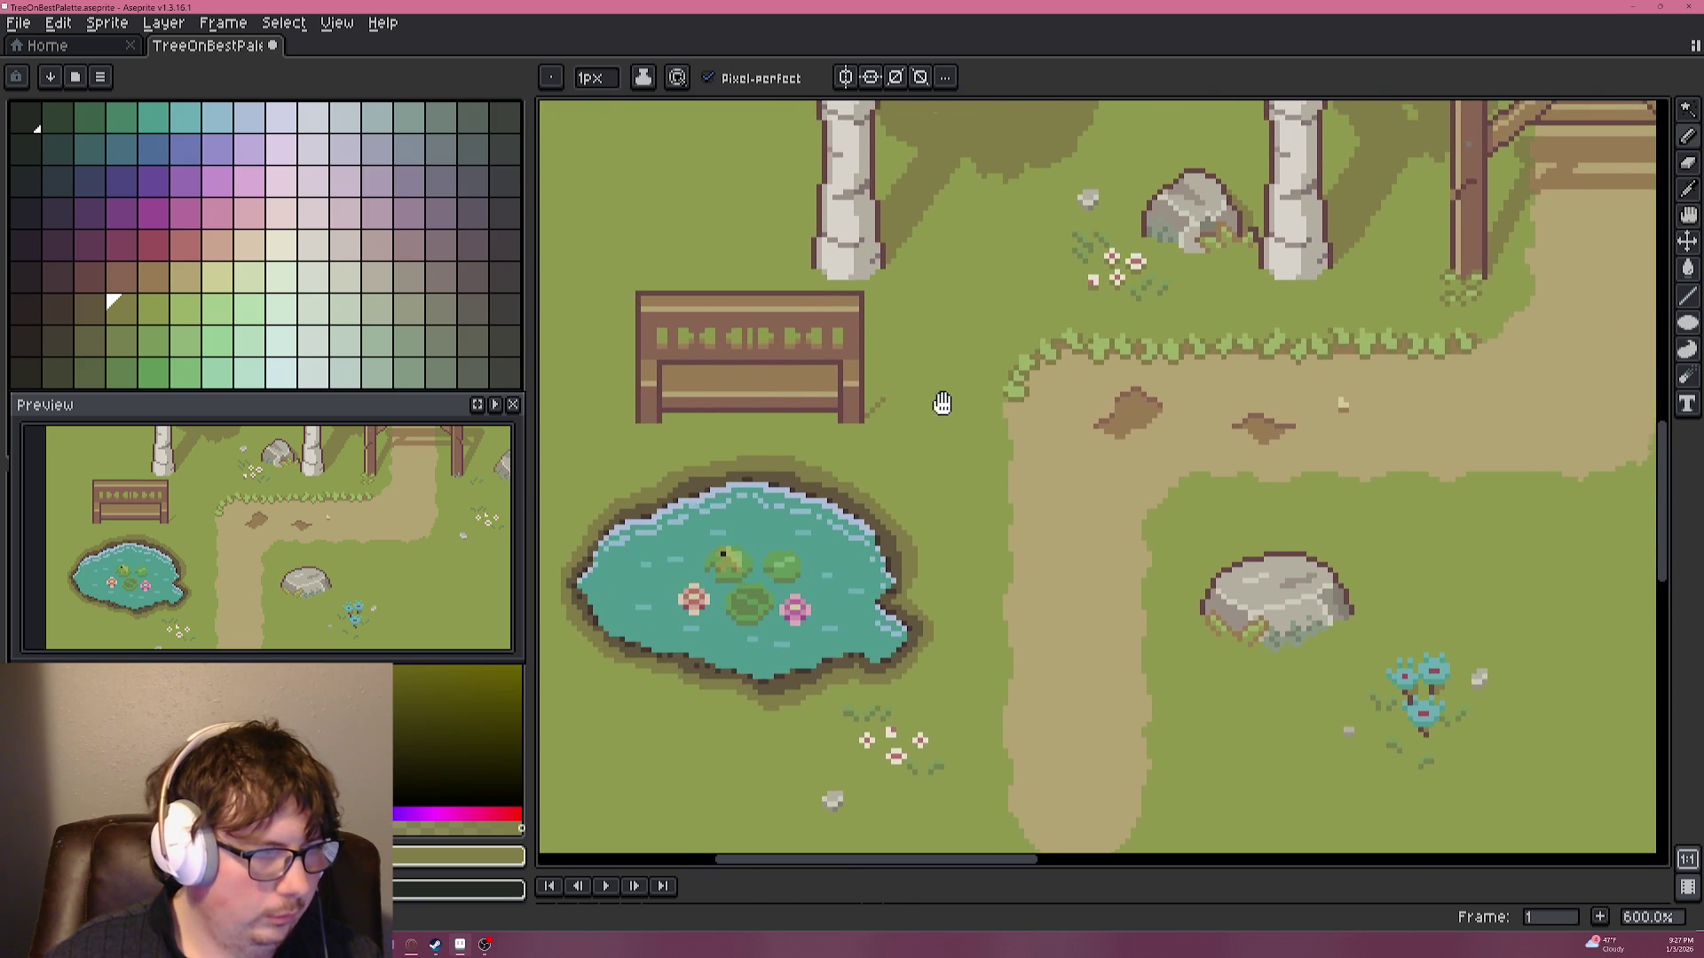
scroll(905, 400, "up", 1)
scroll(887, 404, "up", 2)
scroll(887, 405, "down", 2)
scroll(886, 404, "down", 2)
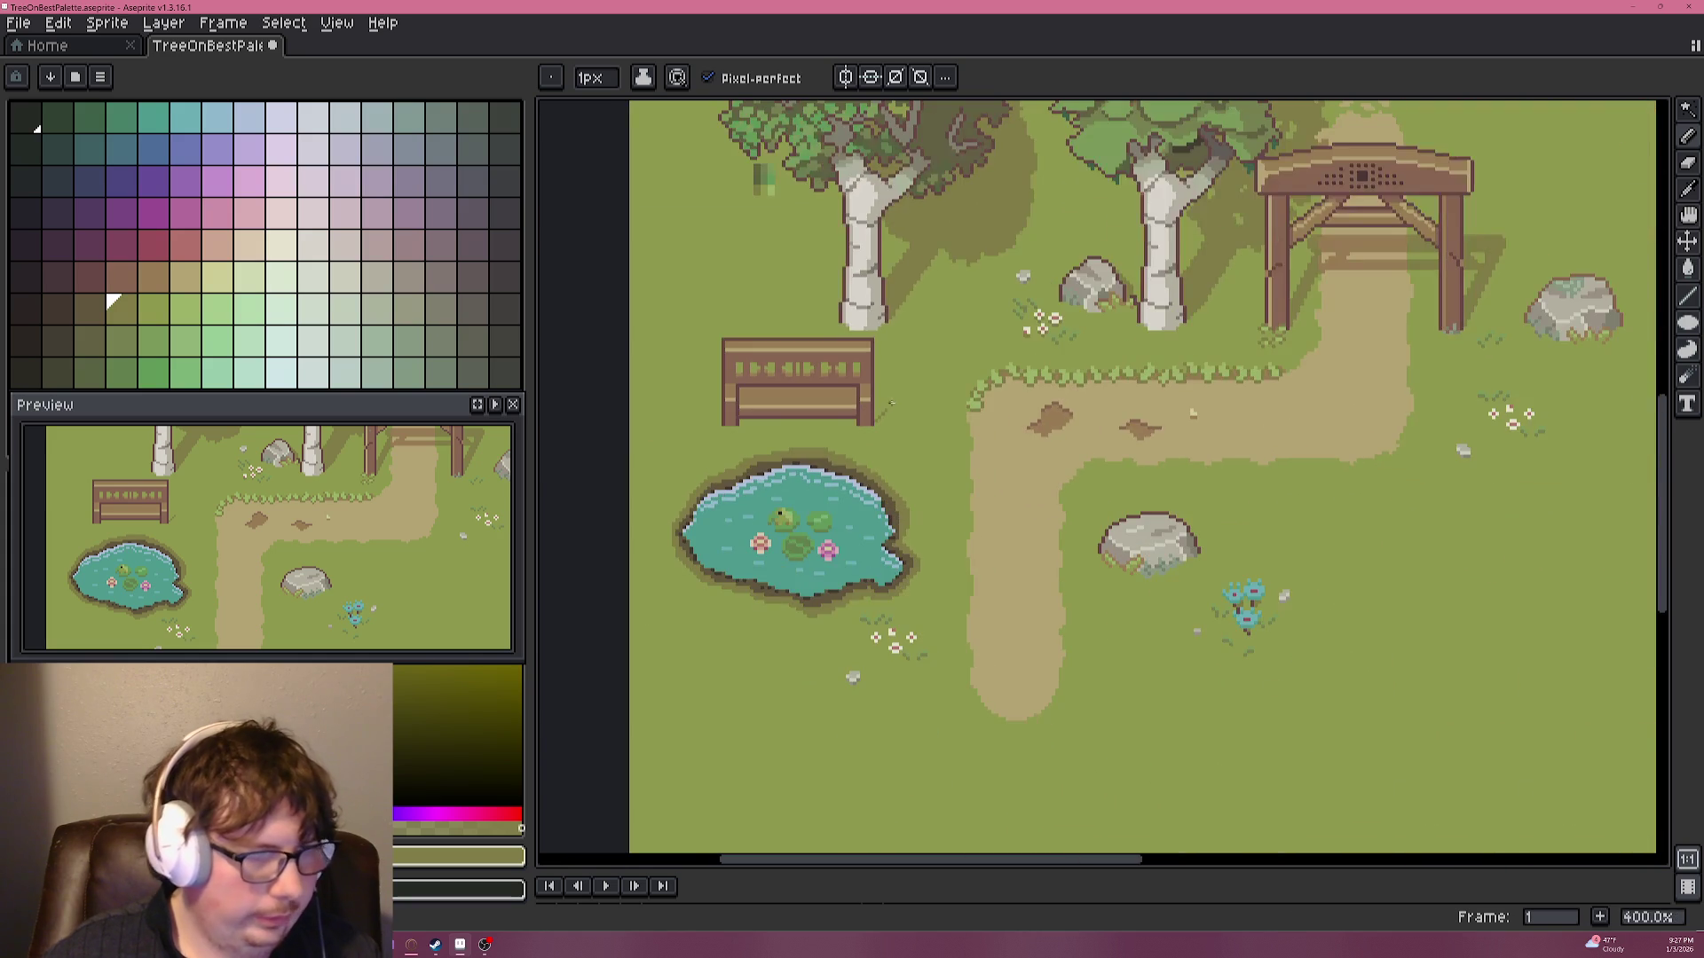
scroll(886, 405, "up", 2)
scroll(886, 405, "up", 6)
Replace the diagonal stroke with a stair-stepped olive shadow edge rising from the bench leg.
key("ctrl+z")
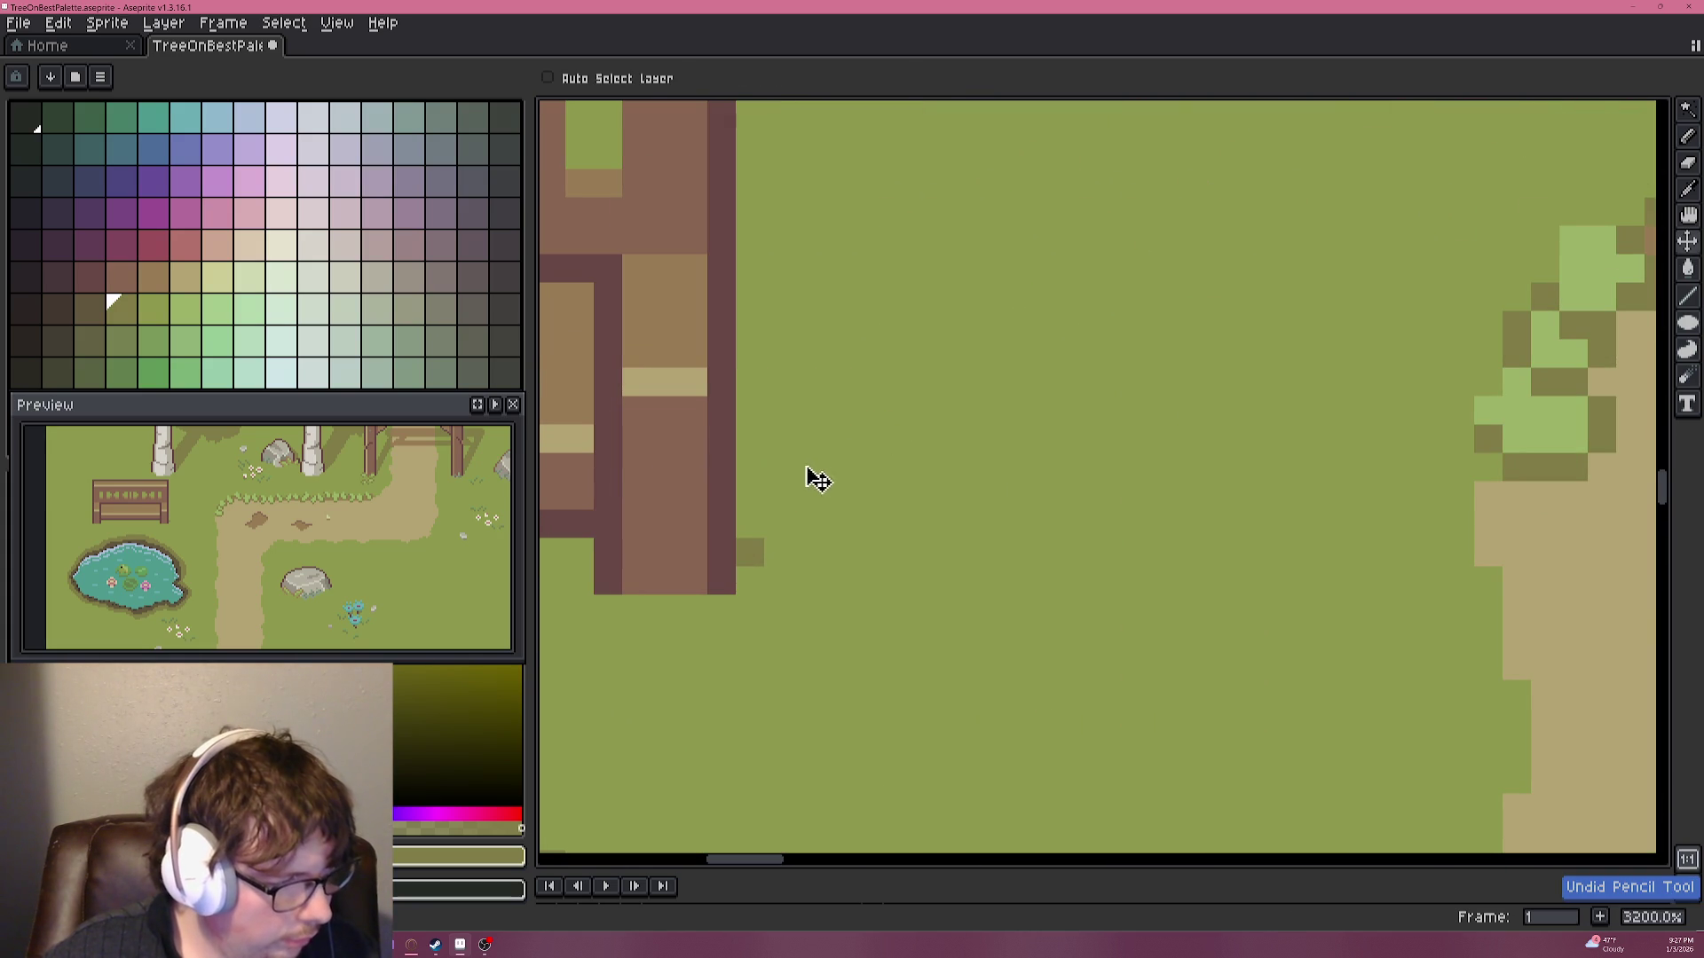
left_click(749, 523)
left_click(778, 524)
left_click(778, 496)
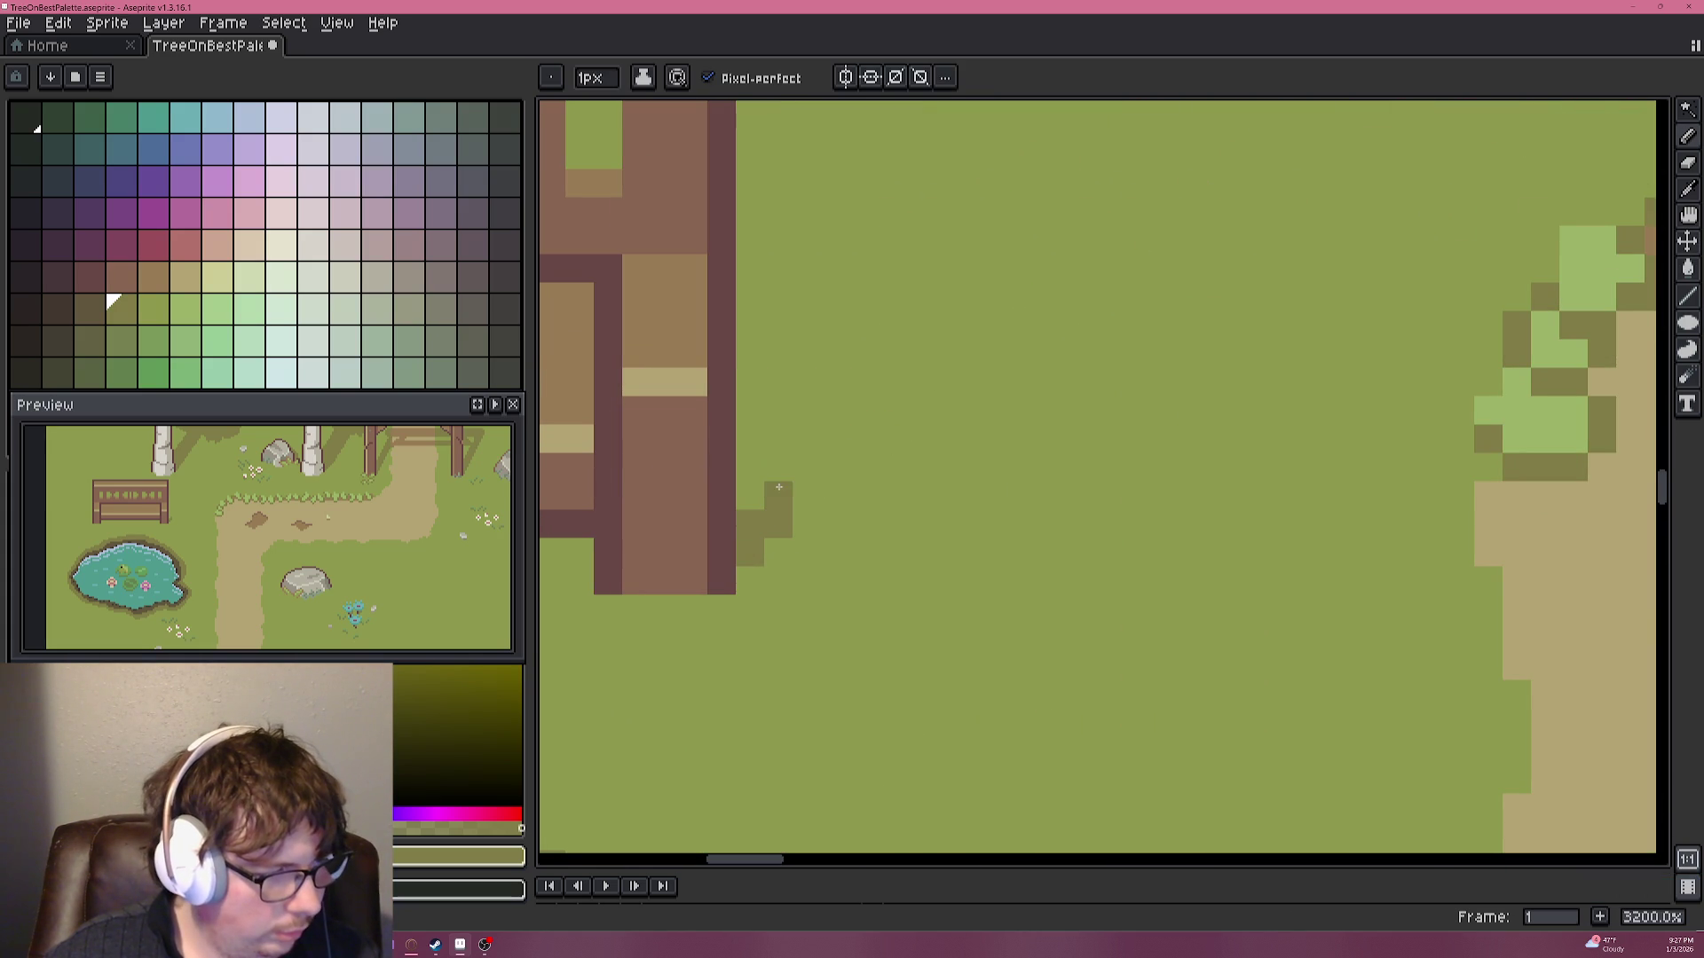
key("ctrl+z")
left_click_drag(793, 493, 865, 264)
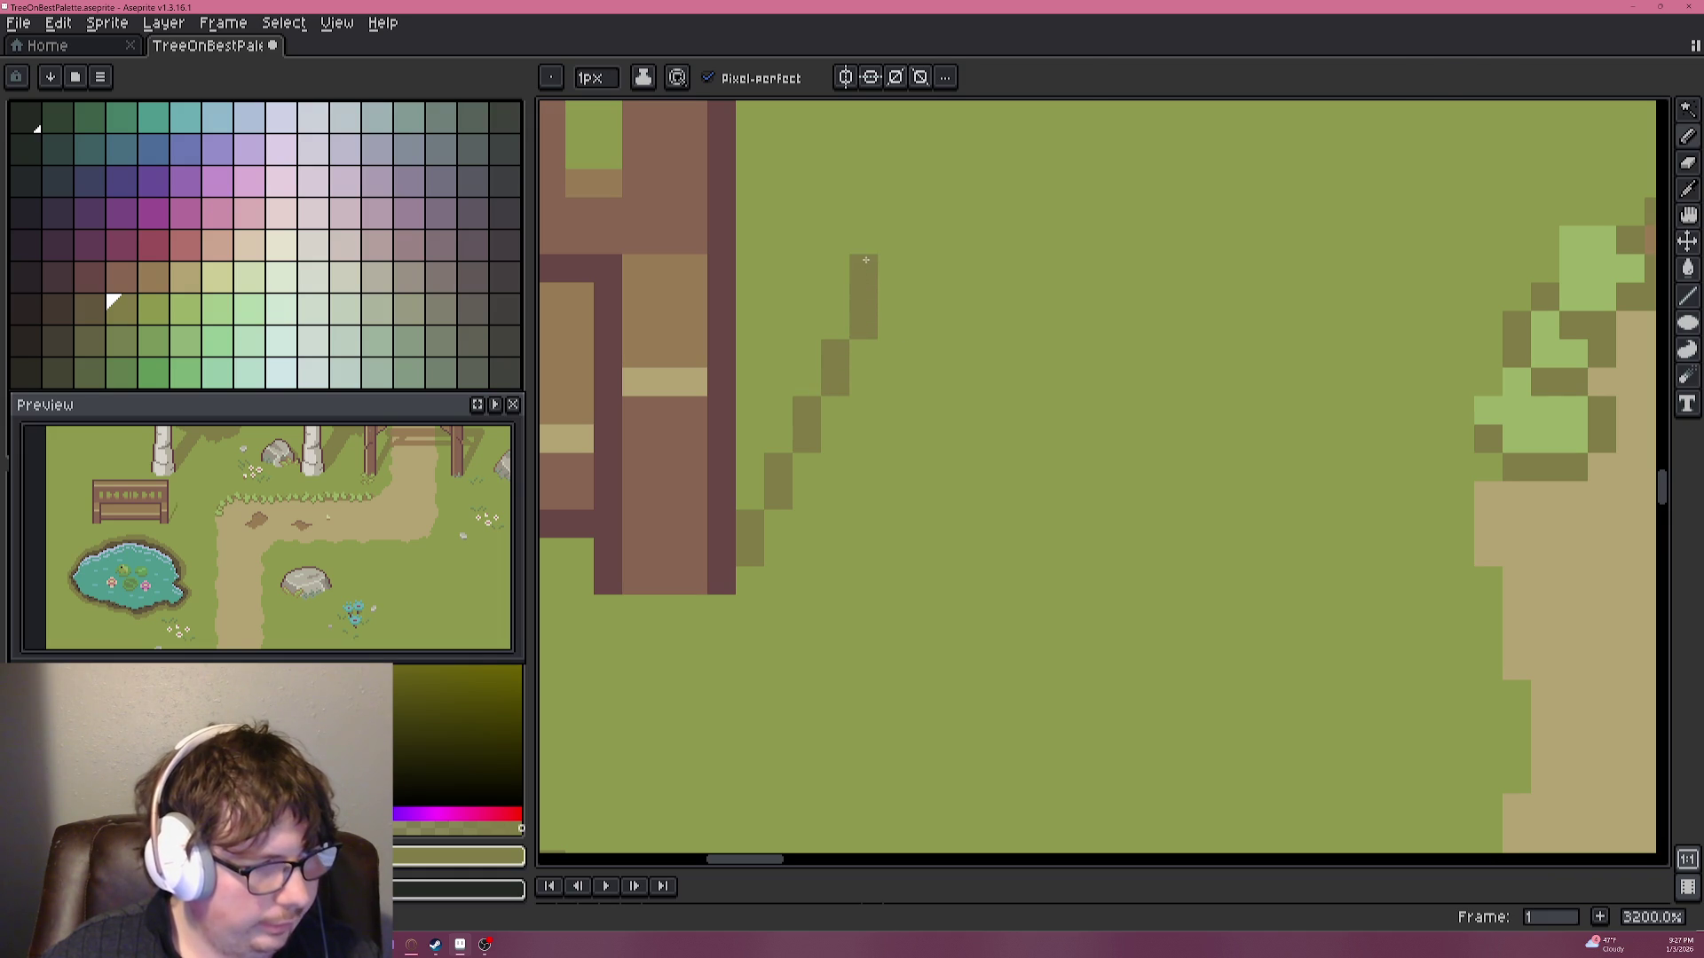
Test a grass selection with the Magic Wand, then cap the shadow edge with a dark pixel.
key("w")
left_click(863, 253)
key("ctrl+d")
key("b")
left_click(862, 249)
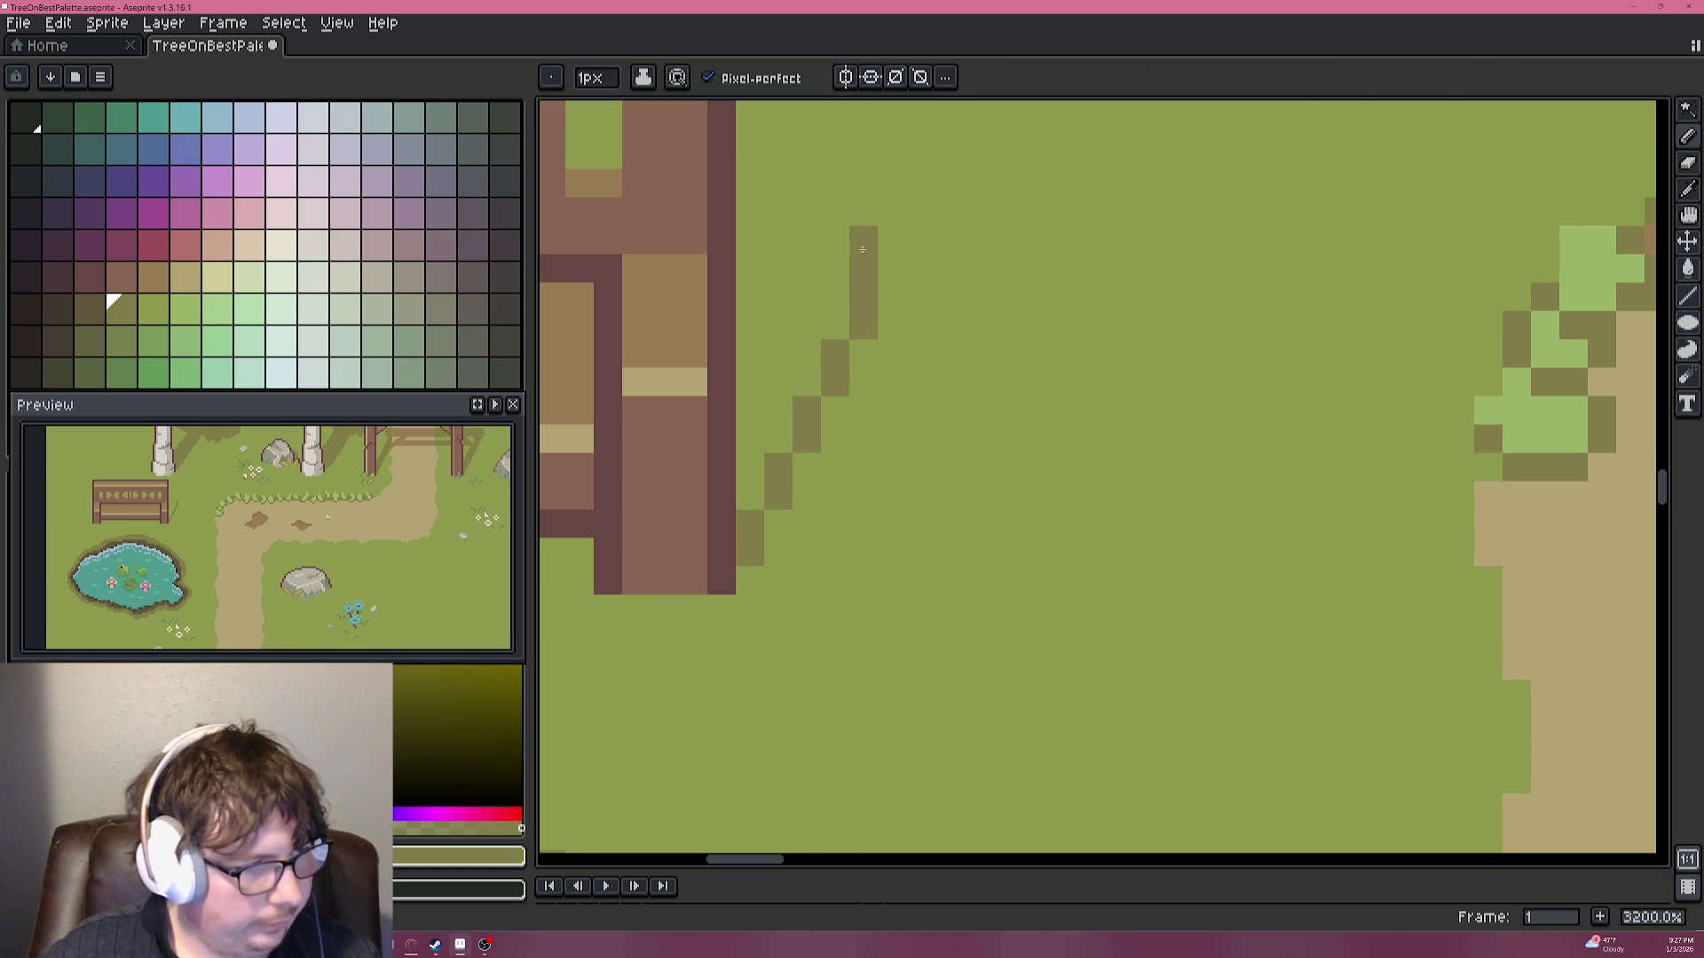
scroll(862, 249, "down", 4)
left_click_drag(861, 253, 857, 508)
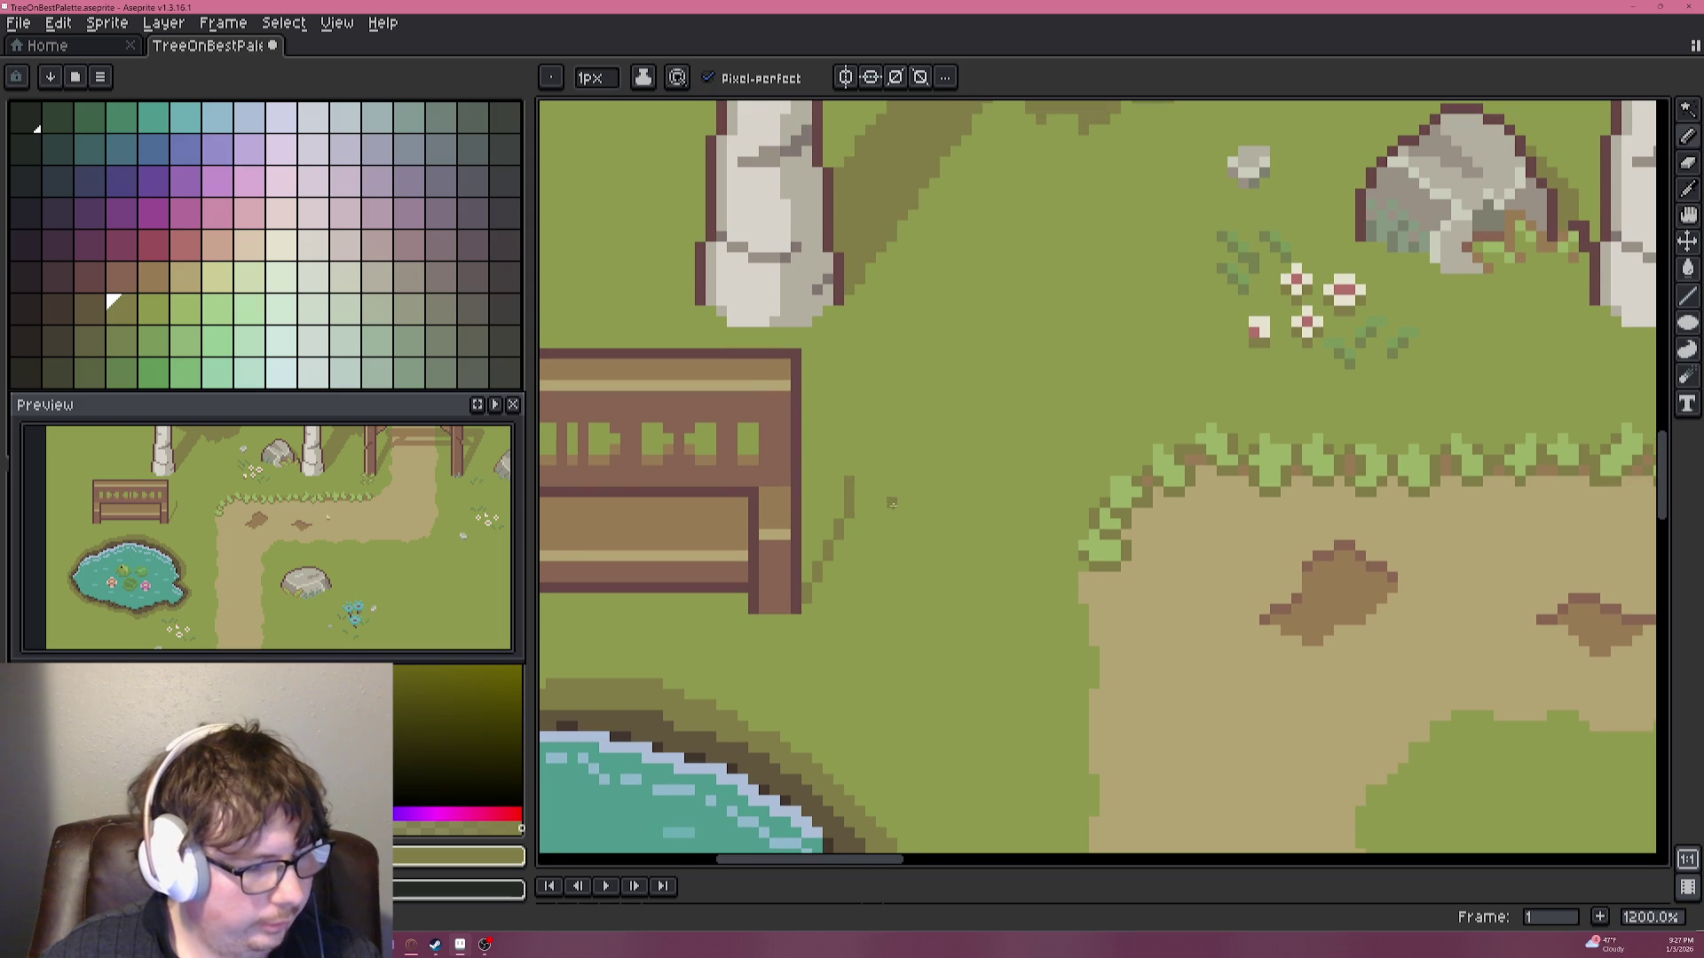
Draw the vertical side of the shadow triangle and touch up its top pixels.
key("w")
scroll(881, 493, "up", 3)
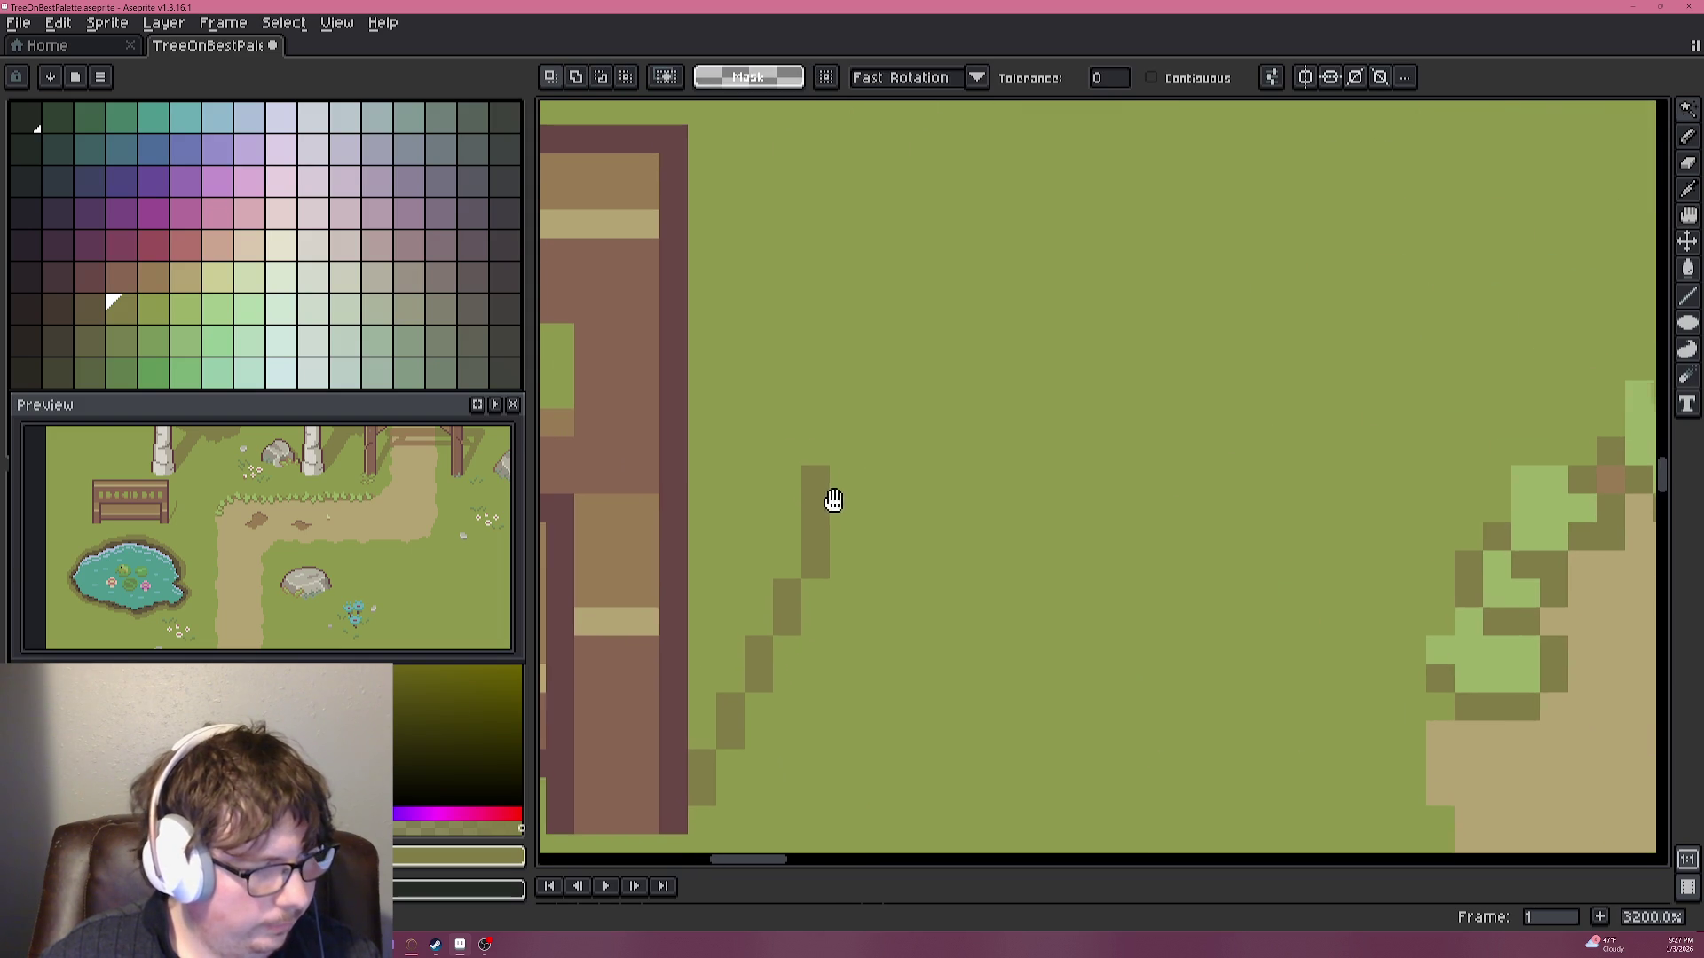
key("b")
mouse_move(854, 530)
left_mouse_down()
mouse_move(847, 452)
mouse_move(888, 474)
mouse_move(858, 471)
mouse_move(909, 422)
mouse_move(939, 301)
mouse_move(705, 302)
left_mouse_up()
left_click(905, 470, "alt")
left_click(865, 497, "alt")
left_click(997, 387)
key("ctrl+z")
Fill the closed triangle beside the bench with dark olive using the Paint Bucket.
scroll(795, 414, "down", 3)
key("g")
left_click(779, 440)
scroll(859, 514, "down", 4)
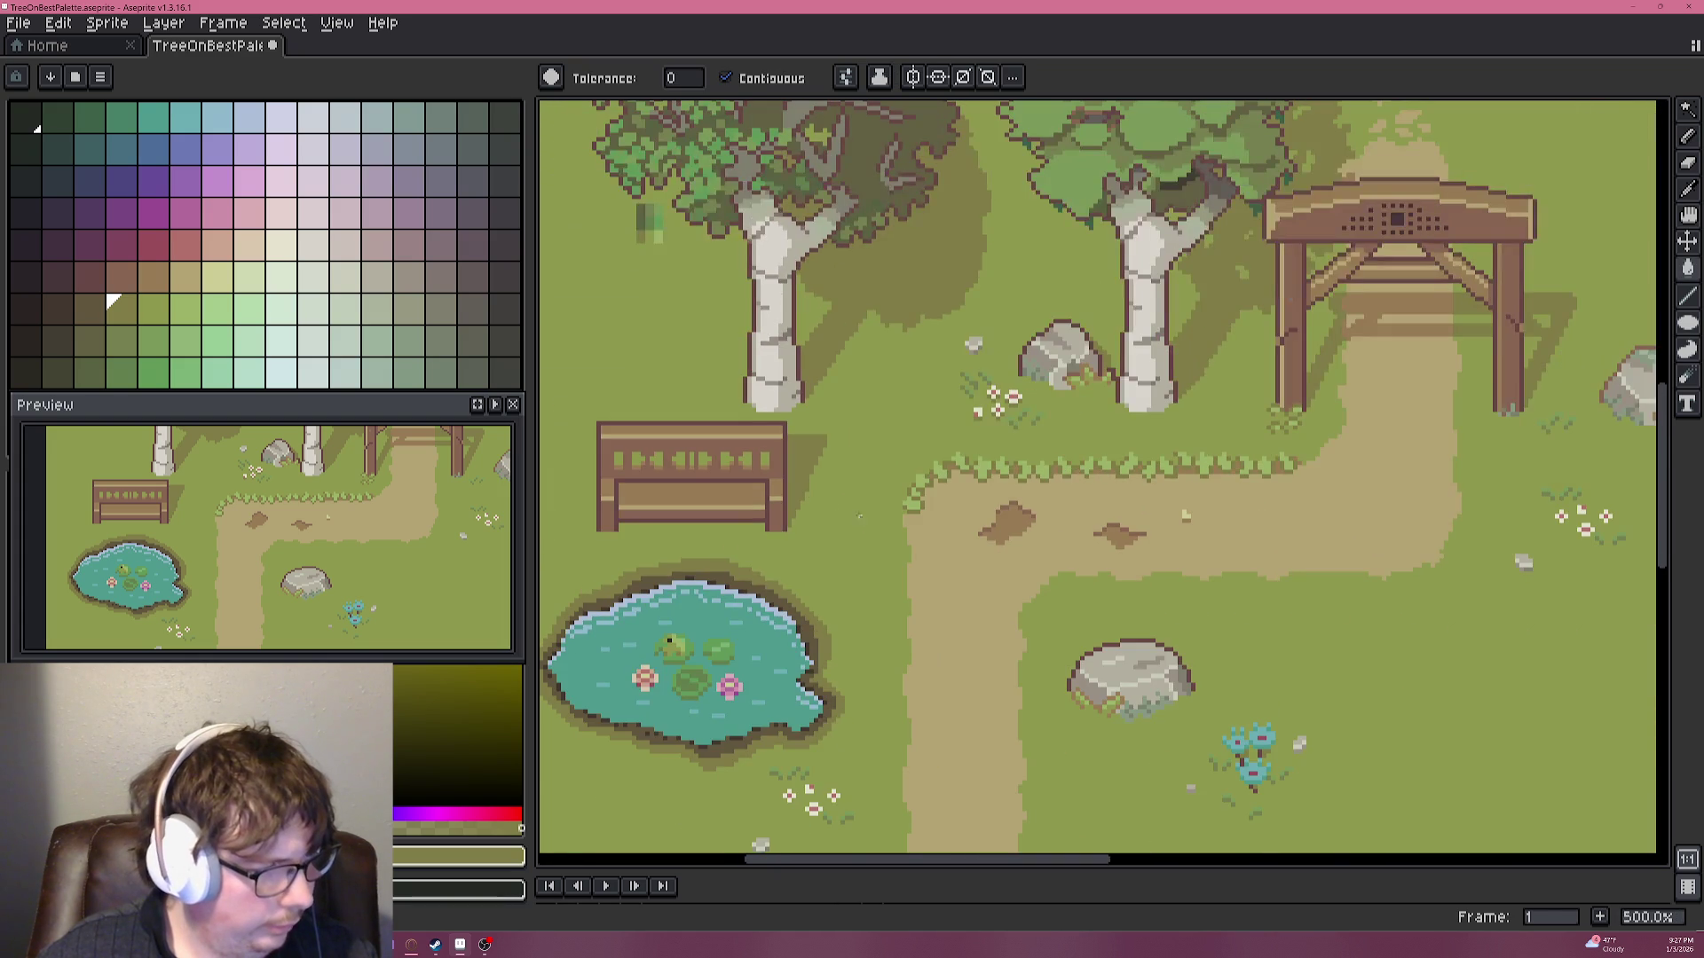
scroll(801, 510, "up", 4)
scroll(809, 412, "up", 3)
Add a grass-green blade pixel inside the bench's ground shadow.
key("b")
left_click_drag(807, 424, 976, 463)
left_click(843, 386, "alt")
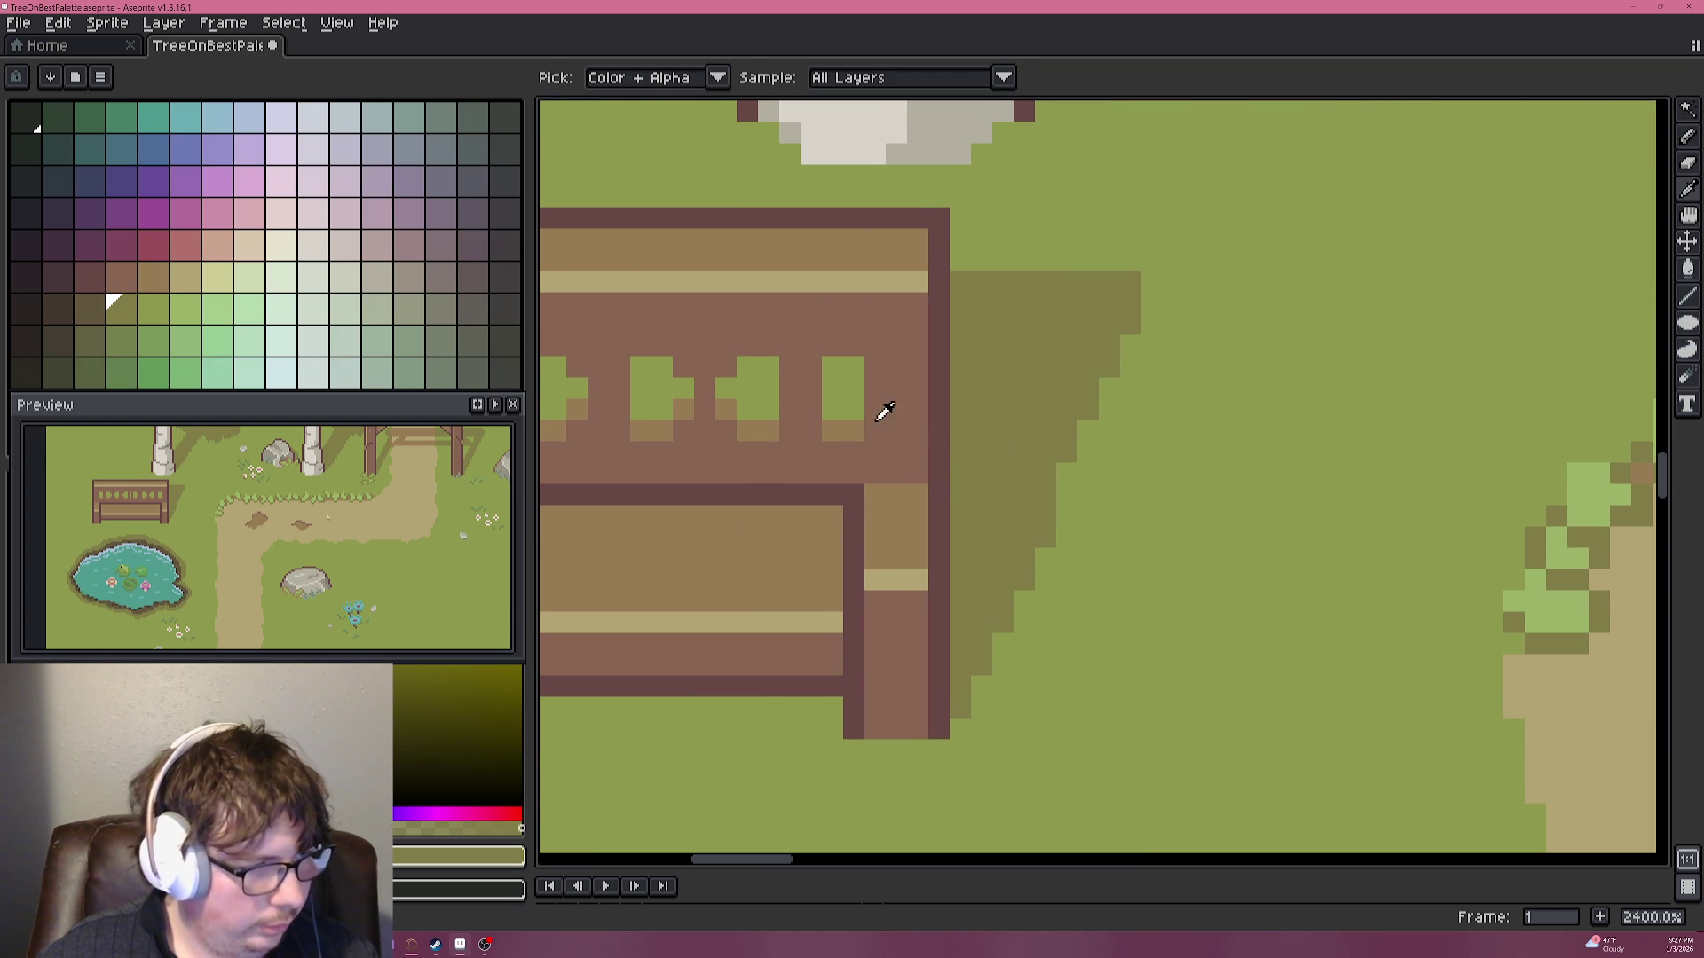
left_click(877, 405)
key("ctrl+z")
left_click(980, 406)
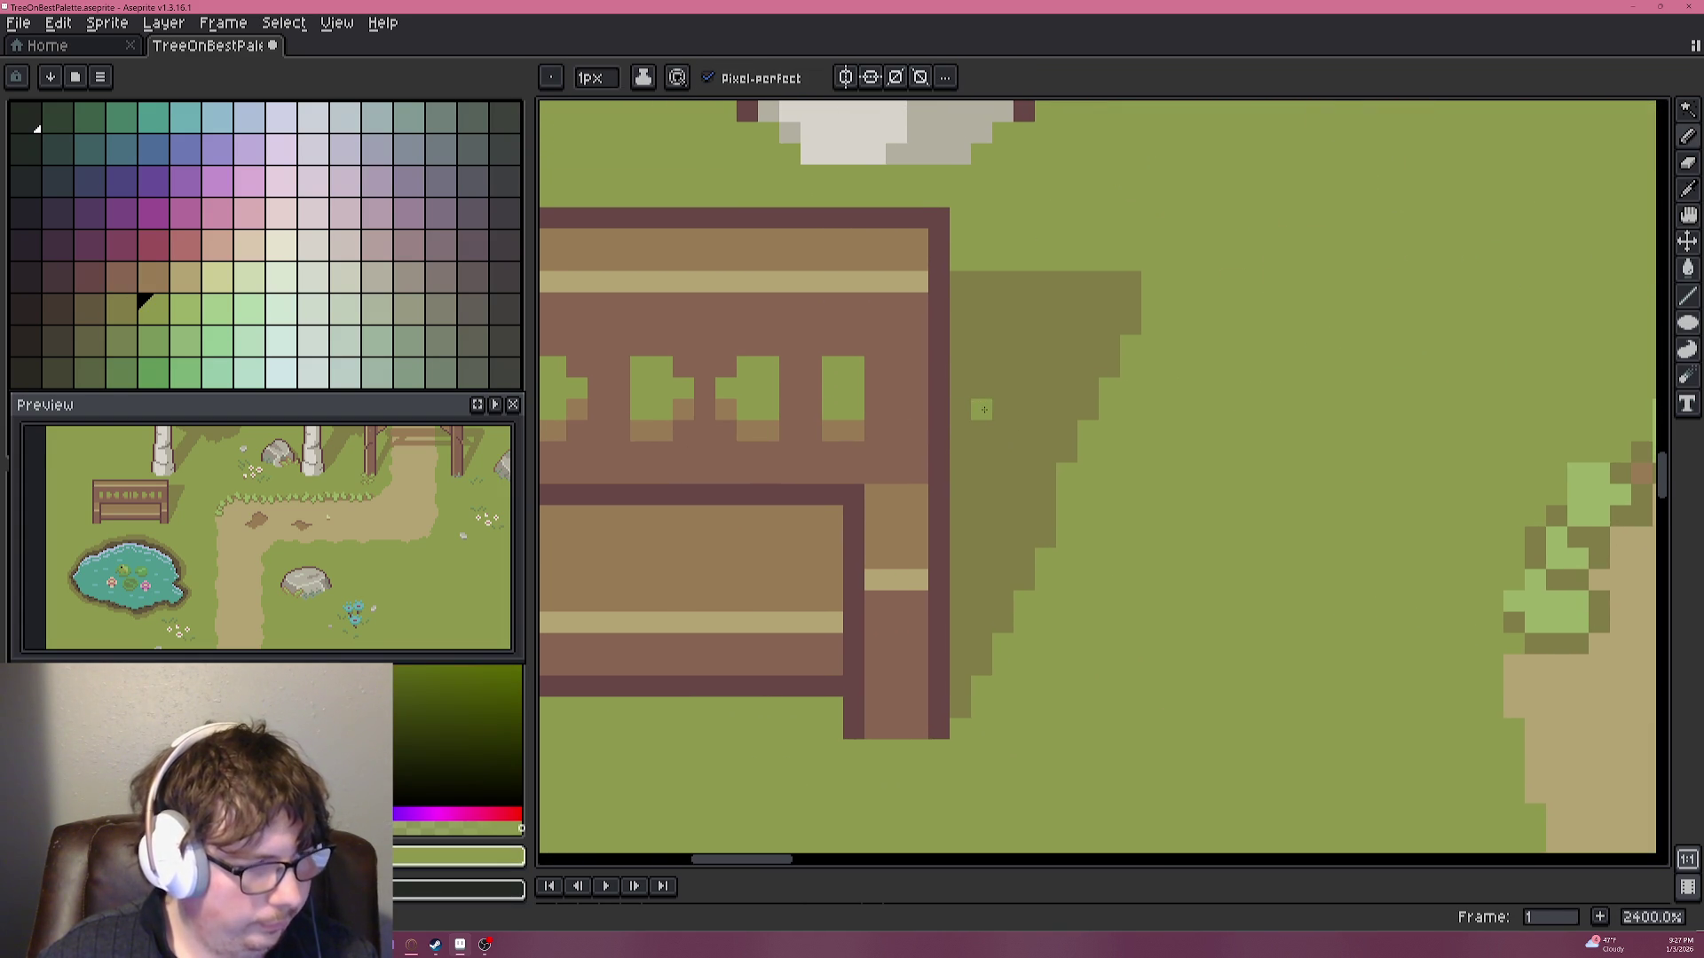
key("ctrl+z")
left_click(992, 366)
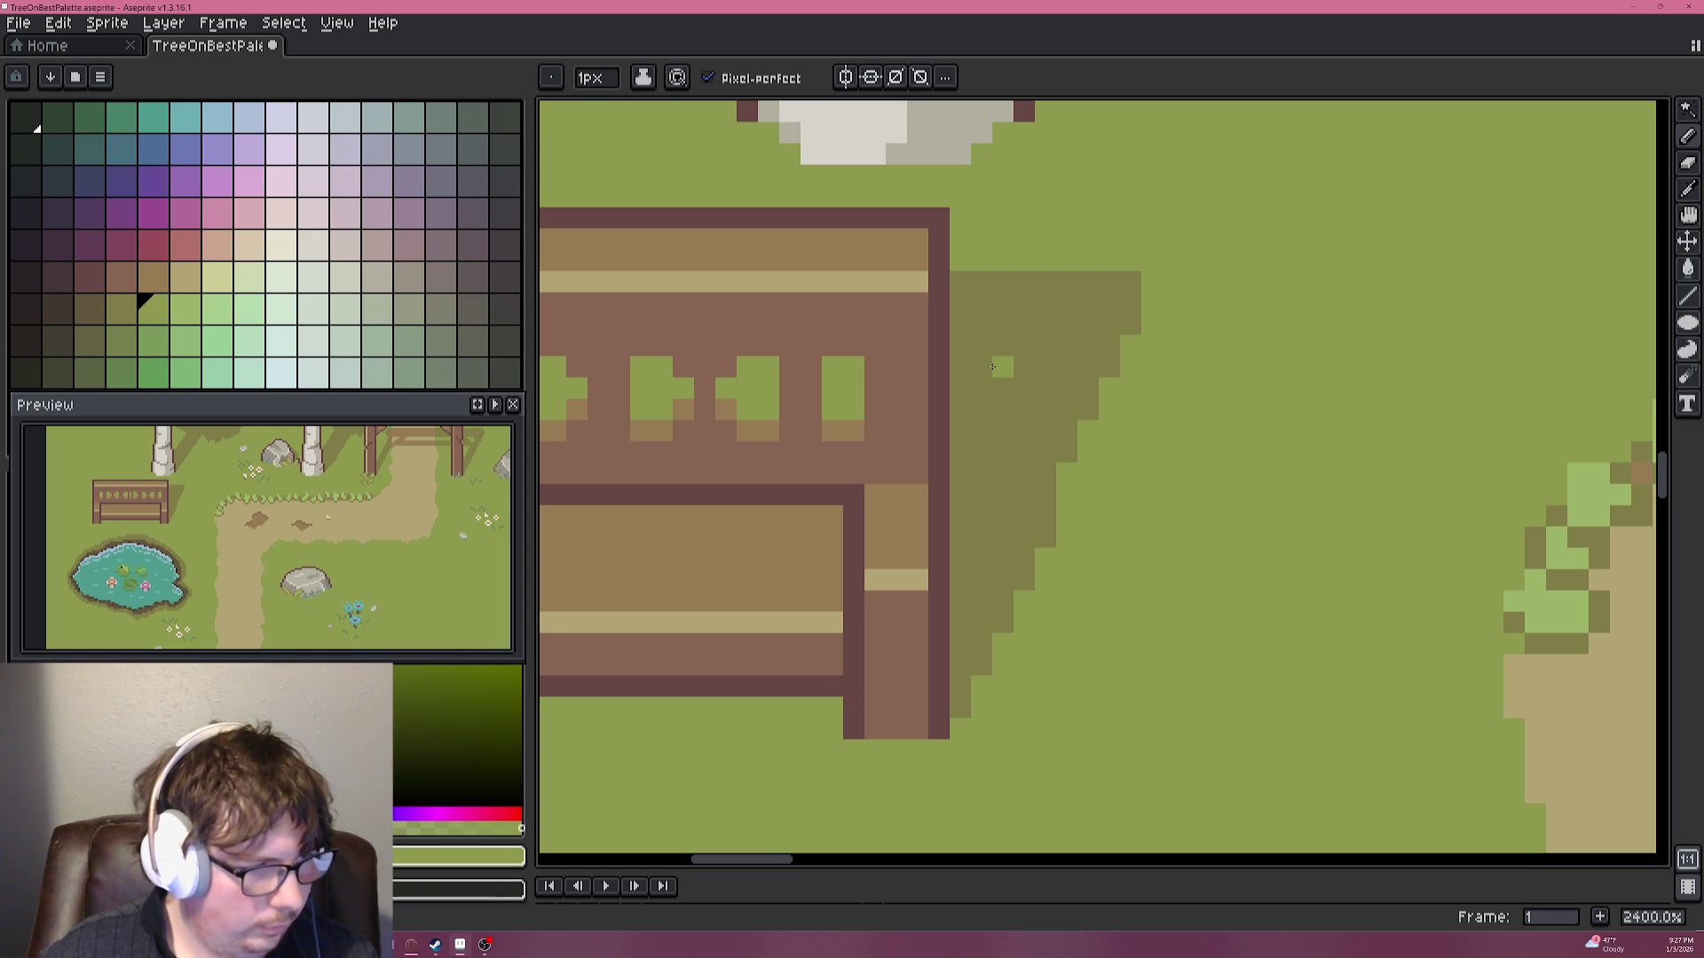
key("ctrl+z")
left_click(981, 381)
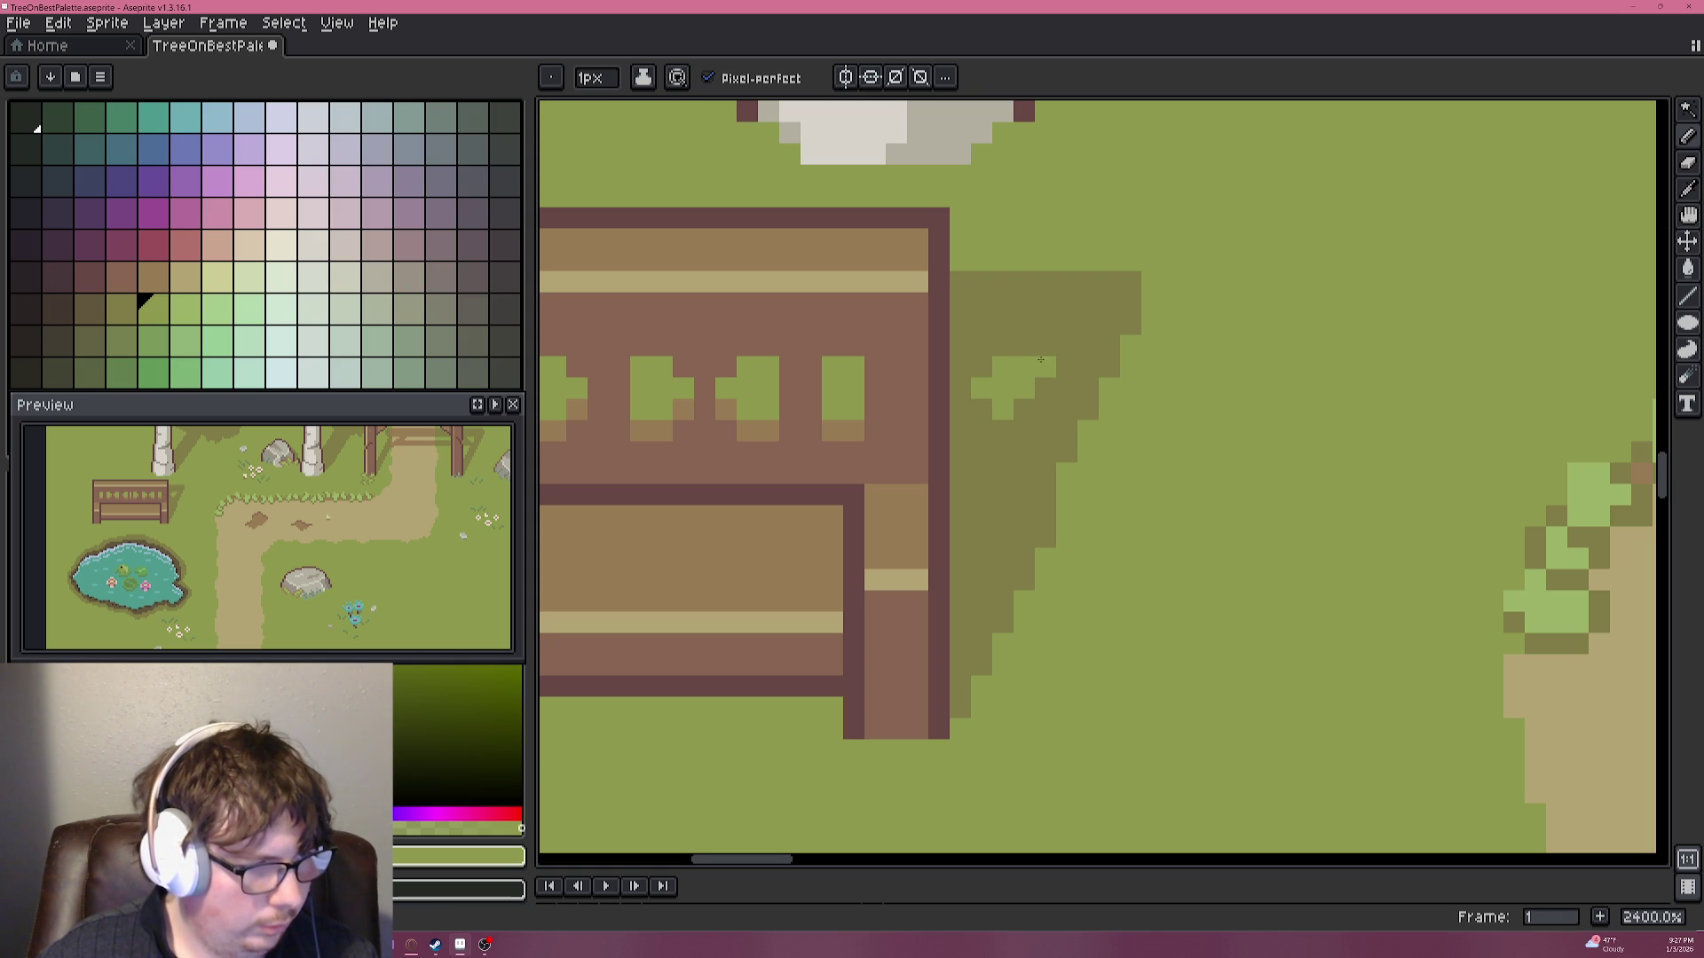
scroll(1086, 384, "down", 4)
scroll(1135, 466, "down", 1)
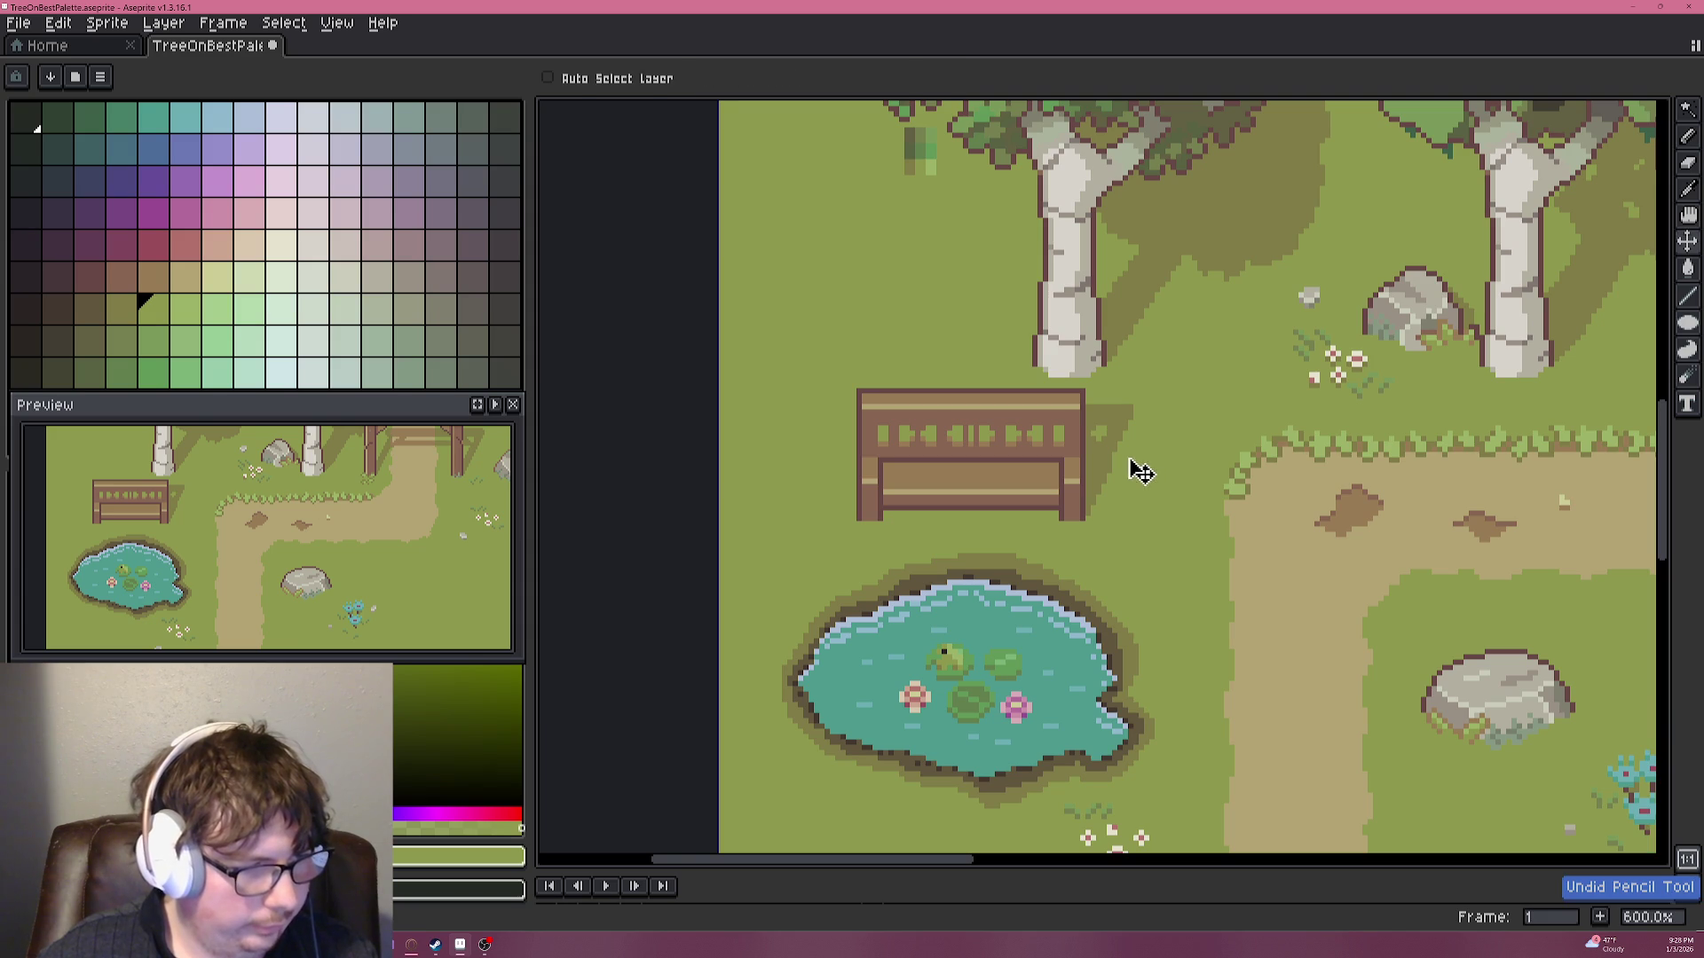
scroll(1130, 467, "up", 5)
left_click(983, 284)
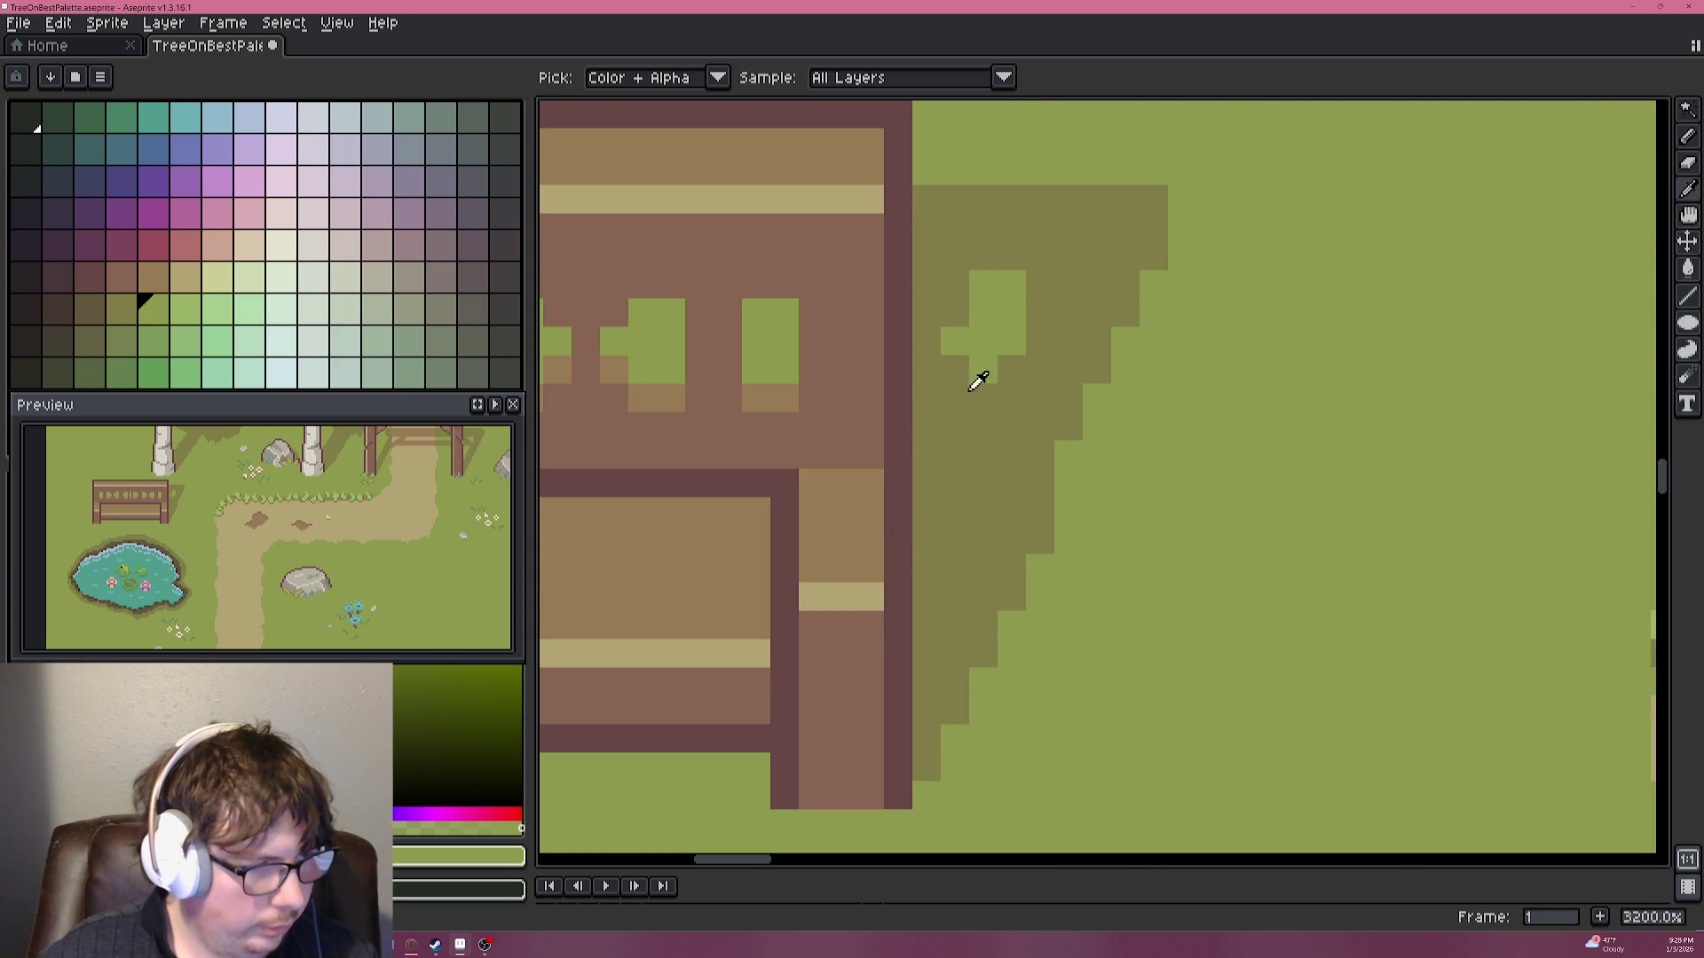
Darken two light-green pixels inside the shadow to the shadow olive.
left_click(955, 346, "alt")
left_click(976, 373)
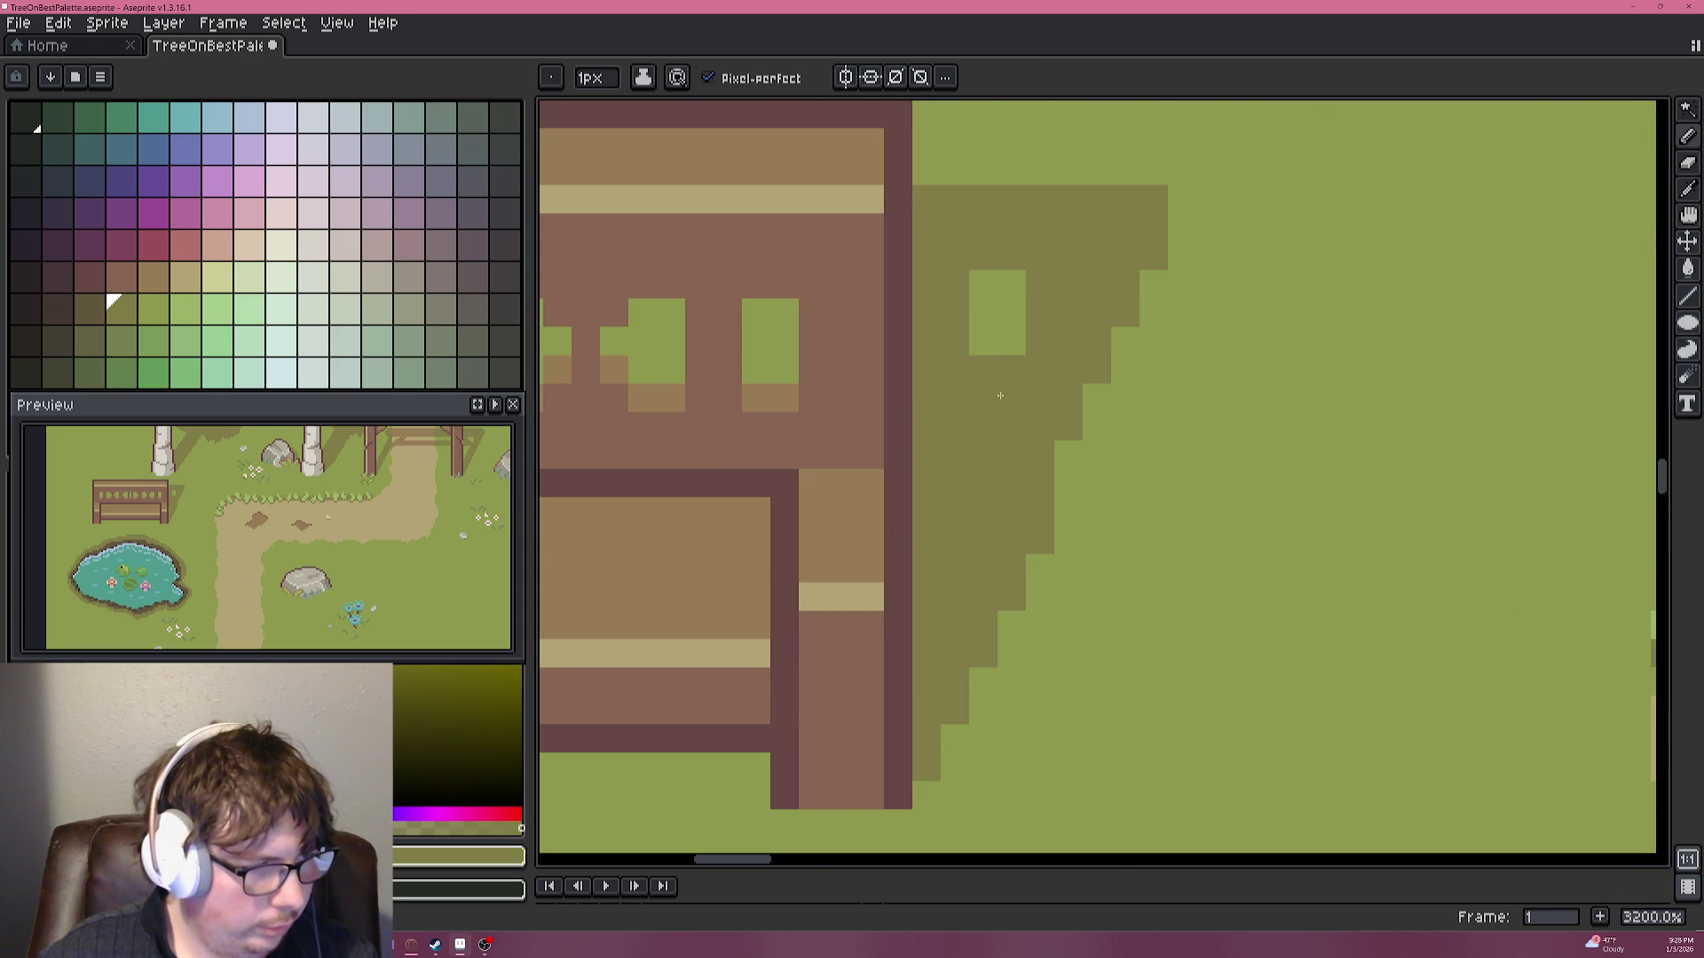
scroll(976, 373, "down", 6)
scroll(1032, 453, "up", 6)
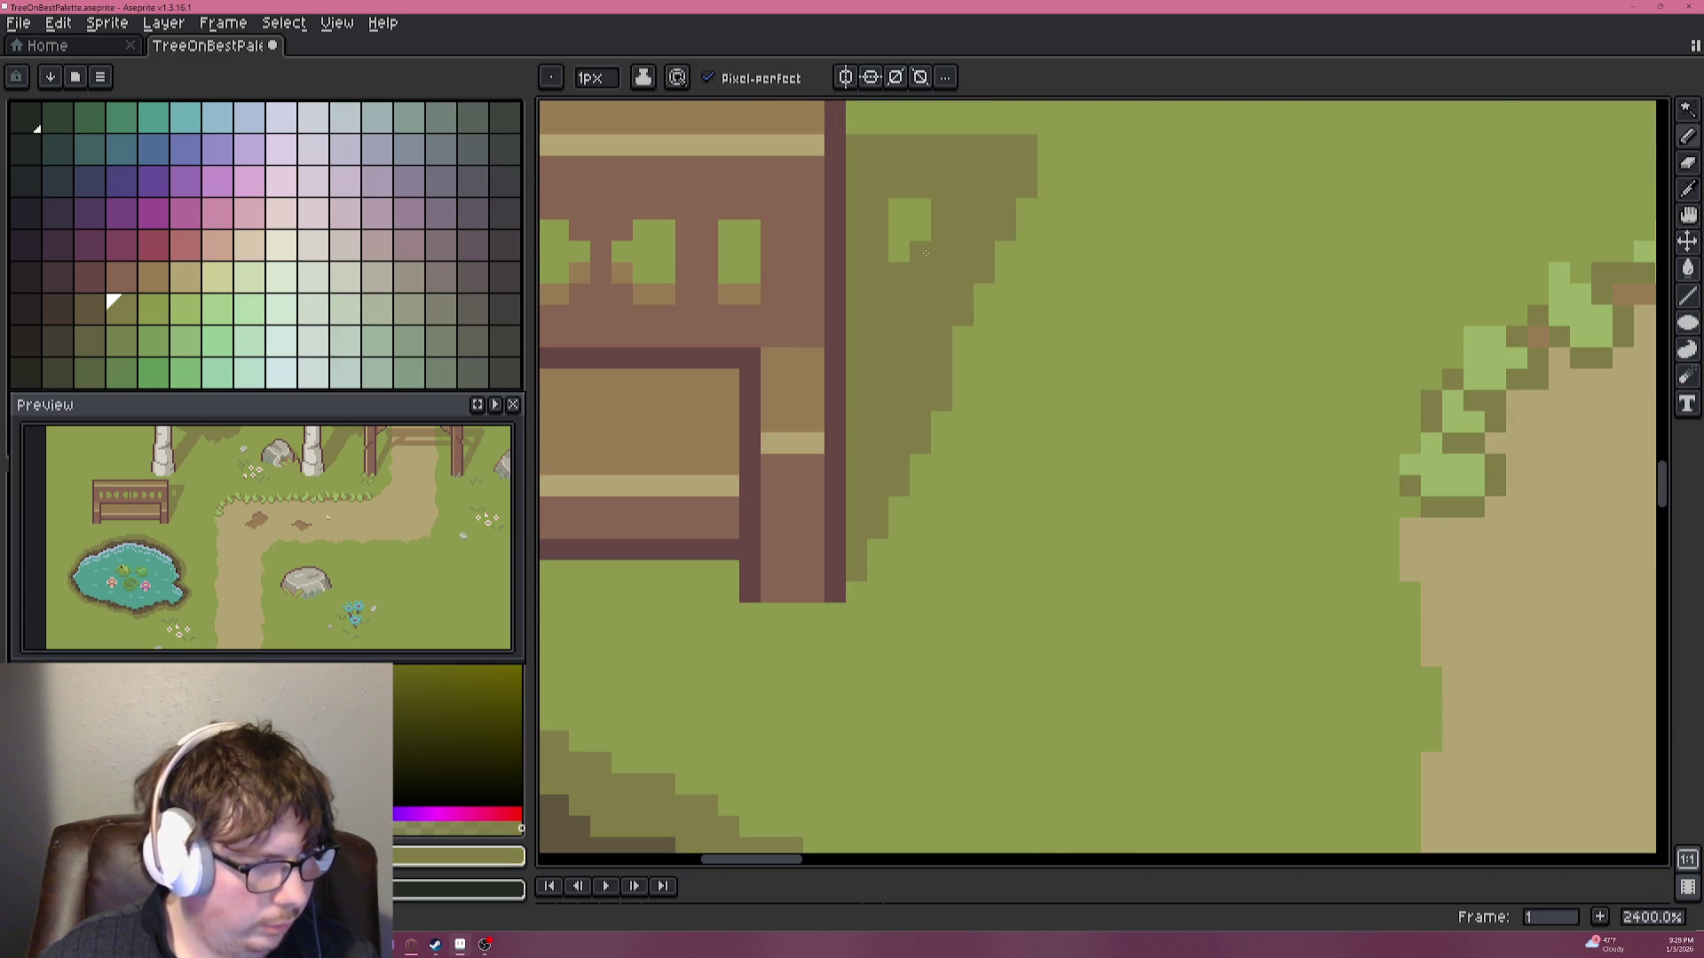
left_click(922, 250)
scroll(940, 392, "down", 5)
scroll(940, 391, "down", 1)
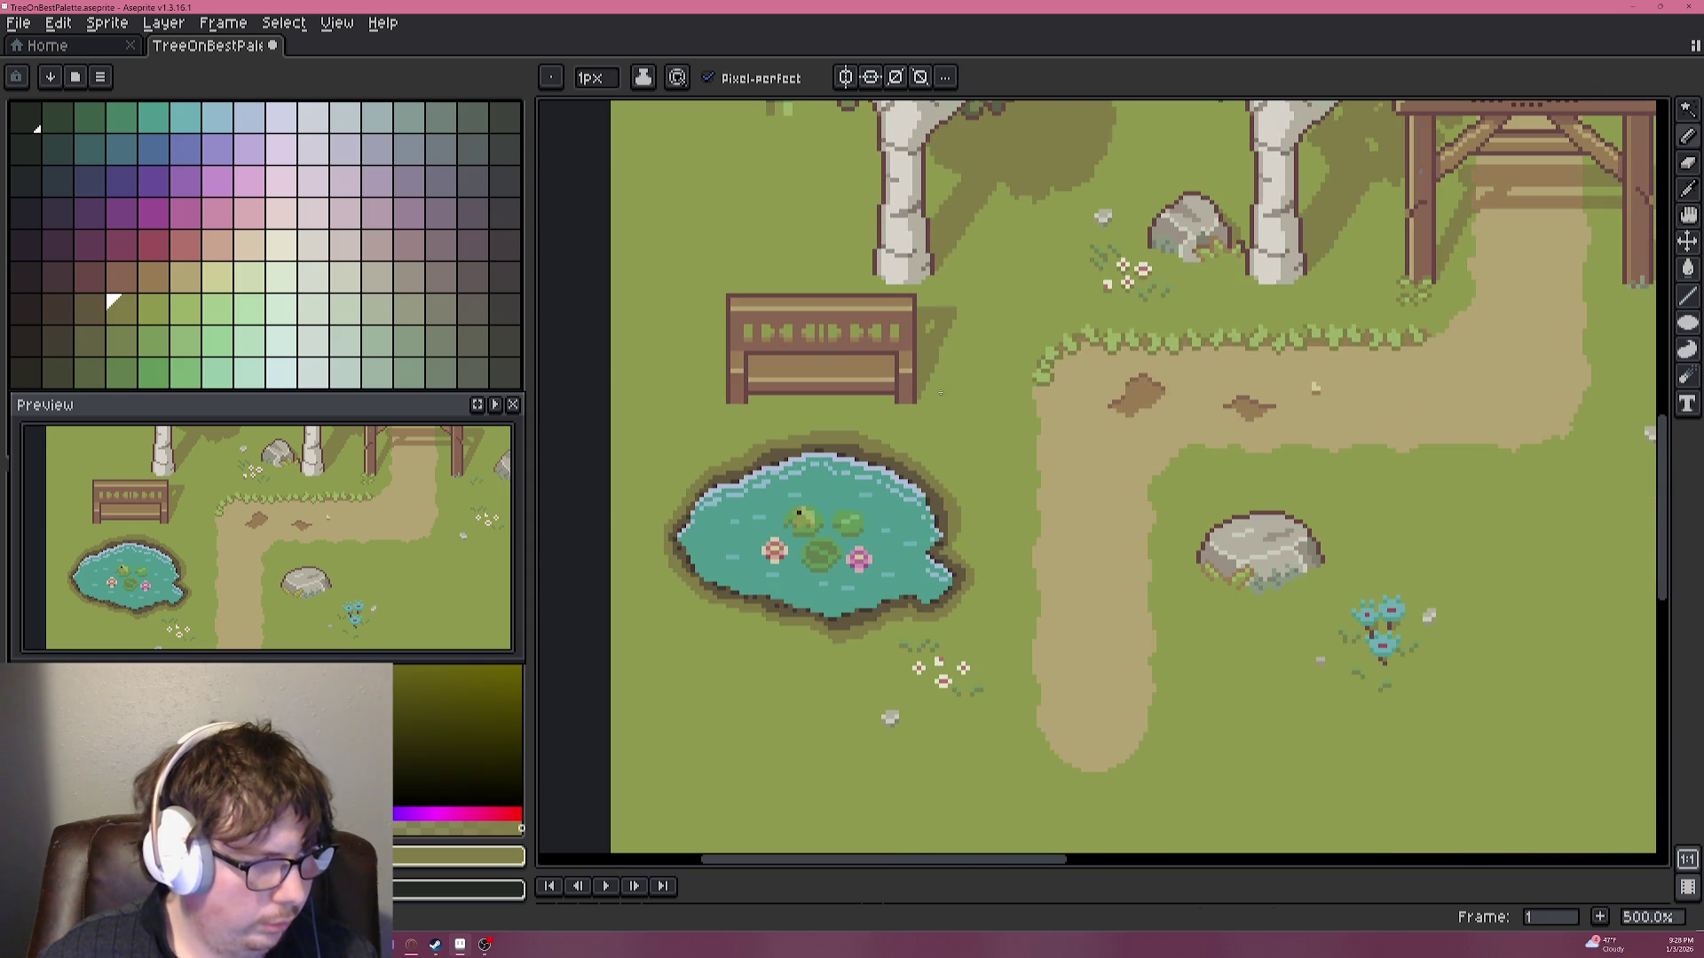
left_click_drag(936, 369, 968, 559)
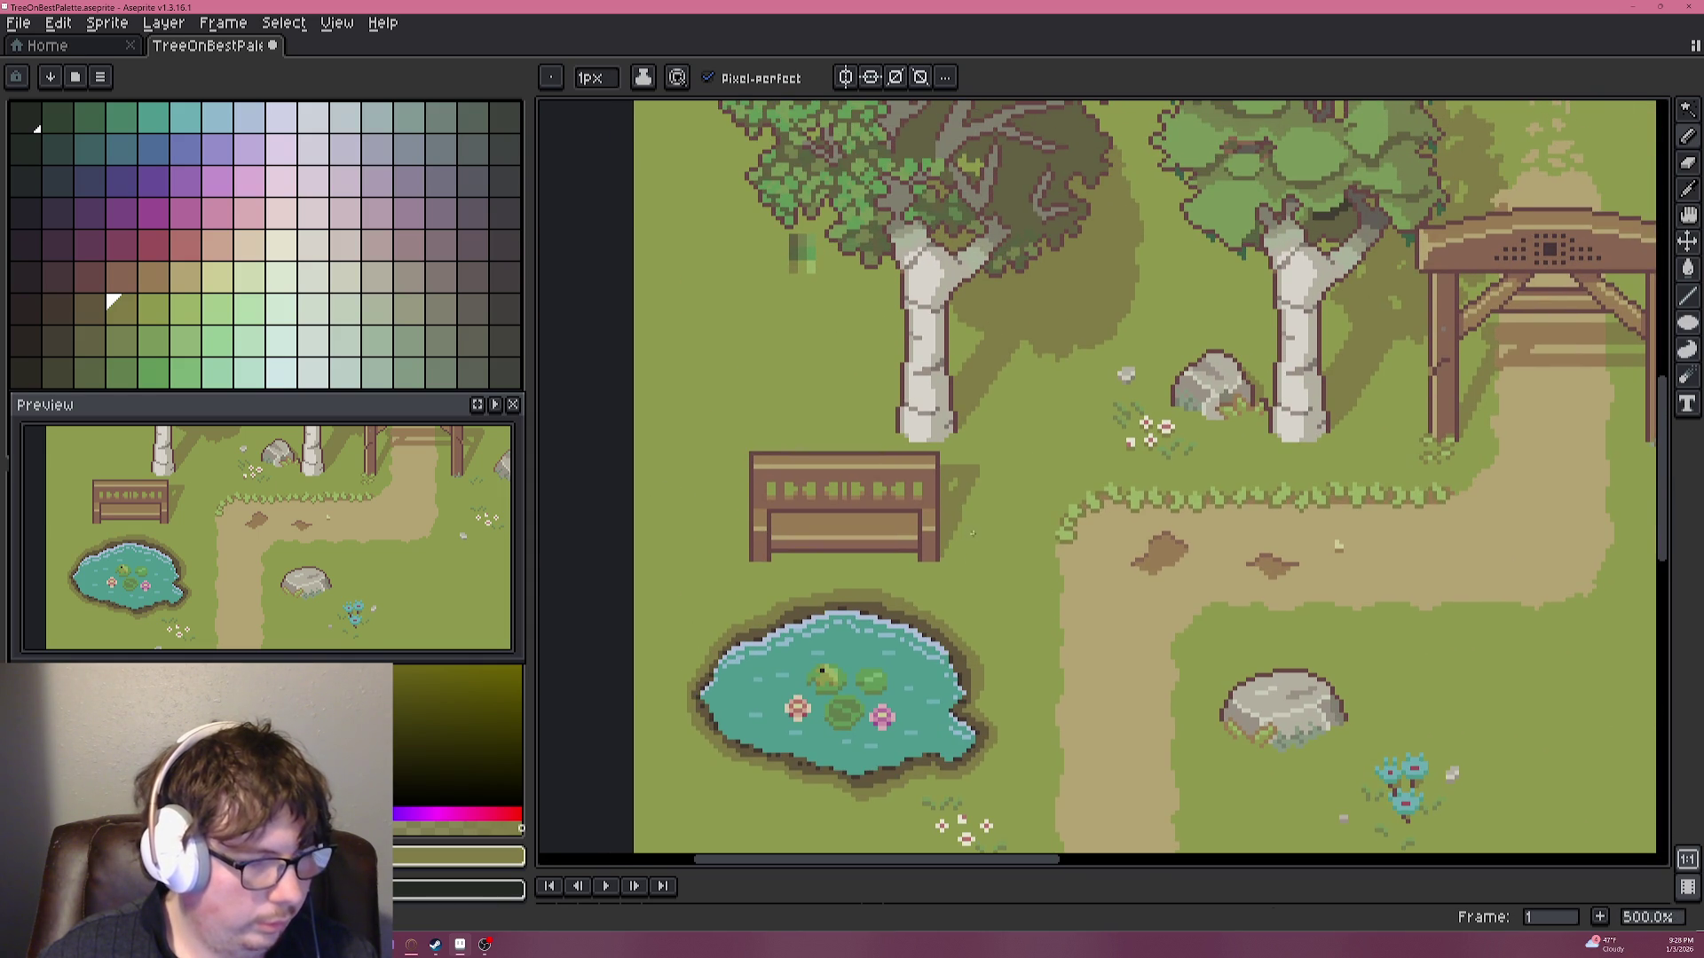
scroll(967, 527, "up", 3)
scroll(968, 528, "up", 3)
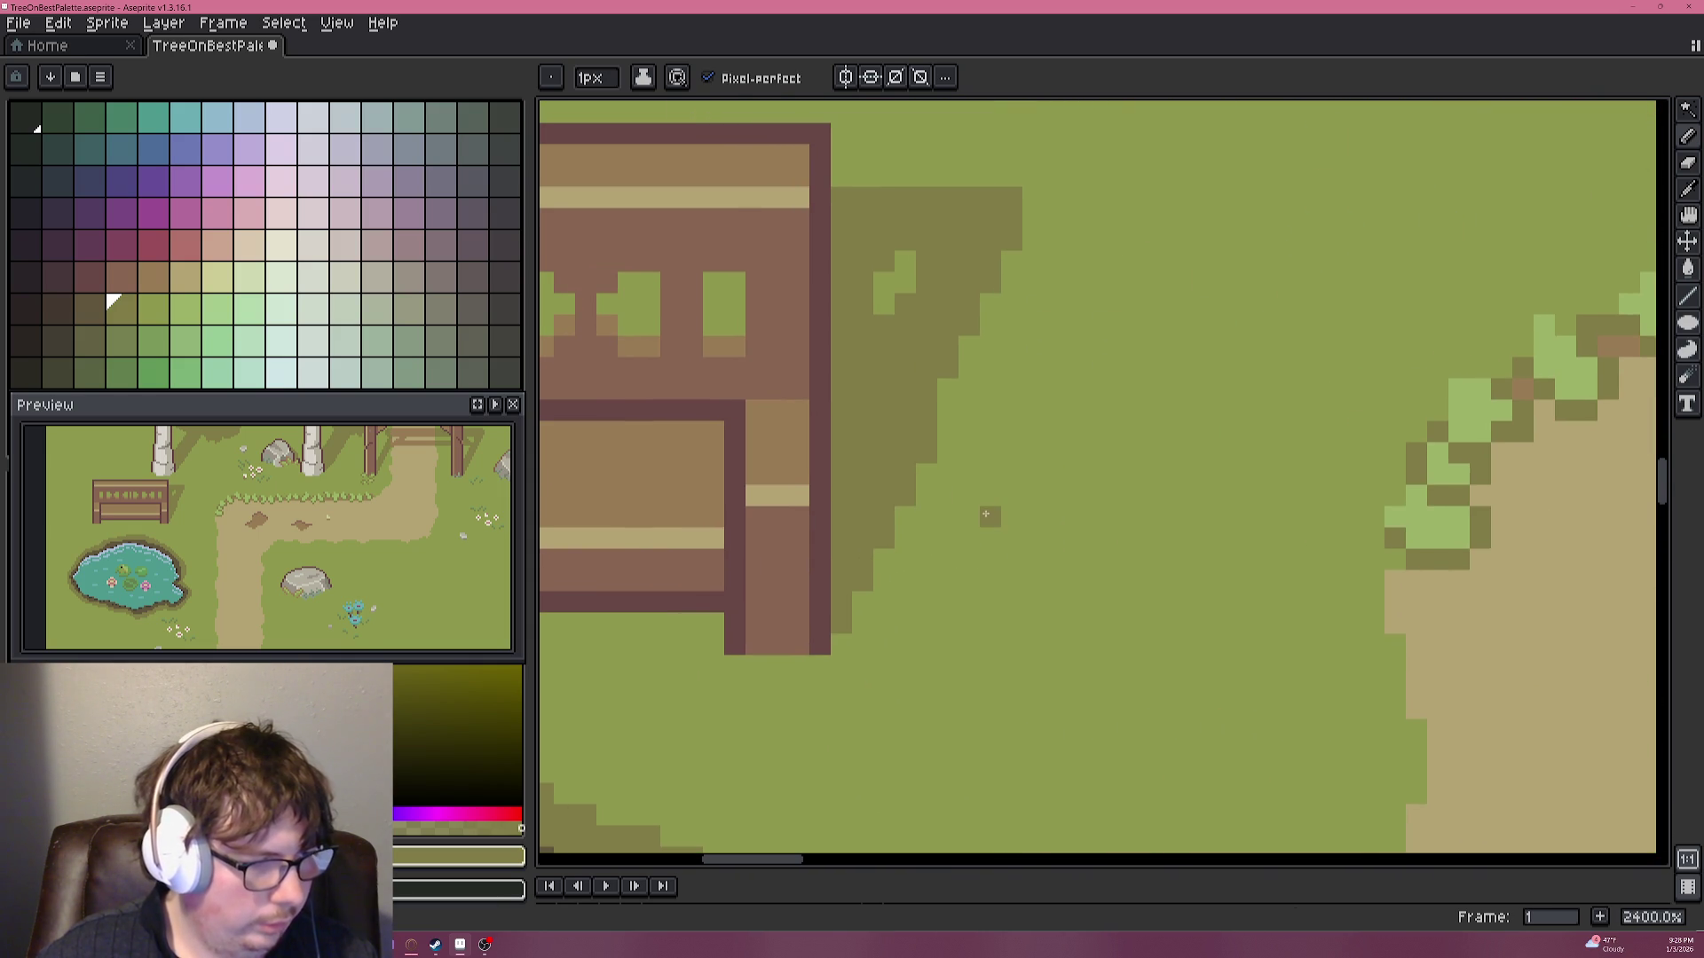
Sample grass green and trim the shadow's stepped edge back to grass.
key("alt")
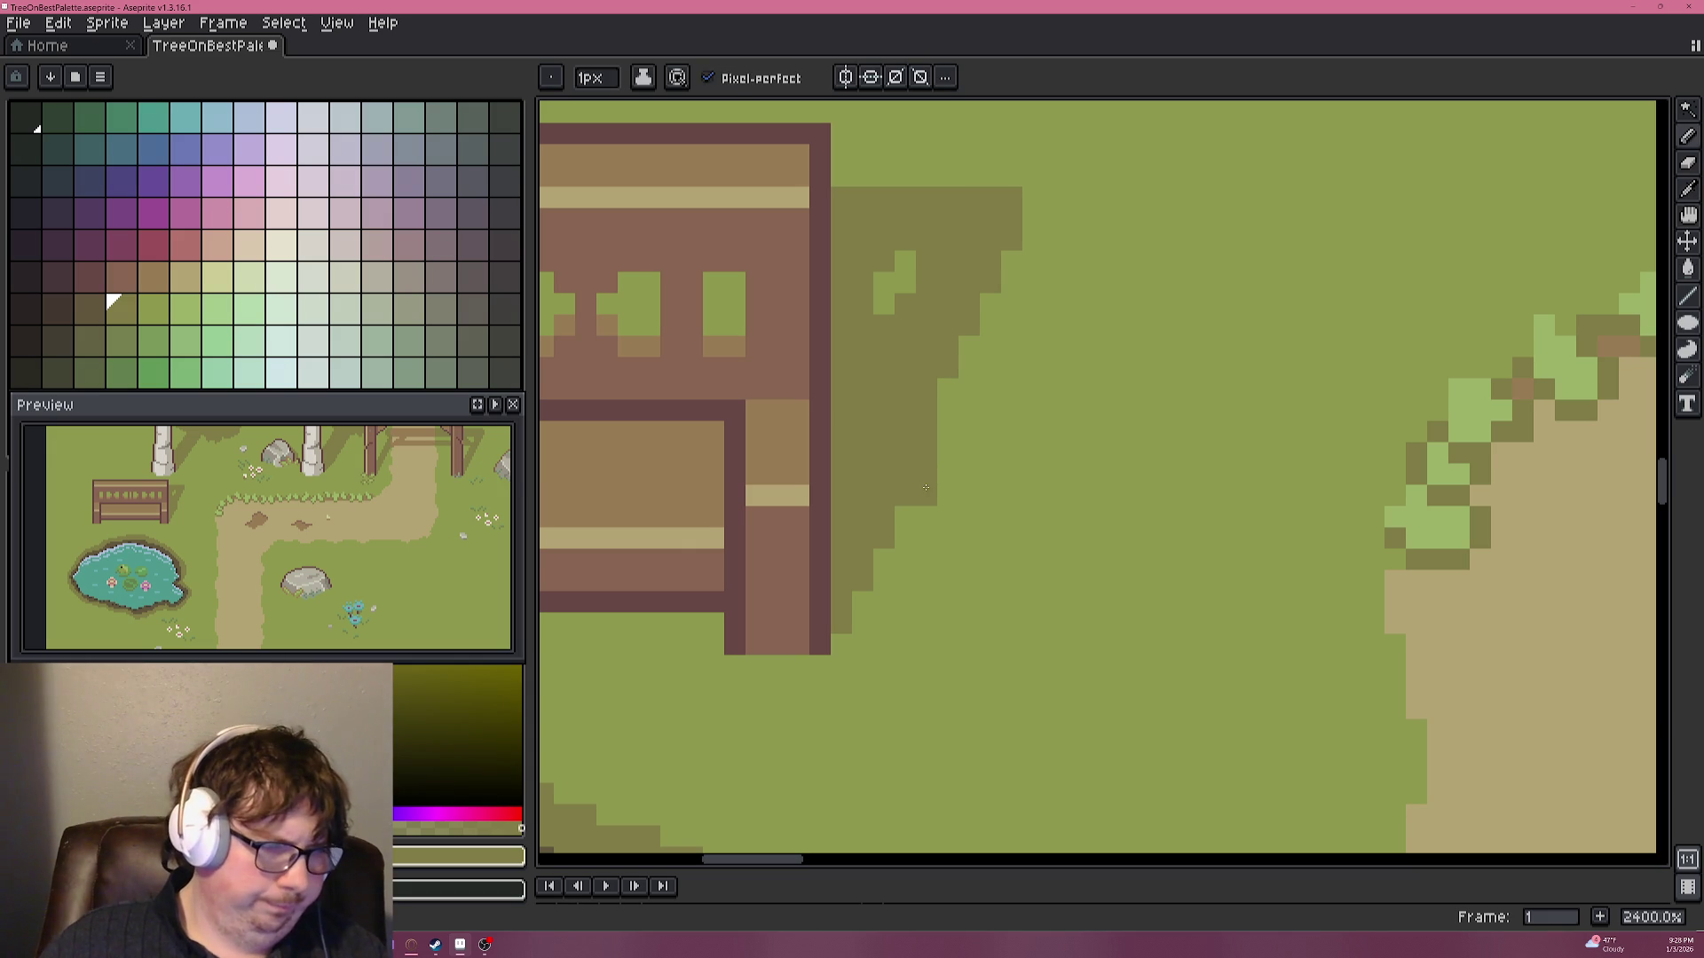
left_click(922, 533, "alt")
left_click(900, 516)
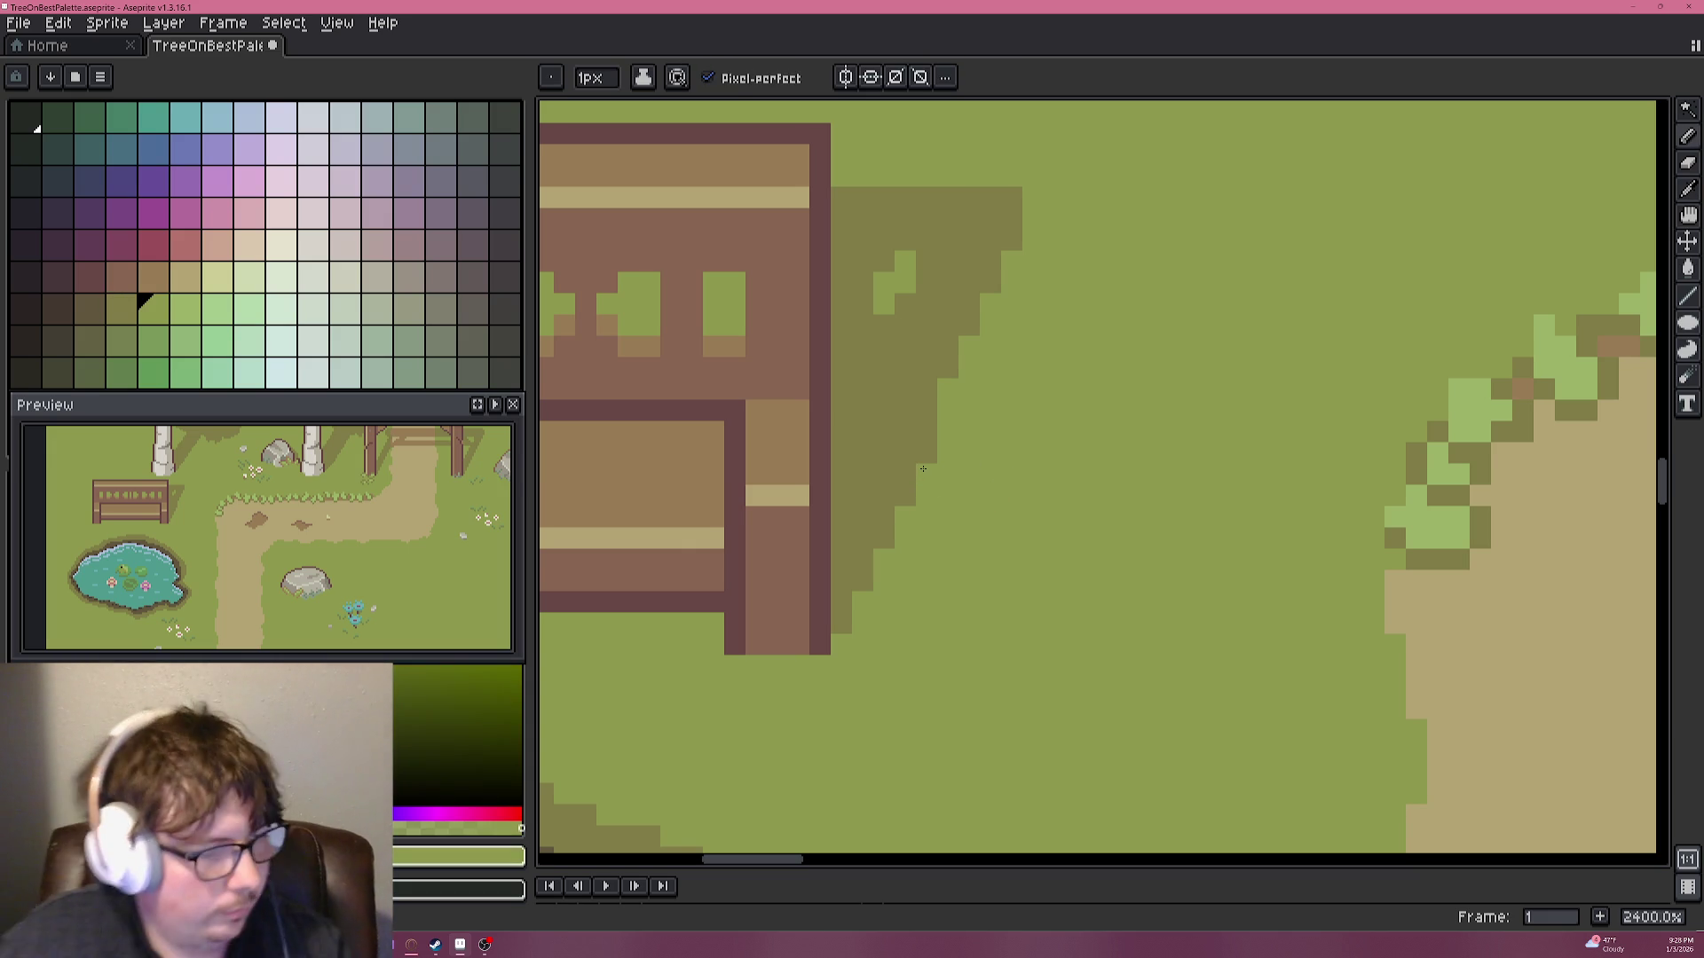
left_click(926, 431)
left_click(927, 410)
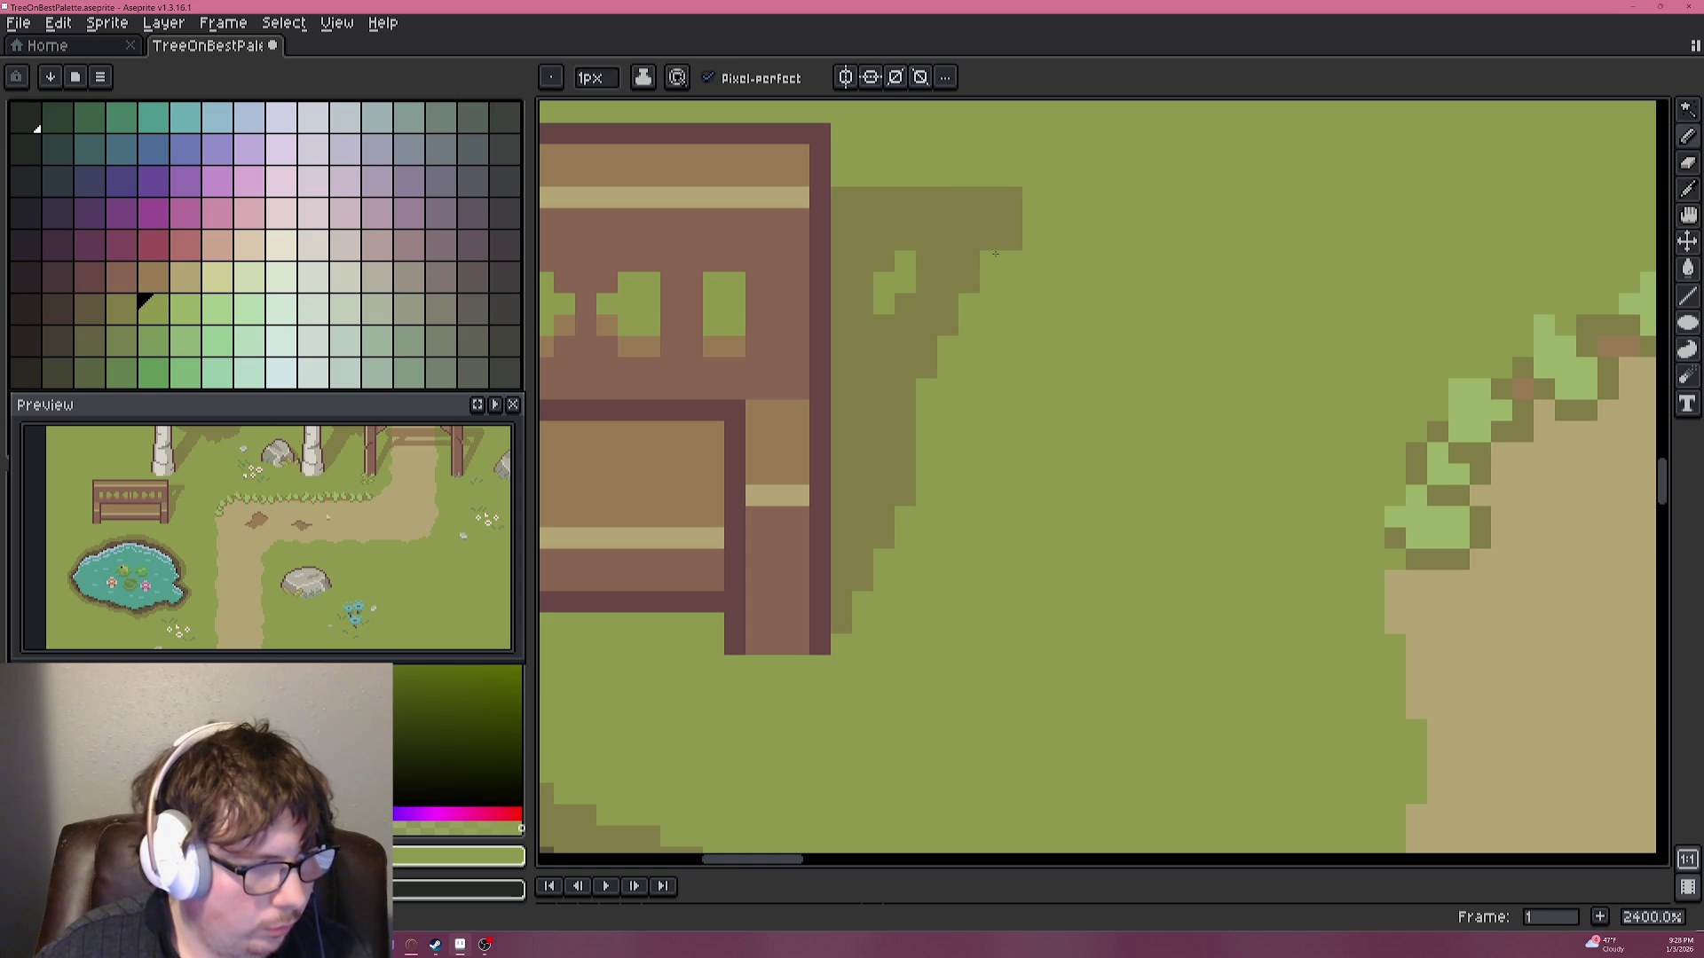
scroll(1043, 254, "down", 6)
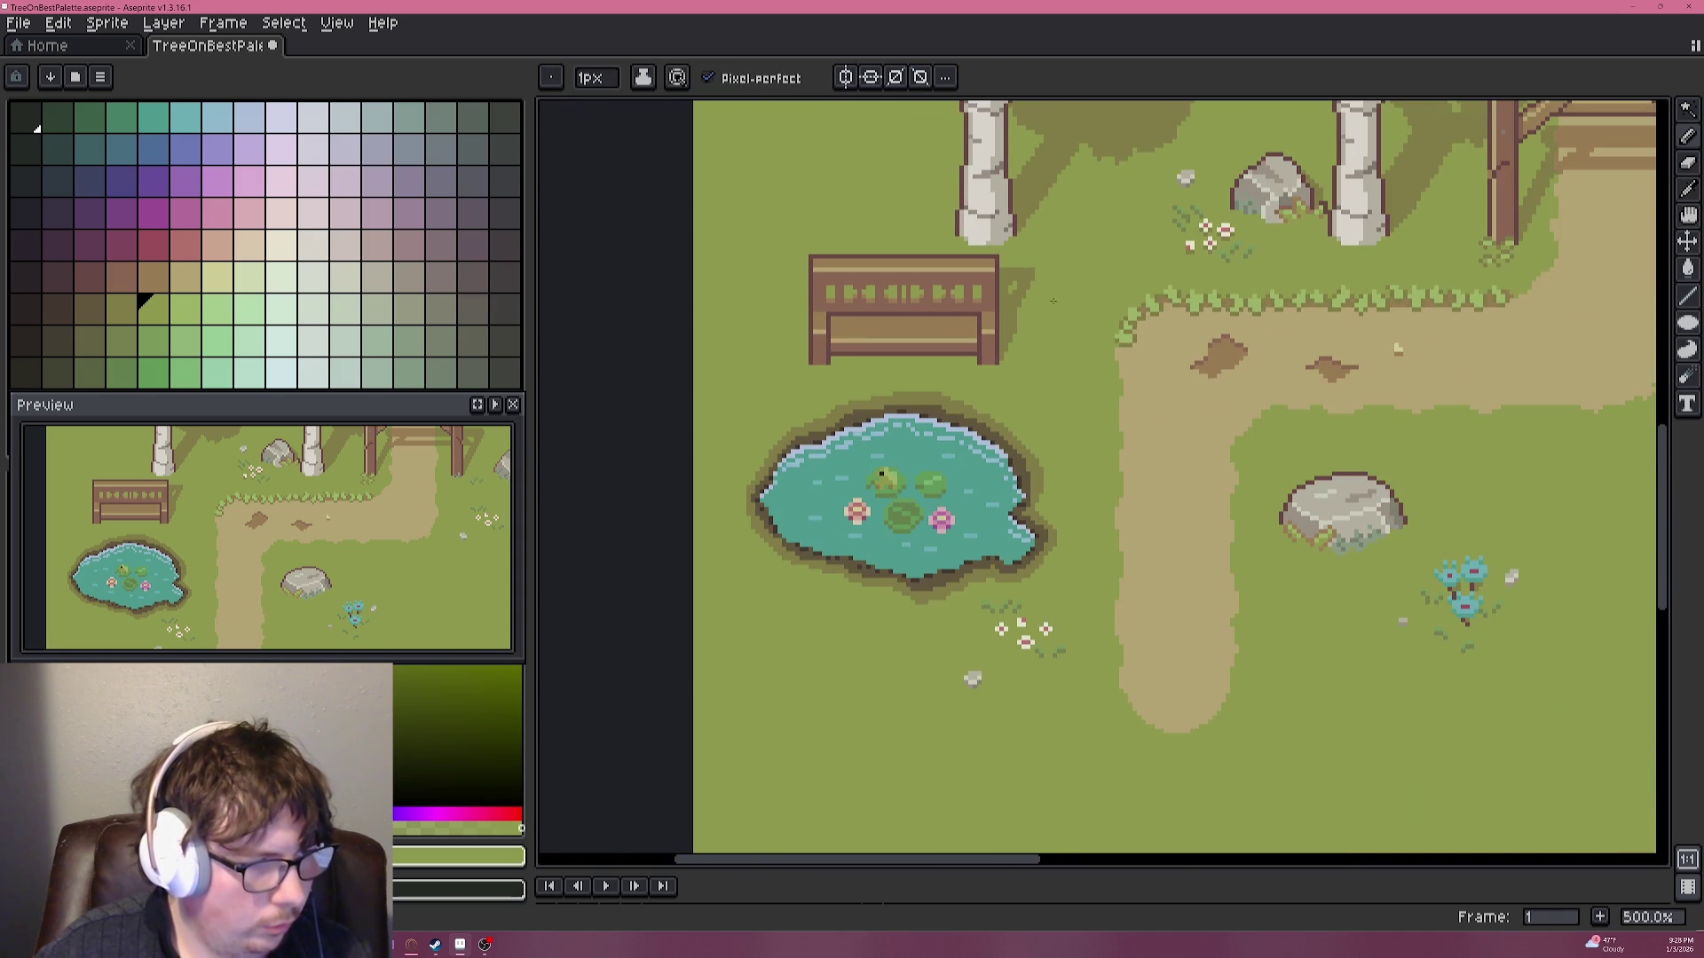
scroll(1068, 308, "up", 1)
scroll(1047, 400, "up", 4)
Pick the darker olive and shade the bench's second carved slot.
left_click(1015, 471, "alt")
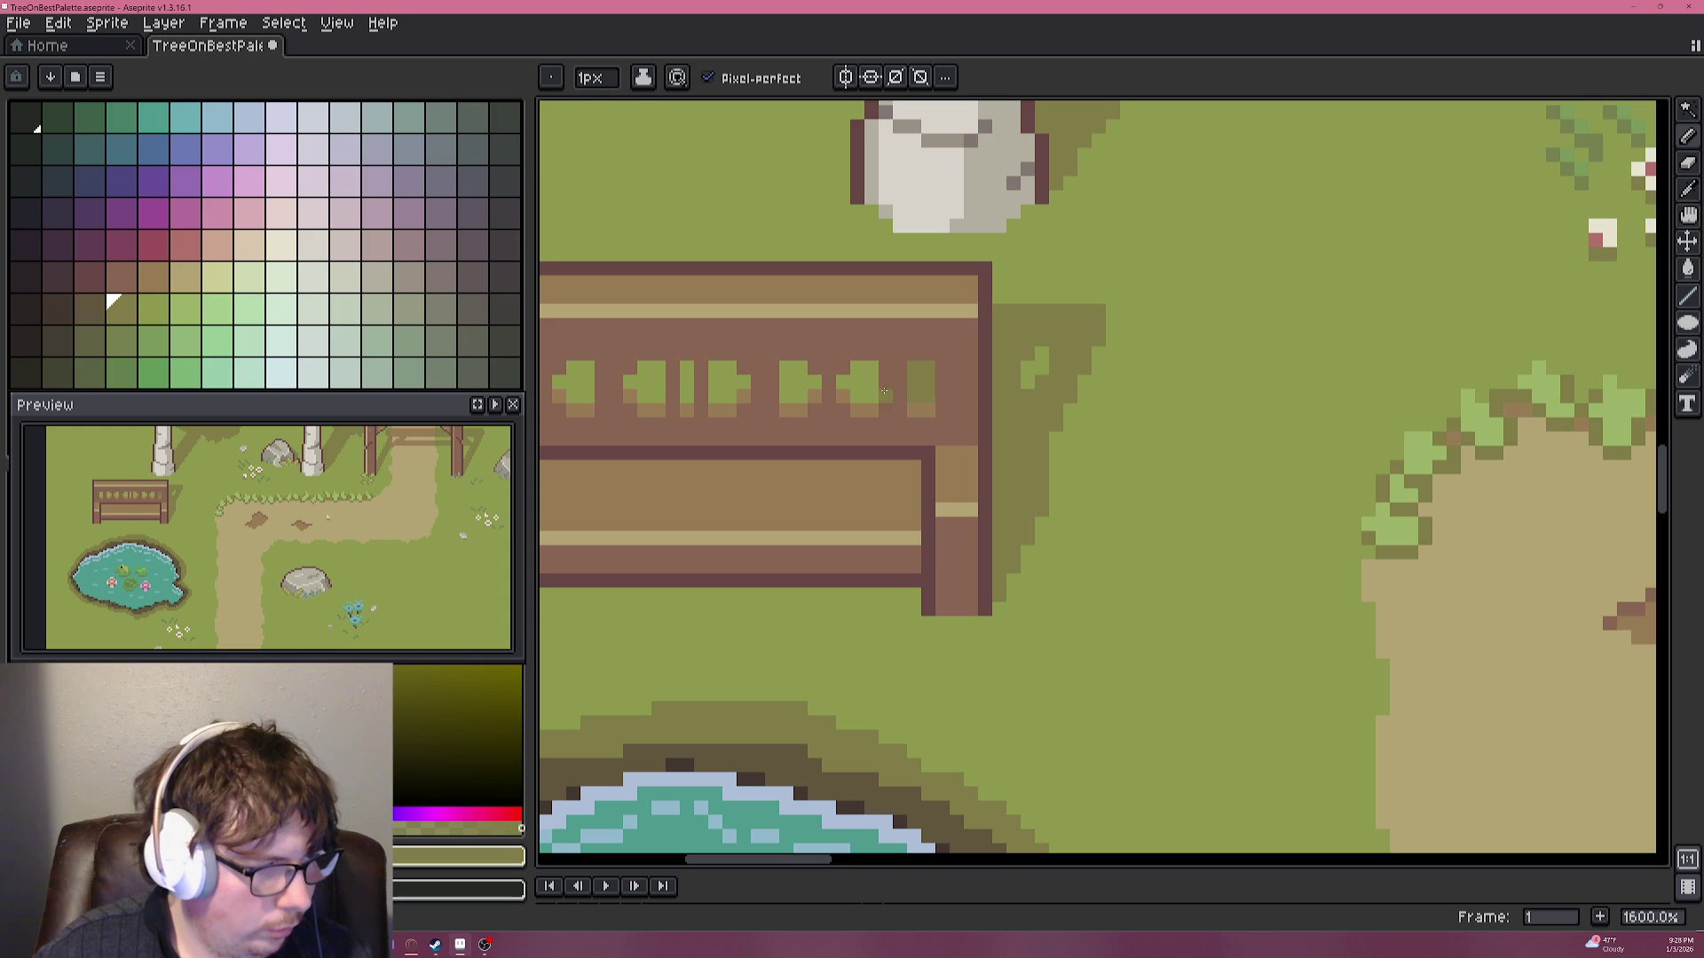
left_click_drag(807, 394, 1148, 404)
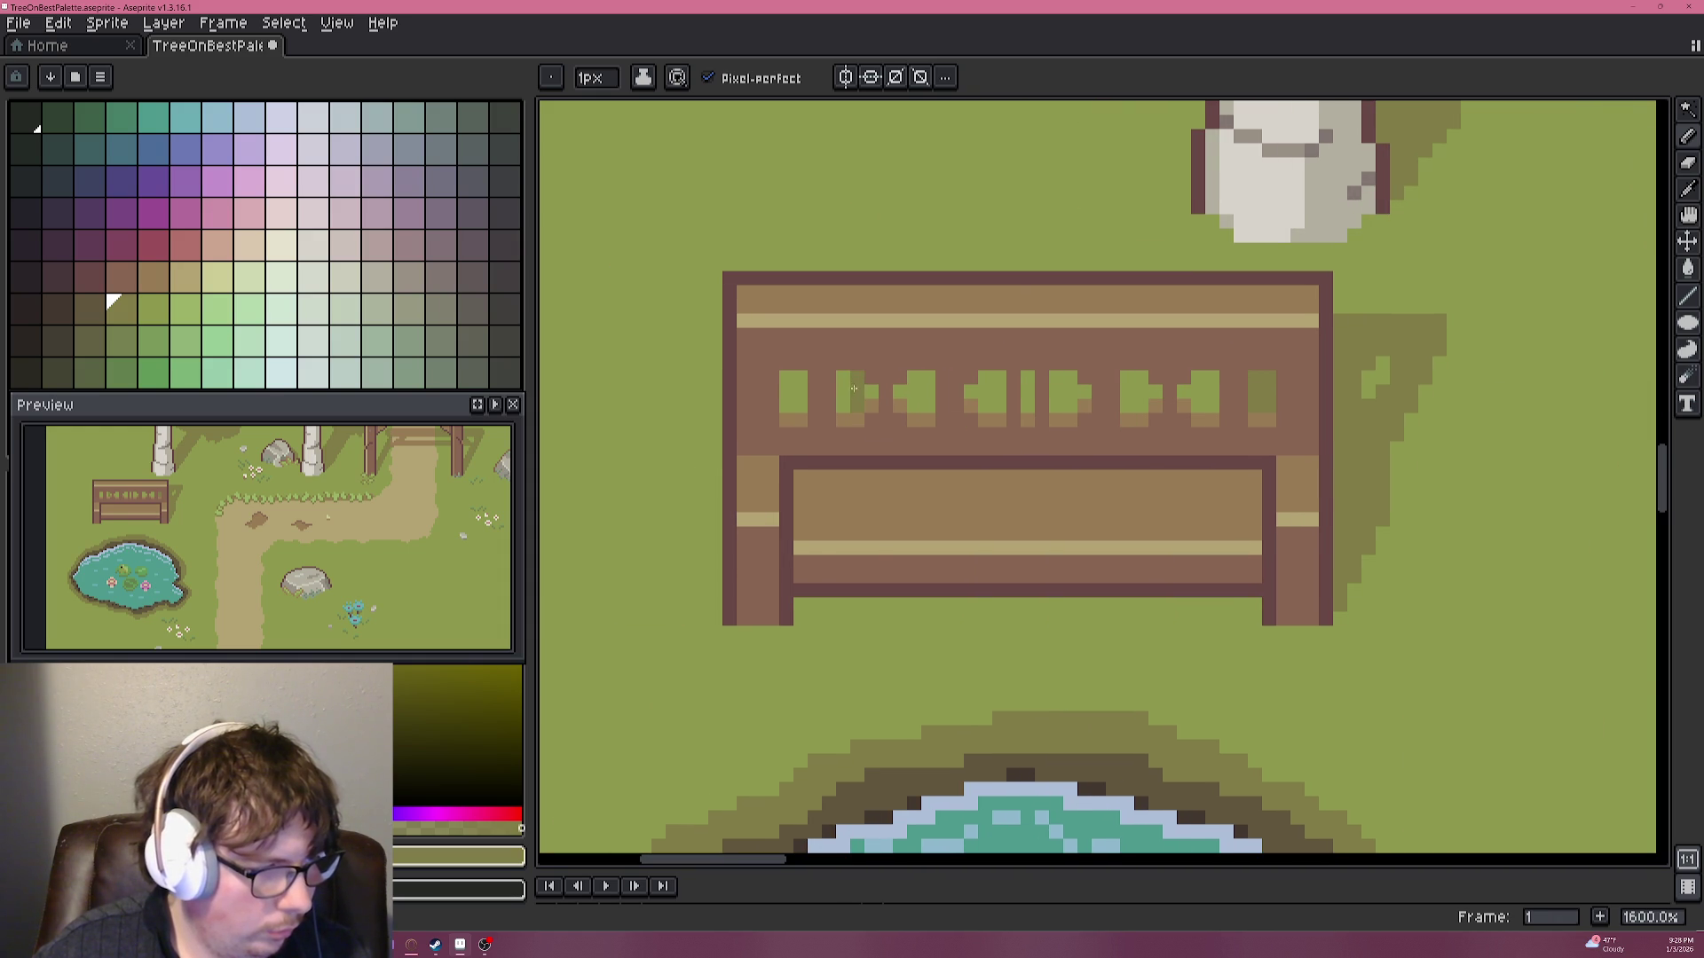
left_click_drag(857, 405, 856, 393)
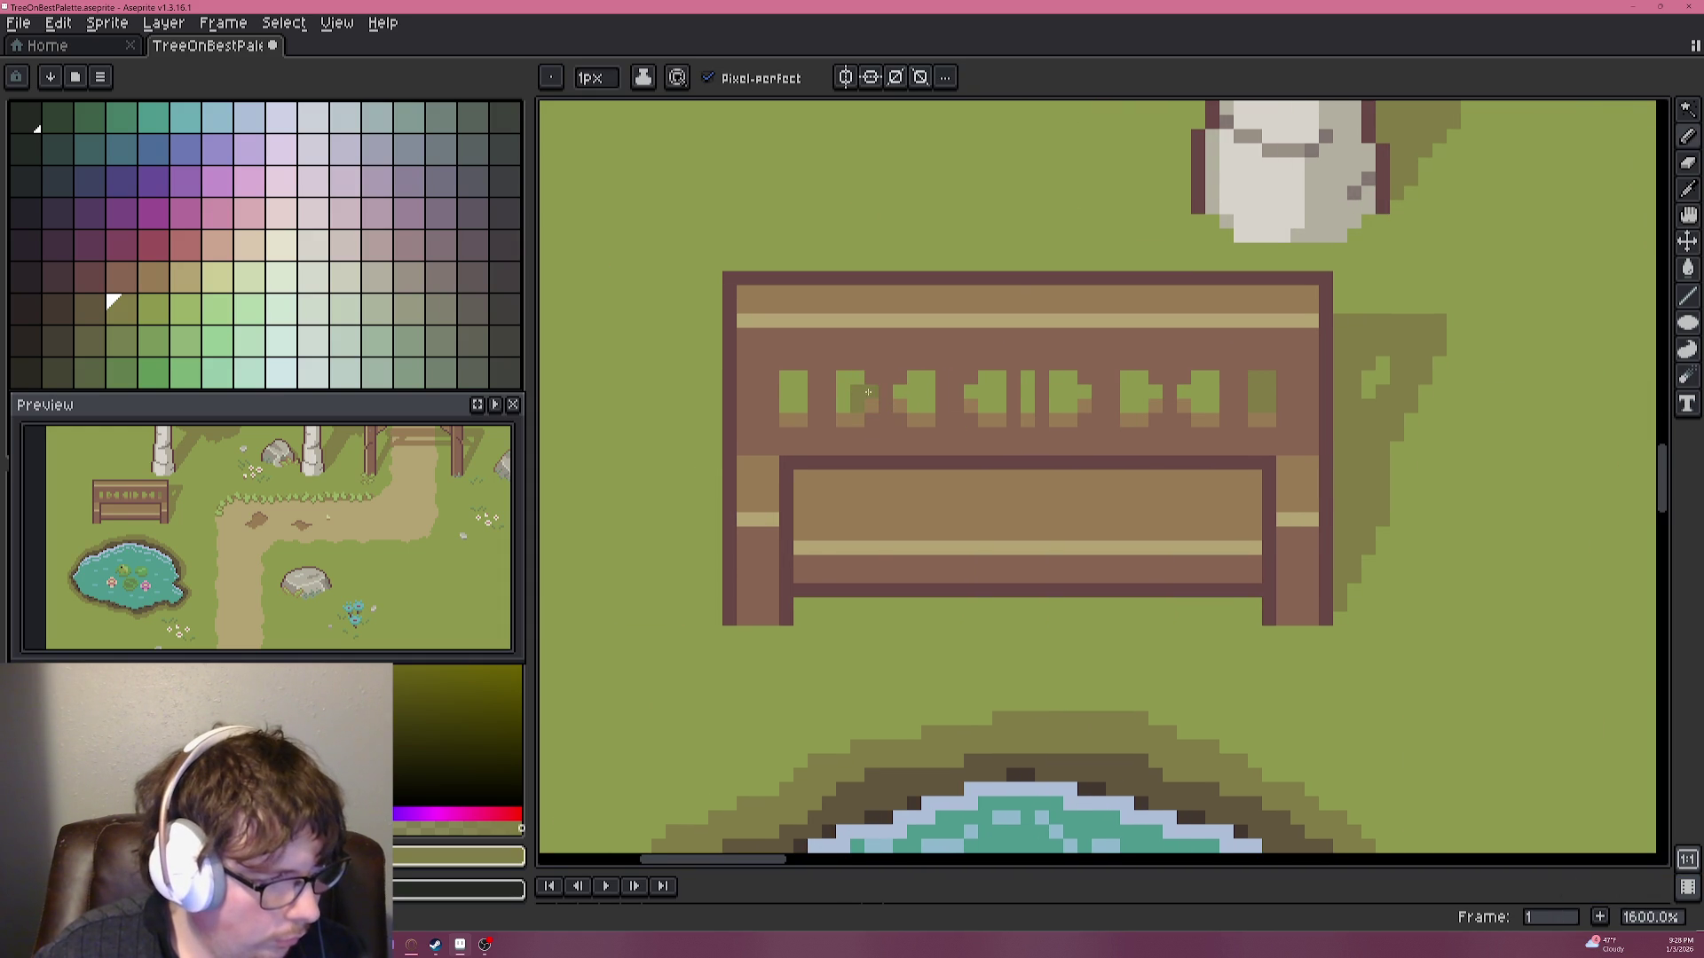
Flood-fill the seven bench slots with the darker olive.
key("g")
left_click(918, 395)
left_click(985, 390)
left_click(1027, 399)
left_click(1028, 377)
left_click(1068, 395)
left_click(1141, 391)
left_click(1198, 391)
scroll(1167, 503, "down", 4)
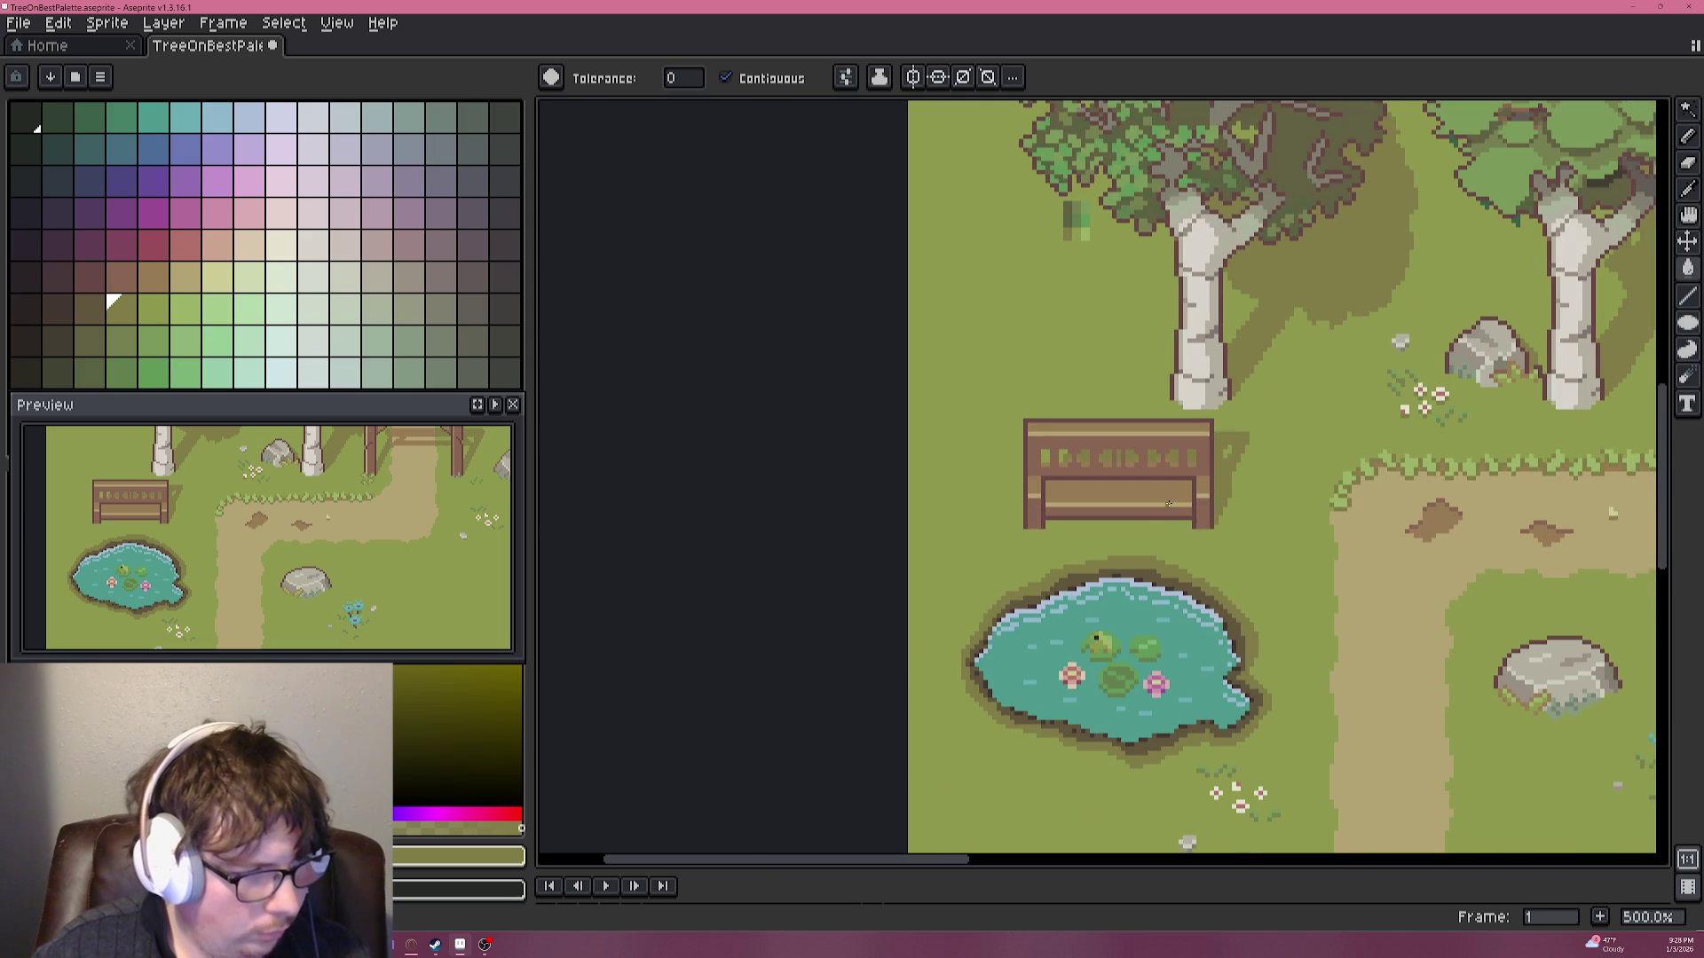
scroll(1102, 499, "up", 7)
Pencil one darker olive pixel into a bench slot.
key("b")
left_click(909, 322)
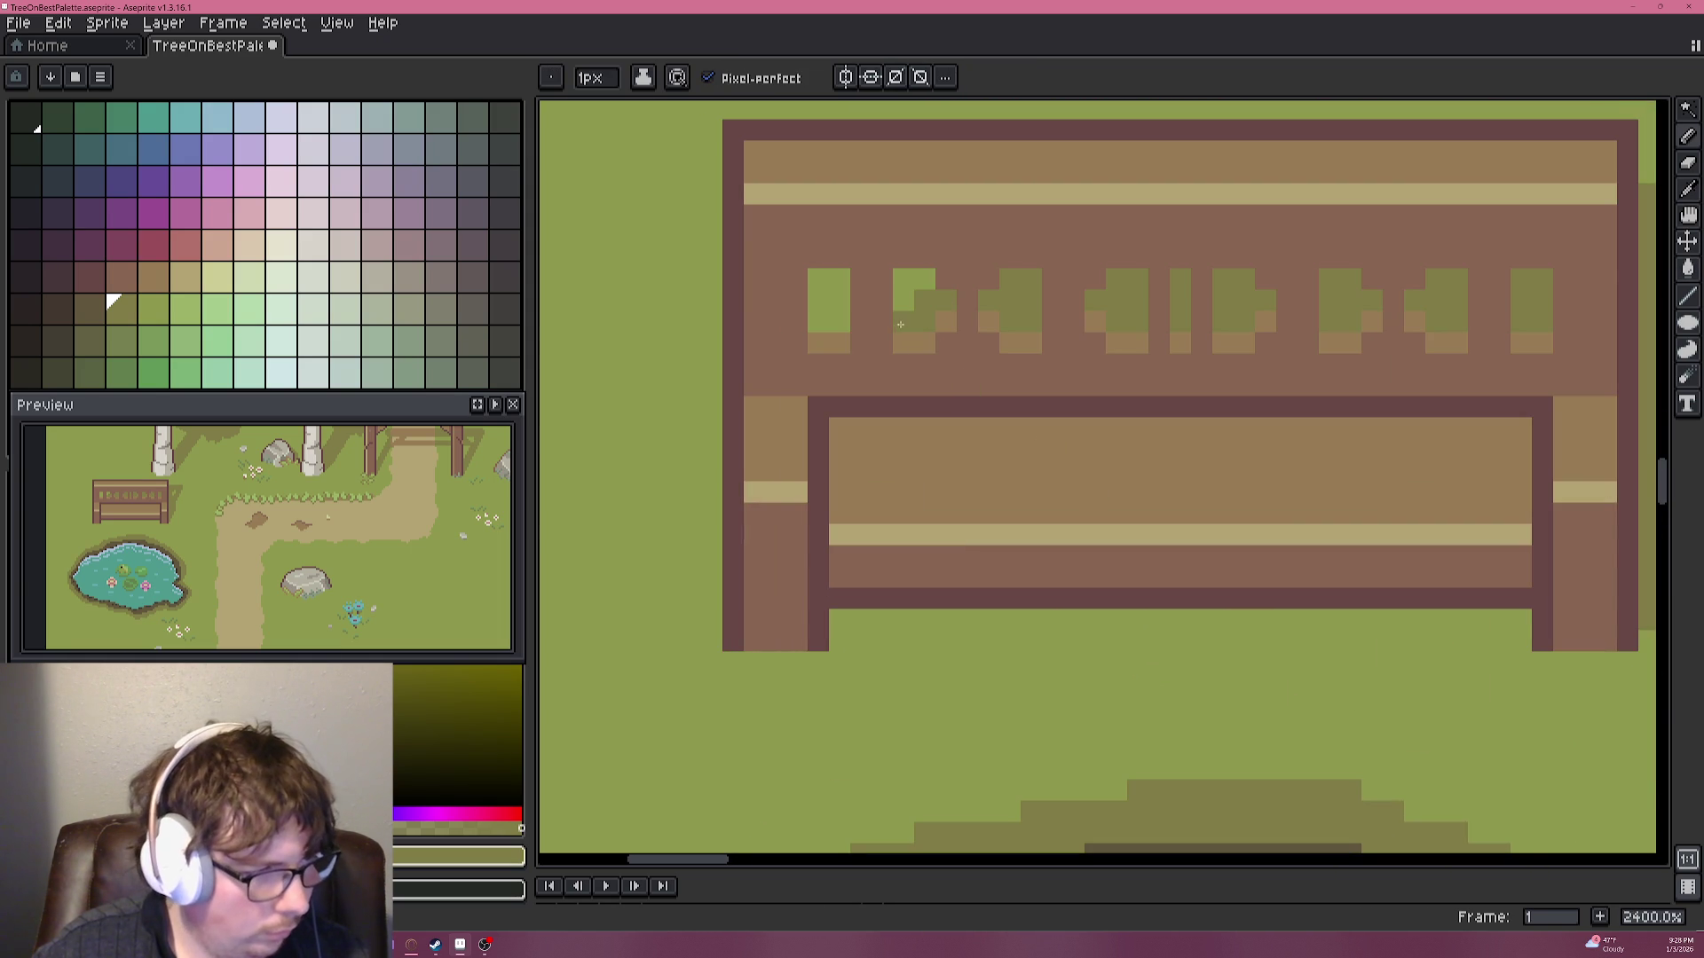
scroll(1017, 459, "down", 7)
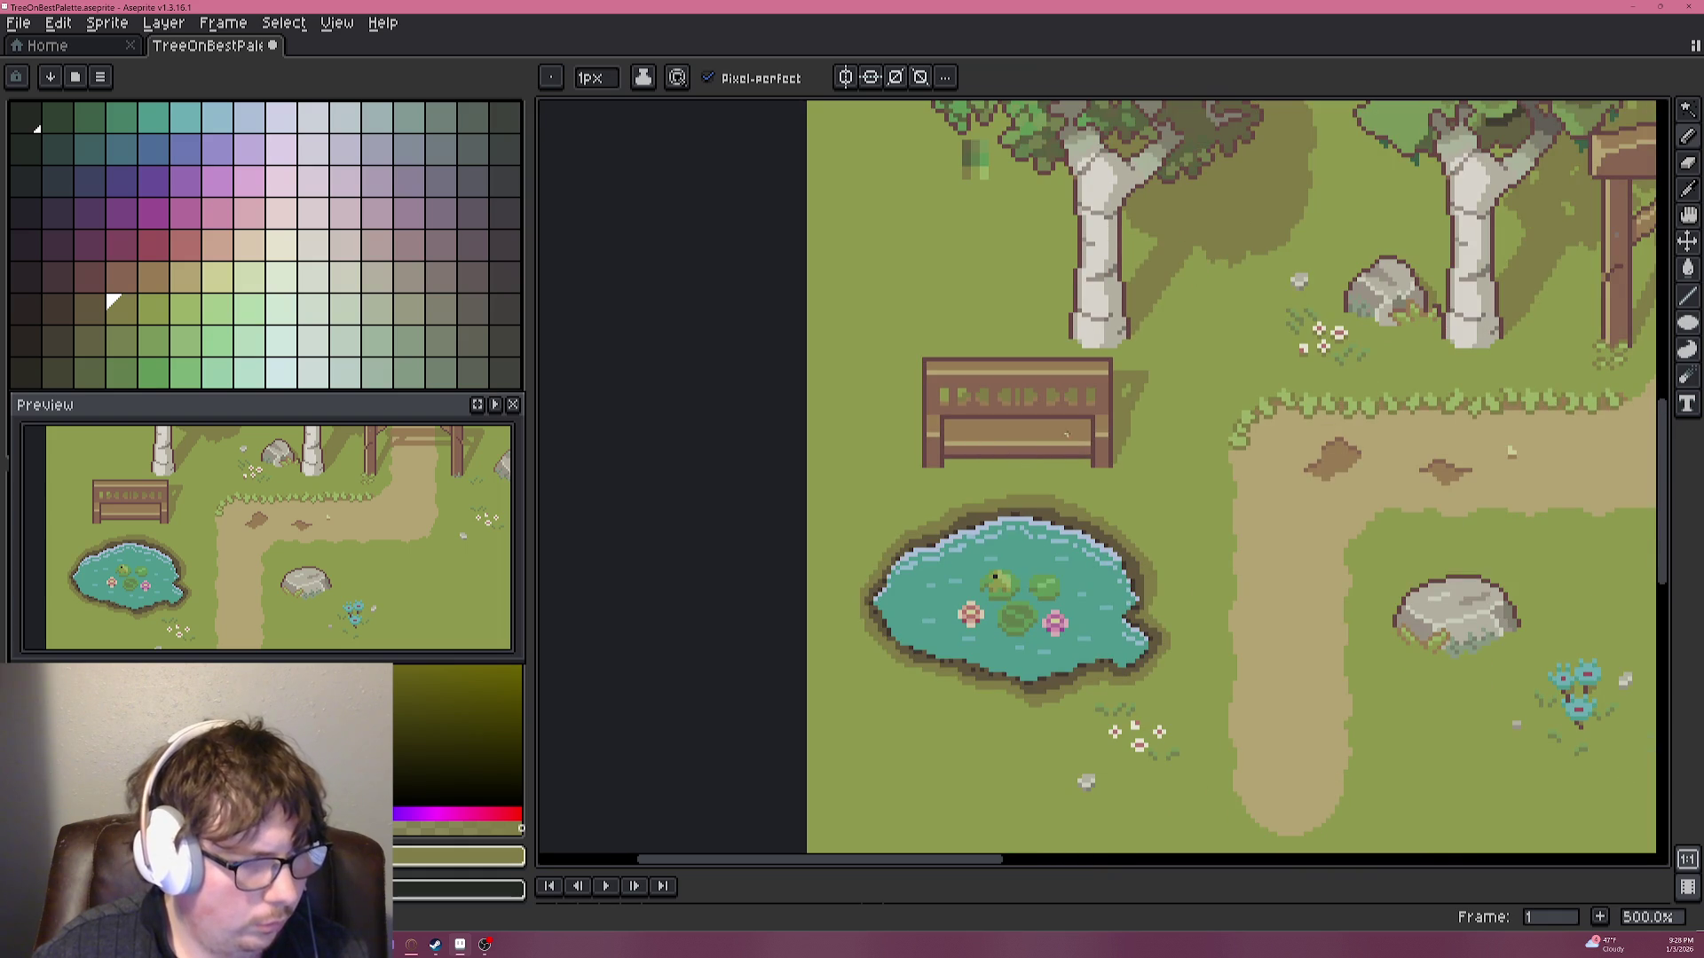
scroll(1109, 382, "up", 5)
Eyedrop a colour from the canvas and repaint the stray green pixel and line on the bench.
key("i")
left_click(1150, 410, "alt")
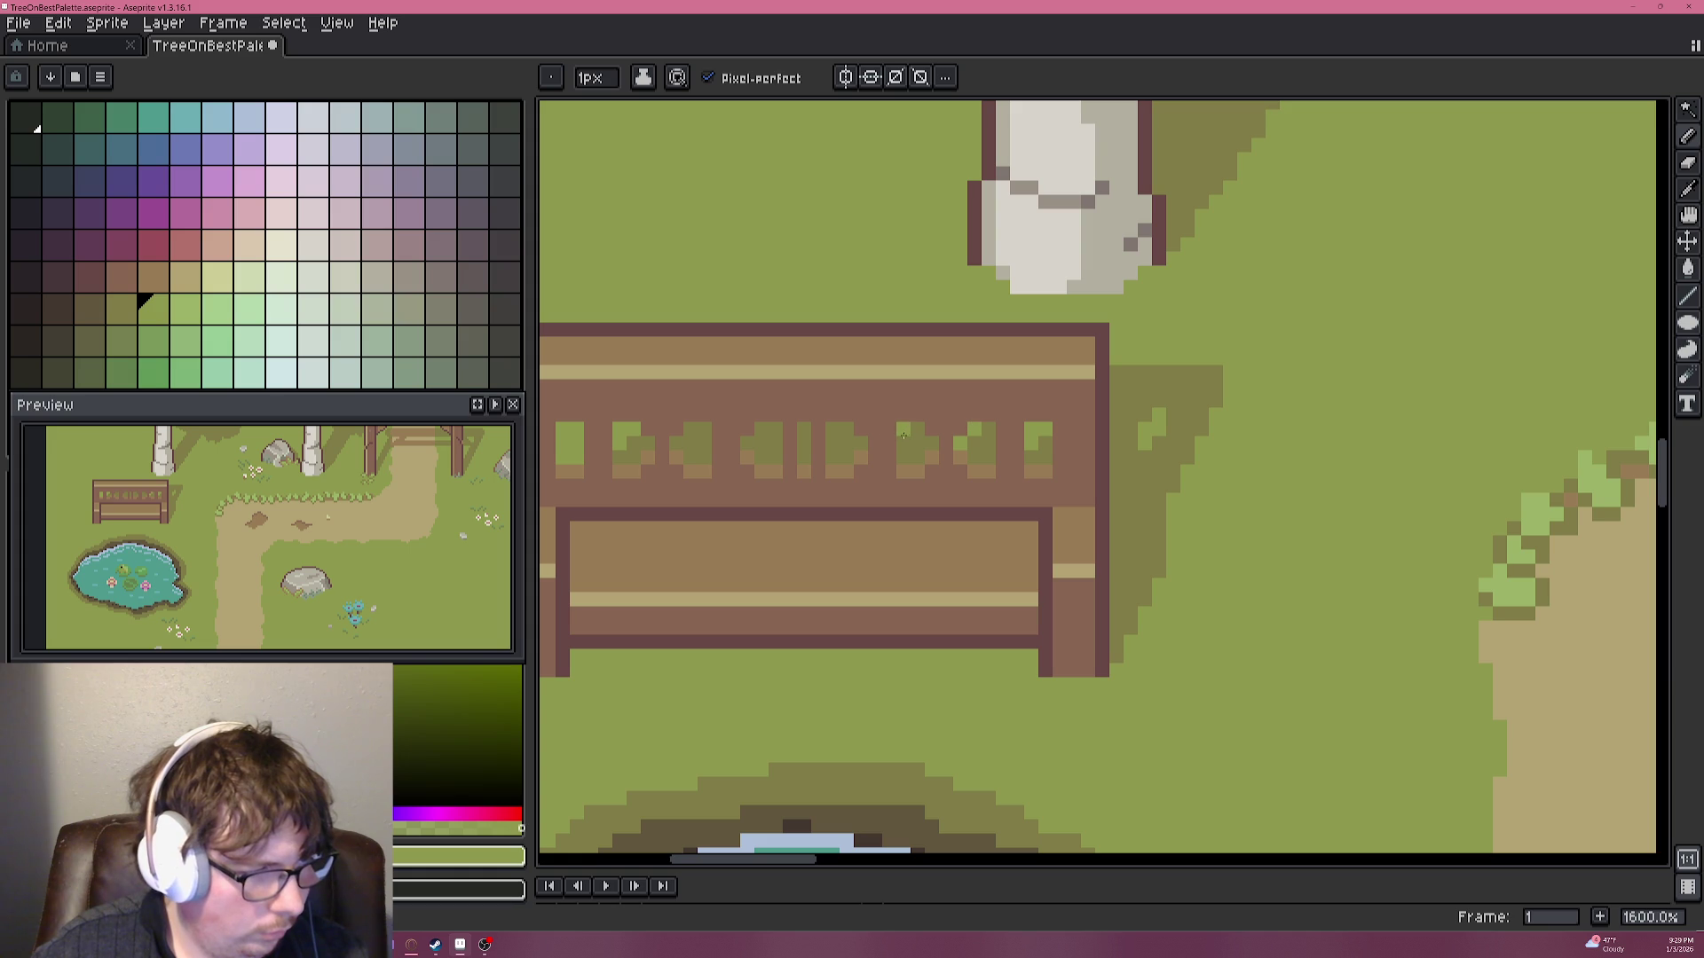
left_click(950, 449, "alt")
left_click_drag(950, 442, 916, 417)
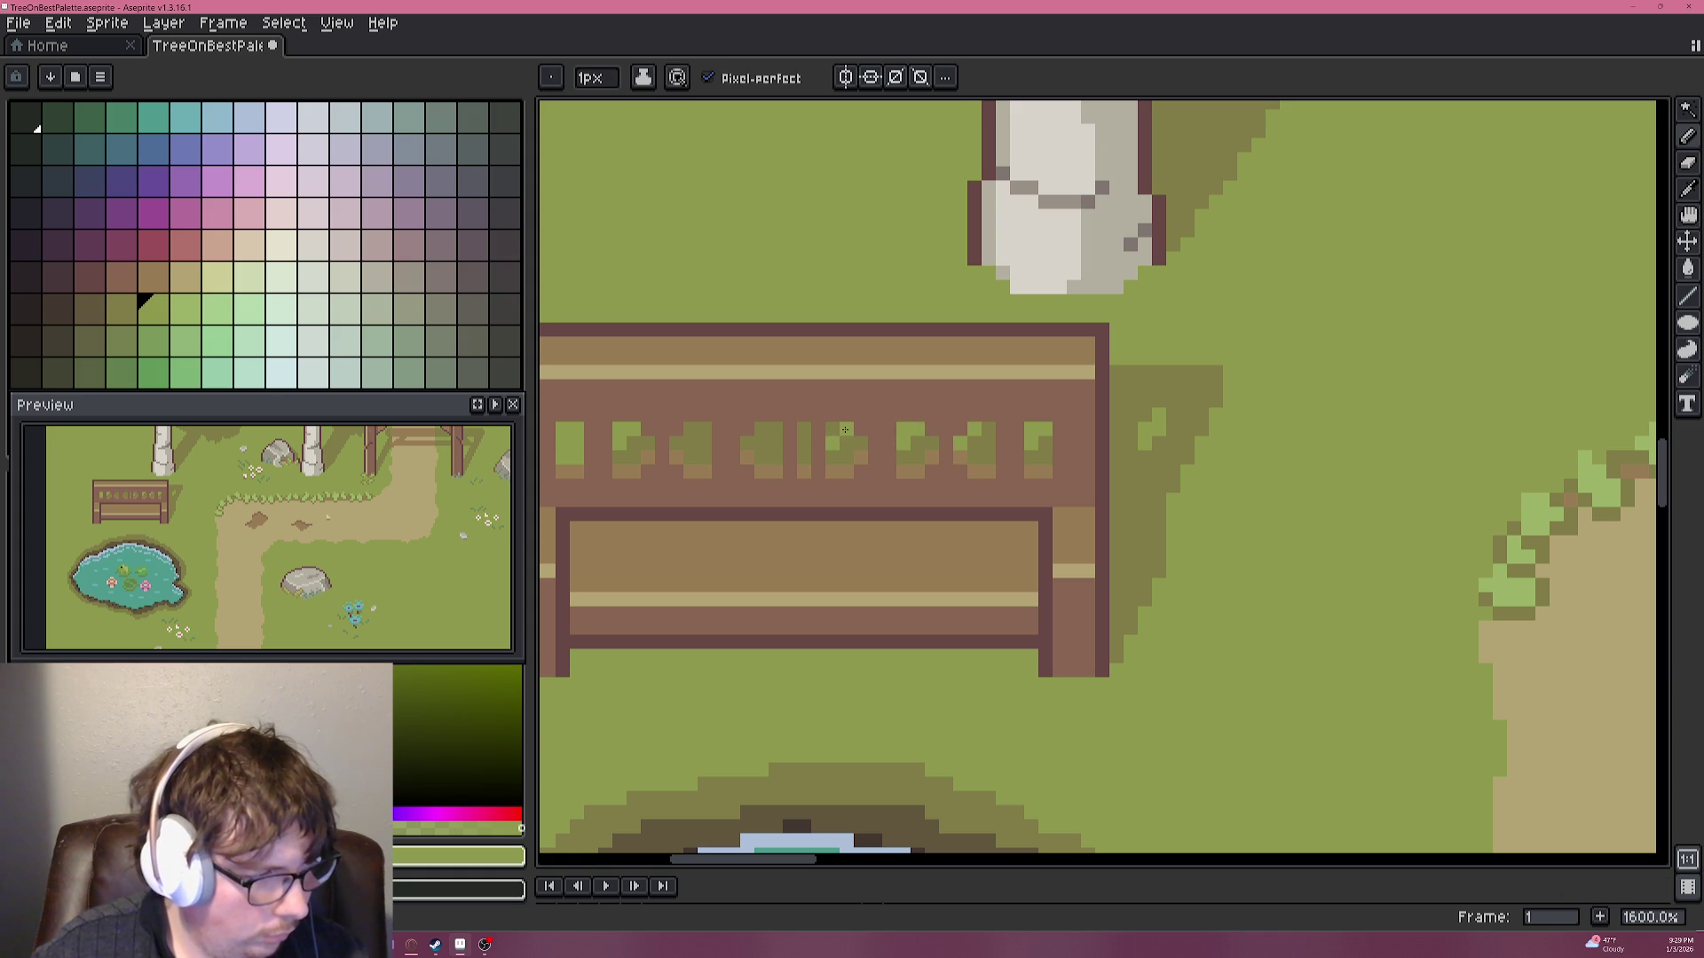
scroll(849, 444, "down", 4)
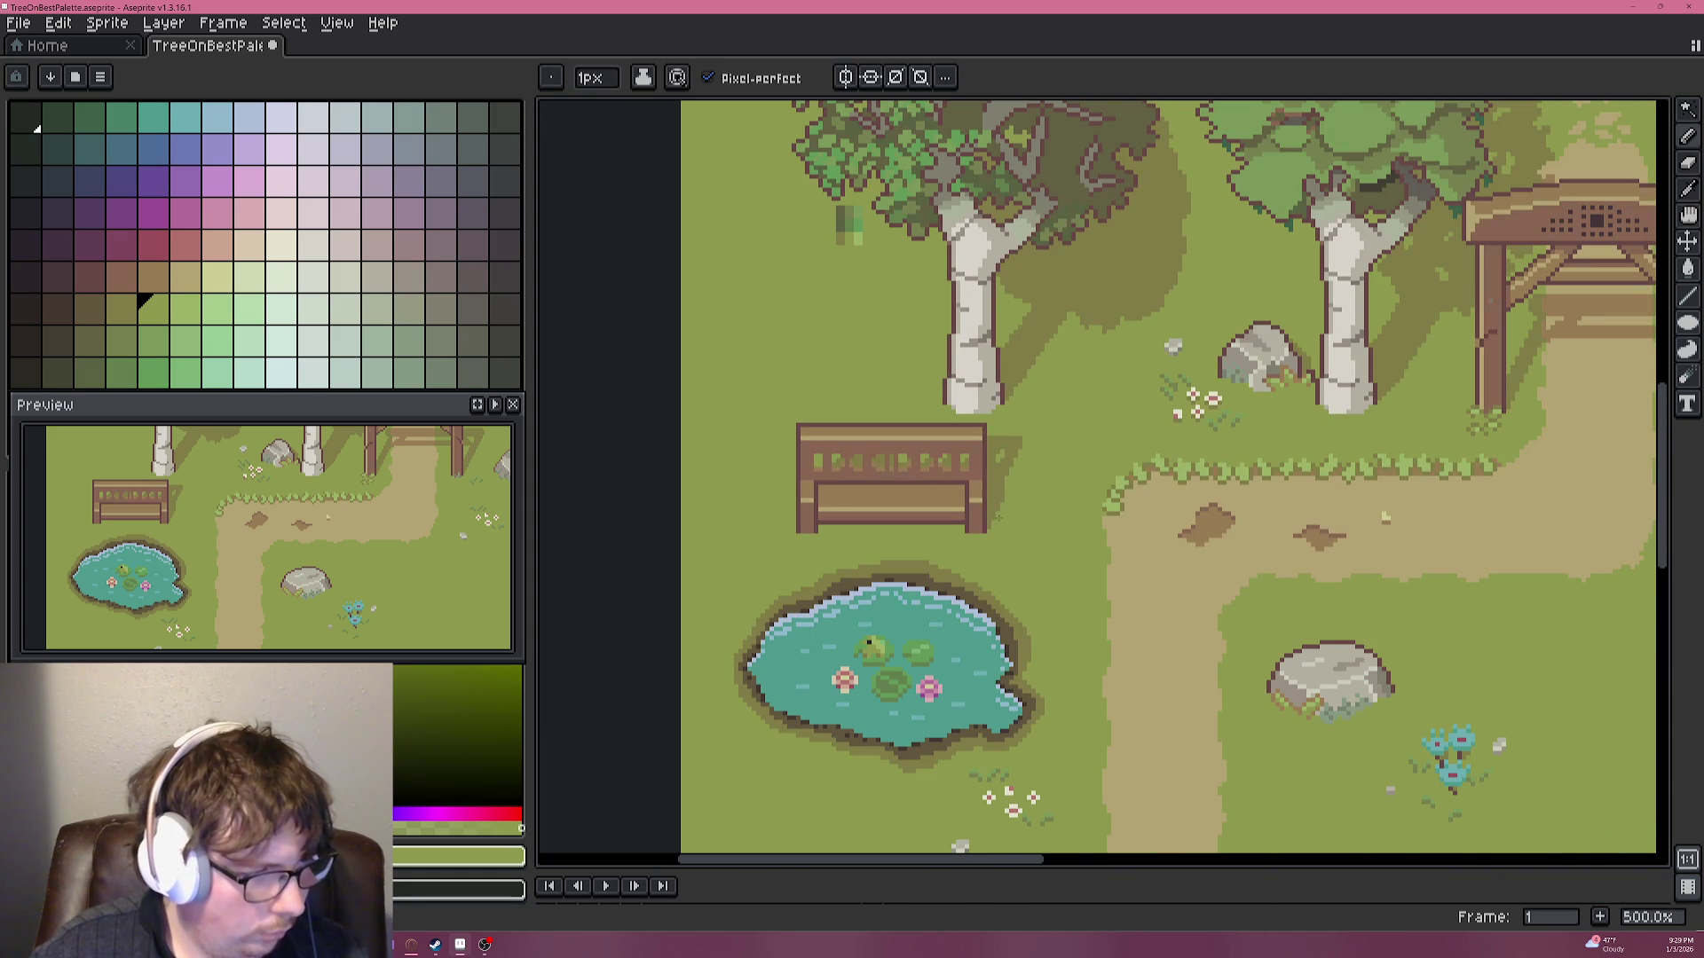
scroll(998, 516, "down", 1)
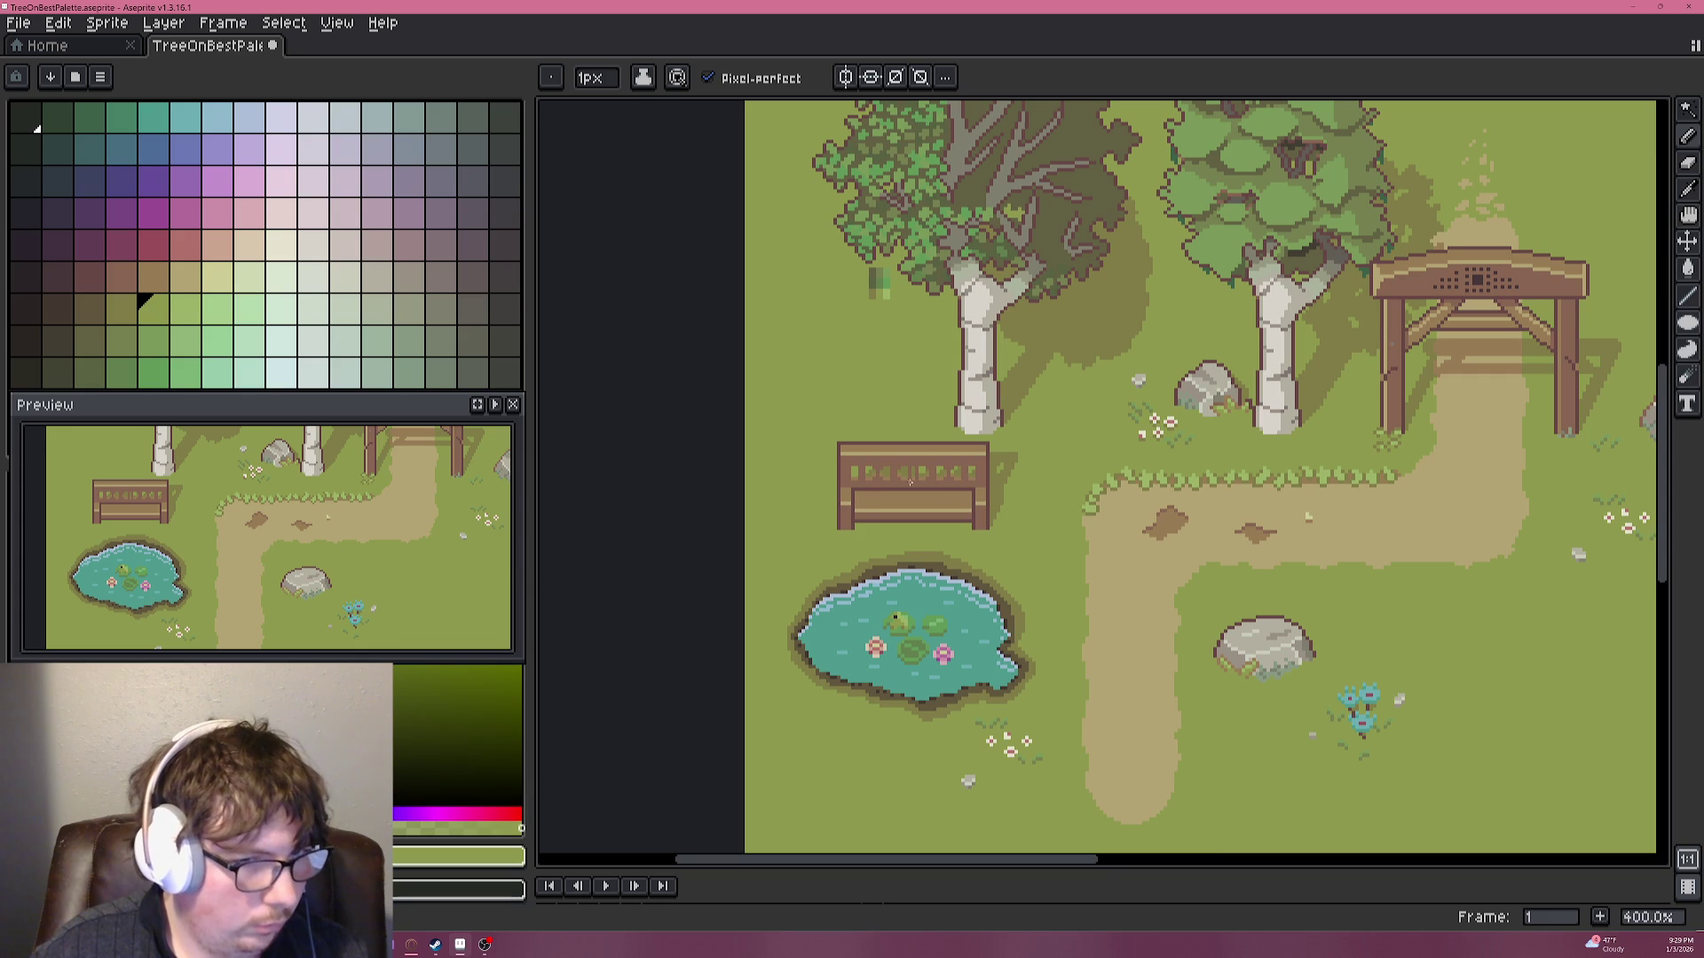
scroll(915, 480, "up", 5)
scroll(909, 479, "up", 3)
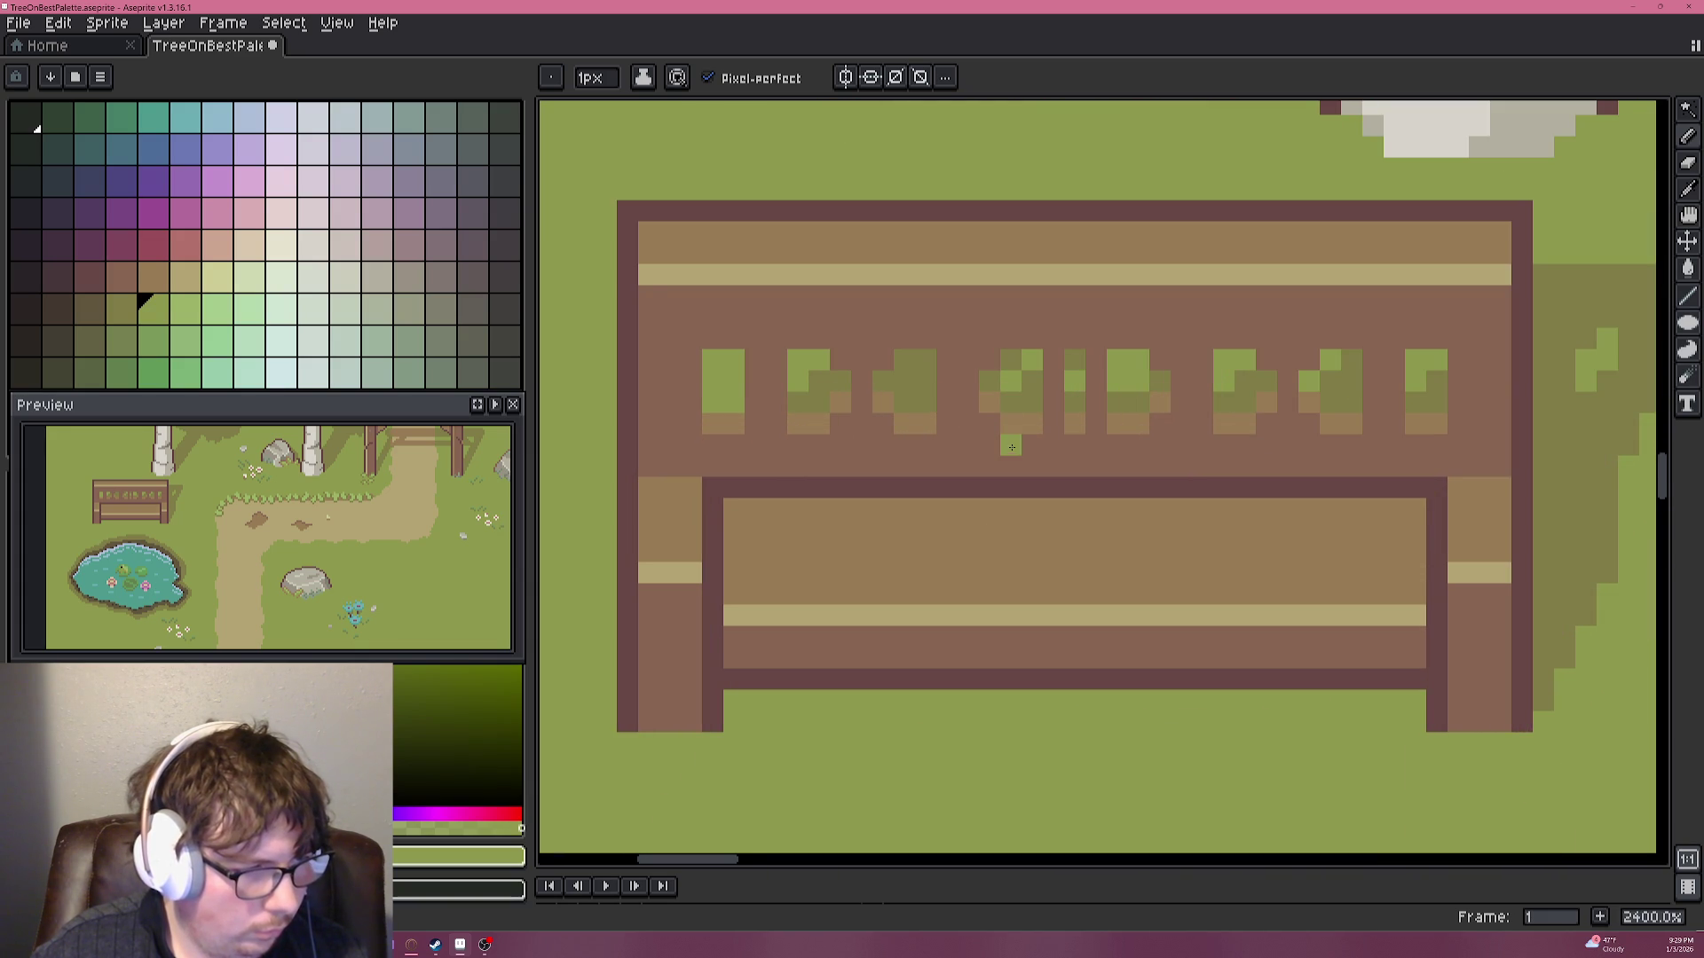
scroll(1014, 409, "down", 7)
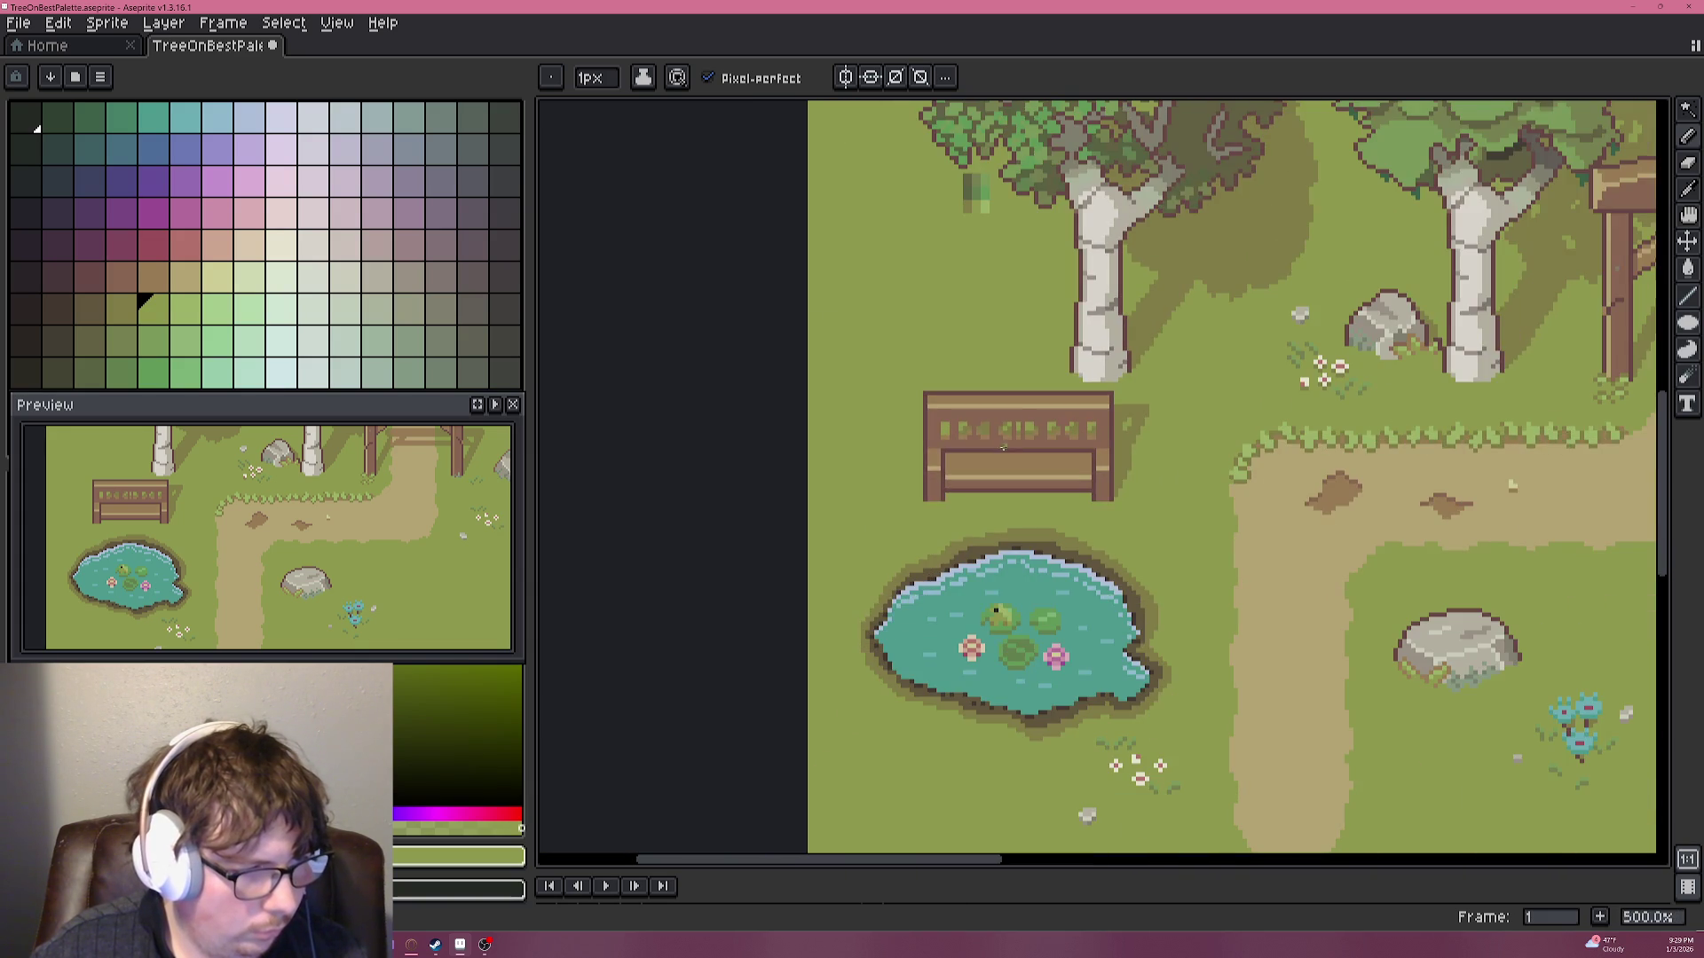
scroll(956, 440, "up", 7)
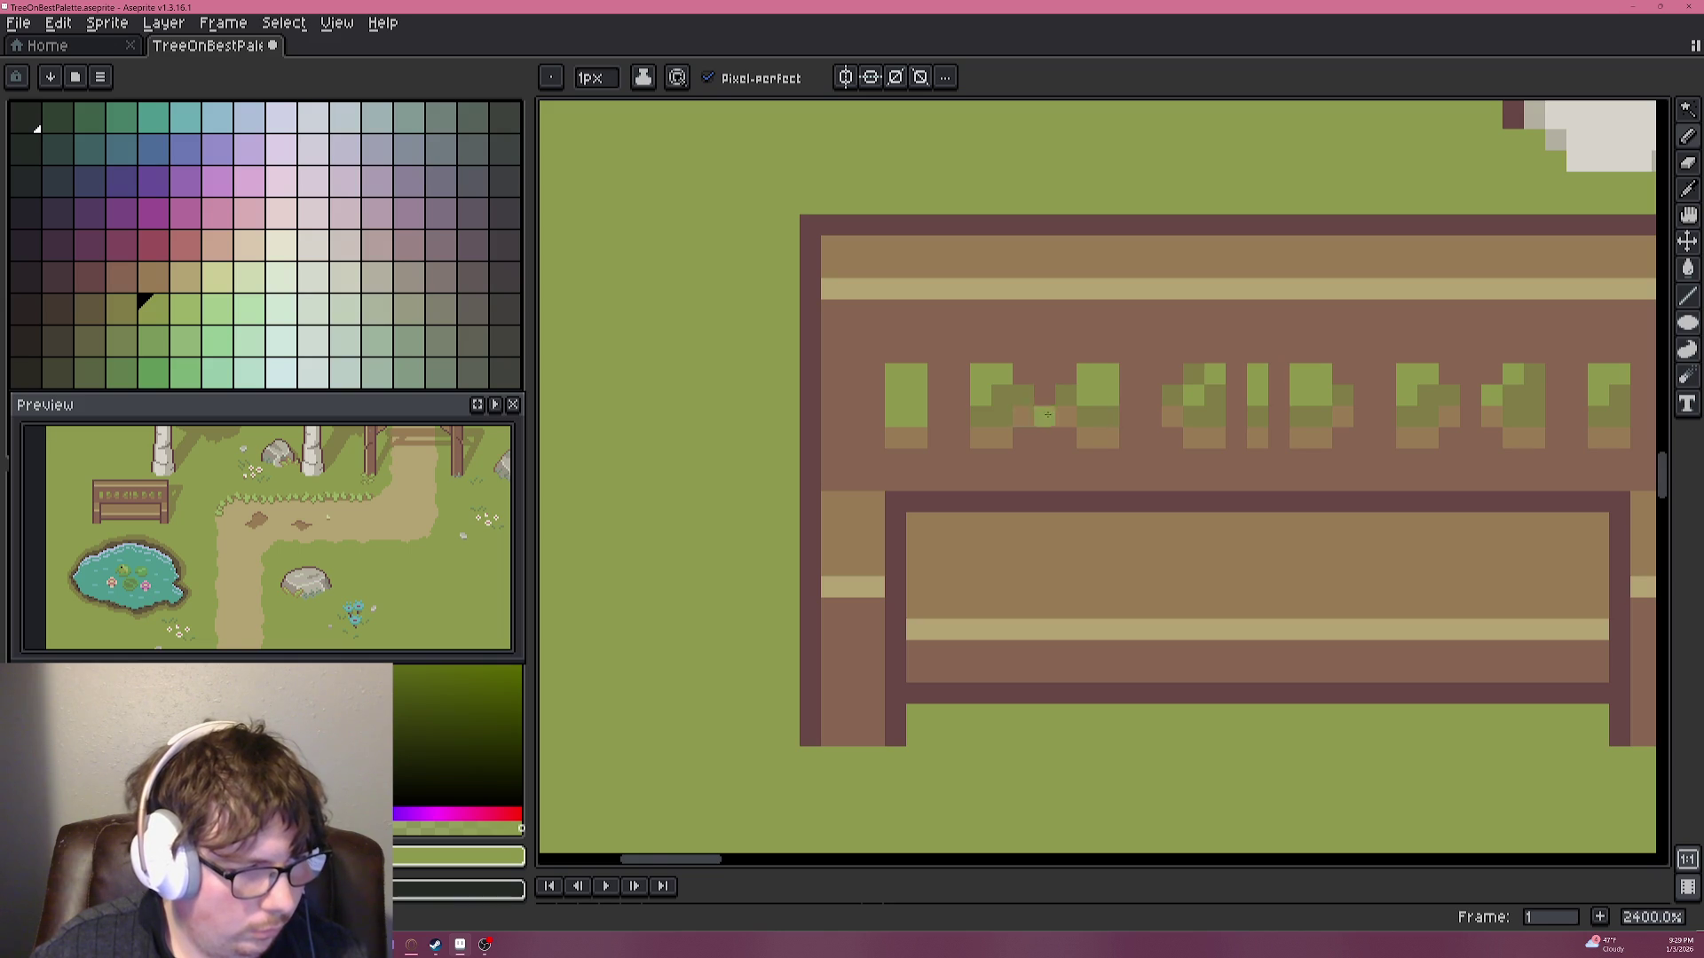
scroll(1065, 443, "down", 7)
scroll(1175, 465, "up", 5)
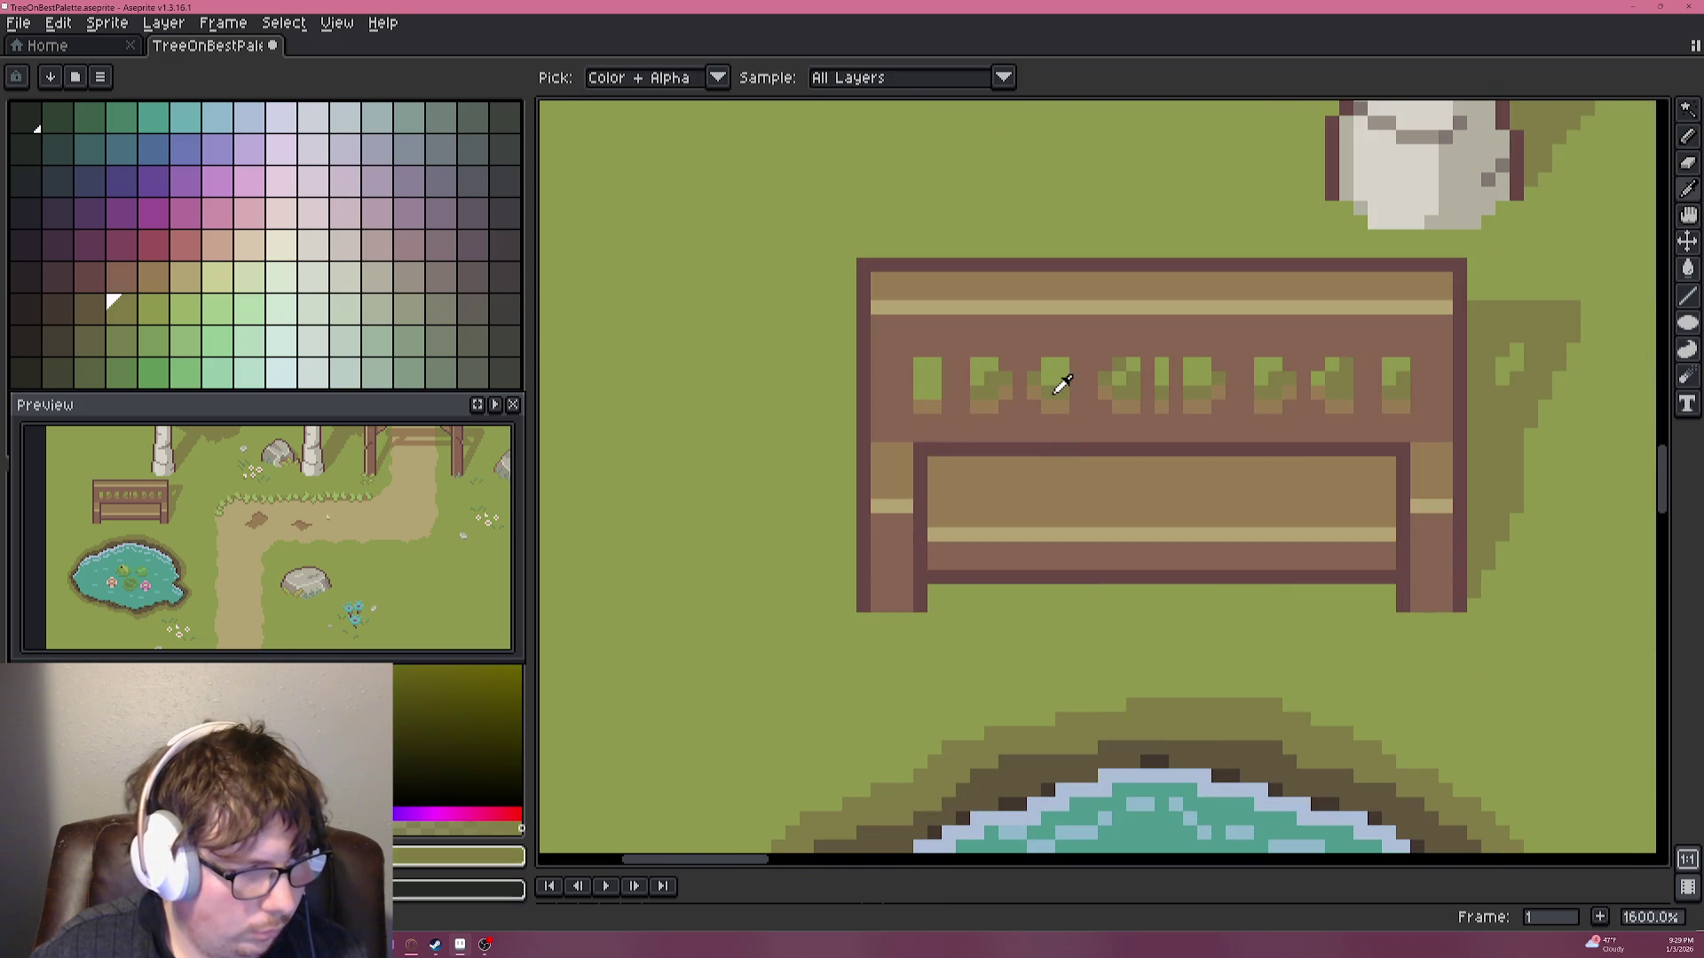
scroll(1115, 449, "down", 4)
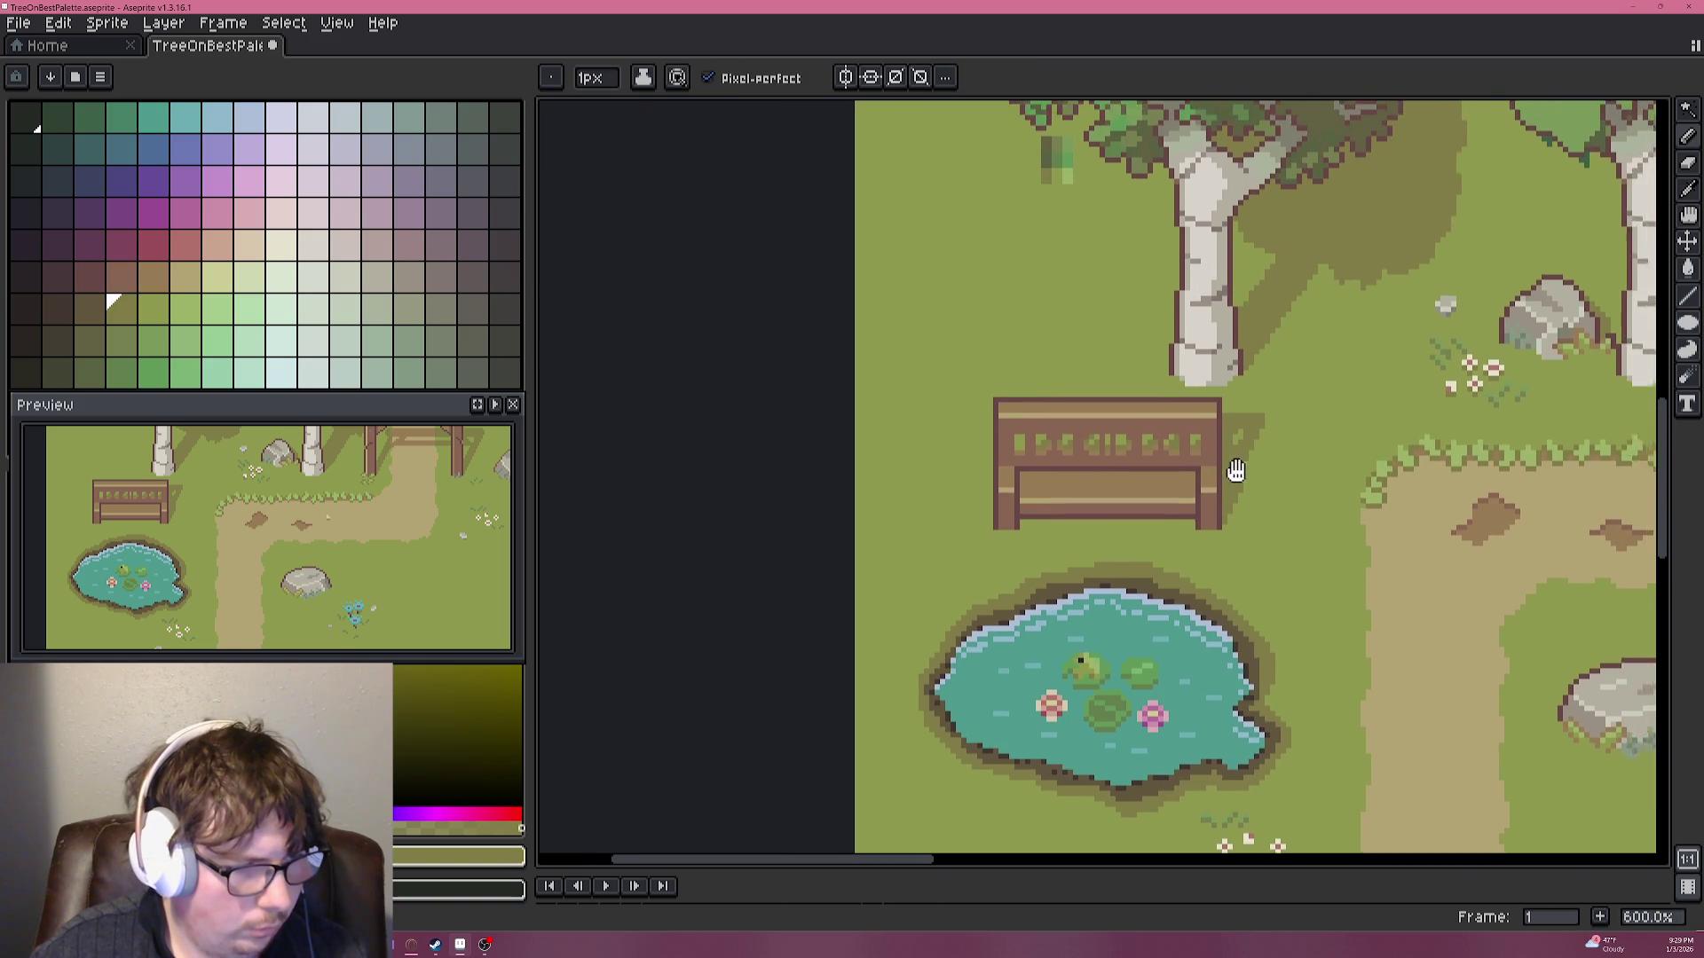
scroll(1241, 464, "up", 6)
scroll(1119, 425, "down", 5)
scroll(1119, 425, "down", 2)
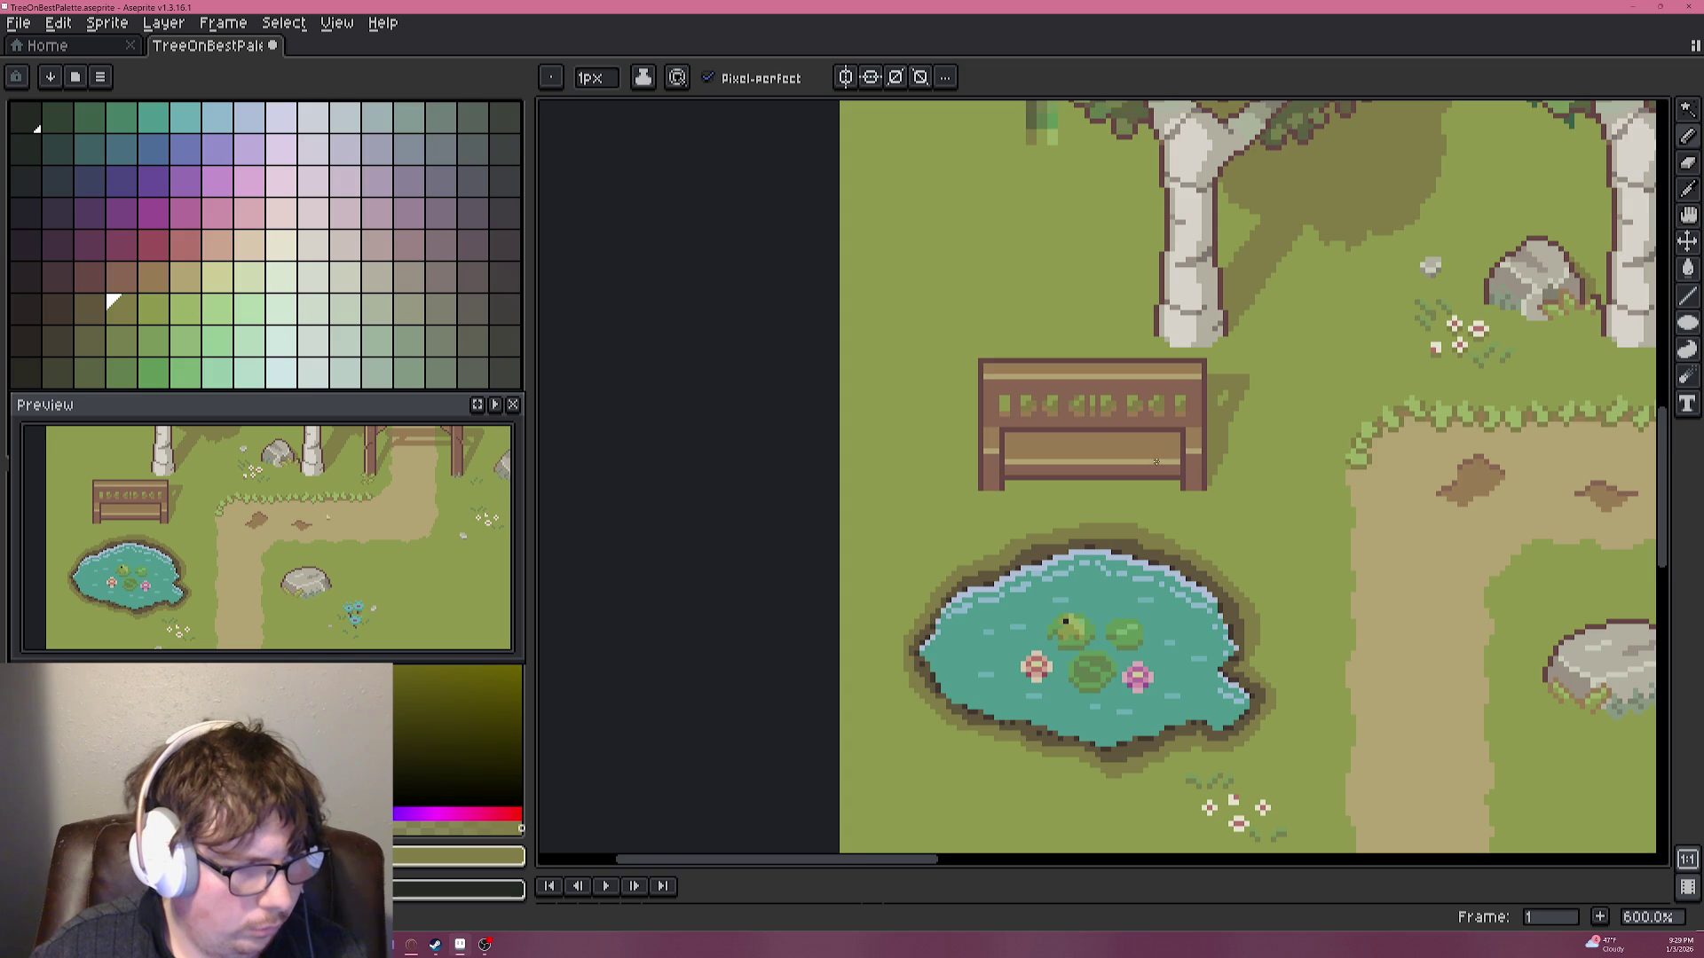
scroll(1035, 321, "up", 6)
Choose the olive-green leaf colour, then sample another colour from the bench.
left_click(1049, 325, "alt")
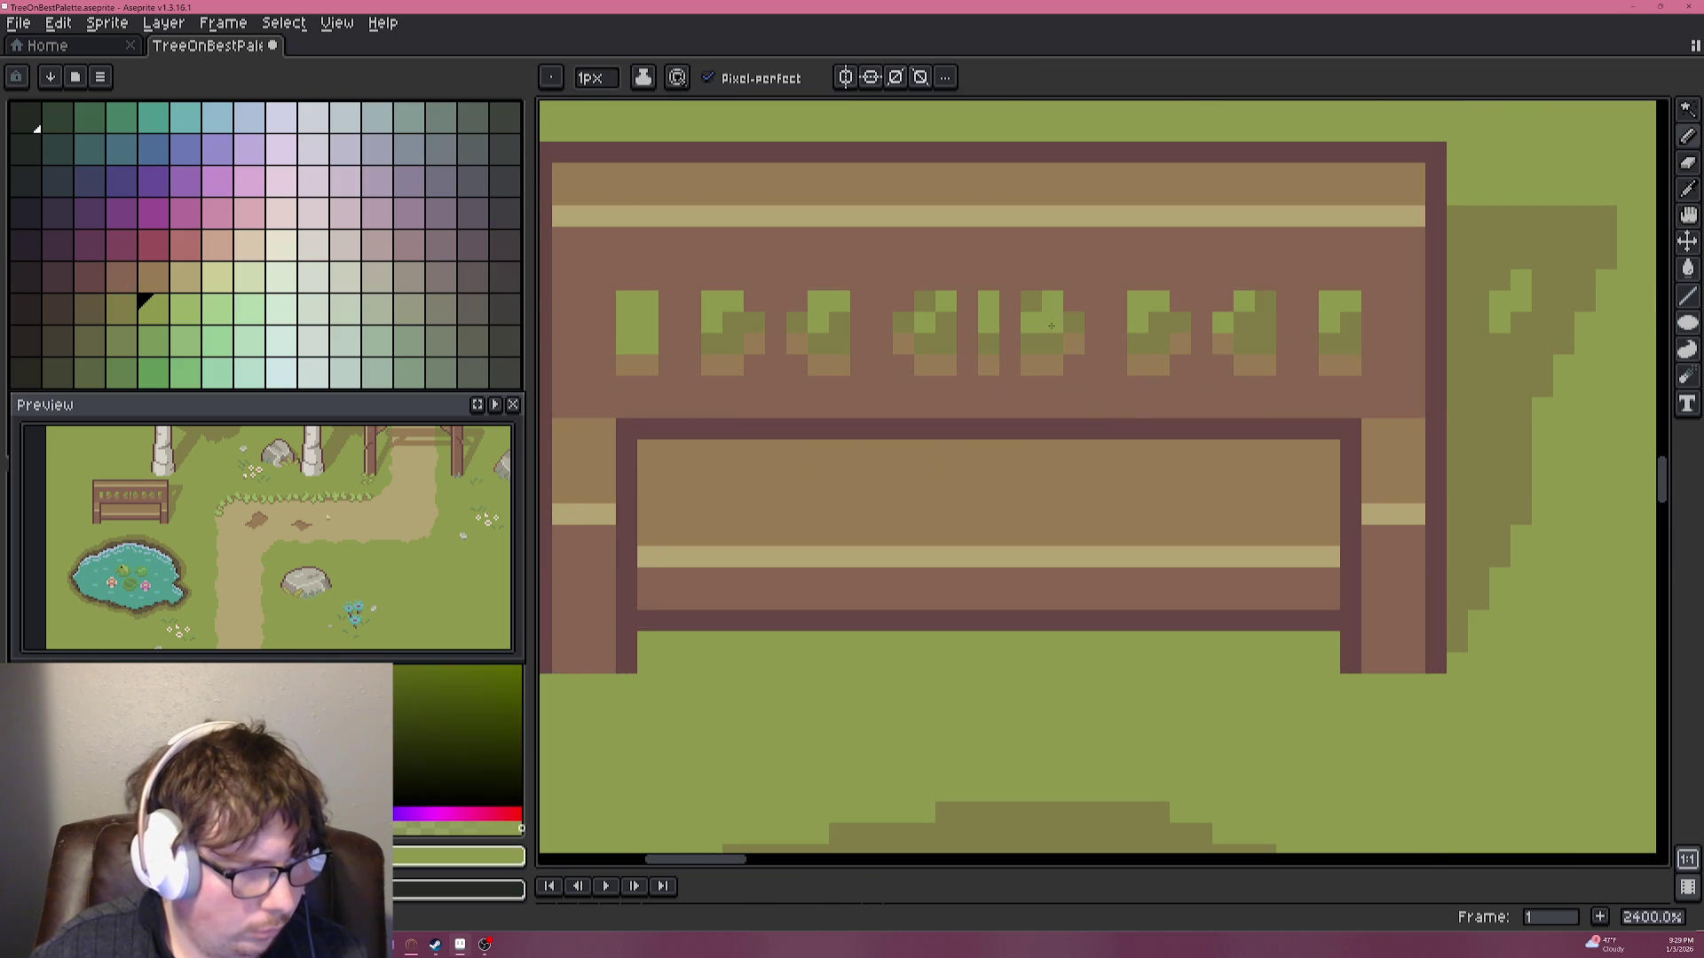
left_click(1069, 329, "alt")
scroll(1073, 364, "down", 6)
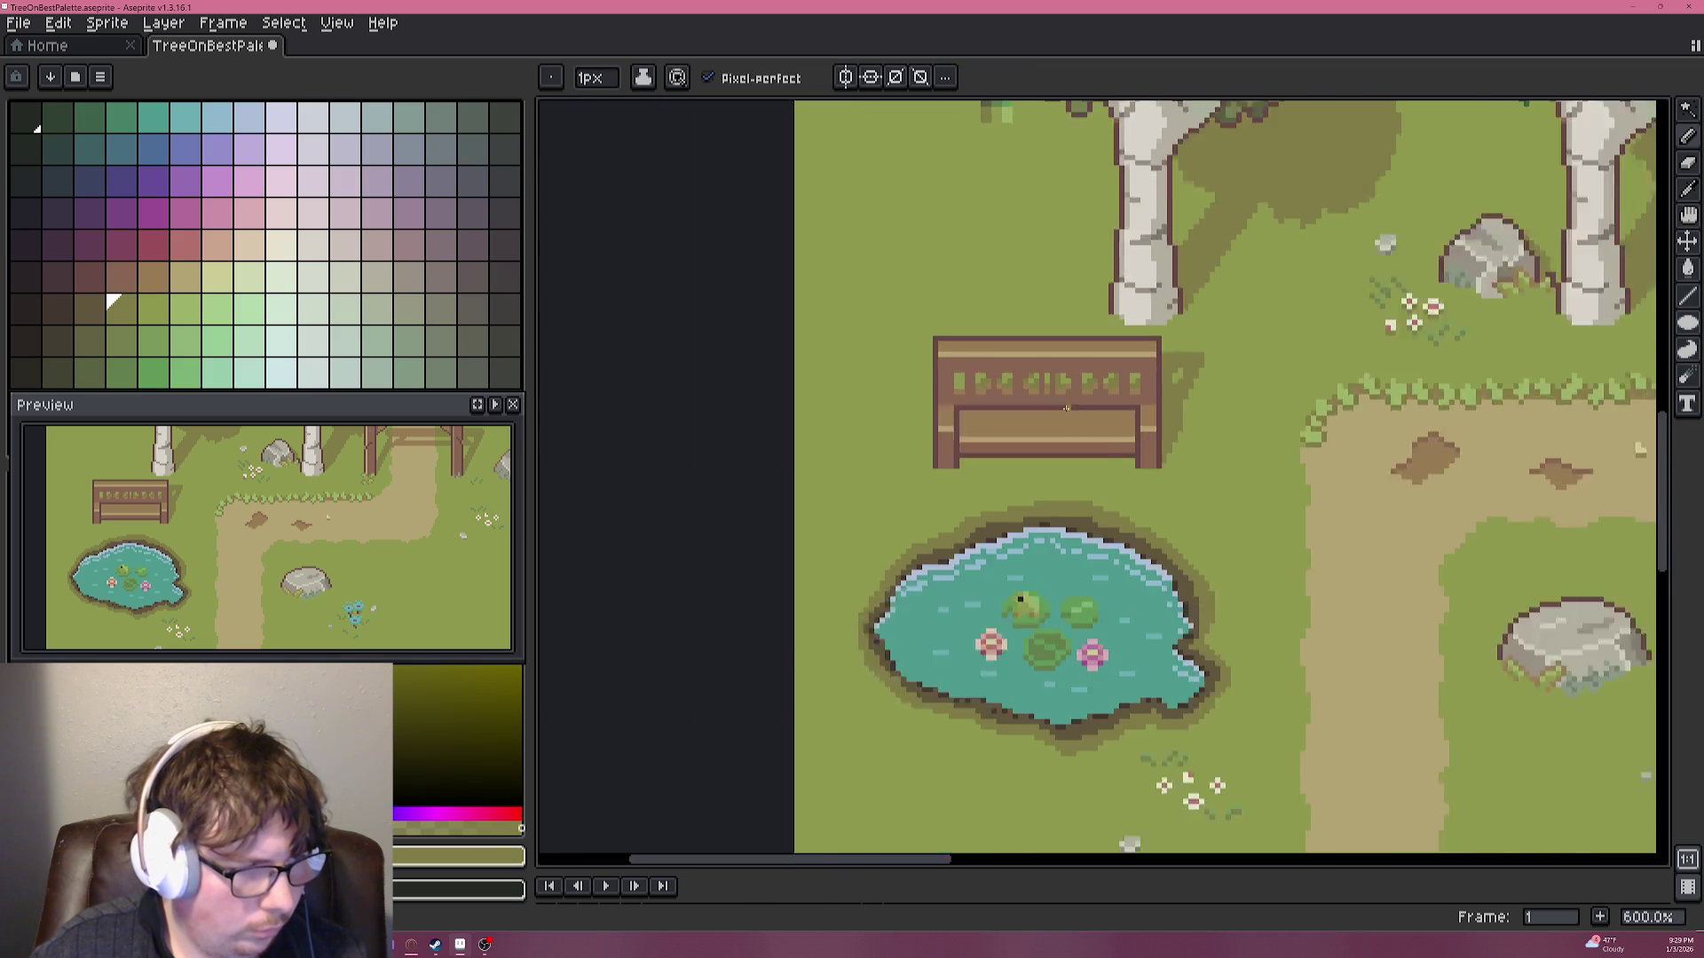
scroll(1138, 401, "up", 8)
scroll(1109, 381, "down", 4)
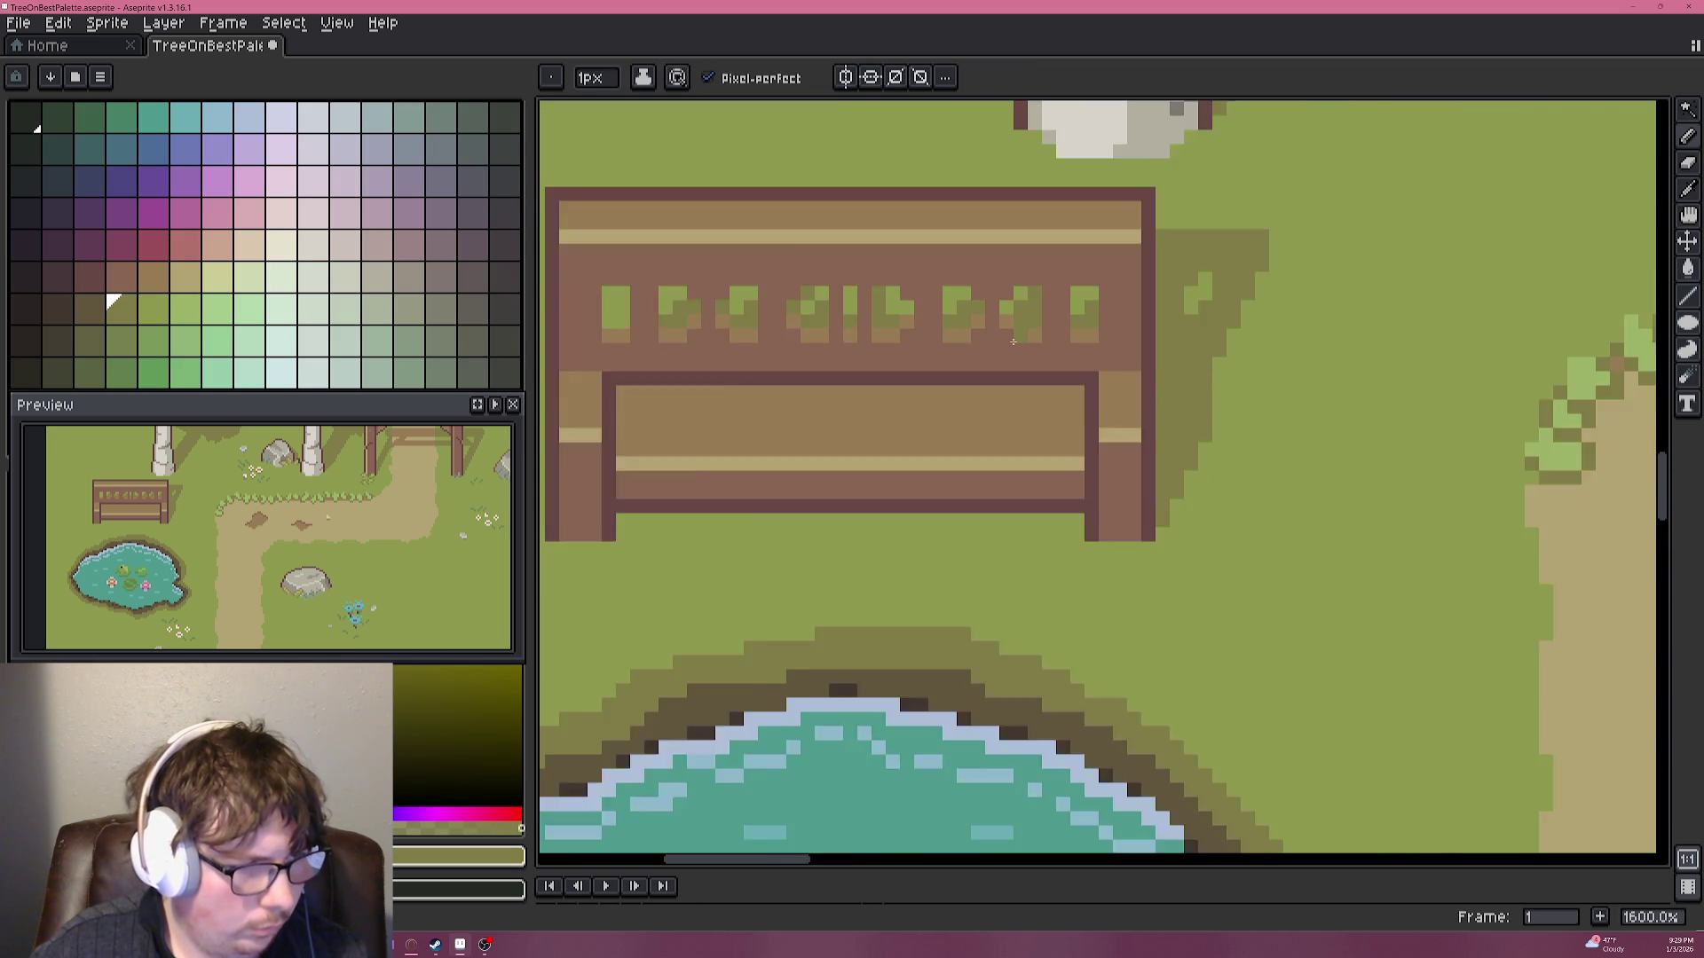
scroll(1100, 373, "down", 1)
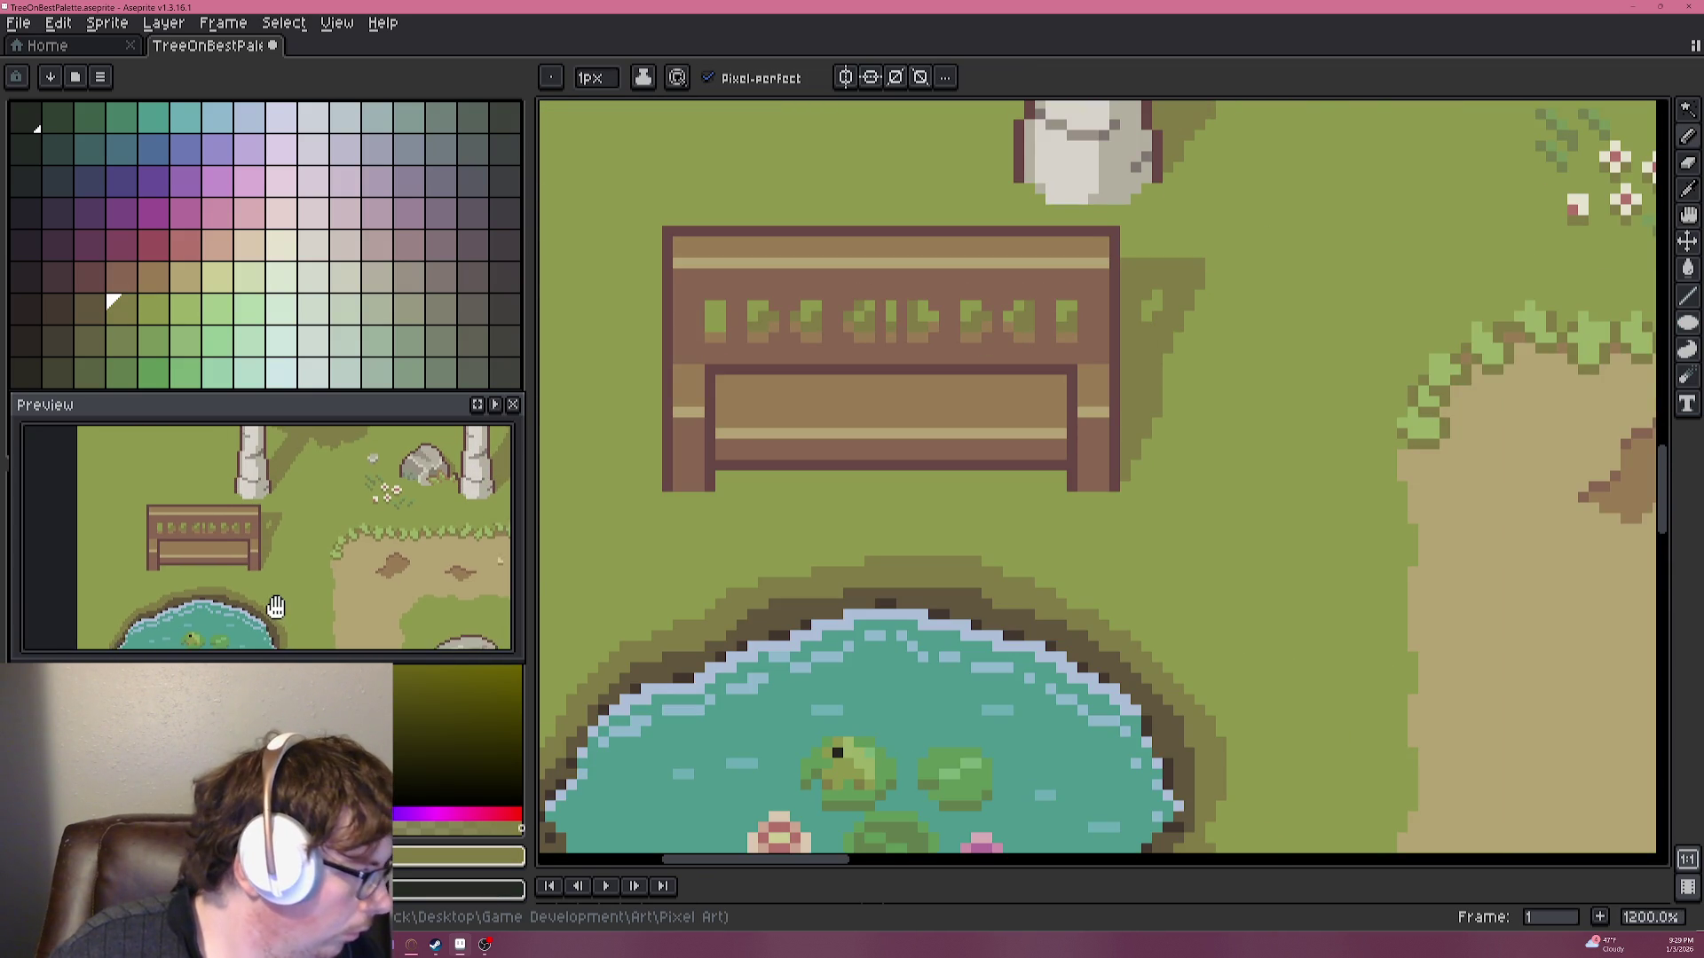
scroll(1178, 487, "down", 2)
scroll(1133, 431, "down", 1)
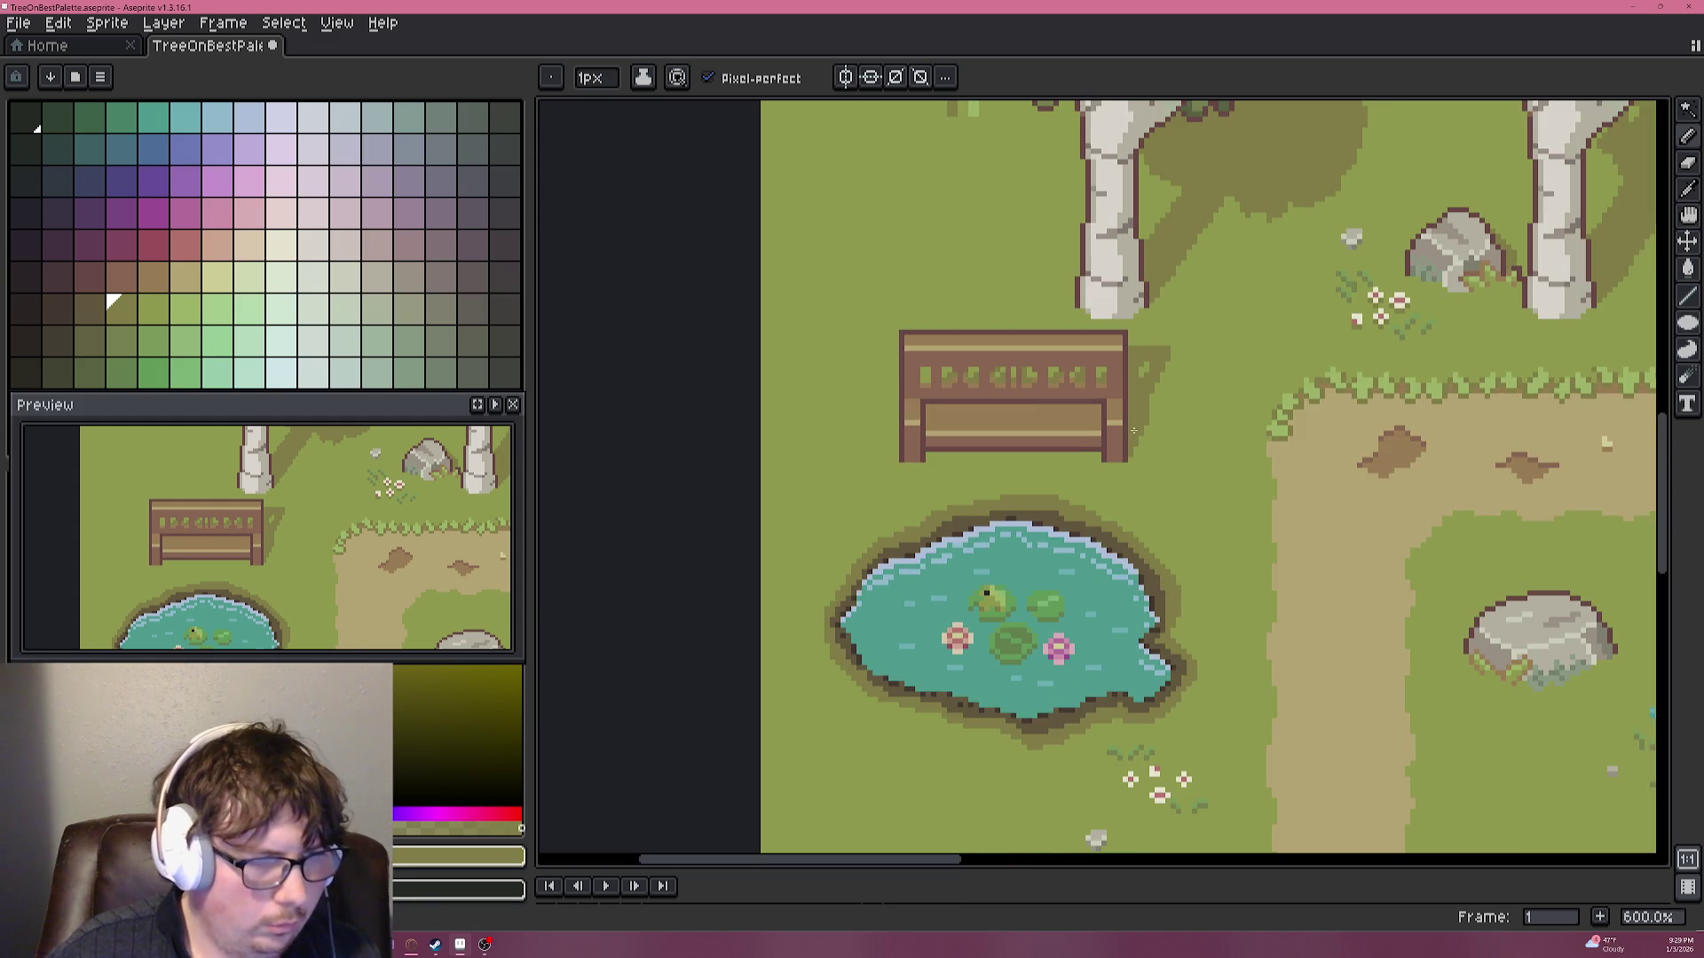
scroll(1168, 351, "up", 6)
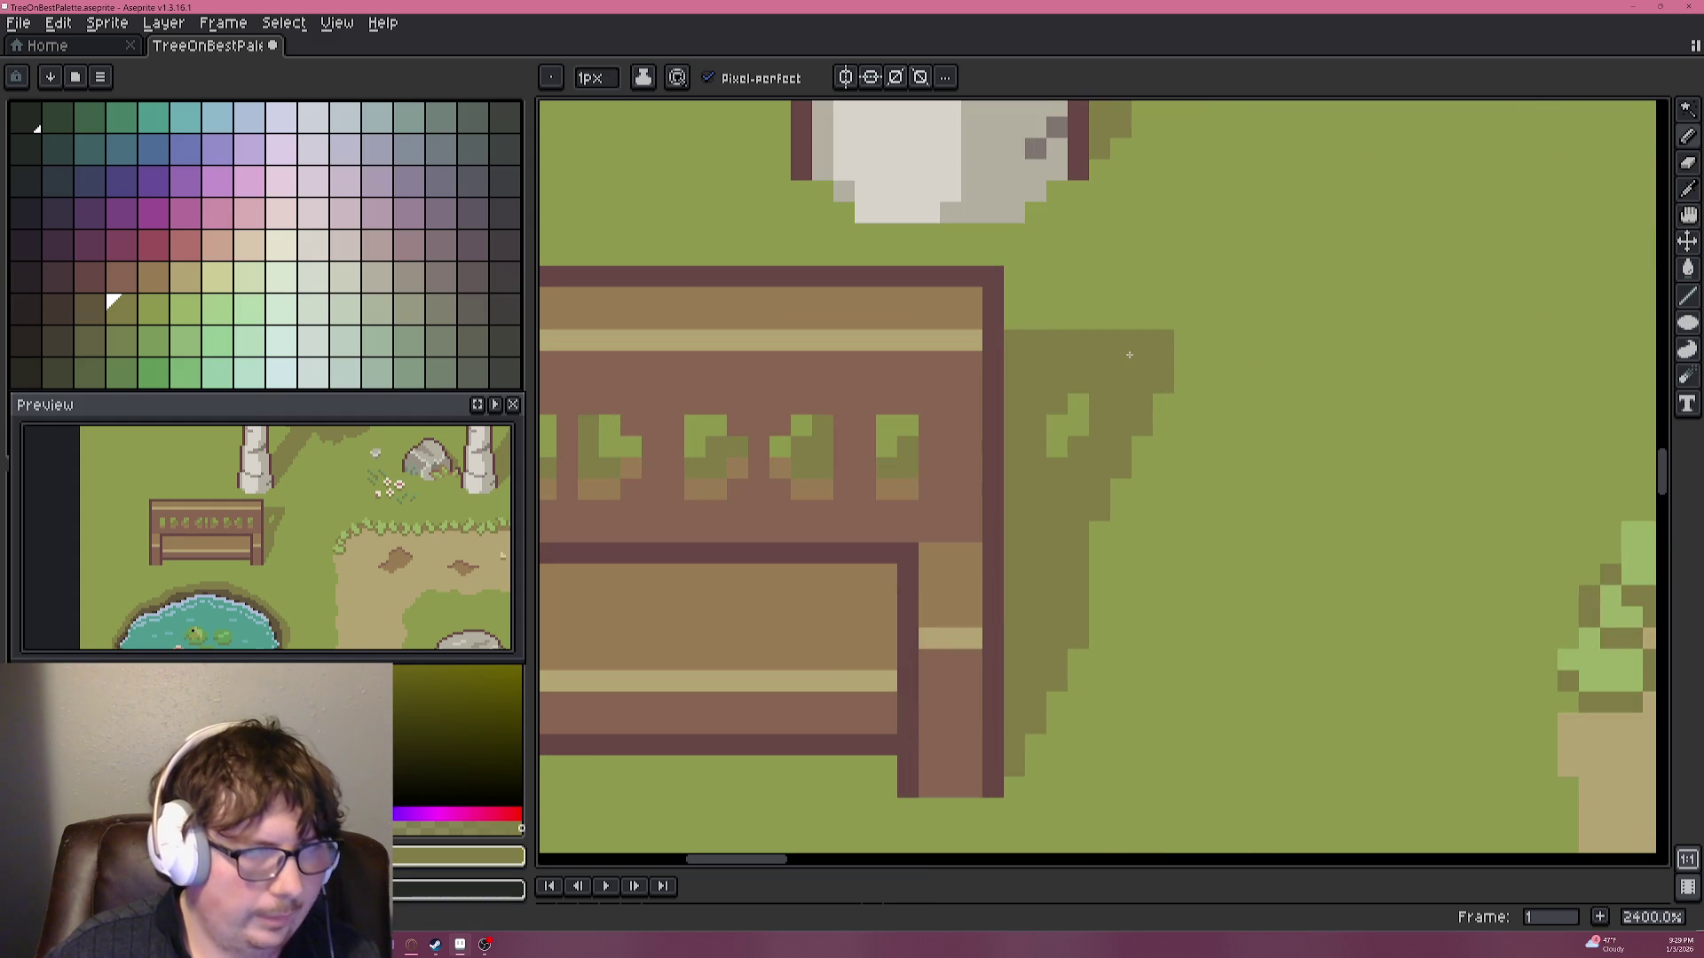
key("alt")
scroll(1060, 347, "down", 3)
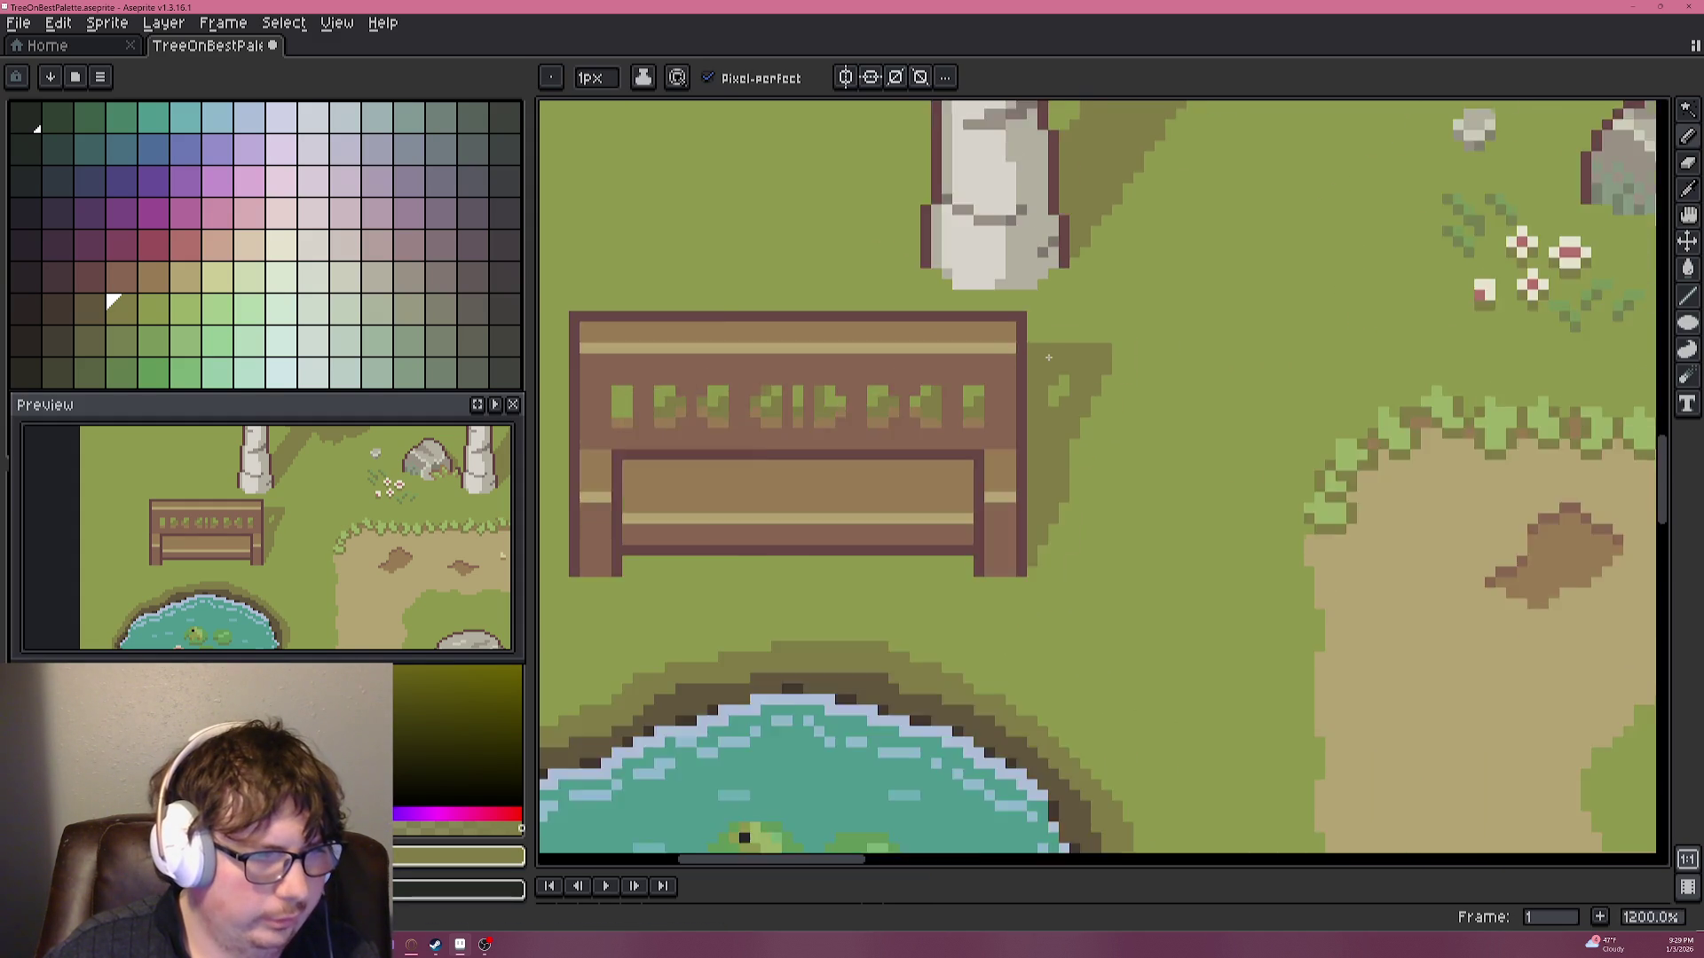
scroll(1045, 343, "up", 1)
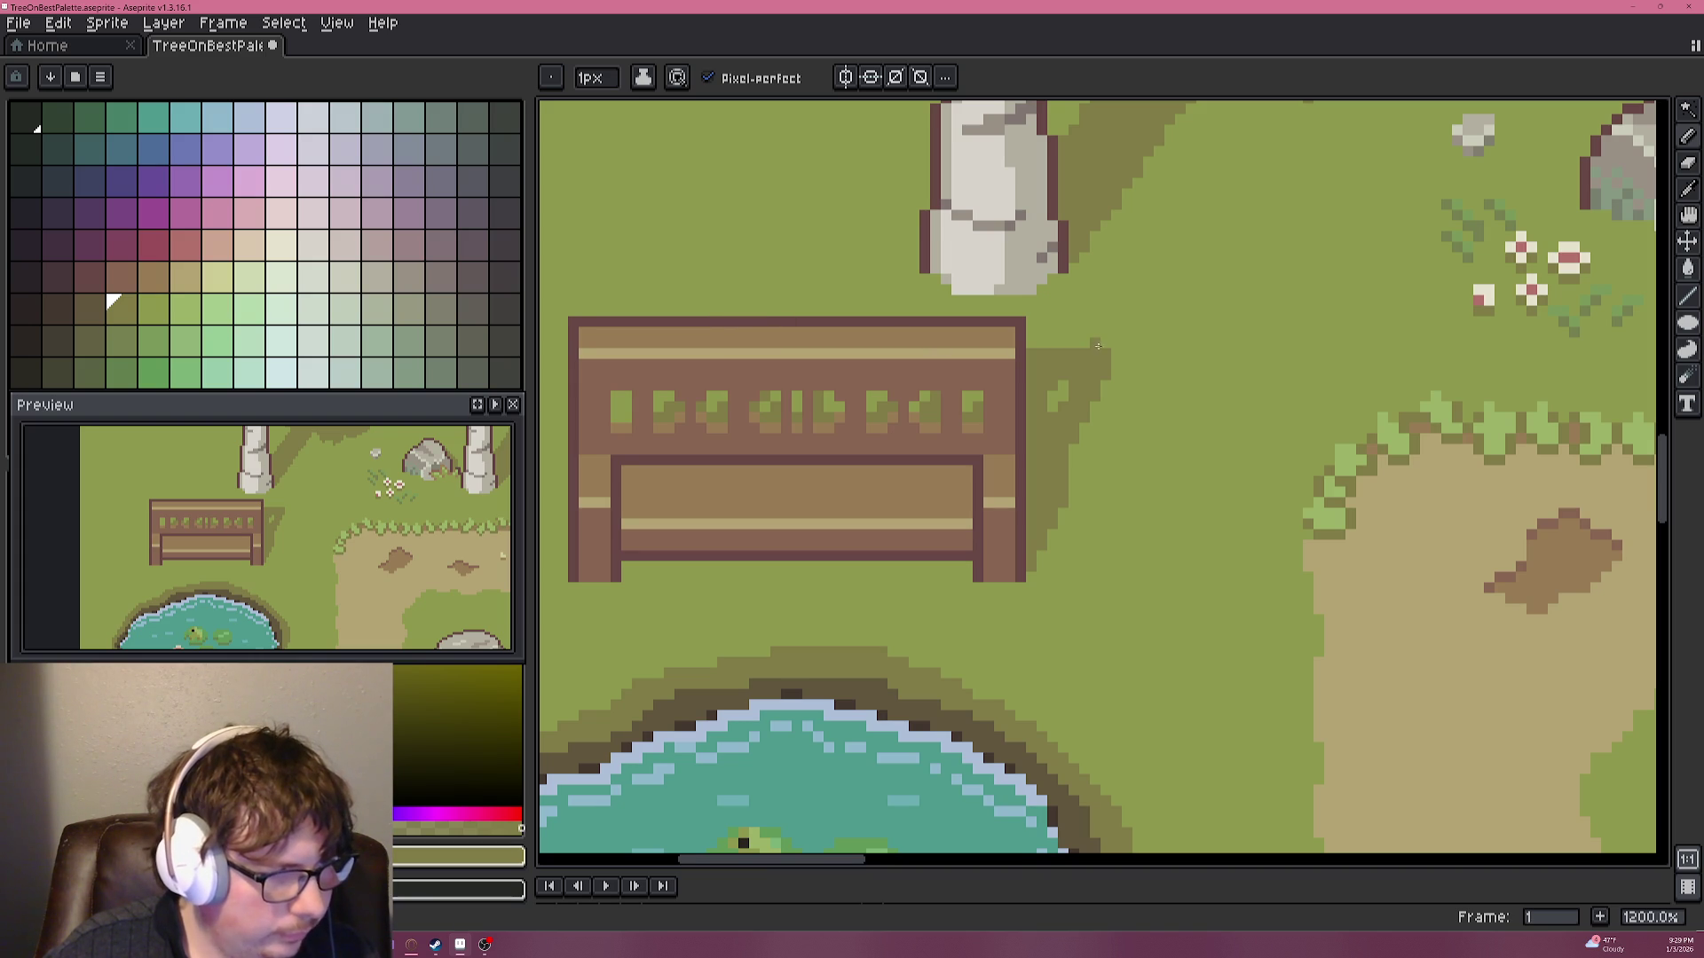
scroll(1097, 345, "up", 1)
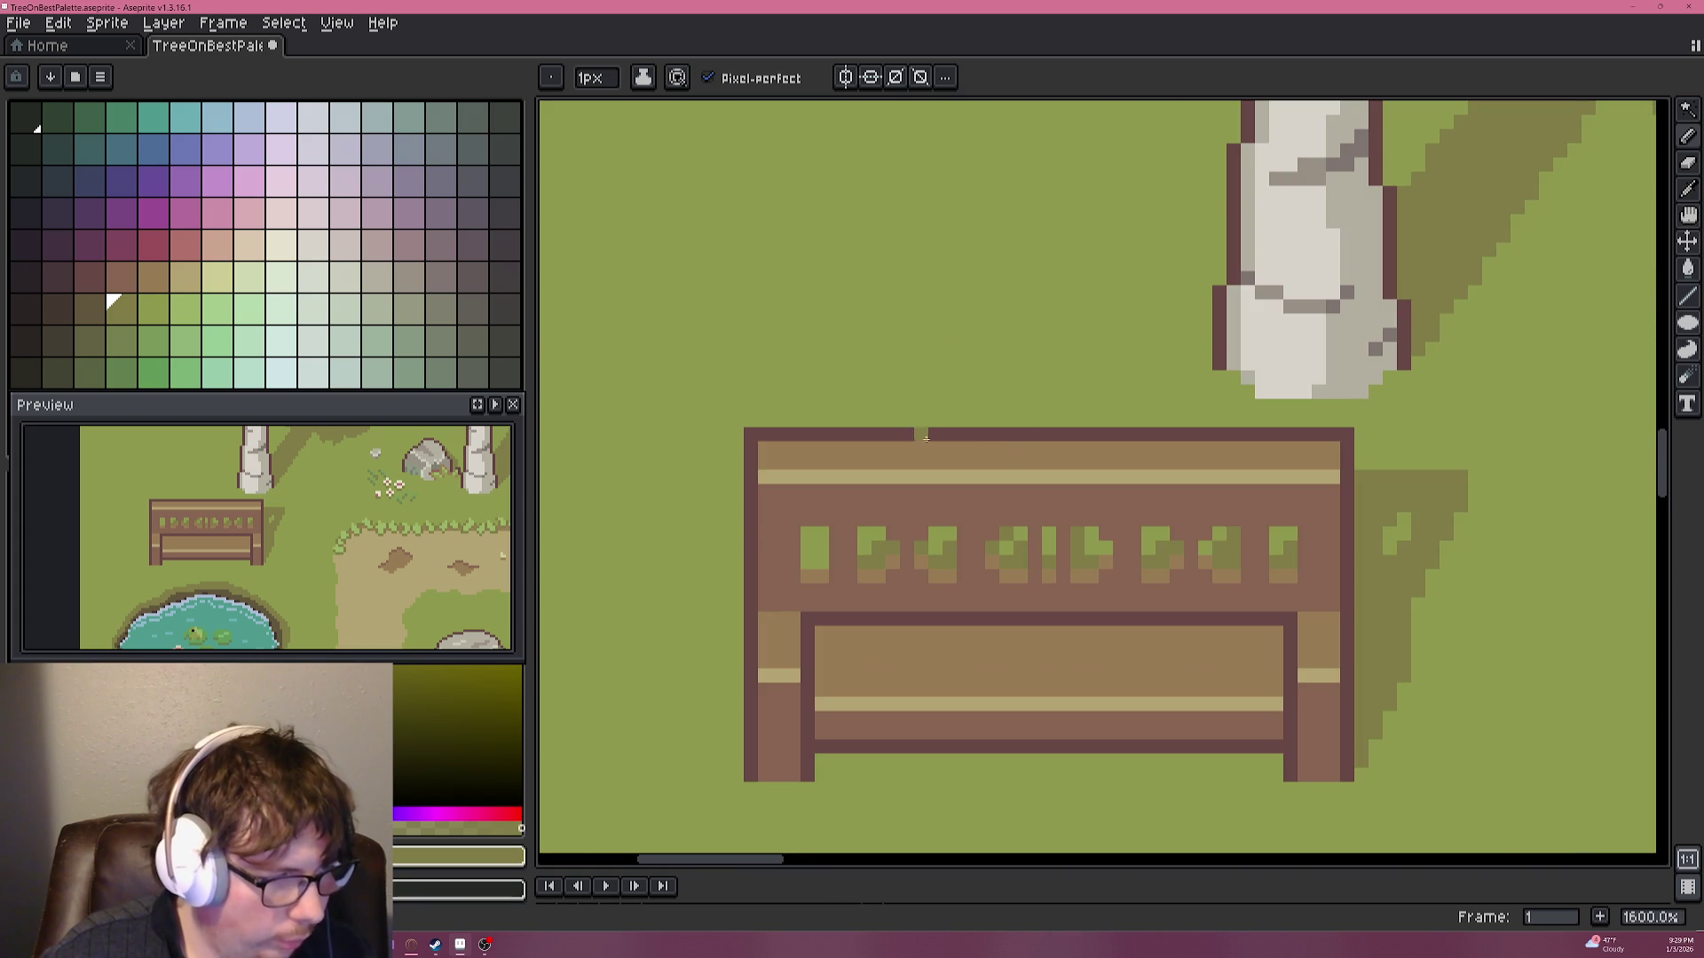
Try a dark shadow line above the bench and a darker fill to its right, then undo.
left_click_drag(963, 418, 1454, 427)
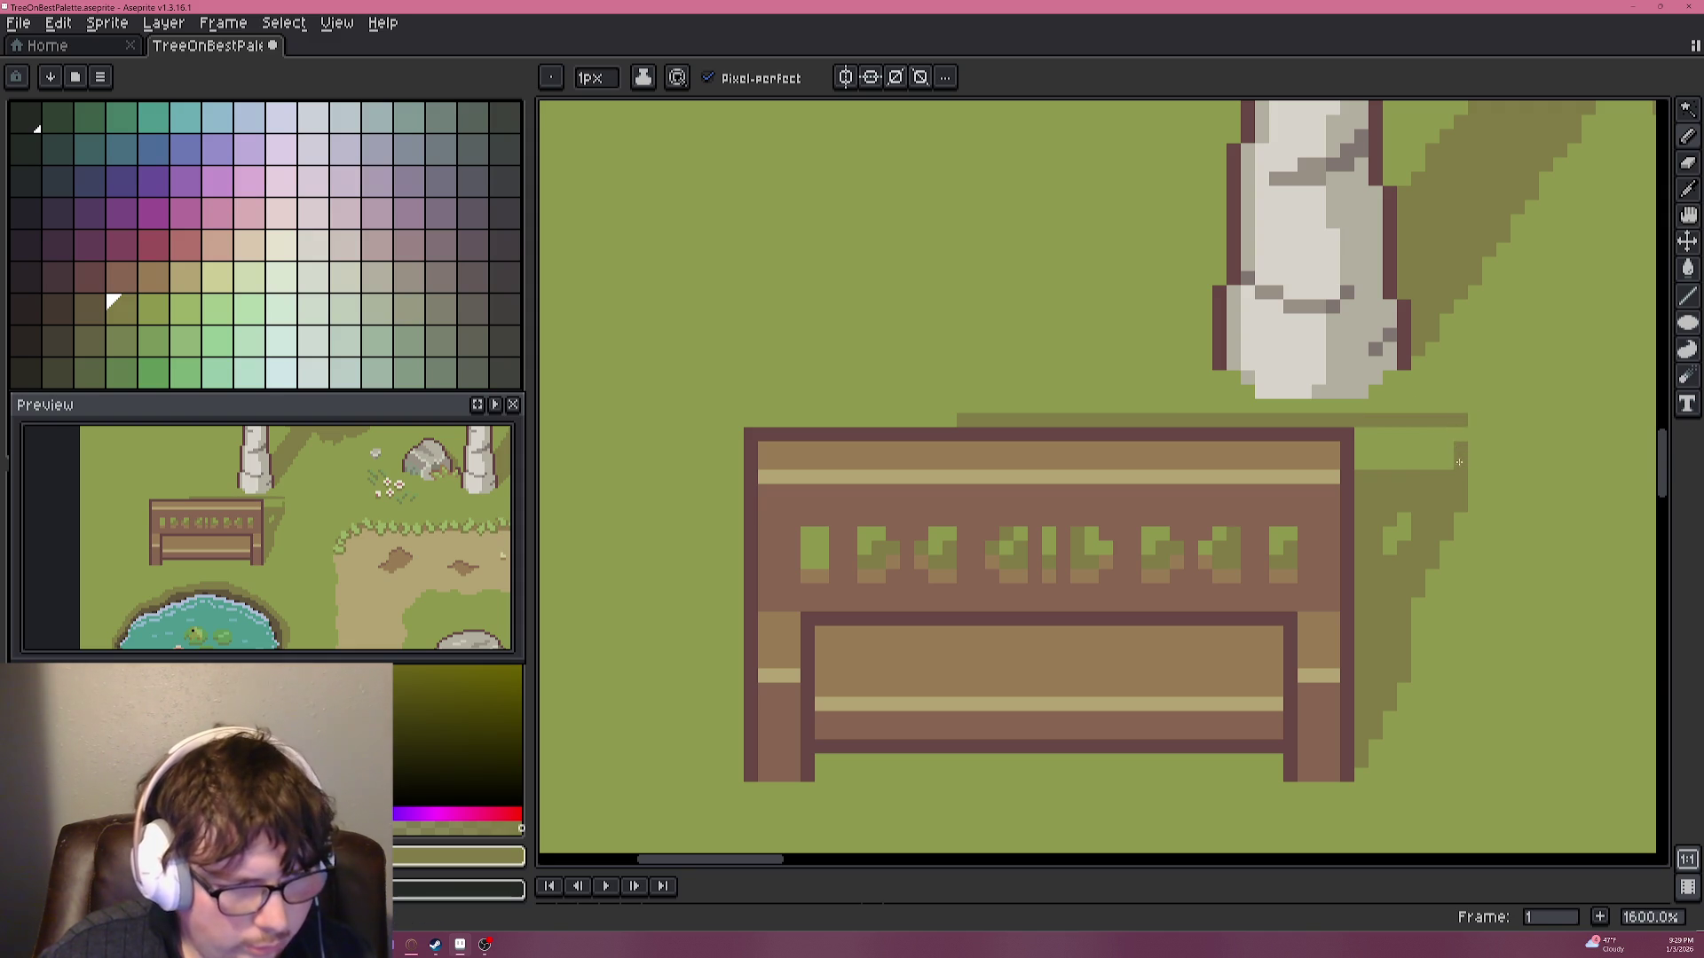
key("g")
left_click(1407, 473)
scroll(1407, 473, "down", 3)
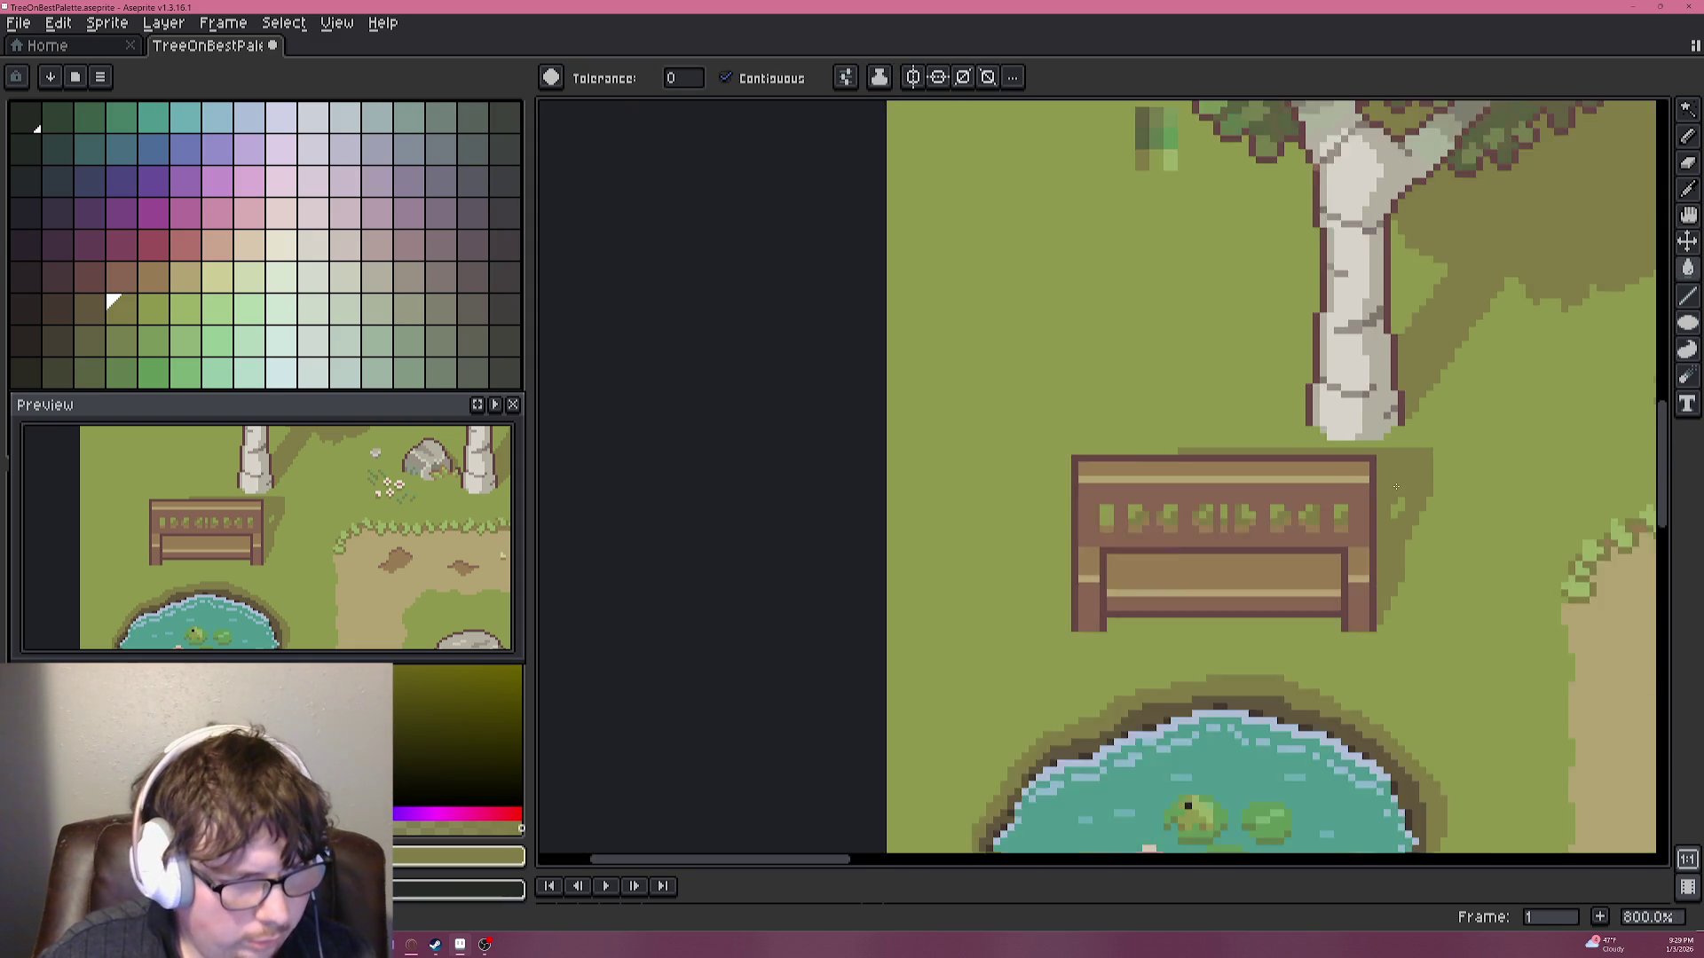
scroll(1395, 487, "down", 2)
scroll(1479, 497, "down", 2)
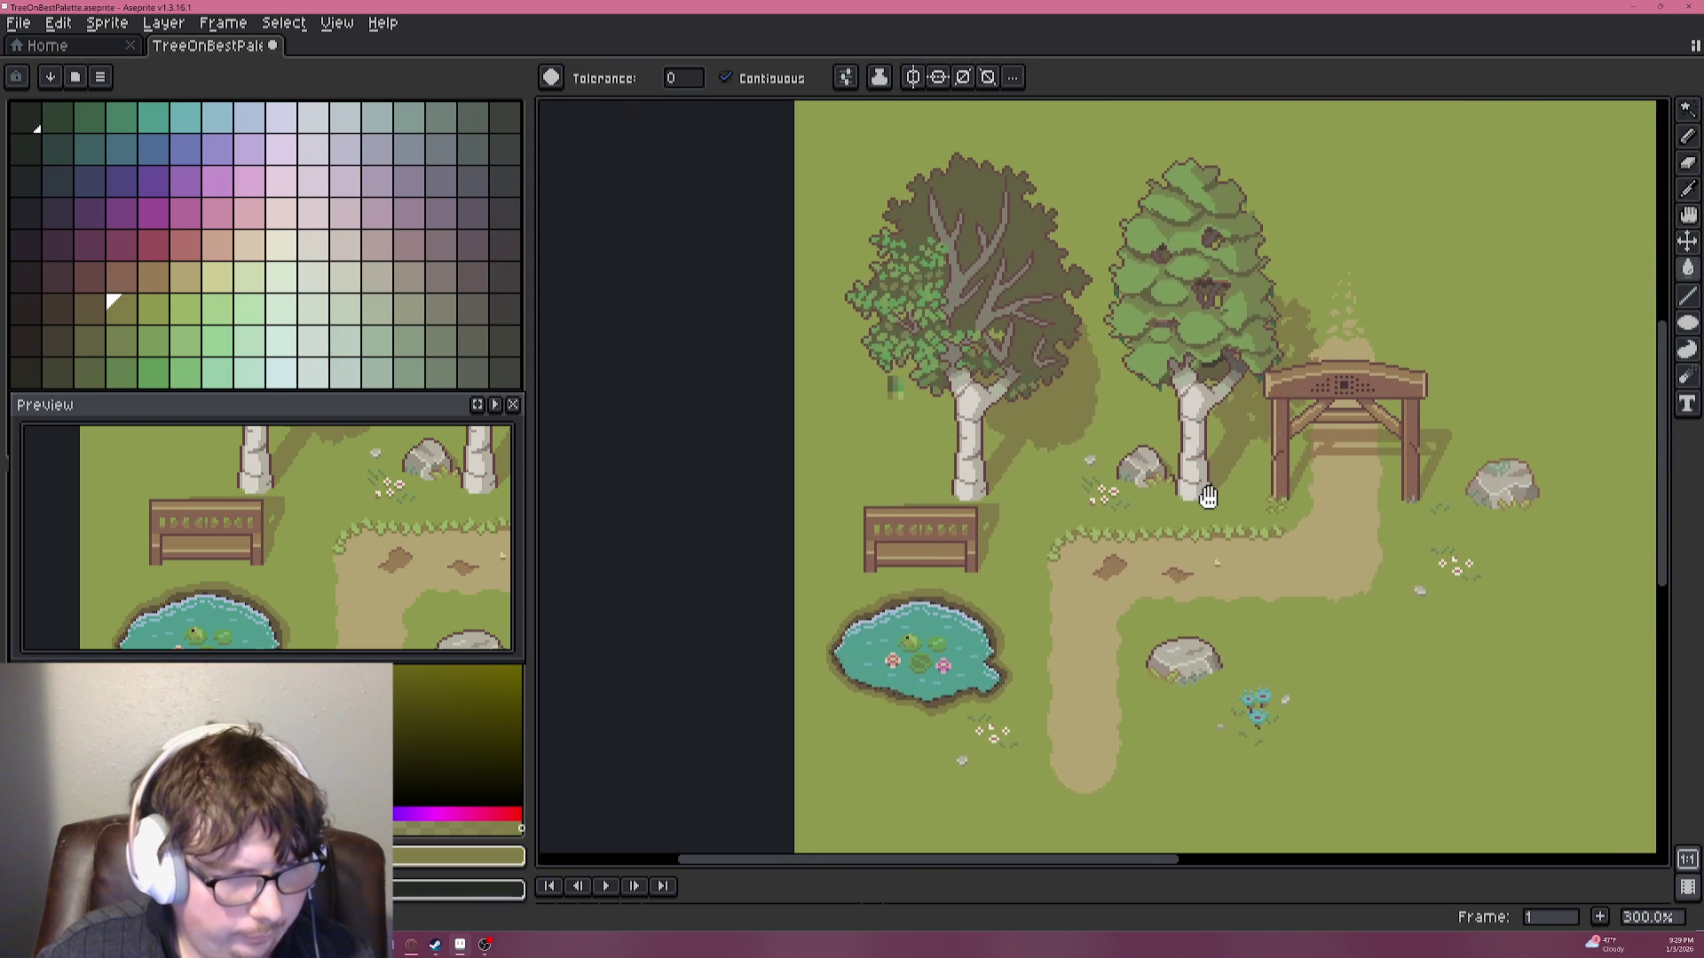
key("ctrl+z")
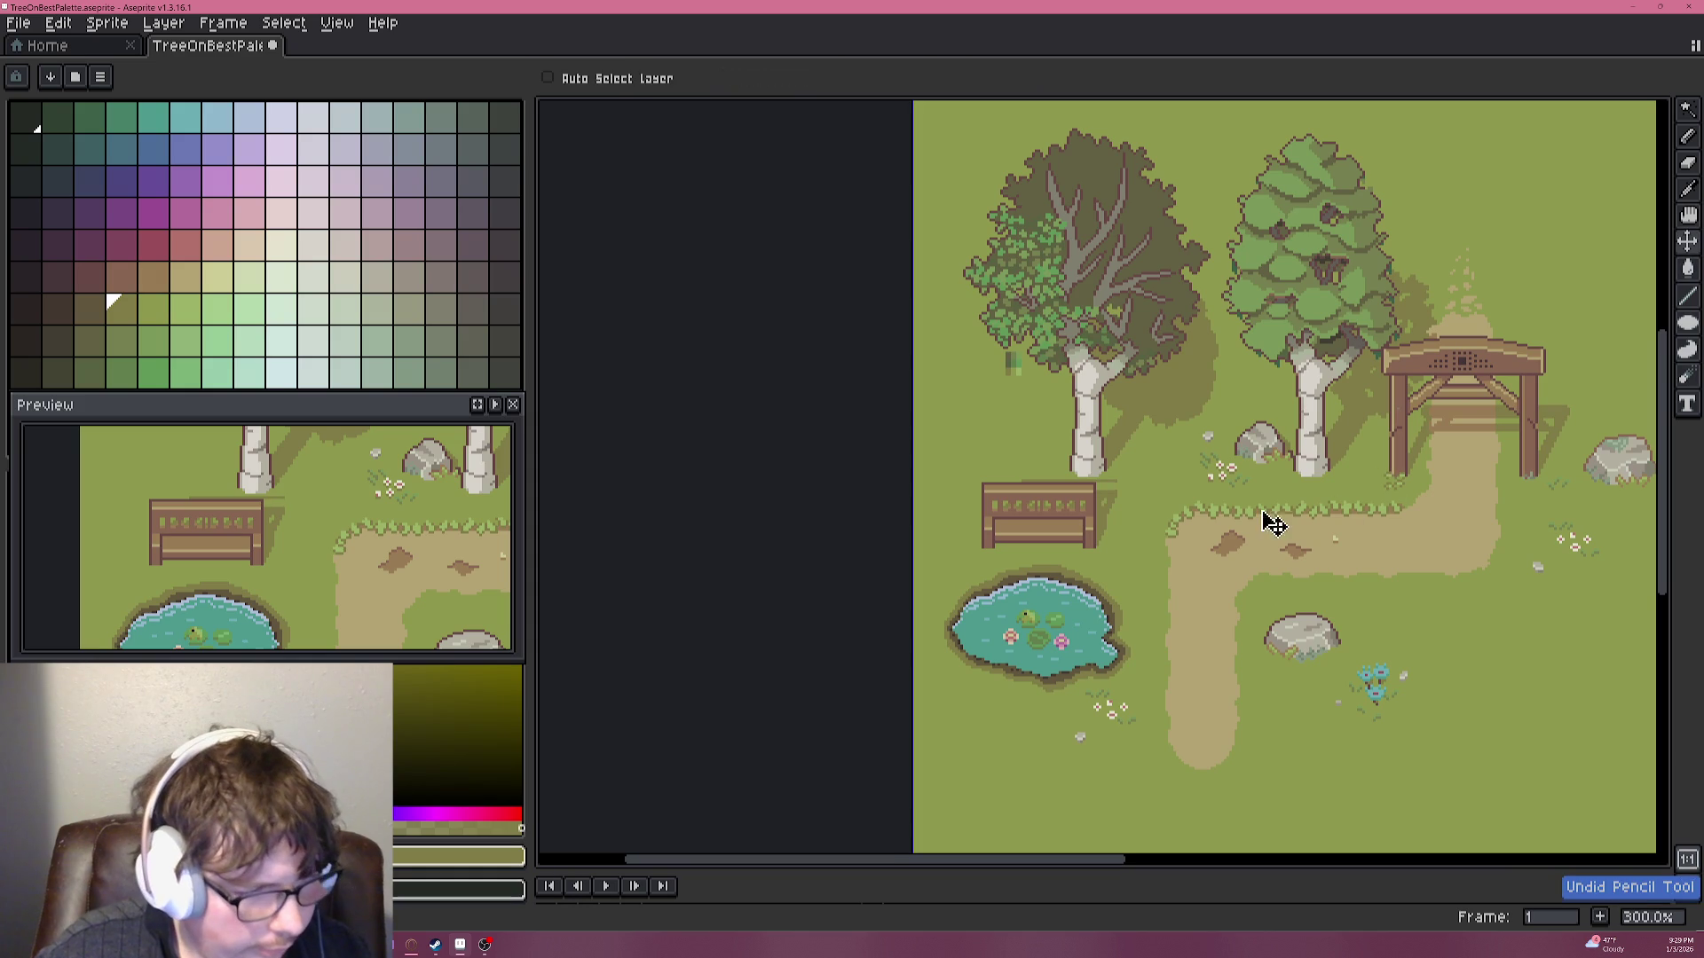
Eyedrop the light grass green and undo the darker patch and a stray pixel.
scroll(1220, 527, "up", 4)
scroll(1007, 456, "up", 2)
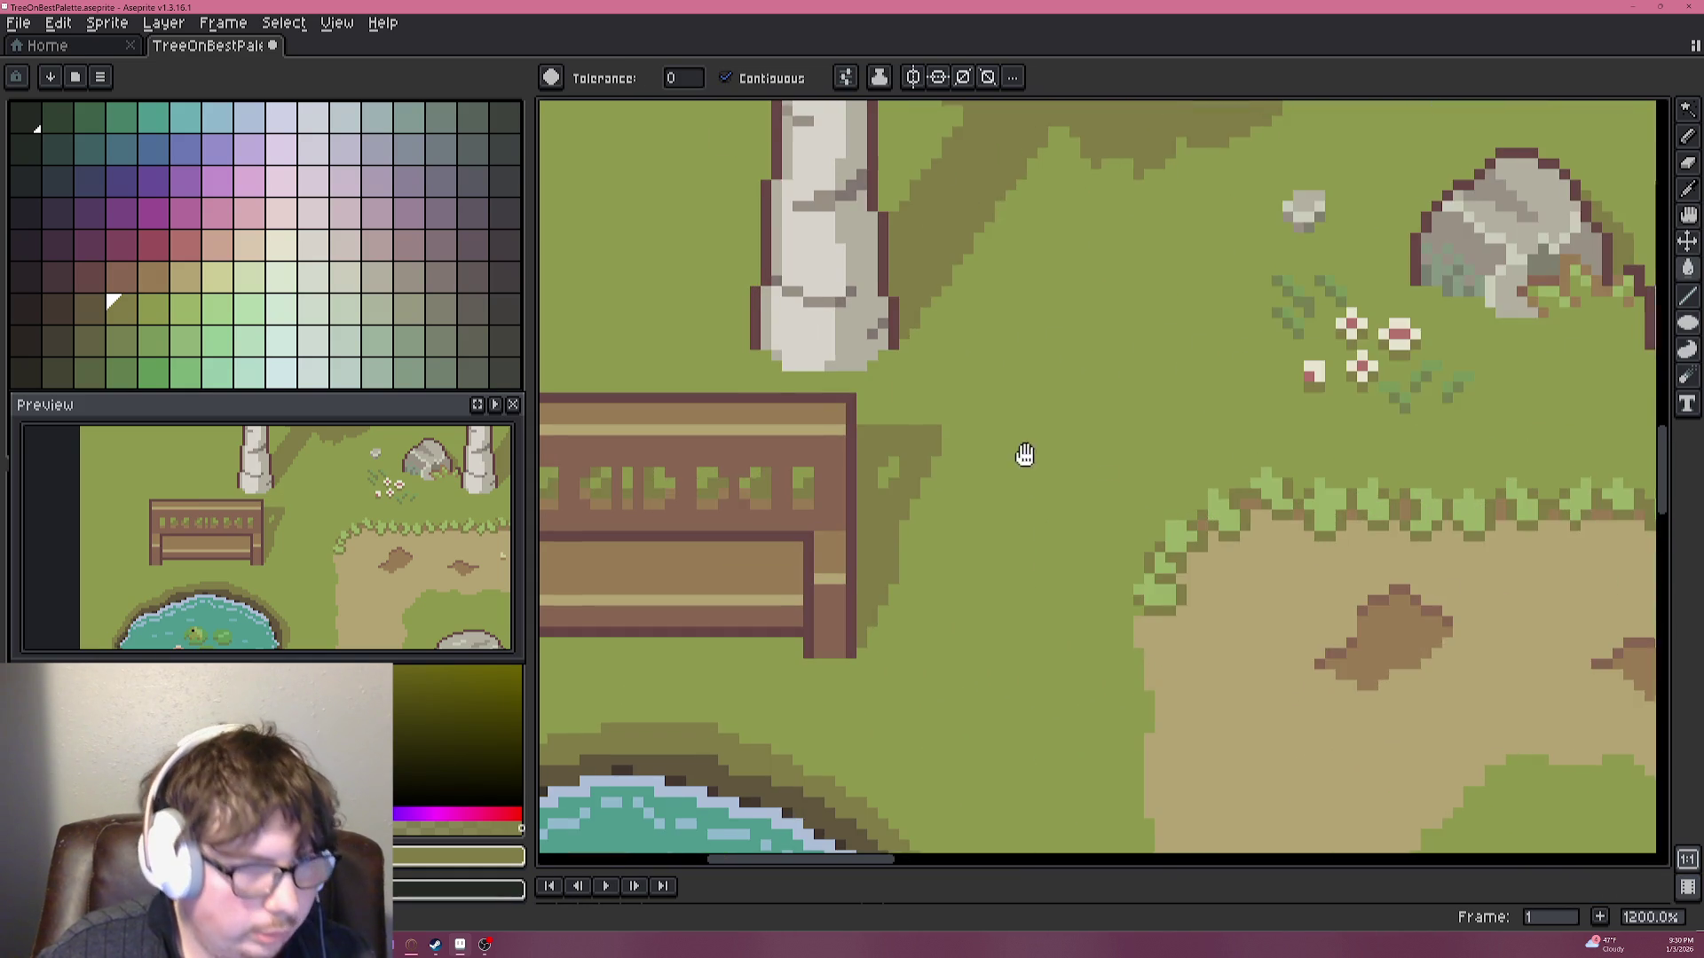
scroll(1084, 423, "up", 4)
left_click(1084, 423)
key("g")
left_click(901, 373)
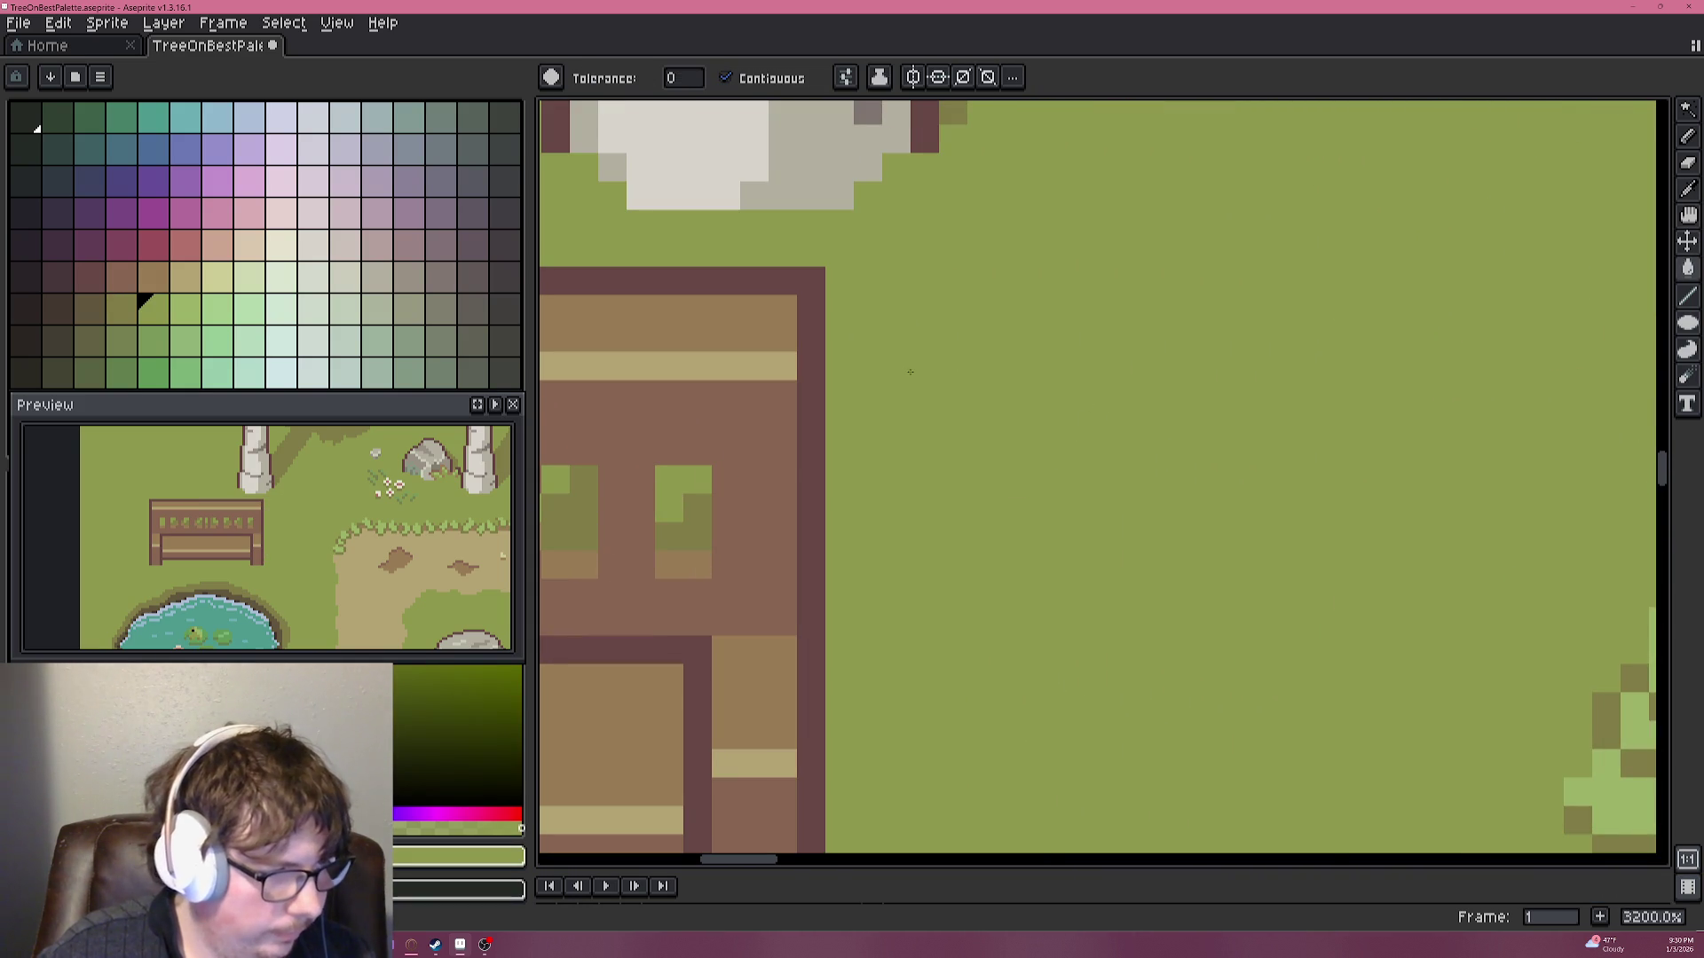
key("ctrl+z")
key("b")
left_click(952, 392)
key("ctrl+z")
Repaint the shadow's ragged top row and leftover dark pixels in light grass green.
left_click_drag(1009, 365, 839, 366)
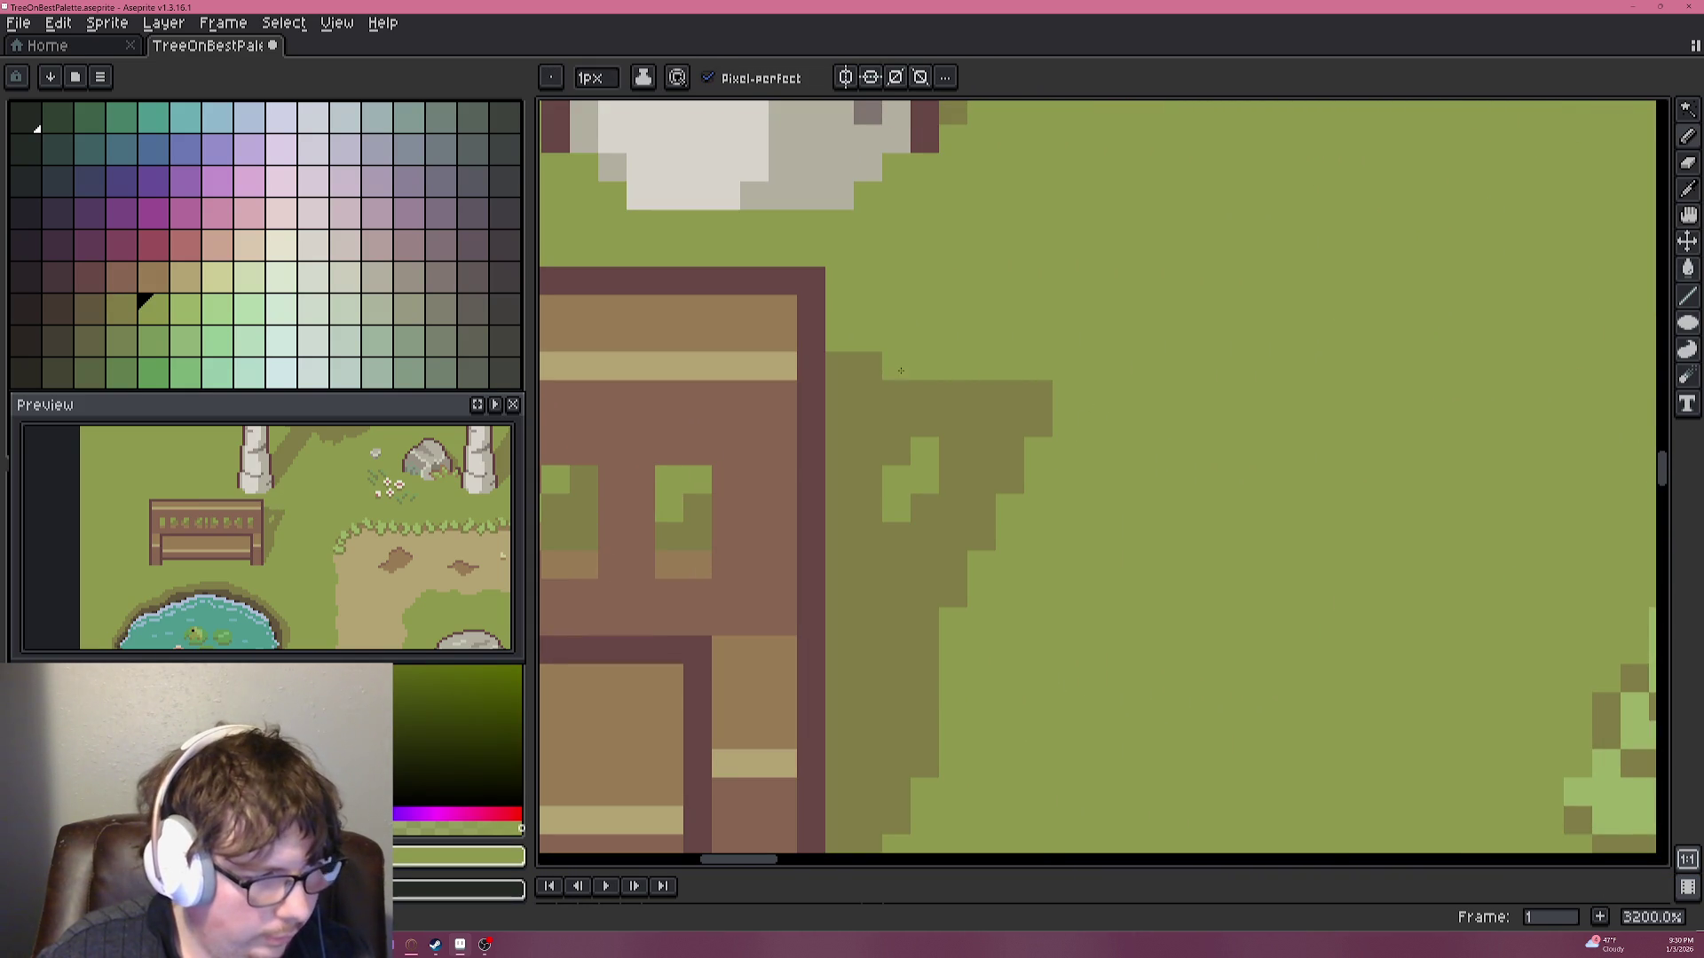
left_click_drag(1010, 395, 1035, 387)
scroll(1045, 435, "down", 4)
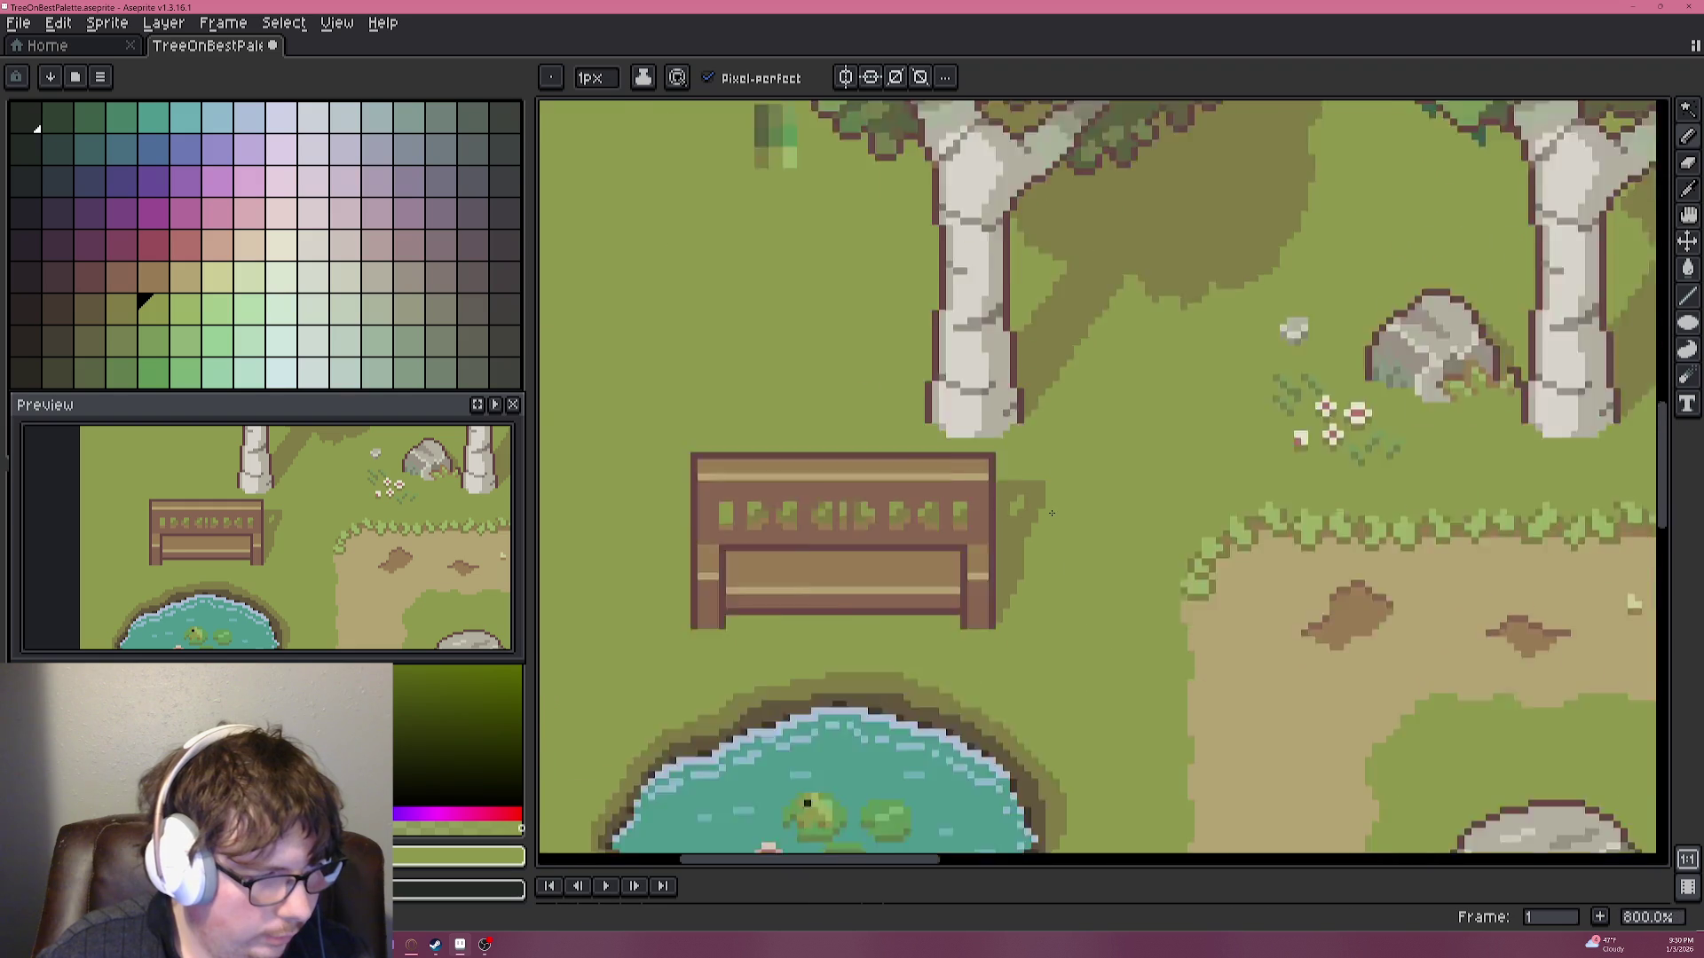
scroll(1052, 471, "down", 2)
scroll(1057, 504, "up", 5)
mouse_move(977, 421)
left_mouse_down()
mouse_move(881, 428)
mouse_move(983, 421)
left_mouse_up()
left_click(870, 423)
Sample a darker olive and another green, then bring the bench and pond into view.
left_click(926, 439, "alt")
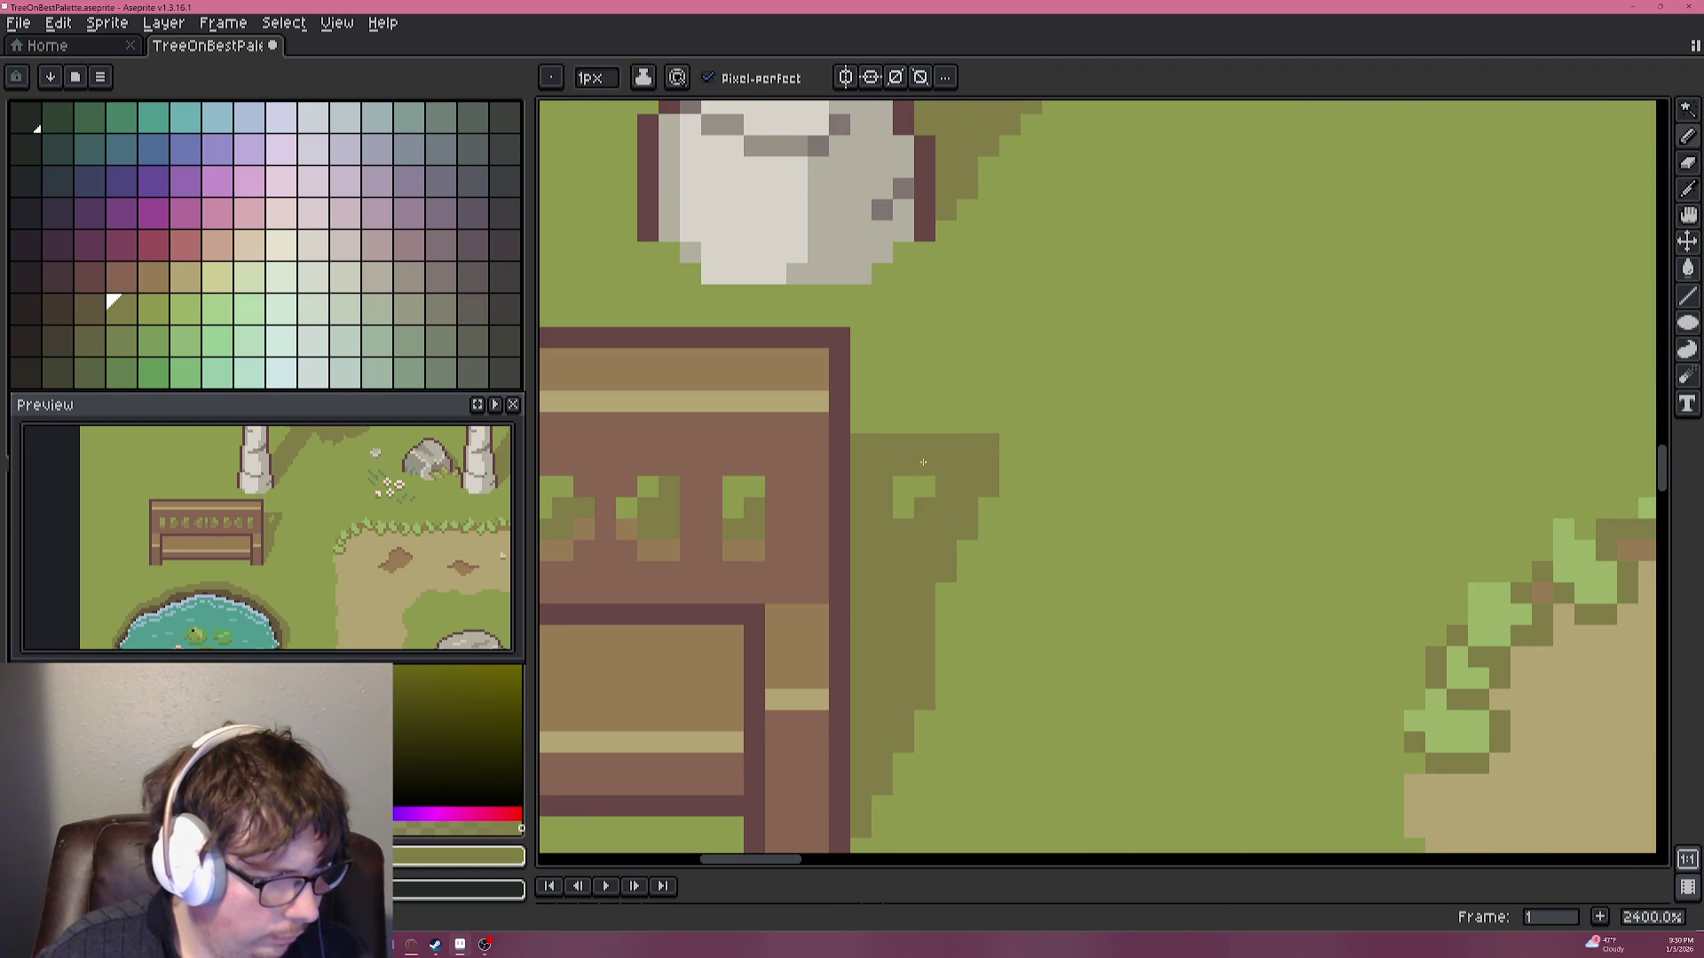
left_click(904, 488, "alt")
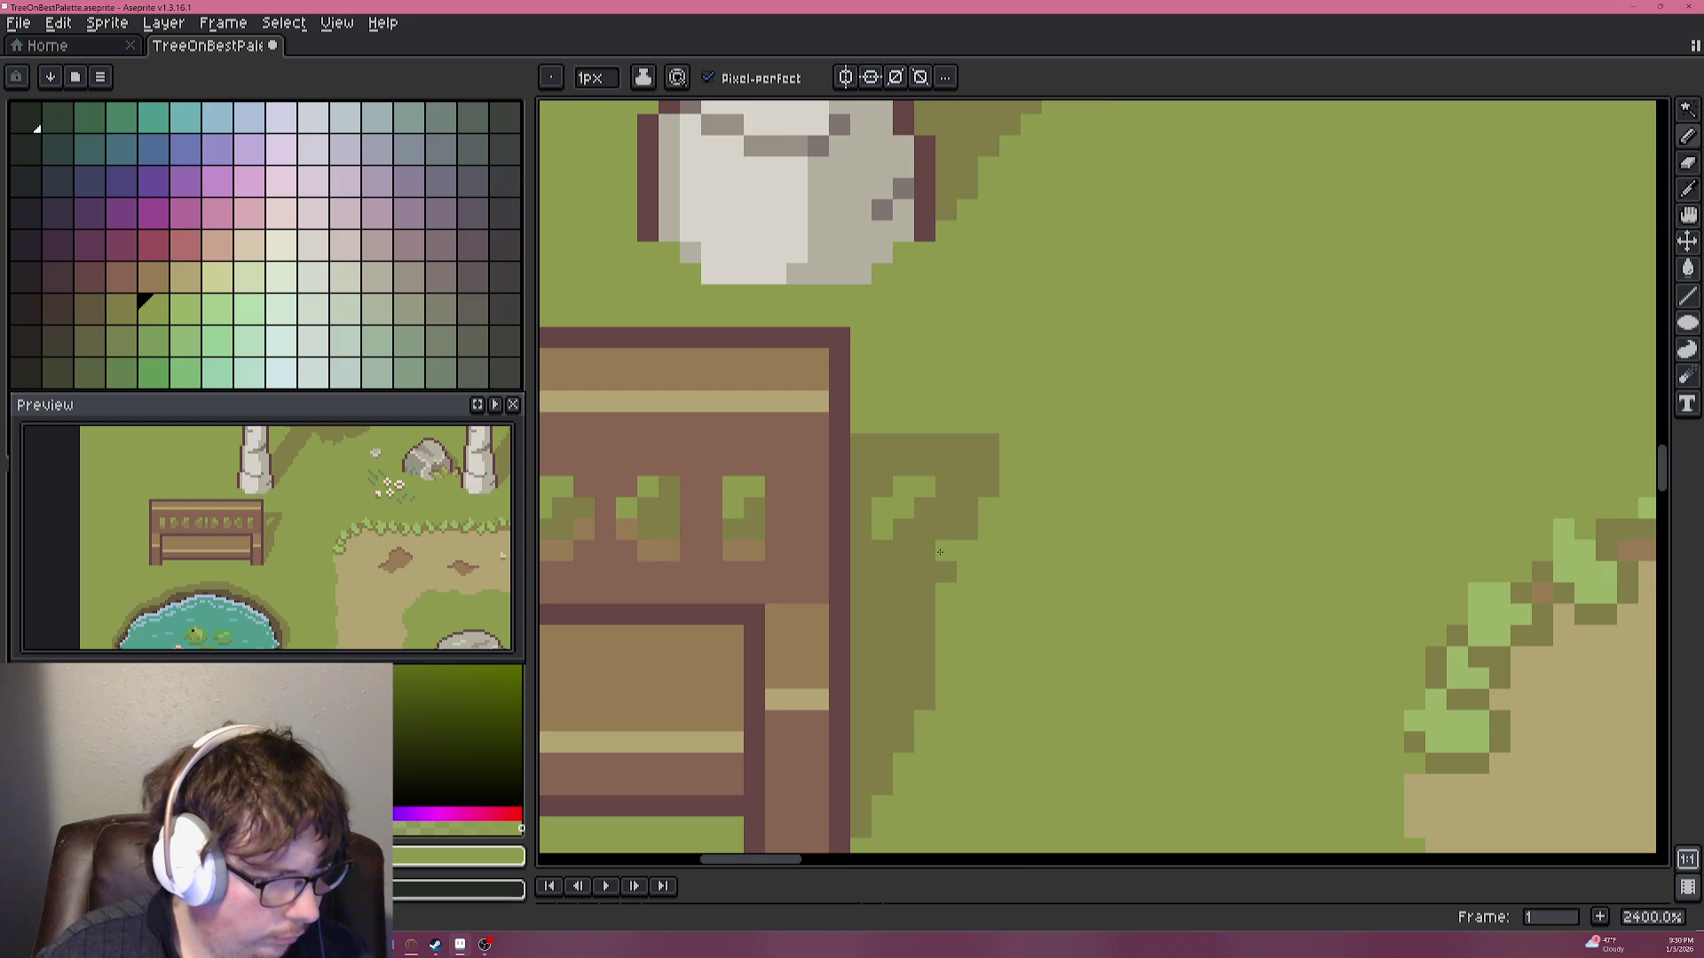
scroll(943, 548, "down", 7)
scroll(981, 572, "down", 1)
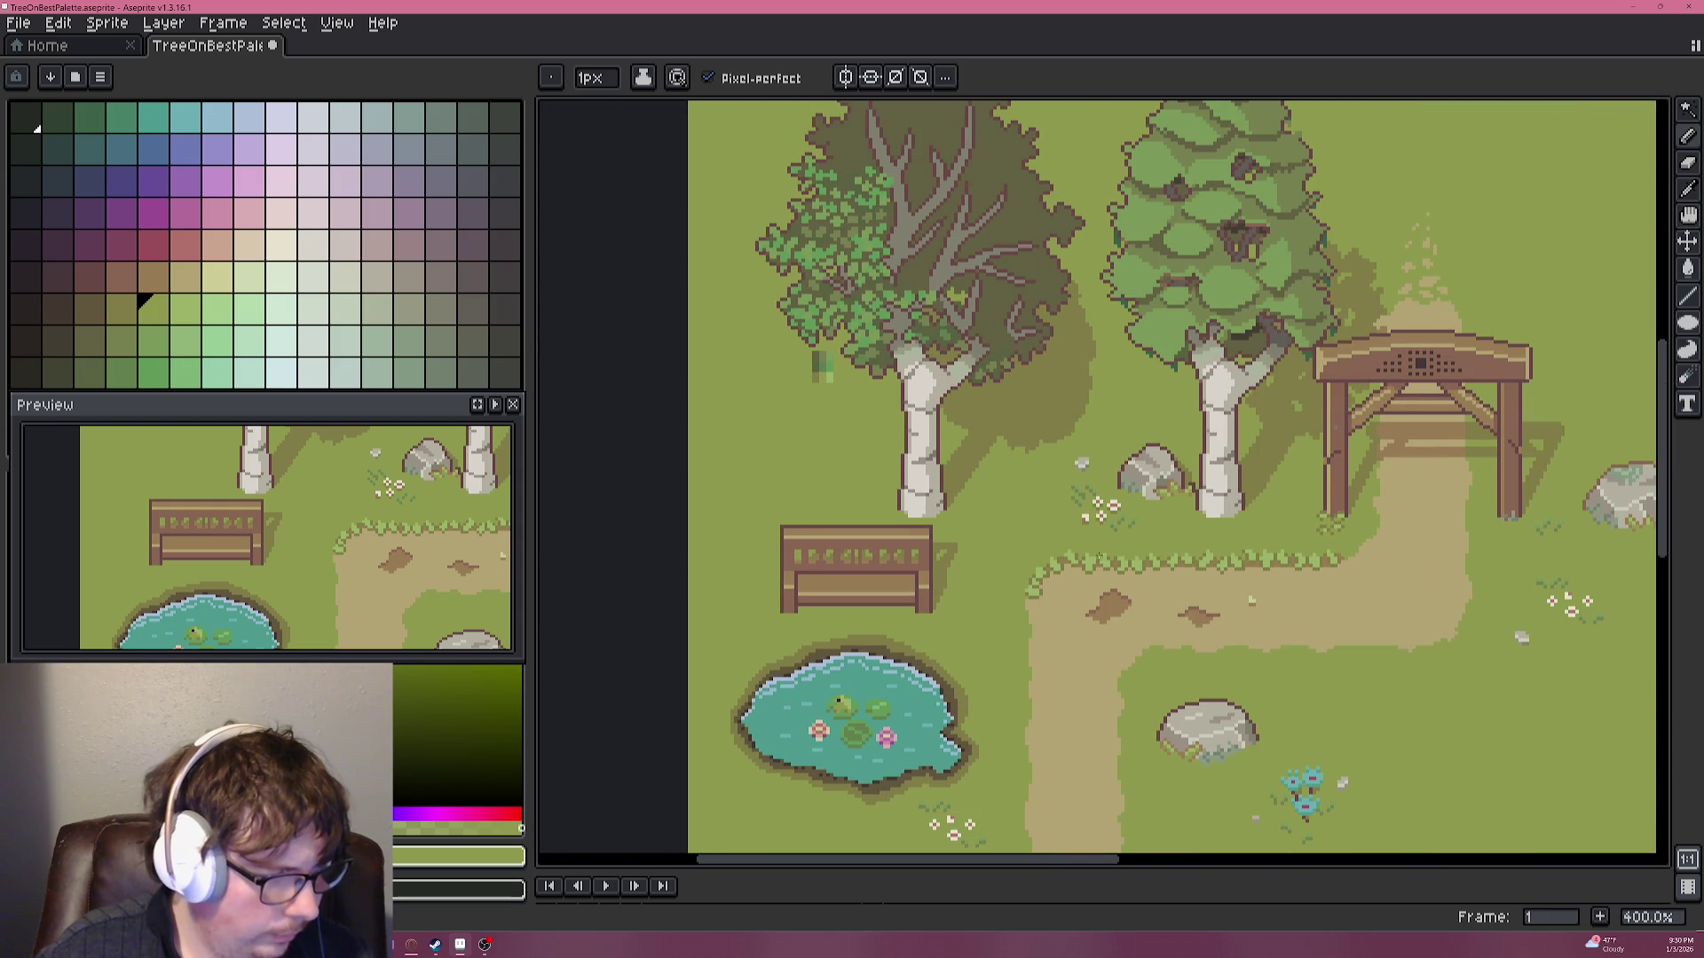
left_click_drag(1074, 553, 1062, 470)
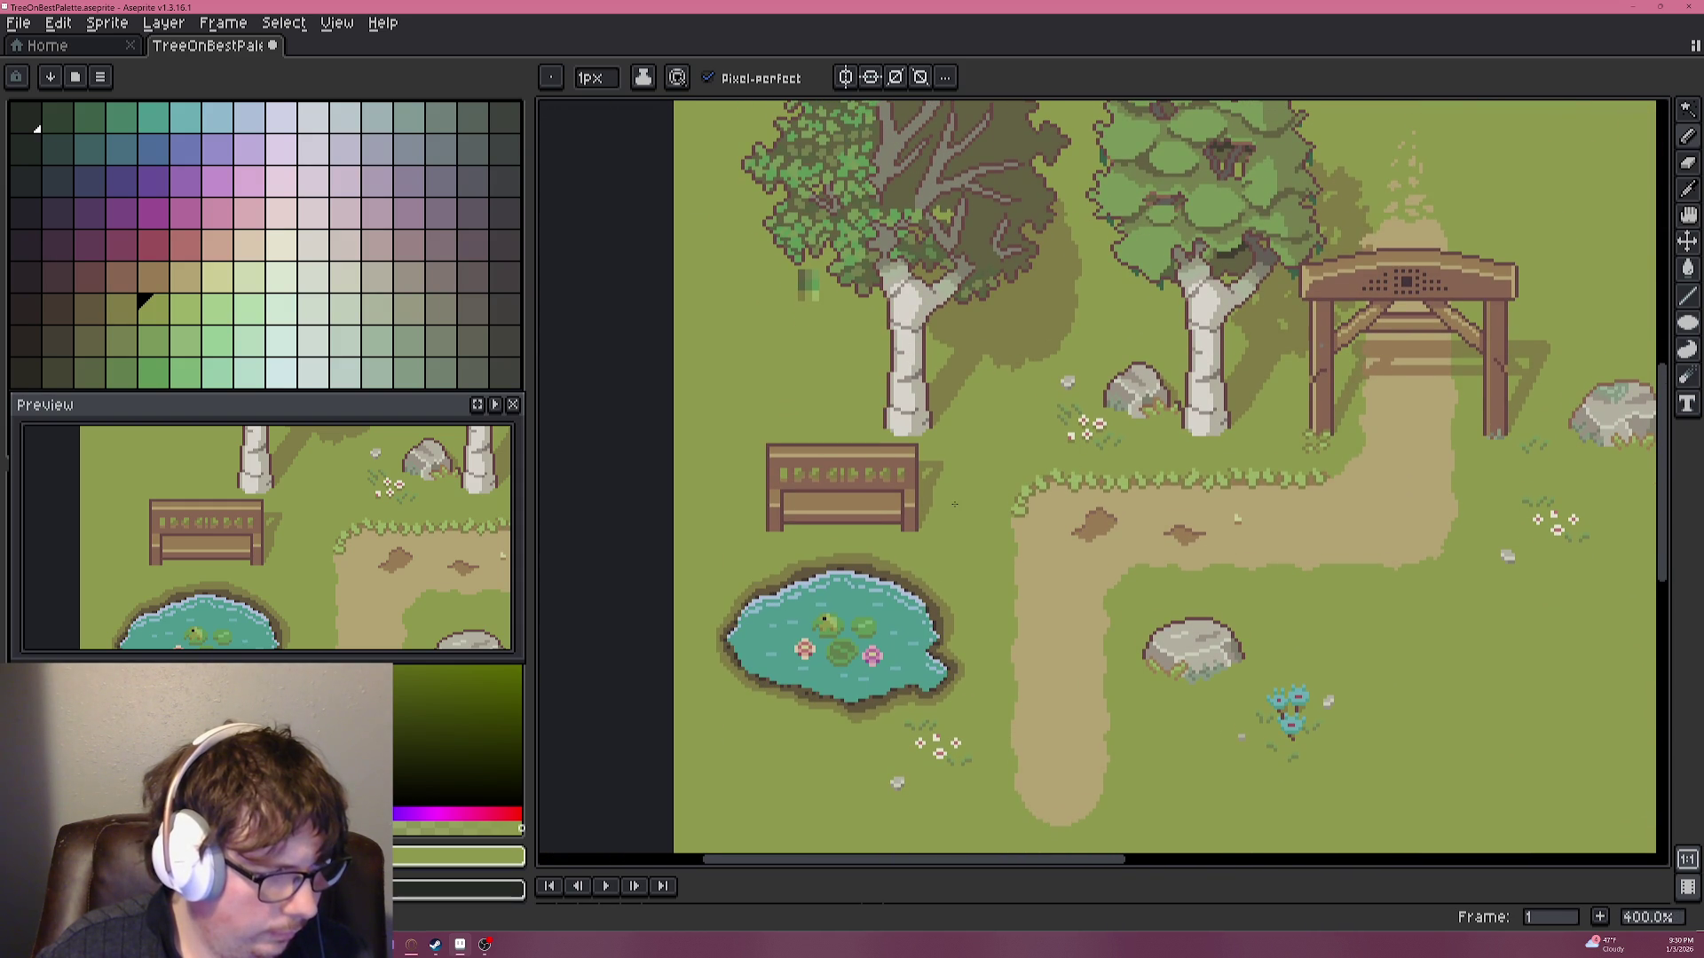
scroll(955, 504, "up", 5)
scroll(882, 471, "up", 3)
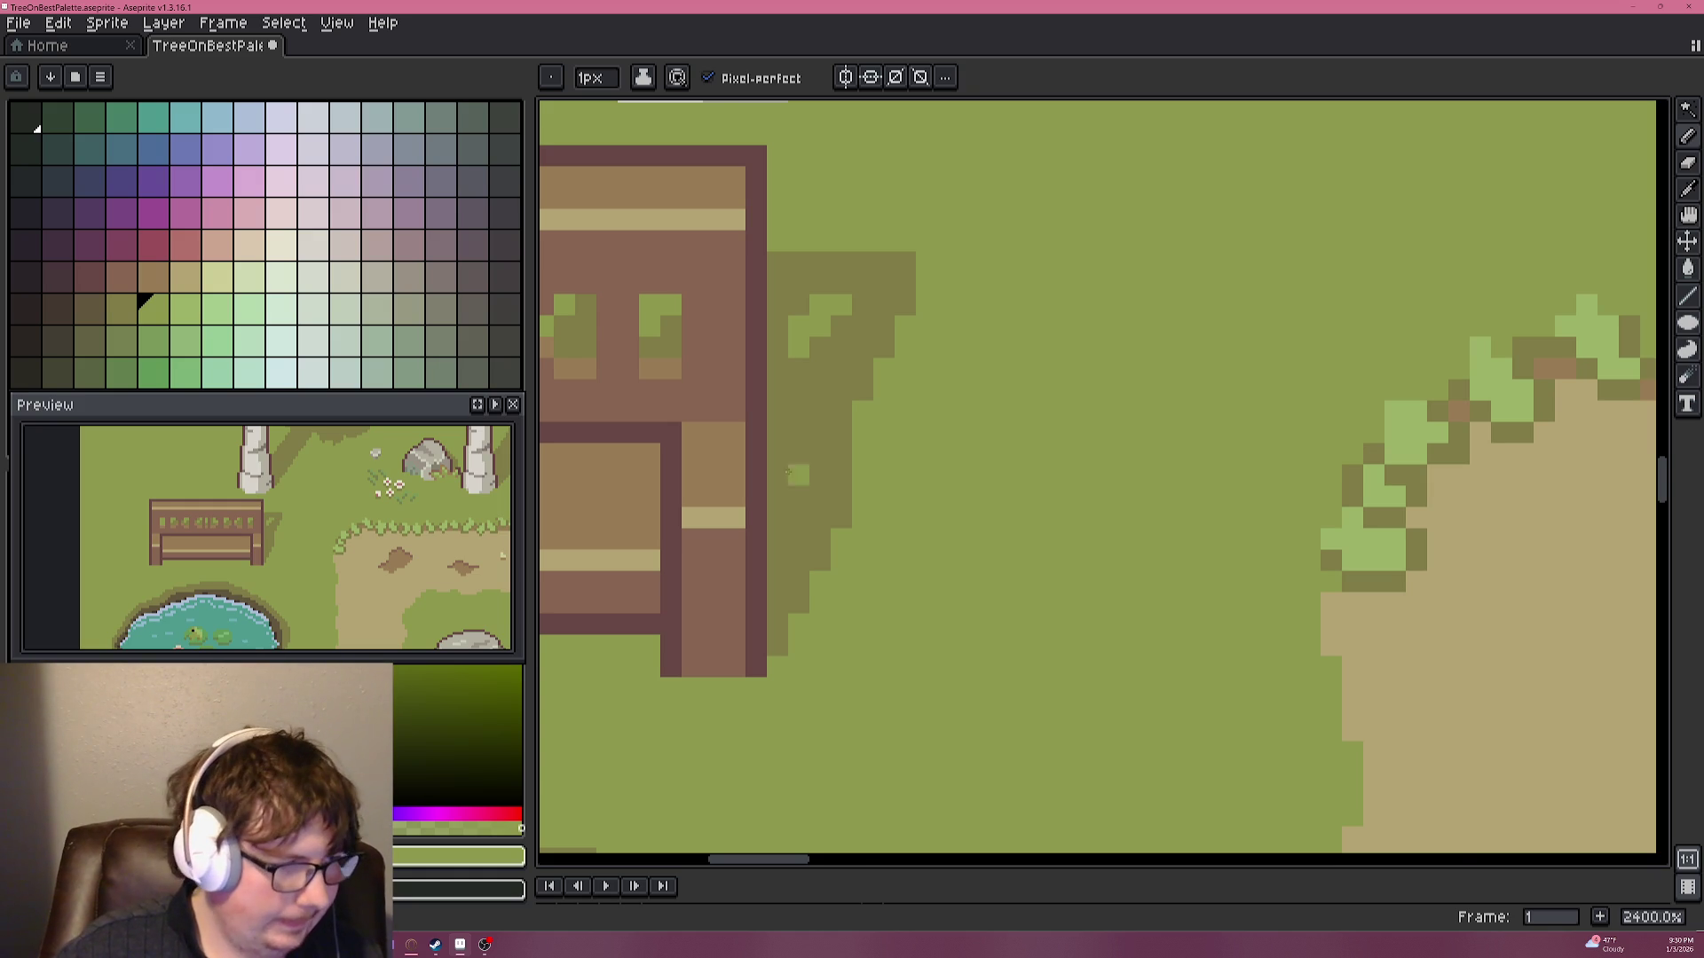
scroll(694, 453, "down", 3)
scroll(698, 440, "down", 3)
scroll(697, 440, "up", 2)
scroll(621, 457, "up", 2)
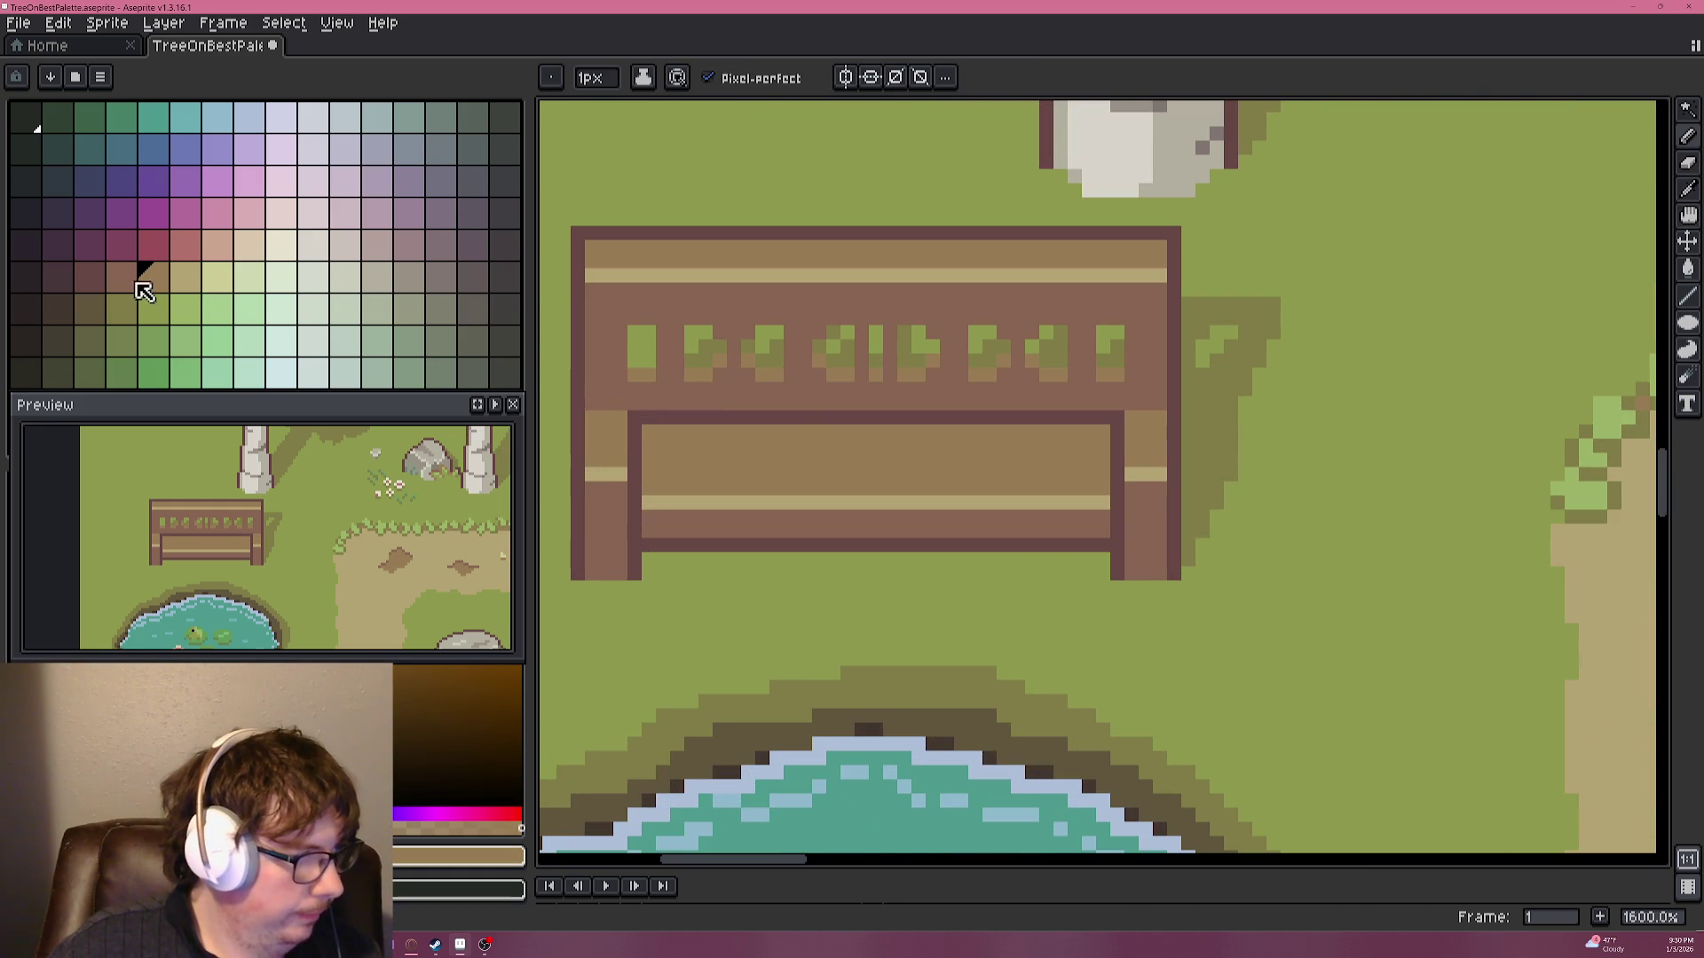
Dot light tan highlights on the bench seat and across its lower board.
left_click(186, 277)
left_click(646, 397)
scroll(647, 401, "up", 5)
scroll(689, 438, "down", 1)
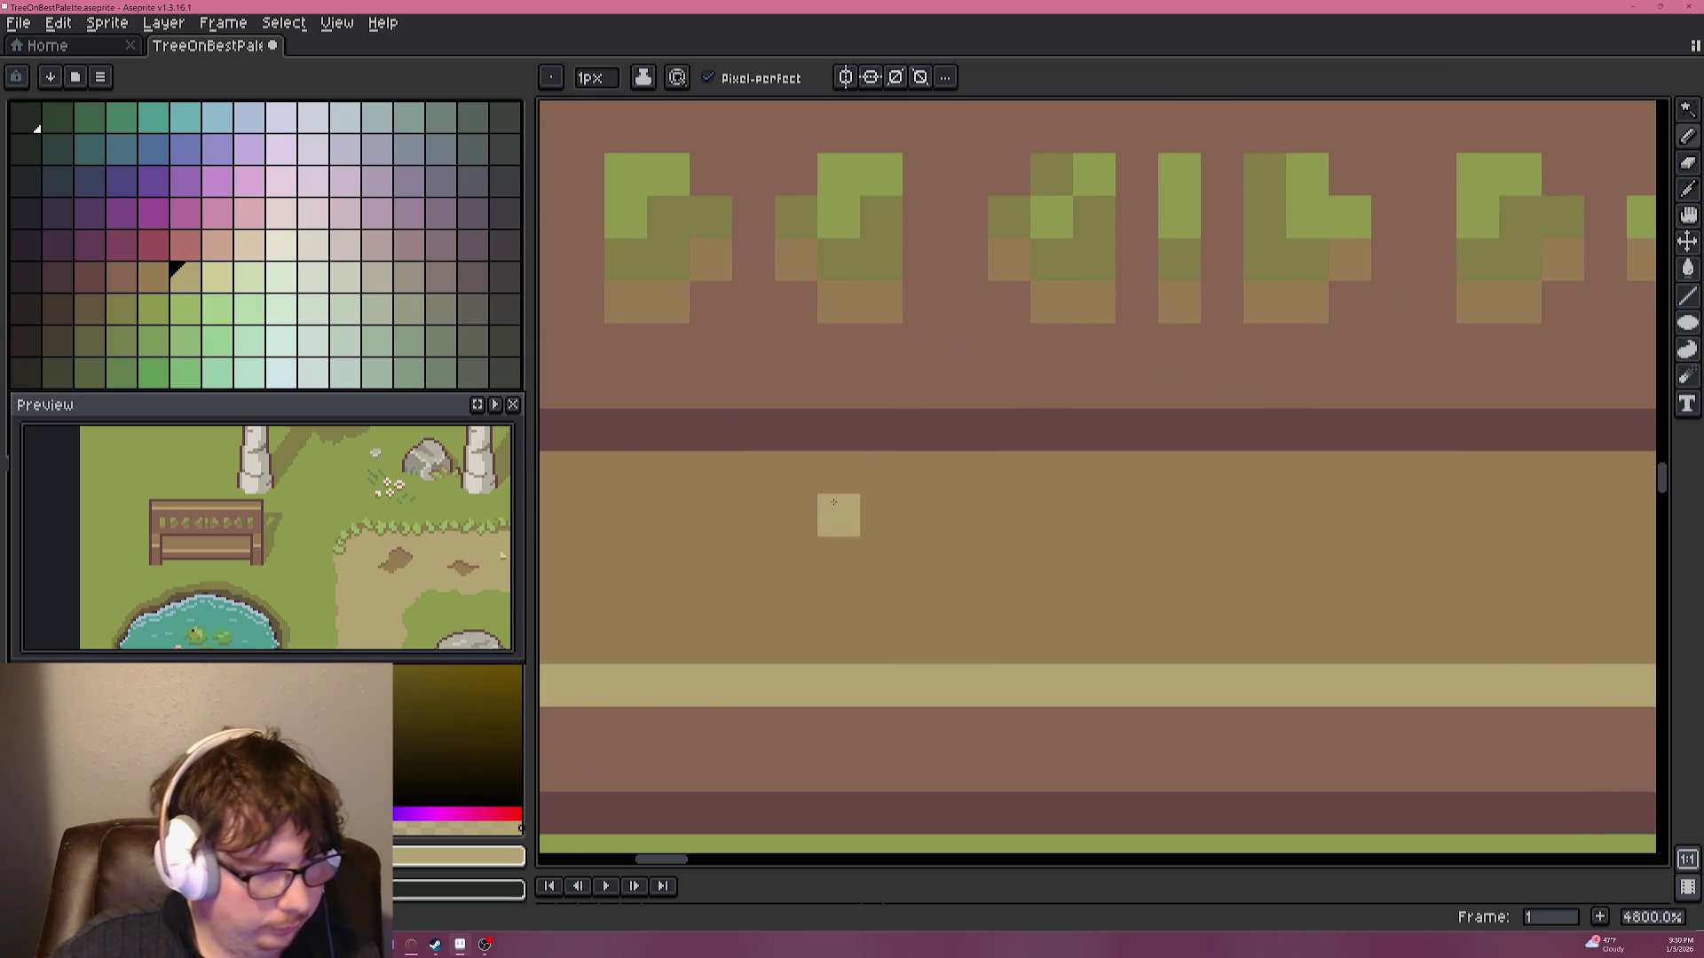
scroll(836, 471, "down", 1)
left_click_drag(664, 527, 758, 555)
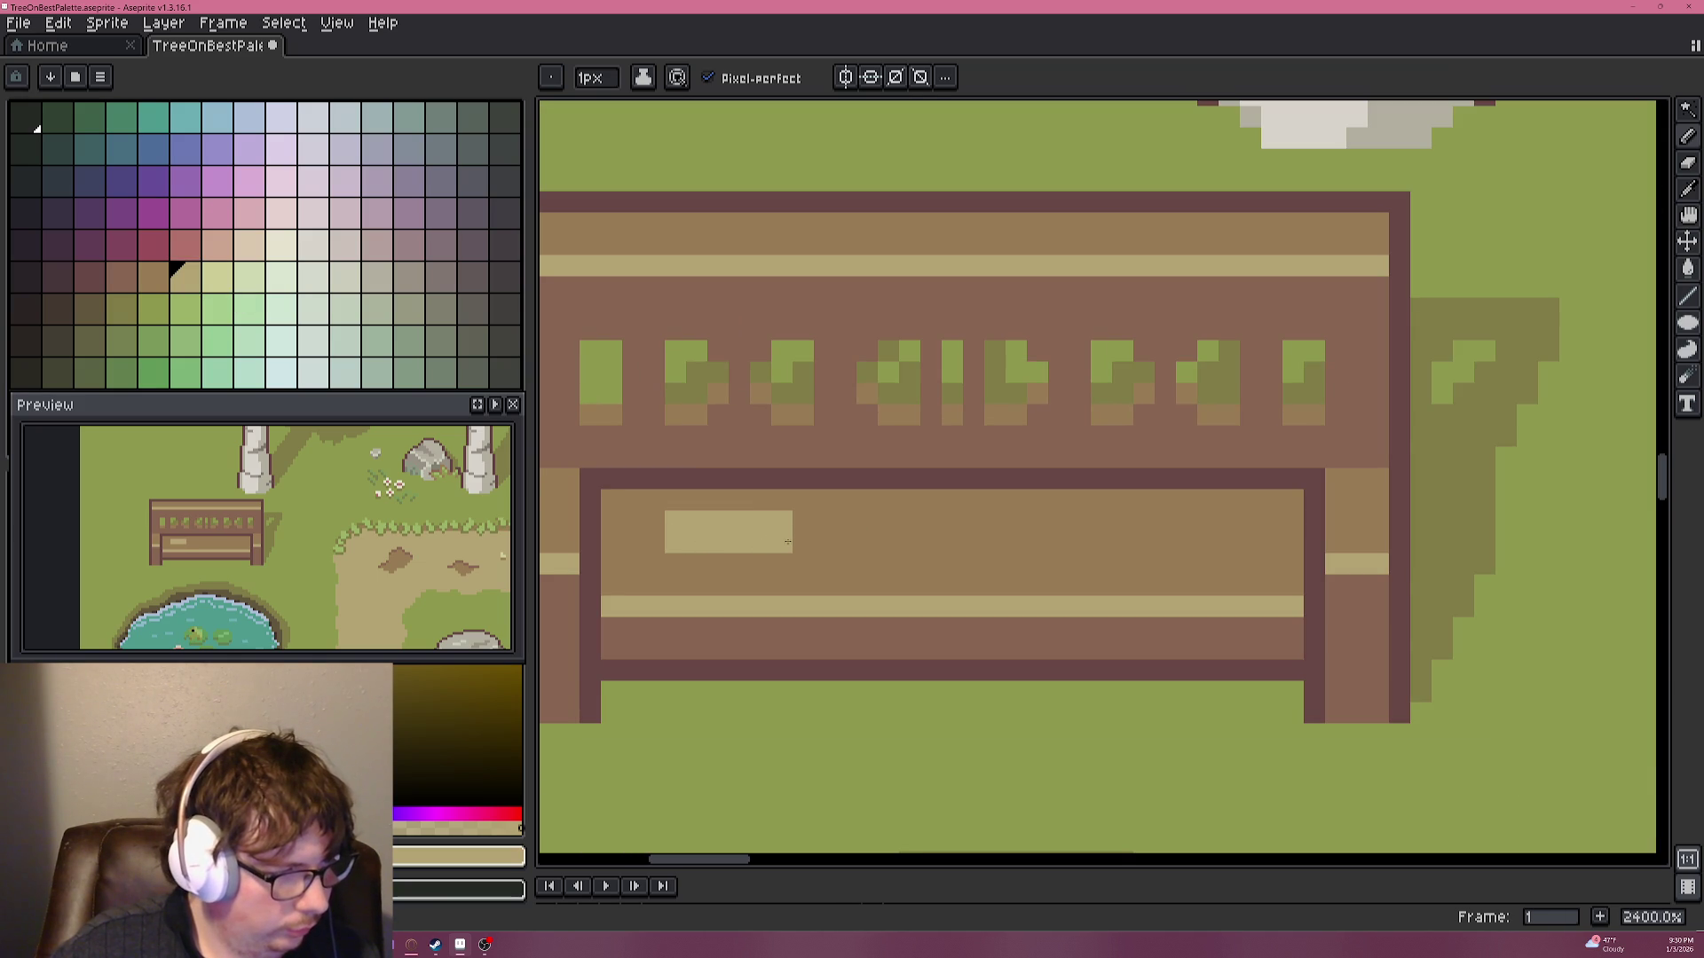
scroll(808, 559, "down", 3)
scroll(843, 551, "down", 1)
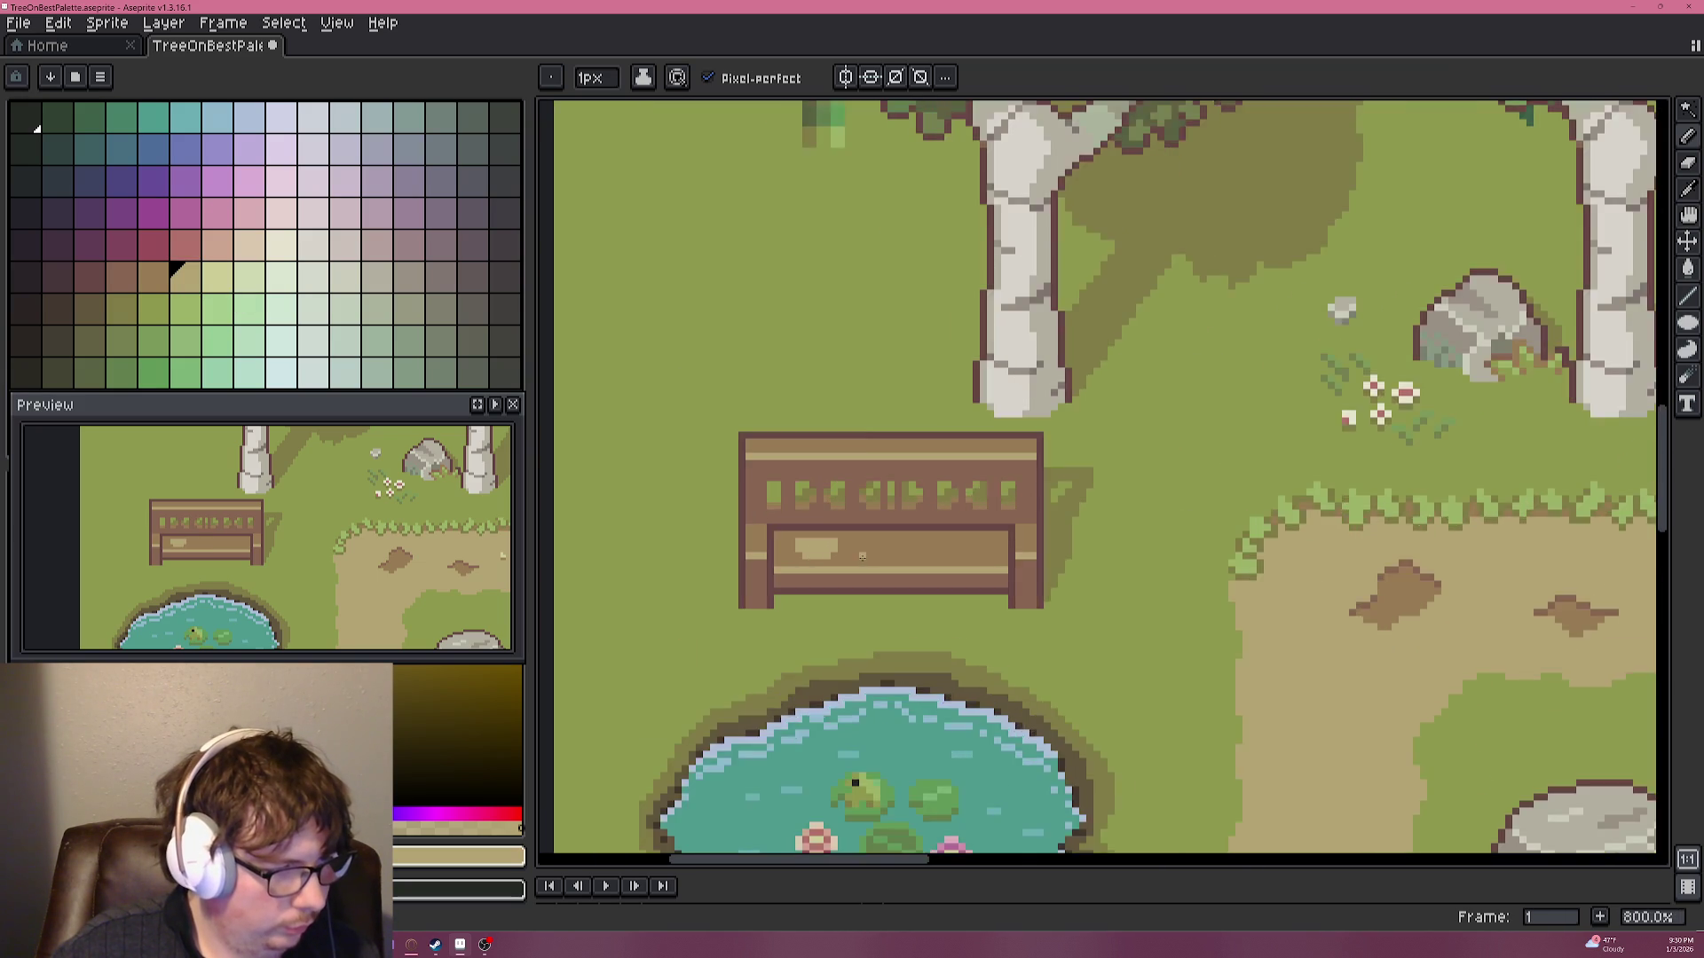
scroll(887, 543, "up", 2)
scroll(919, 538, "up", 2)
Undo the tan seat highlights, including a retried vertical tan bar.
key("ctrl+z")
key("v")
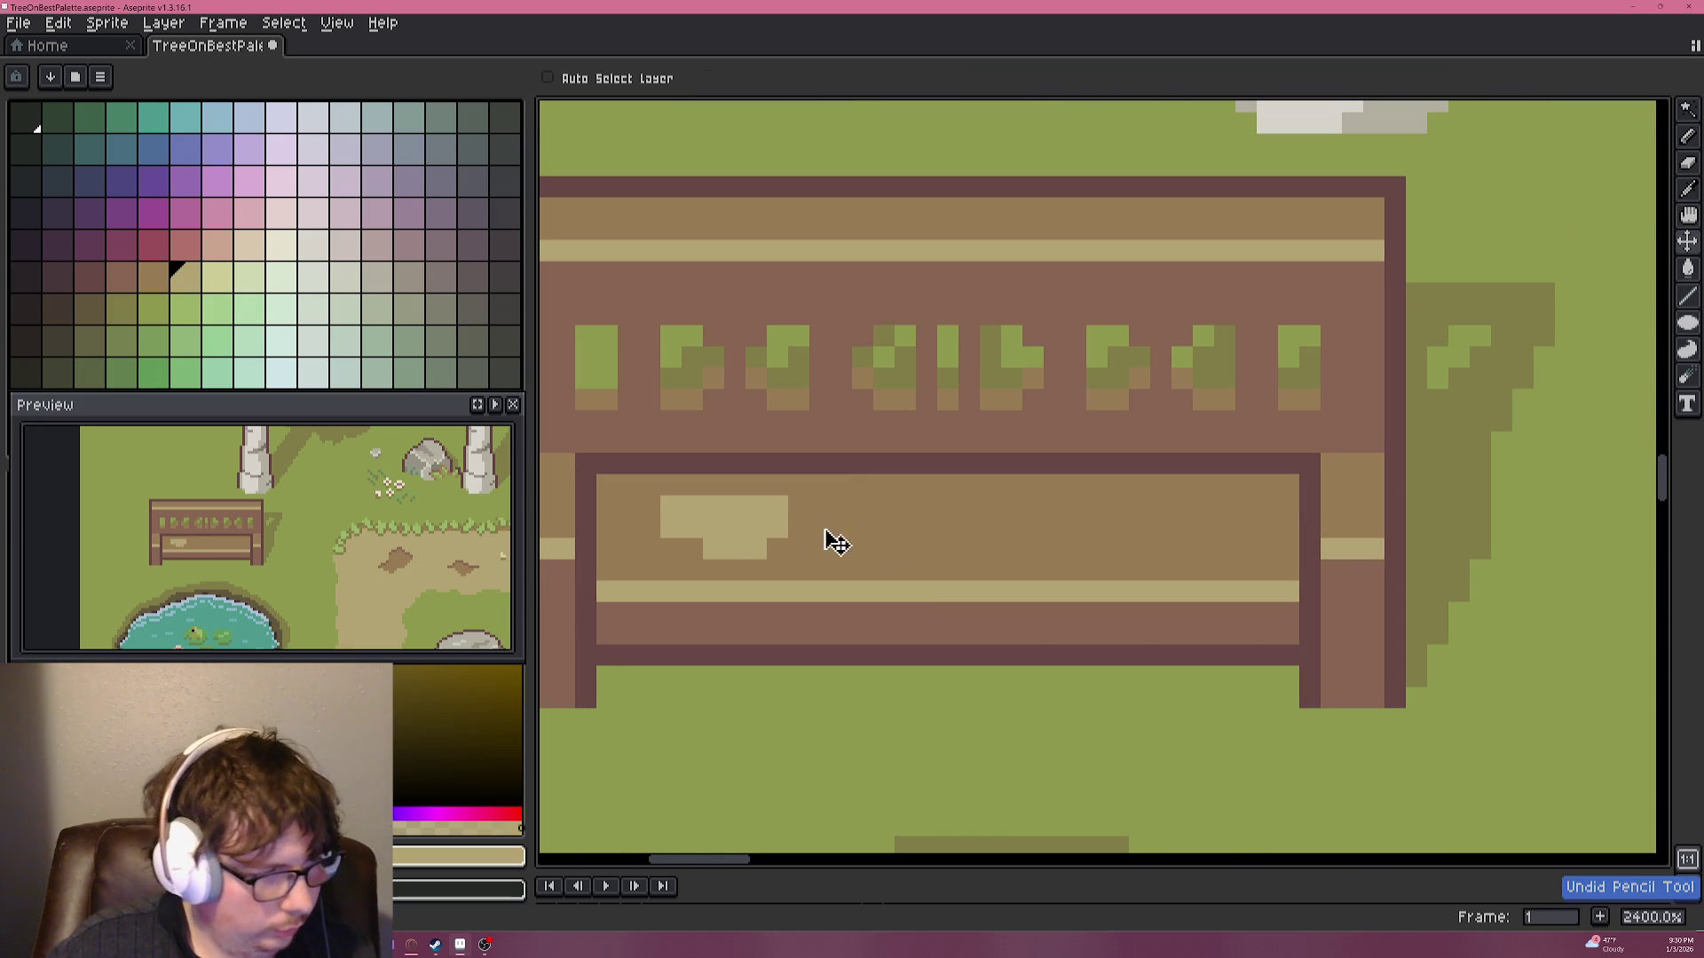
key("ctrl+z")
key("ctrl+z")
key("ctrl+z")
key("b")
mouse_move(618, 503)
left_mouse_down()
mouse_move(623, 545)
mouse_move(613, 534)
left_mouse_up()
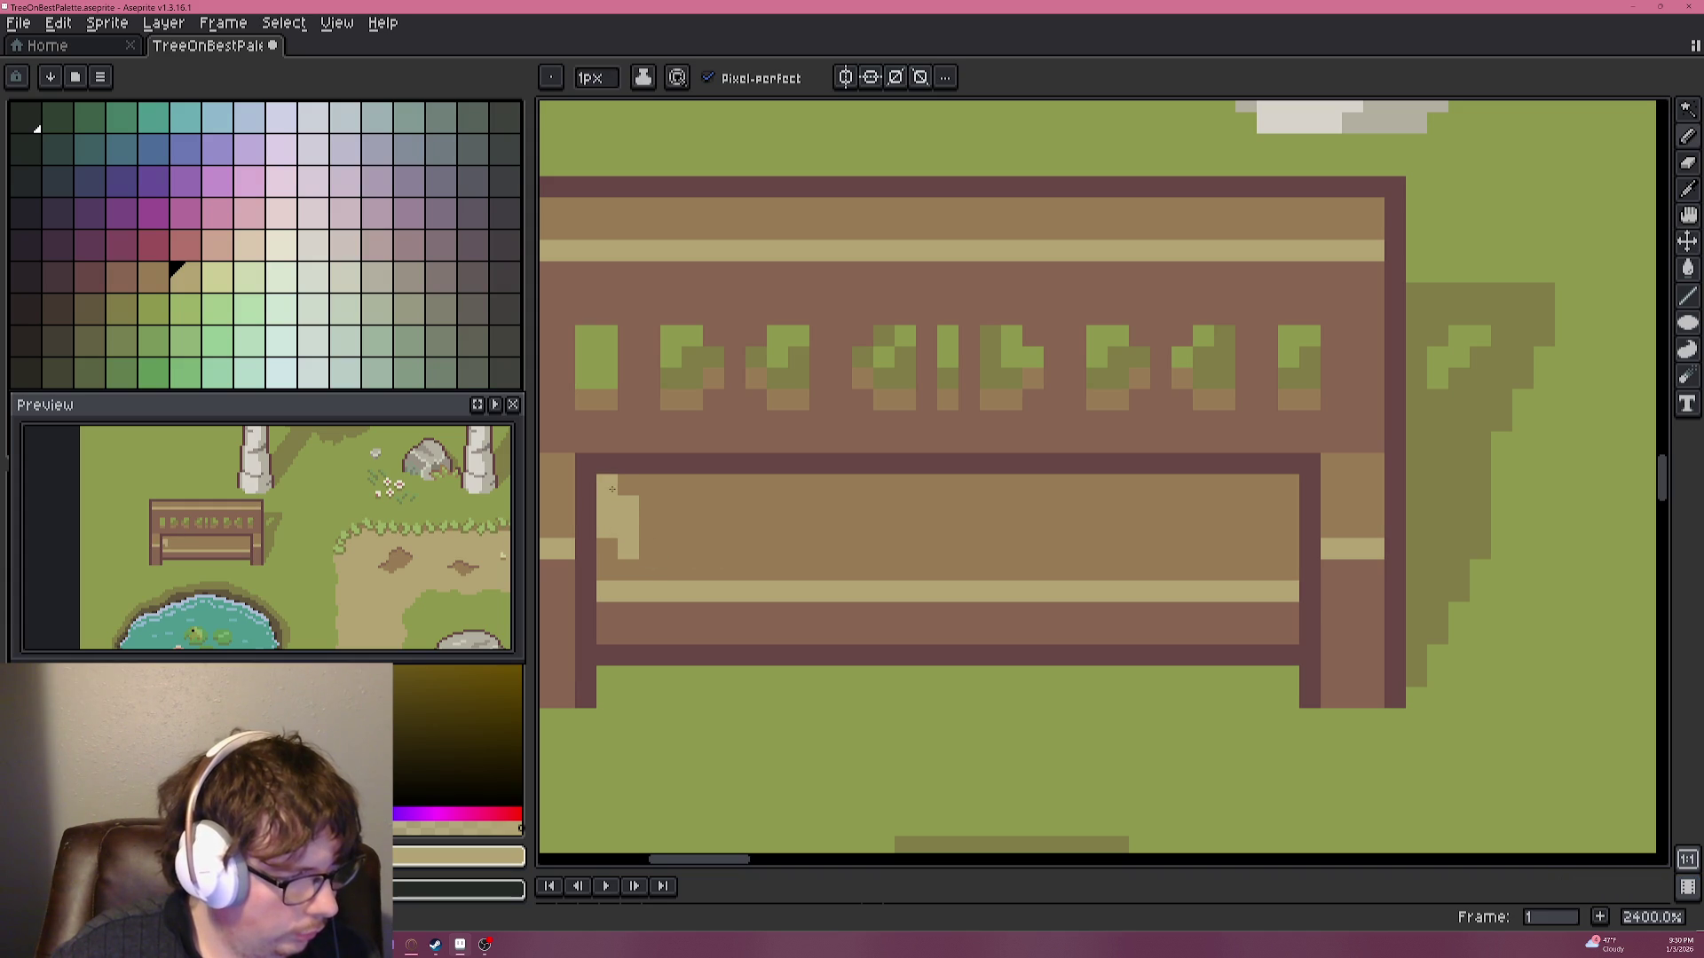
key("ctrl+z")
key("ctrl+z")
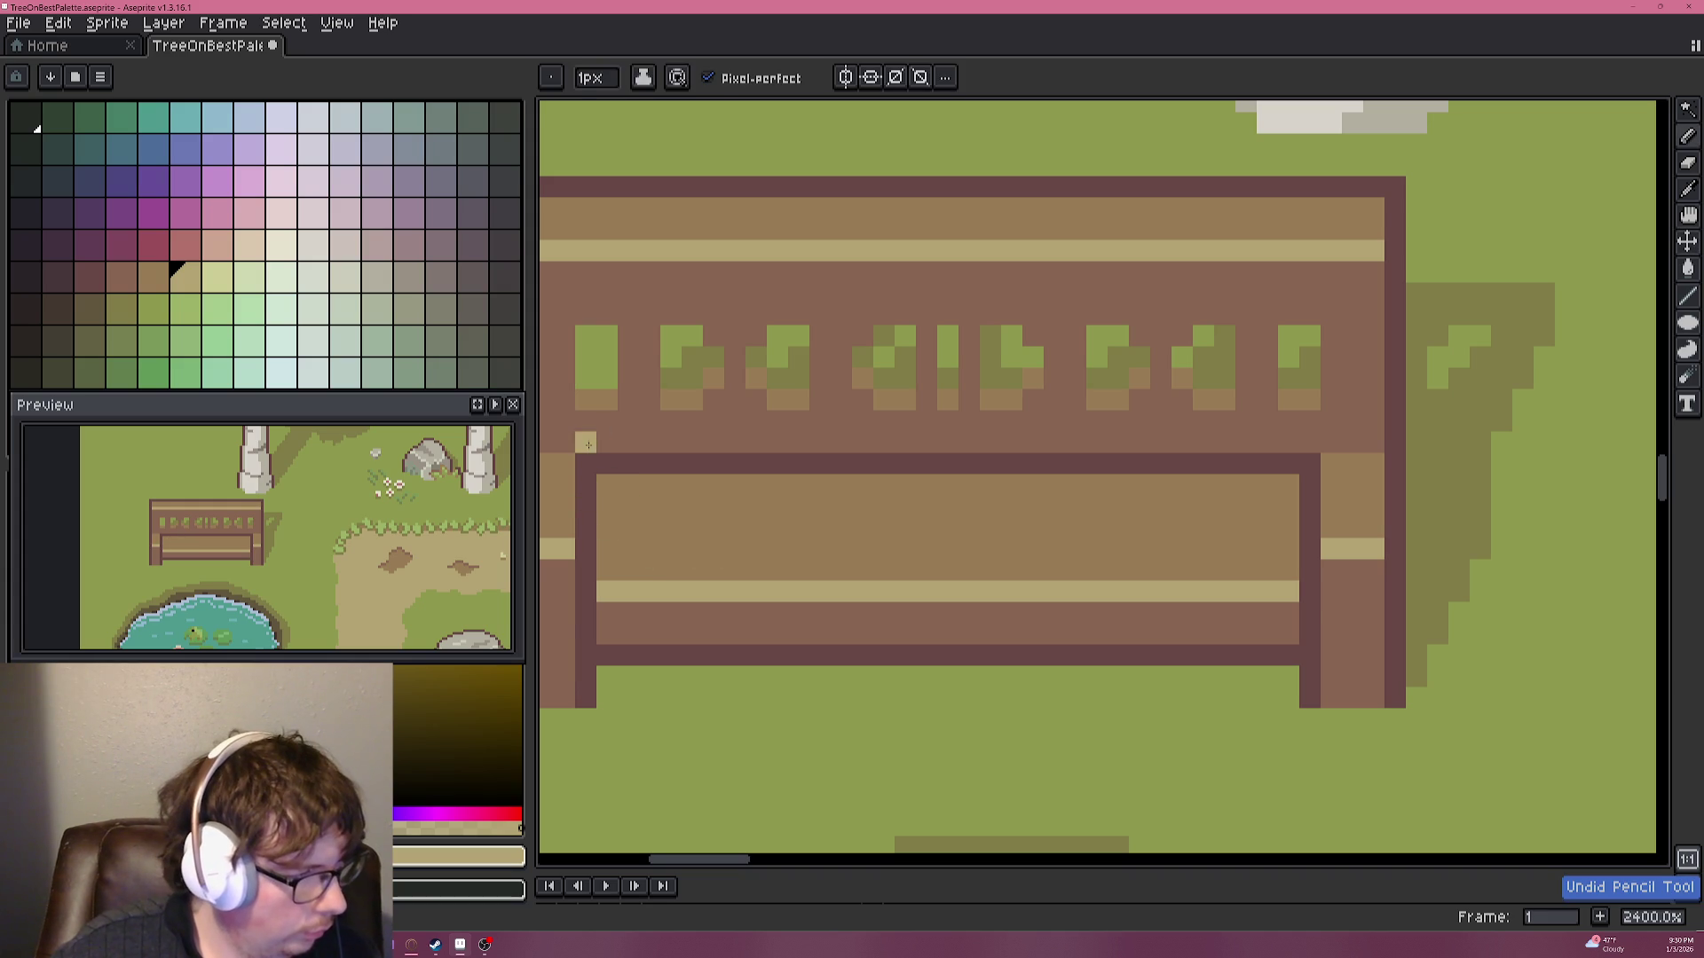
Pencil darker brown lines along the seat's left and top inner edges.
left_click(586, 444, "alt")
left_click_drag(607, 496, 605, 544)
left_click_drag(619, 479, 1090, 505)
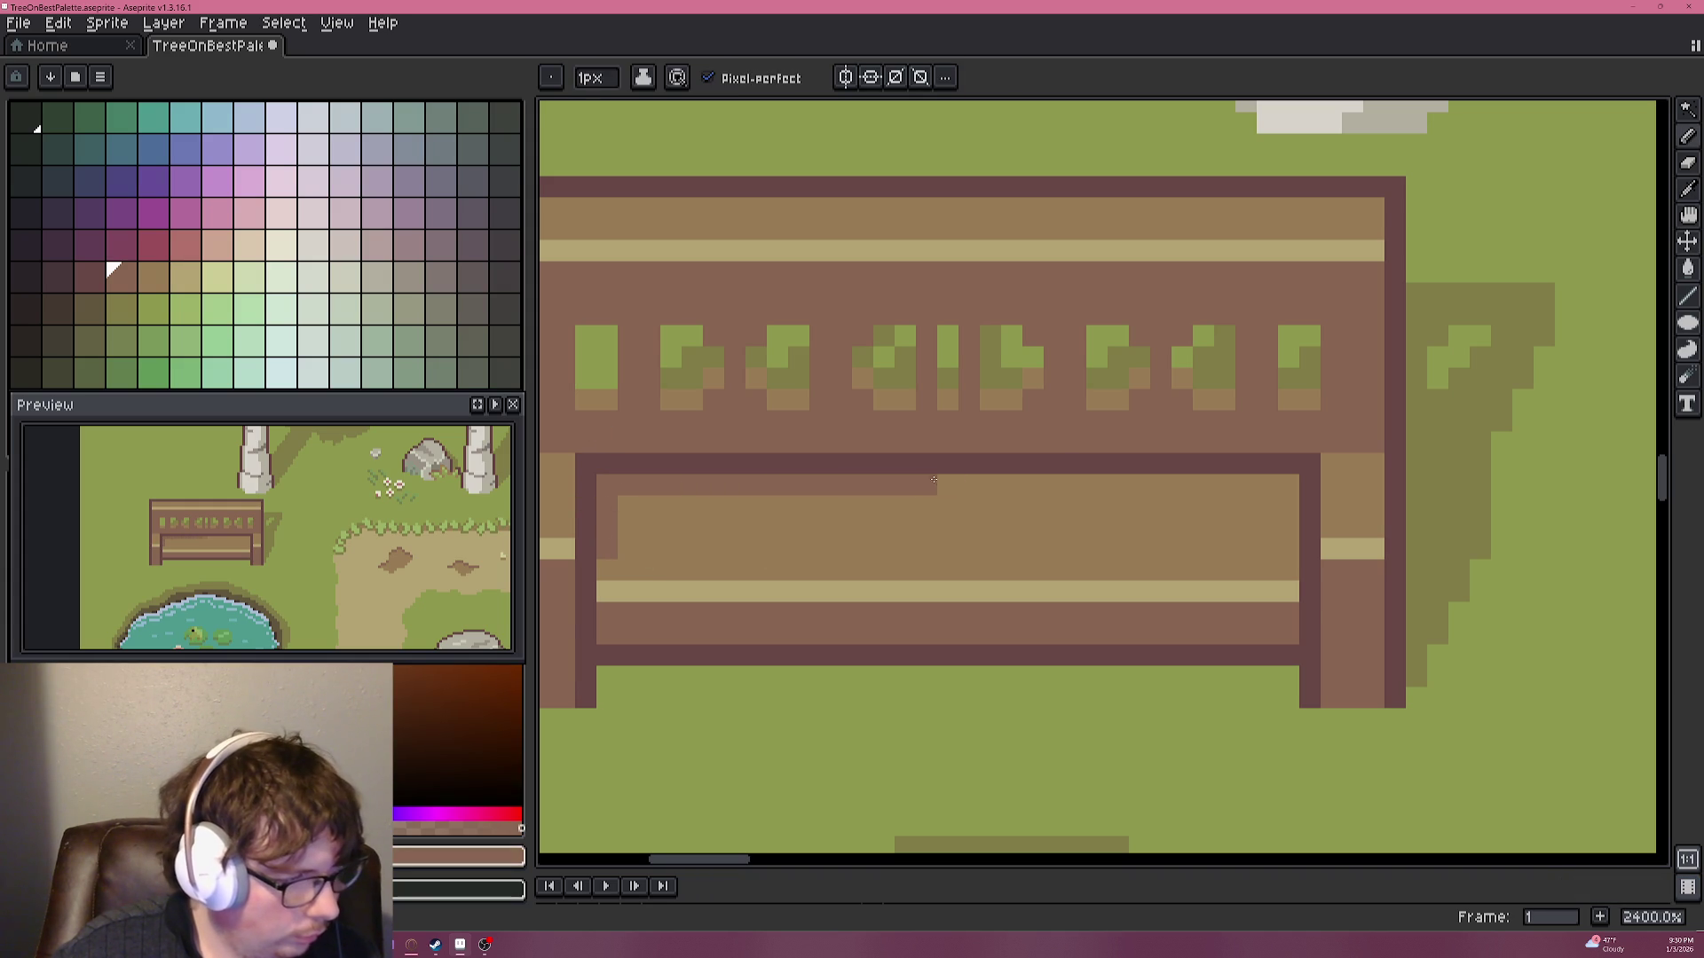
Undo and redraw the dark brown line along the seat top.
key("ctrl+z")
mouse_move(629, 485)
left_mouse_down()
mouse_move(1260, 482)
mouse_move(1286, 570)
left_mouse_up()
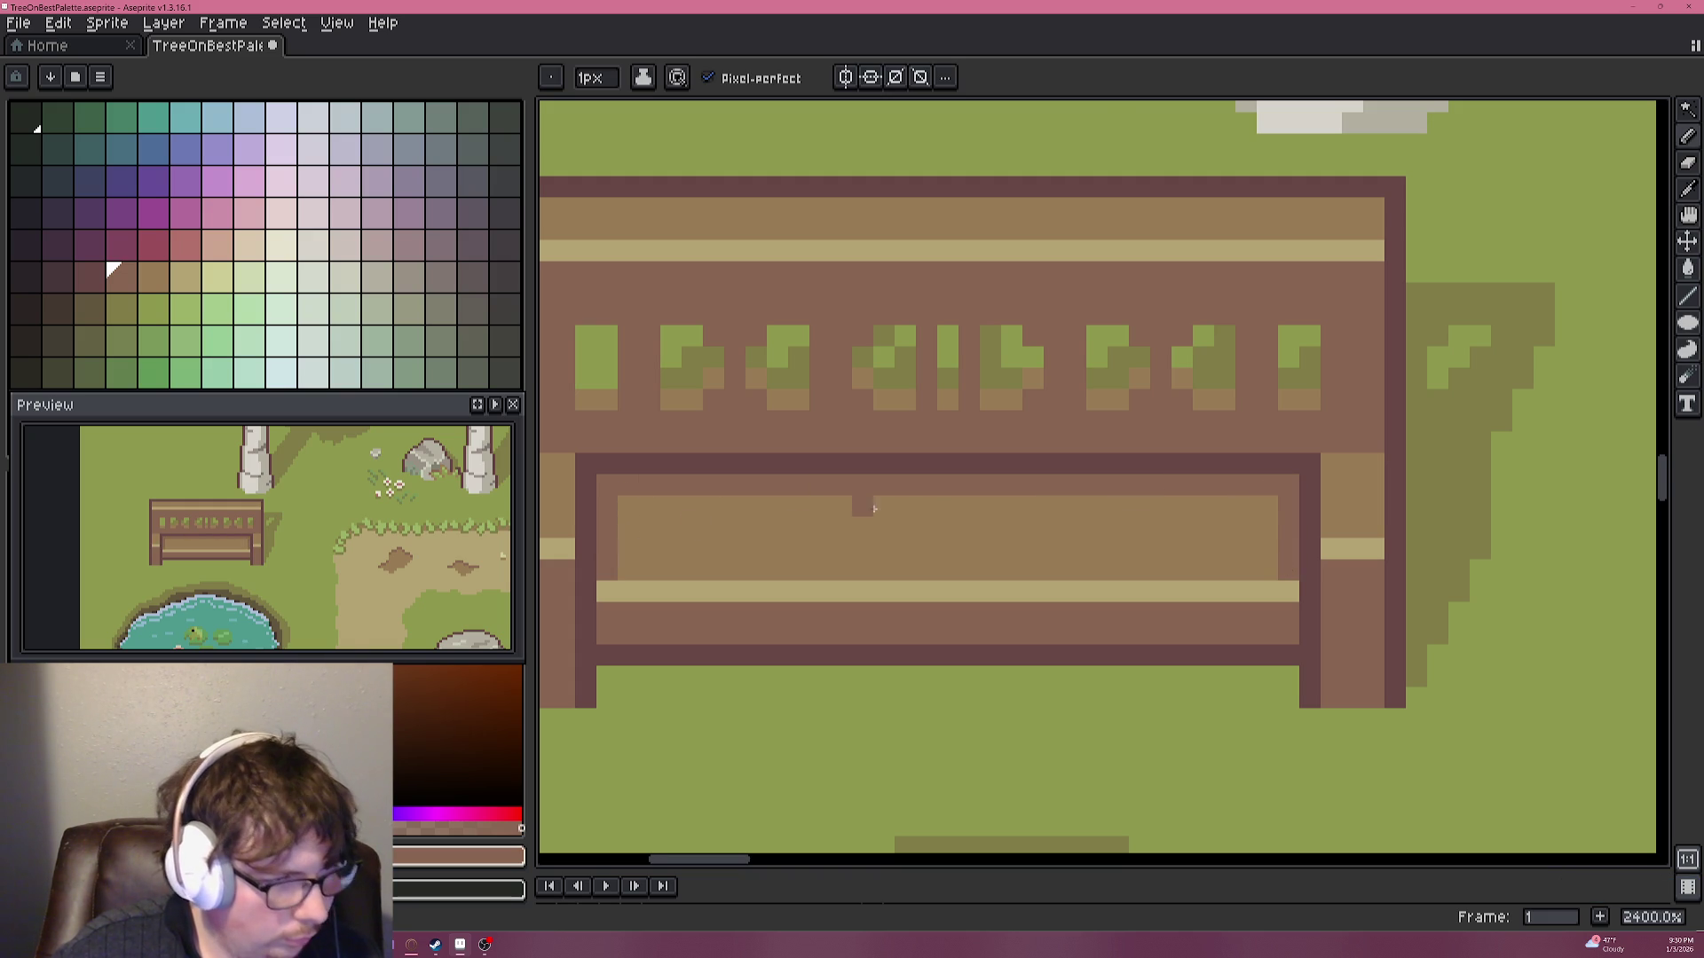
scroll(825, 519, "down", 1)
scroll(825, 519, "down", 1)
scroll(650, 514, "up", 3)
scroll(650, 515, "up", 1)
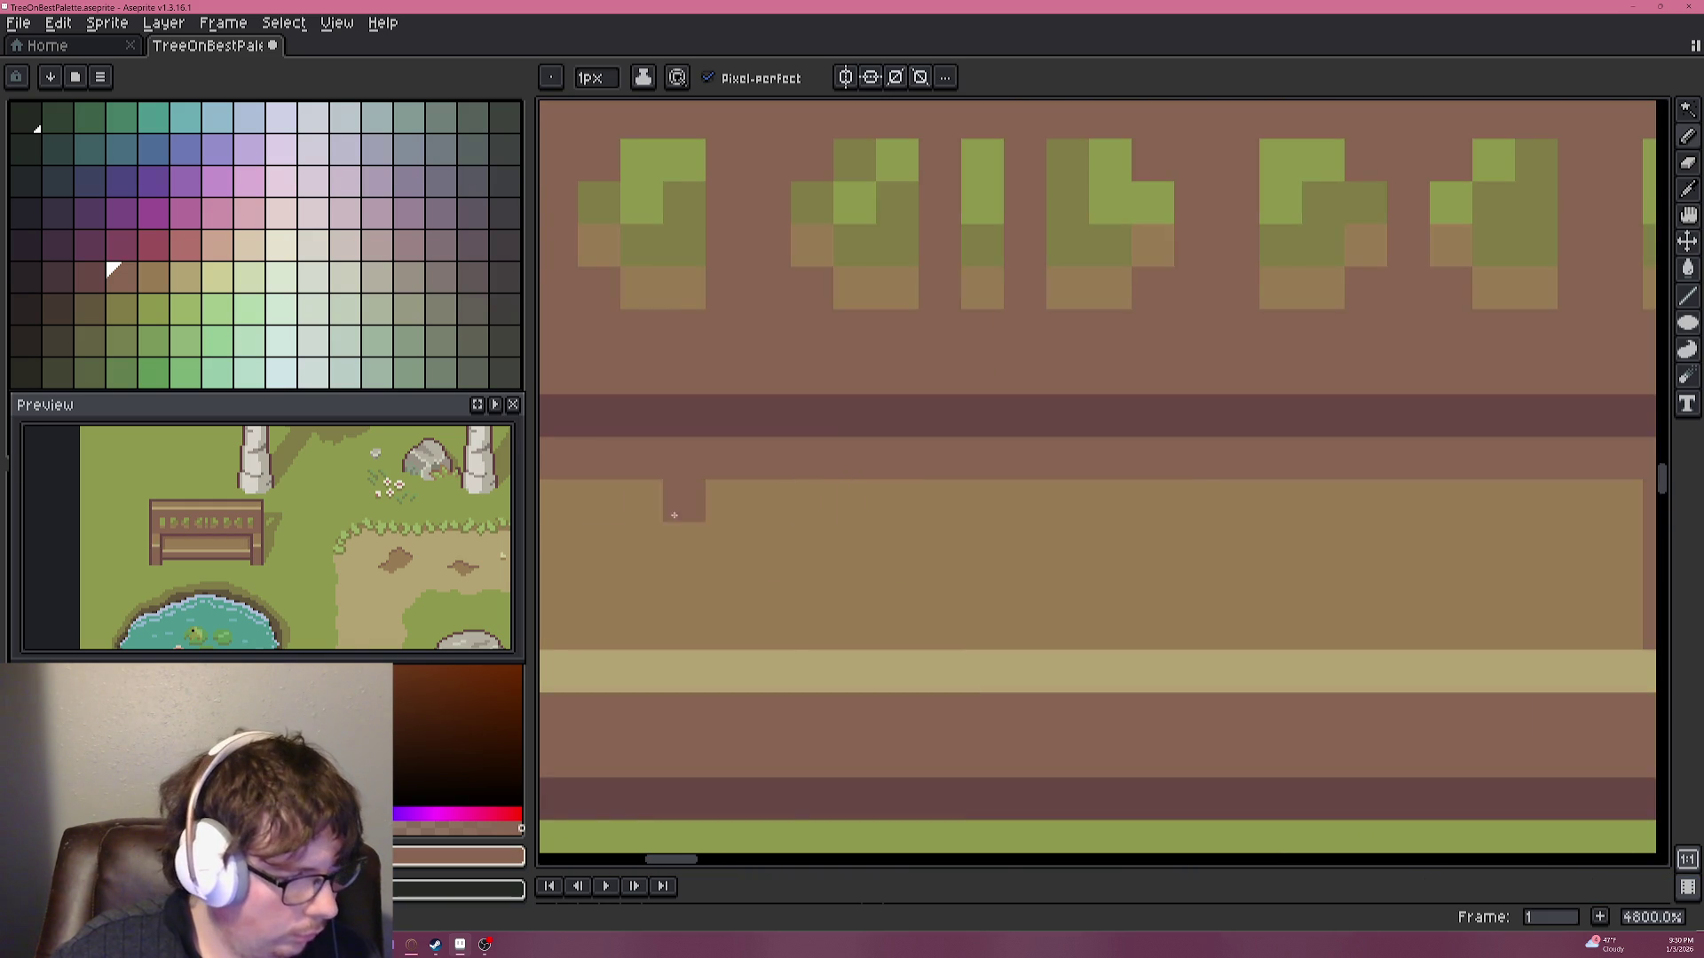
Add stair-step dark brown pixels at the seat's upper-left corner.
left_click_drag(650, 515, 780, 521)
left_click(694, 524)
left_click_drag(695, 482, 737, 482)
scroll(1100, 516, "down", 4)
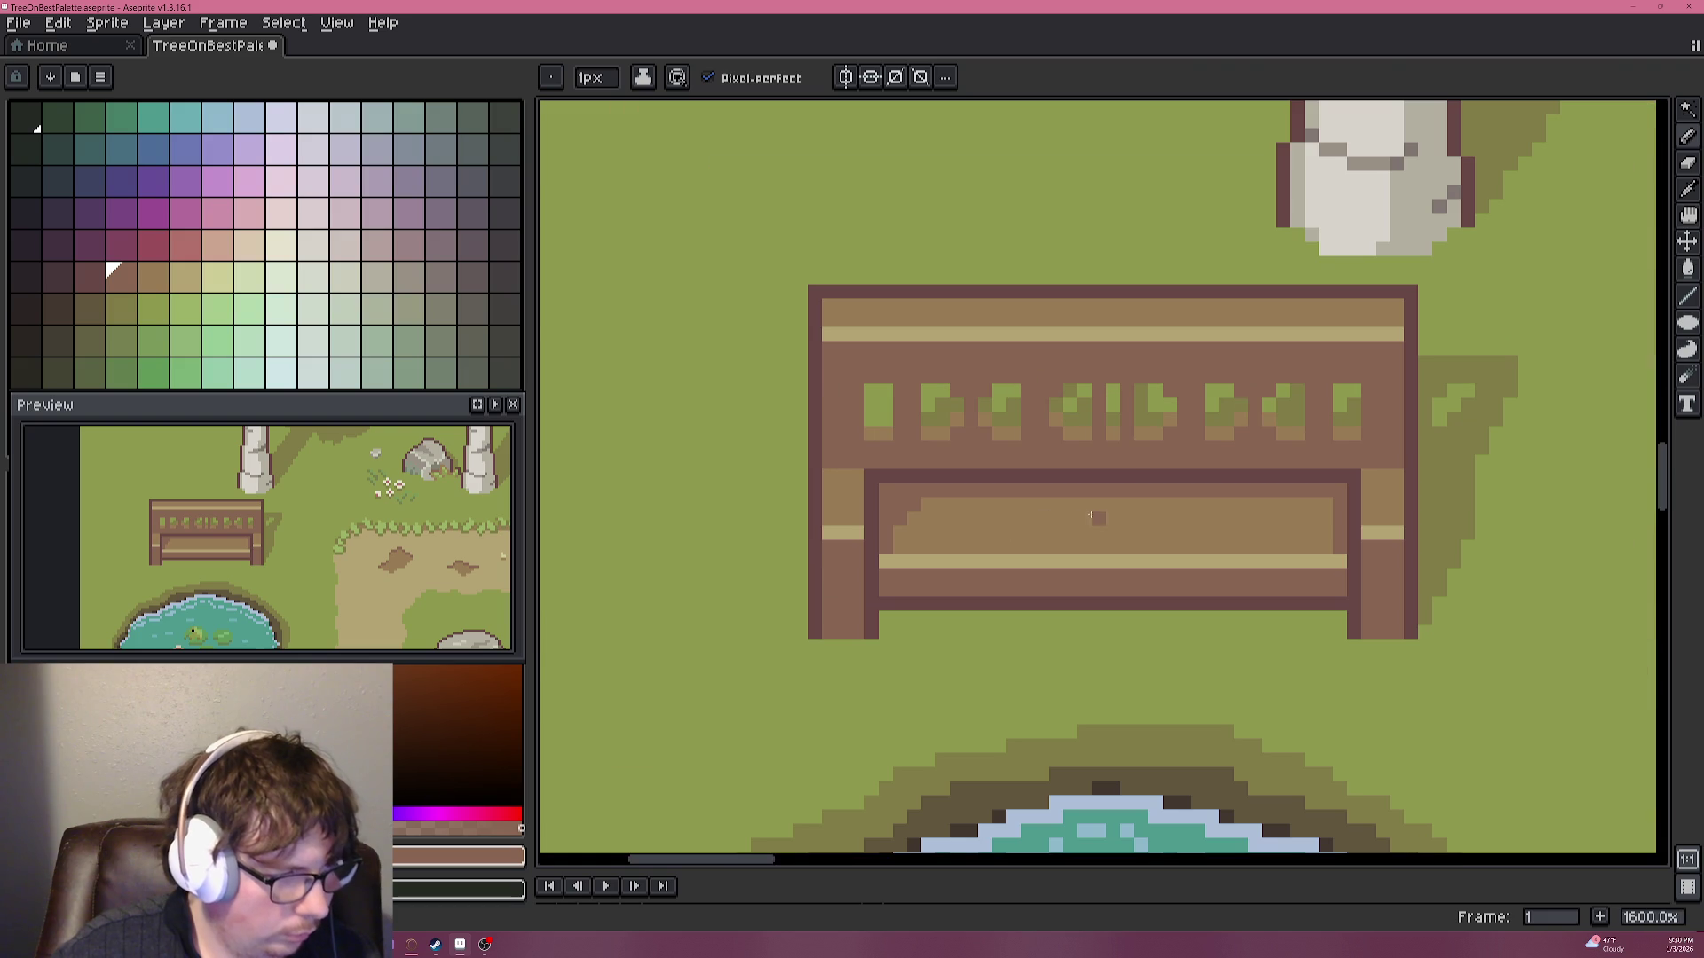
scroll(1340, 505, "down", 1)
scroll(1167, 549, "down", 1)
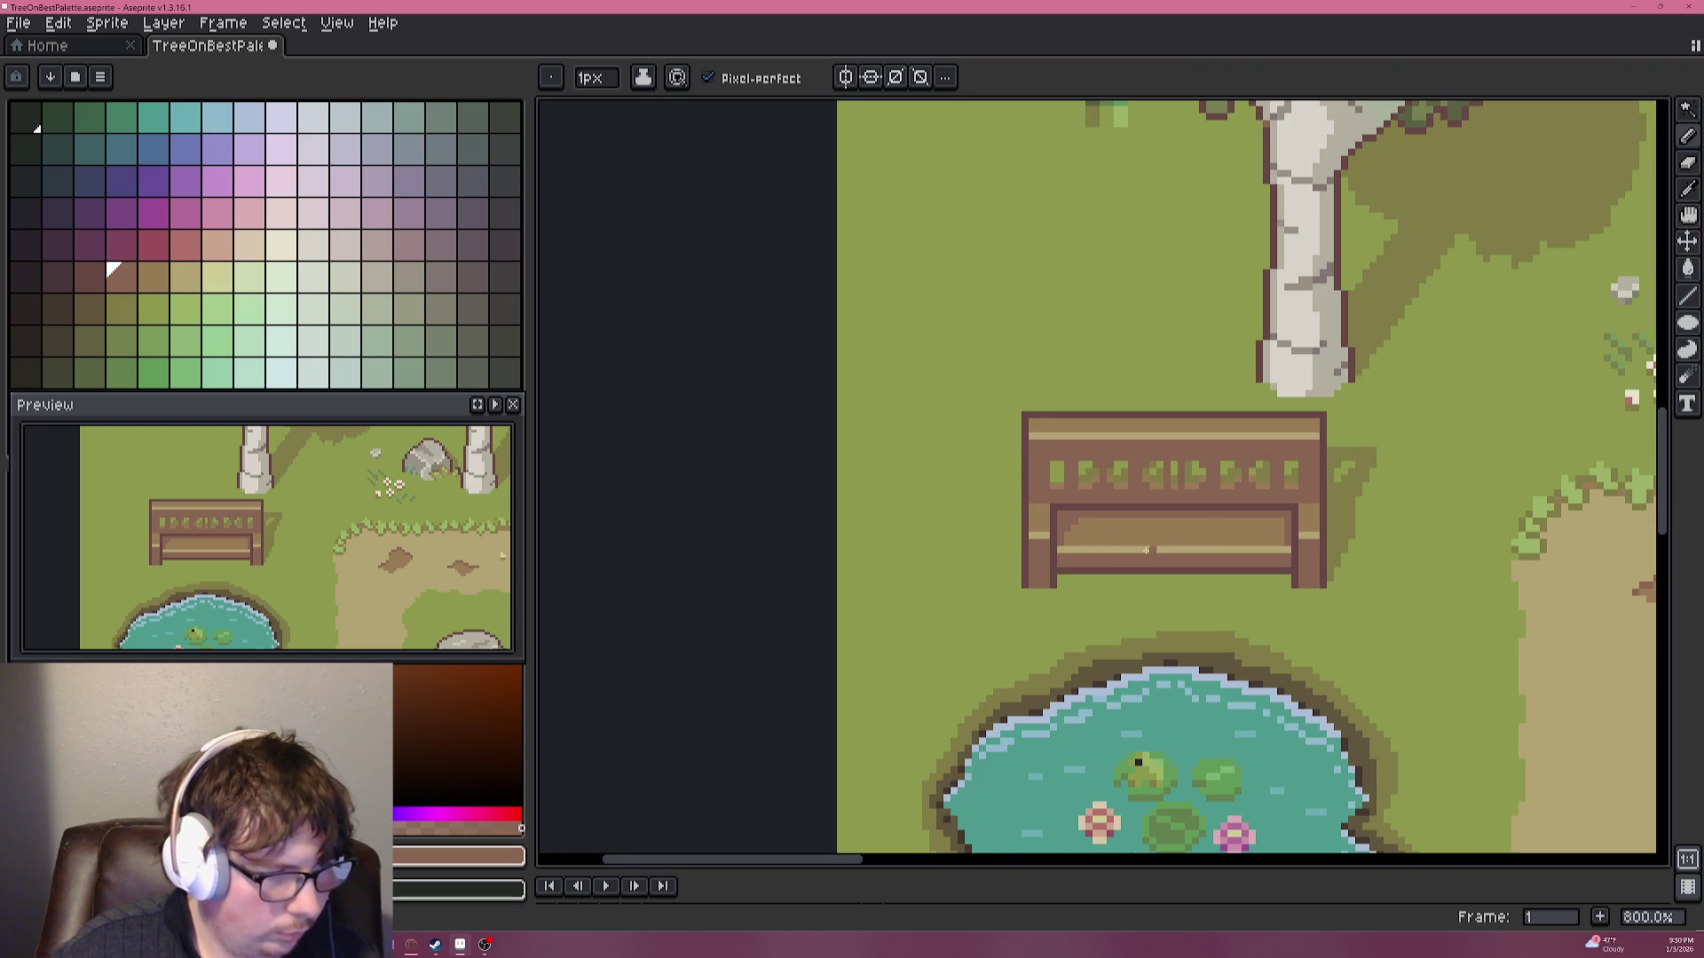
Step to the neighbouring palette colour and pan to the tree, rock and arch.
scroll(1109, 550, "up", 3)
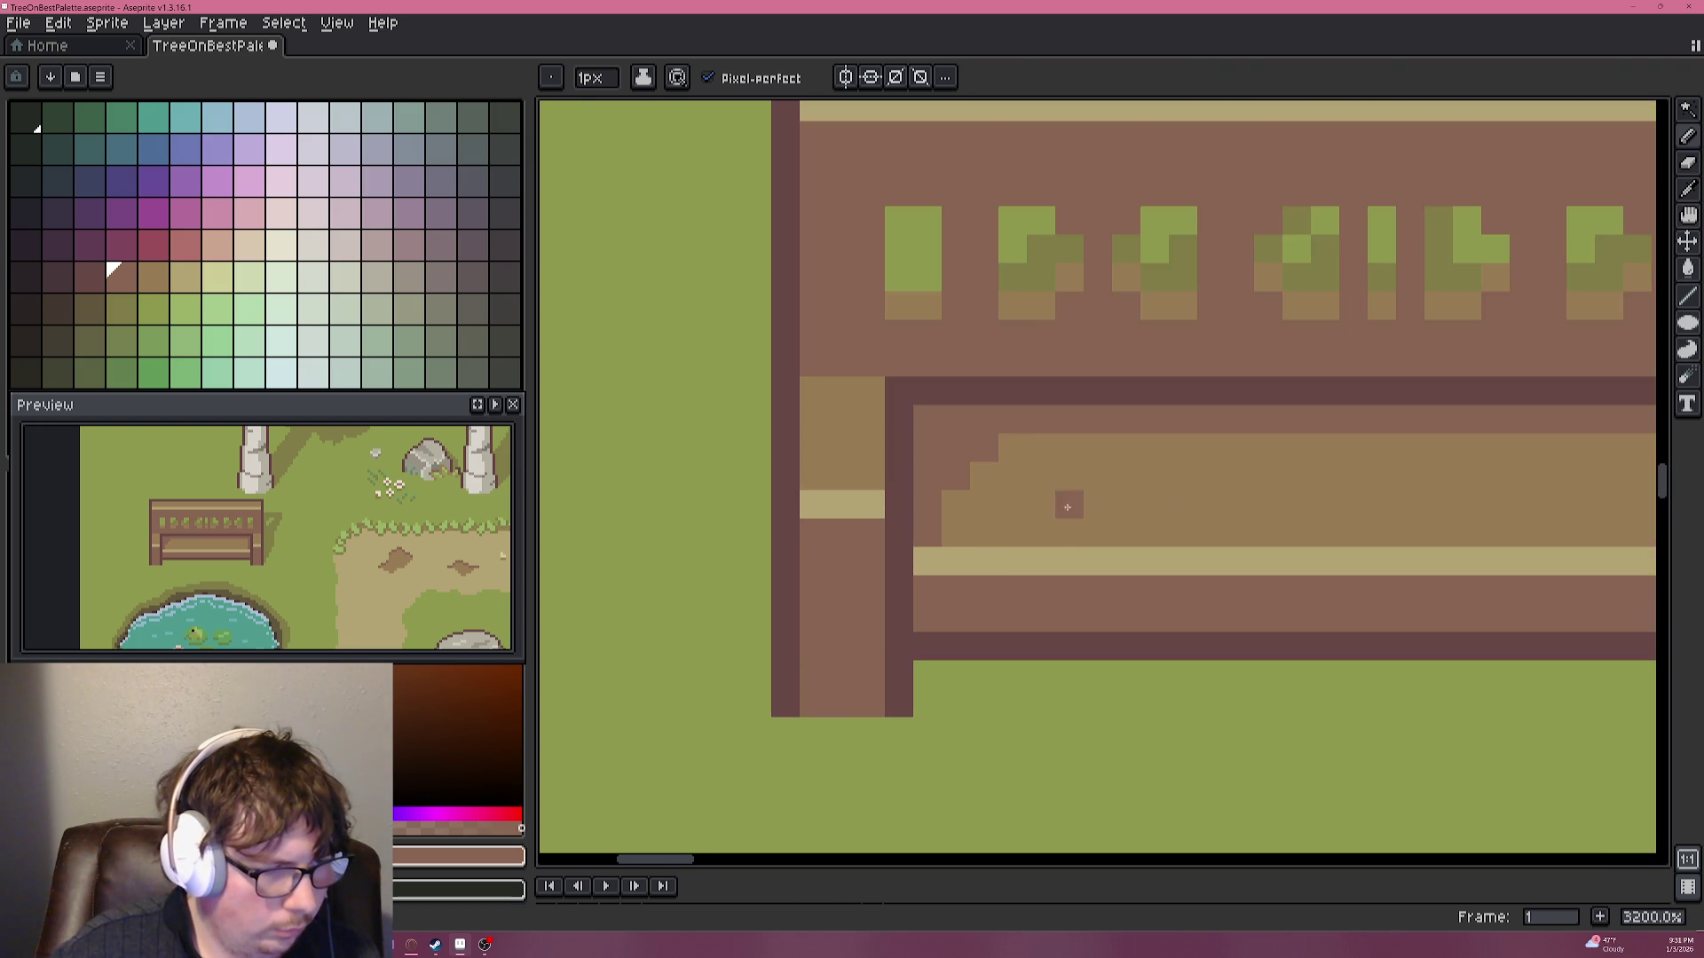
key("bracketright")
scroll(1074, 527, "down", 4)
scroll(1073, 526, "down", 1)
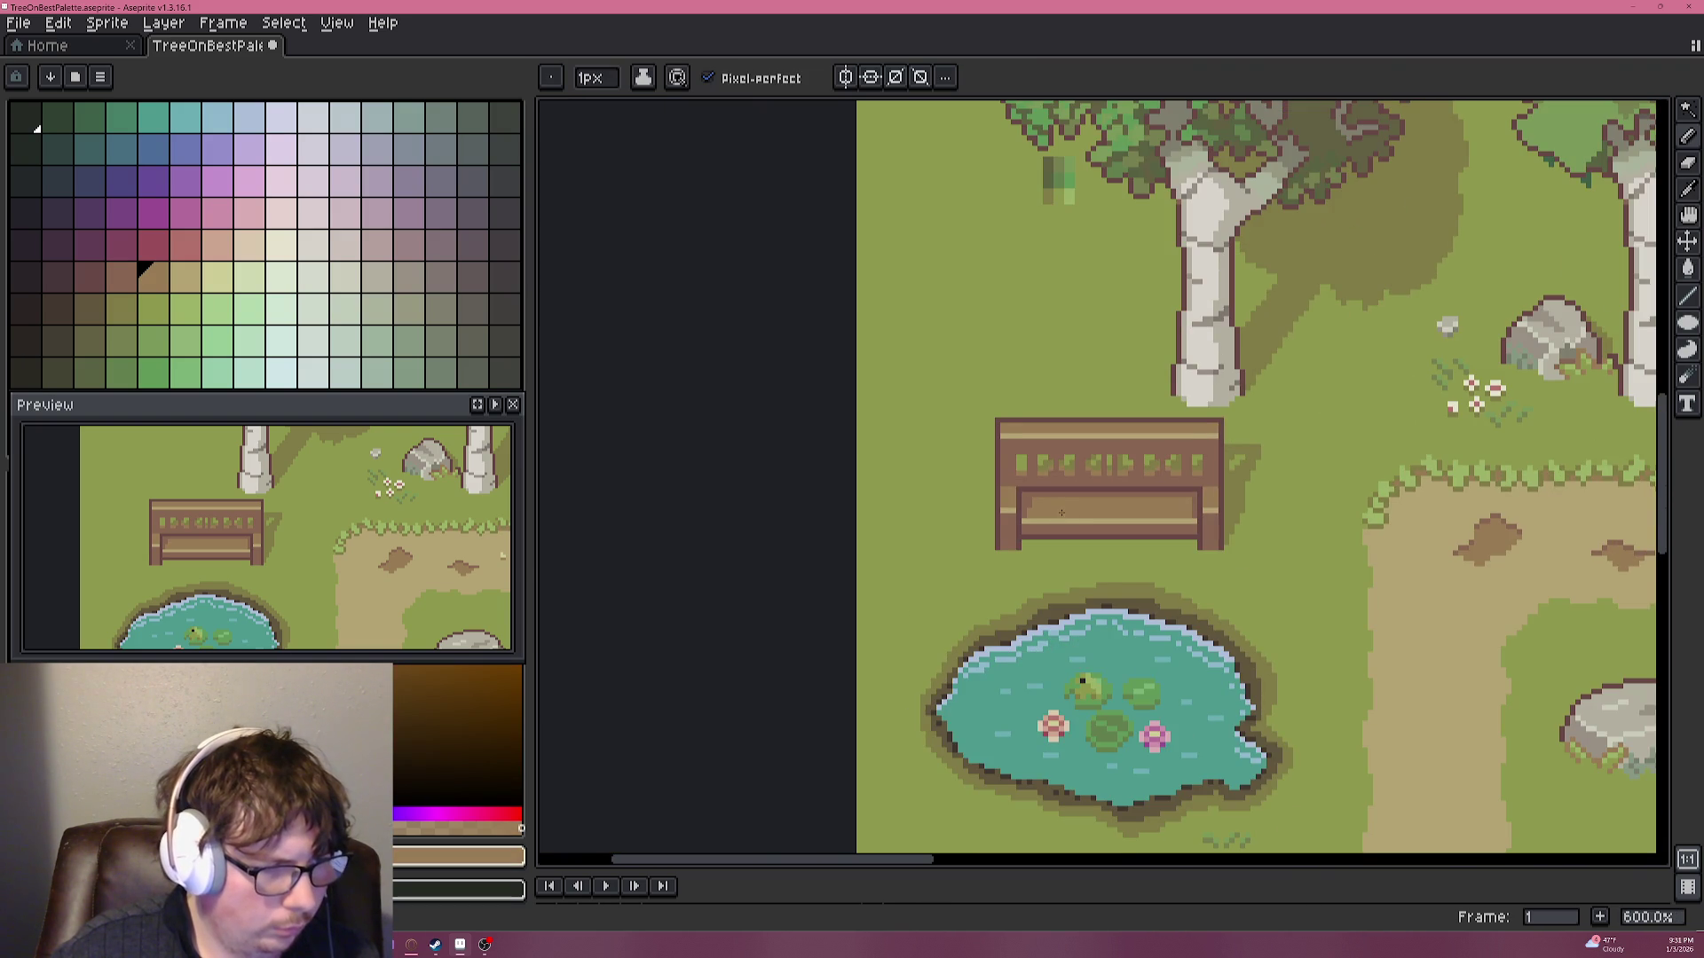
scroll(1061, 513, "up", 4)
scroll(1059, 498, "down", 4)
scroll(1059, 498, "down", 1)
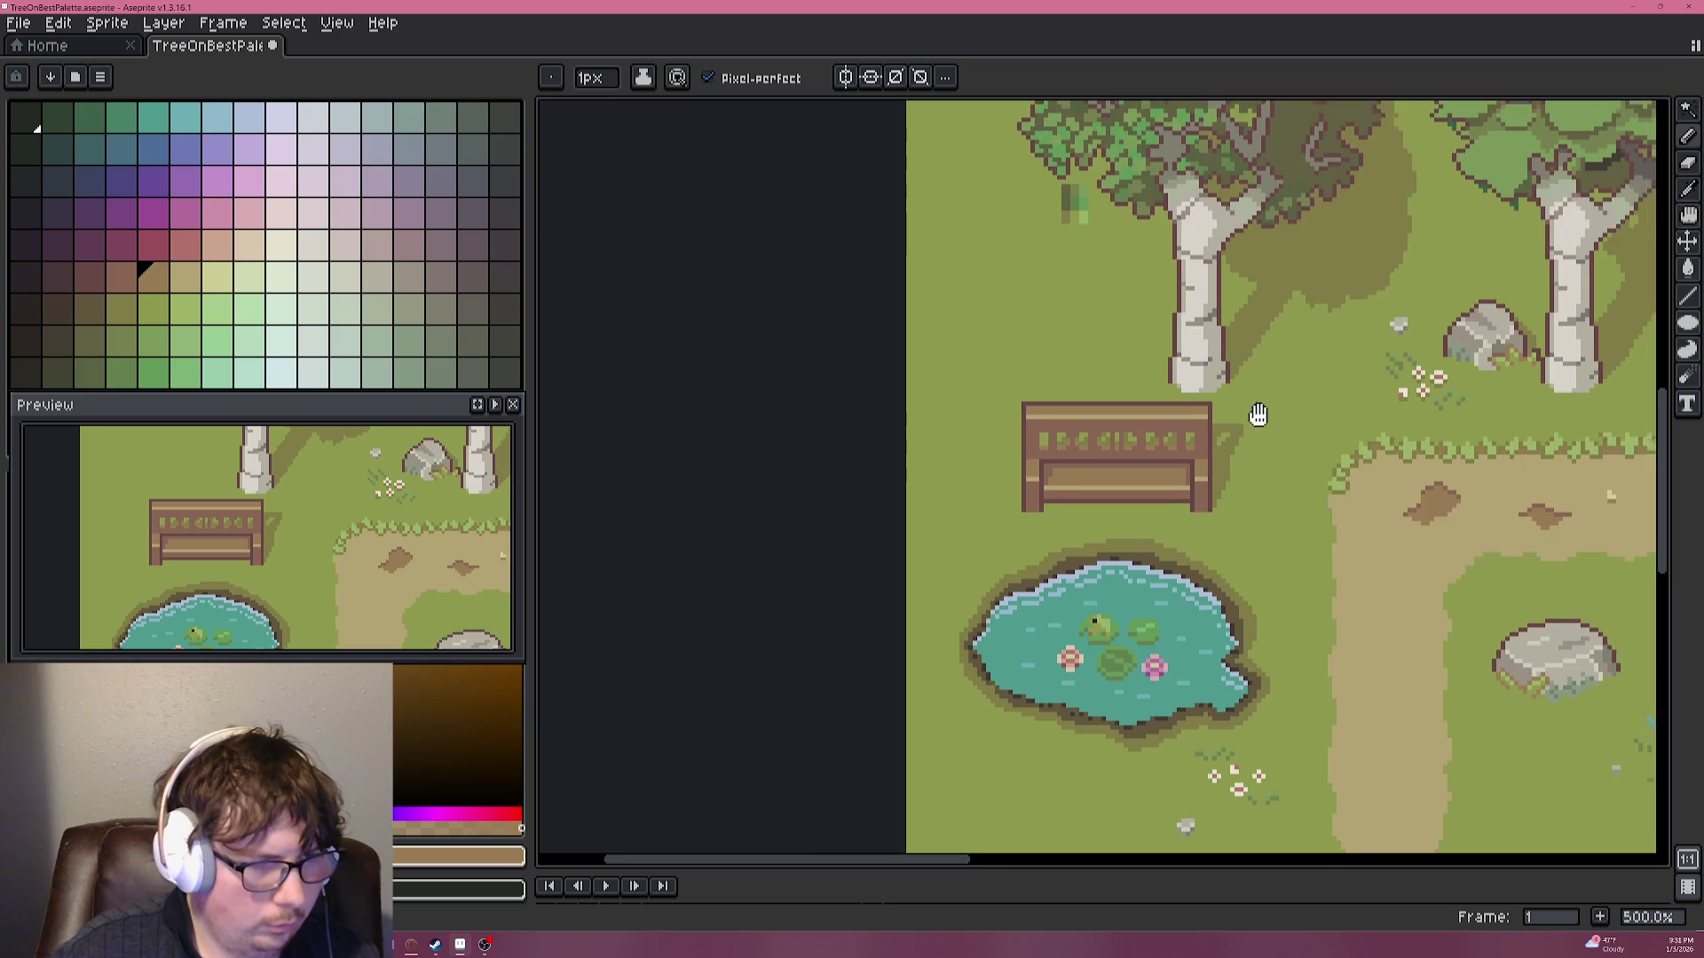
scroll(1269, 361, "right", 2)
scroll(1268, 361, "up", 5)
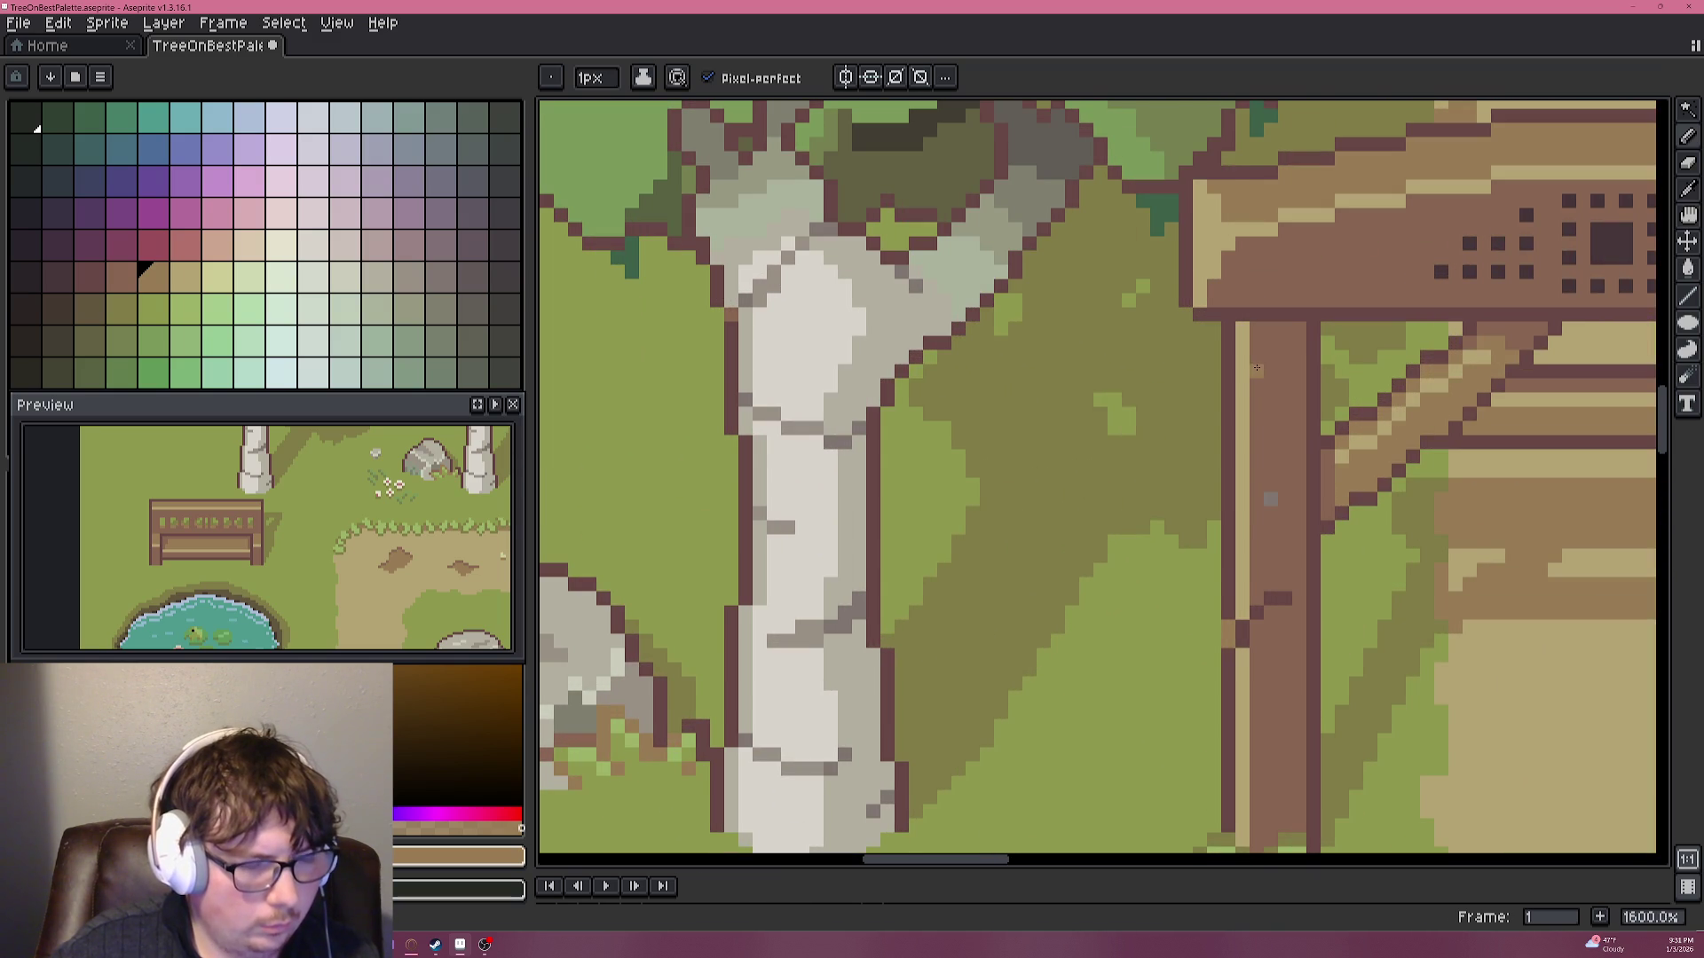
scroll(1256, 367, "down", 3)
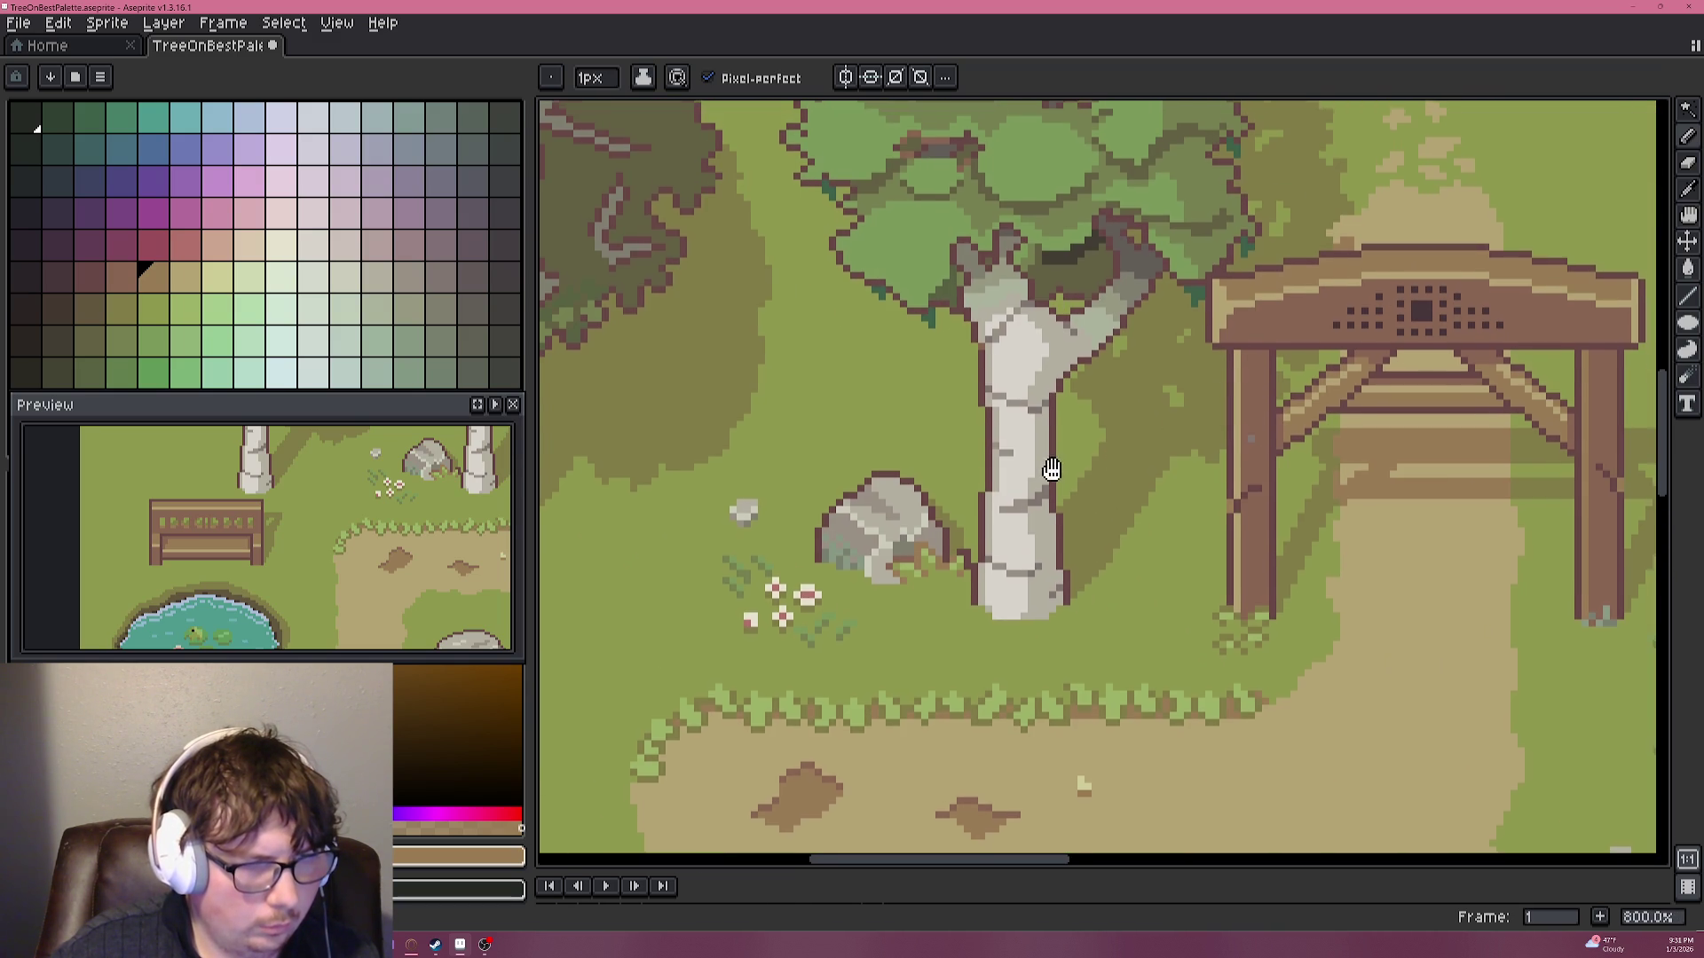
left_click_drag(1051, 470, 887, 527)
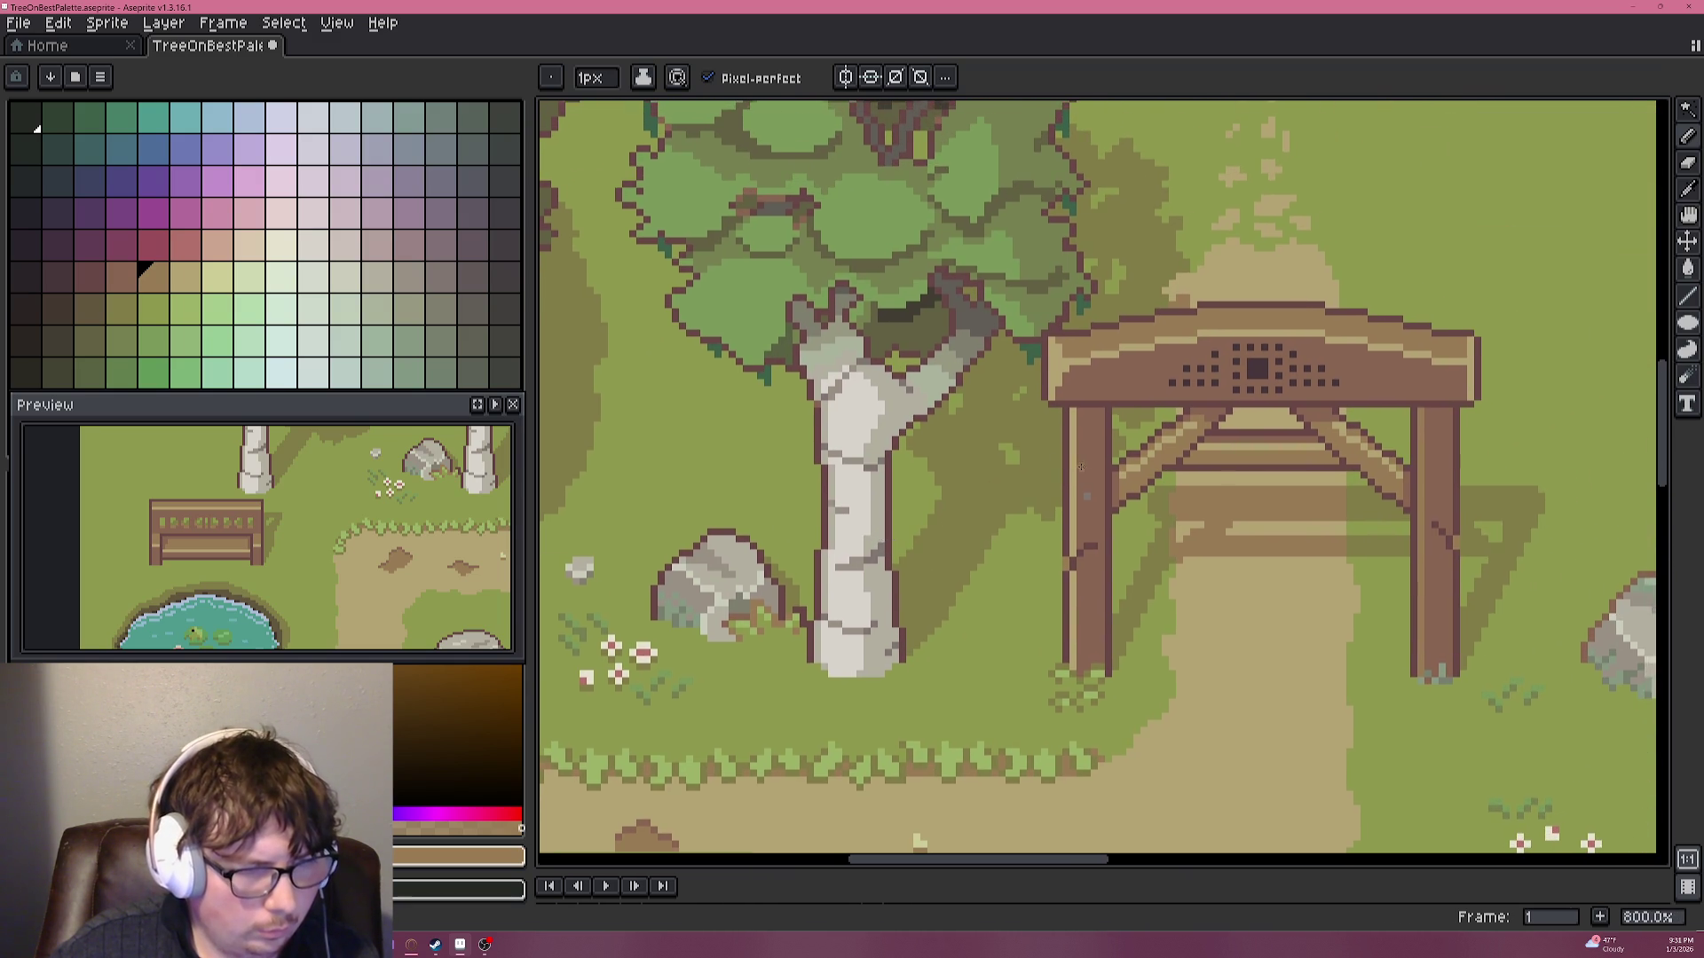
scroll(1068, 469, "up", 3)
Eyedrop the brown from the arch post and return toward the bench.
left_click(1115, 517, "alt")
scroll(1084, 519, "down", 5)
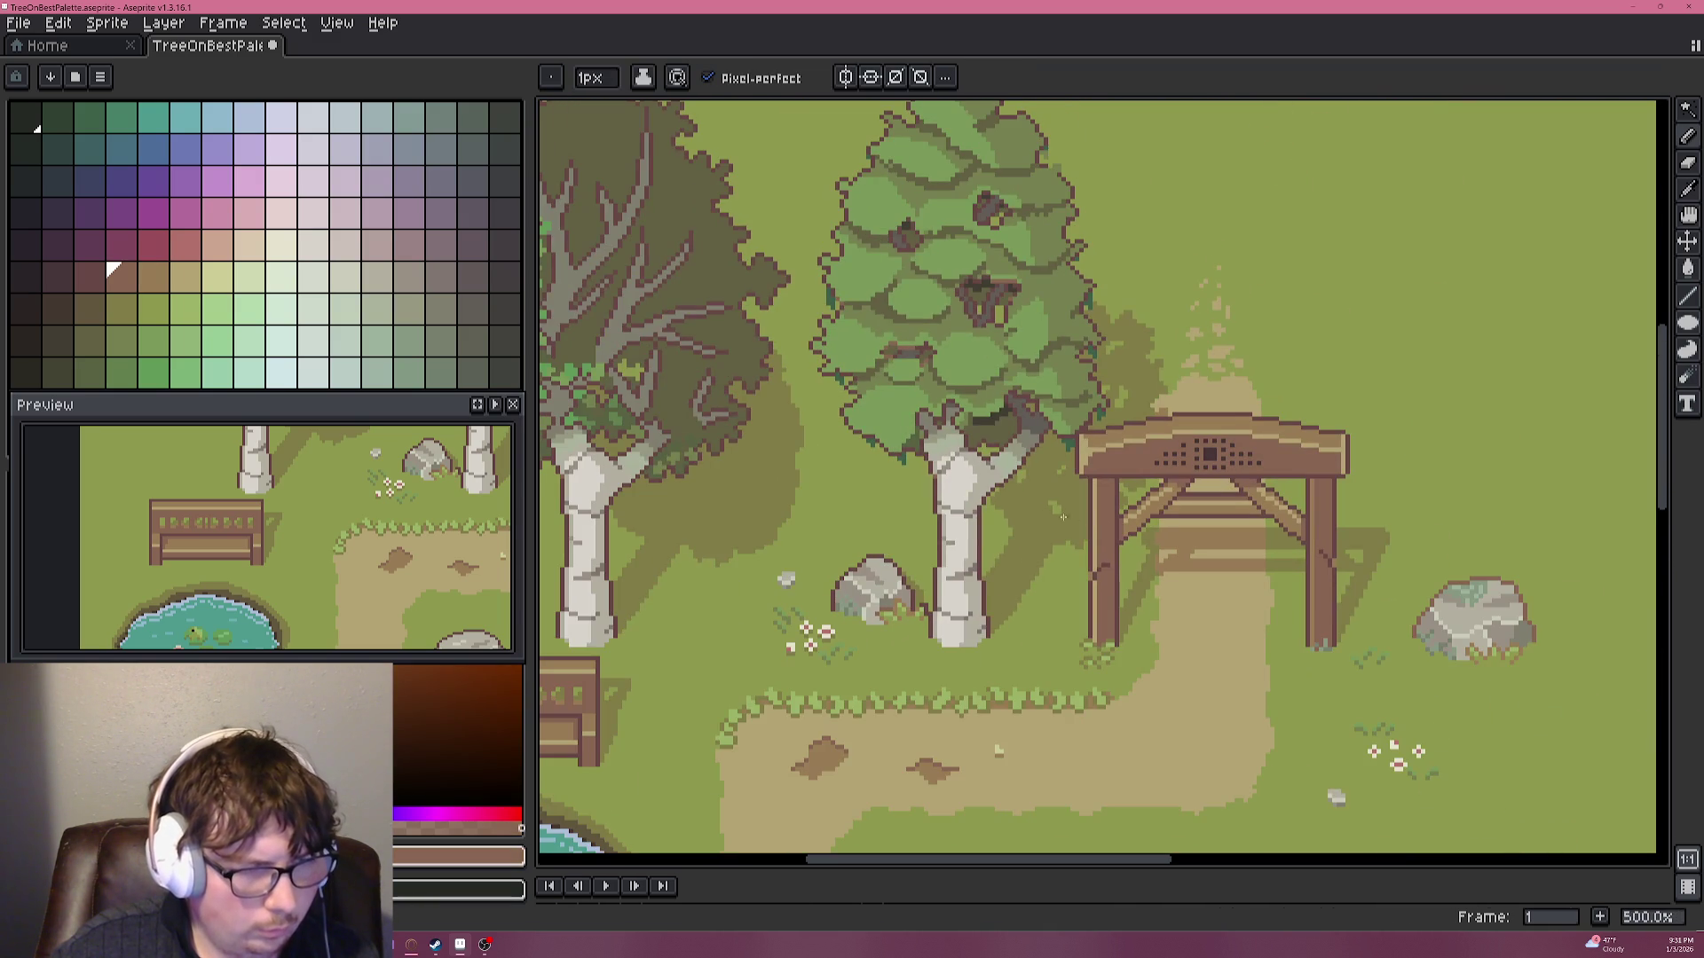
scroll(933, 527, "left", 5)
scroll(931, 551, "down", 2)
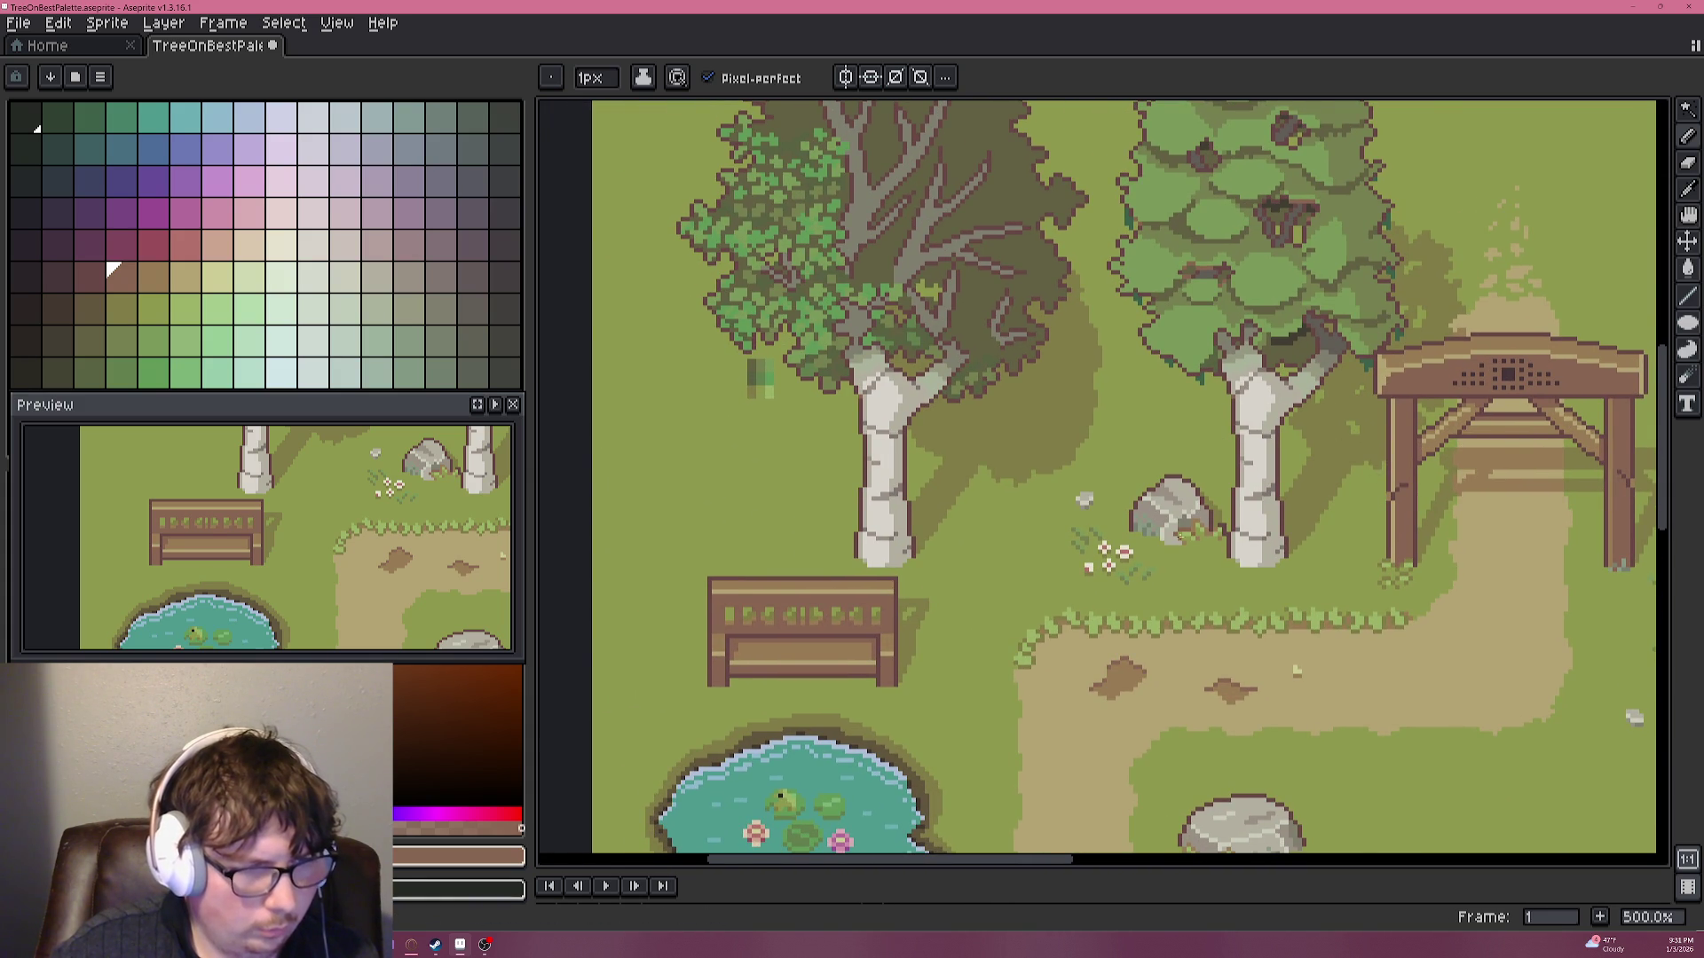
scroll(879, 584, "up", 2)
scroll(951, 524, "up", 2)
scroll(1229, 415, "up", 1)
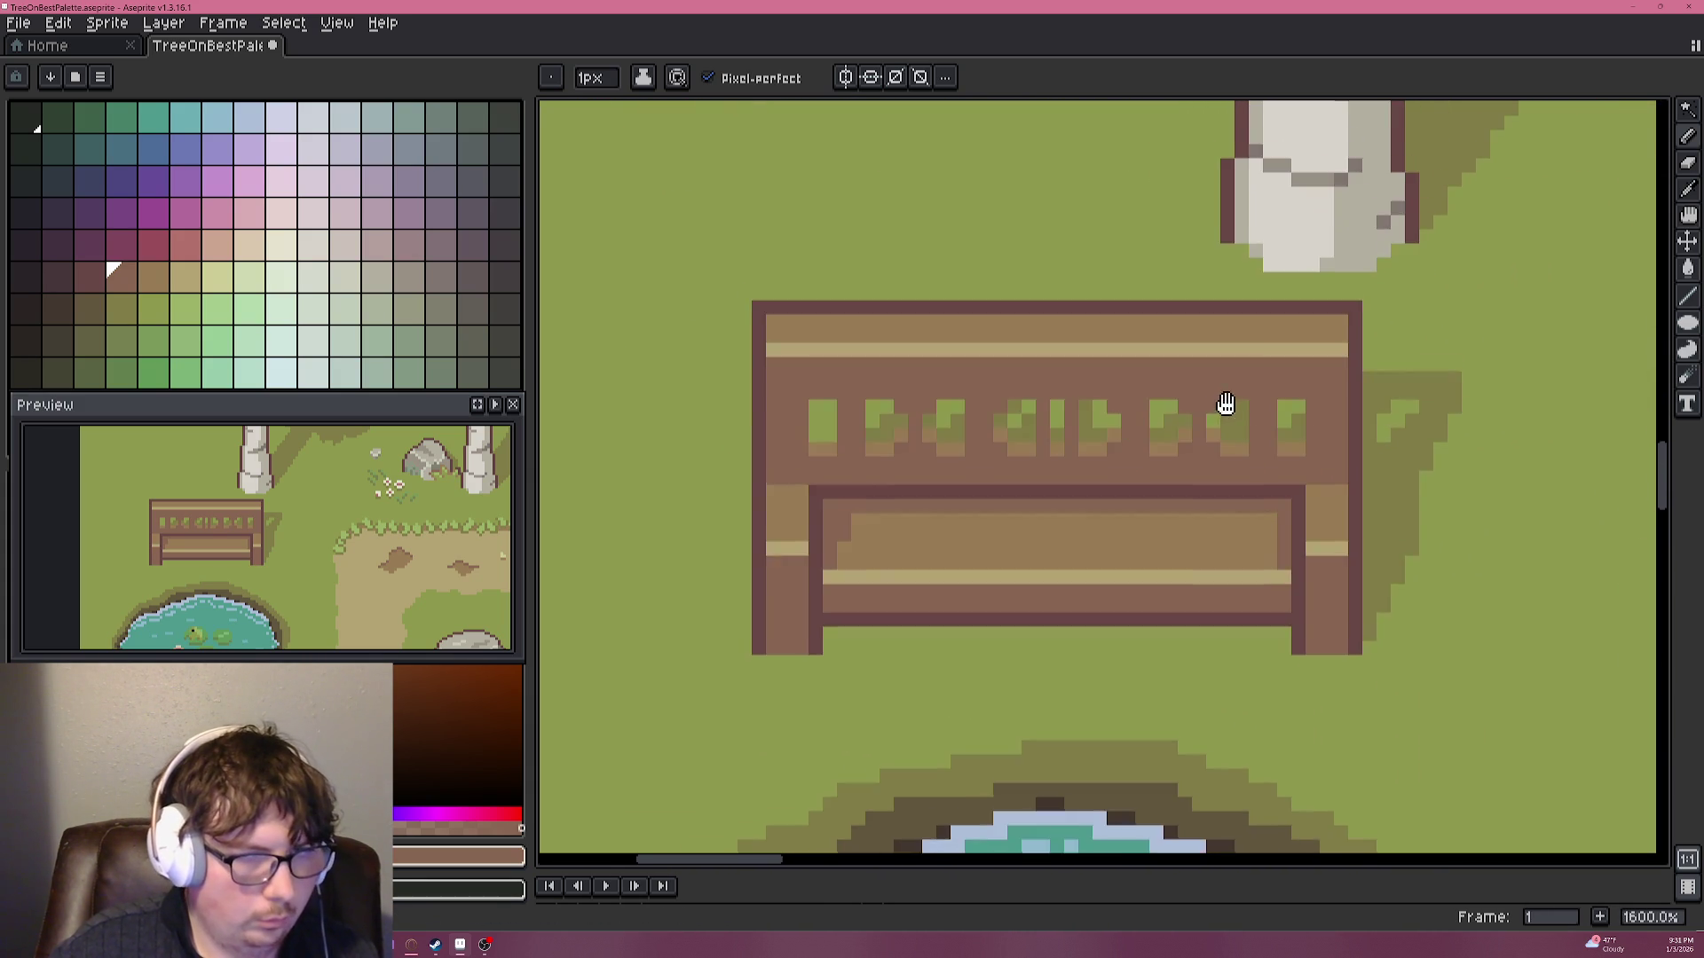
Pick a darker brown swatch and paint the first two-row dark mark on the lower plank.
scroll(1228, 415, "up", 3)
left_click(140, 277)
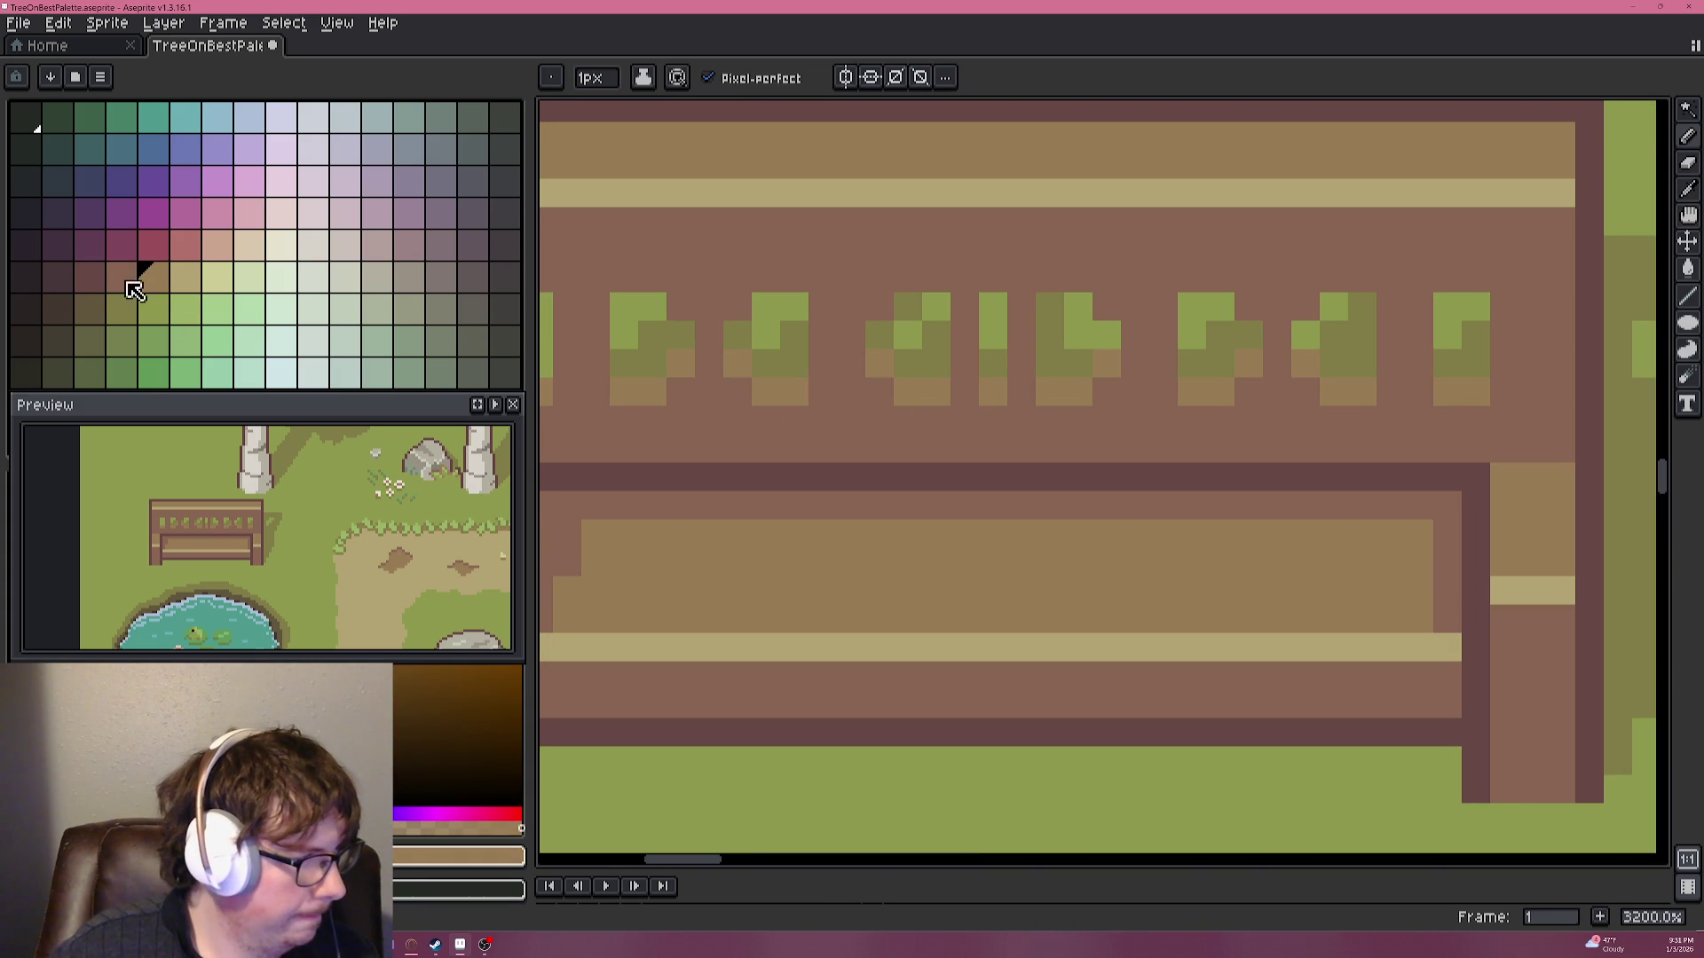
left_click(128, 276)
left_click(652, 562)
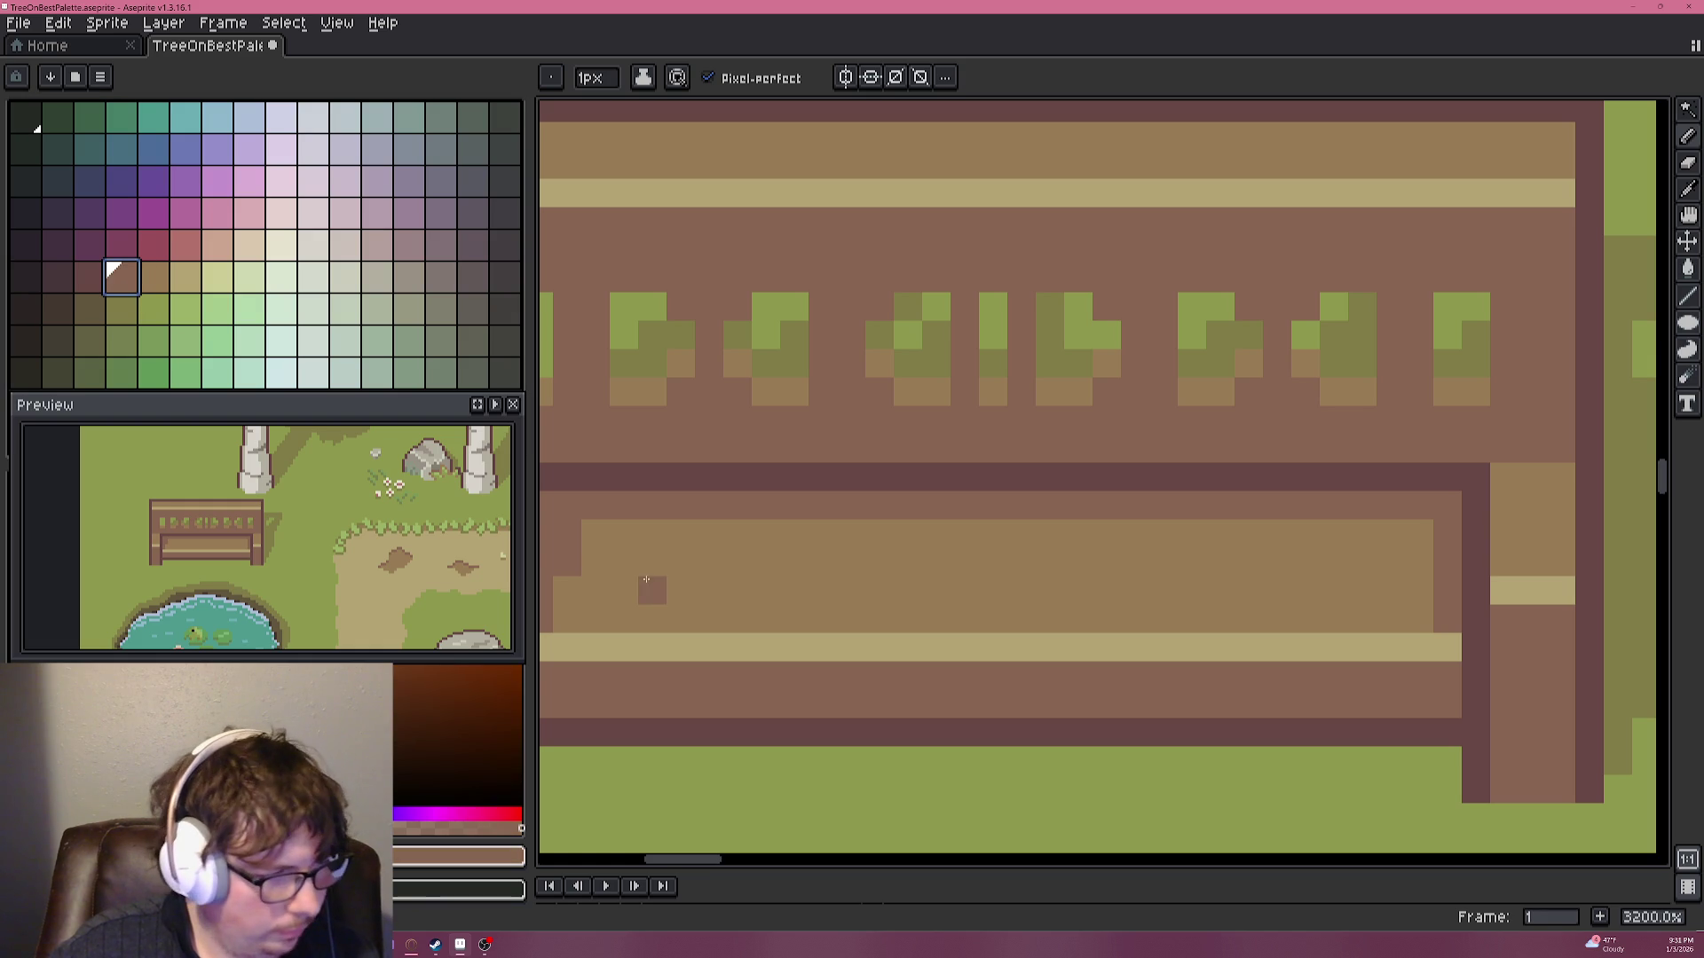
left_click_drag(652, 590, 756, 583)
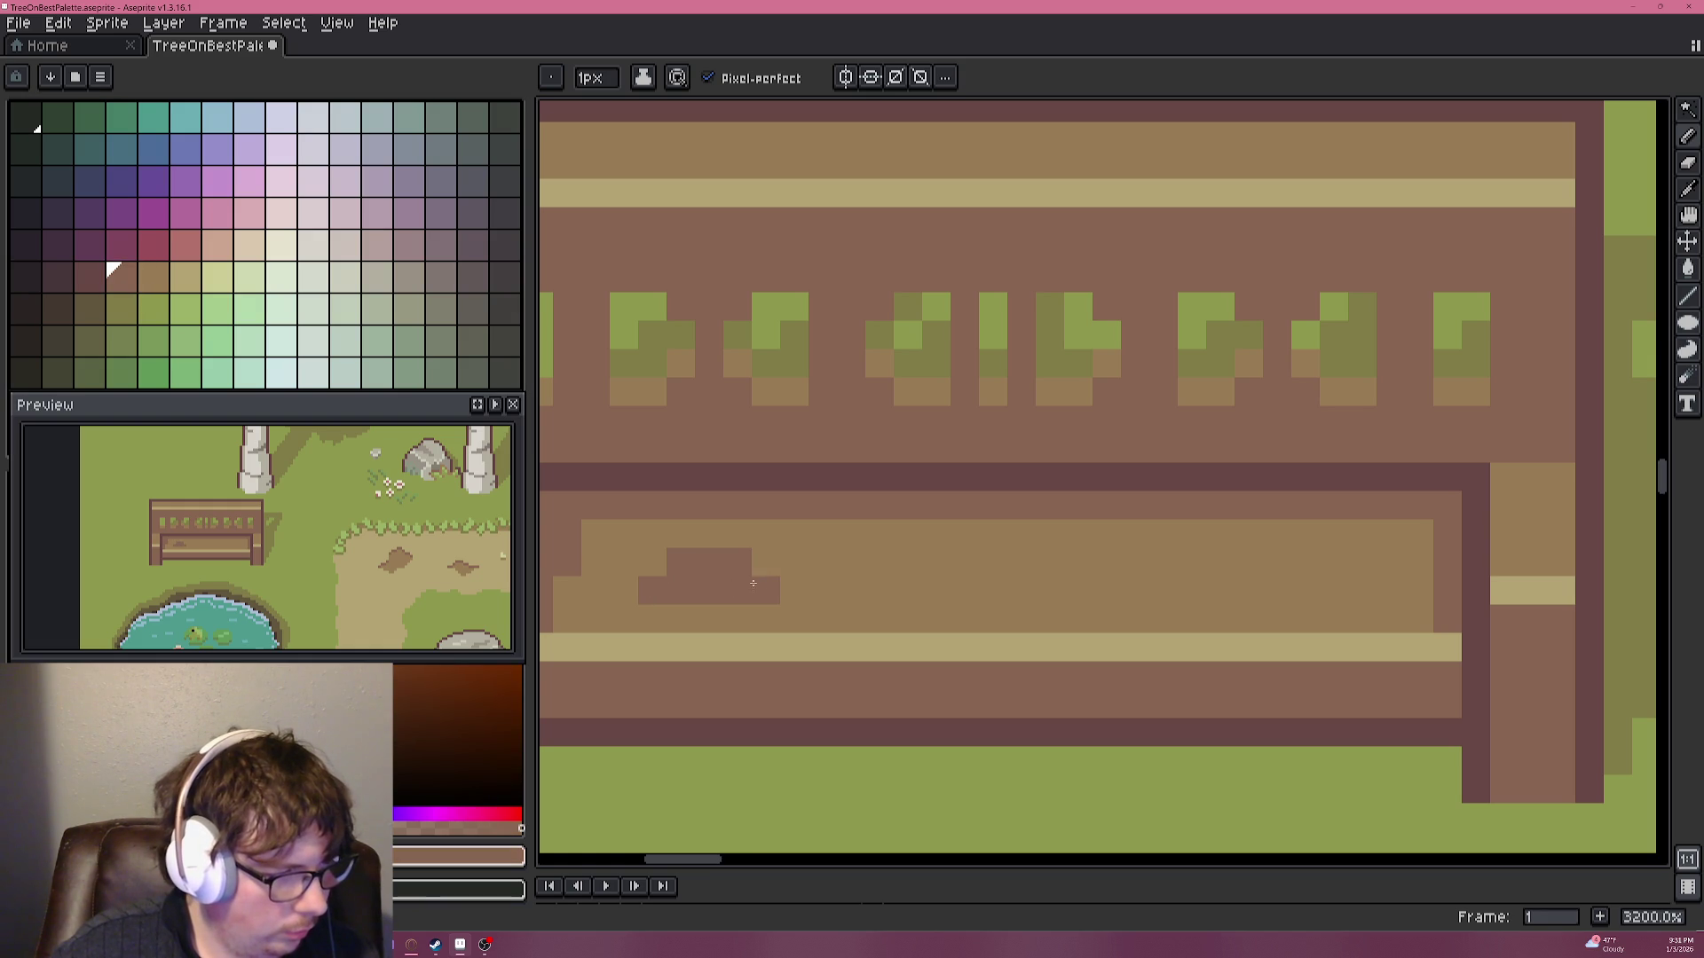
Paint dark rows for the next two notched marks along the plank.
scroll(645, 590, "down", 4)
scroll(701, 593, "up", 2)
scroll(700, 593, "up", 2)
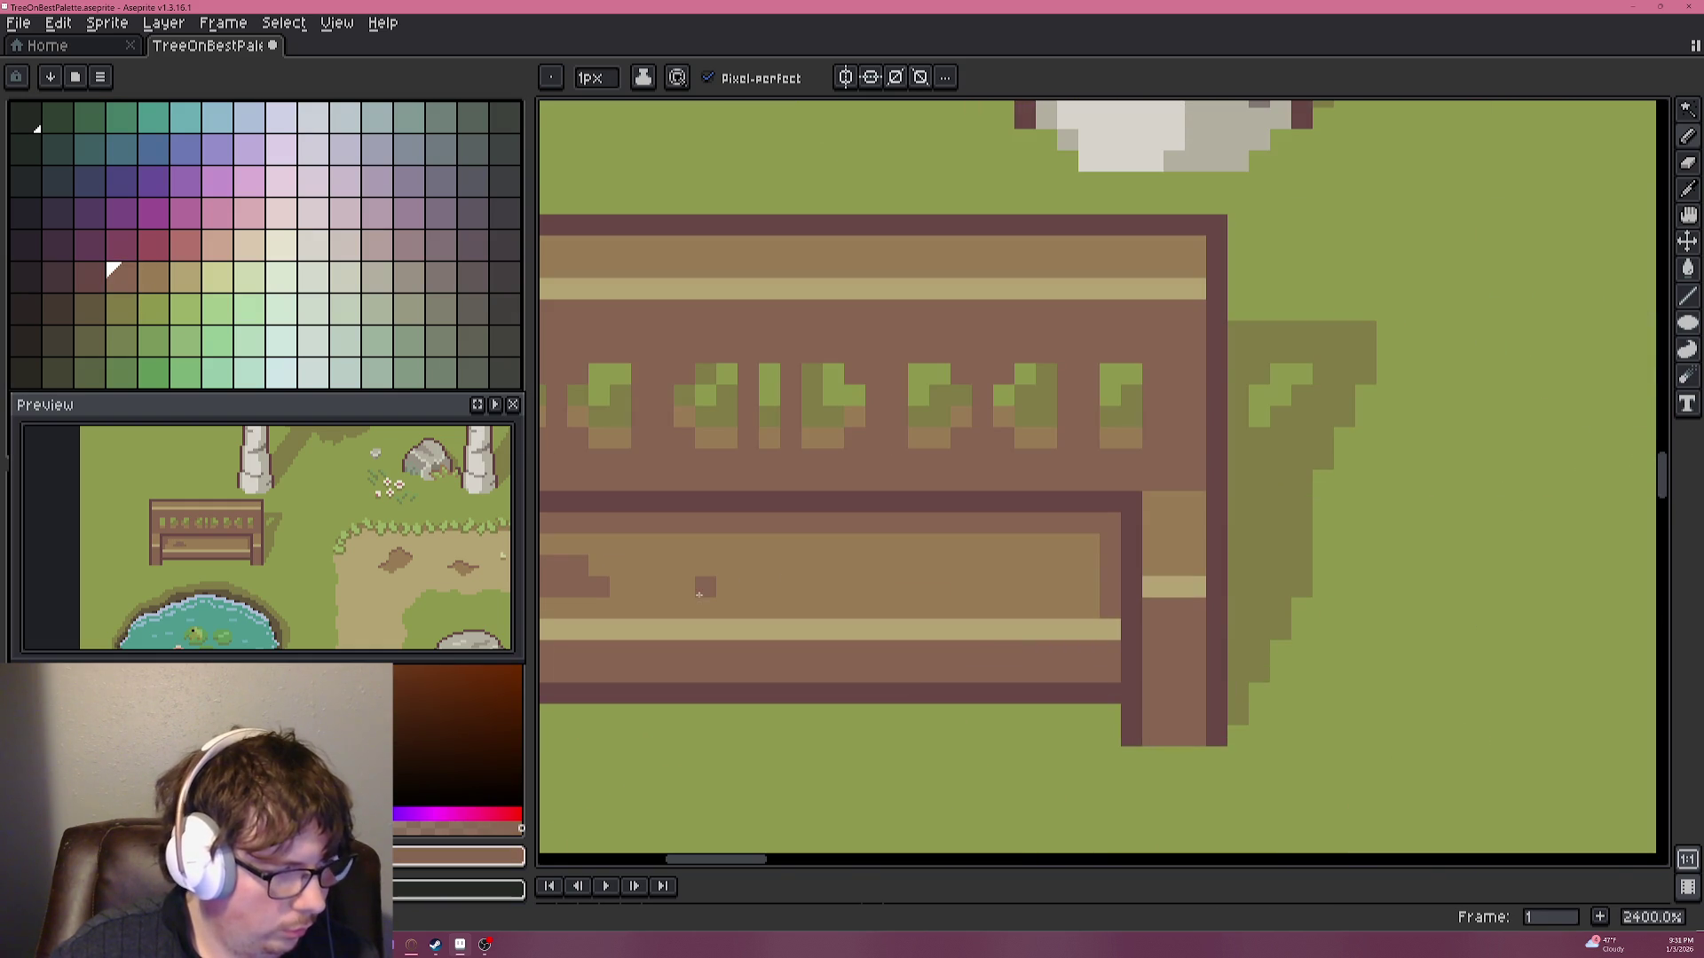
left_click_drag(698, 593, 782, 585)
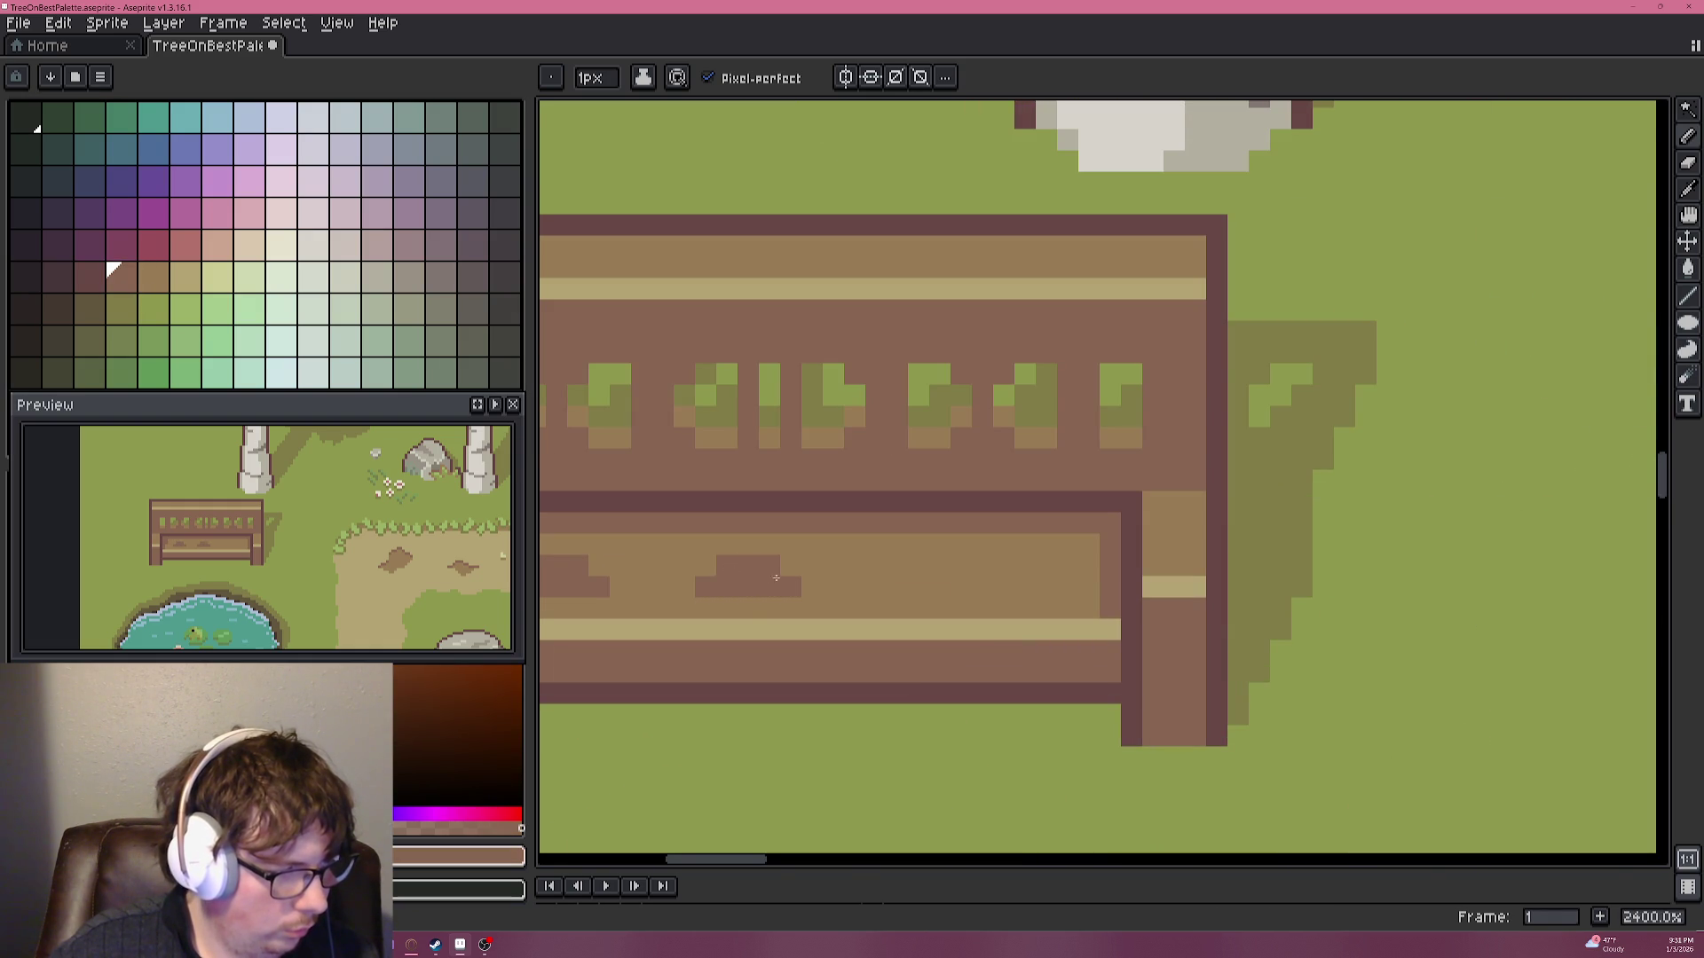
scroll(745, 574, "down", 4)
scroll(745, 577, "up", 2)
scroll(745, 577, "up", 2)
left_click_drag(1077, 574, 1034, 578)
Add a dark end pixel, then paint the middle mark's base row with a raised pixel on top.
scroll(1025, 558, "down", 3)
scroll(1047, 550, "up", 2)
scroll(1056, 541, "up", 2)
left_click(1111, 533)
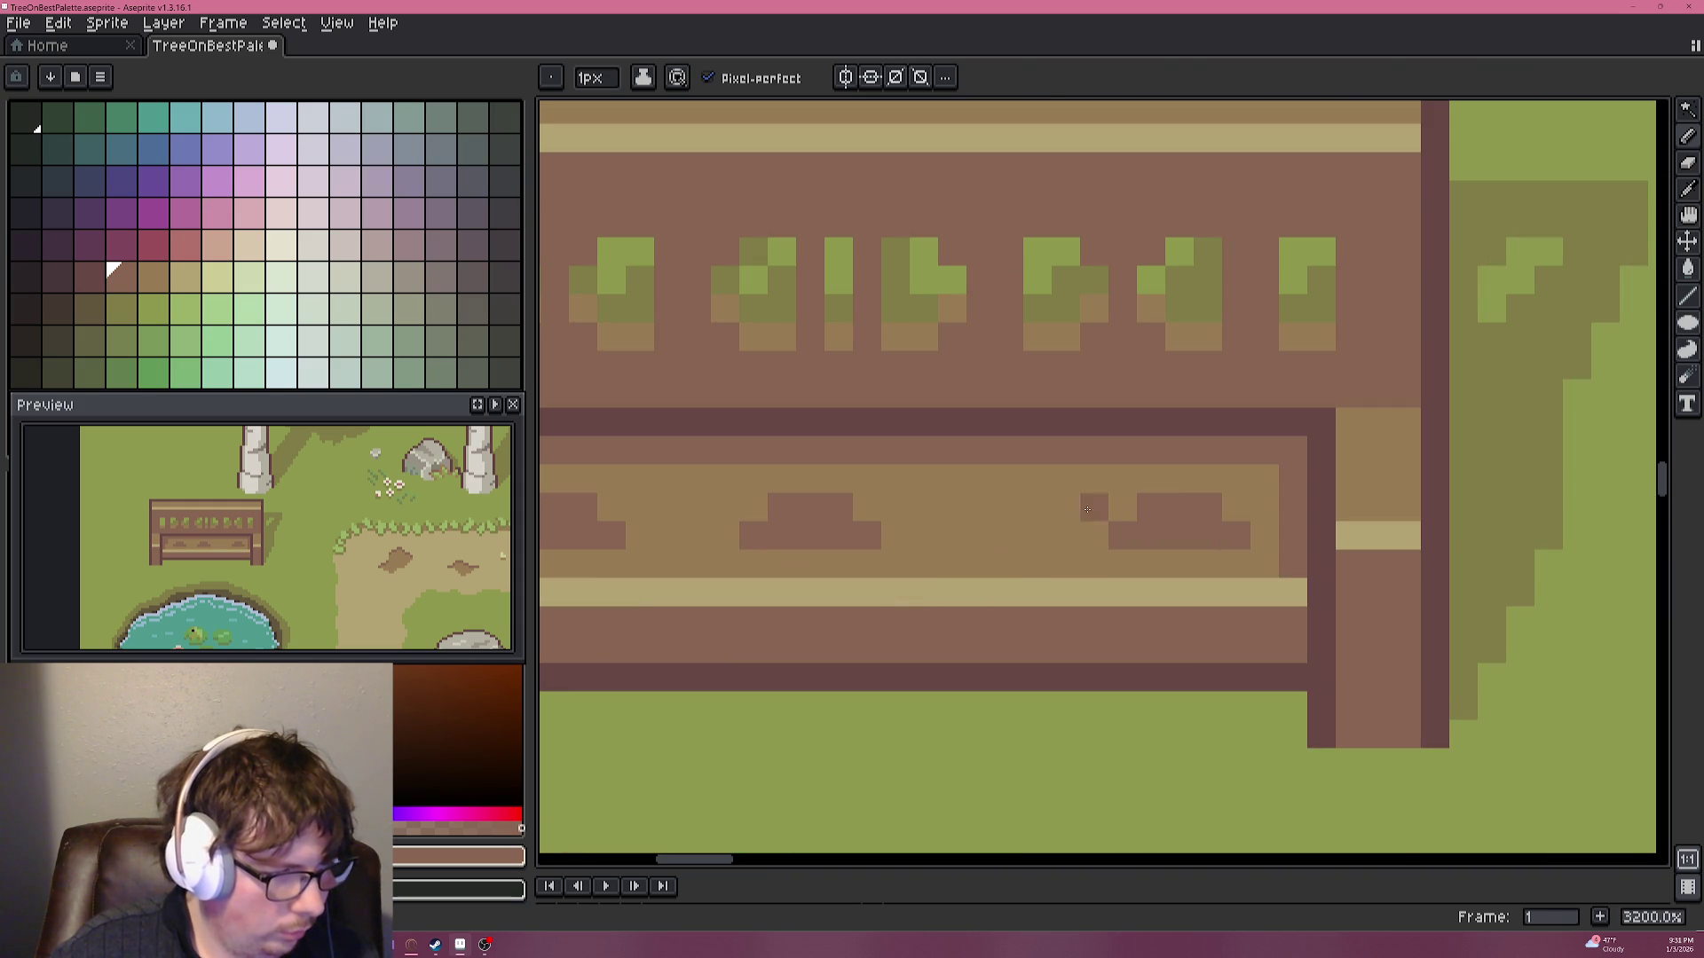
scroll(887, 559, "down", 3)
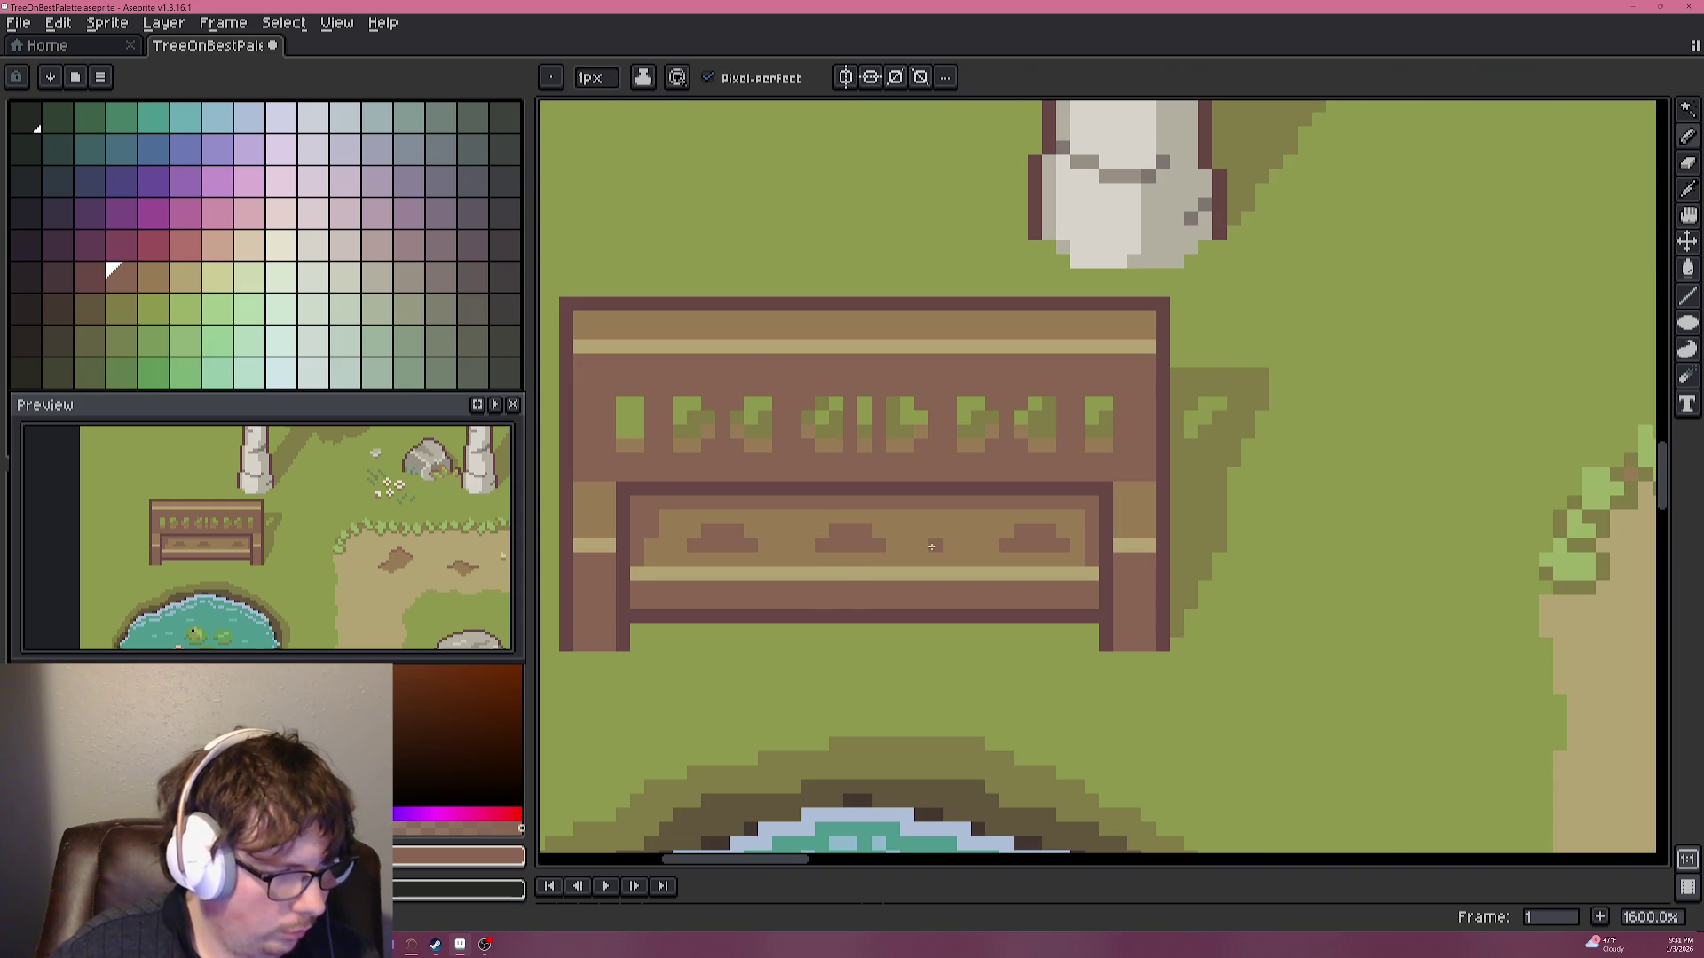
scroll(932, 546, "up", 3)
left_click_drag(941, 544, 997, 544)
left_click(941, 525)
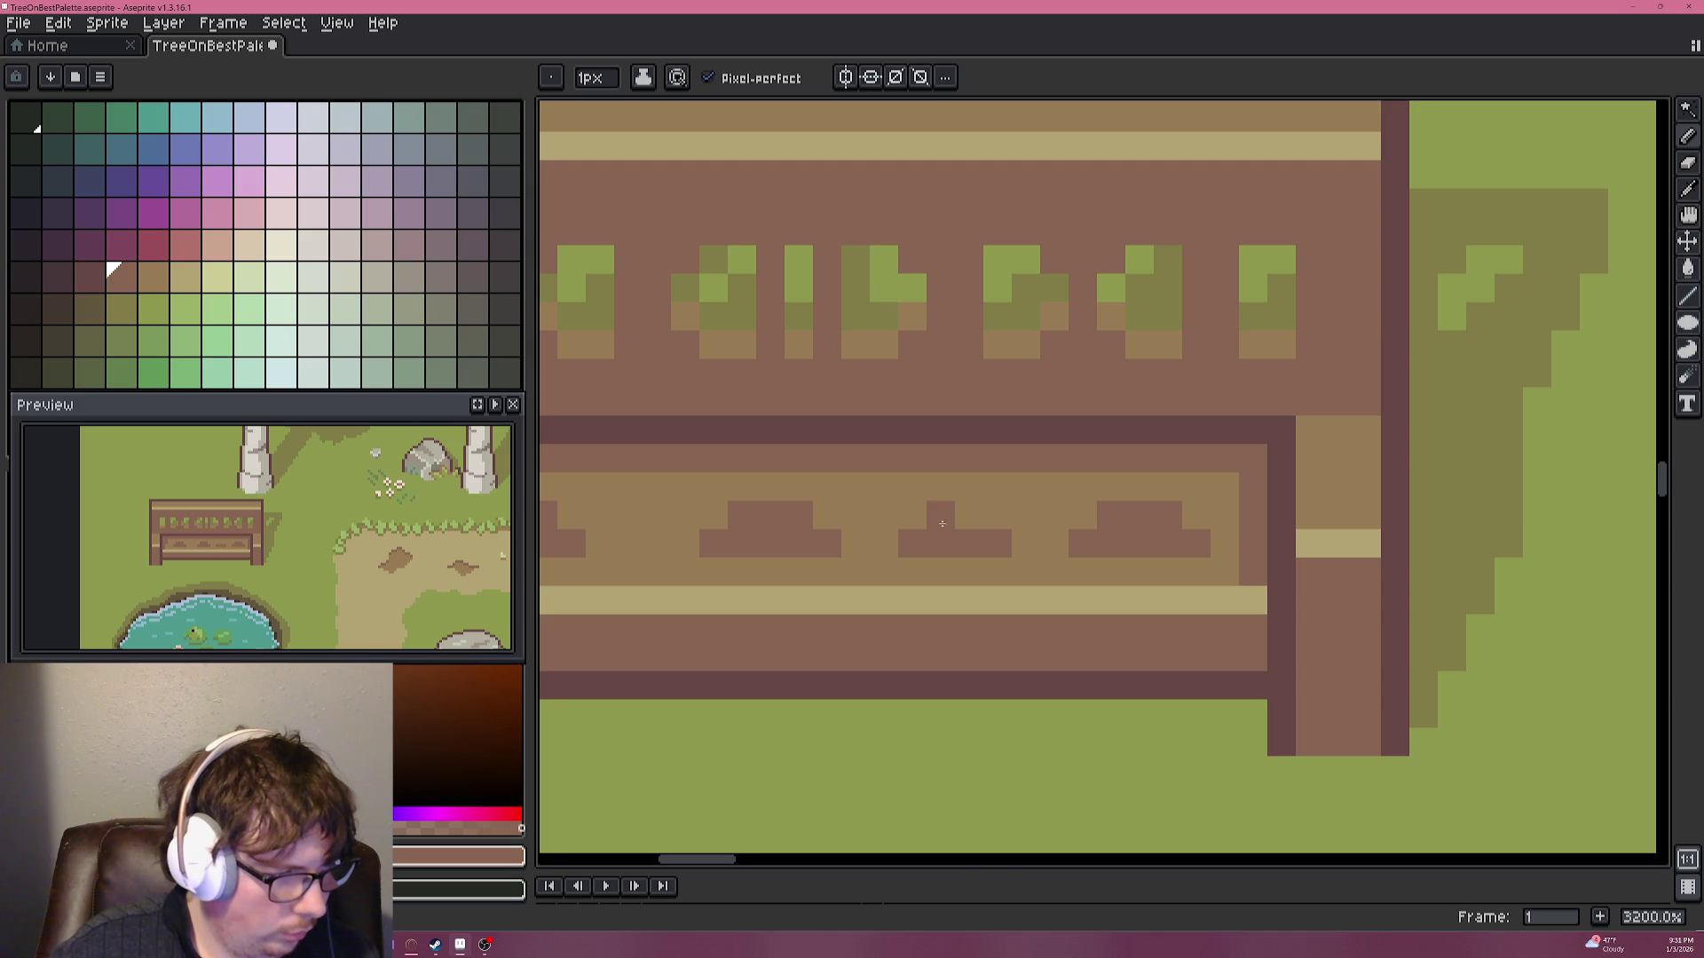
Shape the left mark with a raised dark pixel and a longer dark base row.
scroll(968, 520, "down", 4)
scroll(867, 586, "up", 3)
scroll(843, 497, "up", 2)
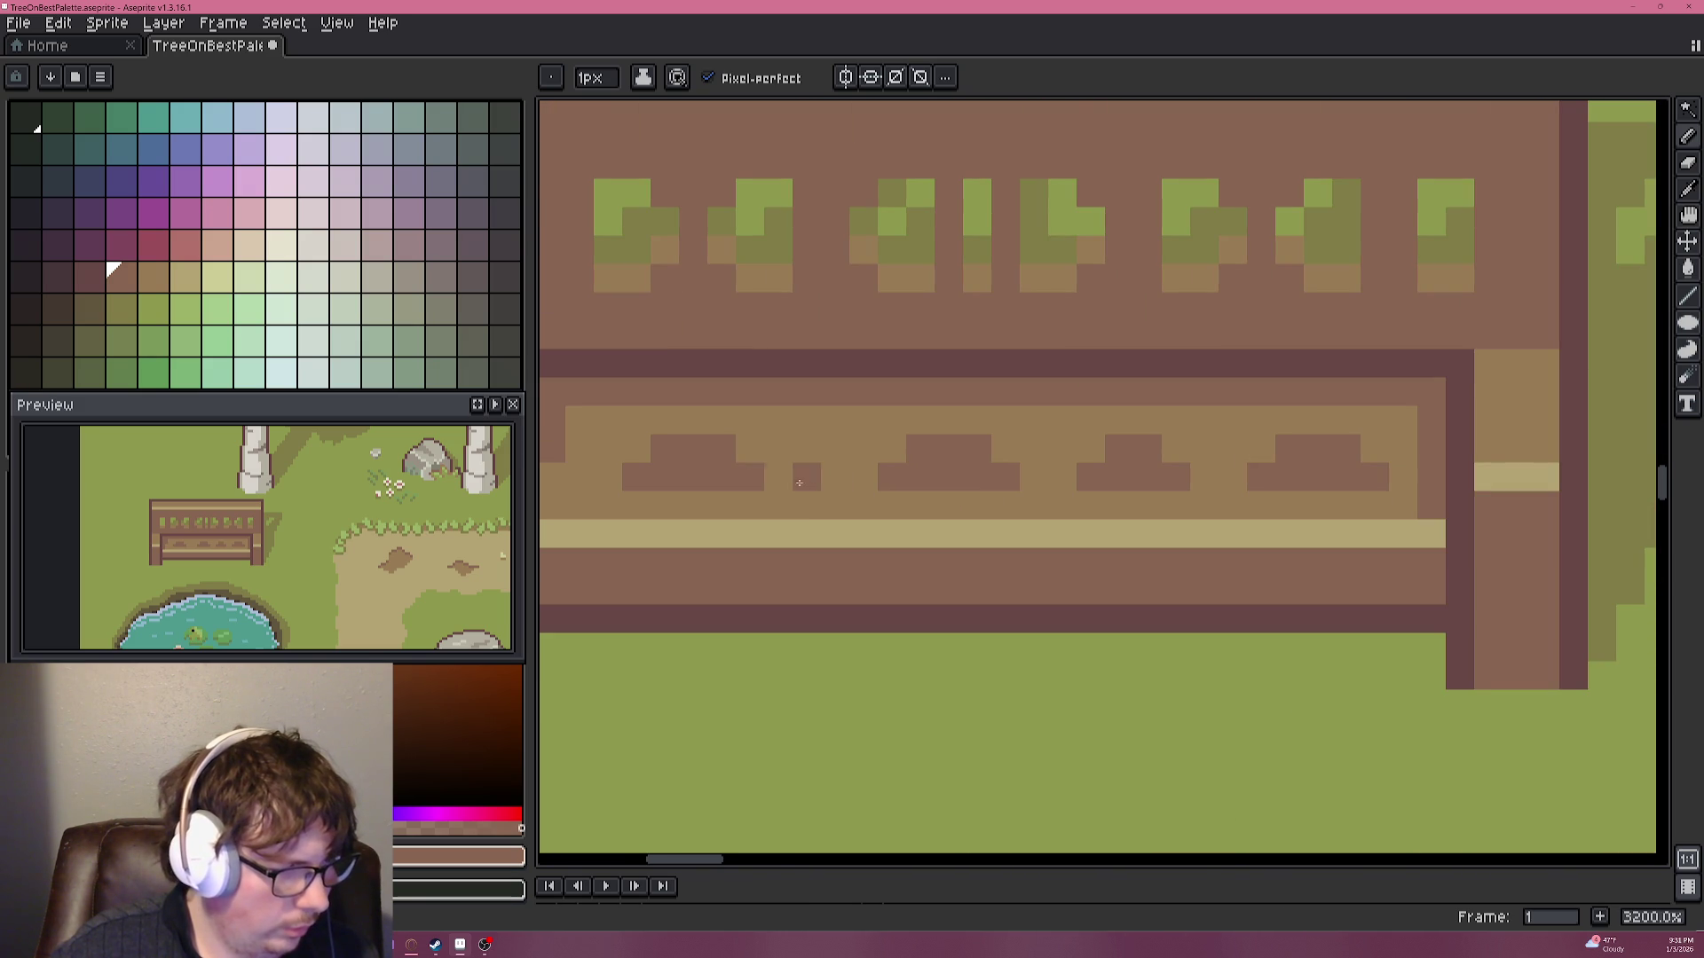
left_click_drag(765, 488, 943, 493)
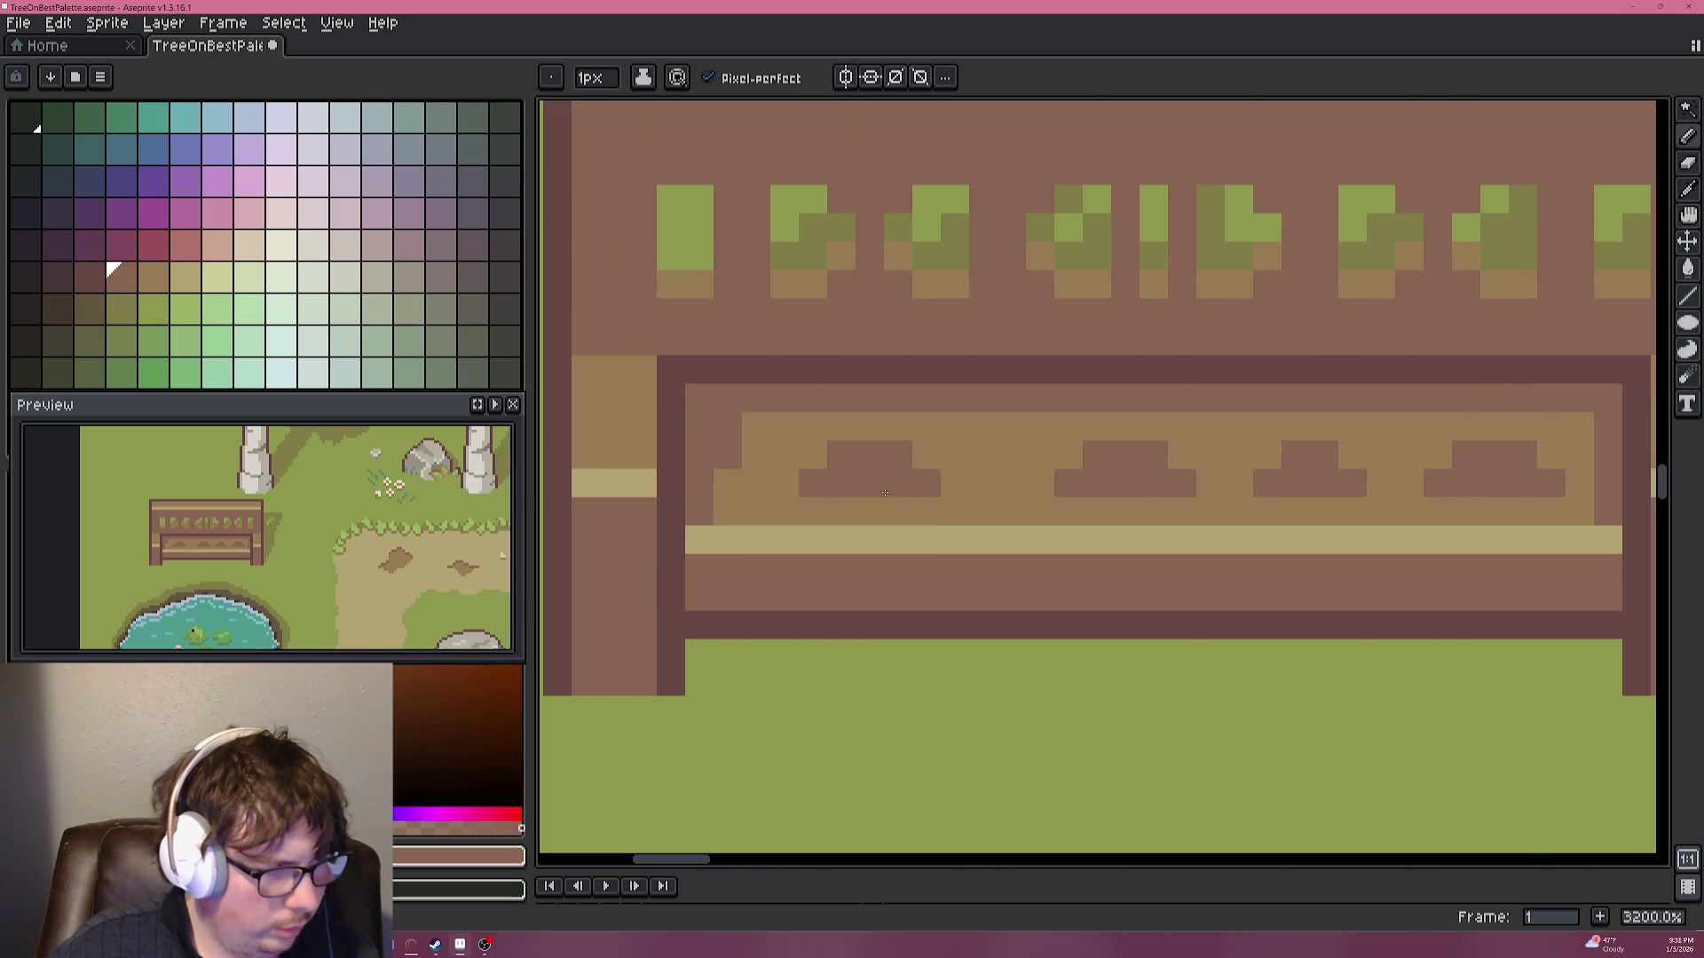
left_click(813, 453)
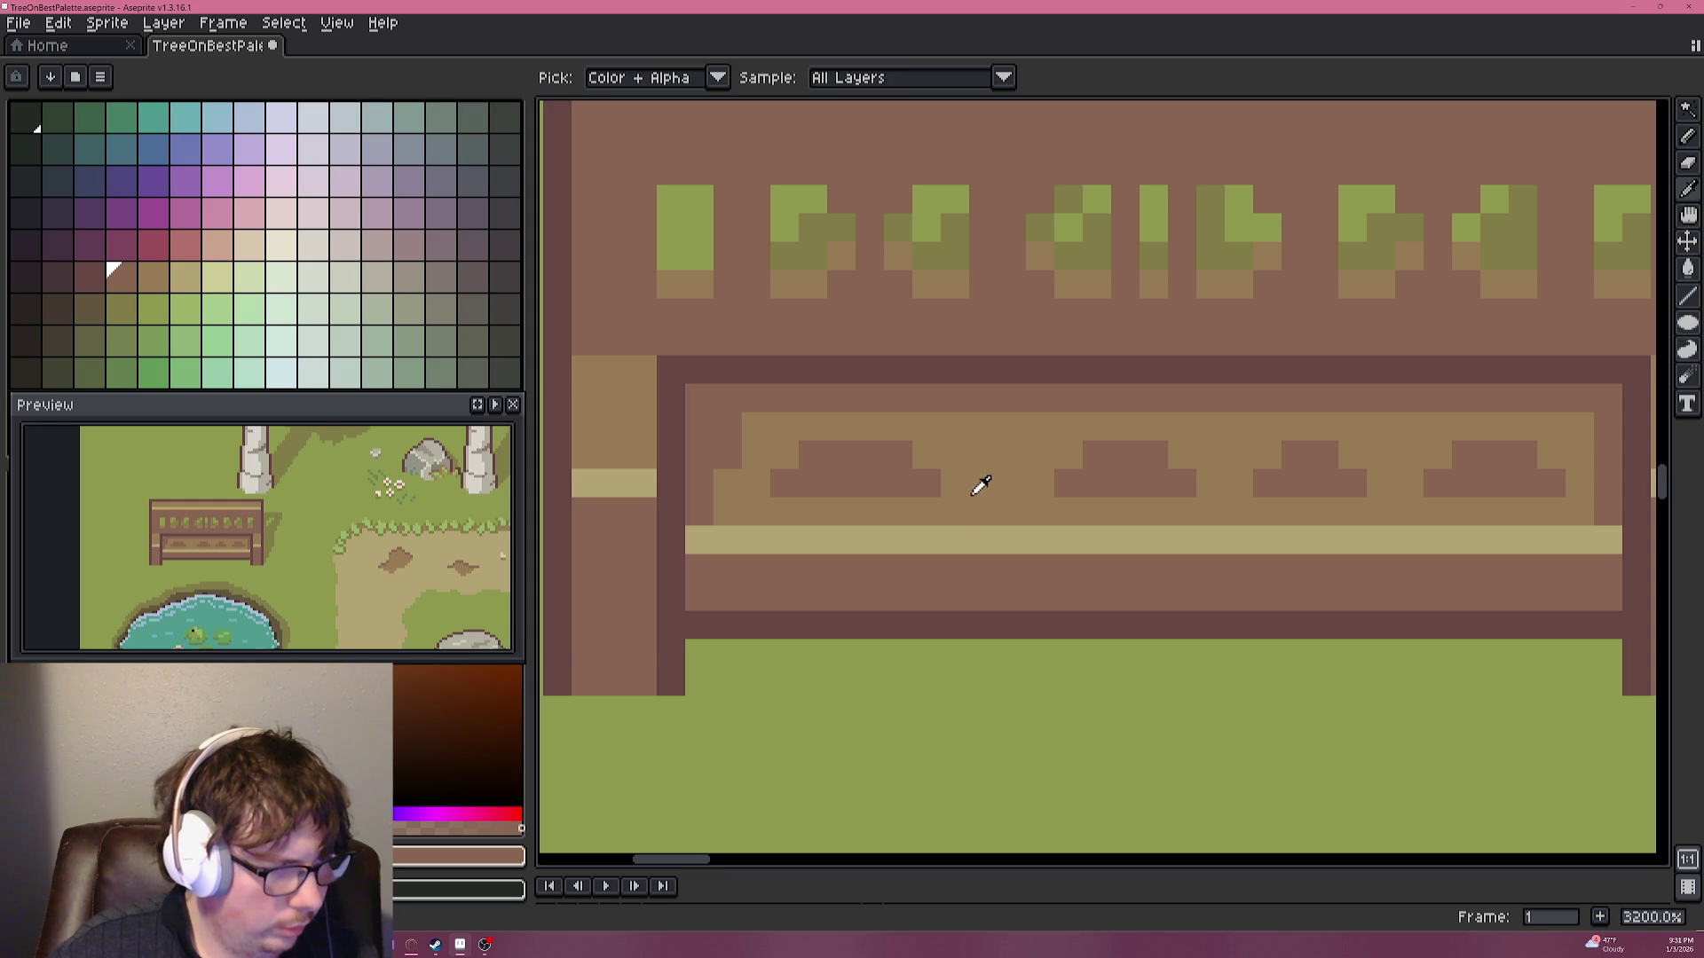
left_click_drag(840, 512, 873, 503)
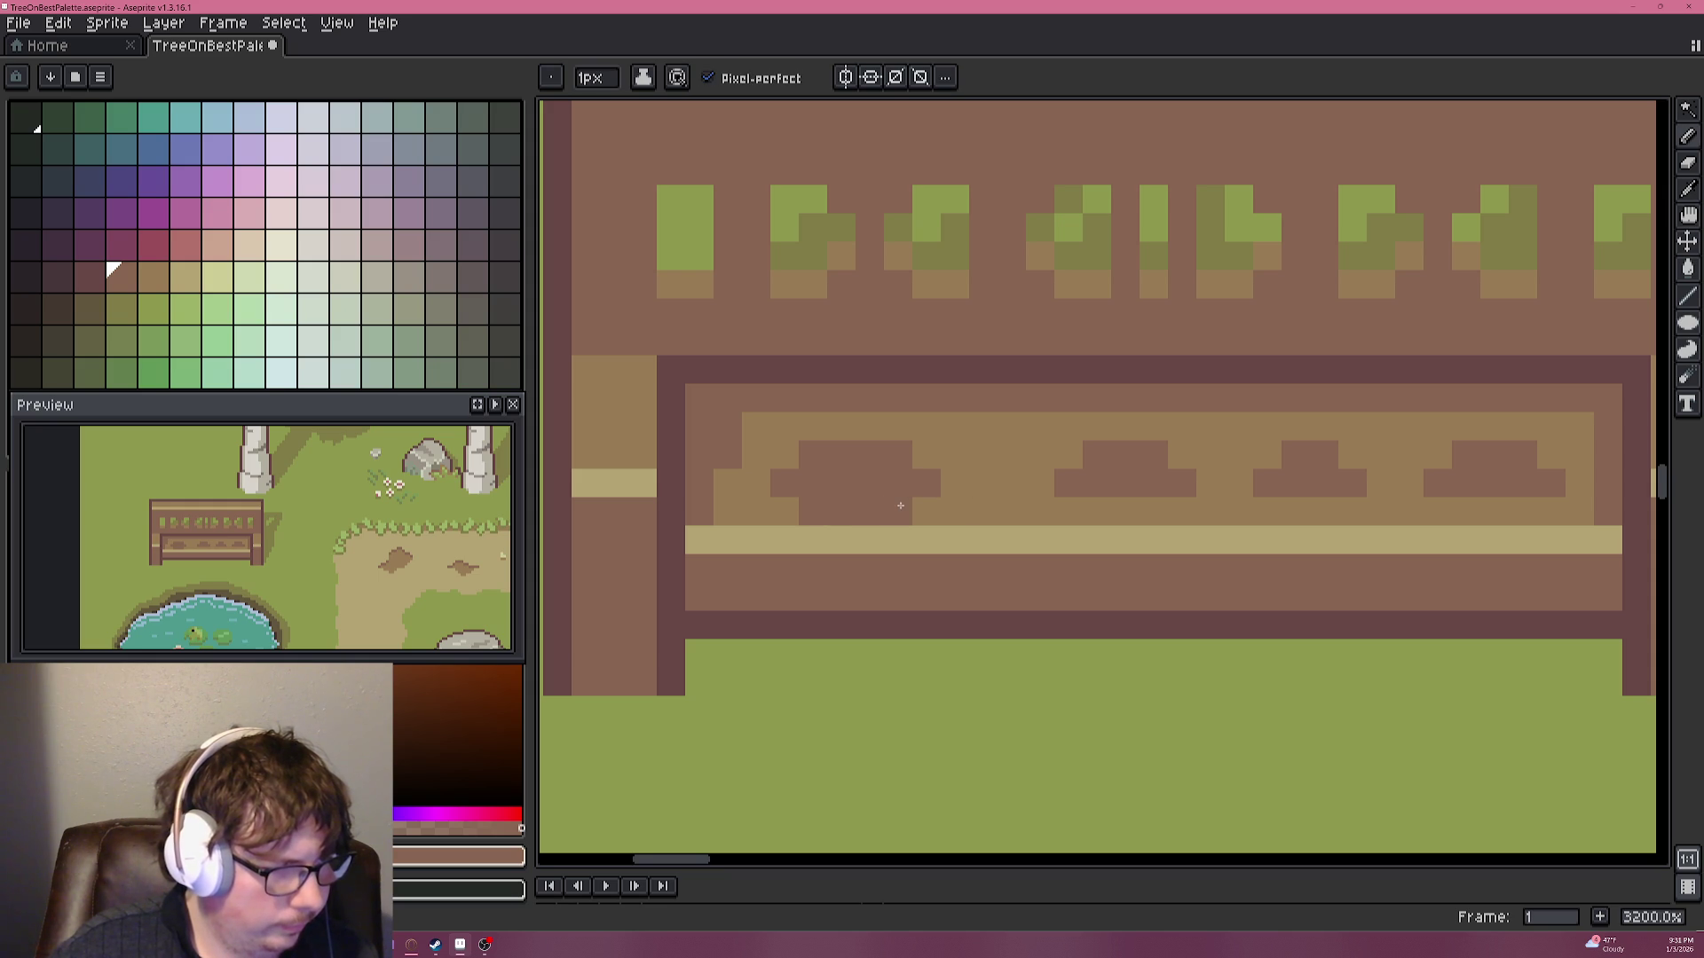
scroll(945, 557, "down", 5)
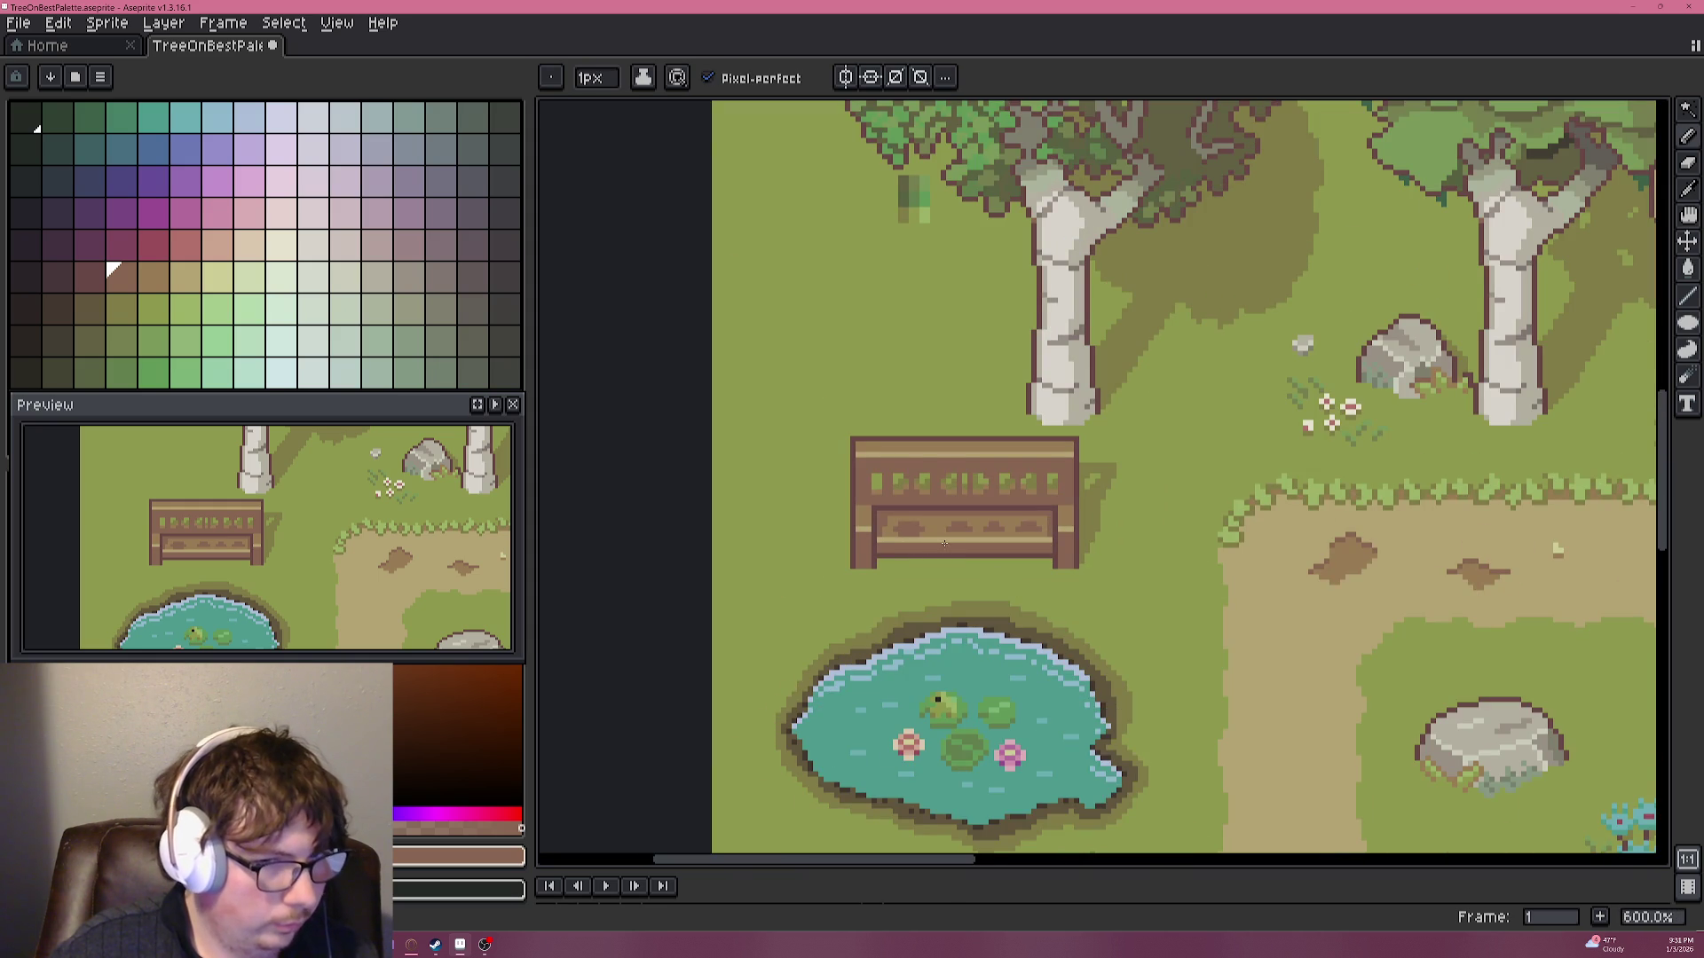
Add dark pixels beside the raised block, undoing a stray dark stroke across the plank.
scroll(945, 543, "up", 3)
scroll(932, 523, "up", 2)
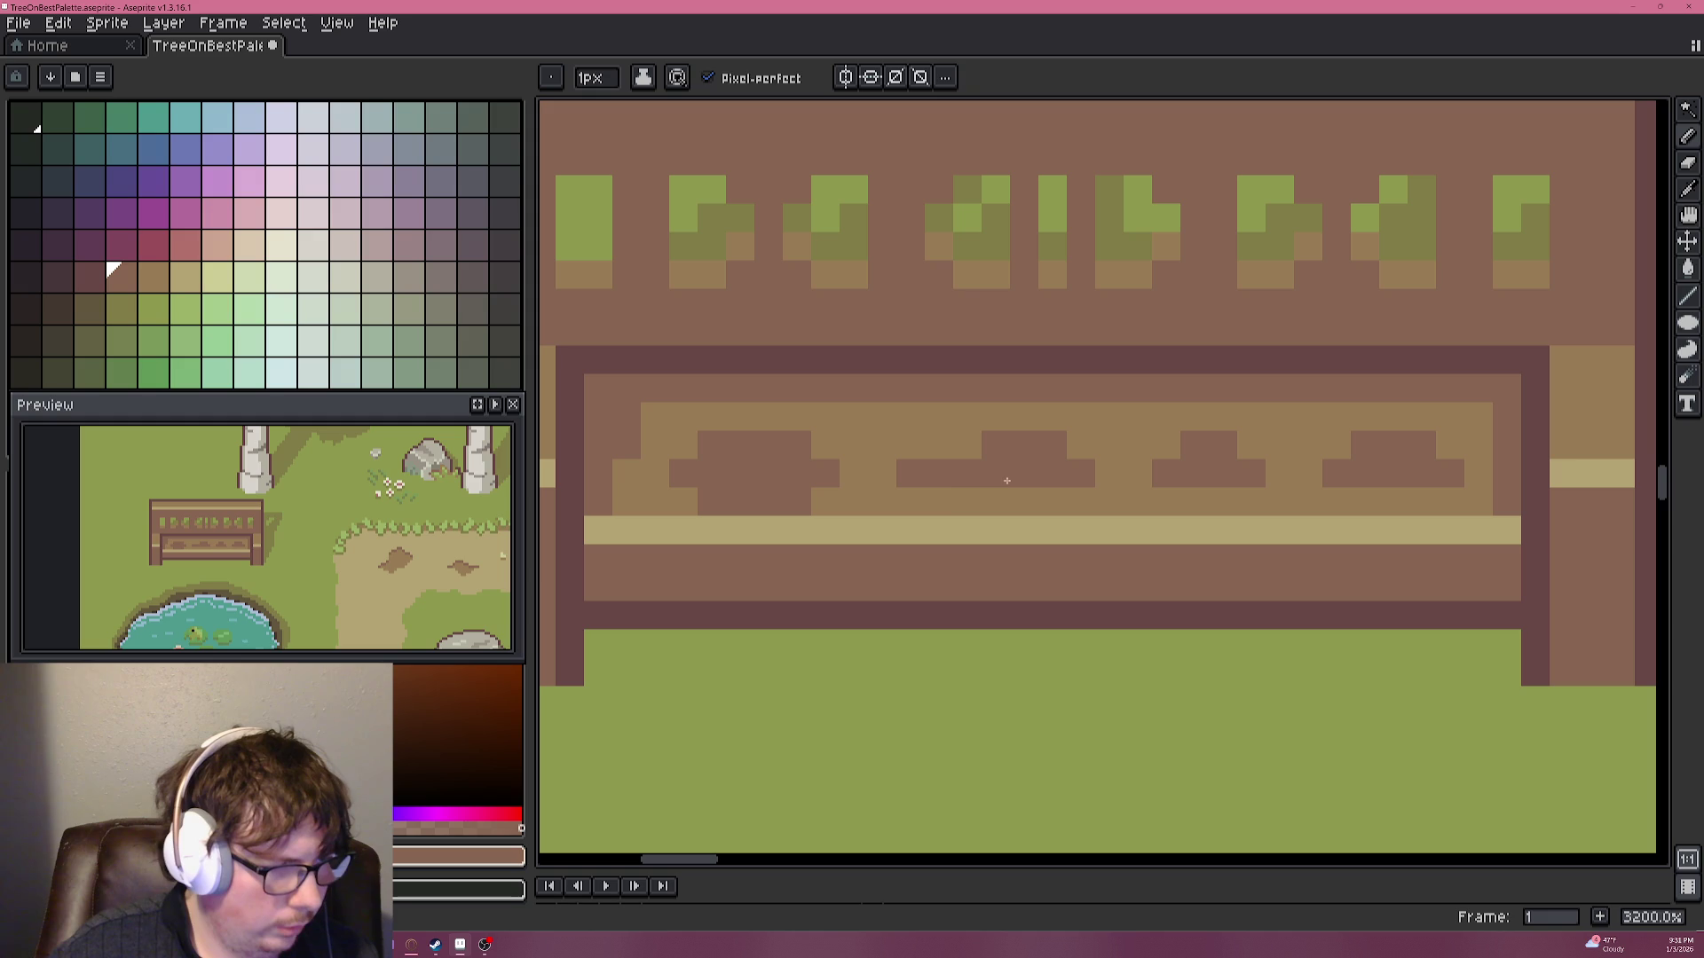
left_click(967, 446)
left_click(938, 446)
left_click_drag(939, 502, 1053, 501)
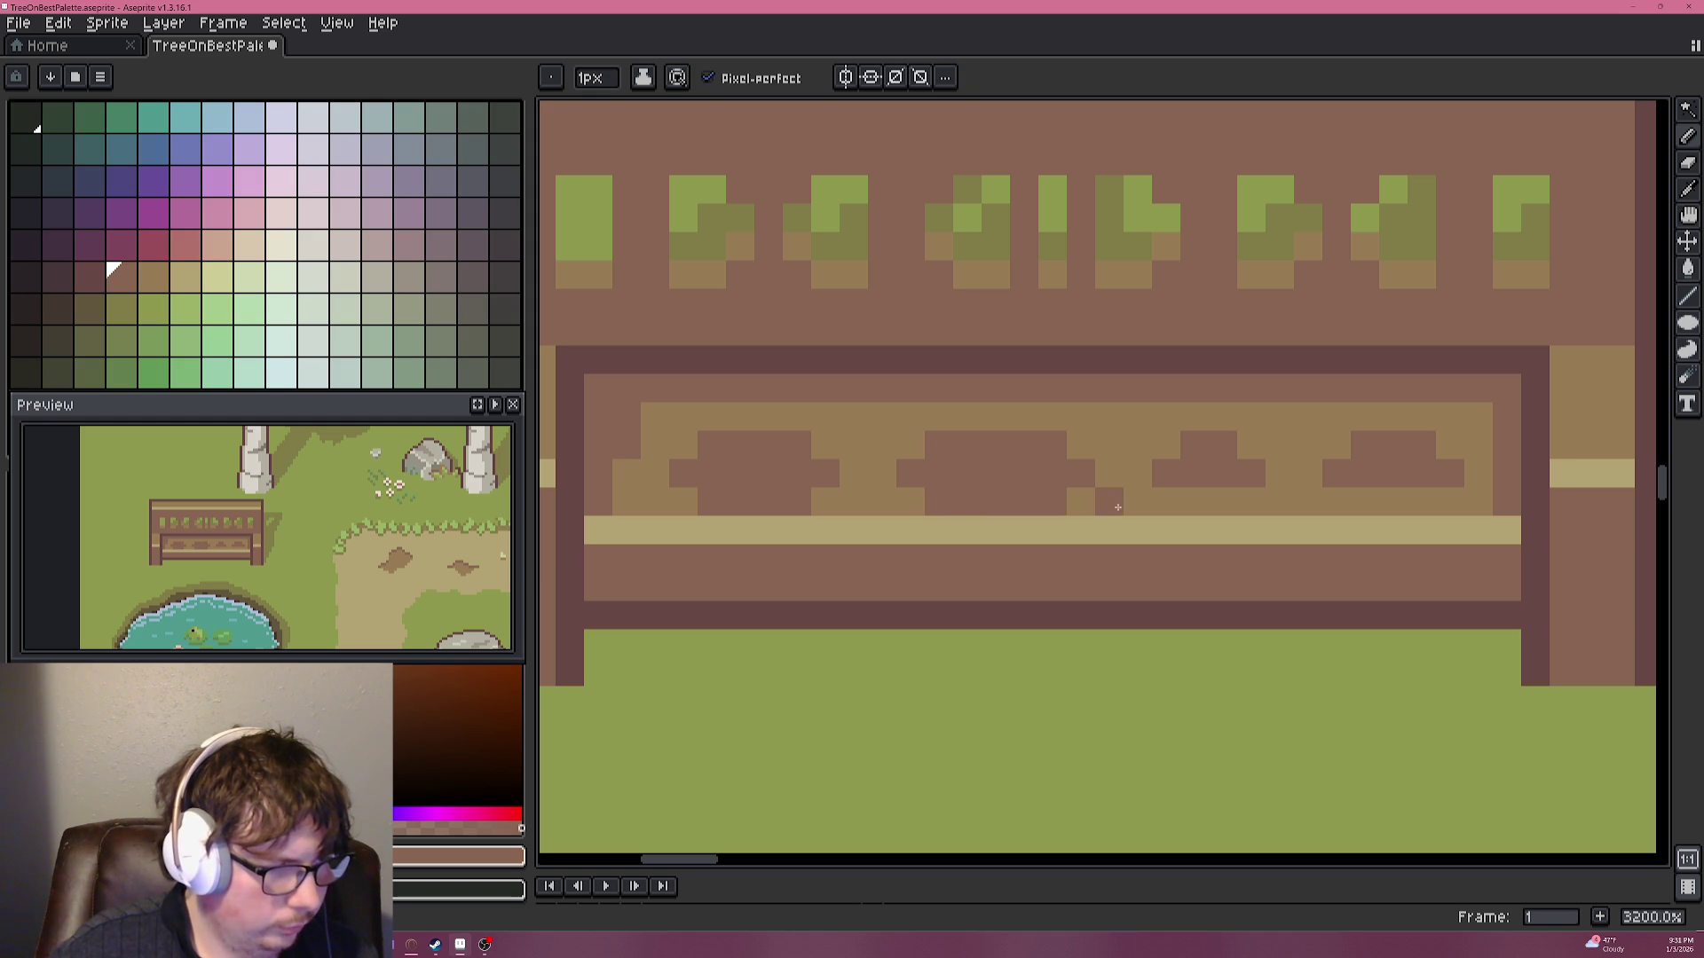
scroll(1114, 507, "down", 3)
key("ctrl+z")
scroll(1105, 497, "up", 1)
scroll(1101, 452, "up", 2)
Trim the block's top corner back to tan and widen and reshape the right block in dark brown.
left_click(1098, 449, "alt")
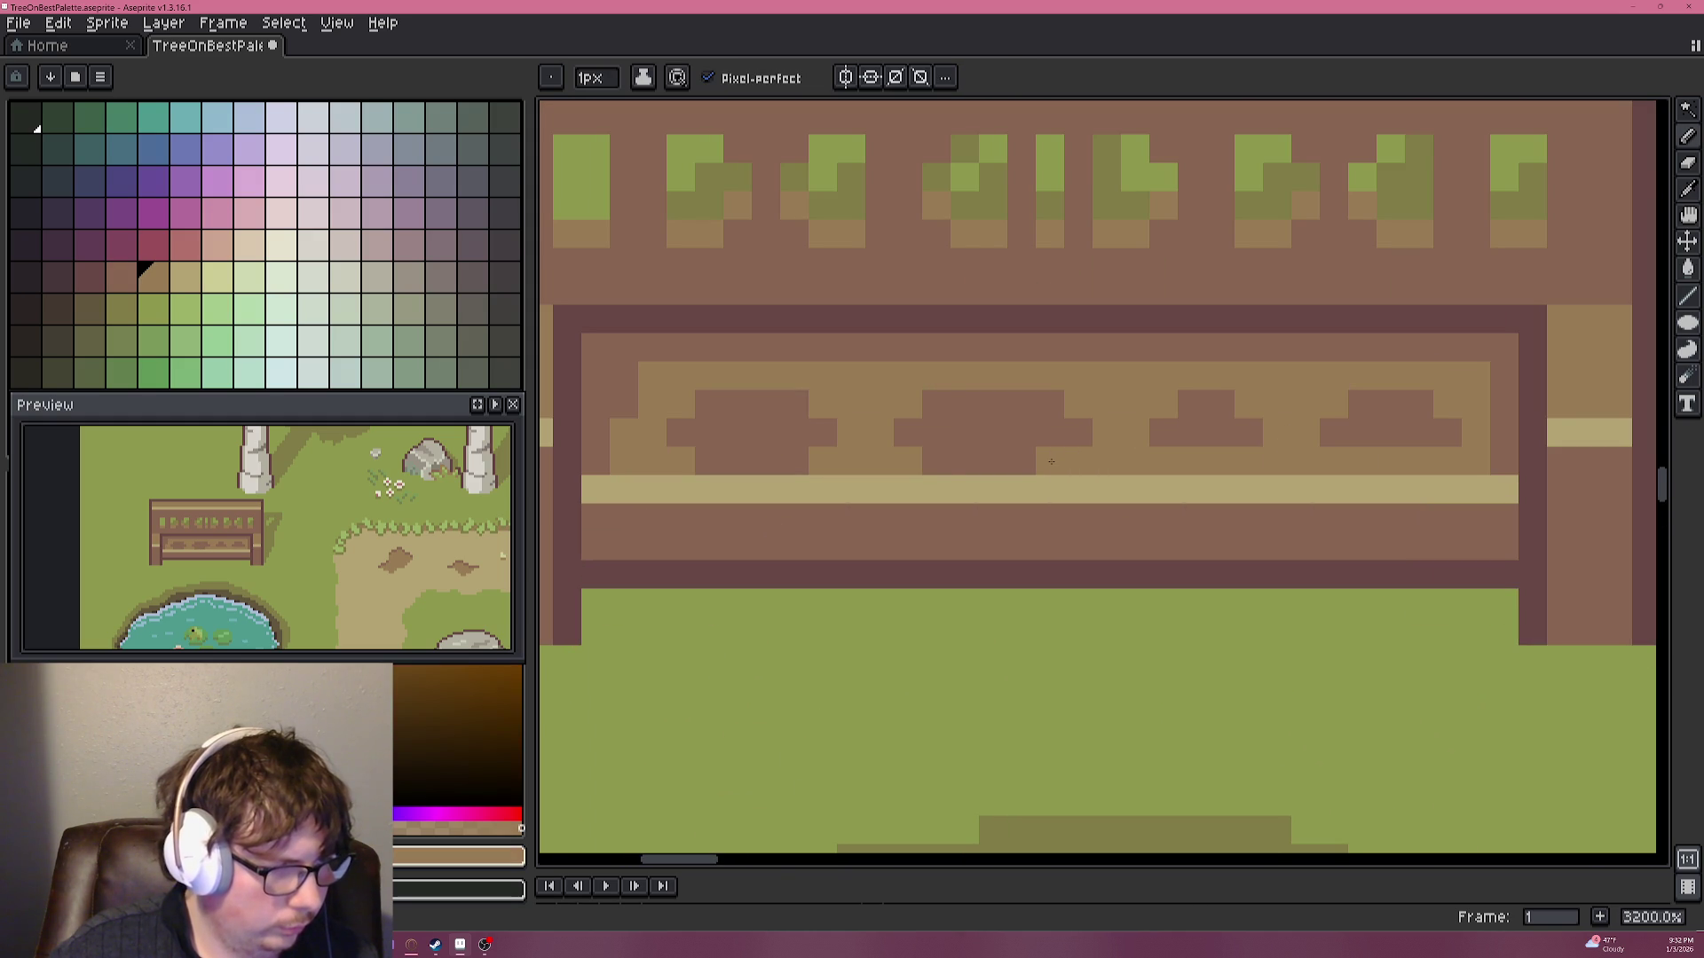
left_click(1078, 432)
left_click(1055, 414)
left_click(1180, 431, "alt")
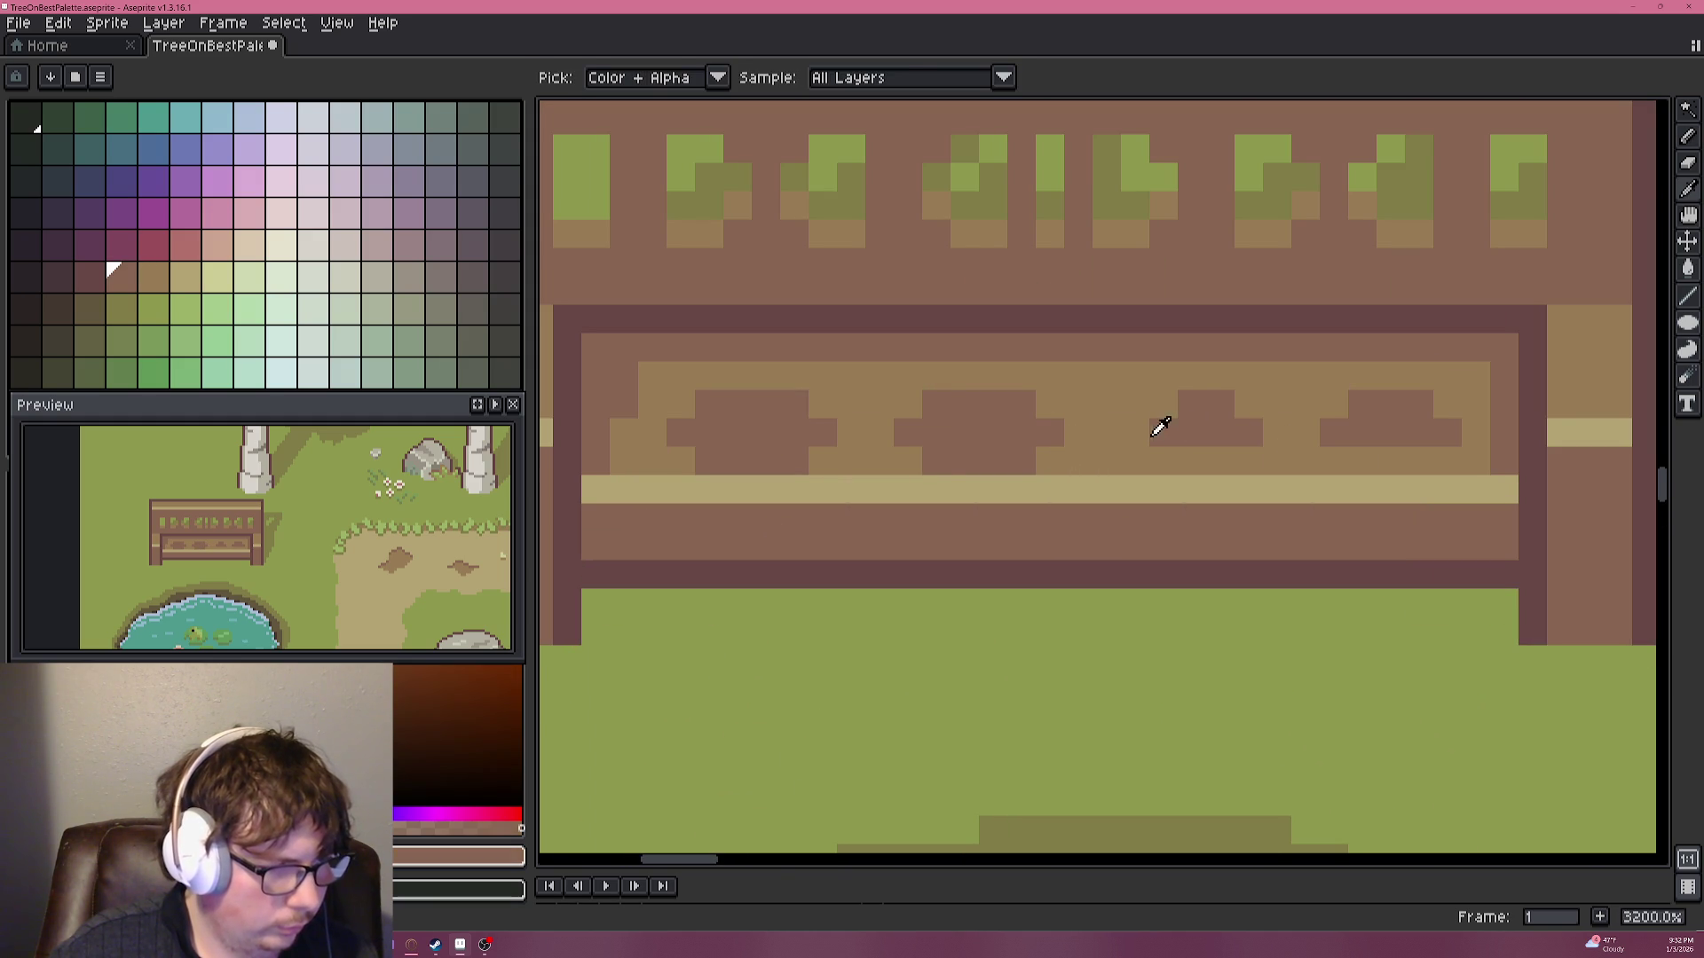
left_click(1127, 434)
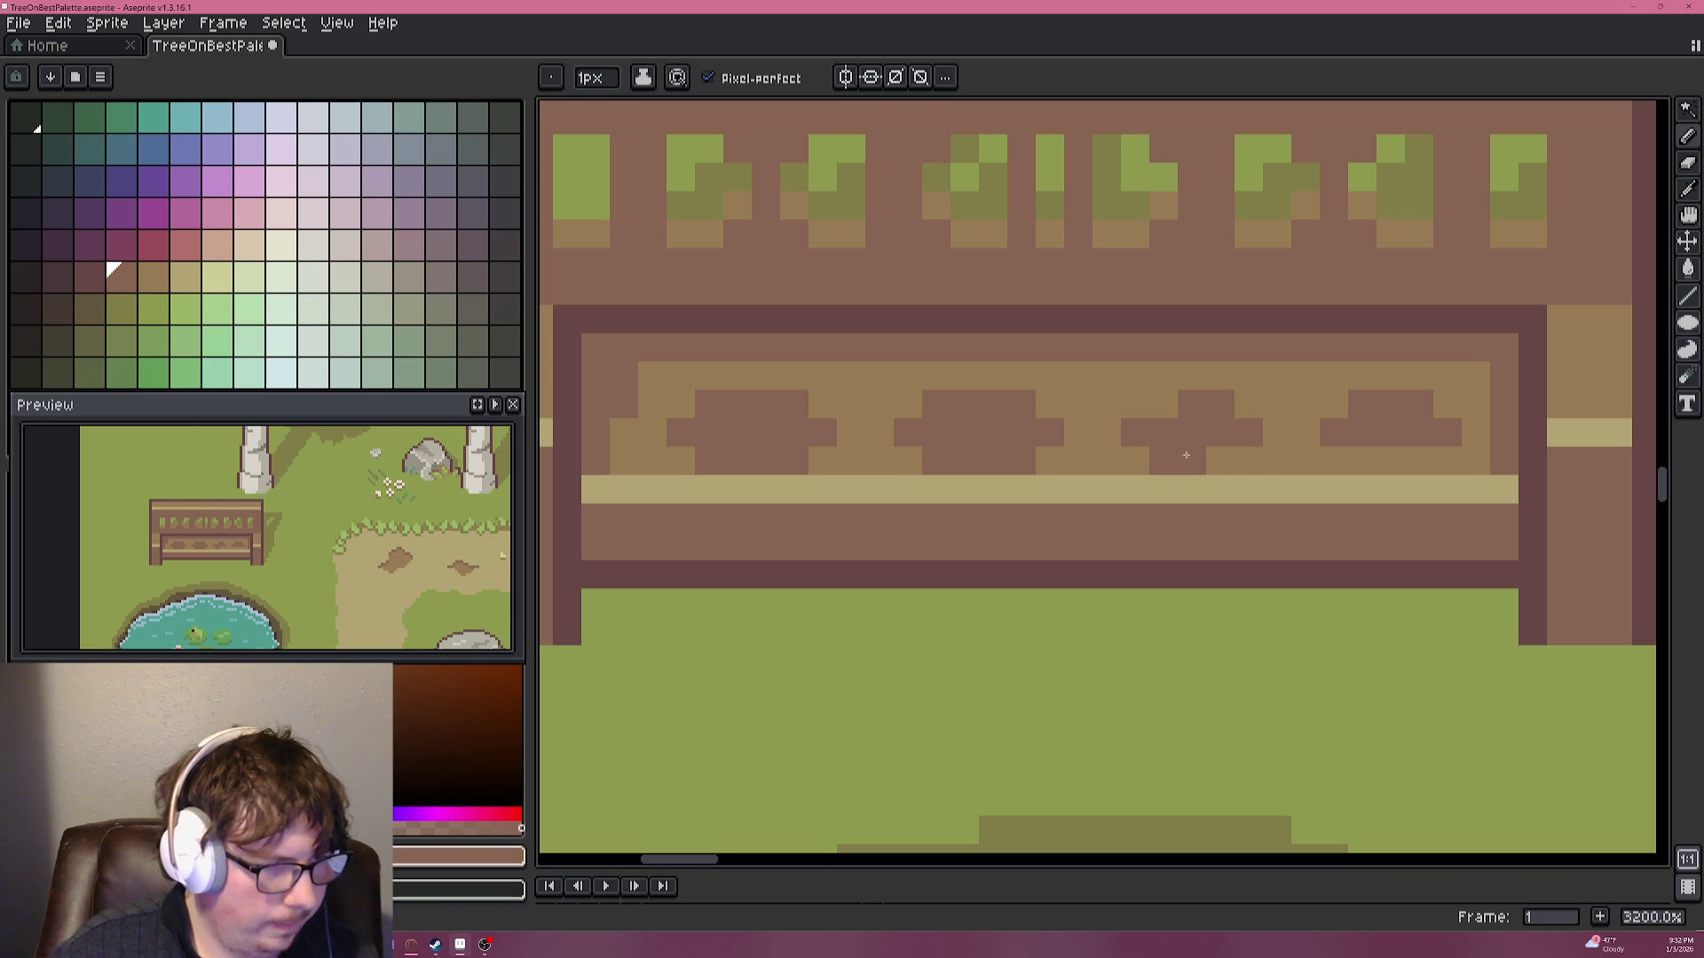
left_click_drag(1175, 457, 1237, 457)
left_click(1276, 432)
key("ctrl+z")
left_click(1247, 403)
left_click(1264, 435)
Fill the gap in the dark strip, then sample the panel's tan-brown as the current colour.
scroll(1206, 509, "down", 3)
scroll(1381, 480, "up", 5)
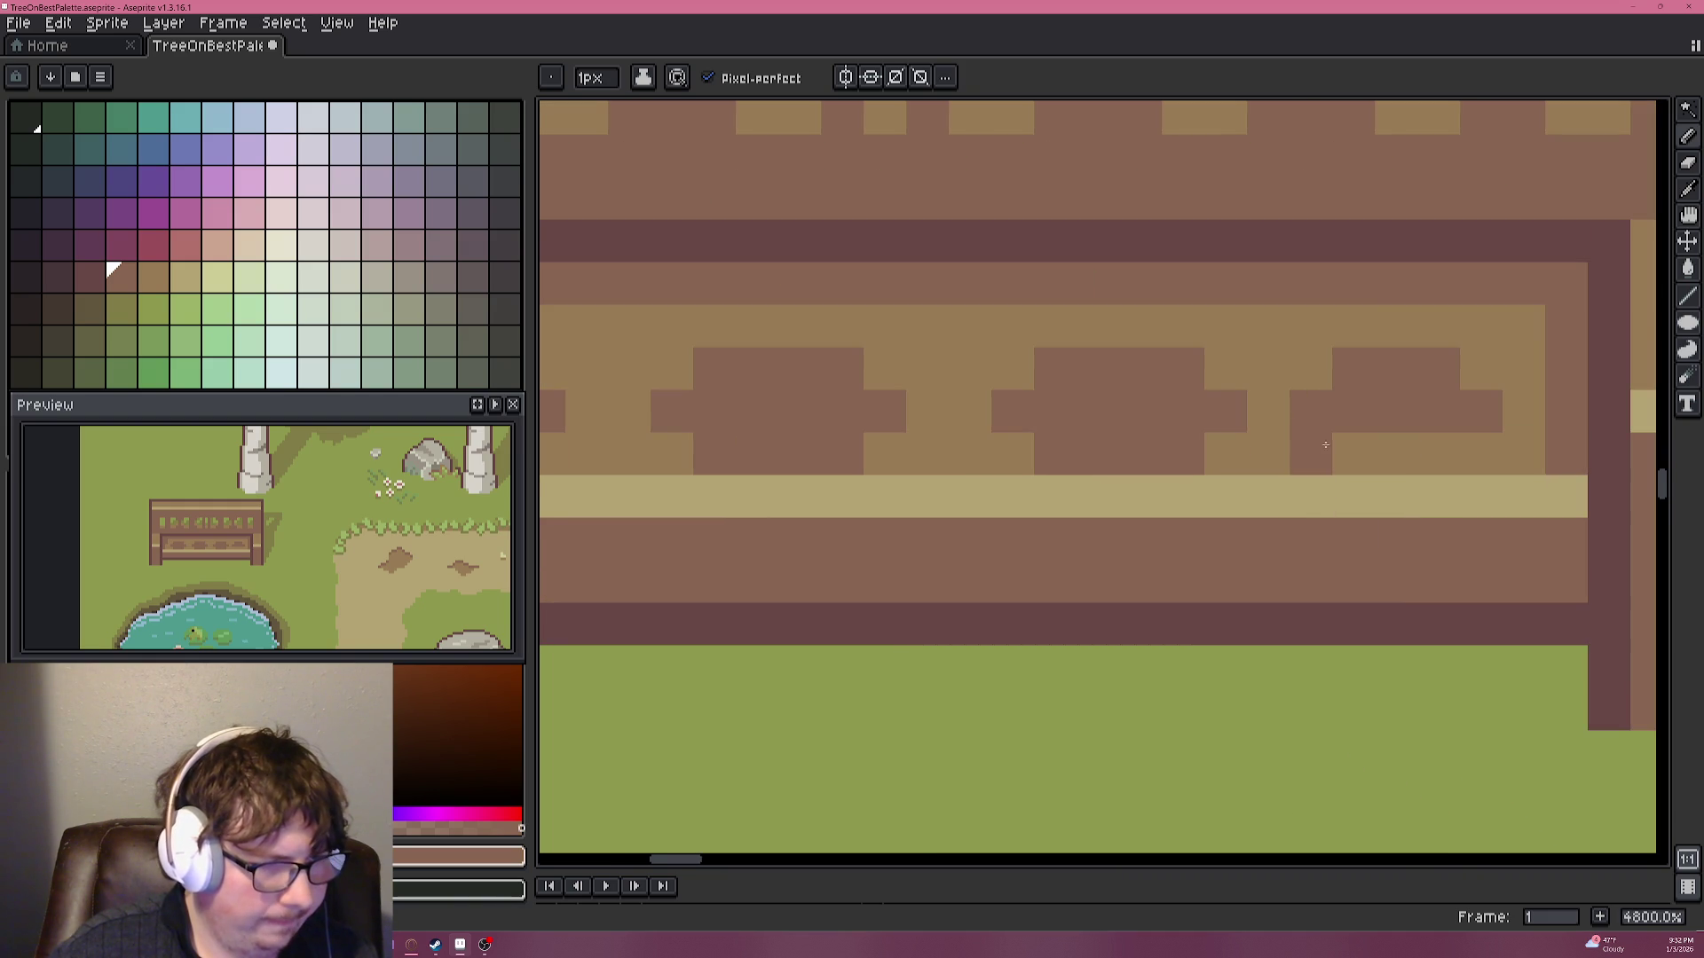
scroll(1453, 448, "down", 5)
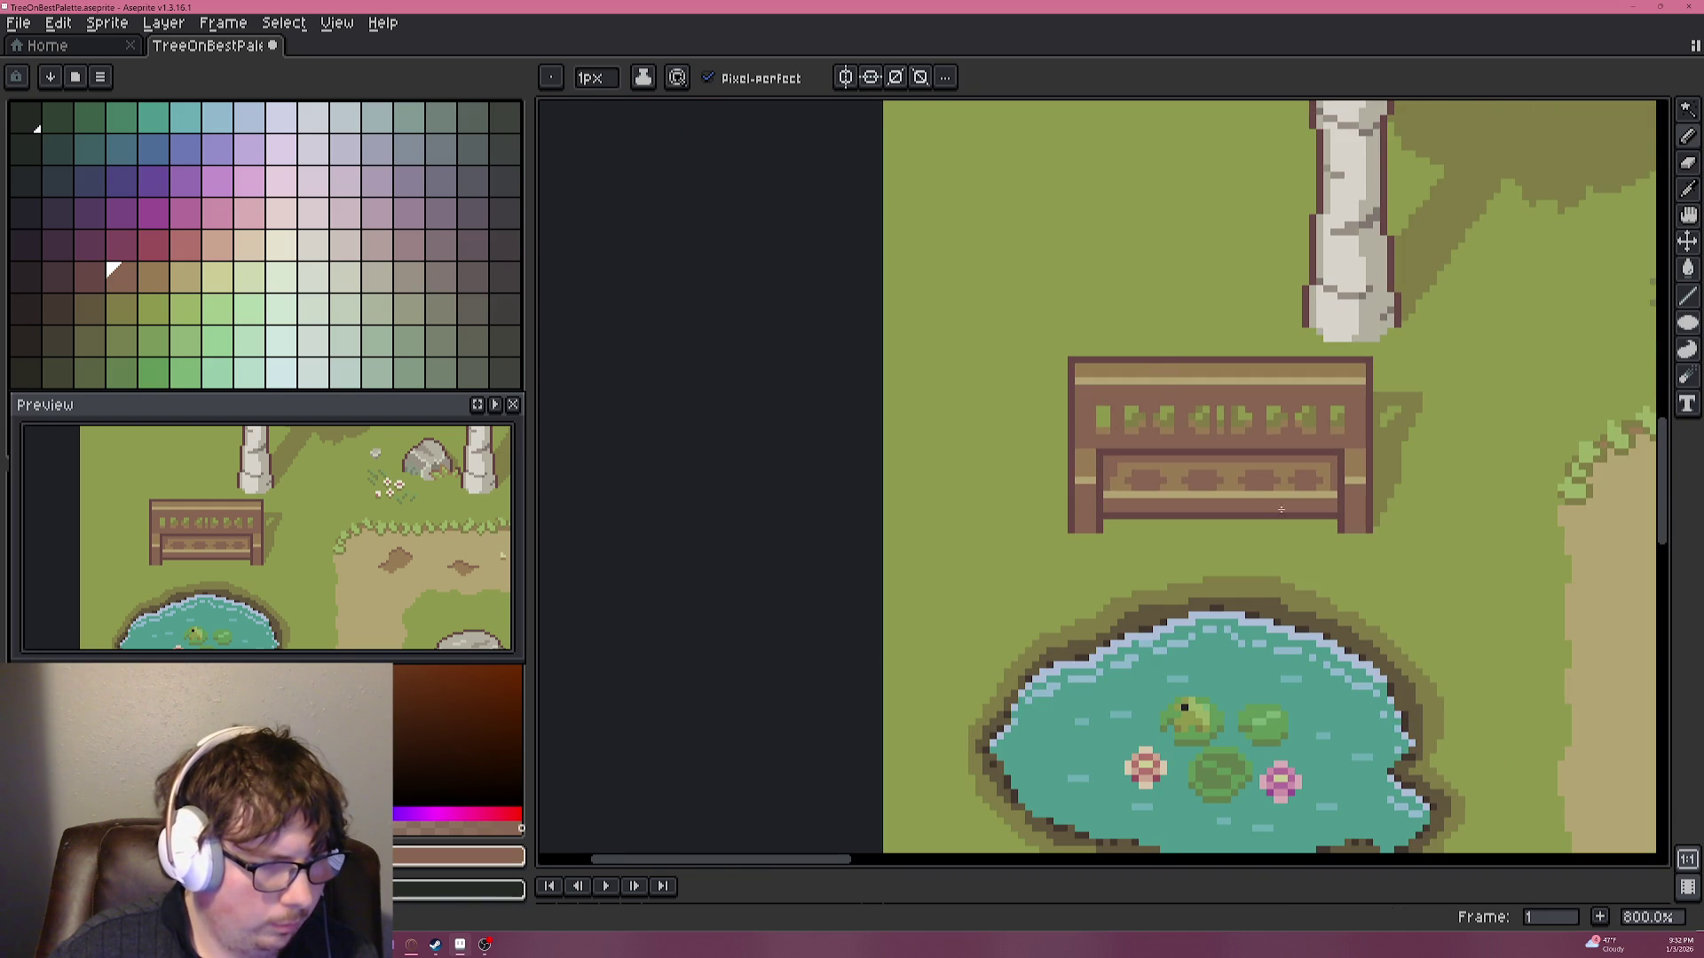
scroll(1261, 521, "down", 1)
scroll(1260, 521, "up", 5)
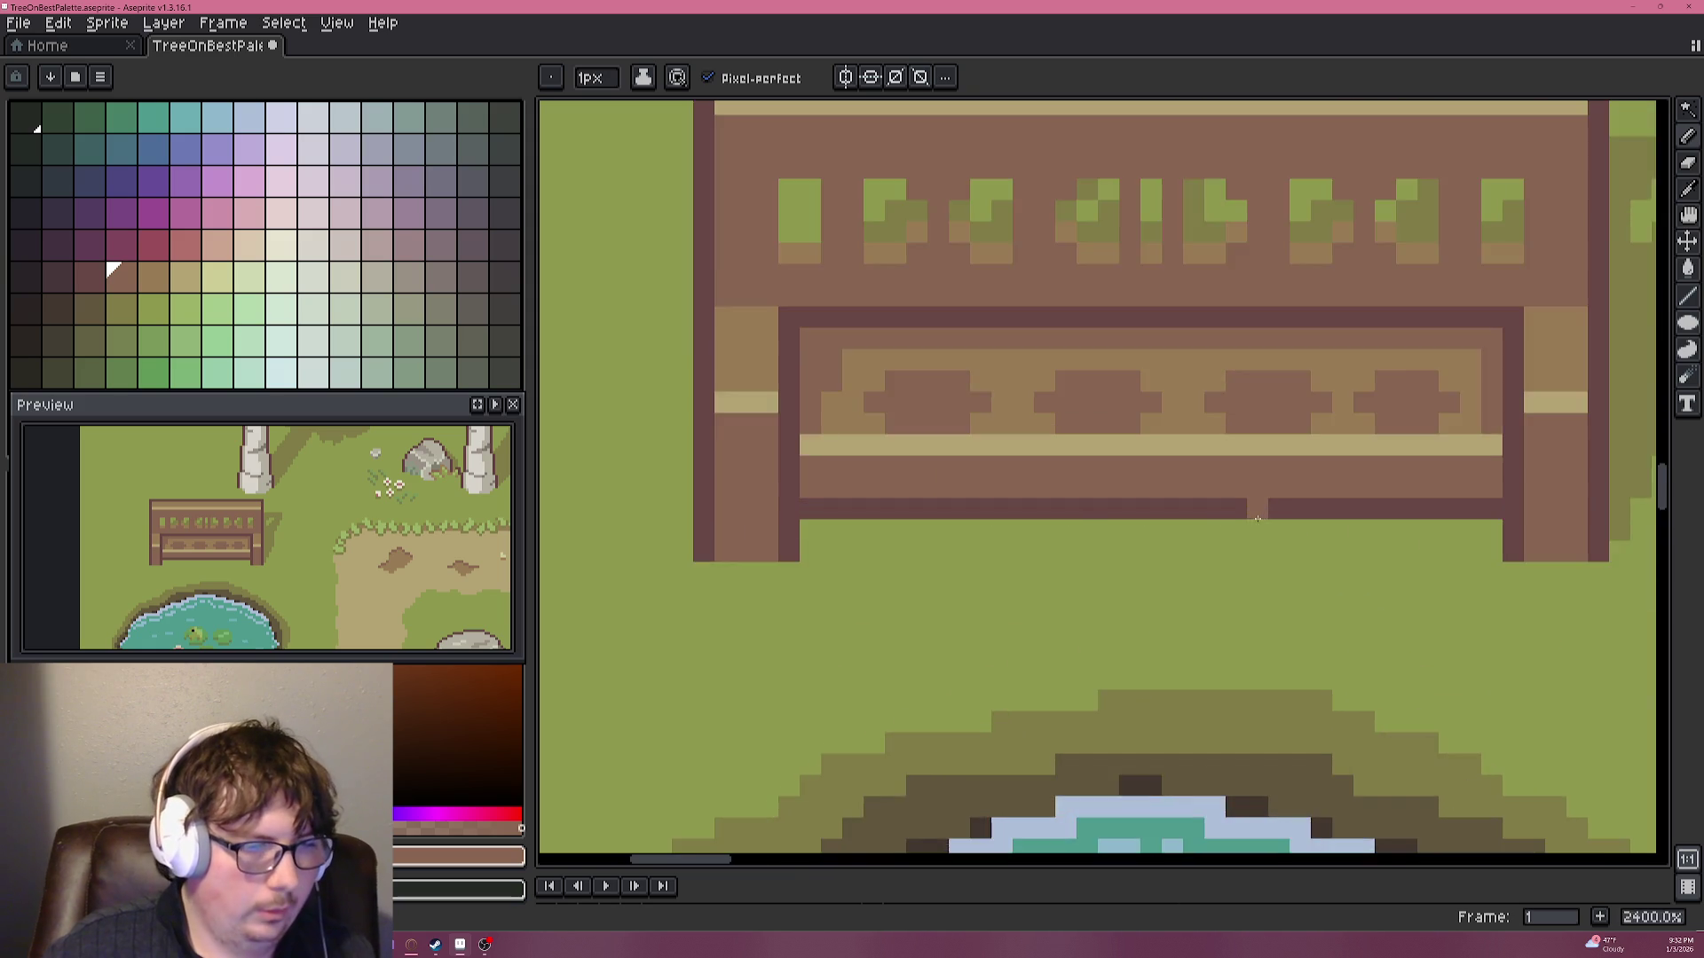
scroll(1258, 509, "up", 2)
scroll(1092, 337, "down", 2)
scroll(1076, 360, "down", 1)
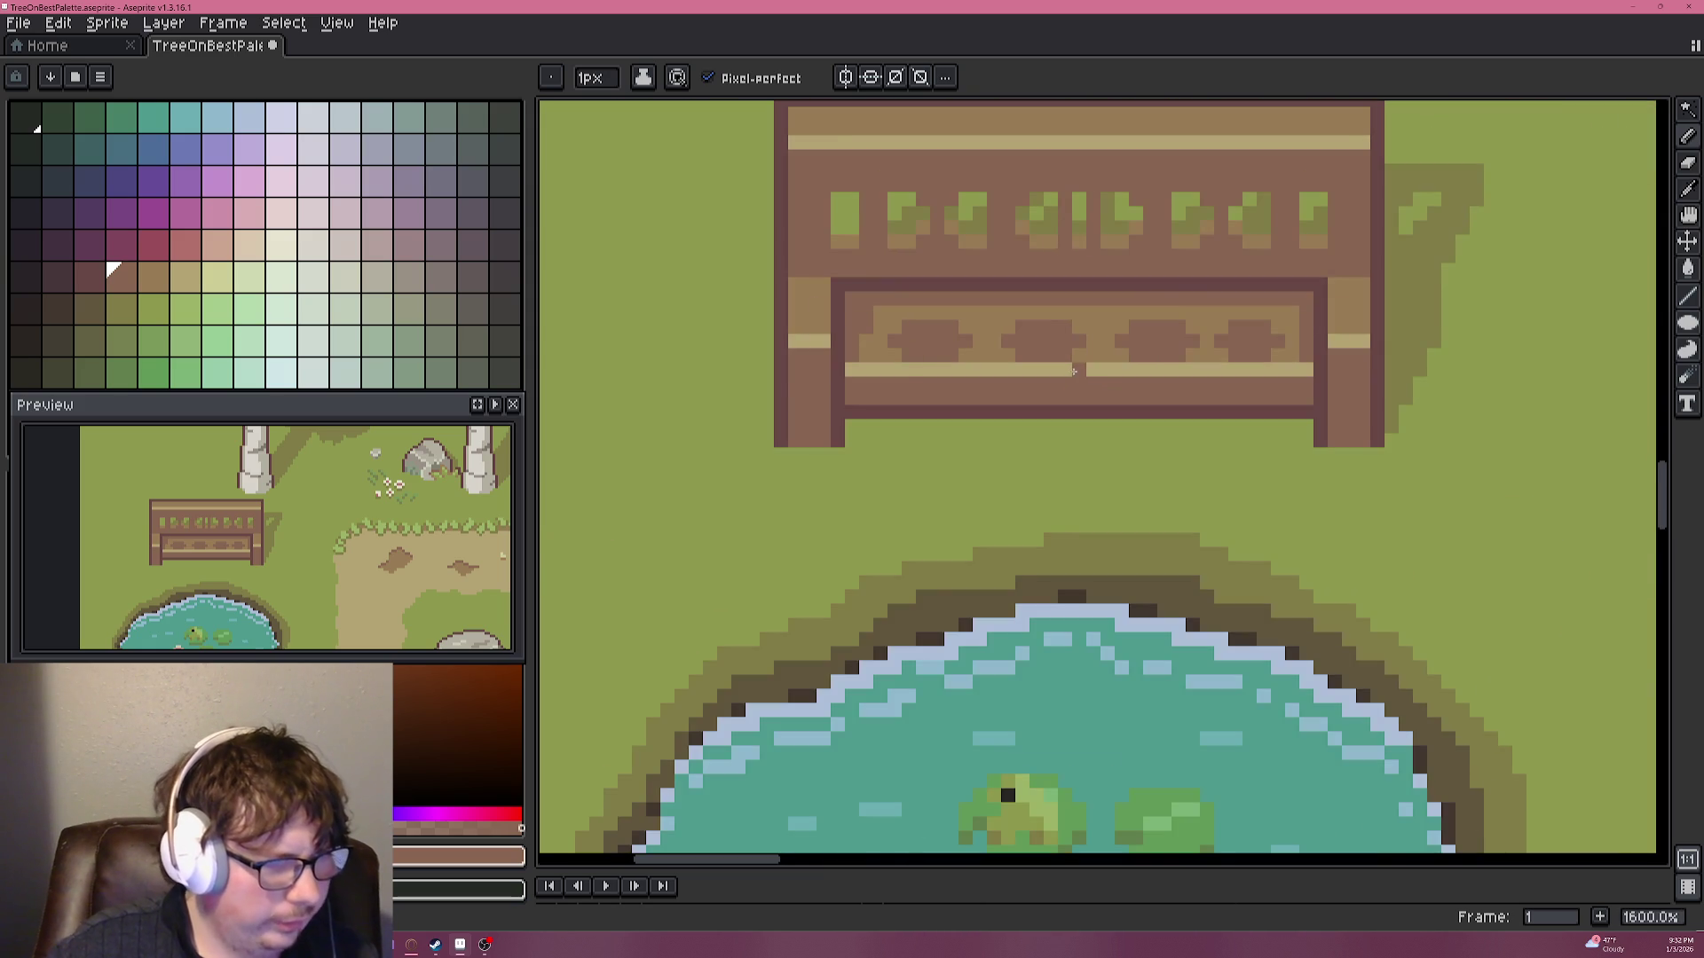
scroll(857, 348, "up", 4)
left_click_drag(857, 348, 1268, 450)
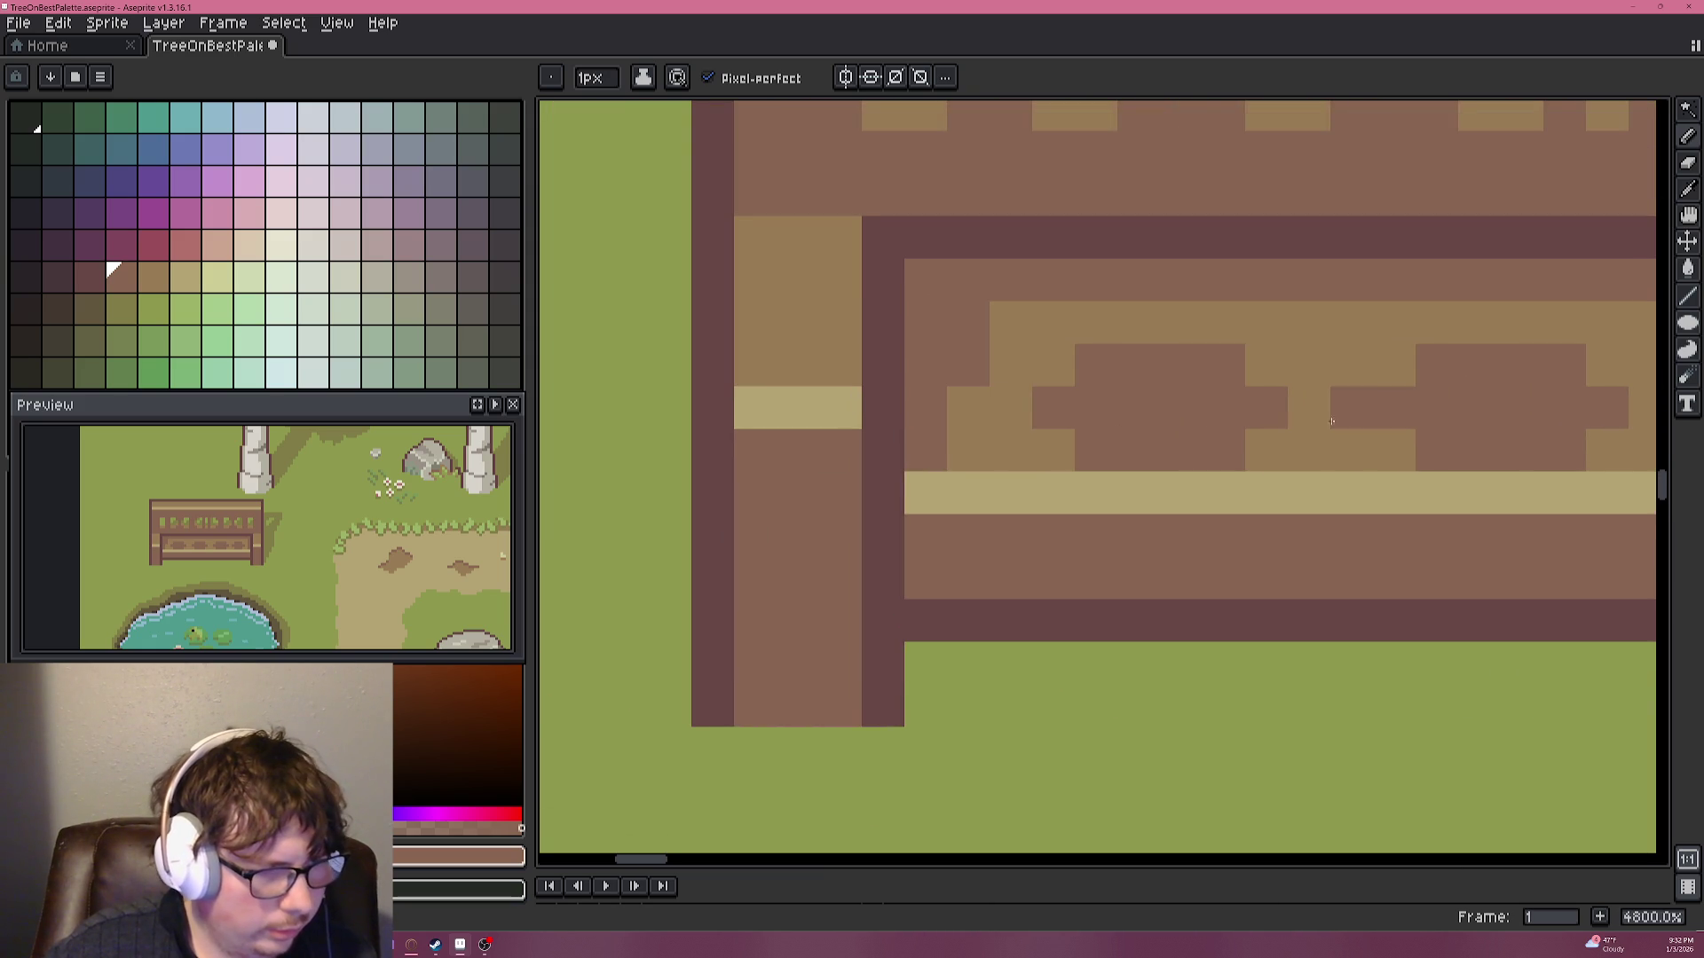
scroll(1004, 395, "right", 10)
mouse_move(981, 419)
left_mouse_down()
mouse_move(1029, 391)
mouse_move(1117, 395)
left_mouse_up()
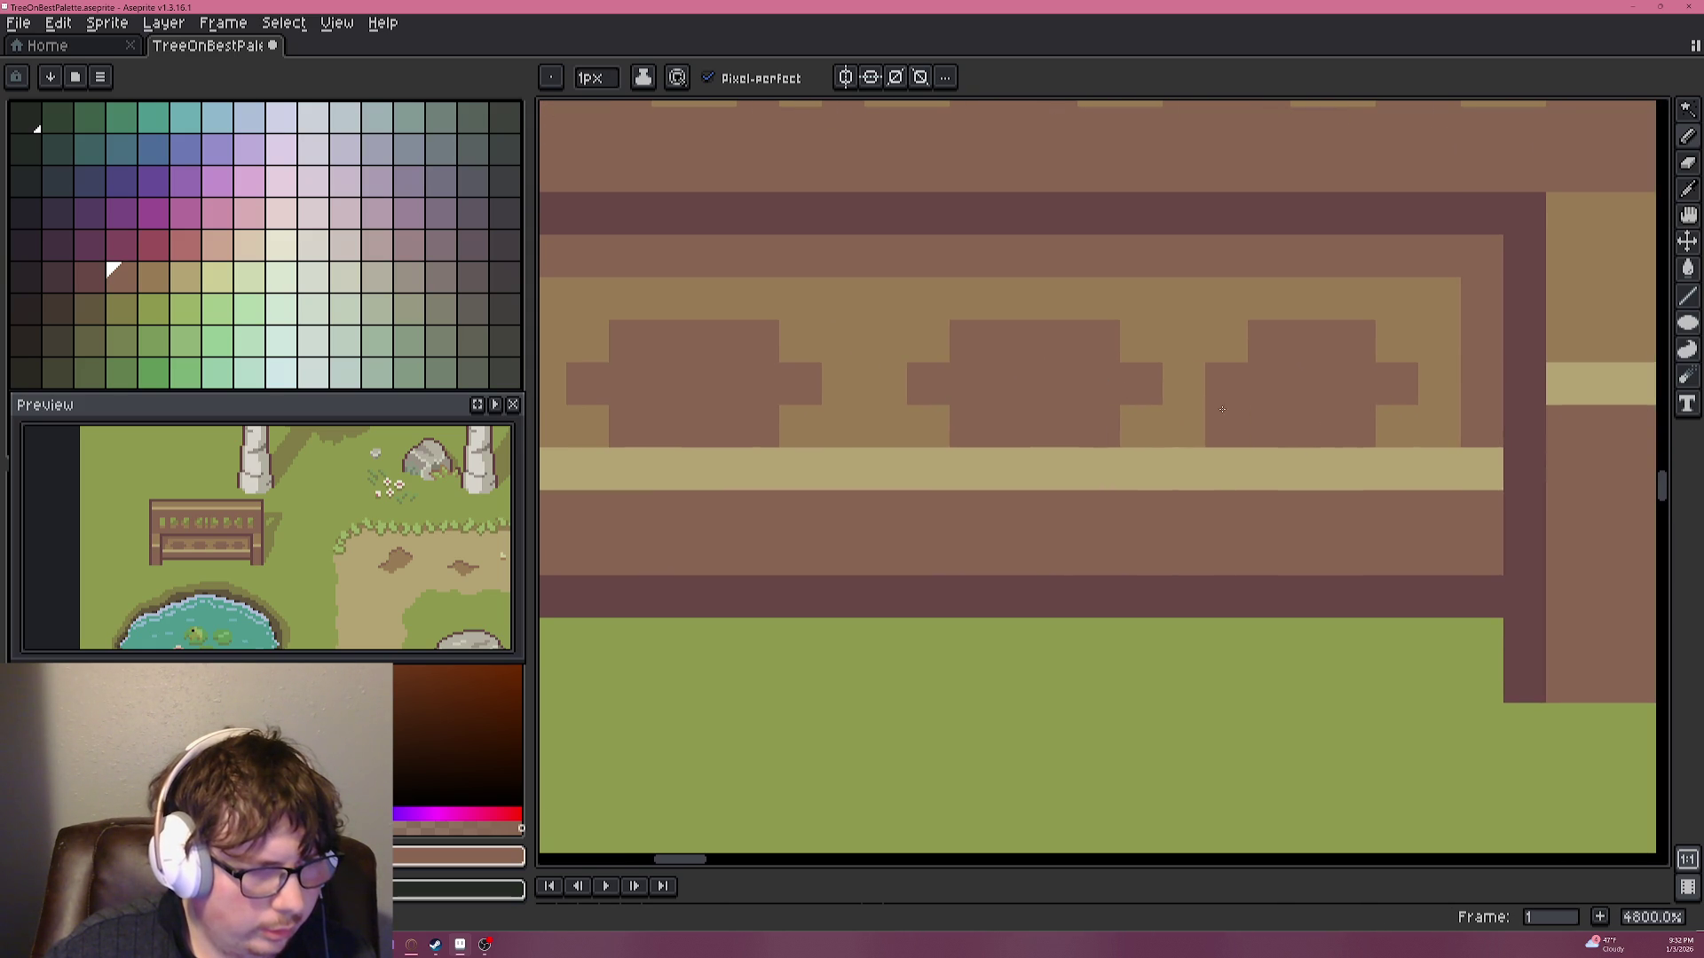
scroll(1244, 444, "down", 3)
scroll(1244, 444, "down", 3)
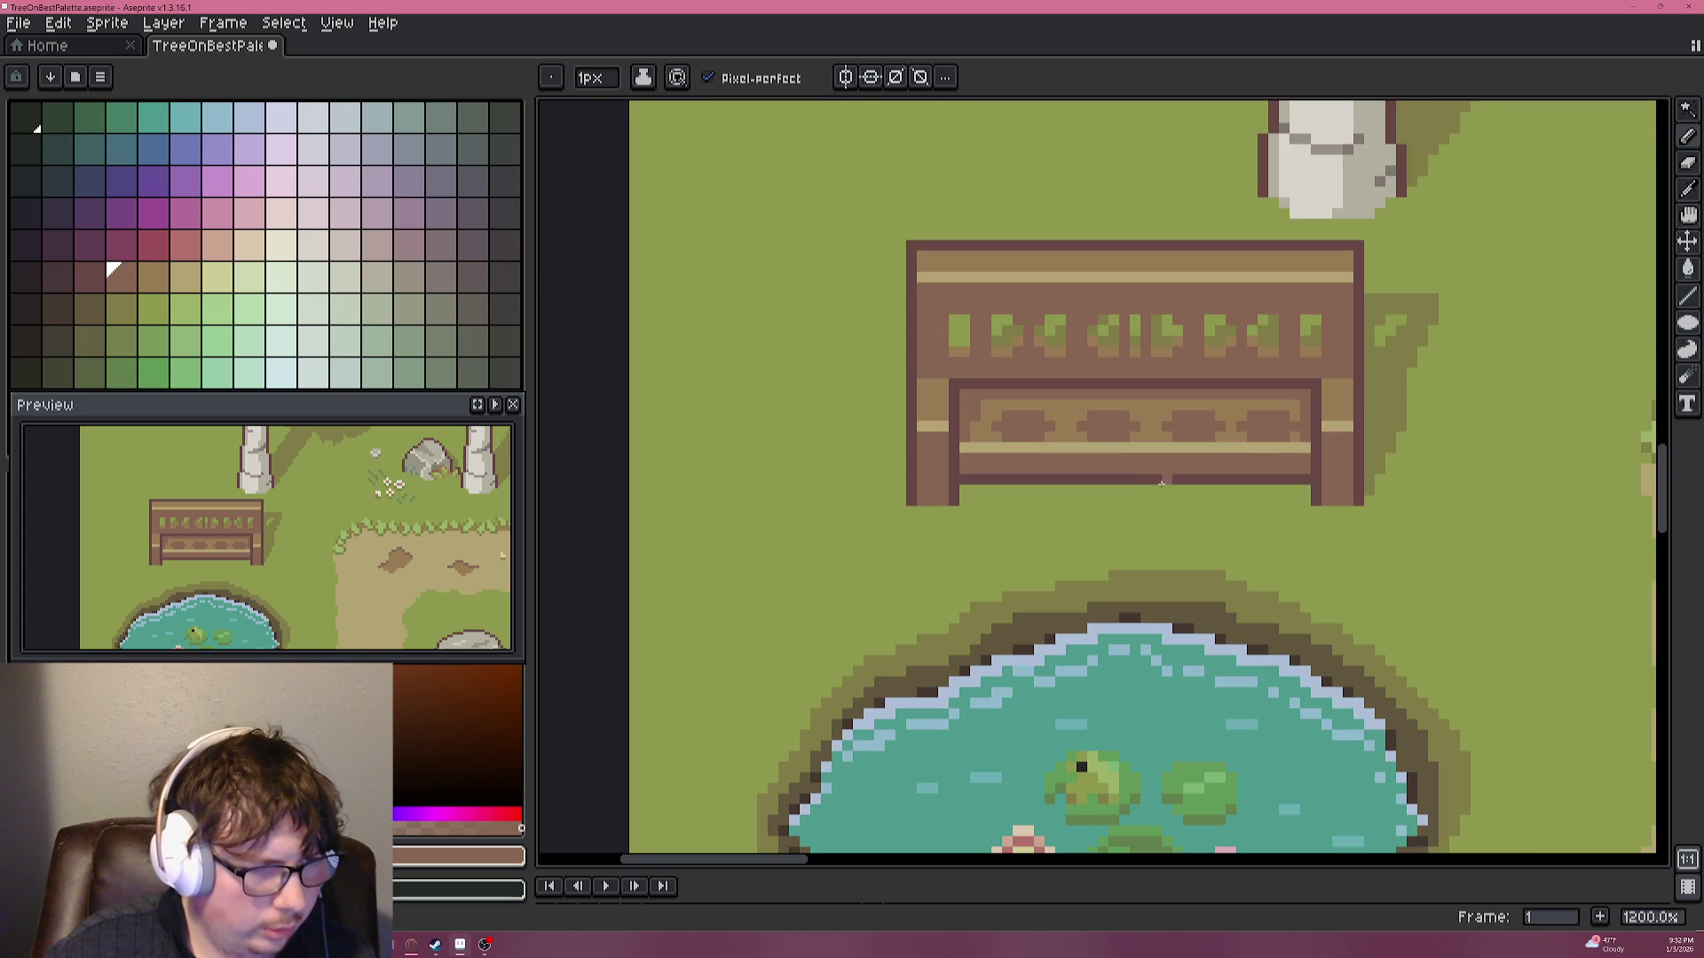
scroll(1133, 471, "up", 5)
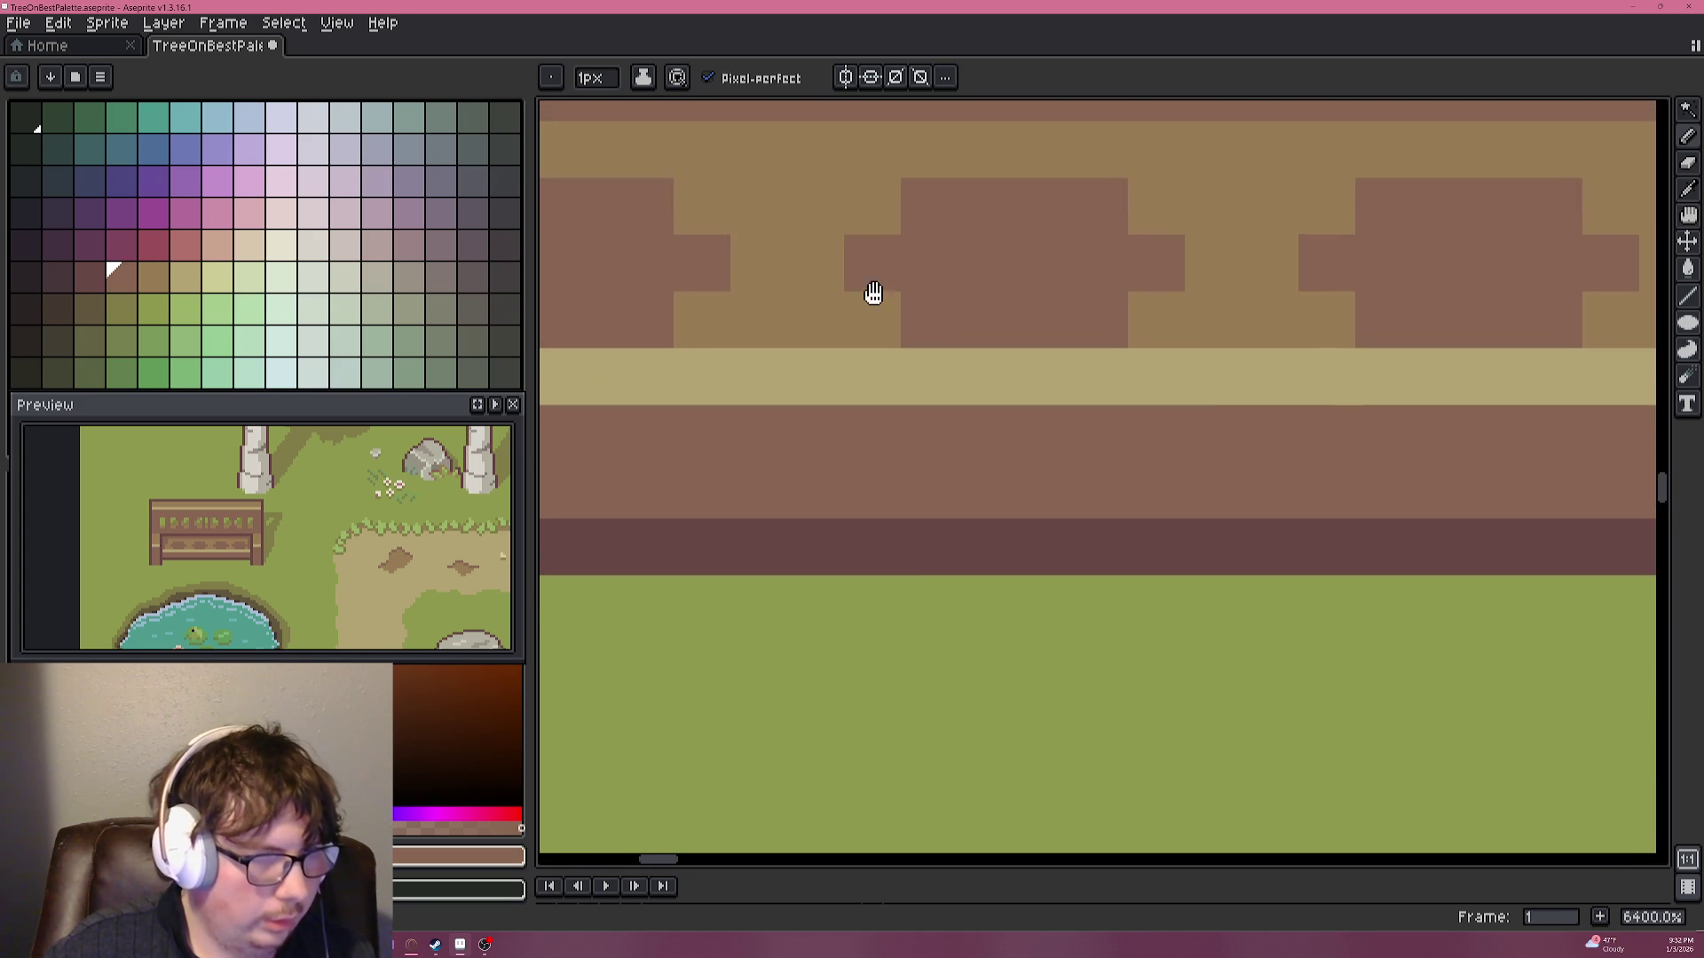
scroll(949, 400, "up", 2)
scroll(948, 400, "down", 2)
scroll(1085, 402, "down", 1)
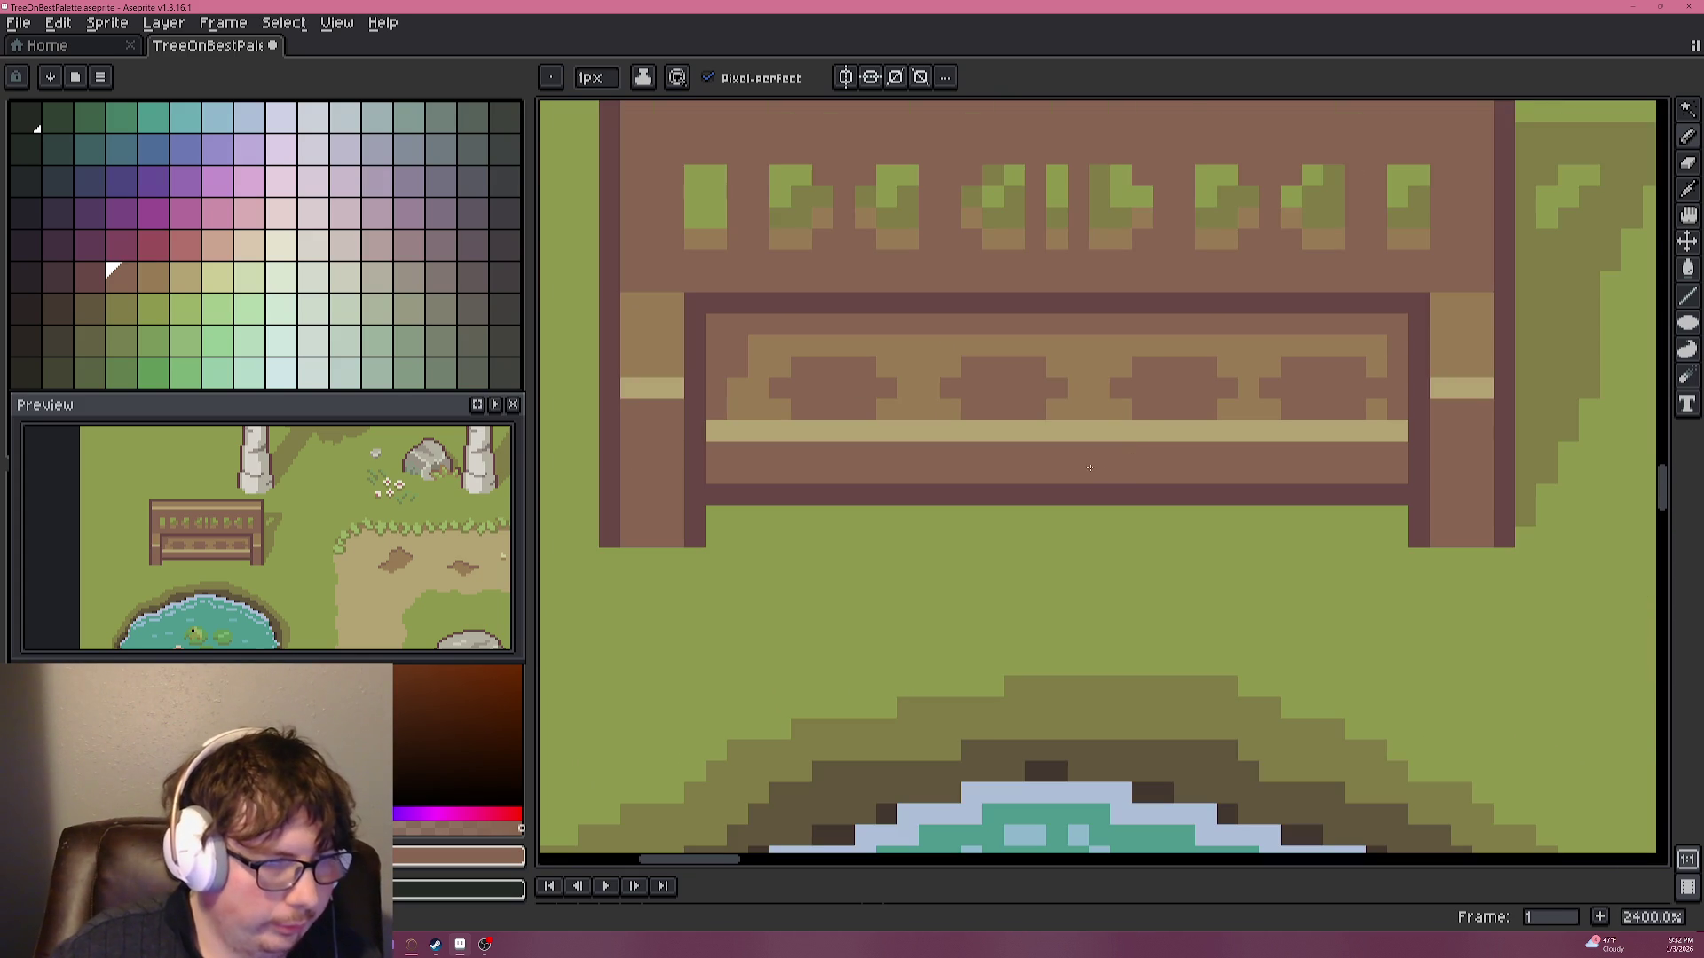
left_click(1078, 425)
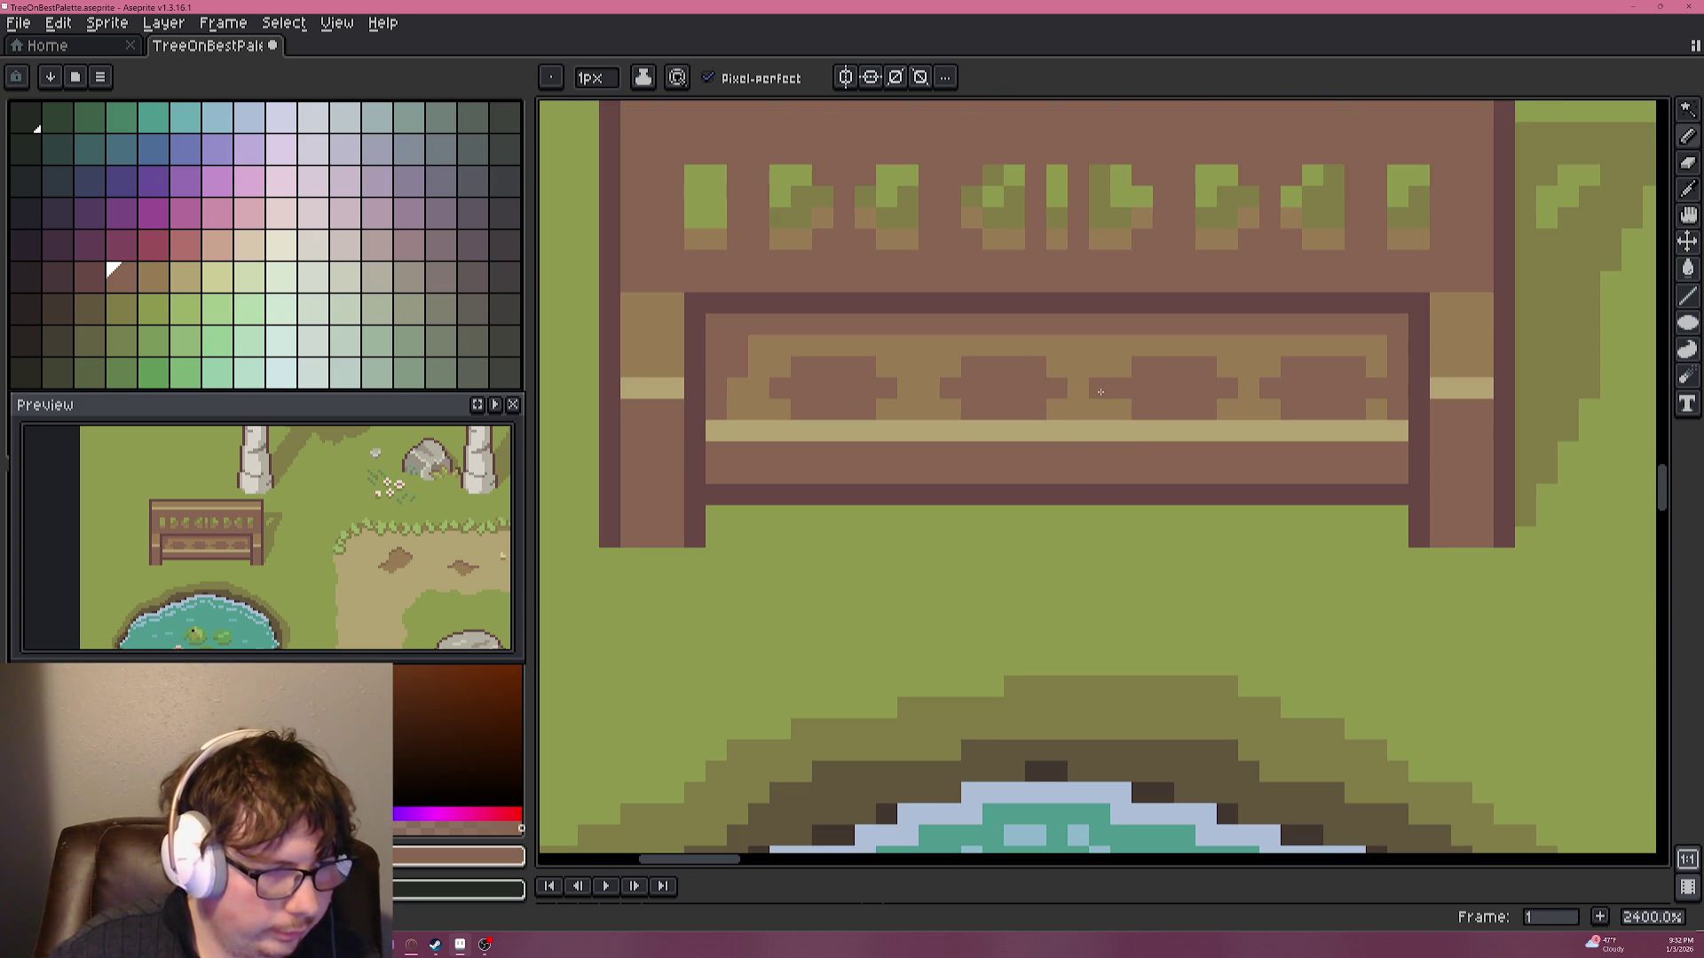
left_click(1207, 404, "alt")
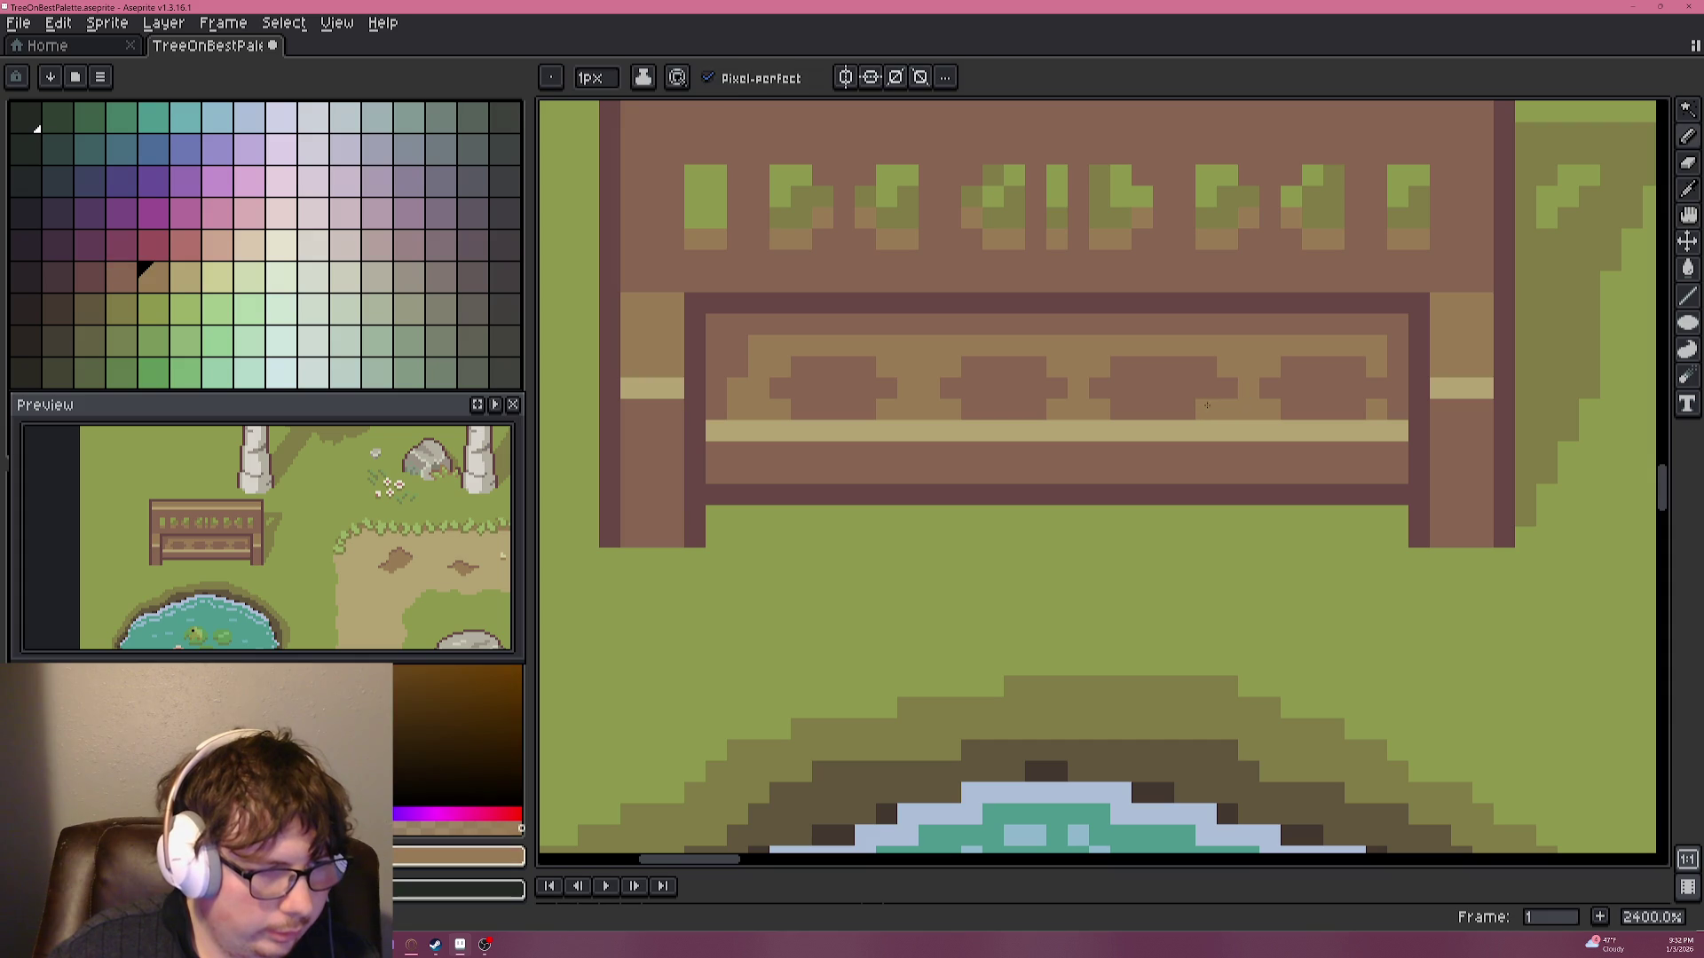
scroll(1220, 398, "down", 3)
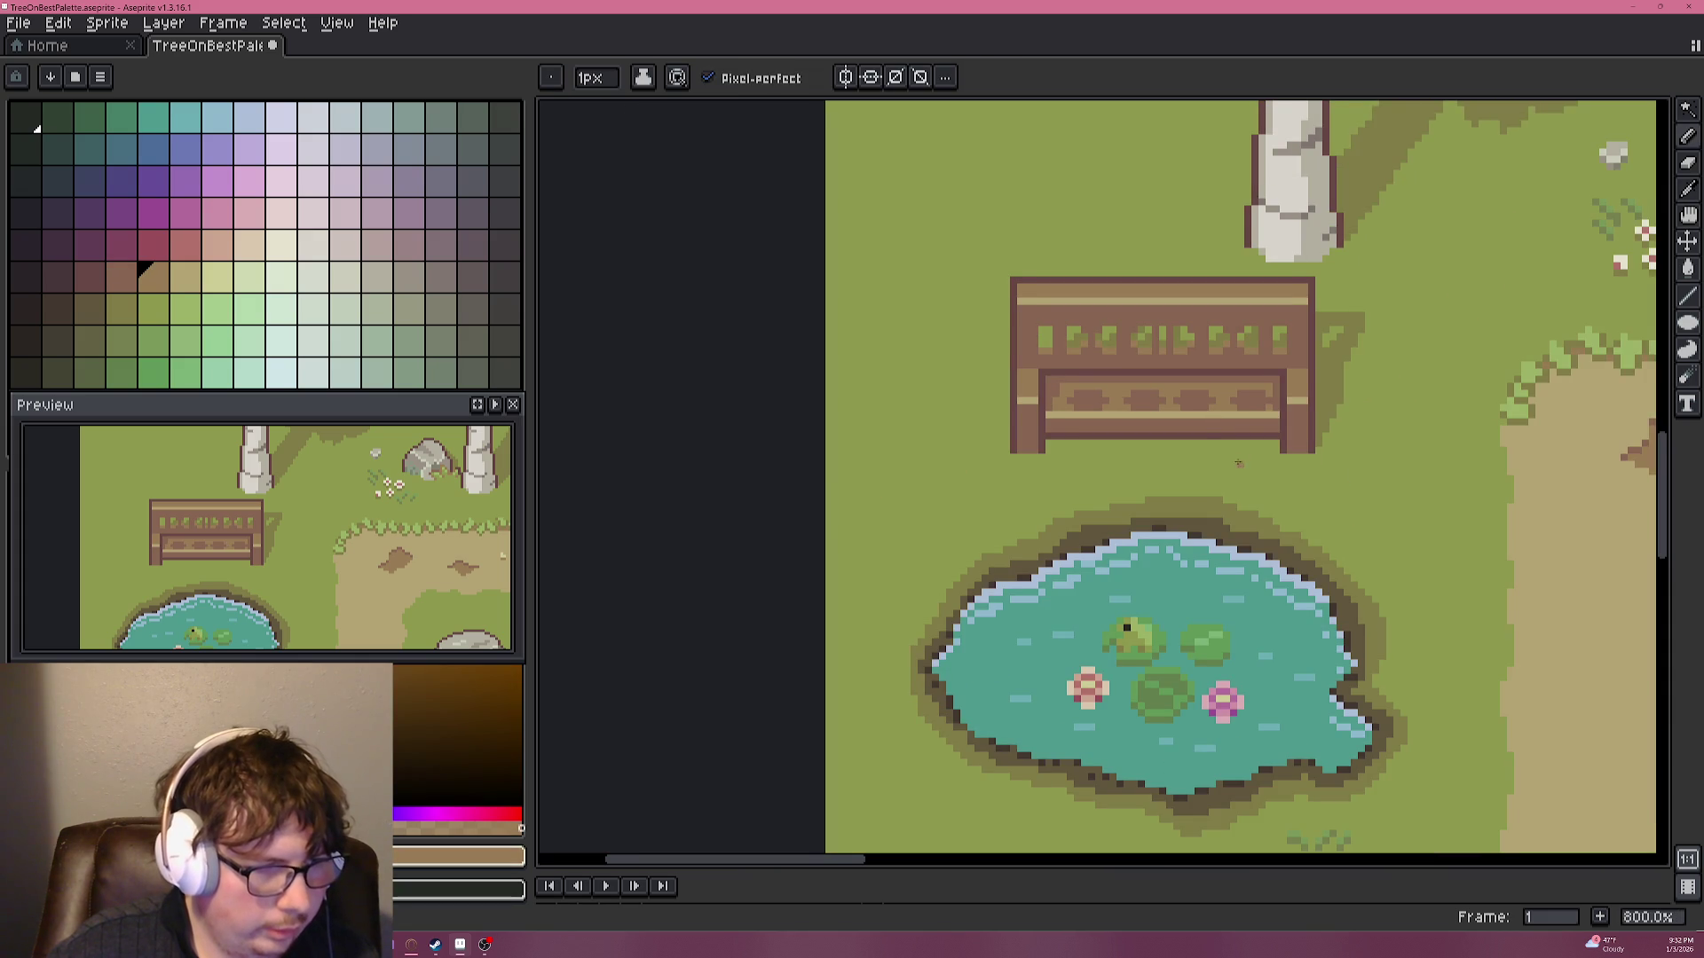
Try a light tan highlight along the top rail, then undo it.
scroll(1144, 451, "right", 2)
scroll(1227, 472, "down", 1)
scroll(1220, 471, "down", 1)
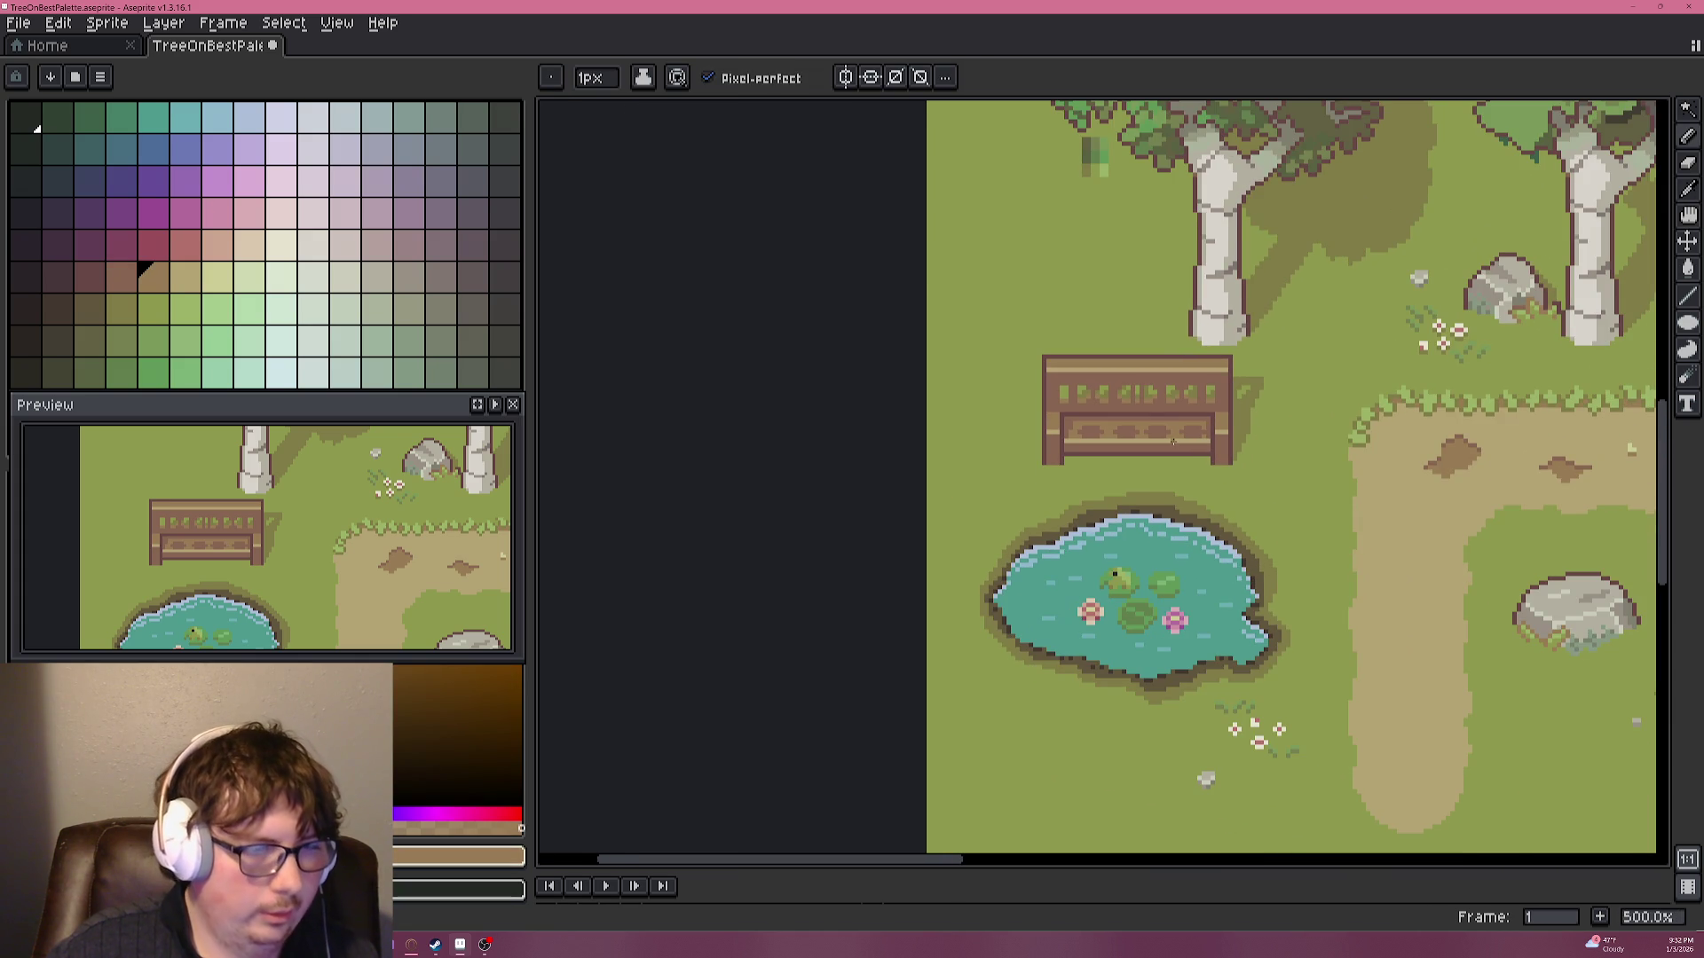
scroll(1192, 439, "down", 1)
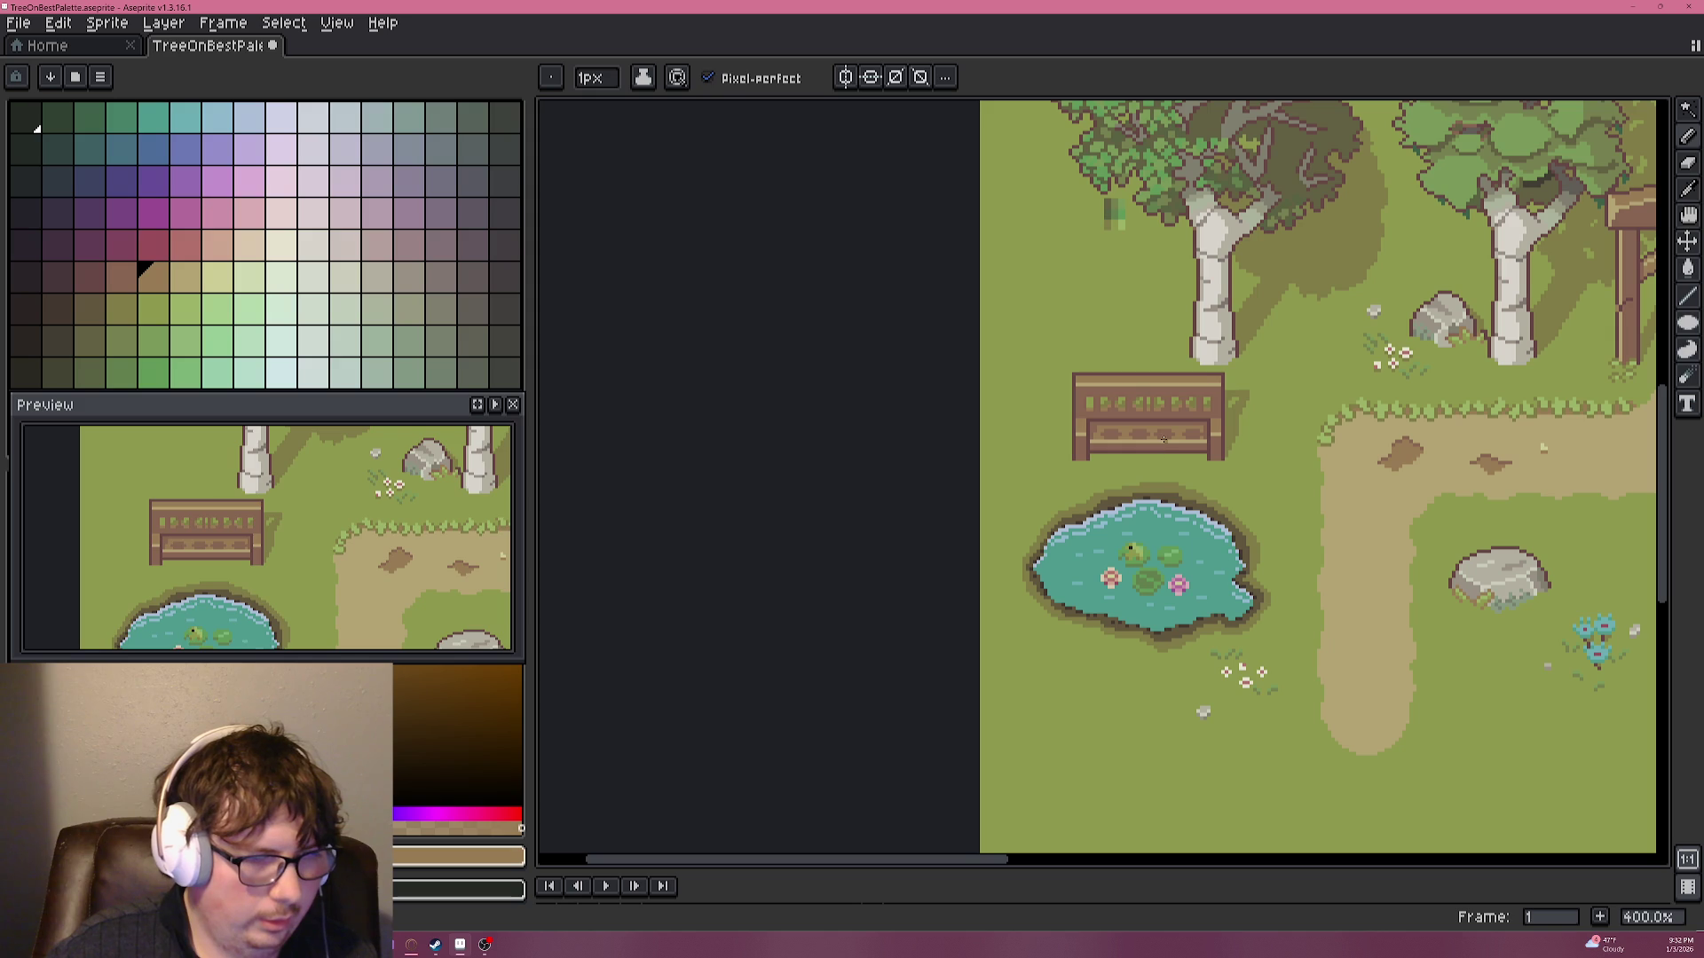
scroll(1102, 422, "up", 1)
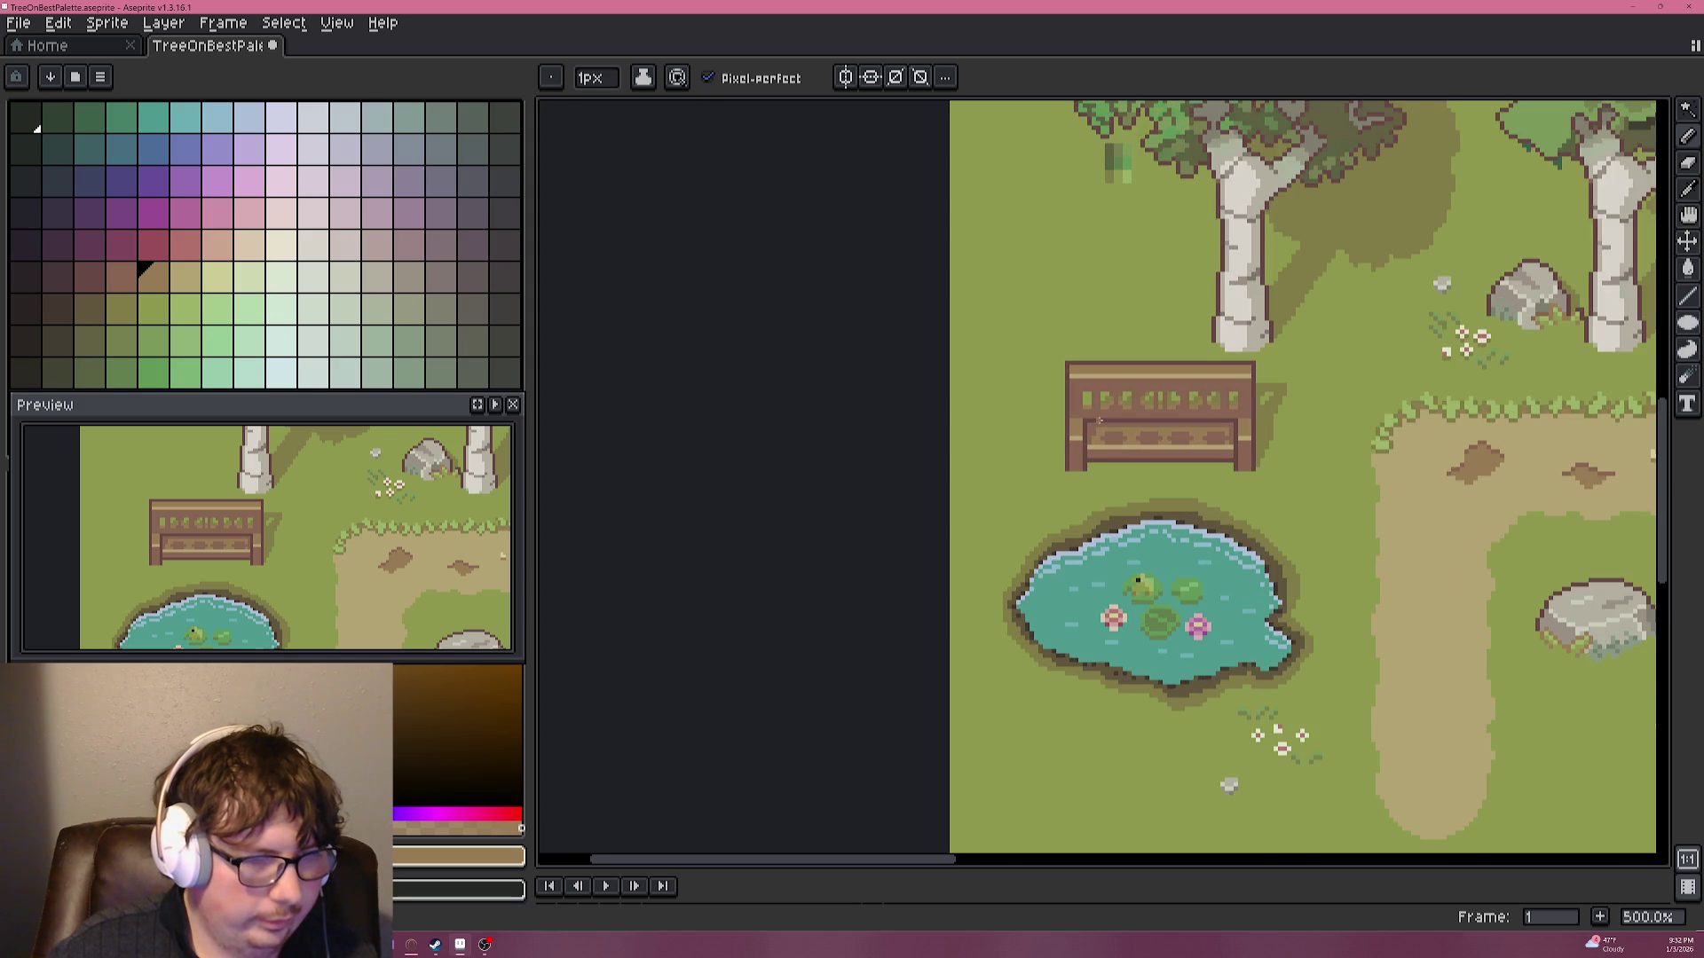
scroll(1100, 421, "up", 4)
scroll(1087, 355, "up", 1)
left_click(1083, 277, "alt")
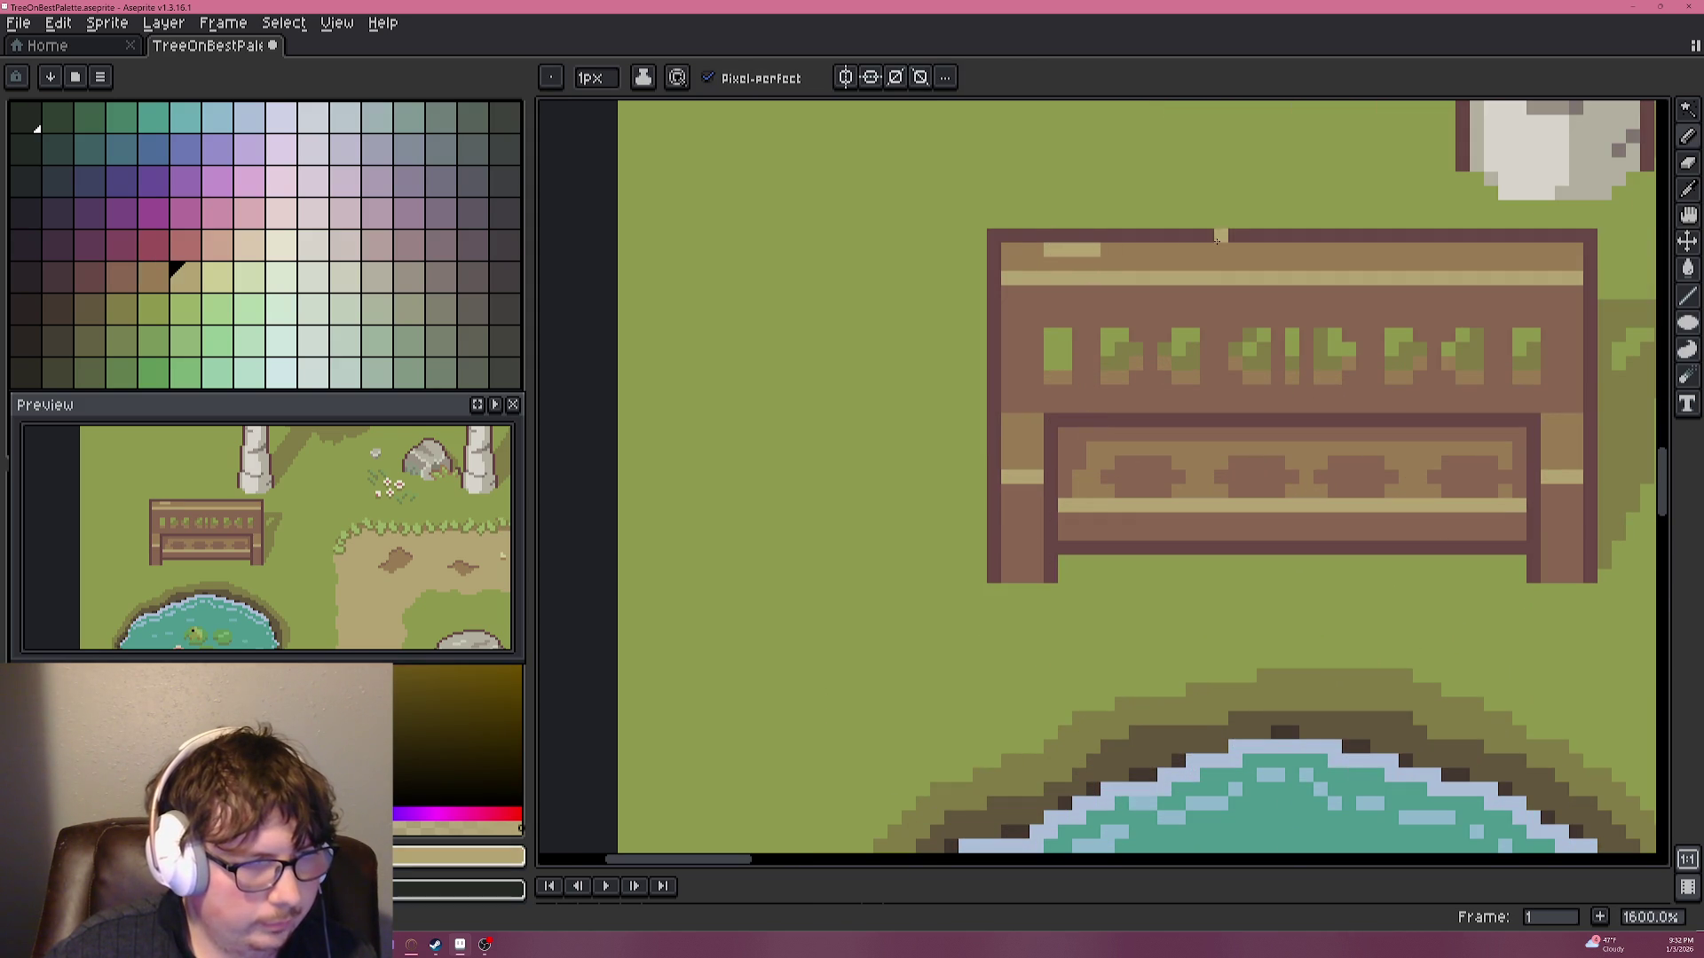
left_click_drag(1169, 250, 1207, 250)
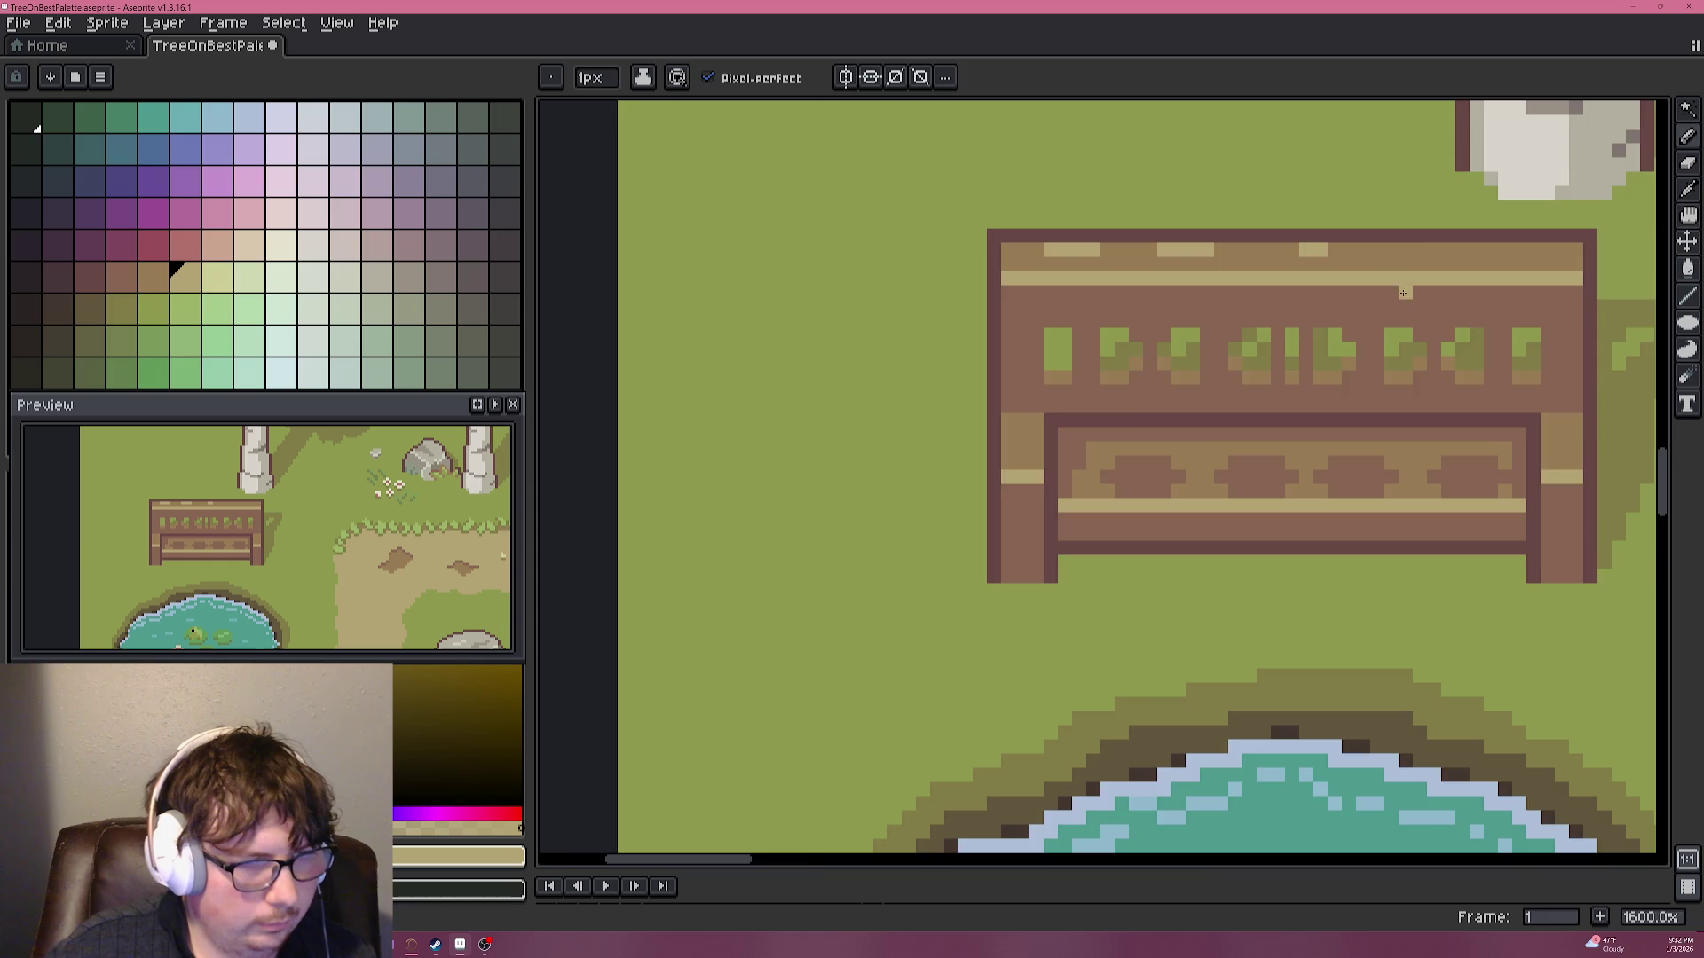
scroll(1408, 266, "down", 4)
key("ctrl+z")
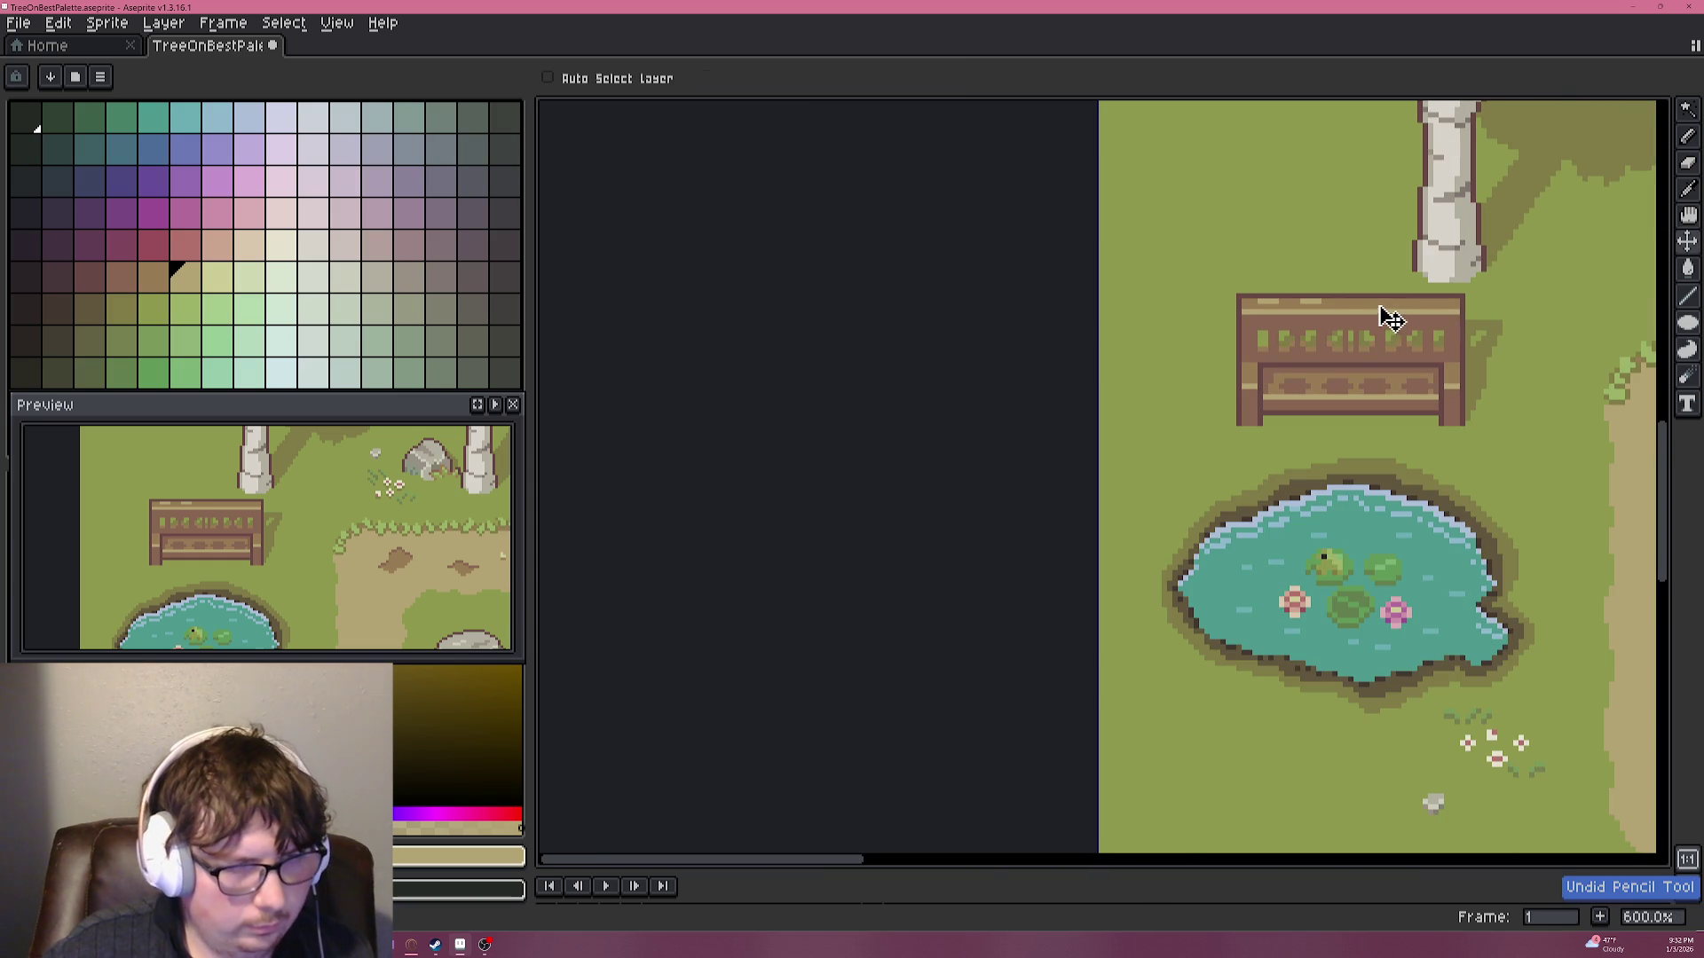
scroll(1322, 299, "up", 6)
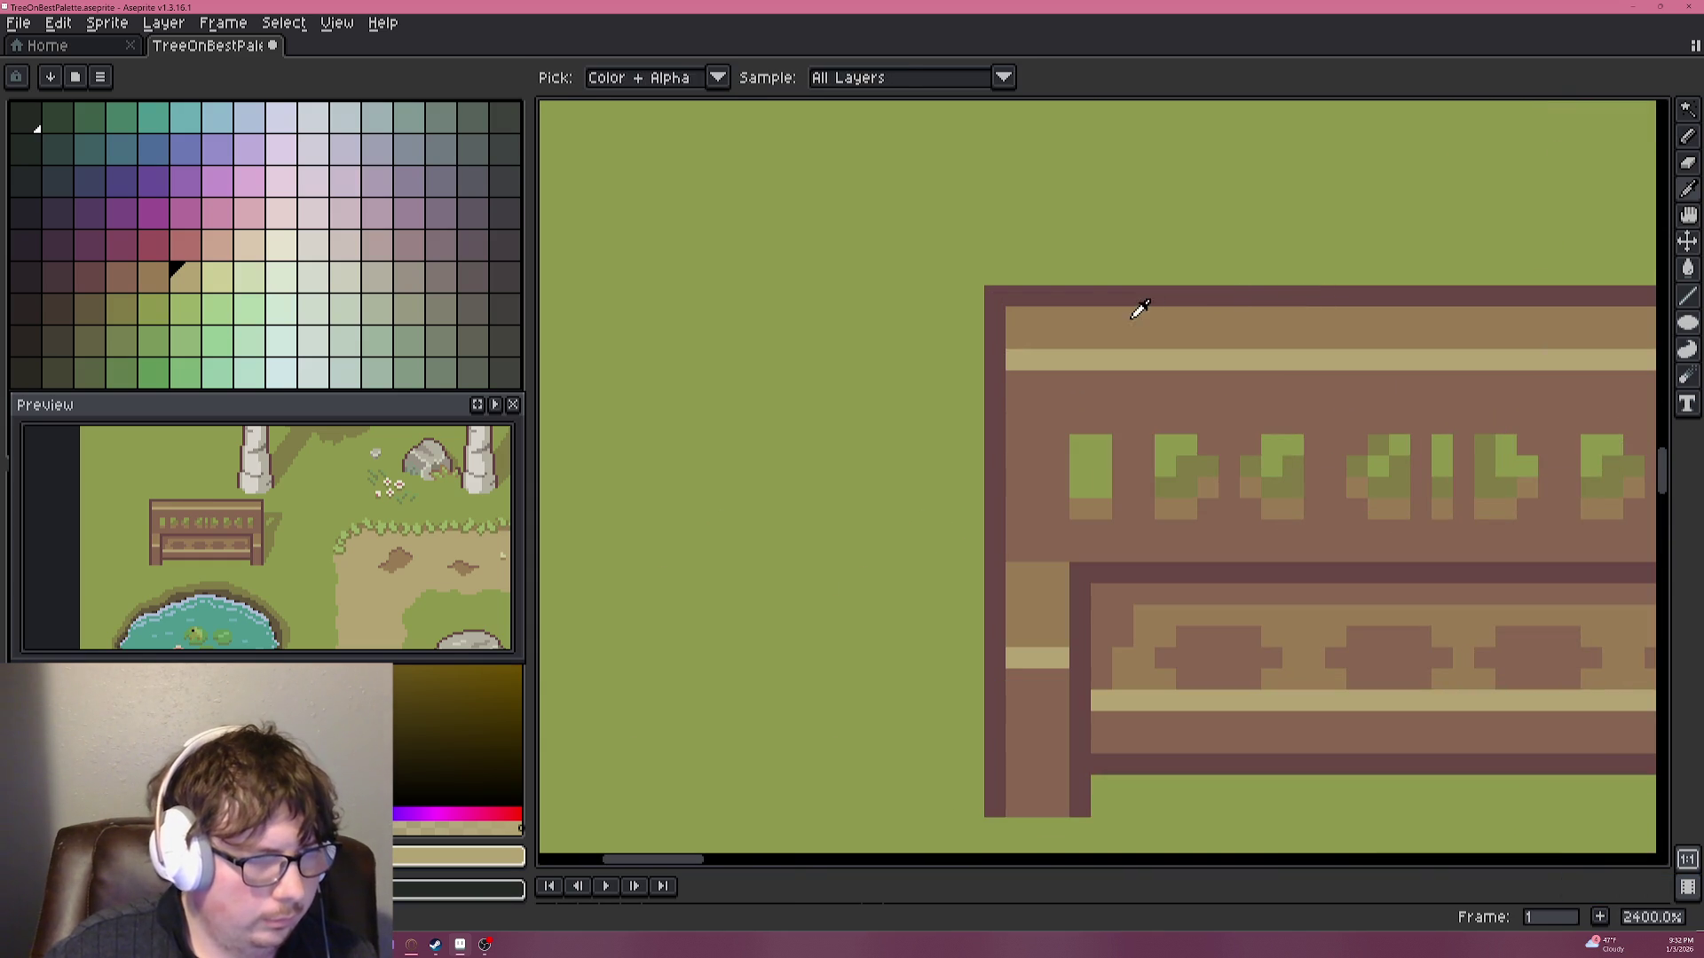
Sample the dark reddish-brown and draw notch pixels, stepping the left mark diagonally.
left_click(1015, 297, "alt")
left_click(1067, 286, "alt")
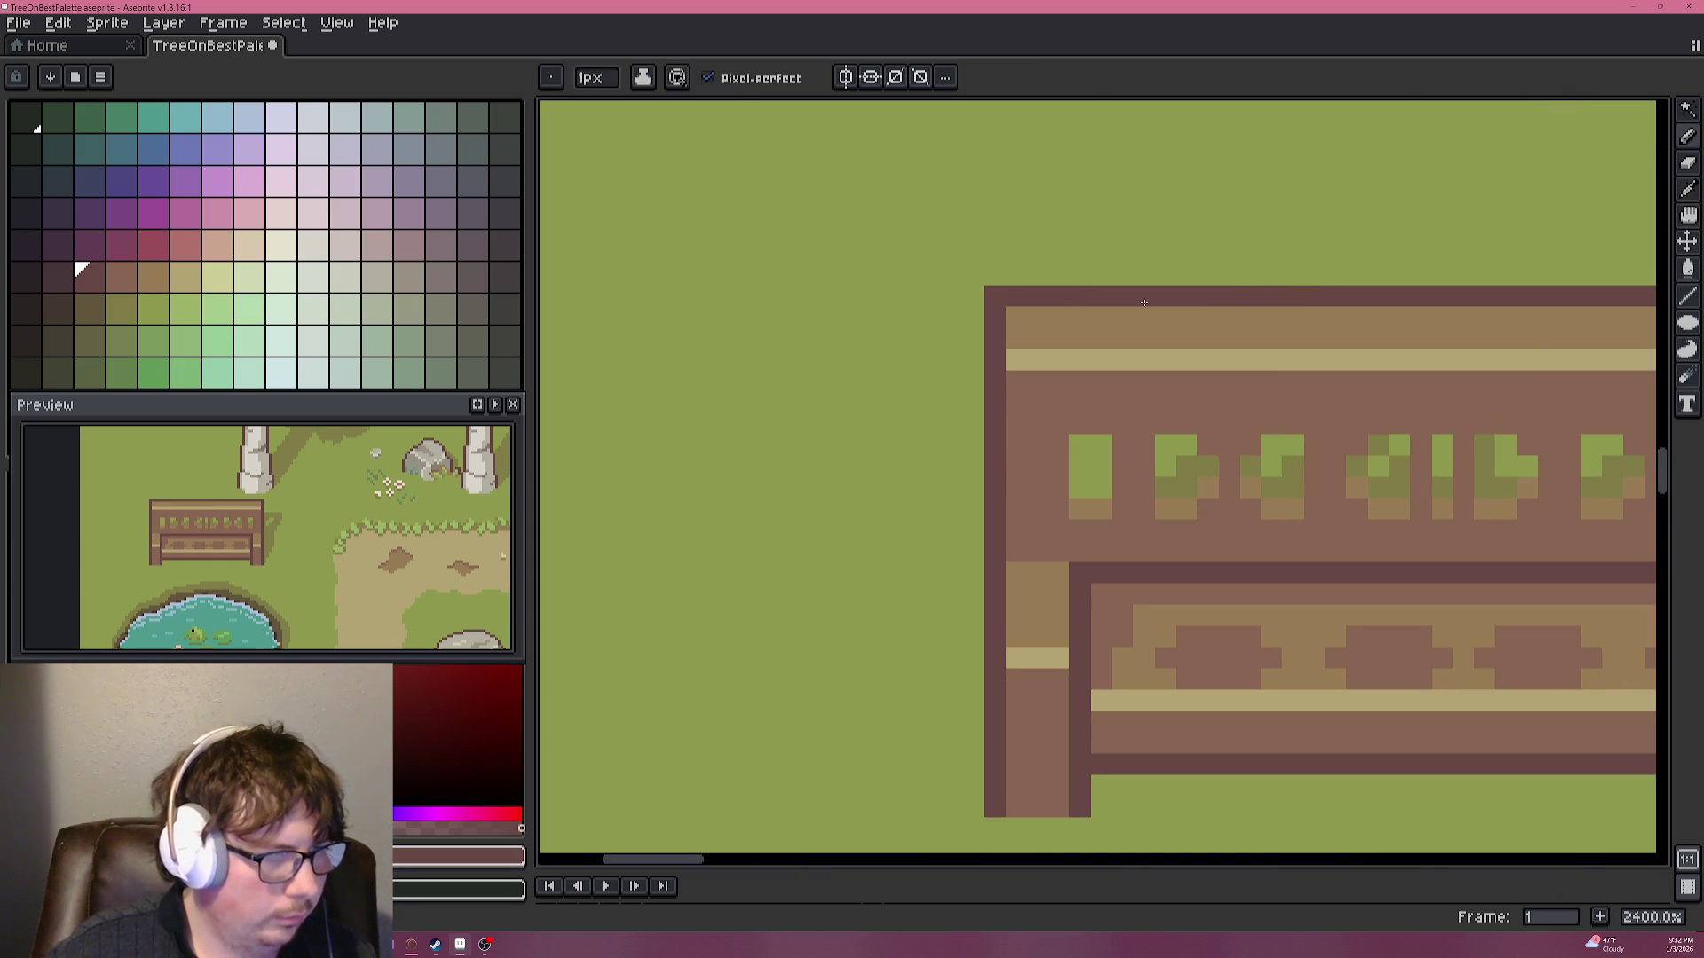
left_click(1206, 338)
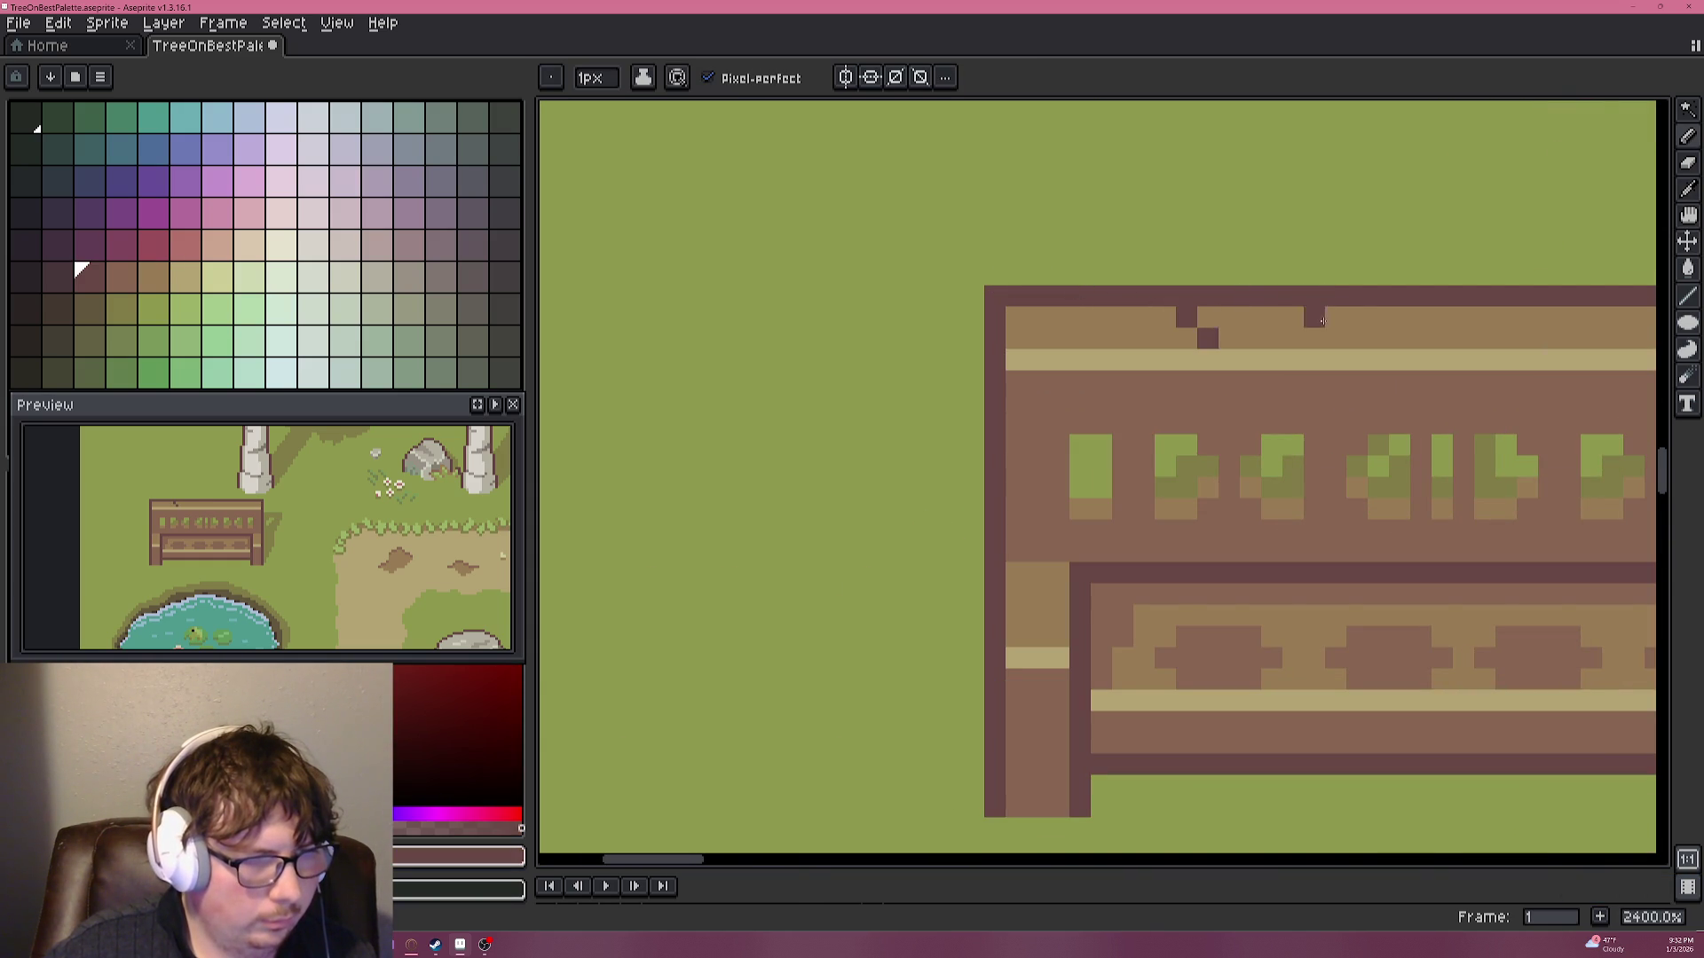
scroll(1005, 448, "down", 5)
scroll(1005, 448, "up", 5)
left_click(876, 501)
left_click(903, 531)
scroll(732, 484, "down", 5)
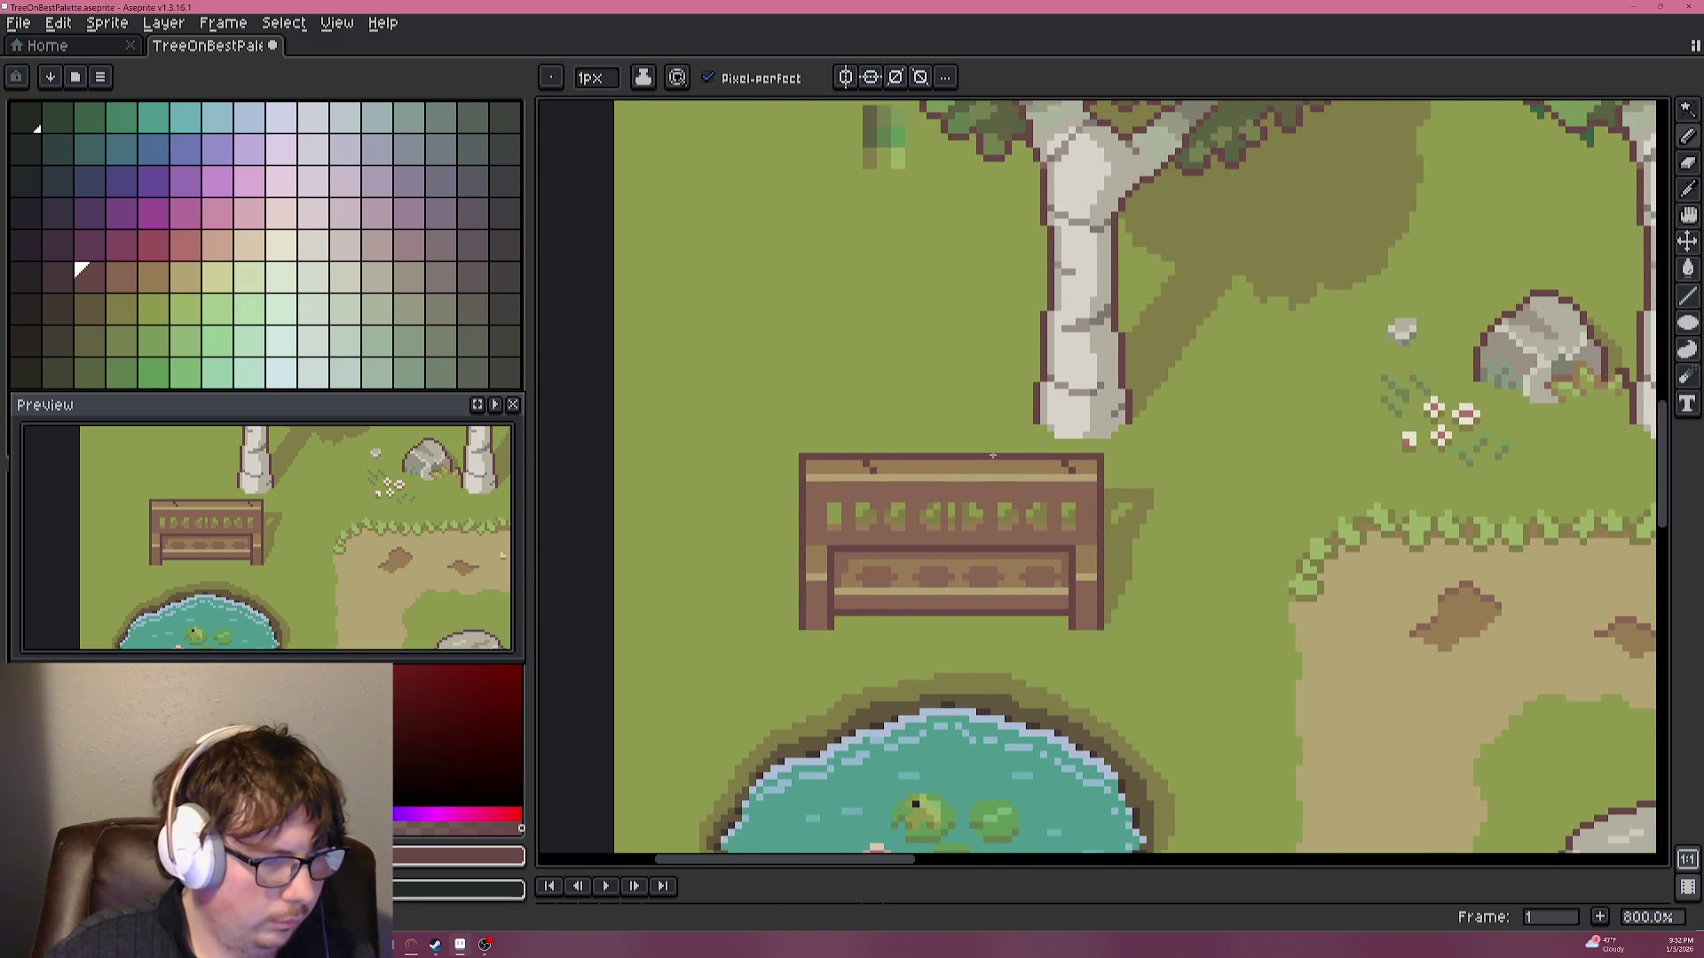
scroll(1006, 486, "up", 6)
Touch up the right notch near the stripe in brown, undoing a stray tan pixel.
left_click(1265, 538)
key("]")
left_click(1265, 547)
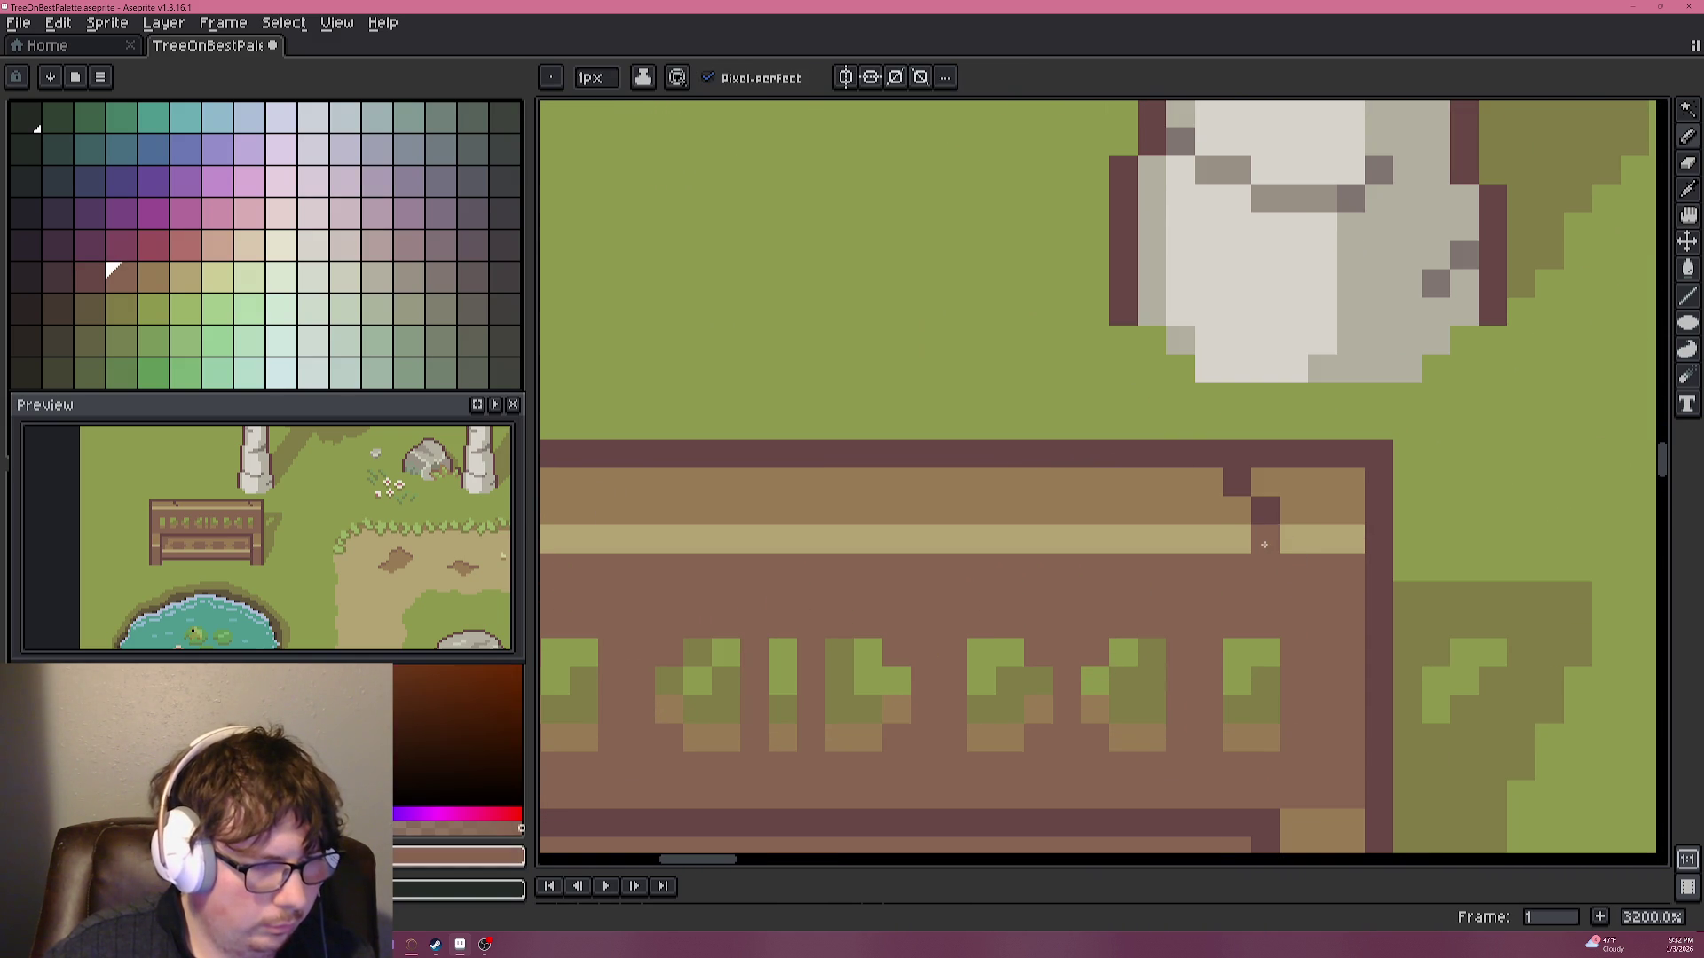
left_click(1296, 539, "alt")
left_click(1288, 568)
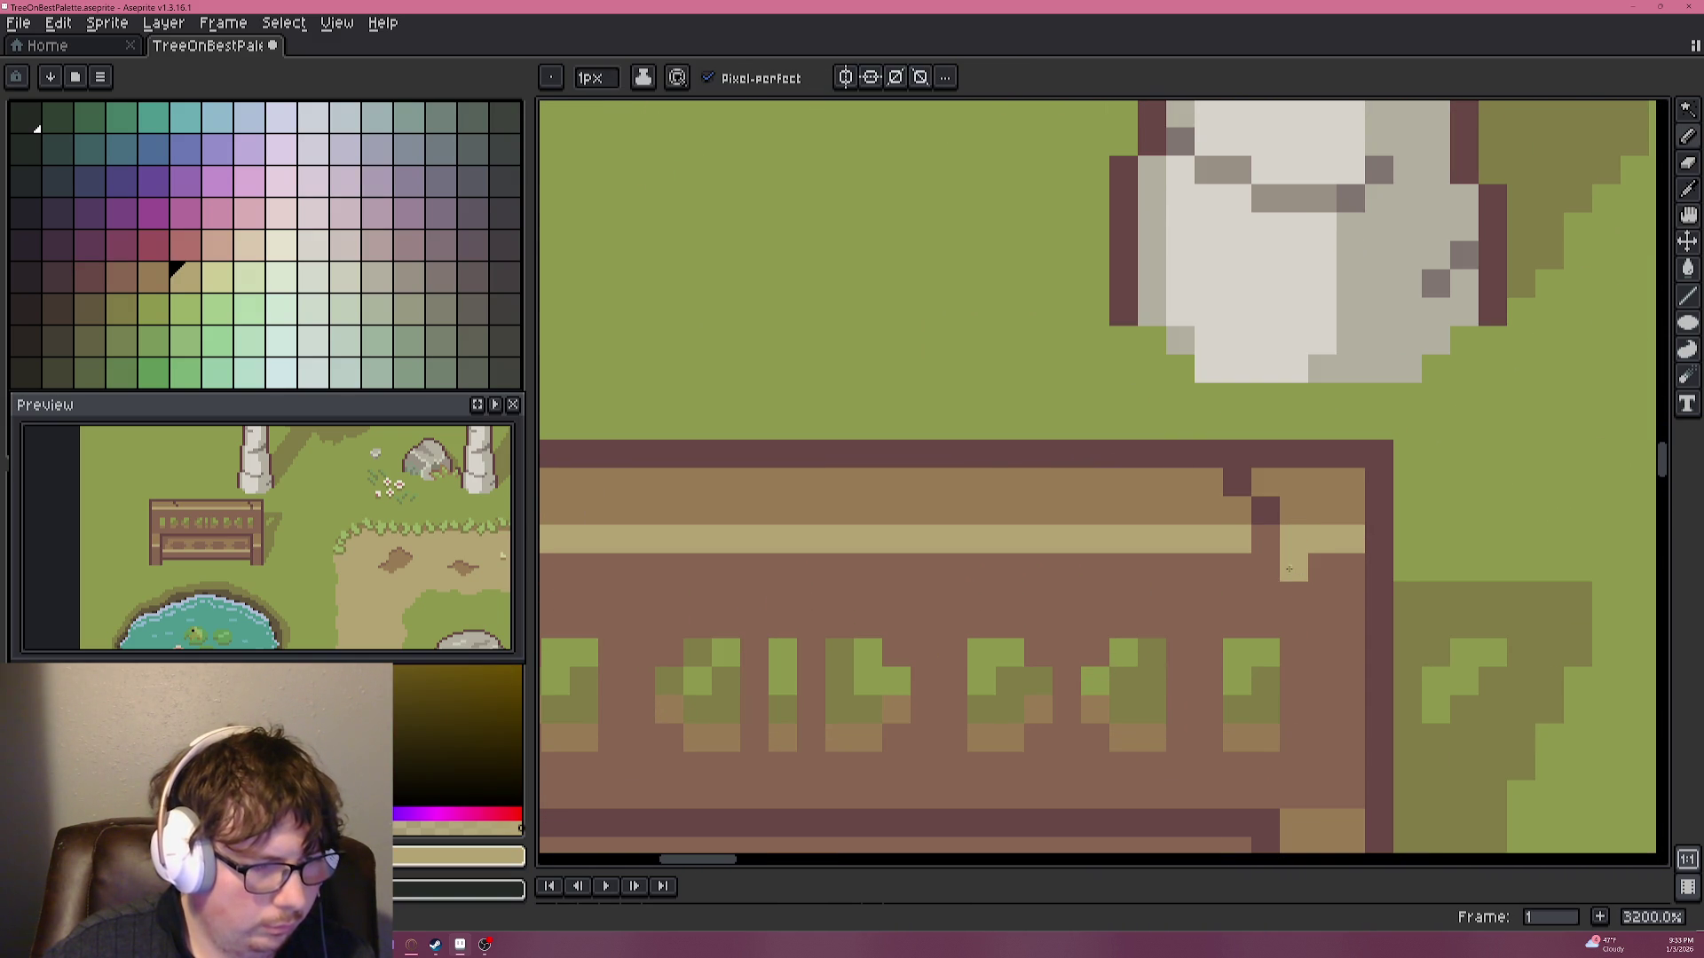
key("ctrl+z")
left_click(1265, 539)
left_click(1313, 494, "alt")
left_click(1264, 510)
Sample the grass green and paint green gaps into the top border and left edge.
left_click(1407, 443, "alt")
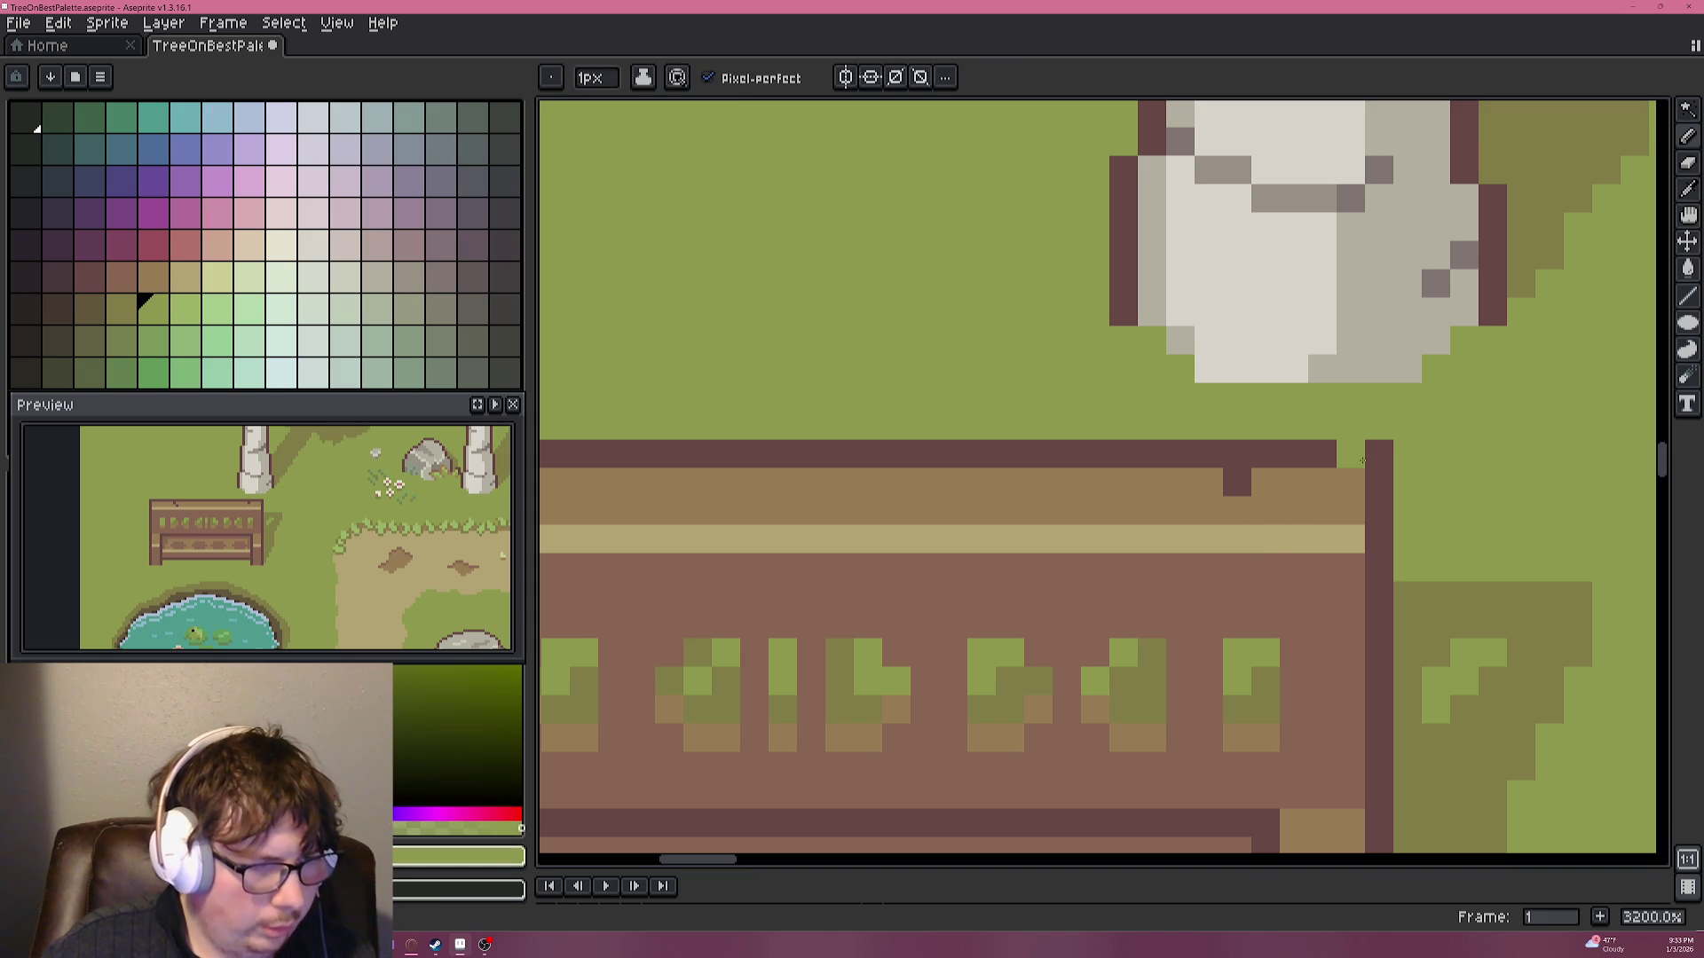
left_click(1378, 453)
scroll(1307, 455, "left", 4)
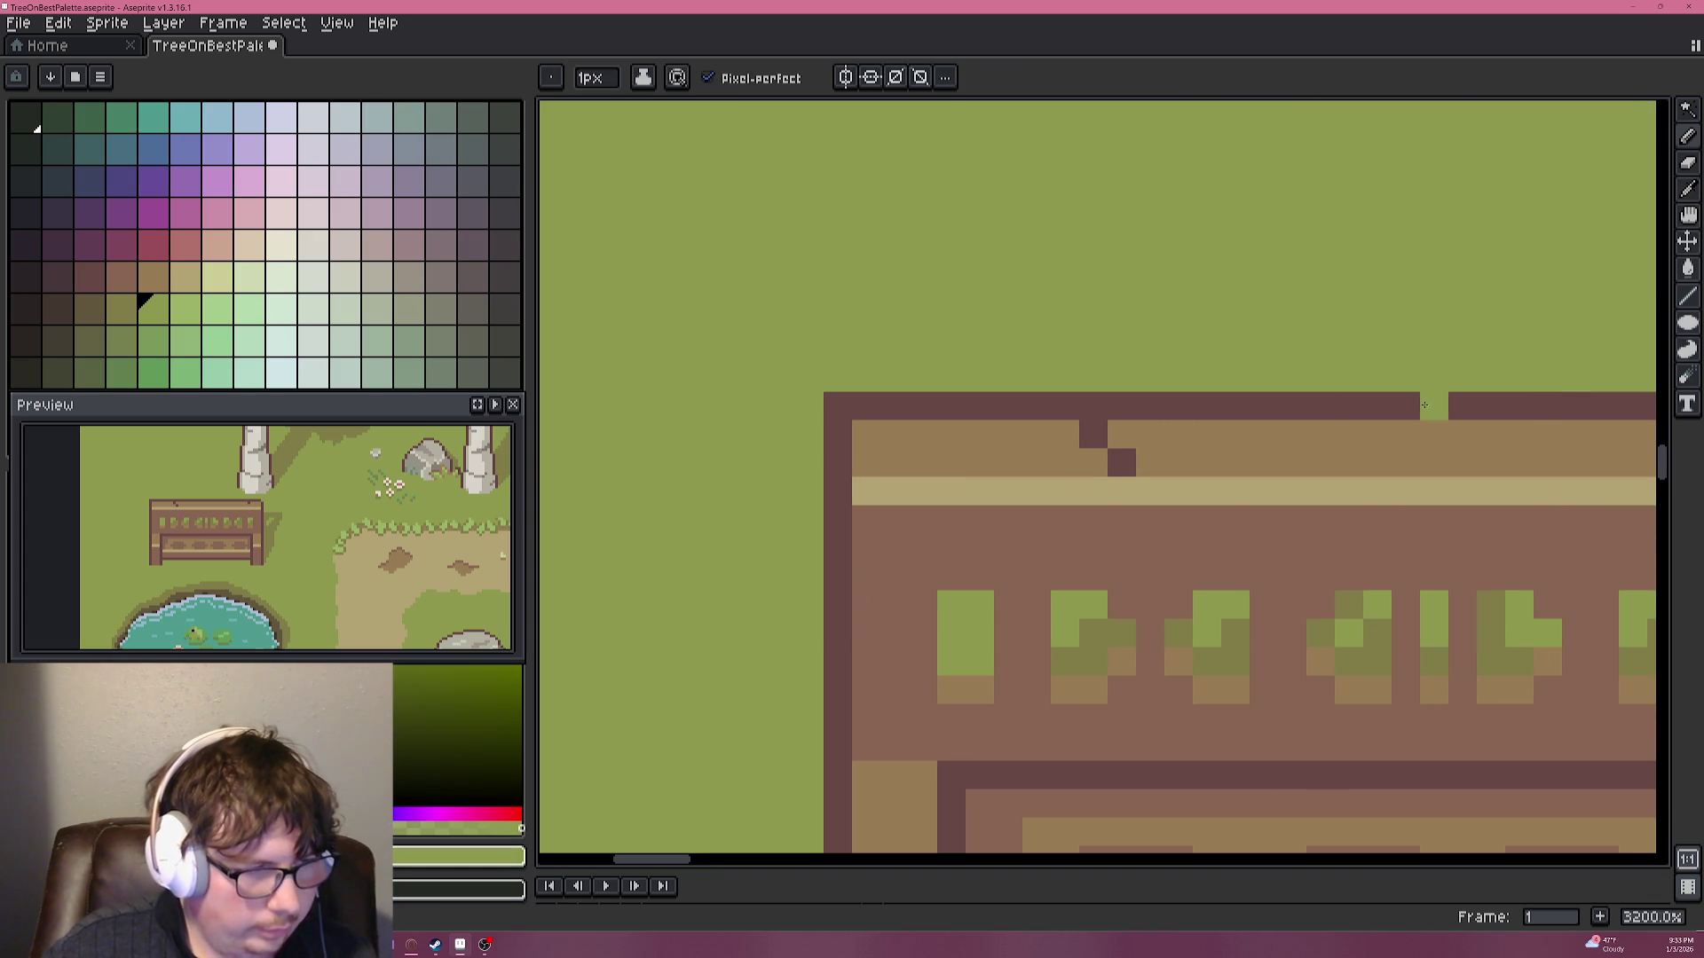
scroll(835, 452, "down", 2)
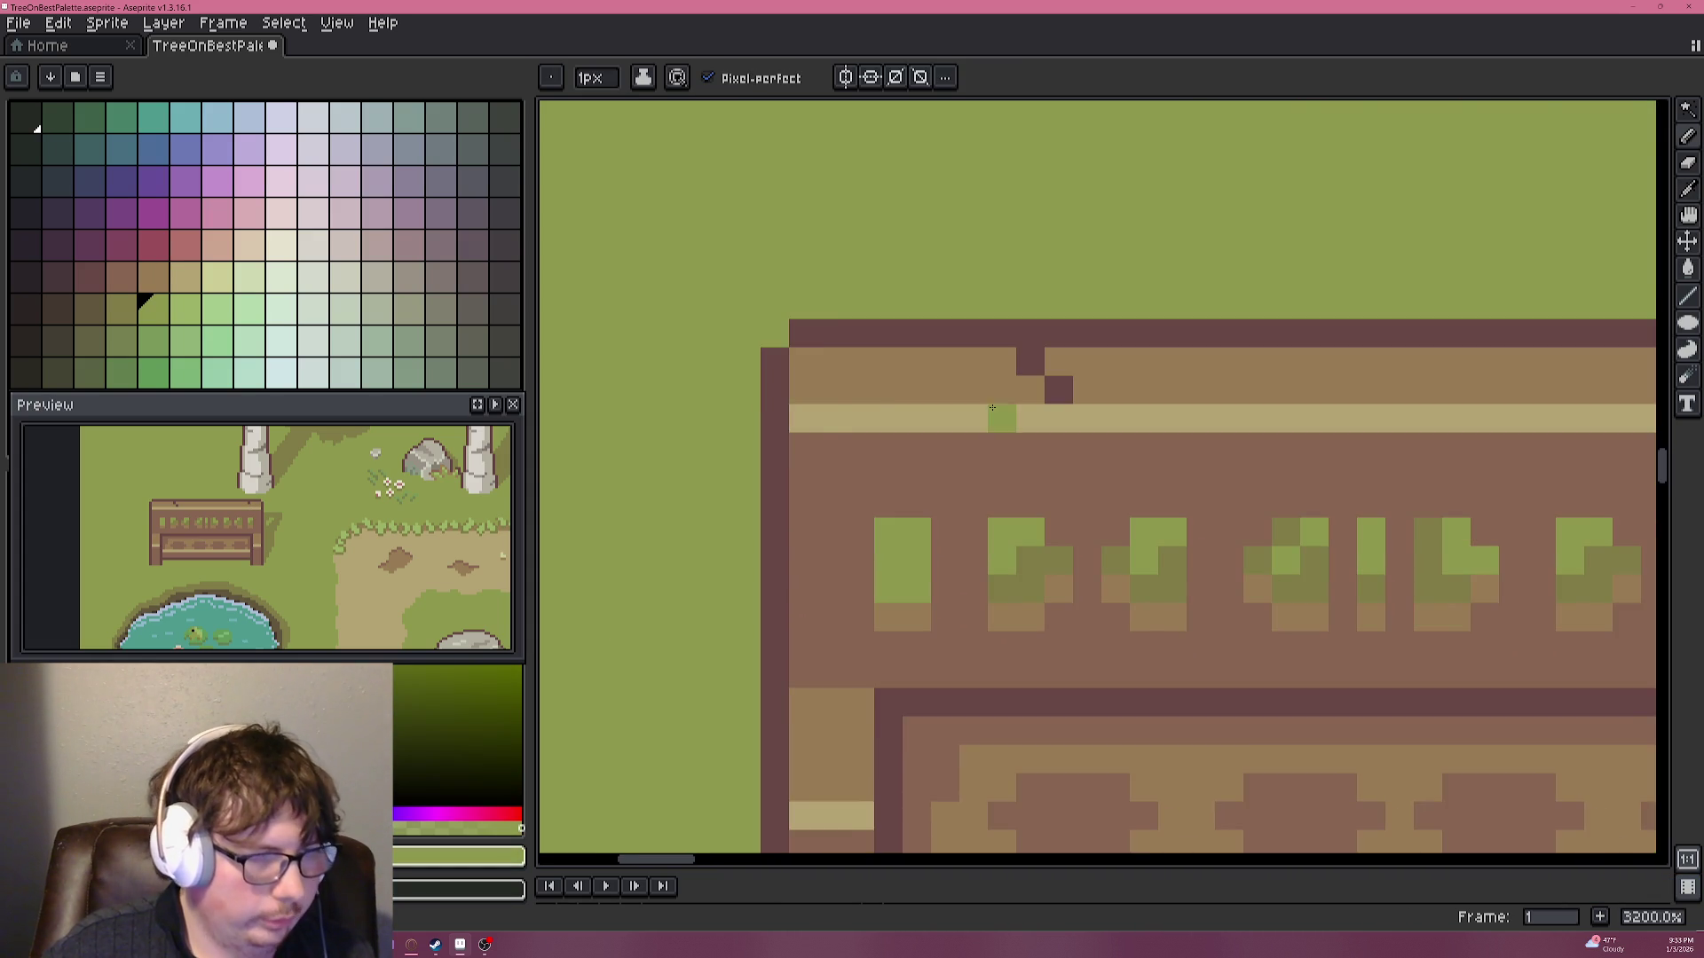
scroll(932, 426, "down", 2)
scroll(991, 418, "down", 1)
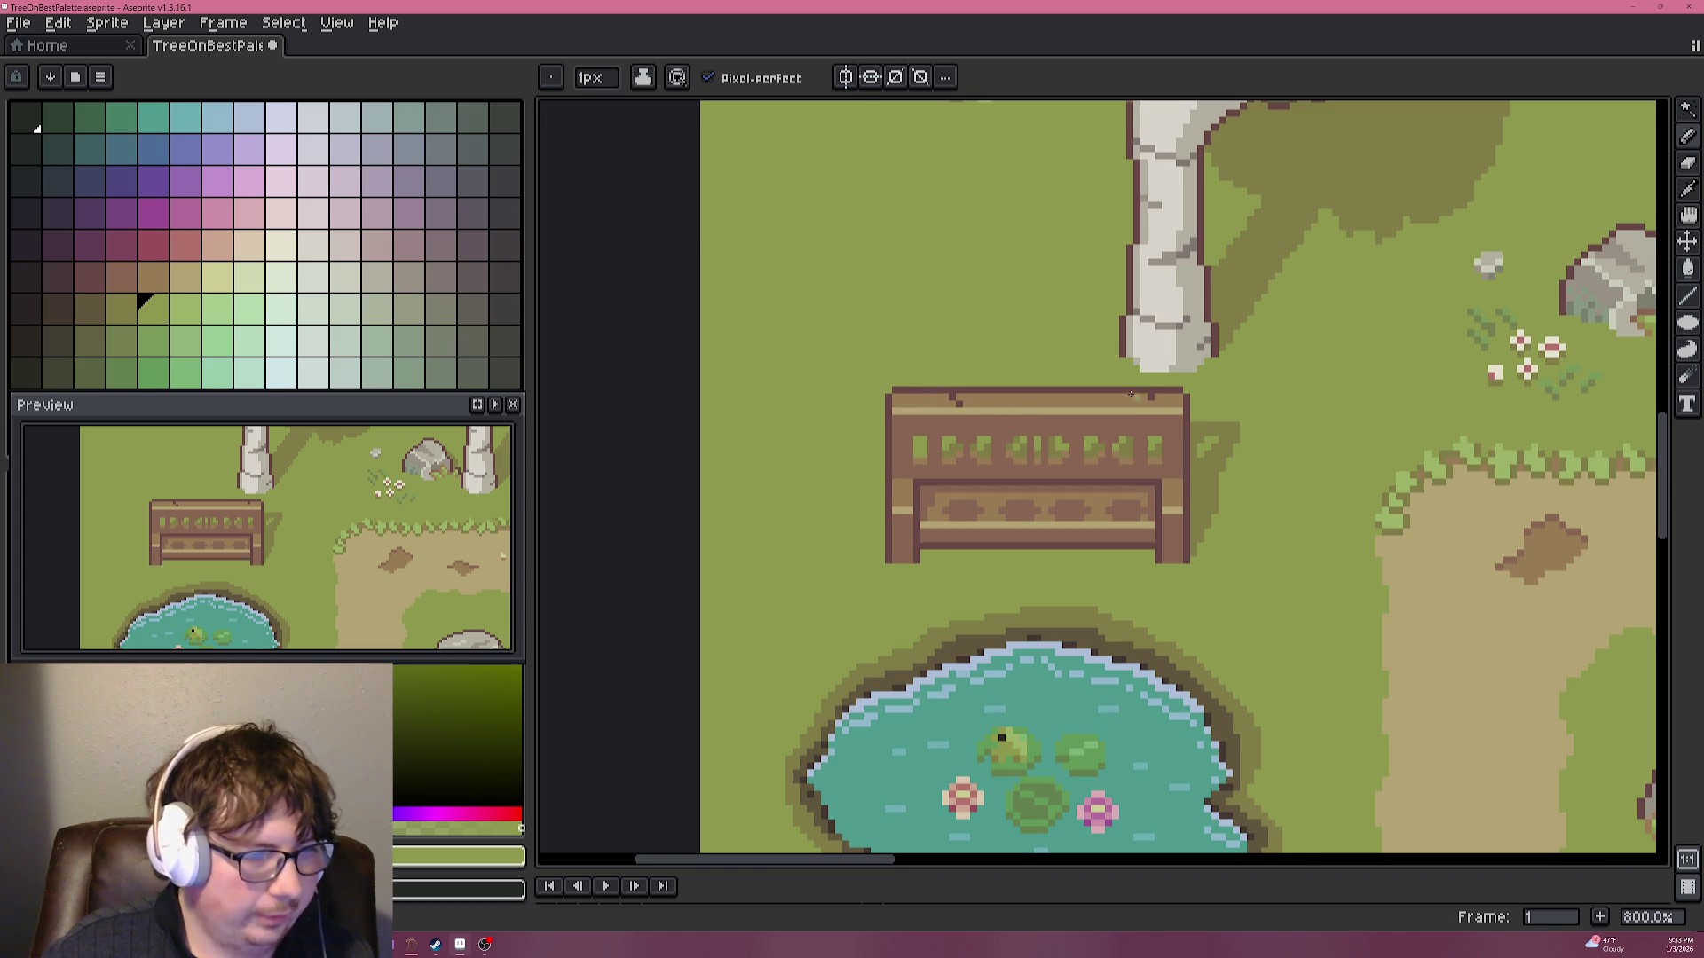
scroll(1168, 393, "up", 4)
scroll(939, 369, "down", 1)
left_click(772, 525)
Undo the stray green pixel and paint a light tan band along the top rail.
key("ctrl+z")
left_click_drag(983, 402, 790, 457)
left_click(701, 452, "alt")
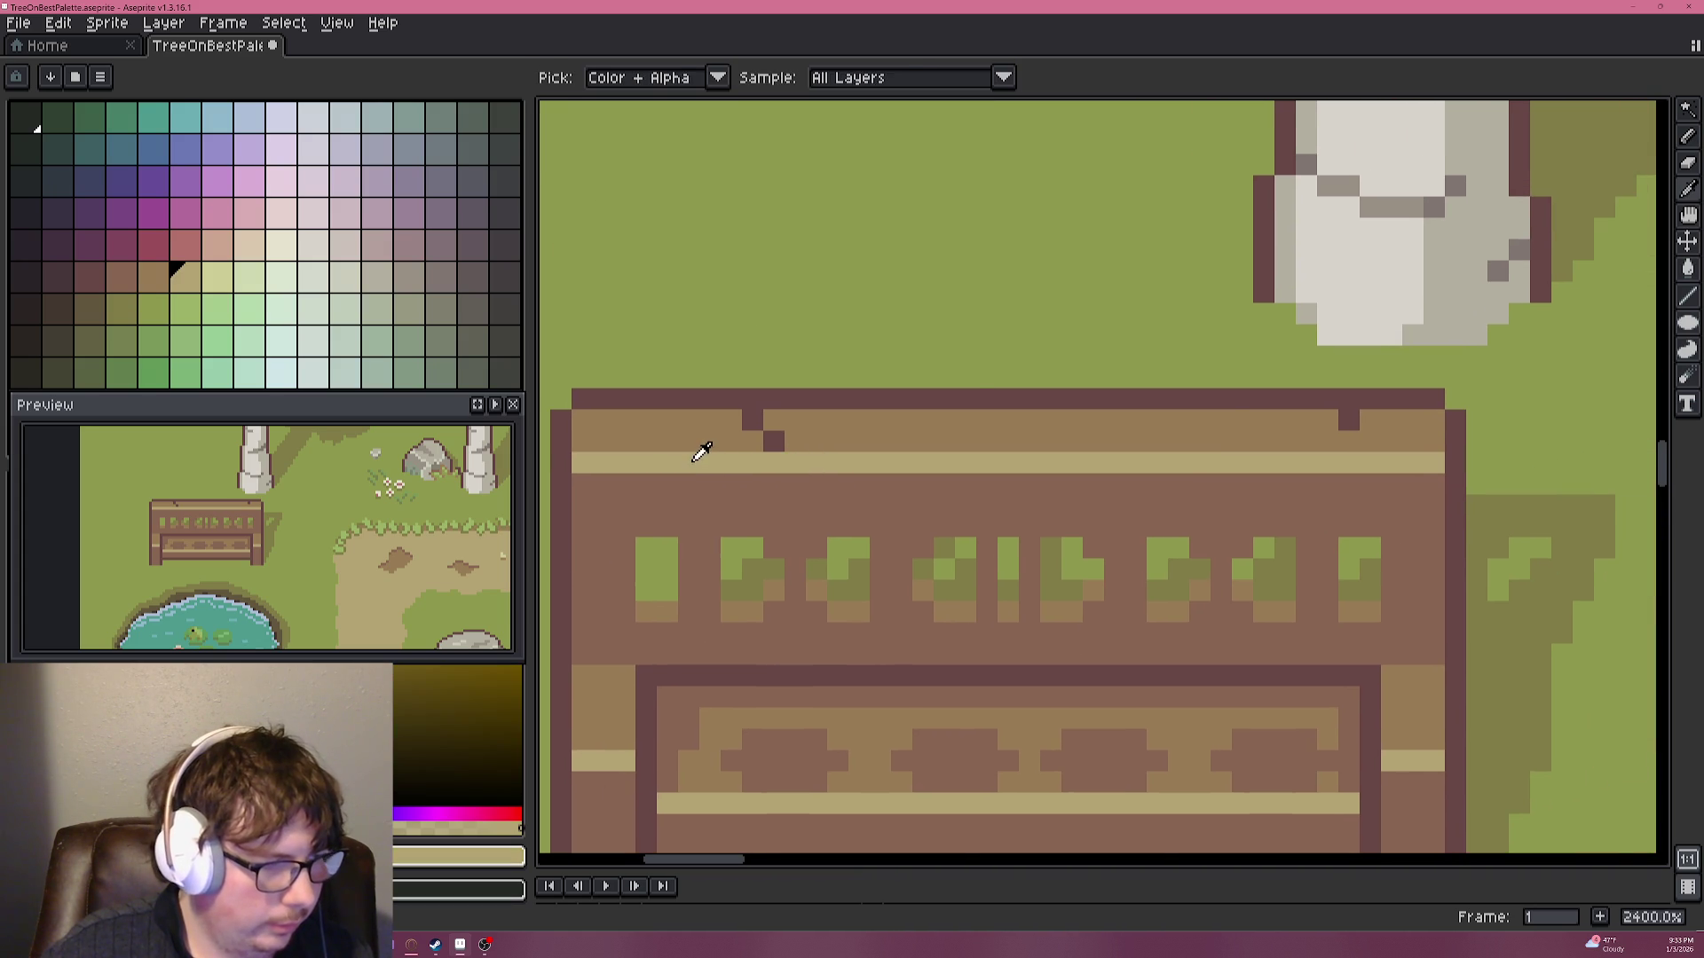
scroll(701, 452, "up", 1)
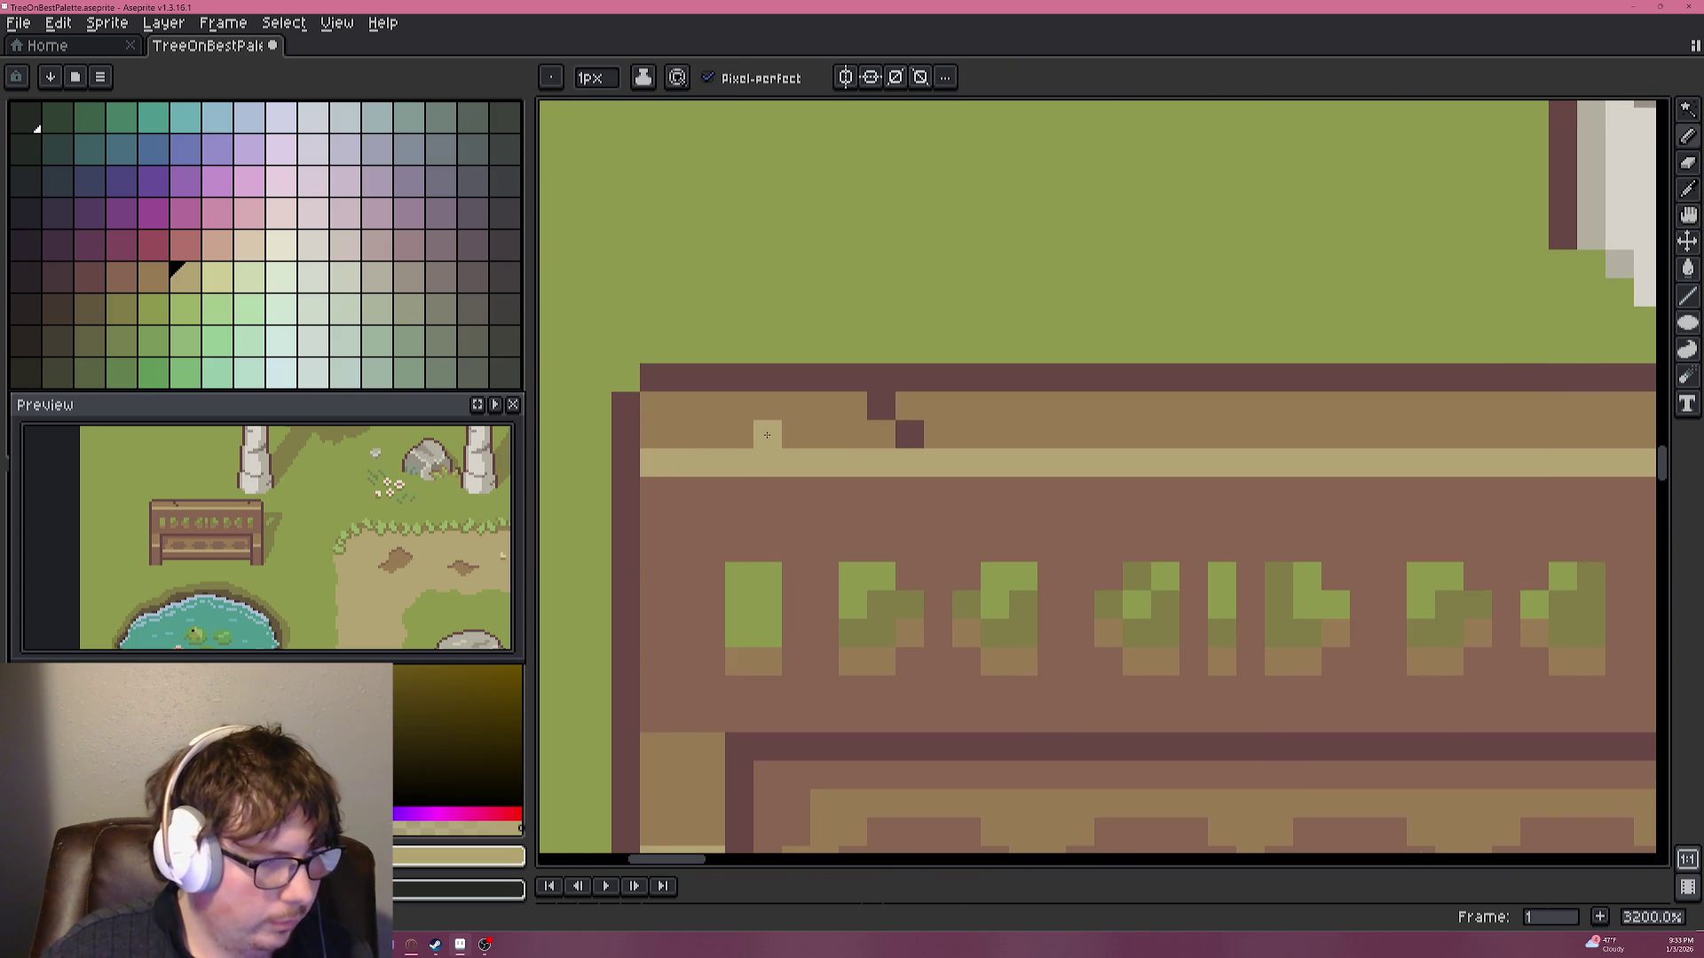
scroll(896, 440, "down", 4)
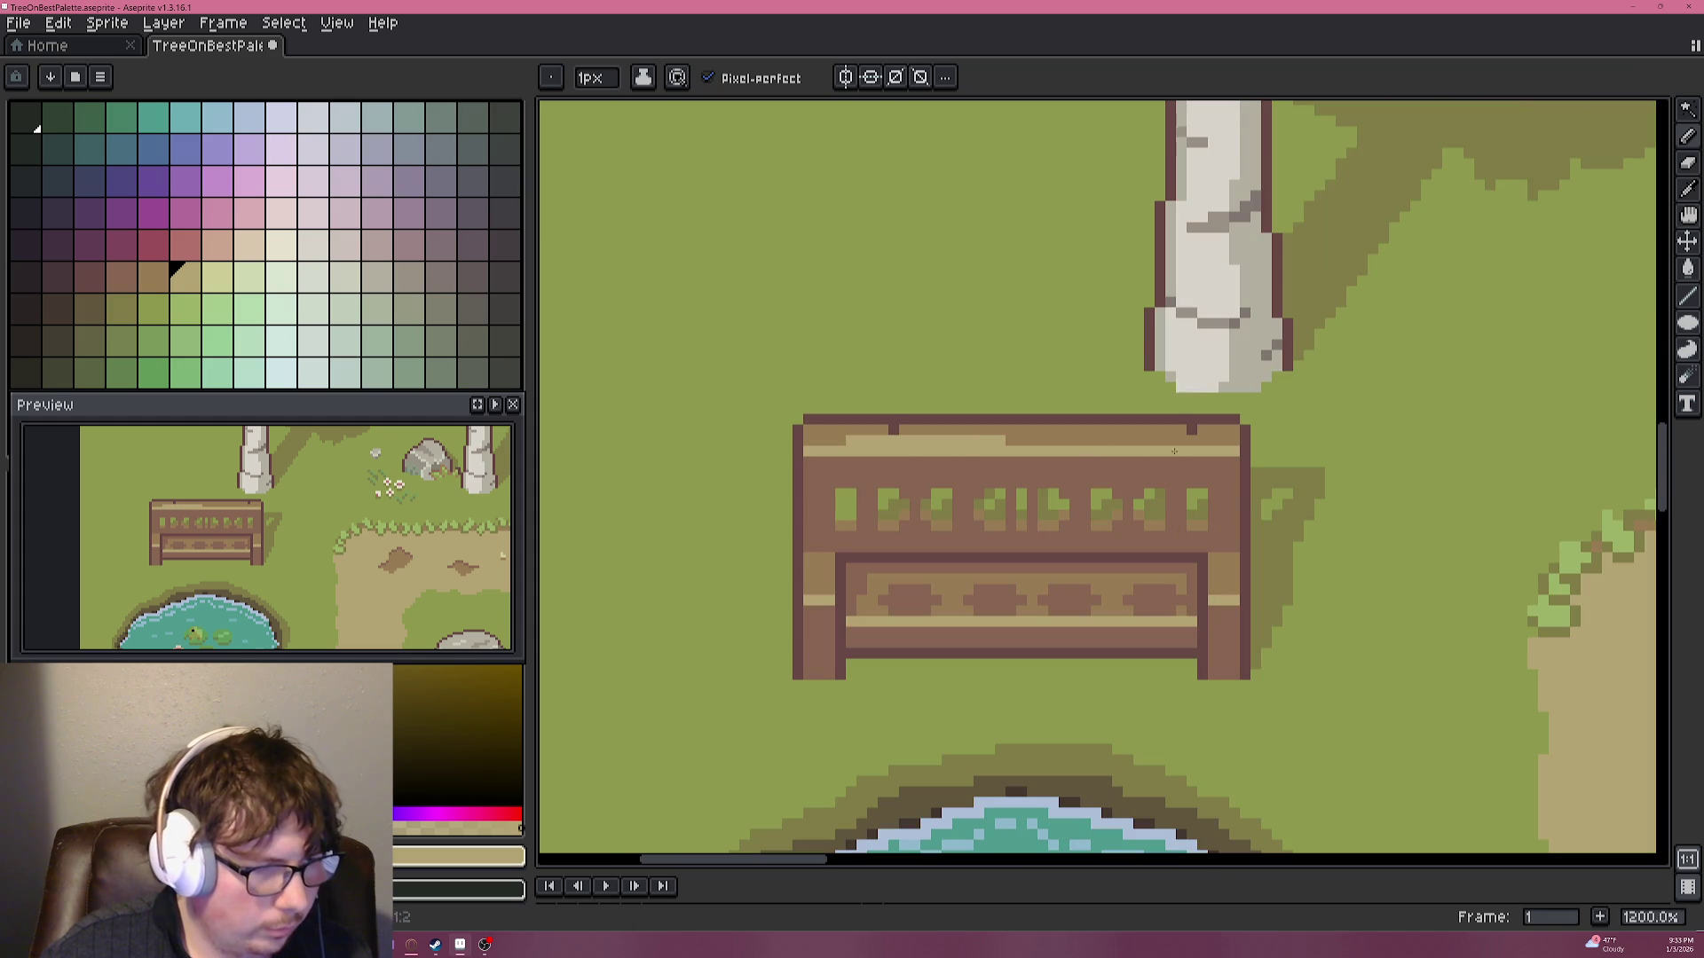
scroll(1122, 434, "up", 2)
scroll(1221, 432, "up", 1)
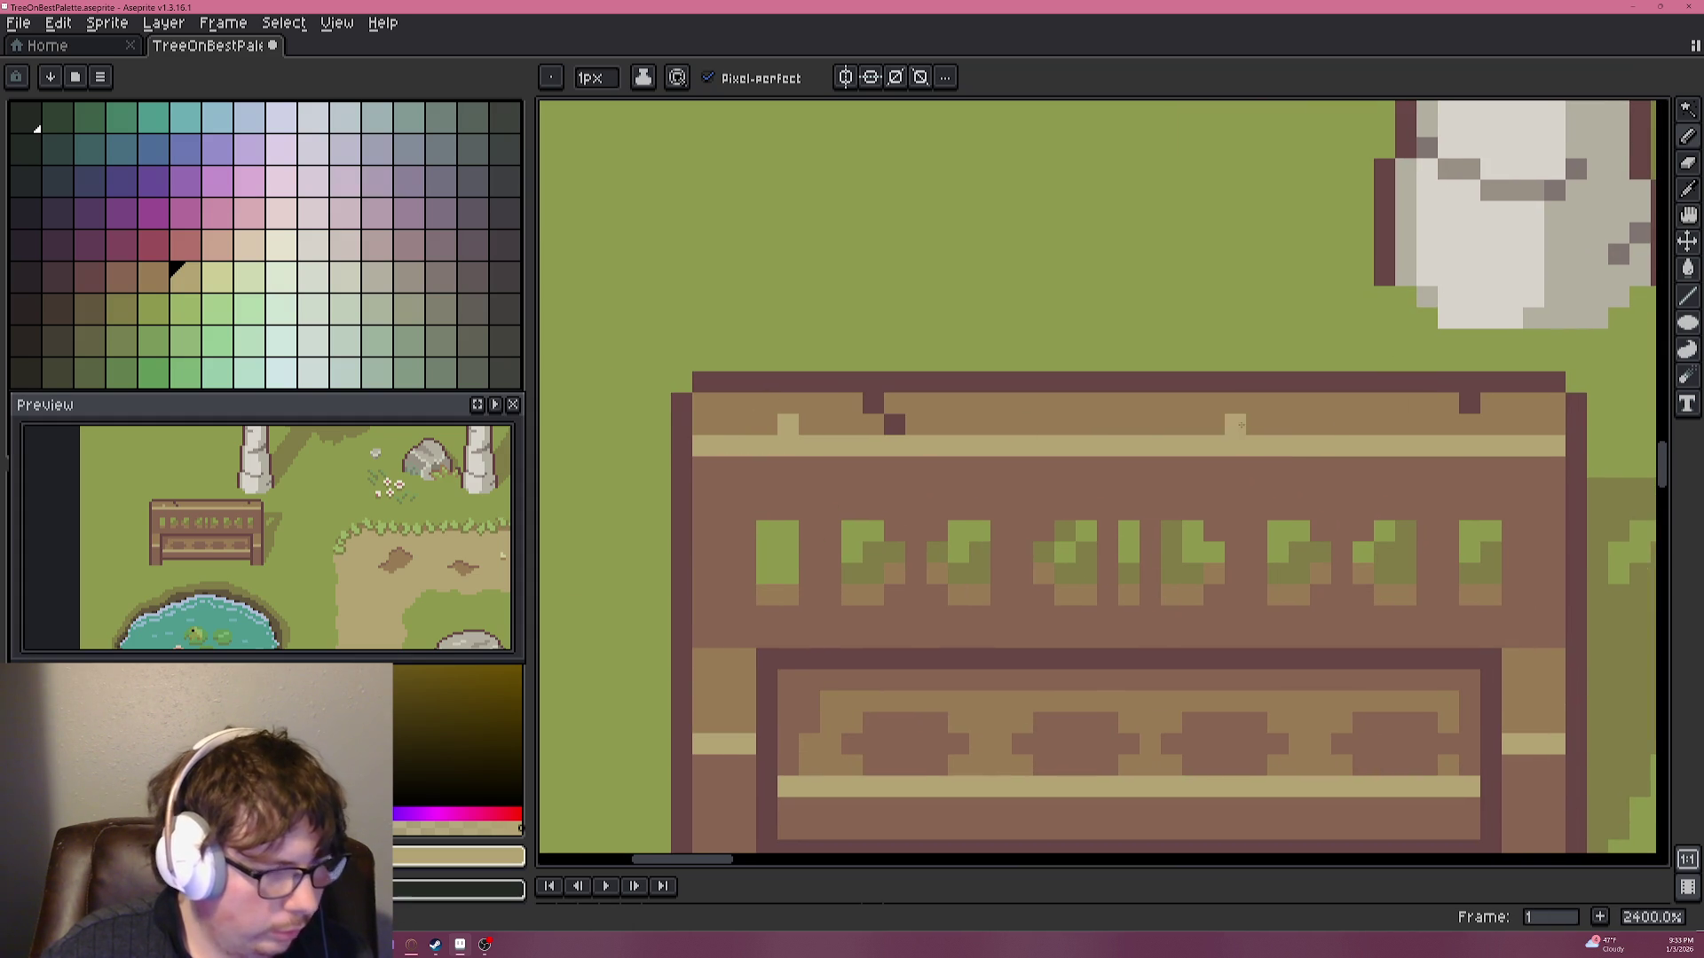
scroll(1145, 436, "up", 1)
scroll(1116, 428, "up", 4)
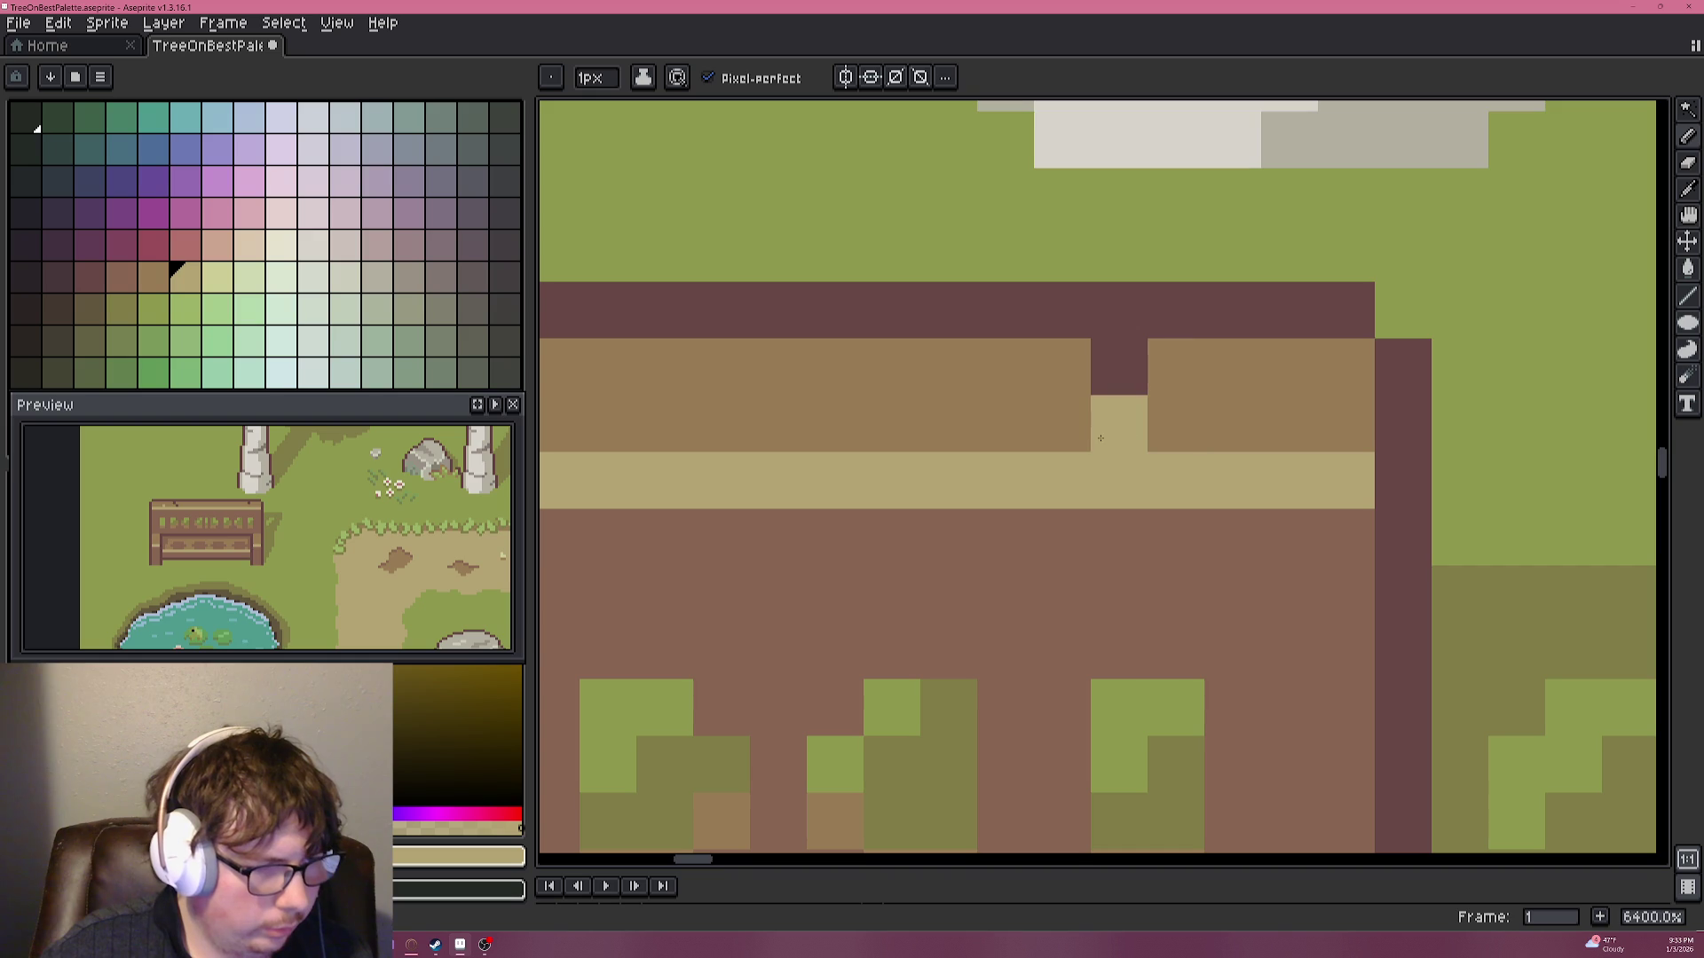
scroll(1100, 438, "down", 4)
scroll(817, 430, "up", 1)
left_click_drag(816, 430, 777, 429)
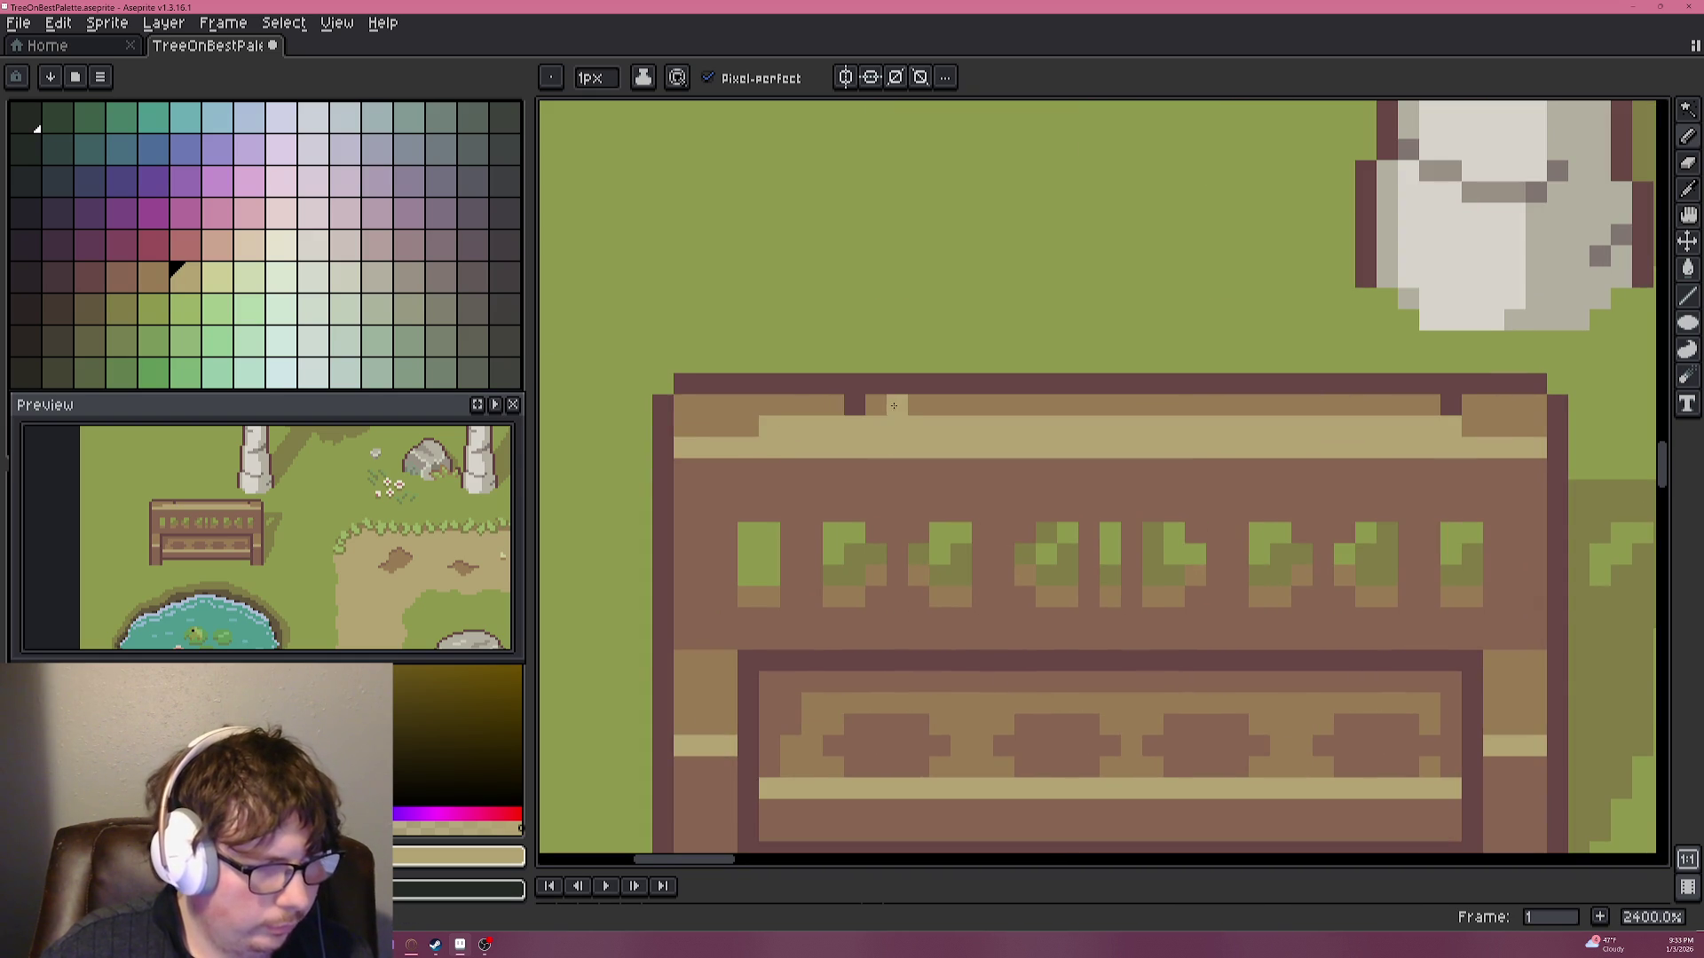
left_click_drag(884, 405, 1341, 404)
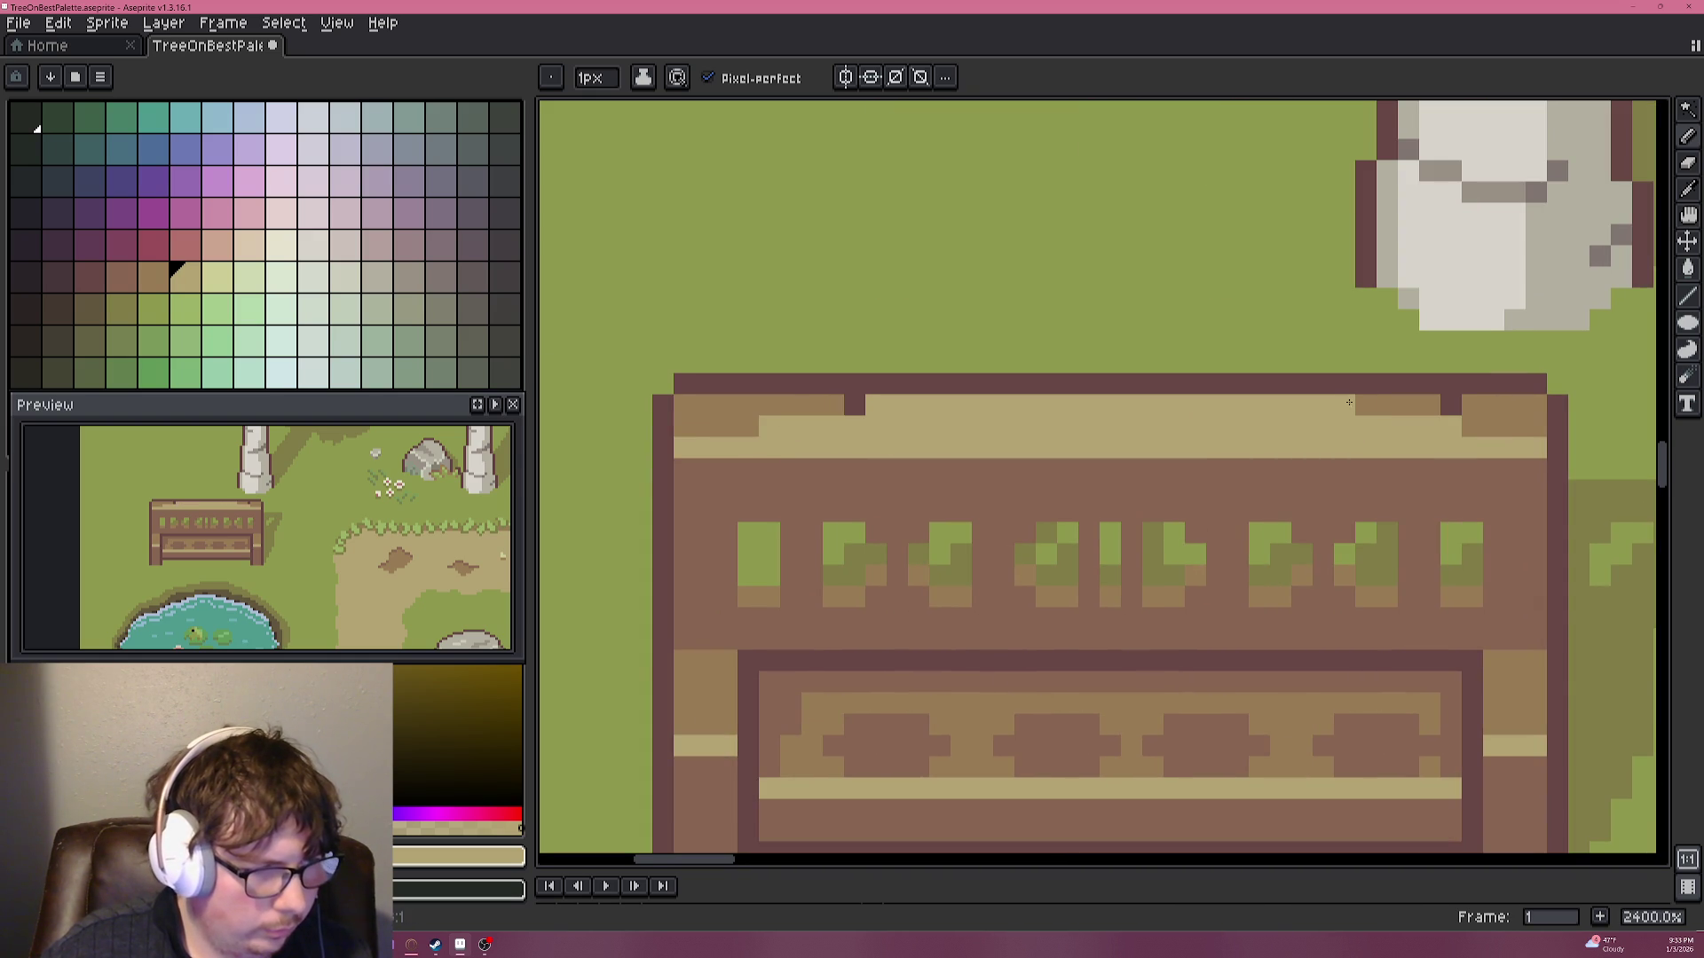
Add a brown run on the rail's left end and extend the tan strip above it.
key("alt")
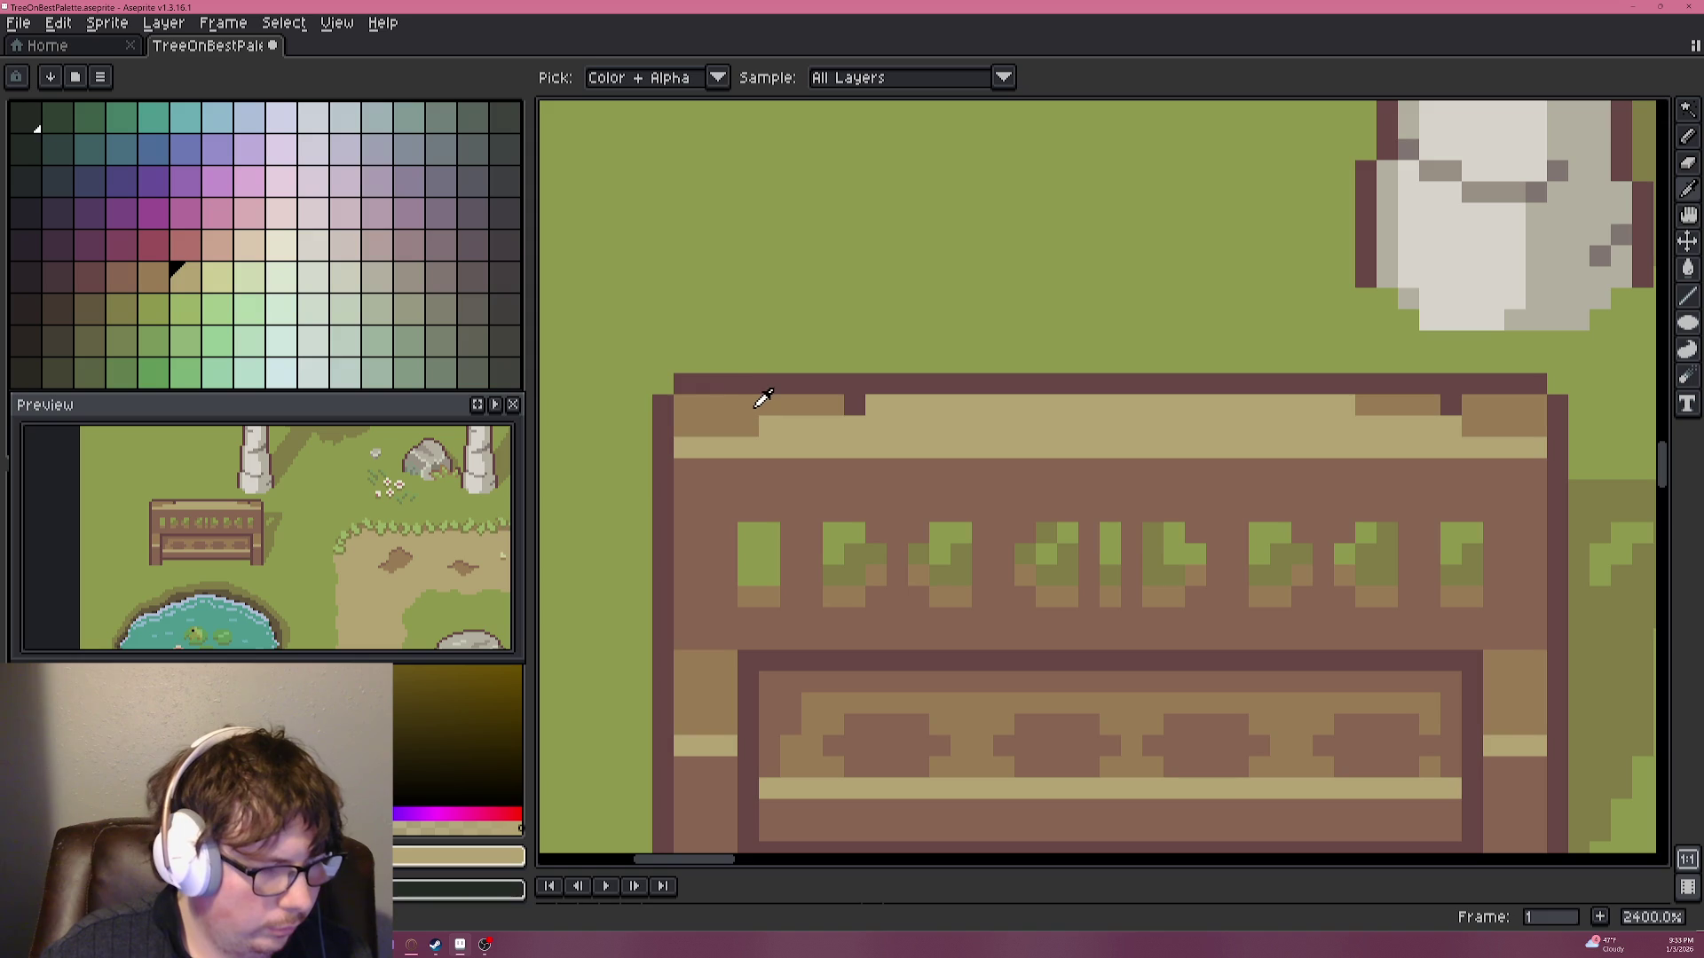
left_click(761, 484, "alt")
left_click(781, 454)
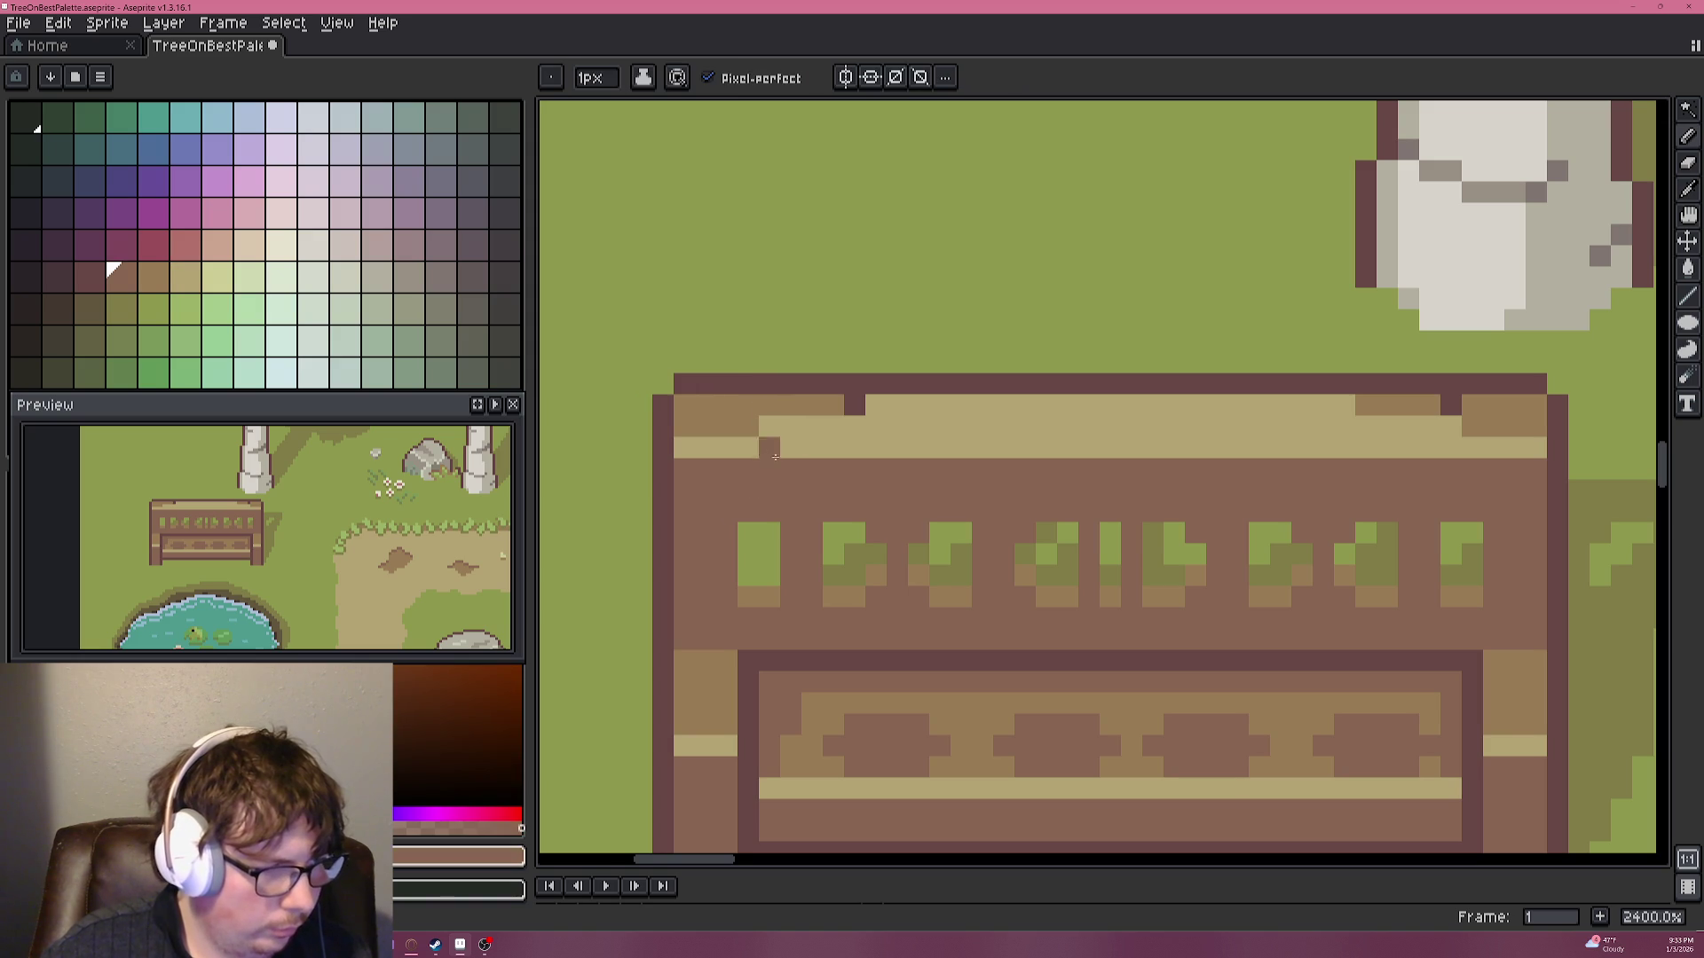
mouse_move(777, 454)
left_mouse_down()
mouse_move(1307, 433)
mouse_move(1460, 454)
mouse_move(852, 450)
left_mouse_up()
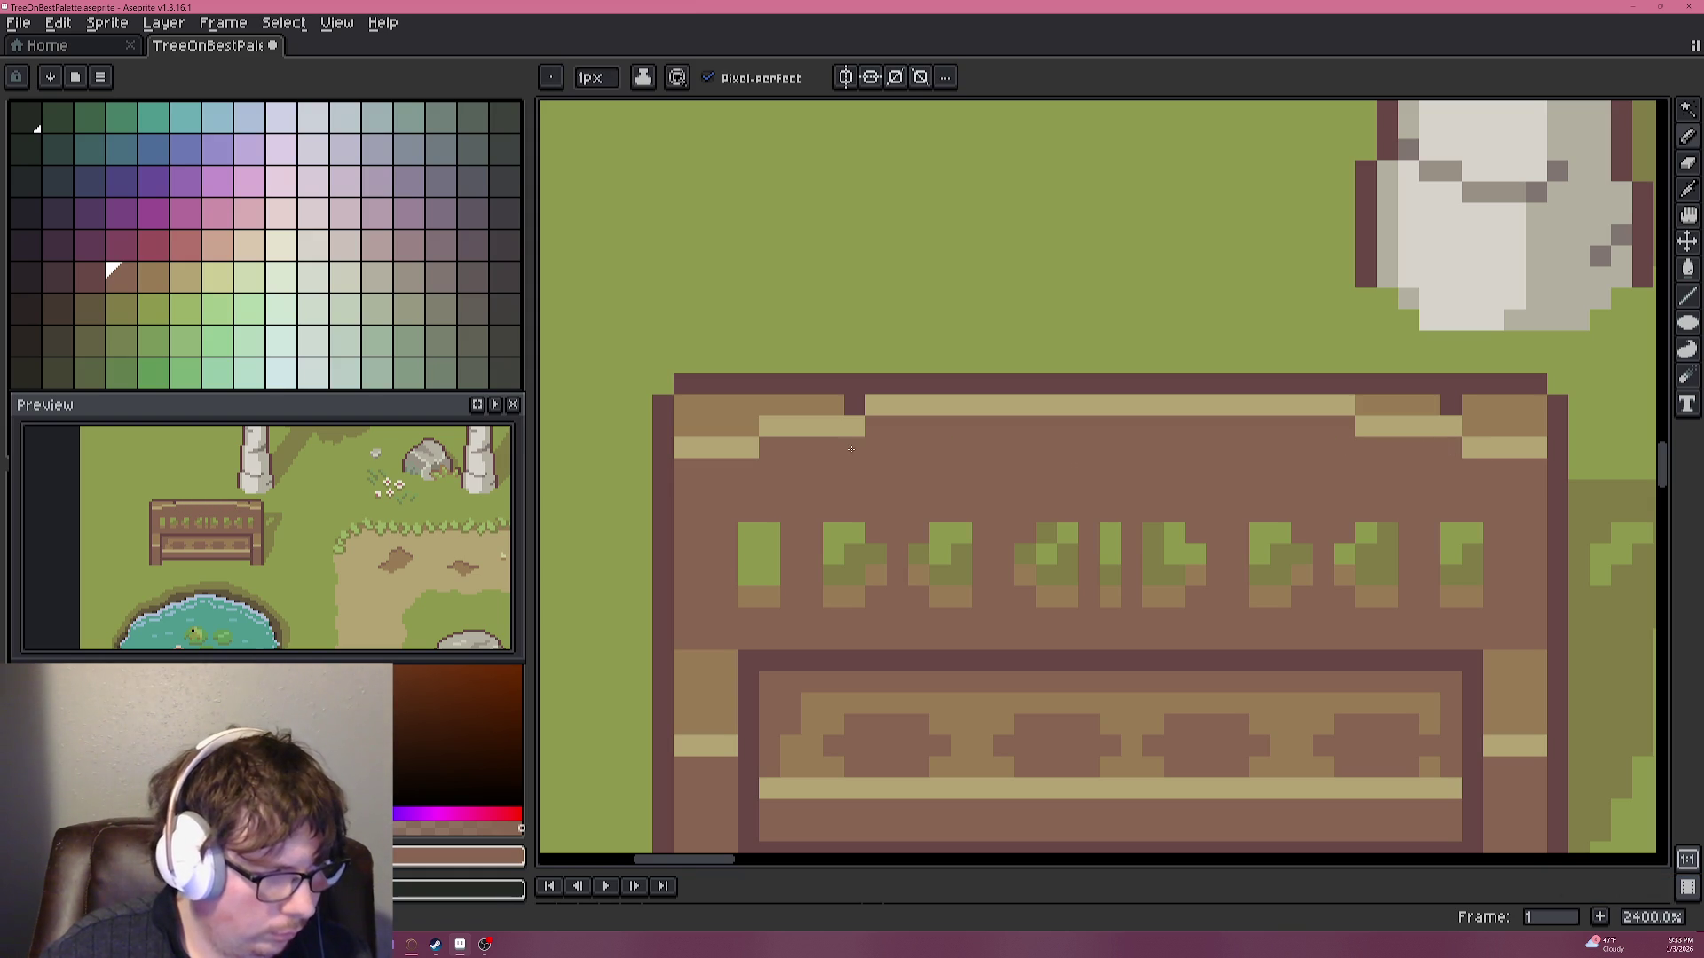
key("i")
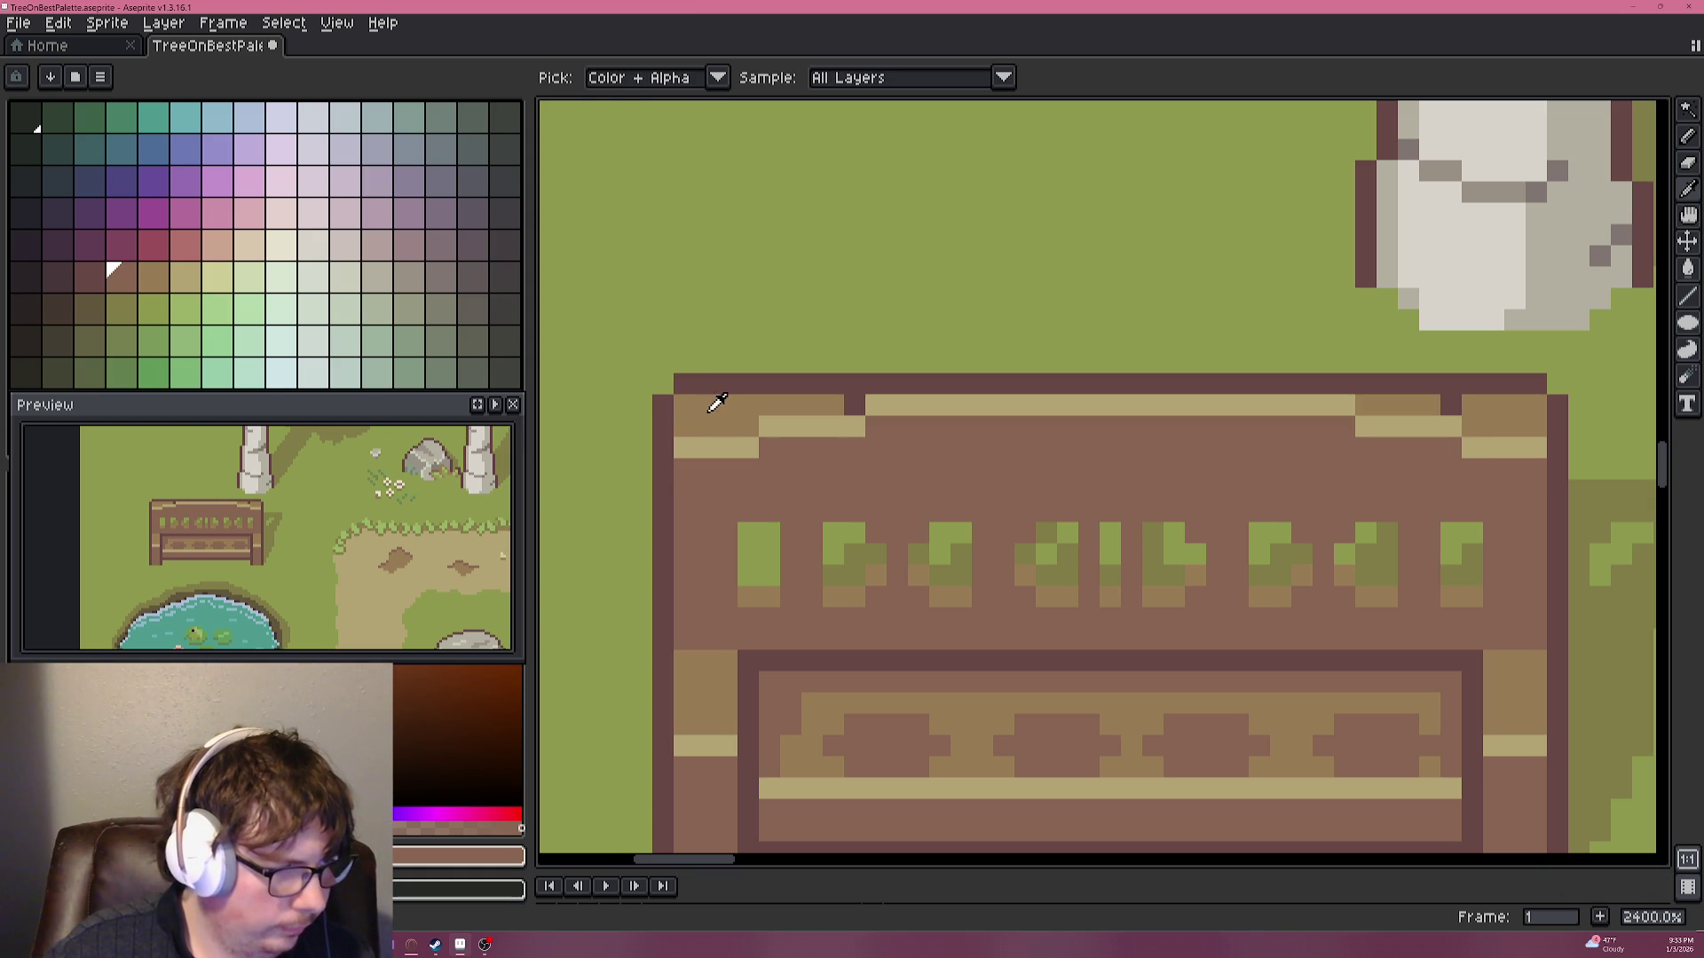
left_click(756, 408)
key("b")
left_click(760, 385)
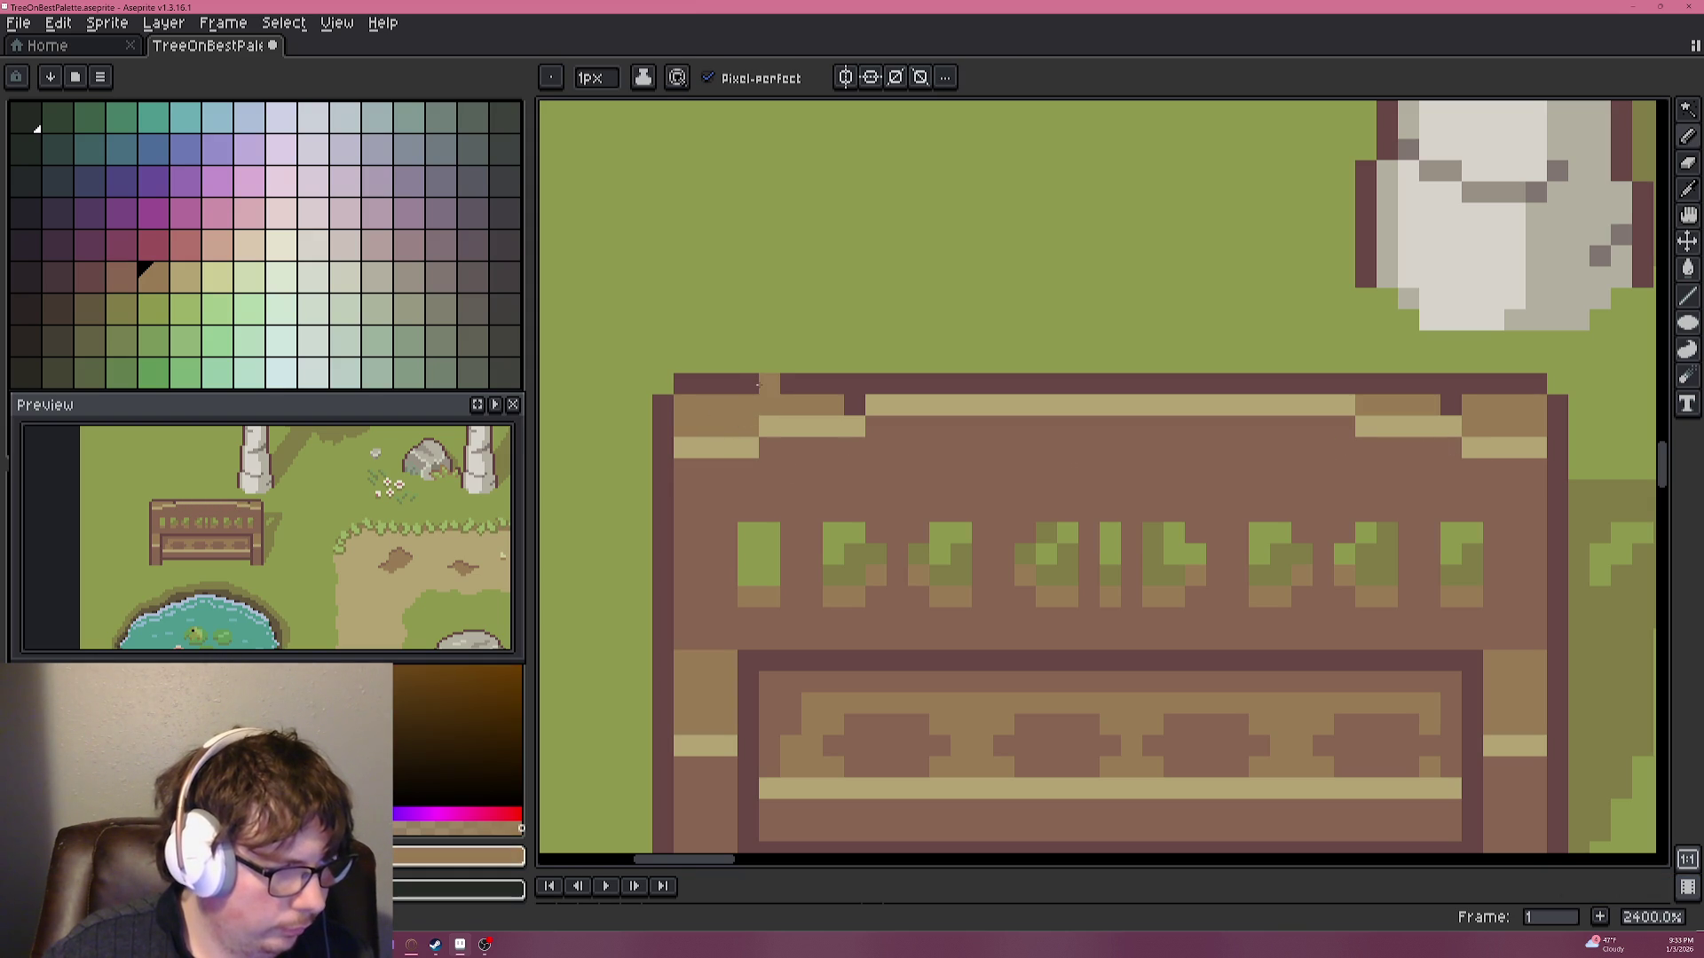
left_click_drag(801, 384, 877, 375)
Paint a brown strip above the top rail and outline its top edge in dark brown.
scroll(885, 385, "right", 3)
mouse_move(675, 399)
left_mouse_down()
mouse_move(1278, 394)
mouse_move(1242, 393)
left_mouse_up()
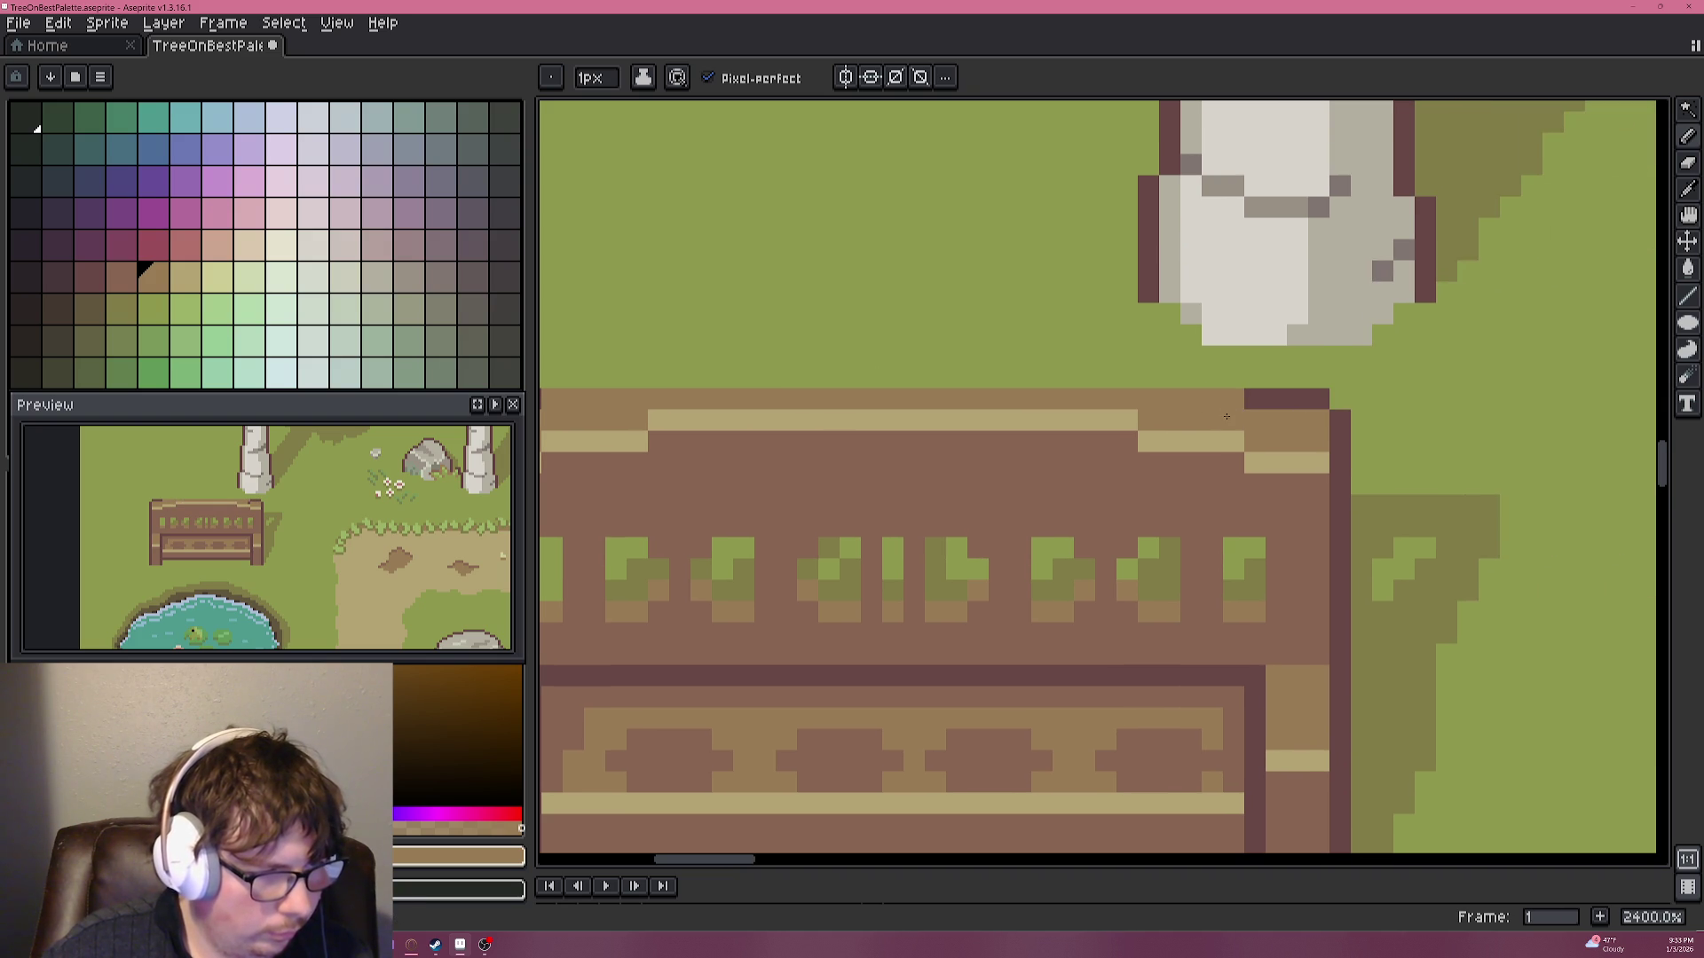
scroll(1121, 403, "down", 5)
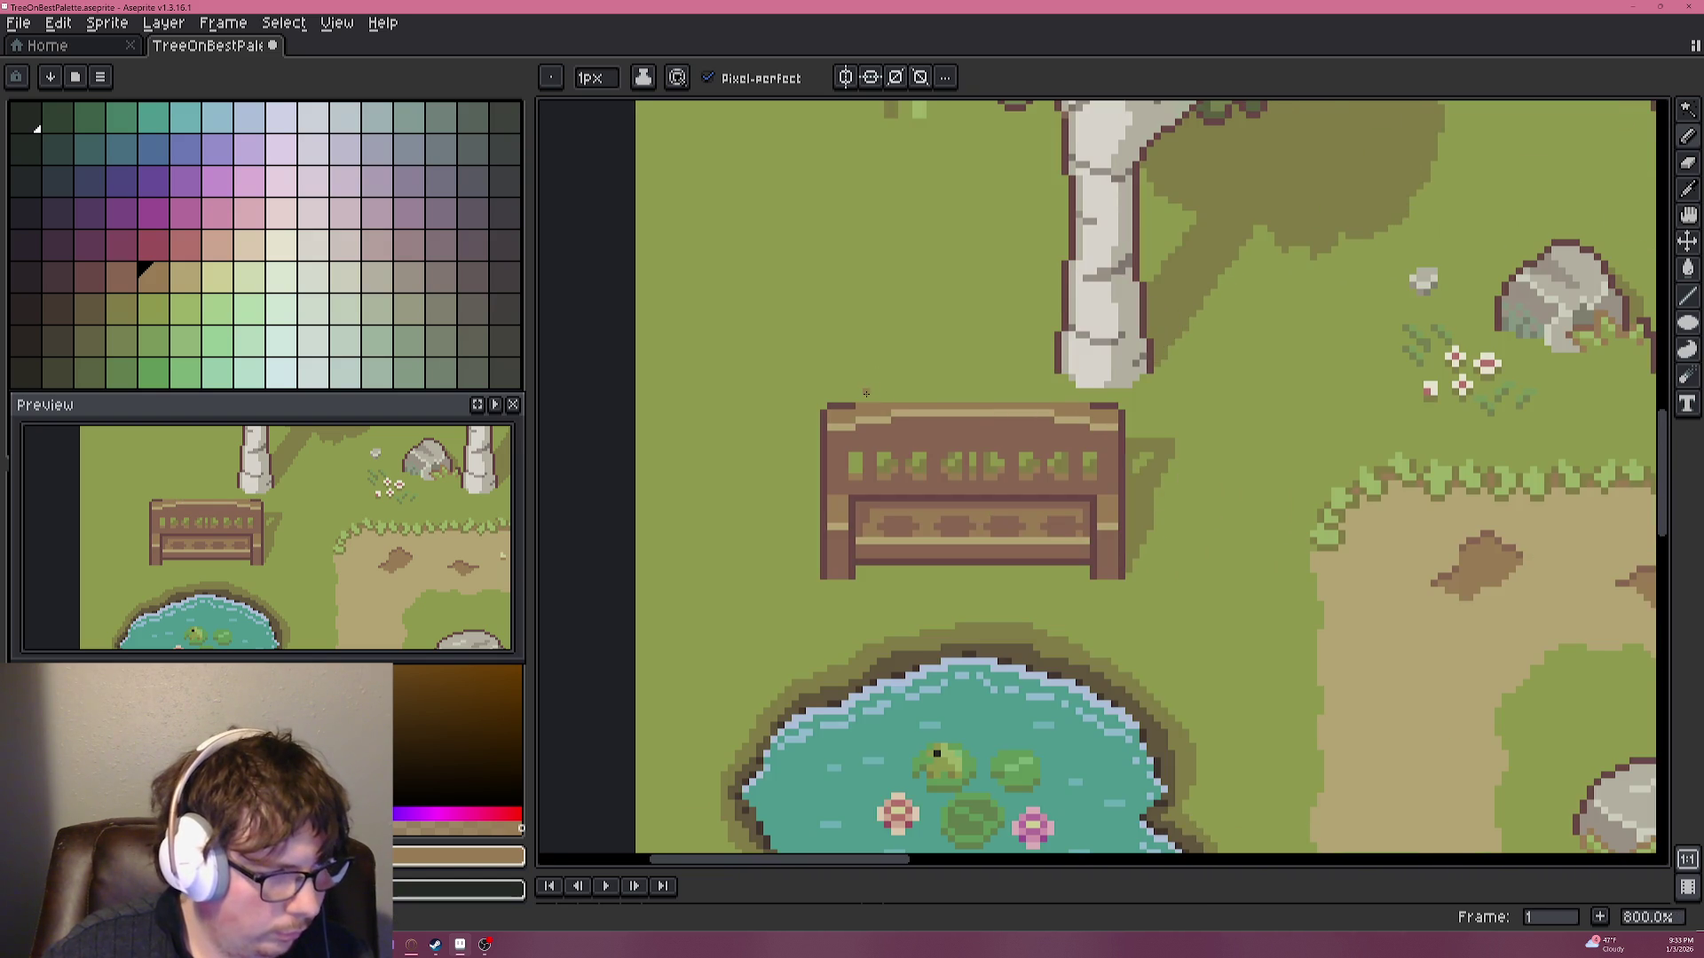
scroll(887, 395, "up", 5)
scroll(1020, 417, "right", 2)
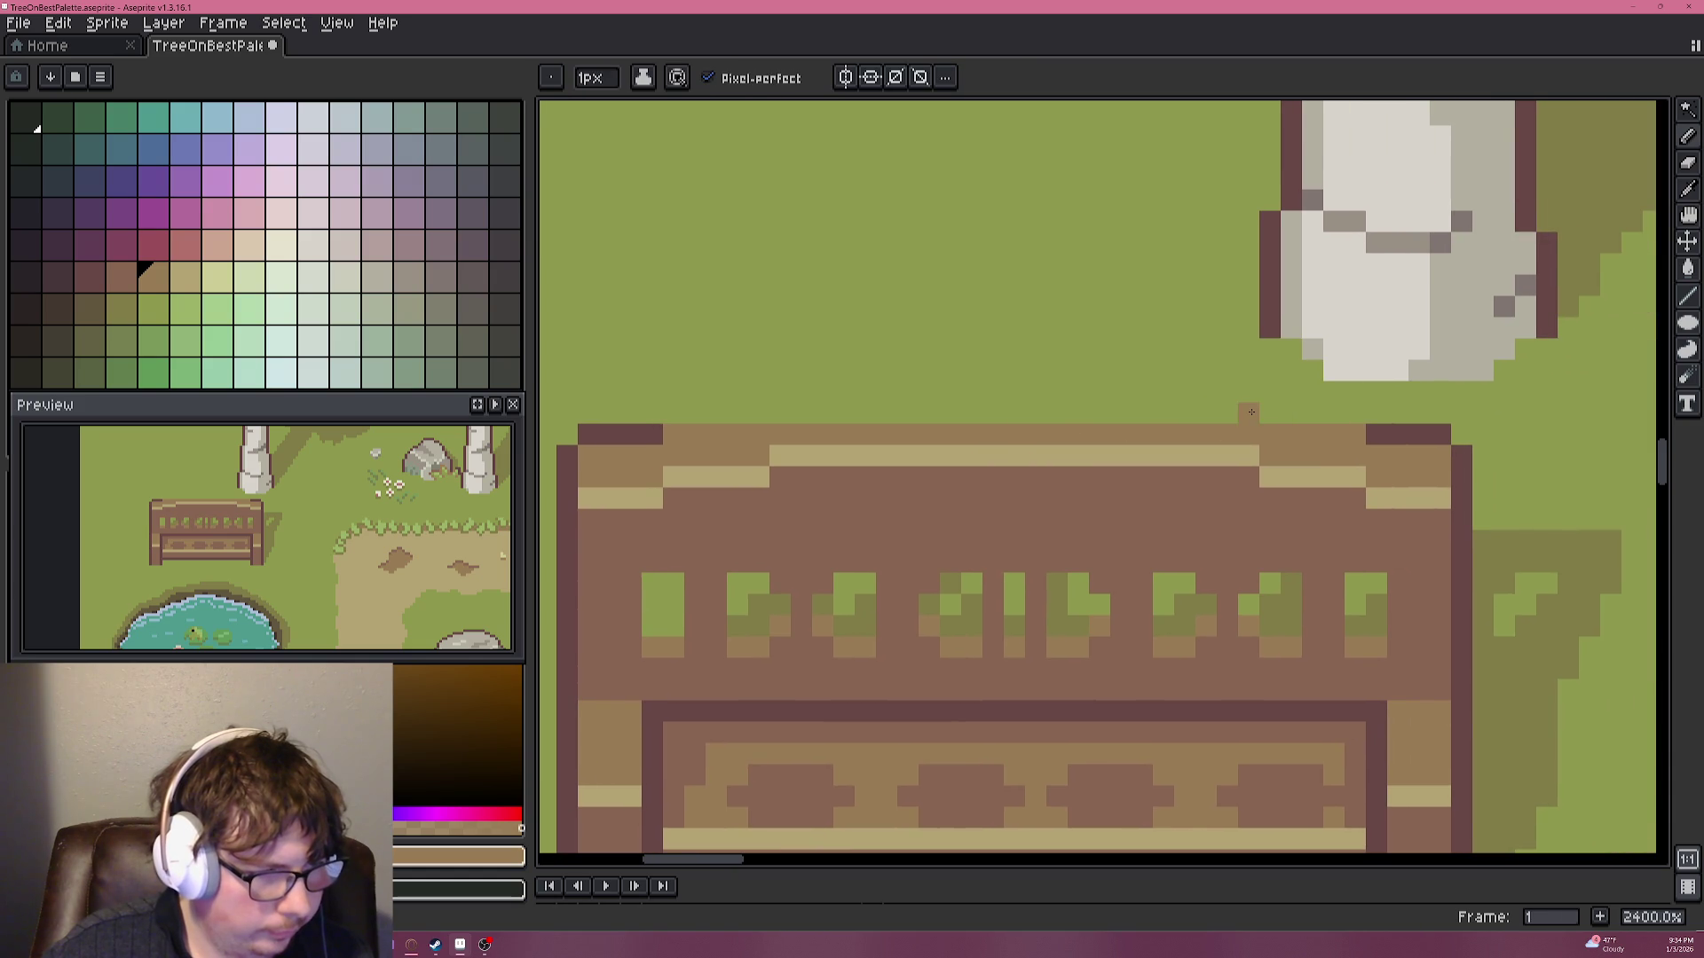
scroll(1245, 412, "left", 2)
left_click_drag(1422, 405, 952, 405)
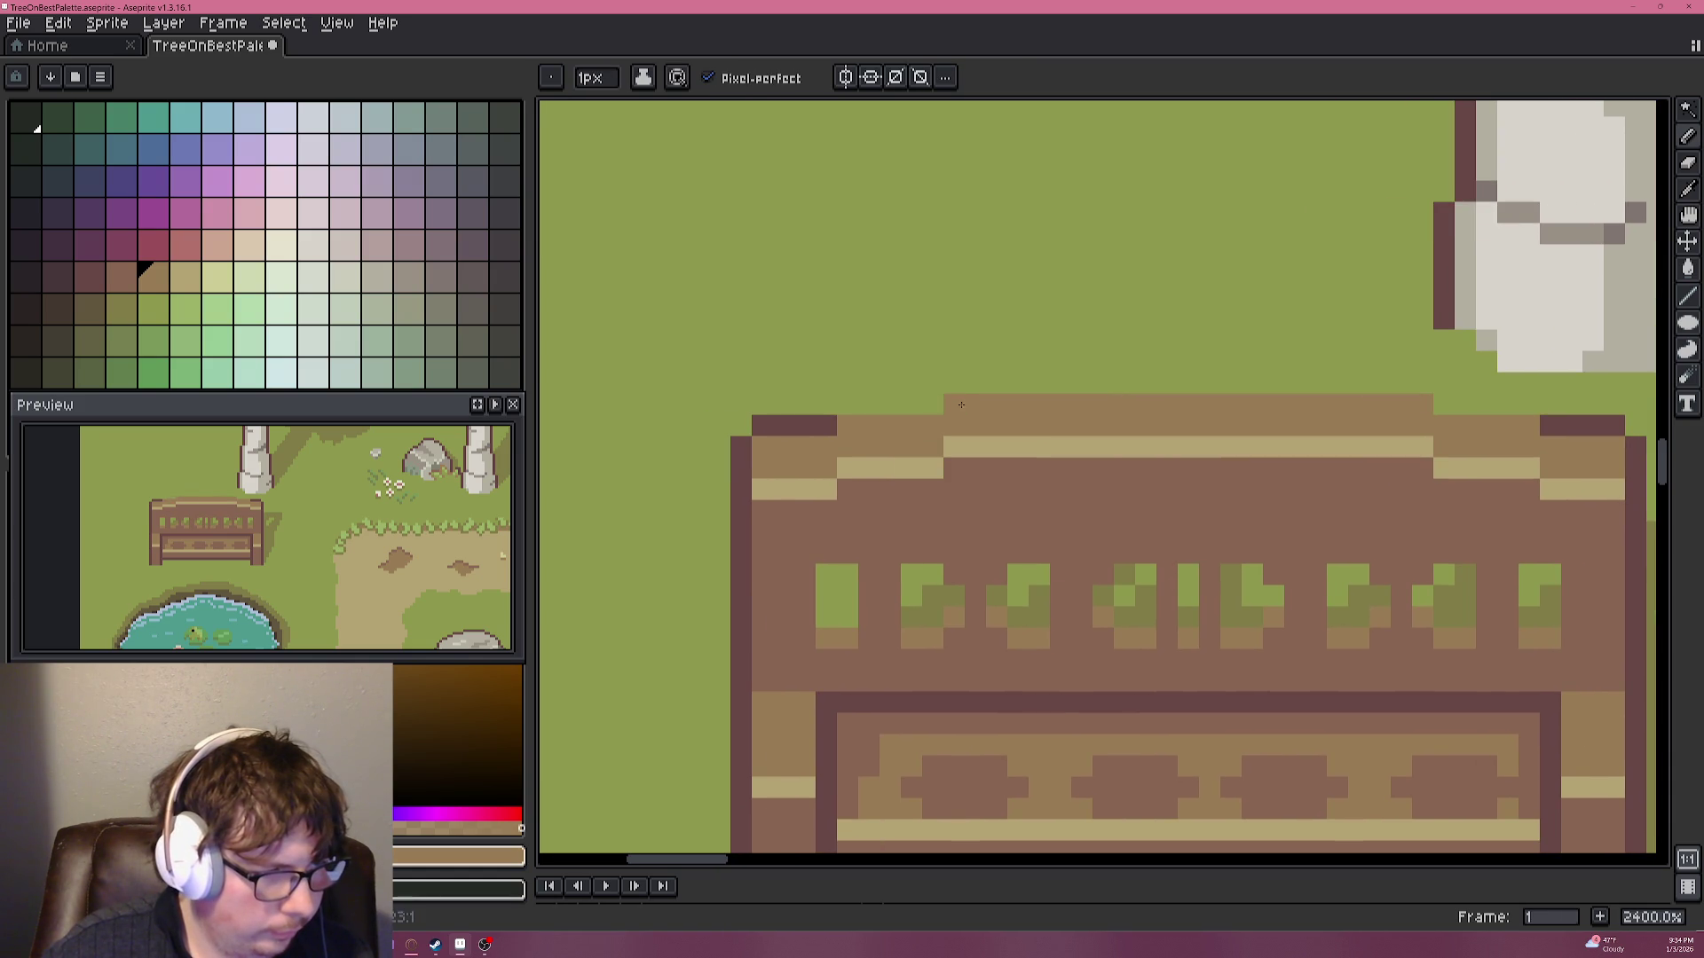
left_click(825, 424, "alt")
mouse_move(847, 404)
left_mouse_down()
mouse_move(1412, 380)
mouse_move(1512, 405)
left_mouse_up()
Sample the dark carving colour from the gate and centre the bench in view.
scroll(1342, 402, "down", 5)
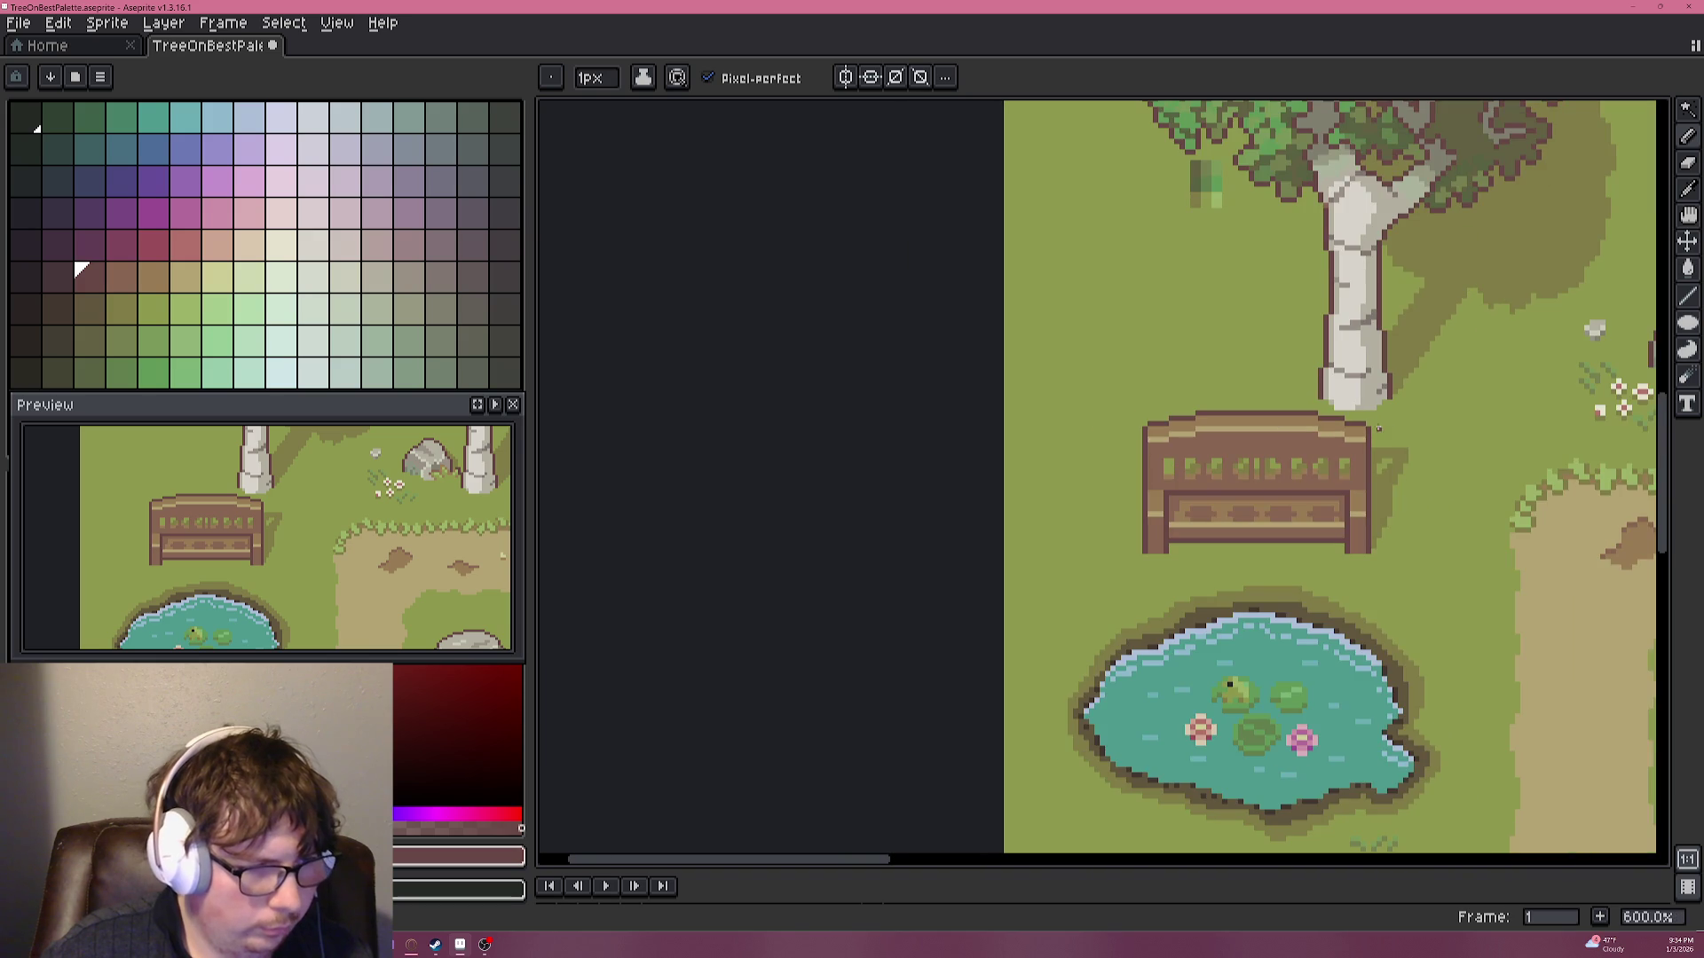
scroll(1181, 435, "up", 3)
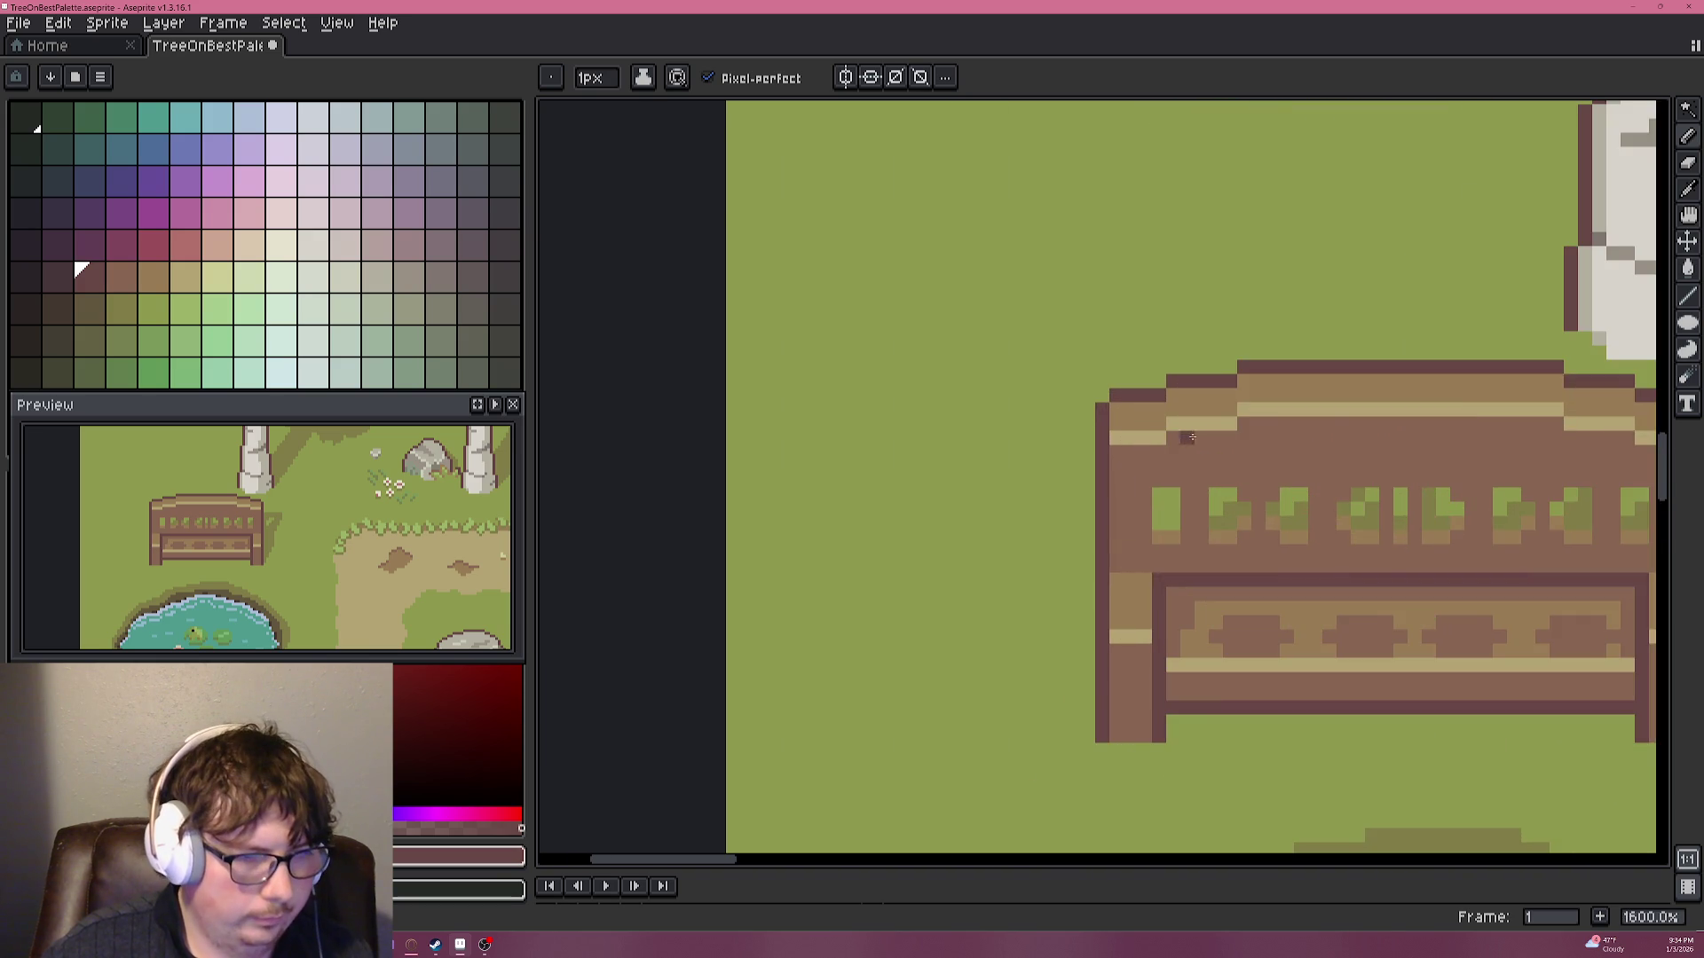
scroll(1019, 426, "down", 4)
scroll(1284, 397, "down", 1)
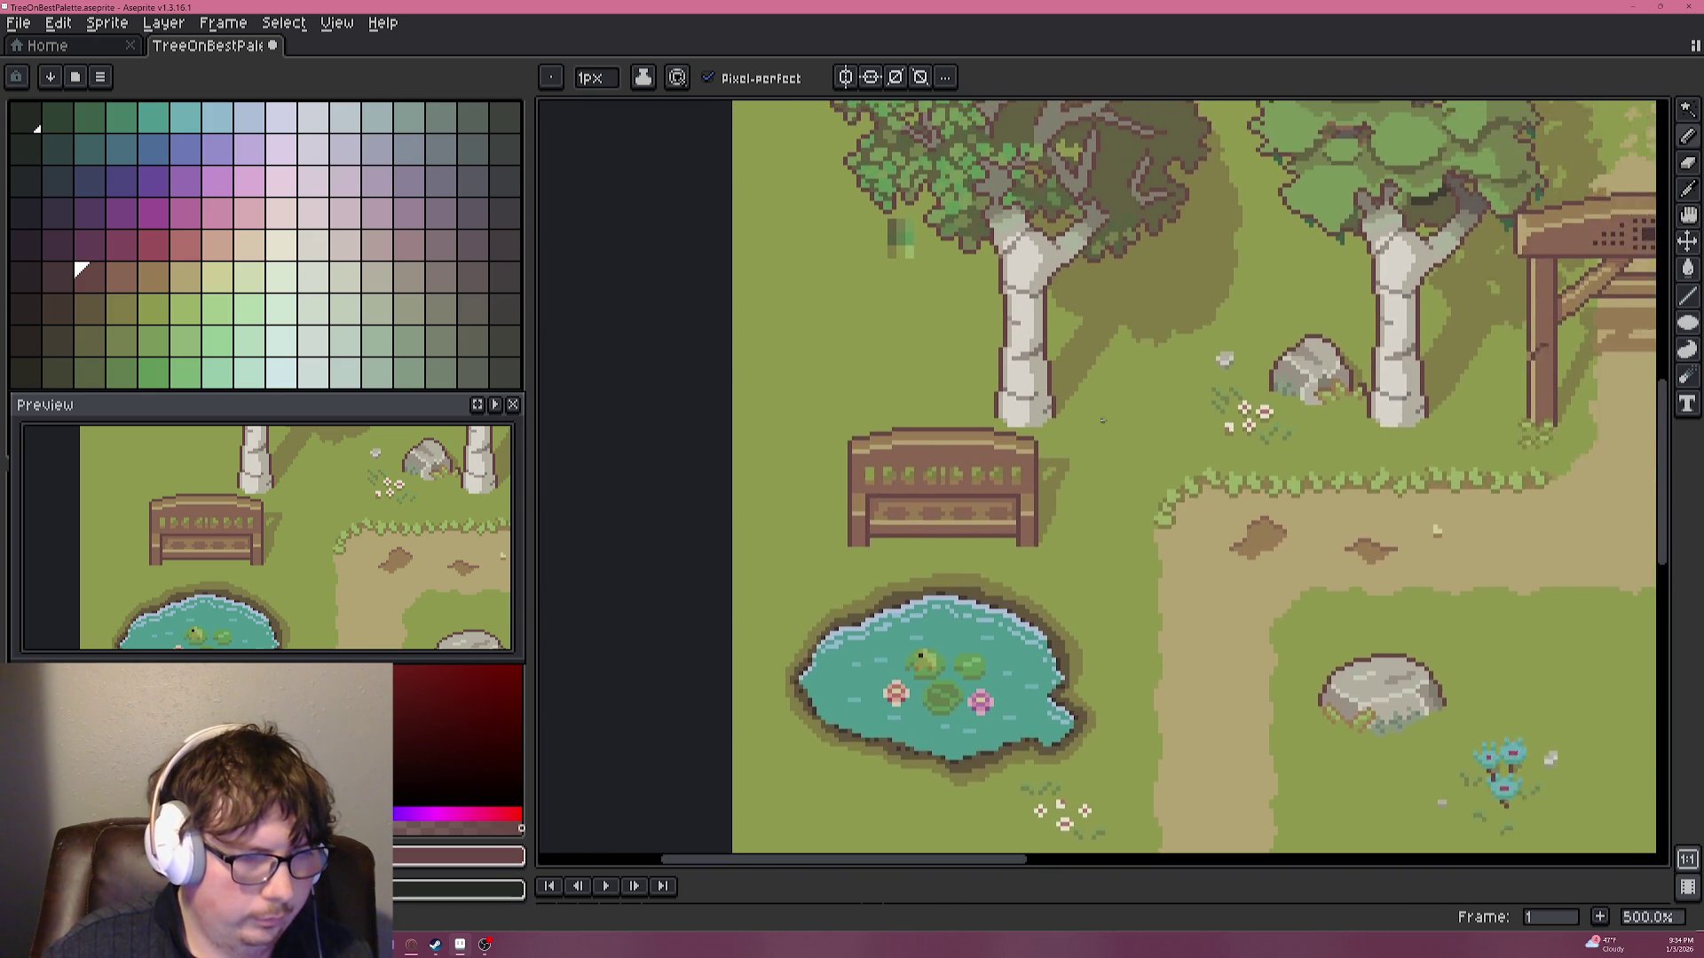
scroll(1530, 289, "up", 5)
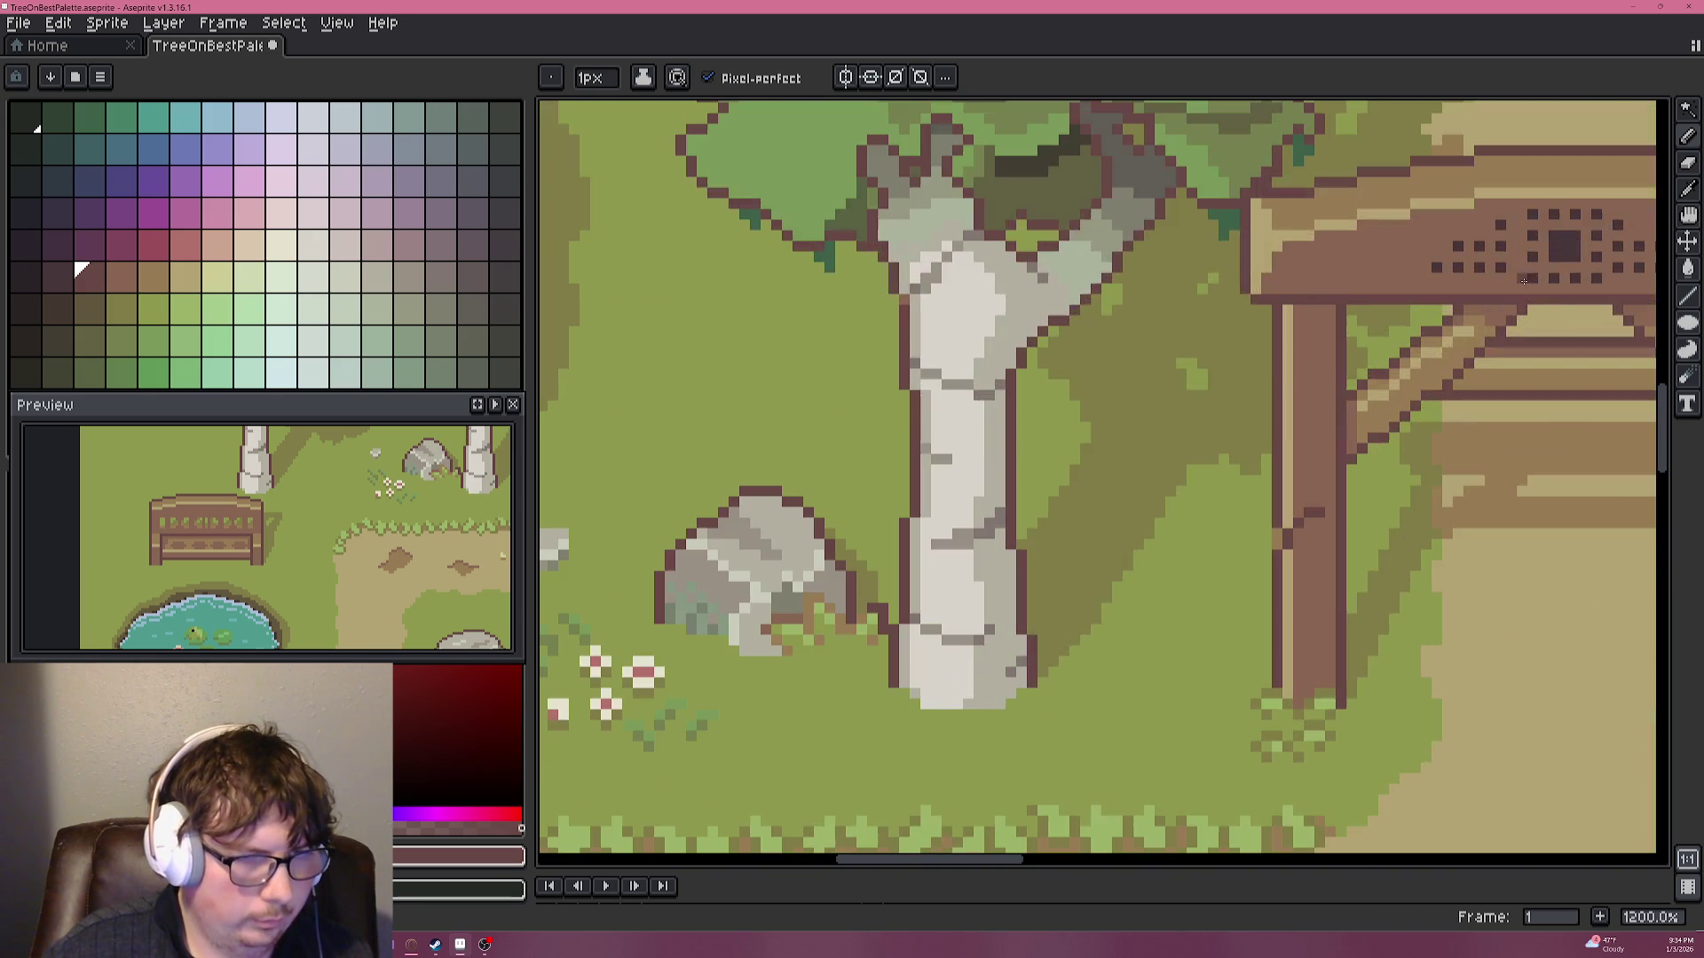
left_click(1557, 240, "alt")
scroll(1075, 455, "left", 5)
scroll(1074, 470, "down", 1)
left_click_drag(1057, 487, 1184, 369)
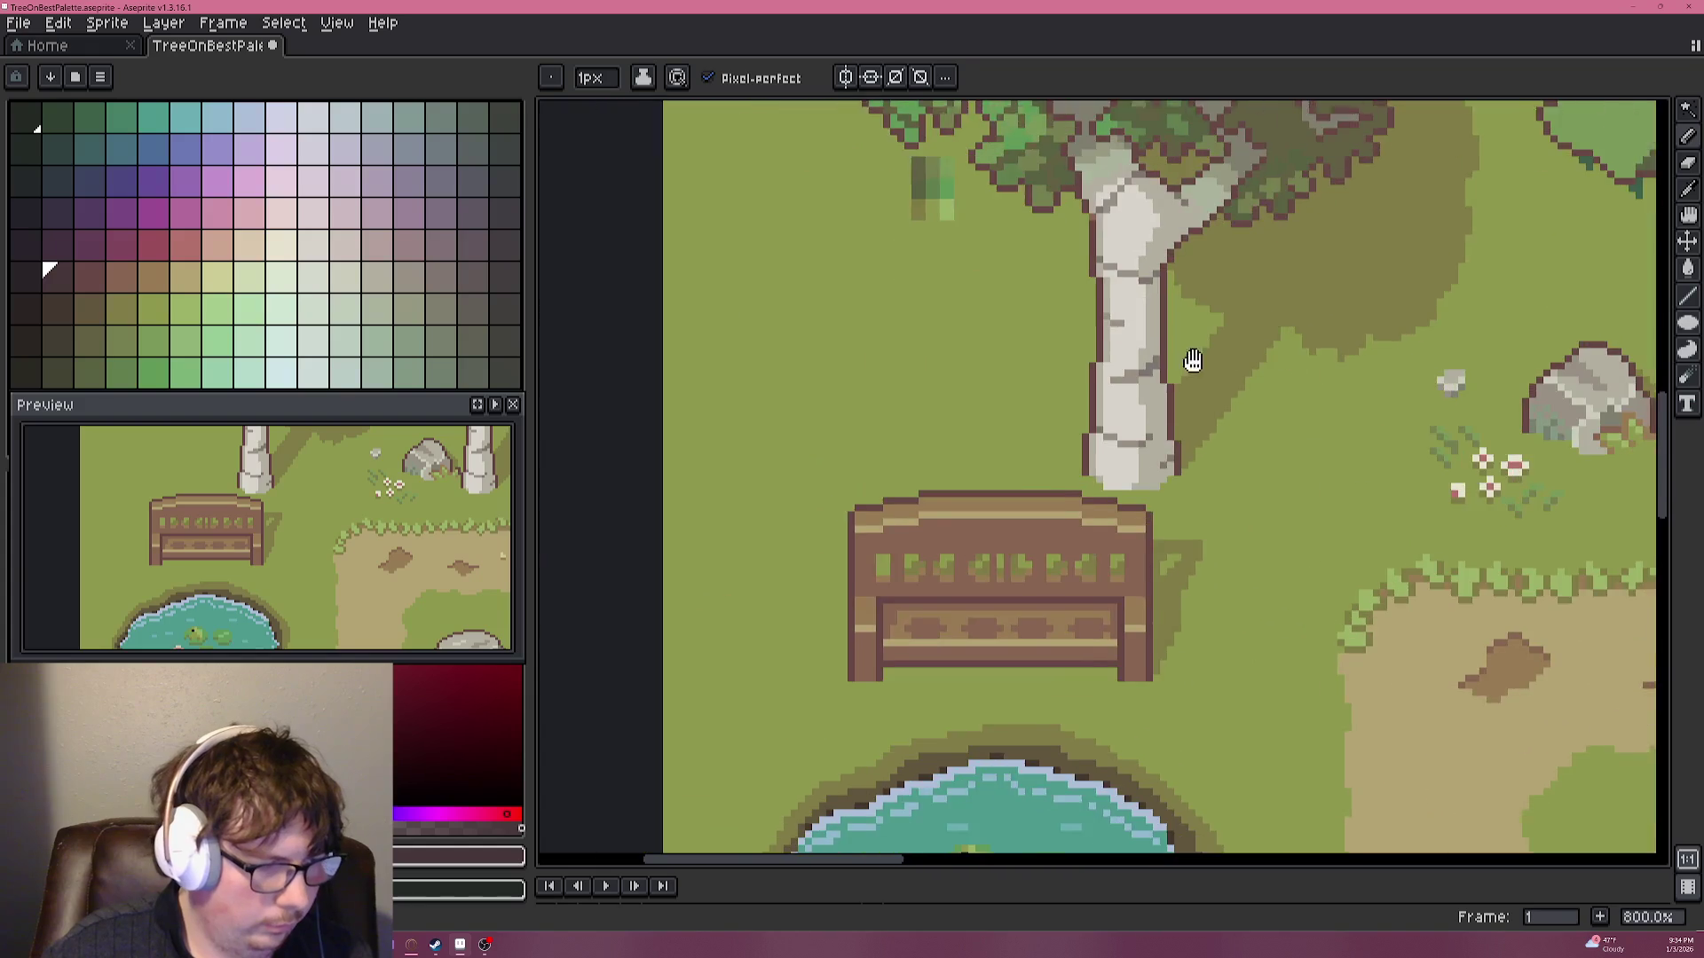
scroll(981, 502, "up", 4)
left_click_drag(981, 502, 954, 295)
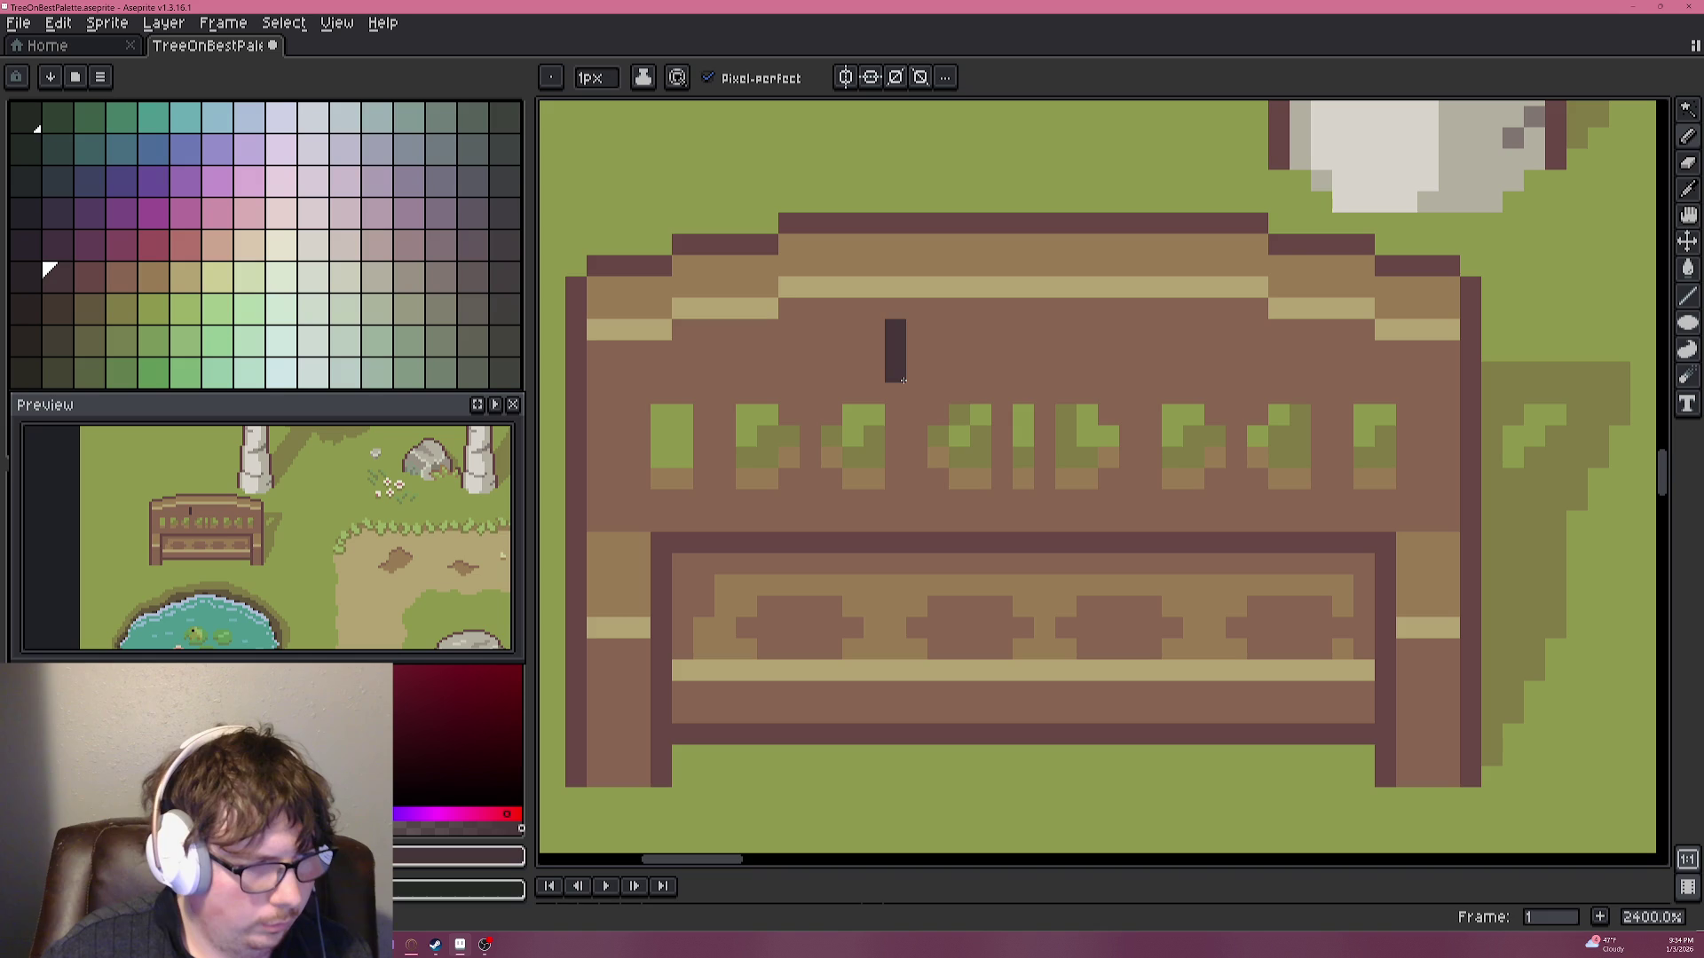
Undo two stray pixels and dot a row of dark carved marks across the backrest.
key("ctrl+z")
key("ctrl+z")
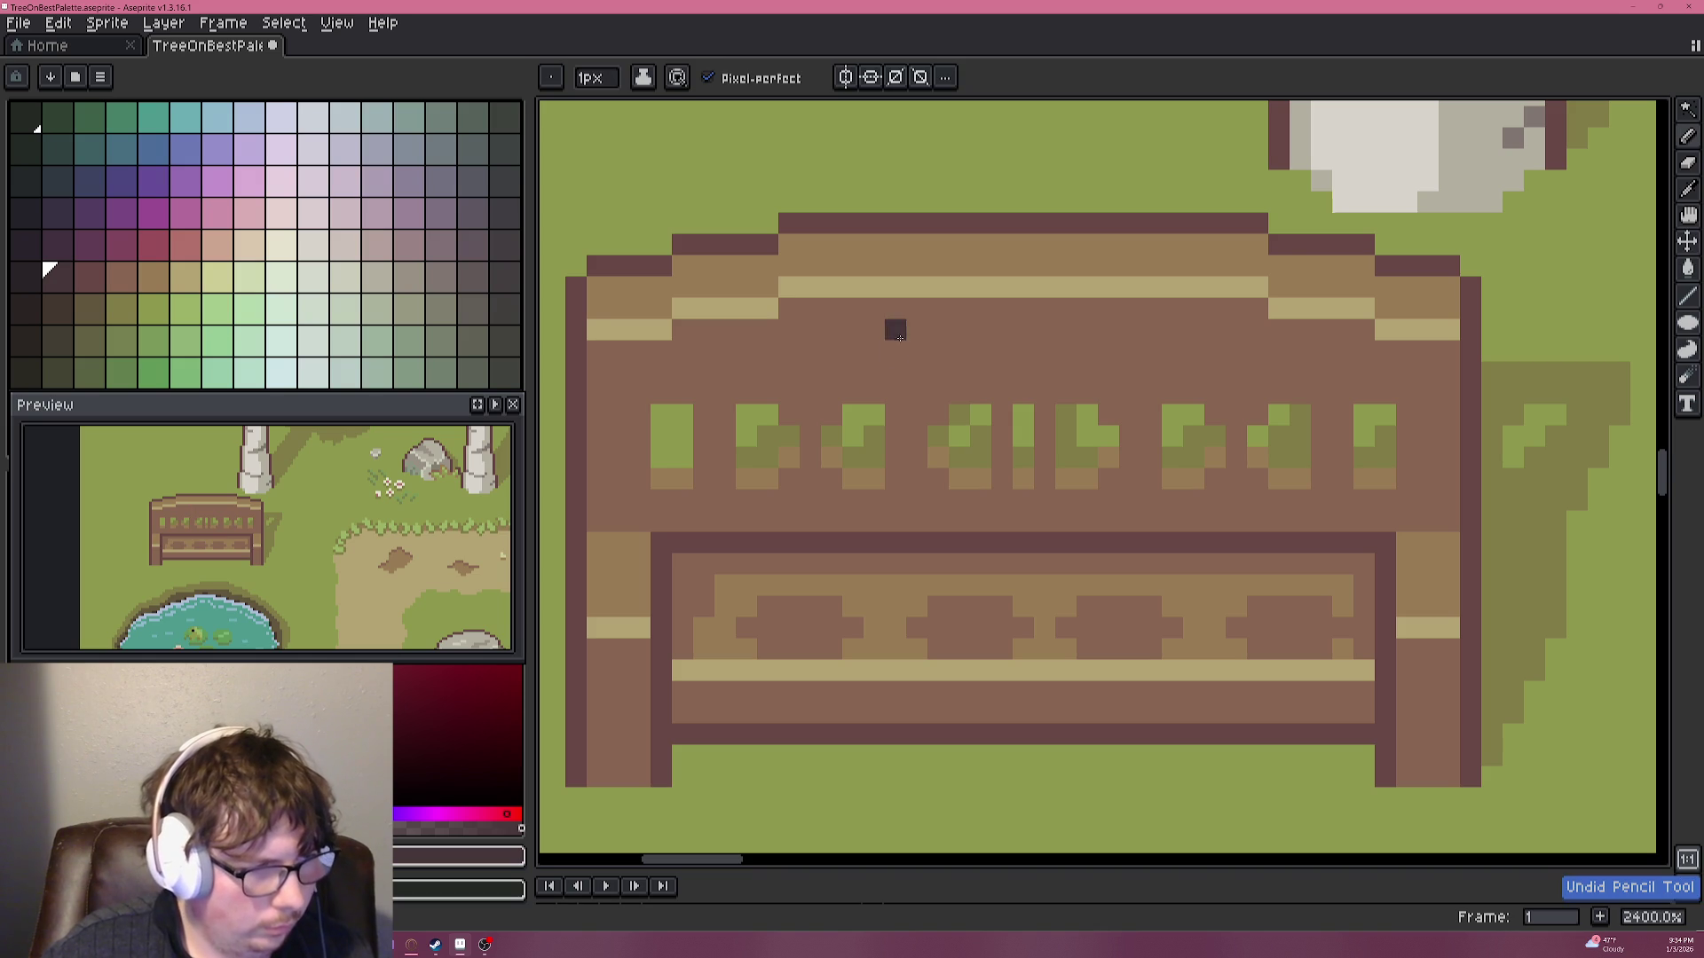
left_click_drag(874, 331, 873, 351)
left_click(917, 352)
left_click(959, 351)
left_click(1002, 351)
left_click(1044, 352)
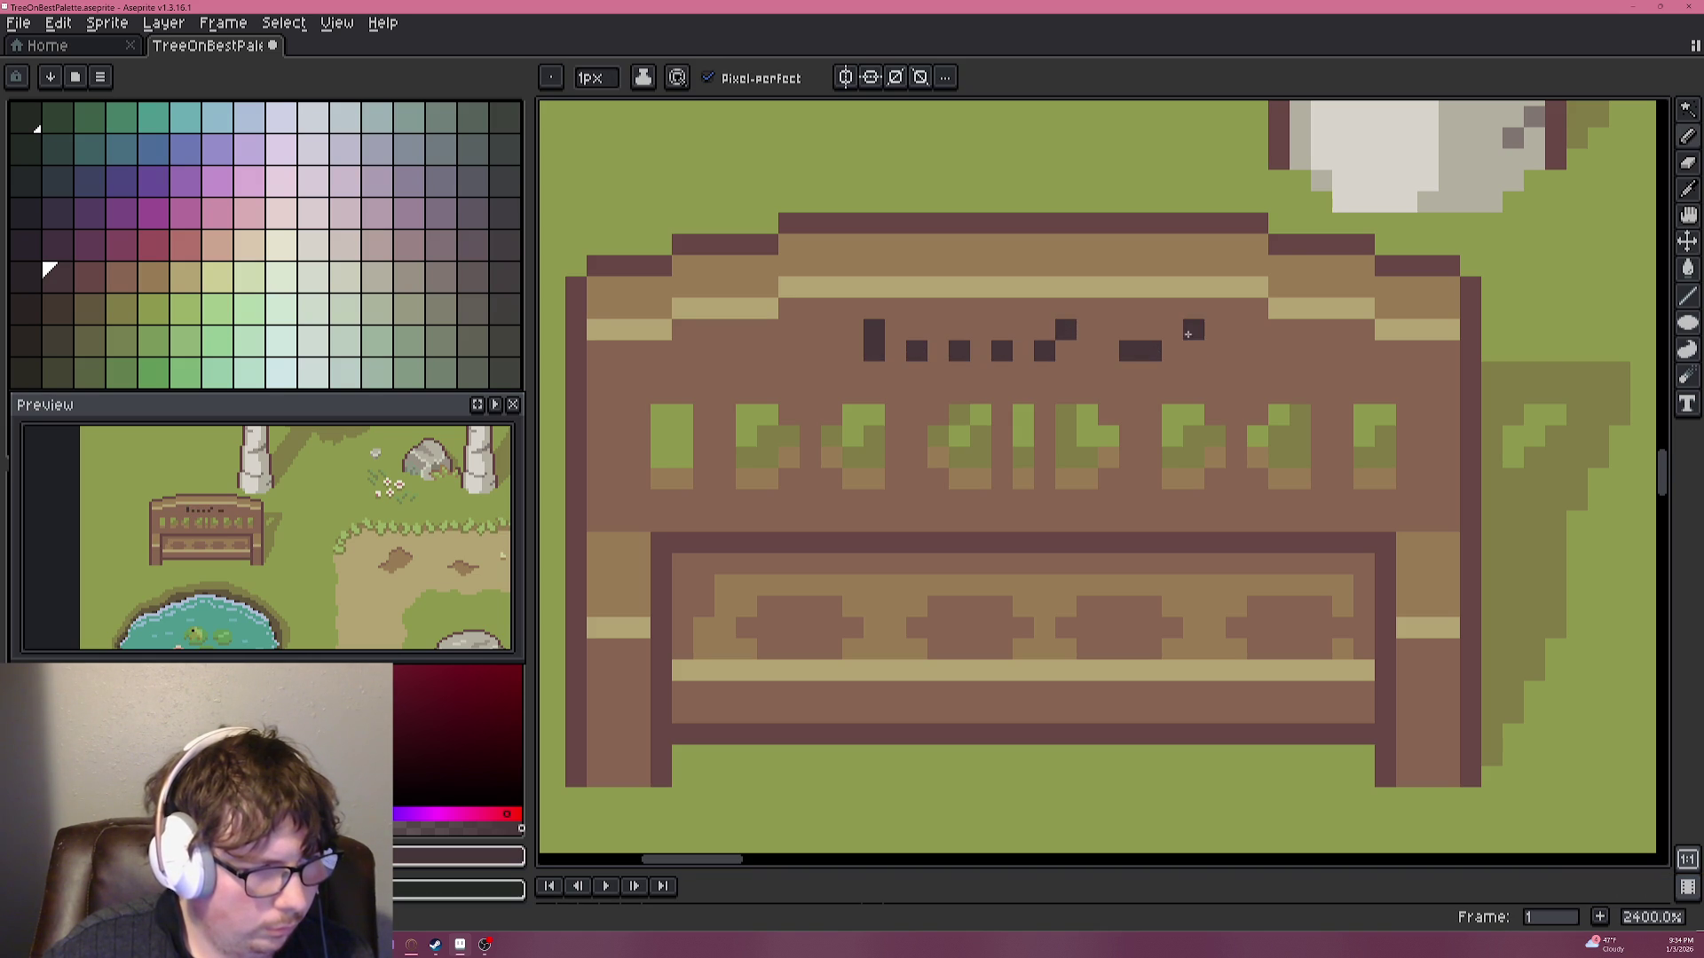
Lengthen the carved mark at the right end of the row.
scroll(1239, 446, "down", 6)
scroll(1152, 460, "up", 7)
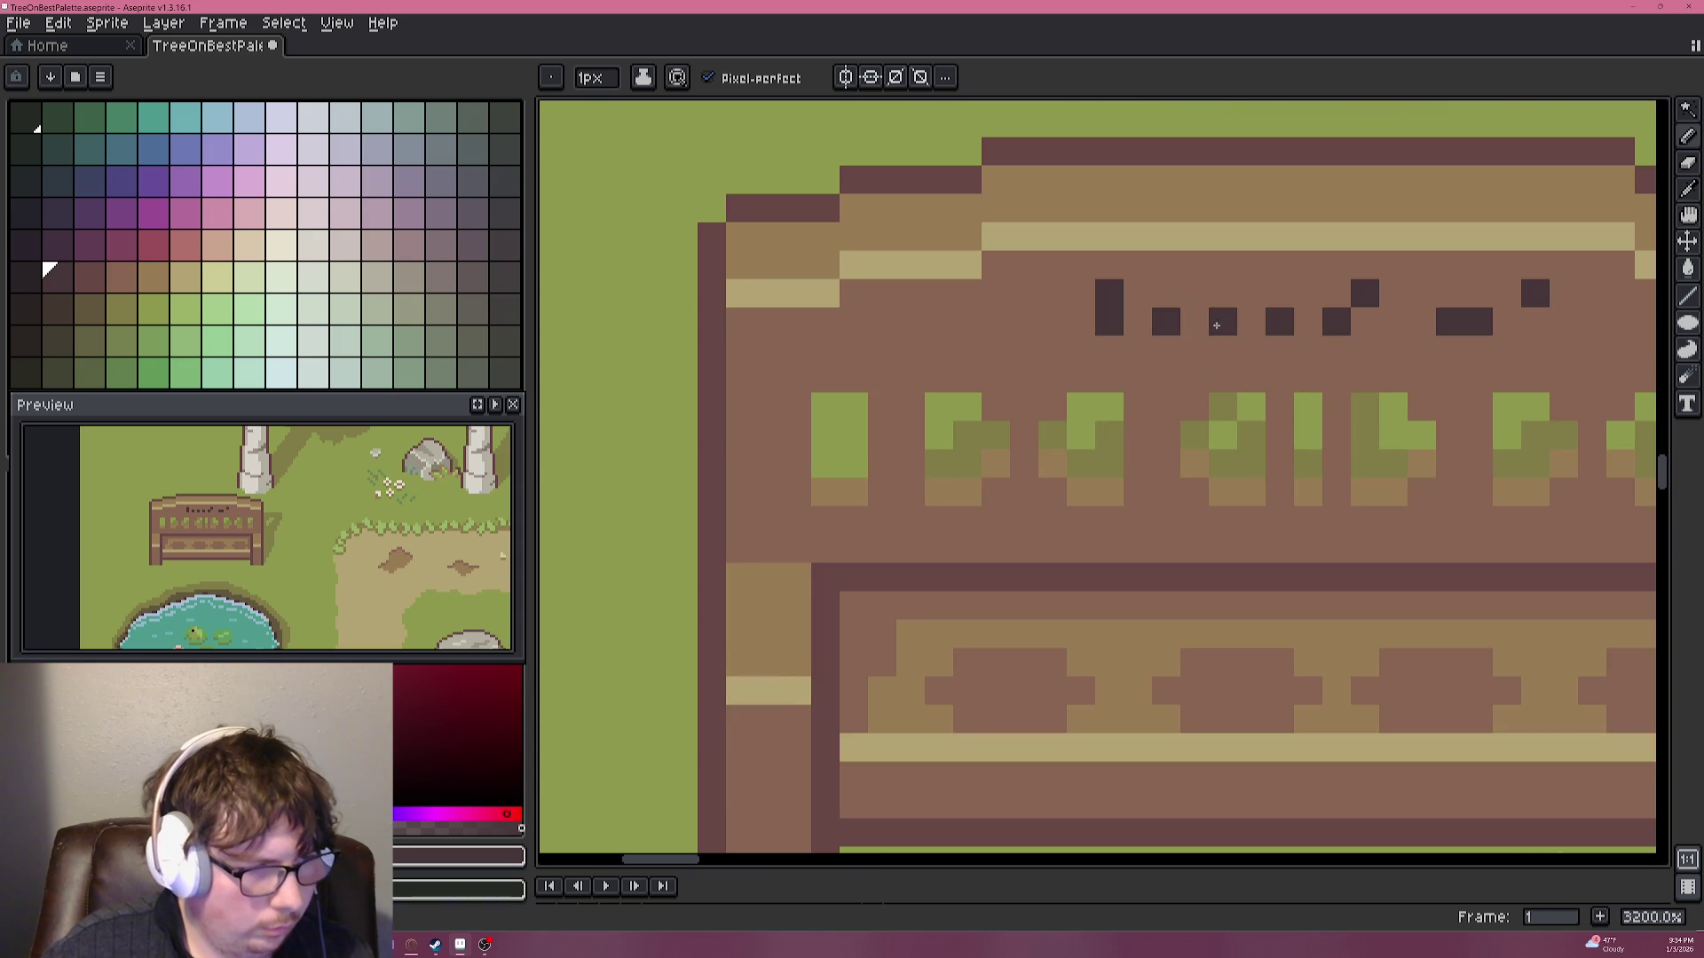
scroll(1251, 319, "down", 4)
scroll(1271, 441, "down", 1)
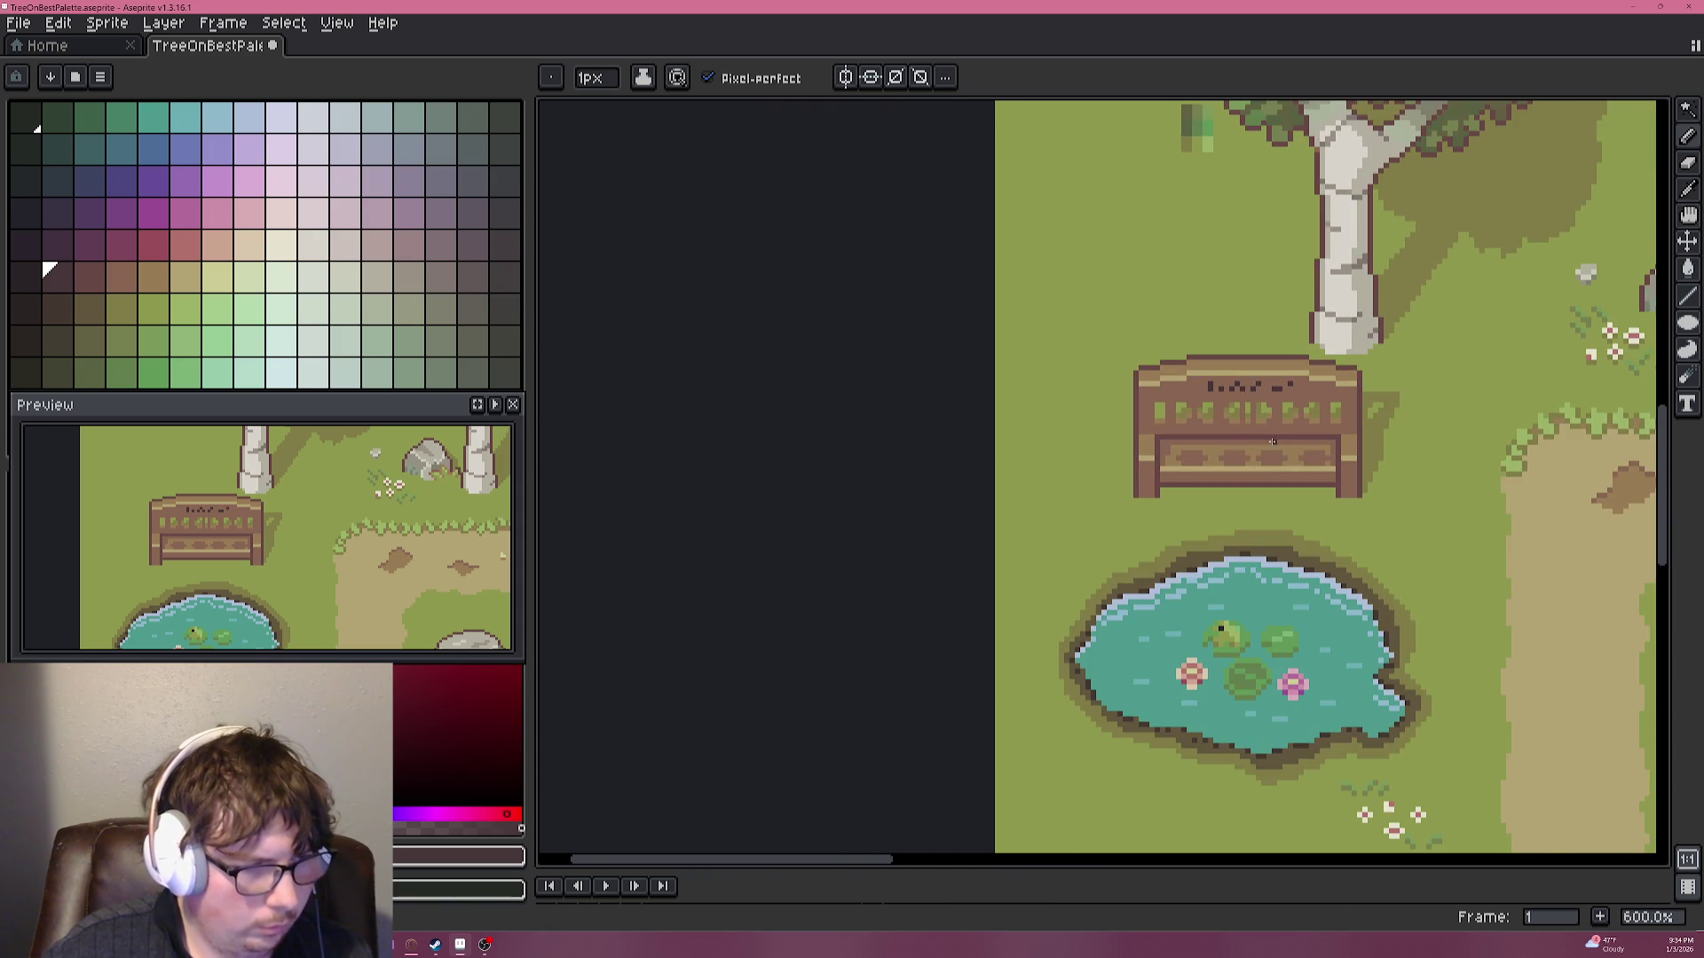
scroll(1265, 420, "up", 6)
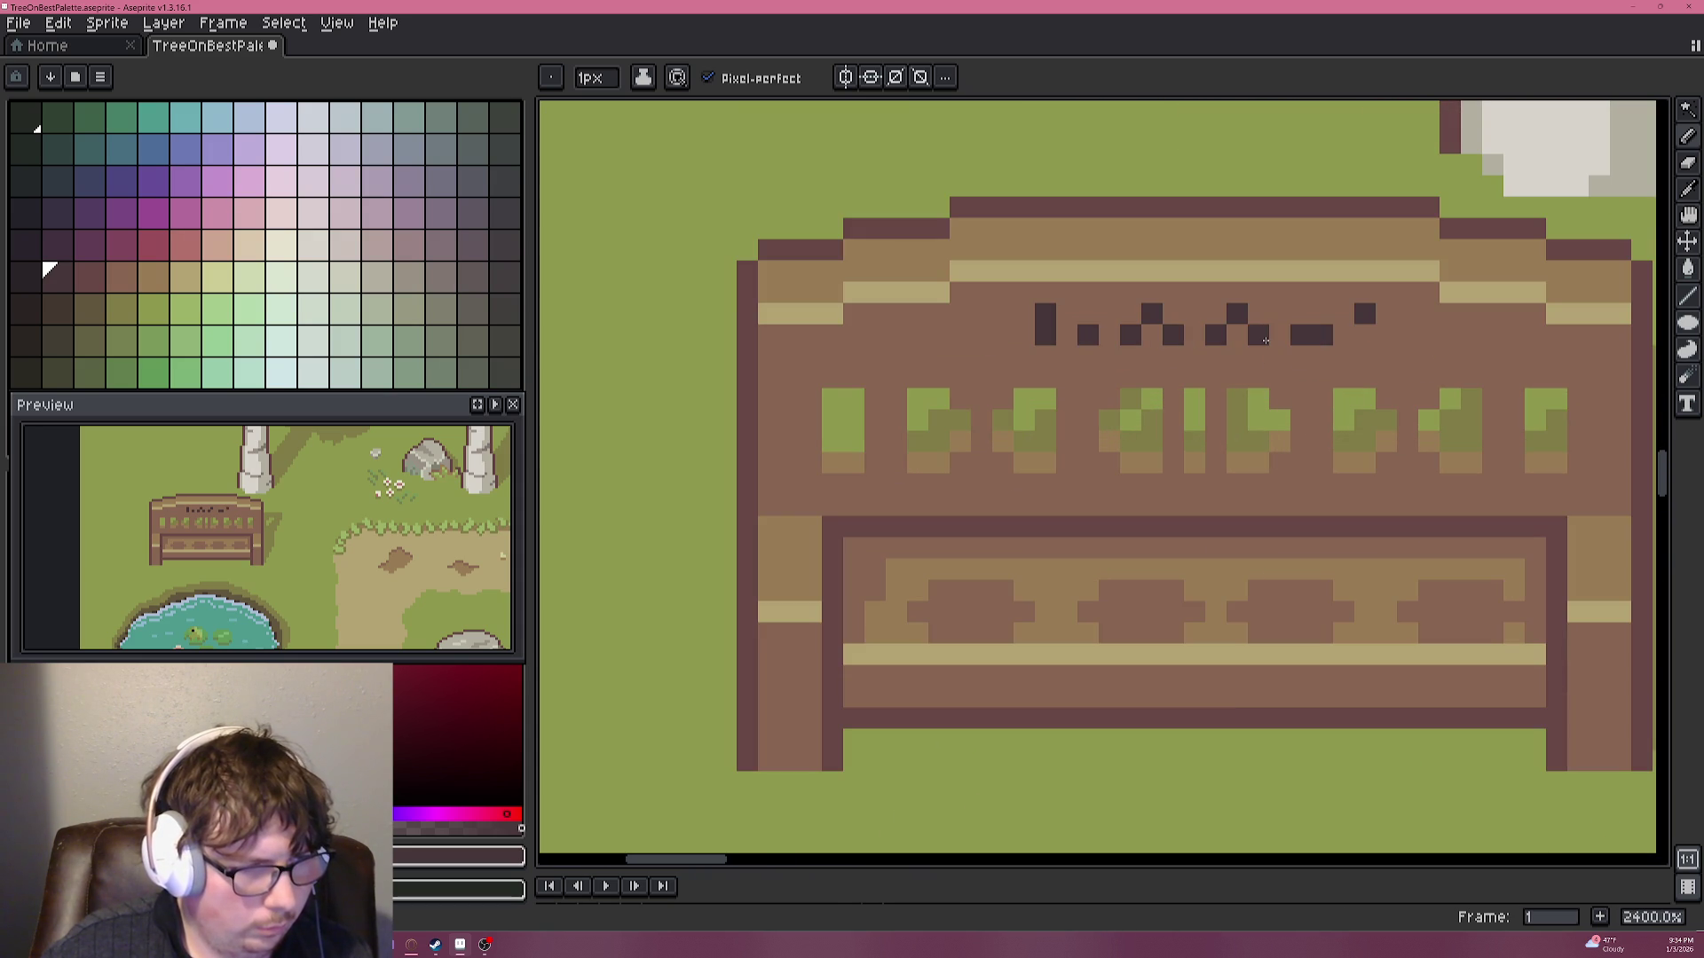
left_click(1365, 335)
scroll(1263, 396, "down", 1)
scroll(1262, 397, "down", 2)
scroll(1235, 426, "down", 2)
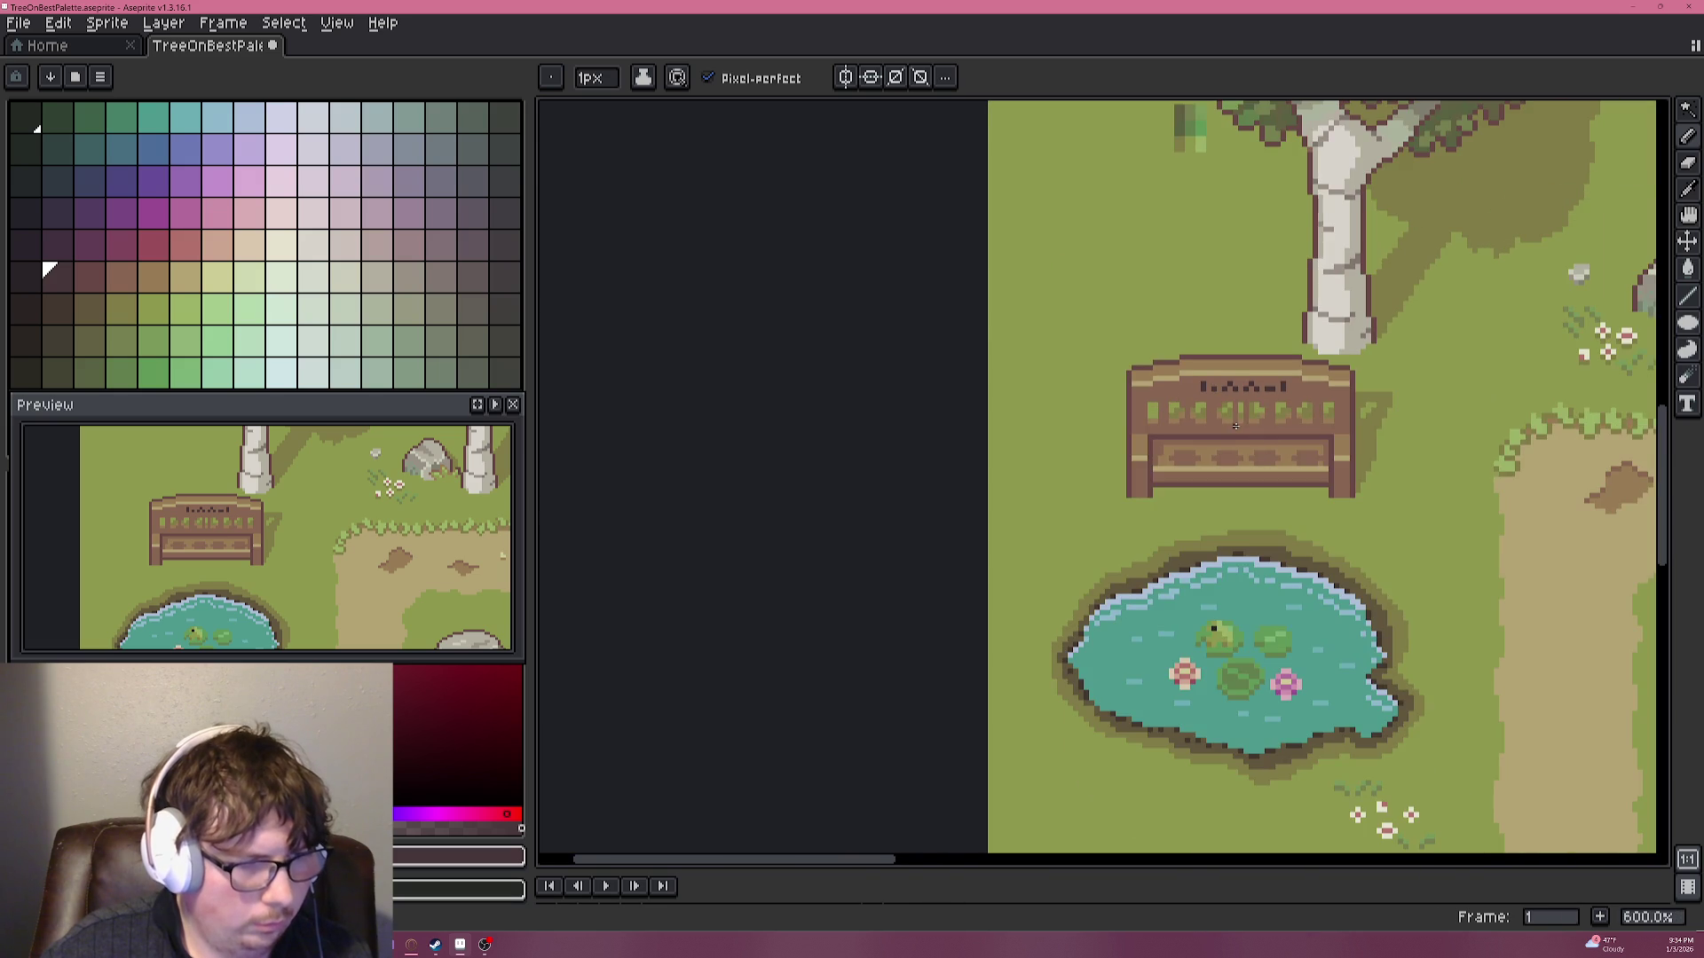
scroll(1153, 355, "up", 5)
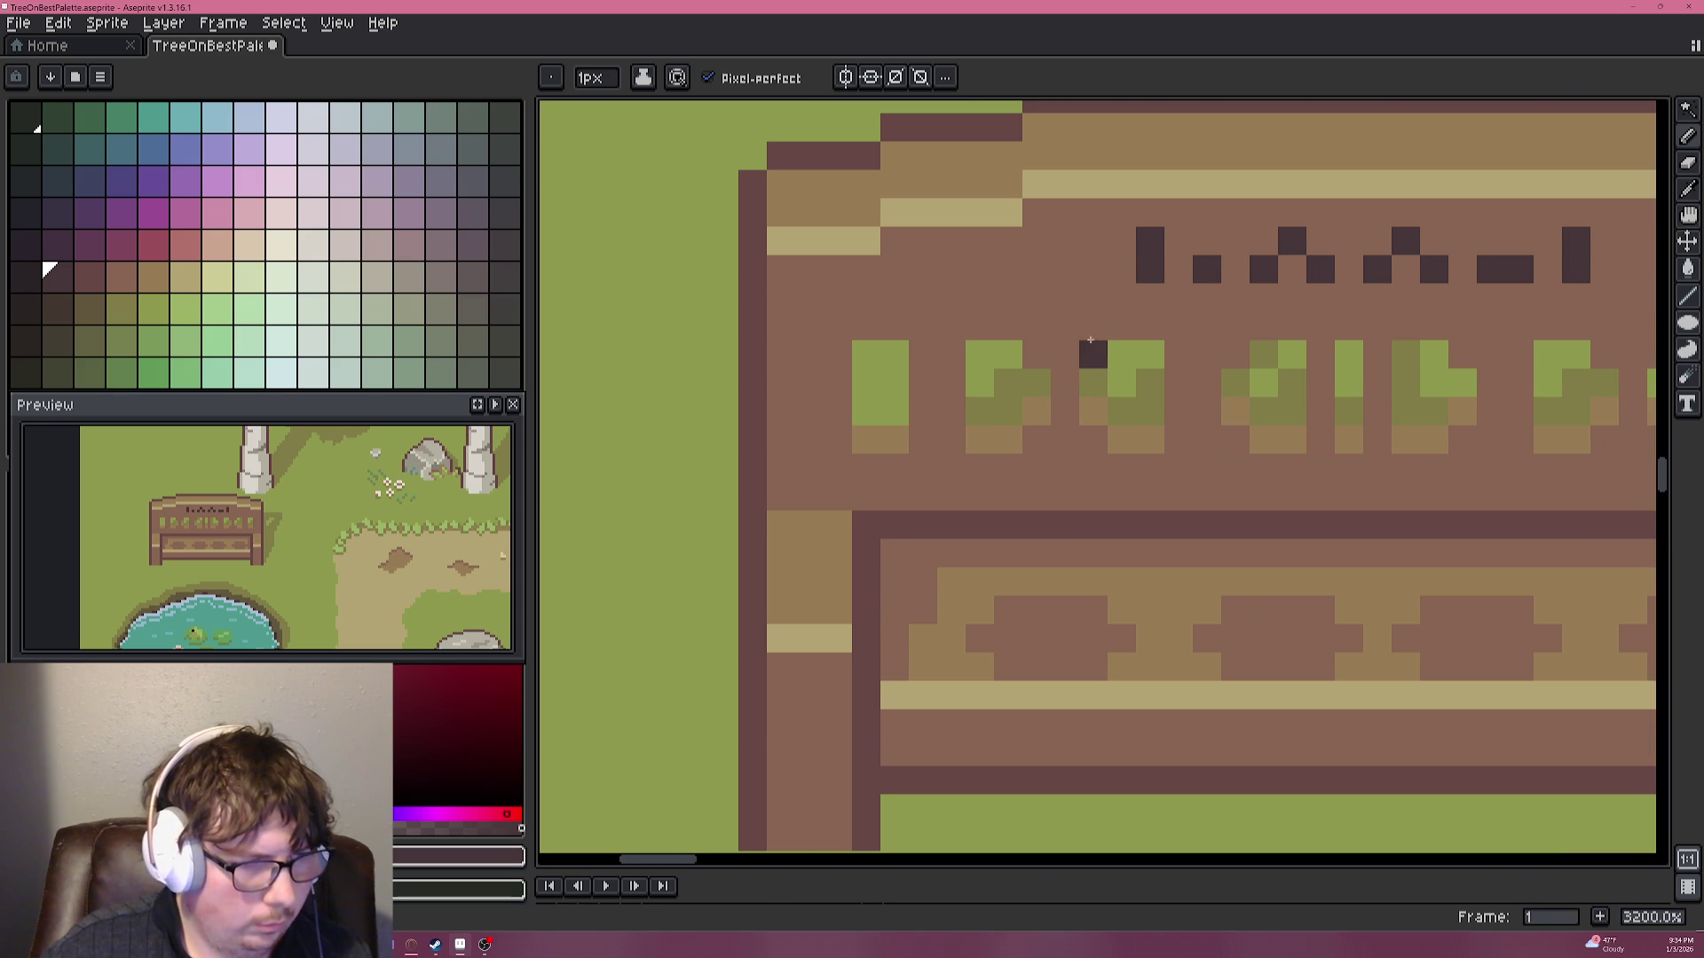
Add a dark pixel under the first carving and three dark dots below the right end.
left_click(1065, 297)
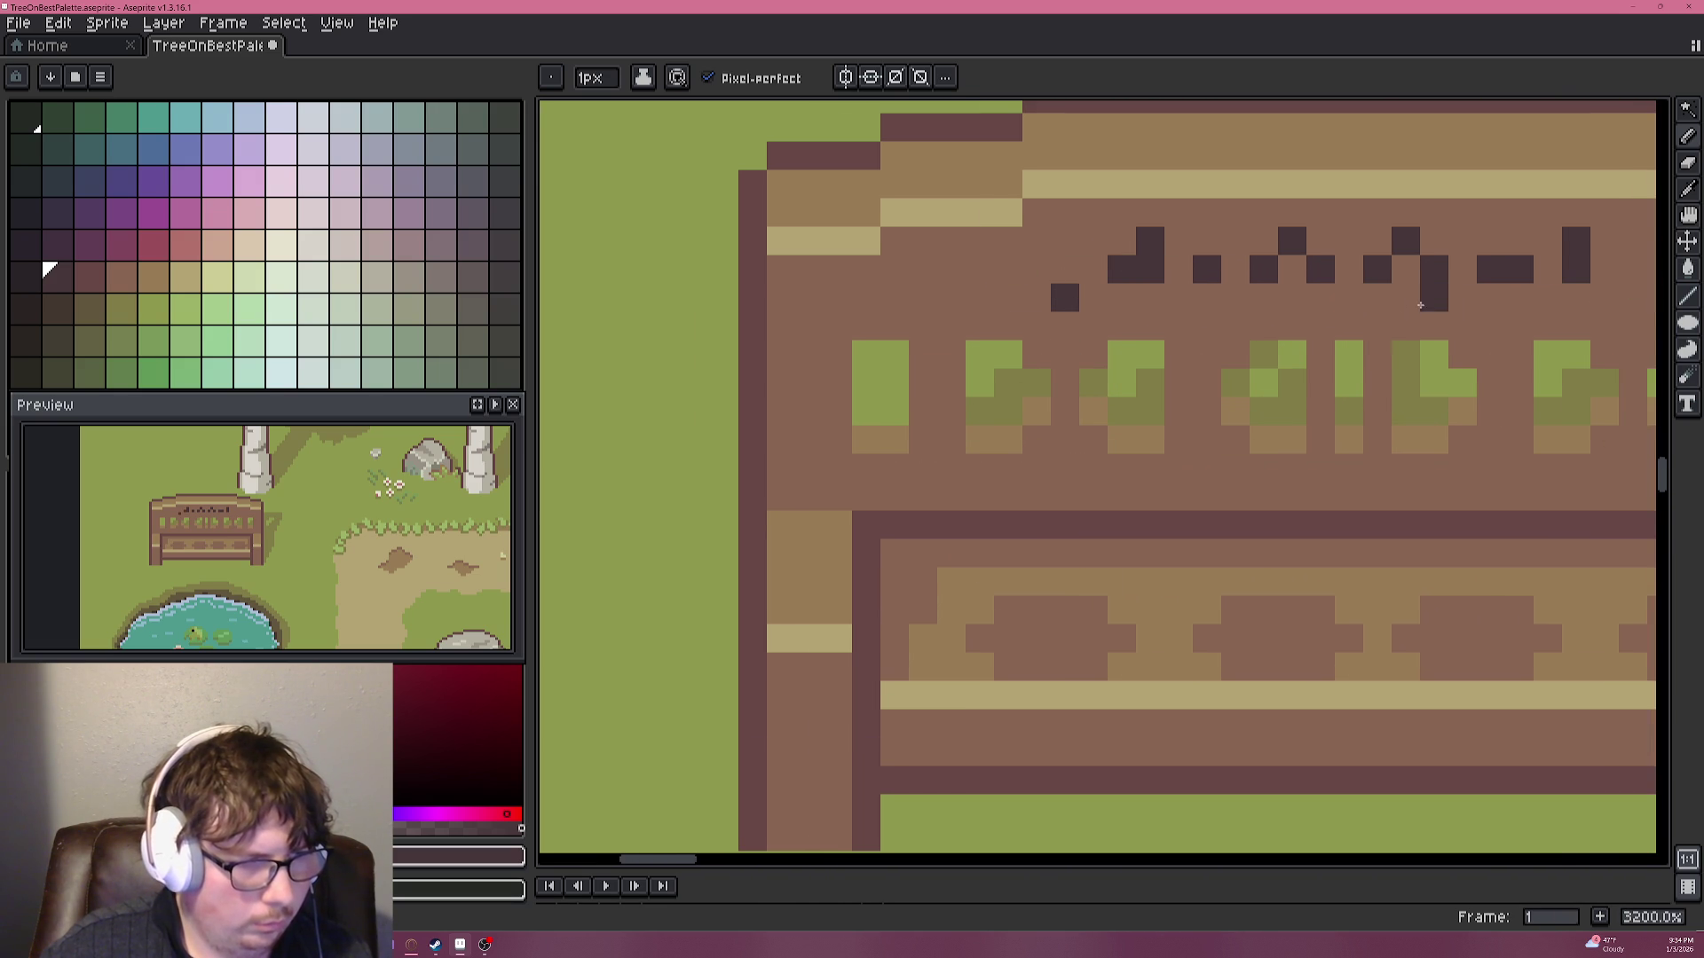
left_click_drag(1377, 297, 1024, 326)
left_click(1278, 333)
left_click(1336, 325)
left_click(1393, 326)
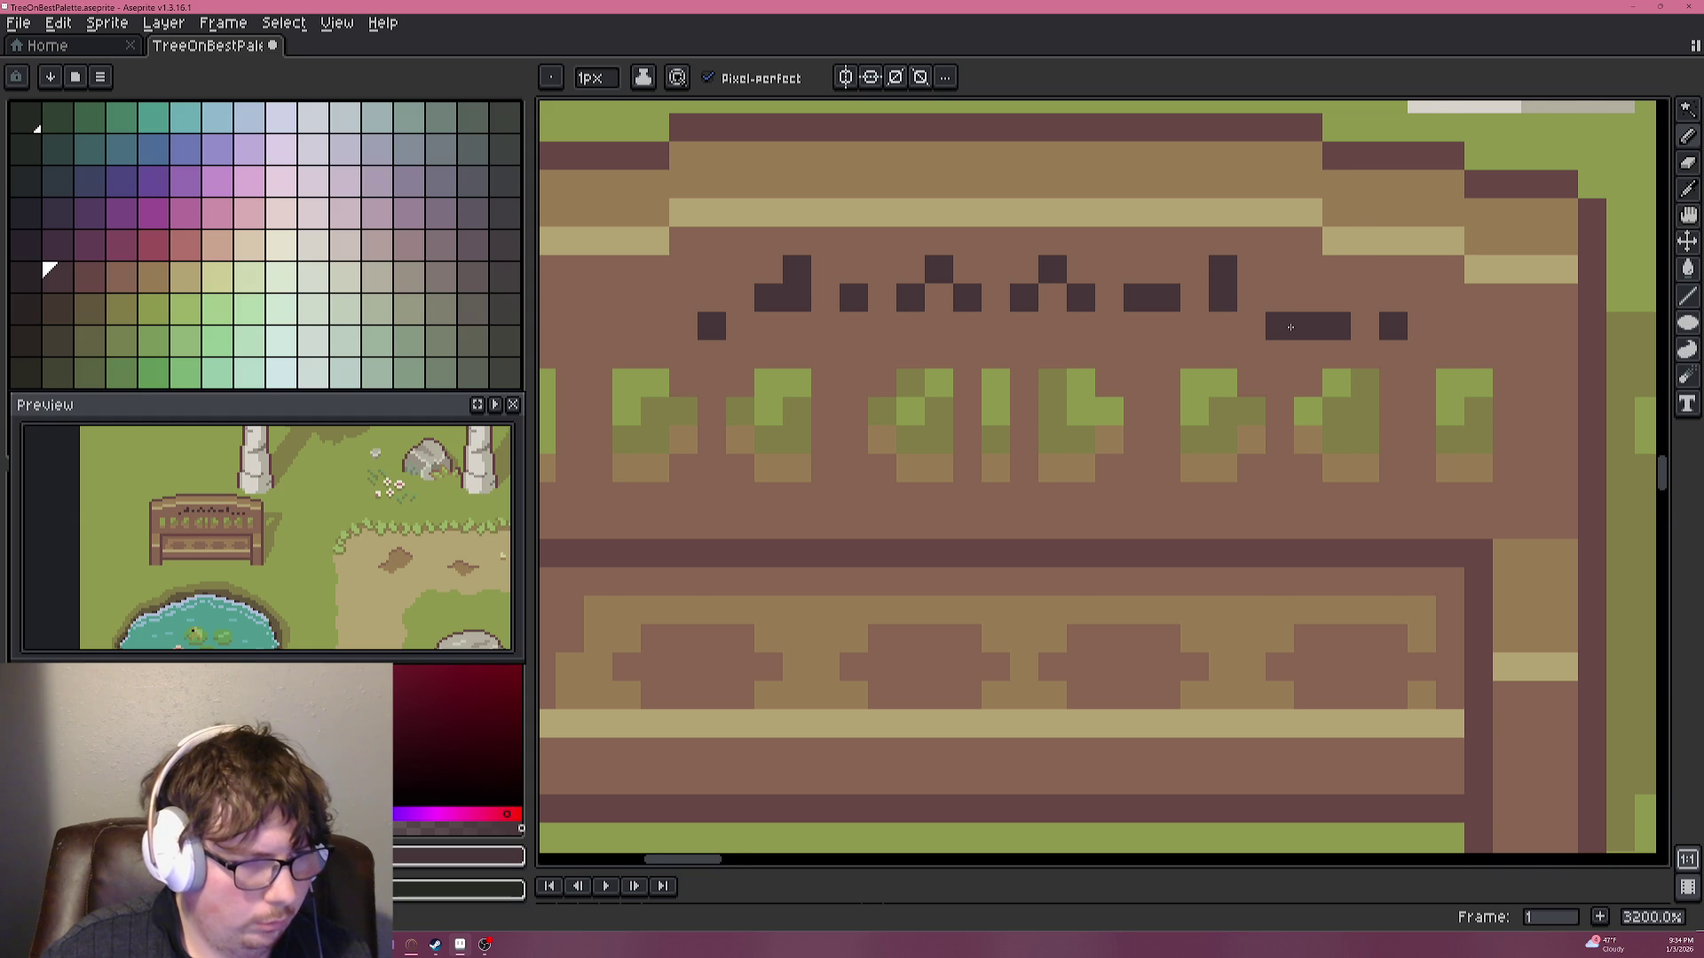
scroll(1339, 322, "down", 6)
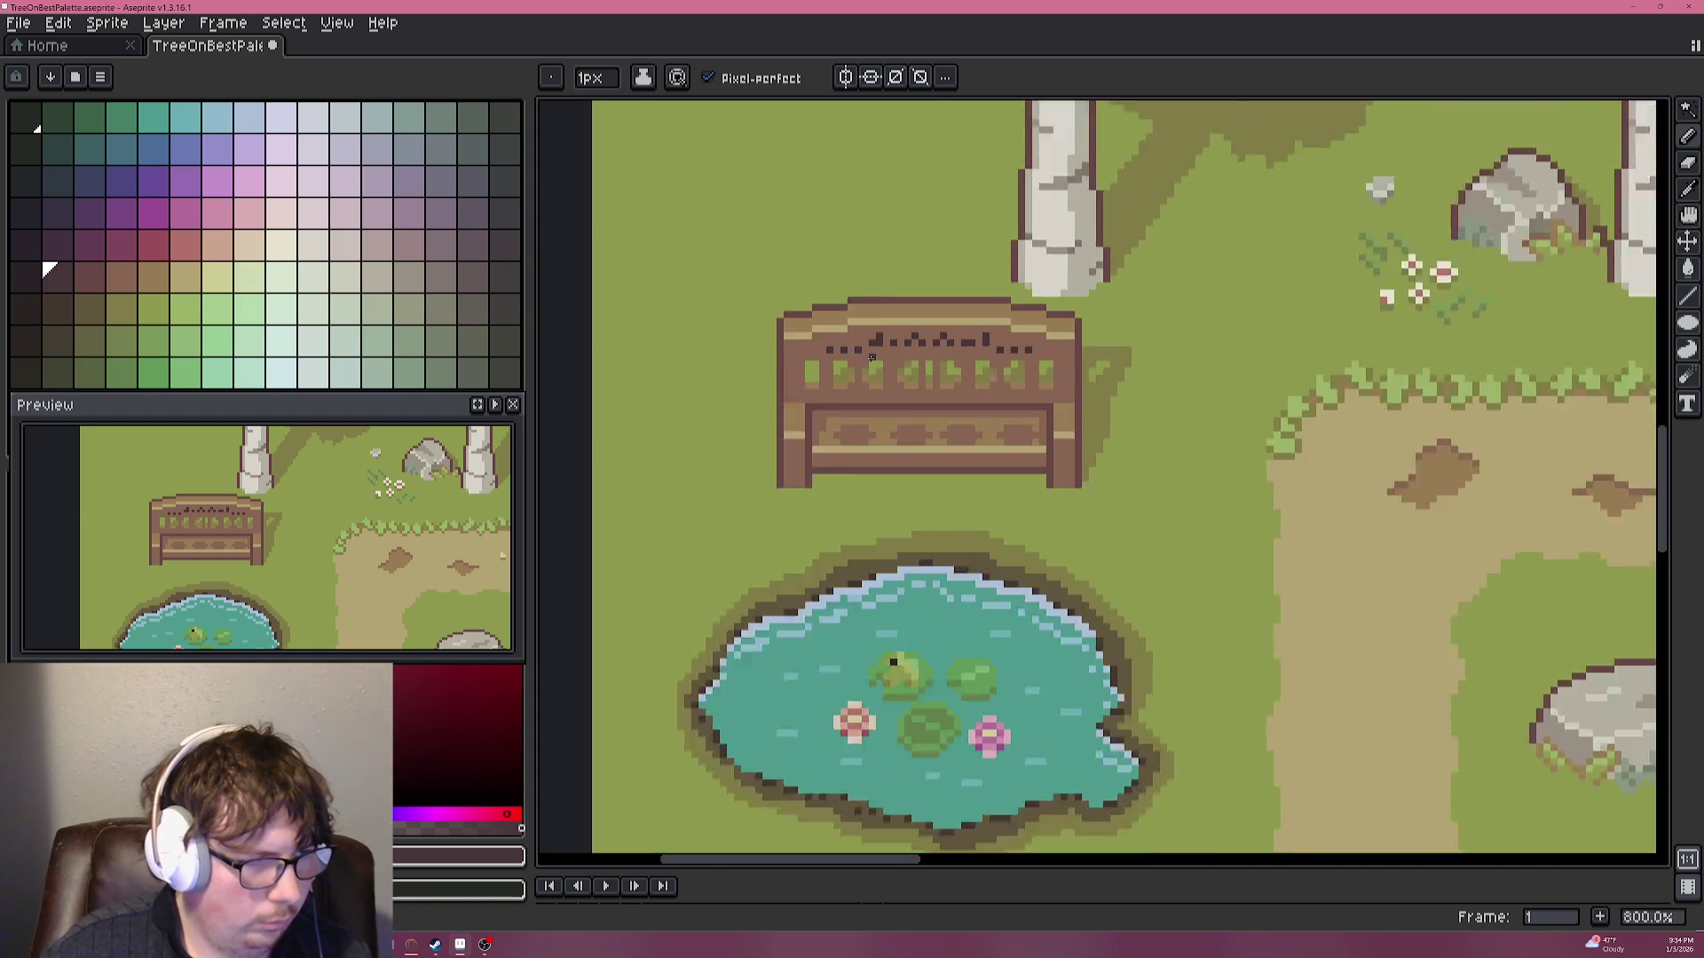
scroll(871, 358, "down", 1)
scroll(867, 369, "up", 4)
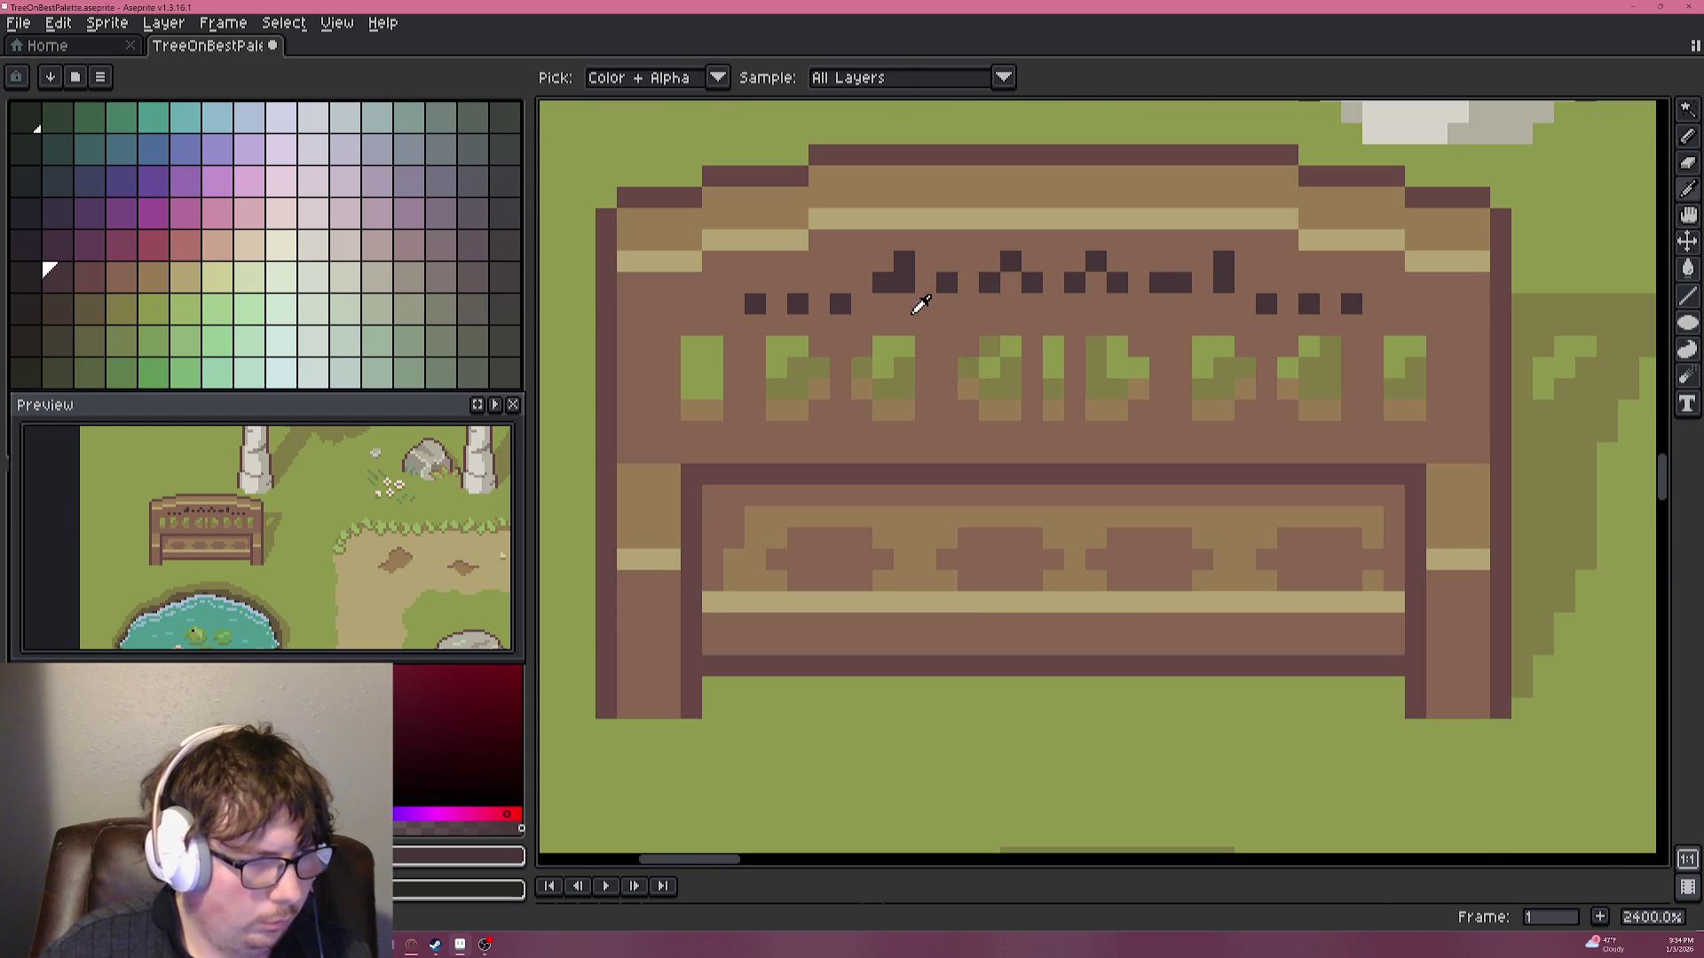
Cover a stray dark dot with bench brown, then try and undo a dark underline.
key("alt")
left_click(728, 288, "alt")
left_click(1351, 304)
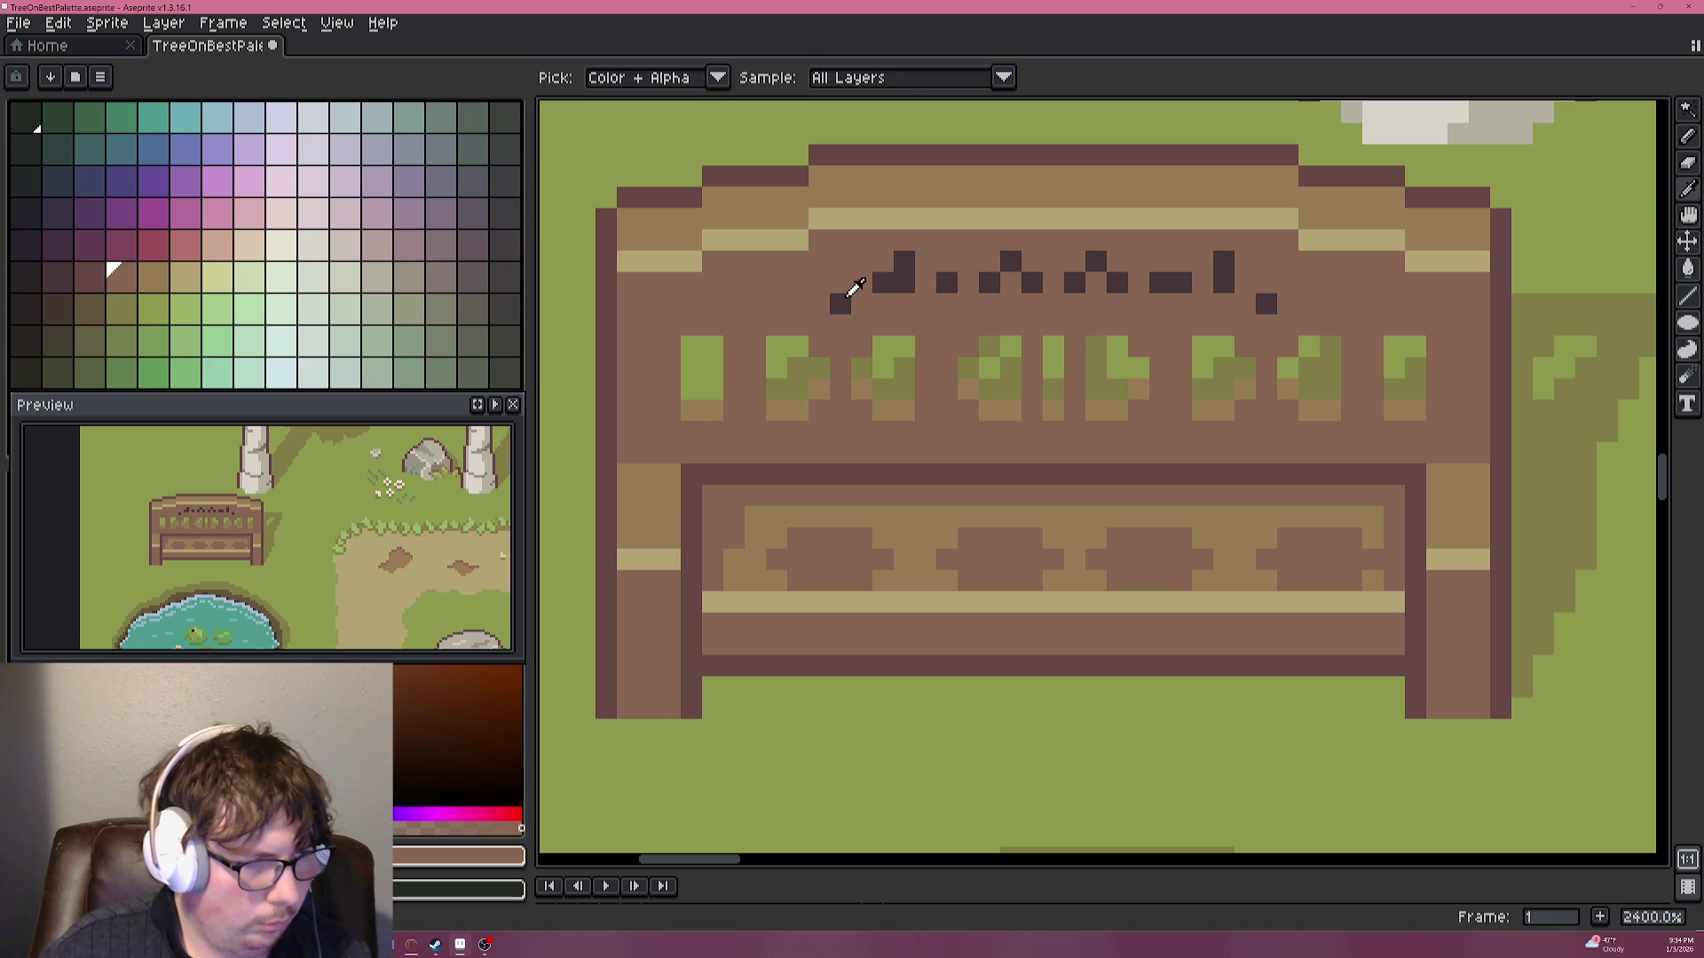
left_click(839, 303, "alt")
mouse_move(861, 325)
left_mouse_down()
mouse_move(1247, 310)
mouse_move(1248, 326)
left_mouse_up()
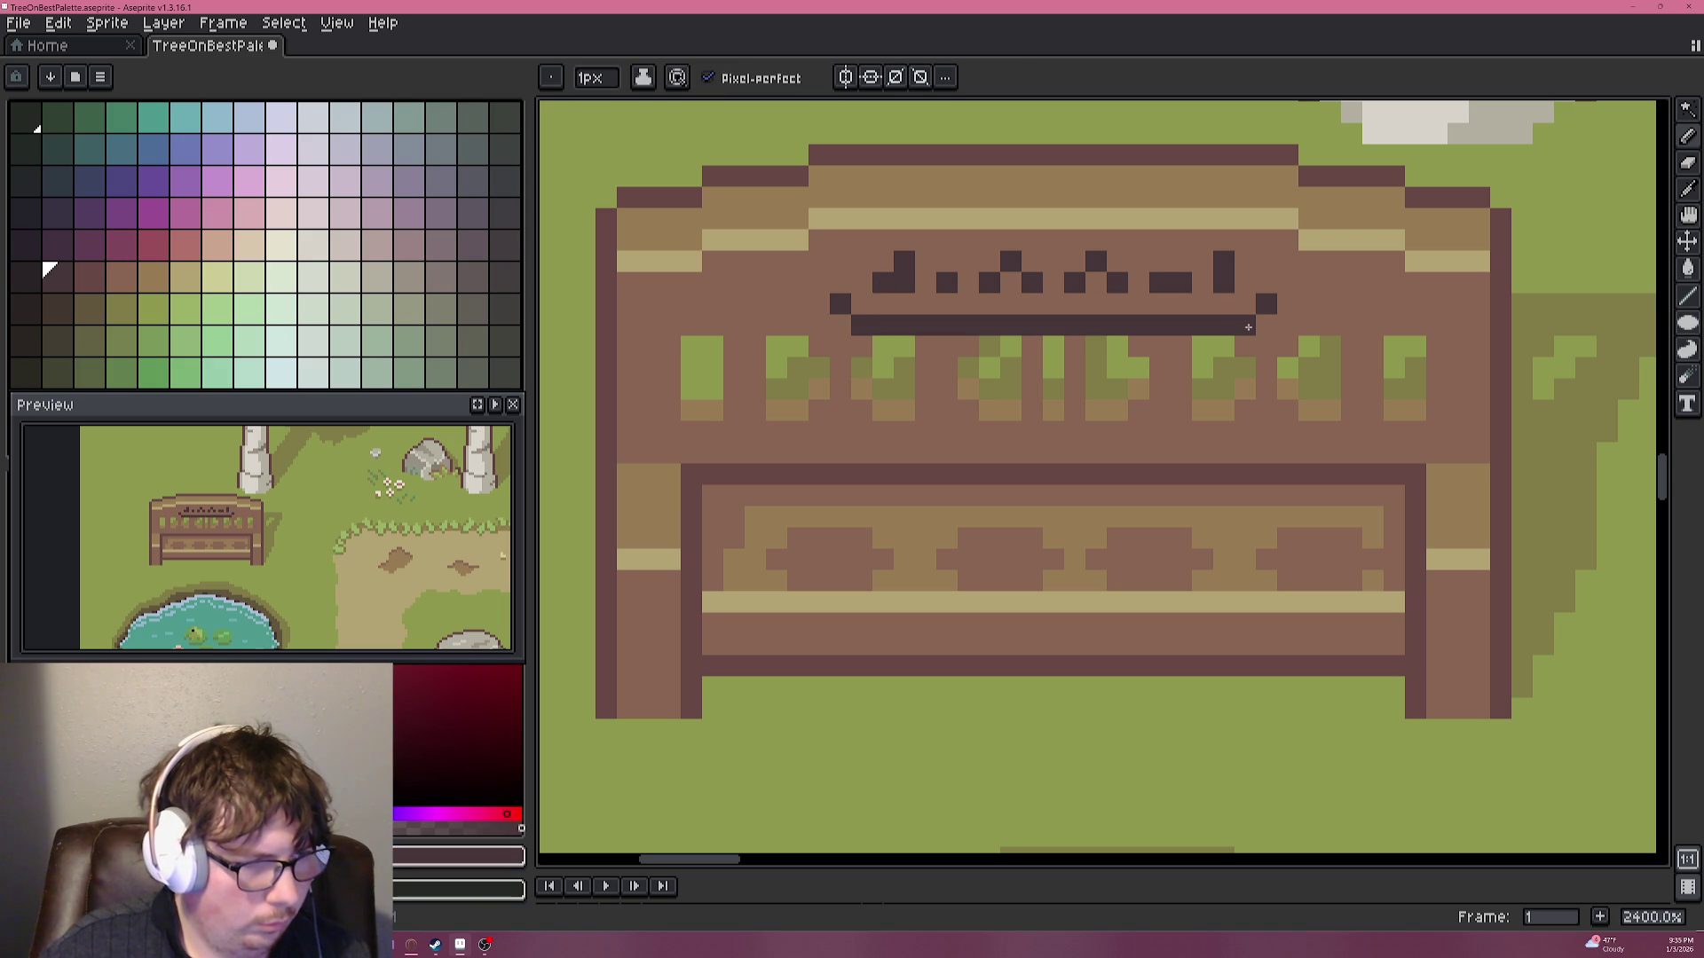
key("ctrl+z")
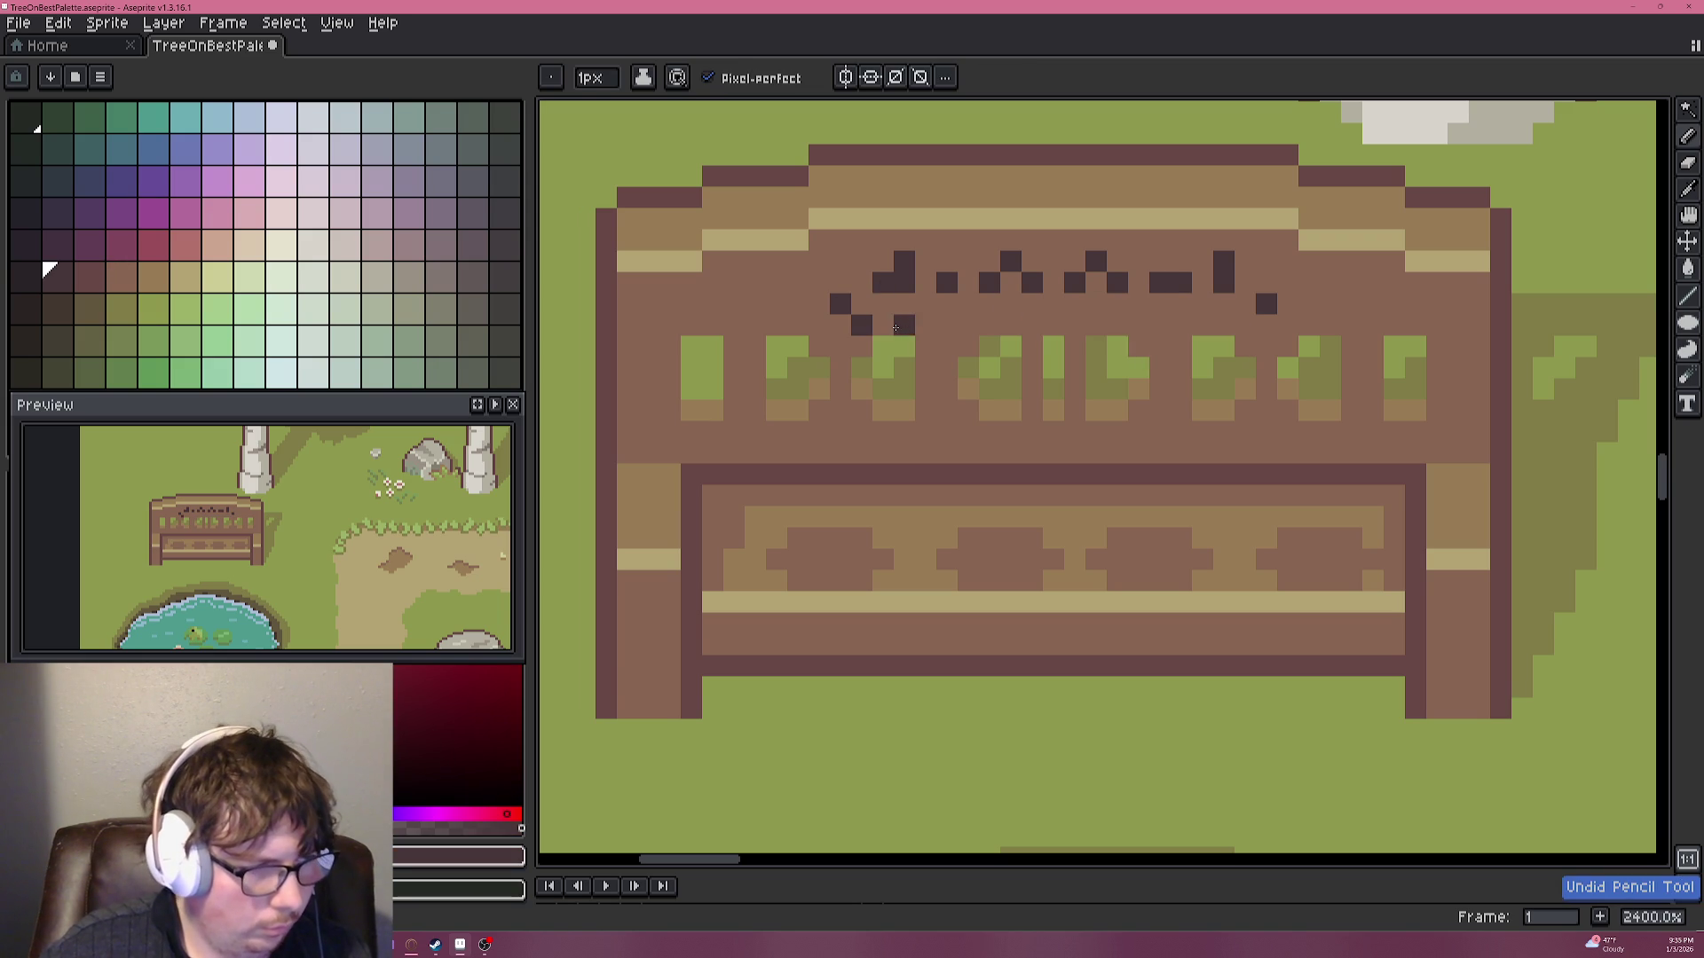
Paint another stray pixel bench brown and add one more dark pixel to the carving.
left_click(895, 318, "alt")
left_click(861, 325)
left_click(894, 282, "alt")
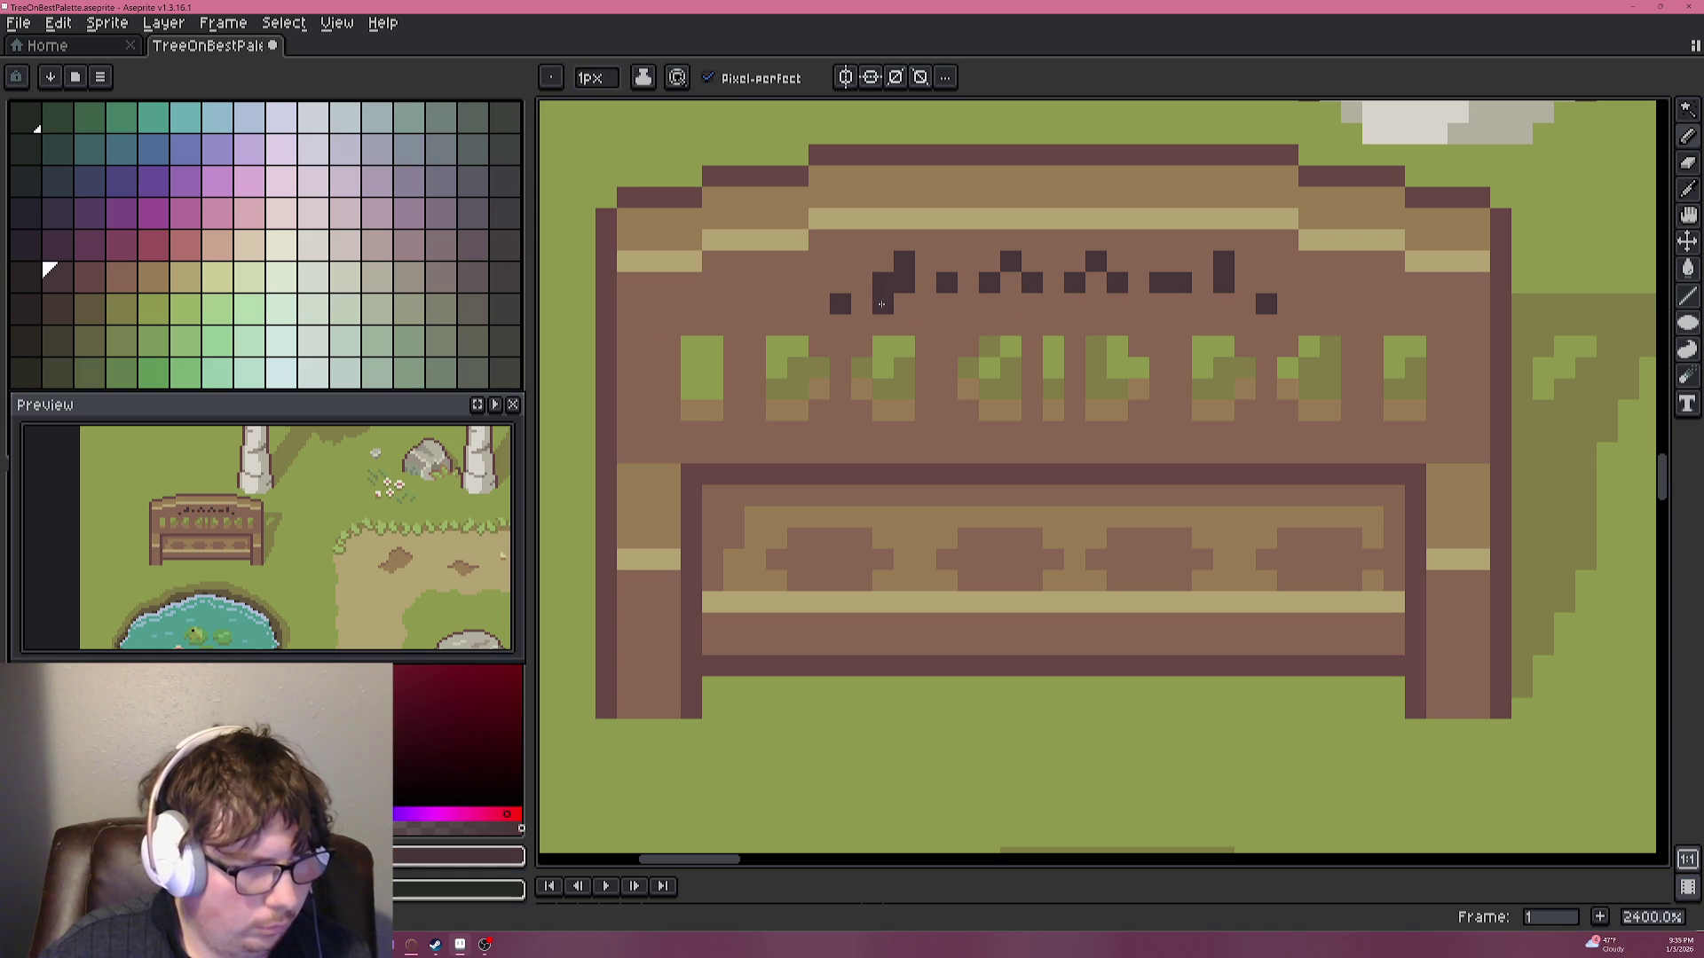
left_click(1160, 304)
scroll(1093, 330, "down", 2)
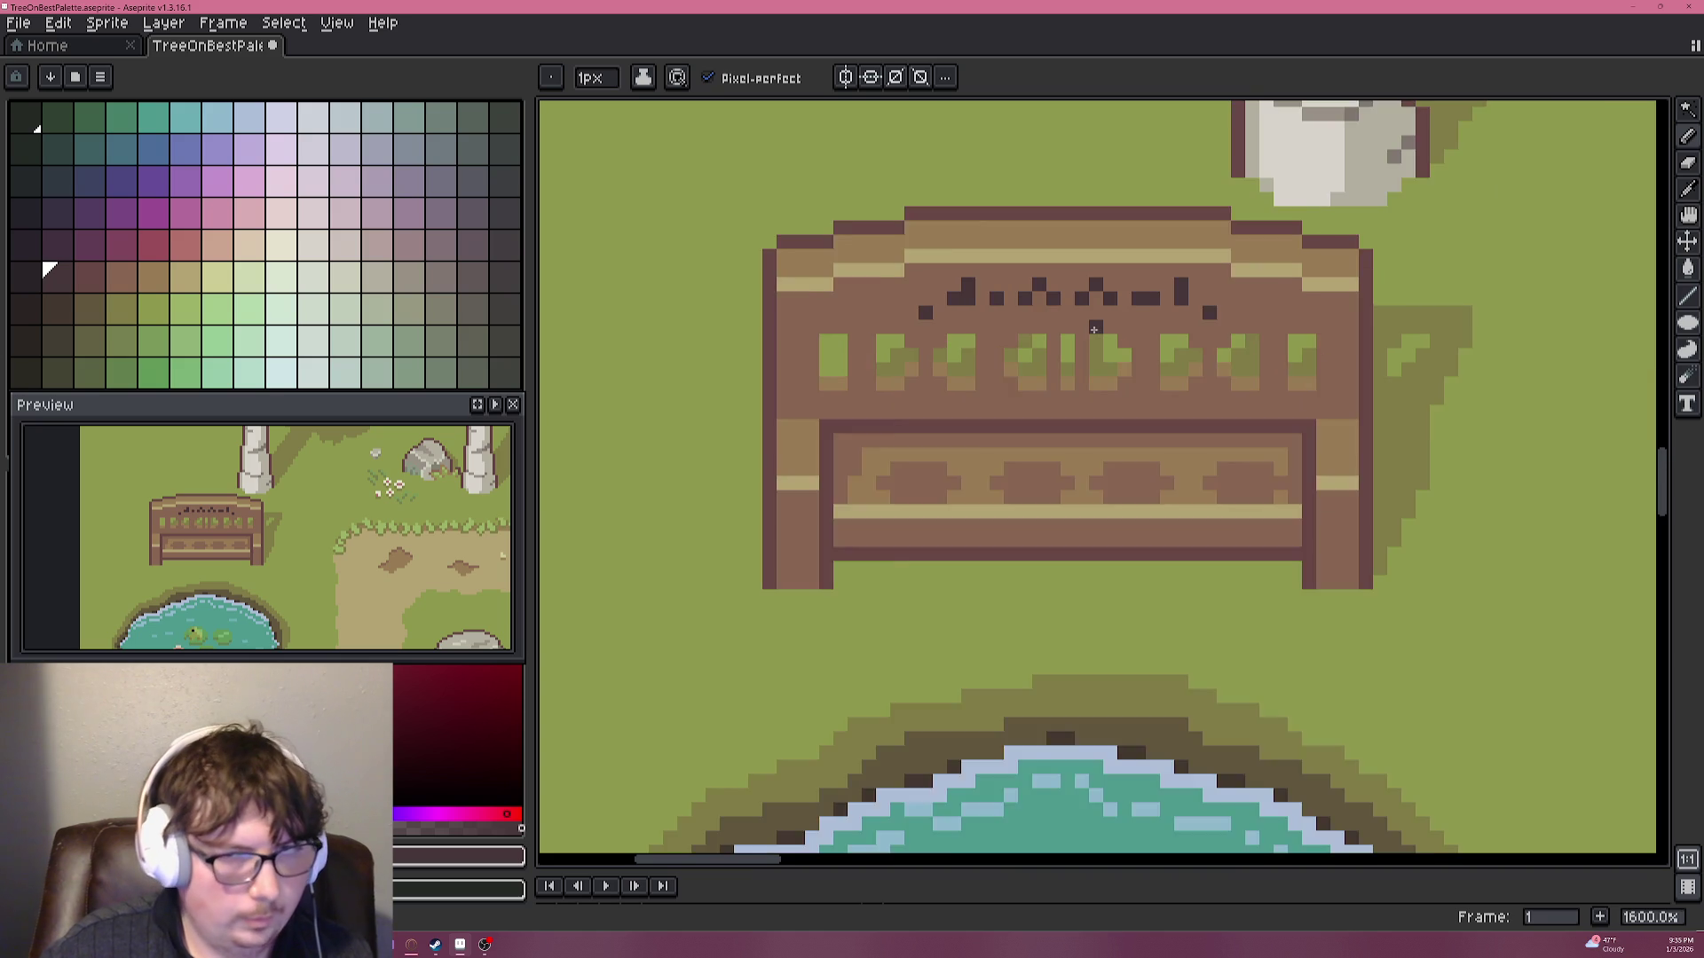
Centre the bench and pond, then fill the backrest gap pixels with the sampled light green.
scroll(1093, 330, "down", 2)
scroll(1093, 330, "down", 1)
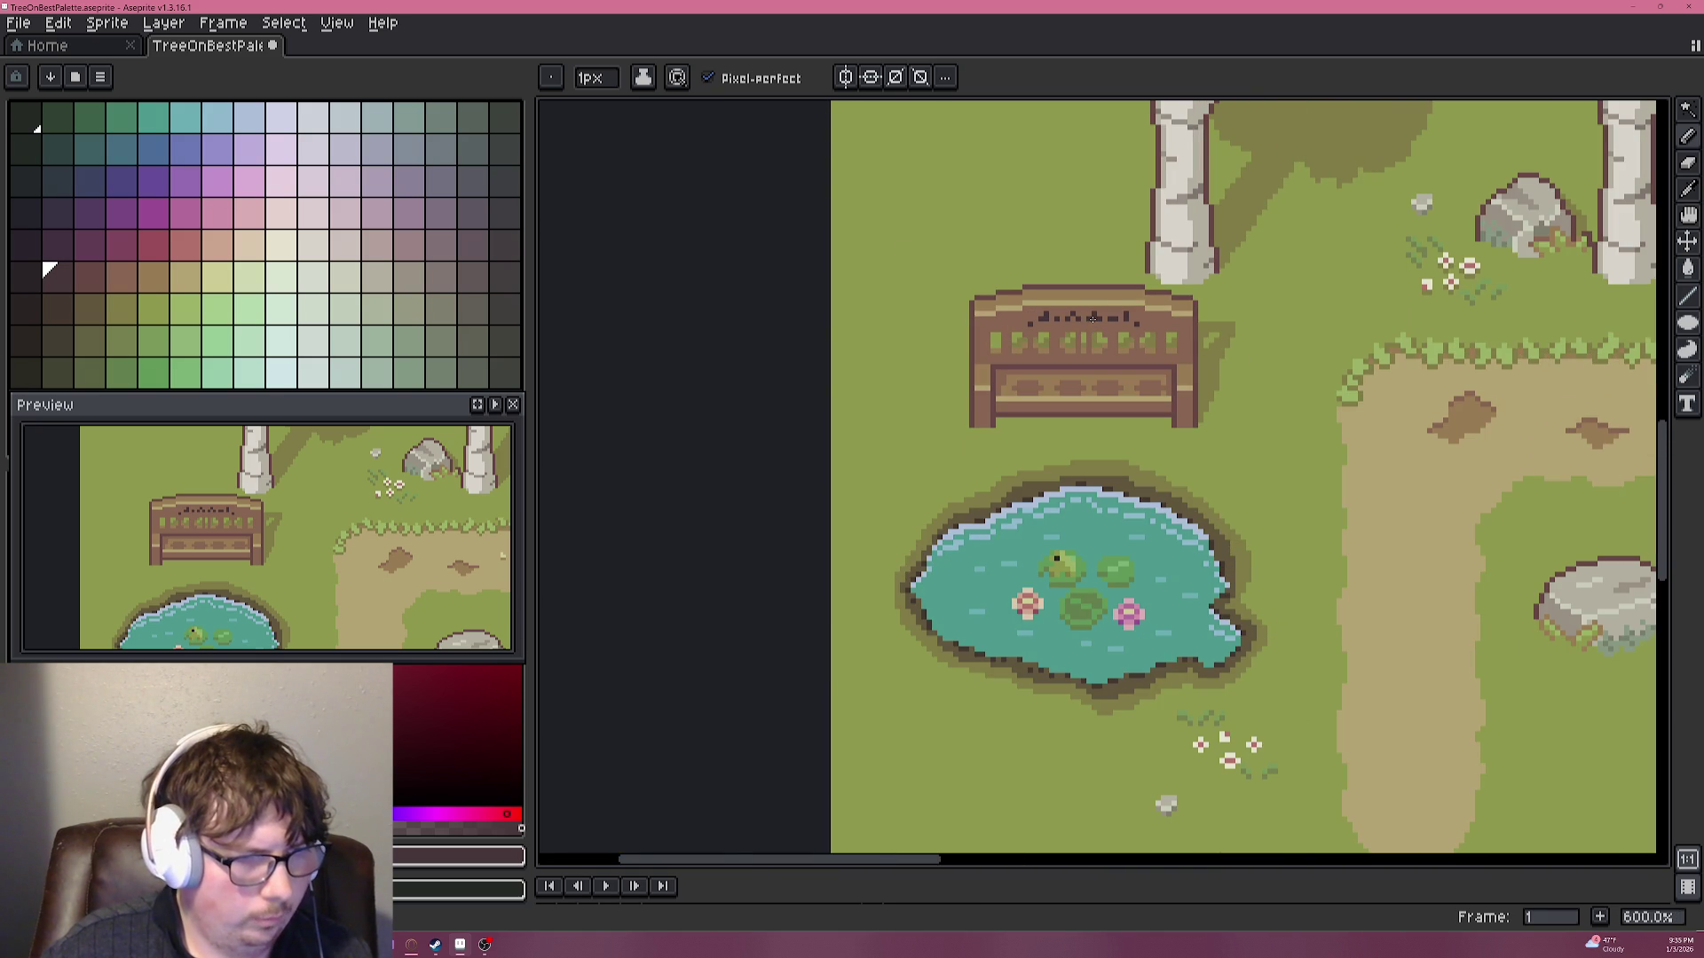
scroll(1121, 329, "down", 1)
left_click_drag(1165, 341, 853, 407)
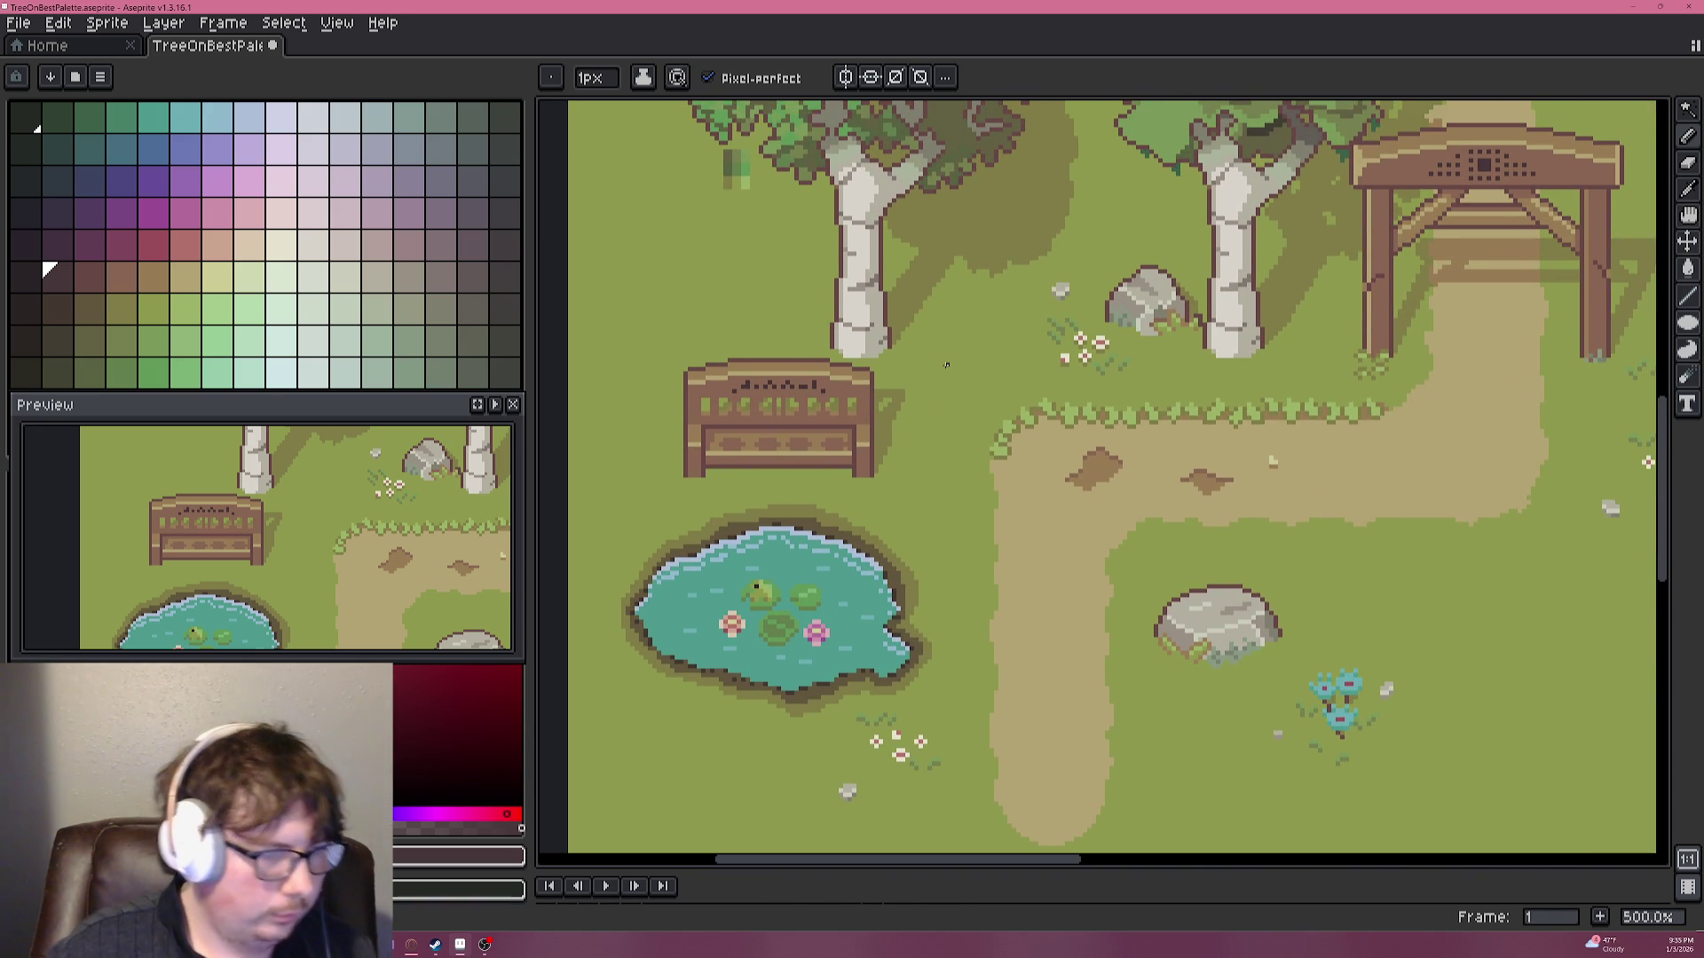
left_click_drag(904, 427, 1117, 437)
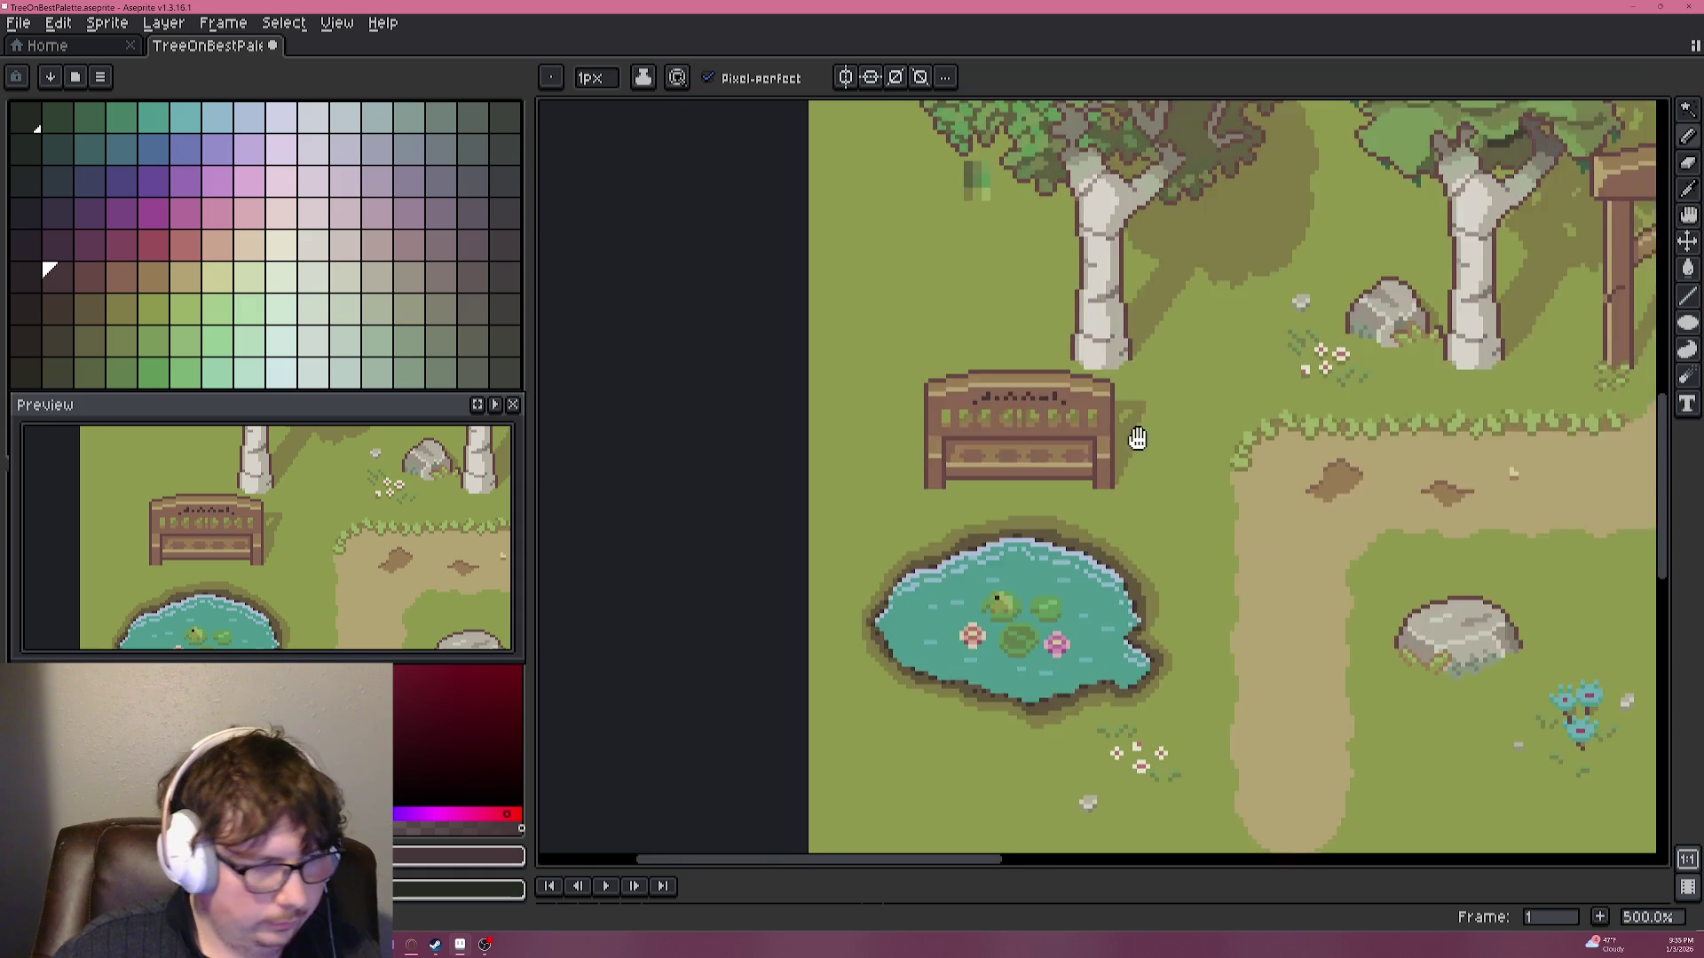
scroll(990, 320, "up", 5)
scroll(990, 319, "up", 3)
scroll(990, 320, "down", 3)
scroll(990, 319, "up", 2)
key("alt")
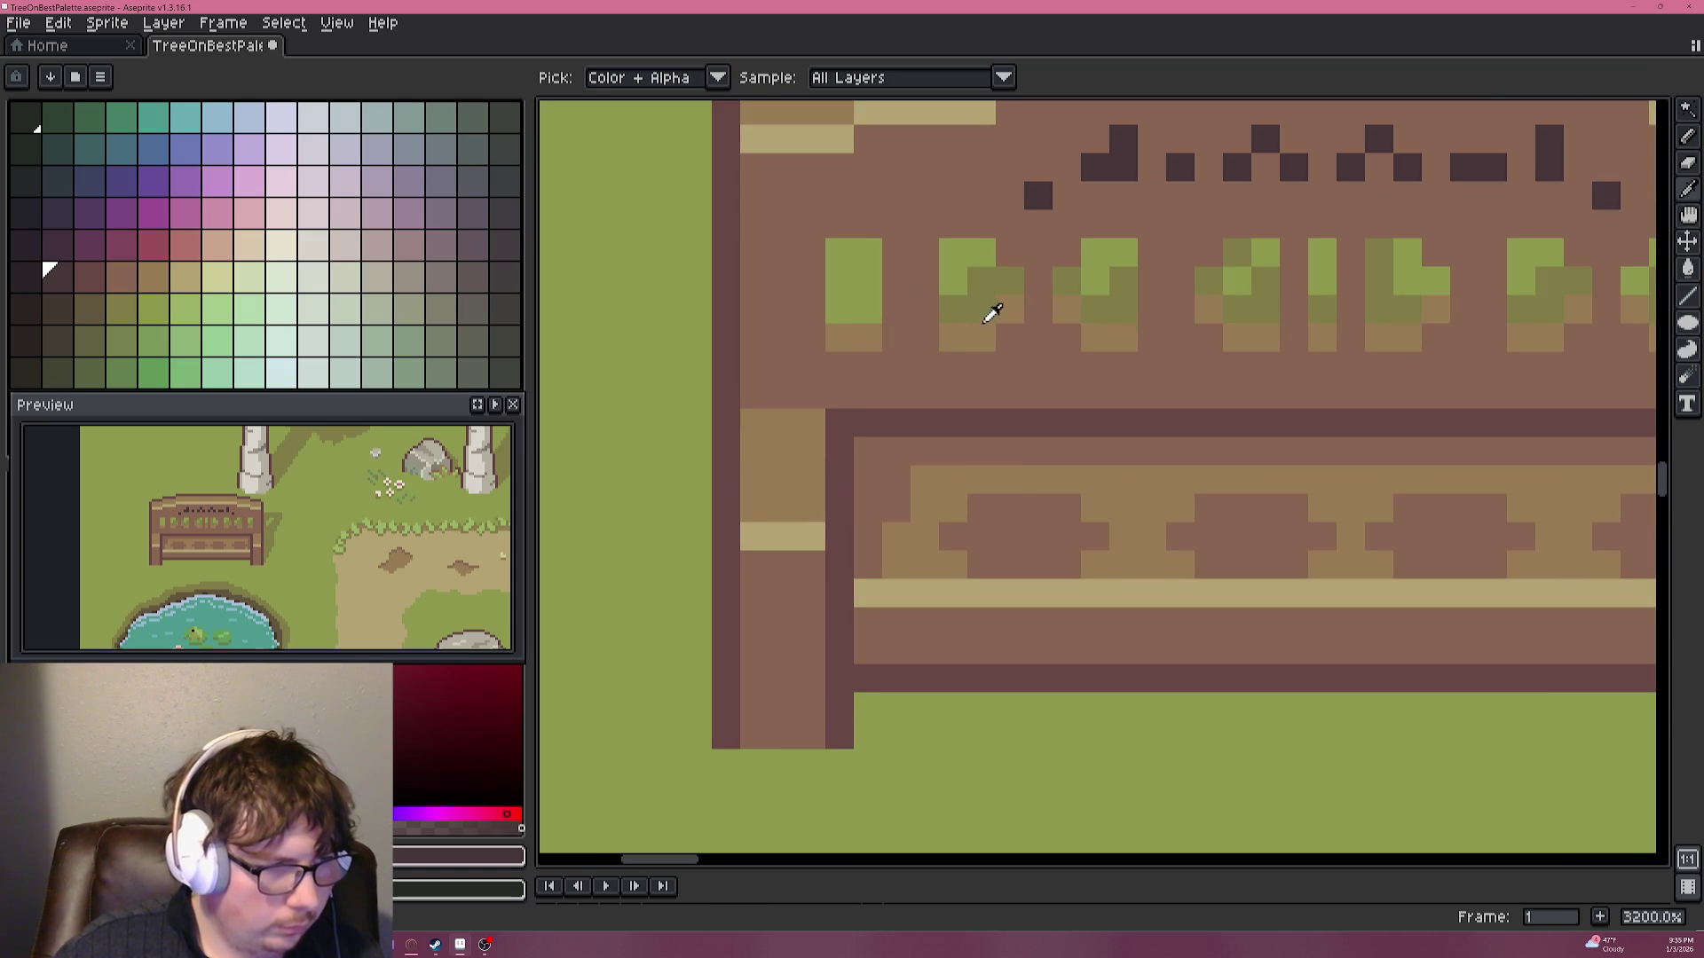
left_click(982, 286, "alt")
left_click(959, 266, "alt")
left_click_drag(980, 280, 981, 297)
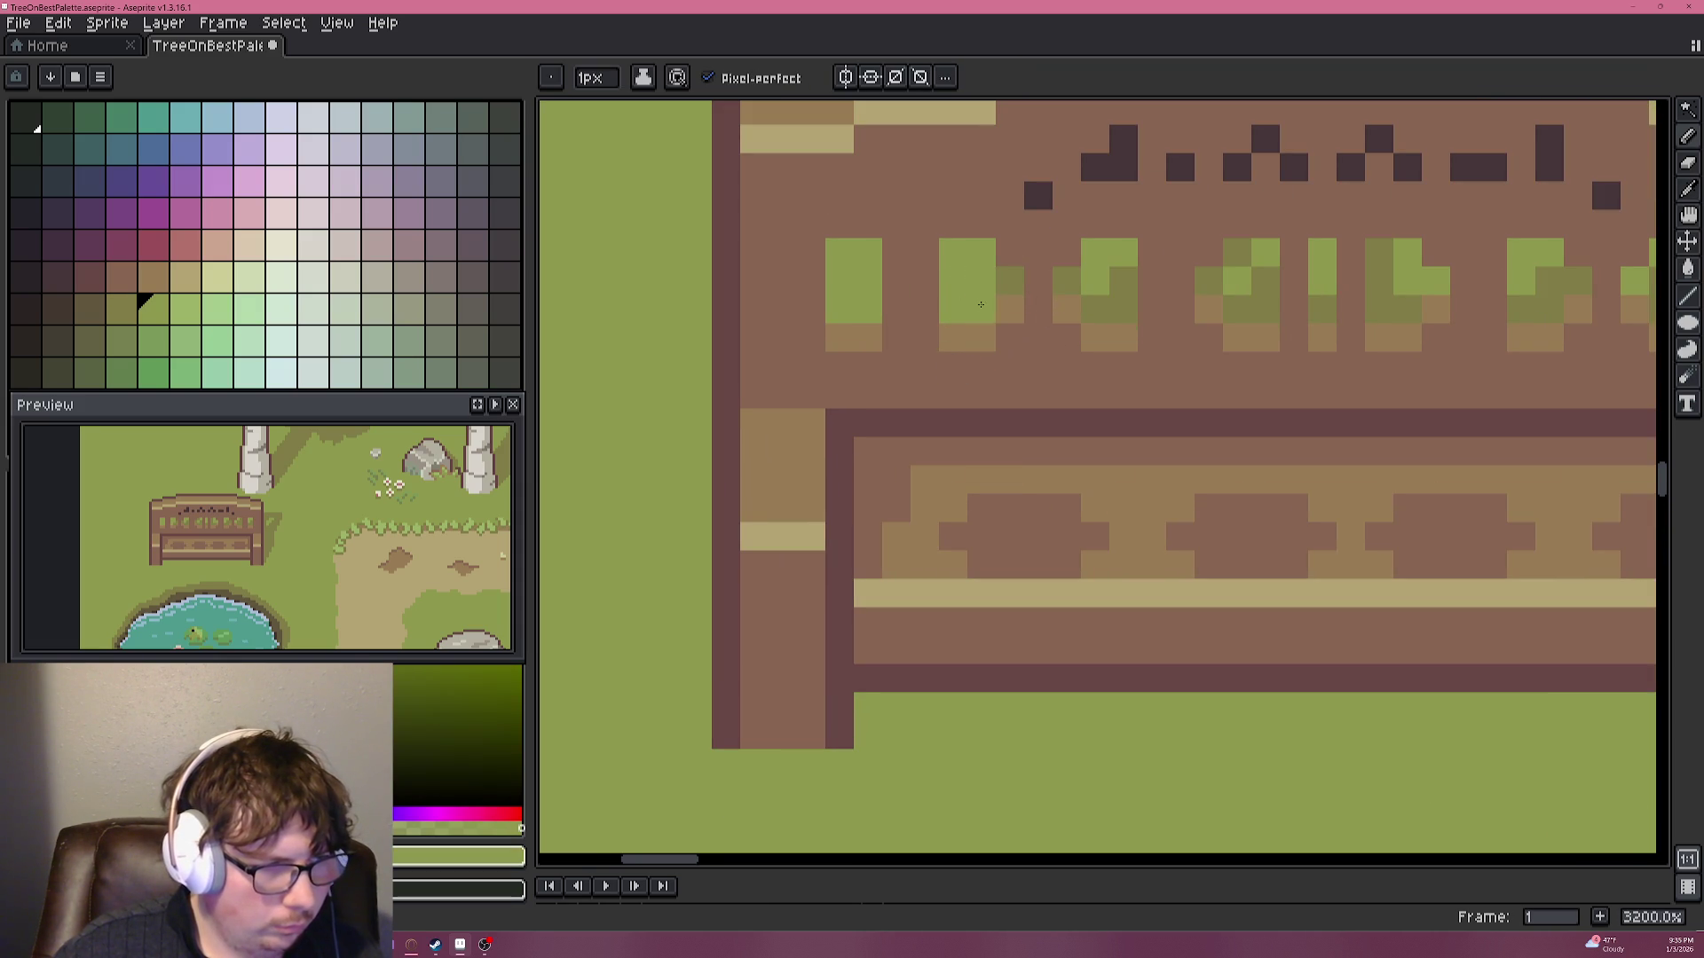
Redraw the darker olive shadow row along the bench bottom, undoing the zigzag grass pixels.
scroll(981, 297, "down", 4)
scroll(1034, 378, "up", 3)
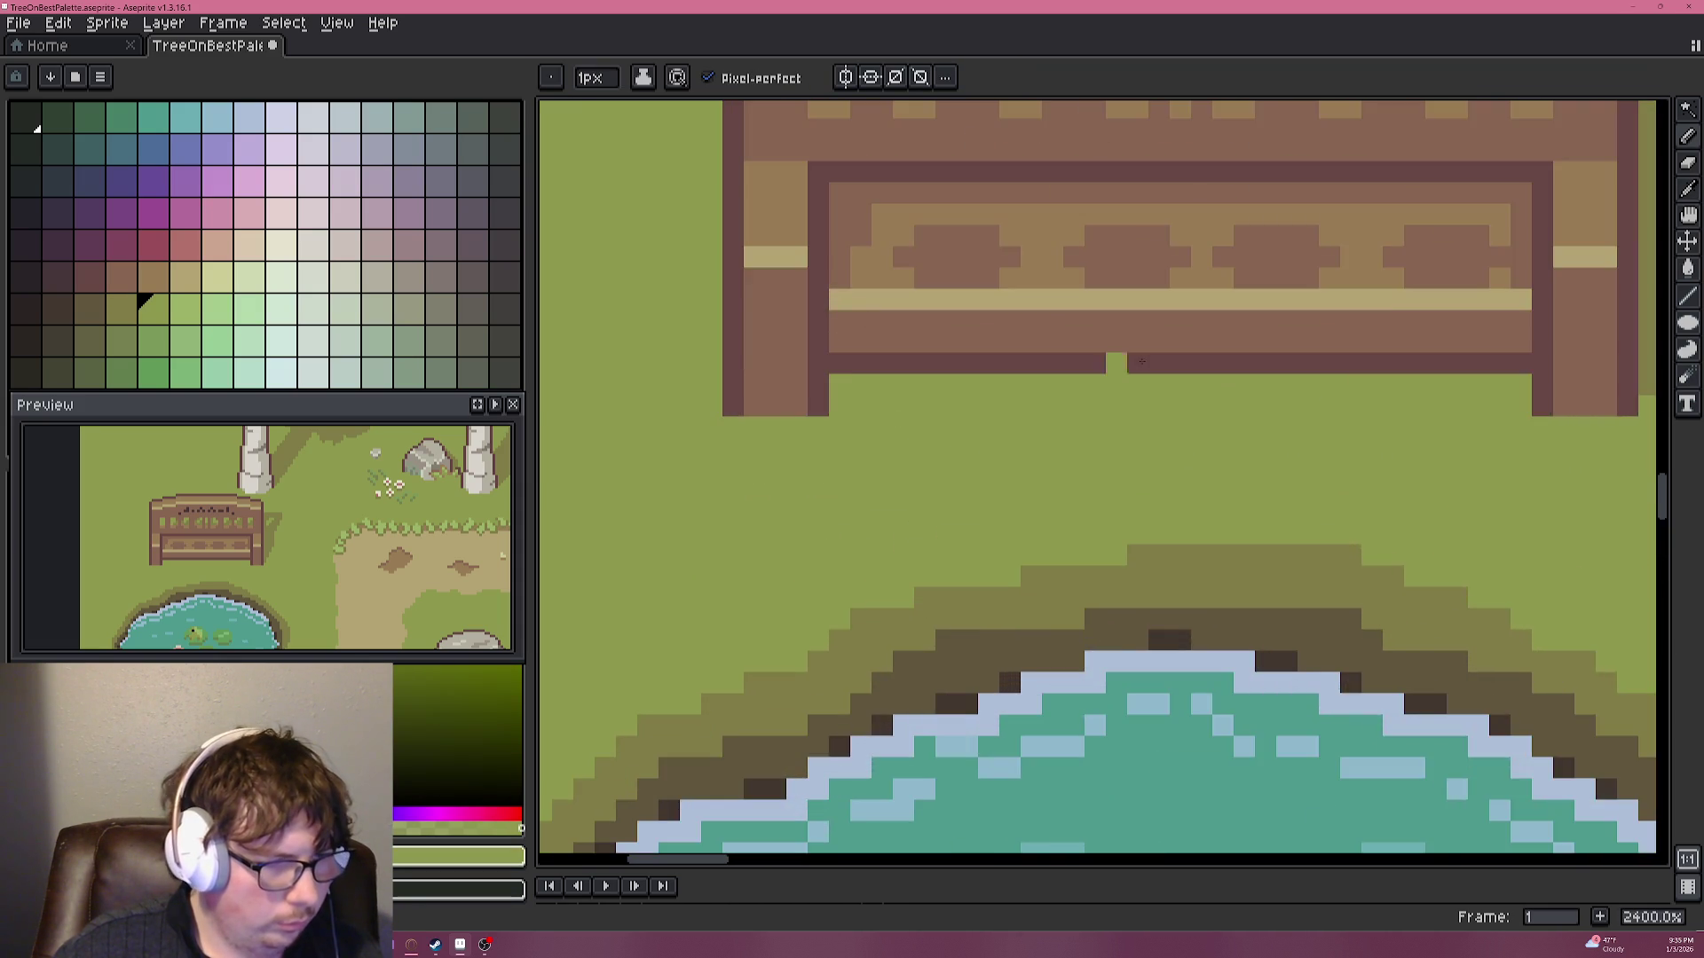
scroll(1034, 378, "down", 3)
left_click(1339, 335, "alt")
scroll(1265, 307, "up", 3)
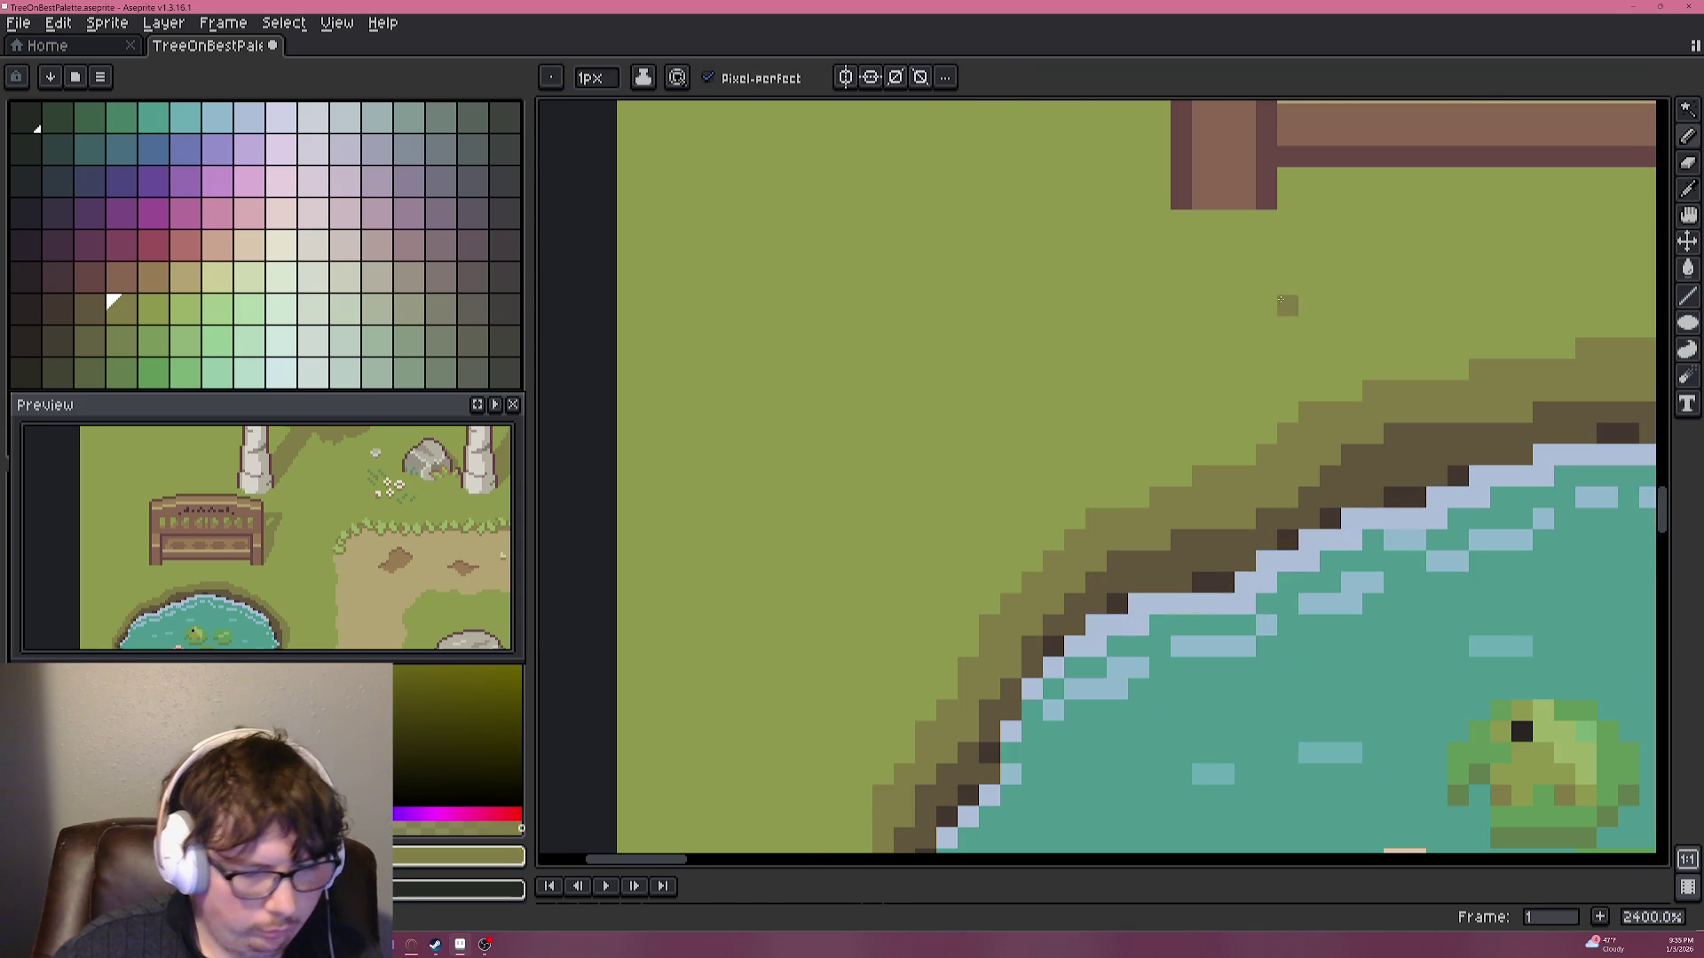
left_click_drag(1264, 308, 1057, 492)
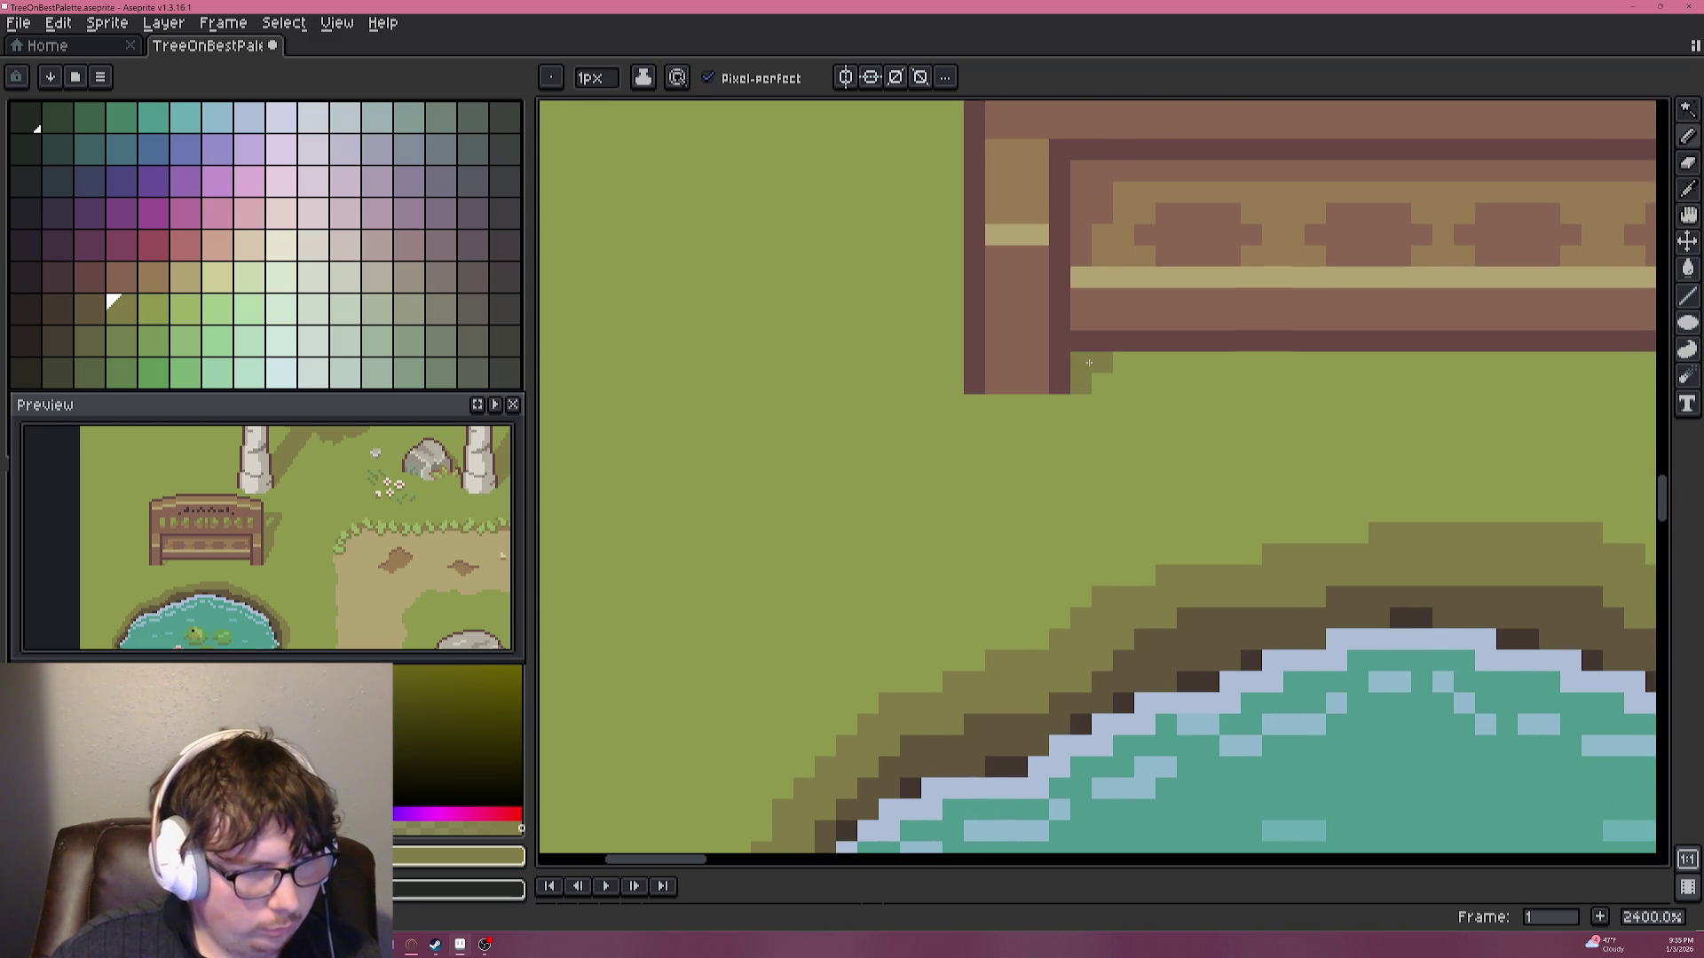
scroll(1167, 364, "down", 5)
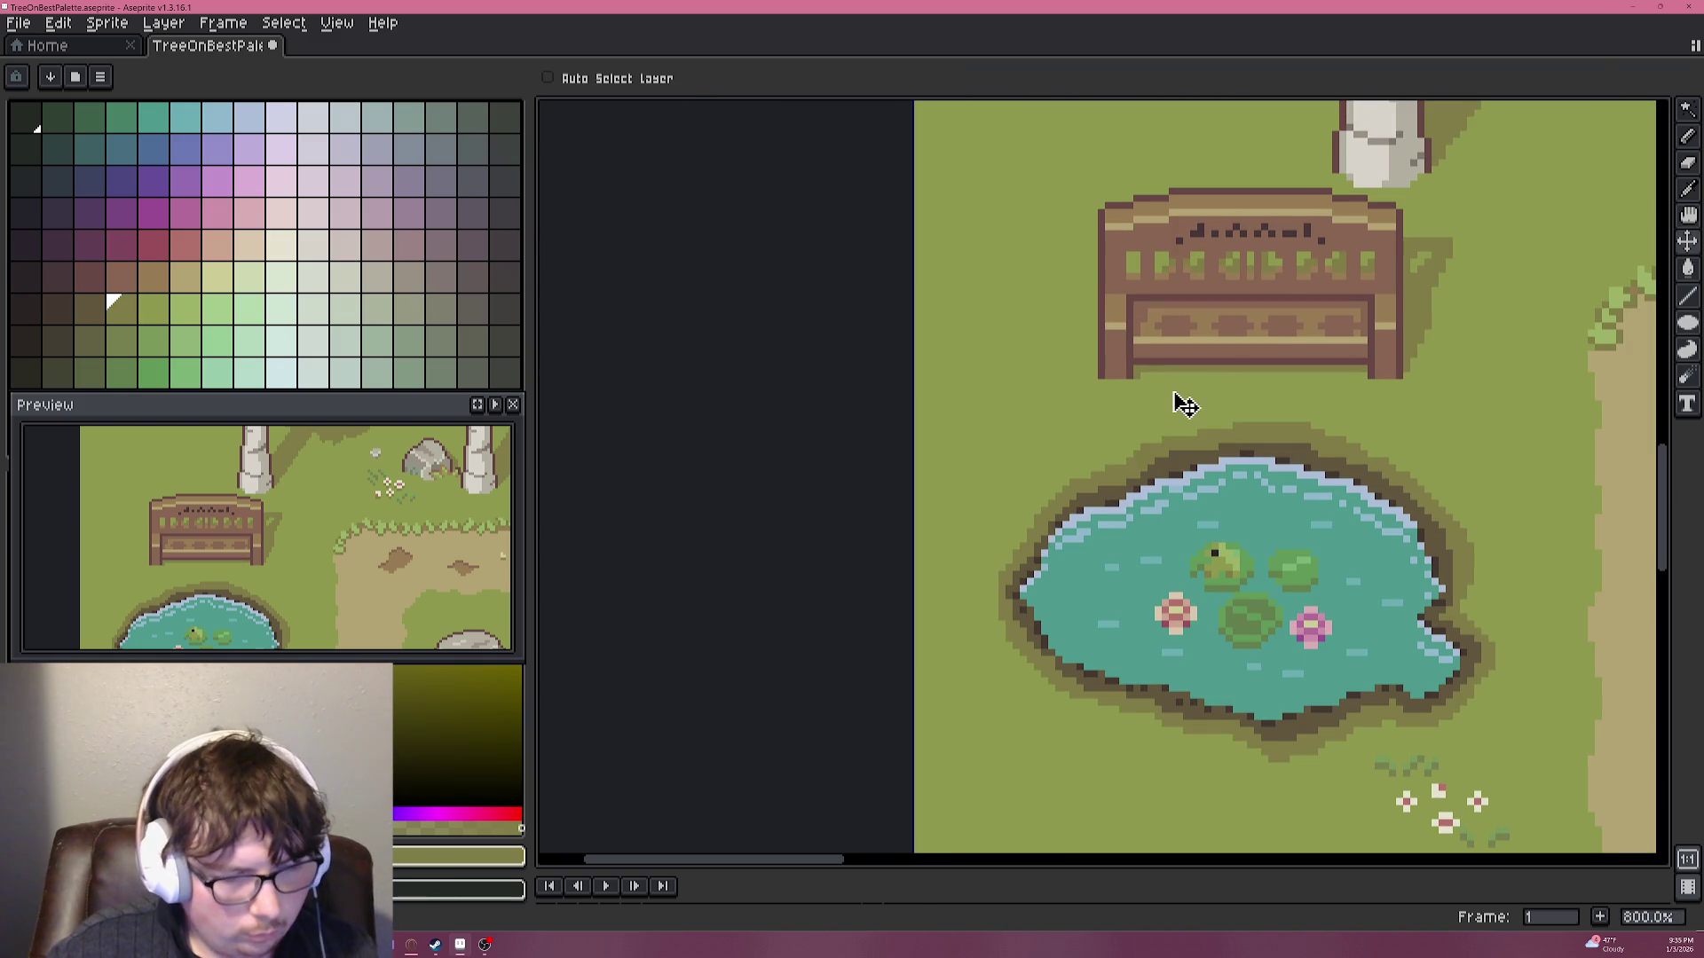
key("ctrl+z")
scroll(1167, 377, "up", 5)
left_click_drag(1170, 358, 1342, 344)
key("ctrl+z")
Break up the shadow strip under the bench with a few light-green grass pixels.
scroll(1290, 366, "down", 6)
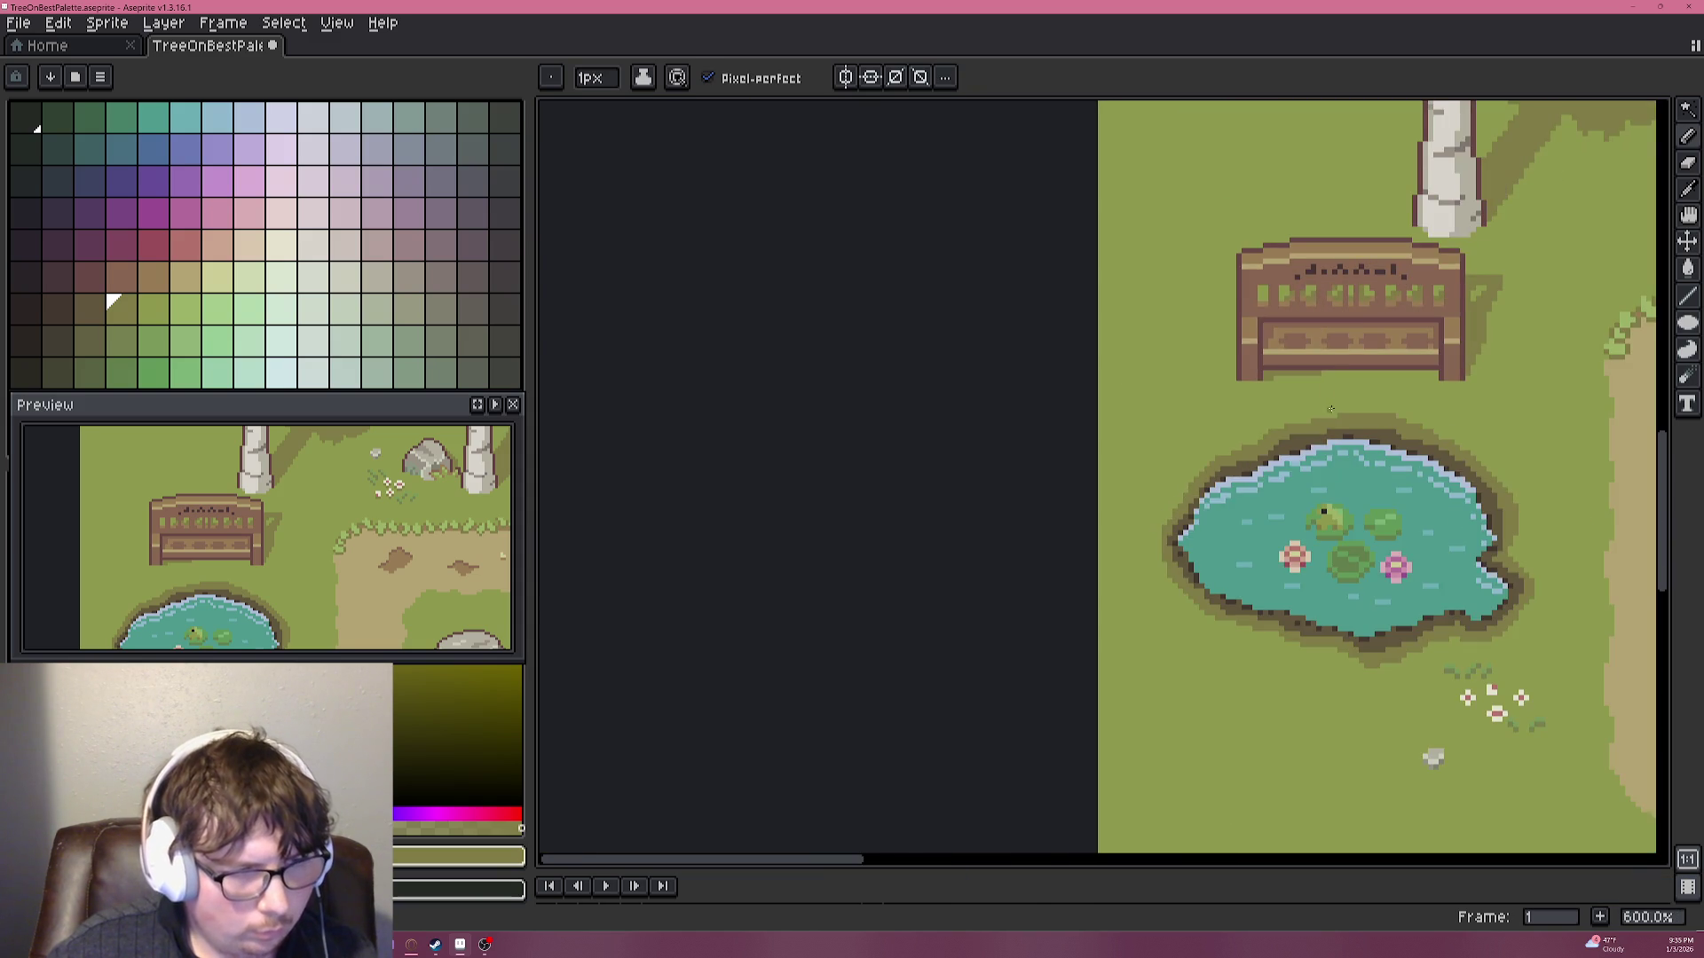
scroll(1345, 413, "down", 1)
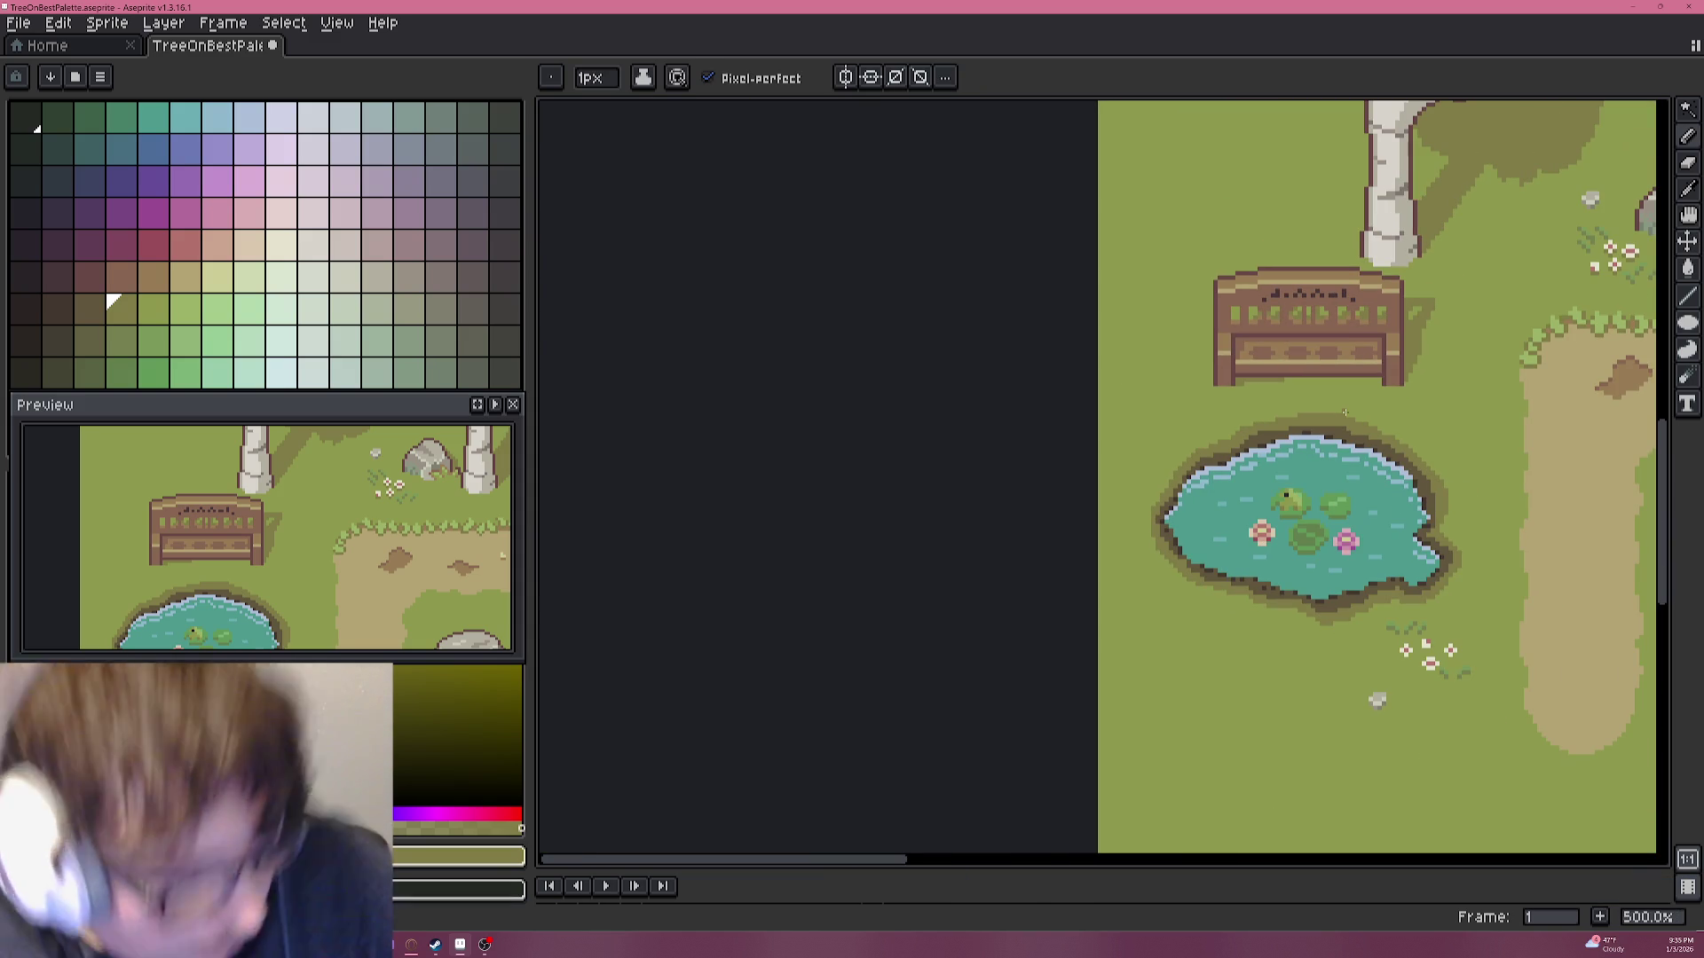
scroll(1157, 353, "up", 3)
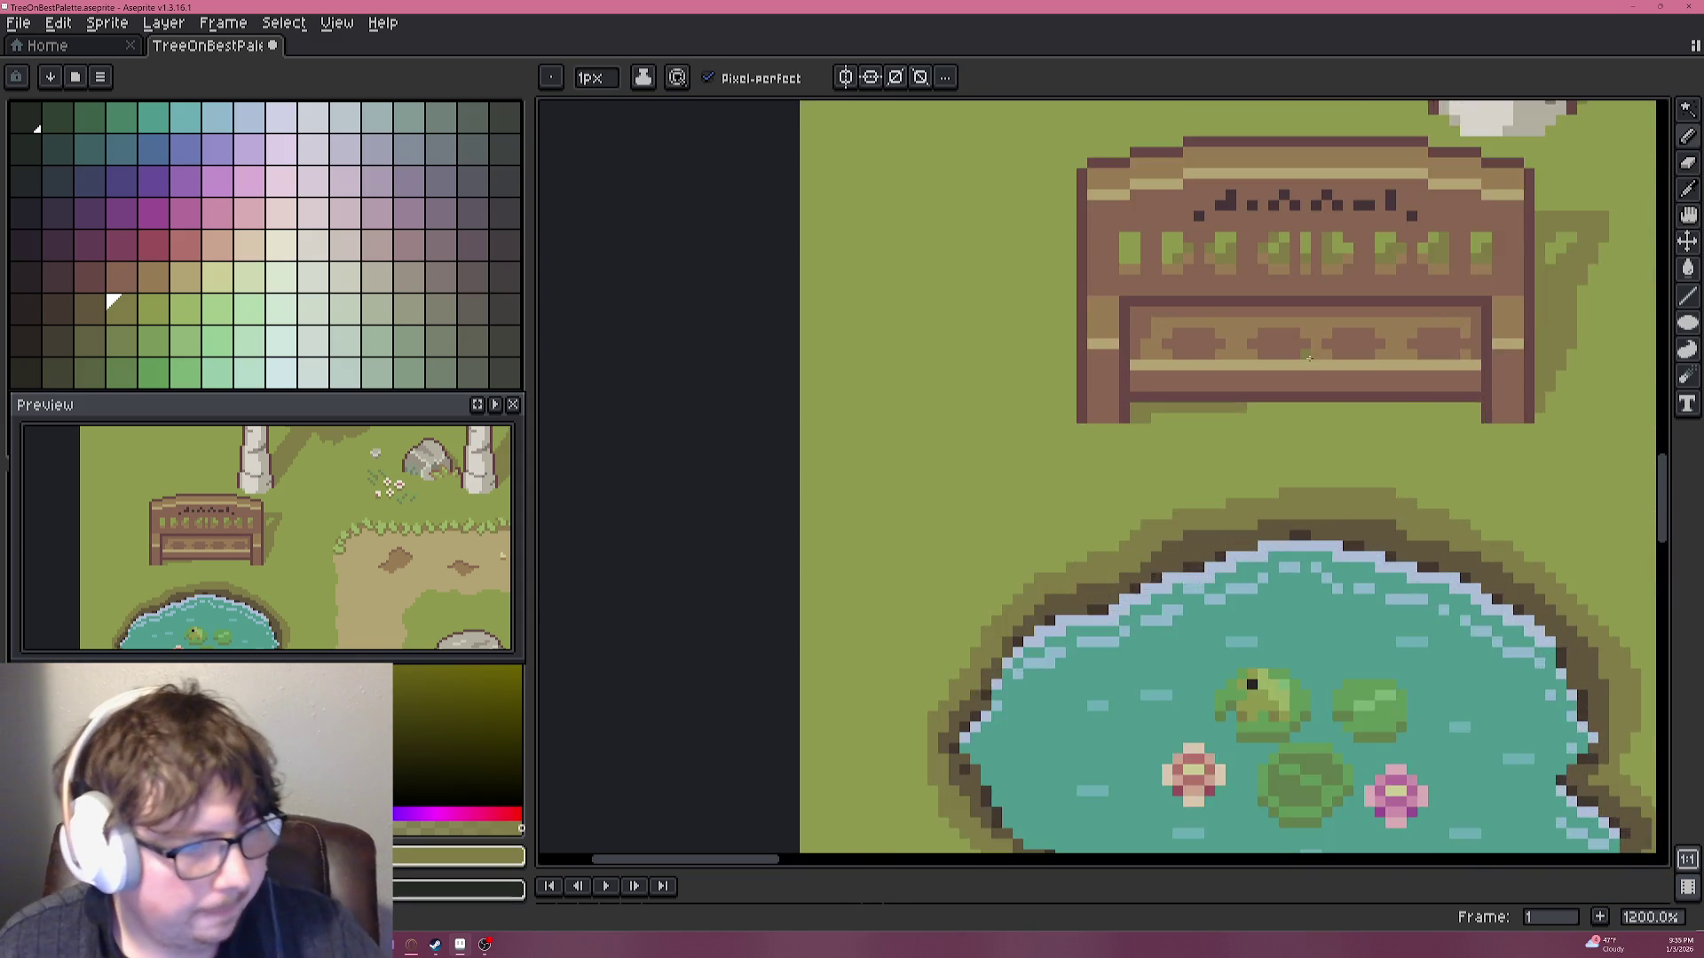
scroll(1243, 341, "up", 2)
scroll(1319, 338, "up", 2)
scroll(1303, 325, "up", 1)
key("alt")
left_click_drag(1283, 268, 1226, 268)
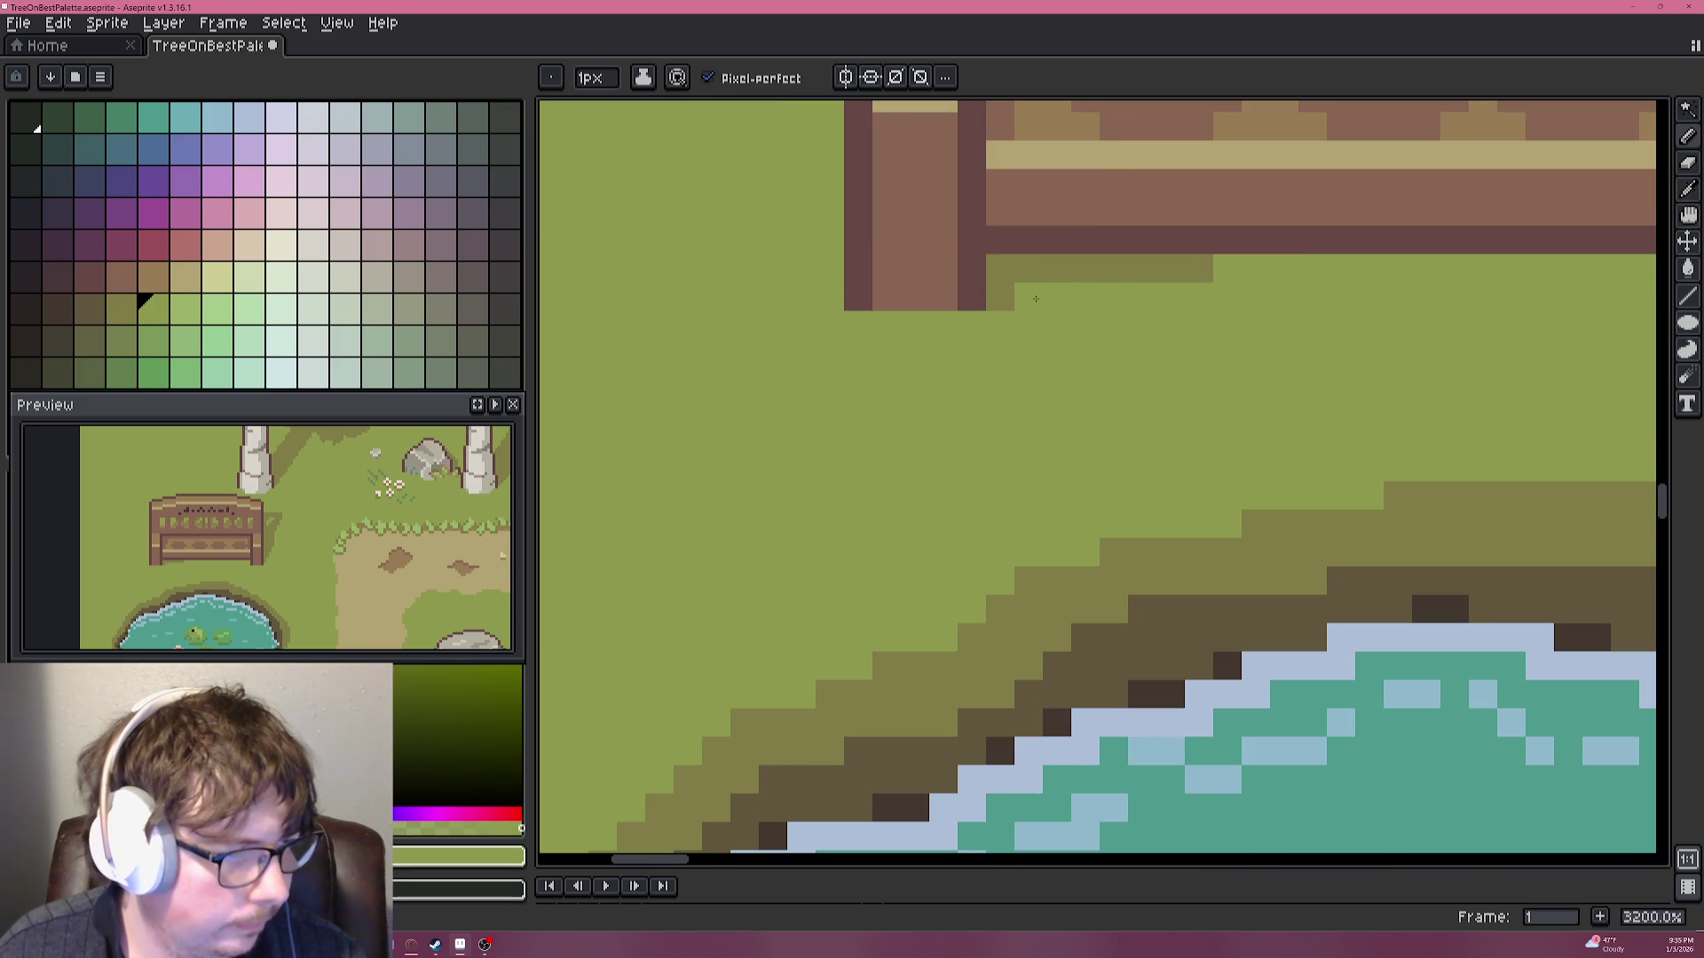
scroll(1266, 316, "down", 3)
scroll(1266, 316, "down", 2)
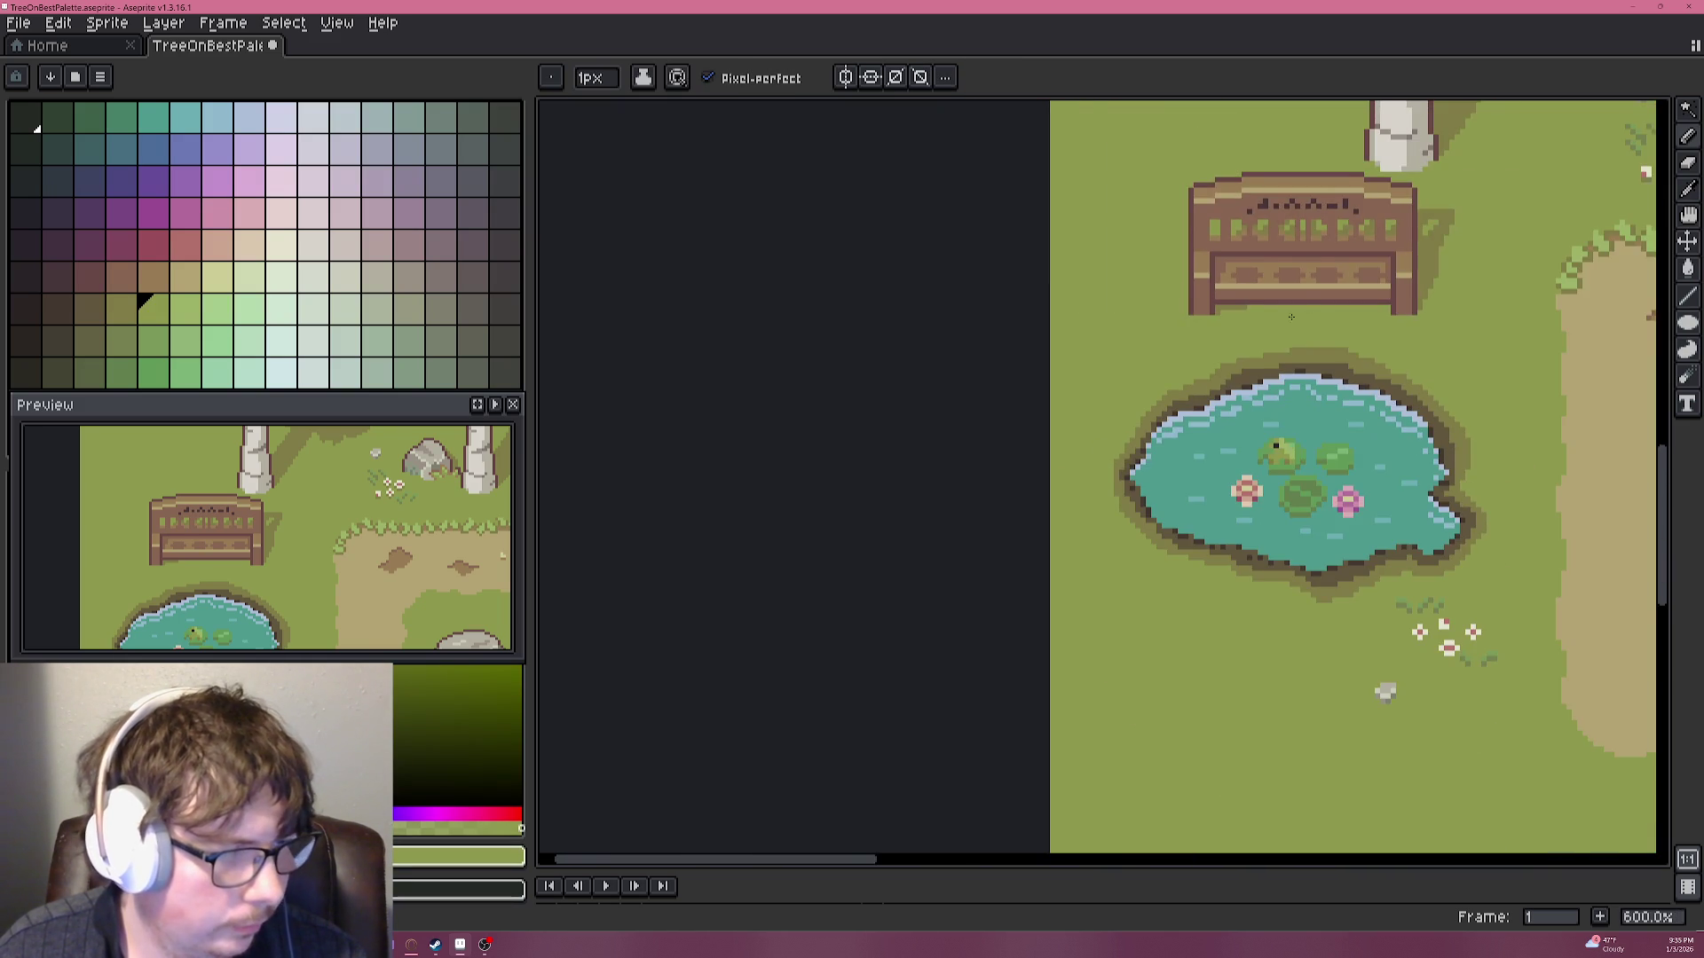
scroll(1143, 353, "down", 1)
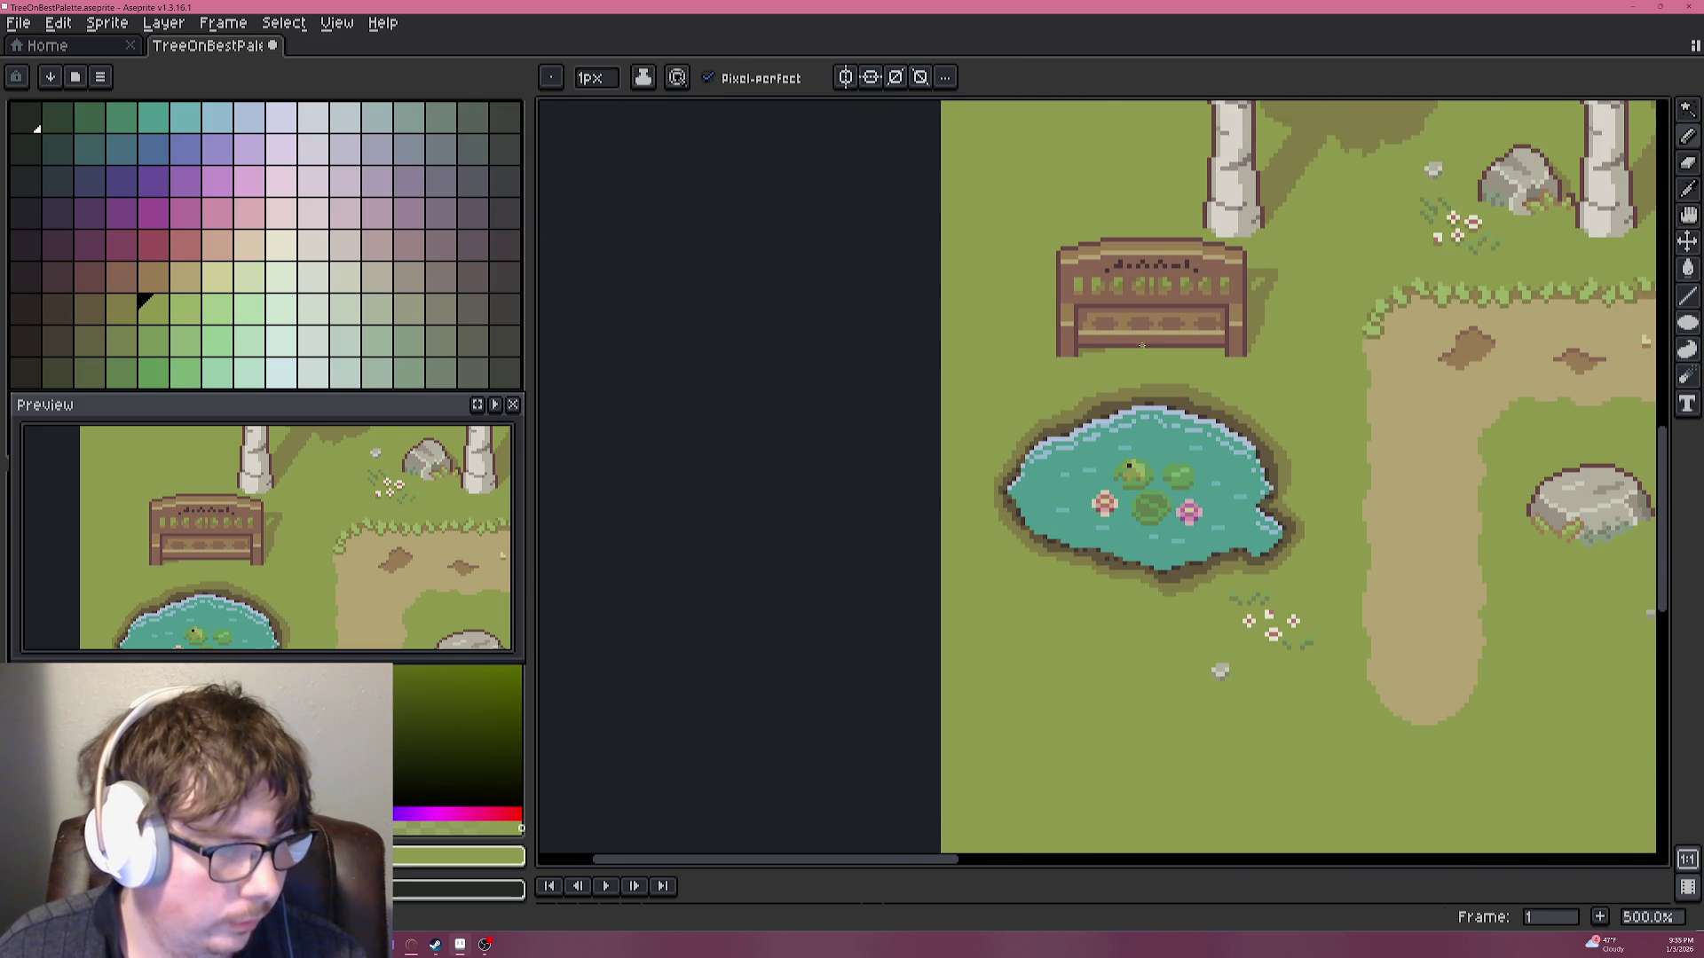
scroll(1142, 346, "down", 1)
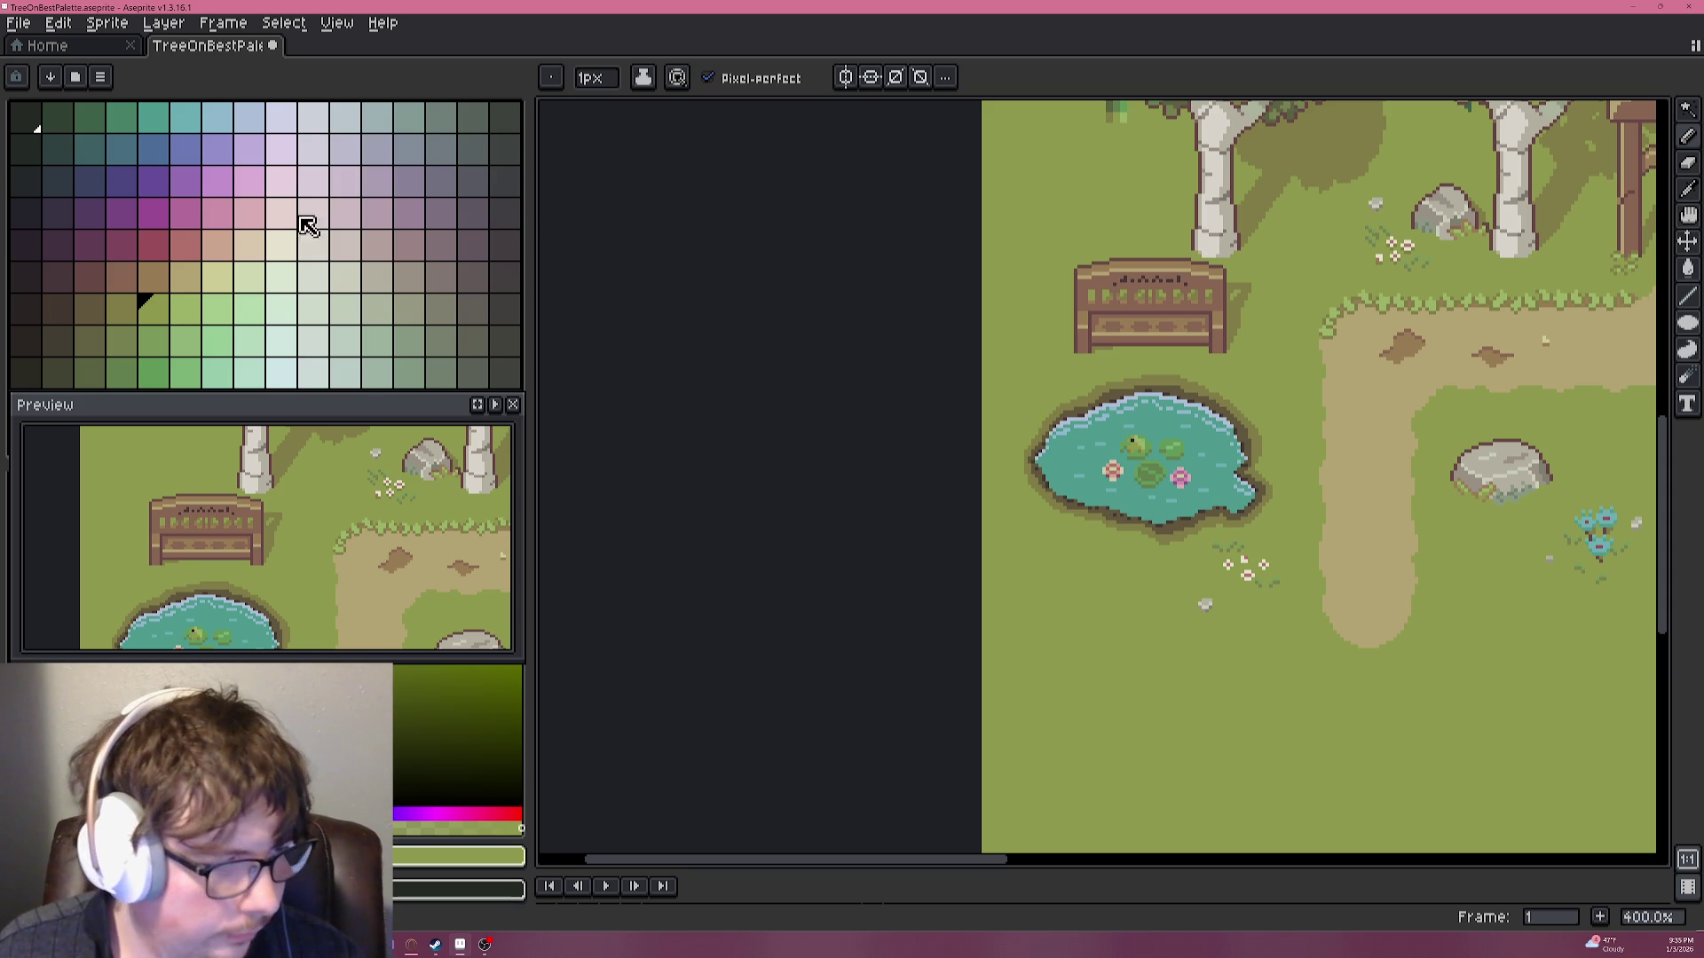
scroll(1164, 350, "up", 2)
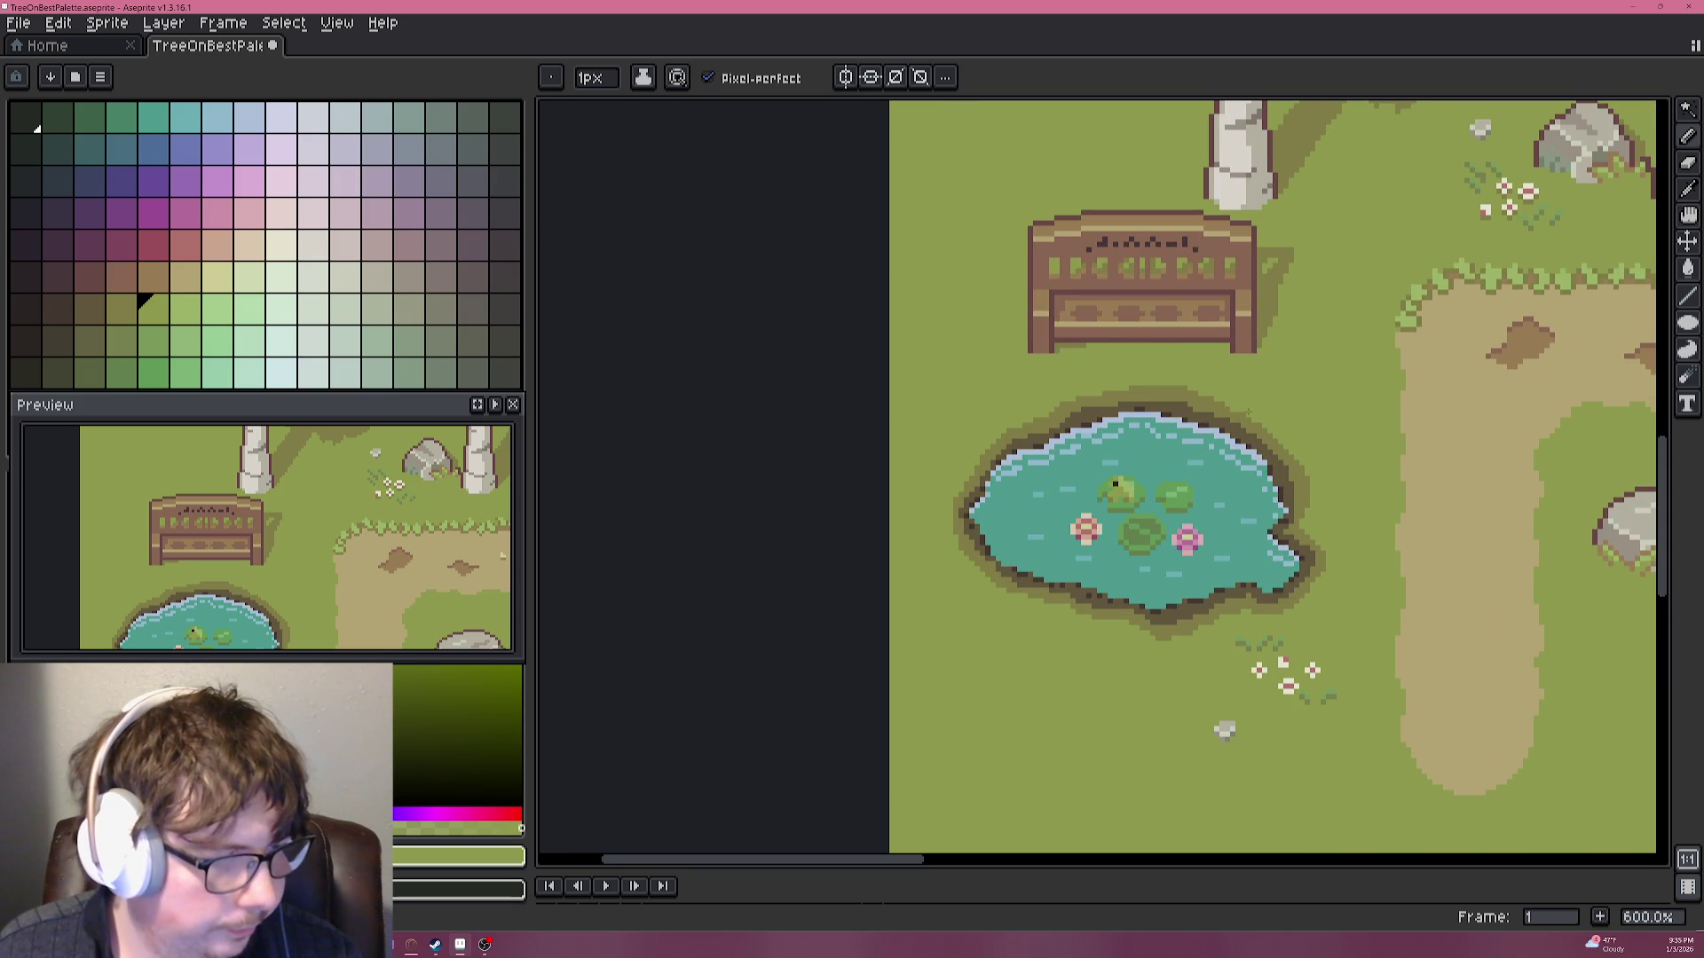
key("alt")
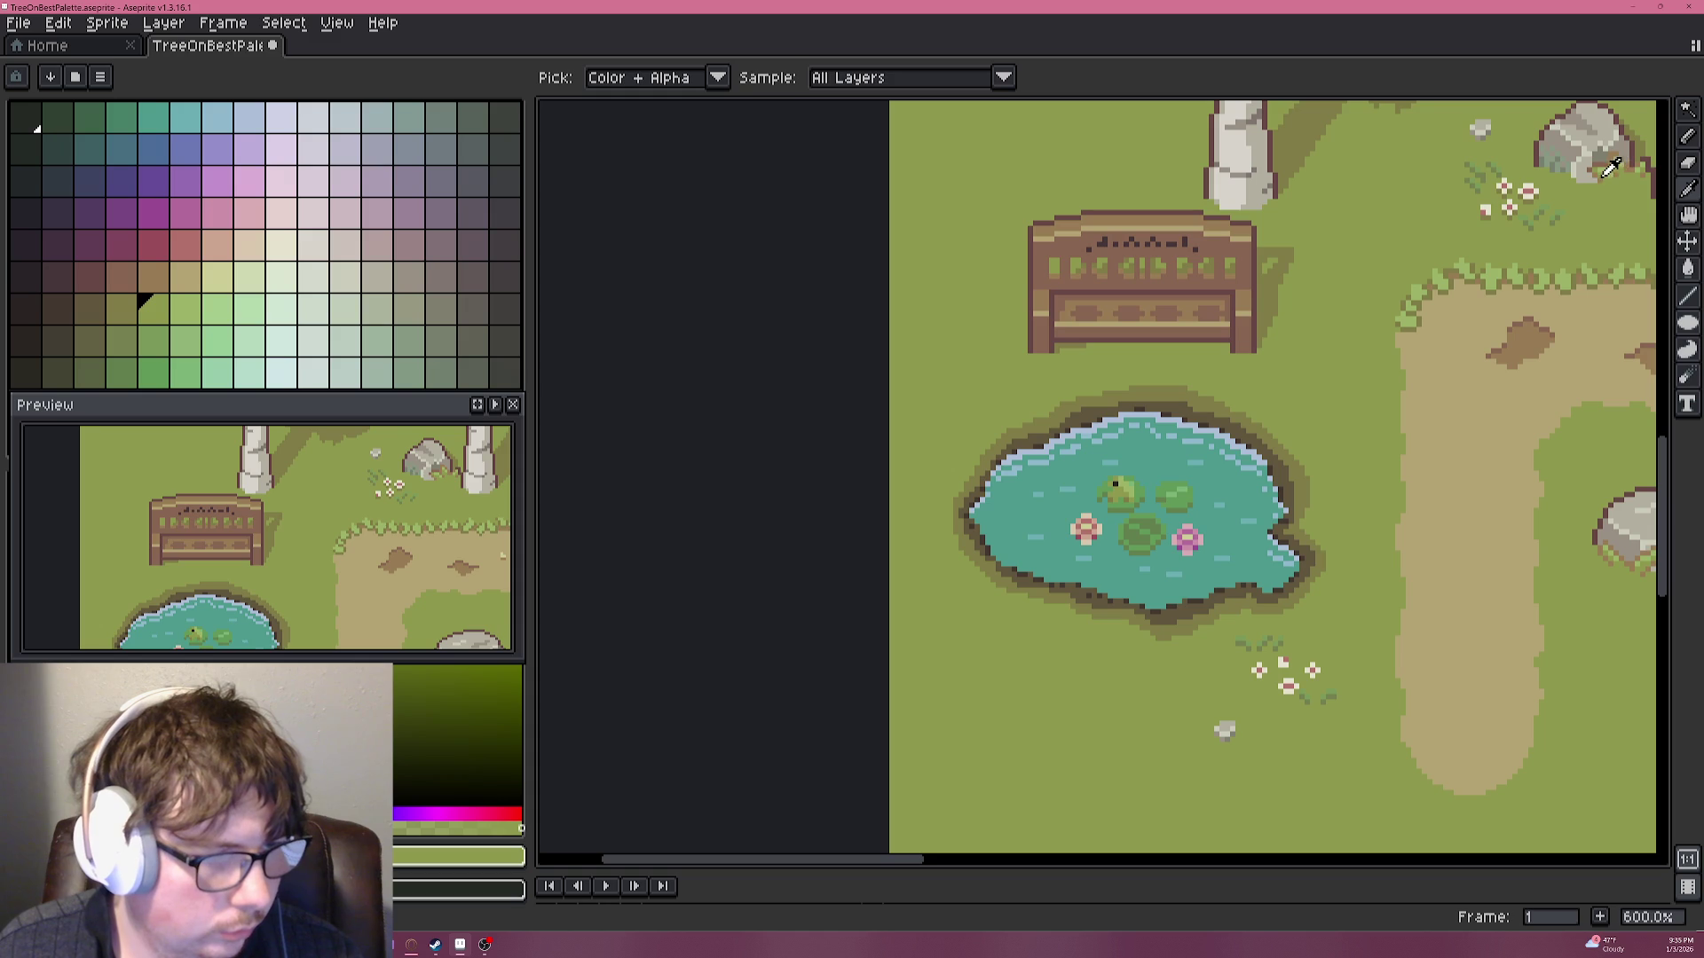
Paint light-green grass pixels up-left from the bench's lower-left leg, covering its dark pixels.
left_click(1608, 166)
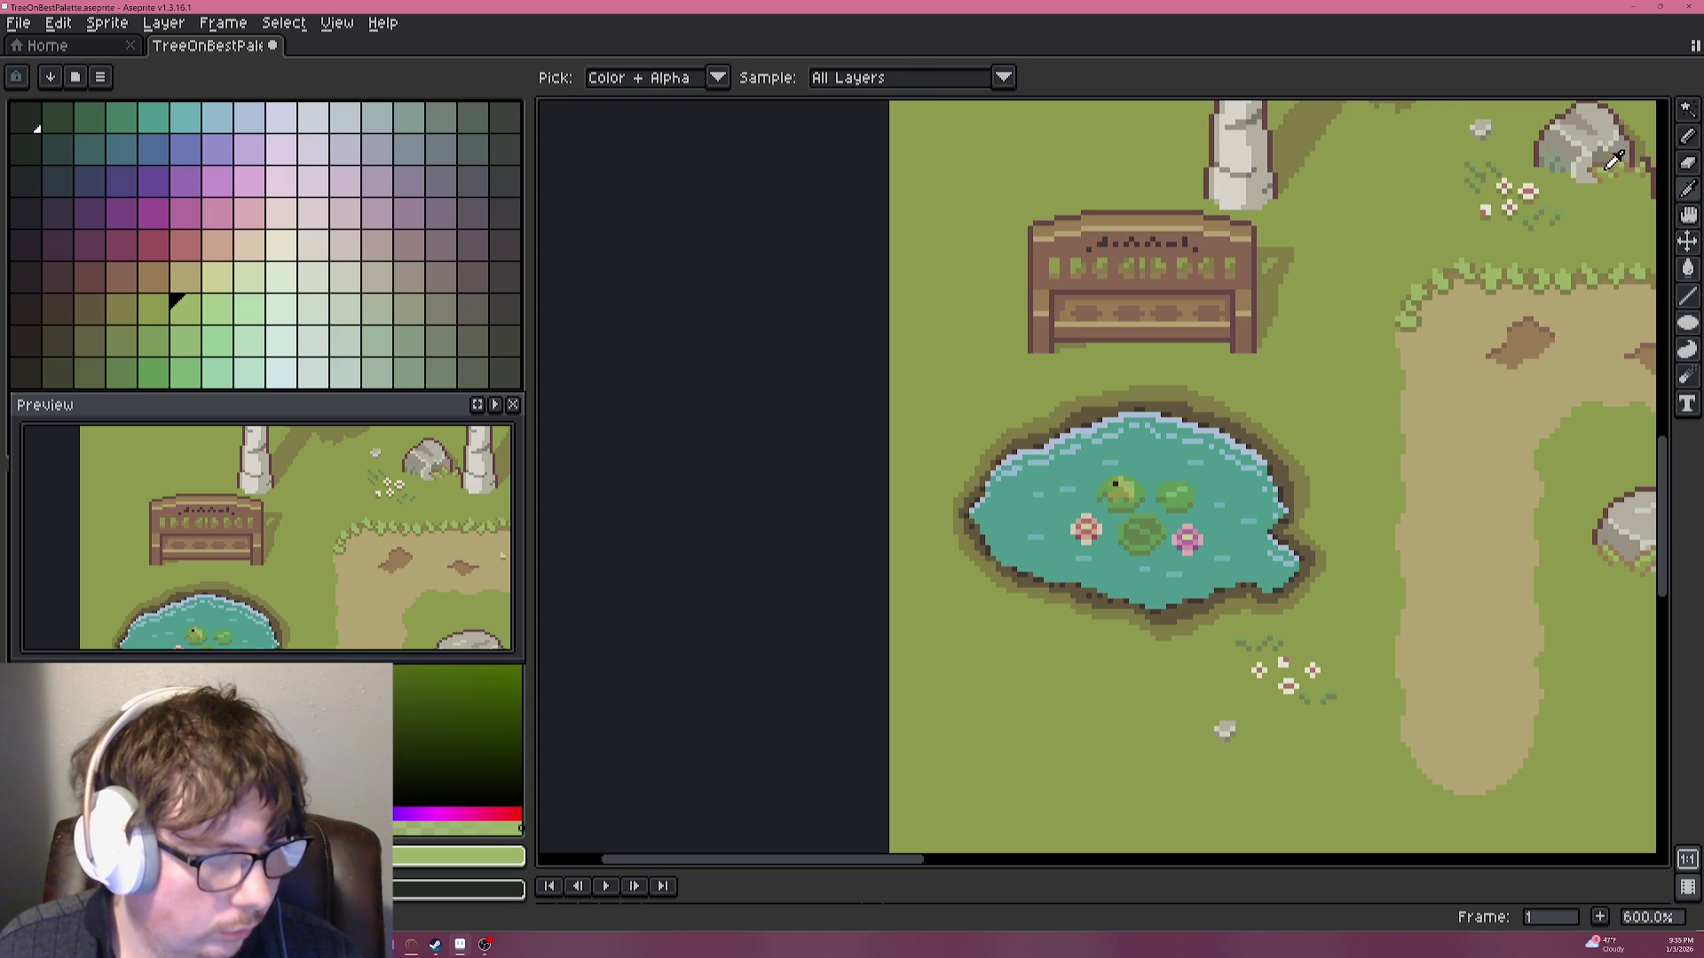
scroll(1044, 349, "up", 4)
scroll(985, 355, "up", 1)
left_click_drag(963, 348, 881, 299)
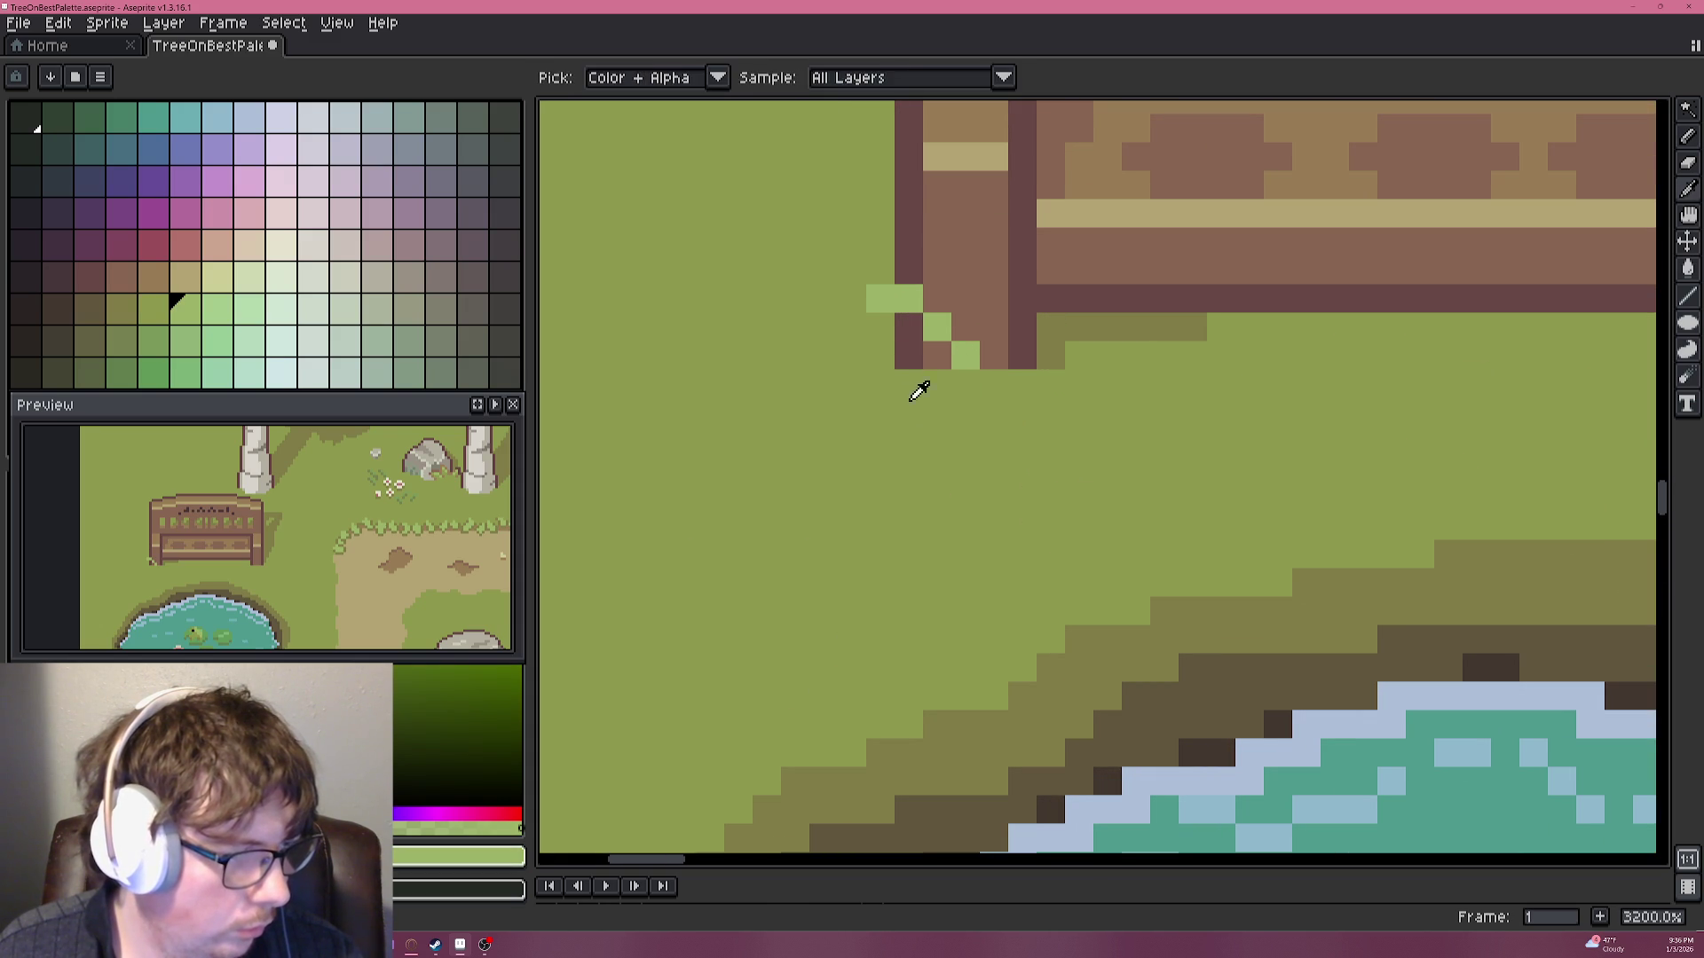
left_click(905, 369, "alt")
left_click_drag(909, 355, 912, 336)
scroll(881, 325, "down", 2)
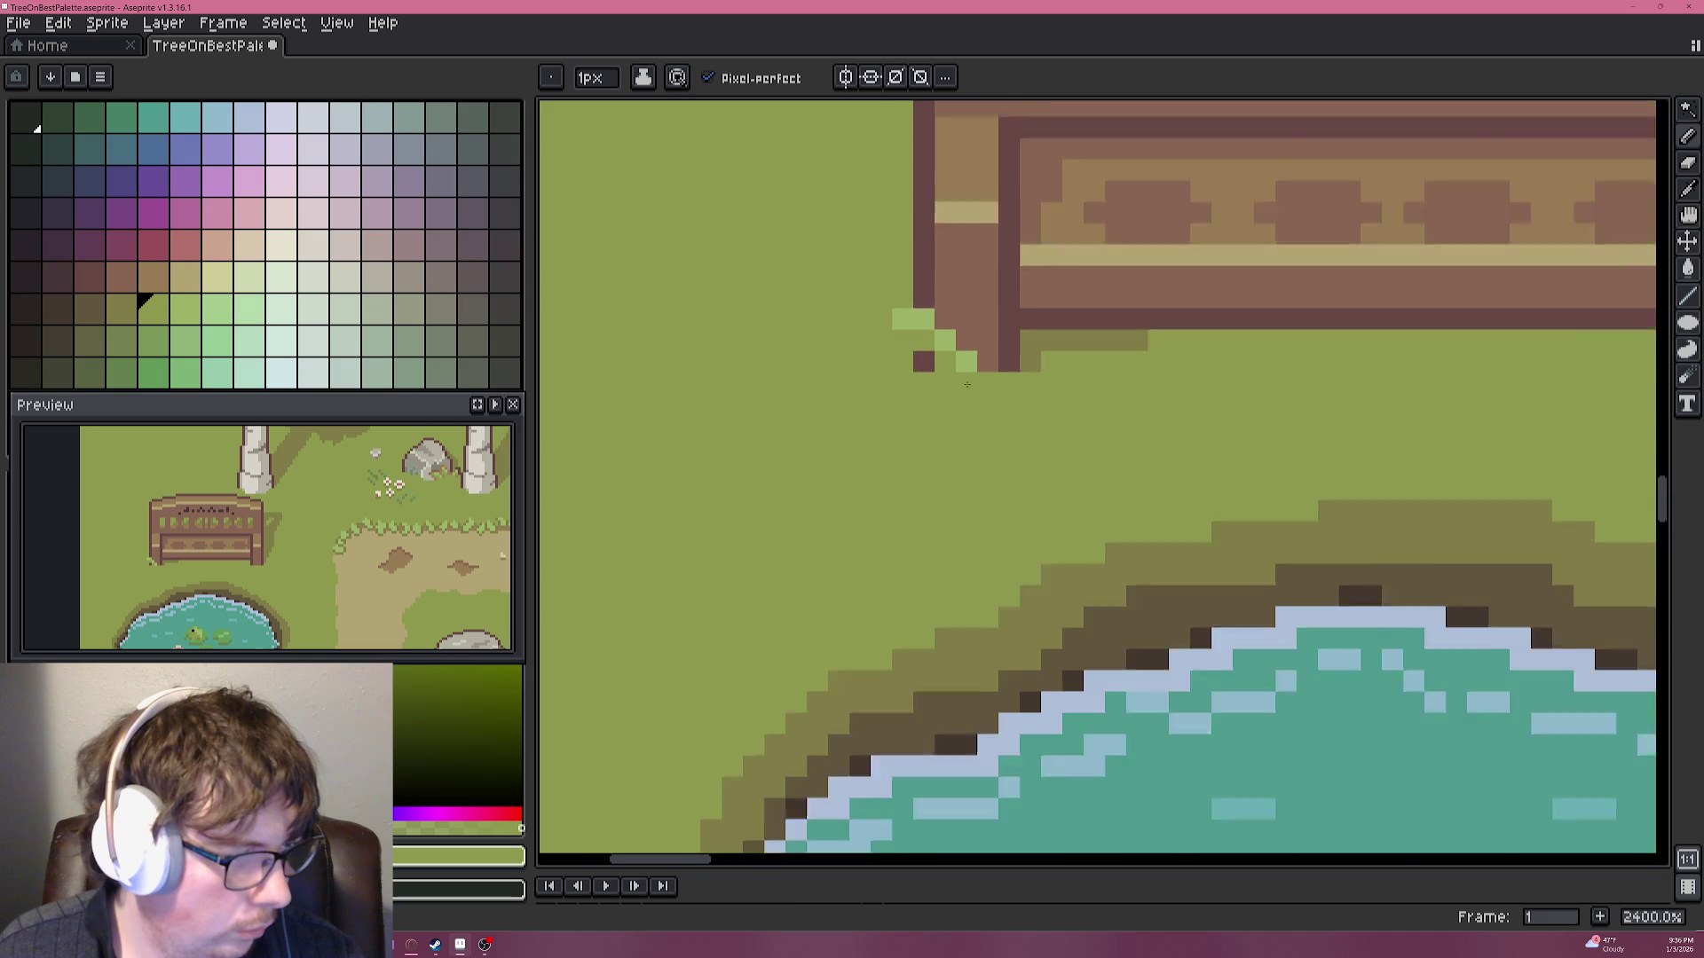
scroll(932, 359, "down", 2)
scroll(932, 359, "down", 2)
scroll(1464, 293, "up", 2)
mouse_move(1462, 275)
left_mouse_down()
mouse_move(1494, 283)
mouse_move(1385, 302)
left_mouse_up()
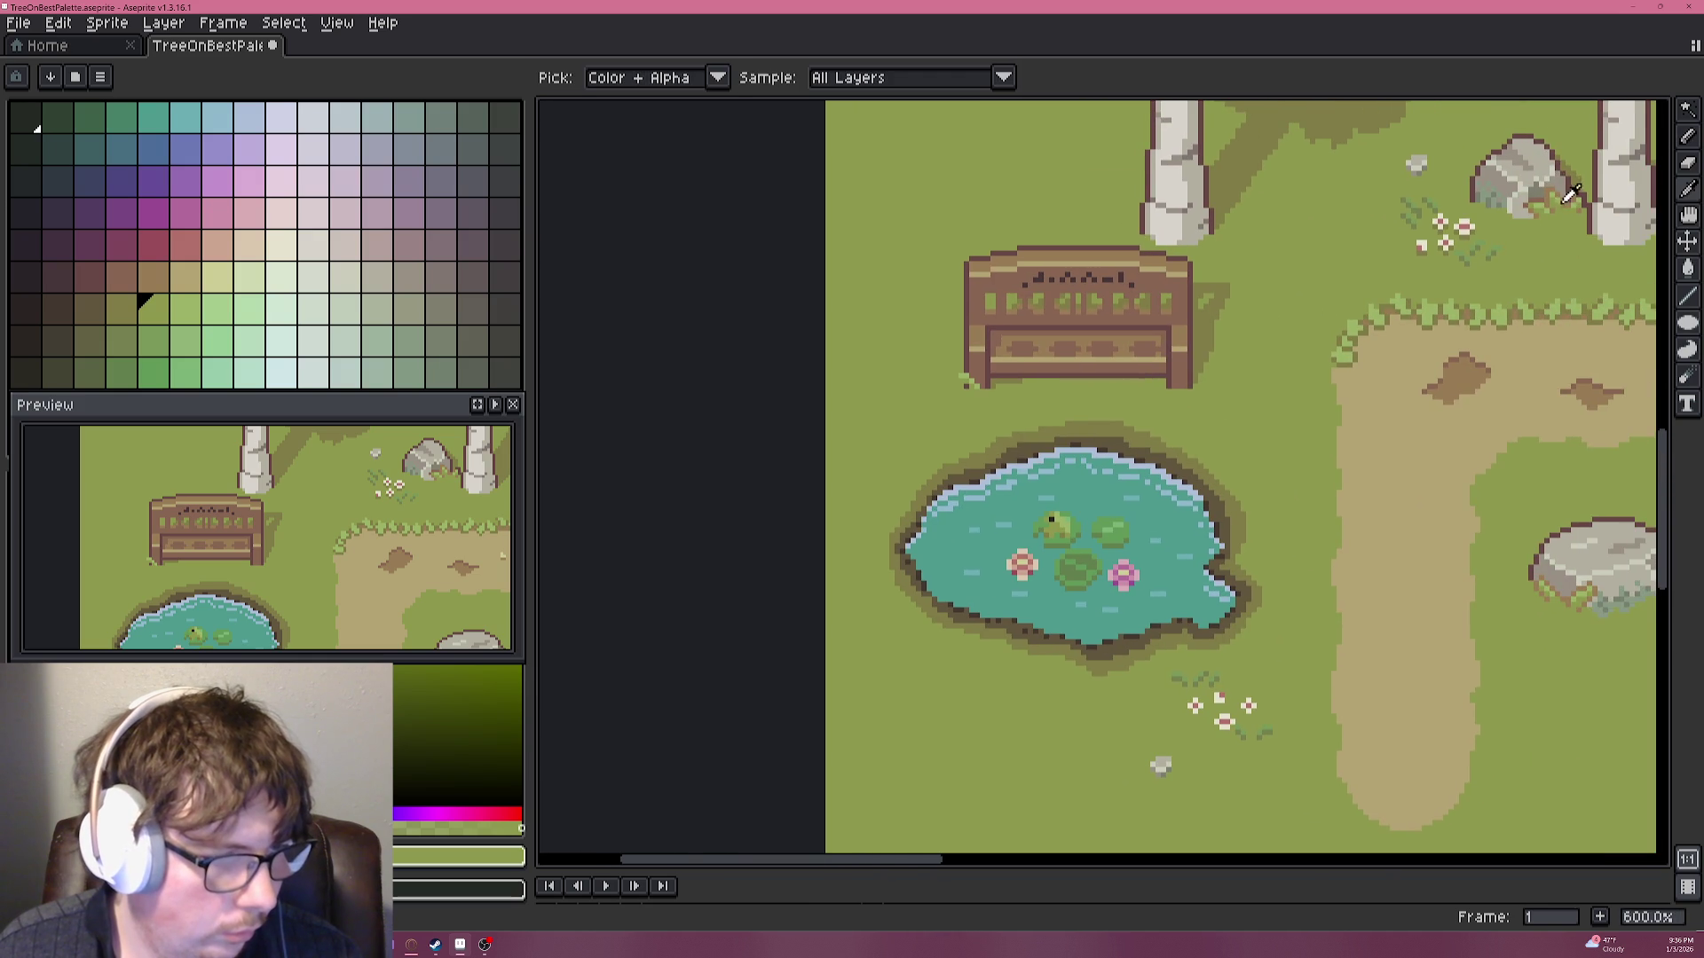
Place a brown pixel beside the bench's lower-left corner, undoing one misplaced pixel.
left_click(1539, 197, "alt")
scroll(1021, 390, "up", 4)
scroll(1209, 480, "up", 3)
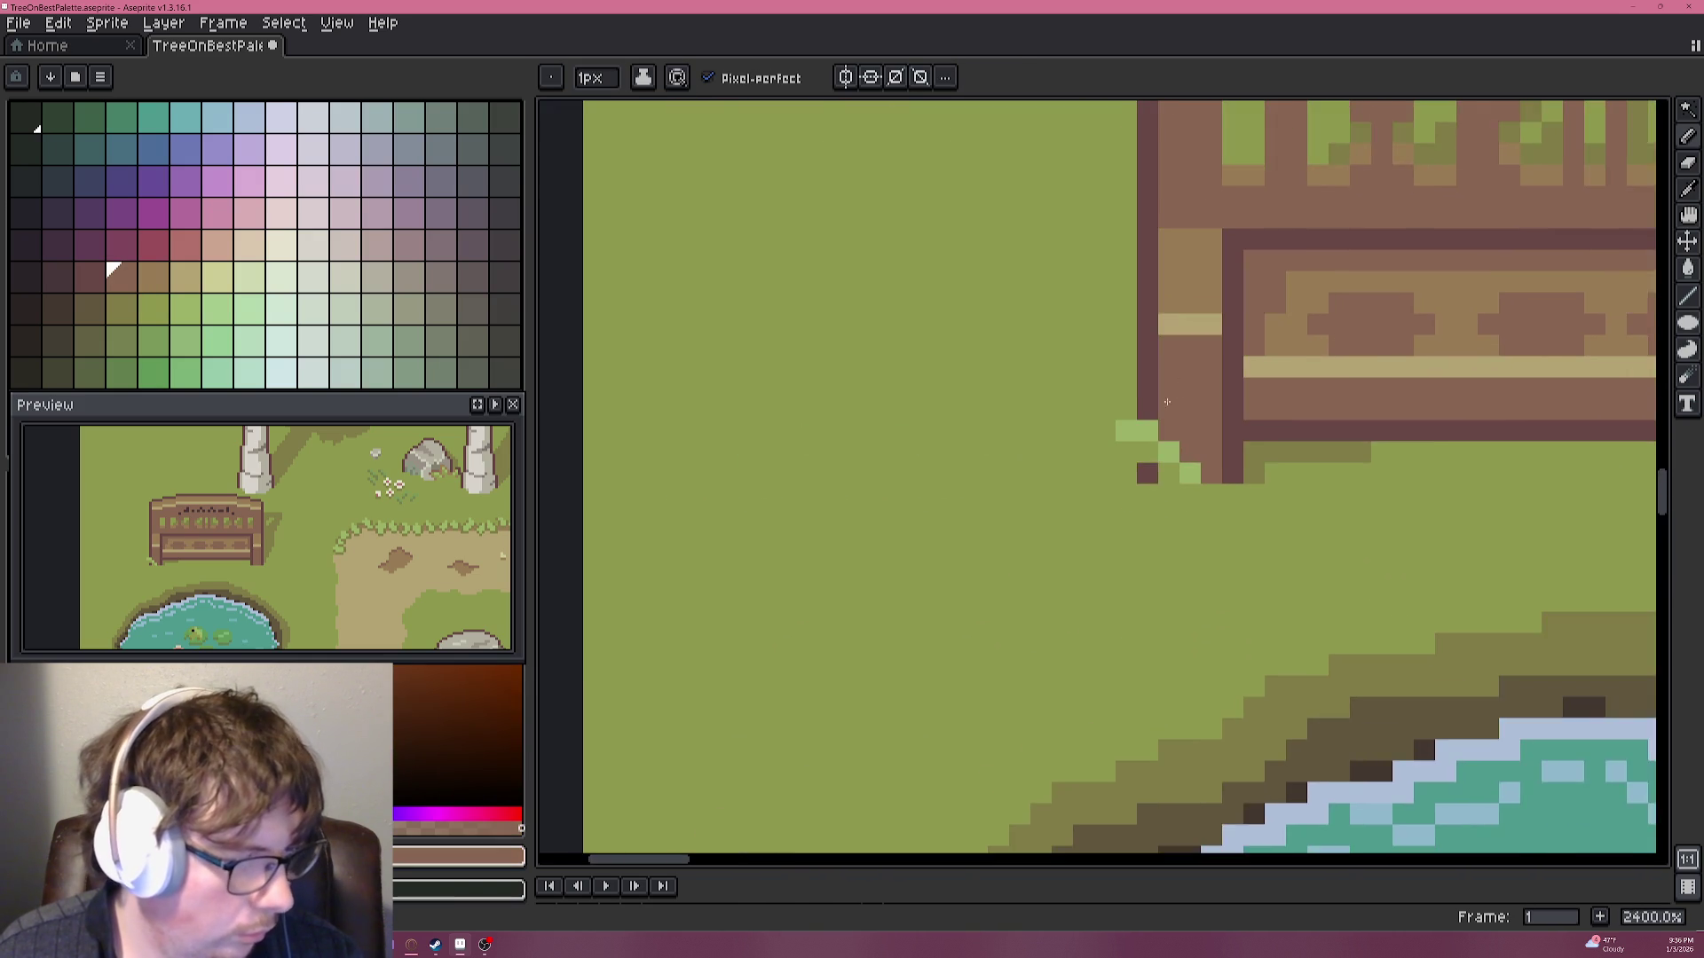
left_click(1166, 524)
key("ctrl+z")
left_click(1108, 465)
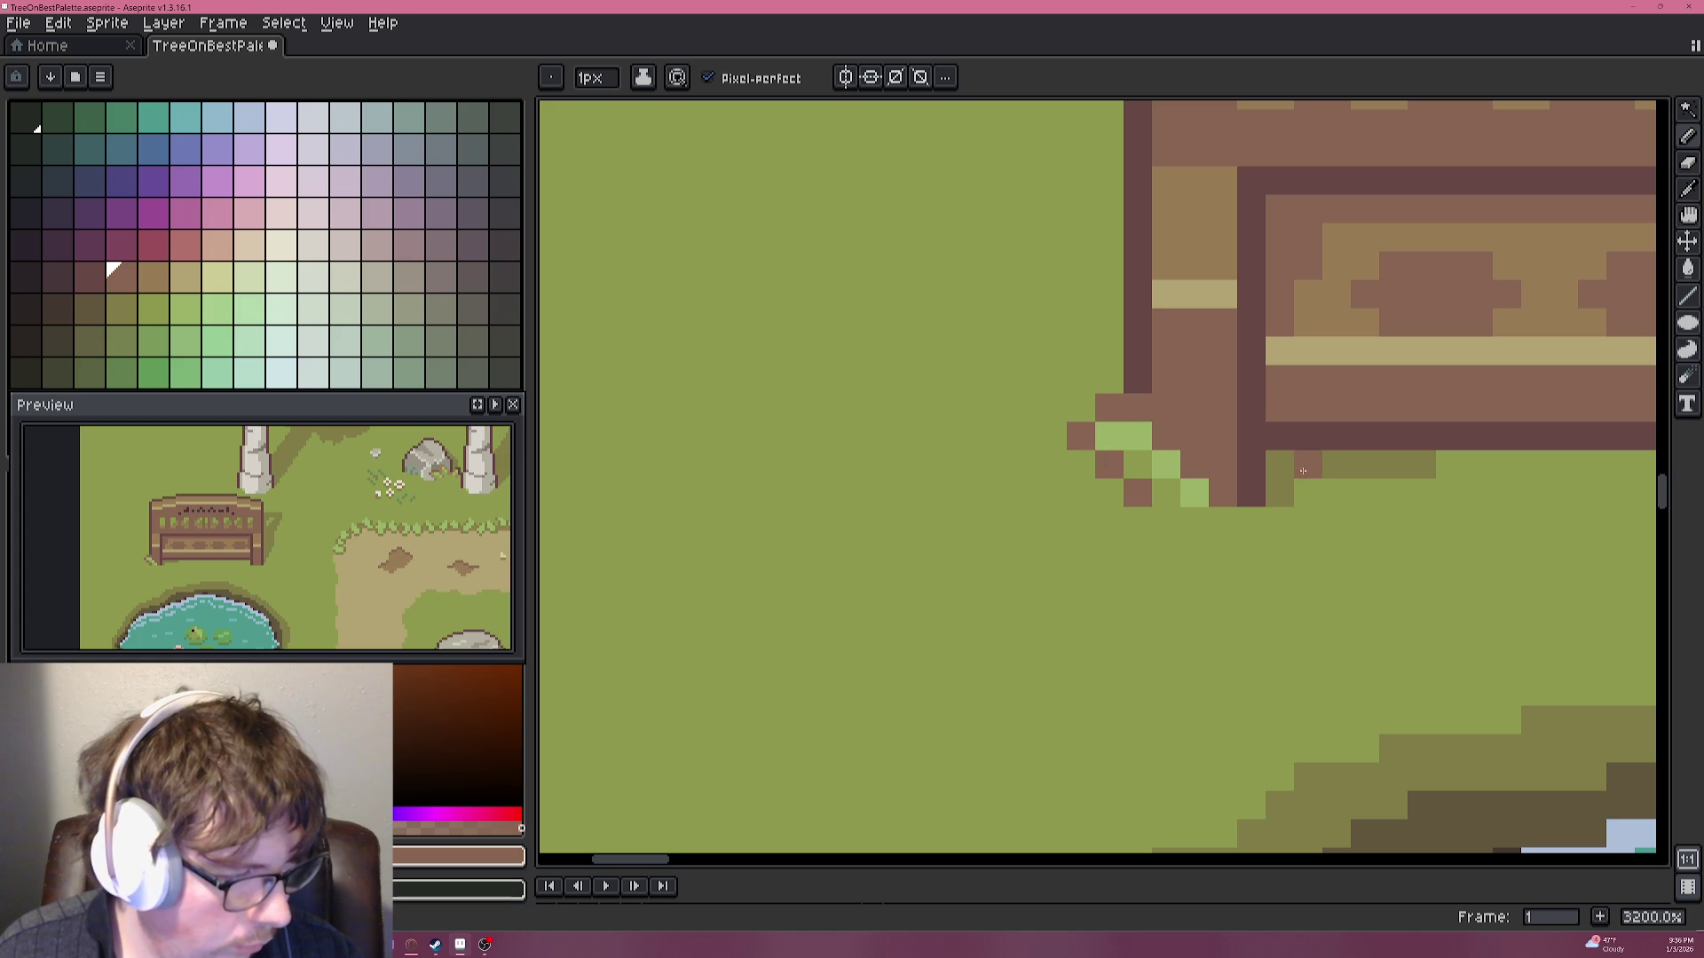
scroll(1302, 476, "down", 3)
scroll(1302, 477, "down", 1)
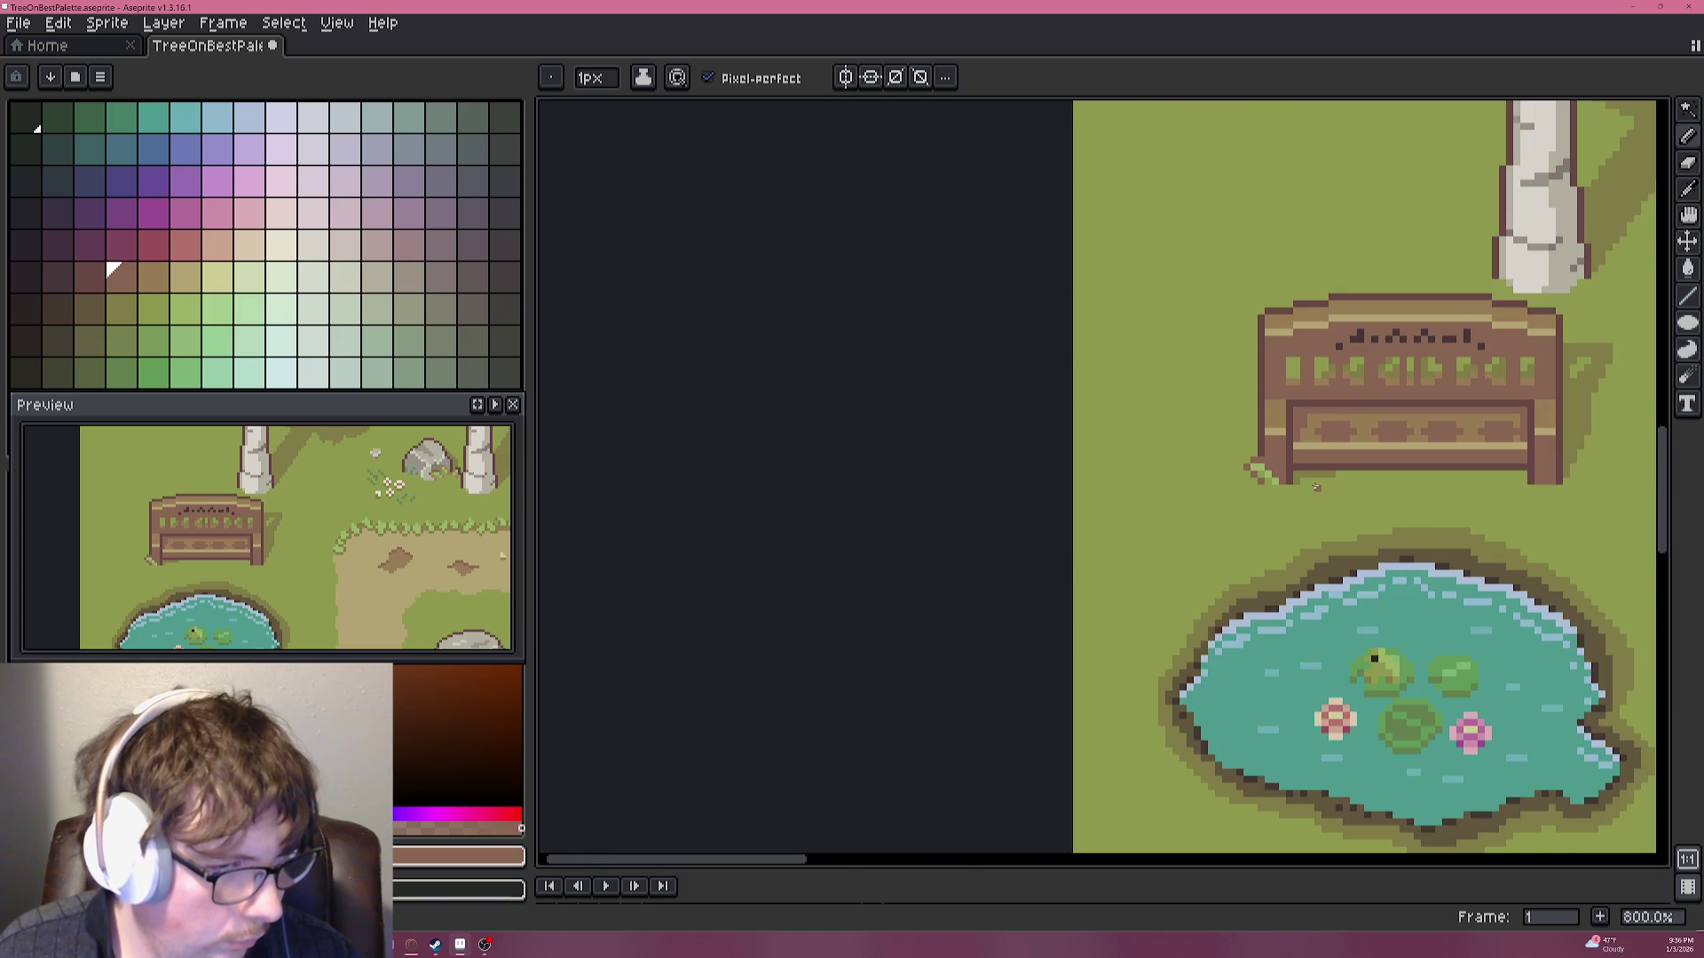
scroll(1315, 486, "up", 3)
Redraw the dark brown outline around the bench's lower-left corner.
left_click(1153, 386, "alt")
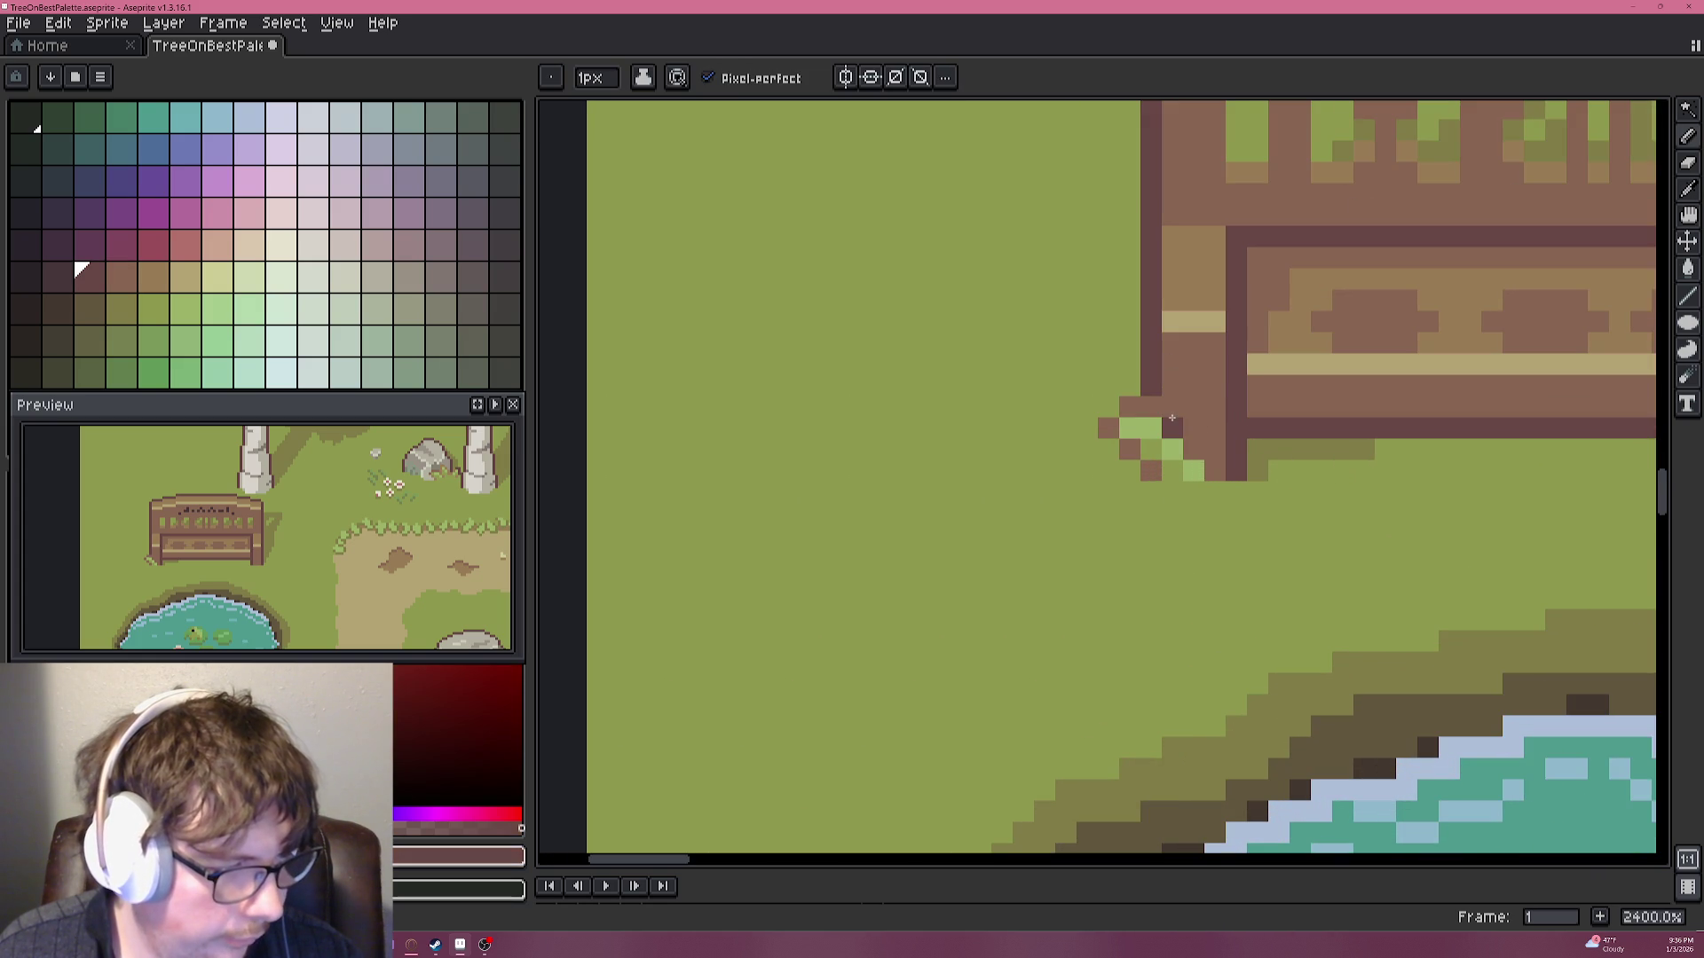
left_click(1171, 410)
left_click_drag(1180, 430, 1190, 445)
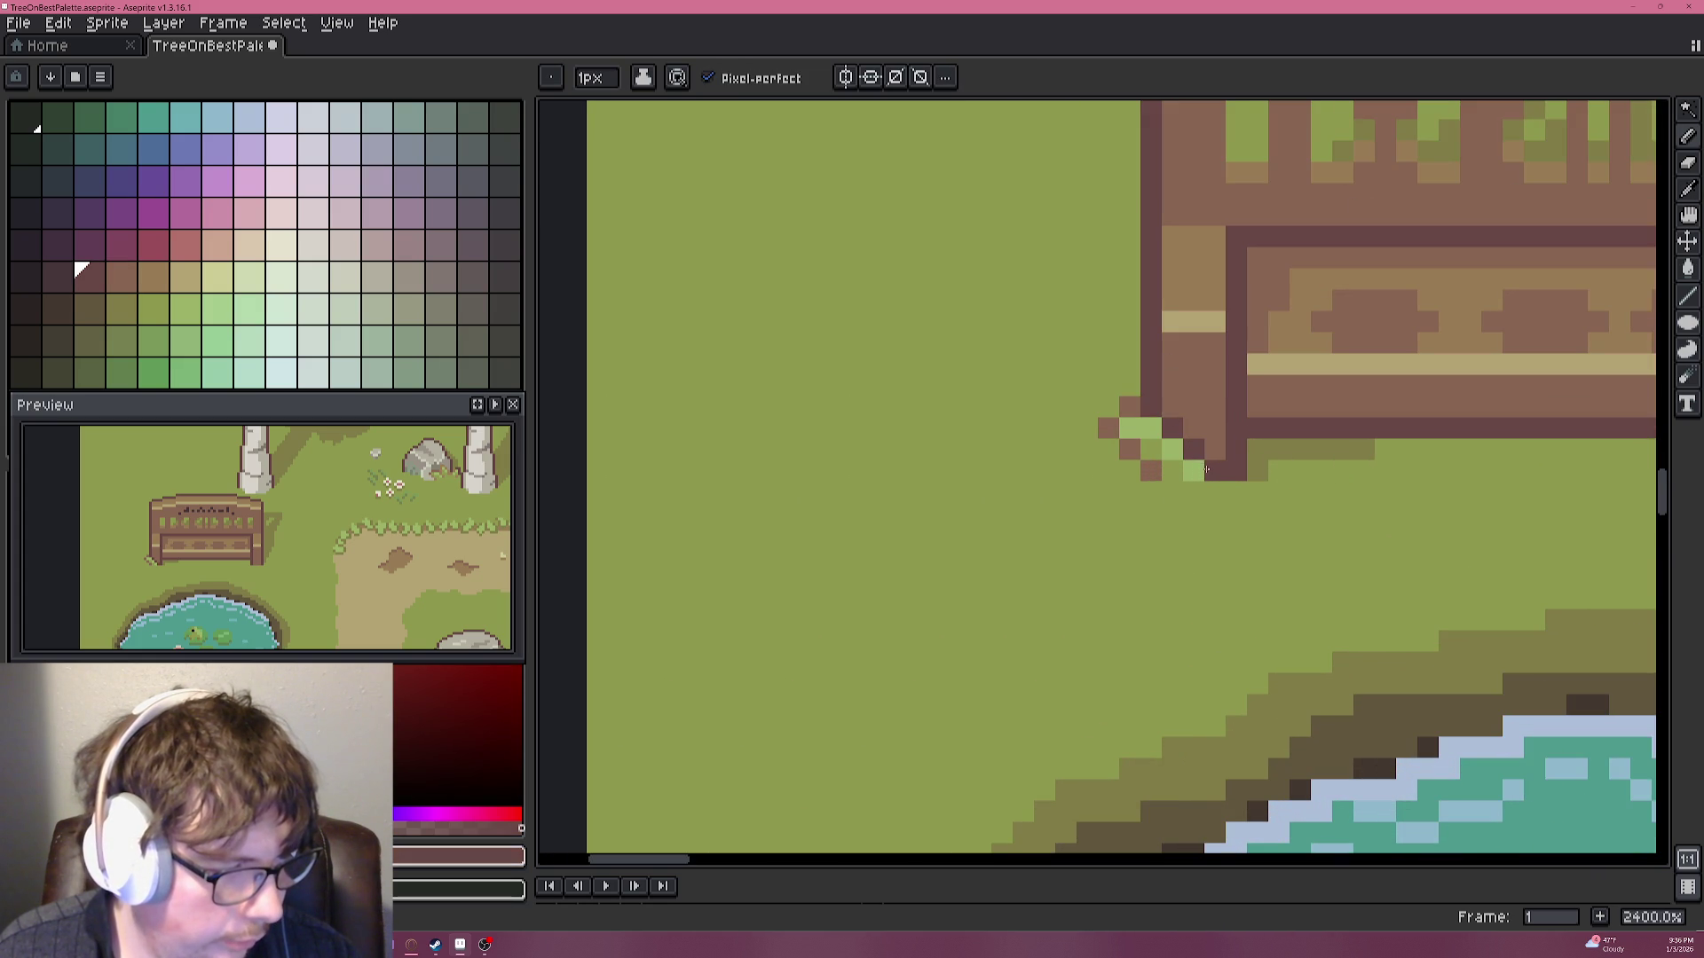
scroll(1206, 468, "down", 4)
scroll(1325, 482, "down", 2)
scroll(1325, 483, "down", 1)
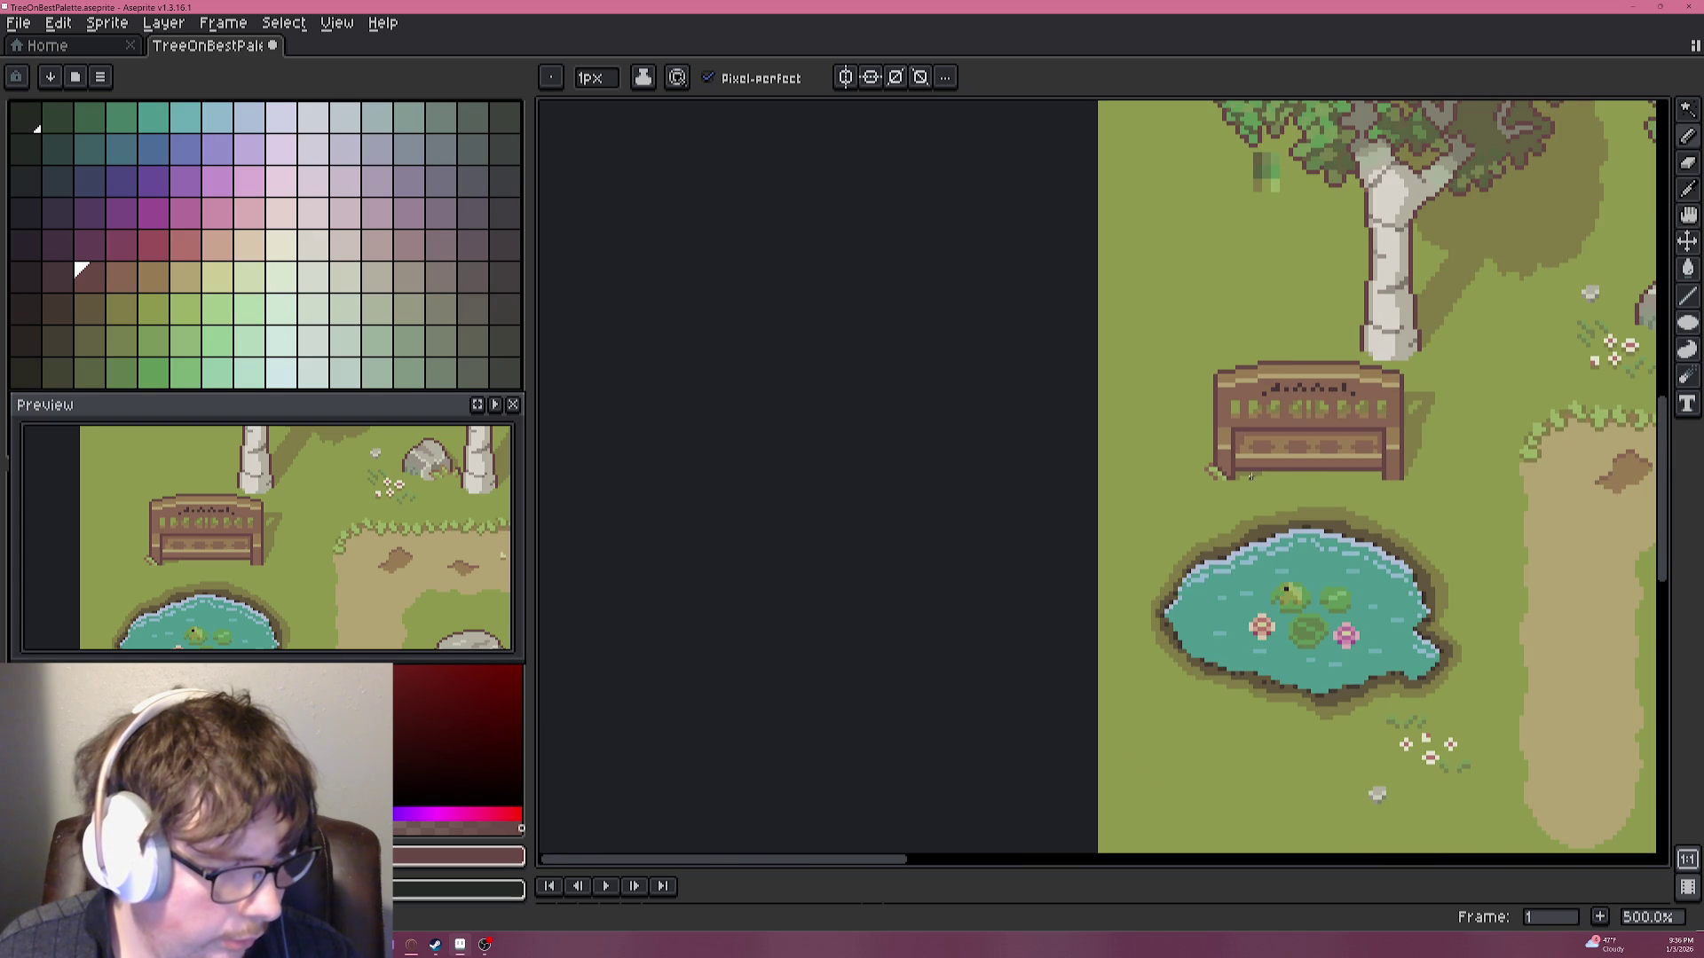
scroll(1242, 477, "up", 8)
scroll(1042, 475, "up", 2)
Repaint the olive and brown pixels at the leg base in darker and lighter grass greens.
mouse_move(1080, 460)
left_mouse_down()
mouse_move(1165, 458)
mouse_move(1205, 388)
left_mouse_up()
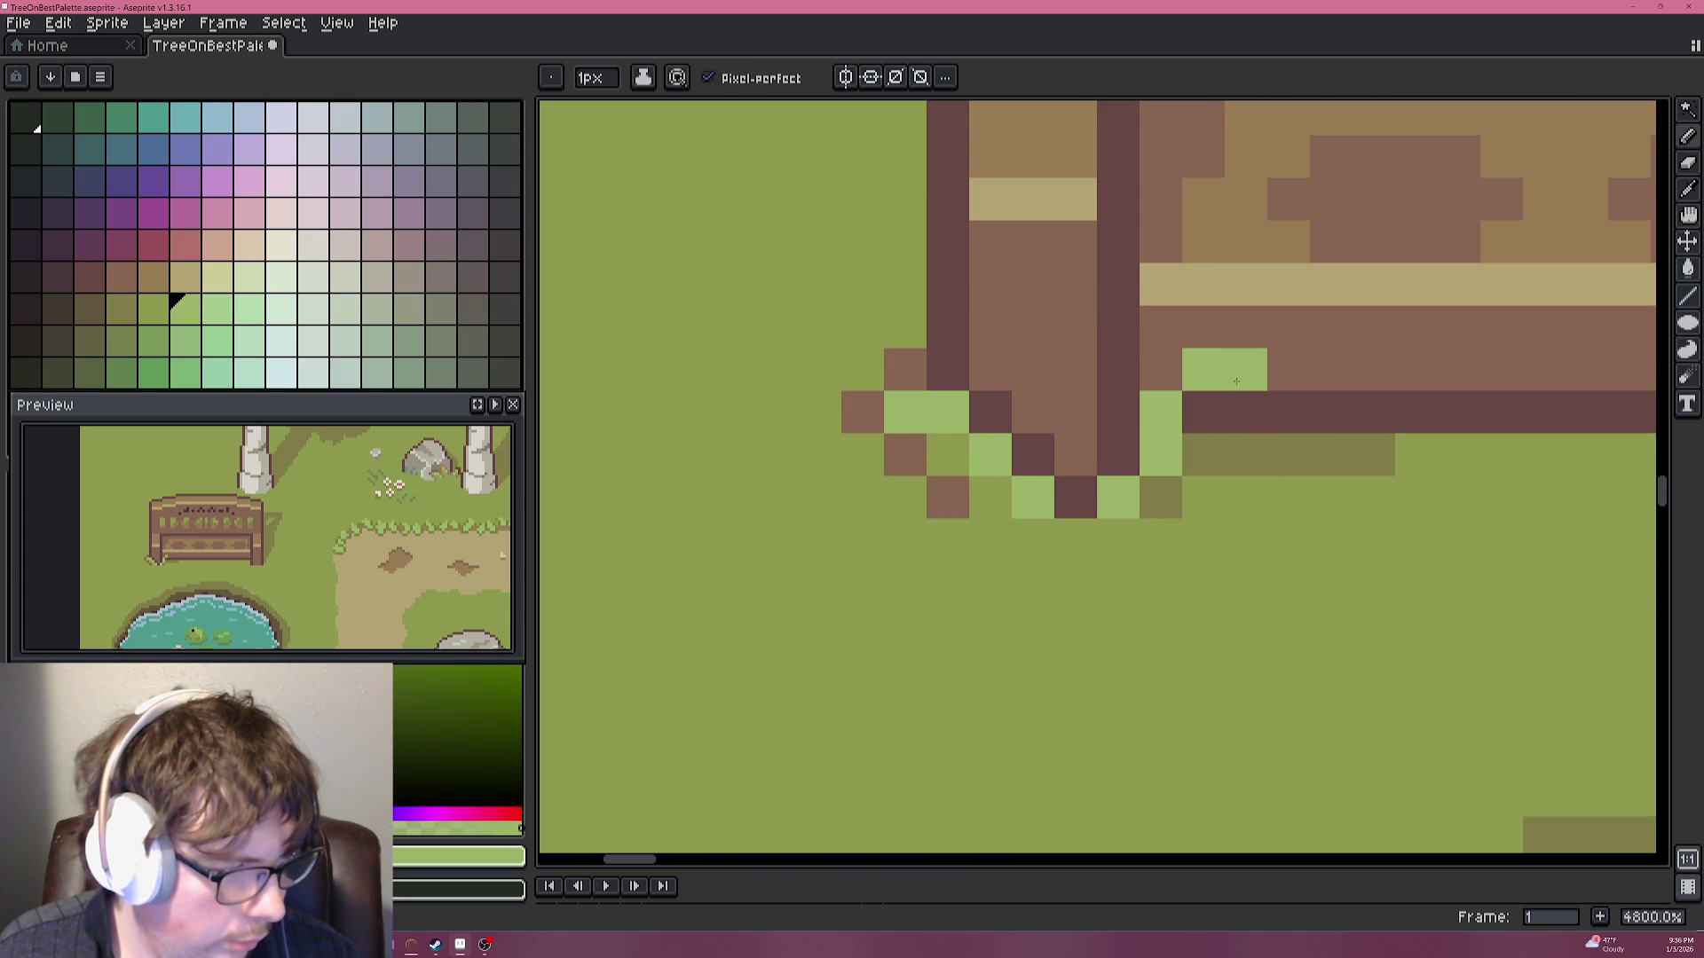
left_click(1000, 490, "alt")
left_click(1174, 500)
left_click_drag(1174, 501, 1235, 402)
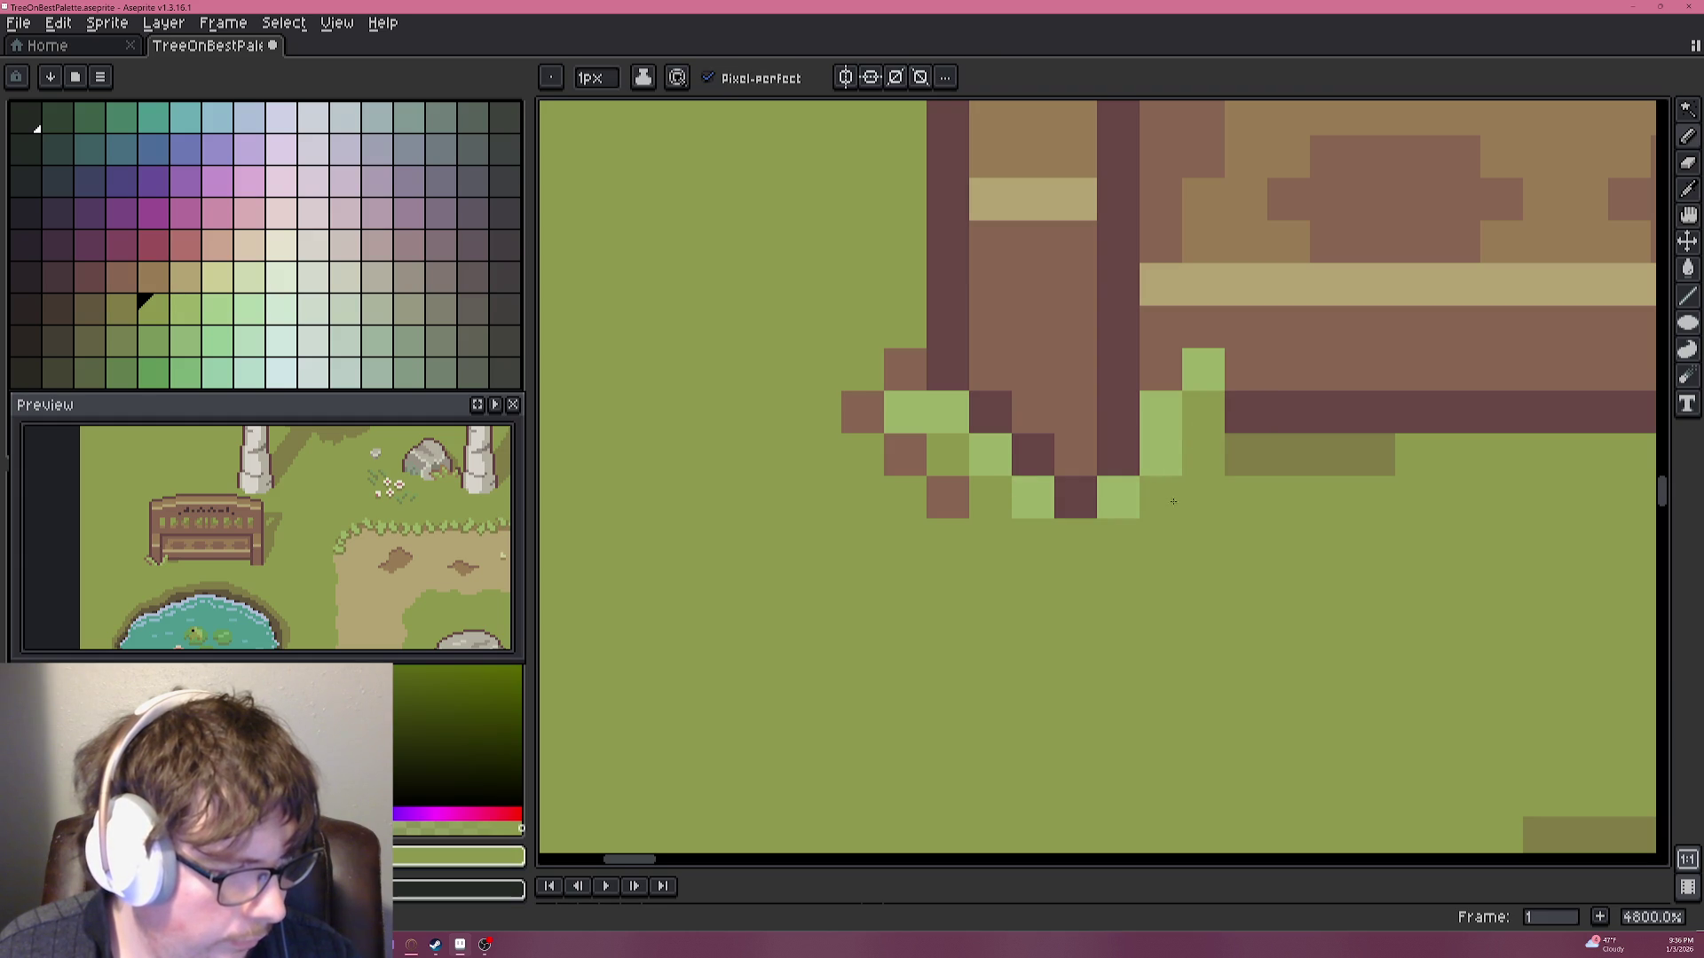
left_click(1247, 402, "alt")
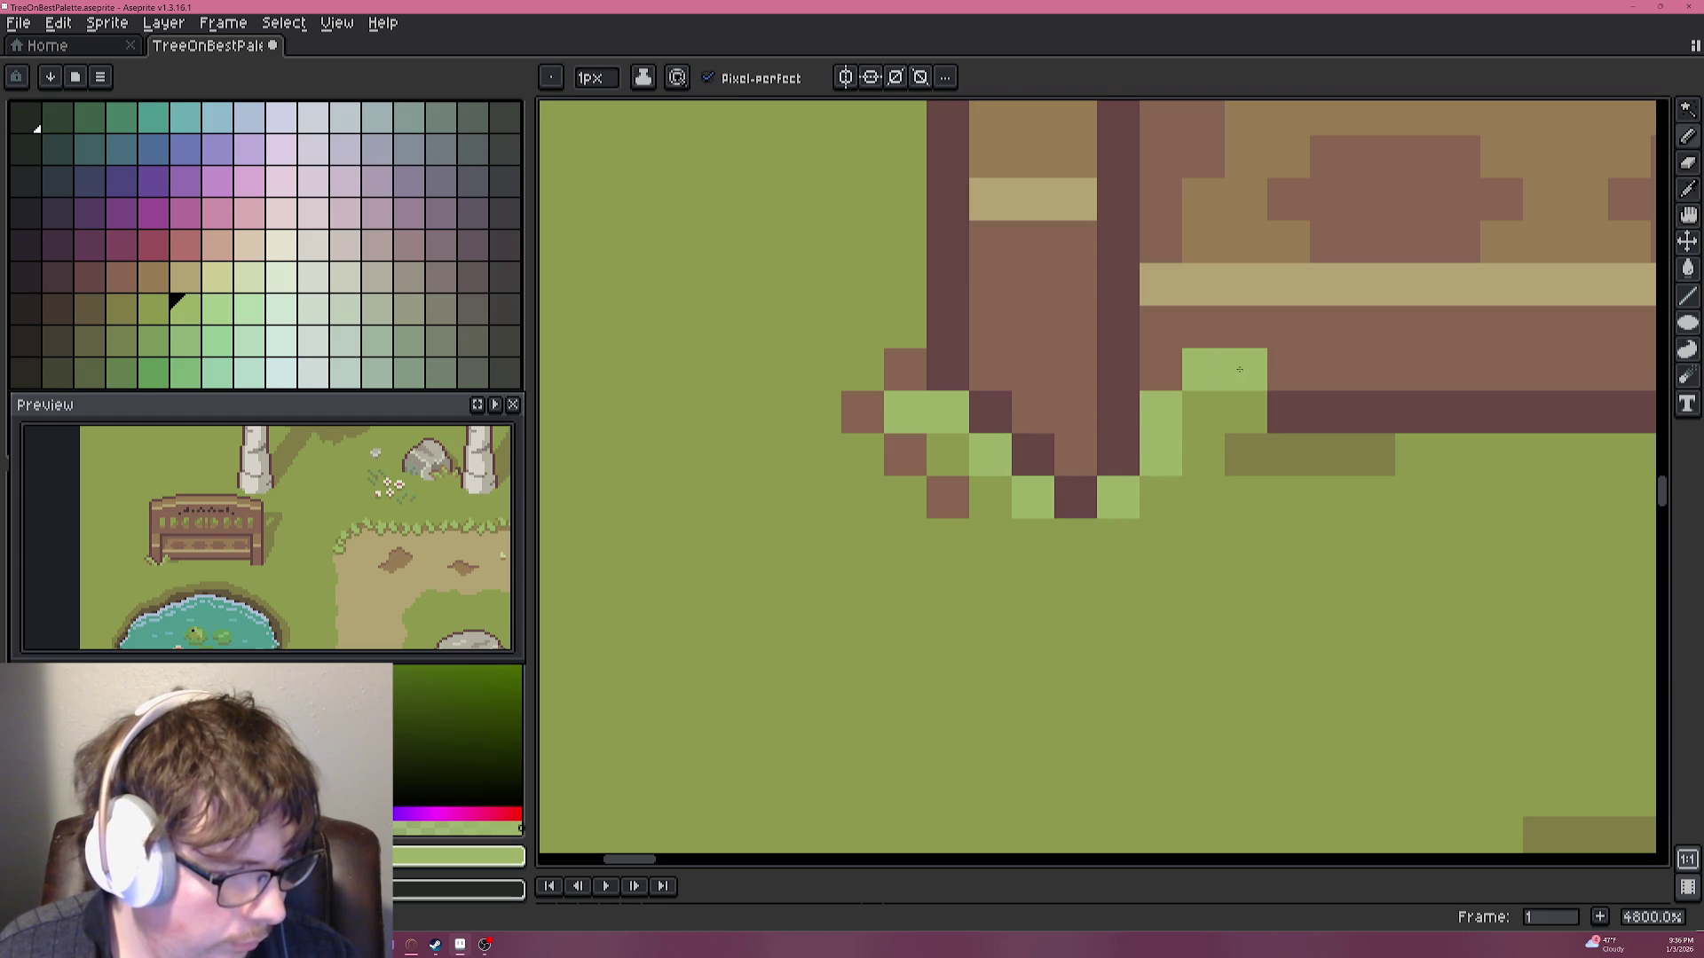
left_click_drag(1246, 369, 1161, 439)
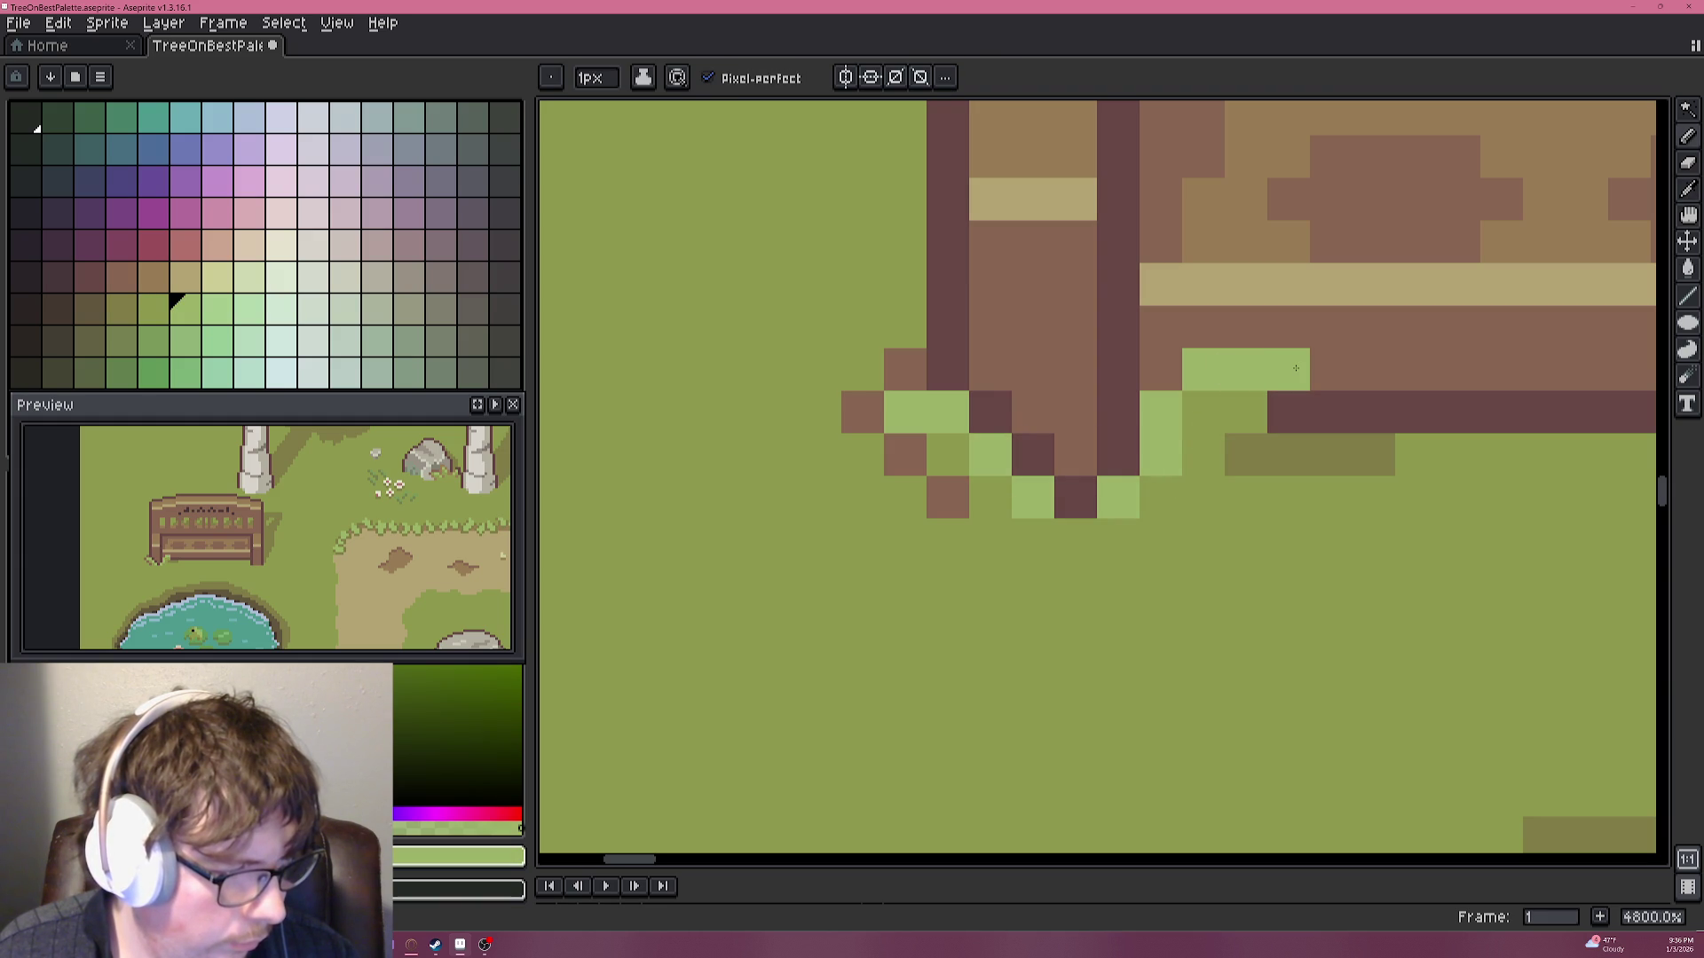
Paint brown pixels below the leg and a diagonal brown line running up-right from it.
left_click(920, 449, "alt")
left_click(1203, 498)
left_click(1232, 491)
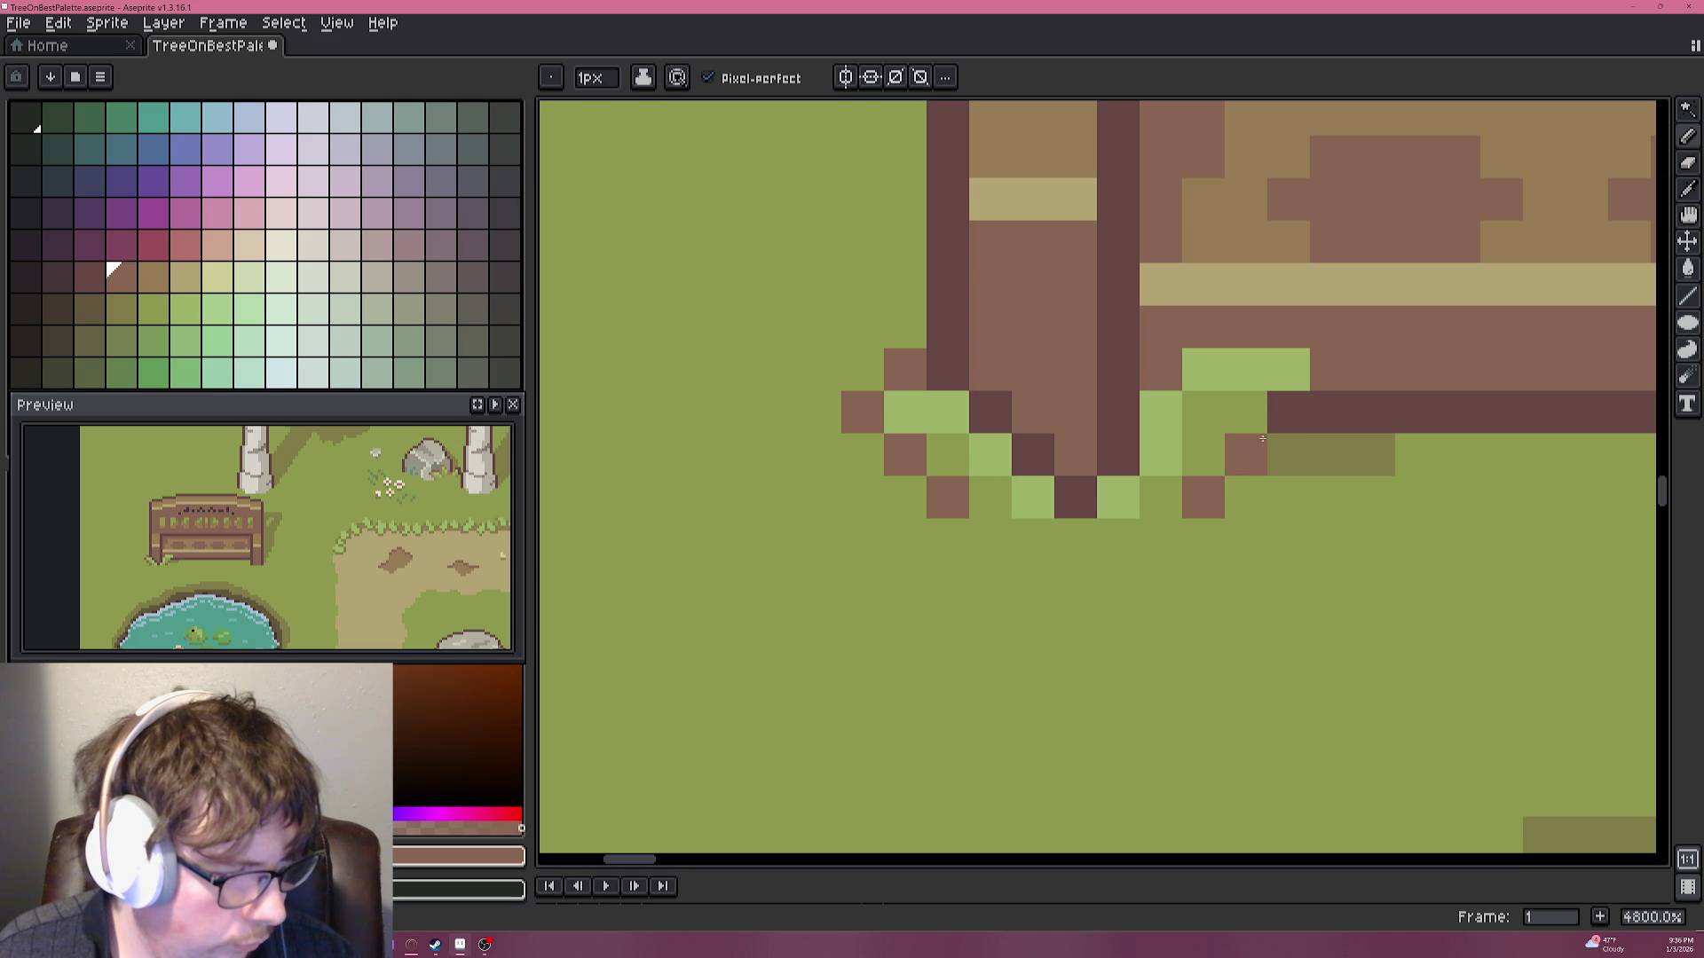
left_click_drag(1232, 491, 1322, 379)
left_click(1323, 379, "alt")
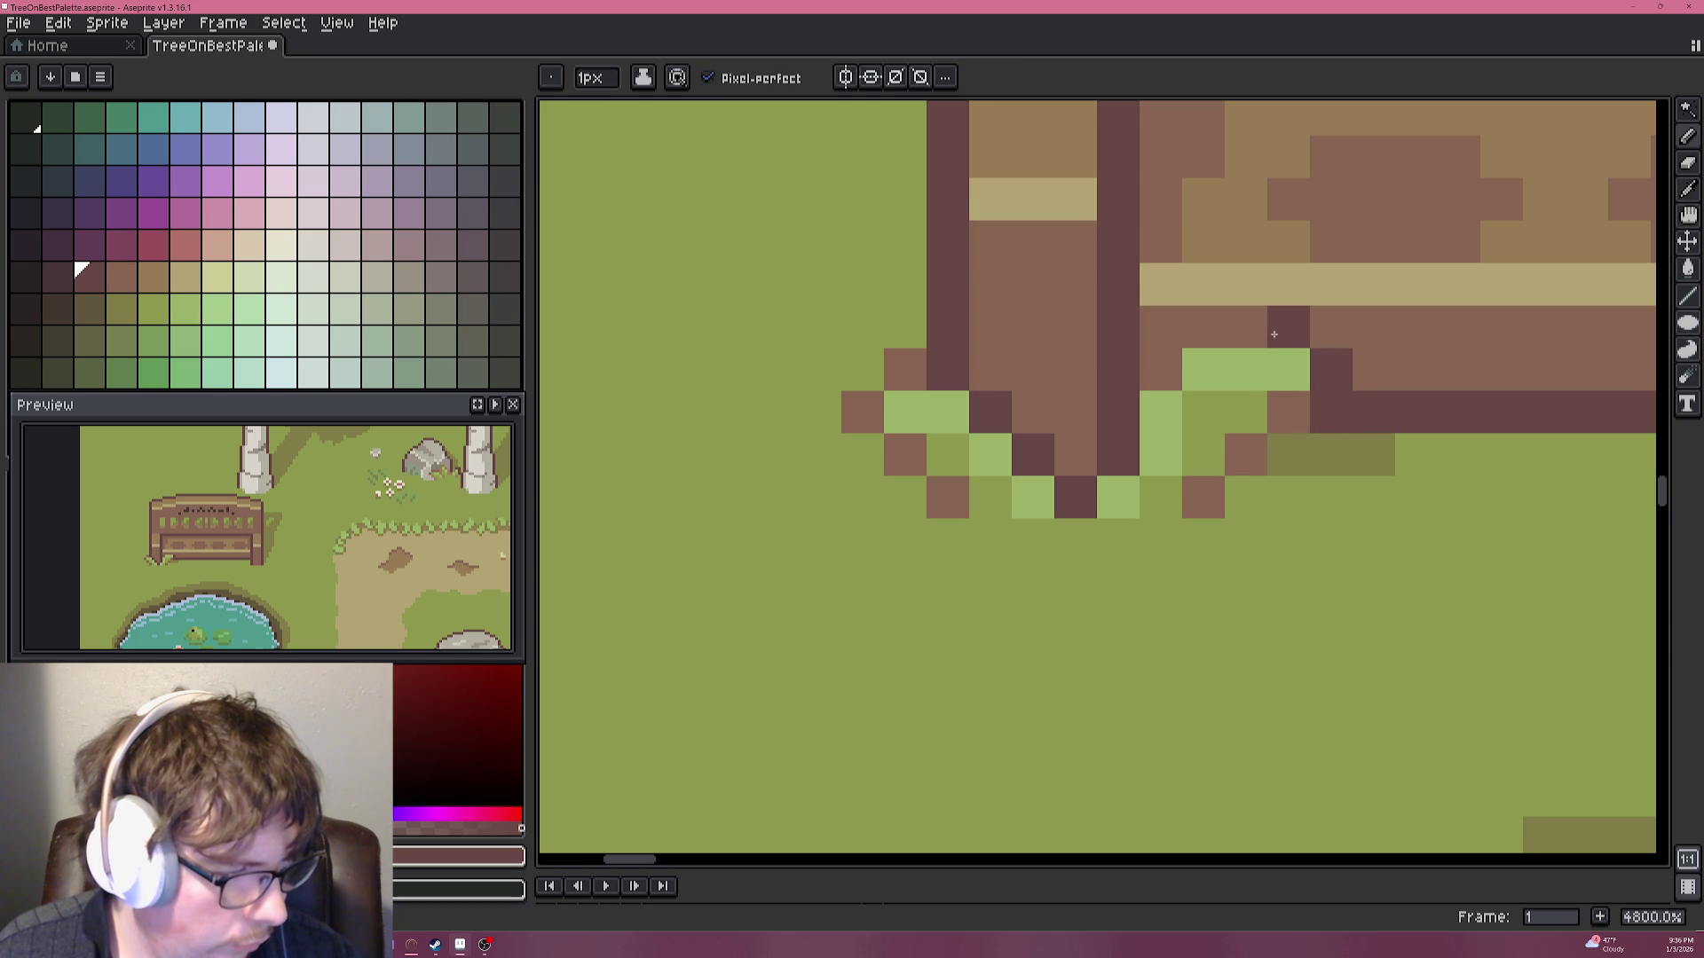
scroll(1134, 466, "down", 4)
scroll(1133, 466, "down", 3)
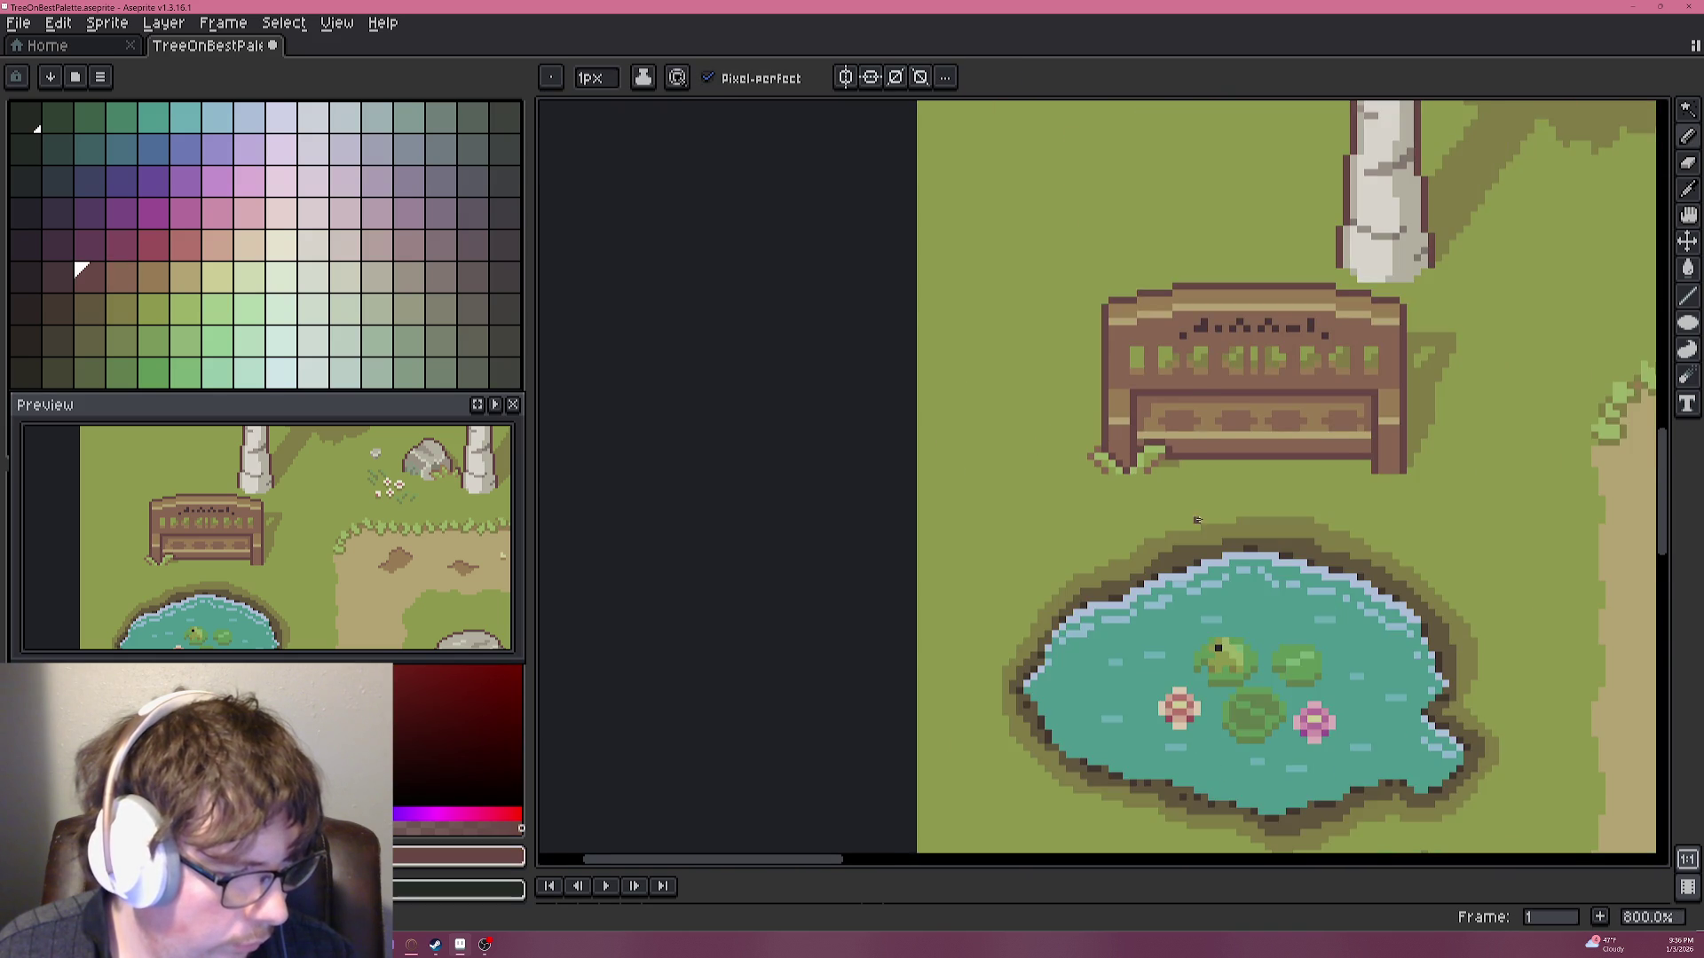
scroll(1219, 514, "down", 1)
scroll(1218, 513, "up", 1)
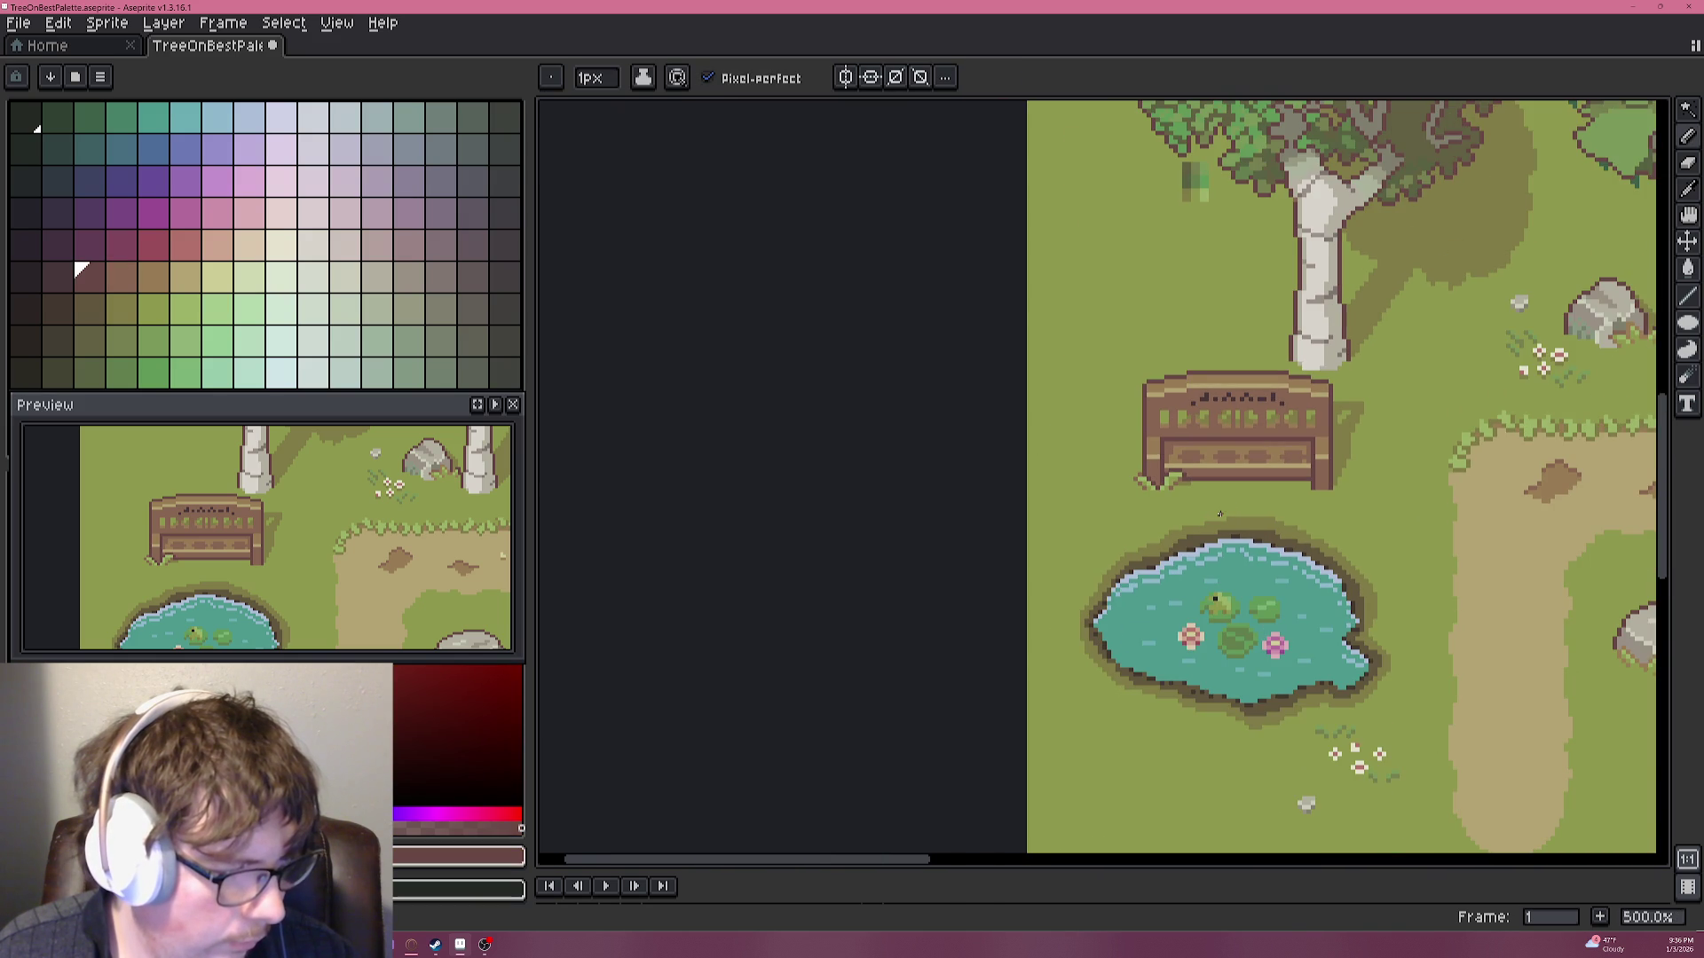
scroll(1218, 513, "up", 7)
scroll(1148, 456, "up", 1)
scroll(1267, 487, "up", 2)
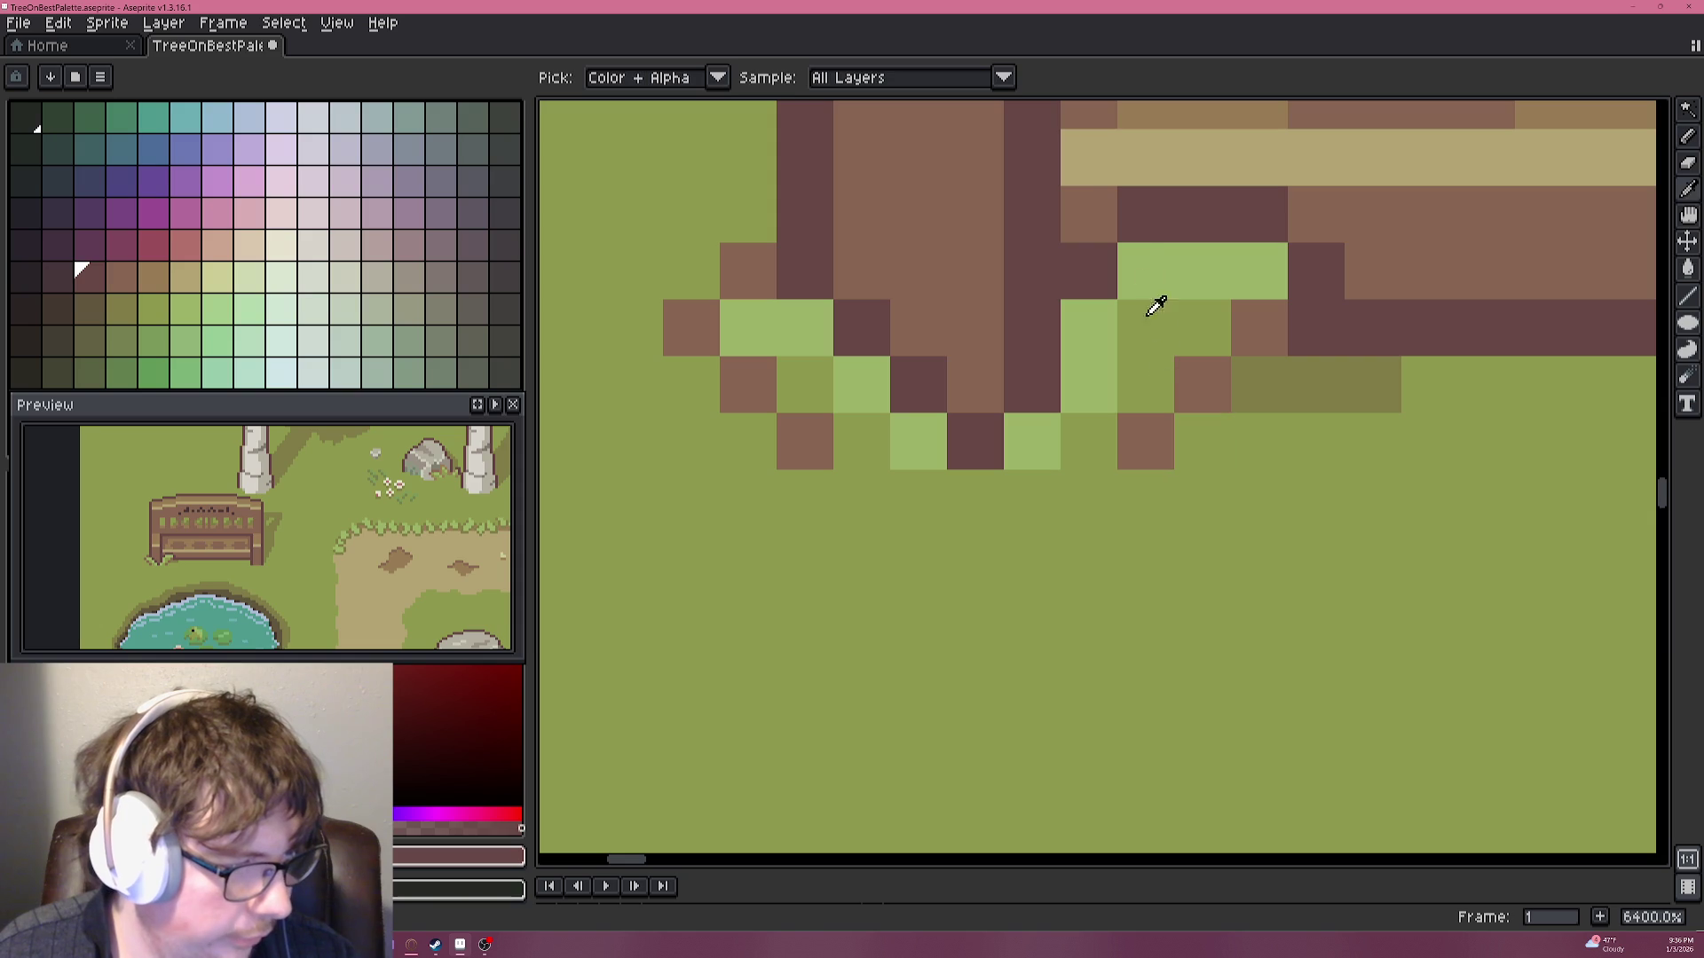
Add light-brown pixels along the leg's inner edge with a light-green pixel beside it.
left_click(1331, 217, "alt")
left_click_drag(1202, 214, 1171, 261)
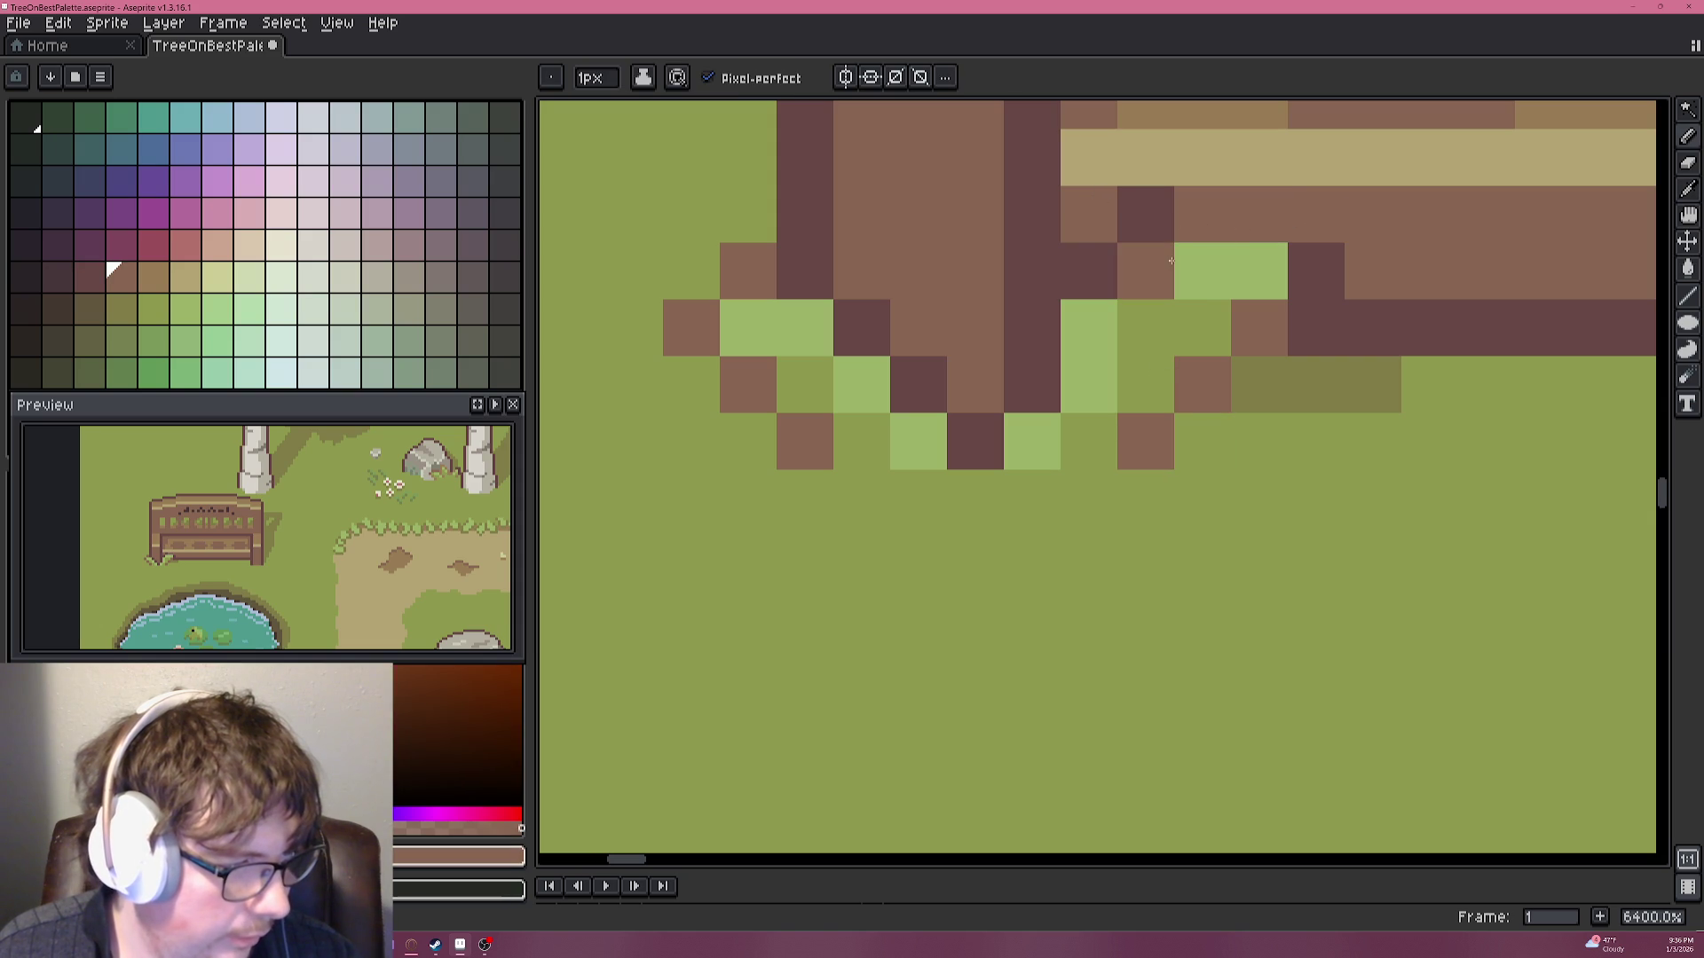
left_click(1145, 214)
left_click(1088, 270)
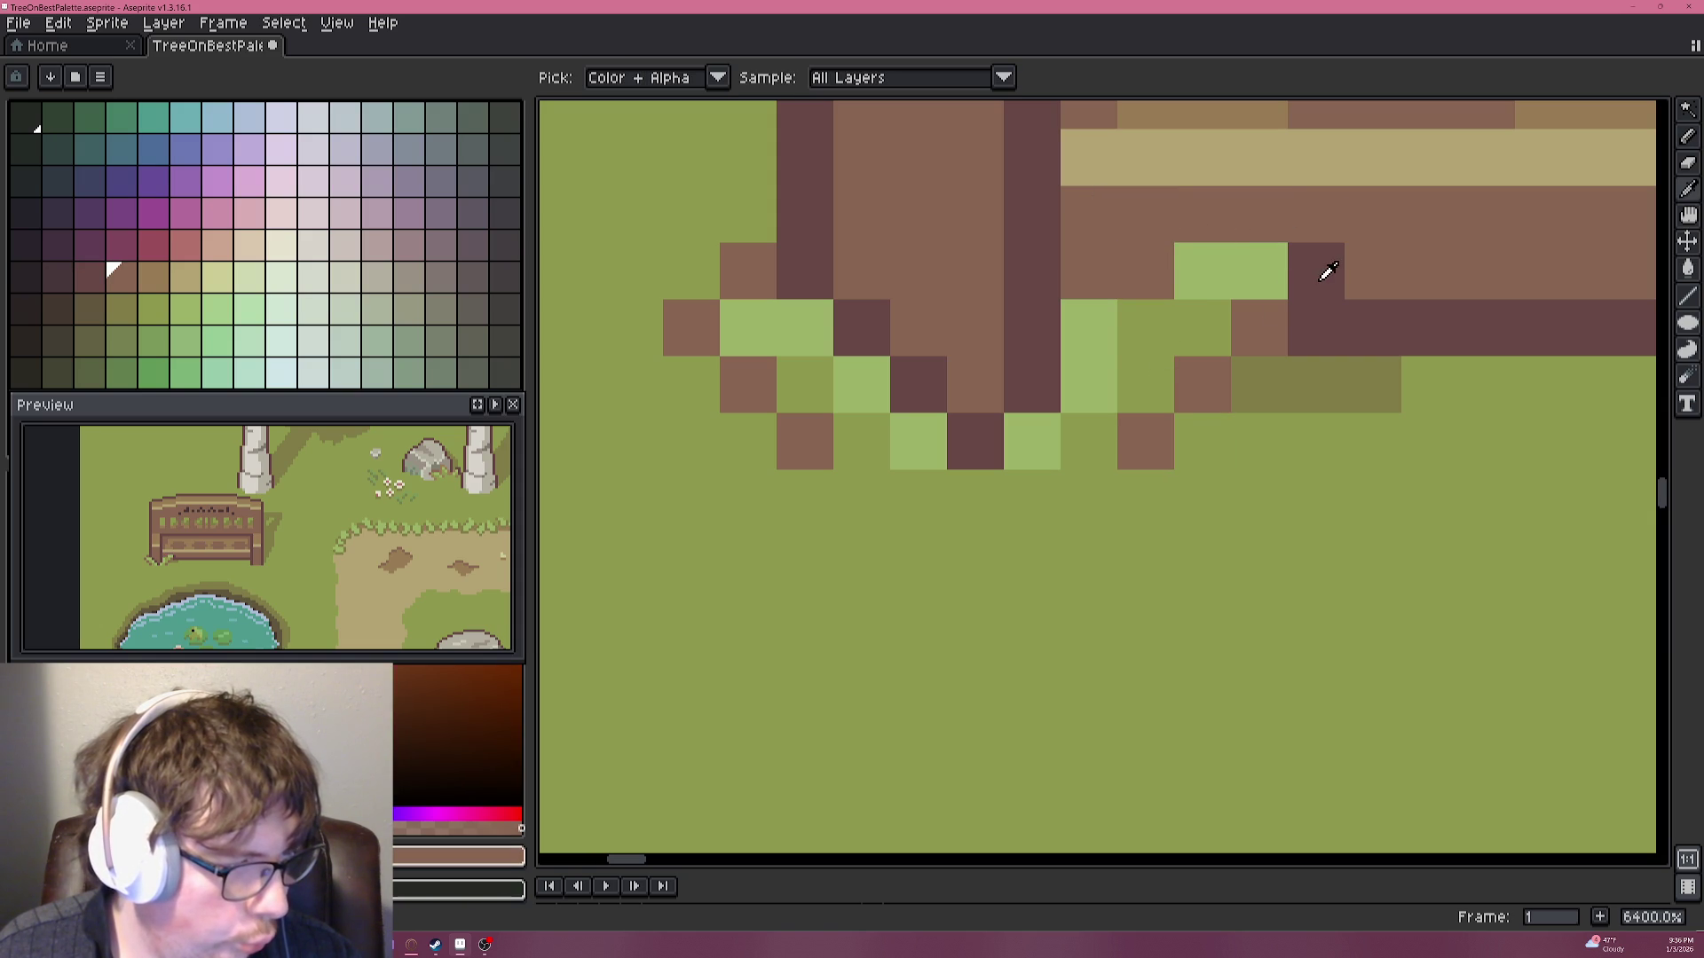
left_click(1088, 329, "alt")
left_click(1144, 328)
left_click(1144, 271, "alt")
left_click(1088, 329)
Darken the rail and the leg's inner and lower edge pixels, then touch up the leg base.
left_click(1328, 255, "alt")
left_click(1266, 233)
left_click(1202, 213)
left_click(1145, 271)
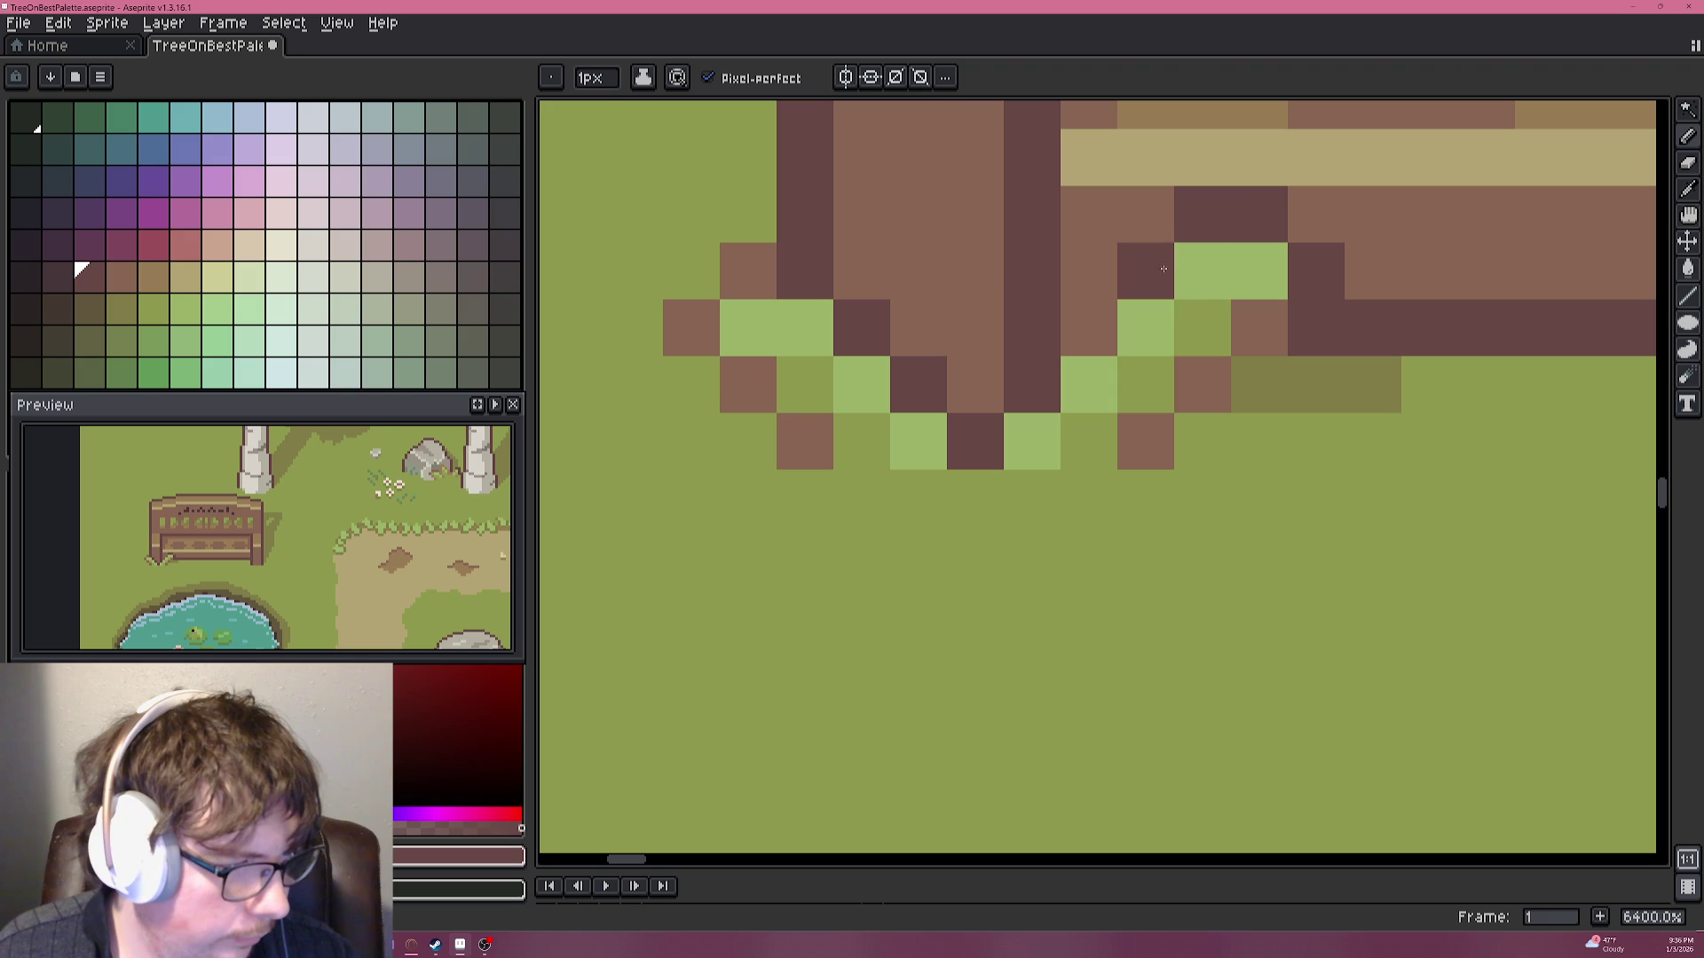
left_click(1087, 328)
left_click(1185, 428)
left_click(1154, 441, "alt")
left_click(1203, 441)
left_click(1164, 479, "alt")
left_click(1151, 439)
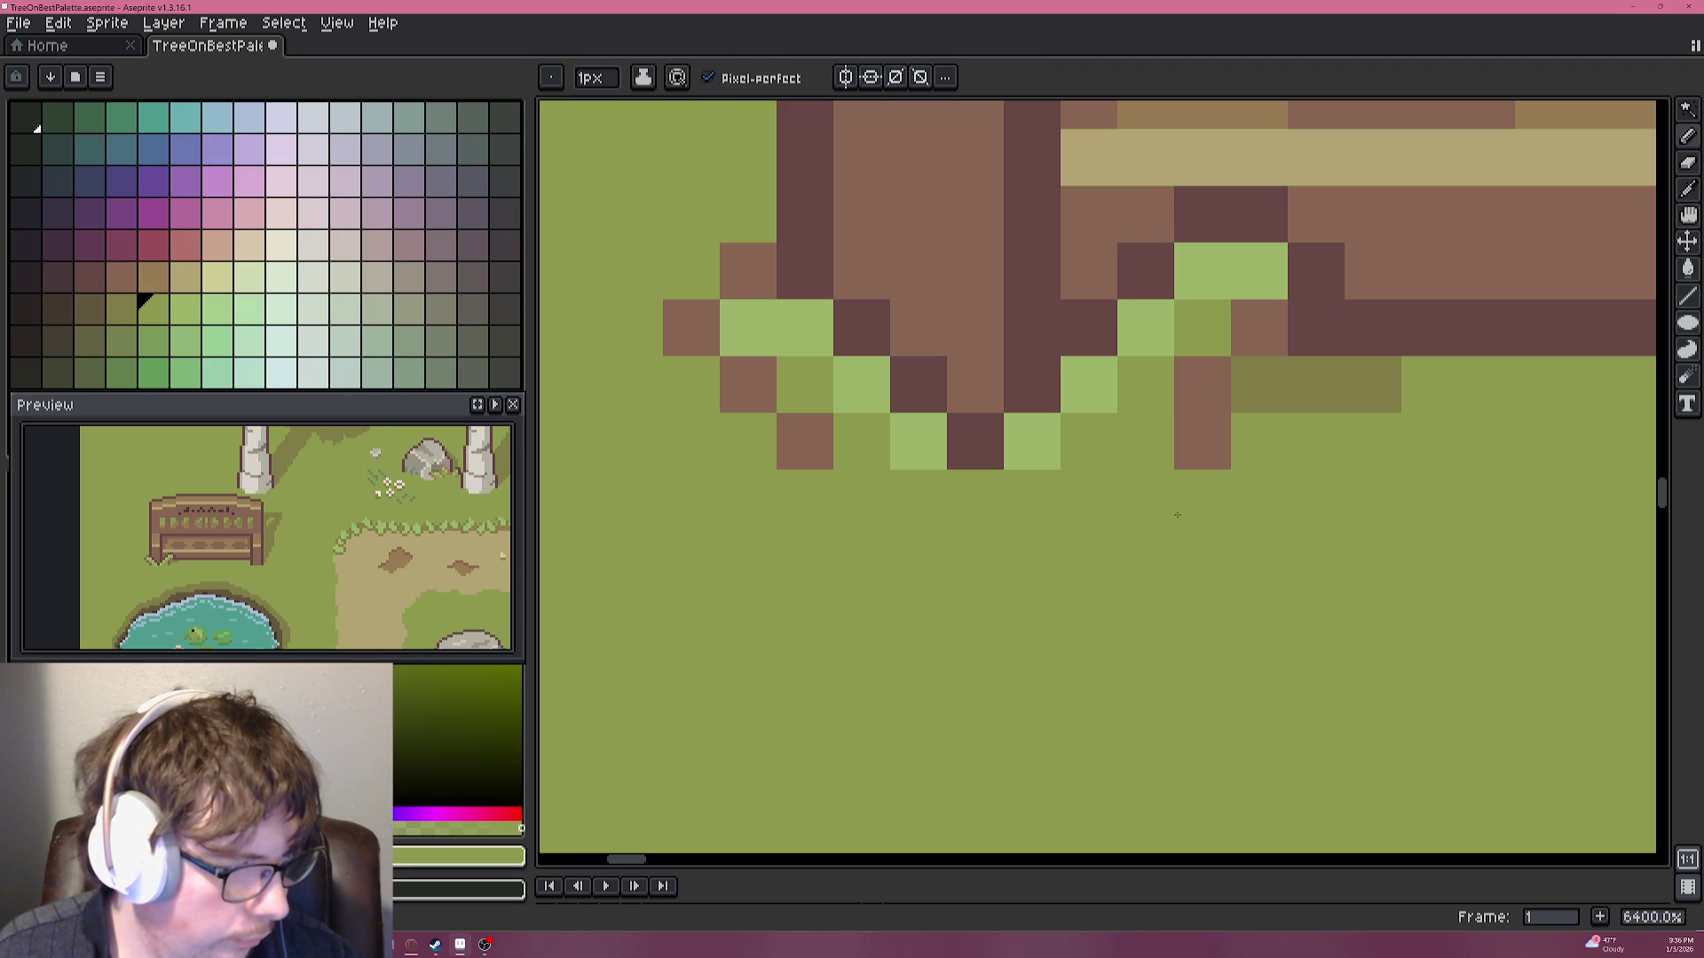
Paint mid-green and light-green grass blade pixels at the base of the leg.
scroll(1066, 463, "down", 3)
scroll(1066, 462, "down", 2)
scroll(1026, 408, "up", 4)
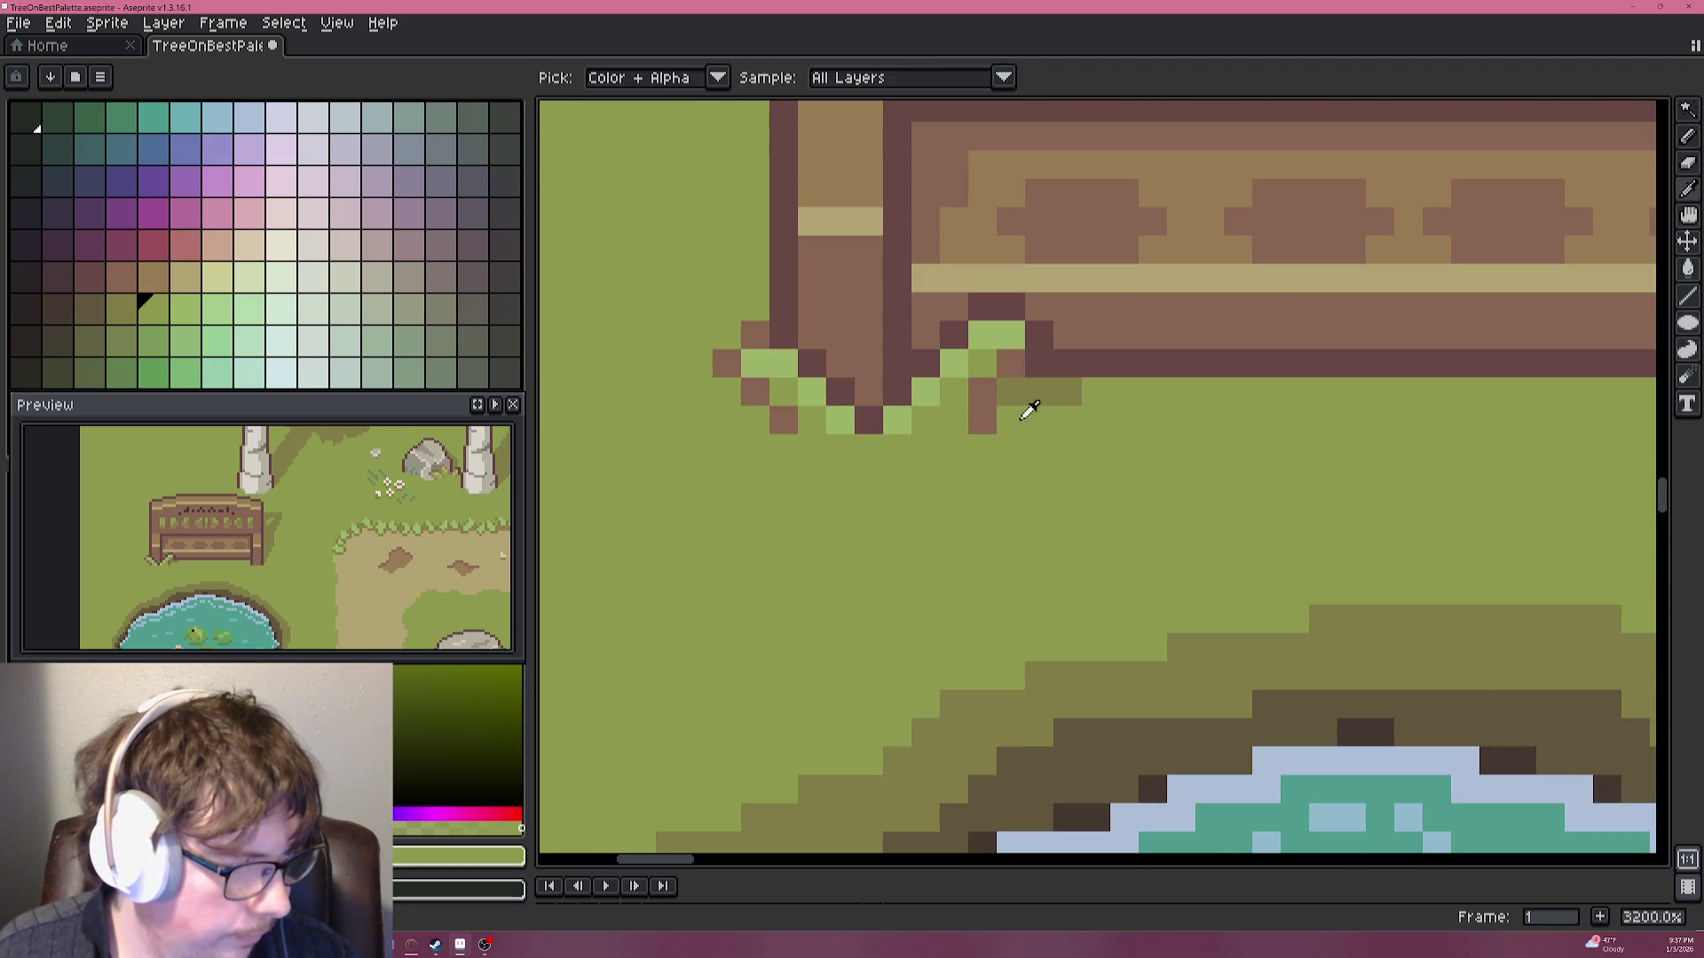
left_click(966, 424, "alt")
left_click(1053, 426, "alt")
scroll(1009, 465, "down", 5)
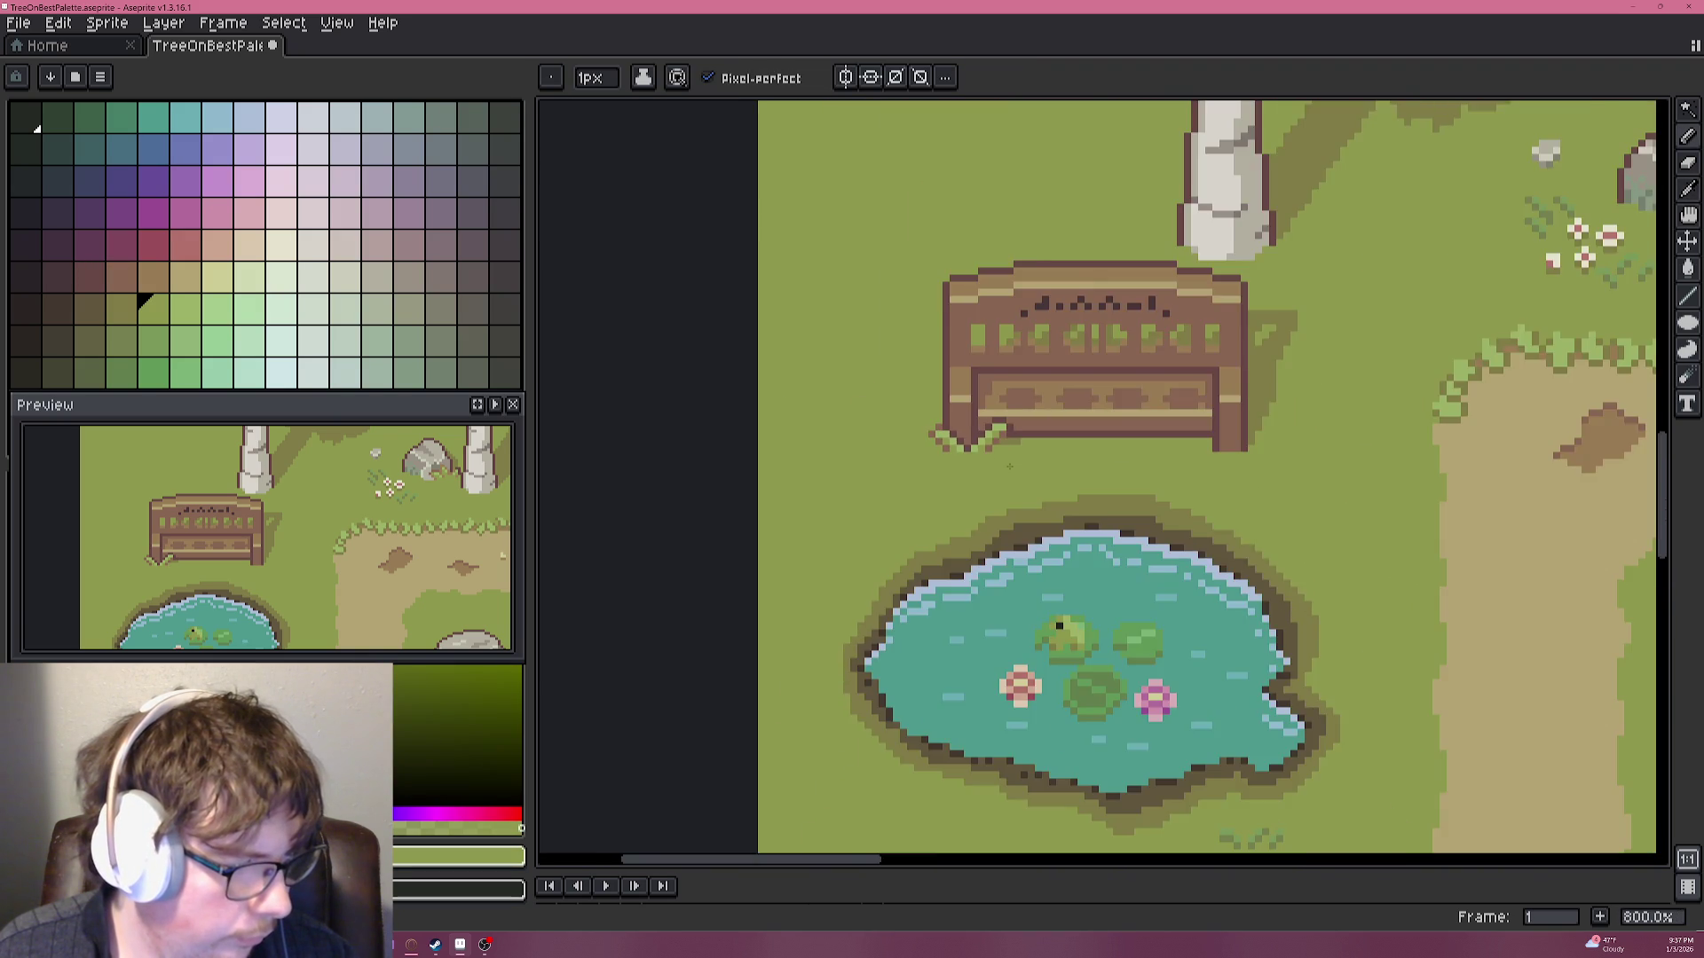
scroll(1008, 464, "down", 2)
scroll(1072, 463, "down", 2)
scroll(1088, 457, "up", 1)
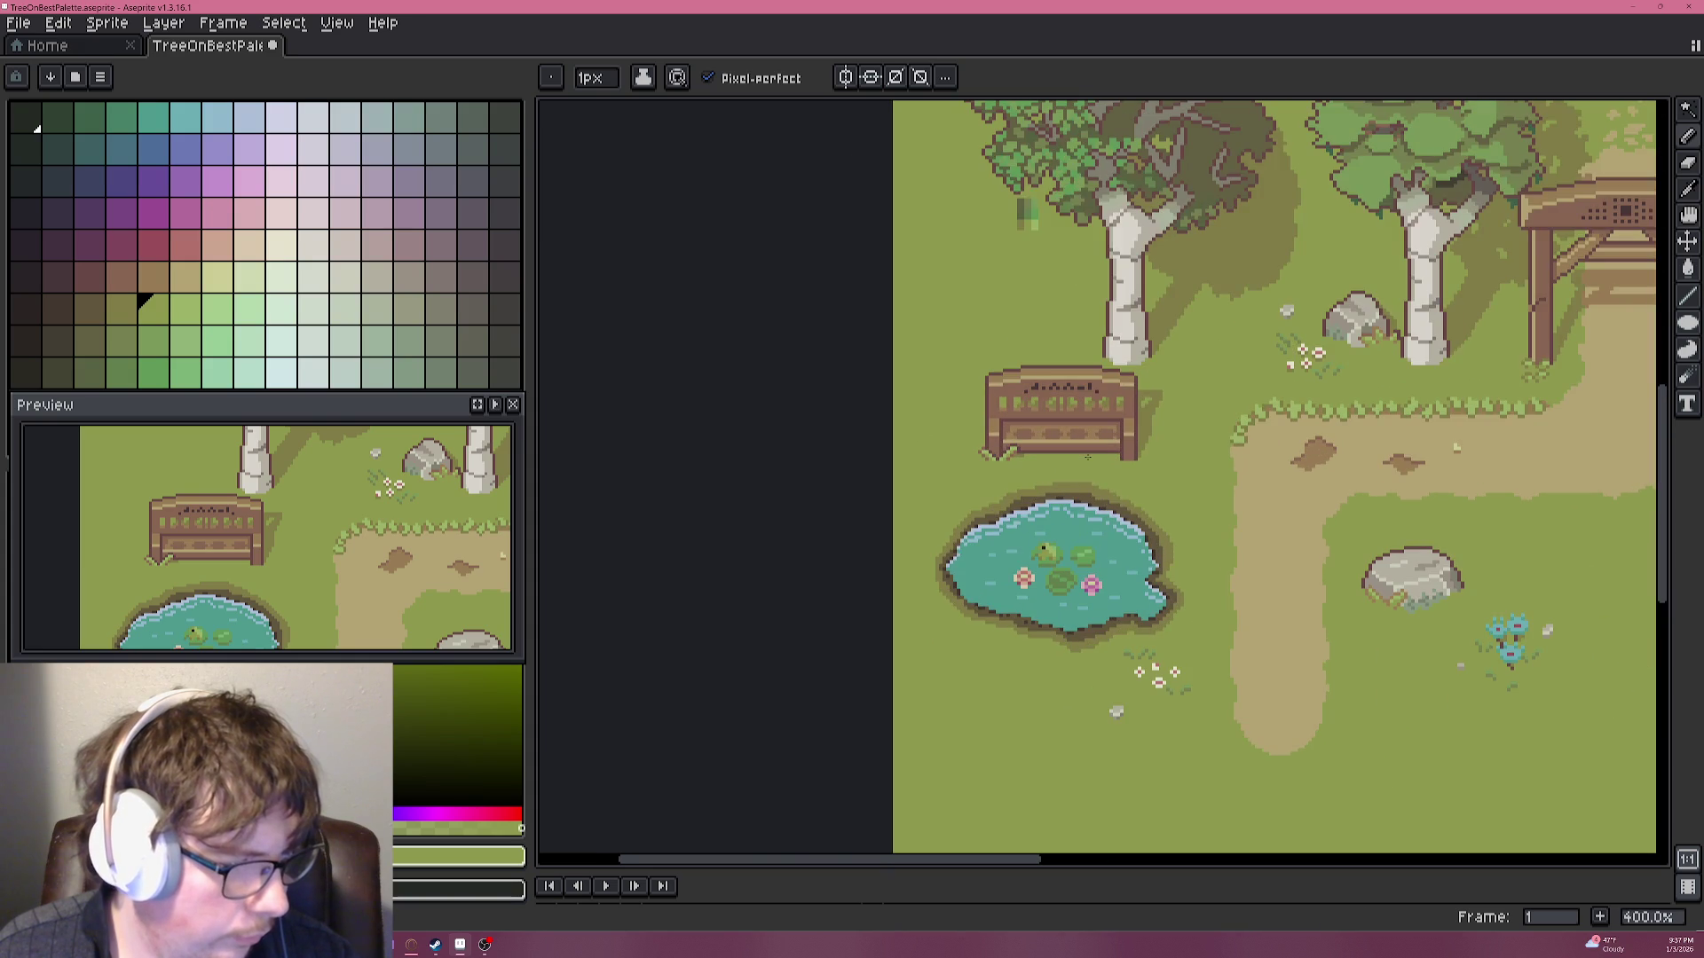
scroll(1007, 453, "up", 4)
scroll(1007, 453, "up", 4)
scroll(1012, 461, "up", 3)
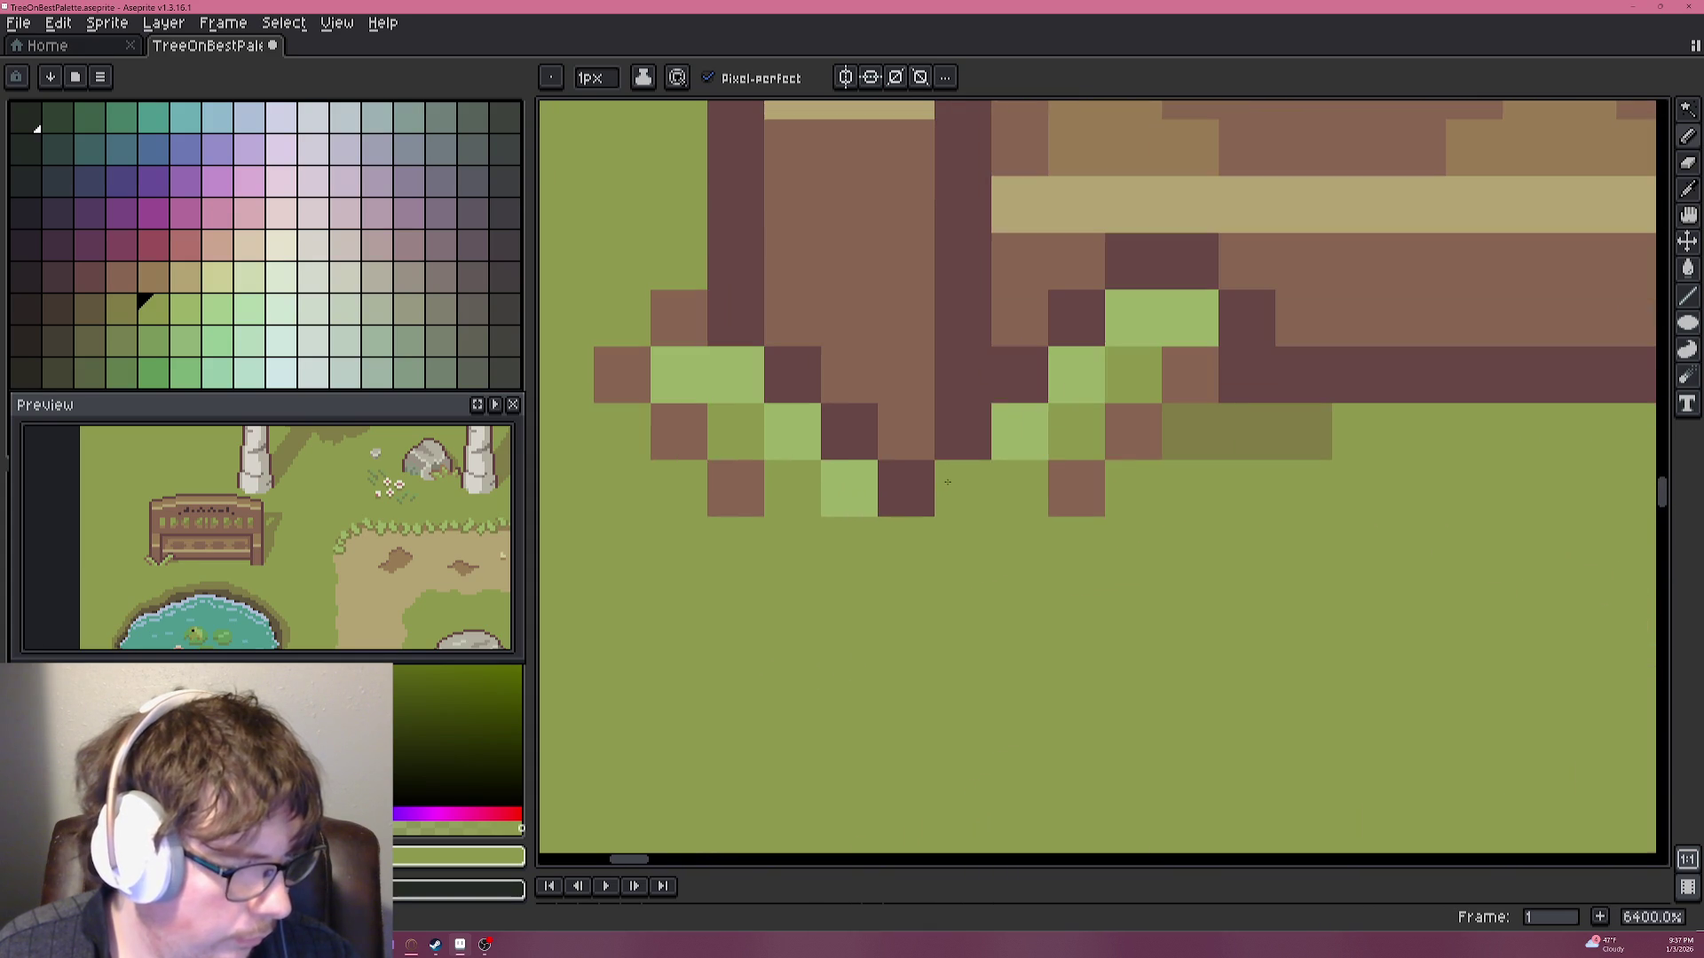
left_click(905, 376)
left_click(963, 317)
left_click(1020, 432, "alt")
left_click(963, 432)
left_click(905, 317)
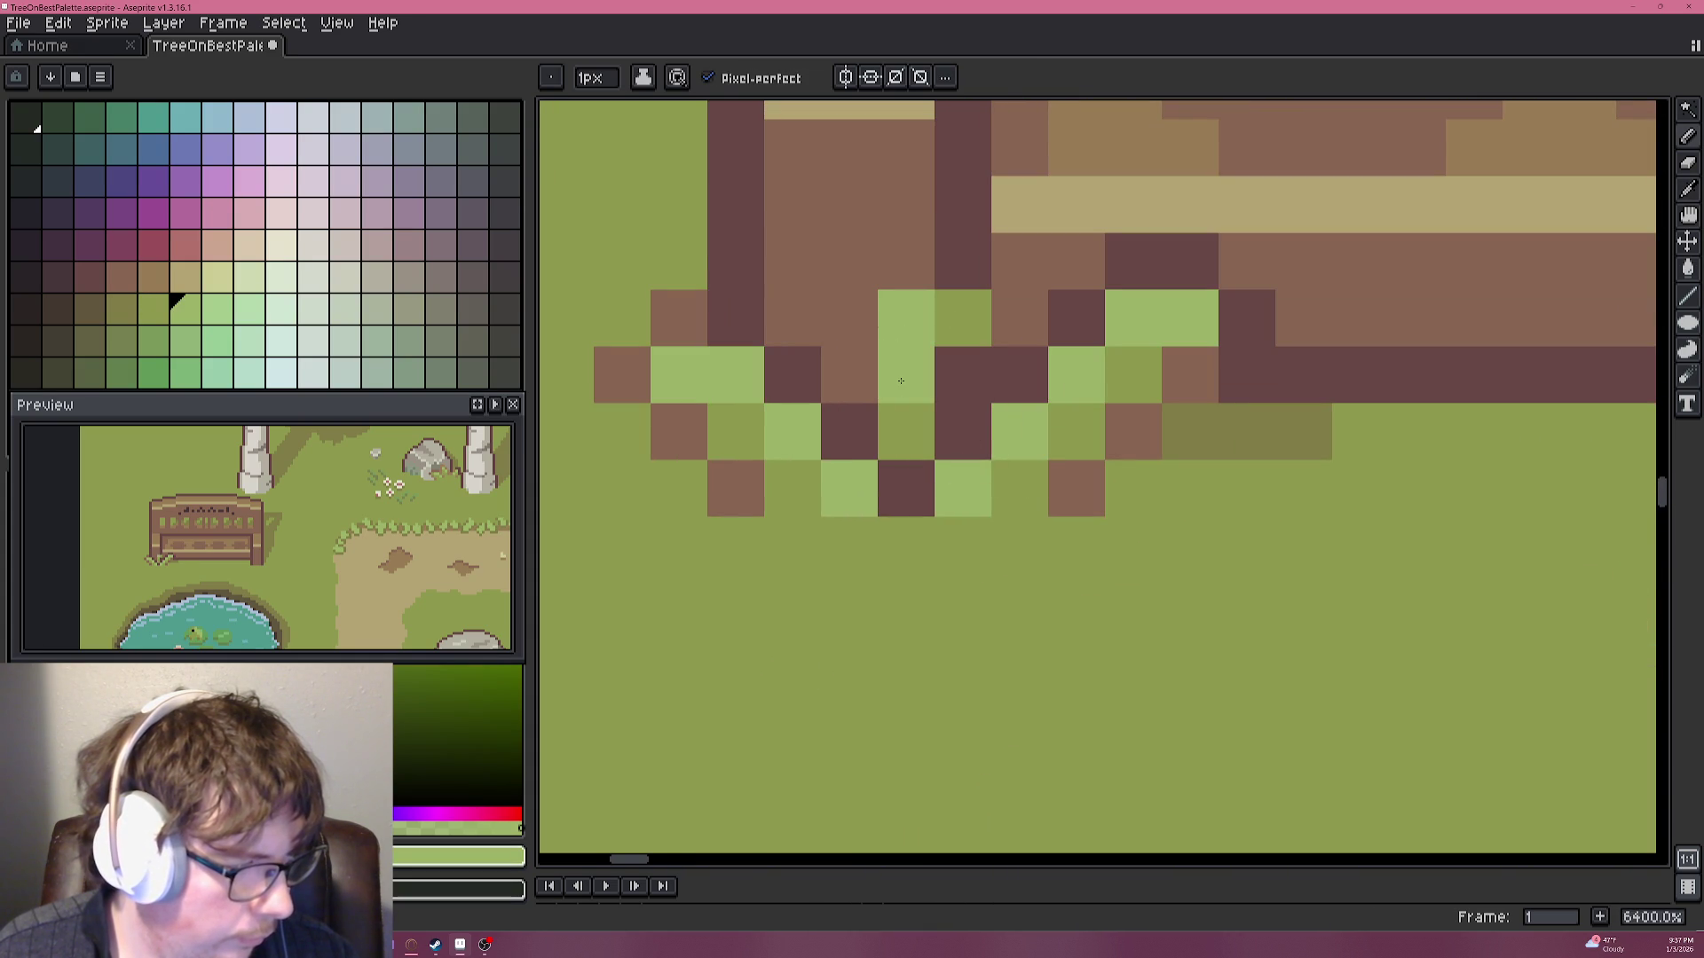
Outline the grass blades in dark brown, then undo the last pencil stroke.
key("alt")
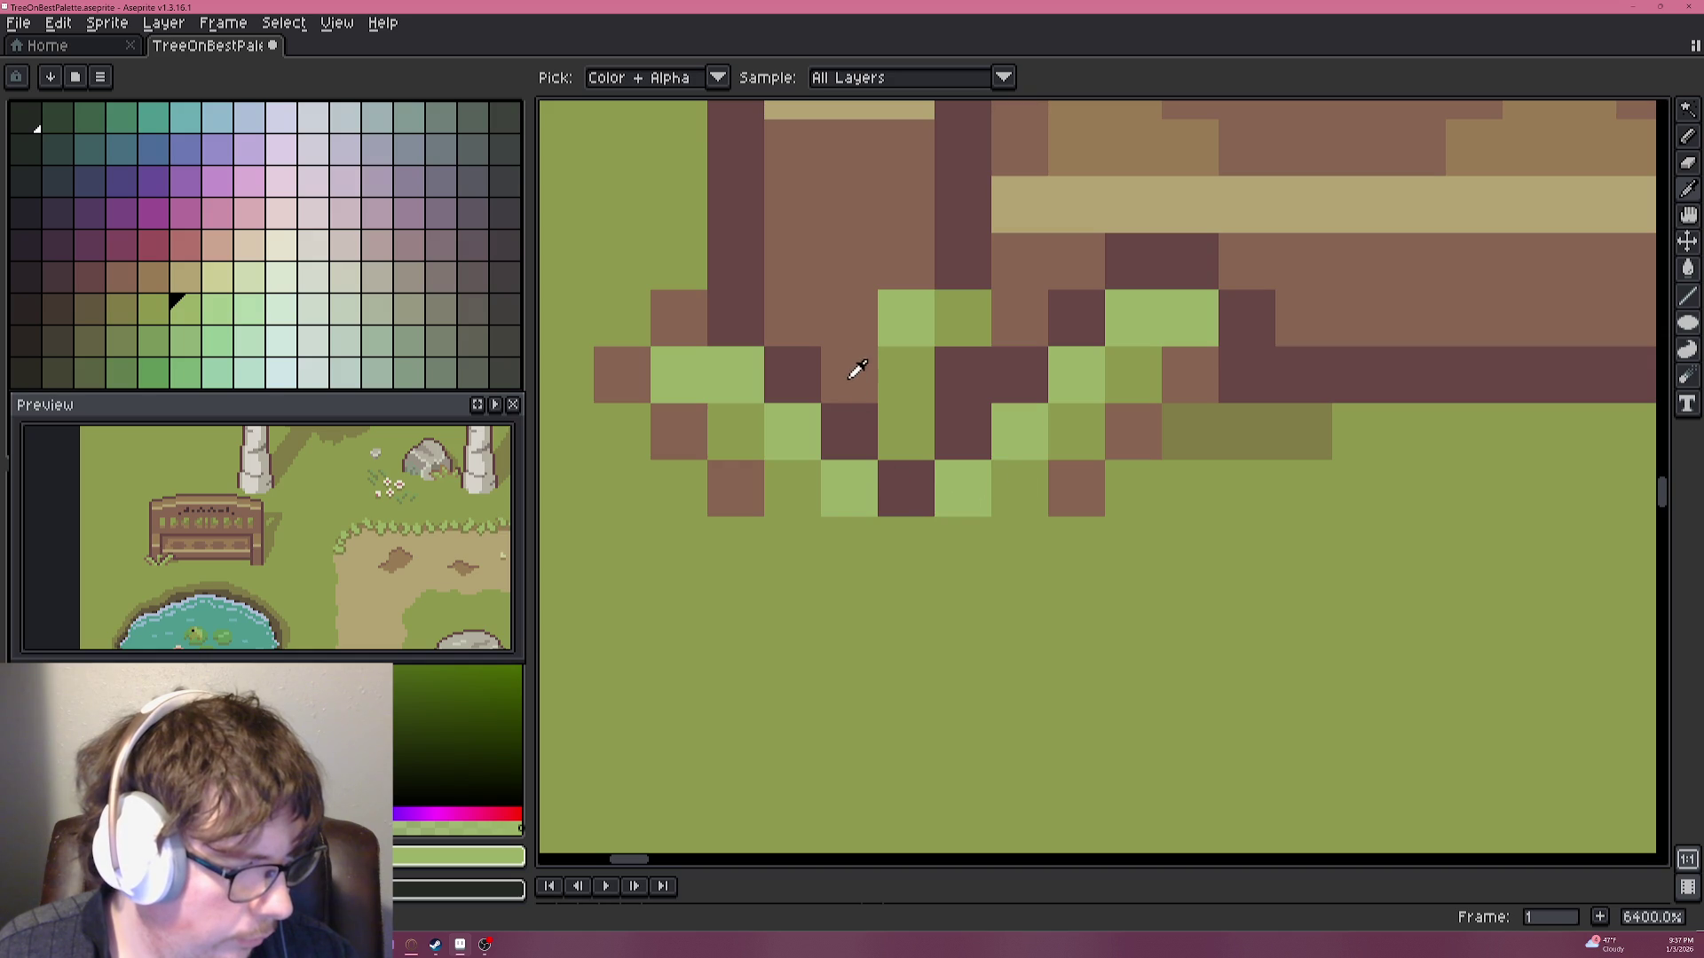
left_click(868, 434, "alt")
left_click_drag(905, 316, 849, 317)
left_click(912, 265)
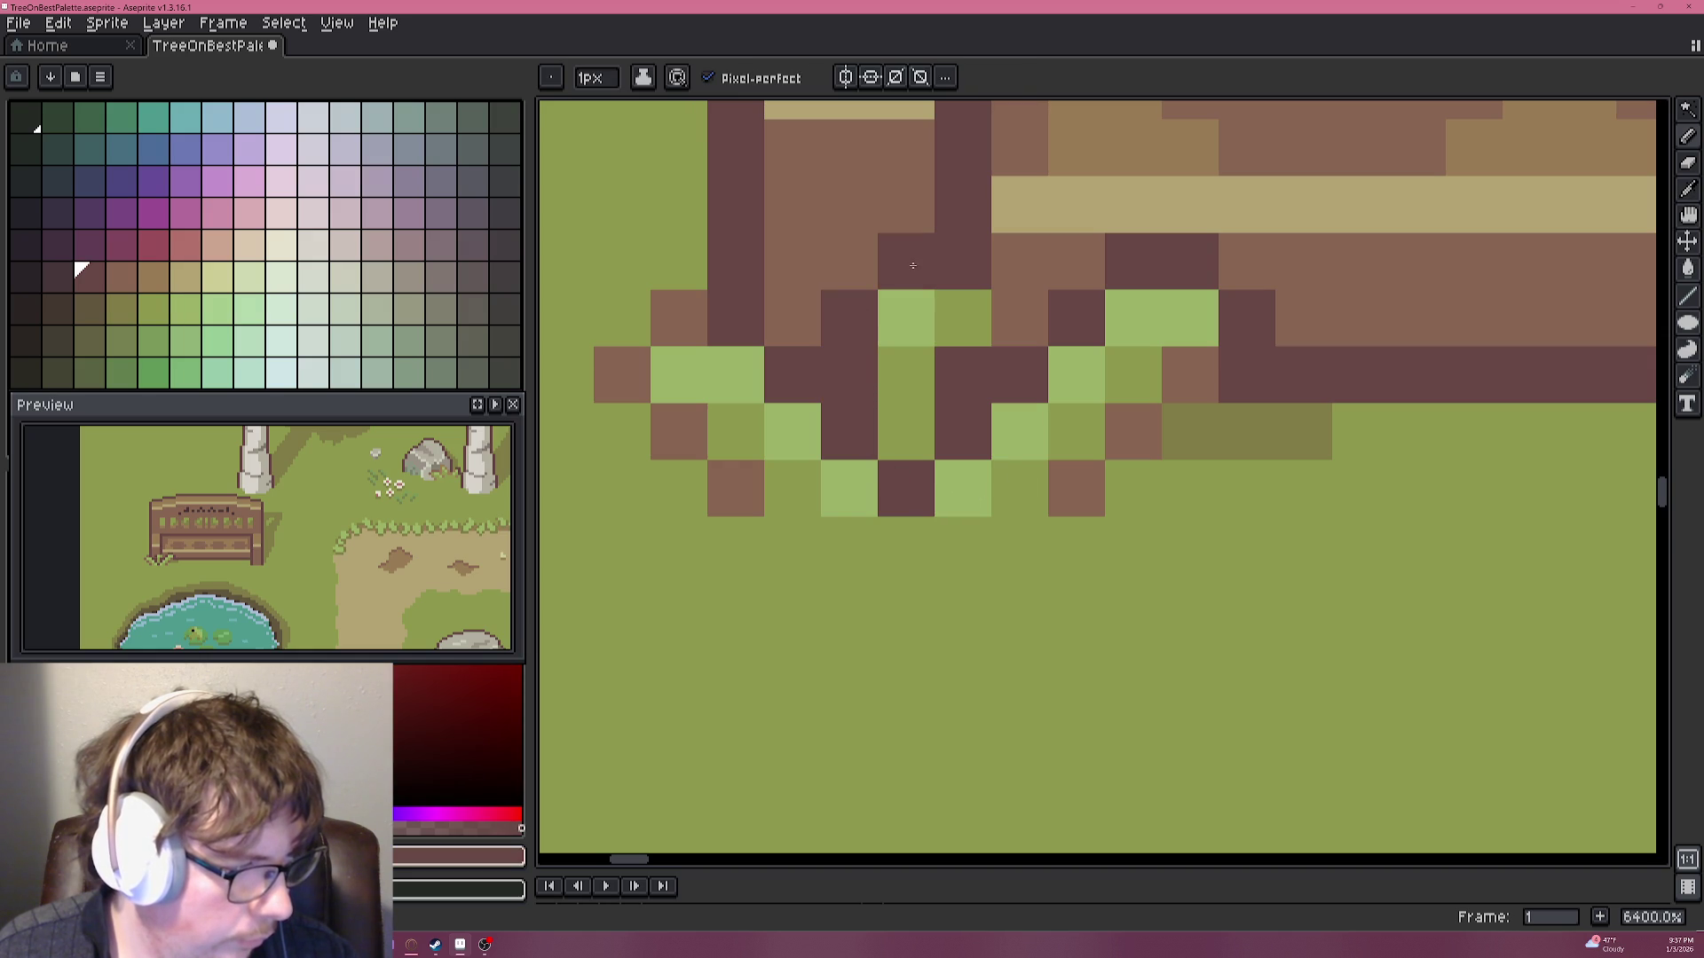
scroll(905, 265, "down", 13)
scroll(1051, 416, "down", 1)
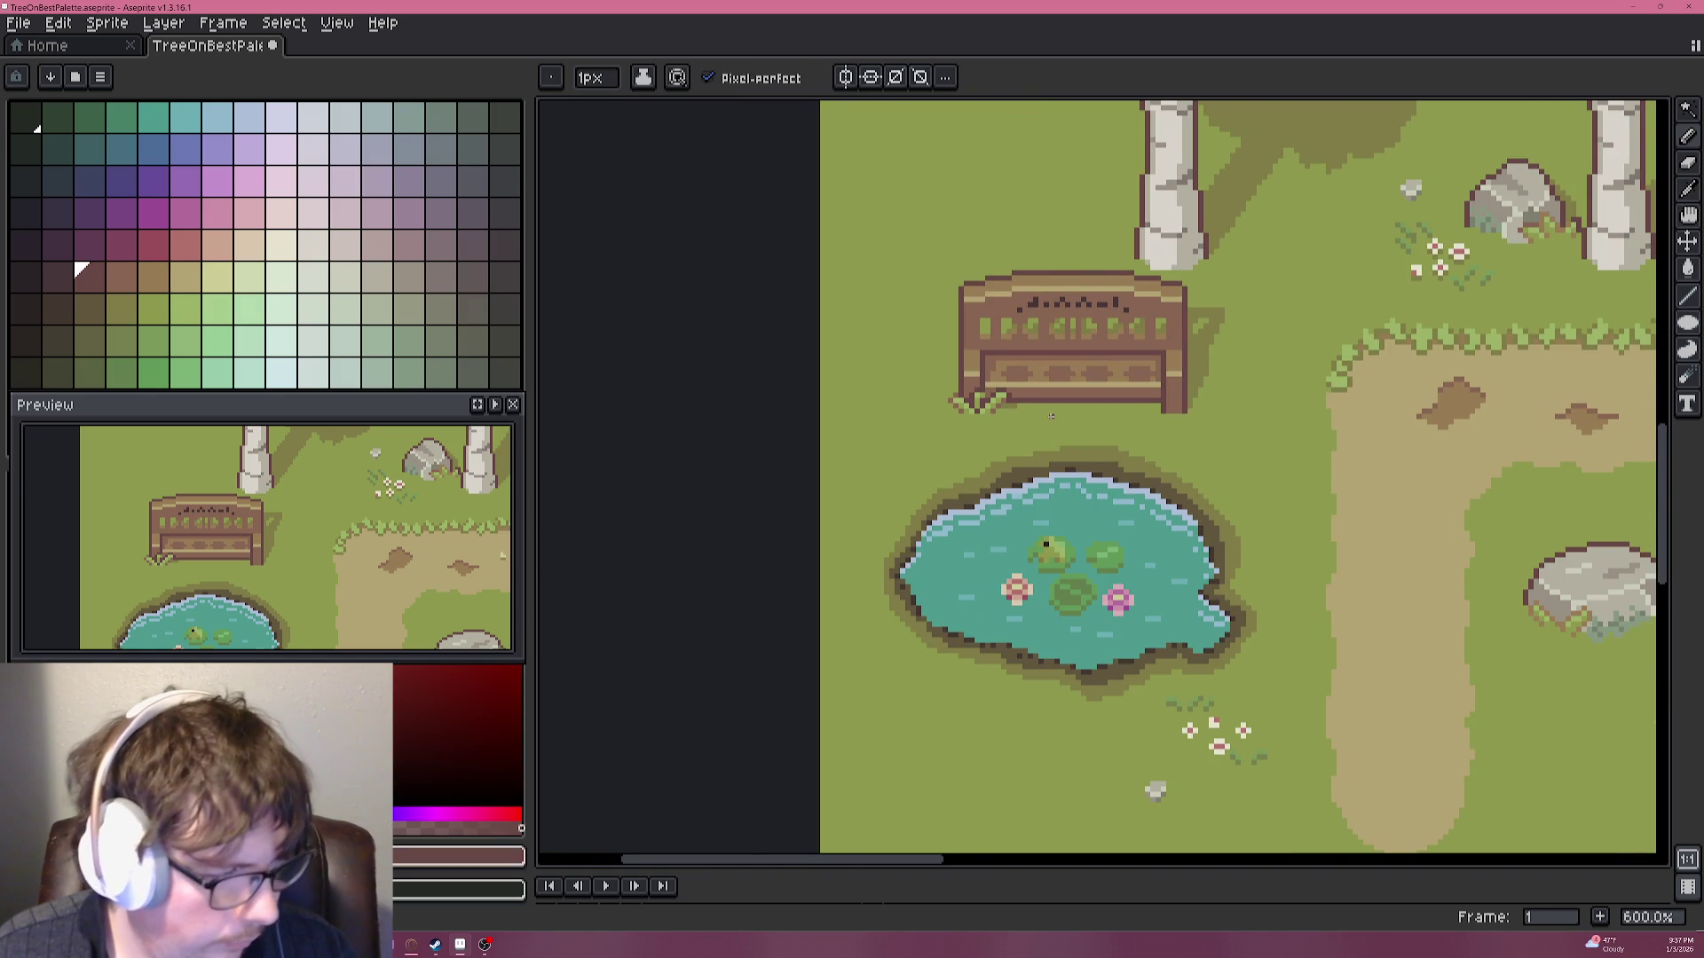
scroll(1051, 419, "up", 7)
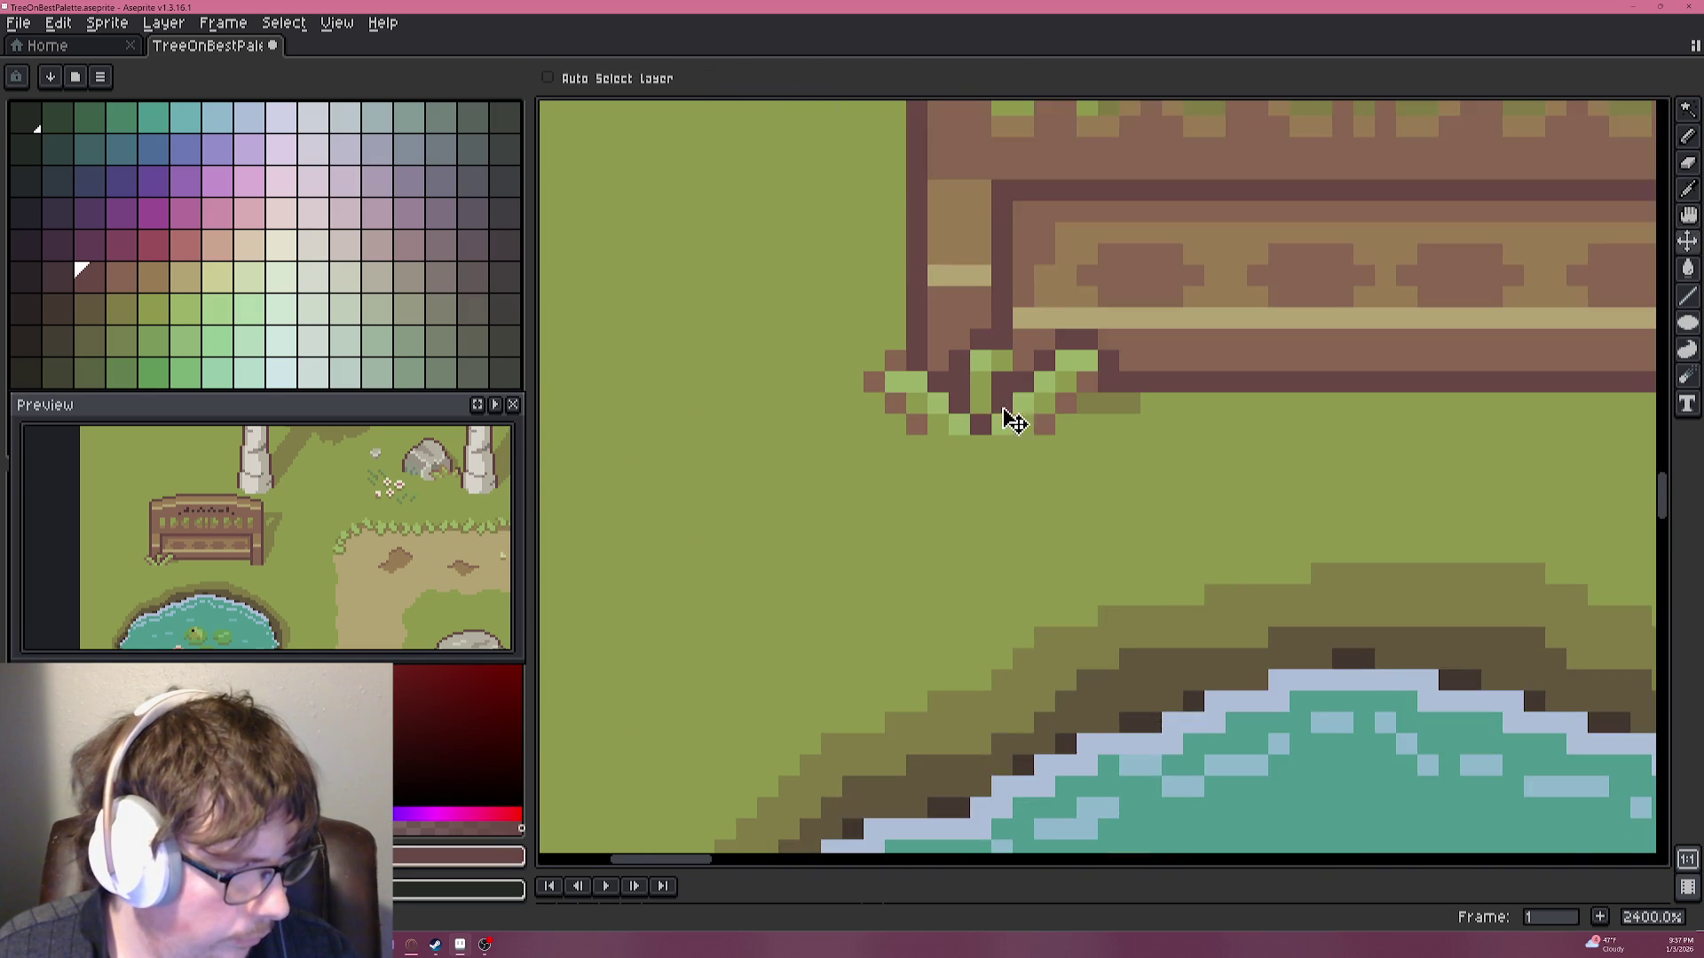
scroll(1054, 425, "down", 5)
key("ctrl+z")
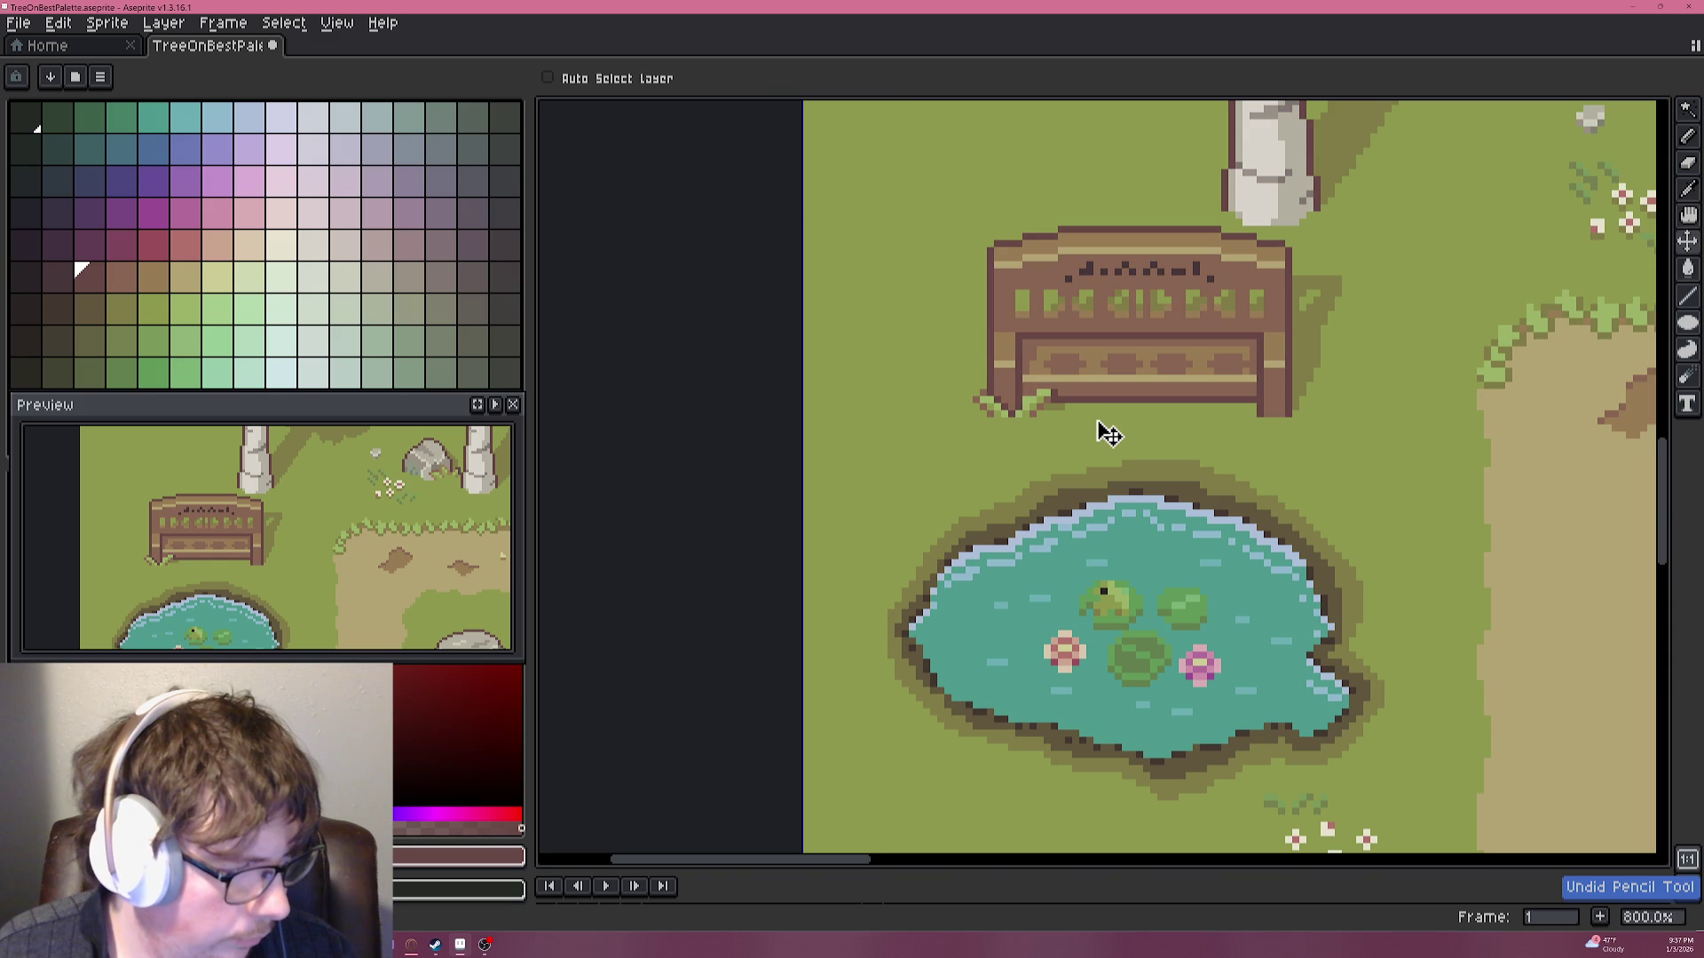
Undo the rest of the grass tuft and return to the Pencil at the bench's left leg.
key("ctrl+z")
key("ctrl+z")
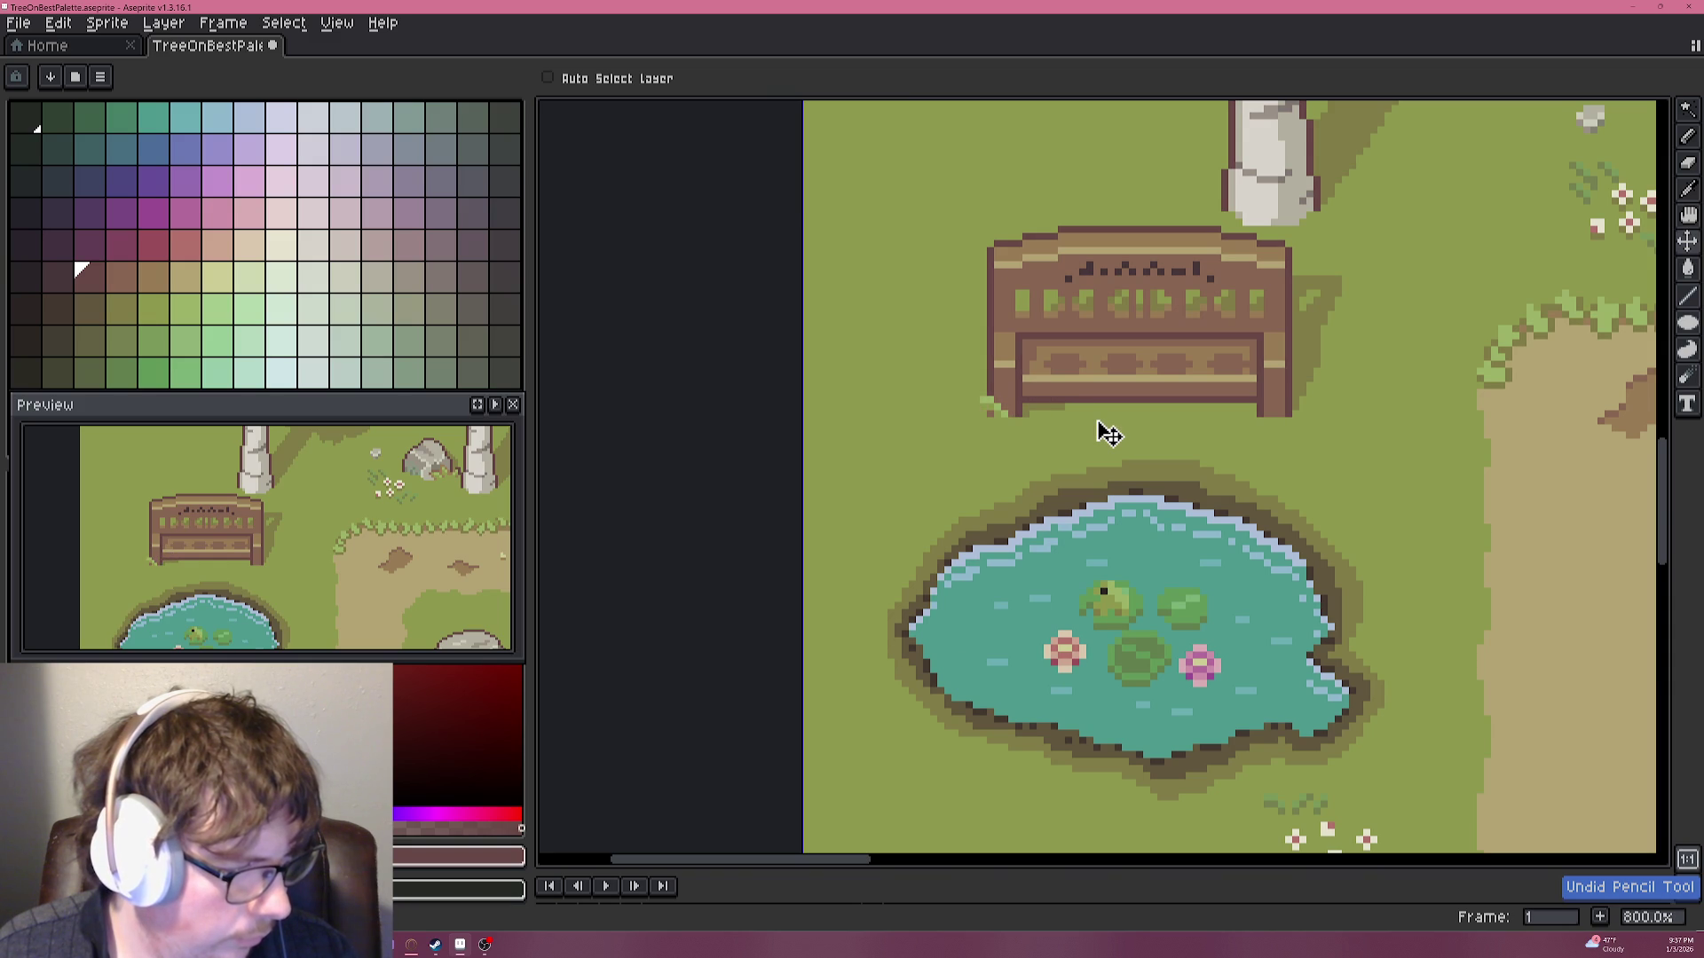
key("b")
scroll(977, 420, "up", 3)
scroll(976, 421, "down", 3)
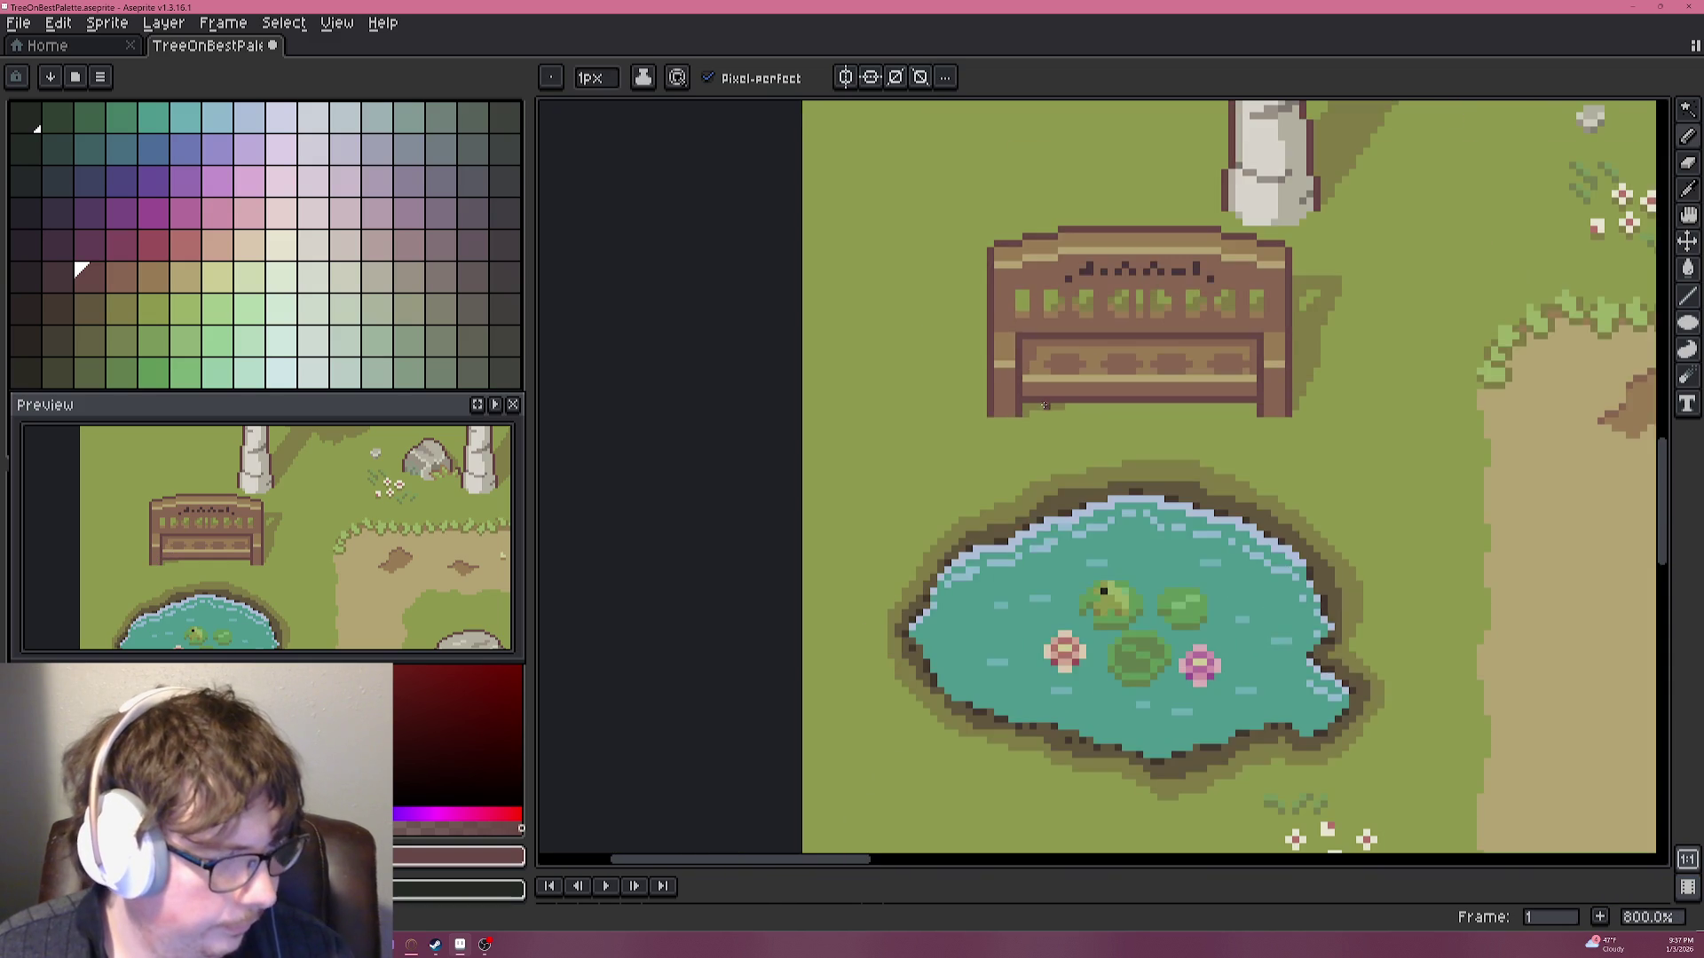
scroll(970, 420, "up", 6)
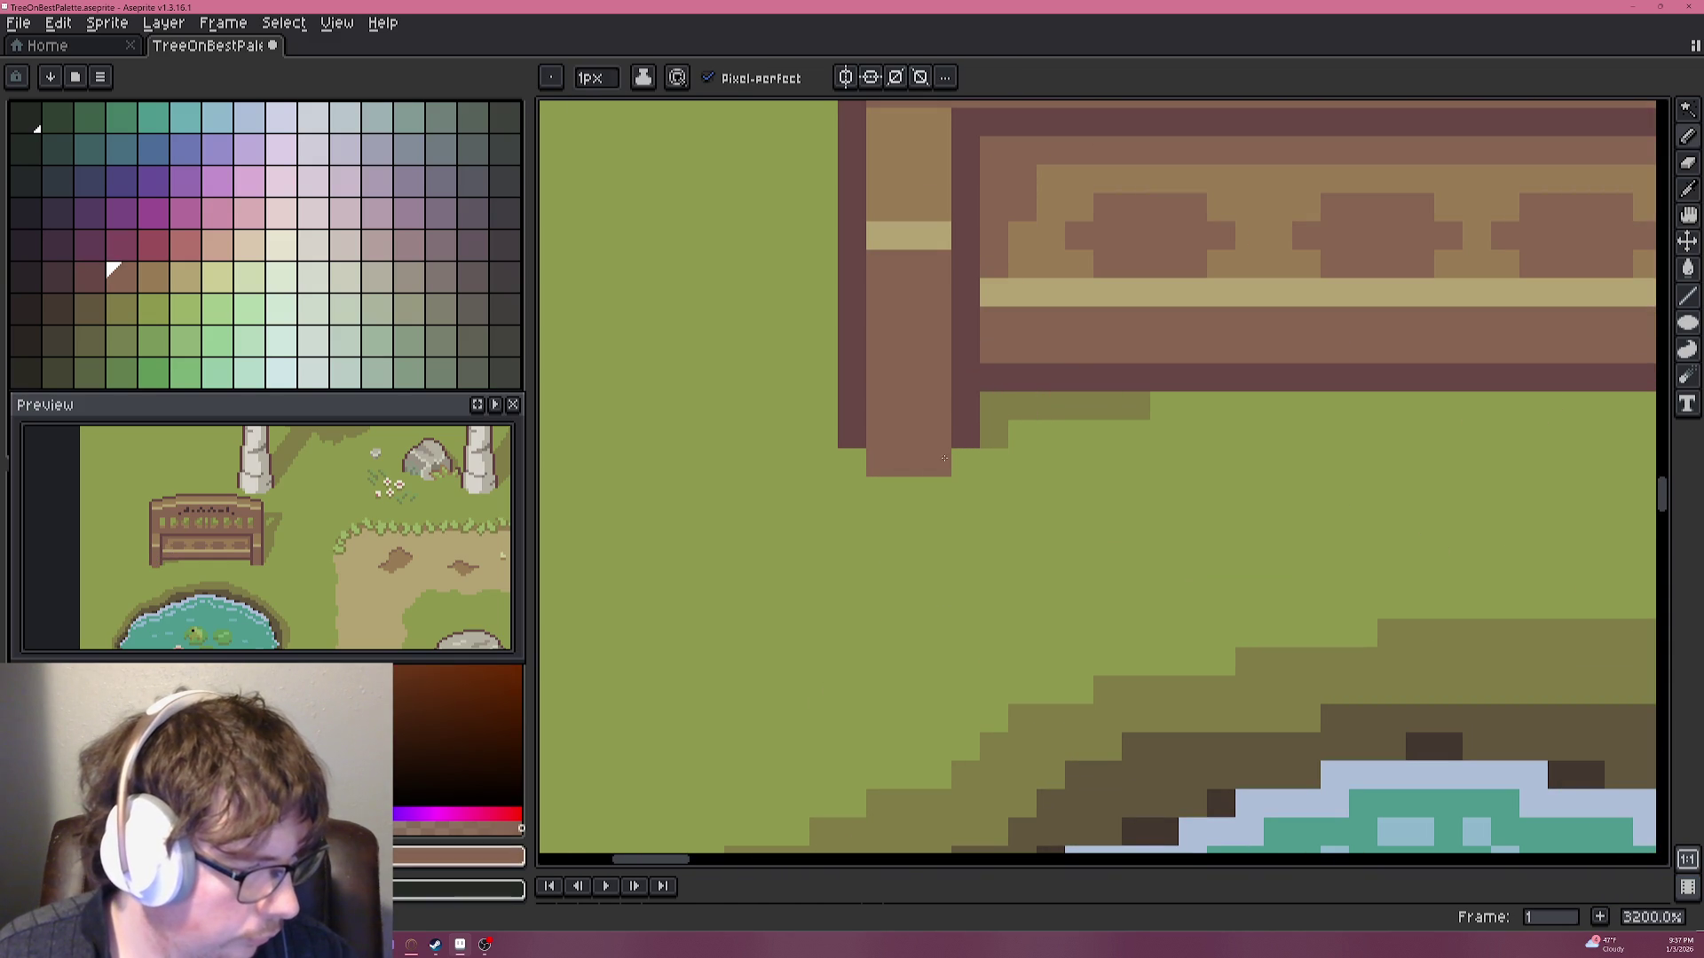
left_click_drag(1258, 428, 1205, 433)
scroll(1205, 433, "down", 3)
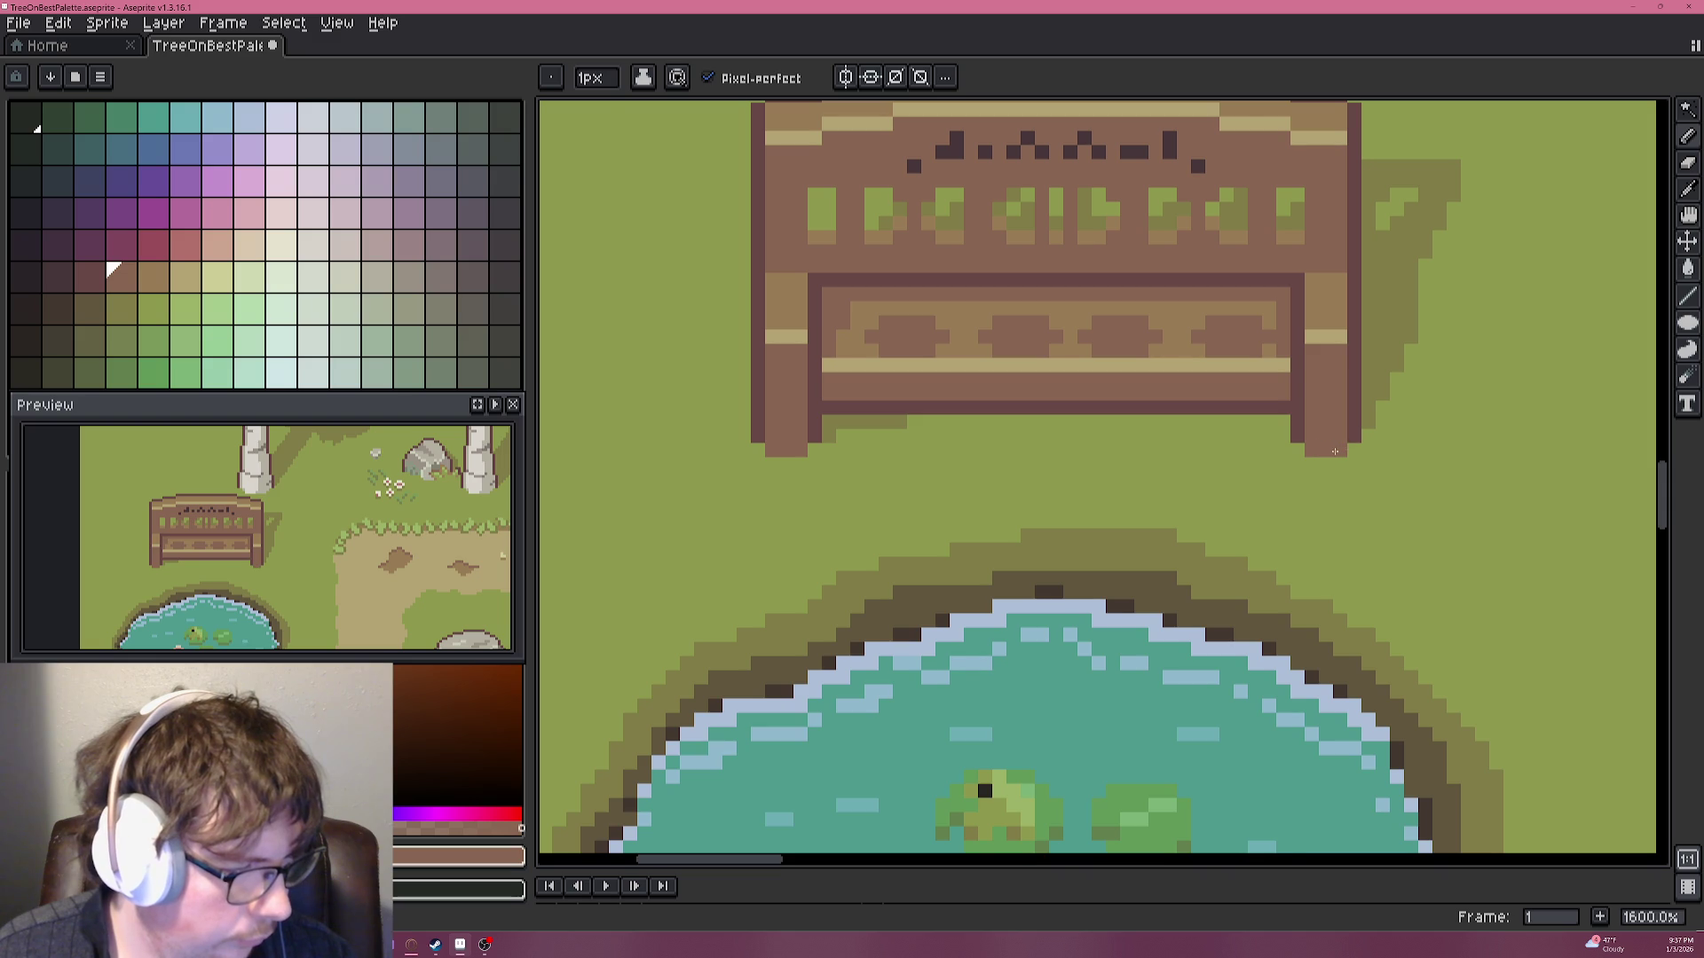
scroll(1338, 452, "down", 4)
scroll(1150, 461, "up", 2)
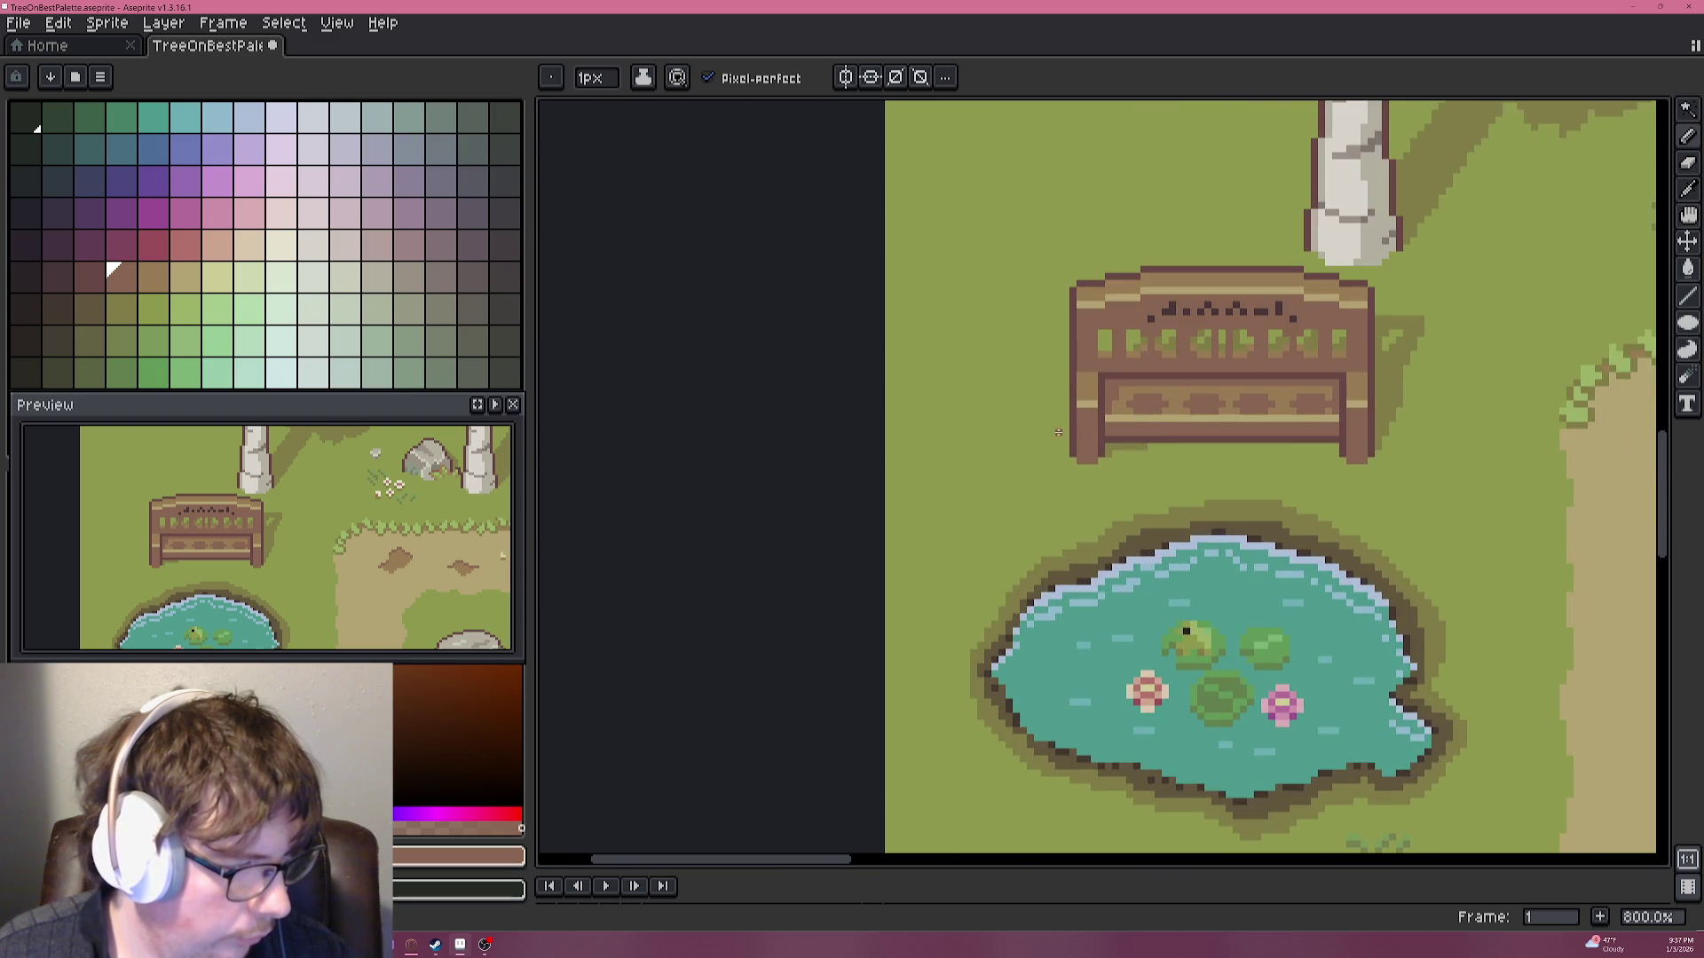
scroll(1061, 430, "up", 4)
scroll(1168, 385, "down", 4)
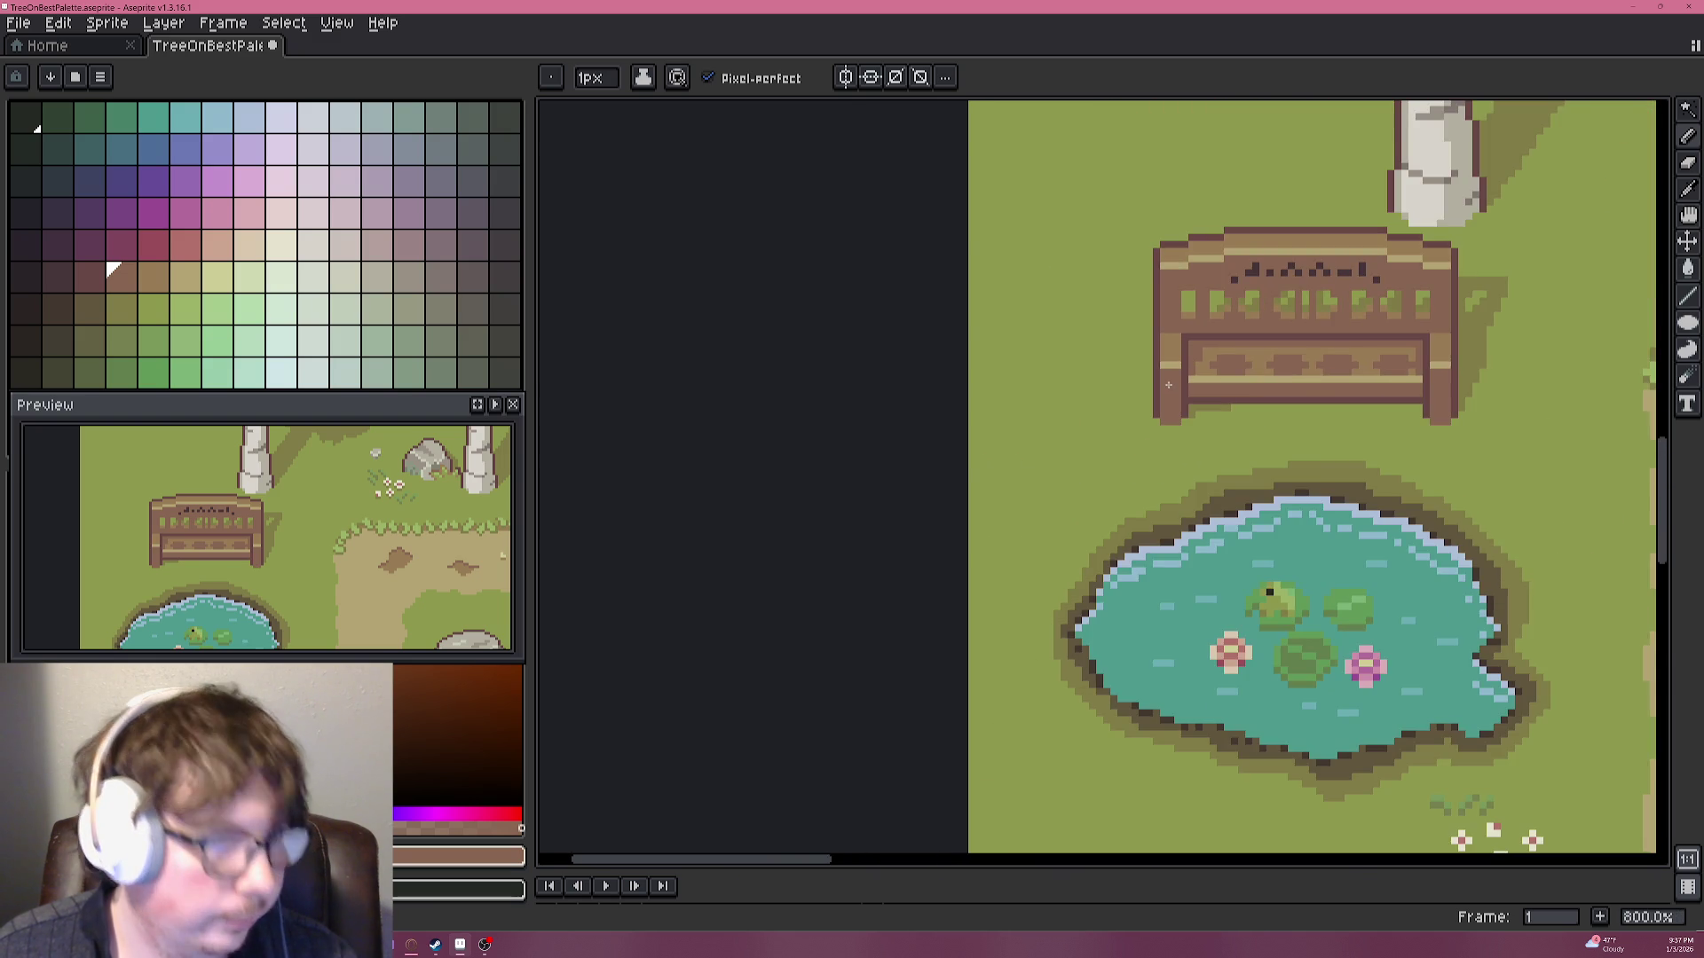
scroll(1148, 374, "up", 3)
Try a tan highlight stroke down the bench leg, then undo it.
left_click(1205, 337, "alt")
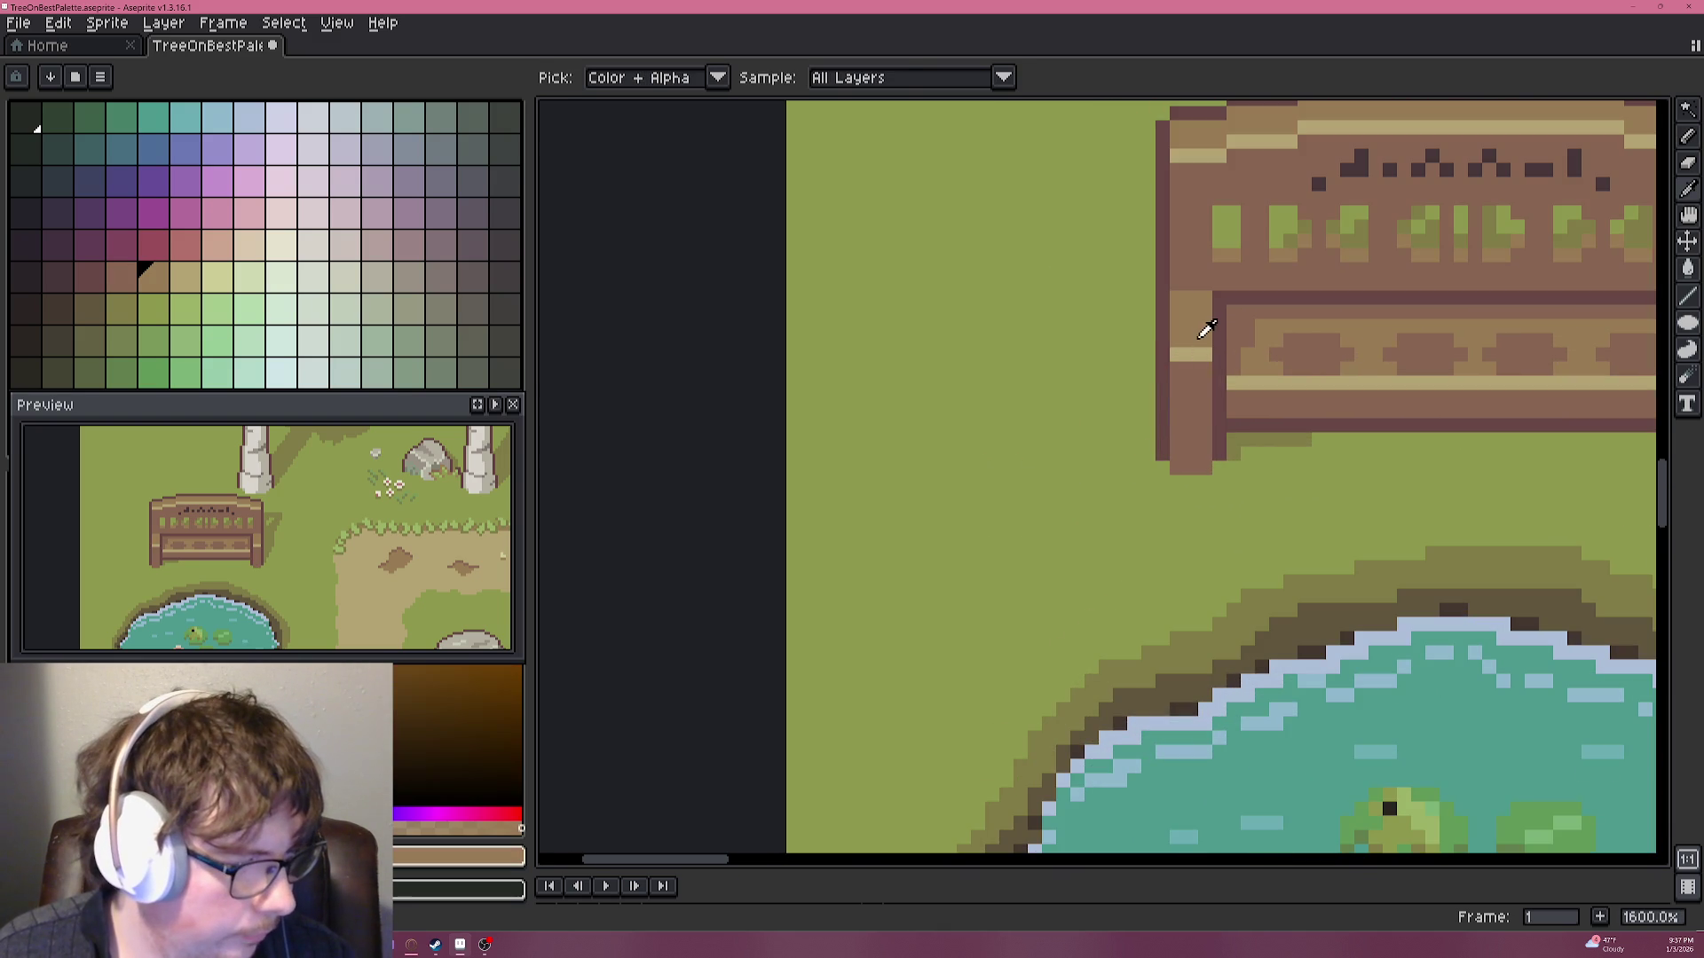
left_click_drag(1190, 385, 1195, 457)
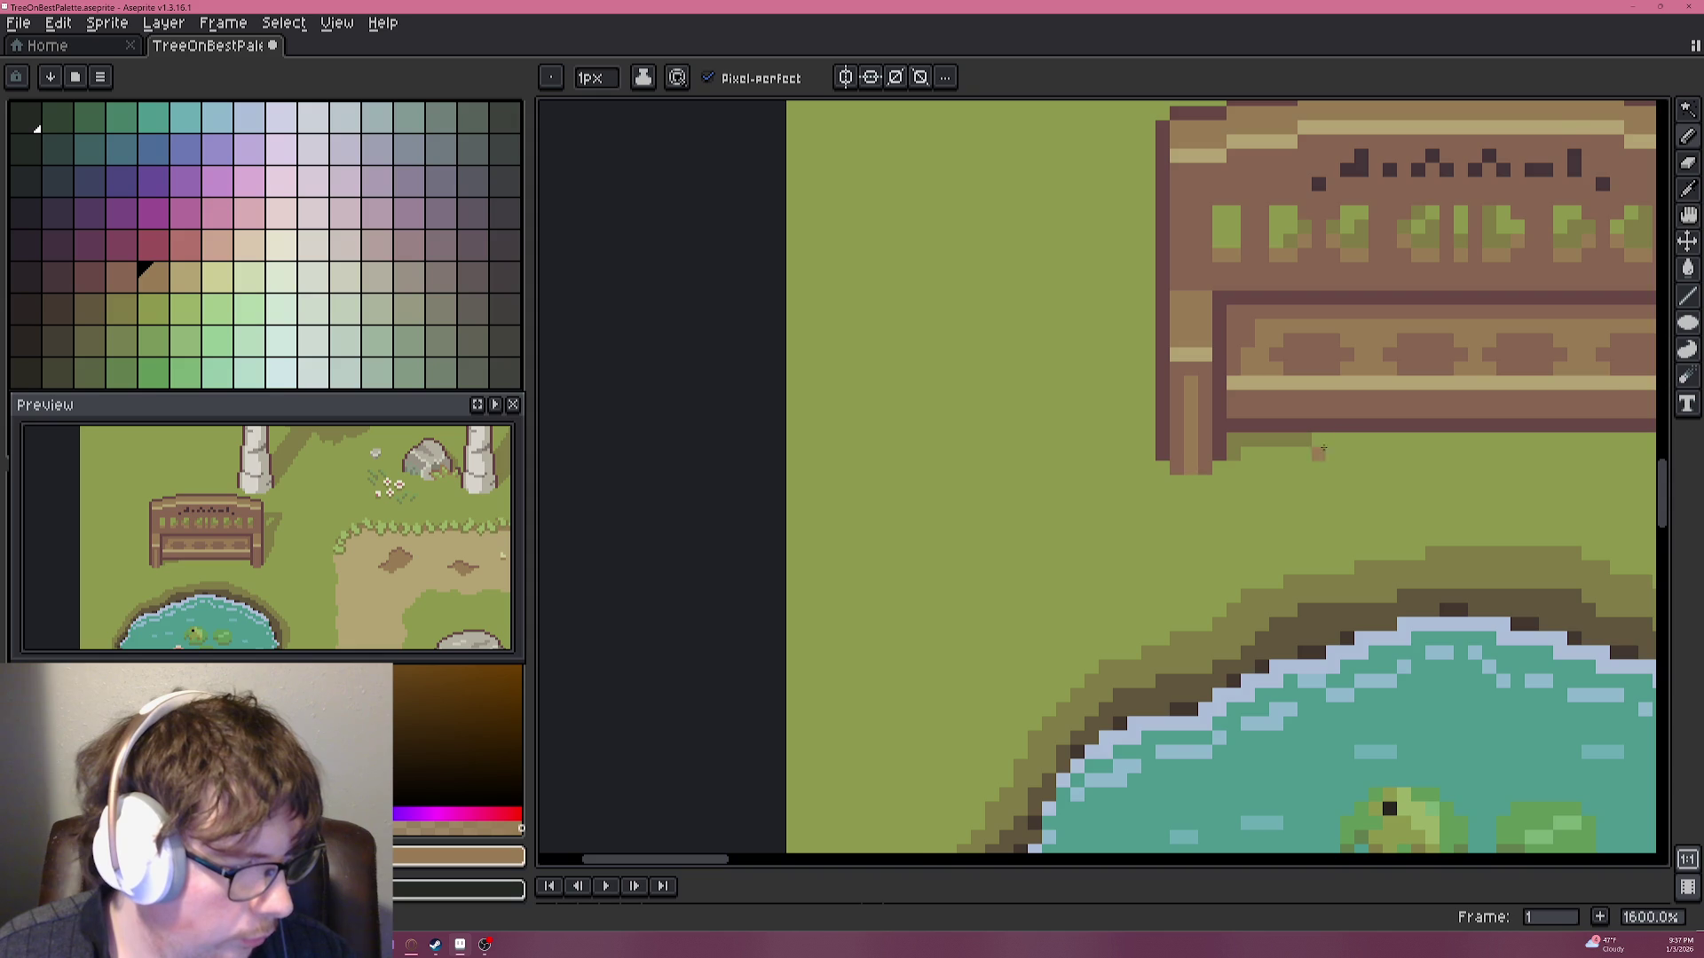
scroll(1347, 440, "down", 2)
scroll(1400, 433, "down", 1)
scroll(1339, 439, "up", 6)
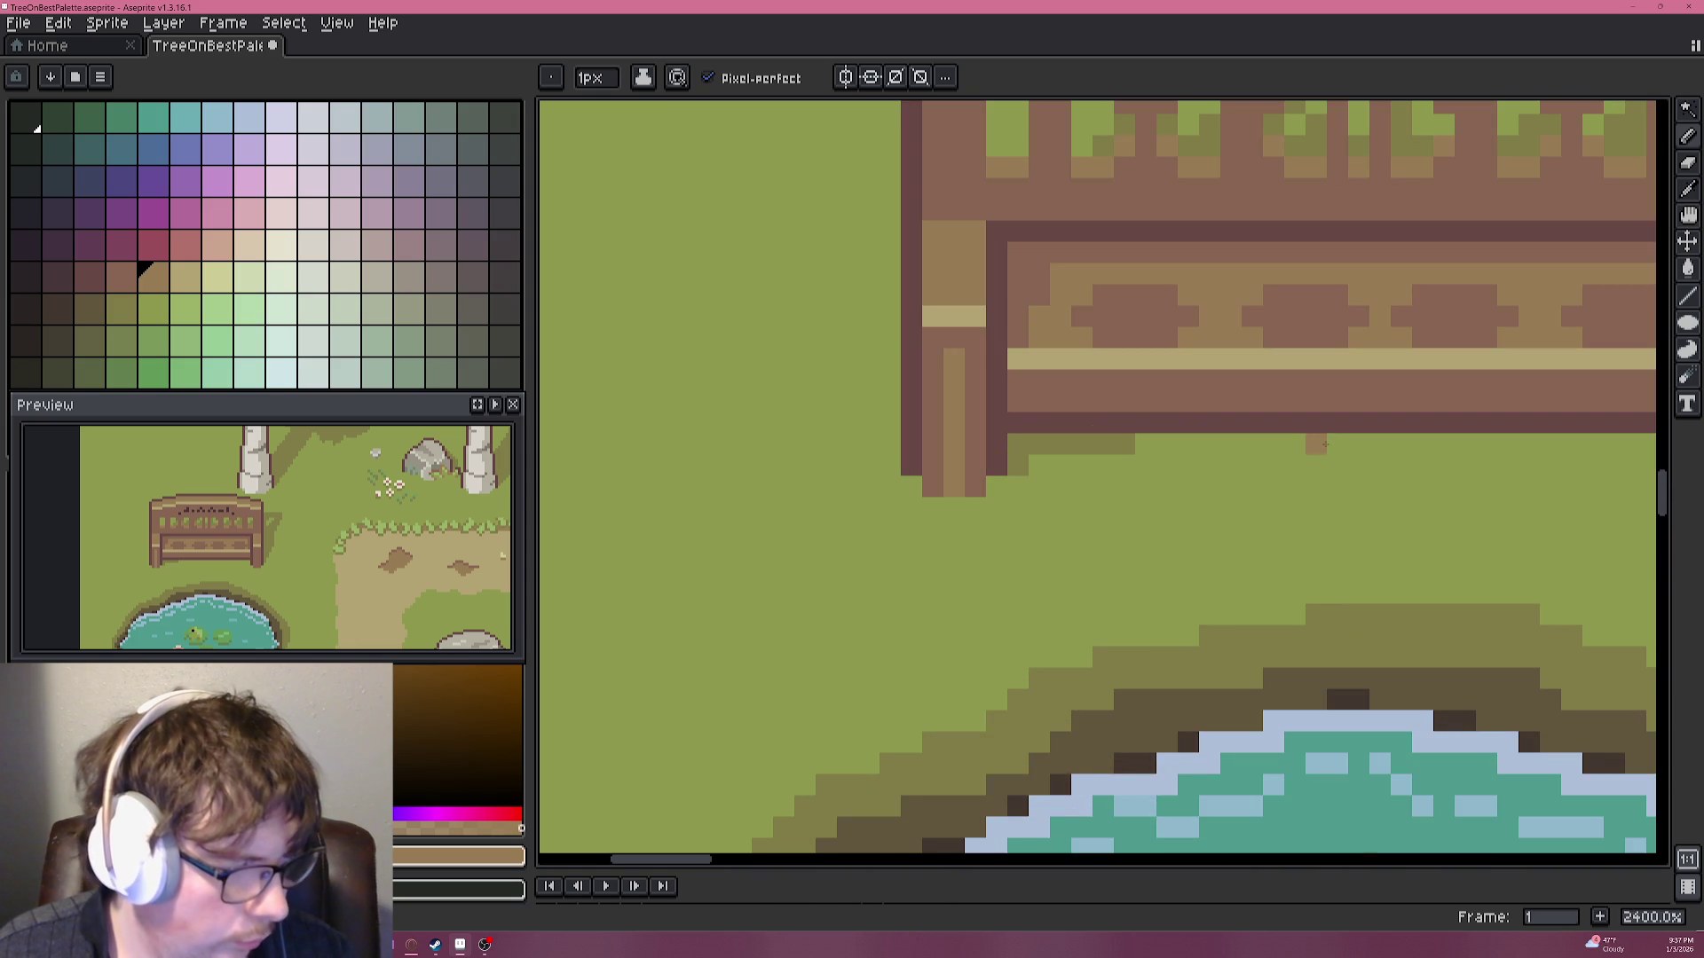
key("ctrl+z")
Try lightening the top of the leg with a paler highlight colour, then undo it.
key("alt")
key("alt")
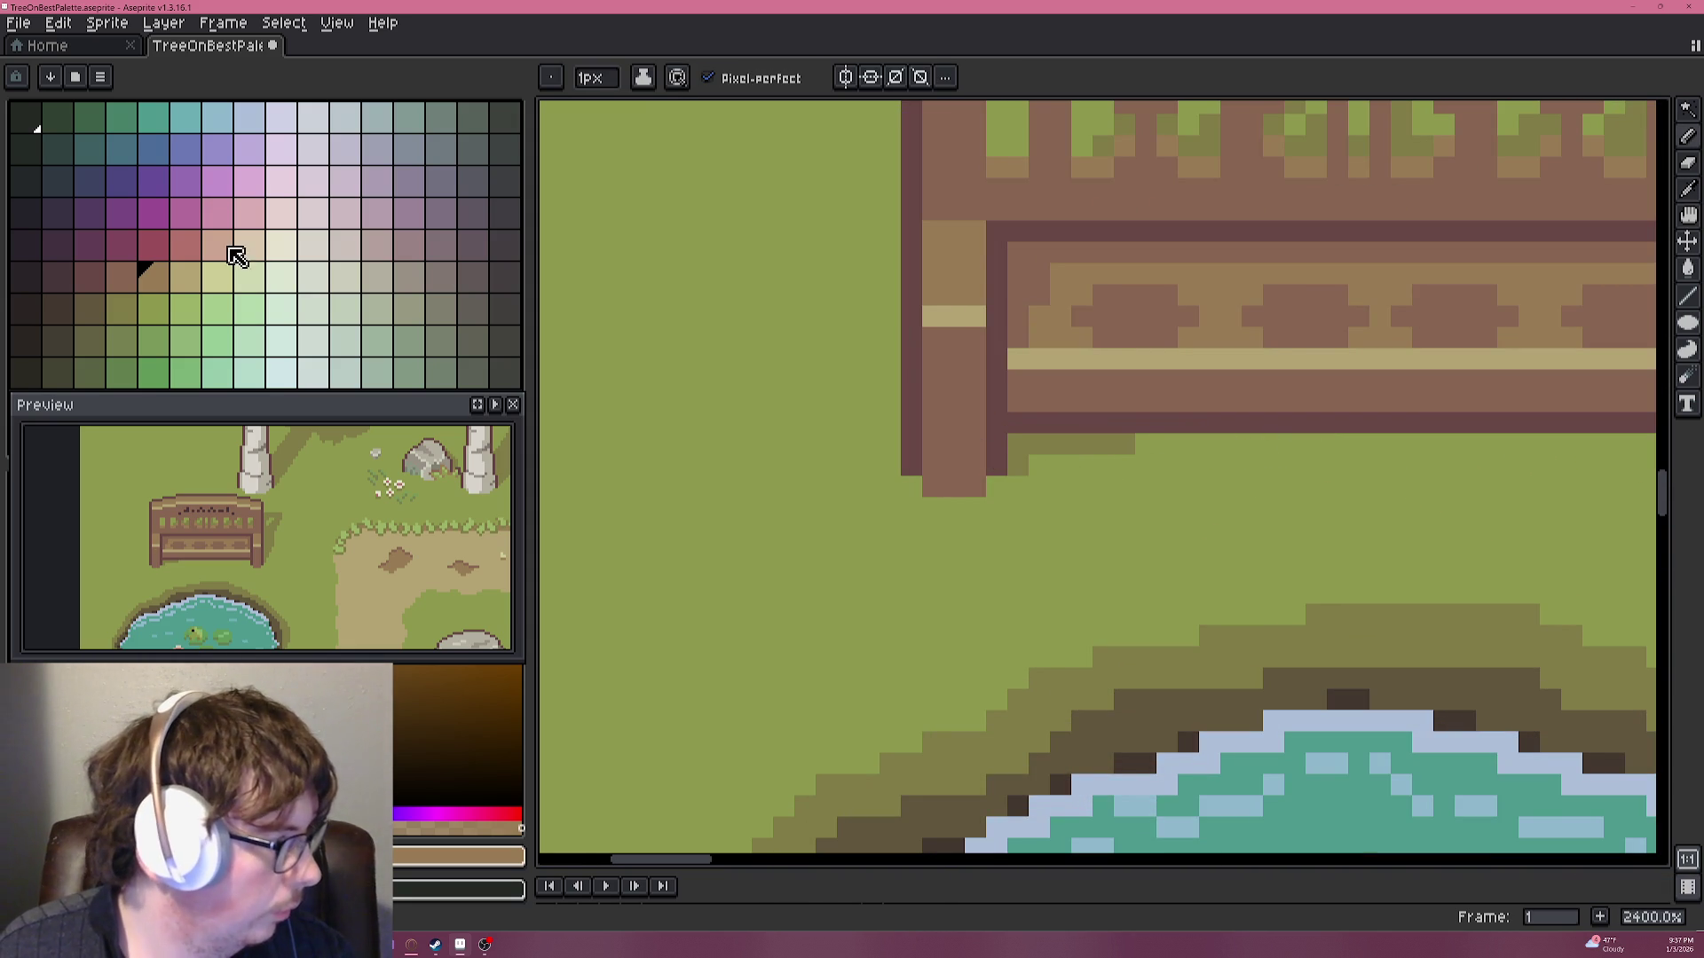
left_click(185, 275)
scroll(1039, 317, "up", 3)
mouse_move(853, 222)
left_mouse_down()
mouse_move(967, 353)
mouse_move(1020, 365)
left_mouse_up()
left_click_drag(940, 322, 1067, 322)
scroll(1064, 381, "down", 3)
scroll(1064, 381, "down", 3)
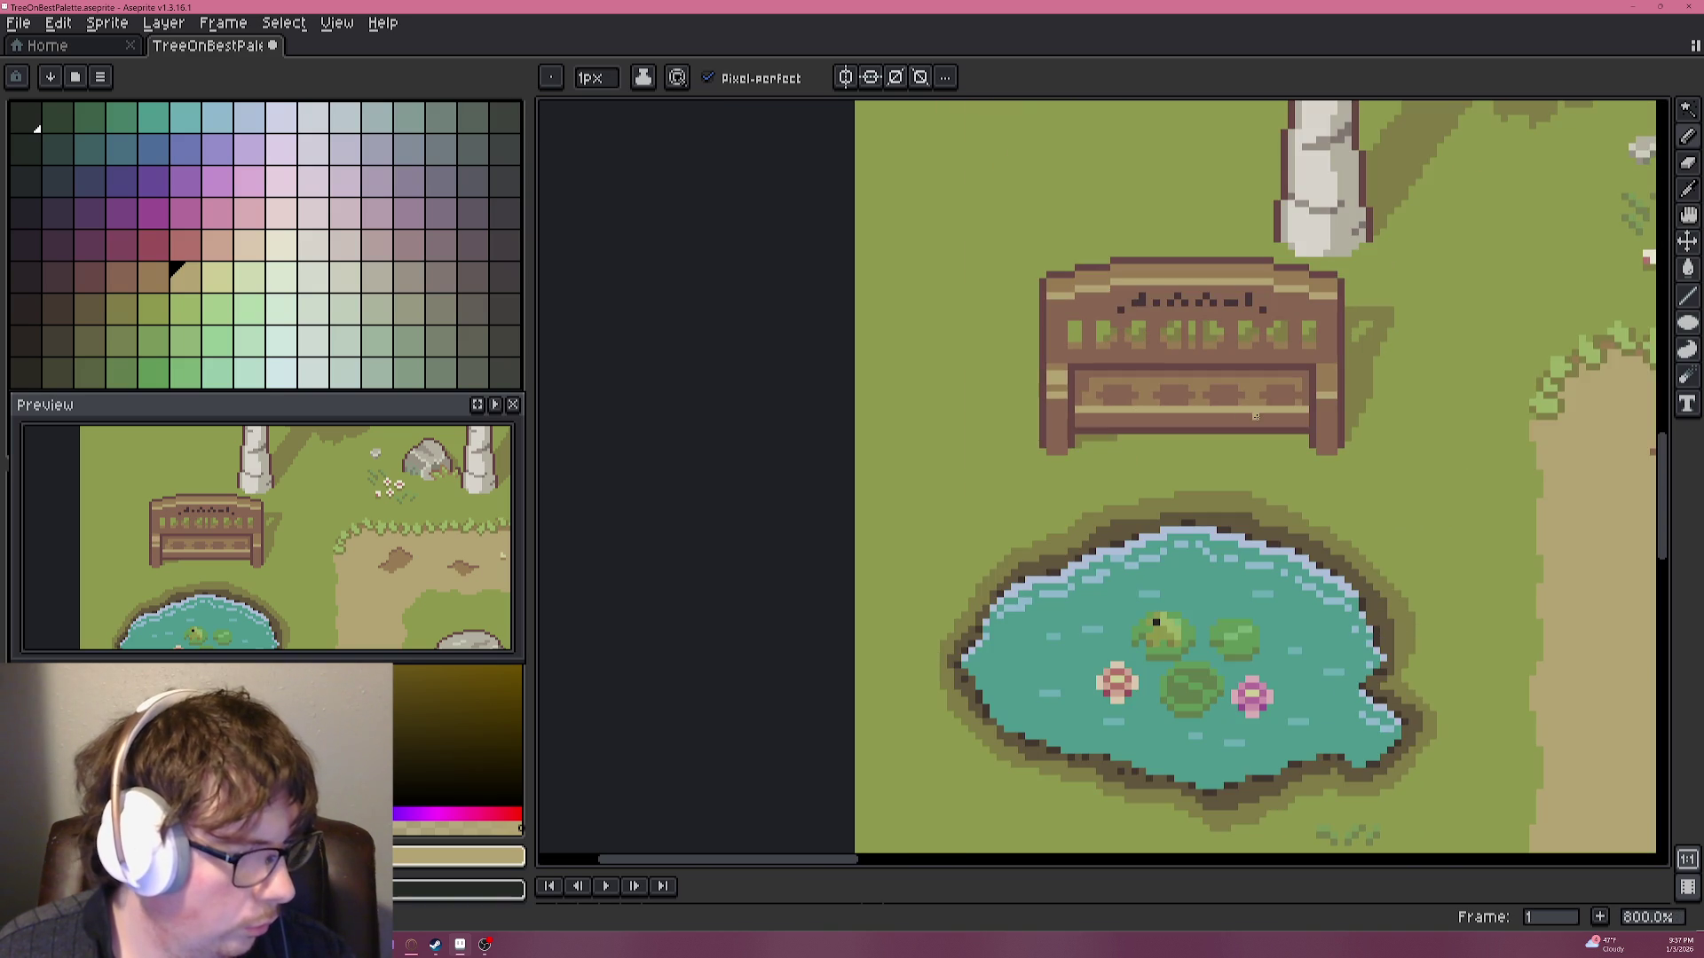
scroll(1255, 416, "up", 2)
key("ctrl+z")
key("ctrl+z")
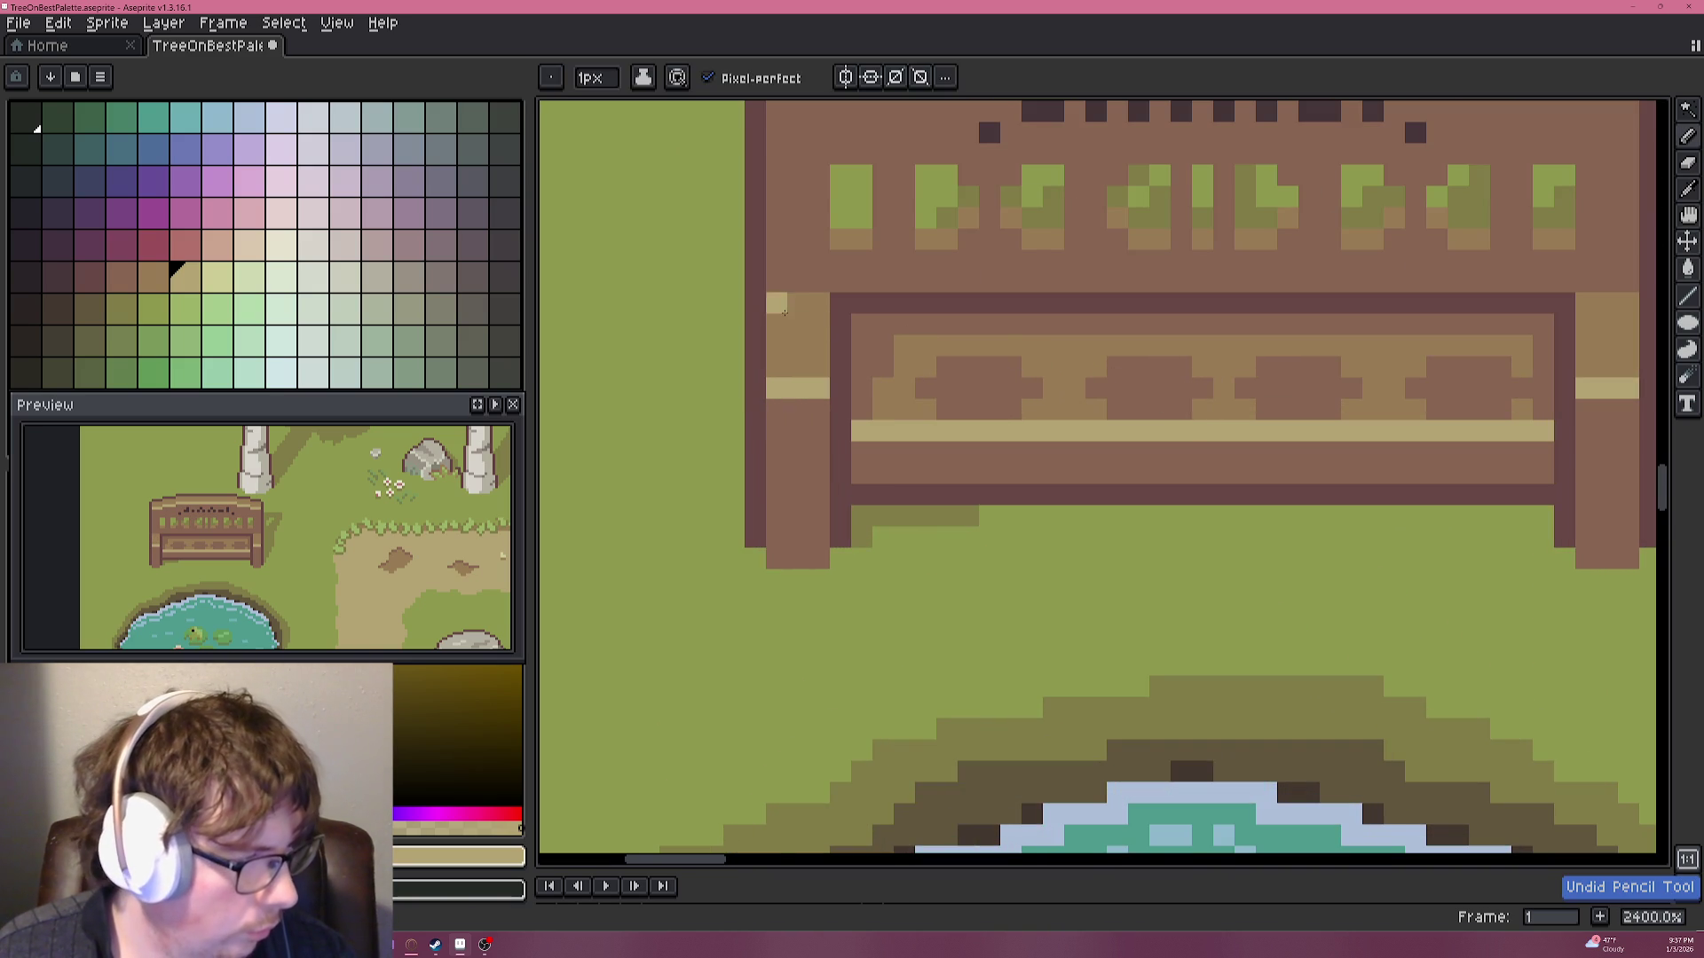
scroll(795, 306, "down", 1)
key("i")
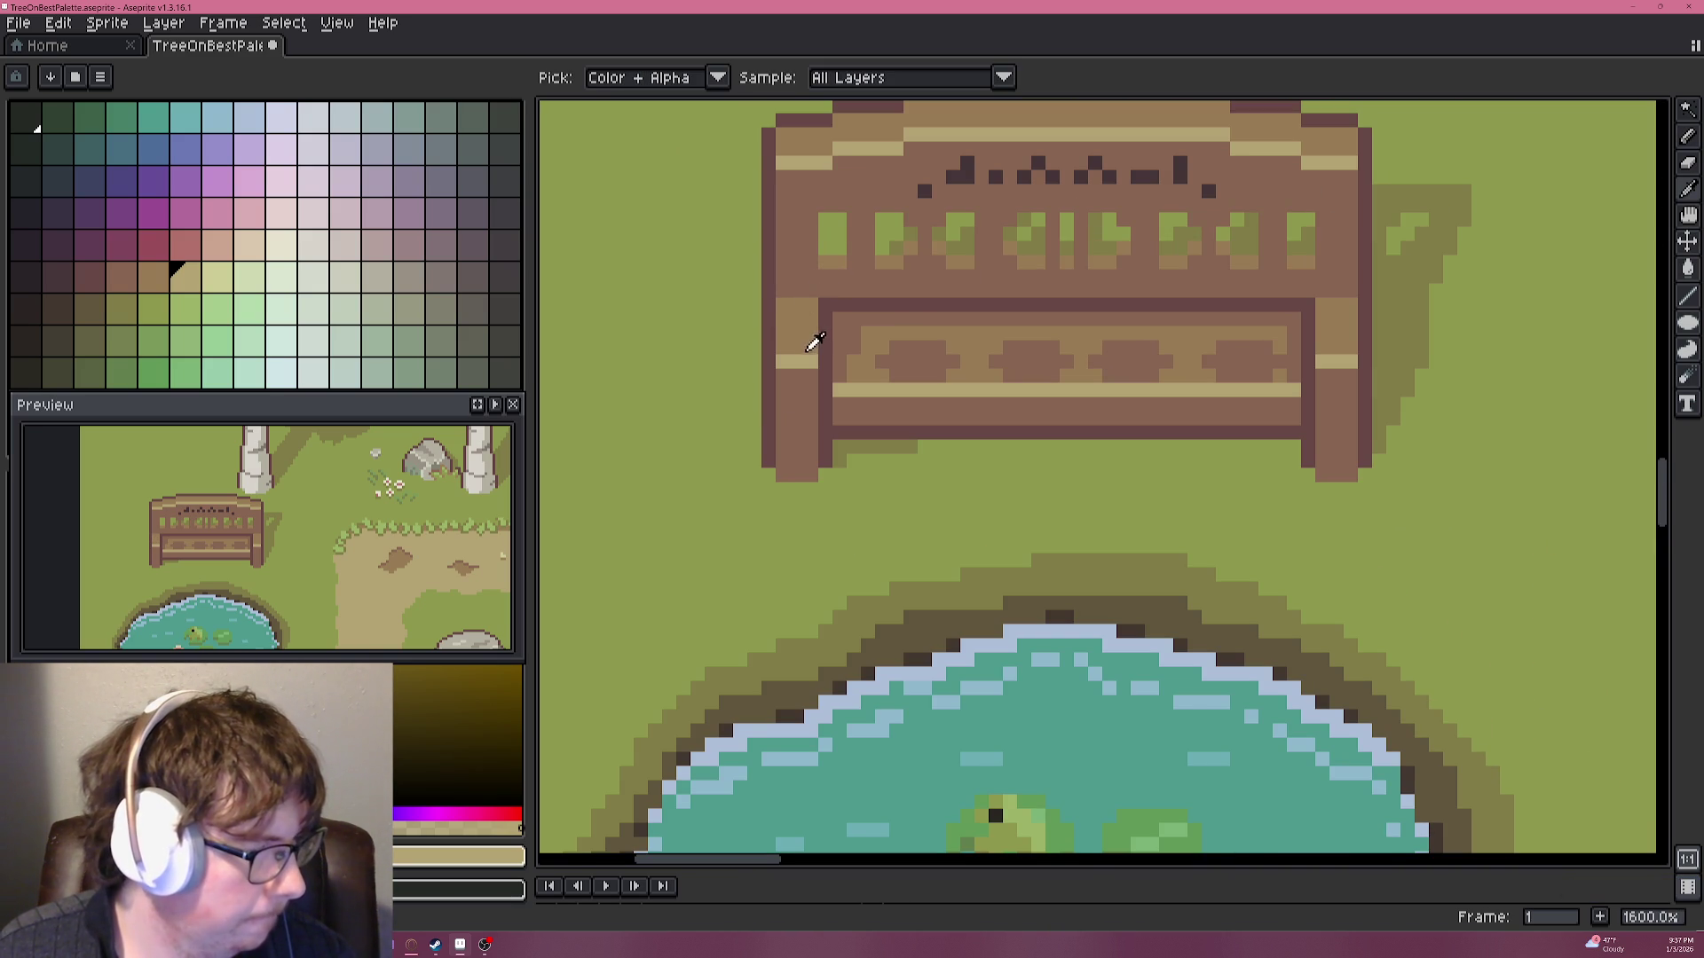
key("b")
scroll(813, 306, "down", 3)
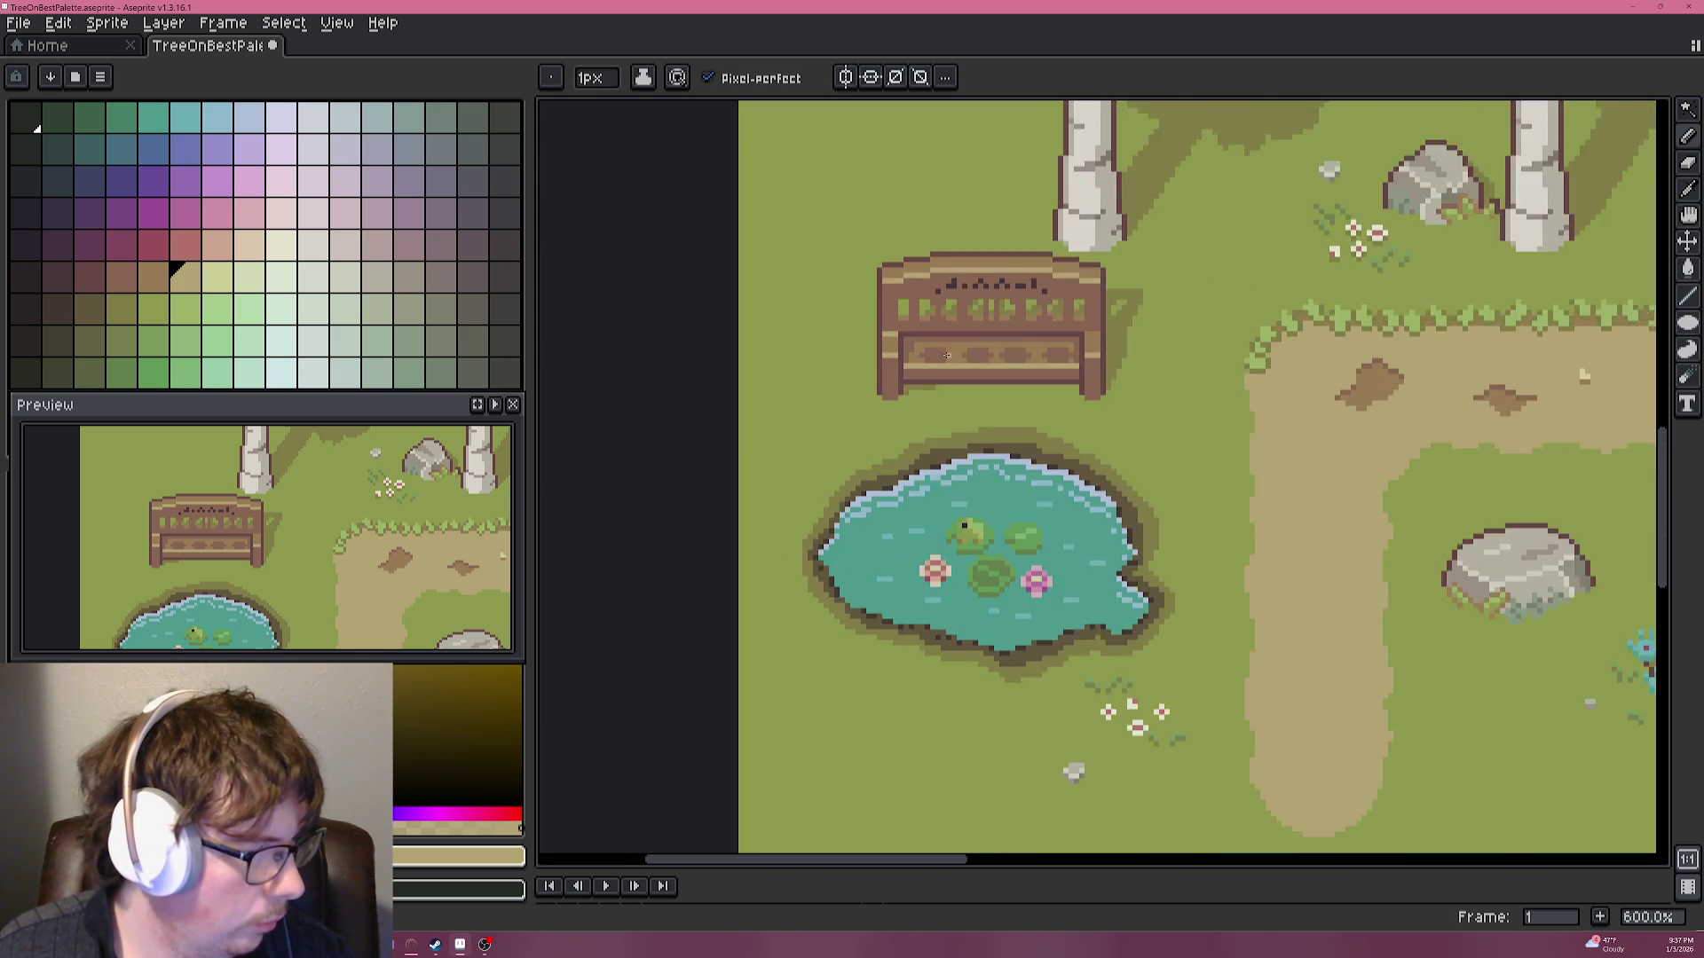
Save the scene to TreeOnBestPalette.aseprite with Ctrl+S.
scroll(970, 361, "down", 1)
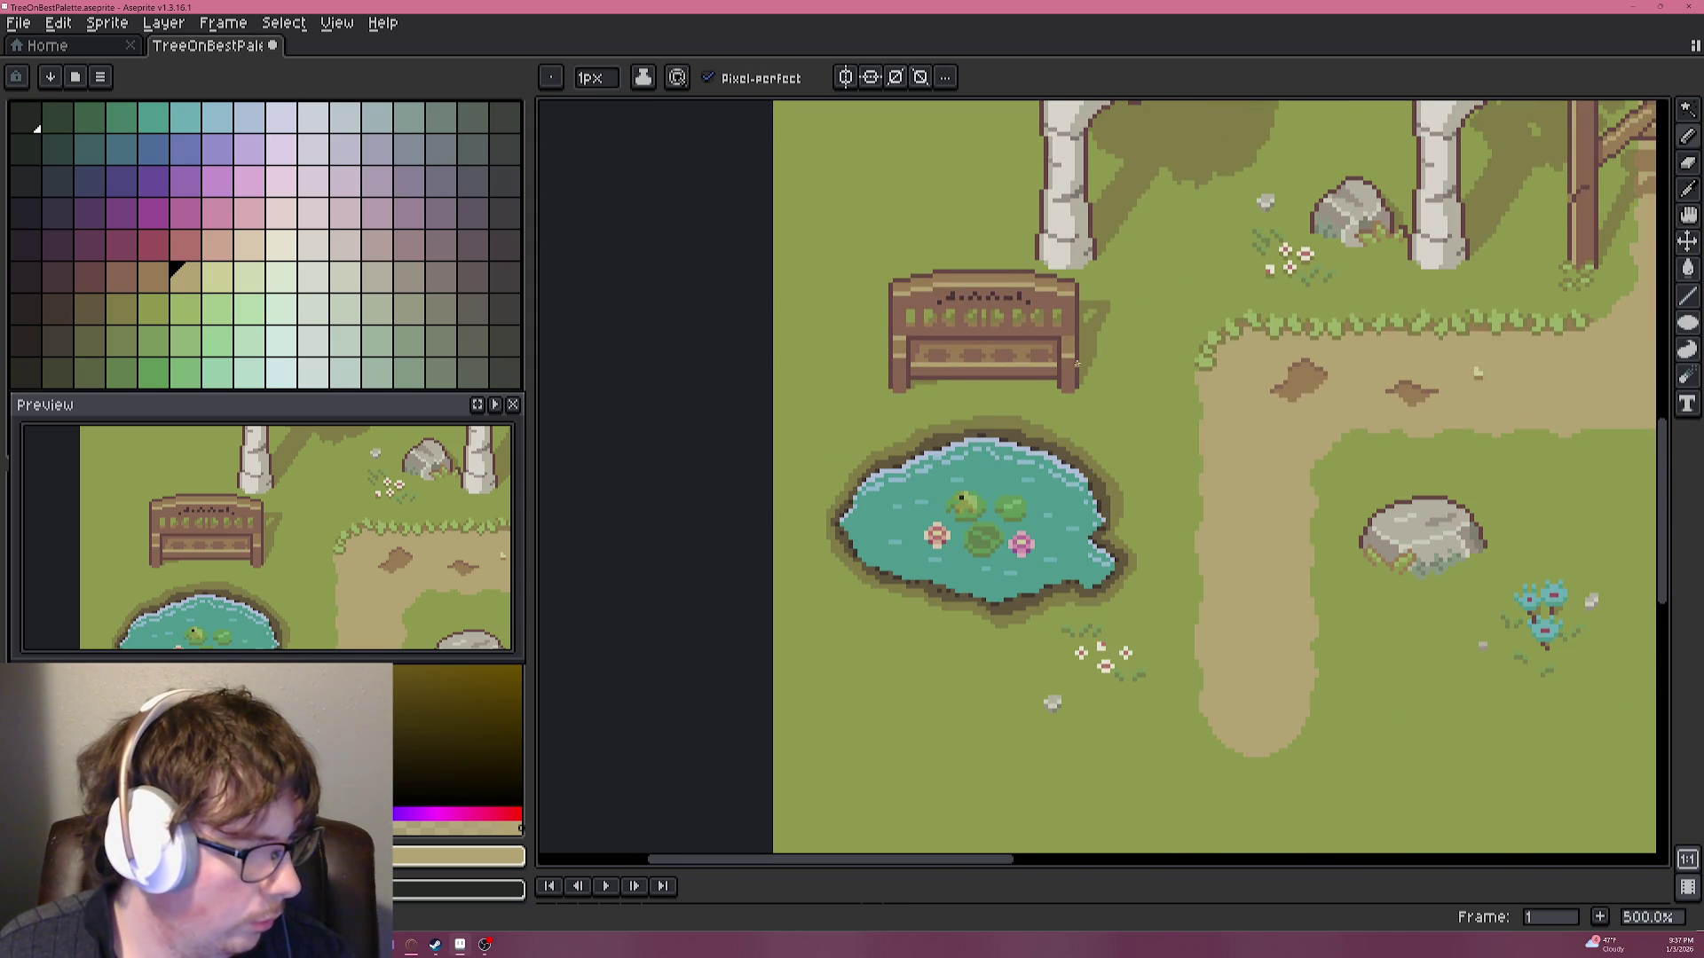
scroll(1076, 364, "up", 4)
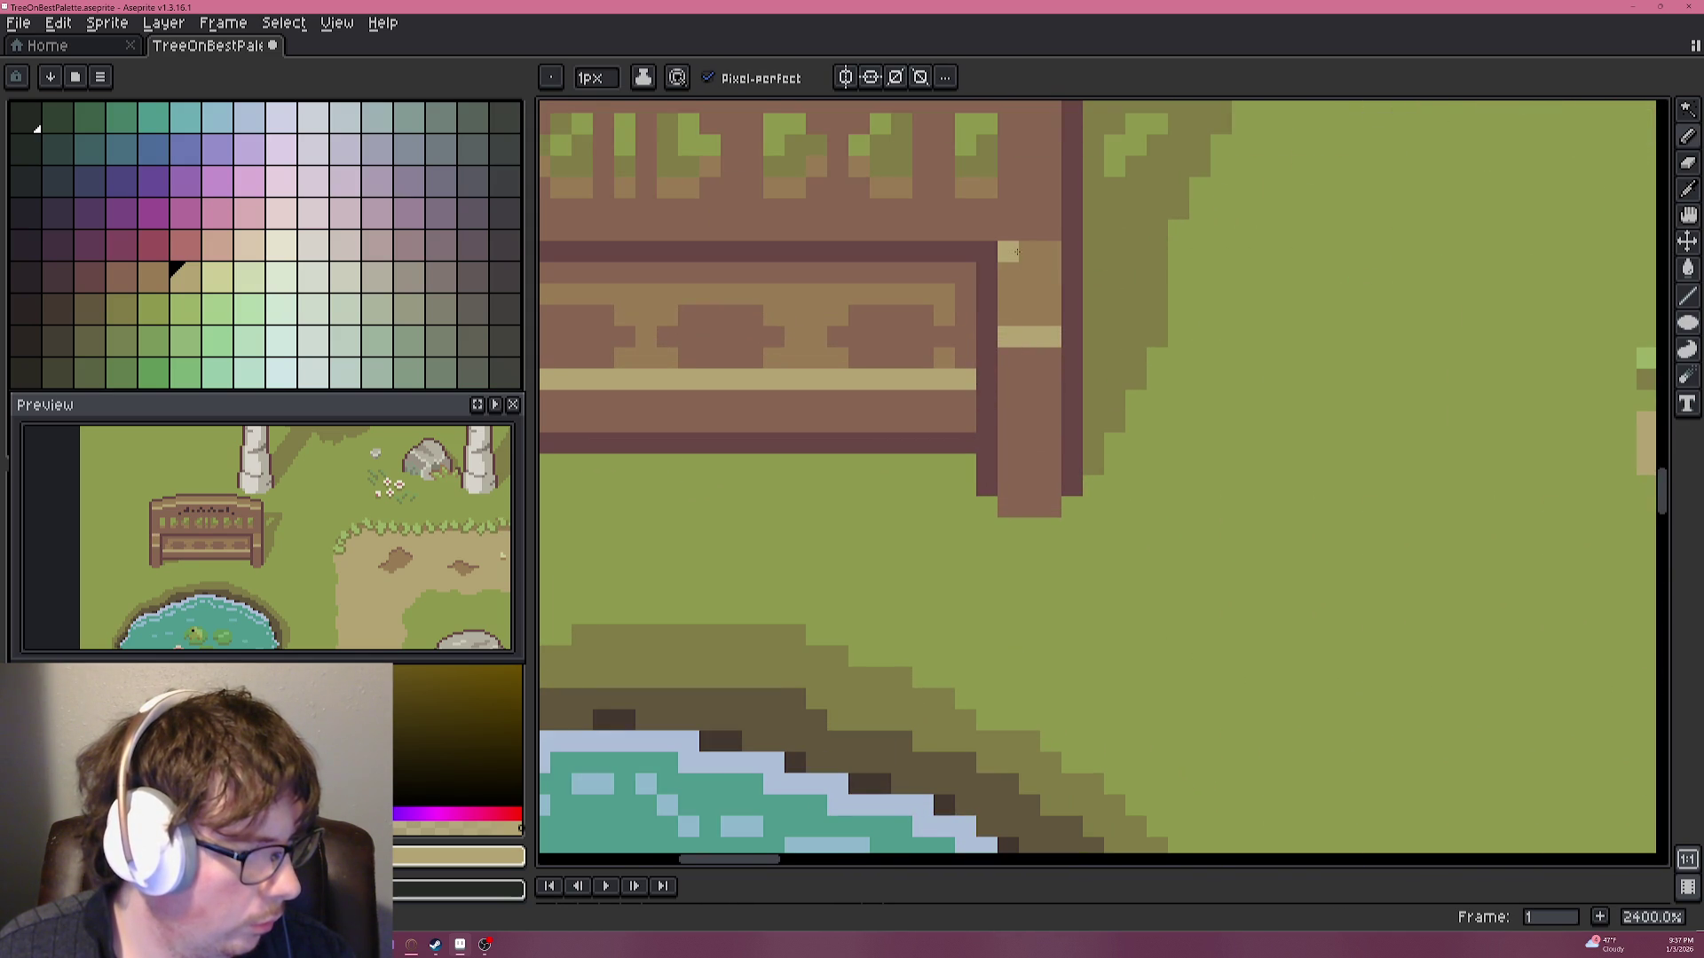
scroll(1005, 322, "down", 3)
scroll(1011, 329, "down", 2)
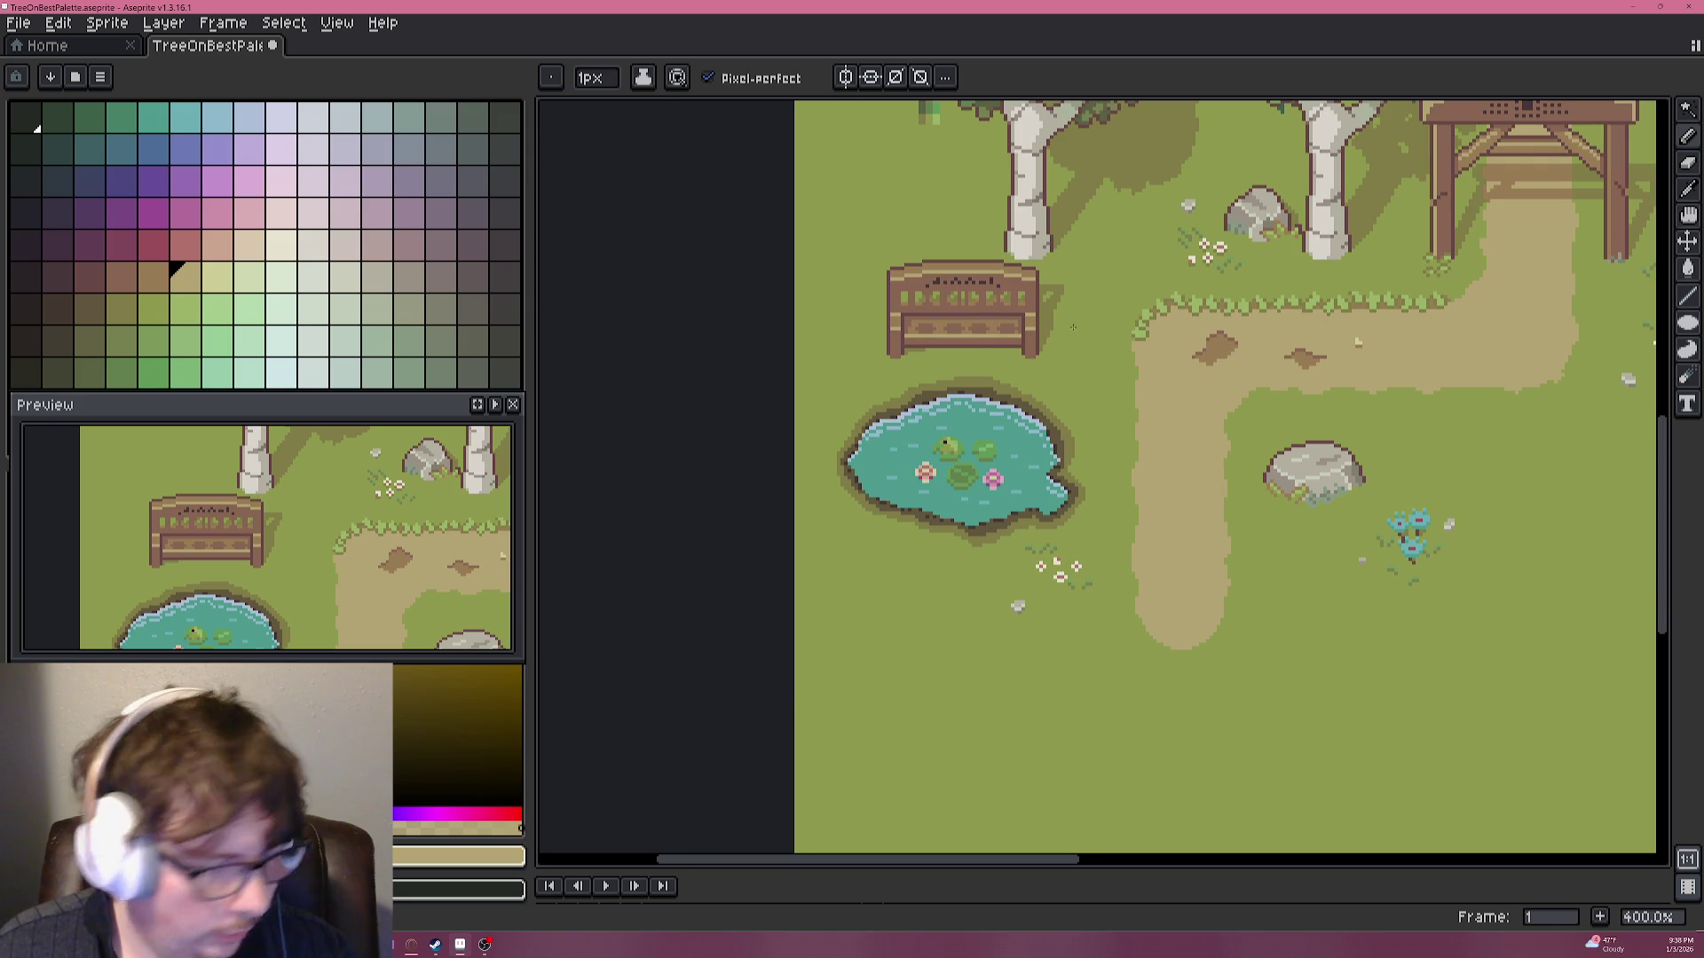
key("ctrl+s")
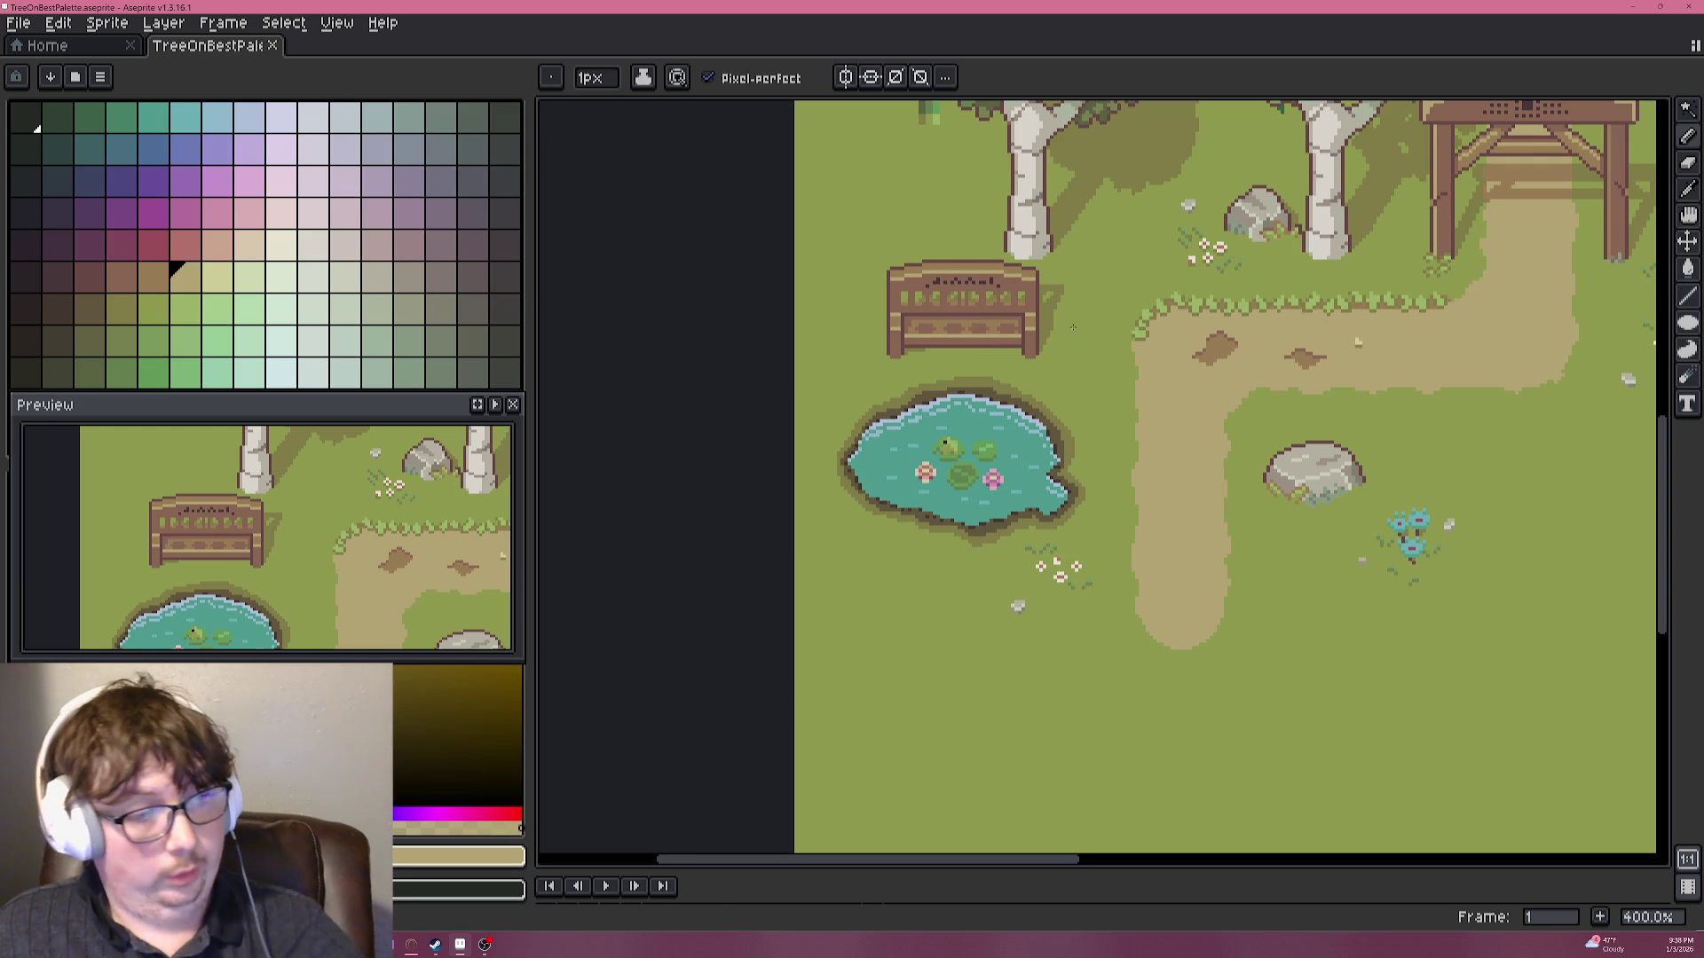
scroll(1357, 341, "down", 1)
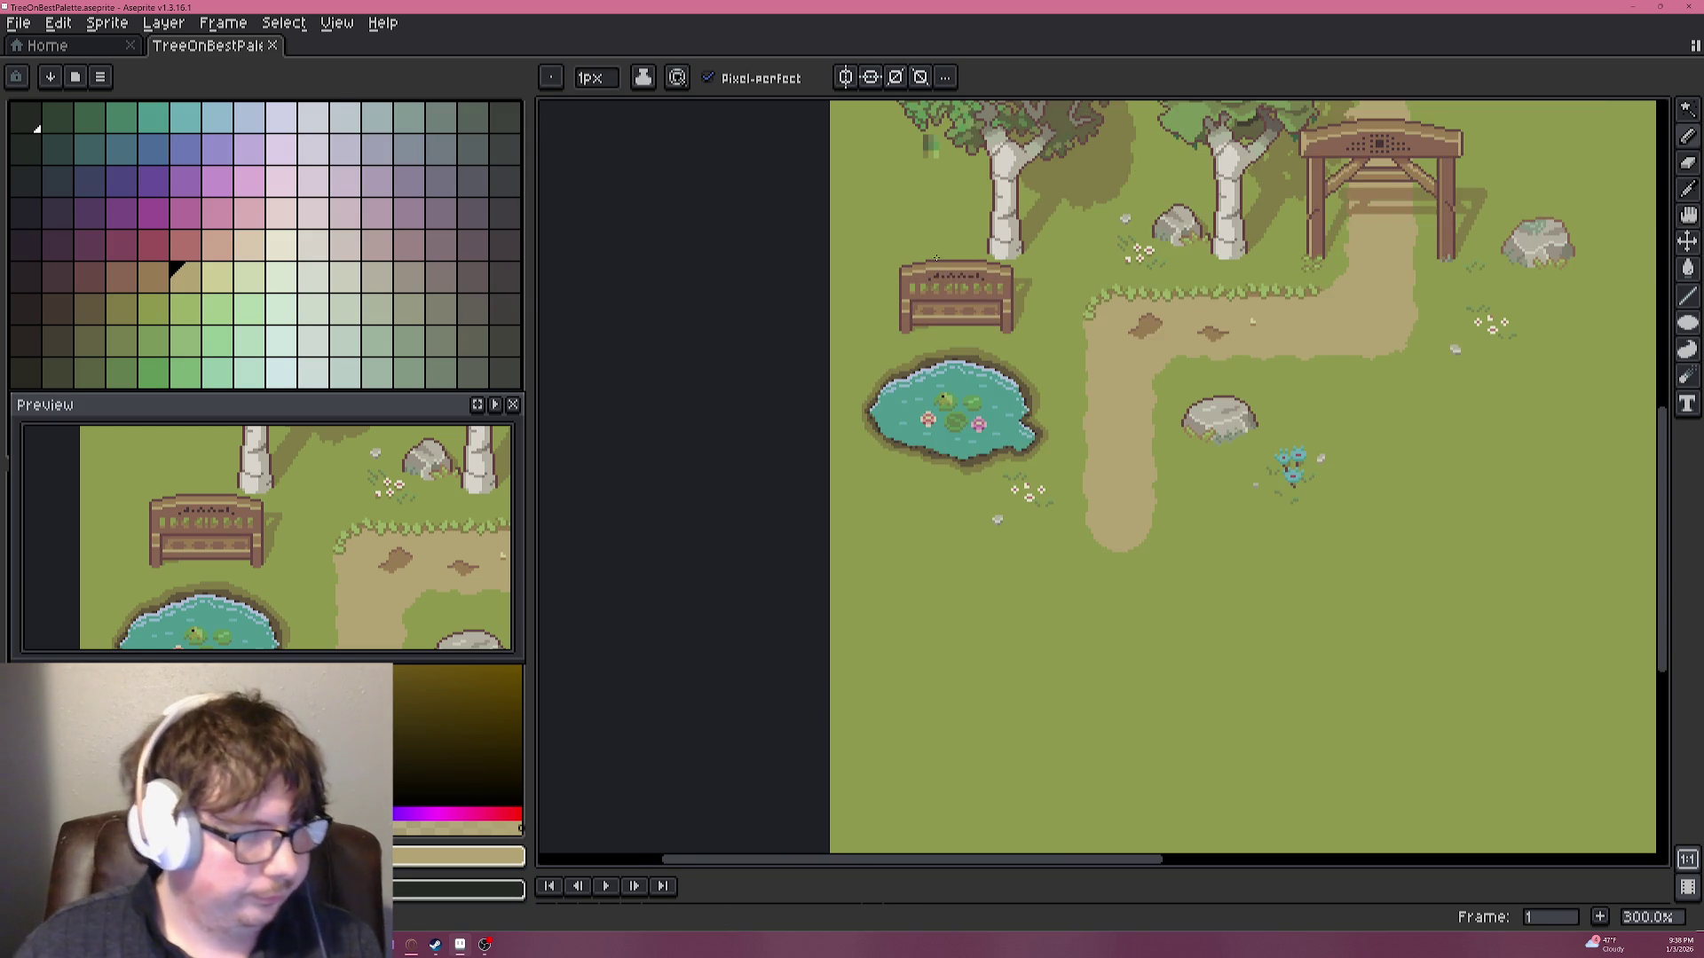
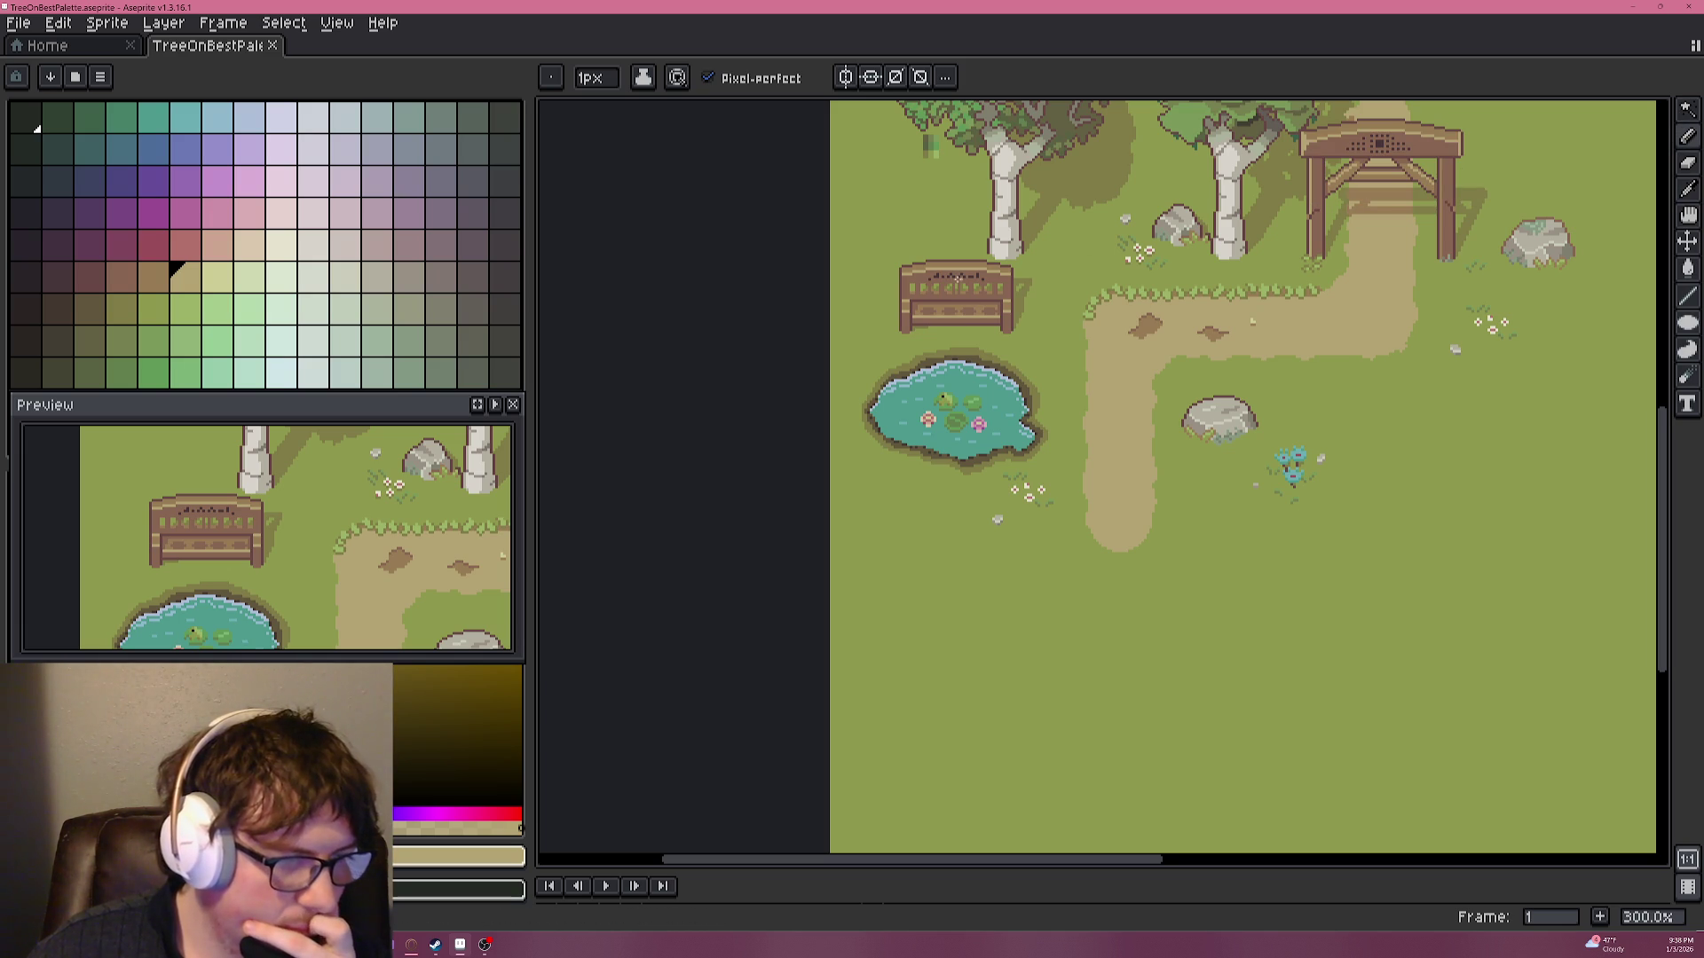
Zoom in on the grass and sample the rock's grey for the Pencil.
scroll(1182, 333, "up", 1)
scroll(1182, 333, "up", 1)
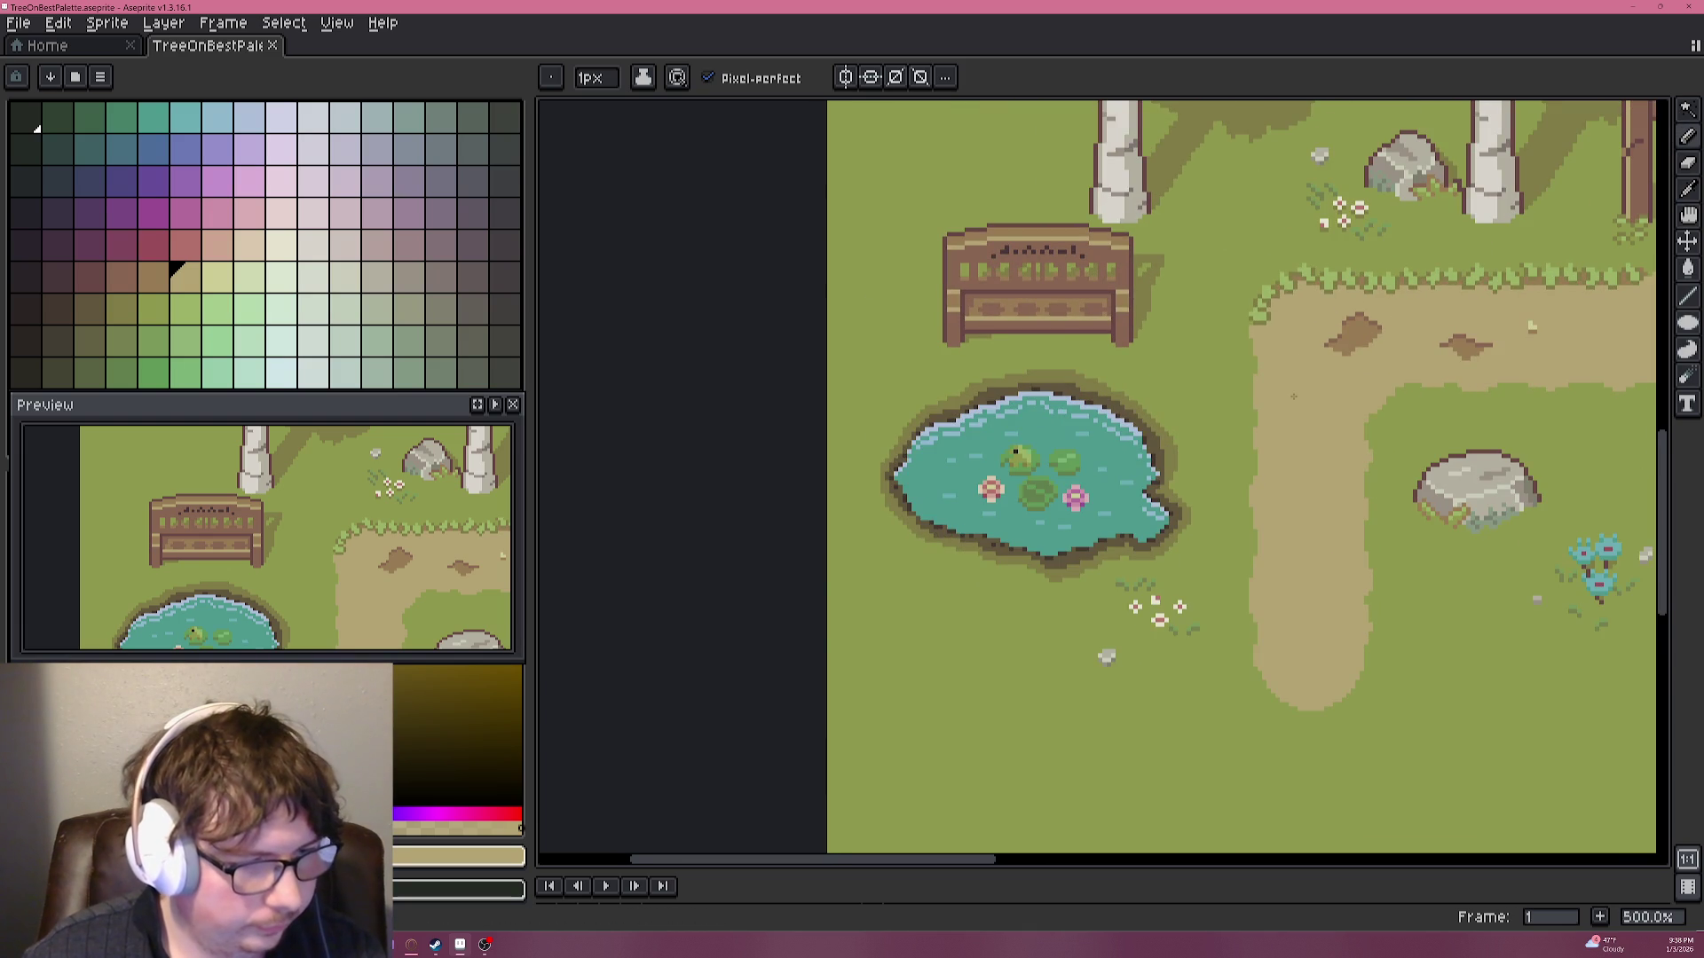
key("i")
left_click(1396, 165)
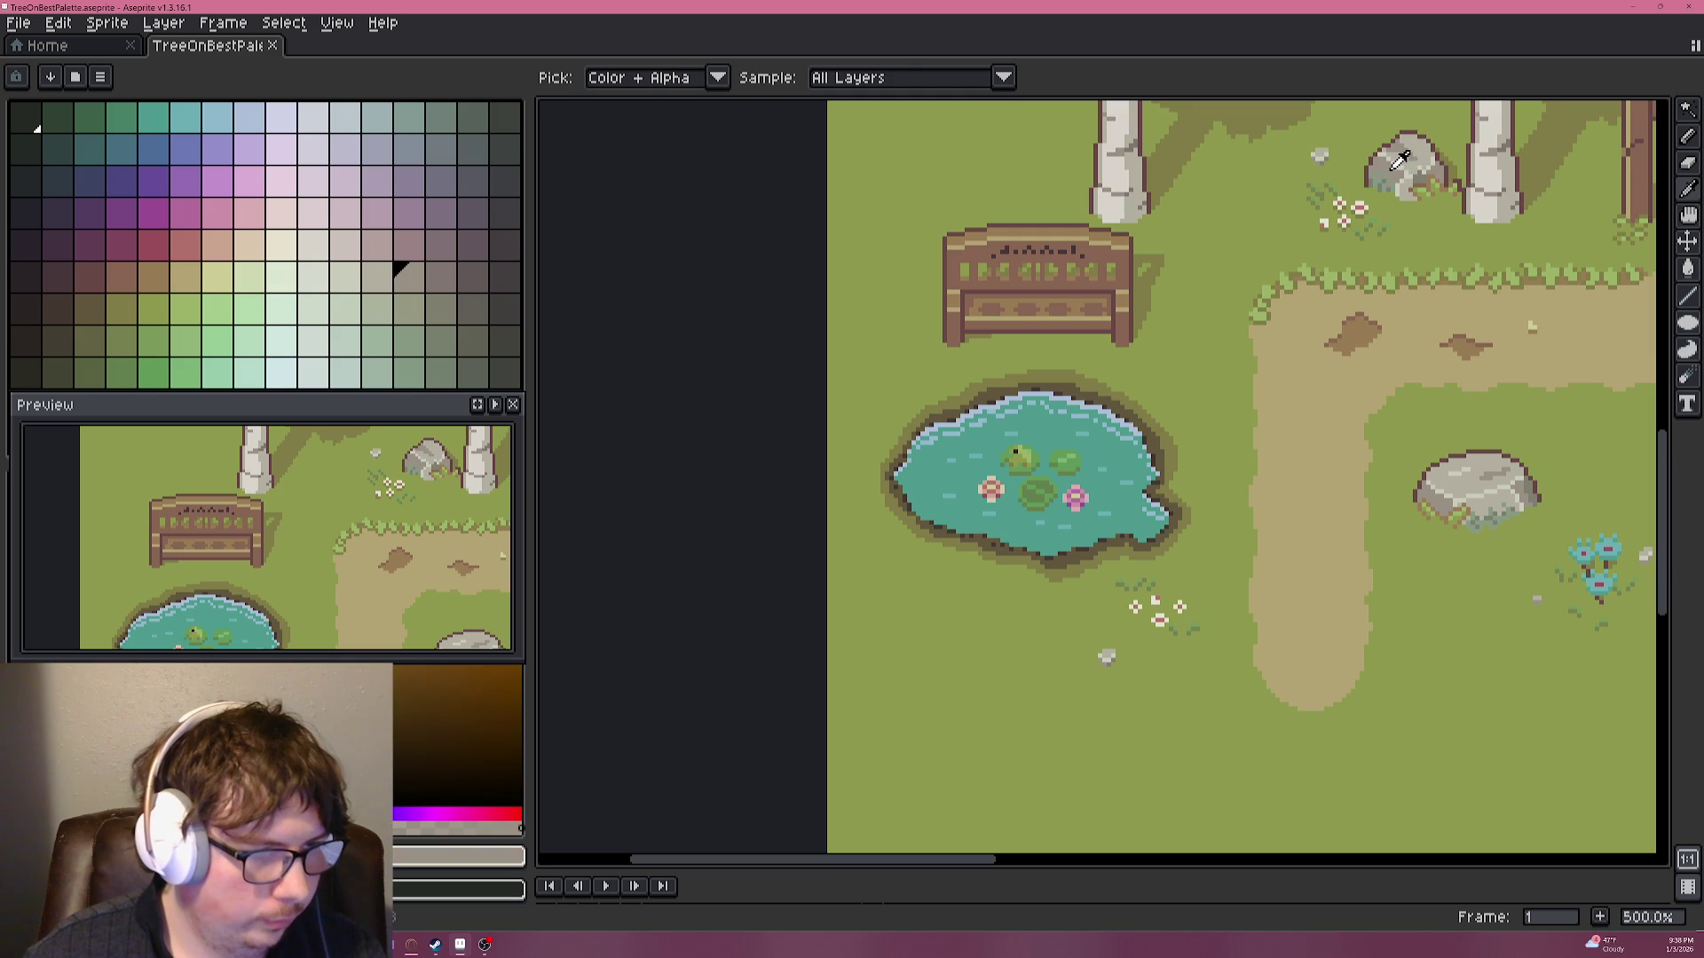
key("b")
scroll(1245, 366, "up", 1)
scroll(1245, 366, "up", 1)
scroll(1245, 365, "up", 3)
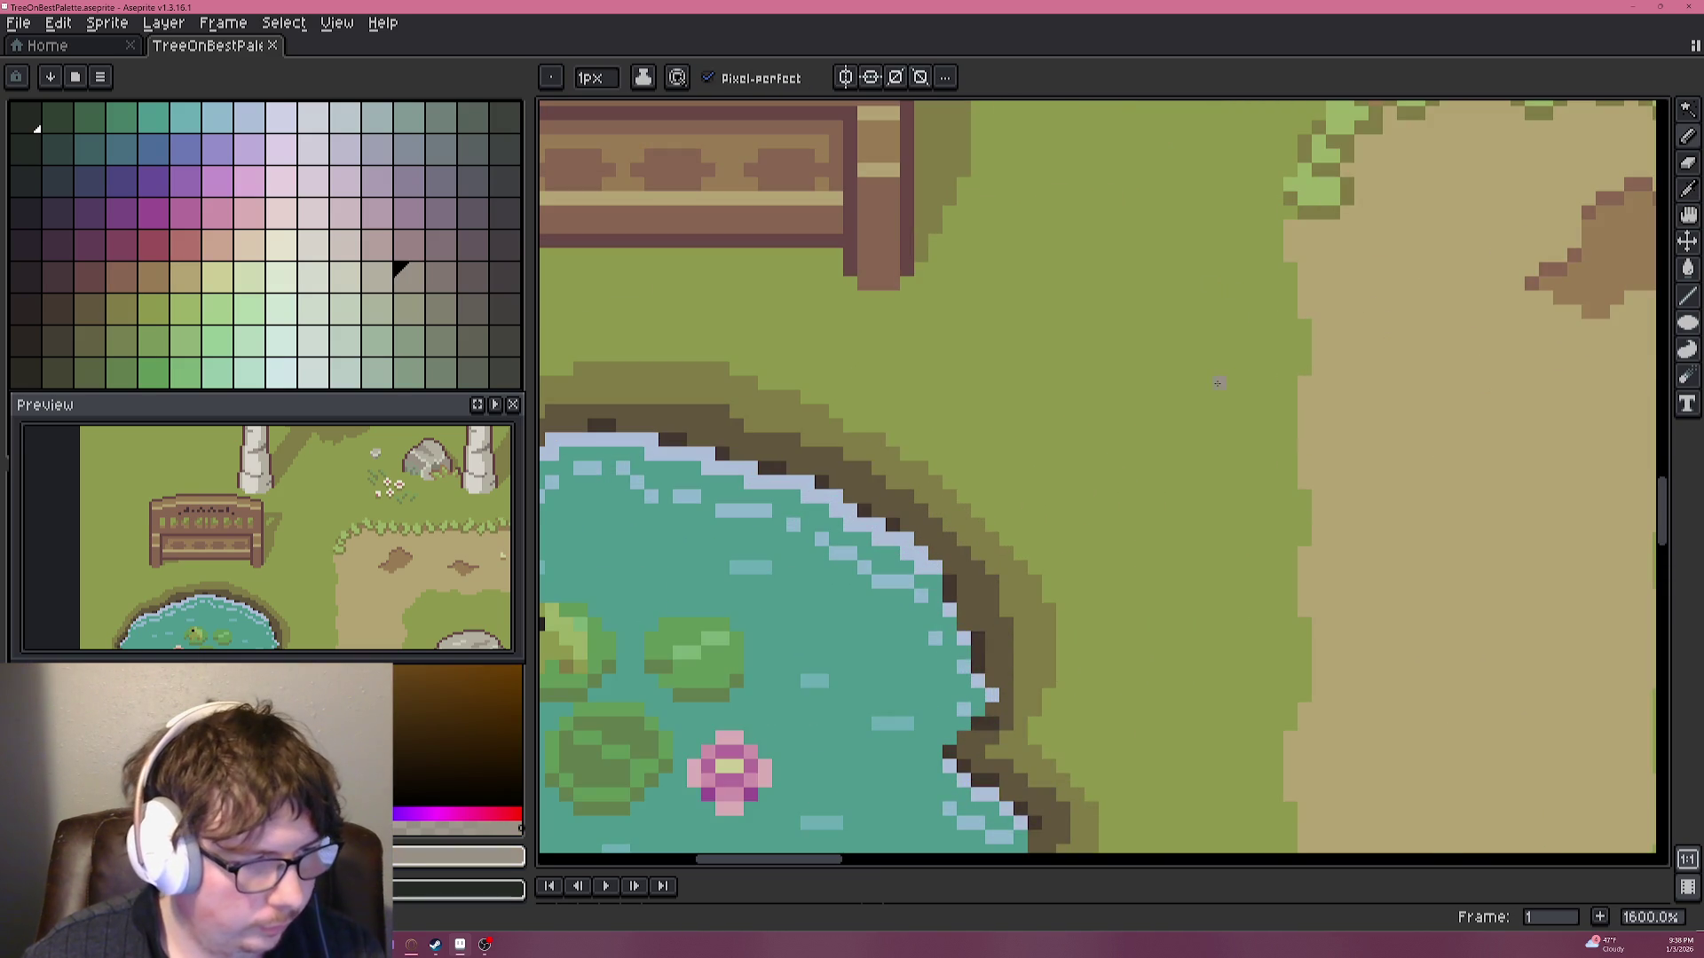
scroll(920, 356, "down", 1)
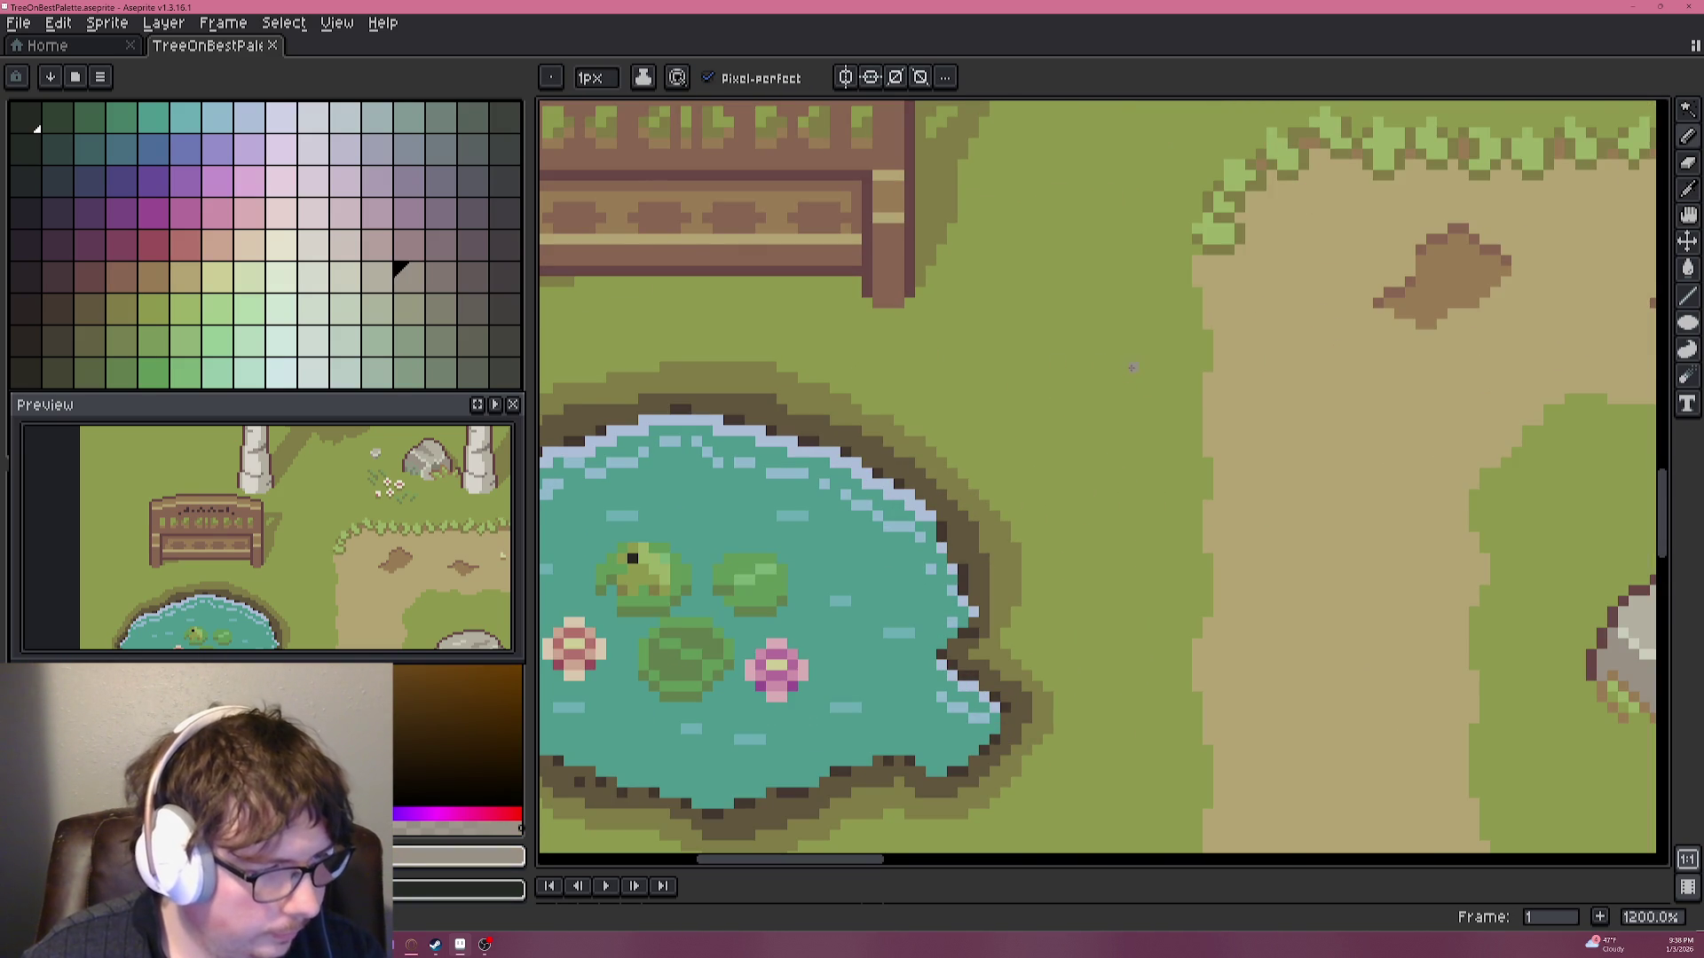
scroll(1132, 368, "up", 3)
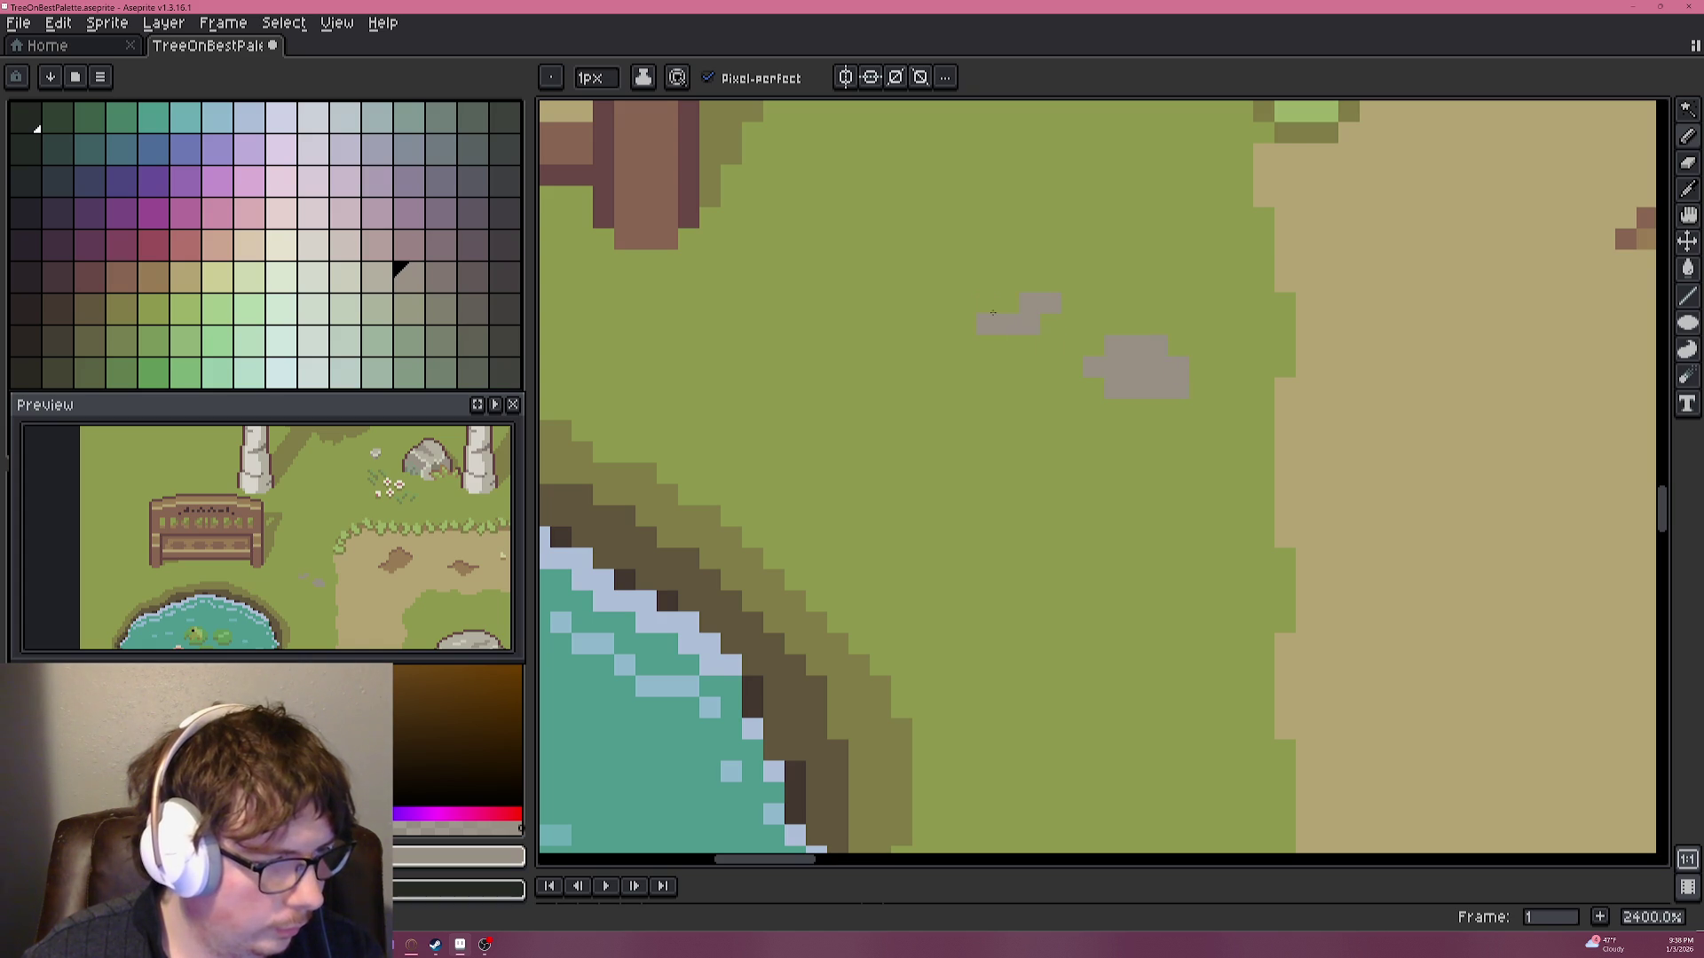
Pan toward the pond's left side and sample the light grey from the rock's top.
left_click_drag(862, 369, 1007, 383)
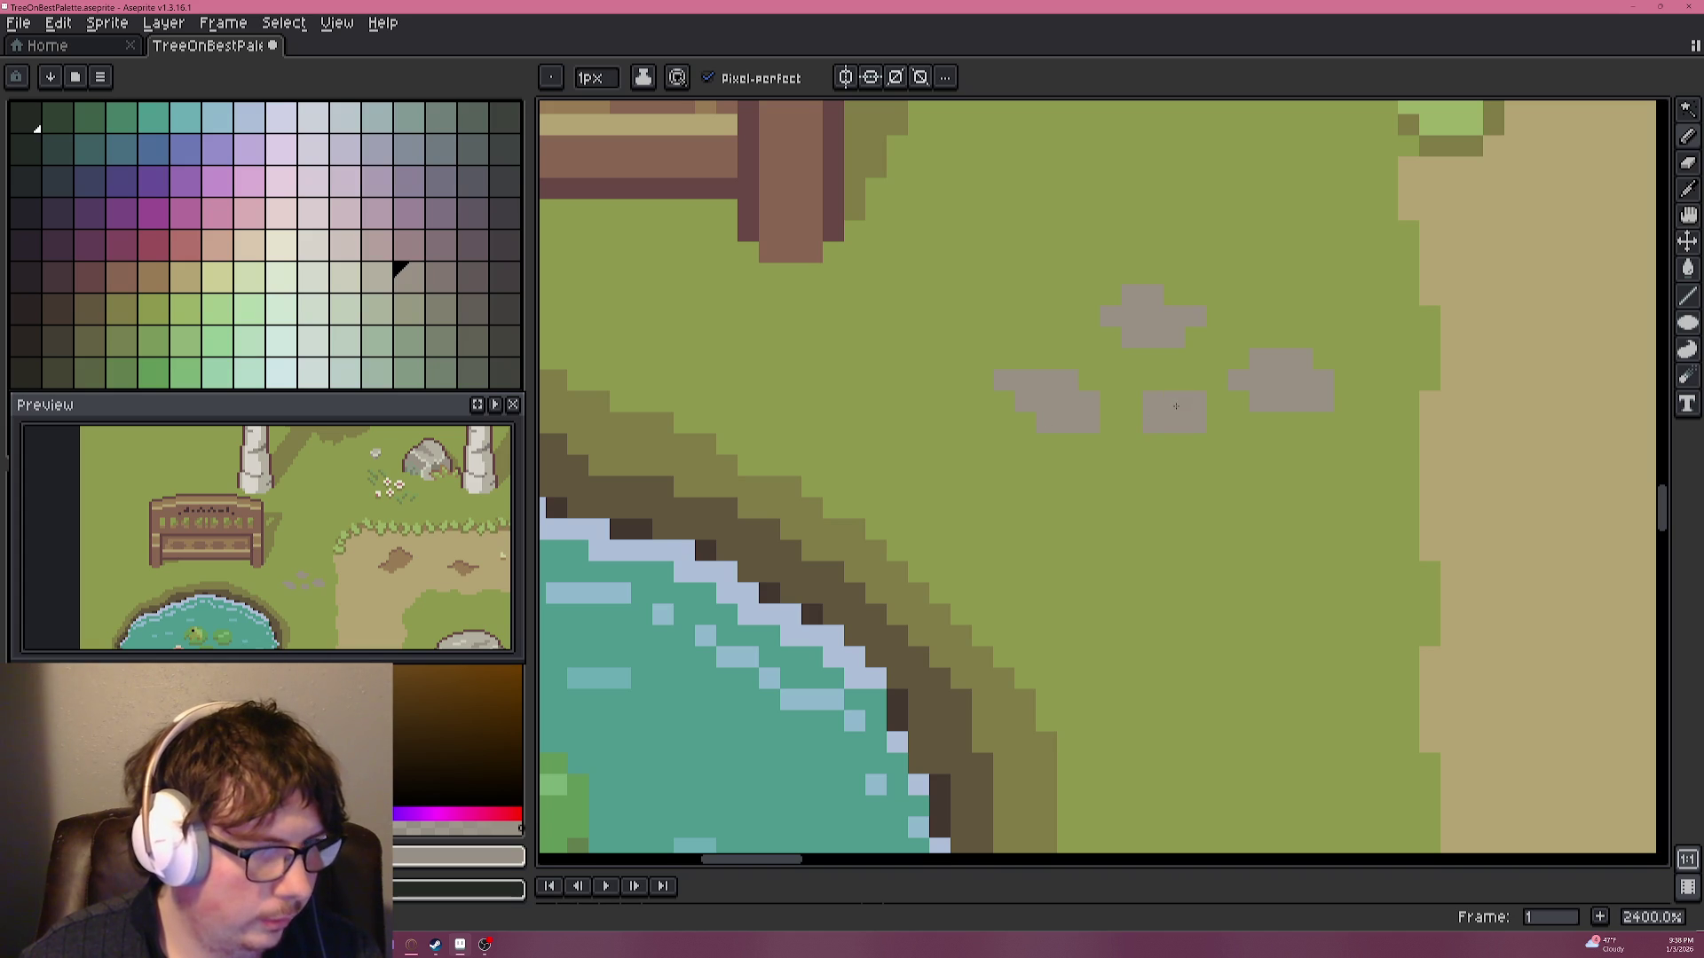
scroll(1169, 408, "left", 4)
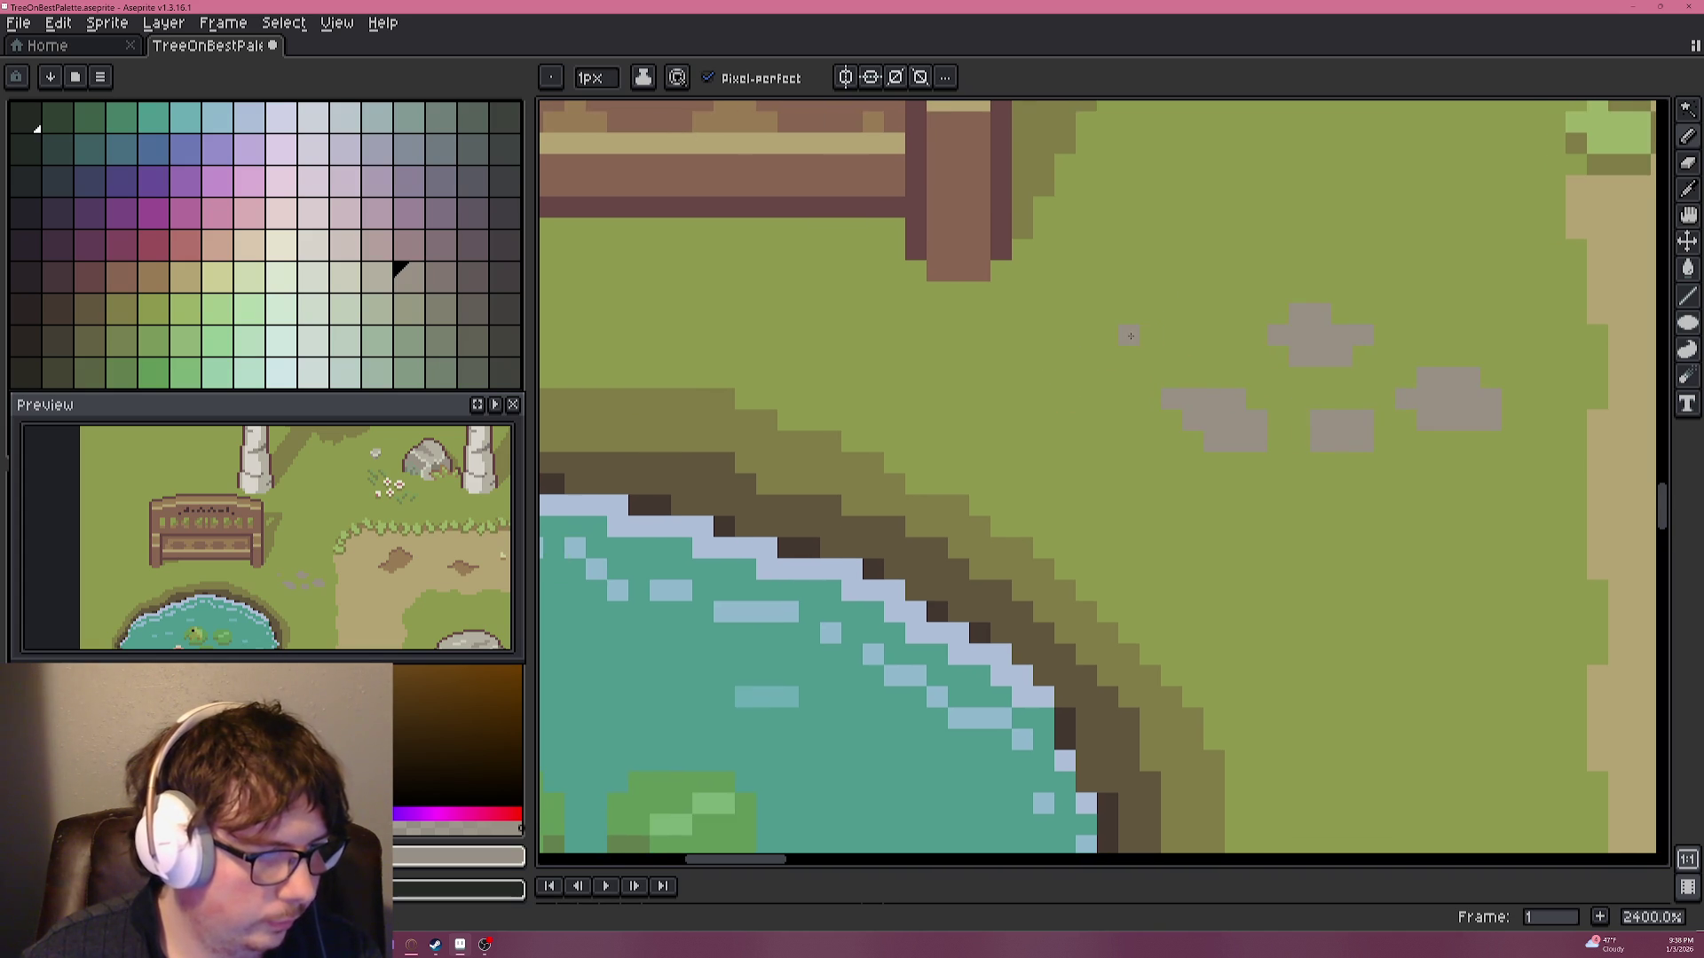
scroll(1088, 338, "down", 4)
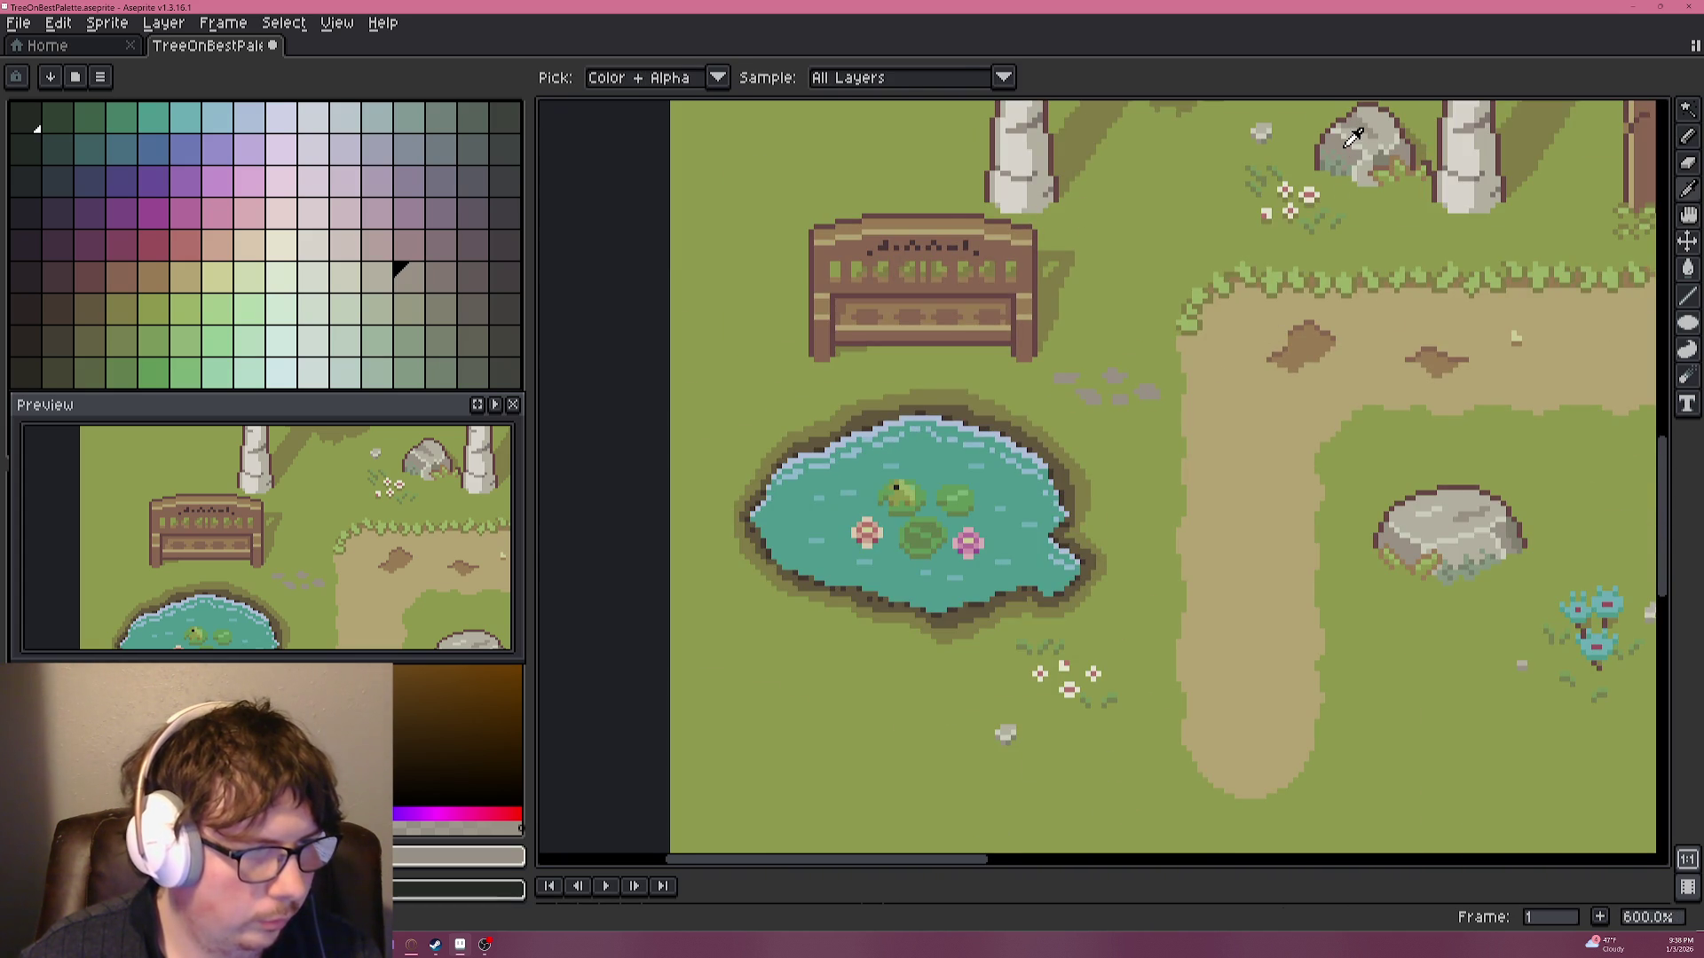
scroll(1144, 396, "up", 5)
scroll(1128, 457, "down", 5)
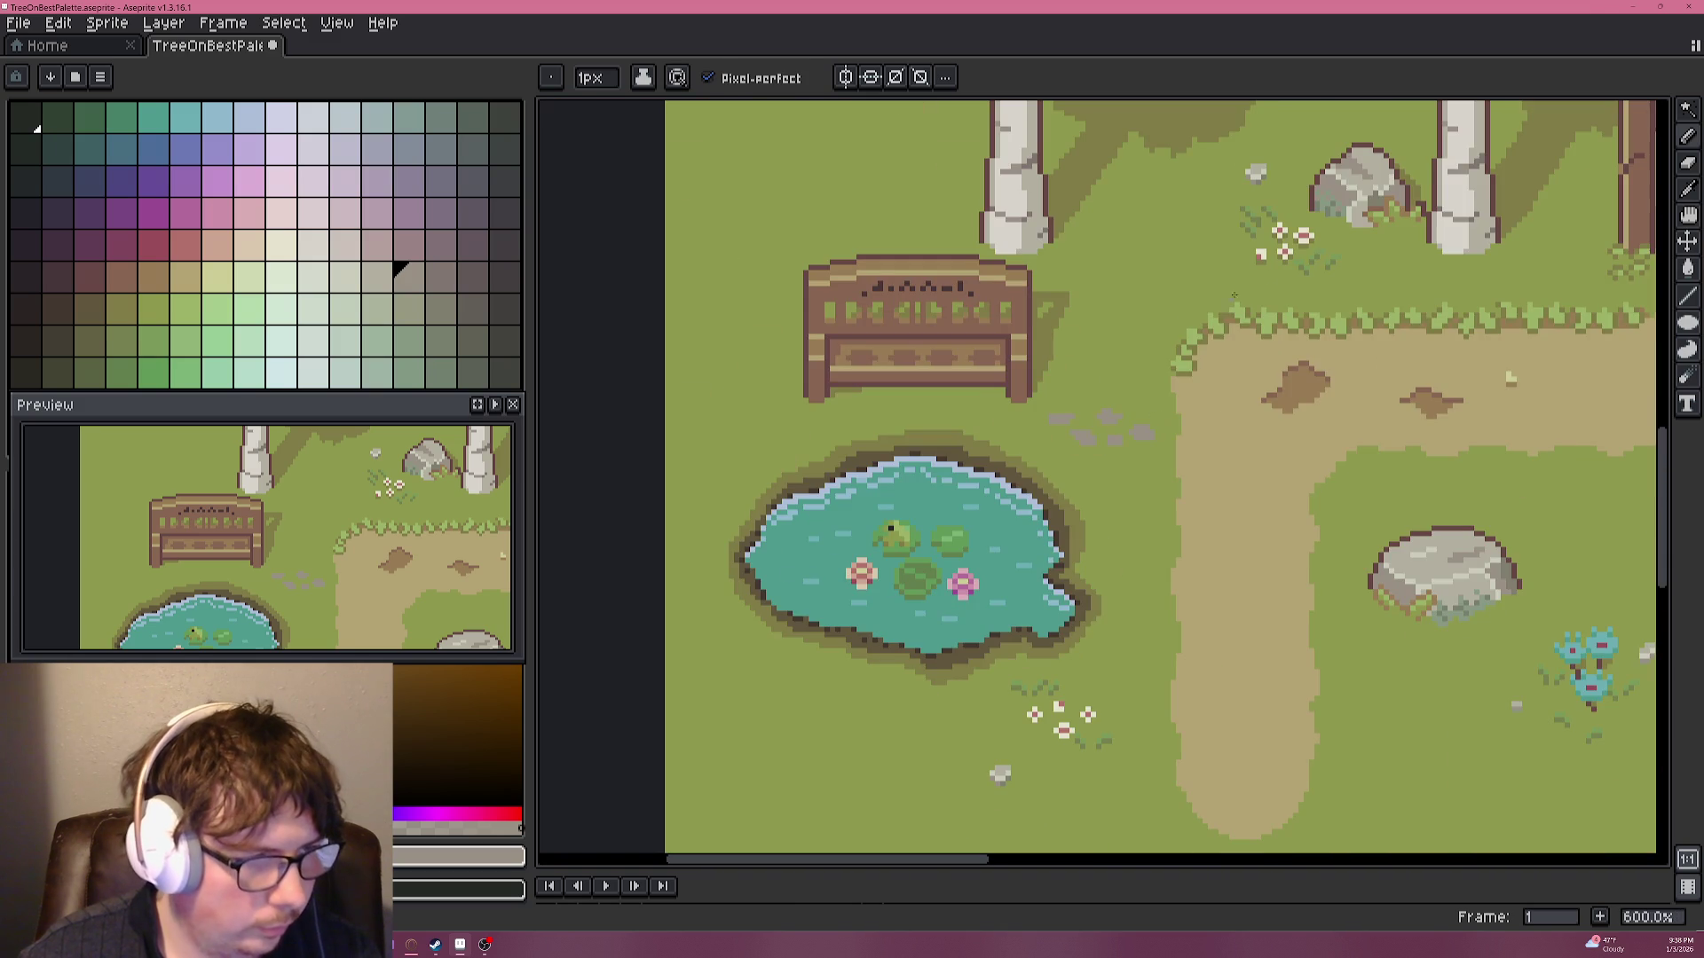
scroll(1127, 454, "up", 3)
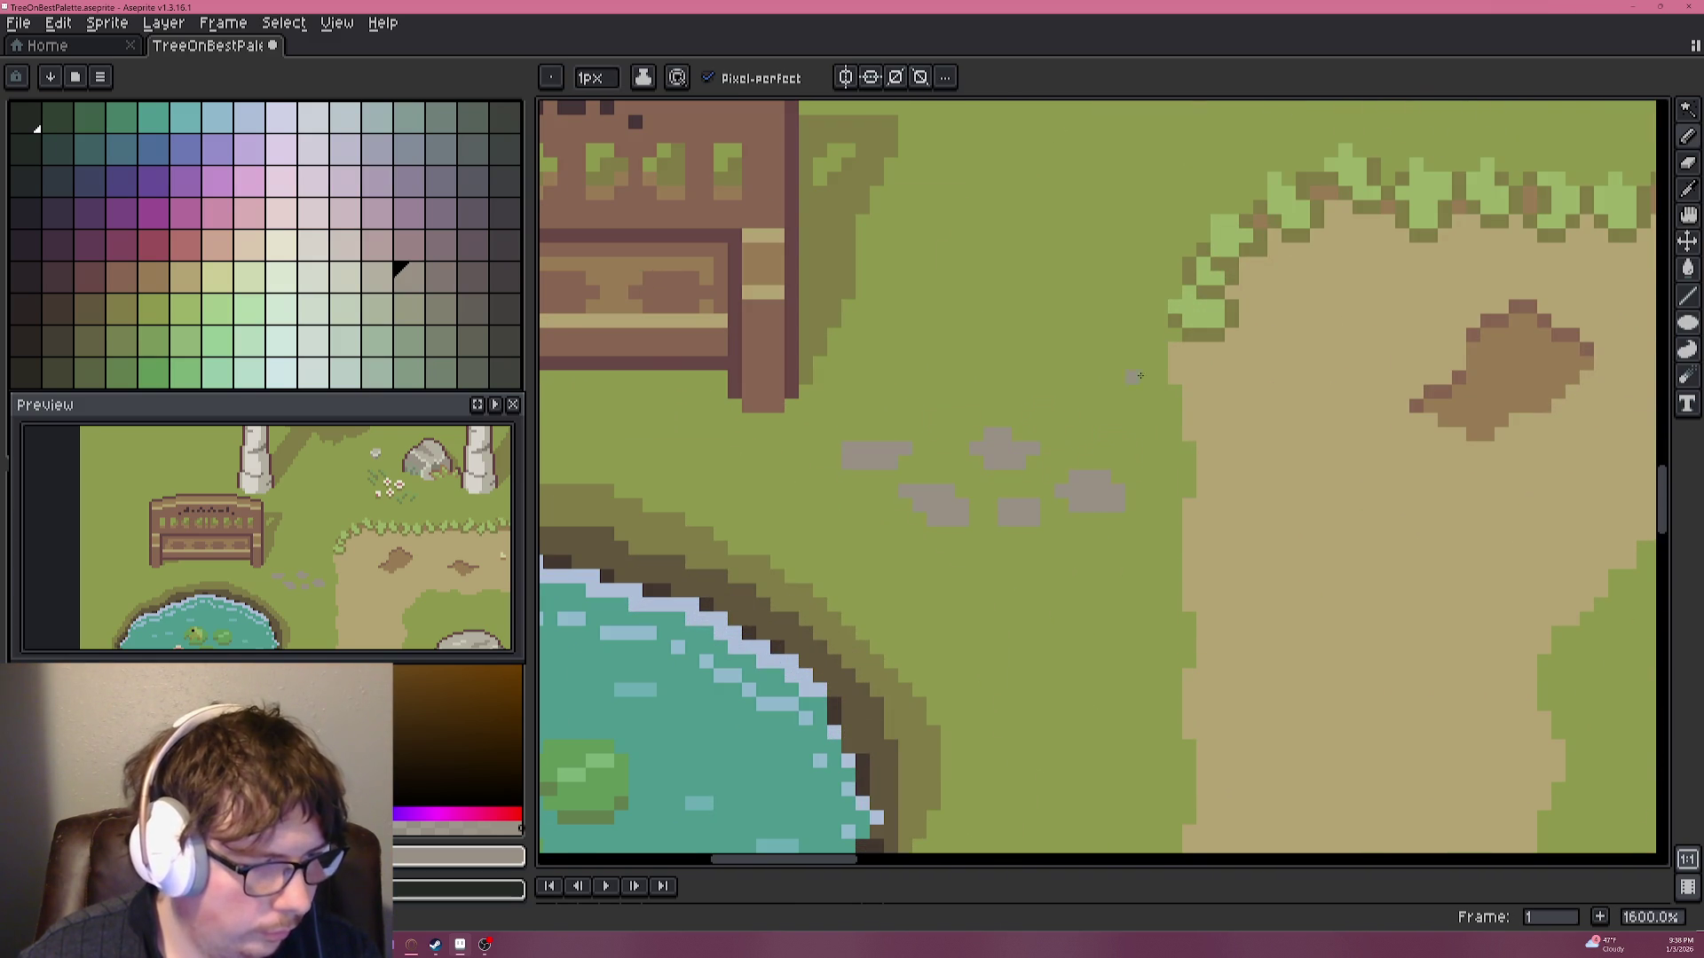
scroll(1114, 426, "down", 3)
key("i")
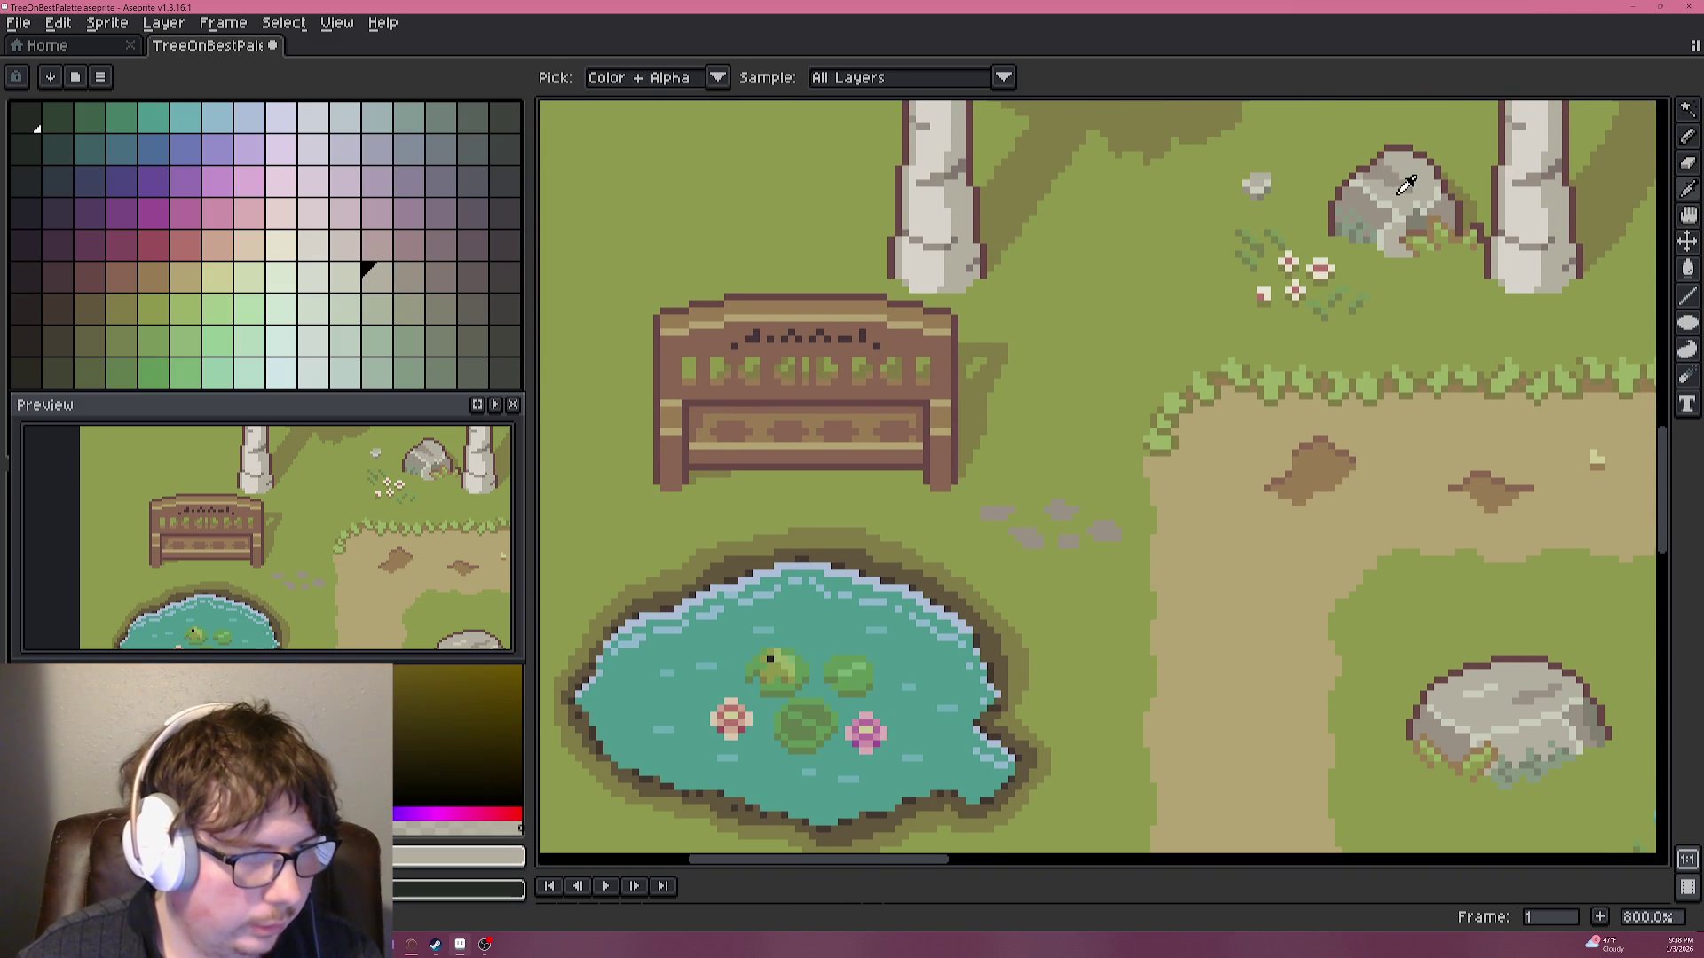
left_click(1404, 186, "alt")
scroll(1096, 527, "up", 5)
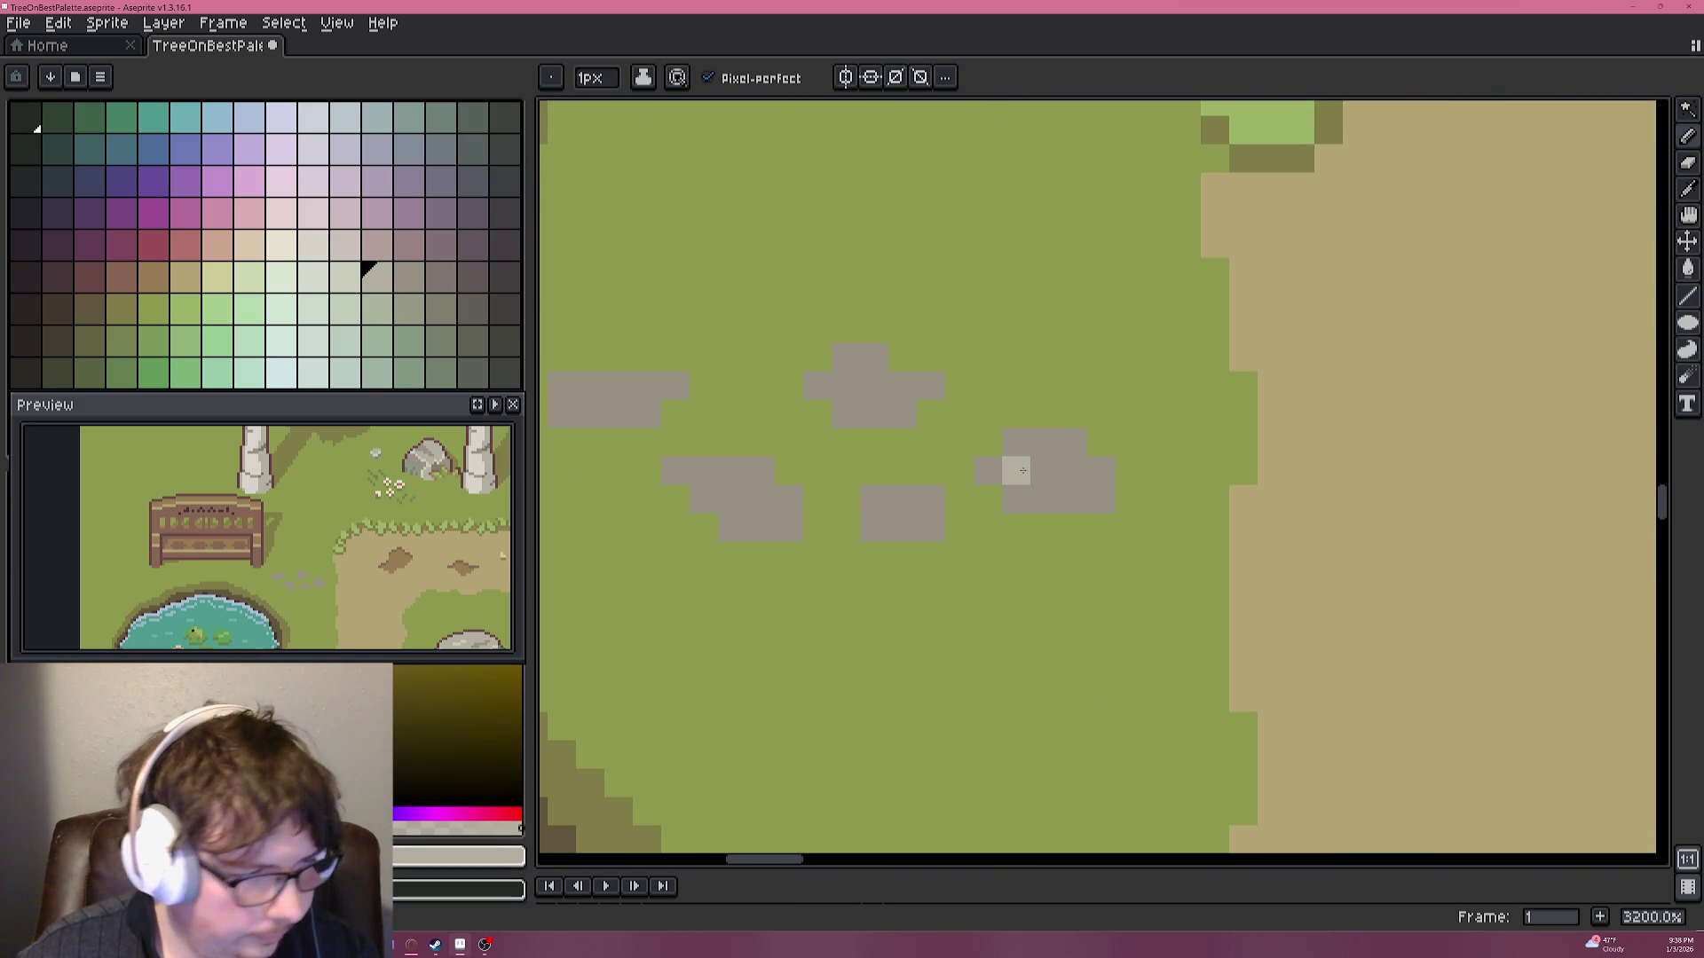
Paint lighter grey top rows onto the lower stepping stones.
left_click_drag(1029, 469, 1054, 471)
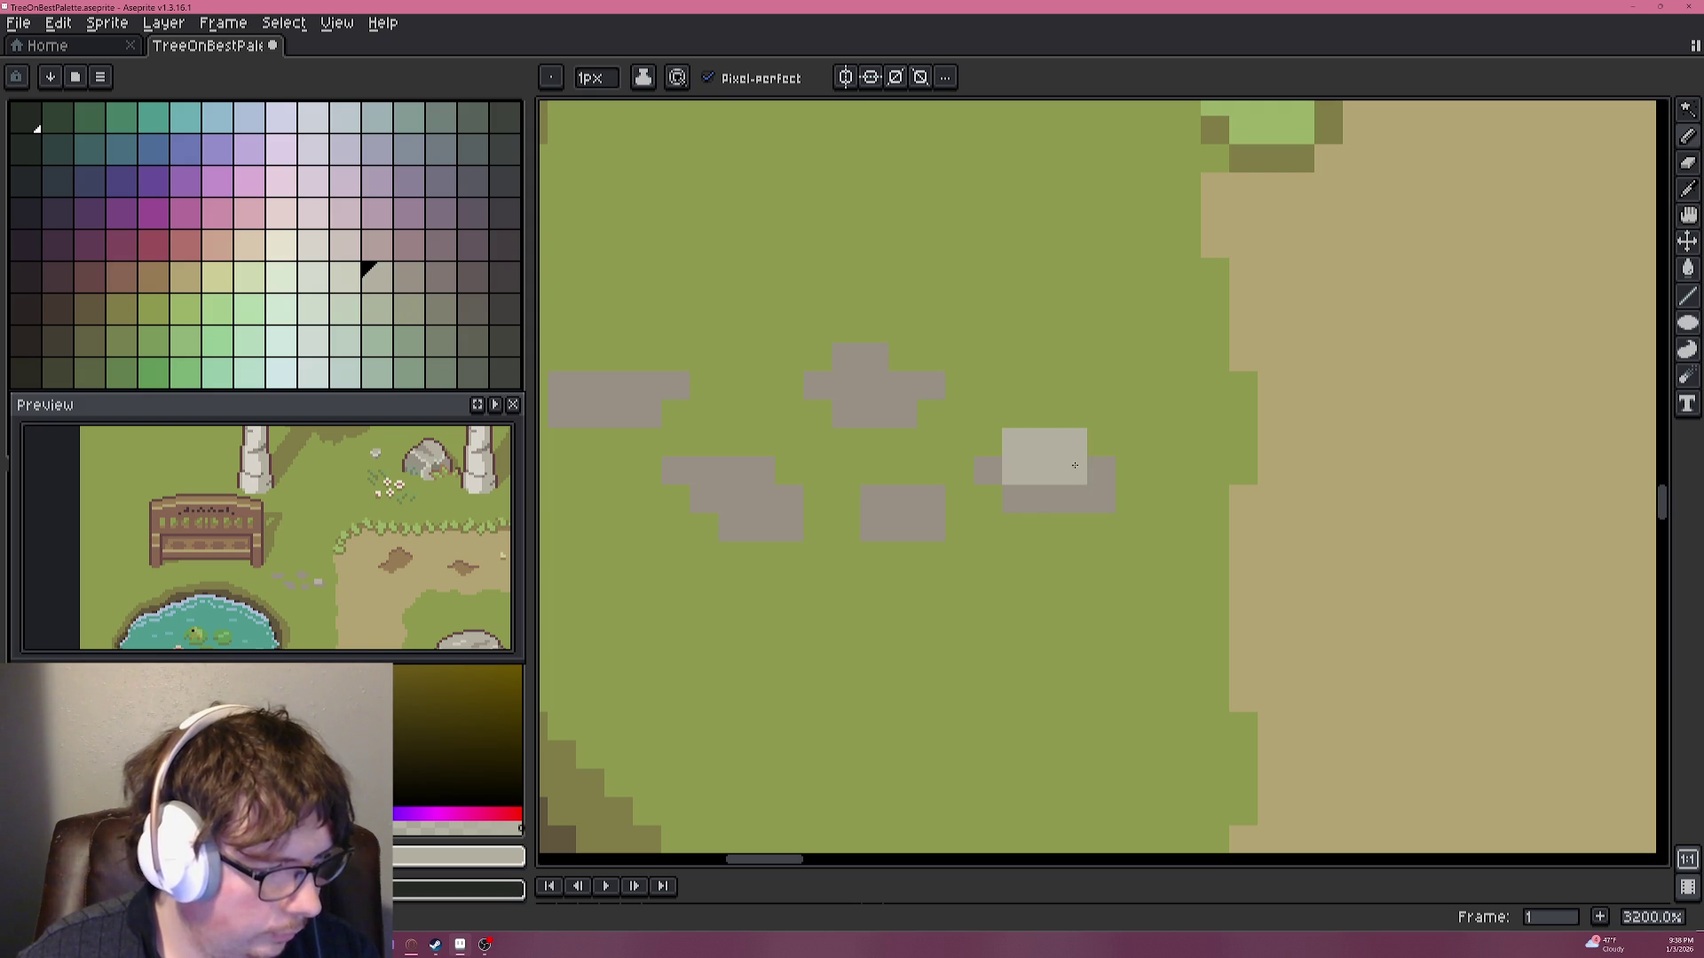
left_click(987, 470)
left_click(992, 493, "alt")
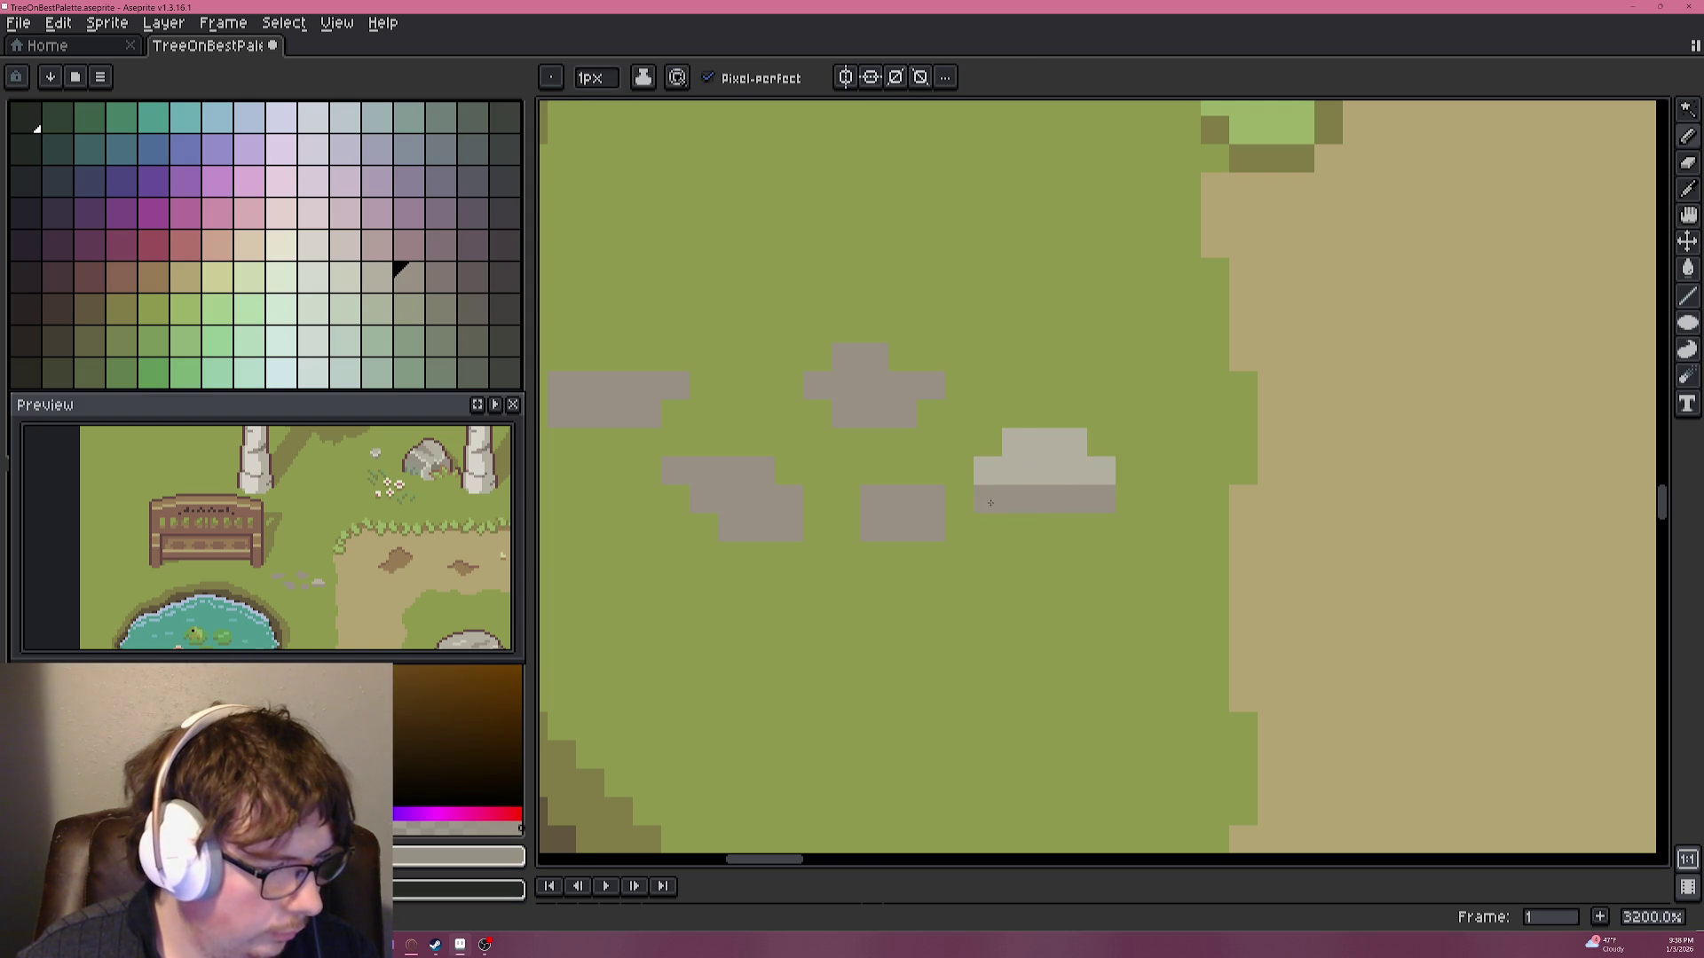
scroll(990, 500, "down", 6)
scroll(992, 513, "up", 3)
scroll(992, 513, "up", 2)
left_click(1018, 446, "alt")
left_click_drag(1038, 493, 1003, 492)
left_click(992, 493, "alt")
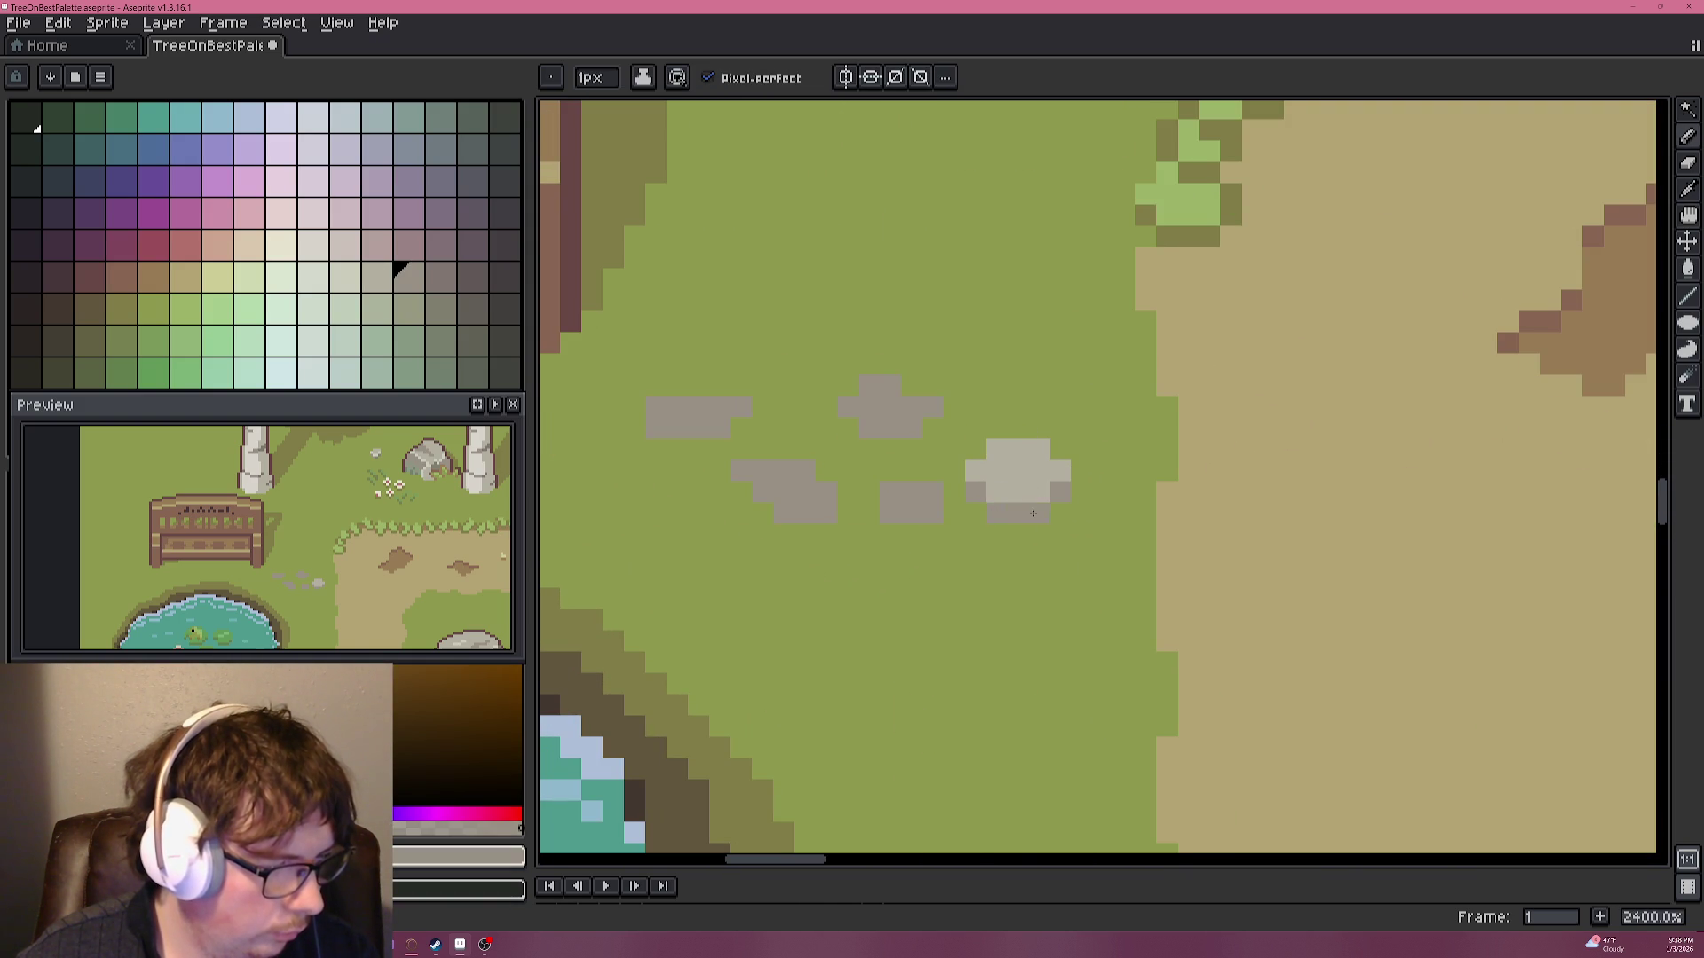
Extend the right stone and lighten the upper-middle stone with light grey pixels.
scroll(1020, 497, "down", 4)
scroll(1028, 515, "up", 4)
left_click(1060, 482, "alt")
left_click_drag(1060, 444, 1082, 475)
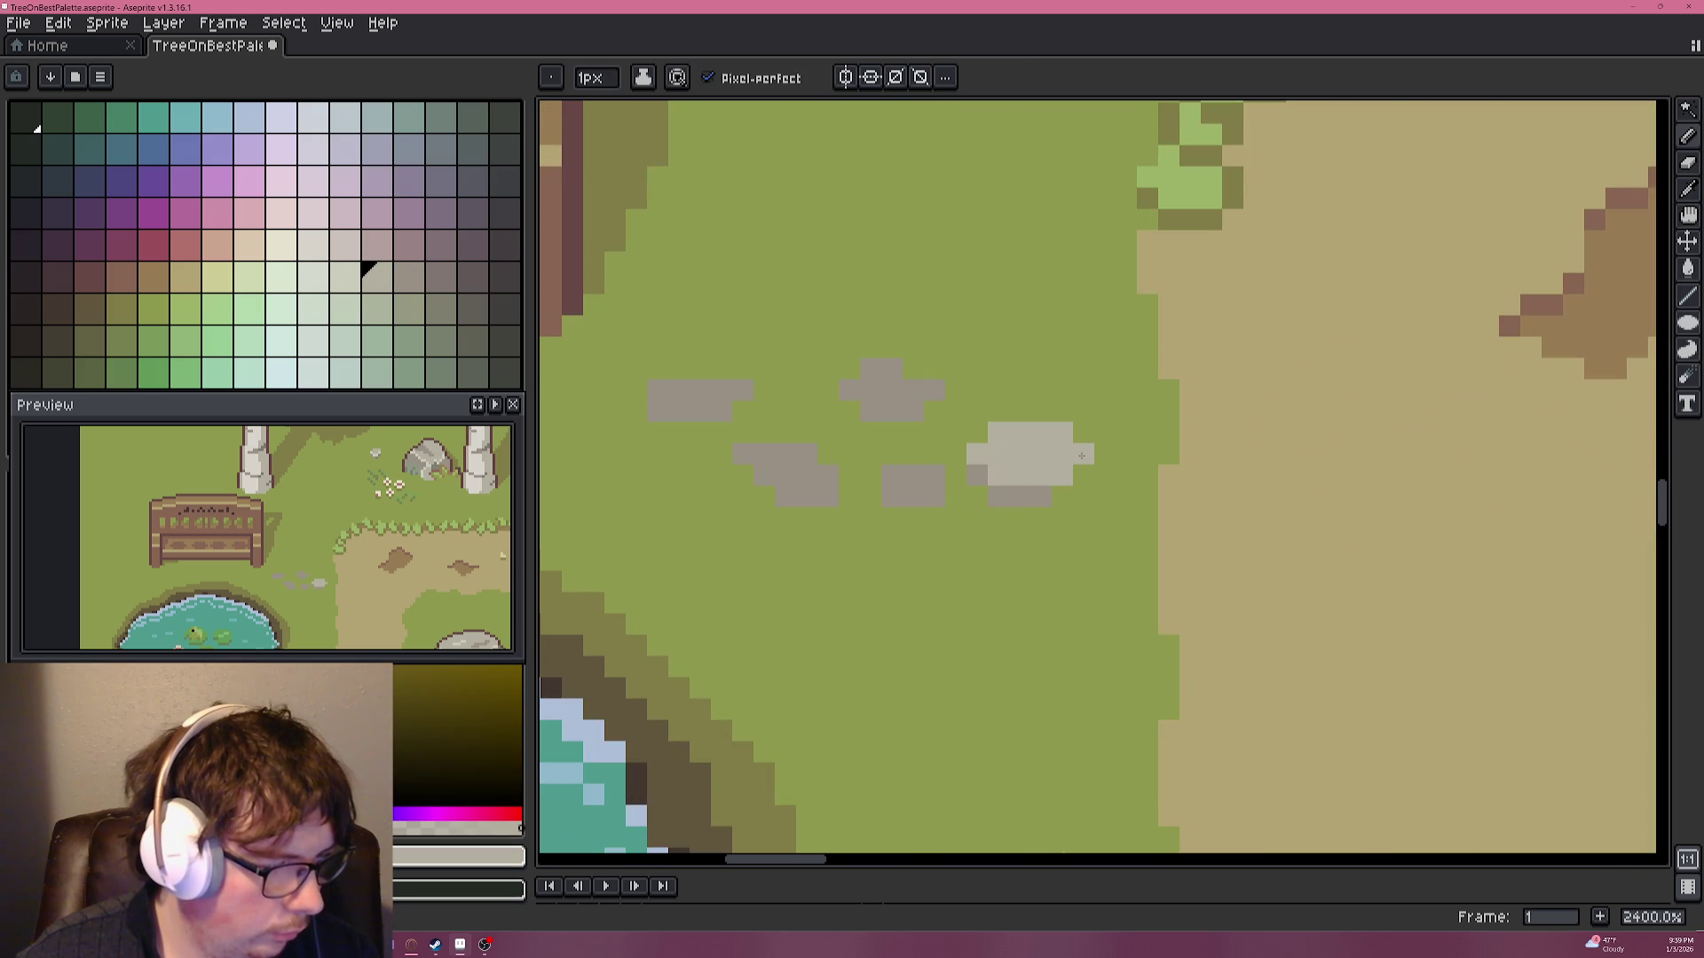
left_click(1060, 496, "alt")
key("alt")
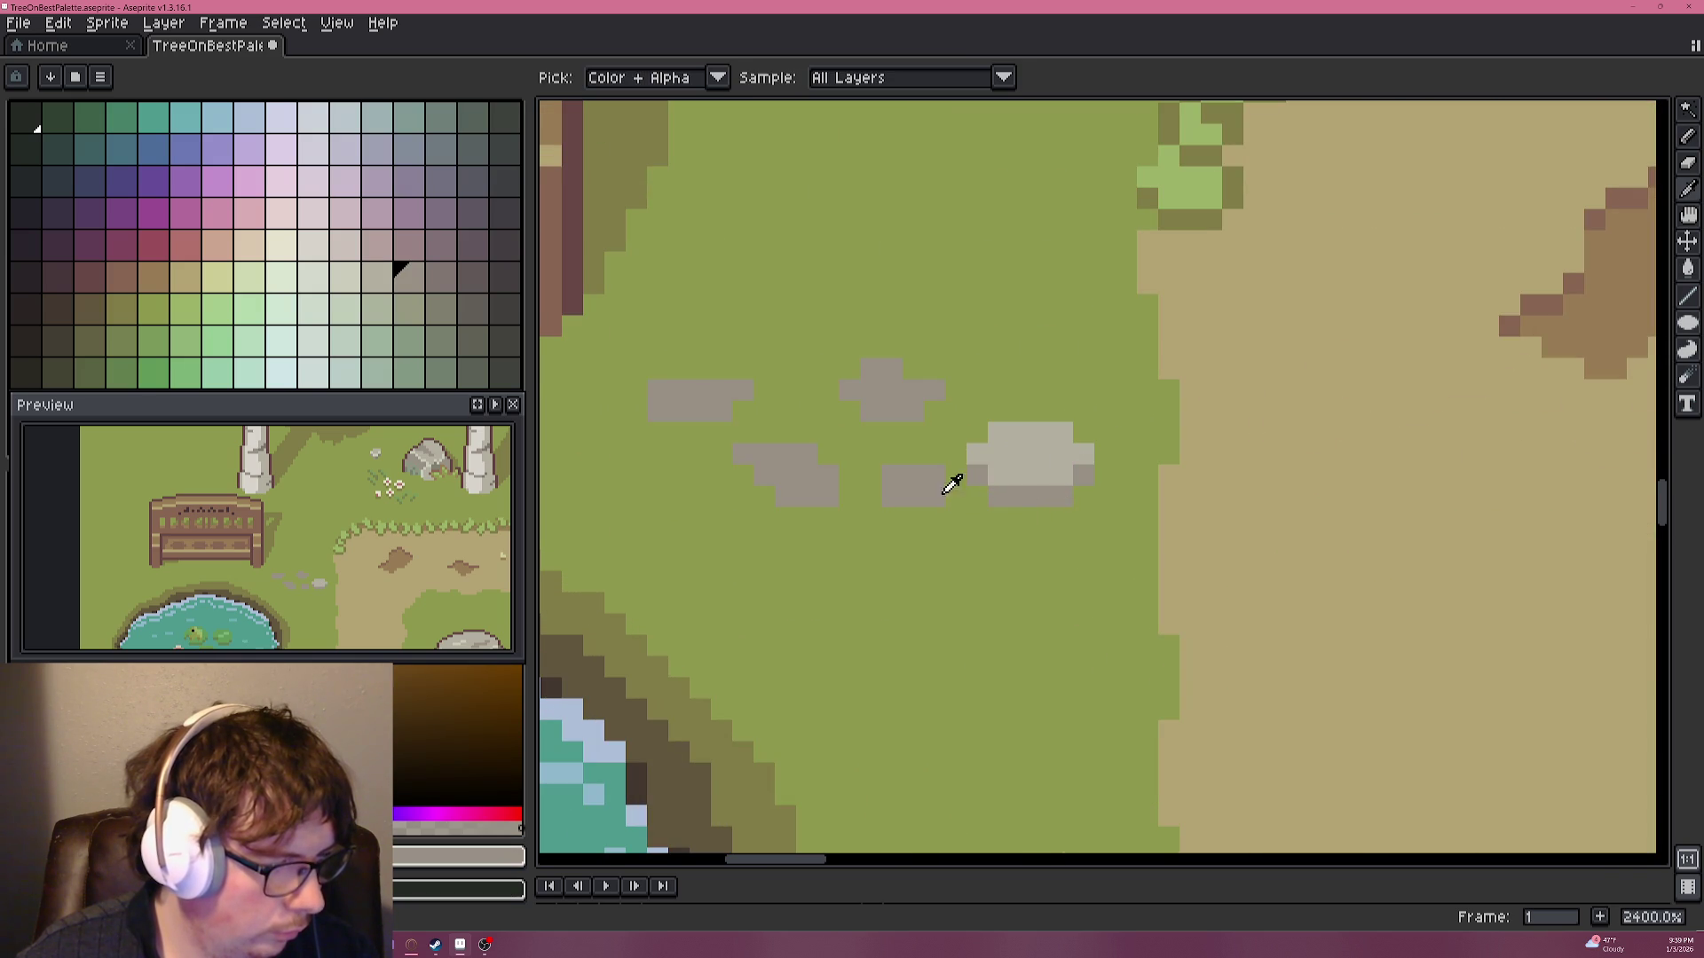
left_click(986, 466, "alt")
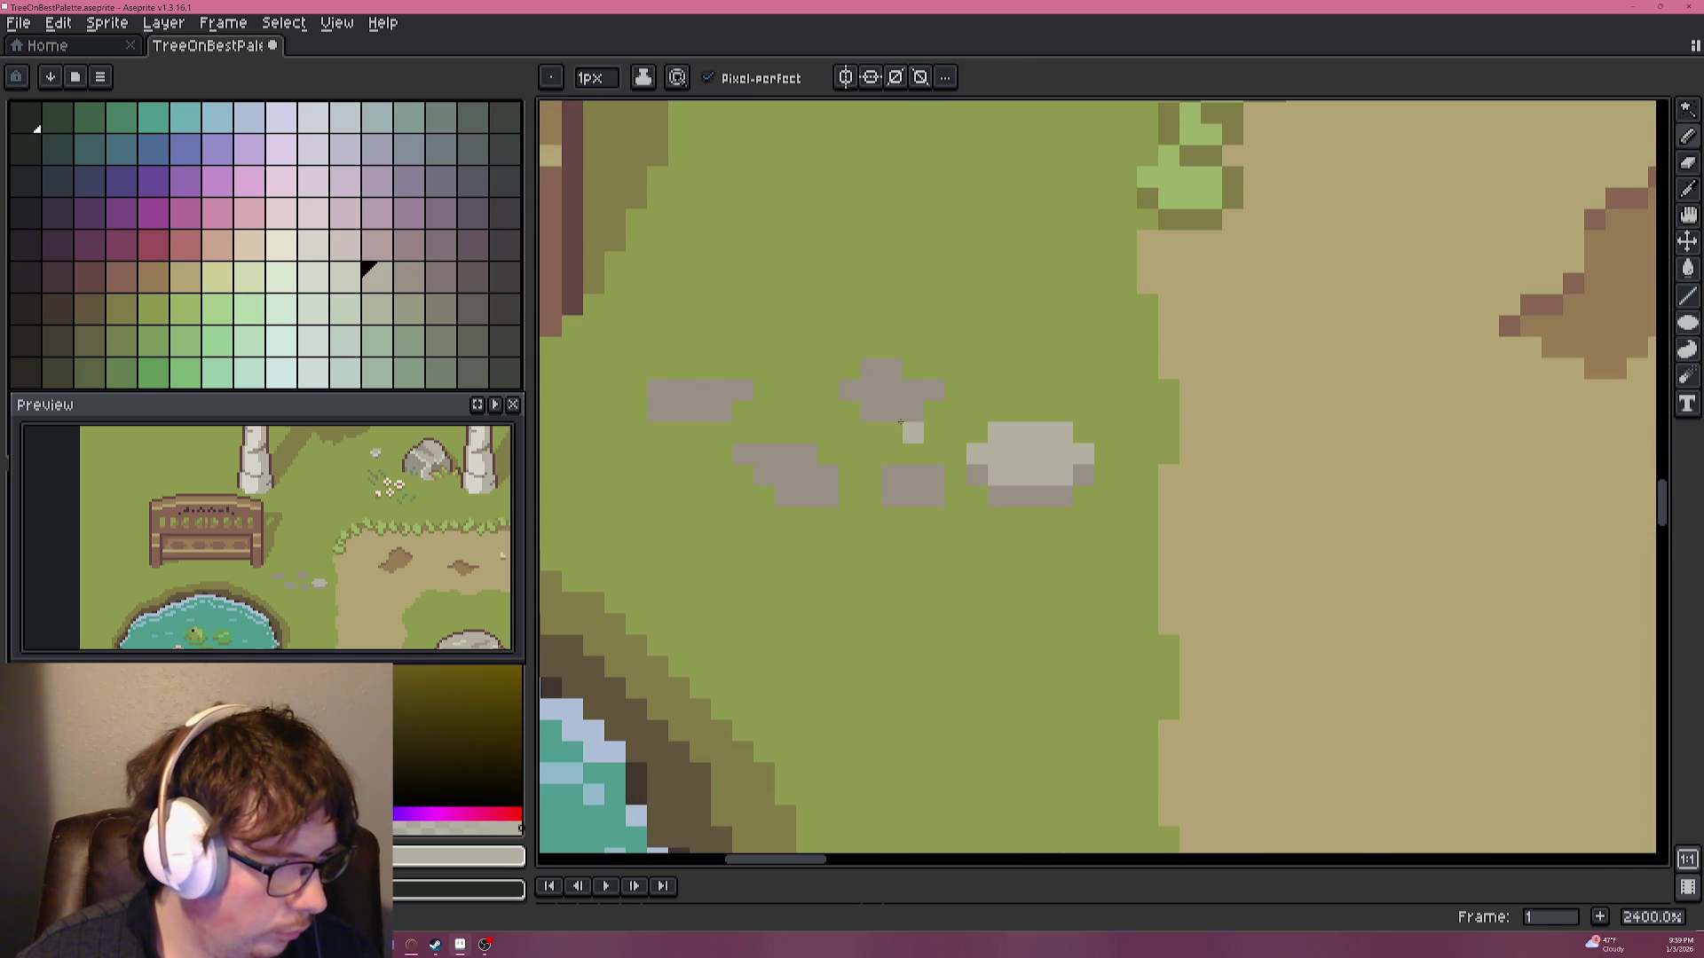
mouse_move(903, 390)
left_mouse_down()
mouse_move(903, 357)
mouse_move(849, 369)
mouse_move(853, 350)
mouse_move(922, 368)
mouse_move(905, 331)
left_mouse_up()
Add a light grey top to the upper-left stone and trim its edge back to grass.
scroll(899, 388, "up", 1)
left_click_drag(820, 388, 819, 359)
left_click(854, 405, "alt")
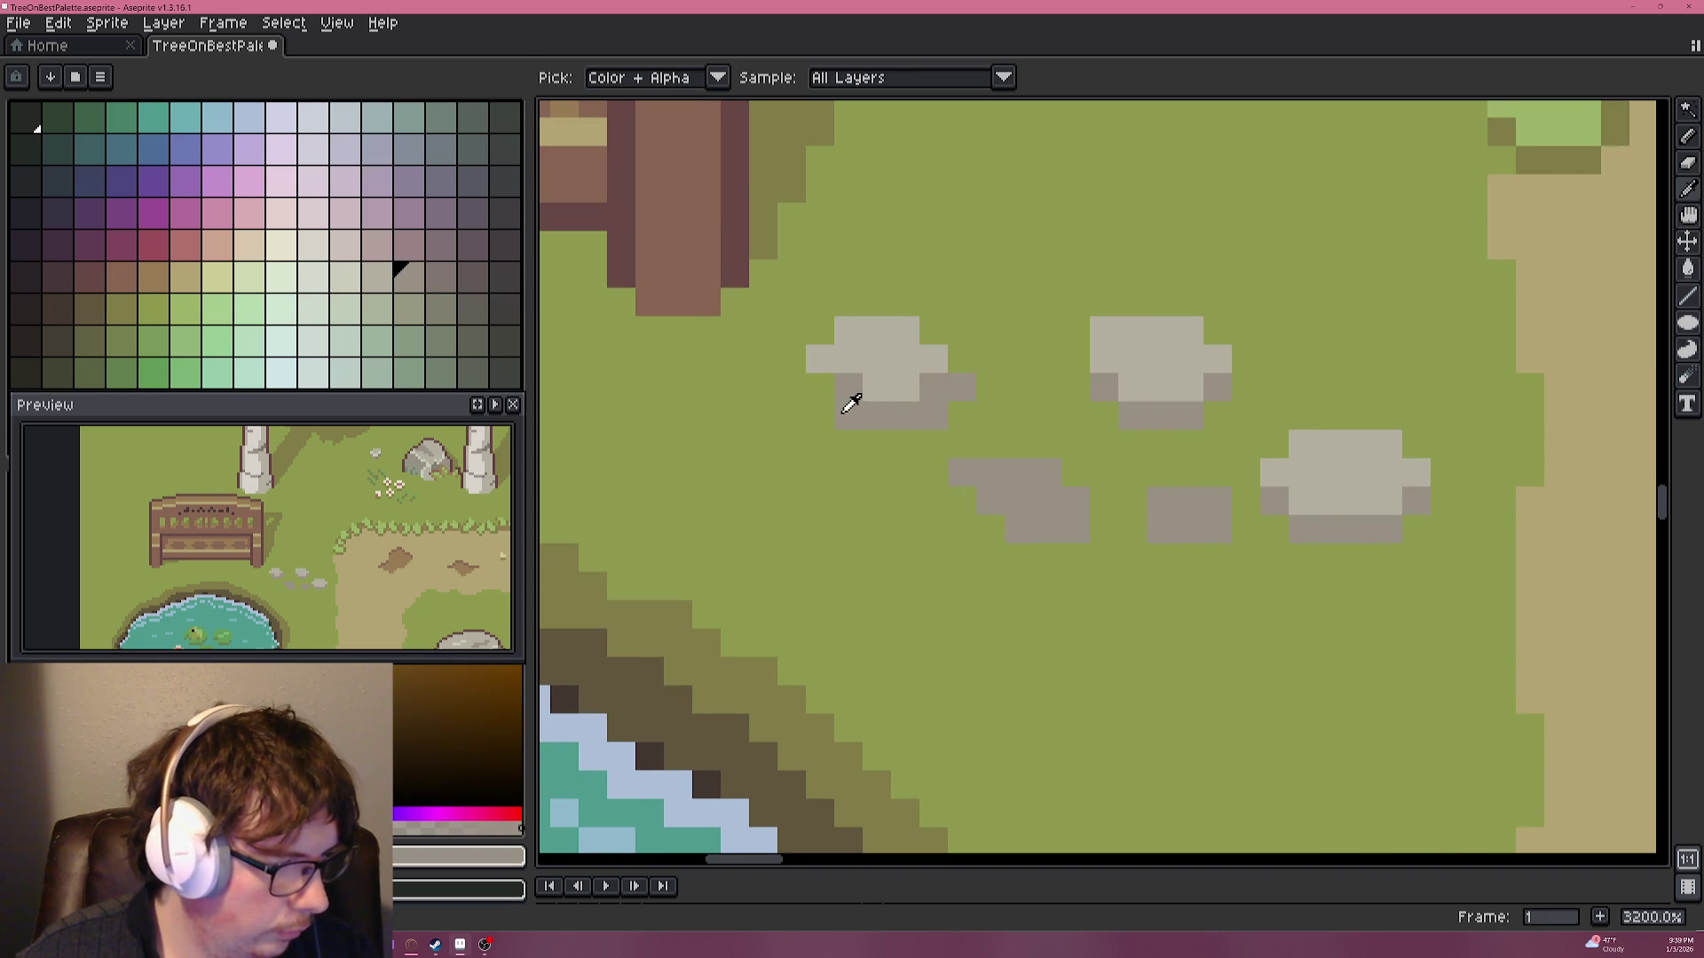
left_click(851, 461, "alt")
left_click(396, 267)
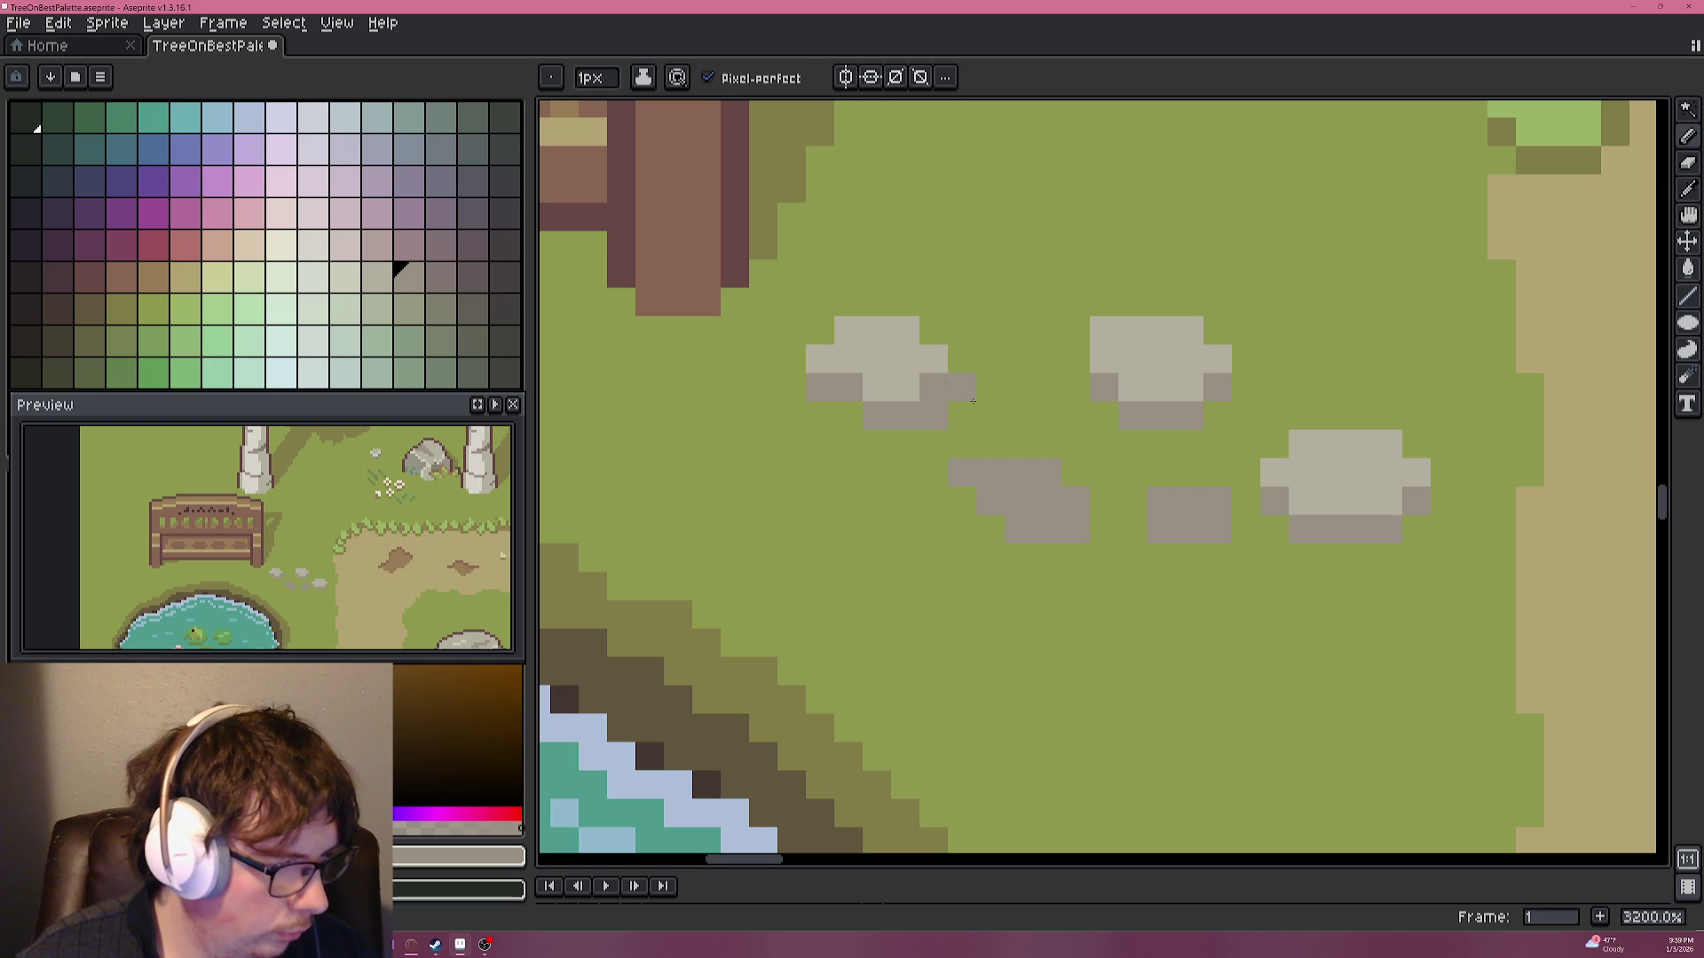
left_click(987, 406, "alt")
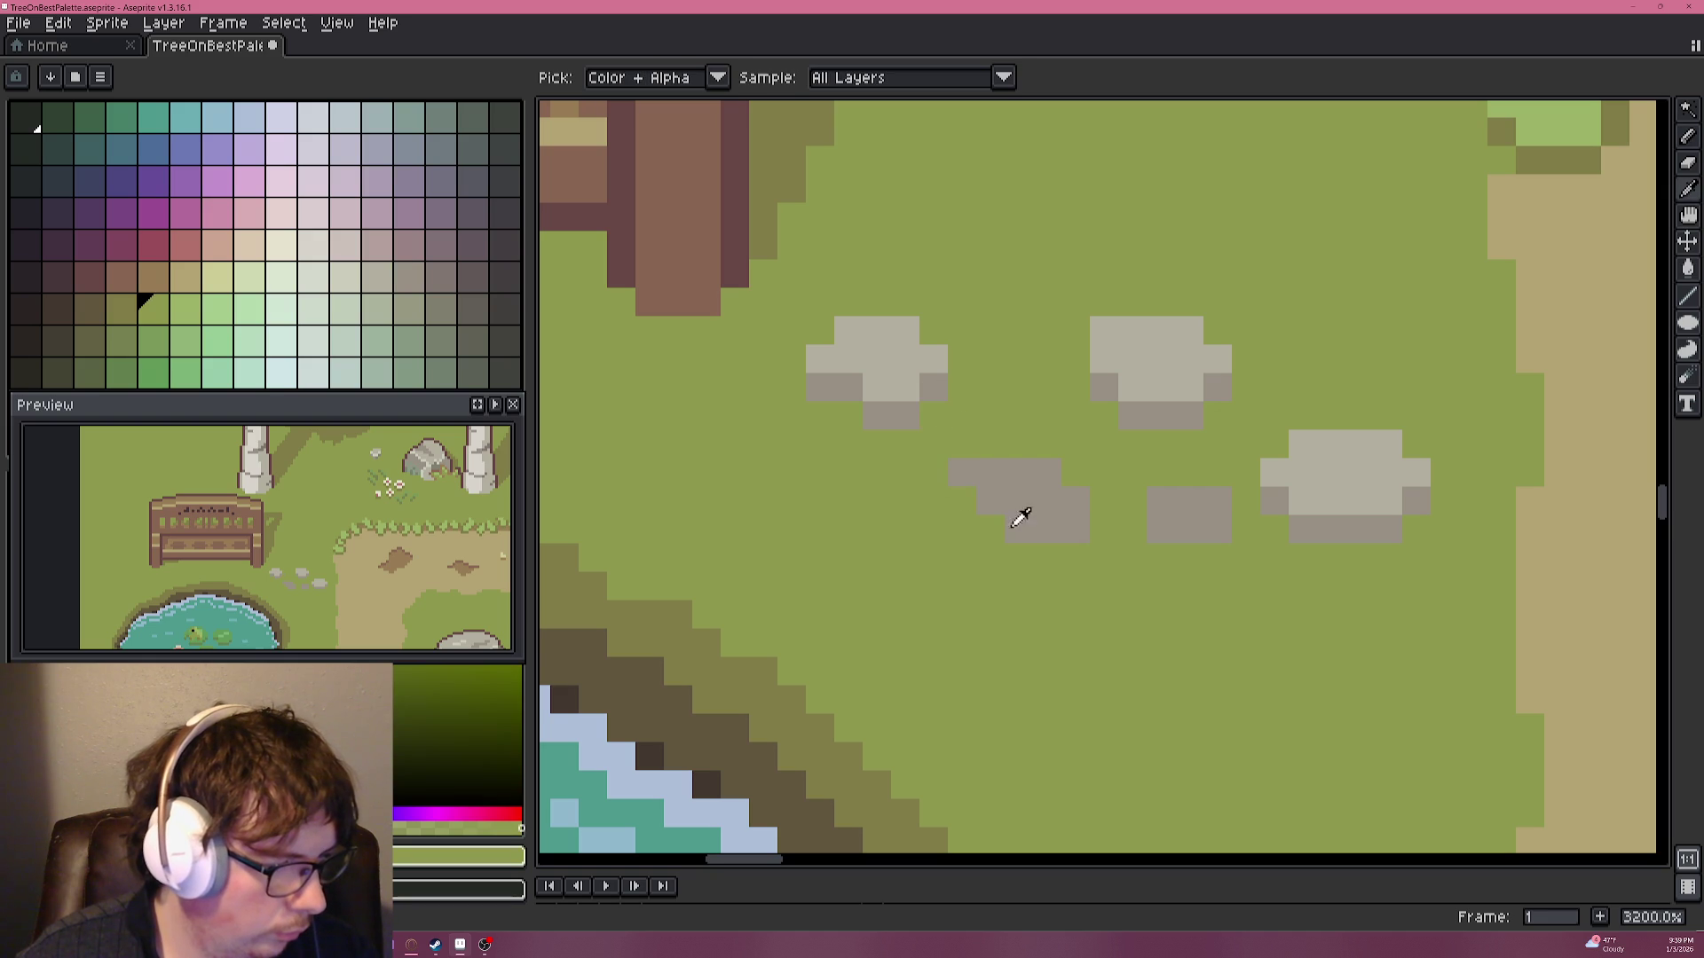
Give the lower stone a light grey top row and a darker grey shaded pixel.
left_click(1160, 384, "alt")
mouse_move(1158, 501)
left_mouse_down()
mouse_move(1207, 498)
mouse_move(1161, 473)
left_mouse_up()
left_click(1132, 473)
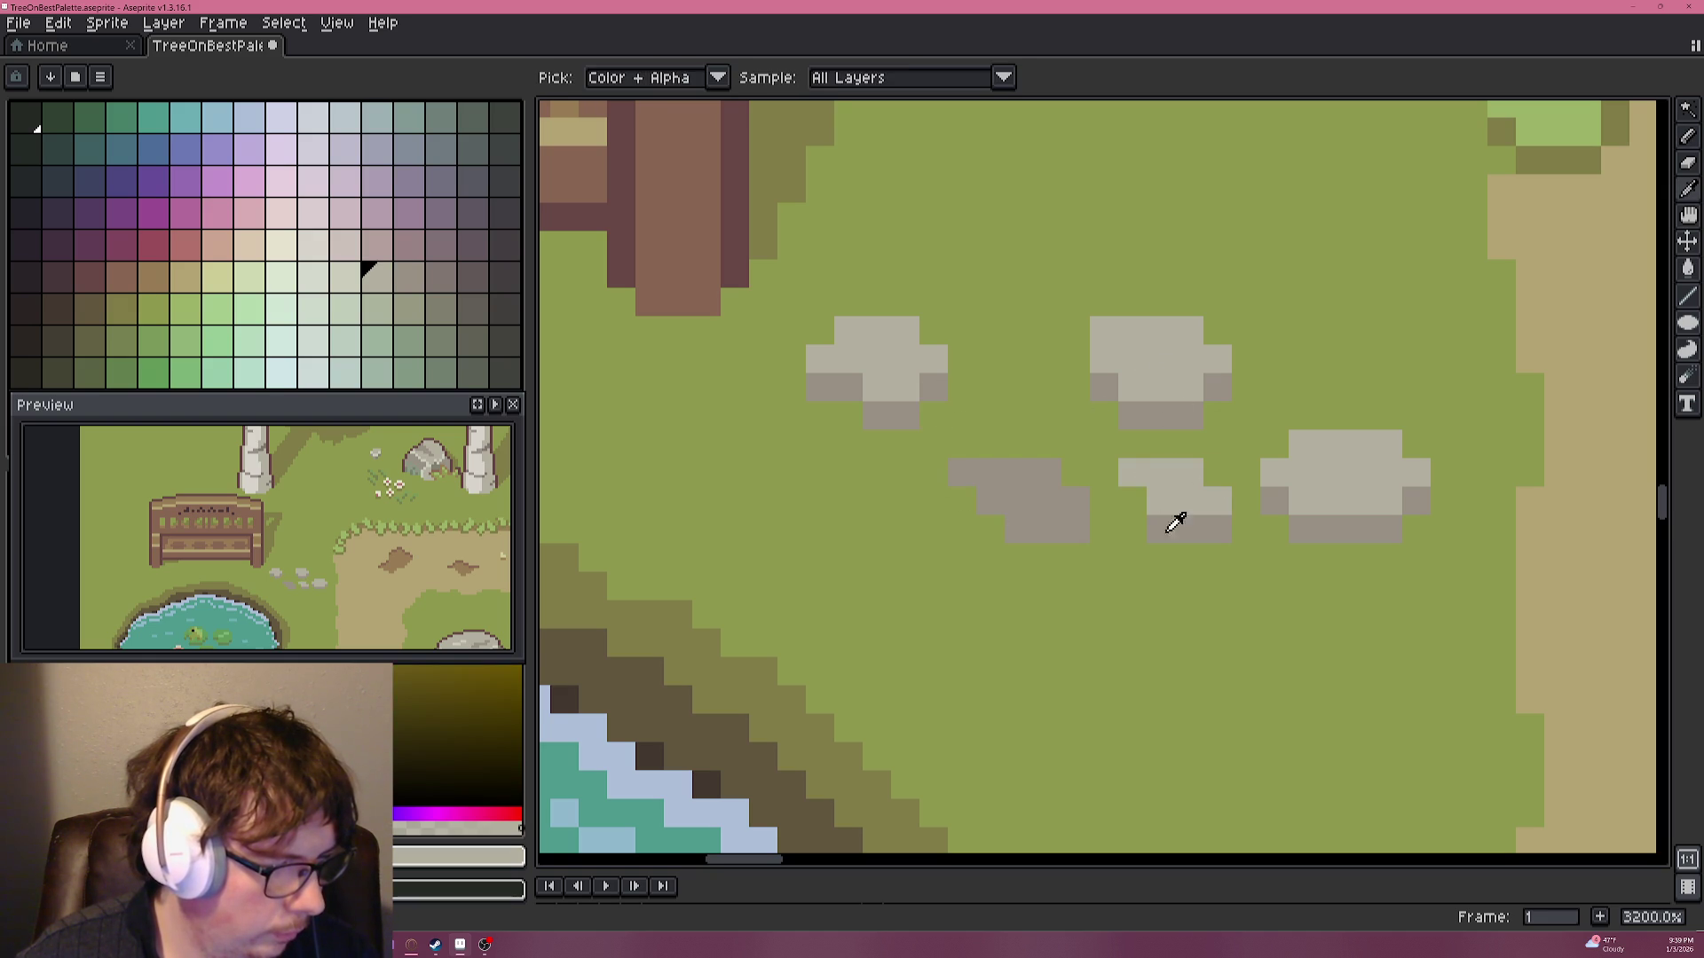
left_click(1169, 515, "alt")
left_click(1189, 503)
scroll(1152, 538, "down", 5)
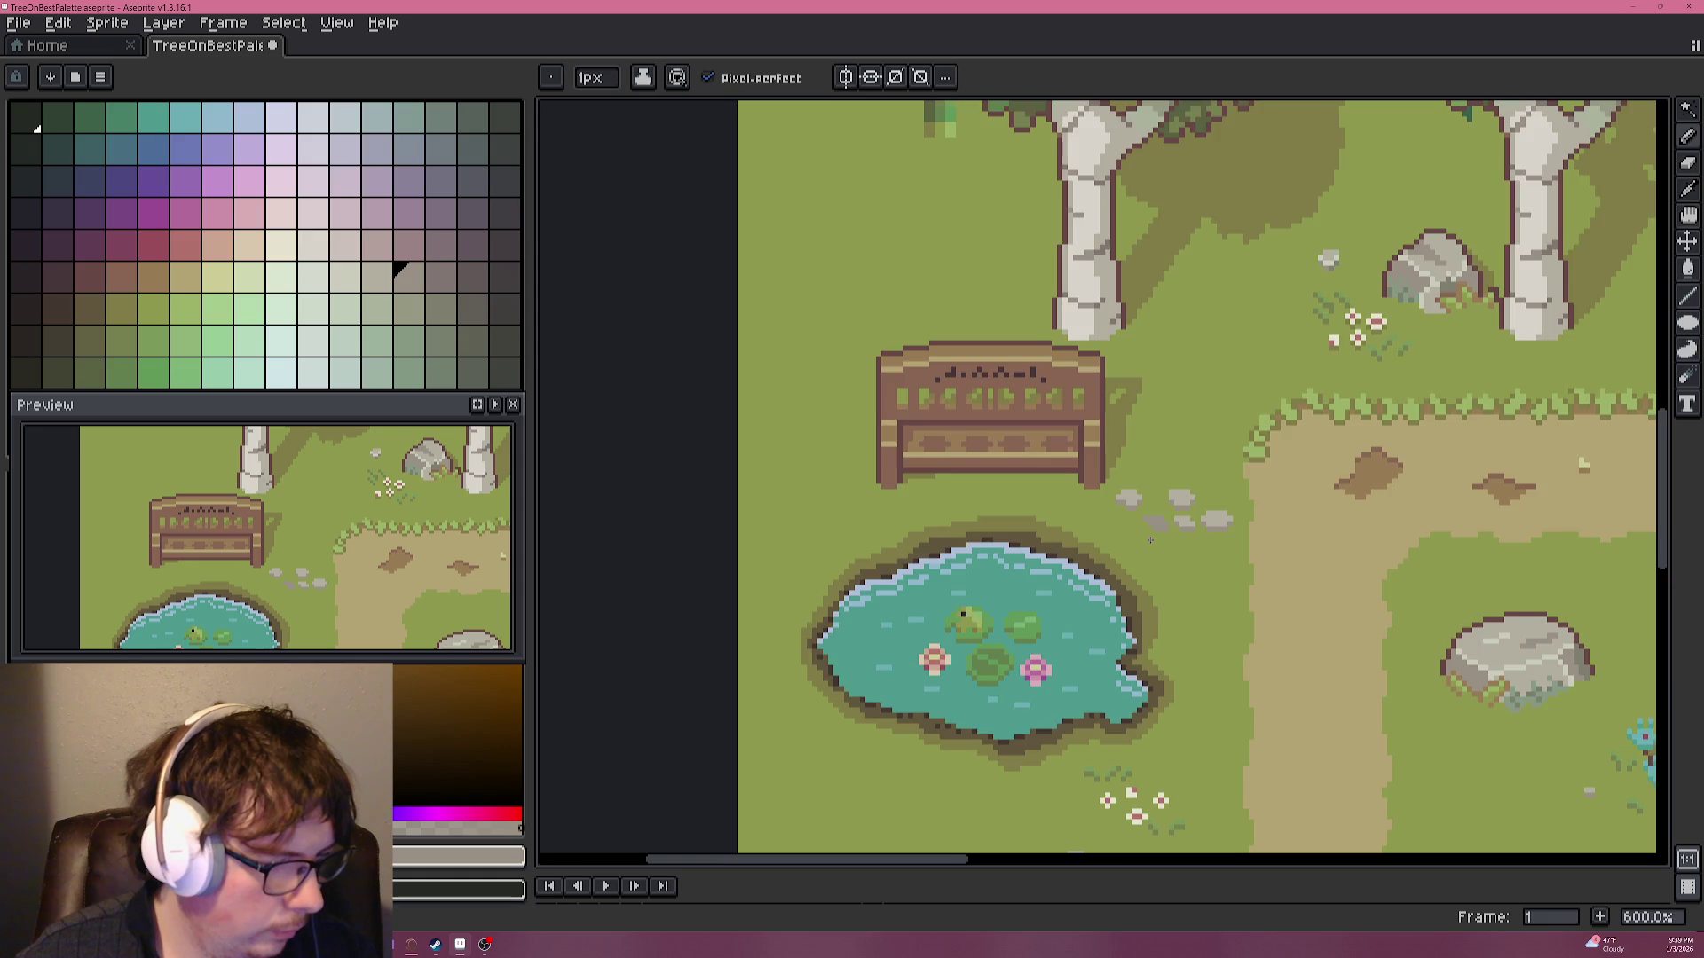
Widen the middle stone with light grey, add a dark lower-left pixel, and clean strays with grass.
scroll(1150, 540, "up", 6)
left_click(1171, 404, "alt")
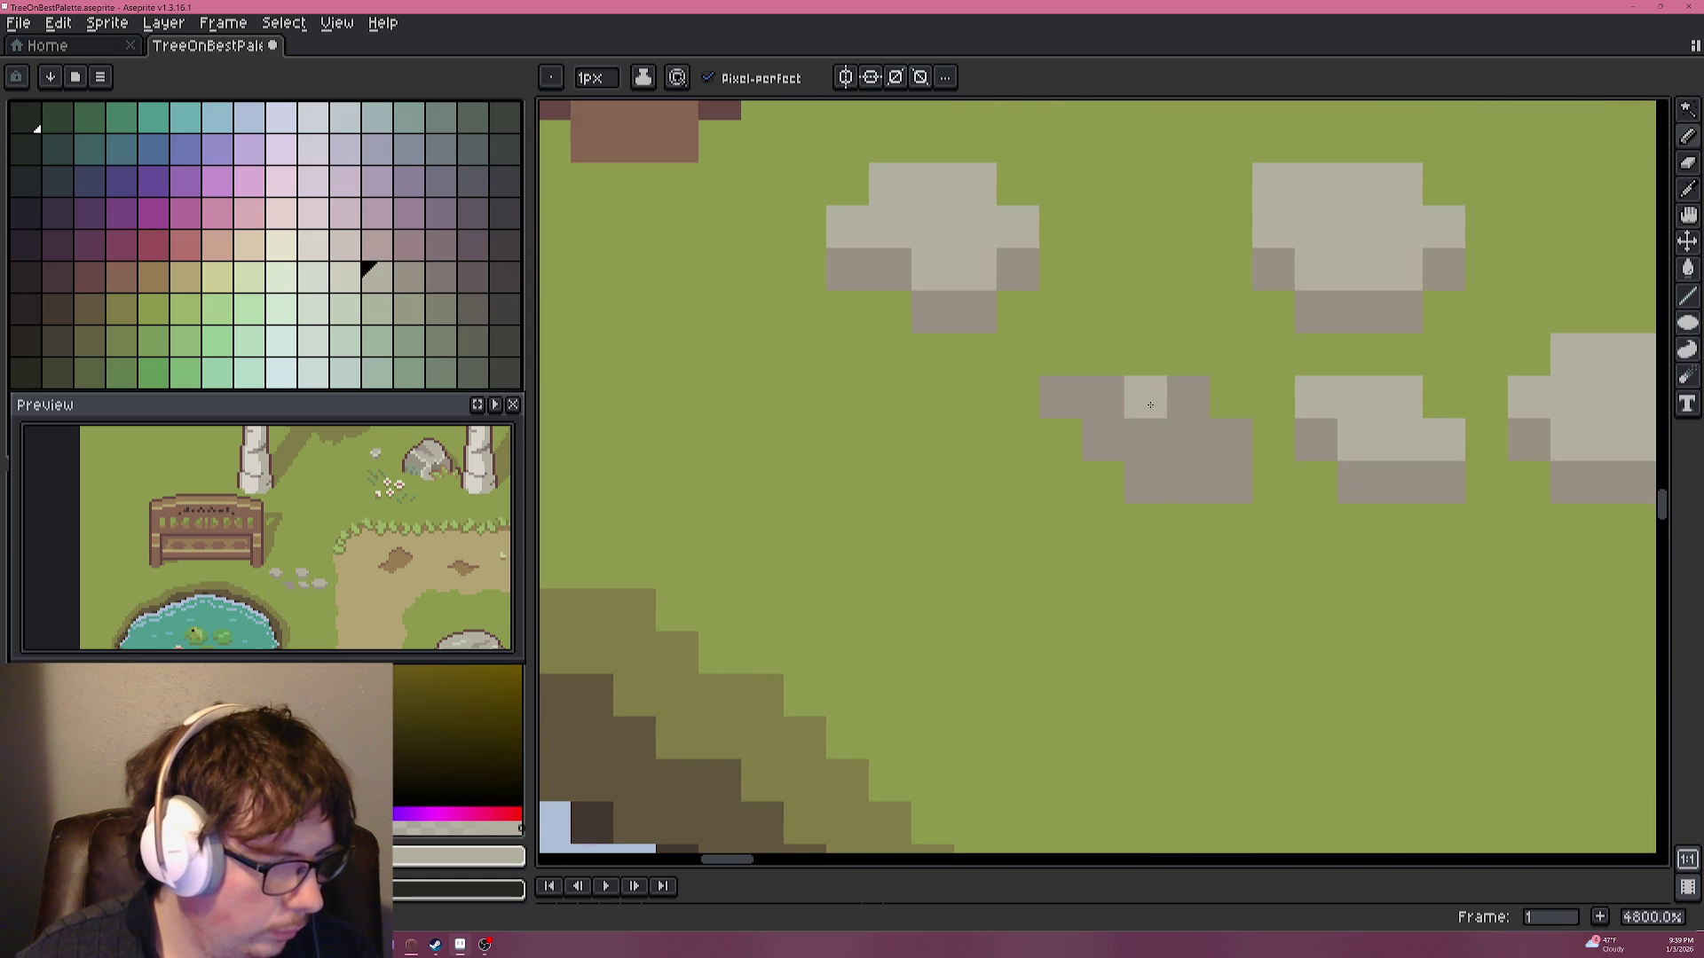
left_click(1103, 396)
left_click(1144, 396)
mouse_move(1103, 354)
left_mouse_down()
mouse_move(1017, 397)
mouse_move(1103, 439)
left_mouse_up()
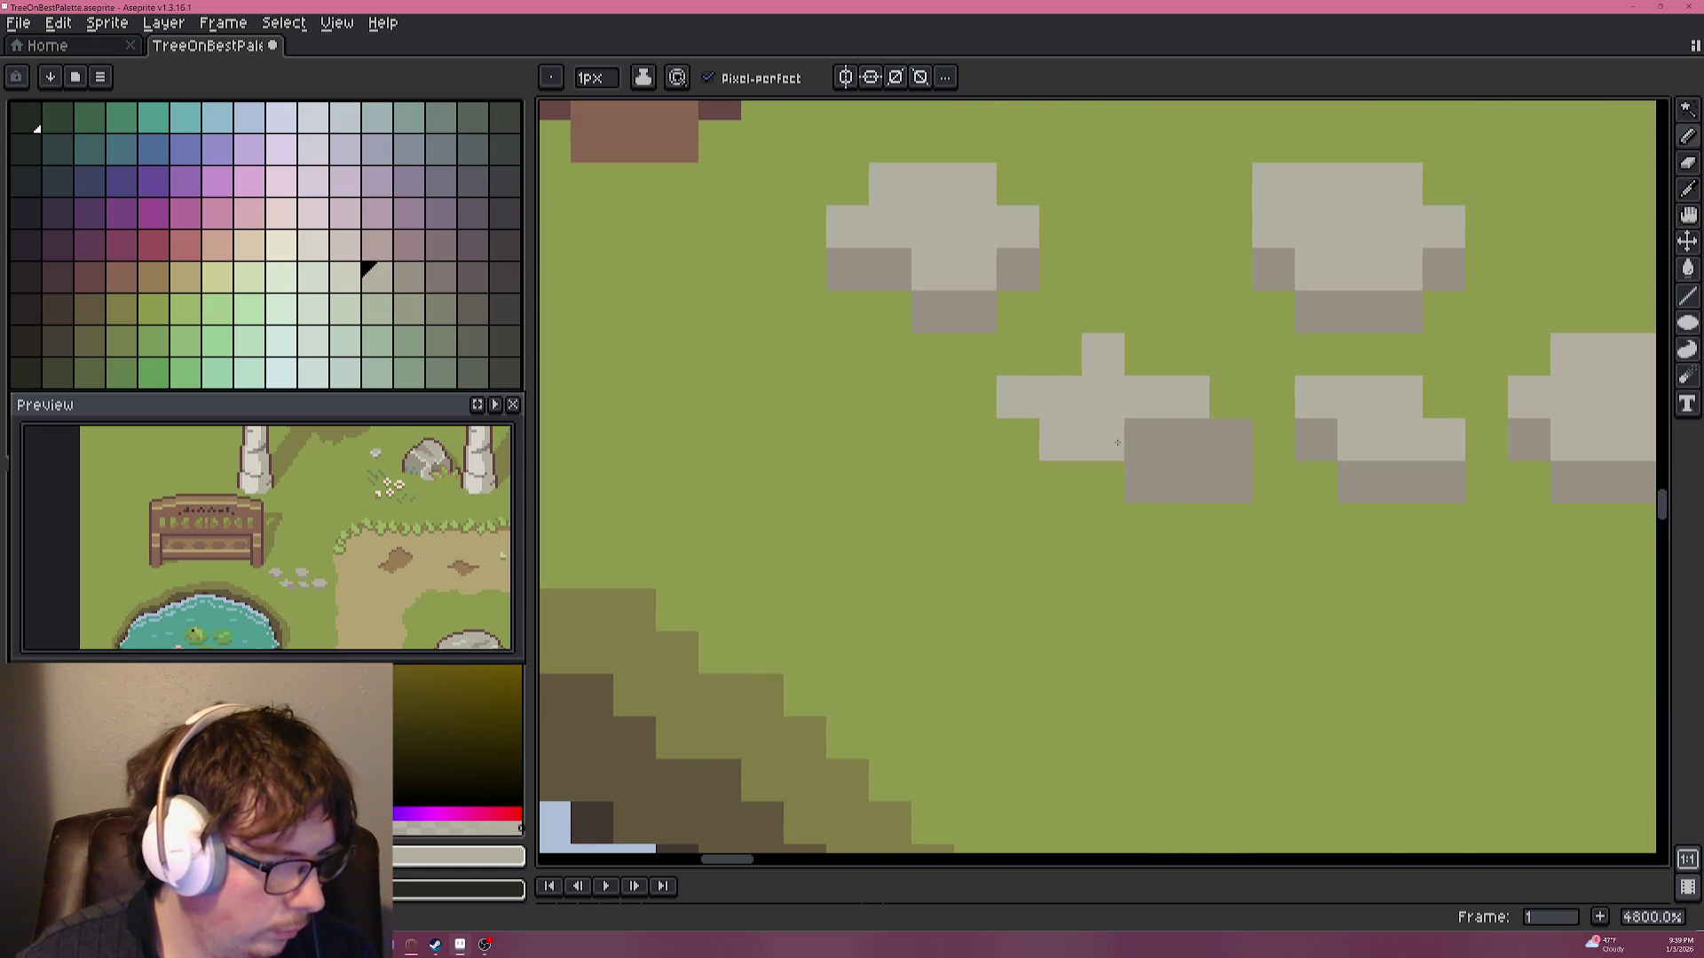
left_click(1145, 439)
left_click(1216, 441, "alt")
left_click(1084, 482)
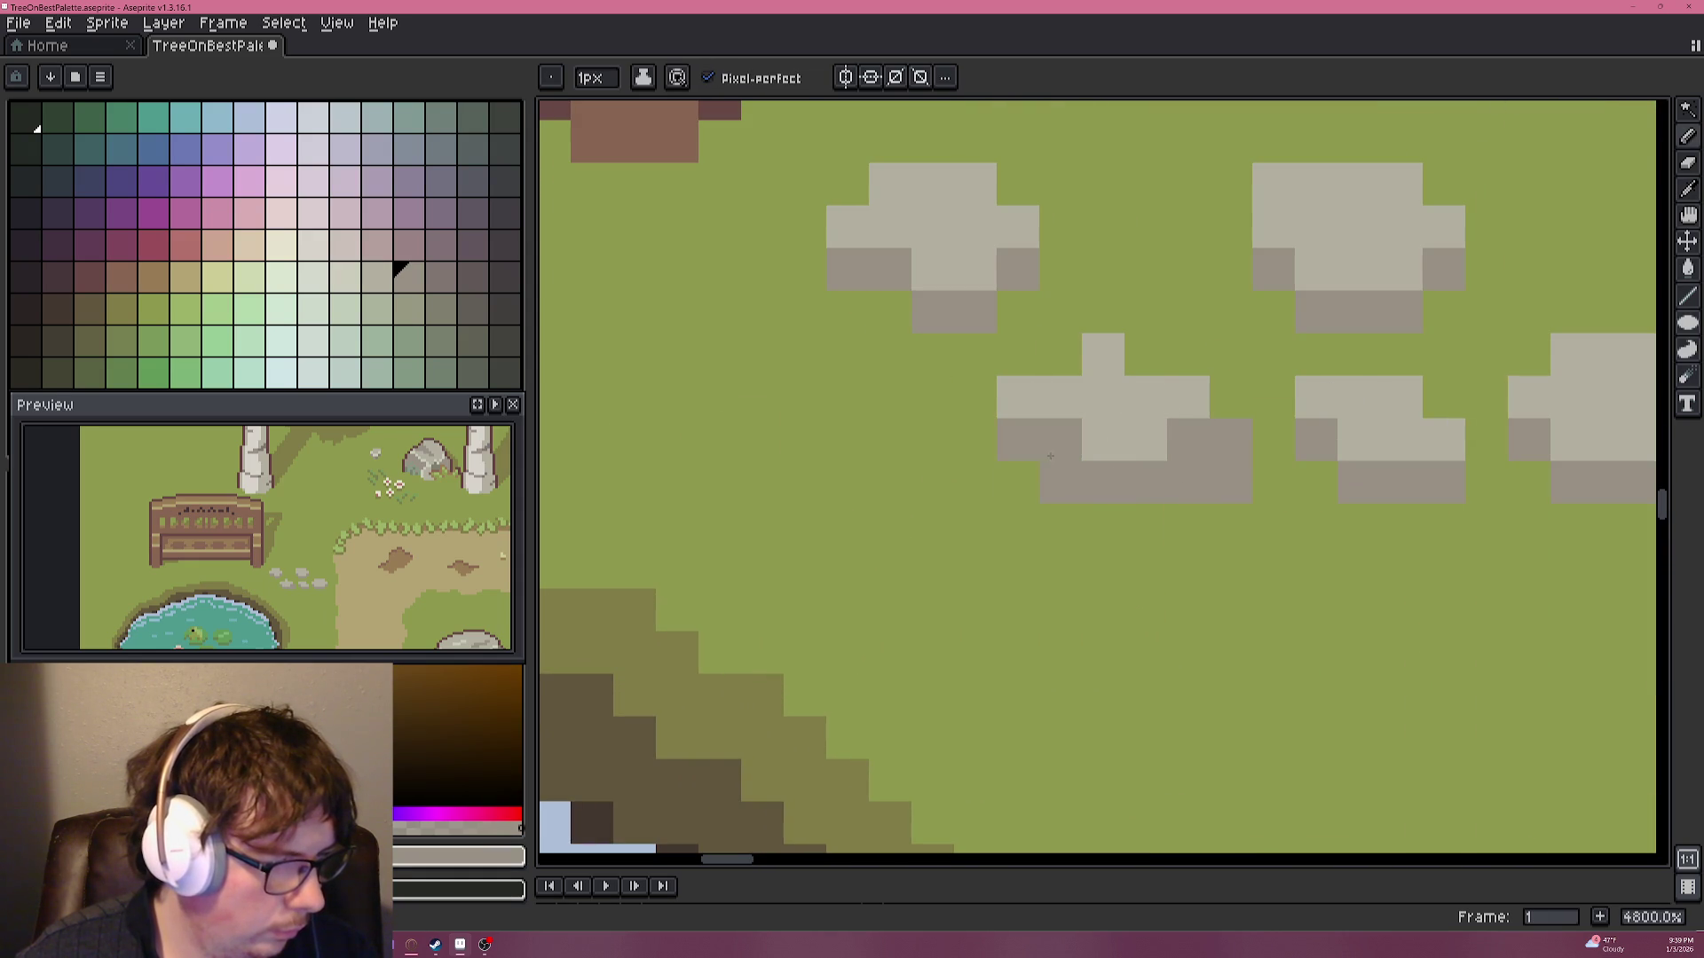
left_click(1255, 488, "alt")
left_click_drag(1232, 483, 1233, 442)
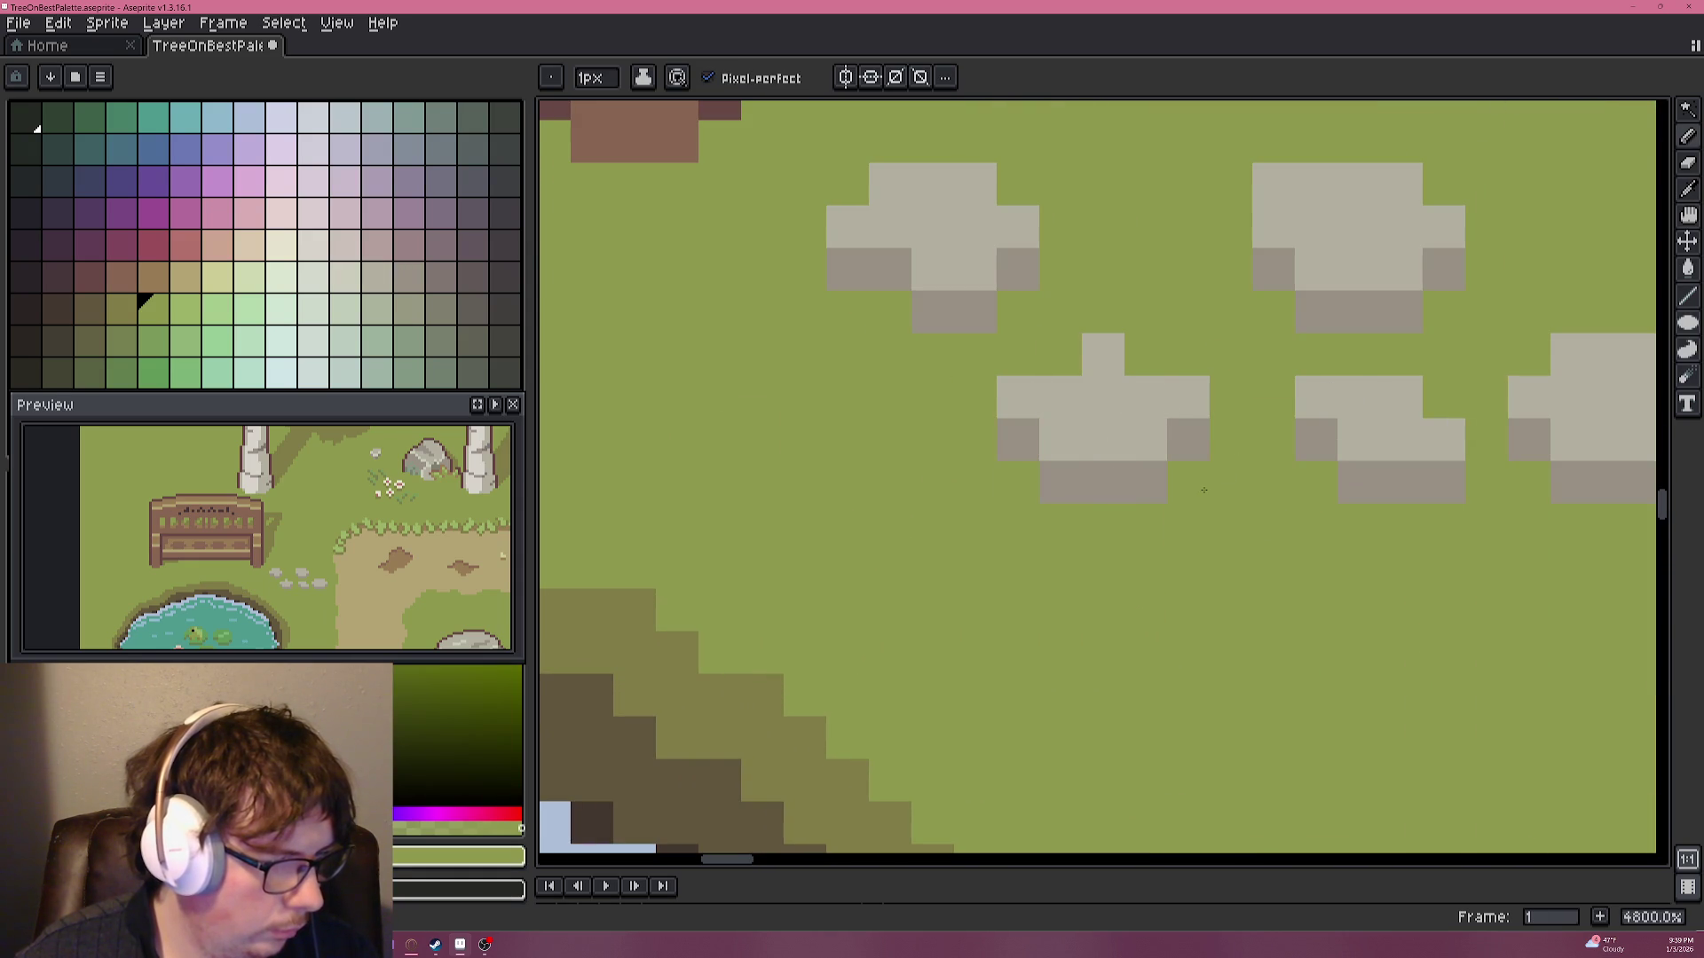
left_click(1145, 396, "alt")
left_click(1059, 354)
Paint a new two-row light-grey stepping stone among the cluster.
scroll(1117, 444, "down", 5)
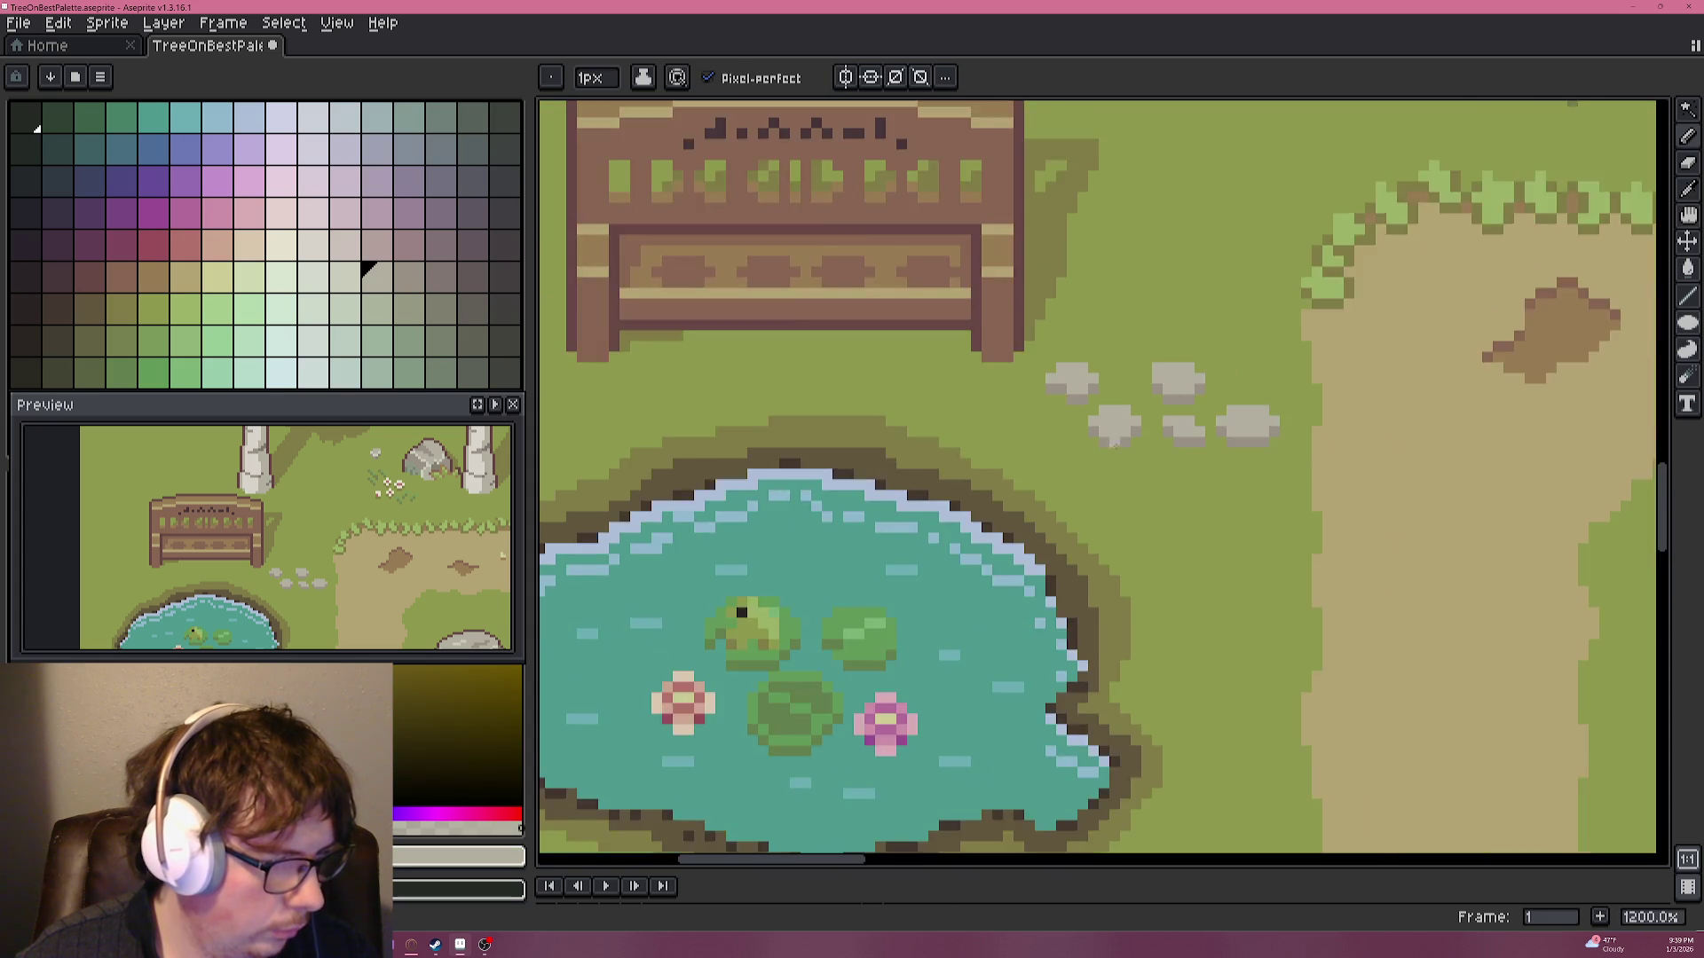
scroll(1116, 444, "down", 4)
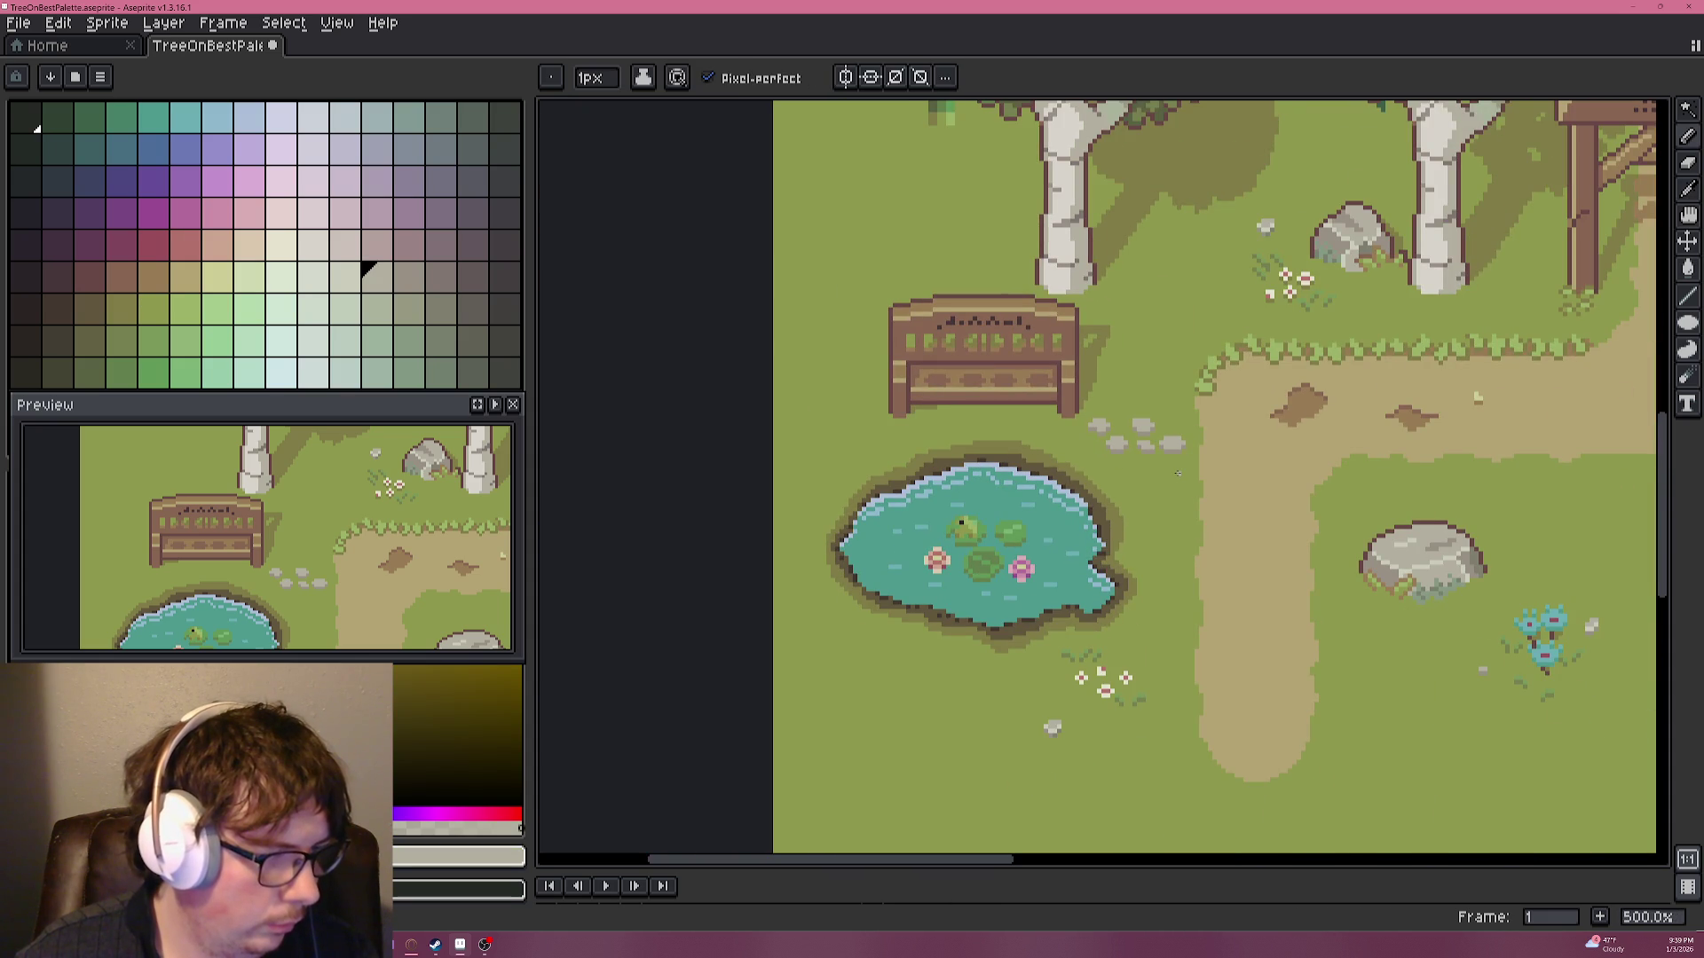
scroll(1176, 472, "up", 7)
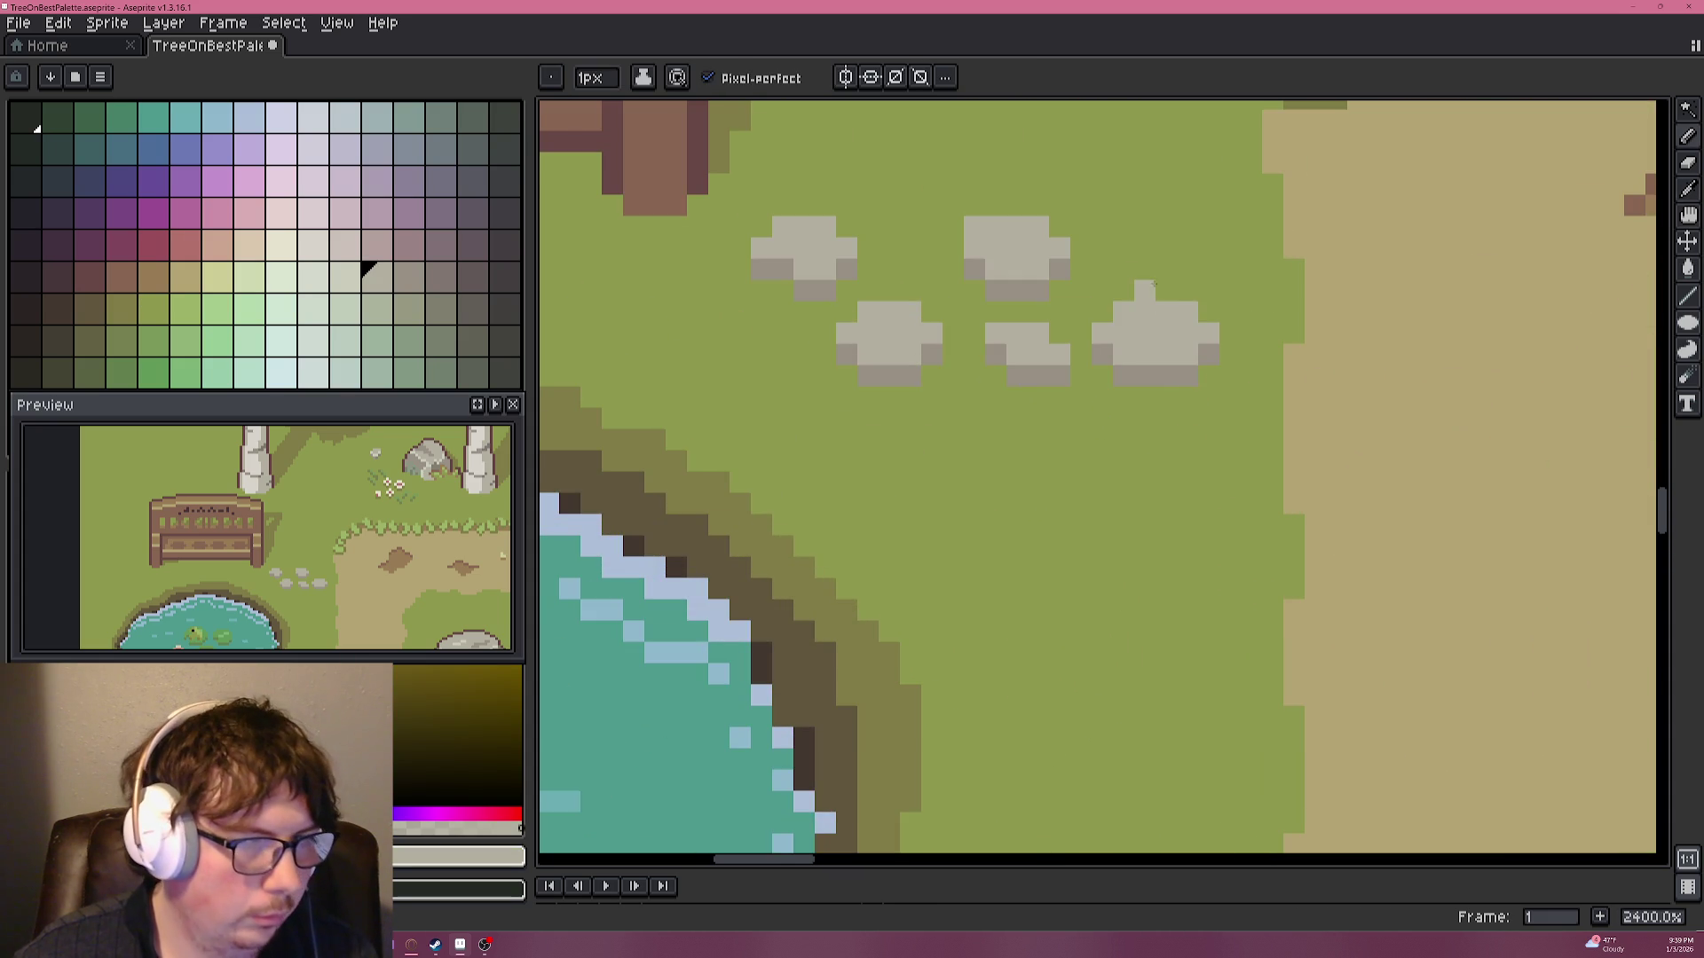
scroll(1171, 293, "up", 4)
left_click(1154, 173)
left_click_drag(1160, 175, 973, 330)
mouse_move(1183, 375)
left_mouse_down()
mouse_move(1296, 374)
mouse_move(1183, 431)
mouse_move(1128, 378)
mouse_move(1165, 343)
left_mouse_up()
left_click(1087, 335)
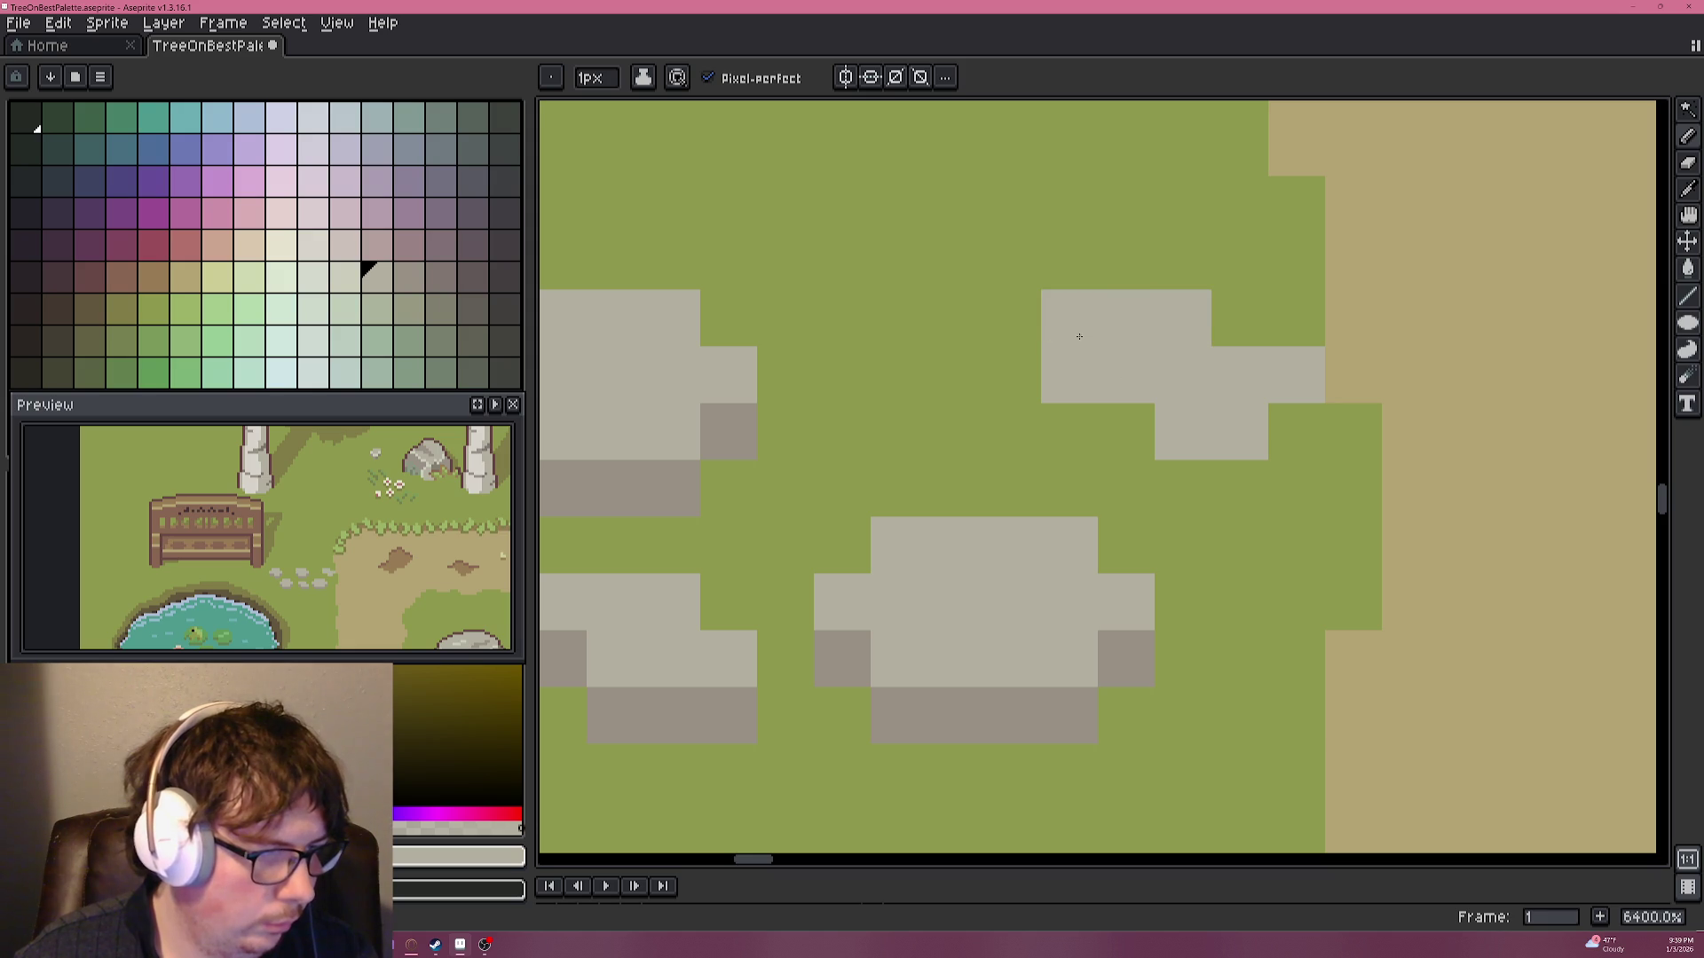
key("i")
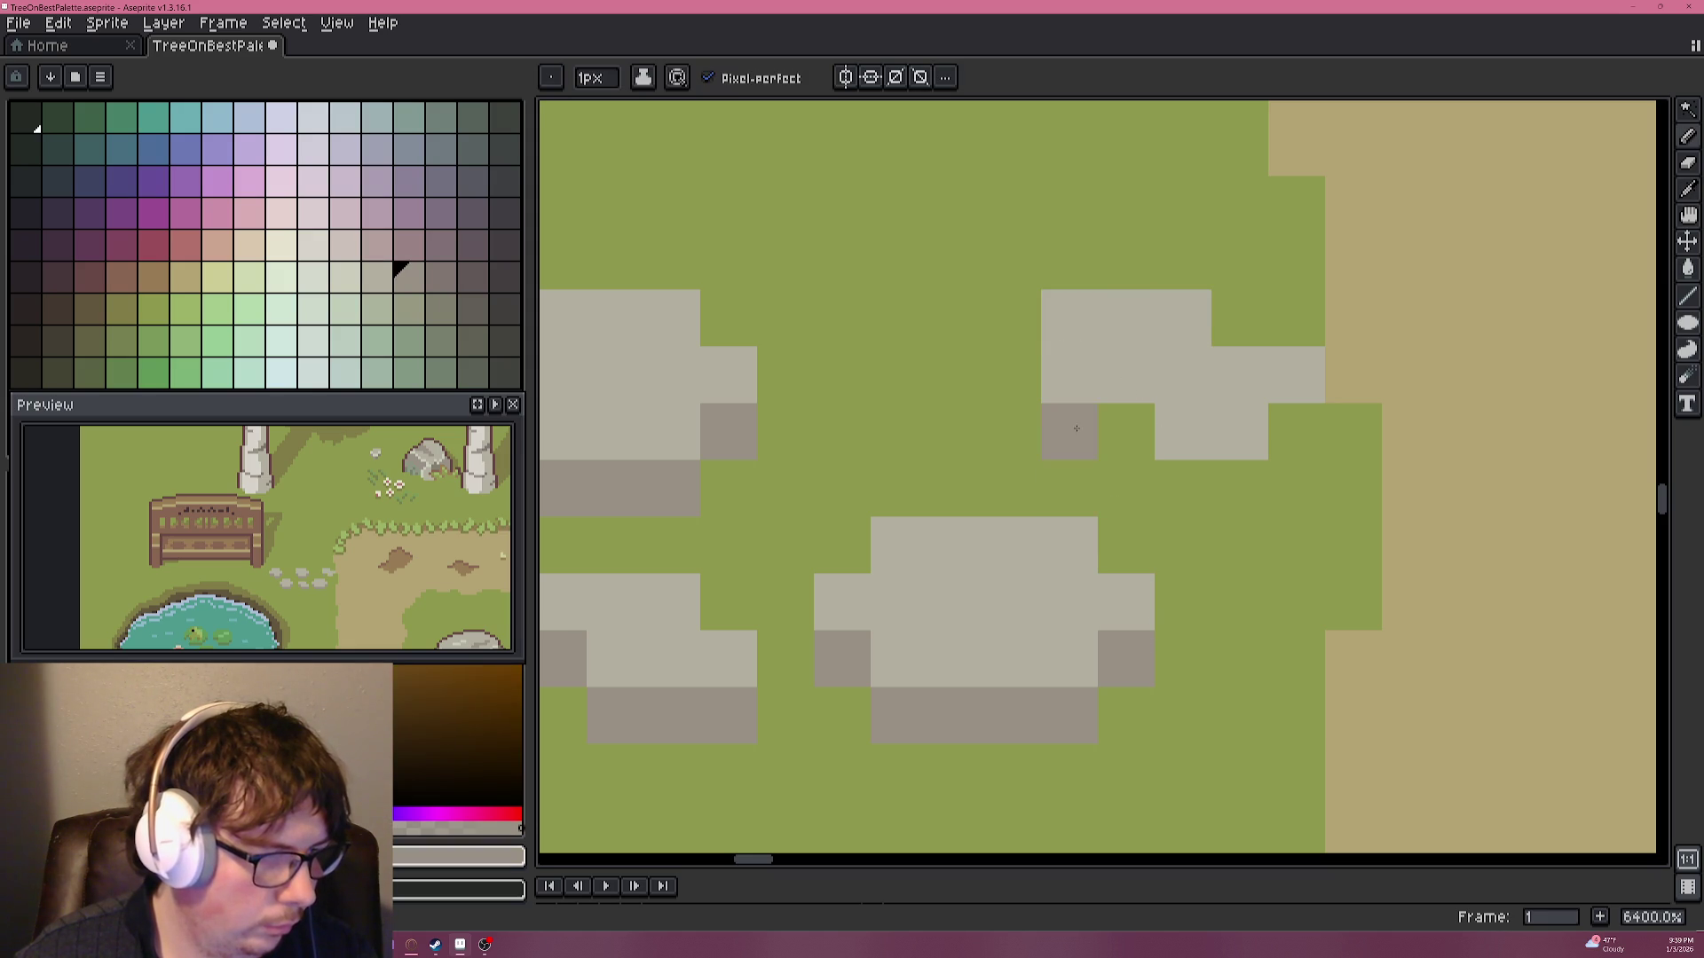
scroll(1295, 429, "down", 3)
scroll(1296, 429, "down", 1)
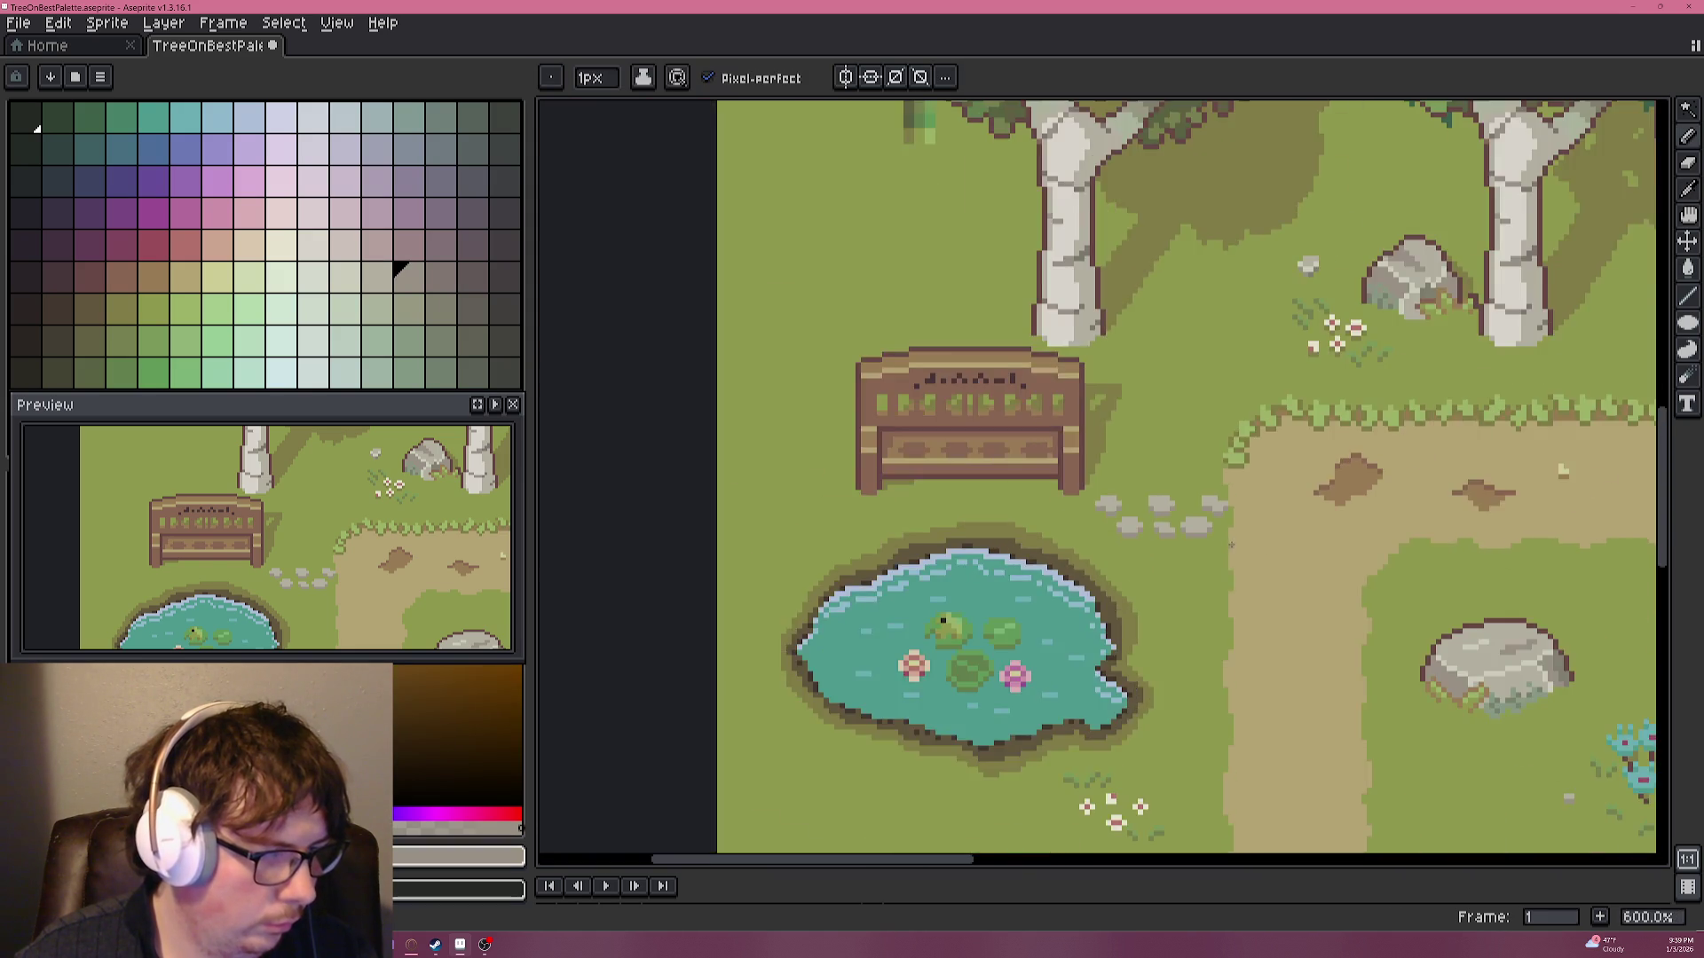
Outline a plinth beneath the bench, from the right leg along the bottom to the left leg.
scroll(1157, 338, "up", 3)
left_click(1157, 338, "alt")
scroll(1162, 345, "down", 6)
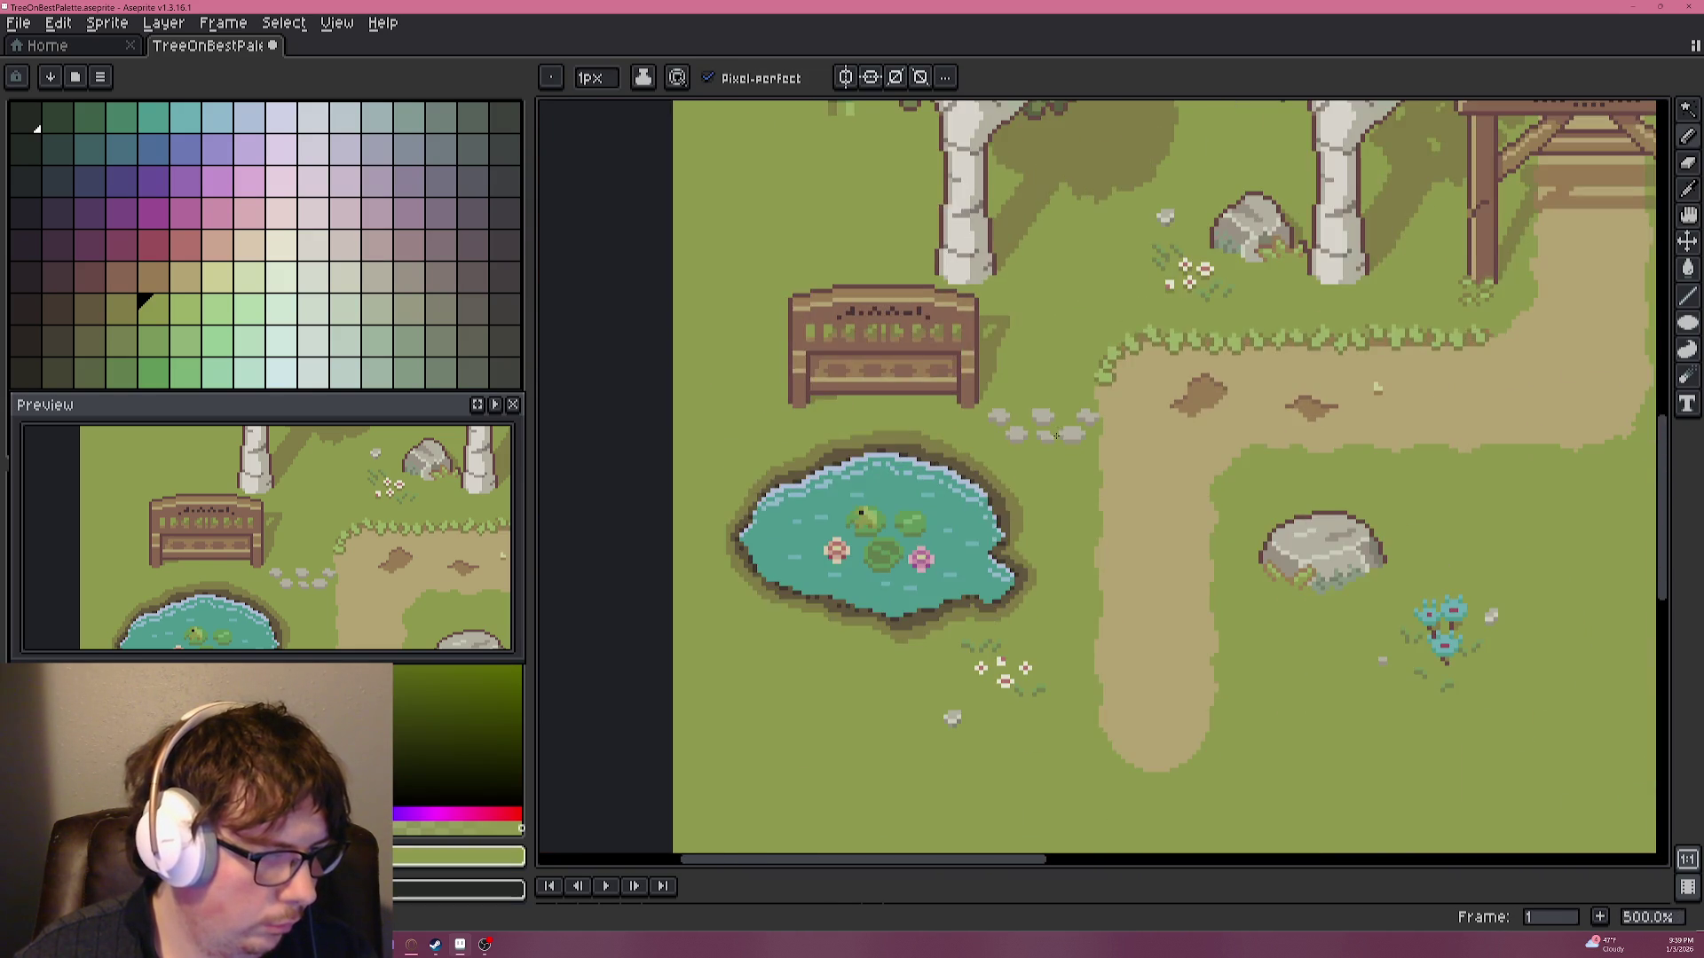
scroll(1021, 460, "up", 6)
scroll(1065, 426, "down", 6)
scroll(1099, 390, "down", 1)
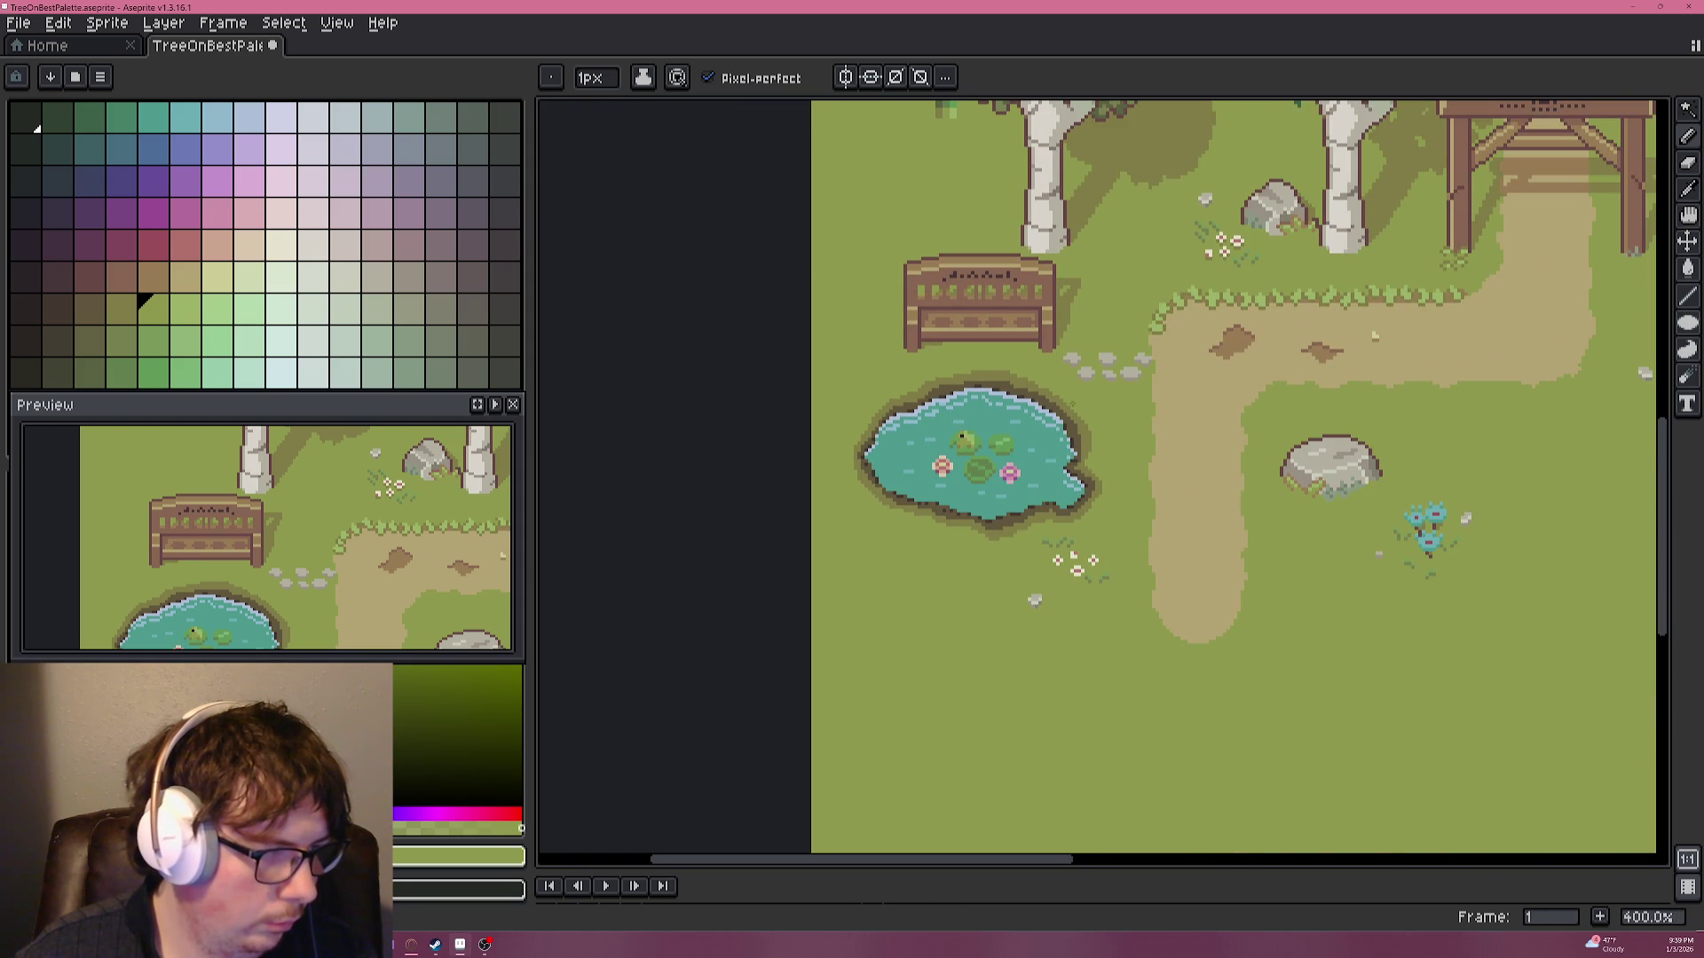
scroll(1075, 403, "up", 3)
scroll(1082, 408, "up", 5)
scroll(1243, 515, "up", 1)
scroll(1198, 468, "down", 6)
scroll(1147, 453, "up", 2)
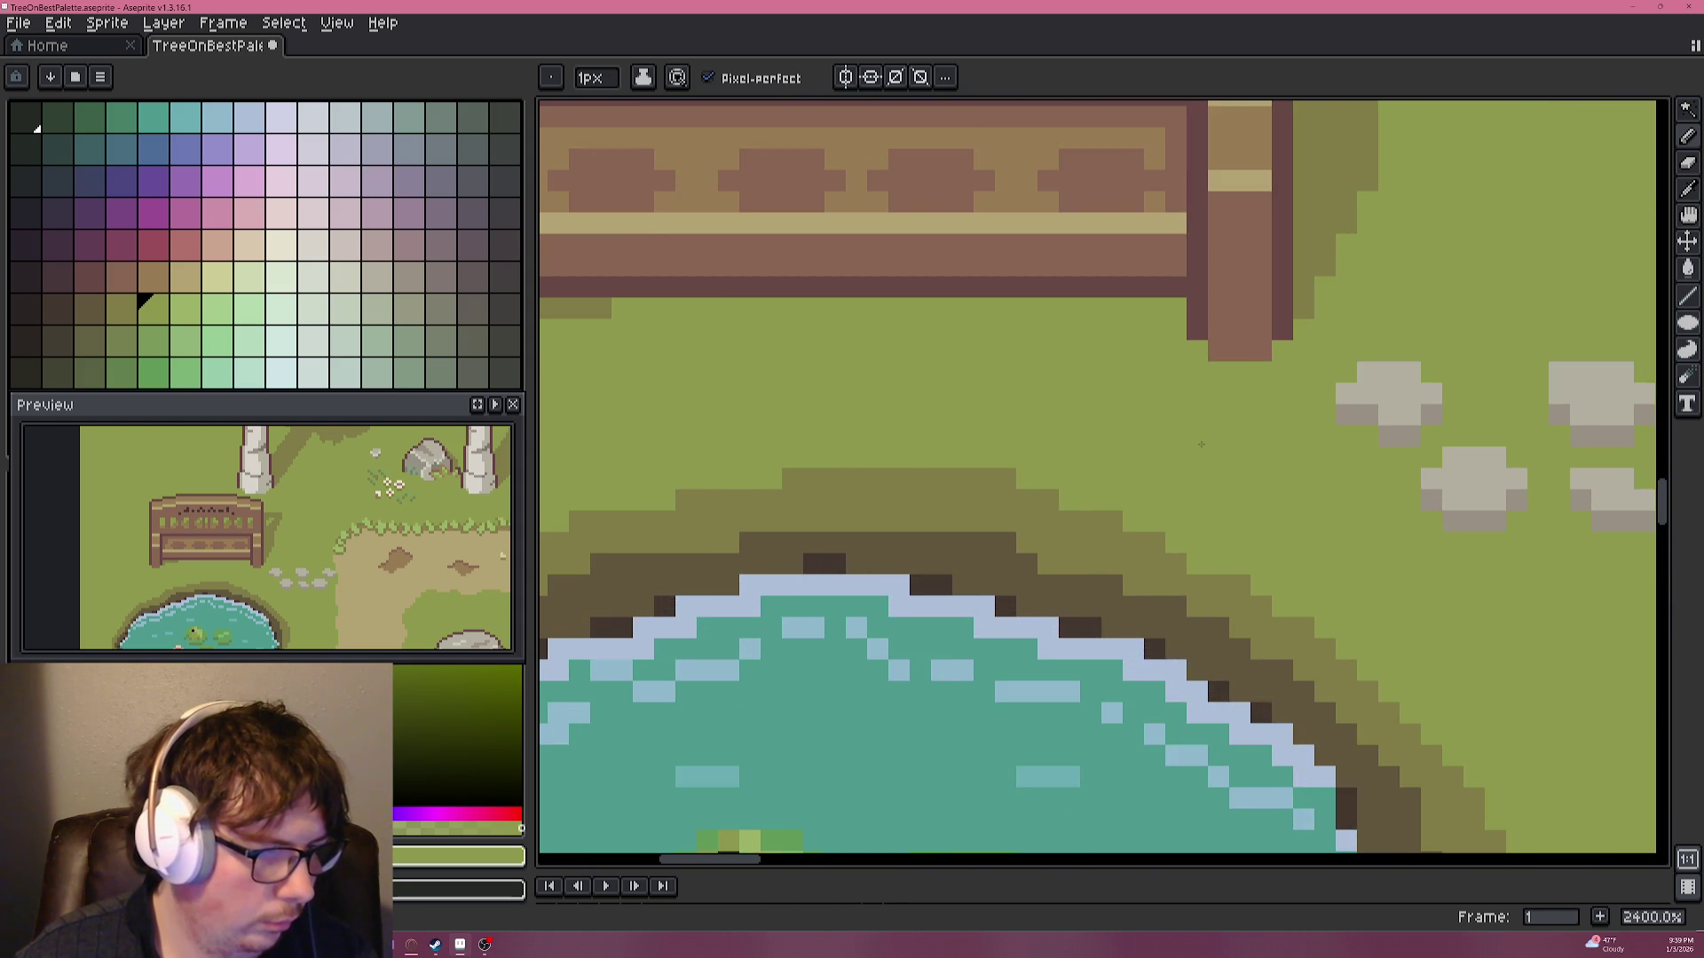
scroll(1201, 443, "up", 1)
scroll(1198, 443, "down", 1)
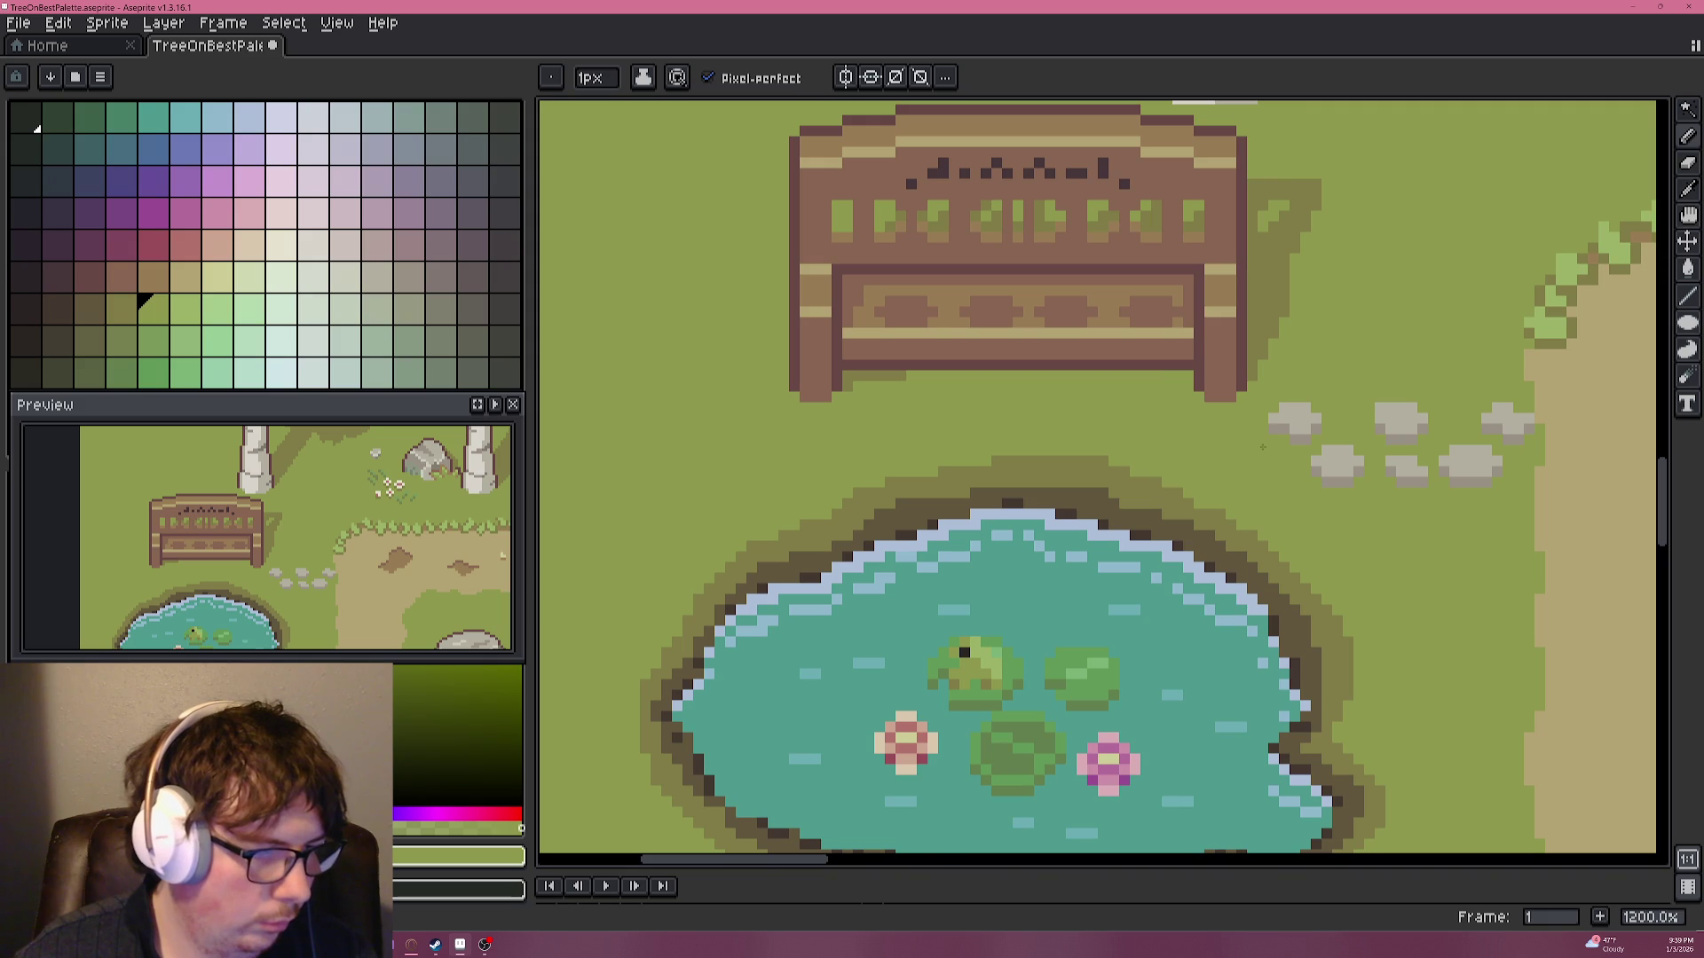
scroll(1300, 403, "up", 3)
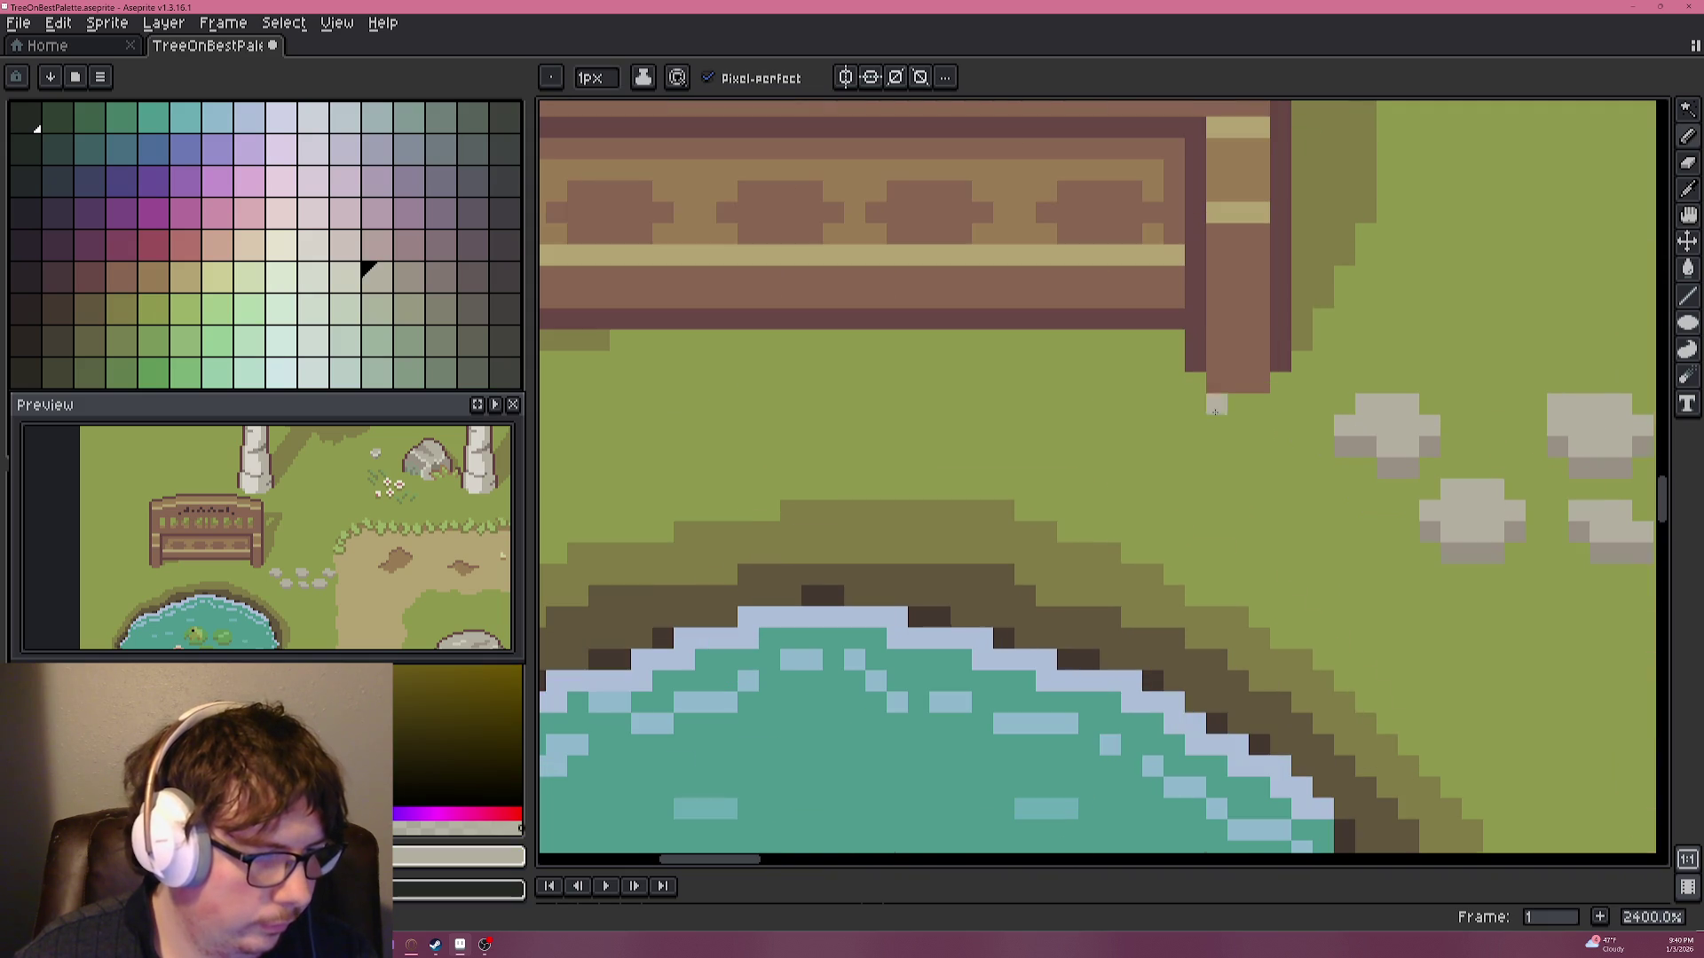
left_click_drag(1281, 388, 1277, 497)
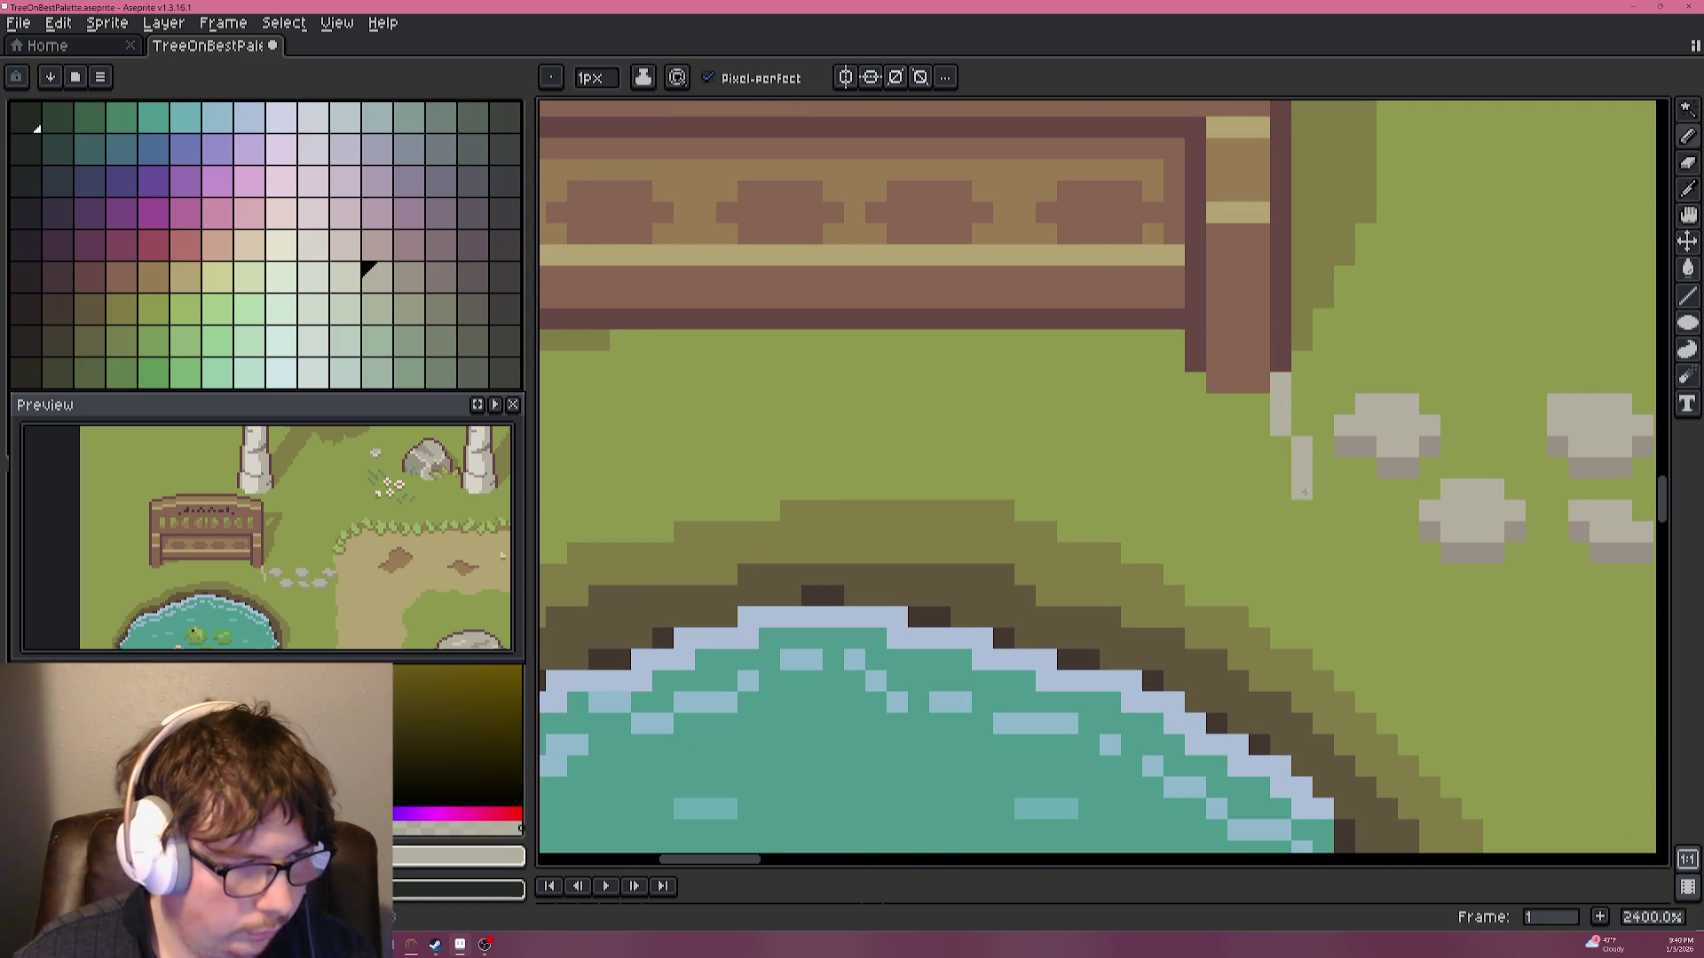
scroll(1243, 445, "left", 4)
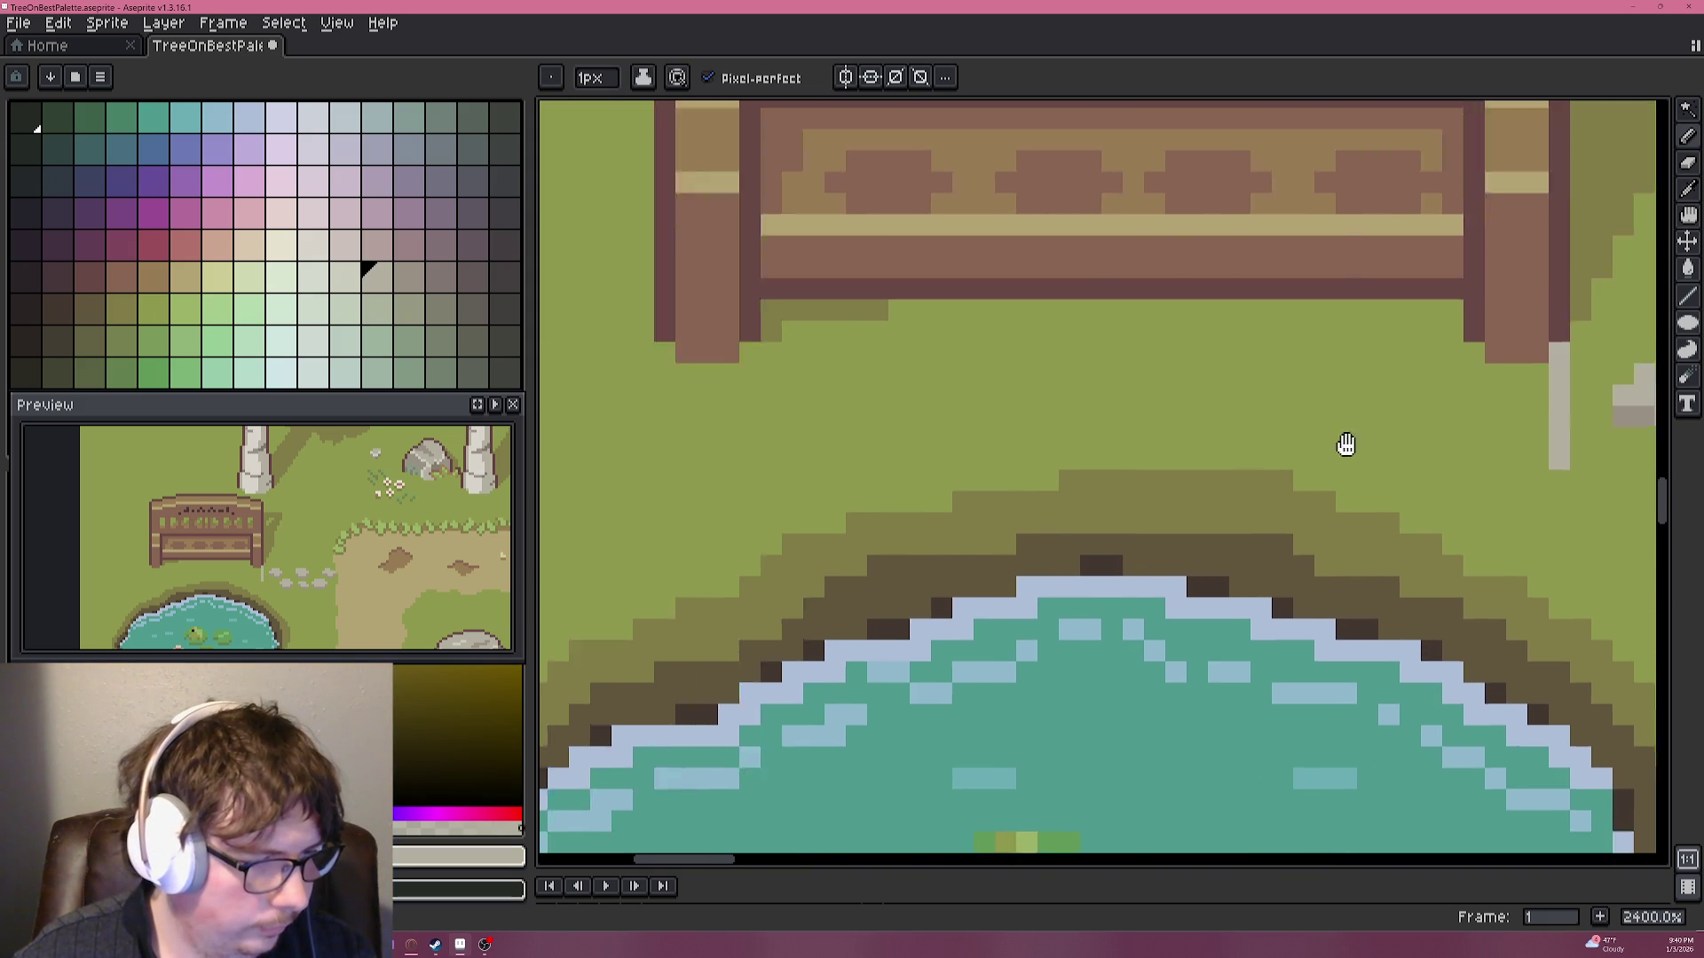
left_click(760, 465, "shift")
left_click_drag(752, 463, 749, 373)
scroll(1000, 442, "down", 3)
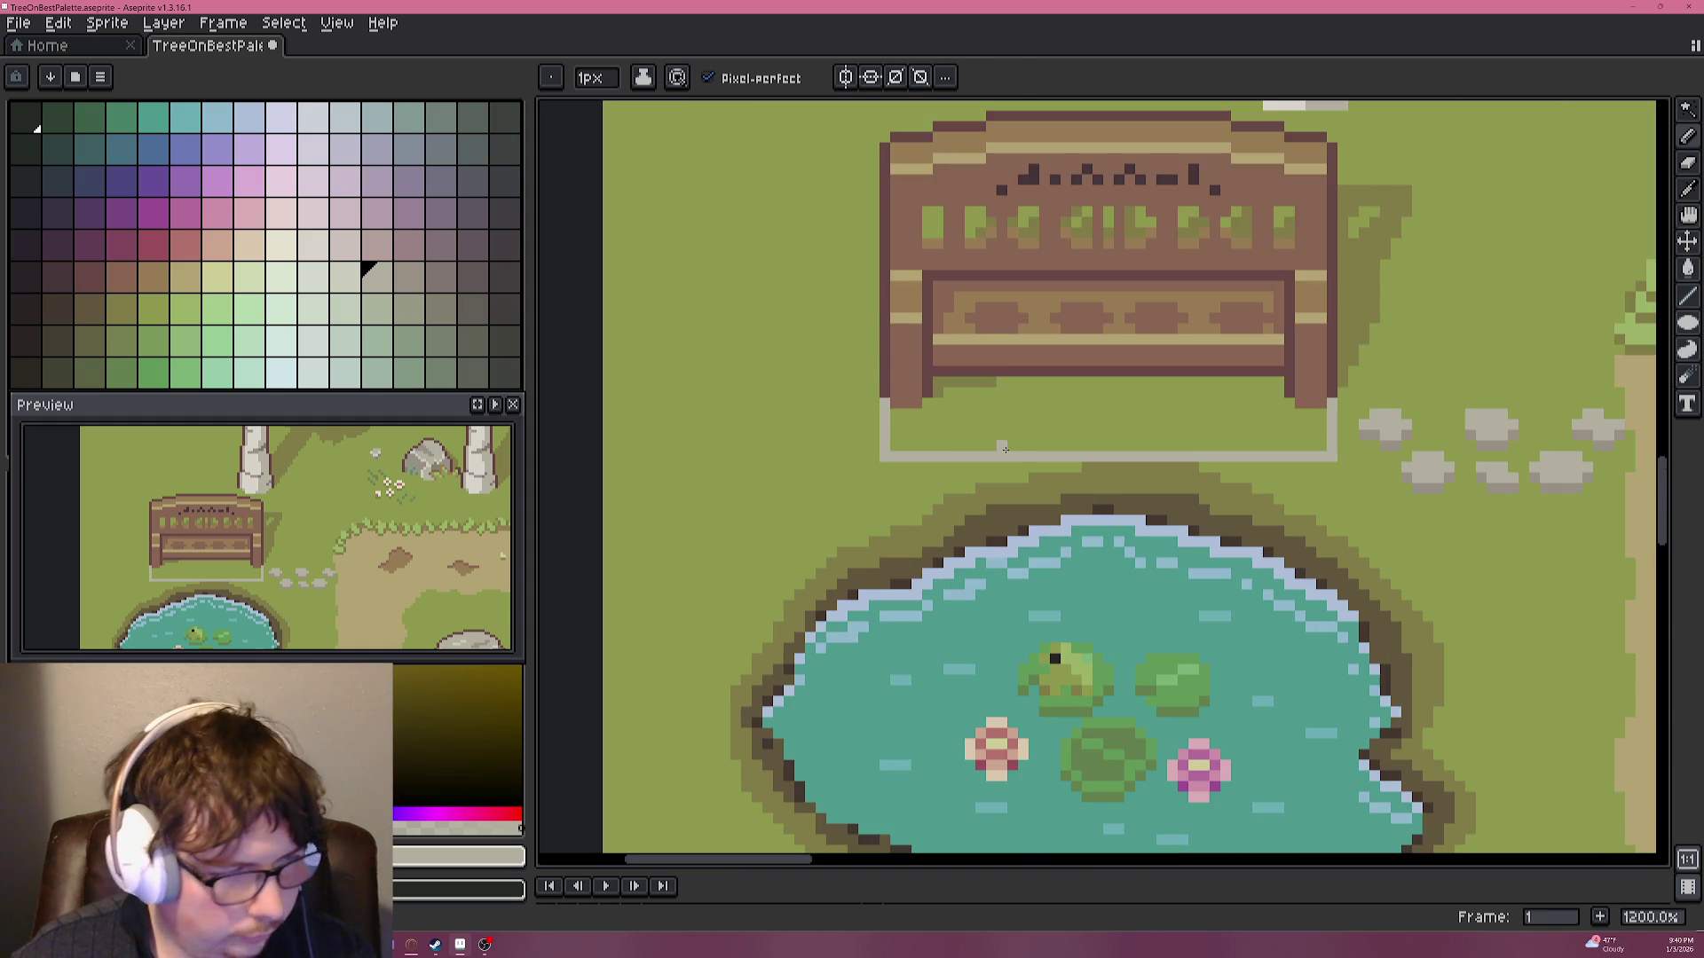
Flood-fill the plinth with light grey and draw its darker grey shaded edge.
key("g")
left_click(1044, 430)
scroll(1209, 432, "up", 1)
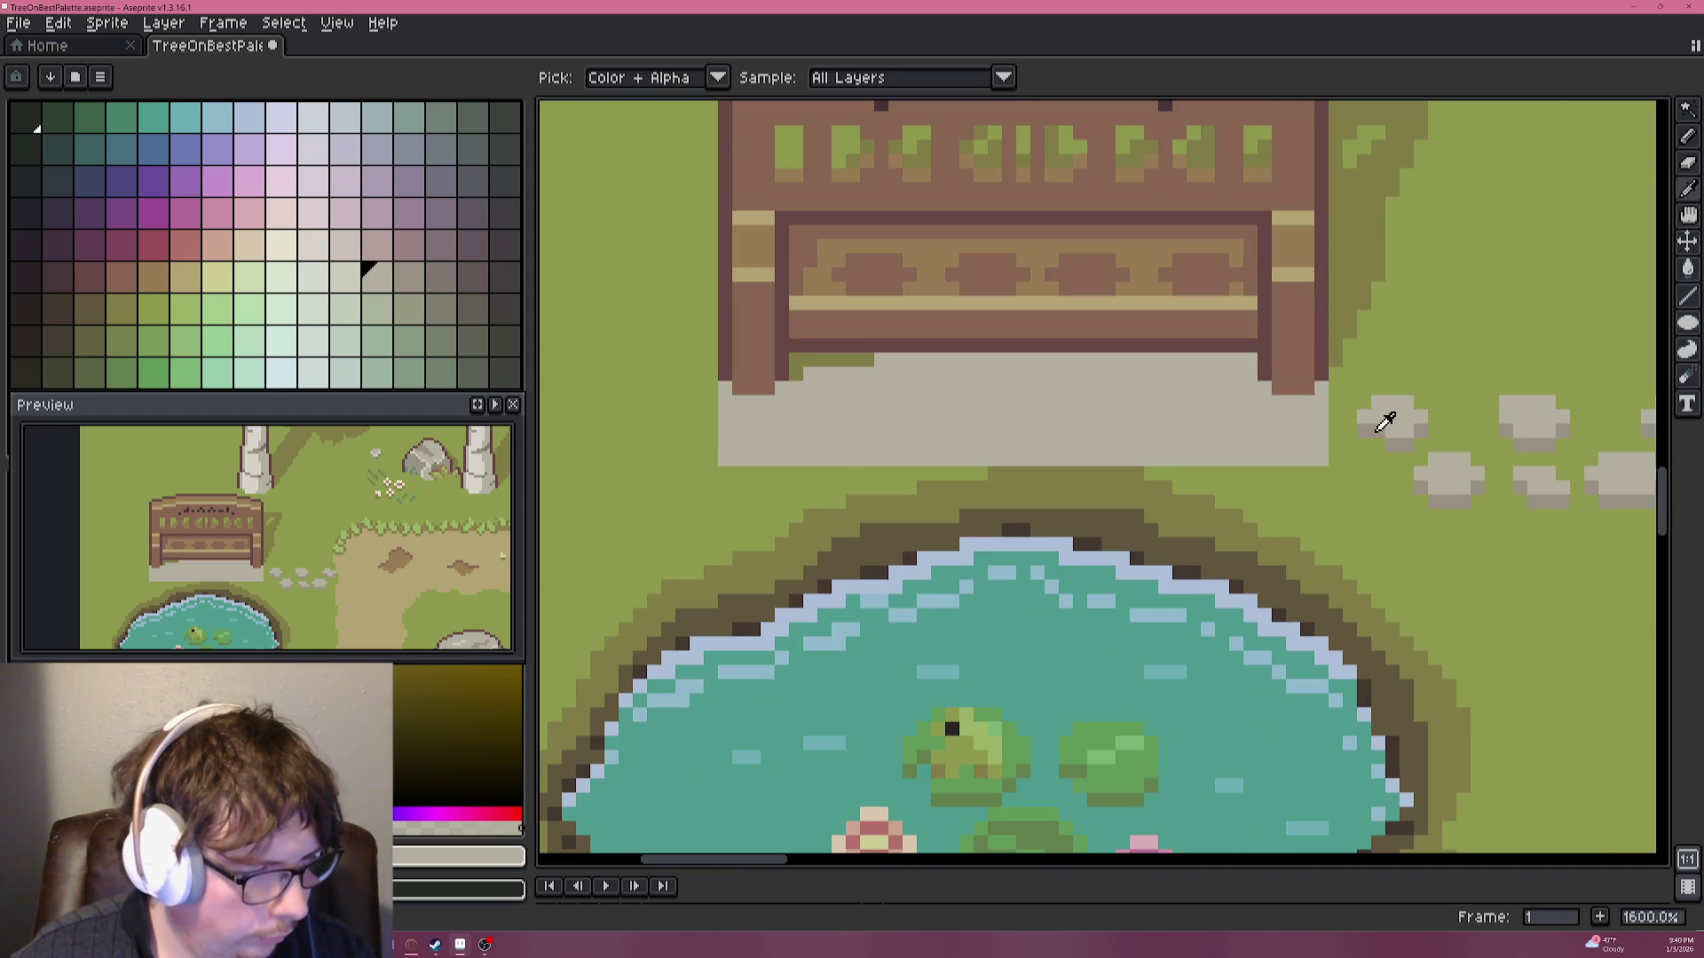
left_click(1389, 411, "alt")
scroll(927, 391, "up", 4)
key("b")
left_click_drag(997, 376, 1189, 336)
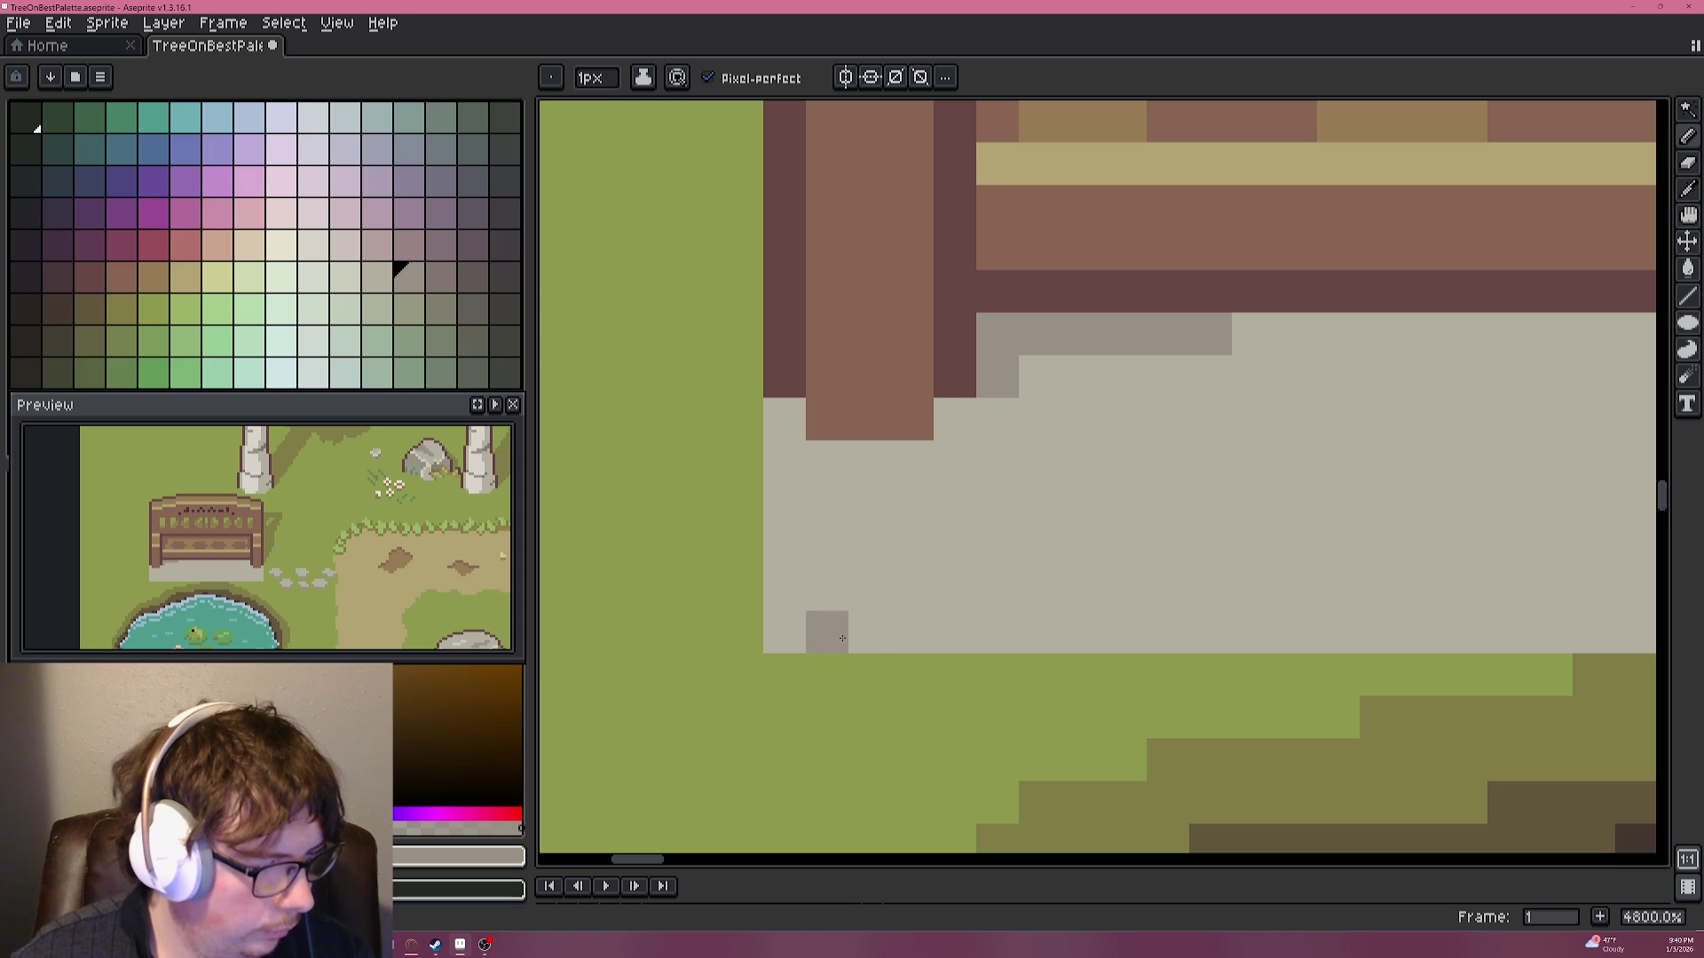
left_click_drag(827, 674, 784, 674)
left_click_drag(1018, 608, 1145, 434)
Paint stray plinth pixels back to grass green, trimming corners and rounding the bottom edge.
left_click(905, 521, "alt")
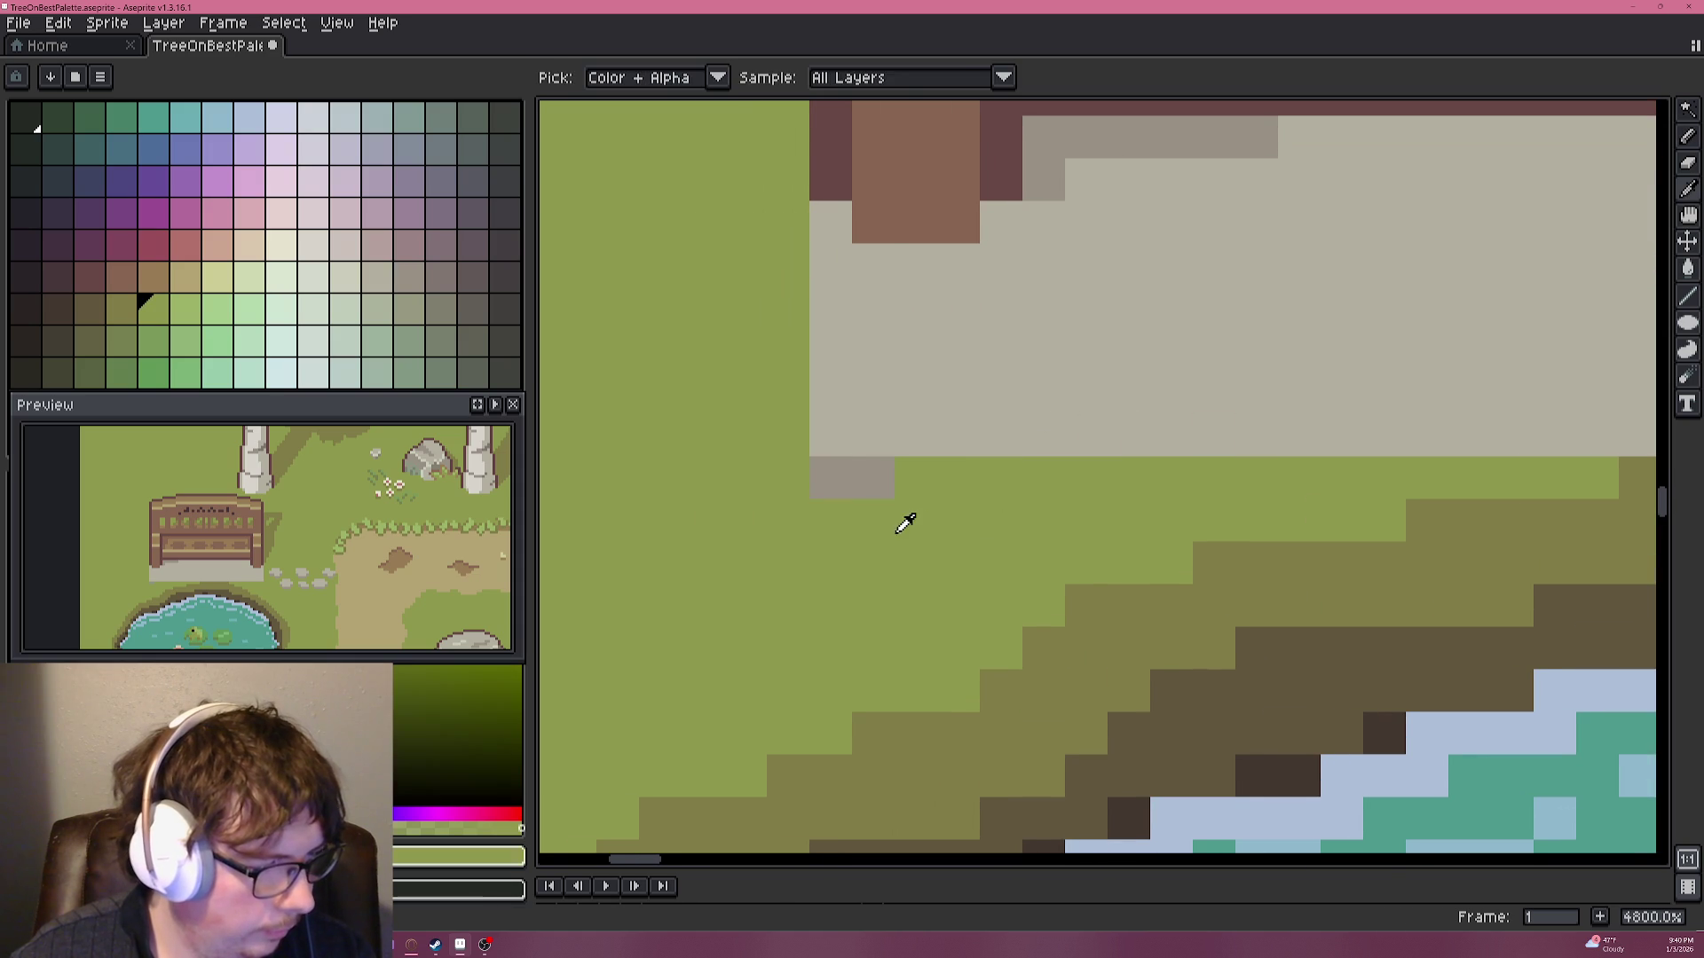
left_click_drag(830, 435, 894, 458)
scroll(895, 458, "down", 8)
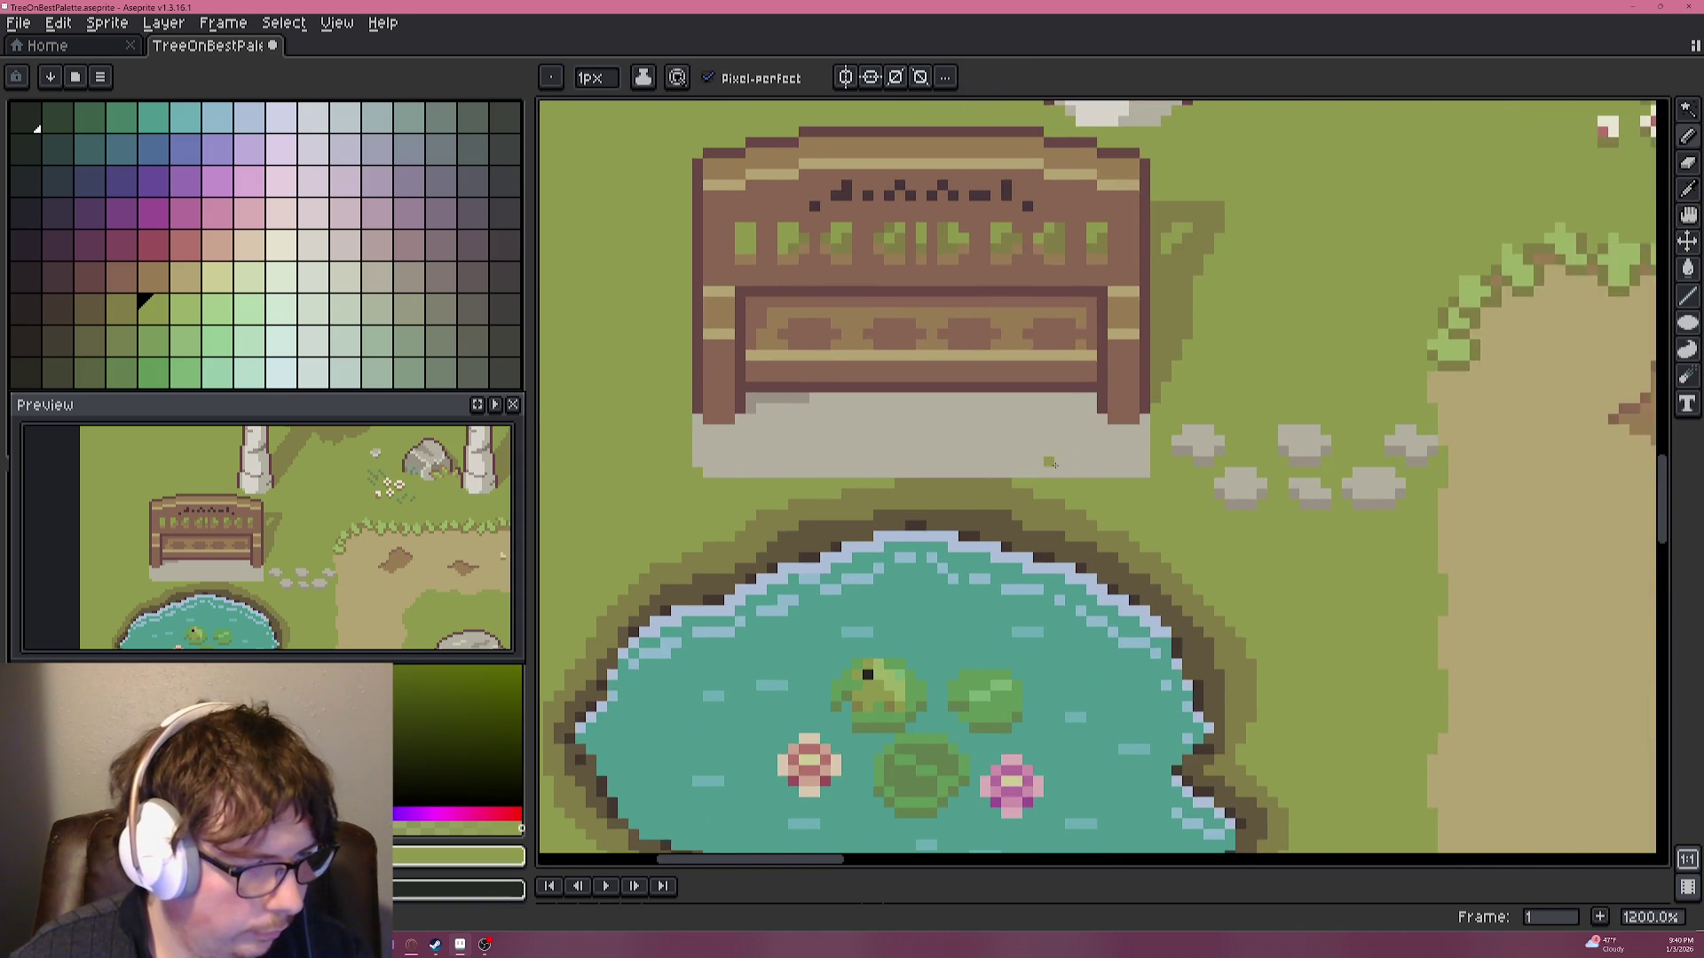
scroll(1121, 460, "up", 6)
left_click(1121, 459)
left_click(976, 451)
scroll(1145, 426, "left", 6)
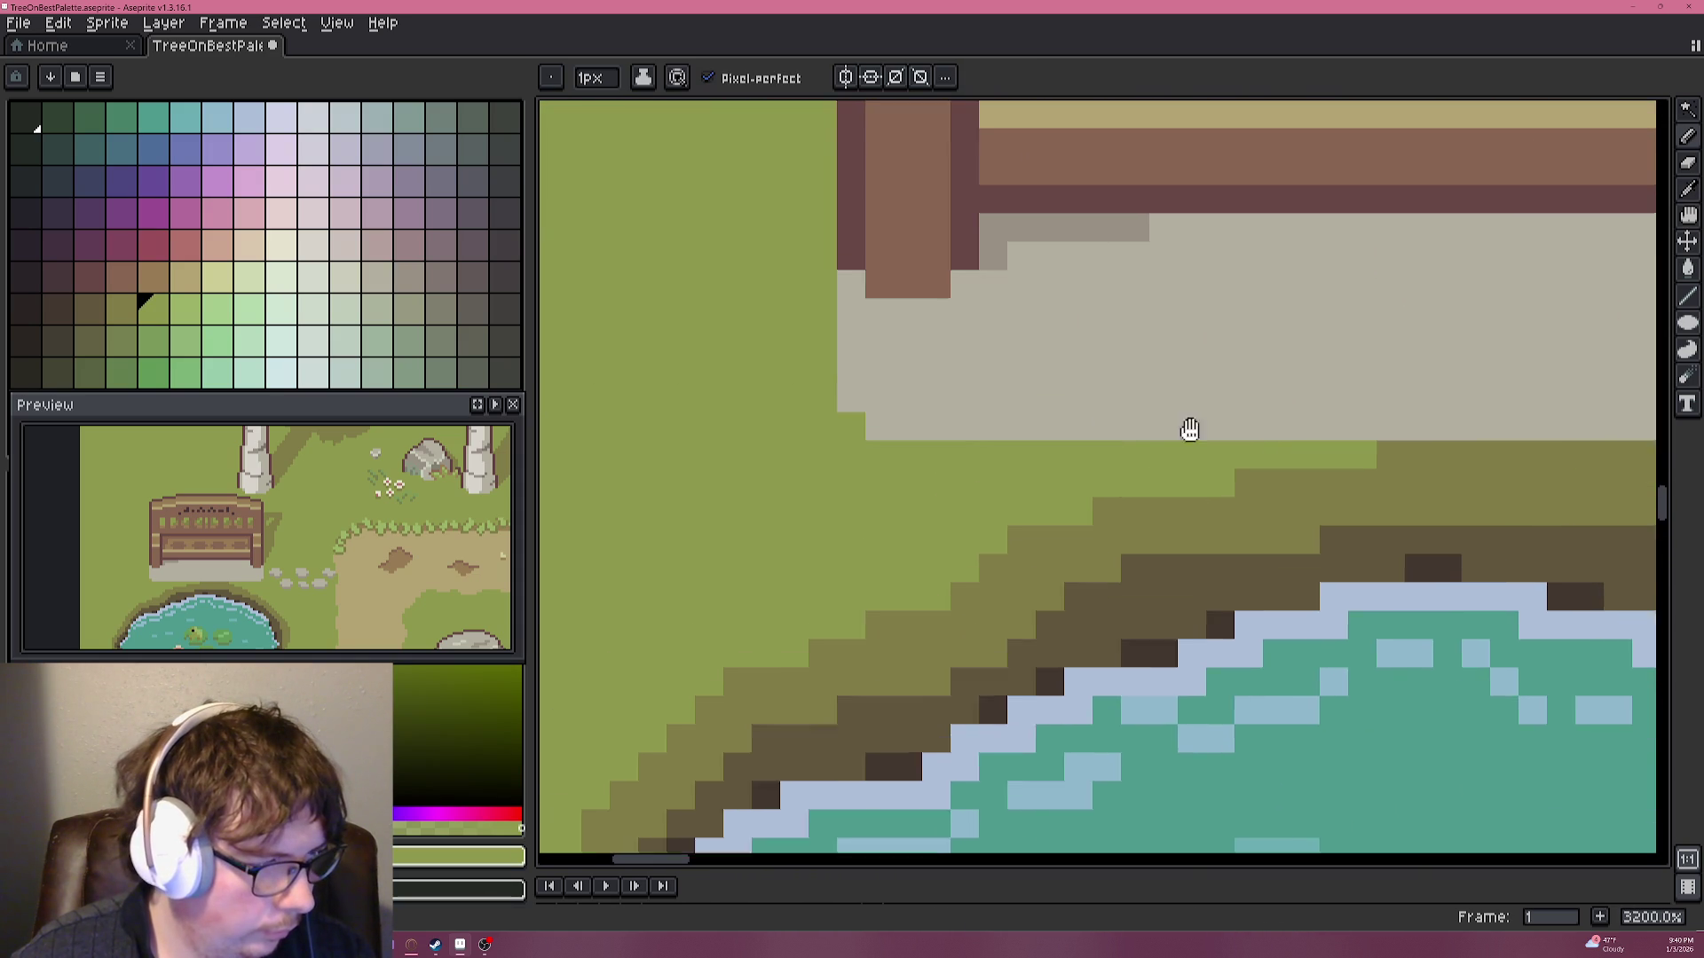
left_click(987, 417)
left_click(1019, 446)
left_click(1048, 446)
left_click(1077, 445)
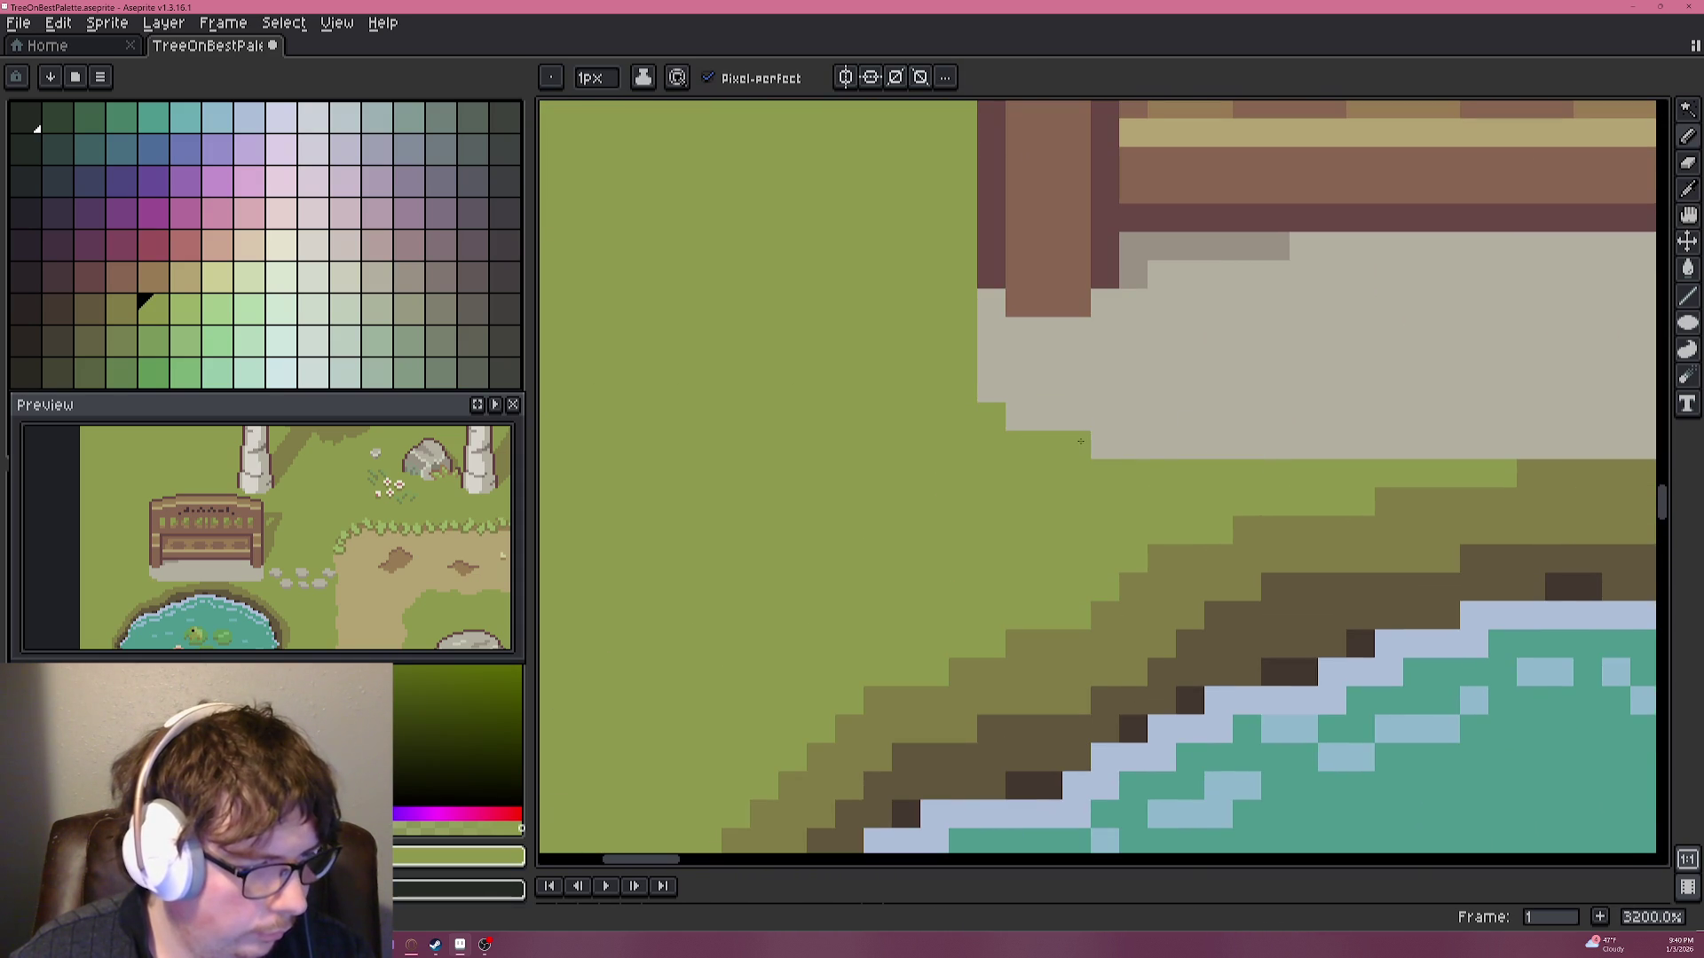
Trim the plinth's left-side bottom-edge pixels back to grass.
left_click_drag(1315, 453, 1249, 456)
scroll(1249, 457, "down", 3)
scroll(1012, 475, "up", 3)
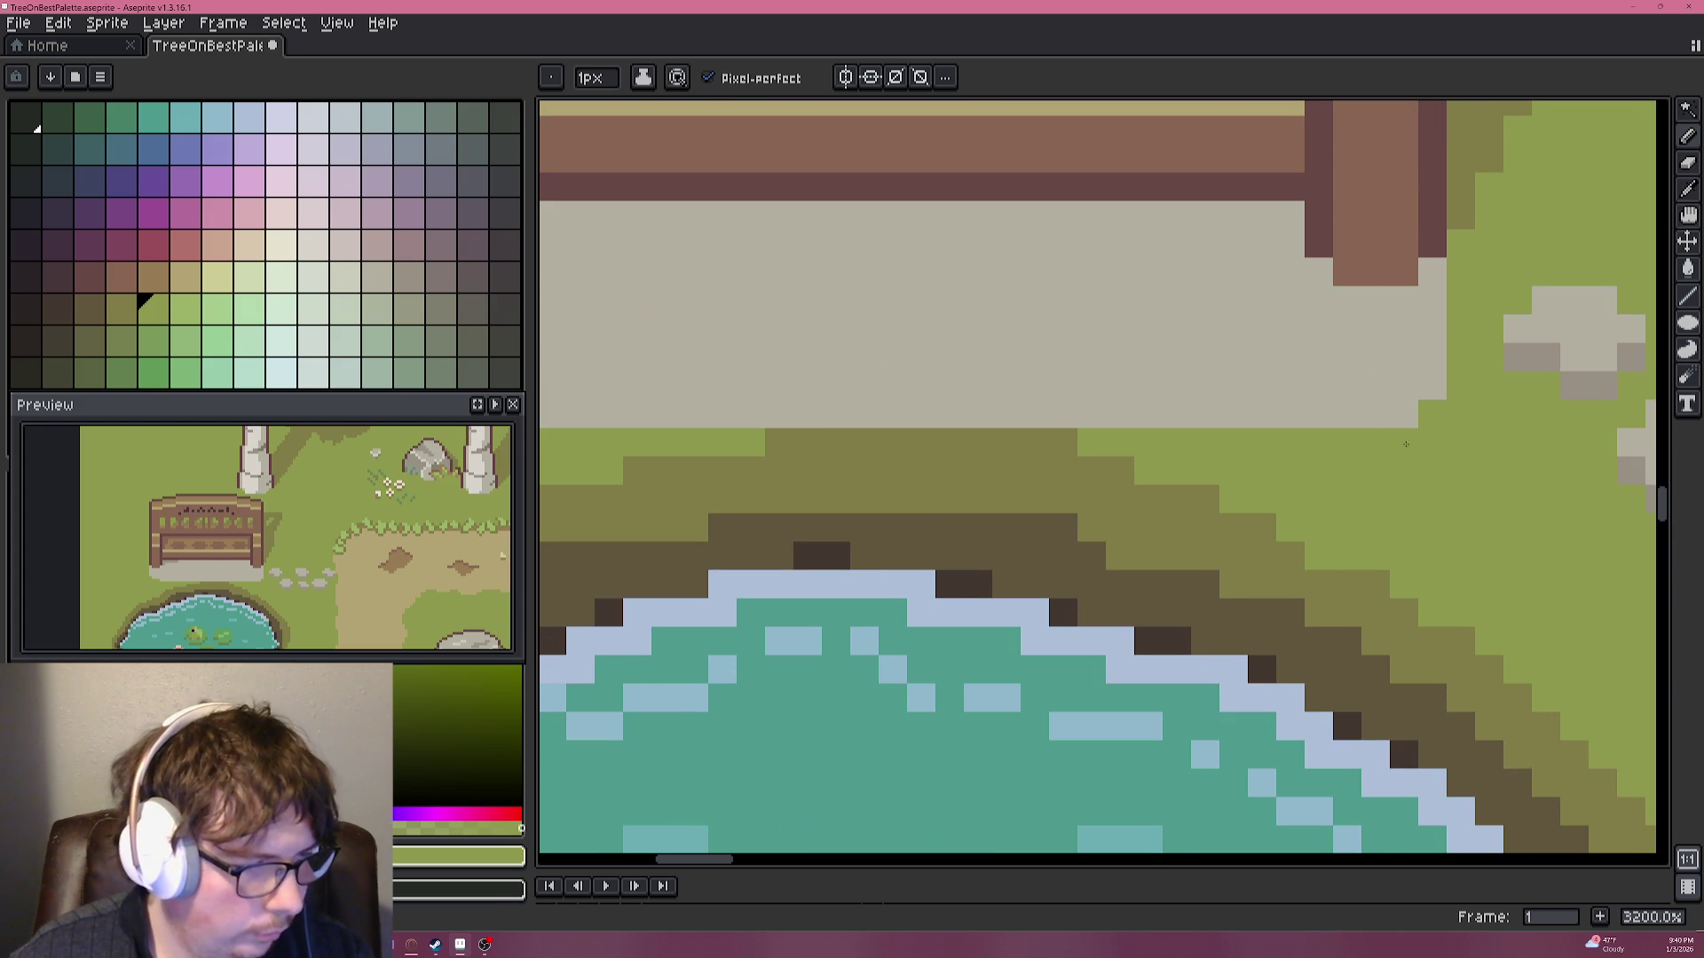
left_click(1404, 414)
left_click(1374, 413)
left_click(1261, 413)
scroll(1254, 418, "down", 3)
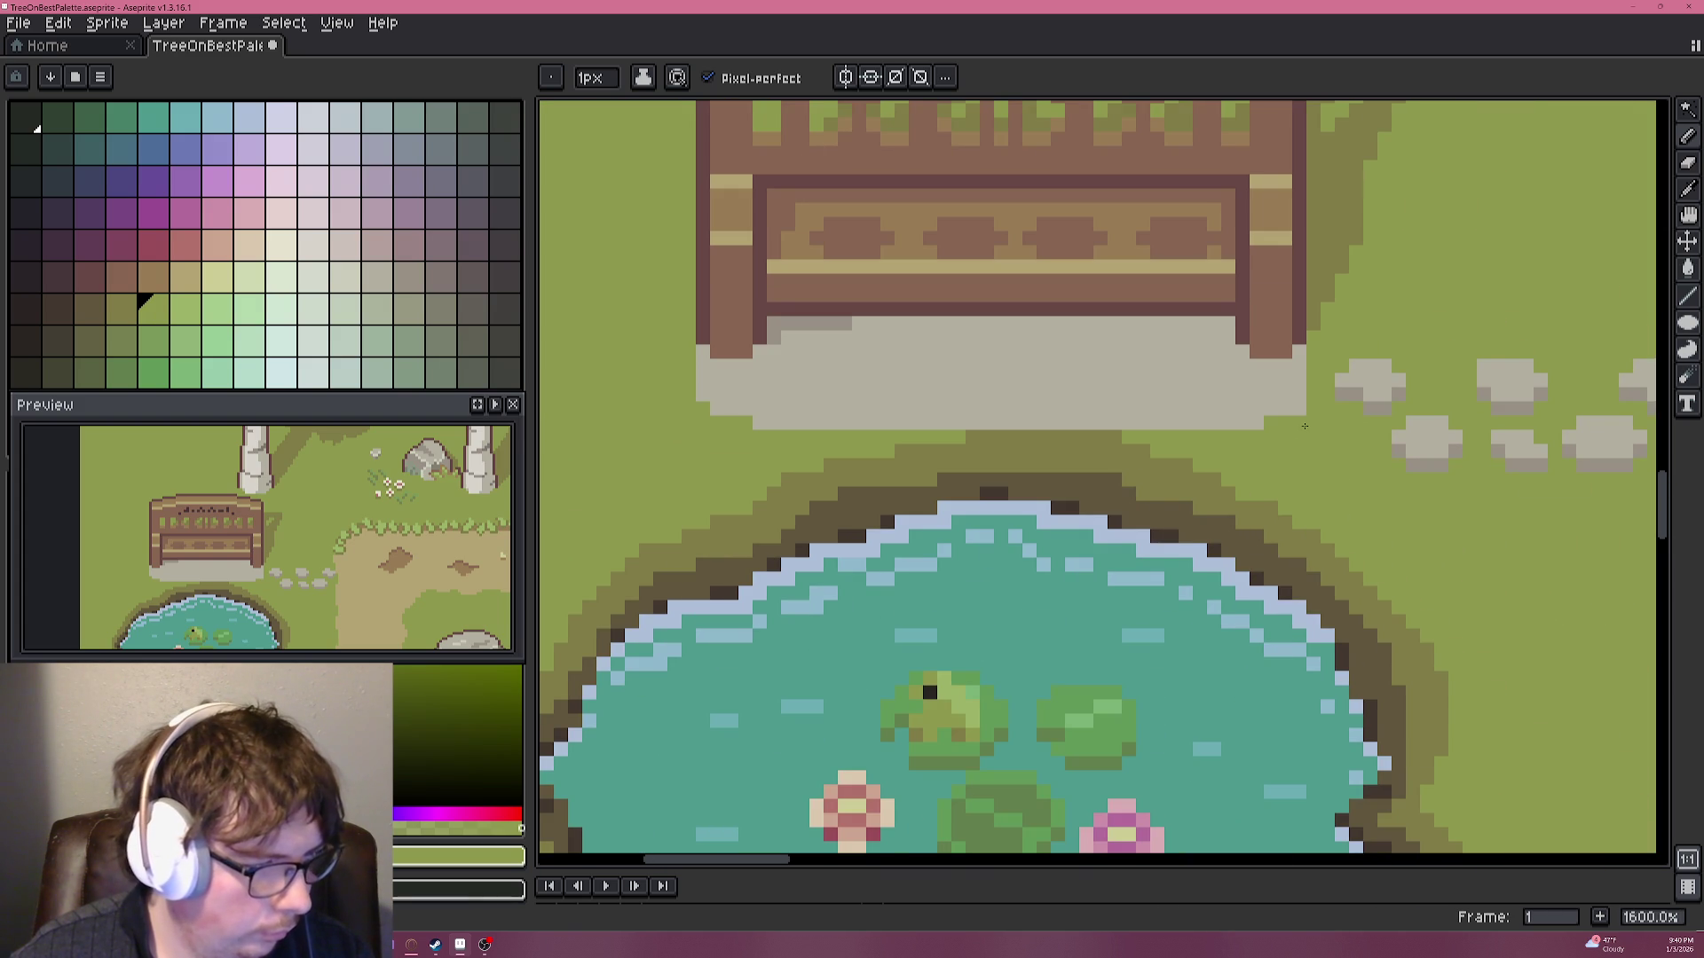
Shade the plinth's bottom row in the darker stone grey.
left_click(1430, 443, "alt")
scroll(1274, 396, "up", 4)
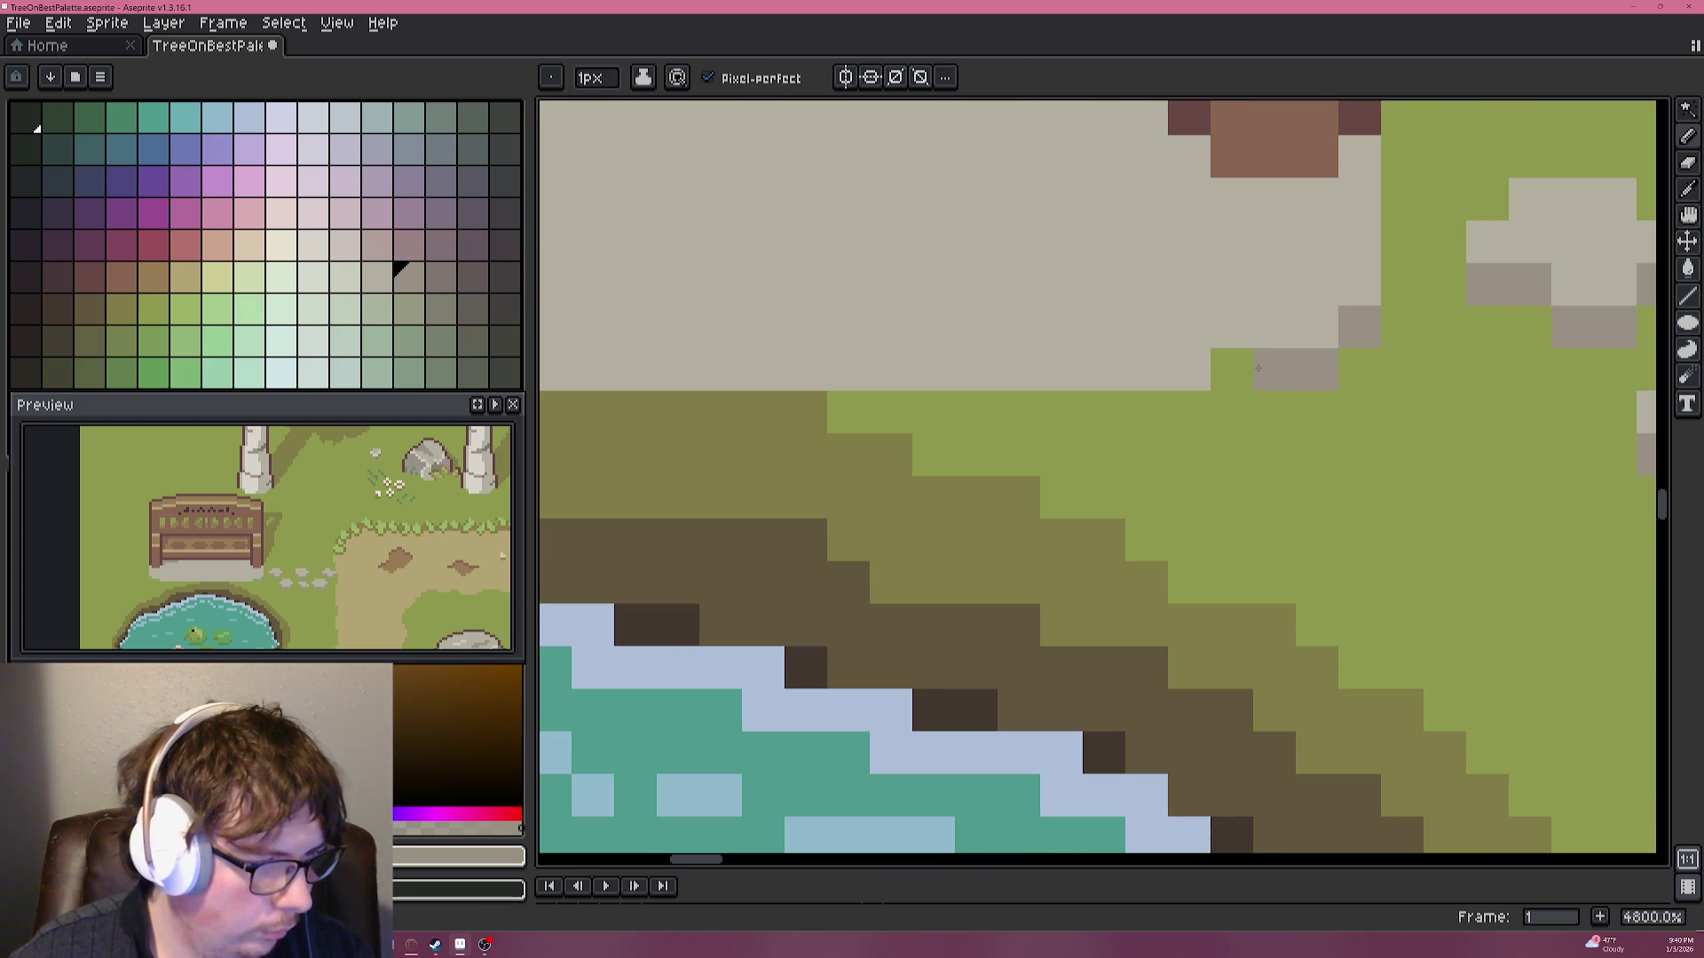
scroll(1175, 409, "down", 3)
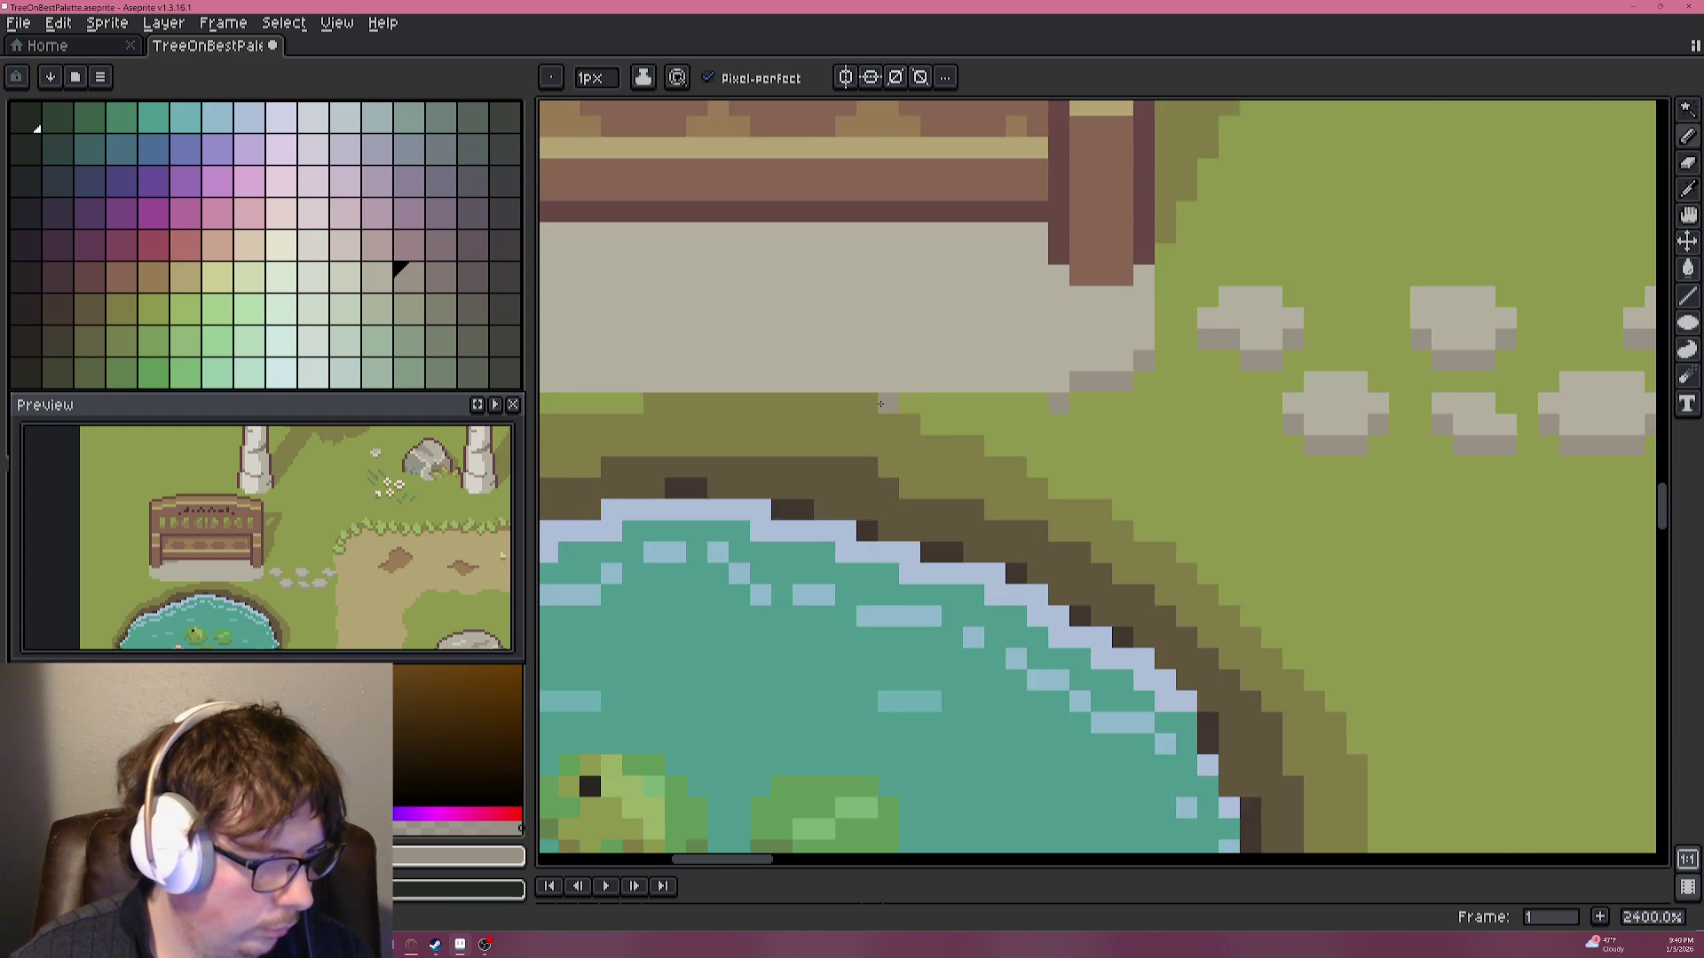
scroll(697, 412, "up", 1)
left_click_drag(1230, 416, 697, 413)
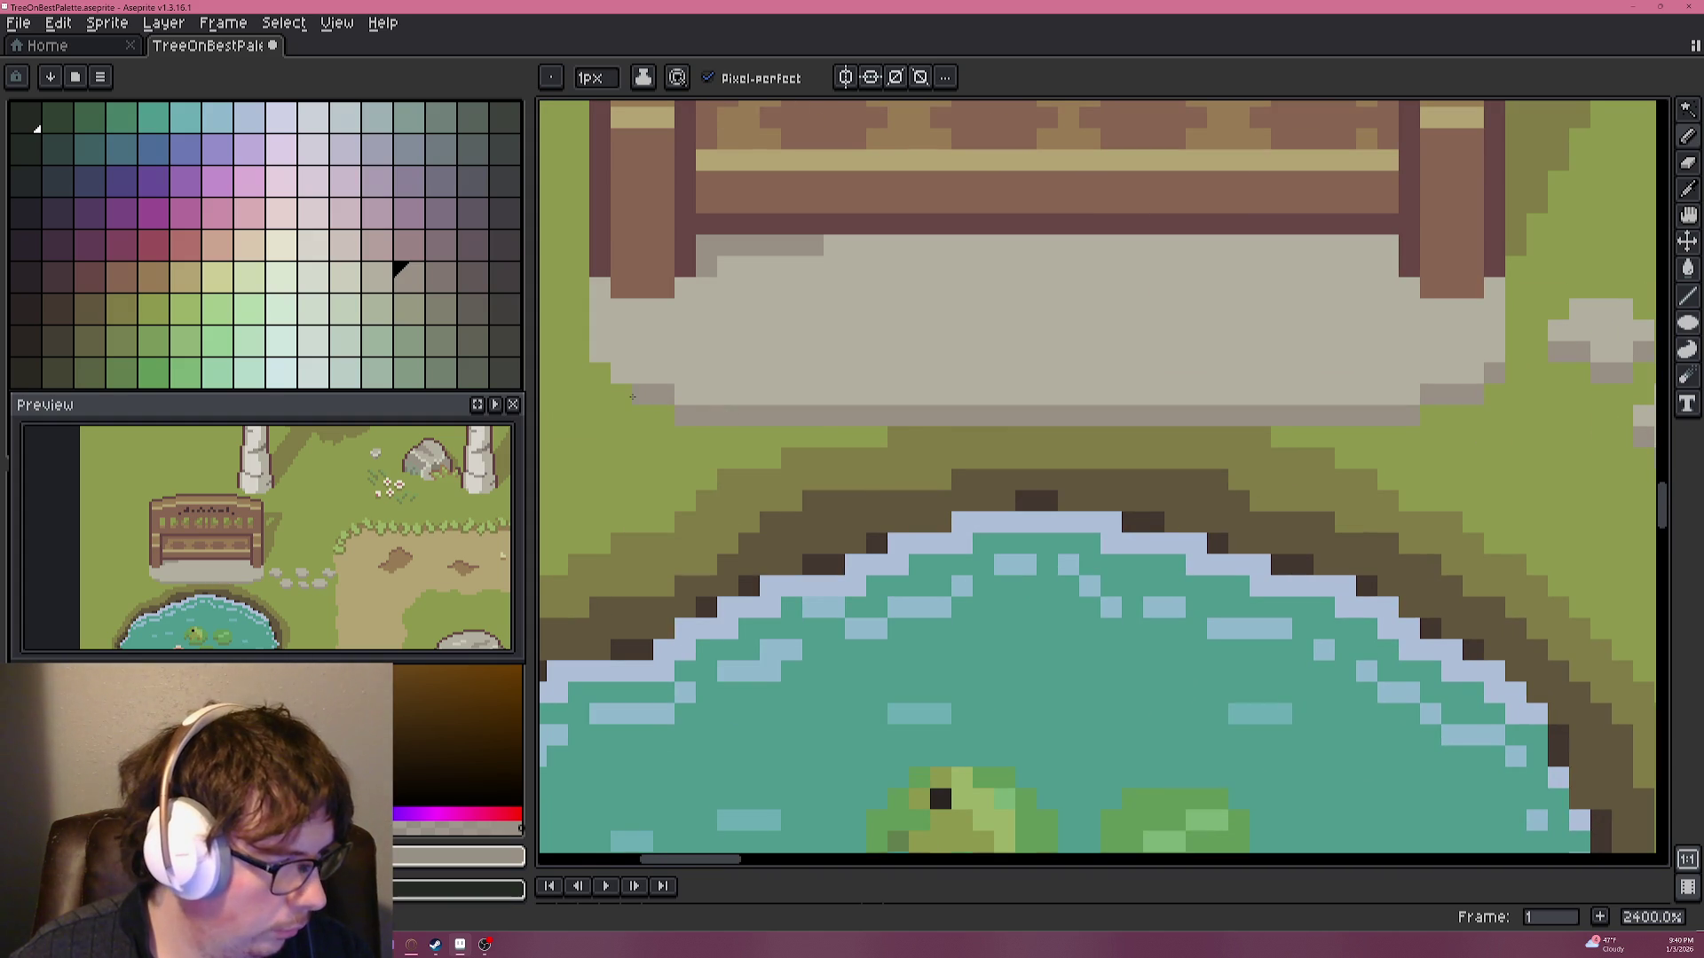
scroll(618, 393, "down", 6)
scroll(856, 406, "up", 1)
scroll(979, 425, "down", 2)
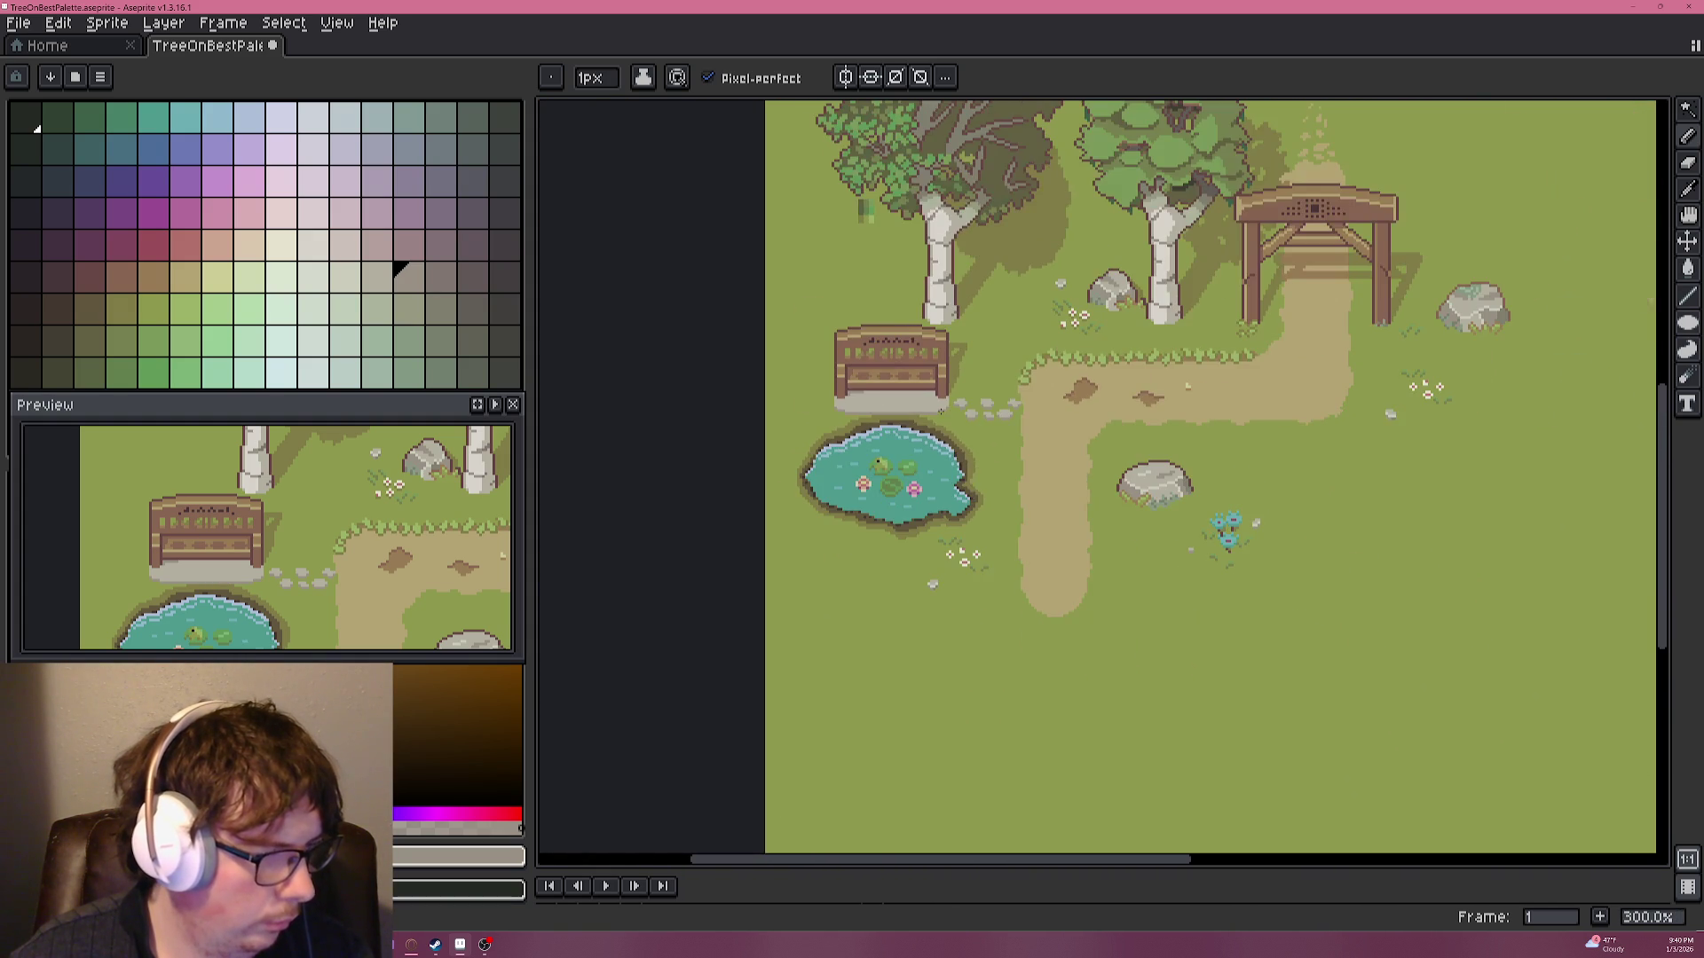
Extend the plinth up beside the bench leg in light grey and shade its side darker grey.
scroll(962, 406, "up", 4)
scroll(967, 408, "up", 8)
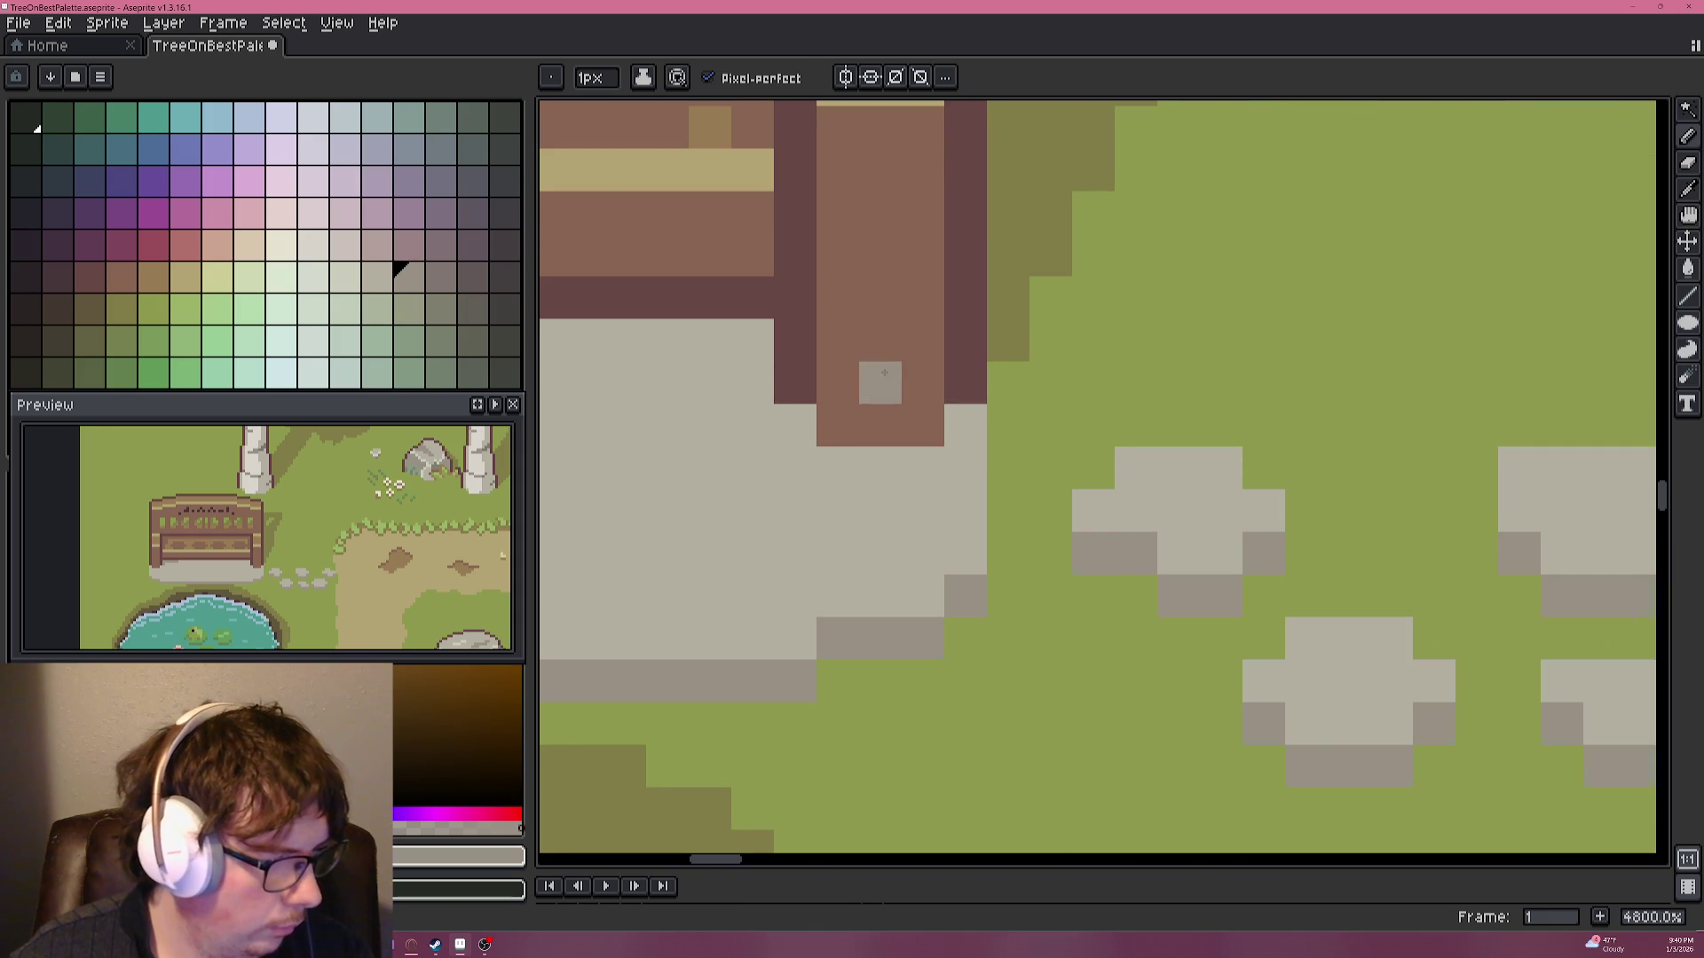
key("alt")
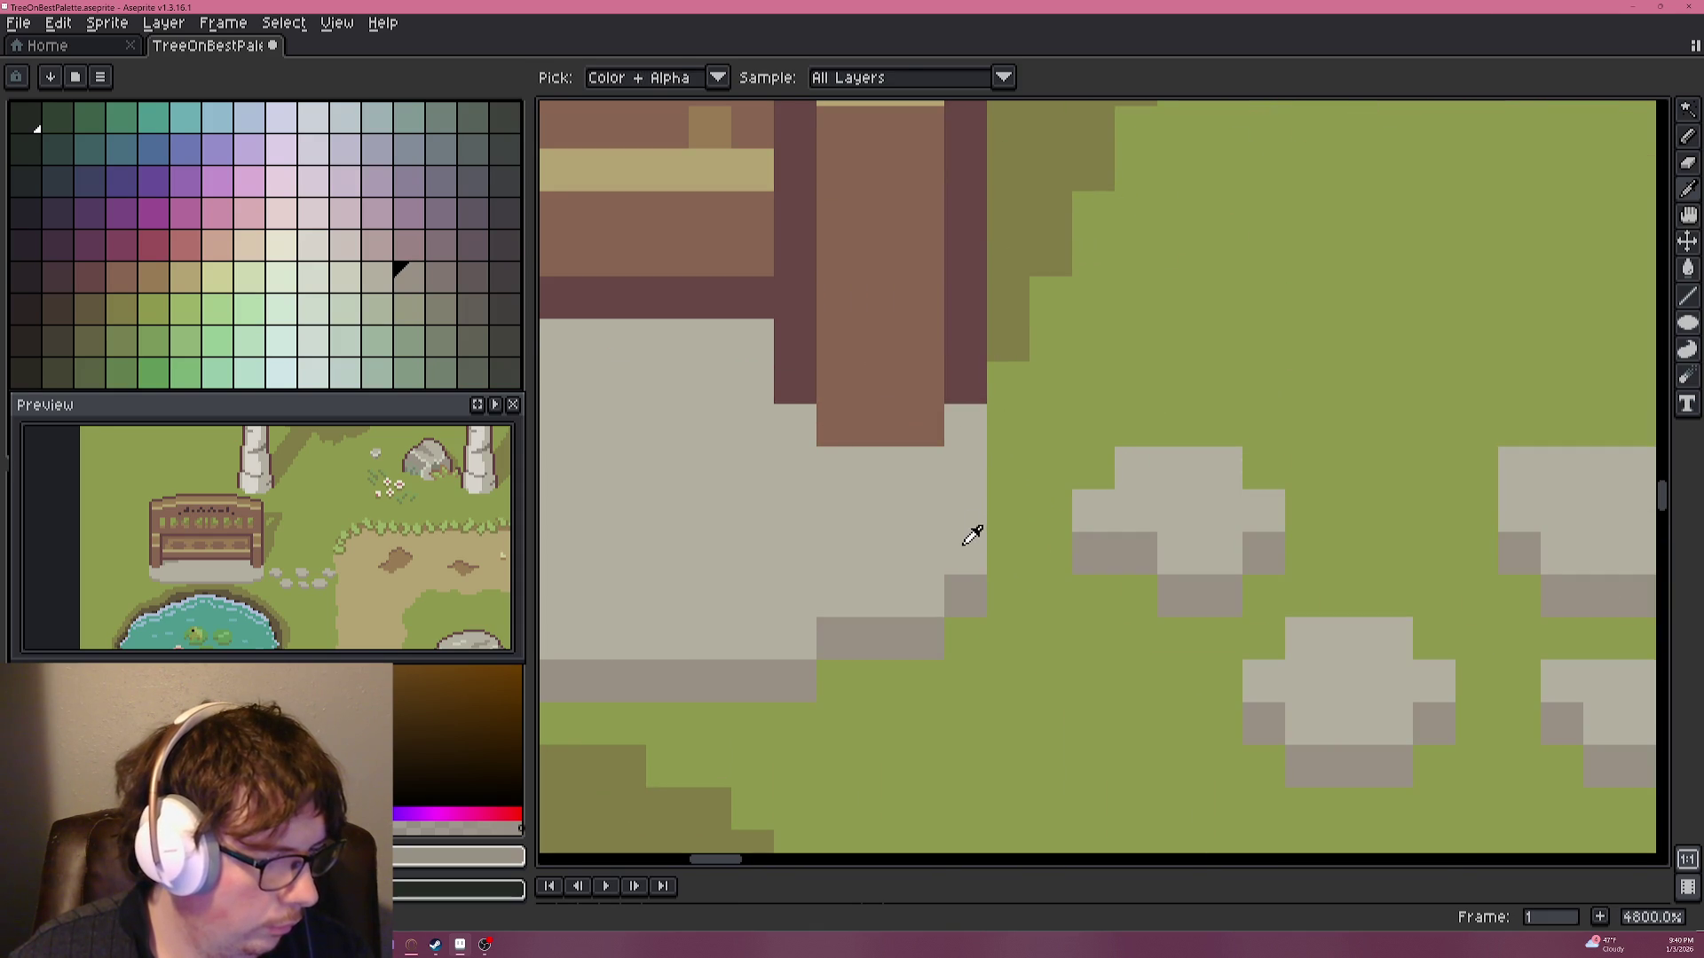
left_click(969, 532, "alt")
left_click_drag(1007, 554, 990, 399)
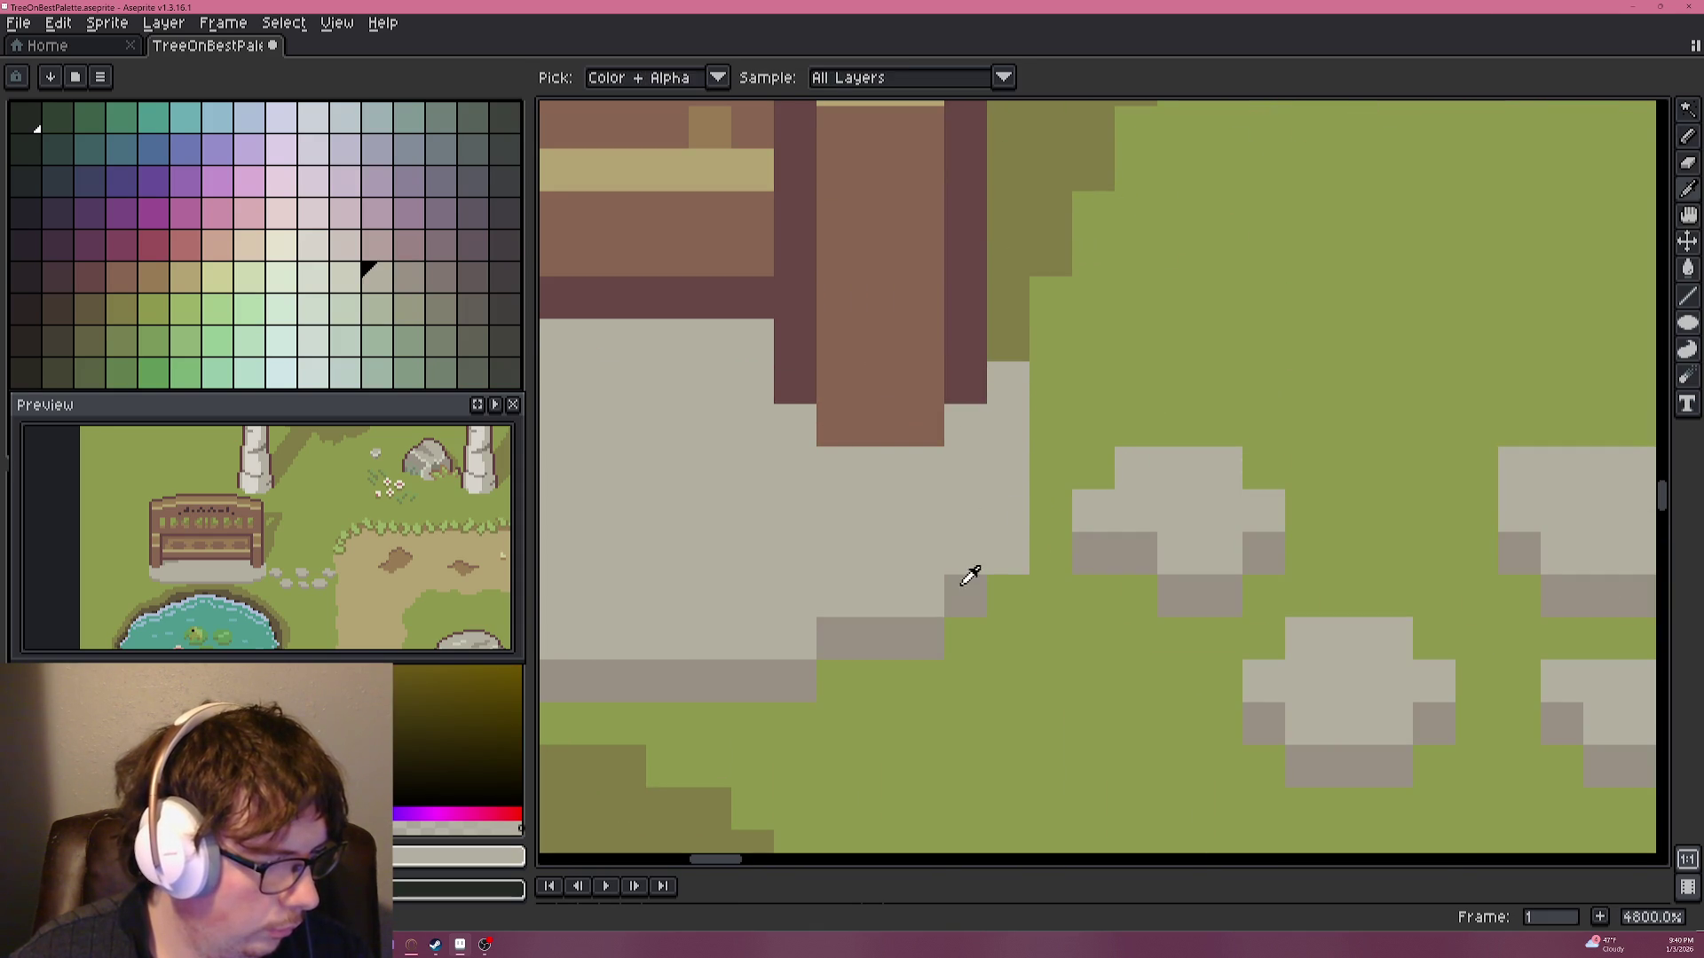
left_click(965, 593, "alt")
scroll(1027, 355, "down", 3)
left_click_drag(1025, 567, 1023, 341)
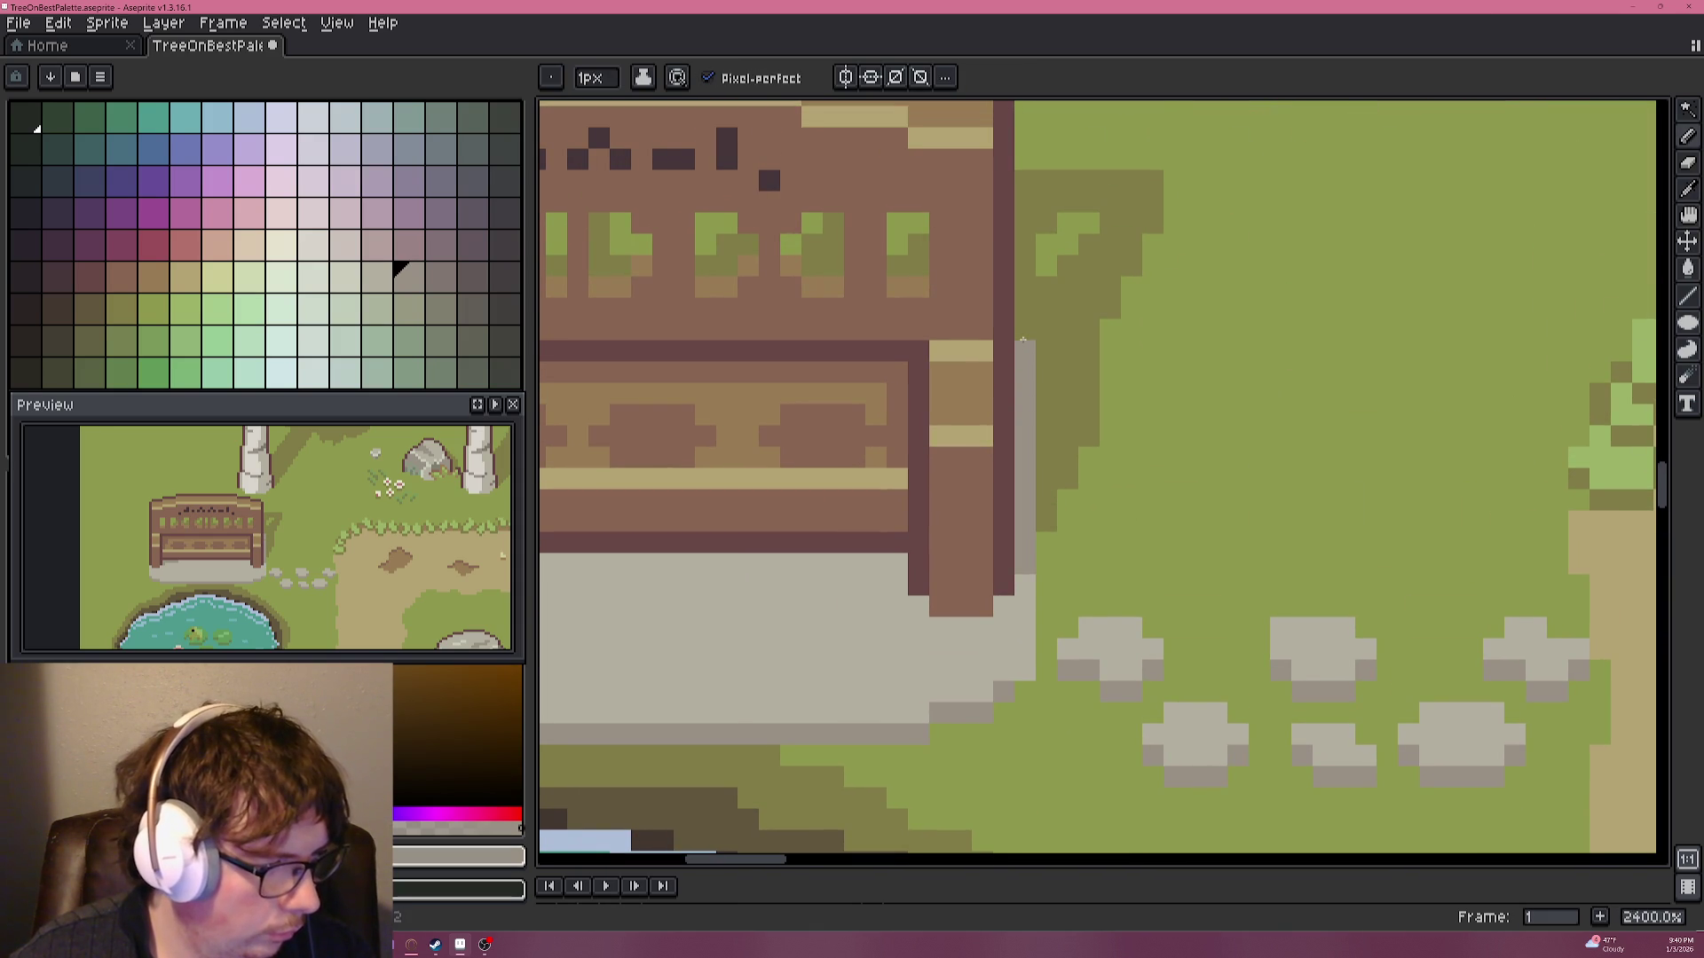
Paint a lighter grey column beside the bench's left edge.
scroll(1015, 497, "down", 5)
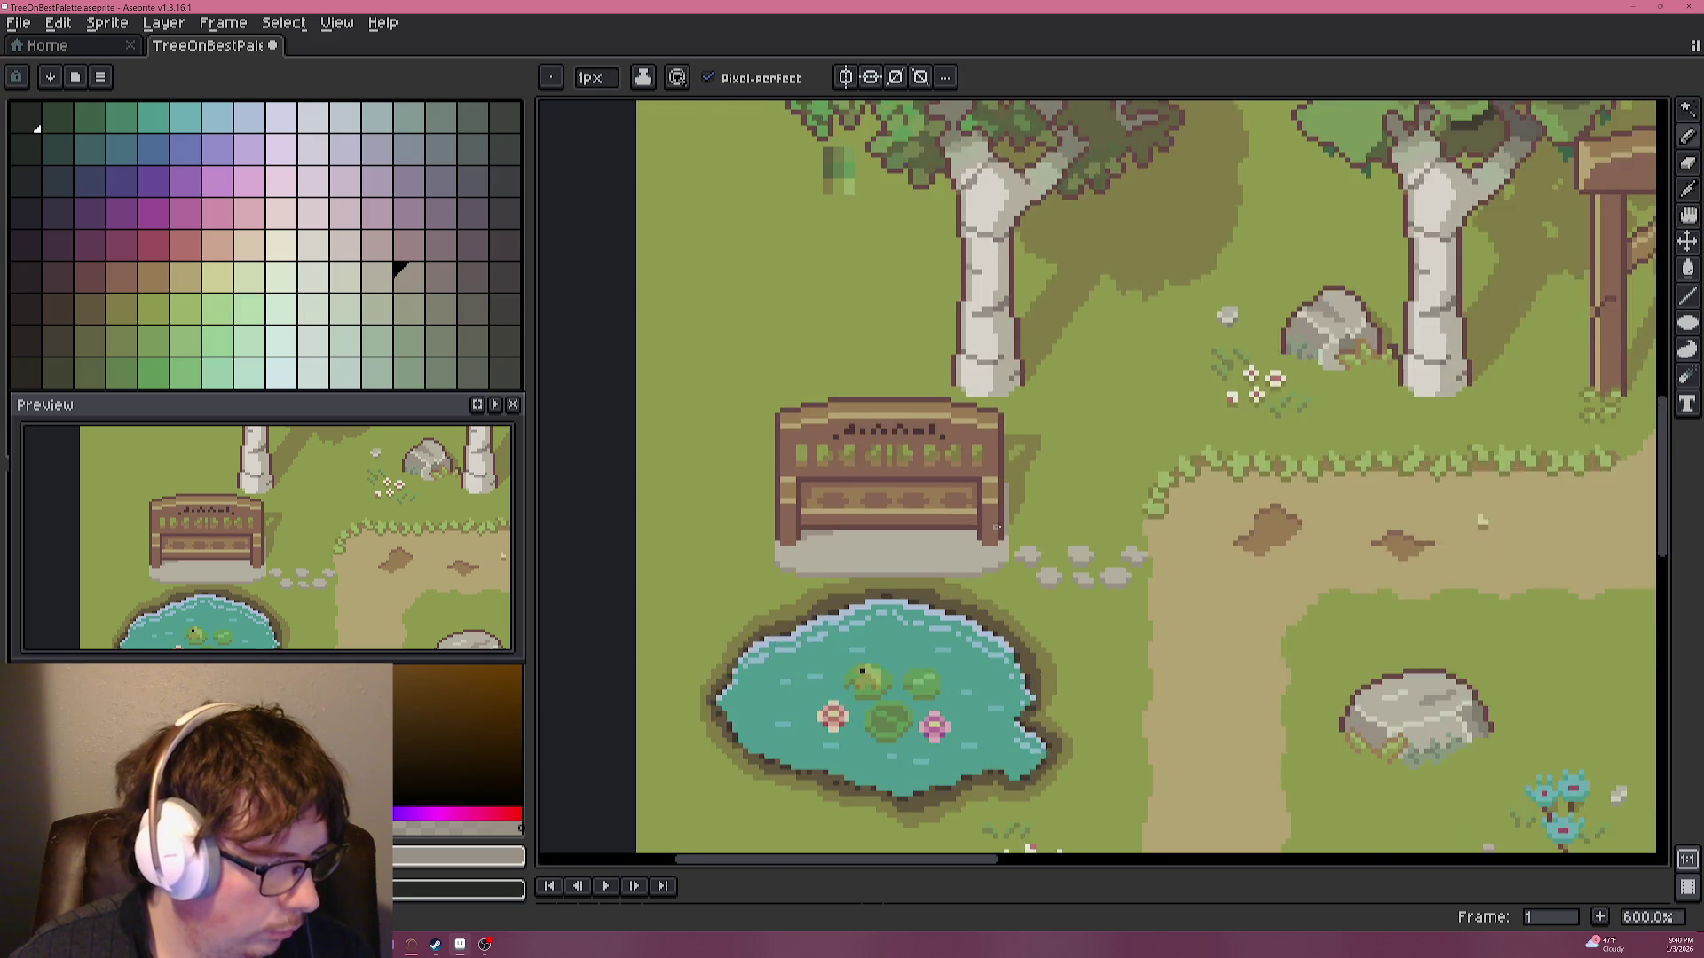
scroll(1015, 497, "down", 1)
scroll(947, 470, "up", 6)
left_click(947, 479, "alt")
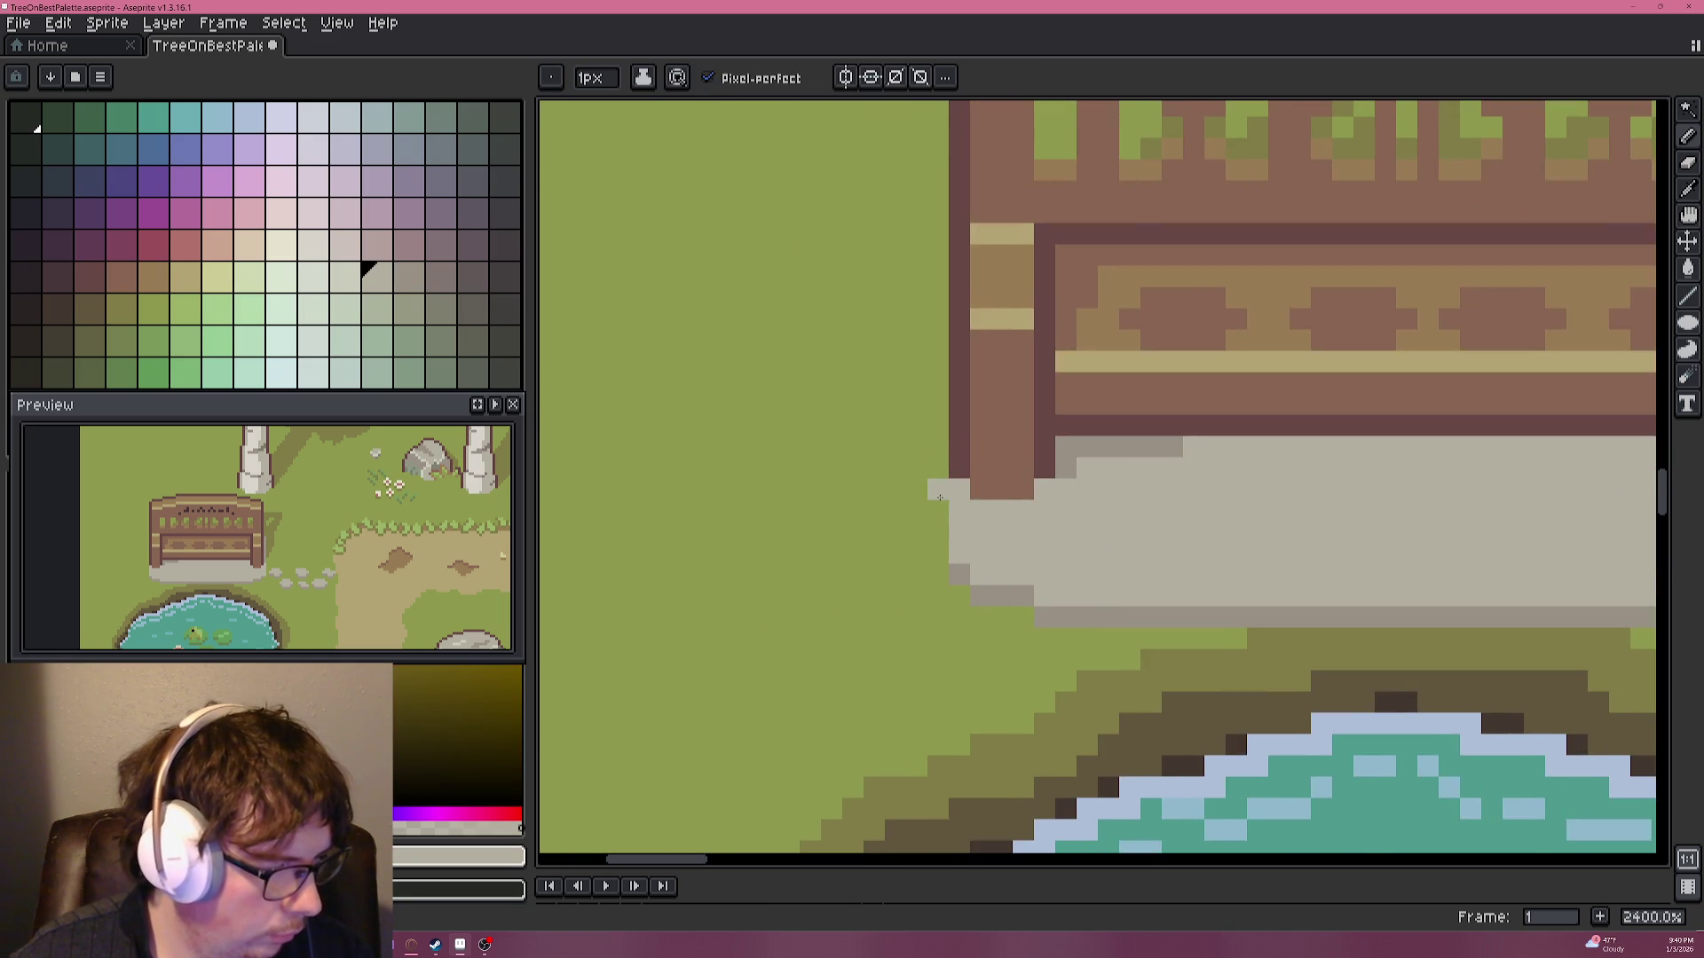
scroll(943, 506, "down", 2)
scroll(943, 514, "up", 1)
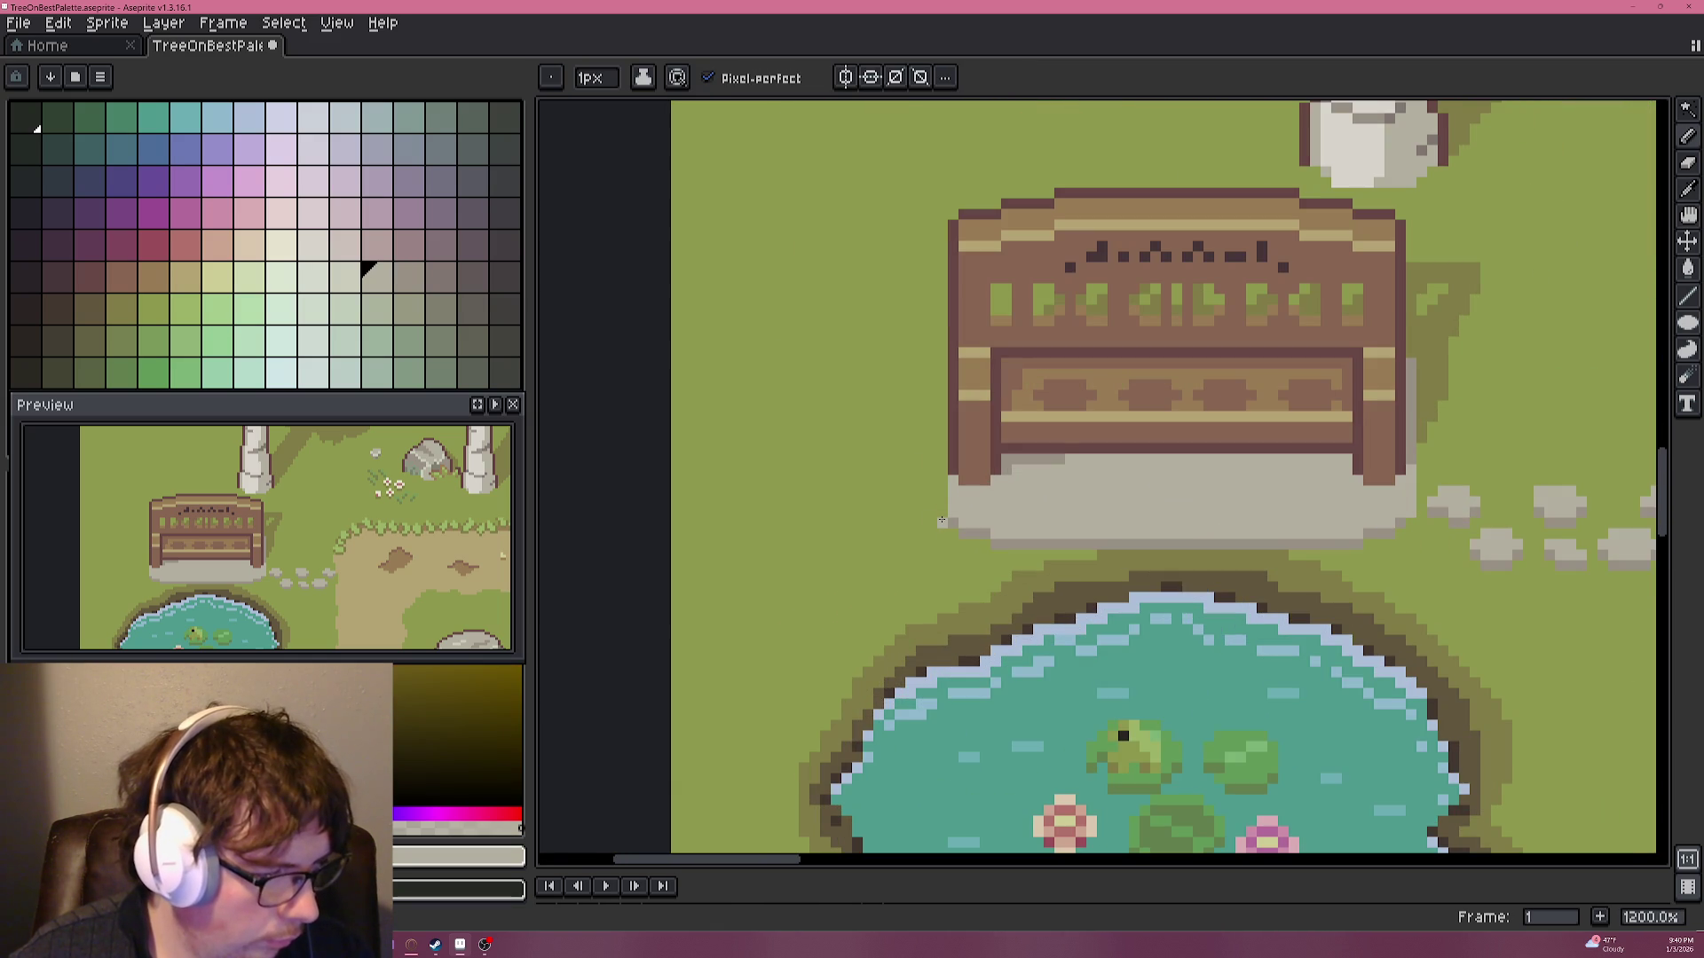
left_click_drag(941, 513, 939, 395)
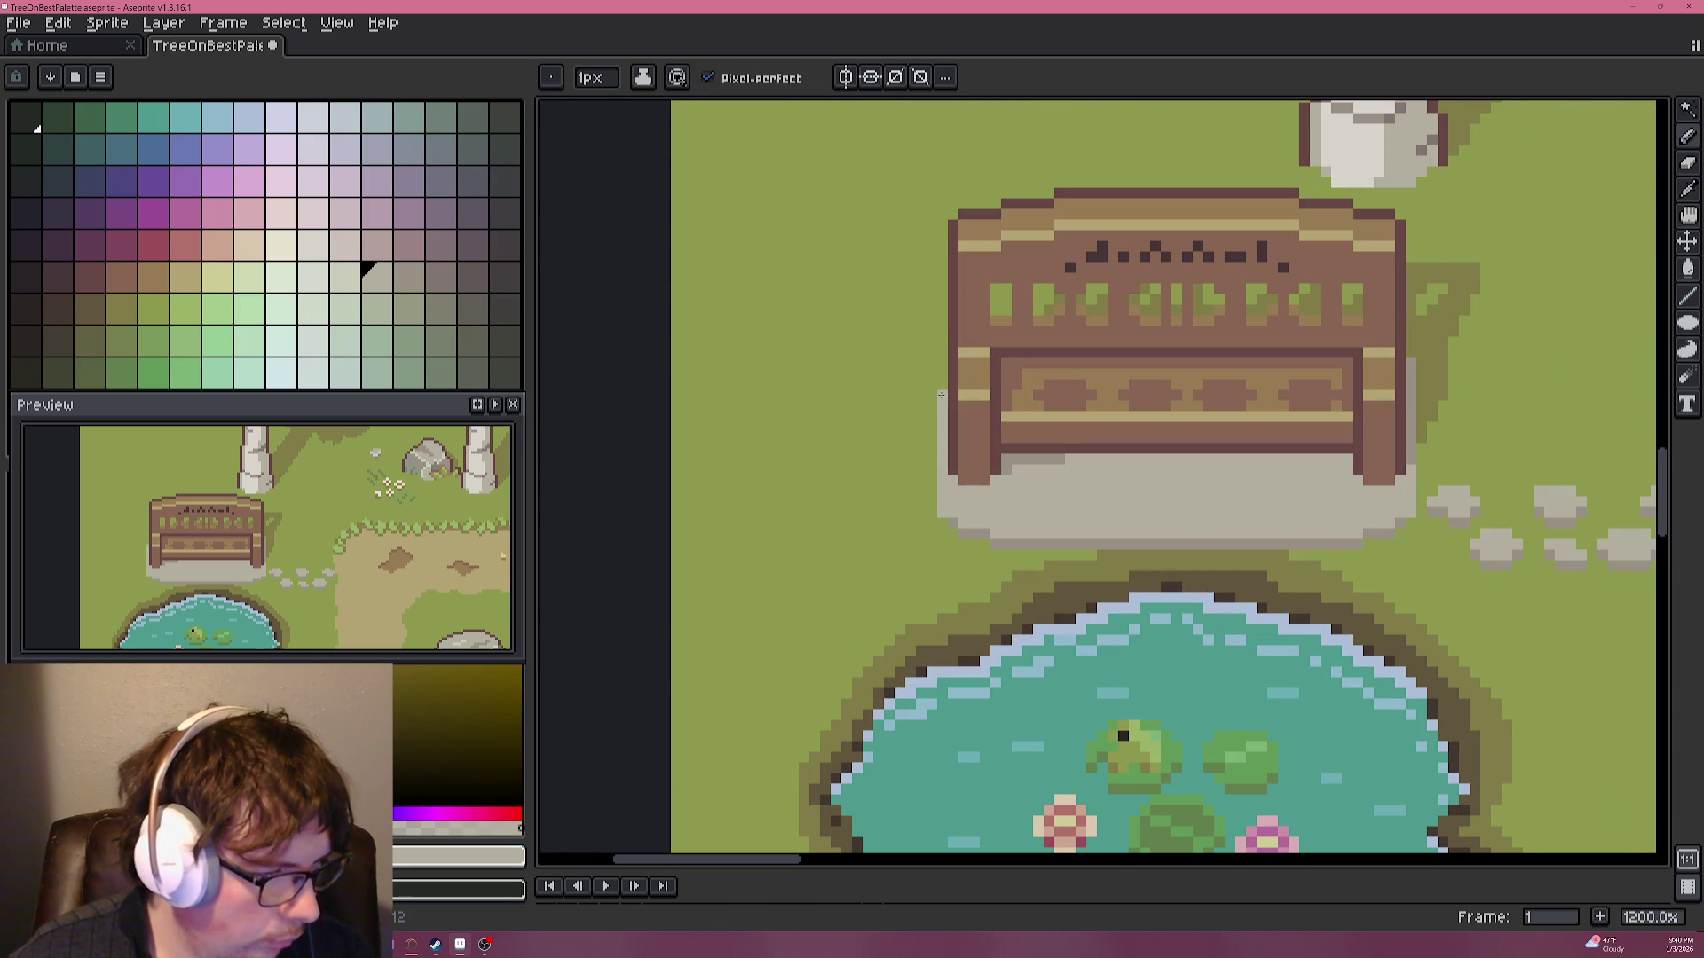
Try a grey line across the bench top, undo it, and resample the plinth grey.
left_click(1417, 362, "shift")
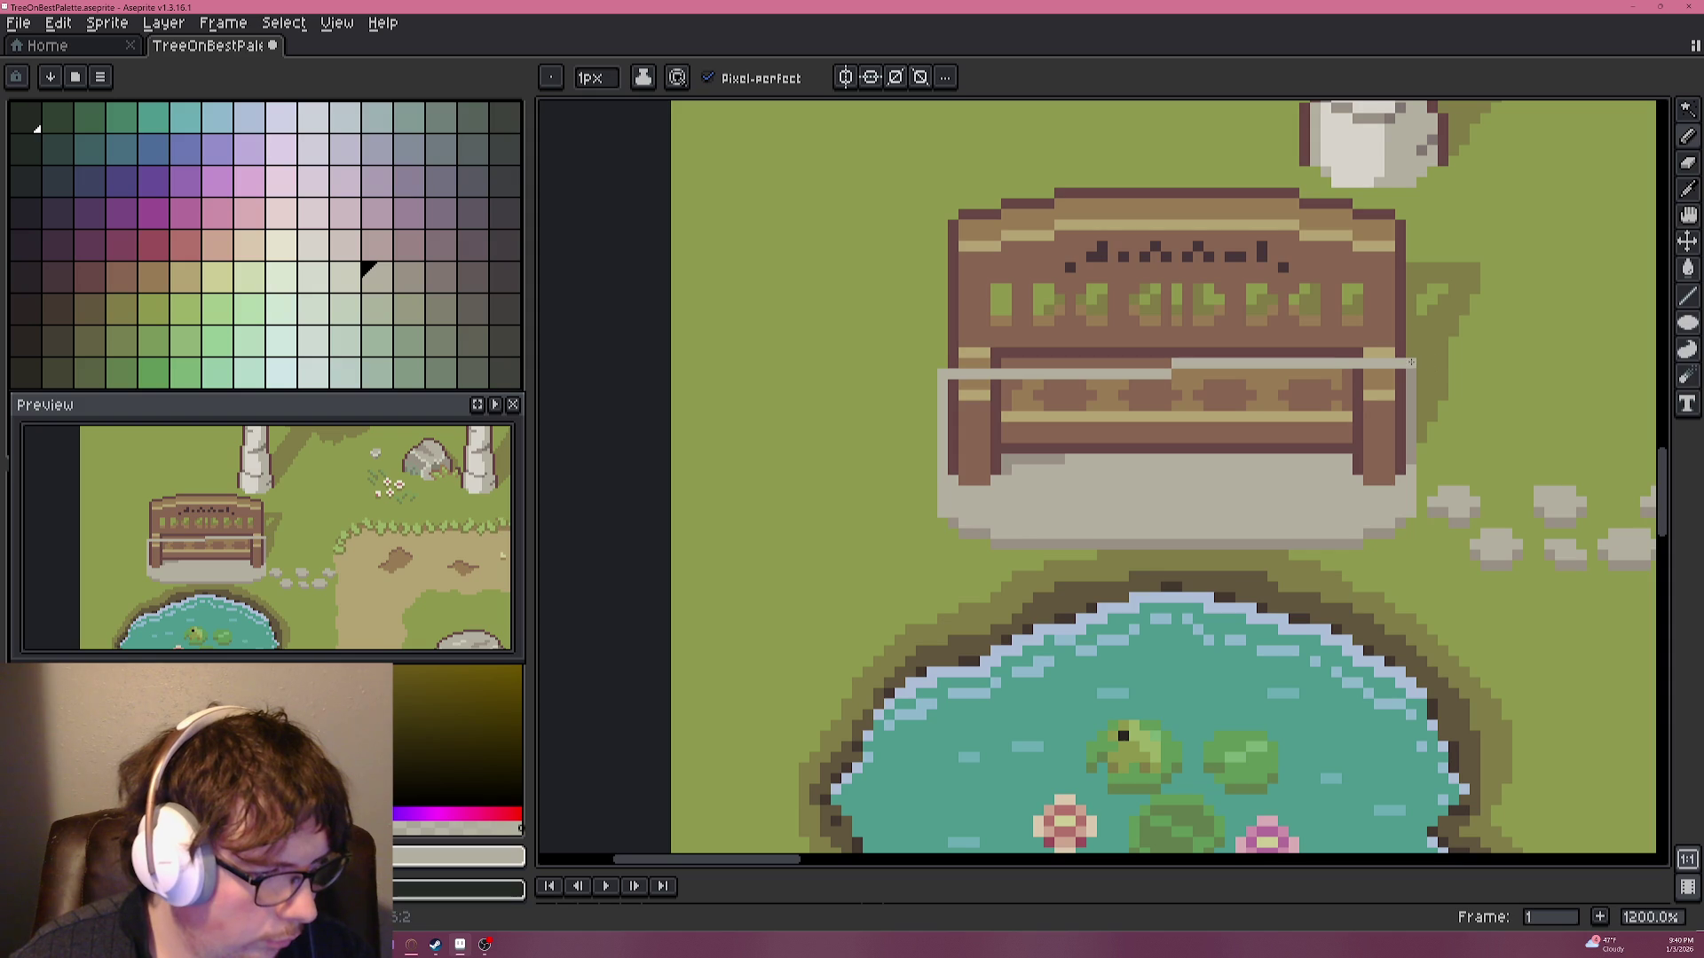
key("ctrl+z")
left_click_drag(942, 360, 1399, 362)
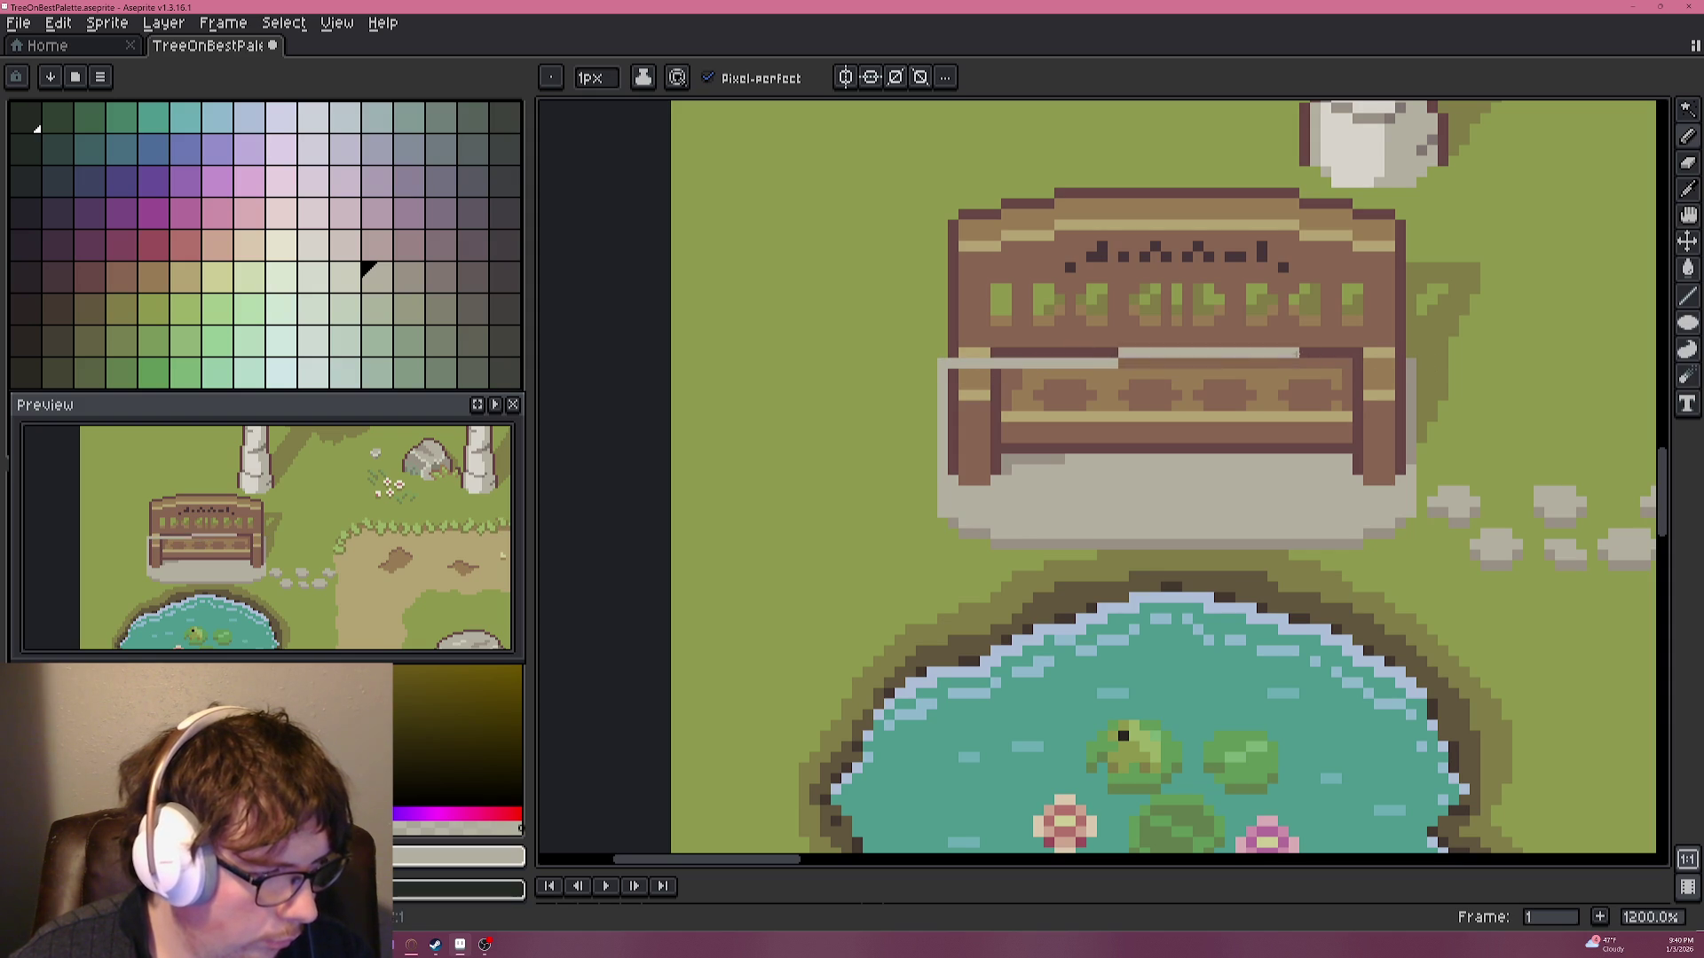
key("ctrl+z")
scroll(945, 533, "up", 1)
scroll(950, 532, "up", 2)
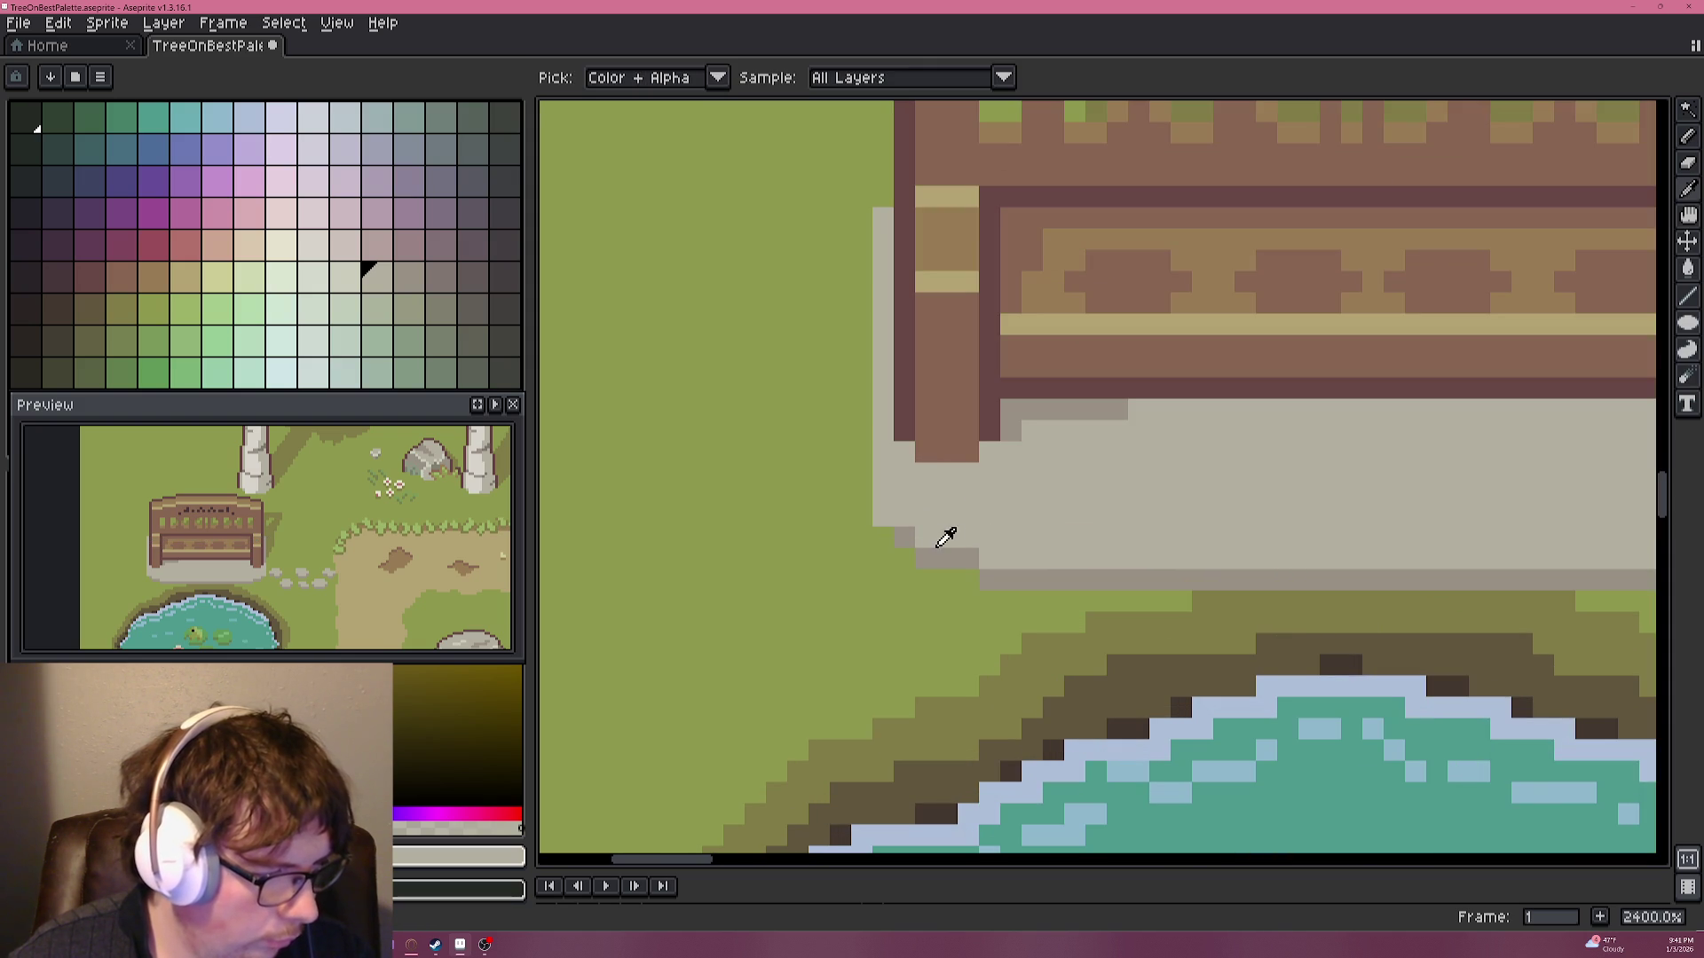
left_click(897, 535, "alt")
scroll(885, 534, "down", 6)
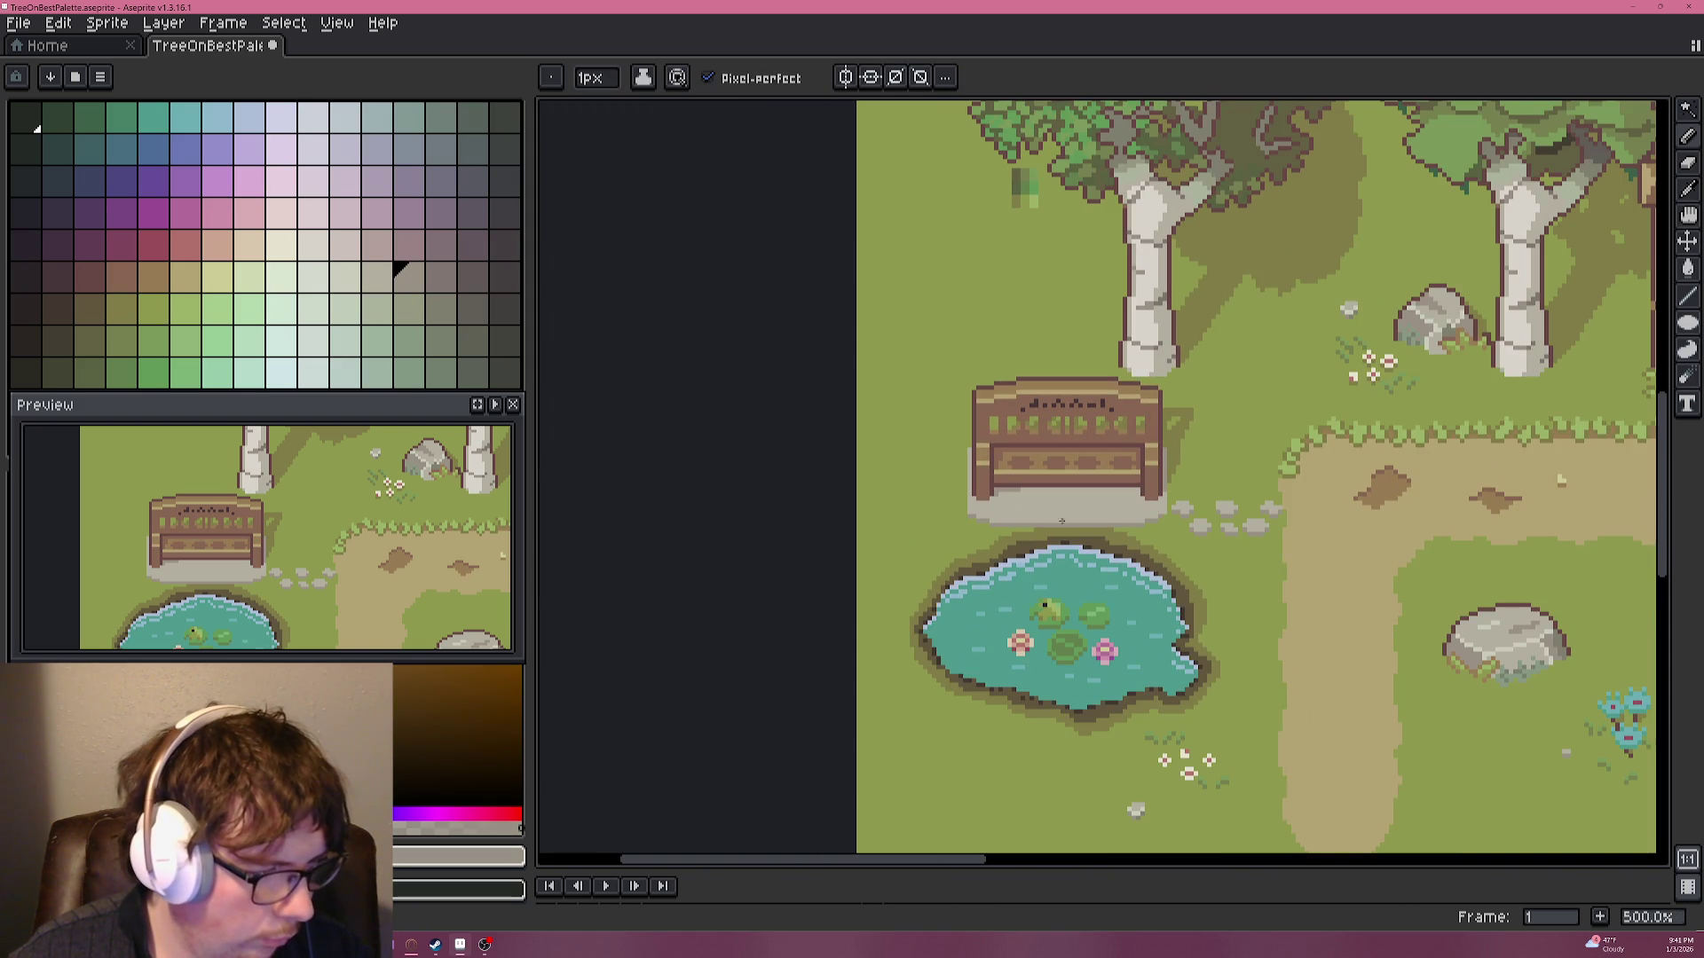
scroll(1243, 521, "up", 4)
scroll(1242, 520, "up", 1)
scroll(1243, 521, "down", 1)
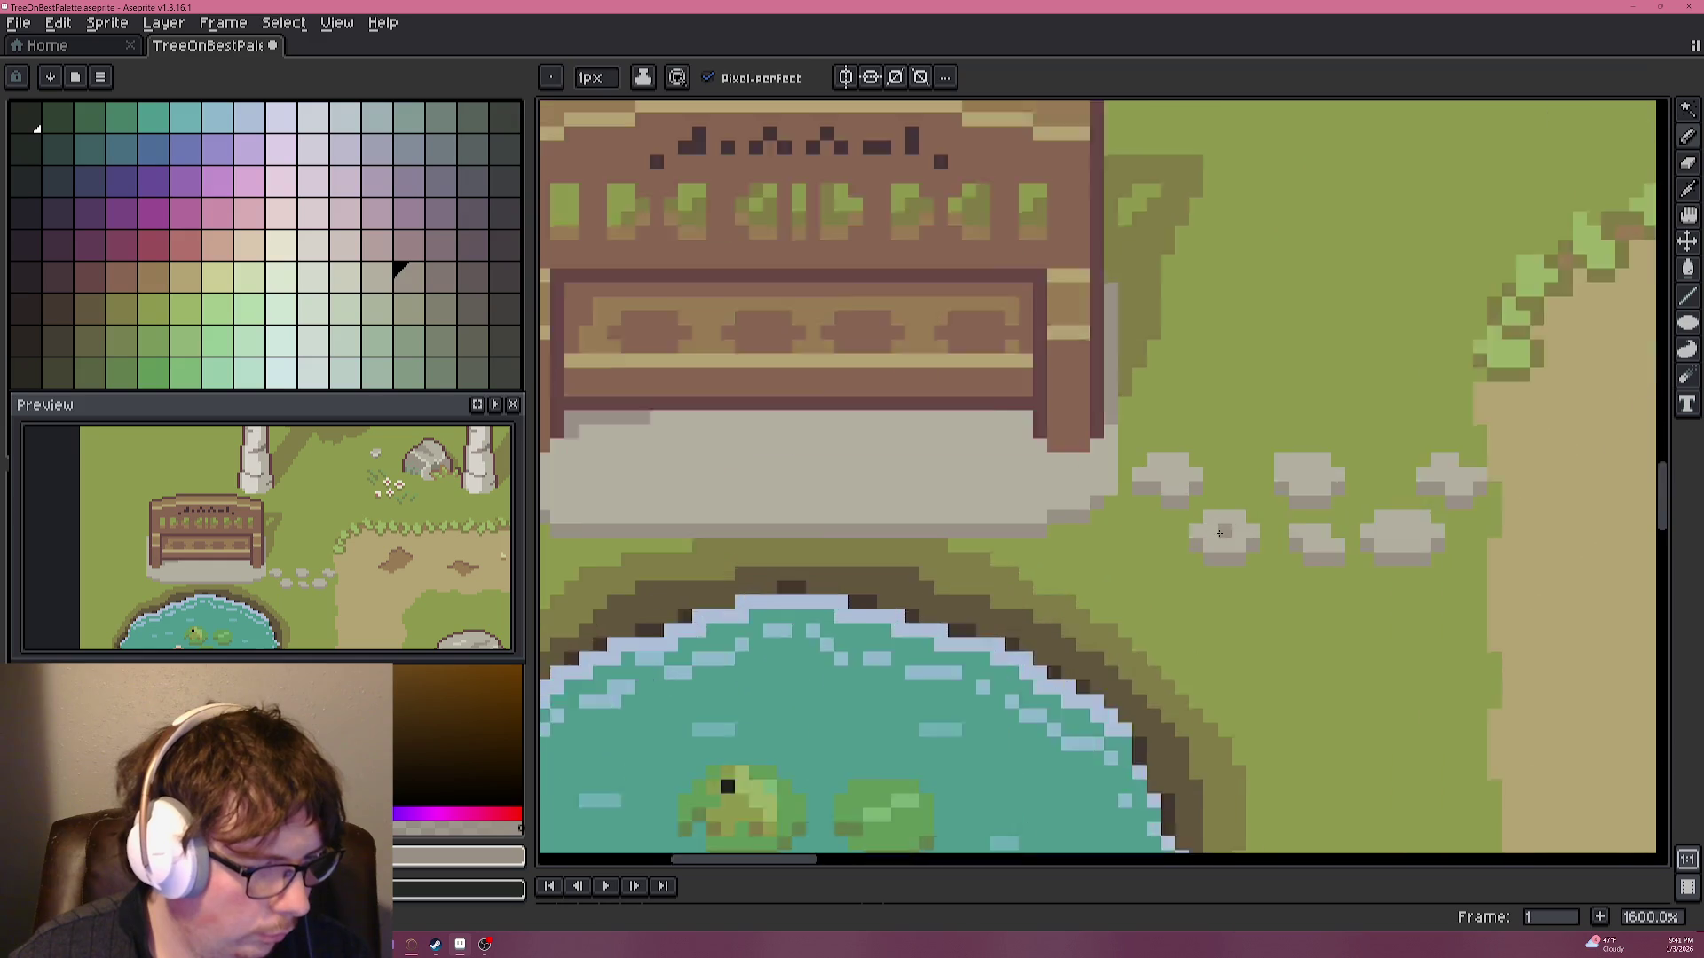
Draw a new small grey stepping stone below the plinth corner.
scroll(1242, 521, "up", 4)
left_click(1243, 521, "alt")
left_click(1056, 539)
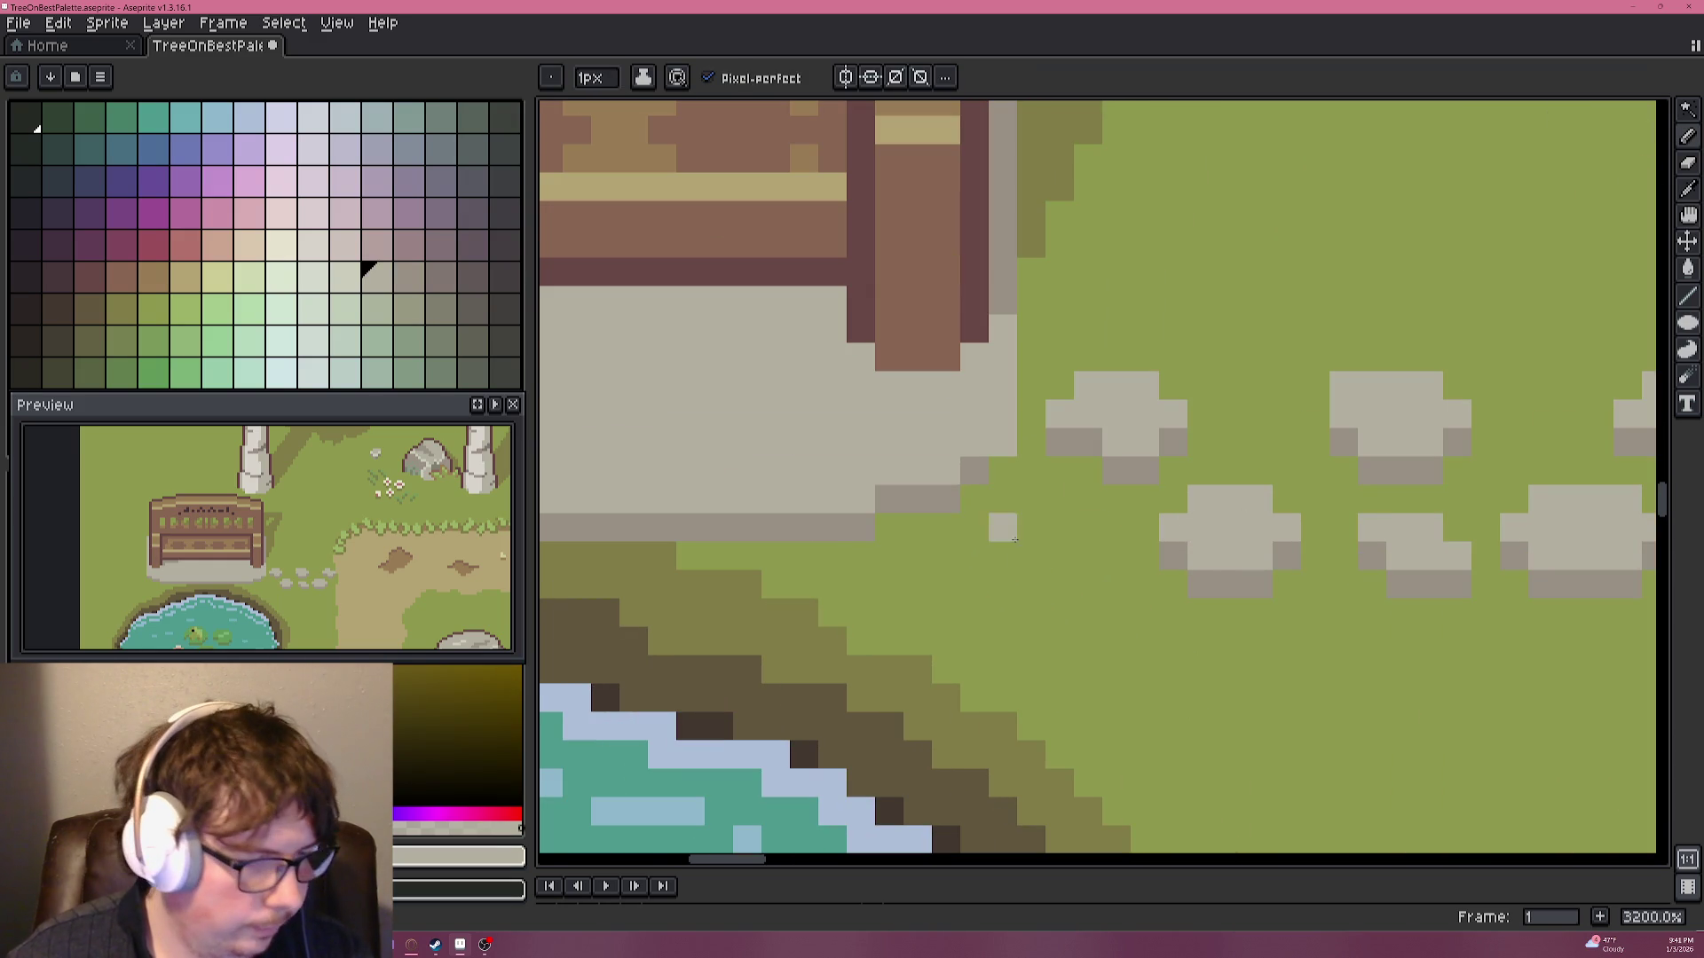
mouse_move(1029, 528)
left_mouse_down()
mouse_move(1088, 528)
mouse_move(1067, 552)
mouse_move(982, 541)
mouse_move(1034, 499)
left_mouse_up()
left_click(1061, 499)
Add a small light grey stone to the left of the stepping stones.
left_click(1169, 557, "alt")
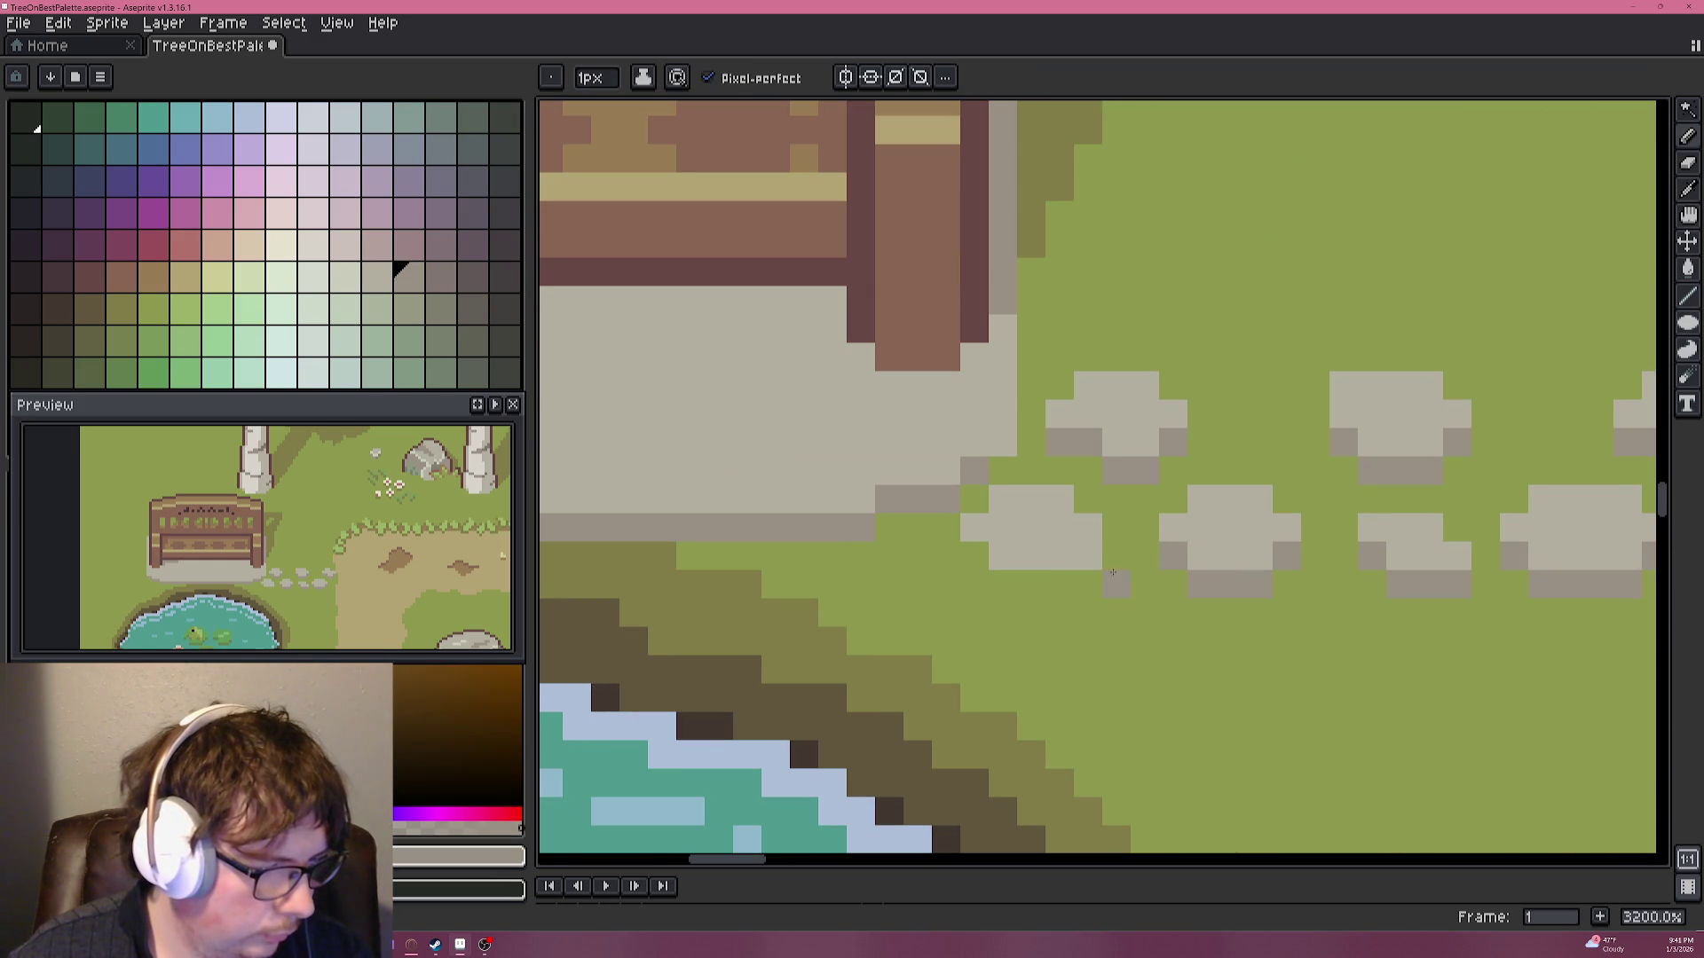
scroll(976, 559, "down", 2)
scroll(976, 559, "up", 3)
left_click(1049, 506, "alt")
left_click_drag(839, 546, 865, 575)
left_click(839, 588)
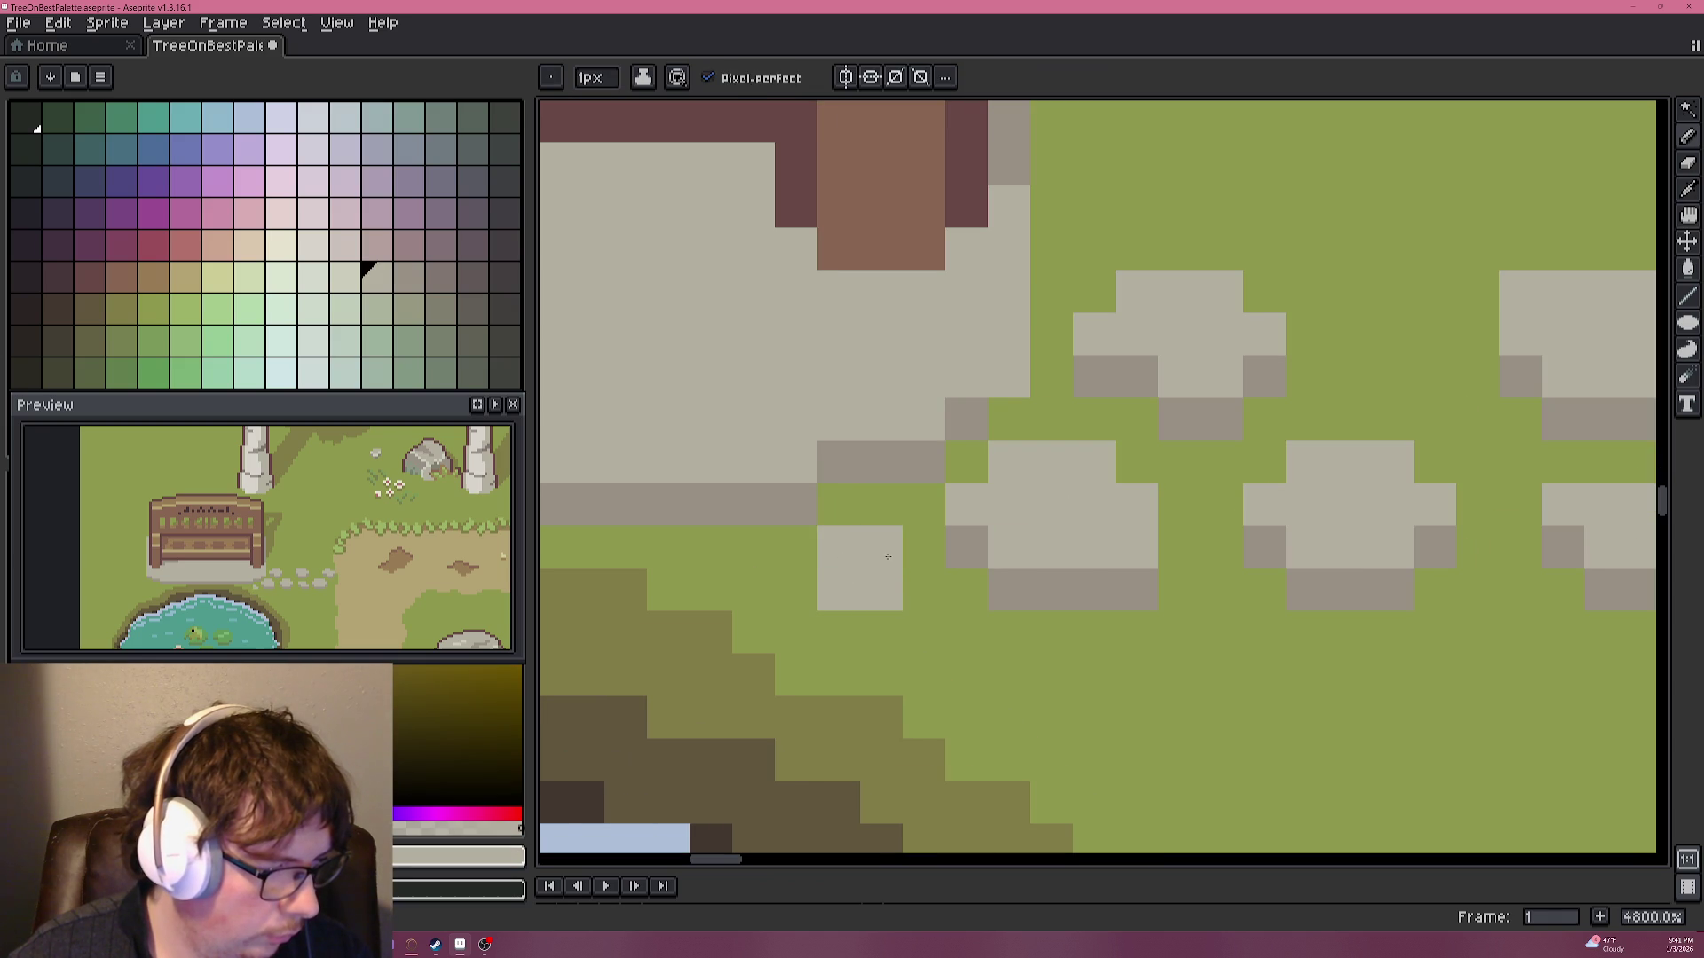
left_click(796, 588)
Draw a new small stone between the upper stones and shade its underside dark grey.
left_click(1056, 586, "alt")
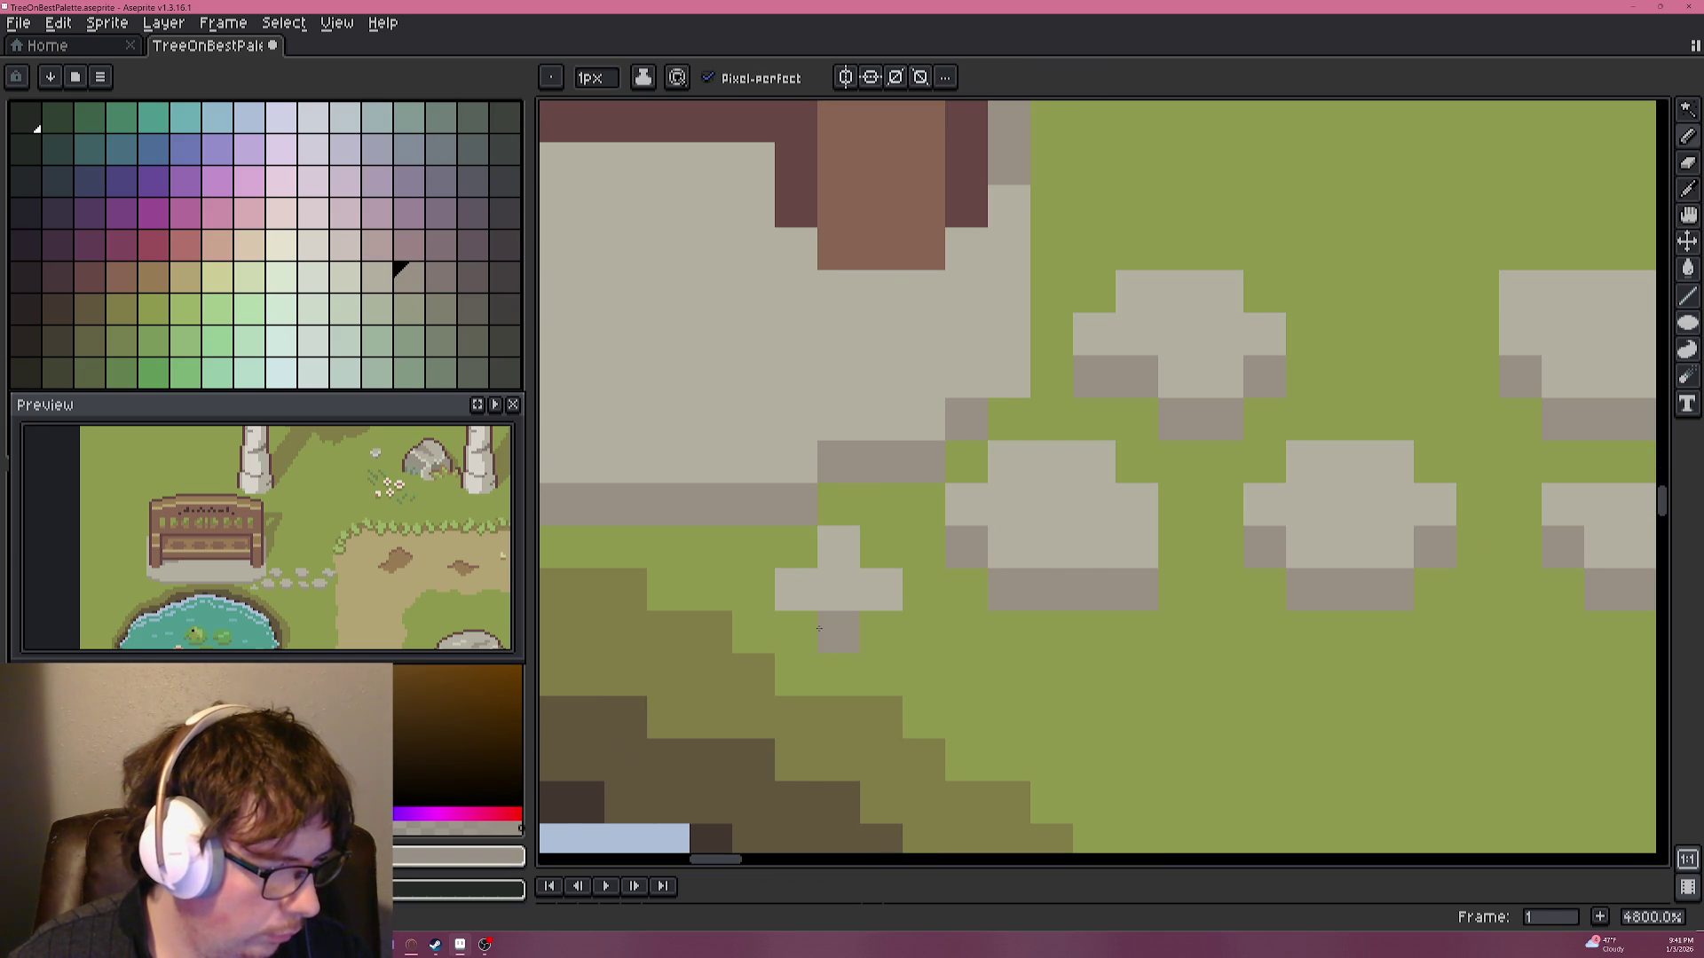
scroll(869, 625, "down", 4)
scroll(1025, 594, "down", 2)
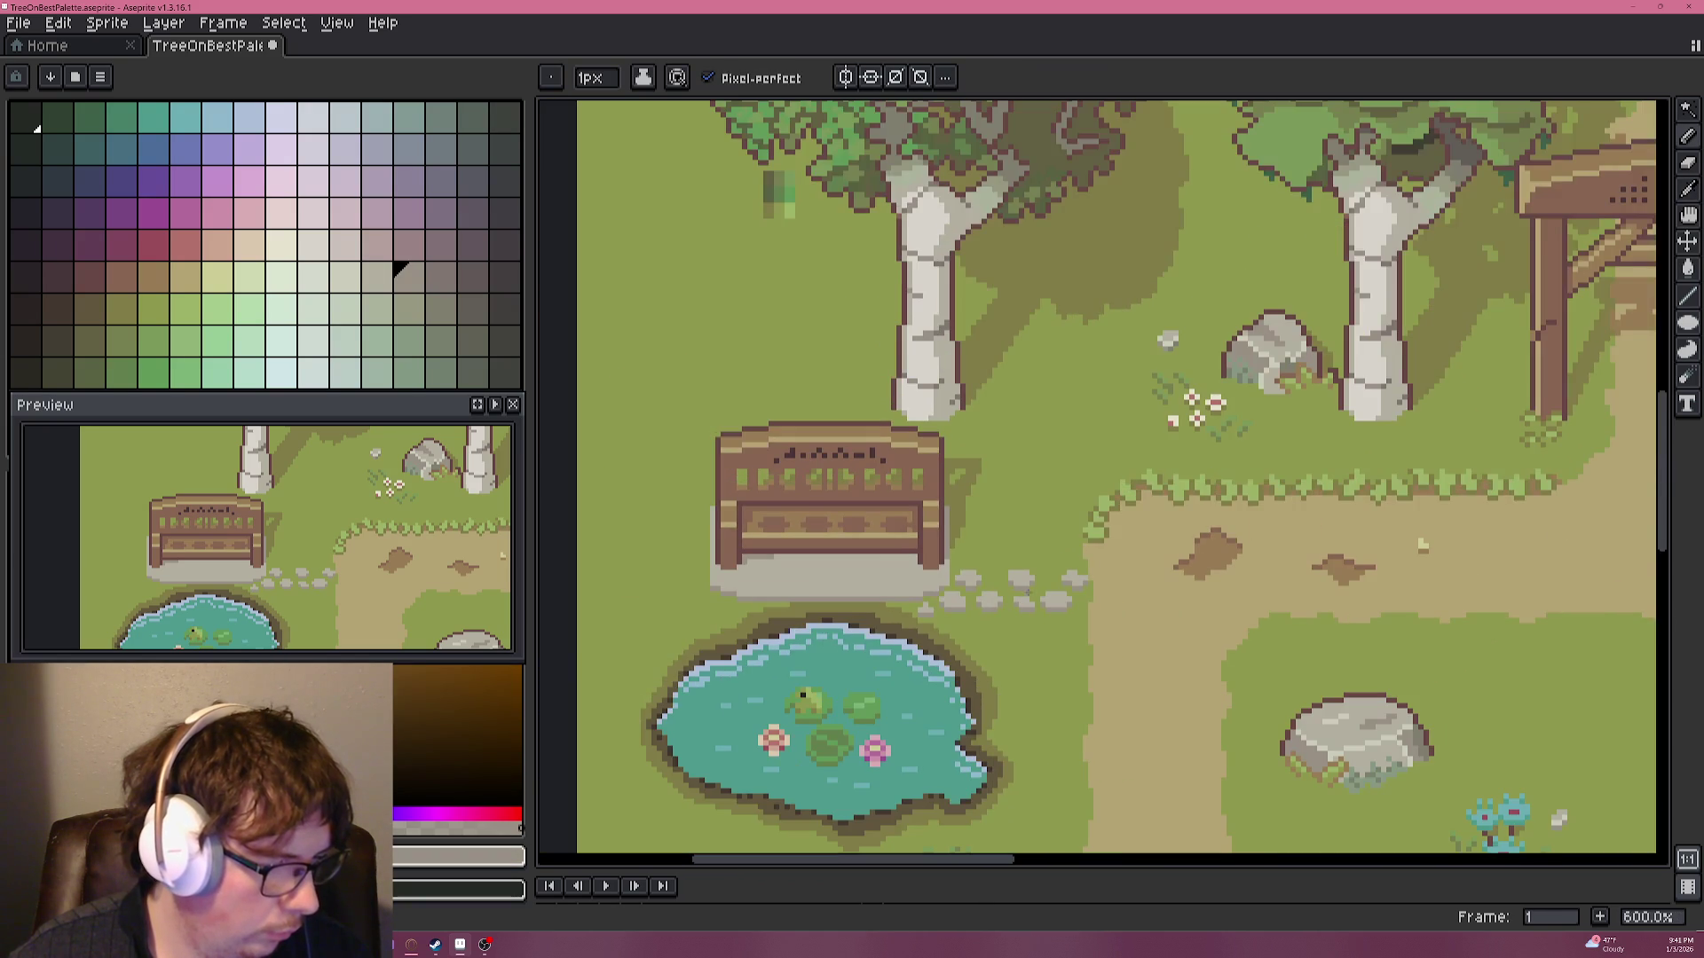
scroll(1074, 600, "up", 5)
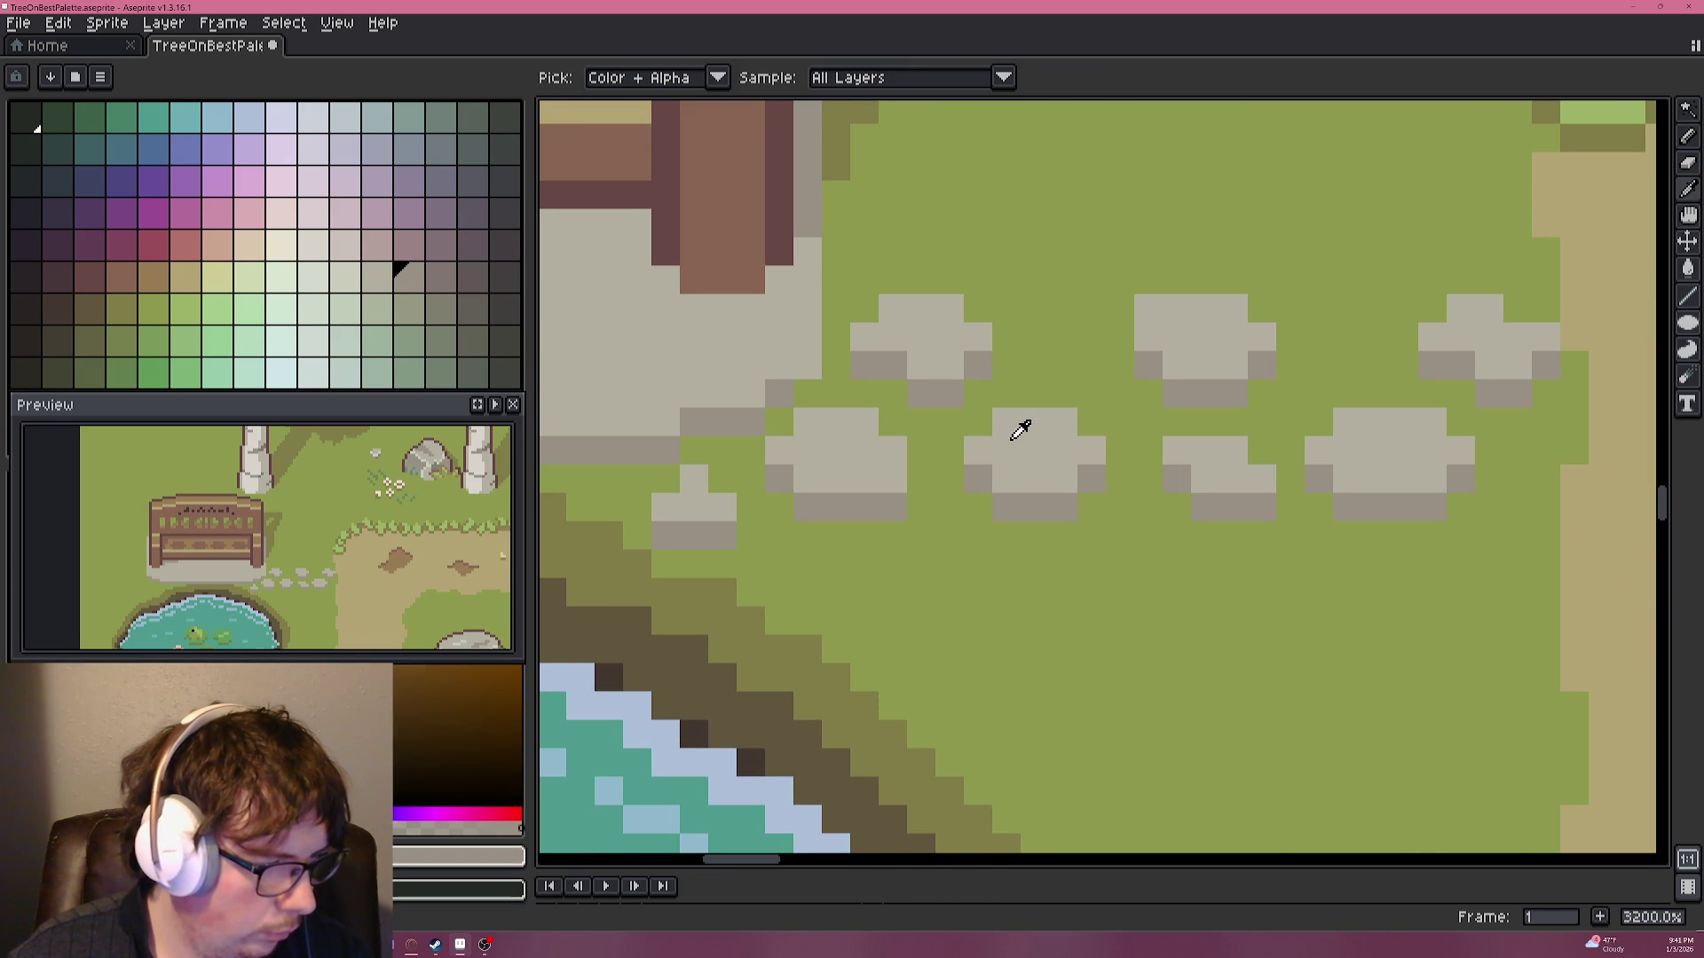
left_click(1018, 429, "alt")
left_click_drag(1034, 337, 1091, 337)
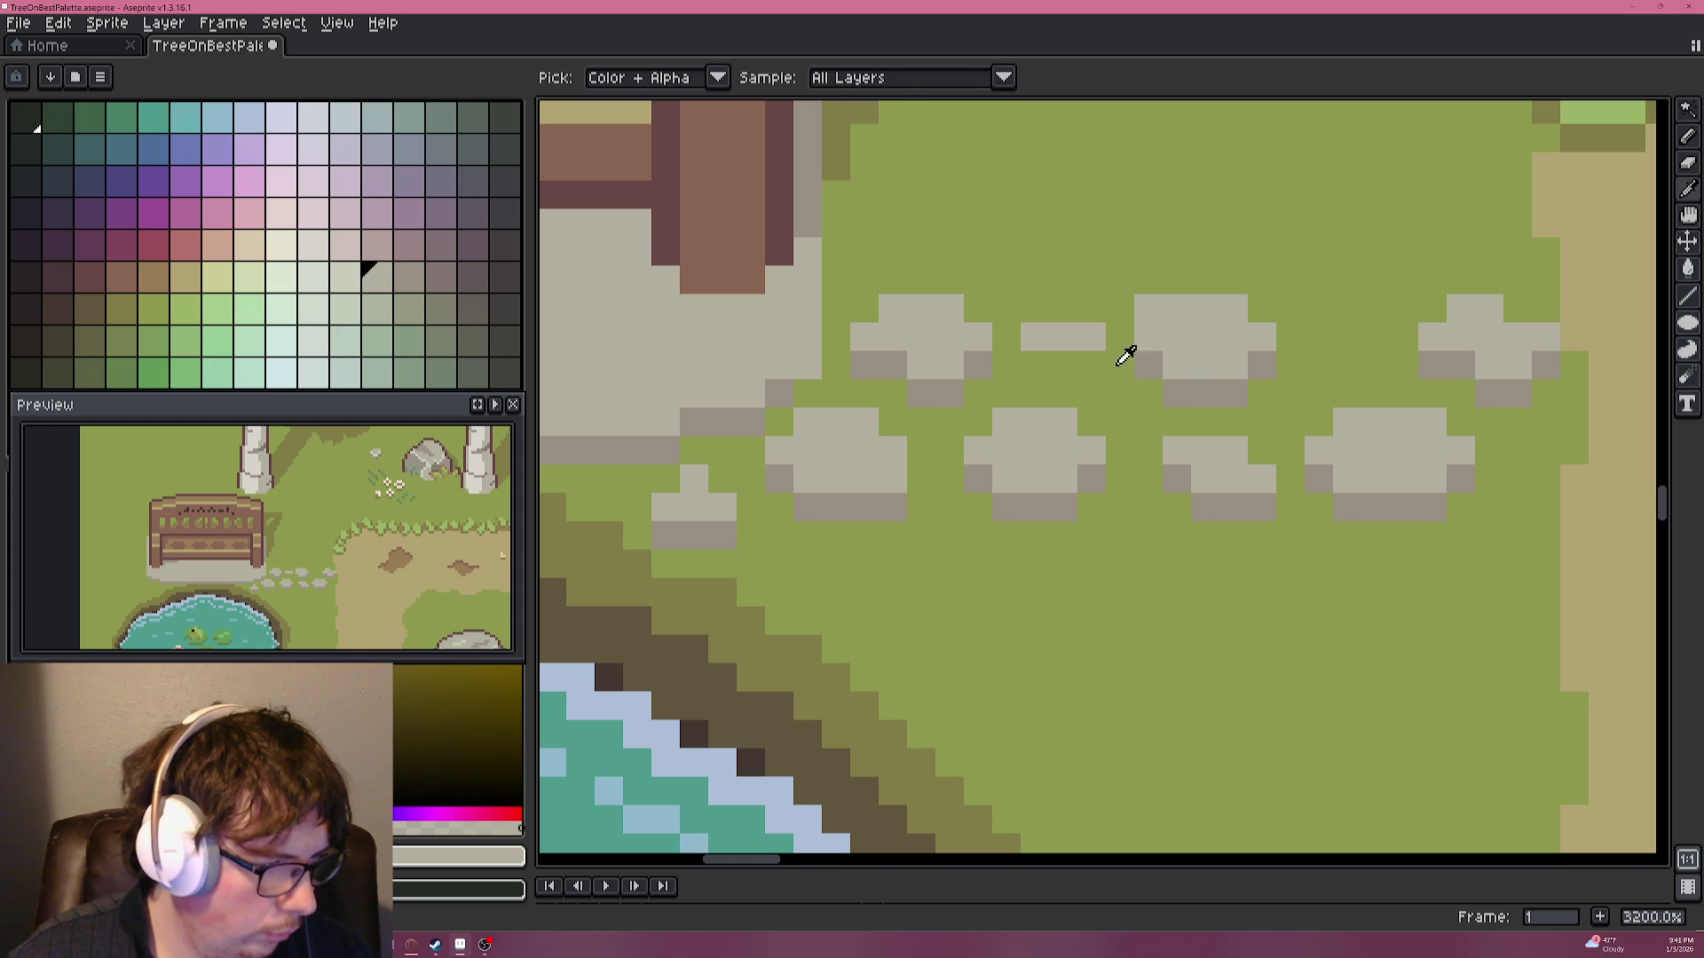
left_click(1063, 308)
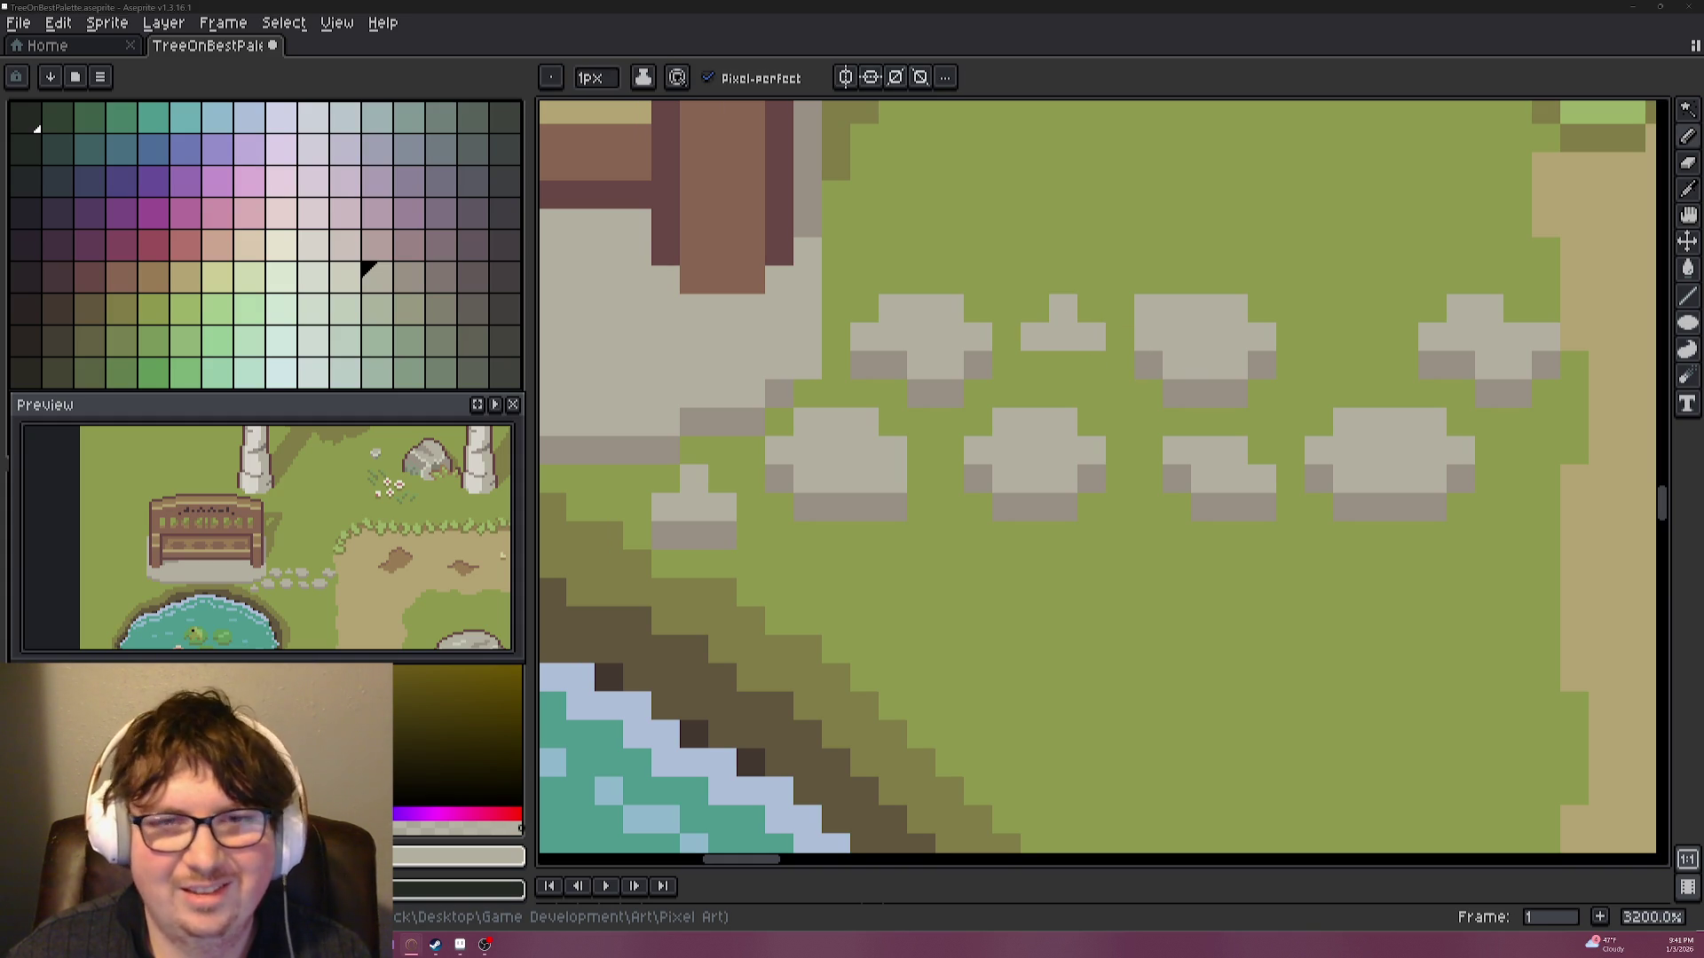
scroll(1075, 416, "up", 4)
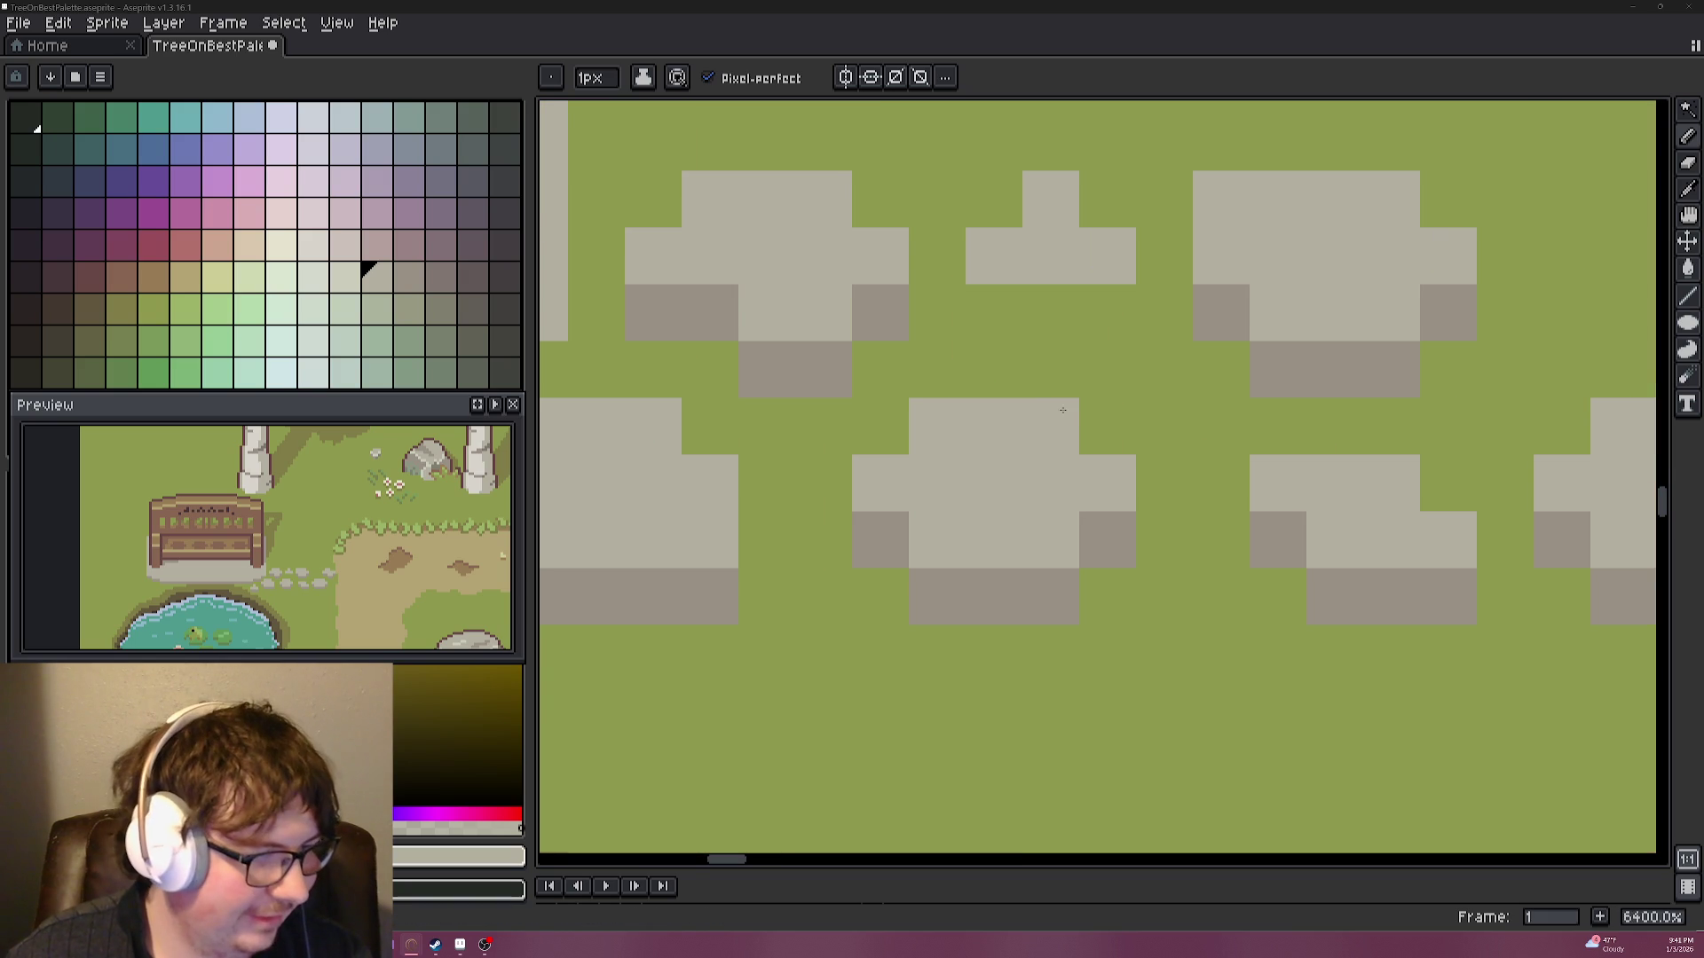
left_click(1057, 311)
key("ctrl+z")
left_click(1083, 319)
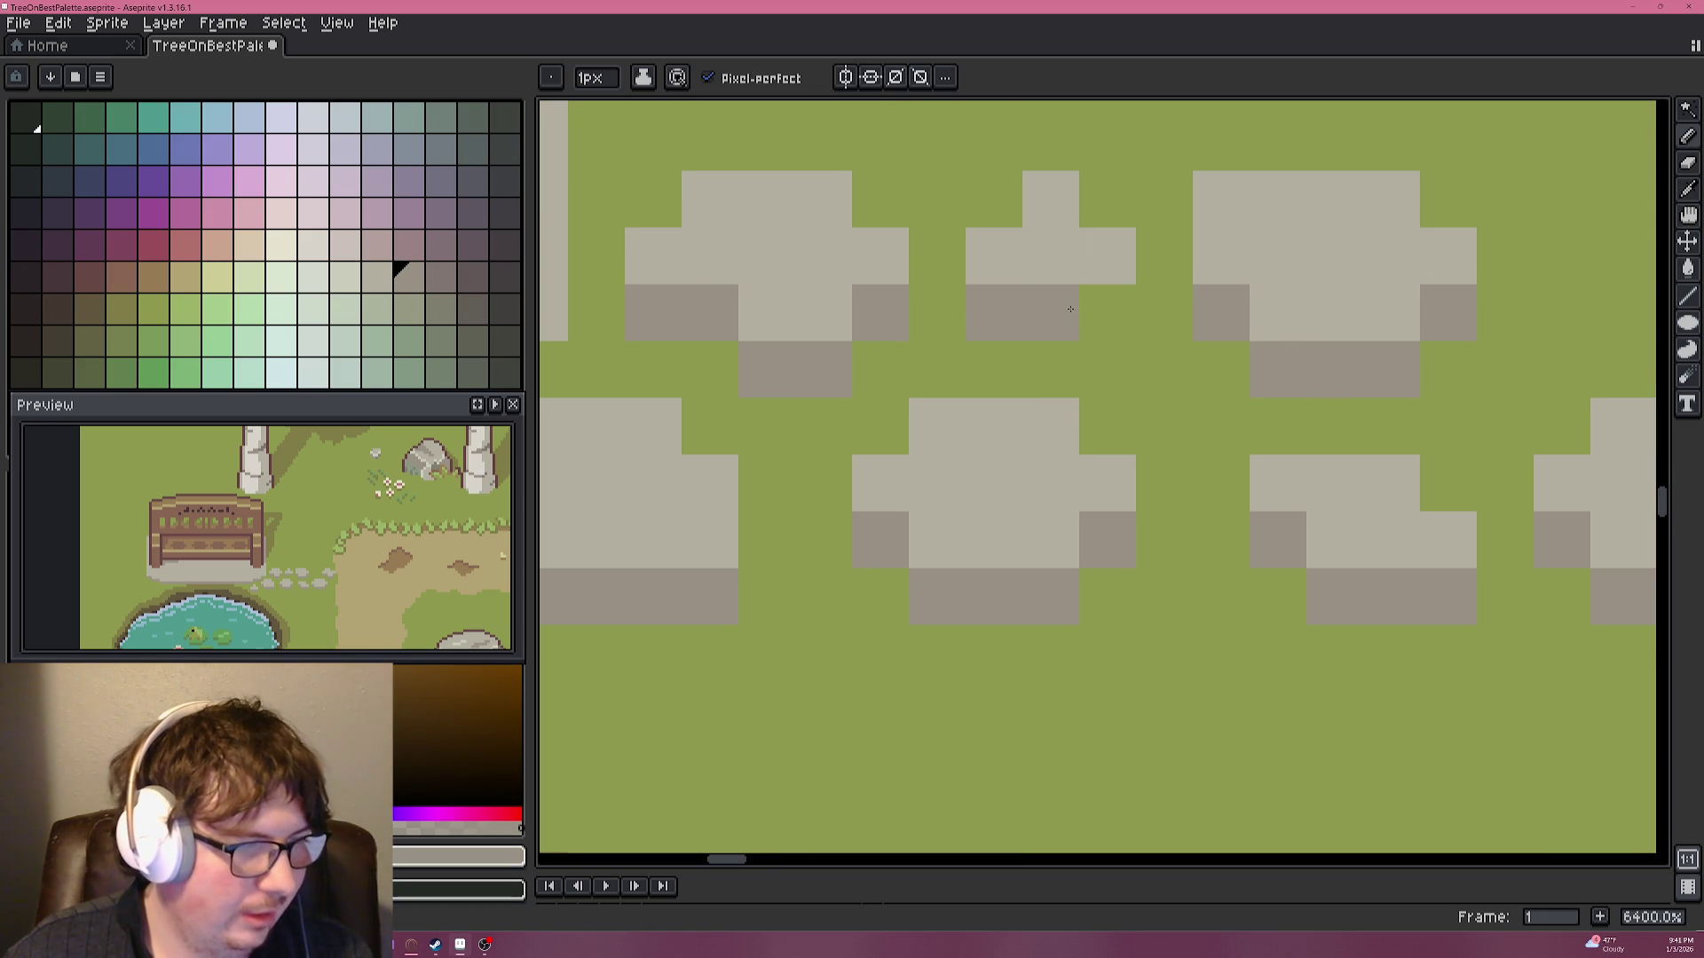
Add another stone stretching toward the dirt path, restoring a grass-green gap between stones.
scroll(1048, 308, "down", 3)
scroll(1193, 353, "down", 2)
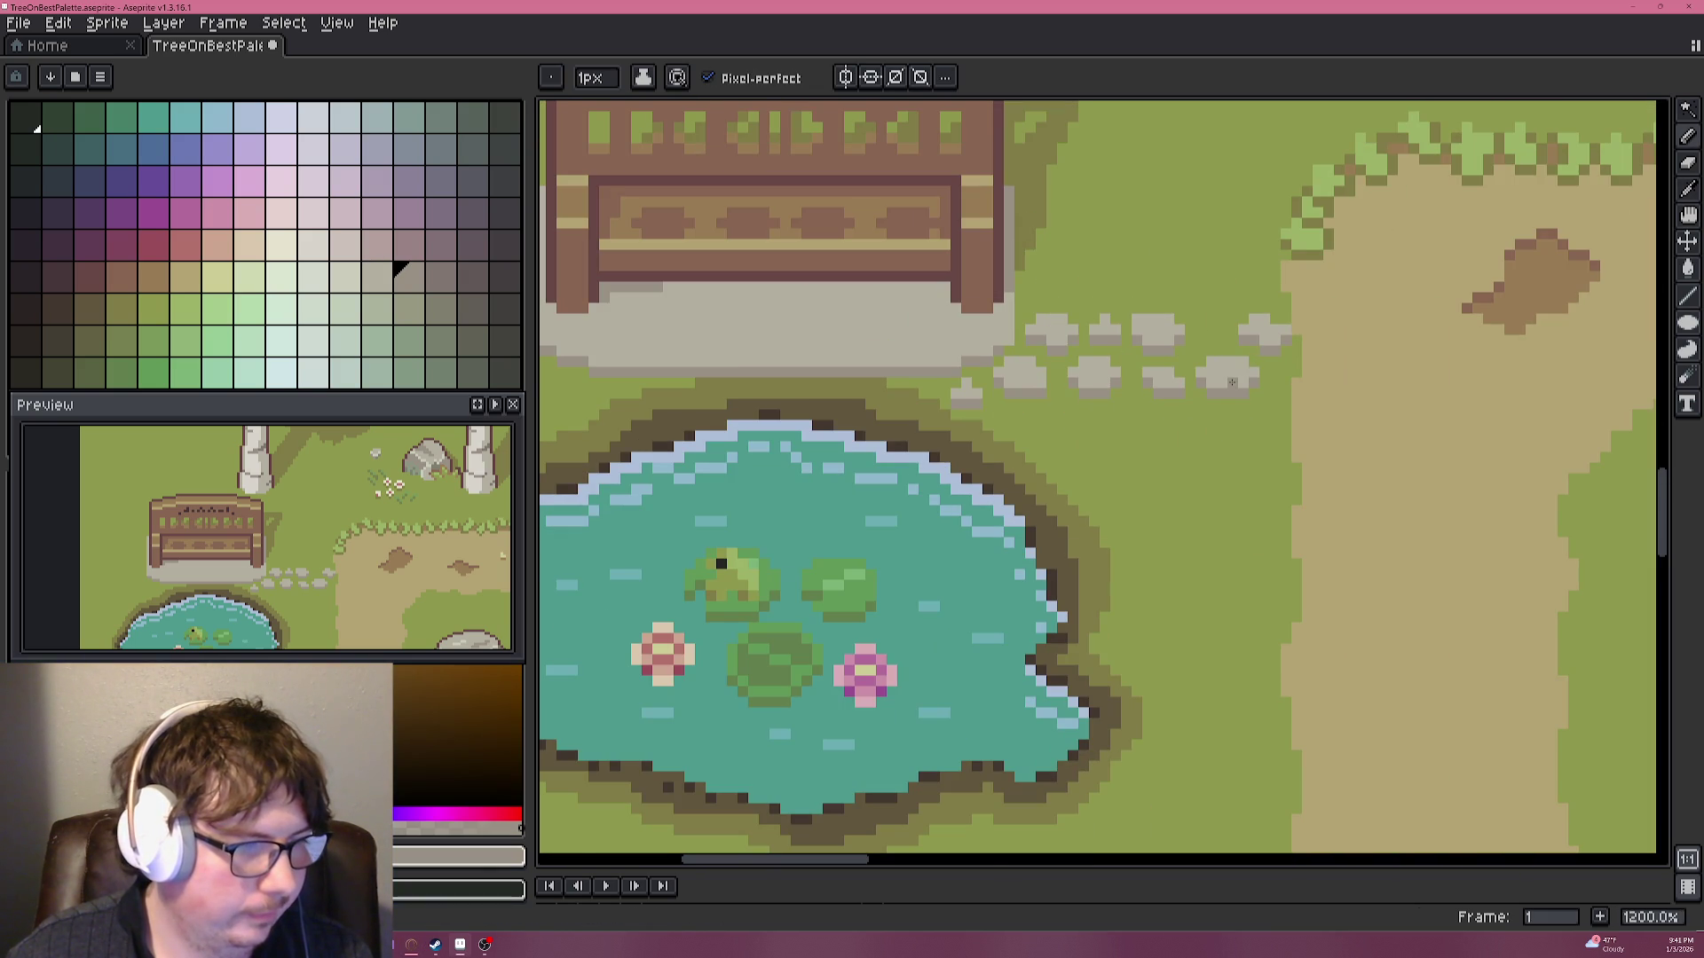
scroll(1232, 382, "down", 5)
scroll(1153, 395, "down", 1)
scroll(1151, 398, "up", 1)
scroll(1151, 399, "up", 1)
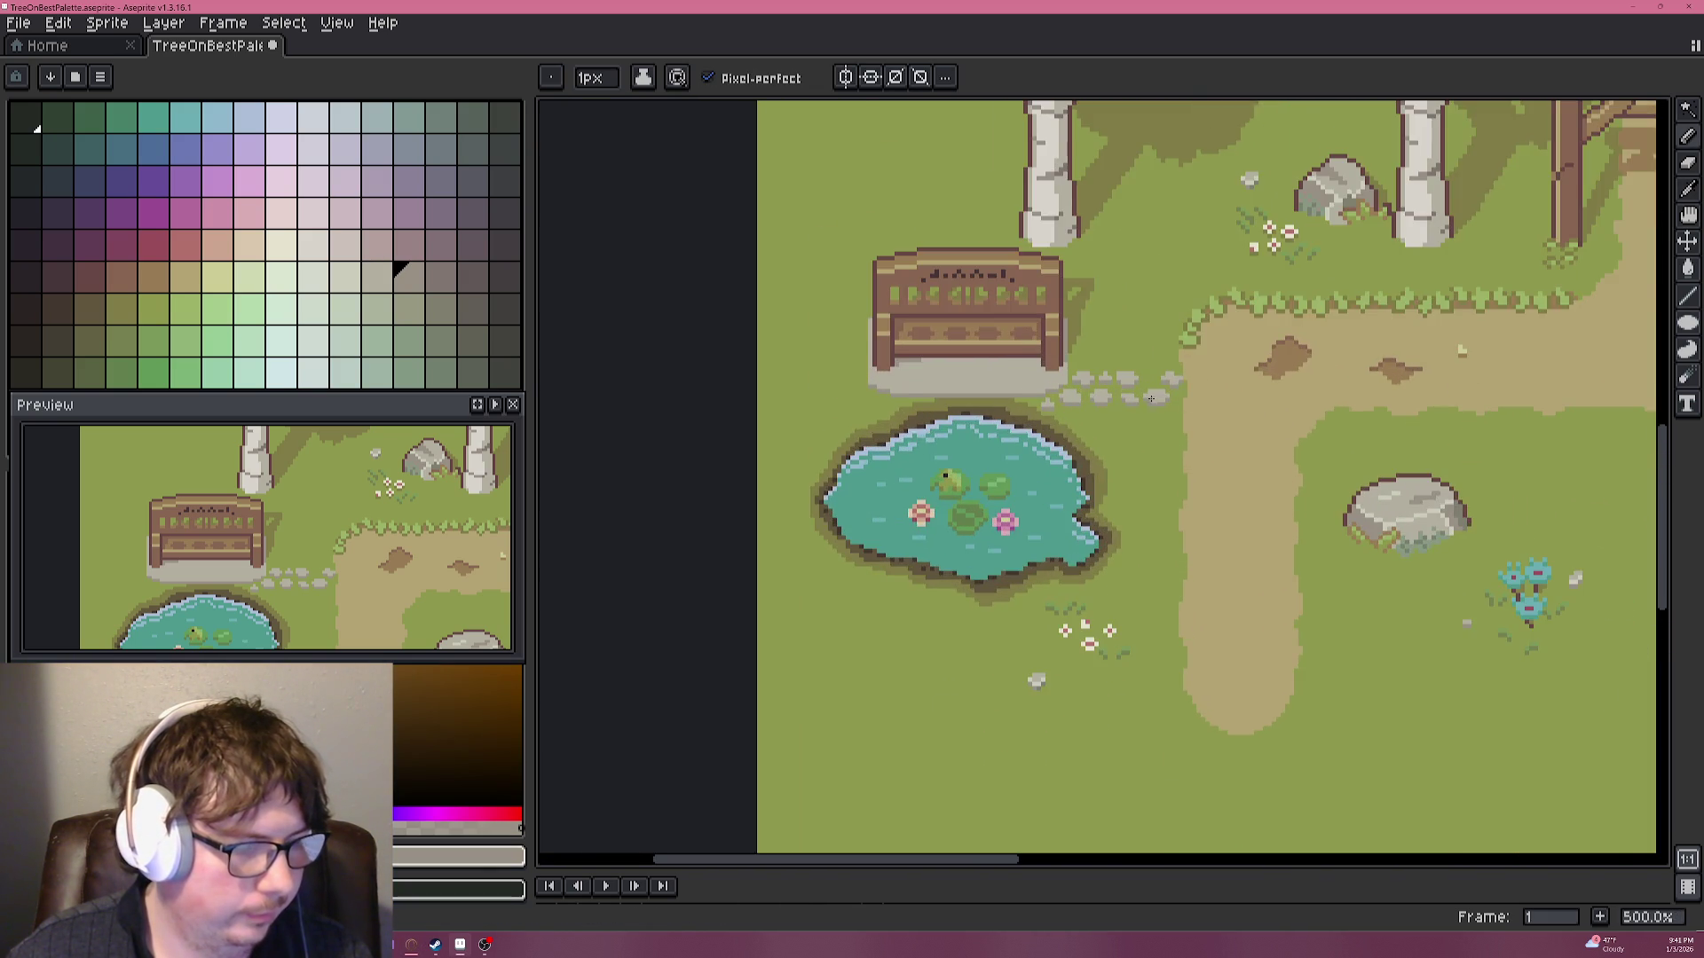
scroll(1150, 399, "up", 6)
scroll(1151, 398, "up", 2)
left_click(1074, 293, "alt")
left_click(1128, 307)
left_click_drag(1139, 307, 1229, 319)
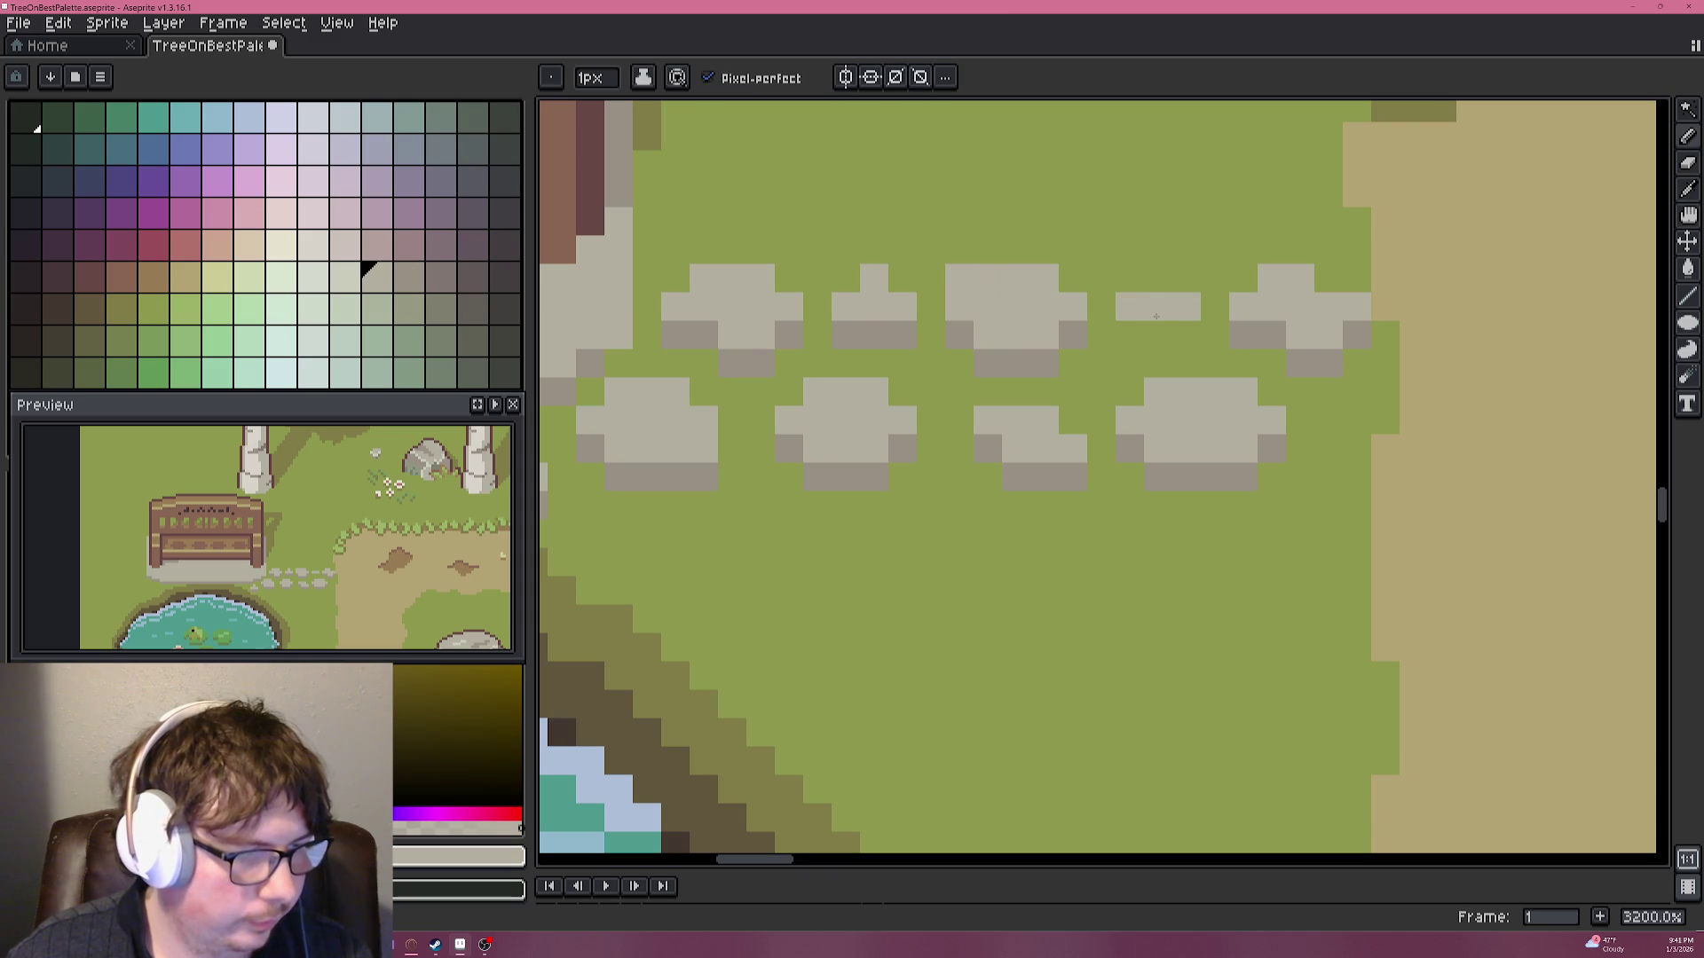
left_click(1217, 336, "alt")
left_click(1215, 307)
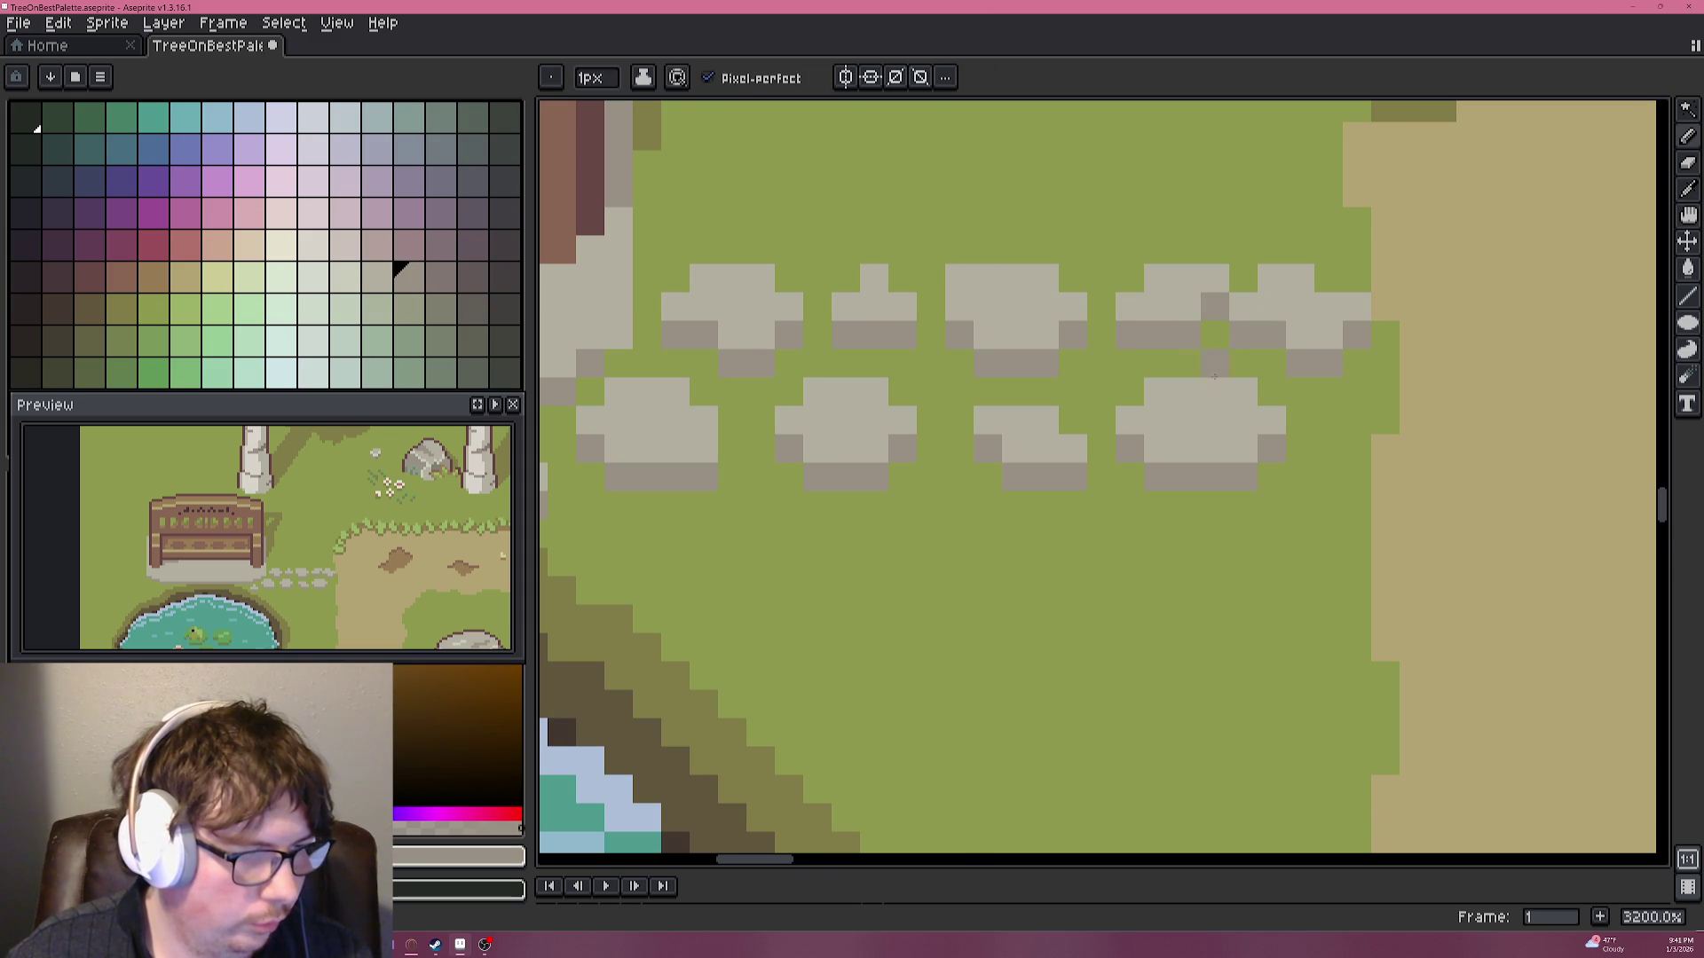
scroll(1212, 365, "down", 5)
scroll(1235, 455, "down", 1)
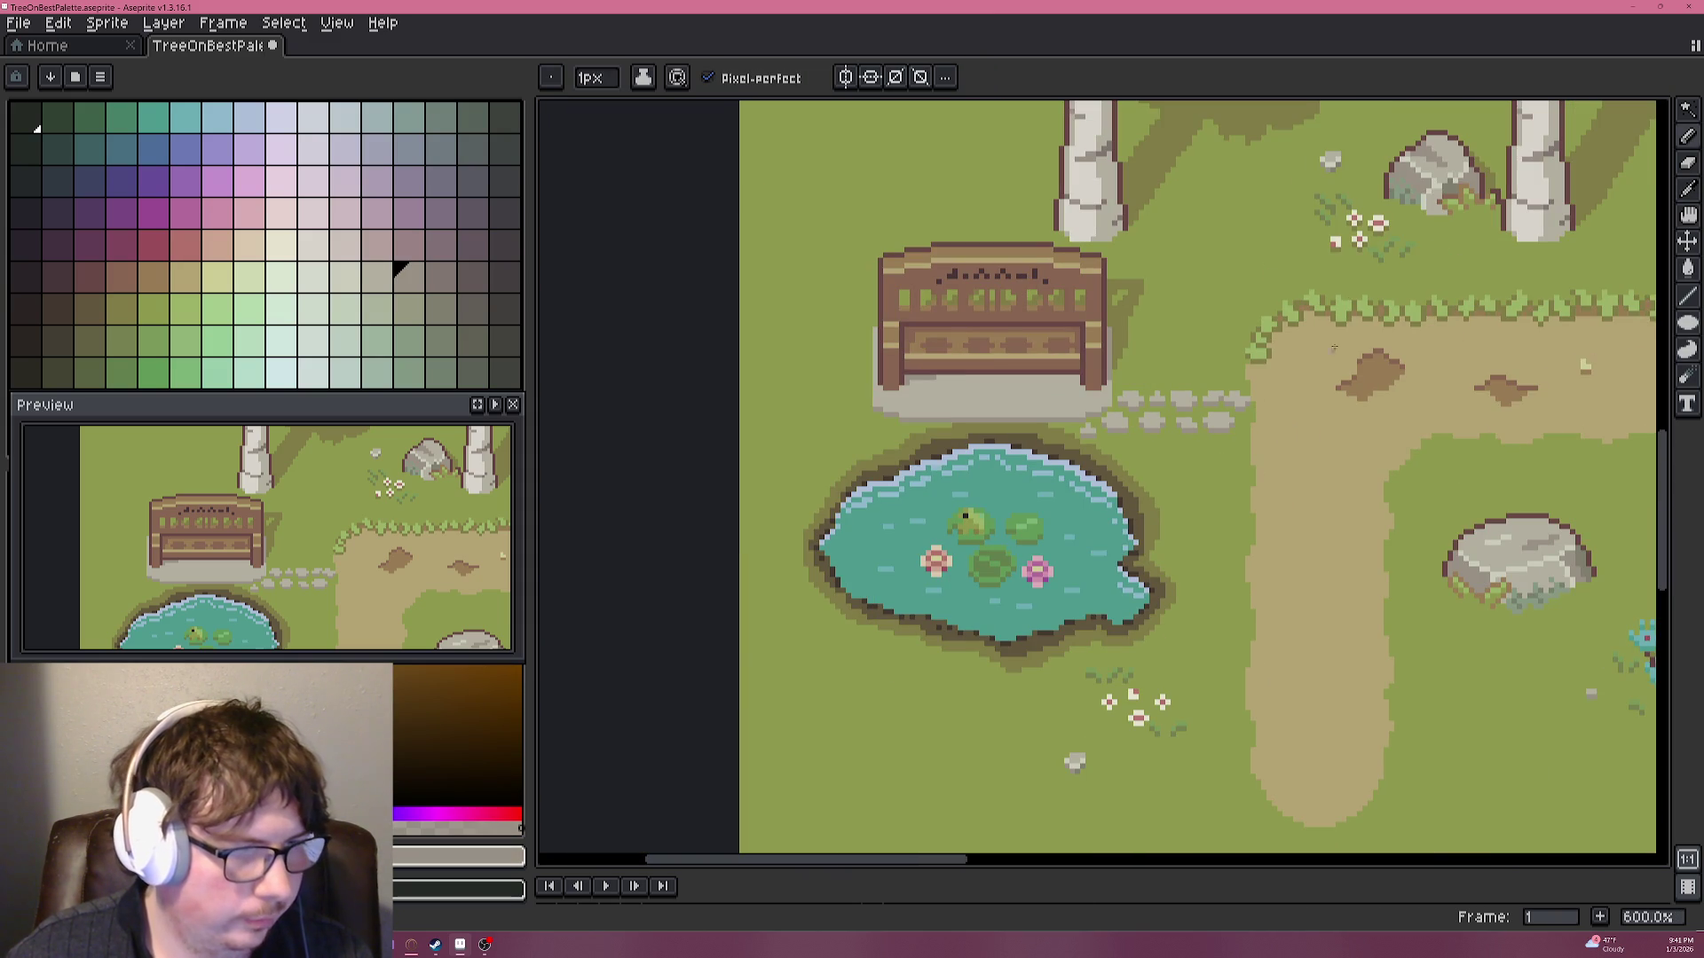
scroll(1406, 201, "up", 4)
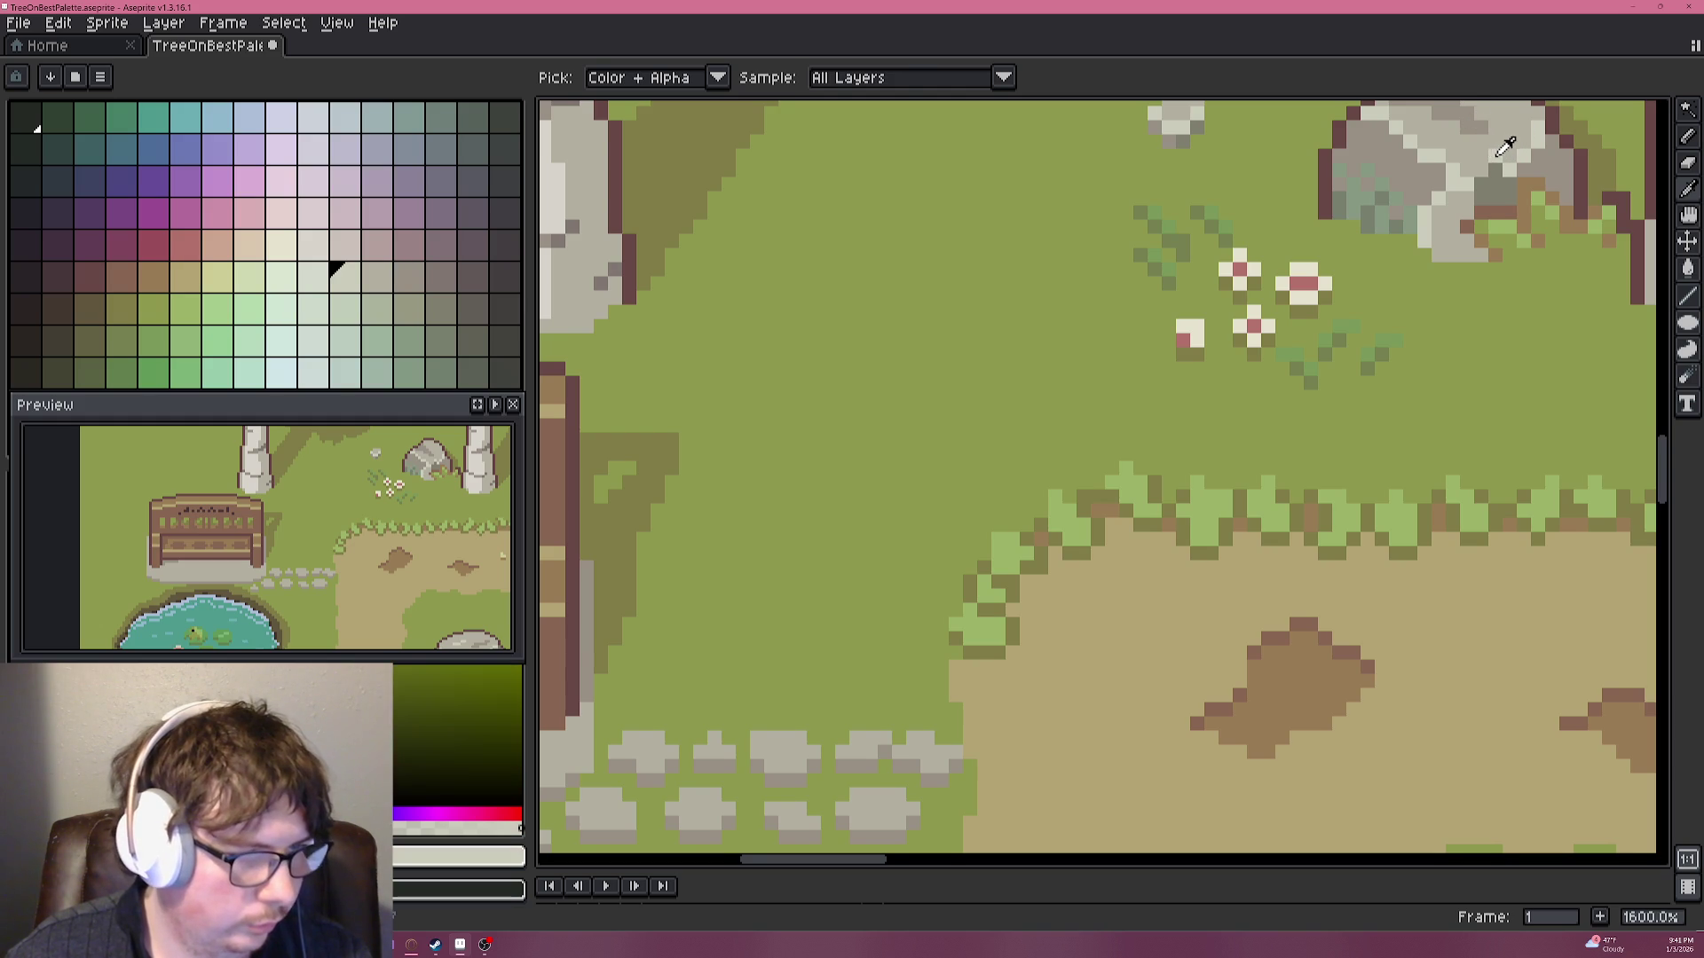
Sample the rock's light grey and highlight the tops of a small stone and a stone.
left_click(1506, 147)
scroll(1020, 568, "up", 6)
scroll(799, 532, "down", 5)
scroll(754, 535, "up", 5)
left_click(737, 429)
left_click_drag(1020, 373, 1134, 372)
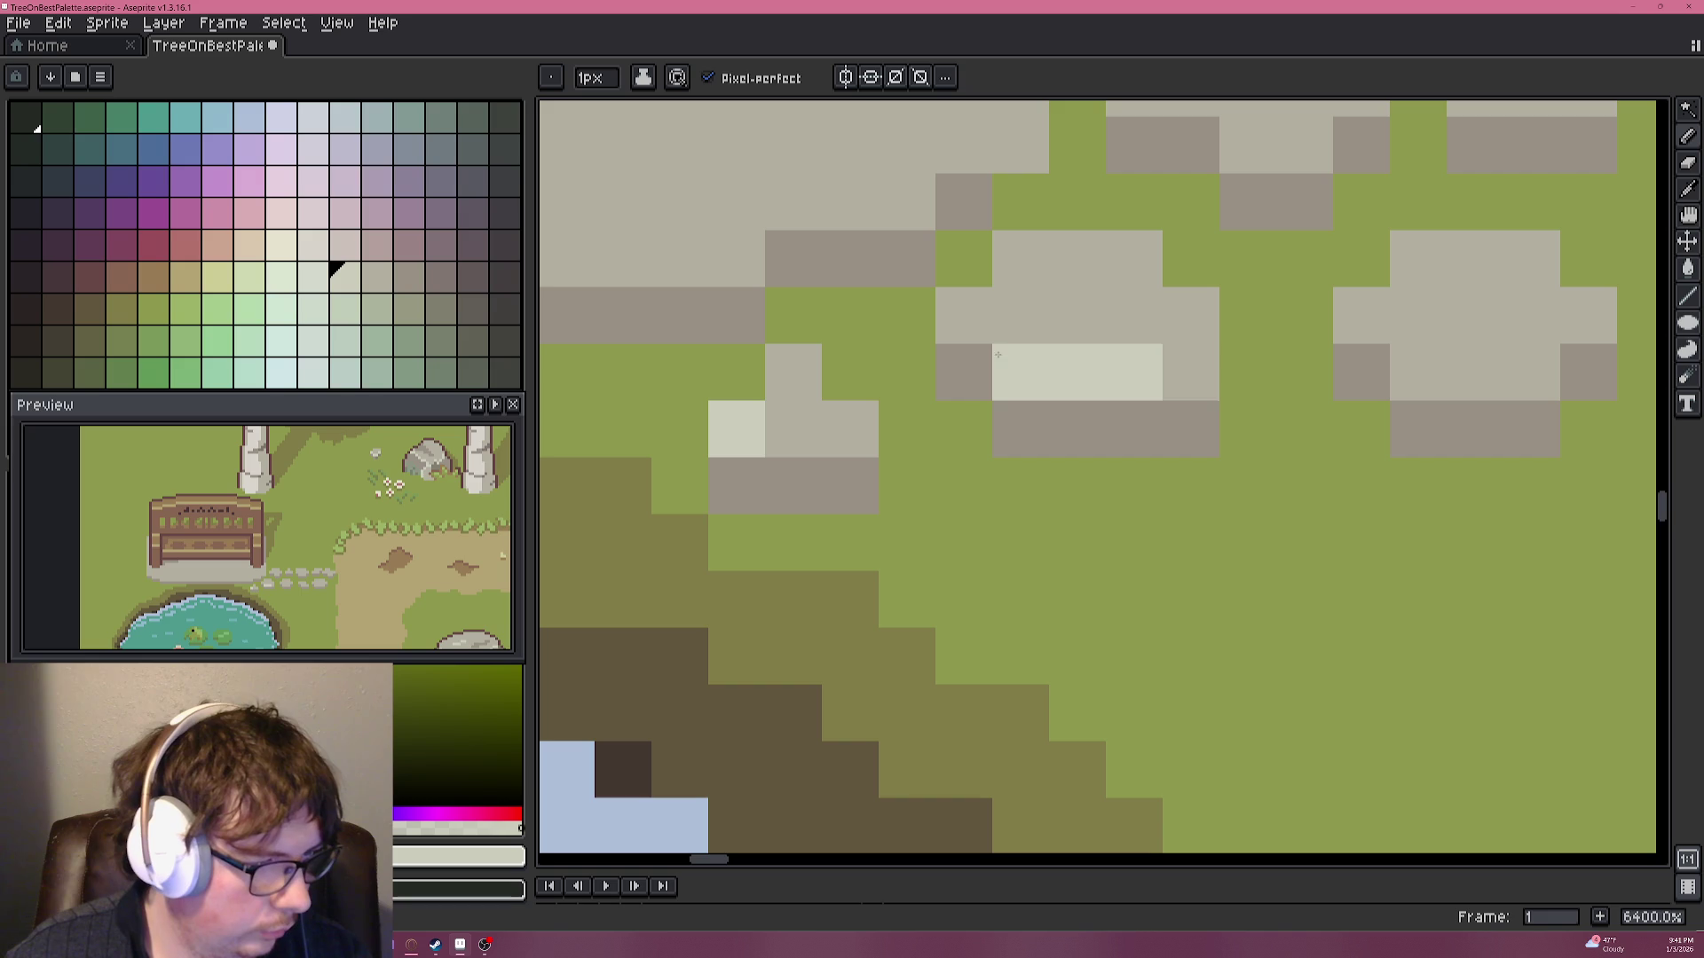
scroll(1472, 373, "down", 3)
scroll(1488, 386, "down", 3)
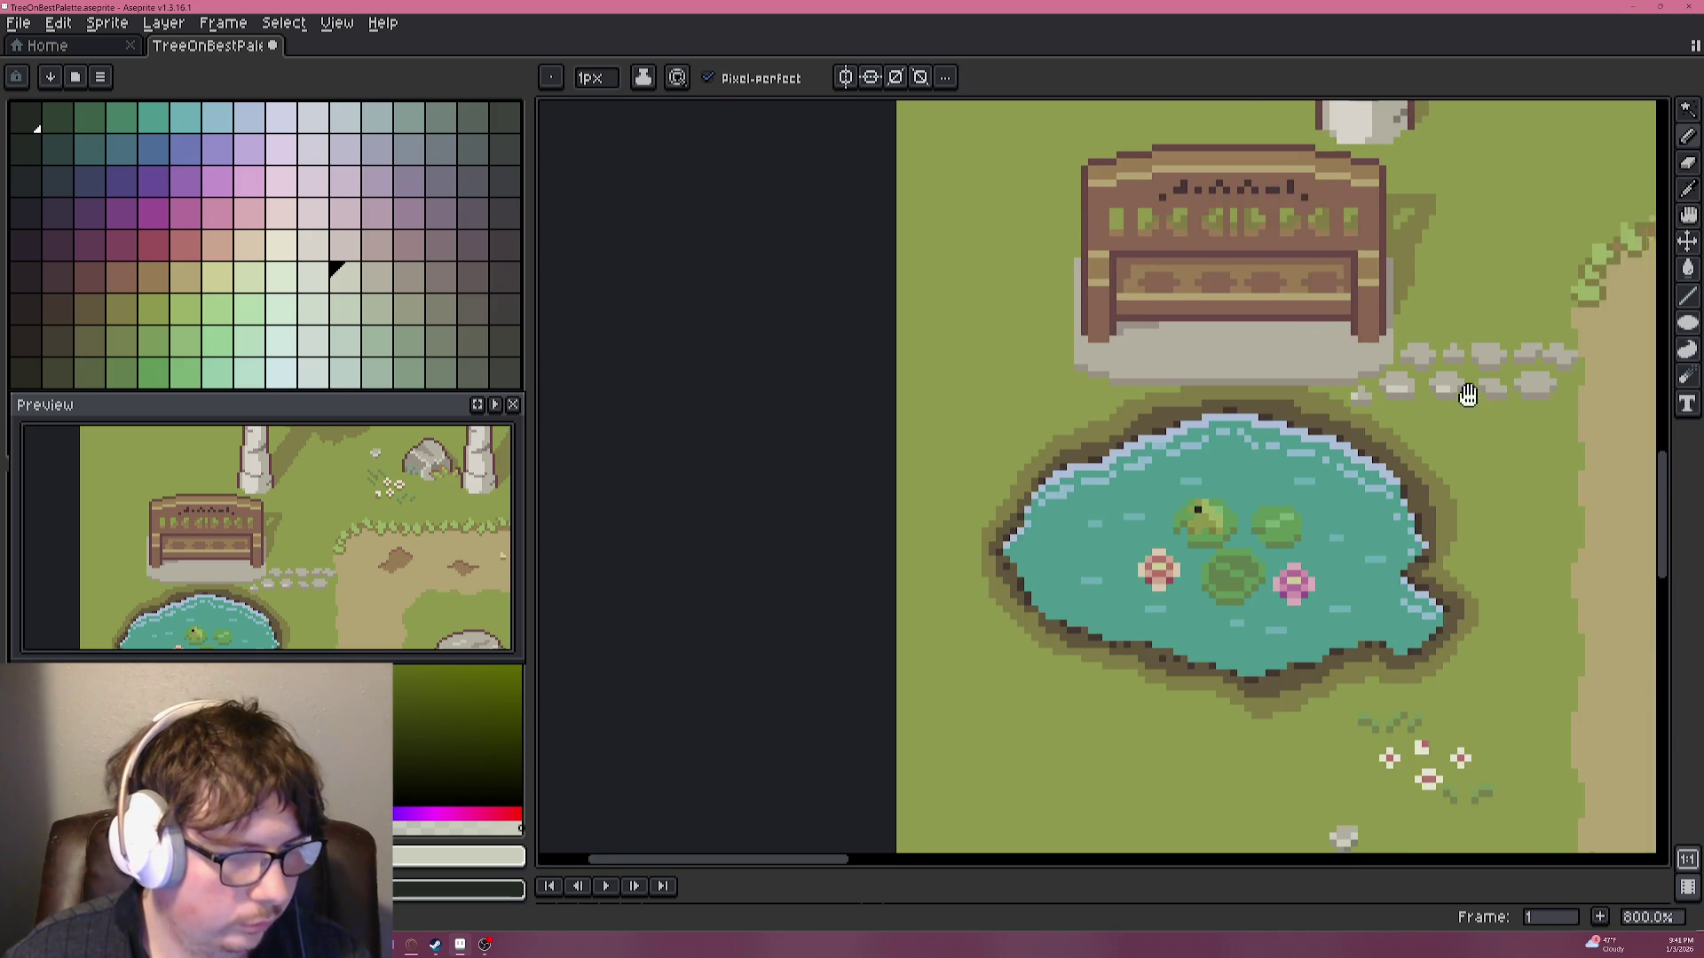
scroll(989, 469, "up", 1)
scroll(989, 469, "up", 1)
scroll(989, 469, "up", 1)
Add highlights to the stepping stones, widening the one on the upper-middle stone.
left_click(985, 469)
left_click_drag(1028, 491, 1049, 490)
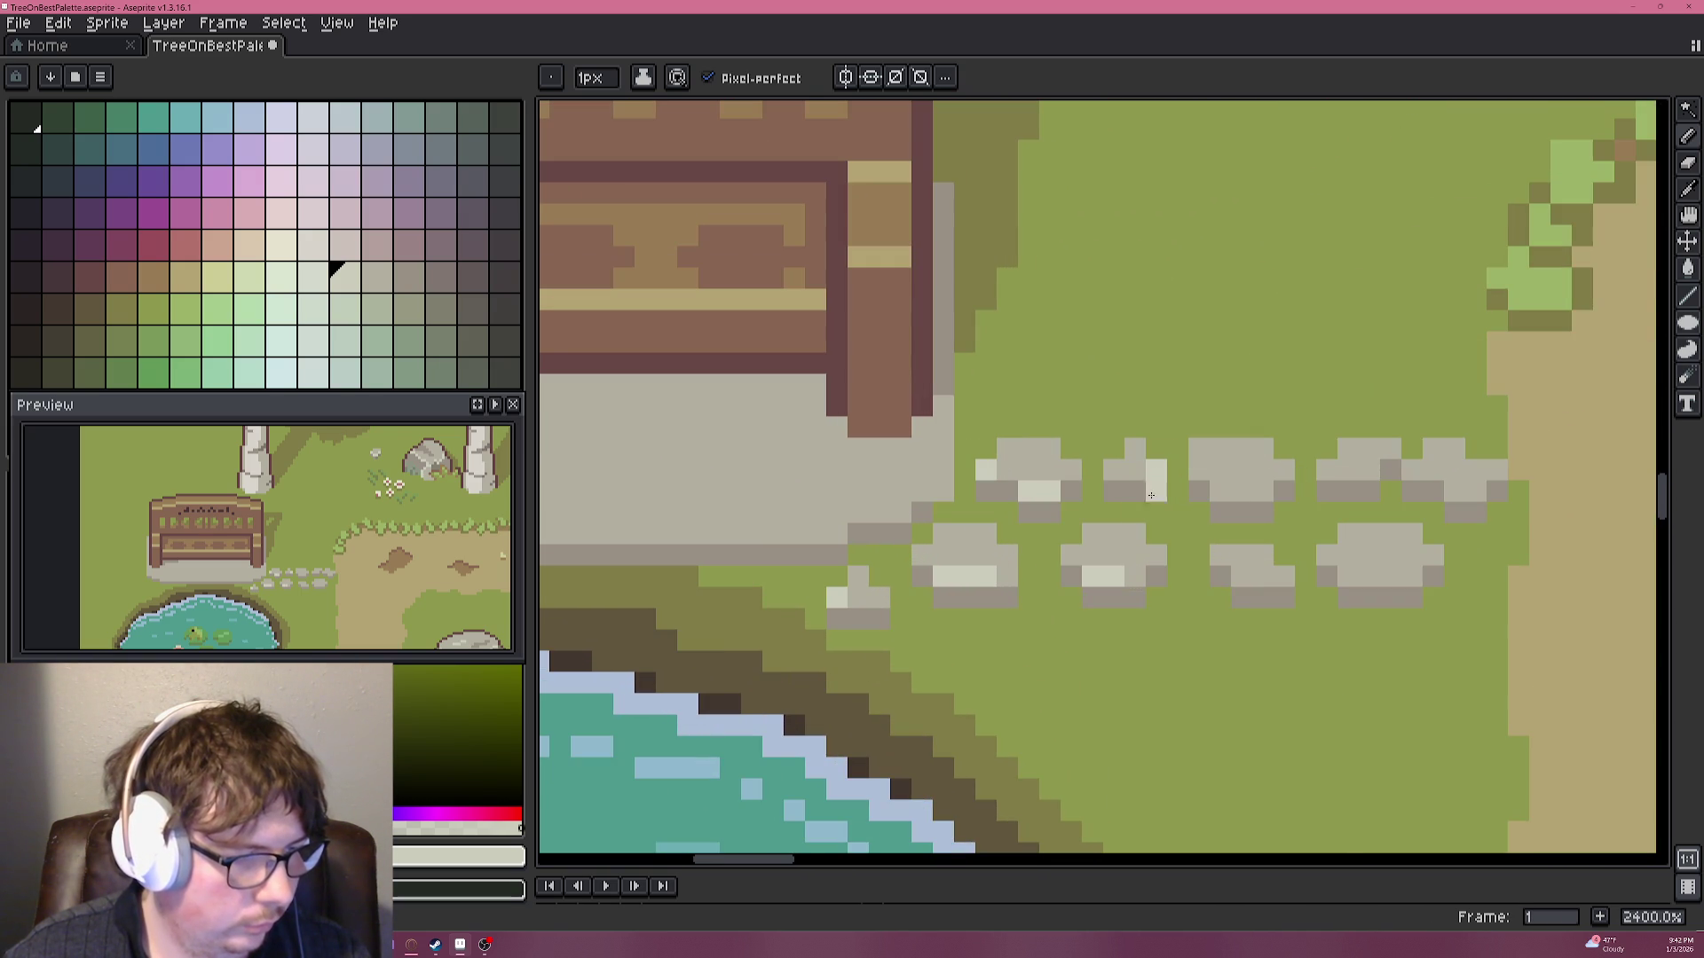
left_click_drag(1241, 577, 1262, 577)
left_click(1197, 470)
left_click_drag(1195, 470, 1263, 489)
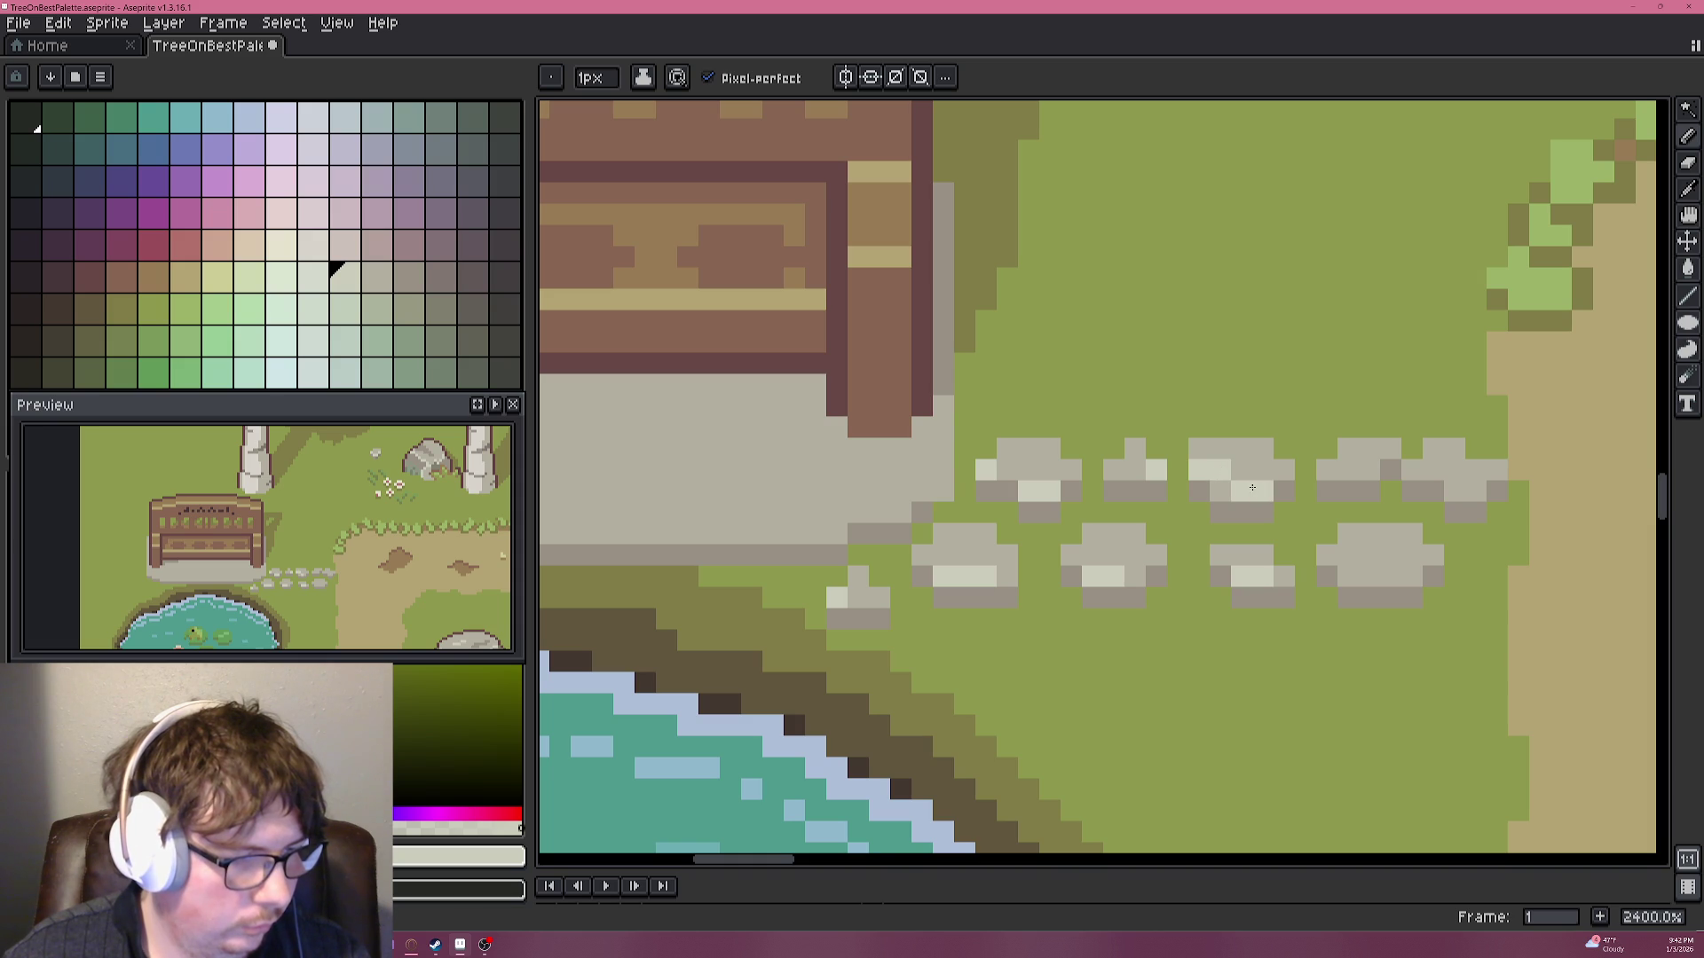
Highlight the lower-right, left lower and upper-right stones with the sampled highlight grey.
scroll(1258, 488, "down", 6)
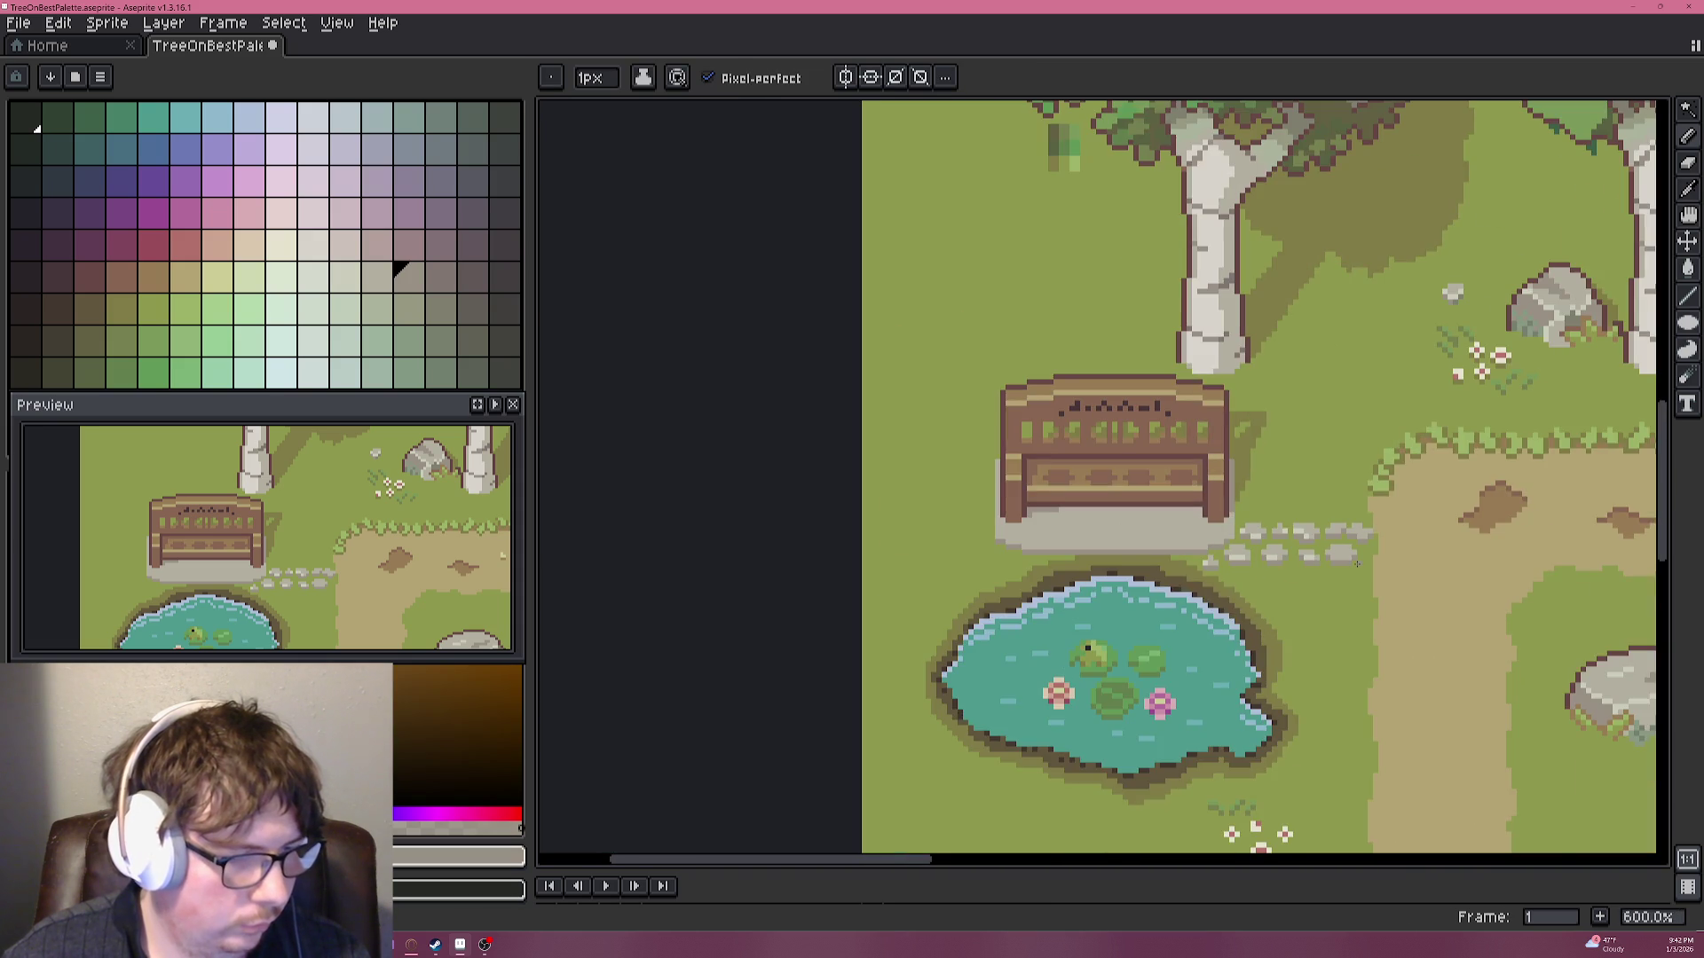
scroll(1356, 563, "up", 8)
left_click(982, 494, "alt")
left_click(1164, 511)
left_click_drag(1207, 511, 1145, 480)
left_click(1124, 468)
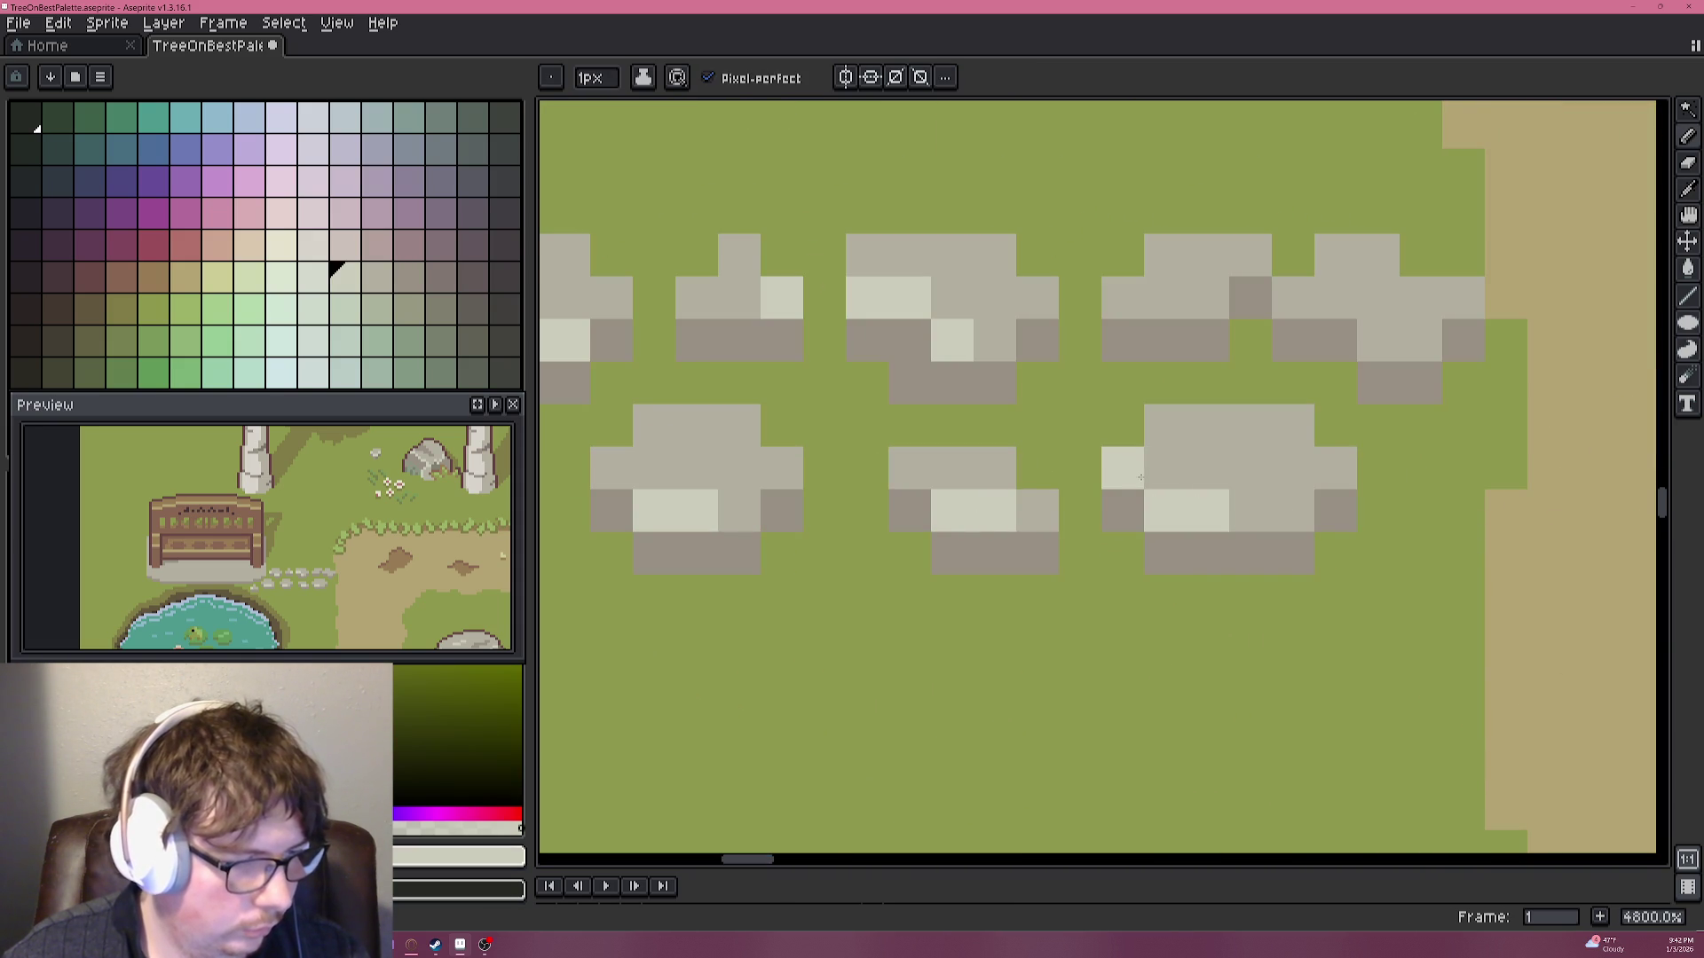
left_click(1335, 298)
left_click(1378, 340)
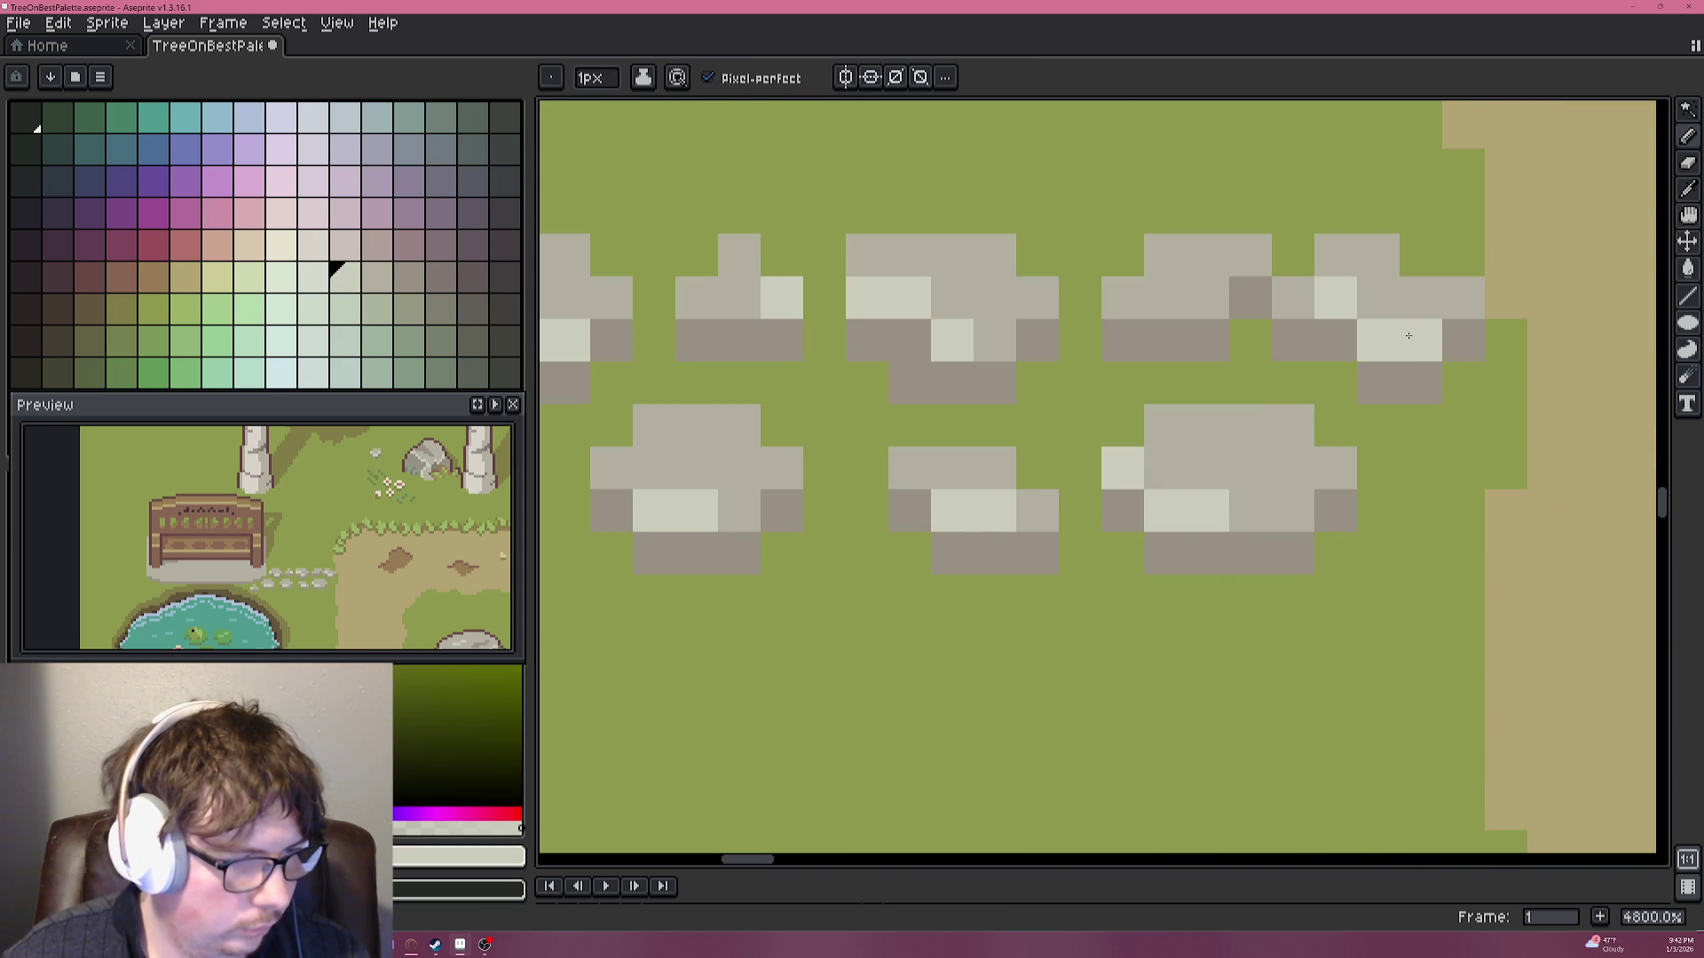
left_click(1207, 298)
left_click(1164, 298)
left_click(1249, 255)
left_click(1249, 299)
Sample a darker grey from the rock and darken the right stepping stone's lower edge.
scroll(1247, 465, "down", 8)
scroll(1246, 466, "down", 2)
scroll(1256, 469, "down", 1)
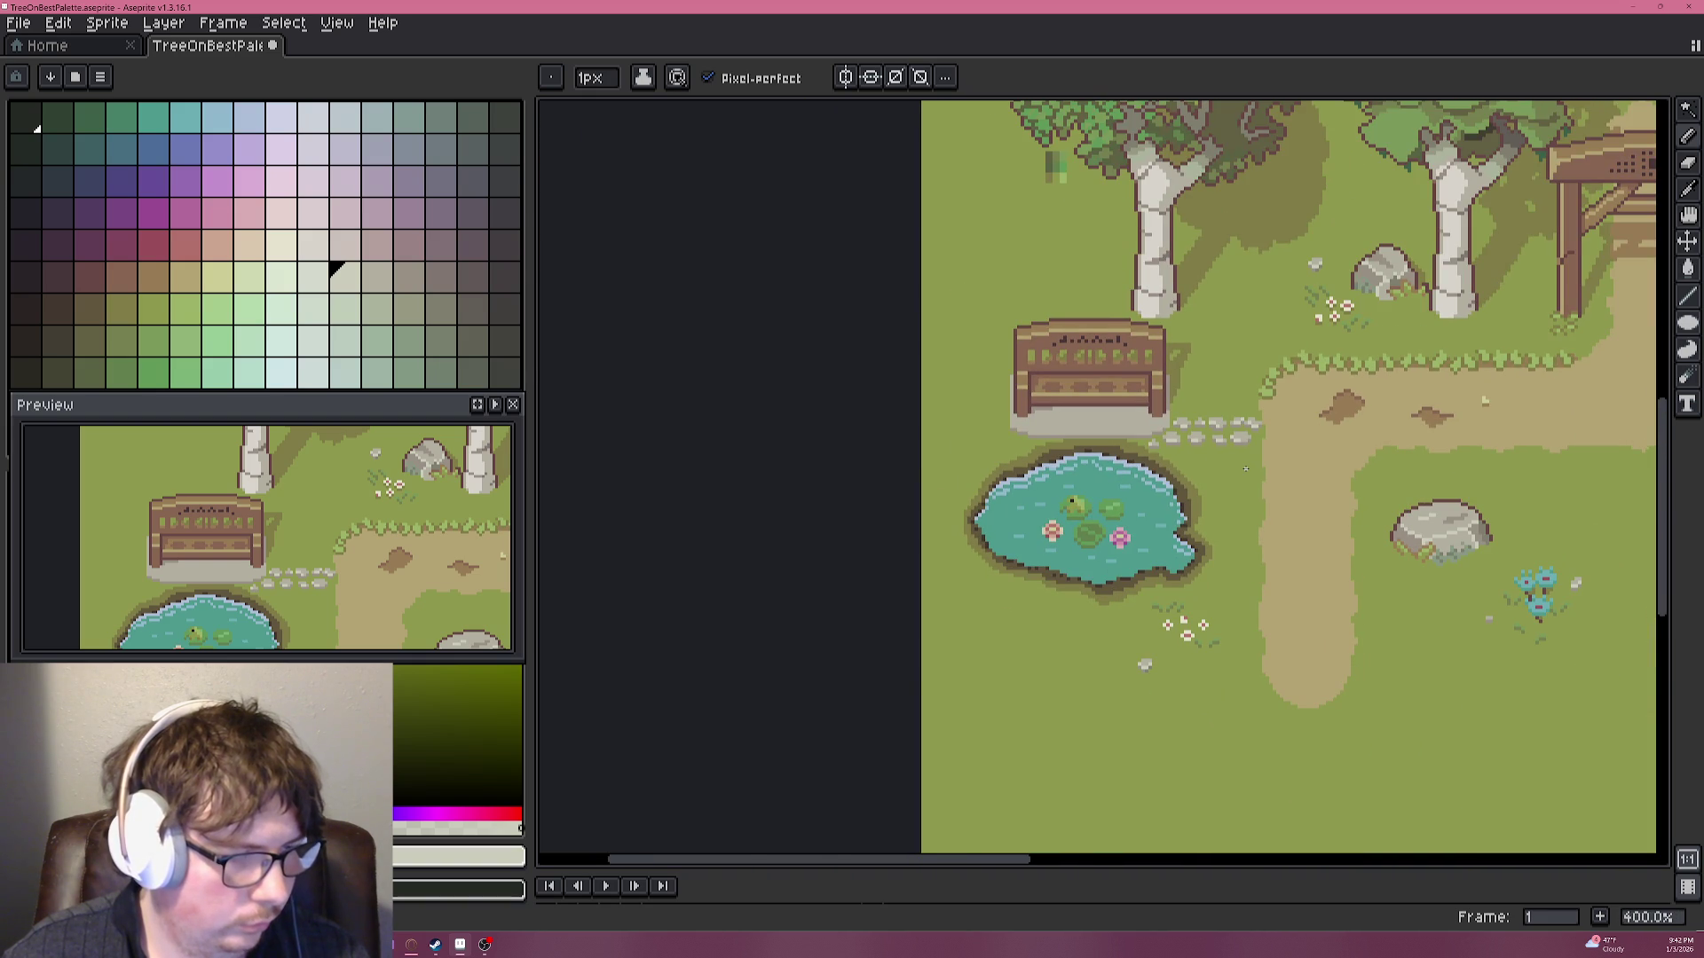
scroll(1248, 461, "up", 2)
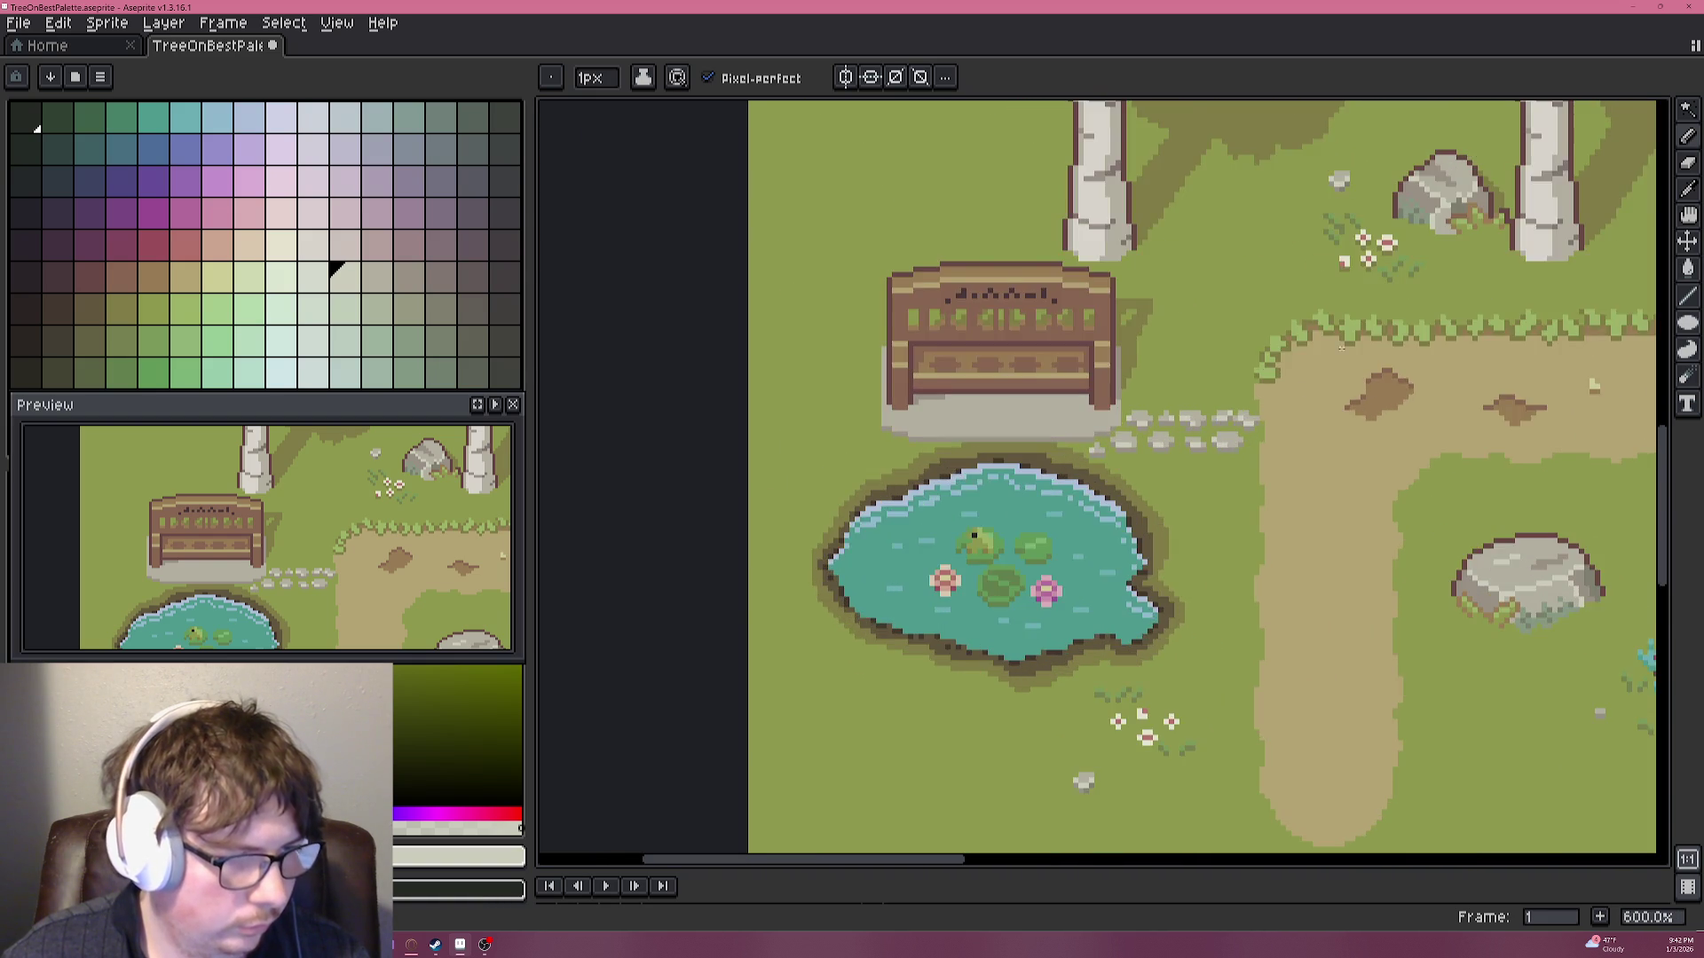
scroll(1248, 462, "up", 3)
scroll(1242, 287, "down", 1)
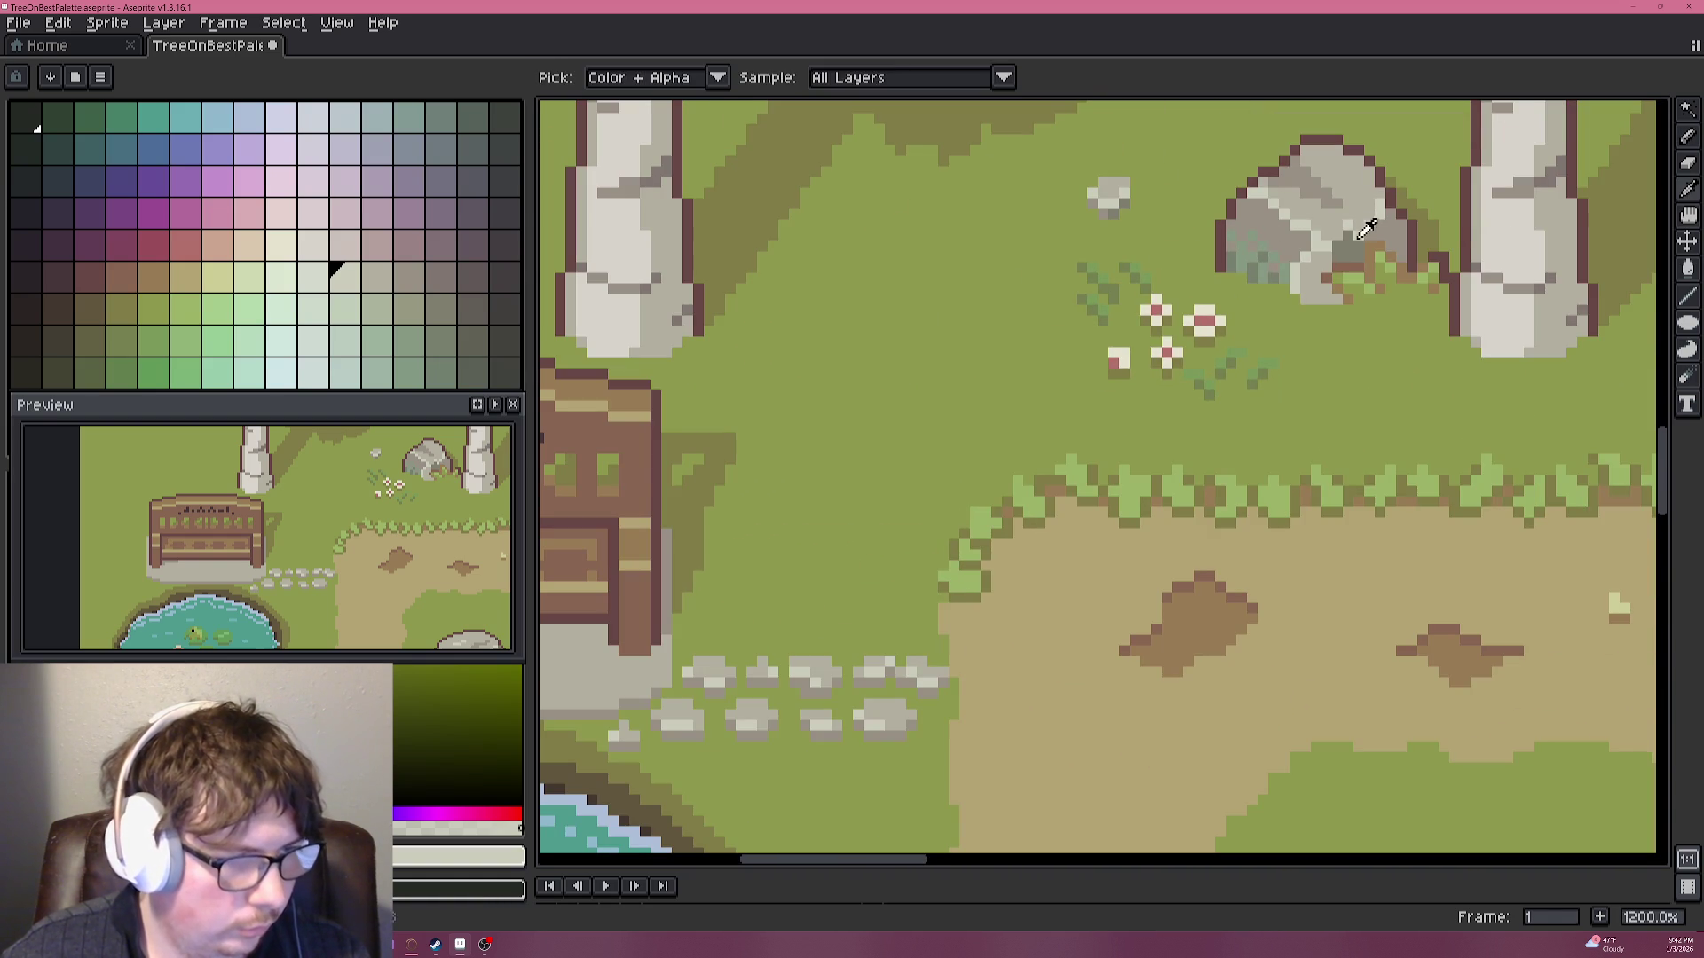
left_click(1243, 285, "alt")
scroll(894, 676, "up", 2)
scroll(1090, 455, "up", 1)
left_click_drag(1111, 523, 1139, 494)
Darken the bottom-row pixels of the first, second and third upper stepping stones.
left_click_drag(934, 520, 1092, 408)
left_click(1099, 383)
left_click(1127, 383)
left_click(985, 410)
left_click(901, 382)
left_click(929, 411)
left_click(816, 383)
left_click(702, 411)
left_click(730, 383)
Shade the bottom pixels of the lower-row stones with darker grey.
left_click_drag(686, 401, 855, 343)
left_click(1173, 462)
left_click(1345, 462)
left_click(1372, 462)
left_click(1173, 463)
left_click(1201, 462)
left_click(804, 462)
left_click(833, 462)
left_click_drag(705, 462, 1069, 454)
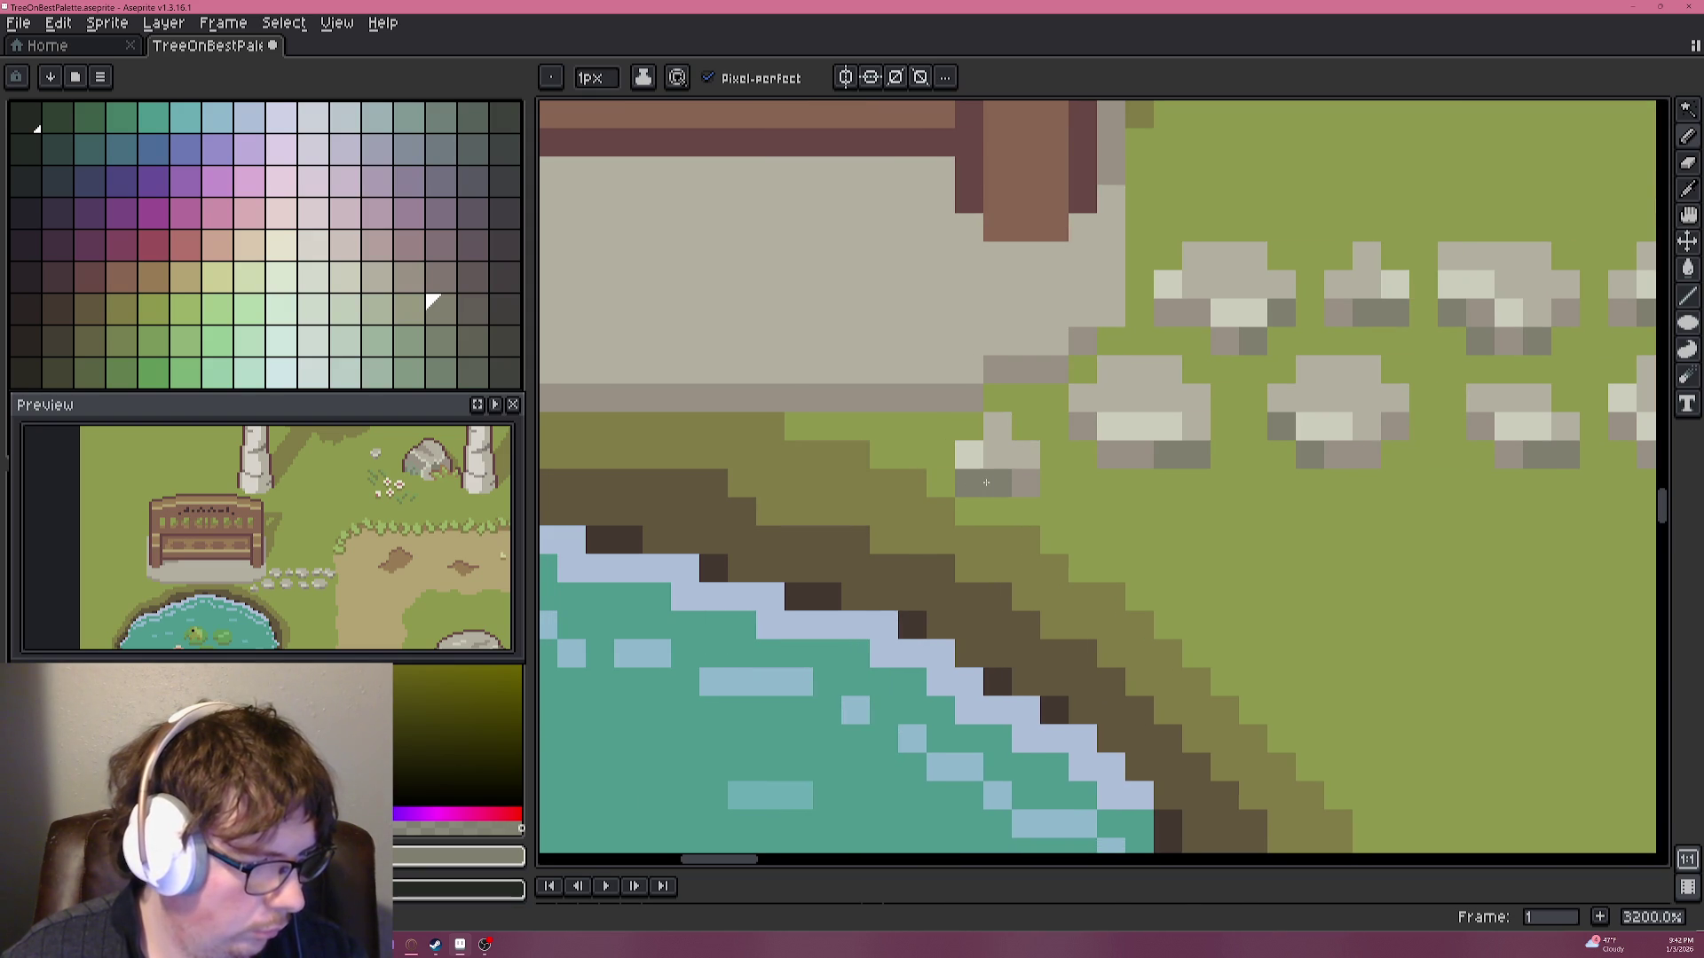
Darken one more stone pixel on the plinth and centre the bench in view.
left_click(983, 482)
scroll(983, 482, "down", 5)
scroll(1056, 515, "down", 2)
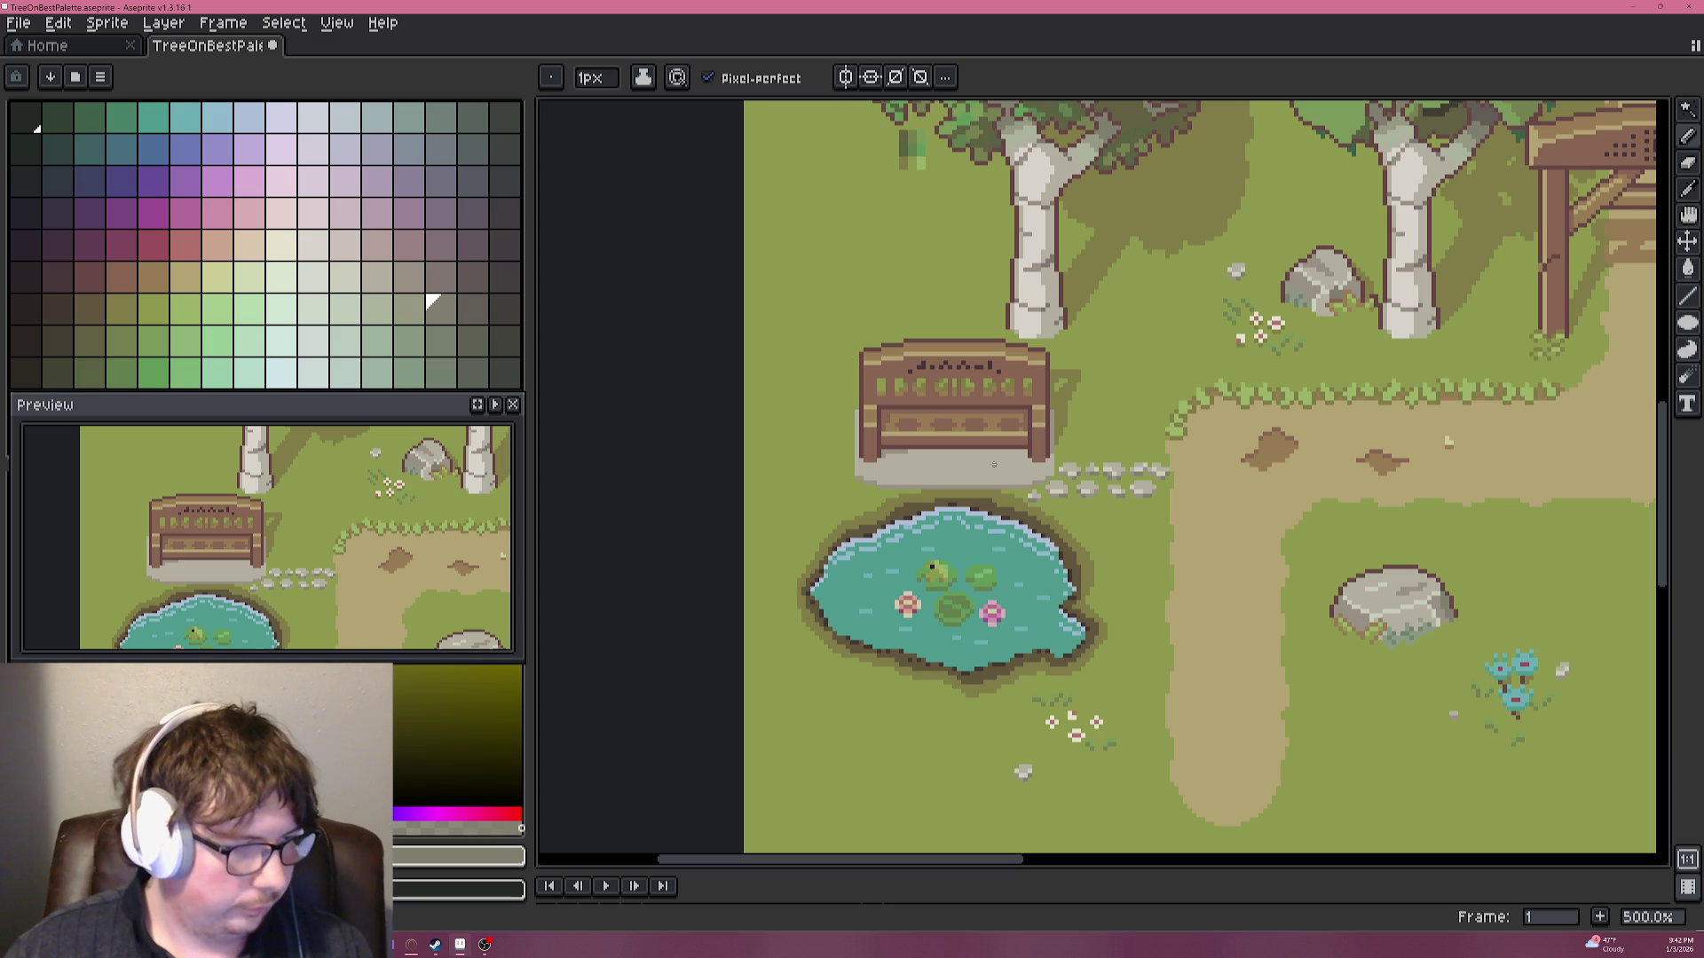
scroll(940, 446, "down", 2)
scroll(932, 408, "up", 3)
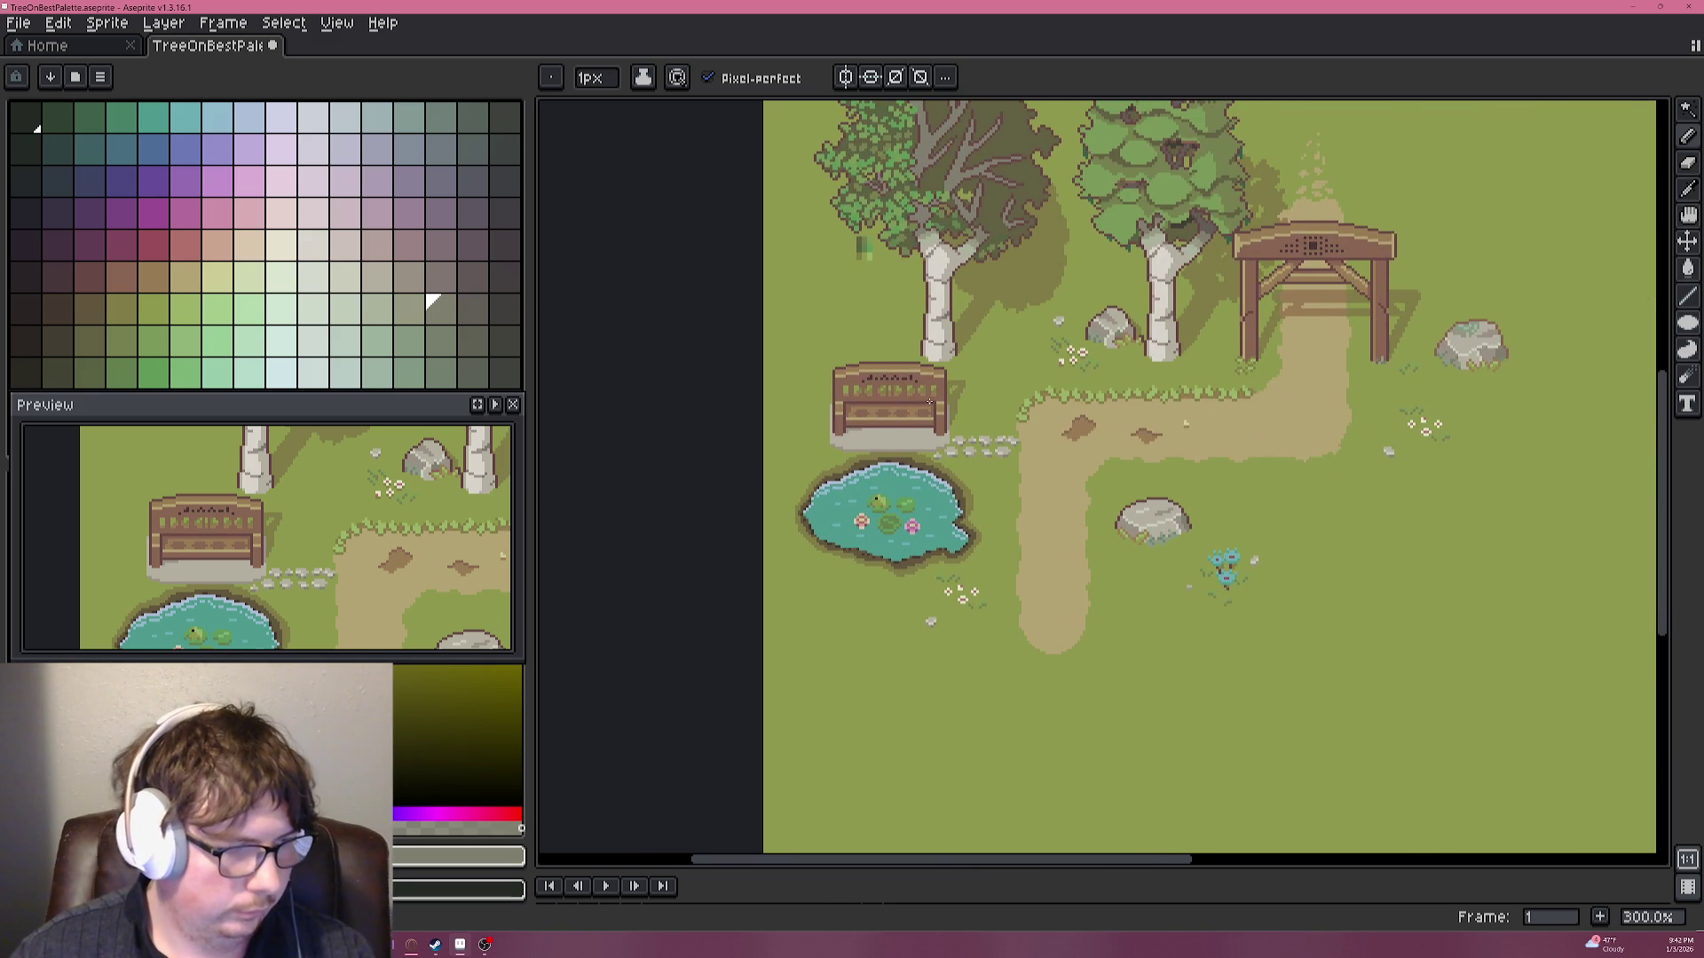
left_click_drag(884, 407, 976, 318)
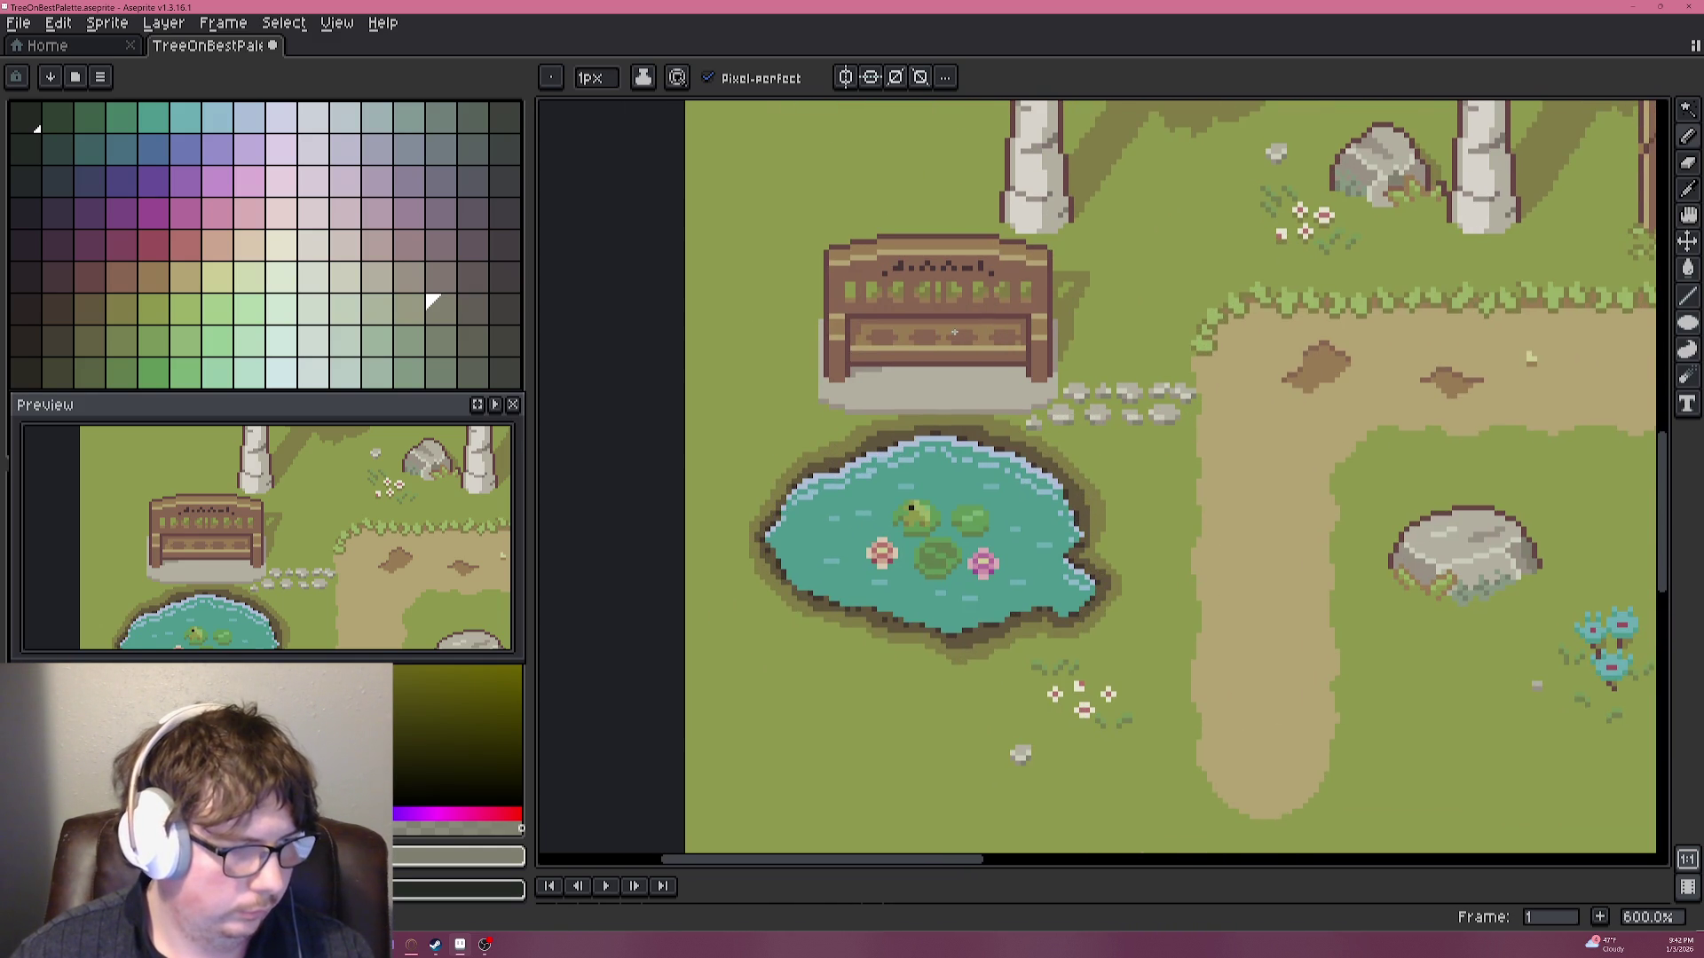
scroll(953, 331, "up", 1)
scroll(914, 355, "up", 3)
scroll(861, 381, "up", 2)
scroll(823, 407, "up", 1)
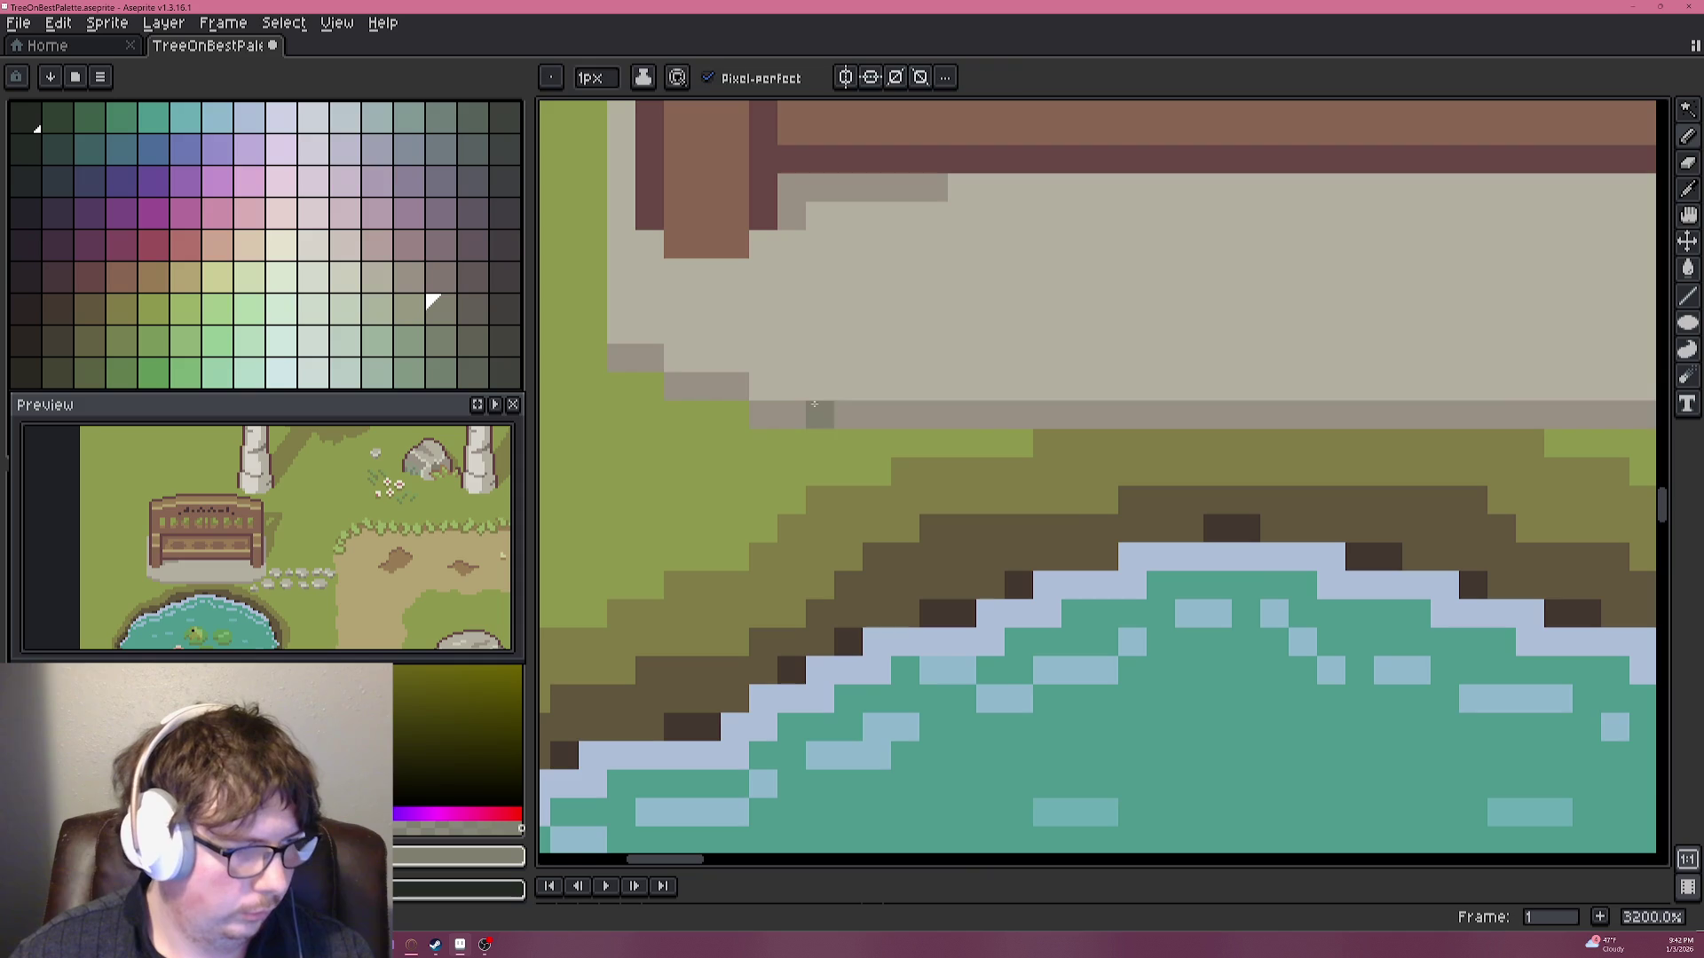
Sample the grey-brown shadow colour and extend the plinth's bottom shadow row rightward.
left_click(730, 373, "alt")
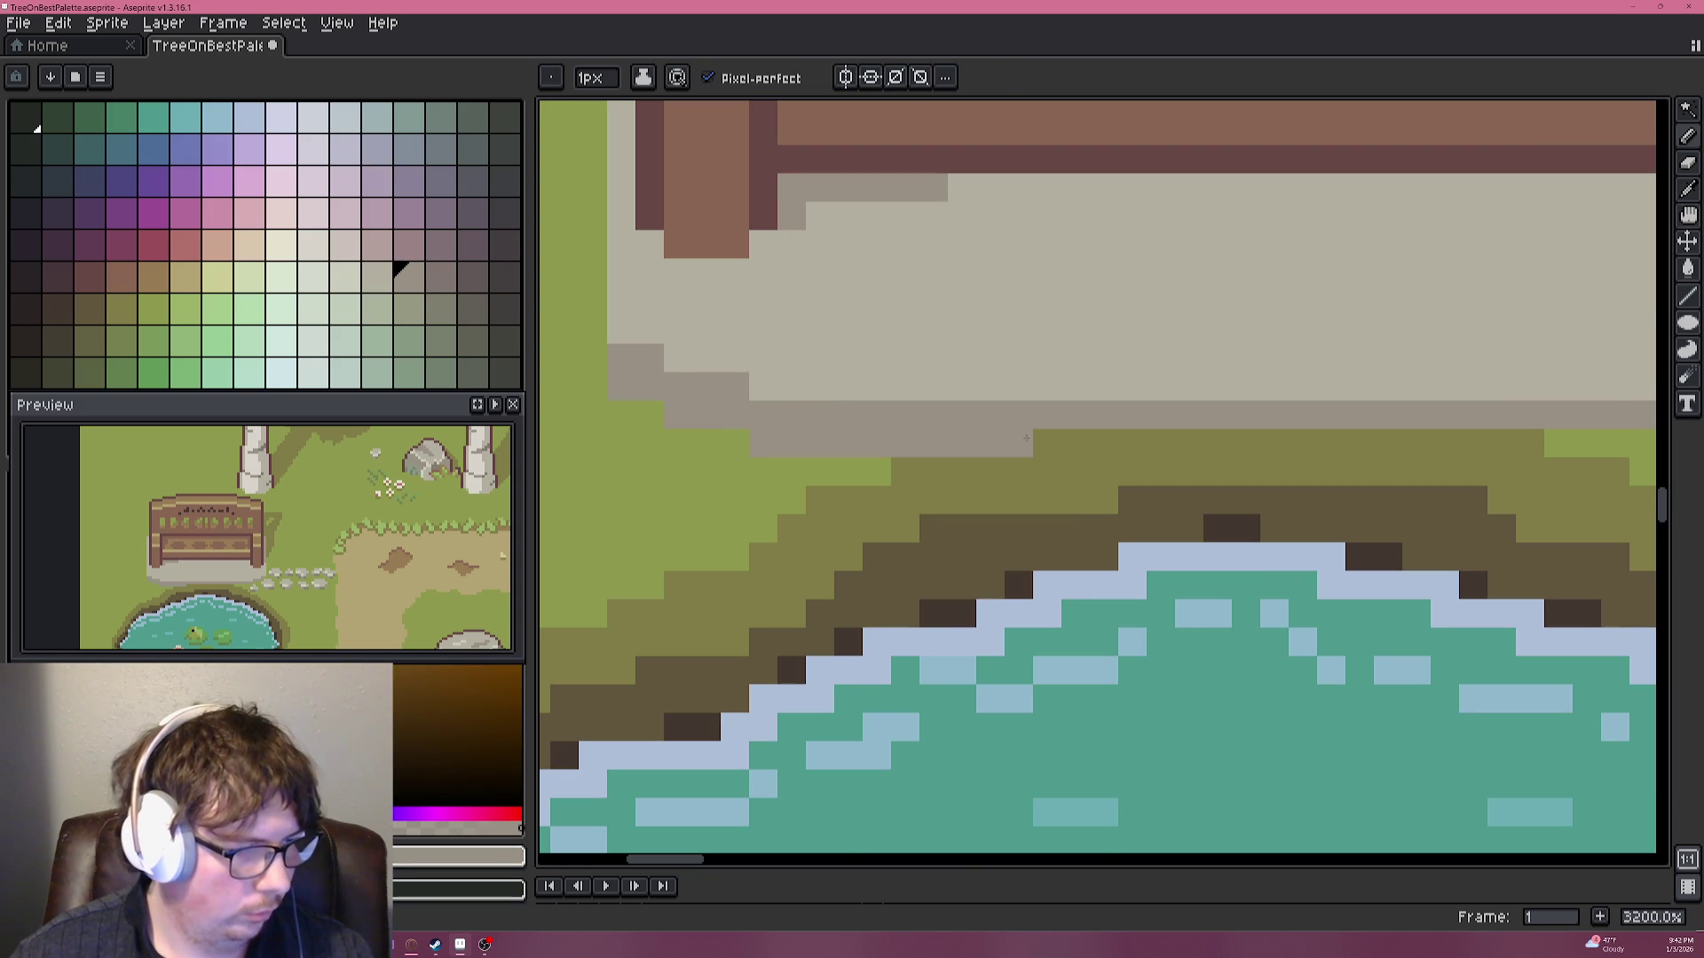
scroll(1017, 435, "down", 1)
left_click_drag(1038, 441, 1556, 441)
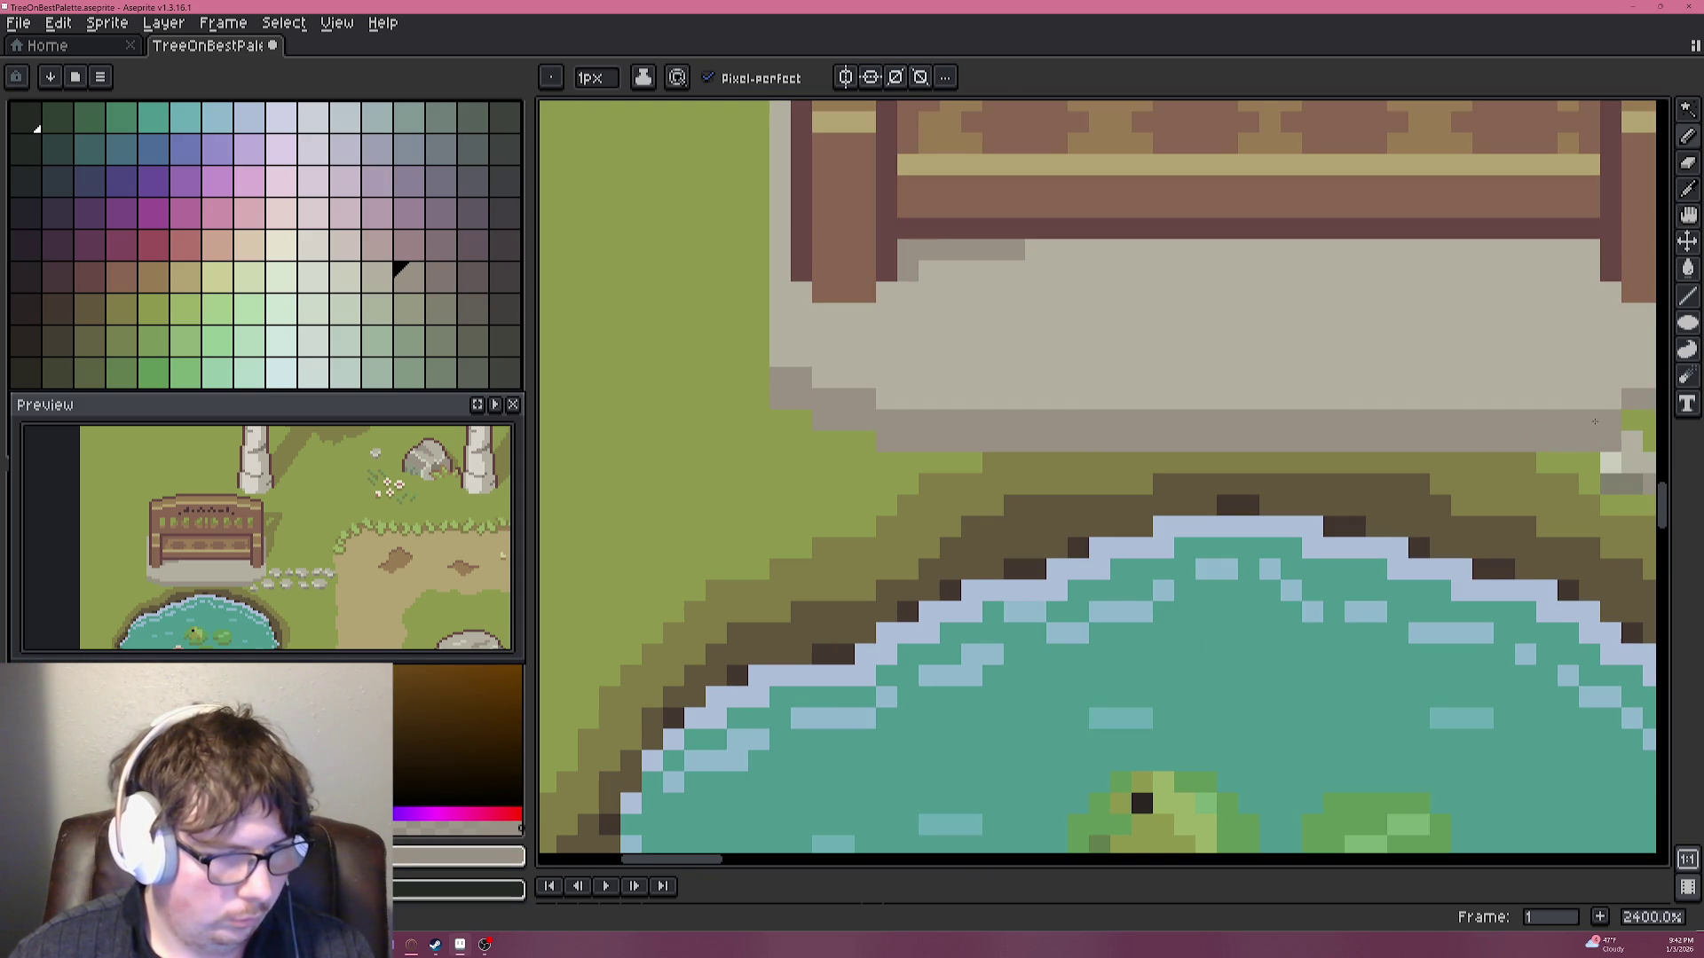
scroll(1599, 426, "down", 1)
scroll(1213, 414, "up", 3)
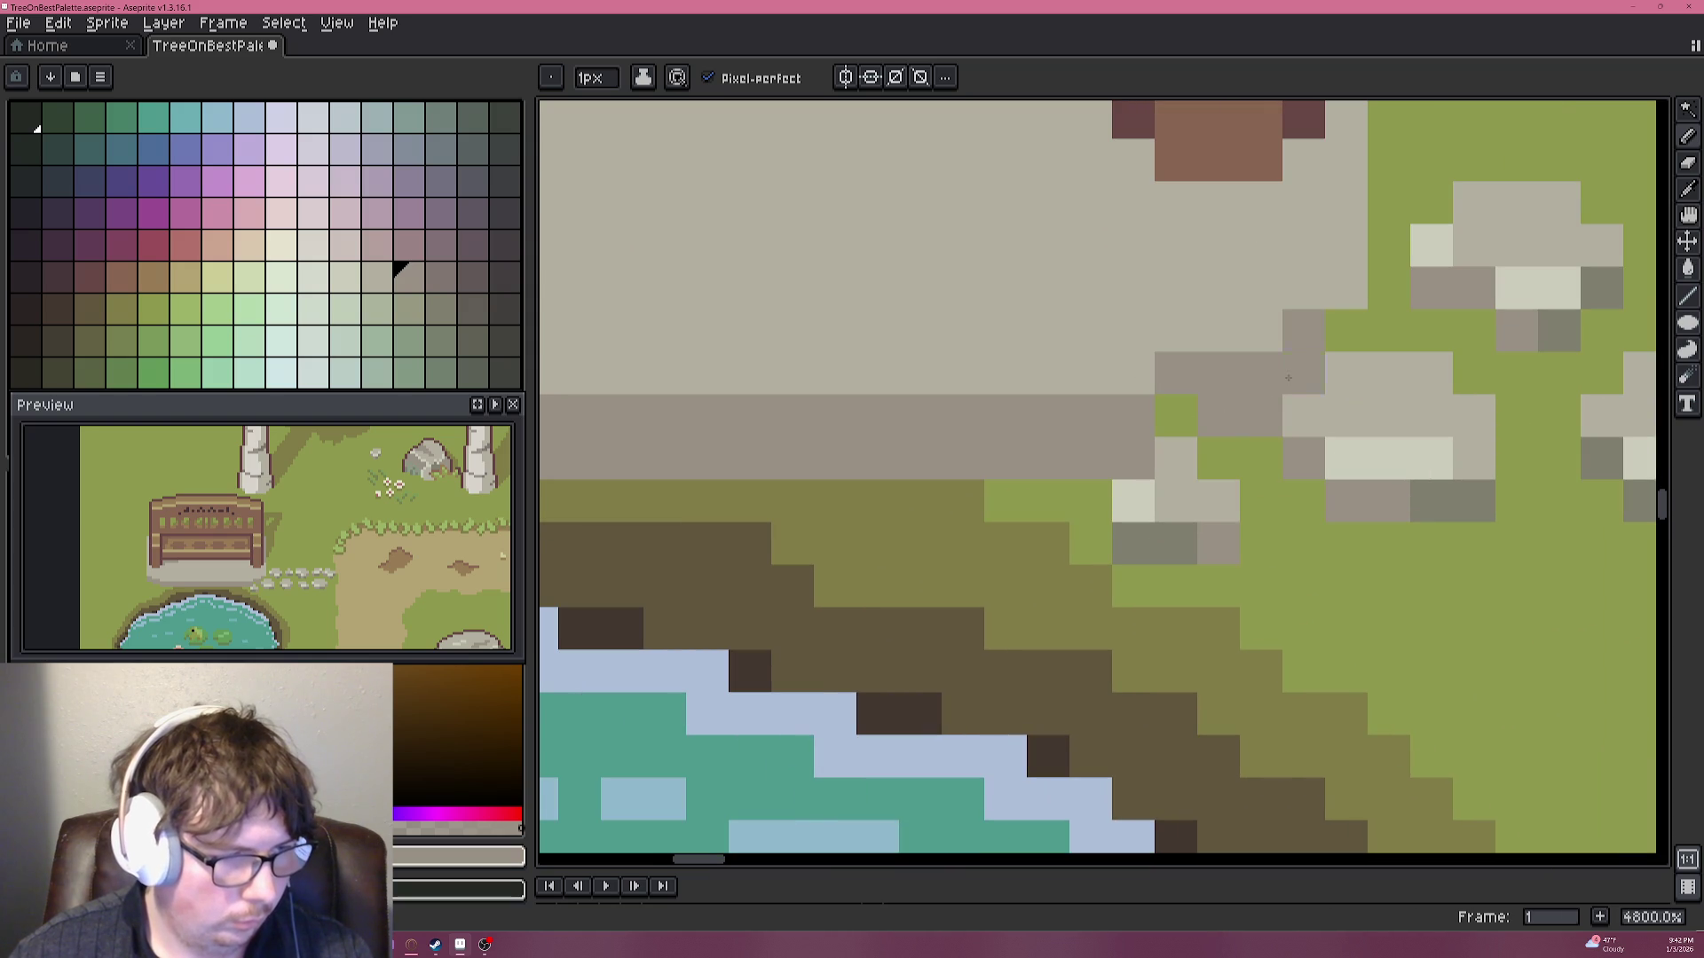
scroll(989, 427, "down", 5)
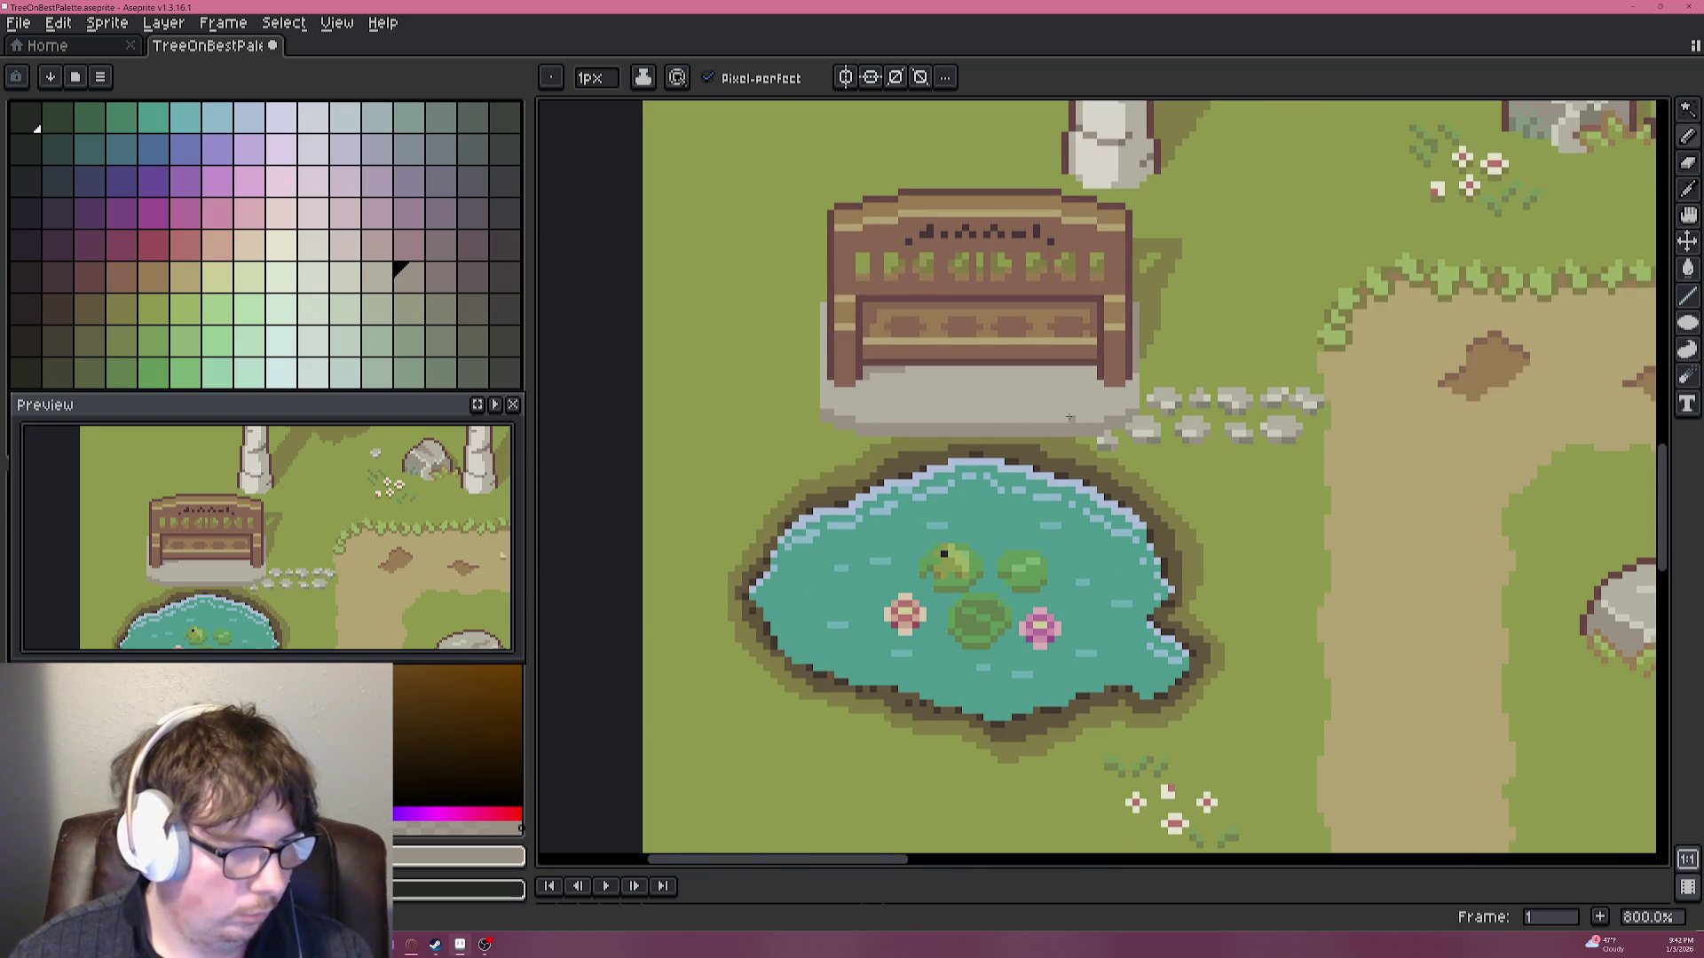
scroll(1050, 417, "up", 6)
Sample a dark olive from the grass, then pick a light stone colour for cracks.
left_click(943, 258, "alt")
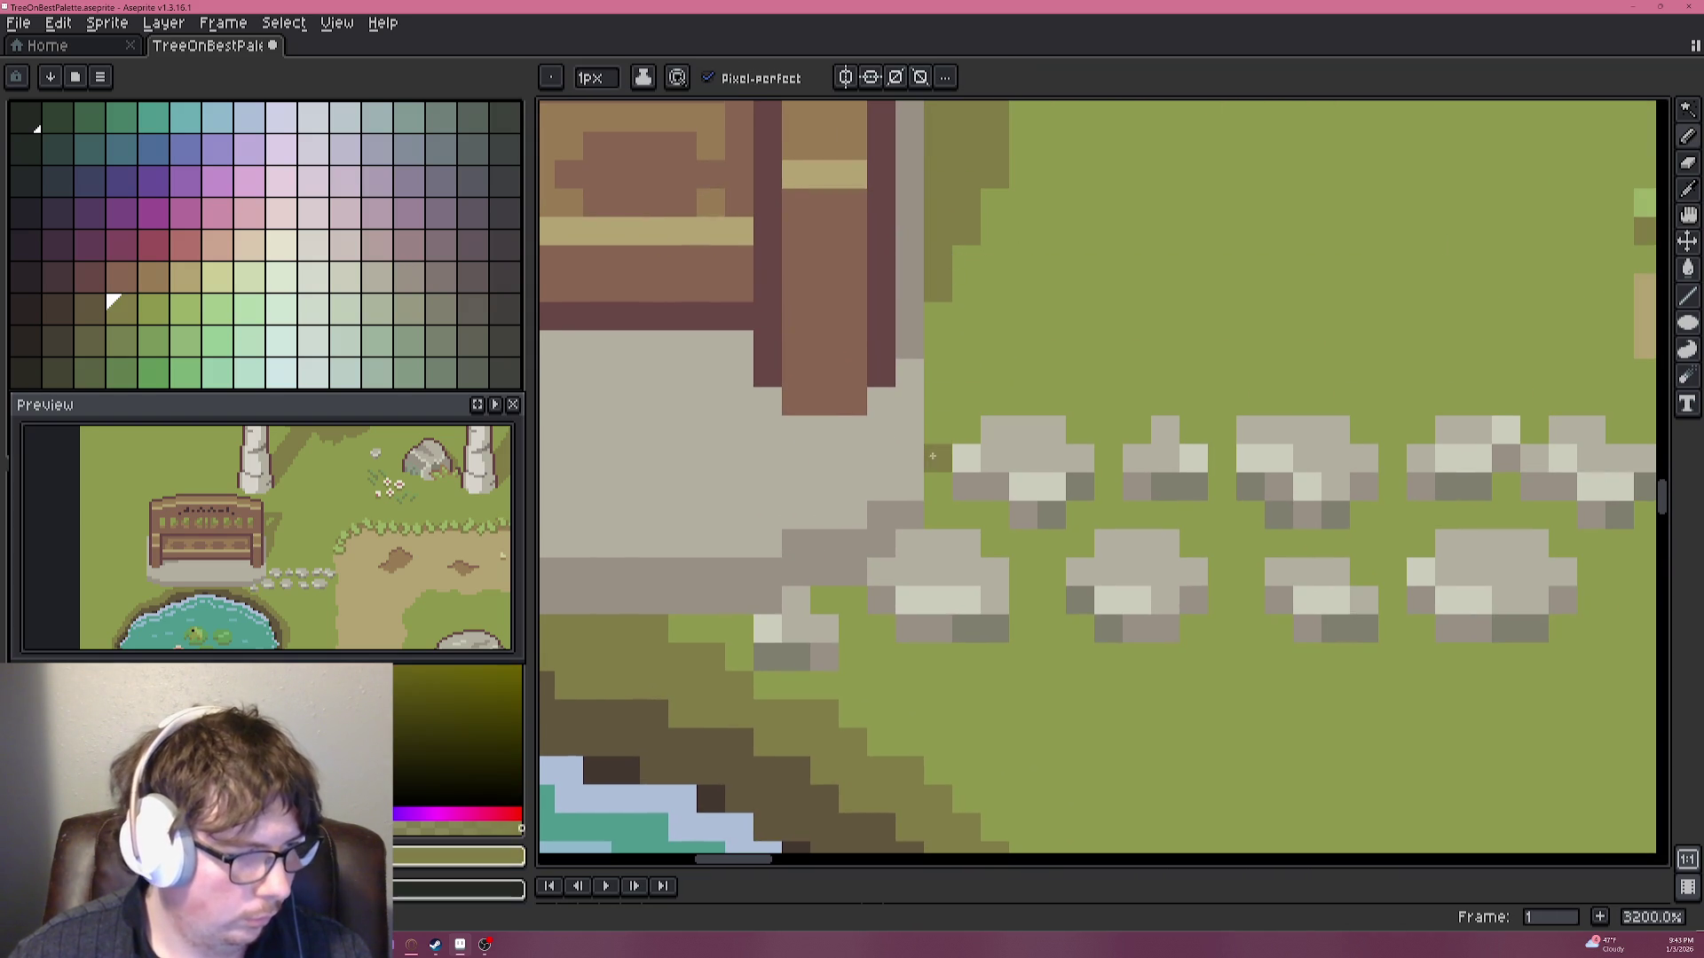
scroll(989, 397, "down", 5)
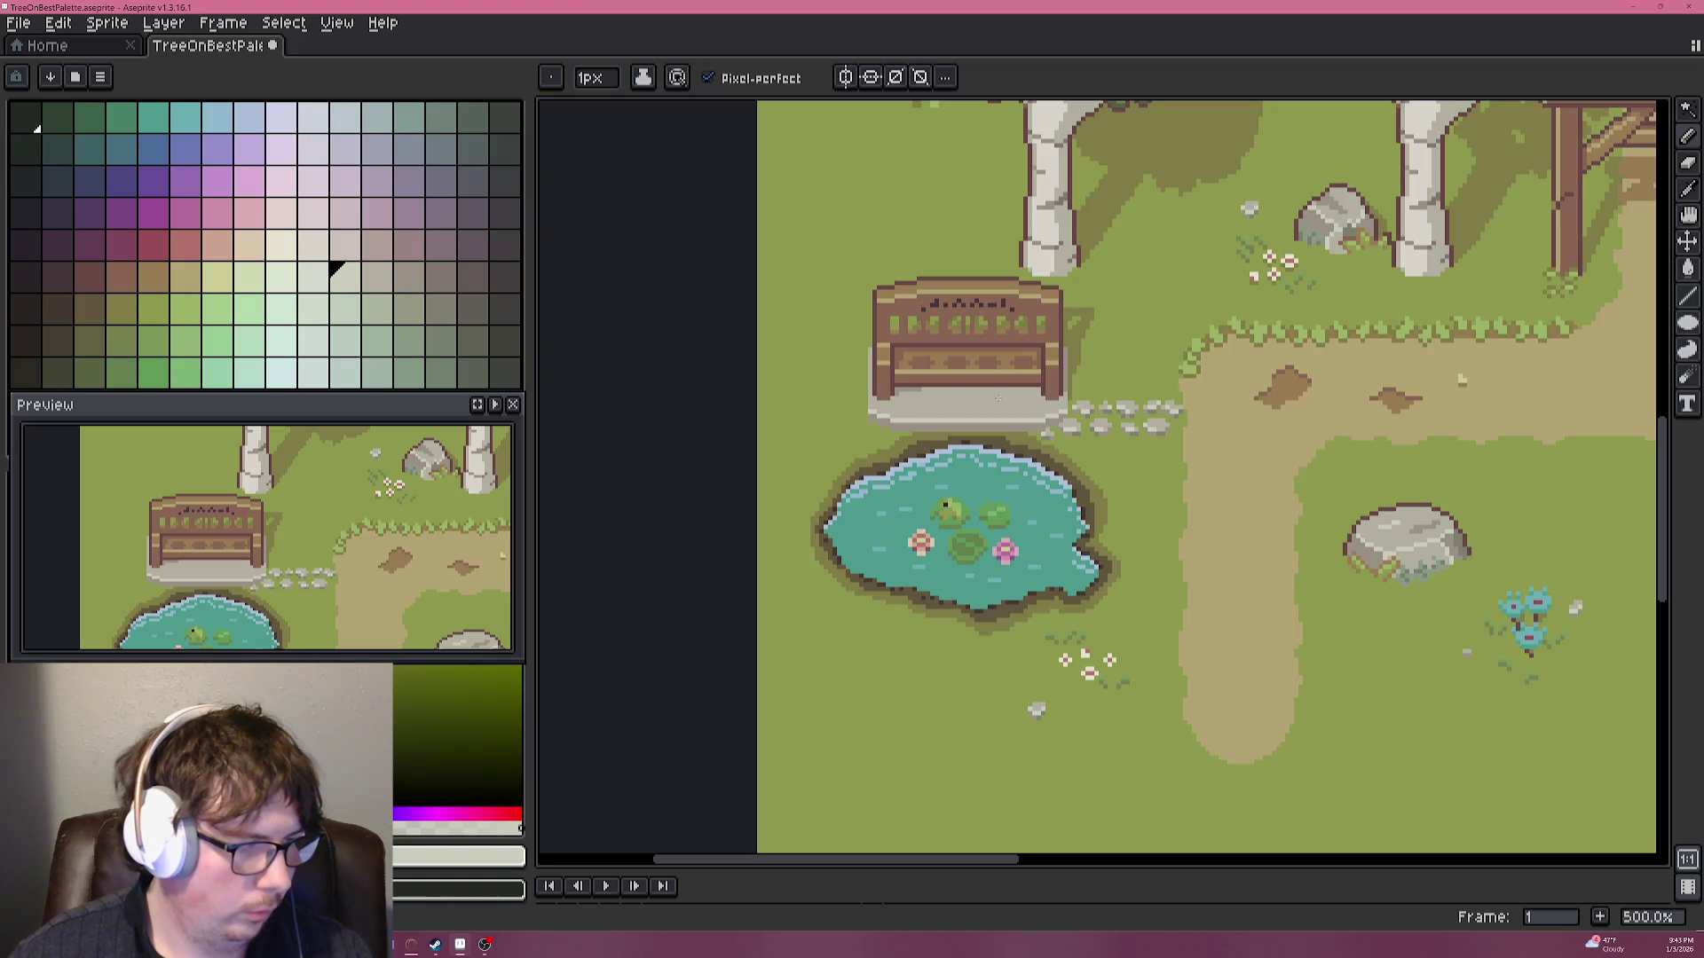
scroll(988, 398, "up", 2)
scroll(989, 397, "up", 1)
key("alt")
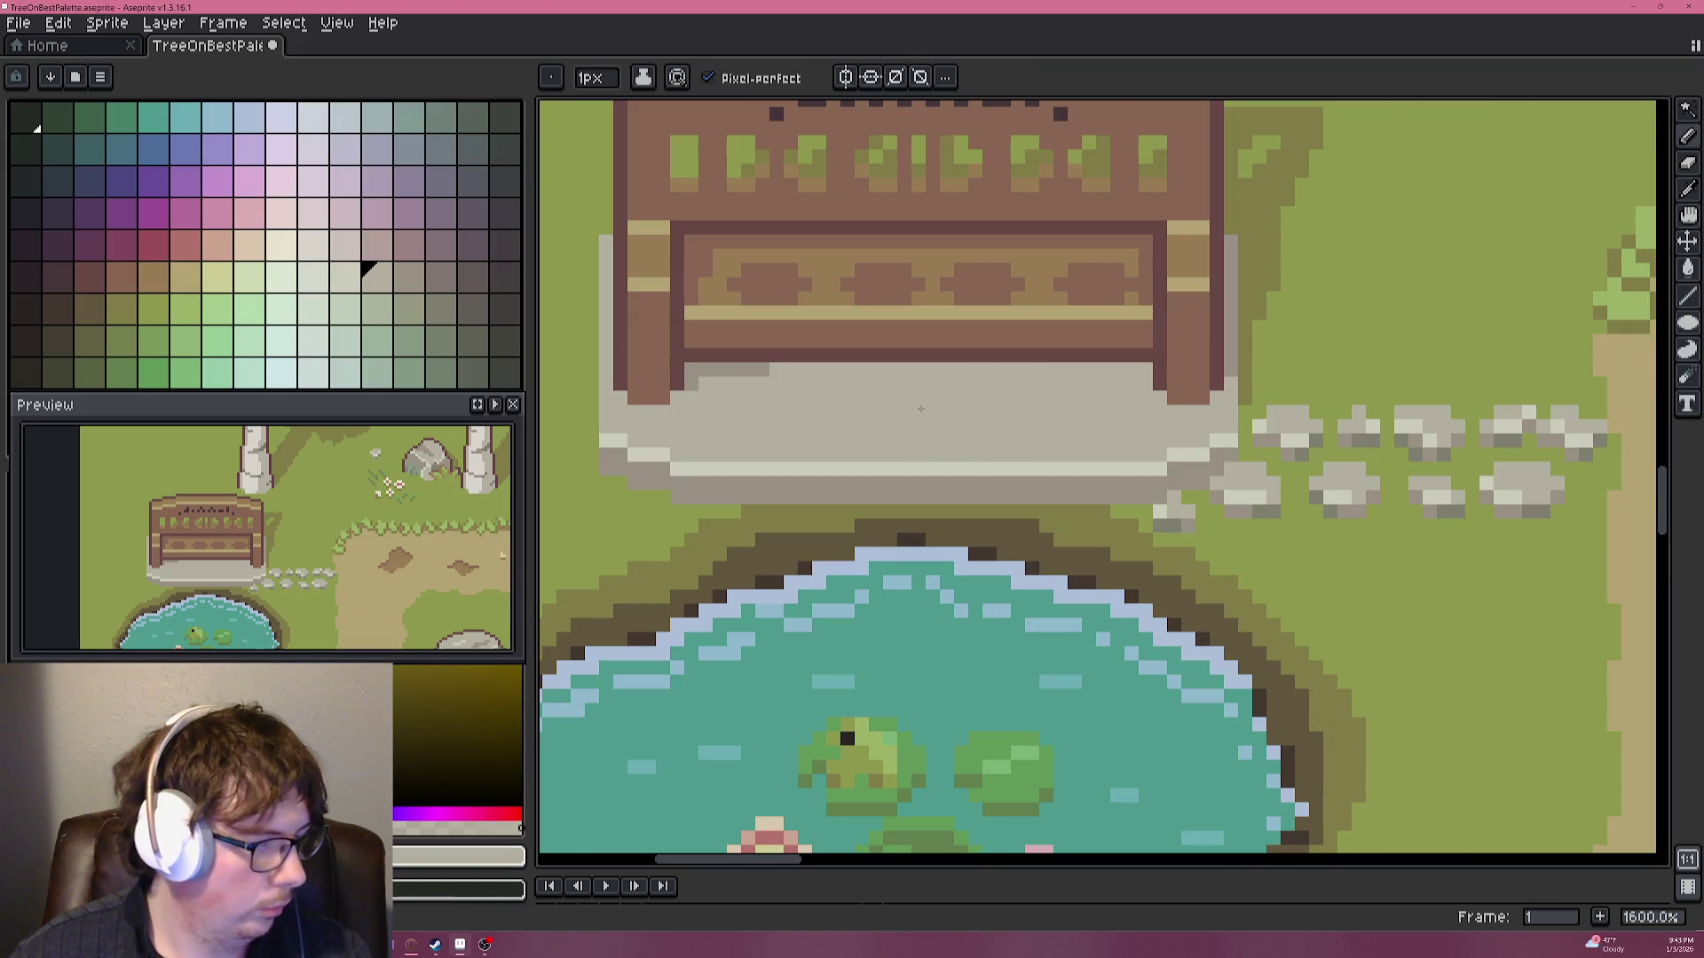
left_click(939, 445, "alt")
Draw the first light crack pixels and a crack line across the stone plinth.
scroll(798, 352, "up", 5)
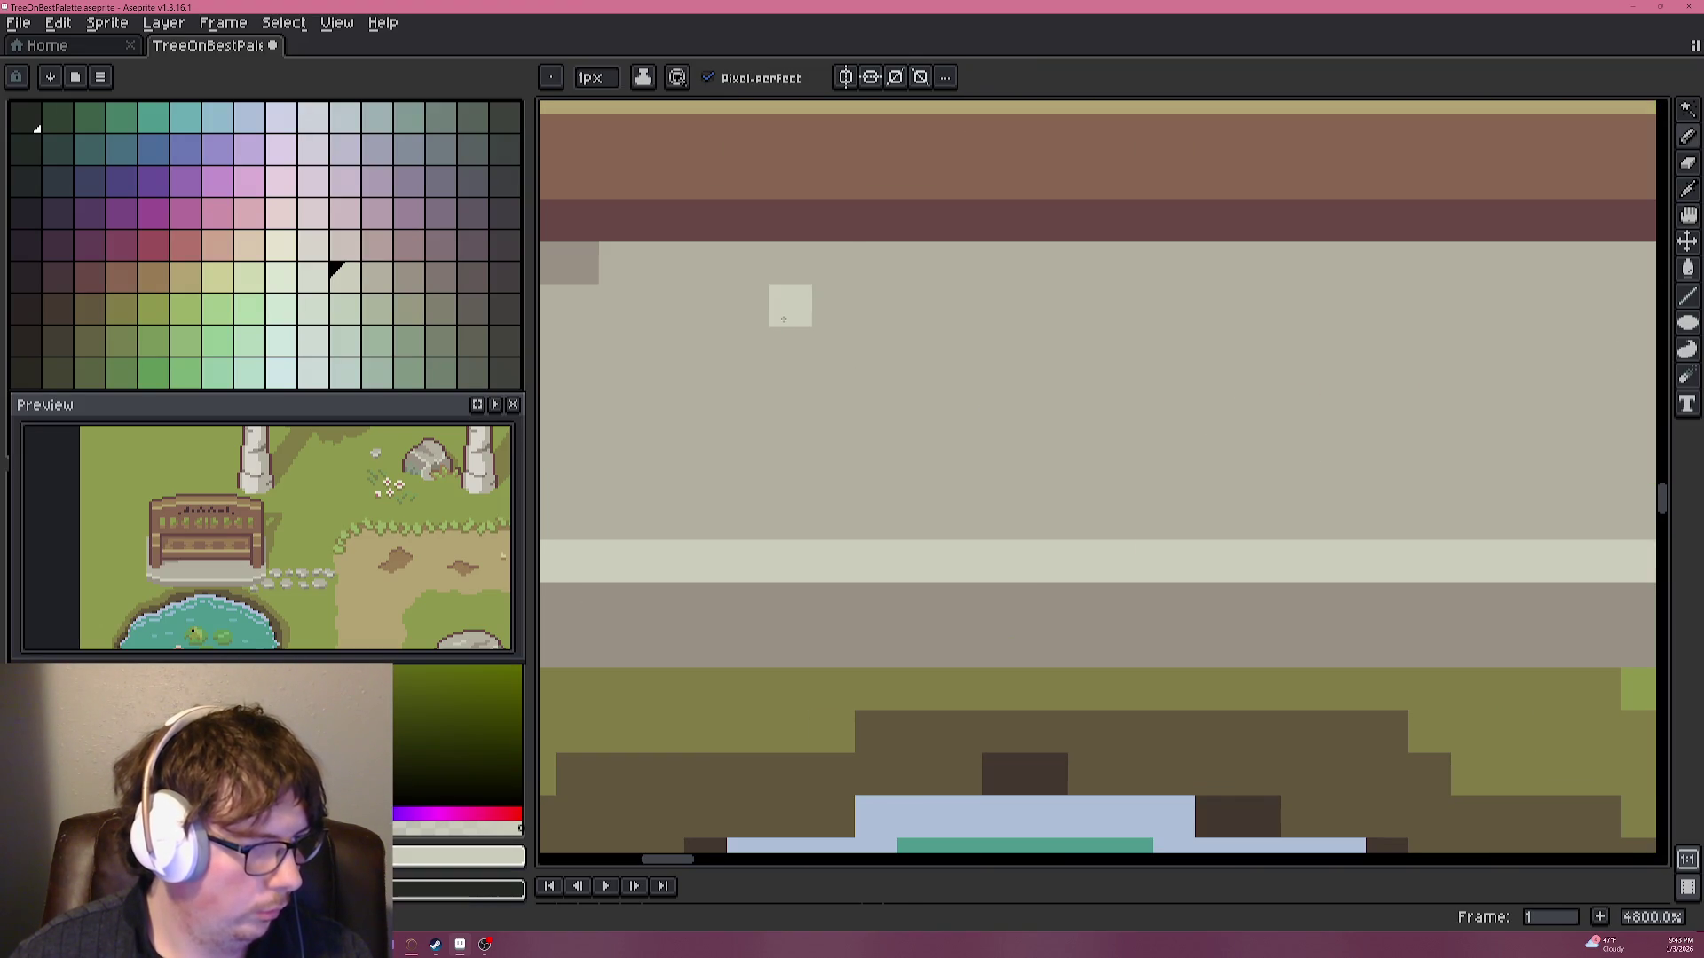
mouse_move(790, 262)
left_mouse_down()
mouse_move(933, 464)
mouse_move(919, 519)
mouse_move(977, 408)
mouse_move(1073, 401)
left_mouse_up()
scroll(972, 485, "down", 8)
scroll(925, 476, "up", 5)
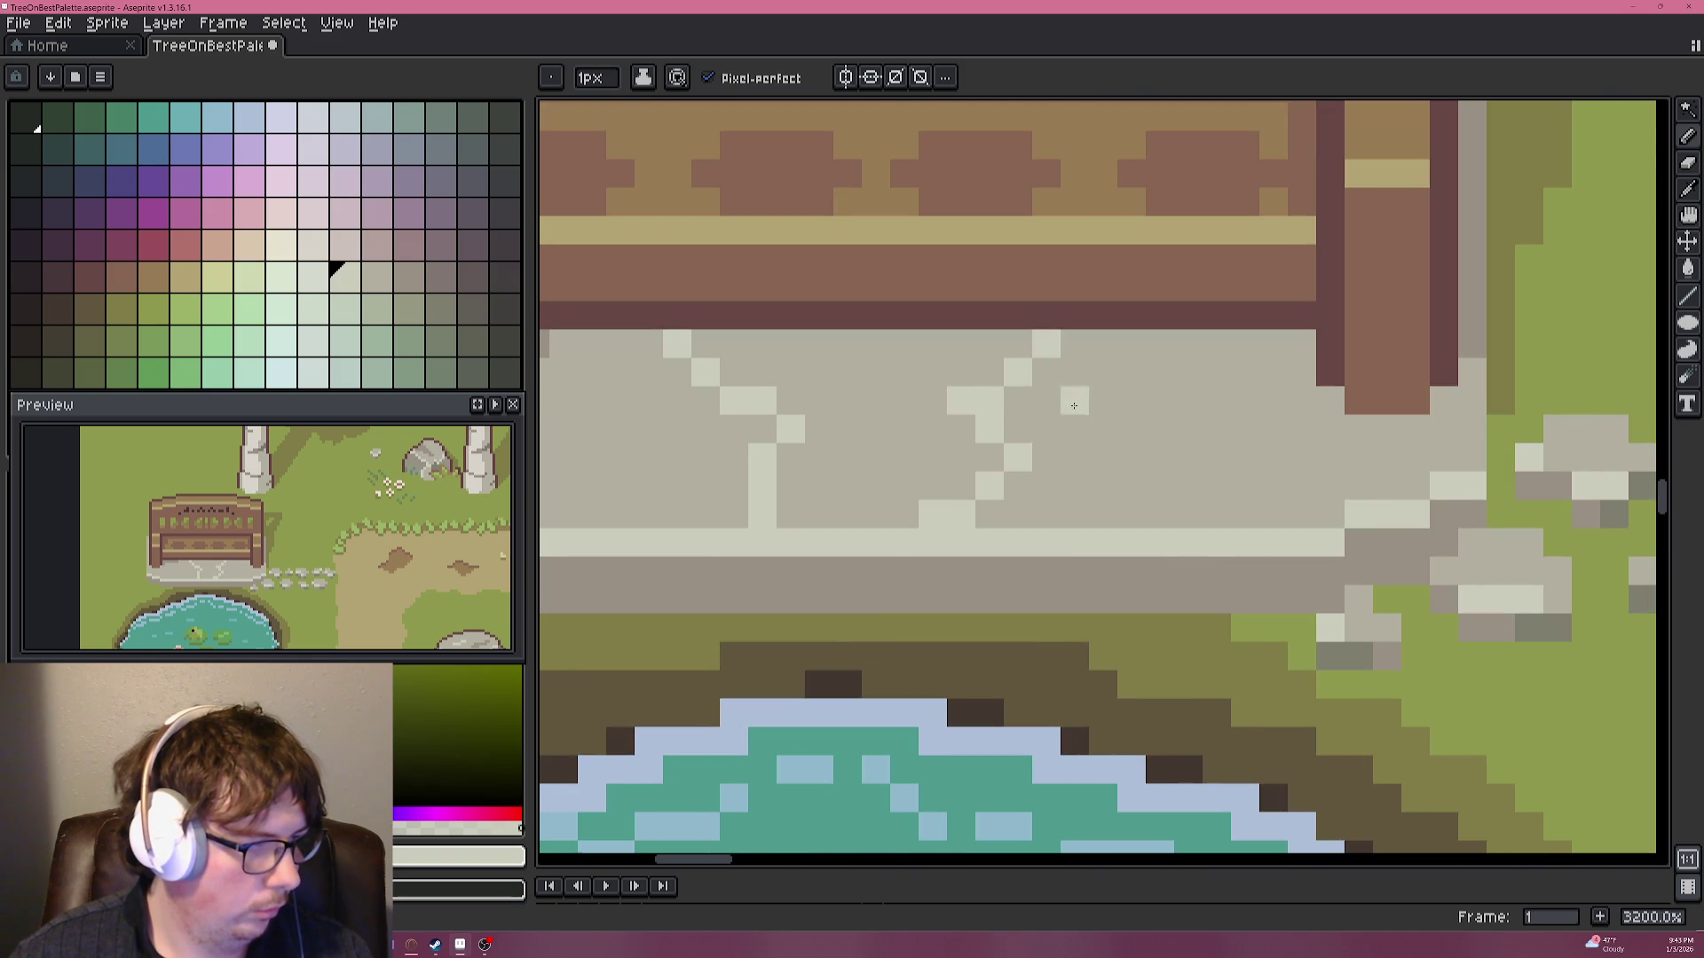
scroll(1055, 446, "down", 3)
scroll(1055, 446, "up", 3)
left_click_drag(916, 379, 1037, 345)
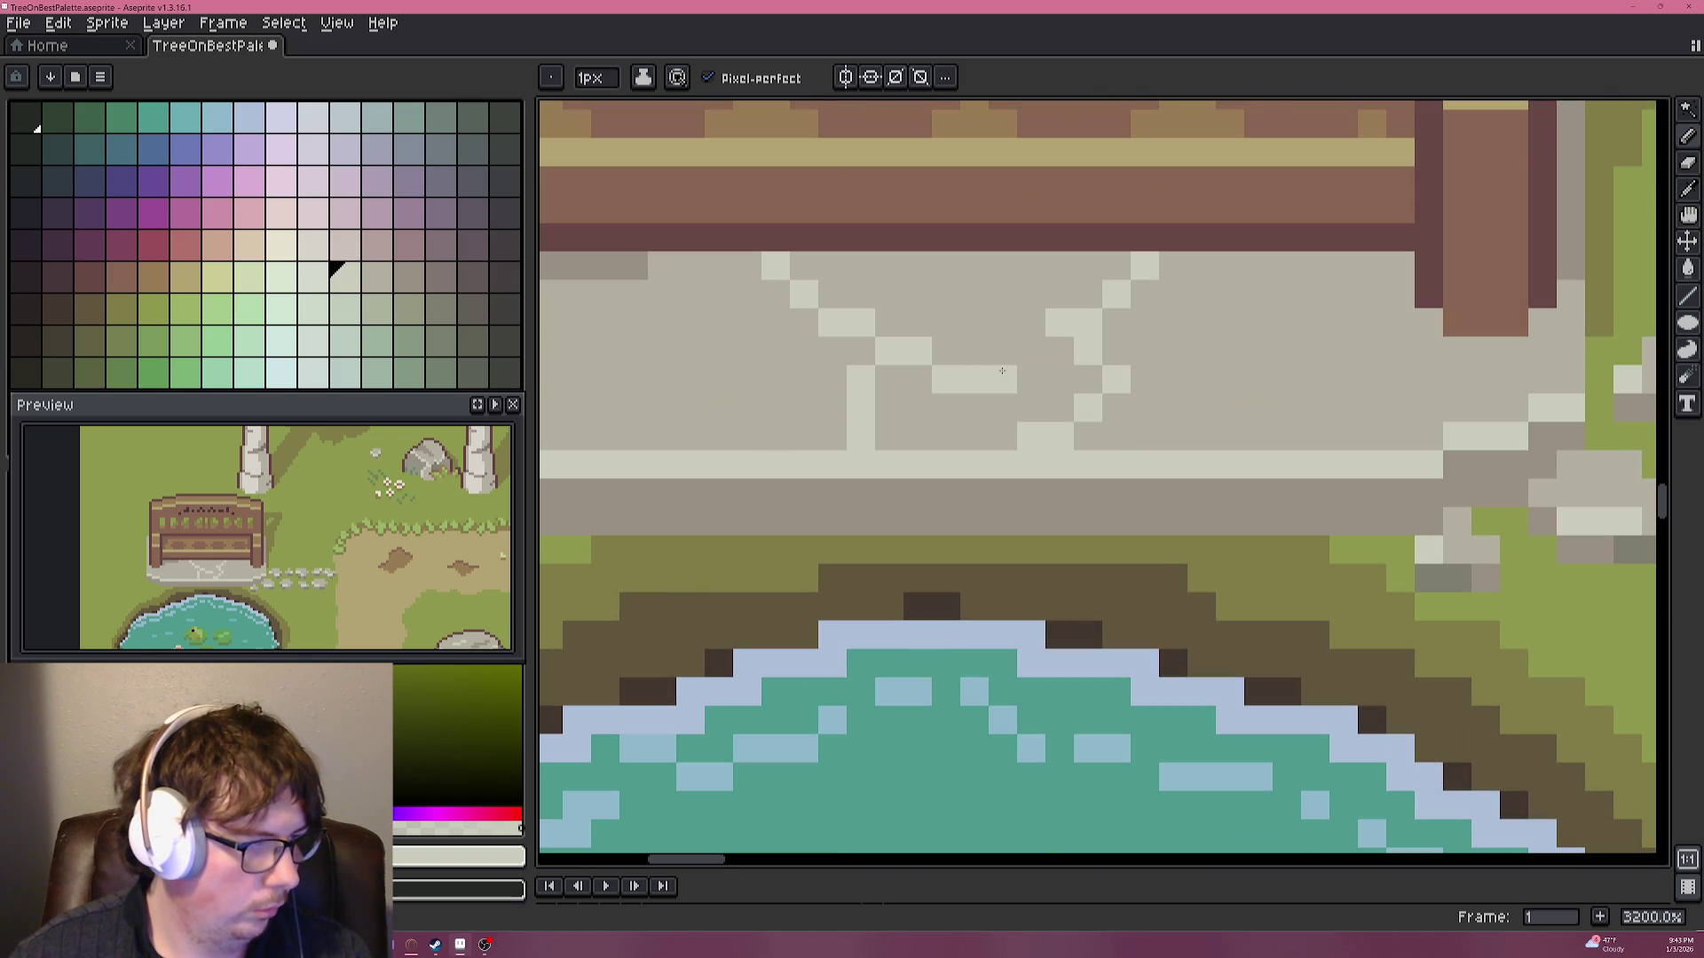
scroll(1037, 345, "down", 3)
scroll(1051, 373, "up", 2)
scroll(1051, 372, "up", 1)
left_click_drag(984, 227, 956, 212)
Draw a diagonal light crack across the plinth.
scroll(1030, 410, "down", 3)
scroll(1029, 410, "down", 2)
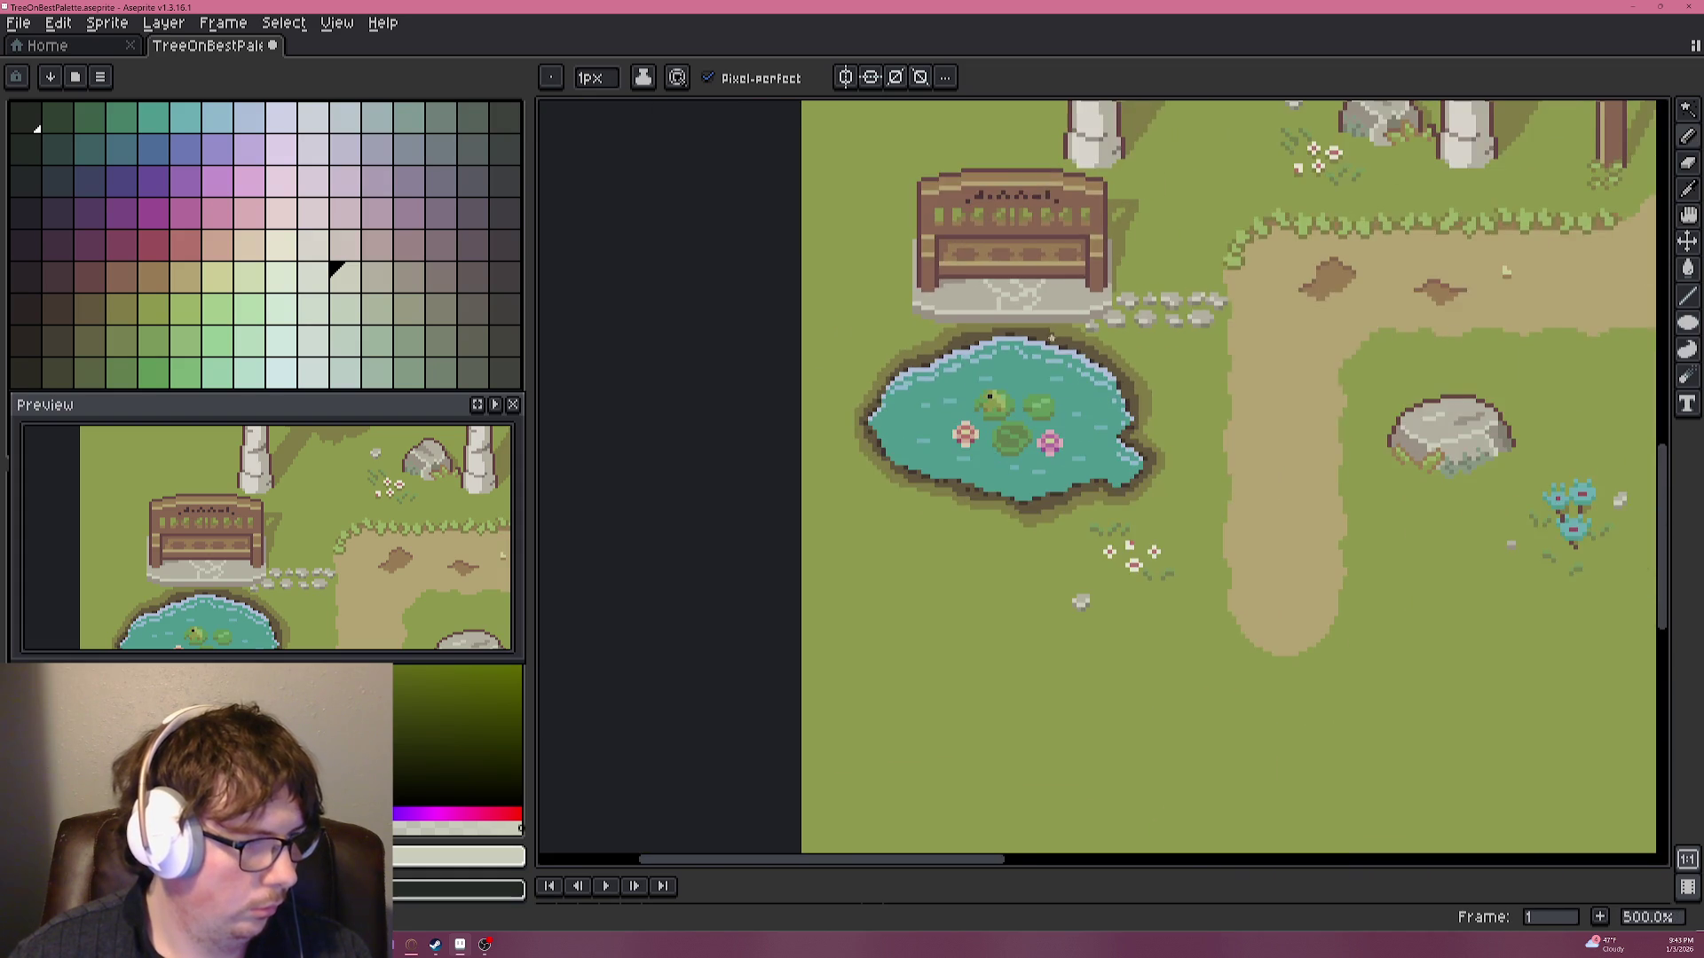
left_click_drag(1029, 410, 906, 499)
scroll(932, 371, "up", 5)
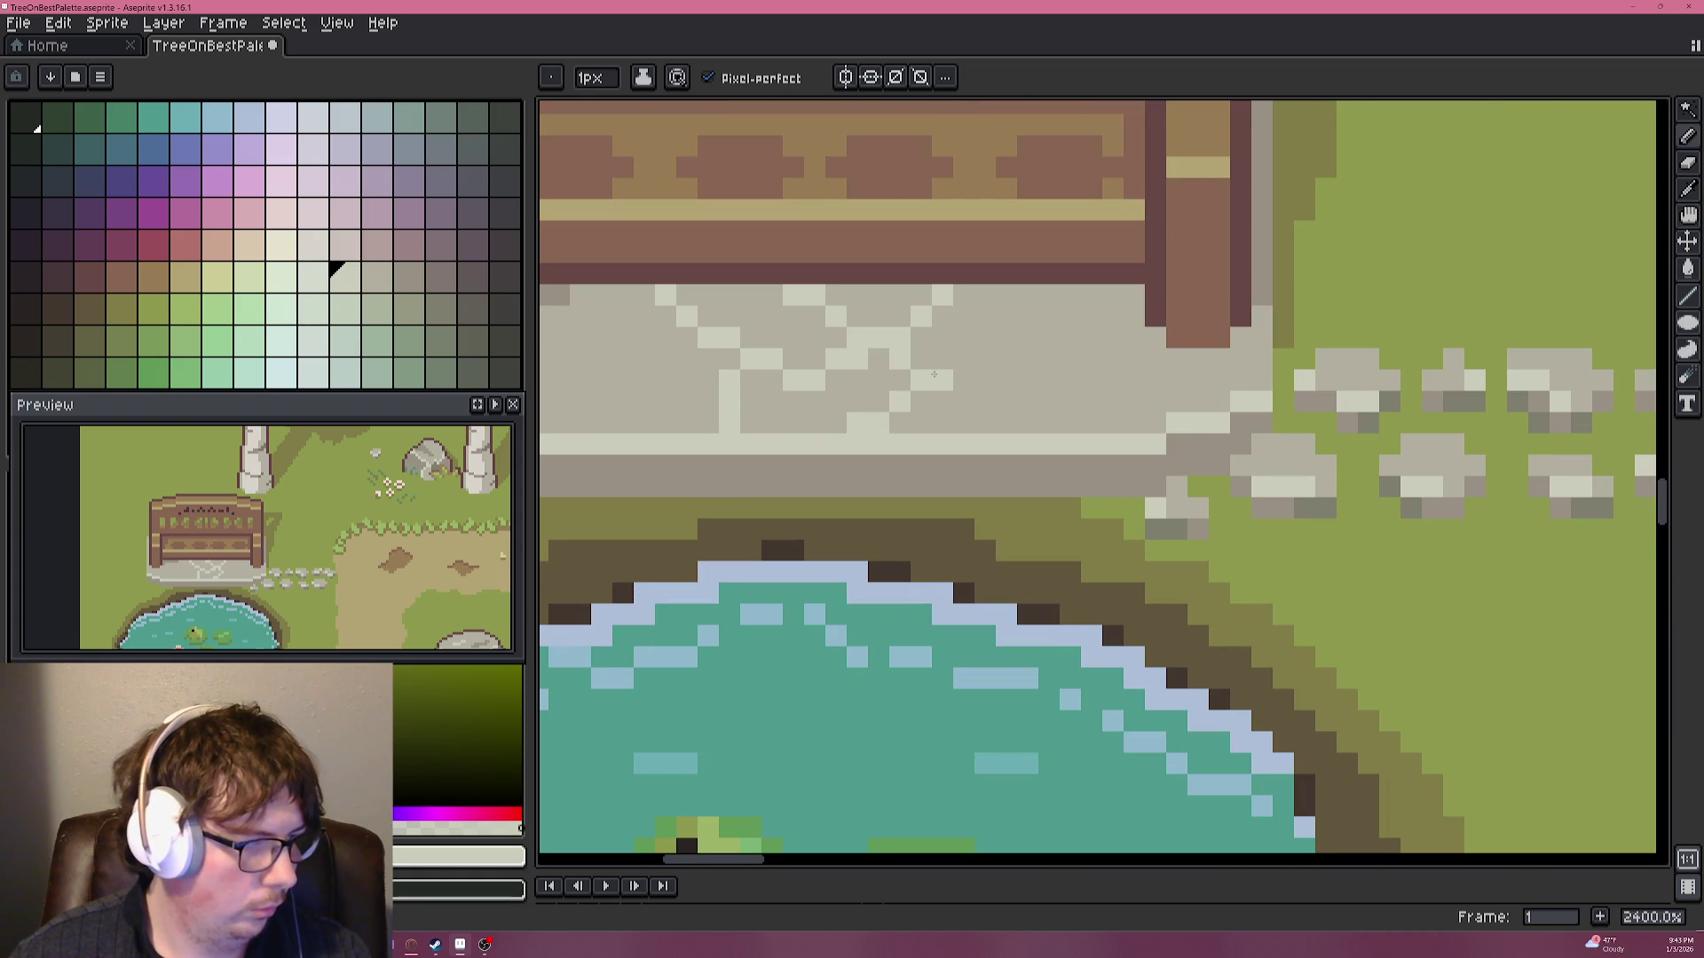
mouse_move(969, 393)
left_mouse_down()
mouse_move(1035, 325)
mouse_move(1108, 420)
mouse_move(1134, 337)
left_mouse_up()
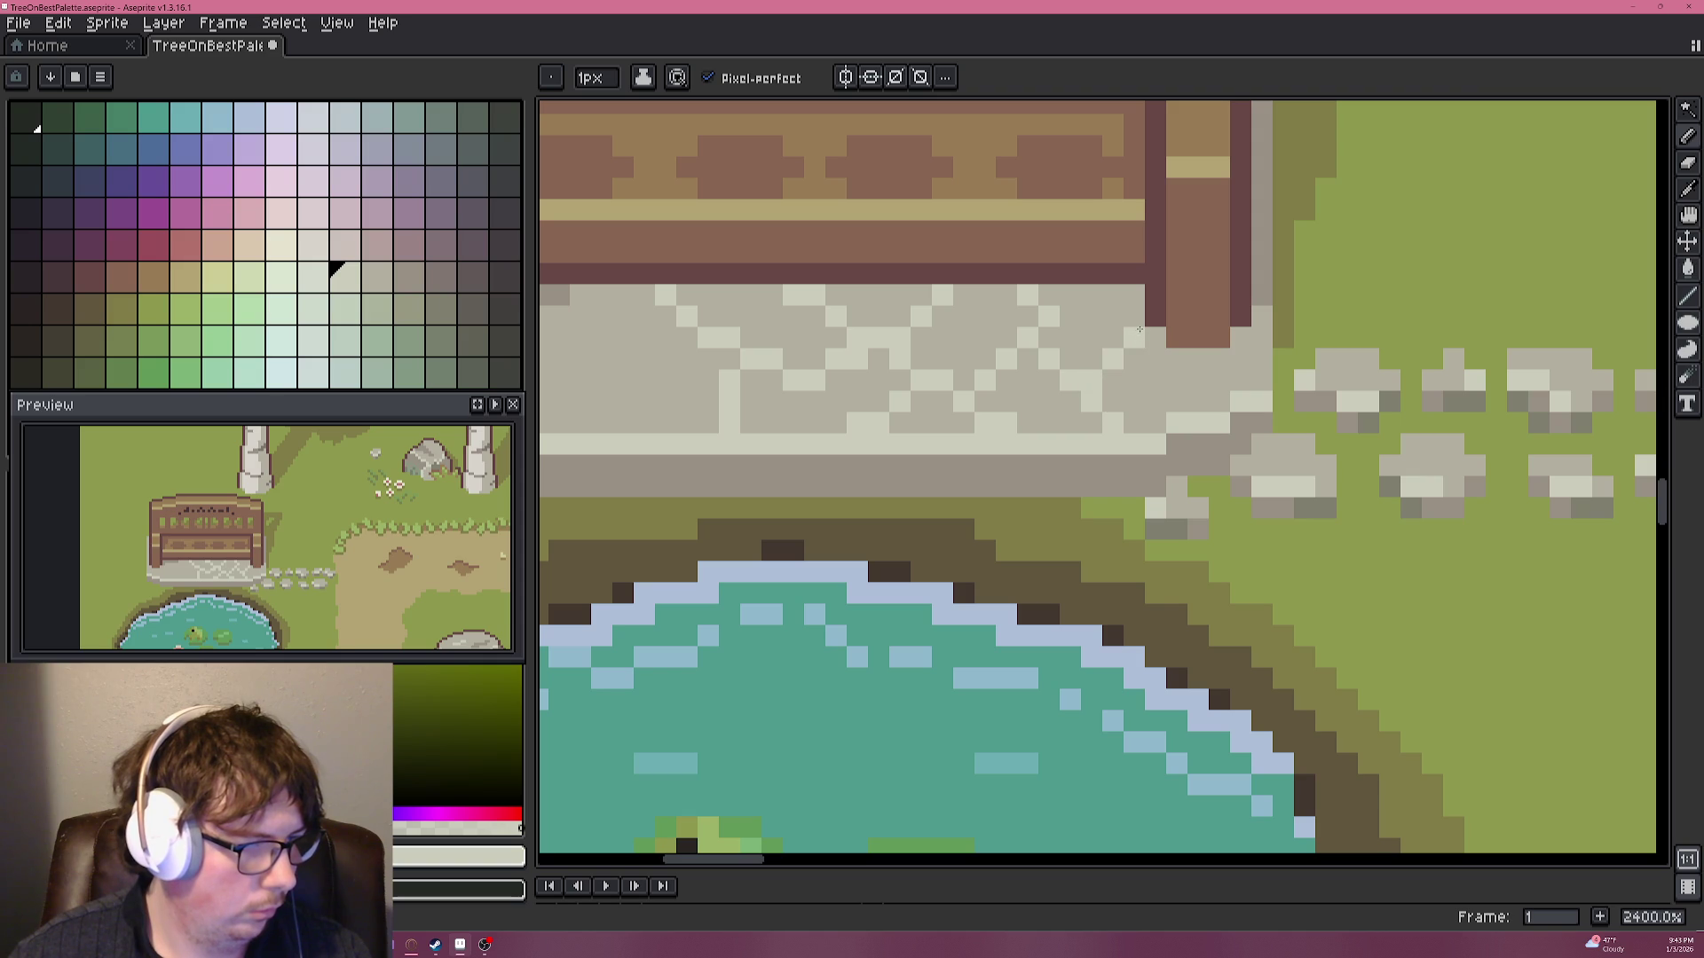
scroll(1049, 402, "down", 3)
scroll(1050, 402, "down", 4)
scroll(1051, 399, "up", 1)
scroll(1056, 390, "up", 6)
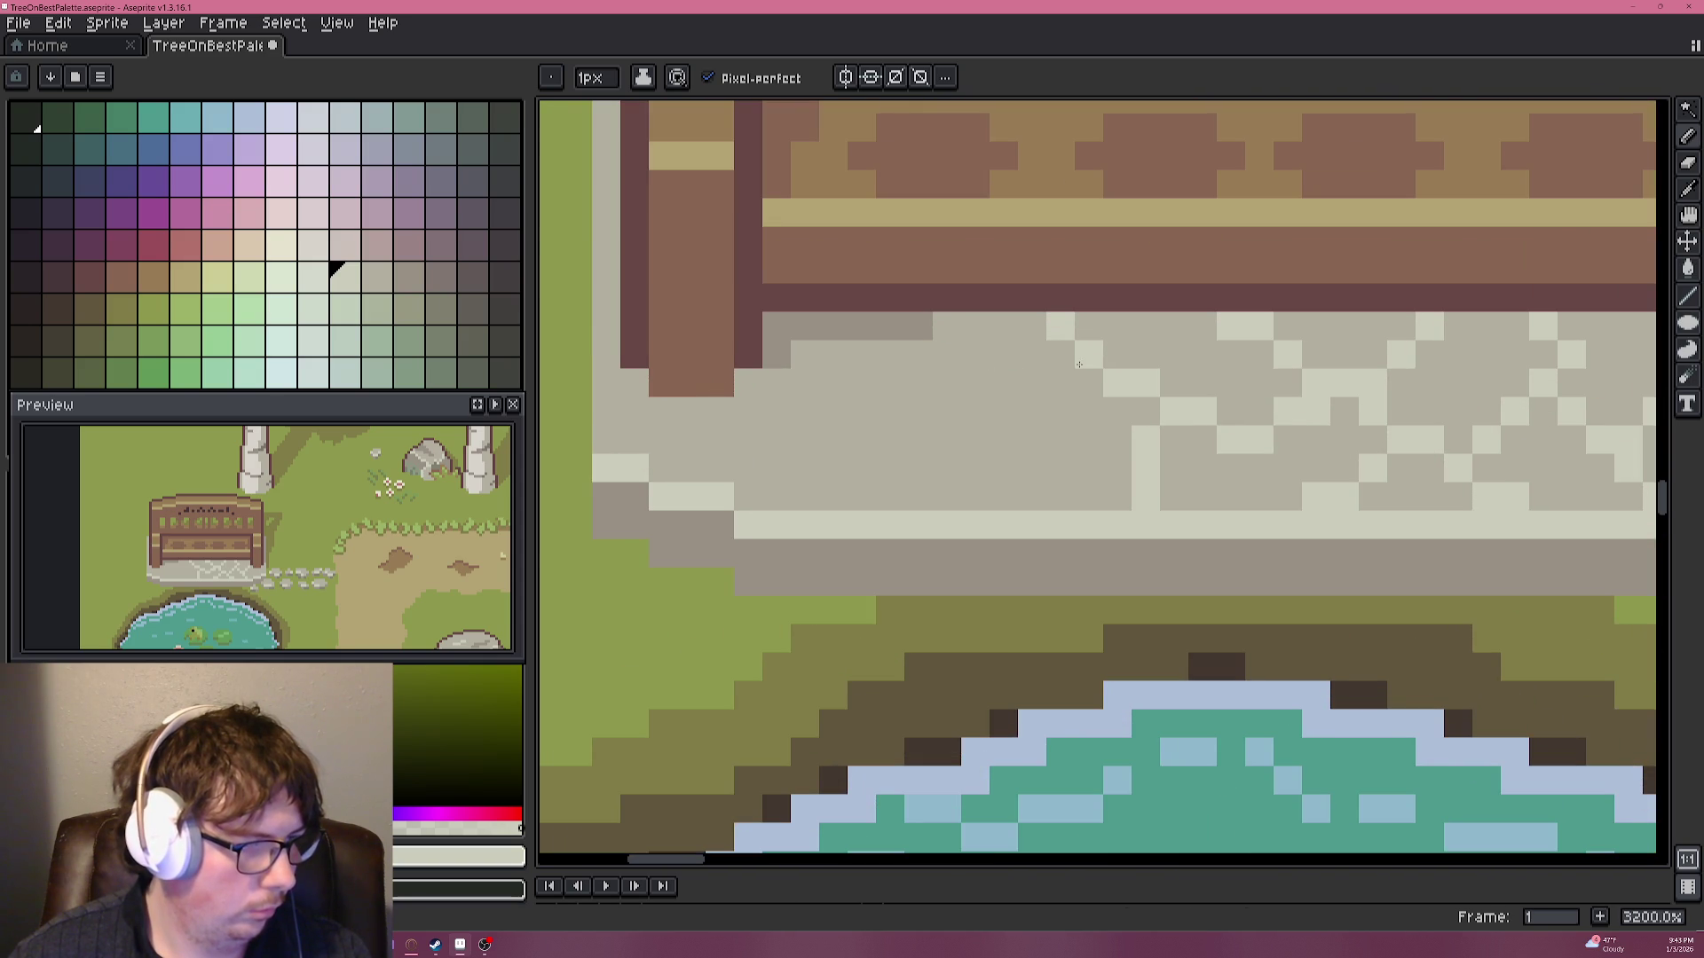
Add cracks running down and leftward across the plinth toward its left corner.
left_click_drag(1031, 411, 1002, 497)
mouse_move(976, 441)
left_mouse_down()
mouse_move(926, 441)
mouse_move(890, 353)
left_mouse_up()
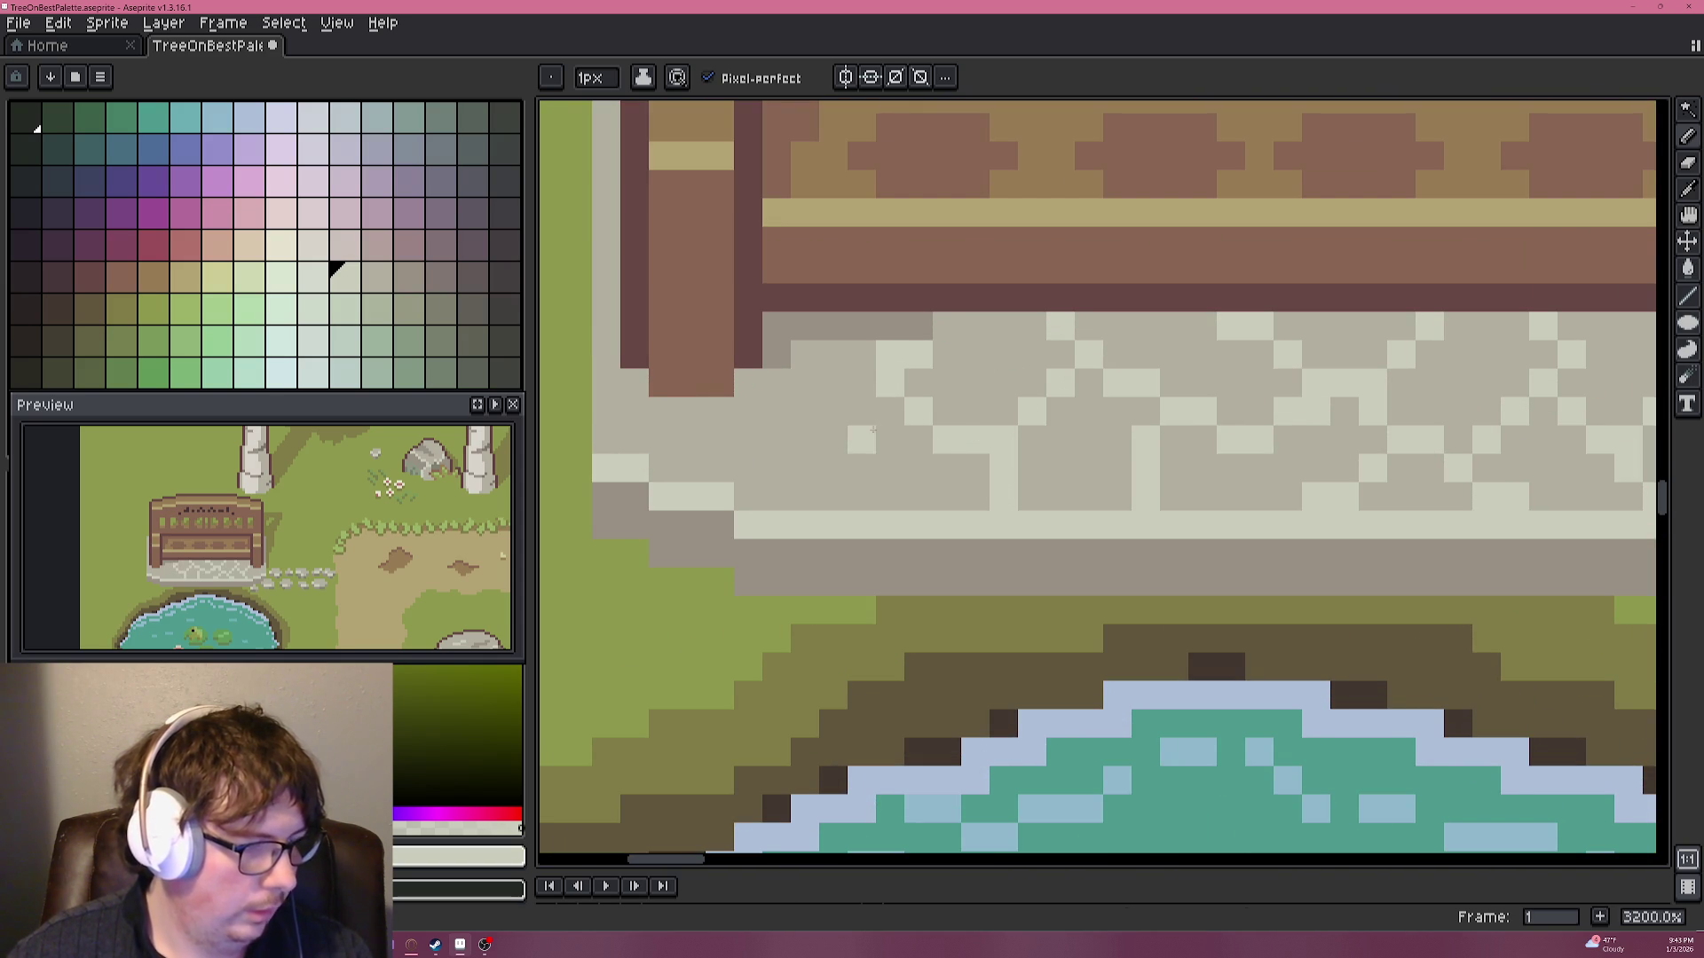
mouse_move(833, 441)
left_mouse_down()
mouse_move(834, 497)
mouse_move(736, 418)
mouse_move(757, 359)
left_mouse_up()
scroll(652, 412, "up", 3)
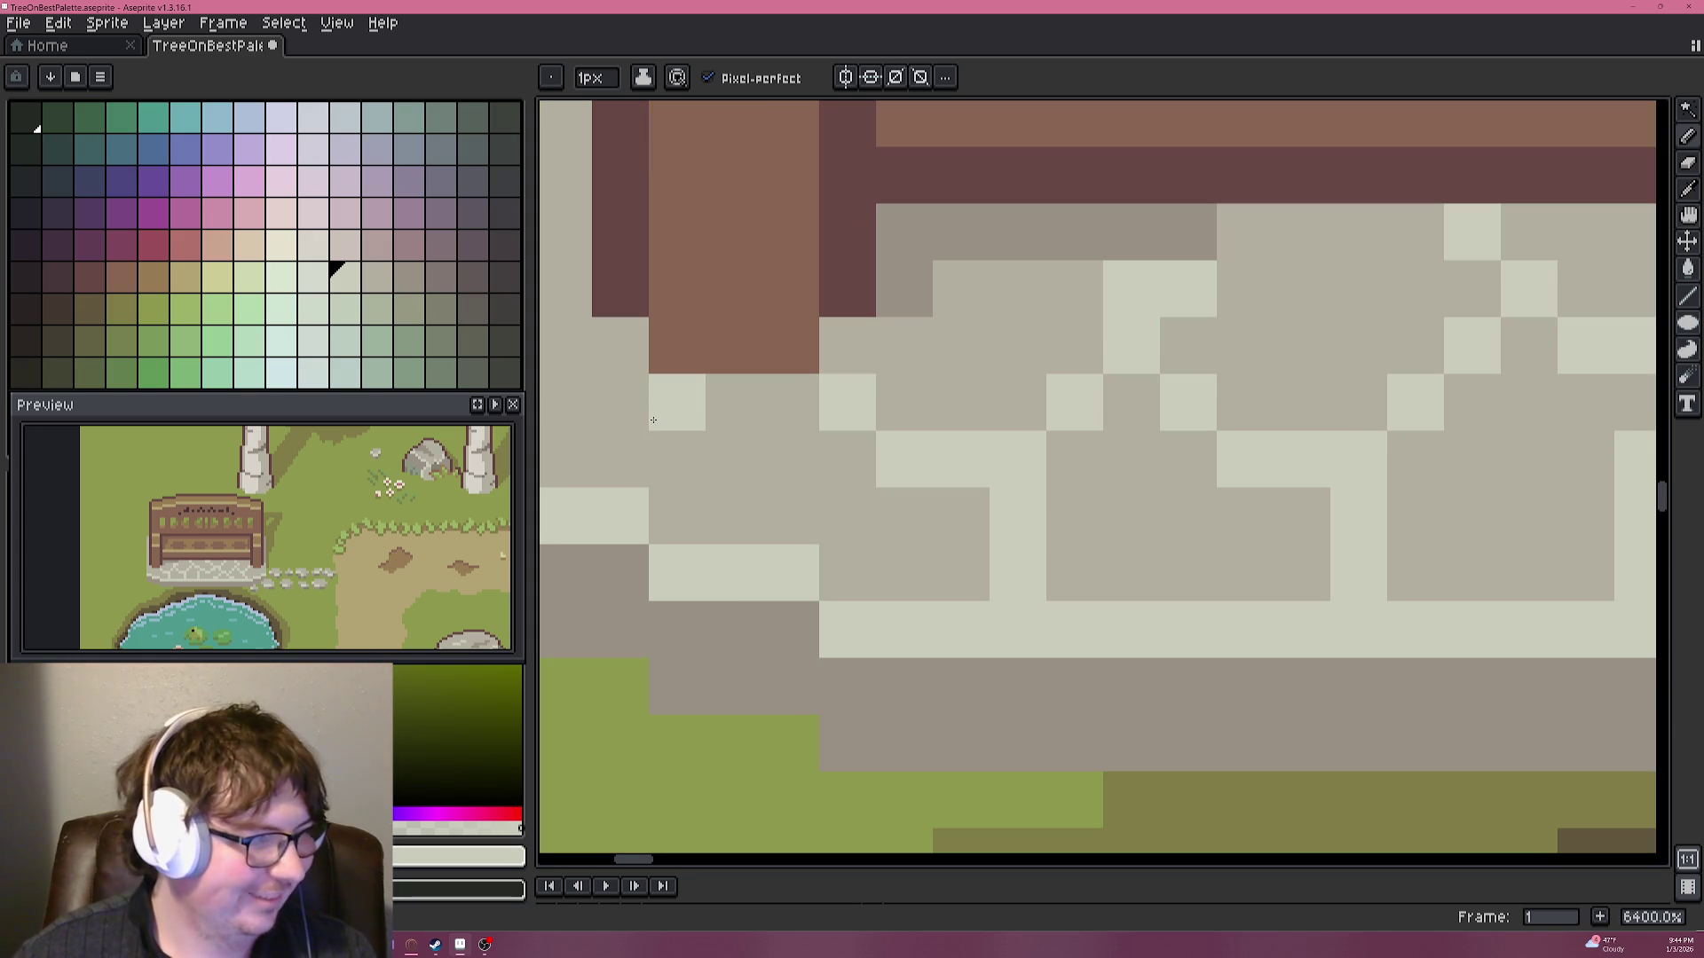
left_click_drag(626, 390, 826, 488)
scroll(922, 519, "down", 3)
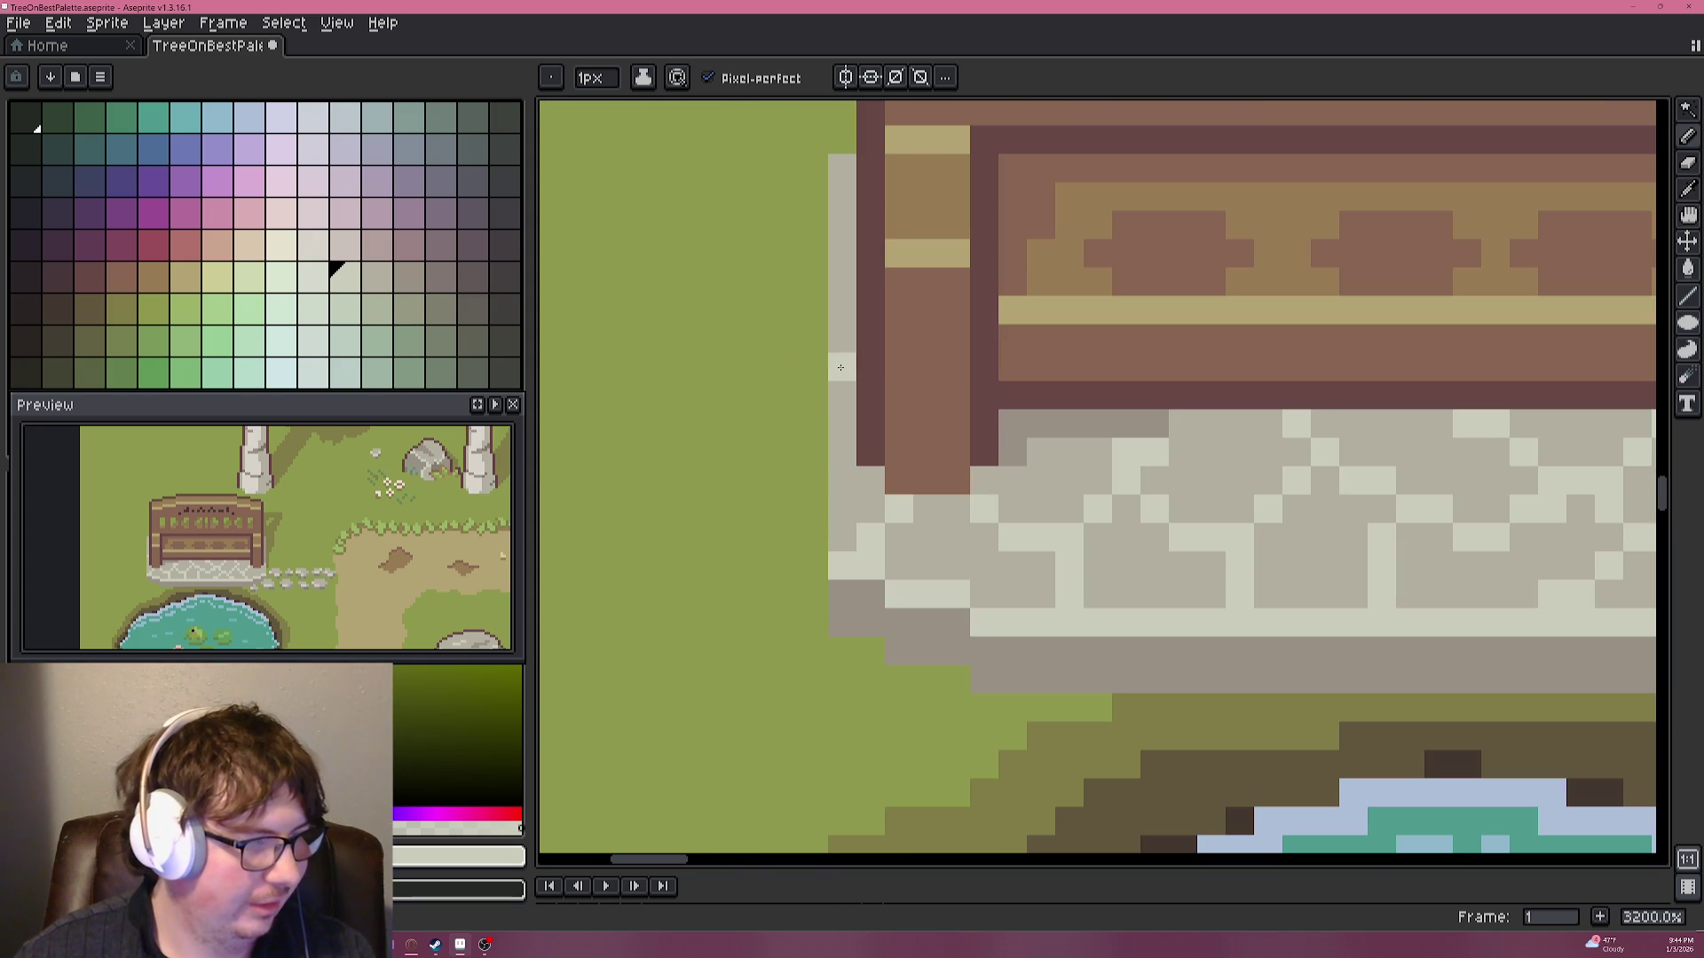
scroll(799, 266, "down", 2)
scroll(754, 373, "down", 2)
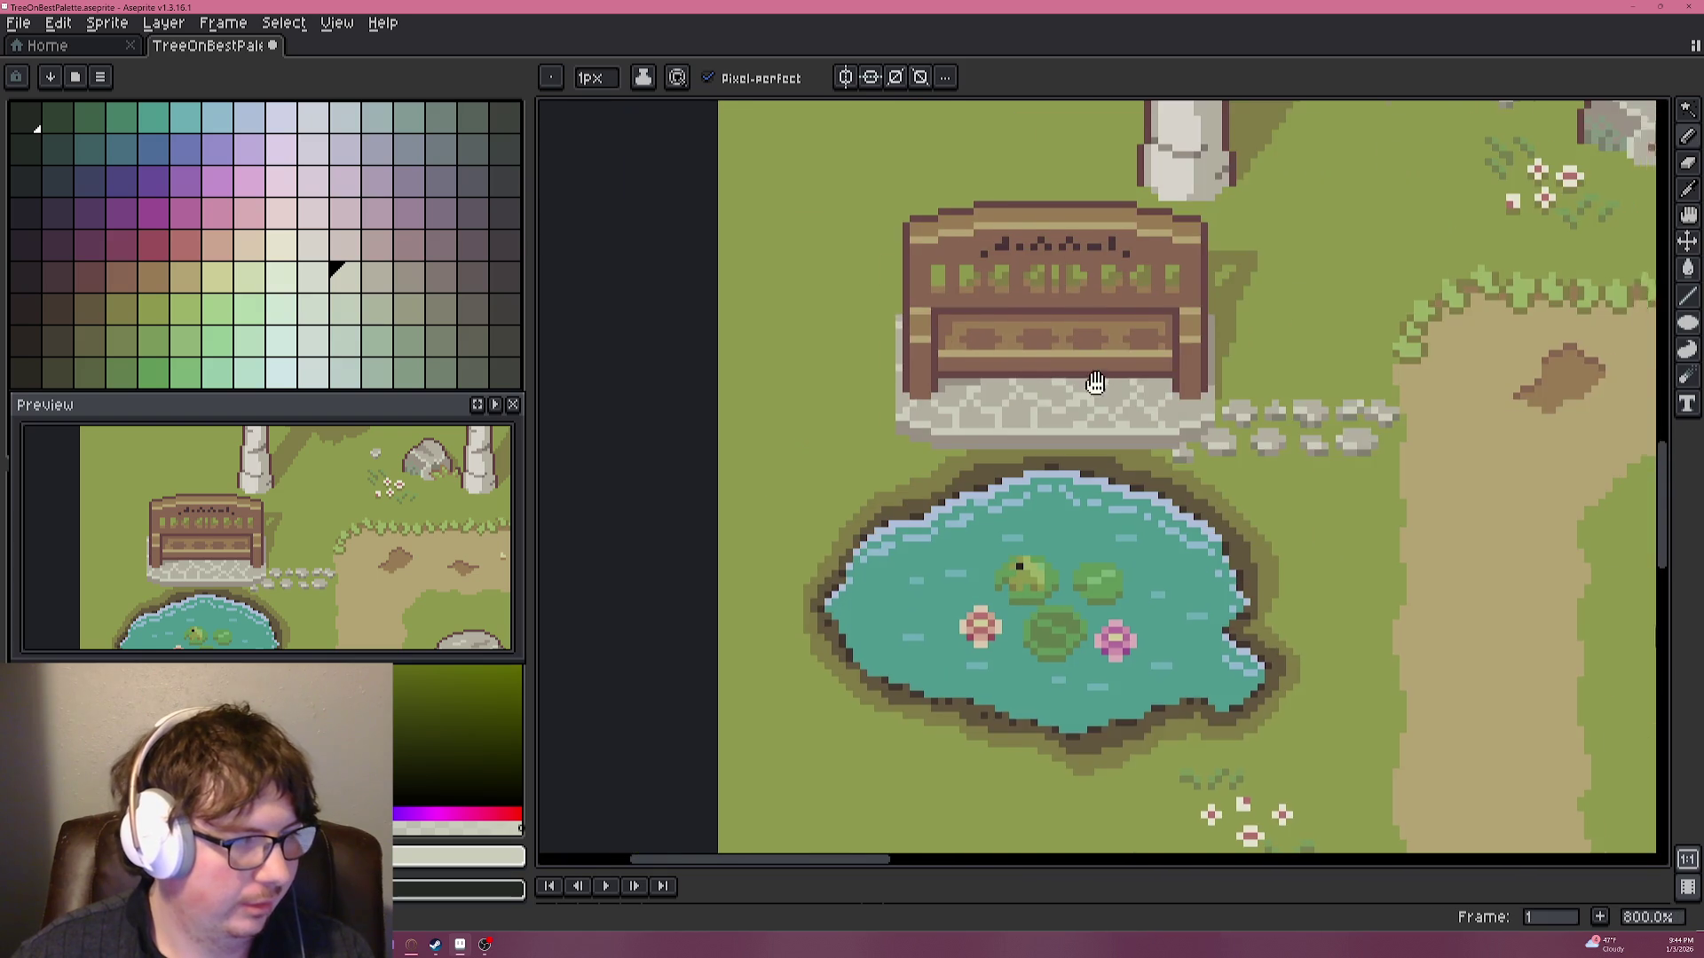
Sample greys from the bench and stones, then paint pale stone dashes under the plinth.
scroll(735, 411, "down", 1)
scroll(834, 410, "up", 2)
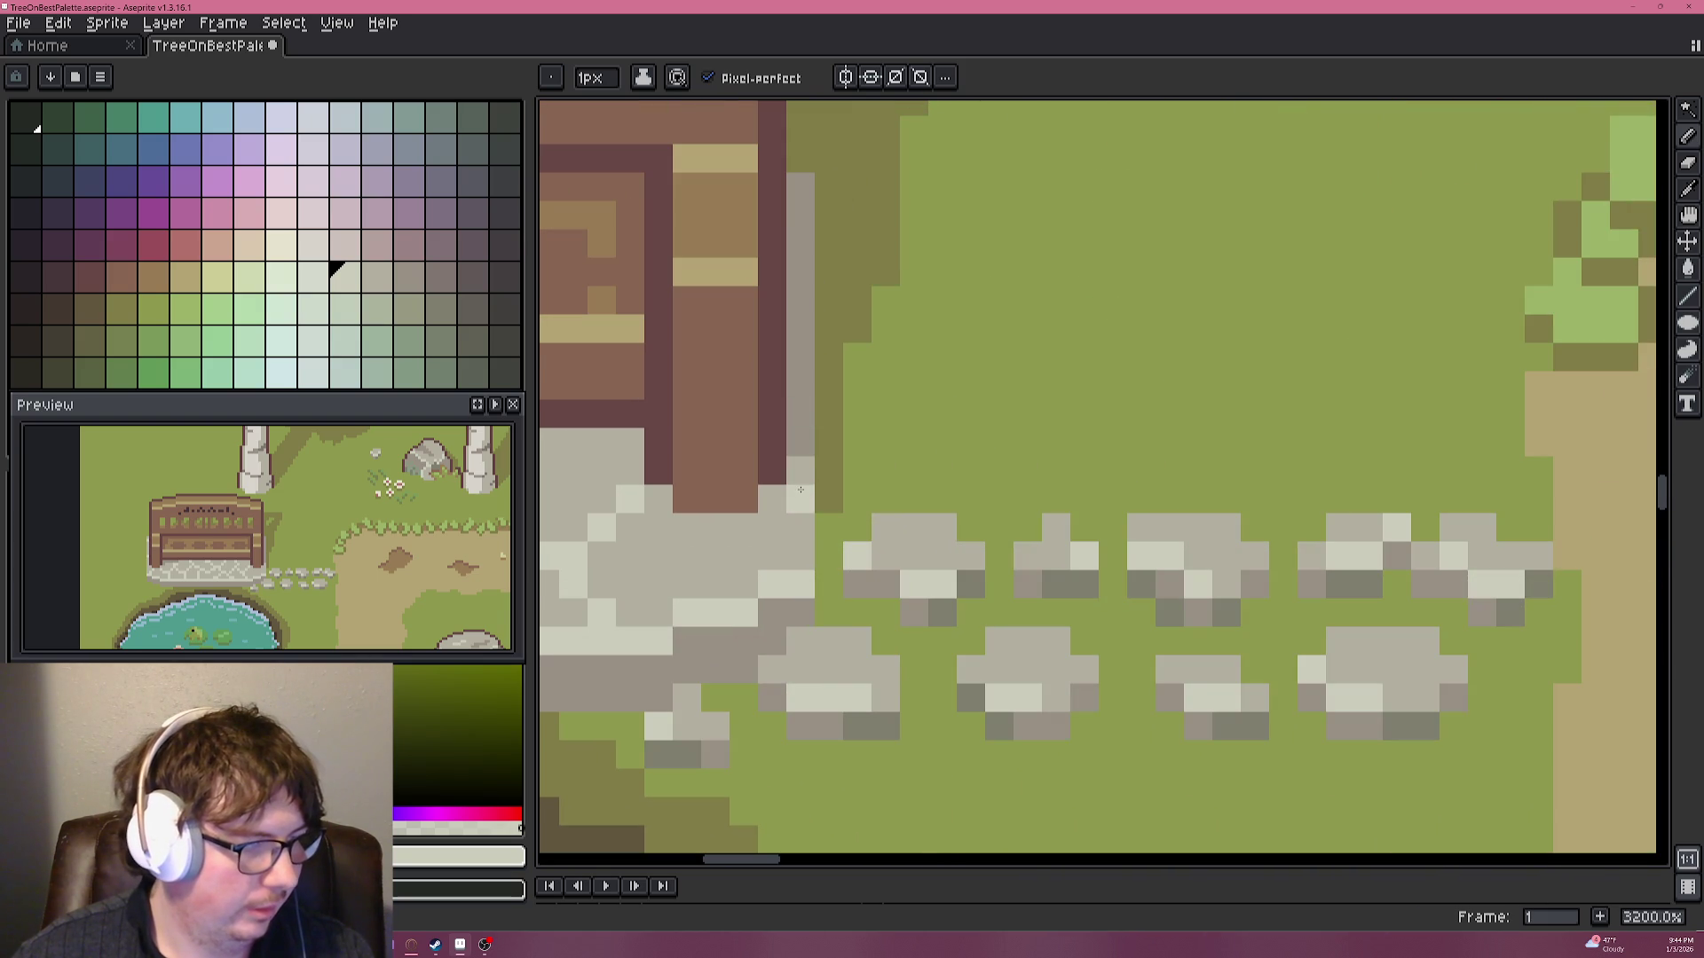
left_click(800, 366, "alt")
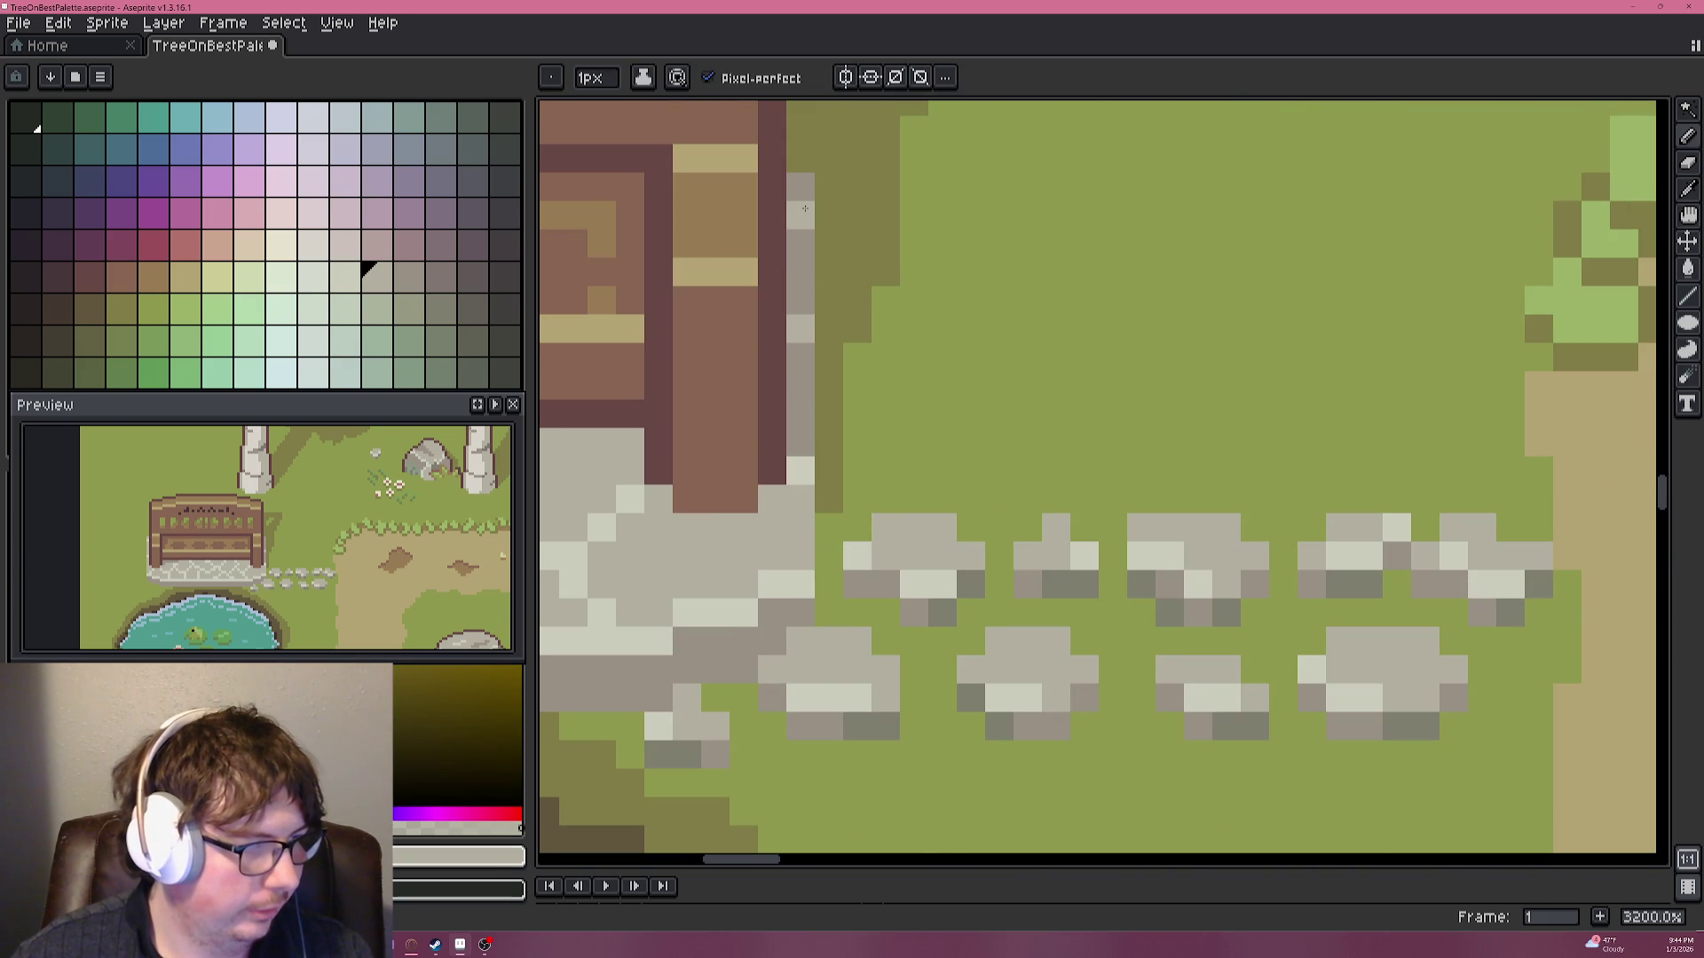
scroll(781, 381, "down", 1)
left_click(704, 451, "alt")
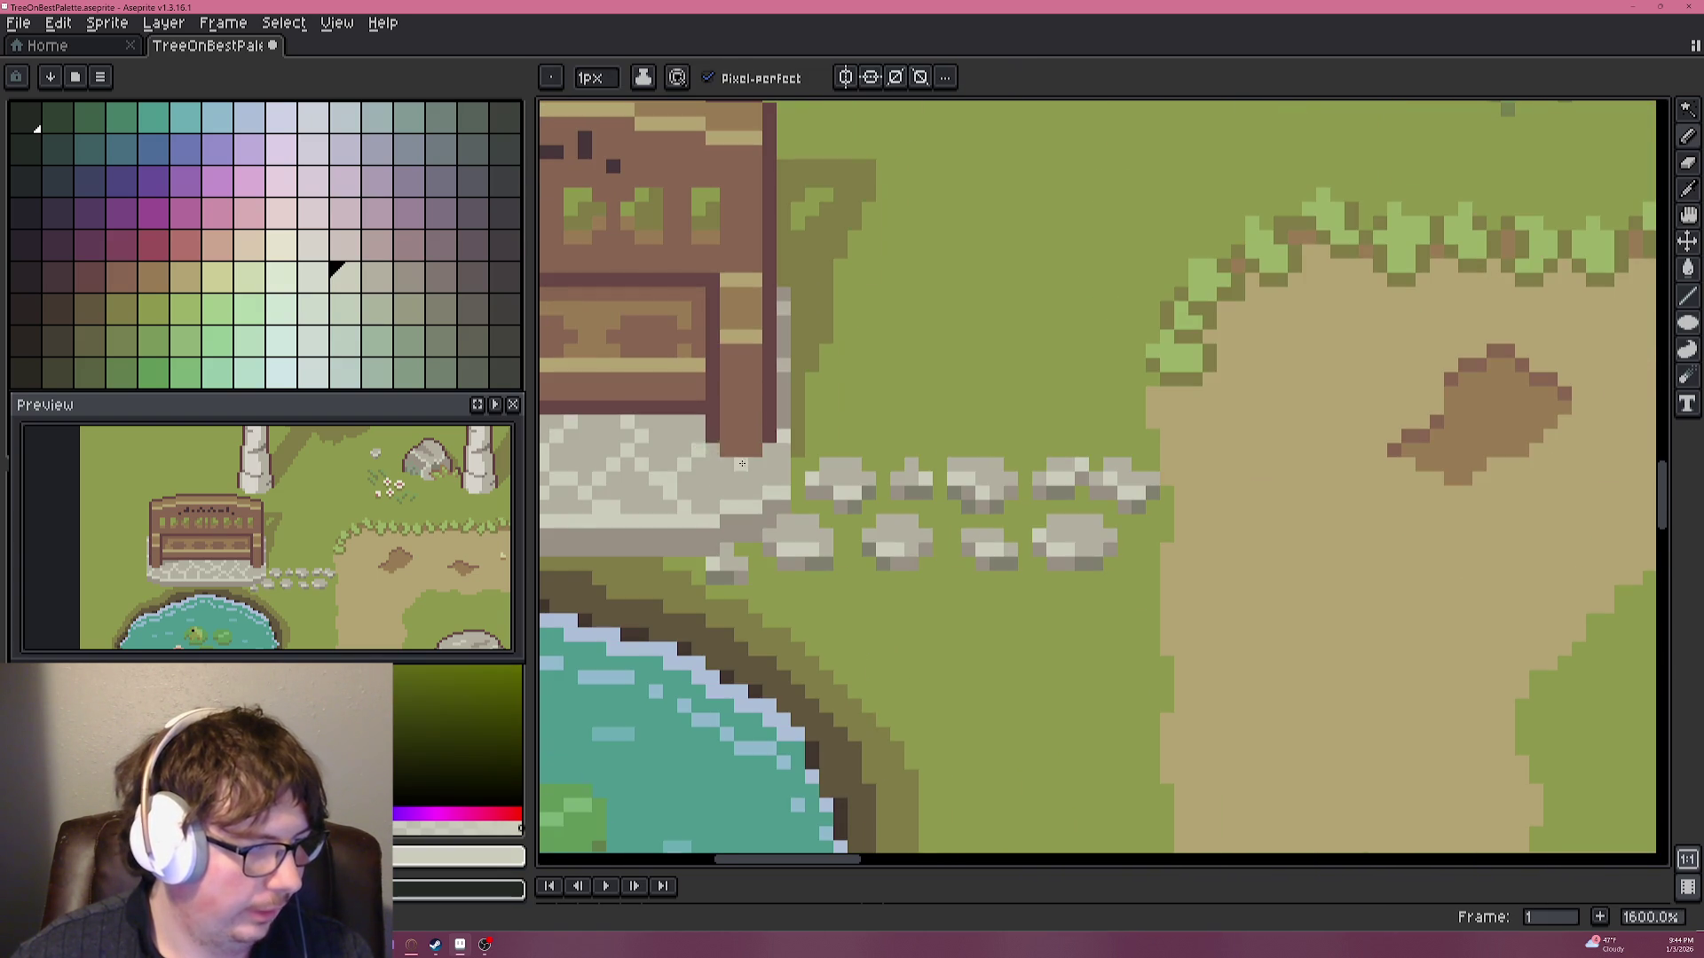
scroll(710, 452, "up", 2)
scroll(801, 490, "down", 2)
scroll(1077, 453, "left", 3)
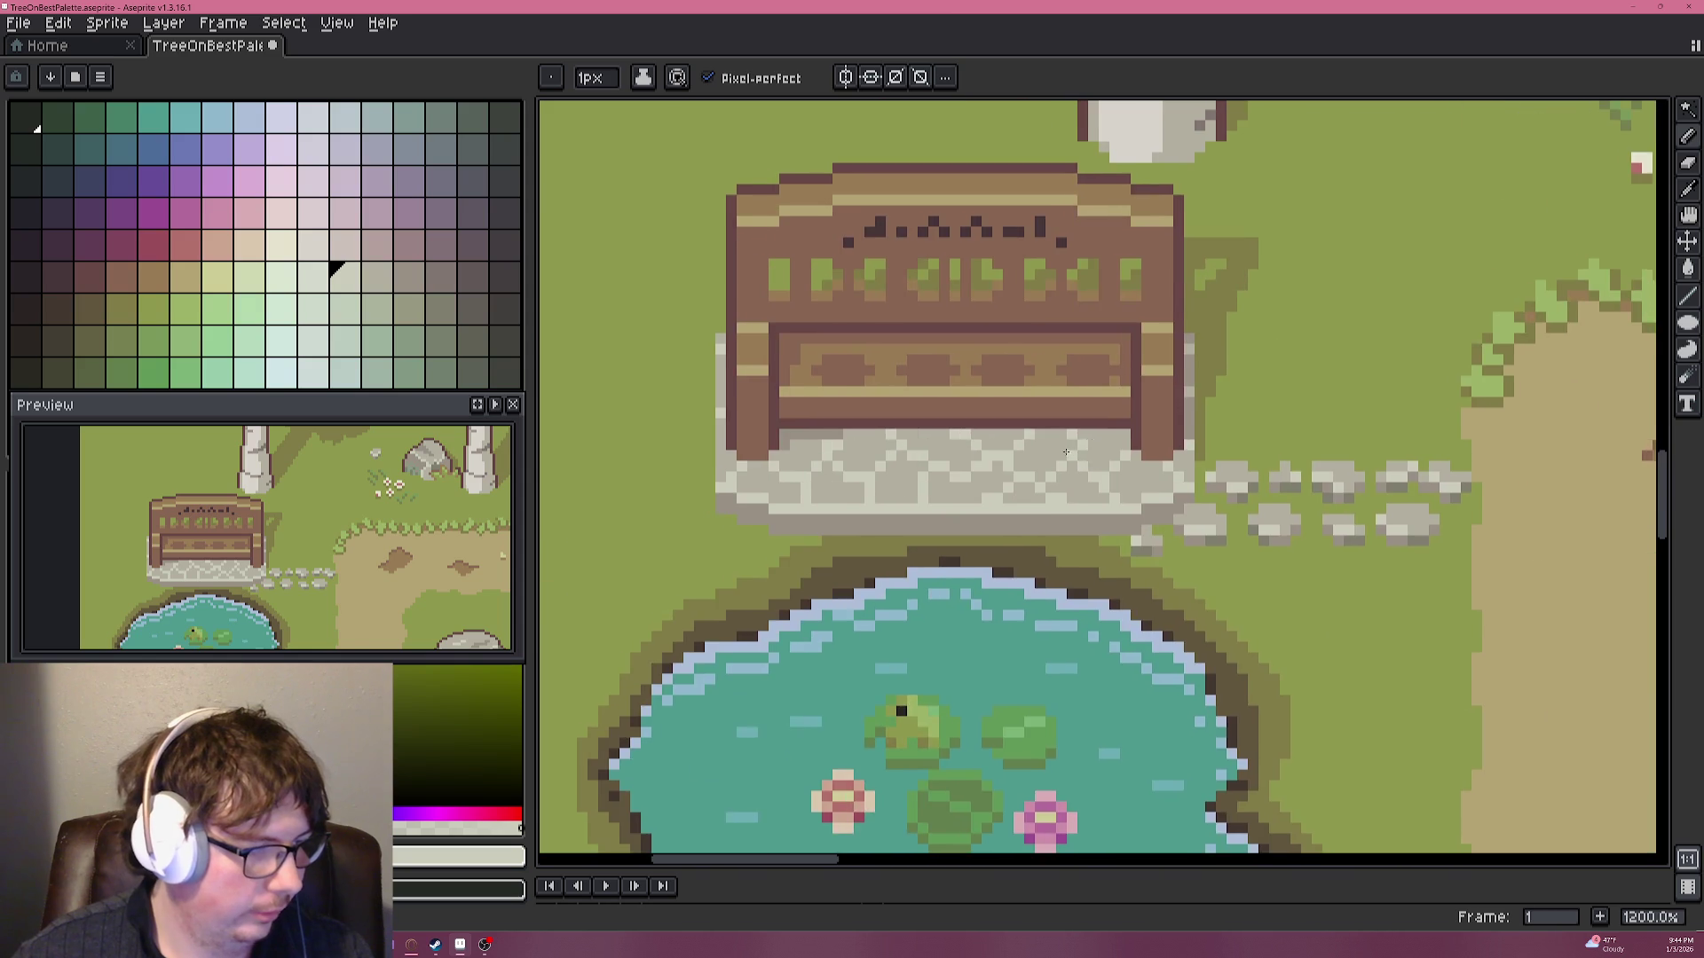
scroll(873, 467, "down", 4)
scroll(929, 464, "up", 4)
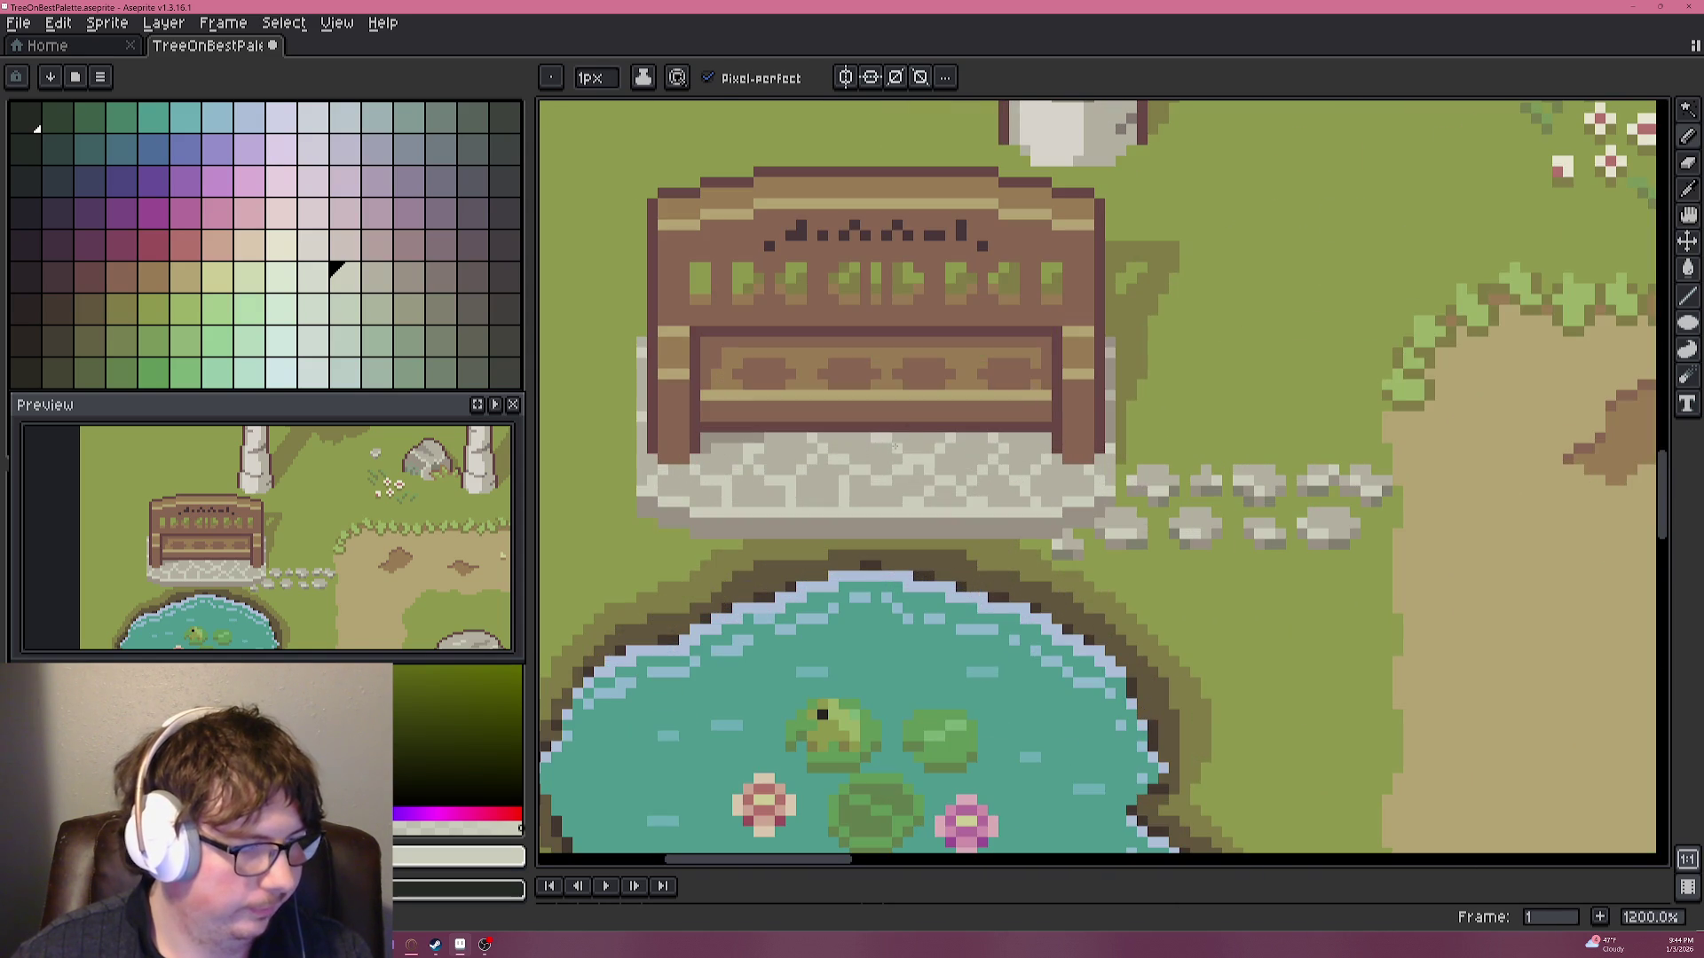
left_click(883, 443, "alt")
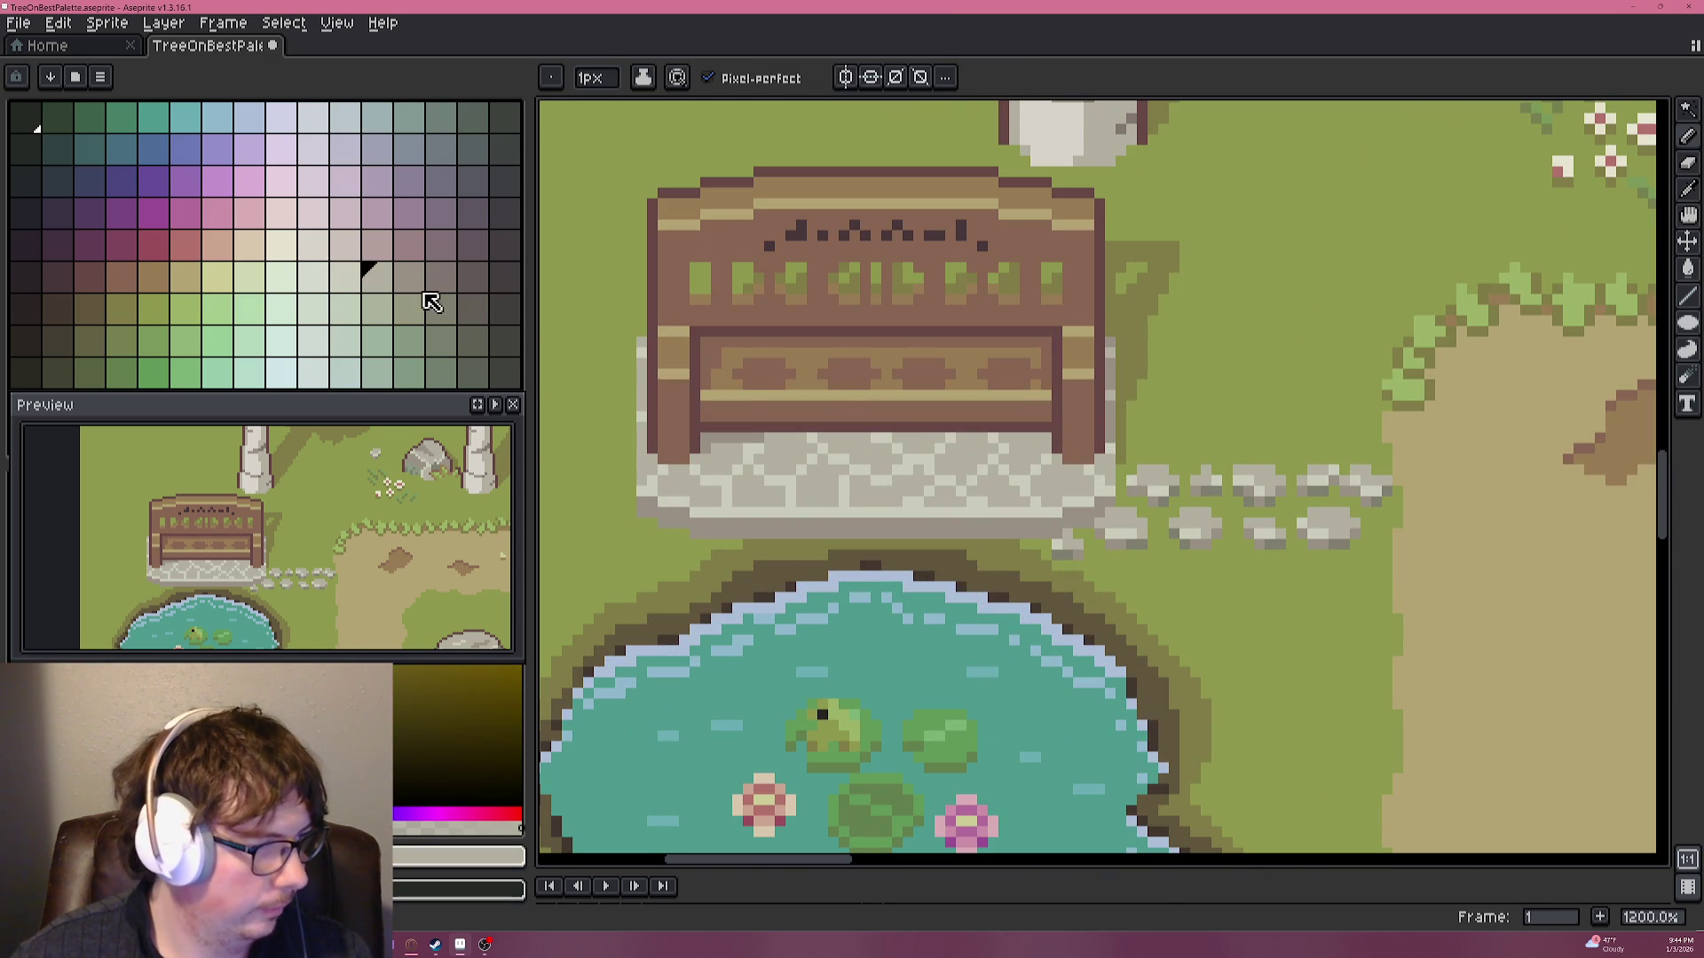
left_click(383, 311)
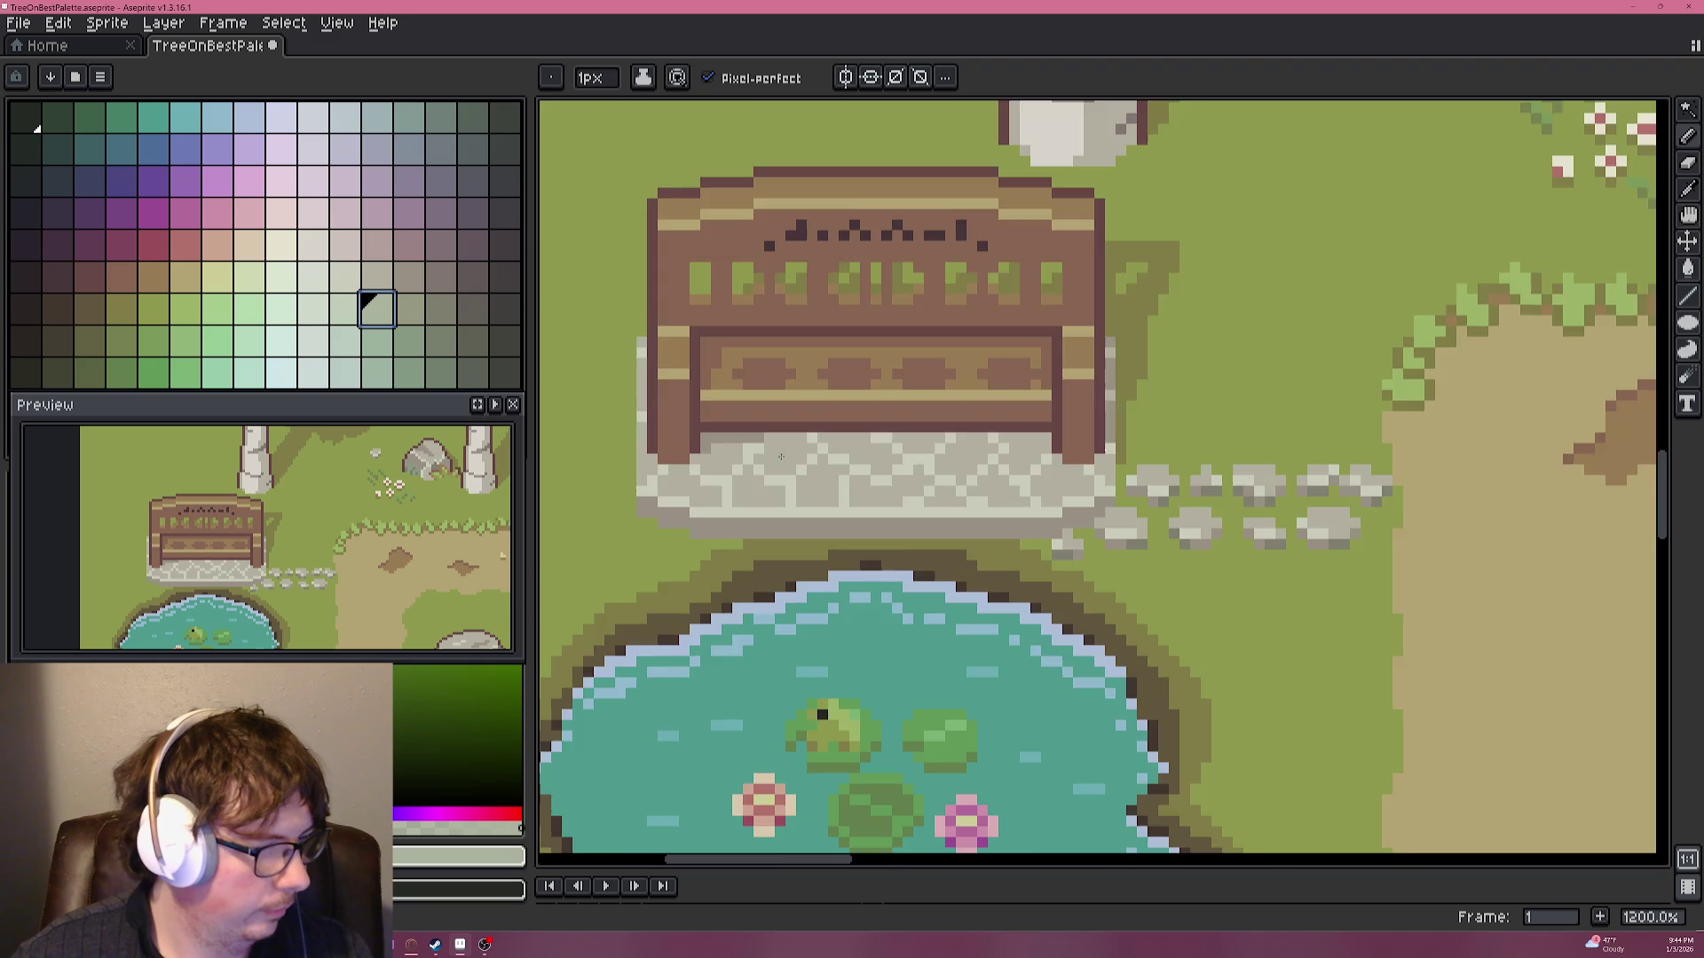
scroll(893, 547, "up", 4)
scroll(865, 562, "down", 2)
scroll(1076, 464, "up", 1)
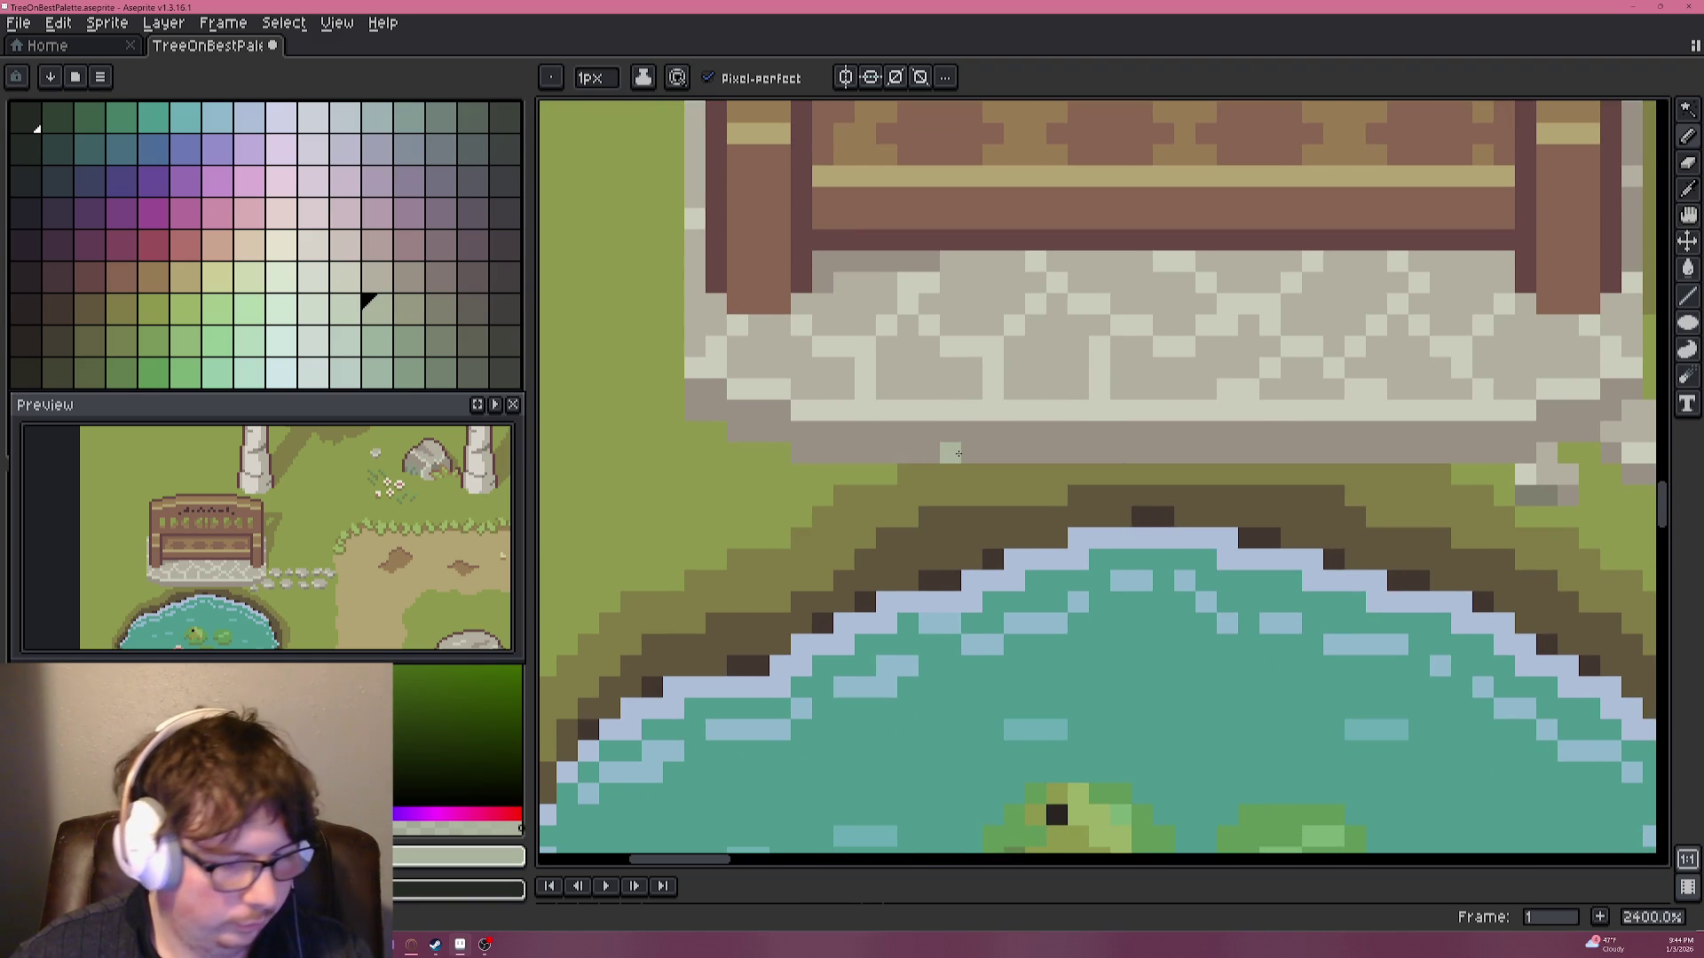
left_click_drag(1100, 452, 1185, 452)
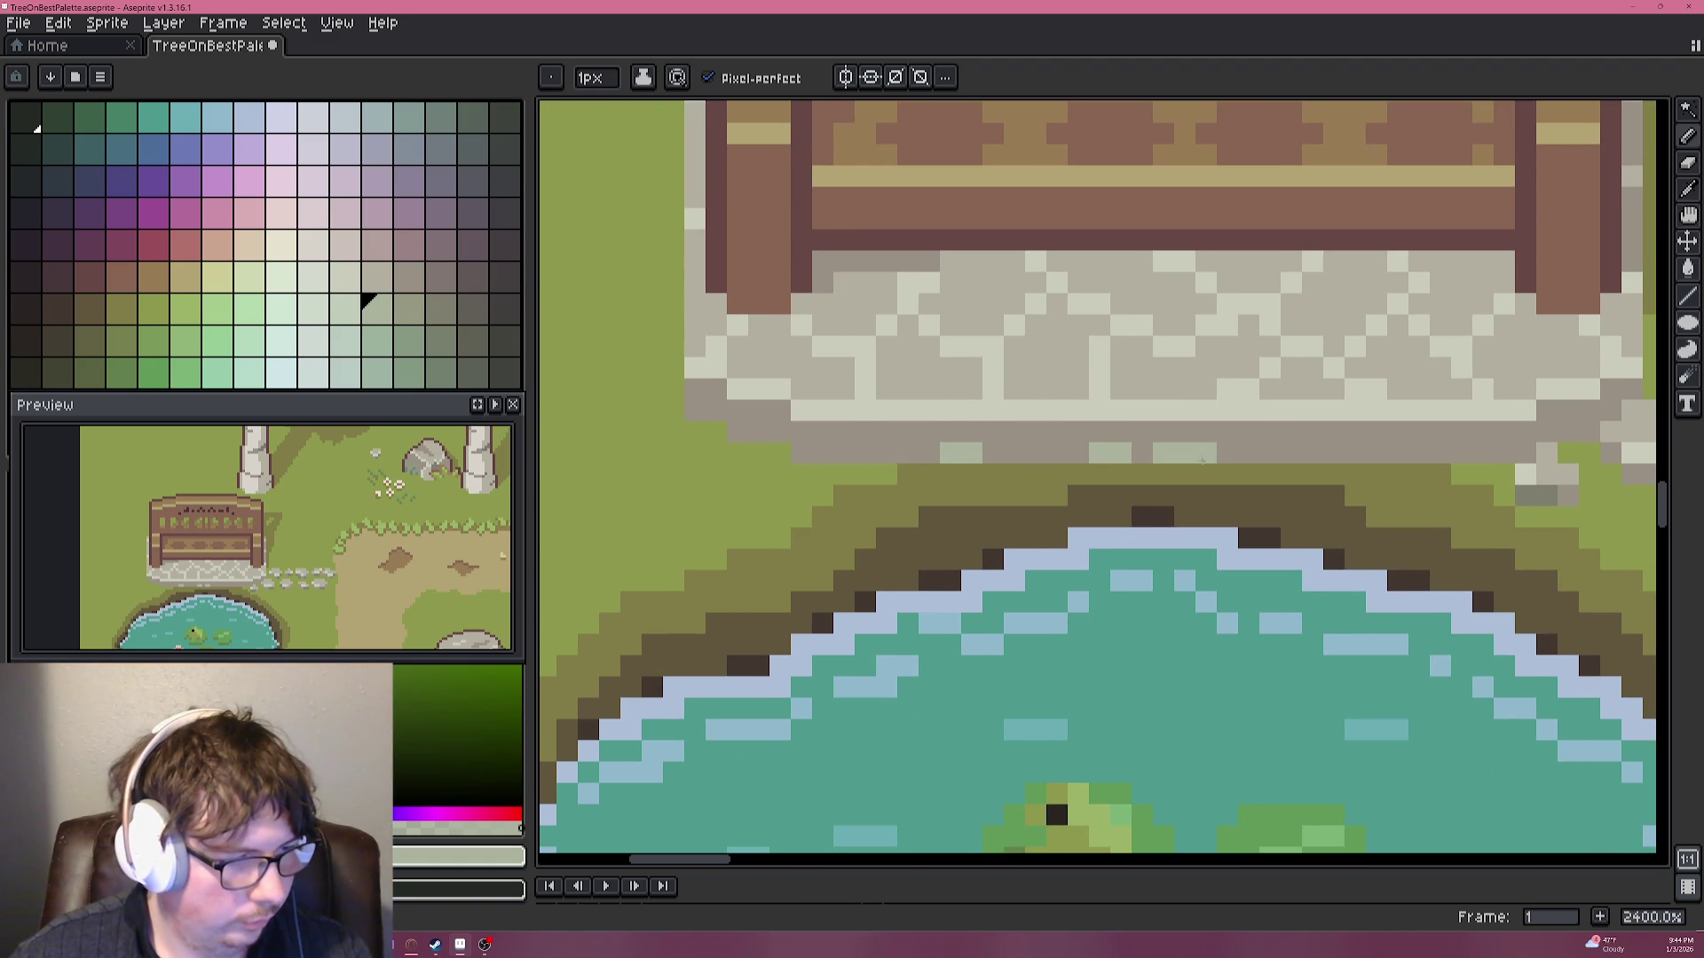
Pick a plinth colour and darken the plinth's lower edge near its right corner.
scroll(1339, 443, "down", 6)
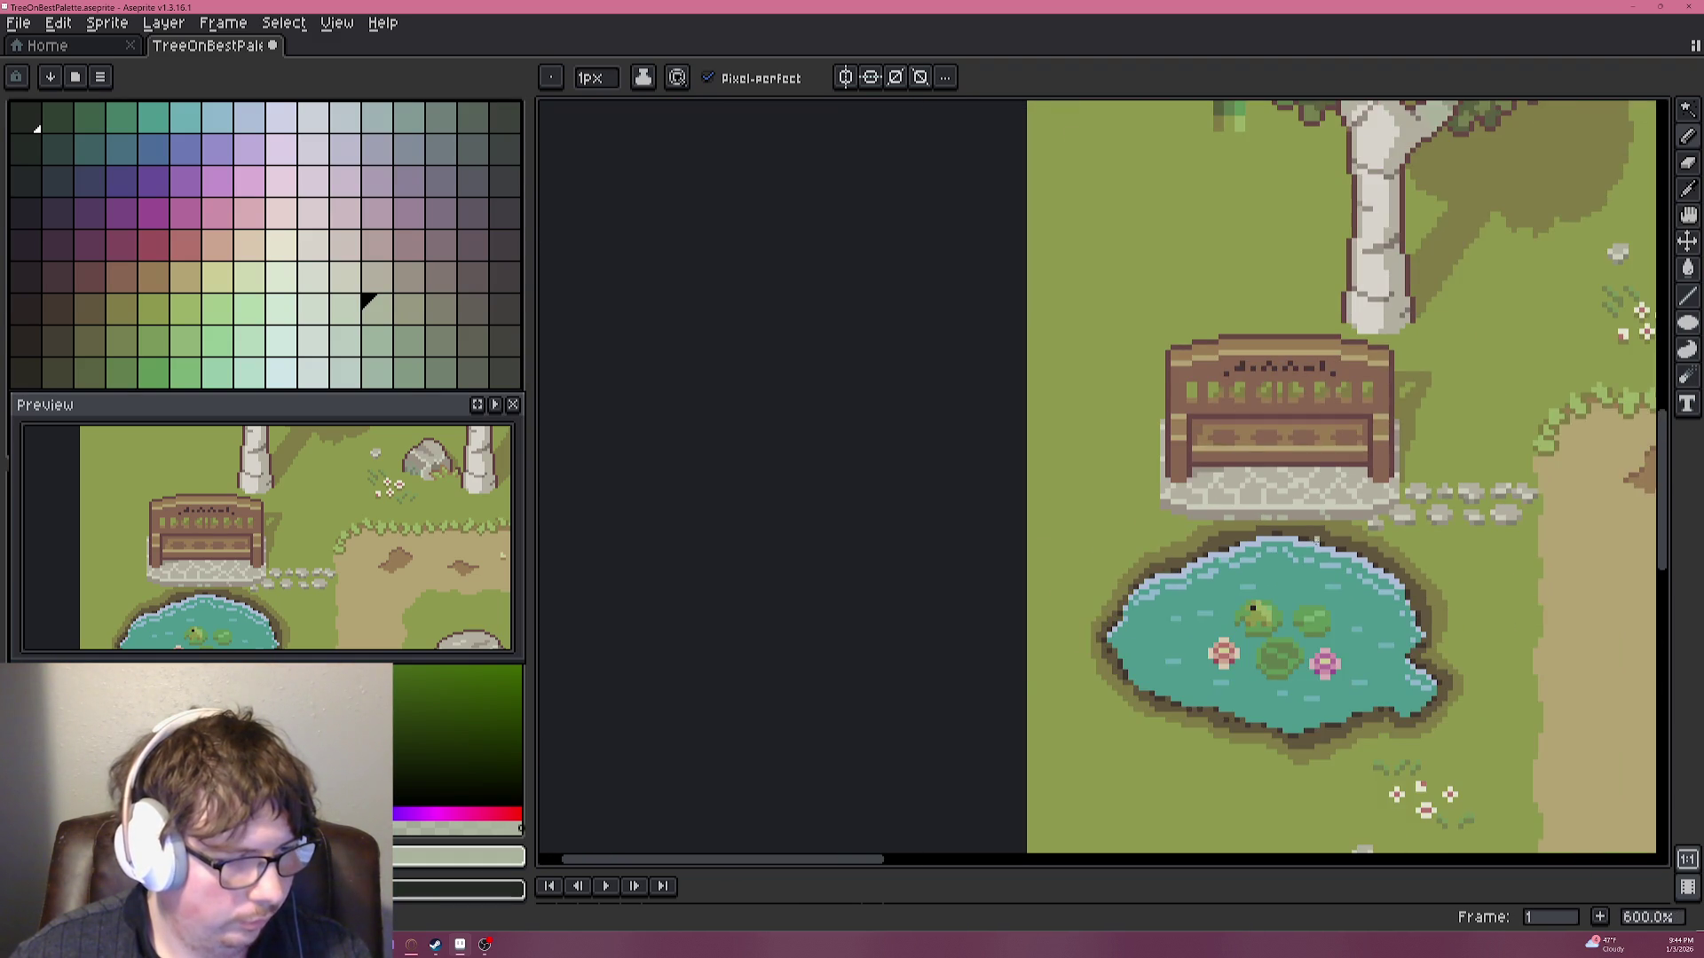
scroll(1319, 546, "up", 7)
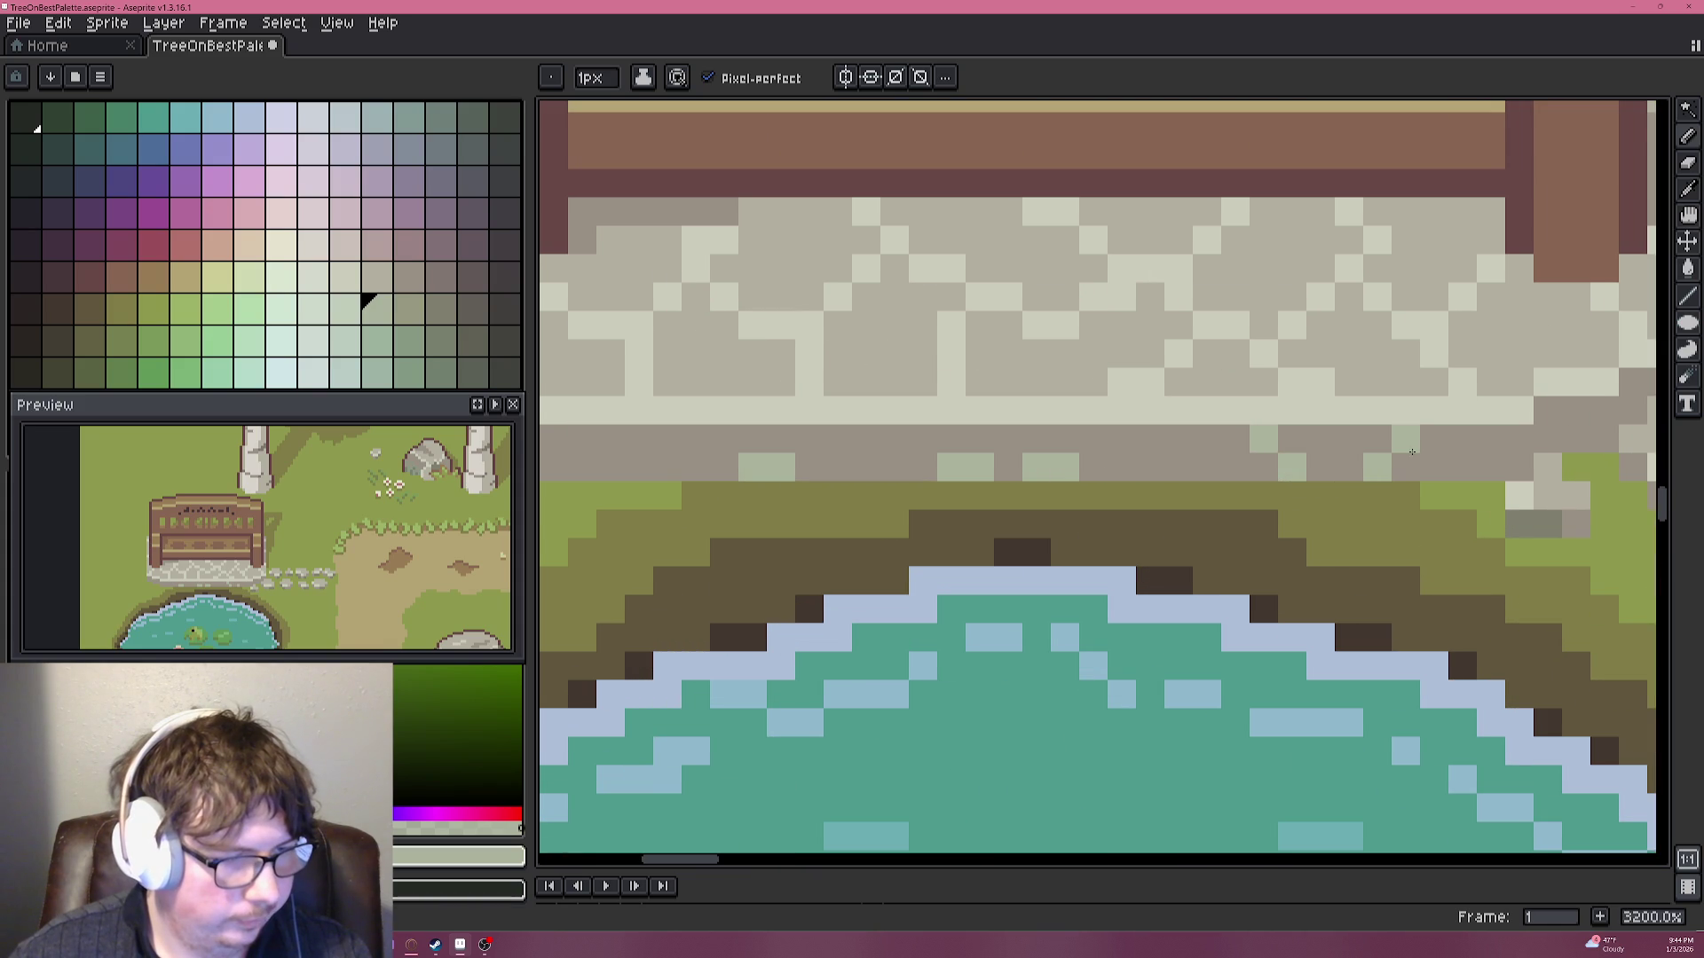
scroll(1057, 506, "down", 7)
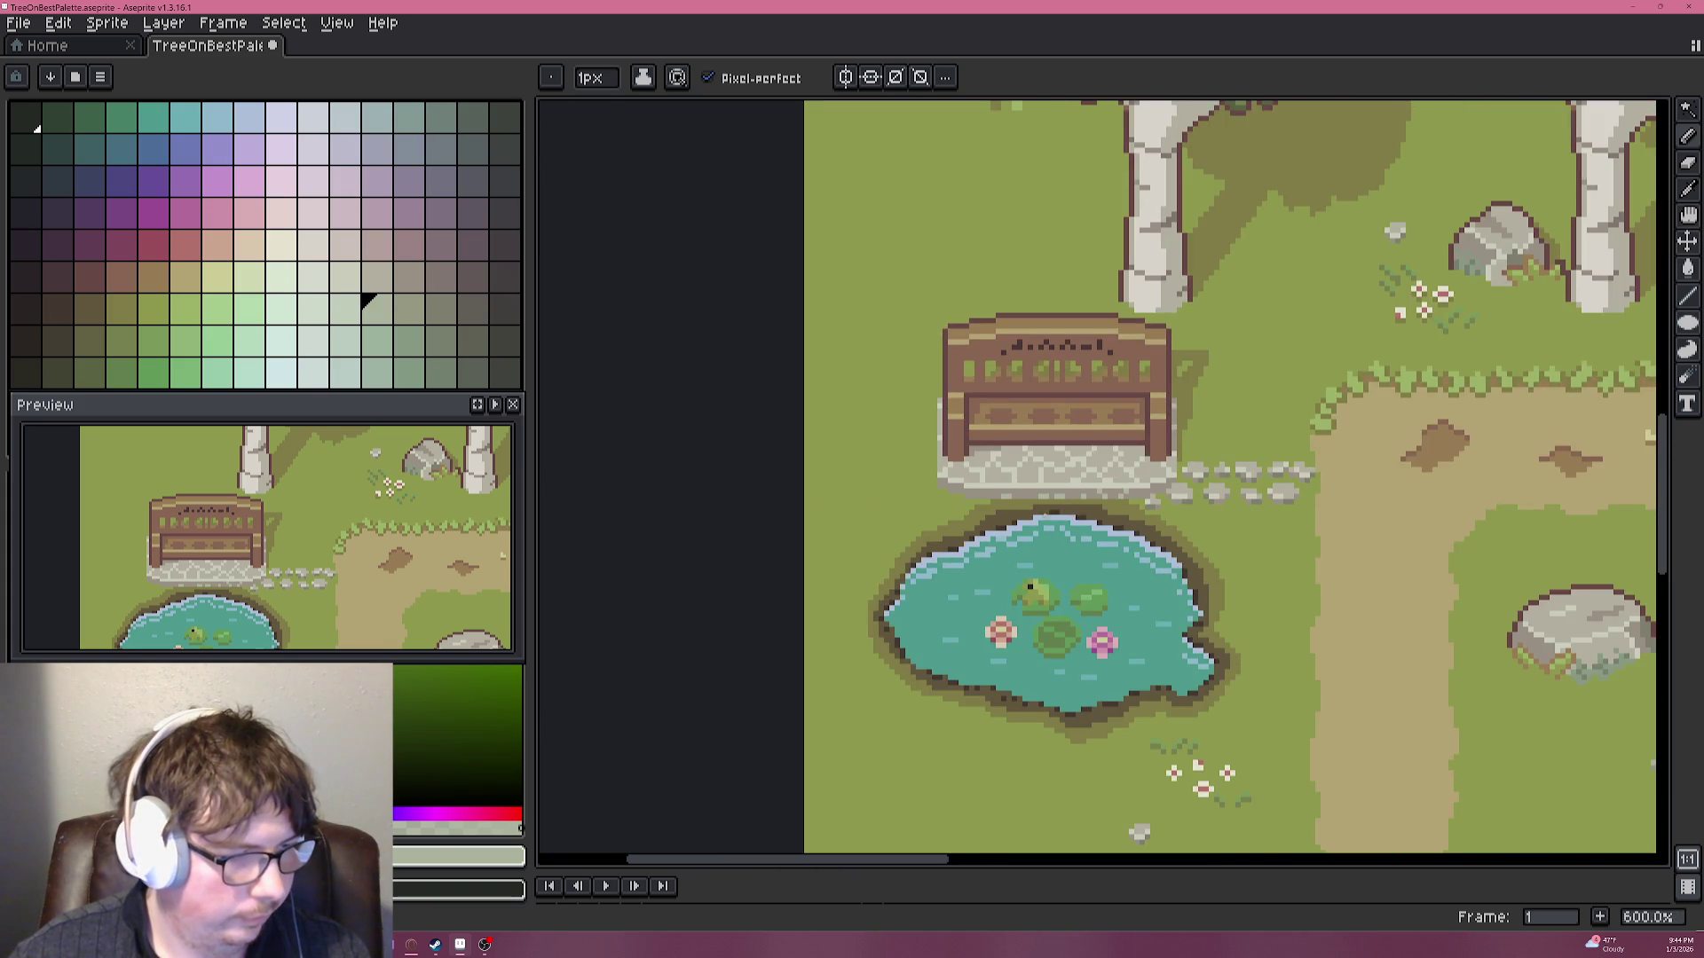
scroll(1062, 515, "up", 7)
scroll(1035, 481, "down", 8)
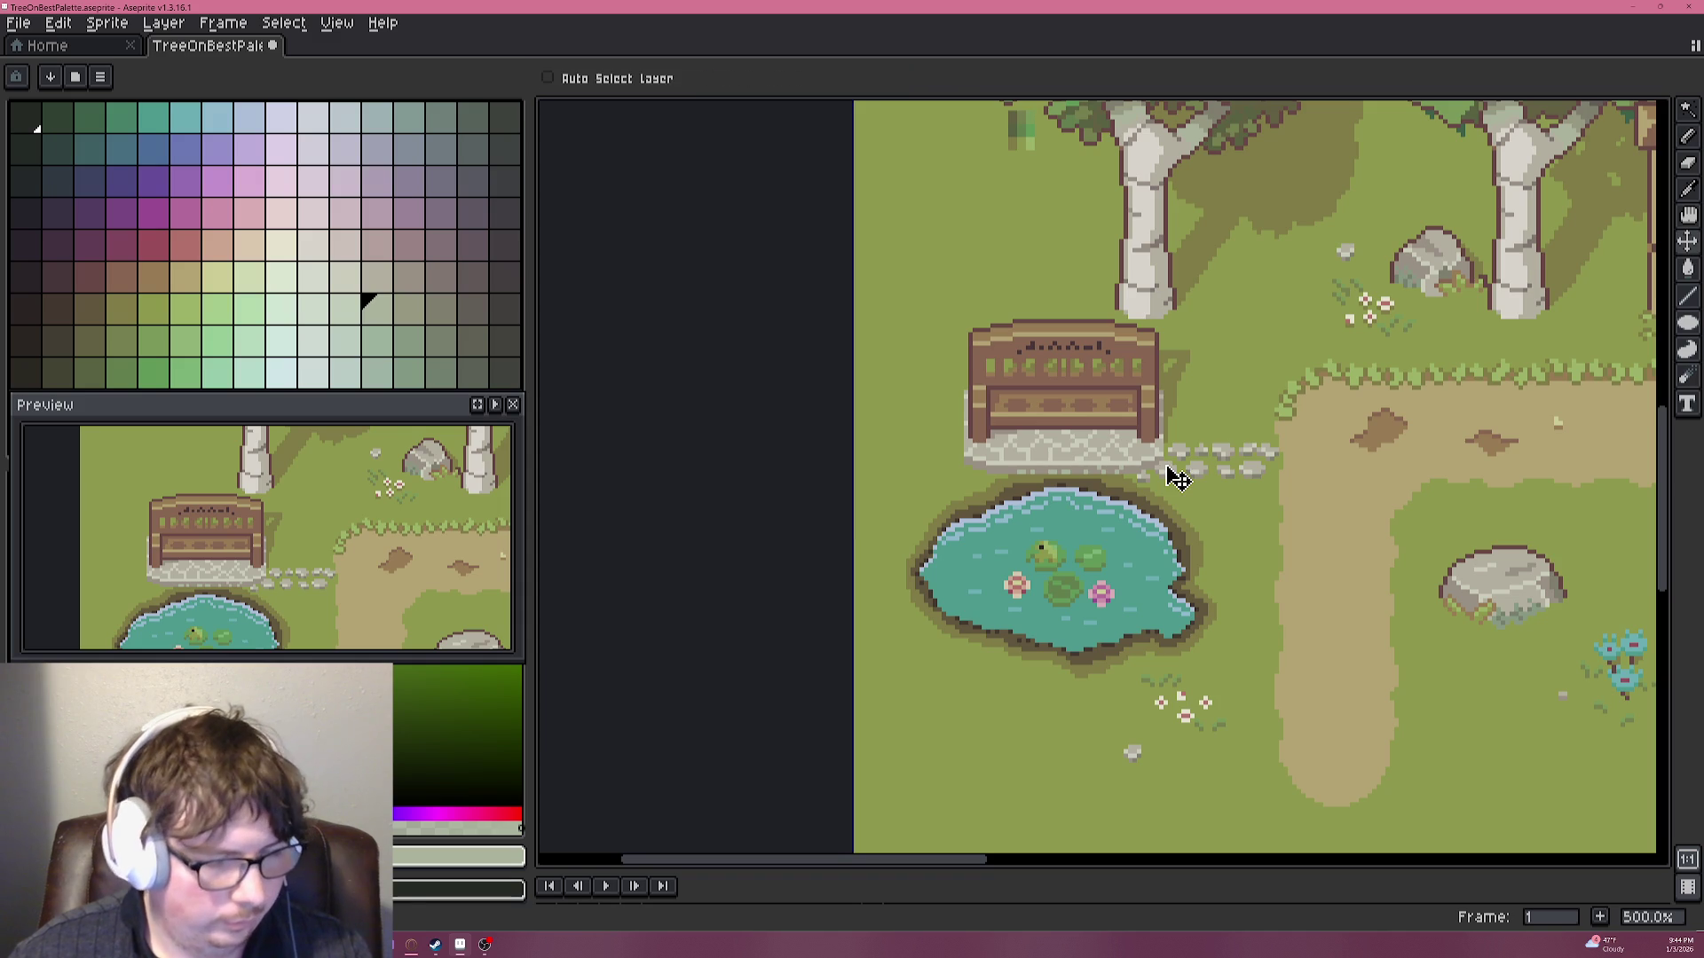
scroll(1062, 448, "up", 7)
left_click(1068, 406, "alt")
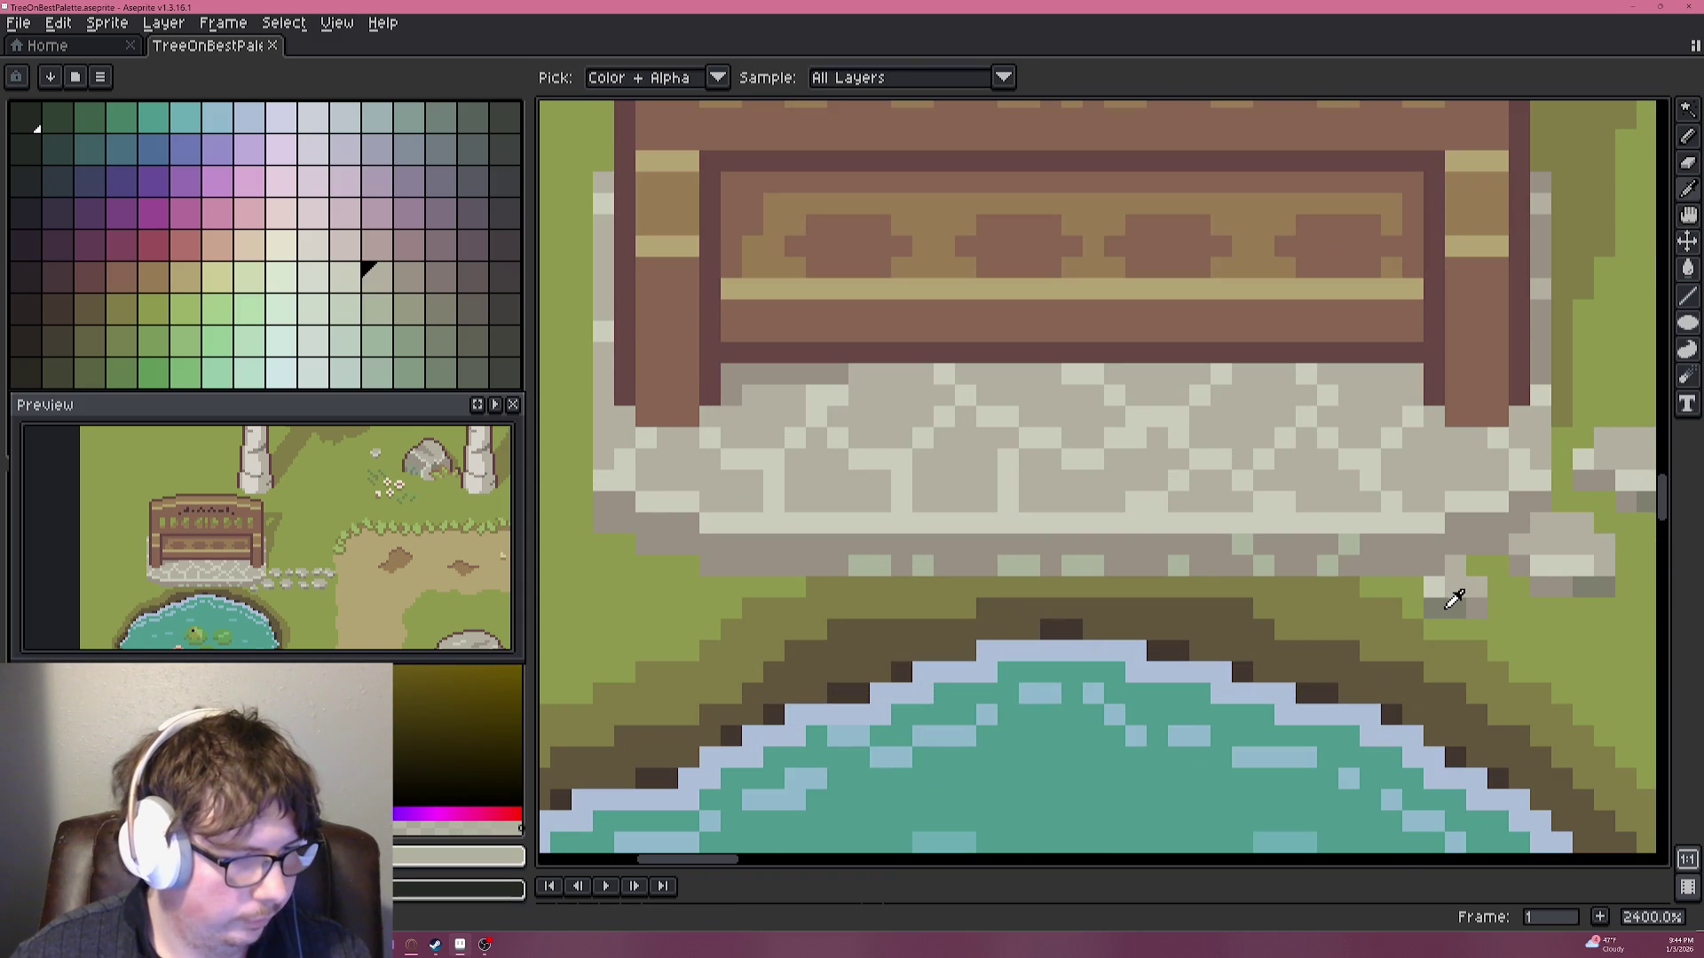
left_click(1445, 589, "alt")
left_click_drag(1393, 560, 1500, 525)
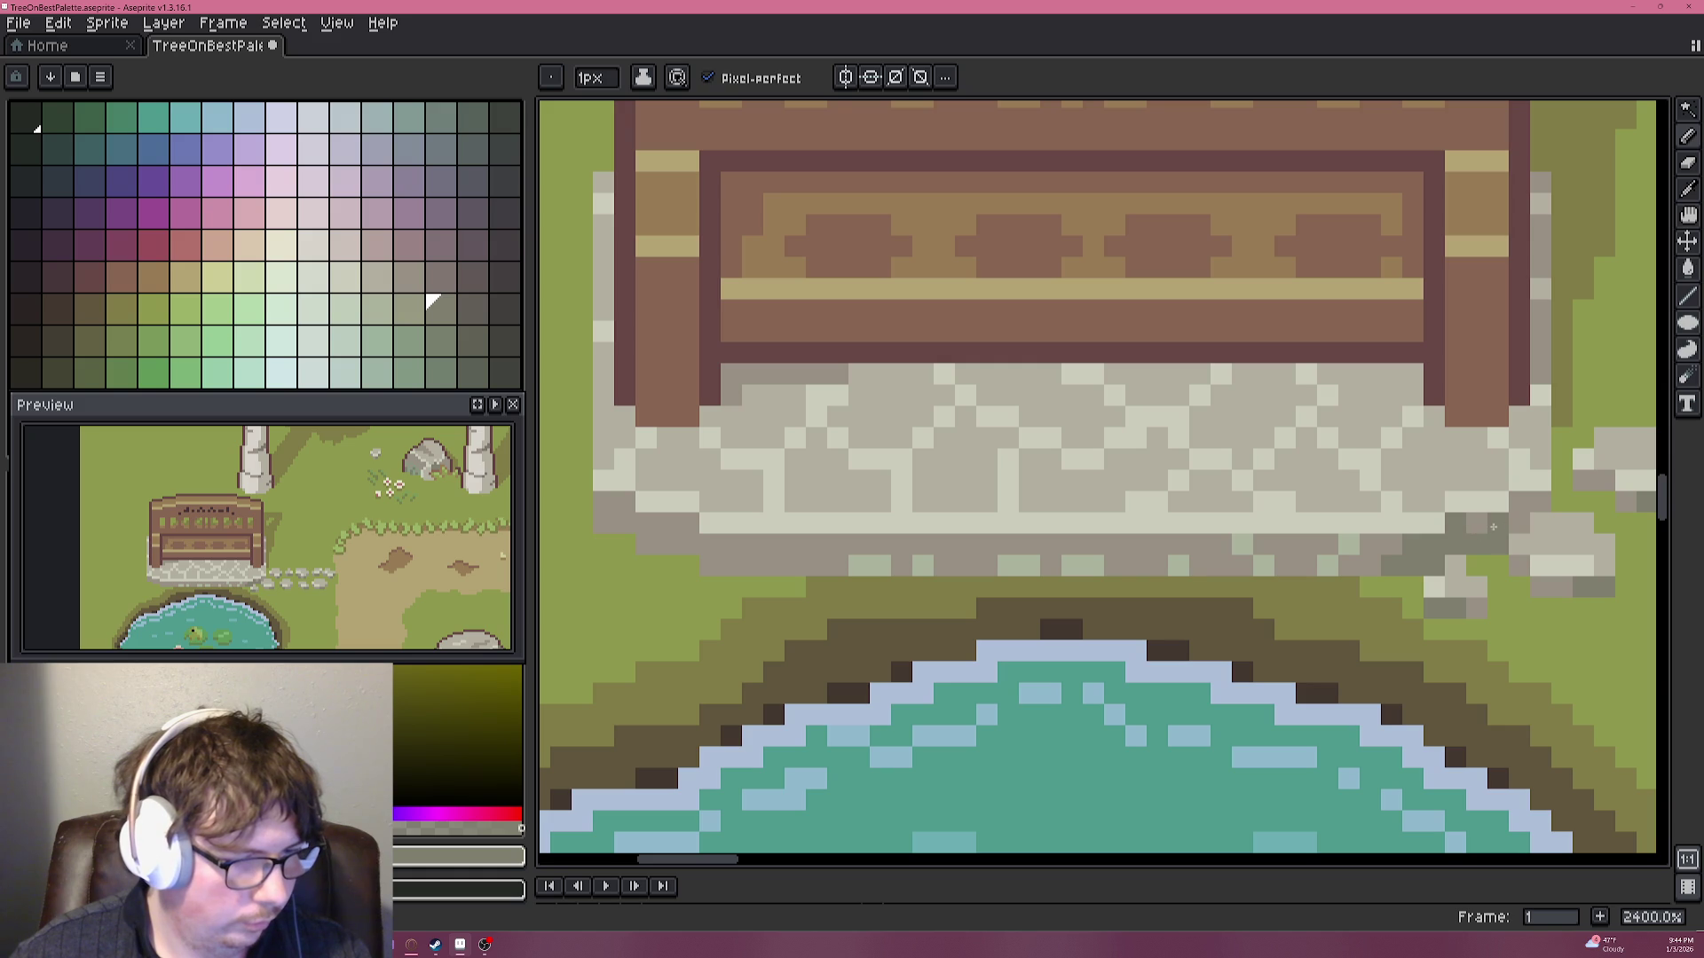
Shade the plinth's bottom edge dark grey with short strokes and single pixels.
scroll(1455, 528, "down", 6)
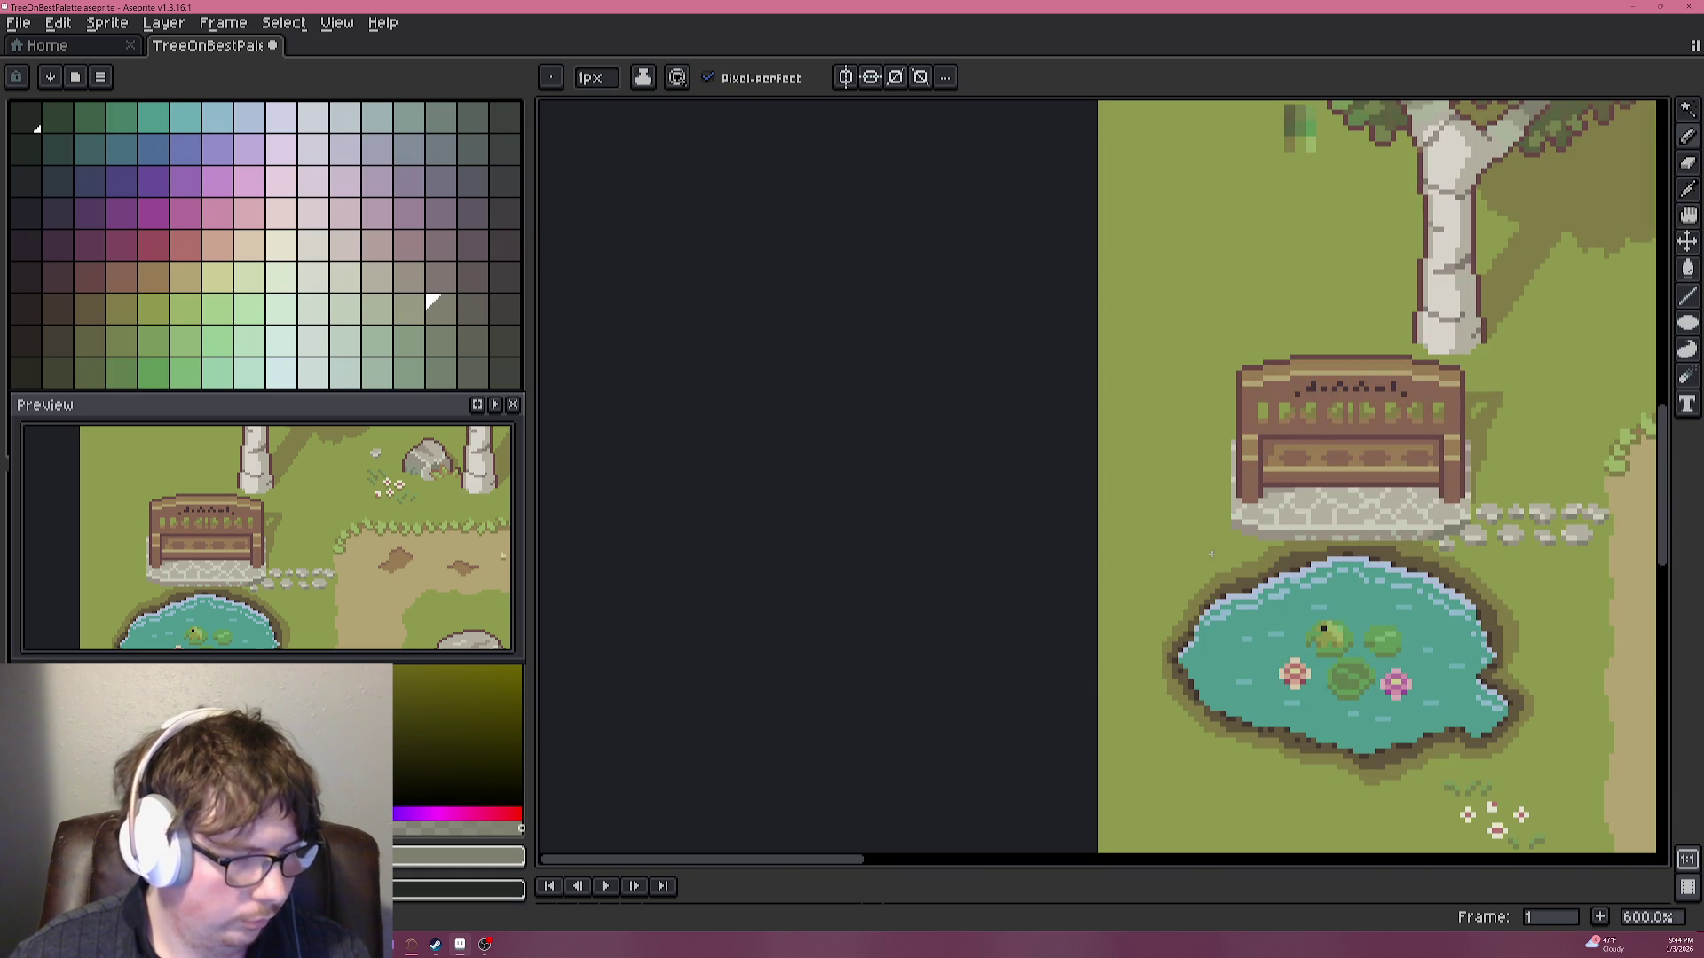
scroll(1221, 526, "up", 6)
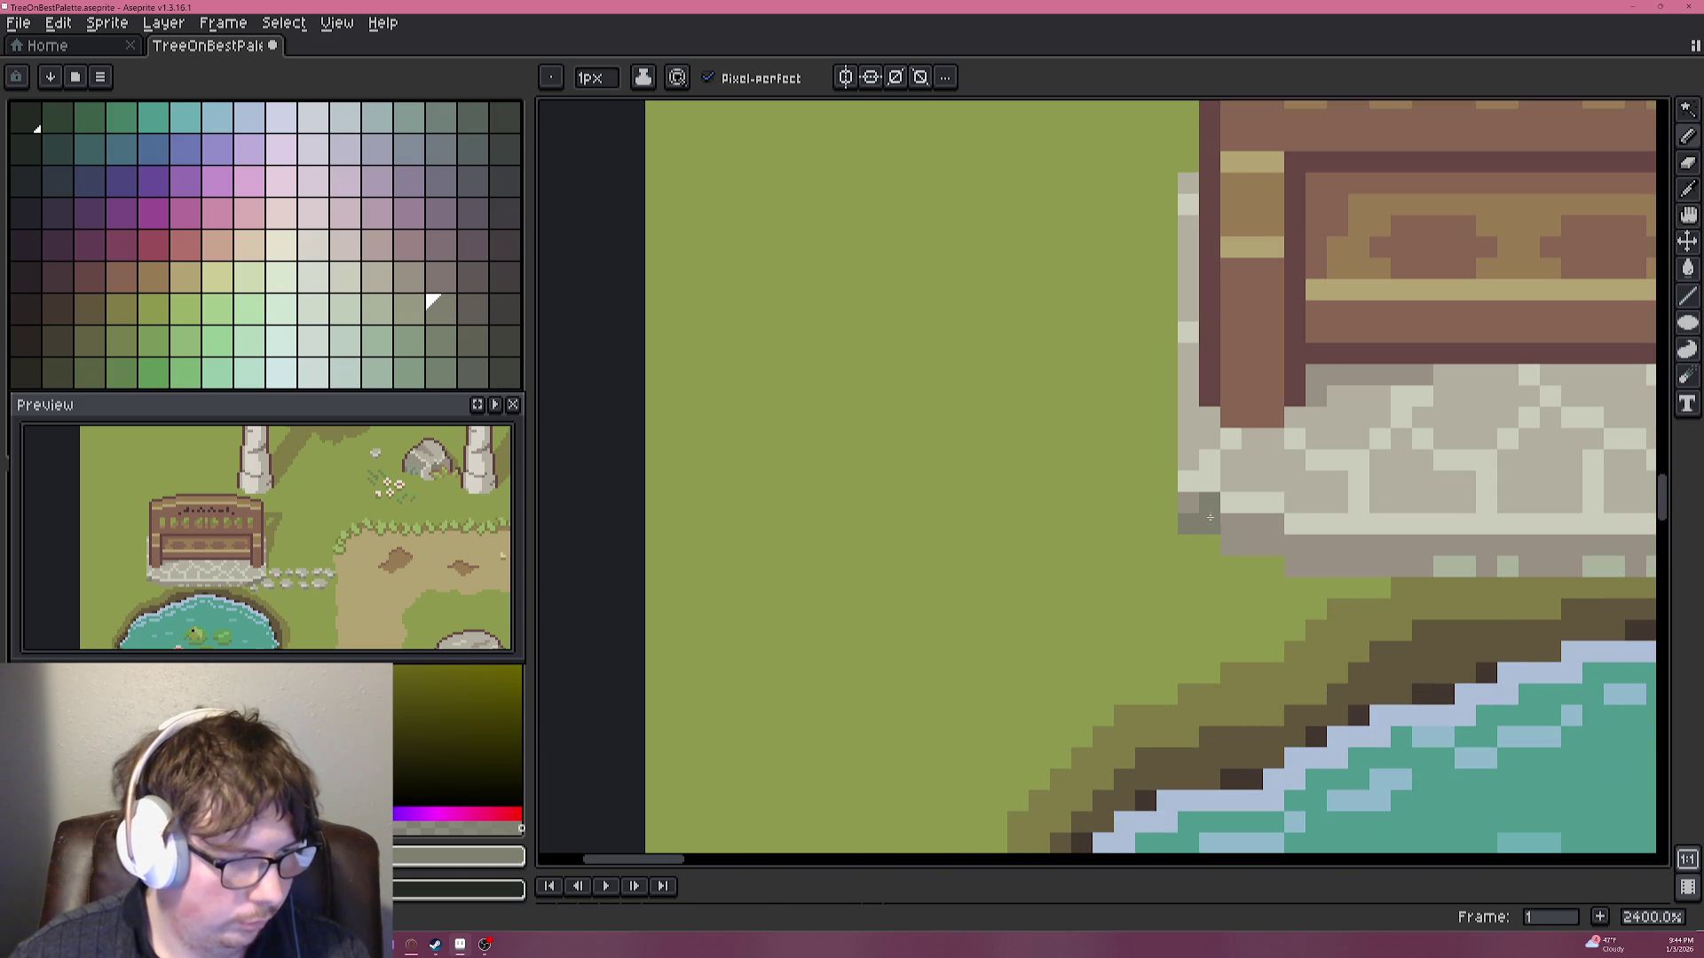
scroll(1420, 546, "down", 1)
scroll(1369, 516, "down", 1)
scroll(1140, 475, "up", 2)
scroll(1115, 438, "up", 1)
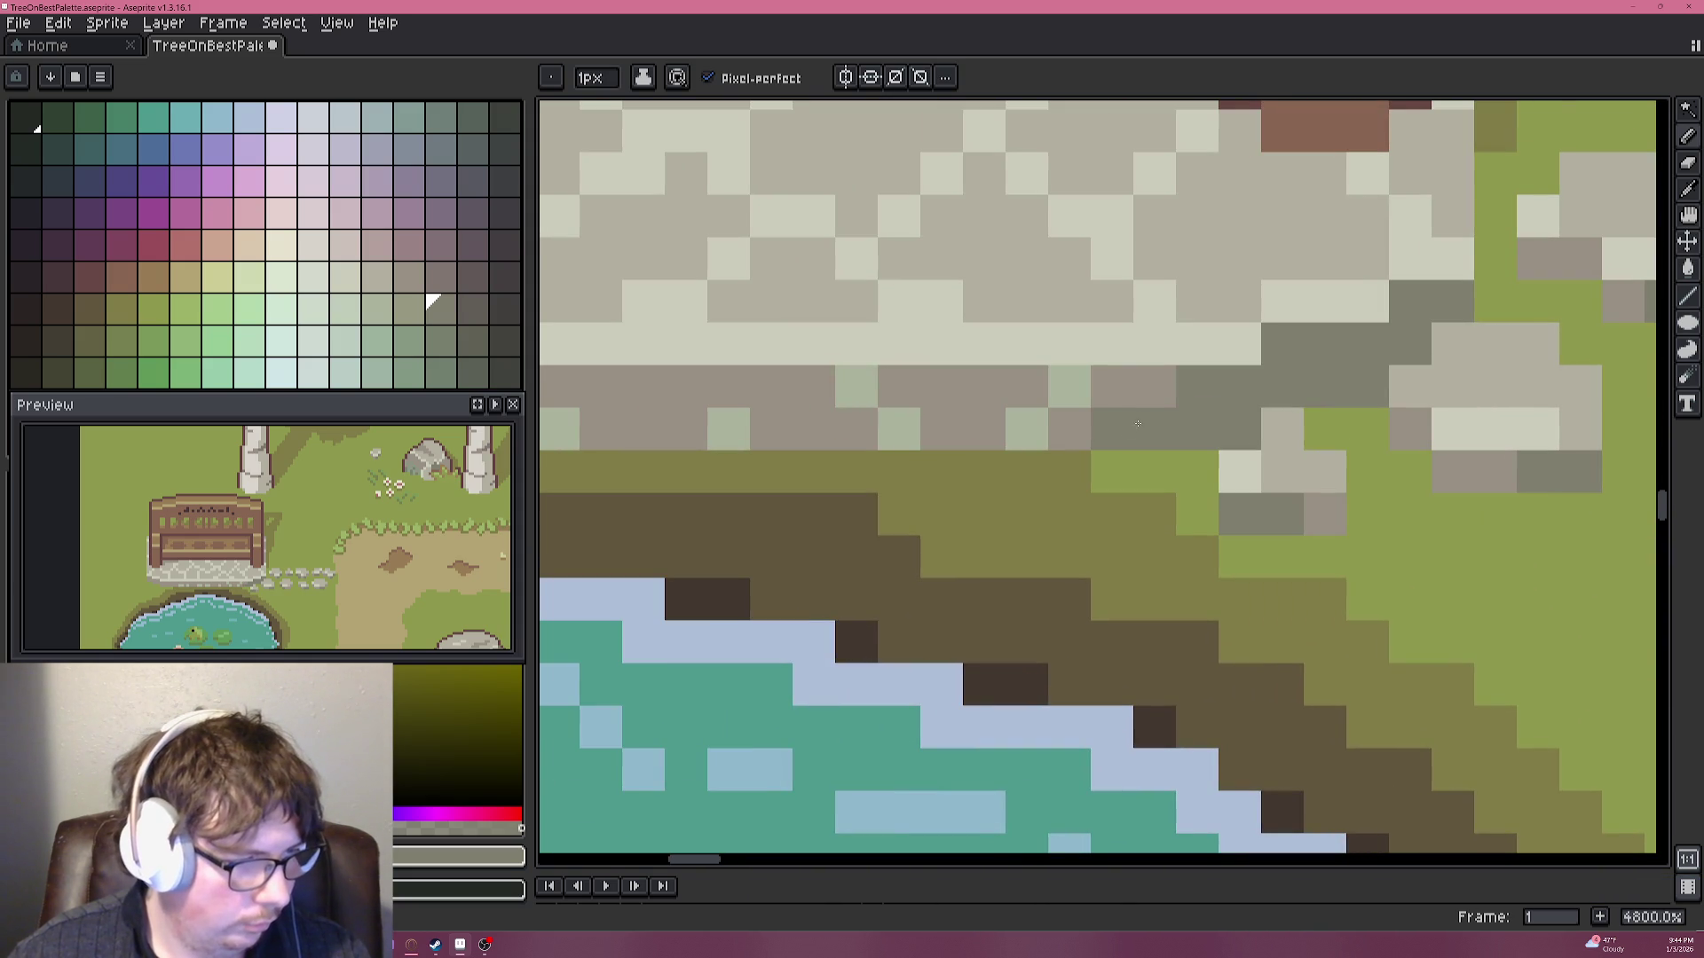
left_click_drag(1154, 386, 1113, 386)
left_click(1069, 428)
left_click_drag(985, 386, 1028, 386)
left_click(985, 428)
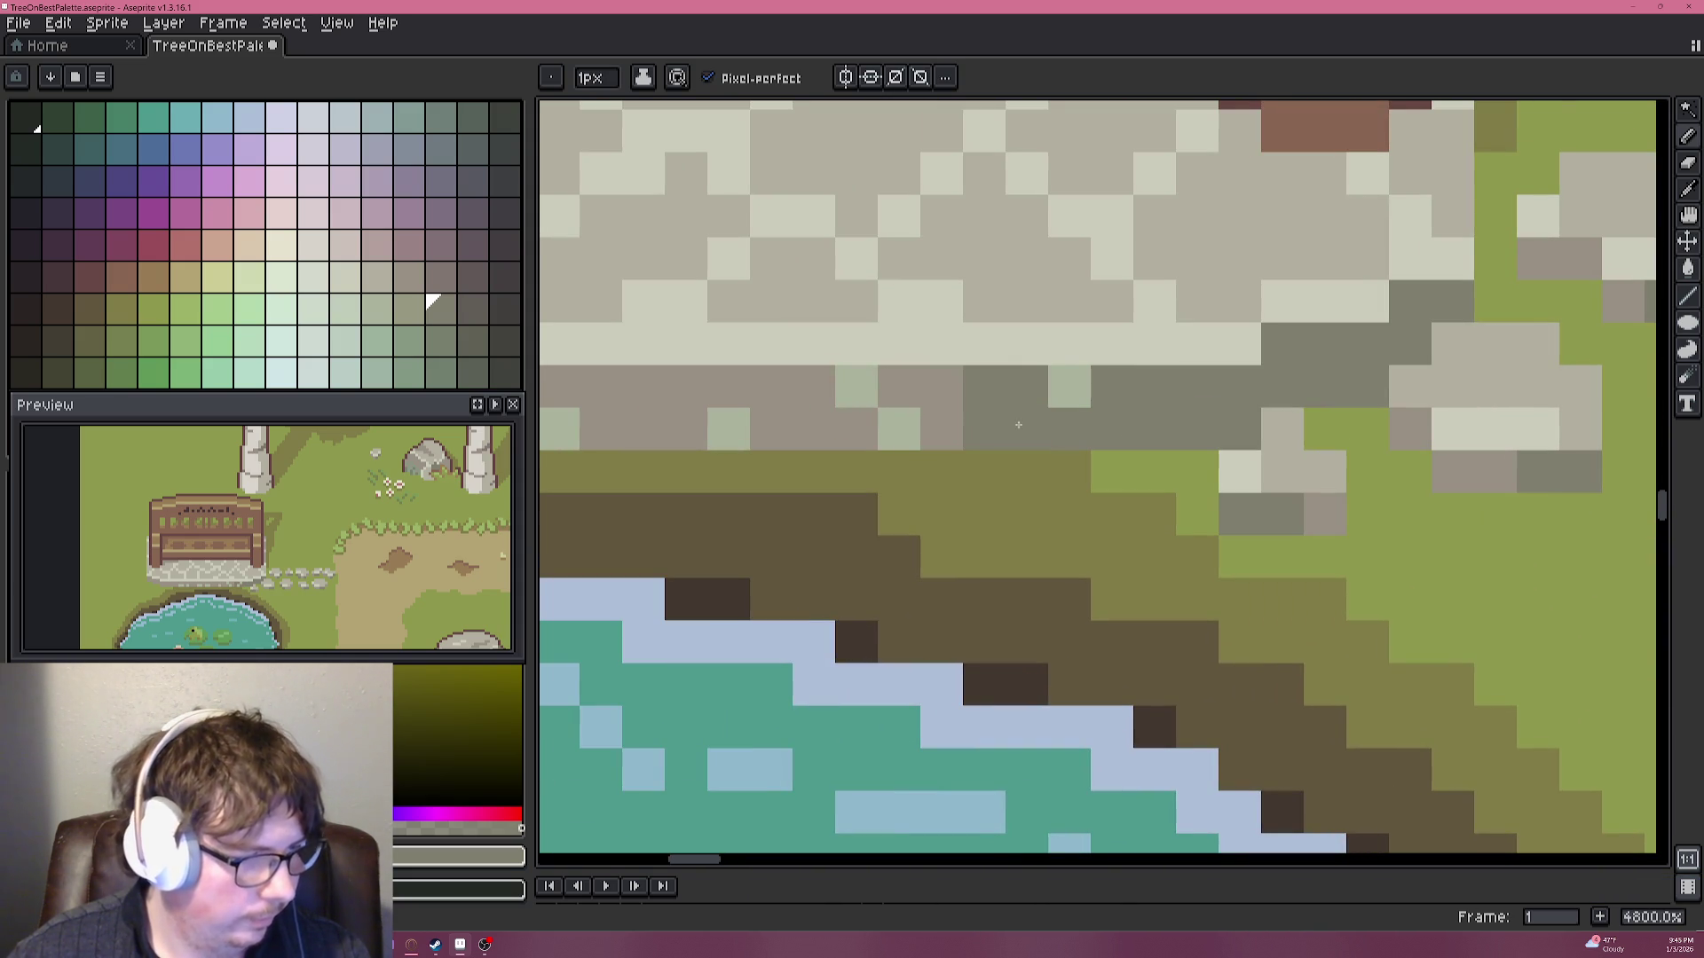
Try a grey-green edge pixel, undo it, and add two more shading pixels.
left_click(406, 308)
left_click(1056, 426)
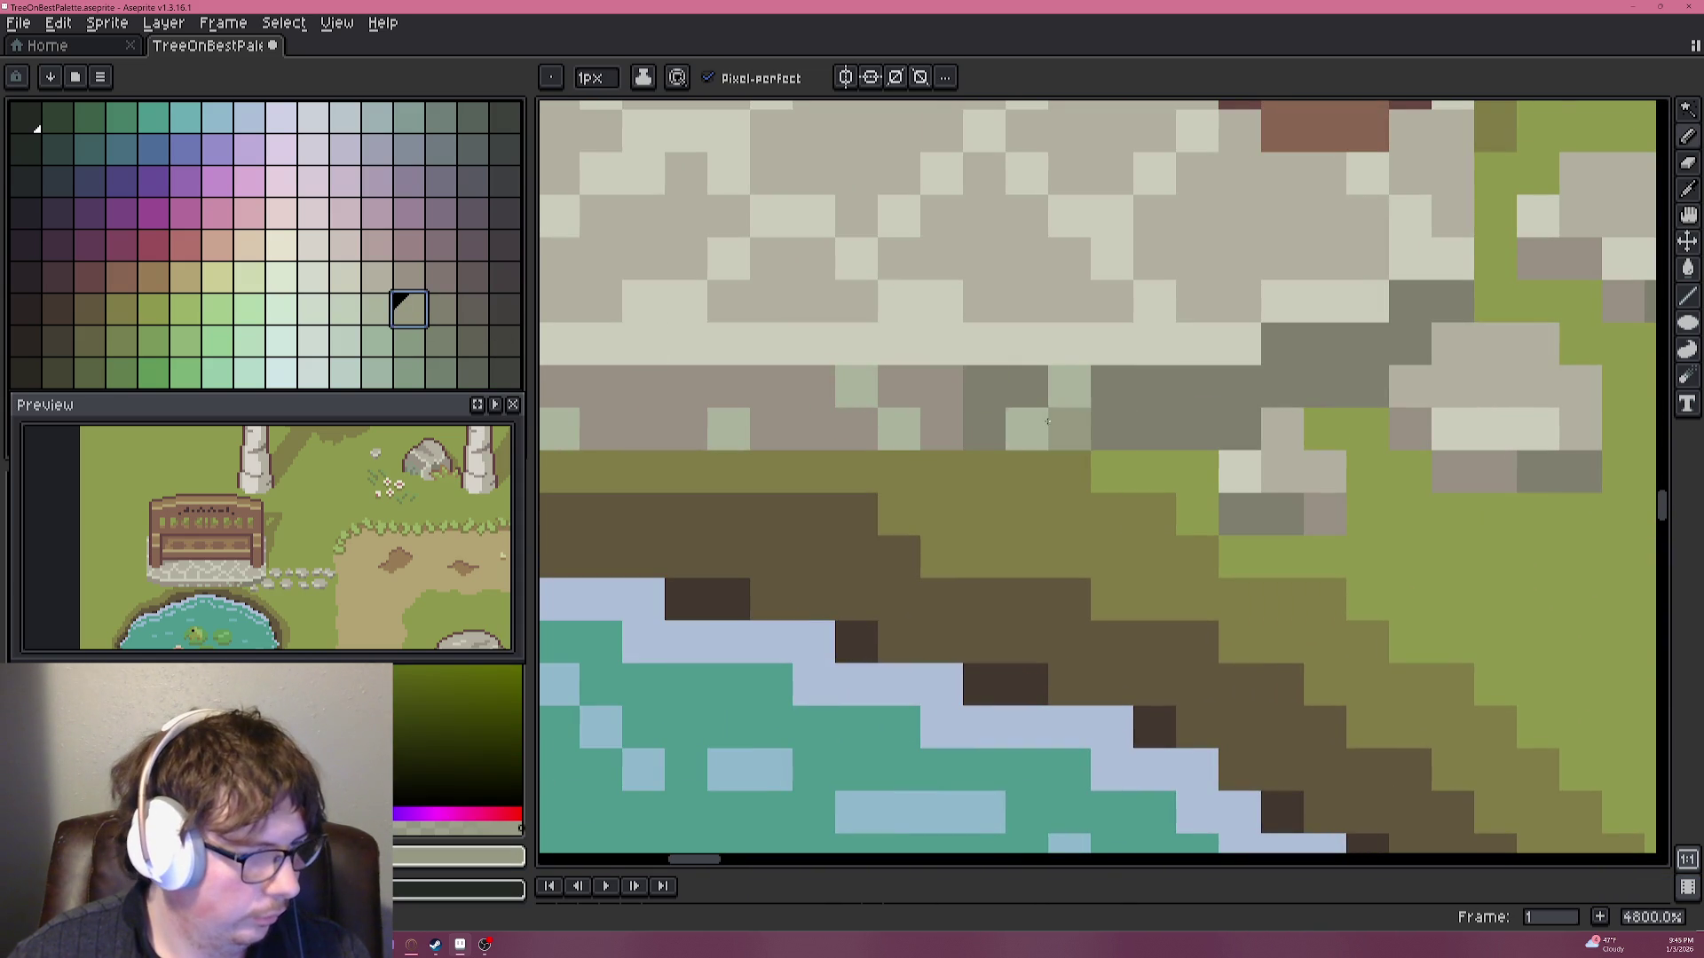
key("ctrl+z")
left_click(856, 386)
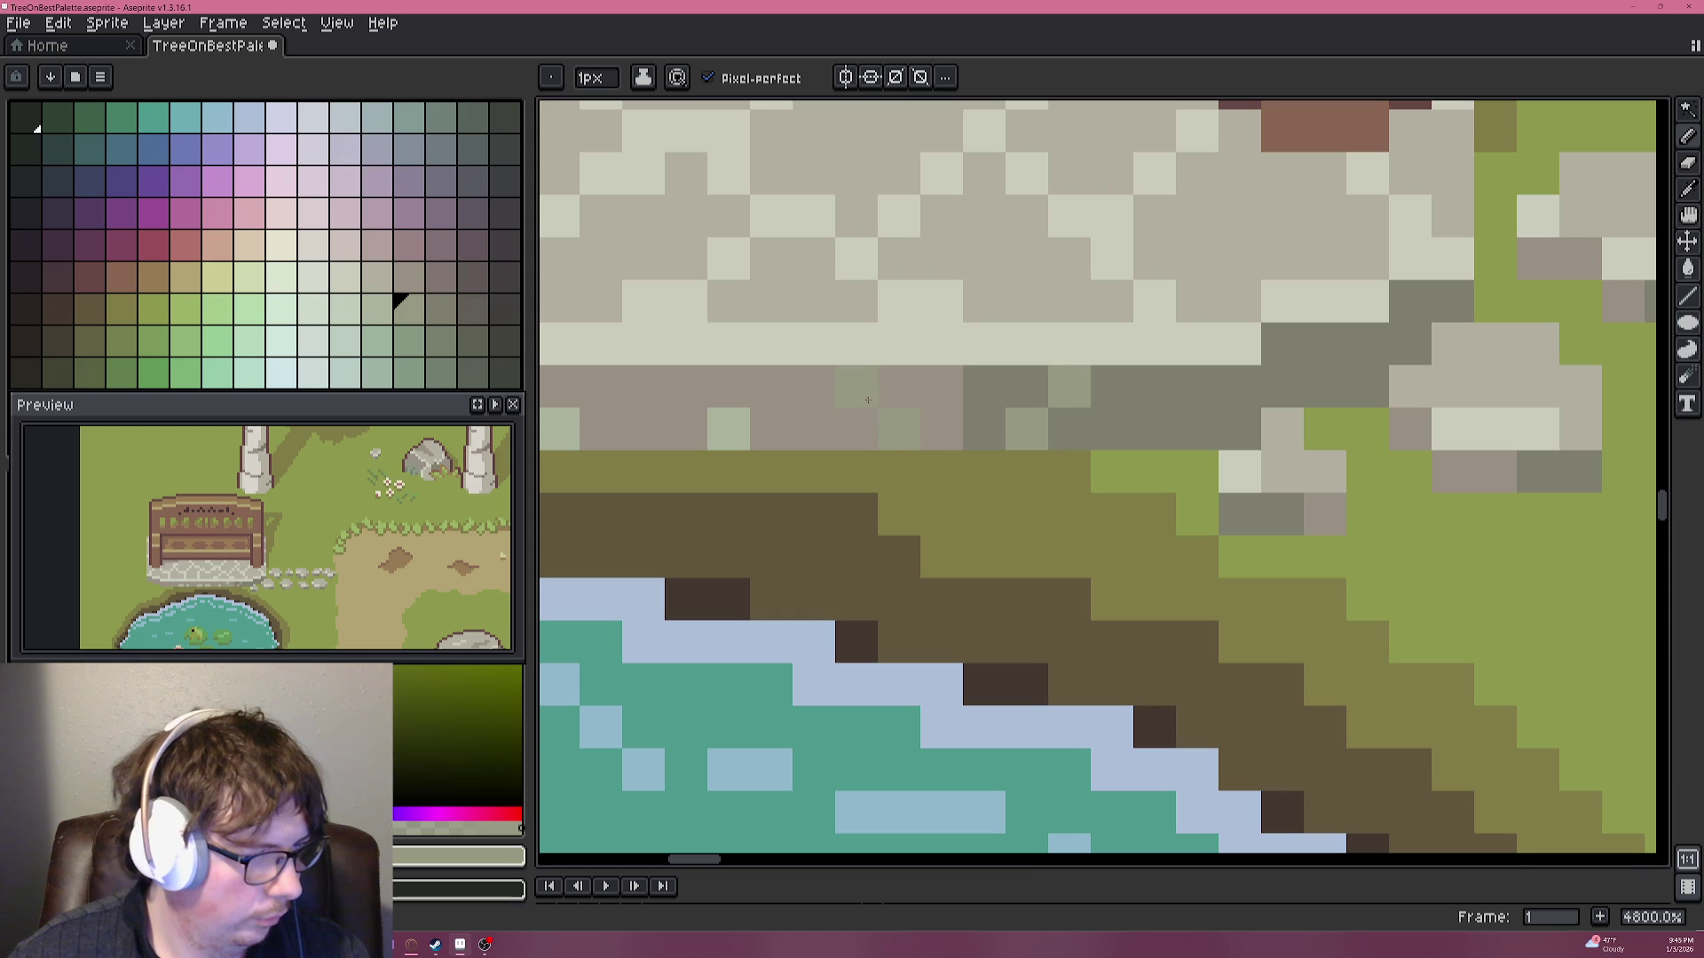
left_click(729, 429)
Continue shading single pixels along the plinth's bottom row toward its left end.
left_click_drag(704, 384, 1129, 408)
left_click(986, 453)
left_click(944, 452)
left_click(858, 452)
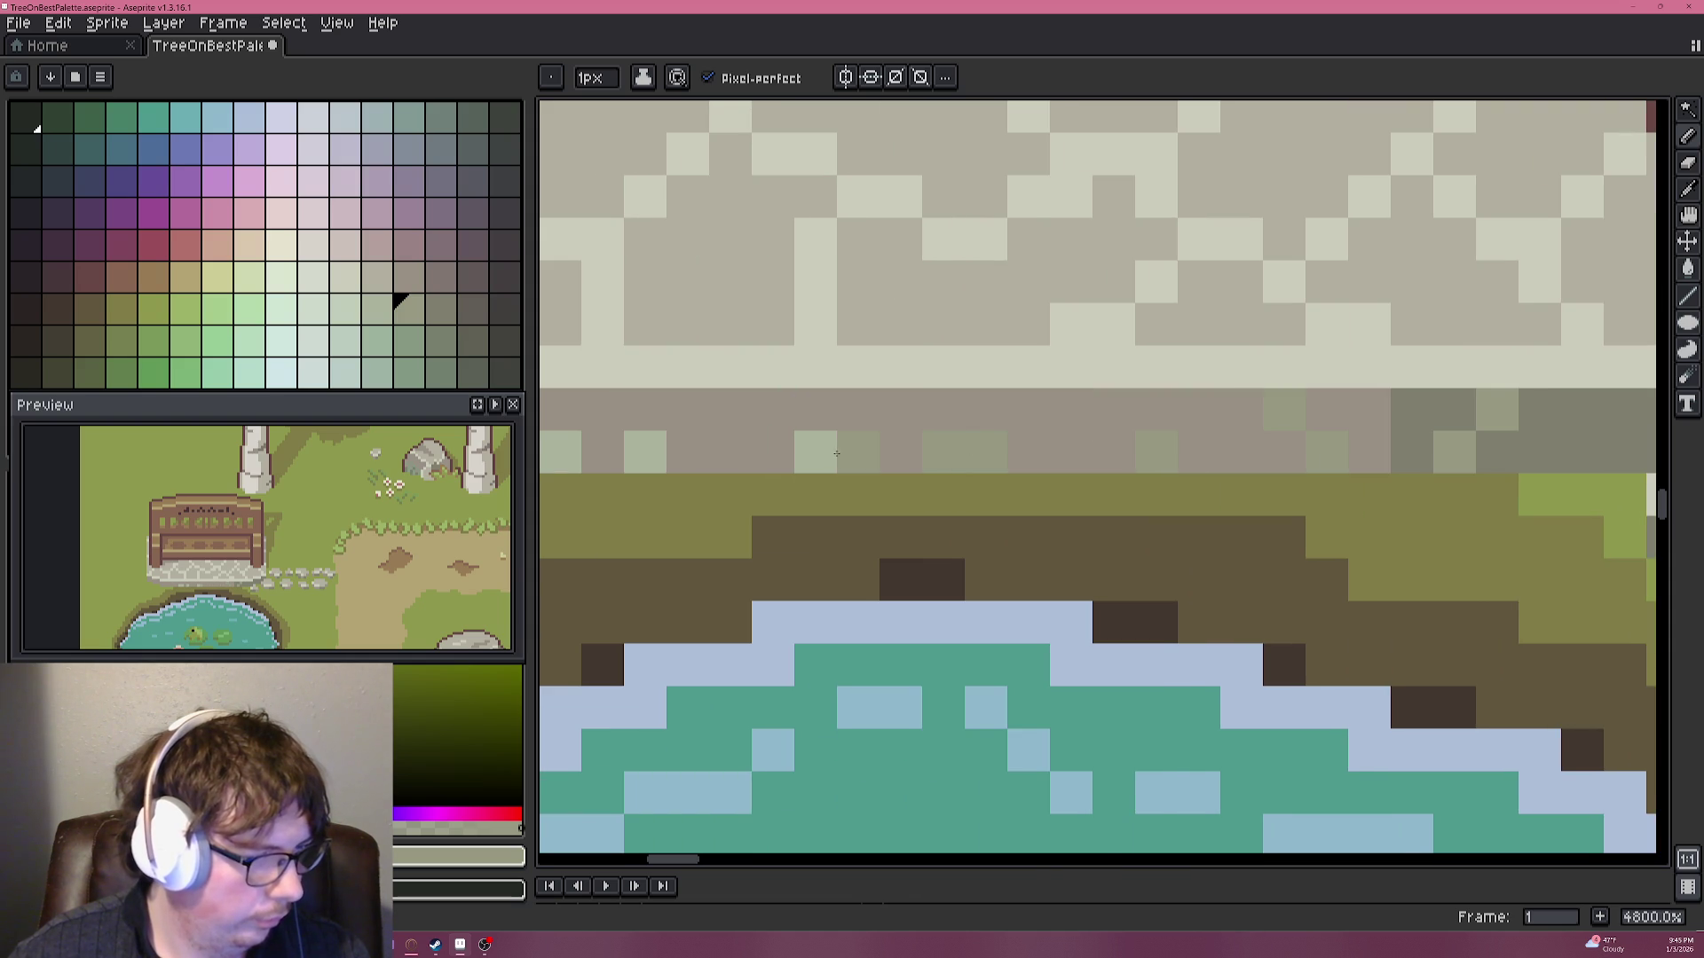
left_click(834, 453)
left_click_drag(834, 454, 1192, 441)
left_click(961, 440)
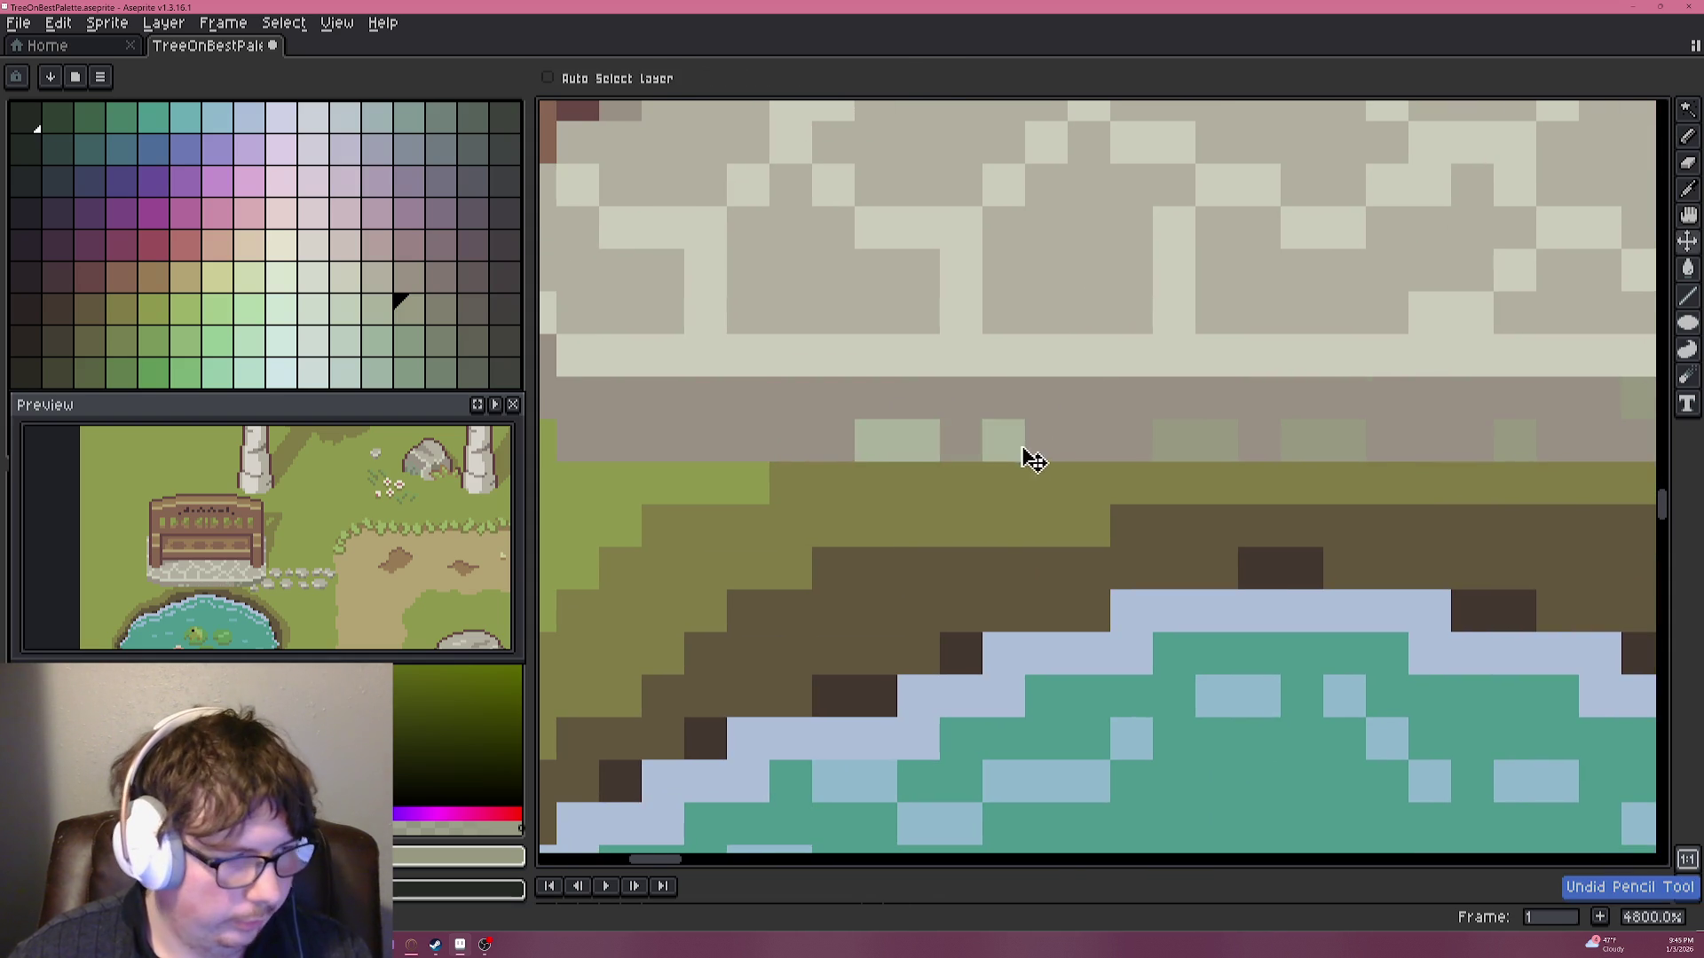
left_click(918, 441)
left_click(876, 441)
scroll(936, 441, "down", 8)
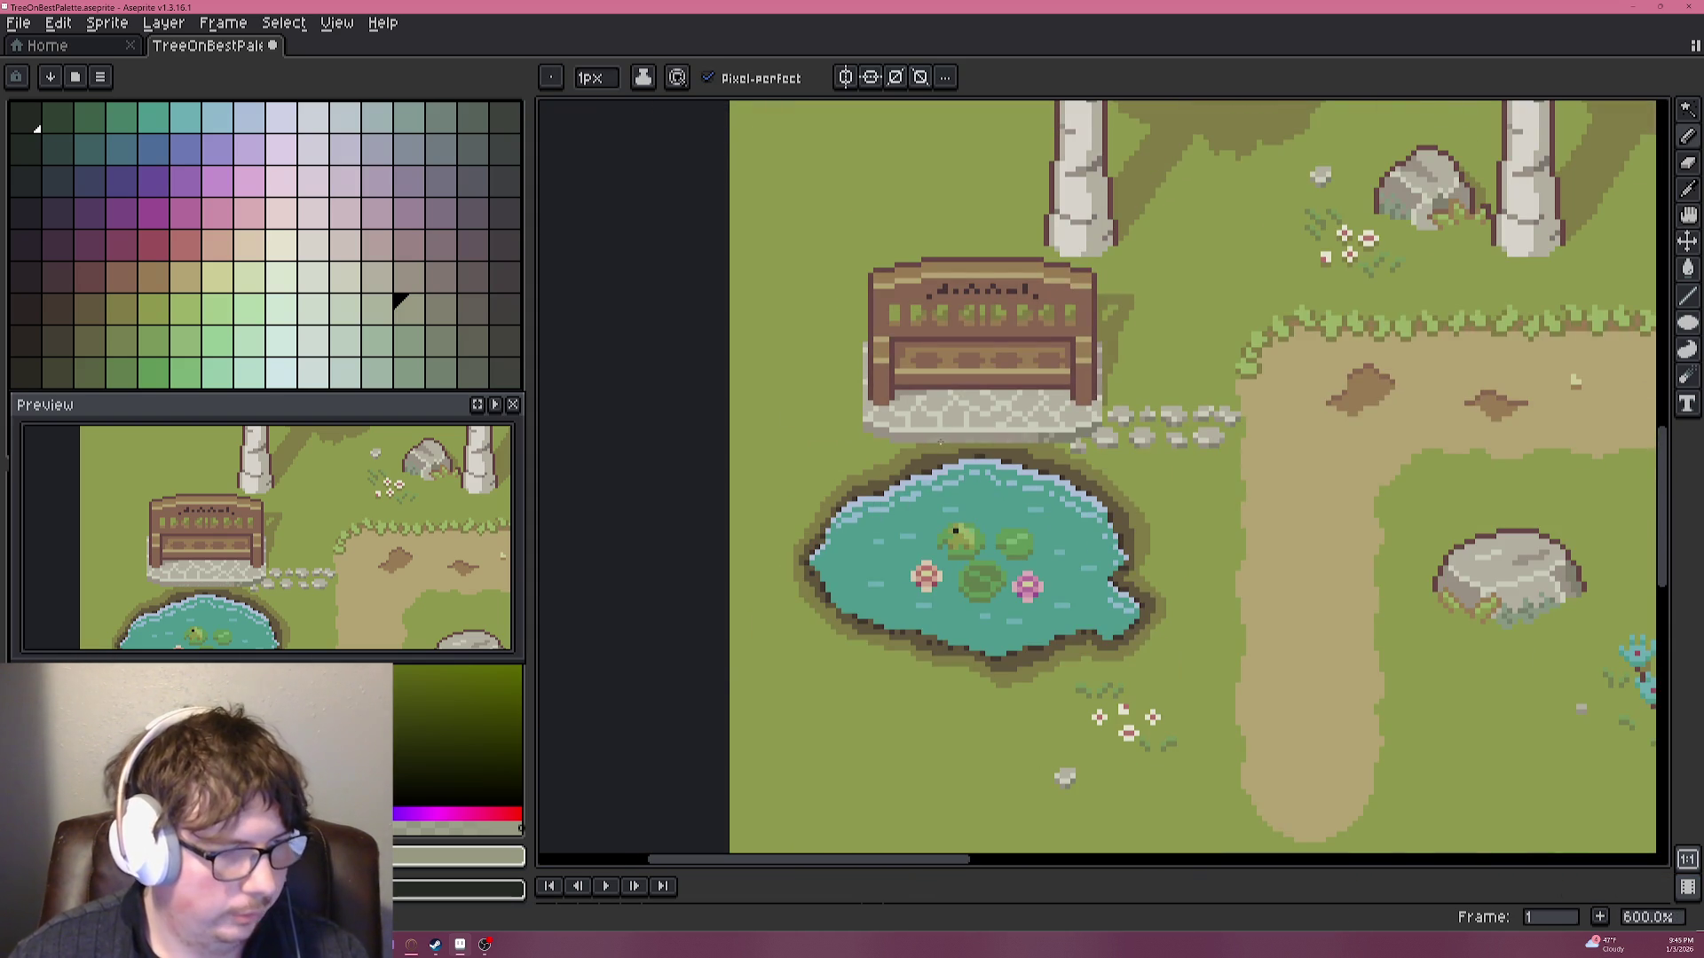
Save the park scene twice with Ctrl+S and zoom out to review the whole picture.
key("ctrl+s")
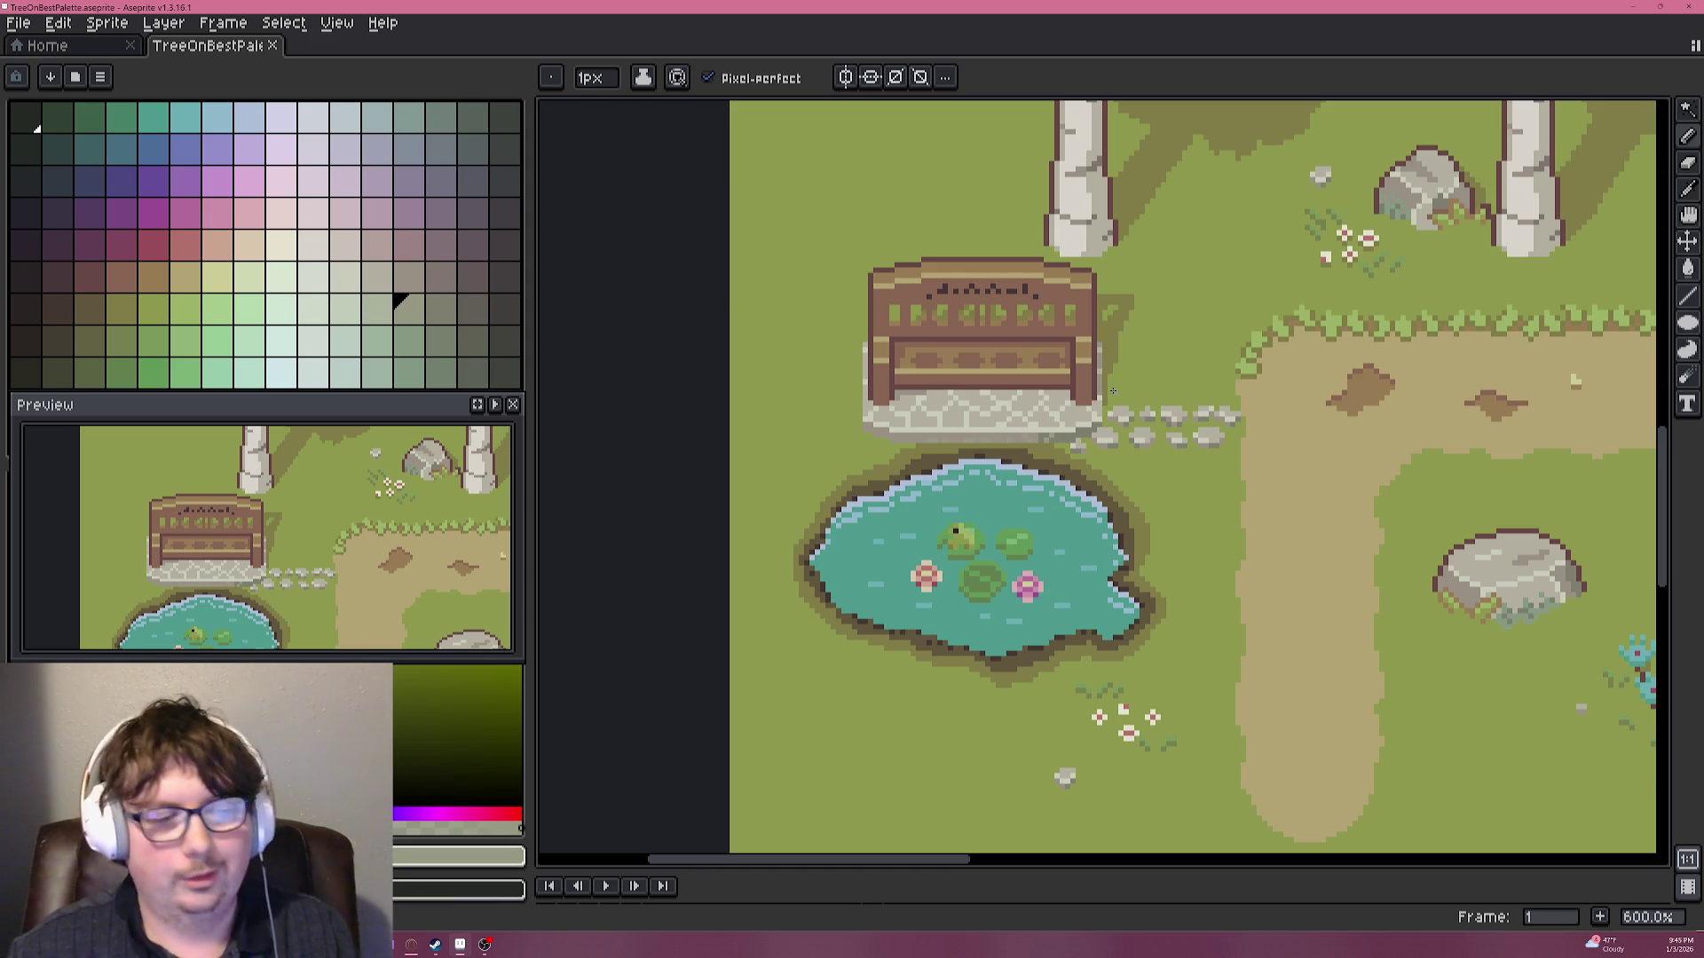
scroll(1099, 385, "down", 2)
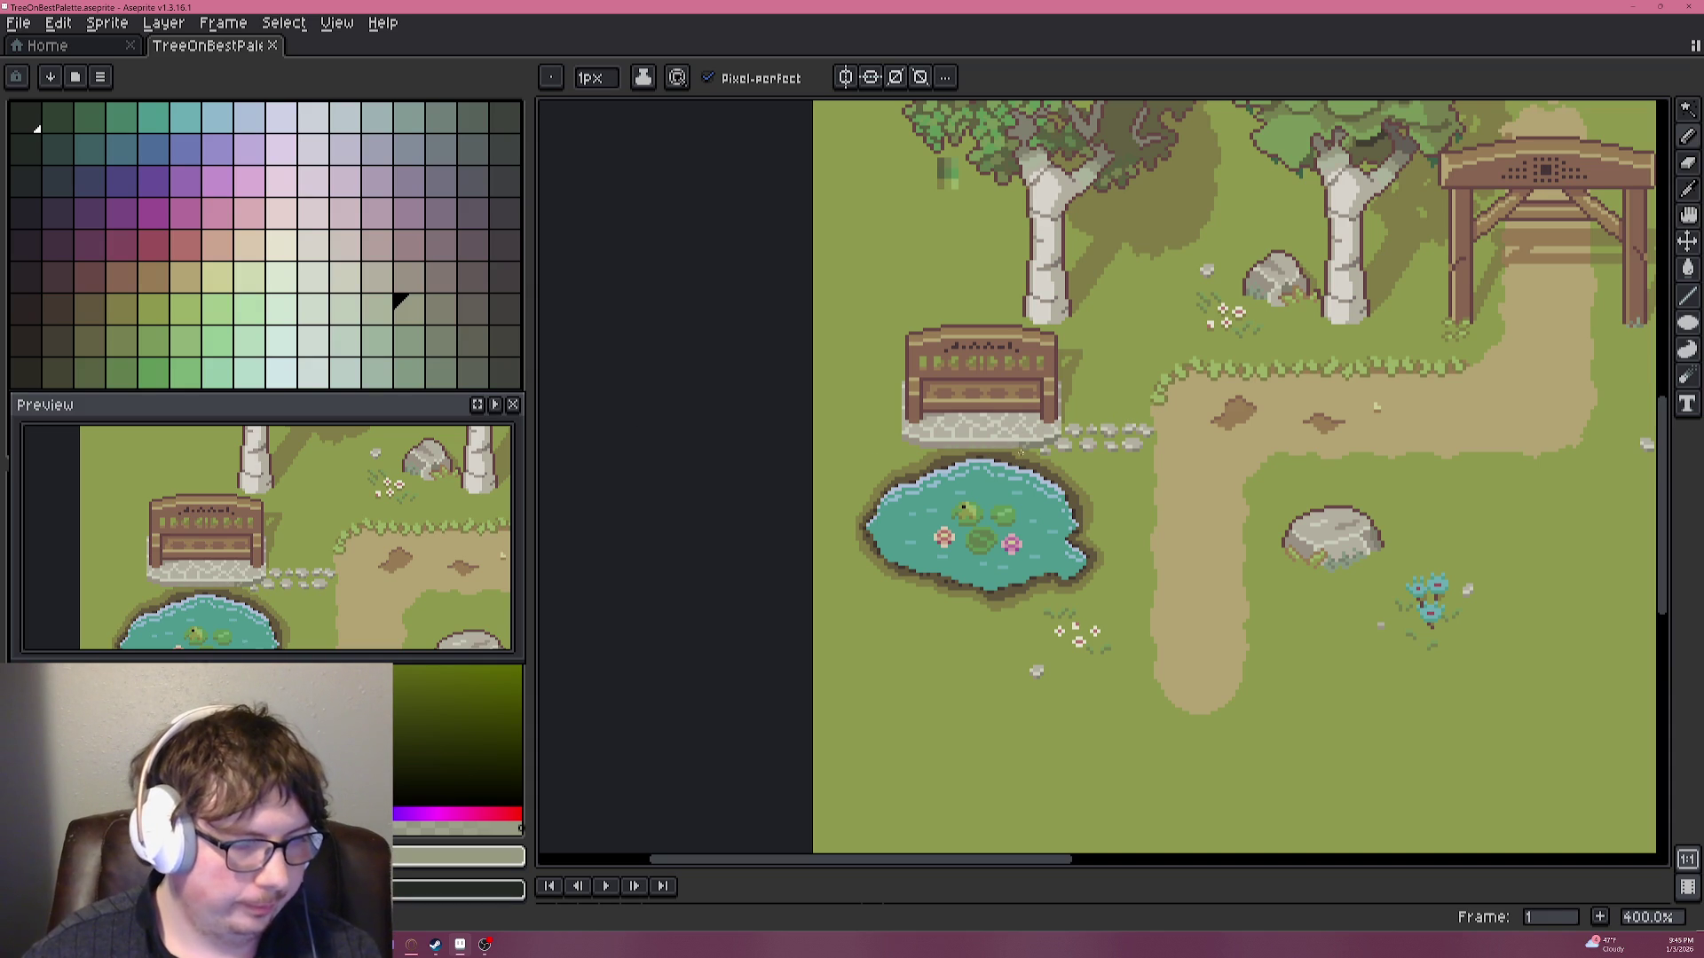
key("ctrl+s")
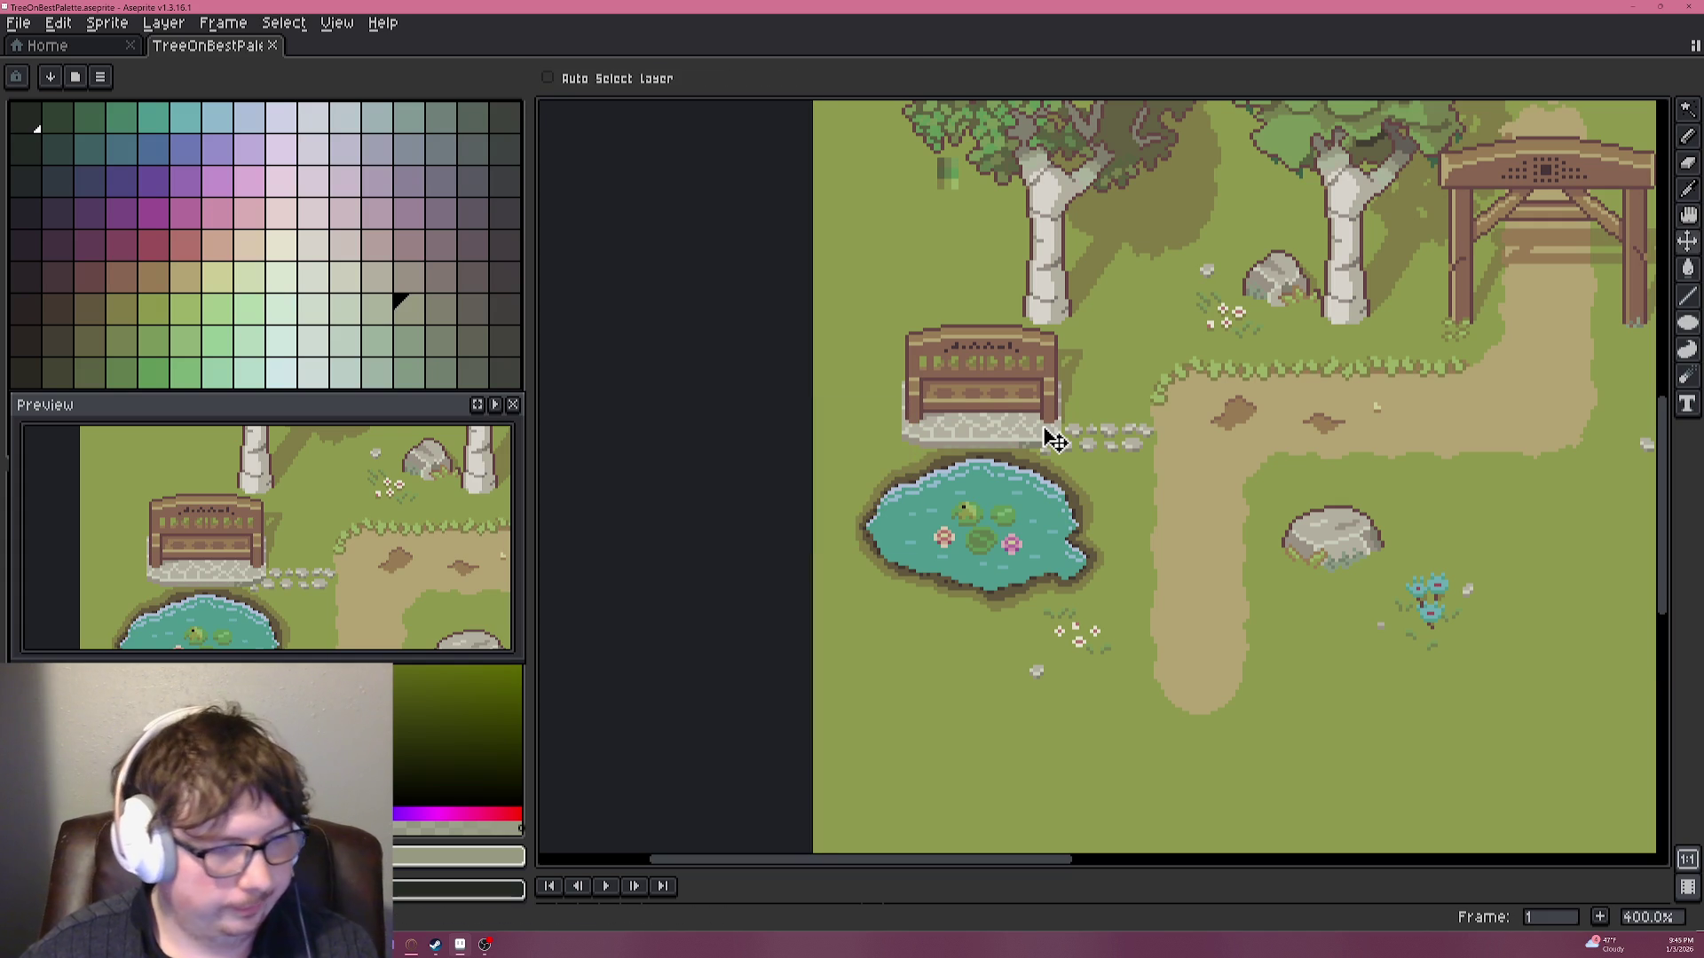
scroll(1028, 384, "down", 1)
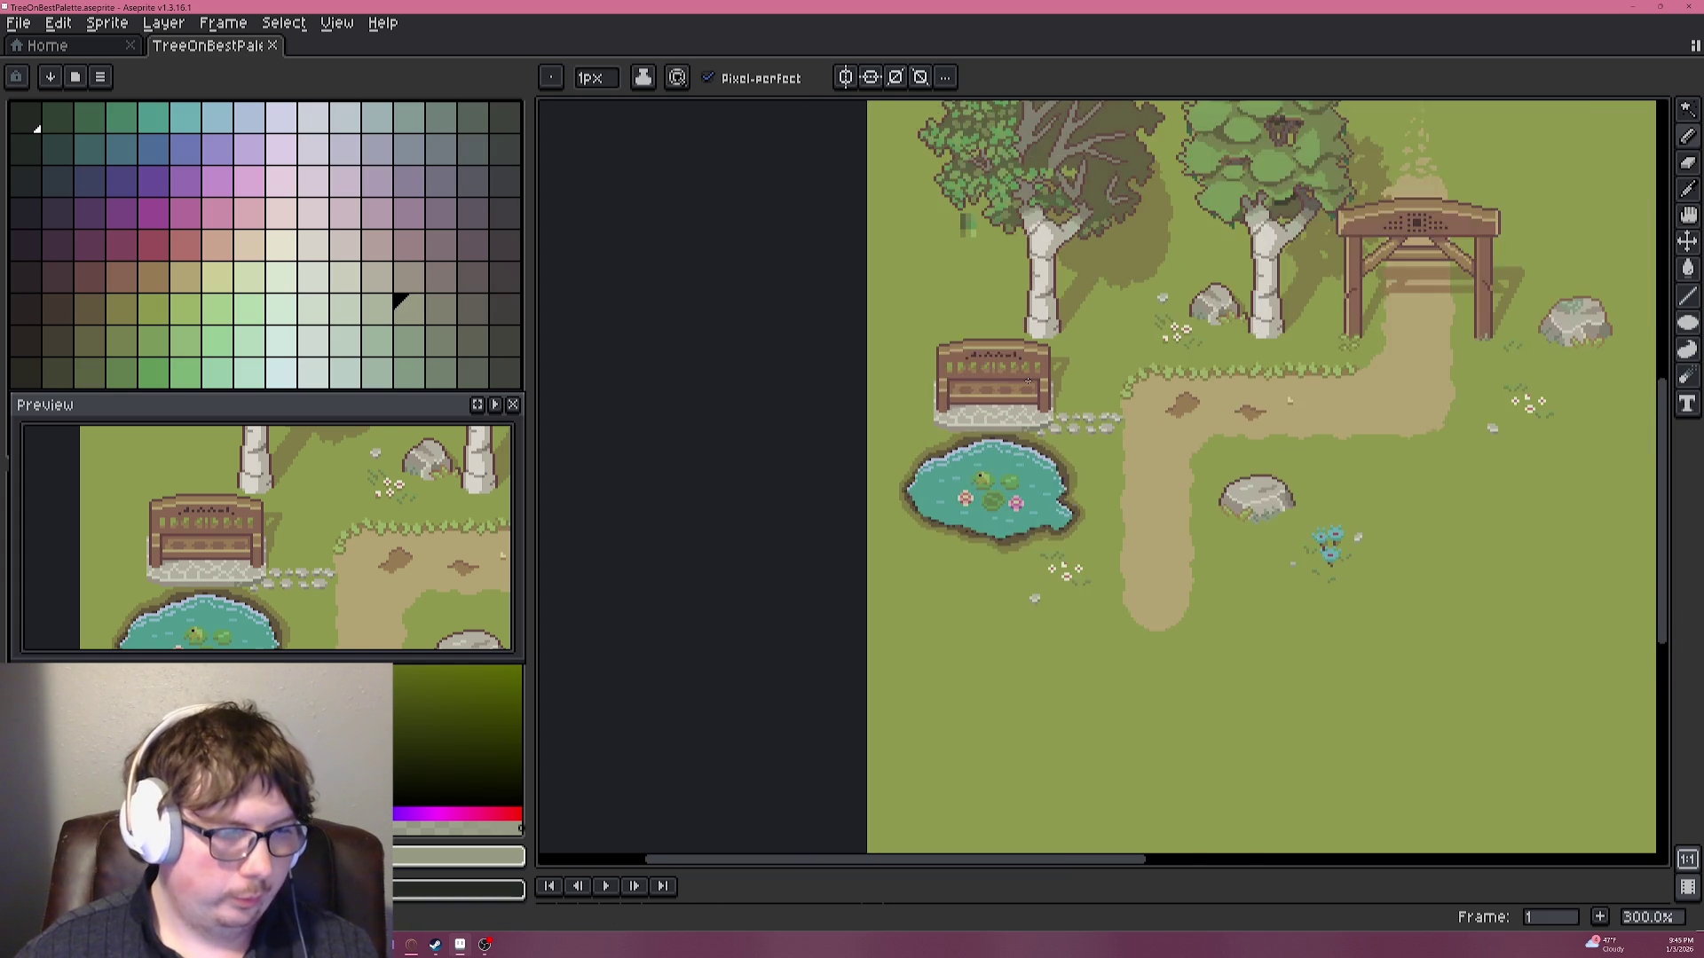
scroll(1029, 384, "down", 1)
scroll(1028, 384, "up", 3)
scroll(1103, 274, "down", 3)
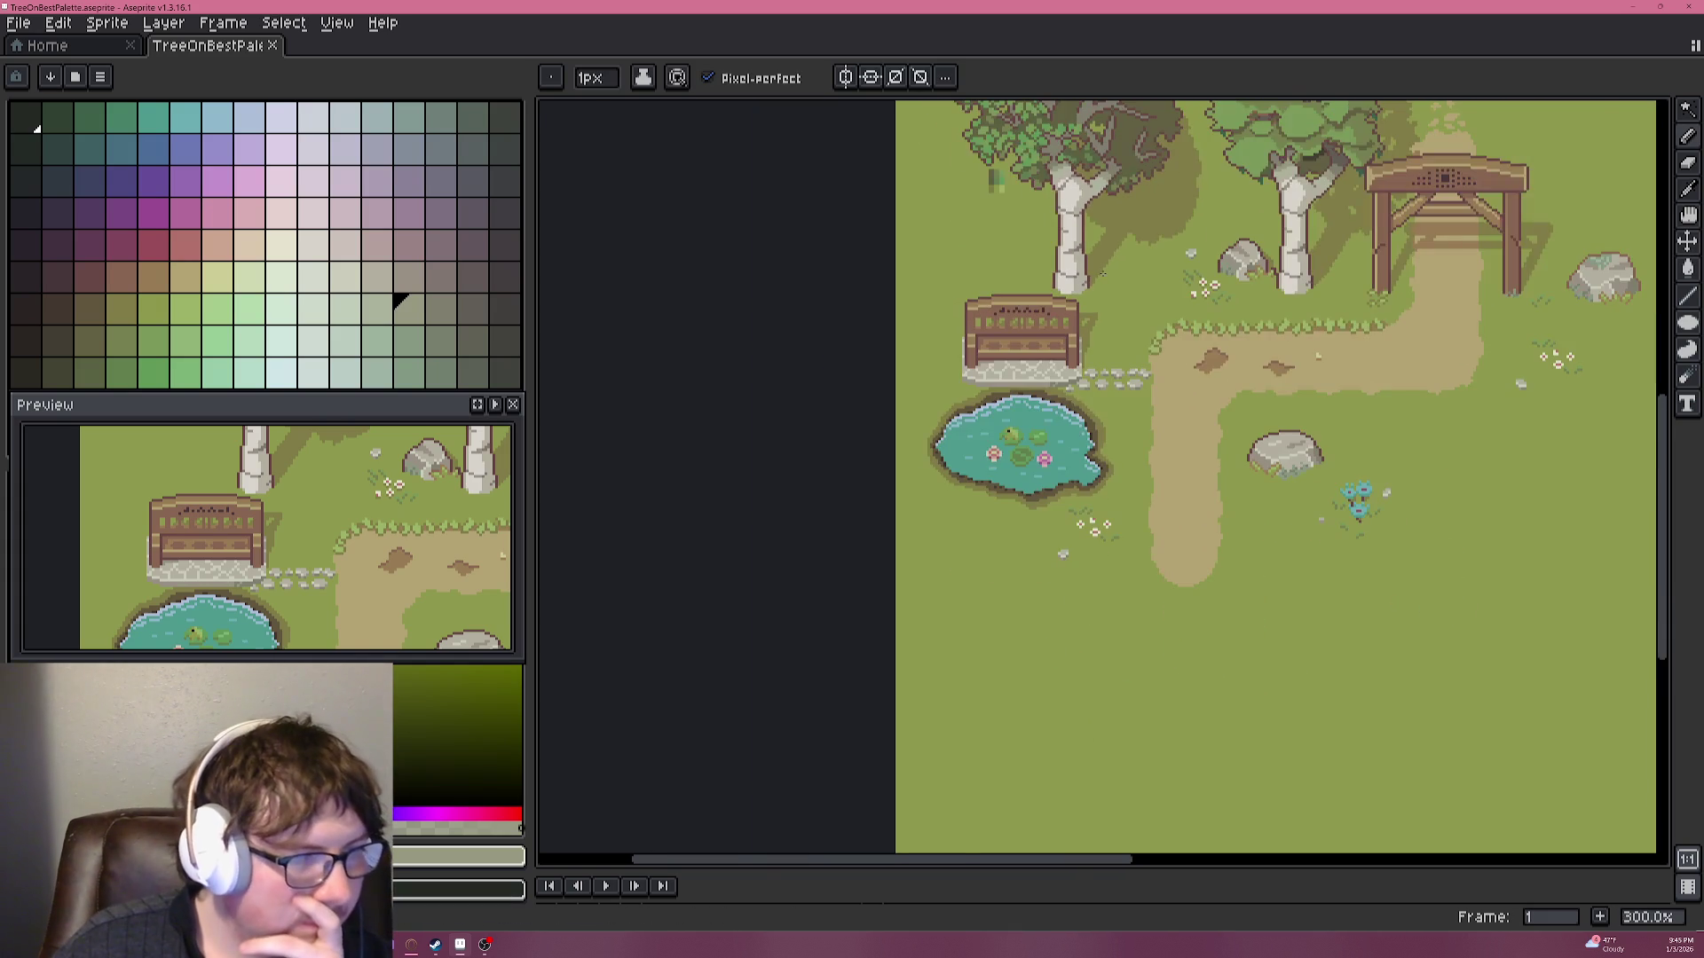
scroll(1103, 275, "up", 2)
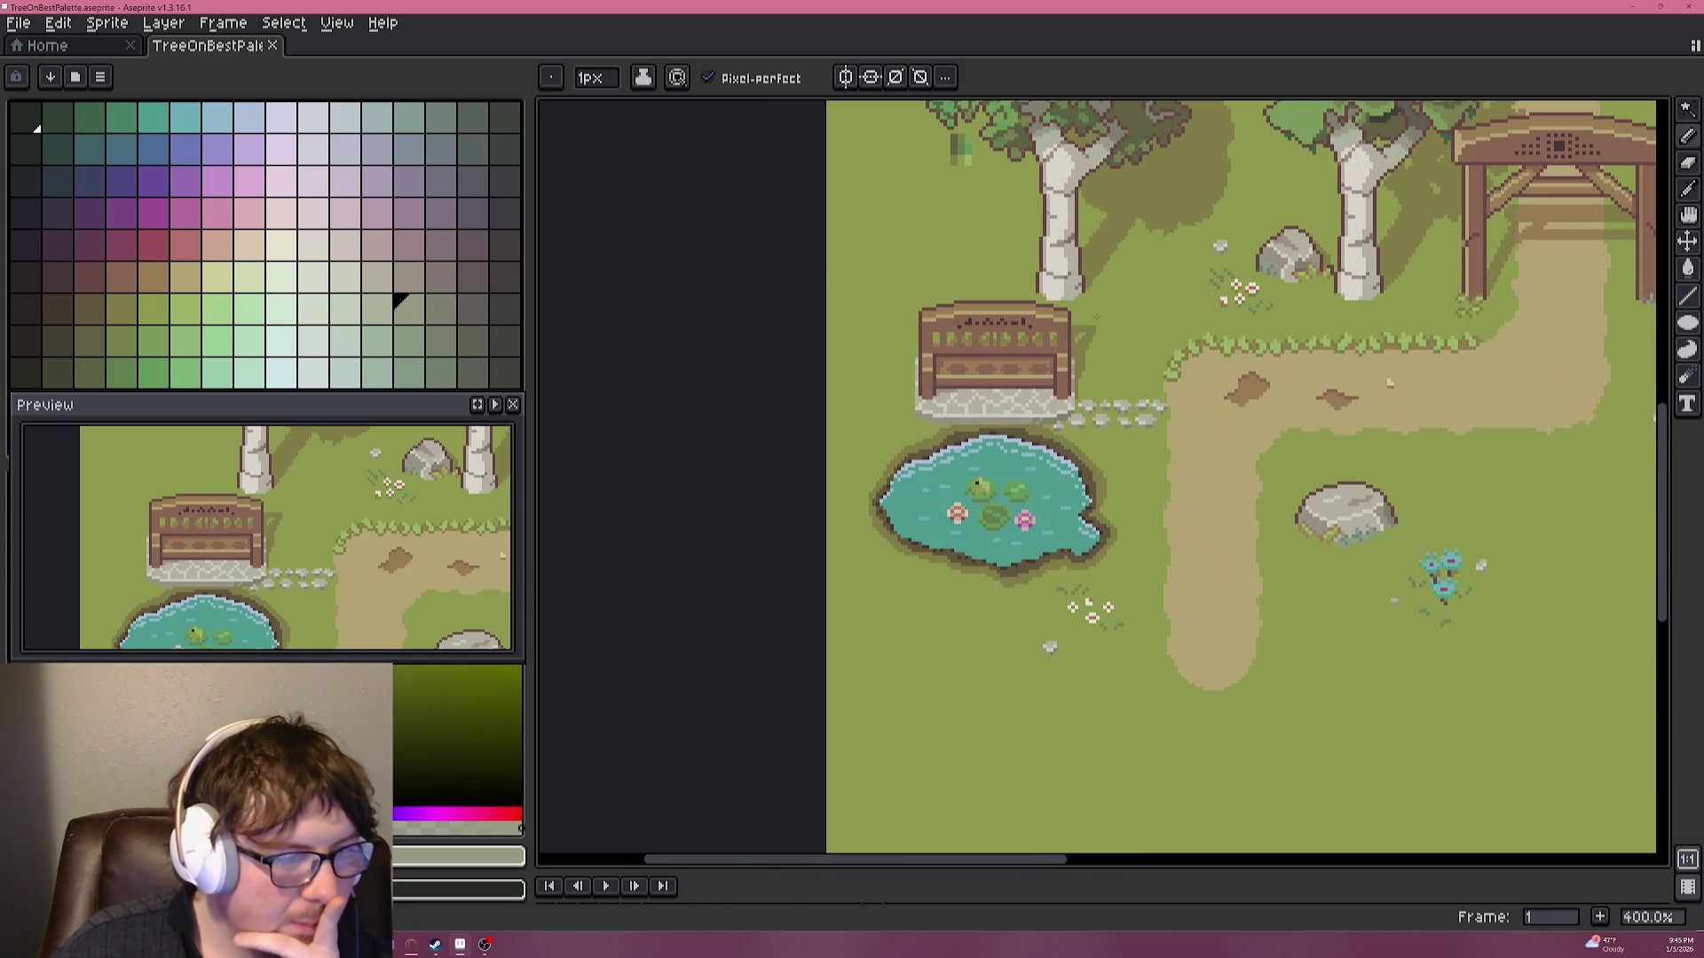
scroll(1075, 414, "up", 5)
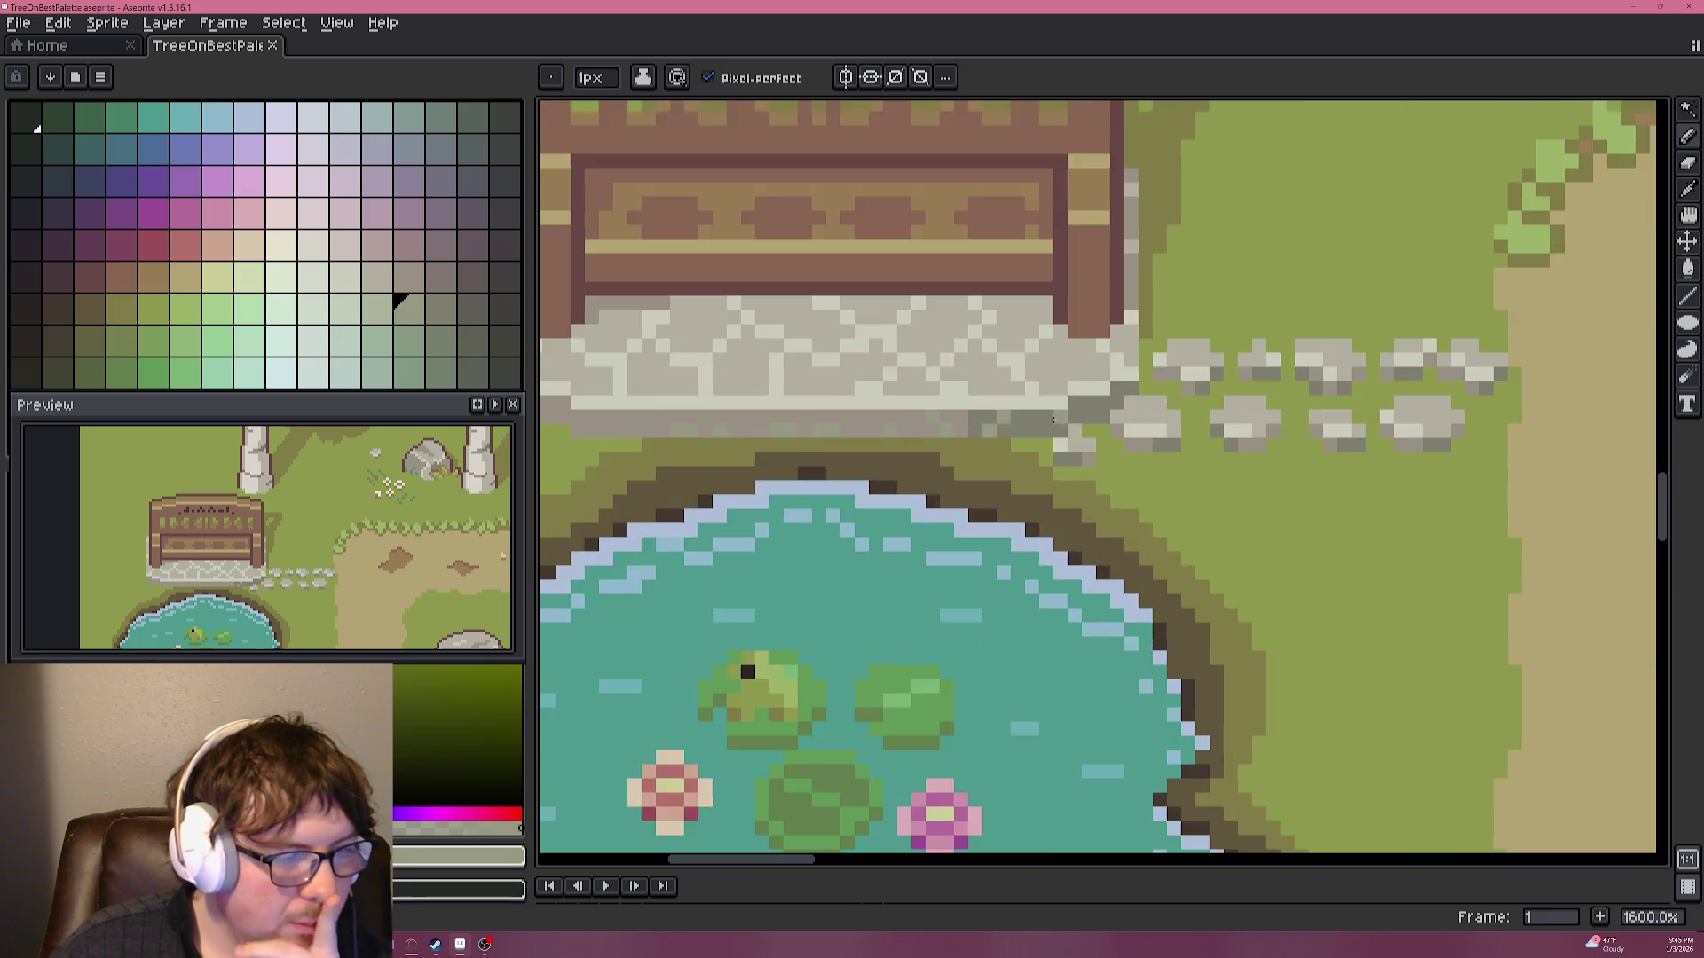
Sample bench browns, darken the bottom of the right leg, and repaint pillar pixels.
scroll(976, 407, "up", 6)
key("i")
left_click(951, 400, "alt")
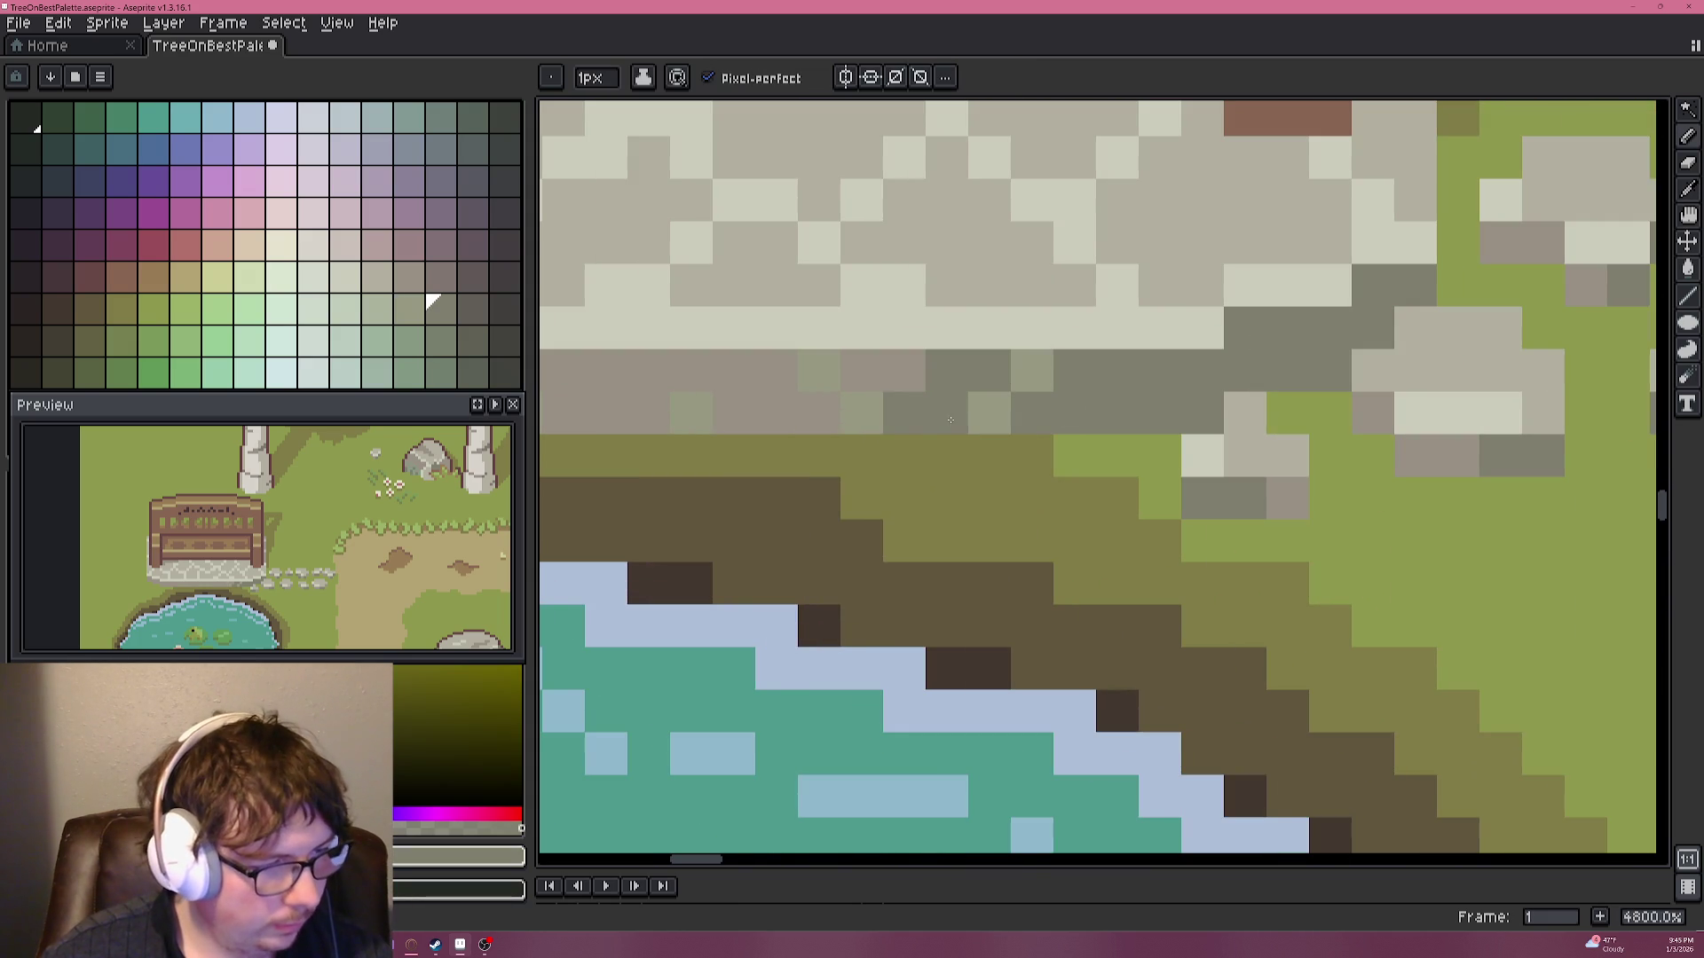
scroll(1080, 437, "down", 9)
scroll(1081, 436, "up", 4)
scroll(1053, 264, "up", 2)
key("alt")
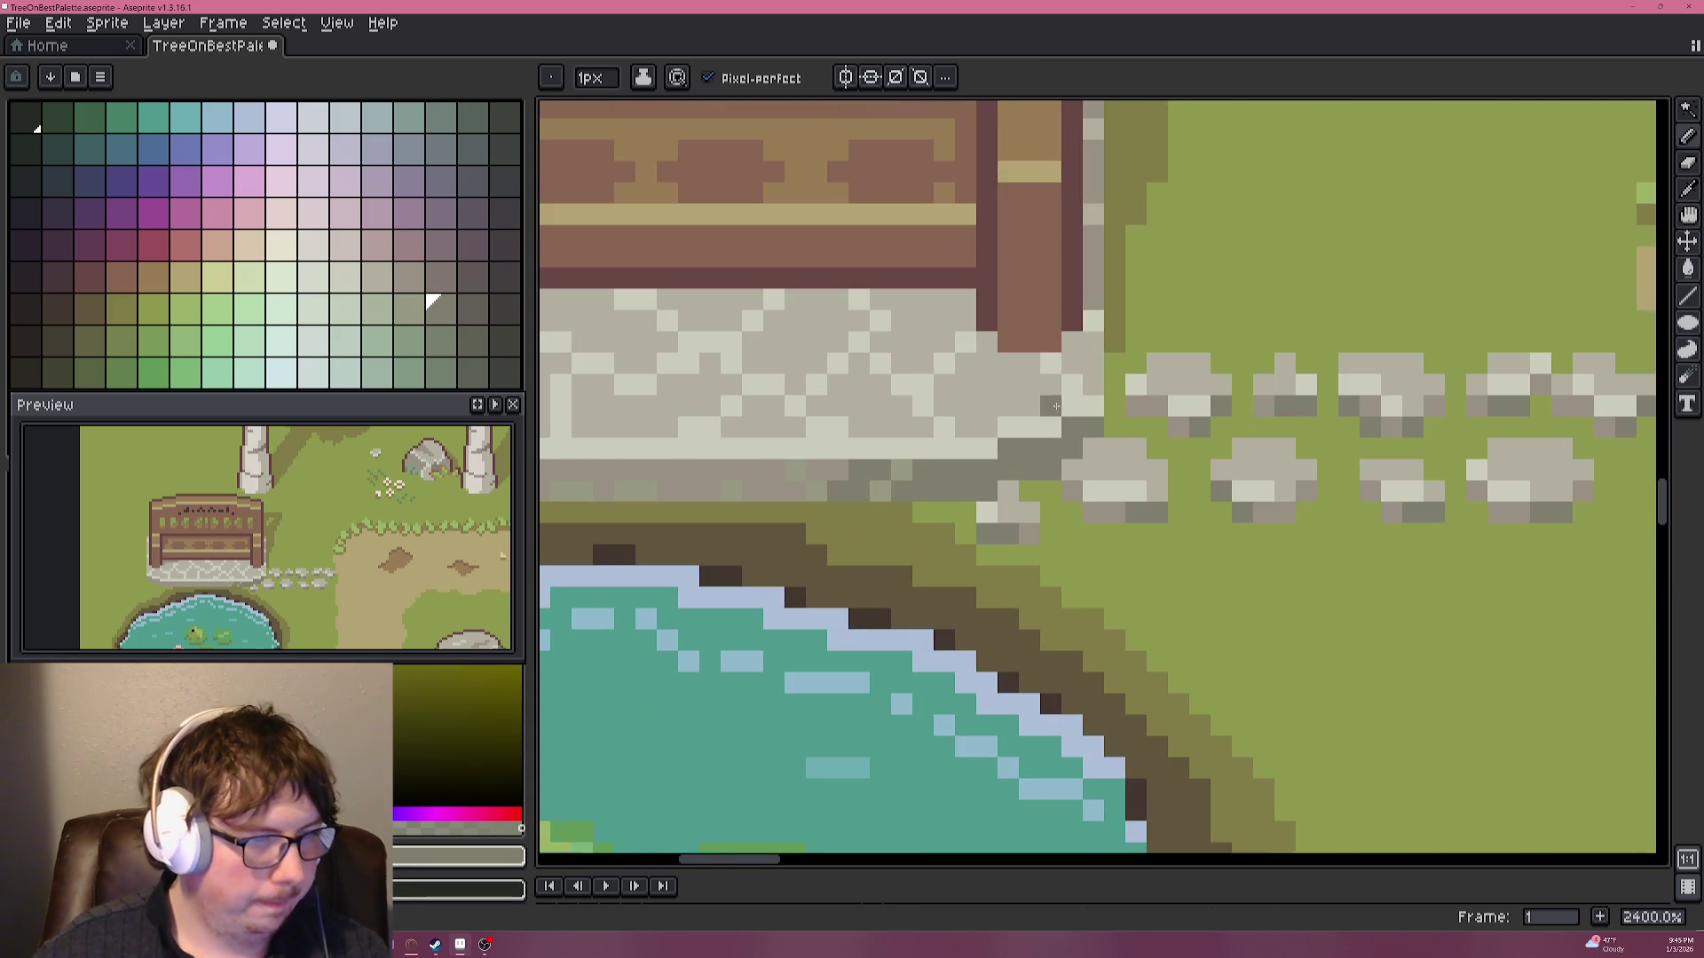
left_click(1074, 266, "alt")
left_click_drag(1052, 319, 1022, 345)
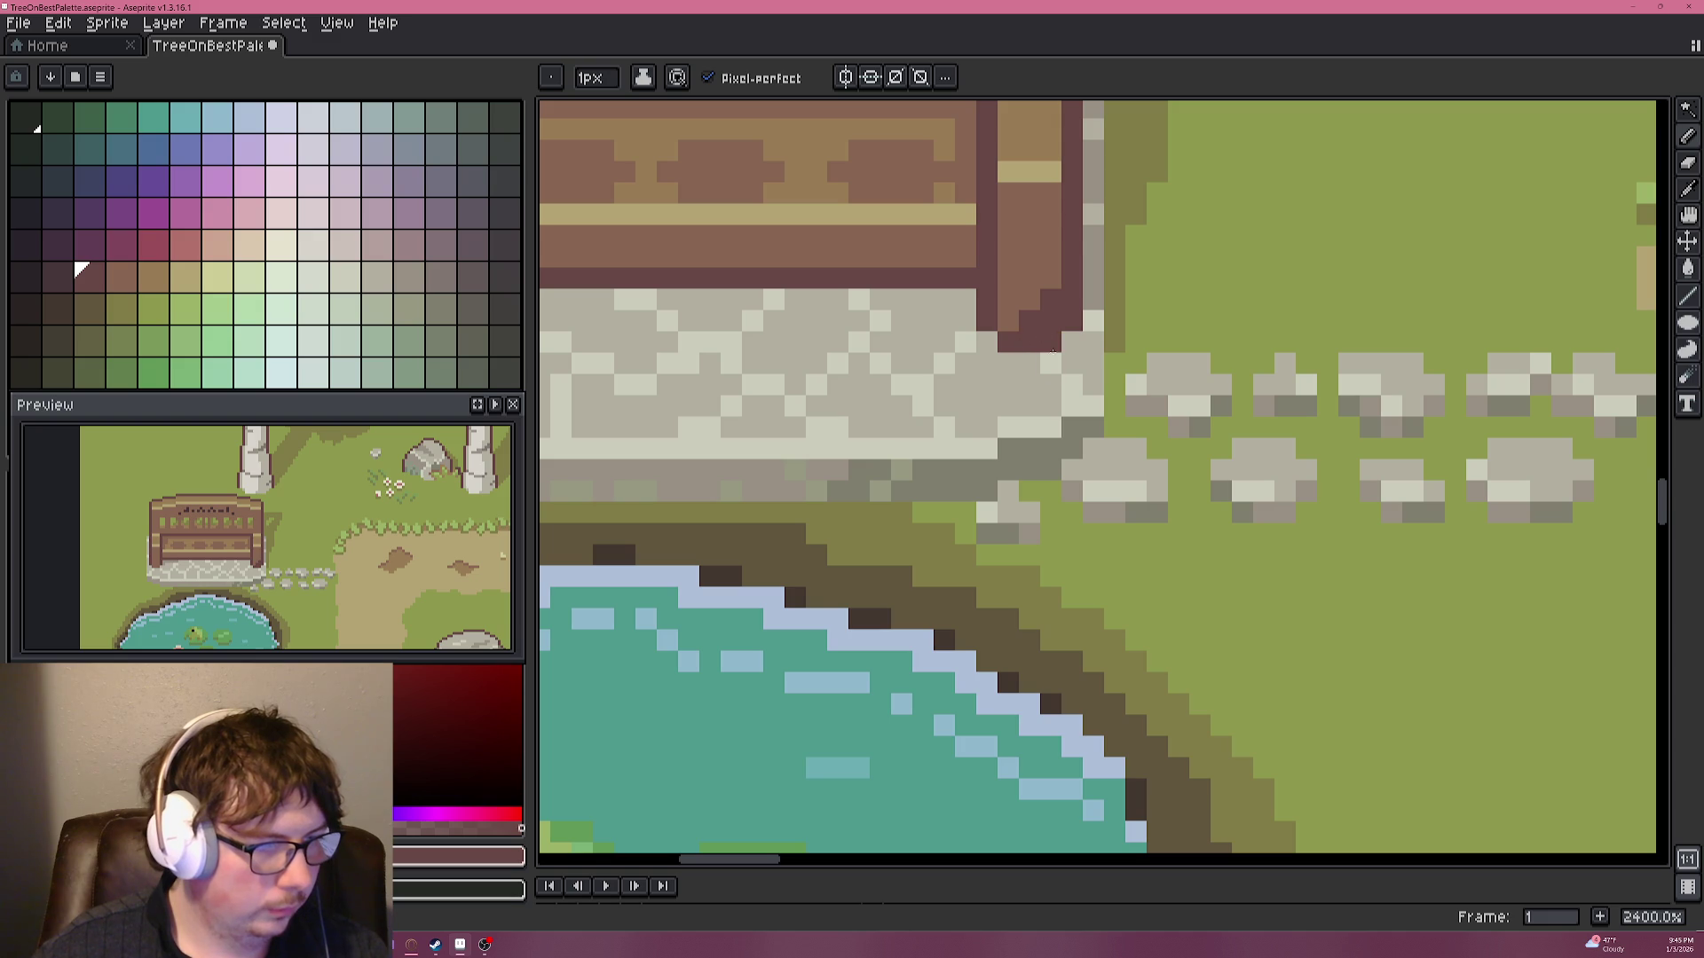
scroll(1048, 391, "down", 8)
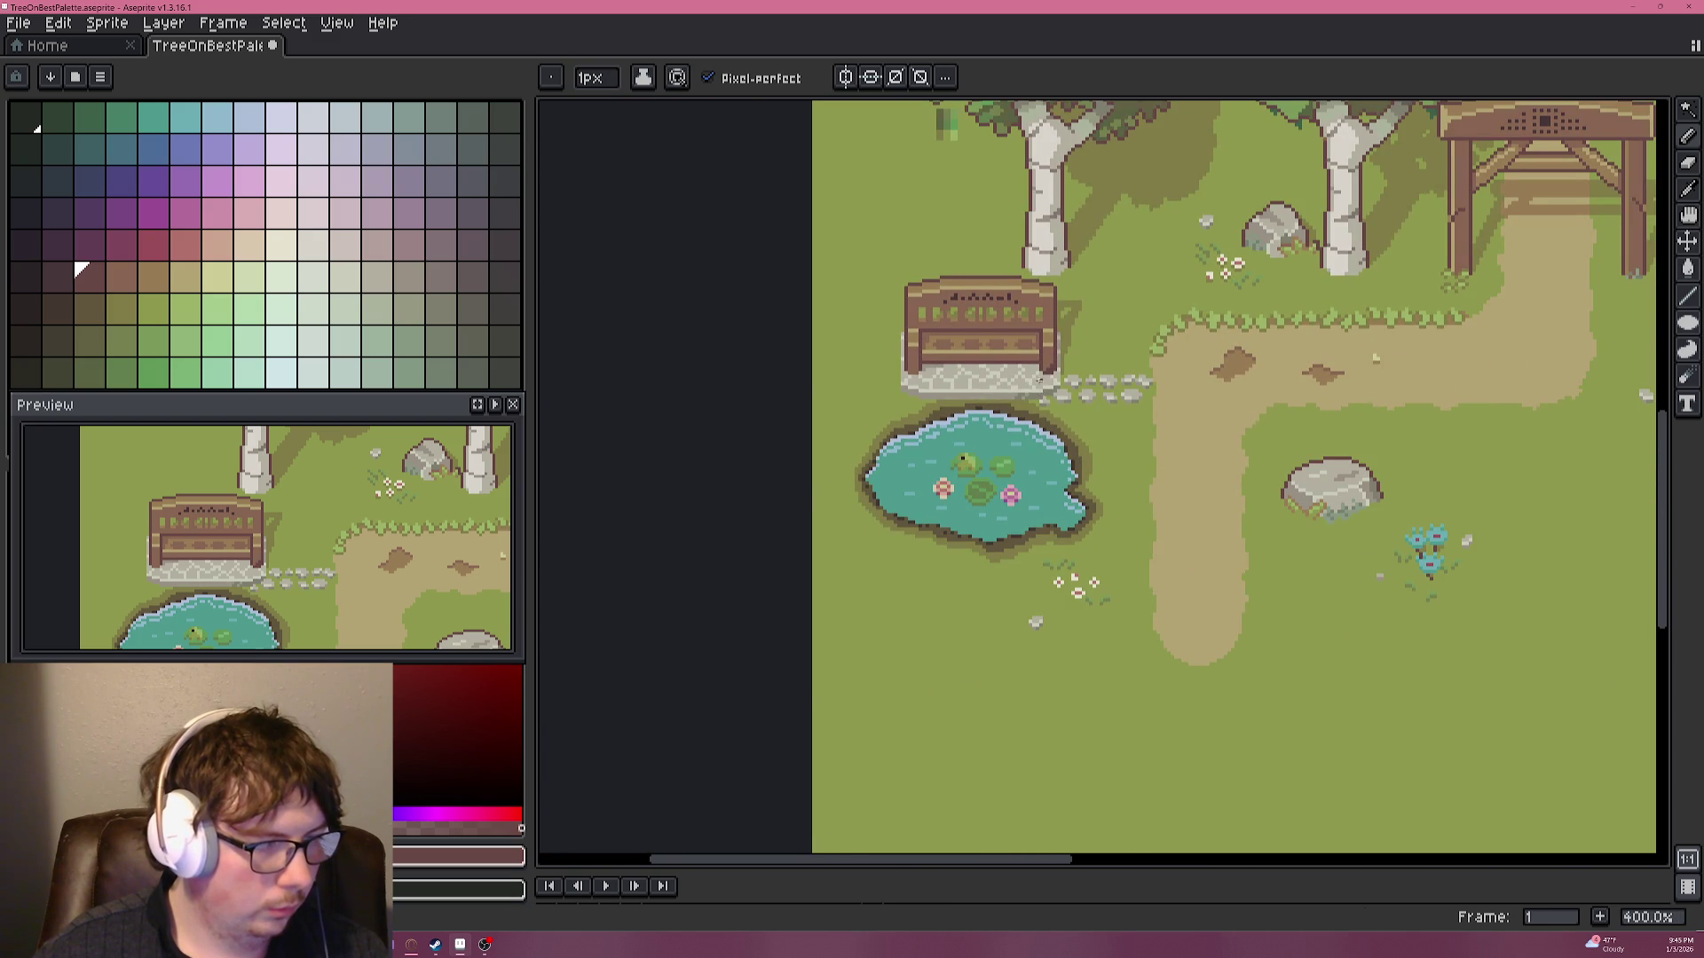
scroll(1045, 377, "up", 5)
scroll(1046, 377, "up", 4)
left_click(1098, 284, "alt")
left_click(1082, 355)
left_click(1100, 327)
Shade the pillars with a darker brown diagonal and add dark pixels on pillars and bench top.
scroll(1091, 293, "down", 3)
left_click(1096, 230, "alt")
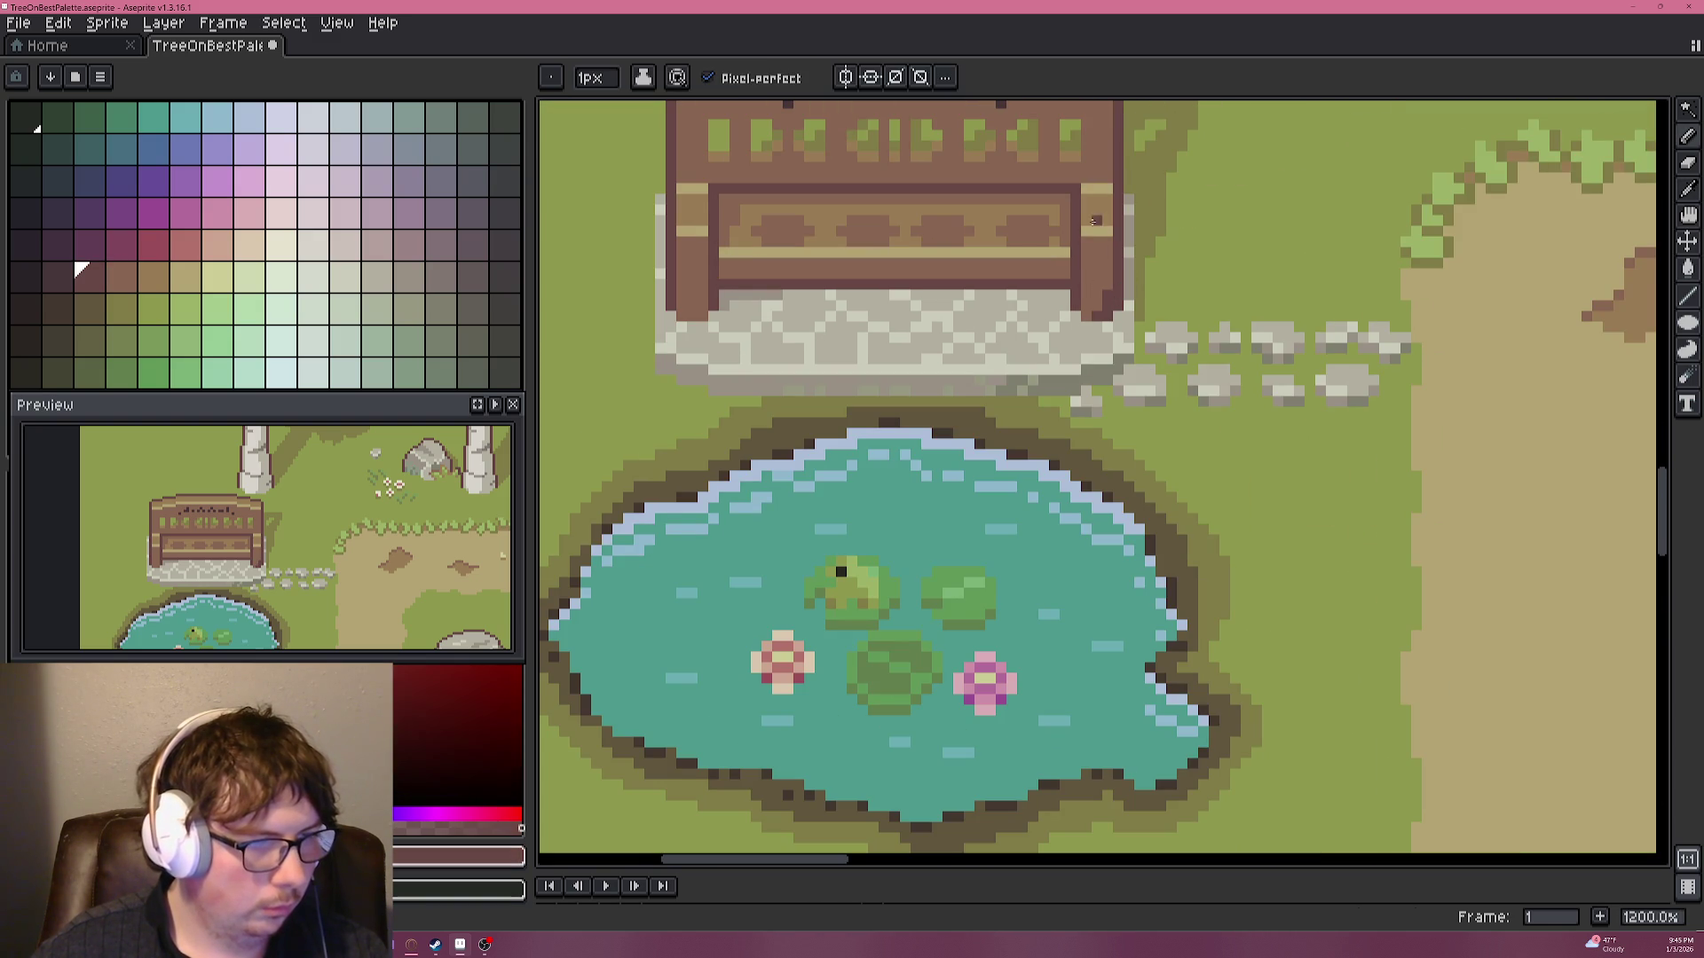
scroll(1096, 266, "up", 4)
left_click_drag(1081, 435, 1118, 378)
left_click(1110, 434)
left_click(1109, 350)
left_click(1082, 408)
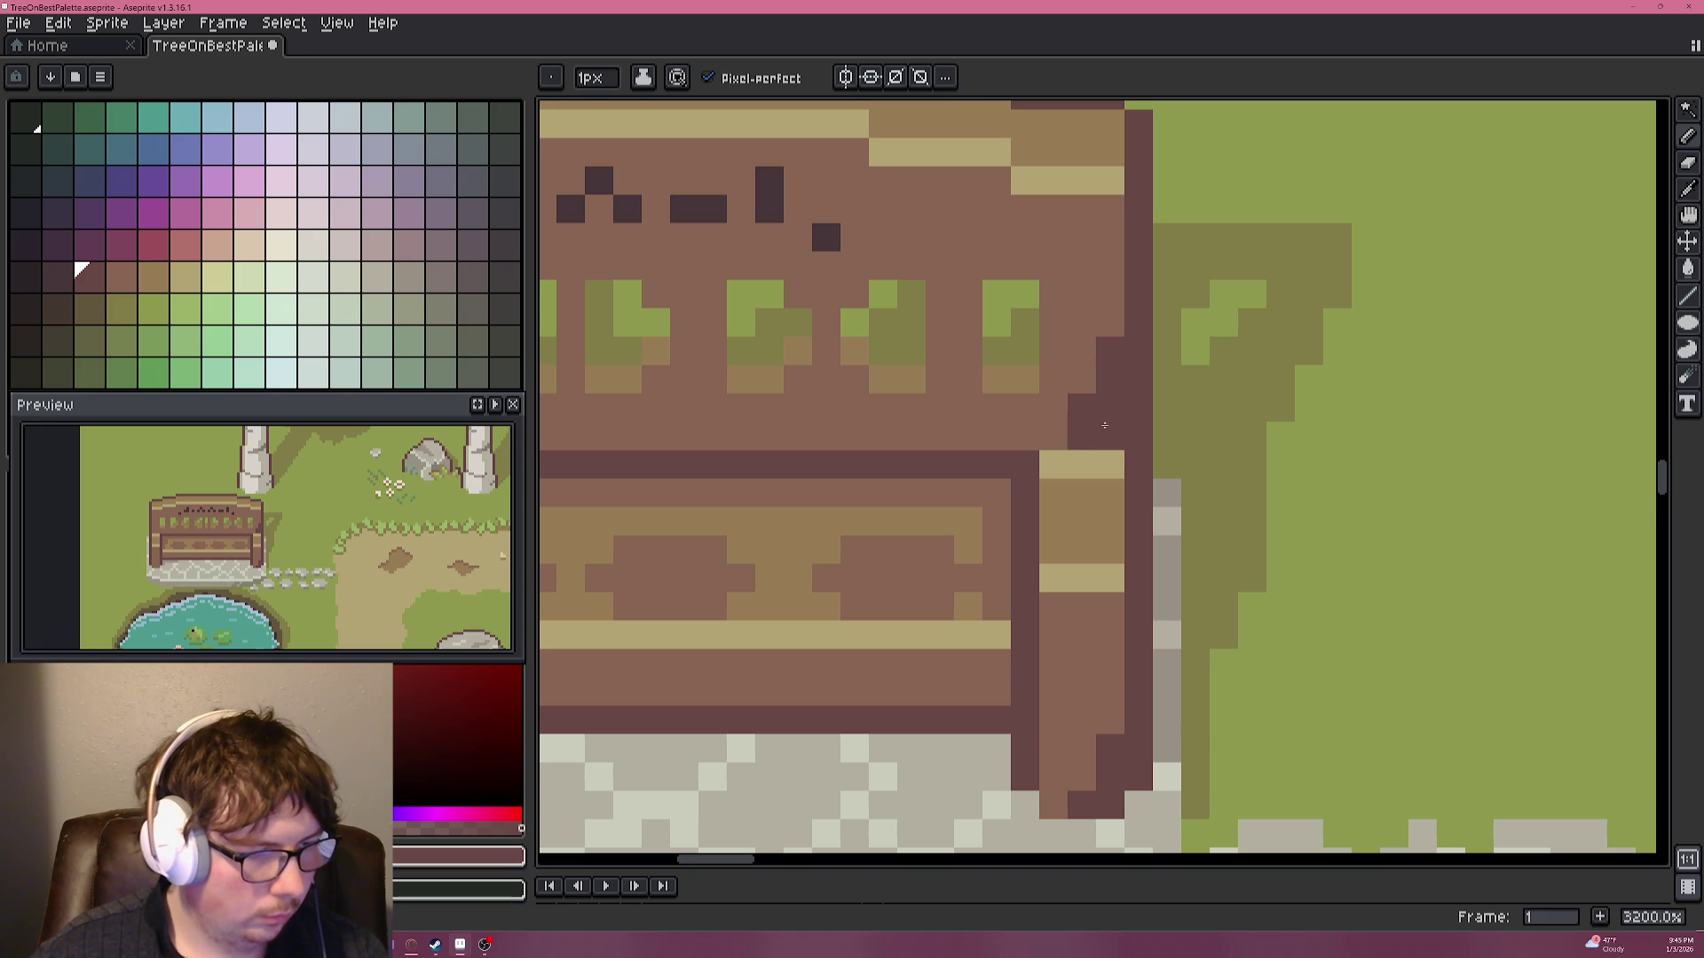
scroll(1079, 435, "down", 3)
scroll(1145, 408, "down", 1)
scroll(1211, 384, "down", 1)
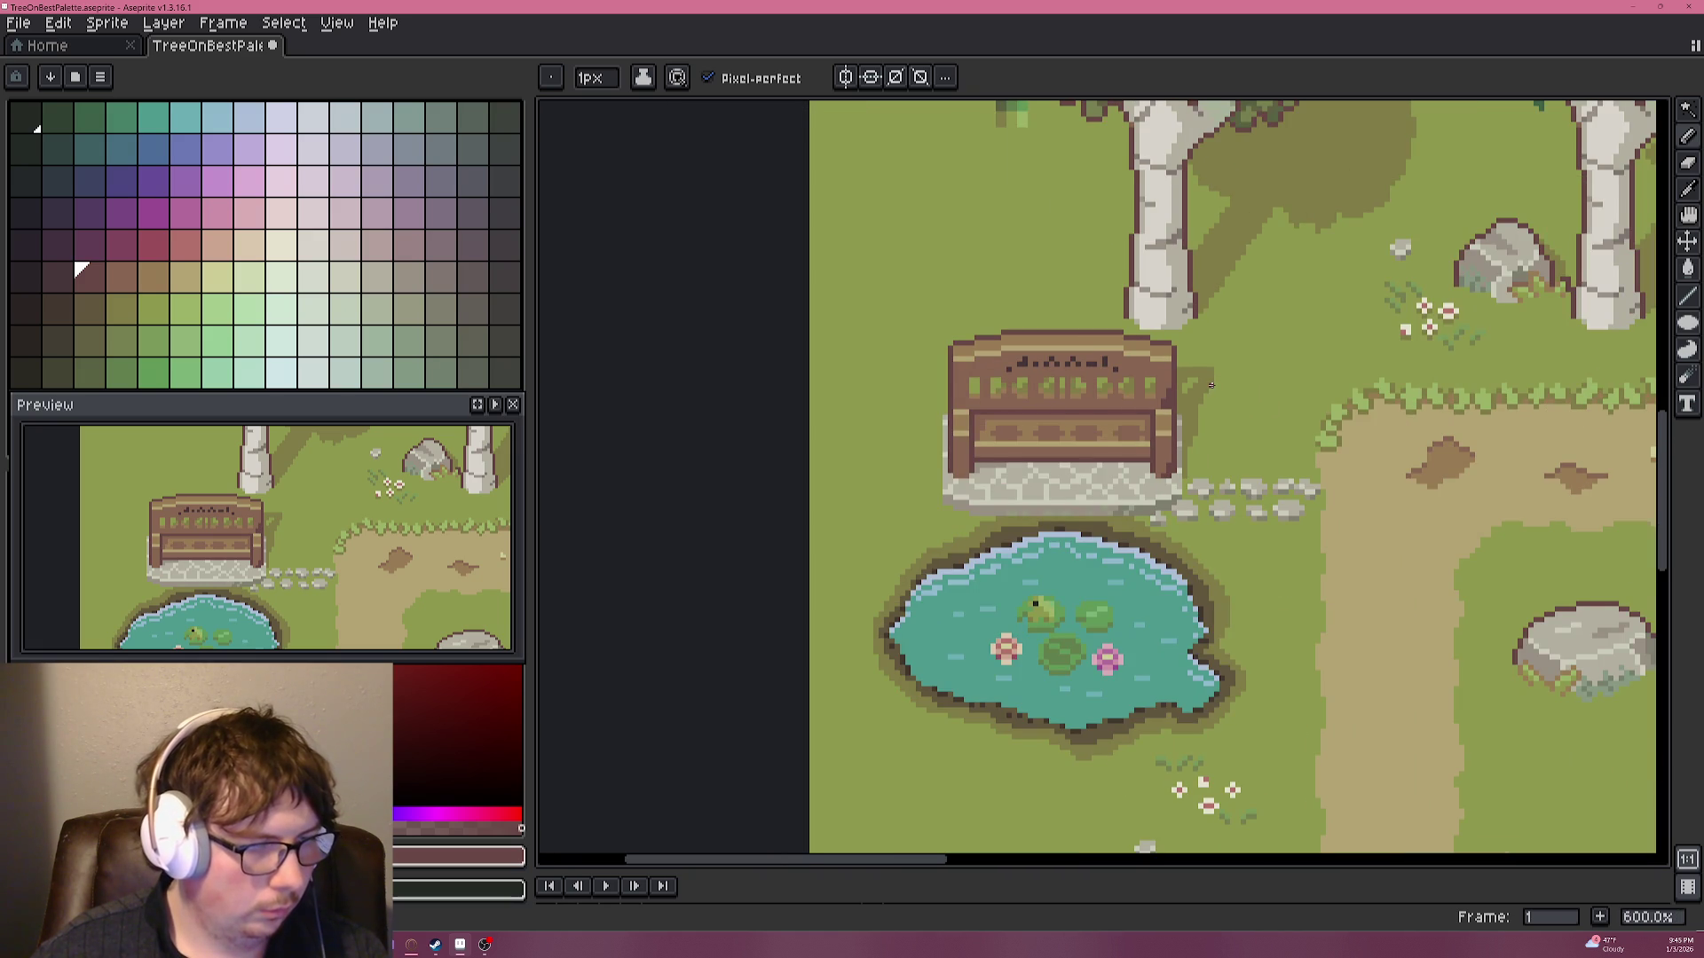
scroll(1201, 385, "up", 1)
scroll(1201, 384, "up", 1)
left_click(1124, 330)
left_click(1145, 332)
scroll(1212, 375, "down", 1)
left_click(1111, 319)
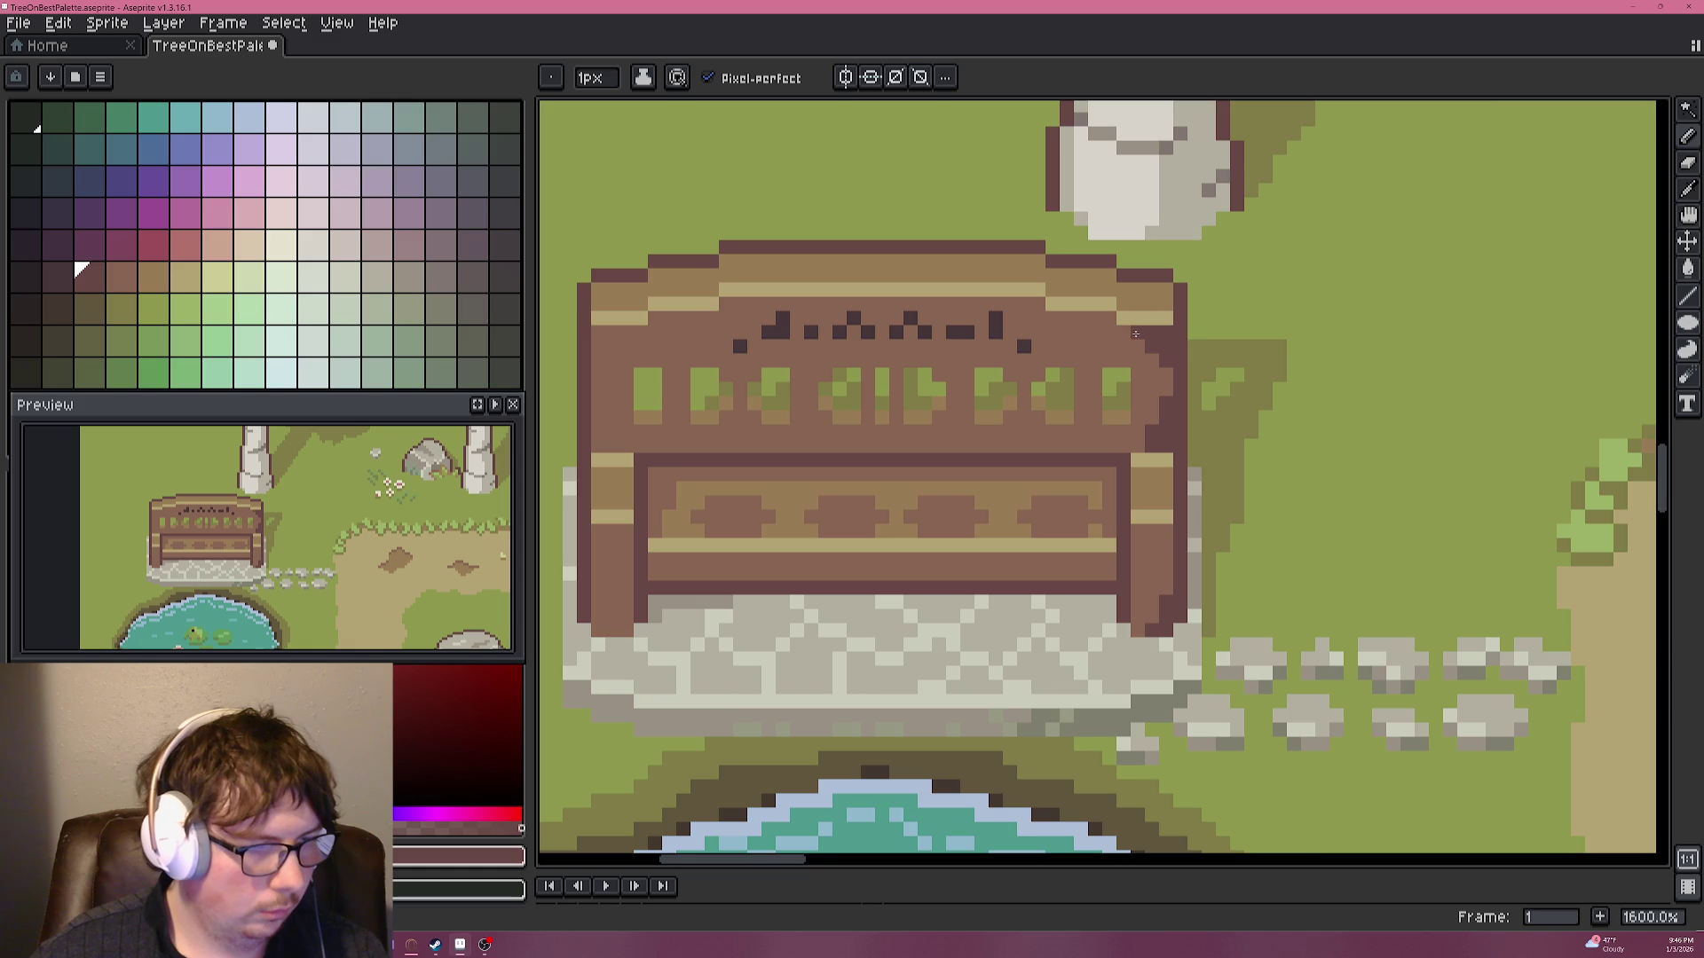
Draw dark outline pixels along the bench's left edge.
scroll(1154, 355, "down", 3)
scroll(1244, 392, "down", 1)
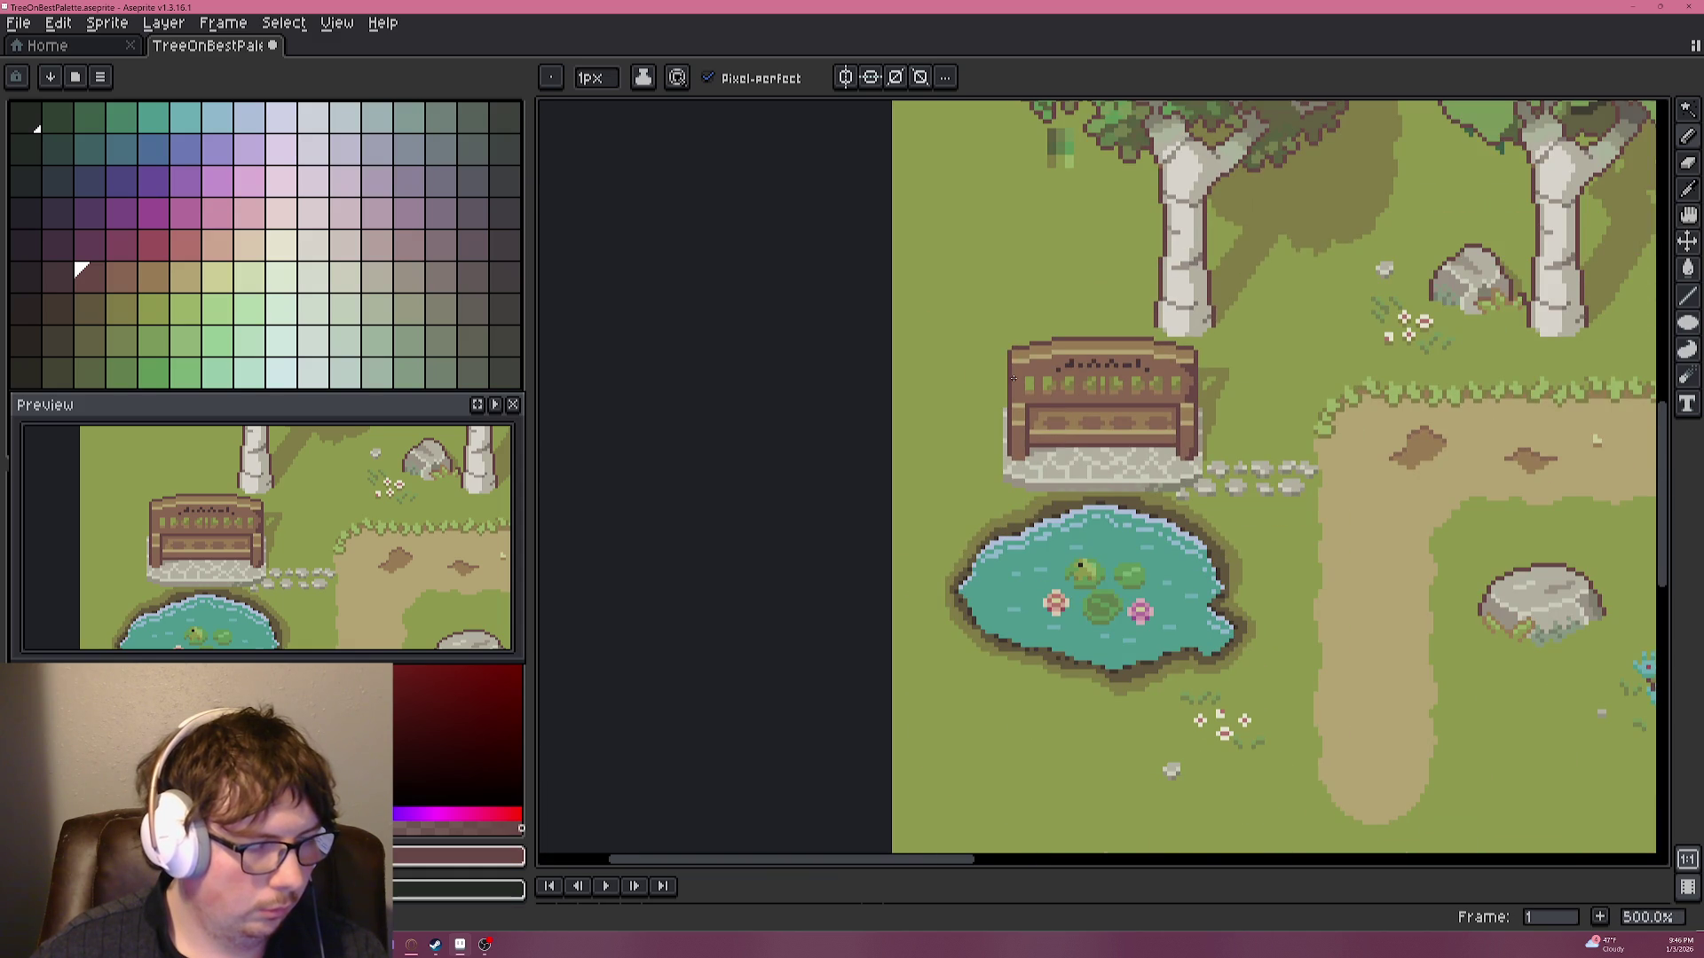
scroll(1014, 379, "up", 2)
scroll(1013, 378, "up", 2)
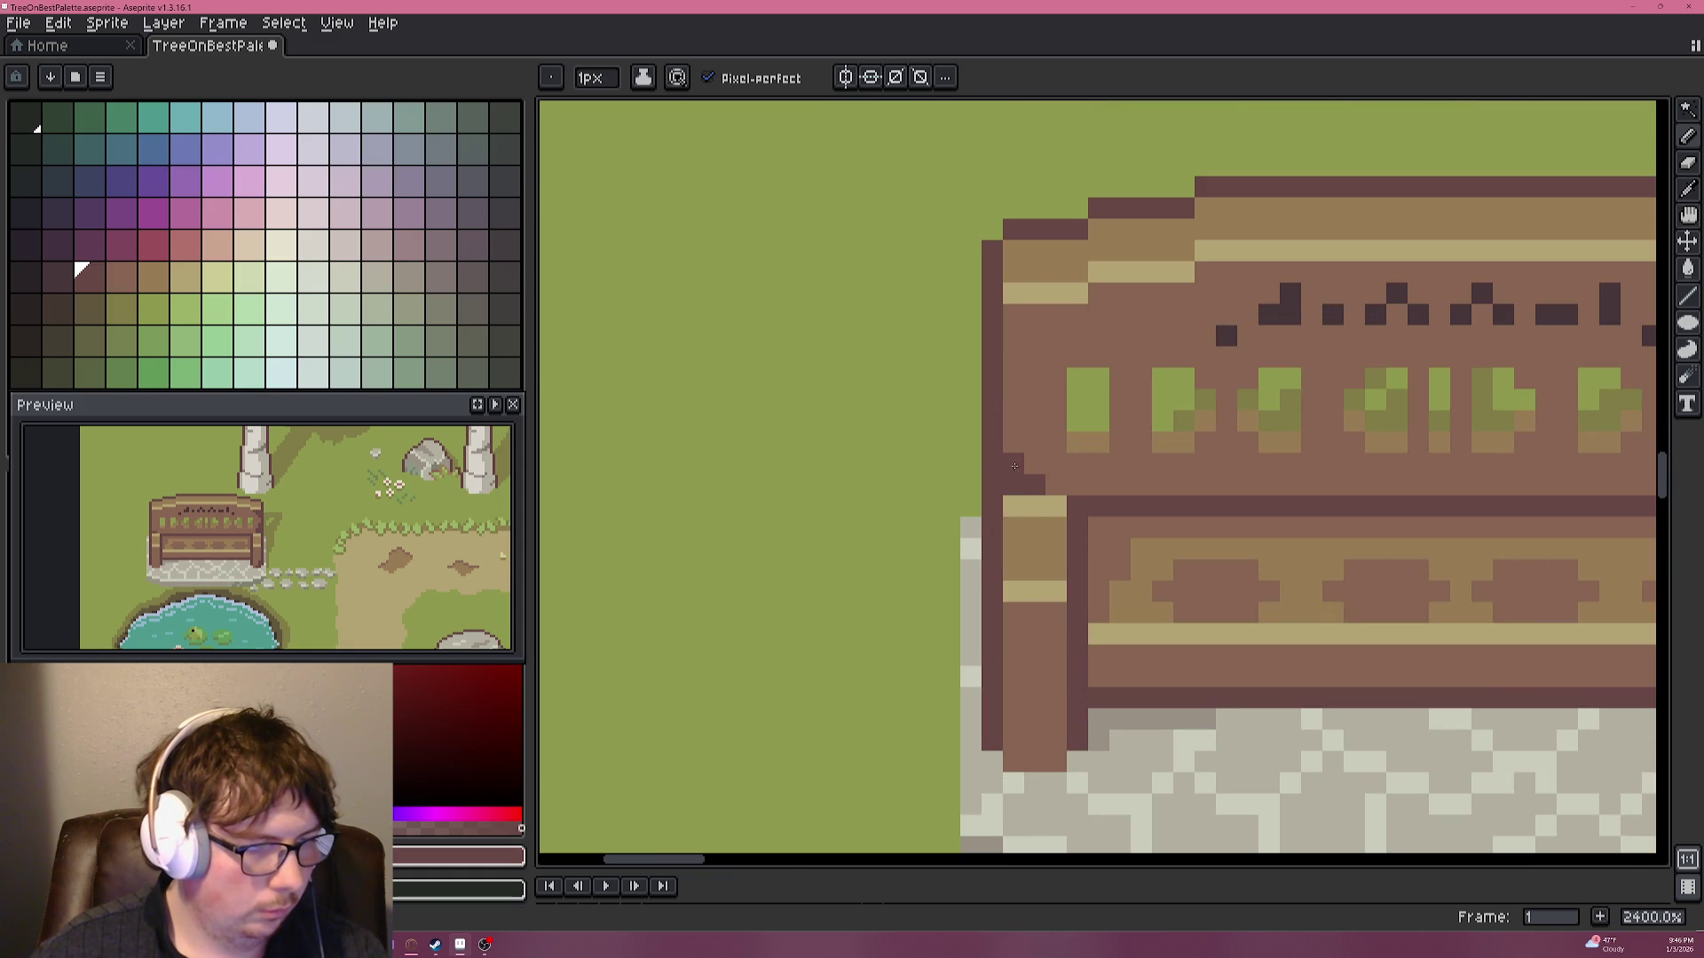
left_click_drag(1013, 315, 1014, 335)
left_click(1036, 315)
Add a dark knot pixel on the seat and repaint the light stripe in mid-tan.
key("i")
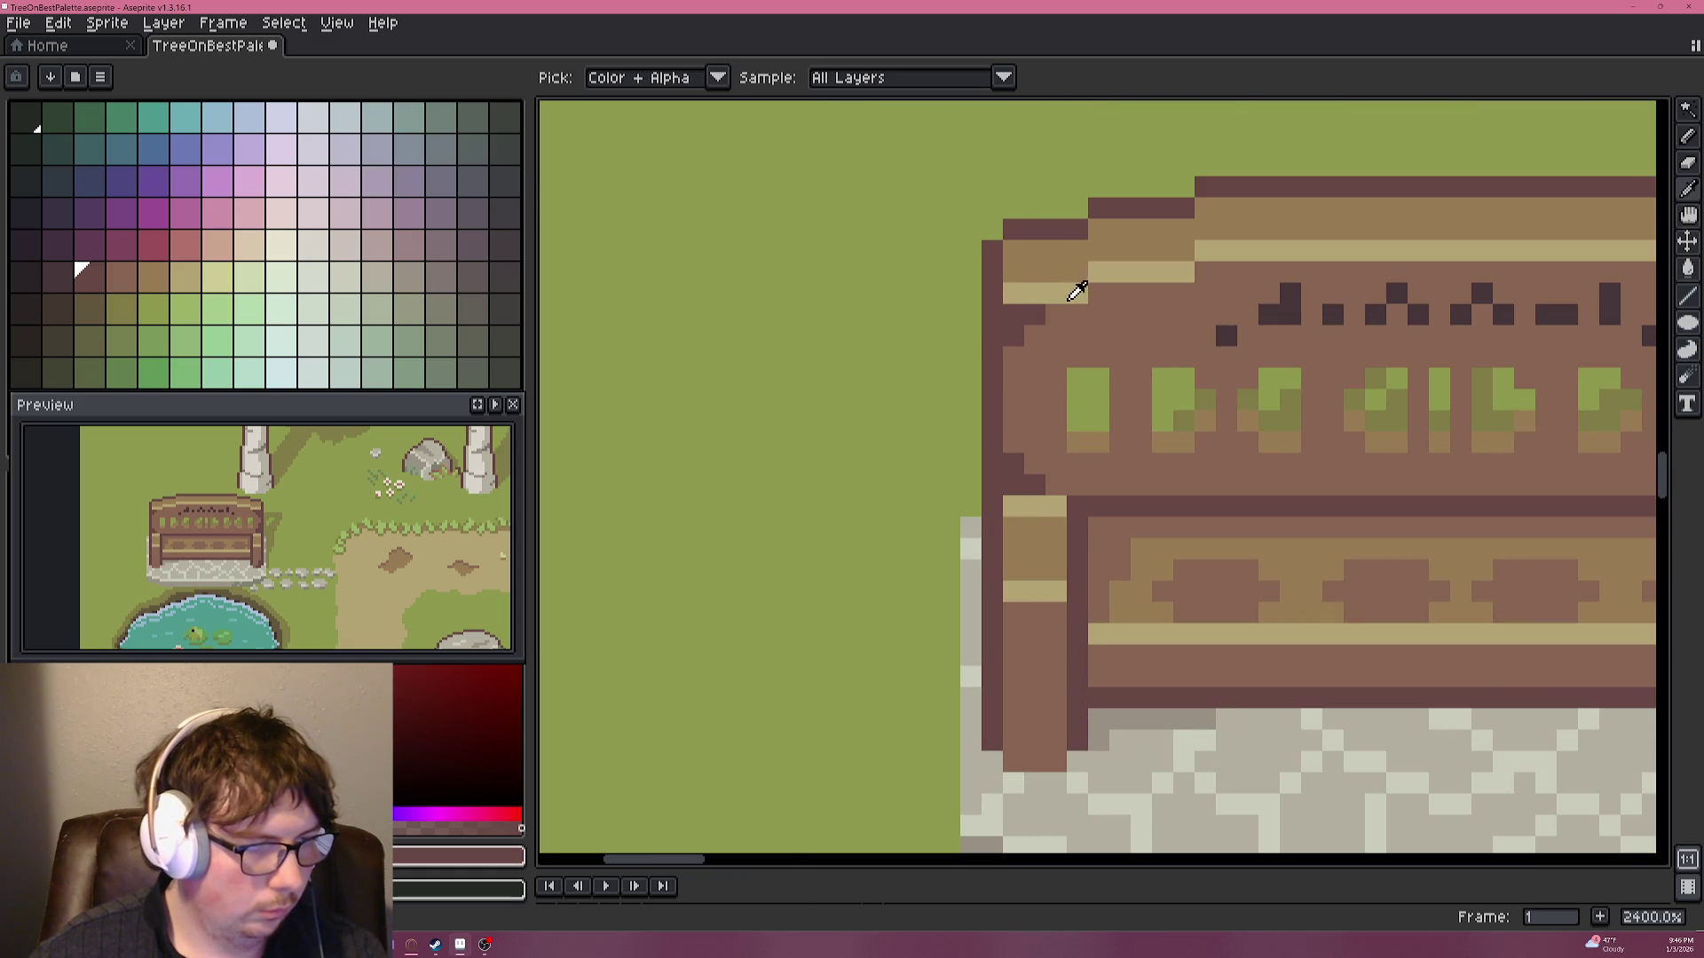
scroll(1171, 336, "down", 6)
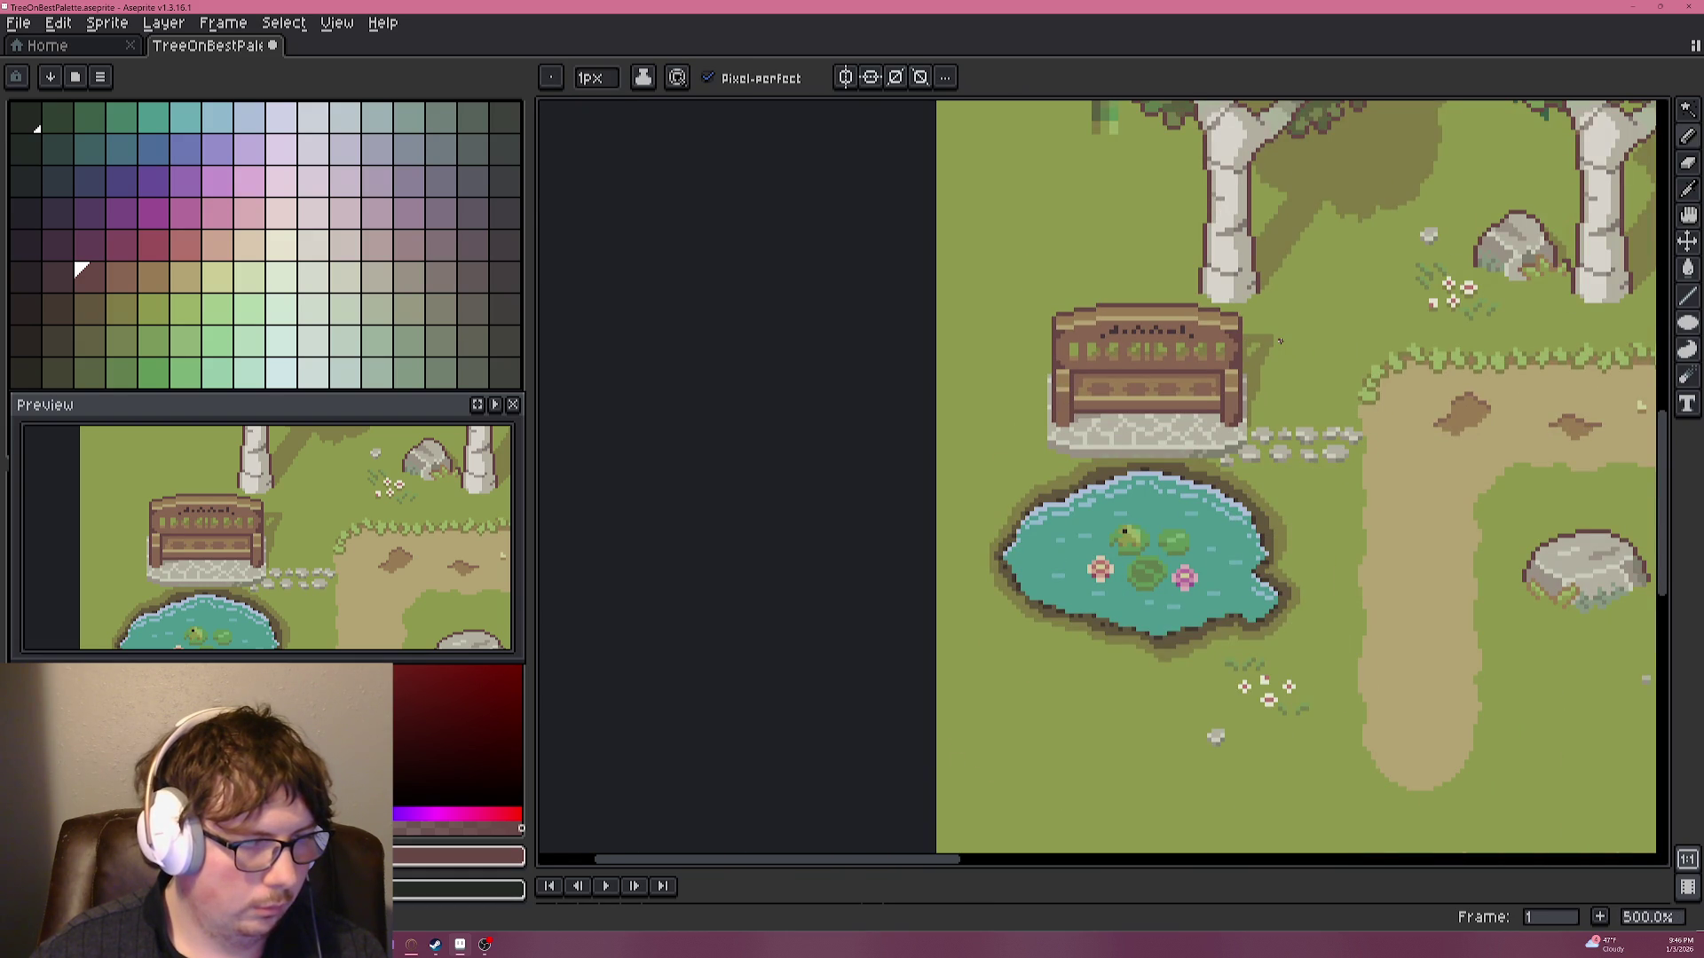
scroll(1211, 337, "down", 2)
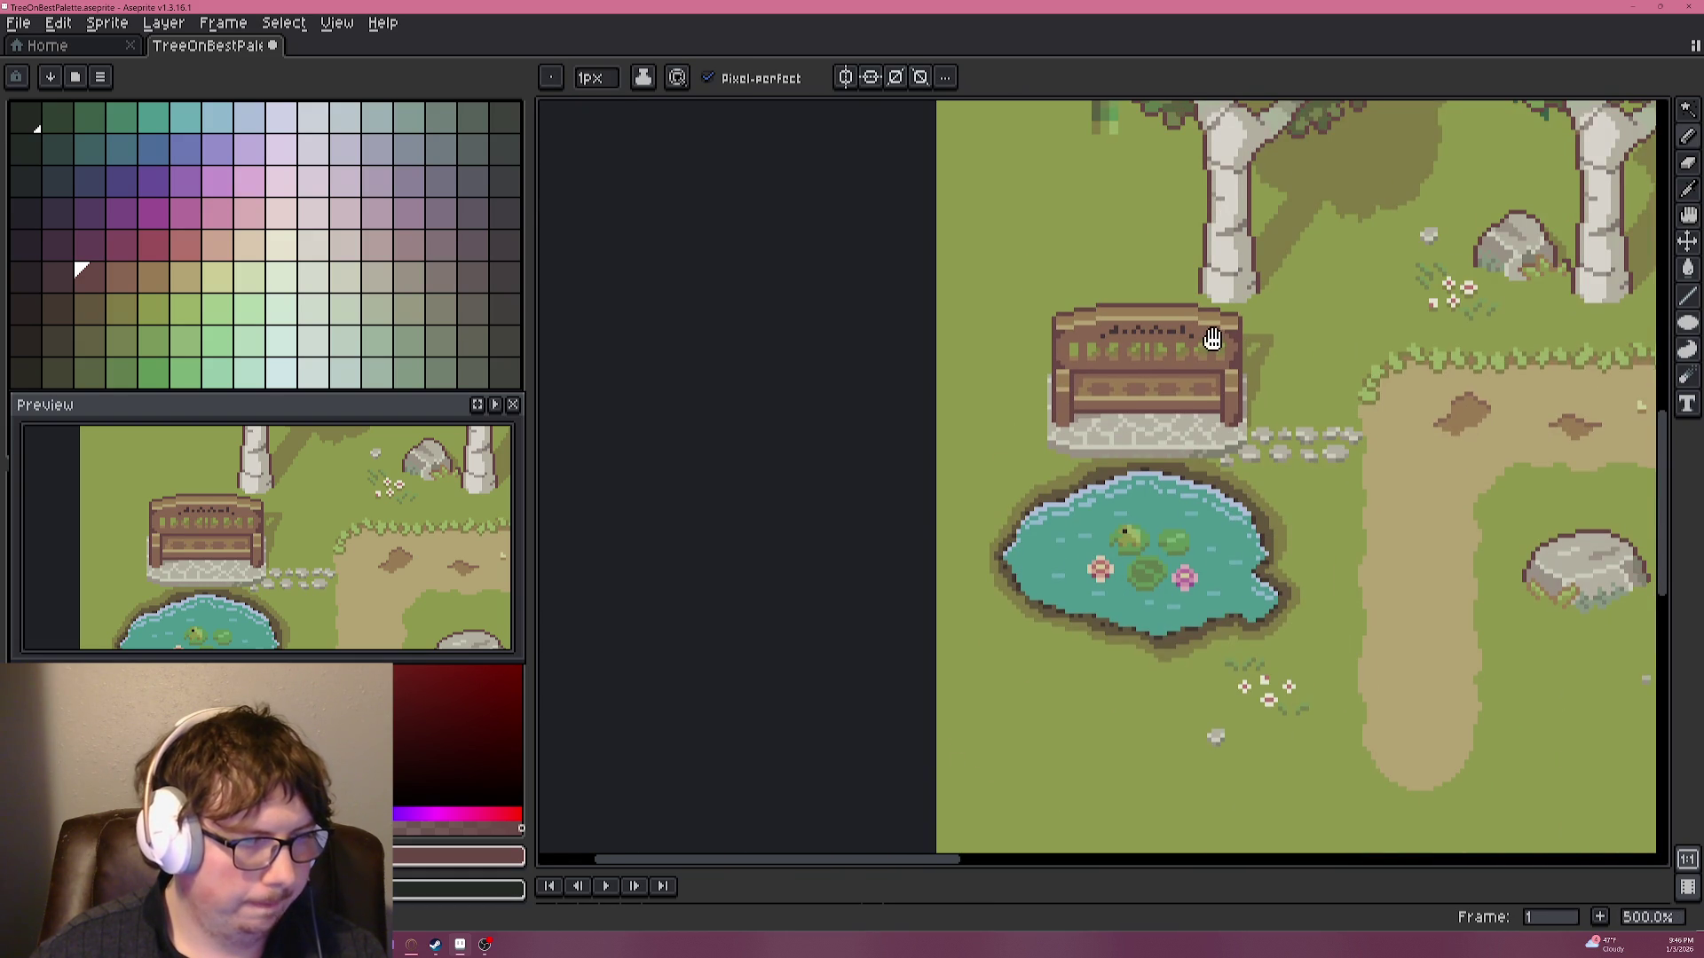
scroll(1153, 408, "up", 1)
scroll(1112, 474, "up", 4)
scroll(1205, 433, "down", 1)
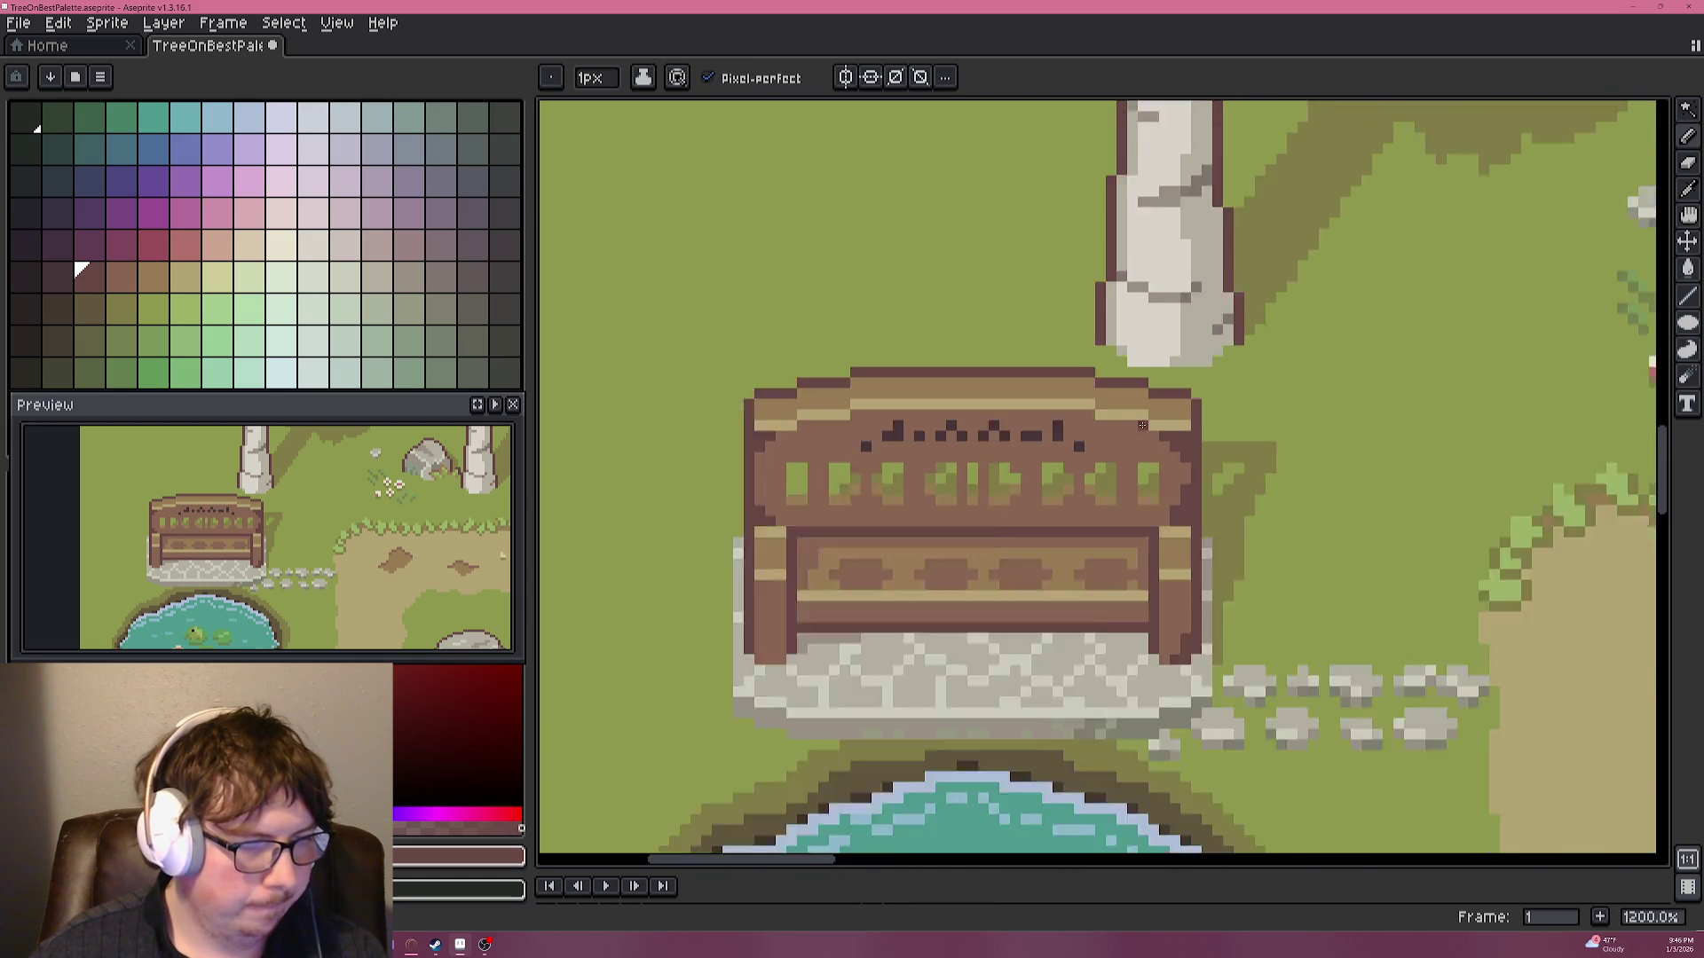
scroll(1135, 427, "down", 3)
scroll(1145, 429, "up", 5)
scroll(1012, 574, "up", 3)
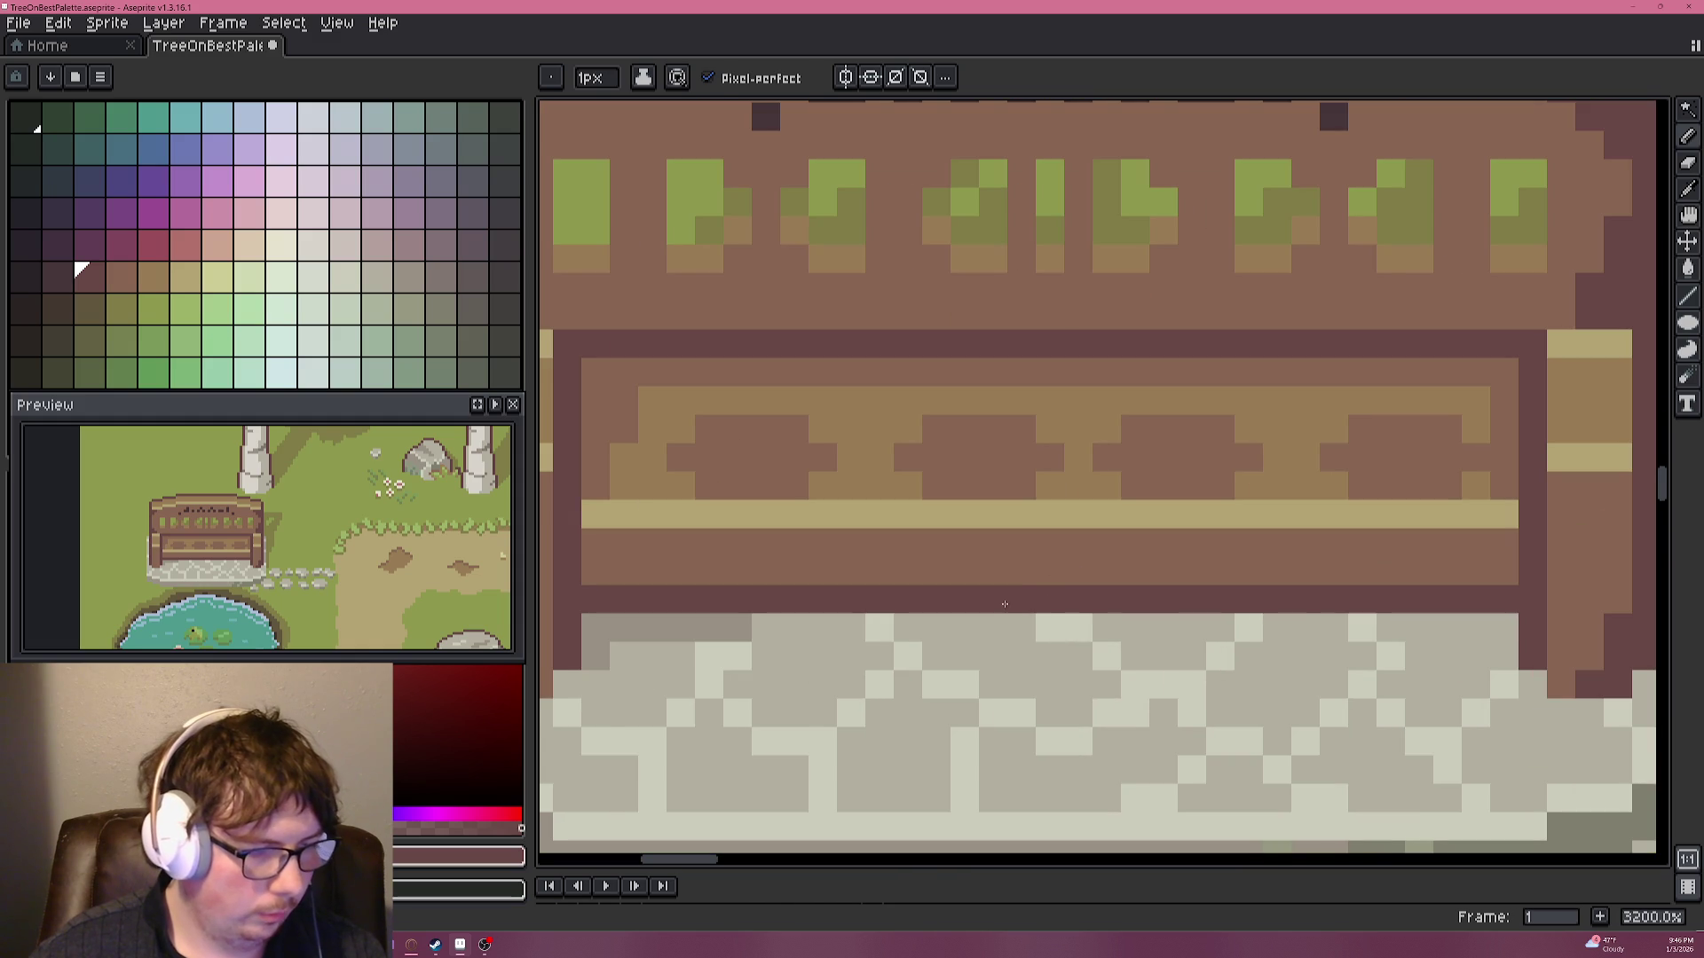
left_click(1050, 542)
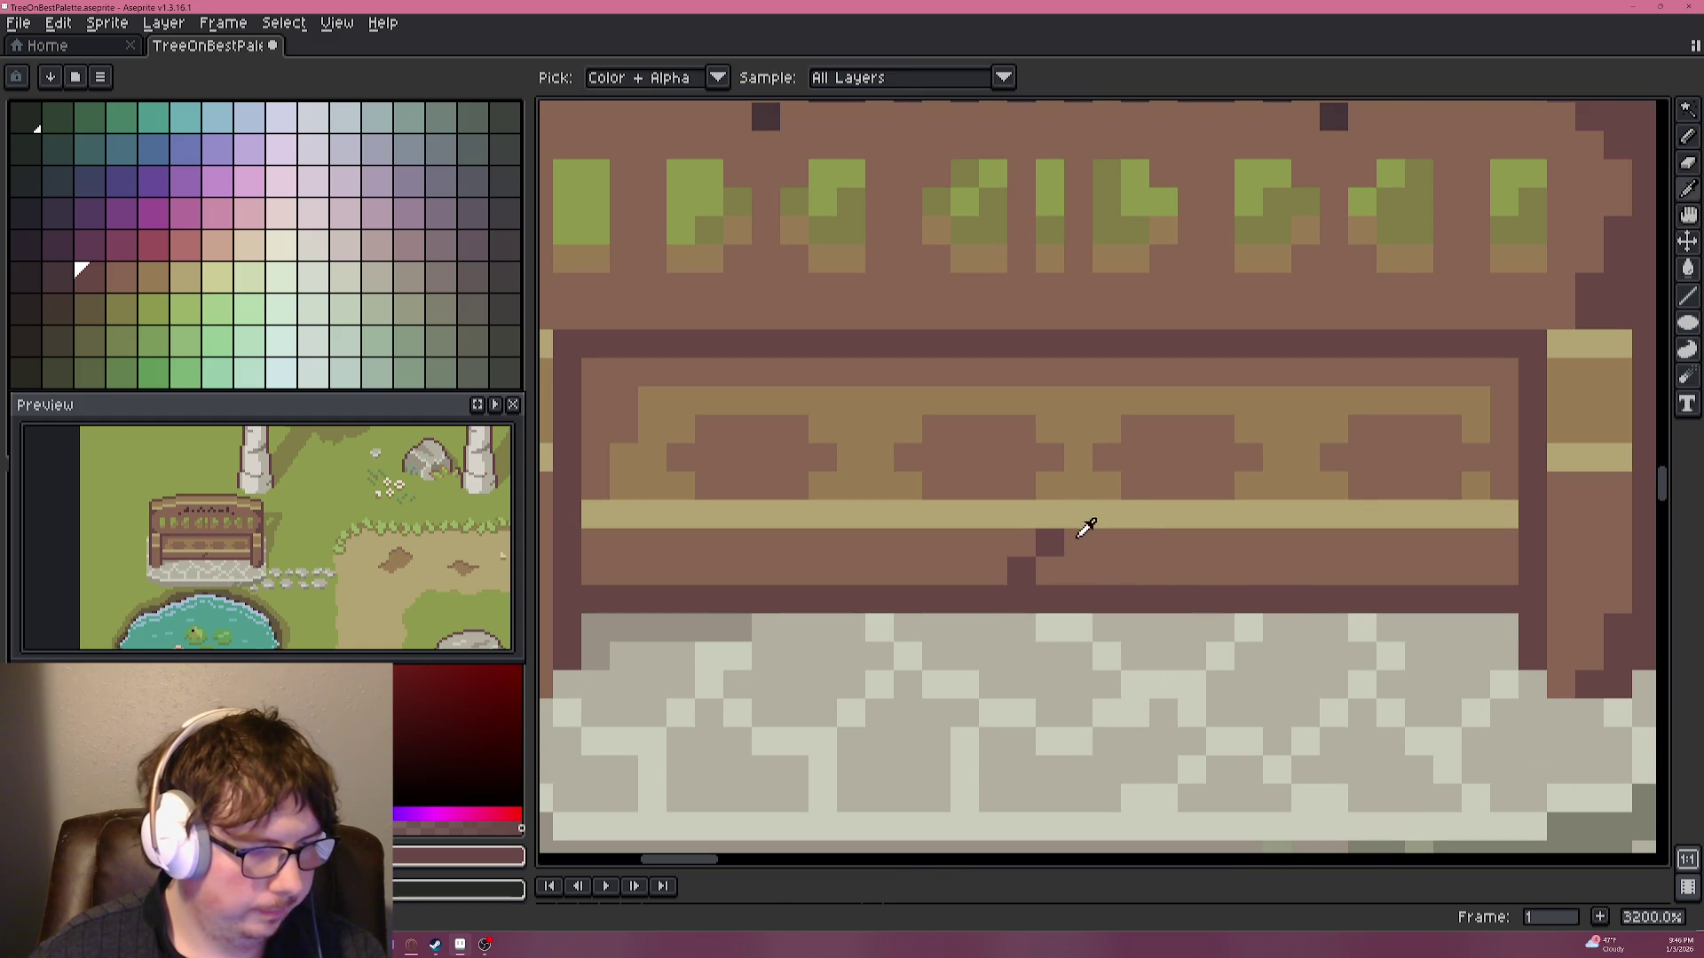
left_click(1065, 493, "alt")
left_click_drag(1050, 513, 1073, 521)
scroll(1074, 520, "down", 8)
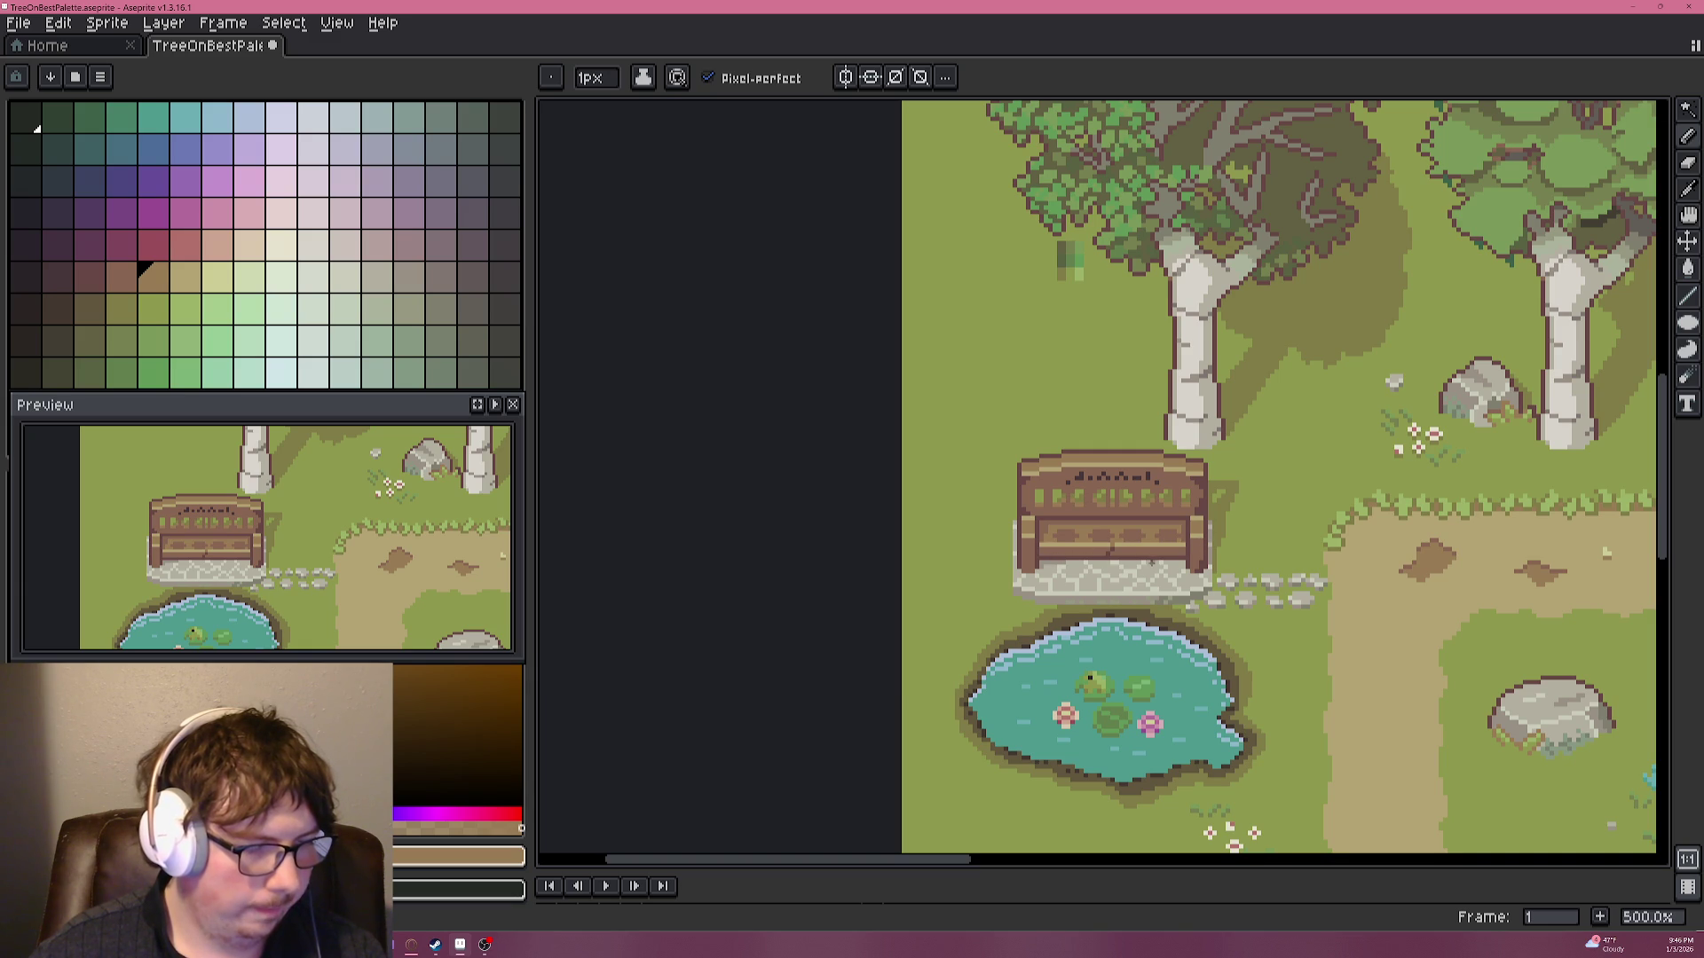
Save the park scene with Ctrl+S, then pan below the pond and sample a grass green.
left_click_drag(1146, 566, 1136, 506)
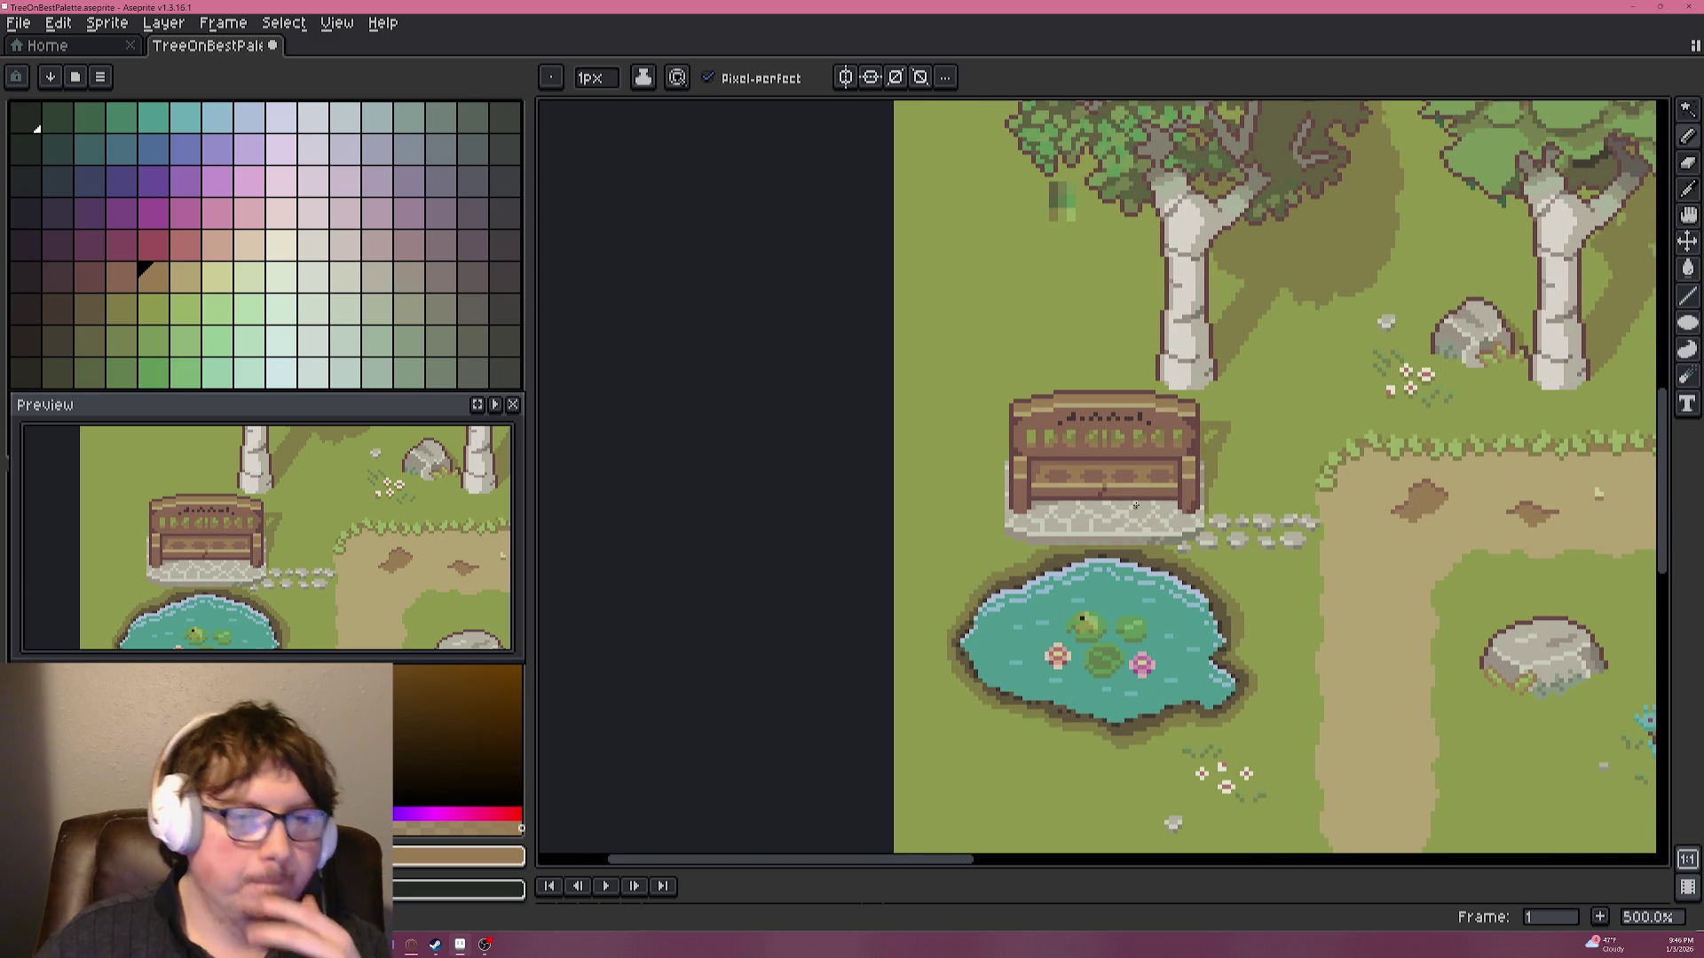
key("ctrl+s")
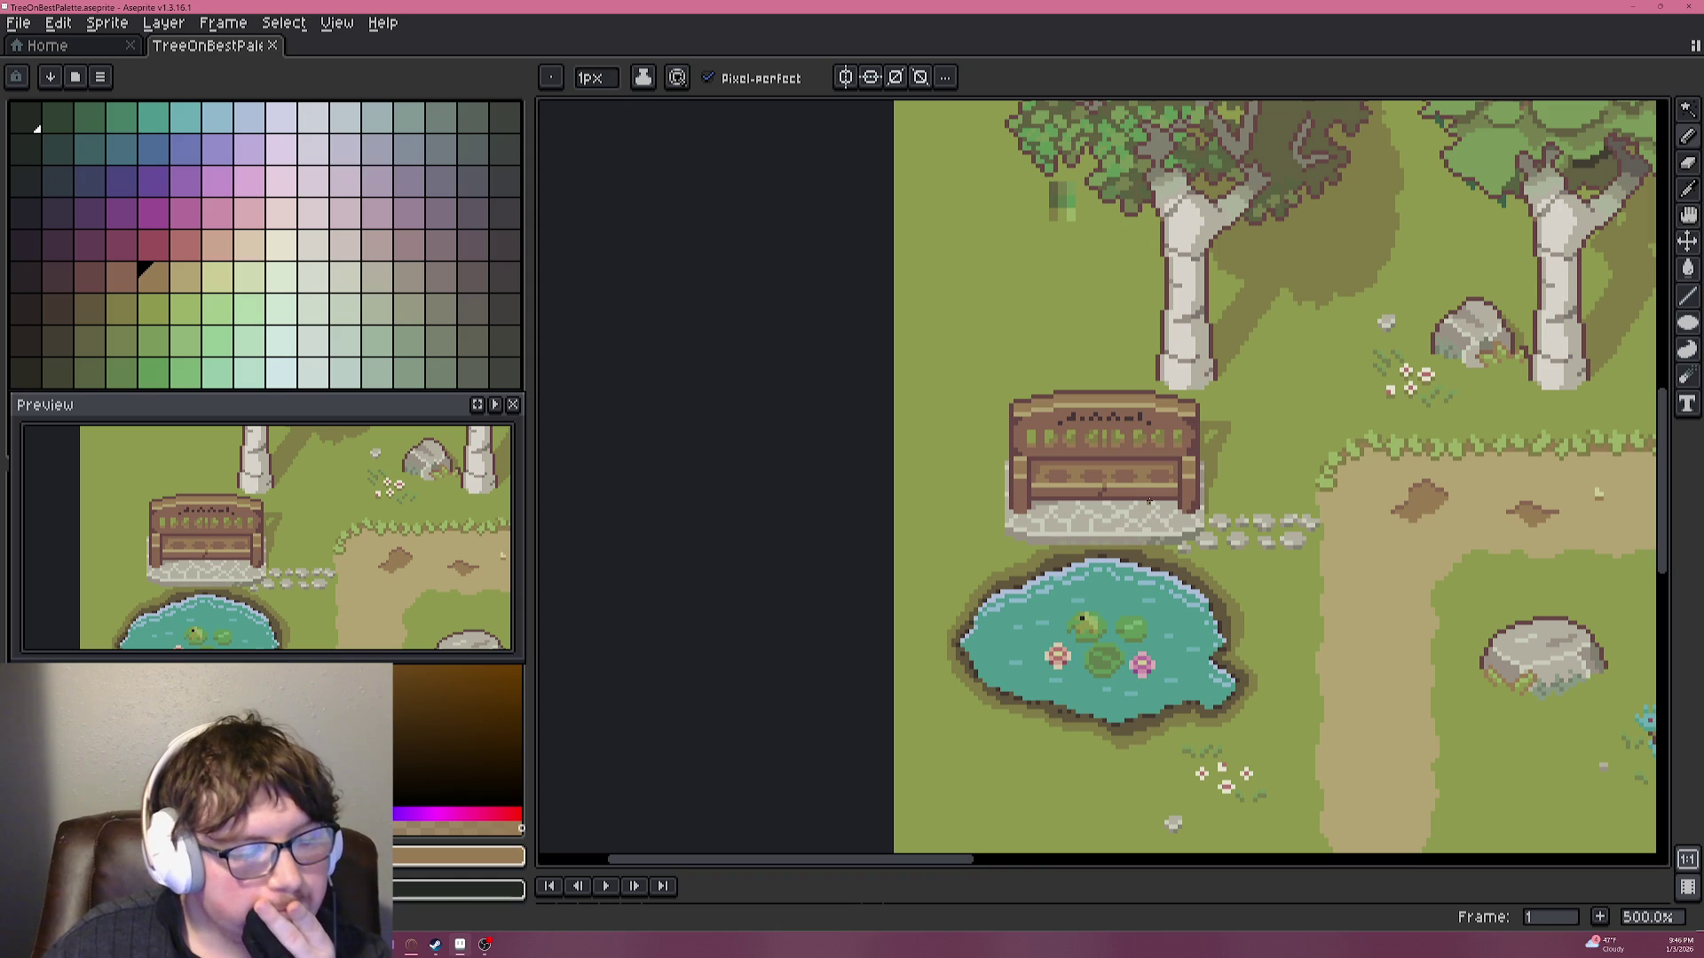
left_click_drag(1148, 501, 1167, 385)
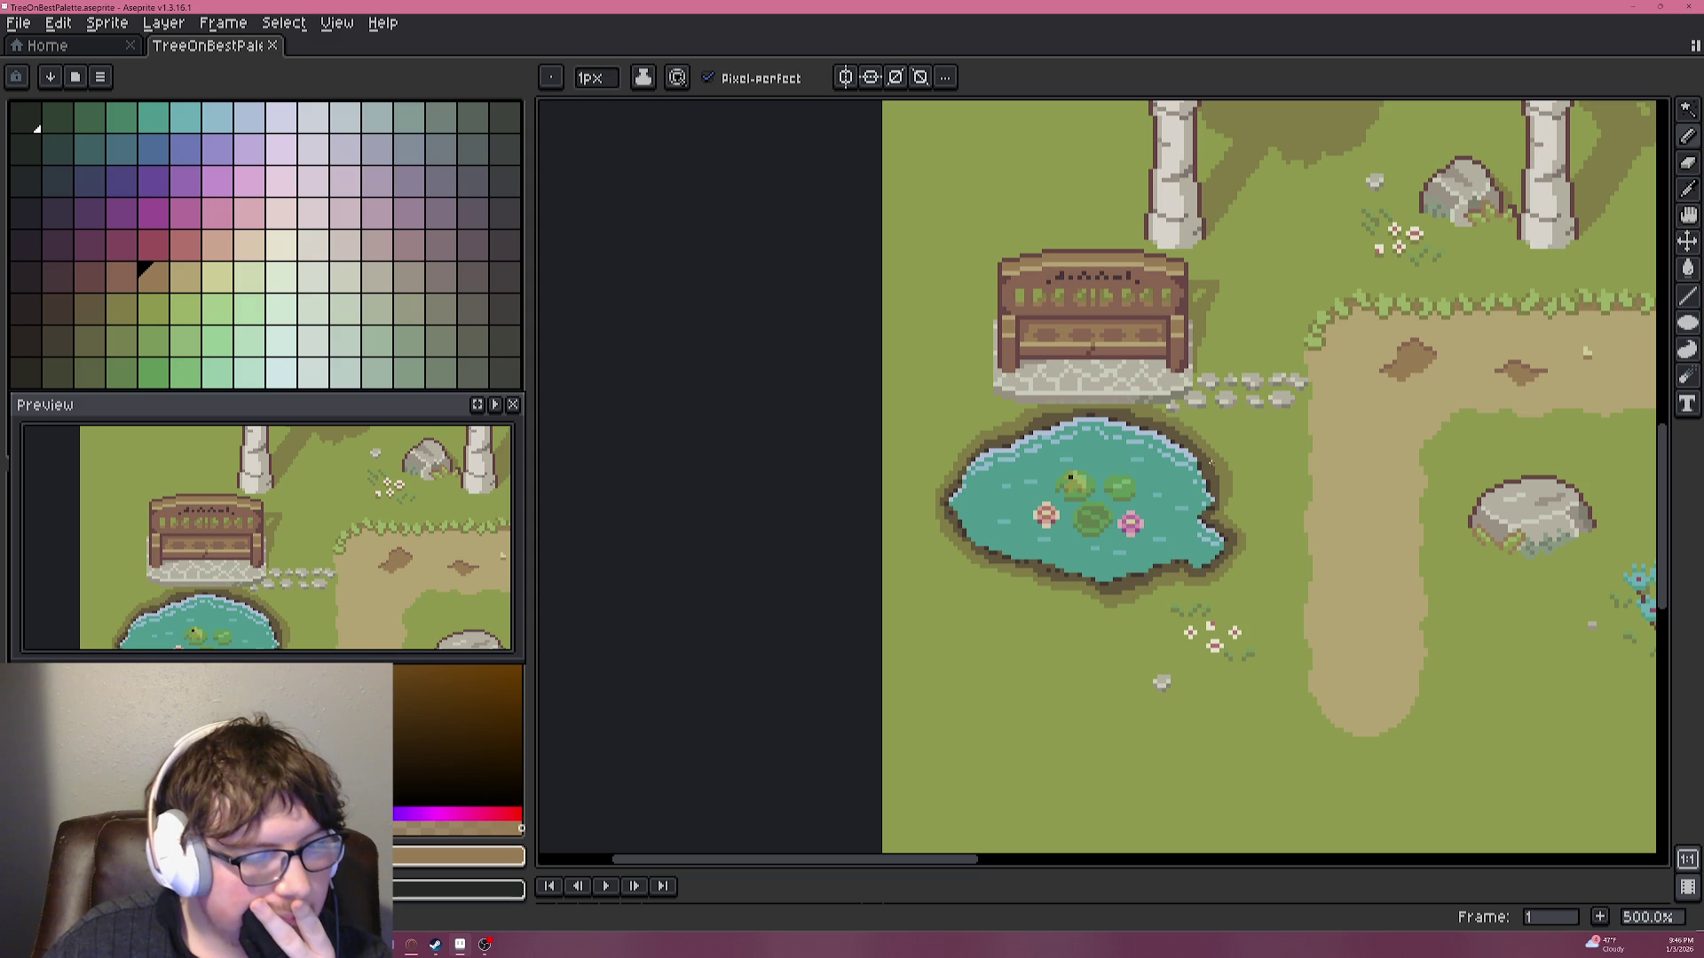
scroll(1197, 638, "up", 5)
left_click(1371, 667, "alt")
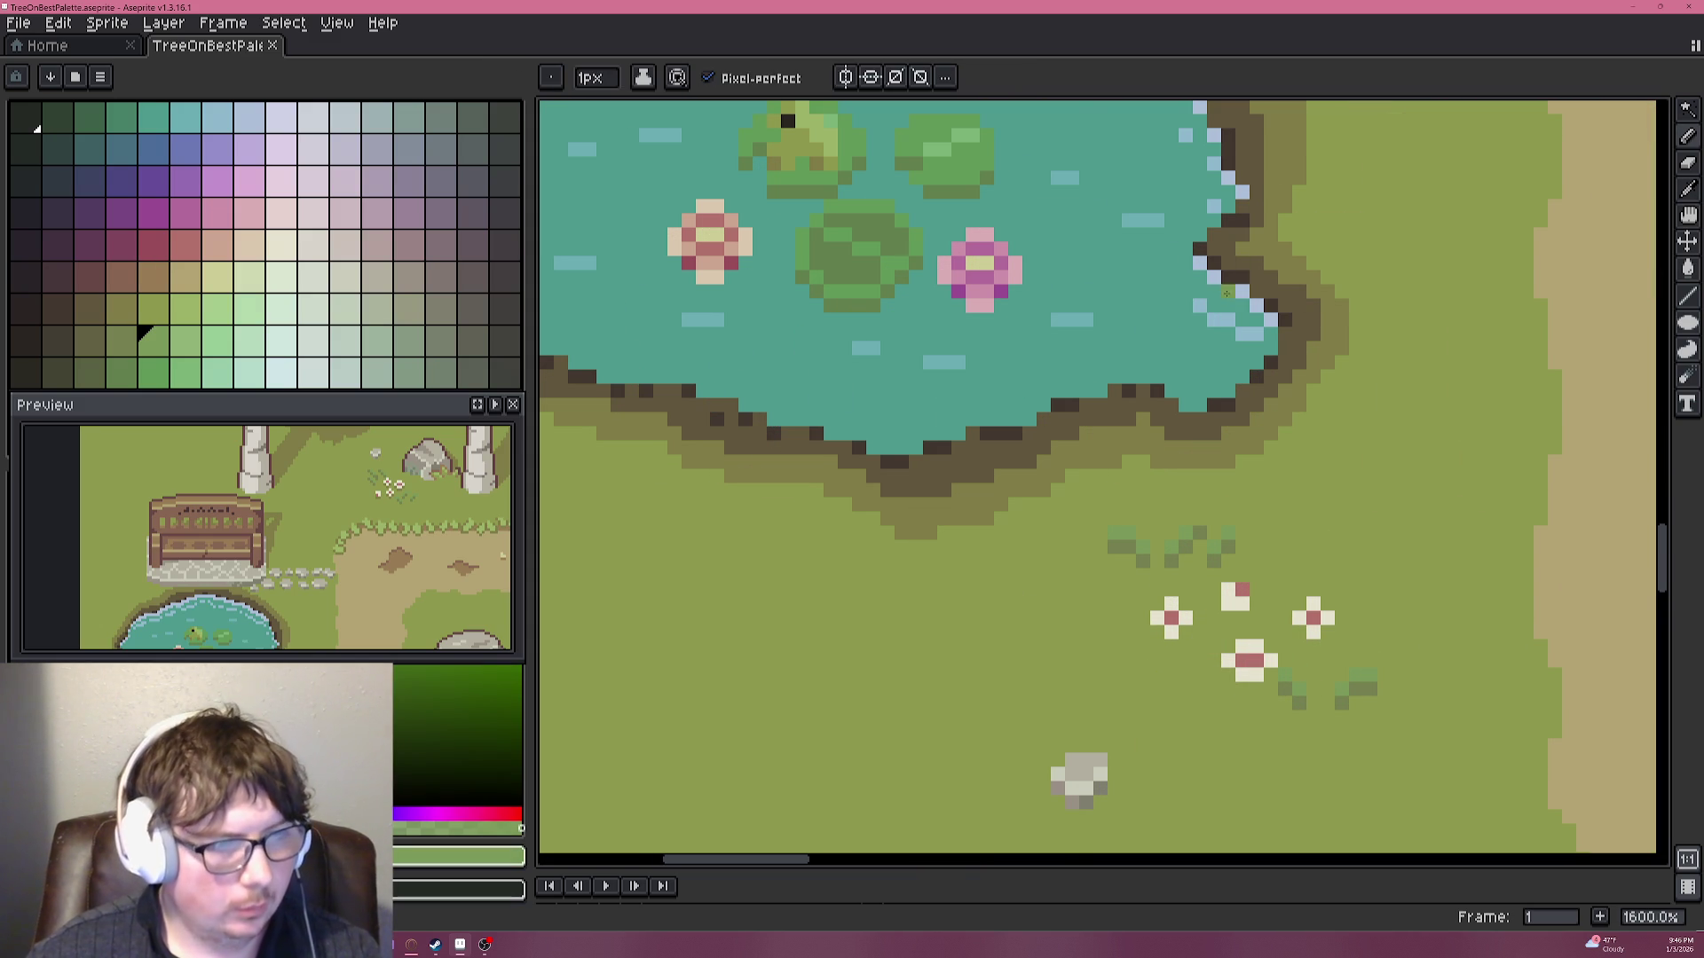
scroll(1109, 462, "down", 1)
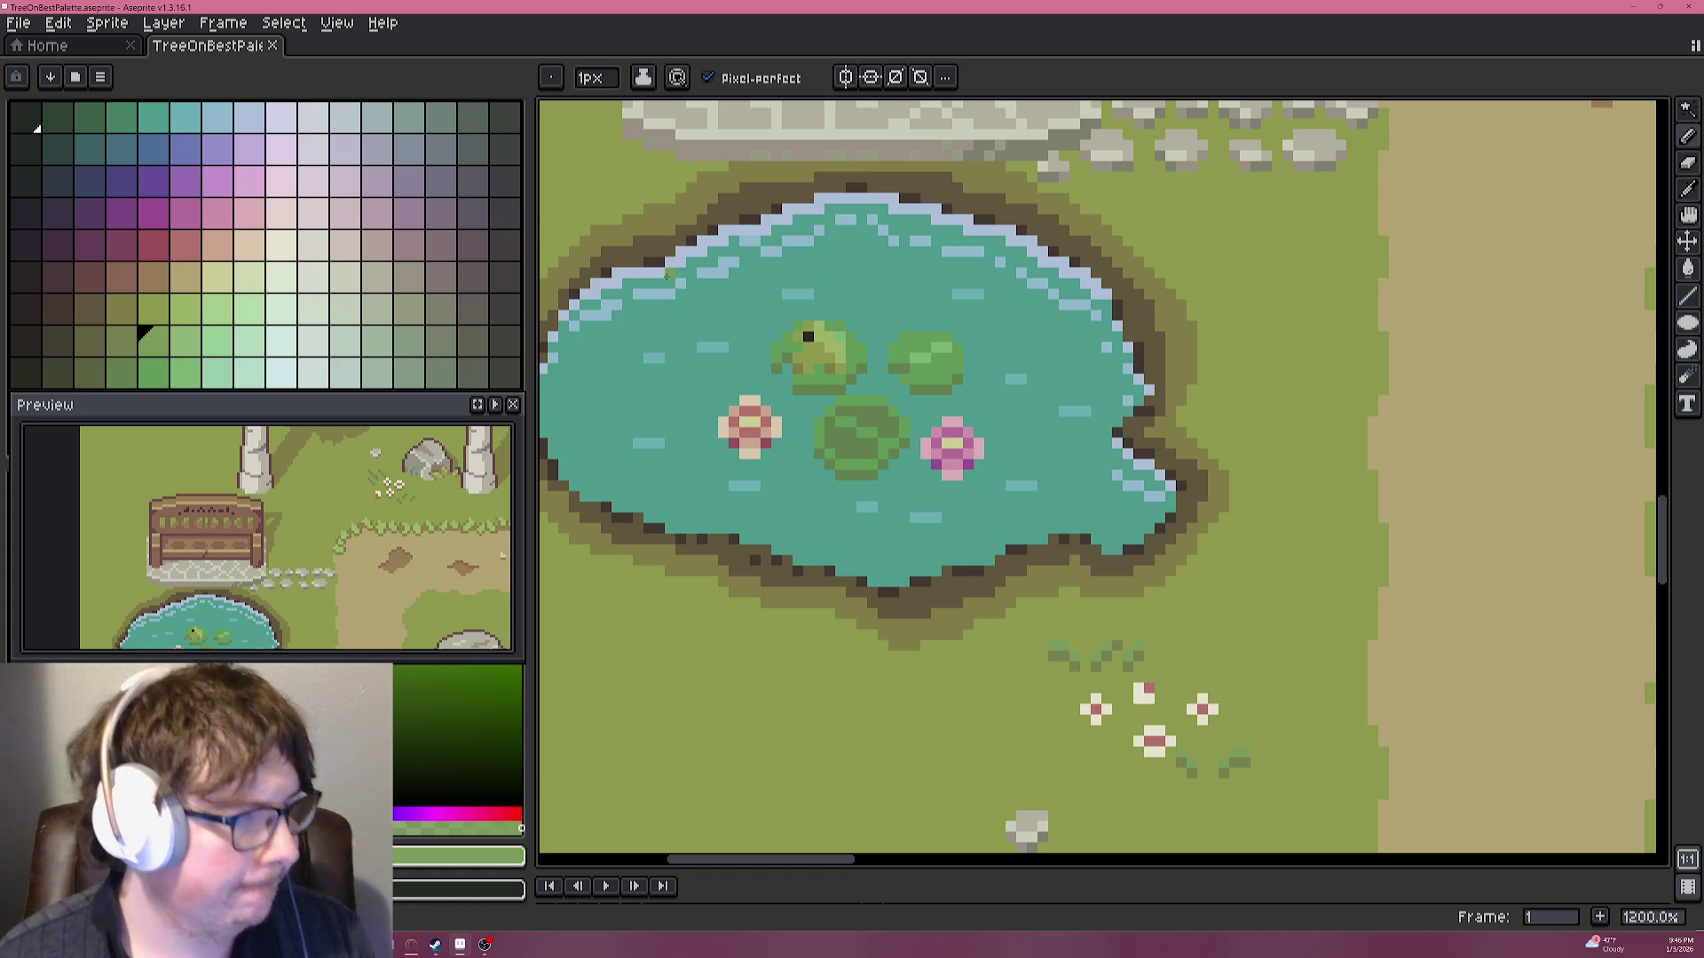
Sample a darker and a lighter grass green for the tufts.
scroll(1105, 343, "down", 1)
scroll(1150, 265, "up", 2)
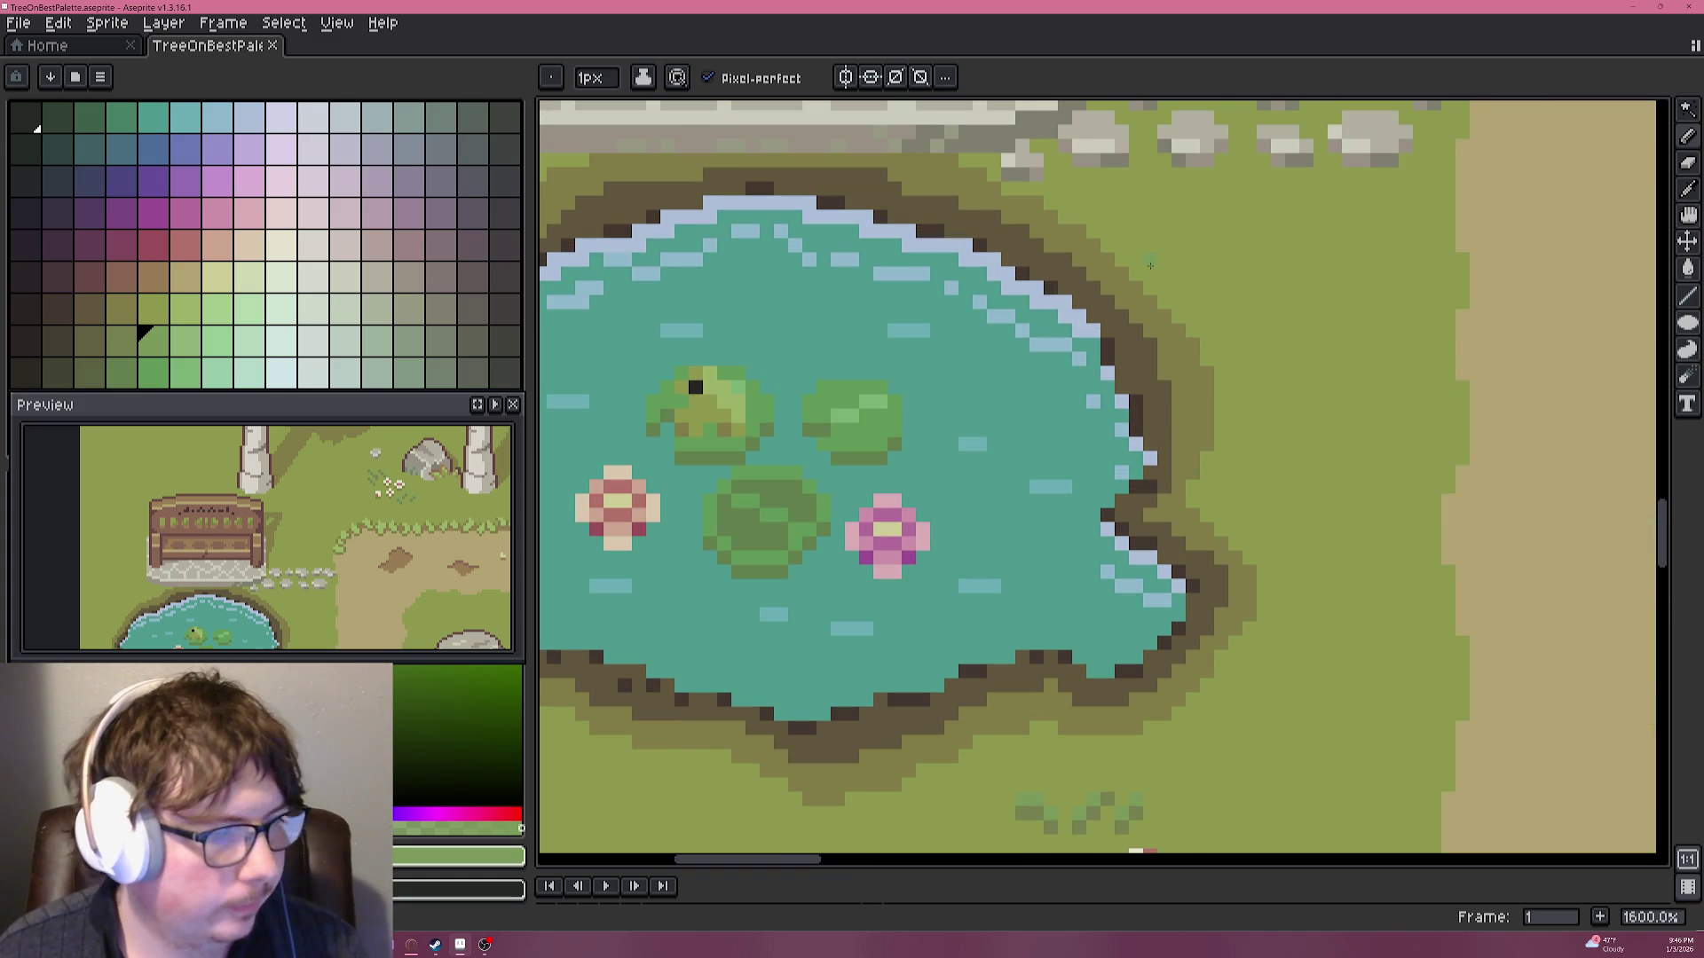
left_click(1136, 808, "alt")
left_click(1256, 364, "alt")
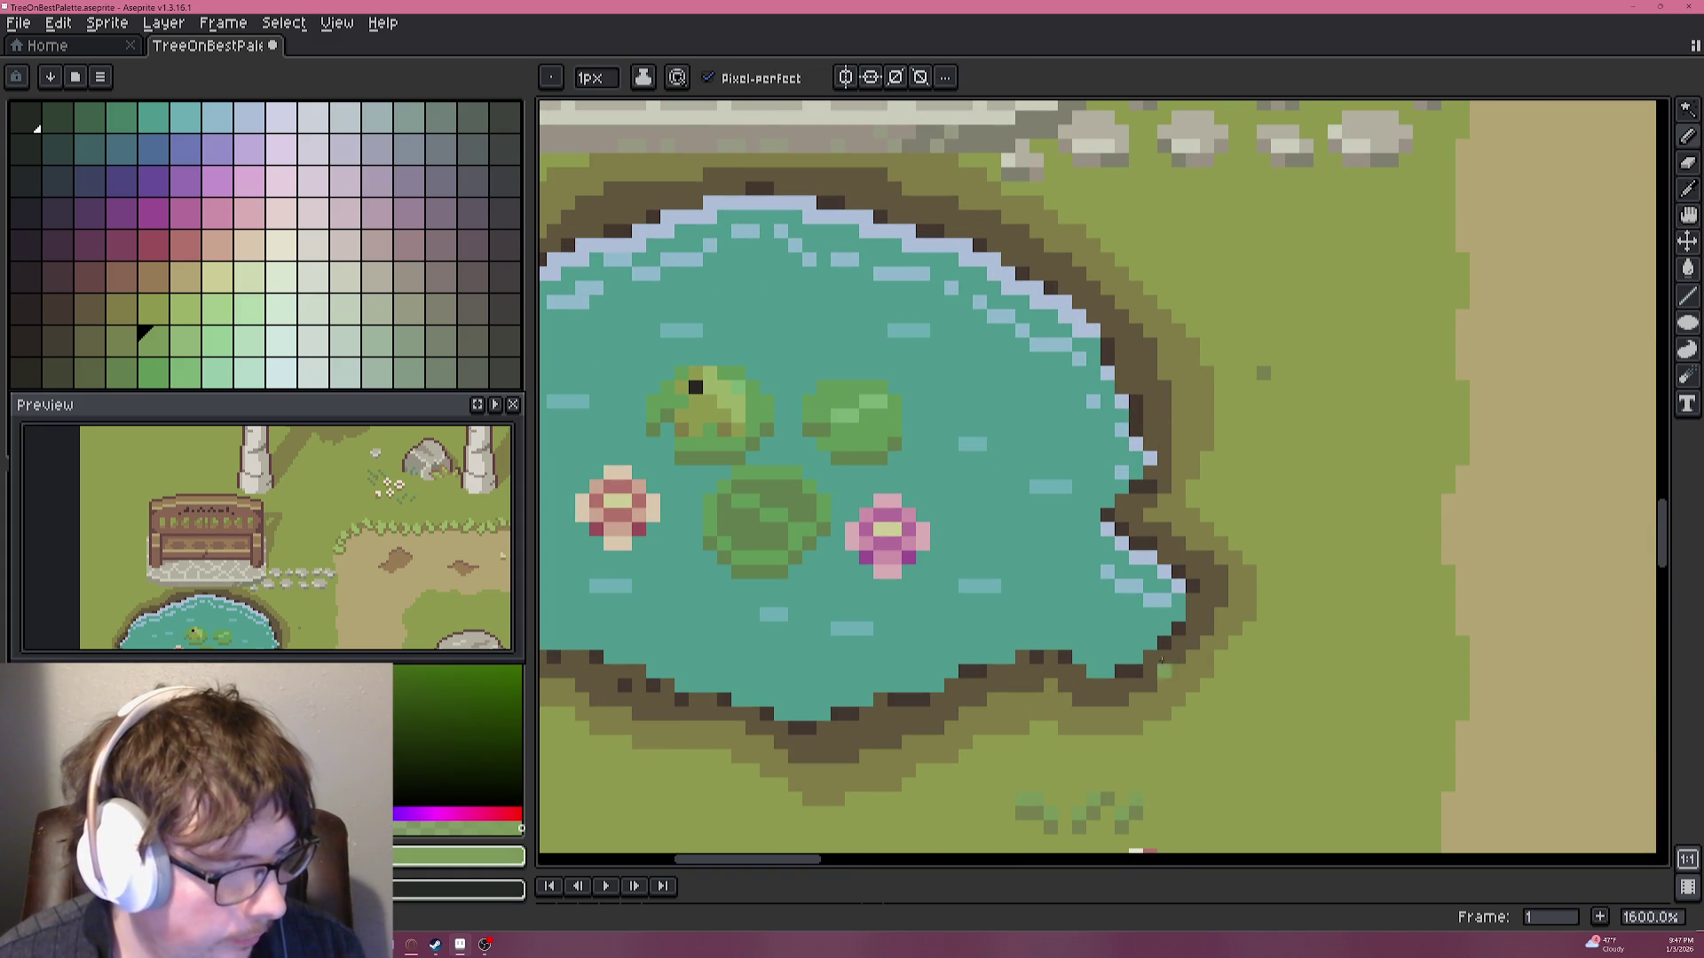
scroll(1246, 351, "up", 2)
scroll(1244, 344, "down", 2)
scroll(1187, 445, "down", 2)
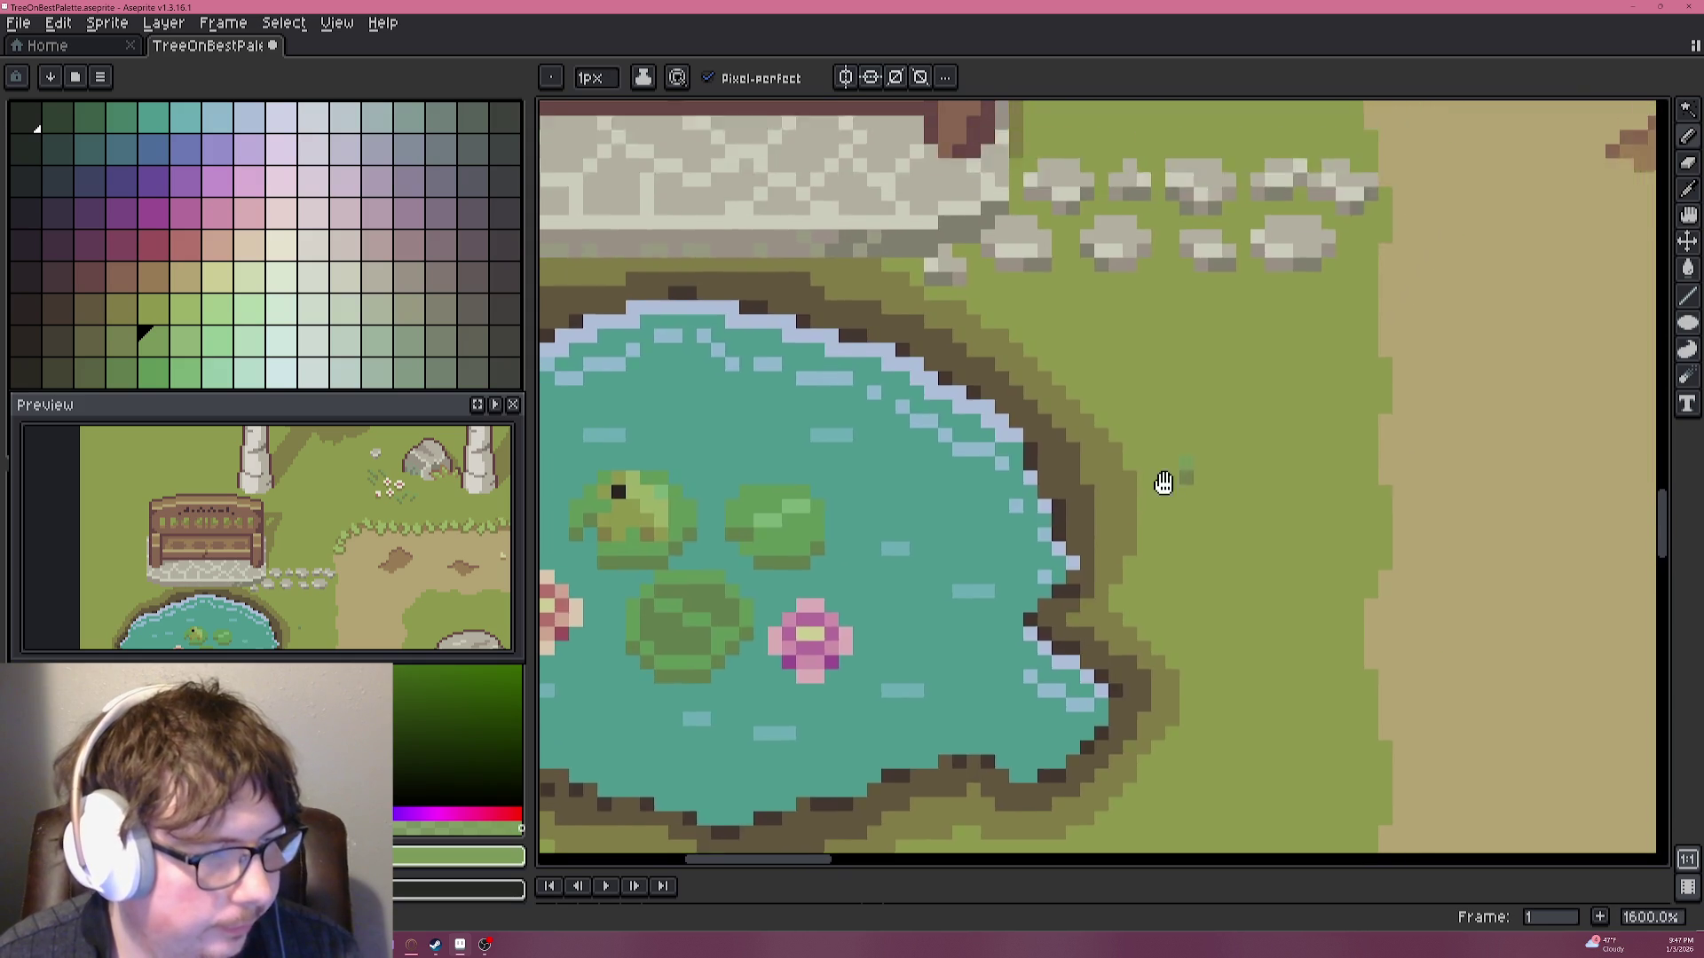
scroll(1133, 513, "up", 4)
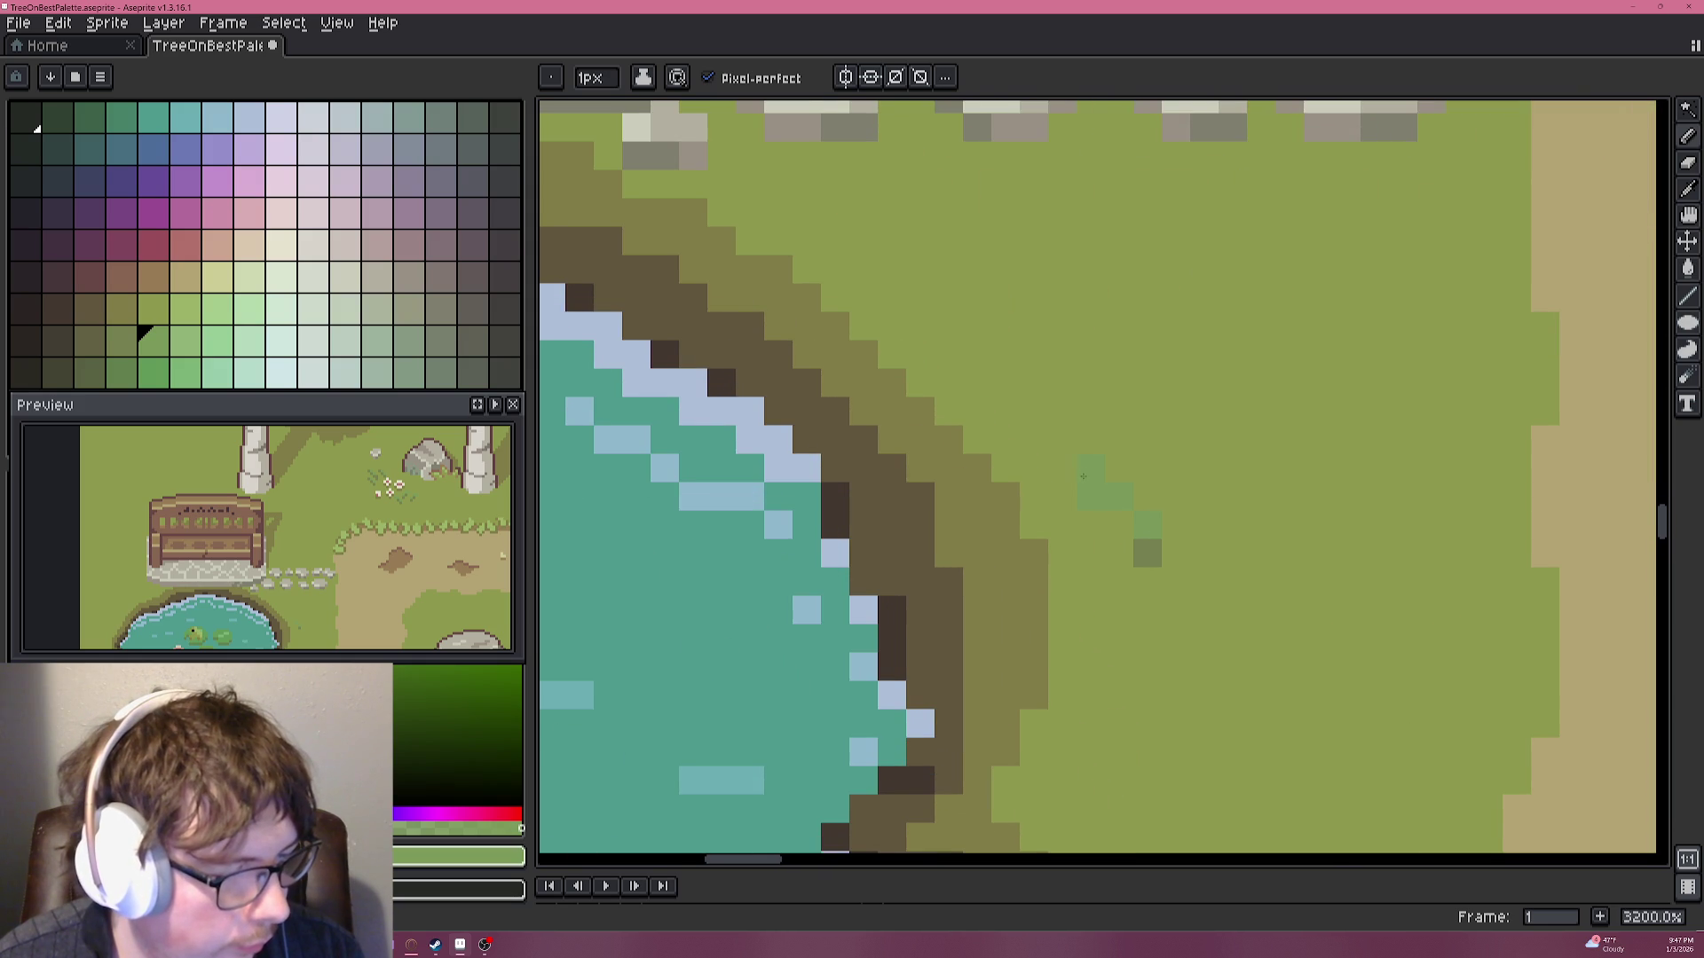
Paint dark green tuft pixels beside the pond with a light green accent.
left_click(1153, 552, "alt")
left_click(1089, 526)
left_click(1063, 497)
left_click(1167, 552)
scroll(1162, 549, "down", 1)
left_click(1153, 531, "alt")
left_click(1173, 533)
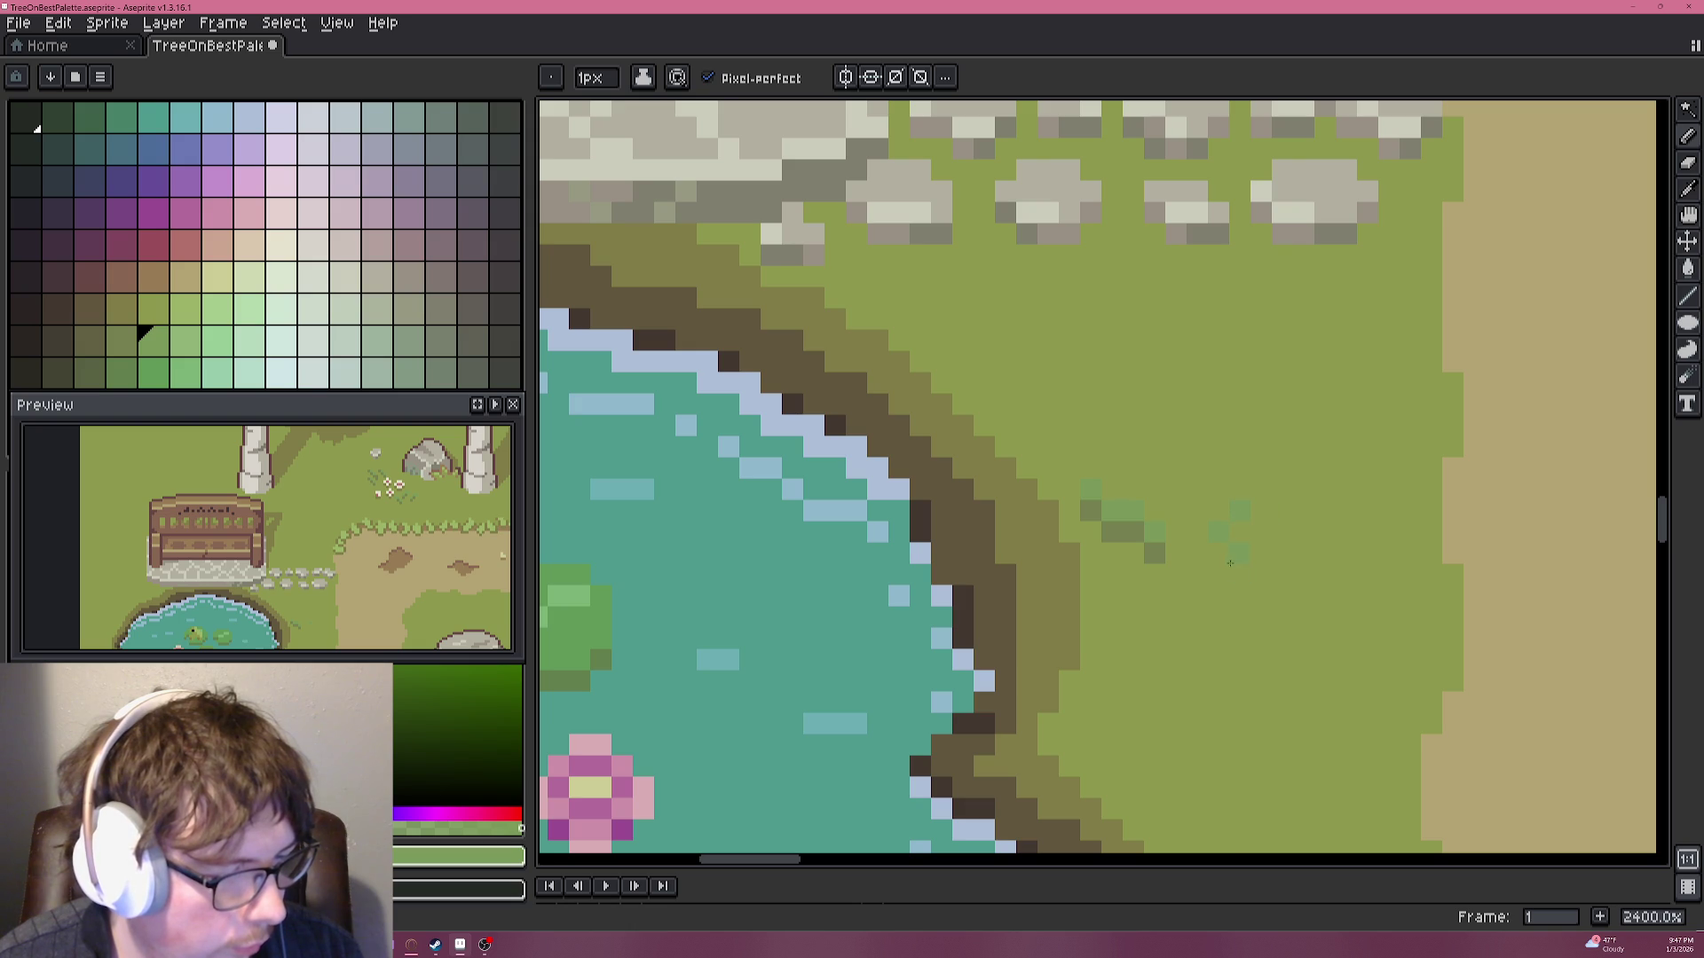
left_click(1158, 548, "alt")
left_click(1217, 552)
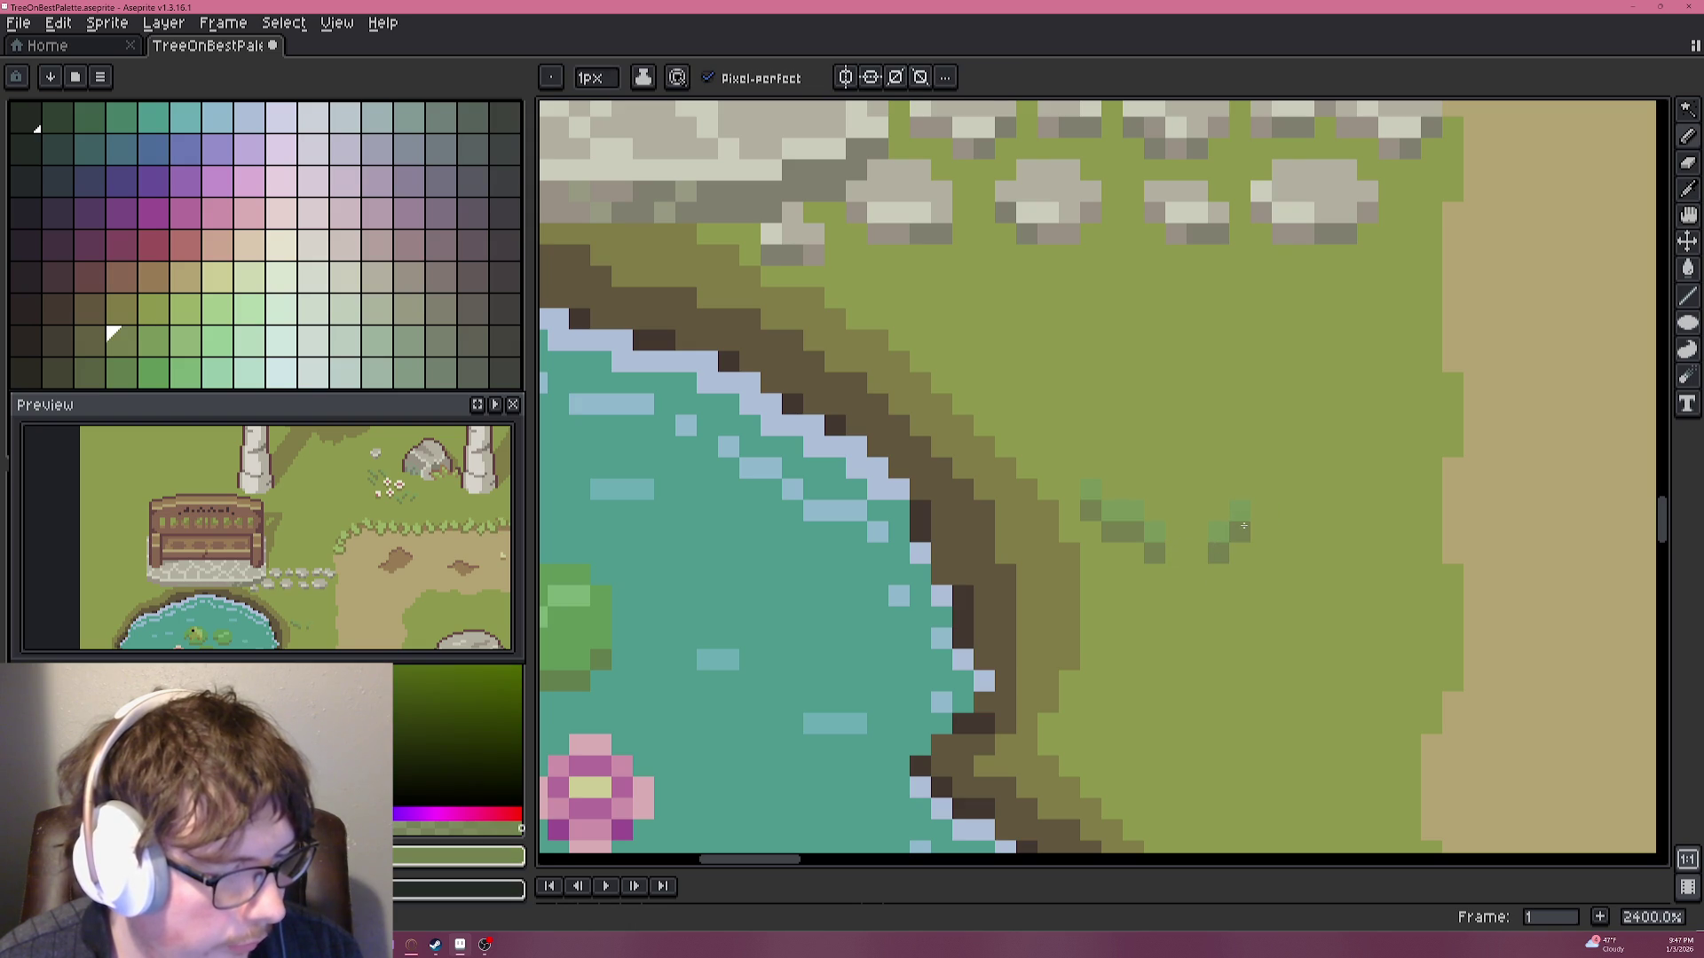
Paint the unwanted tuft pixels back to the grass colour.
scroll(1243, 526, "down", 3)
scroll(1244, 527, "down", 1)
scroll(1189, 524, "up", 3)
scroll(1183, 518, "up", 3)
left_click(1160, 447)
left_click(1154, 461, "alt")
left_click(1161, 447)
left_click(1203, 405)
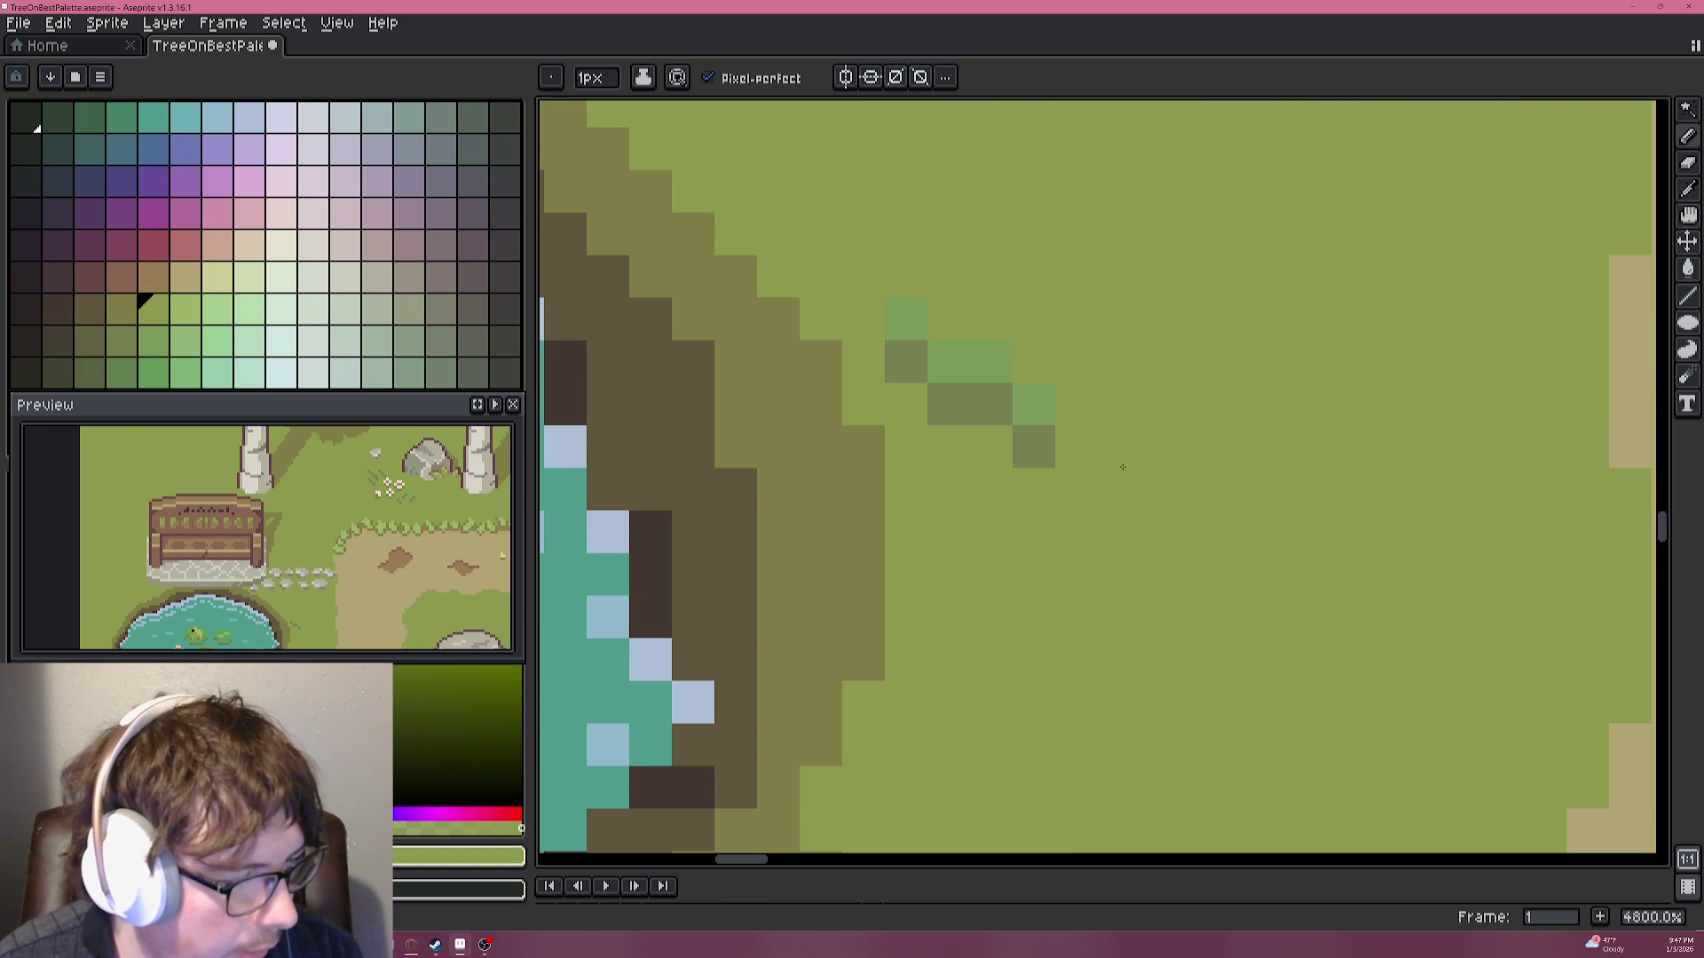
Repaint the tuft with dark green blades and two light green highlights.
left_click(1034, 447, "alt")
left_click(1111, 415)
left_click(1161, 362)
left_click(1203, 362)
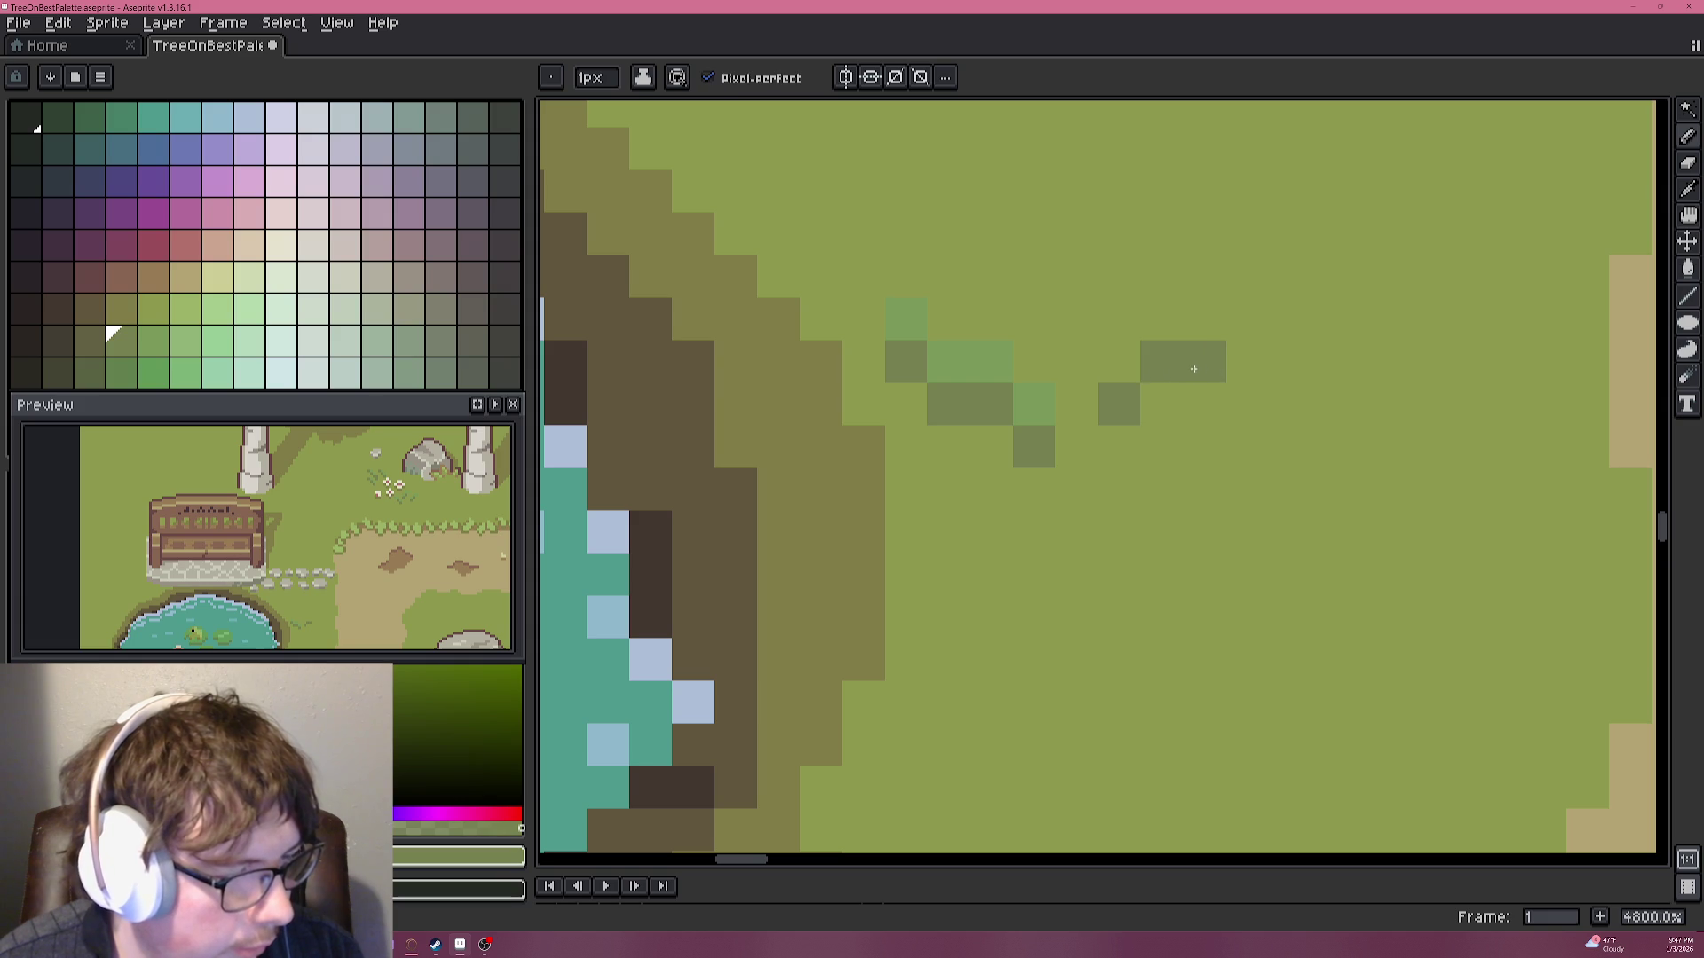
left_click(1045, 396, "alt")
left_click(1118, 362)
left_click(1157, 328)
scroll(1195, 319, "down", 5)
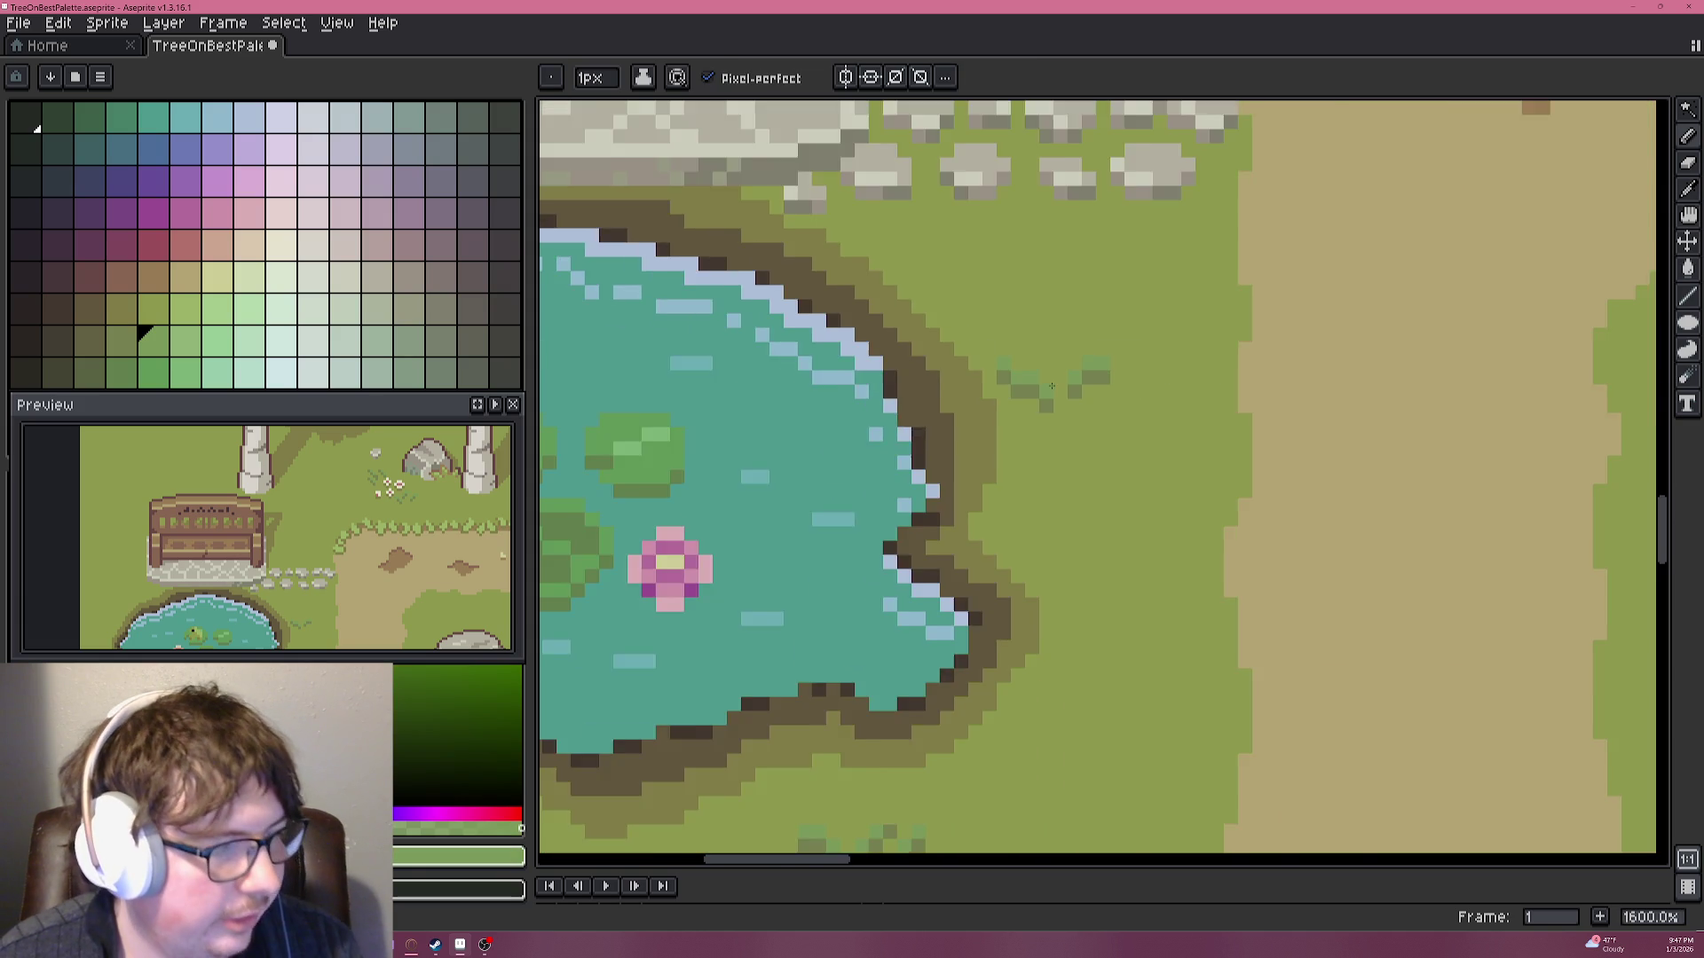
scroll(1296, 284, "down", 2)
scroll(1402, 255, "down", 3)
scroll(1078, 364, "up", 5)
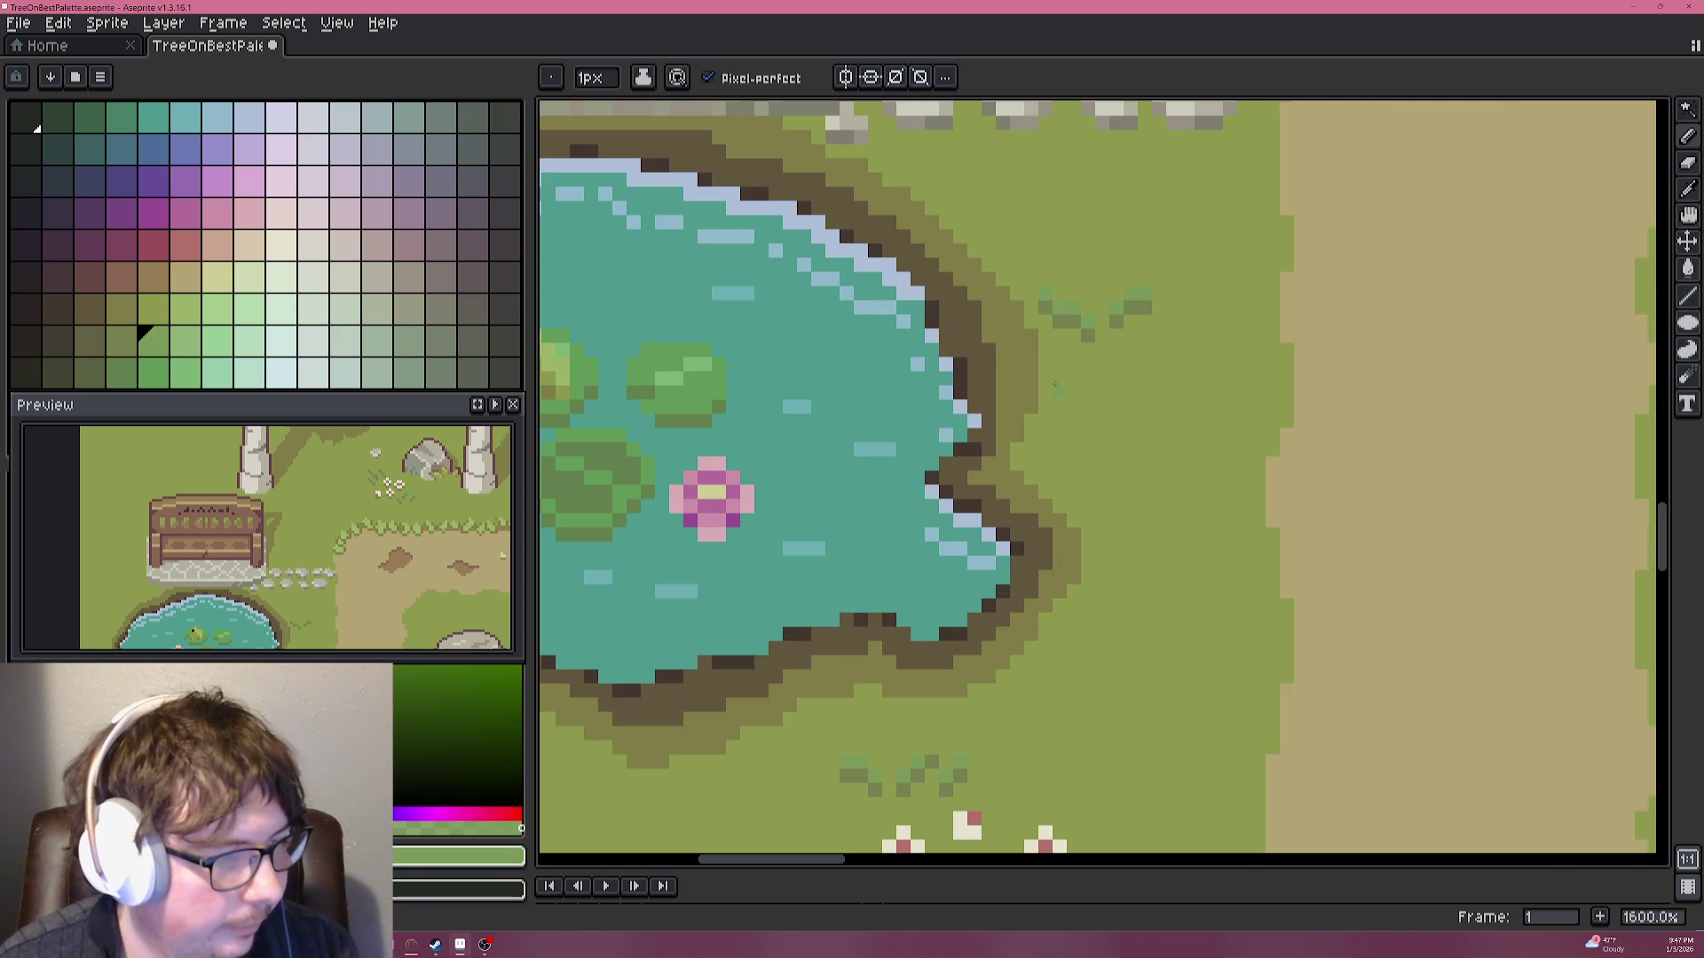
scroll(1103, 344, "down", 5)
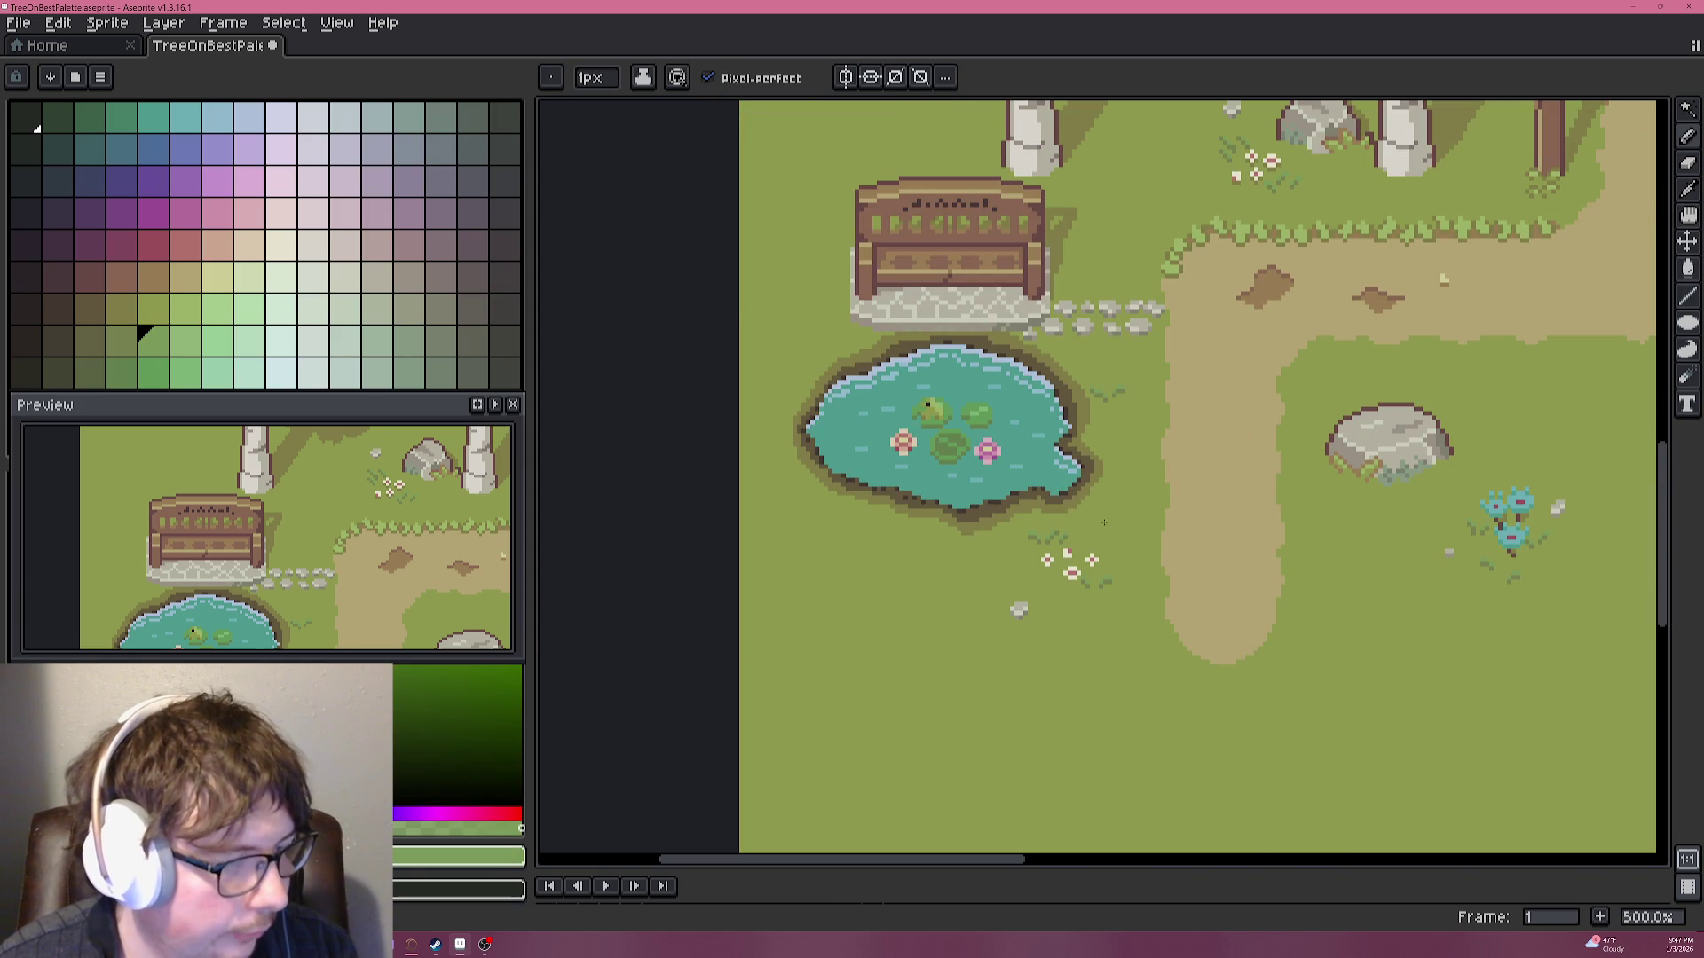
scroll(1122, 485, "up", 7)
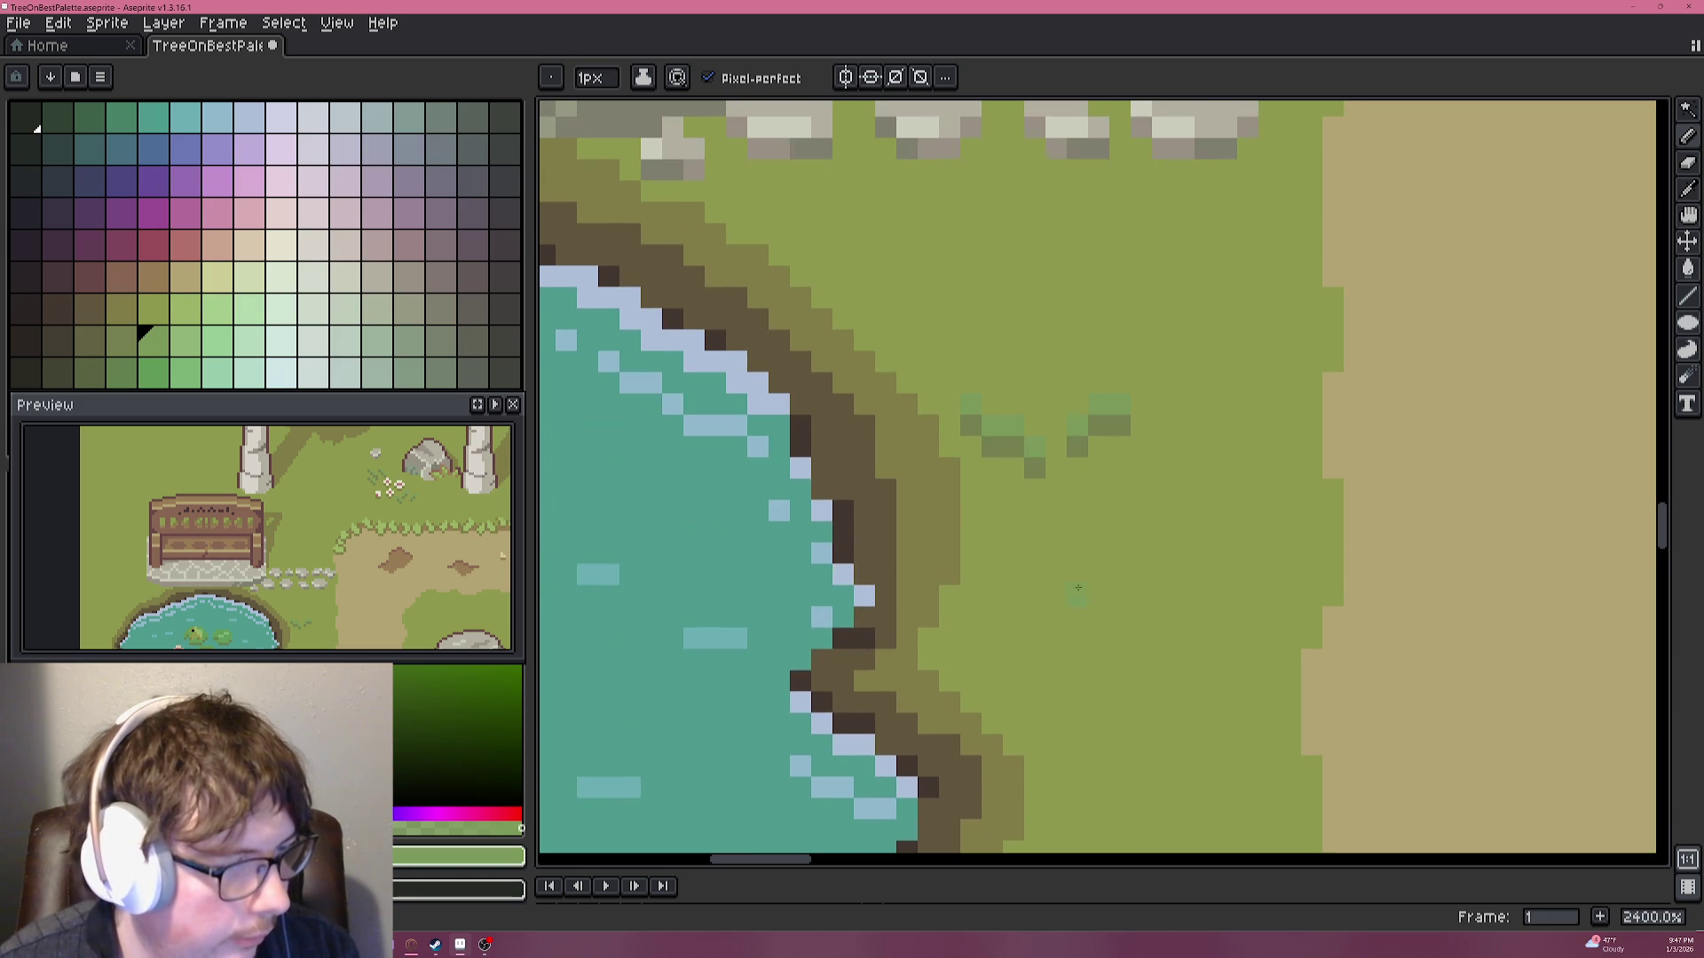
Draw a new small tuft of dark and light green blades above the existing one.
left_click(1084, 441, "alt")
left_click_drag(1034, 383, 1032, 355)
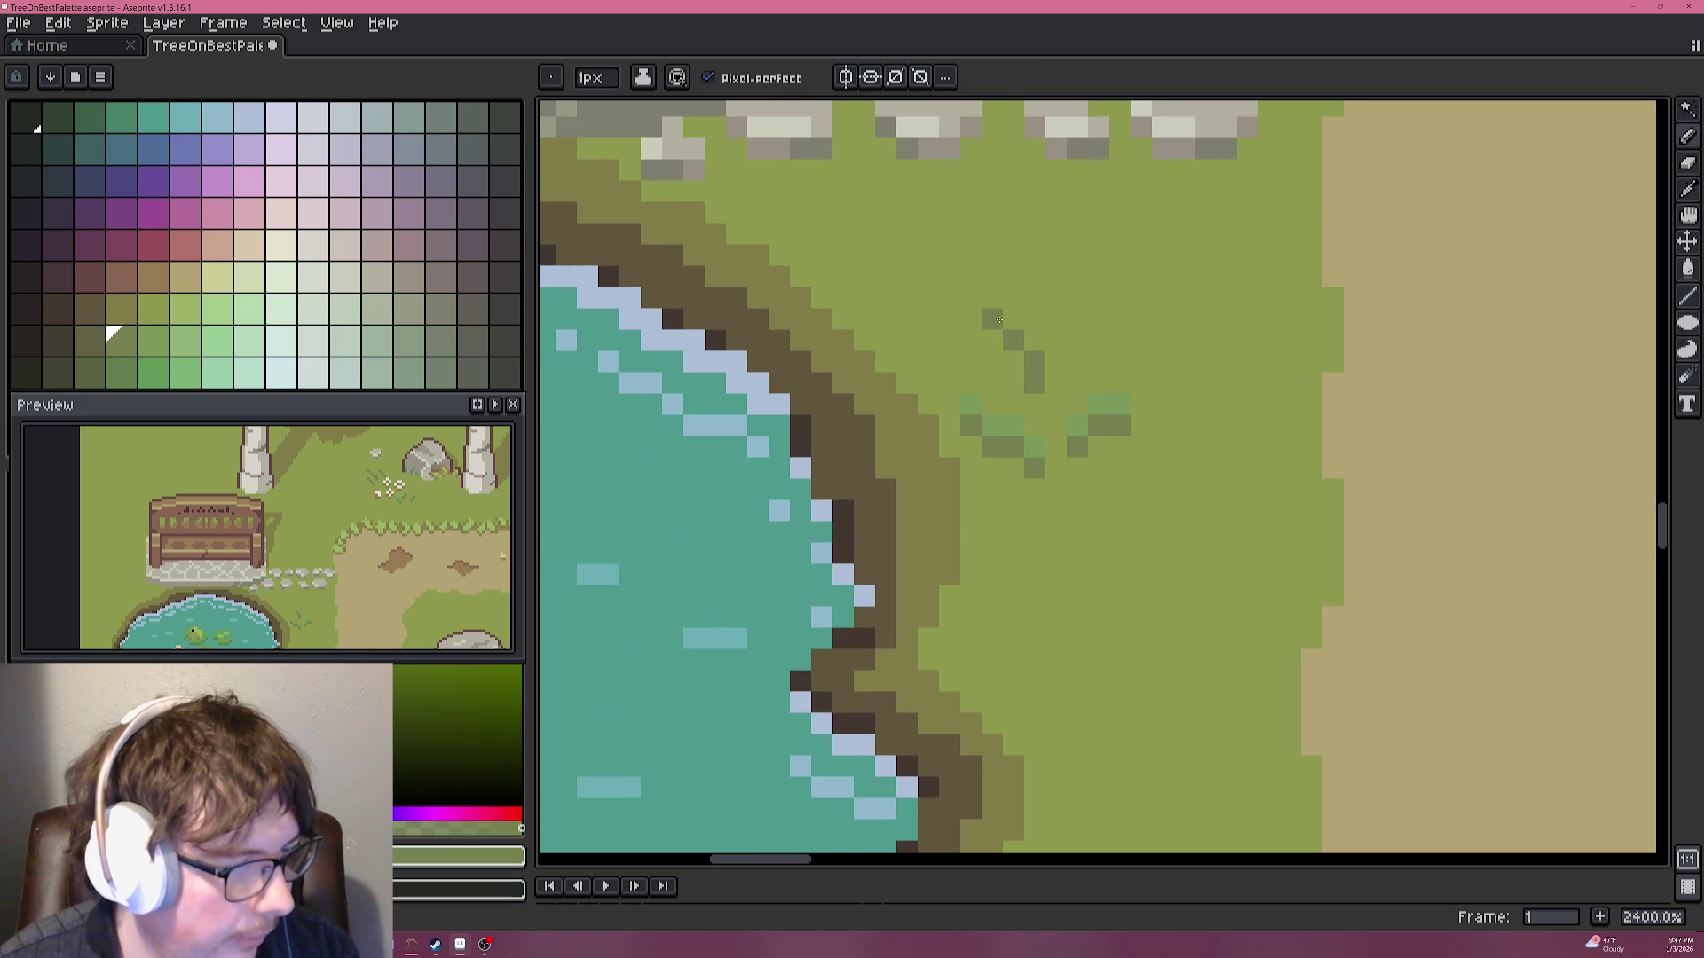
left_click(1084, 408, "alt")
left_click(1031, 344)
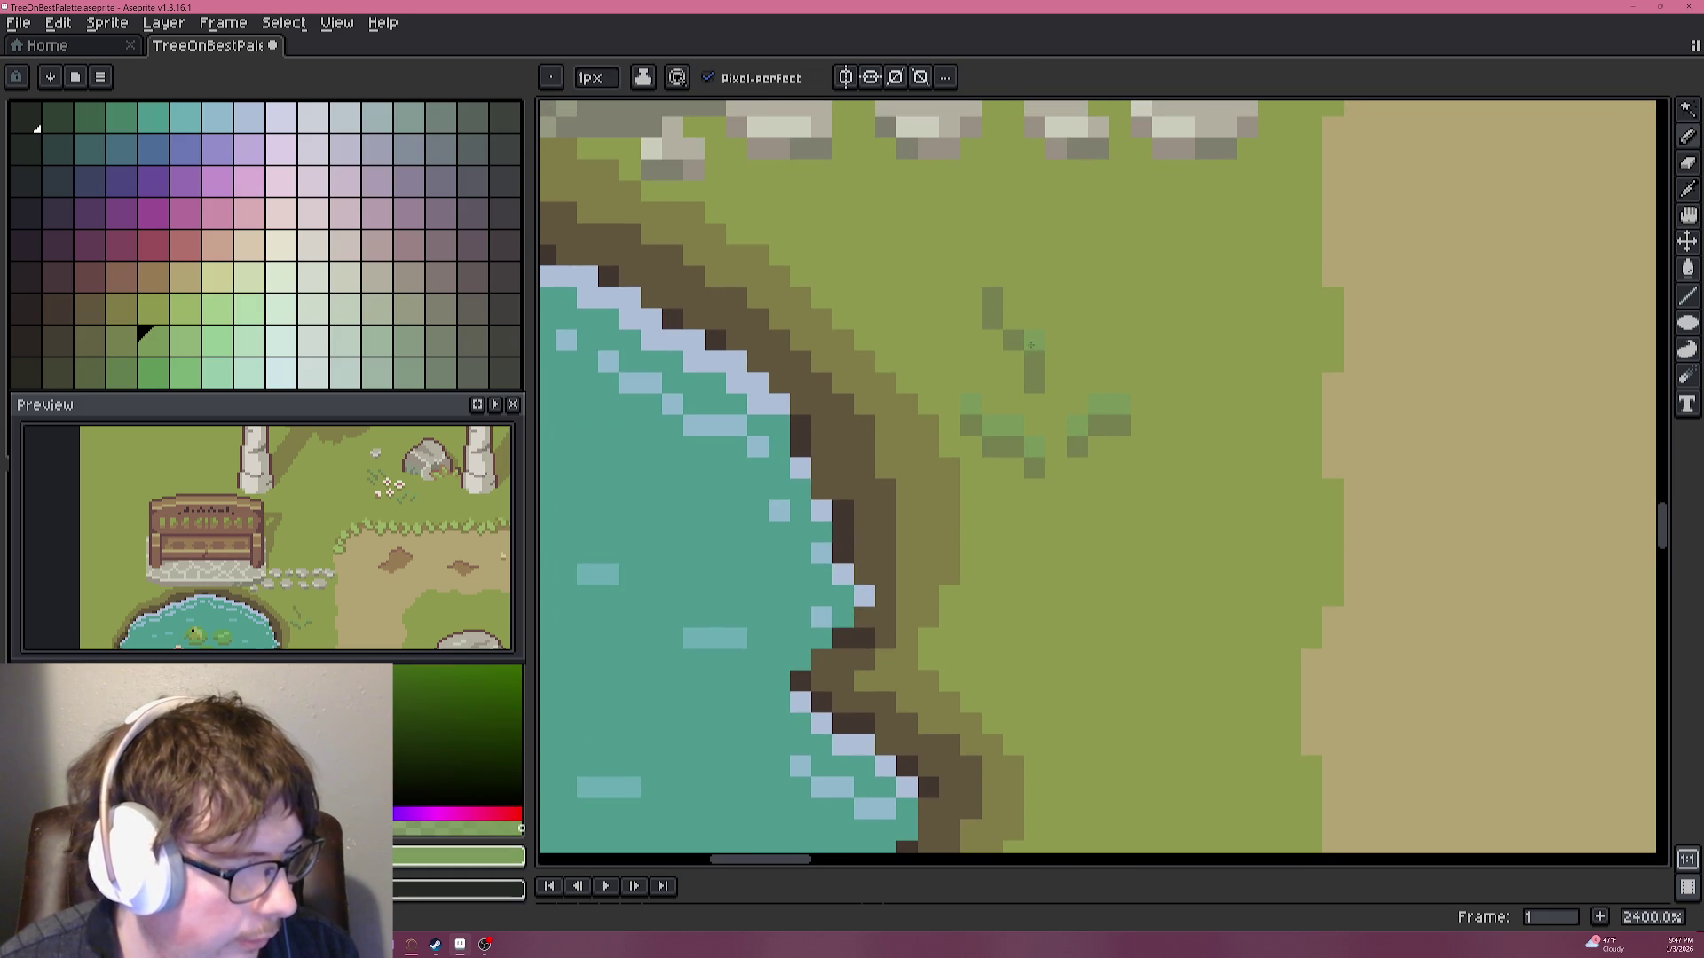
left_click_drag(1015, 332, 1007, 305)
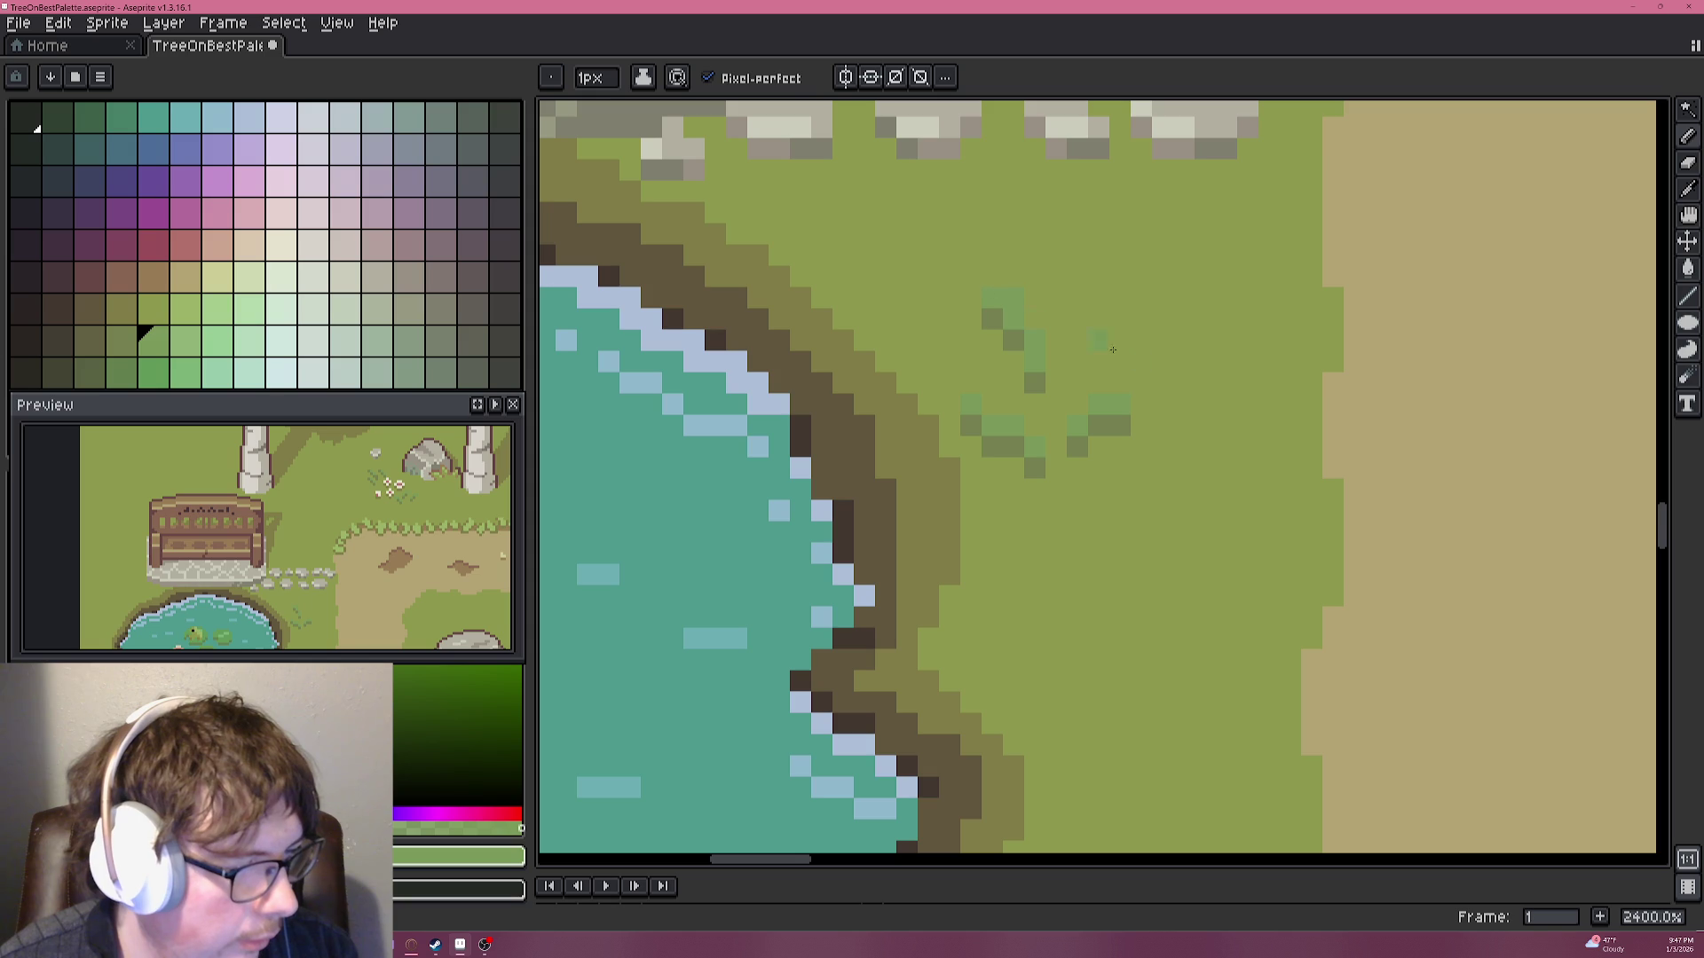
left_click(1080, 316, "alt")
scroll(1035, 333, "down", 1)
scroll(1034, 334, "down", 5)
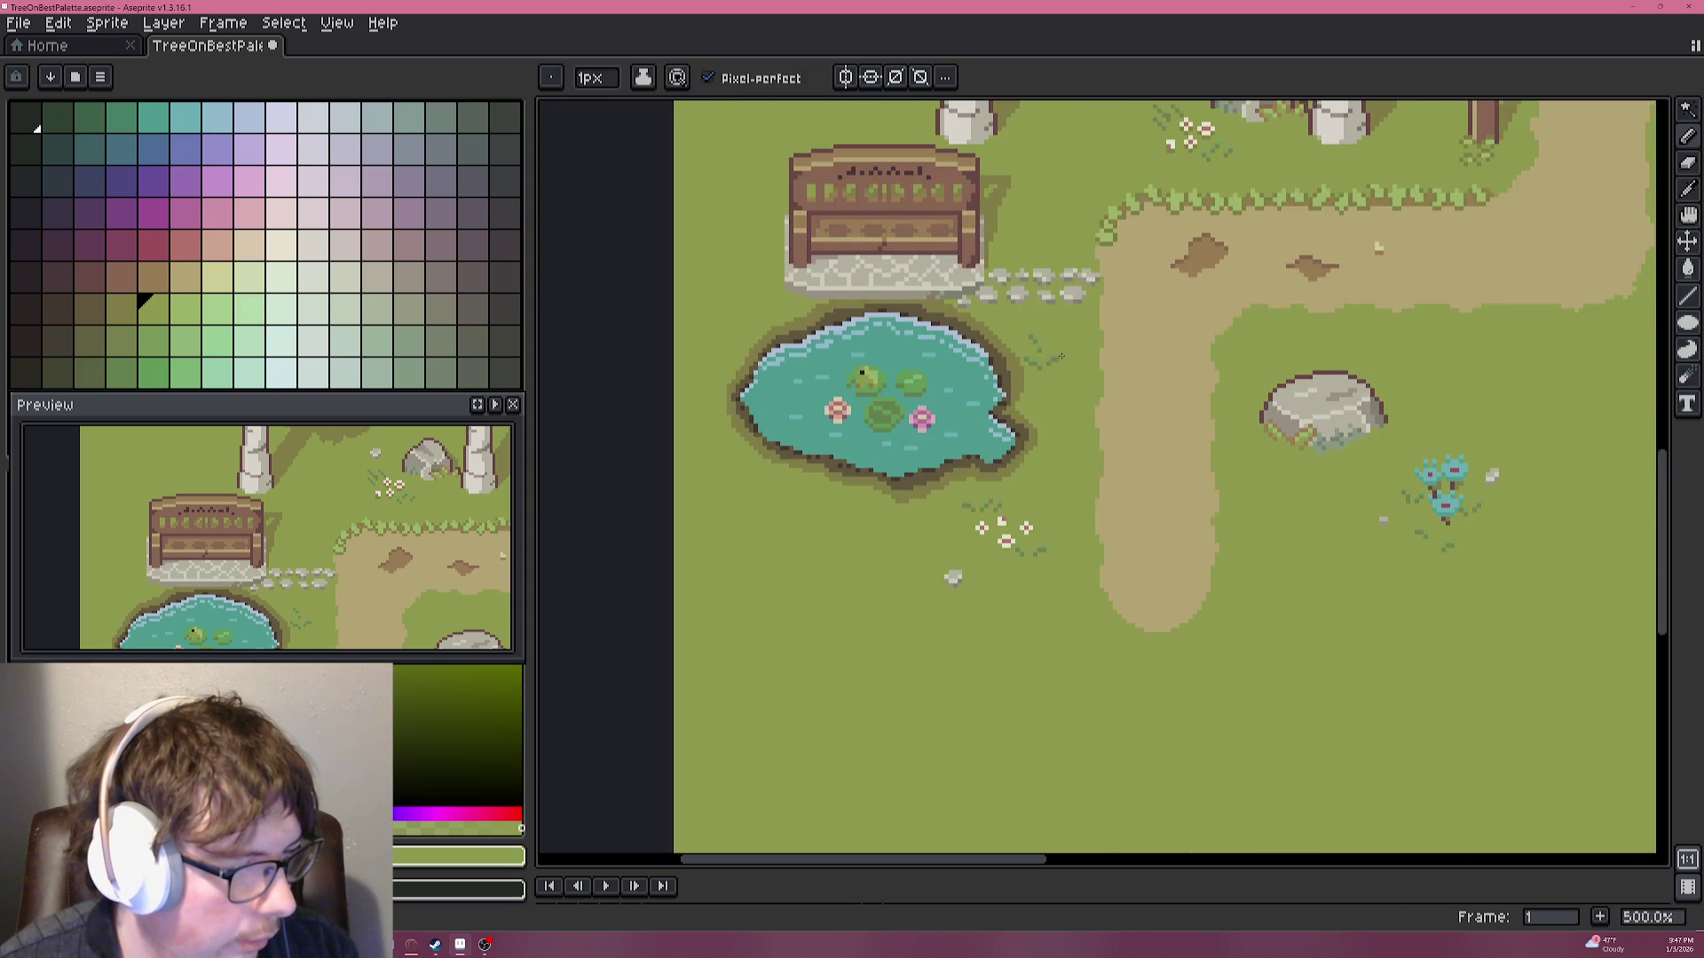
Eyedrop the dusty rose pink from a pond flower petal as the drawing colour.
scroll(1101, 349, "down", 1)
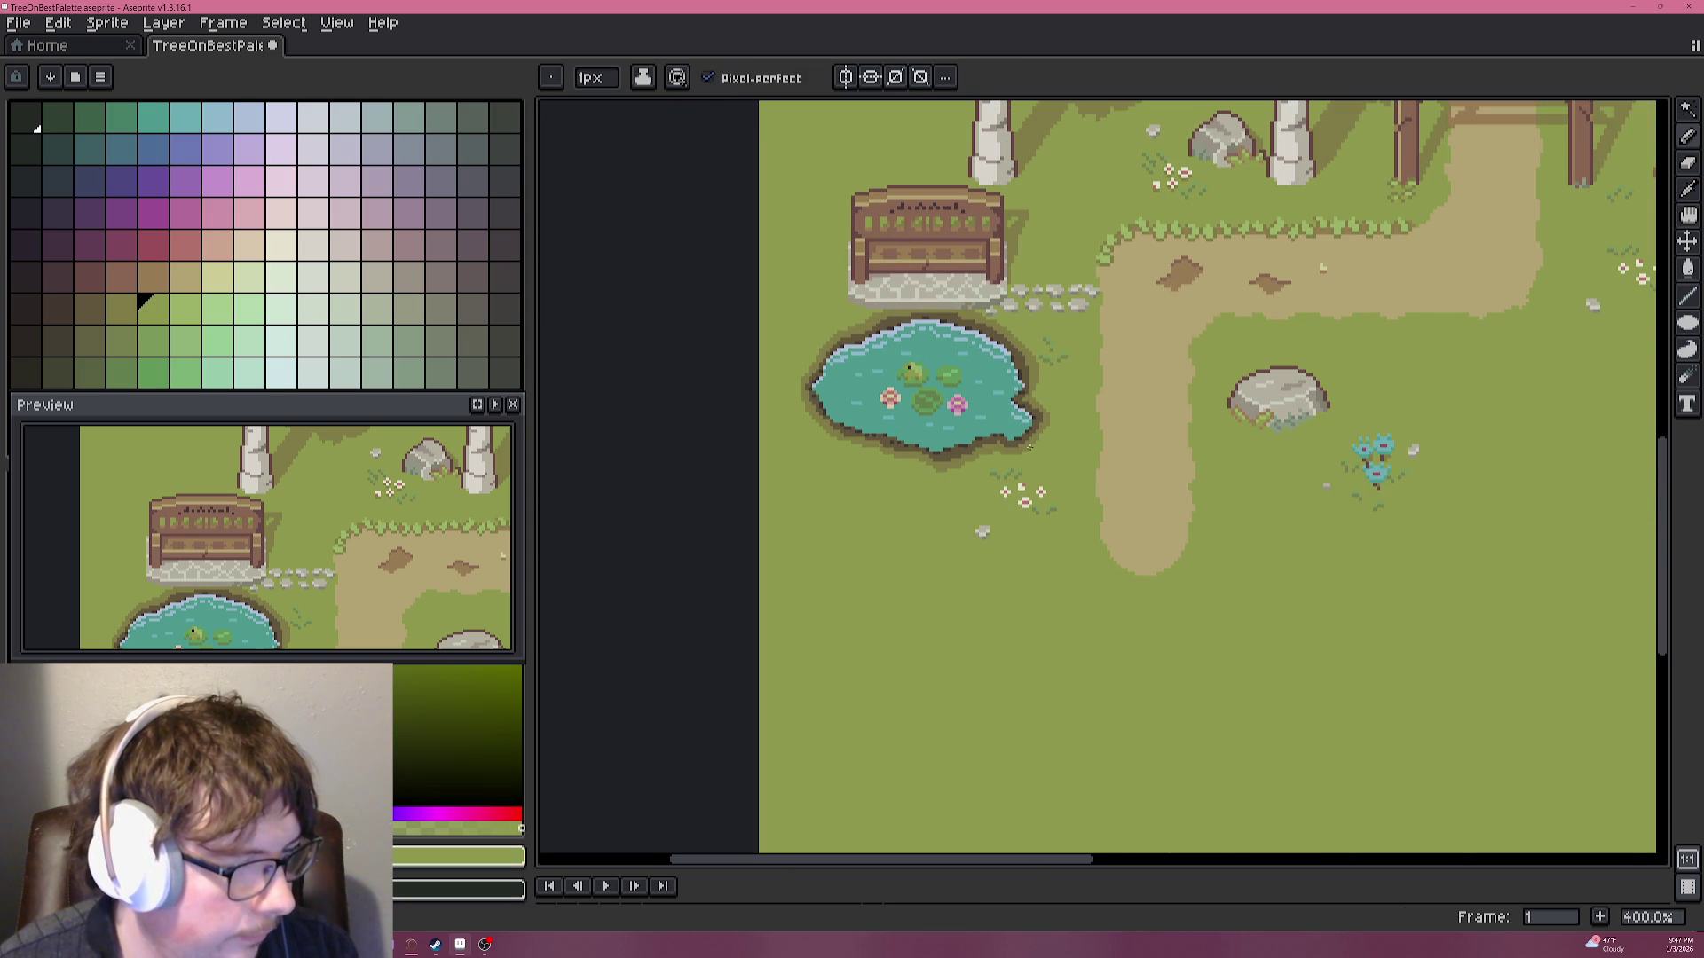
scroll(1030, 448, "up", 6)
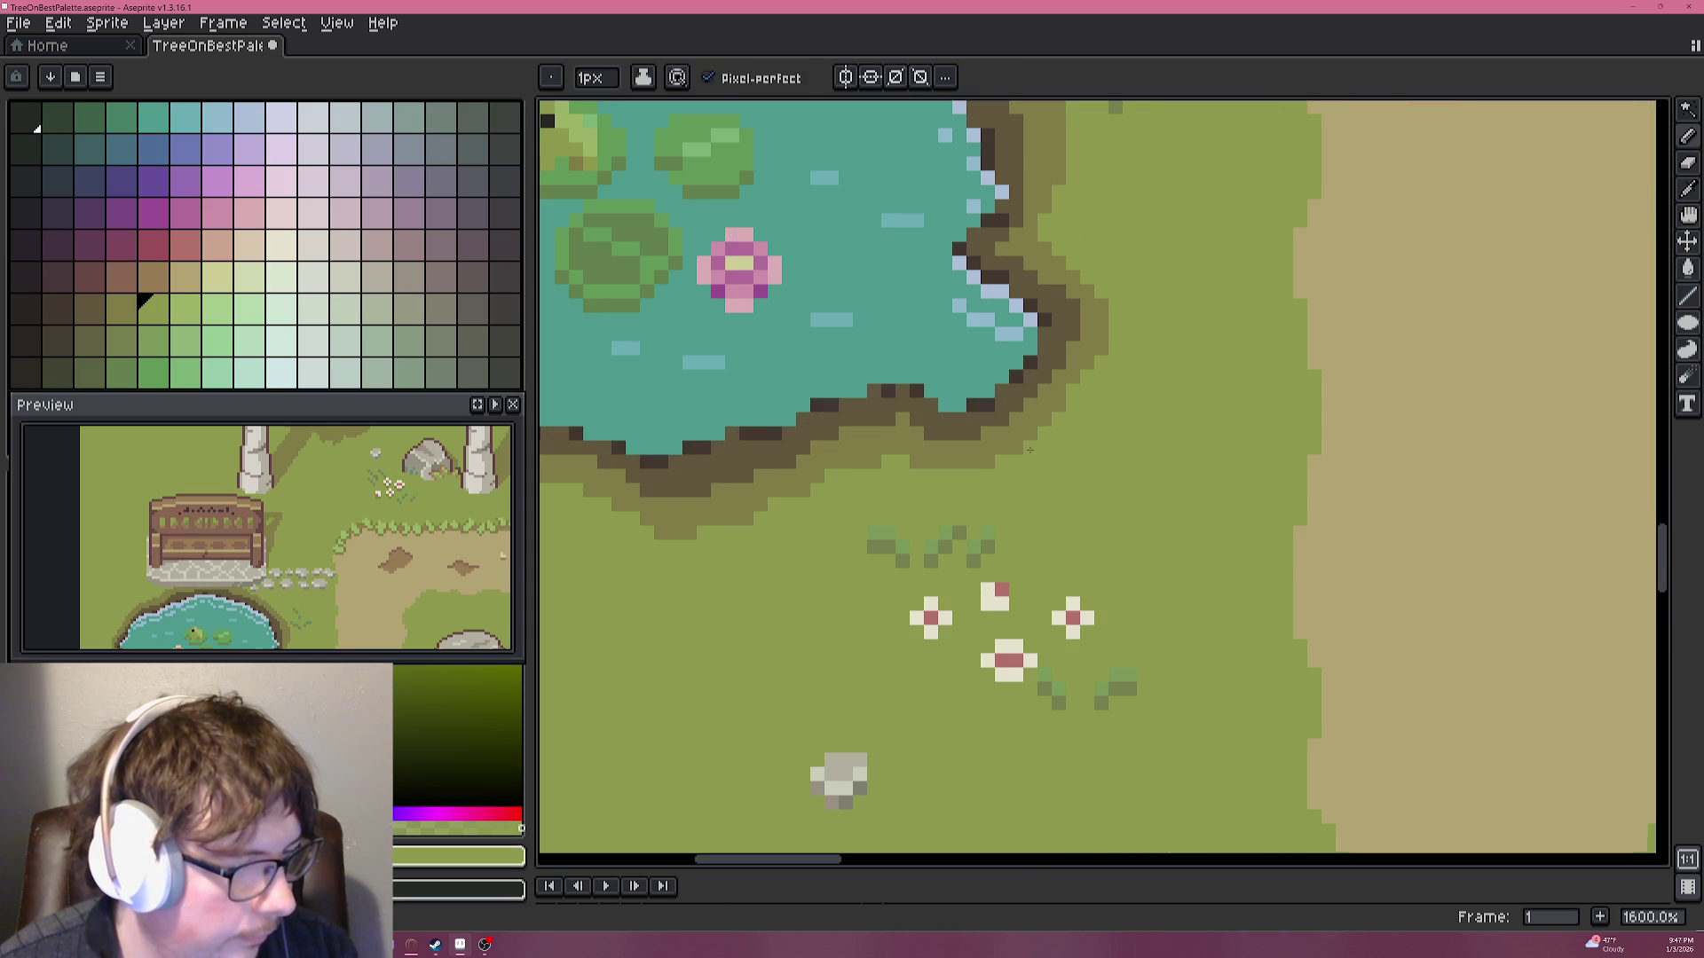
left_click(942, 609, "alt")
scroll(1020, 461, "down", 1)
scroll(1088, 433, "up", 2)
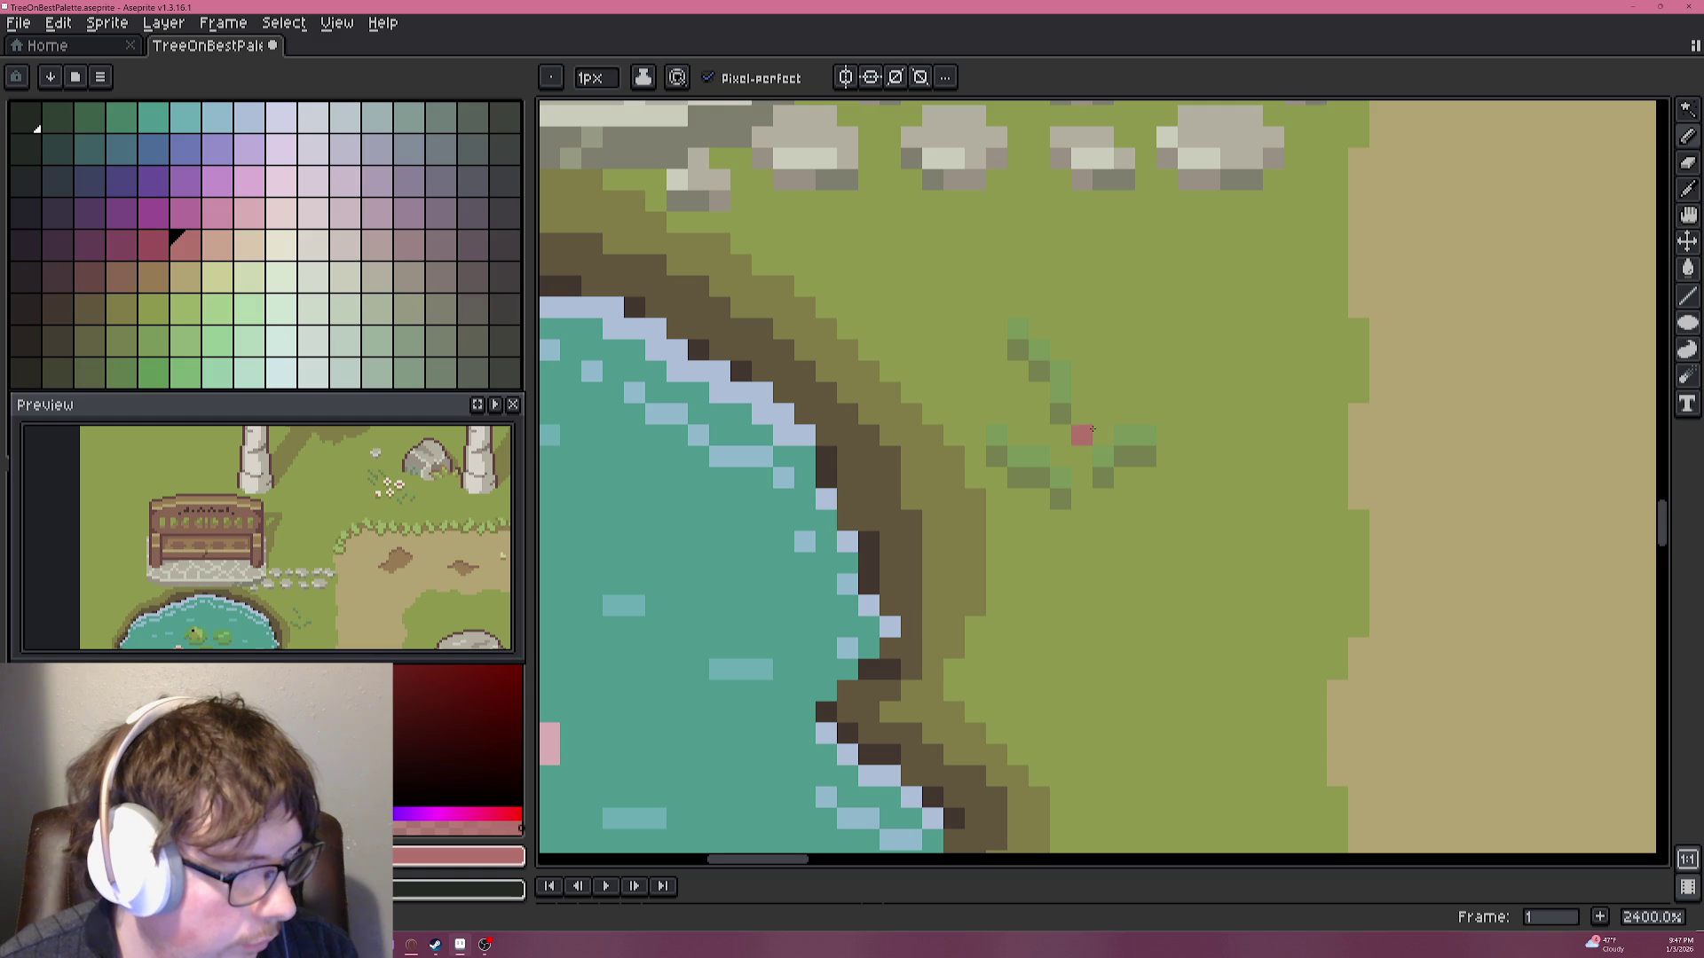
scroll(1084, 448, "down", 3)
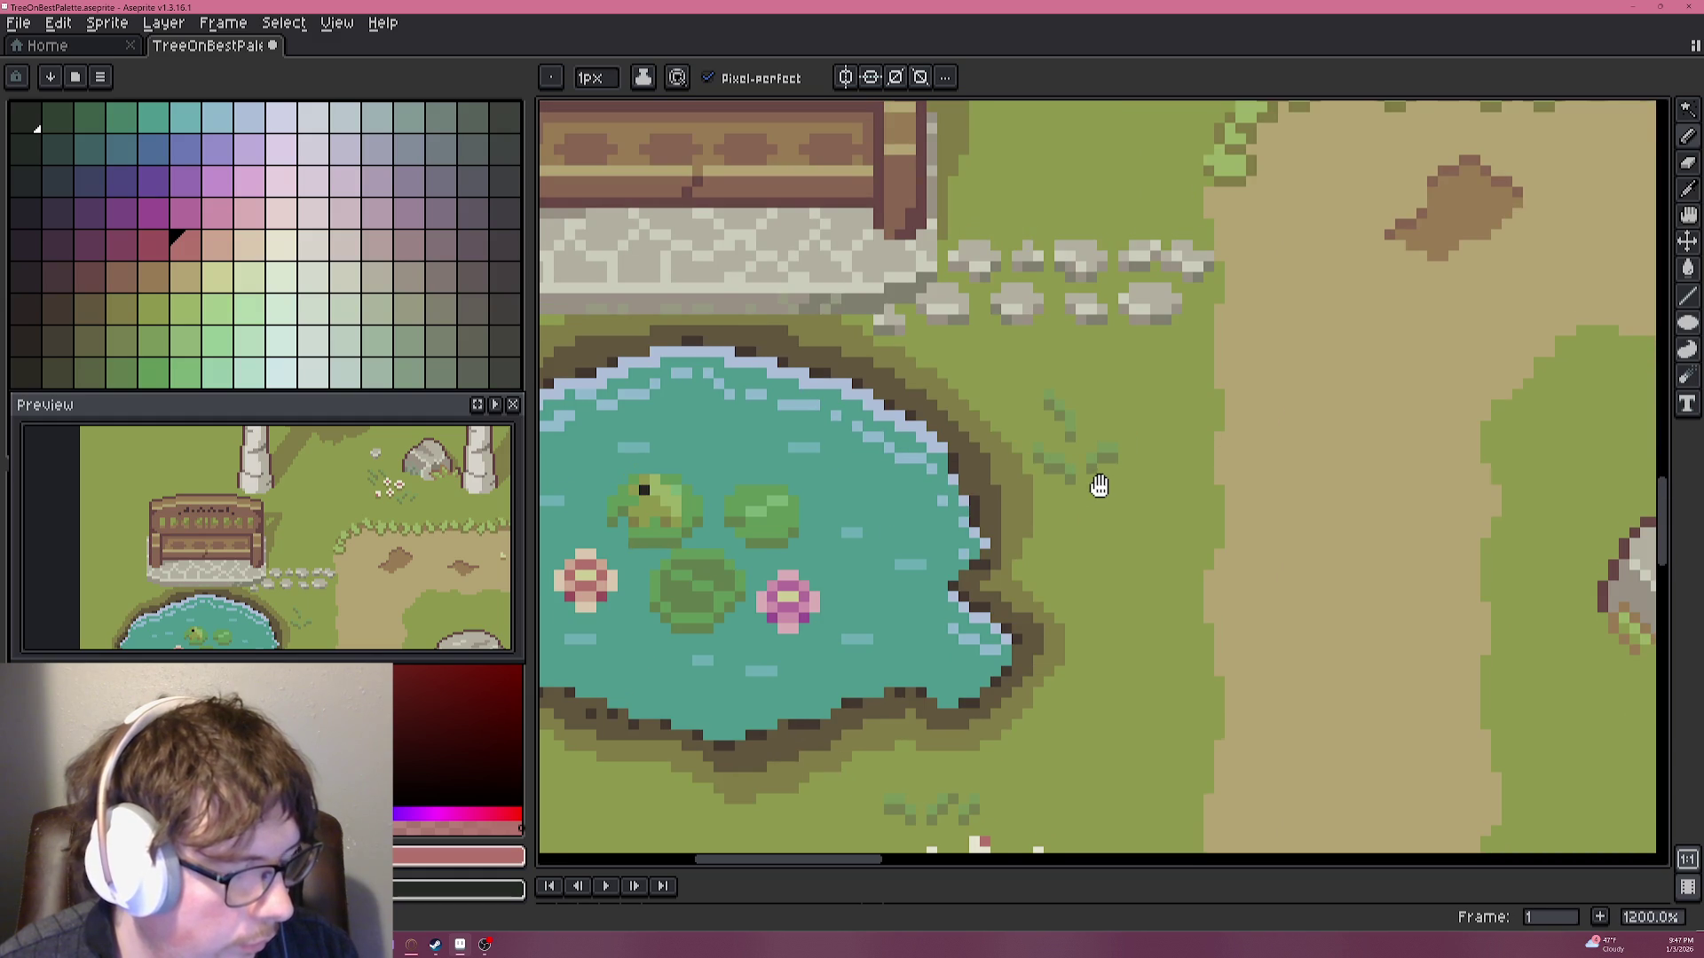
scroll(1099, 489, "down", 2)
scroll(1072, 470, "down", 1)
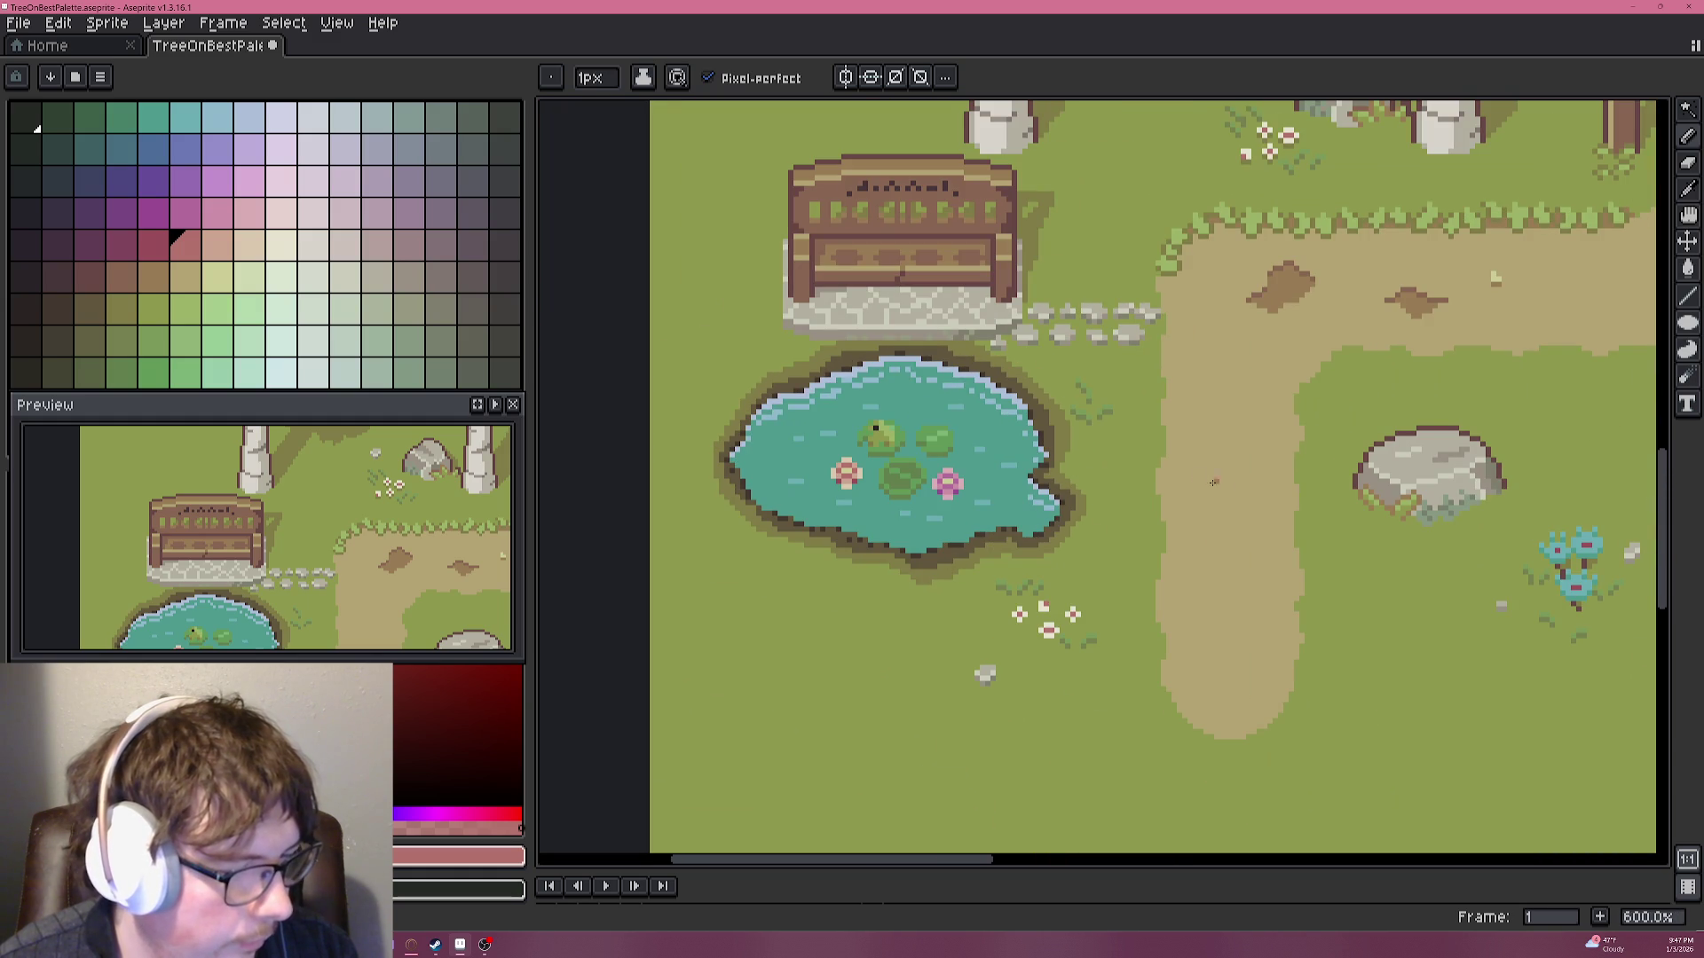
scroll(1056, 419, "up", 4)
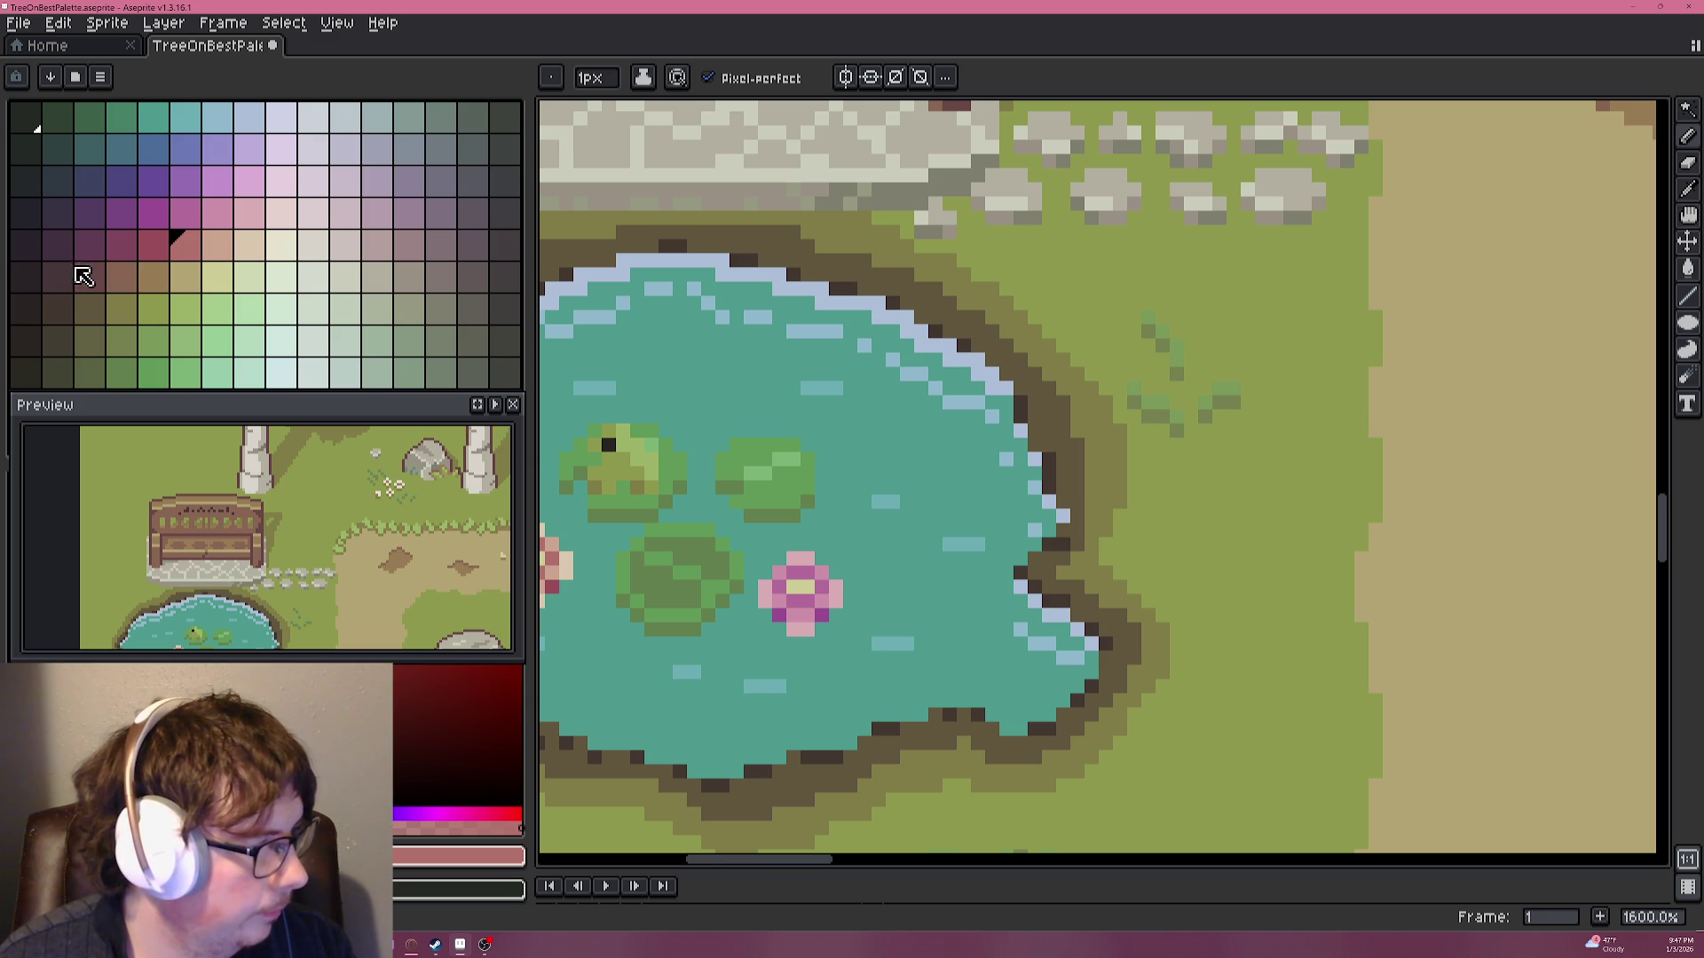
Paint a dark purple flower centre pixel on the grass above the tufts.
left_click(25, 245)
scroll(1220, 347, "up", 5)
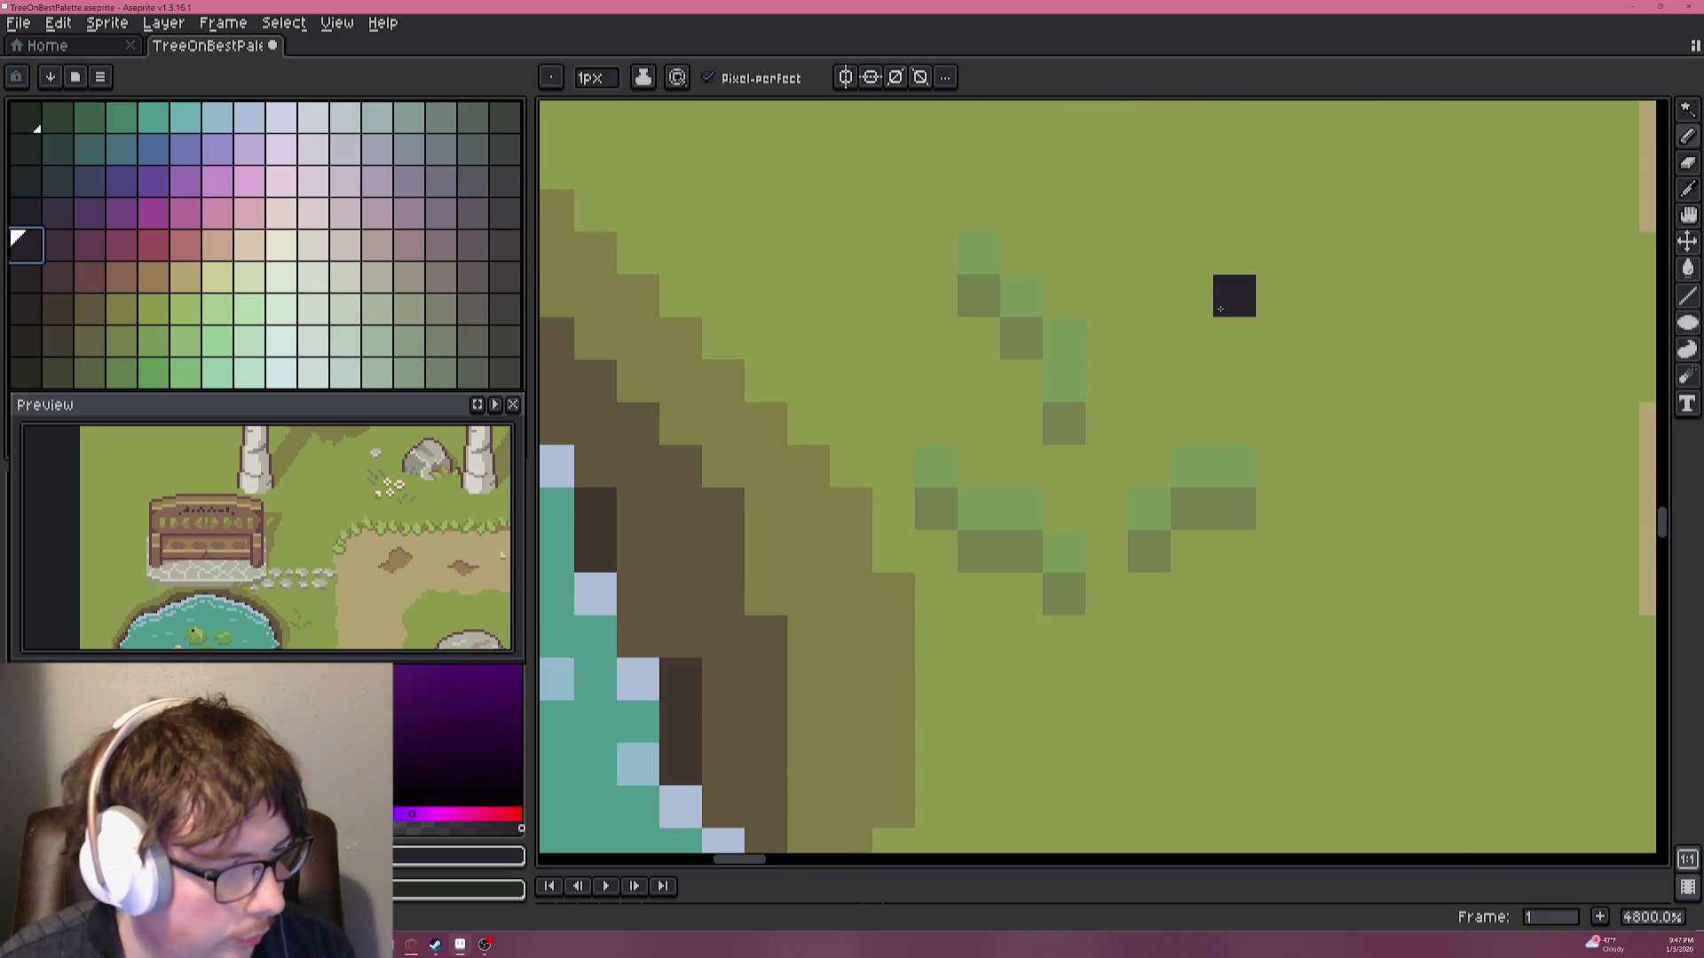
left_click(58, 248)
left_click(1225, 322)
left_click(1229, 295)
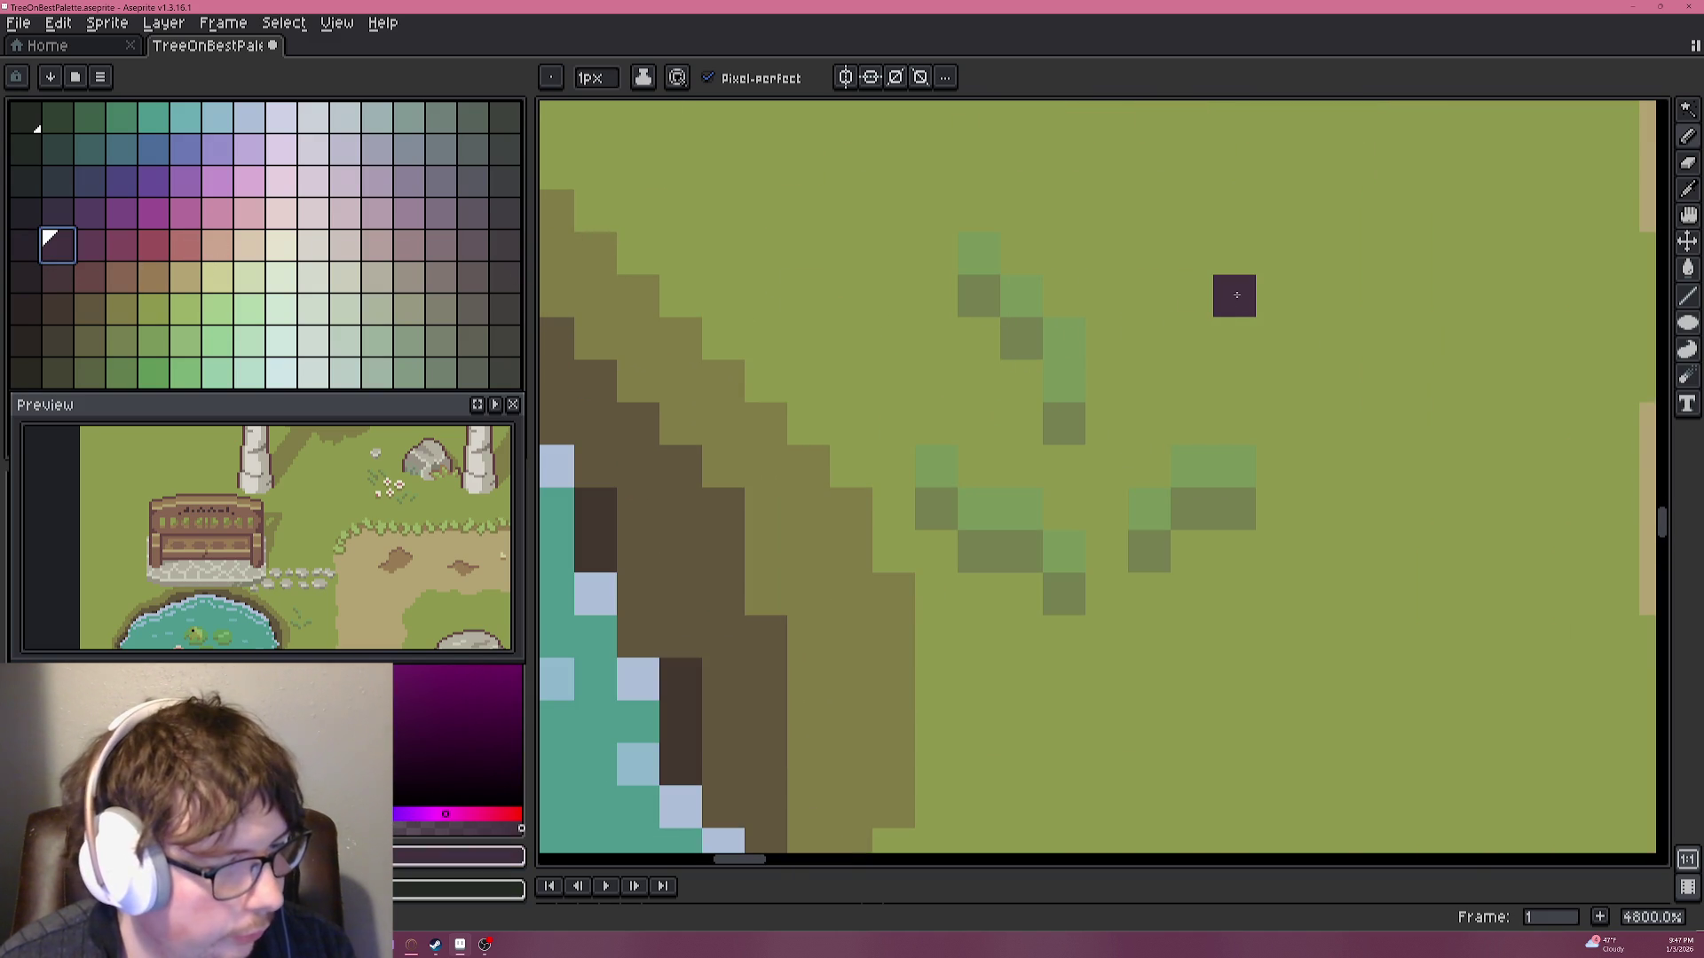
Surround the centre with four pink petals in a plus shape.
left_click(153, 249)
left_click(1116, 330)
left_click(1191, 295)
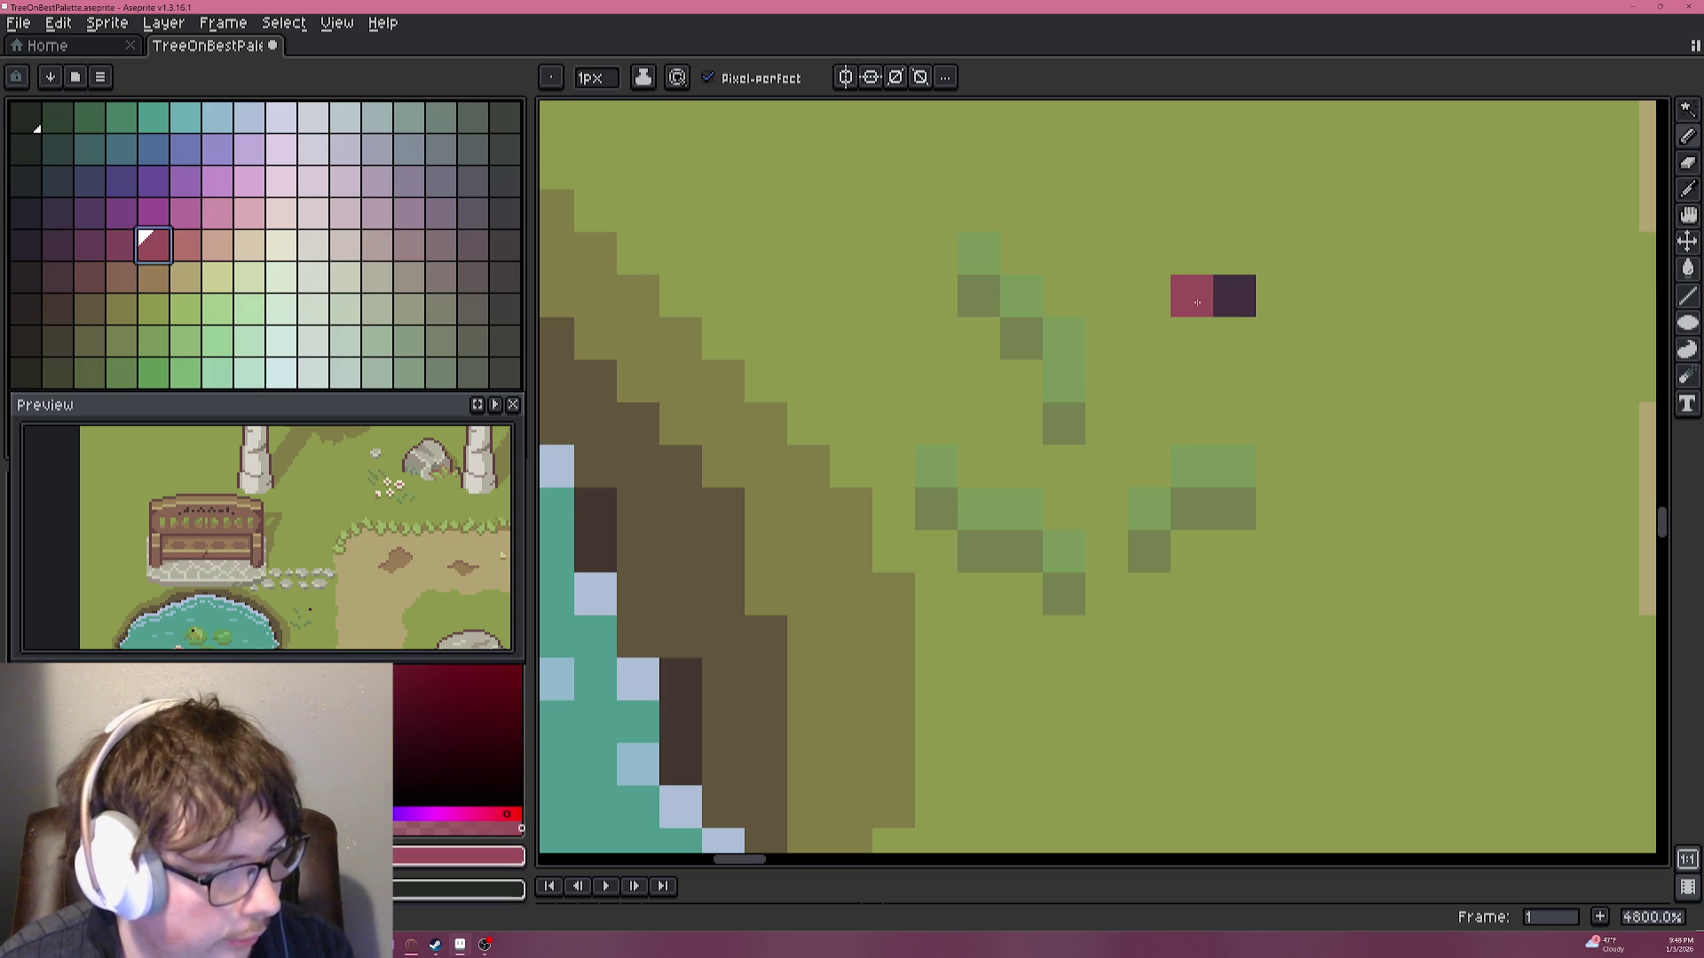
left_click(1233, 338)
left_click(1276, 296)
left_click(1233, 253)
scroll(1328, 313, "down", 3)
scroll(1327, 314, "down", 1)
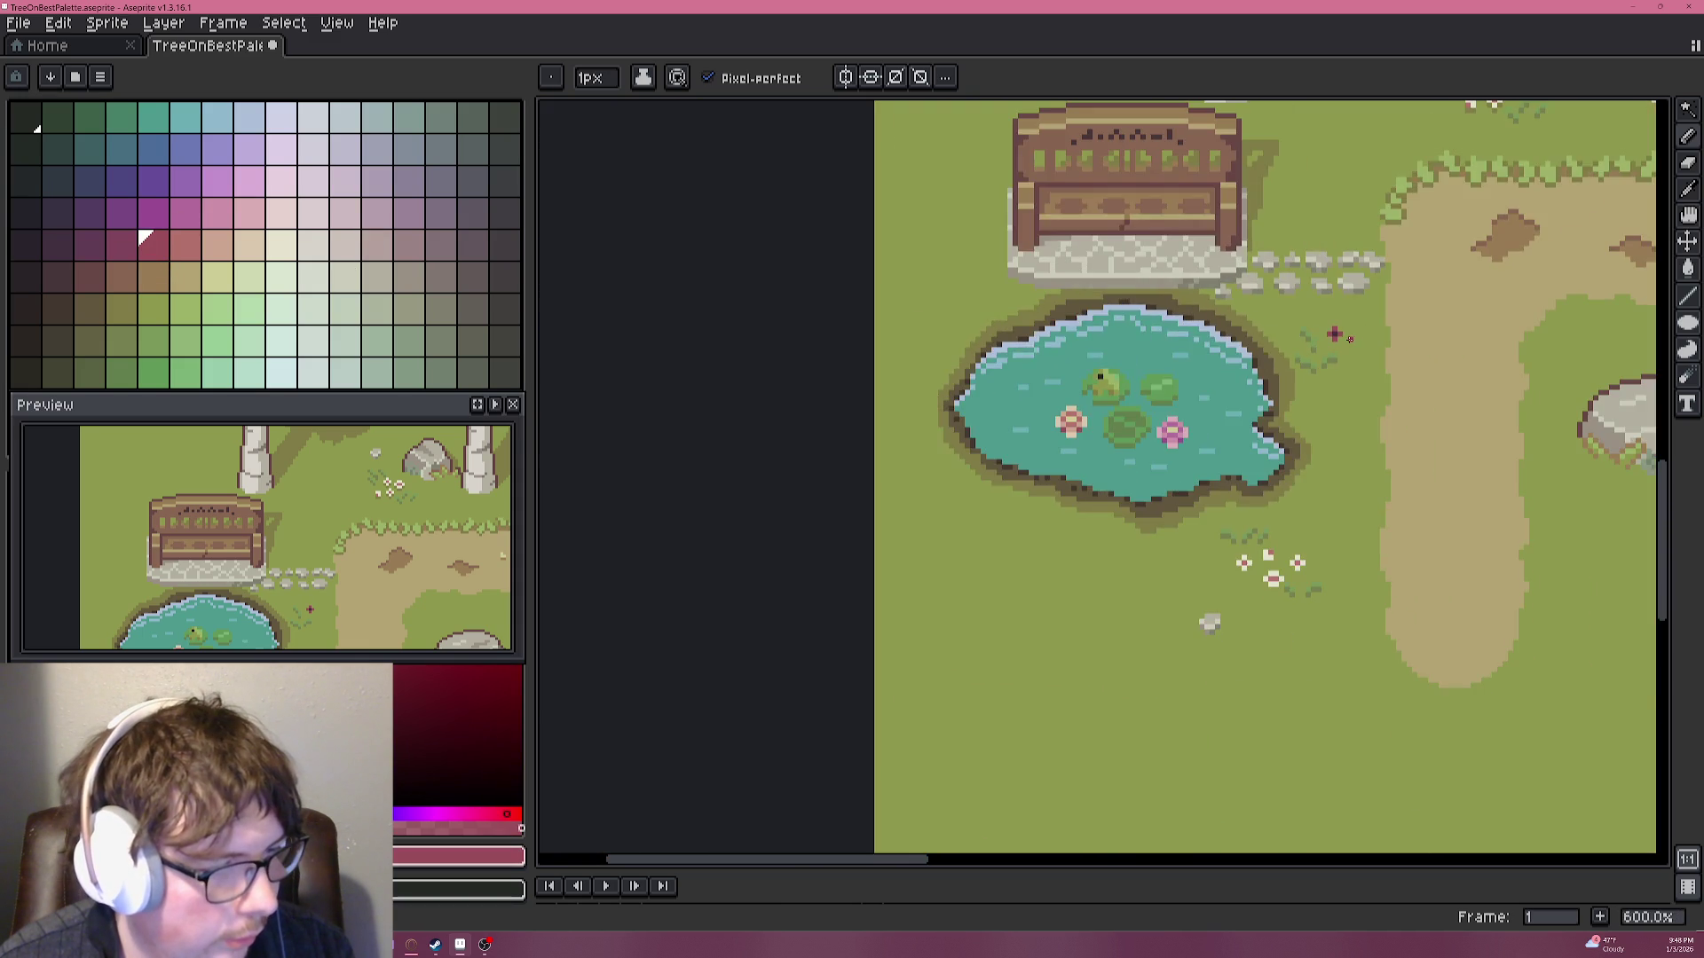
scroll(1323, 315, "up", 2)
scroll(1317, 315, "up", 2)
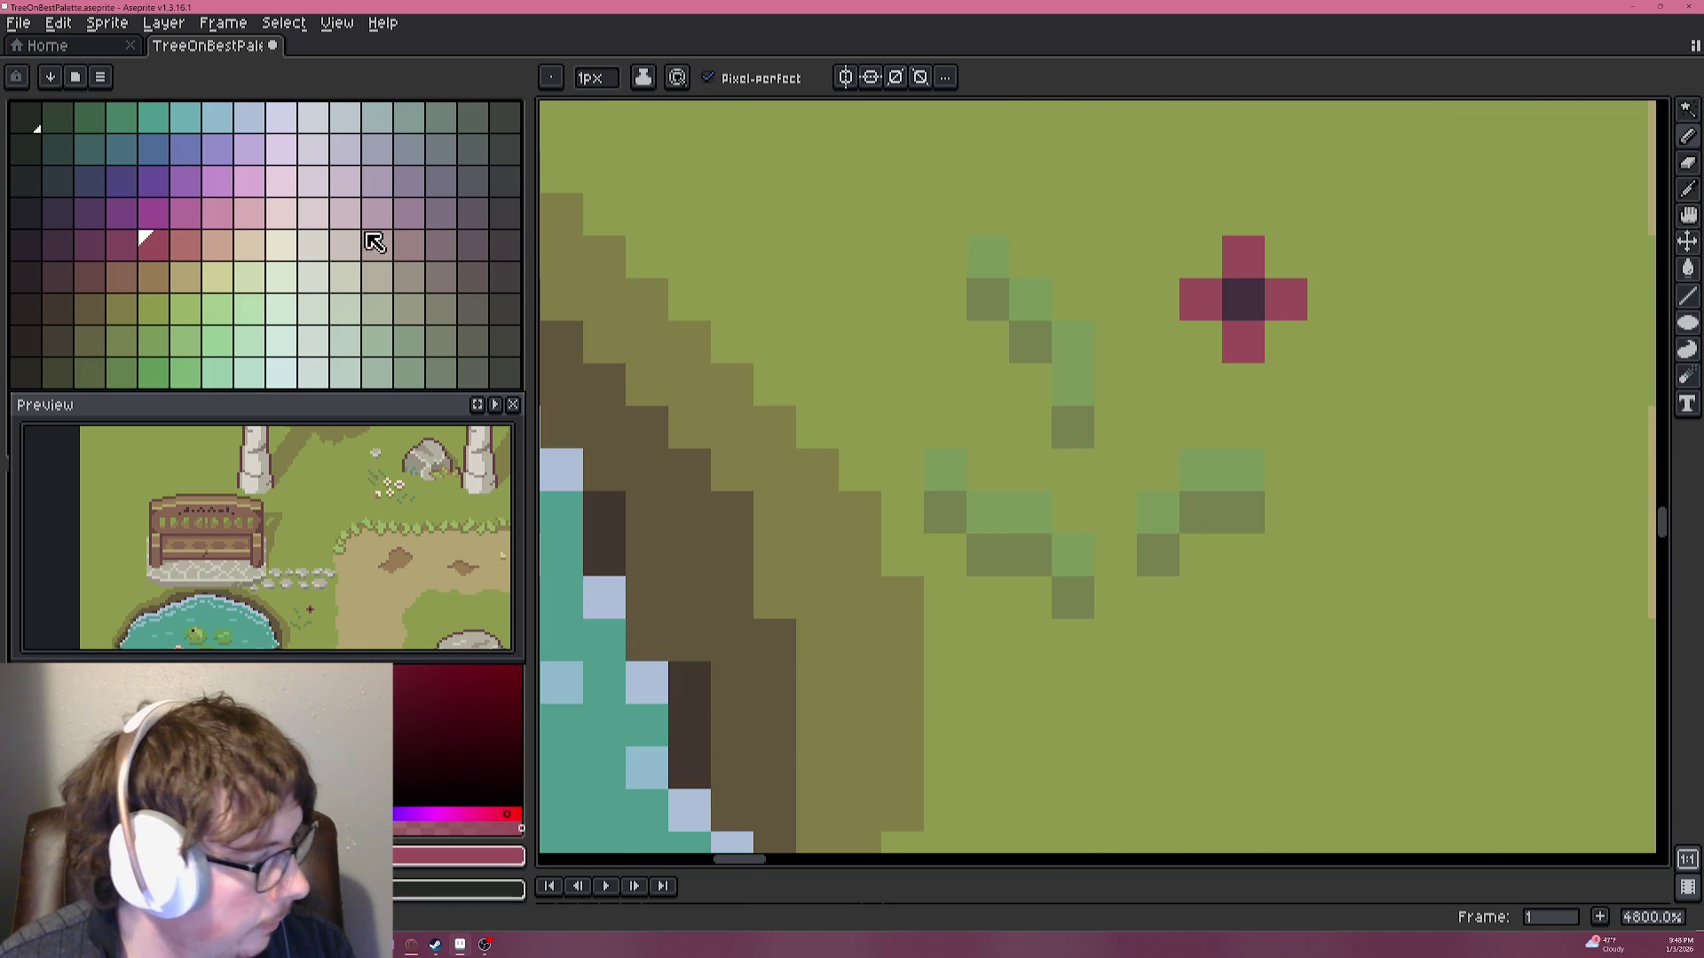
Add two maroon pixels below the flower, undo the trial flower, and choose a new palette swatch.
left_click(93, 277)
left_click(1289, 347)
left_click(1286, 384)
scroll(1322, 410, "down", 1)
scroll(1322, 410, "down", 3)
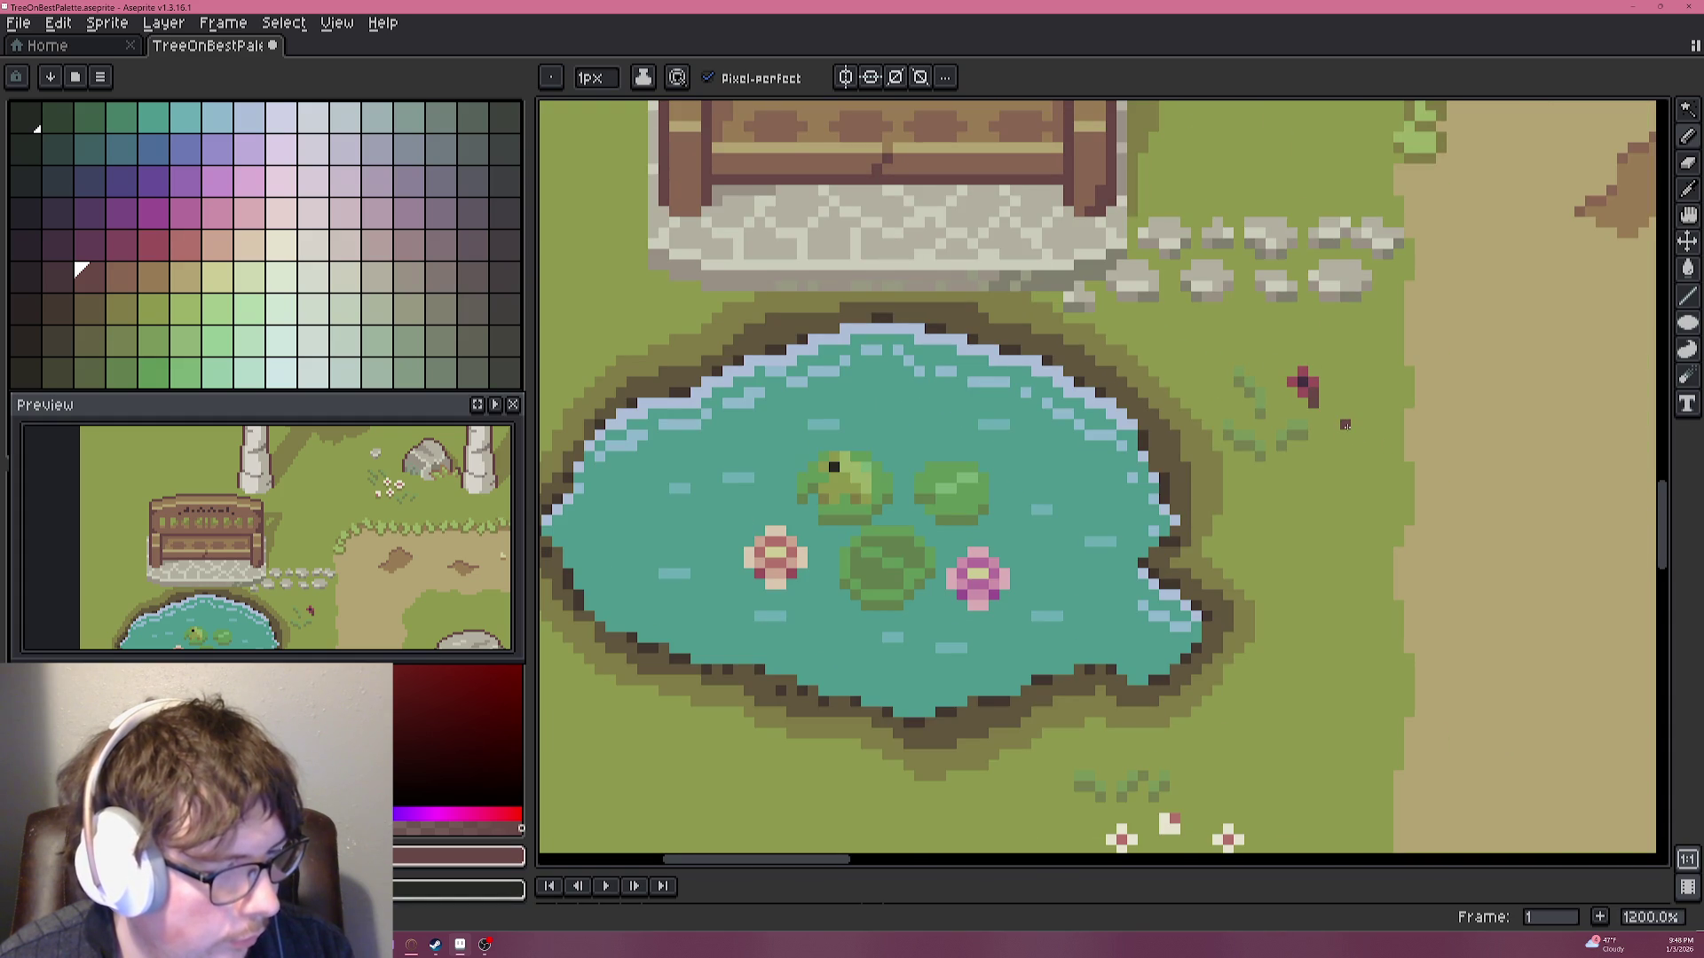
key("ctrl+z")
key("ctrl+z")
key("ctrl+z")
key("ctrl+z")
key("ctrl+z")
key("ctrl+z")
key("ctrl+z")
left_click(185, 244)
scroll(1294, 330, "up", 2)
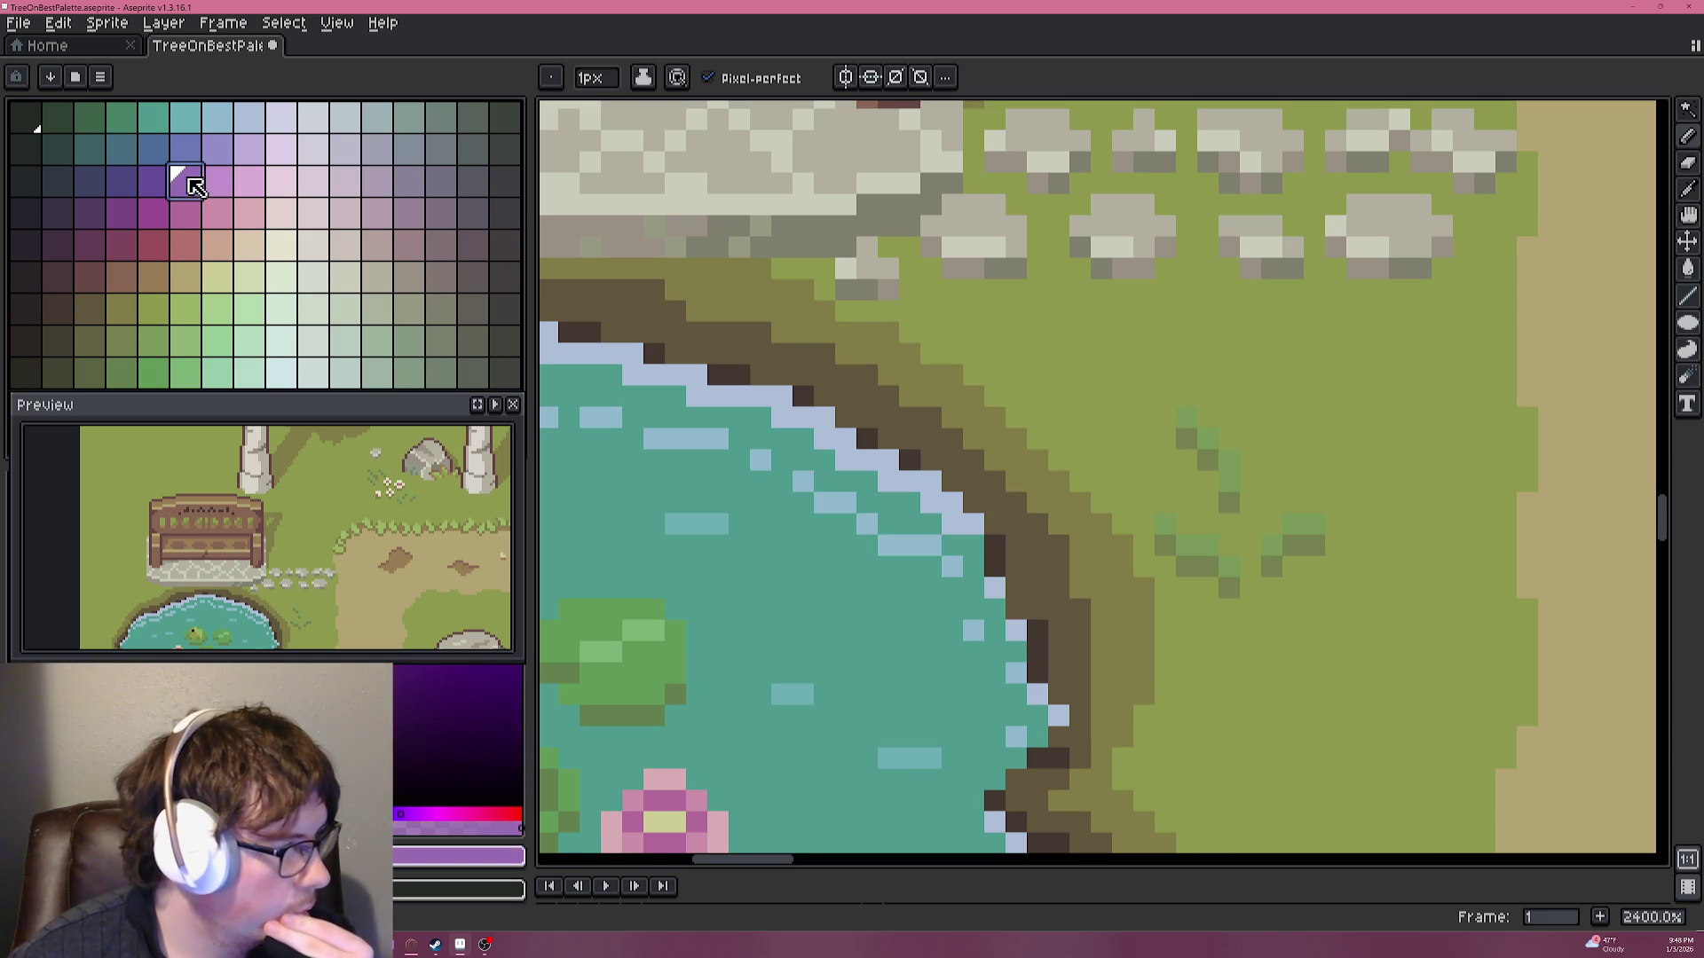
Try purple and blue-purple swatches, then settle on the olive grass green as the drawing colour.
left_click(186, 179)
scroll(1315, 439, "down", 3)
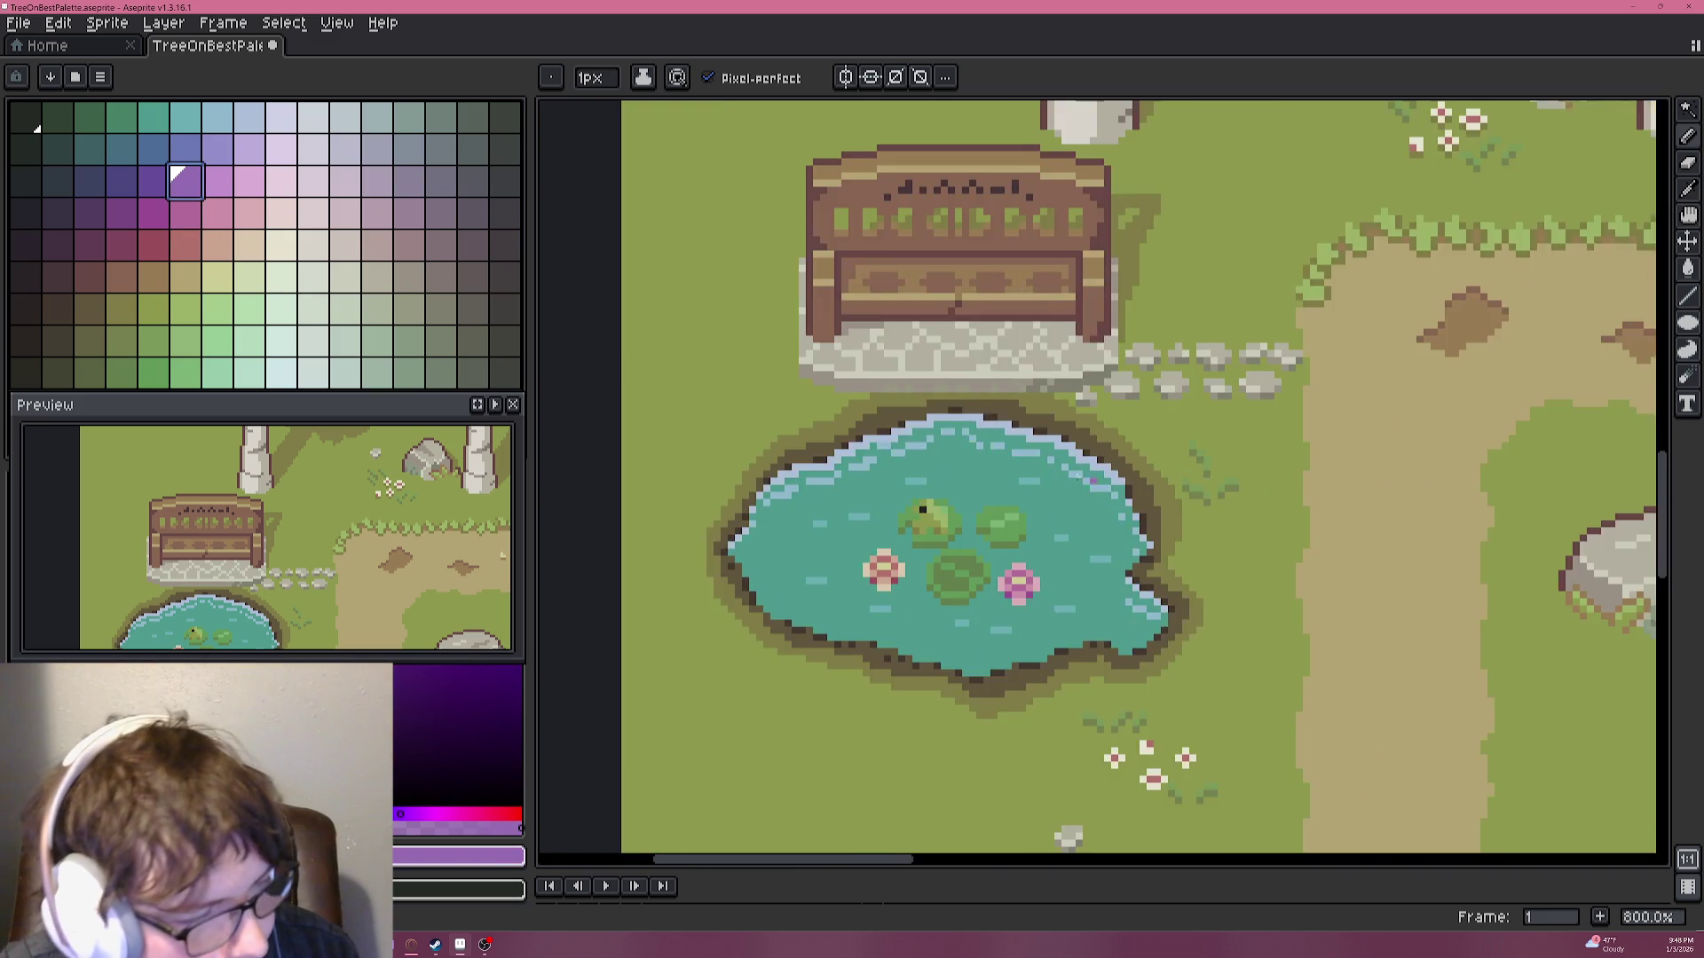
scroll(1085, 391, "up", 1)
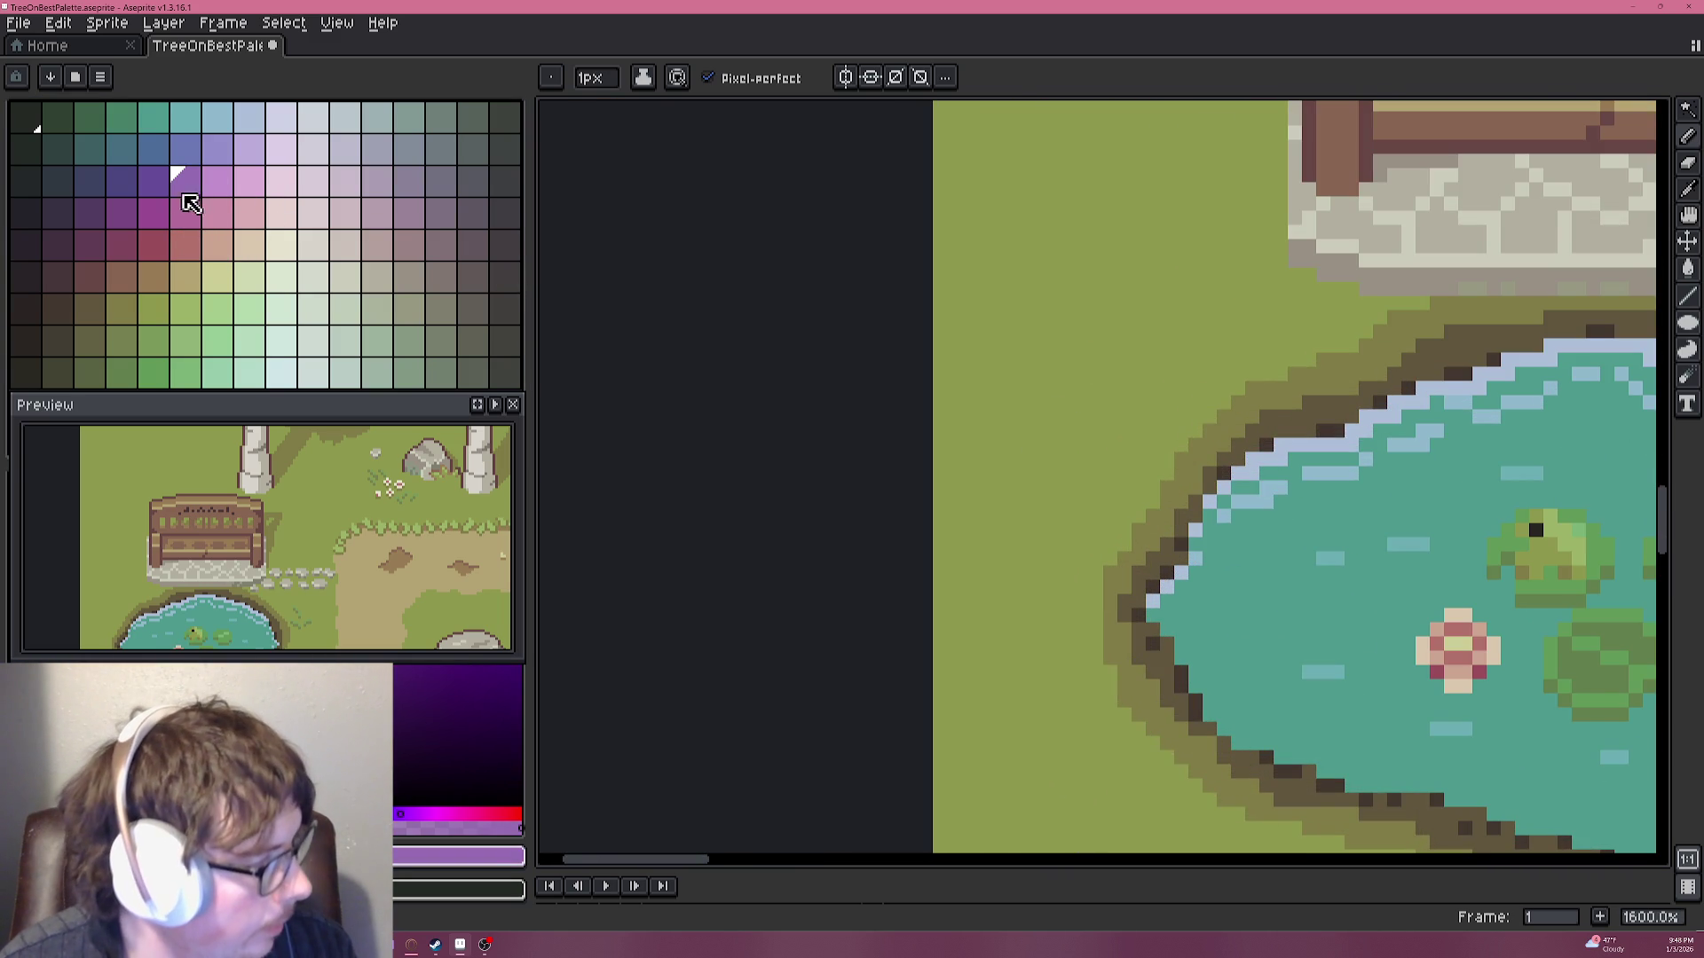
left_click(153, 181)
scroll(1034, 364, "up", 1)
scroll(1003, 369, "up", 1)
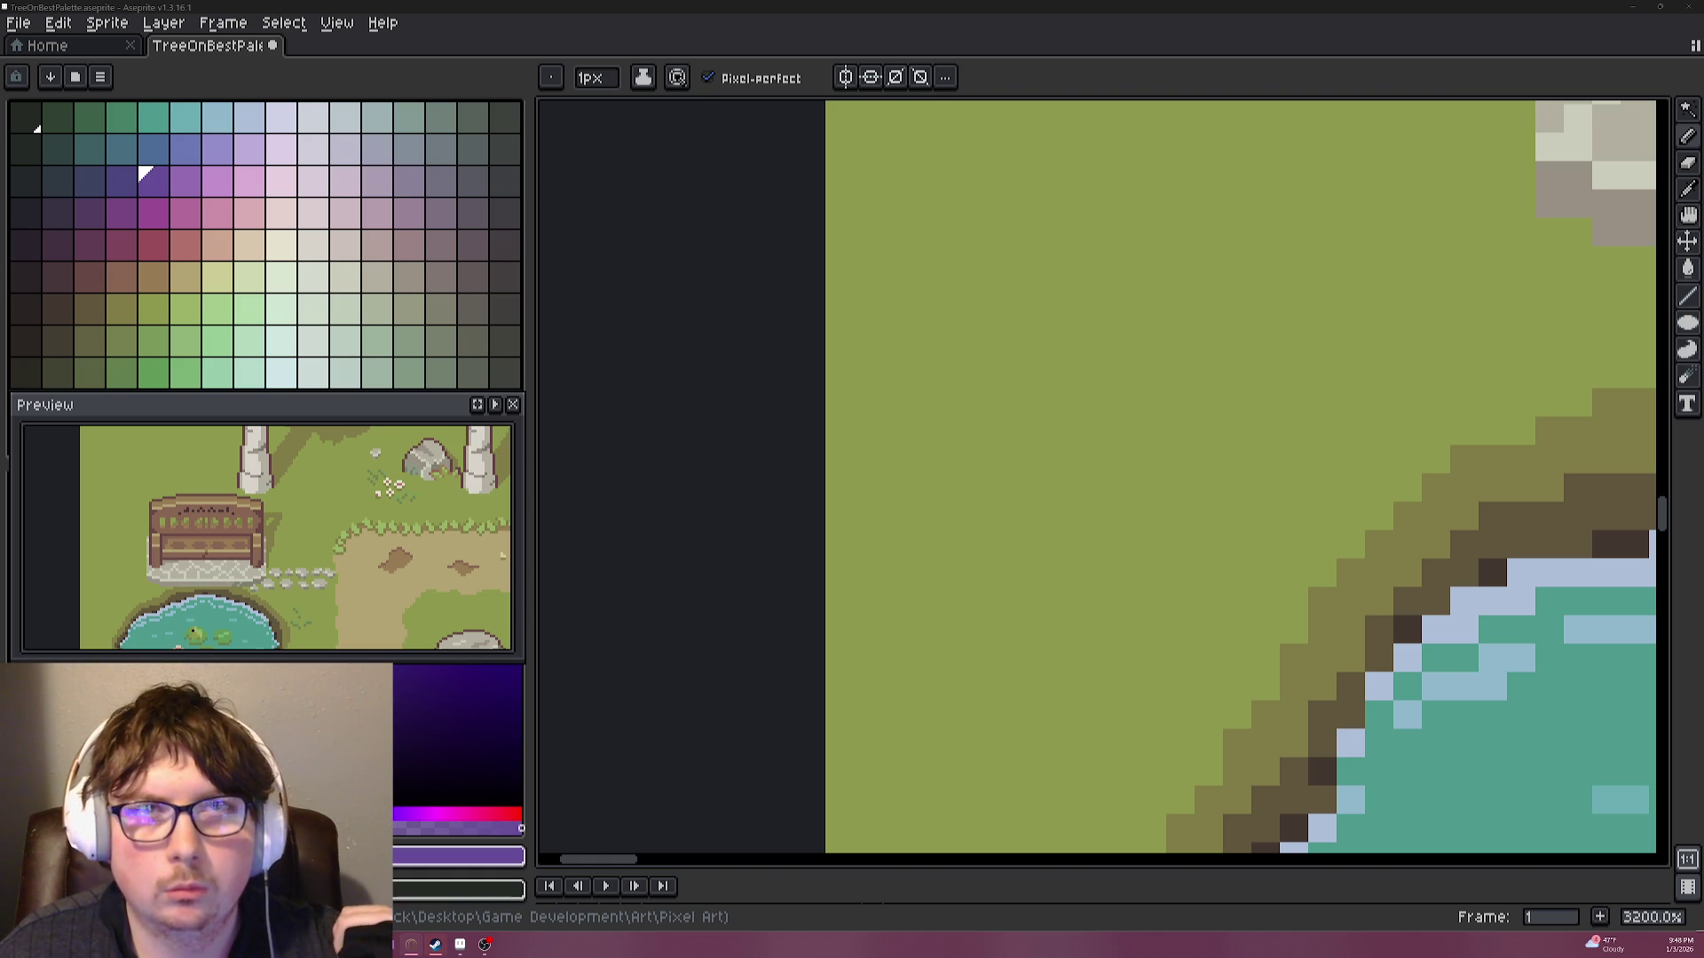
scroll(1035, 391, "down", 5)
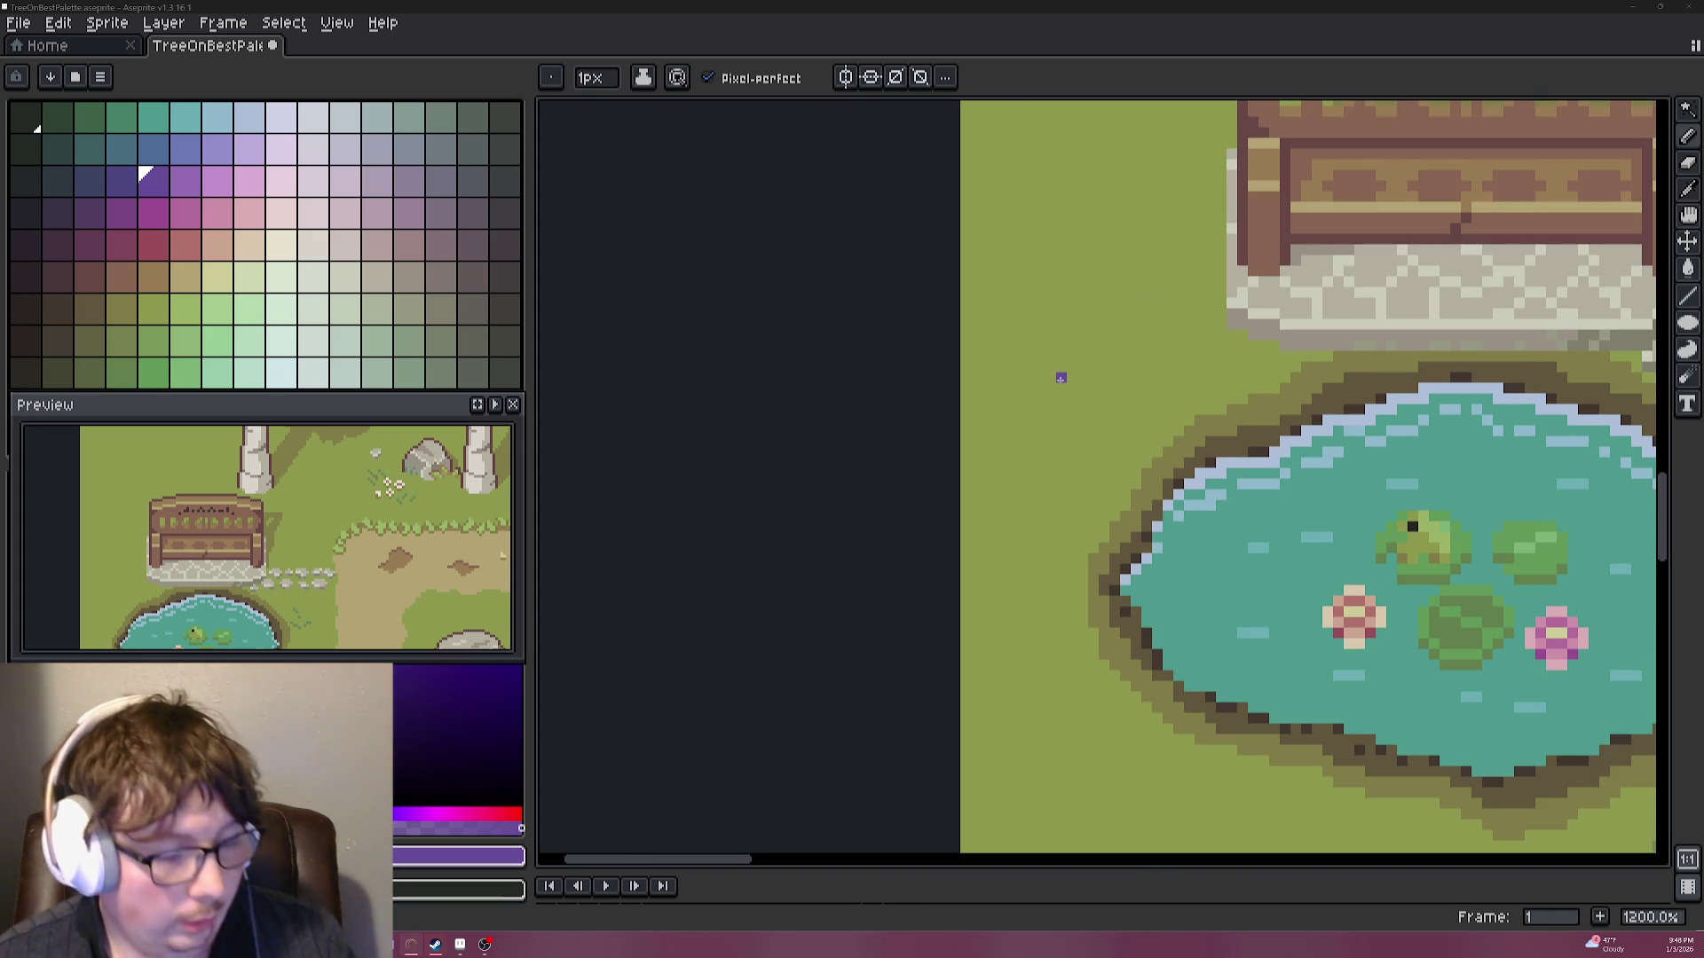
scroll(1099, 369, "down", 4)
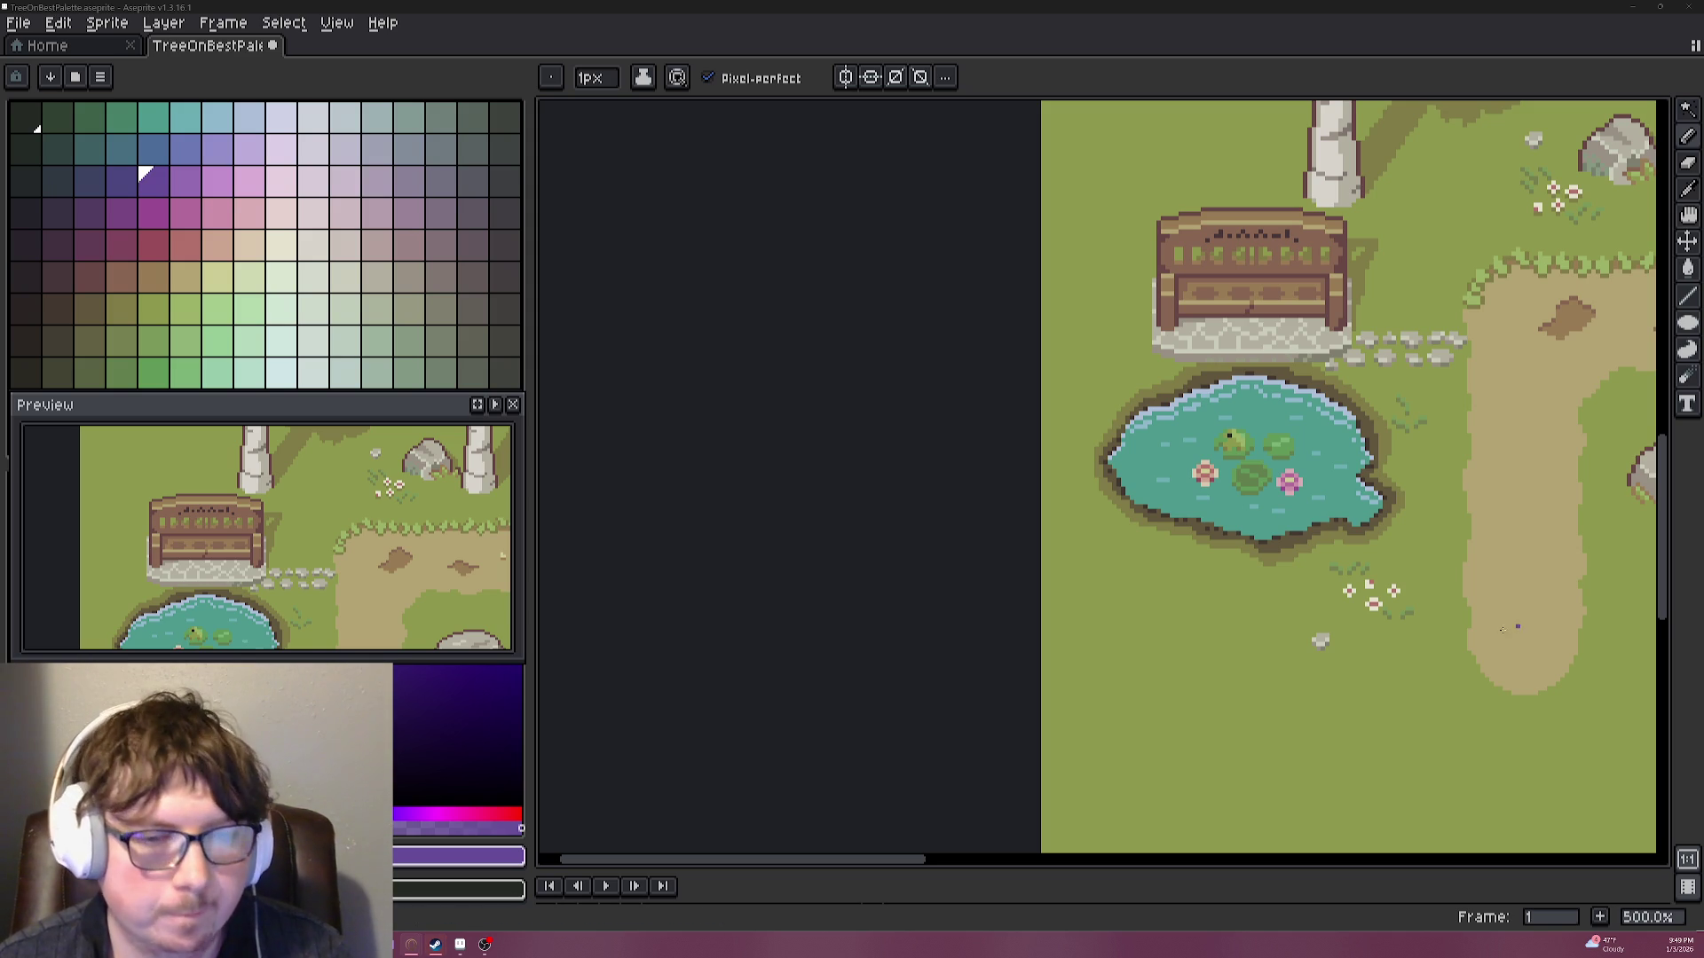
scroll(1360, 412, "up", 7)
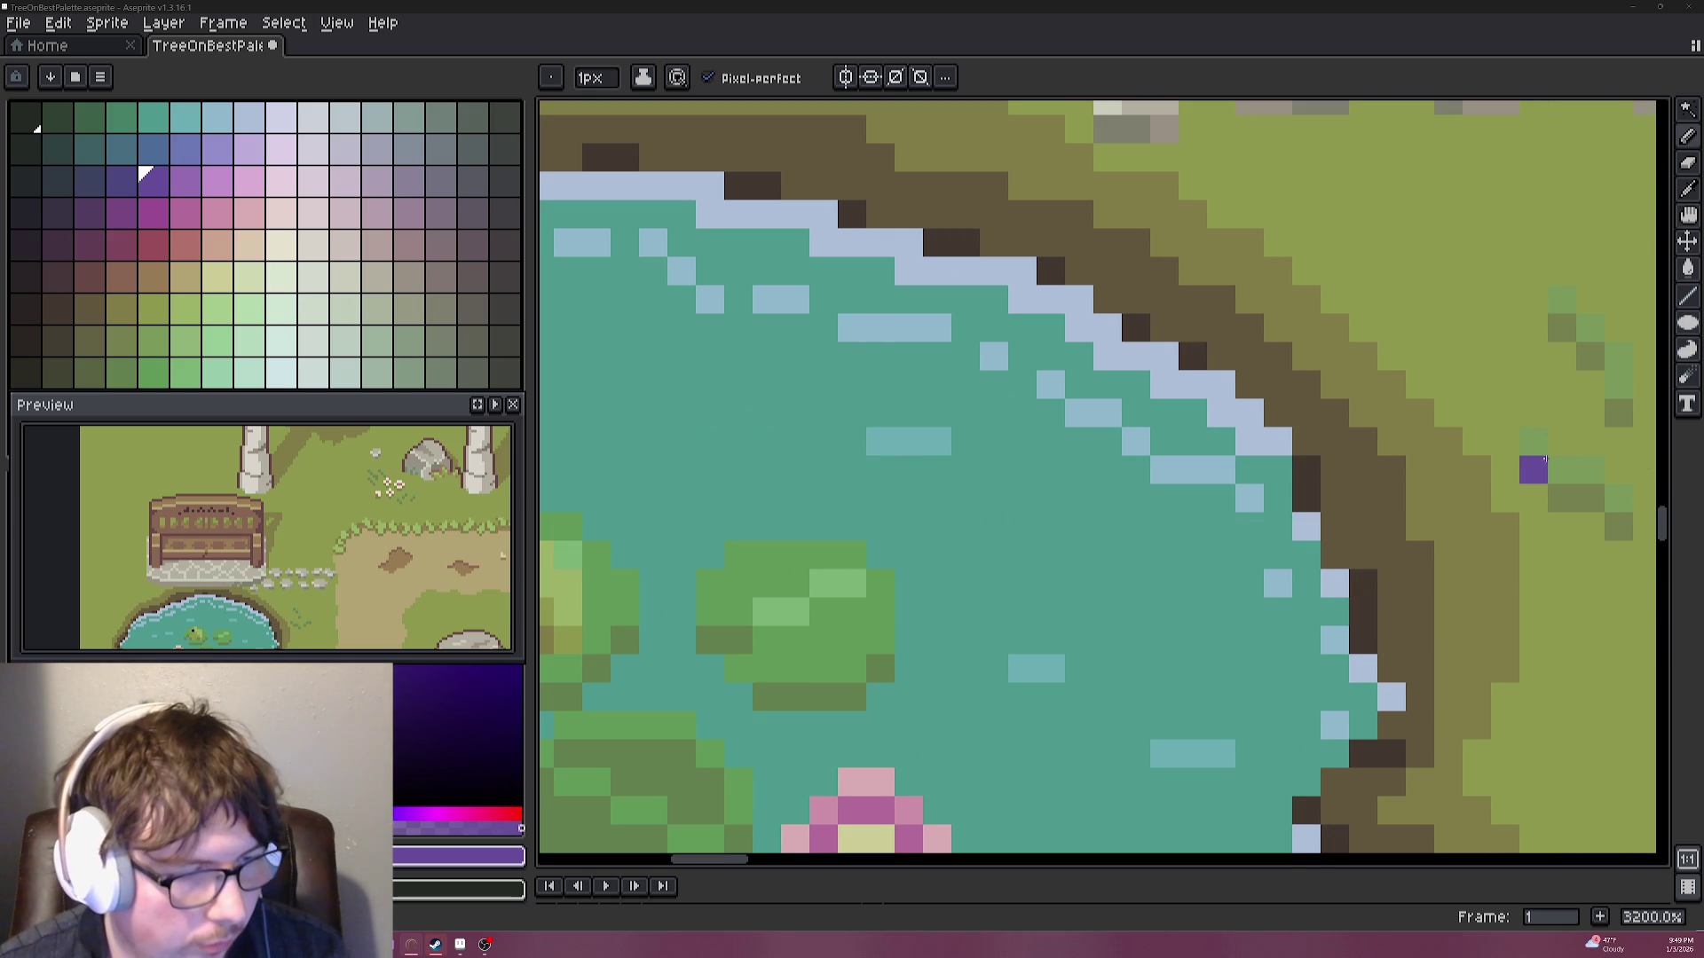
left_click(1571, 490, "alt")
scroll(889, 368, "down", 4)
scroll(1000, 439, "down", 2)
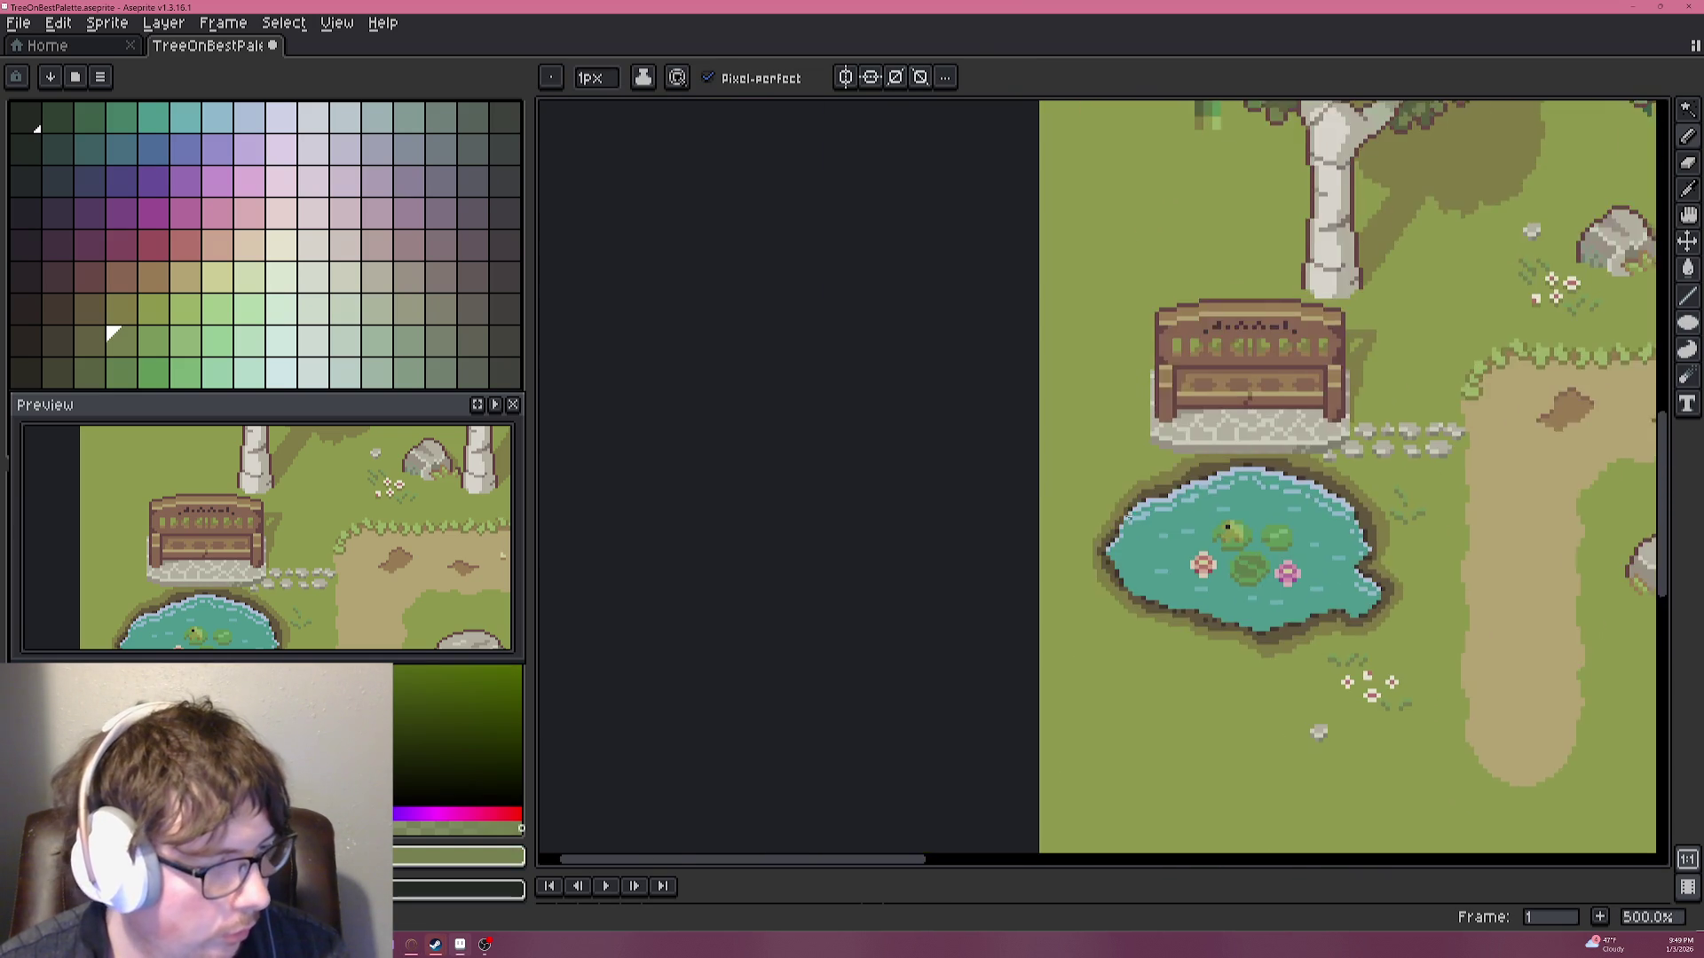
Draw a three-blade grass tuft left of the pond, undoing and redrawing the misplaced third blade.
scroll(1000, 439, "up", 4)
left_click_drag(1099, 572, 1057, 466)
mouse_move(1142, 572)
left_mouse_down()
mouse_move(1100, 465)
mouse_move(1168, 487)
mouse_move(1164, 466)
left_mouse_up()
left_click(1184, 445)
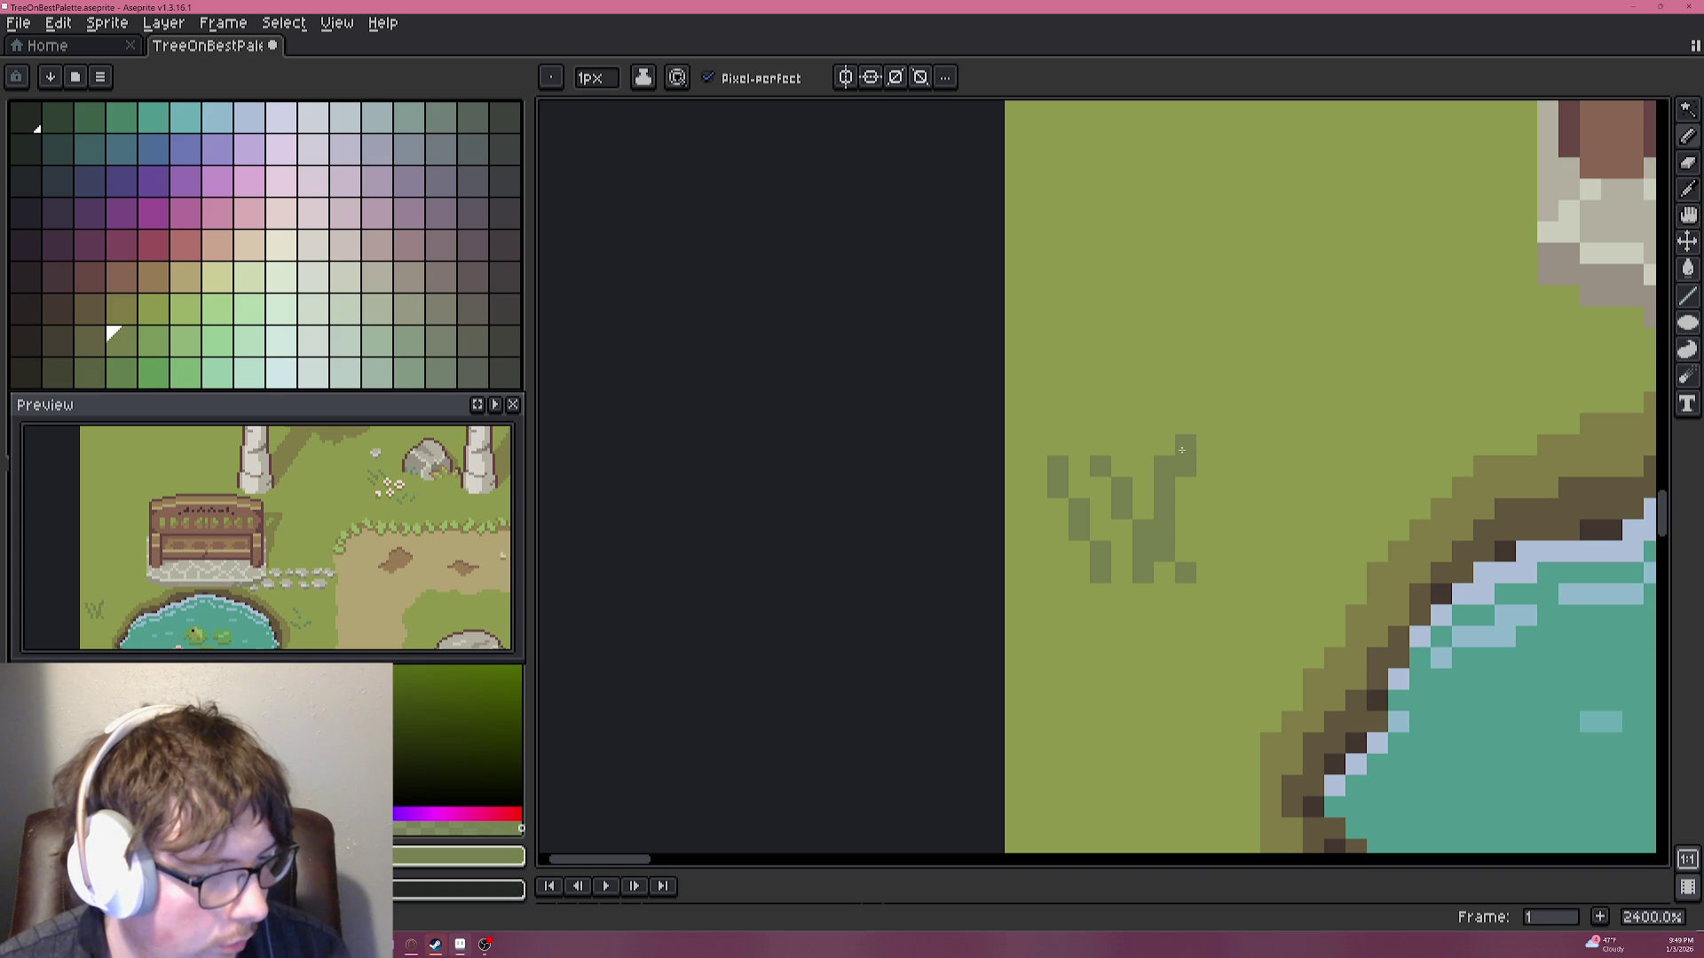
key("ctrl+z")
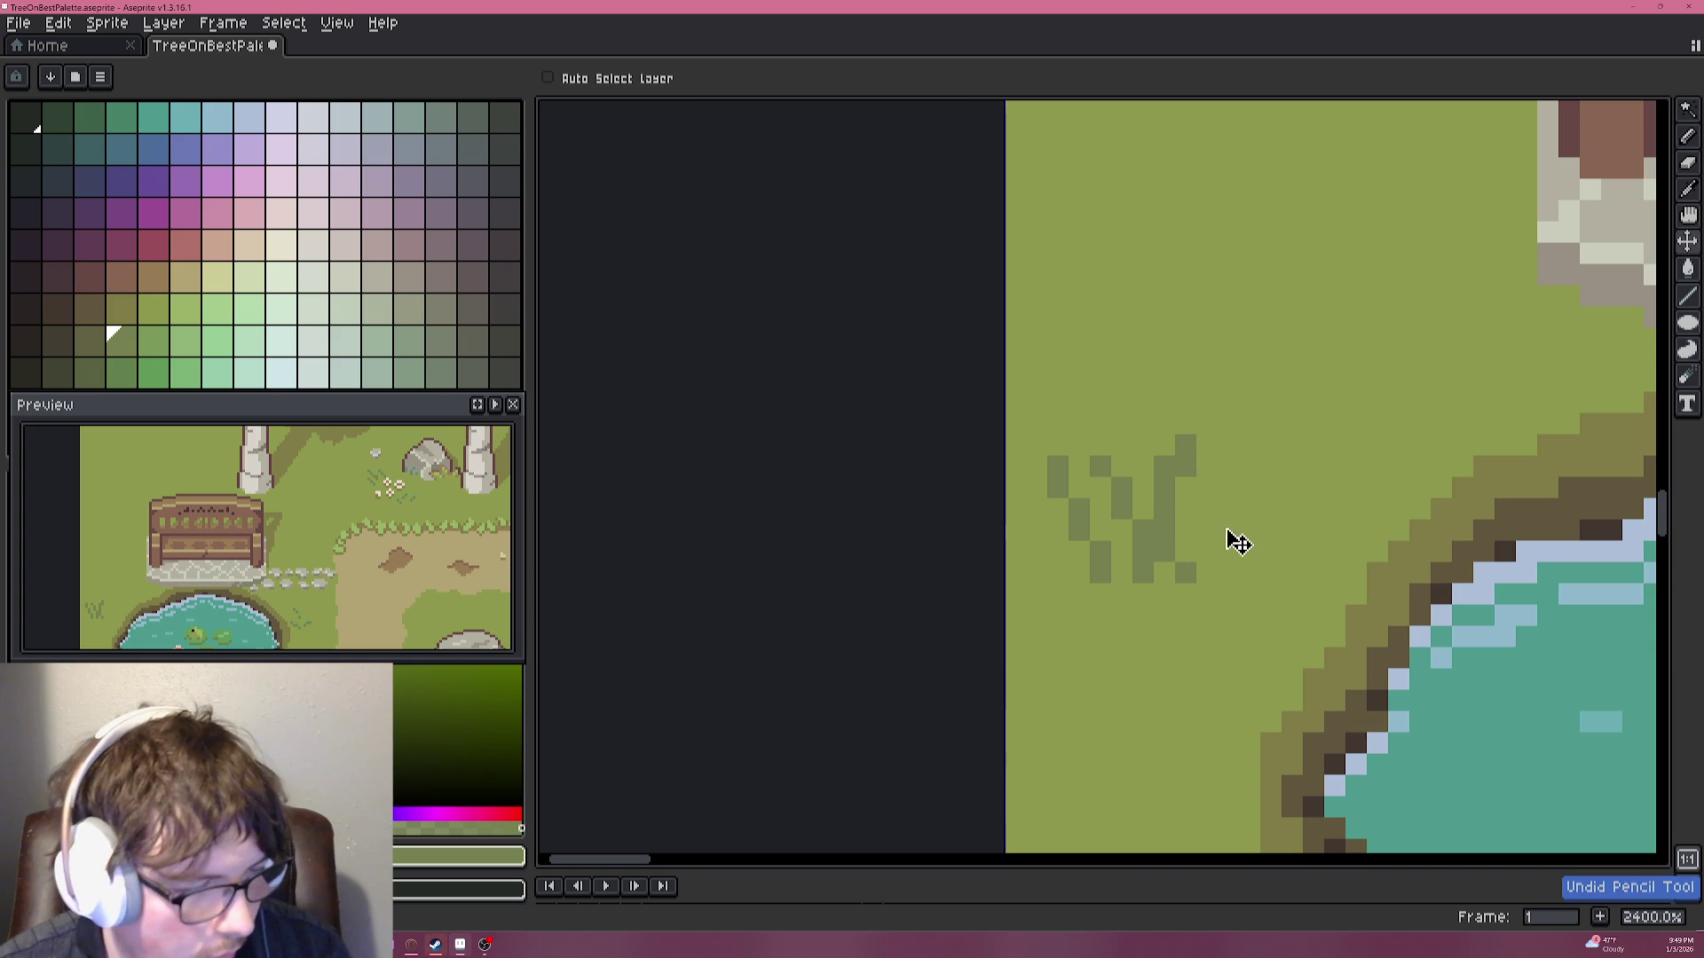
key("ctrl+z")
mouse_move(1184, 572)
left_mouse_down()
mouse_move(1168, 489)
mouse_move(1184, 445)
left_mouse_up()
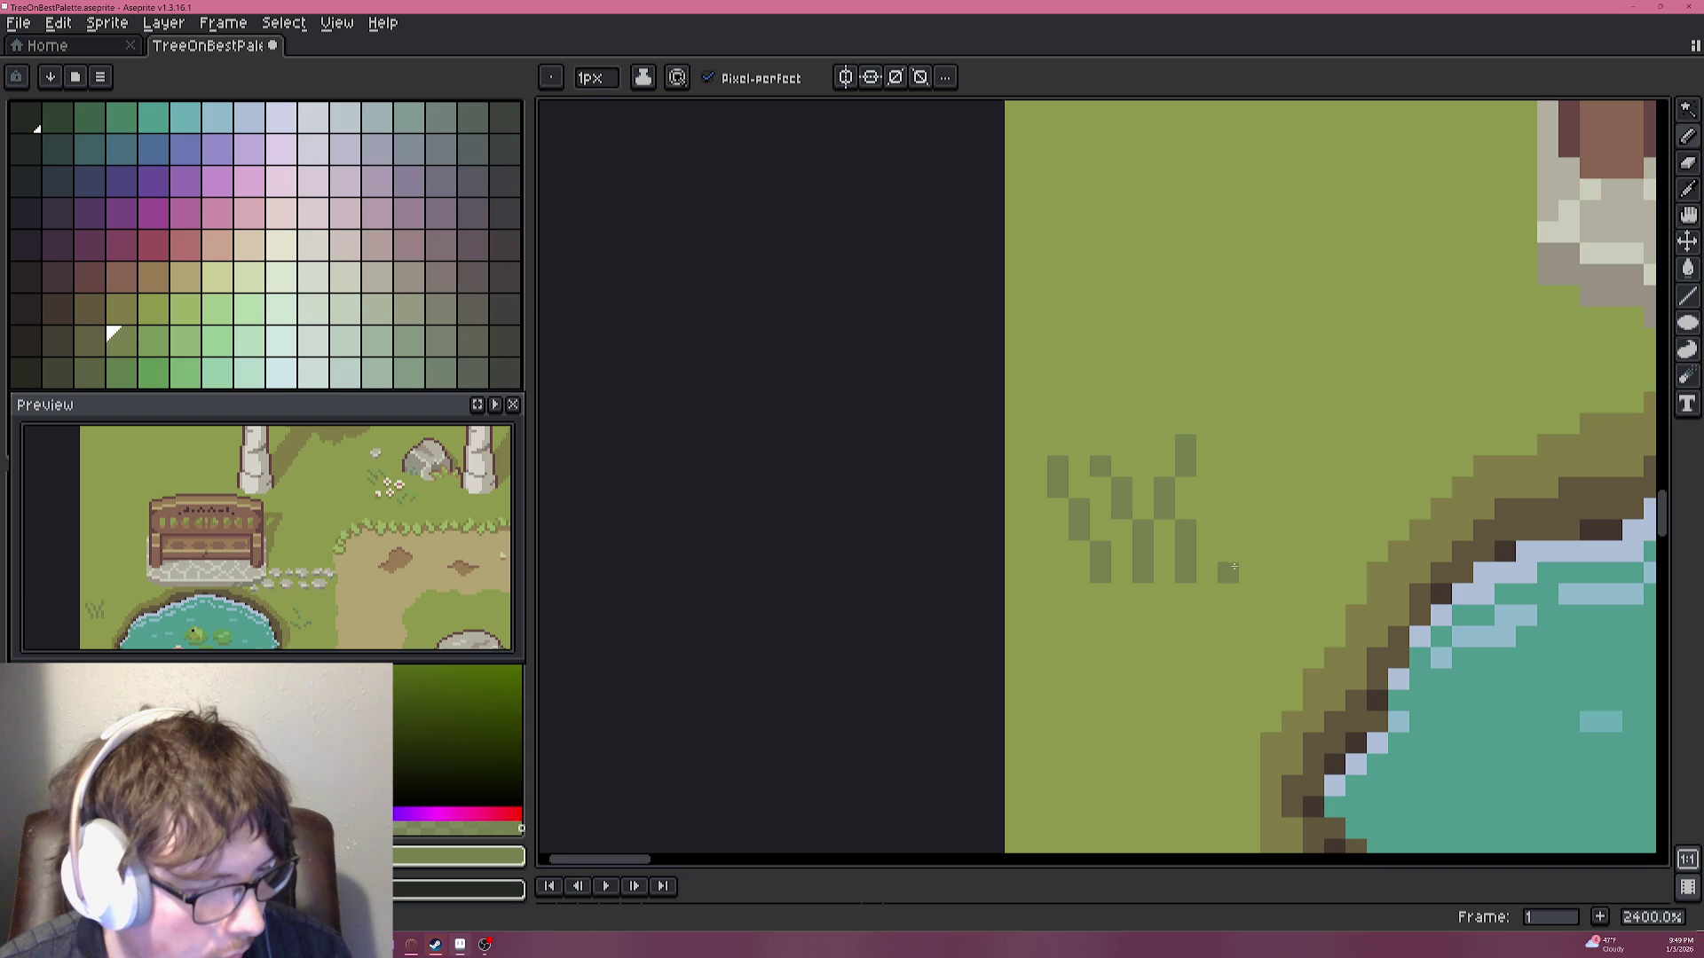
Add a short sprig below the tuft and pick dark purple for flower stalks.
left_click_drag(1142, 658, 1120, 615)
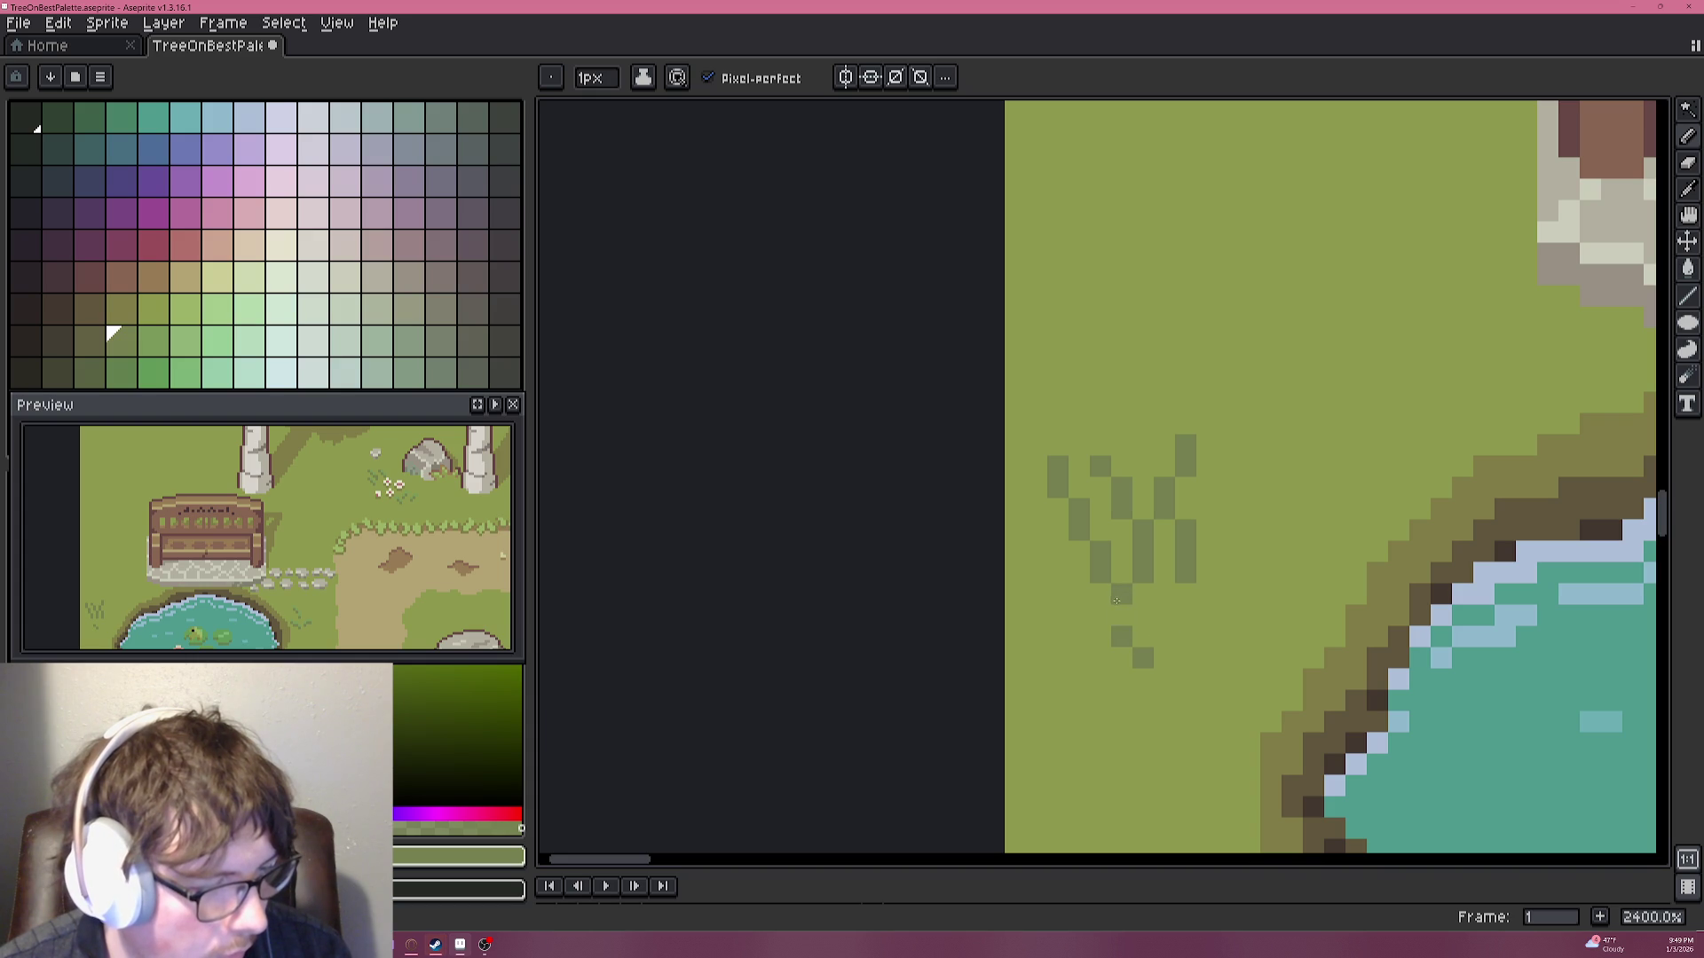
left_click(1142, 678)
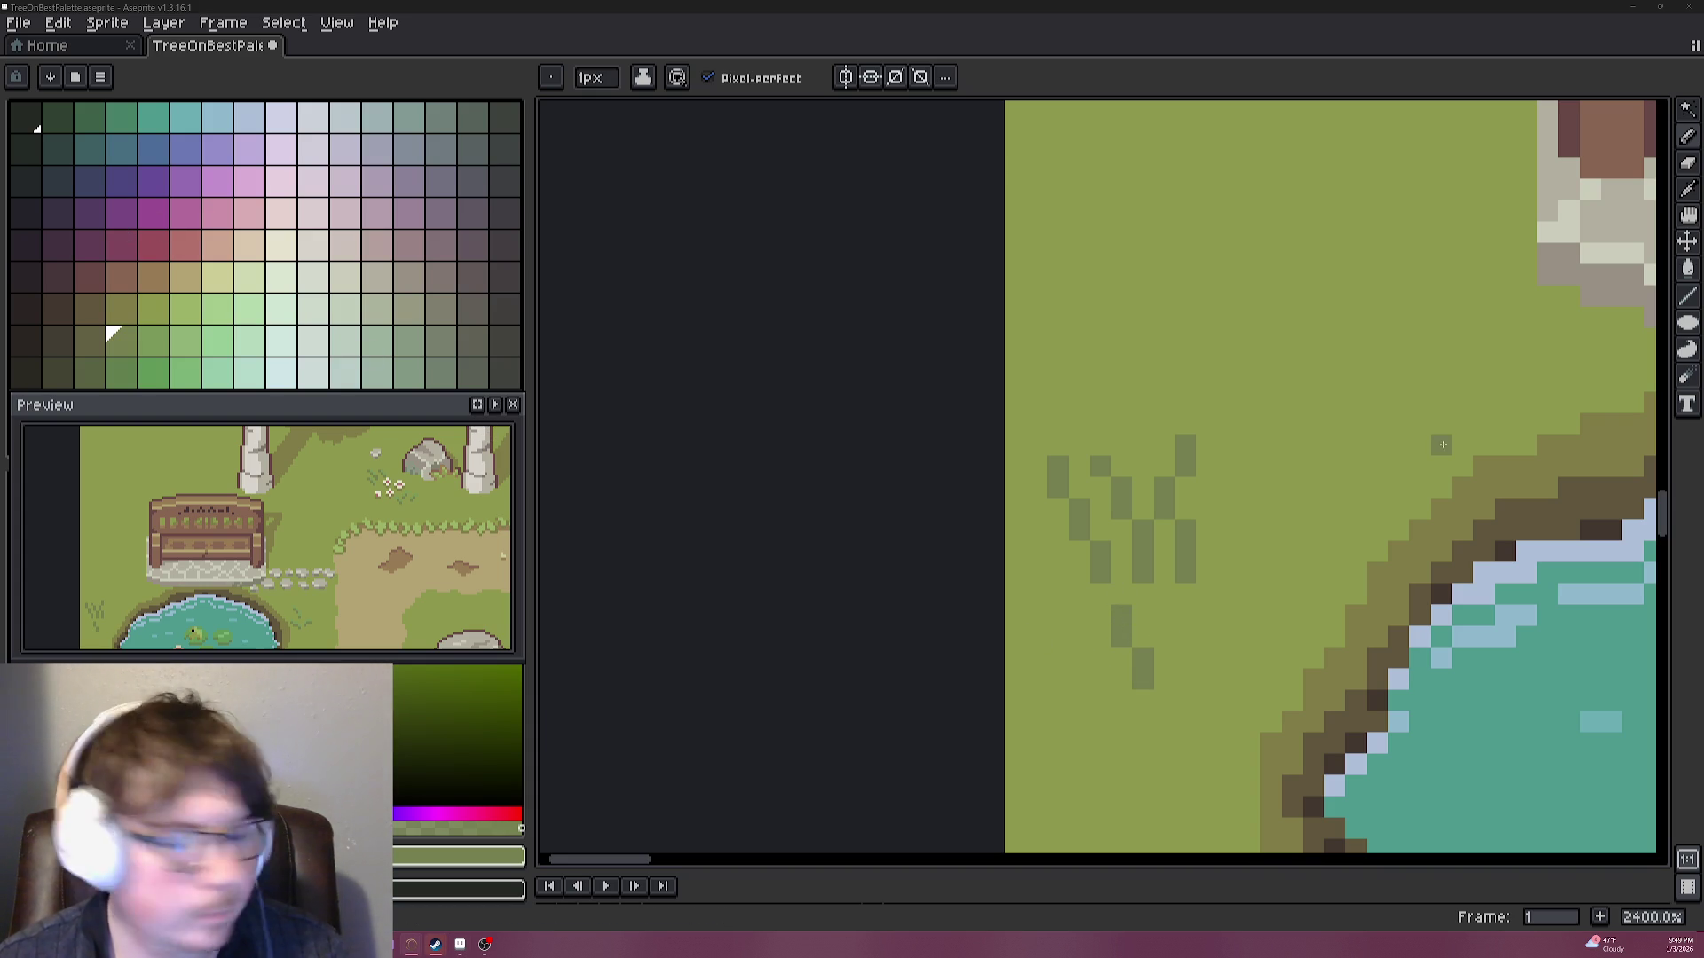
left_click(90, 216)
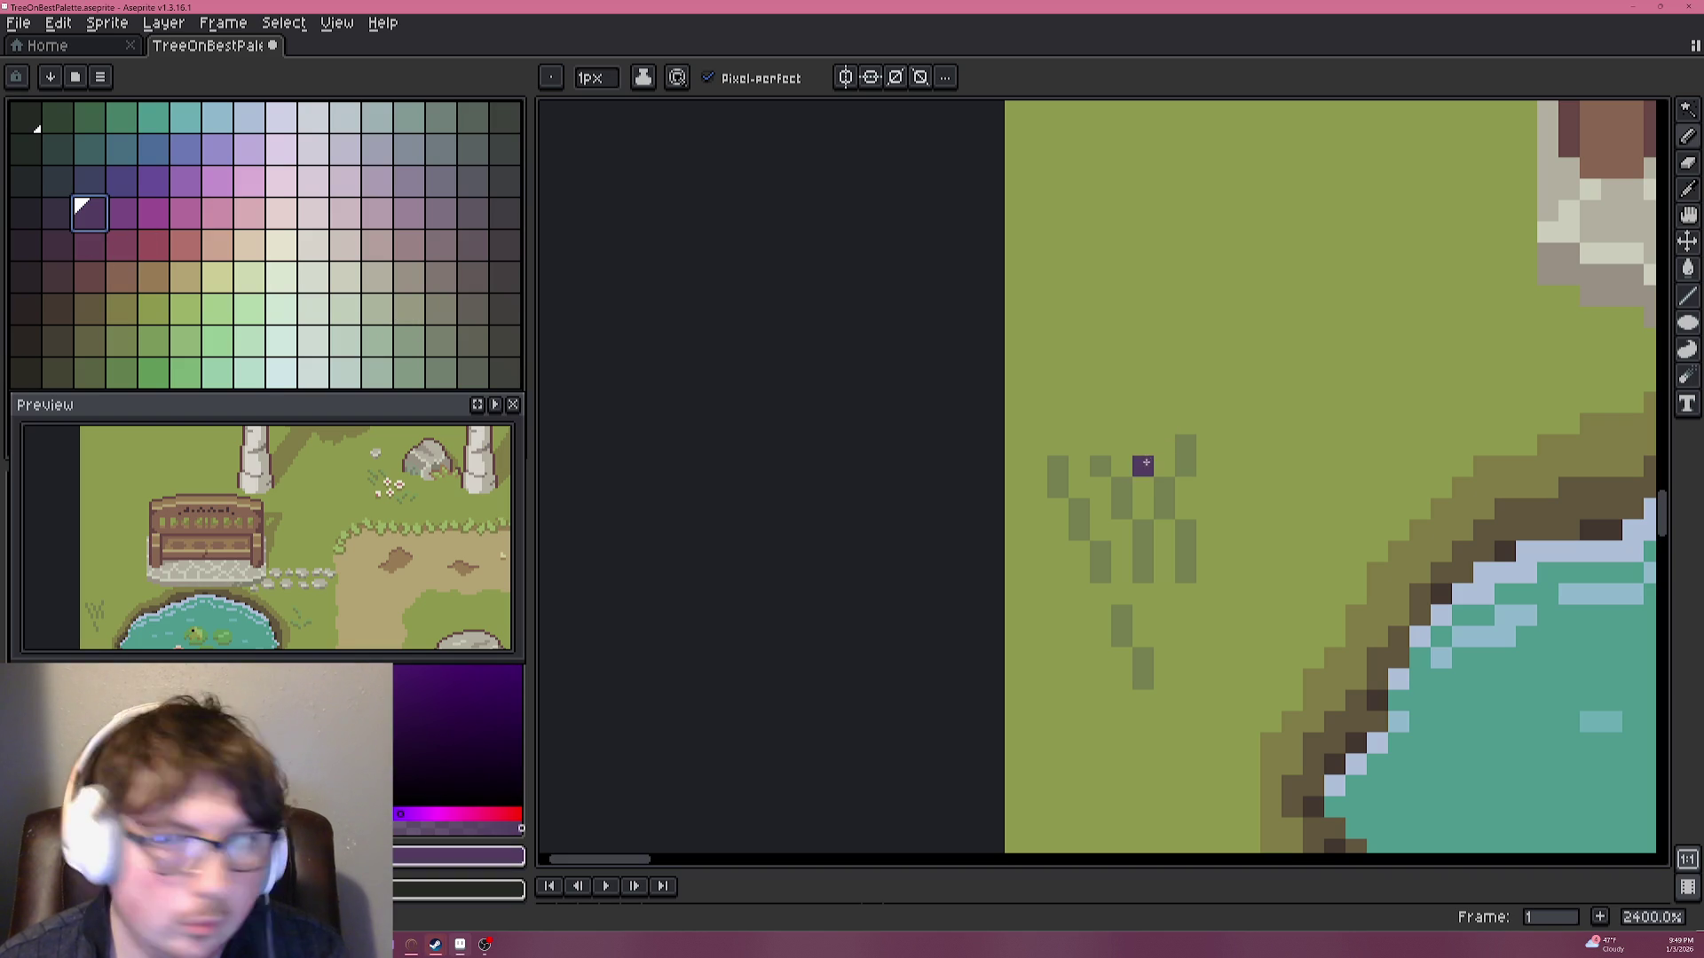
Draw three dark purple flower stalks above the grass tuft left of the pond.
scroll(1084, 514, "up", 3)
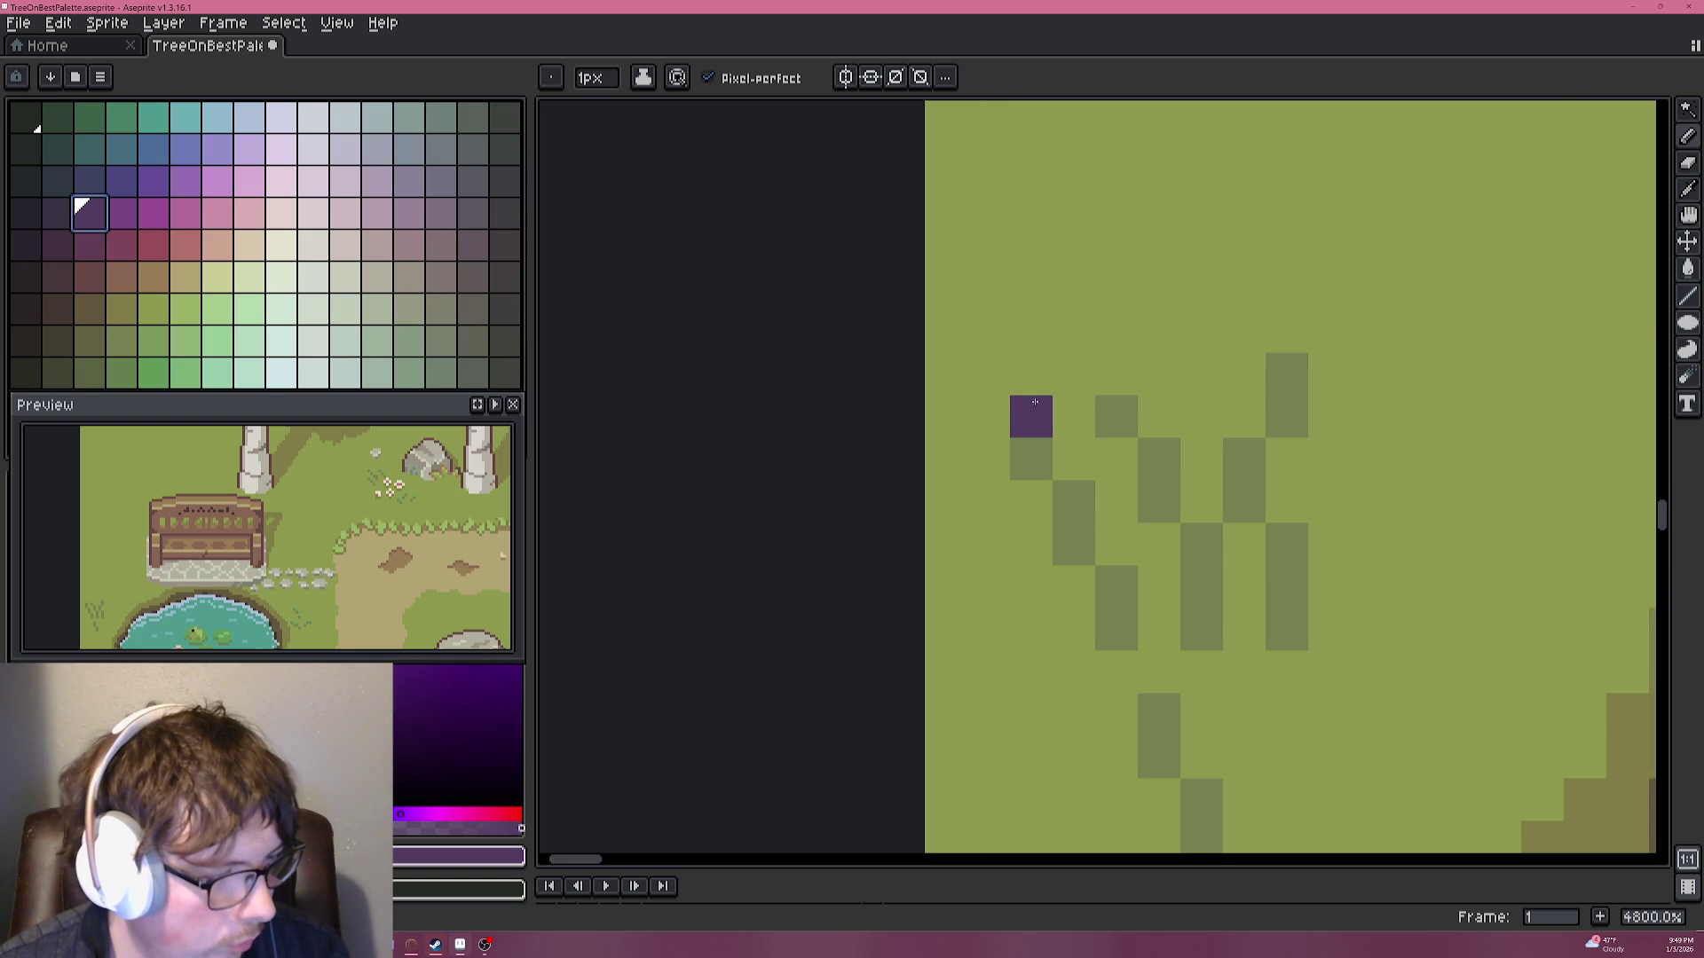
left_click_drag(1031, 417, 1031, 284)
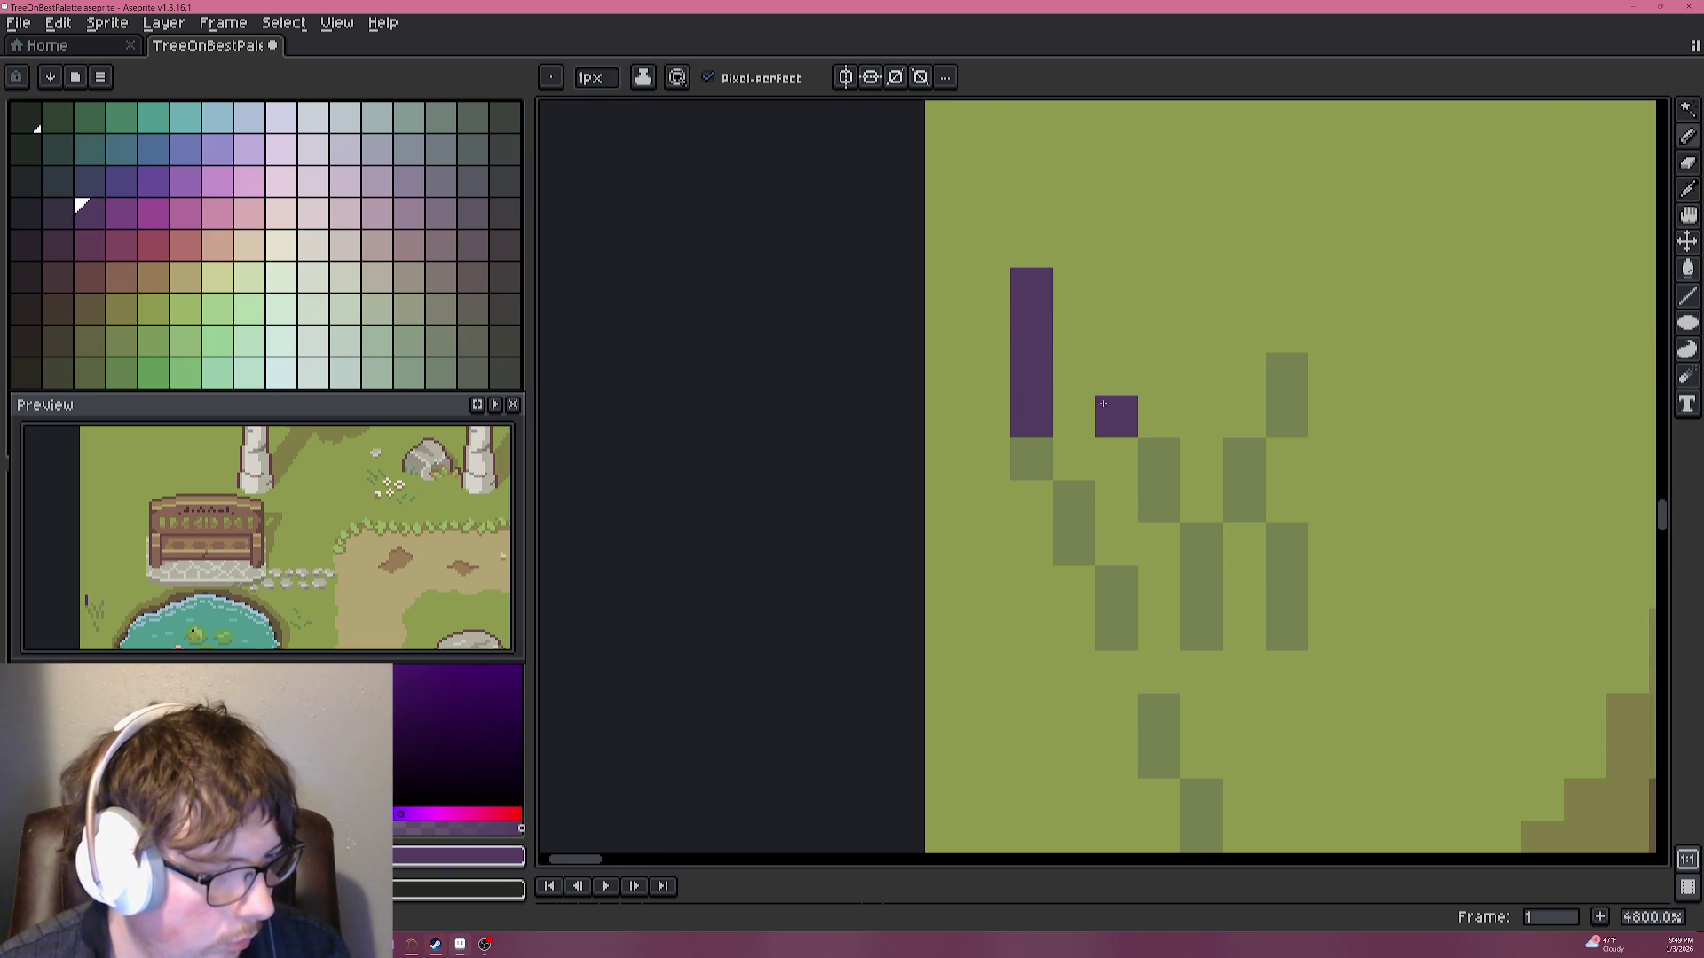
left_click_drag(1116, 417, 1117, 330)
left_click_drag(1280, 374, 1279, 305)
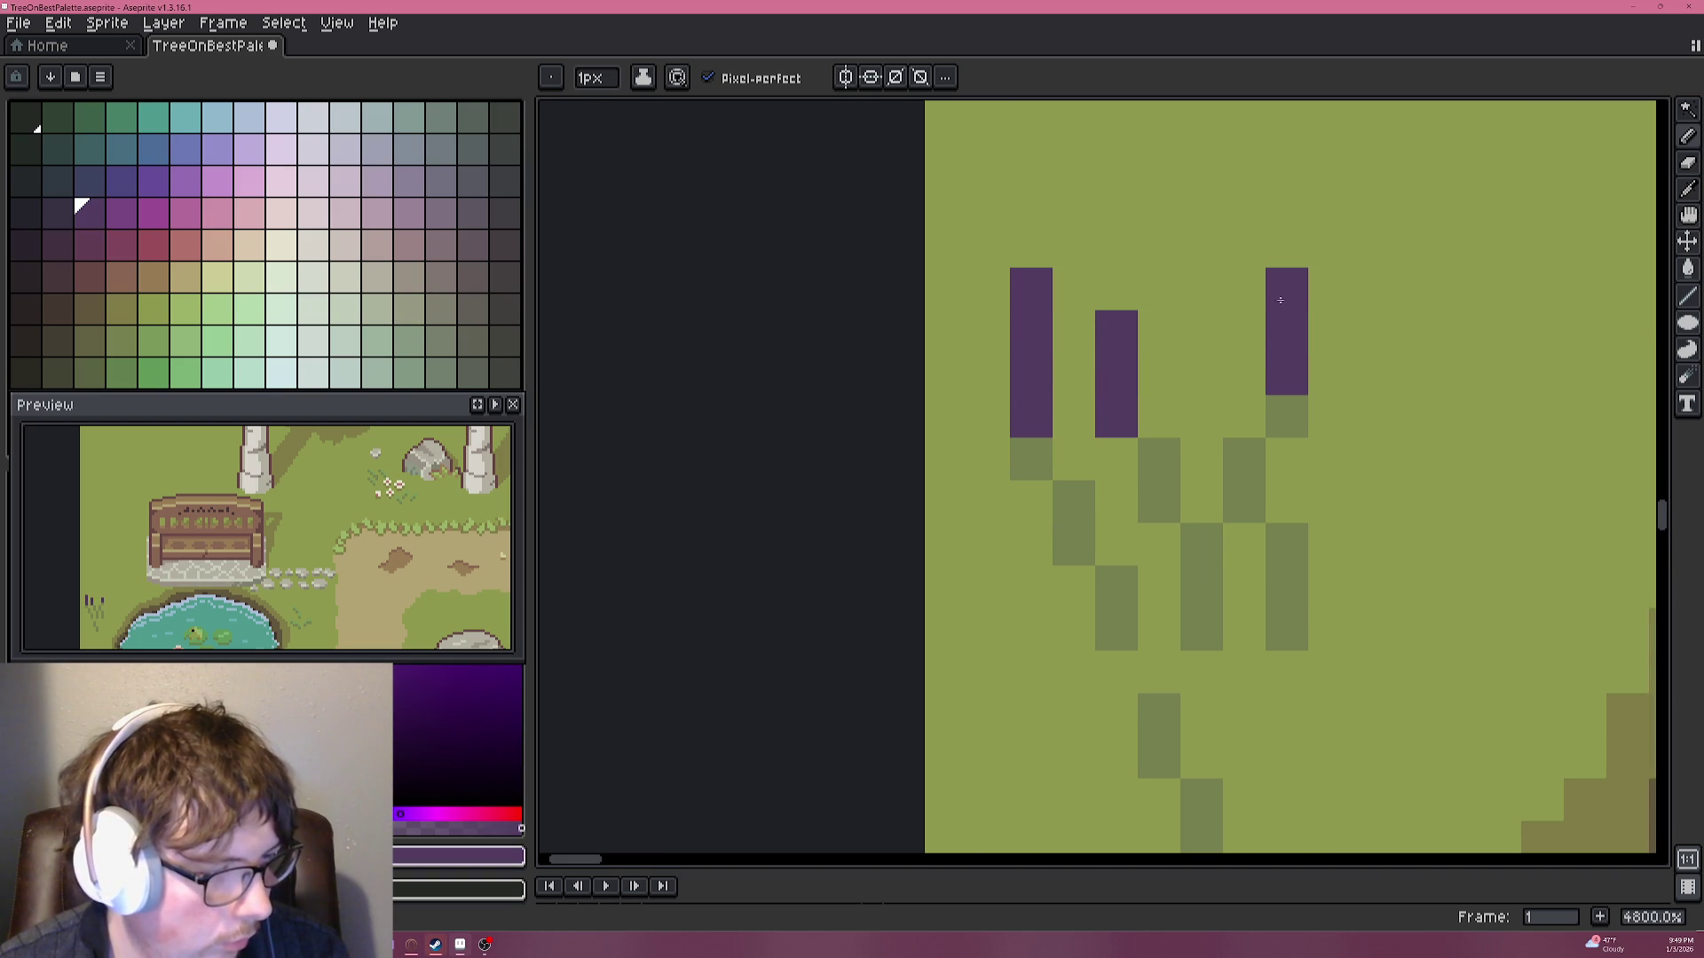
Dot bright purple petals around the three stalks.
left_click(122, 213)
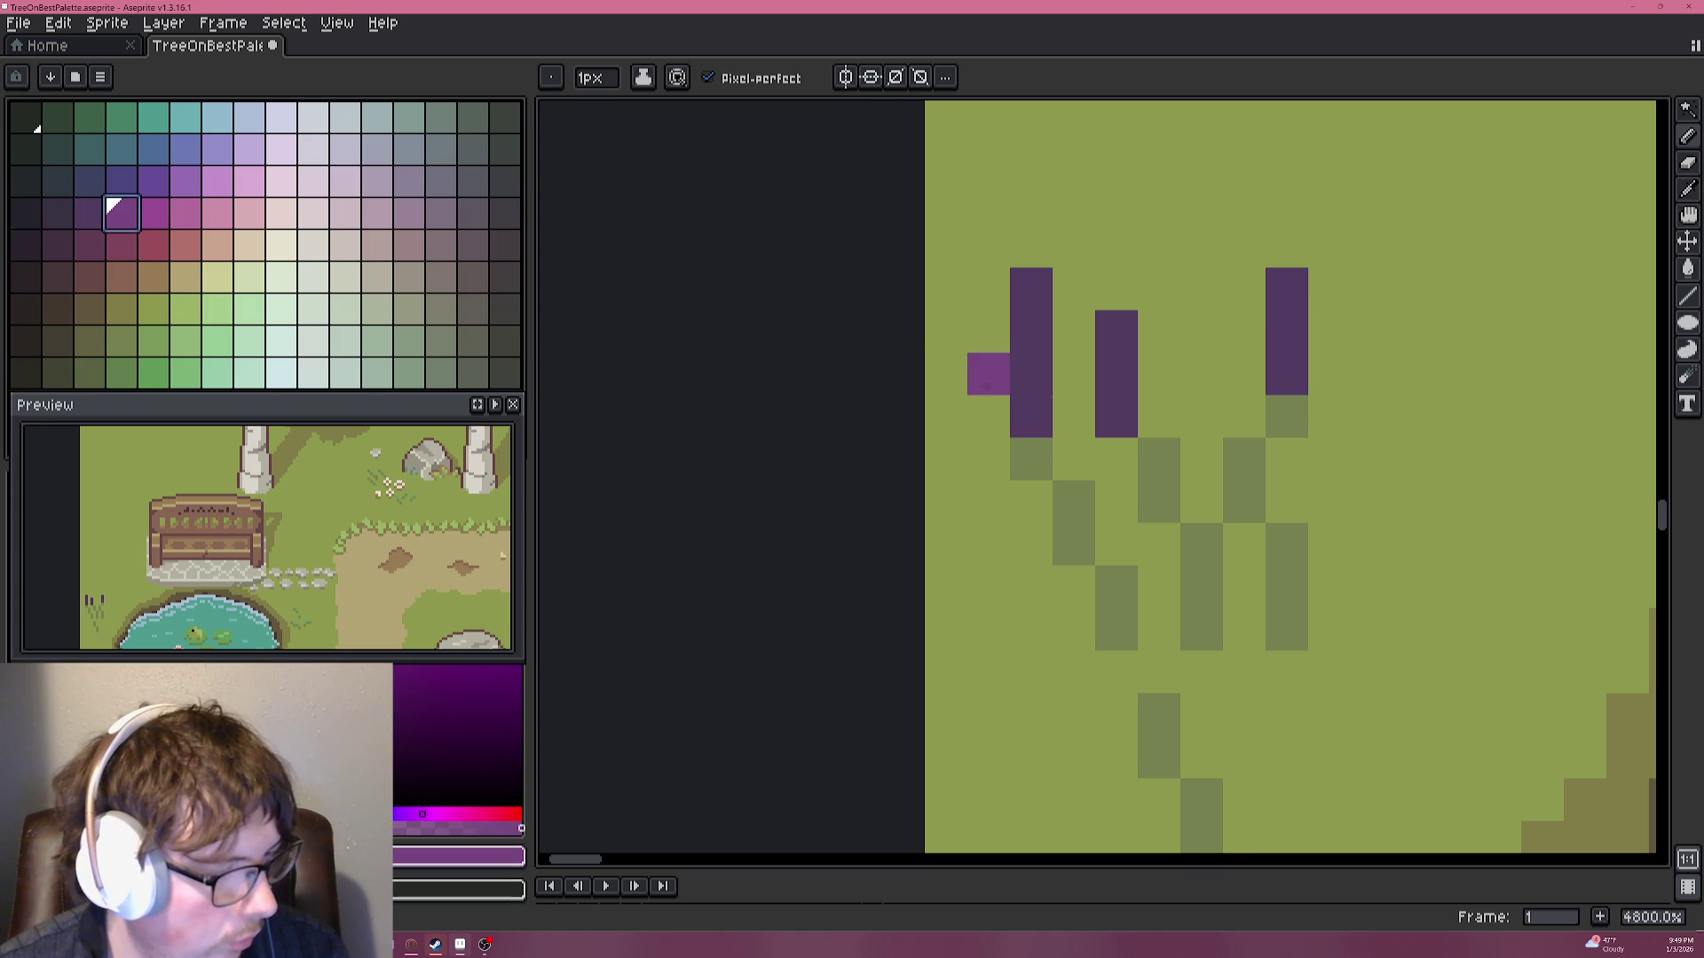
left_click(988, 373)
left_click(987, 289)
left_click(1073, 246)
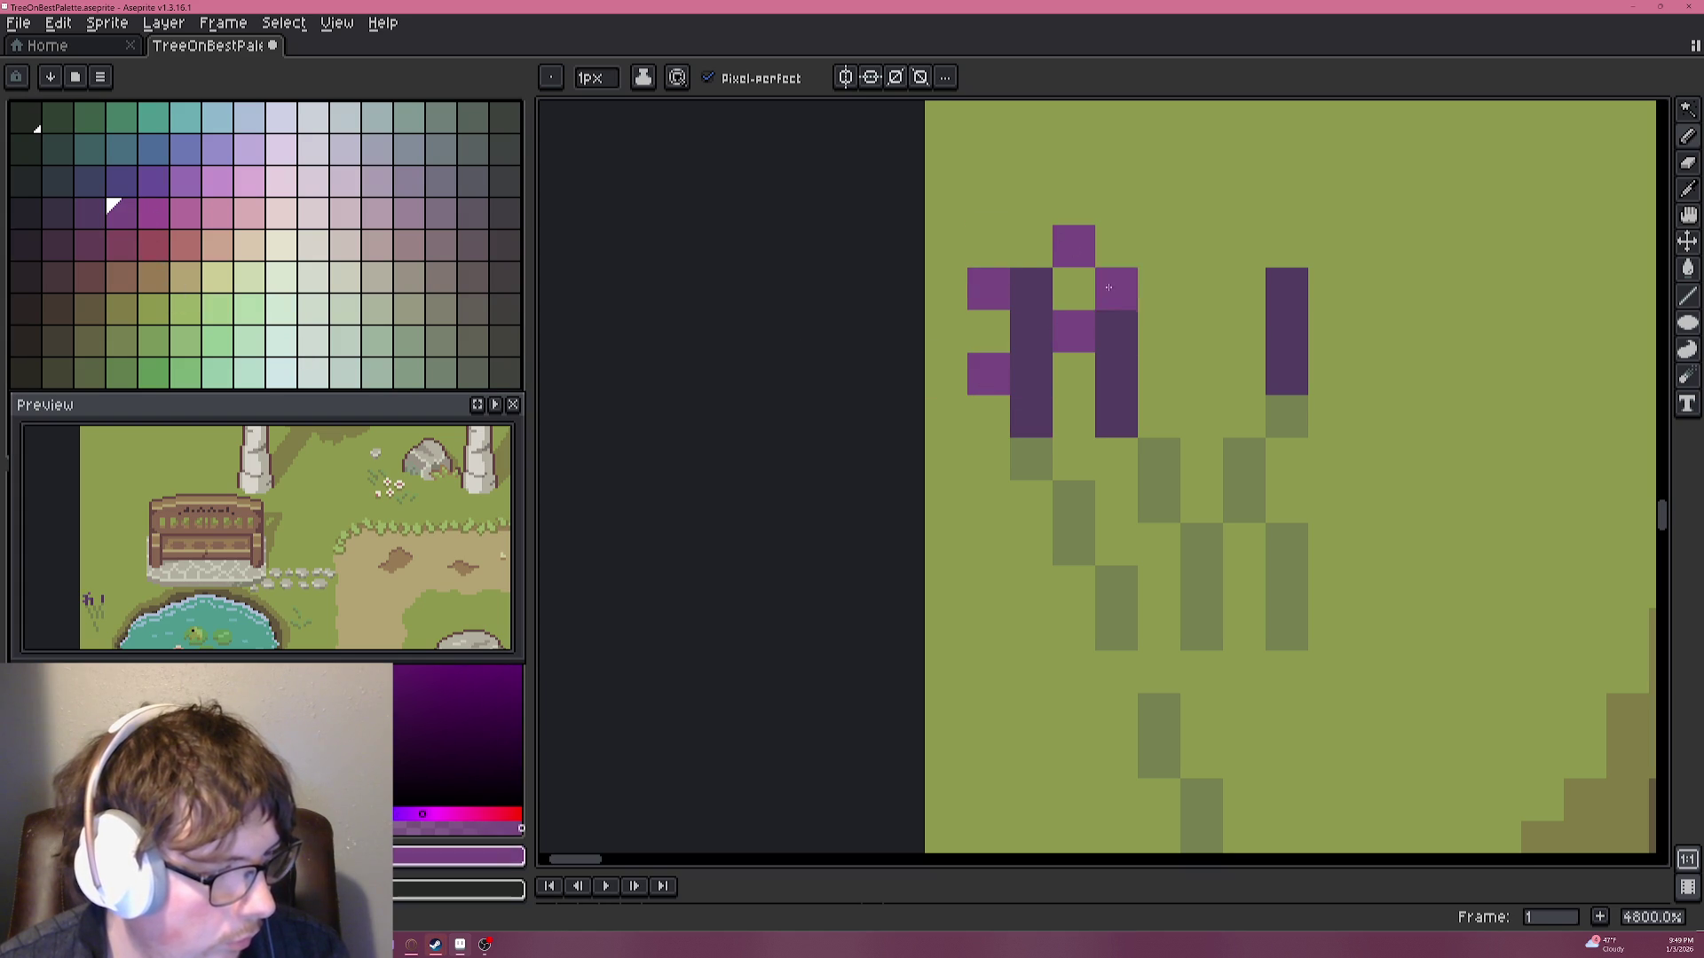
left_click(1140, 380)
left_click(1159, 289)
left_click(1244, 331)
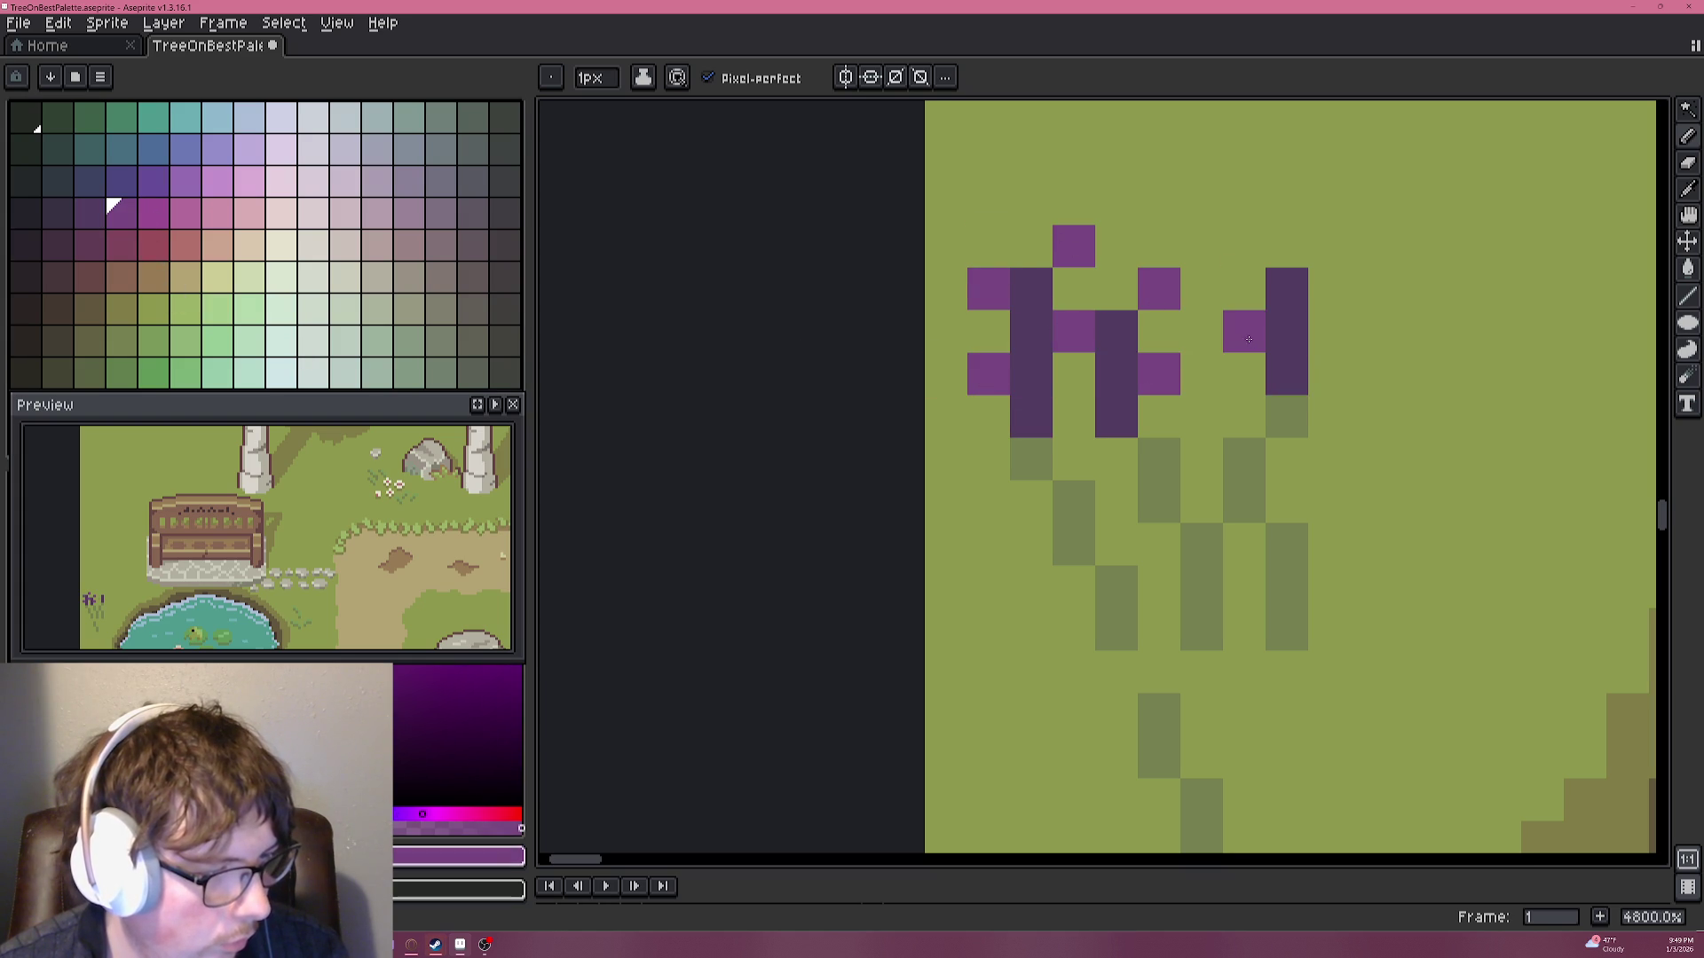
left_click(1239, 280)
left_click(1243, 246)
left_click(1328, 246)
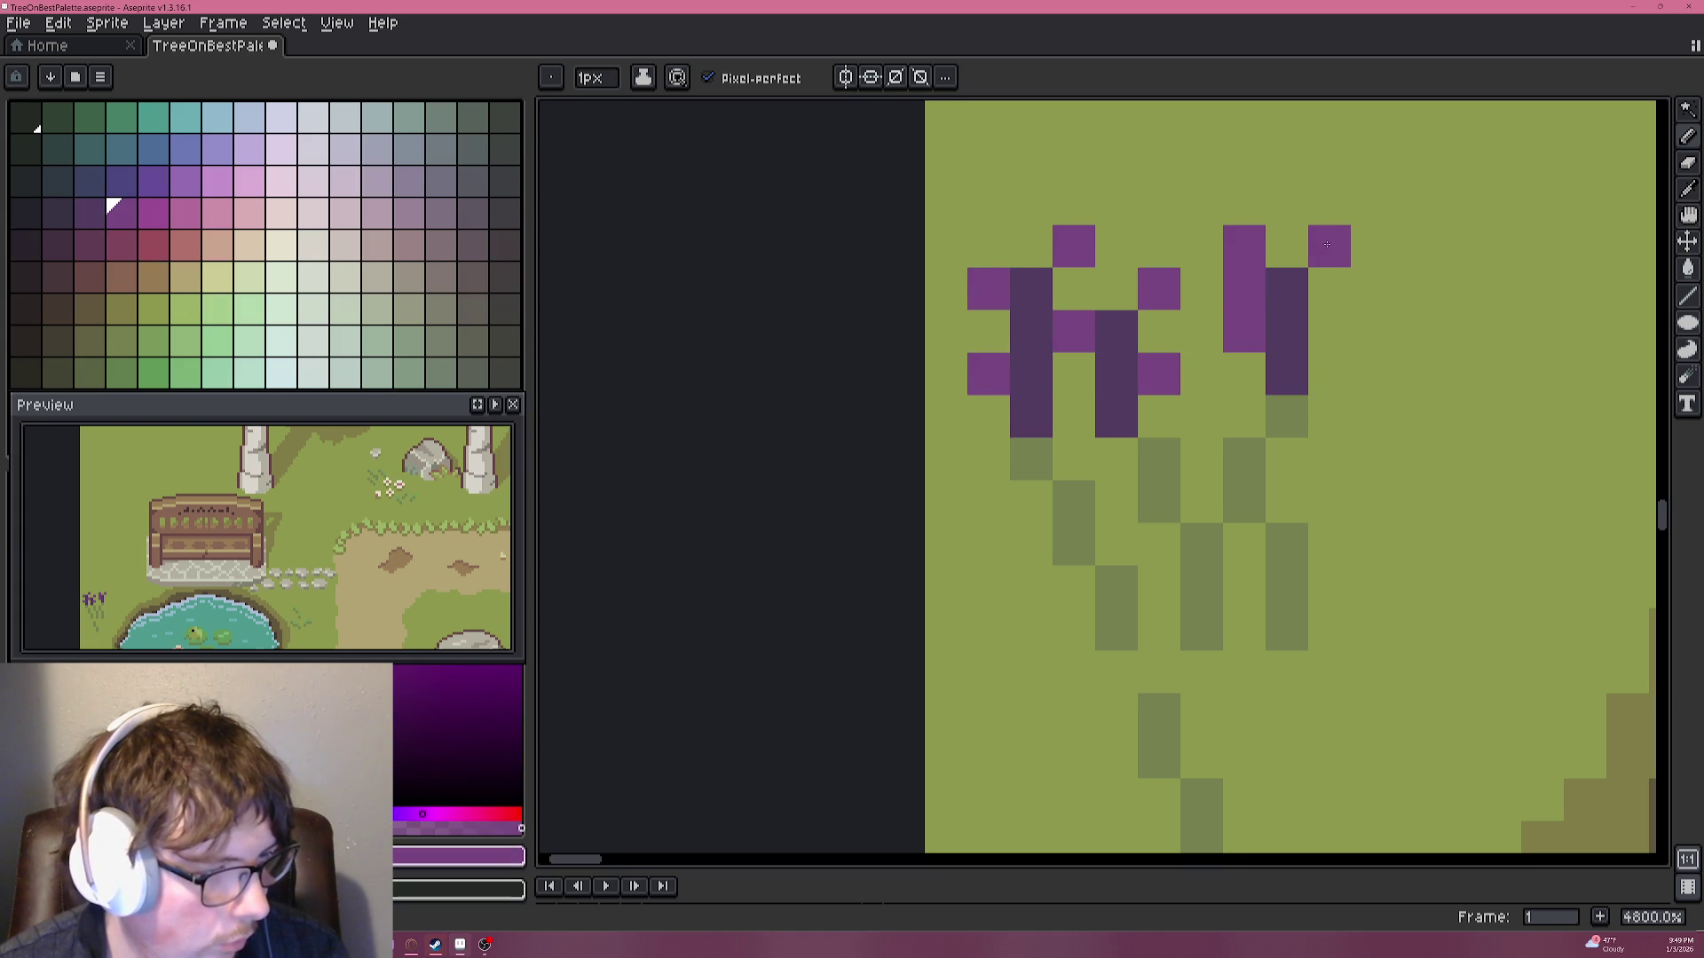
left_click(1329, 331)
Correct the right flower's petals, removing misplaced ones and adding two above it.
right_click(1243, 288)
left_click(1210, 278, "alt")
left_click(1242, 313, "alt")
right_click(1243, 245)
left_click(1243, 288)
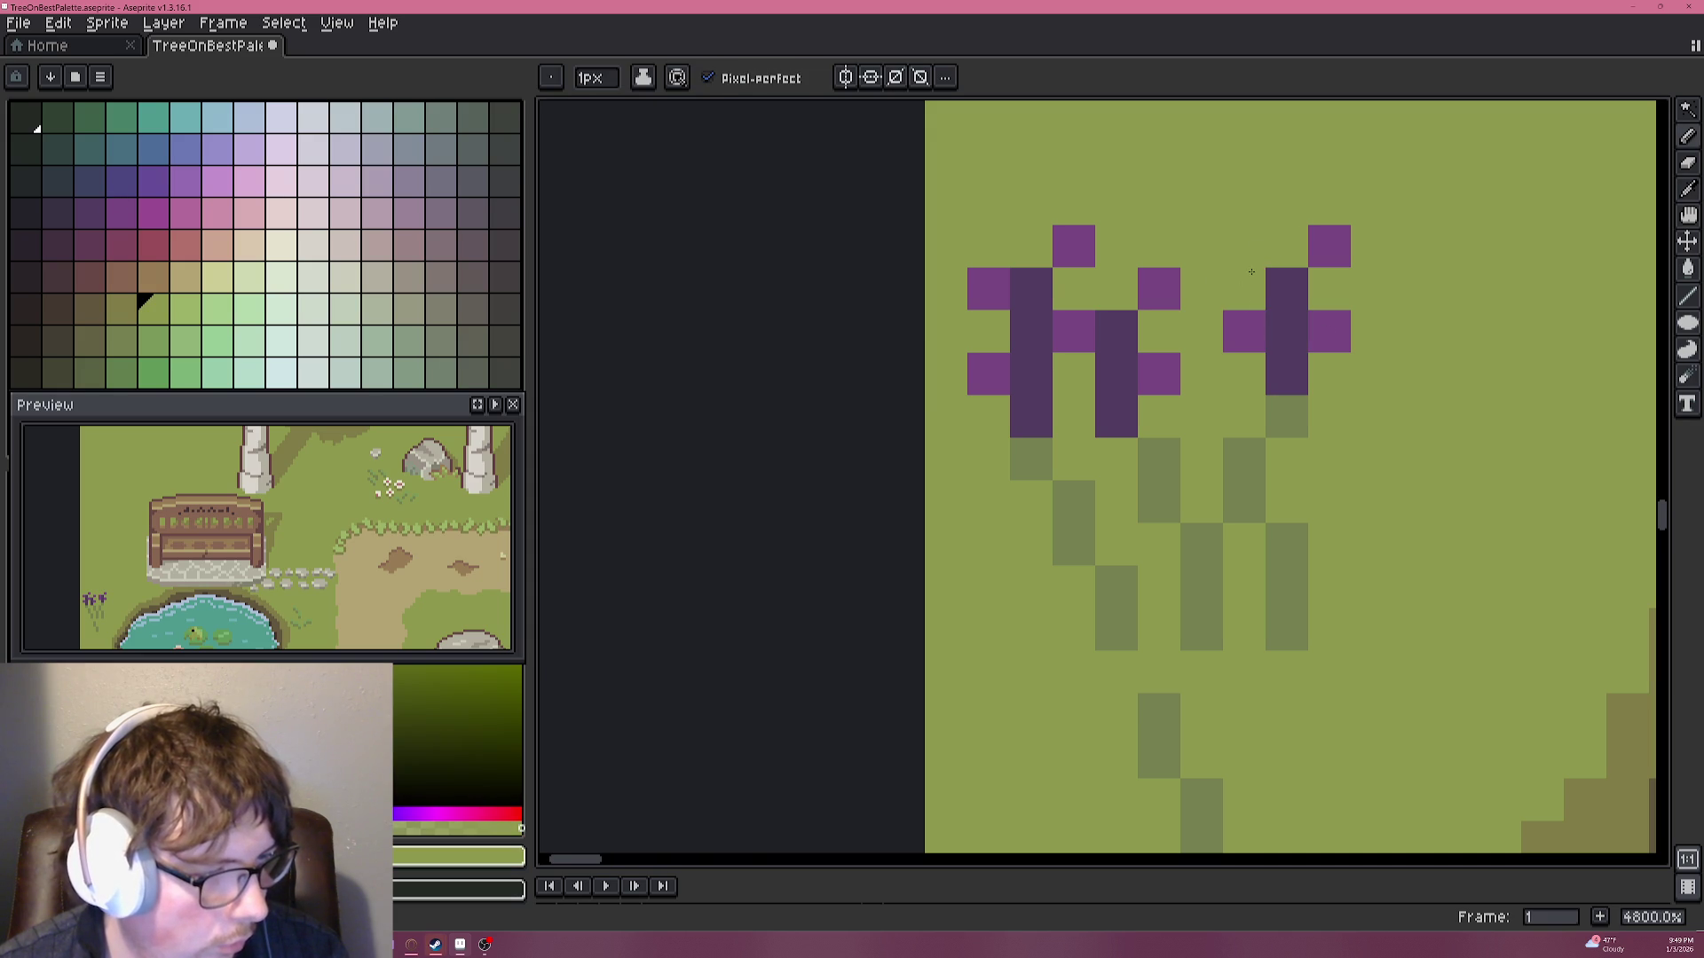
left_click(1285, 245)
left_click(1286, 203)
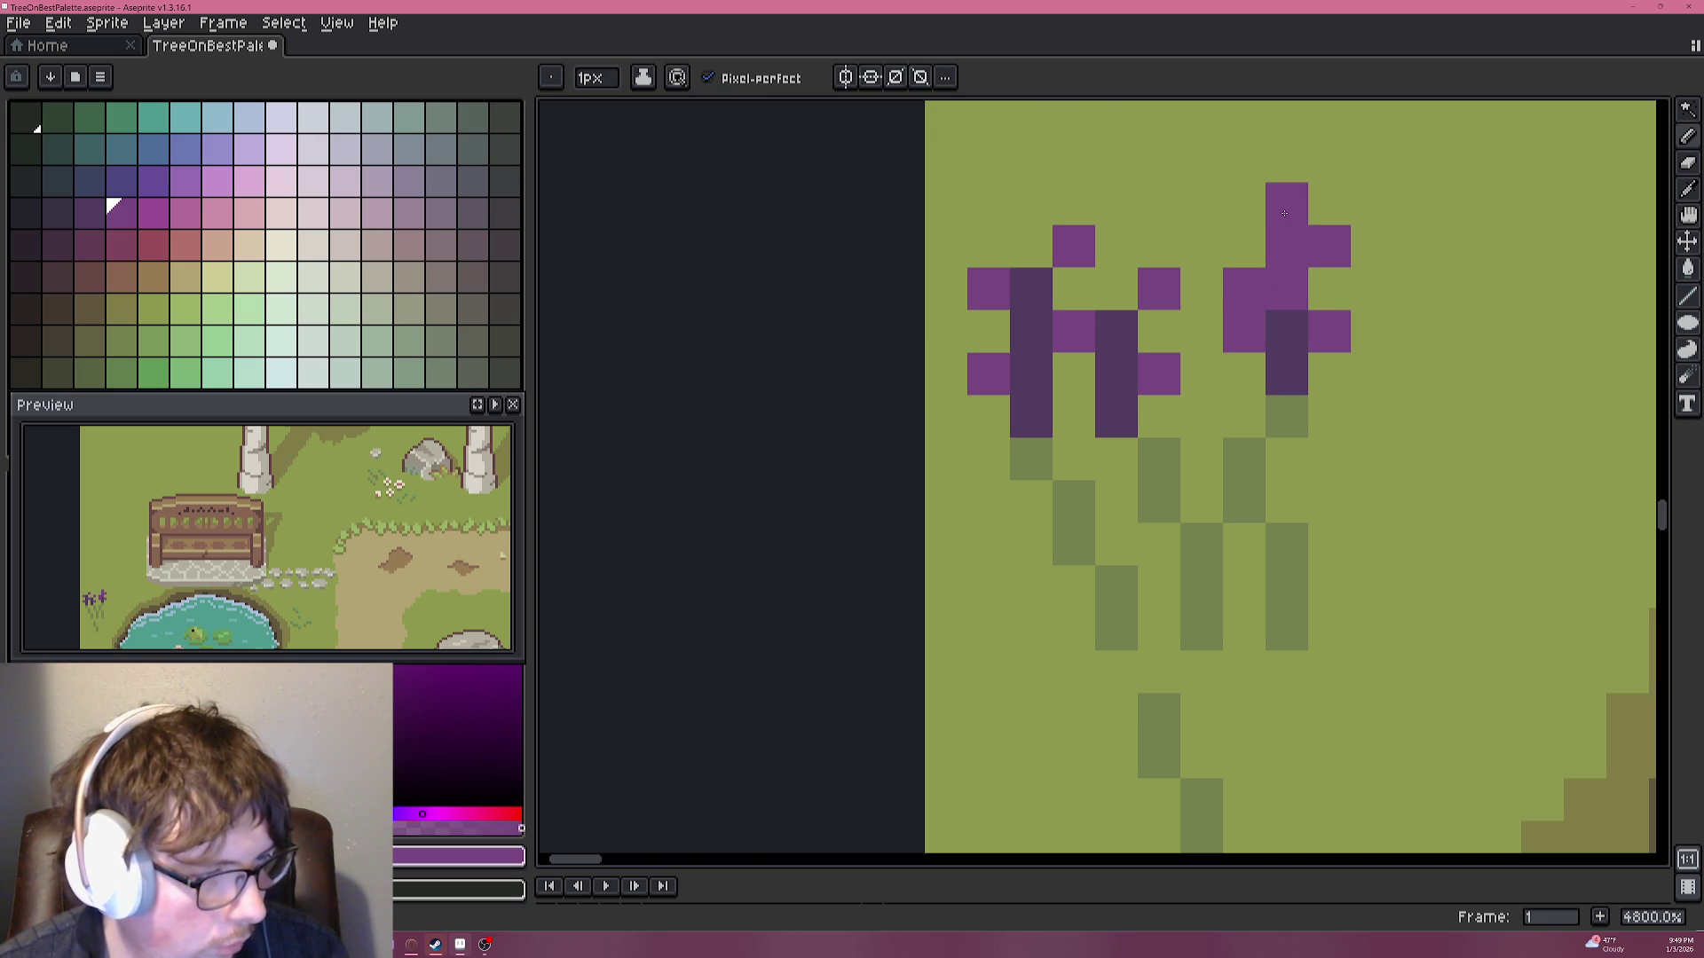
scroll(1302, 369, "down", 3)
scroll(1302, 368, "down", 3)
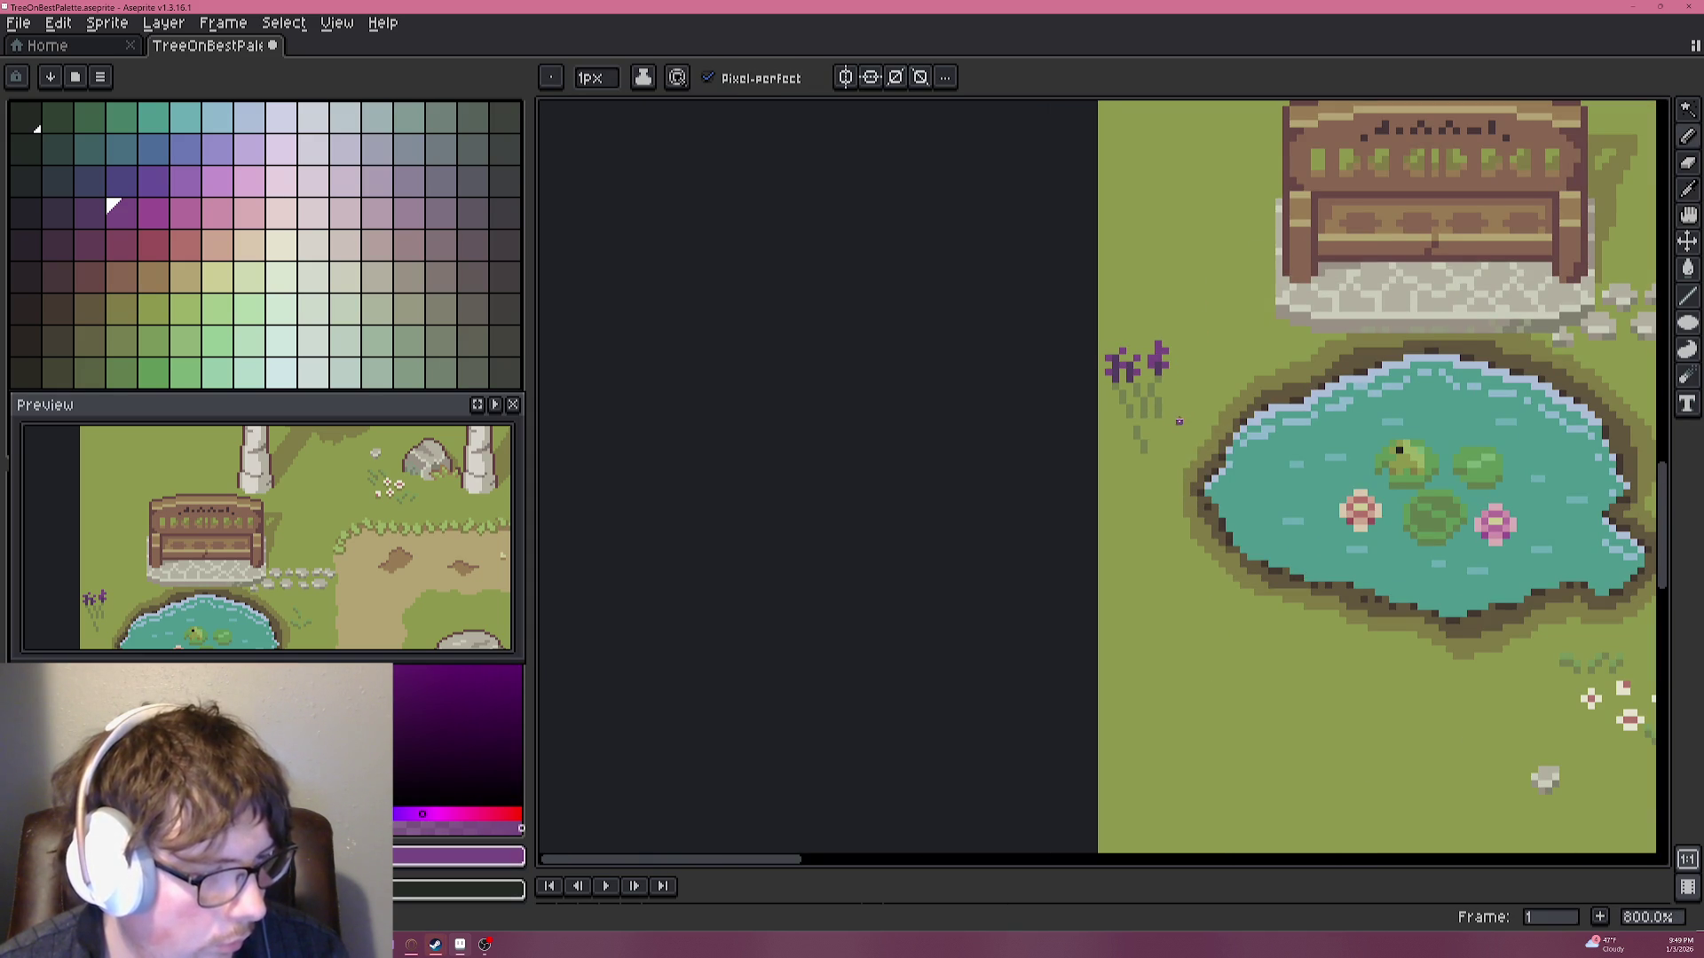
scroll(1207, 393, "up", 3)
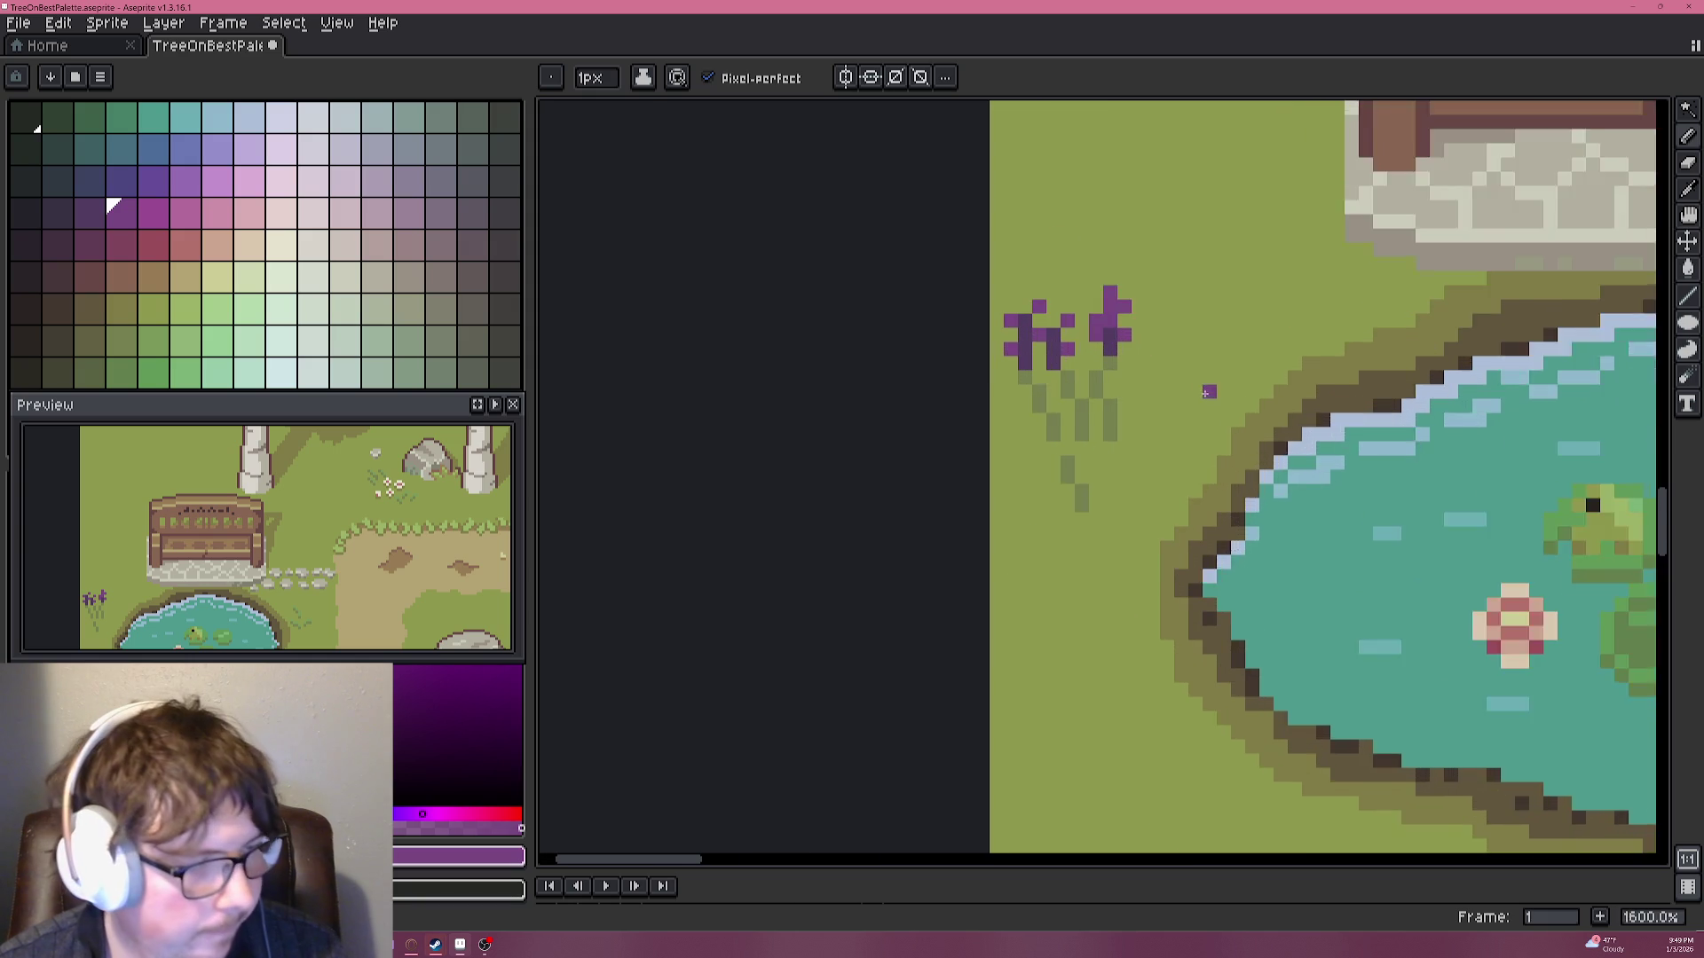
scroll(1040, 387, "down", 3)
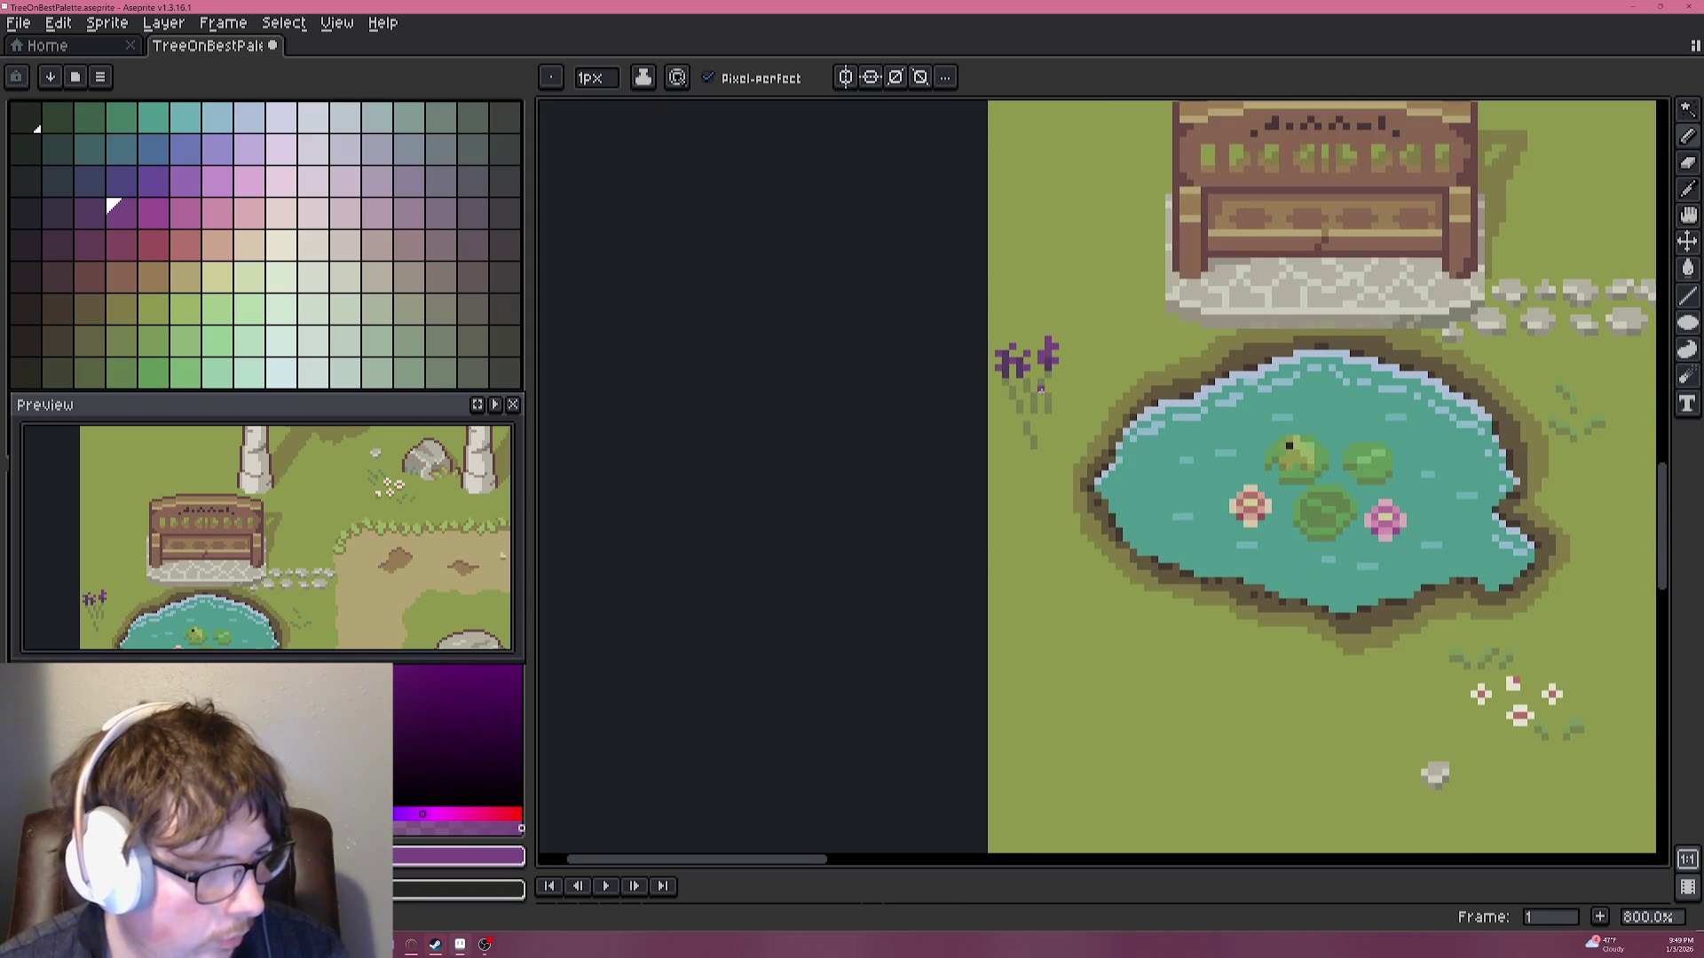
scroll(1041, 388, "up", 3)
Add light-green highlight pixels to the flower stems.
left_click(1056, 355, "alt")
left_click(153, 342)
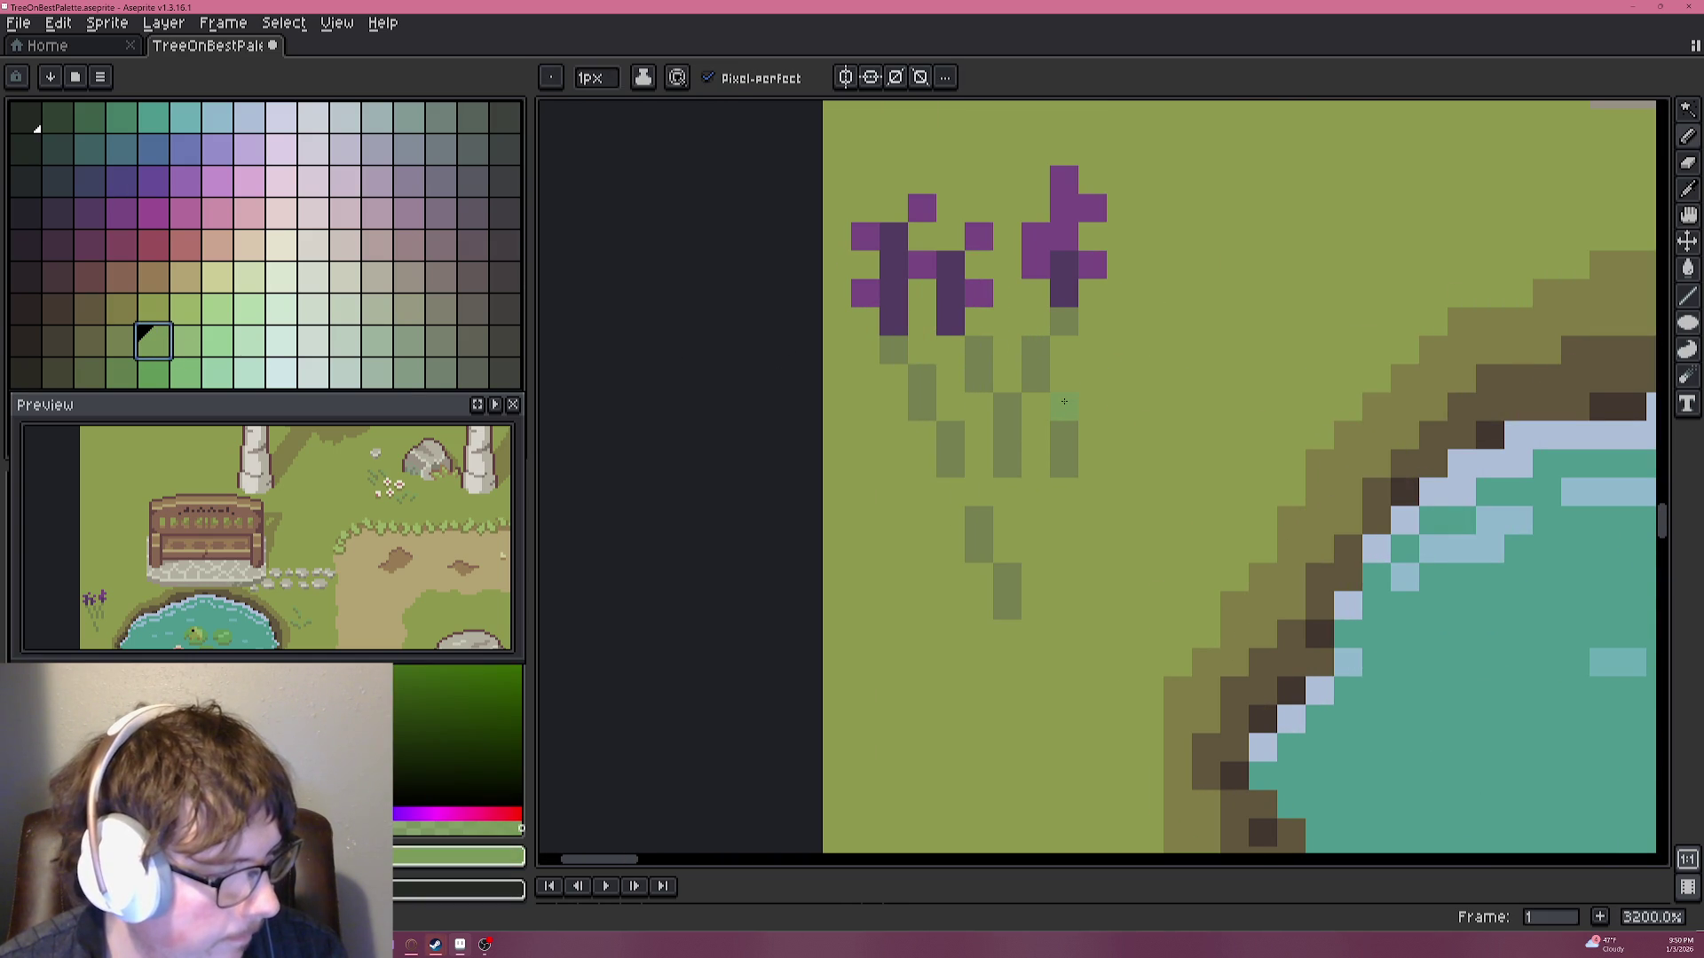
left_click(1063, 382, "alt")
left_click(1025, 321)
left_click(1007, 379)
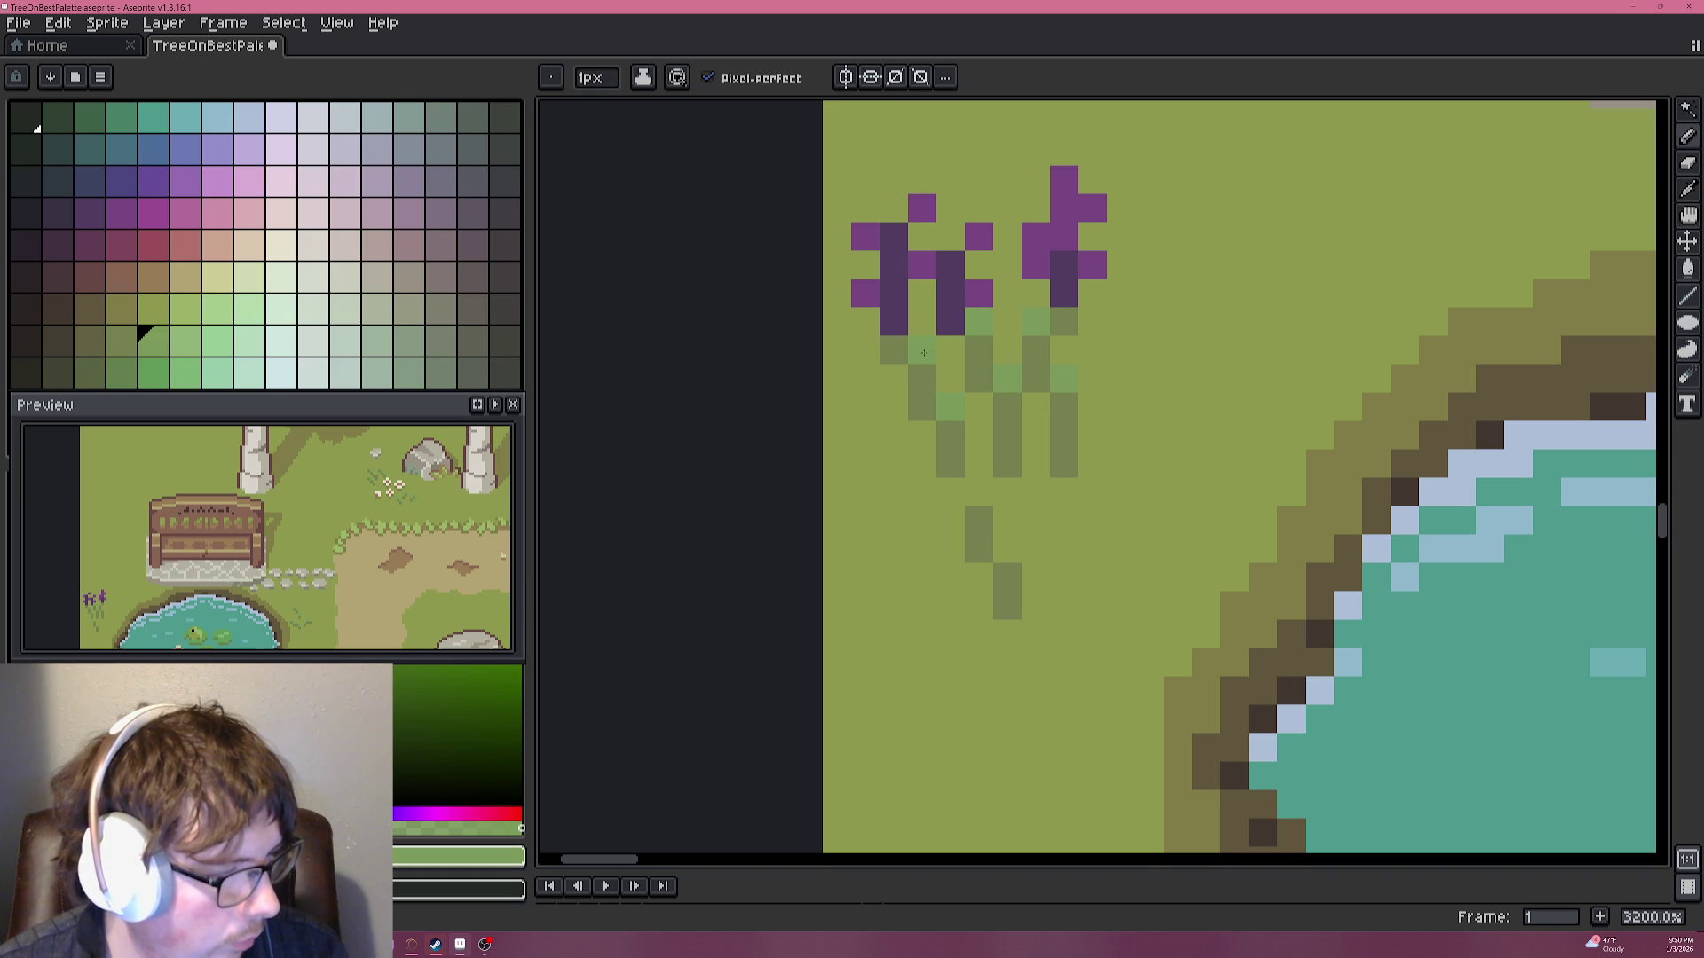
scroll(1010, 523, "down", 2)
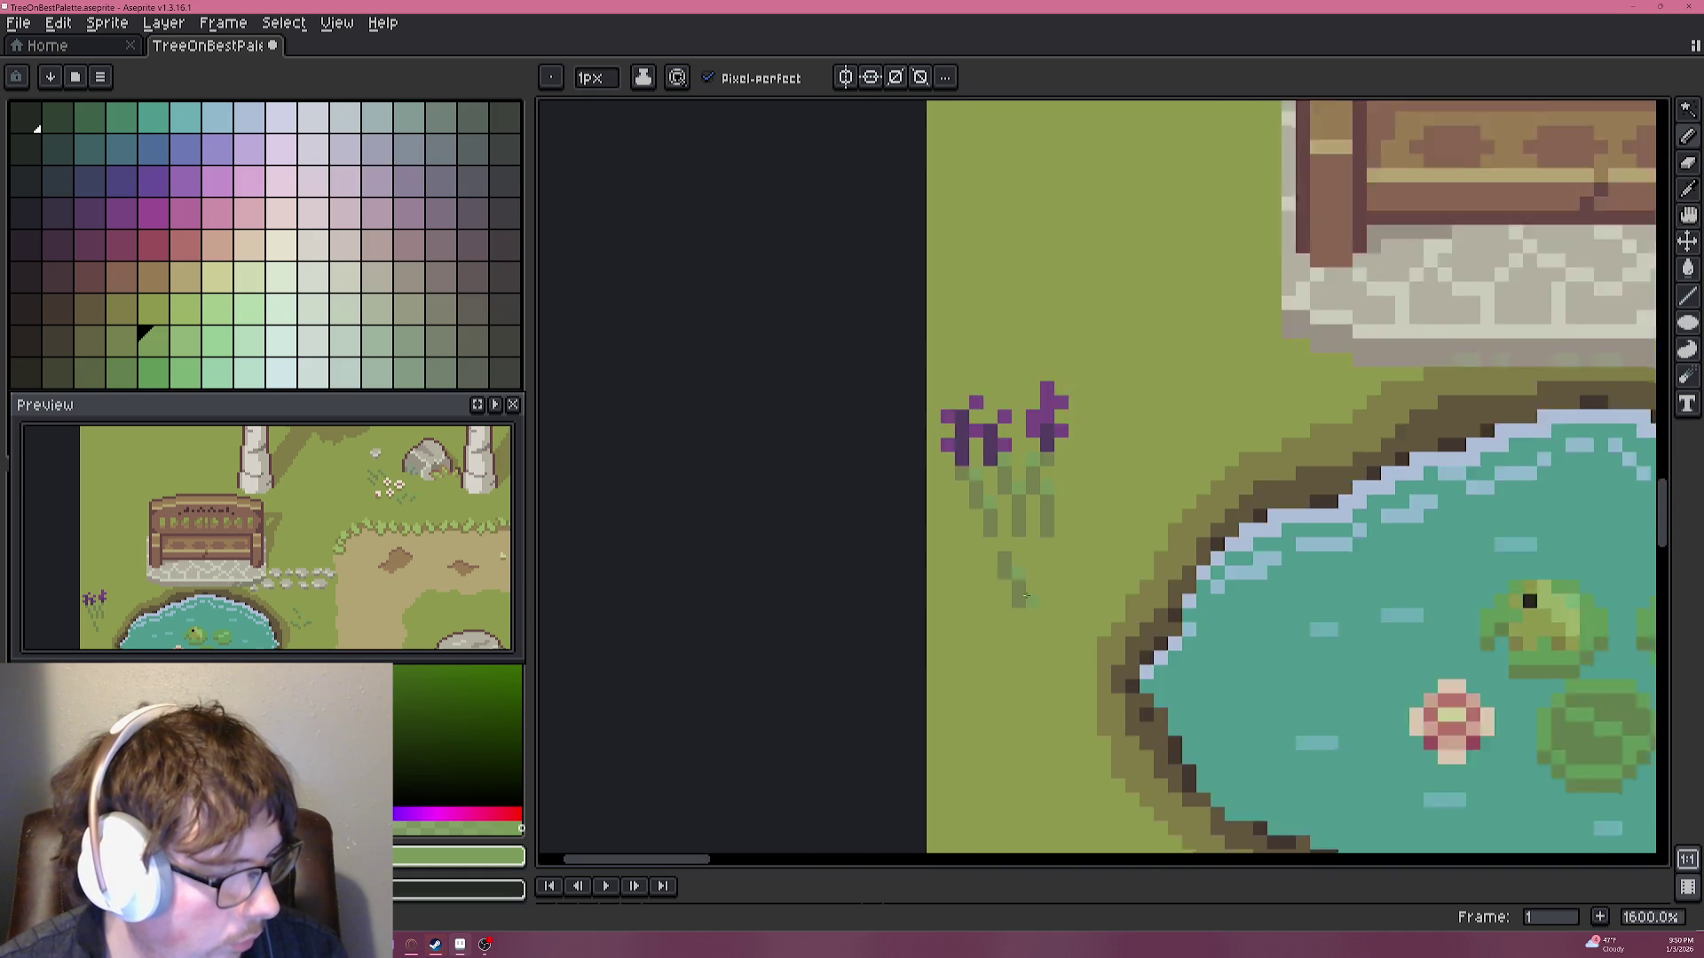
scroll(1020, 568, "down", 2)
scroll(1051, 571, "up", 3)
scroll(1056, 496, "up", 3)
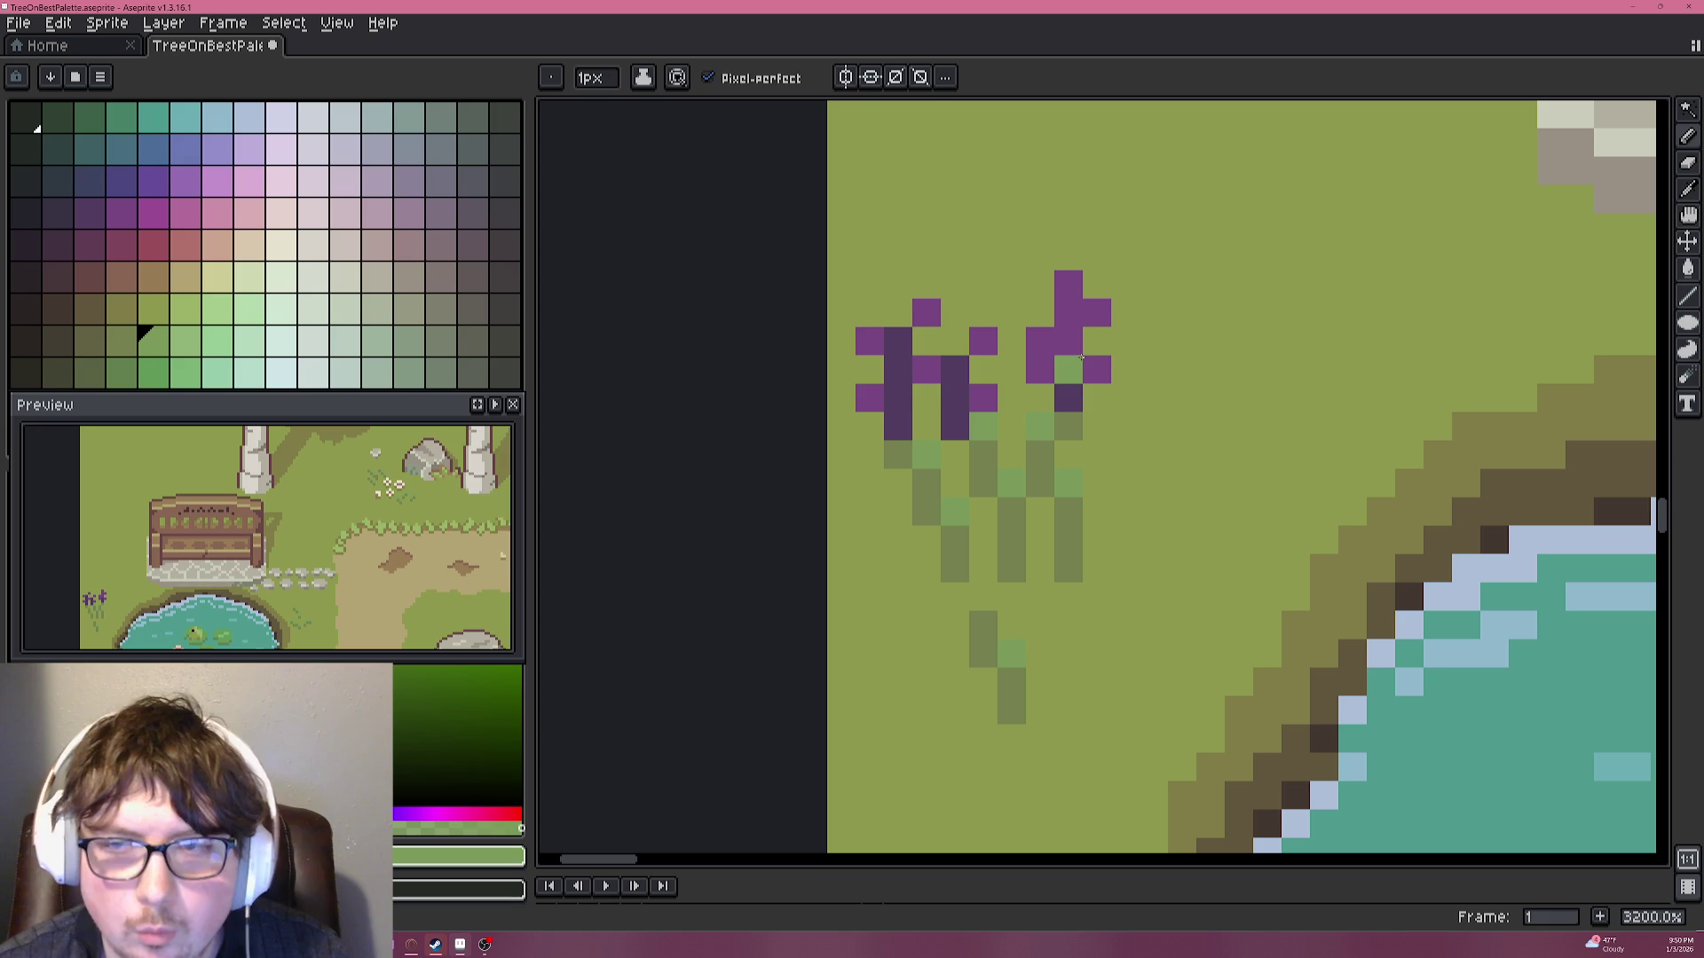
Darken the base of the left flower with a deeper purple.
left_click(96, 217)
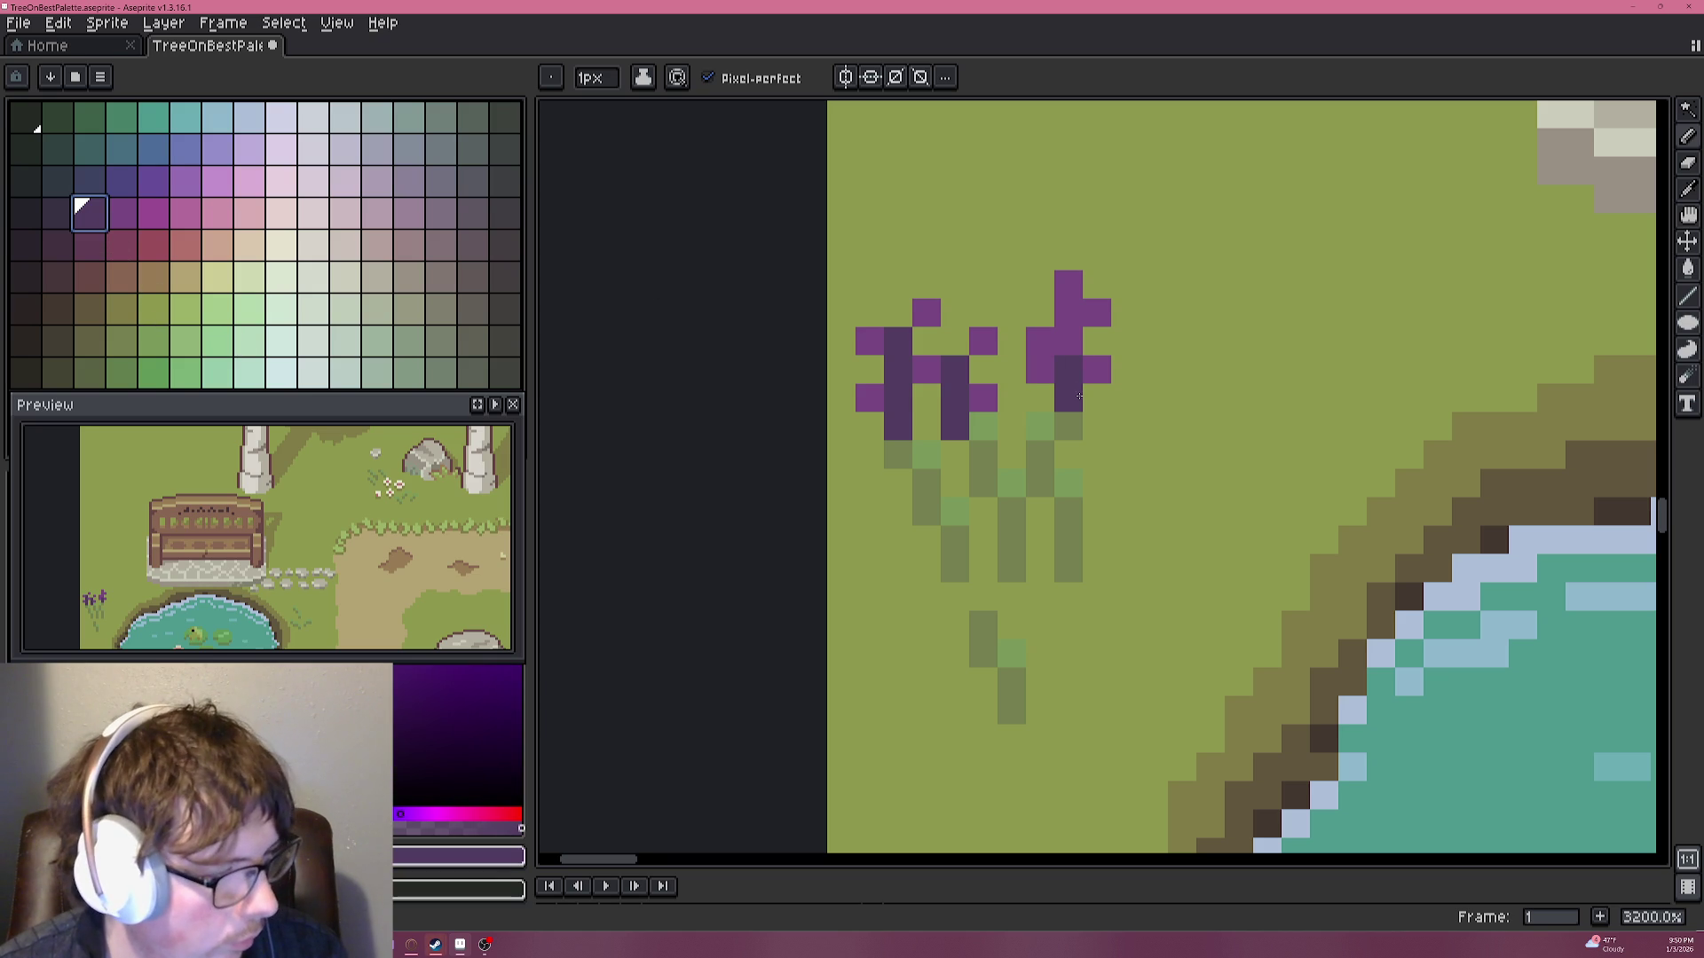
left_click(58, 215)
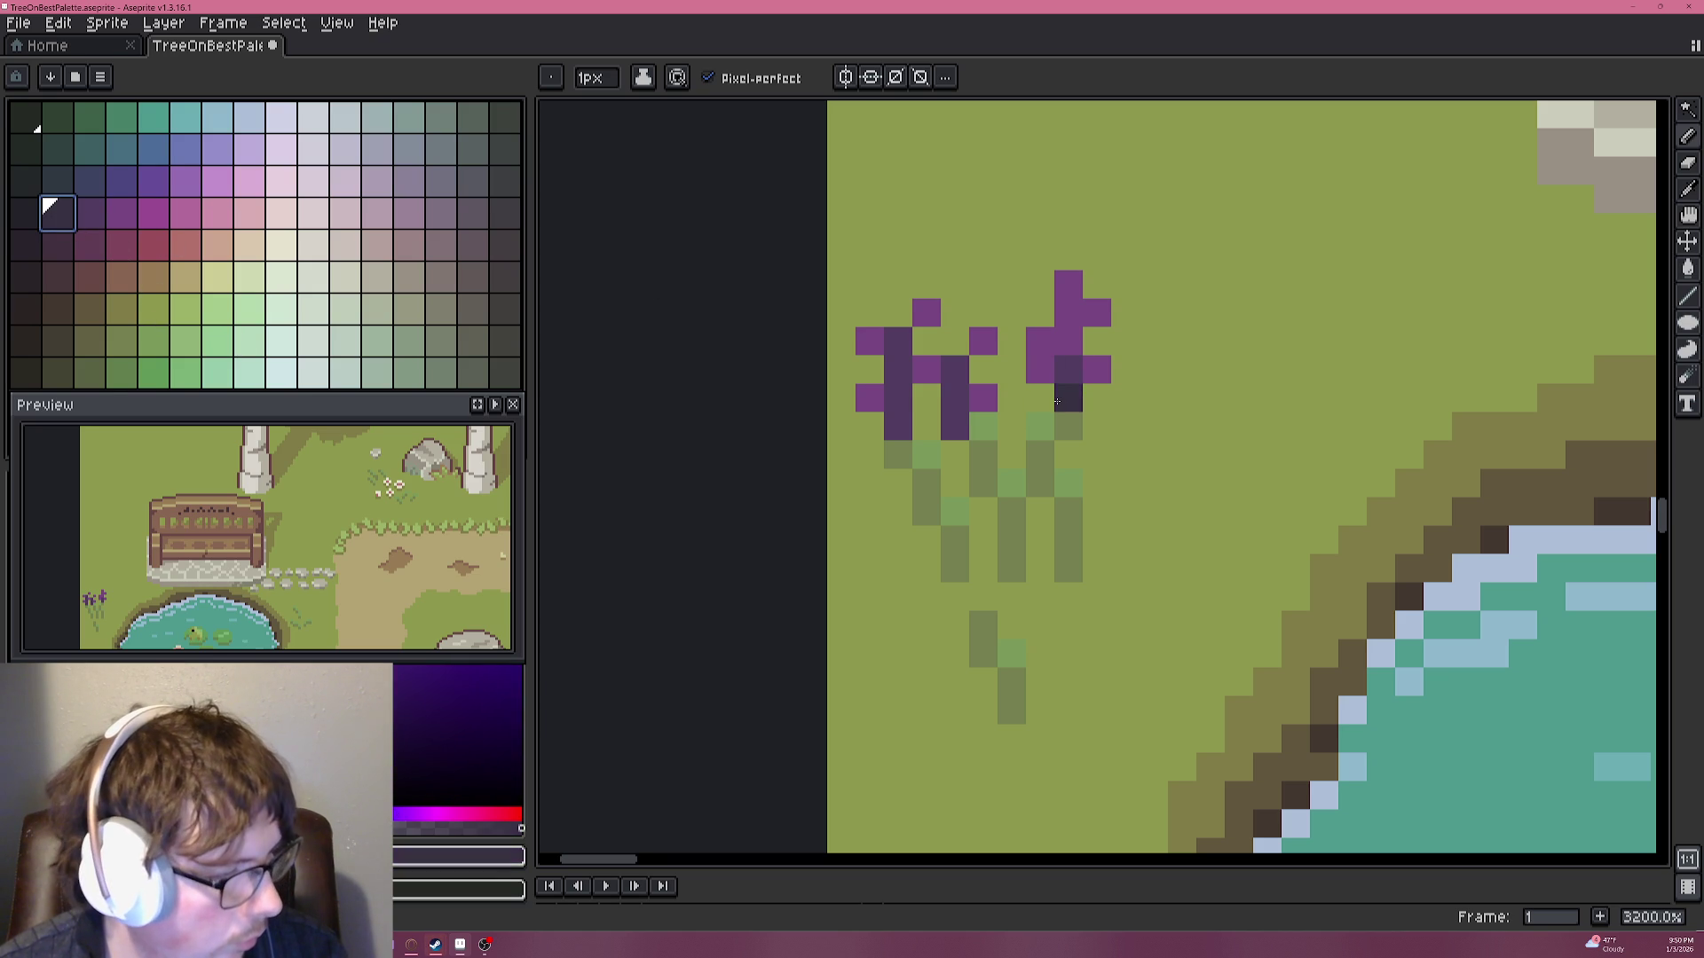
left_click(958, 405)
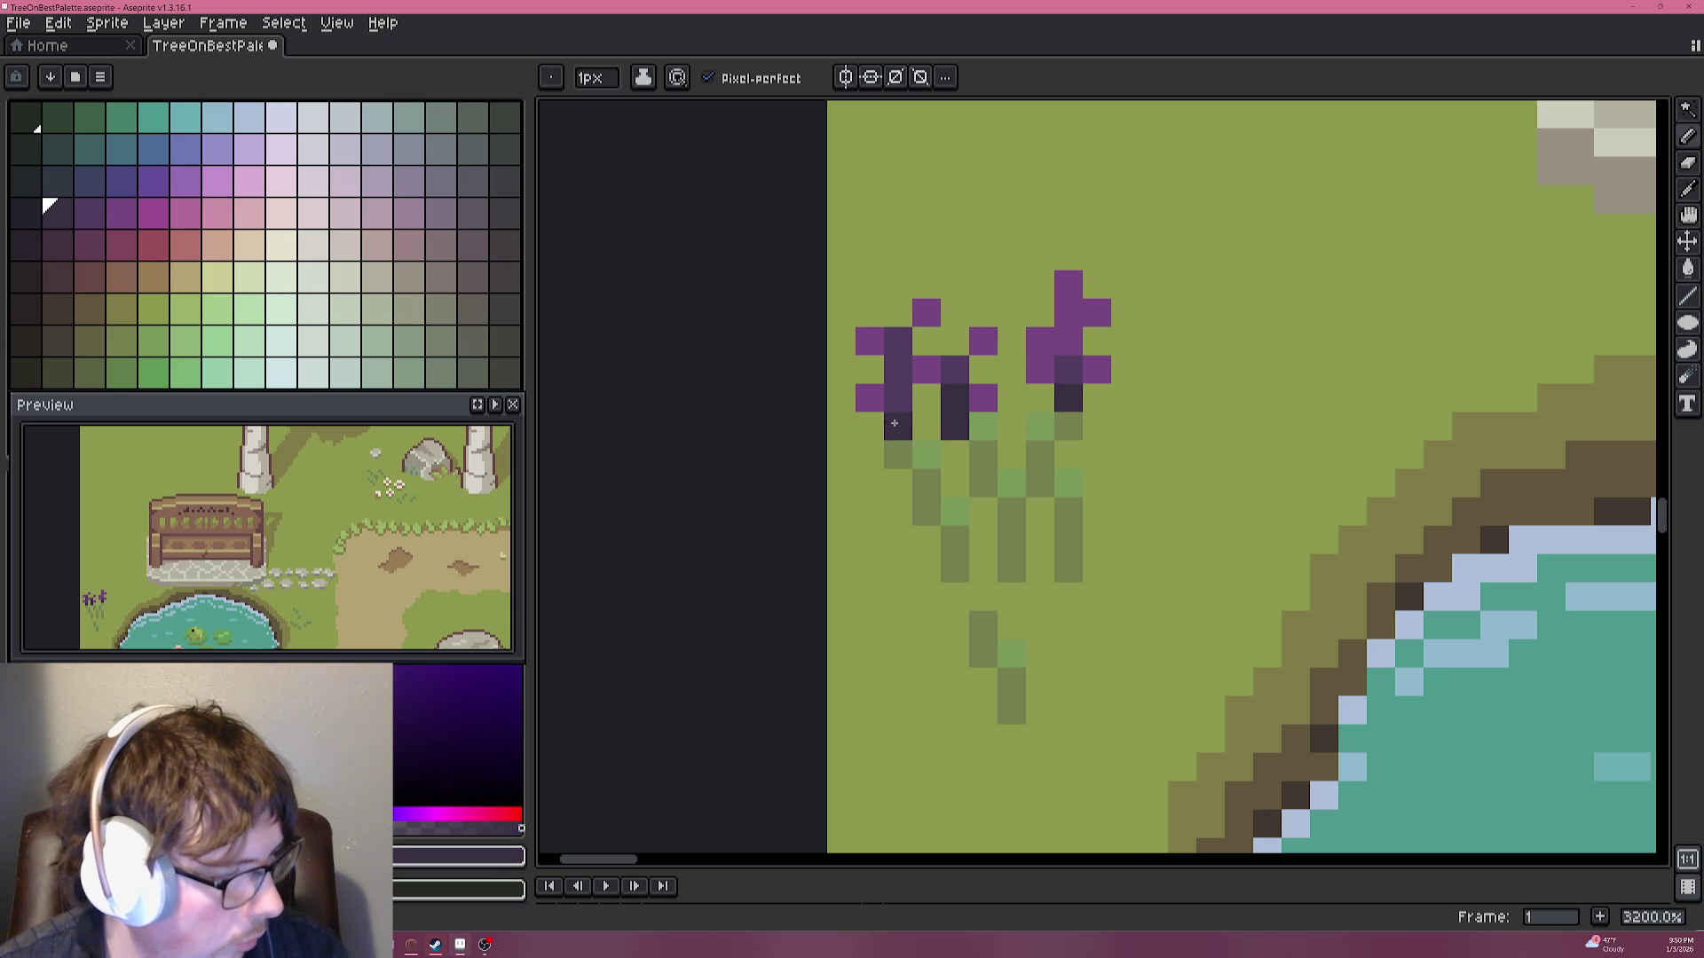
left_click(932, 426)
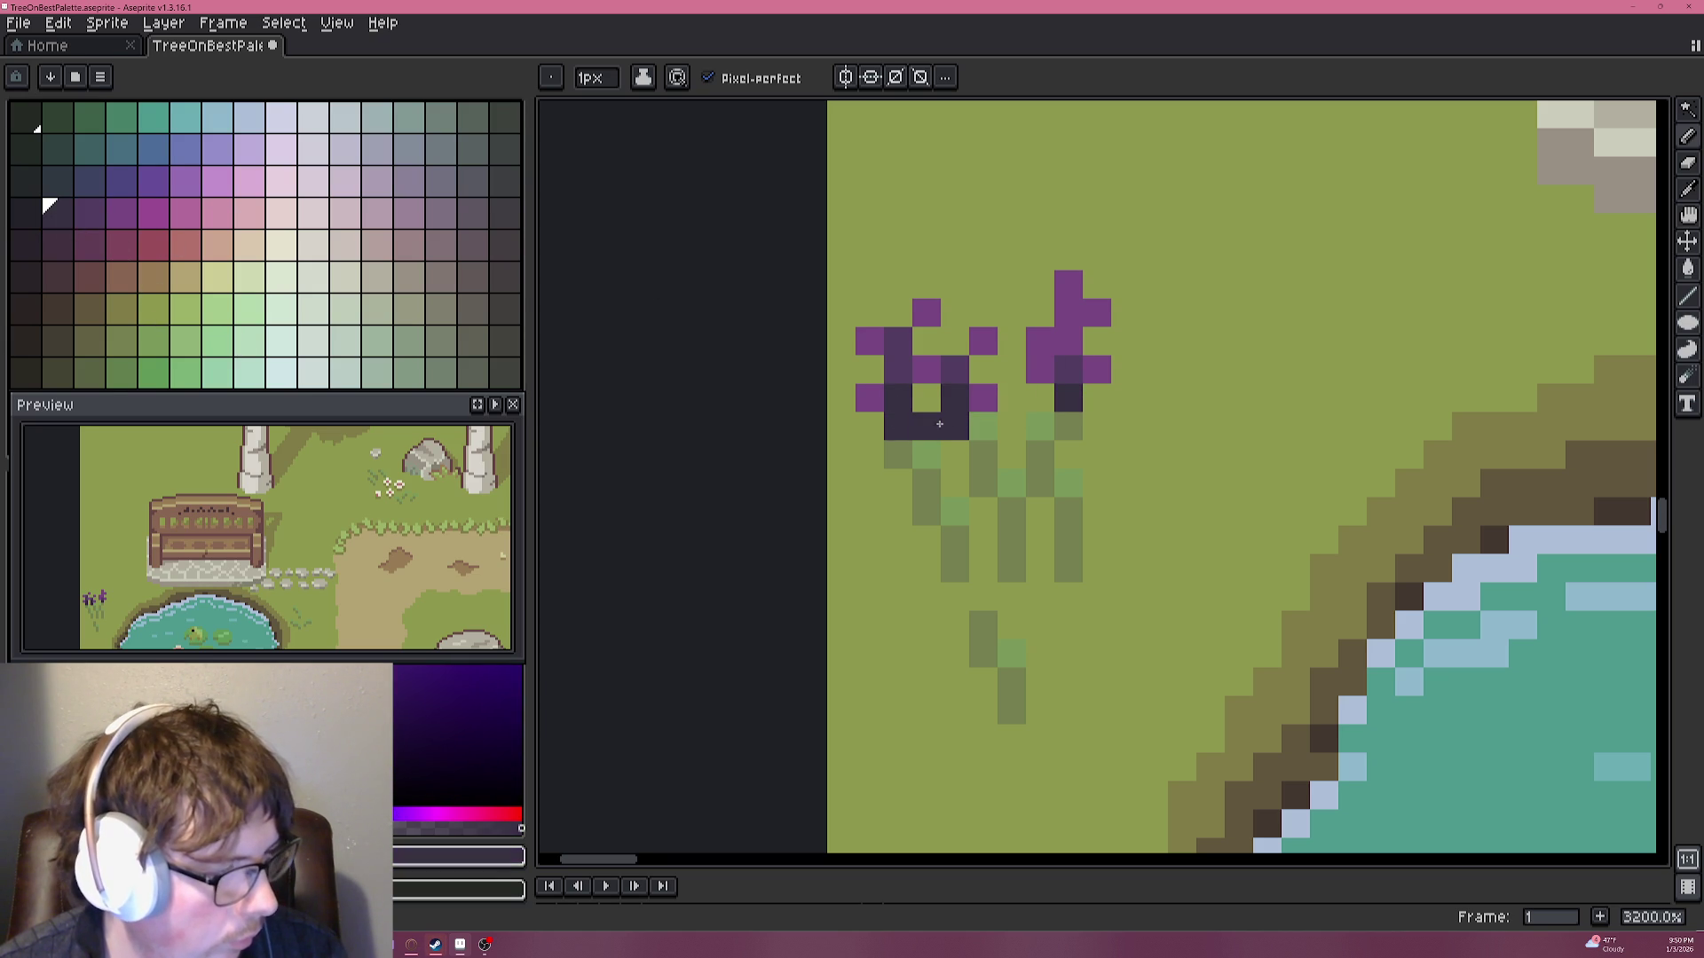
Reshape the left flower's petals, painting some back to grass and adding a wider purple row.
left_click(933, 394, "alt")
left_click(926, 369)
left_click(927, 312)
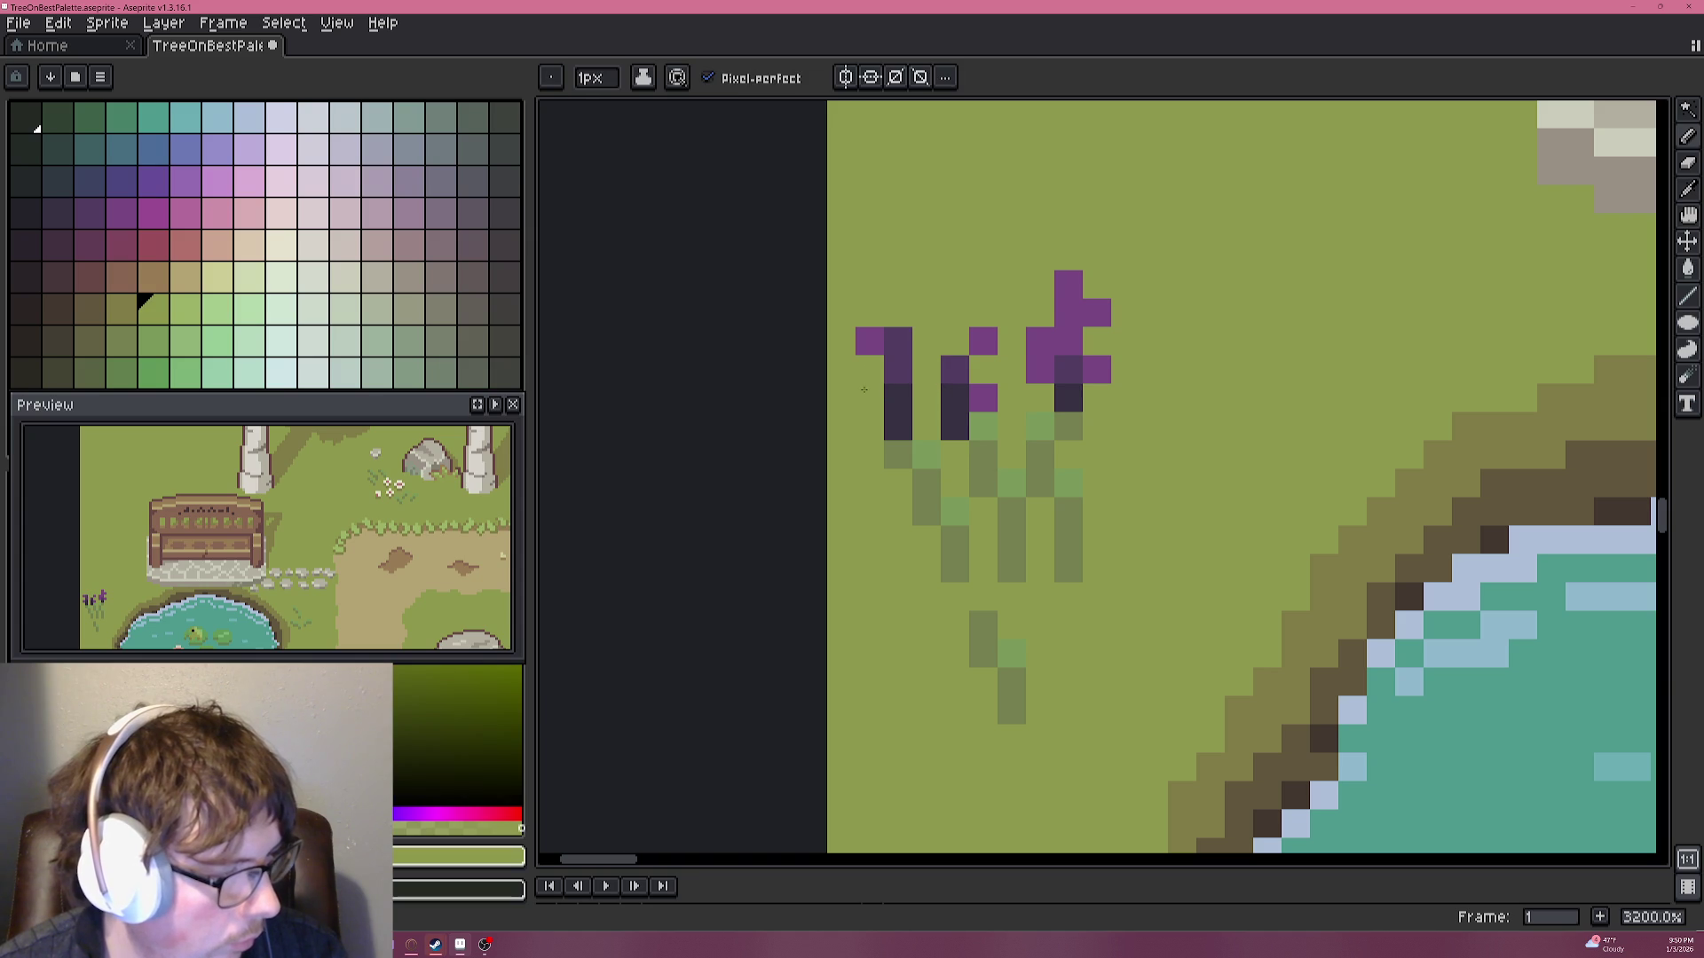
left_click(869, 341)
left_click(983, 397)
left_click(983, 342)
left_click(1037, 344, "alt")
left_click(955, 341)
left_click(970, 362)
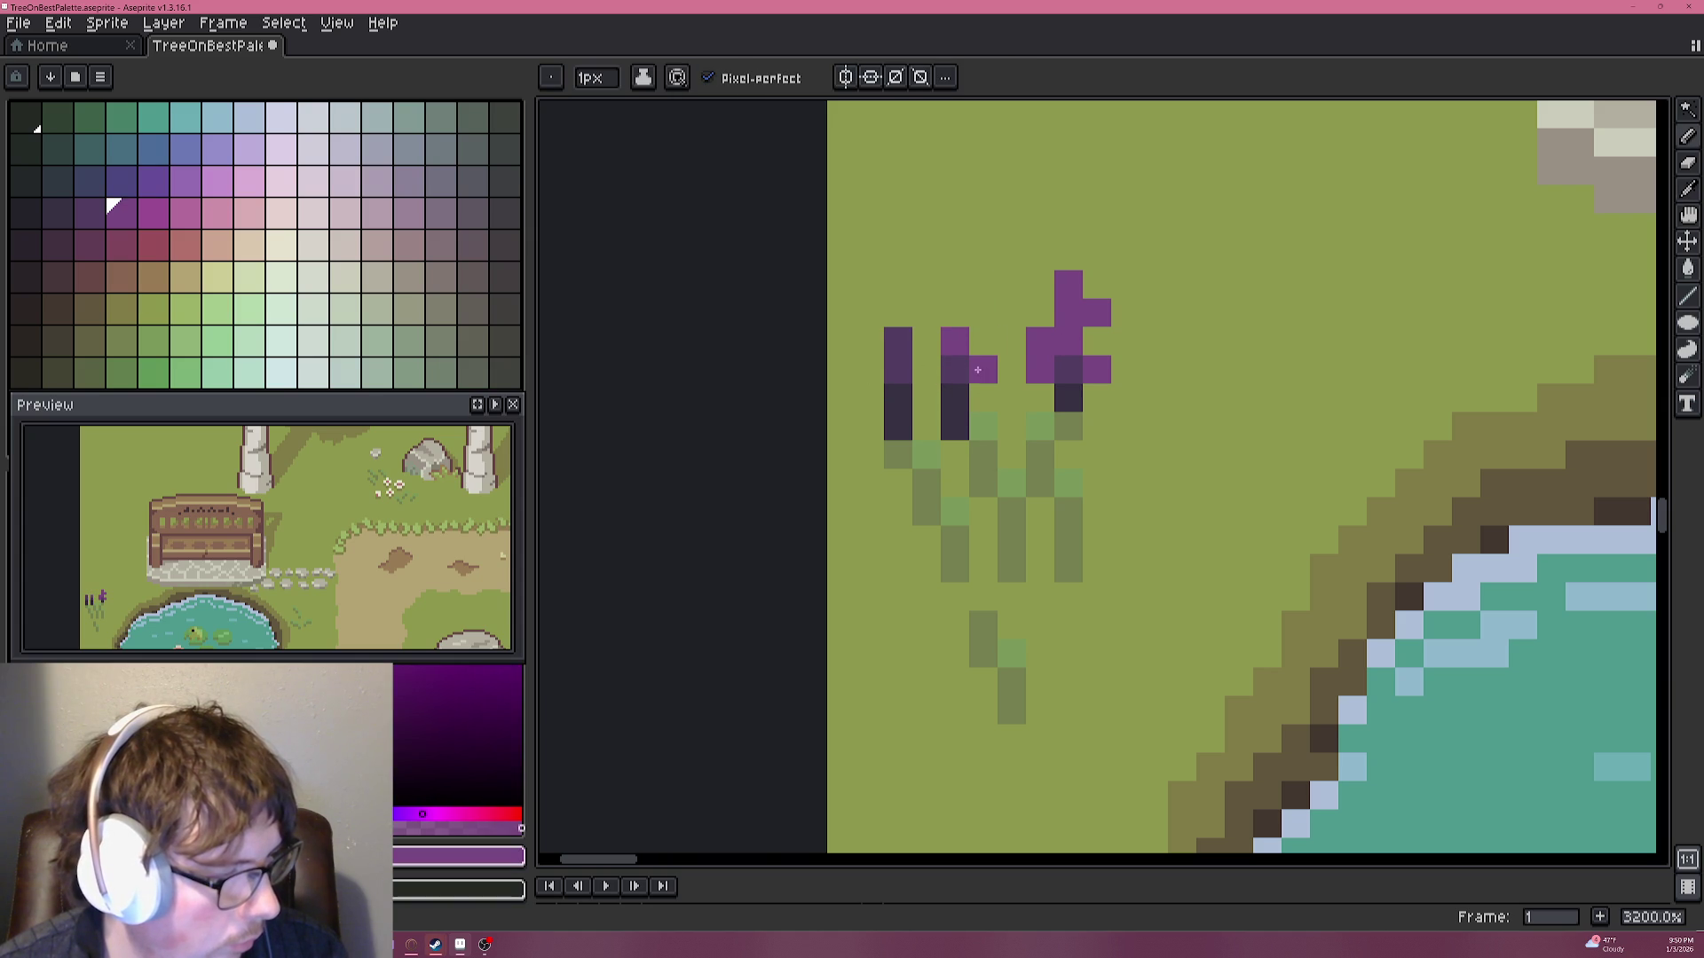
left_click_drag(943, 366, 911, 334)
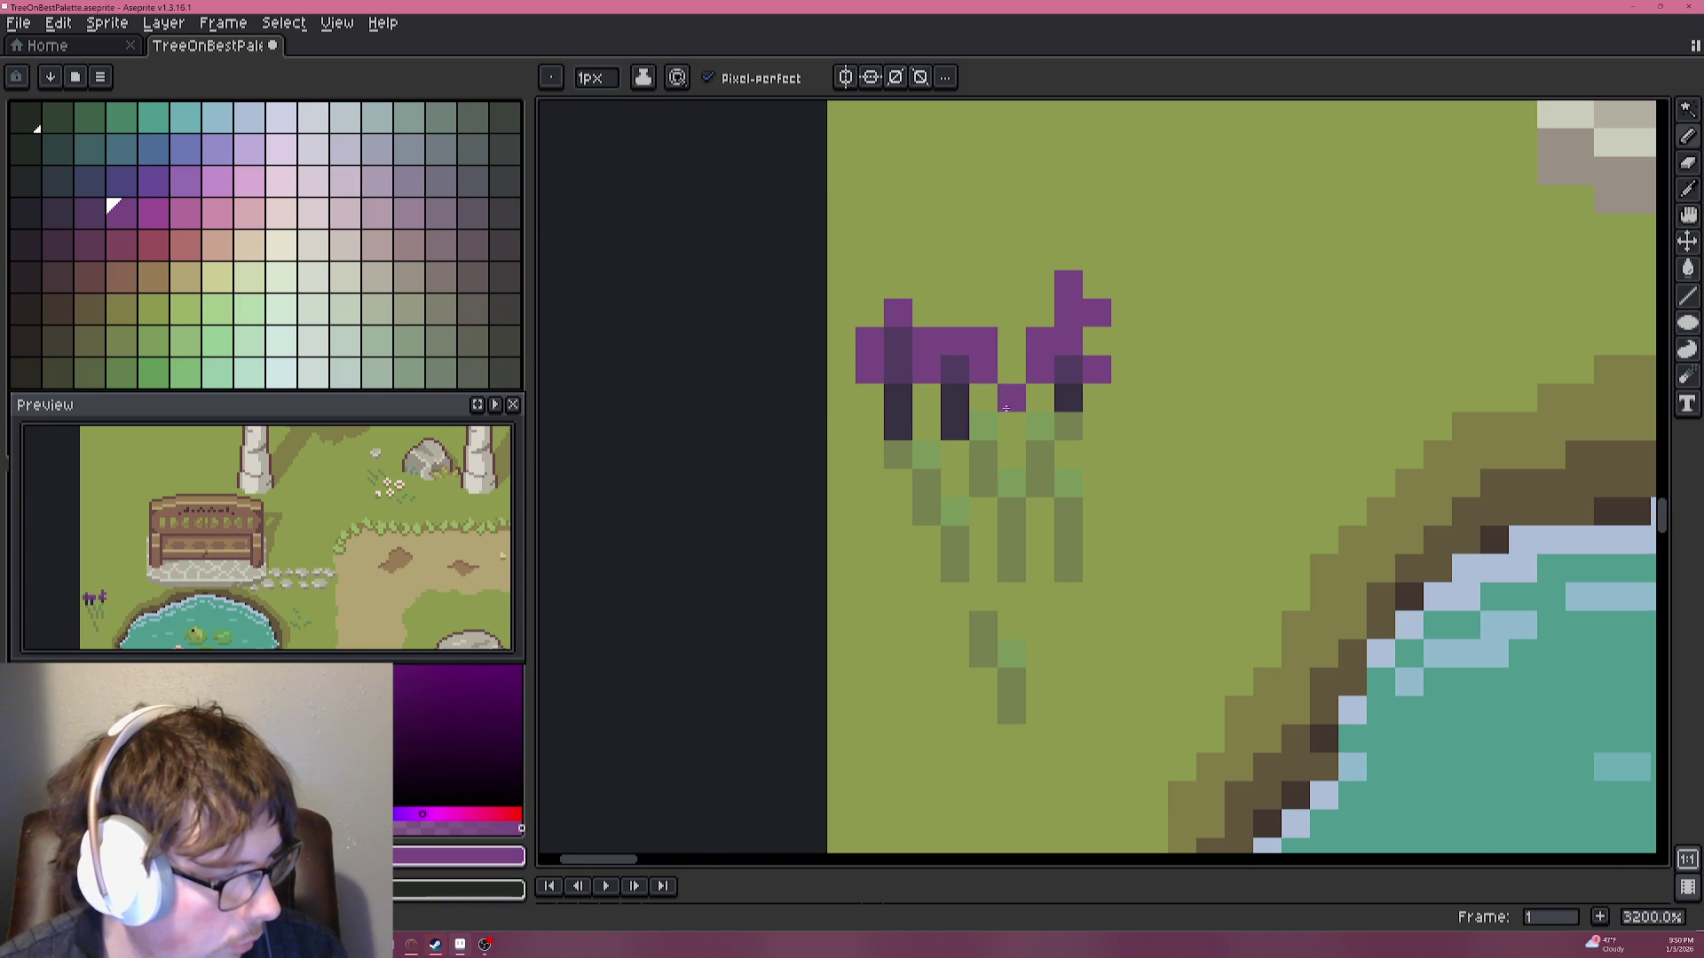
Lighten the dark pixels in the right flower using the Alt-eyedropper.
scroll(1003, 420, "down", 4)
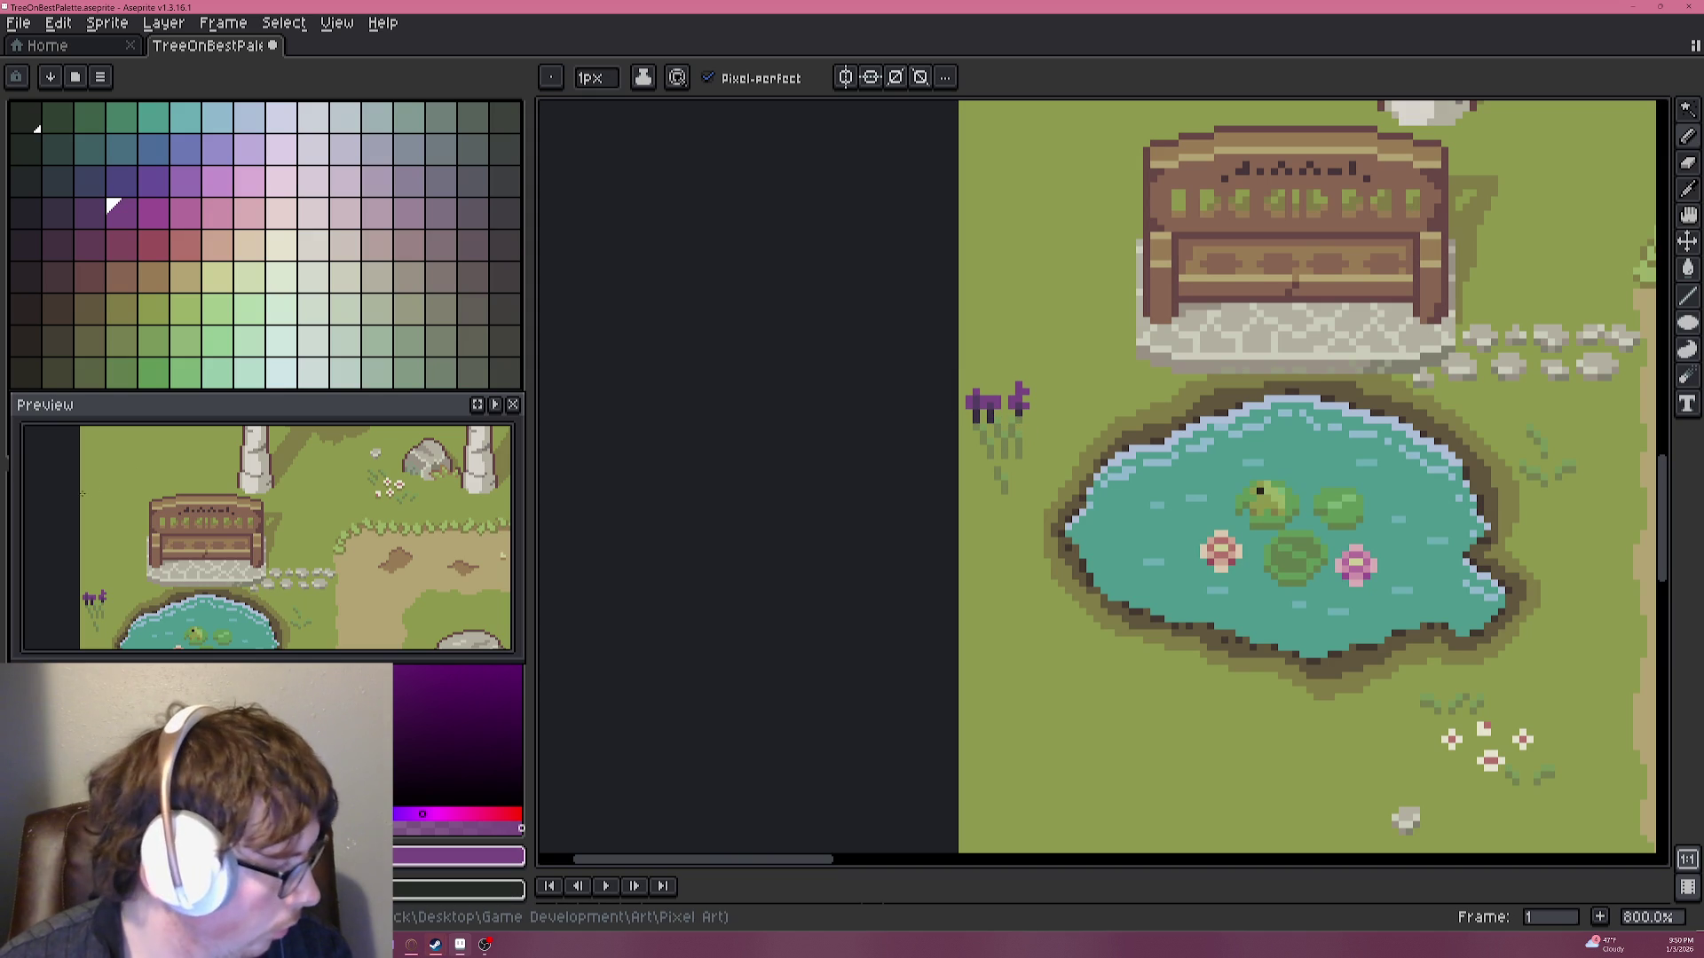
scroll(967, 386, "up", 3)
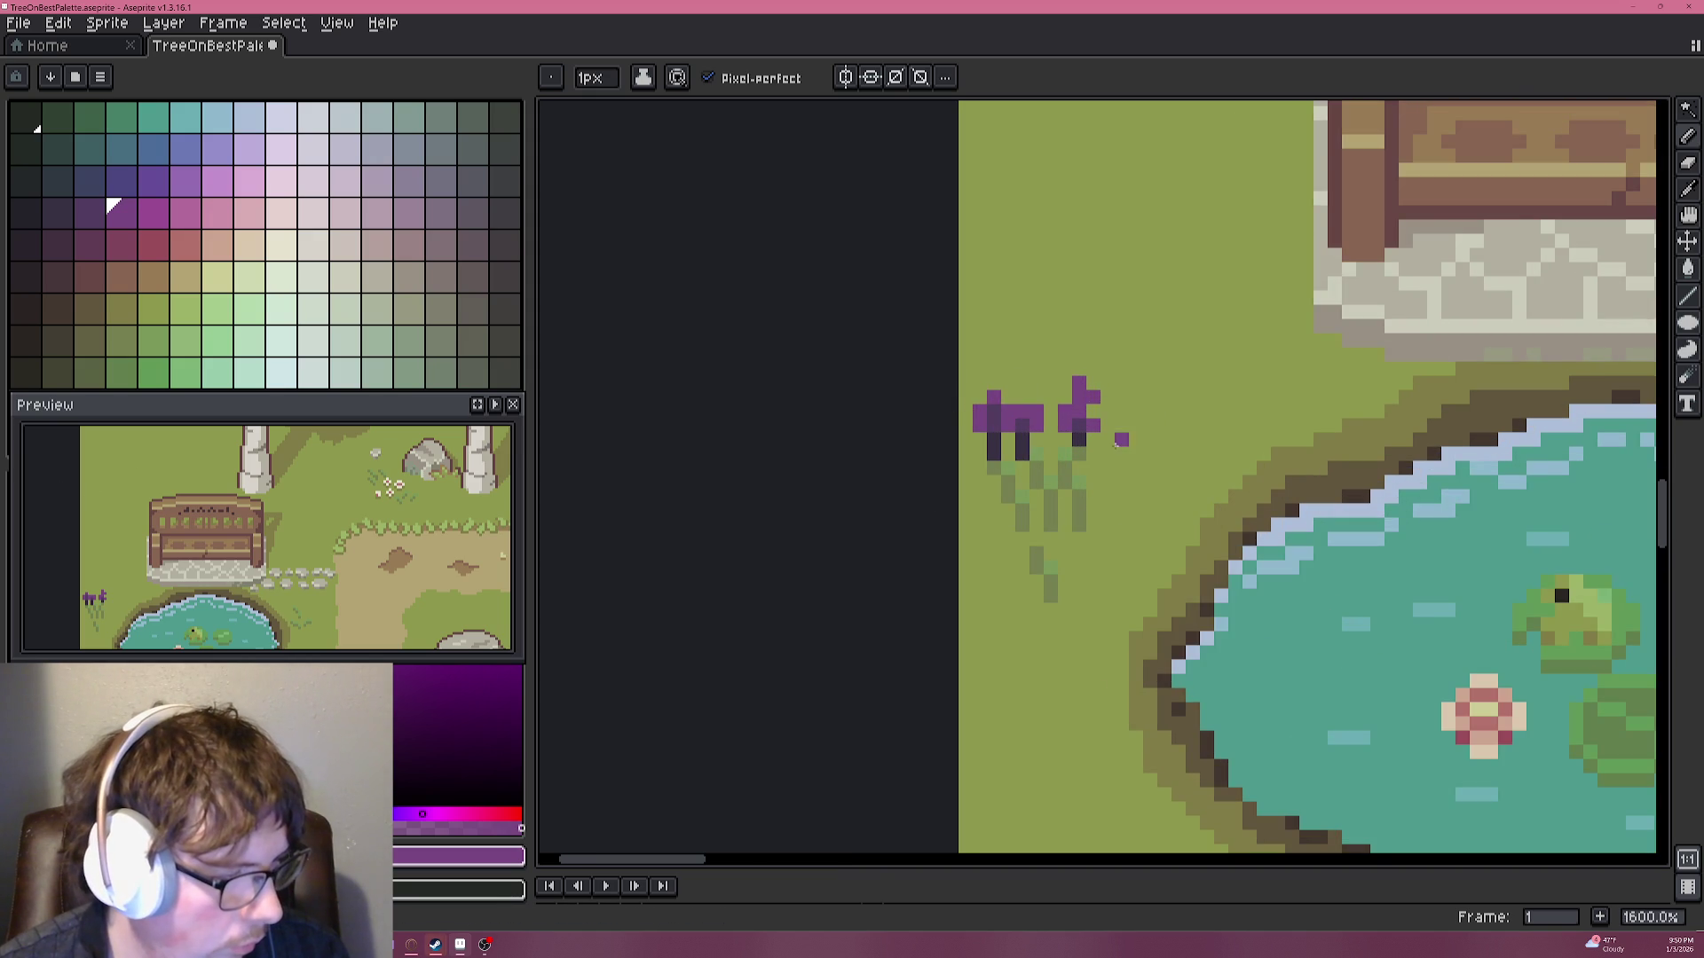
scroll(1118, 444, "up", 3)
key("alt")
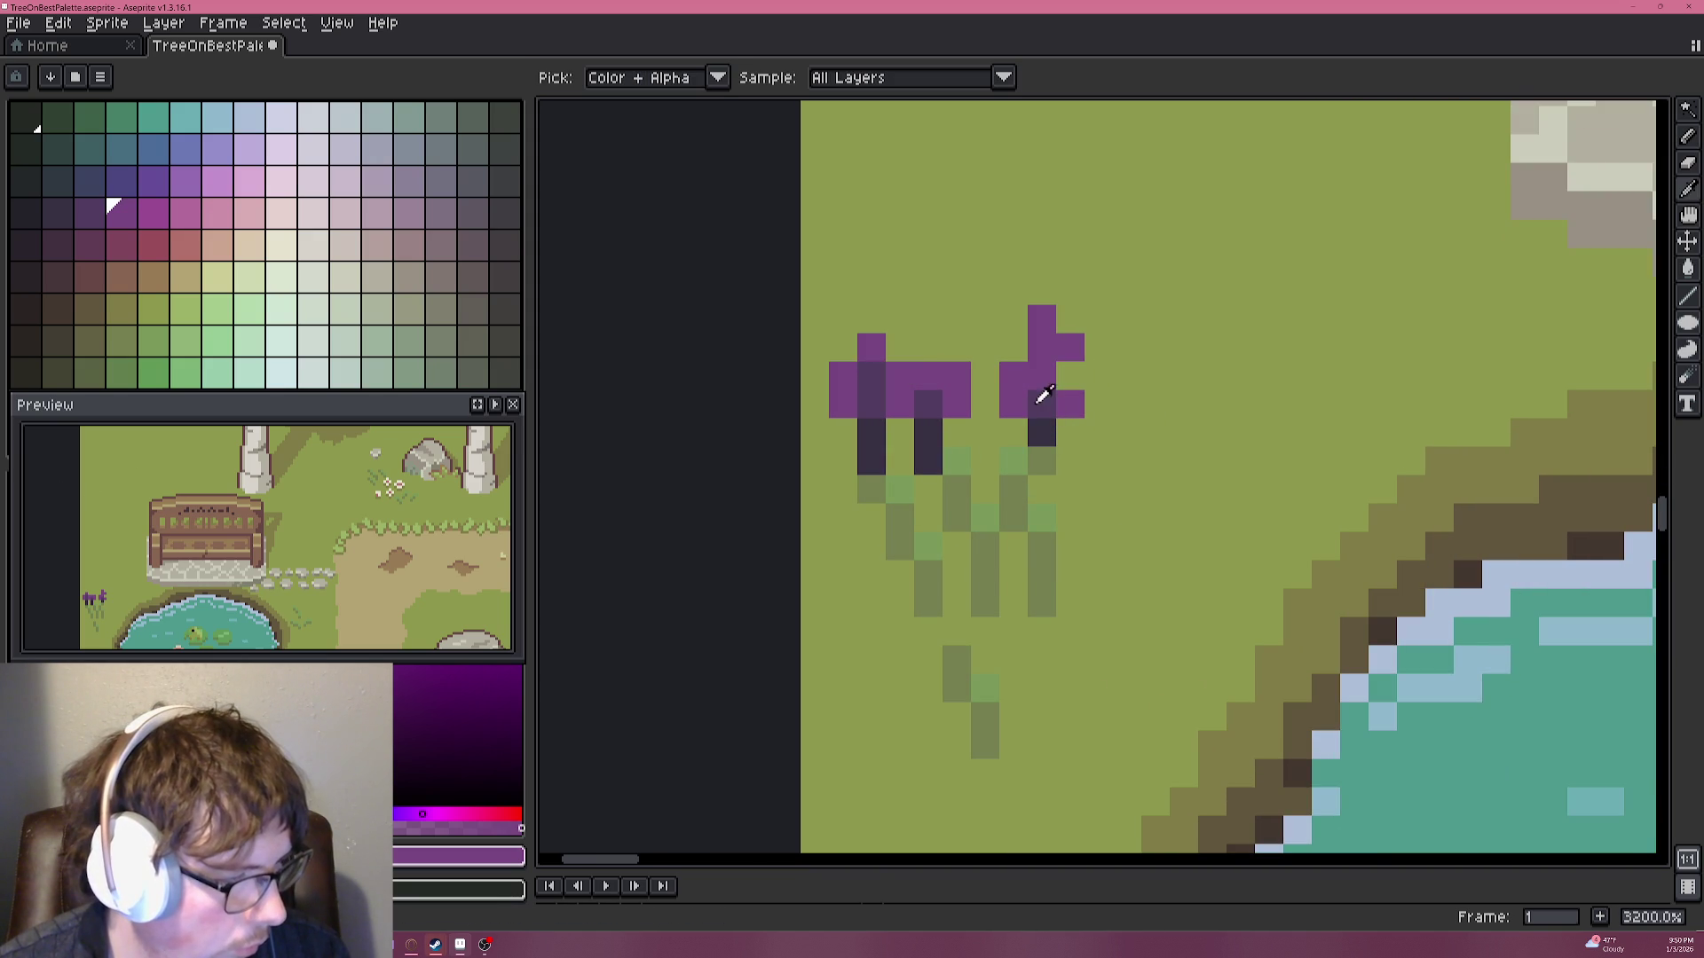
left_click(1044, 440)
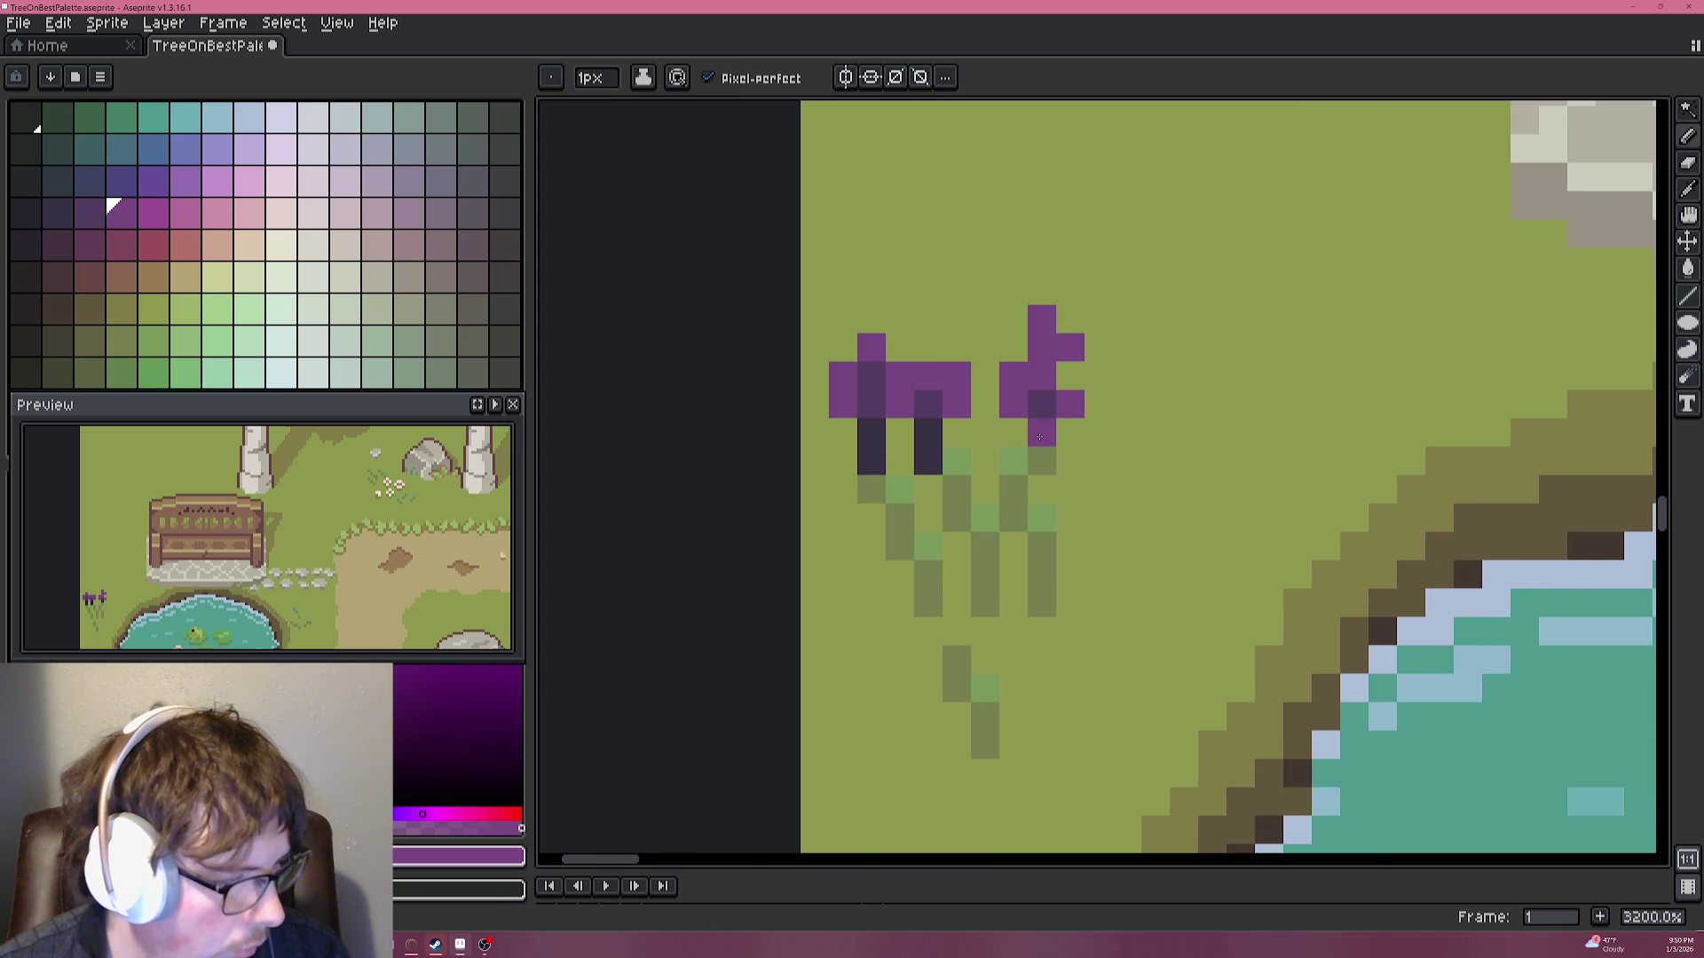
left_click(1041, 404, "alt")
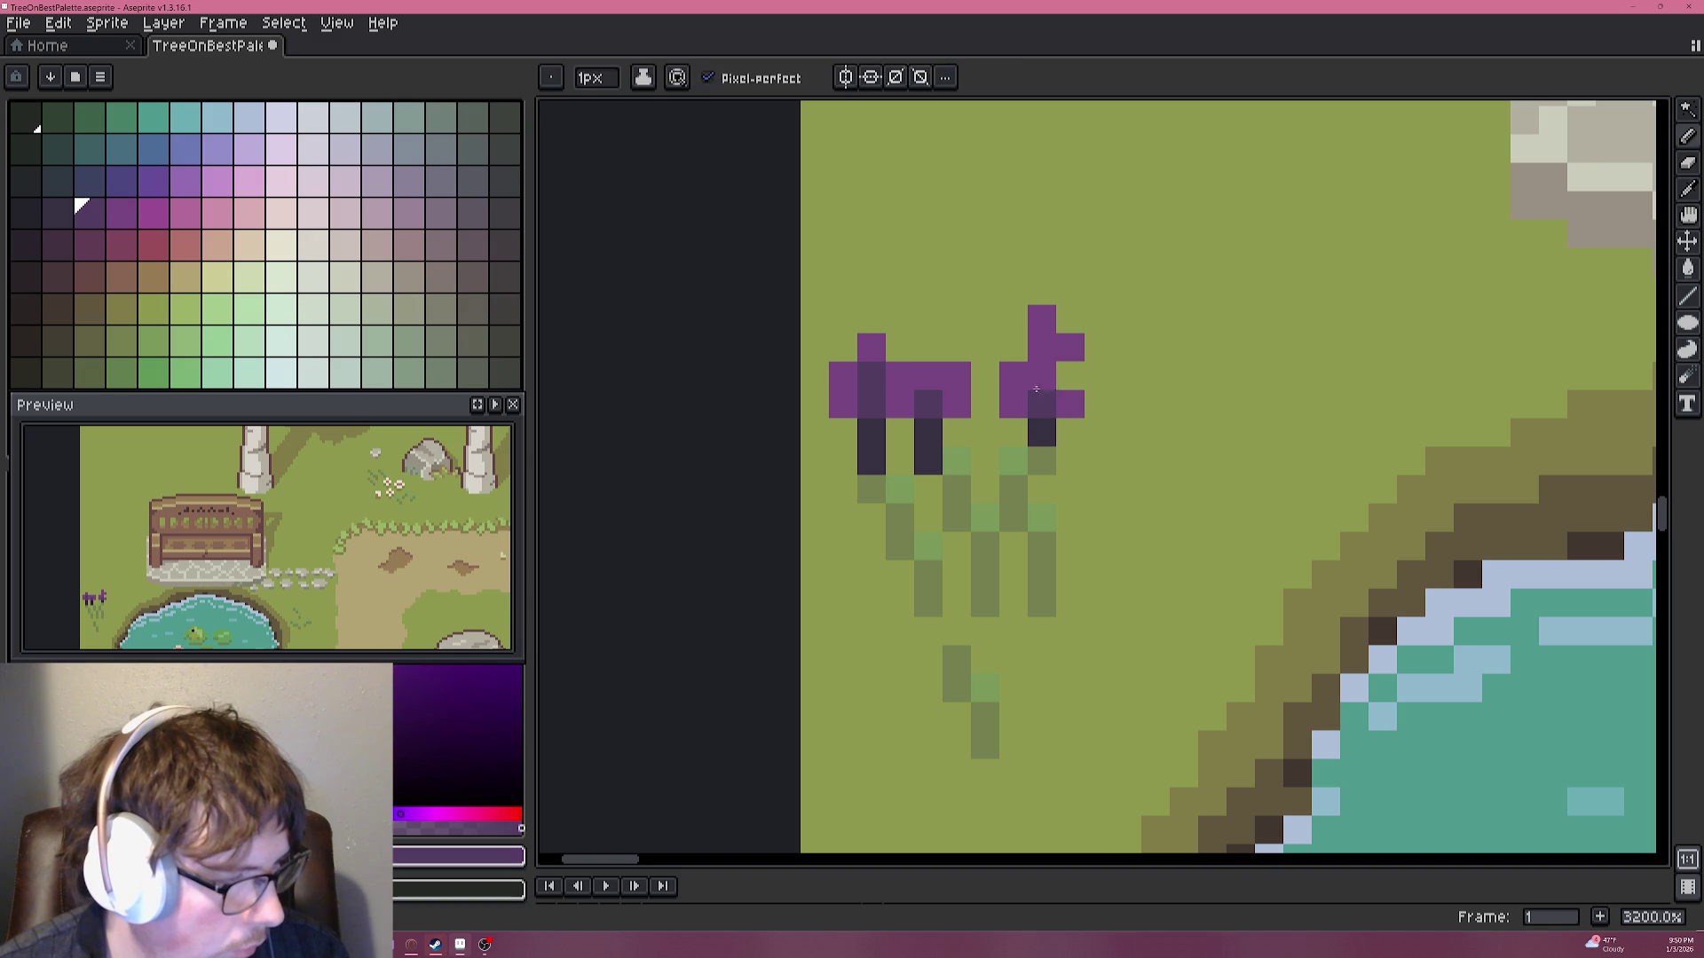
left_click(1075, 406, "alt")
left_click(1045, 406)
Trim the right flower's petals back to grass into a small cross-shaped bloom.
left_click(1014, 347)
left_click(1070, 375)
left_click(1099, 346, "alt")
left_click(1070, 347)
left_click(1014, 347)
left_click(1013, 404)
left_click(1070, 404)
left_click(1042, 318)
left_click(1042, 347)
scroll(1040, 342, "down", 3)
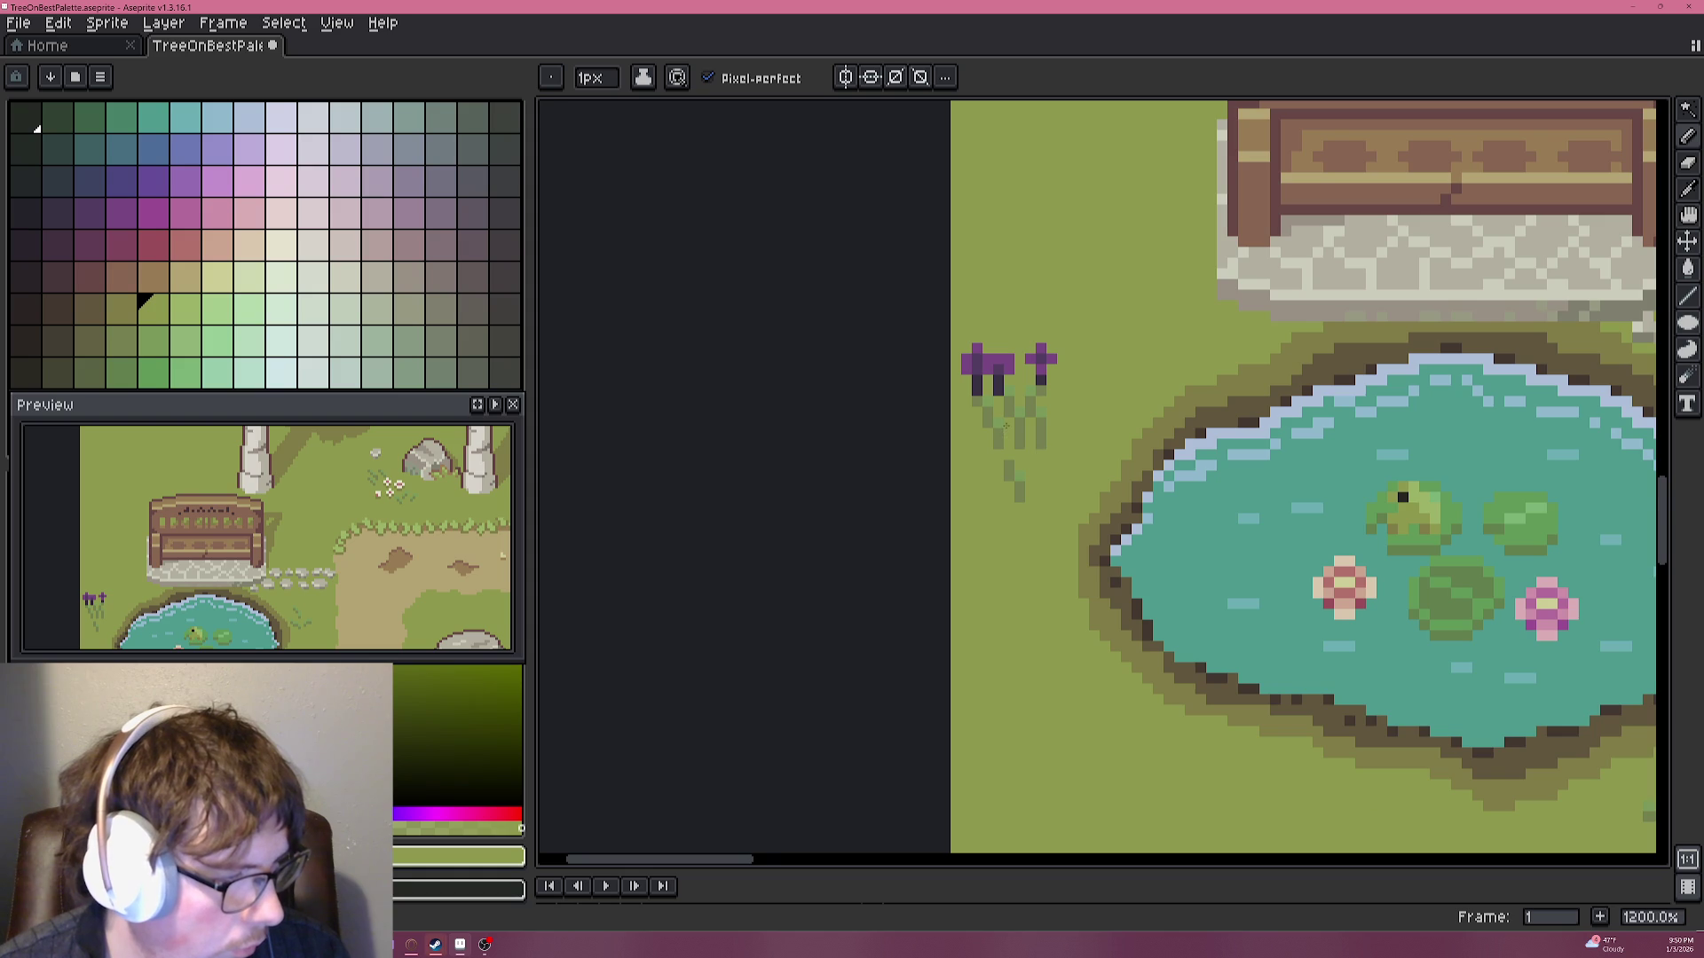
Centre the flowers and tidy their pixels: stray purple and side petals to grass, dark bases brightened.
scroll(1005, 427, "up", 3)
left_click_drag(1006, 258, 1040, 387)
left_click(988, 376)
left_click(1053, 400, "alt")
left_click(1014, 427)
left_click(956, 402)
left_click(932, 431, "alt")
left_click(933, 404)
left_click(961, 405, "alt")
left_click(960, 435)
Repaint the two dark stem pixels under the flowers in olive green.
scroll(960, 439, "down", 6)
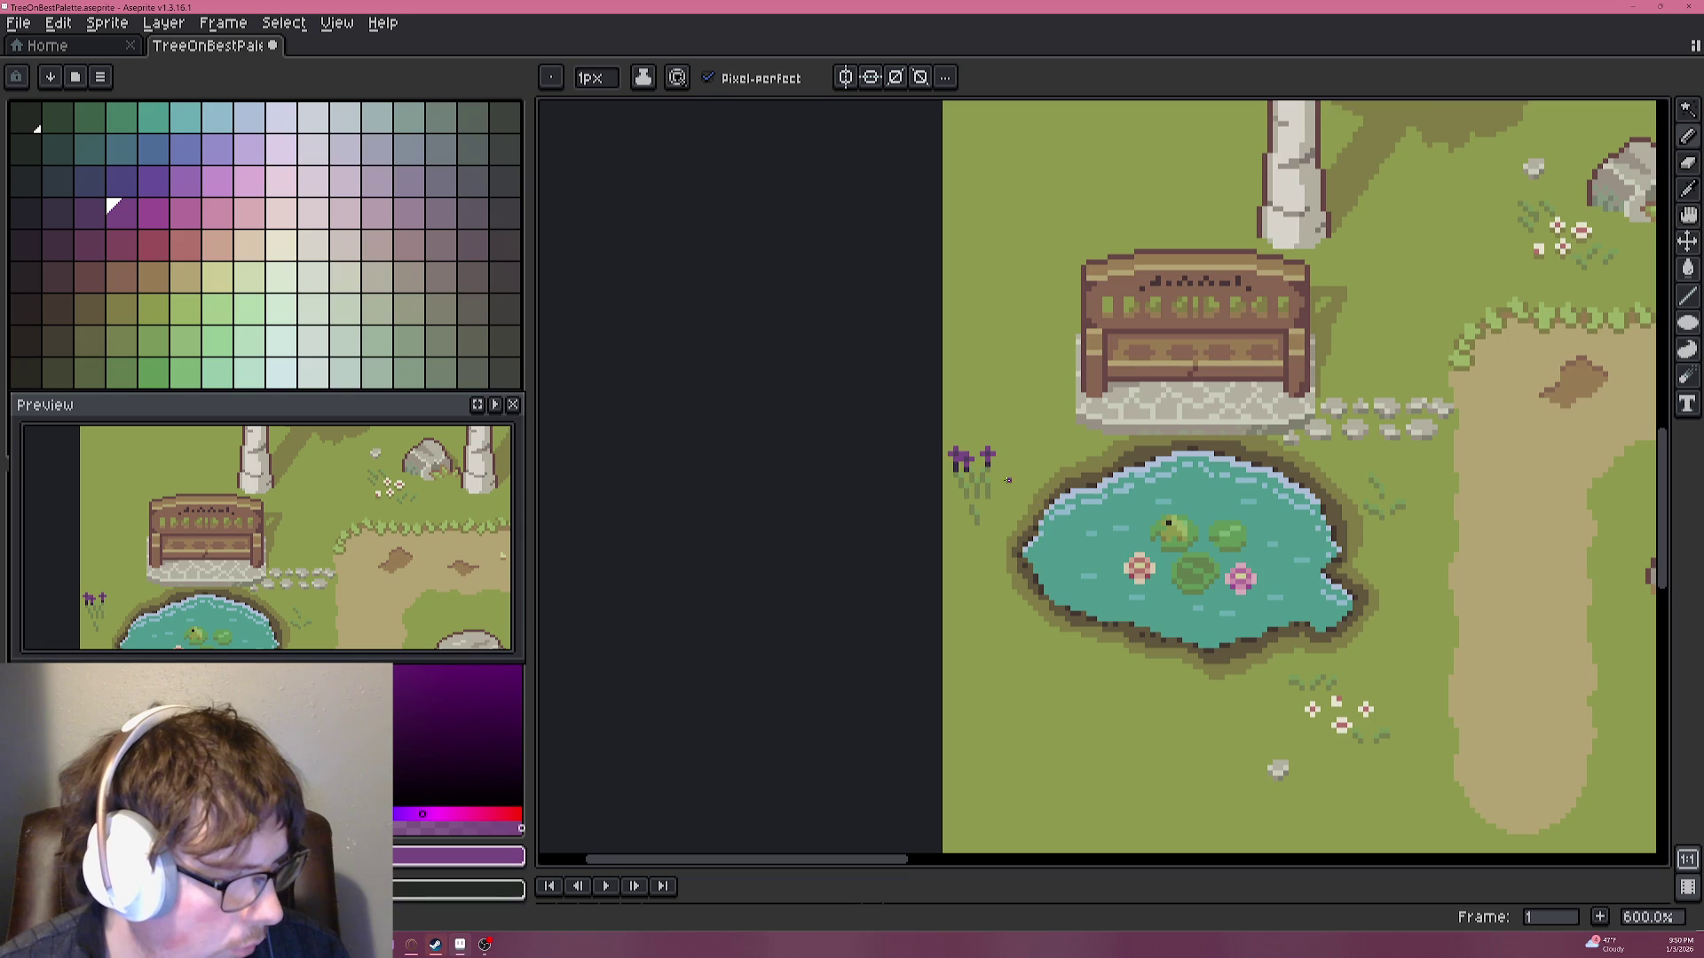
scroll(976, 479, "up", 4)
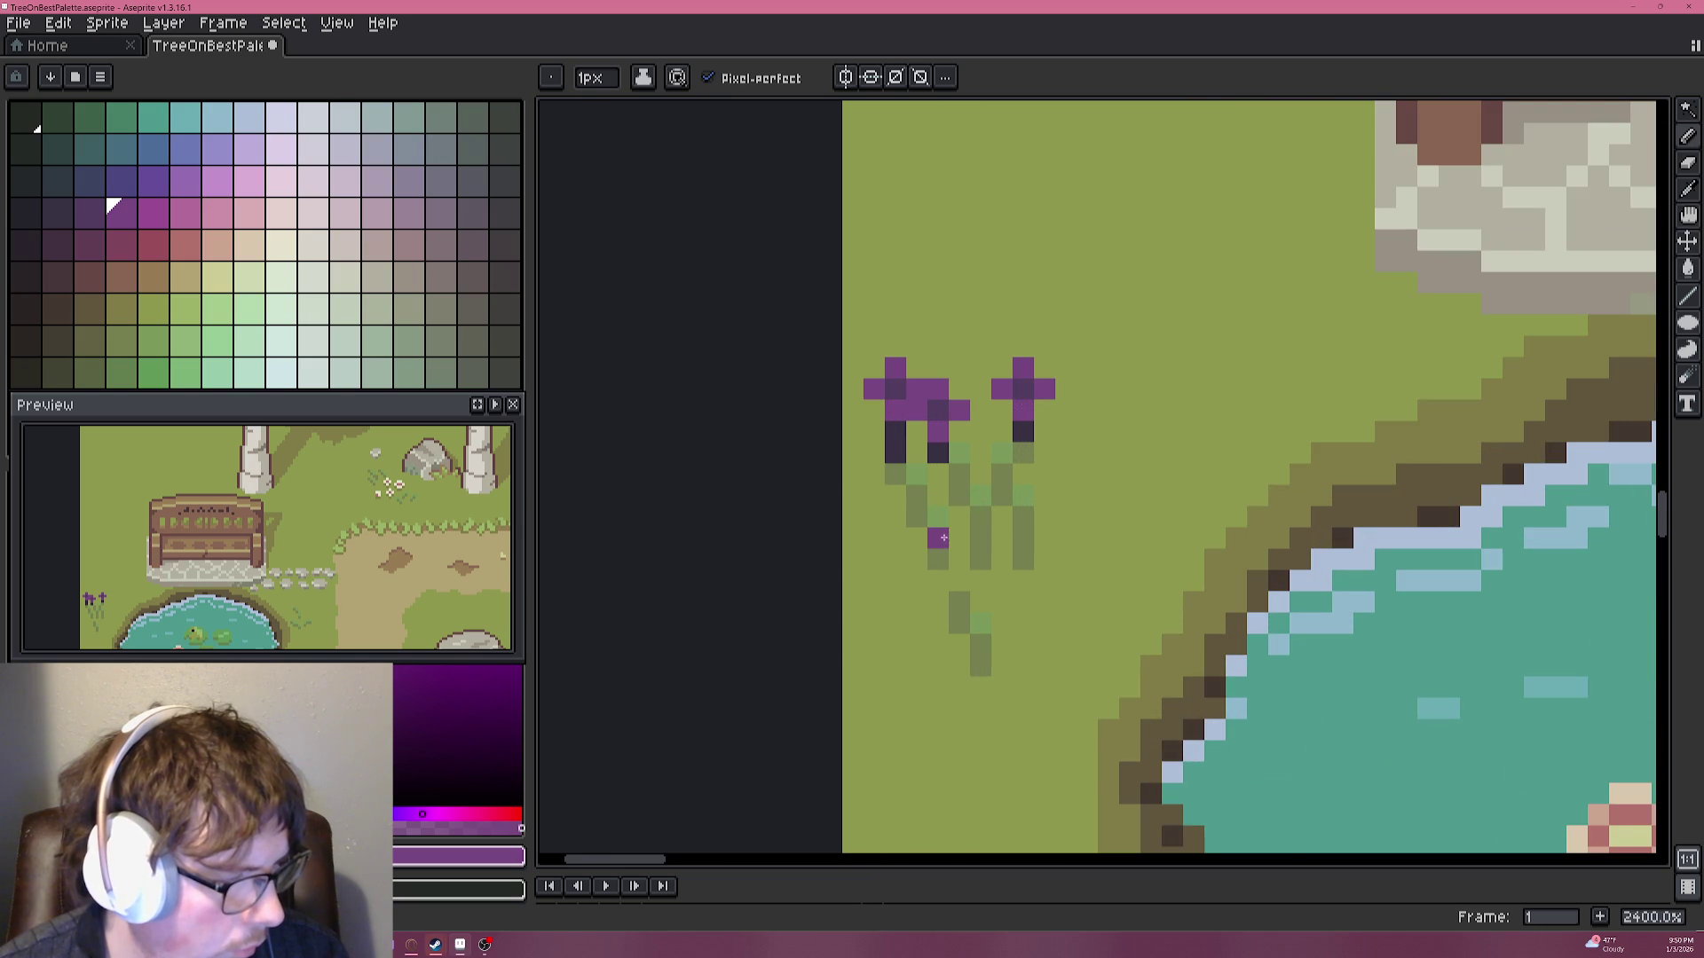
left_click(894, 479, "alt")
left_click(895, 453)
left_click(937, 453)
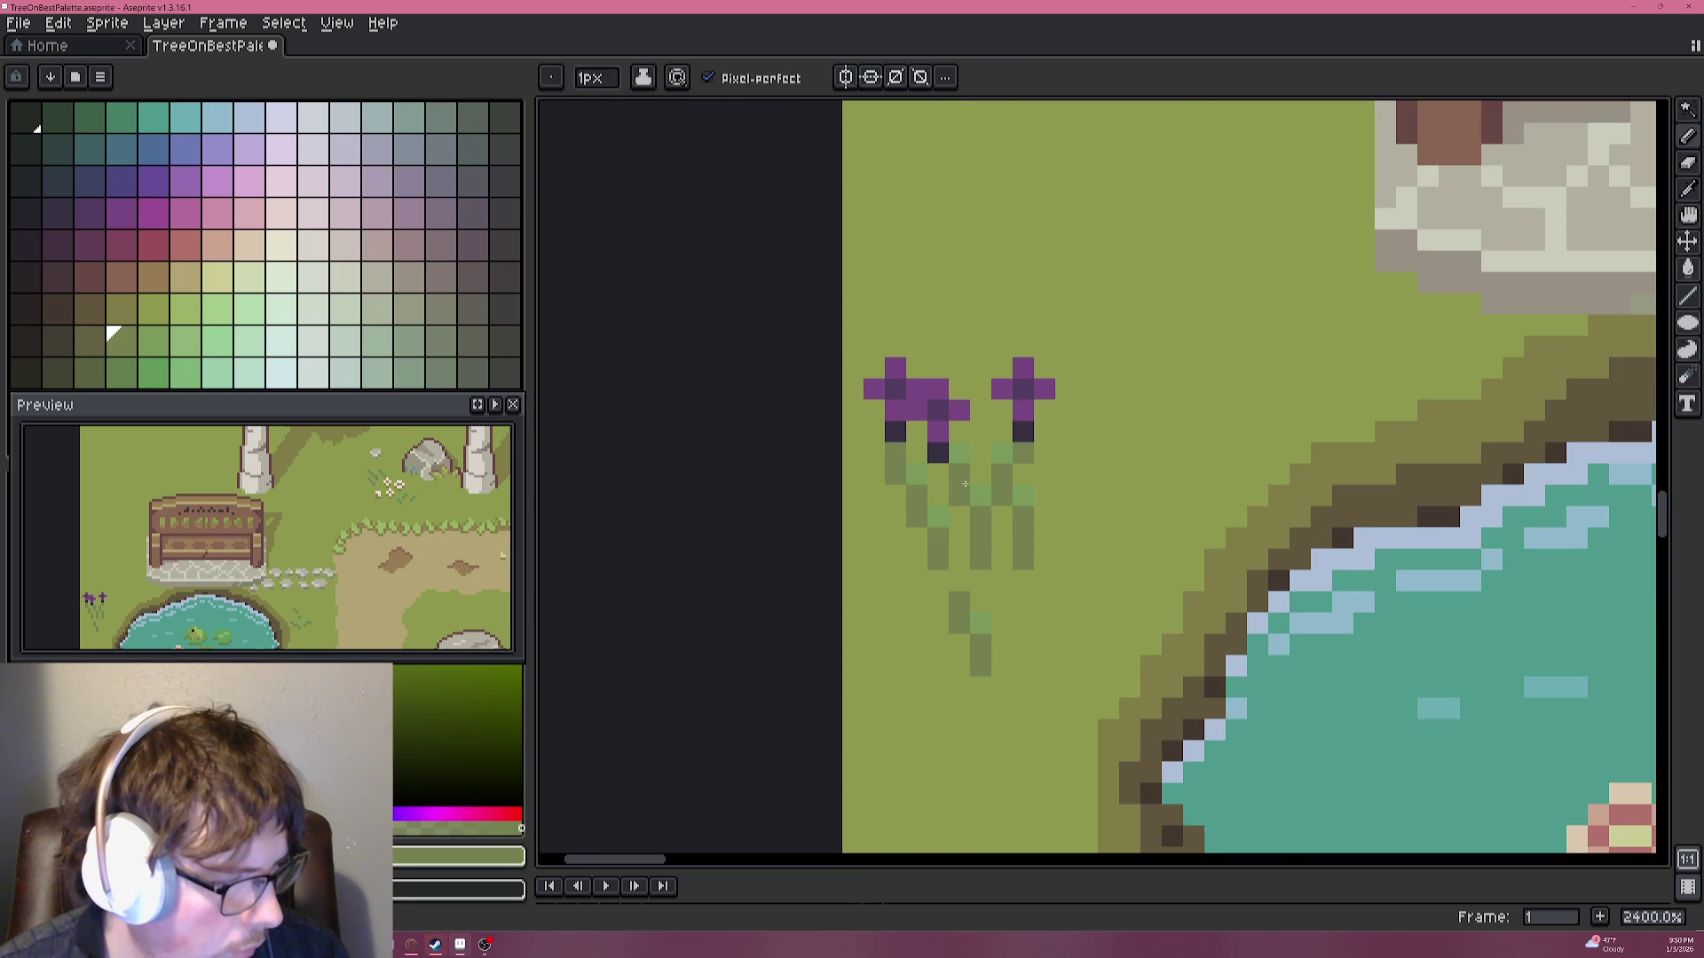
left_click(939, 470, "alt")
scroll(1016, 505, "down", 4)
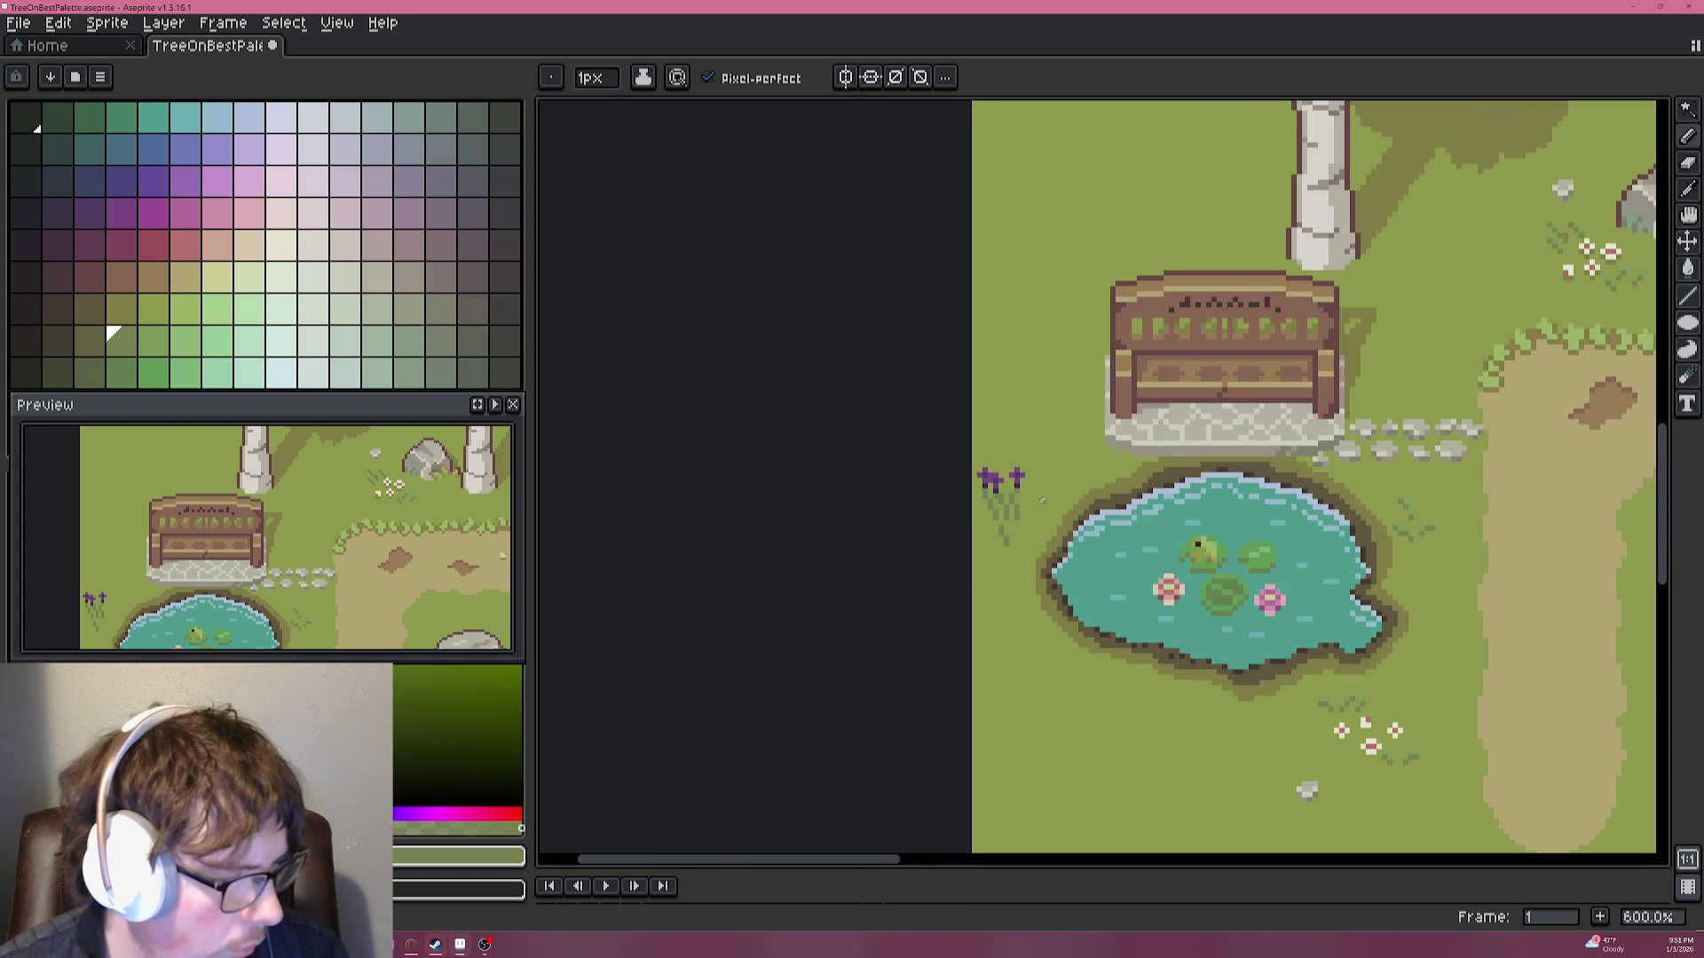
scroll(1018, 501, "up", 1)
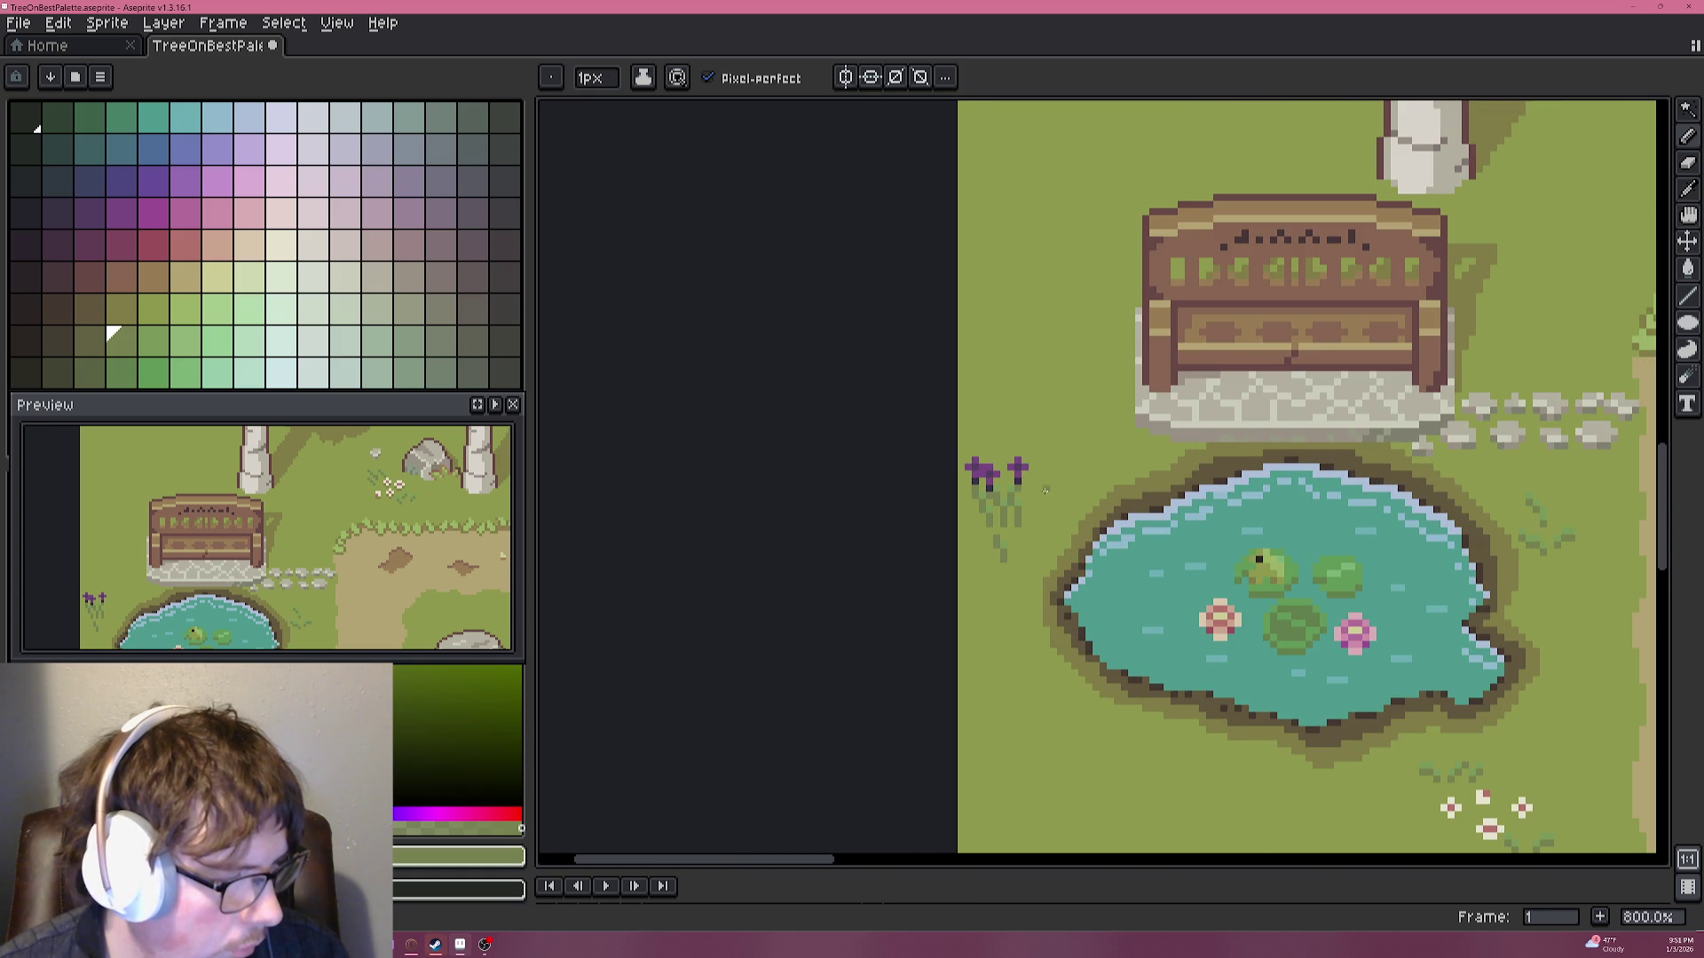
scroll(1054, 488, "up", 3)
left_click(994, 443, "alt")
scroll(992, 435, "up", 4)
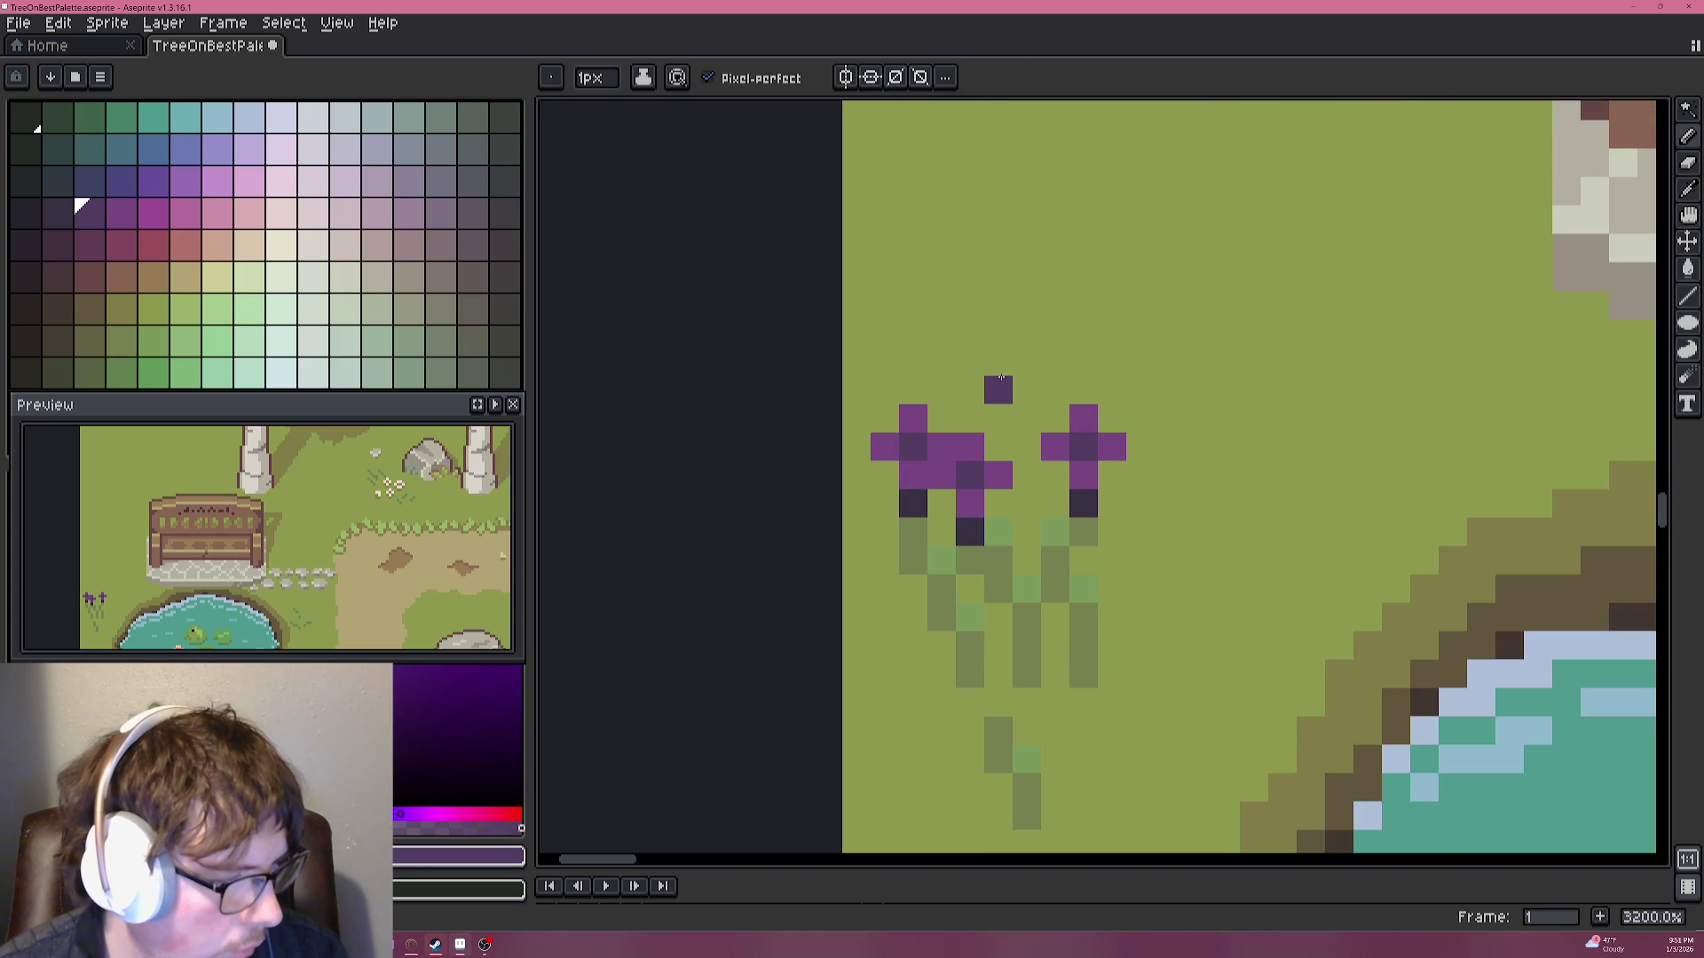
Paint a new purple flower with a dark centre above, between the two blooms.
left_click(998, 362)
left_click(1003, 465, "alt")
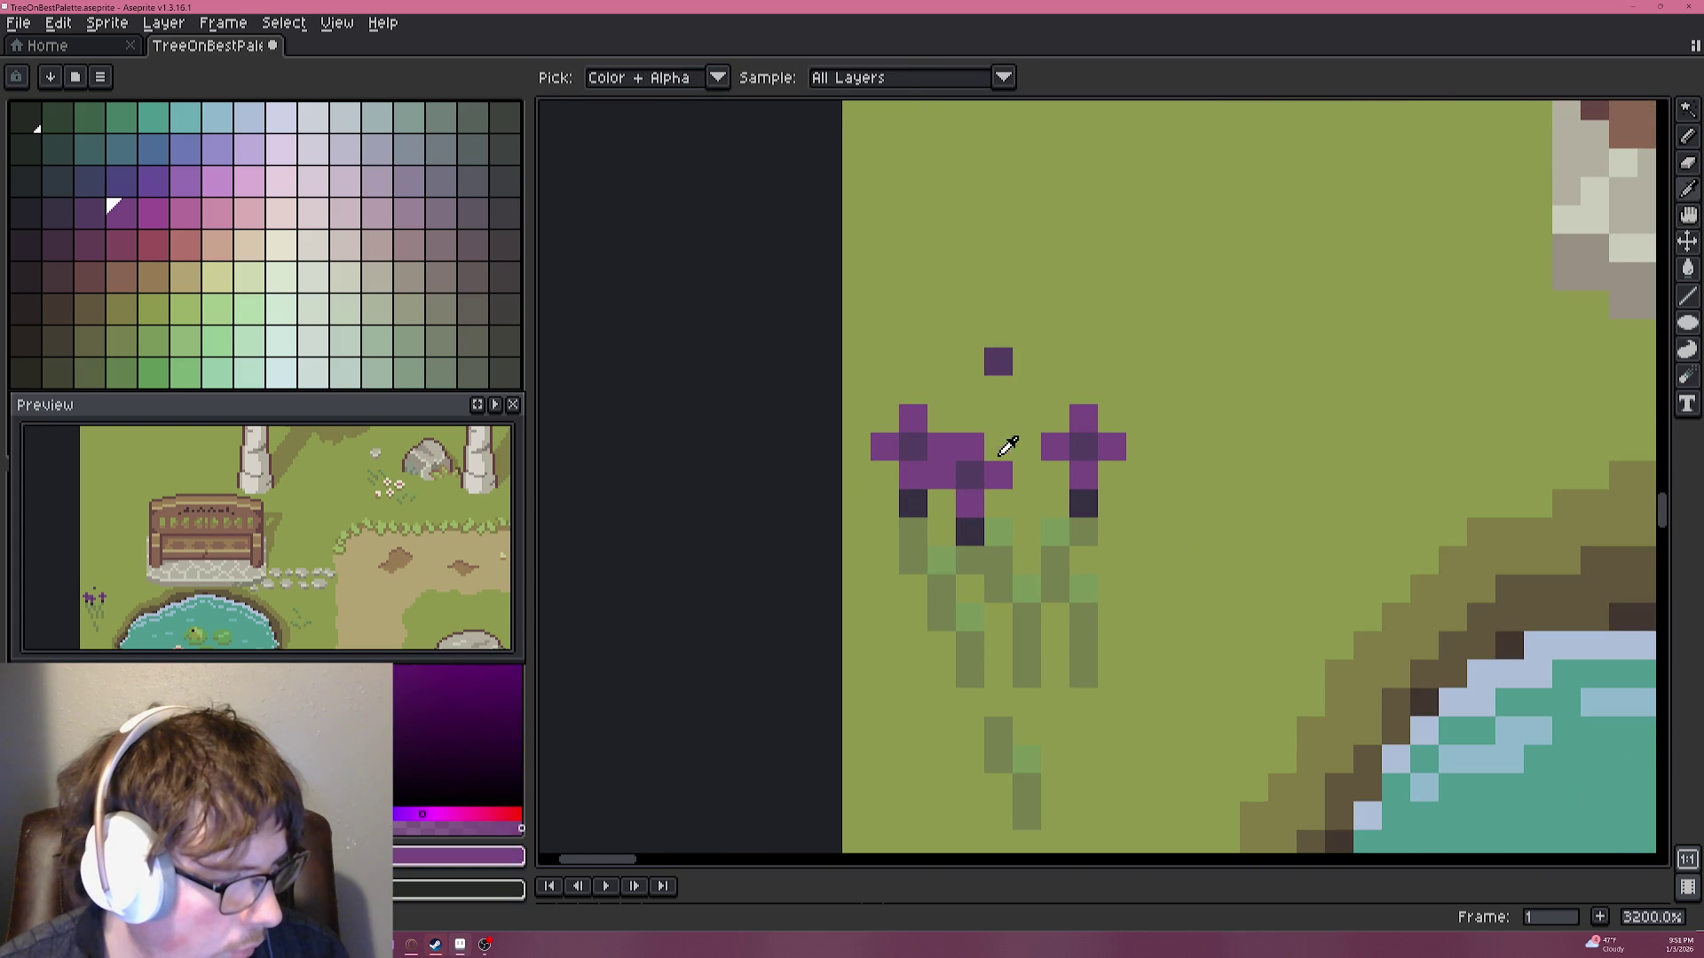
mouse_move(998, 391)
left_mouse_down()
mouse_move(970, 380)
mouse_move(1026, 362)
mouse_move(969, 362)
left_mouse_up()
key("ctrl+z")
left_click(1008, 354, "alt")
left_click(999, 334)
left_click(1009, 389, "alt")
left_click(999, 305)
Add a dark pixel and olive green stalk below the new flower, then undo the strokes.
left_click(1078, 492, "alt")
left_click(998, 419)
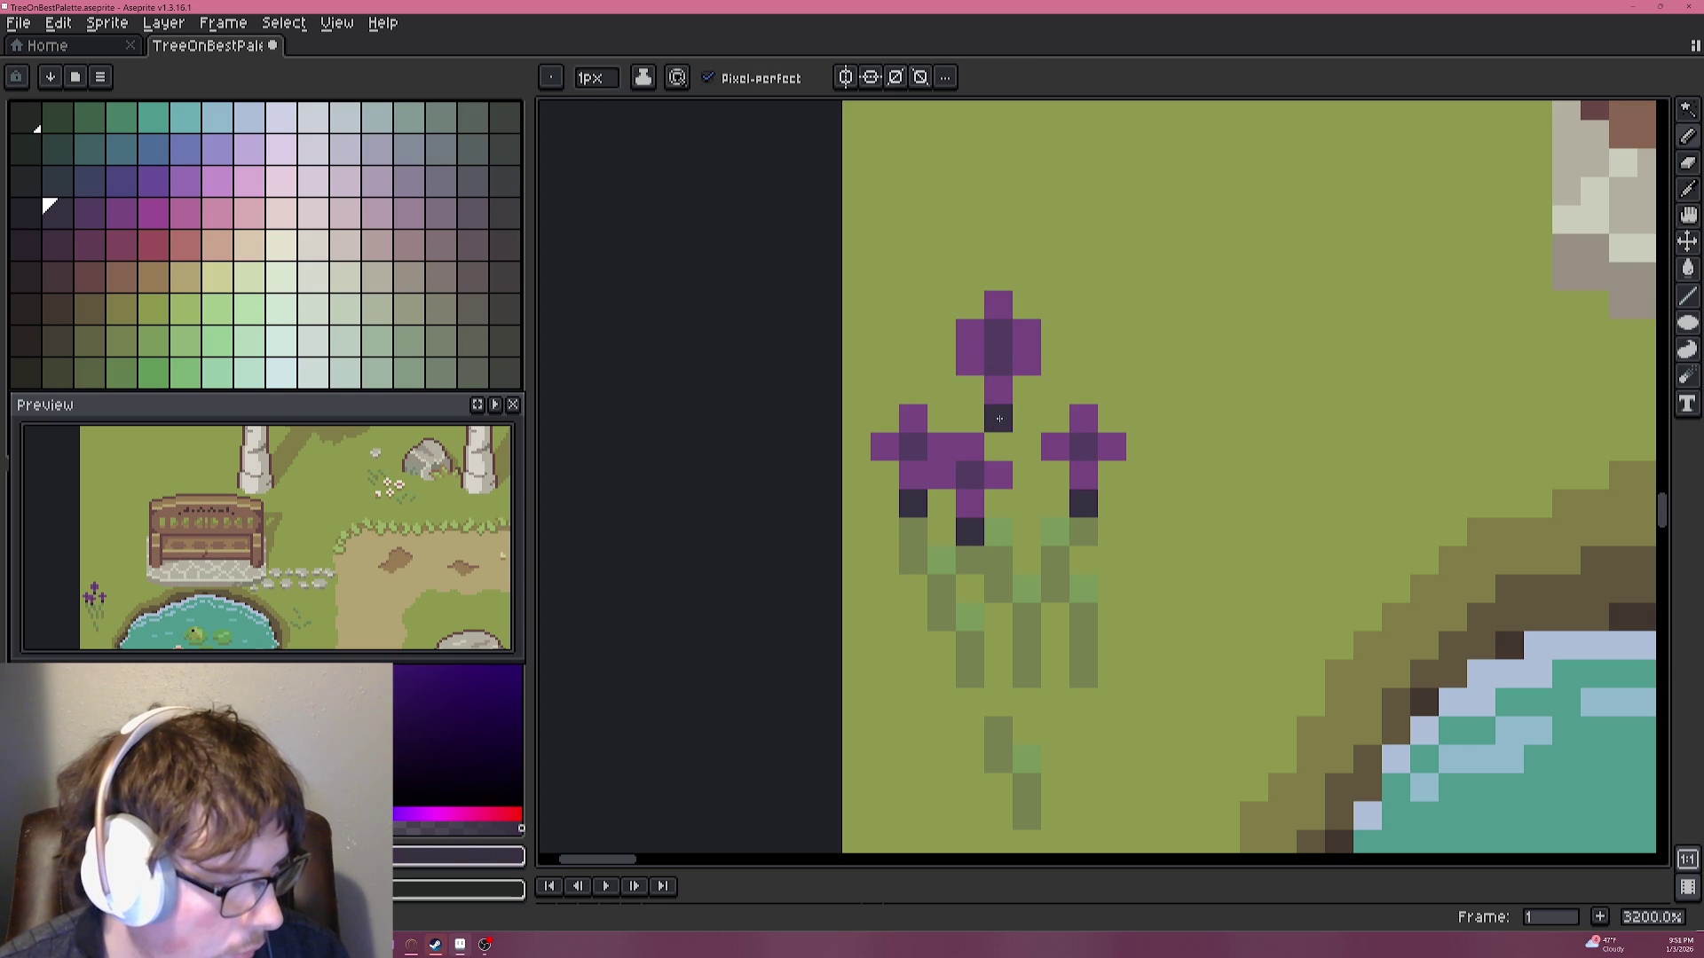
left_click(1064, 552, "alt")
mouse_move(1027, 418)
left_mouse_down()
mouse_move(1032, 482)
mouse_move(1055, 504)
left_mouse_up()
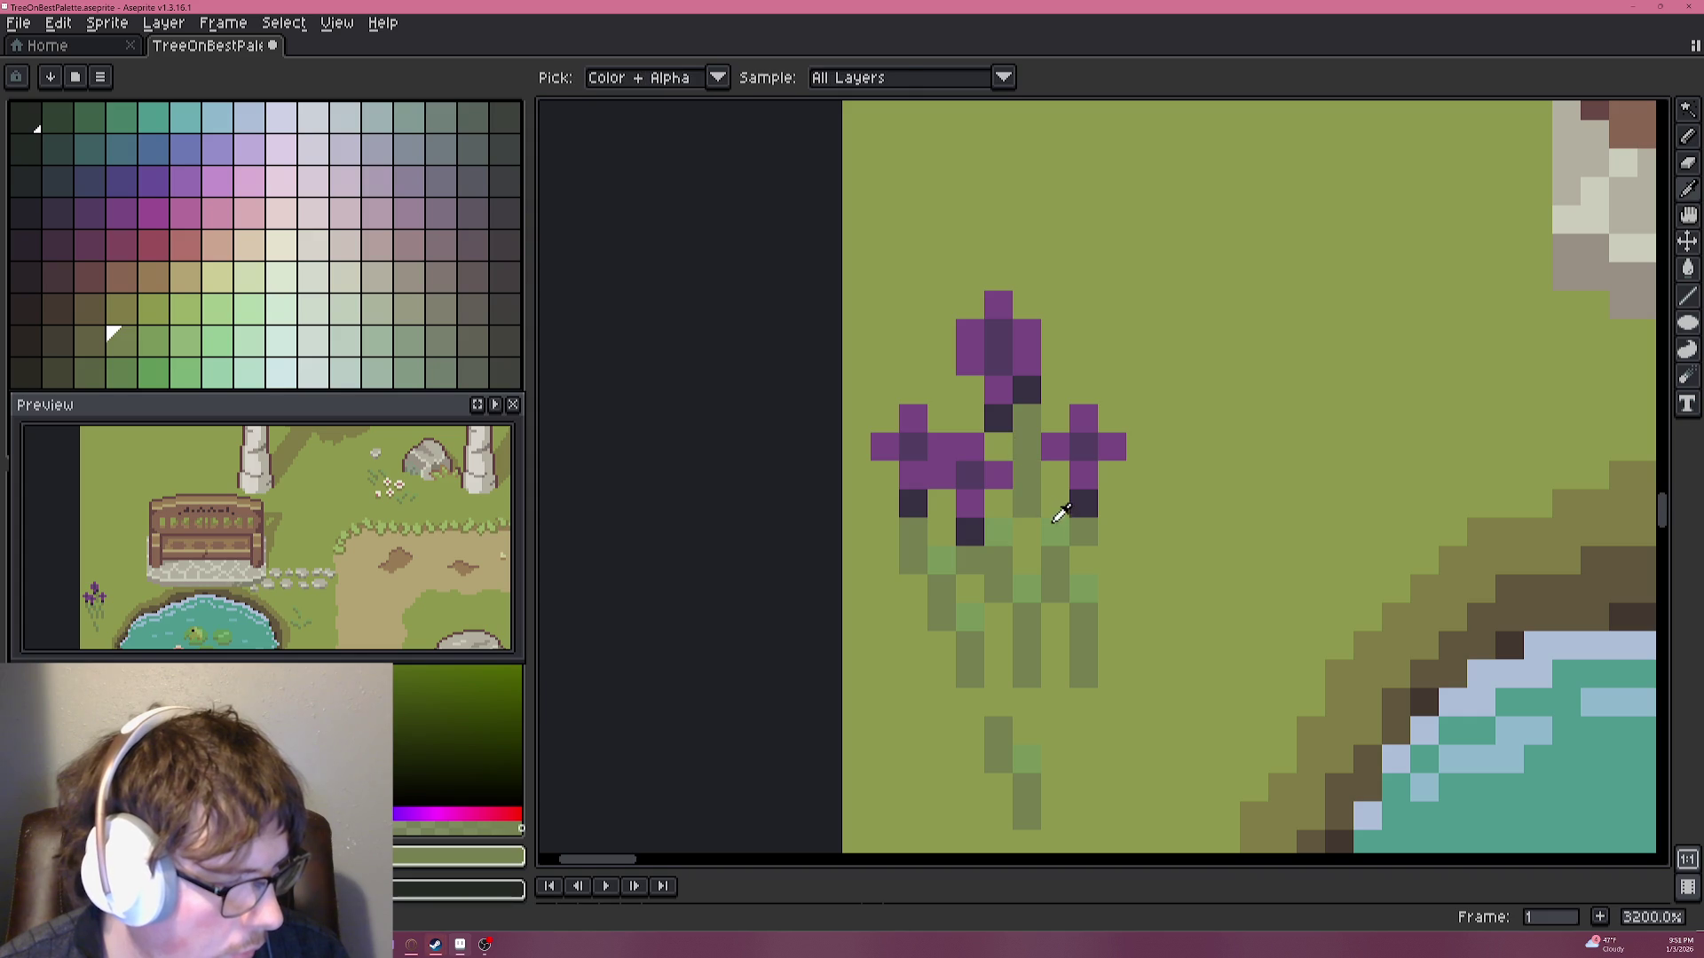
left_click(1058, 531, "alt")
scroll(958, 488, "down", 2)
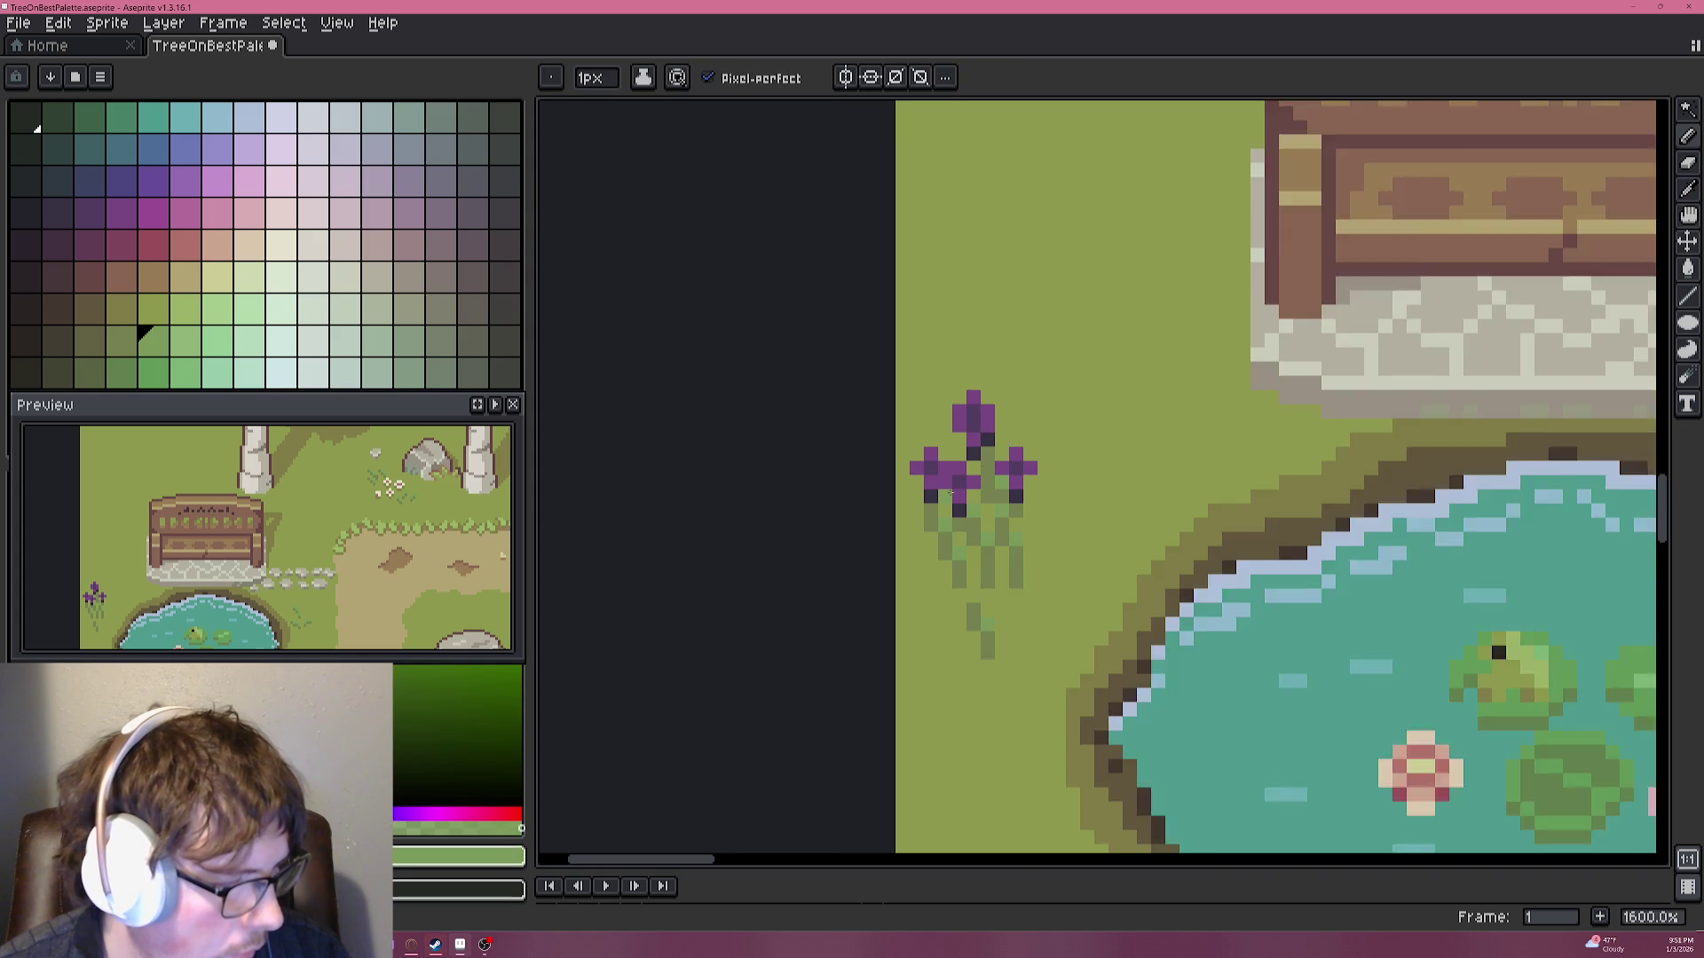
scroll(954, 496, "down", 2)
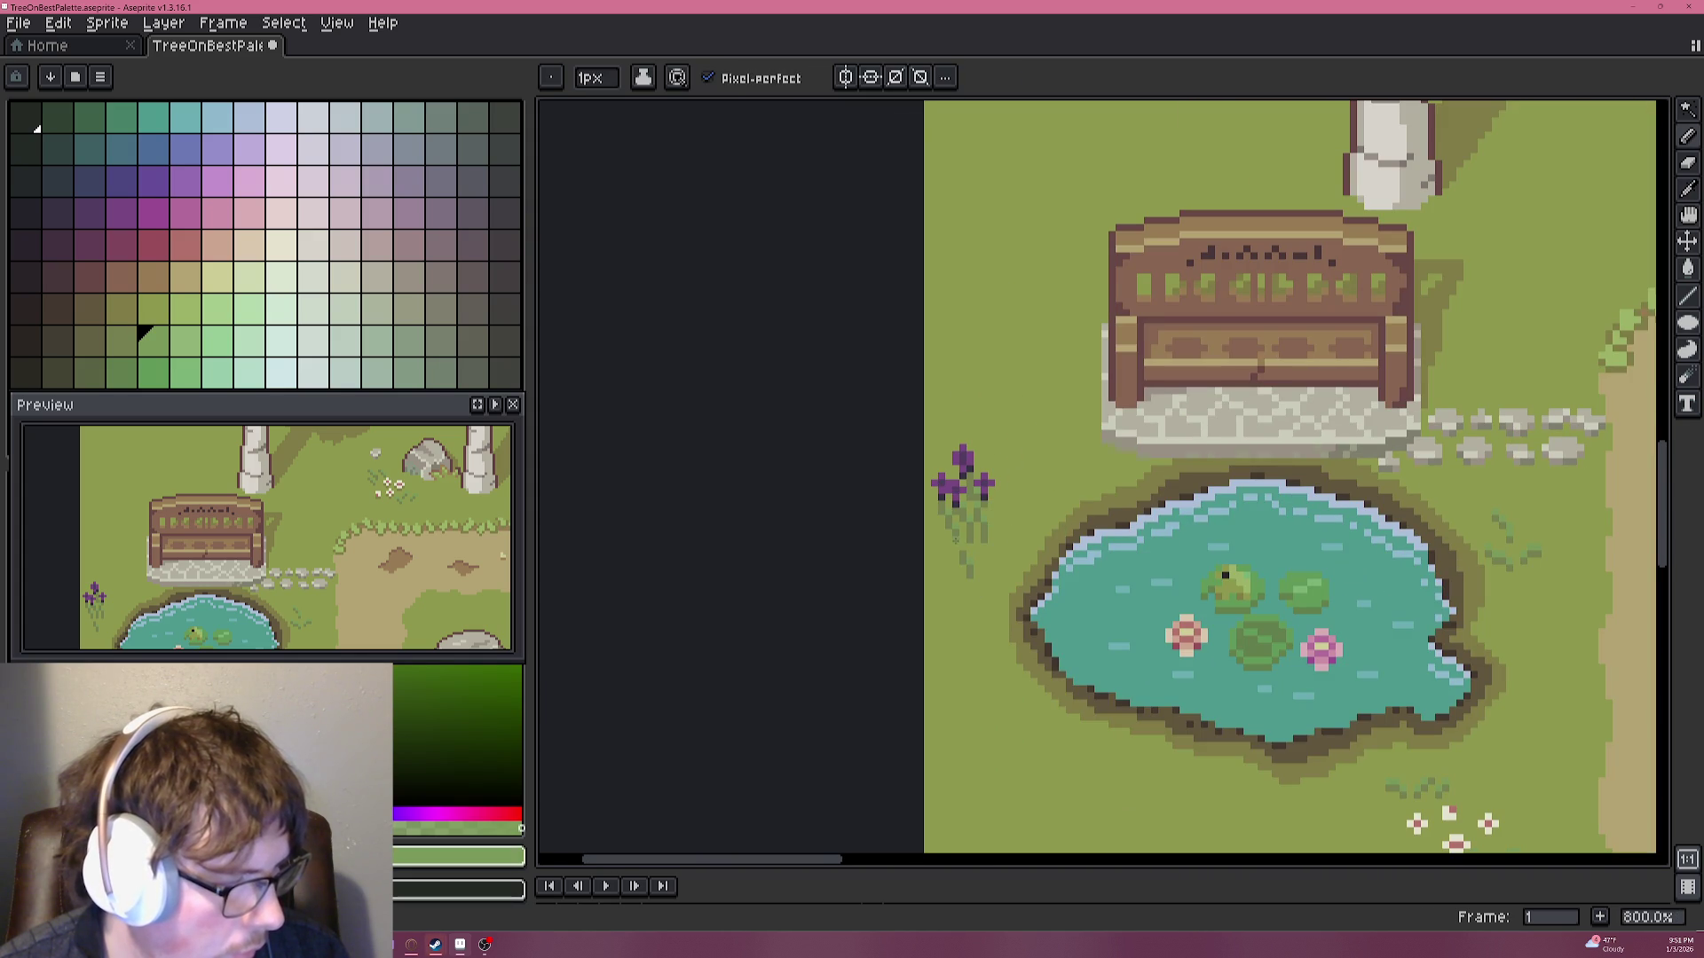
scroll(956, 531, "up", 4)
scroll(956, 524, "down", 1)
scroll(957, 519, "down", 2)
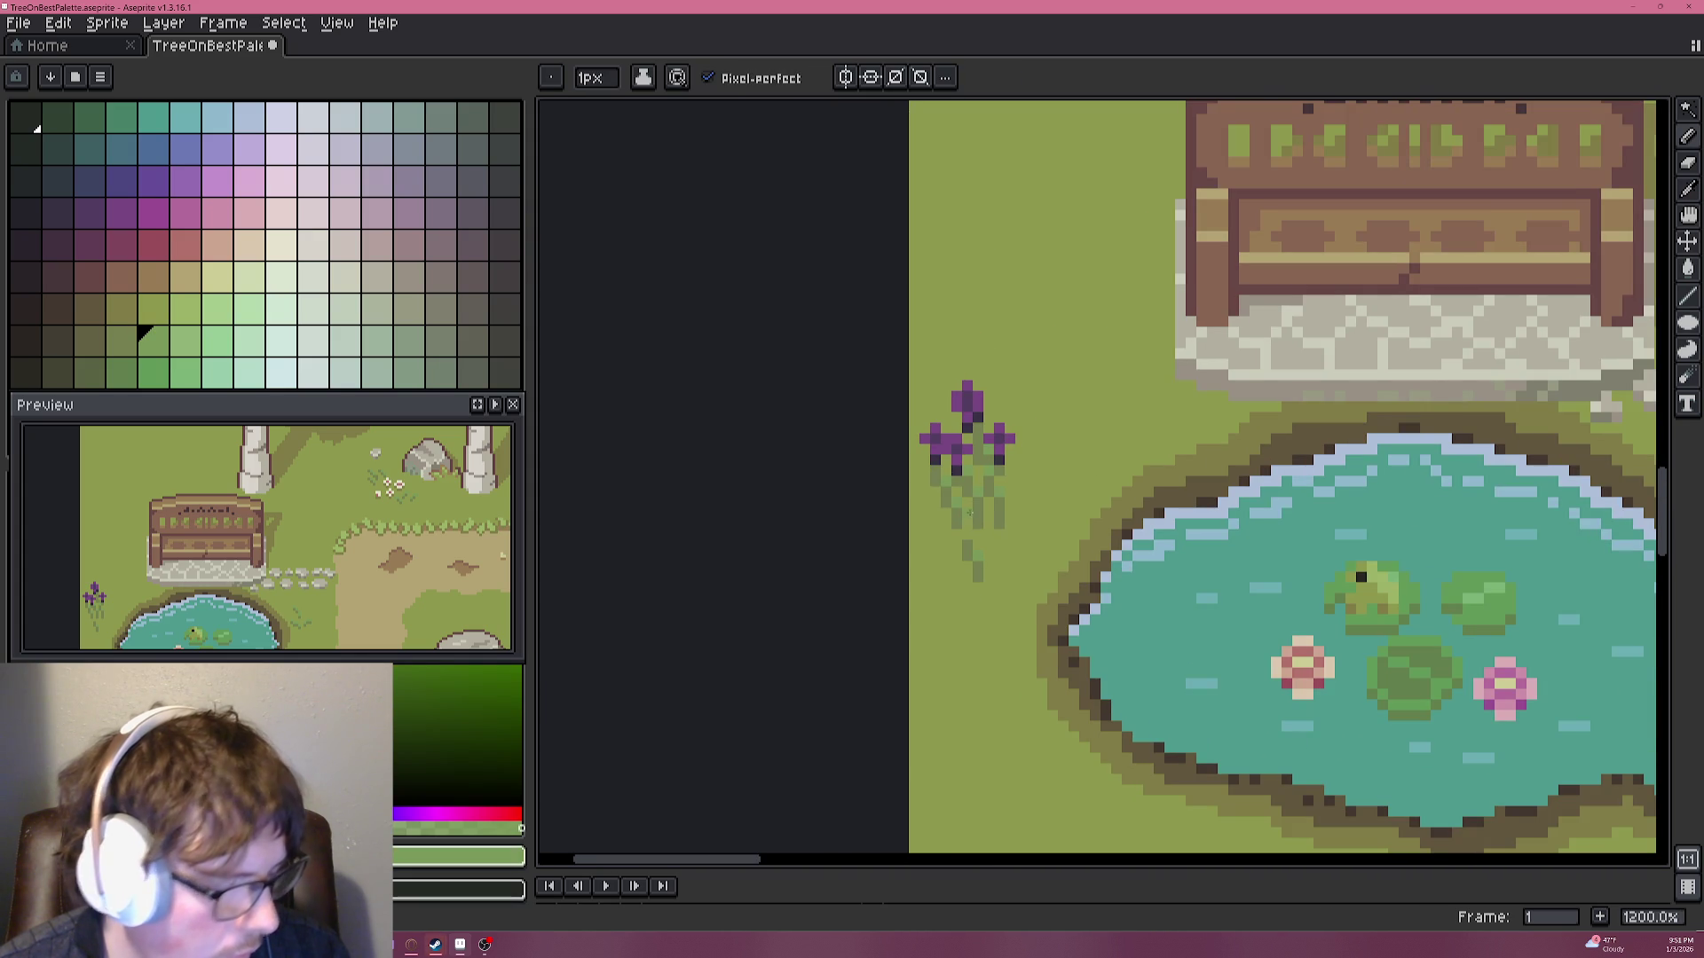
key("ctrl+z")
key("ctrl+z")
key("ctrl+z")
Undo the purple flower strokes and repaint a few tuft pixels in light and dark green.
key("ctrl+z")
key("ctrl+z")
key("ctrl+z")
key("ctrl+z")
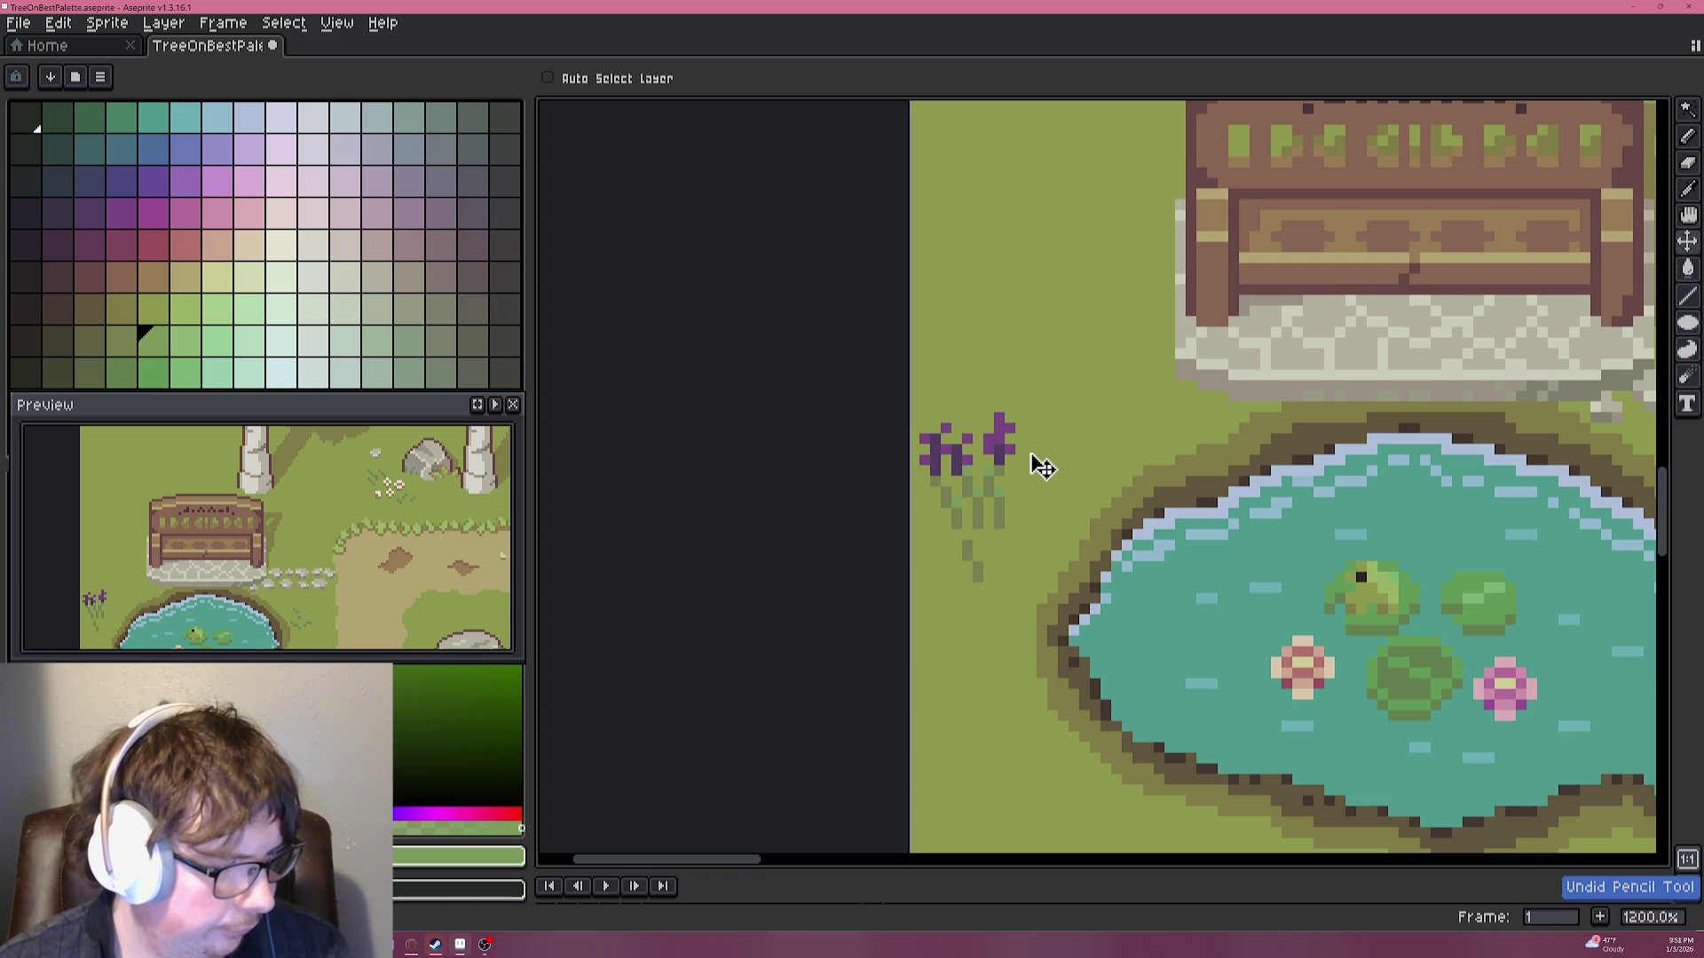
key("ctrl+z")
key("ctrl+z")
key("ctrl+z")
scroll(1020, 465, "up", 7)
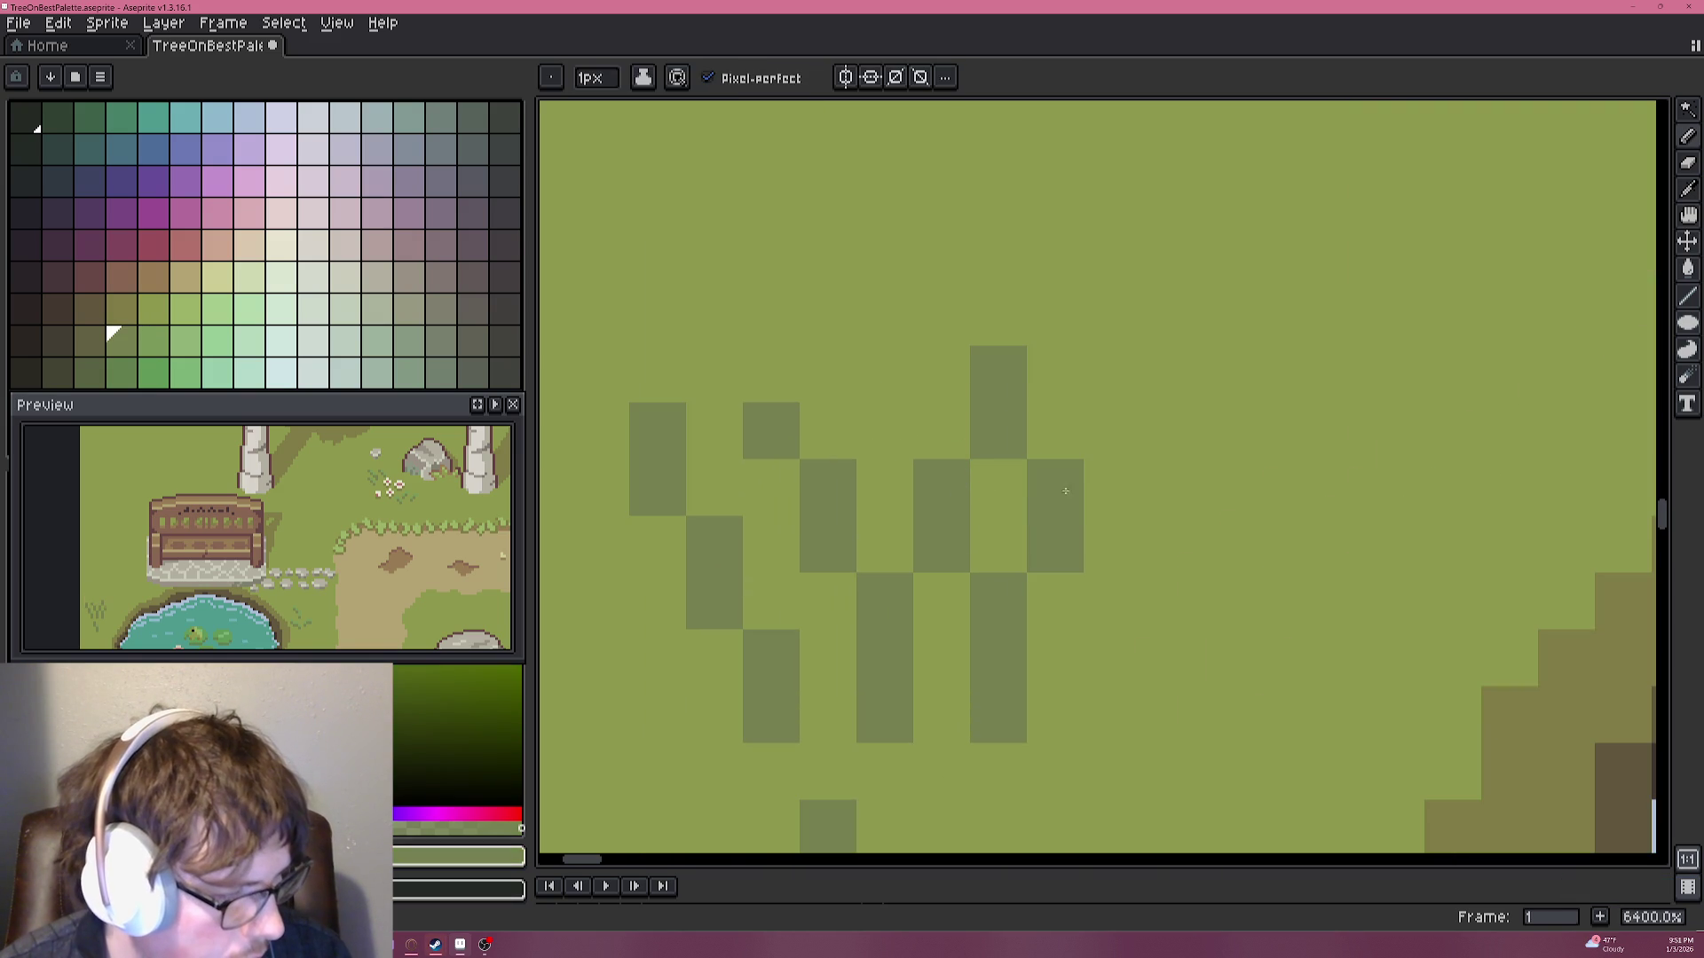
left_click(946, 479)
left_click(799, 483)
left_click(784, 424, "alt")
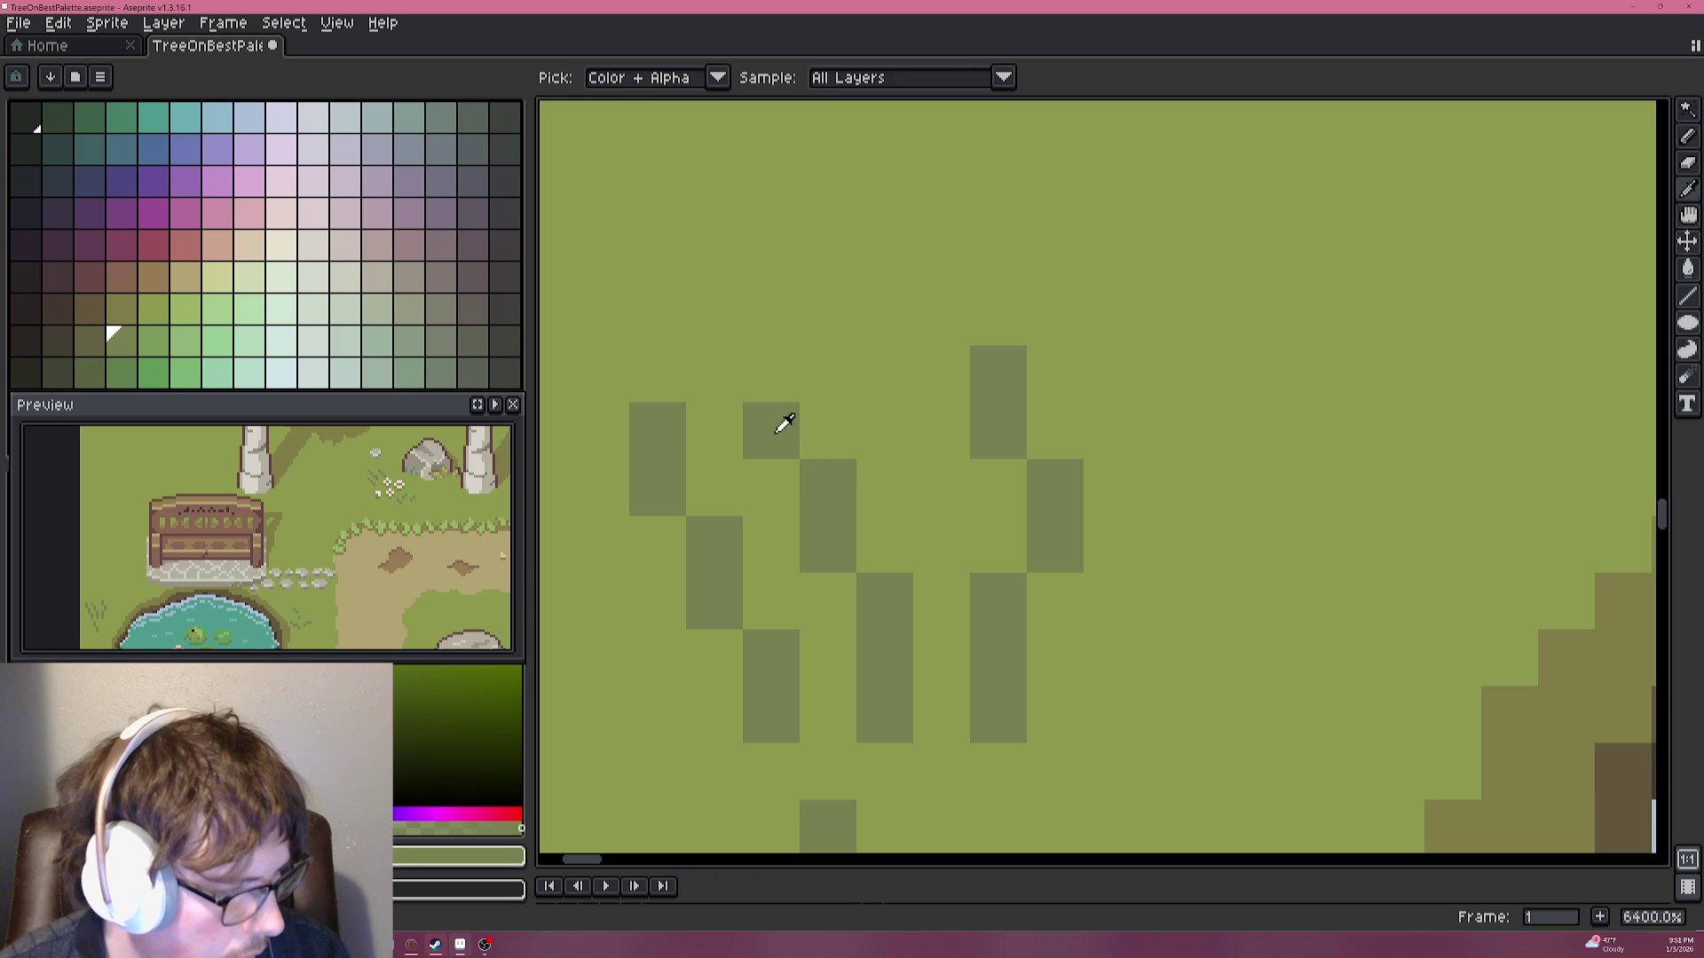
left_click(828, 430)
left_click(781, 390, "alt")
Reshape the grass blades, extending one tip right and covering stray dark pixels with background green.
left_click(771, 430)
left_click(1001, 399, "alt")
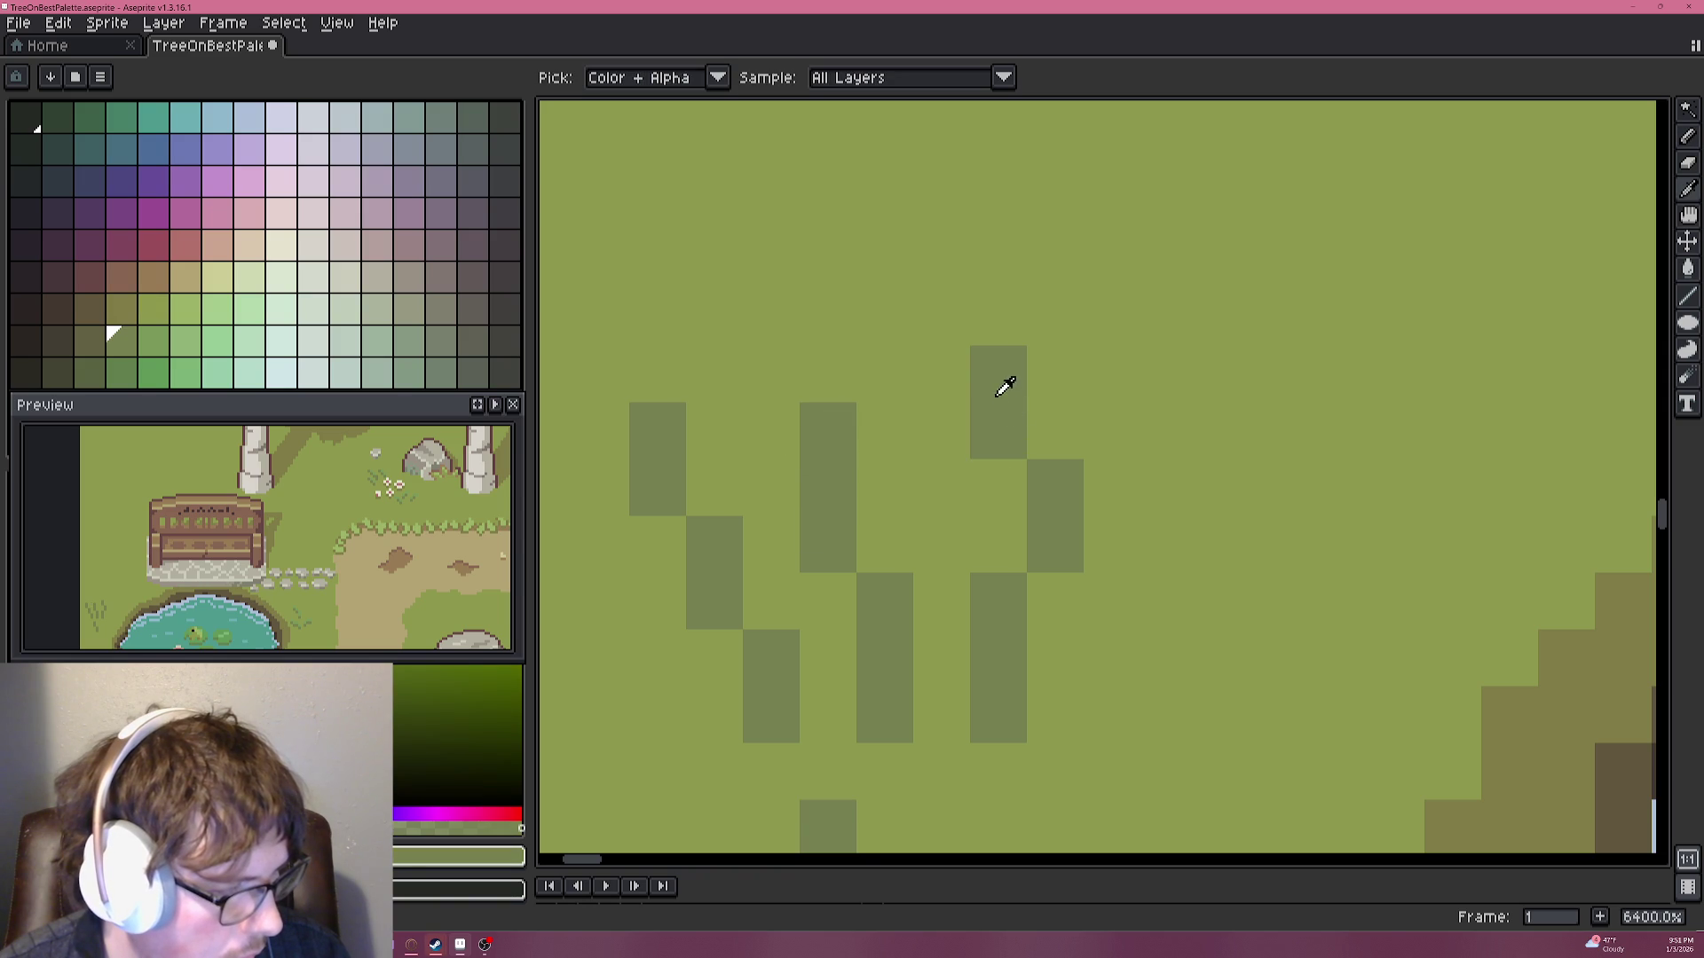
left_click(1109, 431)
left_click(1109, 373)
left_click(1047, 390, "alt")
left_click(998, 430)
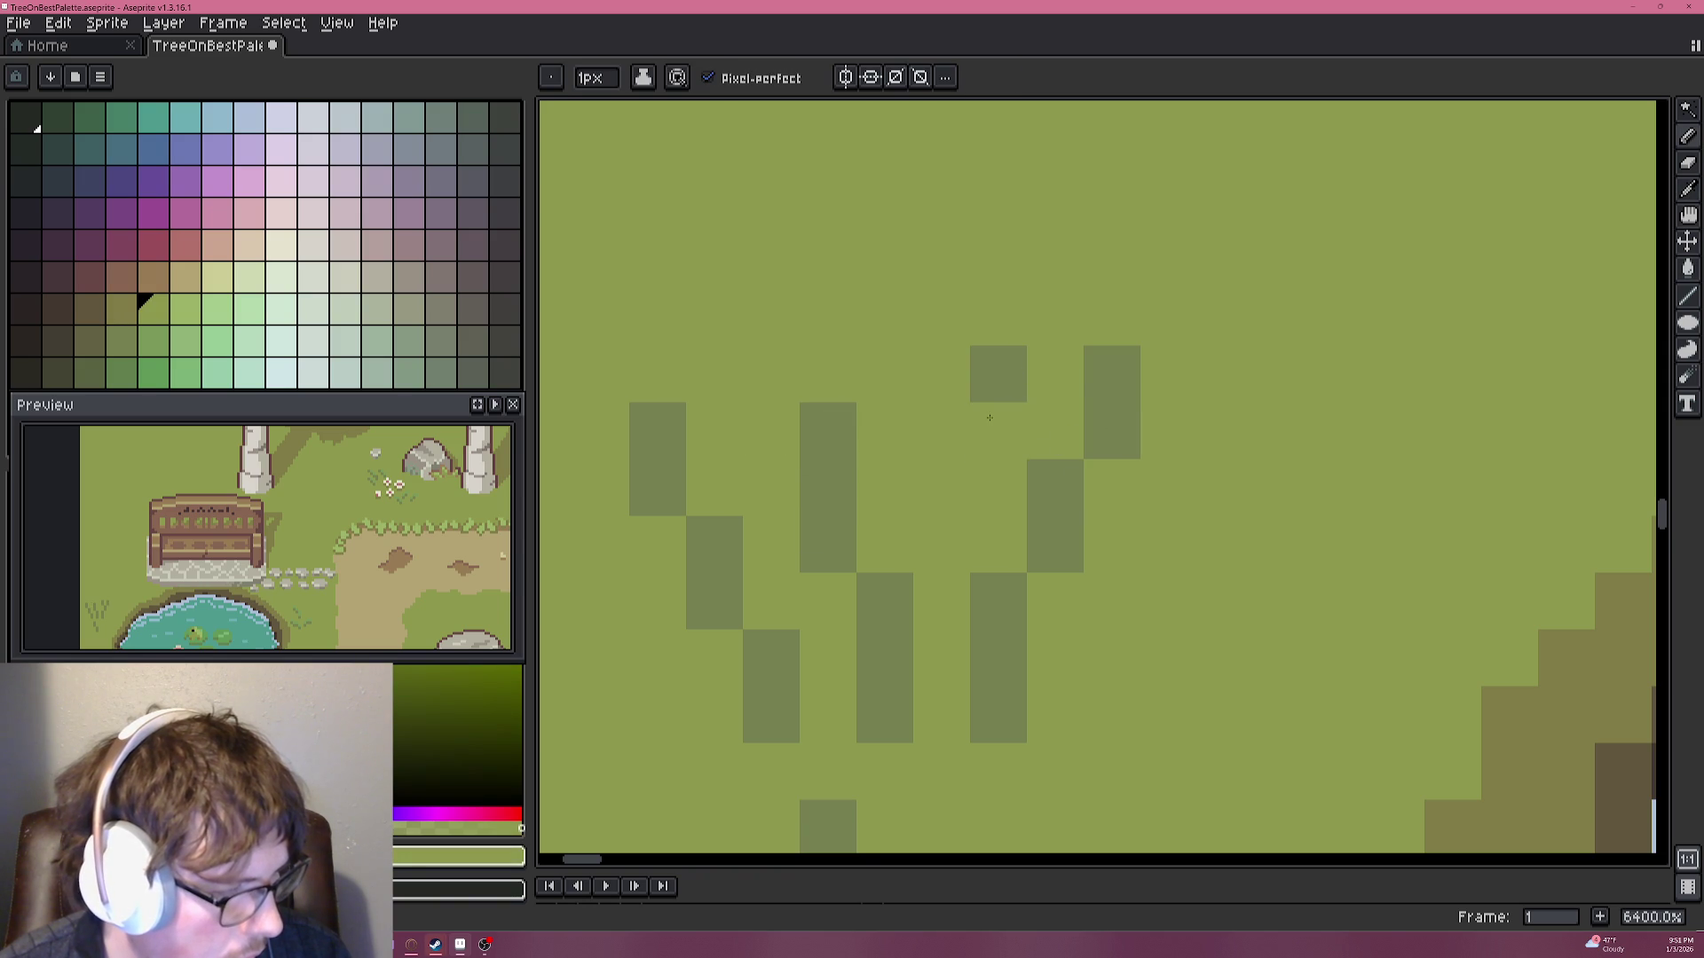
left_click(988, 378)
Add lighter green highlights along a blade and a few dark green tuft pixels.
scroll(923, 461, "down", 5)
left_click(867, 556)
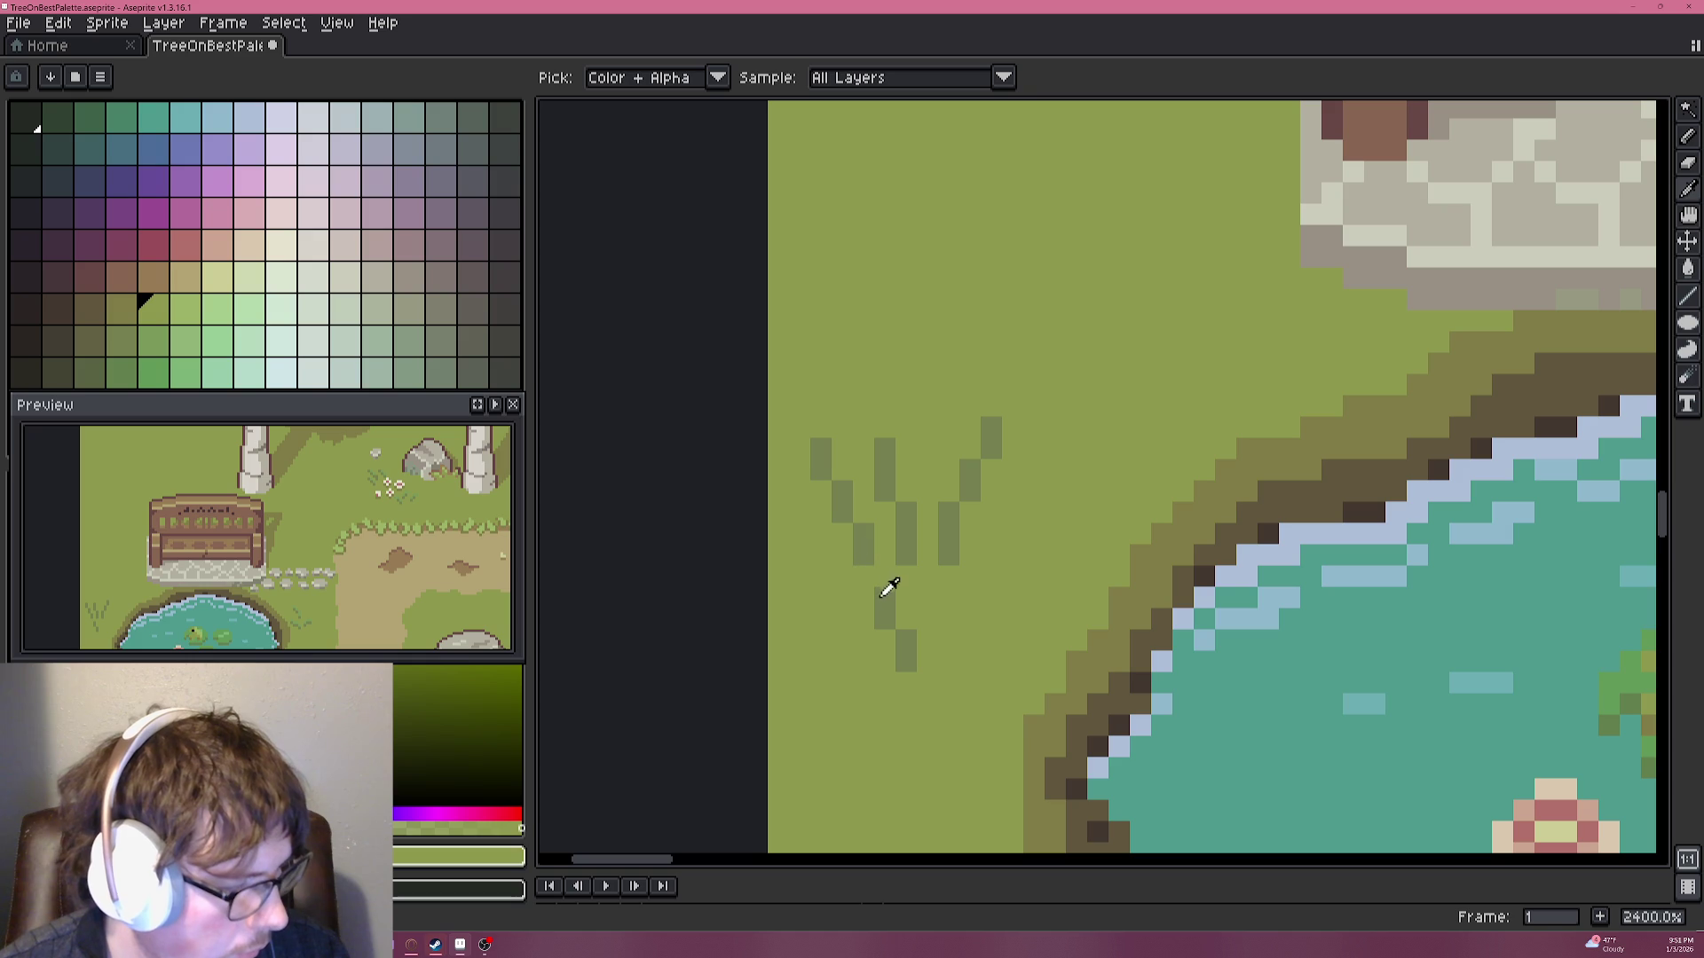
left_click(863, 541, "alt")
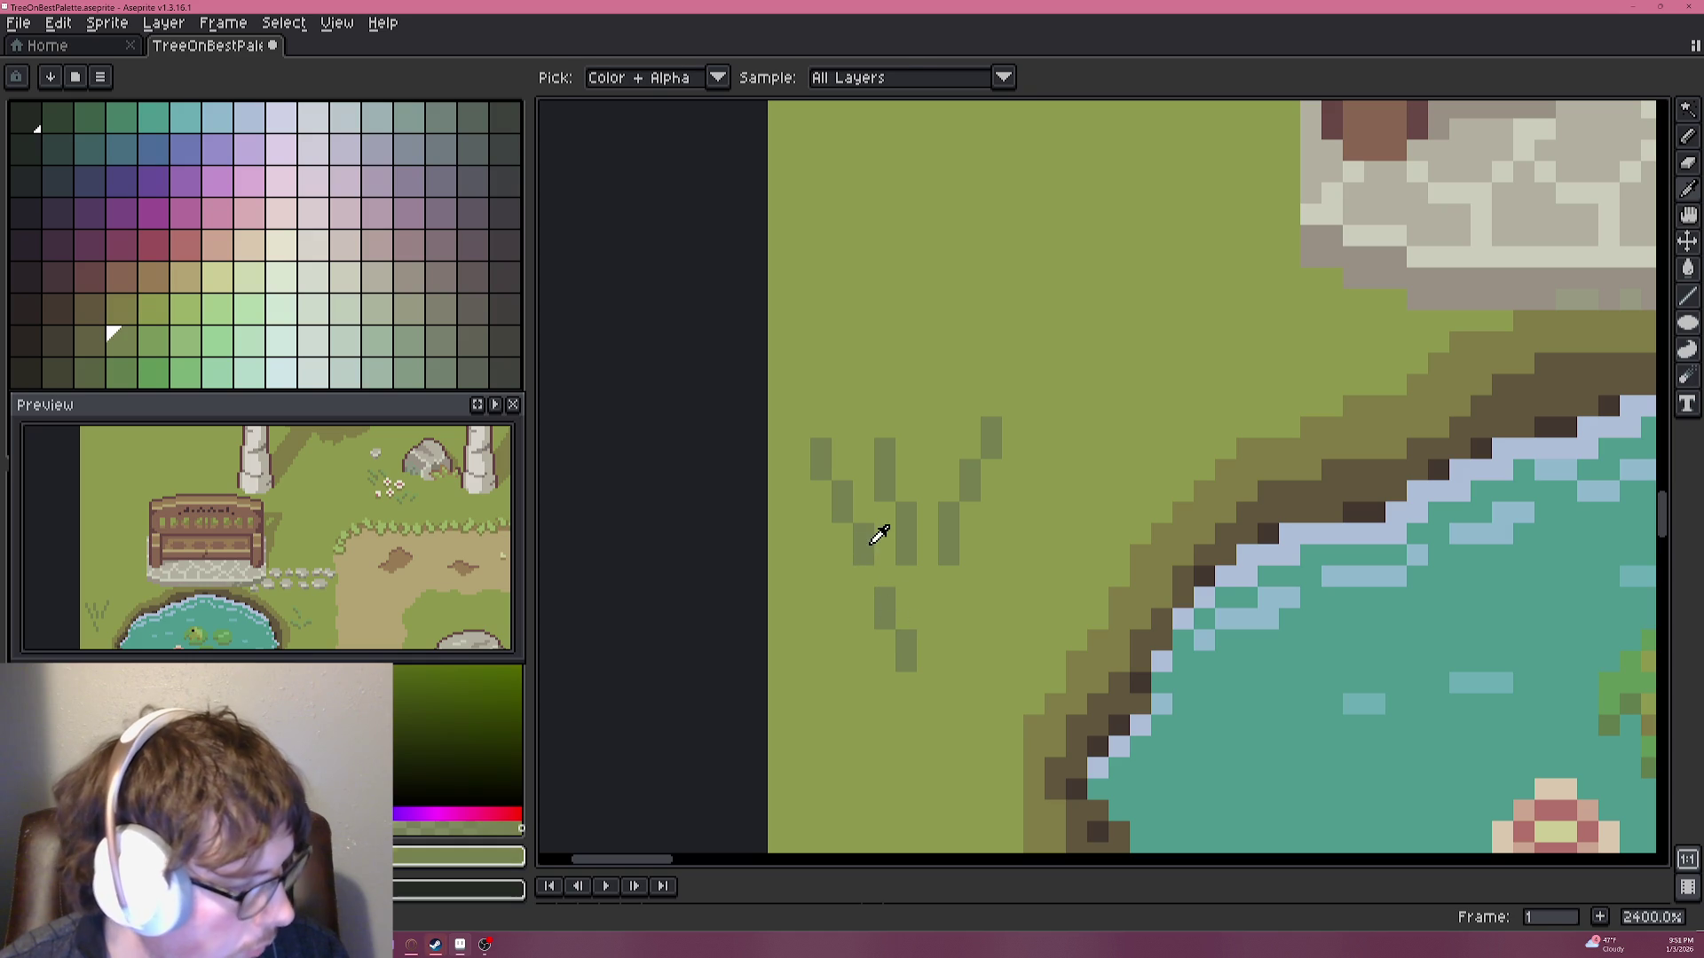
left_click(152, 340)
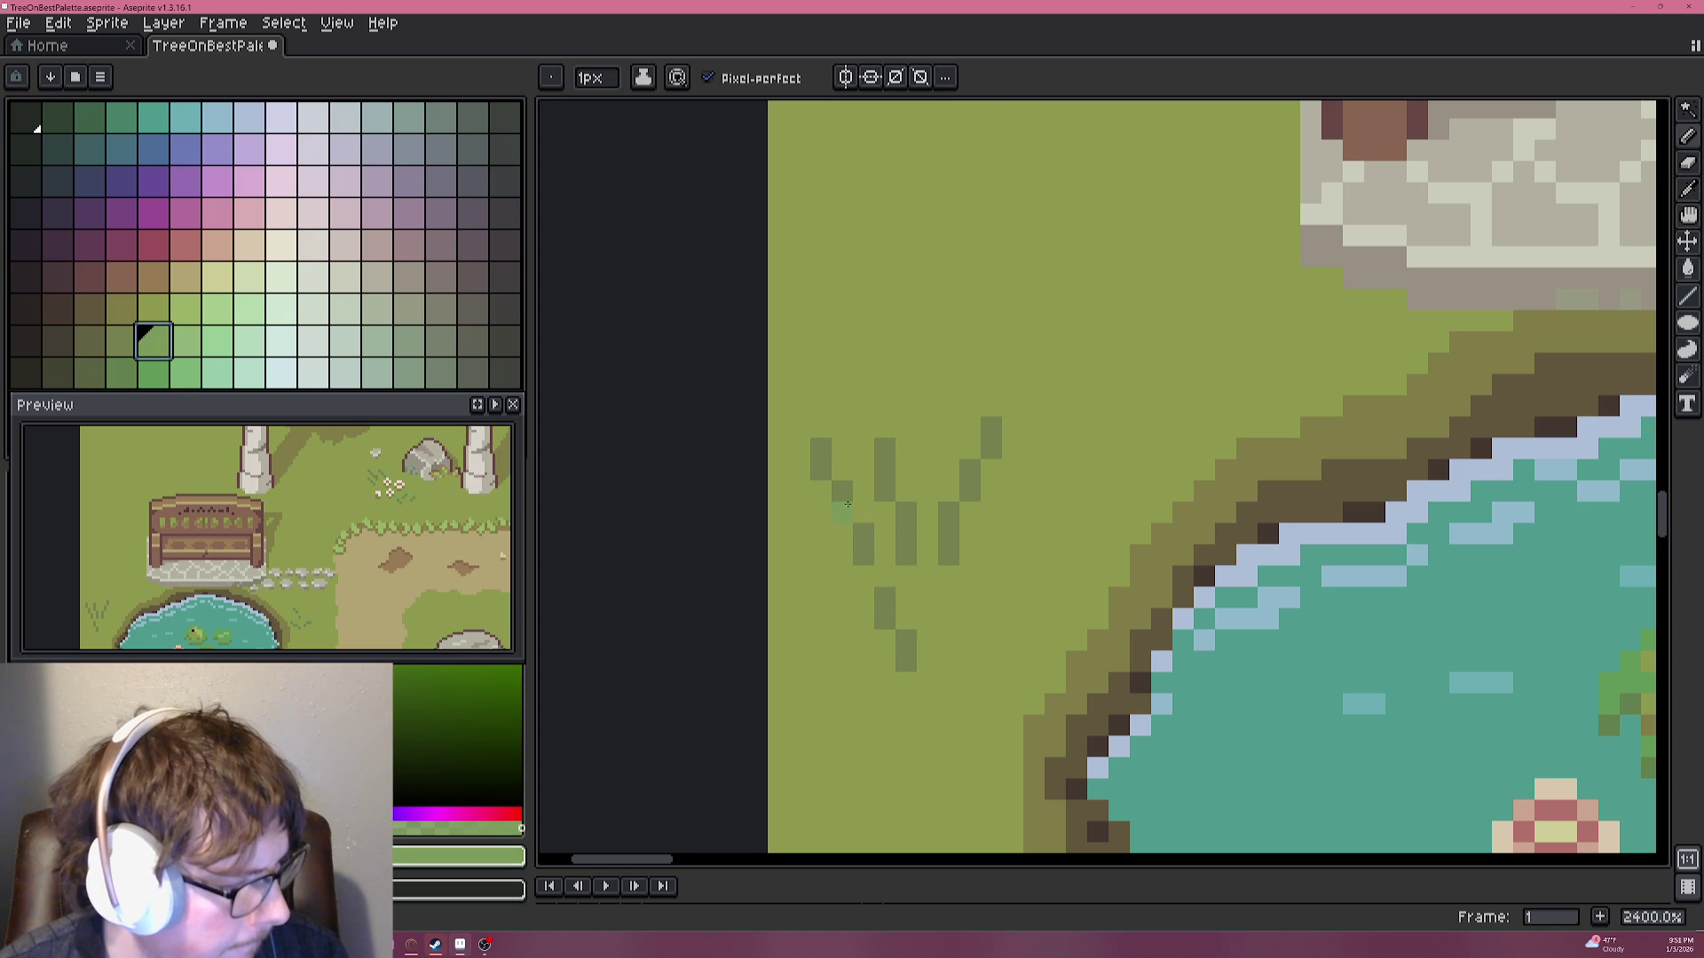
left_click_drag(863, 512, 834, 467)
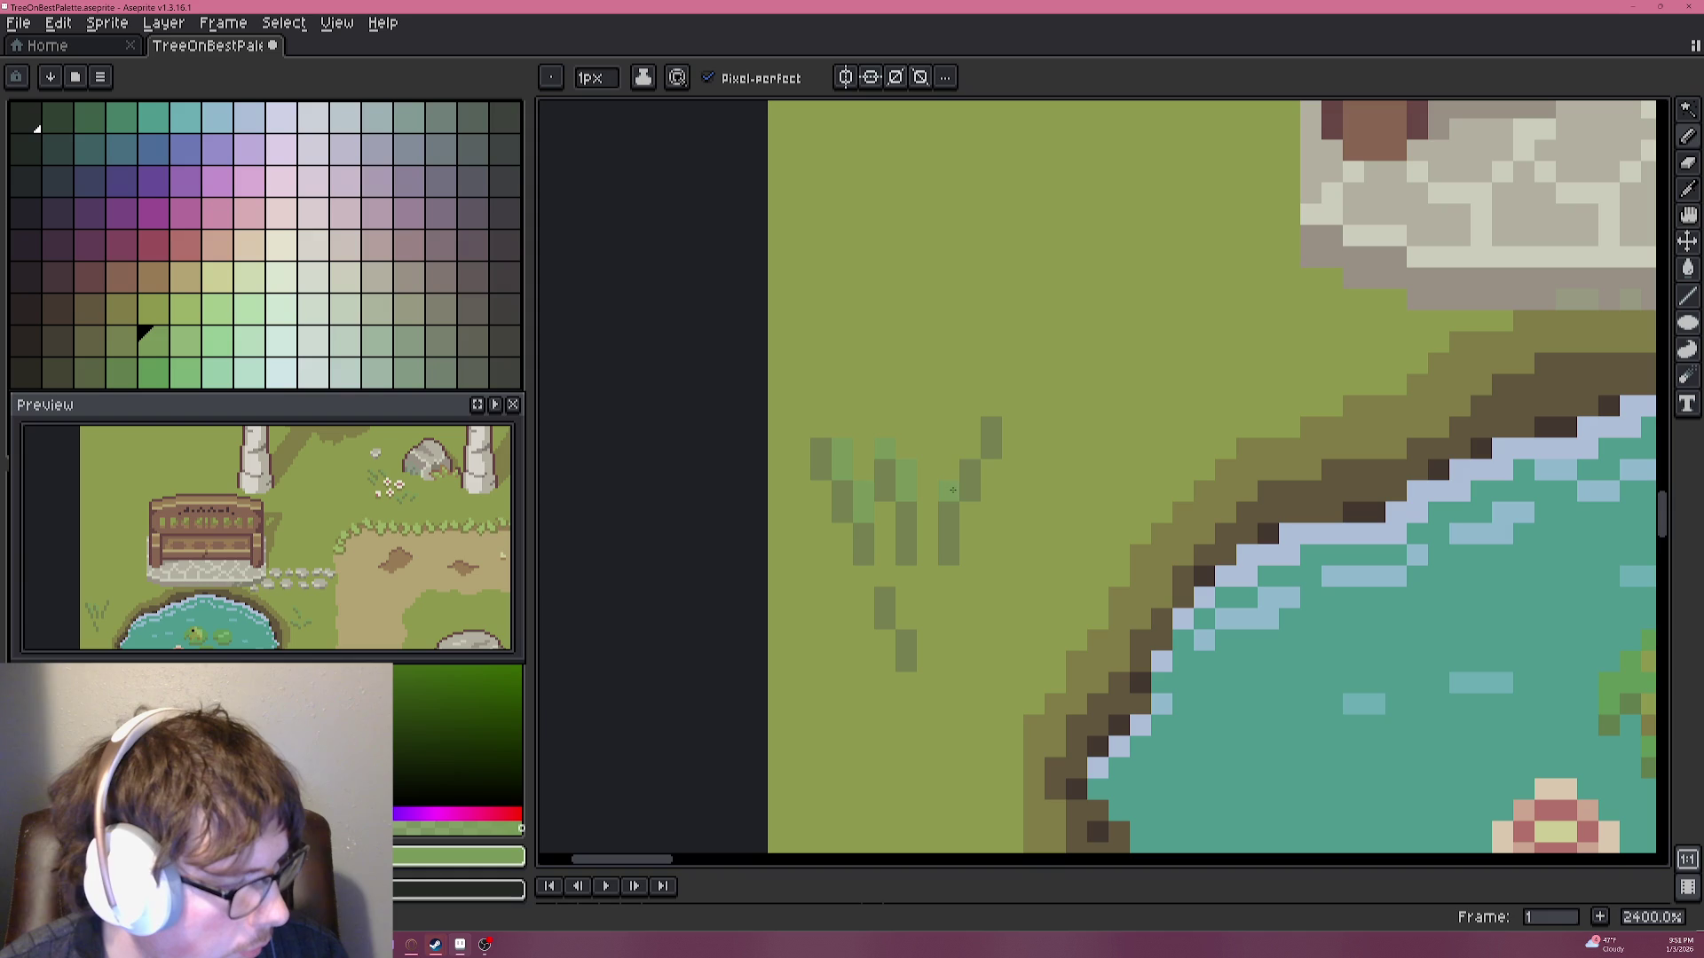
left_click(944, 506, "alt")
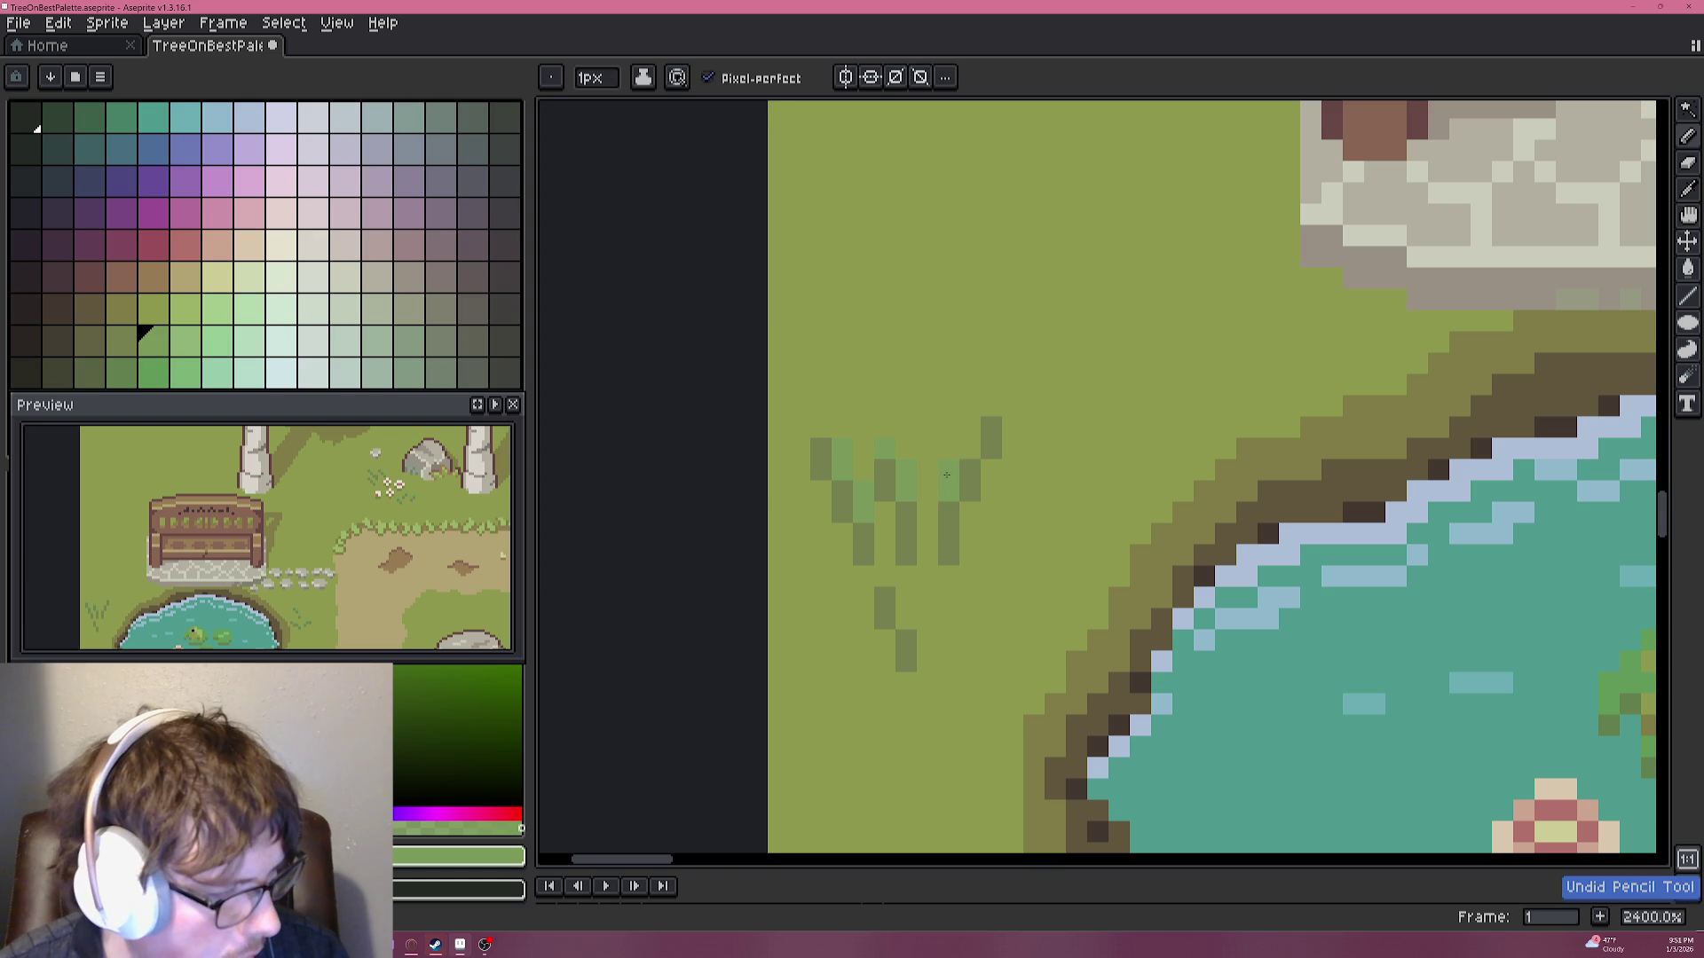
left_click(969, 470)
Undo the rightmost grass tuft stroke.
scroll(991, 406, "down", 3)
scroll(1003, 444, "down", 3)
scroll(958, 502, "up", 2)
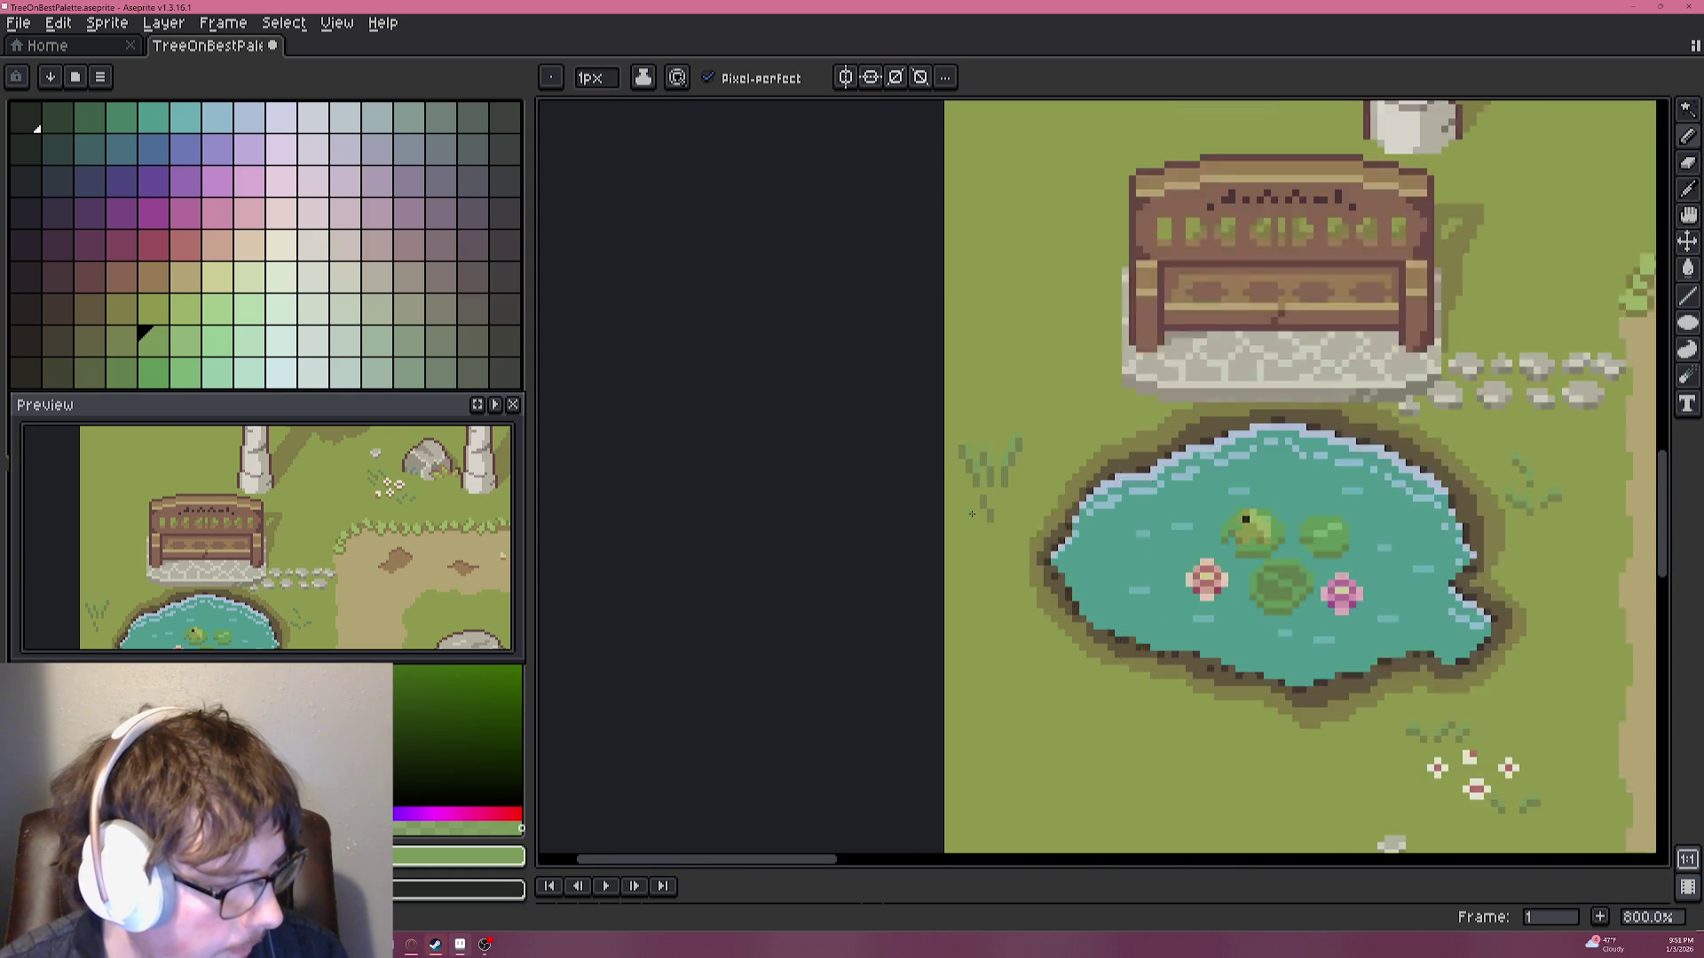
scroll(985, 494, "up", 2)
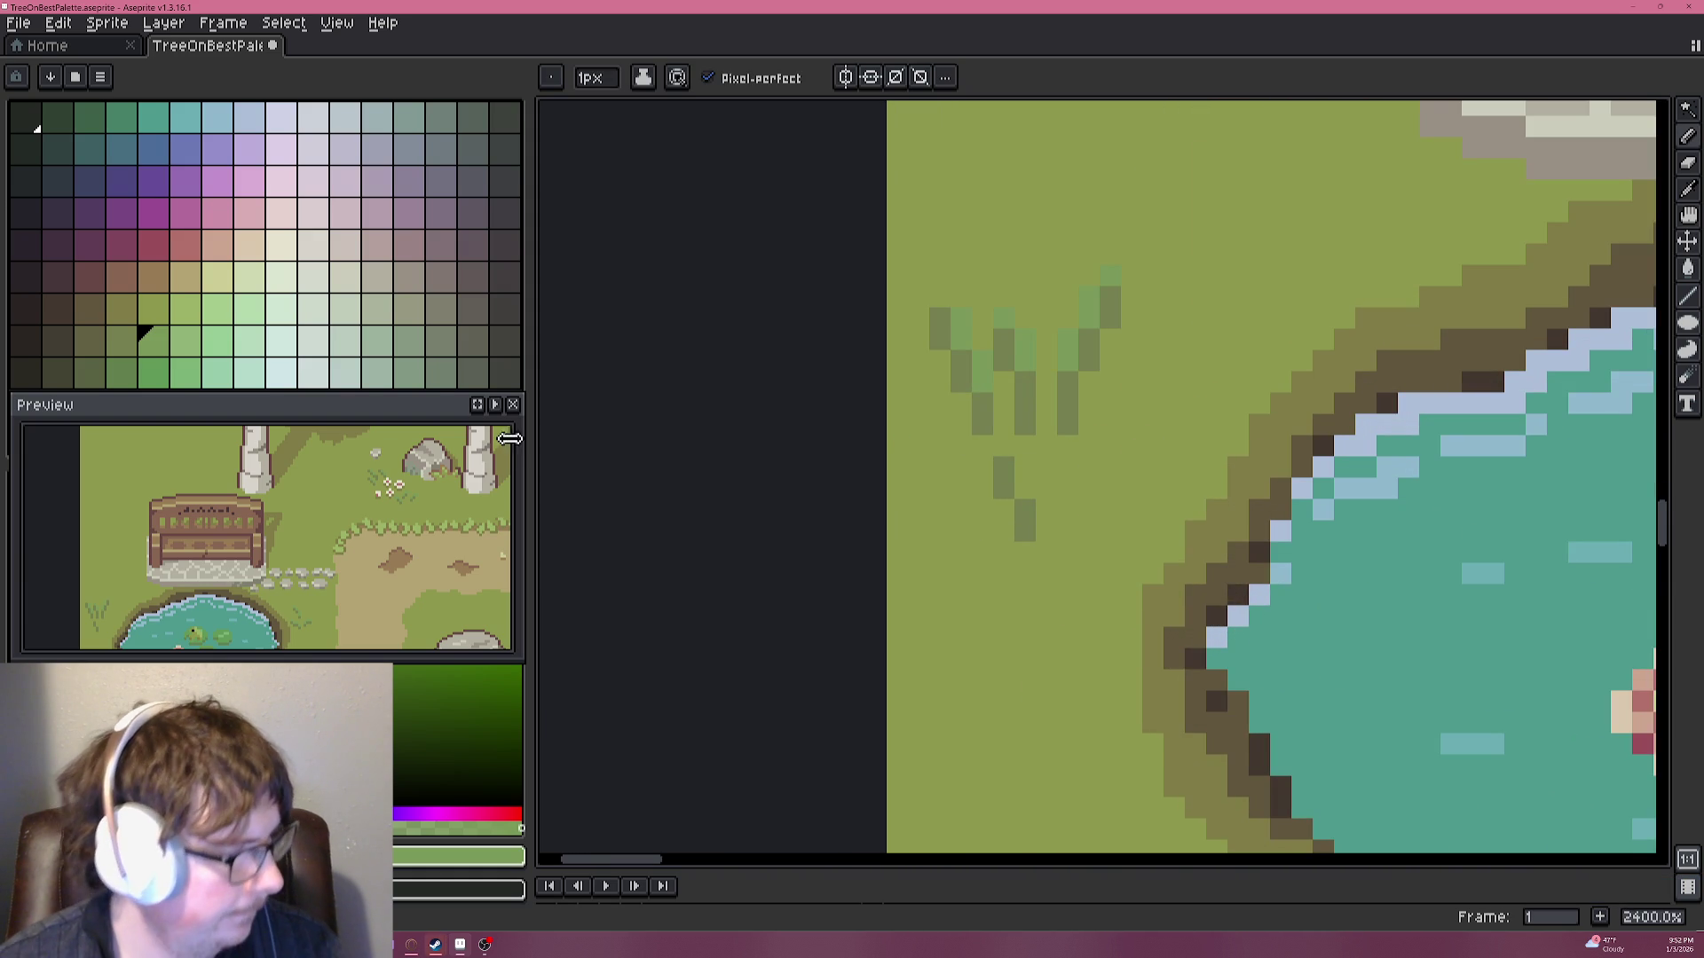
key("ctrl+z")
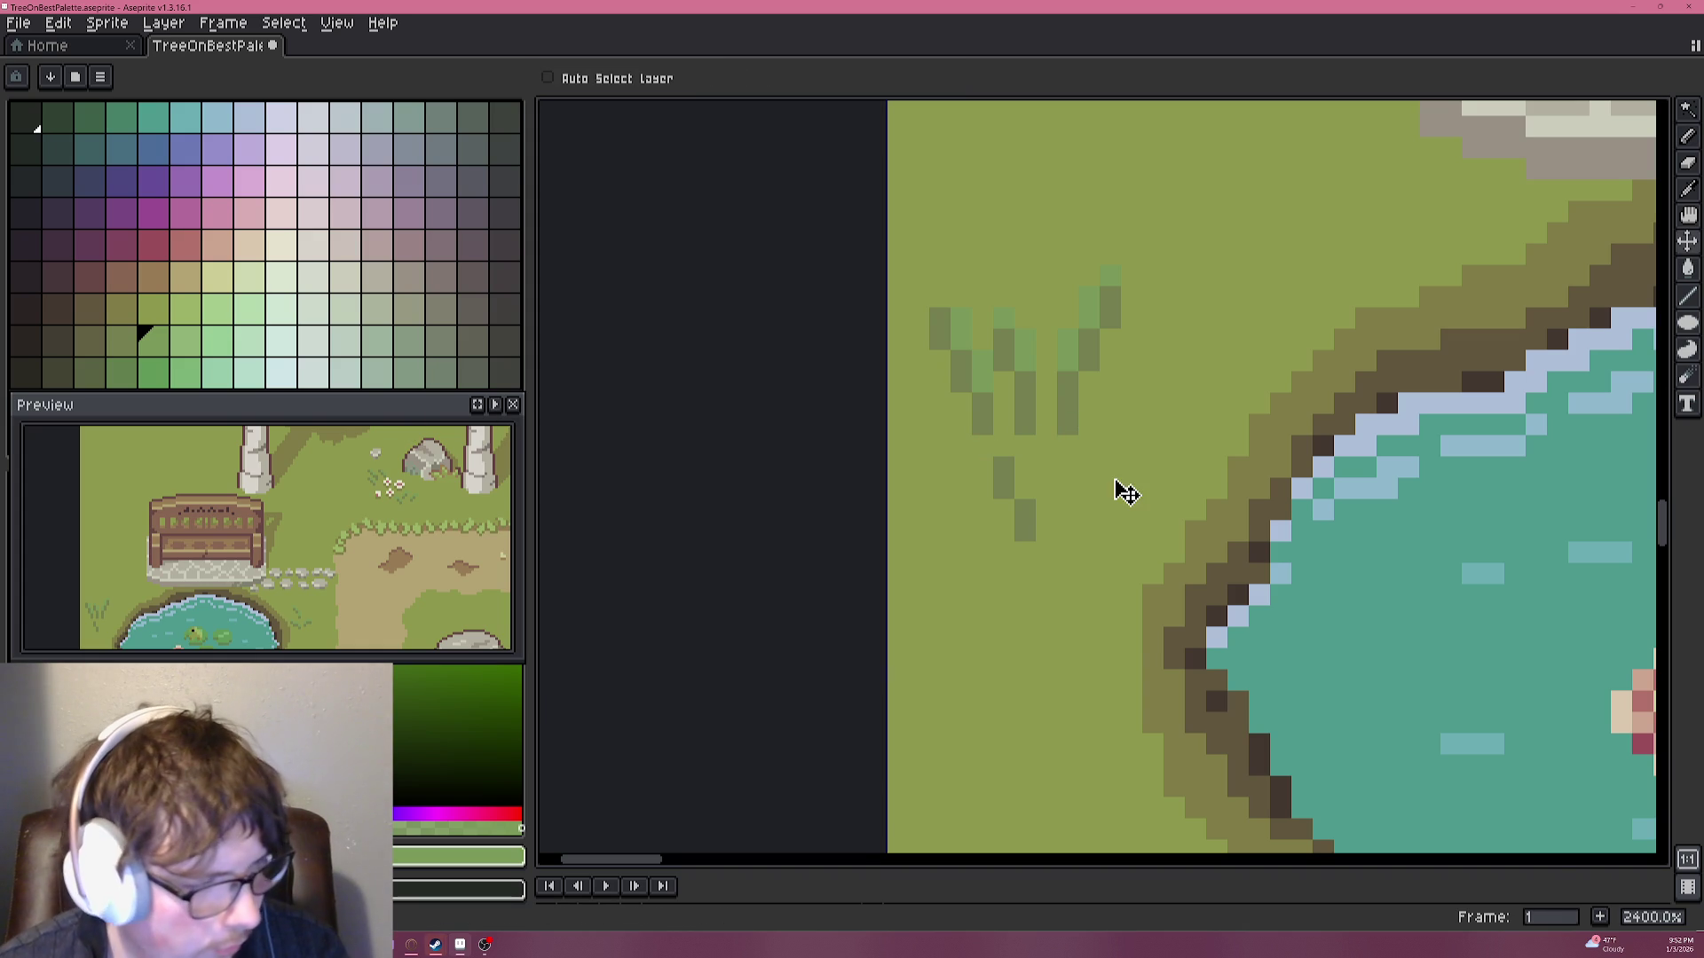
Undo several grass tuft strokes, including the lower diagonal blade extension.
left_click(1083, 453, "alt")
key("ctrl+z")
key("ctrl+z")
key("ctrl+z")
key("ctrl+z")
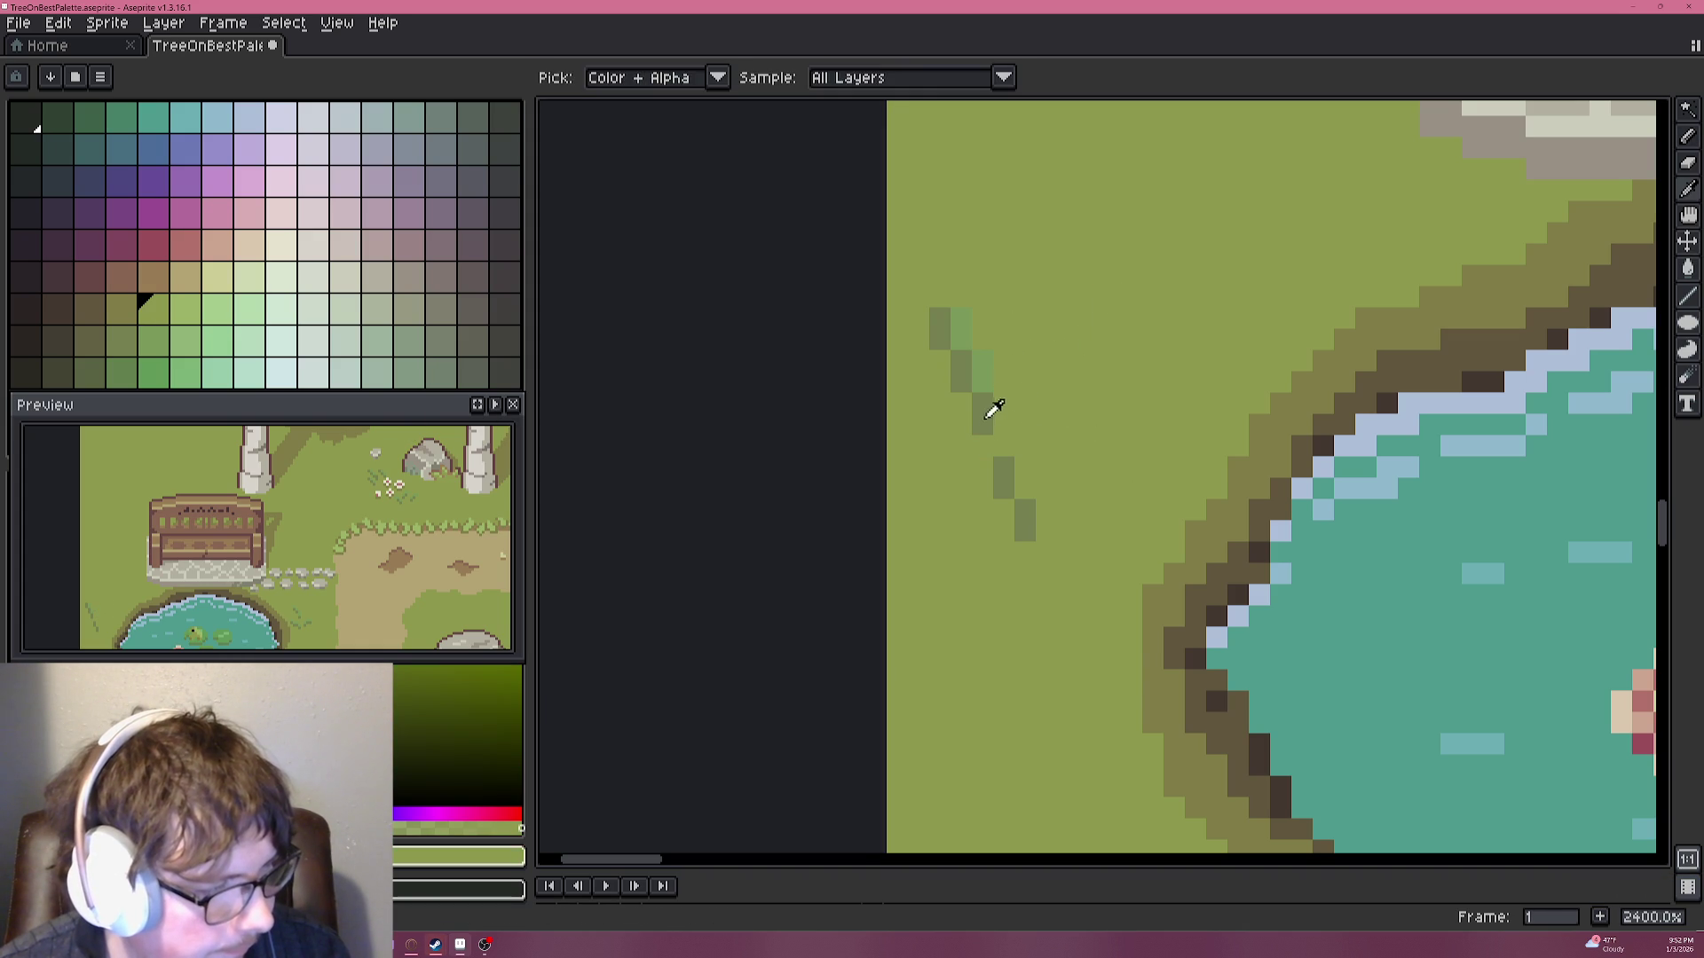
left_click(989, 406, "alt")
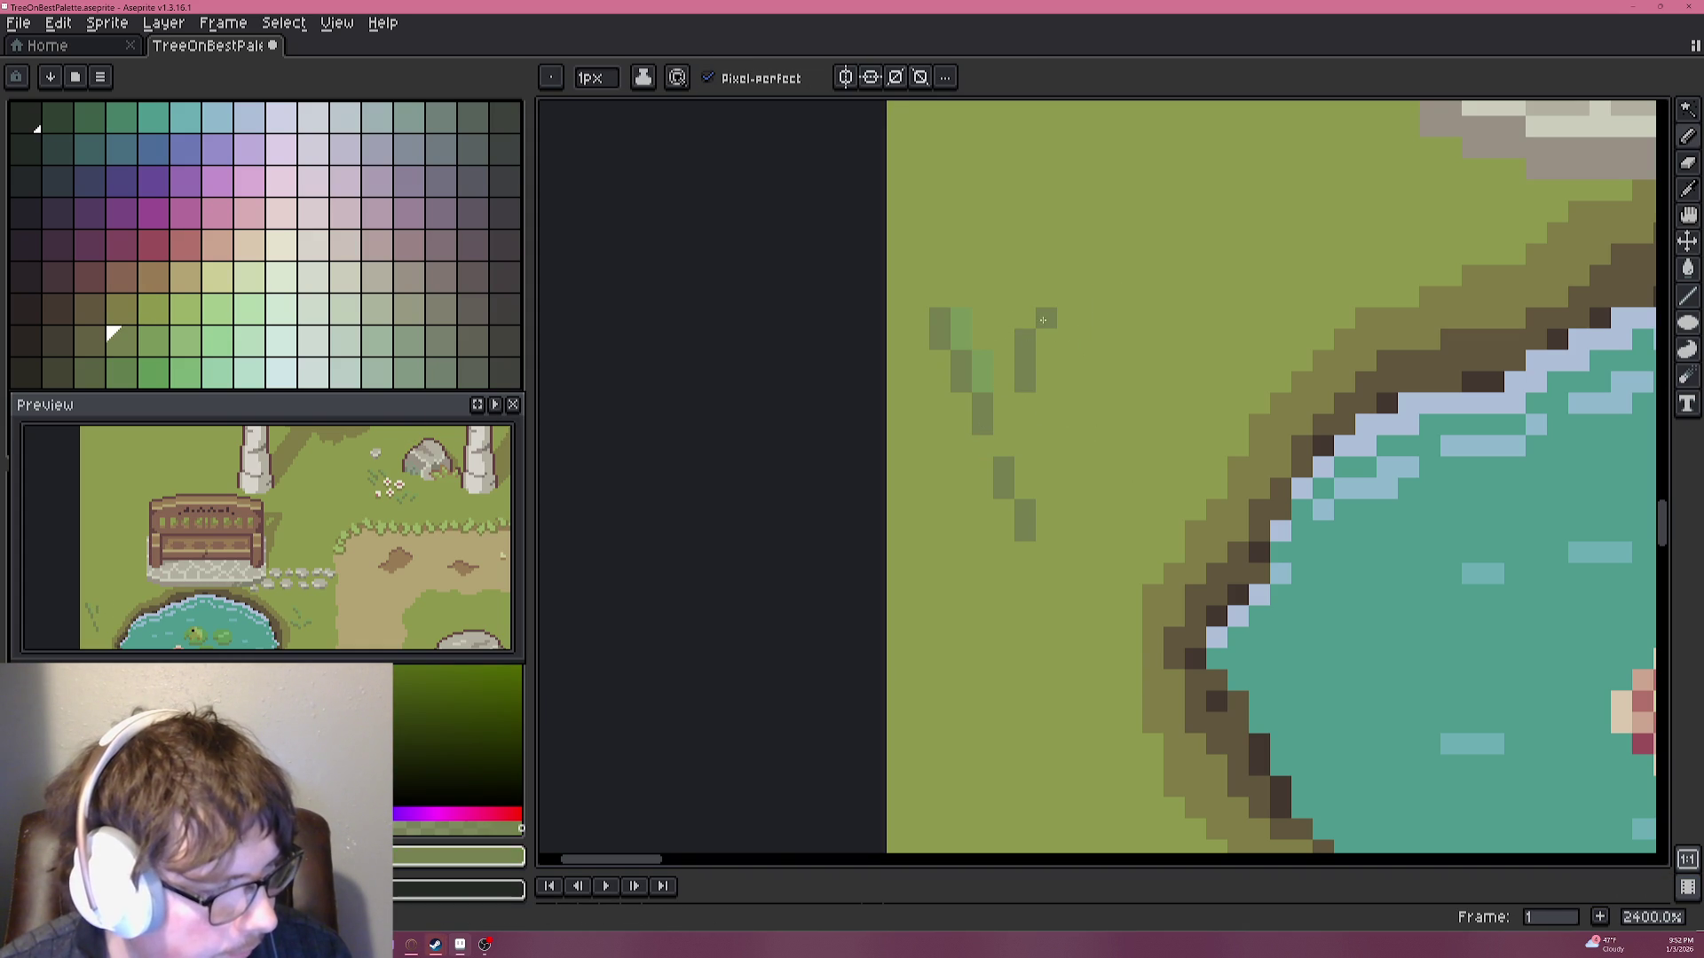
left_click(1067, 275)
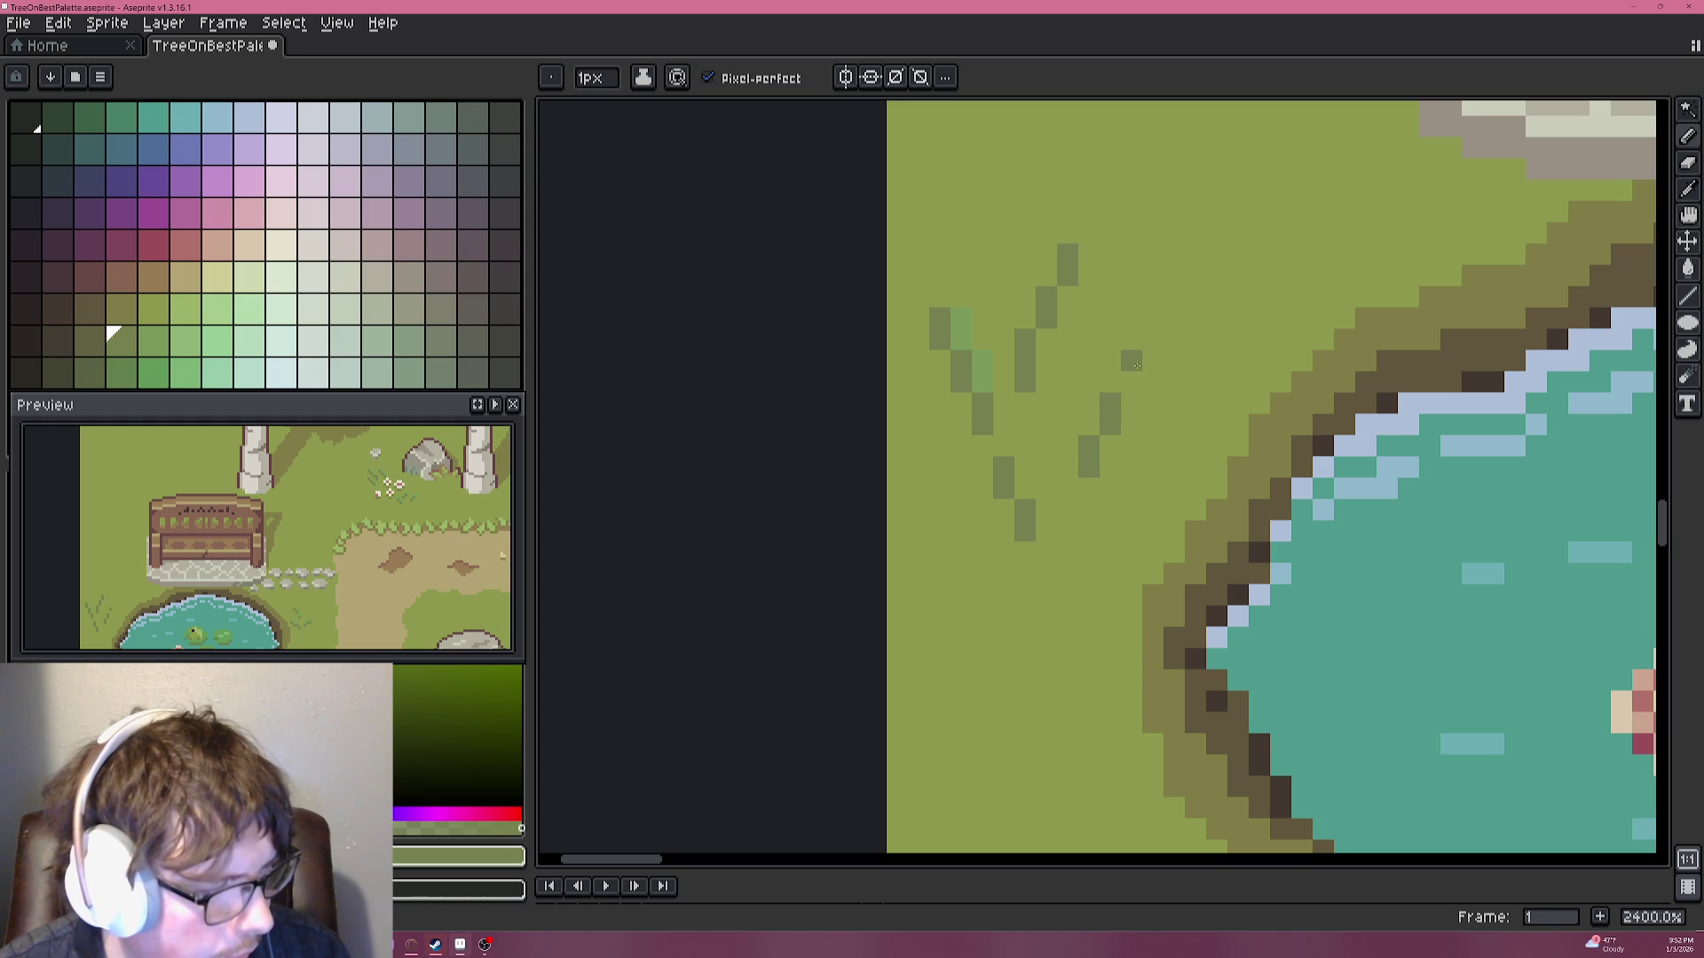
left_click(146, 302)
key("ctrl+z")
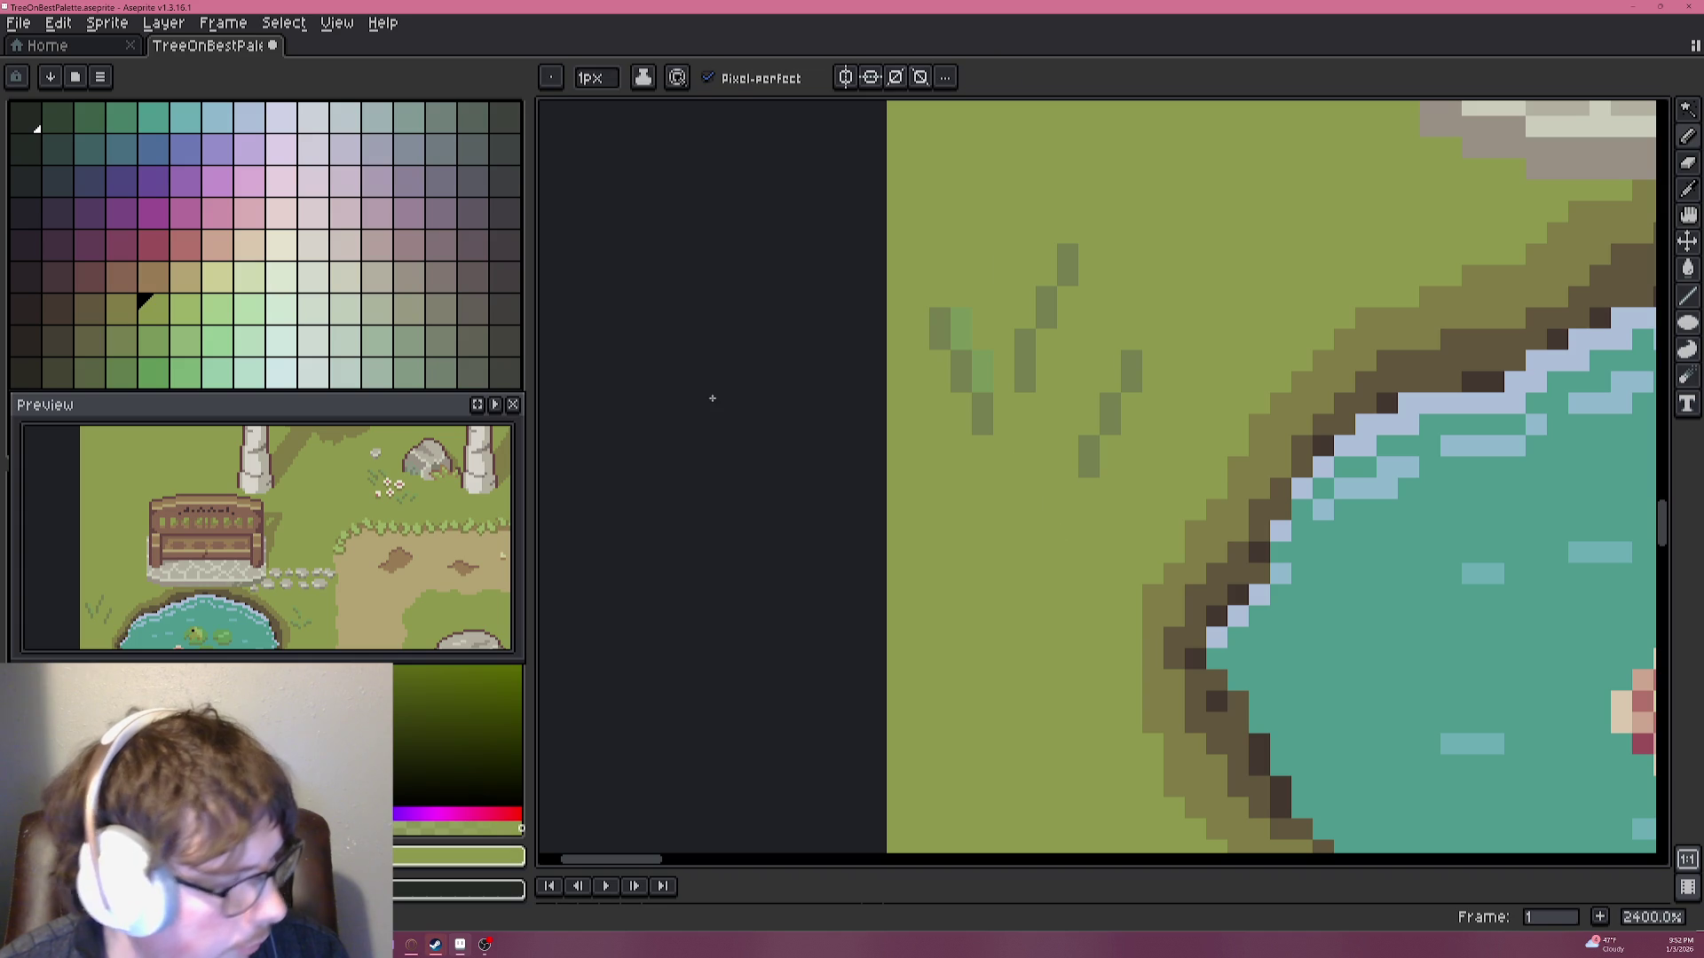
Choose a deep pinkish red and place the first flower pixel above the grass stem.
left_click(166, 254)
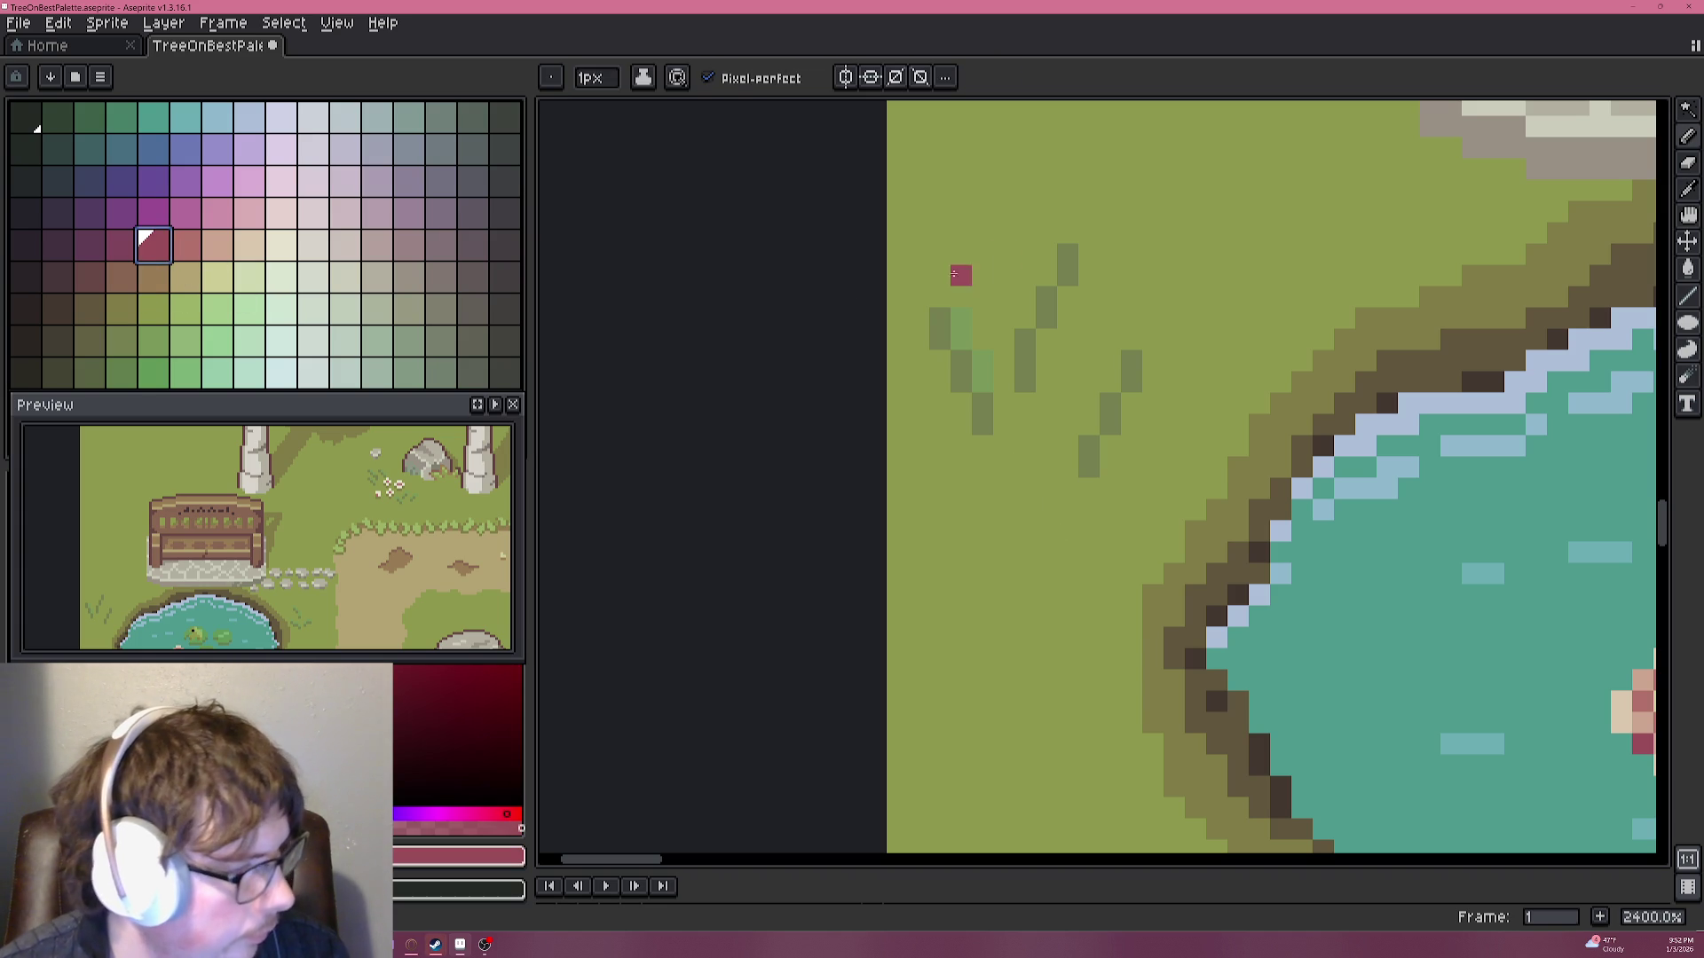
left_click(197, 249)
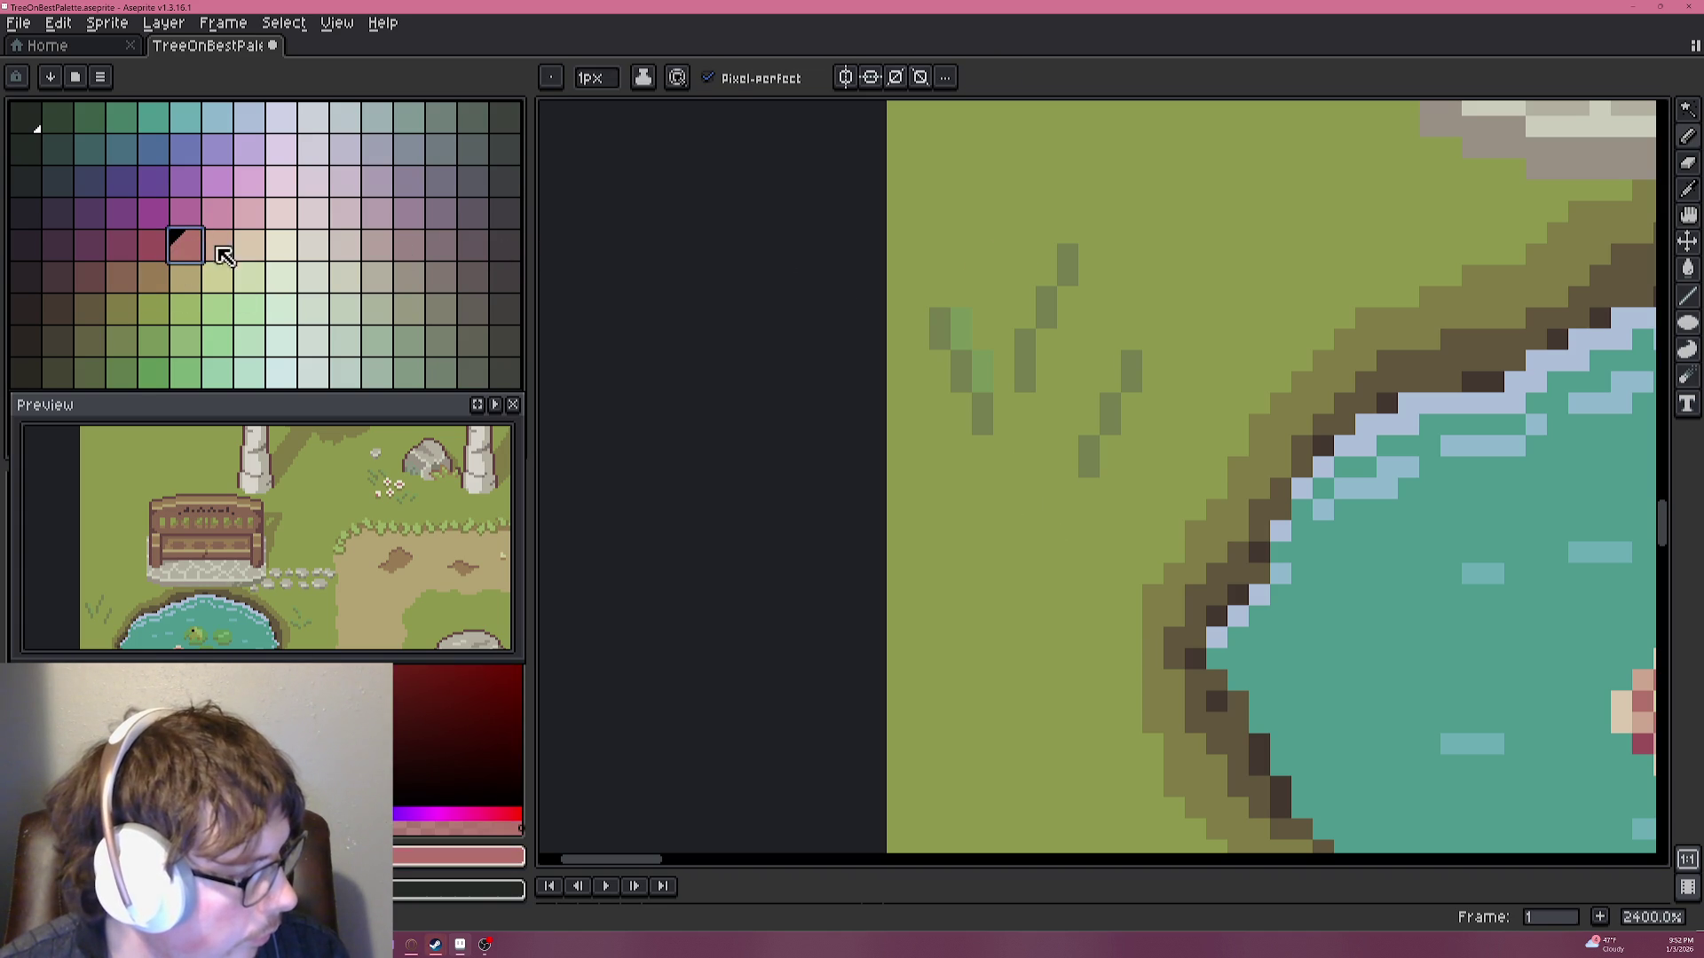
key("bracketleft")
left_click(1068, 232)
scroll(1067, 233, "up", 1)
scroll(1020, 383, "up", 2)
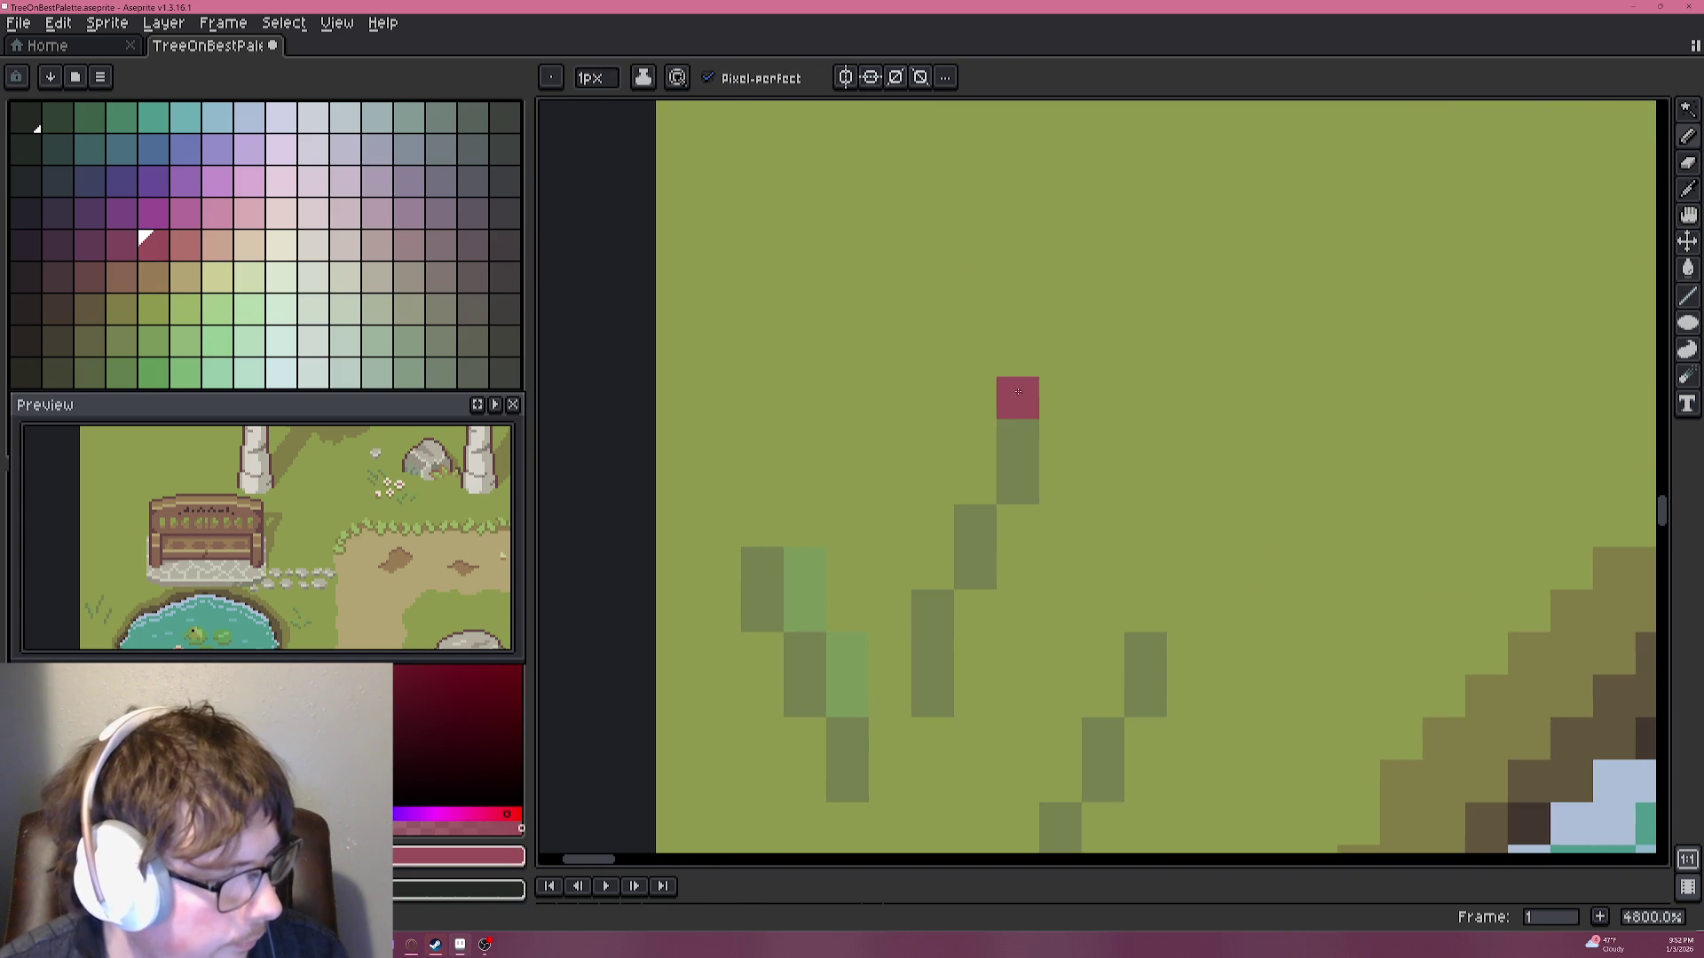
Fill the flower out into a 3x3 red block, undoing misplaced pixels.
left_click(974, 355)
left_click(1060, 355)
left_click(1060, 484)
key("ctrl+z")
left_click(1017, 440)
key("ctrl+z")
left_click(1016, 355)
left_click(1060, 397)
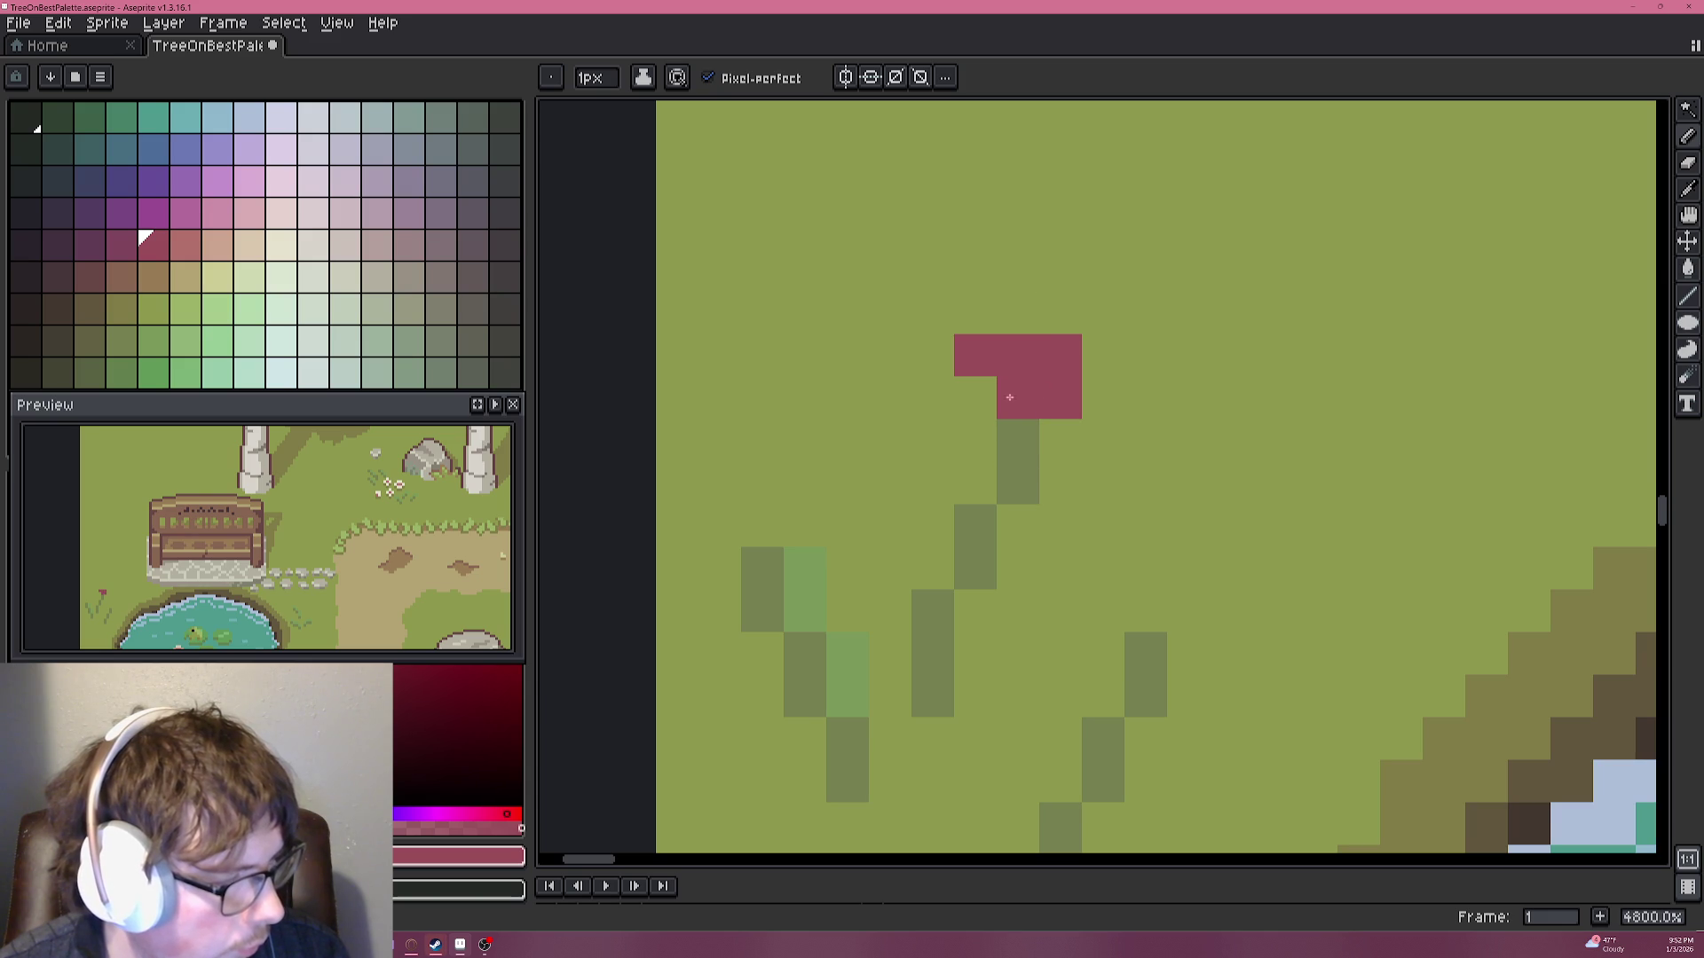
left_click(974, 398)
left_click(1017, 313)
left_click(974, 312)
left_click(1059, 313)
Recolour the flower block's bottom corners with grass green.
scroll(1060, 312, "down", 4)
scroll(998, 404, "up", 3)
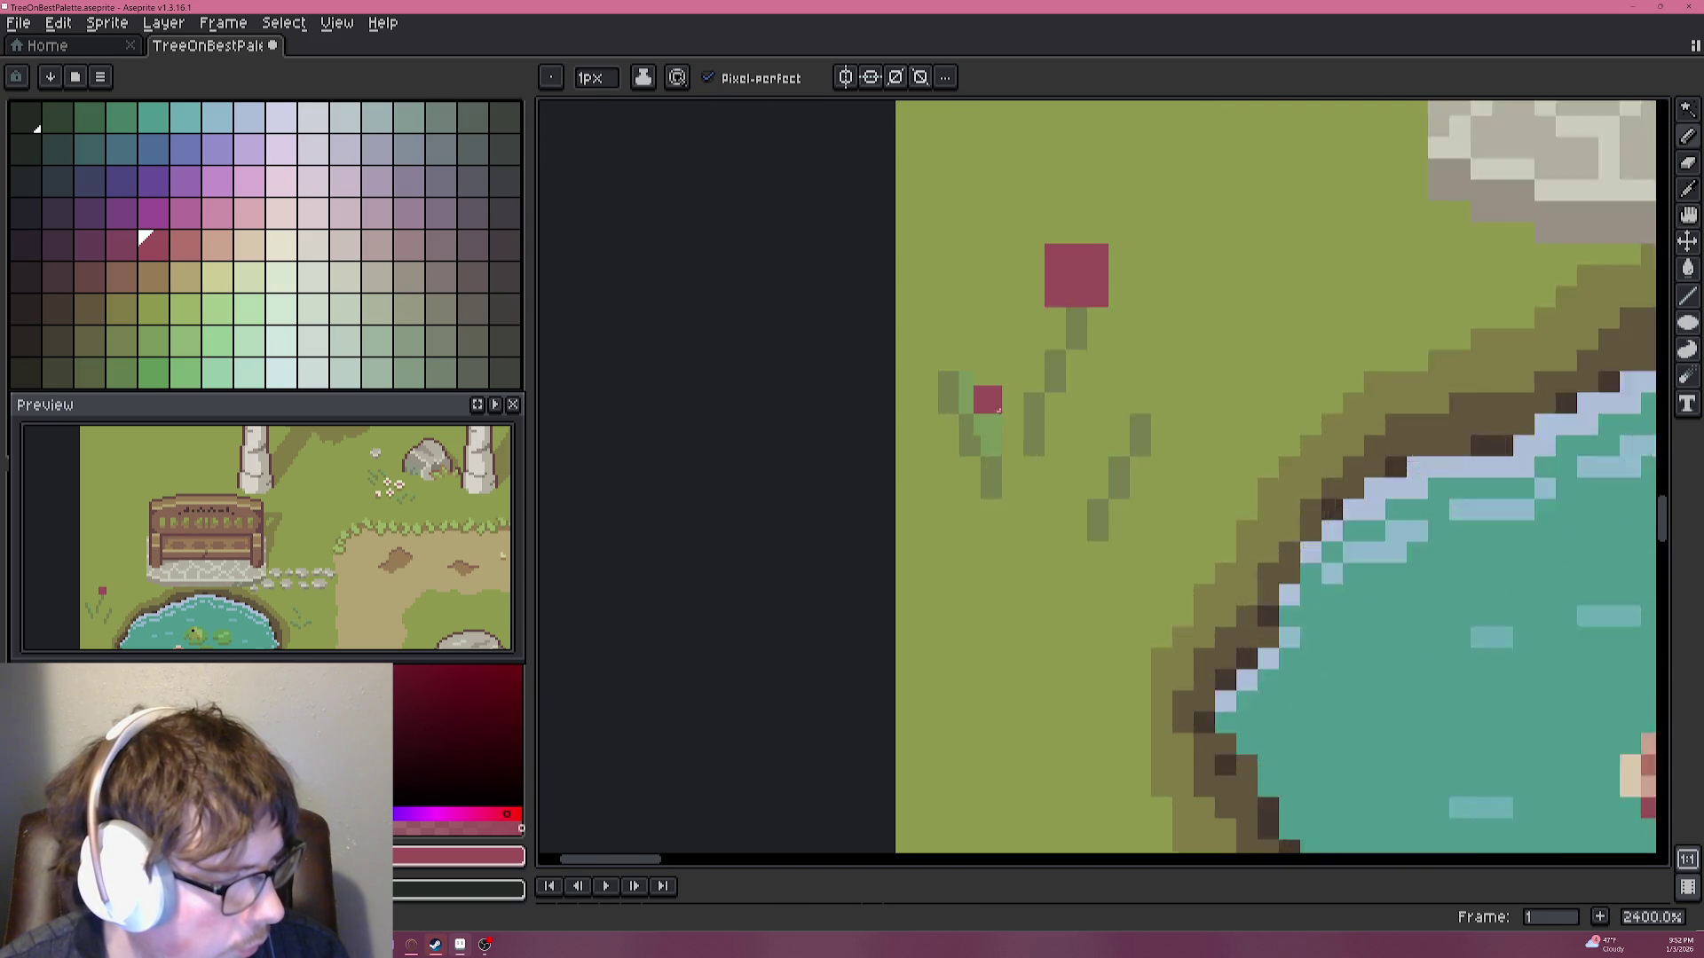
scroll(999, 404, "up", 1)
left_click(1057, 290, "alt")
left_click(1070, 257)
left_click(1127, 257)
Add a red pixel above the grass stem and reshape the flower's edge pixels into a cross.
scroll(1053, 353, "down", 1)
scroll(1052, 352, "down", 5)
scroll(1020, 355, "up", 5)
scroll(1020, 355, "up", 1)
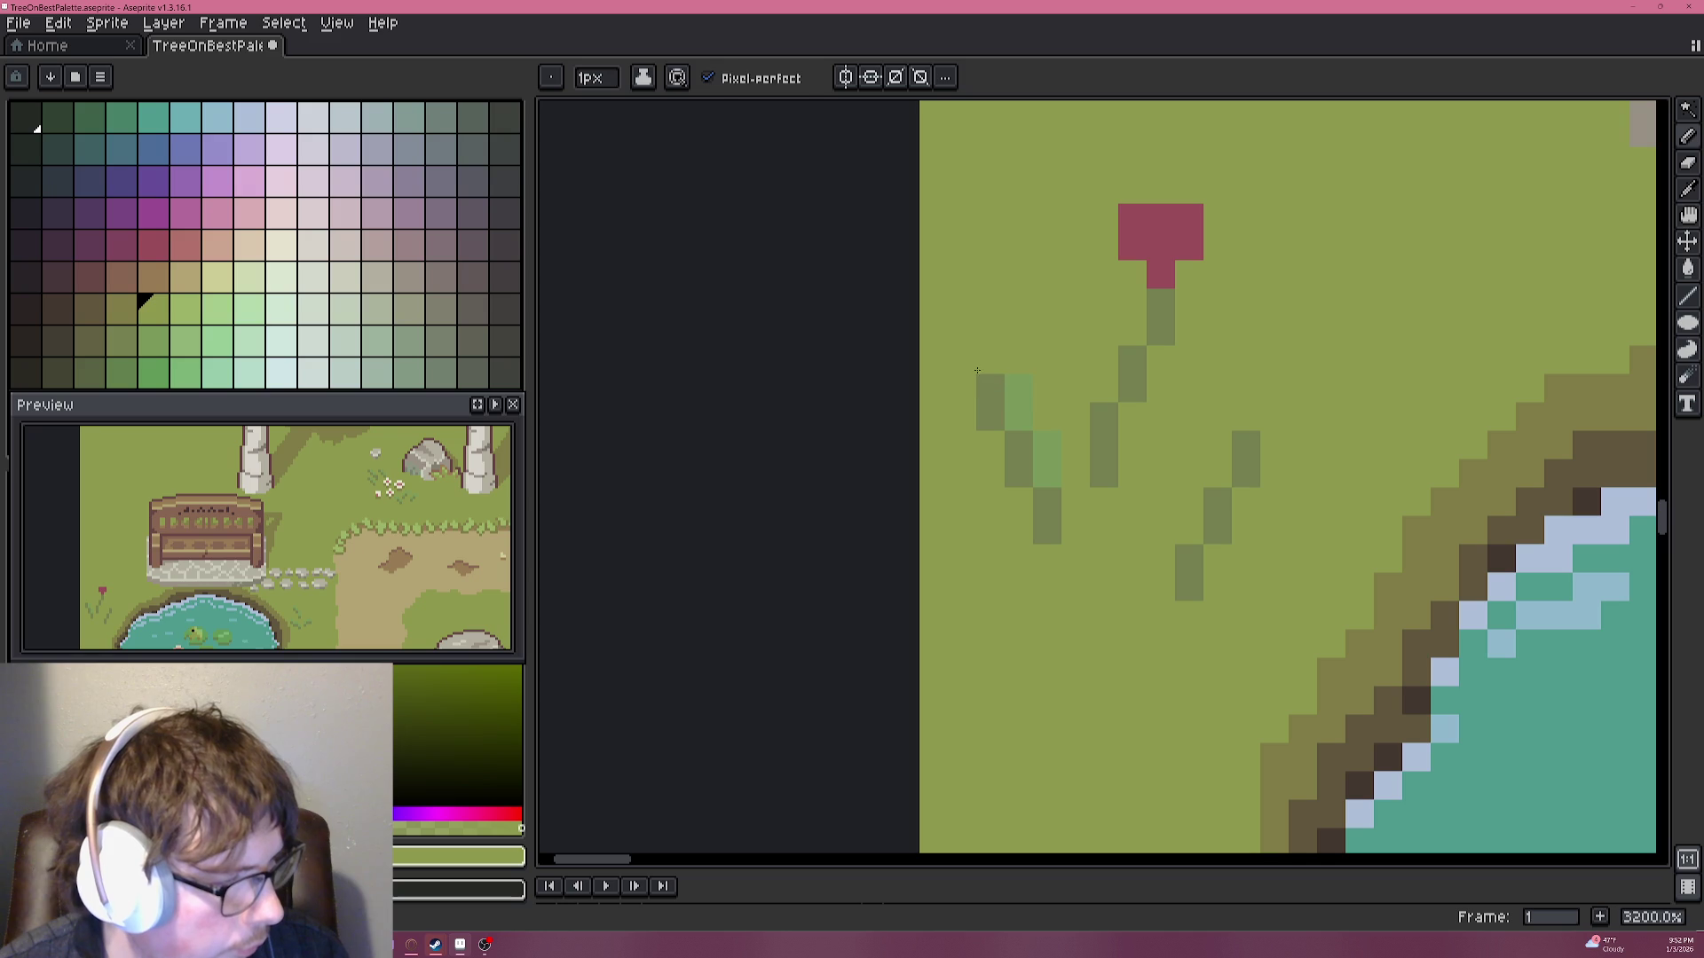
left_click(985, 396, "alt")
left_click(1160, 226, "alt")
left_click(989, 359)
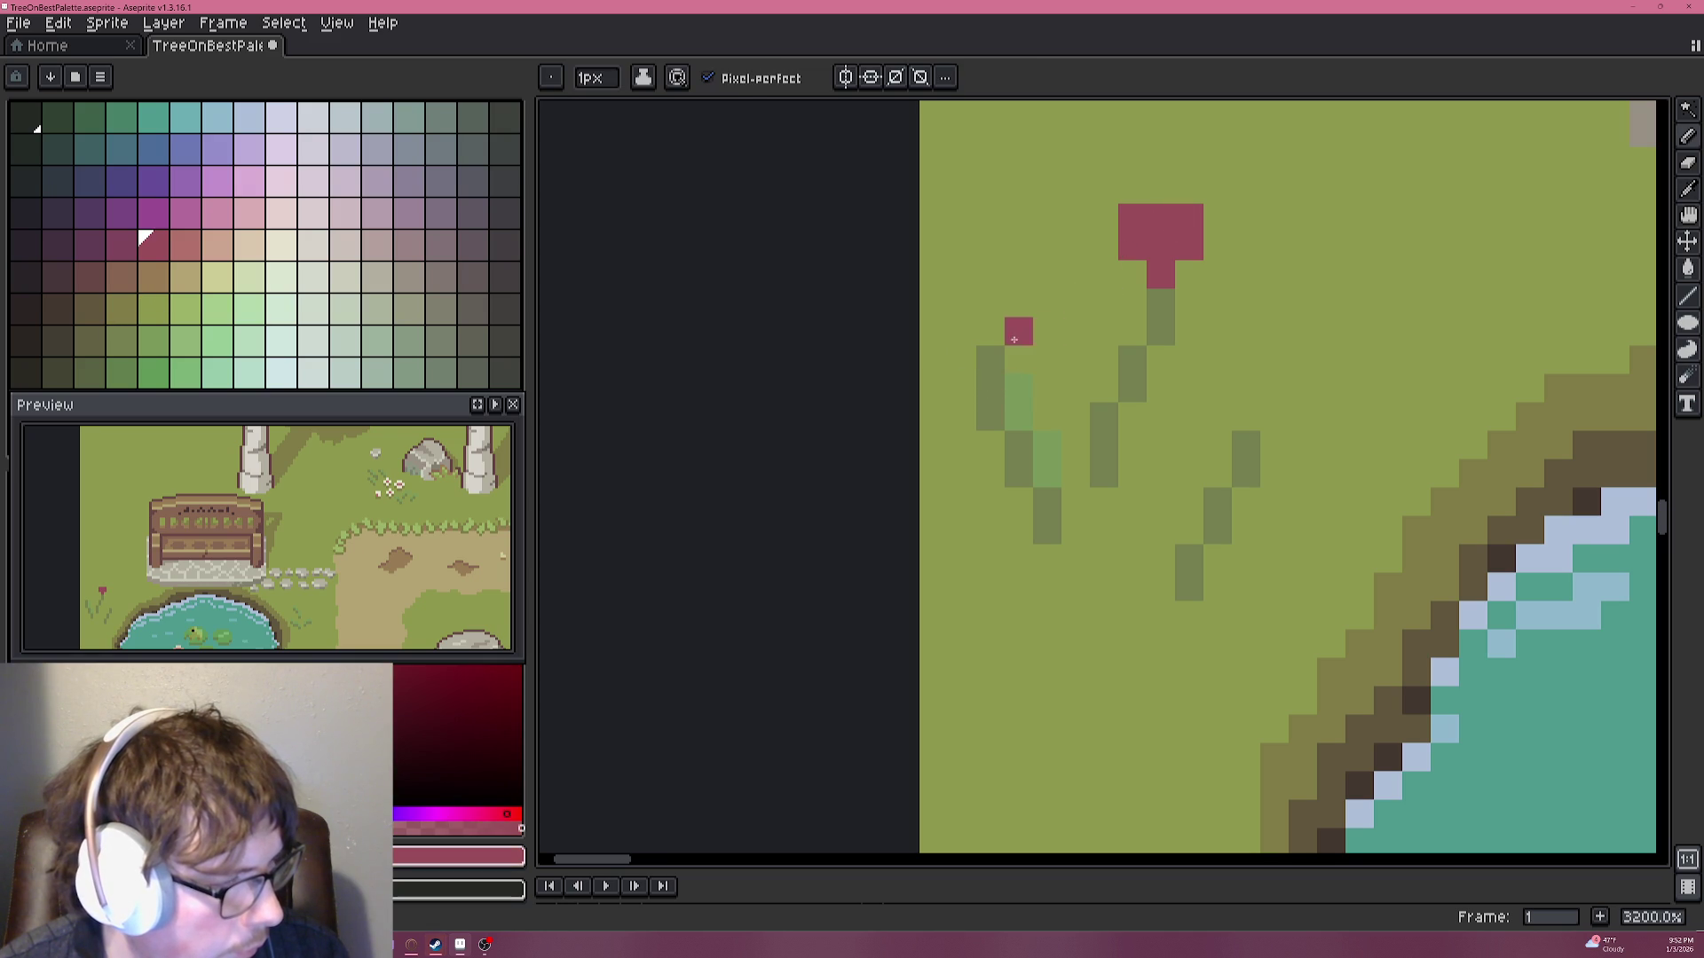
left_click(1132, 274)
left_click(1188, 274)
left_click(1160, 302)
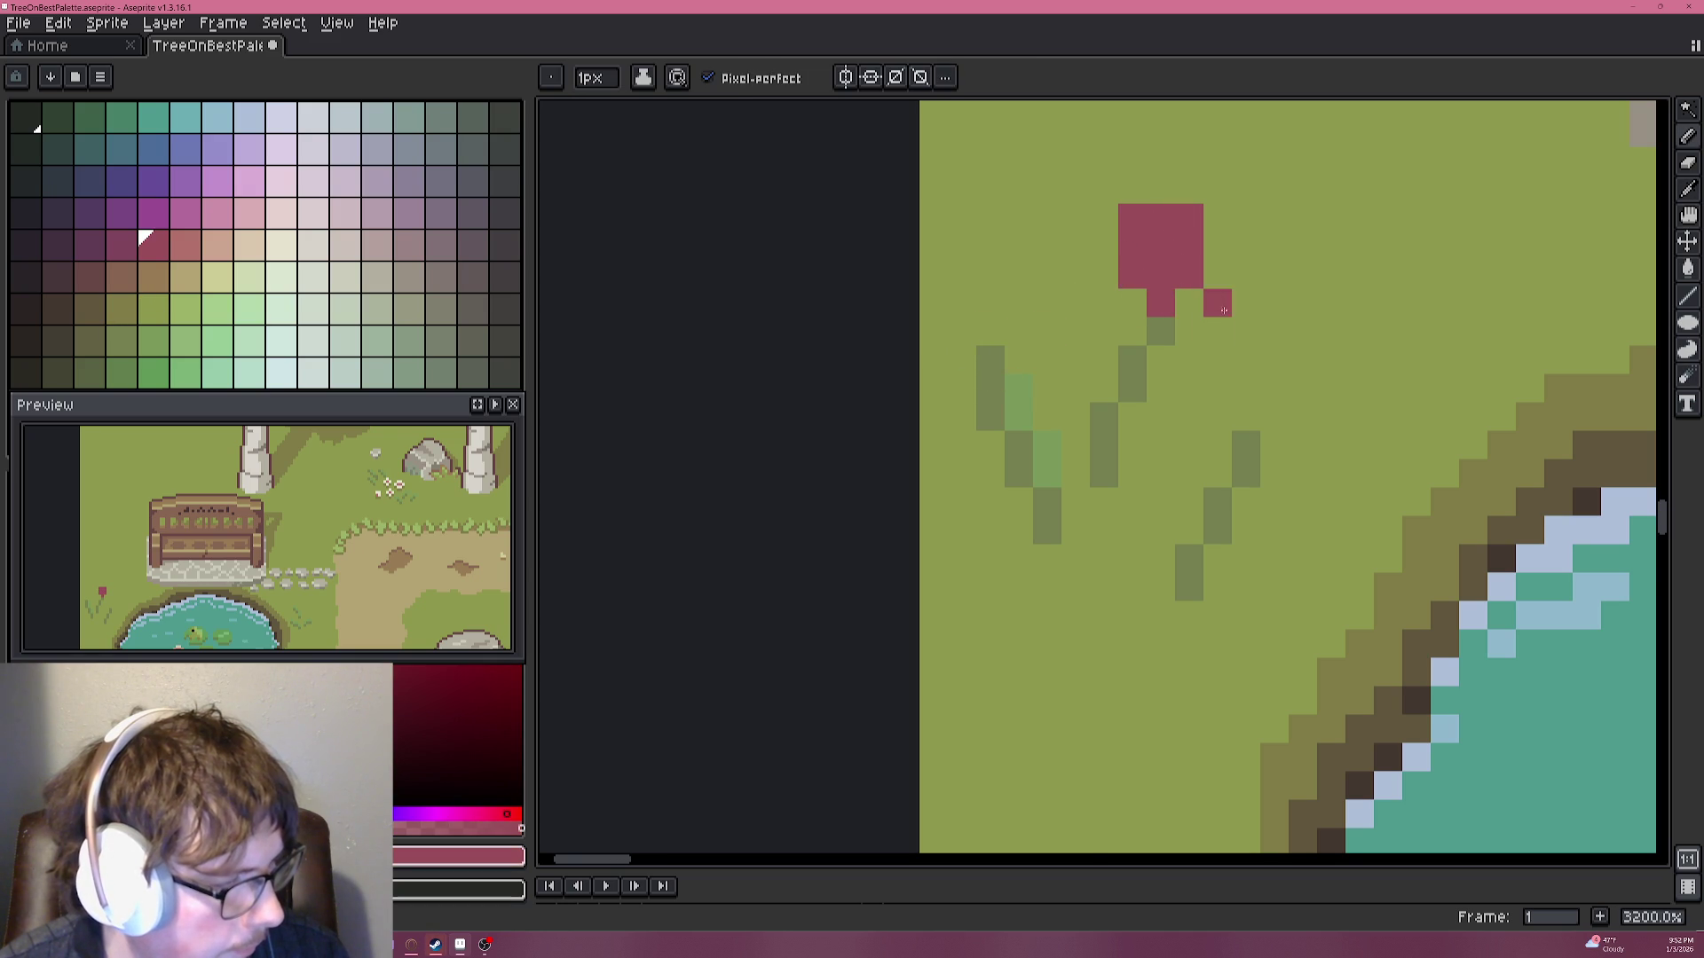
Paint four lighter pink checker pixels into the flower petals.
scroll(1224, 305, "down", 5)
scroll(1218, 302, "up", 5)
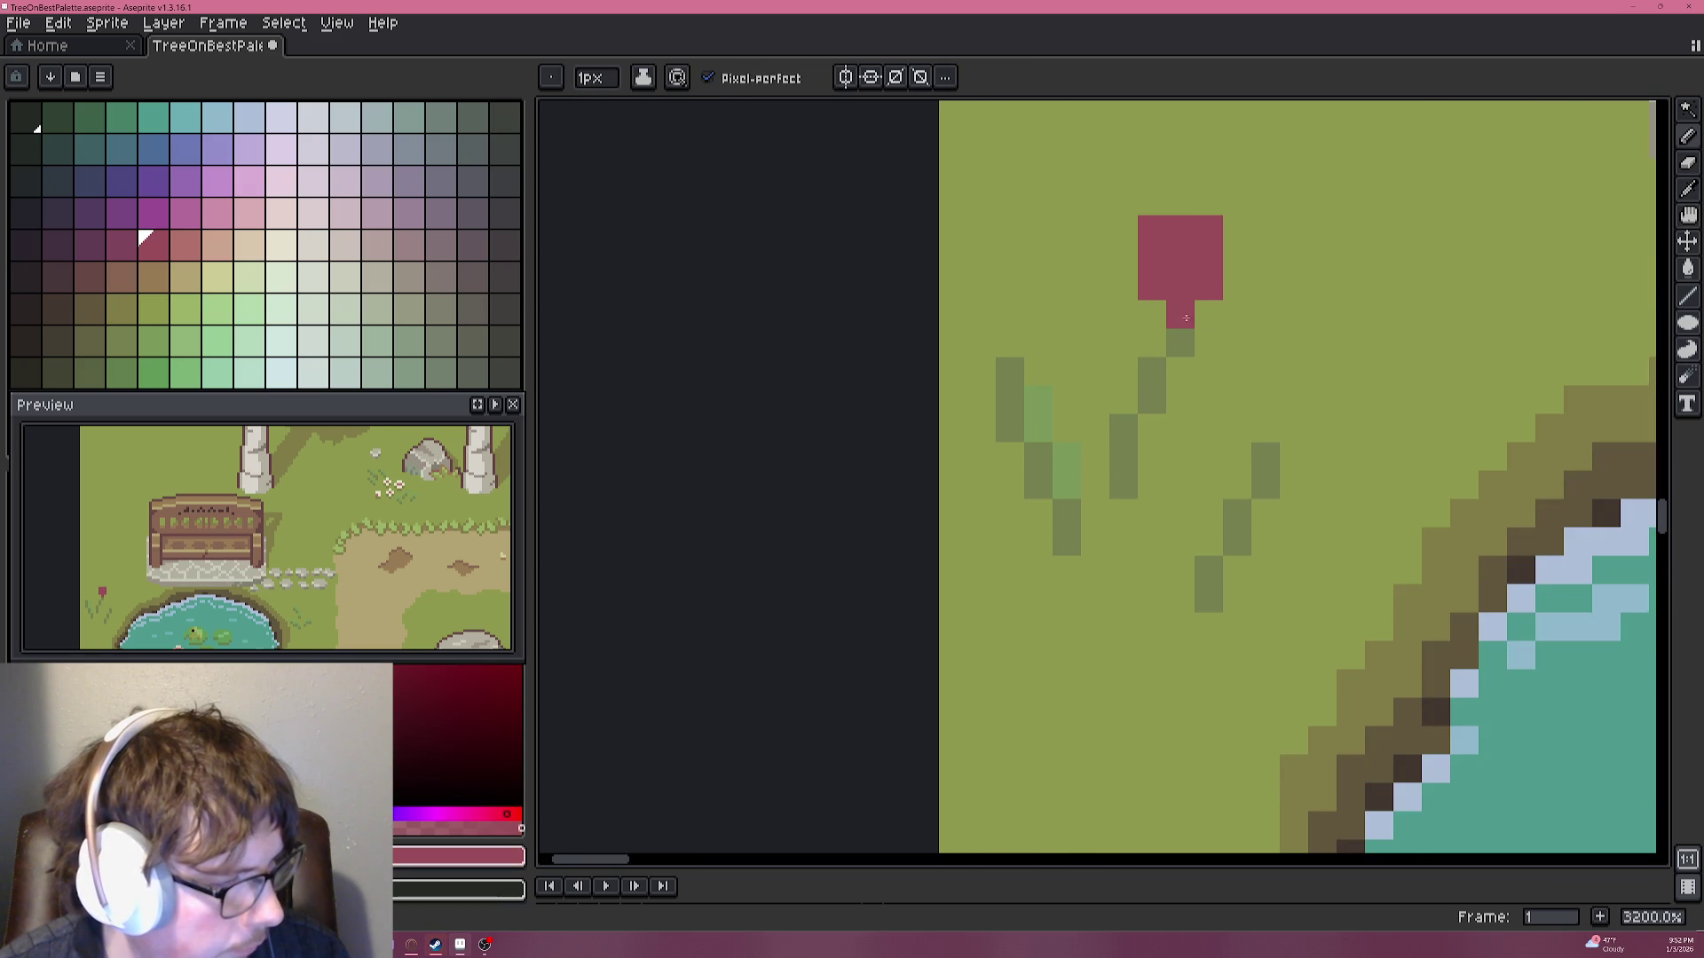
left_click(190, 255)
left_click(1152, 257)
left_click(1180, 286)
left_click(1209, 257)
left_click(1181, 229)
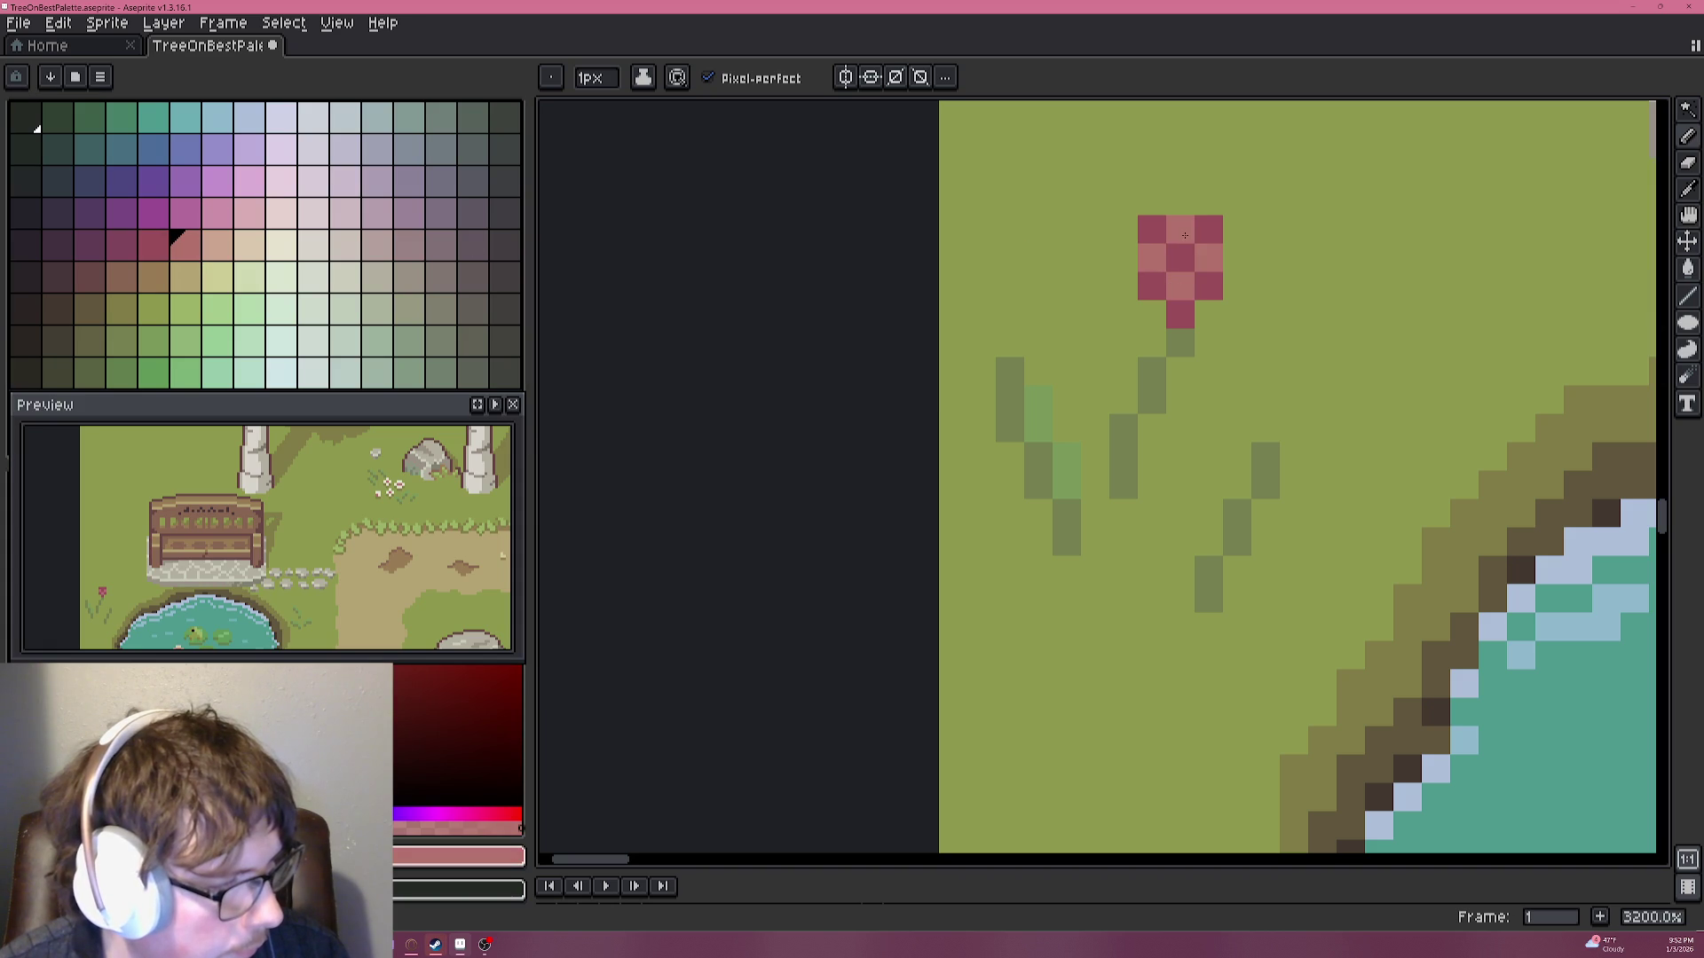
Paint the flower's centre pixel light peach.
left_click(222, 248)
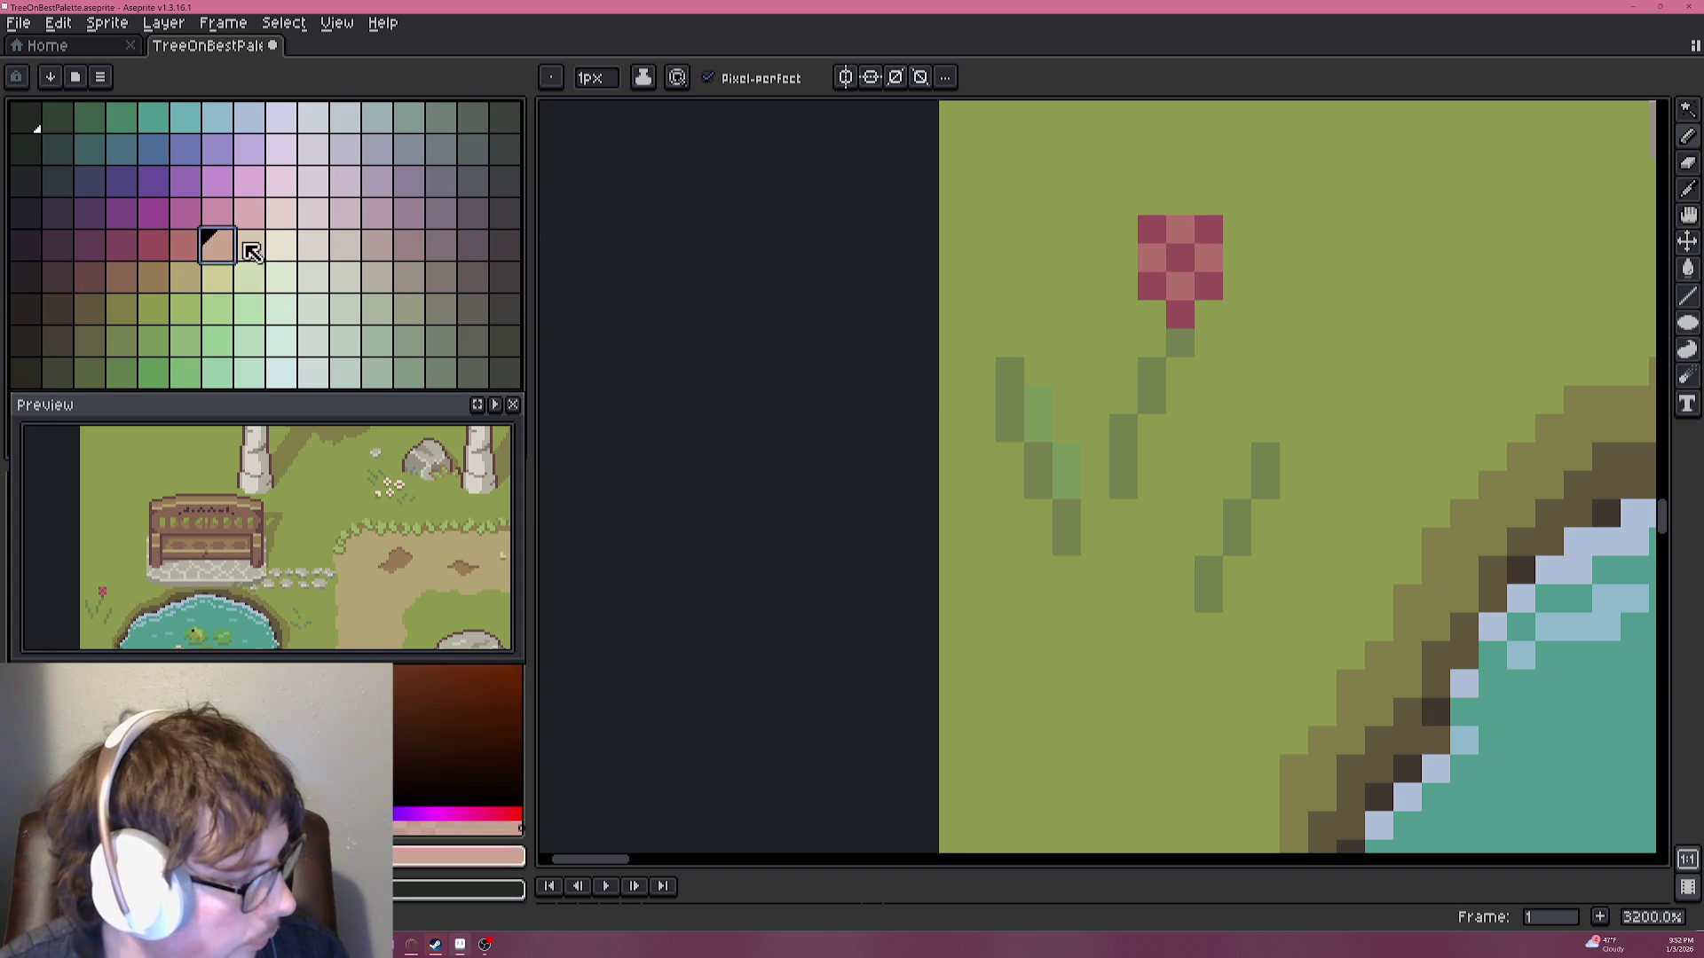
left_click(1180, 257)
scroll(1134, 312, "down", 5)
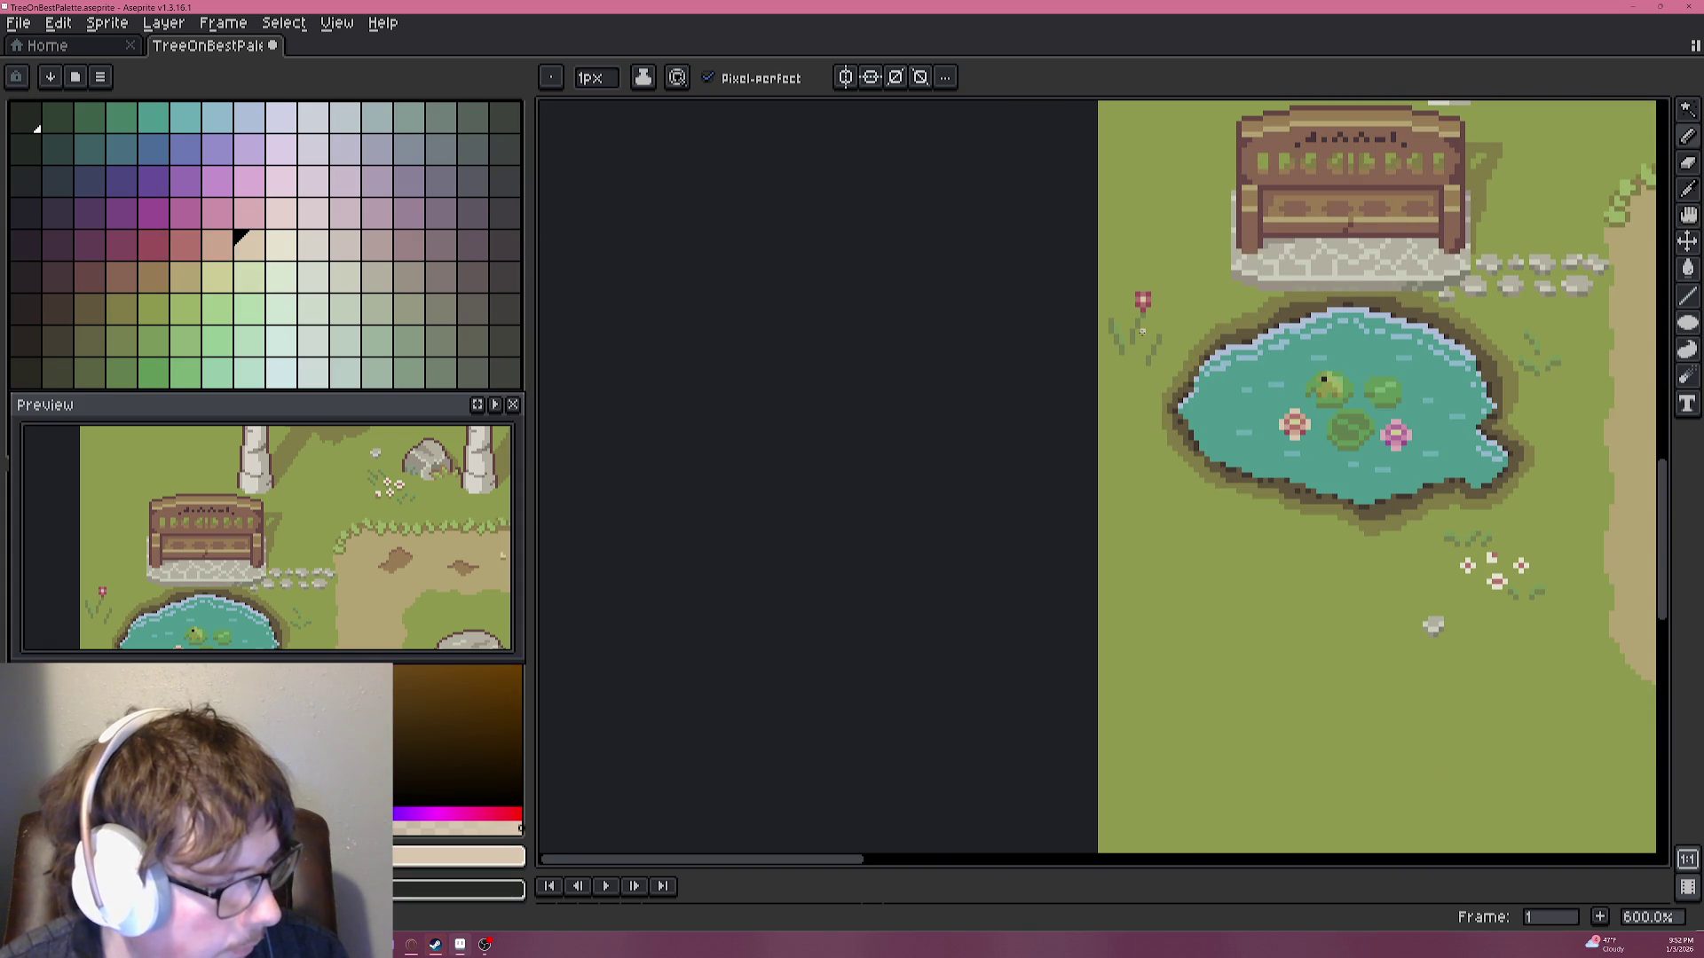
scroll(1147, 326, "up", 3)
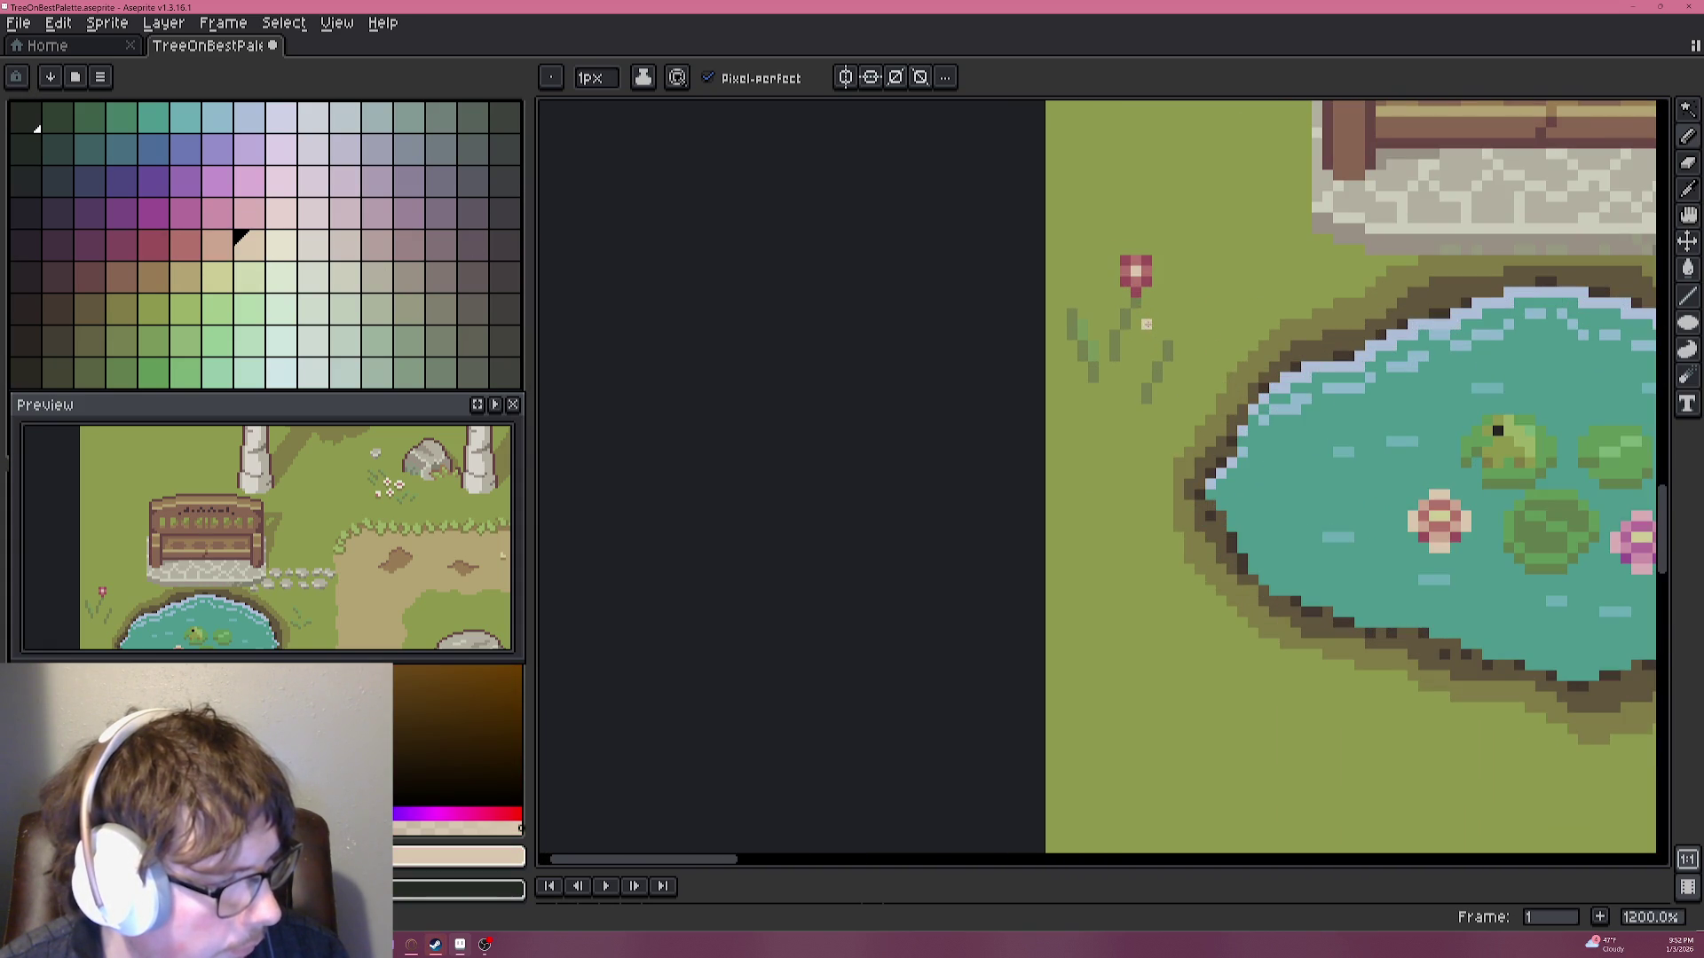
scroll(1146, 324, "up", 2)
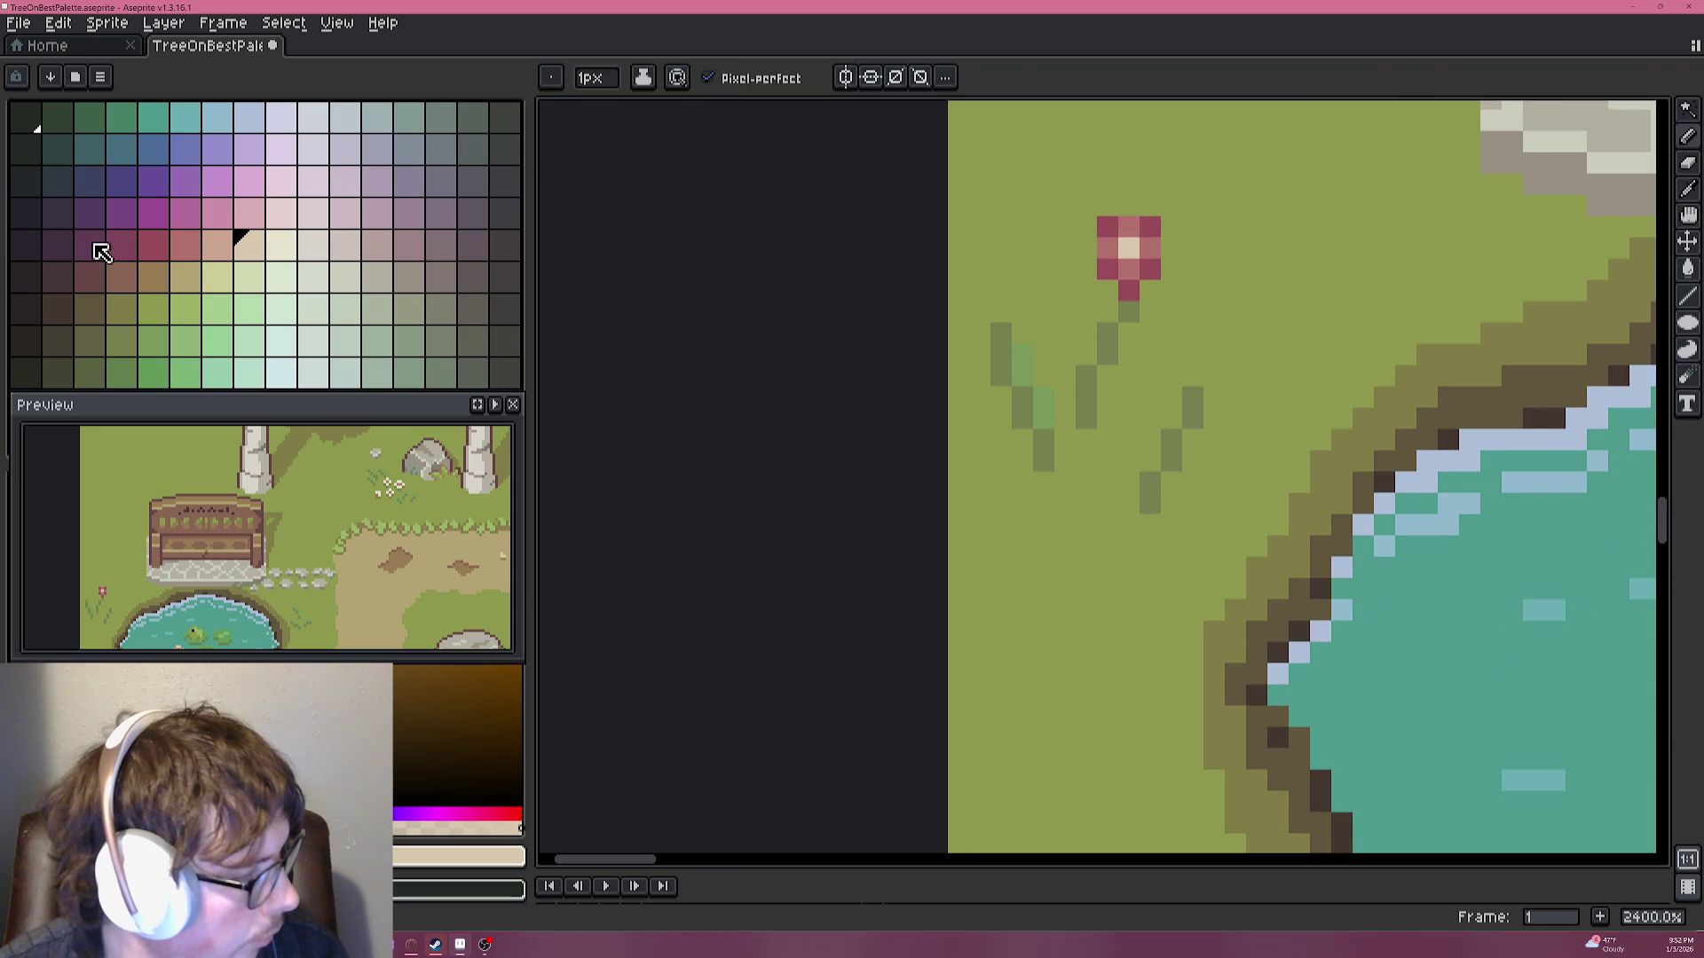
Darken the flower centre with dark magenta, undo the last change, and return to the Pencil.
left_click(100, 252)
scroll(1158, 340, "down", 2)
scroll(1158, 340, "down", 2)
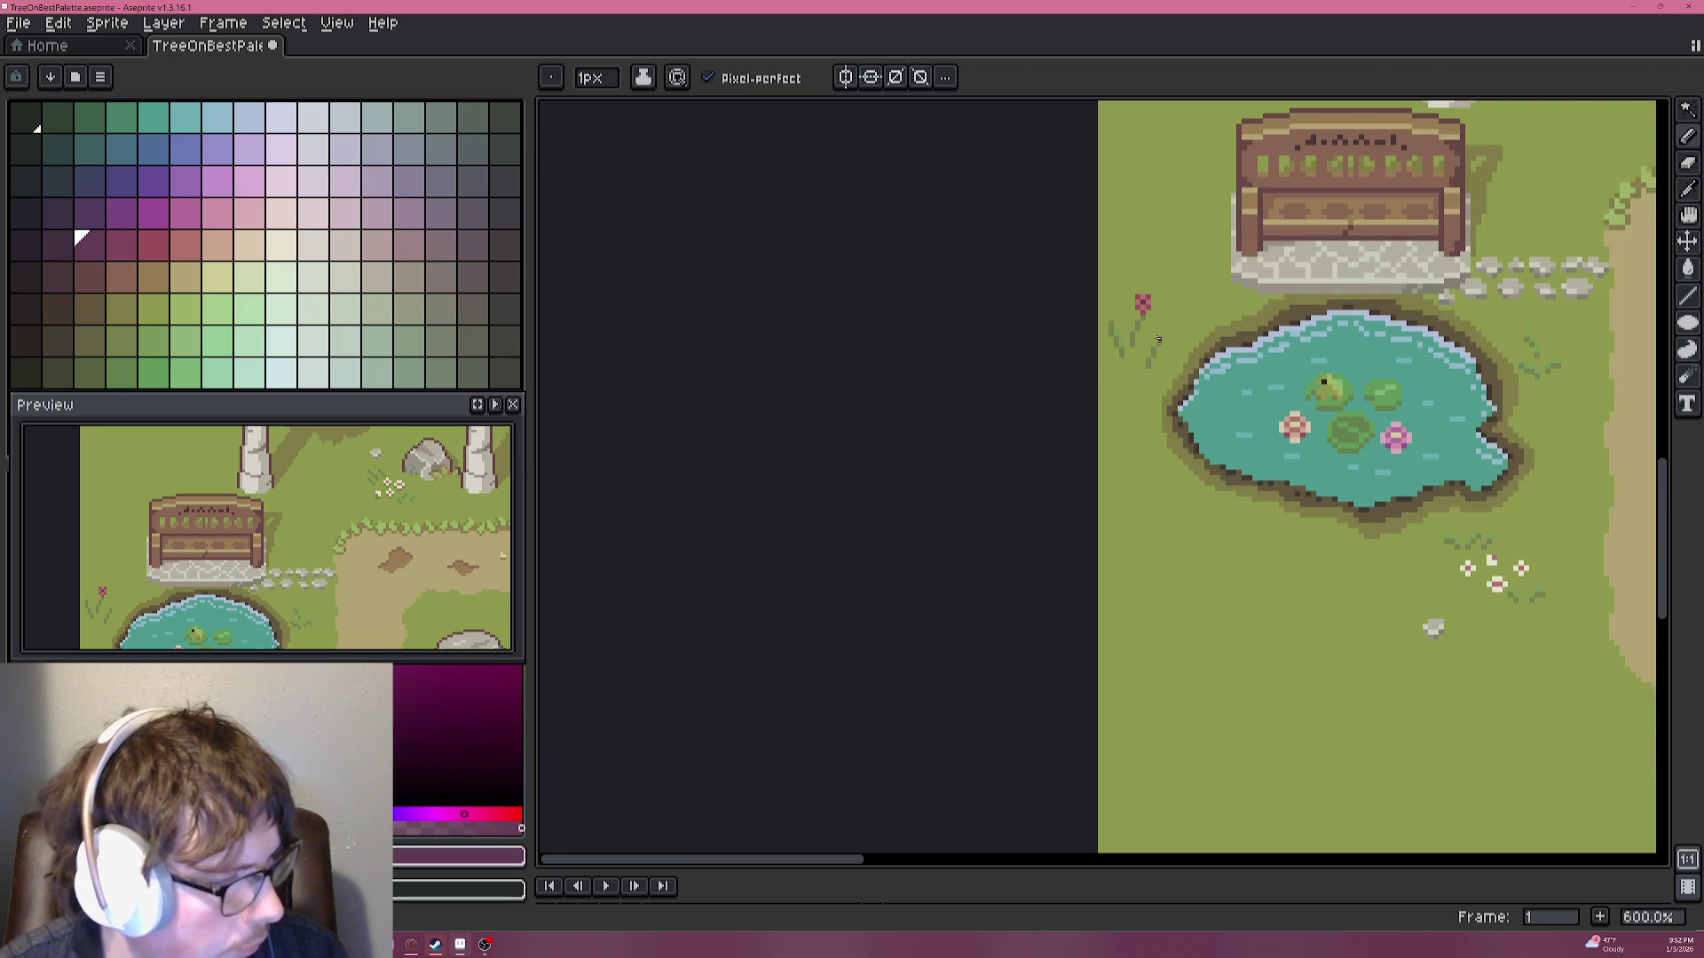
scroll(1158, 339, "up", 4)
left_click(146, 302)
key("ctrl+z")
key("i")
key("b")
scroll(1125, 253, "down", 2)
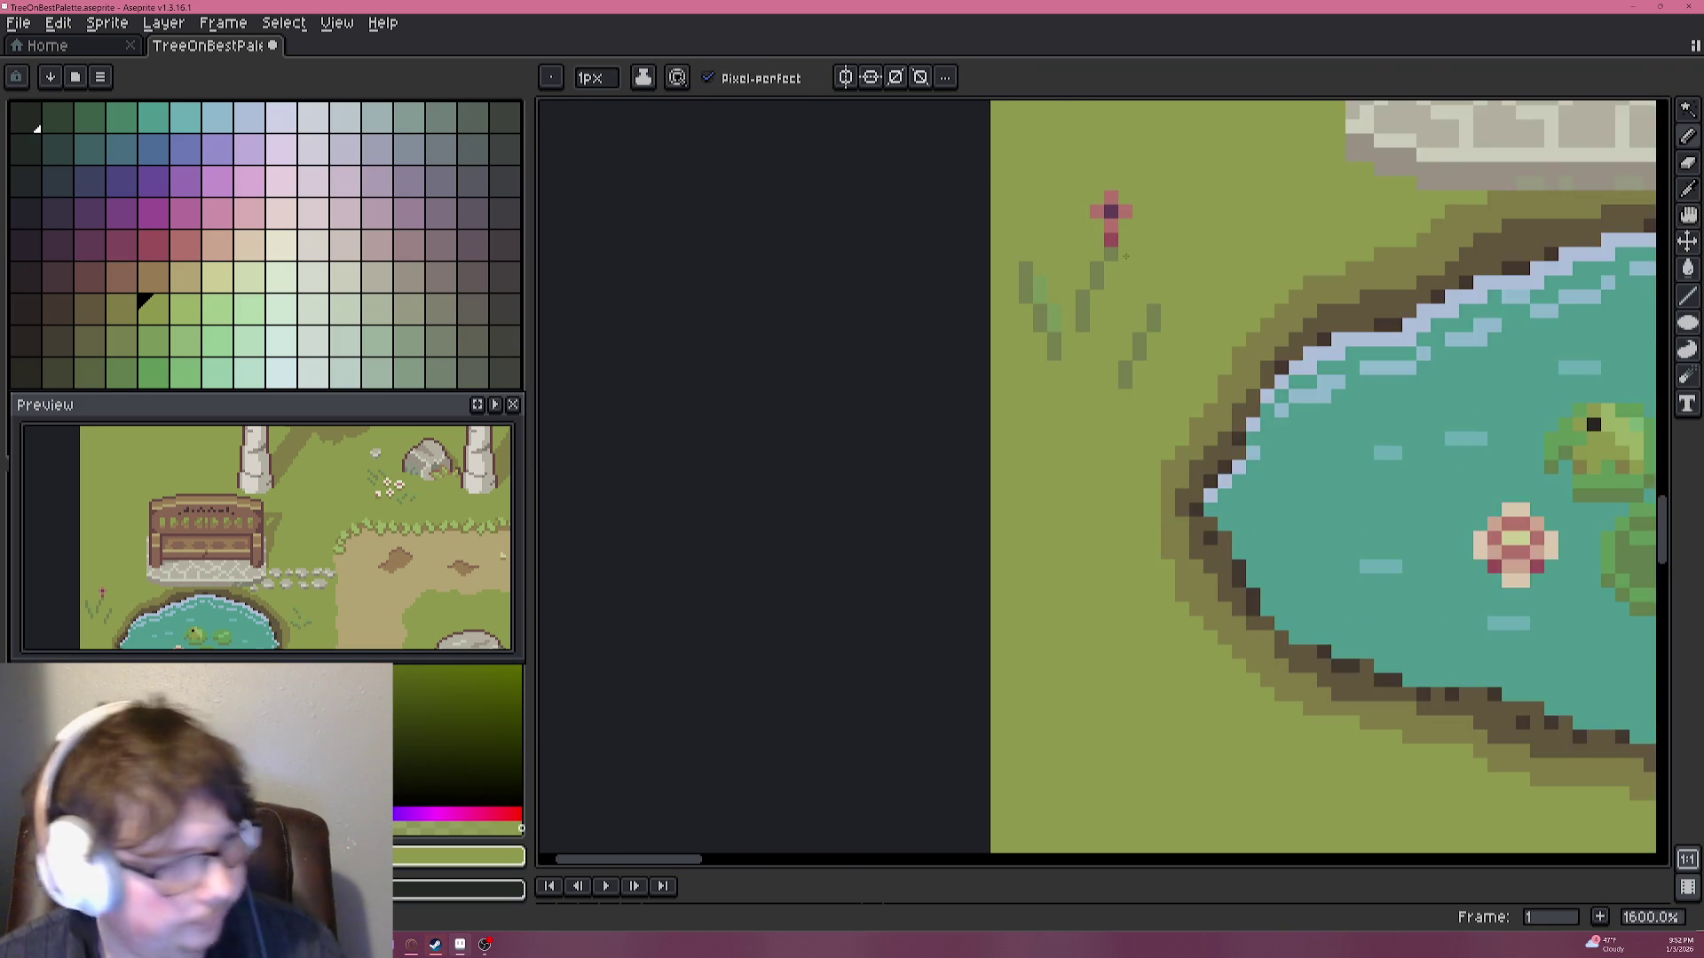
Toggle between the eyedropper and Pencil and select a purple from the palette.
scroll(1125, 253, "down", 2)
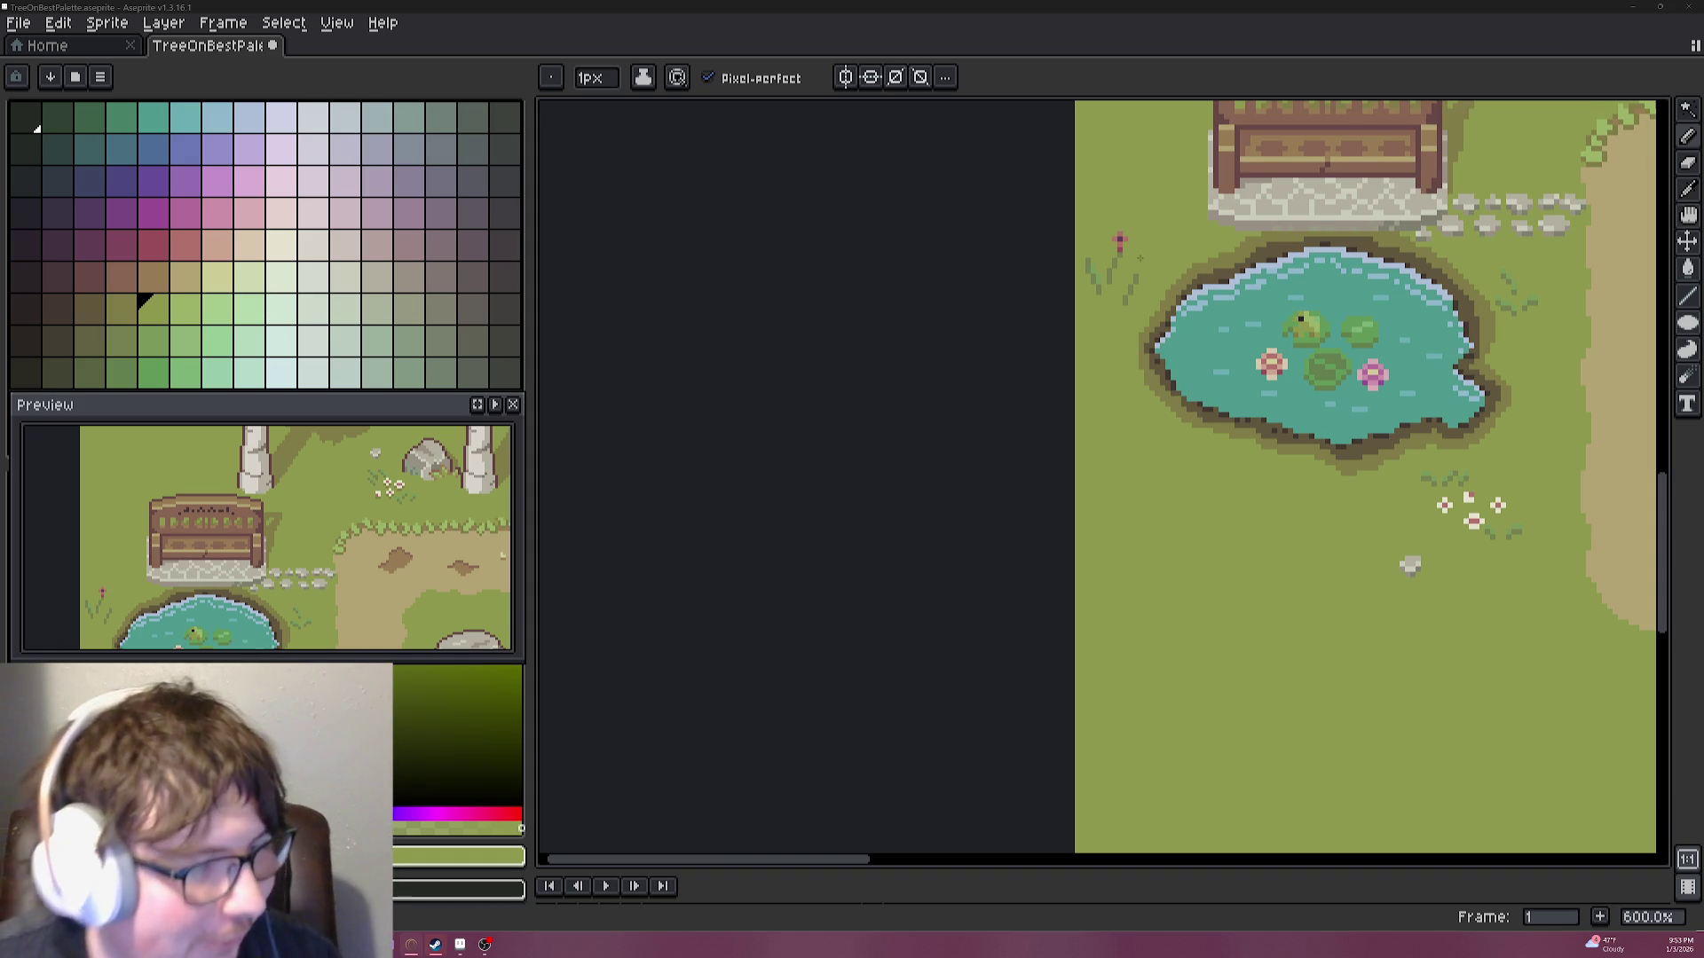
scroll(1154, 227, "up", 3)
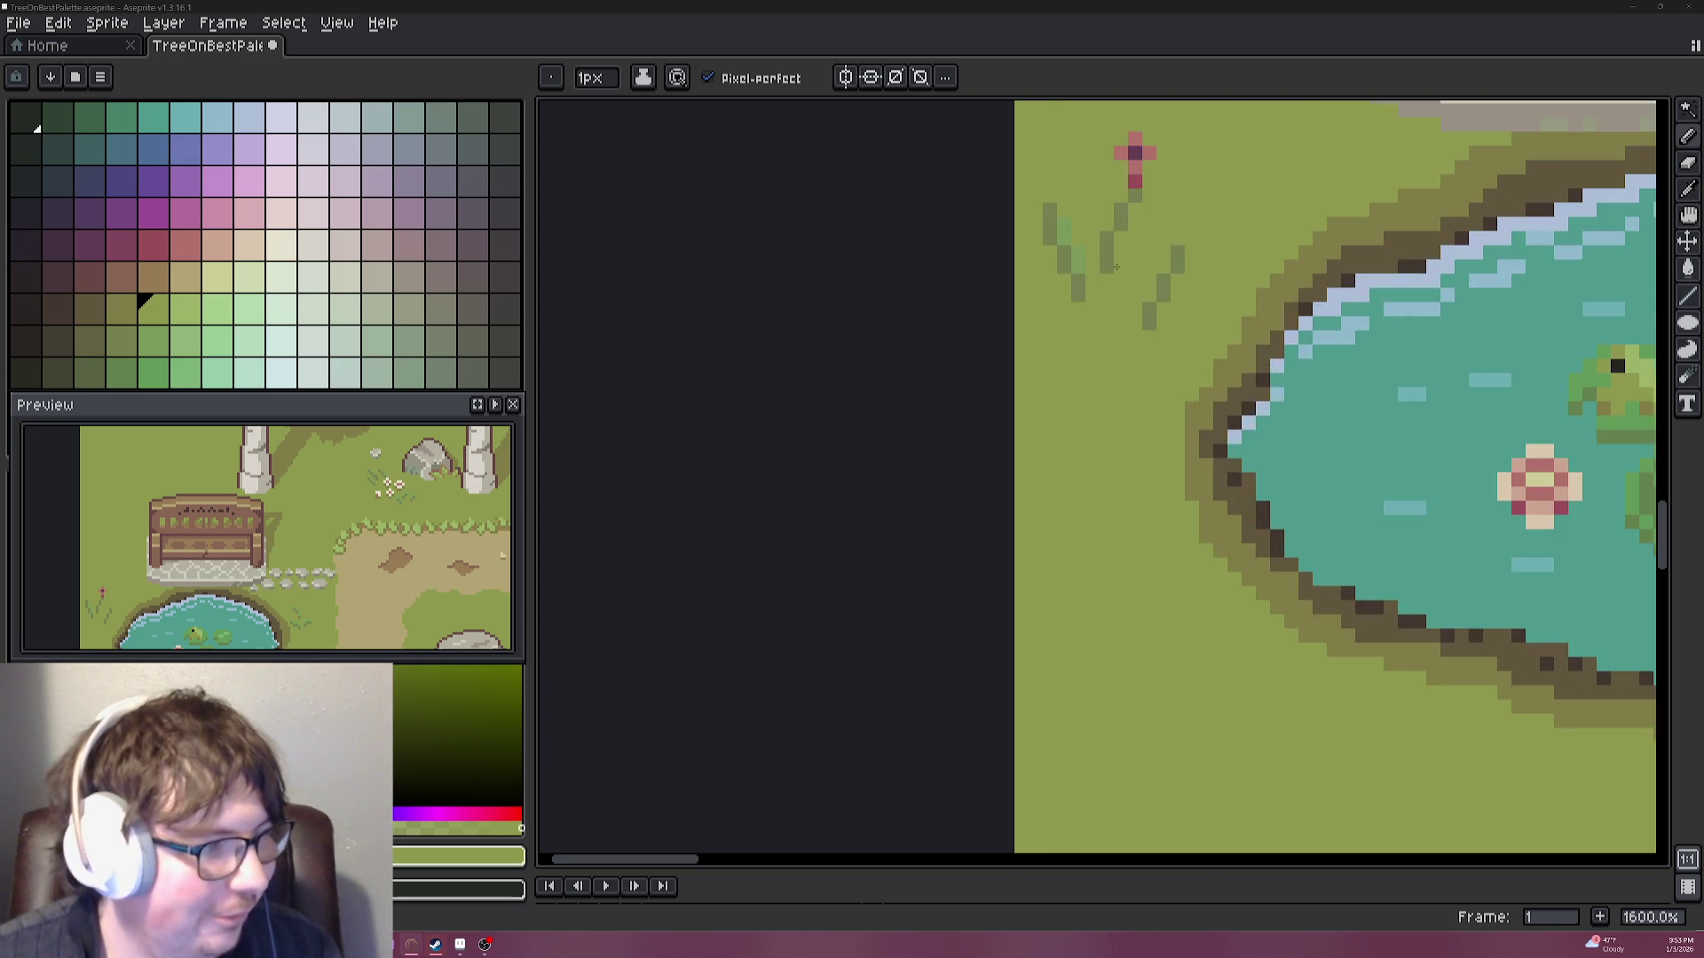
scroll(1164, 349, "up", 3)
scroll(1242, 293, "up", 3)
key("i")
key("b")
scroll(1318, 250, "down", 3)
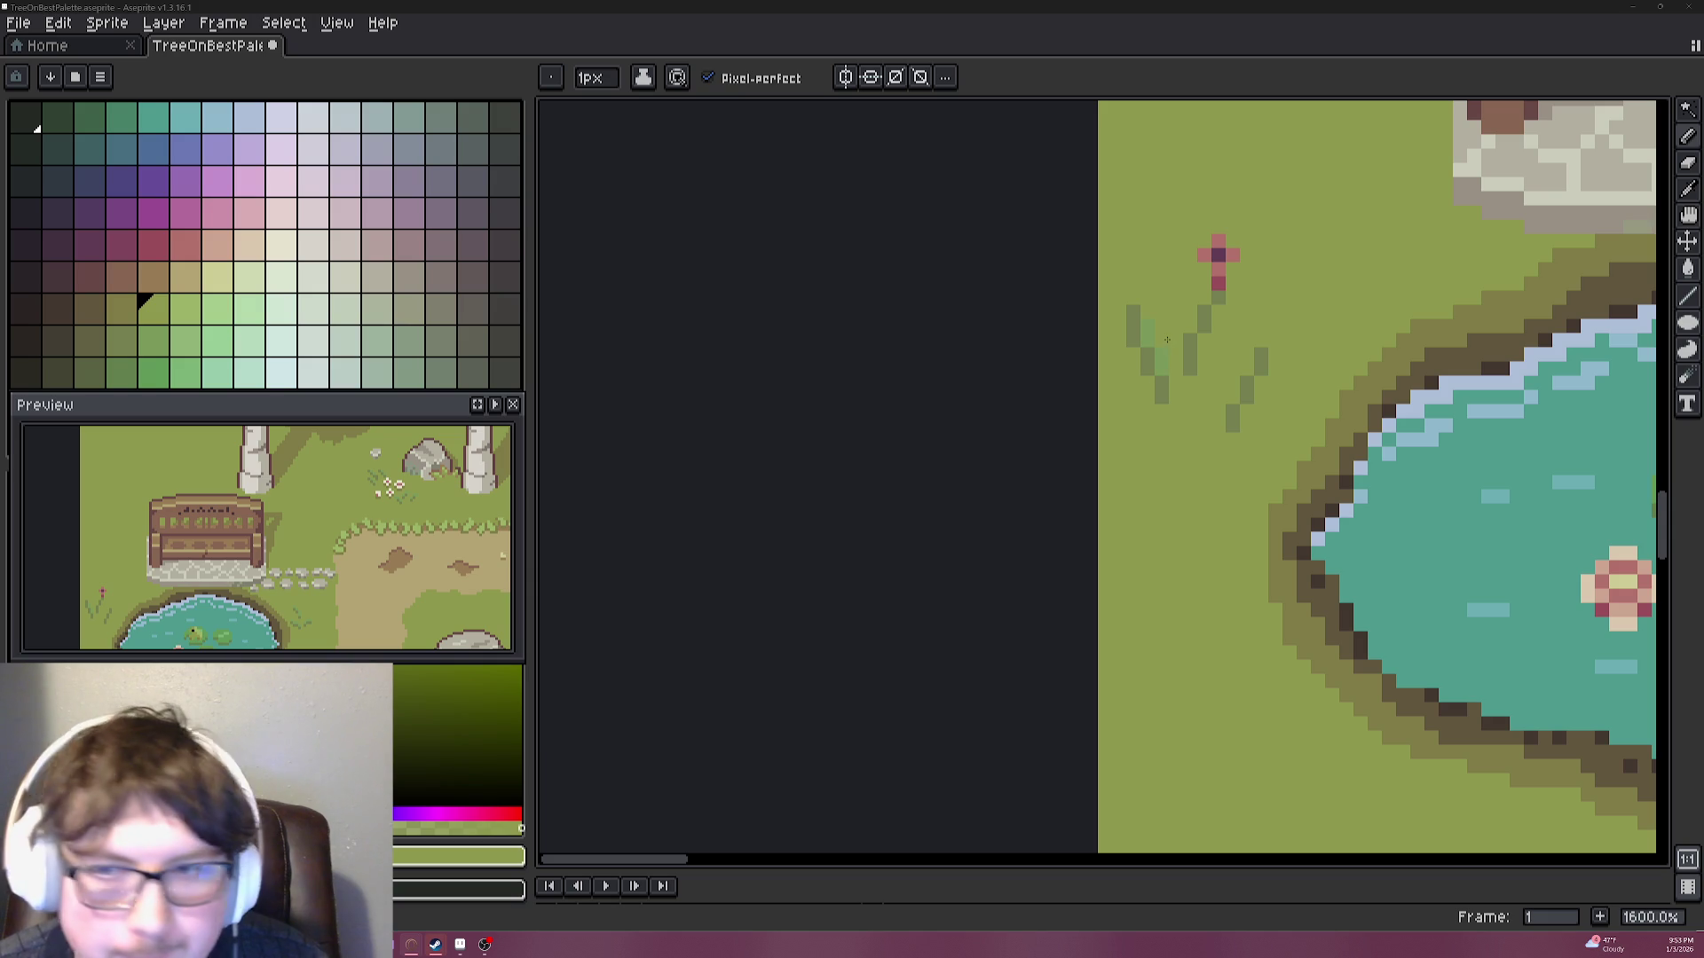
left_click(119, 212)
scroll(1103, 284, "up", 2)
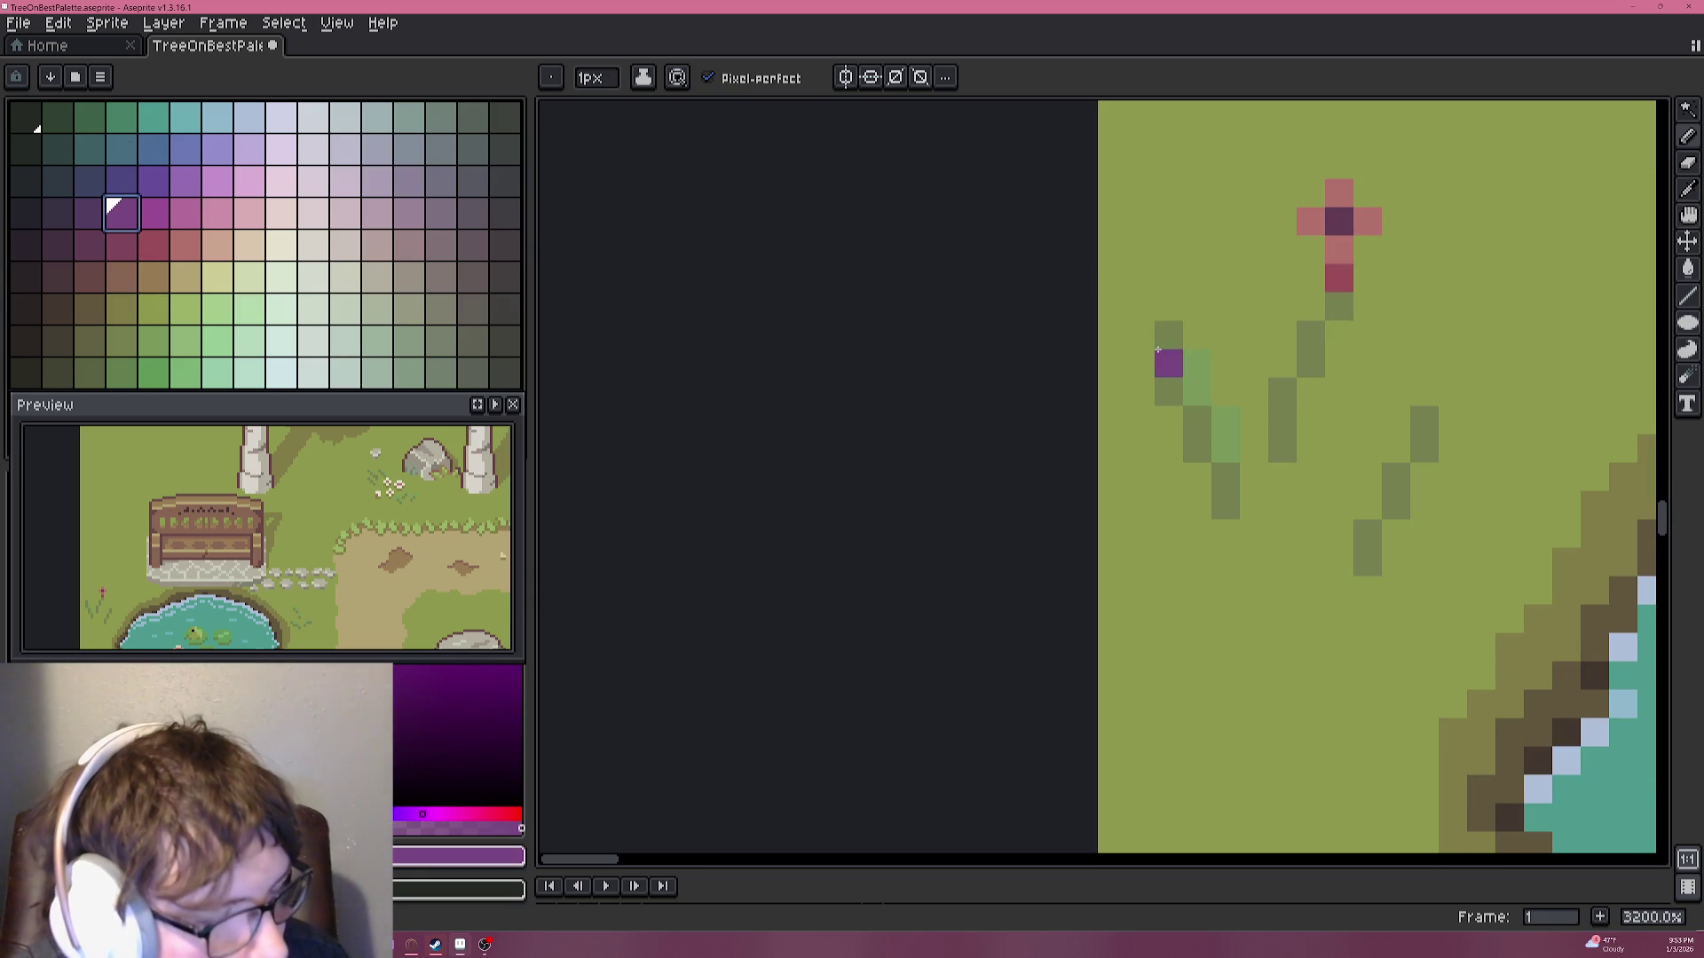
Draw a tall olive blade and a dark green blade up the tuft's left side.
left_click(1170, 351, "alt")
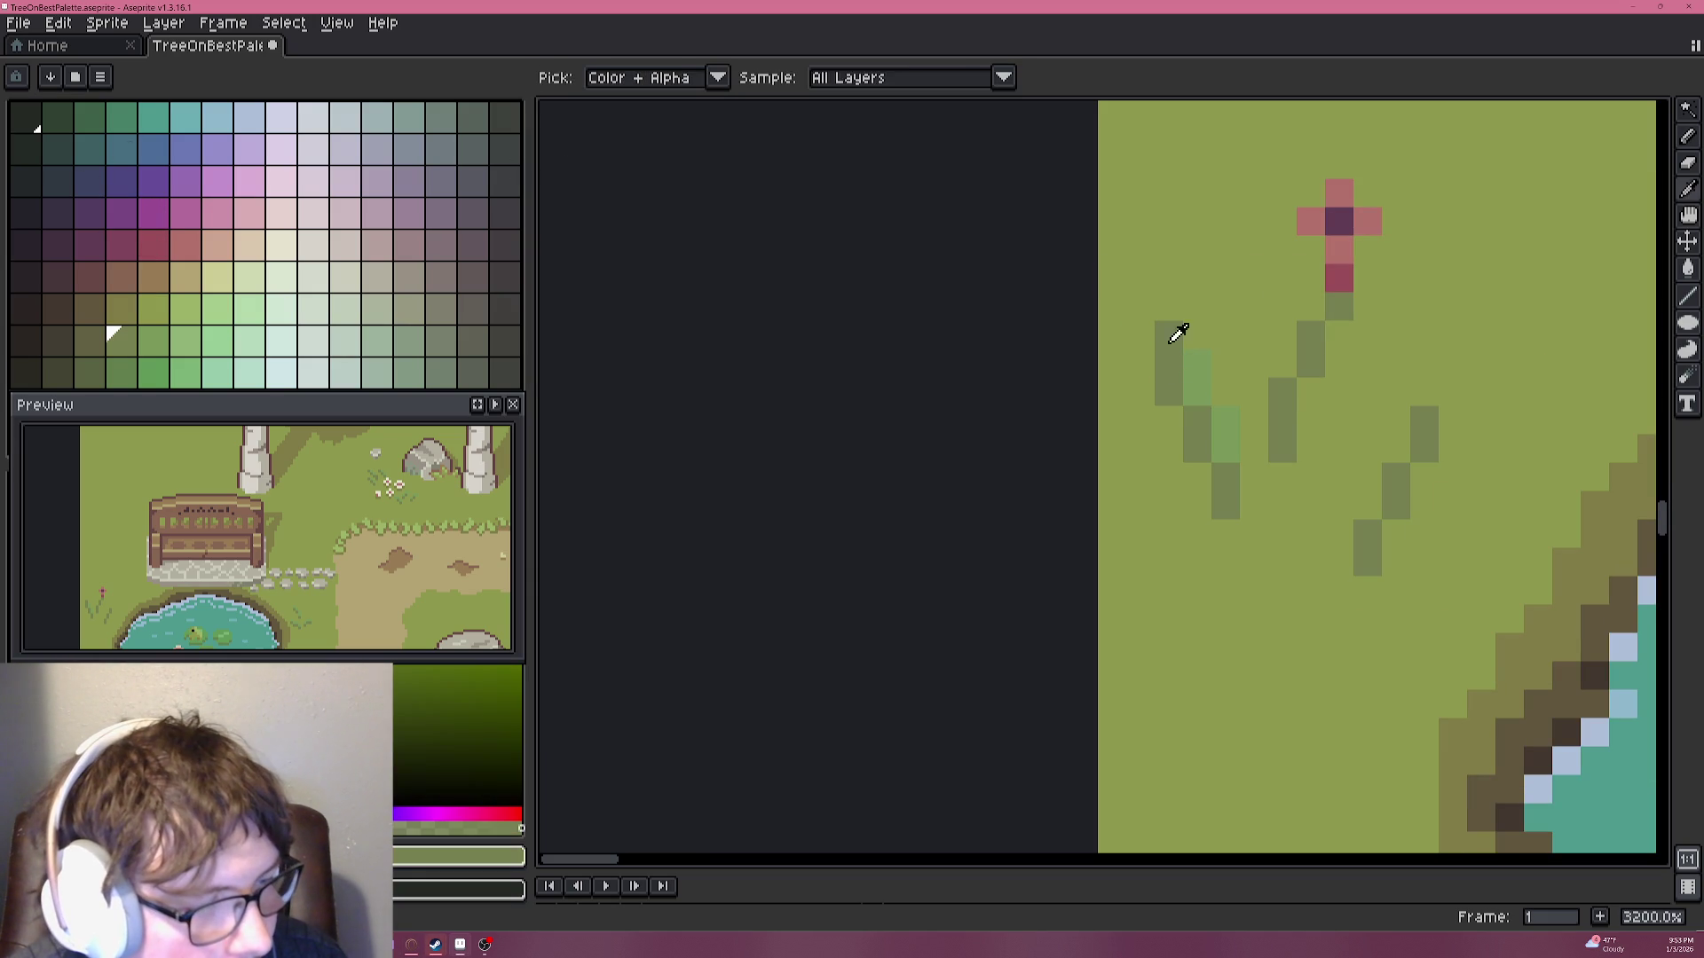
left_click_drag(1169, 298, 1141, 163)
scroll(1160, 365, "up", 3)
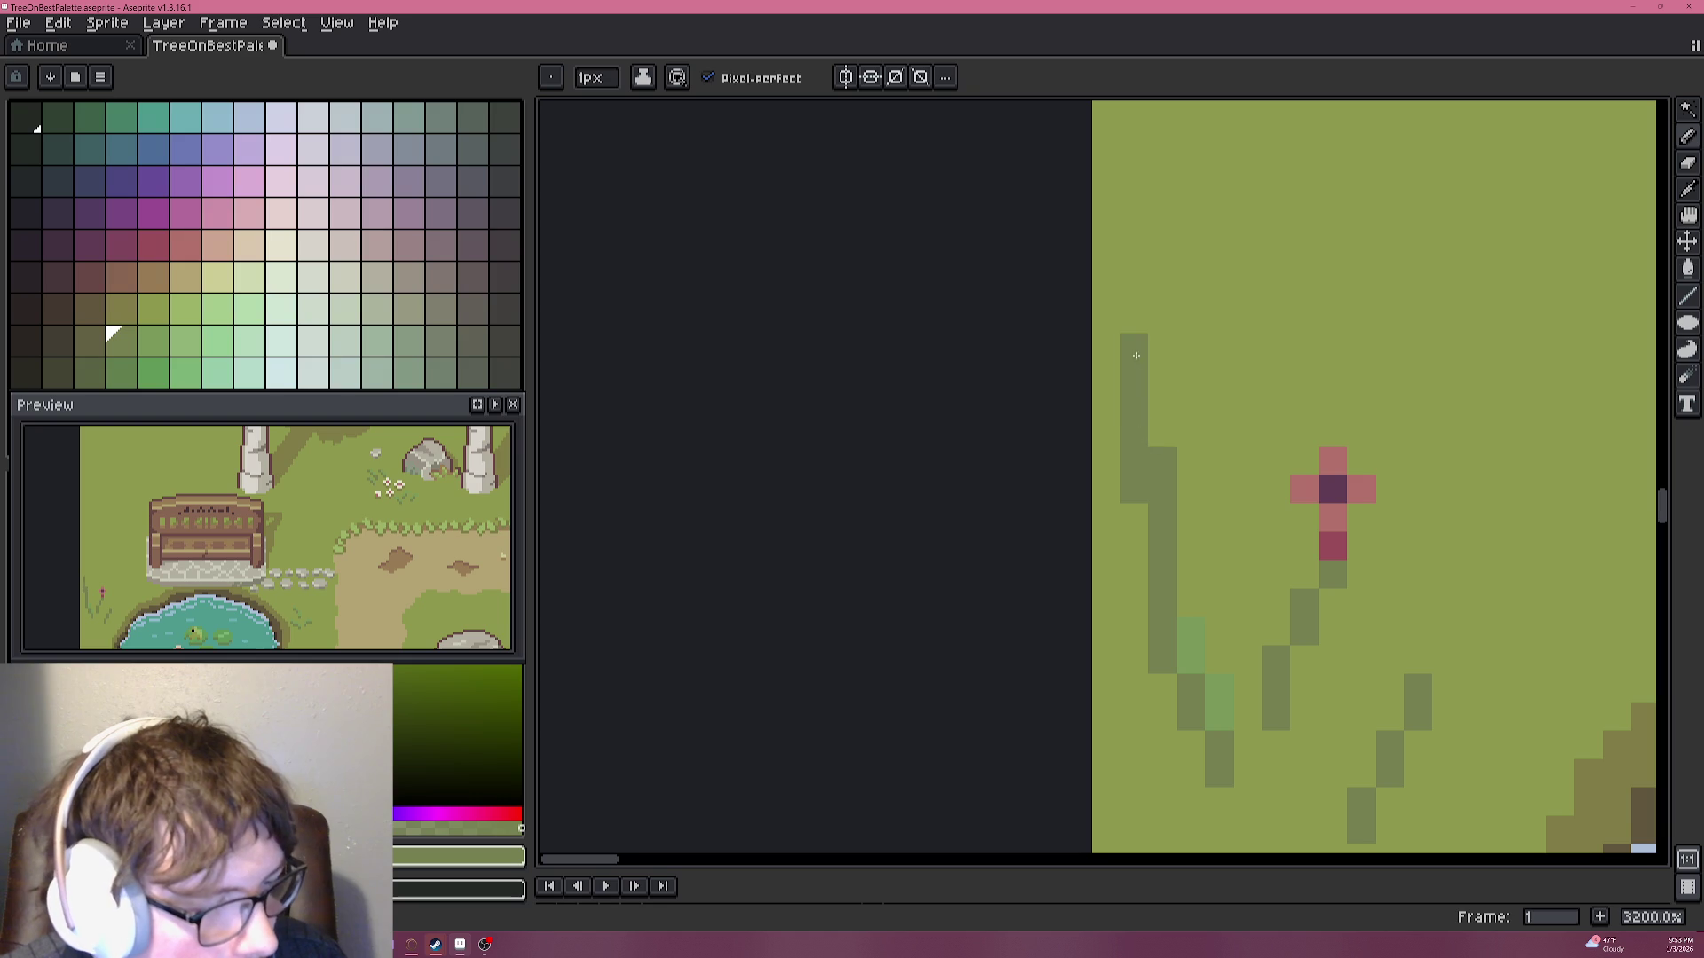
scroll(1185, 456, "down", 4)
scroll(1131, 528, "up", 5)
left_click_drag(1136, 528, 1149, 237)
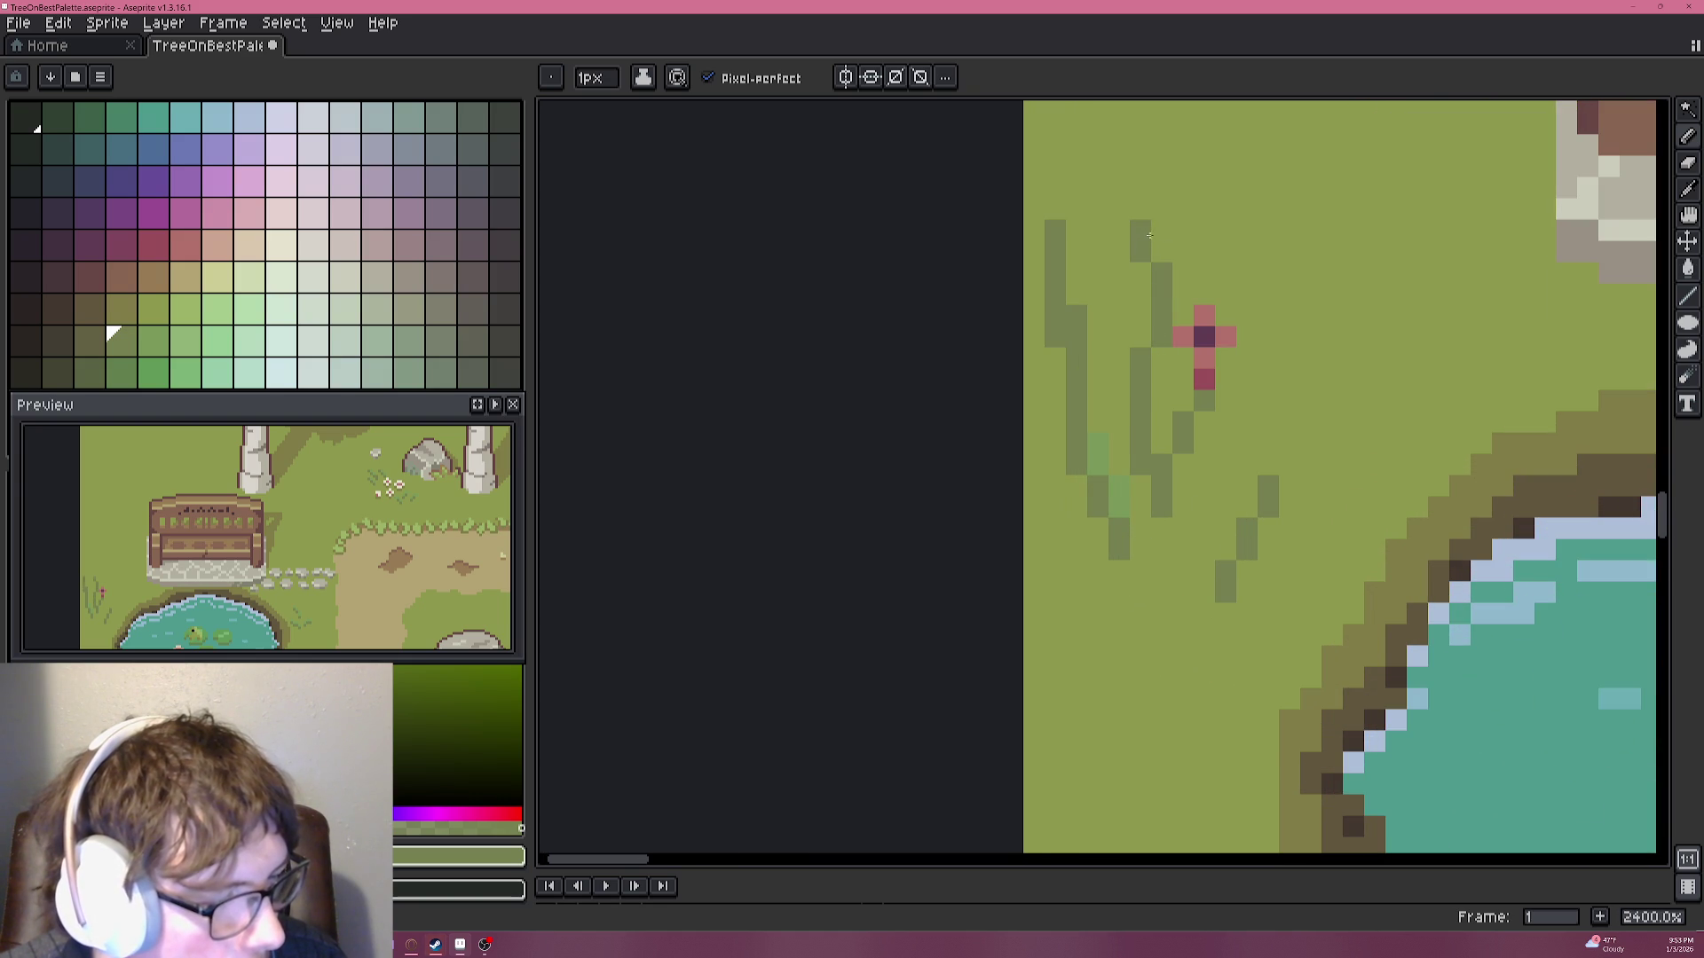
Paint over the pink flower pixels with the grass background colour.
left_click(1224, 373, "alt")
left_click_drag(1204, 380, 1204, 316)
left_click(1226, 337)
left_click(1182, 338)
Draw a new wavy dark green grass blade beside the others.
left_click(1203, 401, "alt")
left_click(1225, 379)
left_click_drag(1221, 367, 1223, 253)
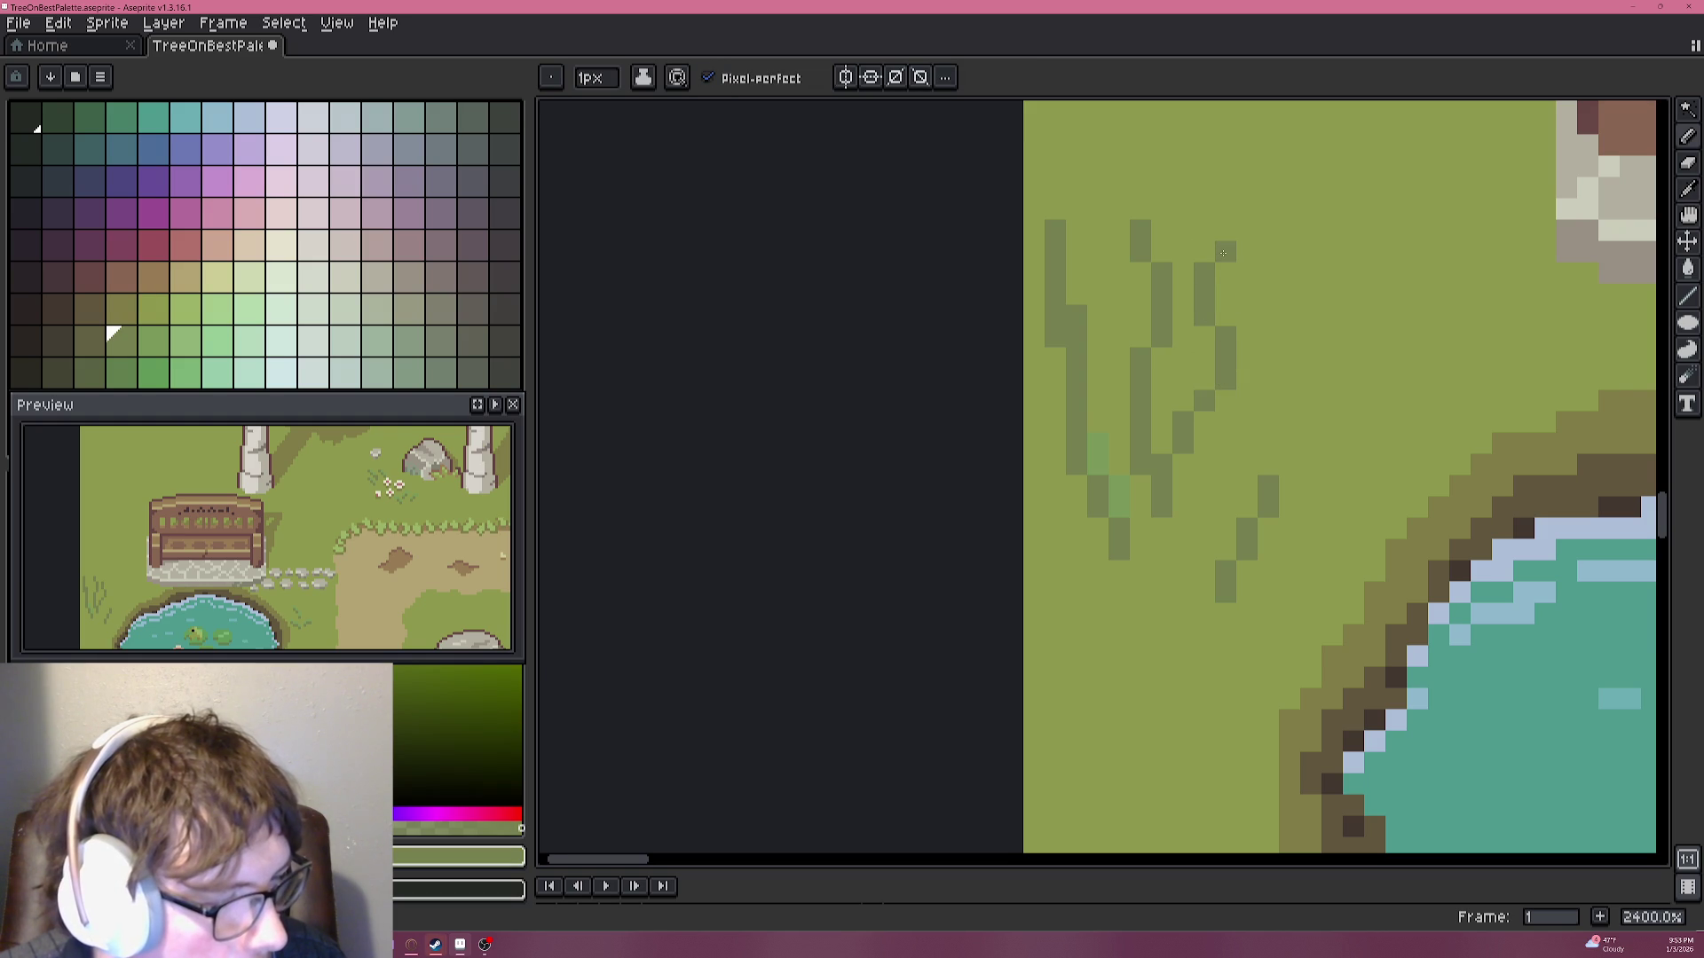
scroll(1278, 361, "down", 5)
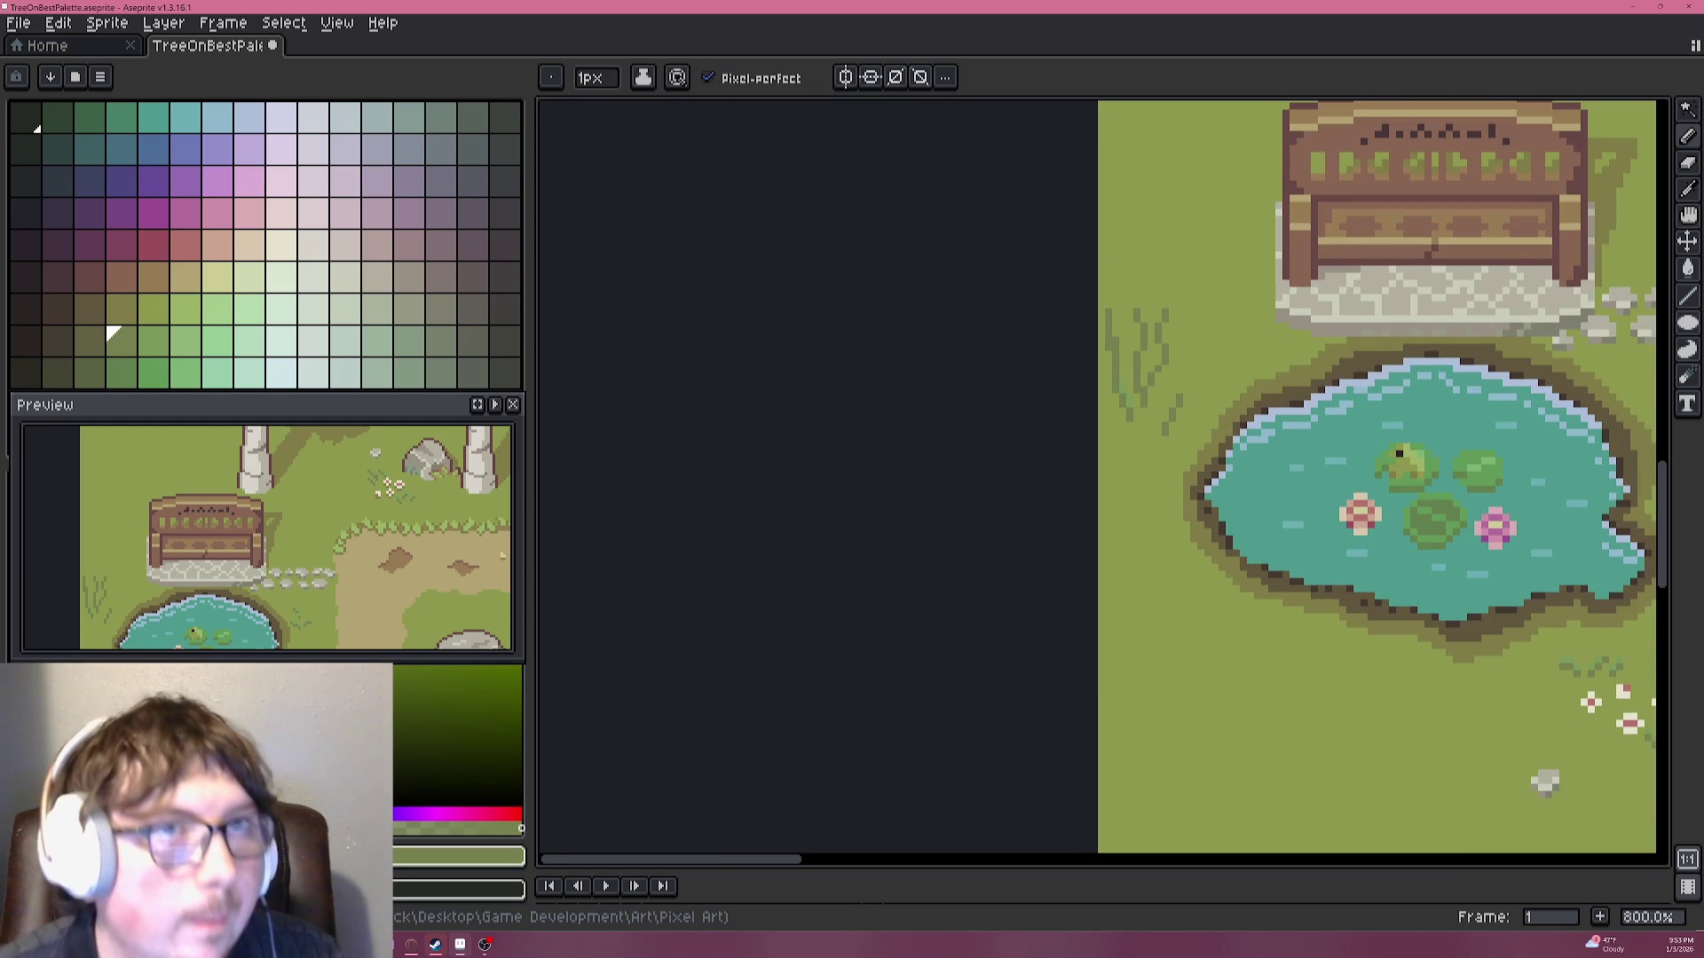
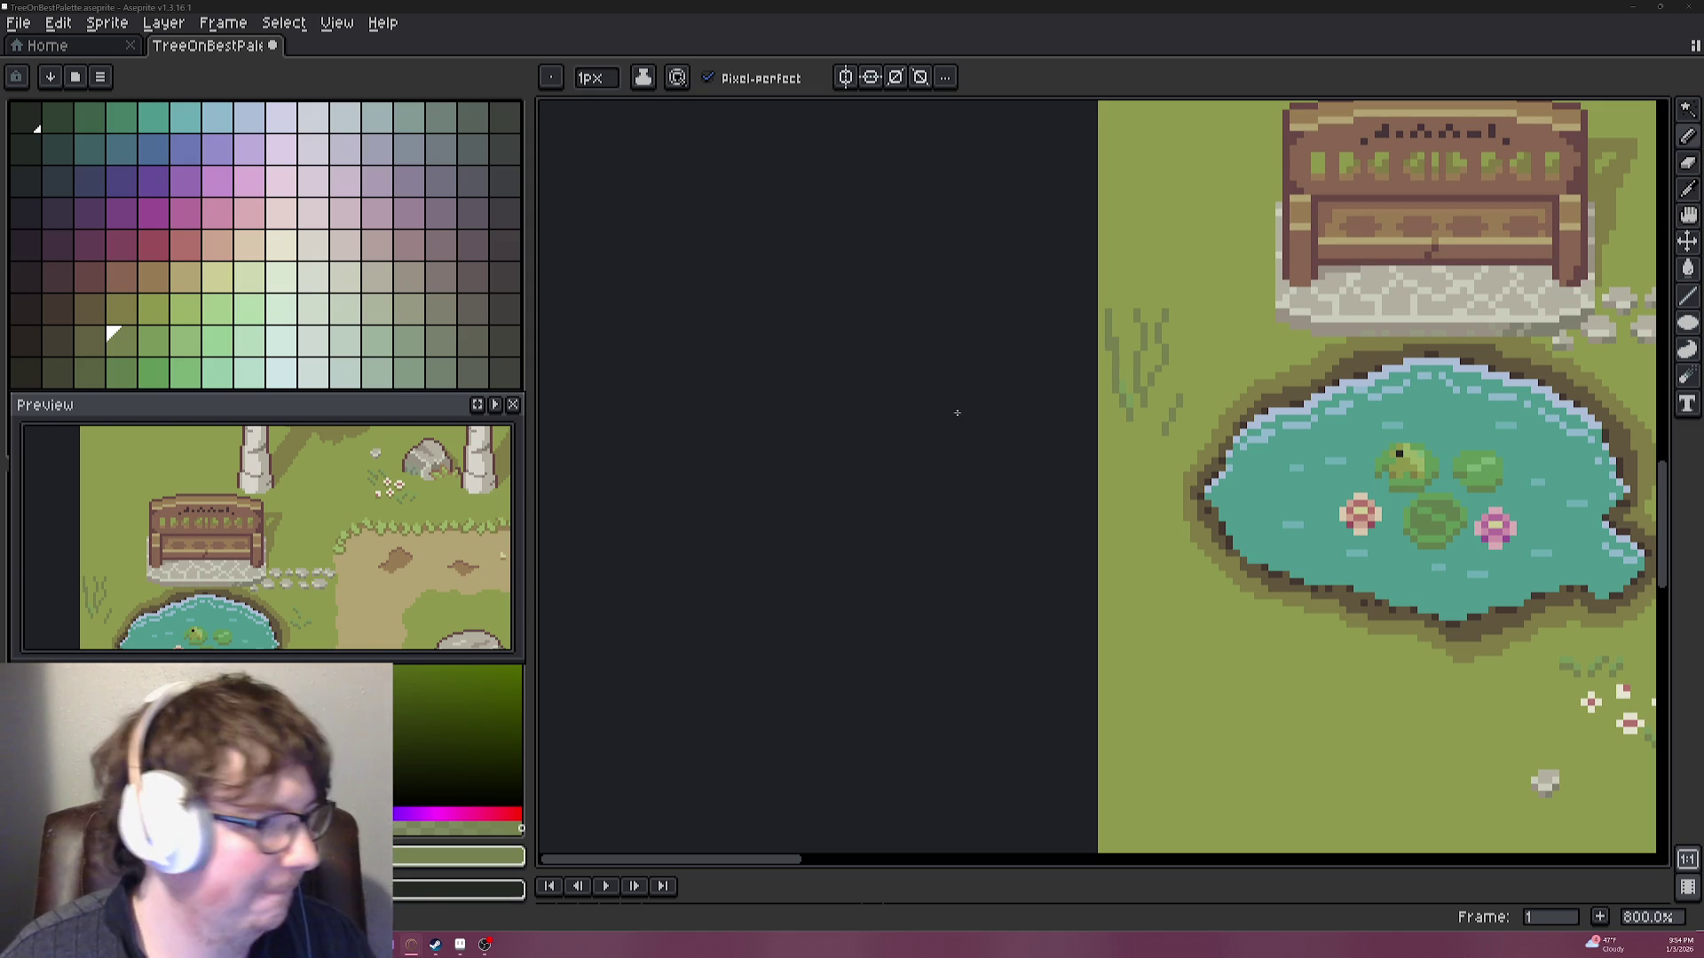
Look over the bench and pond area, then save the scene as TreeOnBestPalette.aseprite.
scroll(1407, 512, "down", 1)
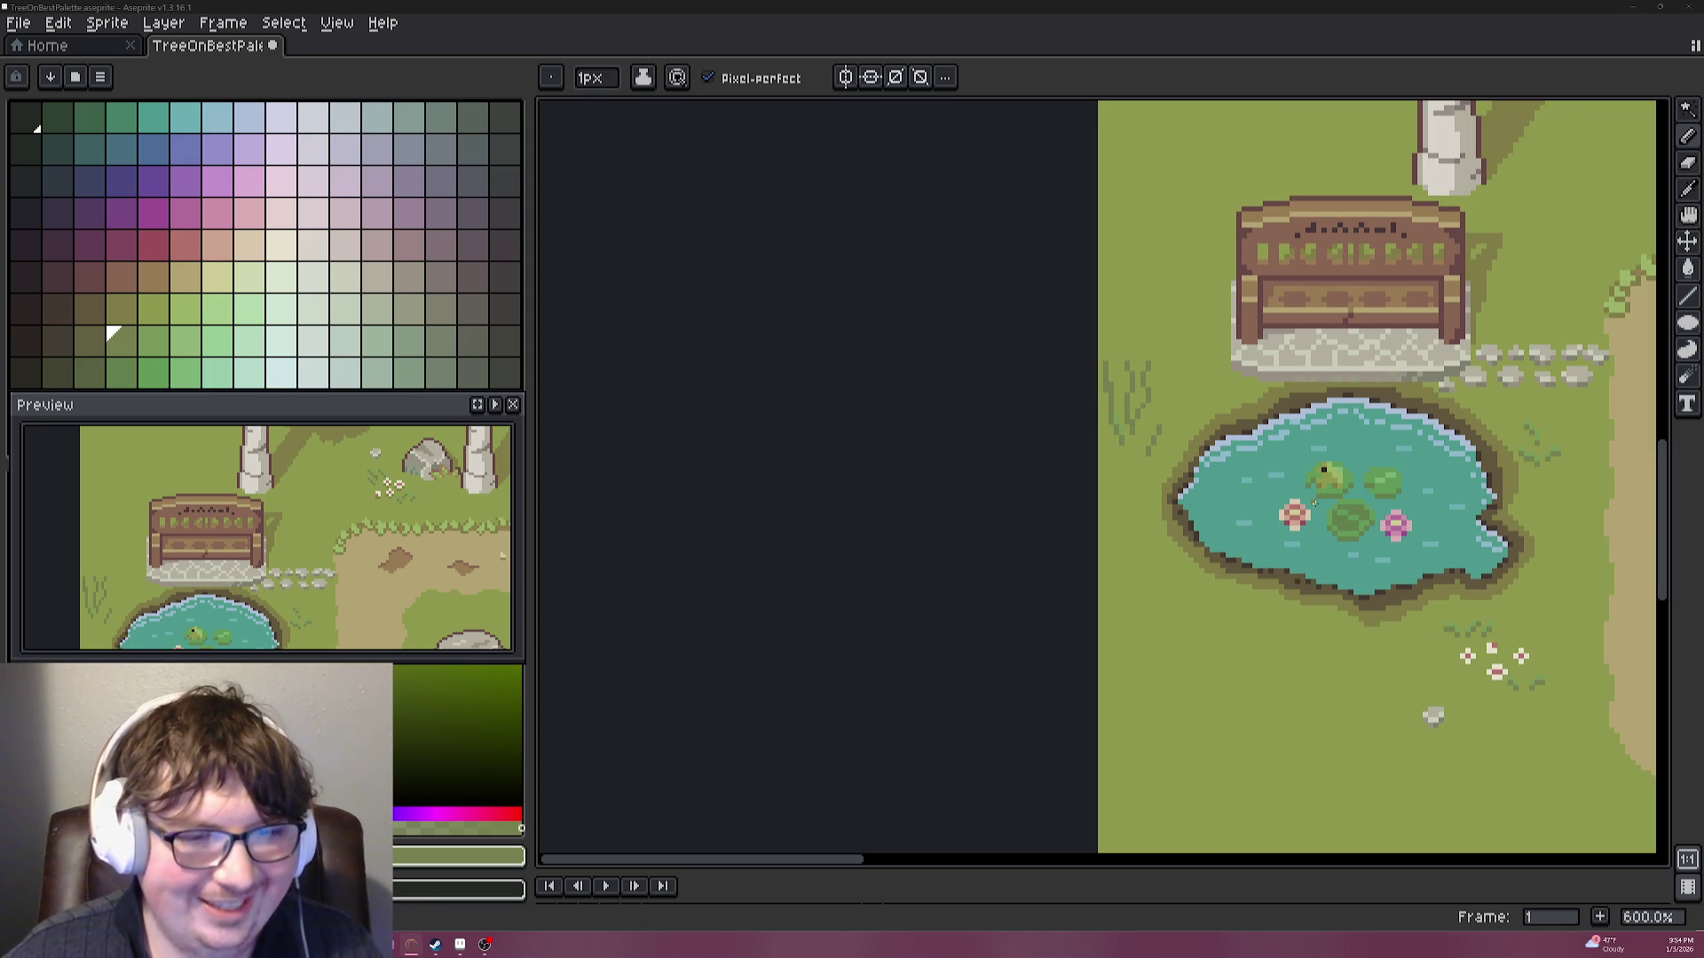
scroll(1314, 503, "up", 1)
scroll(1349, 541, "up", 1)
scroll(1384, 586, "up", 1)
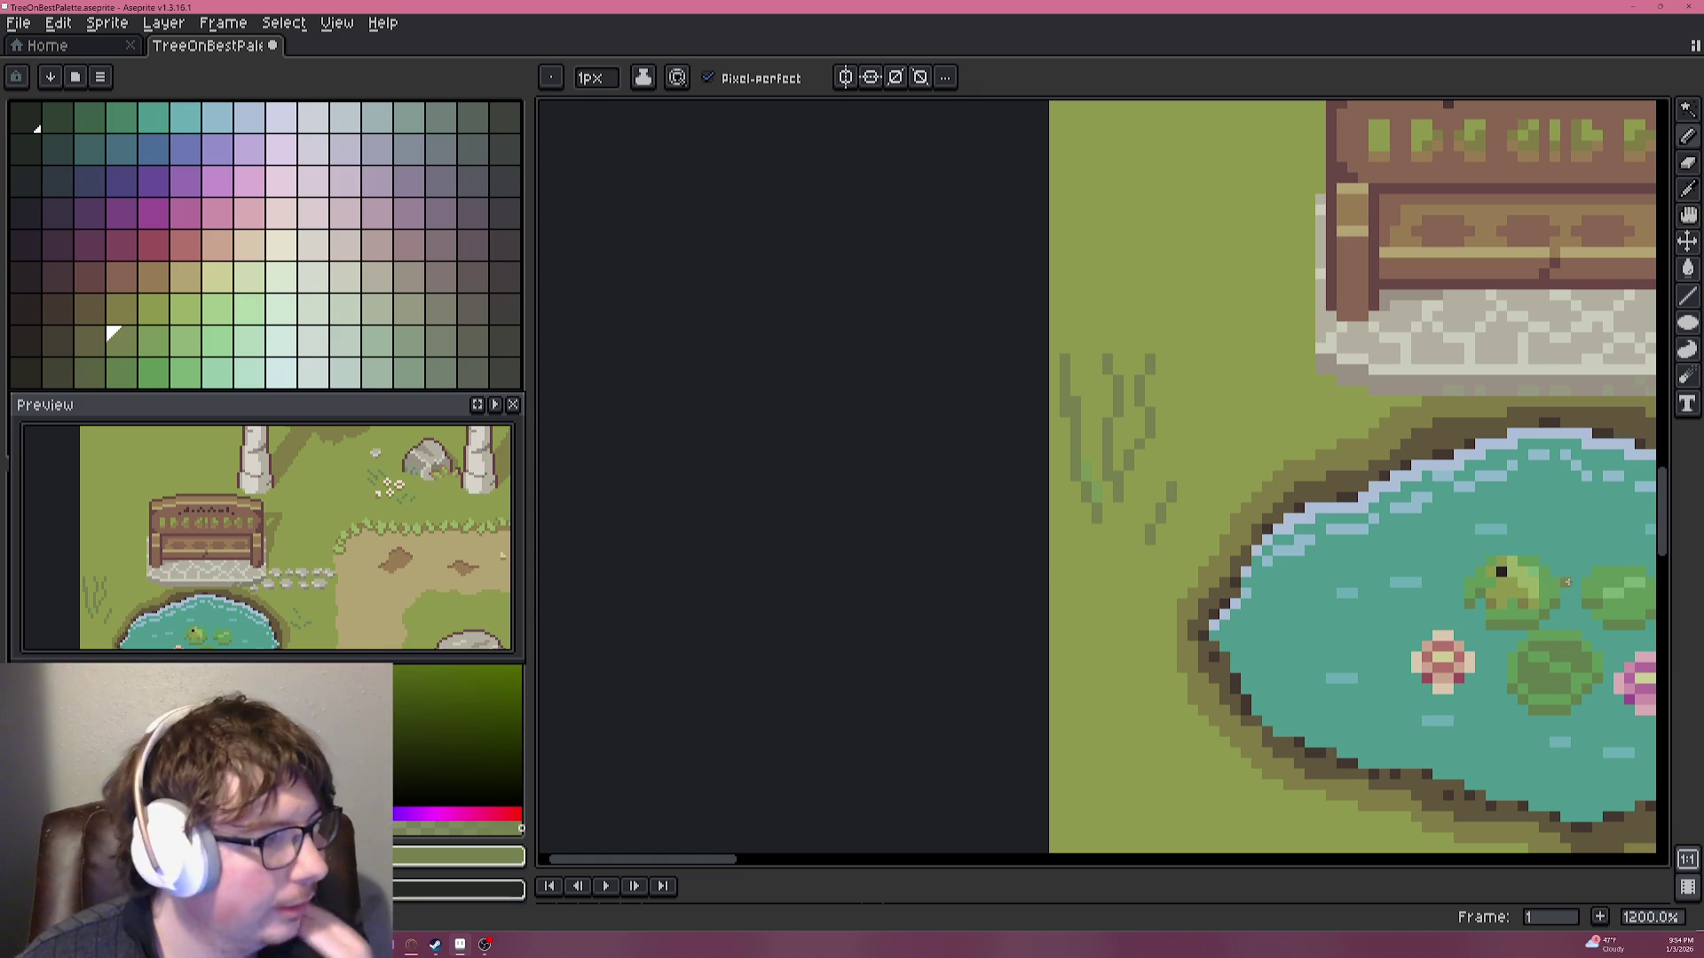
scroll(1414, 551, "down", 5)
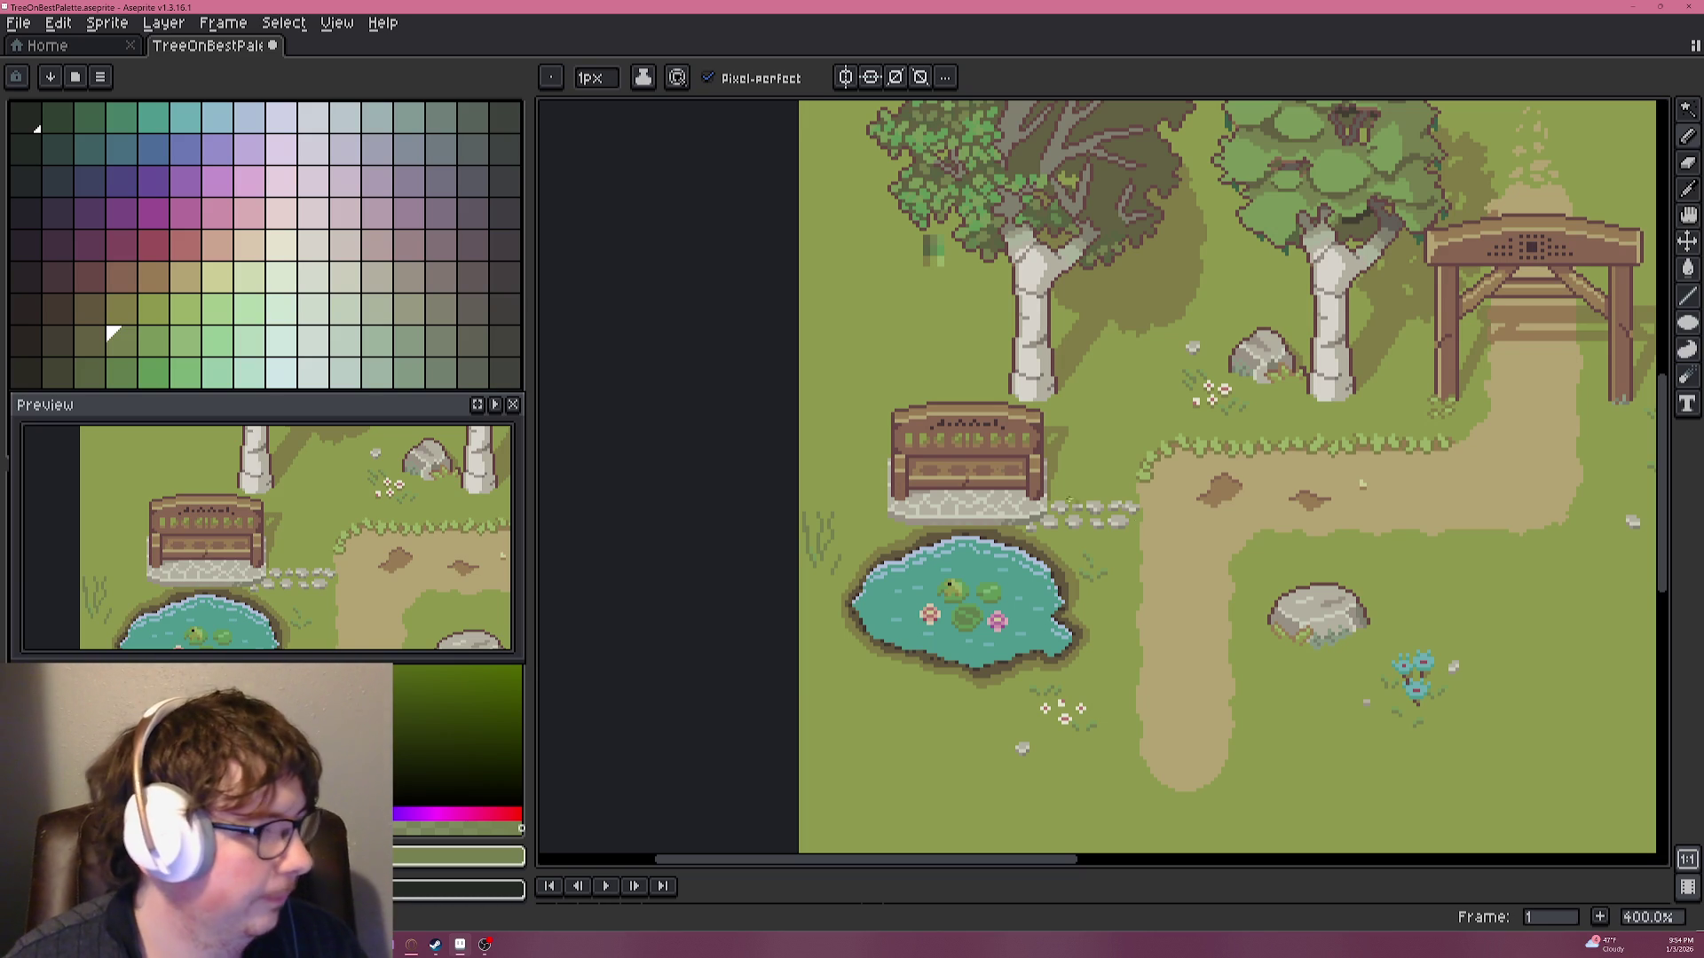
key("ctrl+s")
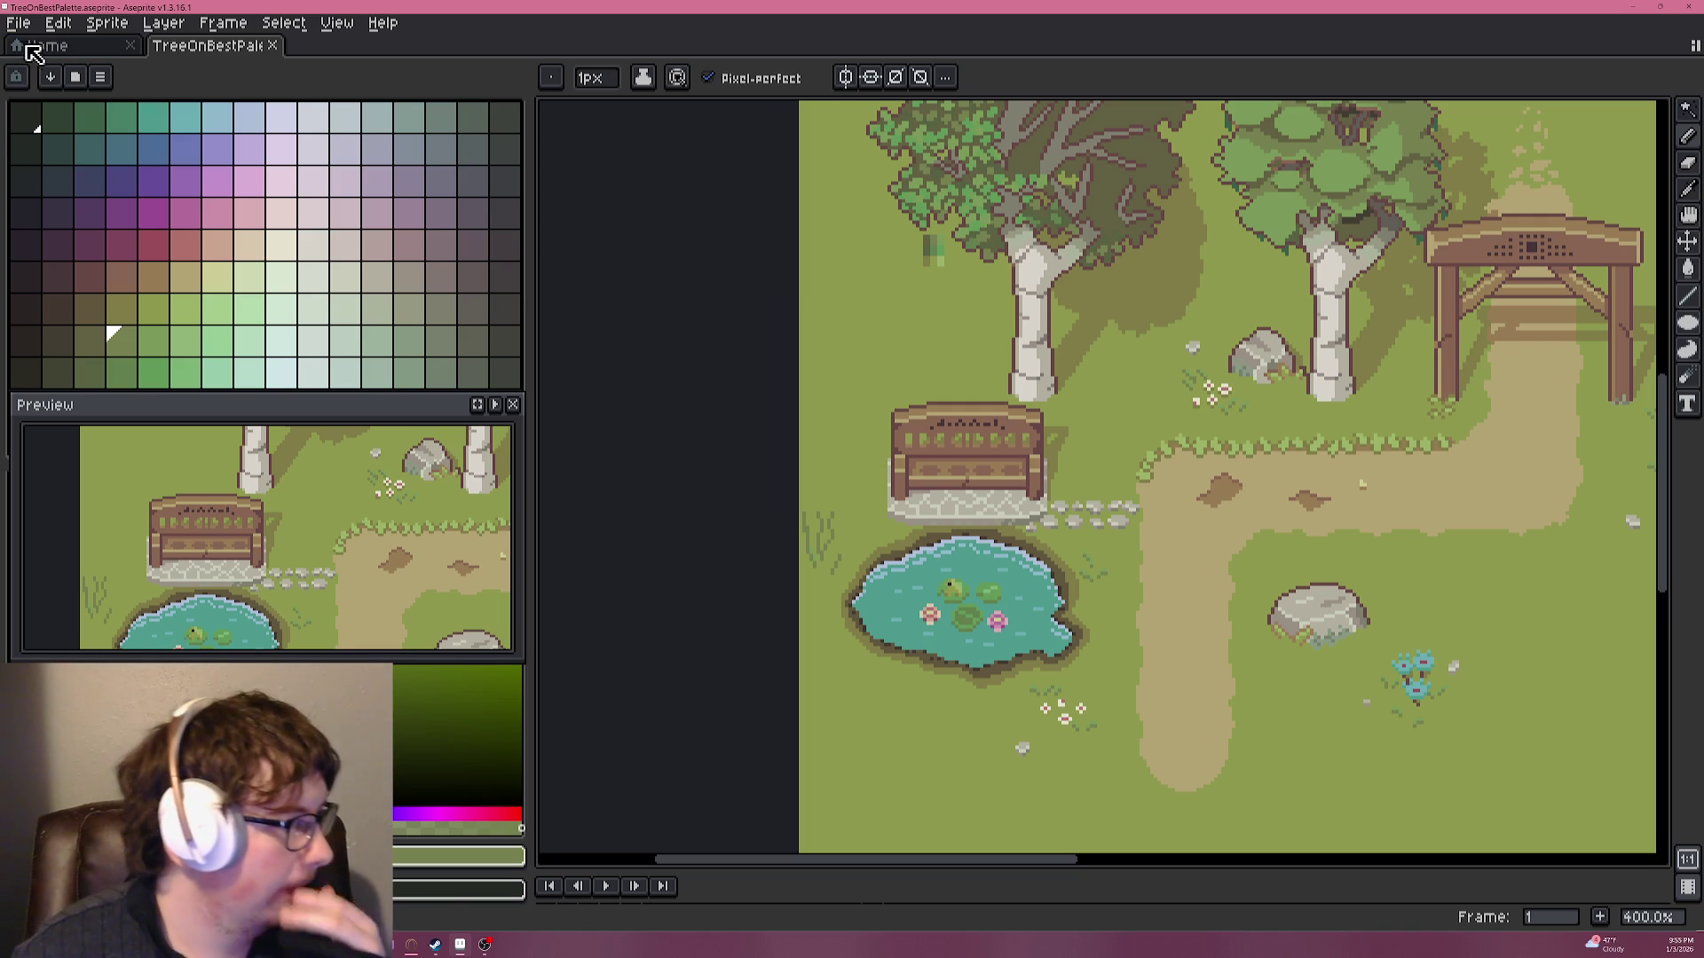
Open and dismiss the file options menu without exporting anything.
left_click(20, 30)
left_click(20, 30)
left_click(20, 30)
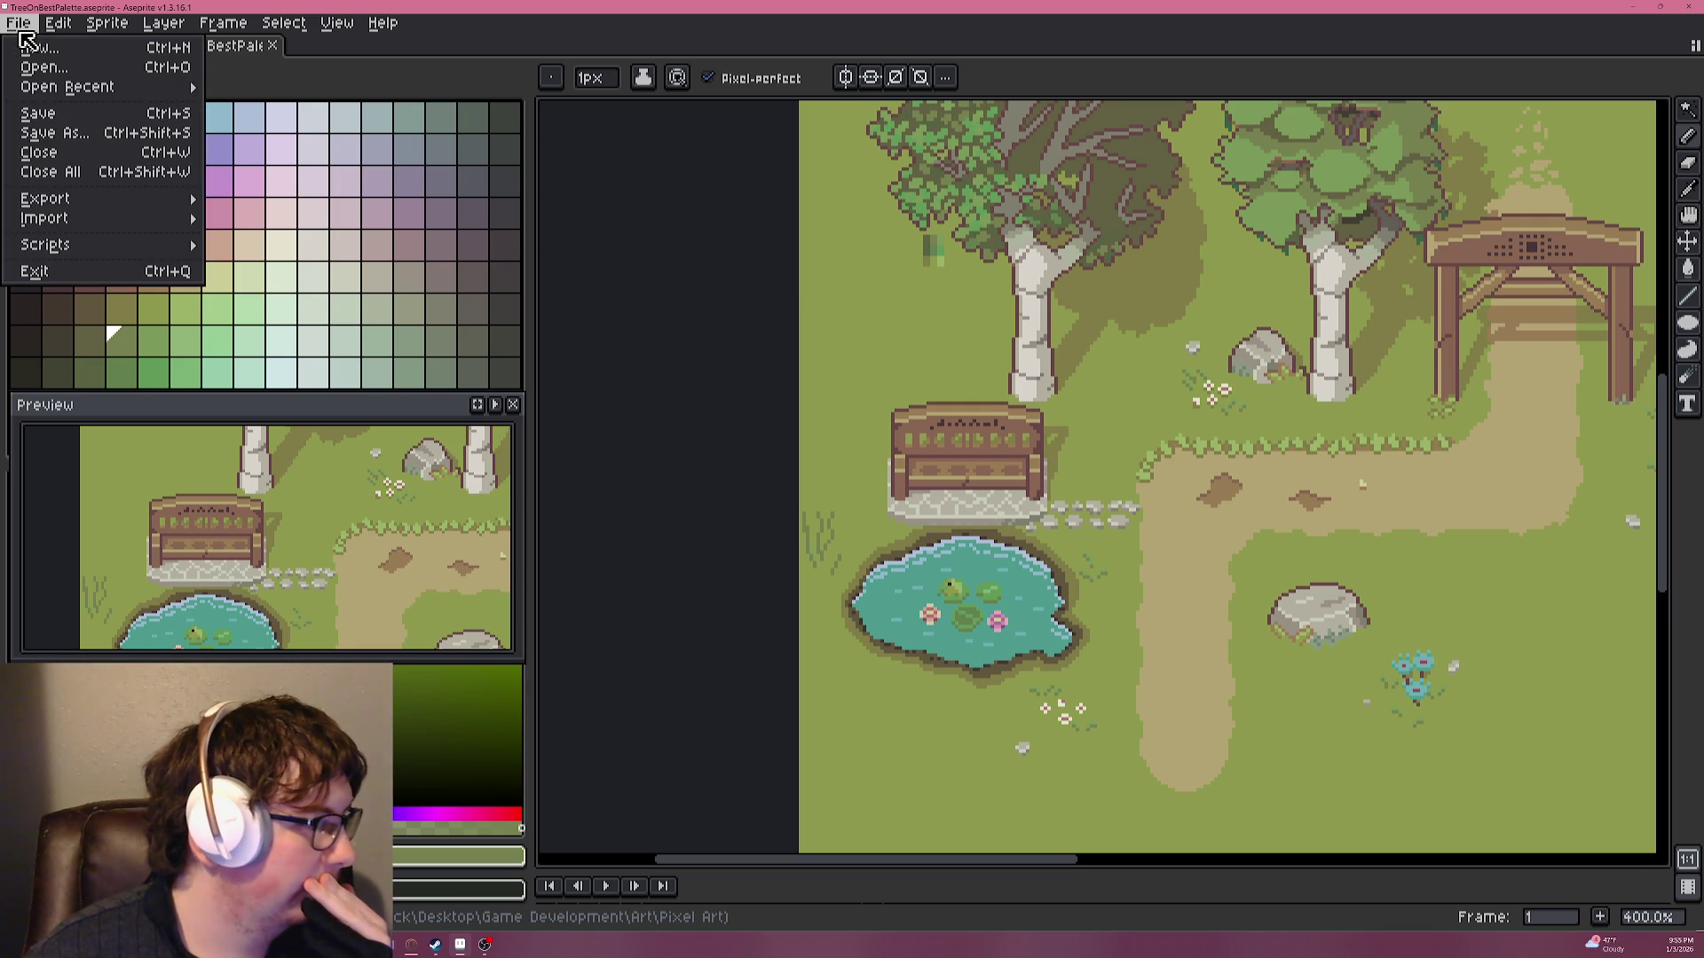
mouse_move(126, 203)
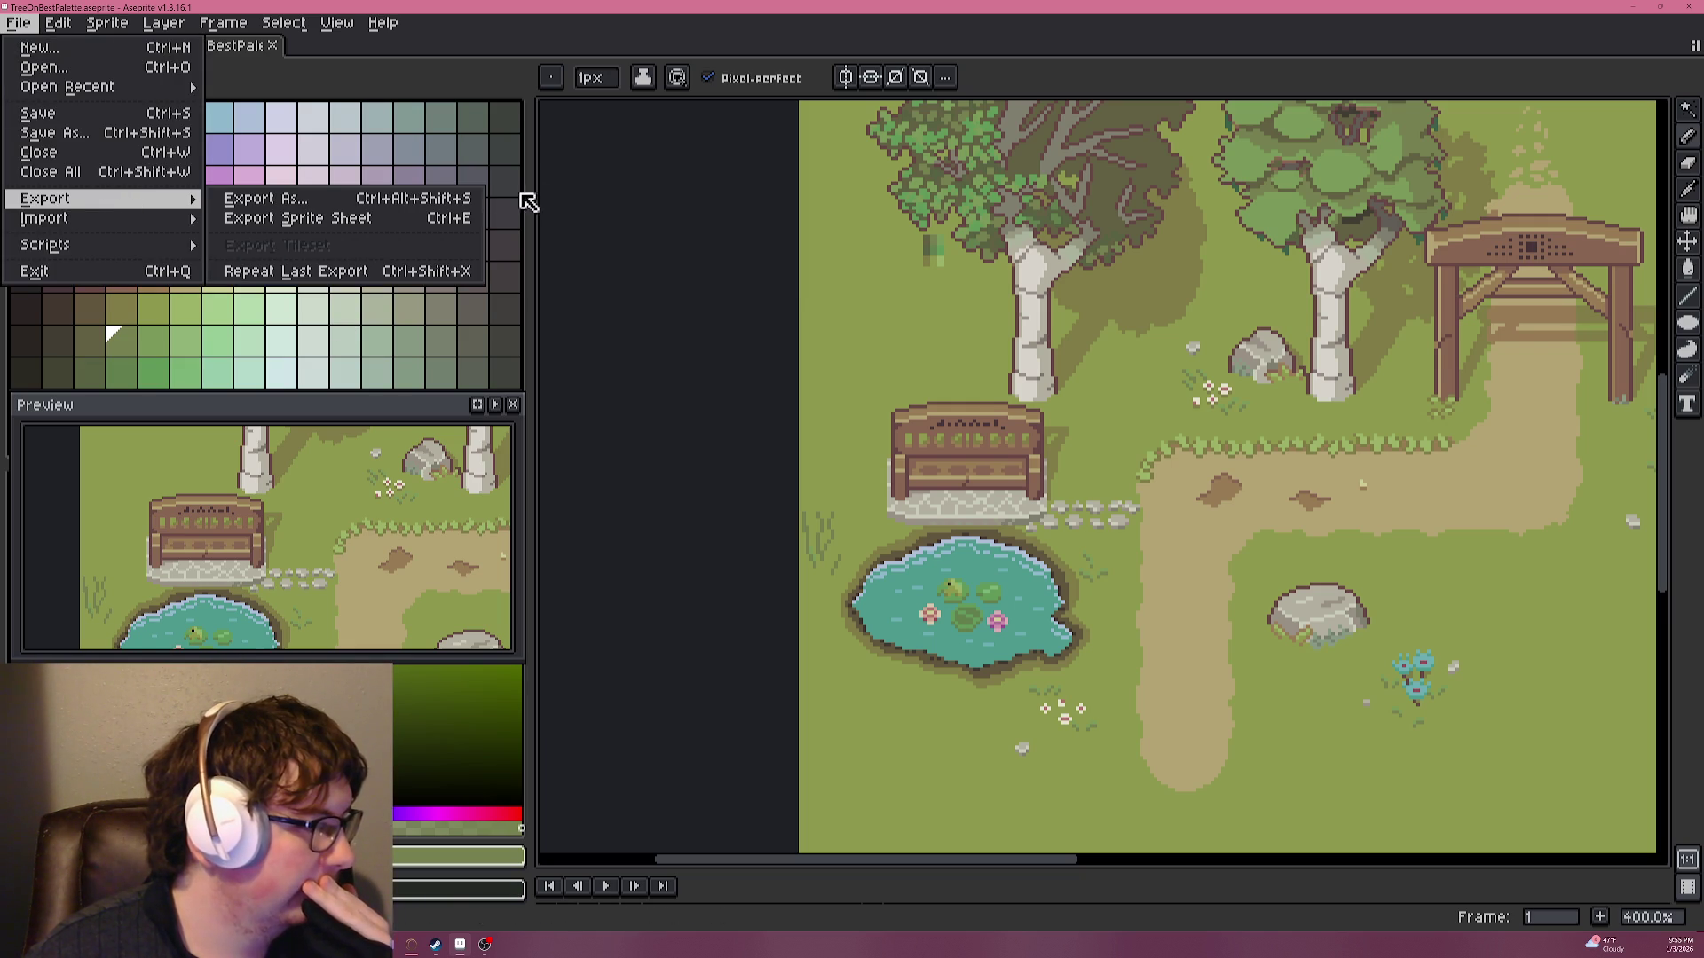
left_click(497, 202)
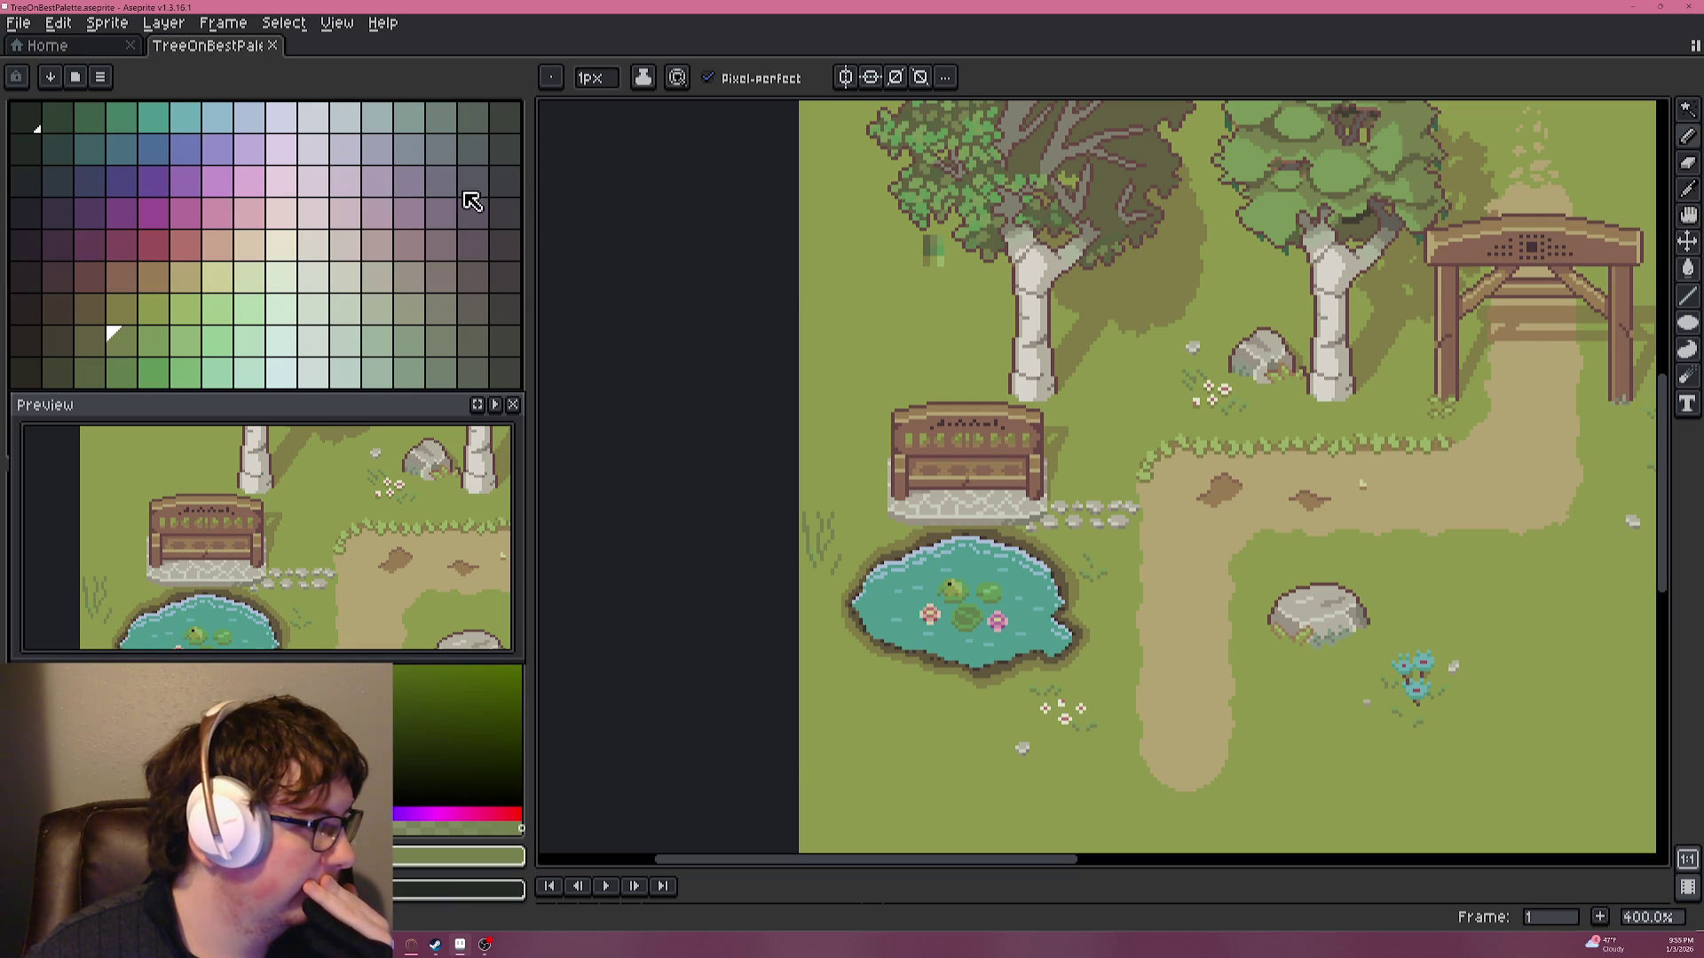
Save the current palette over BestPalette.aseprite in the Palettes folder, confirming the replacement.
left_click(99, 78)
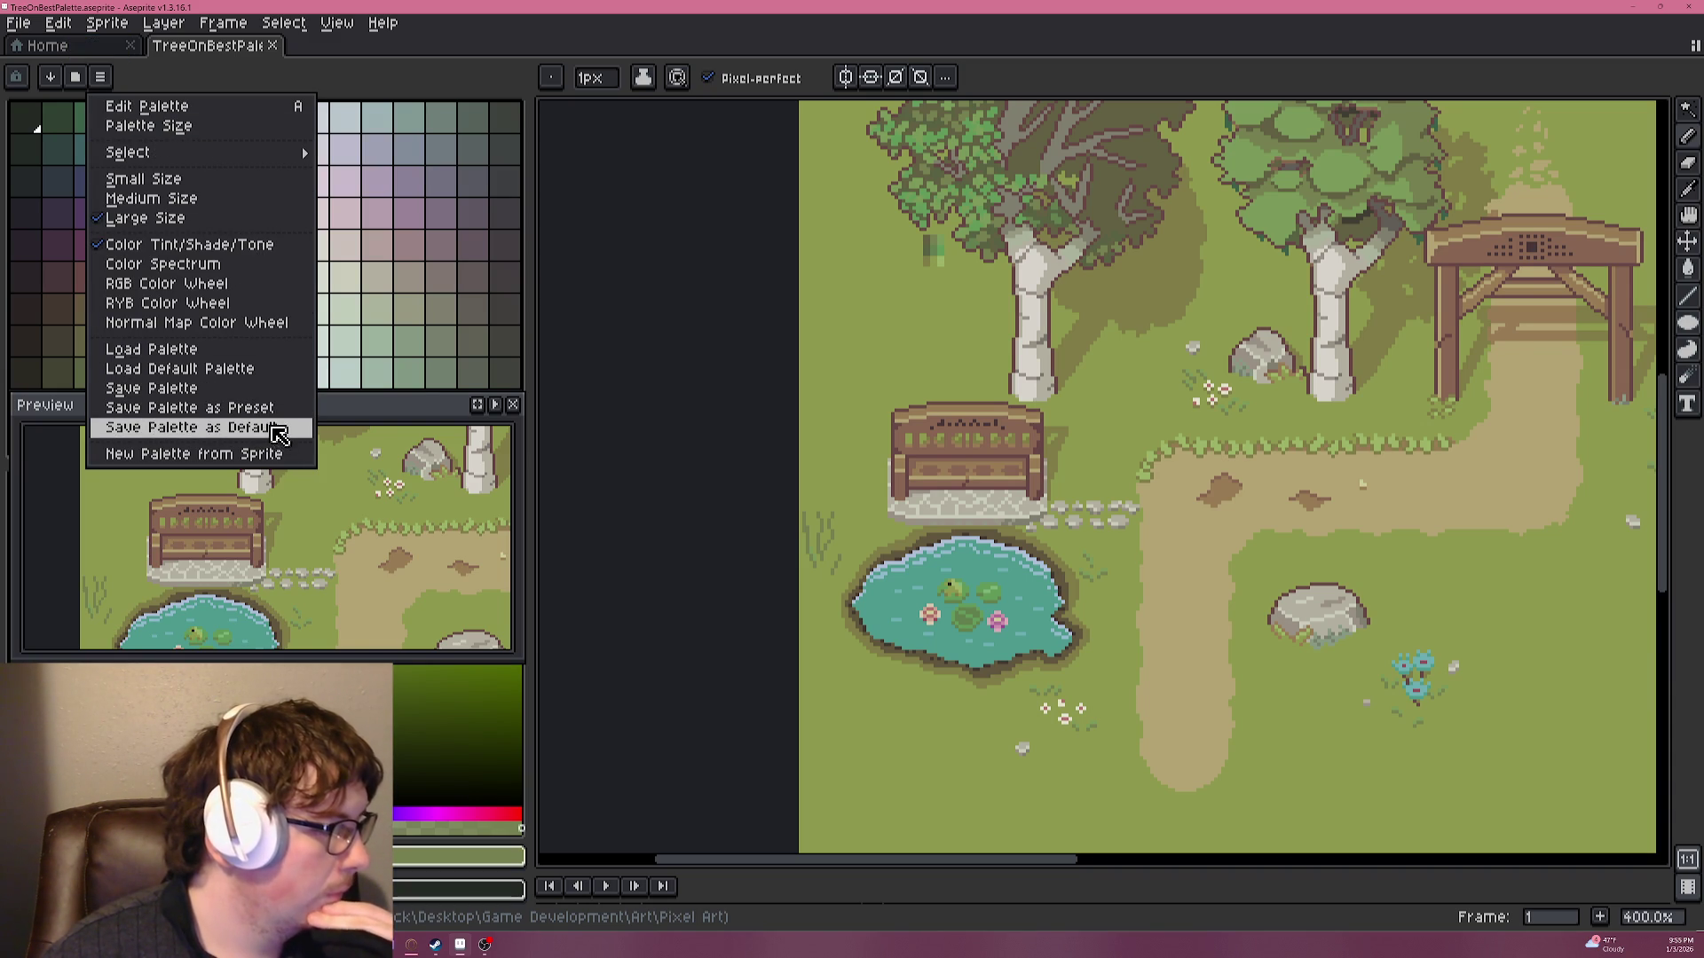
left_click(275, 431)
left_click(100, 77)
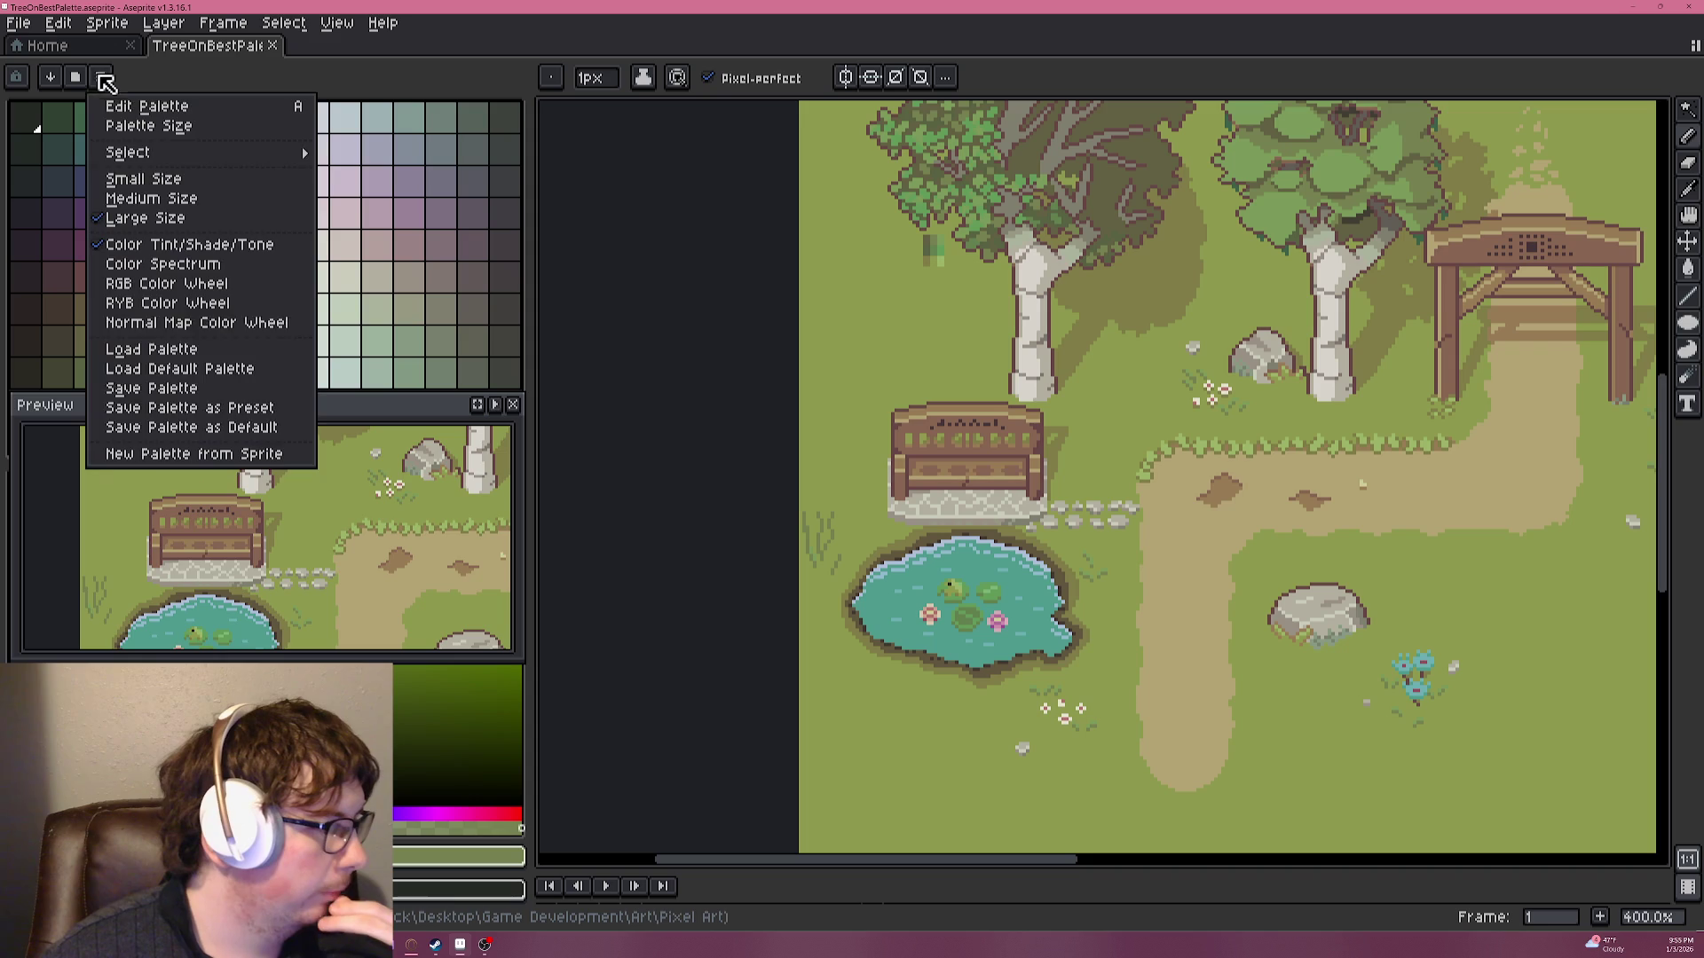
left_click(217, 391)
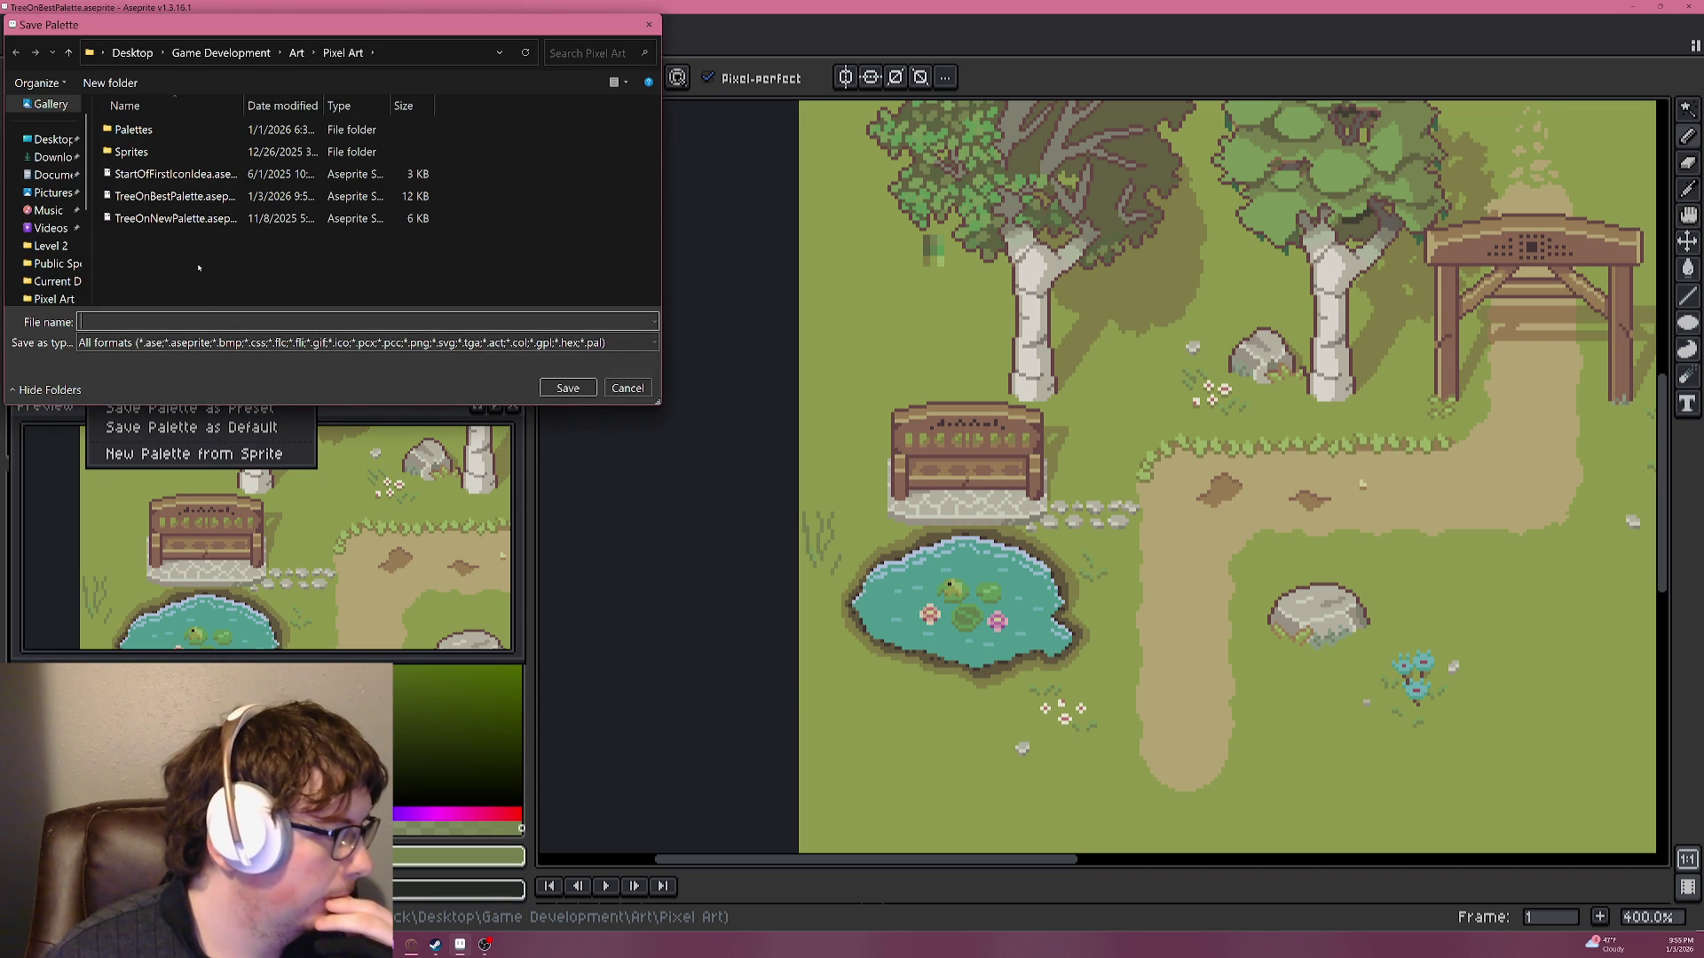
double_click(147, 131)
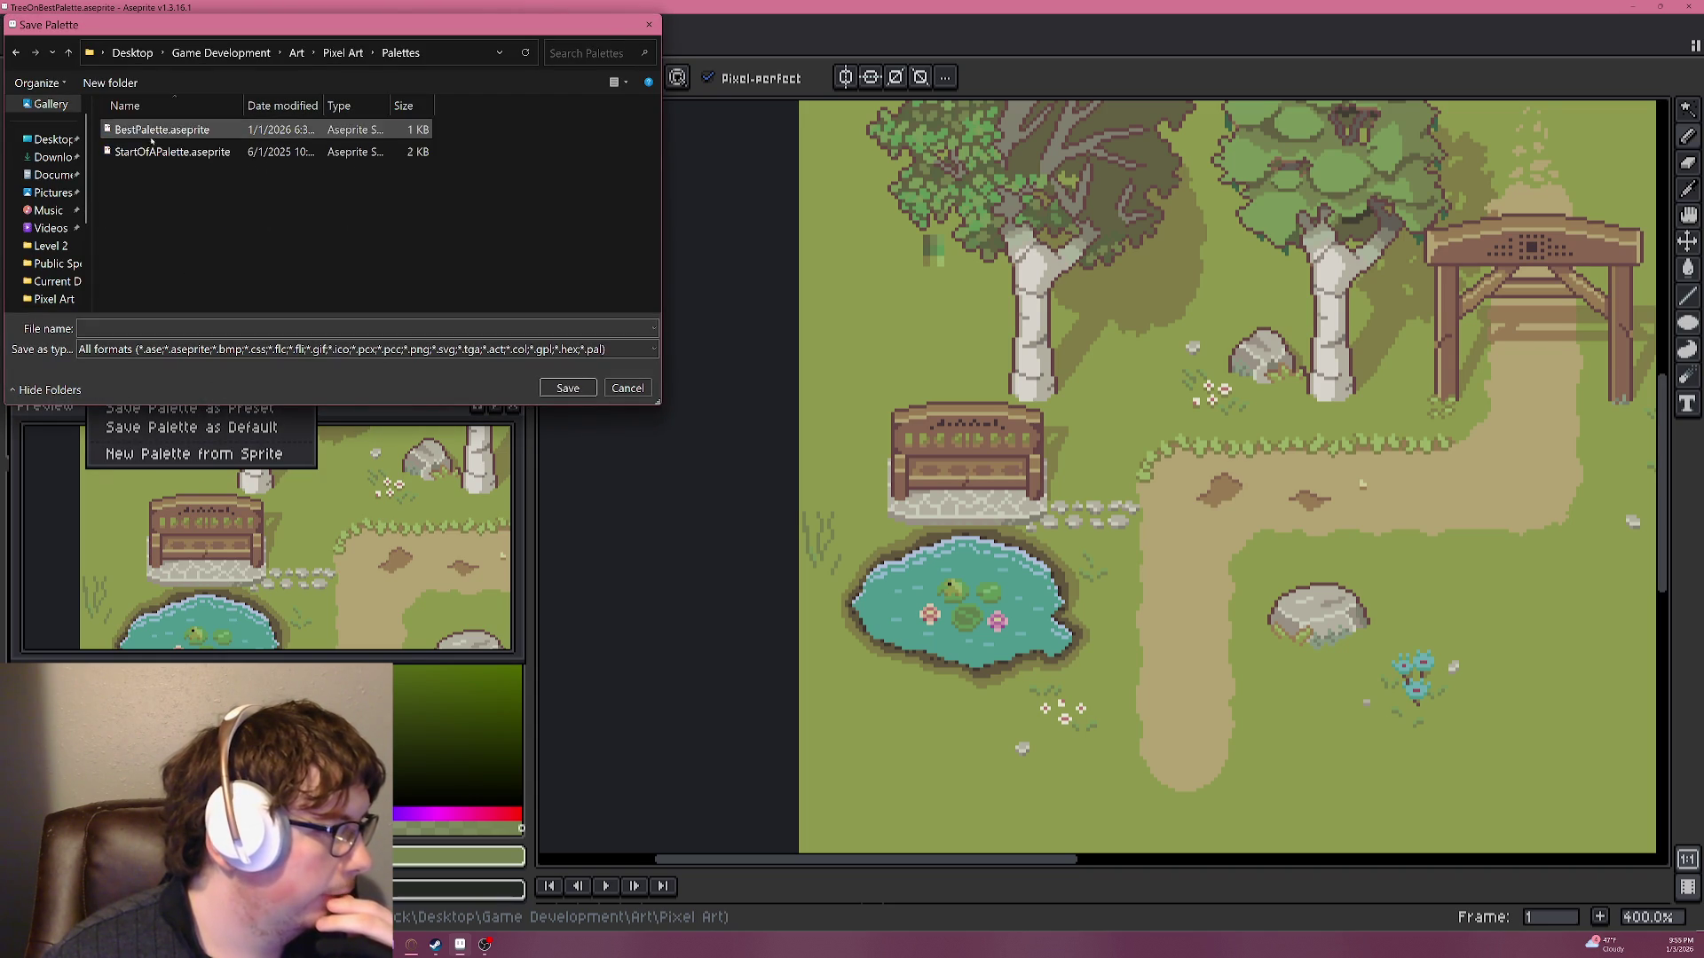
left_click(151, 132)
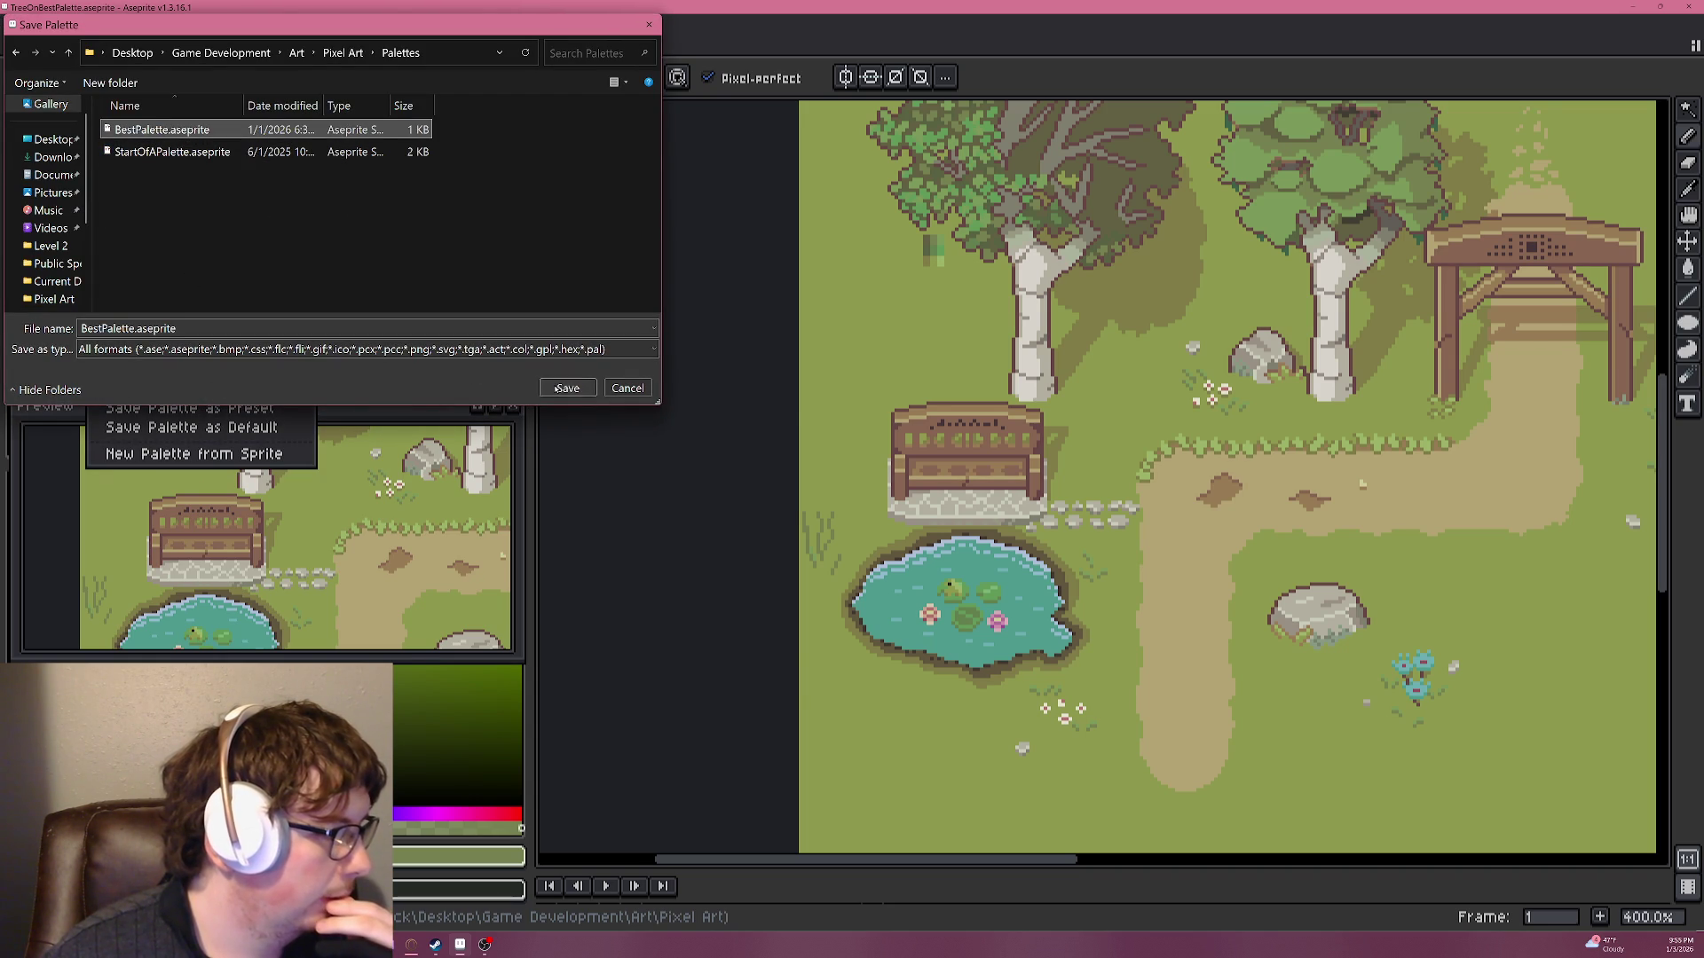
left_click(567, 389)
left_click(878, 470)
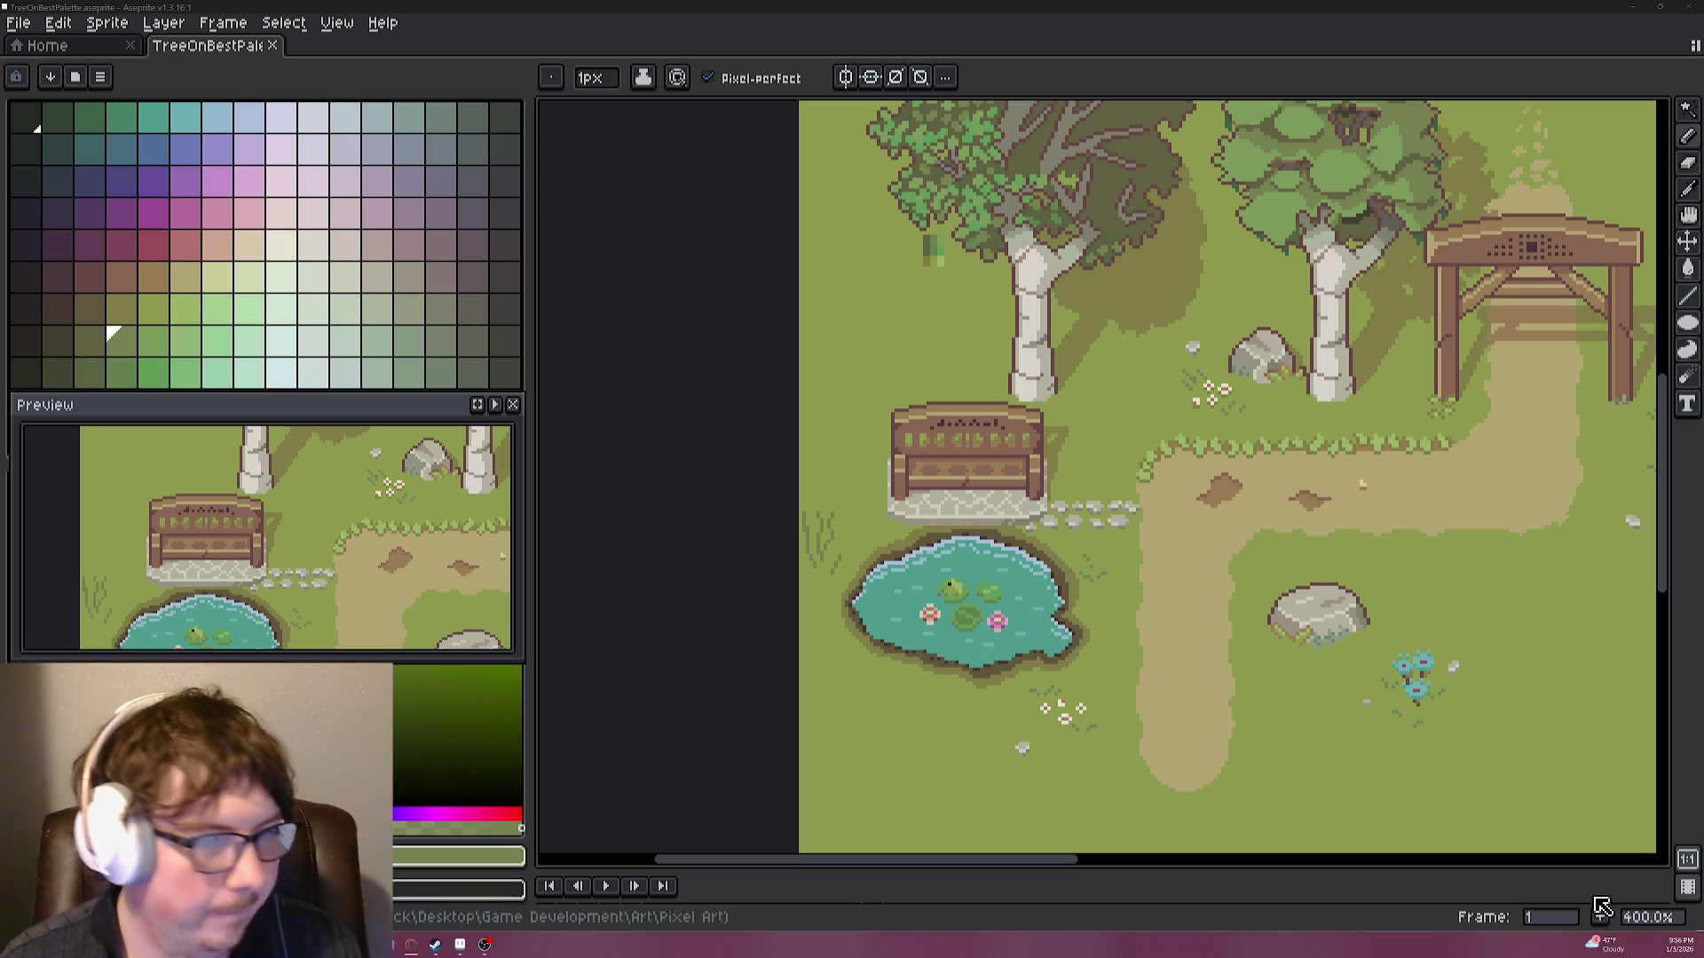
Zoom into the grass tufts left of the bench and try a dark purple stem, then undo it.
scroll(828, 518, "up", 2)
scroll(828, 518, "up", 3)
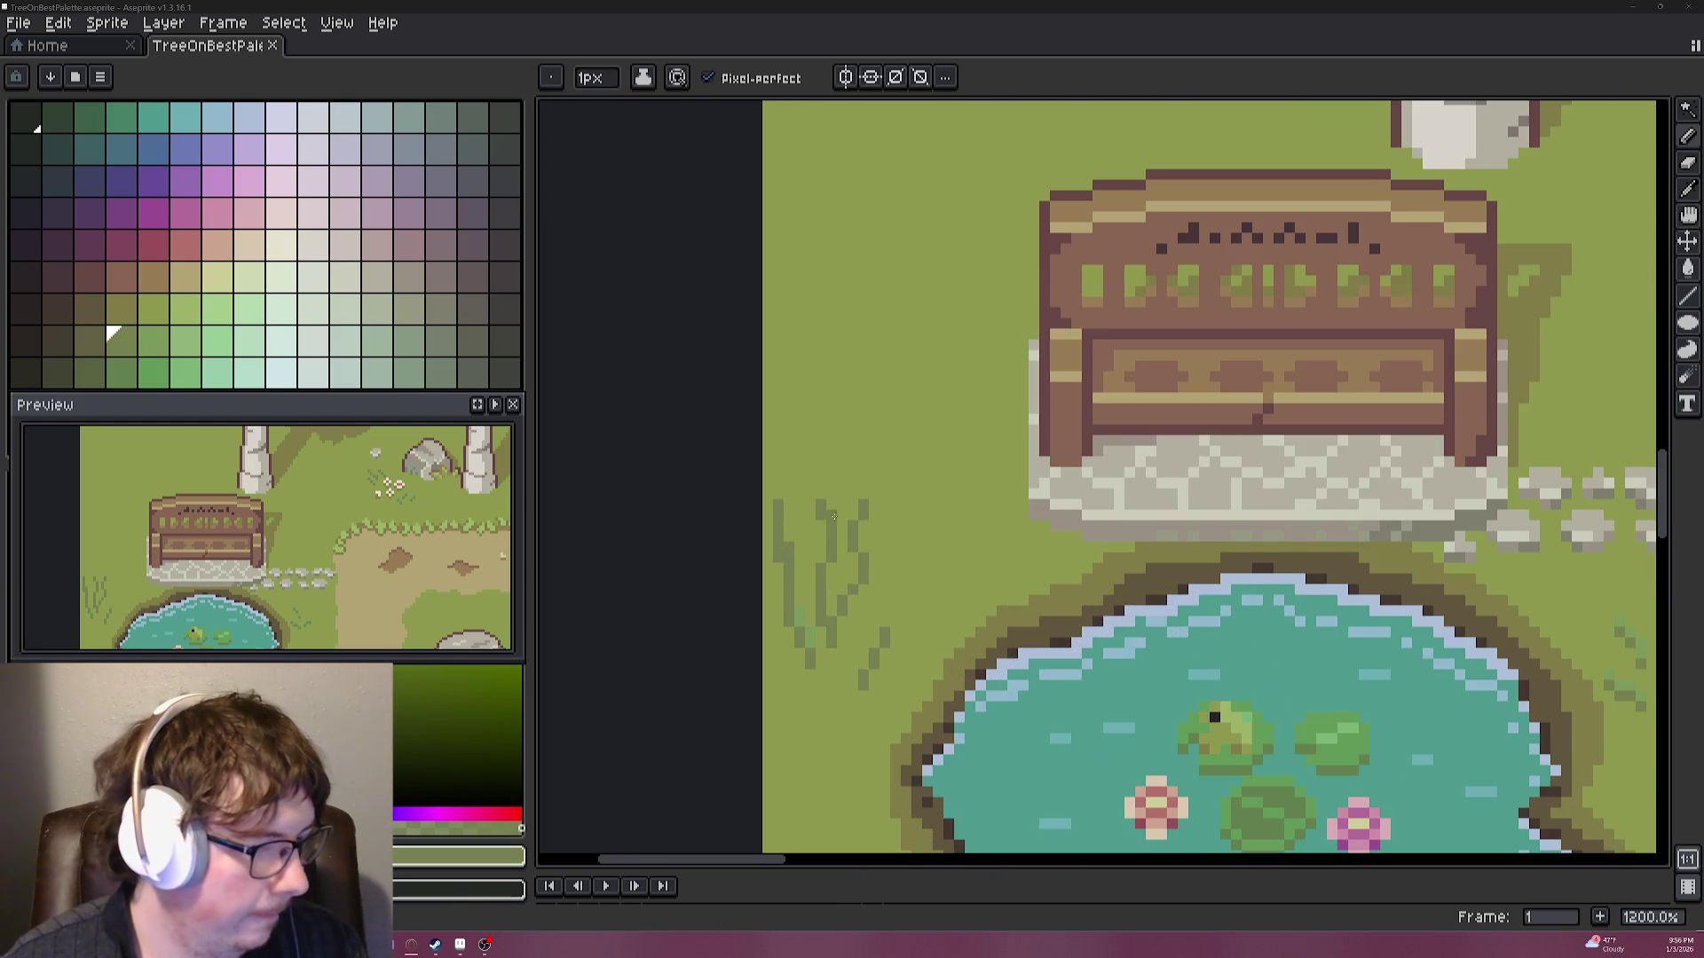
left_click(123, 211)
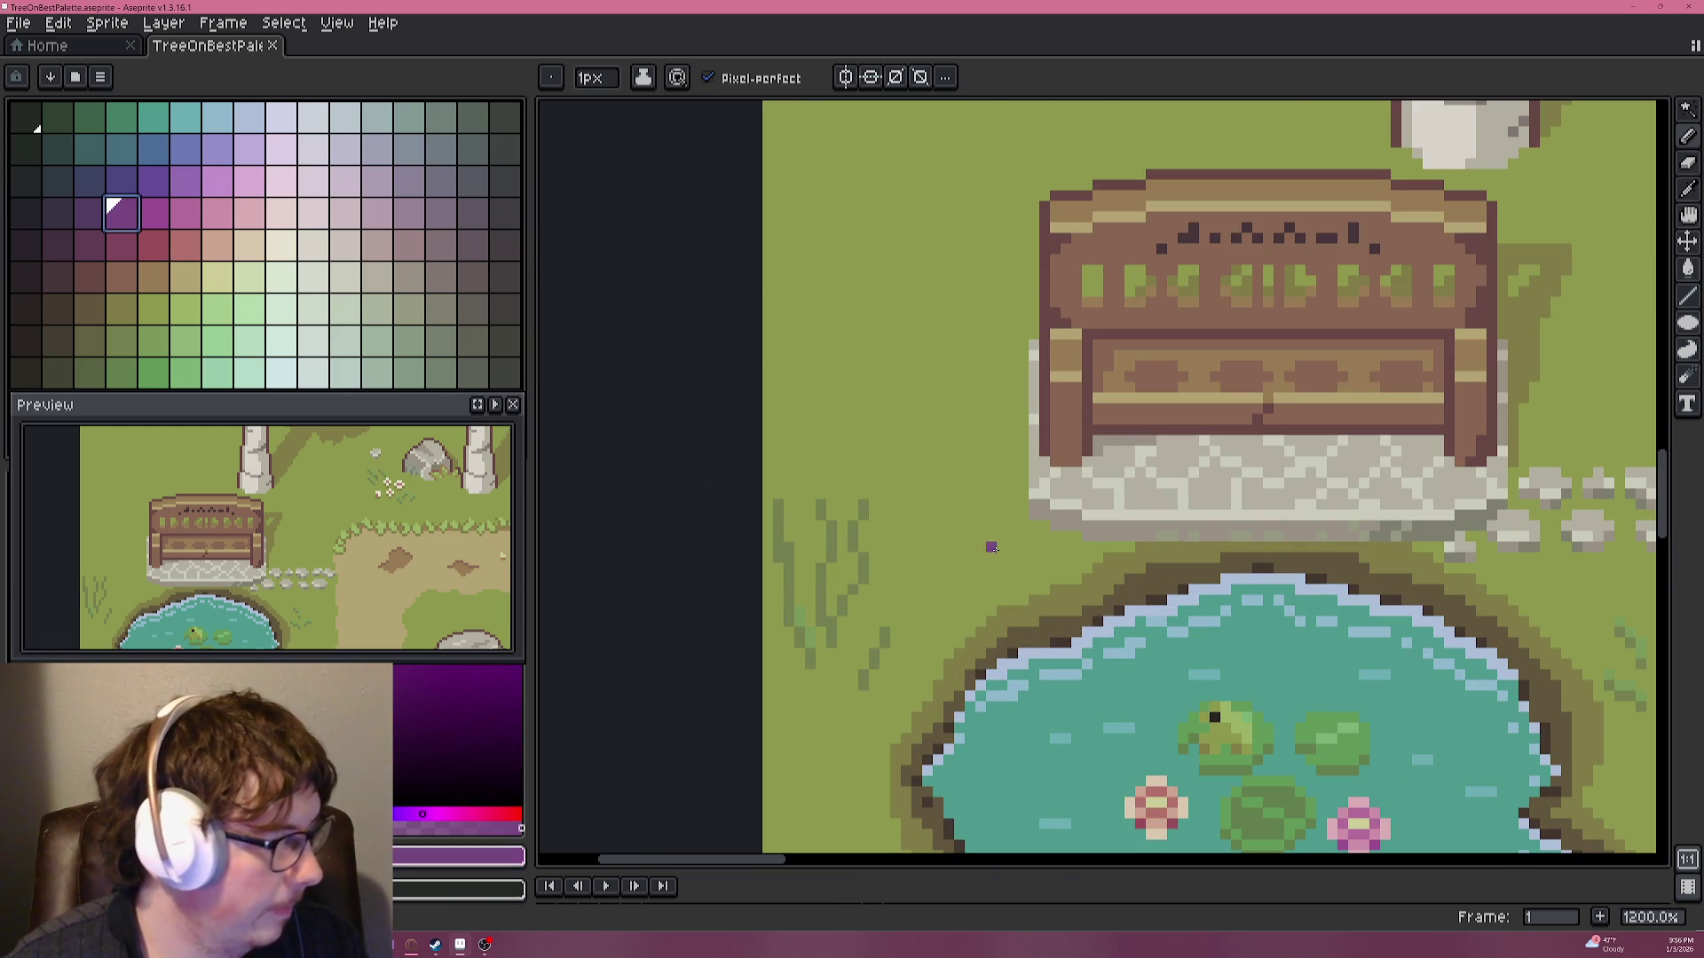
left_click_drag(809, 471, 944, 571)
left_click(89, 213)
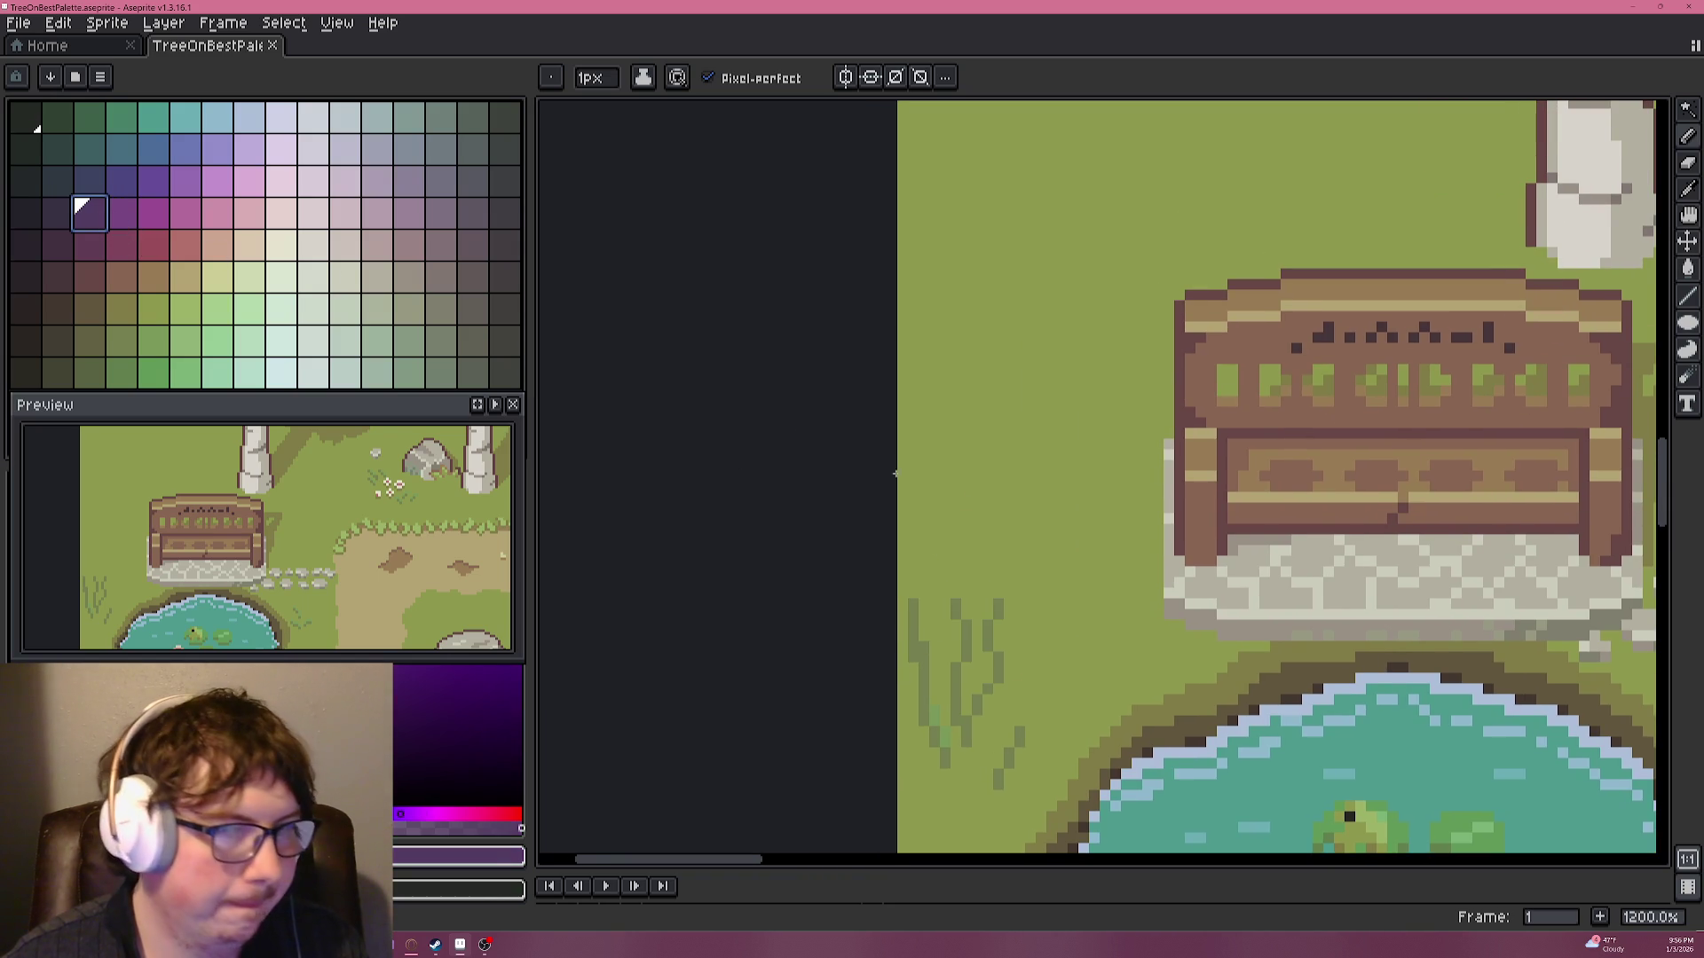
scroll(971, 546, "up", 3)
mouse_move(943, 642)
left_mouse_down()
mouse_move(970, 618)
mouse_move(942, 599)
left_mouse_up()
key("ctrl+z")
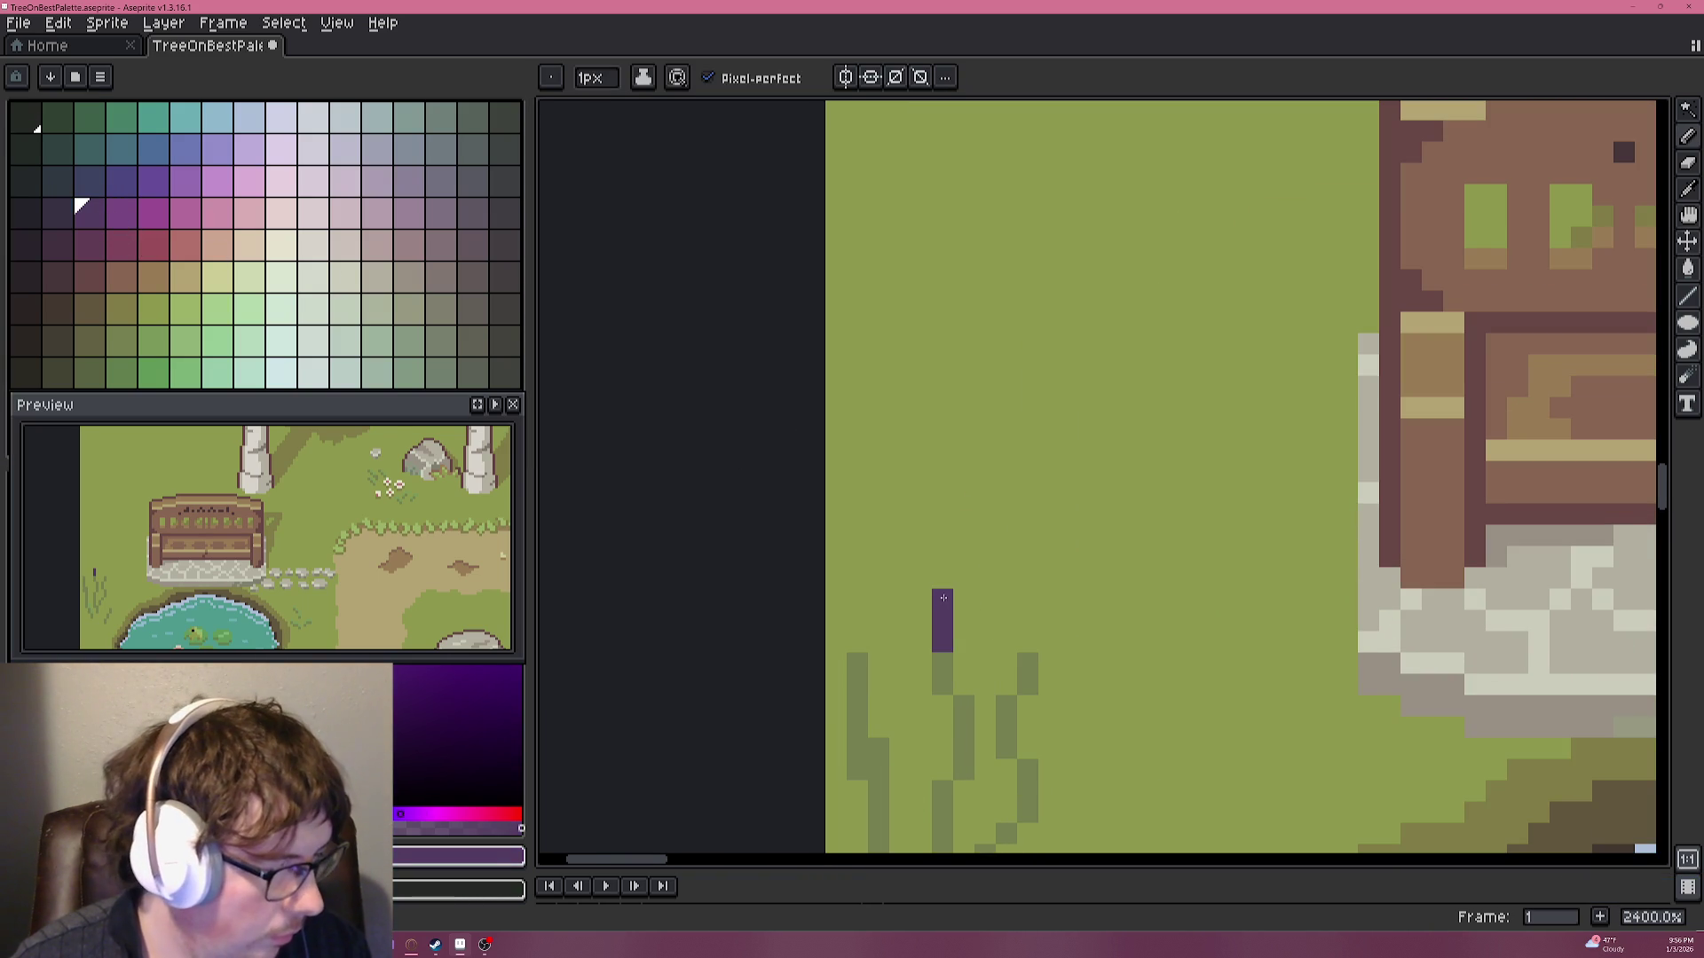
Paint the first flower's lighter purple petals with magenta highlight pixels.
left_click(122, 213)
left_click(963, 641)
left_click(964, 621)
left_click(921, 599)
left_click(964, 578)
left_click(161, 220)
left_click(940, 578)
left_click(964, 599)
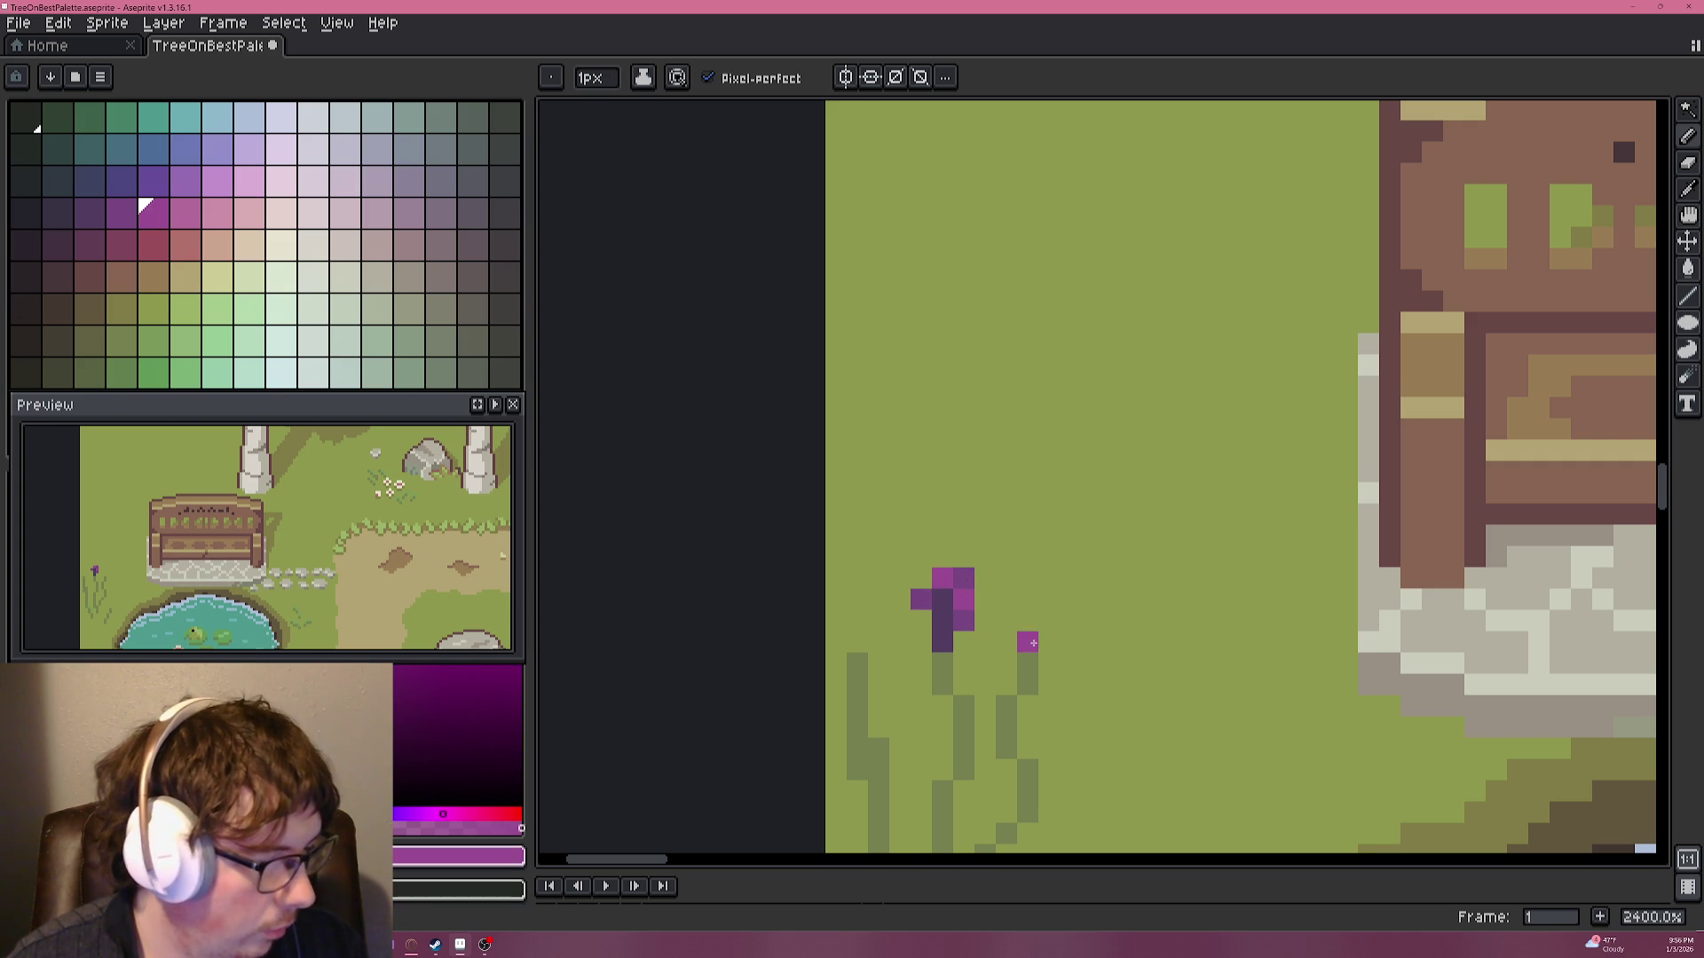
Cover a stray pixel with grass green and add a purple pixel below the first flower.
left_click(985, 578, "alt")
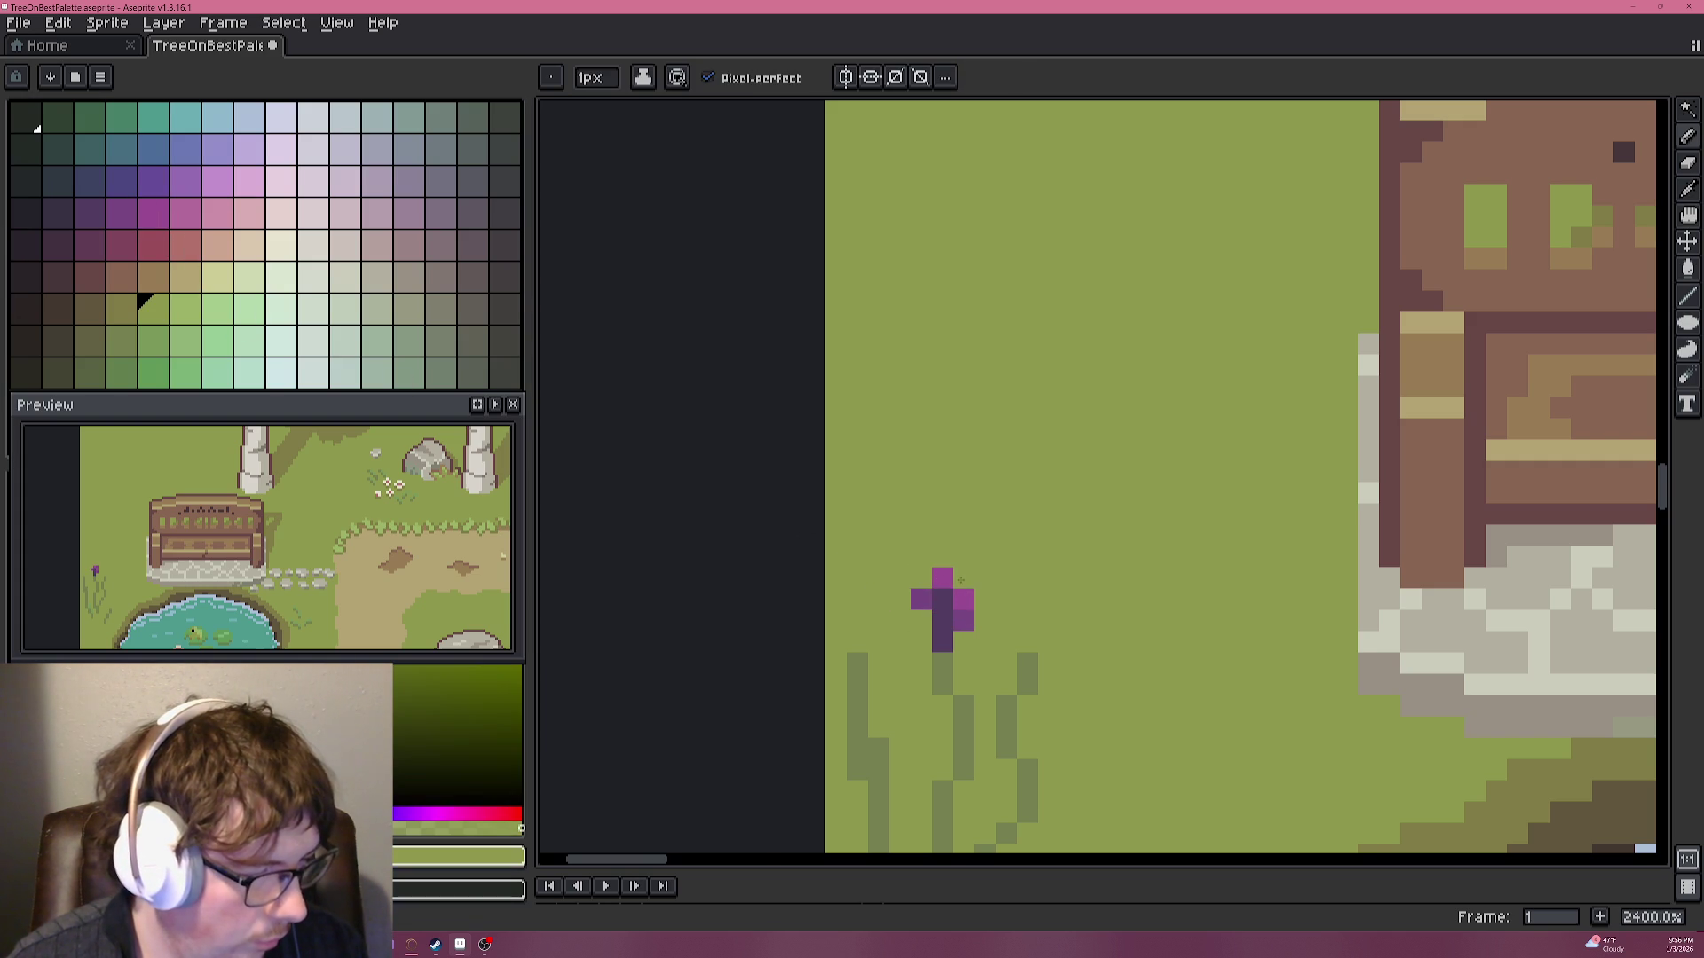
scroll(1000, 624, "down", 2)
scroll(1000, 624, "up", 3)
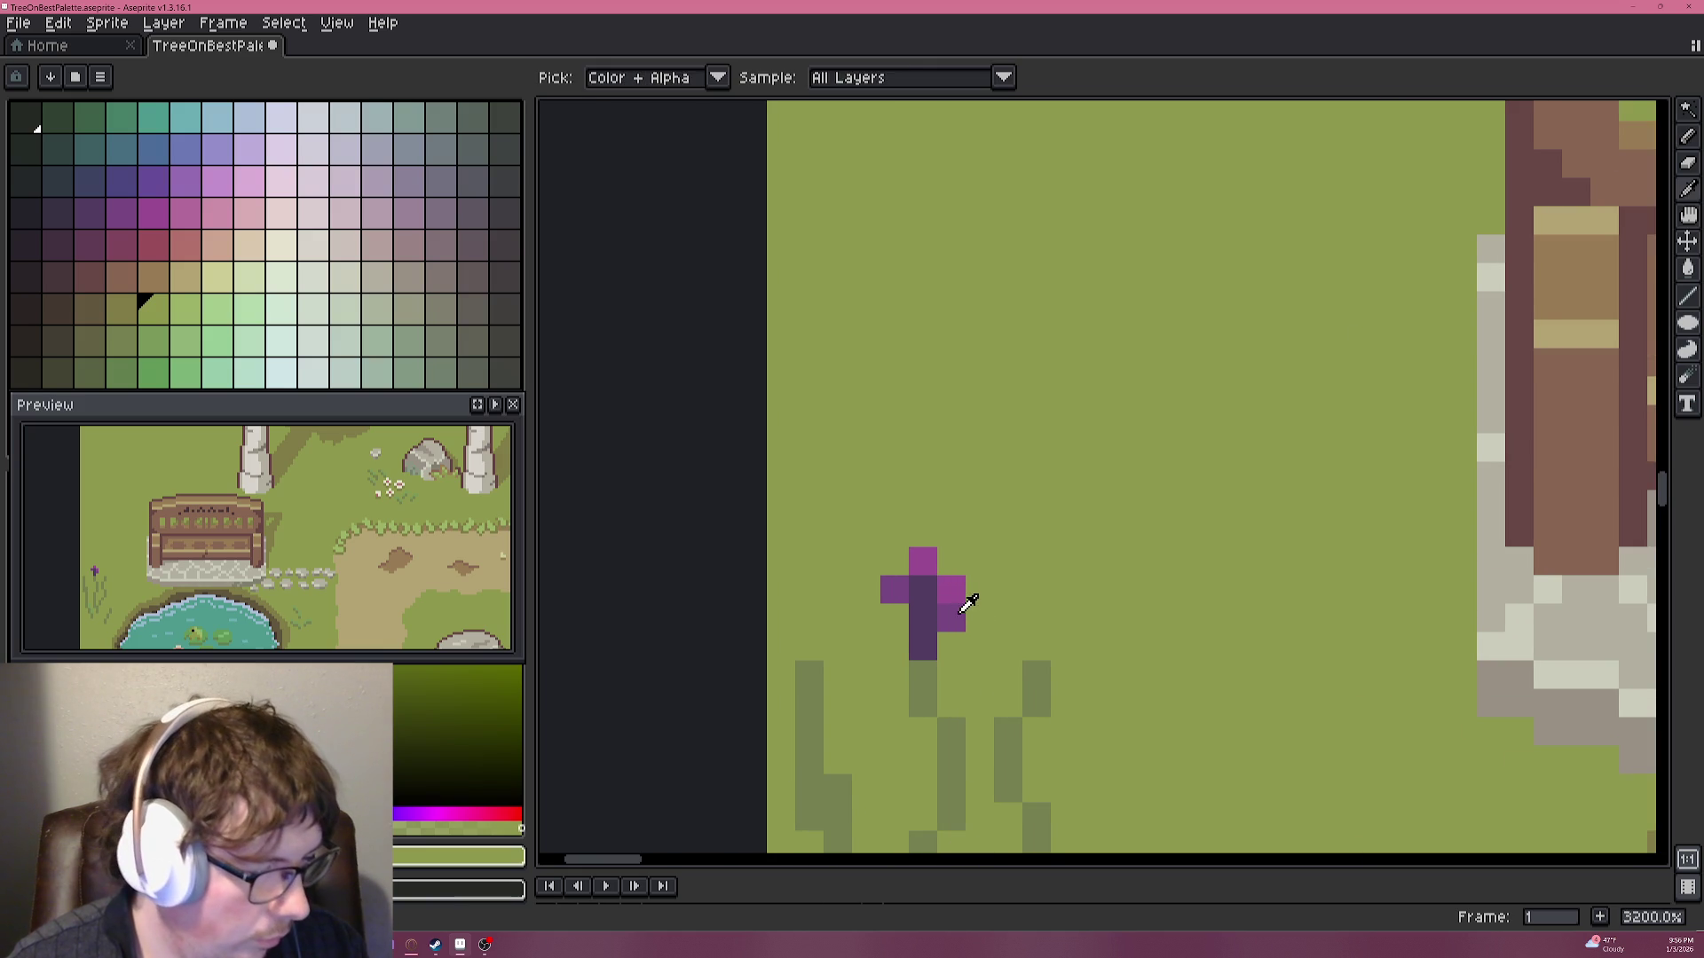
left_click(960, 596, "alt")
left_click(930, 645)
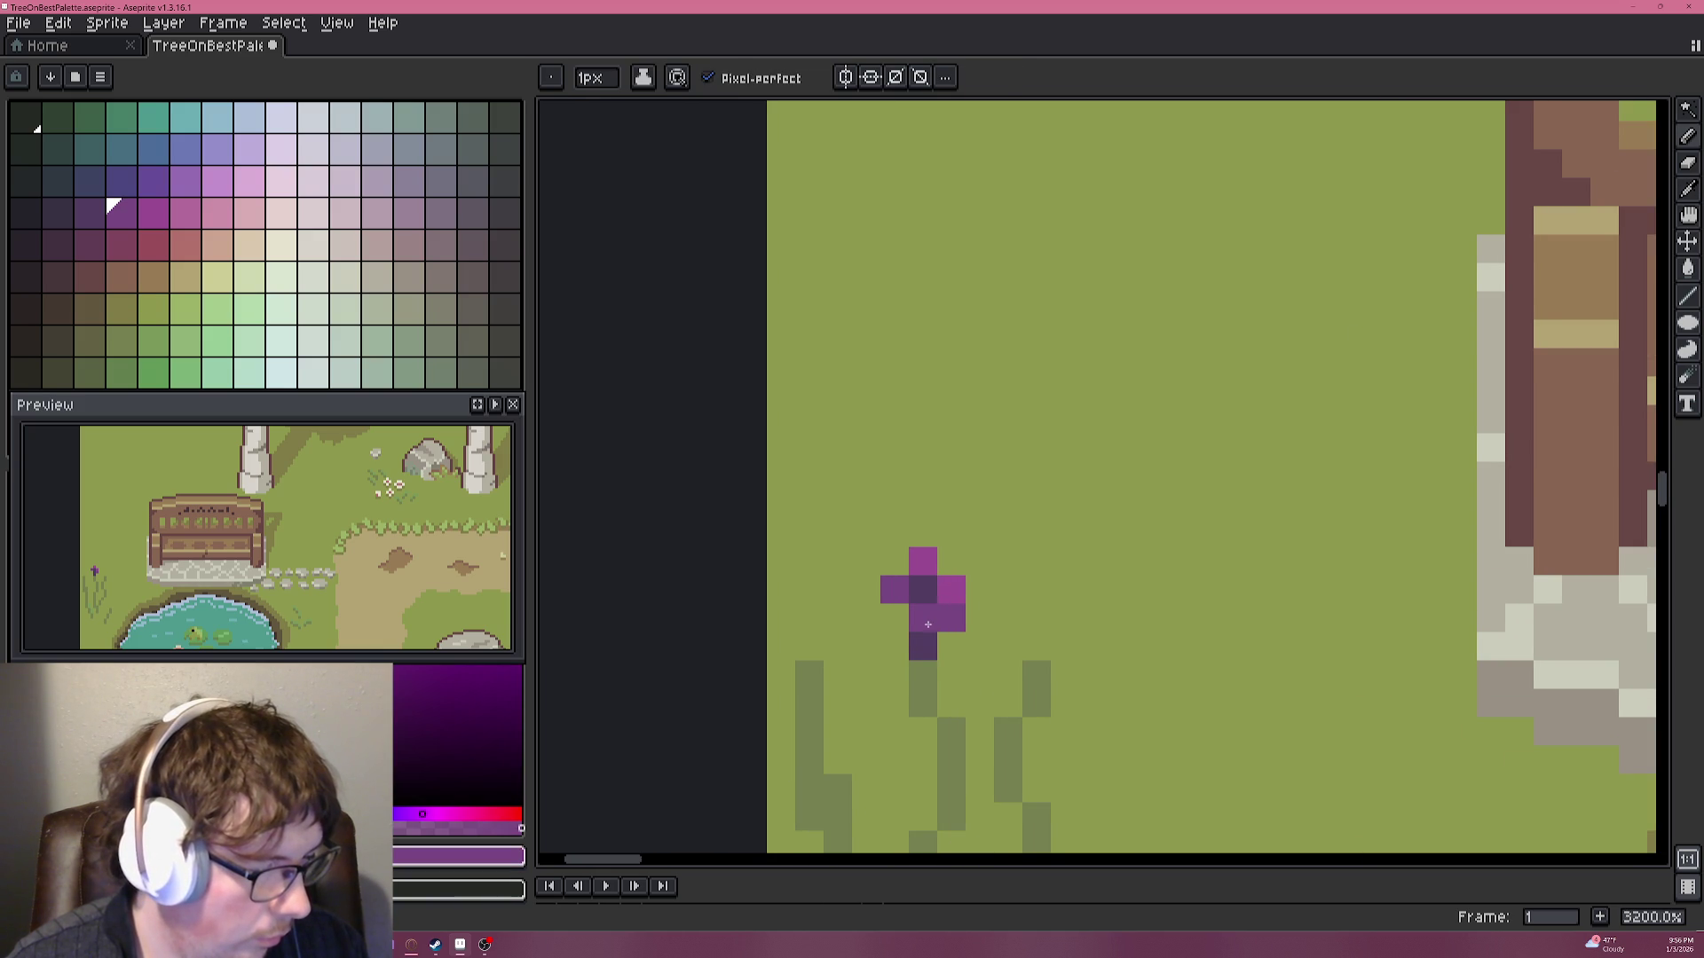
scroll(1026, 655, "down", 6)
scroll(1026, 655, "up", 3)
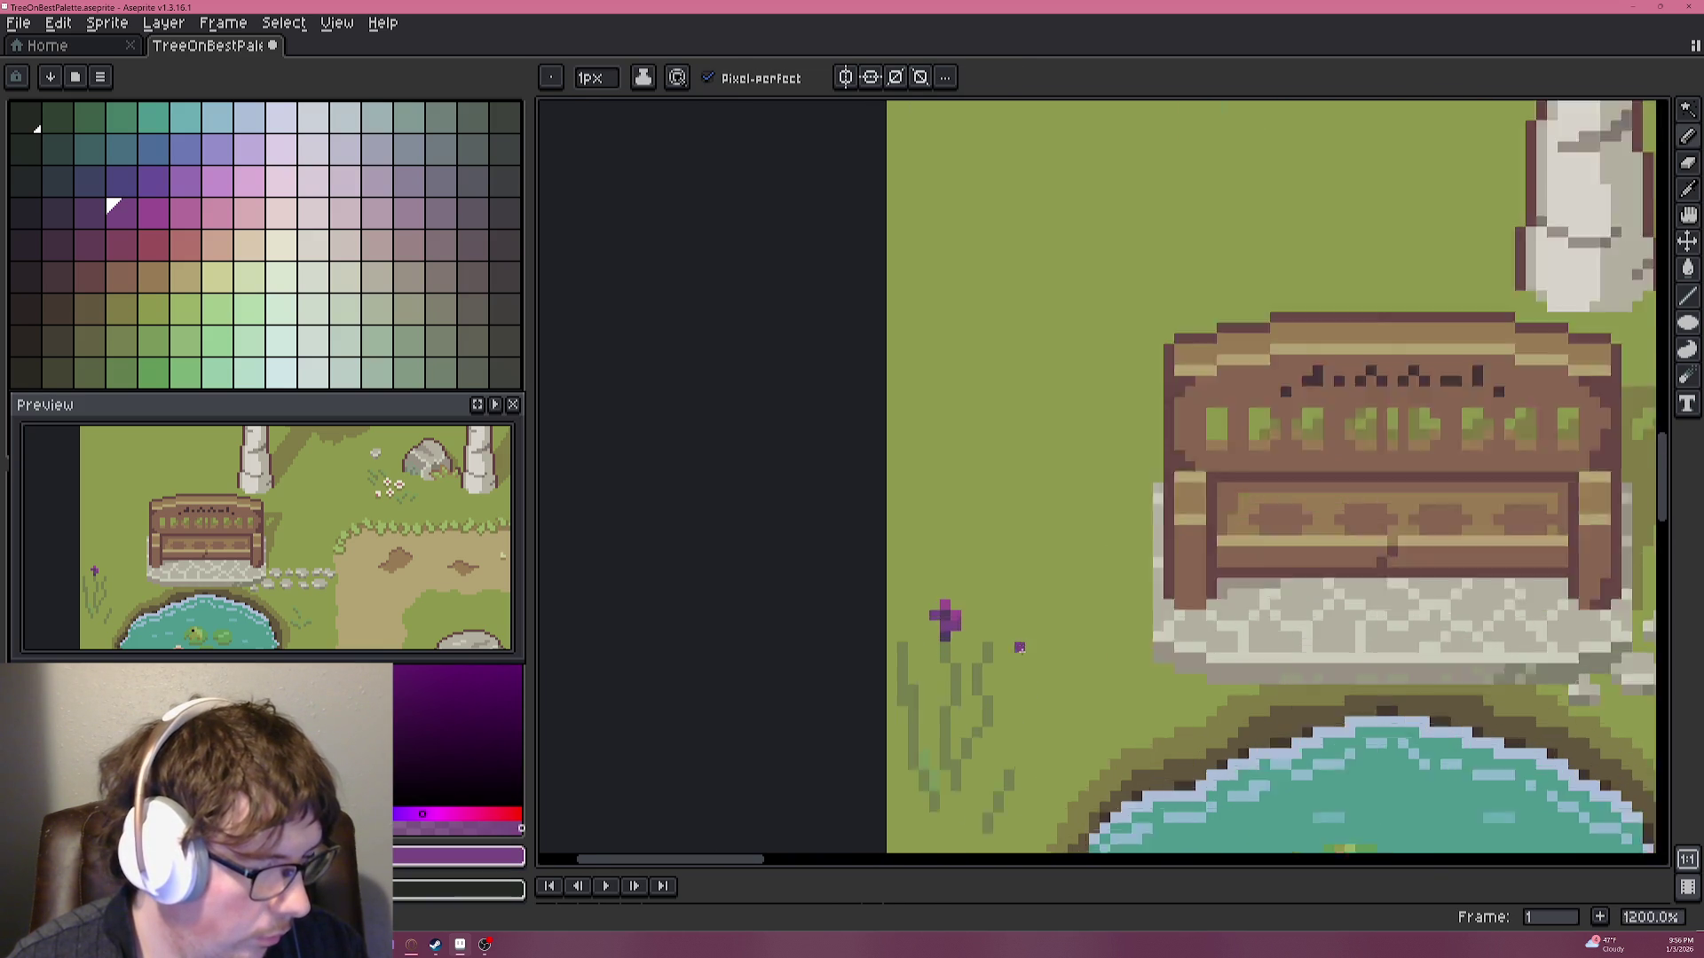
Draw a second flower right of the first with dark and lighter purple petals.
scroll(1027, 655, "up", 3)
key("alt")
left_click(836, 611, "alt")
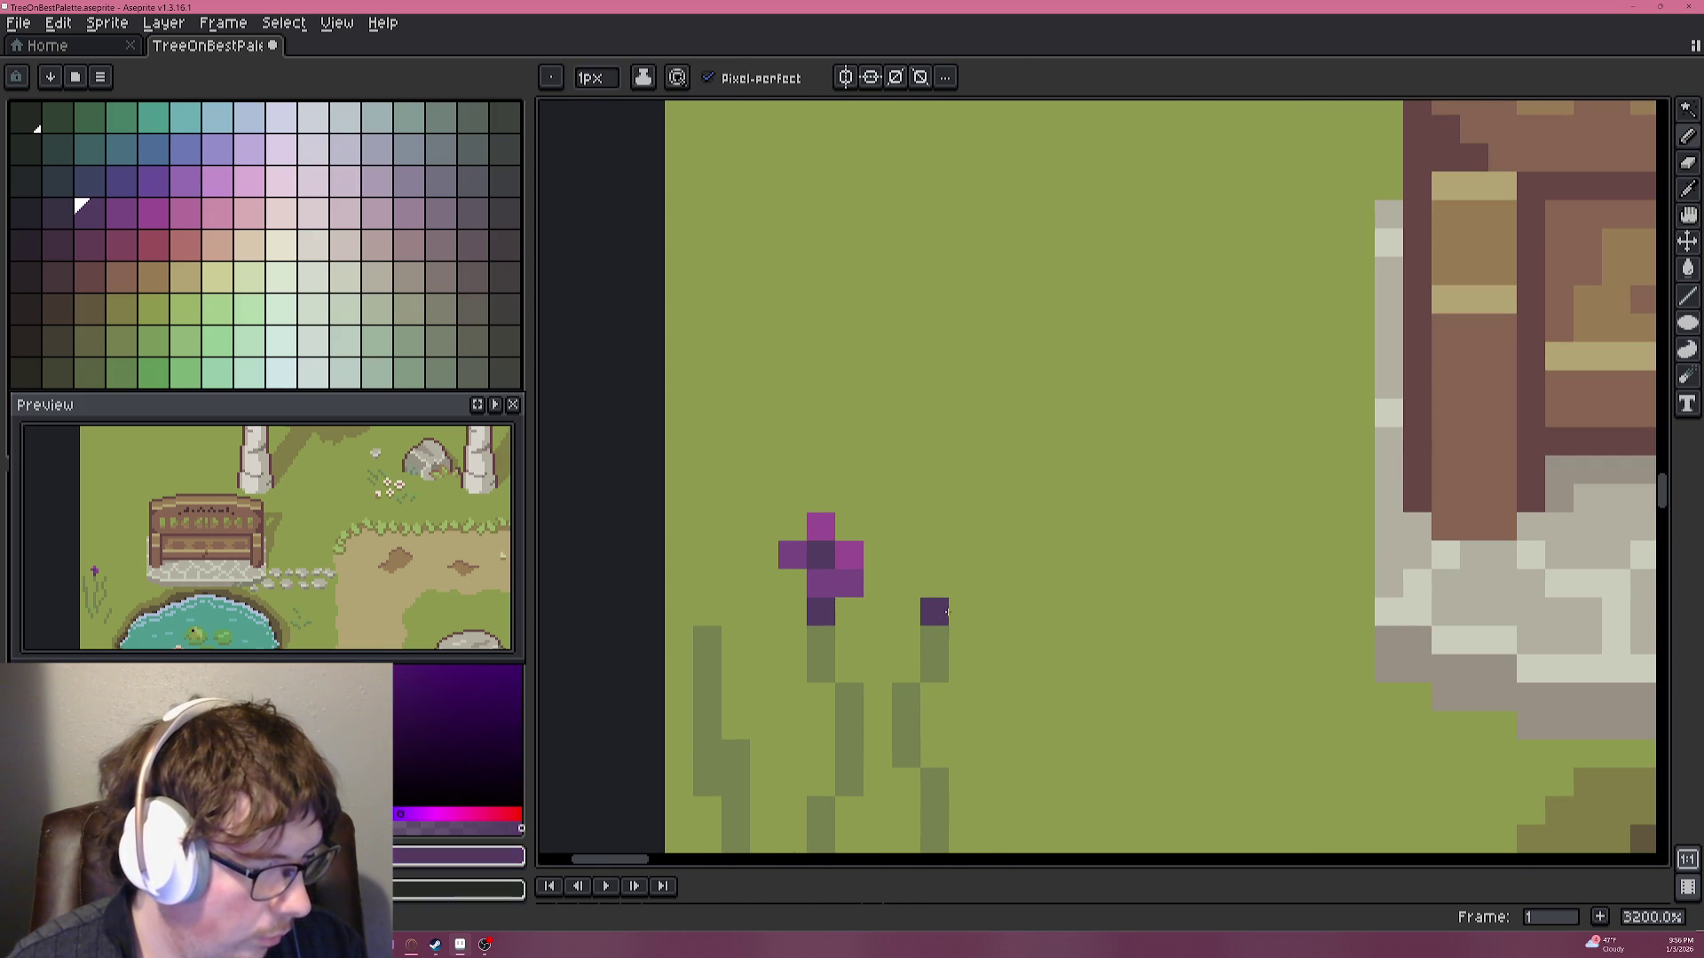
left_click_drag(934, 611, 952, 588)
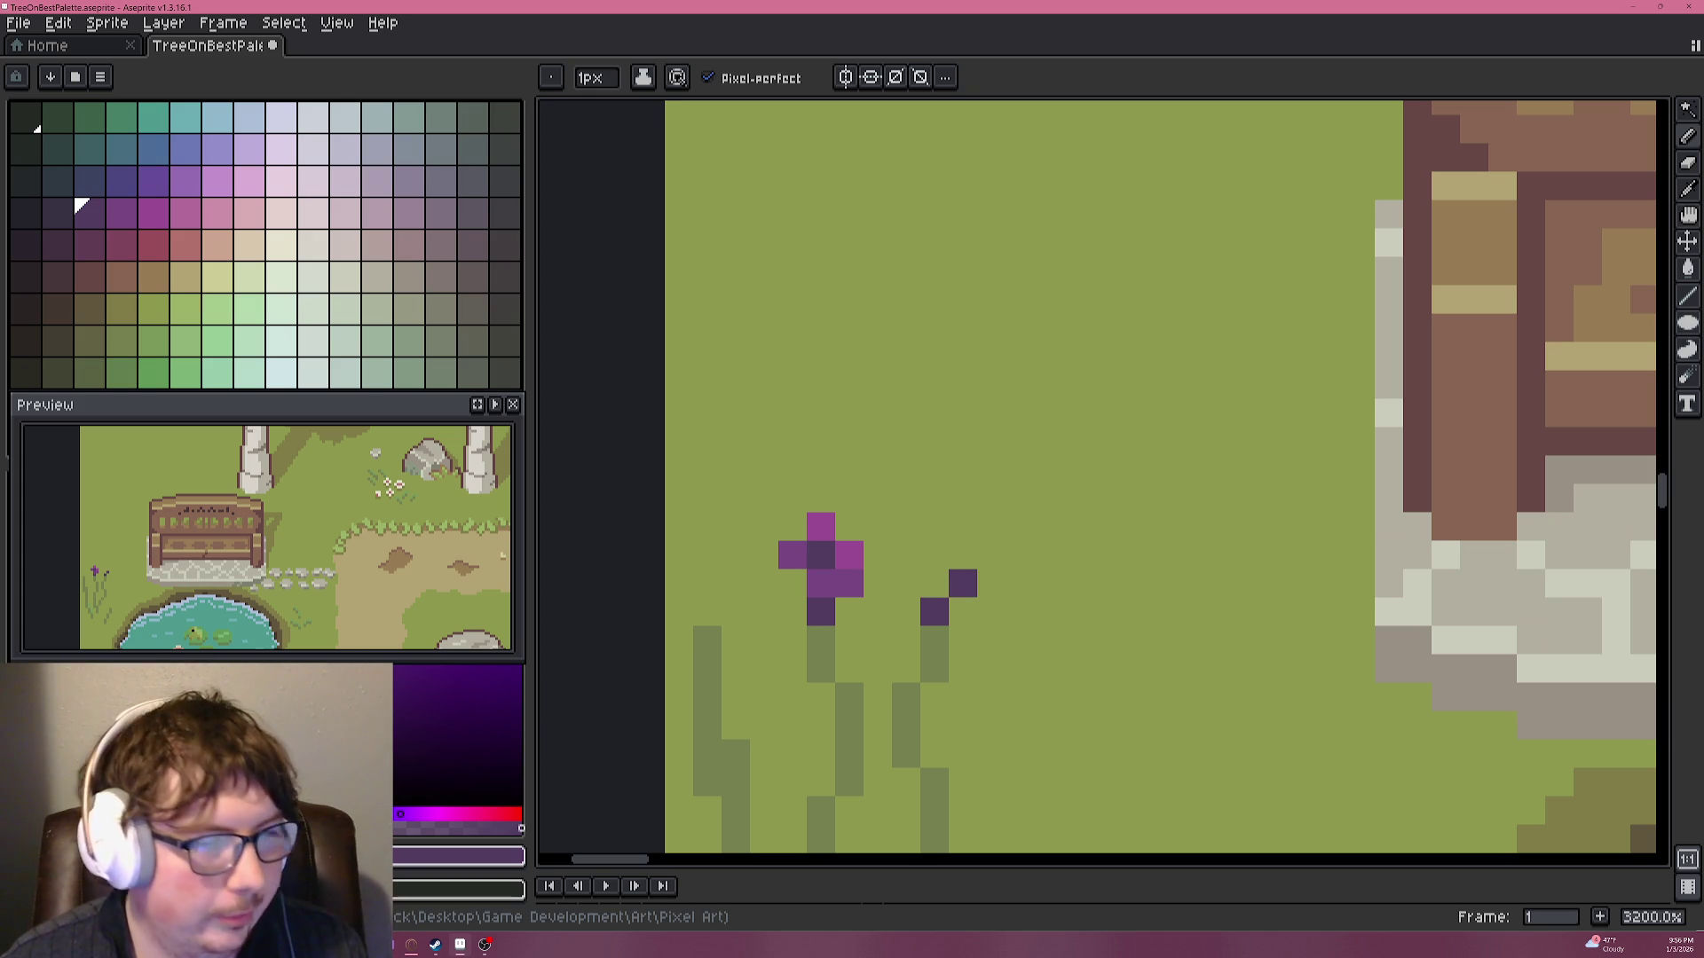
scroll(909, 599, "up", 1)
left_click(768, 561, "alt")
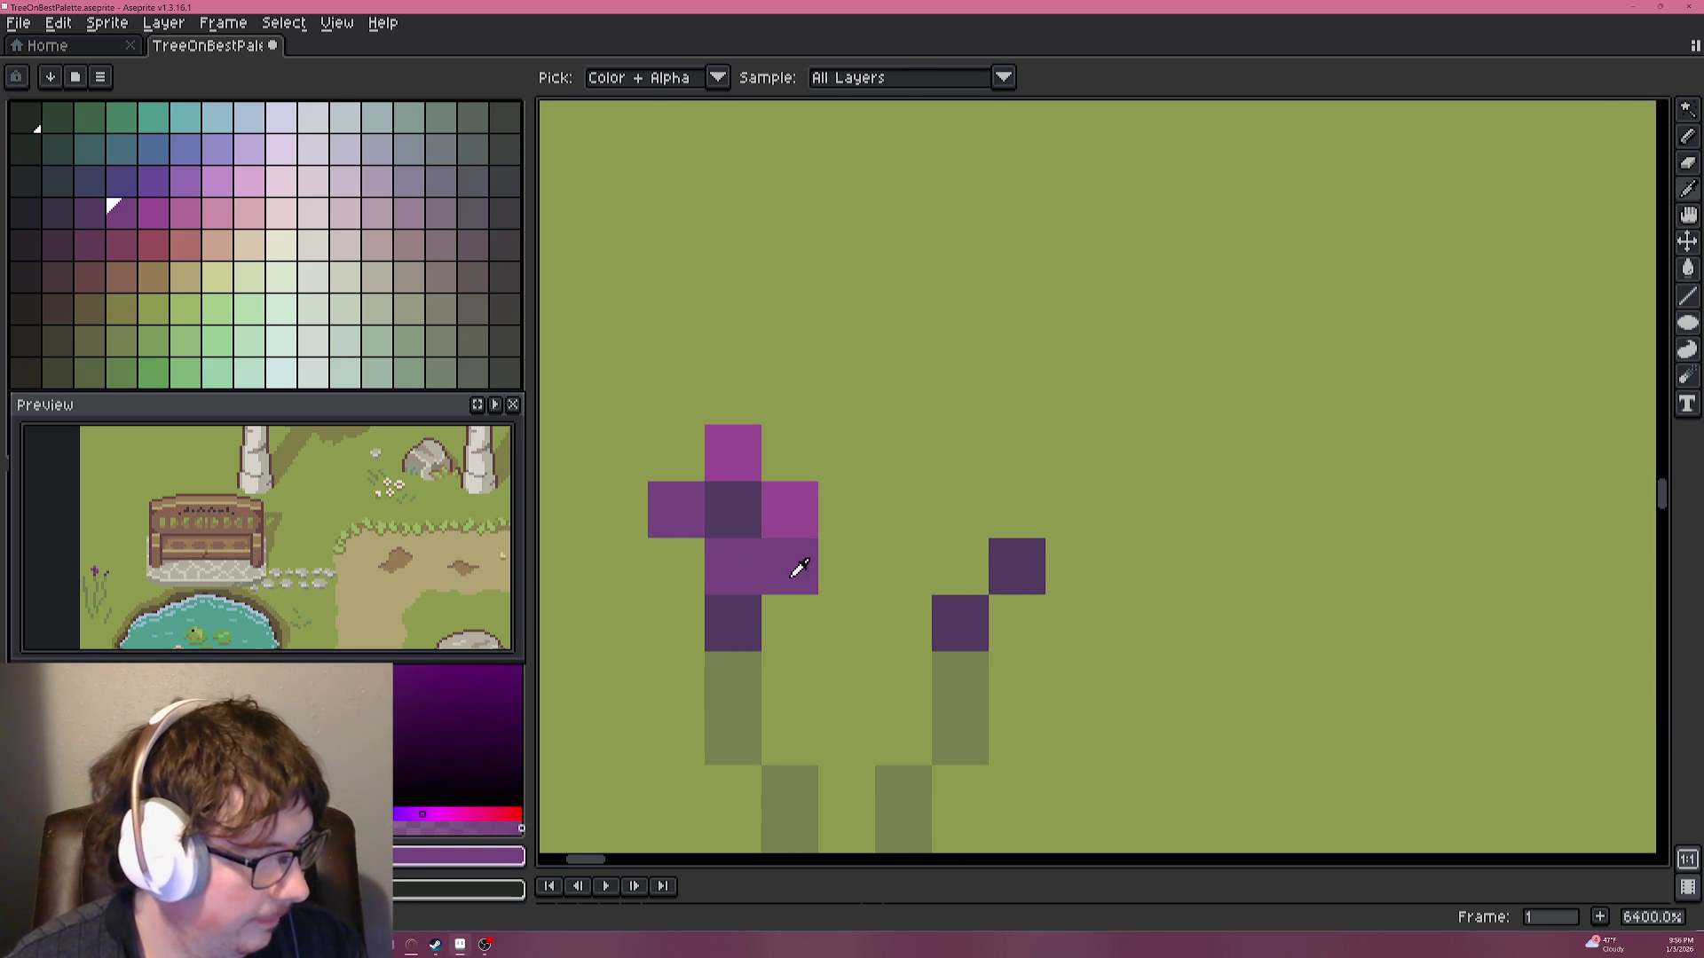
left_click(960, 566)
left_click(960, 510)
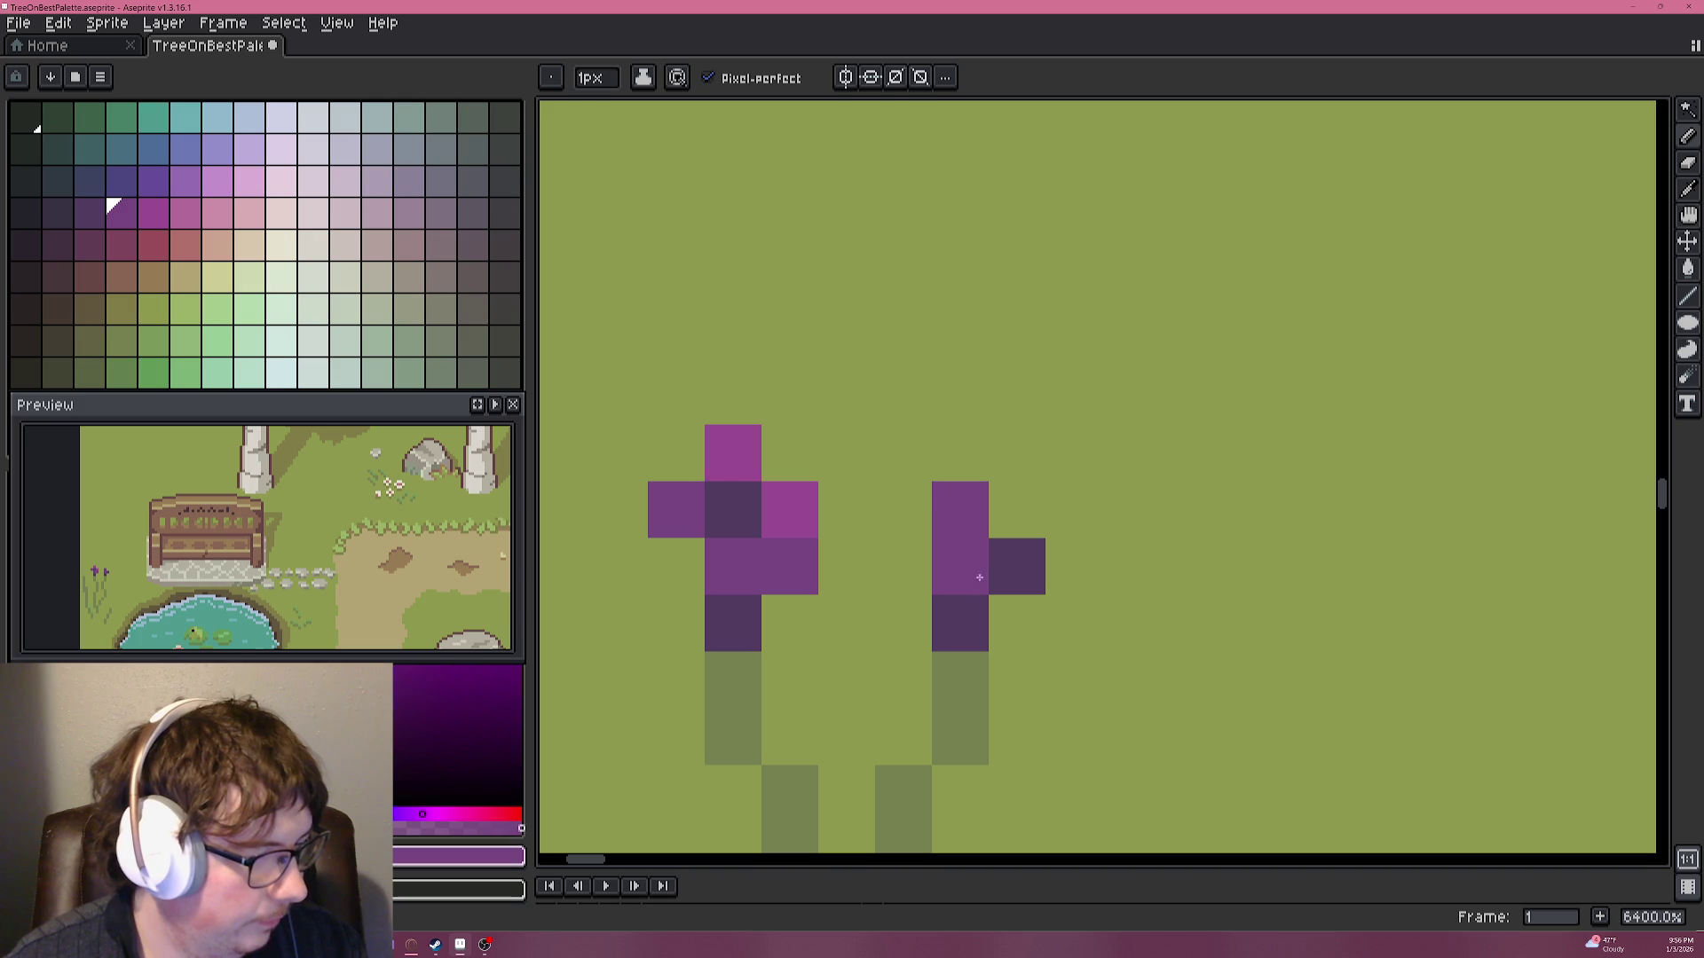
left_click(815, 497, "alt")
left_click(1017, 510)
left_click(960, 452)
scroll(904, 587, "down", 1)
left_click(901, 593)
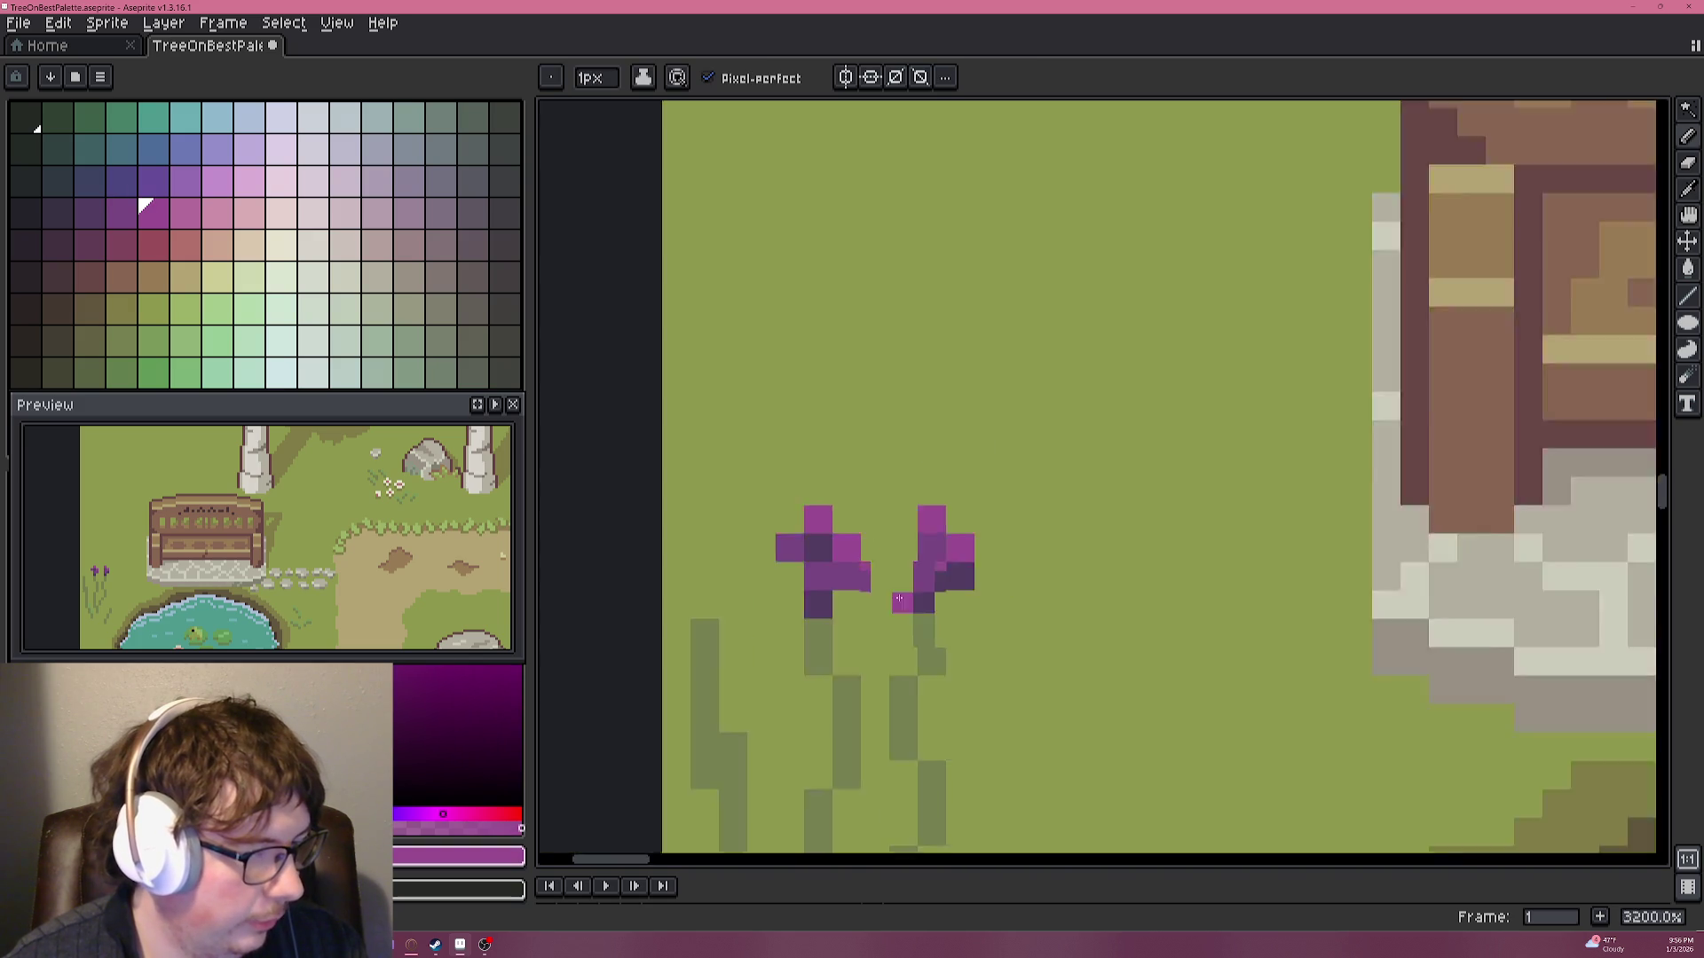
Add a third flower atop the left stem with dark purple centre and lighter petals.
scroll(900, 593, "down", 3)
scroll(855, 654, "up", 3)
scroll(1020, 544, "up", 1)
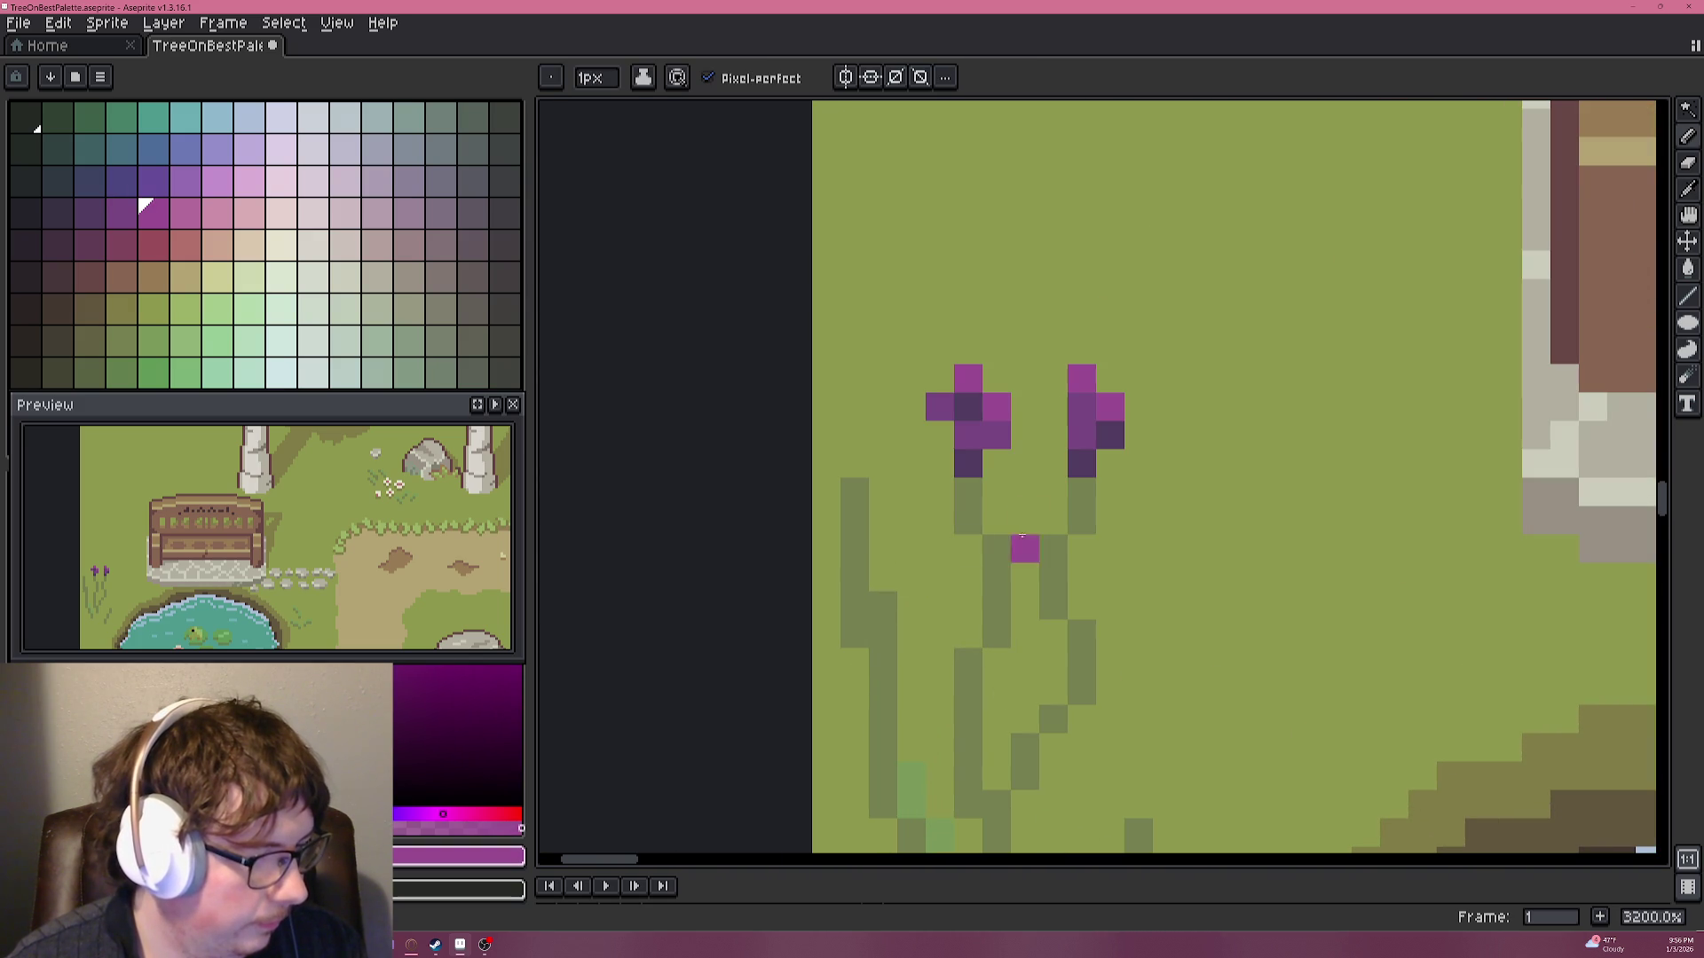
left_click(1081, 462, "alt")
left_click(850, 466)
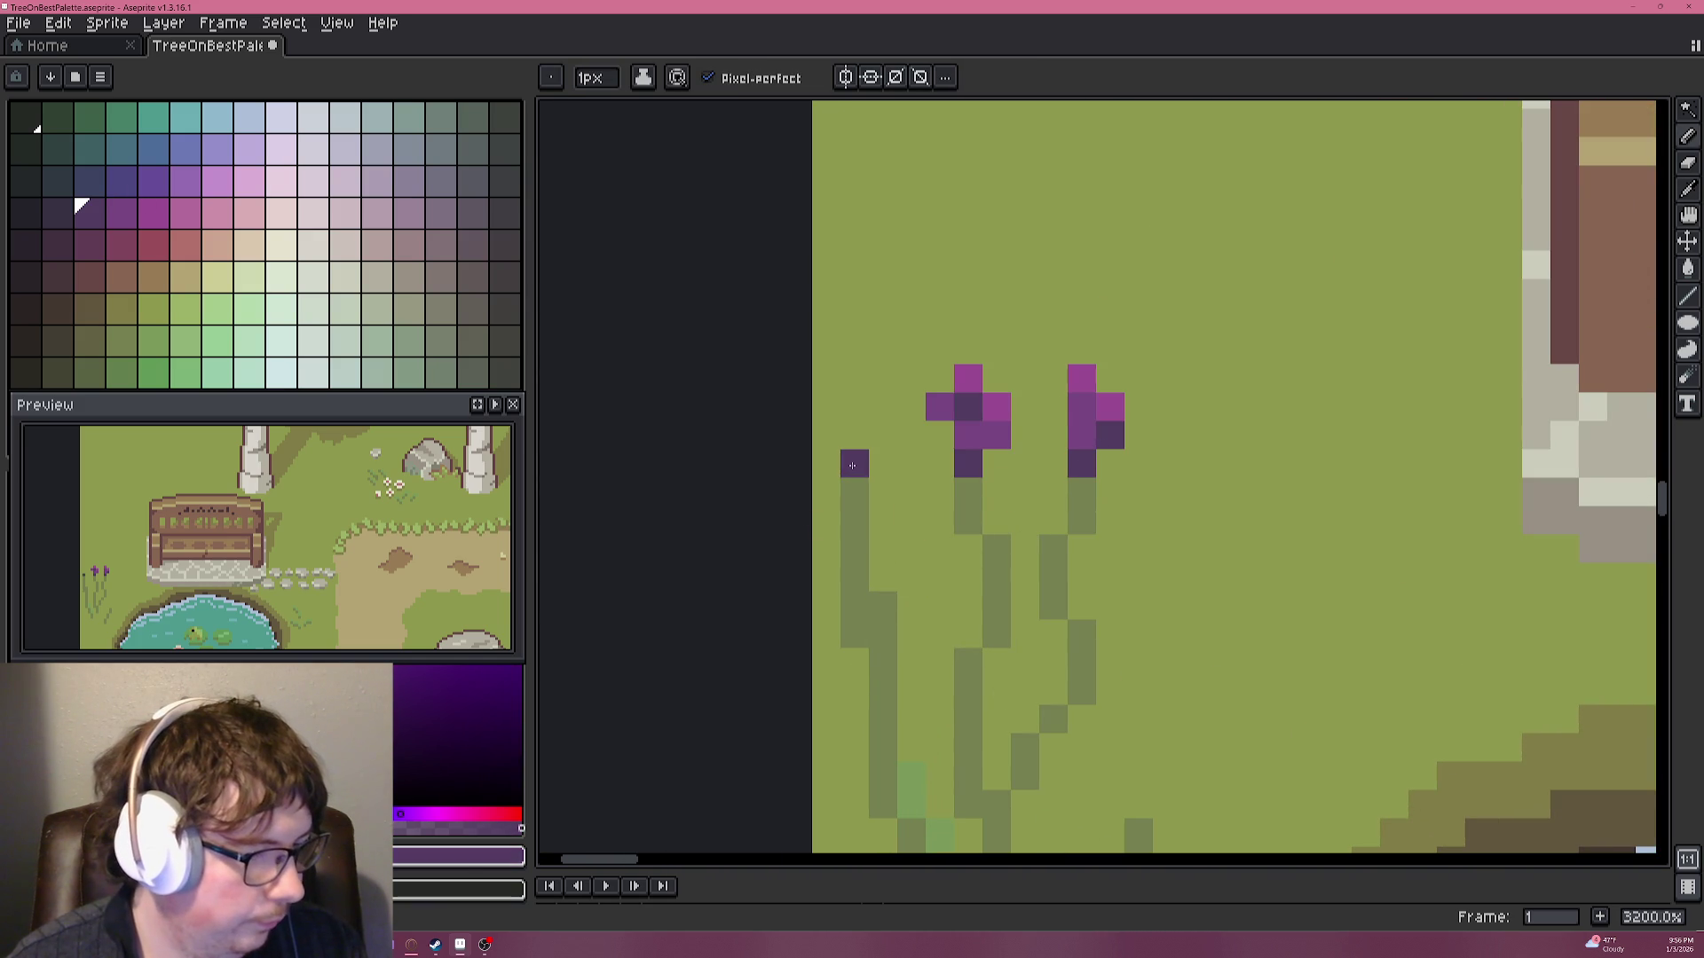
left_click(1092, 431, "alt")
left_click(870, 483)
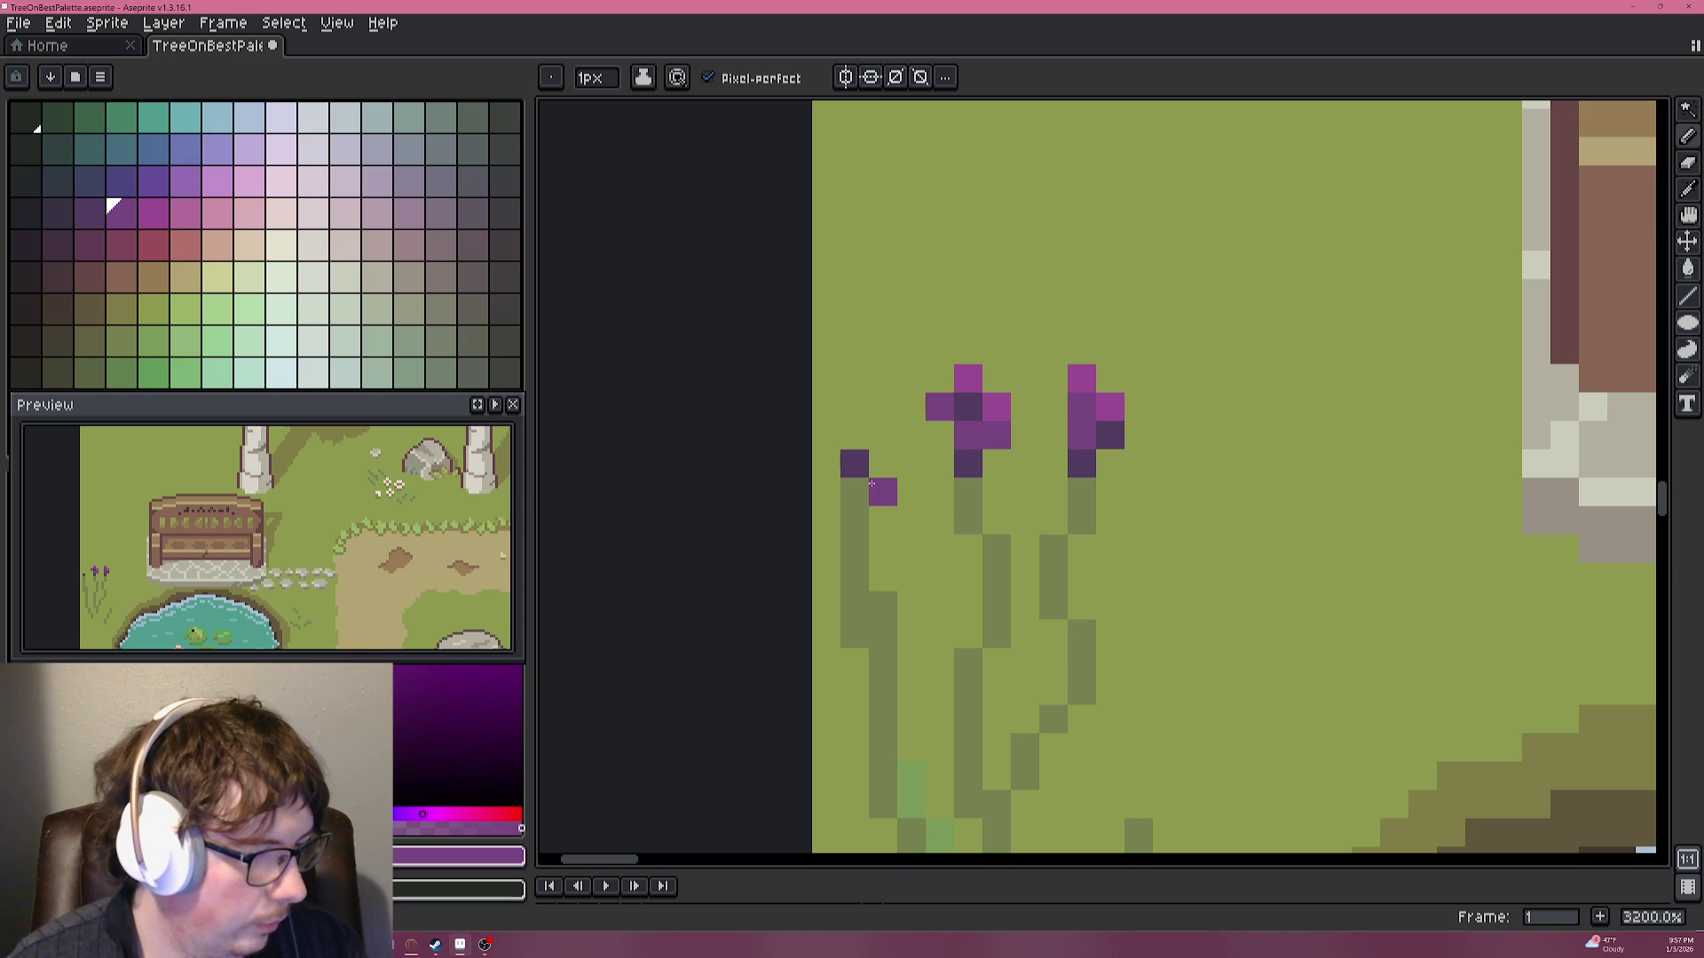
left_click(826, 407)
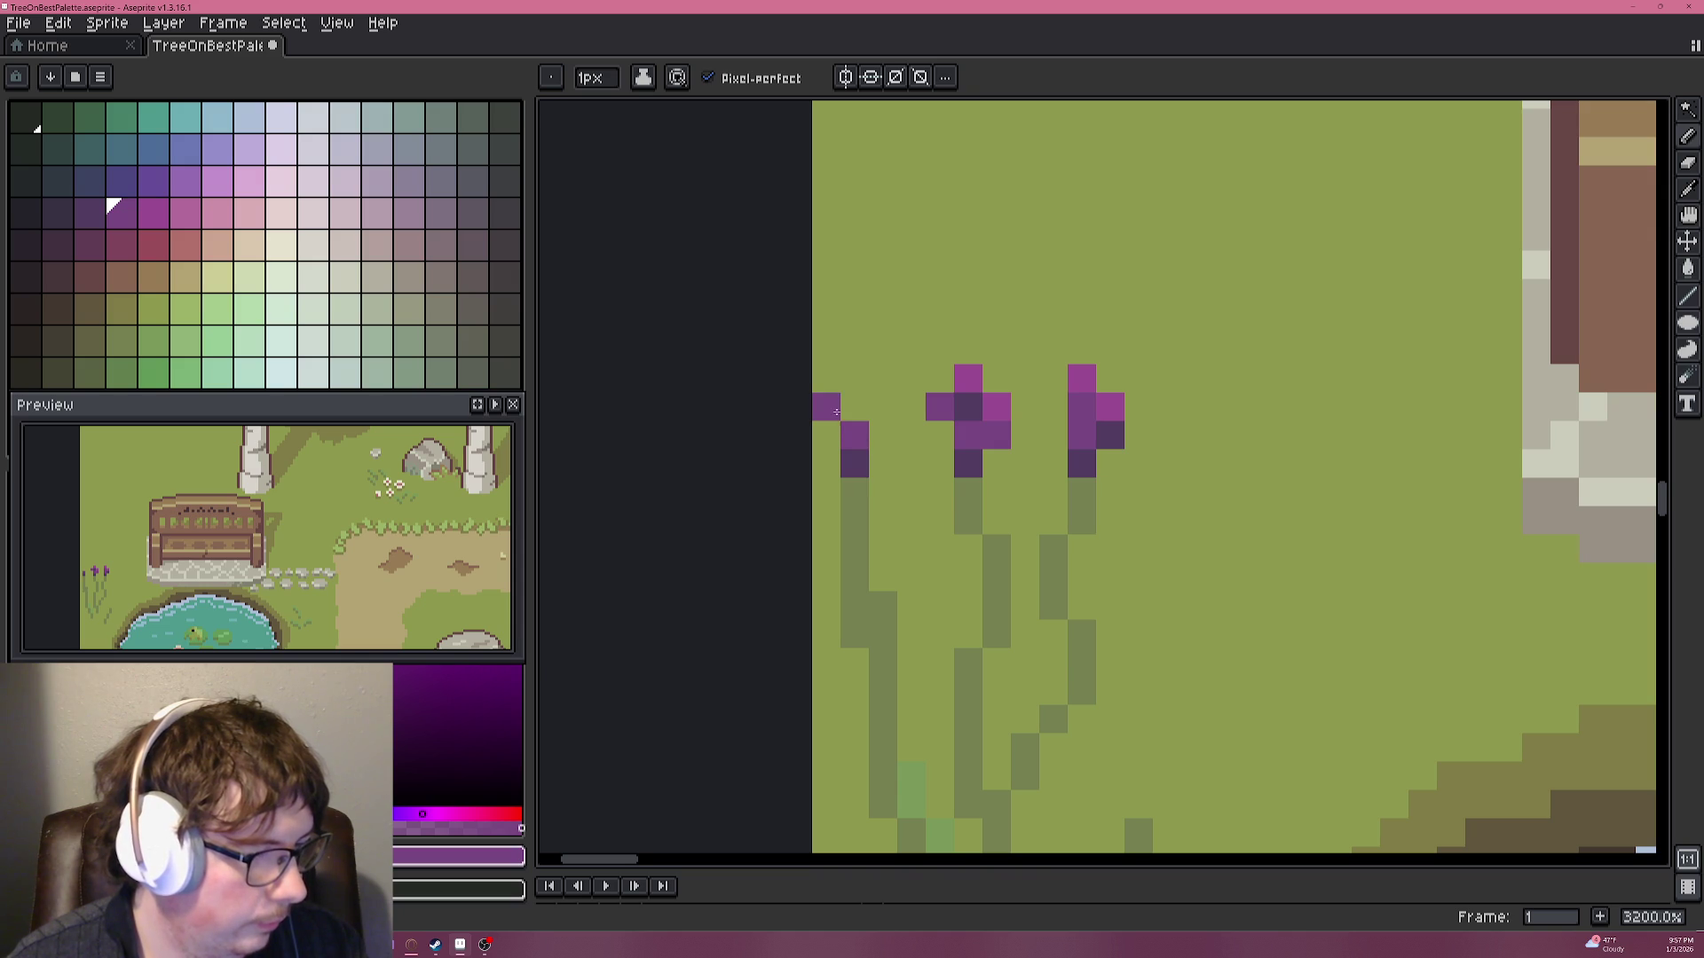
left_click(1097, 417, "alt")
left_click(826, 378)
left_click(973, 411, "alt")
scroll(891, 489, "down", 5)
scroll(891, 489, "down", 1)
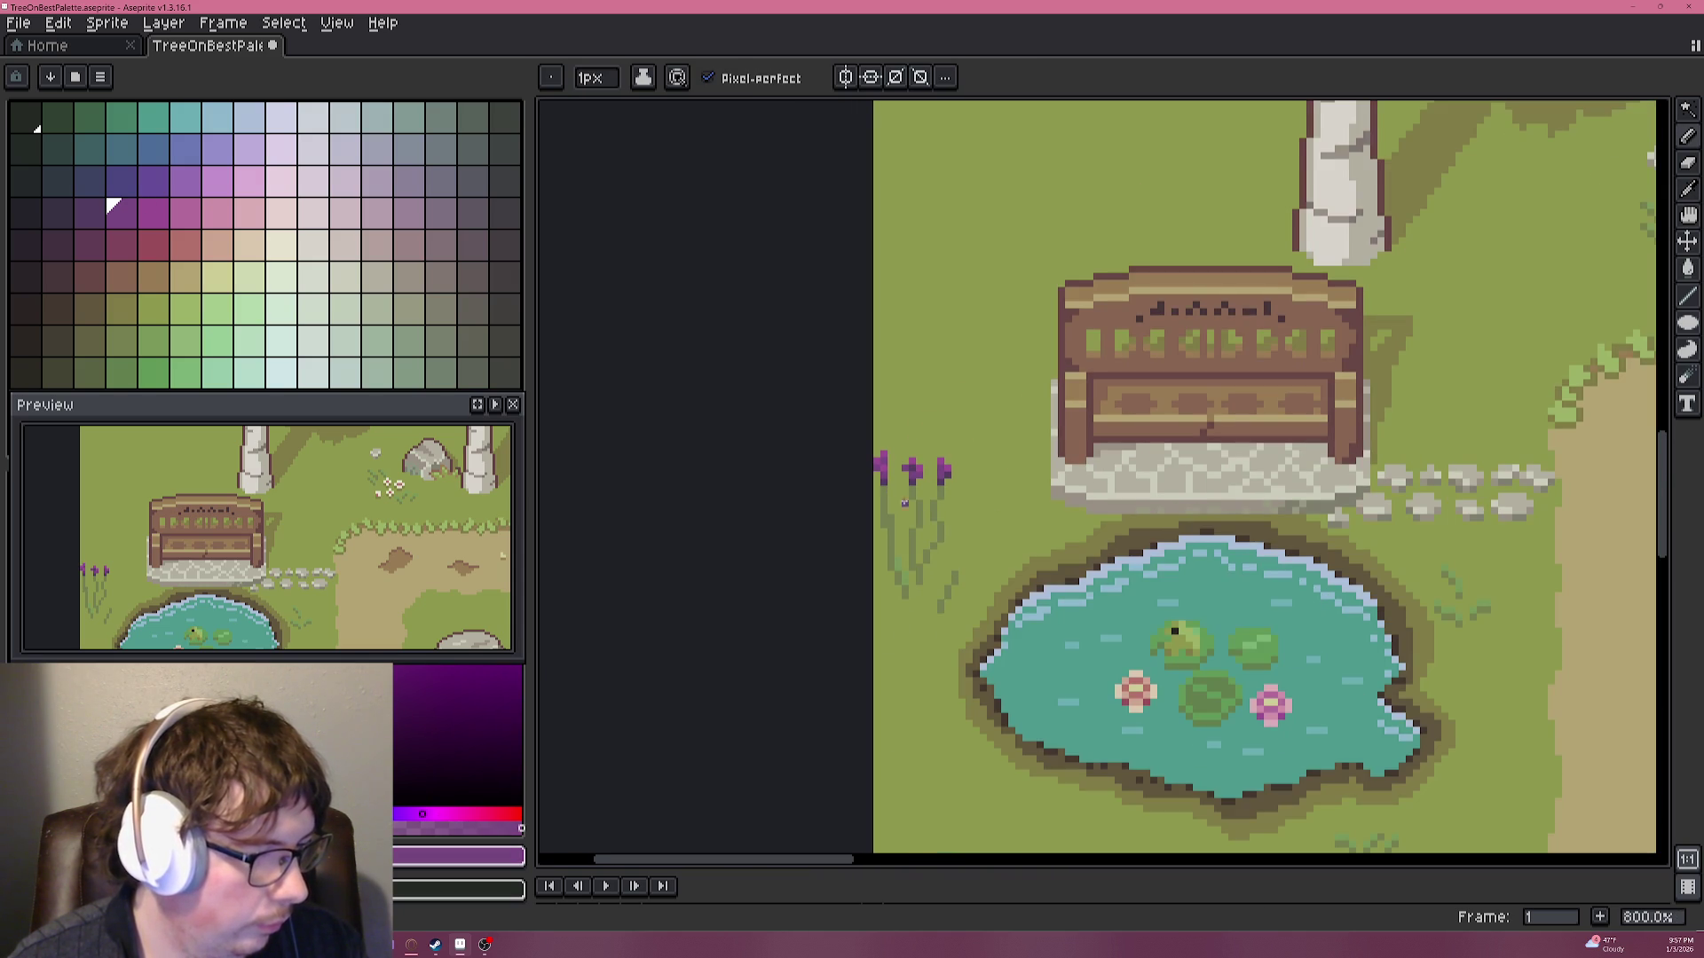
Sample the grass green and add a light green pixel to the right stem.
scroll(925, 560, "up", 2)
scroll(925, 564, "down", 3)
scroll(925, 568, "up", 3)
scroll(925, 575, "up", 1)
left_click(903, 564, "alt")
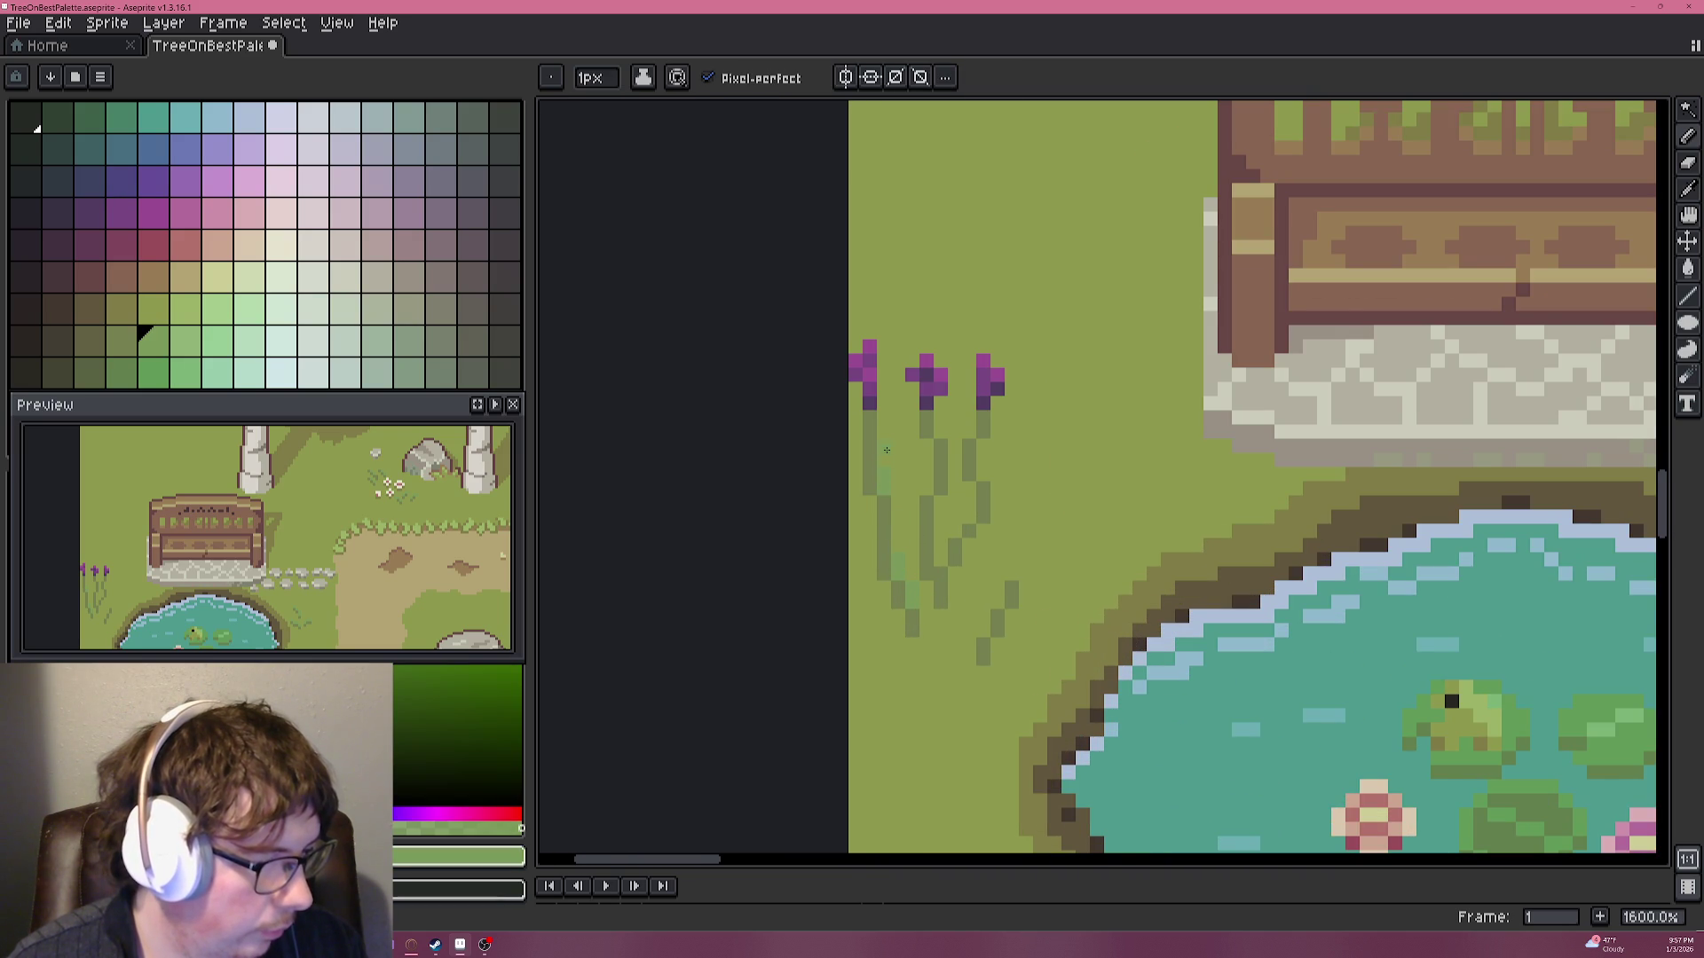
scroll(975, 479, "down", 3)
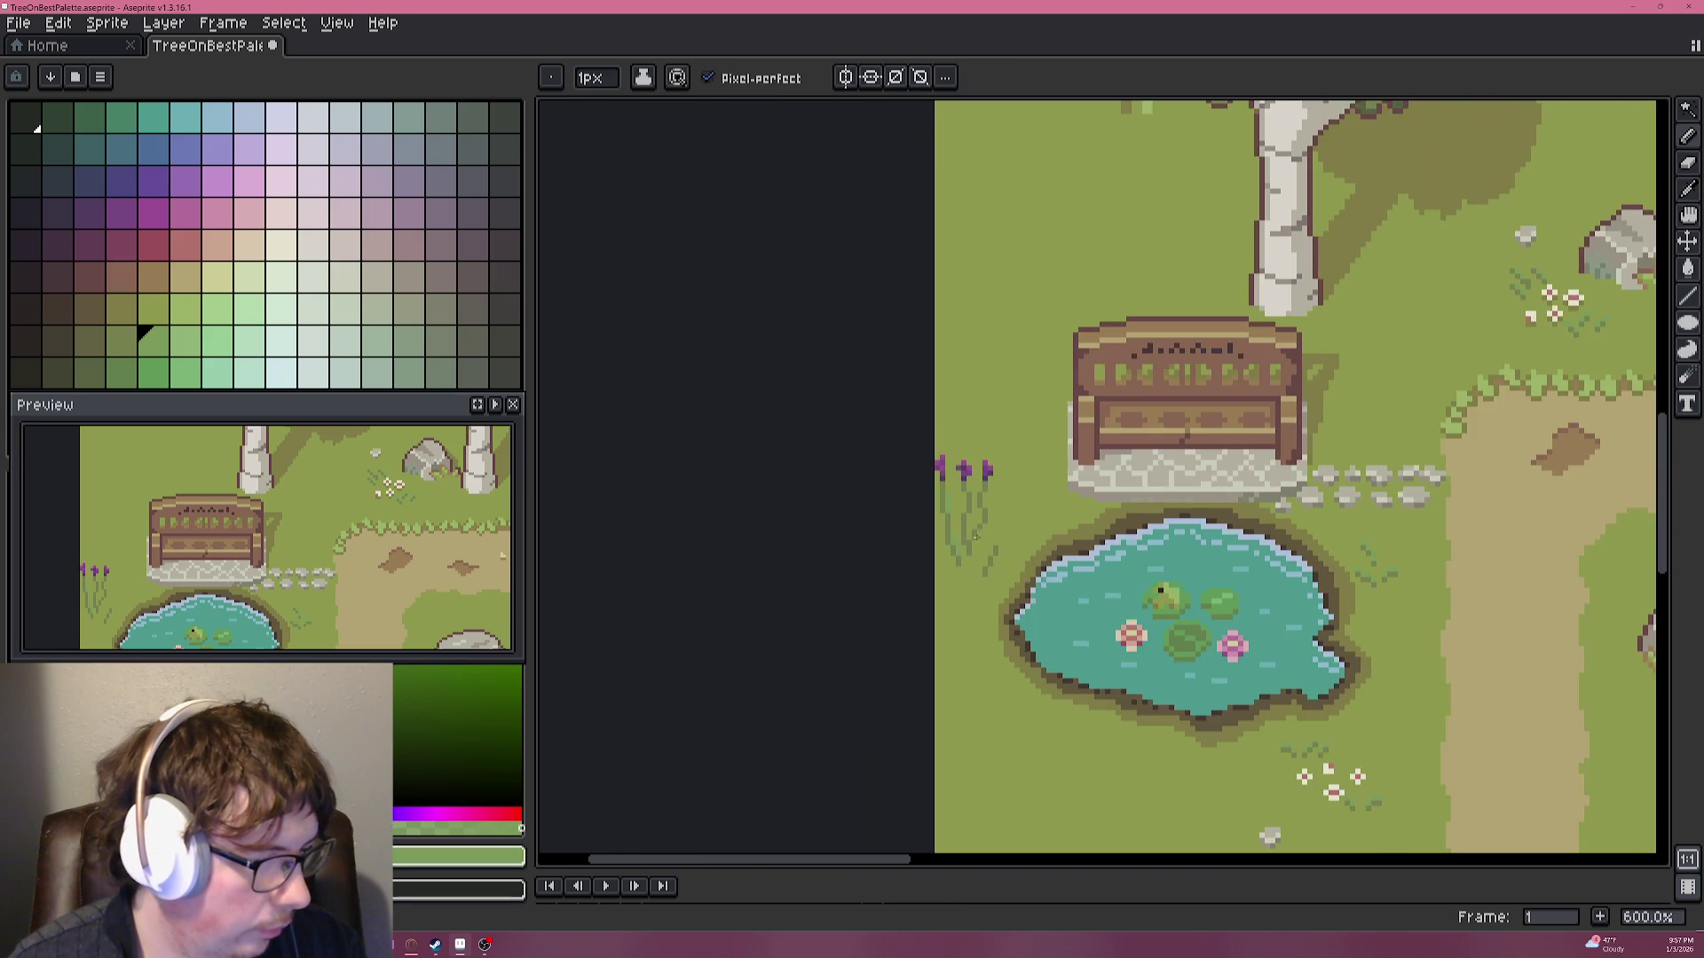
scroll(975, 536, "up", 4)
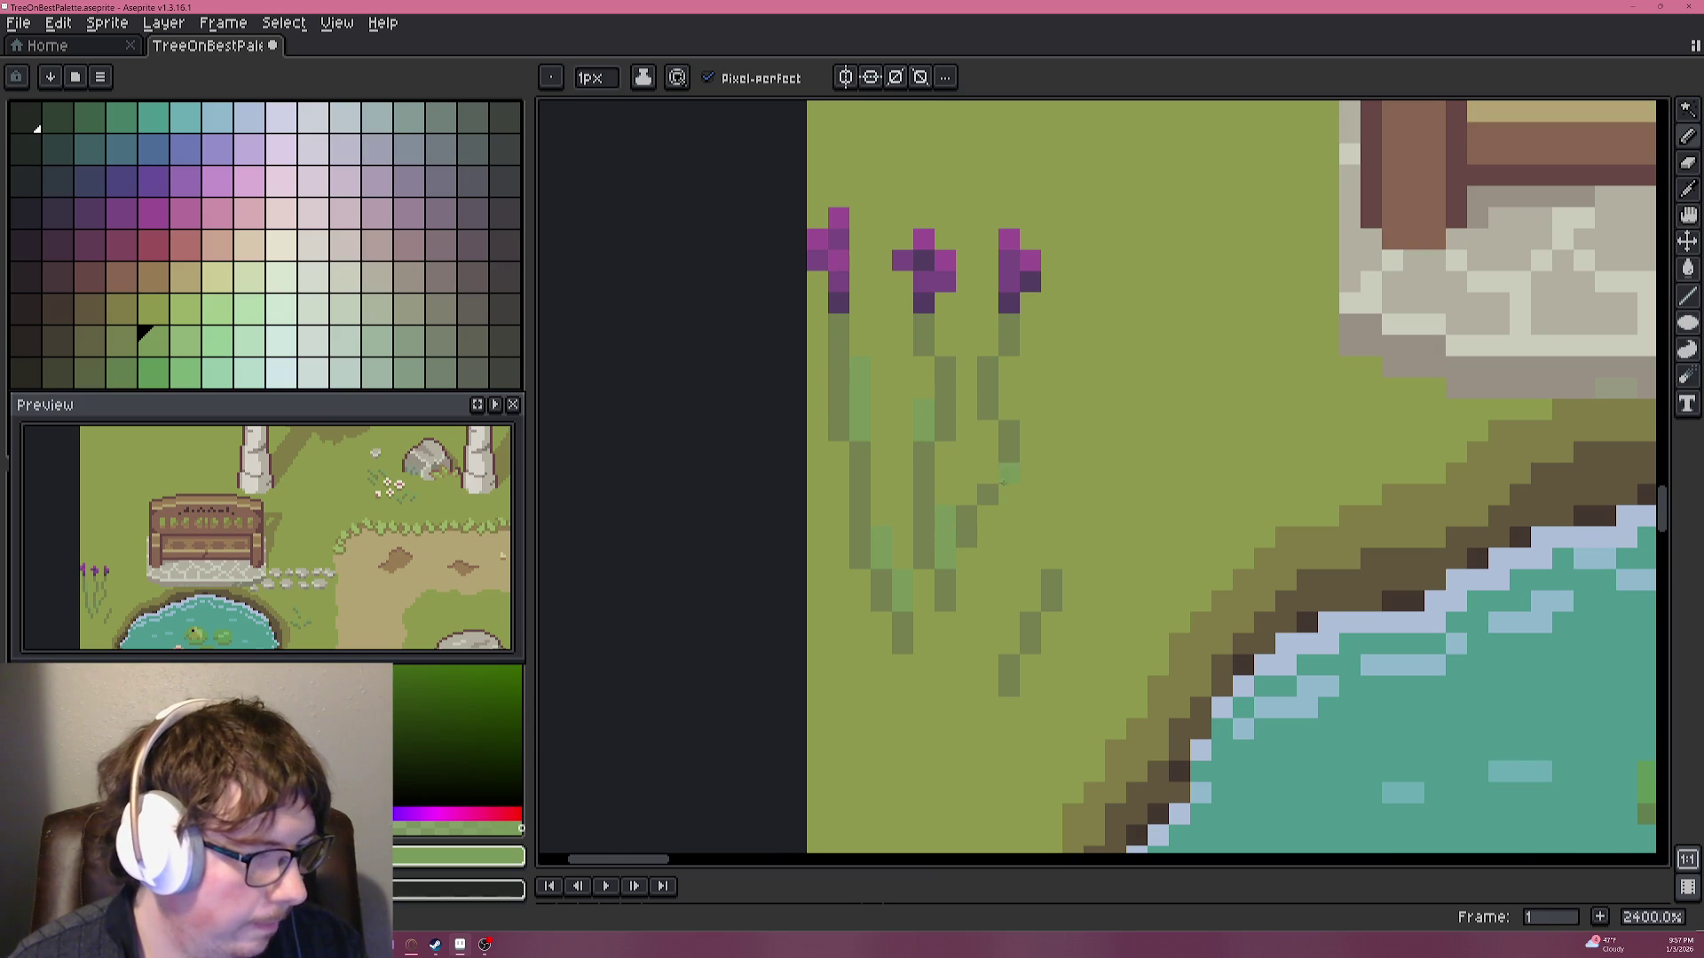
left_click(990, 351)
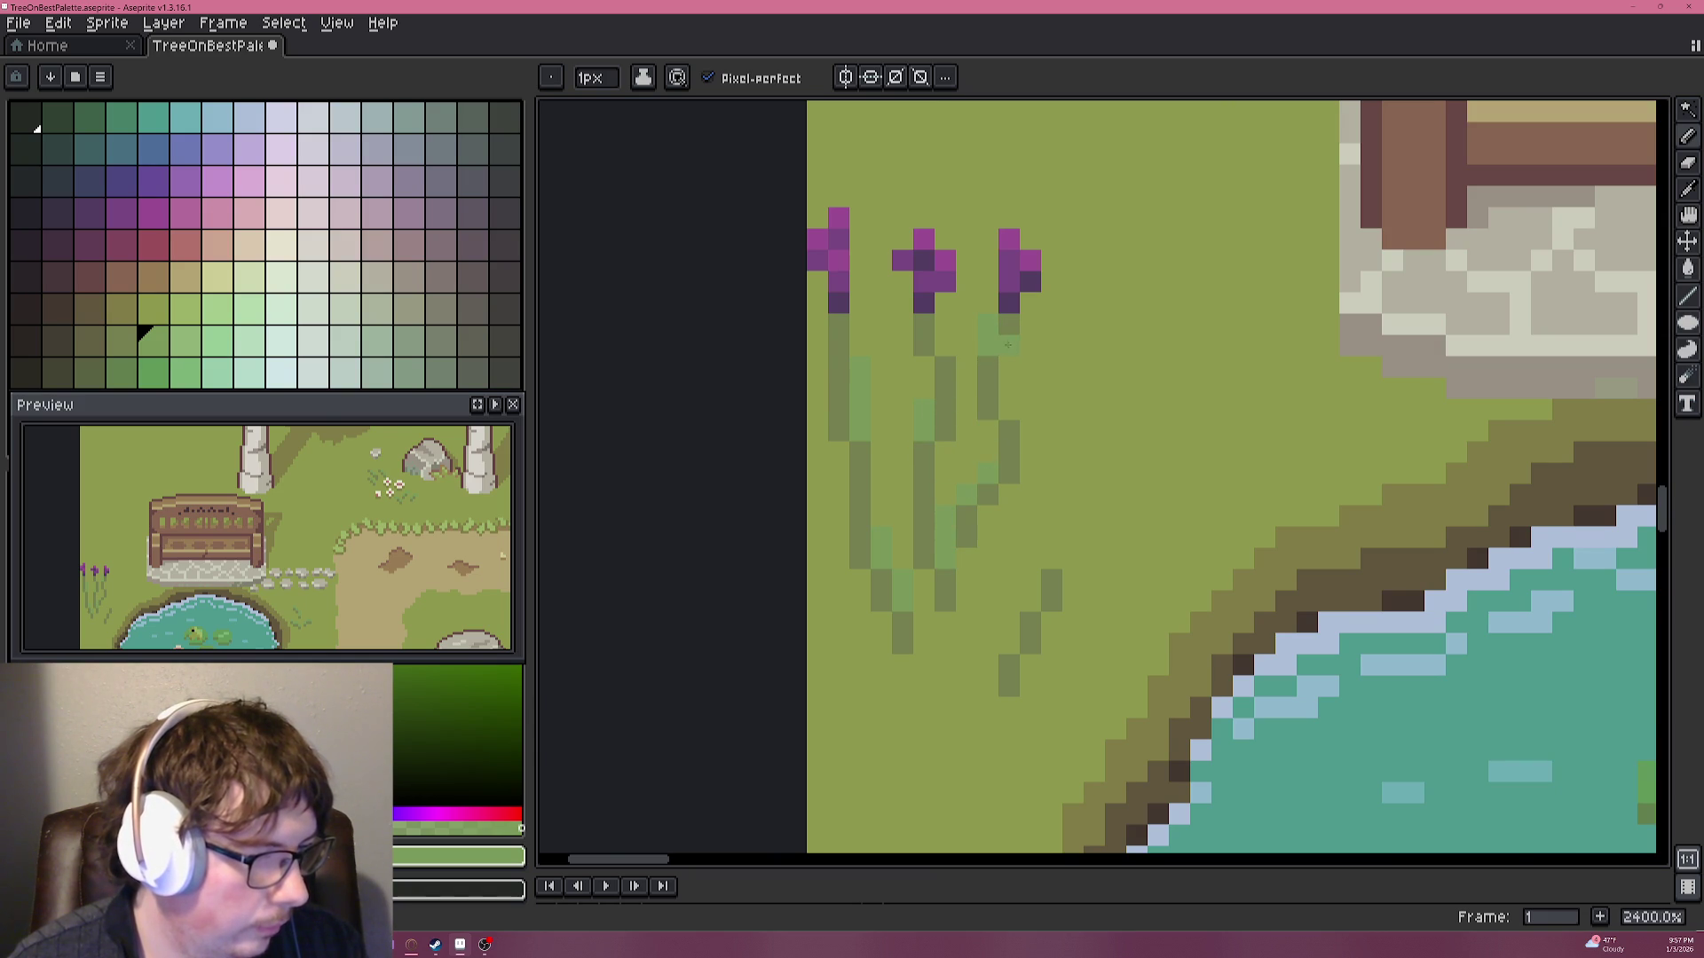
Draw a new vertical green grass stem beside the three flowers.
scroll(1015, 369, "down", 3)
scroll(1020, 372, "down", 2)
scroll(1041, 380, "down", 2)
scroll(1041, 380, "down", 1)
left_click_drag(993, 437, 1129, 261)
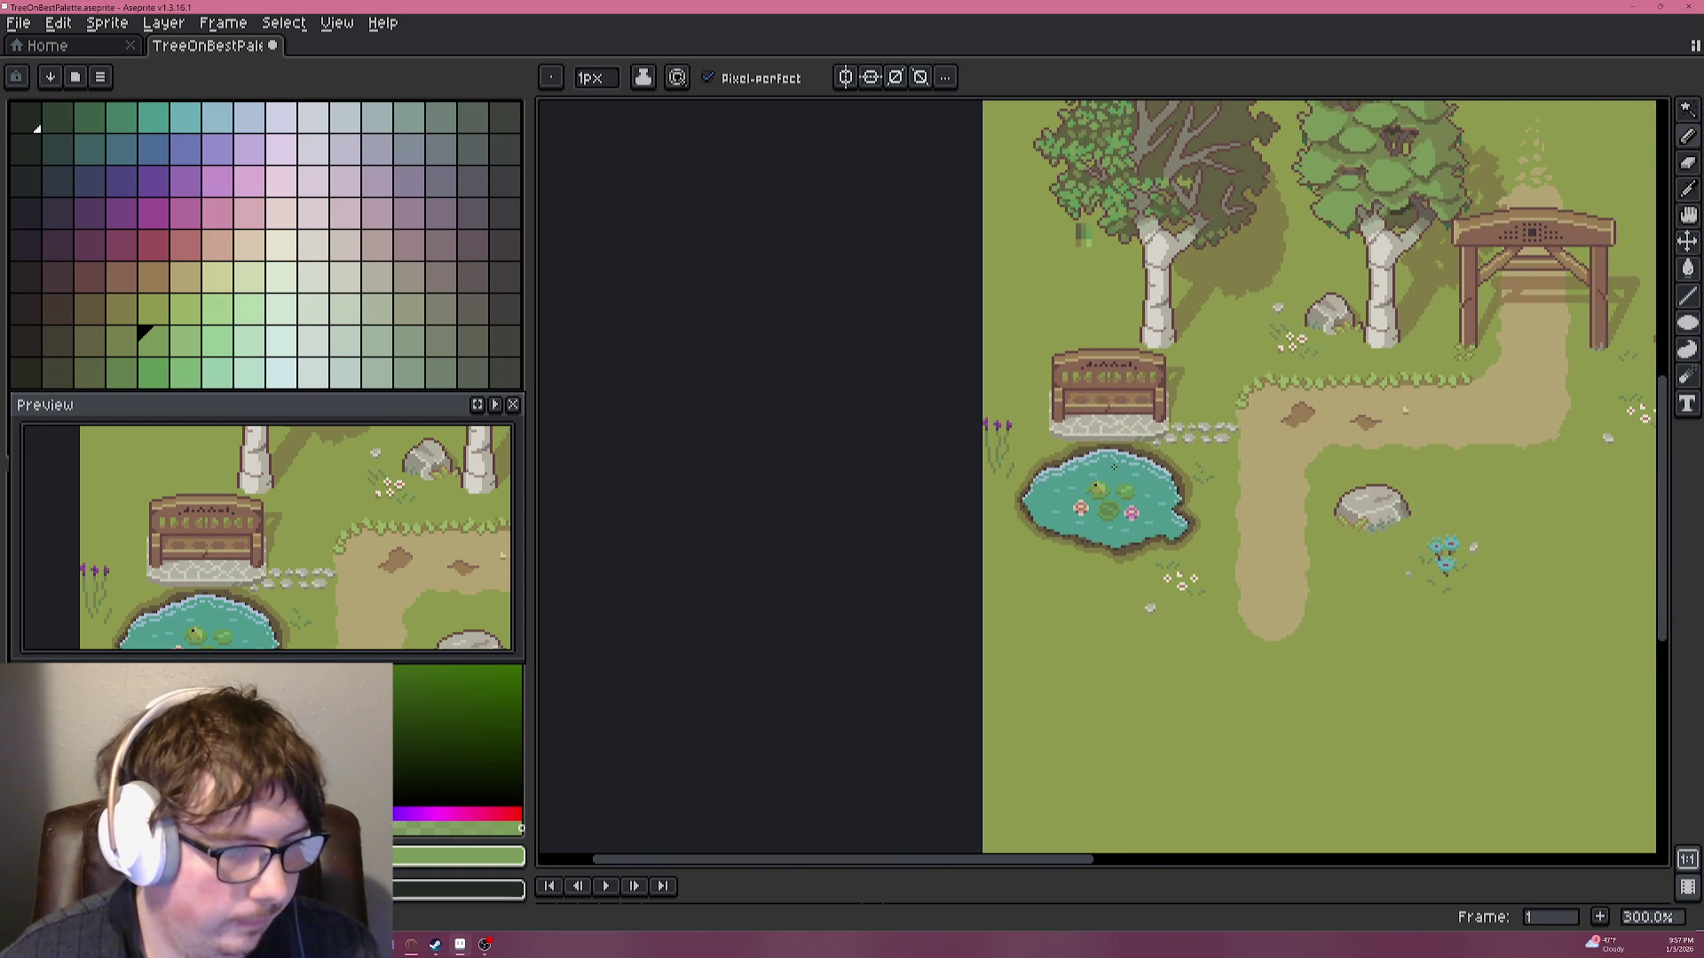
scroll(1047, 465, "up", 2)
scroll(1047, 465, "up", 4)
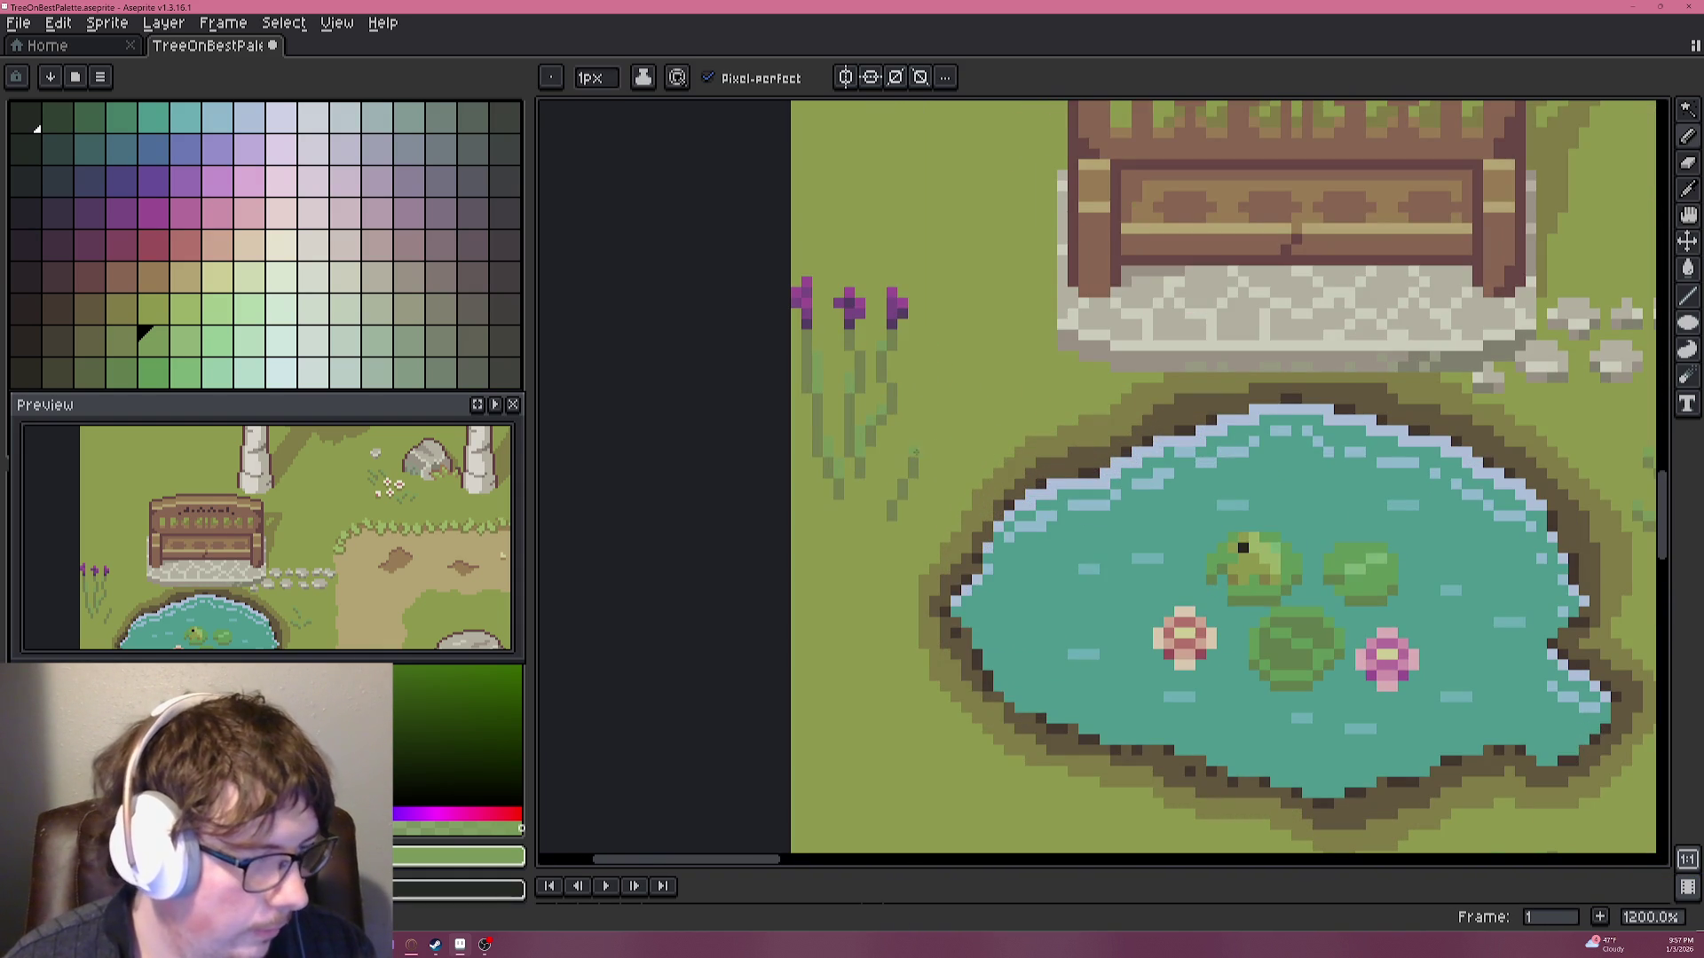
left_click_drag(923, 395, 963, 381)
key("alt")
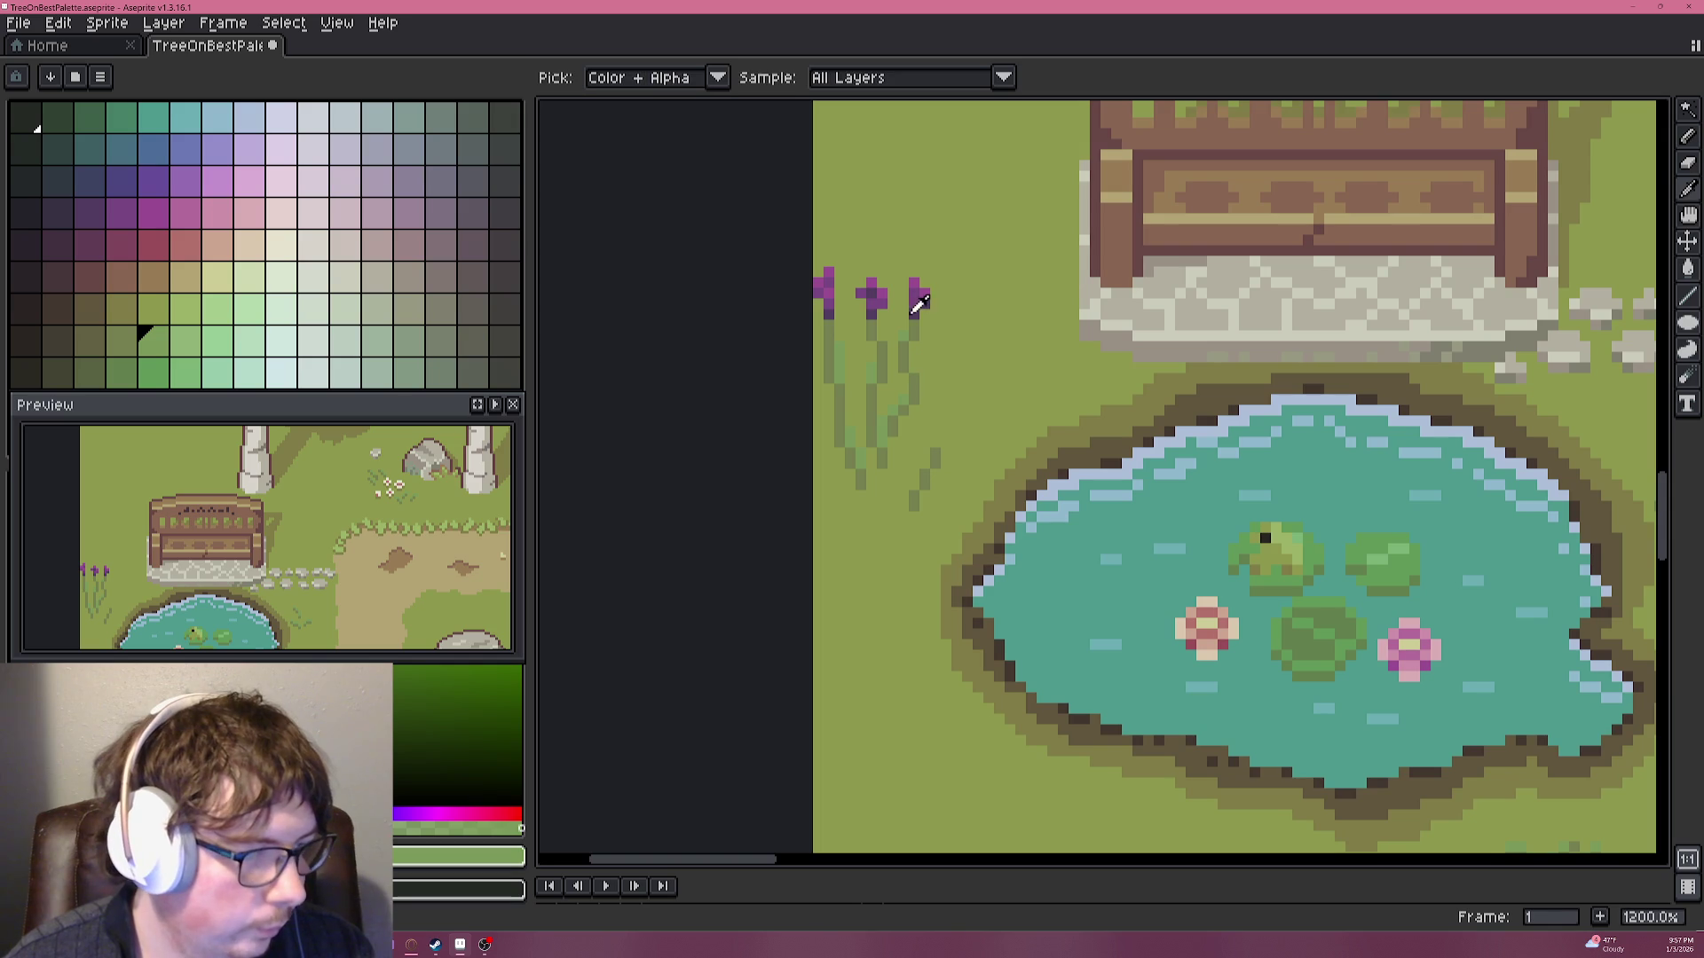
left_click(920, 304, "alt")
scroll(914, 443, "up", 1)
scroll(914, 443, "up", 2)
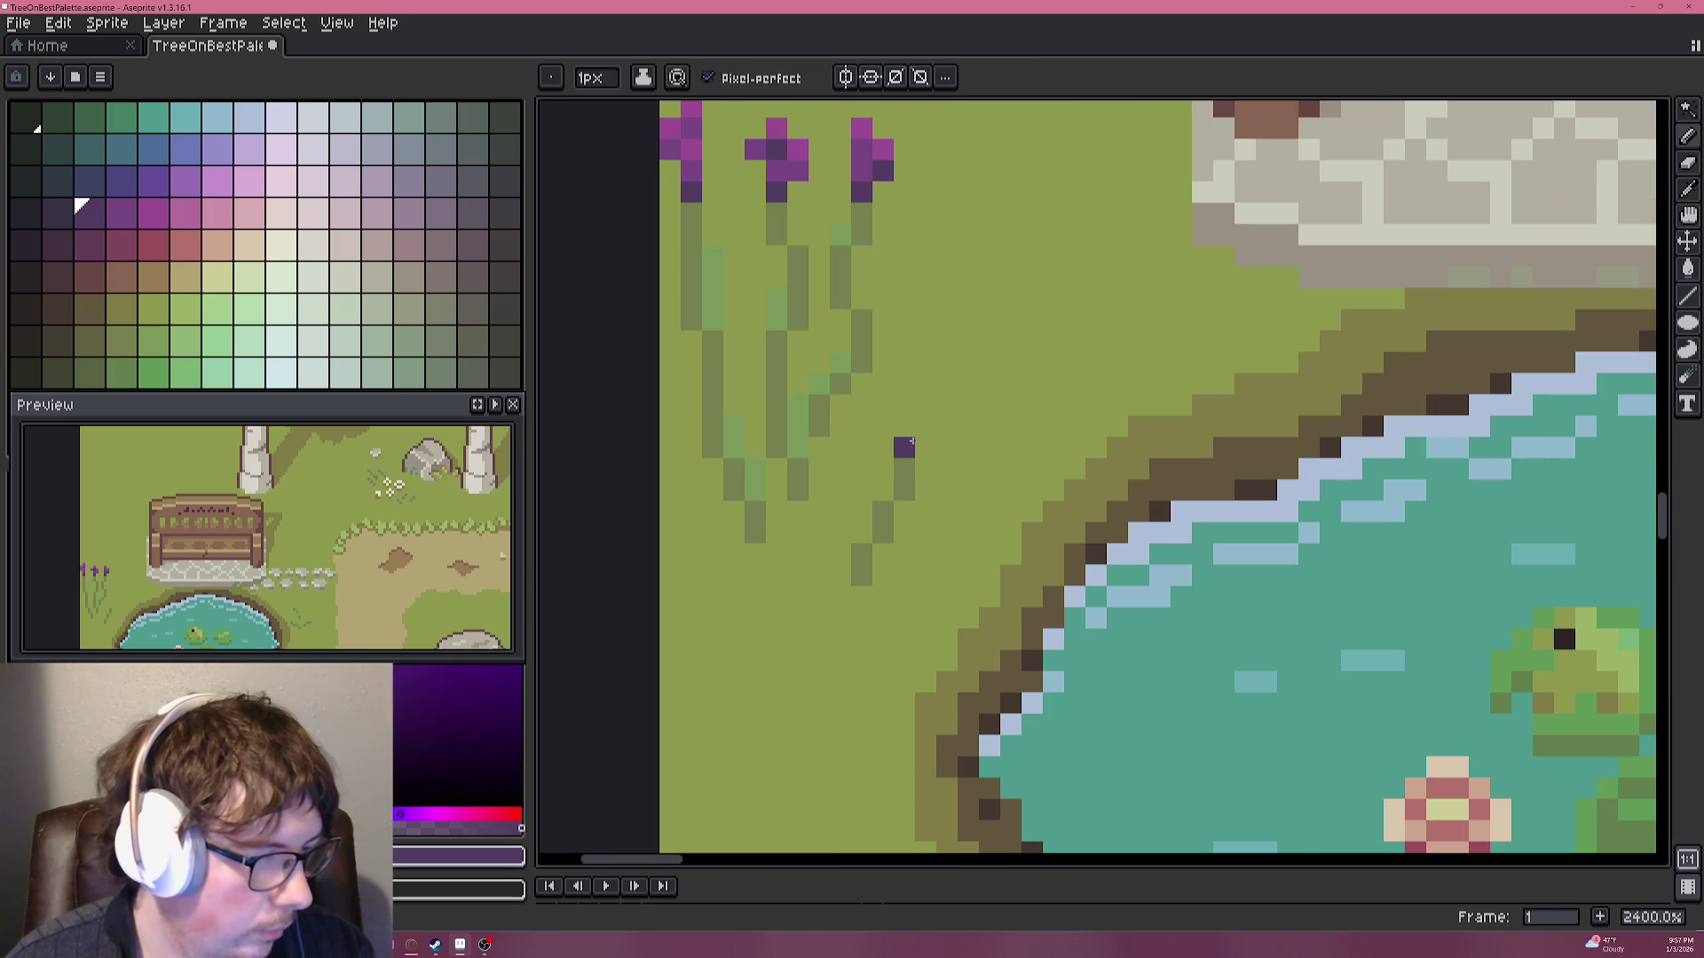
left_click(914, 448, "alt")
left_click_drag(926, 449, 925, 400)
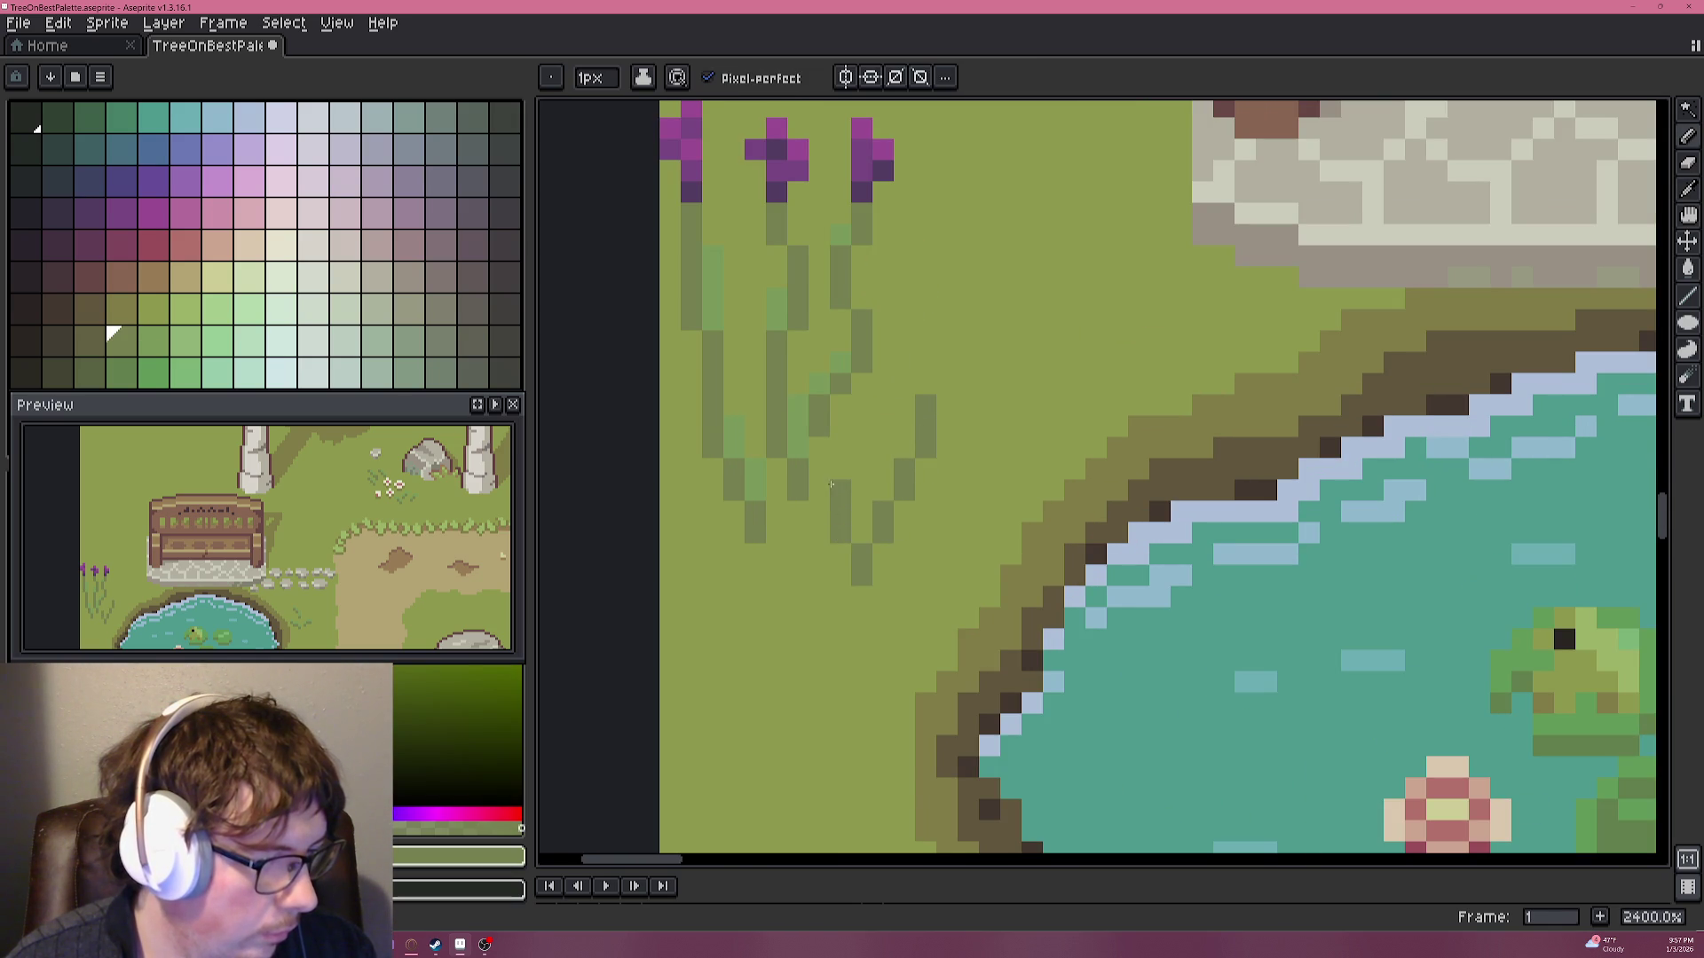
Start a small dark and bright purple bud lower down among the grass stems.
left_click(867, 161, "alt")
left_click(818, 469)
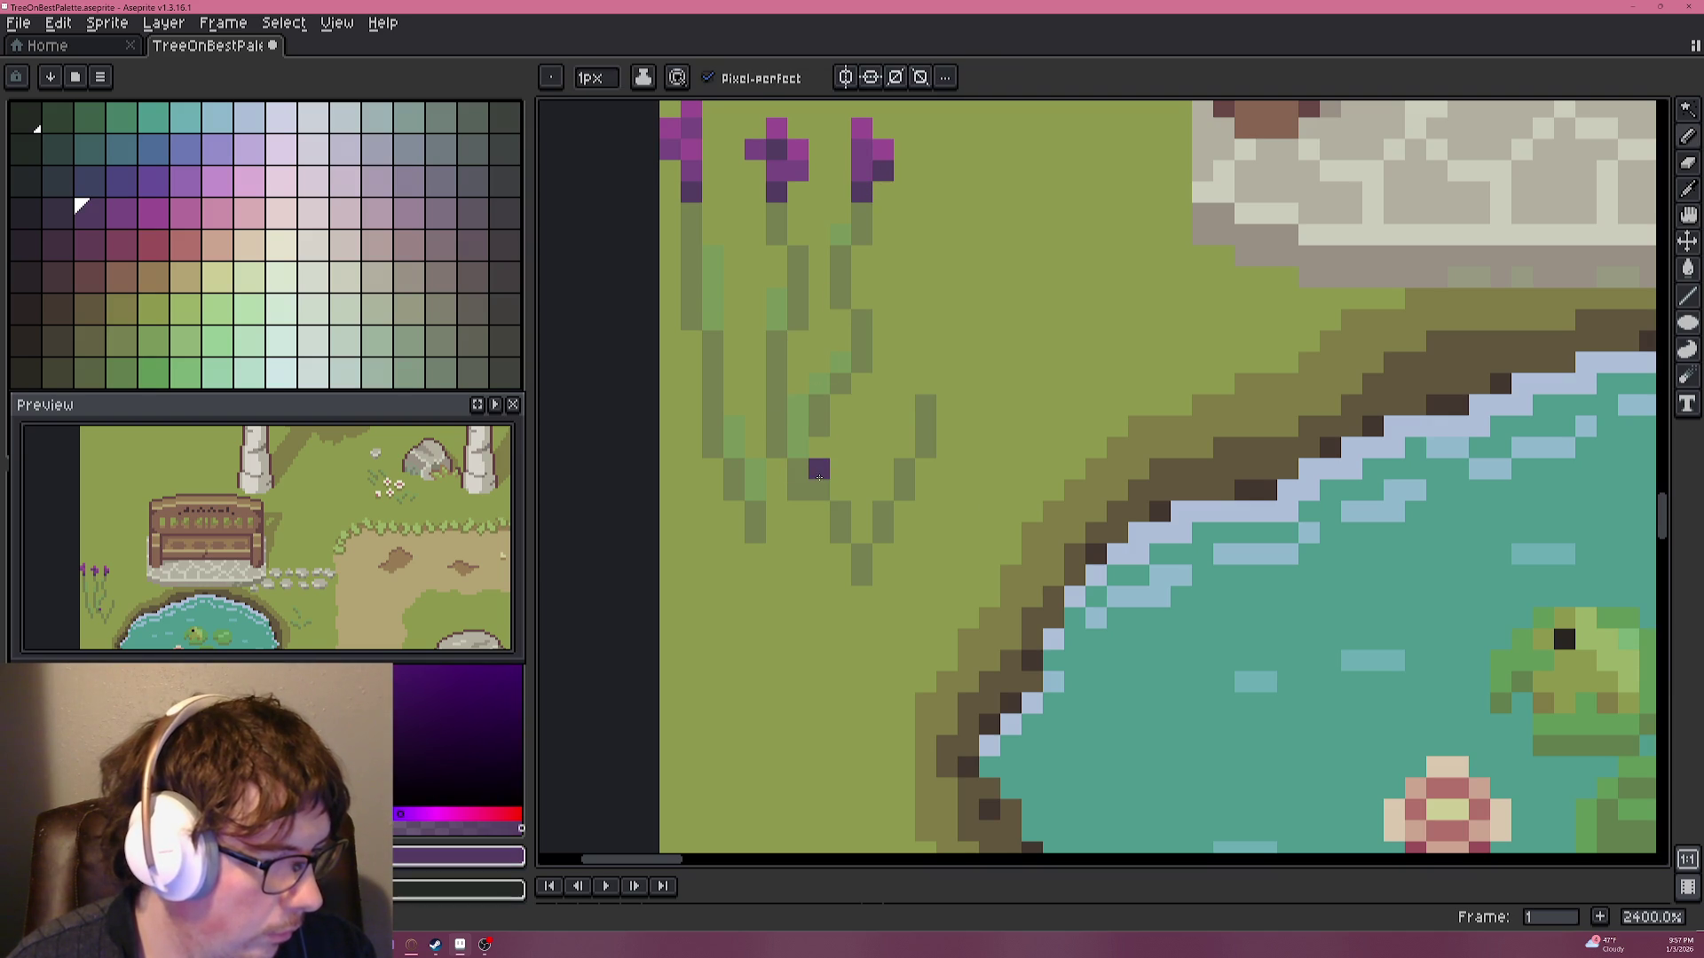
left_click(888, 147, "alt")
left_click(818, 470, "alt")
left_click(797, 469)
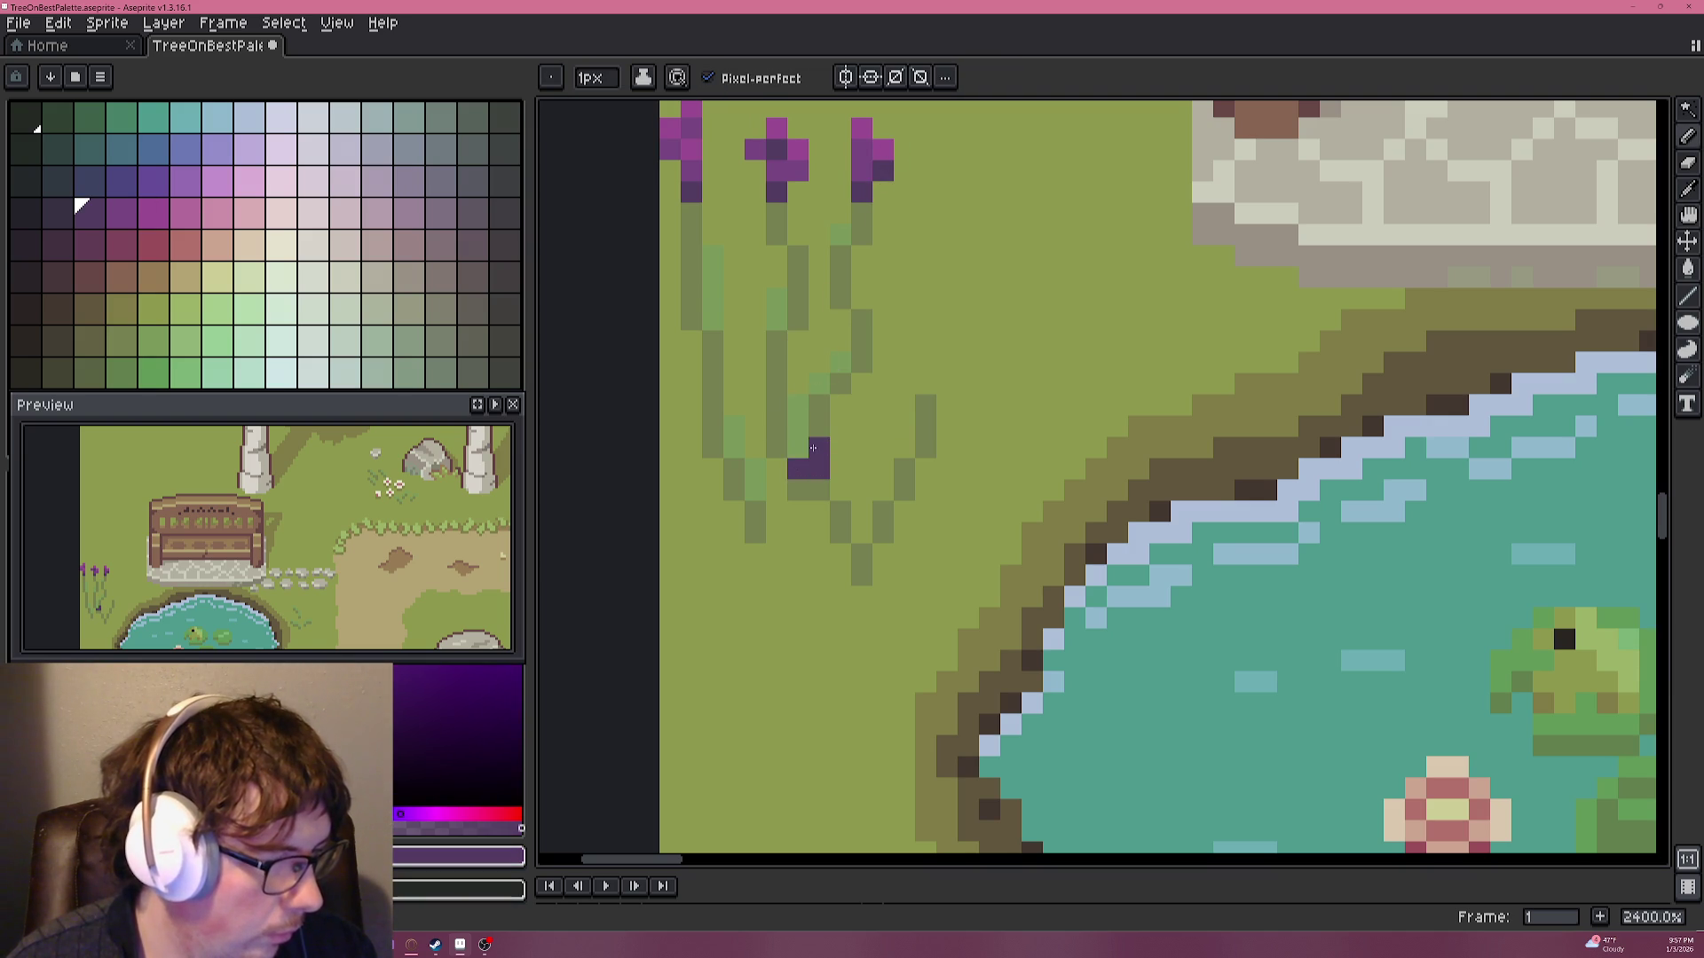
left_click(867, 171, "alt")
left_click(799, 455)
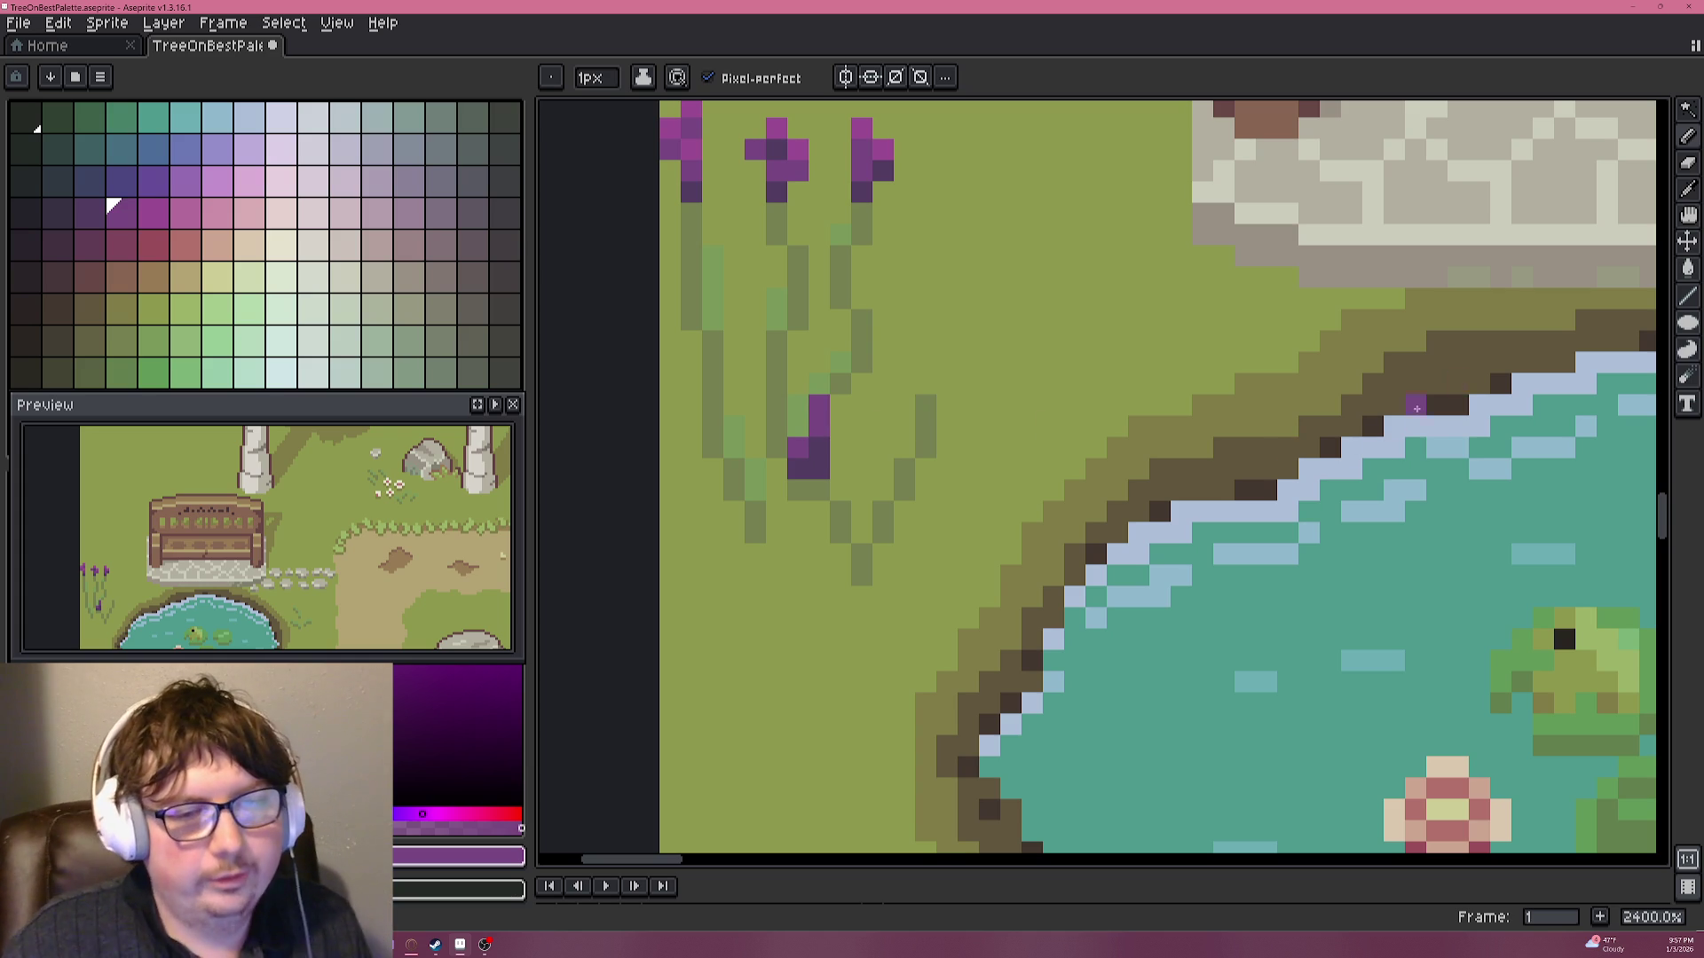
left_click(153, 119)
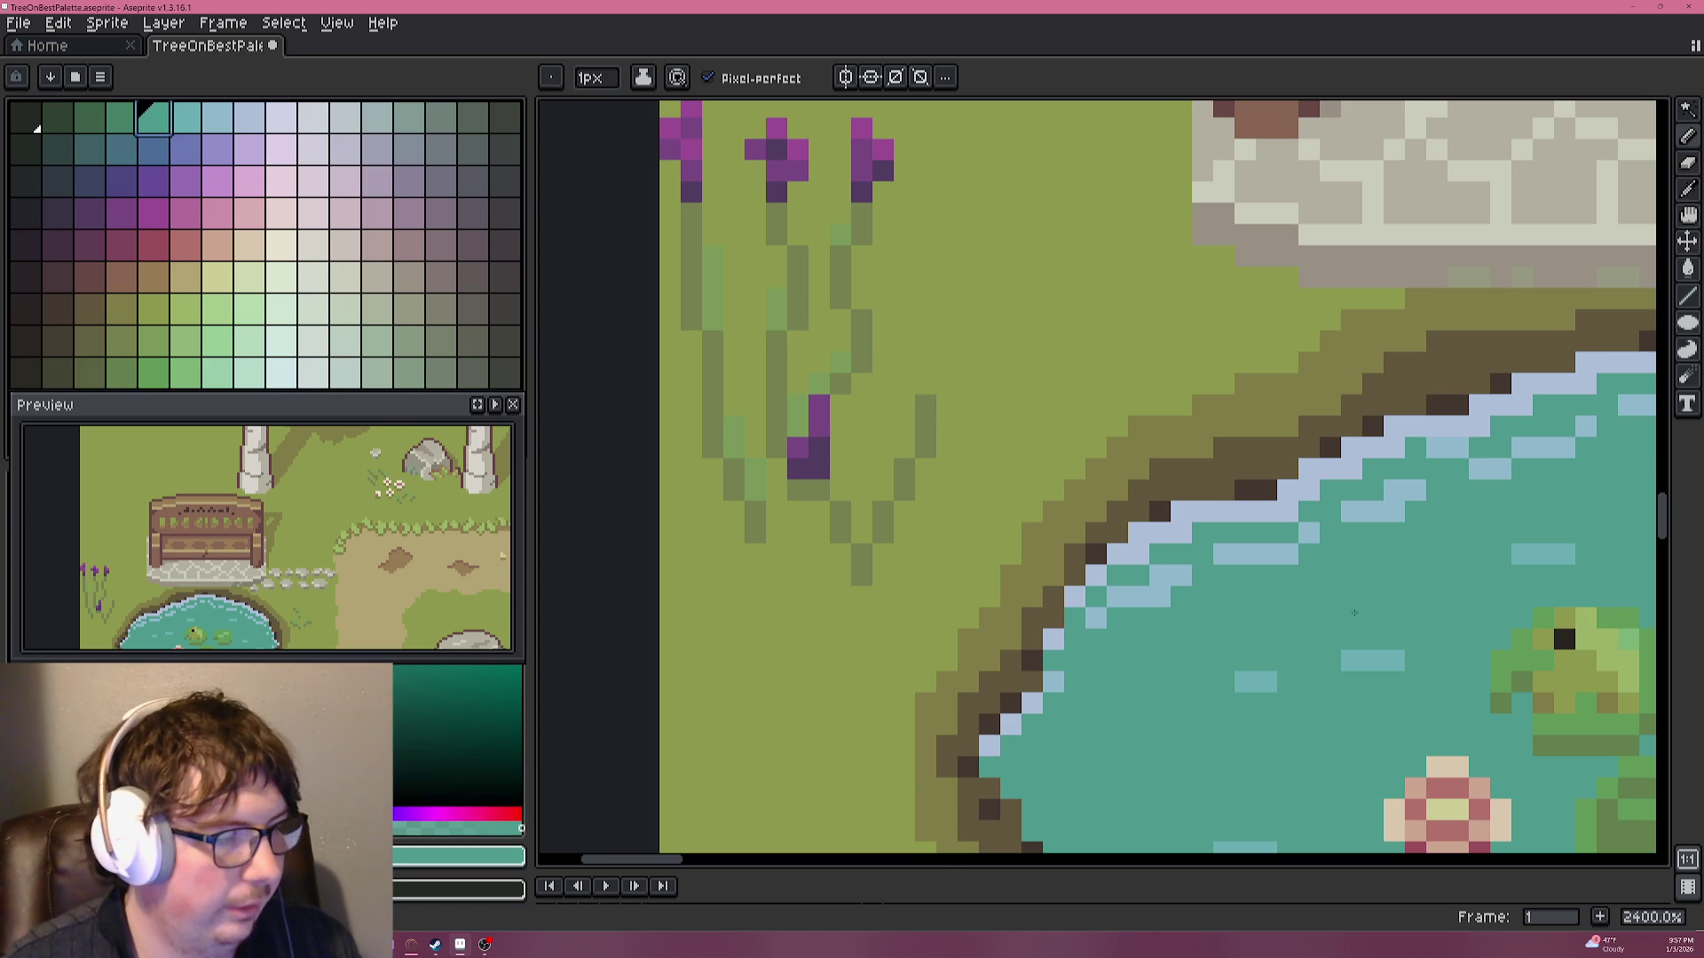
scroll(1535, 648, "down", 5)
scroll(1164, 419, "up", 3)
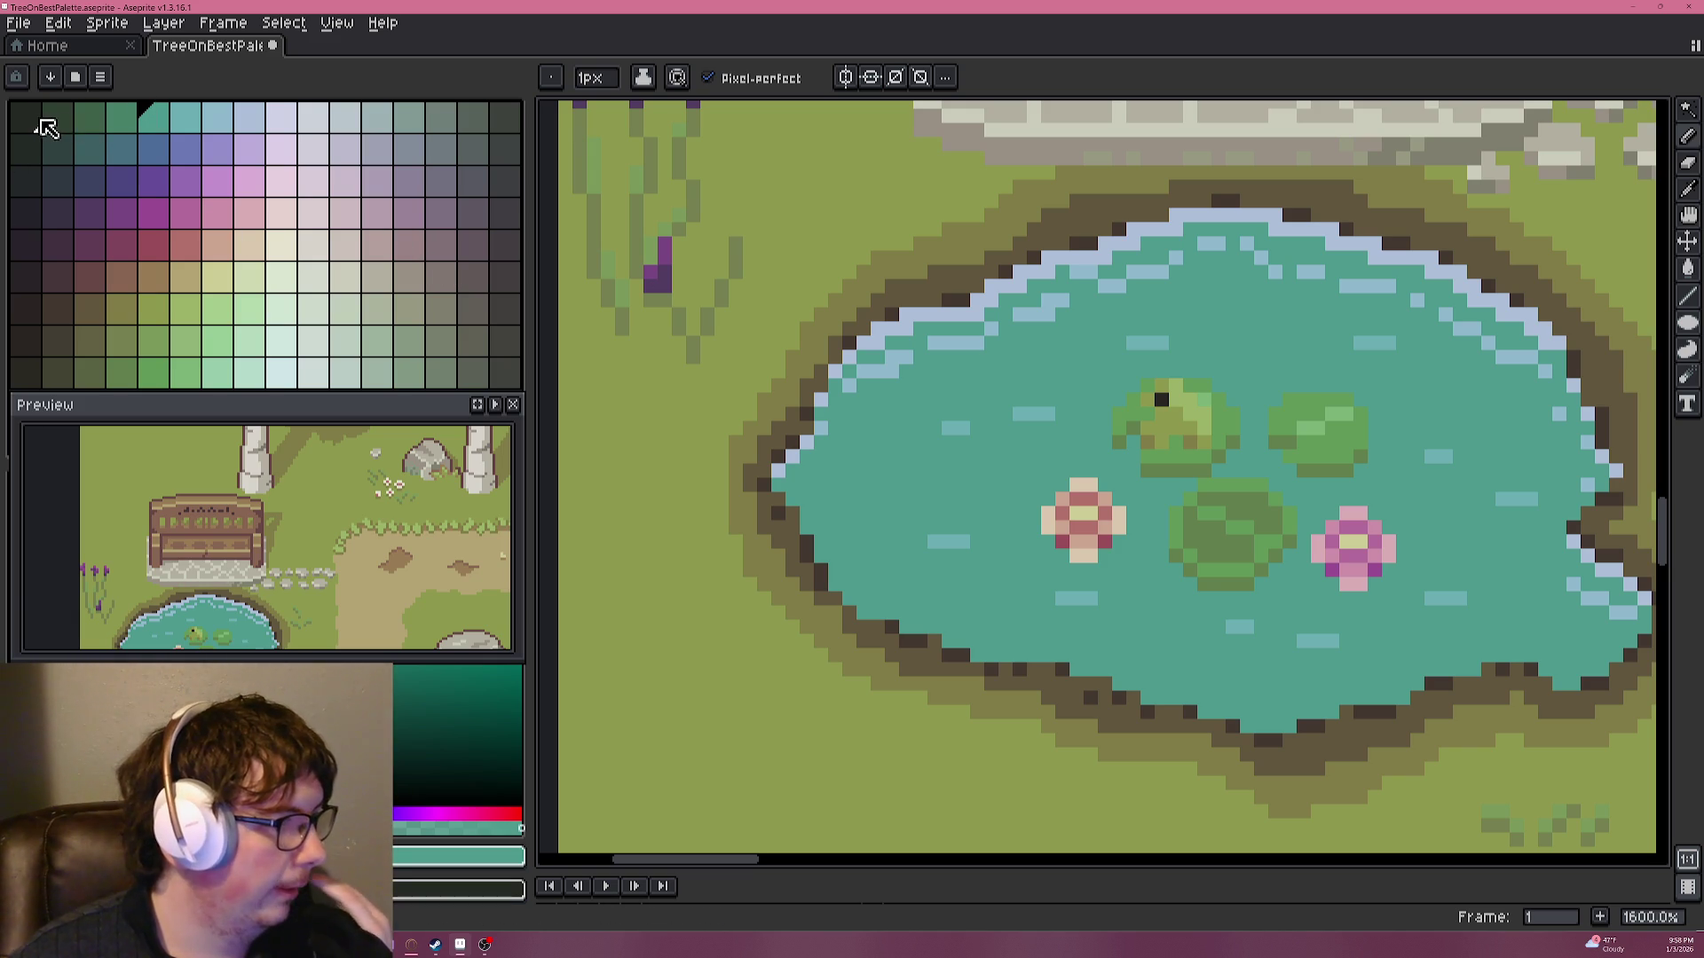
left_click(130, 126)
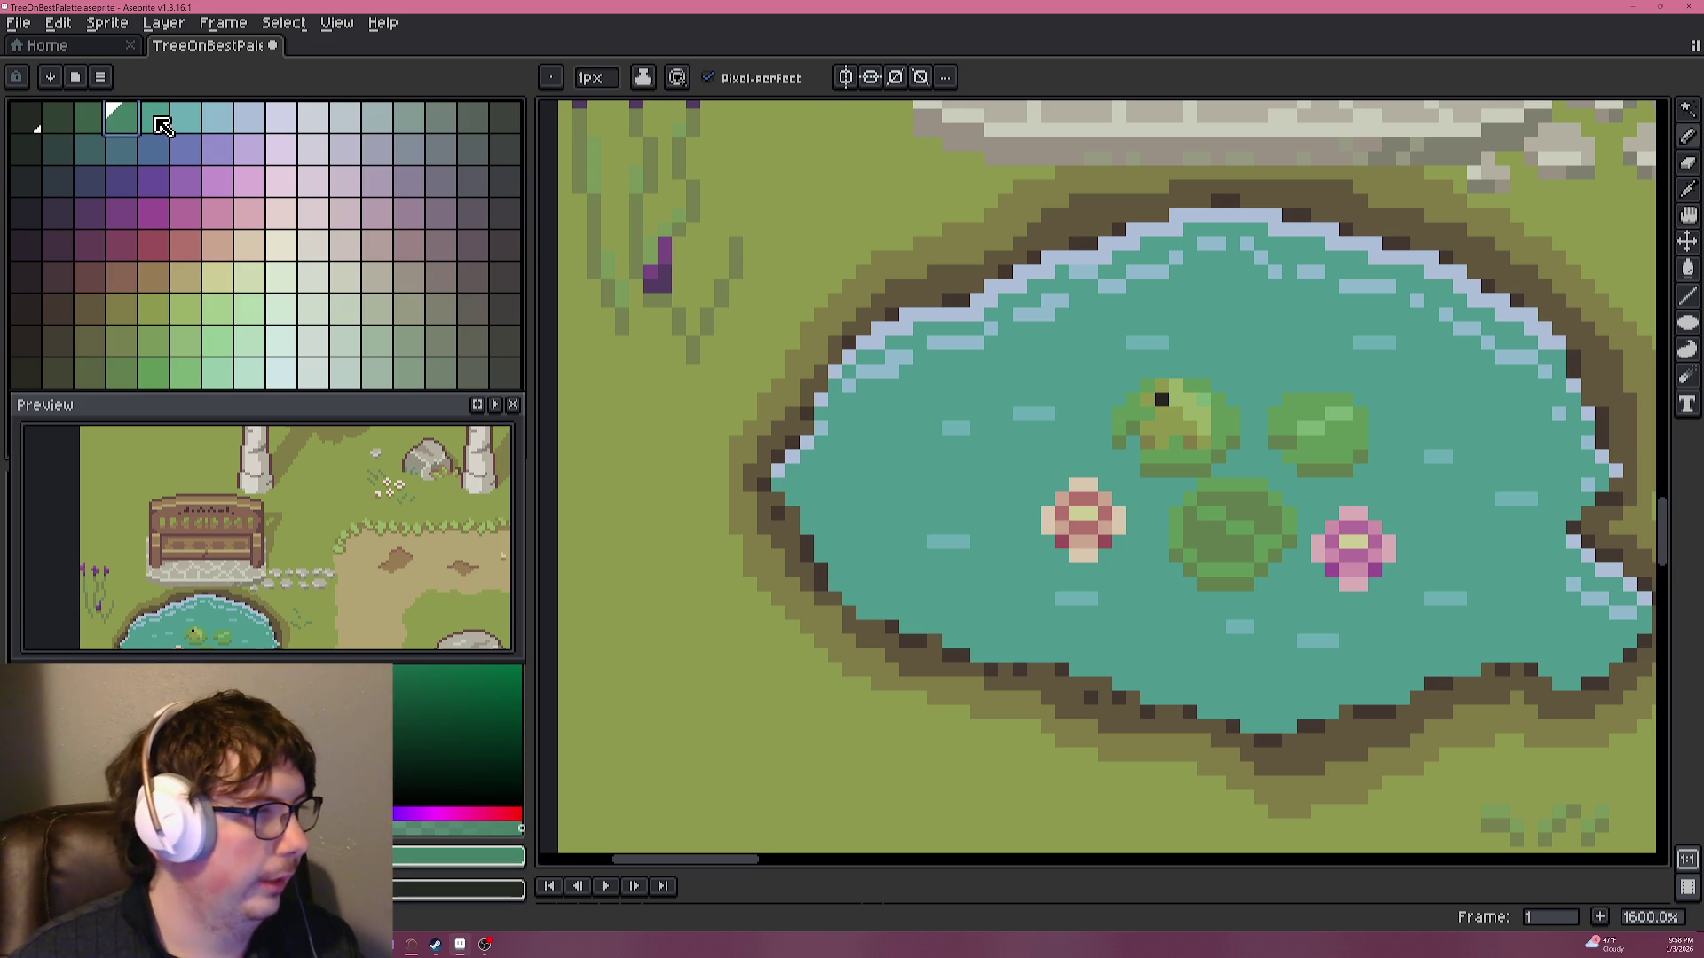
left_click(160, 124)
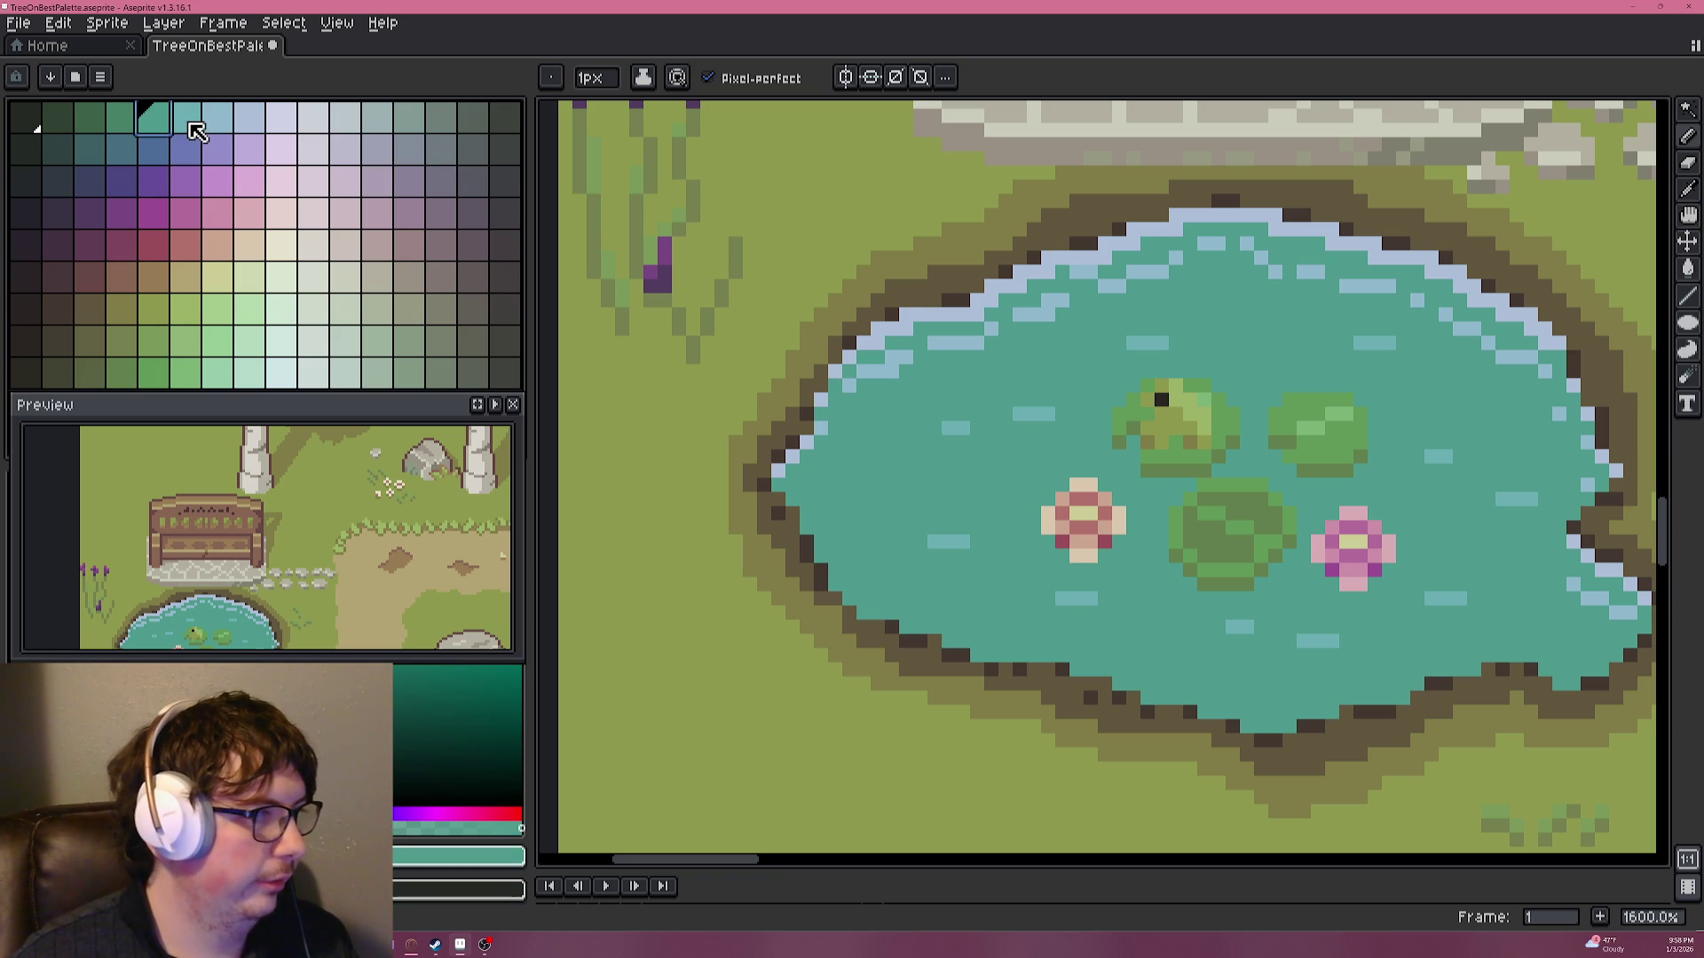
left_click(190, 124)
left_click(217, 124)
left_click(250, 124)
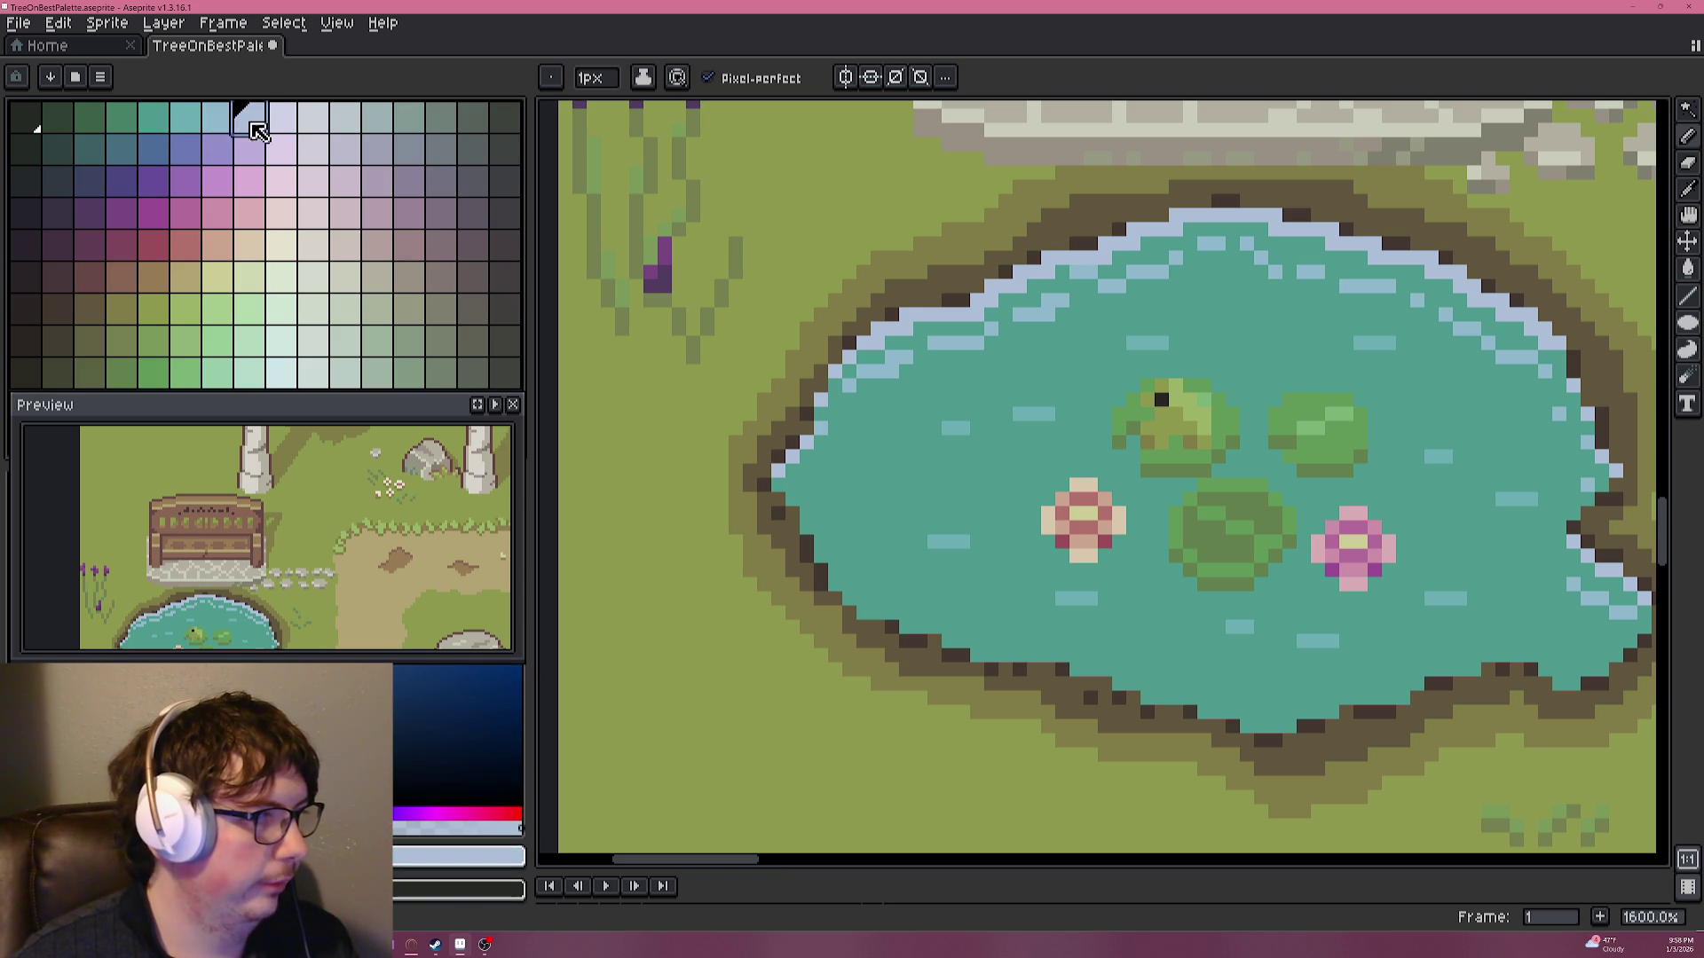
left_click(281, 124)
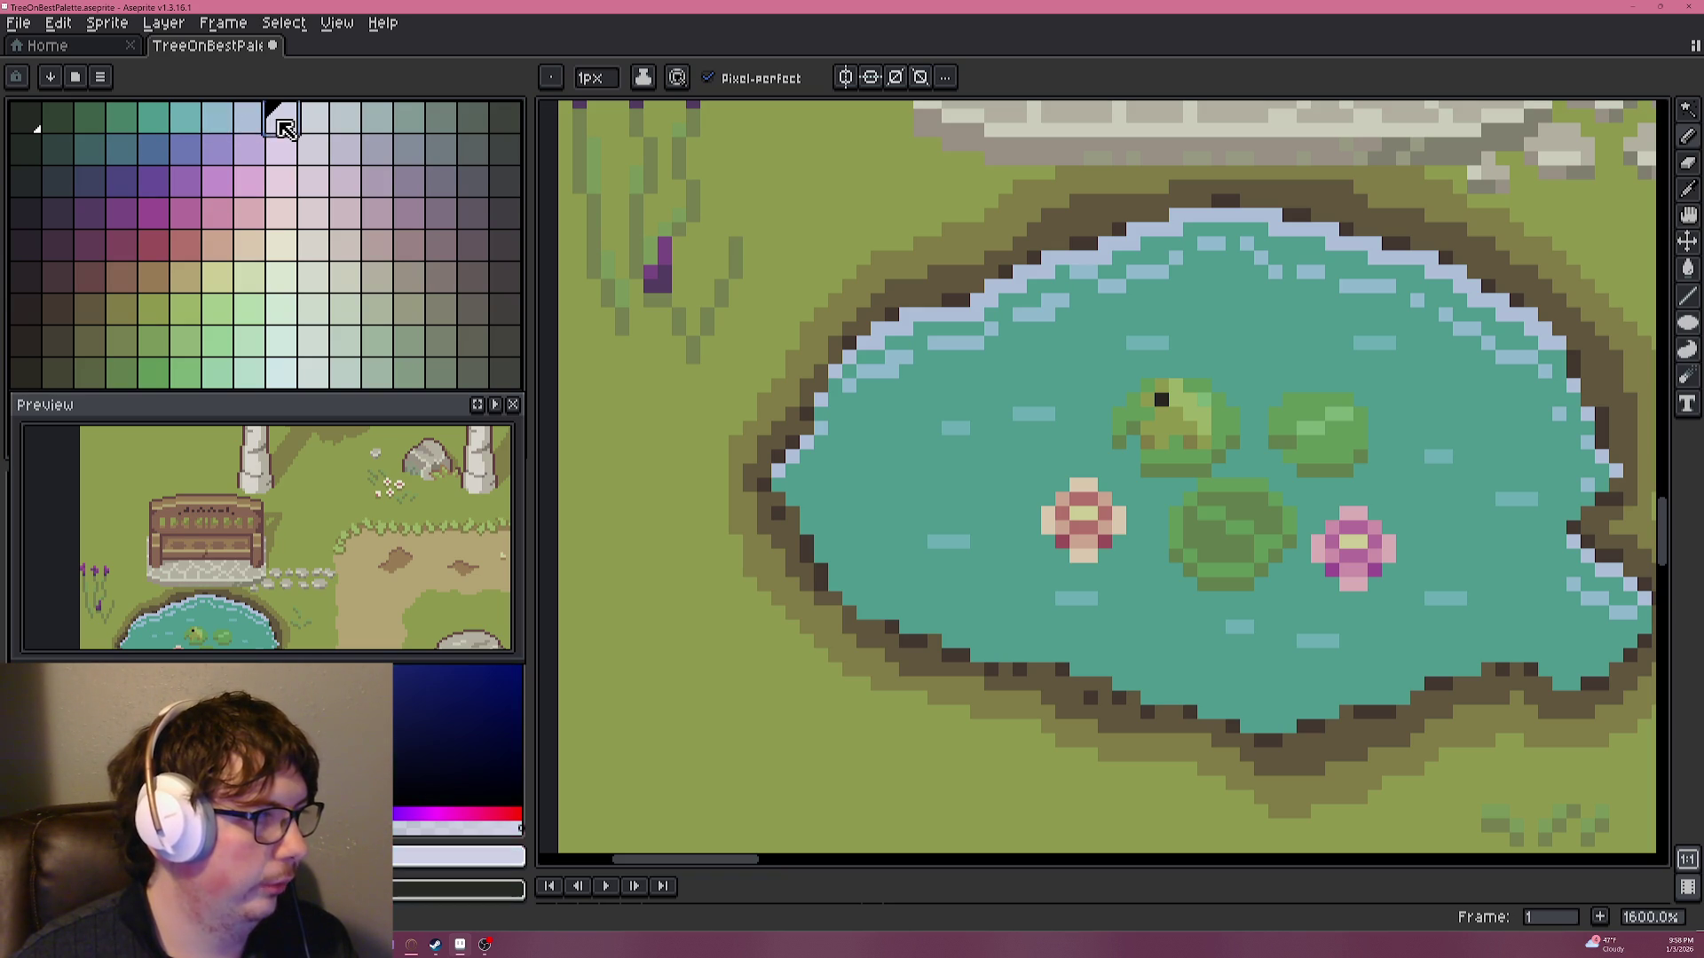
left_click(85, 124)
left_click(34, 120)
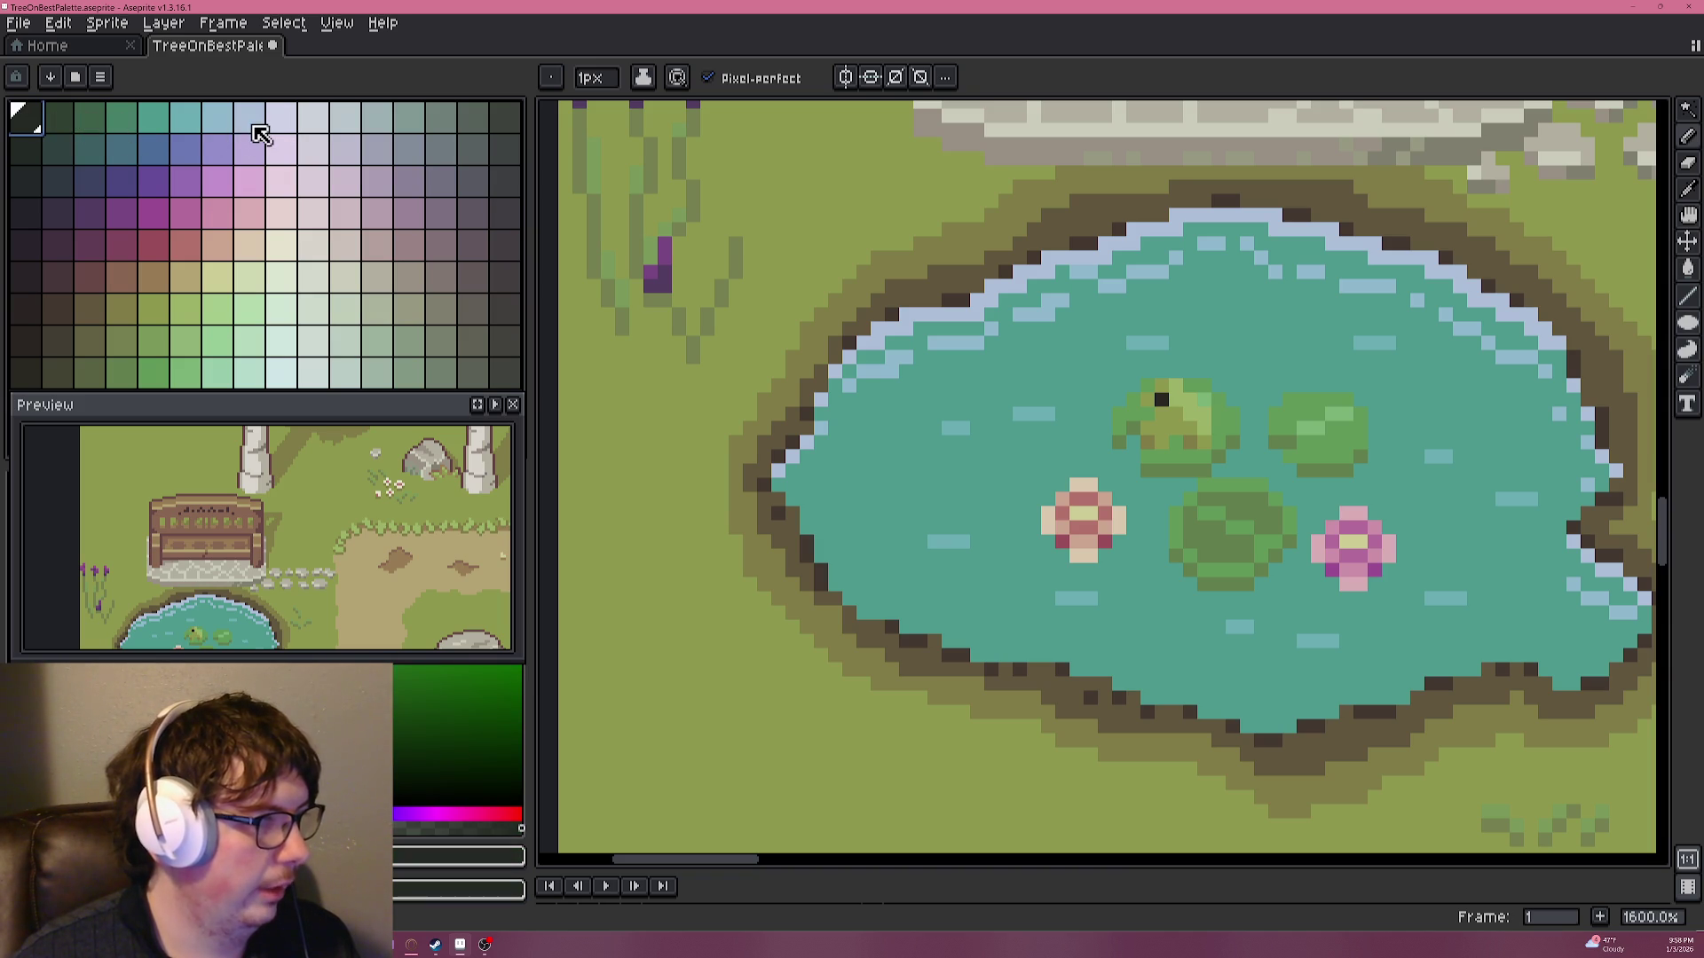
left_click_drag(48, 122, 479, 126)
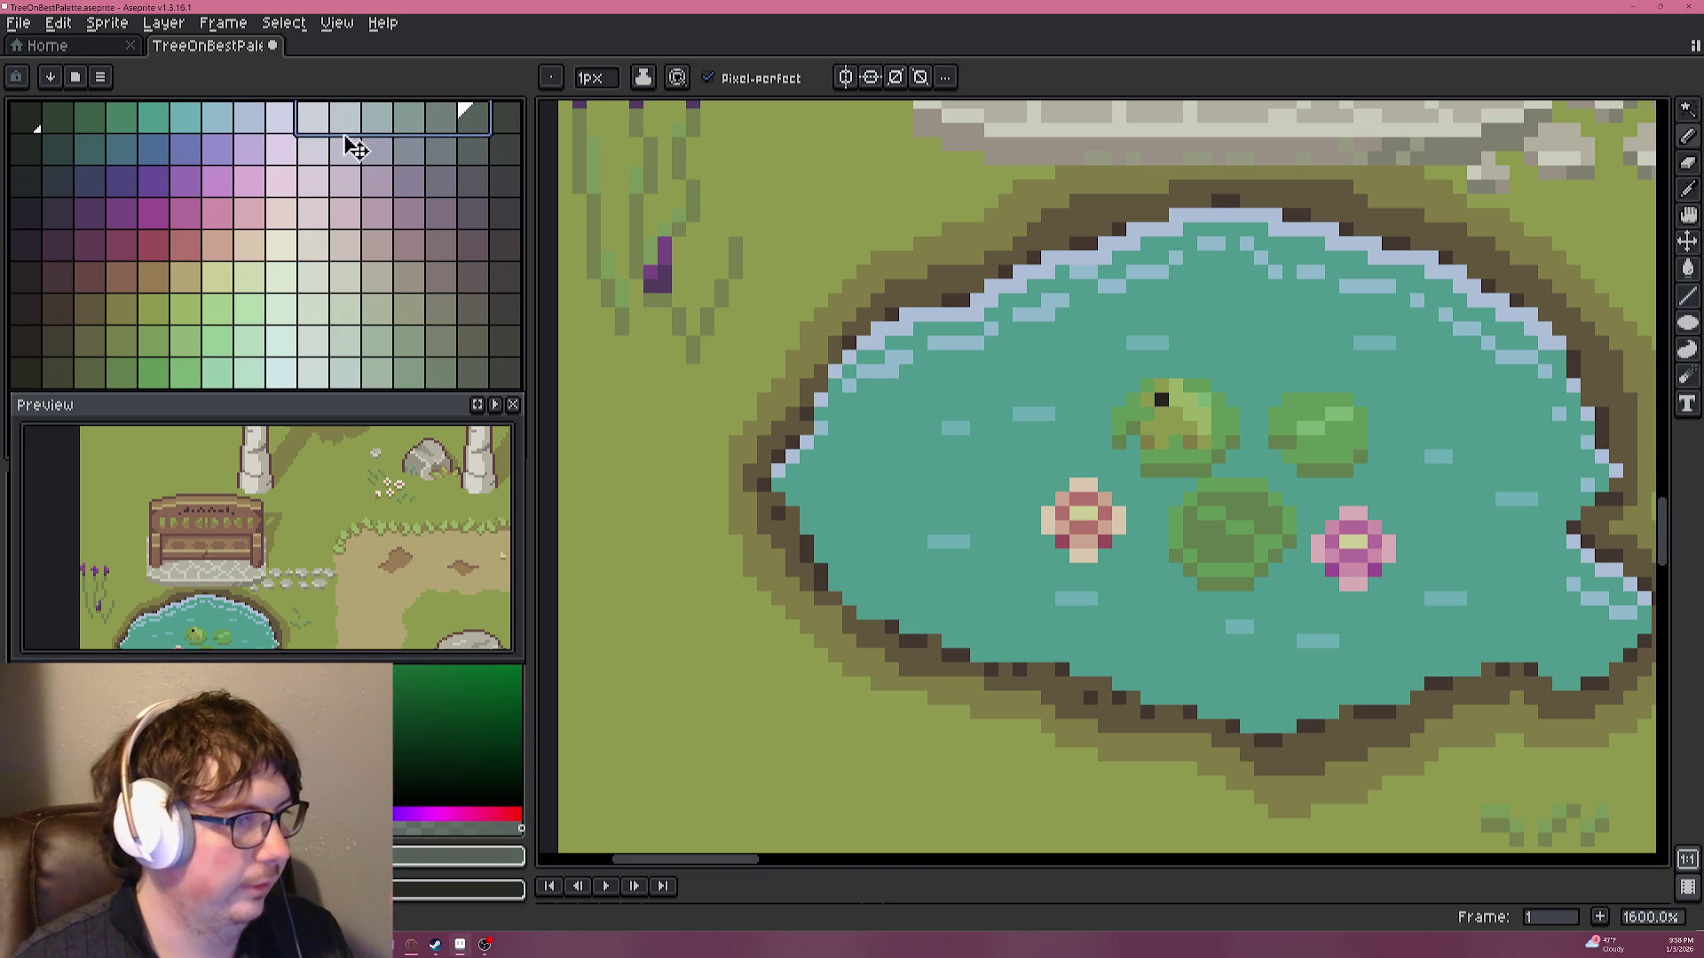
left_click(315, 122)
left_click_drag(66, 120, 253, 119)
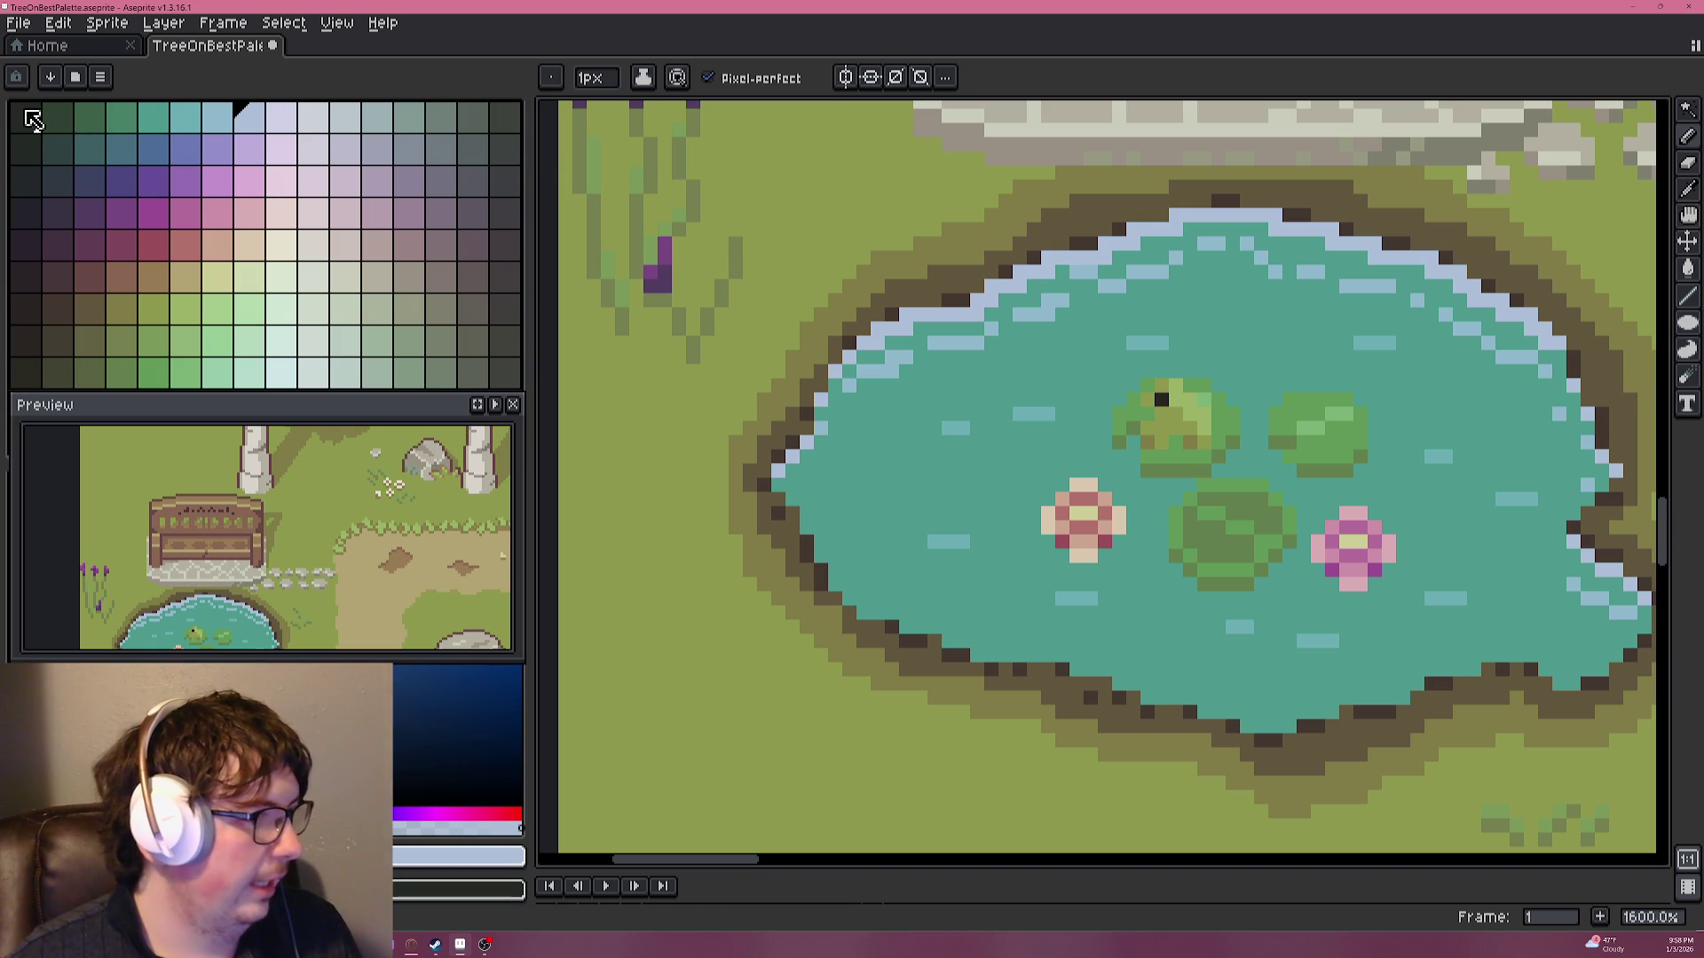
left_click_drag(28, 119, 484, 118)
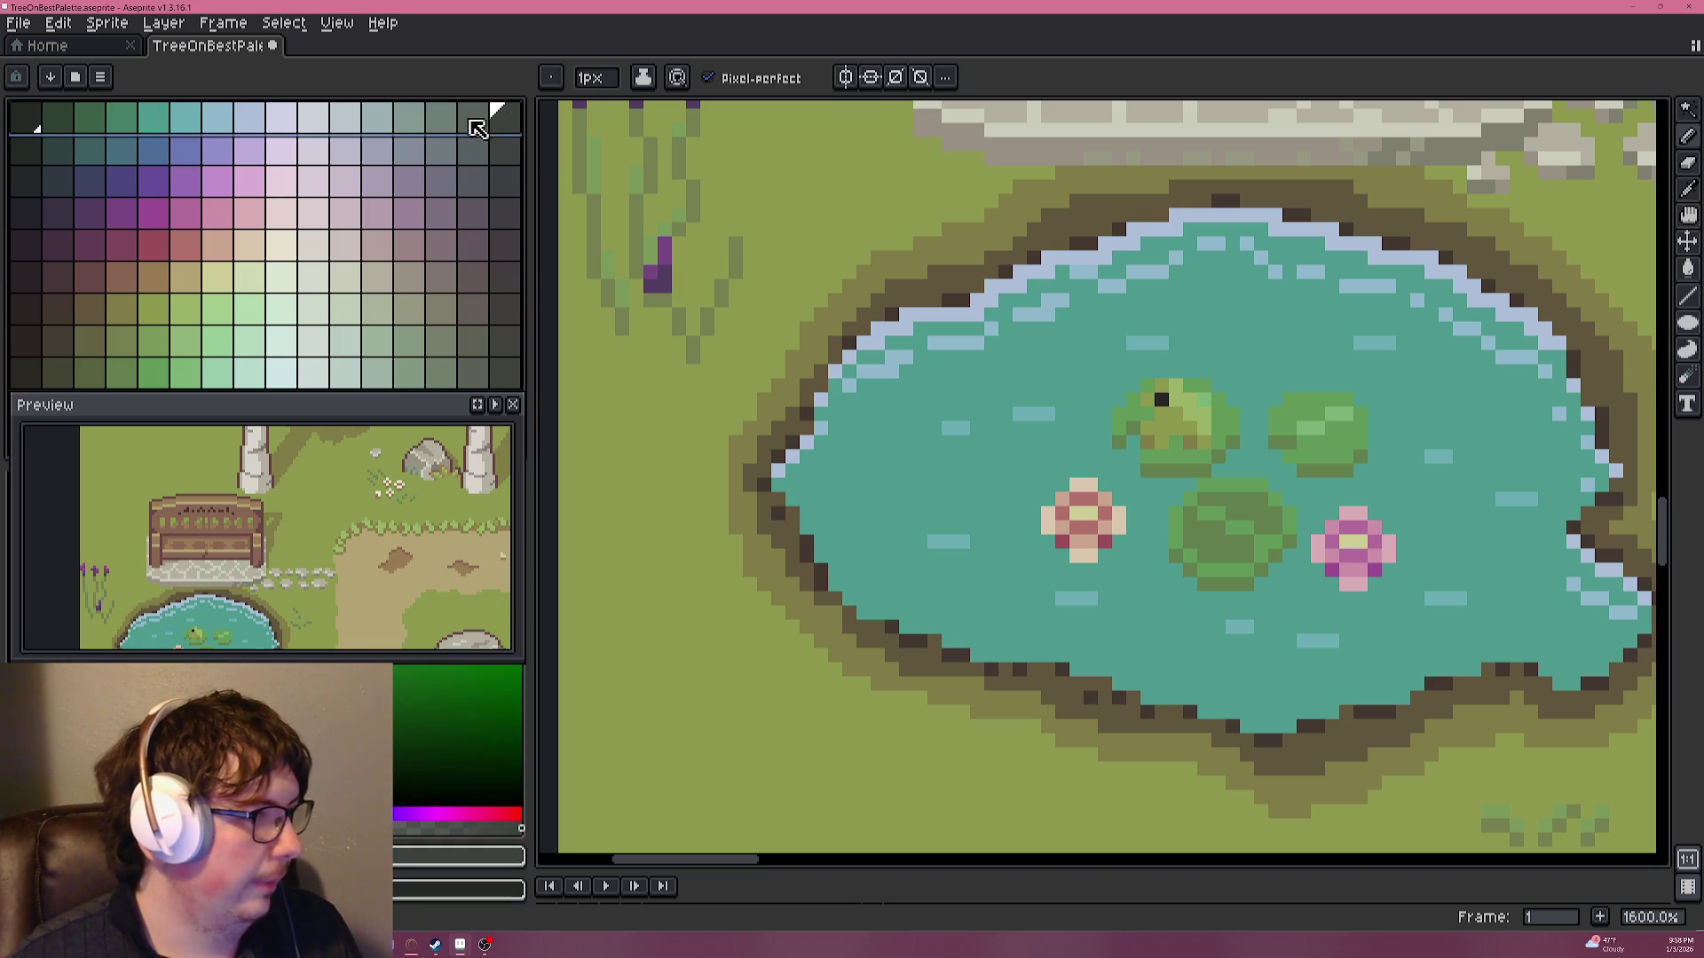
left_click(34, 160)
left_click_drag(33, 159, 522, 173)
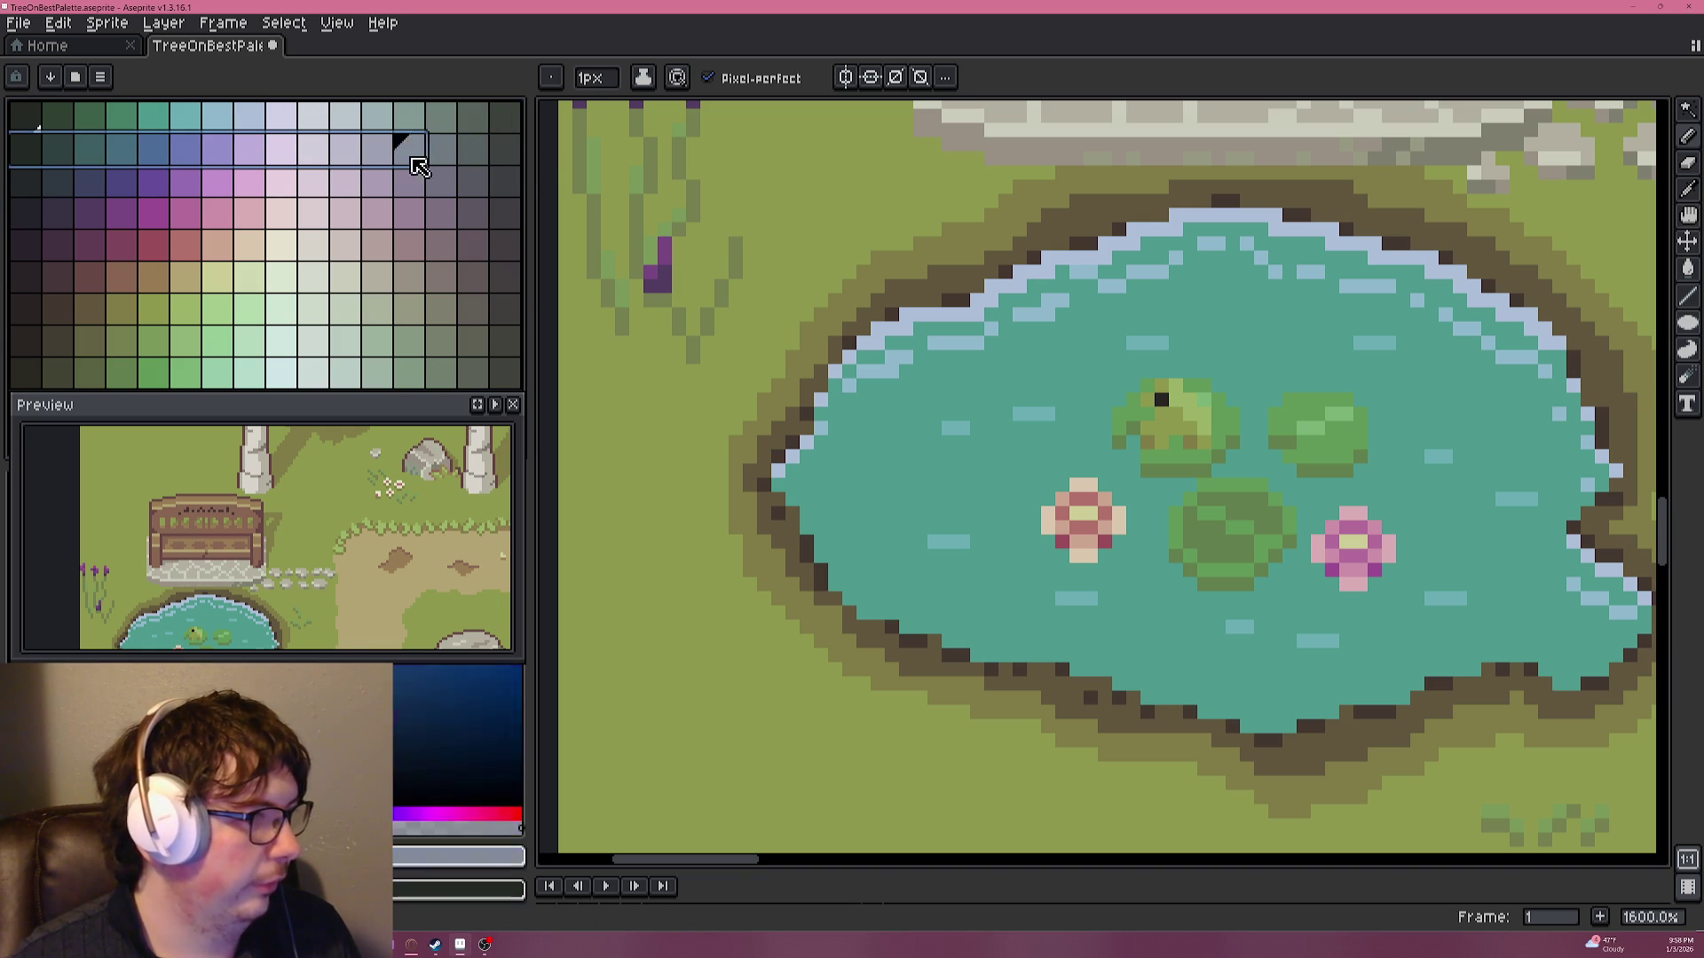
left_click_drag(19, 187, 506, 181)
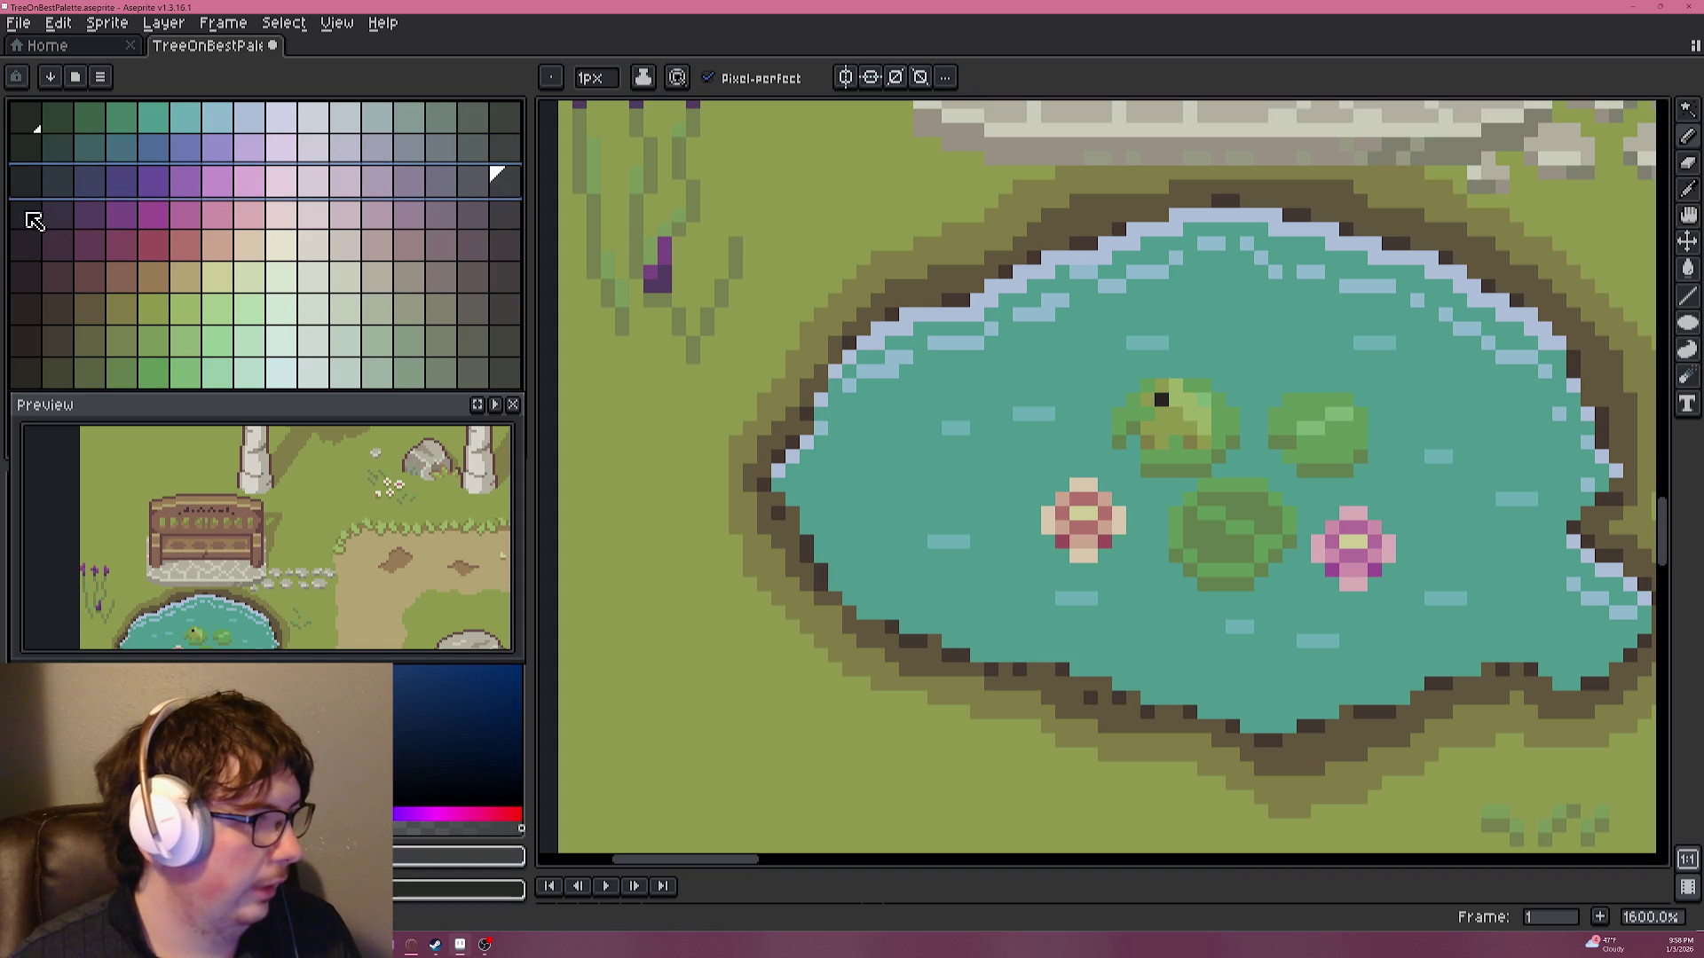
left_click(124, 188)
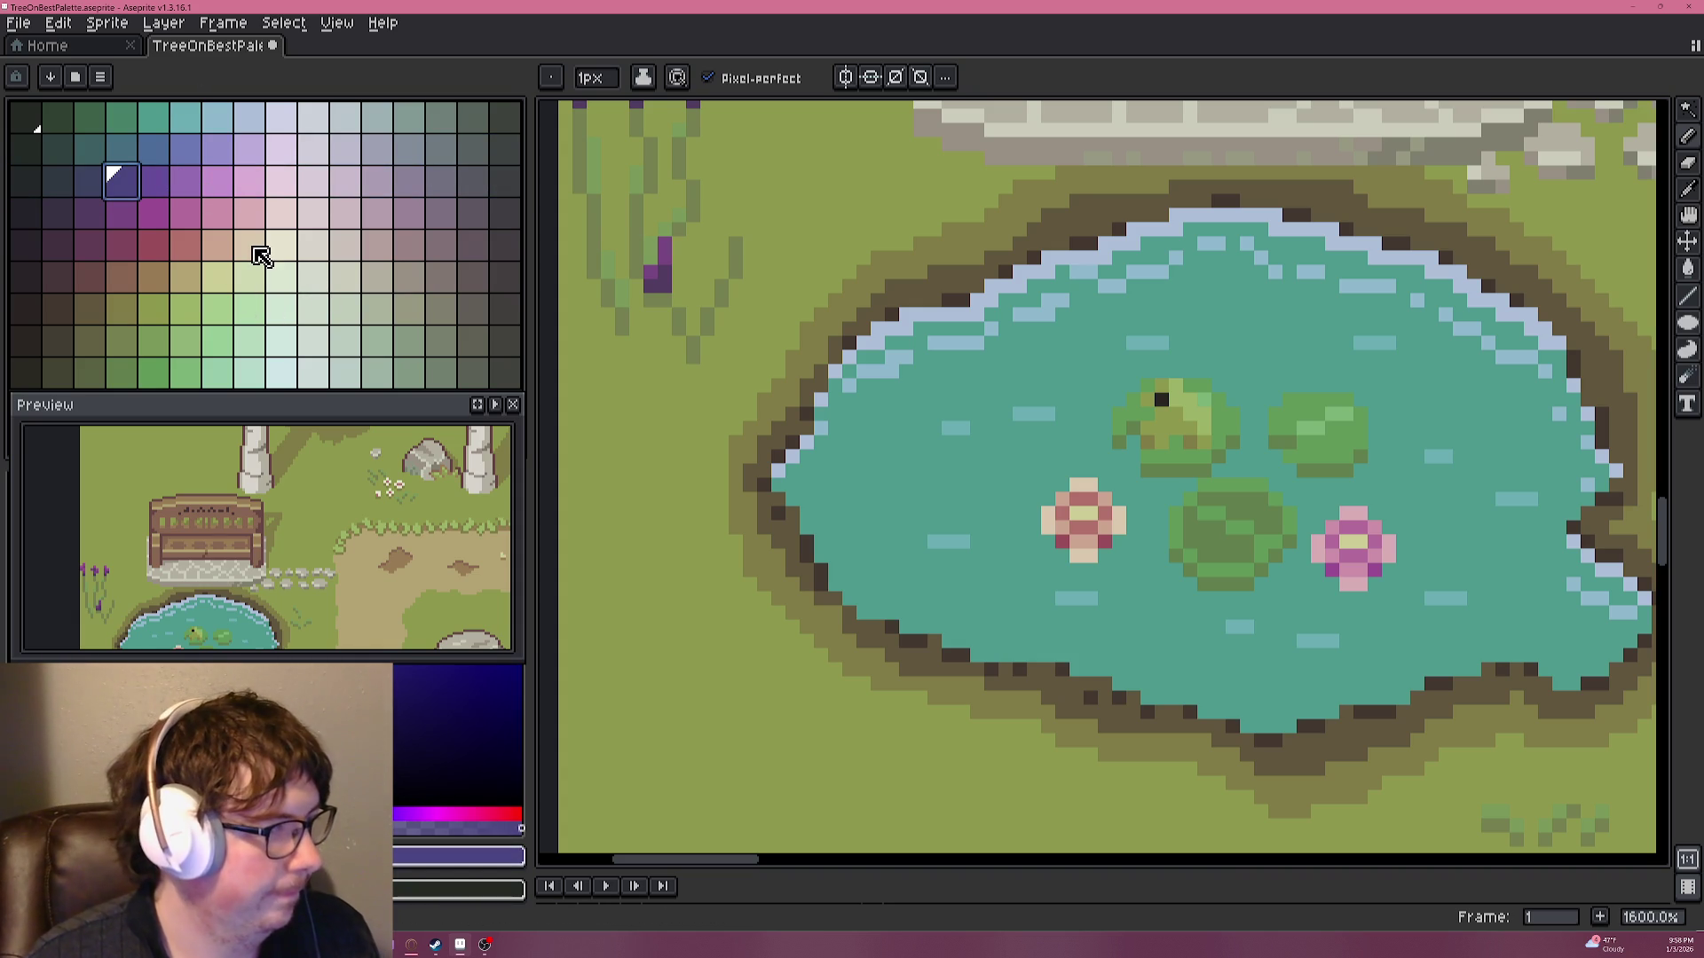
Sample the flower magenta and grass green, and recolour one purple flower pixel green.
scroll(802, 284, "down", 1)
scroll(799, 289, "down", 1)
scroll(779, 302, "up", 1)
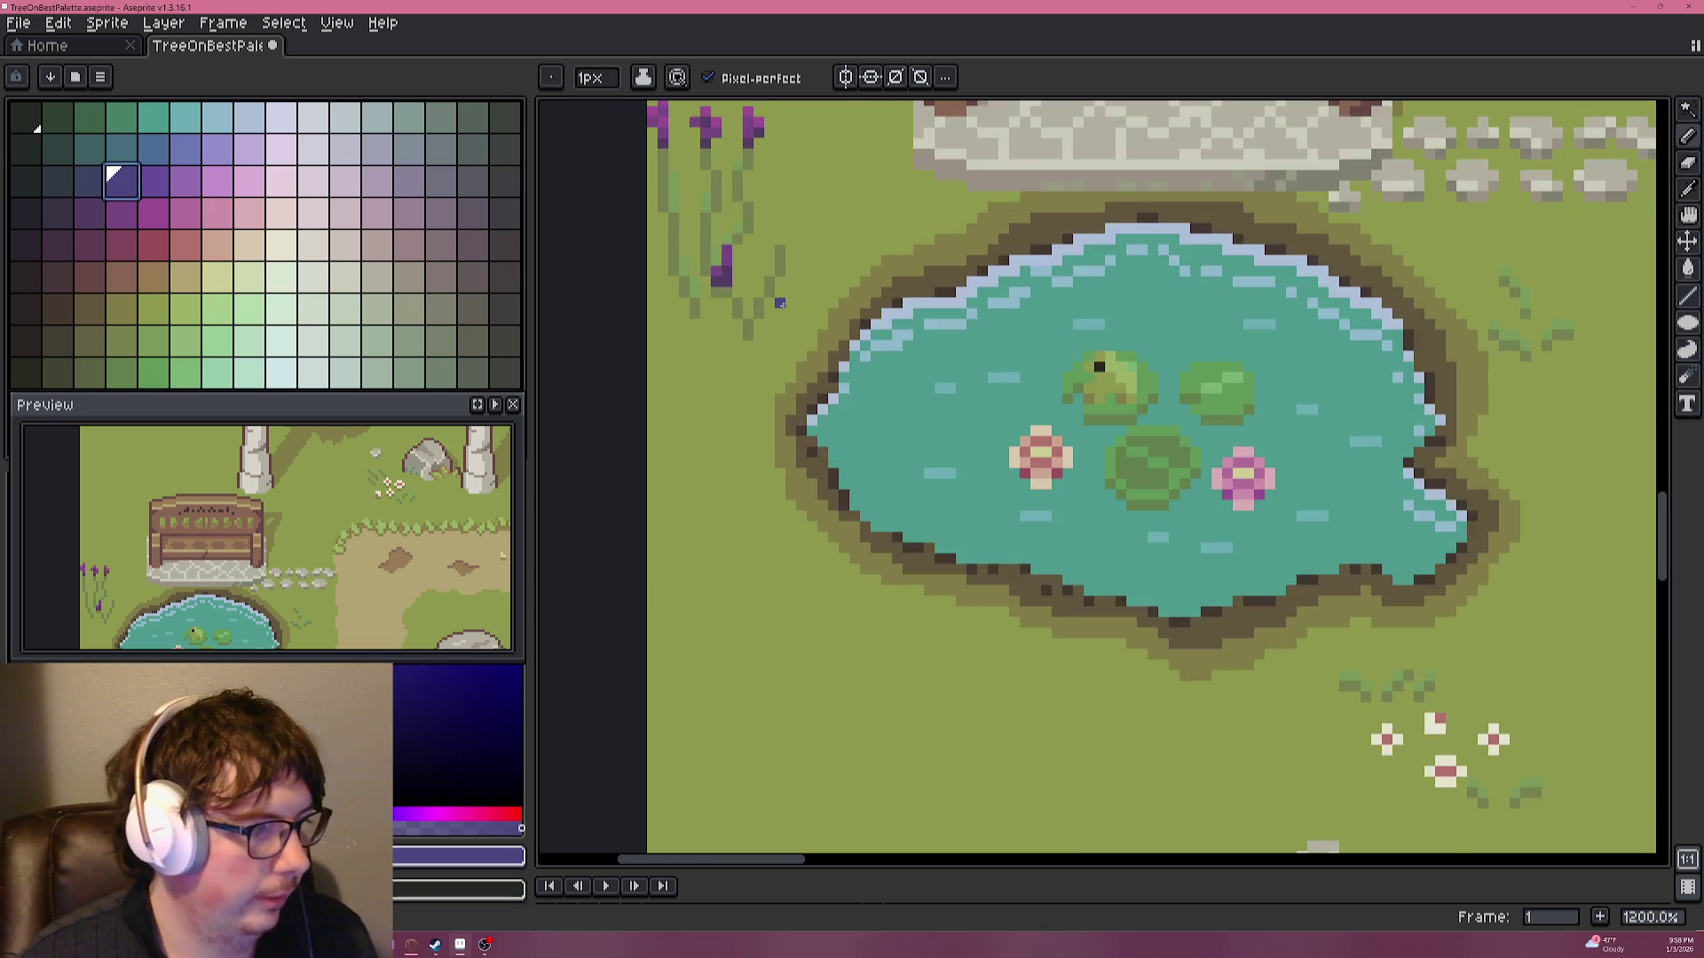
scroll(778, 301, "up", 1)
scroll(799, 355, "down", 1)
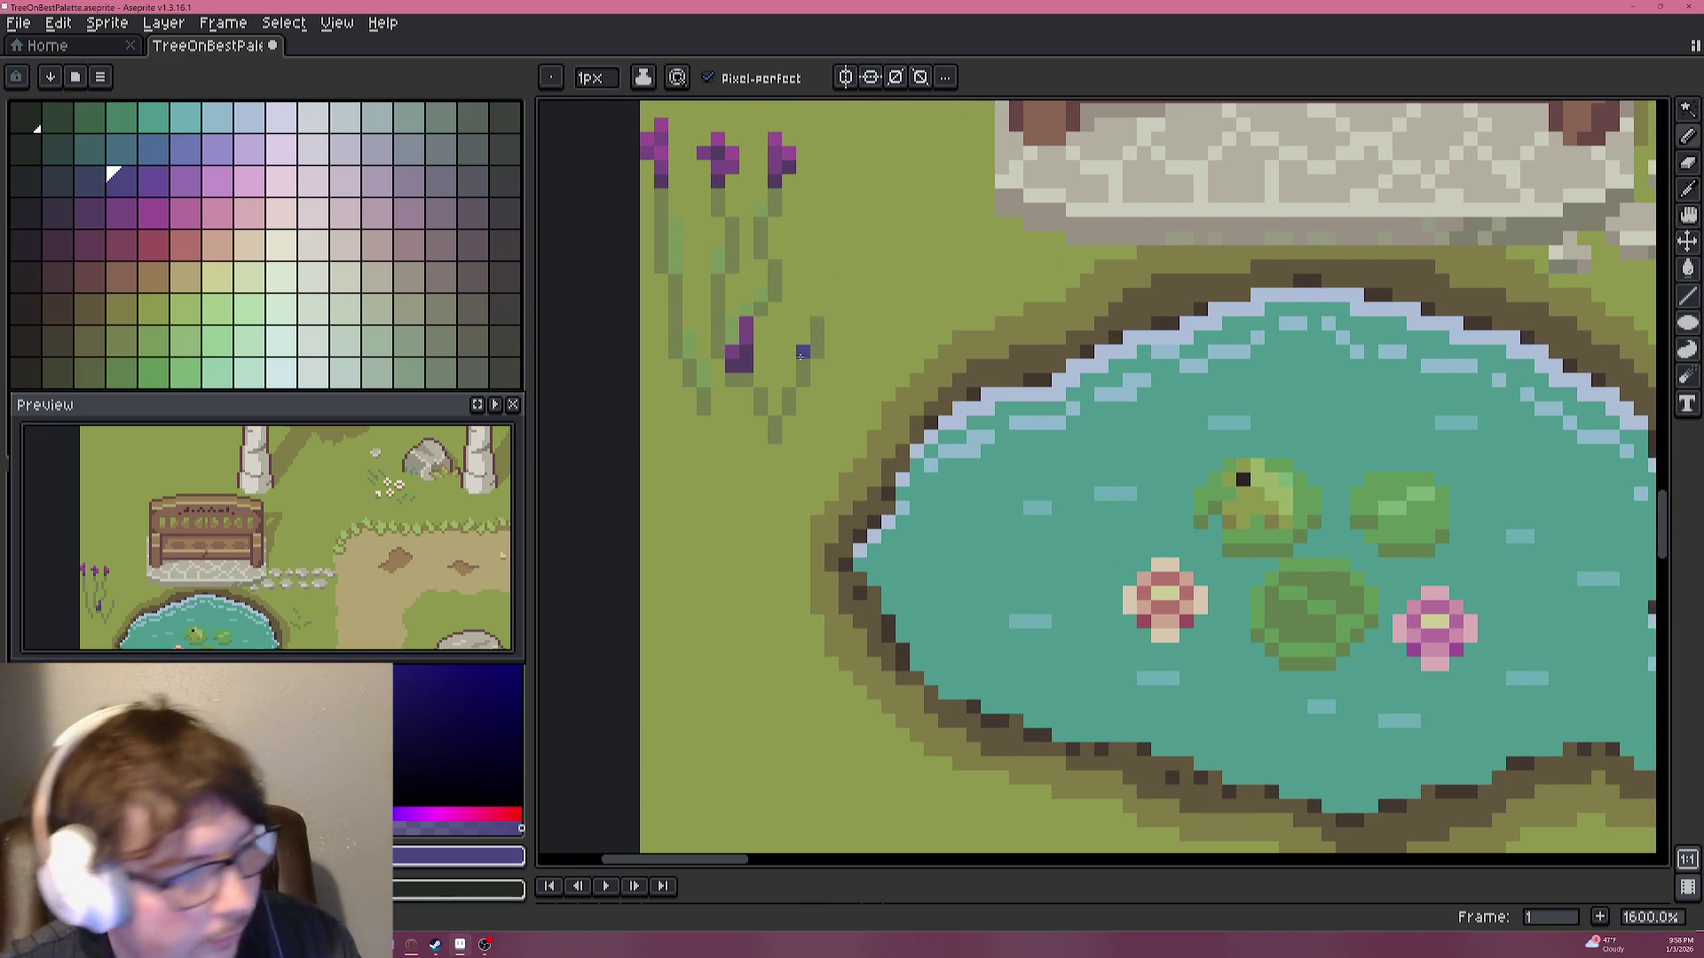
scroll(798, 341, "up", 3)
scroll(797, 339, "down", 1)
scroll(797, 339, "up", 1)
scroll(781, 391, "up", 1)
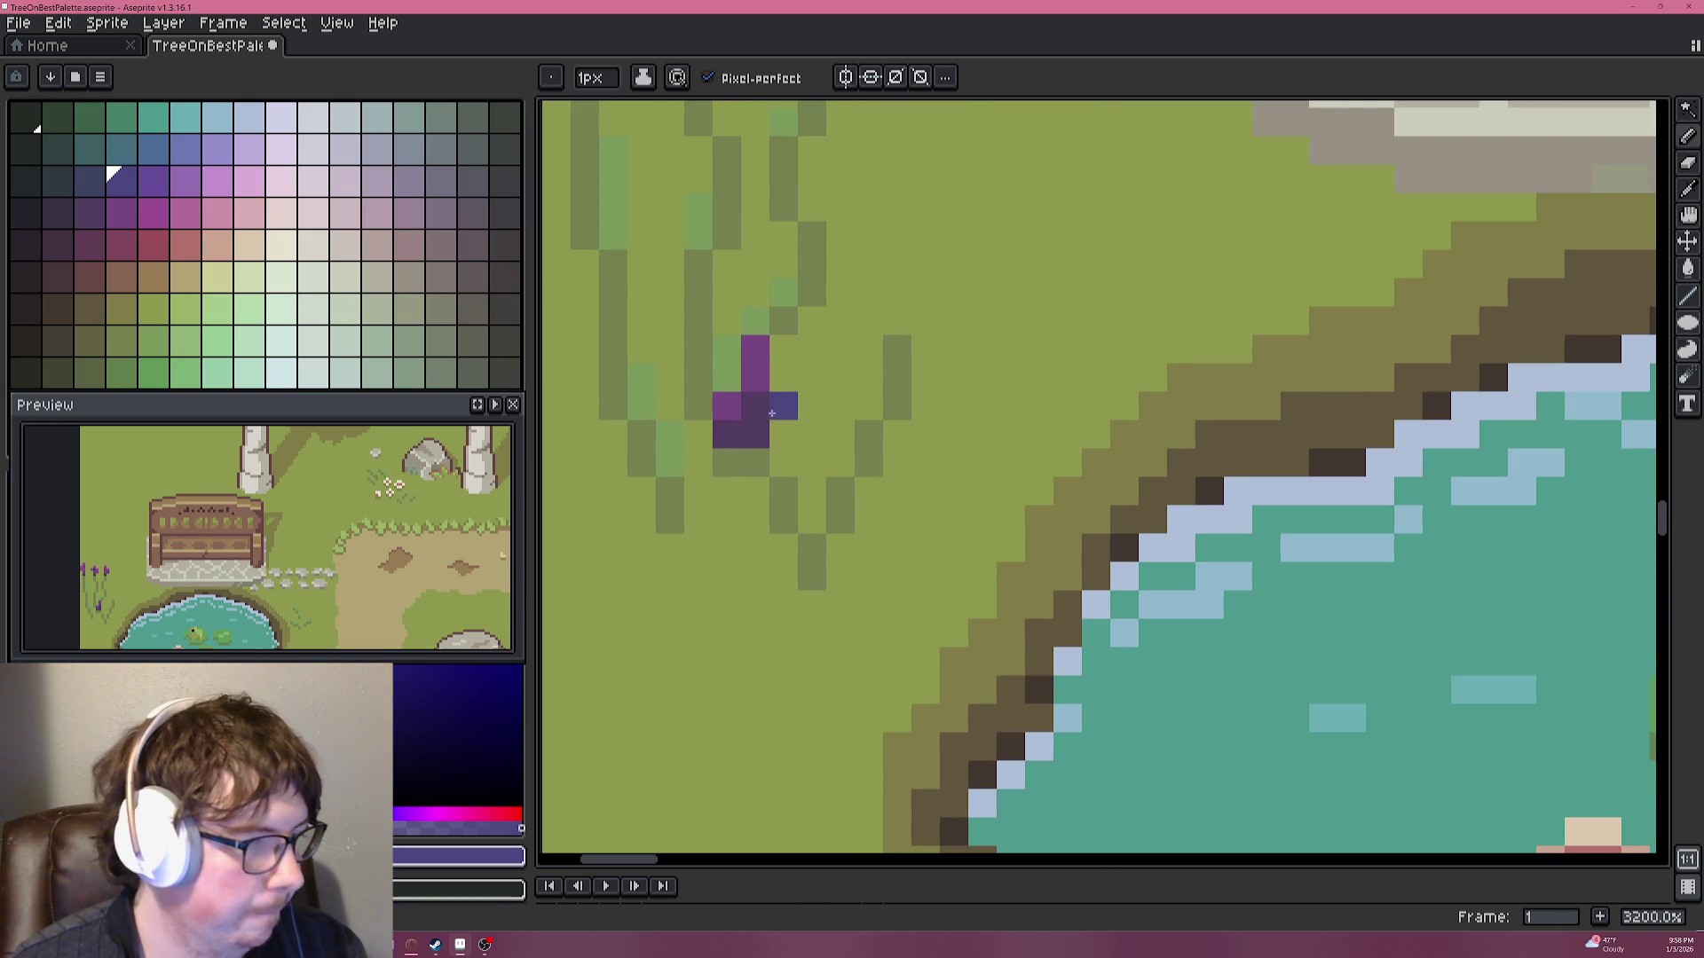
scroll(778, 384, "down", 3)
left_click(721, 176, "alt")
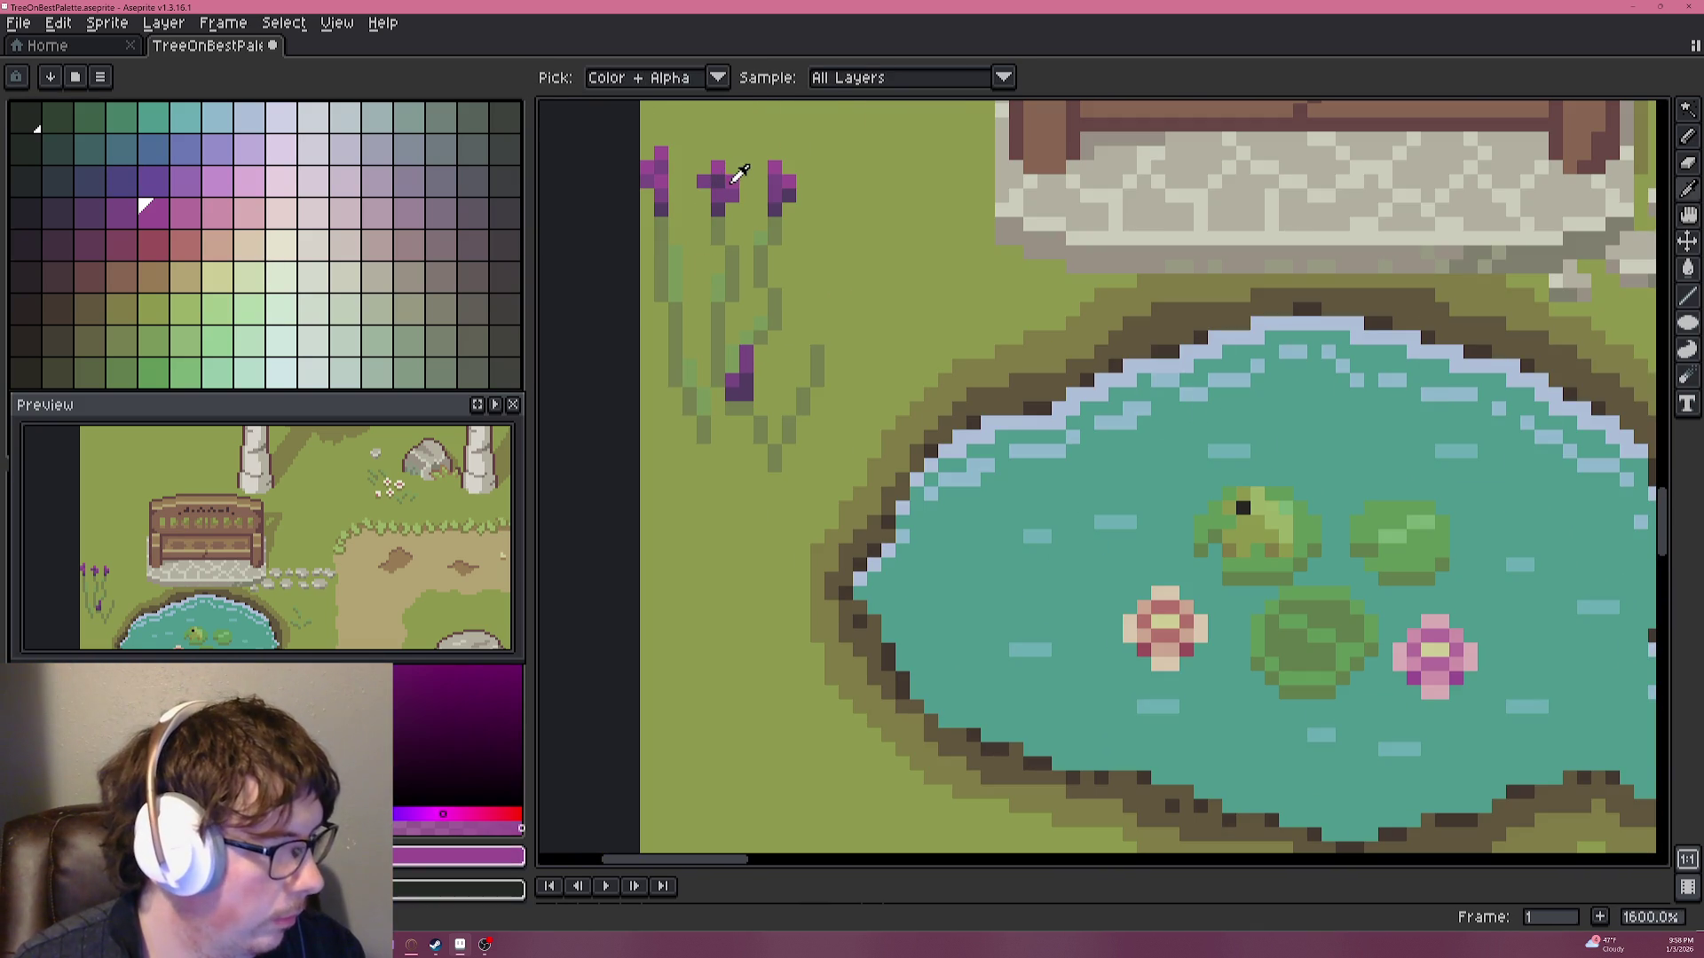
scroll(763, 390, "up", 3)
scroll(721, 314, "down", 3)
scroll(746, 382, "up", 2)
scroll(666, 435, "up", 1)
left_click(664, 433, "alt")
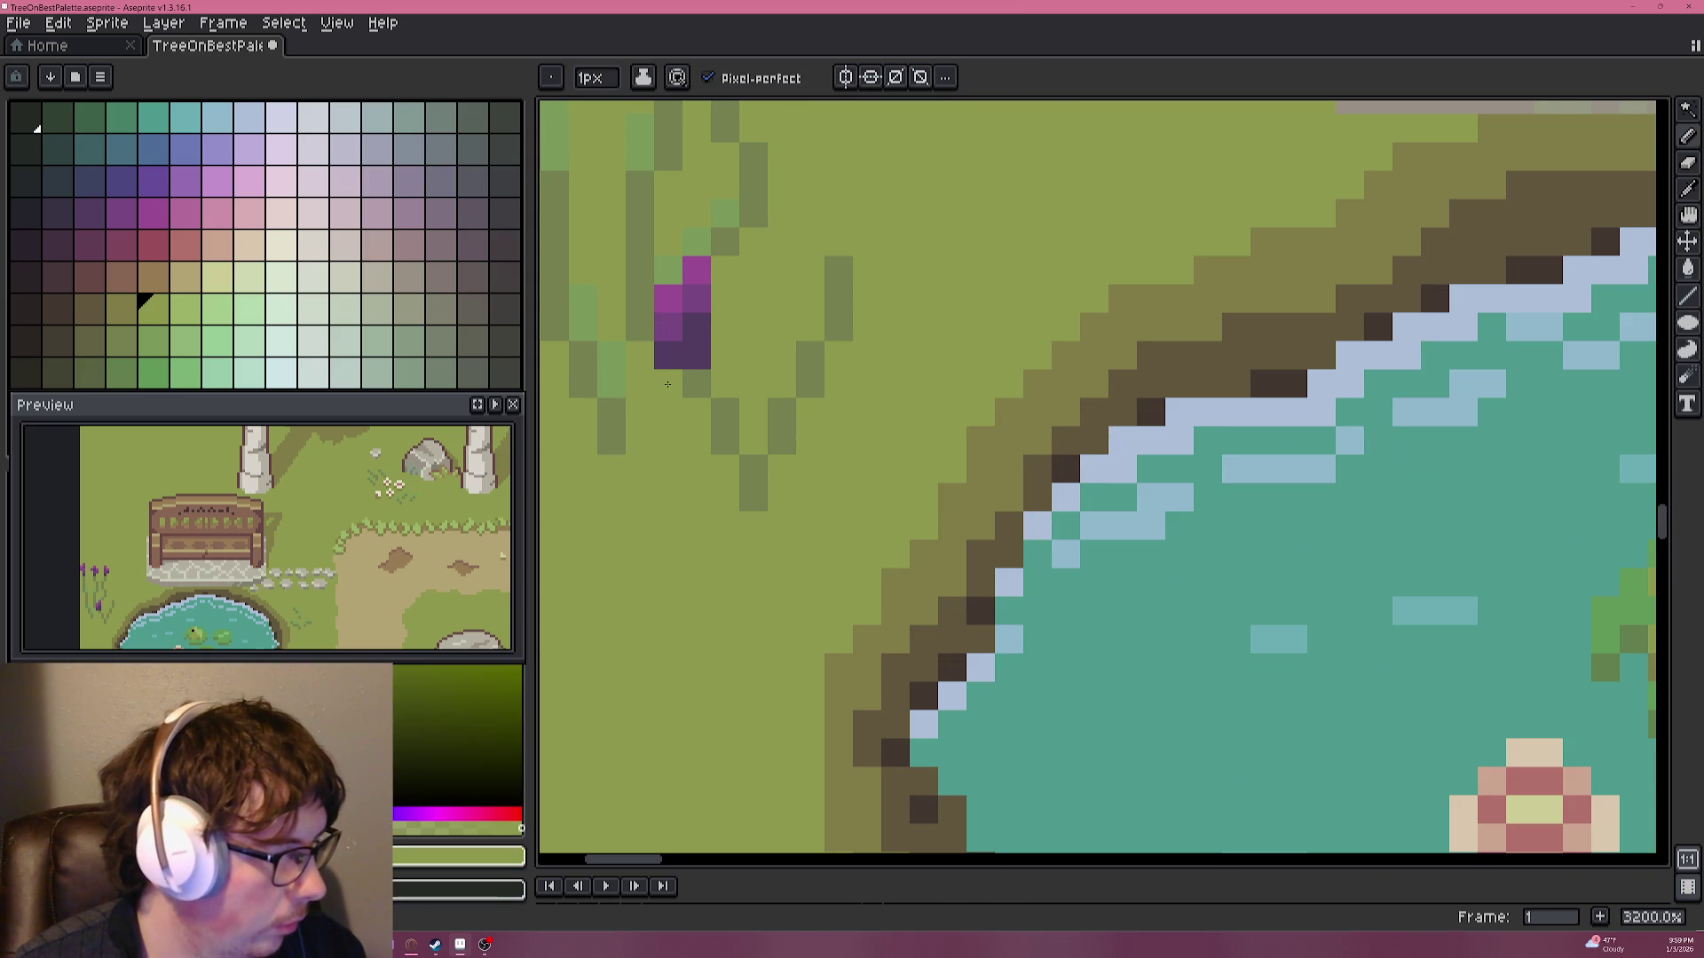
left_click(668, 355)
Paint a dark purple lower bud and a magenta bud atop a lavender stem.
scroll(670, 373, "down", 5)
scroll(676, 410, "up", 2)
scroll(675, 408, "up", 3)
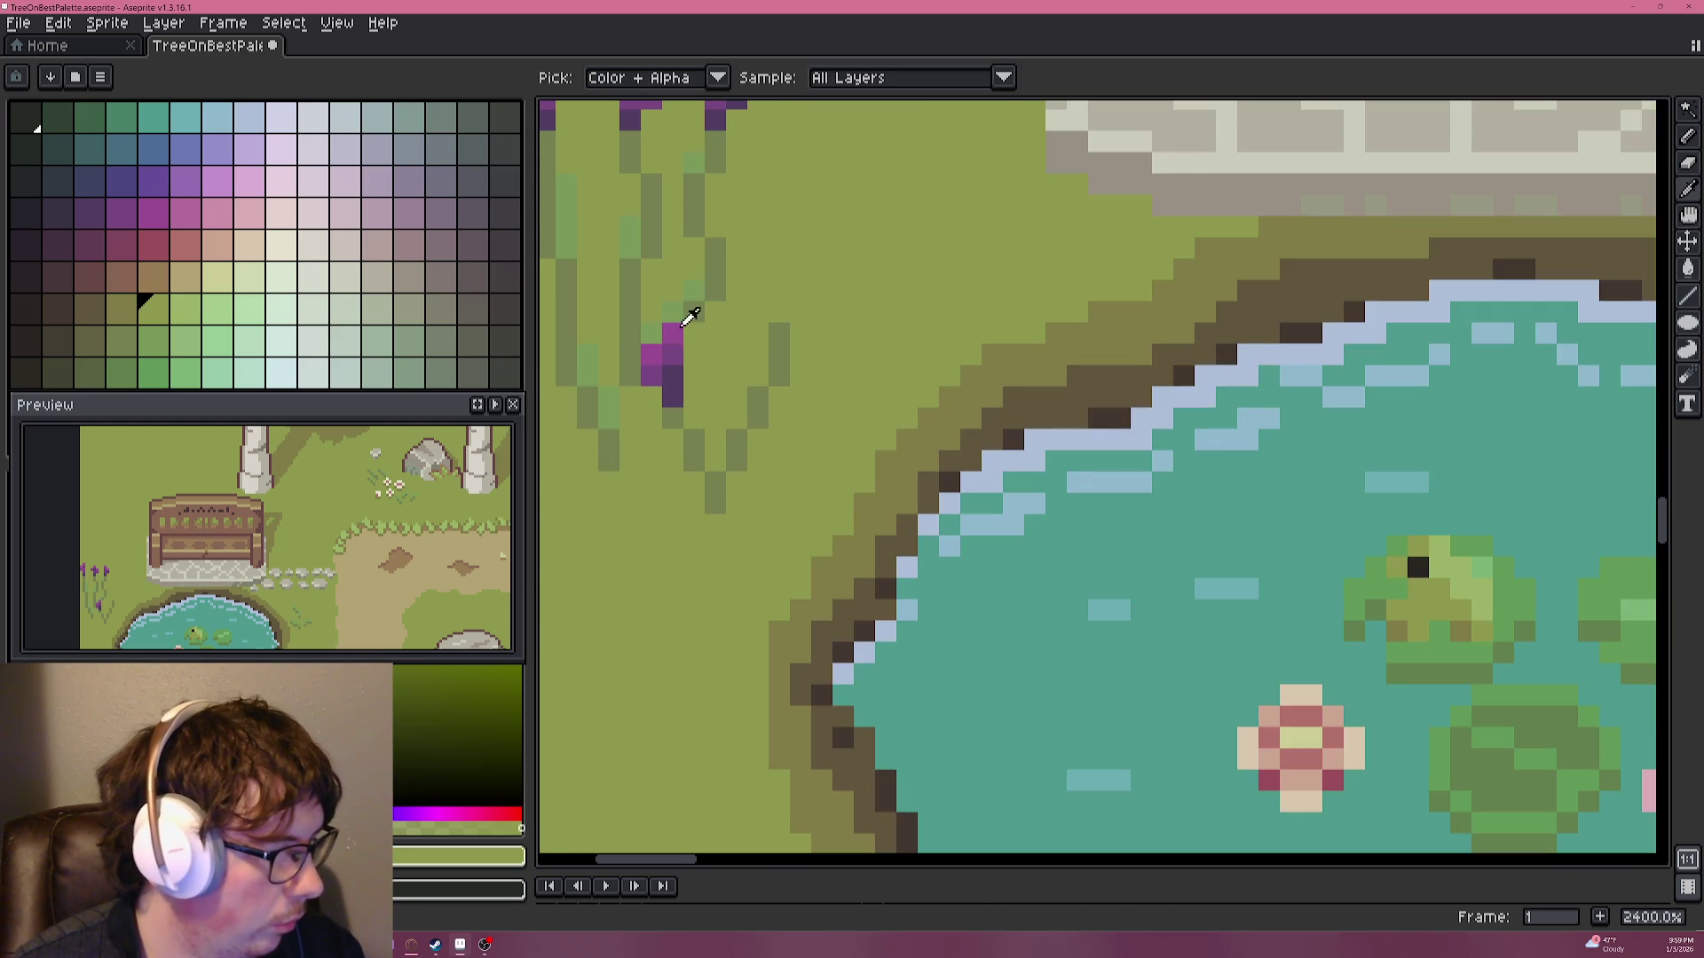
left_click(674, 377, "alt")
left_click(779, 332)
left_click_drag(786, 311, 796, 300)
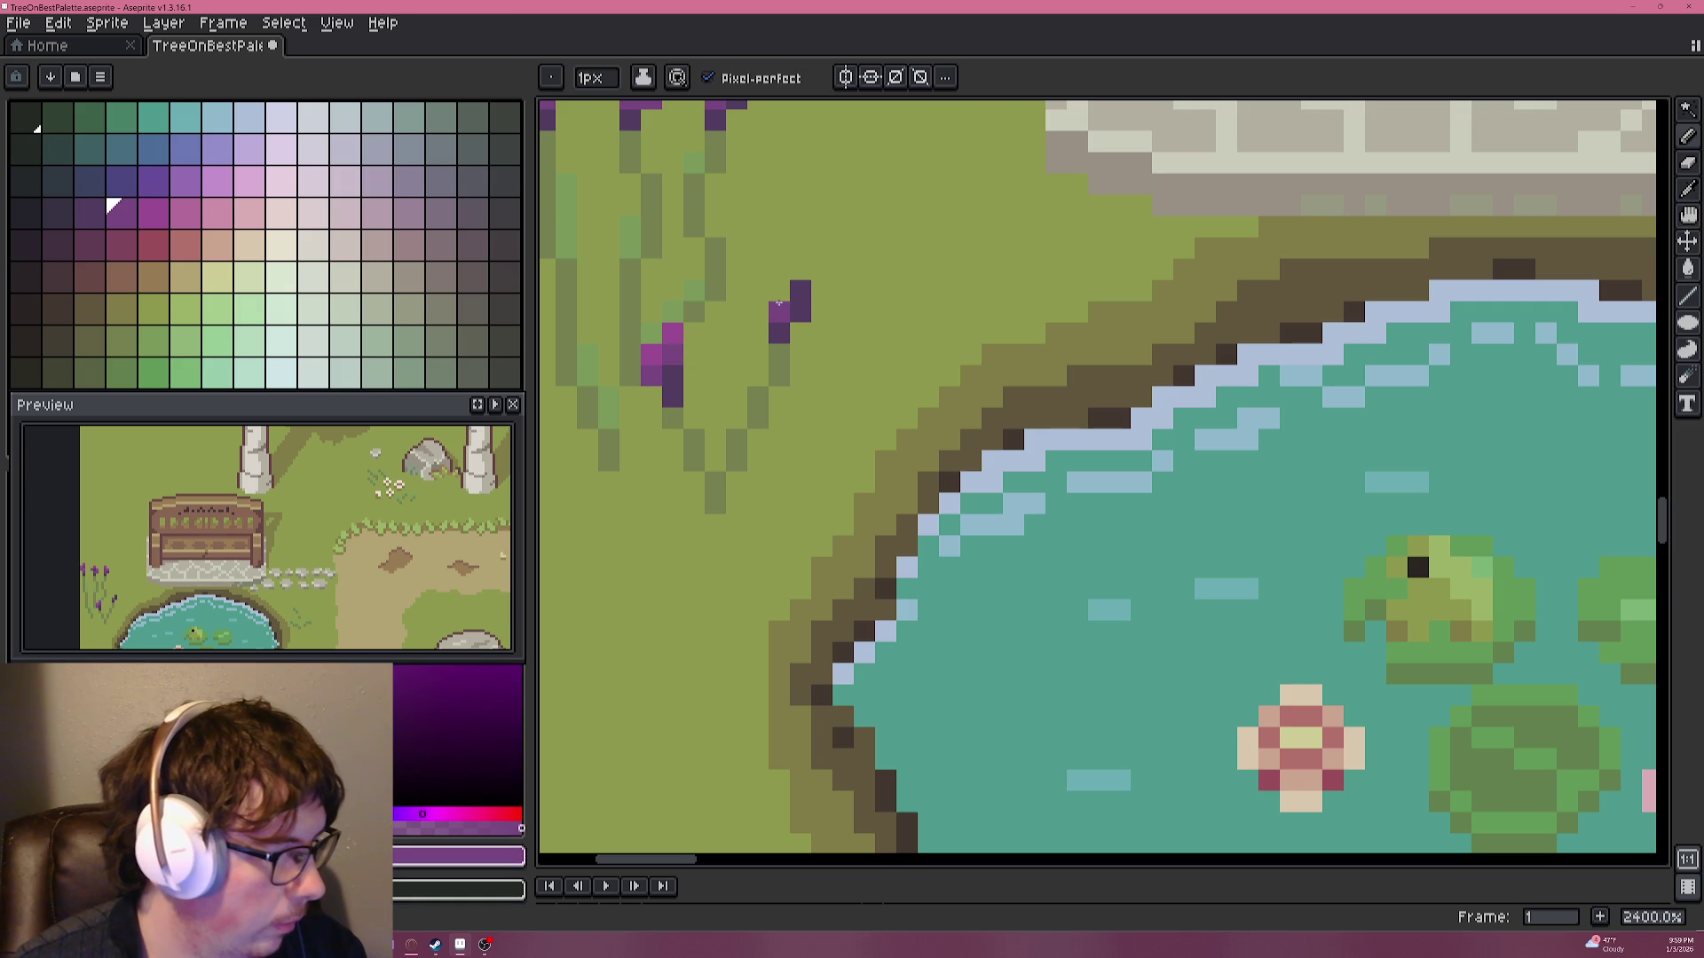
left_click(674, 335, "alt")
left_click(779, 311)
left_click(797, 278)
key("ctrl+z")
left_click(784, 290)
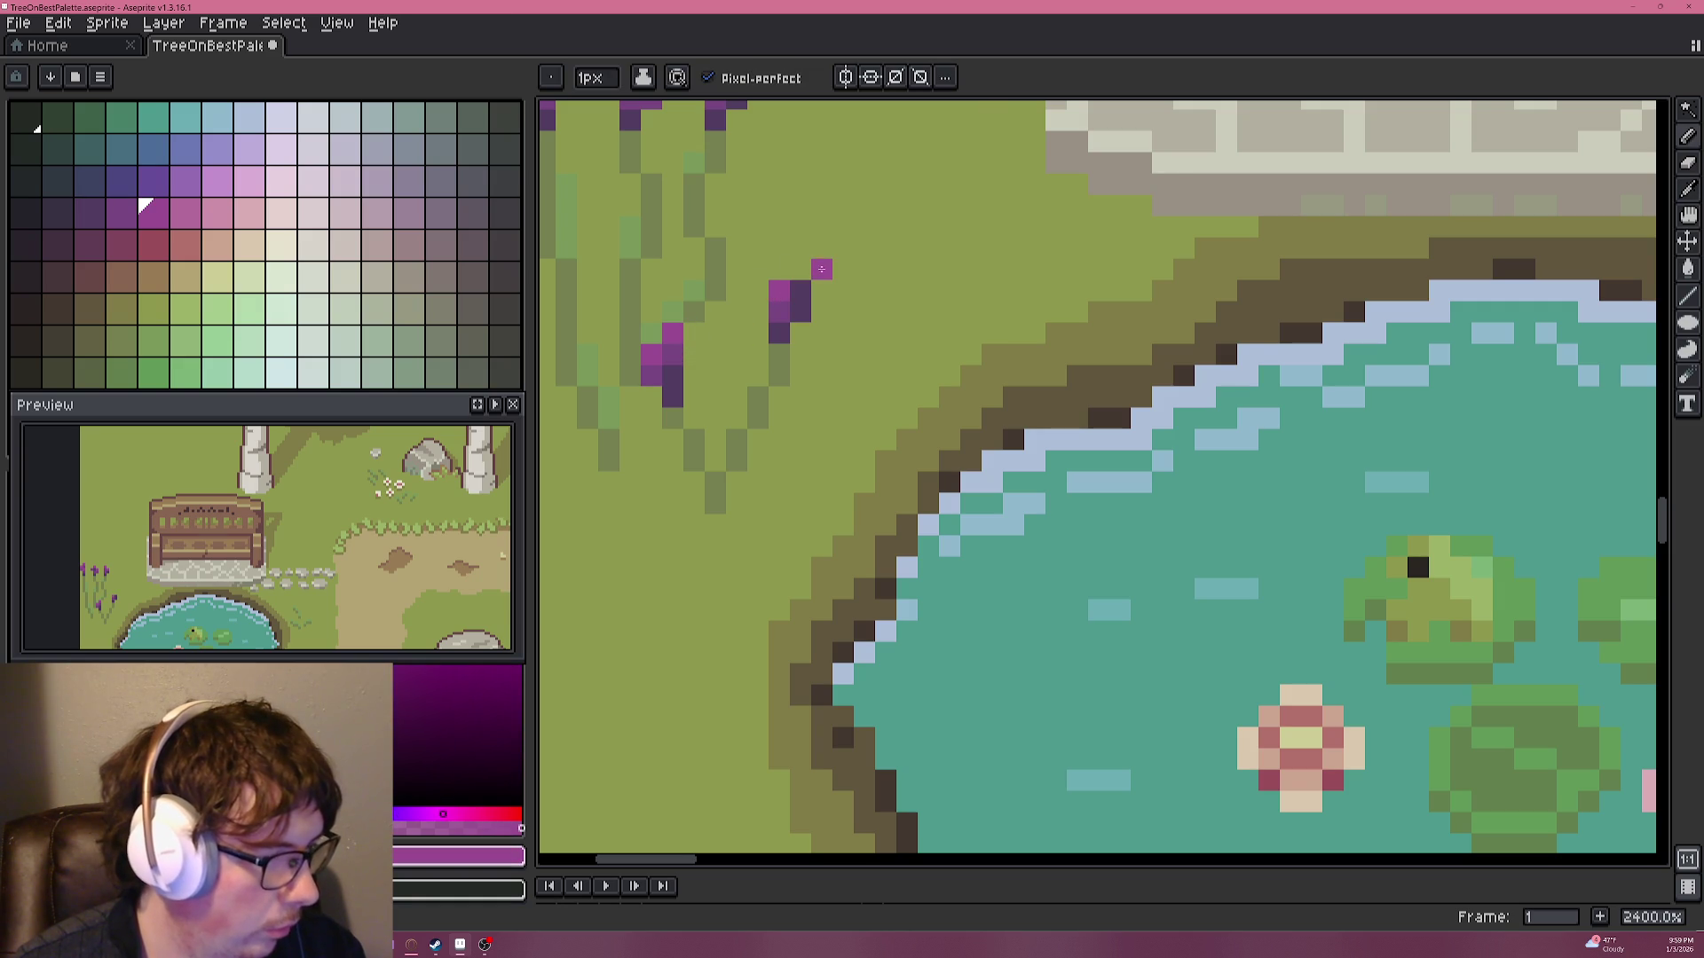
Pick a darker olive from the grass and shade the lower lavender stems with it.
scroll(800, 275, "down", 2)
scroll(799, 284, "down", 2)
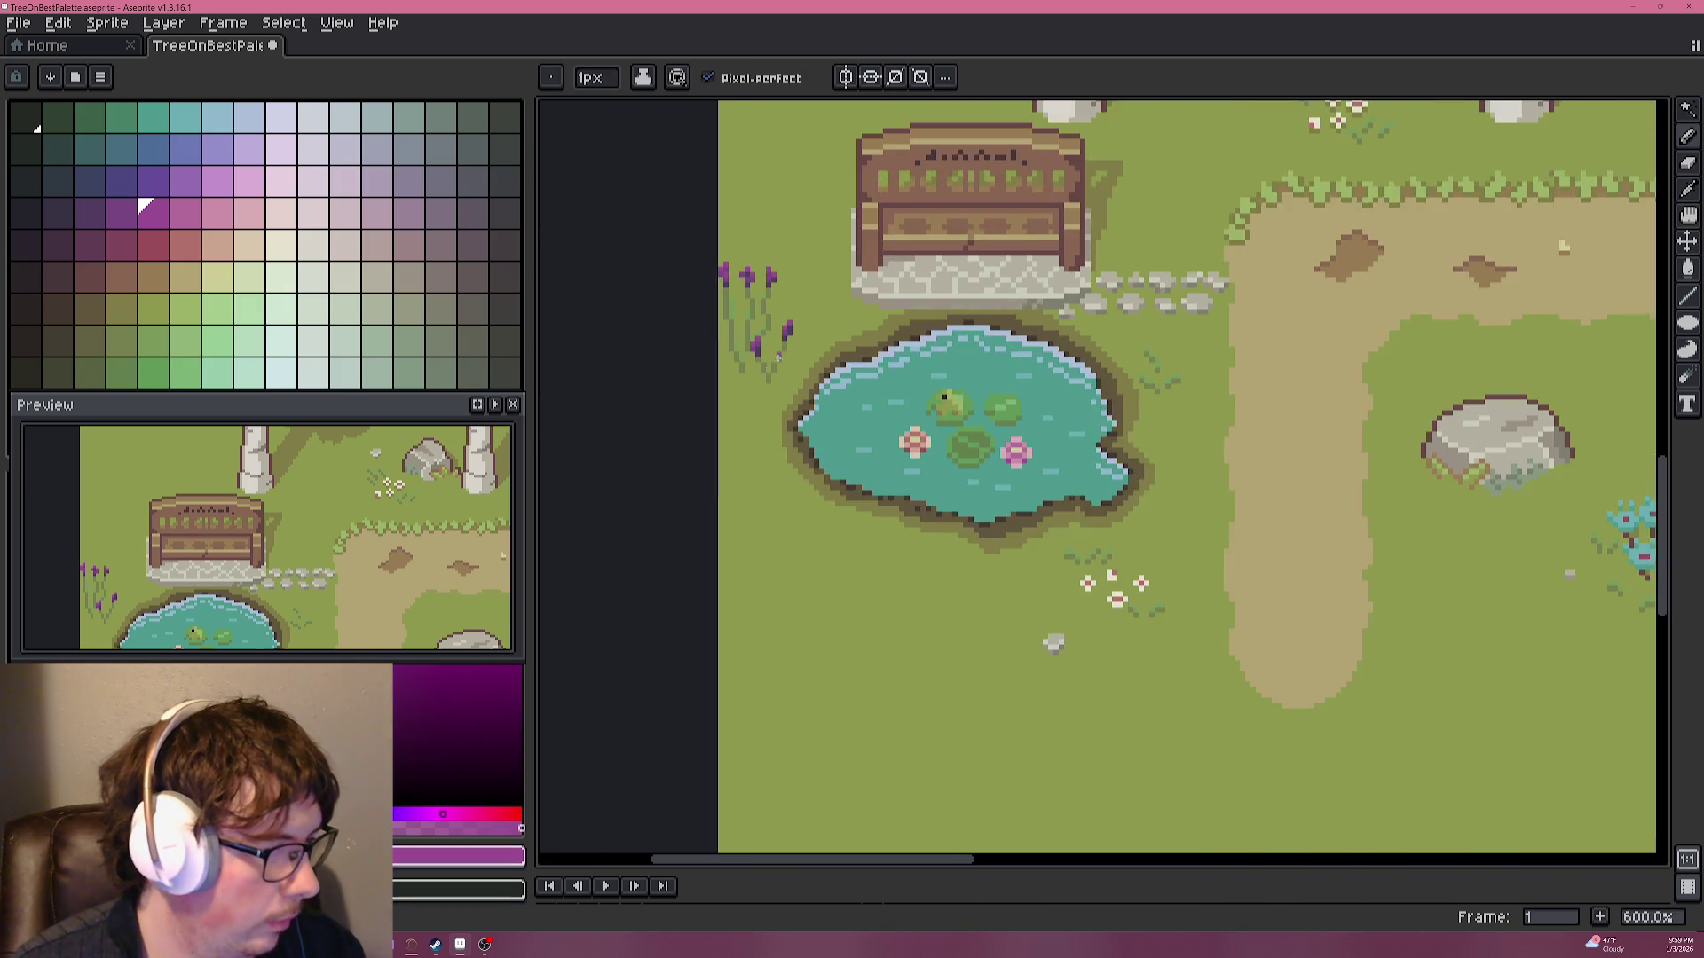
scroll(799, 302, "up", 4)
left_click(798, 317, "alt")
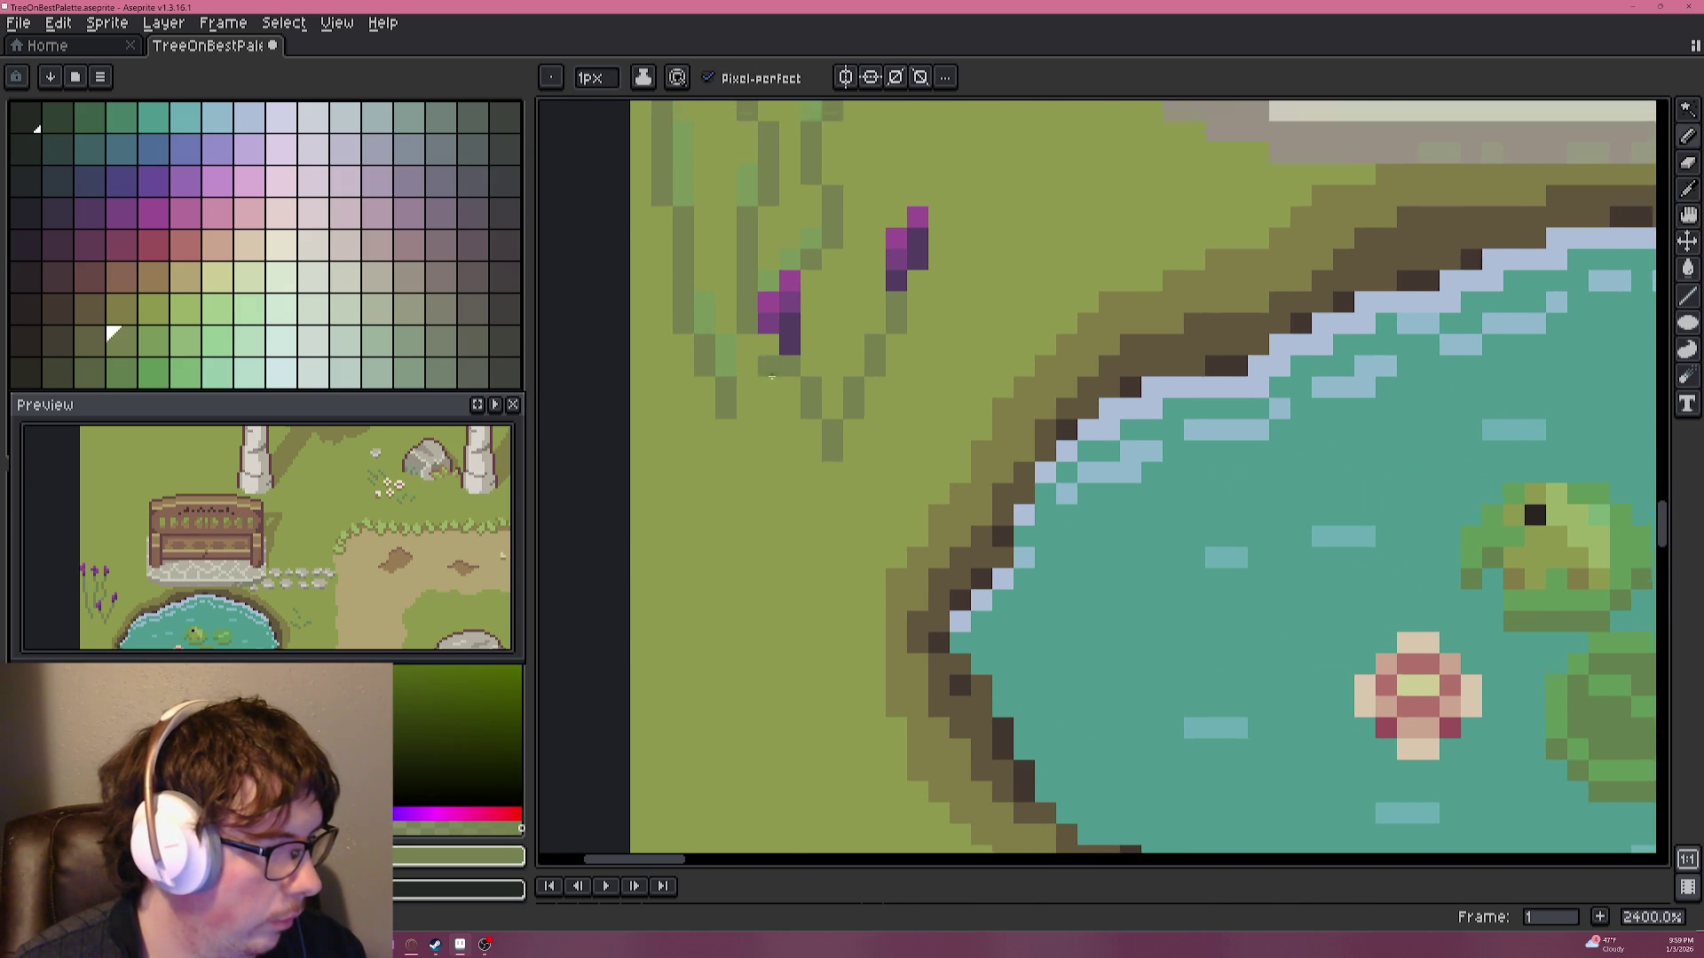
scroll(770, 377, "down", 5)
scroll(766, 389, "up", 2)
scroll(898, 252, "down", 3)
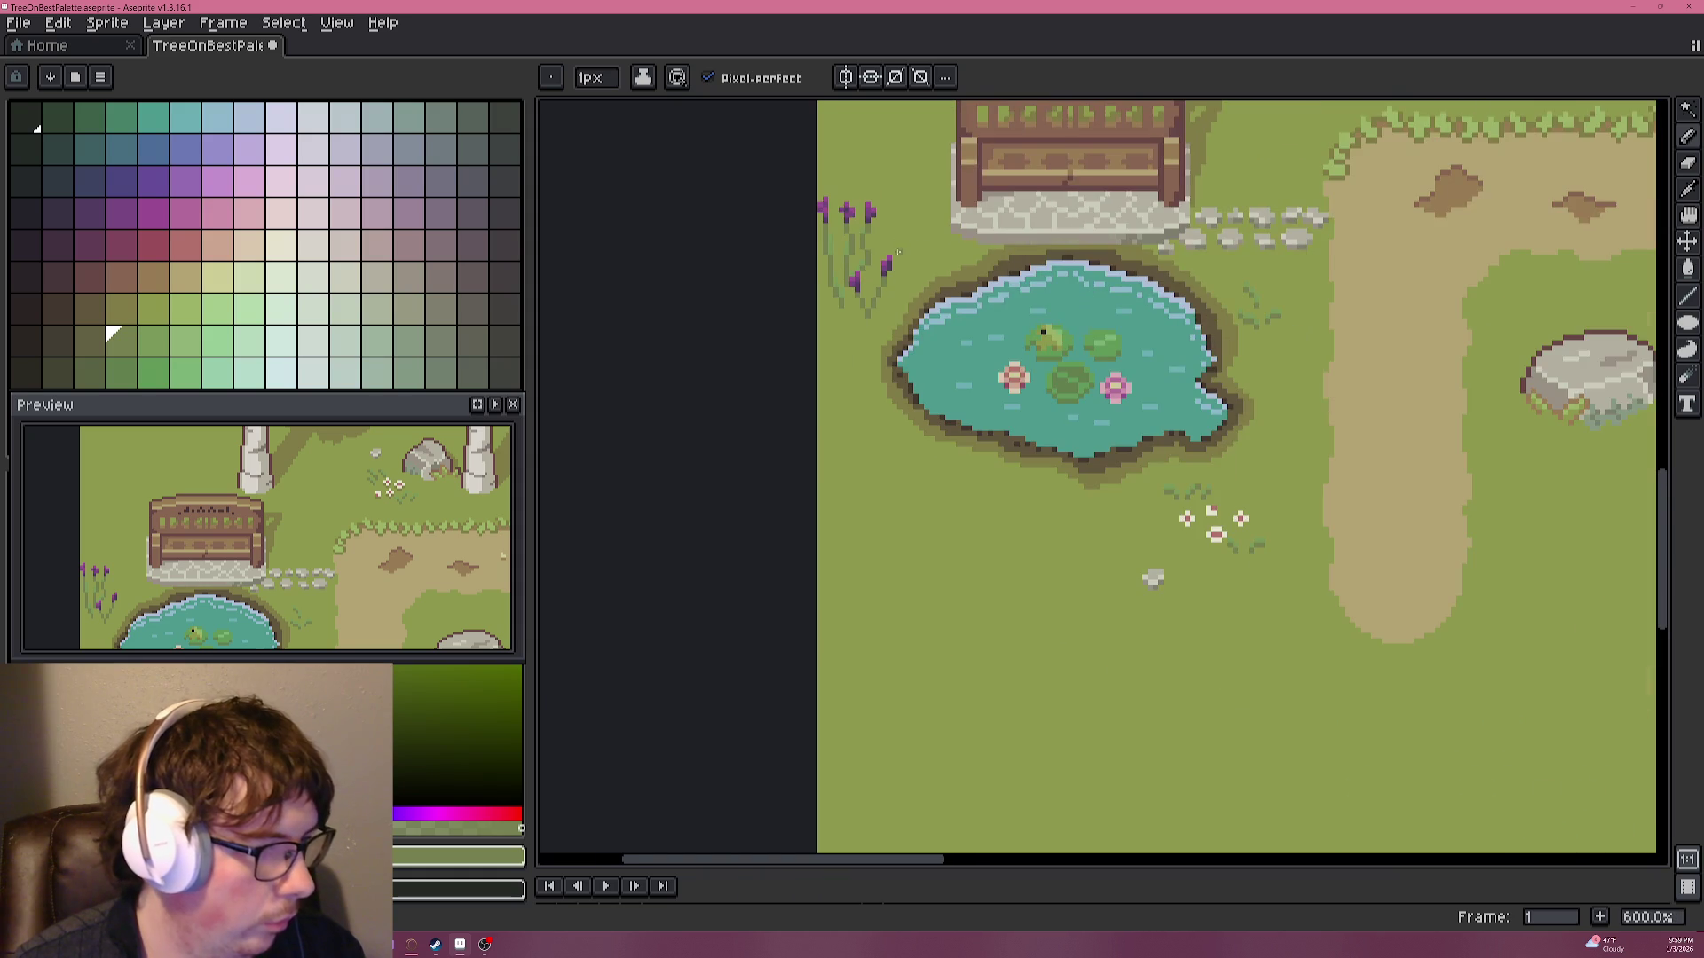
left_click(1202, 141, "alt")
scroll(852, 337, "up", 3)
scroll(887, 391, "up", 2)
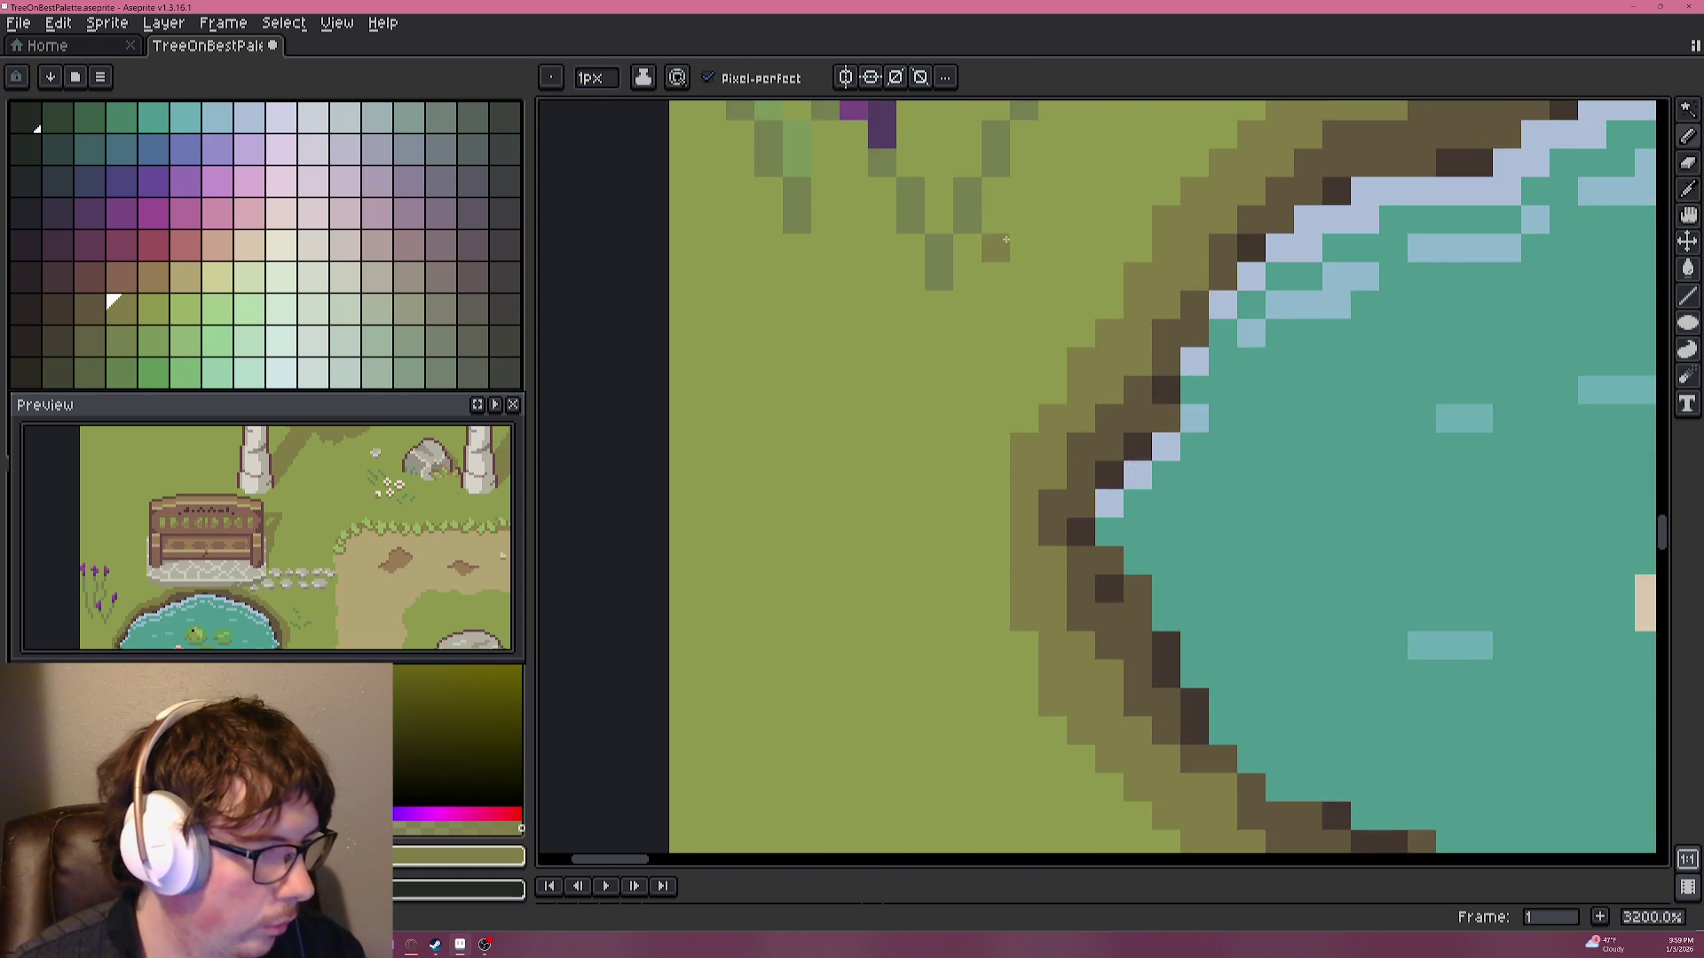
scroll(914, 434, "up", 1)
left_click(873, 446)
left_click(903, 391)
left_click(903, 417)
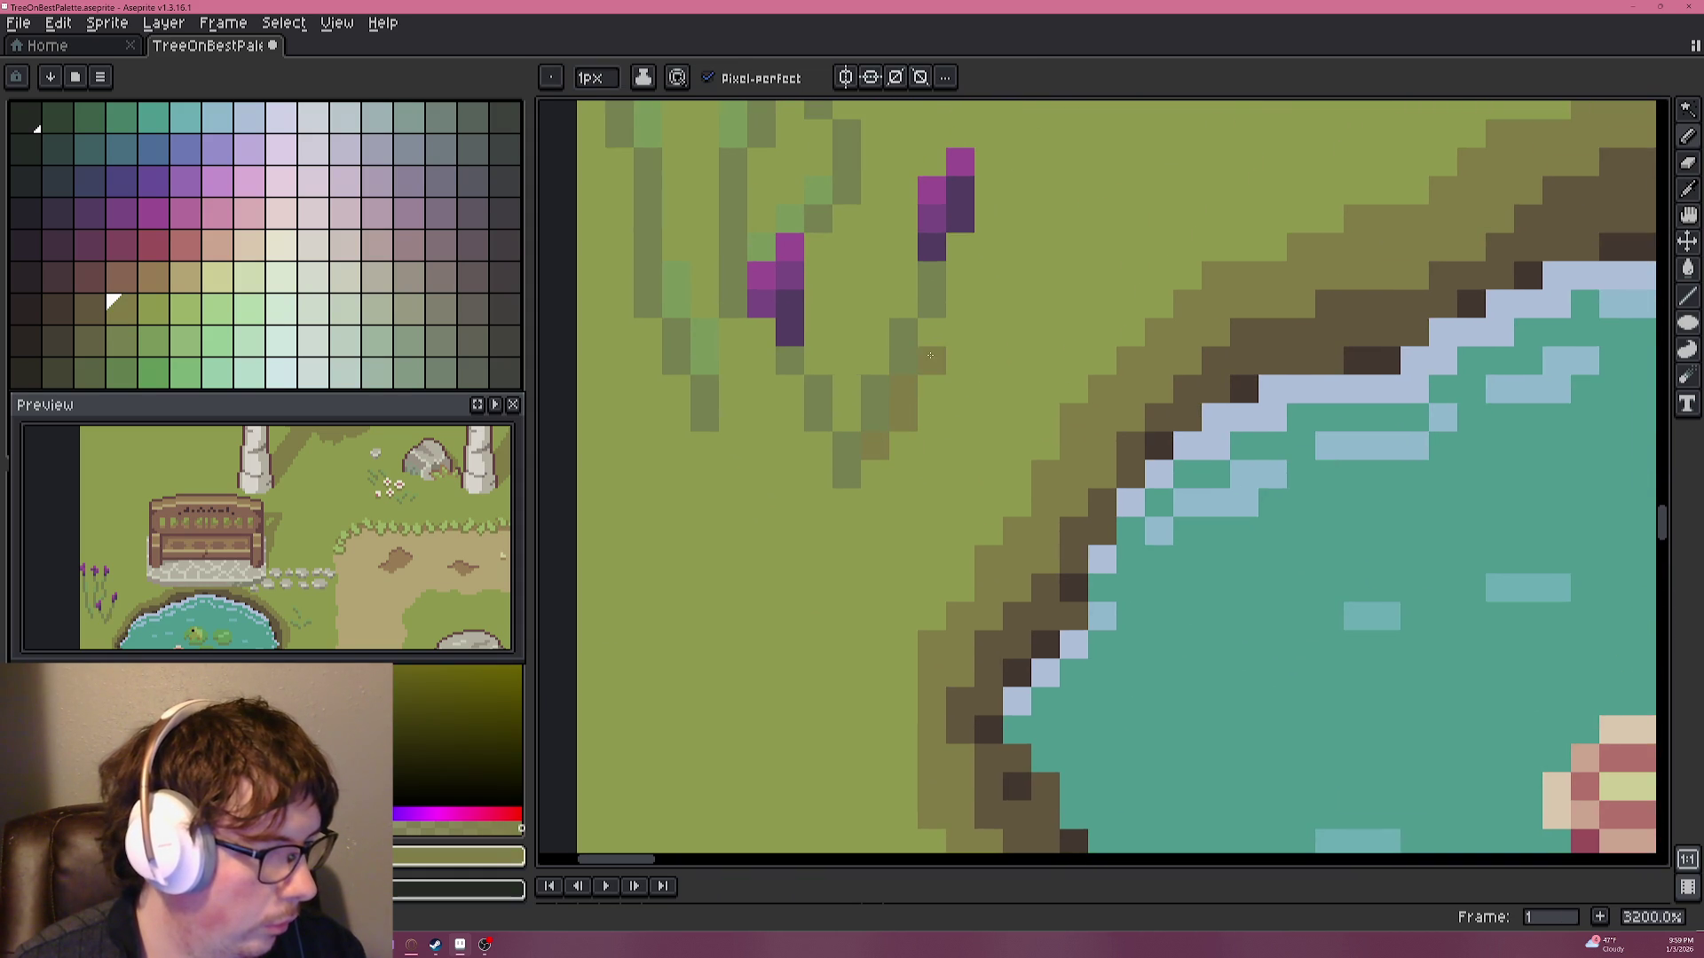
Extend the darker olive shading up the stems to the bud and along the right stem.
left_click_drag(892, 346, 961, 329)
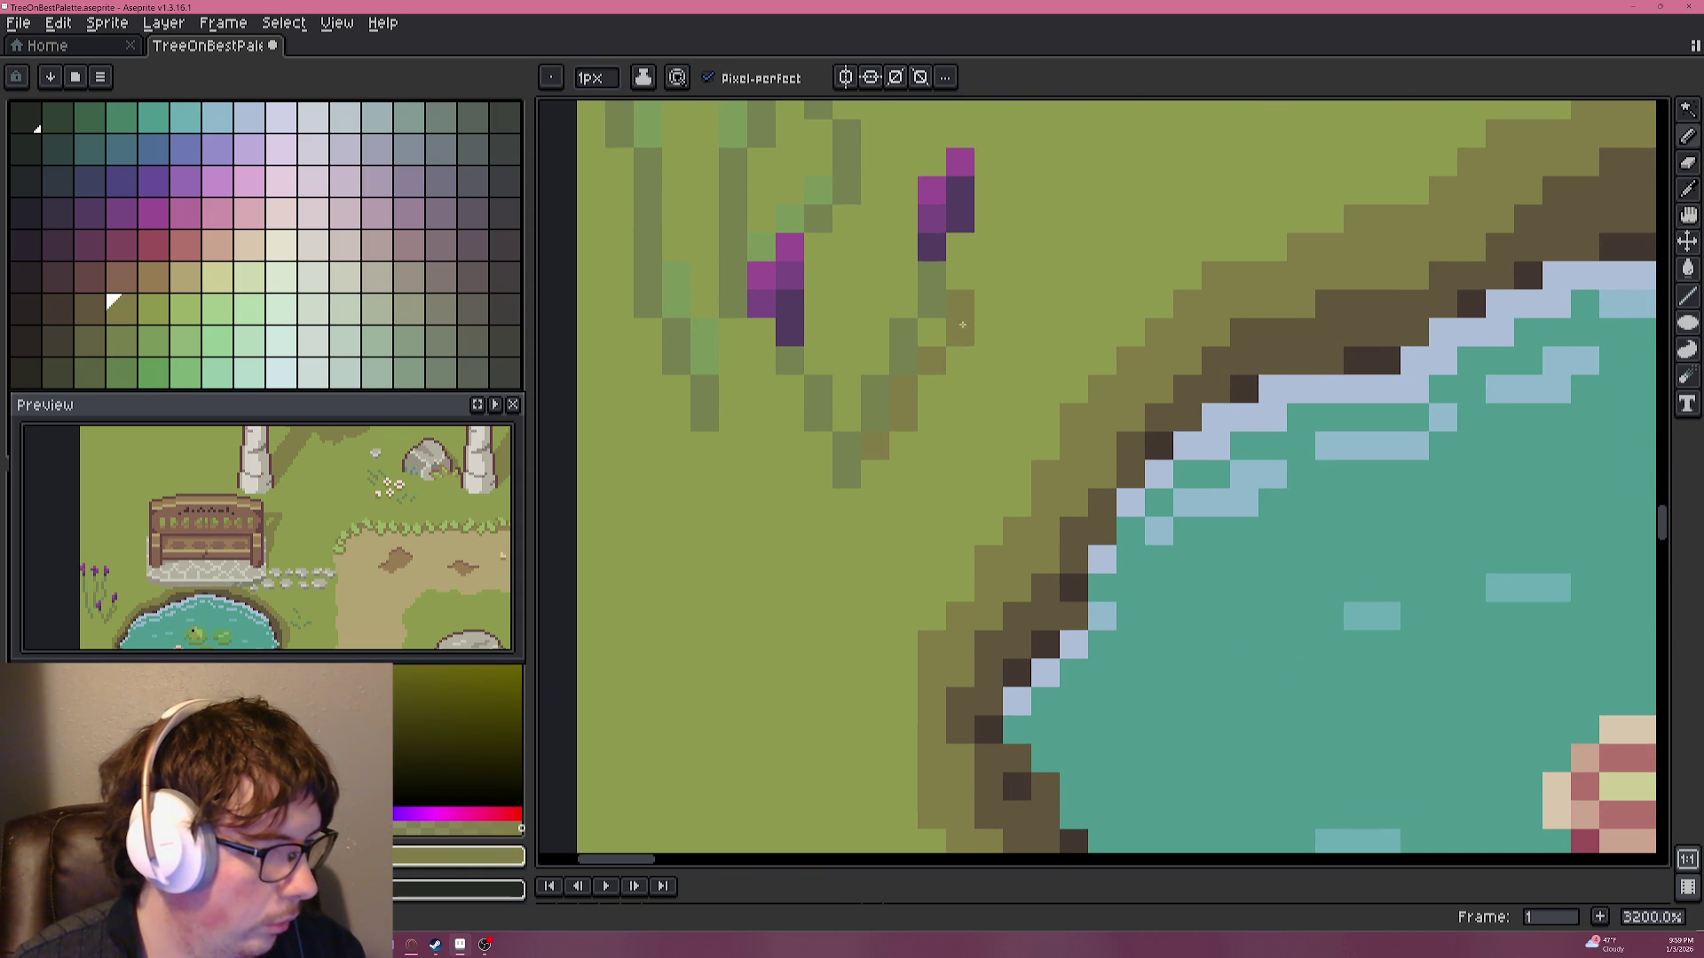
left_click(987, 305)
left_click(961, 280)
left_click(932, 331)
scroll(887, 355, "down", 4)
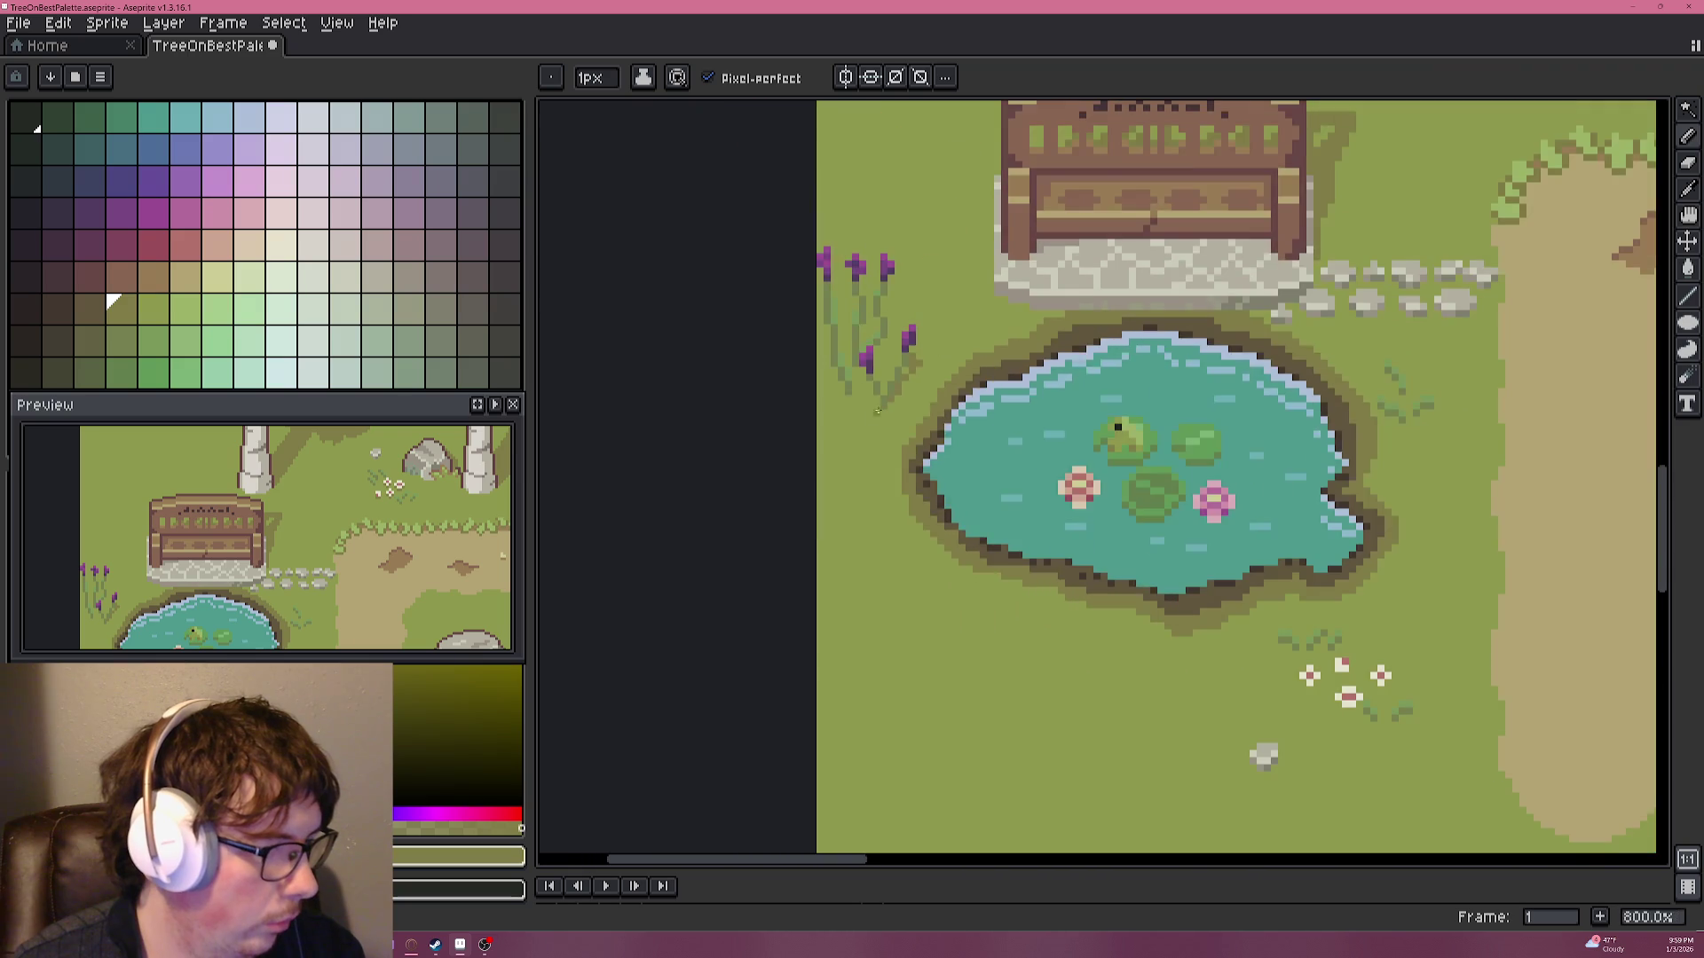
scroll(881, 365, "up", 3)
left_click_drag(881, 365, 892, 470)
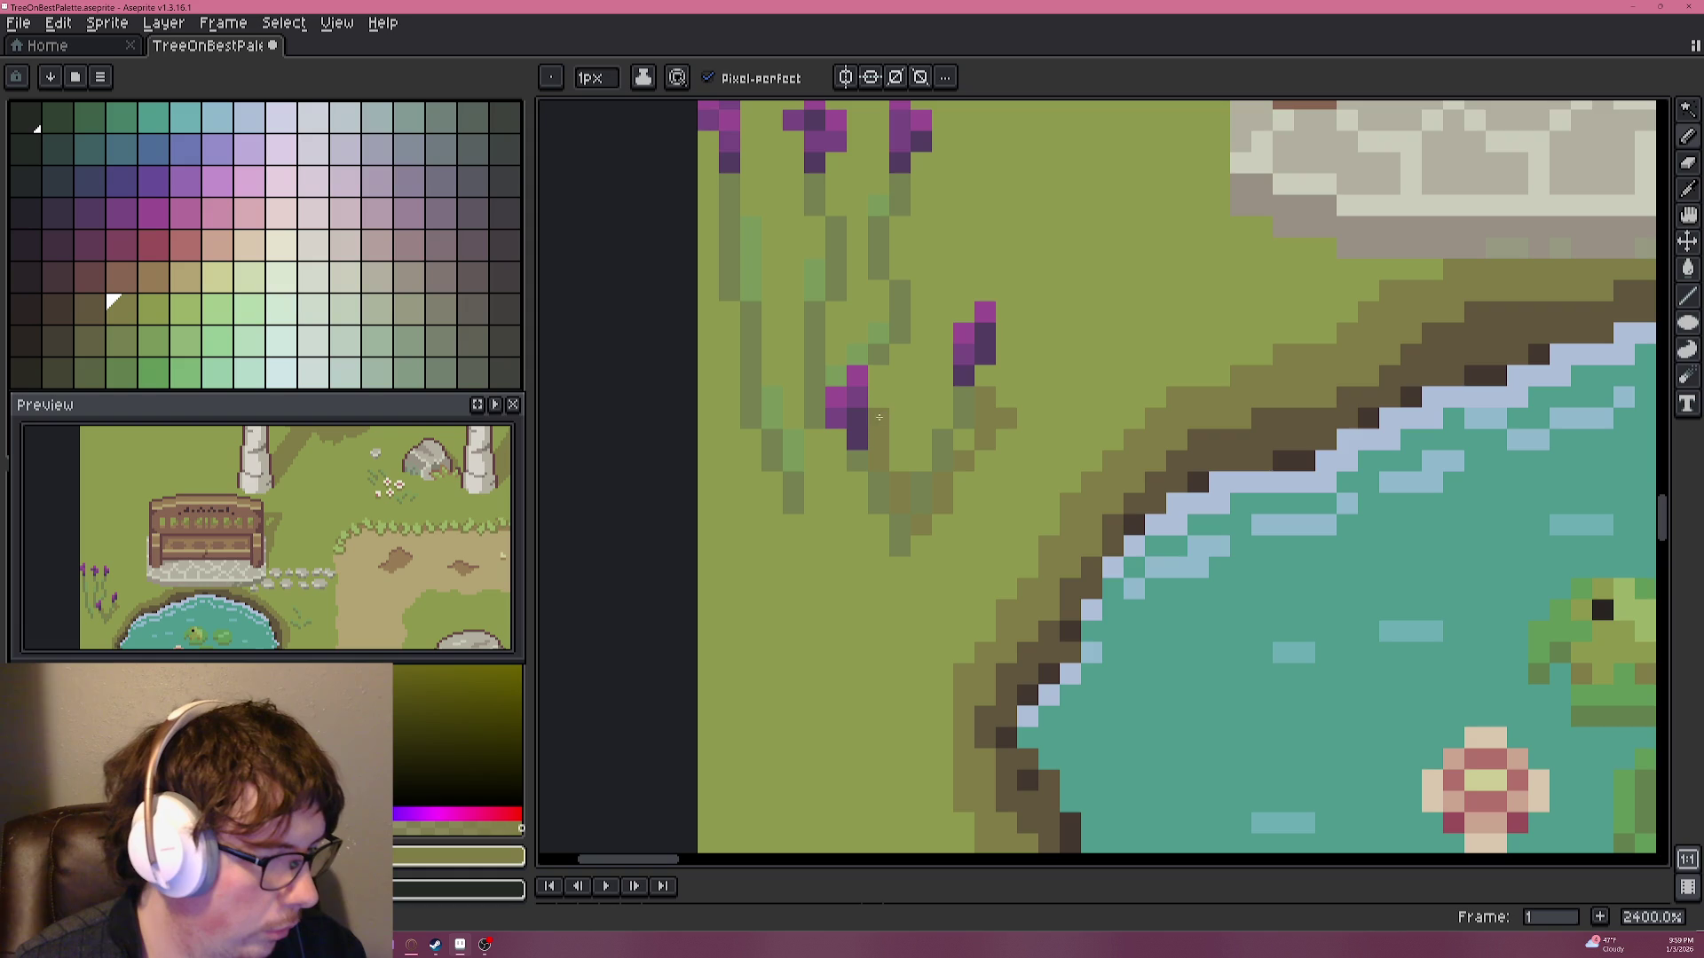
scroll(877, 398, "down", 5)
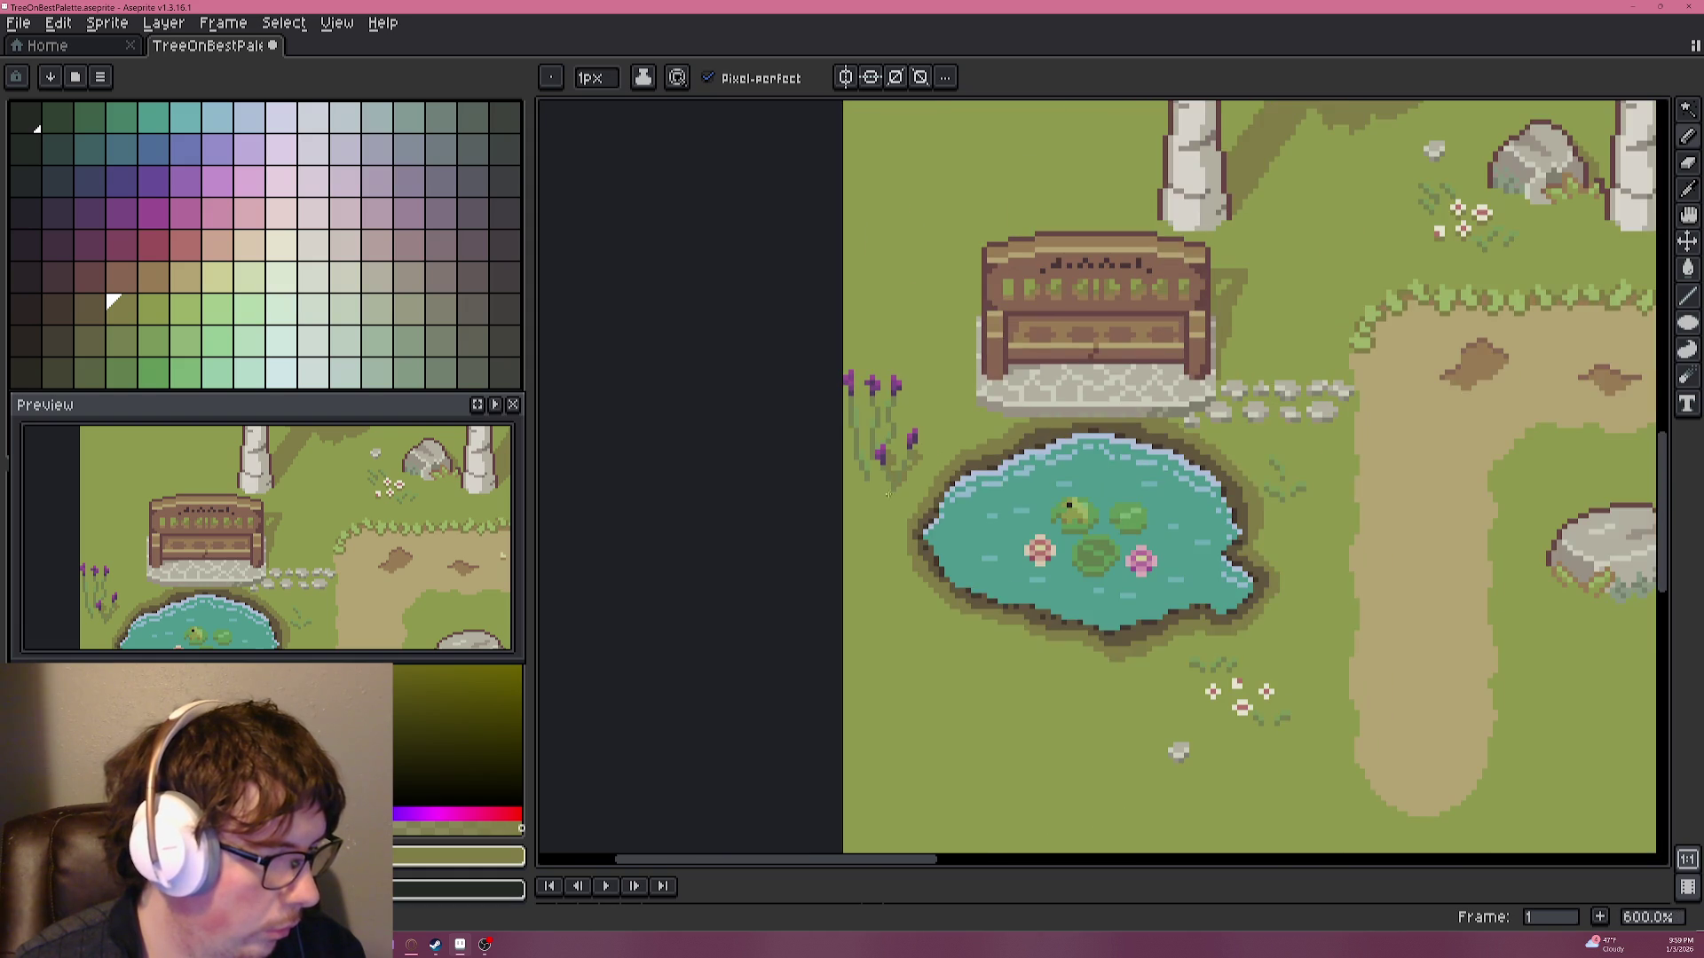
scroll(865, 514, "up", 4)
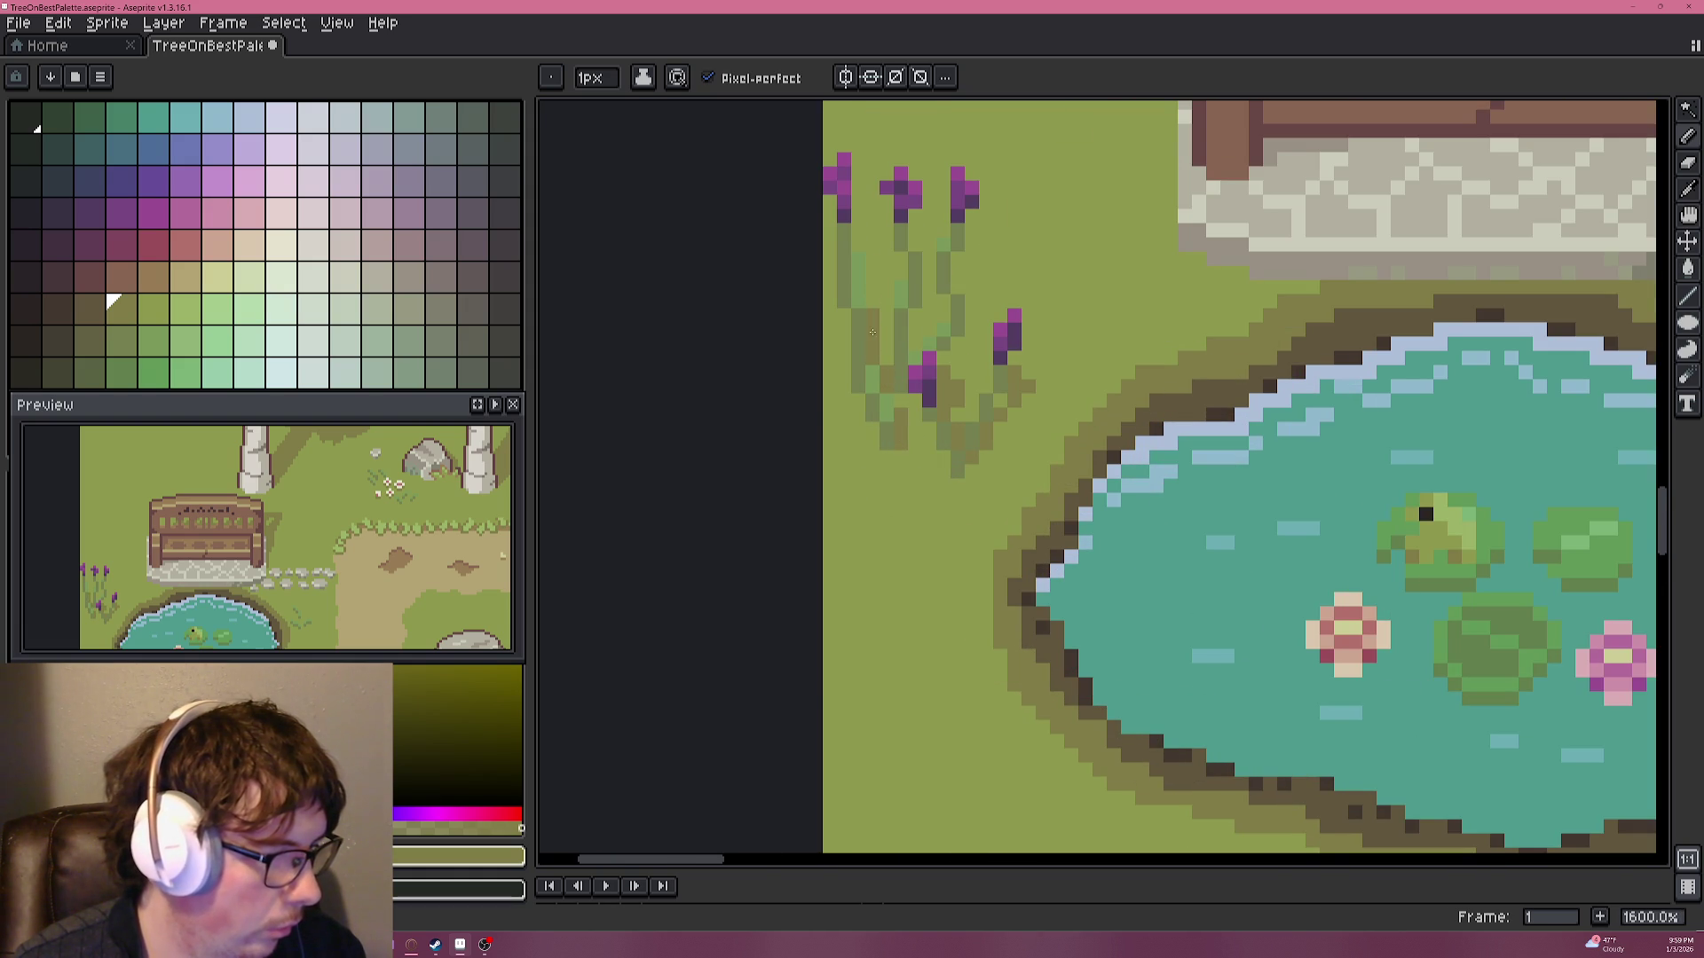
scroll(883, 321, "down", 2)
scroll(852, 399, "down", 3)
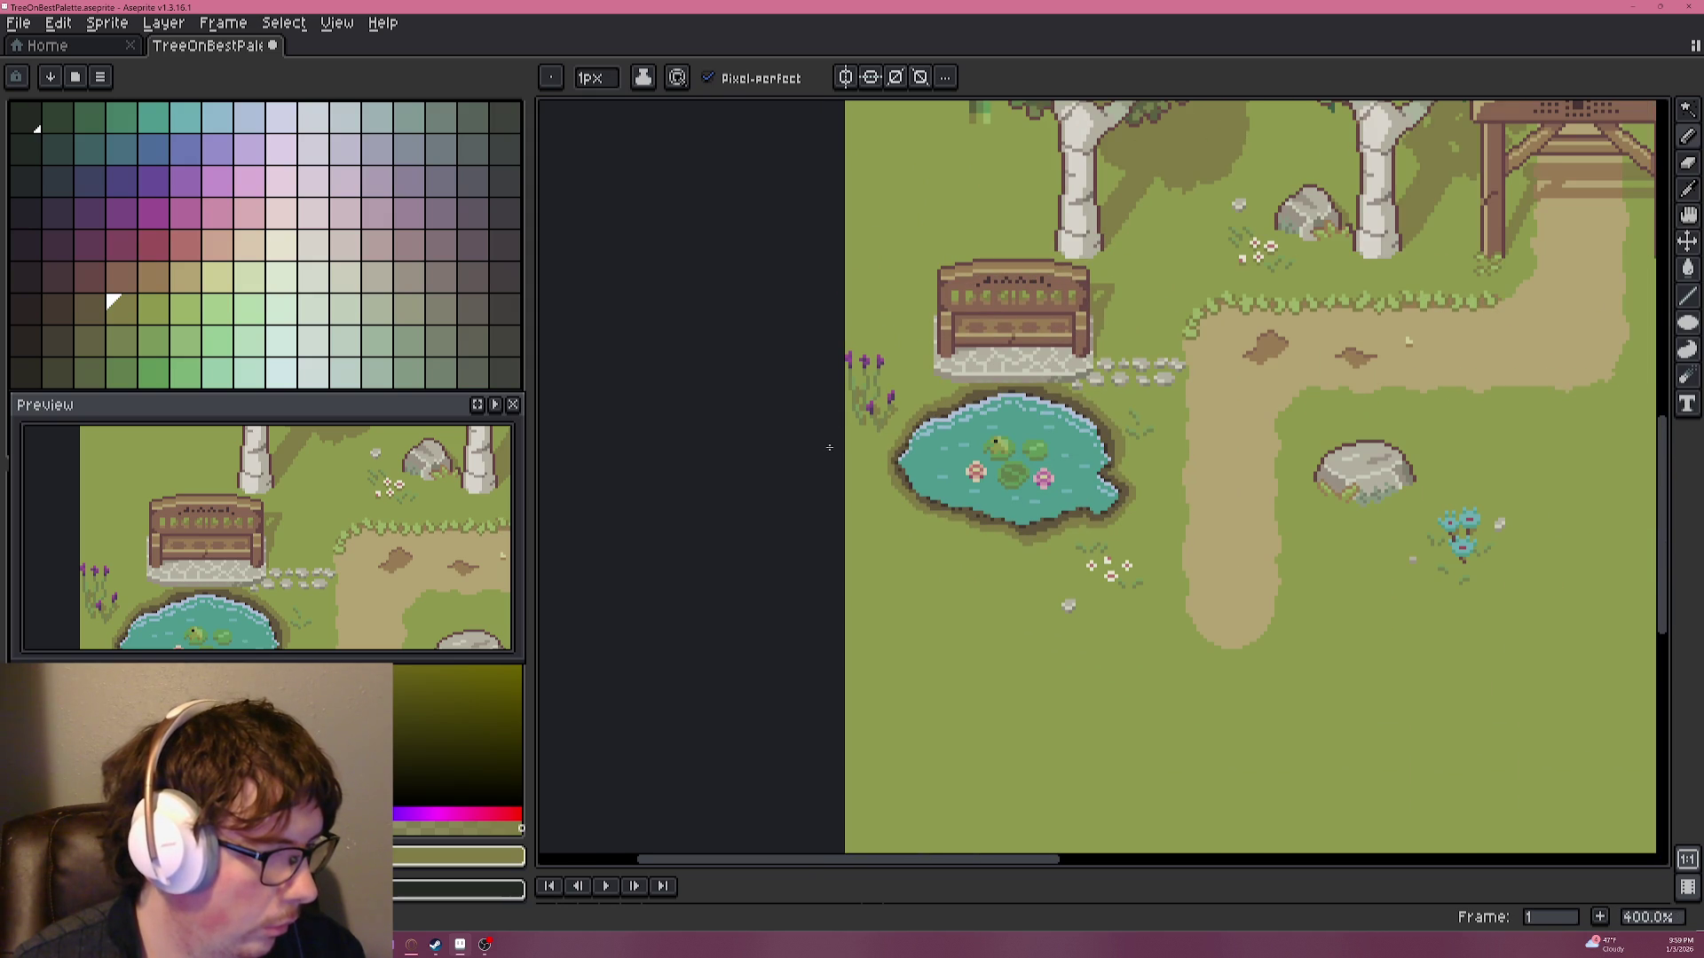
scroll(835, 434, "up", 2)
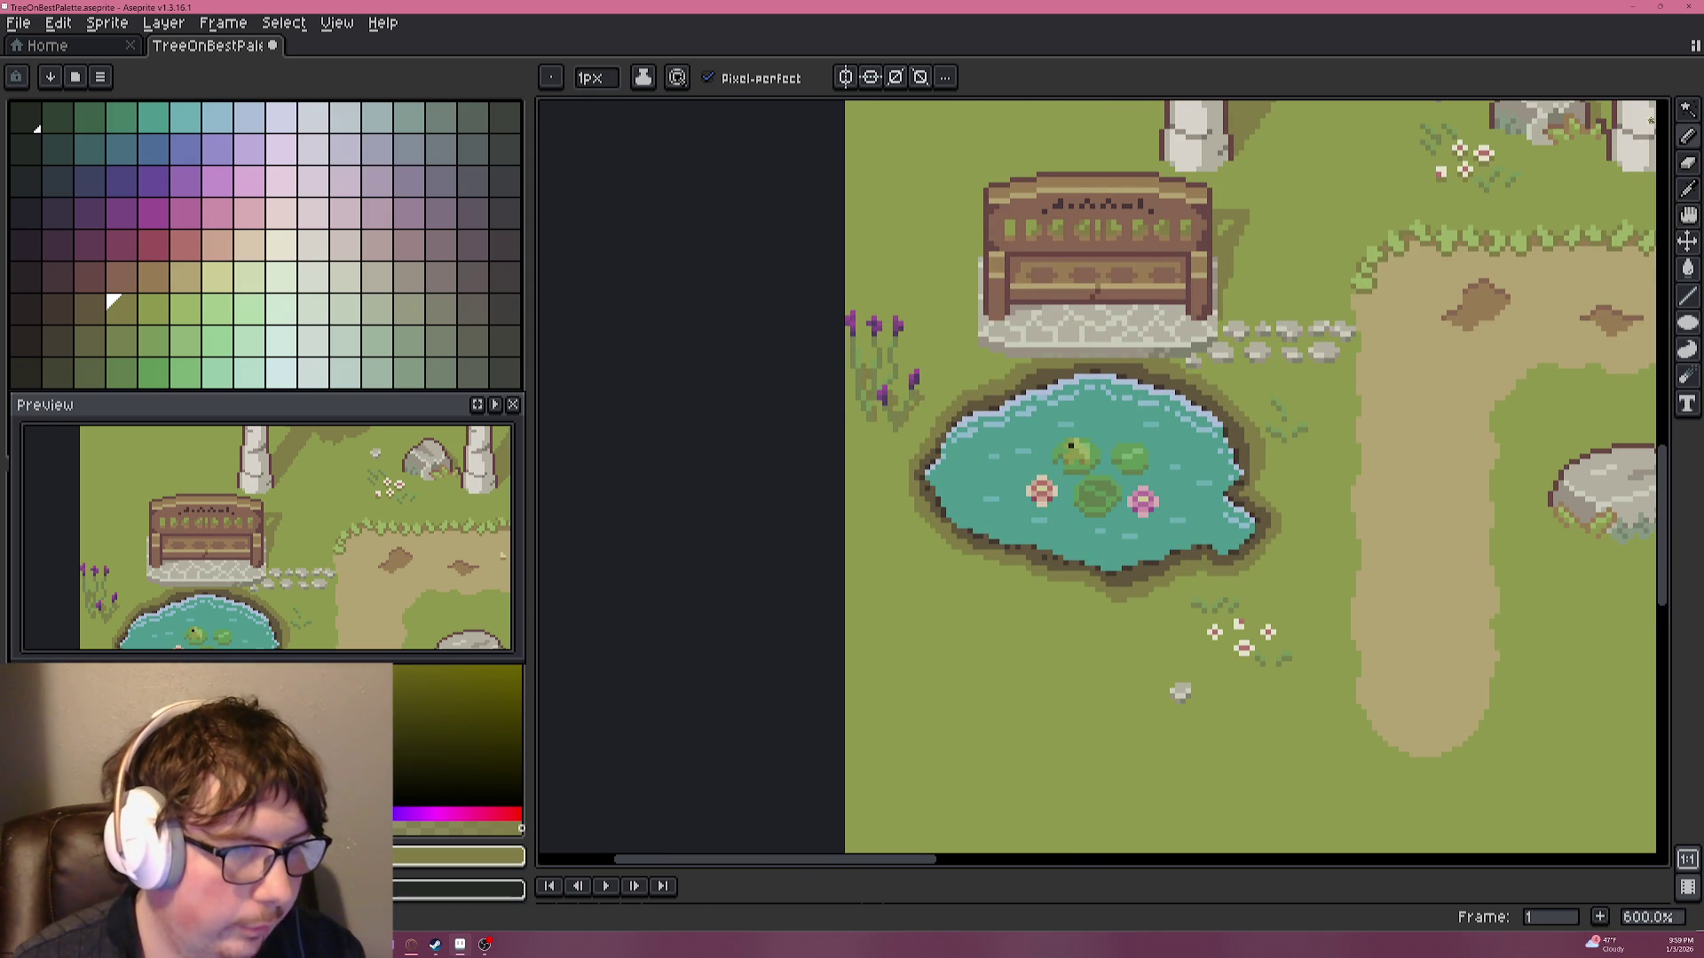
key("shift+q")
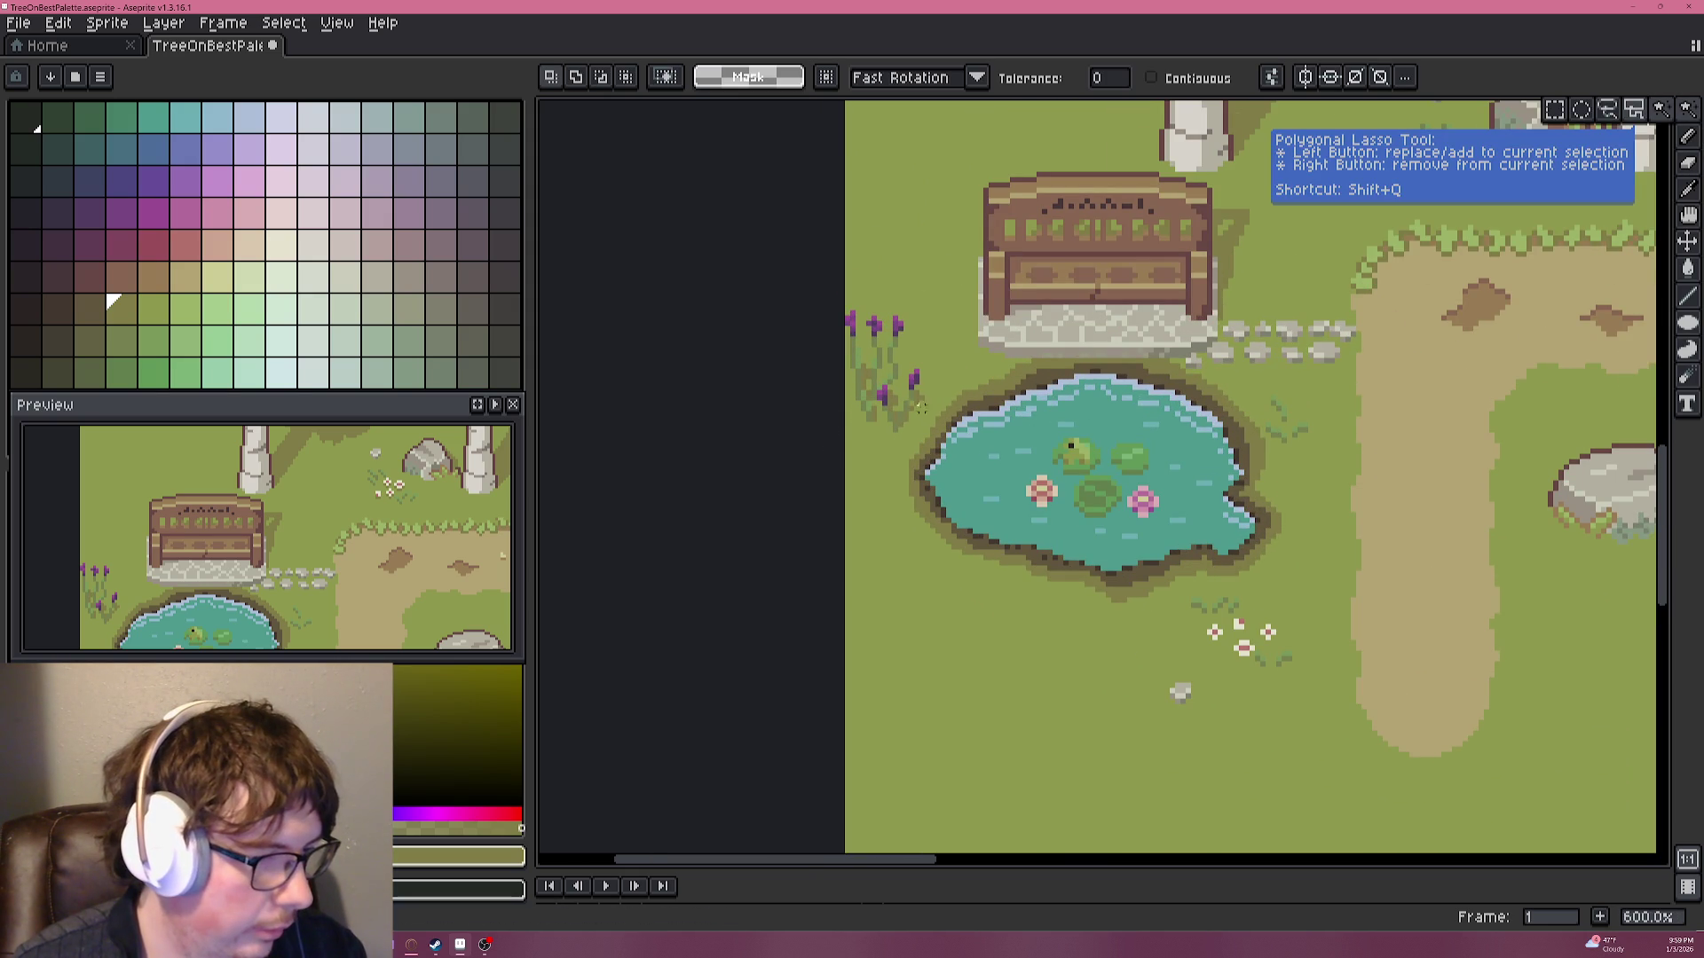
Select the lavender plant left of the pond with a rectangle and delete it.
left_click(926, 425)
key("Delete")
key("ctrl+z")
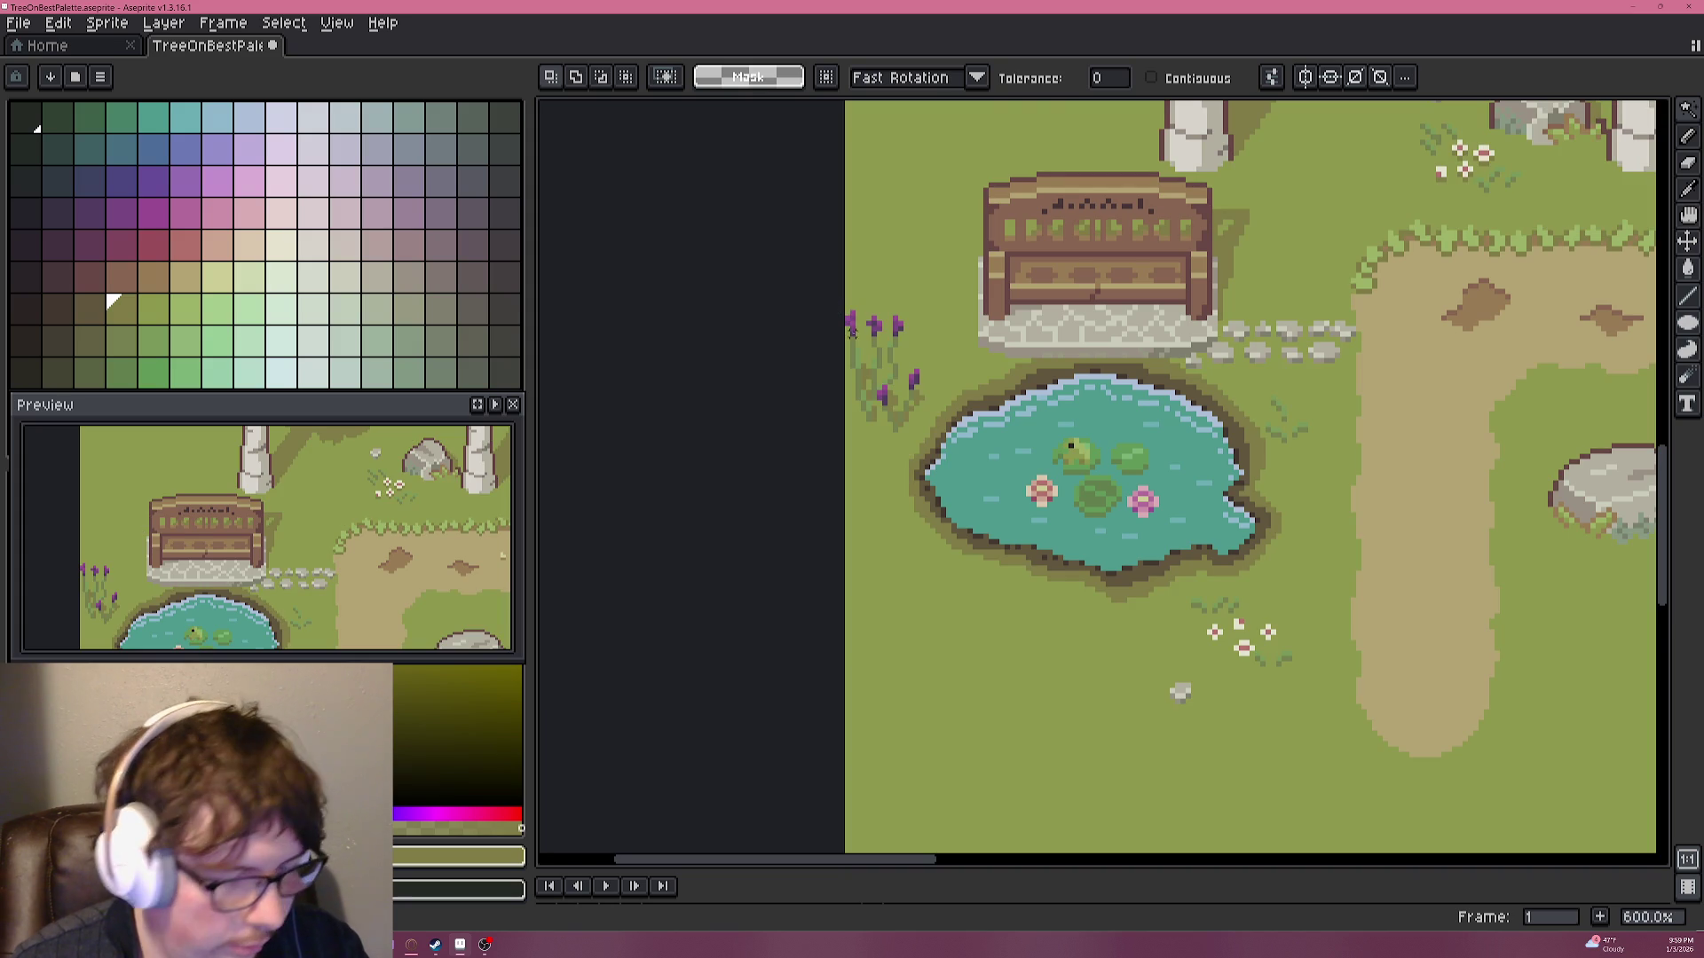
left_click(1562, 113)
scroll(1052, 309, "up", 3)
scroll(784, 451, "down", 3)
left_click_drag(799, 484, 711, 361)
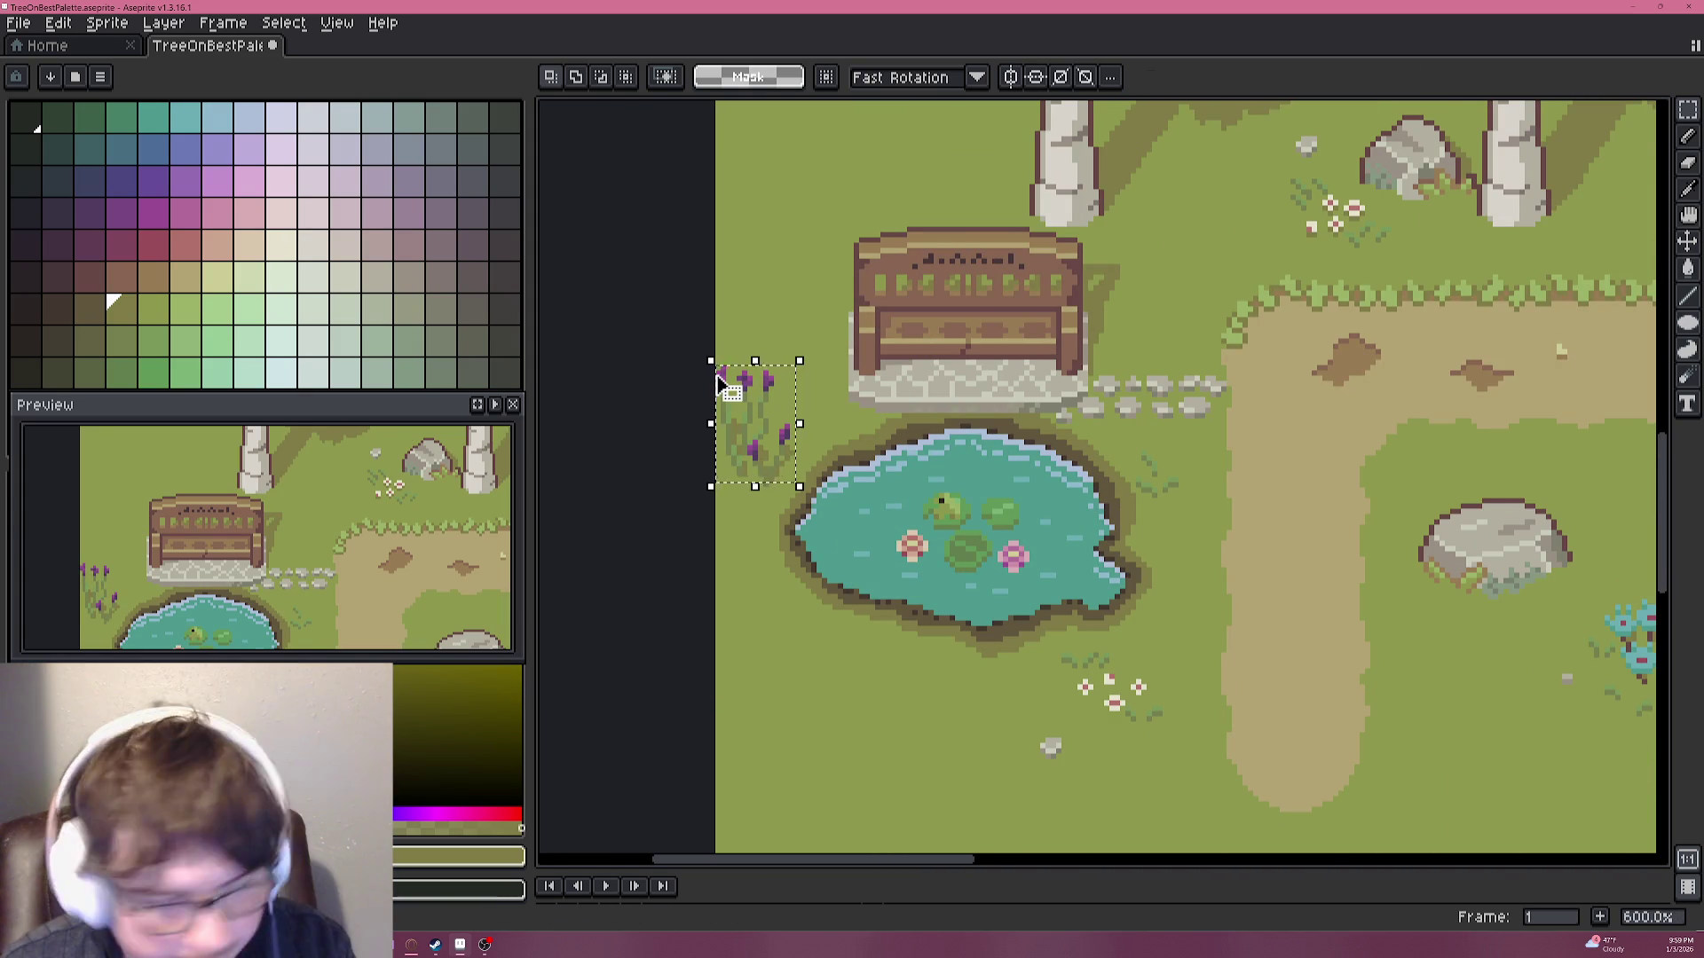
key("Delete")
Sample the grass green and bucket-fill the emptied spot with it.
scroll(729, 458, "up", 4)
key("b")
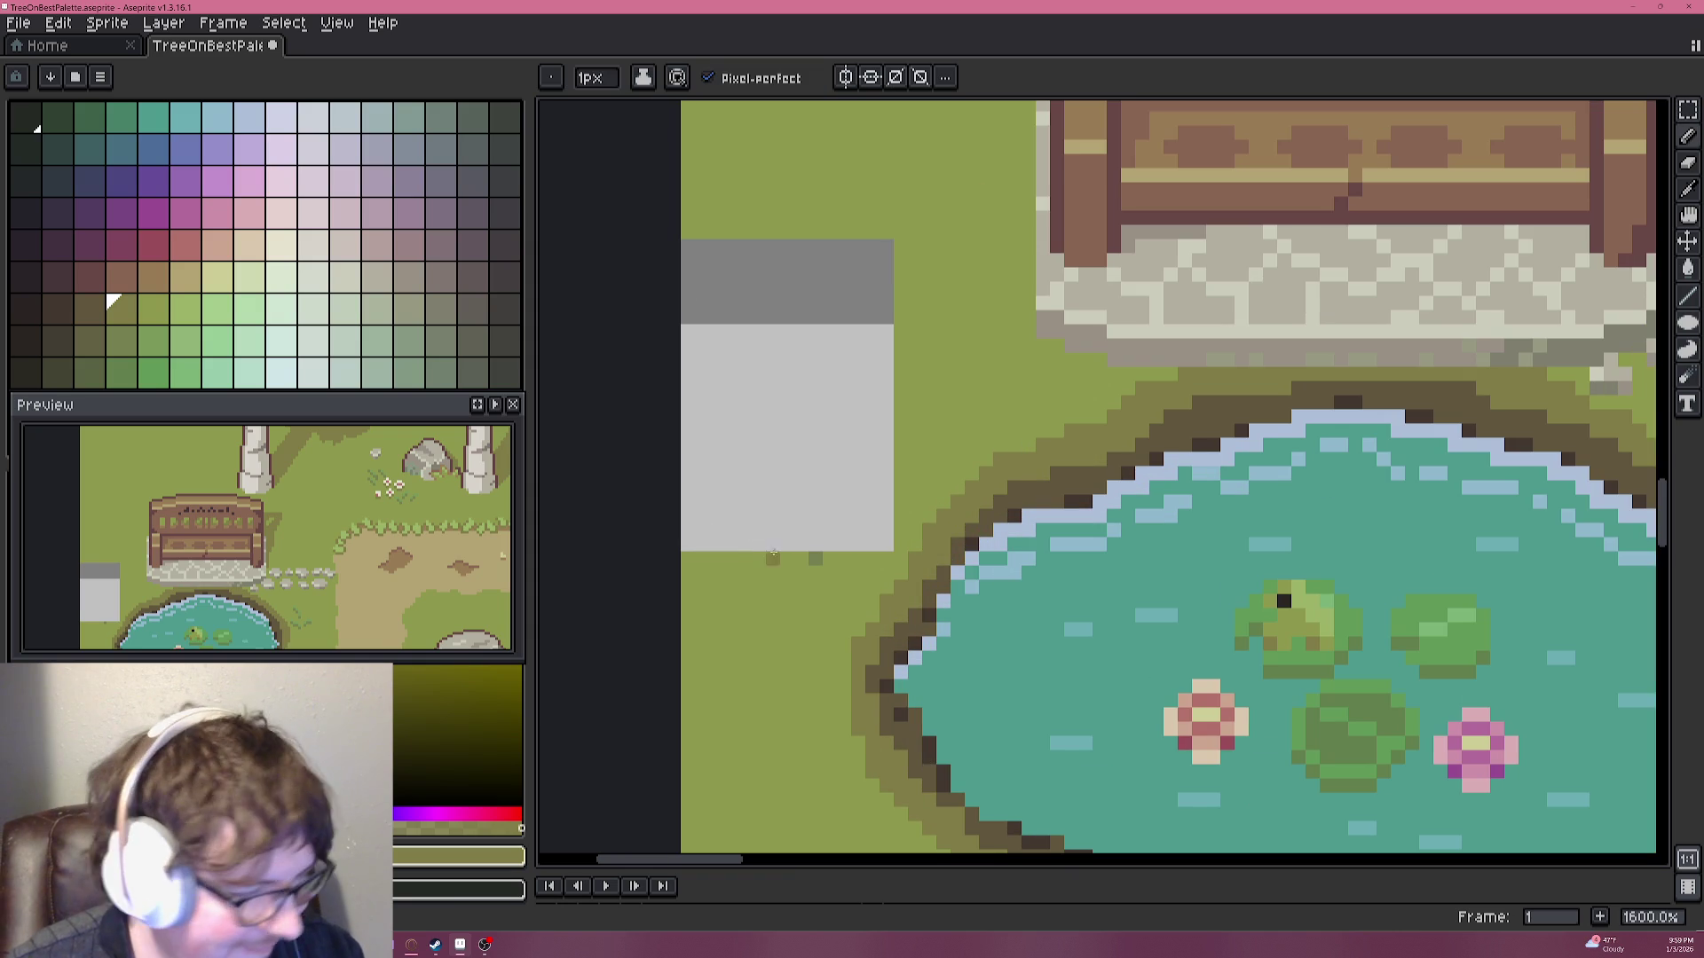
left_click(815, 559, "alt")
key("g")
left_click(815, 501)
scroll(815, 502, "down", 4)
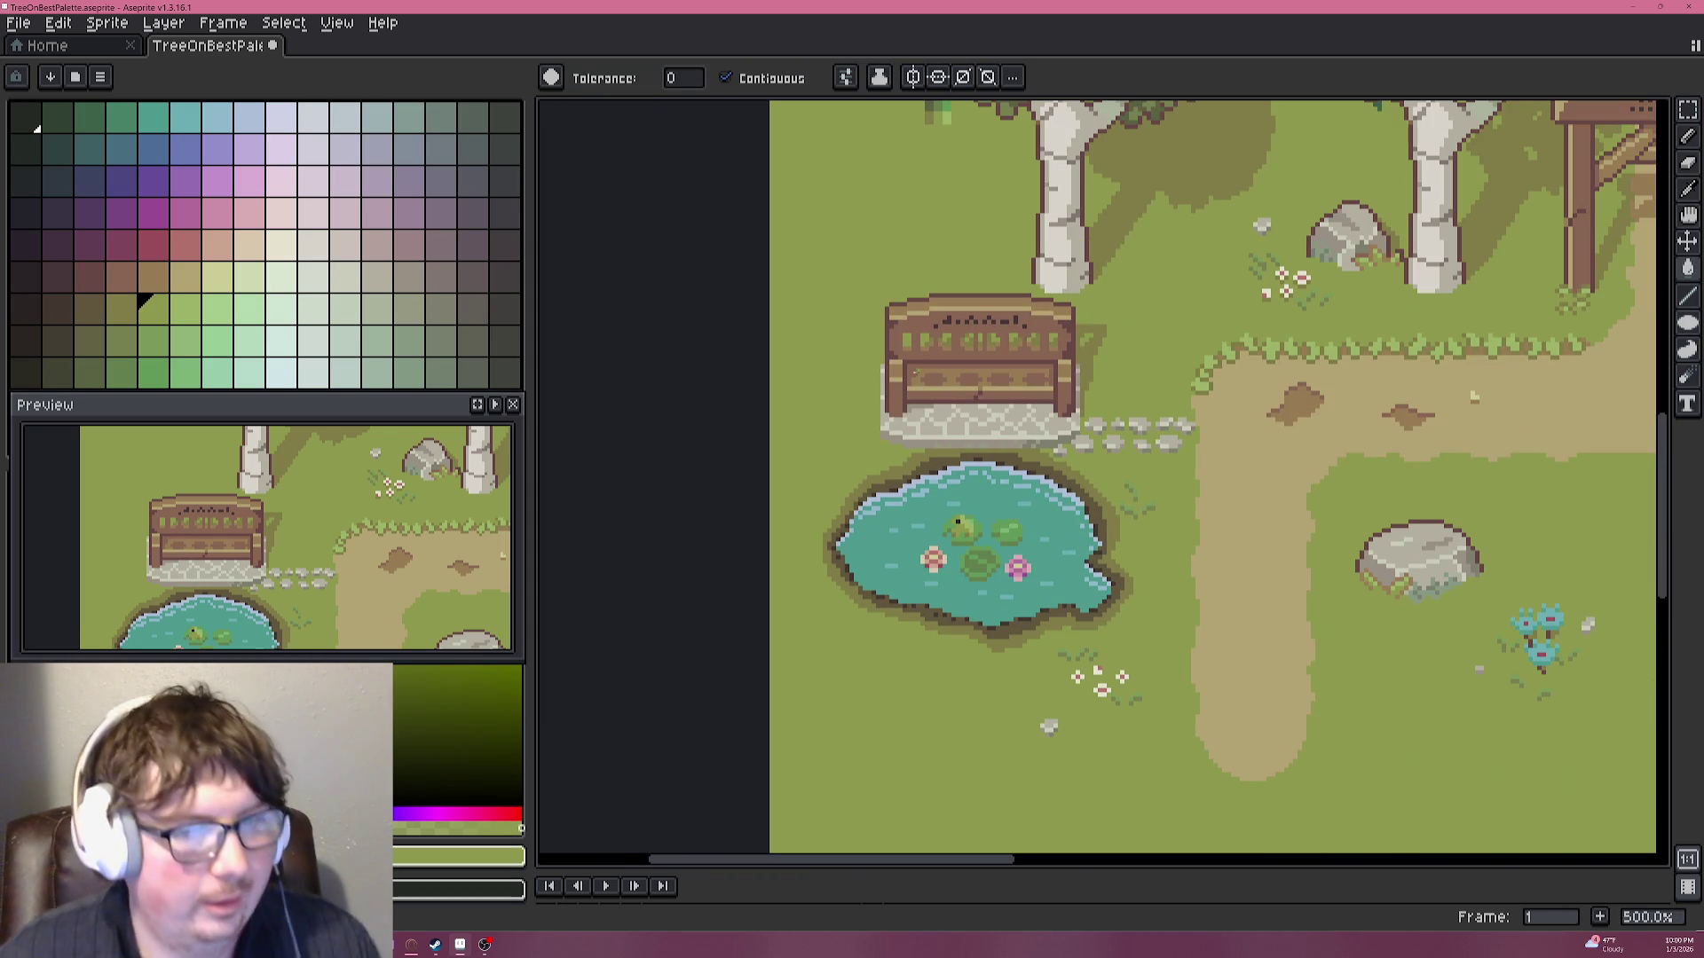
scroll(1006, 300, "down", 1)
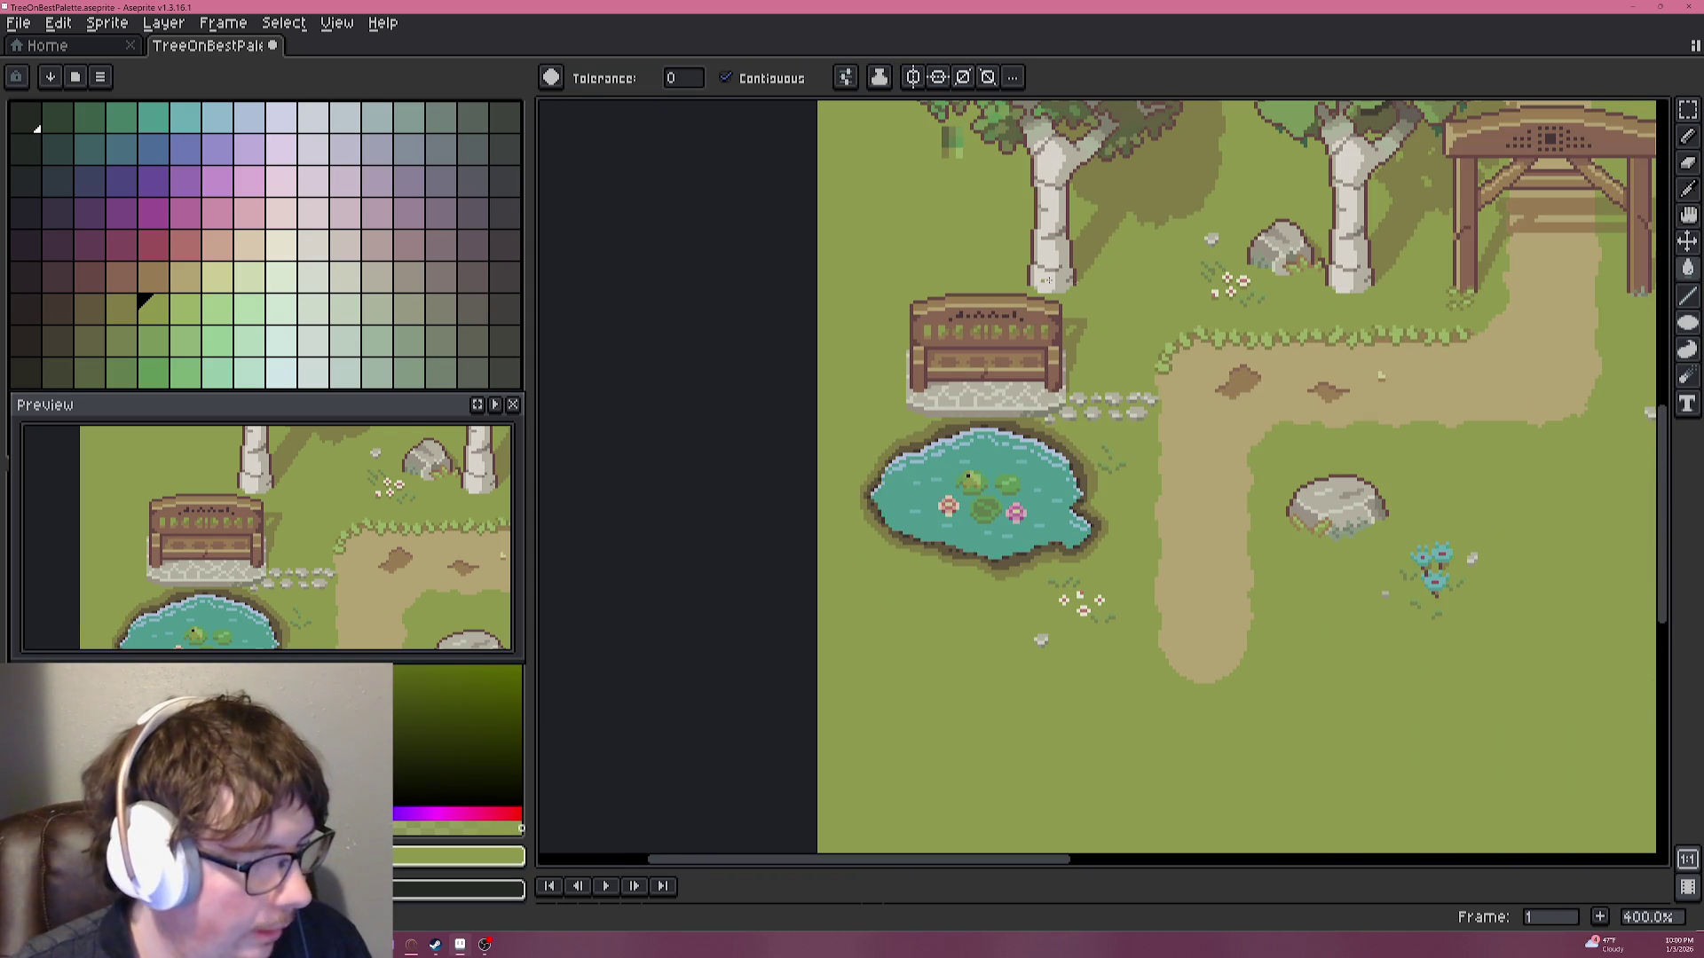
scroll(1201, 271, "up", 1)
scroll(1202, 272, "up", 1)
scroll(1201, 271, "up", 2)
Draw a dark-green tuft of two diagonal blades plus a lone pixel beside the pond.
scroll(1201, 272, "up", 1)
left_click_drag(978, 581, 1235, 219)
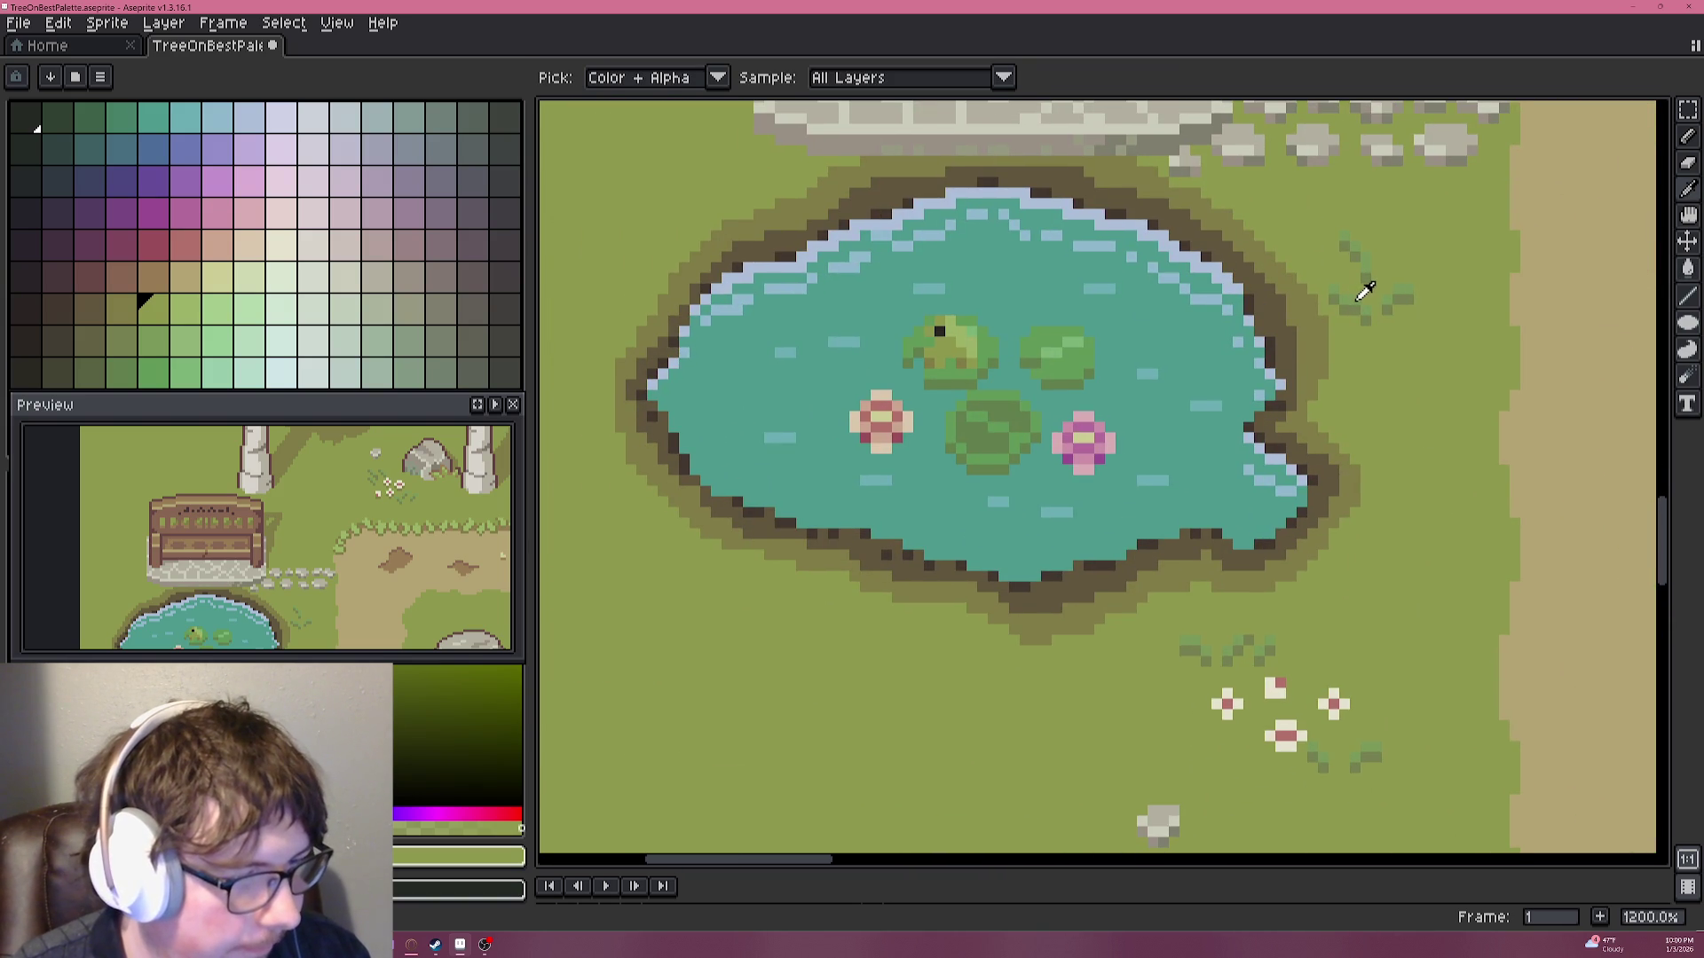
left_click(1361, 302, "alt")
scroll(957, 399, "up", 3)
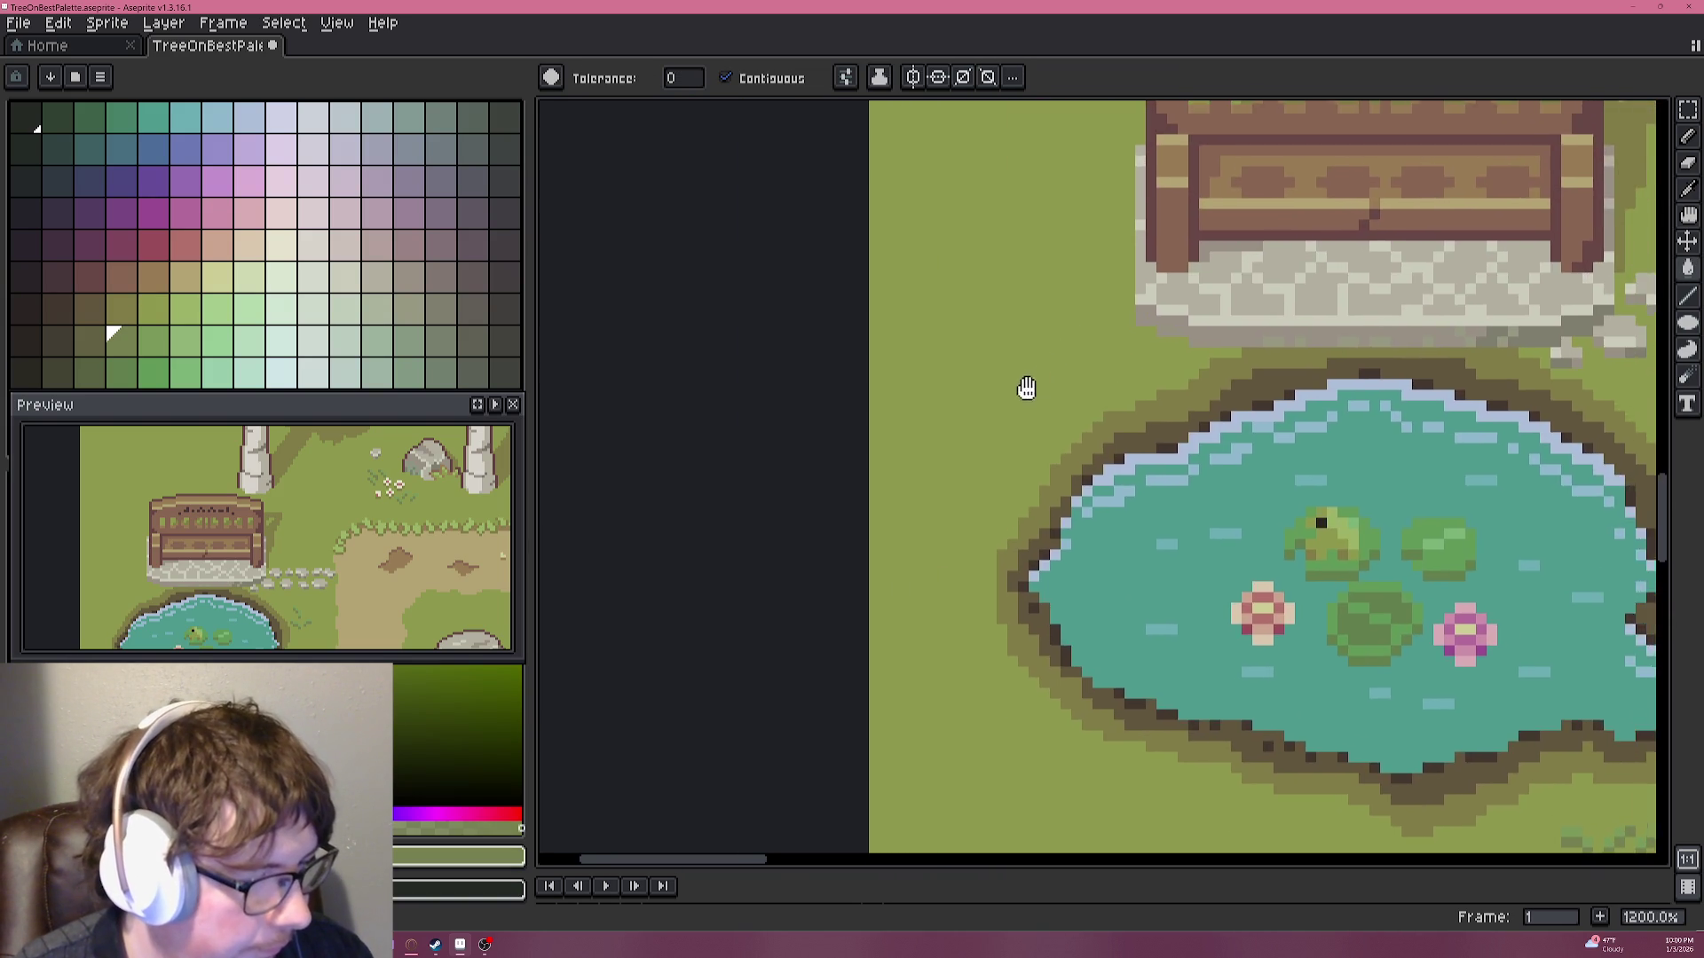
left_click(945, 422)
key("ctrl+z")
key("b")
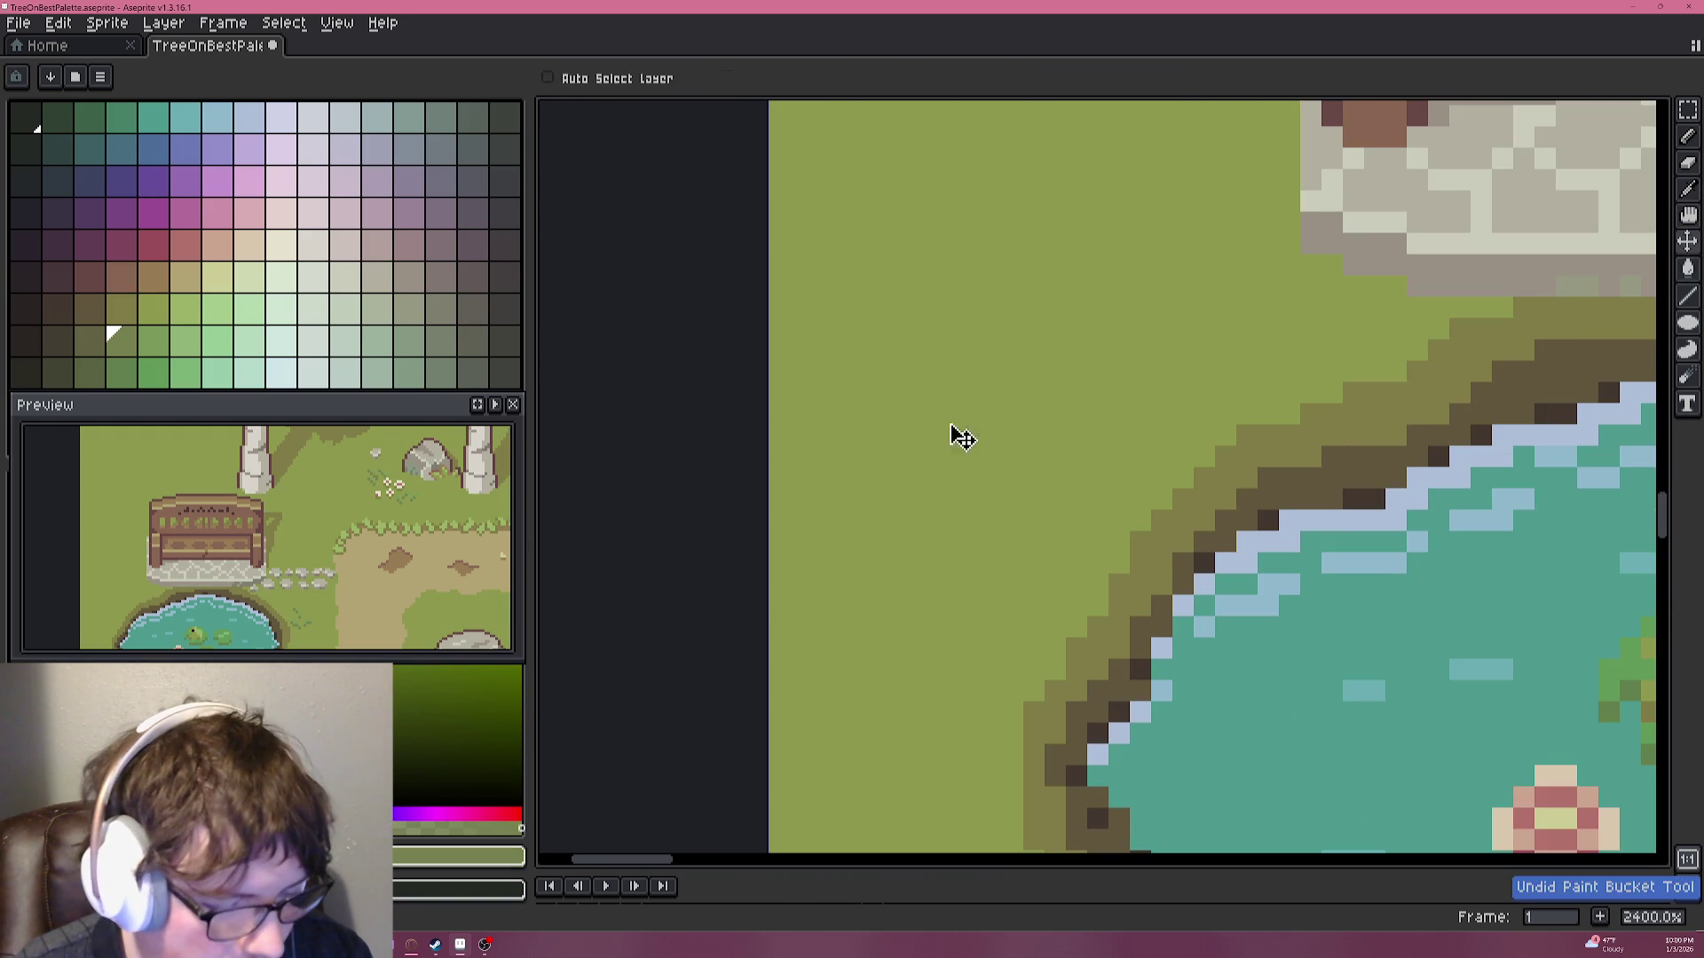
left_click_drag(927, 435, 862, 392)
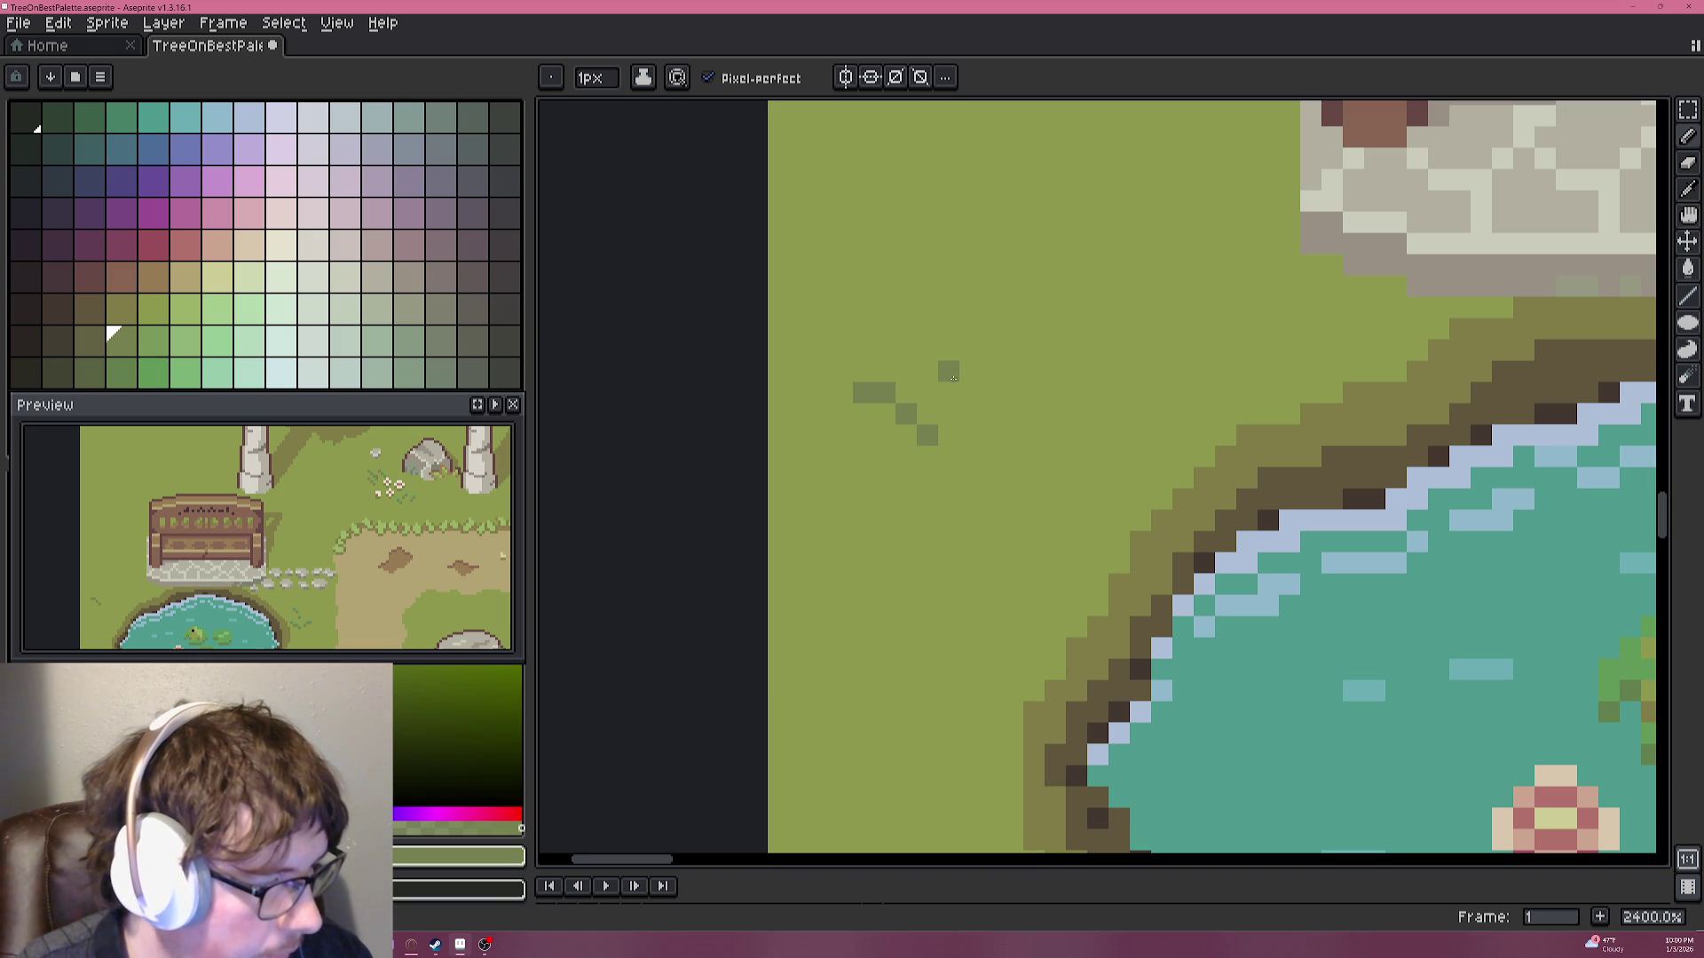
left_click_drag(955, 375, 992, 350)
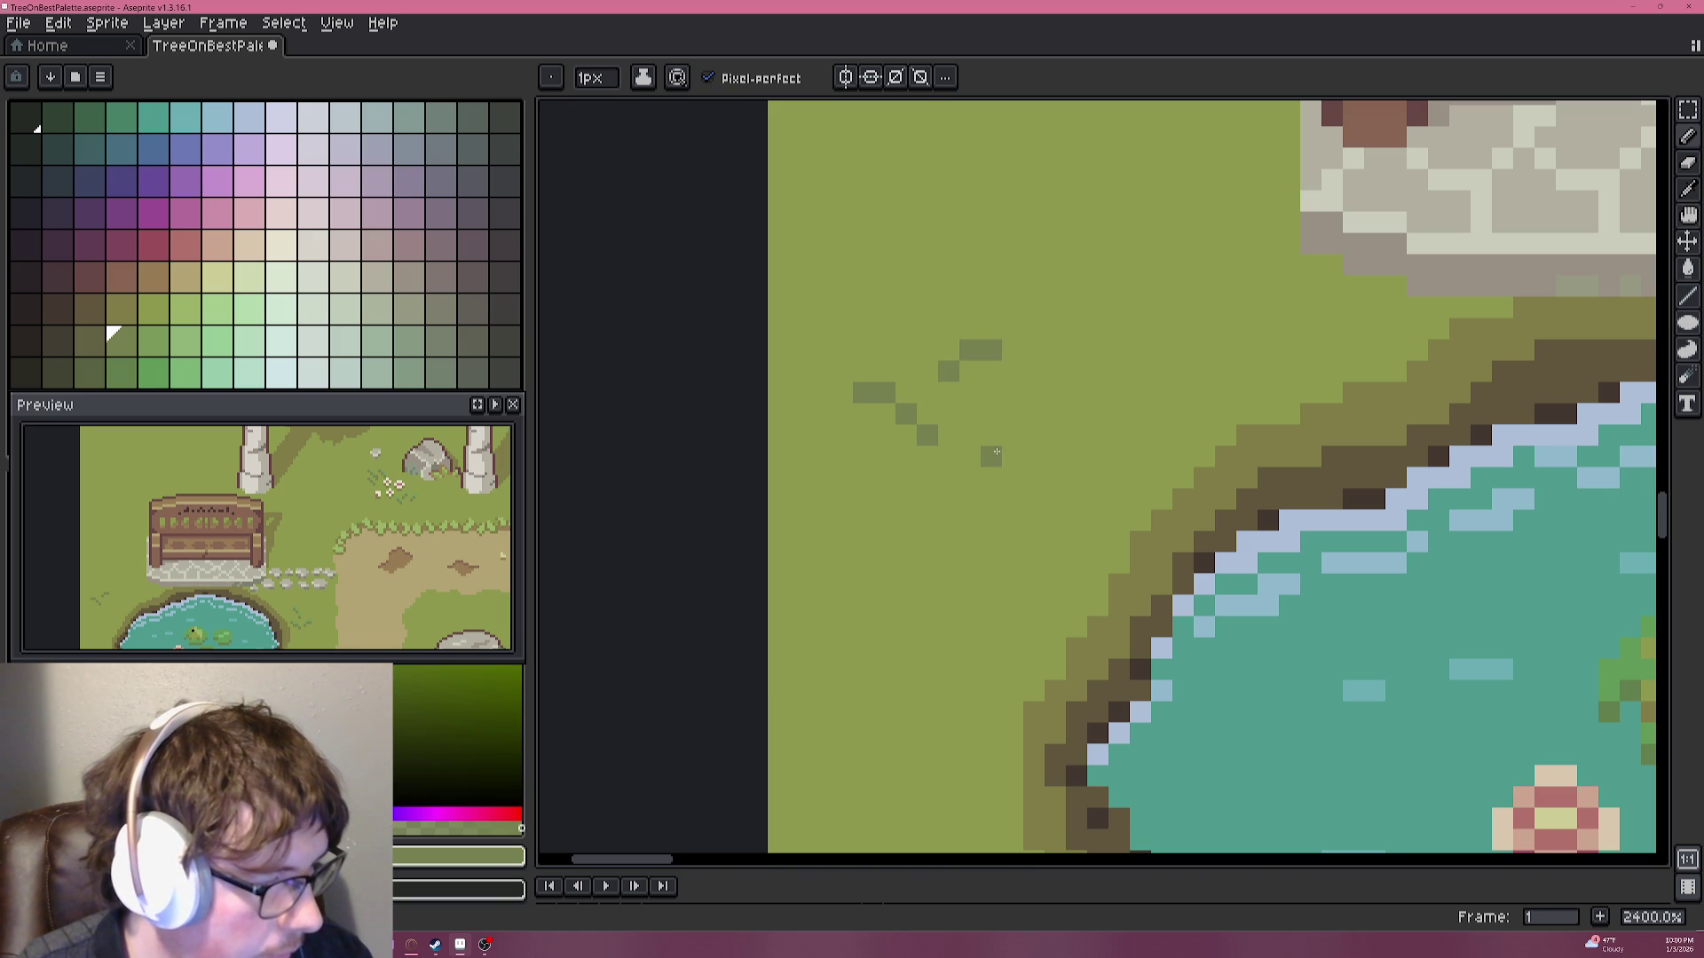
left_click(1013, 414)
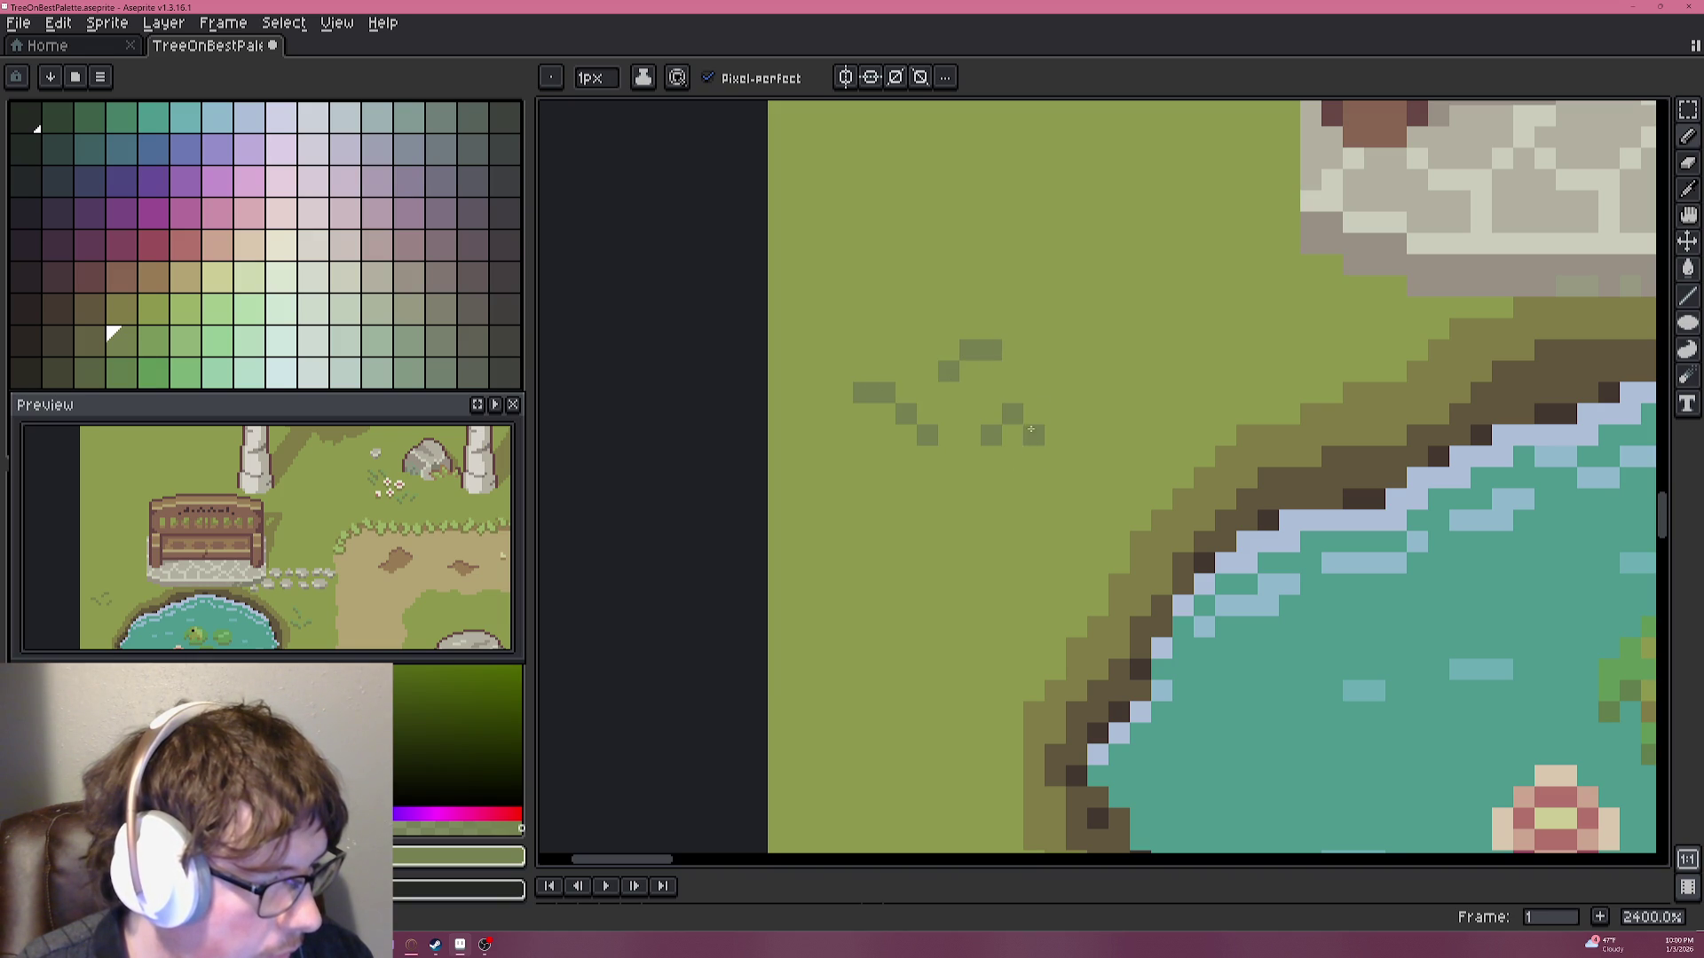
Add light-green highlights and tips to the tuft's blades.
scroll(1037, 415, "down", 6)
scroll(1409, 456, "up", 3)
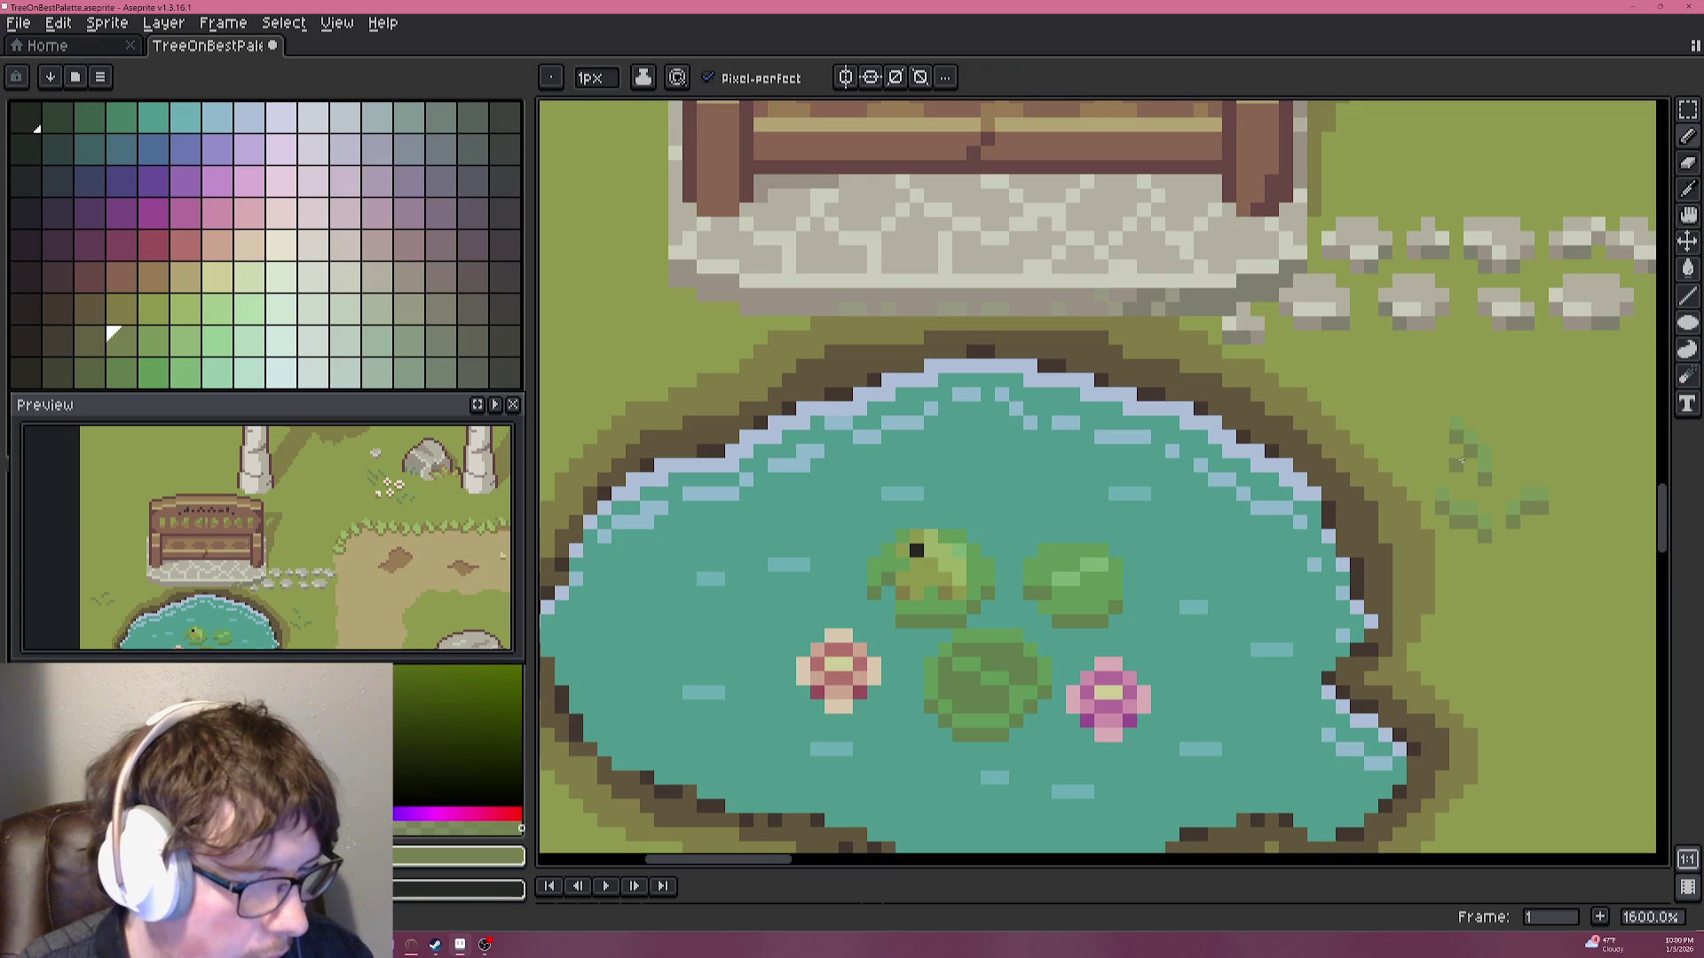
left_click(140, 340)
scroll(1322, 430, "left", 5)
scroll(893, 404, "up", 3)
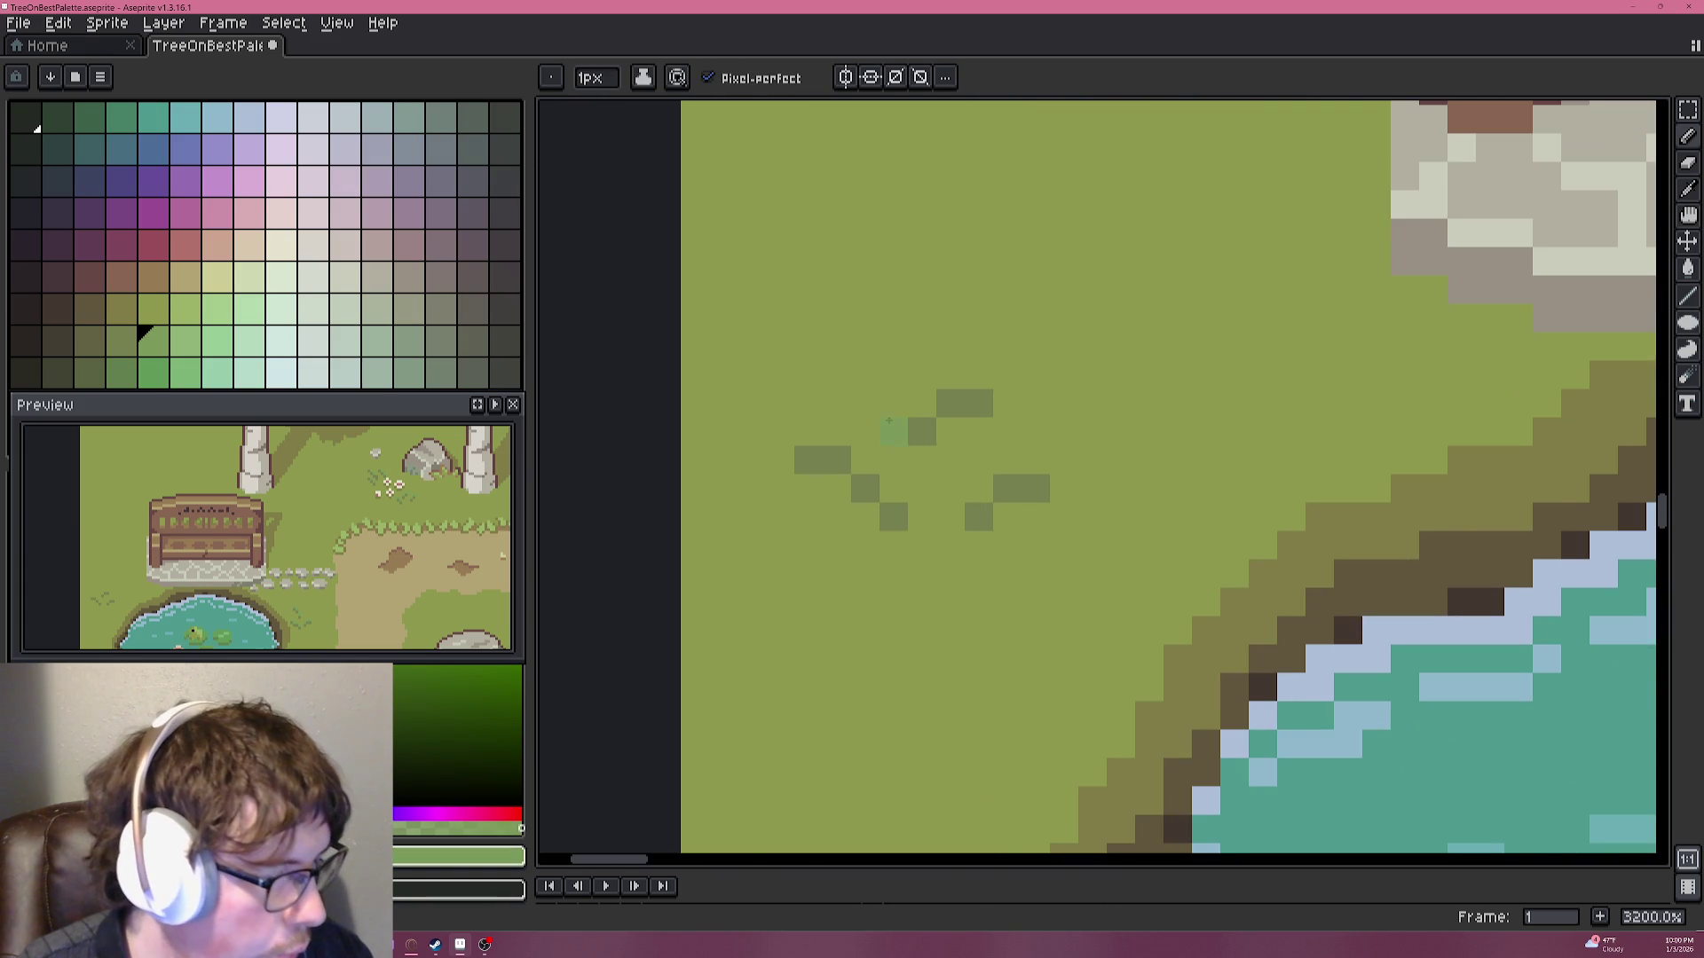
left_click(949, 404)
left_click(977, 404)
key("ctrl+z")
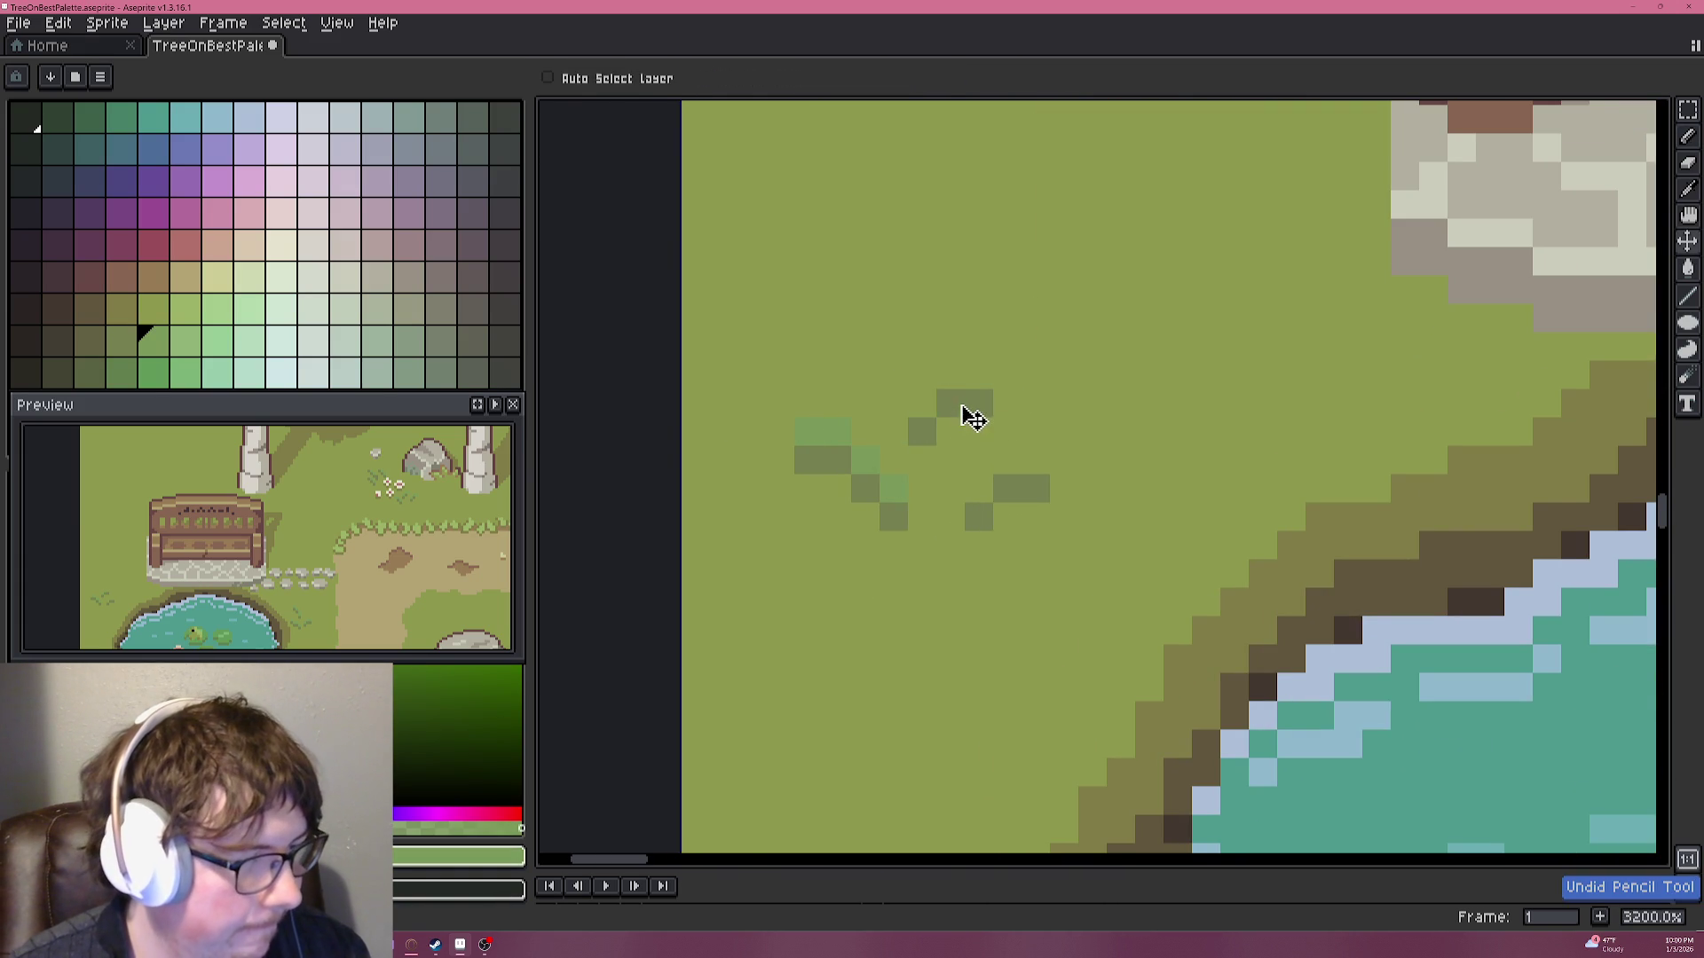
key("ctrl+z")
left_click_drag(965, 376, 978, 404)
key("ctrl+z")
left_click(978, 487)
left_click(1035, 458)
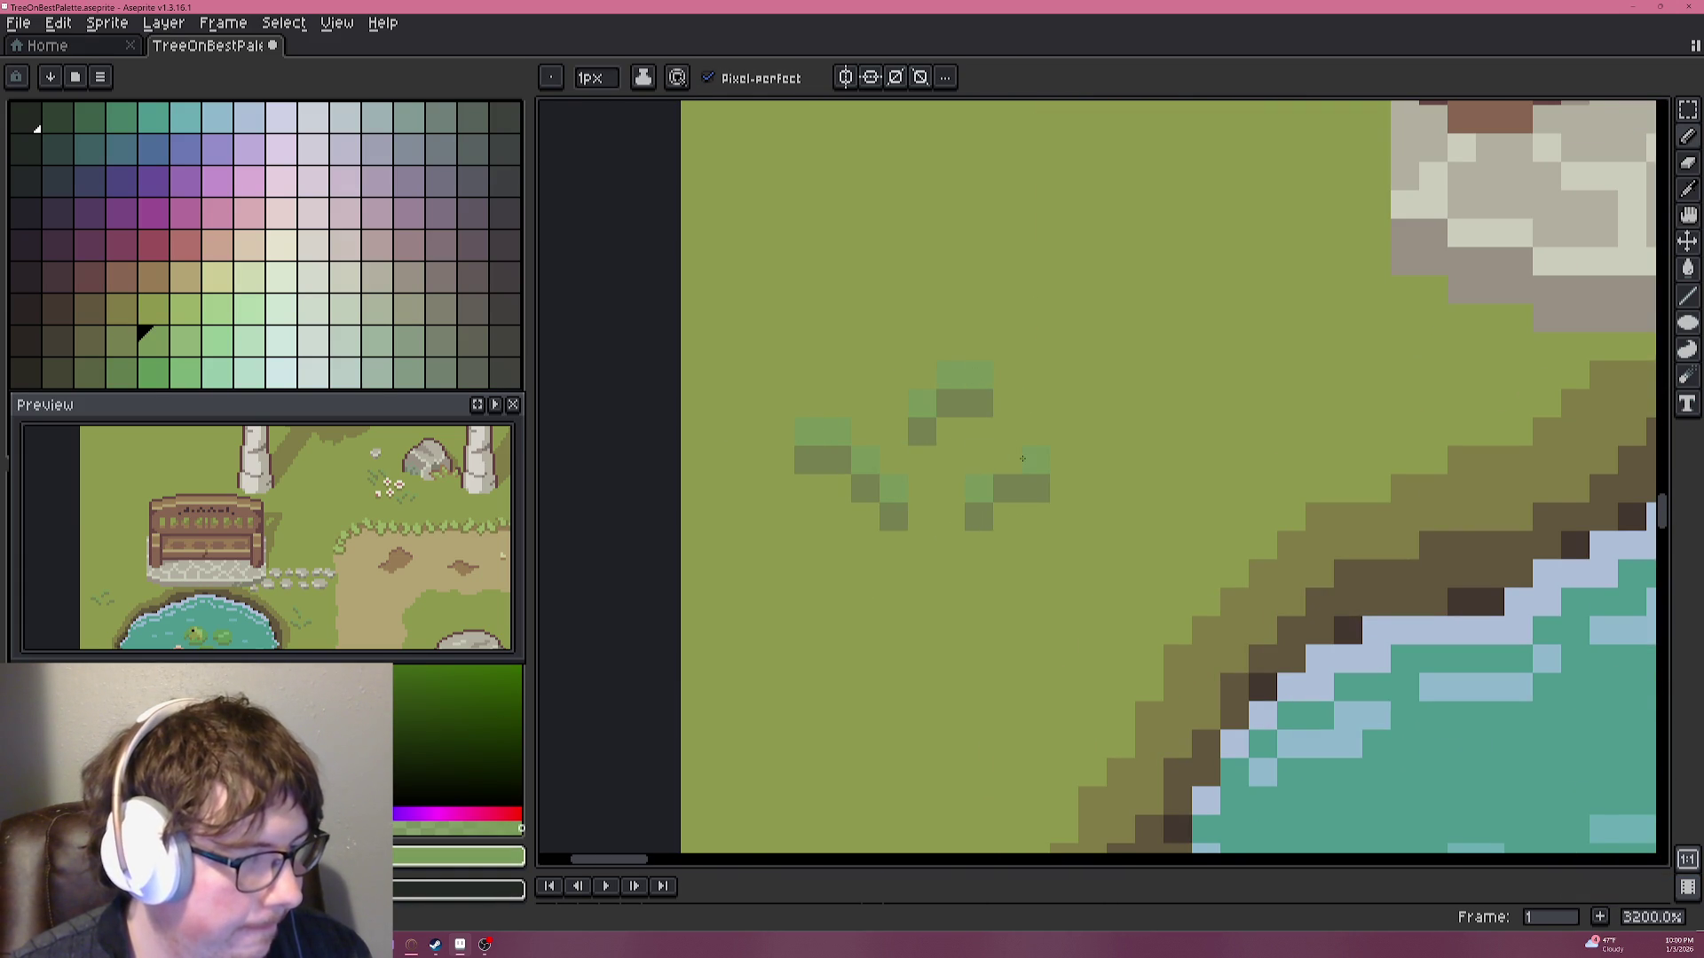
Sample the grey pebble colour from the canvas.
scroll(1014, 455, "down", 8)
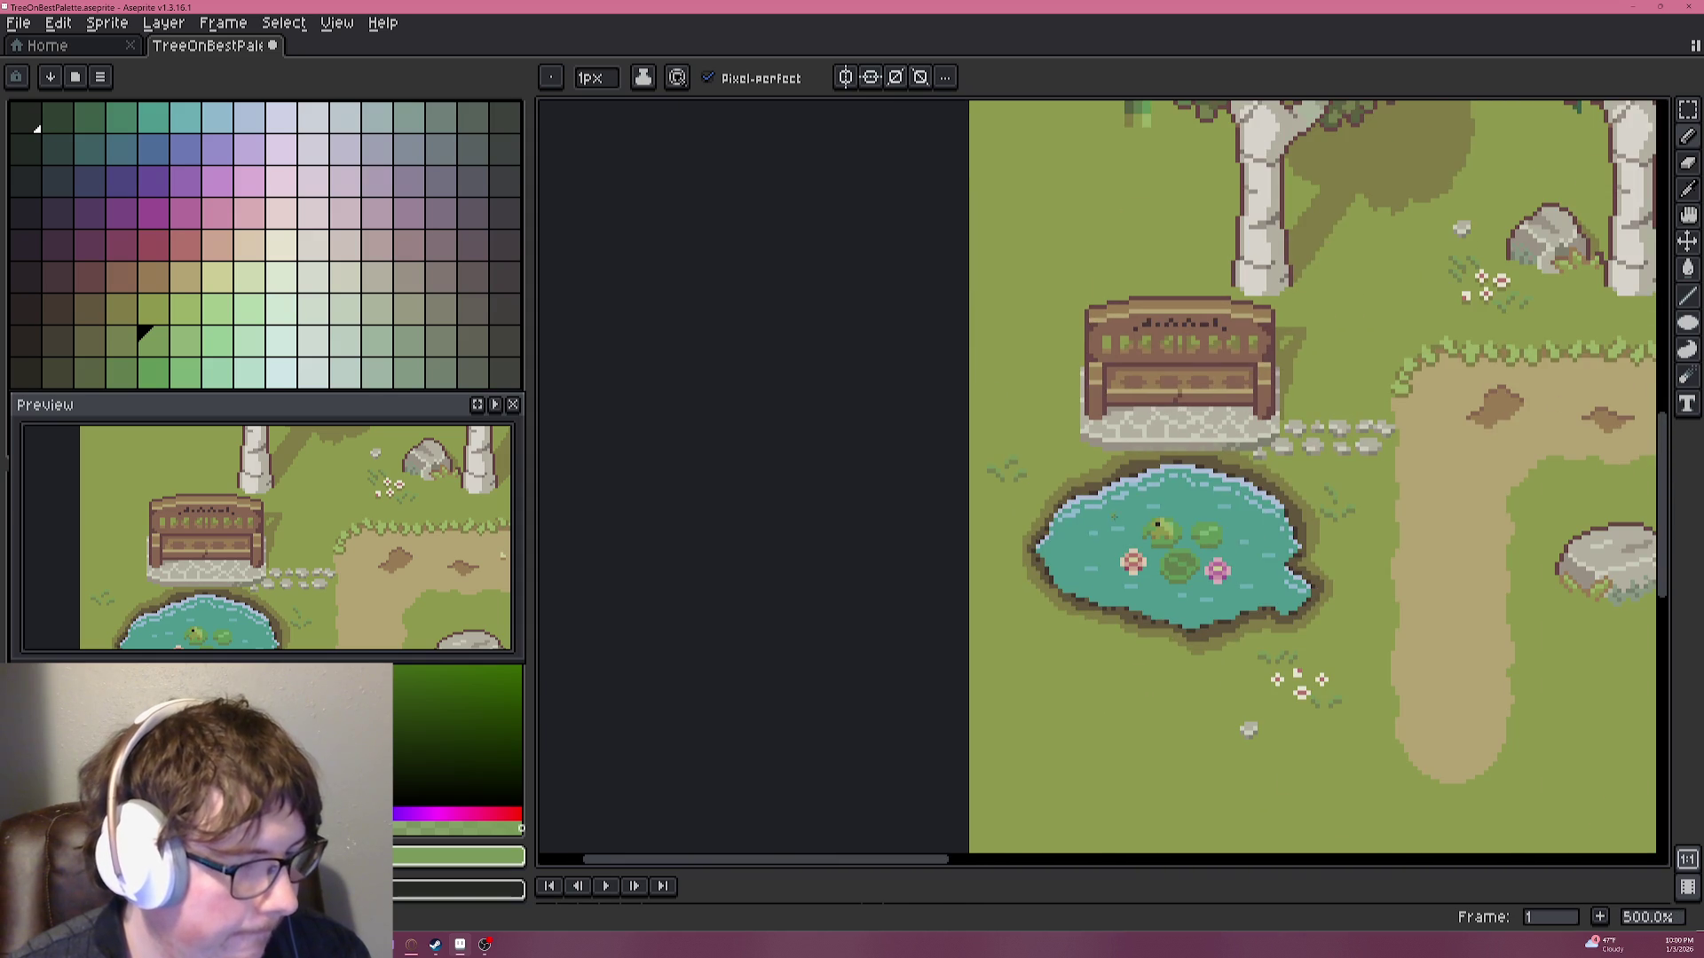
scroll(1113, 517, "up", 3)
scroll(1153, 568, "down", 4)
scroll(1225, 619, "up", 1)
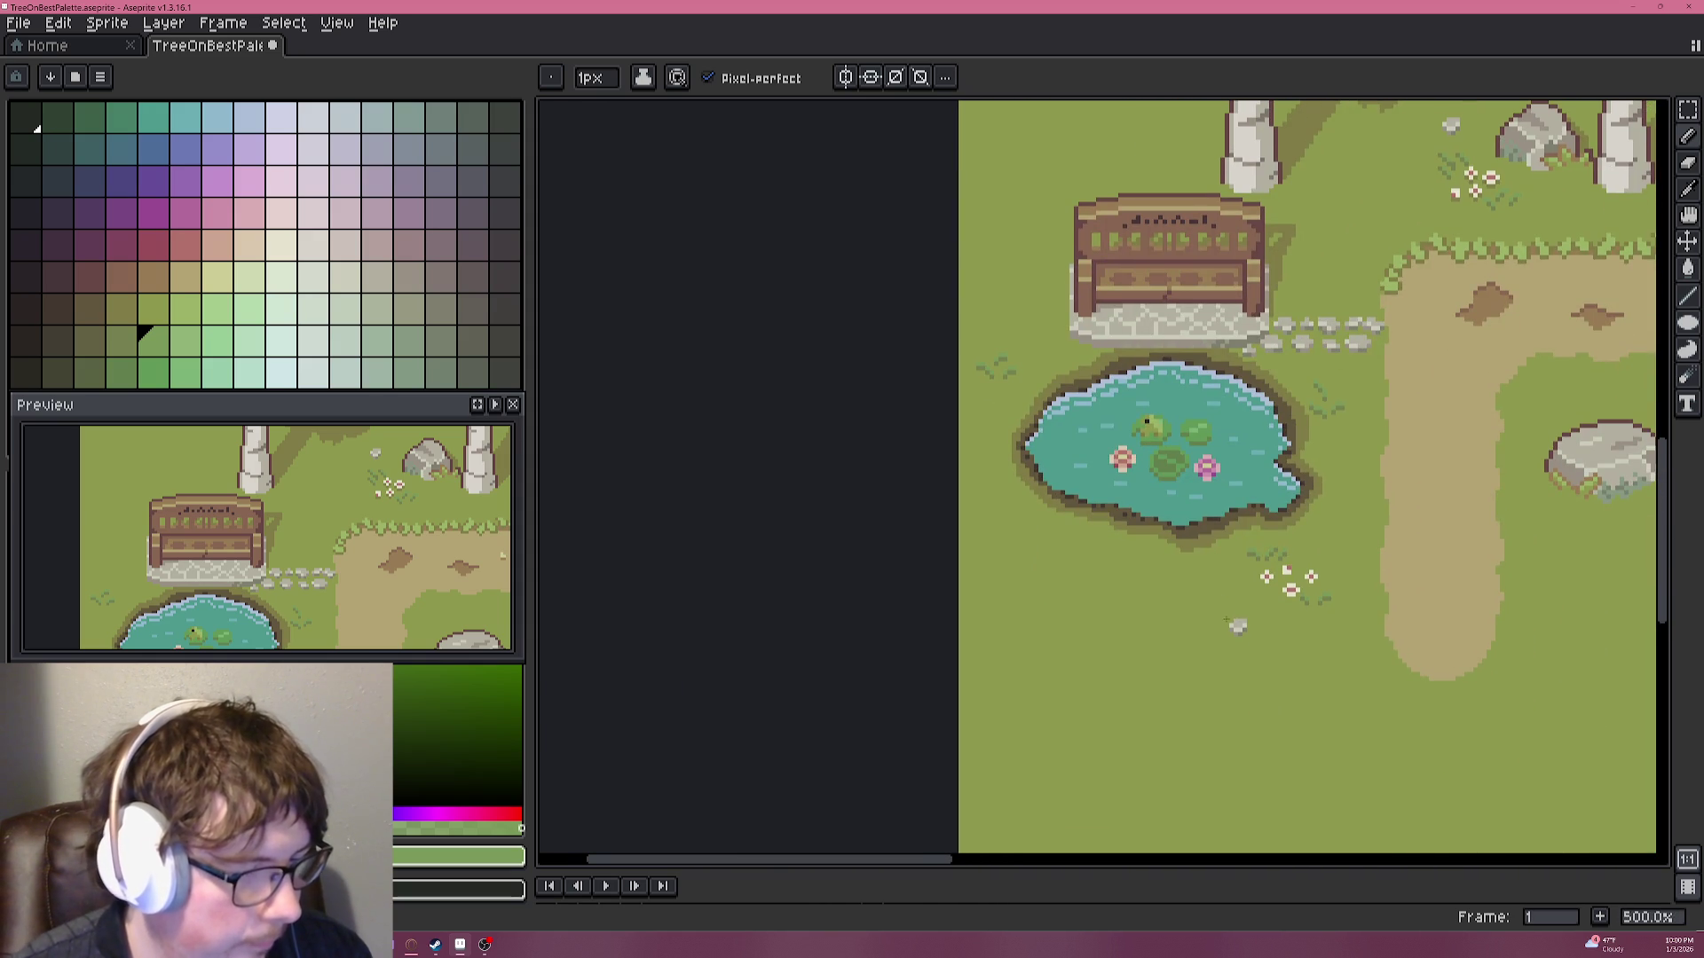
left_click(1233, 618, "alt")
scroll(1009, 401, "up", 5)
left_click_drag(972, 342, 989, 553)
Draw a small grey pebble on the grass left of the pond.
left_click_drag(946, 403, 832, 384)
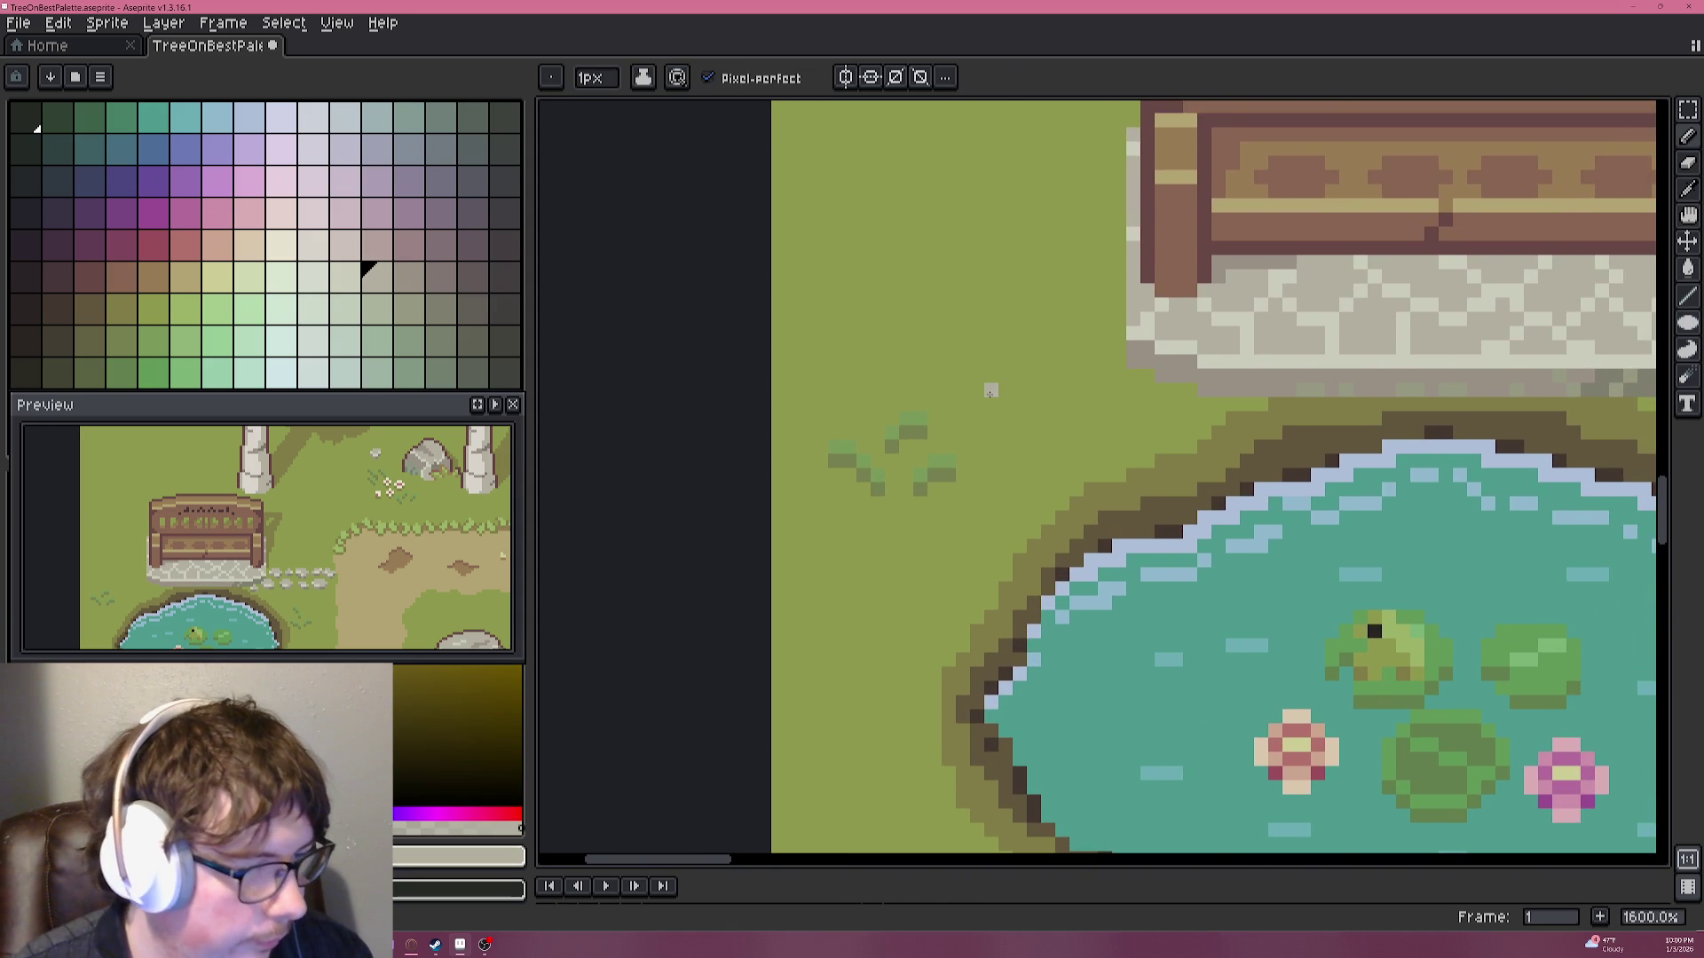
scroll(991, 392, "up", 5)
mouse_move(988, 421)
left_mouse_down()
mouse_move(1056, 396)
mouse_move(1074, 336)
left_mouse_up()
scroll(1030, 382, "down", 3)
left_click(992, 386)
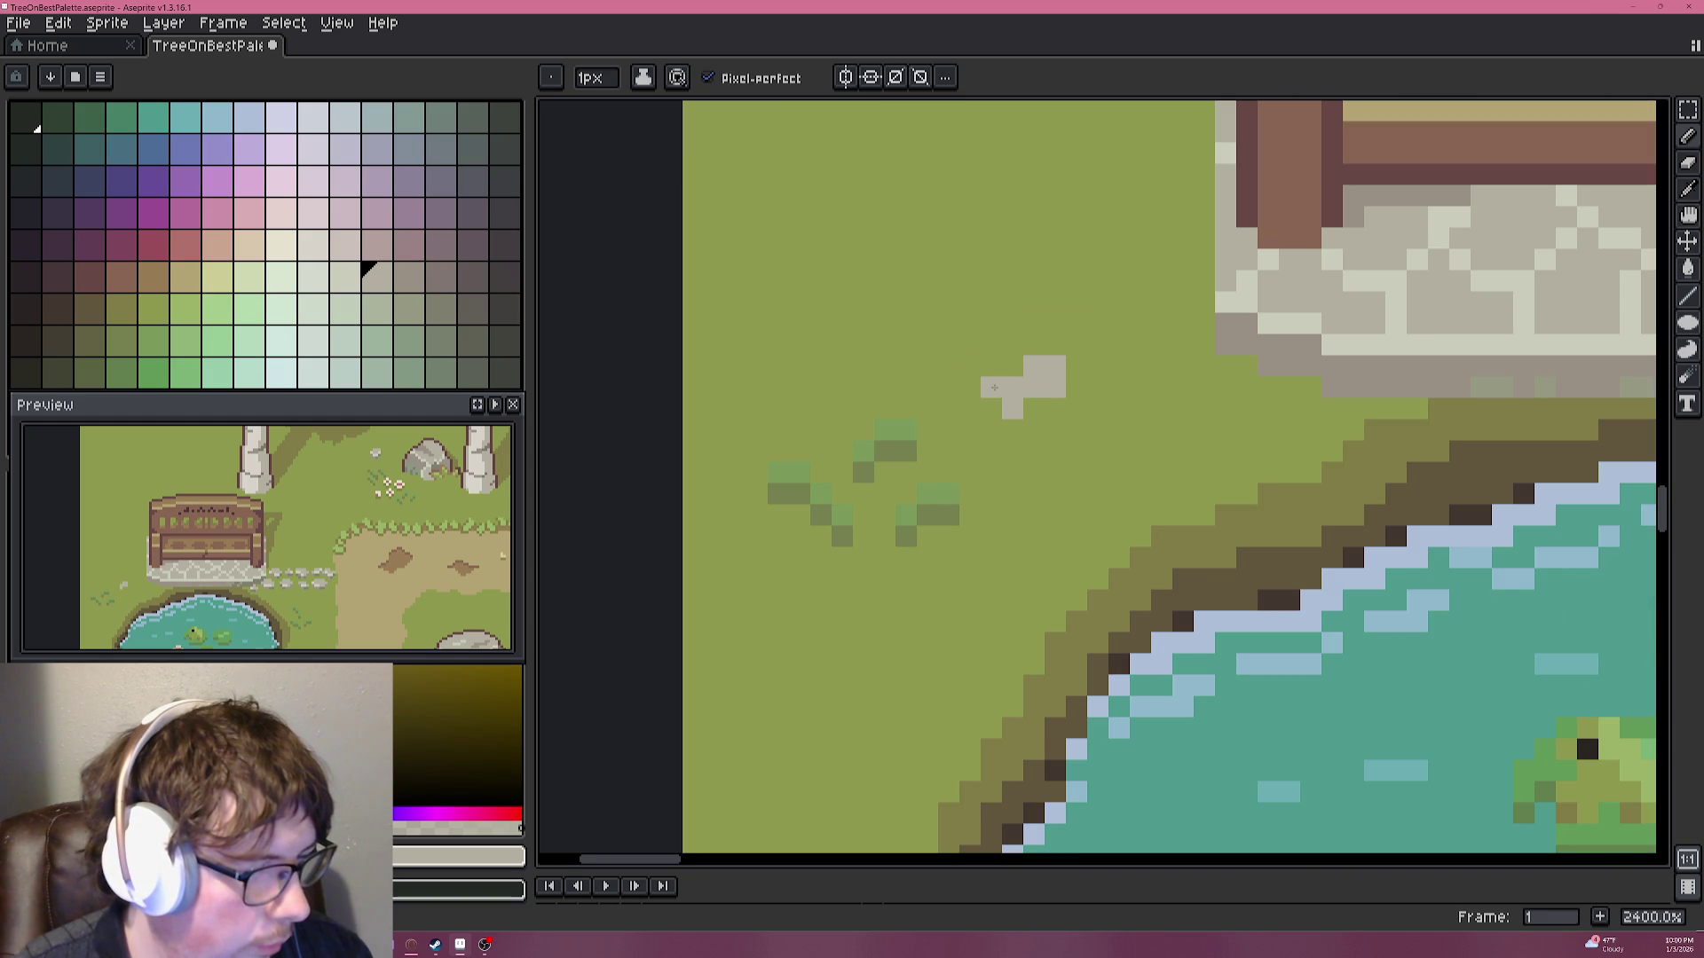
scroll(1118, 493, "down", 2)
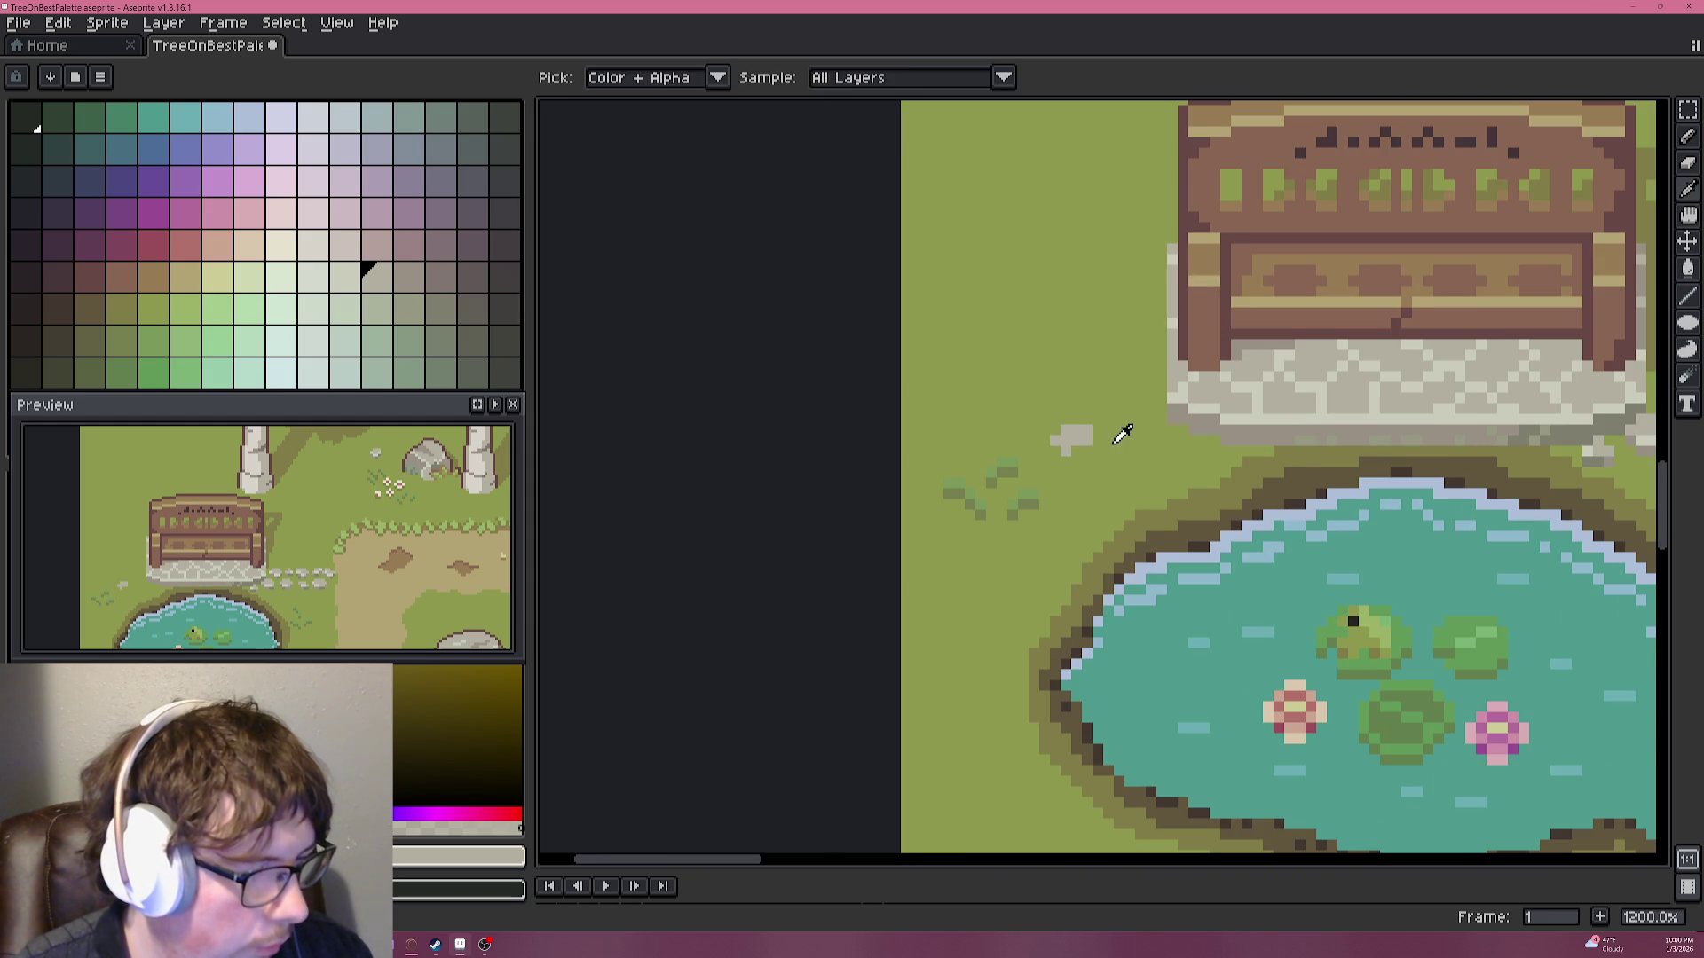
Sample lighter greys from the rock and small pebble below the pond.
left_click(1089, 433, "alt")
left_click_drag(1114, 514, 1068, 326)
scroll(1067, 325, "down", 1)
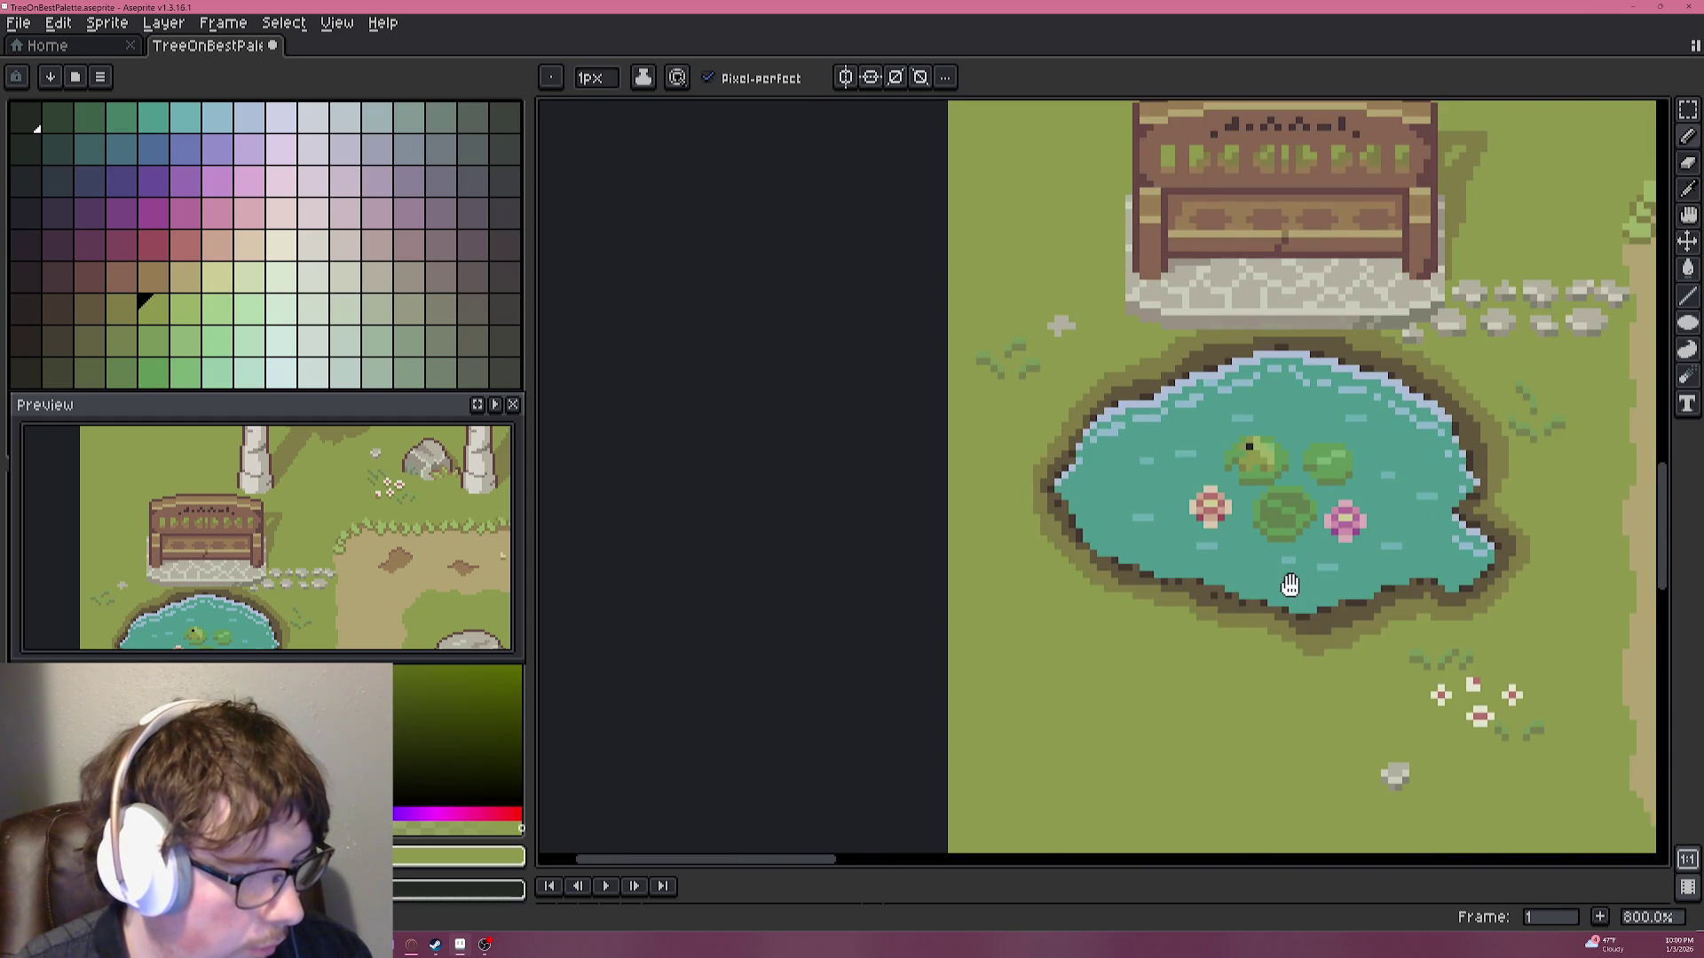
left_click_drag(1206, 506, 1349, 567)
scroll(1260, 661, "up", 3)
left_click(1293, 742, "alt")
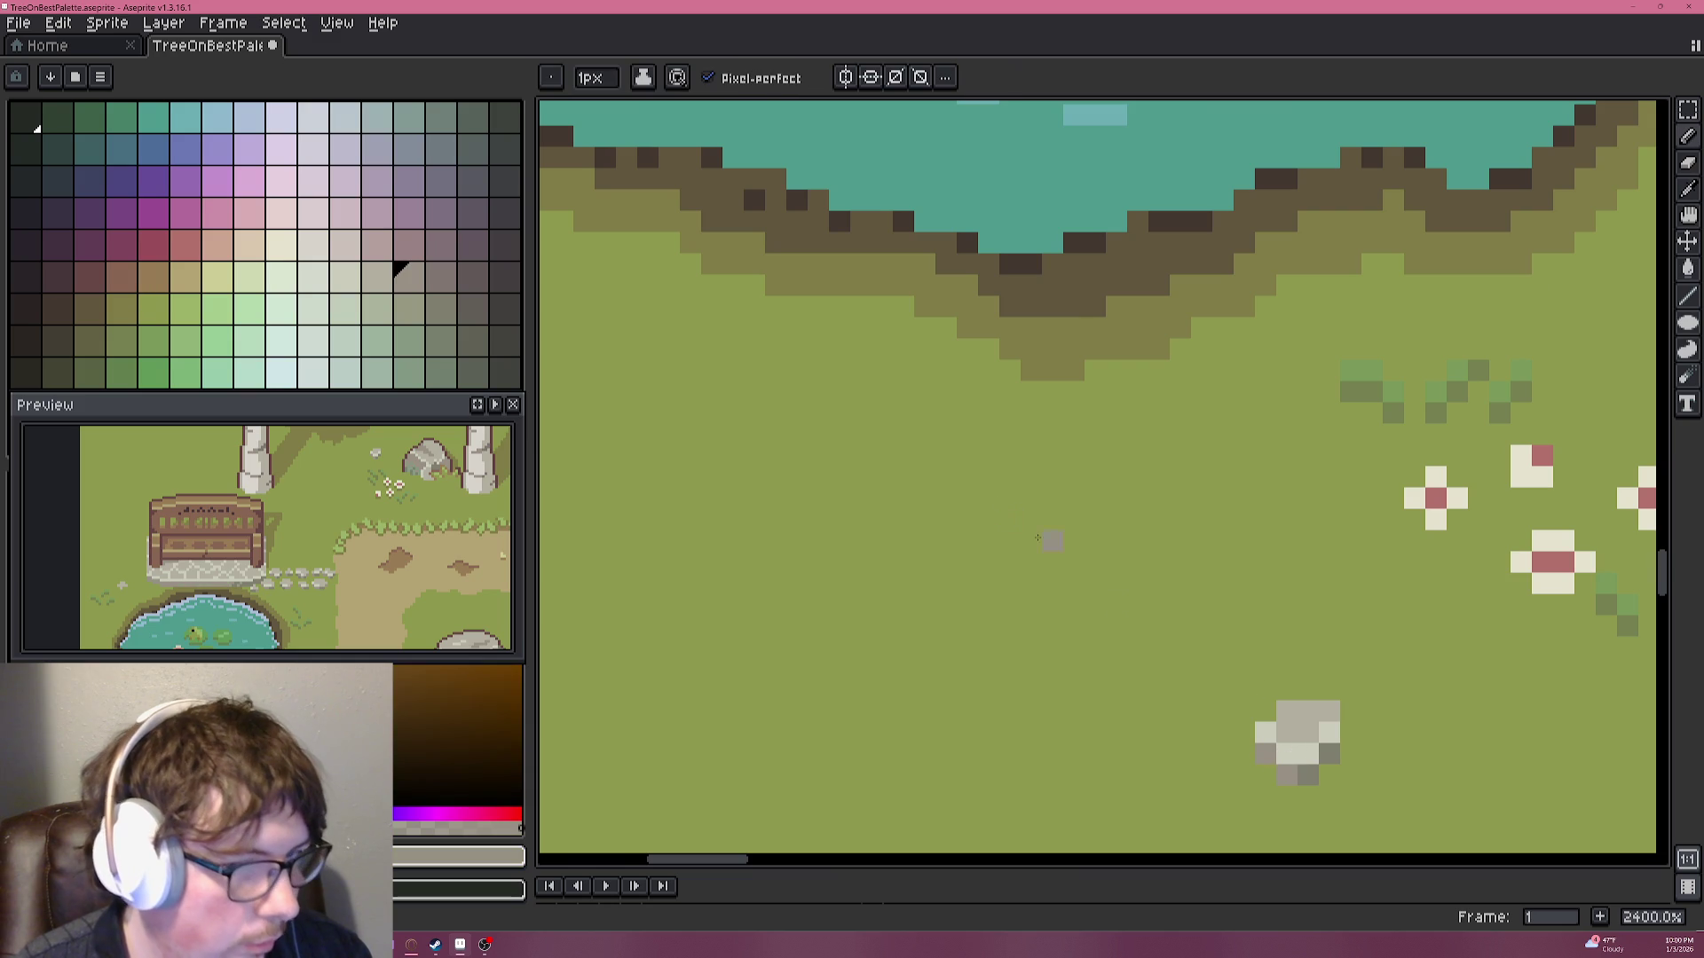
scroll(1112, 599, "down", 2)
scroll(1109, 608, "down", 2)
scroll(958, 393, "up", 4)
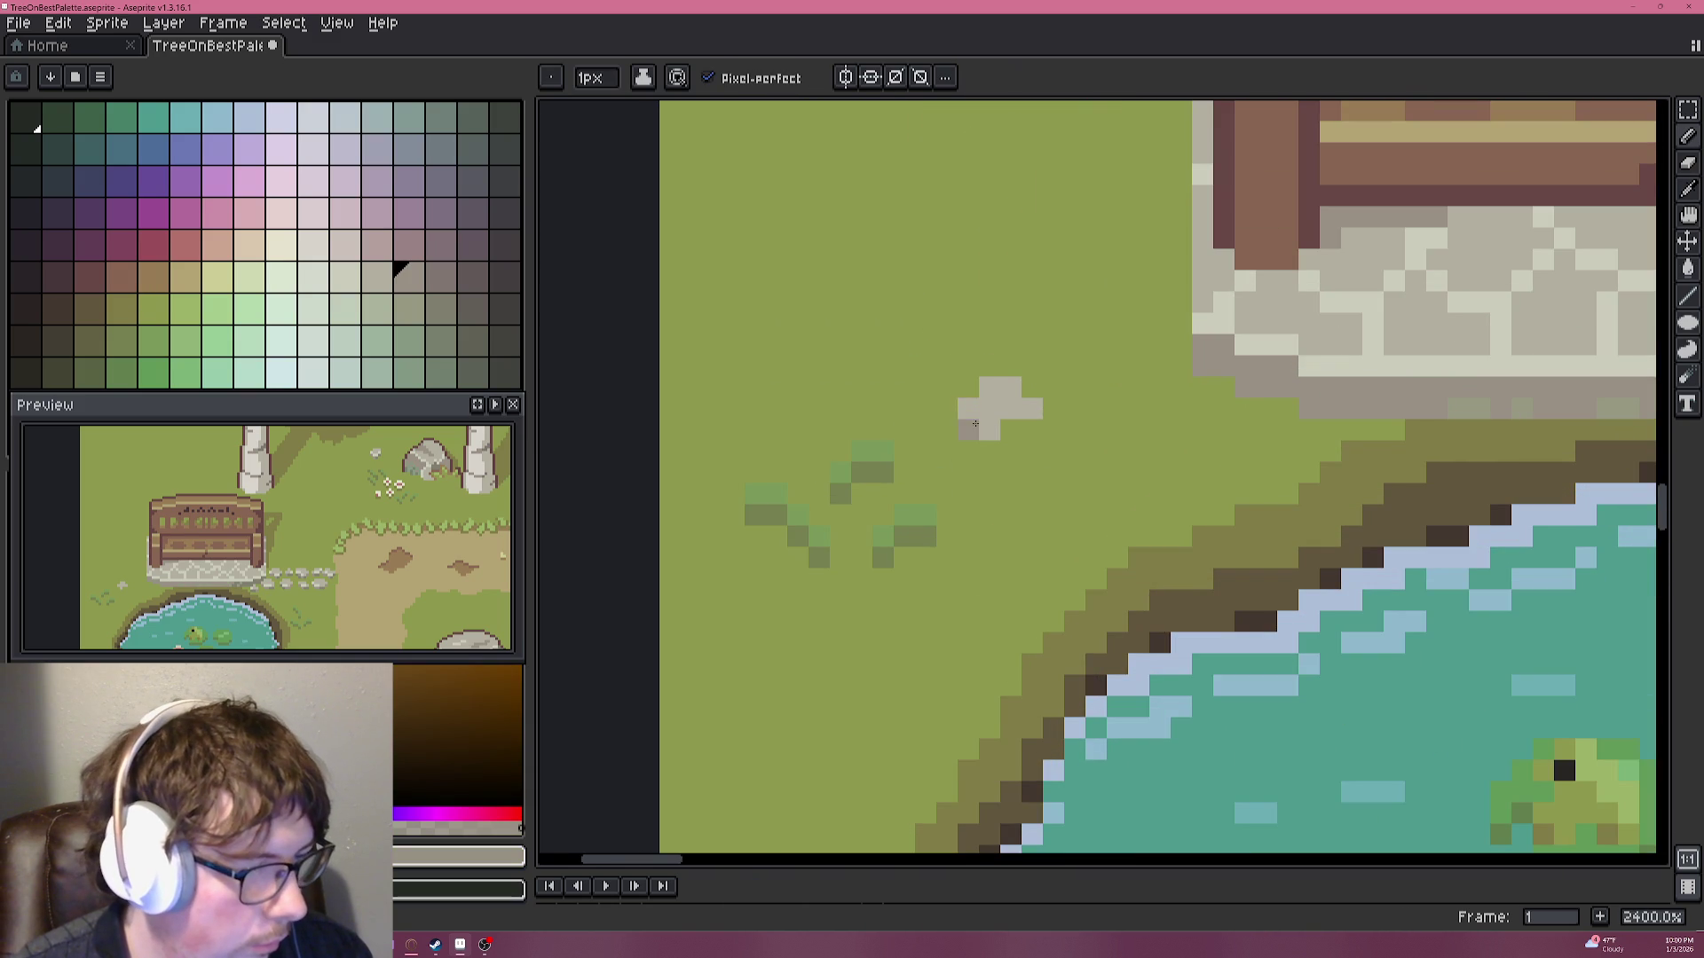
scroll(1015, 399, "down", 1)
scroll(1242, 604, "down", 1)
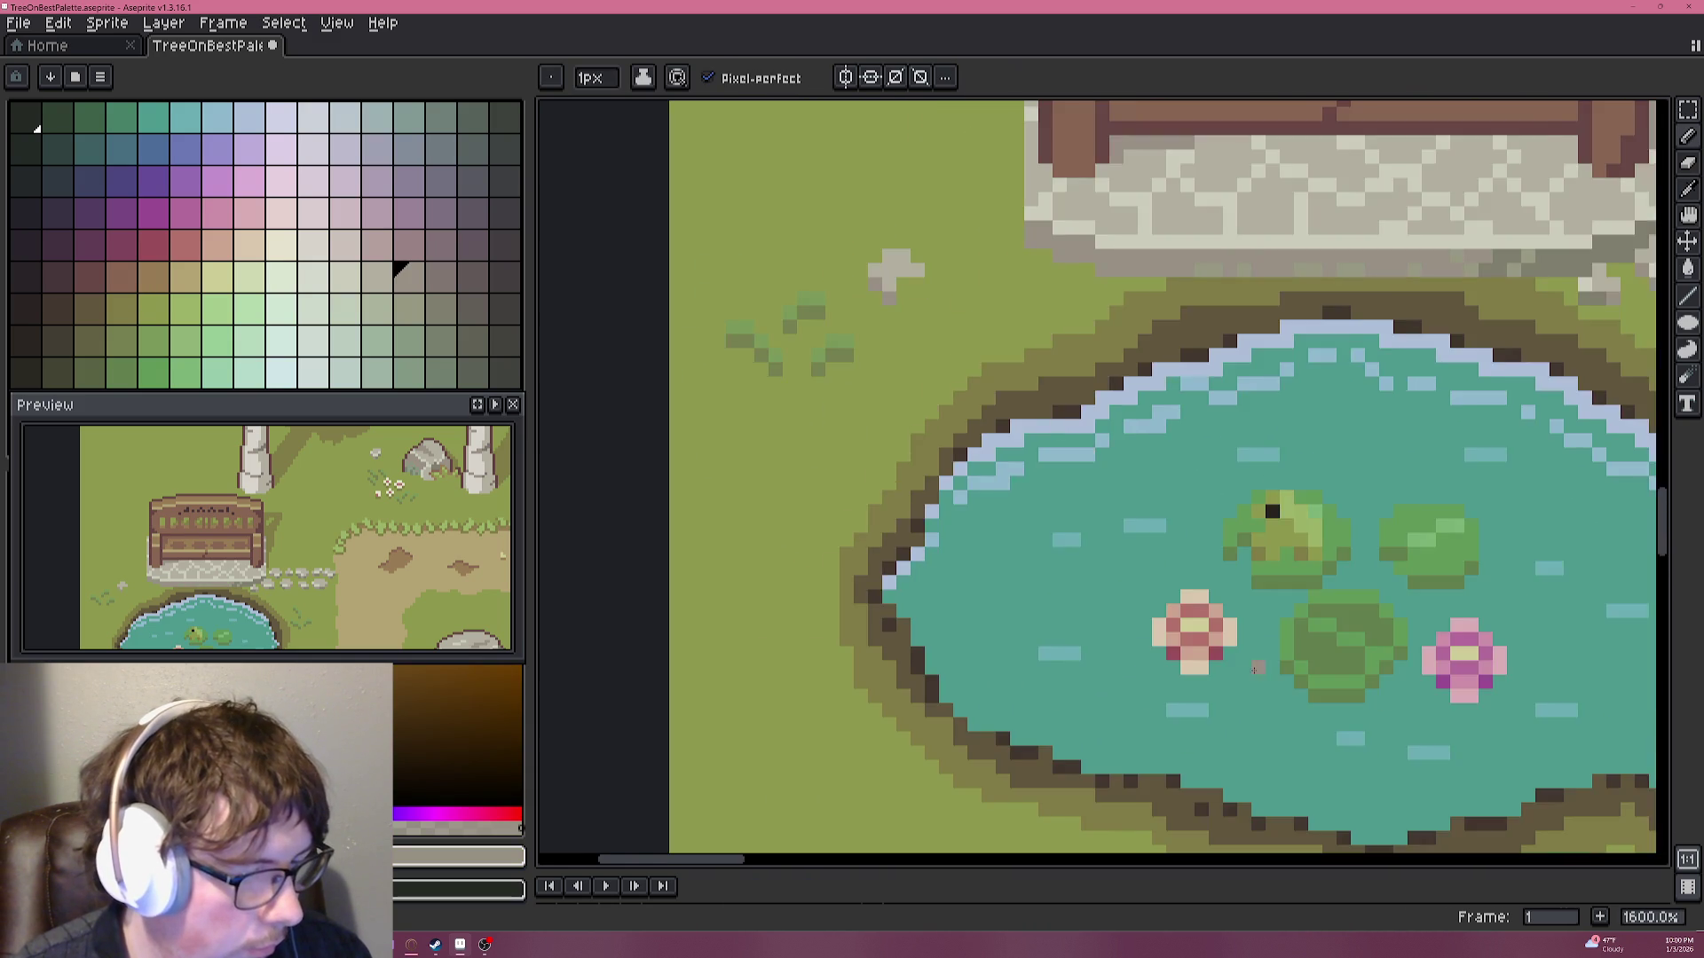
scroll(1476, 810, "down", 2)
scroll(1351, 744, "up", 2)
scroll(1336, 794, "up", 1)
left_click(1339, 798, "alt")
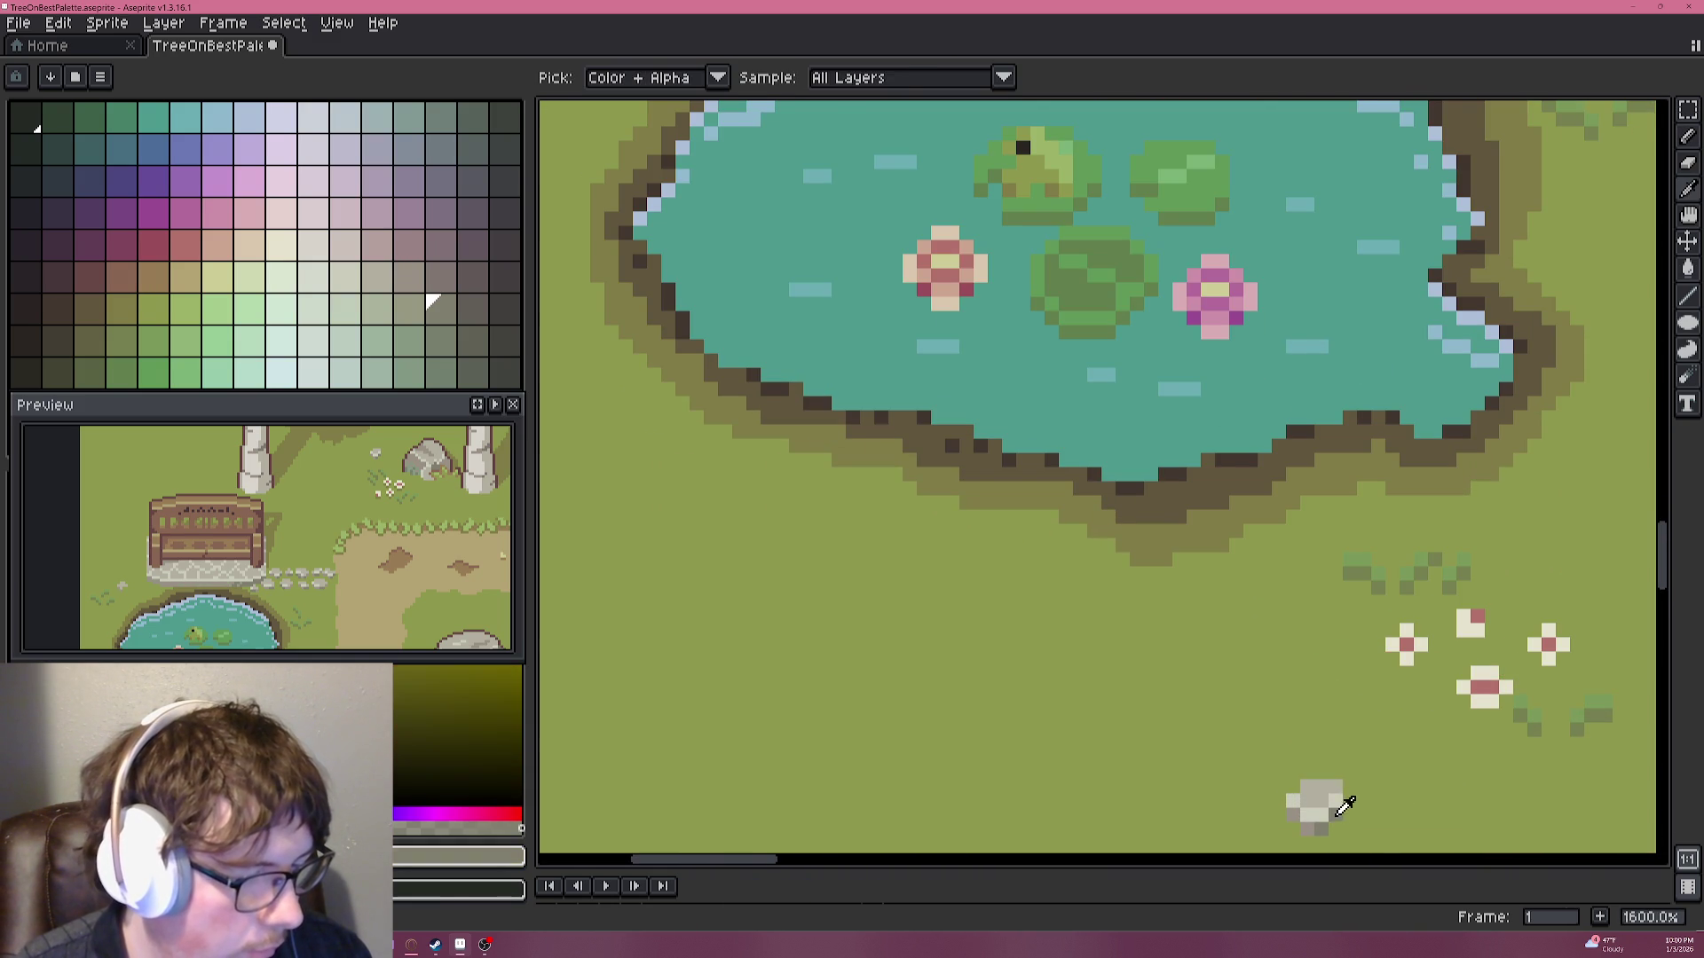
left_click_drag(922, 457, 1218, 724)
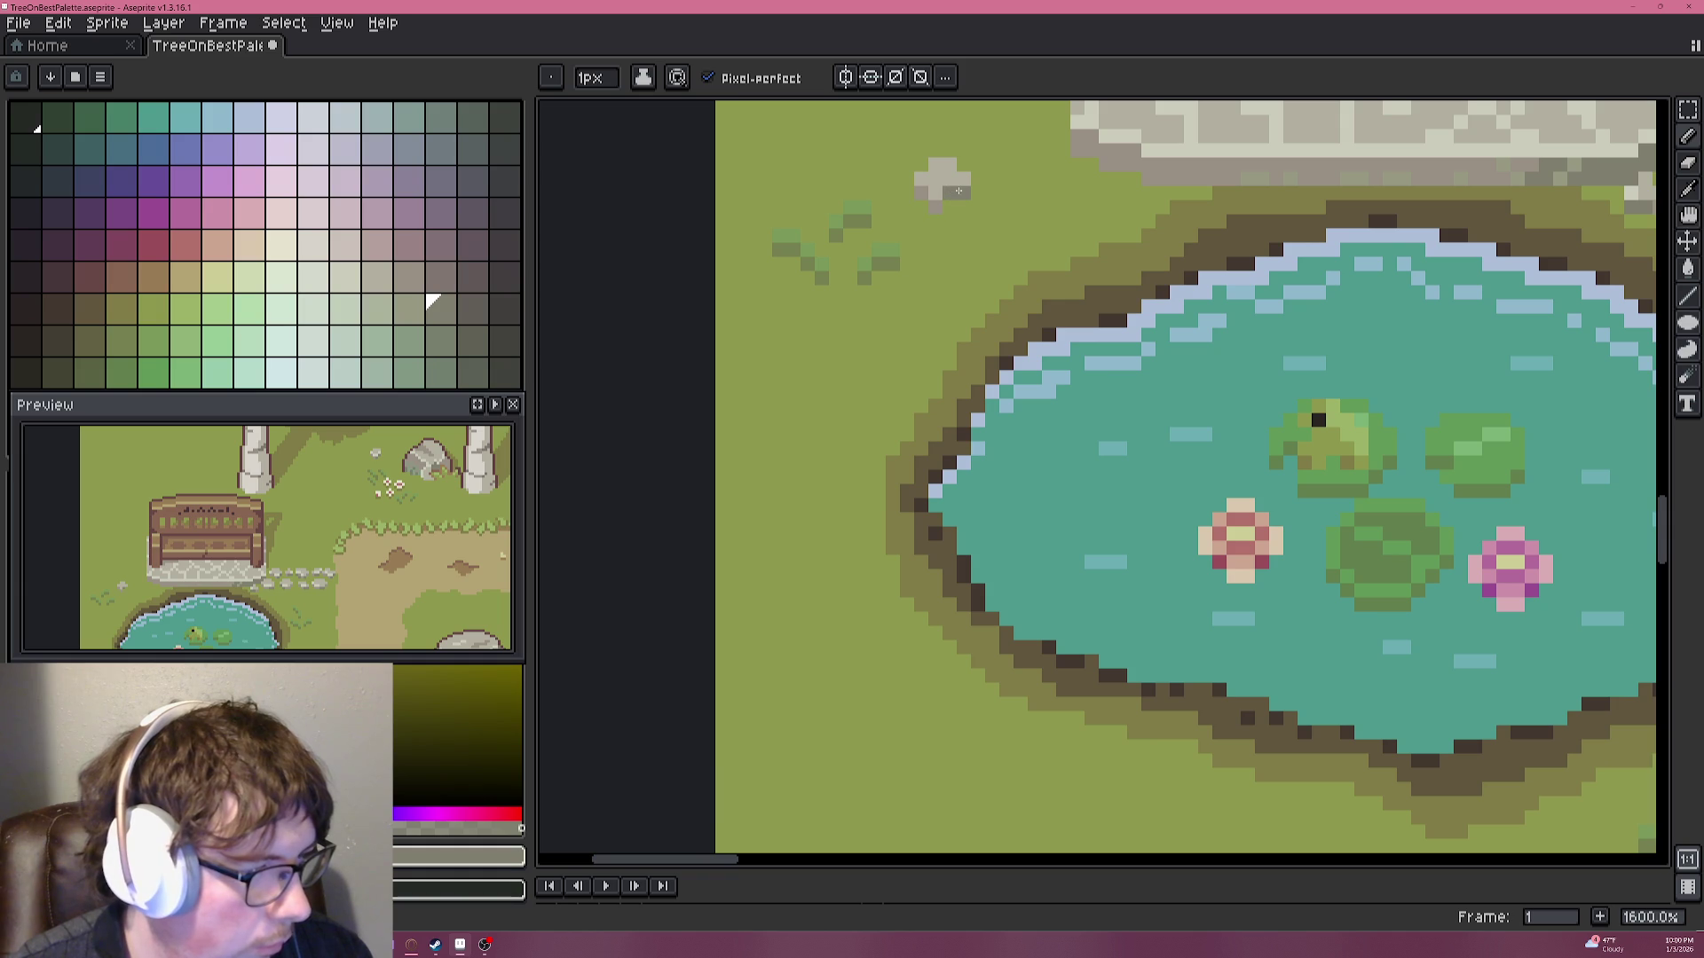
scroll(1054, 414, "down", 1)
scroll(1501, 744, "down", 3)
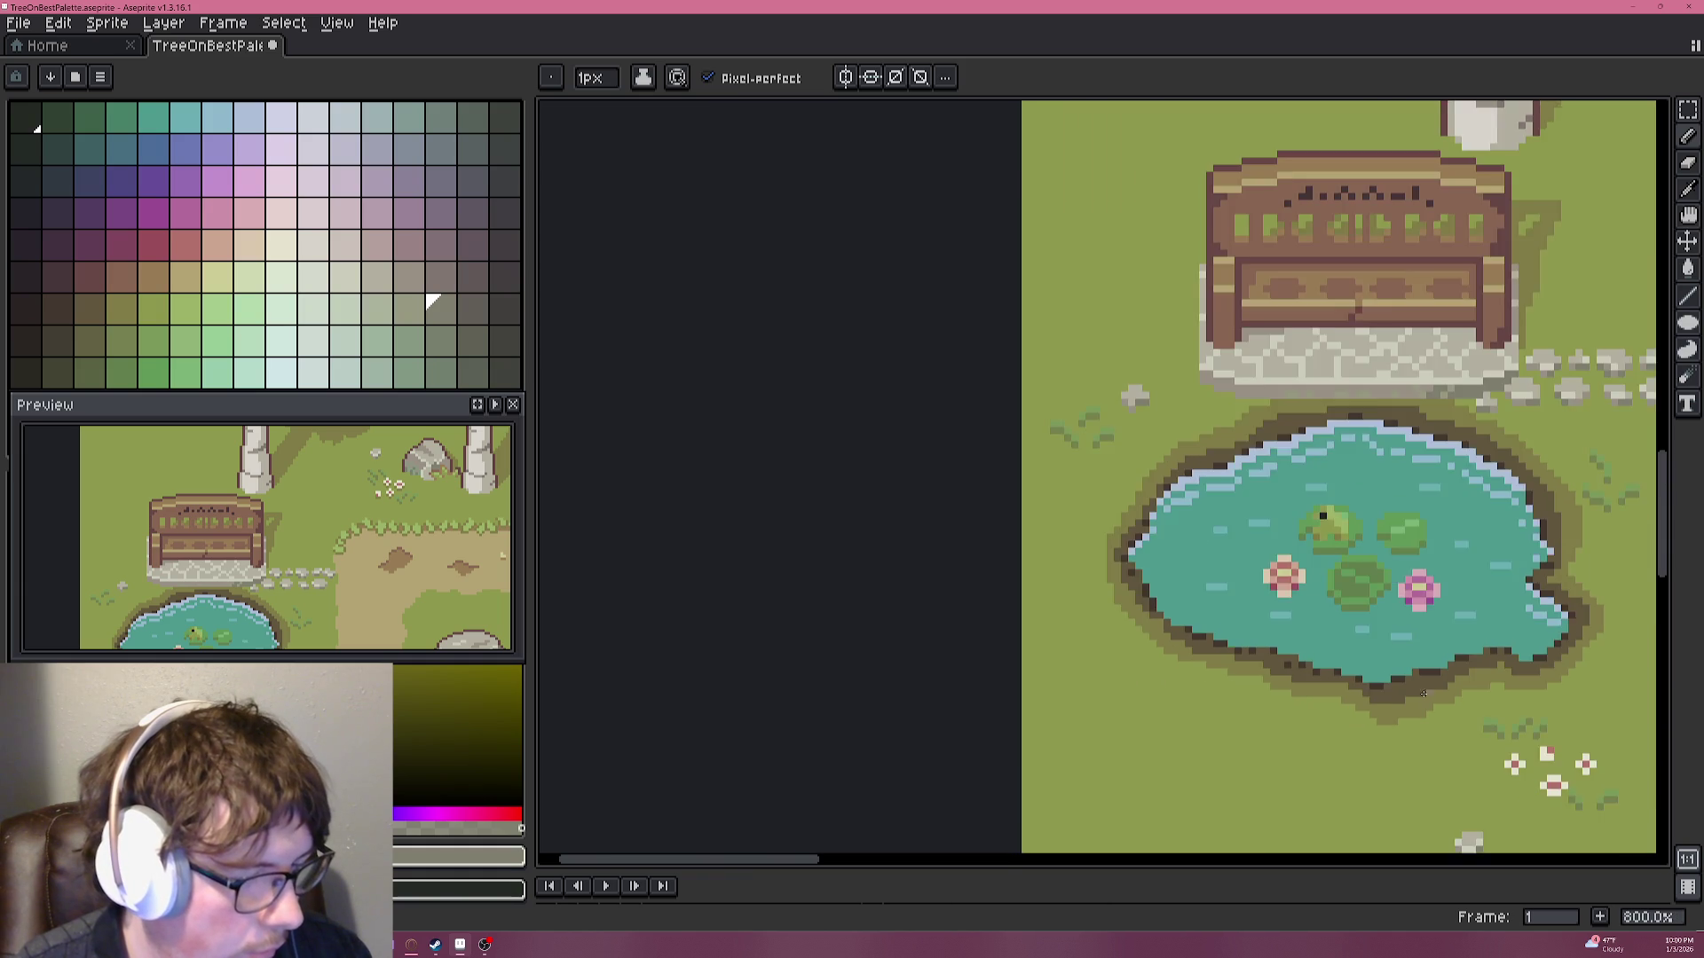
scroll(1162, 462, "up", 1)
left_click(1266, 657, "alt")
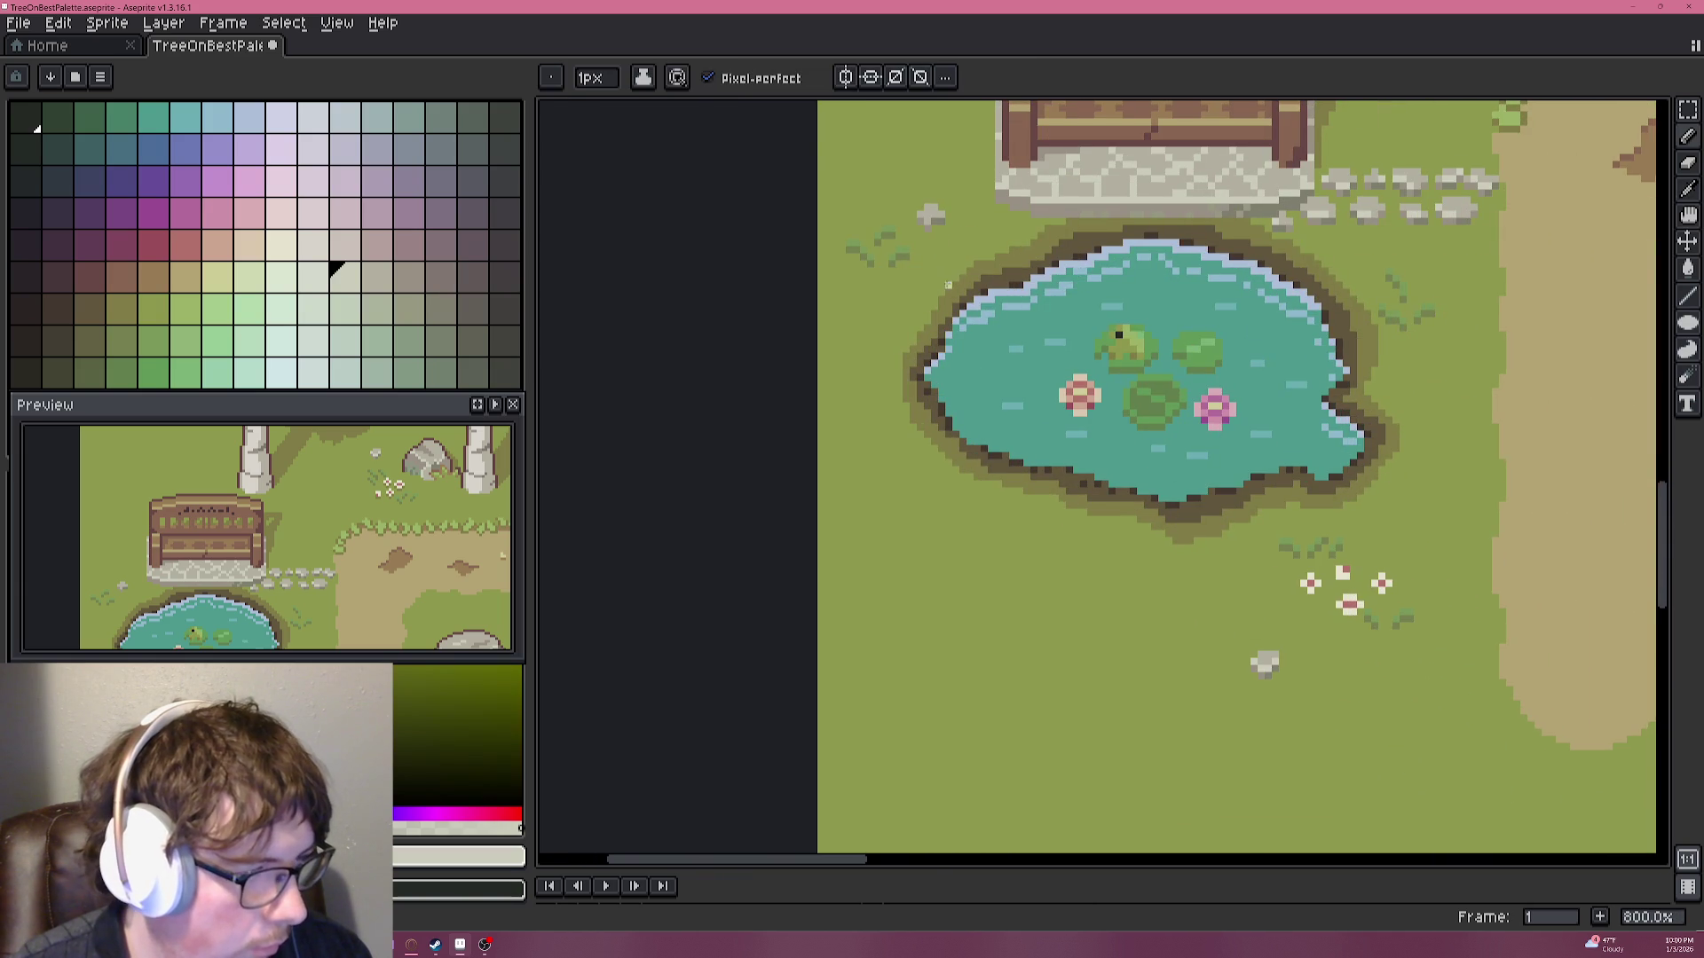
scroll(976, 391, "up", 3)
Shade the new pebble with lighter and darker grey pixels.
left_click(1025, 418)
left_click_drag(1025, 397, 1046, 396)
left_click(1025, 397)
left_click(1035, 373, "alt")
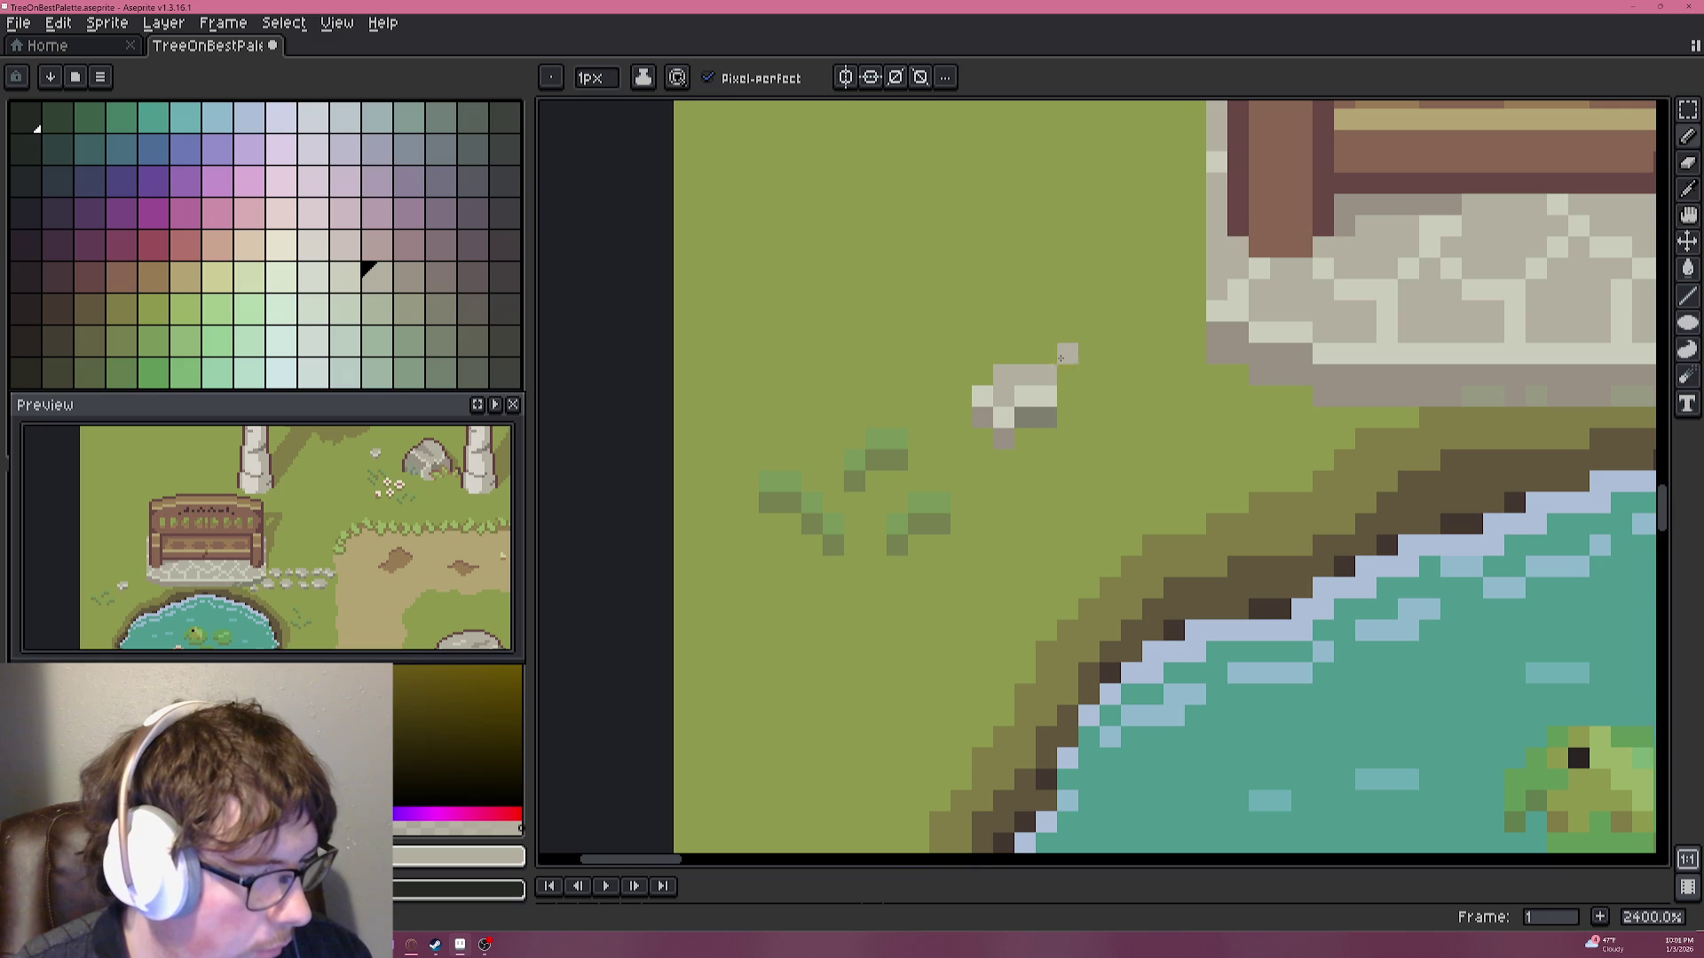
Save the park scene artwork with Ctrl+S.
scroll(1129, 417, "down", 3)
scroll(1130, 426, "down", 2)
scroll(1130, 435, "up", 2)
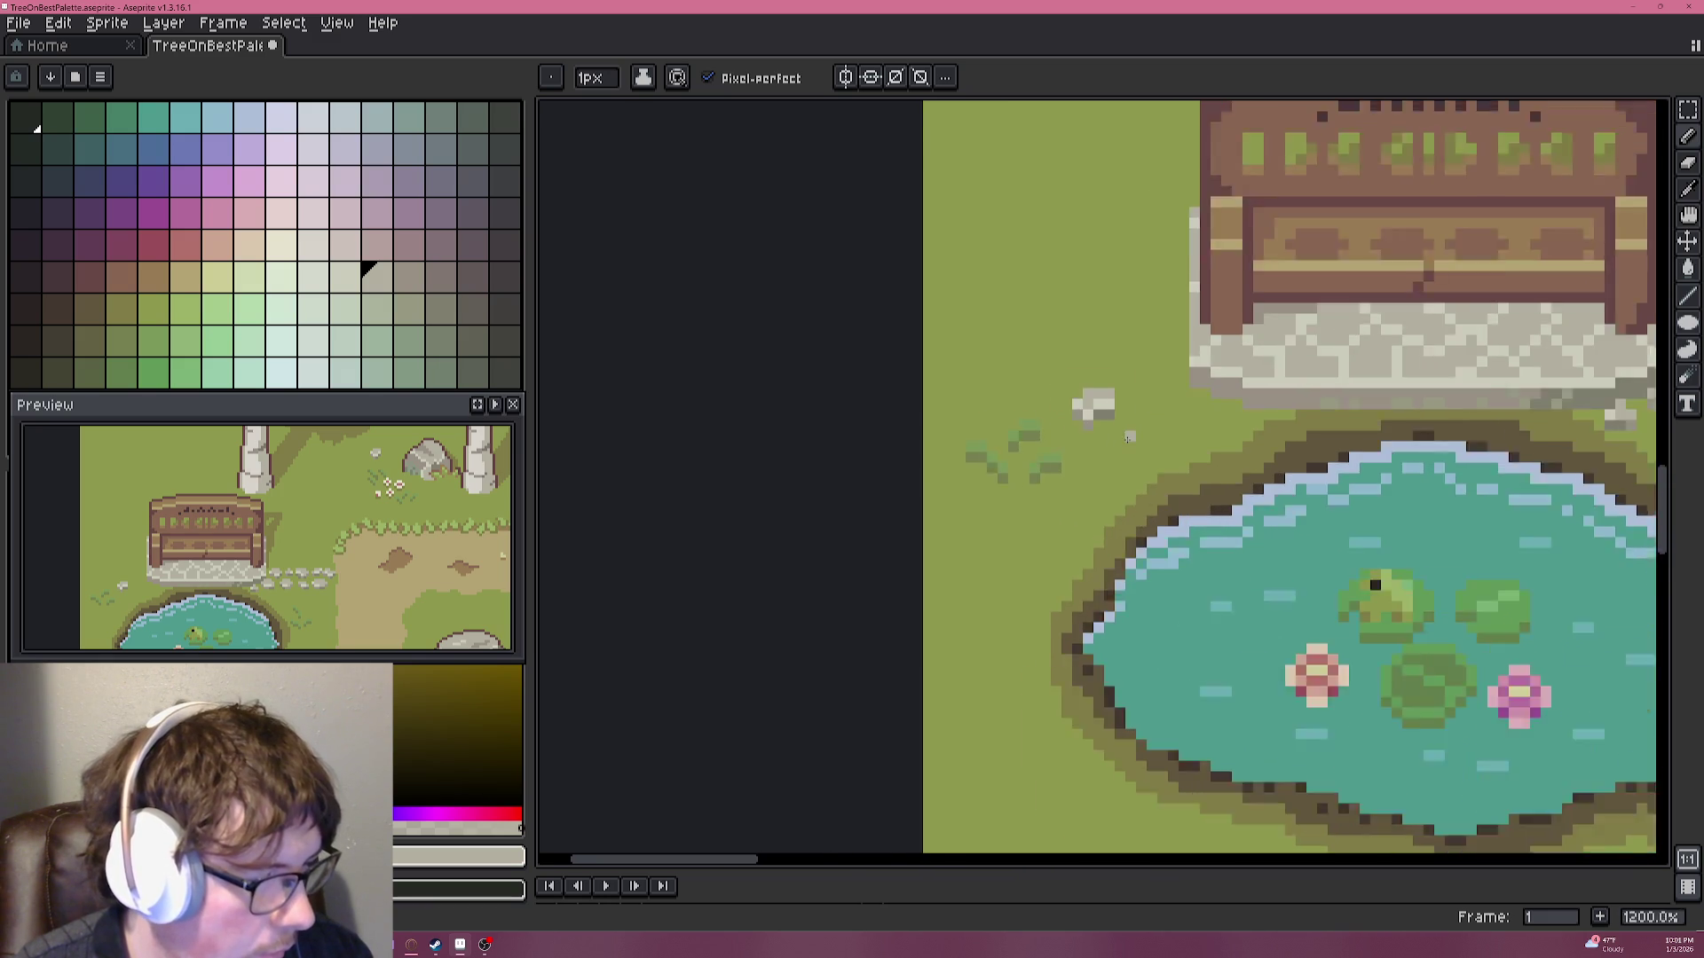
scroll(1129, 436, "down", 2)
scroll(1129, 436, "down", 2)
scroll(1130, 436, "up", 1)
left_click_drag(1305, 426, 967, 425)
key("ctrl+s")
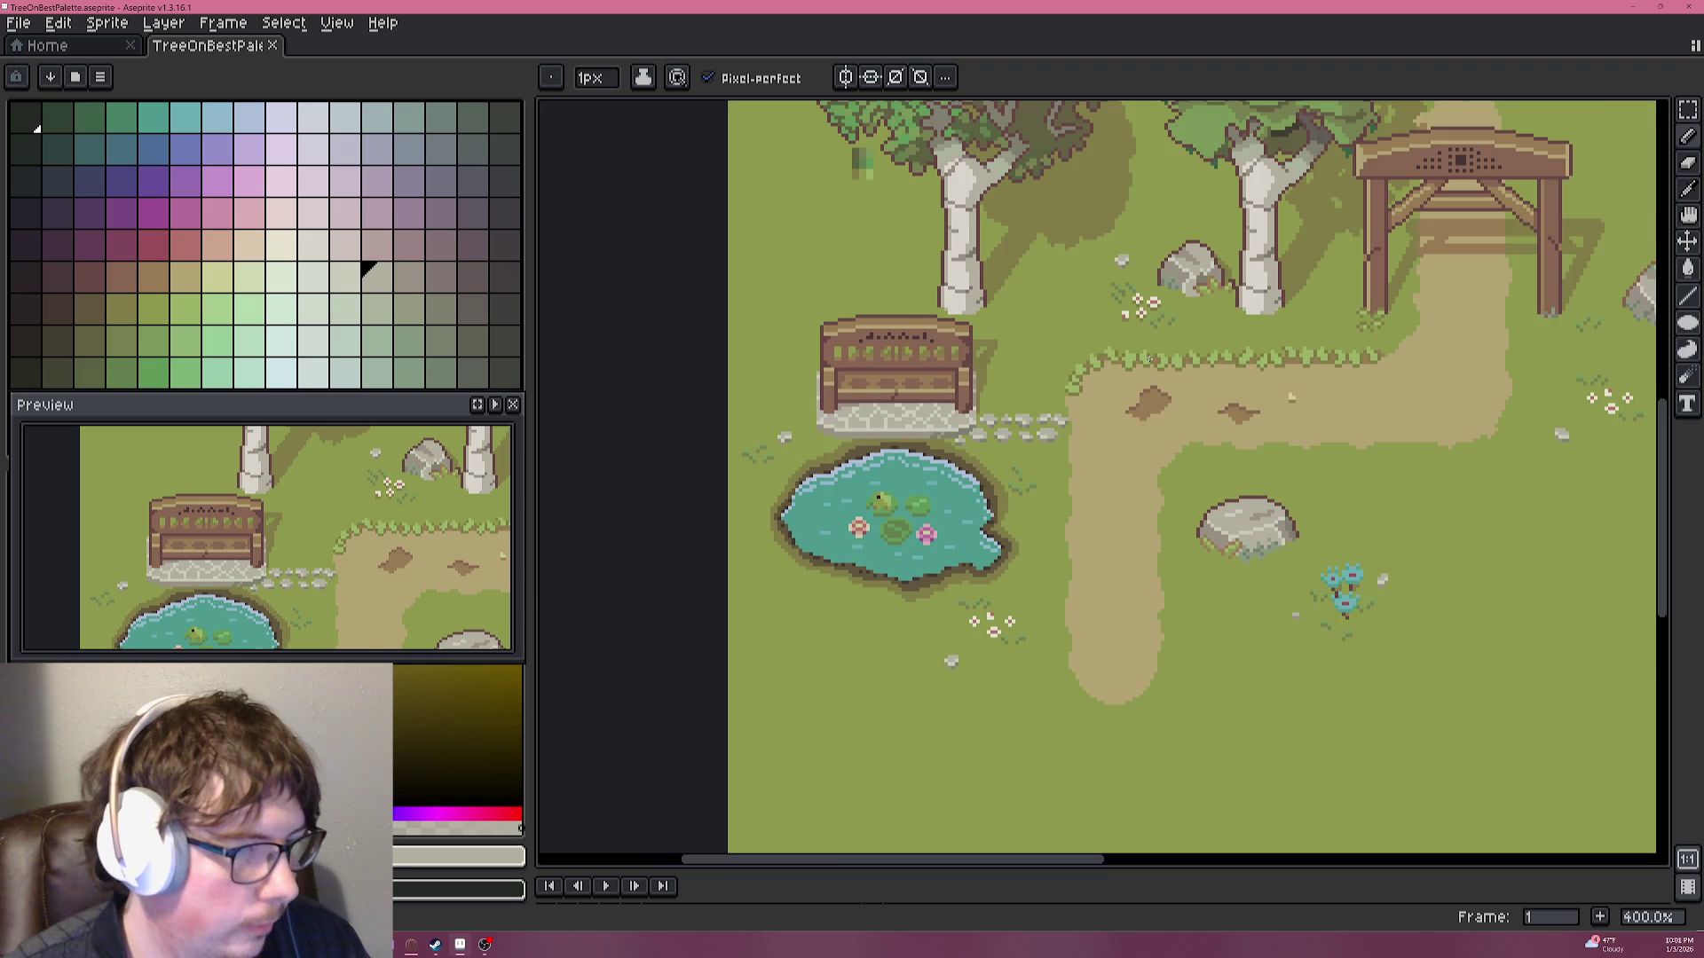
scroll(1112, 353, "down", 1)
left_click_drag(1259, 176, 1259, 308)
left_click_drag(1087, 374, 1063, 322)
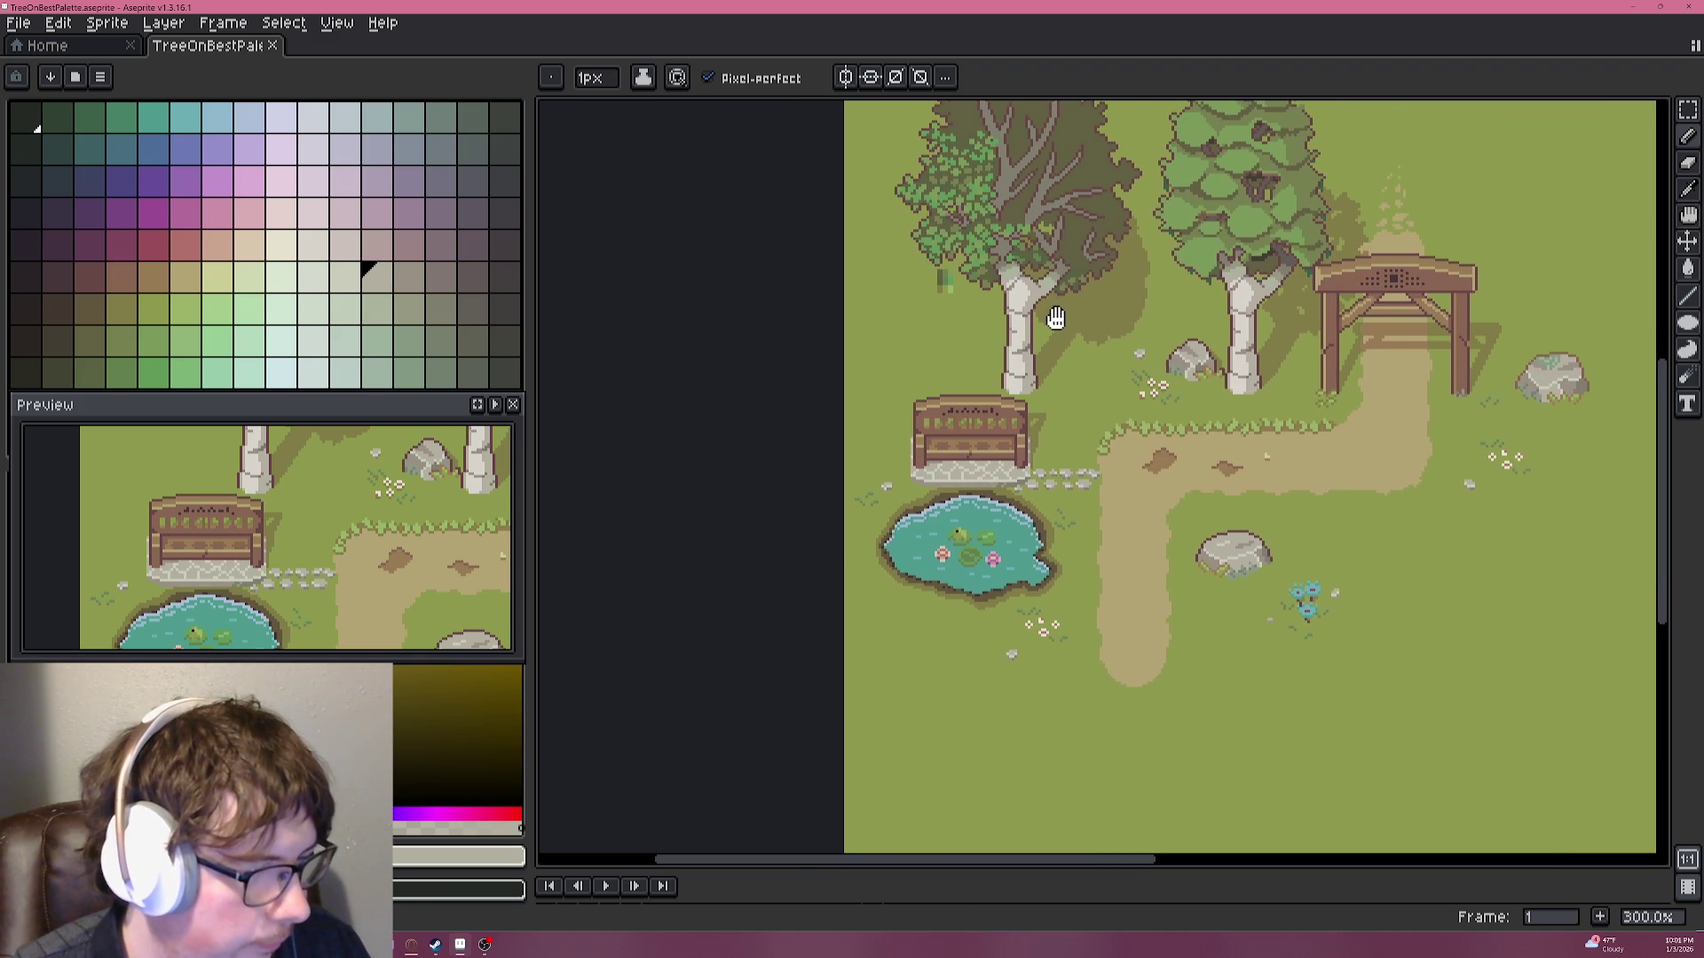
left_click_drag(1034, 432, 1053, 306)
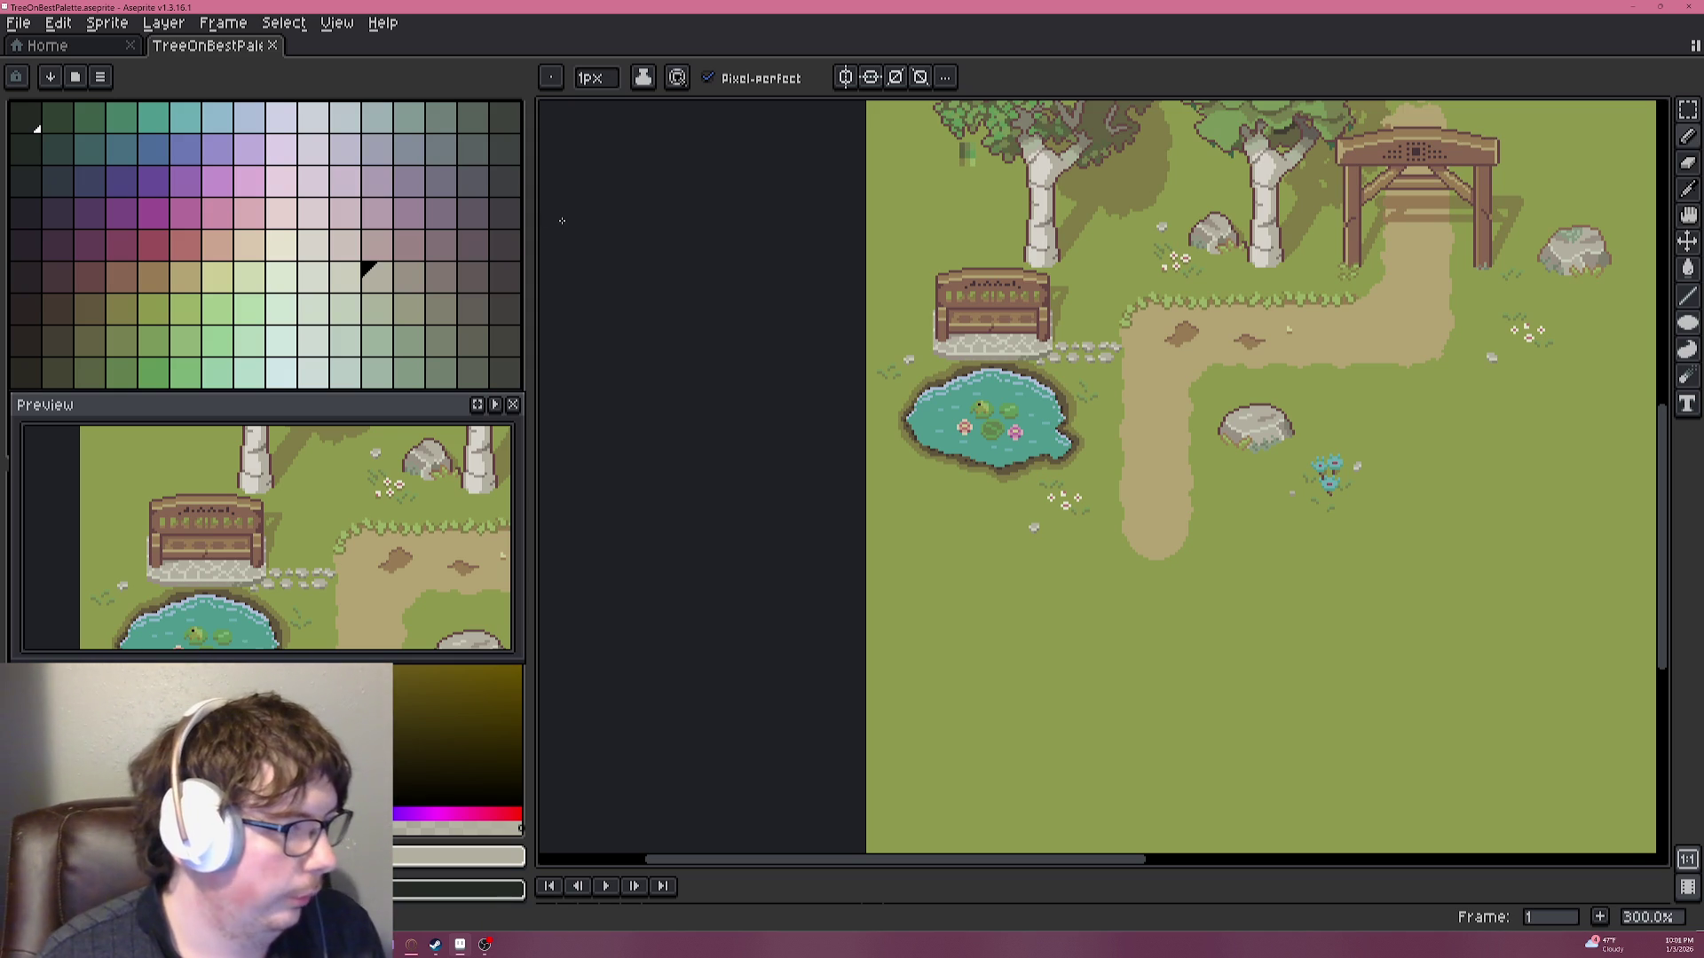
left_click(47, 130)
left_click(406, 340)
left_click(200, 216)
left_click(26, 117)
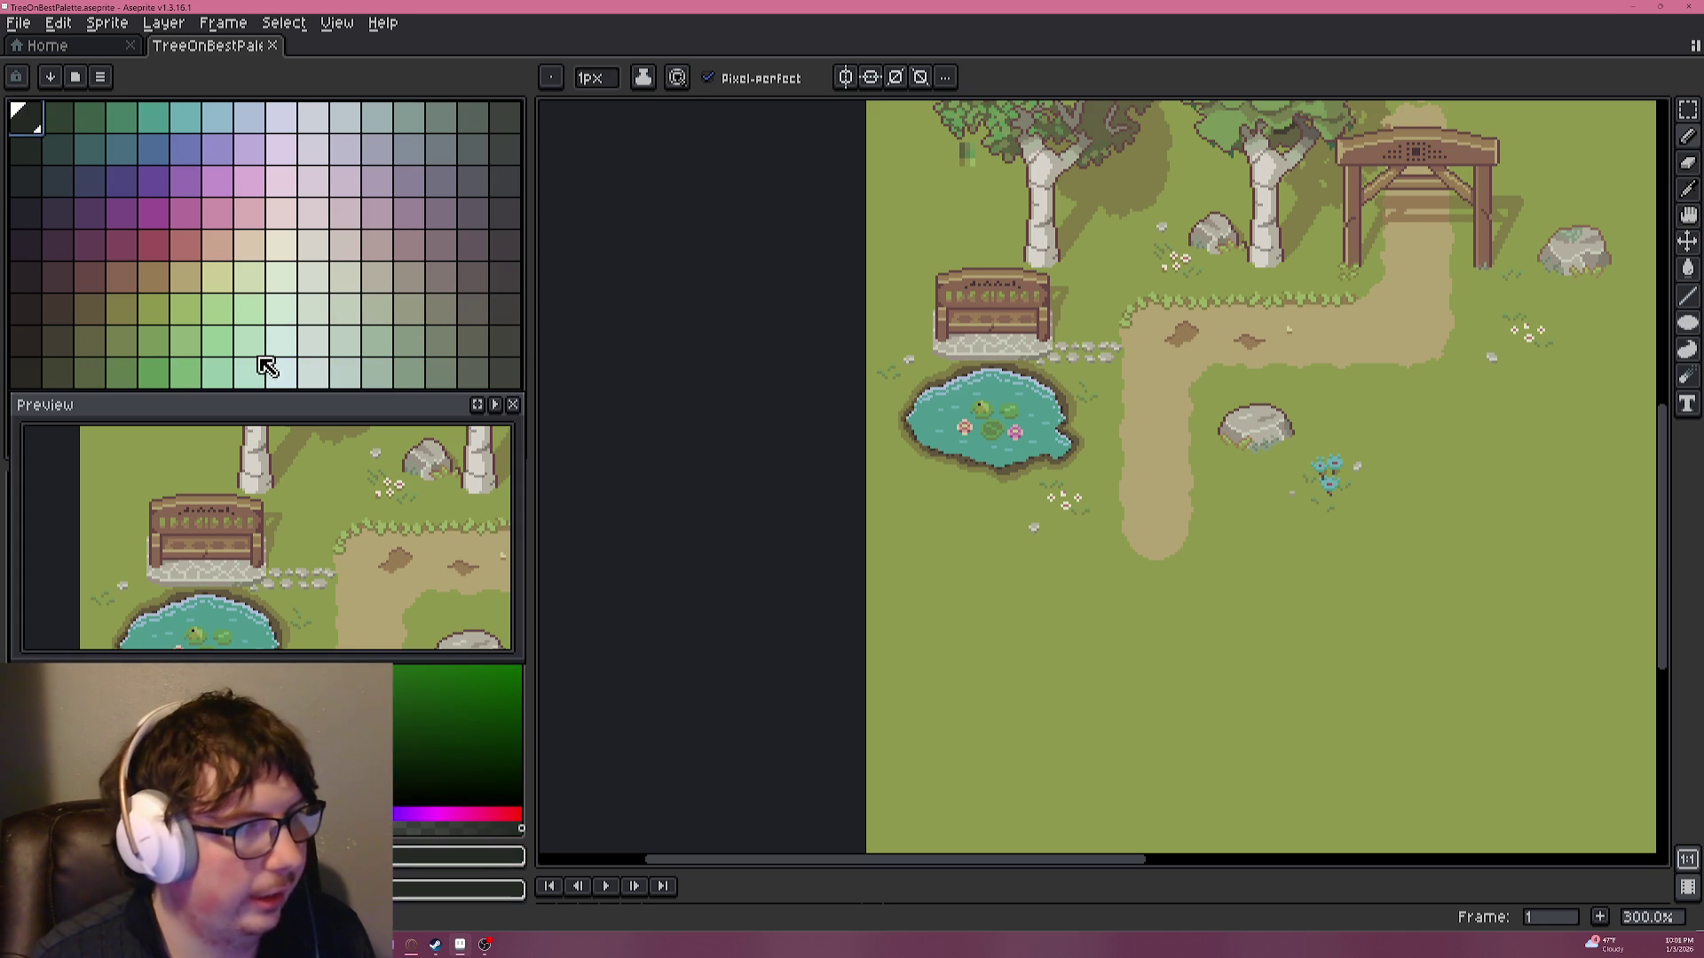
scroll(1035, 326, "down", 1)
left_click_drag(1070, 264, 969, 521)
scroll(873, 352, "up", 3)
scroll(873, 352, "up", 1)
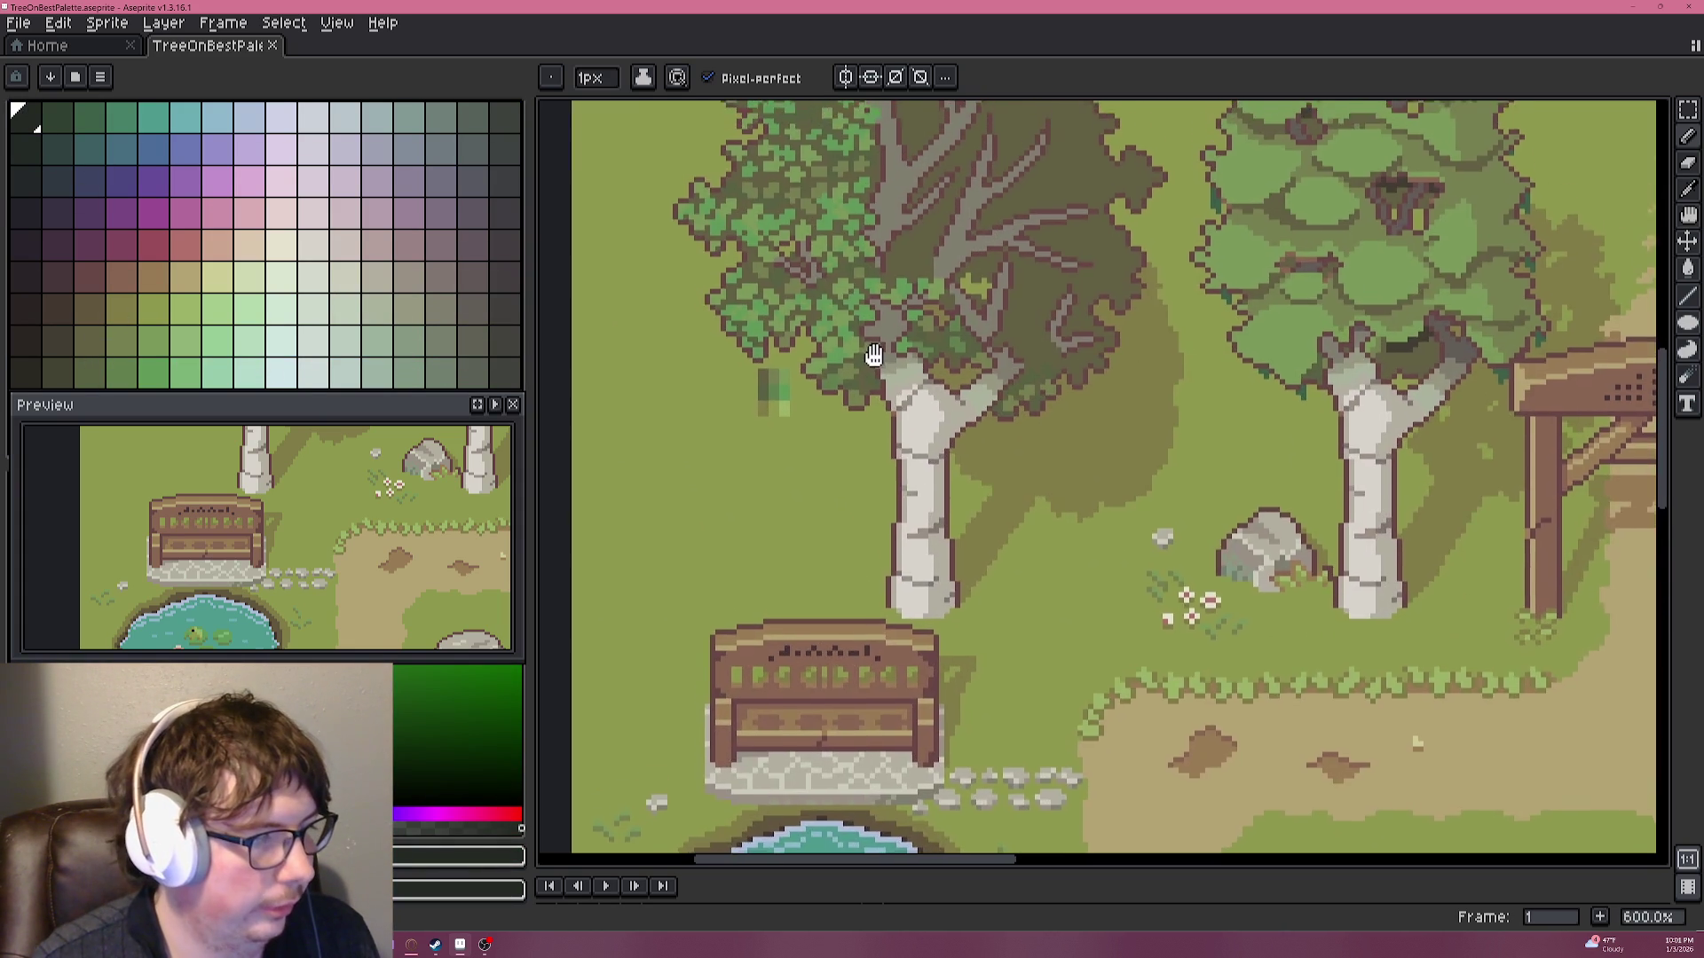
scroll(873, 352, "down", 2)
scroll(852, 319, "down", 2)
scroll(825, 274, "up", 1)
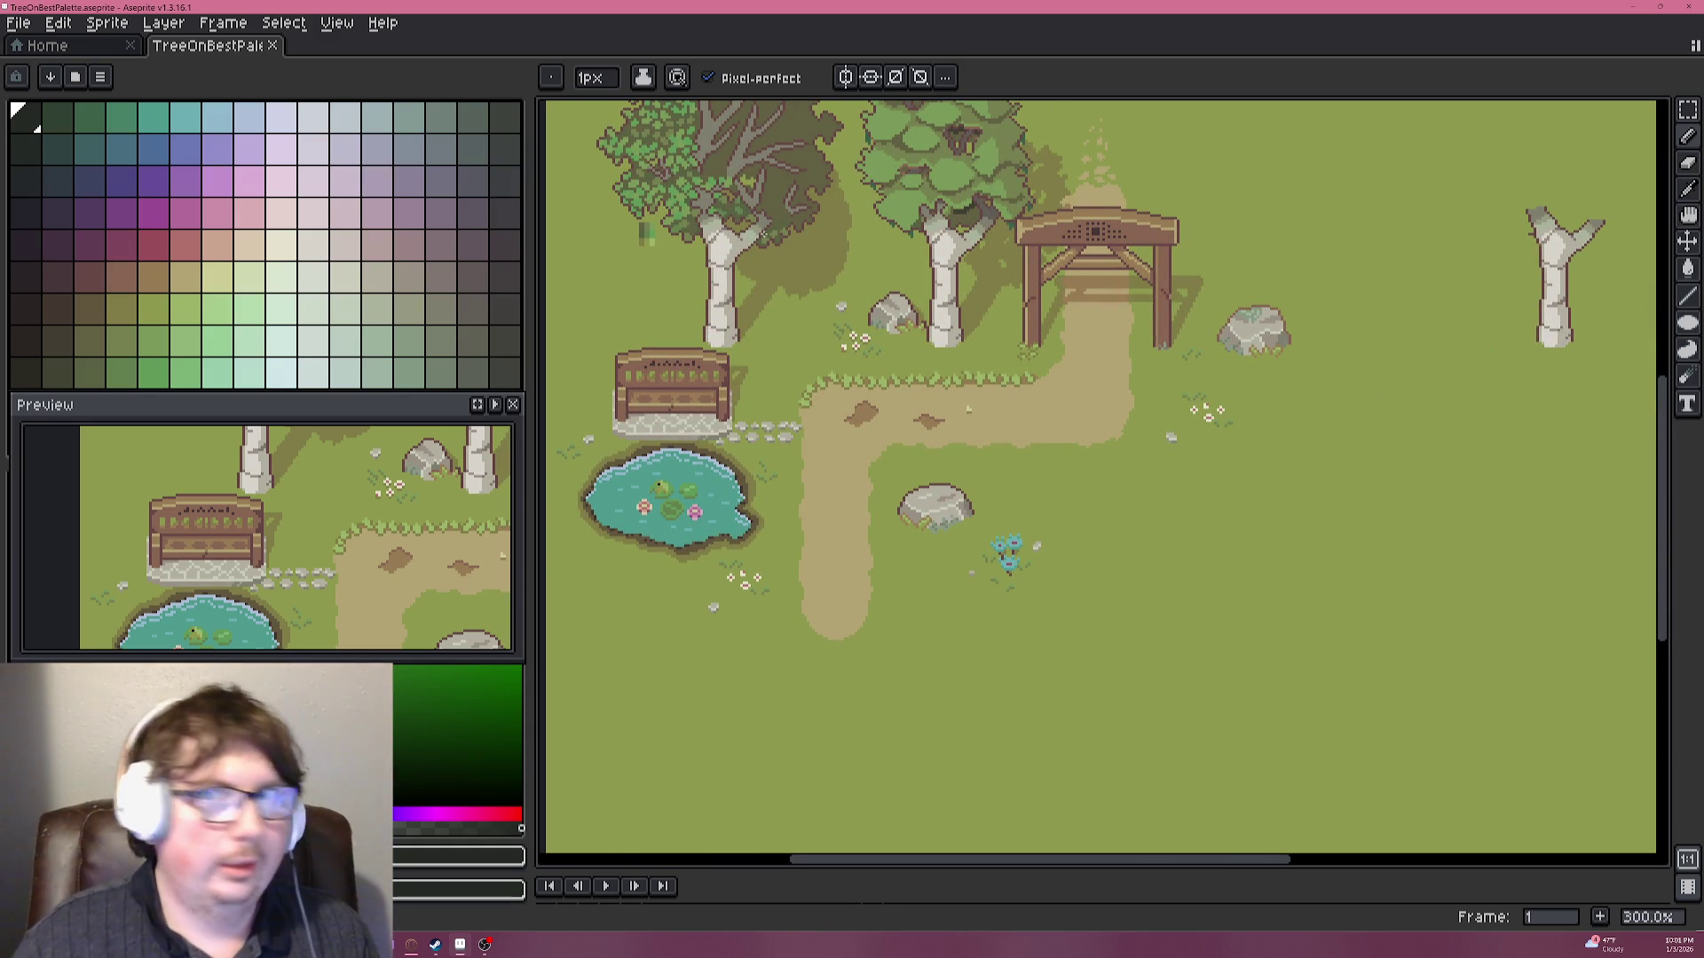
left_click(153, 306)
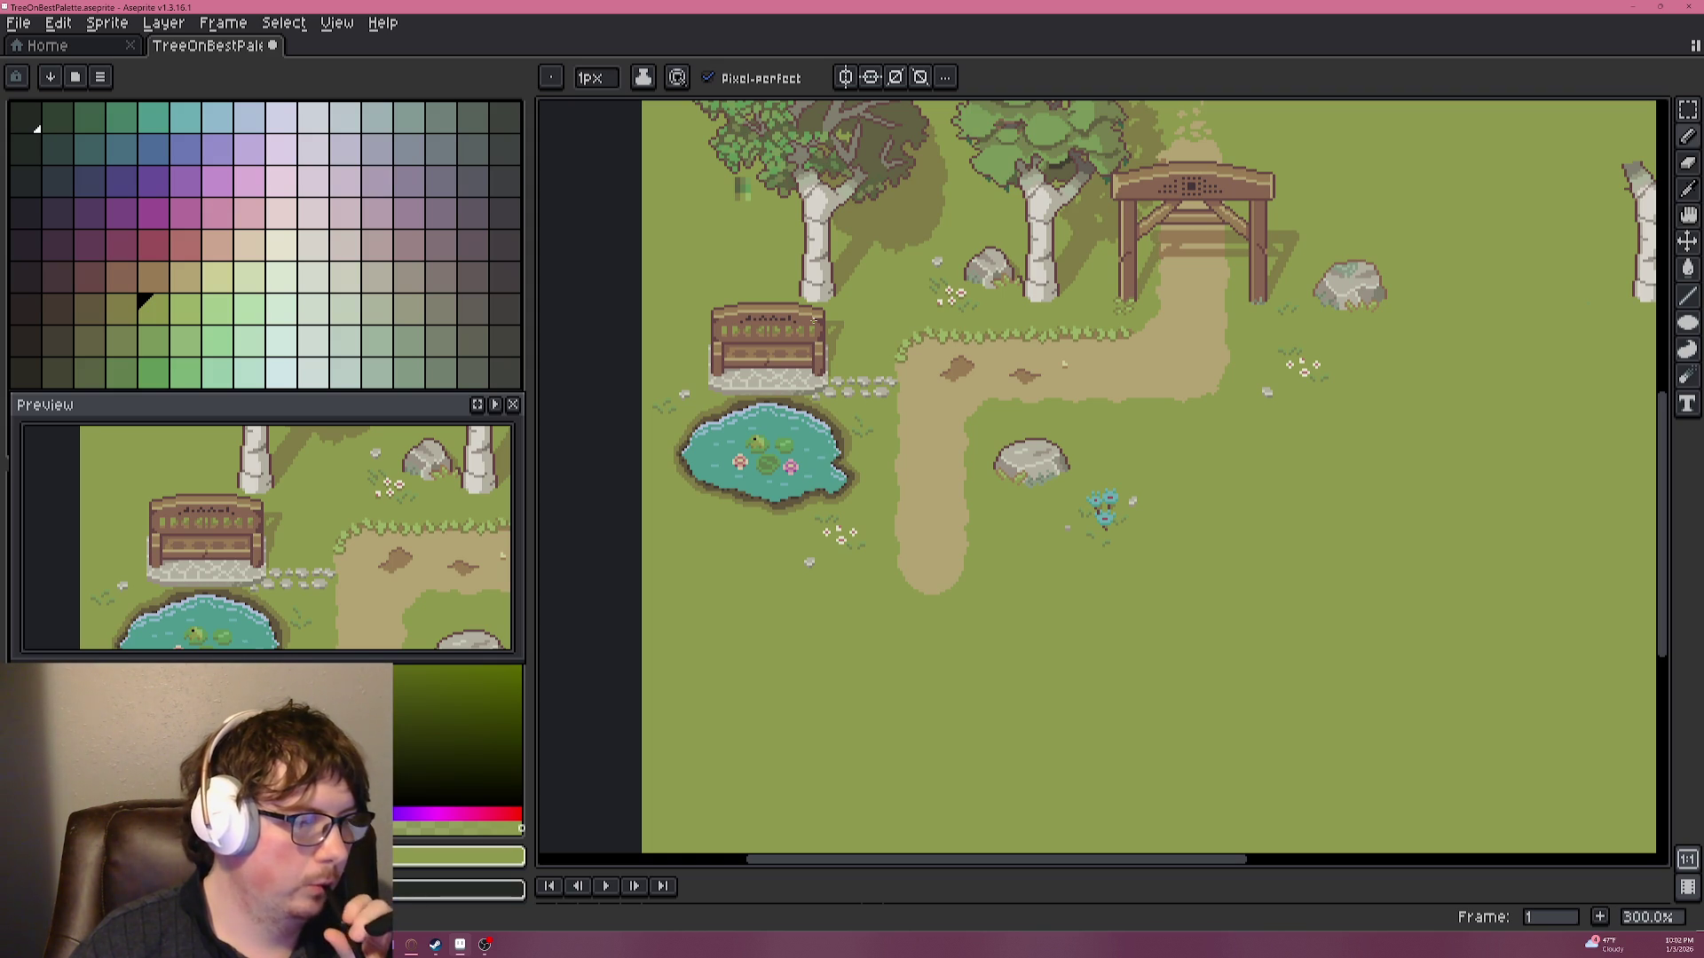
Zoom and pan the Preview panel onto the bench, pond and dirt path area.
scroll(317, 498, "down", 3)
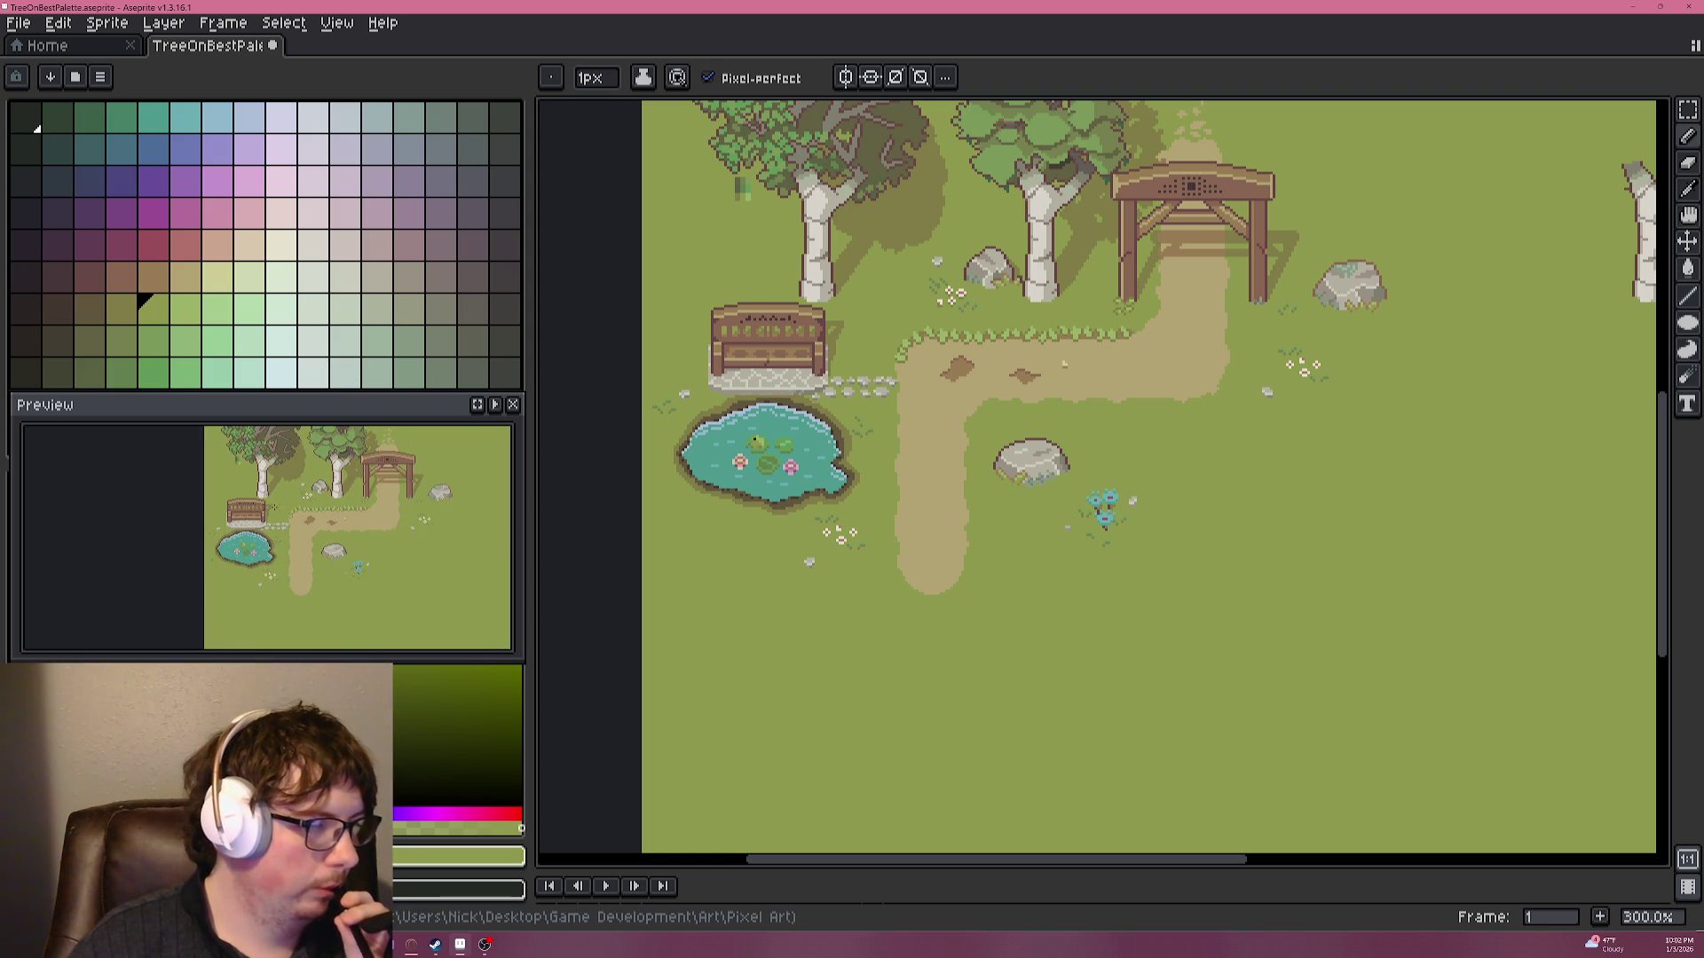
scroll(290, 537, "up", 4)
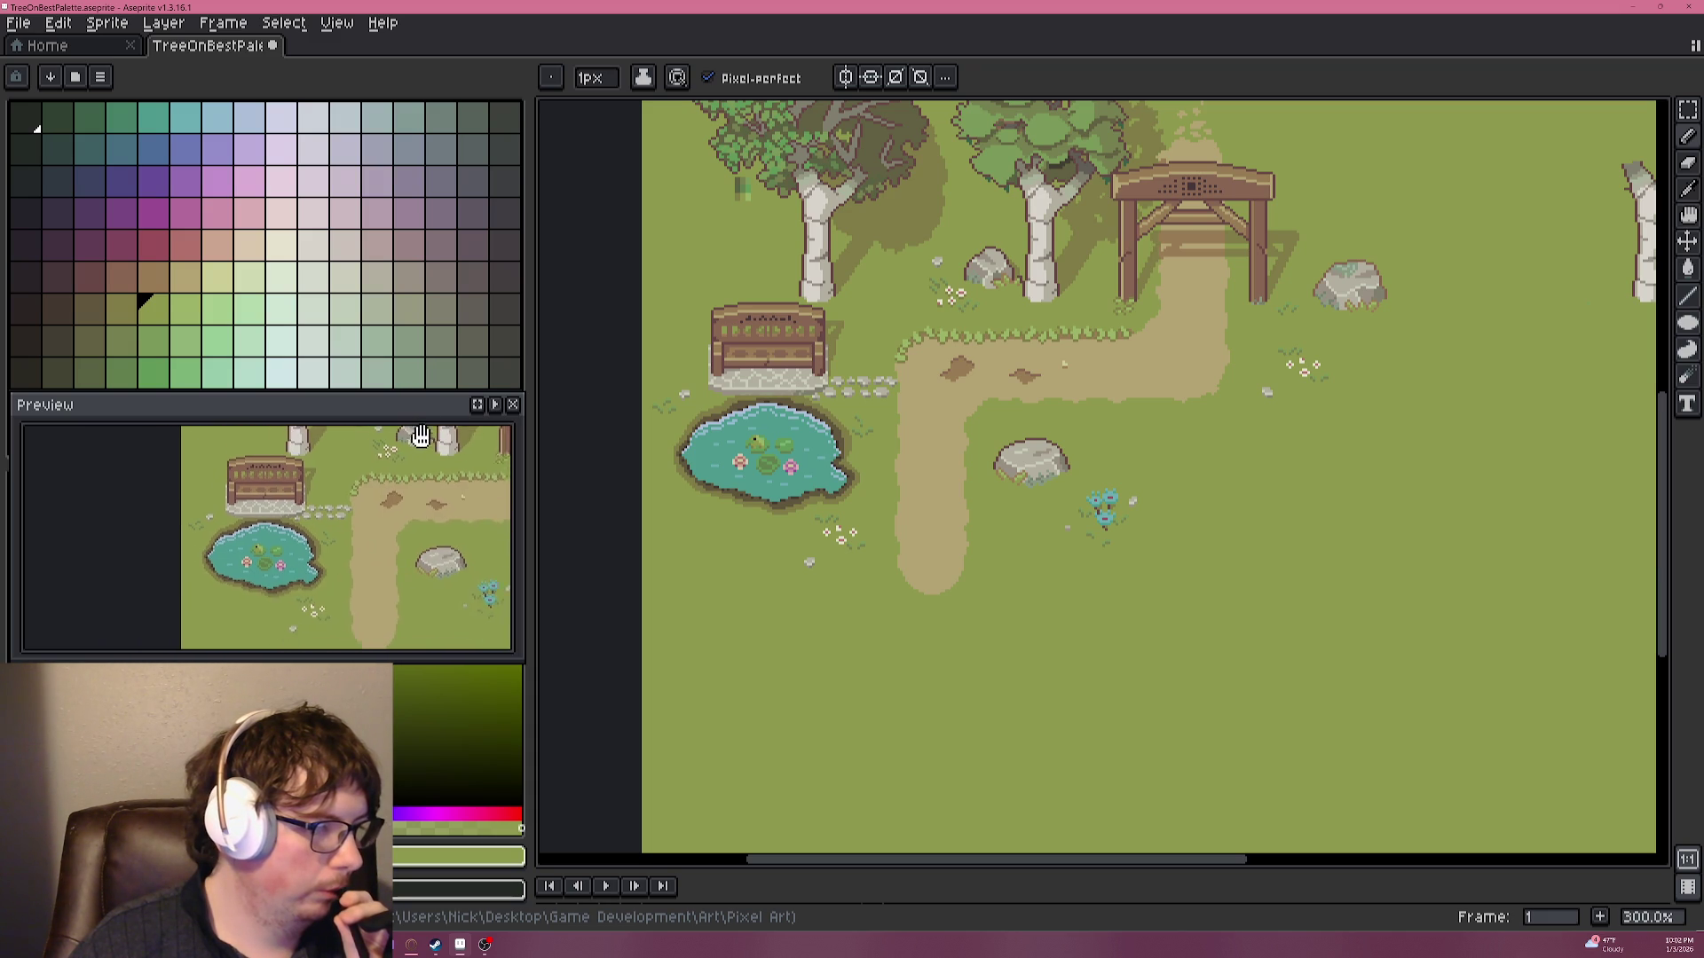
left_click_drag(432, 435, 438, 438)
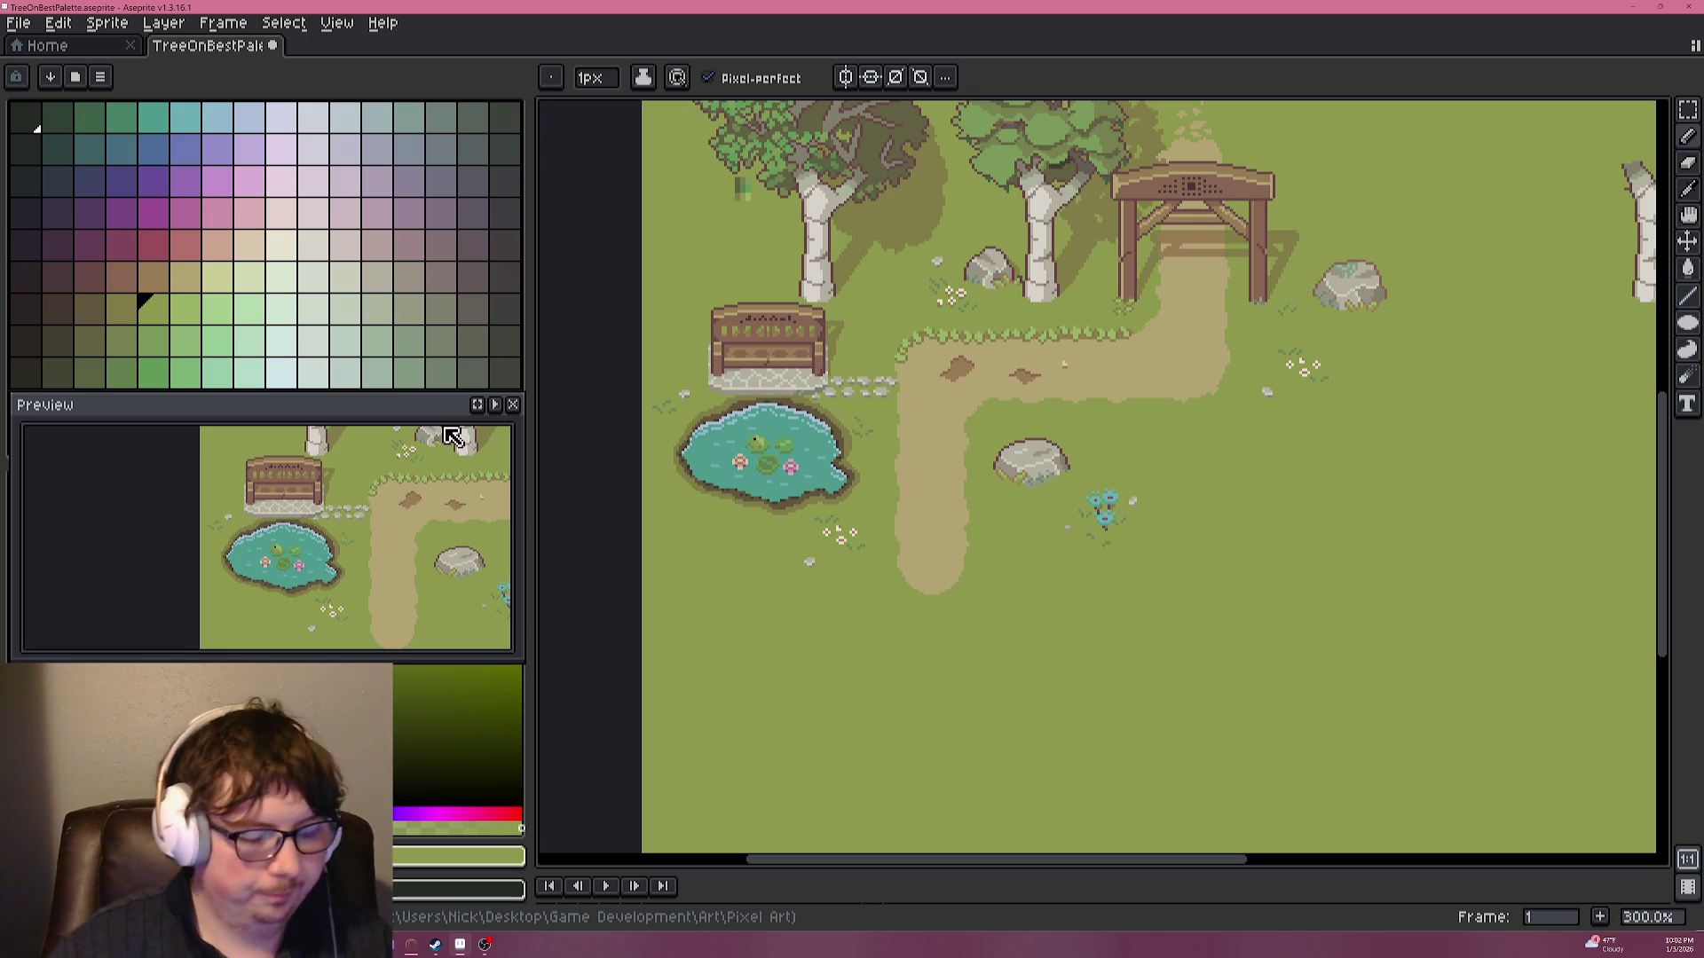
left_click_drag(805, 375, 902, 358)
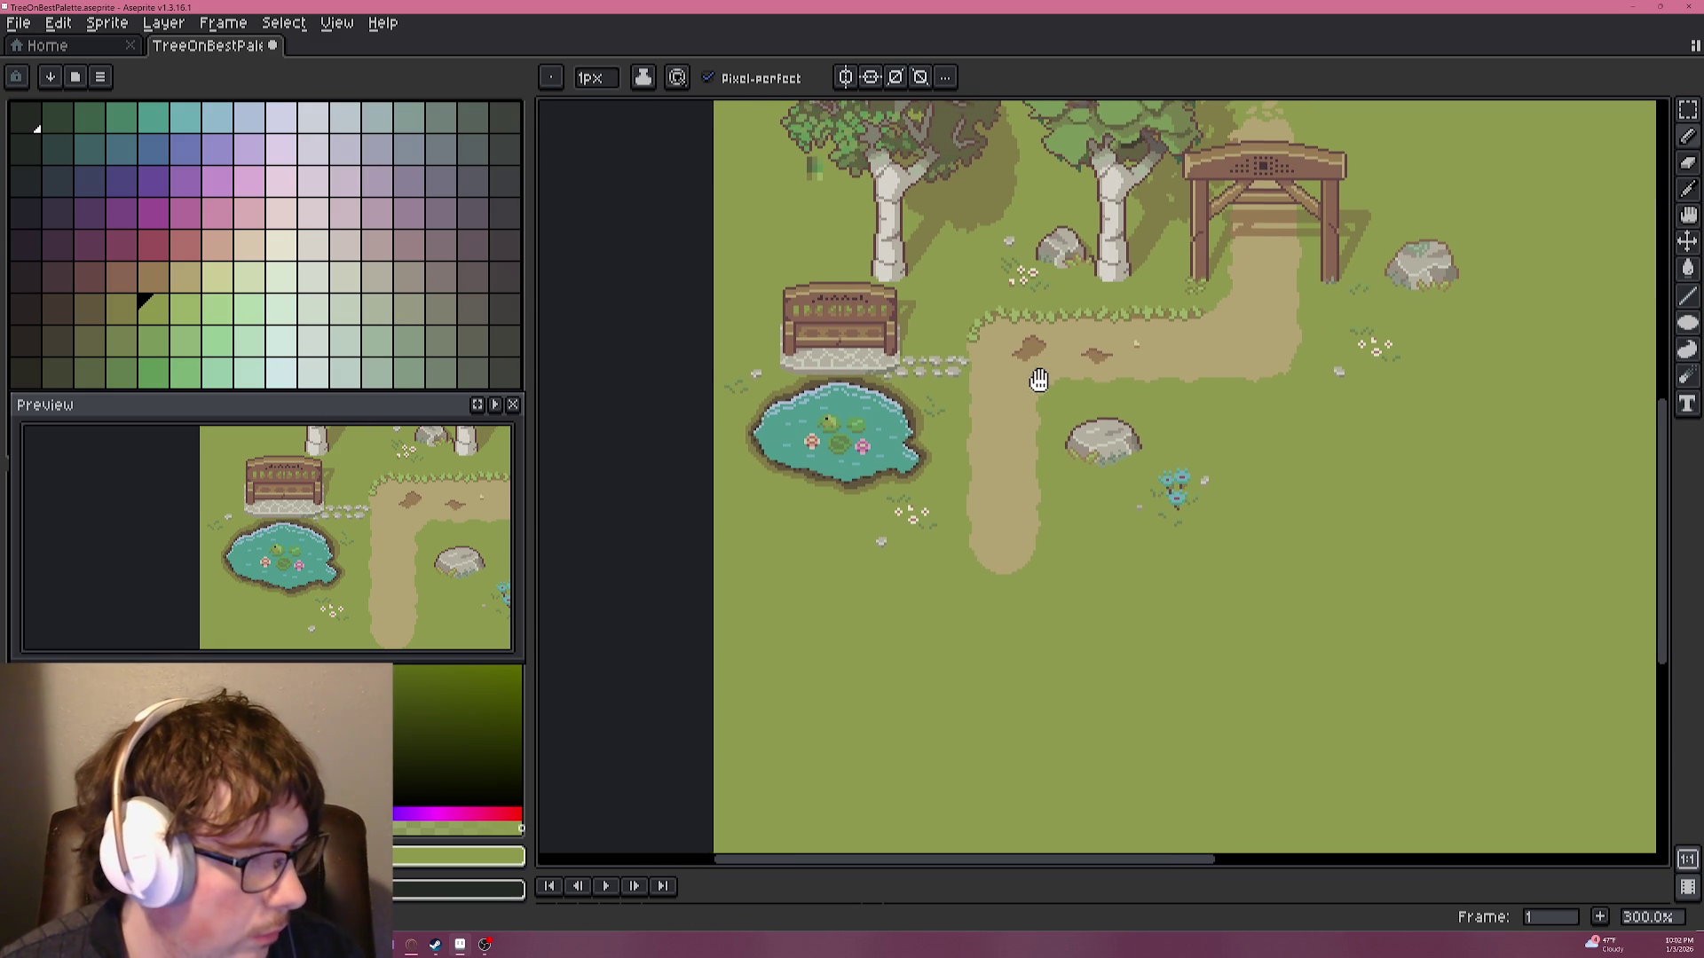
Zoom the canvas in on the stepping stones and pick a light grey.
scroll(941, 355, "up", 3)
scroll(920, 341, "up", 4)
left_click(917, 342, "alt")
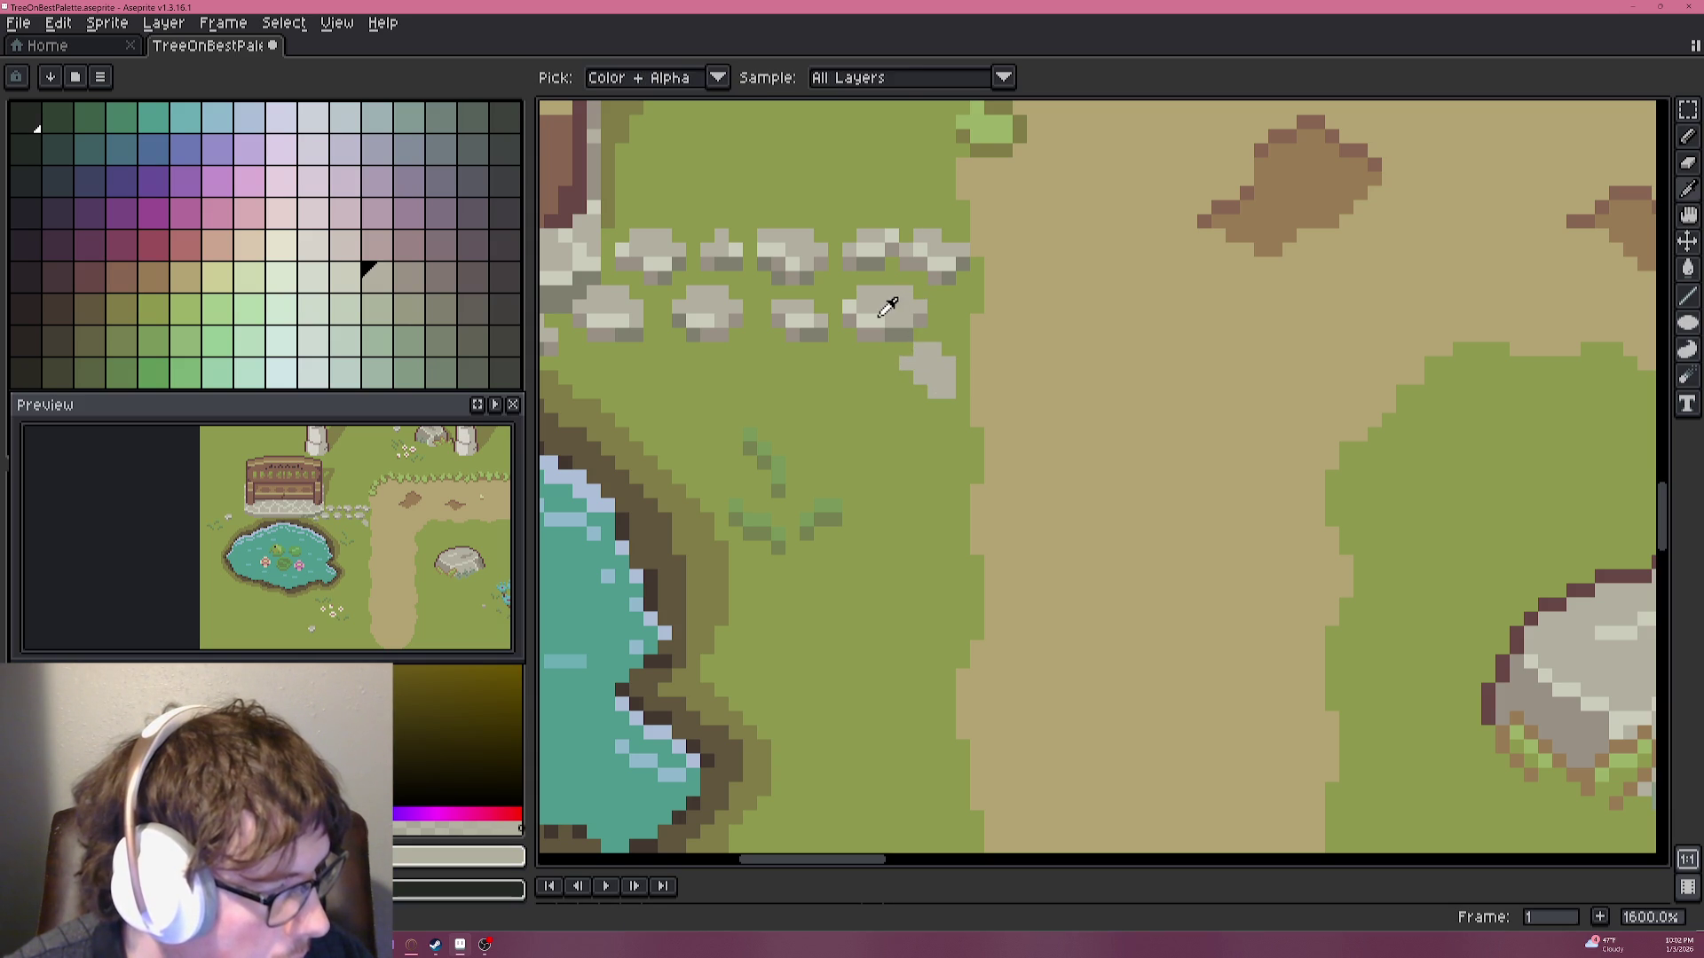
Sample the light and shadow greys from the existing stepping stones.
left_click(894, 309, "alt")
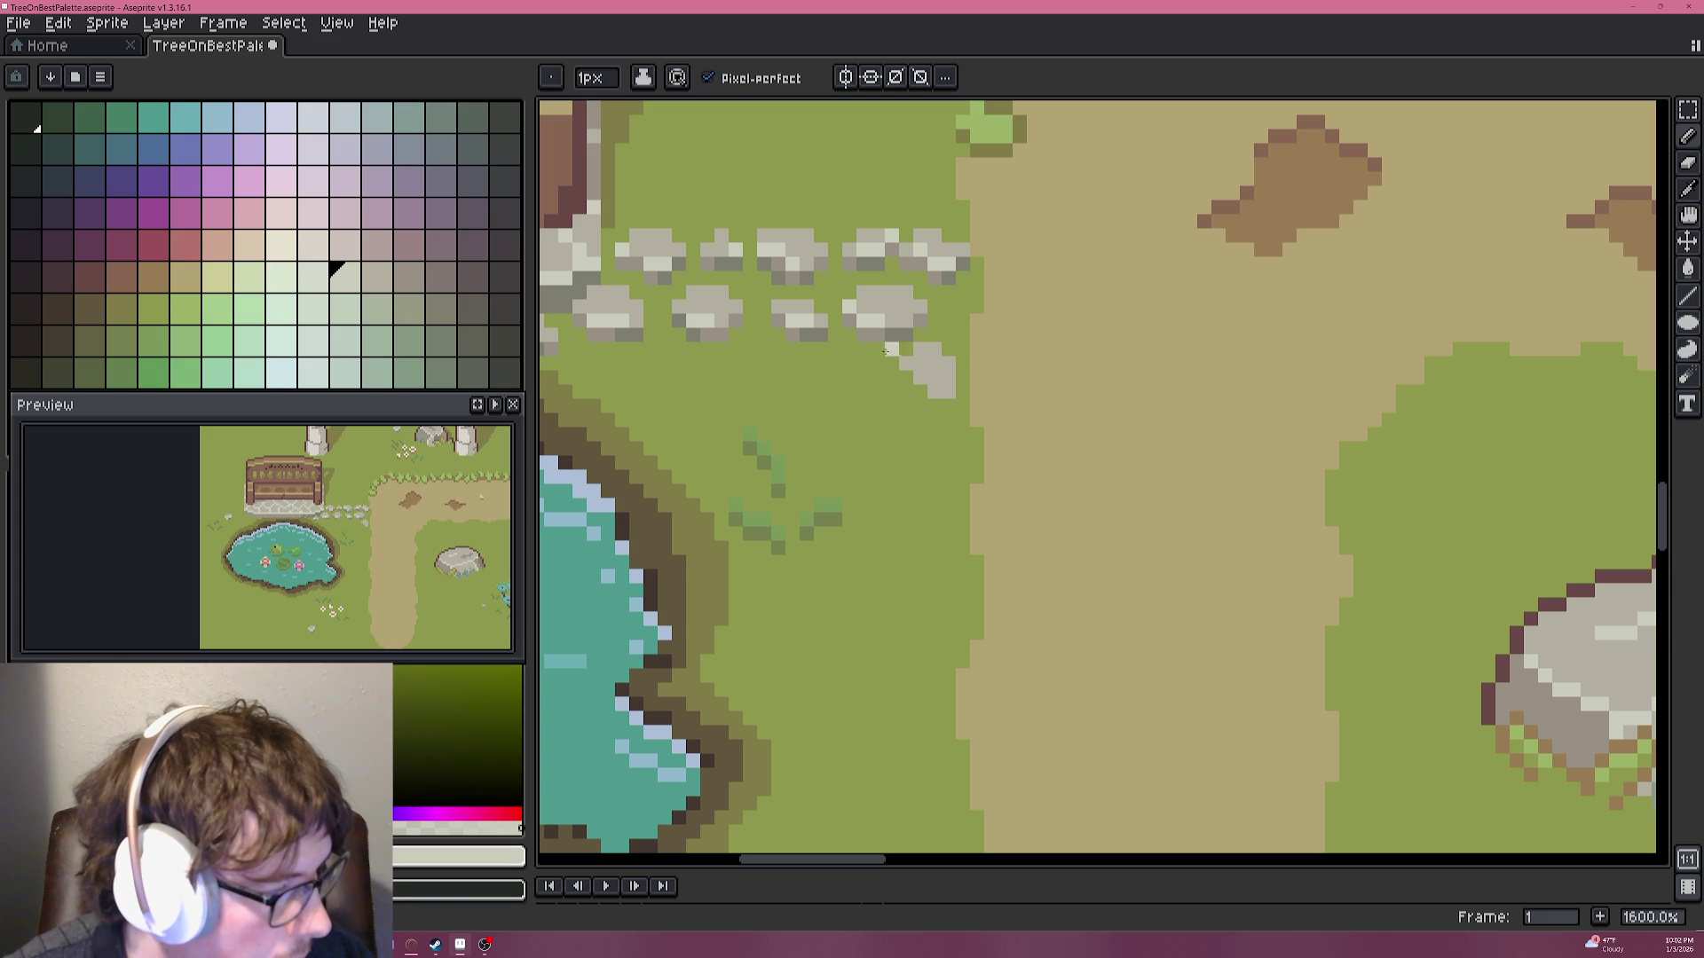
left_click(888, 332, "alt")
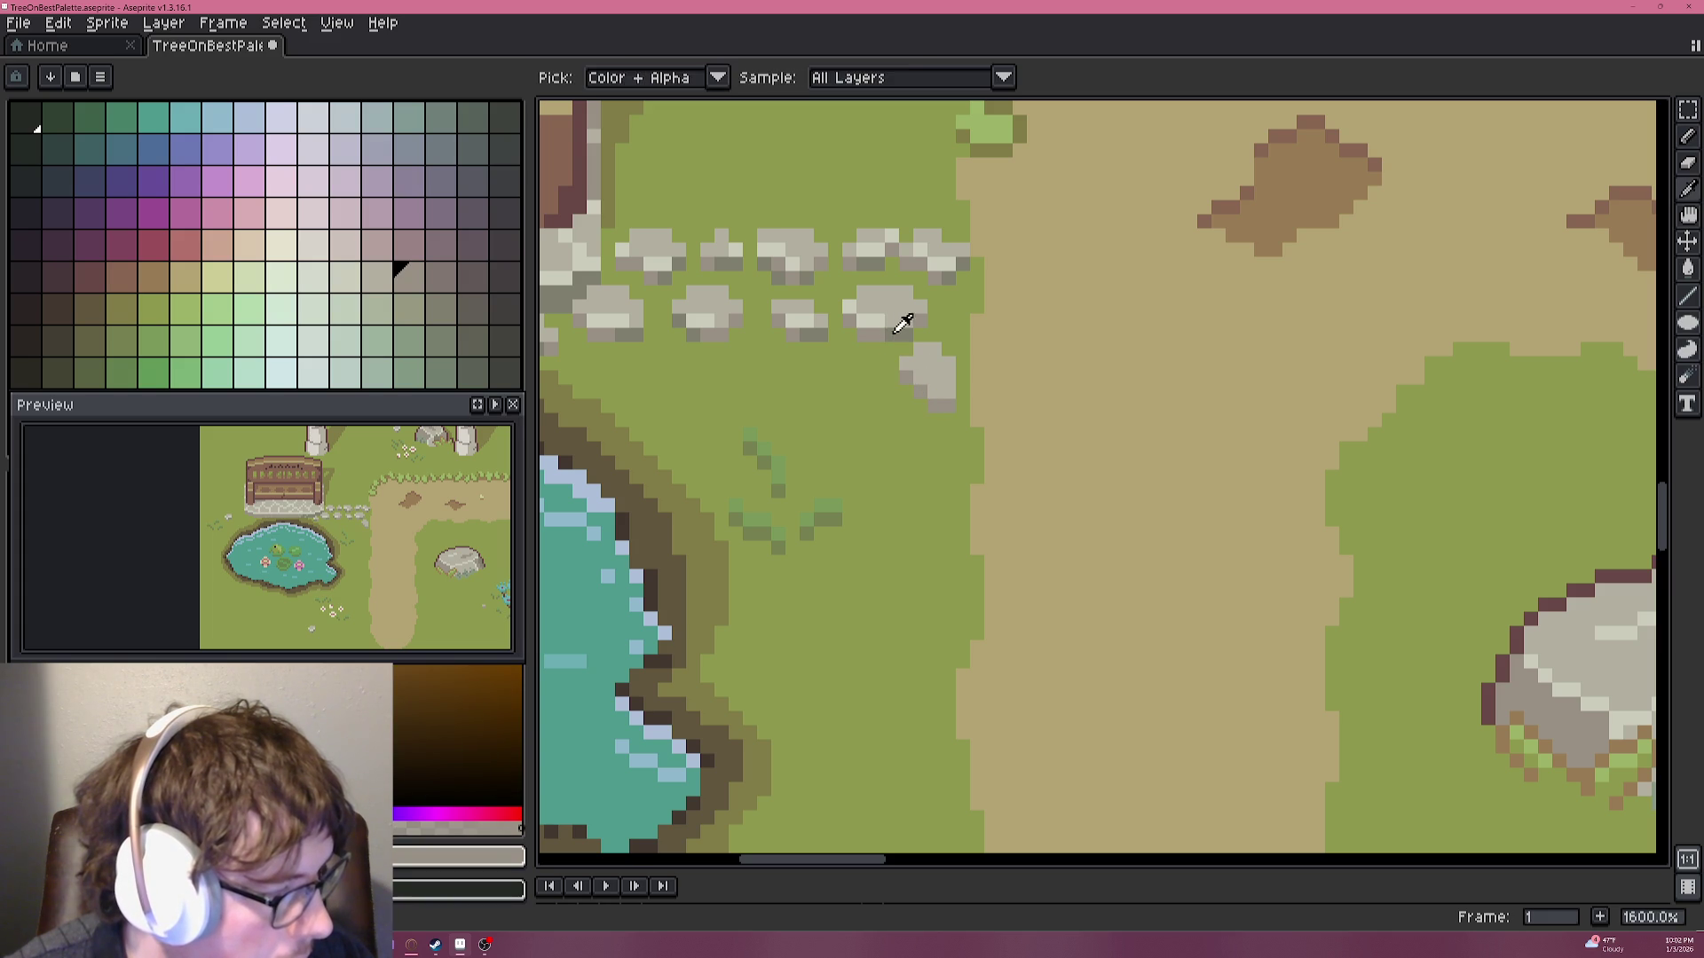
left_click(956, 379, "alt")
left_click(958, 376, "alt")
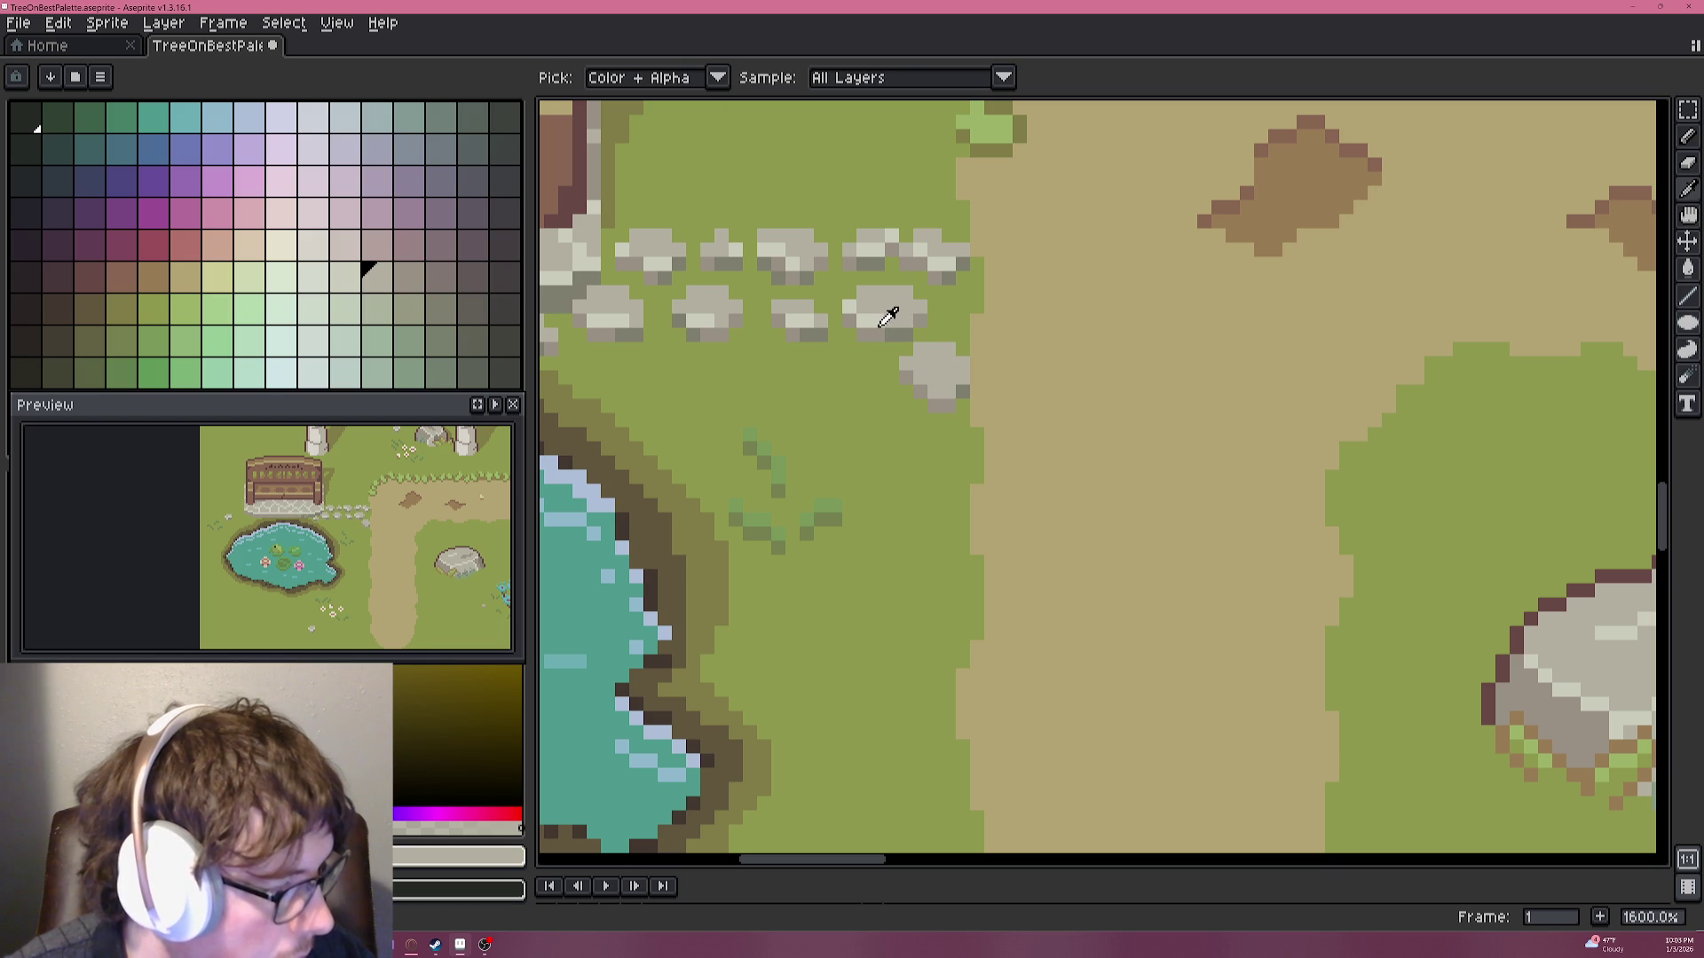
left_click(889, 316, "alt")
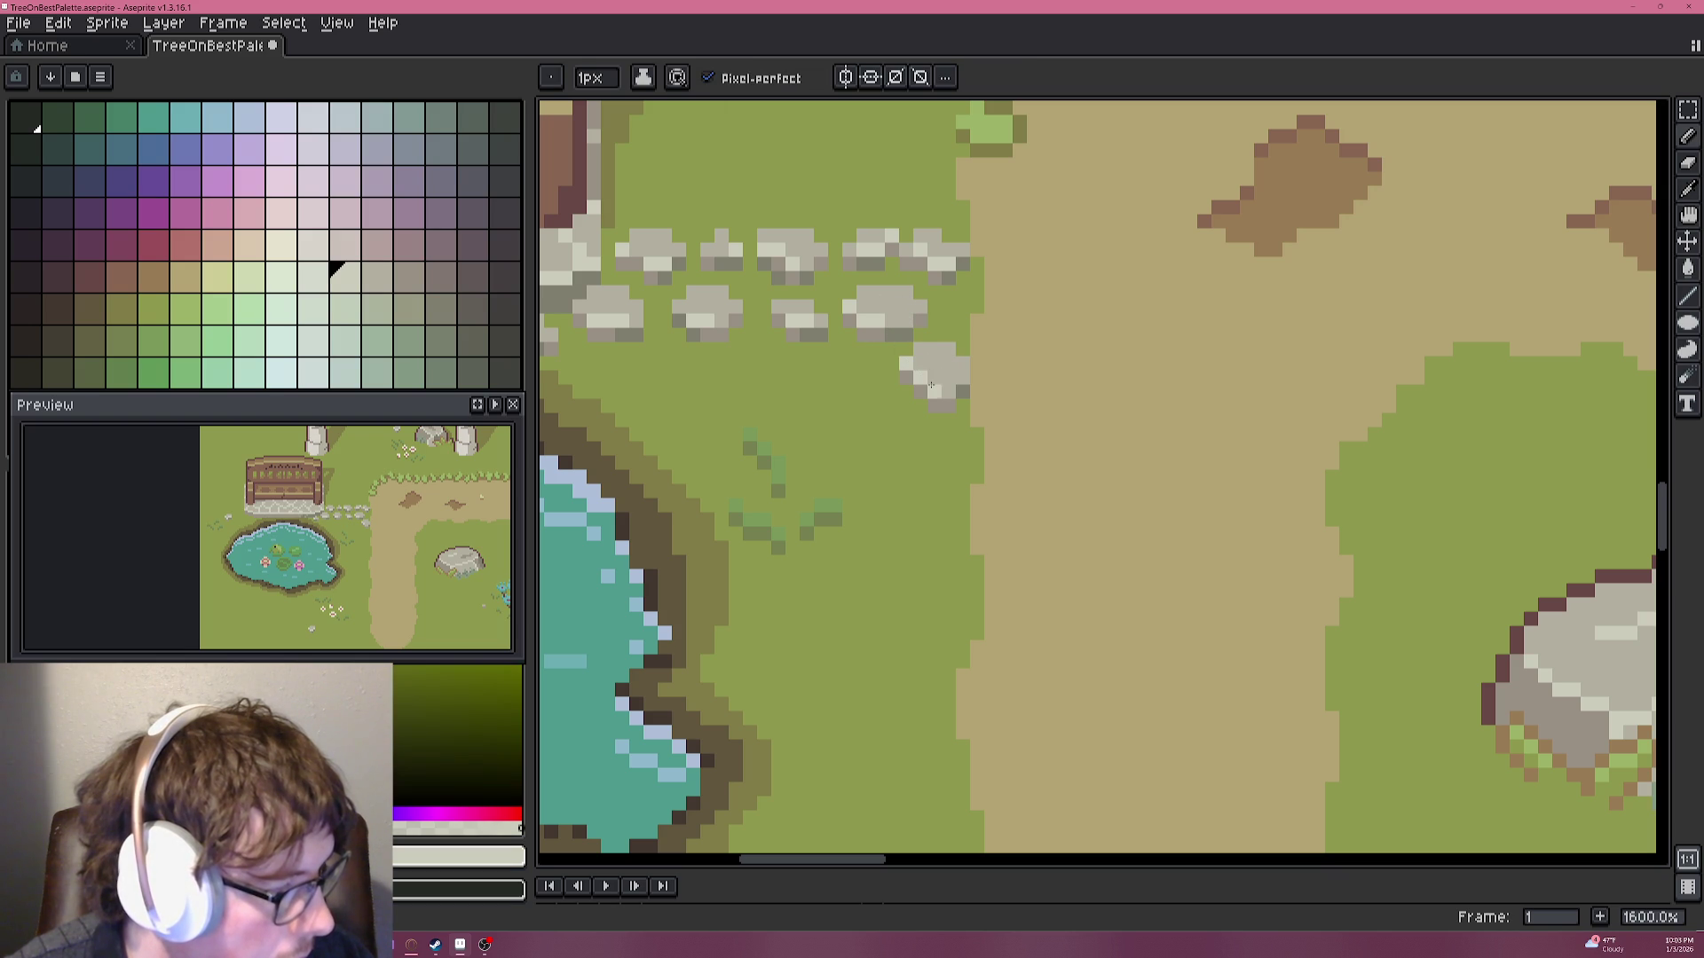
Bring the stepping stones into view and pencil extra grey pixels onto them.
scroll(944, 390, "down", 2)
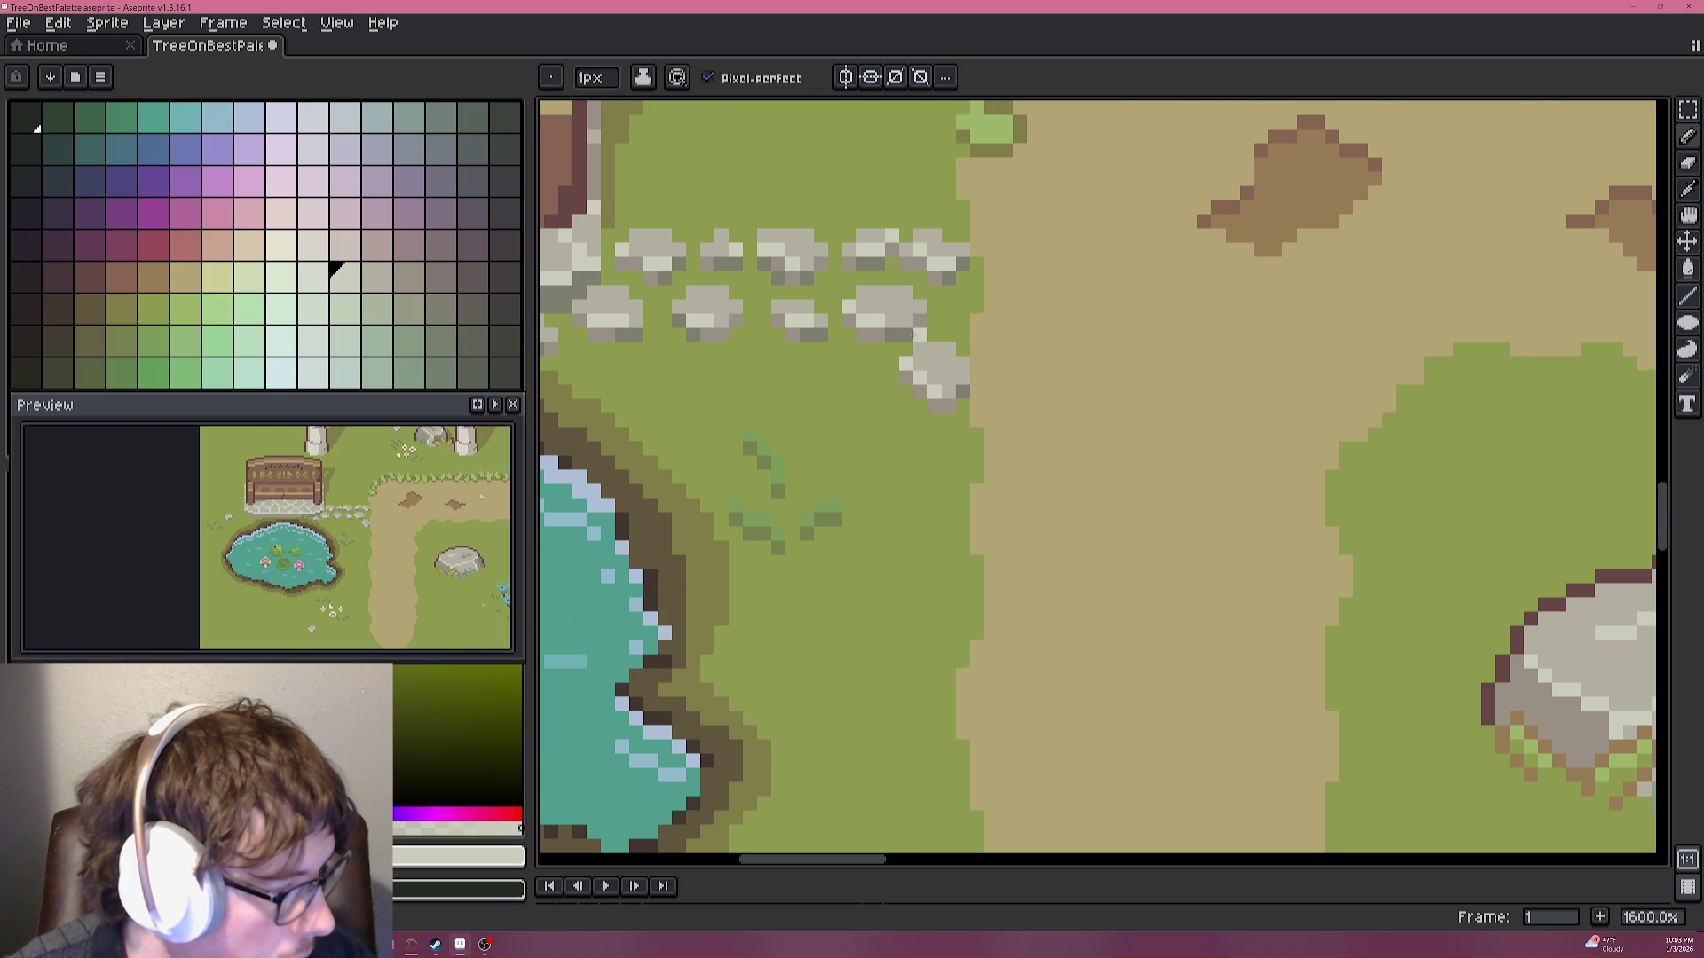
scroll(944, 391, "down", 1)
scroll(967, 355, "down", 1)
scroll(985, 327, "down", 1)
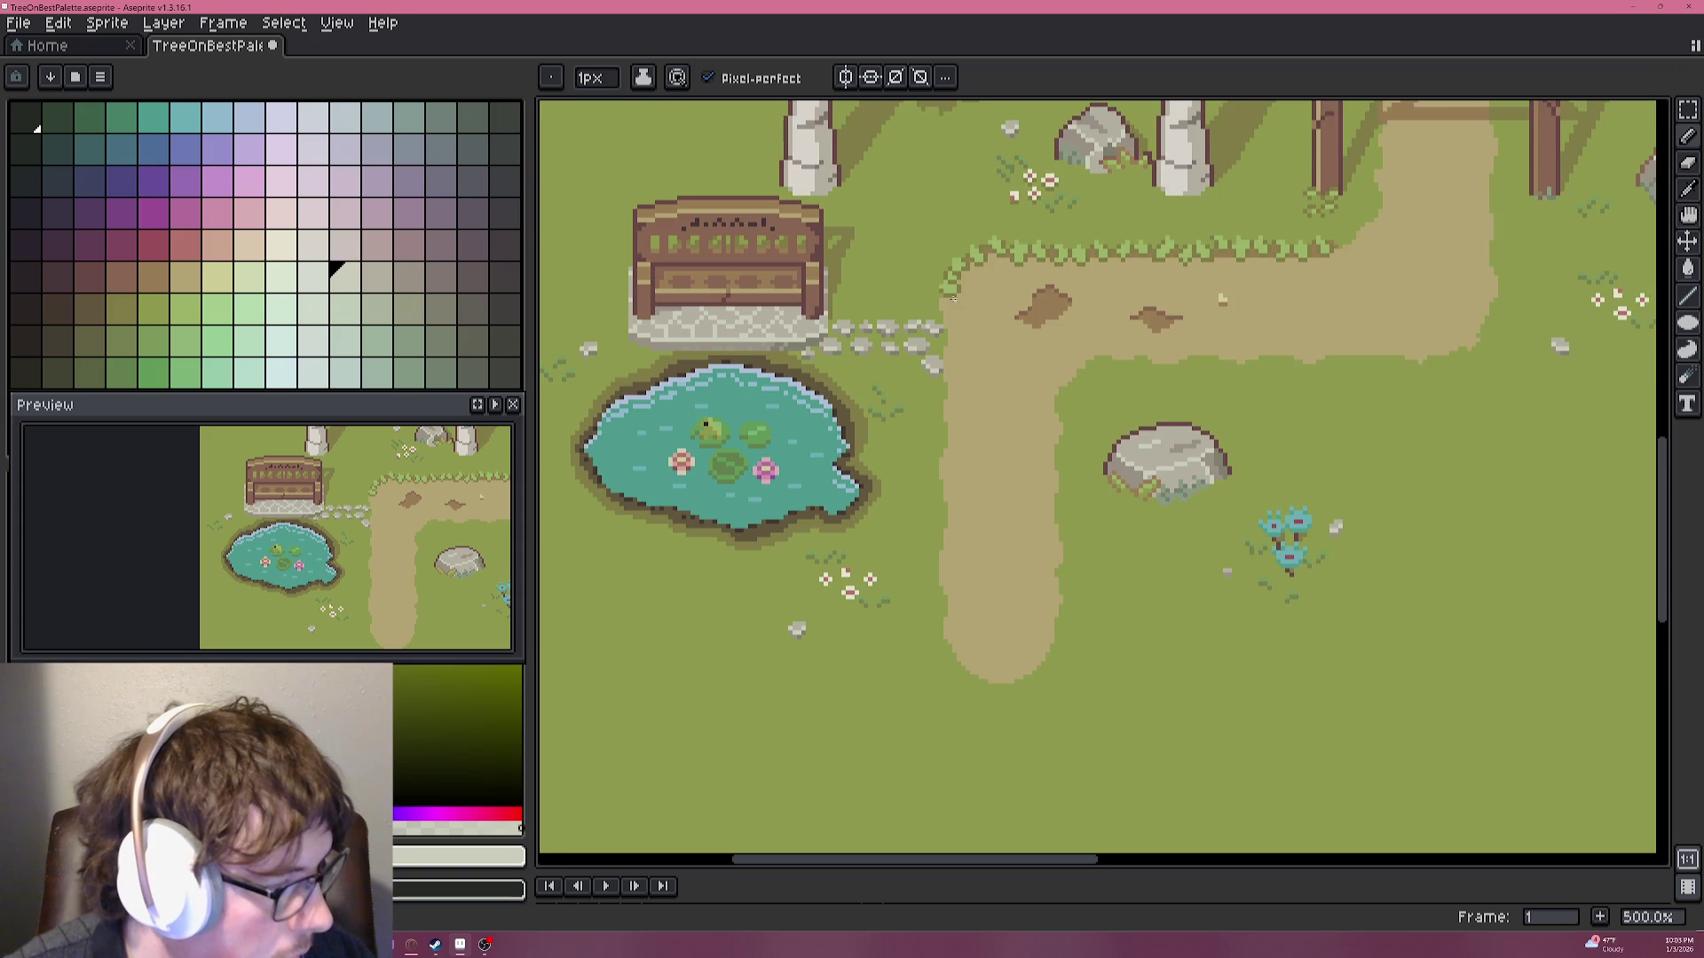
left_click_drag(985, 327, 965, 445)
scroll(966, 445, "up", 4)
left_click(965, 445, "alt")
scroll(965, 446, "up", 3)
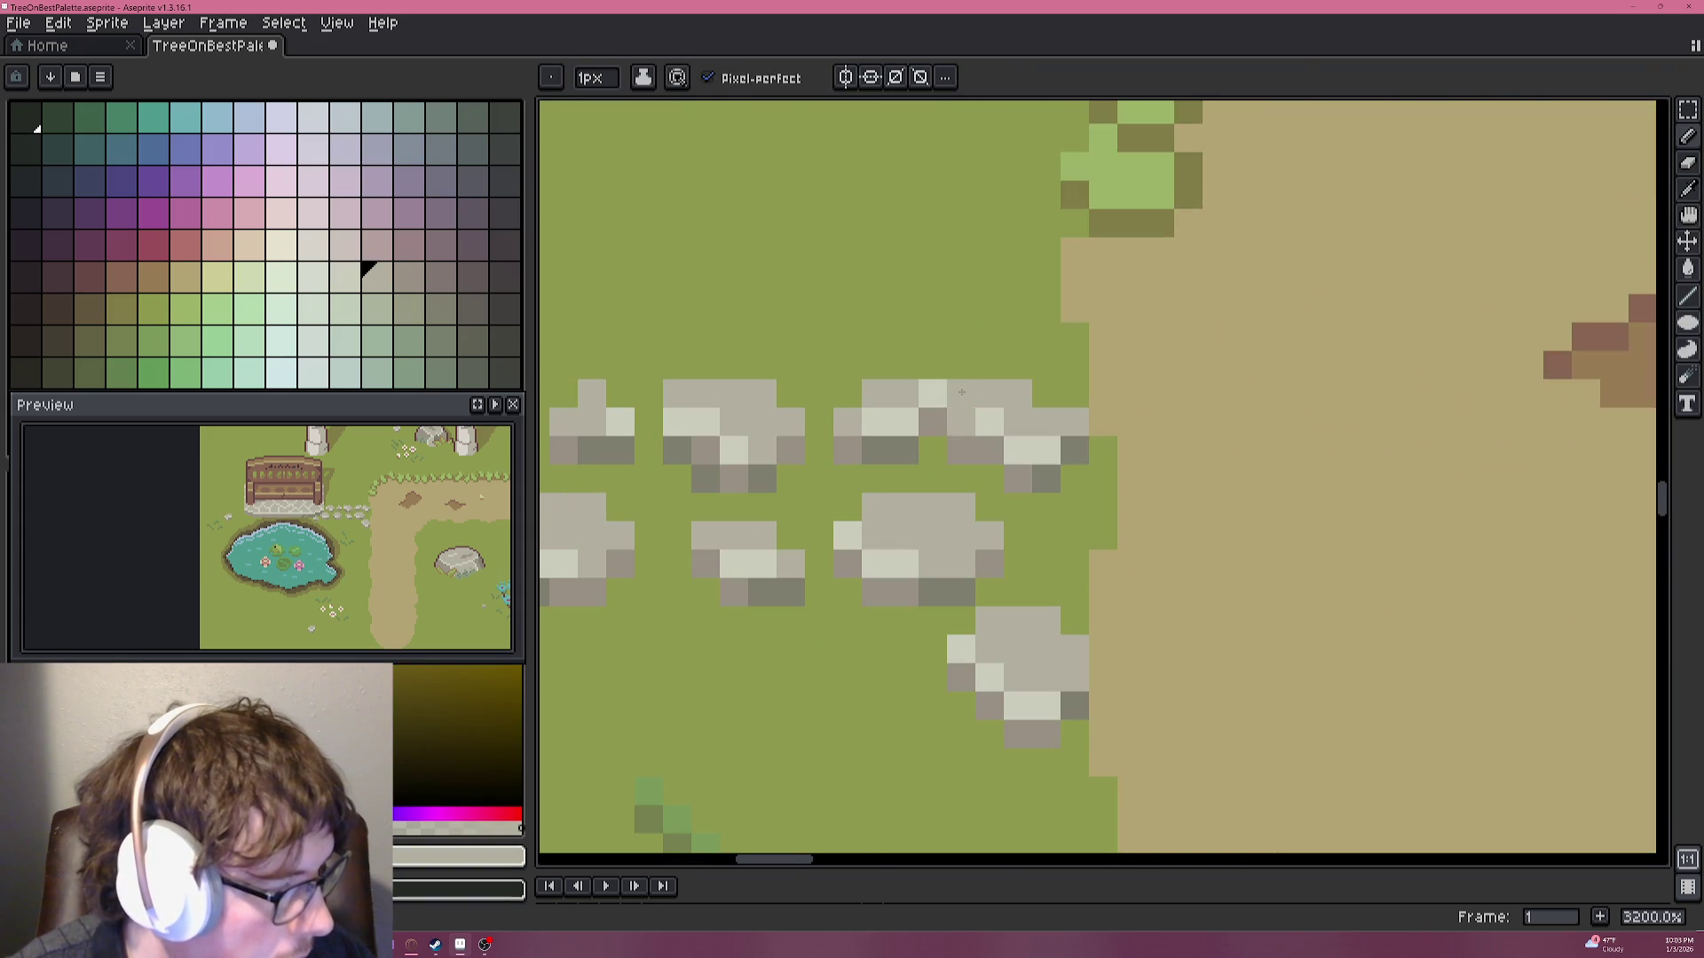
left_click(976, 414)
left_click(1006, 444)
left_click(1005, 414)
left_click(1033, 414)
left_click(1034, 387)
Shade the stones with dark grey shadow pixels and light grey highlights on top.
left_click(1005, 387)
left_click(998, 585, "alt")
left_click(985, 449)
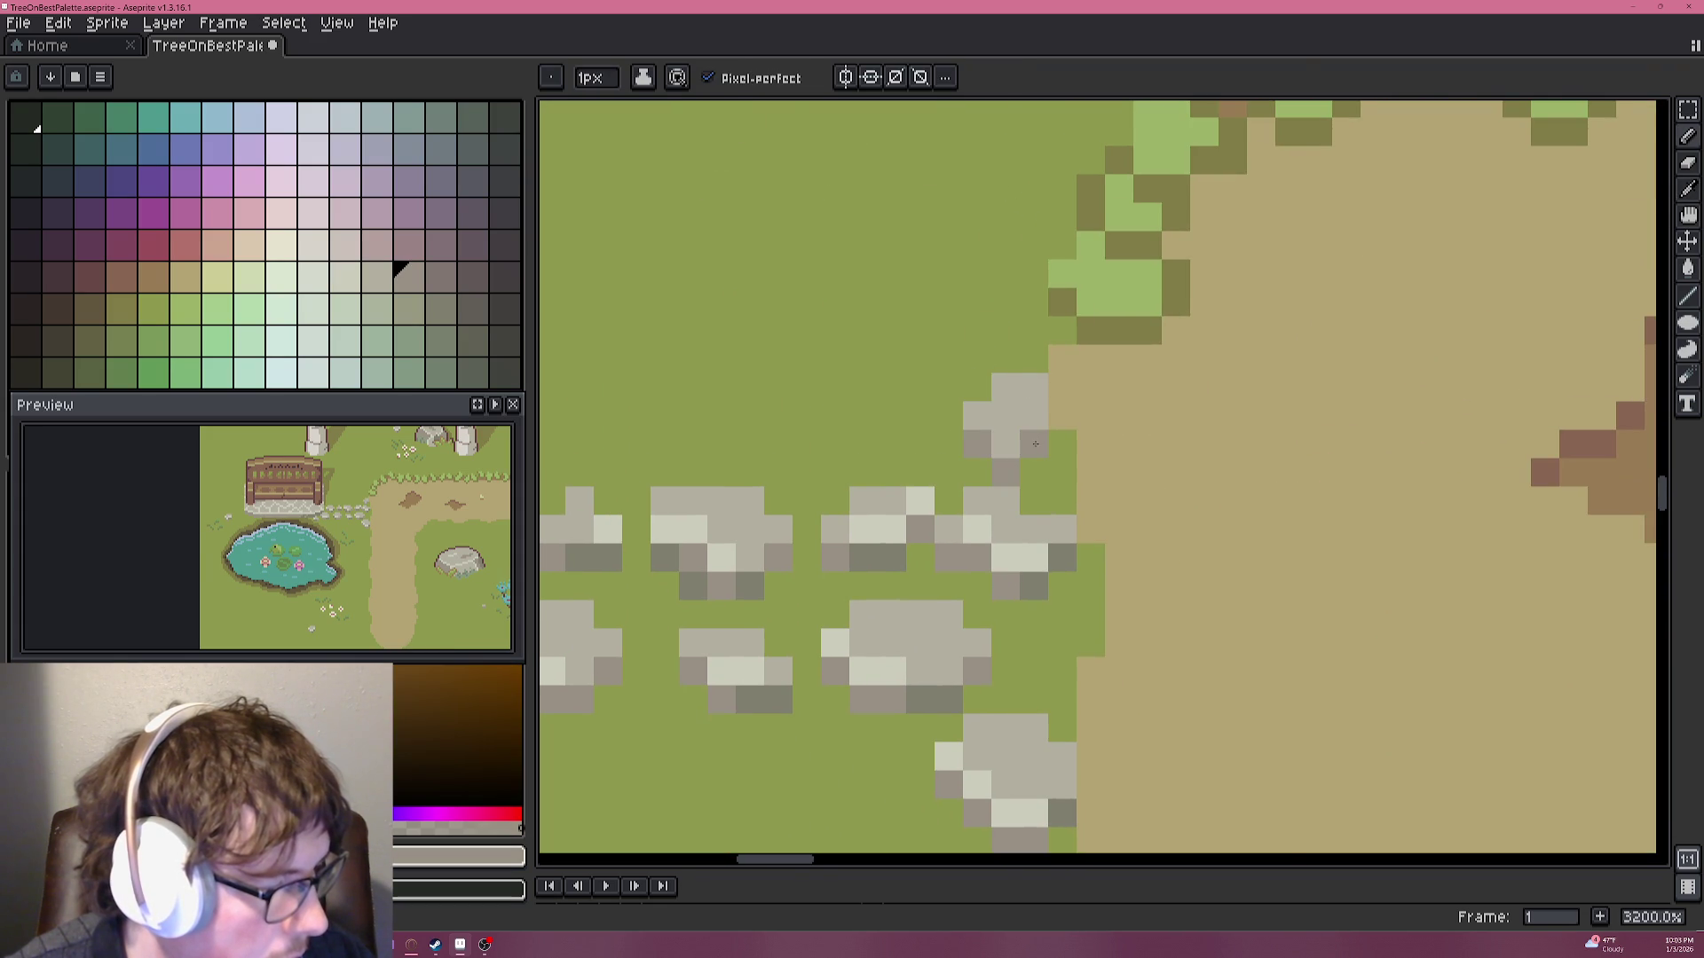
left_click(1043, 552, "alt")
left_click(1030, 414)
left_click(1005, 443)
left_click(1064, 552, "alt")
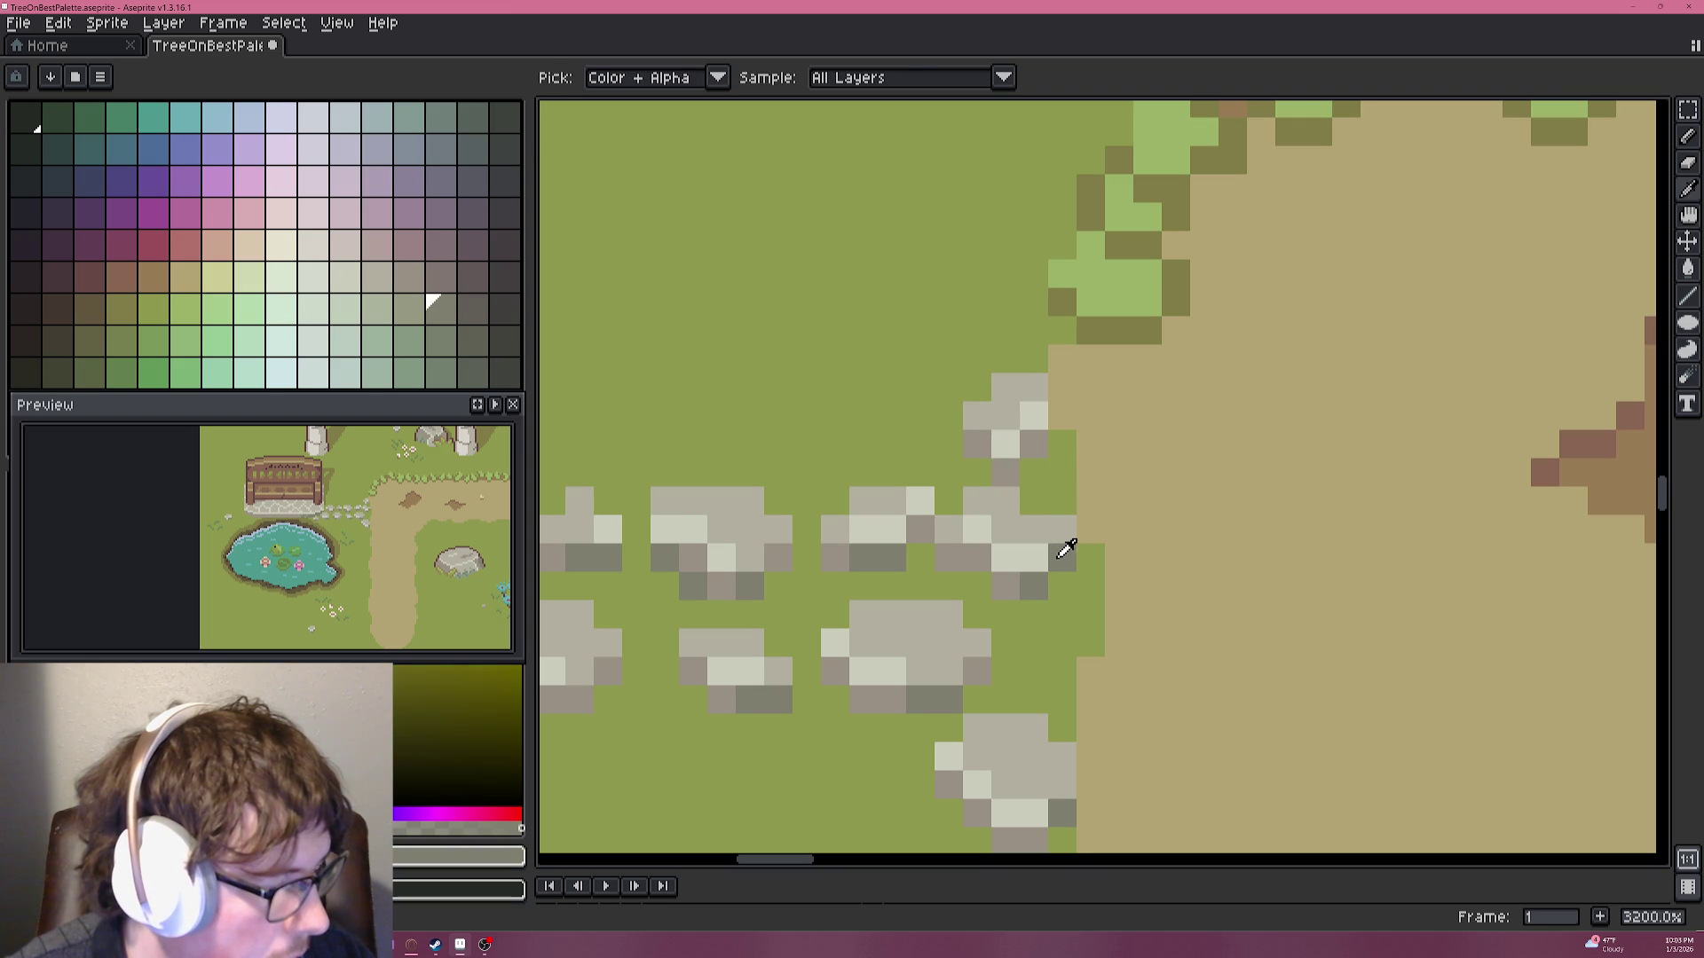
left_click(1055, 418)
left_click(1020, 387, "alt")
left_click_drag(1029, 360, 1048, 367)
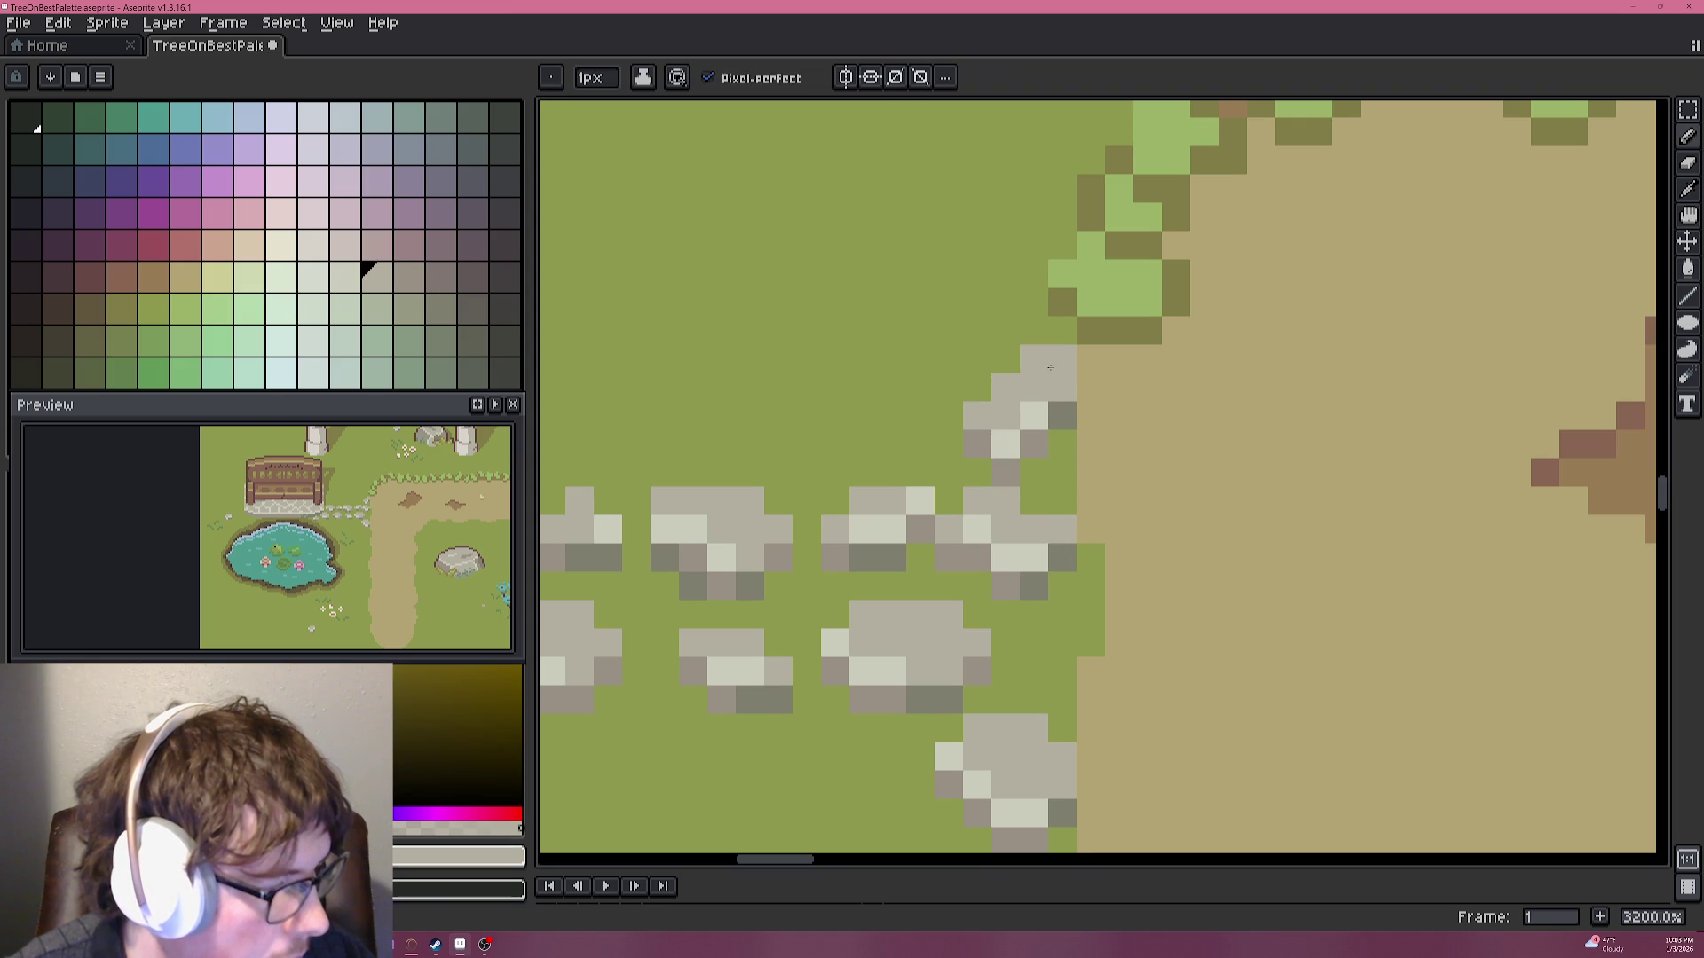
Zoom out to check the stones and tree trunks above the bench, then undo the last stroke.
scroll(990, 382, "down", 8)
scroll(1068, 429, "down", 1)
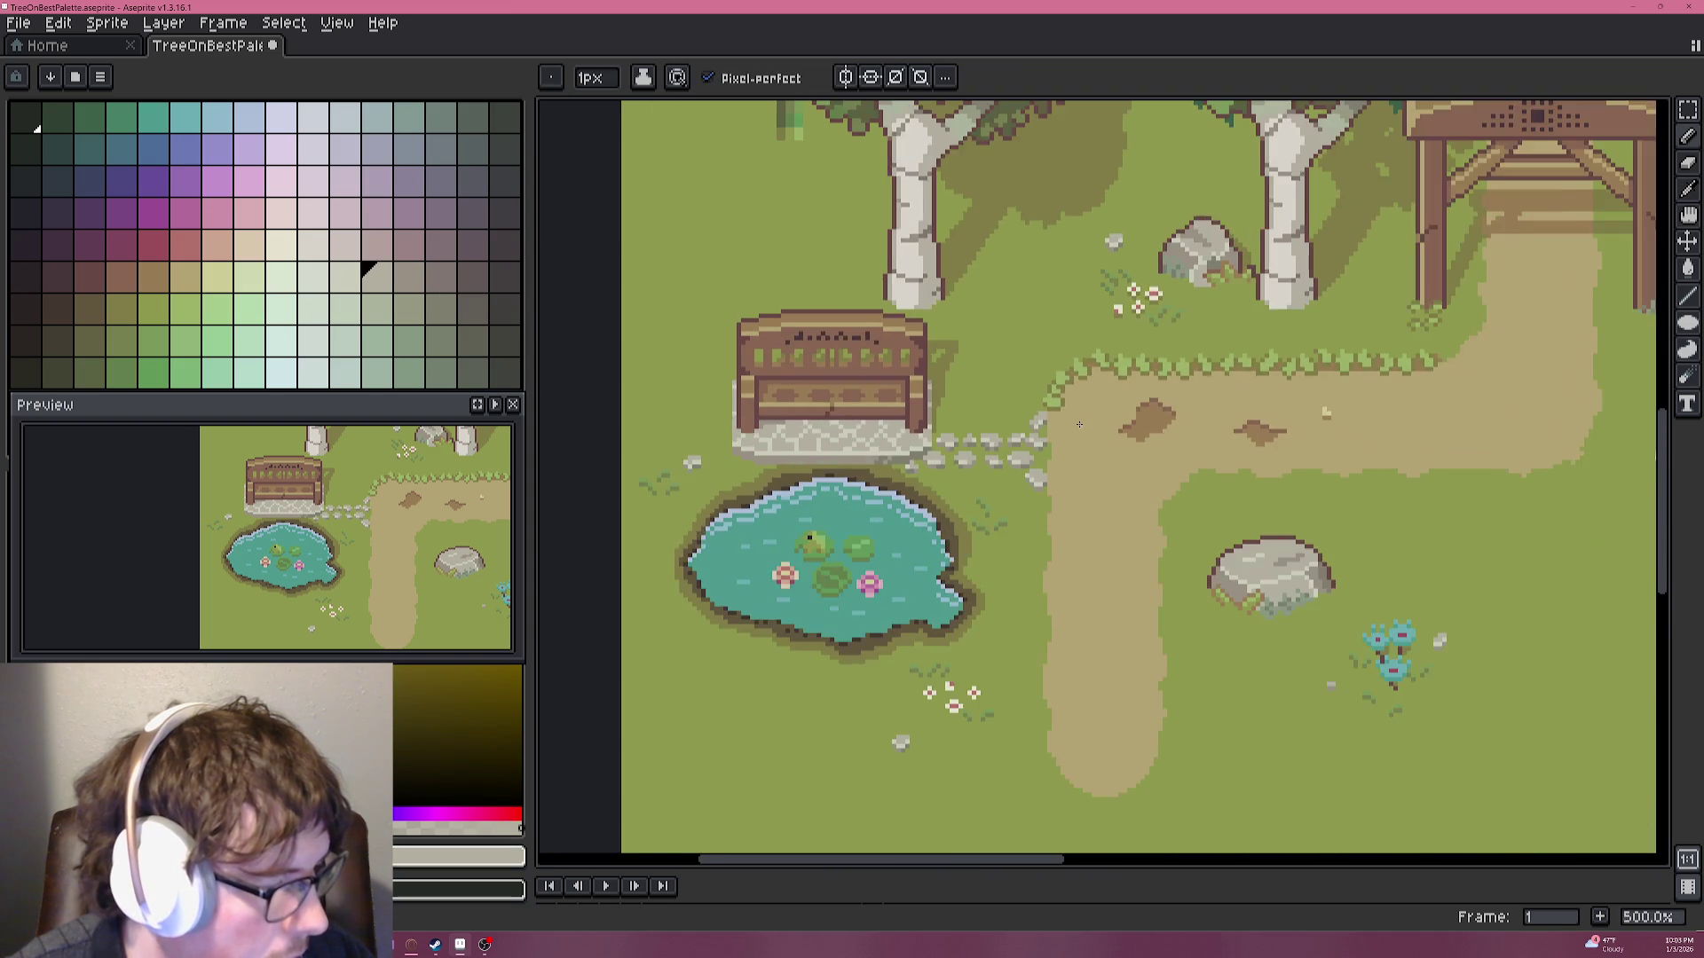
scroll(1068, 428, "down", 1)
scroll(1068, 428, "down", 1)
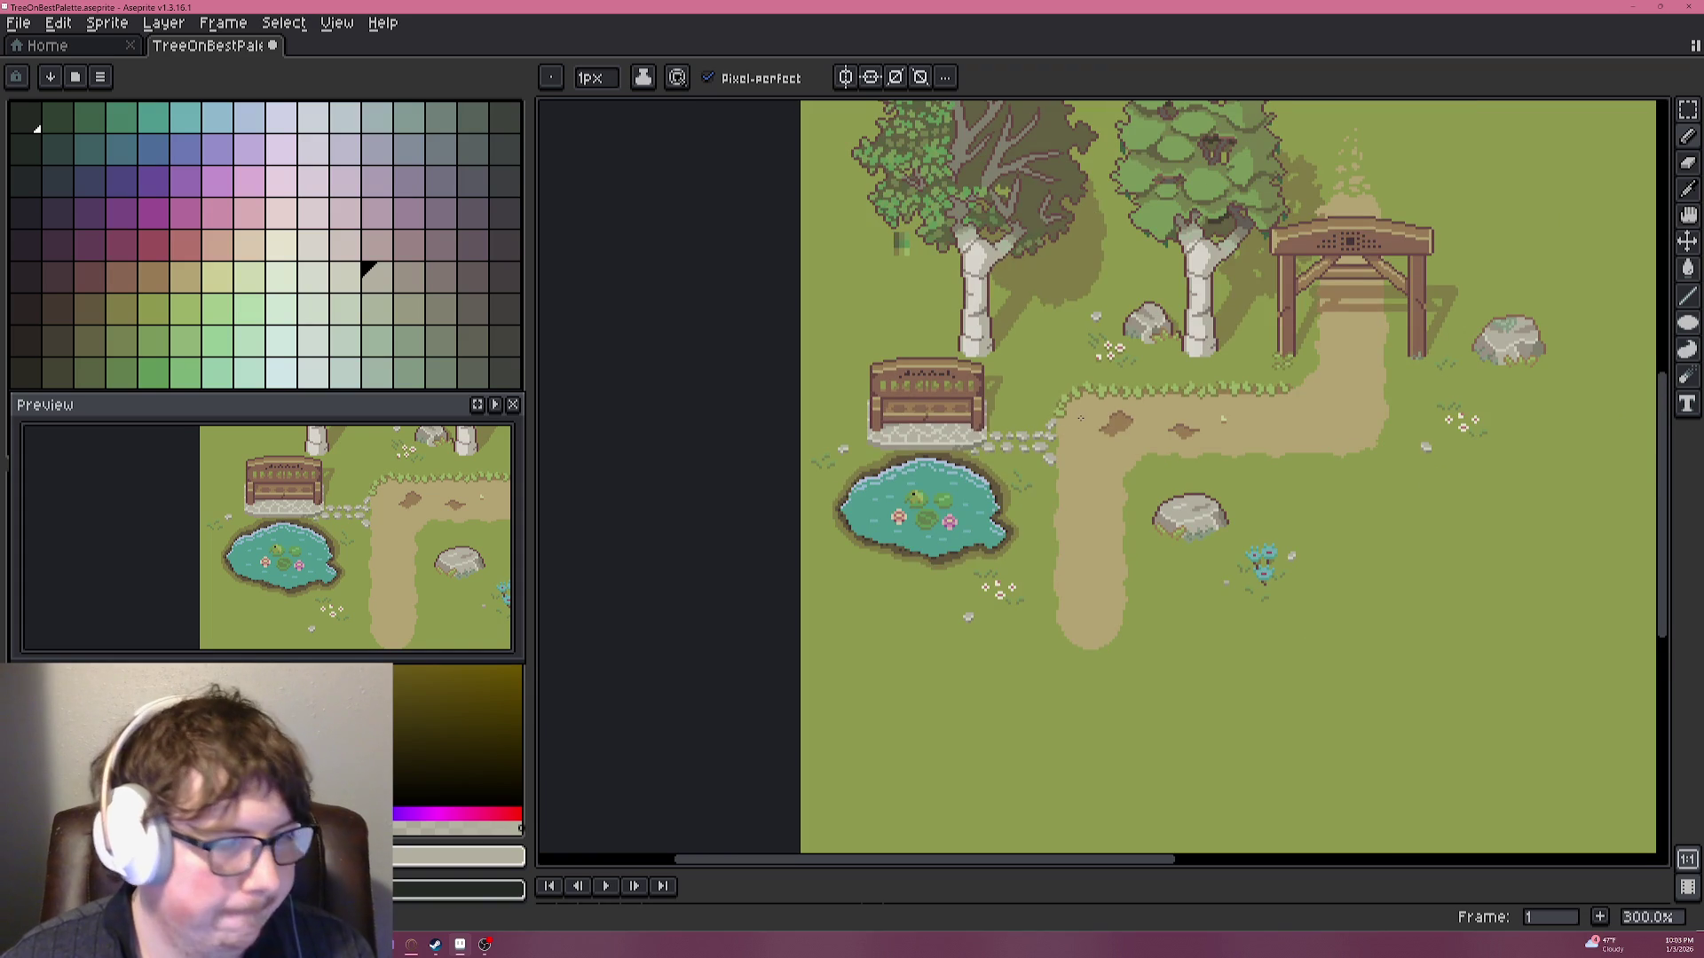
scroll(1047, 435, "up", 4)
scroll(1021, 408, "up", 3)
scroll(1003, 400, "down", 2)
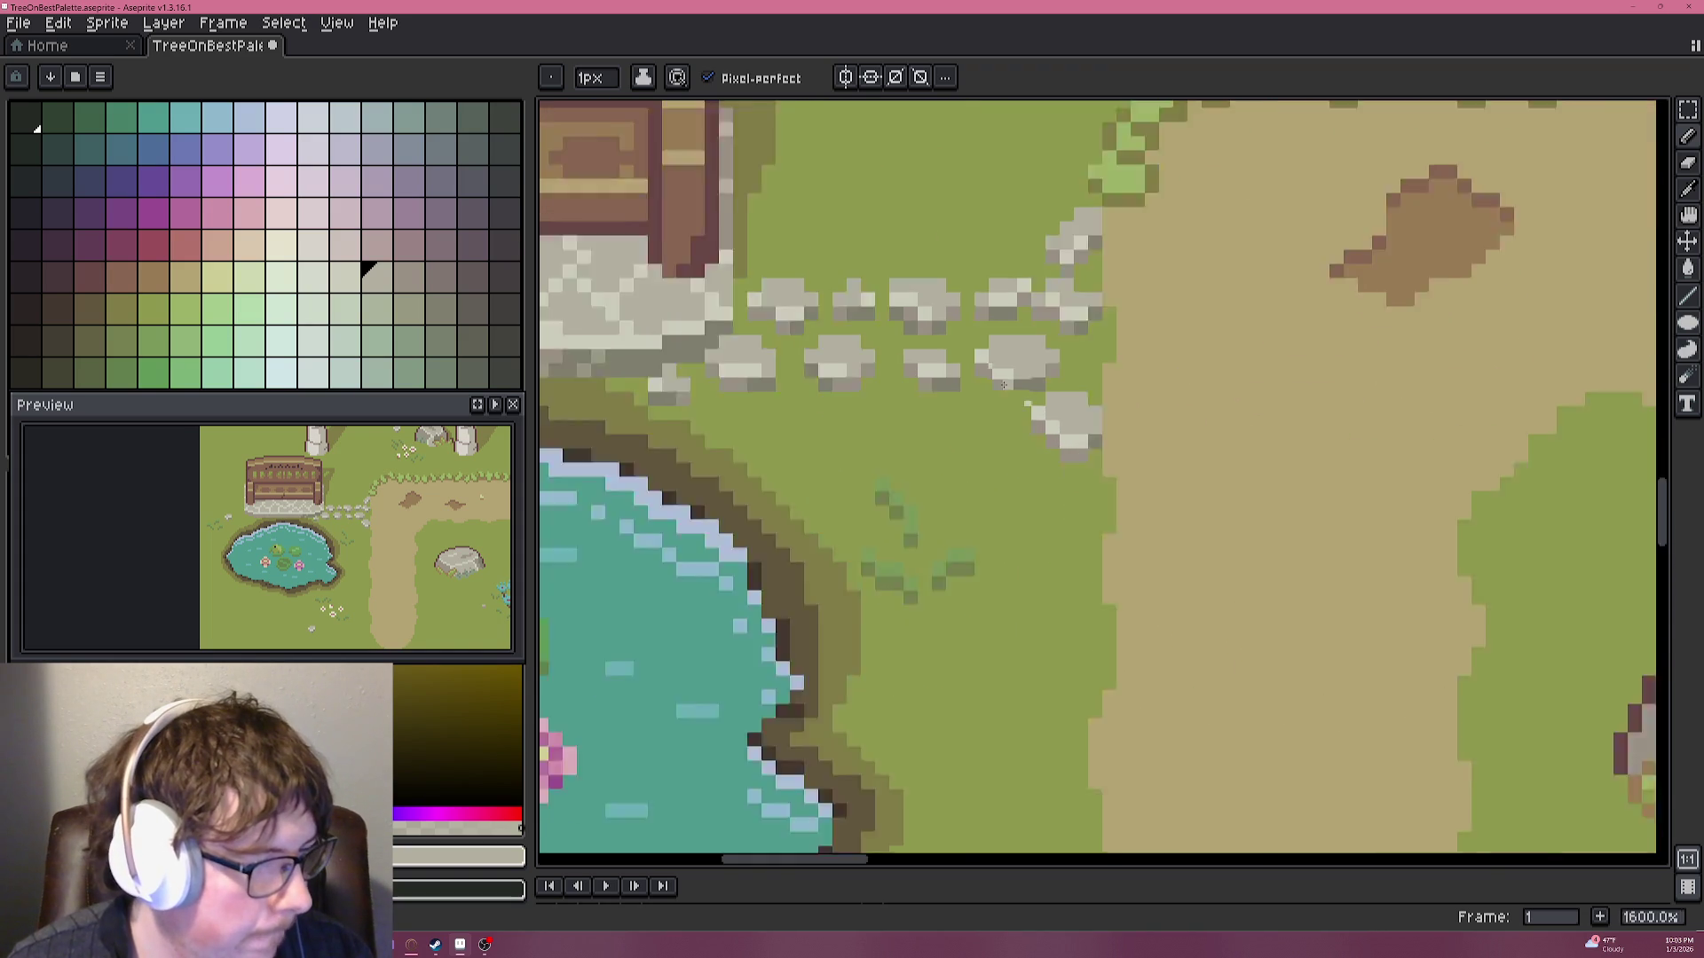
scroll(998, 398, "down", 2)
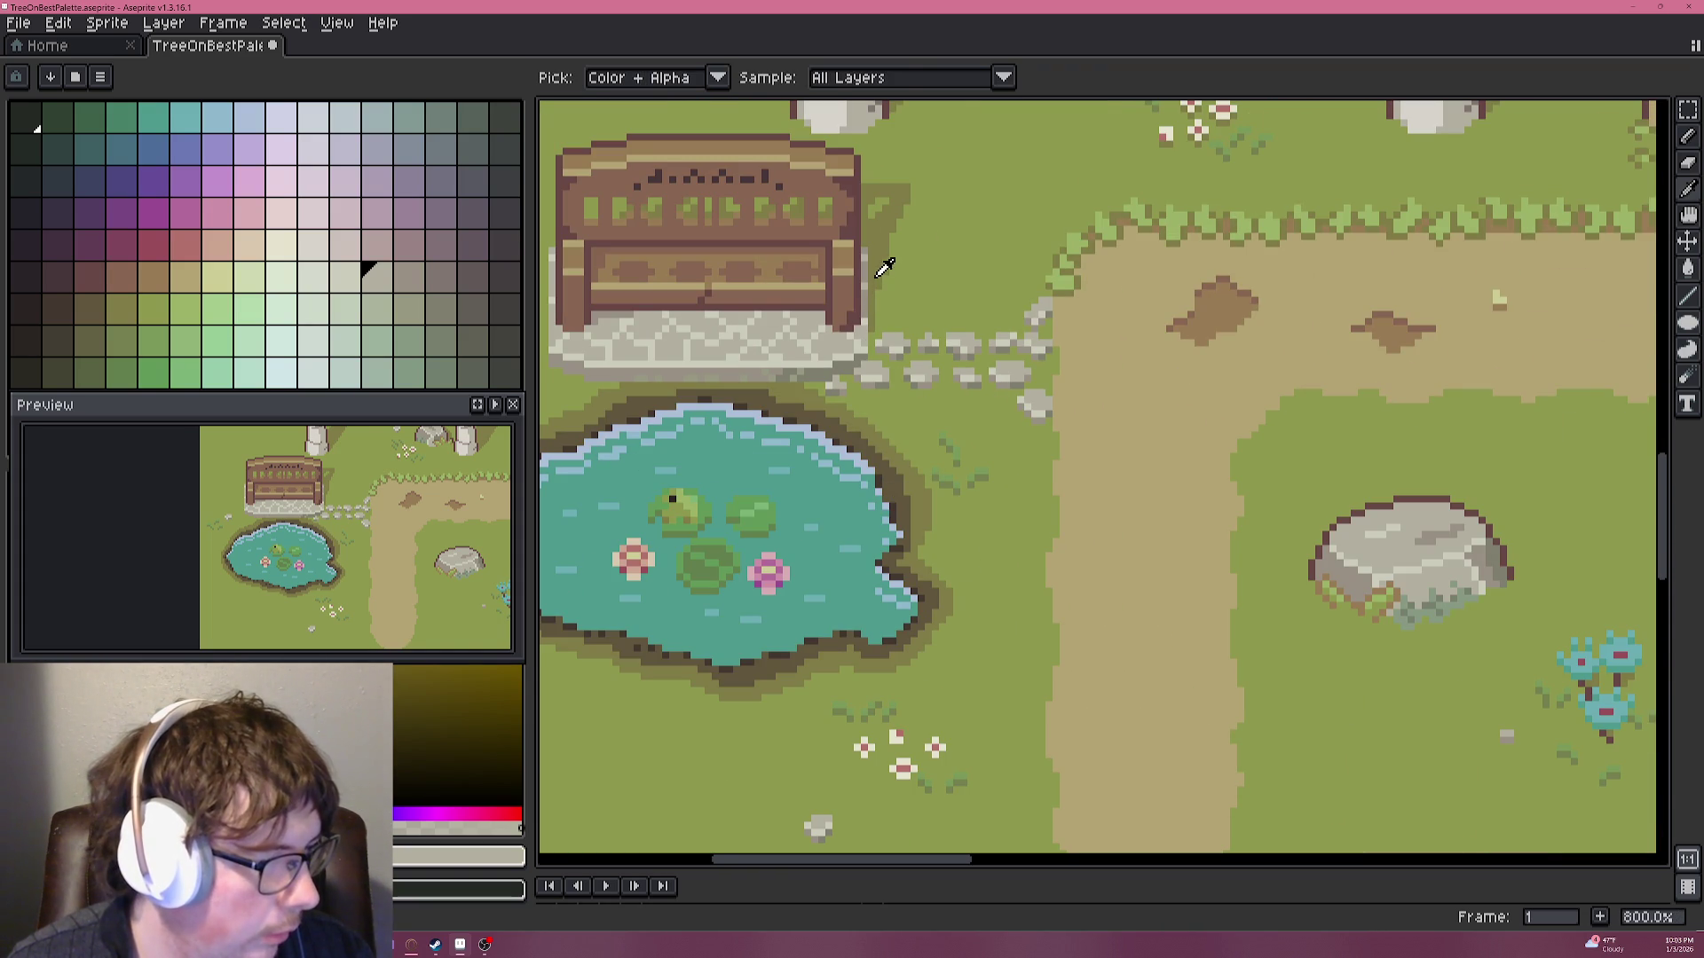
scroll(874, 368, "up", 2)
scroll(874, 368, "up", 1)
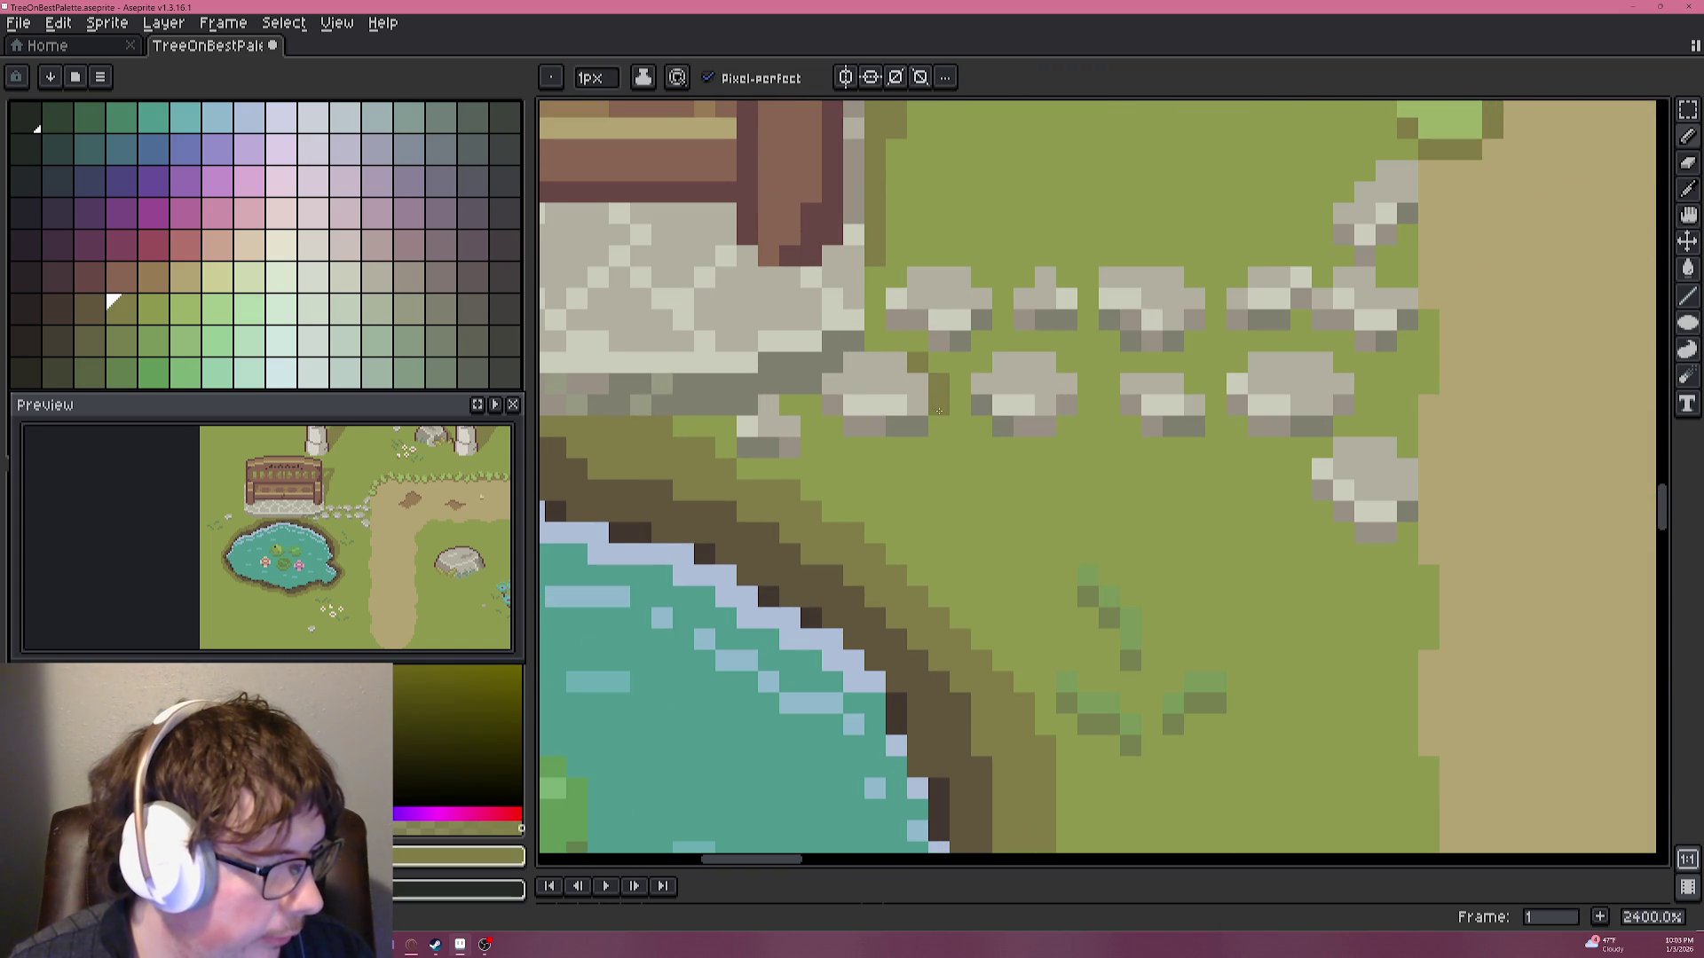
scroll(949, 412, "down", 4)
scroll(970, 435, "up", 4)
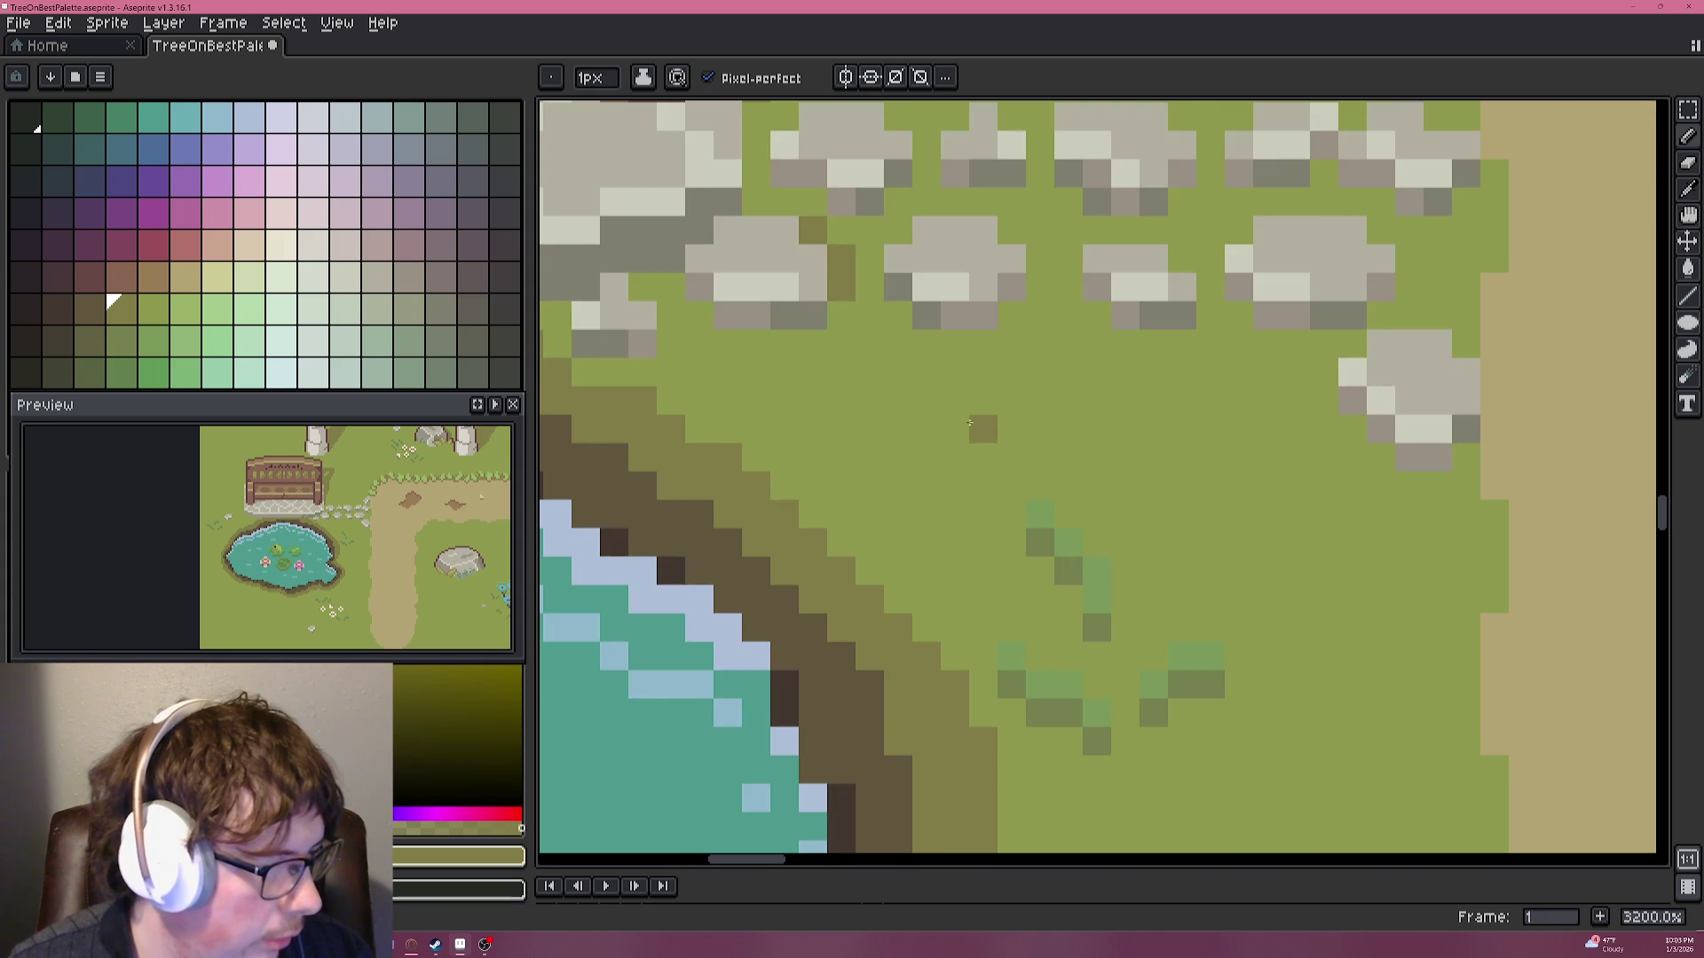
scroll(1031, 353, "down", 2)
scroll(1031, 353, "down", 3)
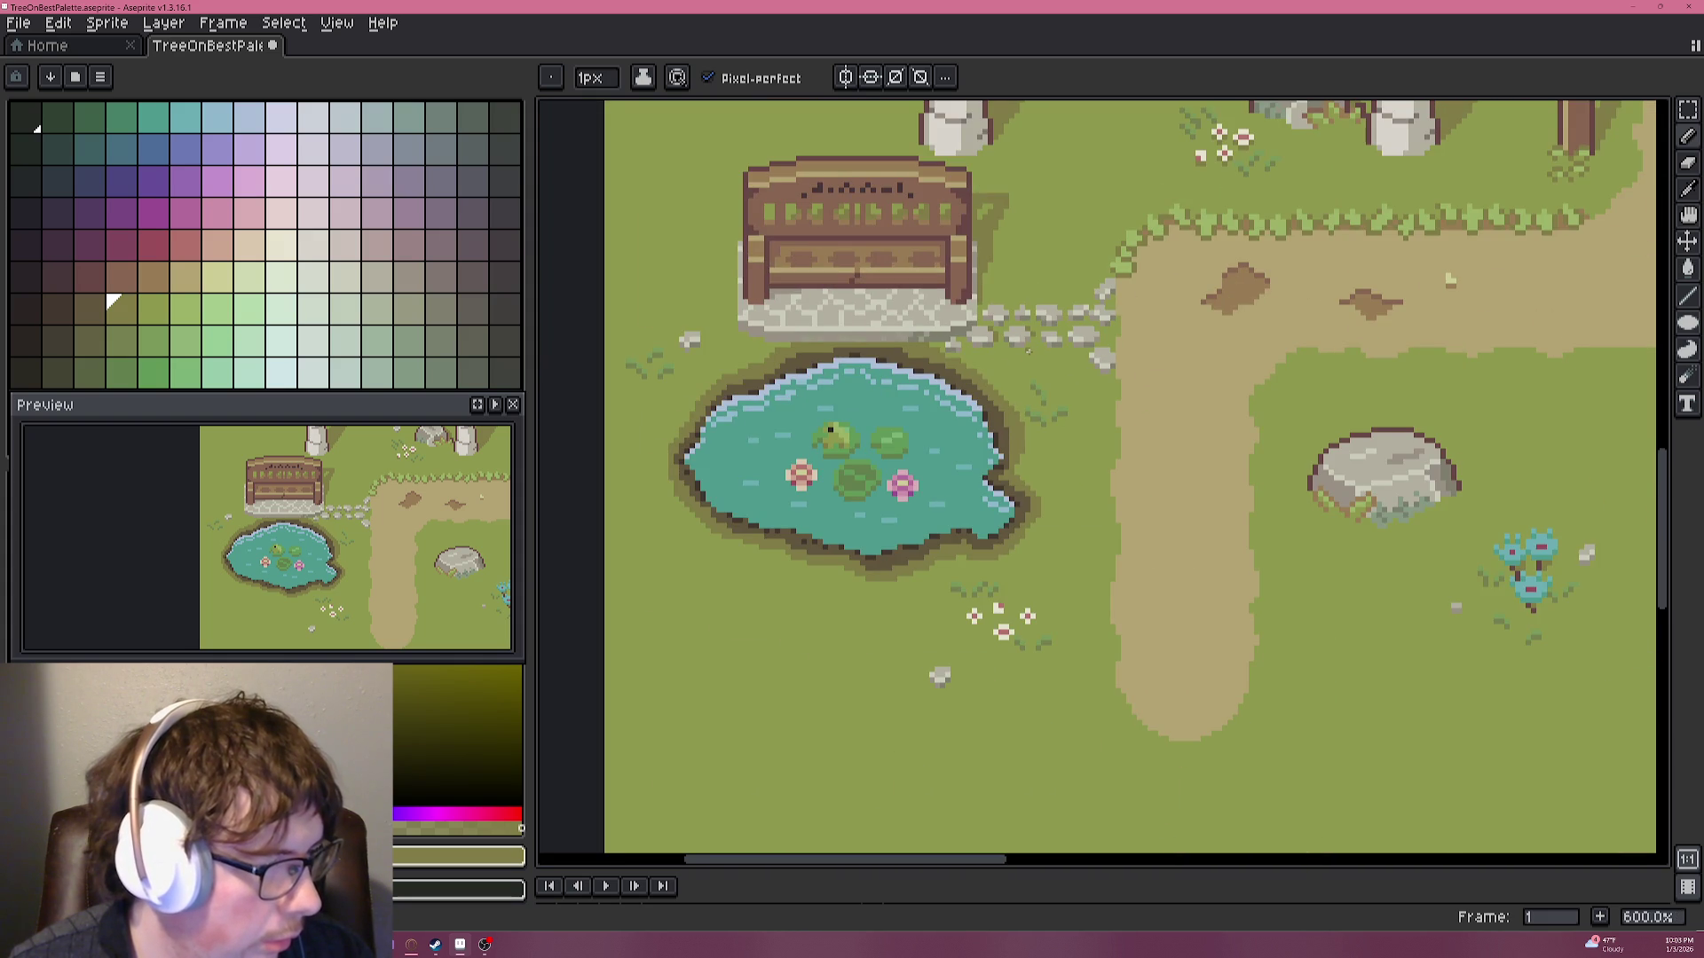
left_click_drag(1029, 351, 992, 530)
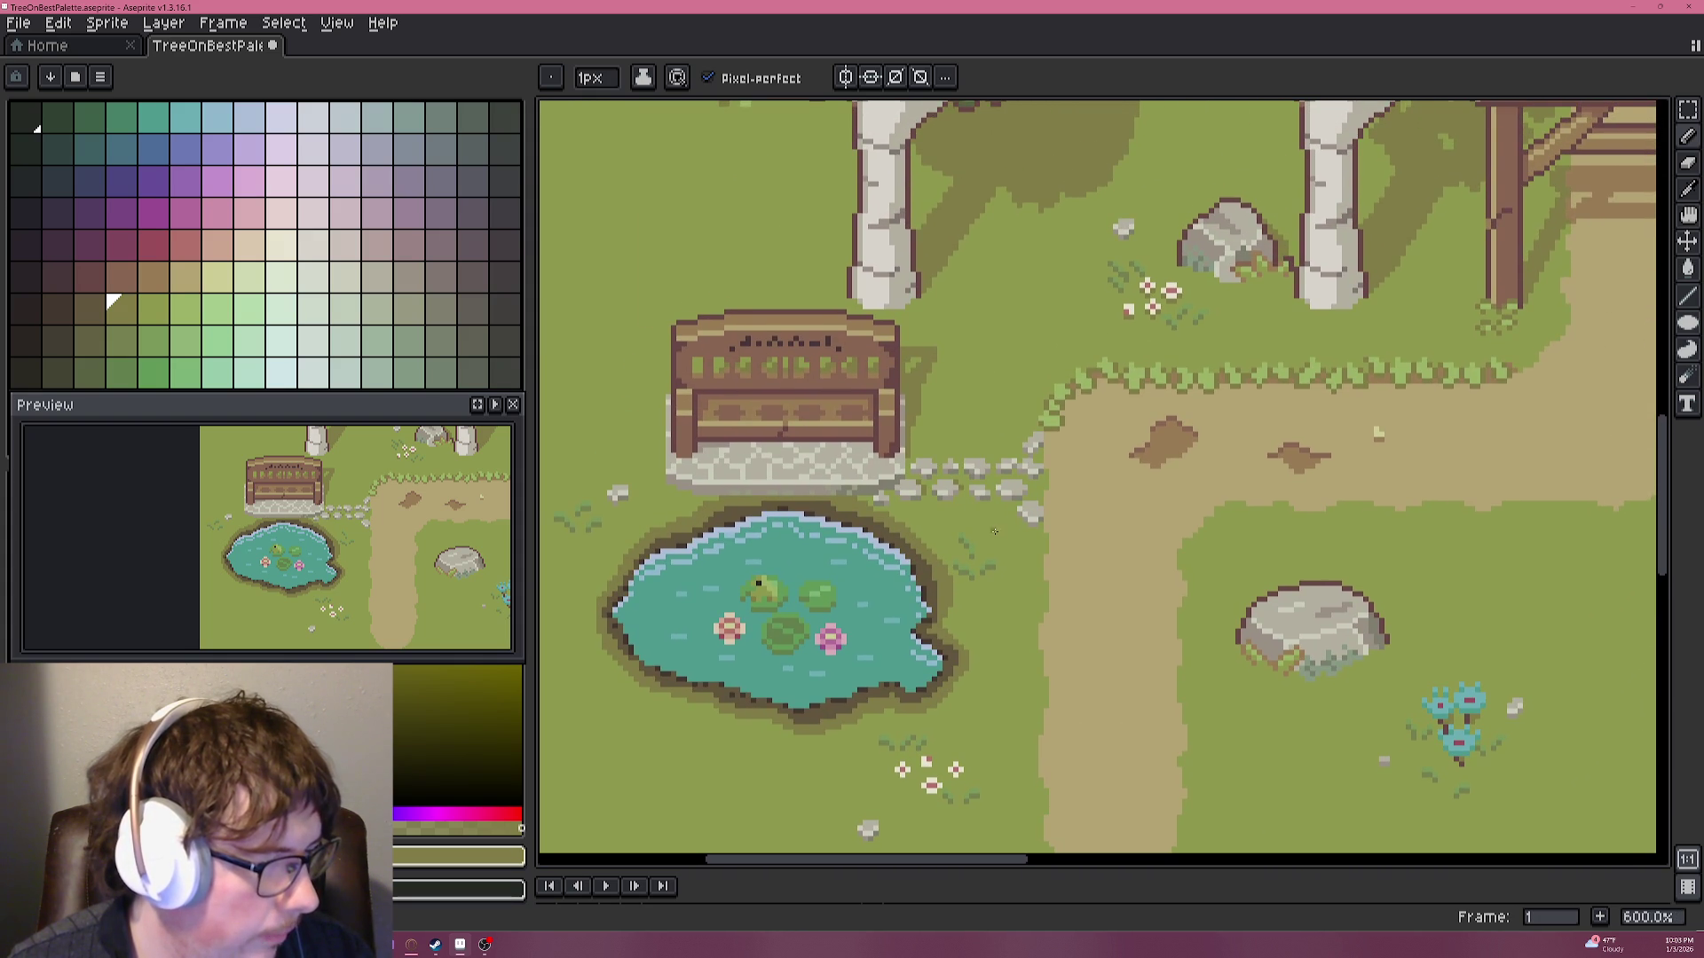
key("ctrl+z")
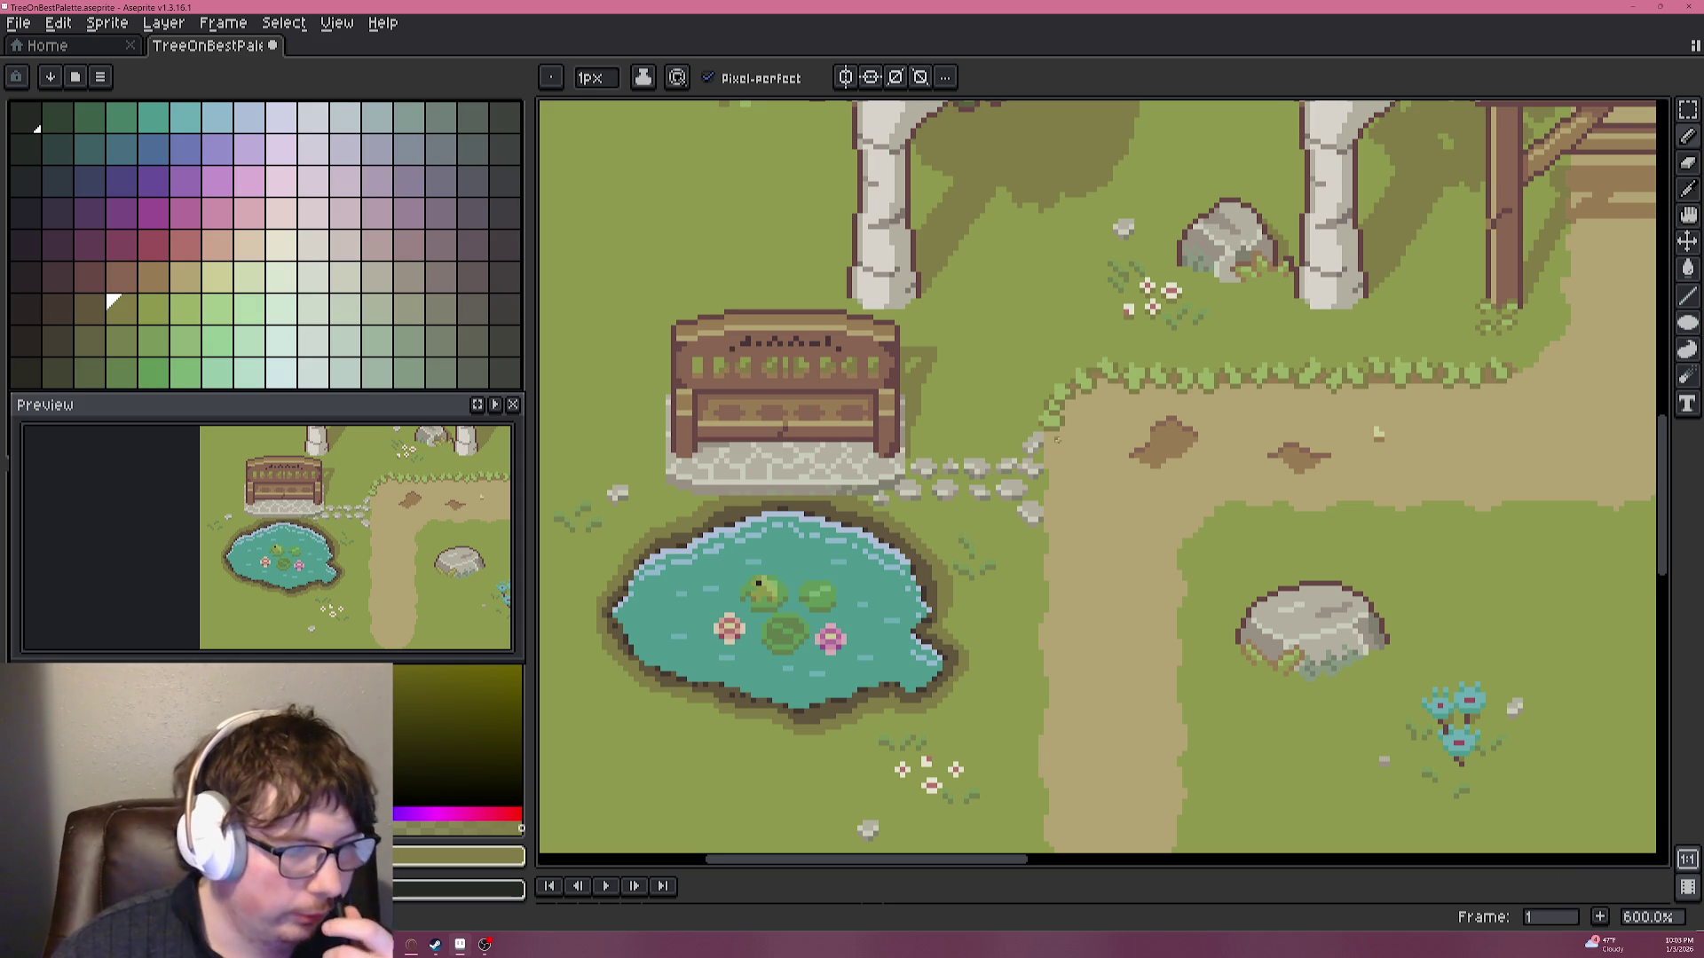
Zoom back onto the stones, switch to the Move tool (V) and undo once more.
scroll(993, 475, "up", 1)
scroll(994, 475, "up", 1)
scroll(784, 547, "up", 2)
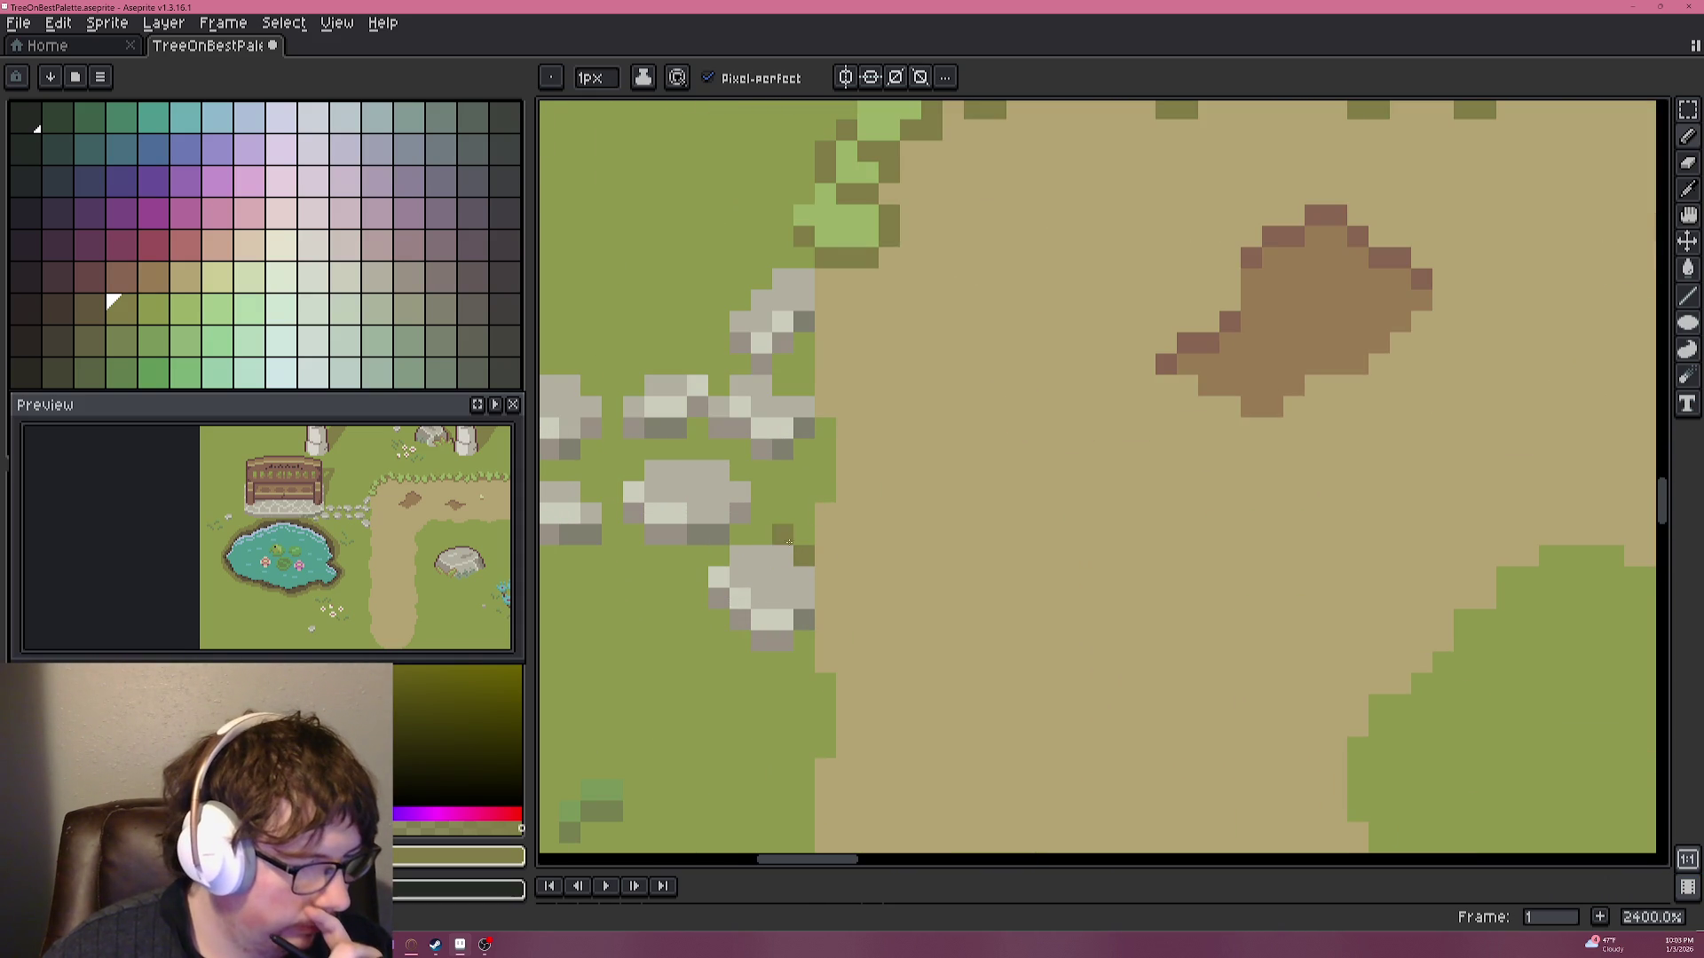
scroll(785, 547, "down", 6)
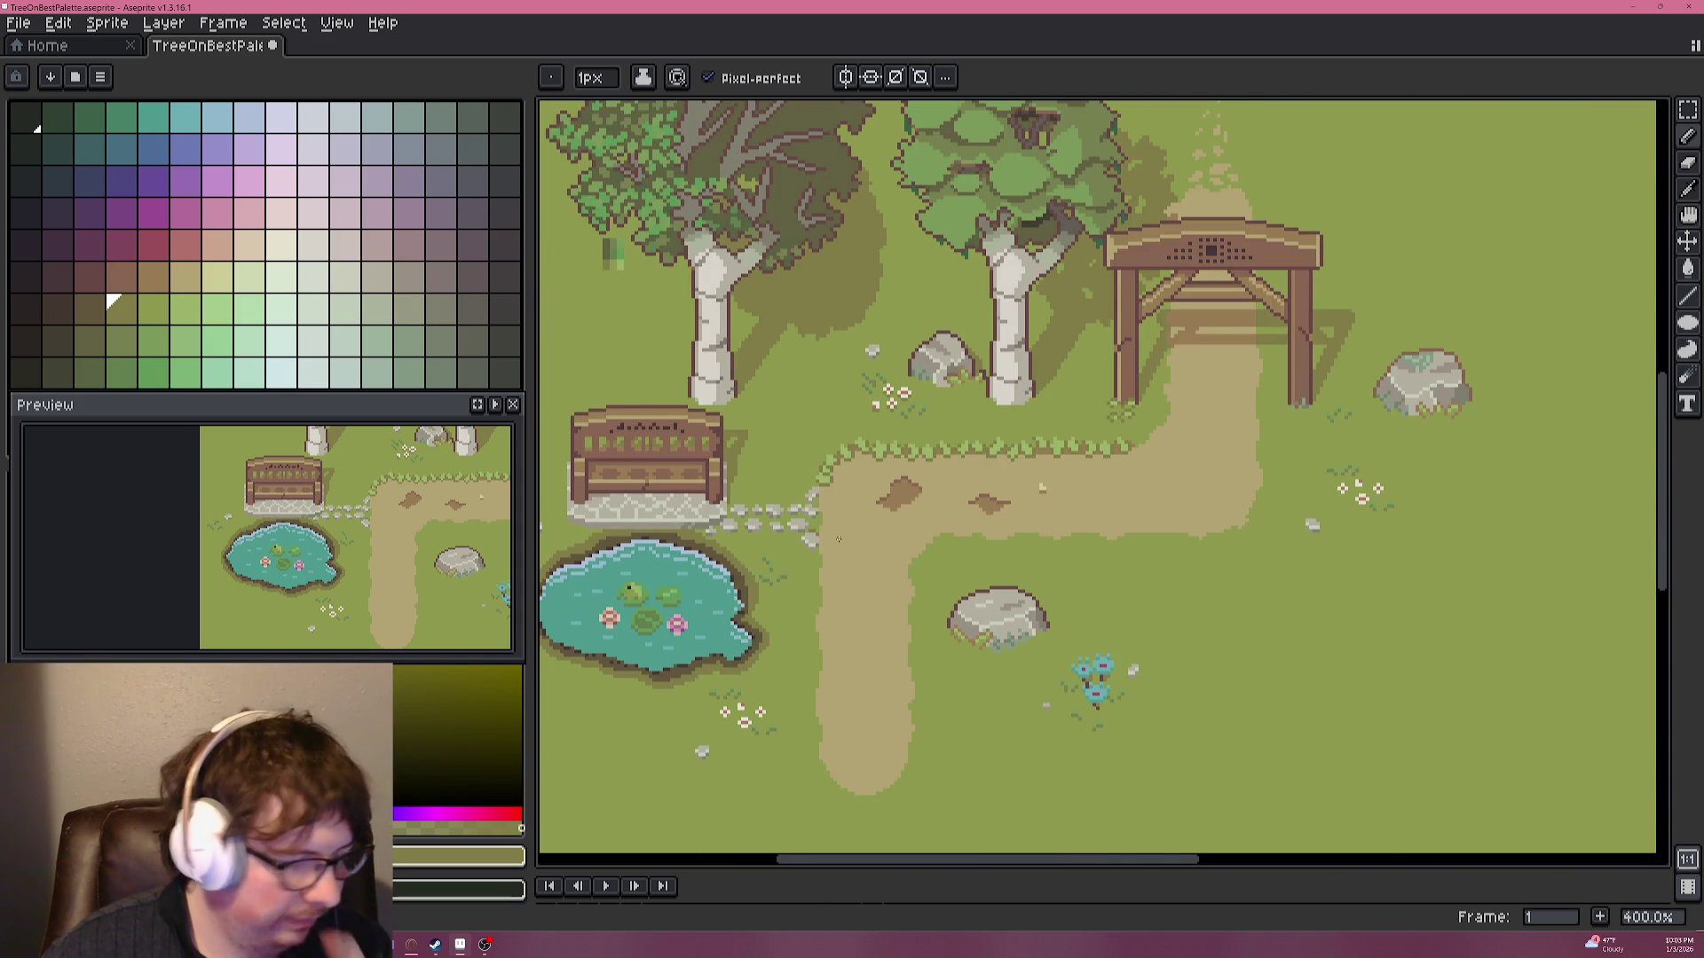
scroll(838, 538, "up", 4)
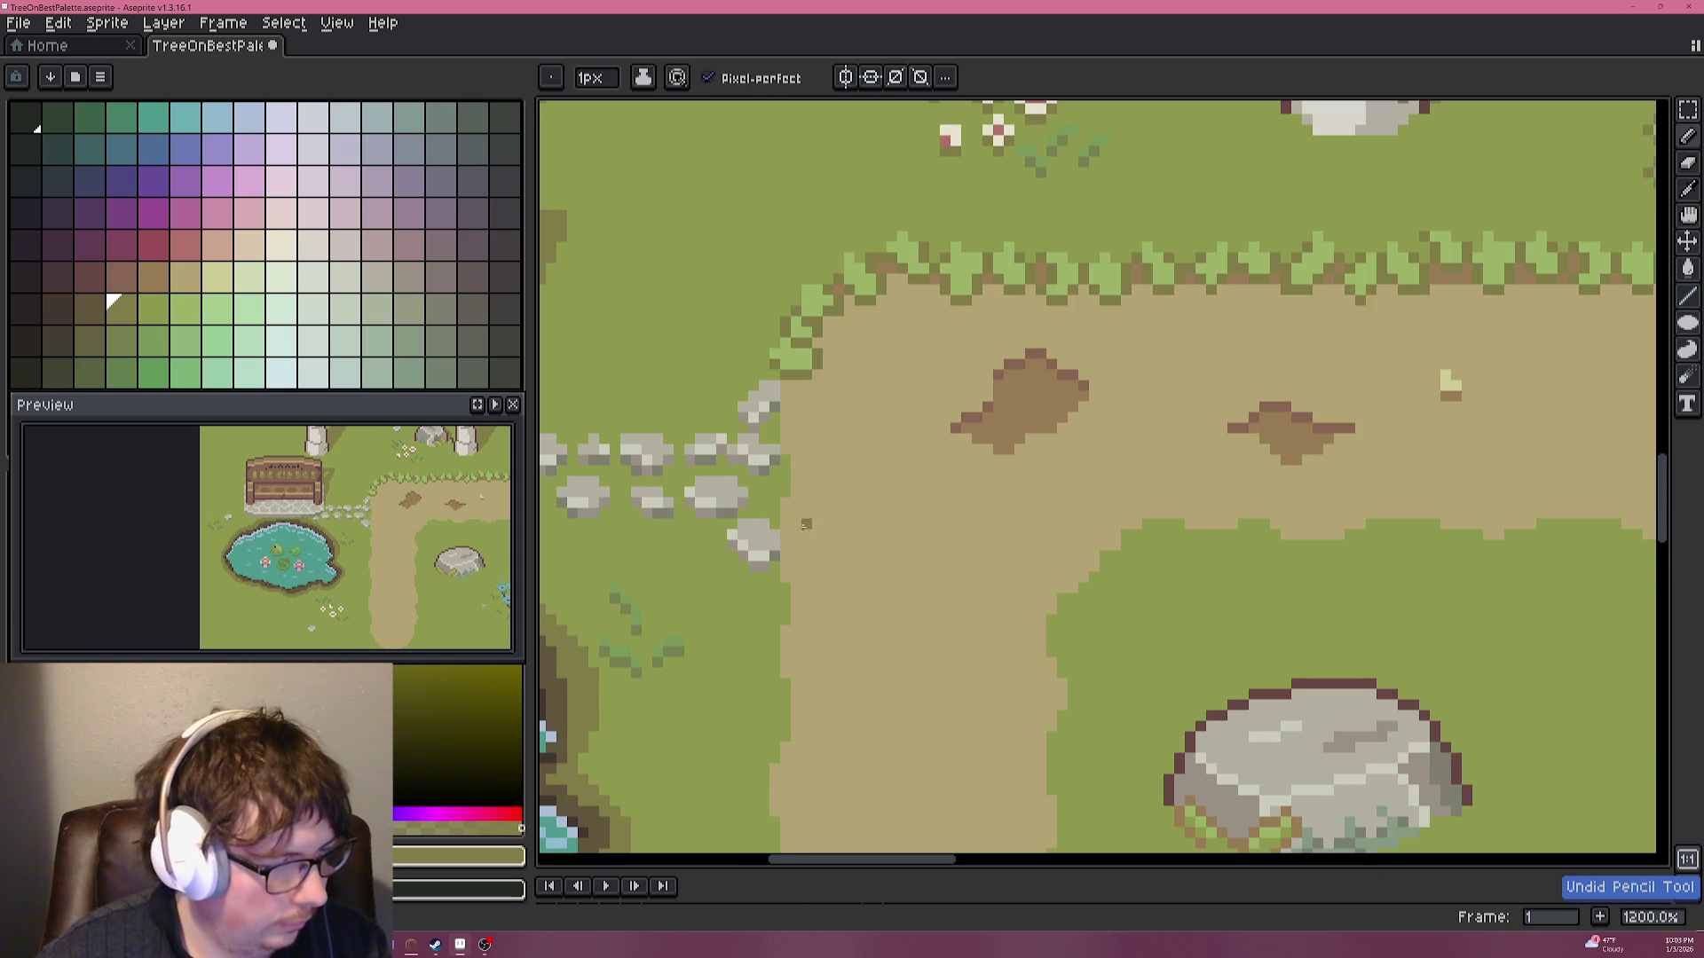
scroll(766, 519, "down", 1)
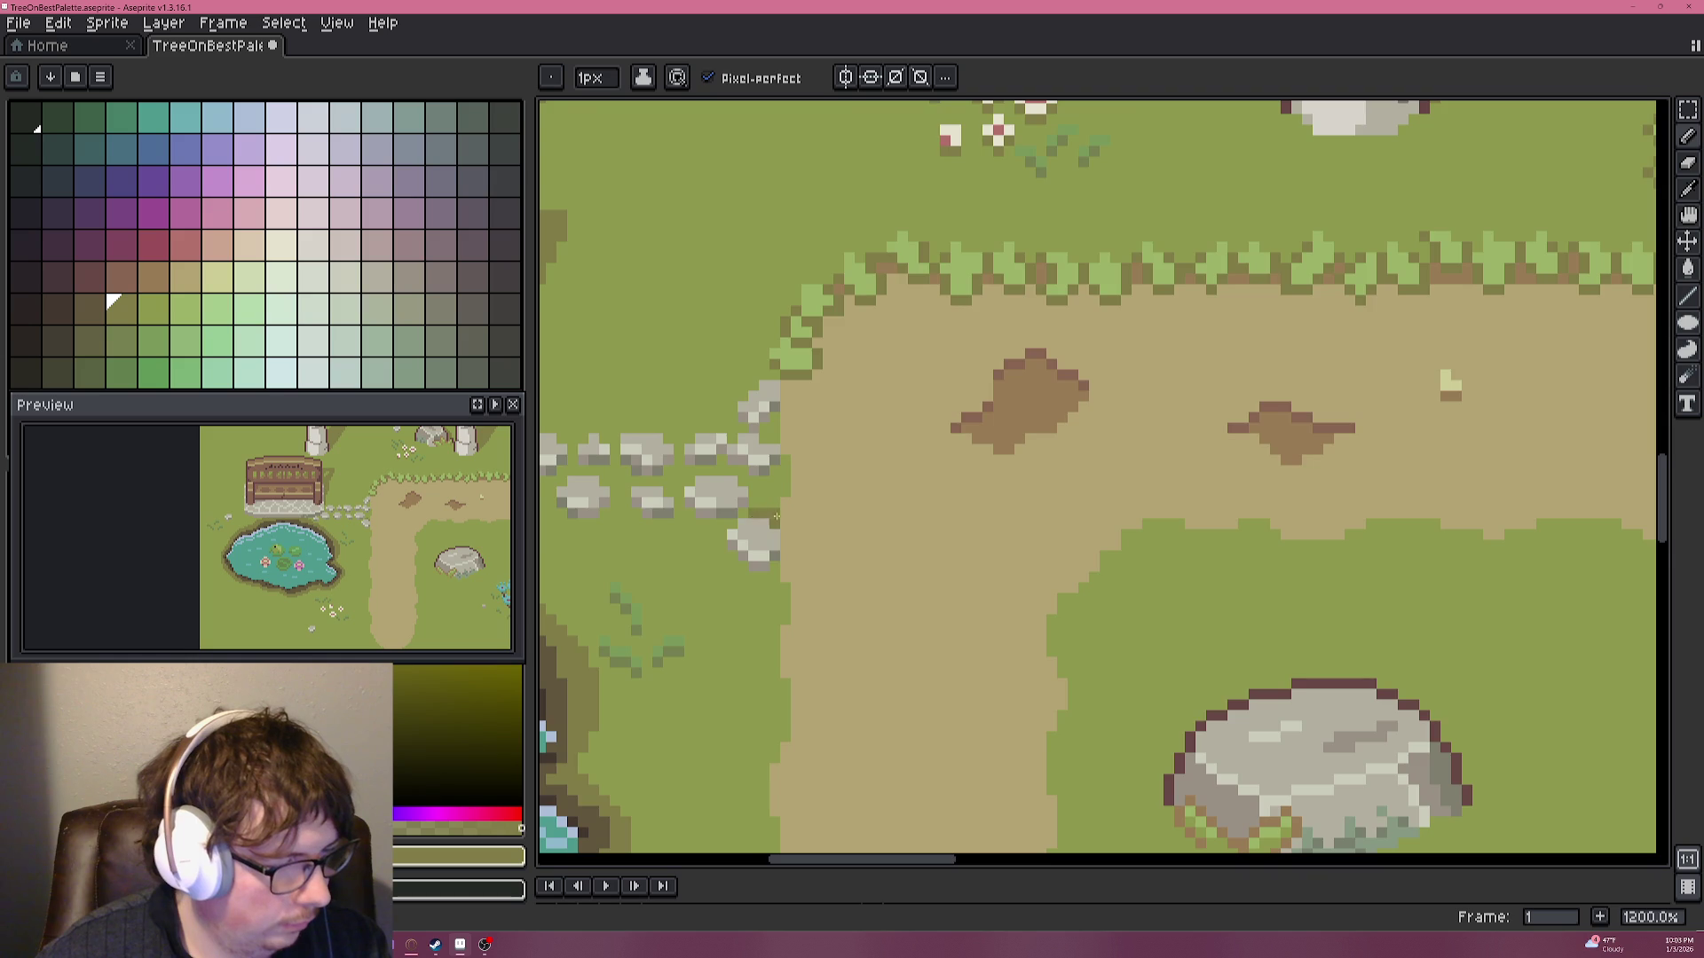
scroll(766, 519, "down", 2)
key("v")
key("ctrl+z")
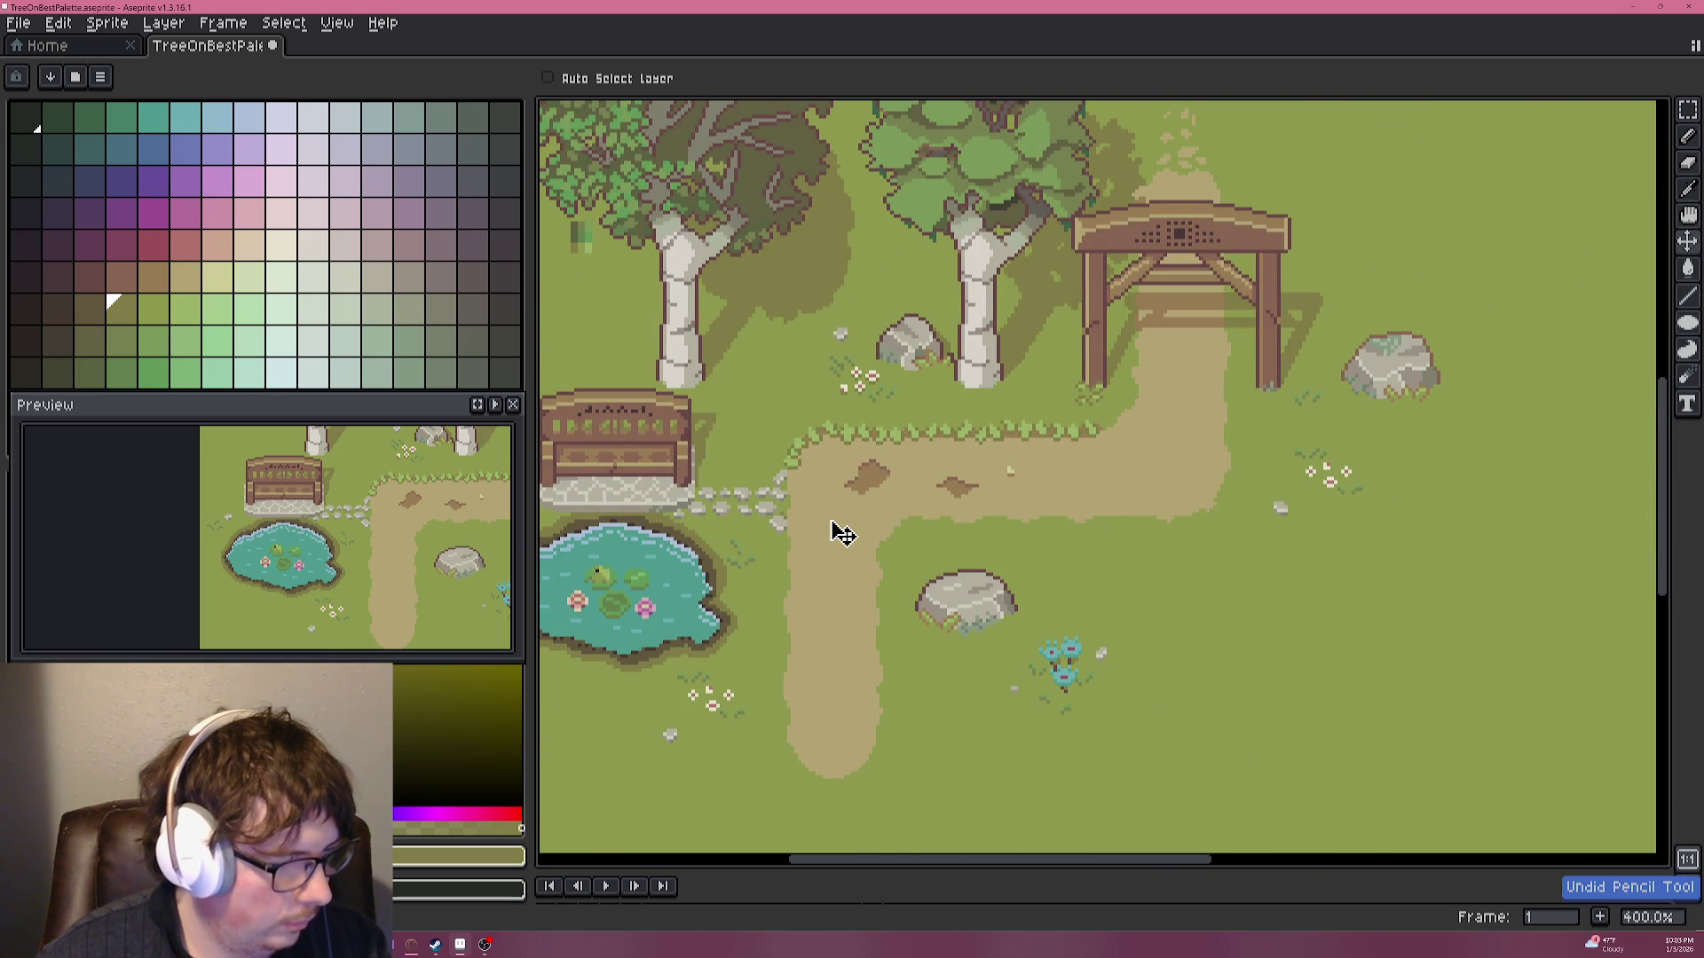
left_click_drag(831, 496, 795, 415)
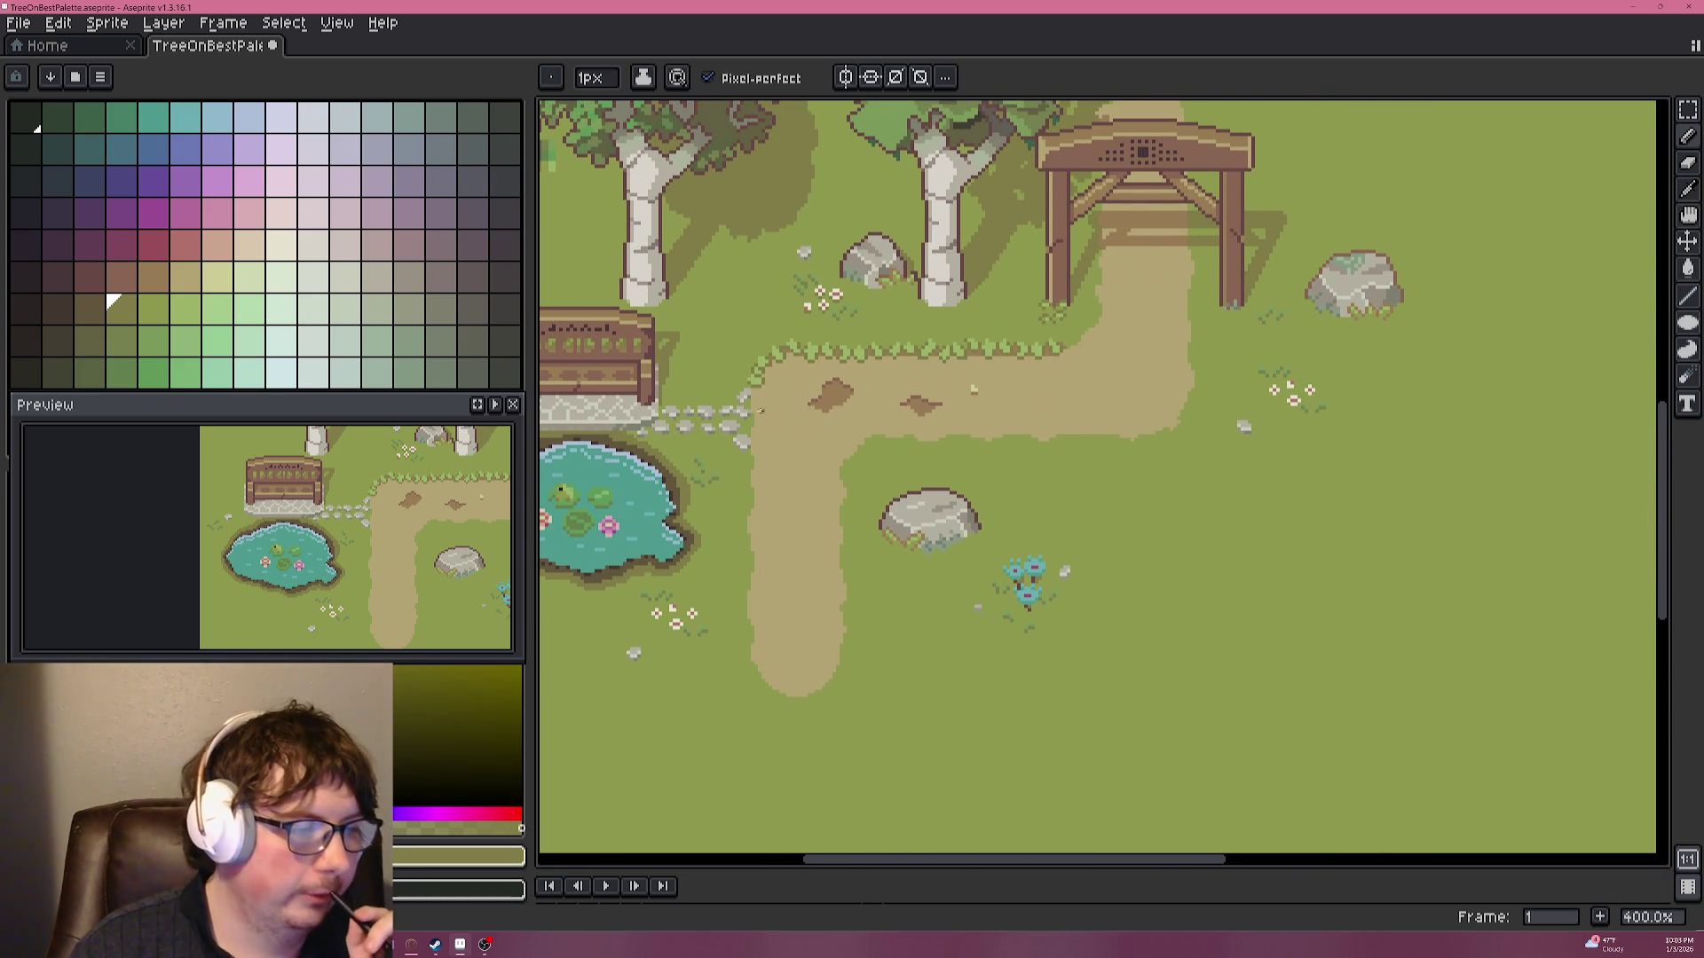
left_click_drag(776, 397, 800, 381)
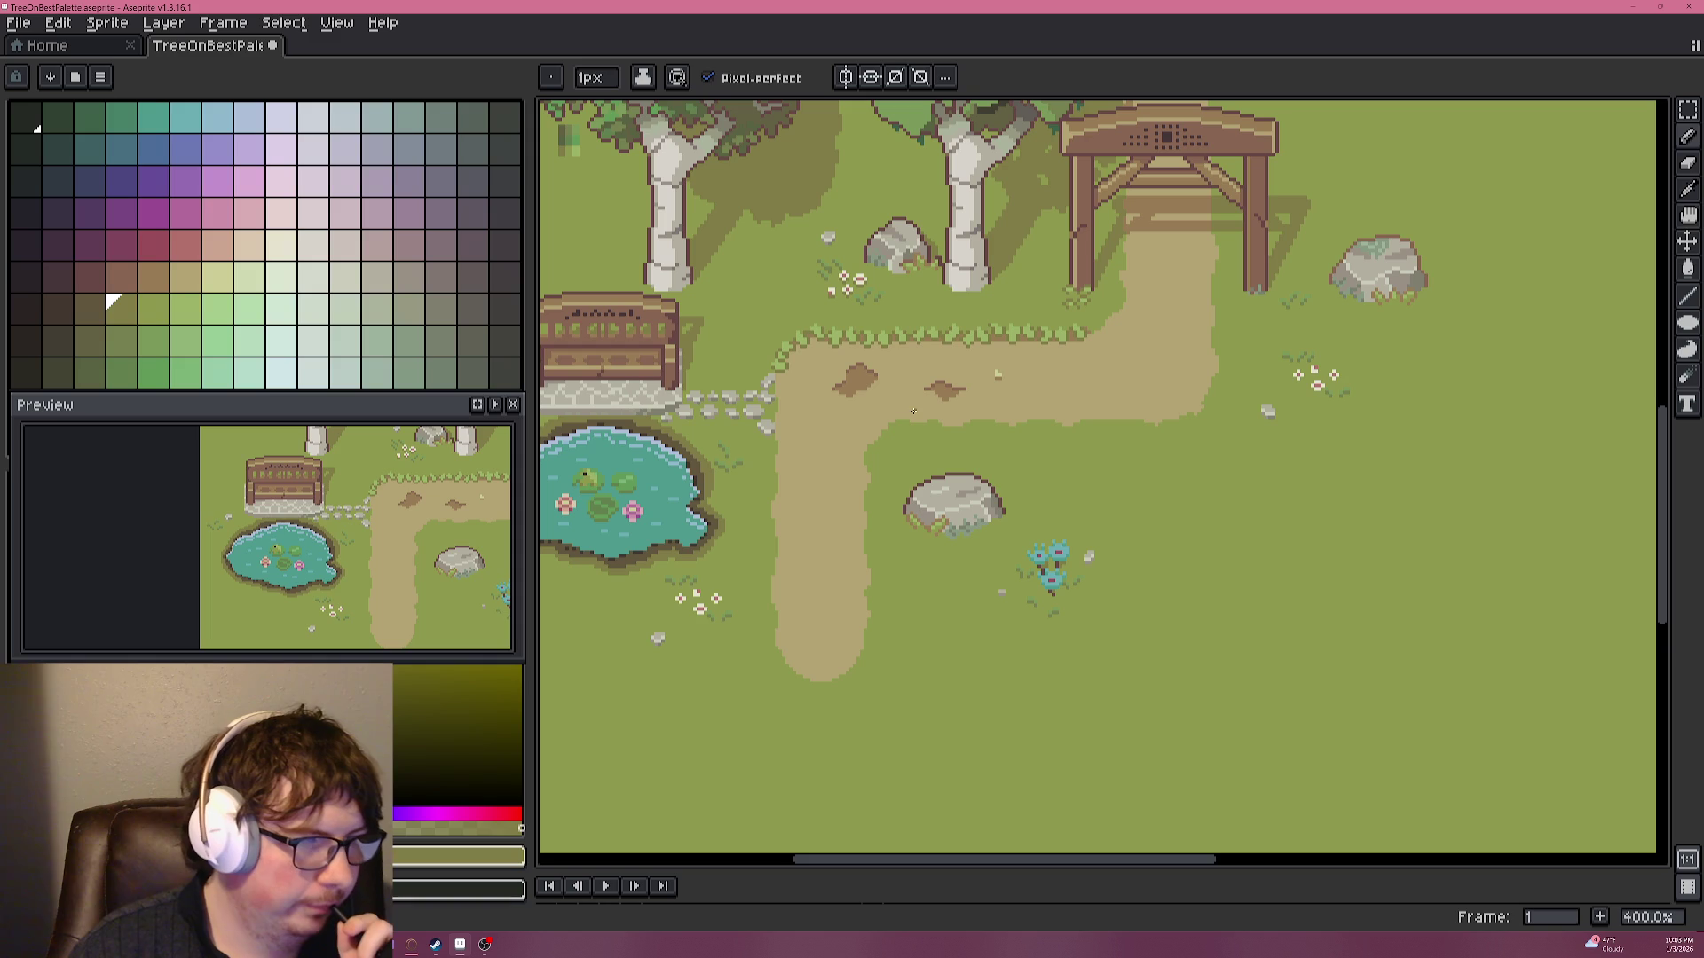
left_click_drag(882, 415, 1000, 448)
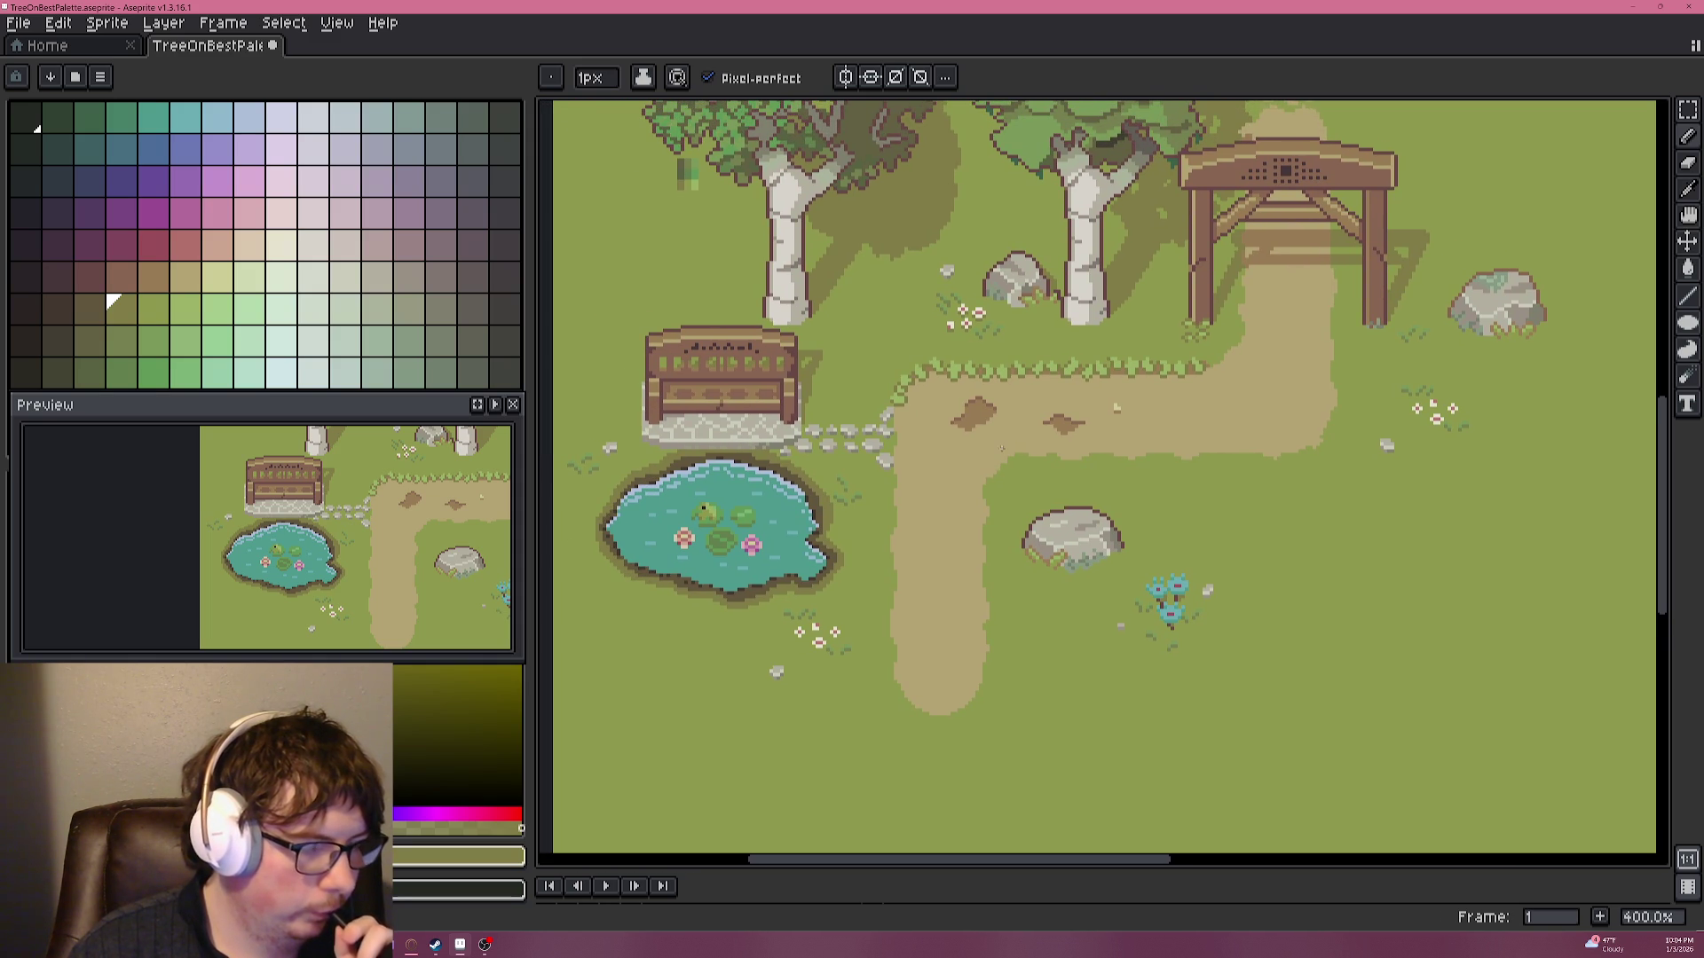
scroll(946, 429, "up", 1)
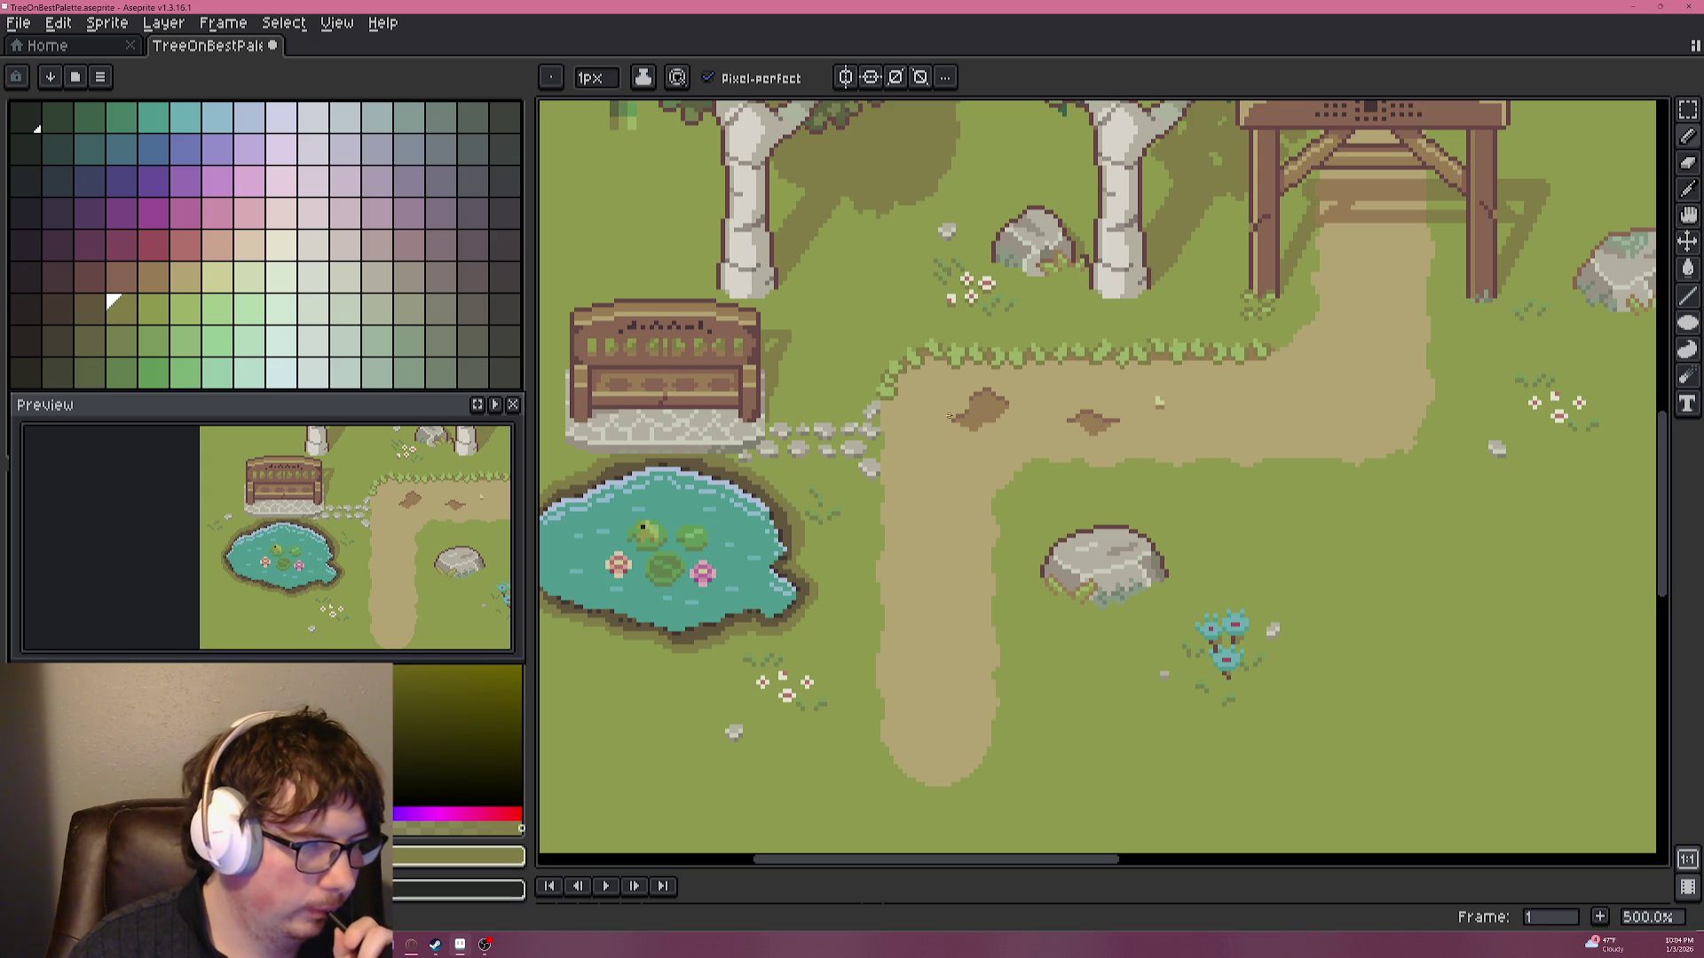
scroll(943, 419, "up", 1)
scroll(887, 448, "up", 4)
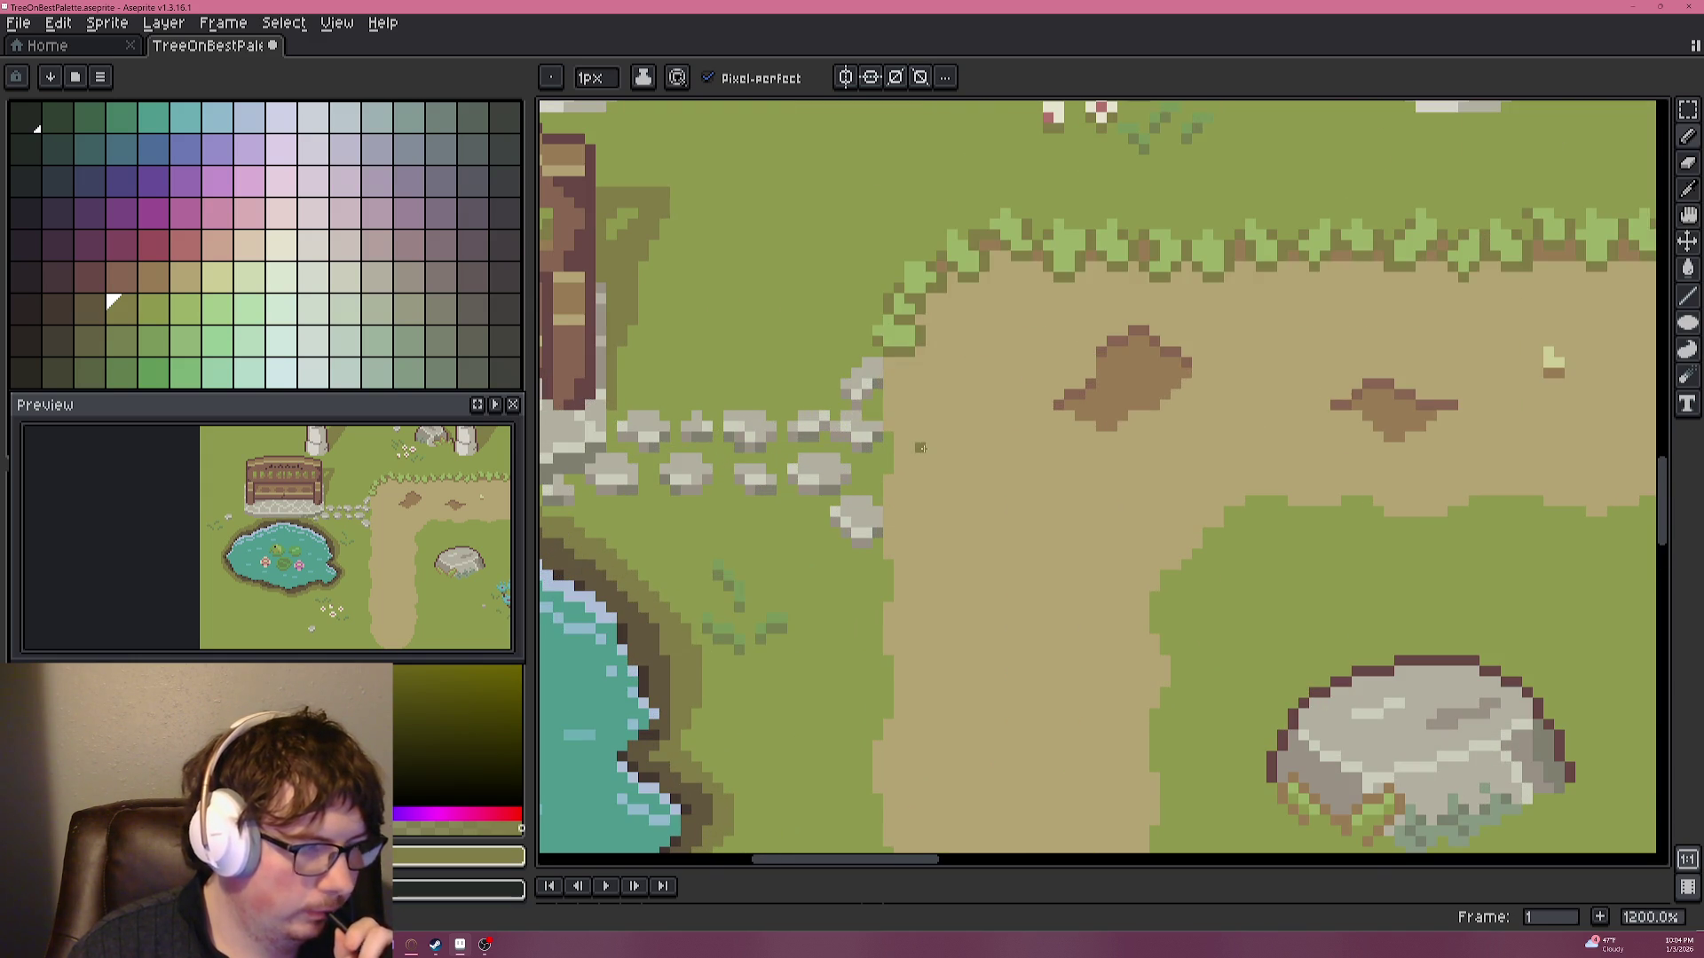
scroll(886, 448, "up", 1)
scroll(879, 457, "up", 2)
scroll(865, 470, "down", 3)
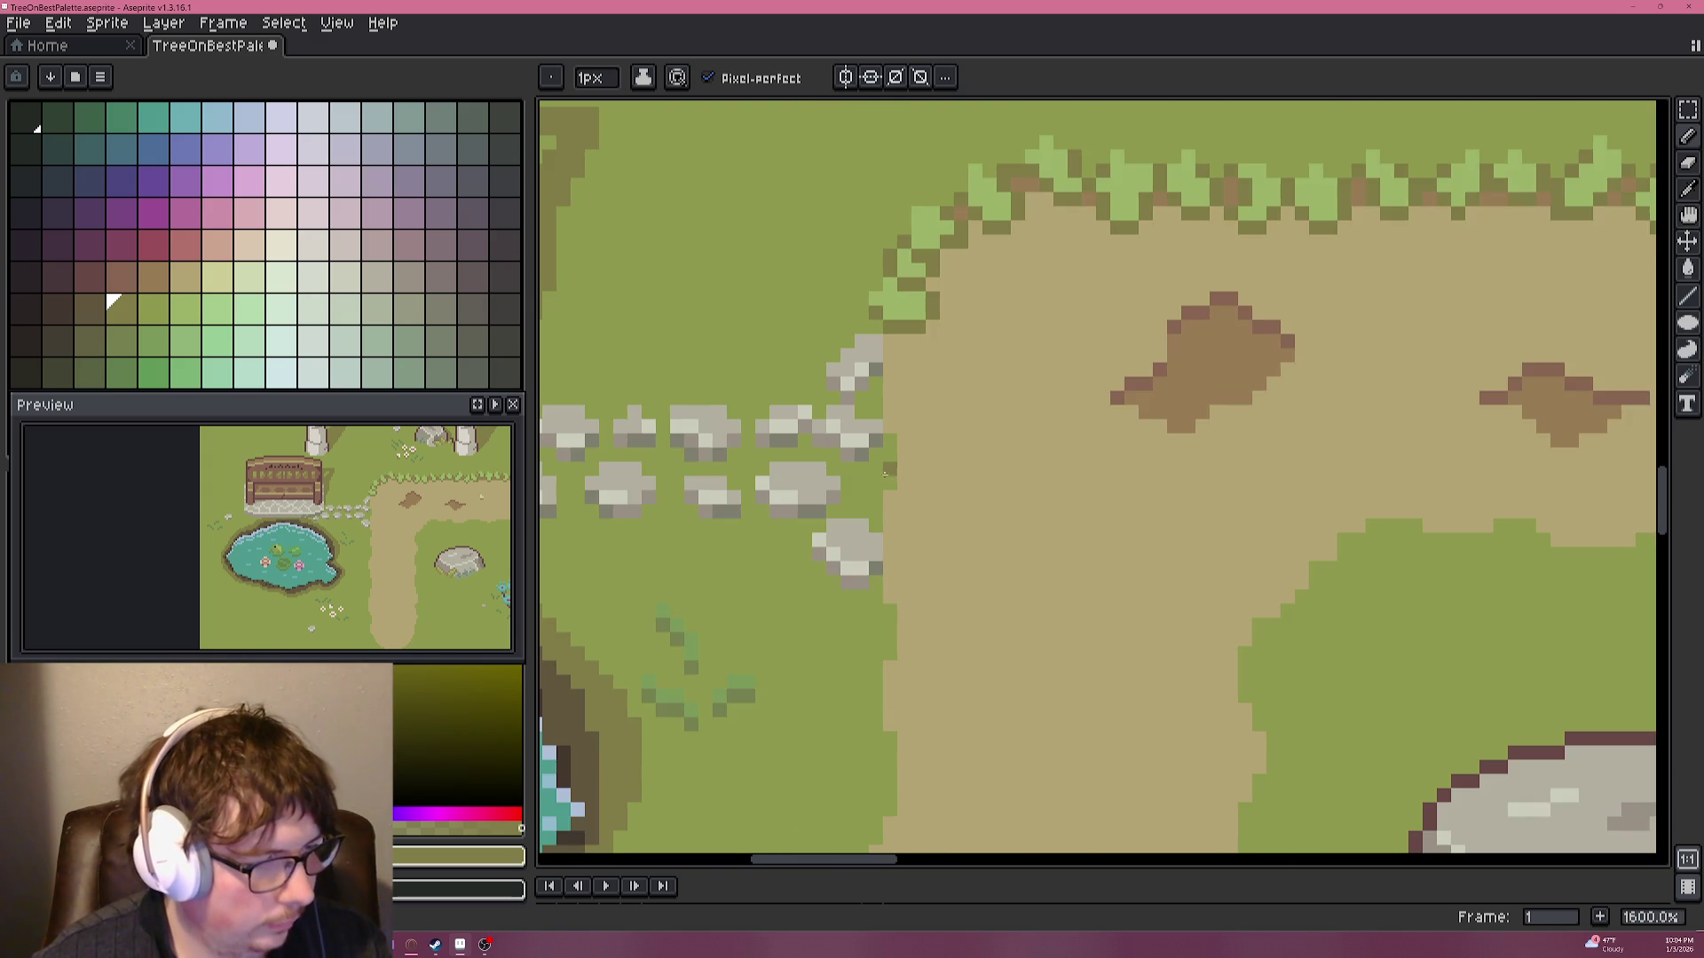
Widen the stepping stone at the path edge with light grey pixels.
scroll(856, 478, "up", 3)
left_click(790, 468, "alt")
left_click(924, 489)
left_click(952, 516)
left_click(952, 488)
left_click(895, 488)
Shade the new stone with darker grey pixels.
key("alt")
left_click(818, 515, "alt")
left_click_drag(923, 517, 924, 546)
left_click(952, 546)
left_click(924, 489)
left_click(990, 464, "alt")
scroll(1028, 507, "down", 5)
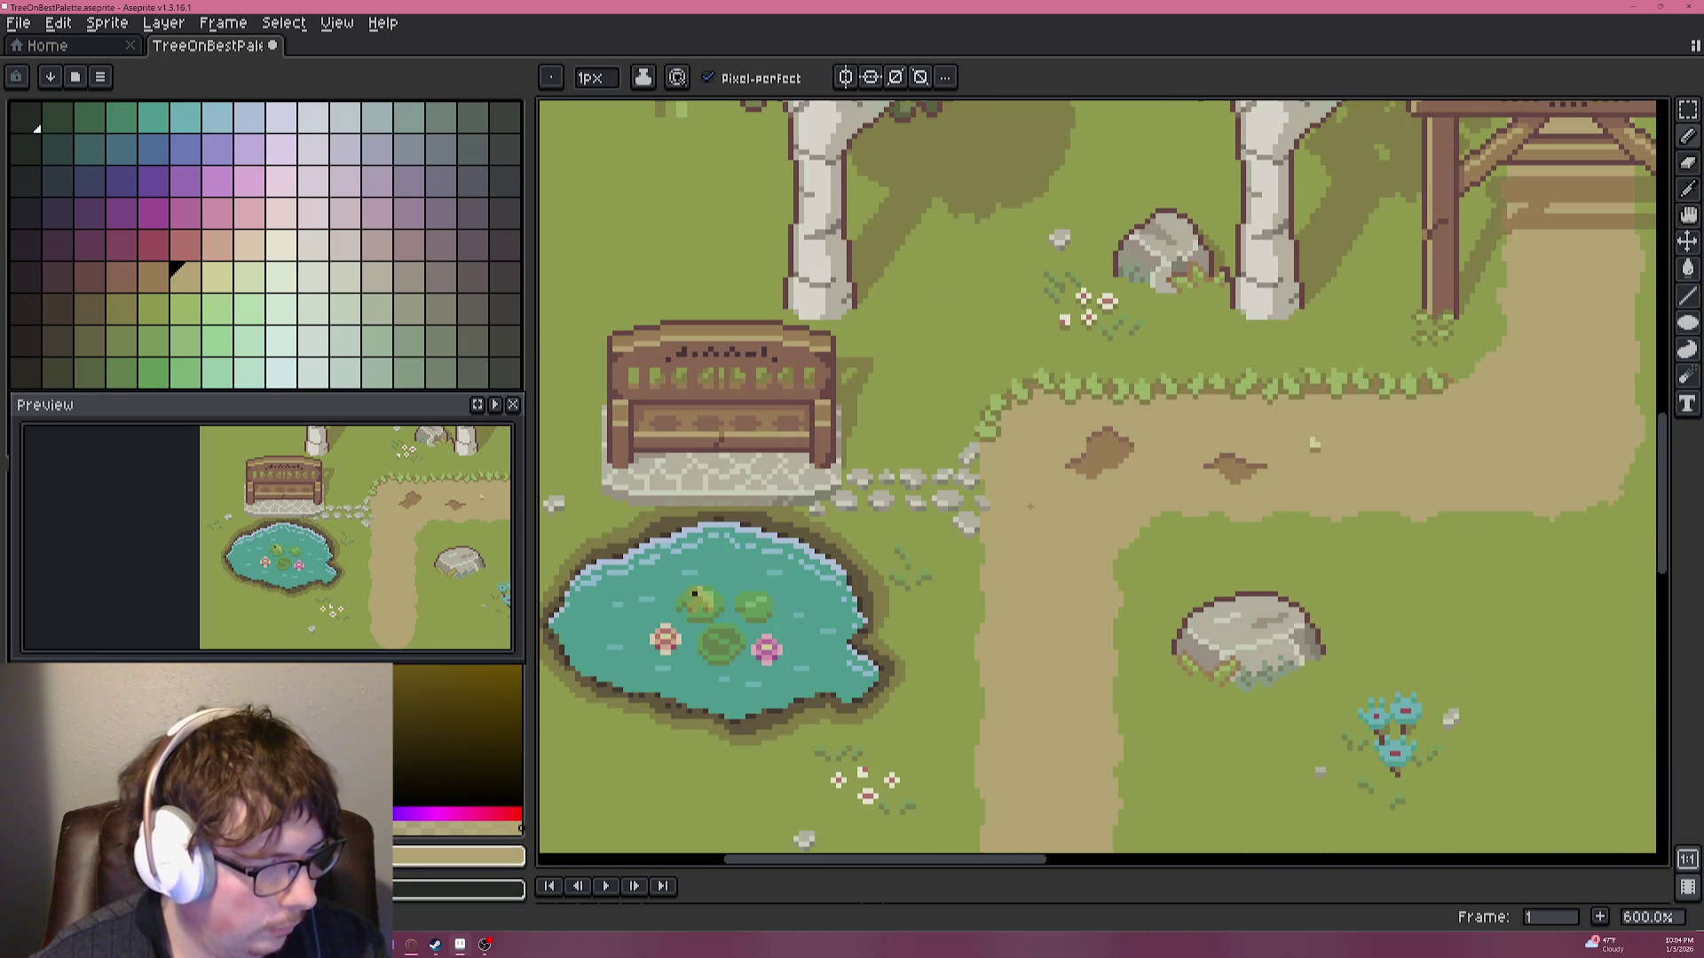
scroll(993, 507, "up", 5)
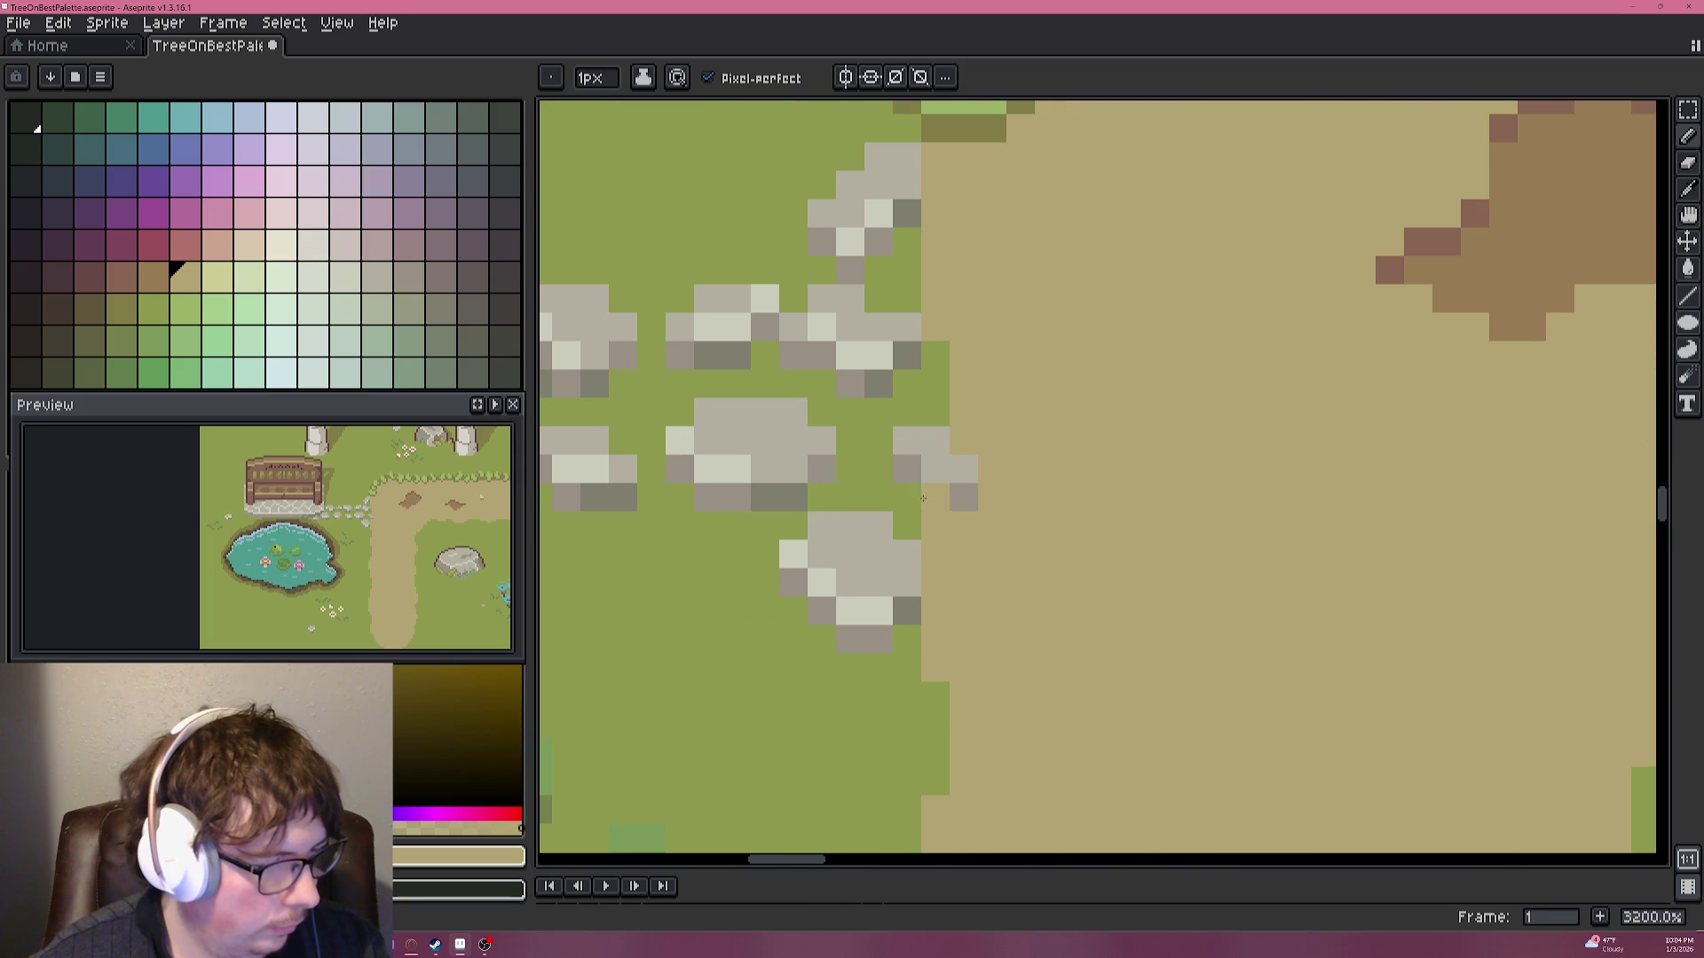
left_click(768, 485, "alt")
left_click(811, 485, "alt")
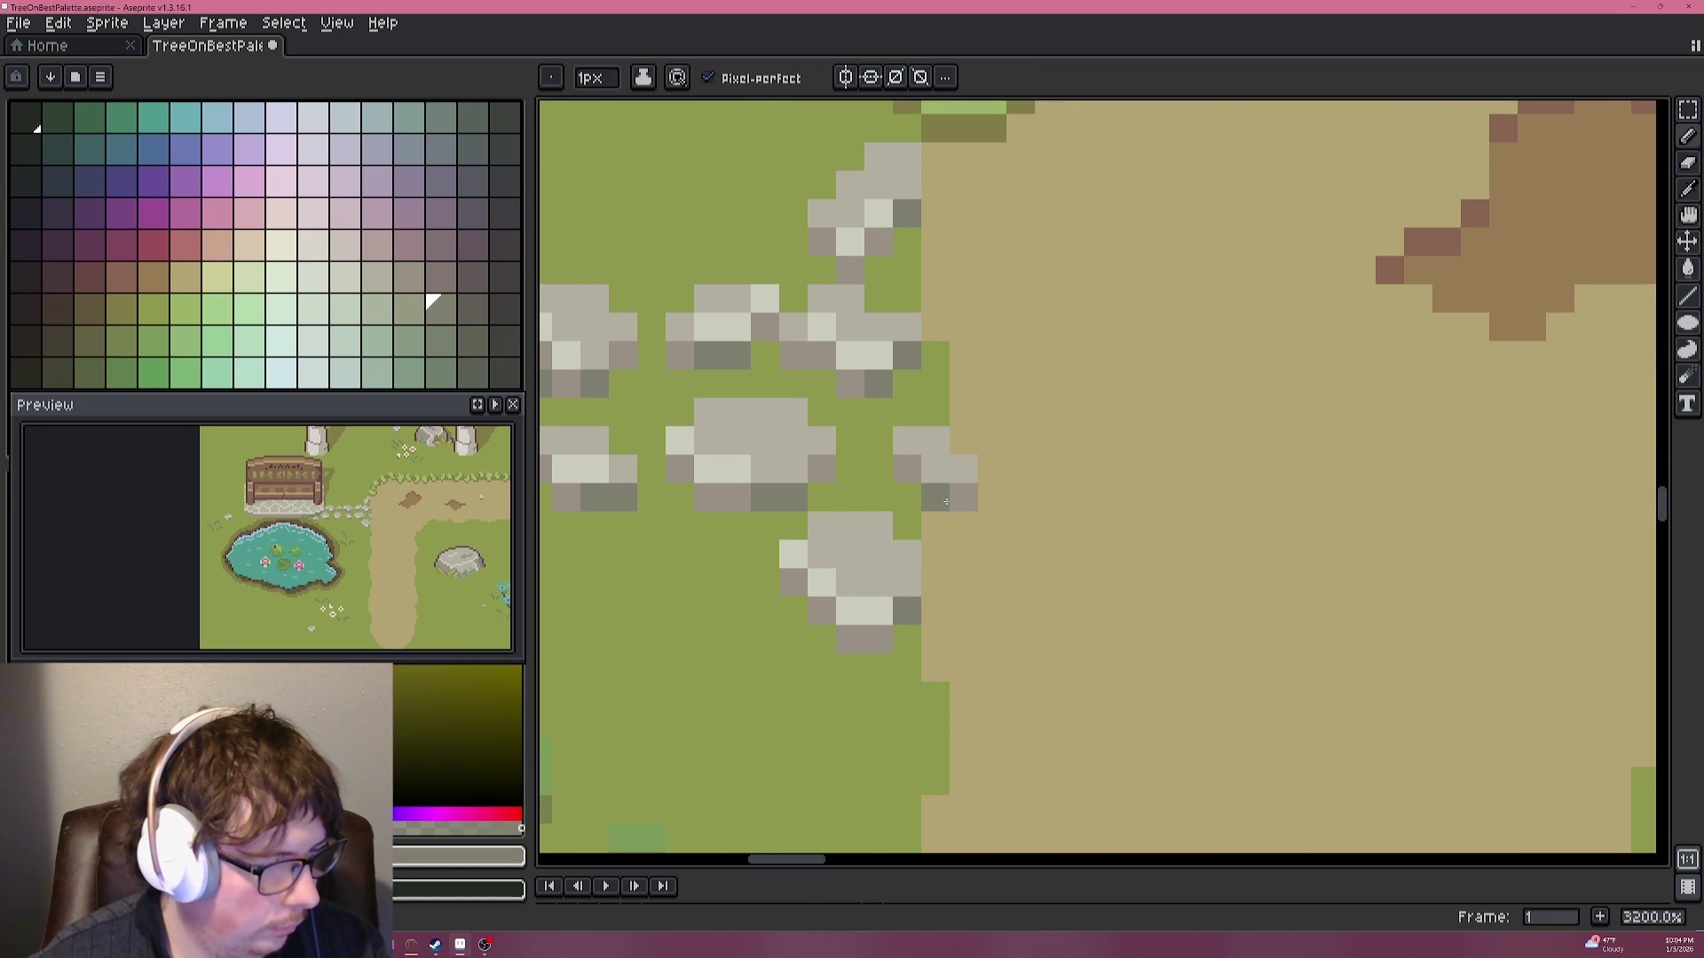
Eyedrop the dark grass green and dot two pixels of it beside the stone.
scroll(831, 487, "down", 1)
scroll(831, 487, "down", 1)
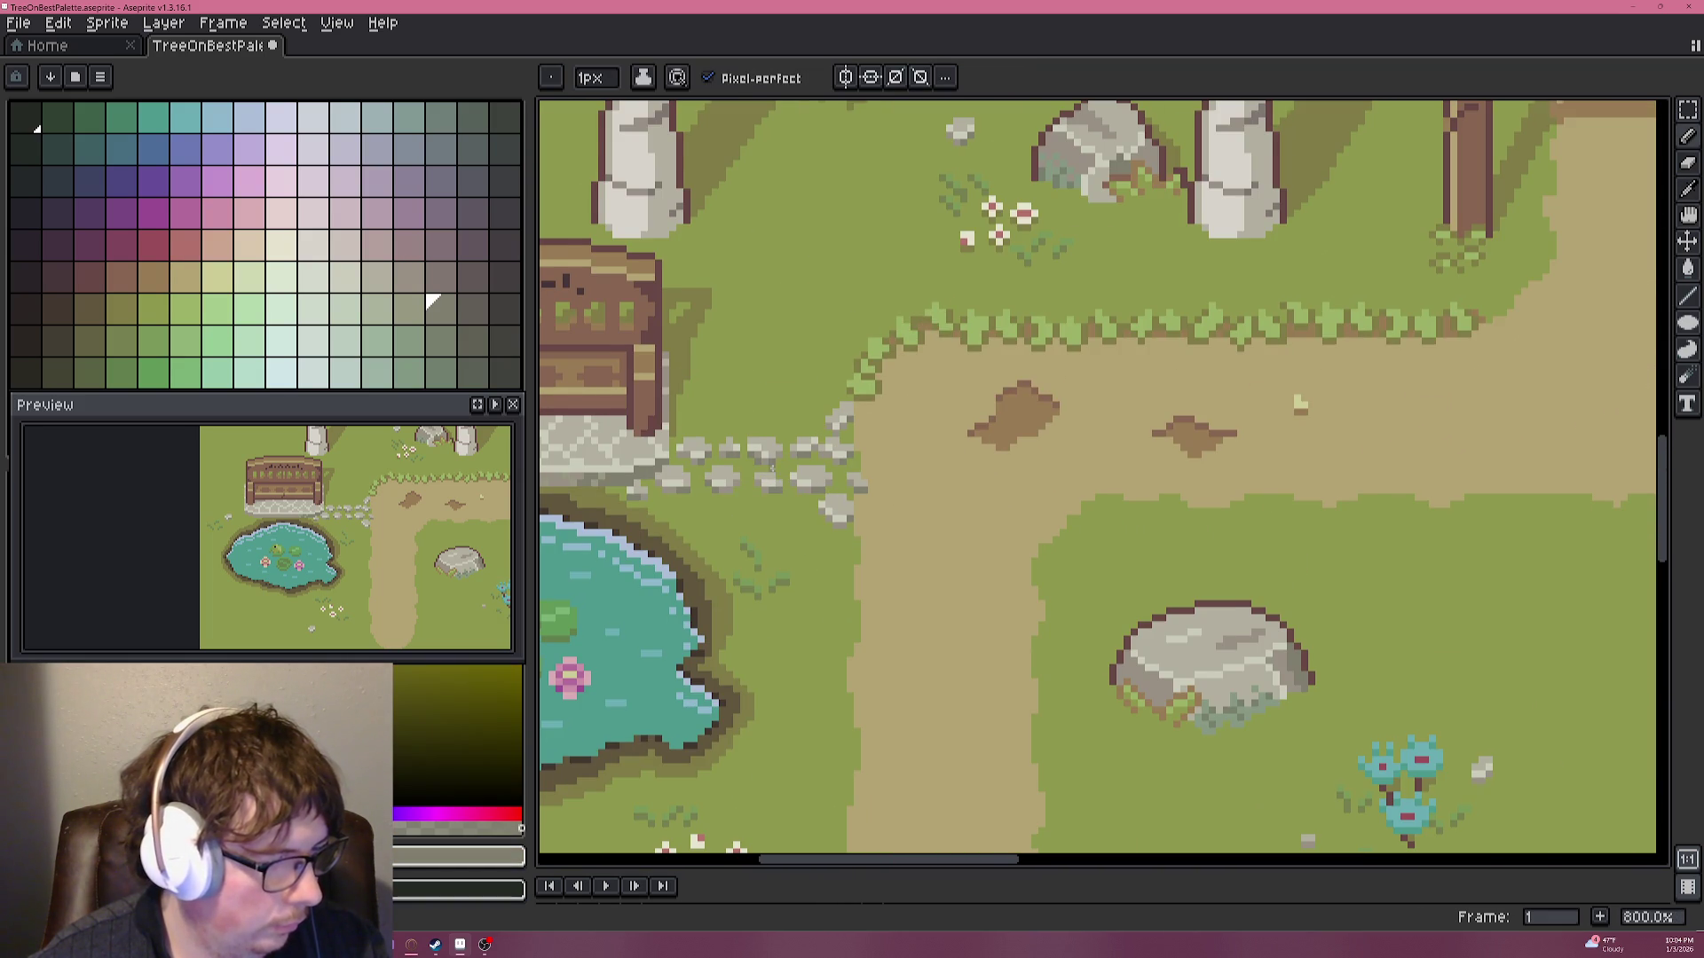
scroll(1025, 622, "up", 1)
scroll(1025, 621, "up", 1)
left_click(1012, 661, "alt")
left_click(1022, 440)
scroll(994, 425, "up", 1)
scroll(995, 425, "up", 1)
left_click(1050, 400)
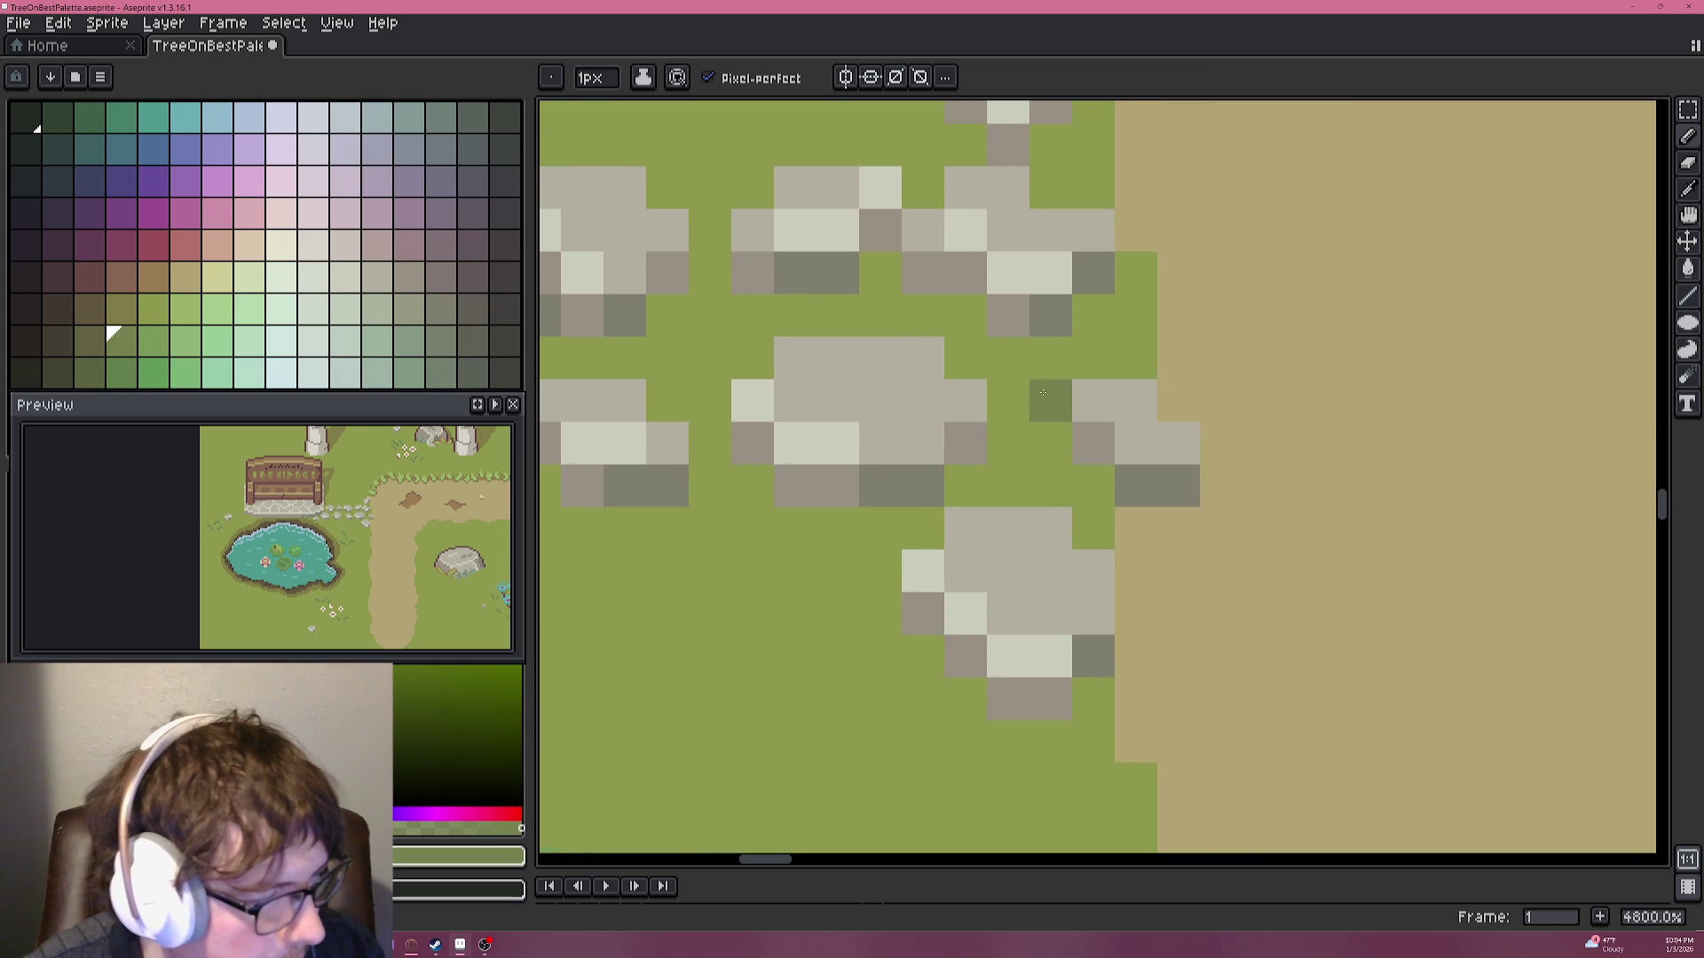
Dot dark and light green grass pixels at the grass edge beside the stones.
left_click(1136, 358)
scroll(898, 581, "down", 2)
left_click_drag(898, 581, 965, 450)
left_click(788, 543, "alt")
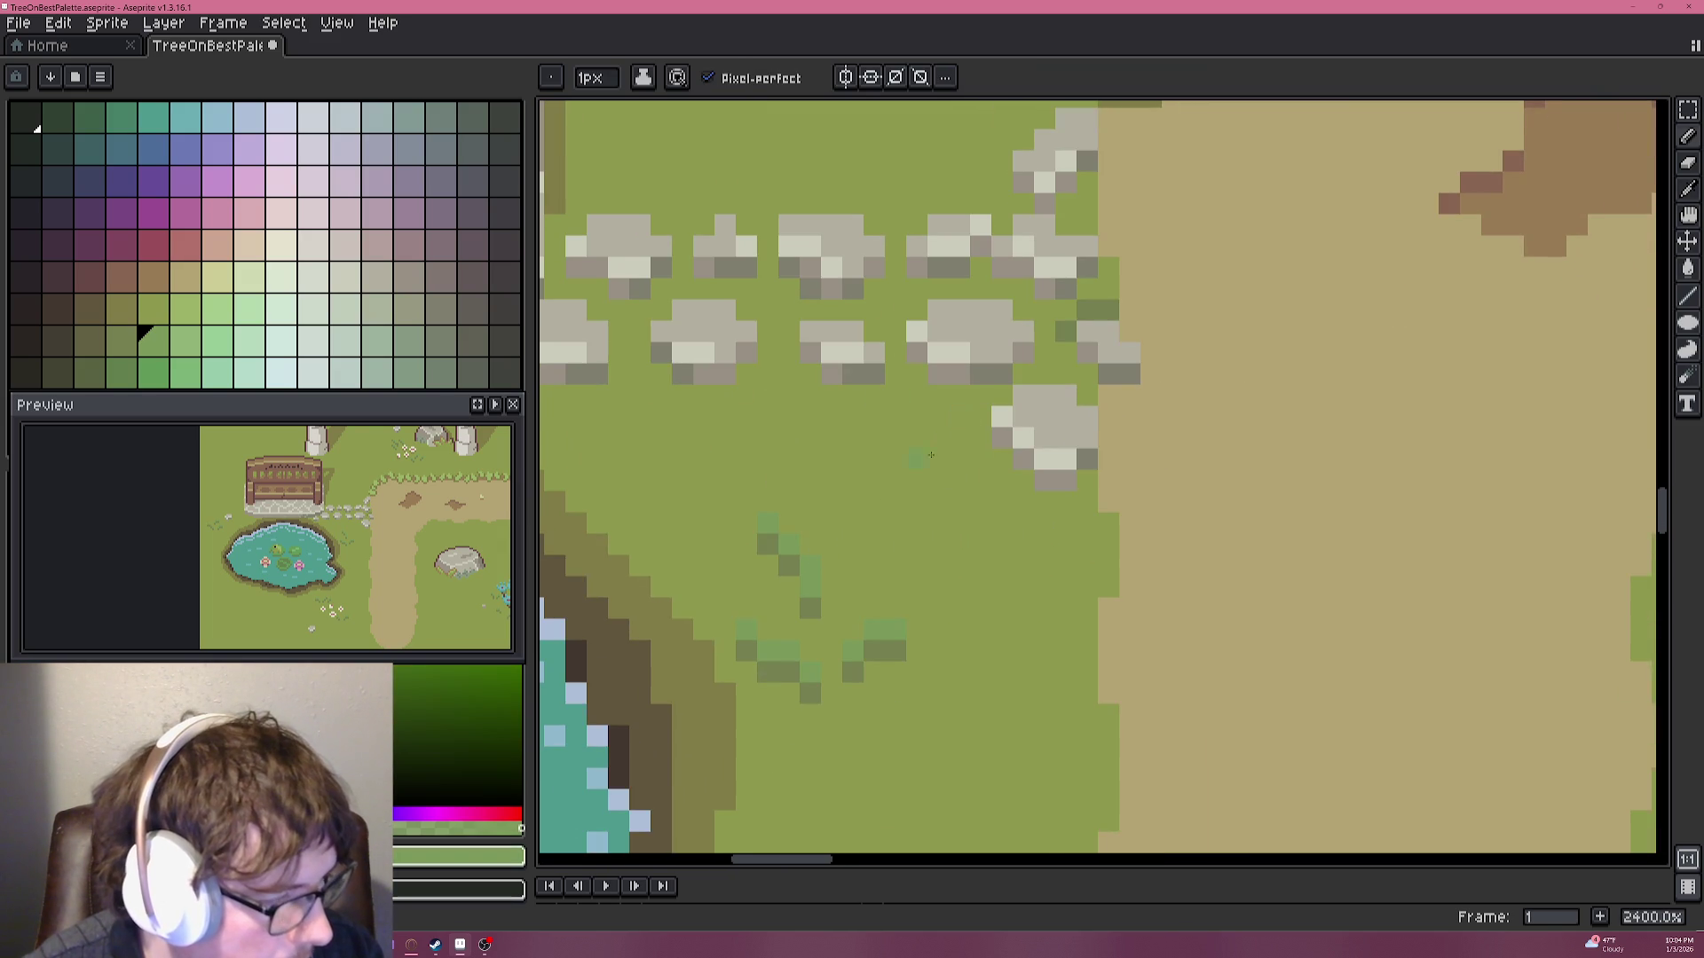
left_click(1067, 303)
left_click(1107, 309)
scroll(1100, 302, "down", 6)
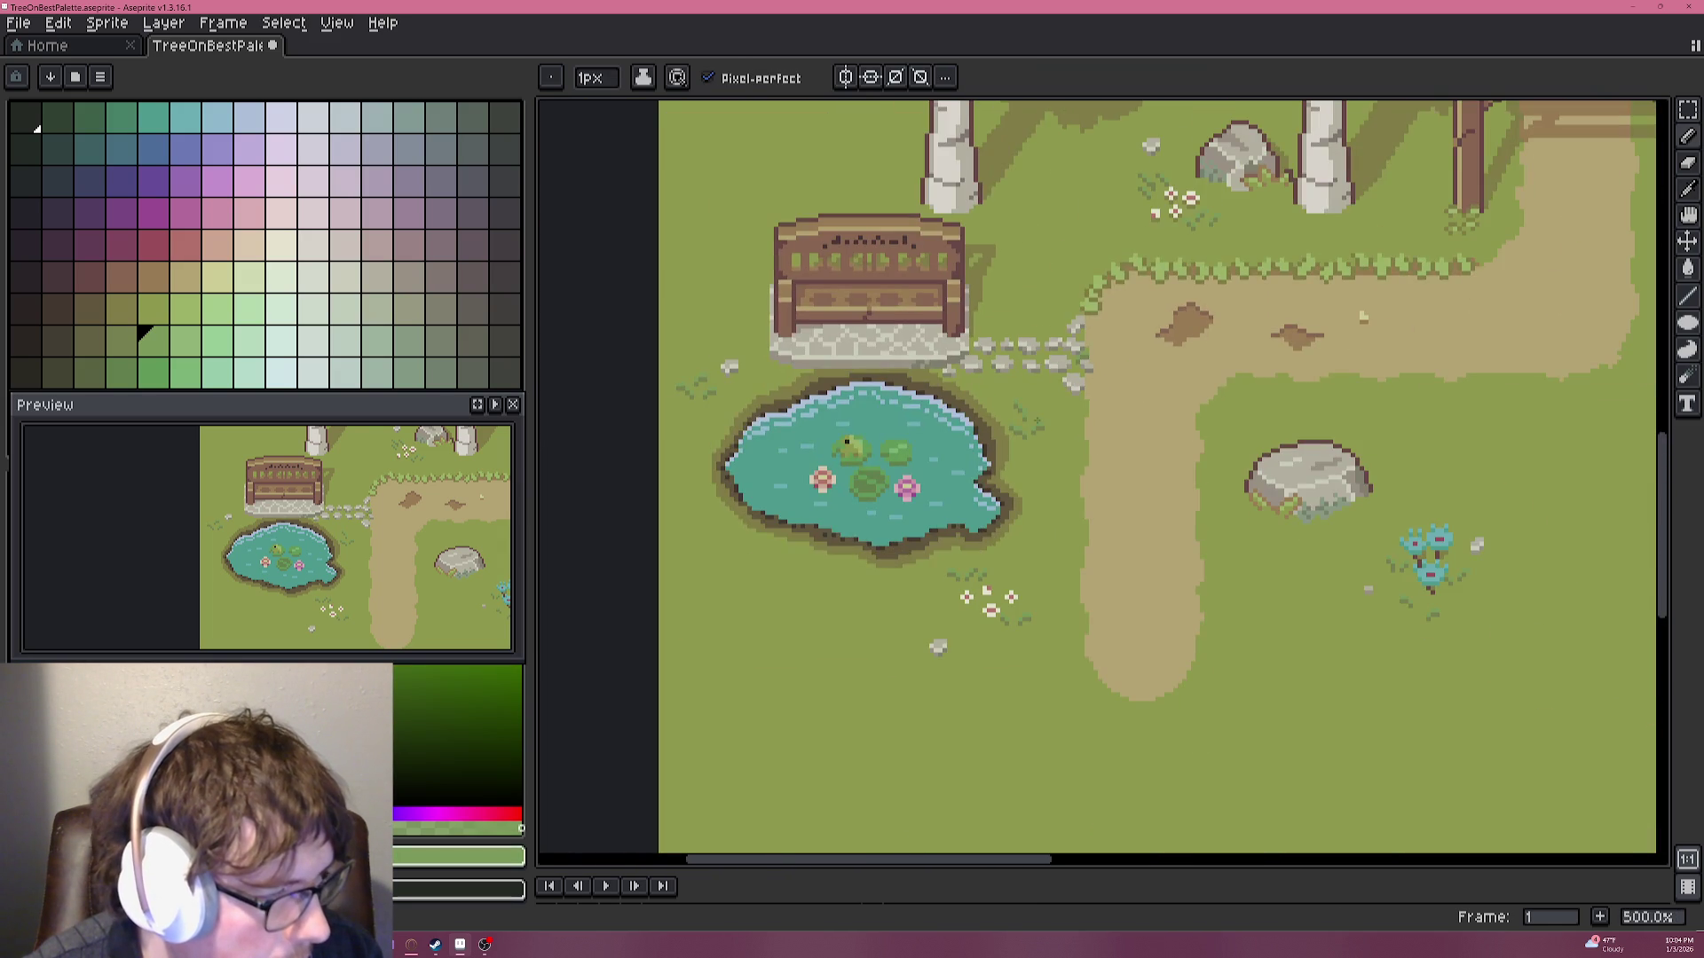
scroll(1035, 422, "up", 10)
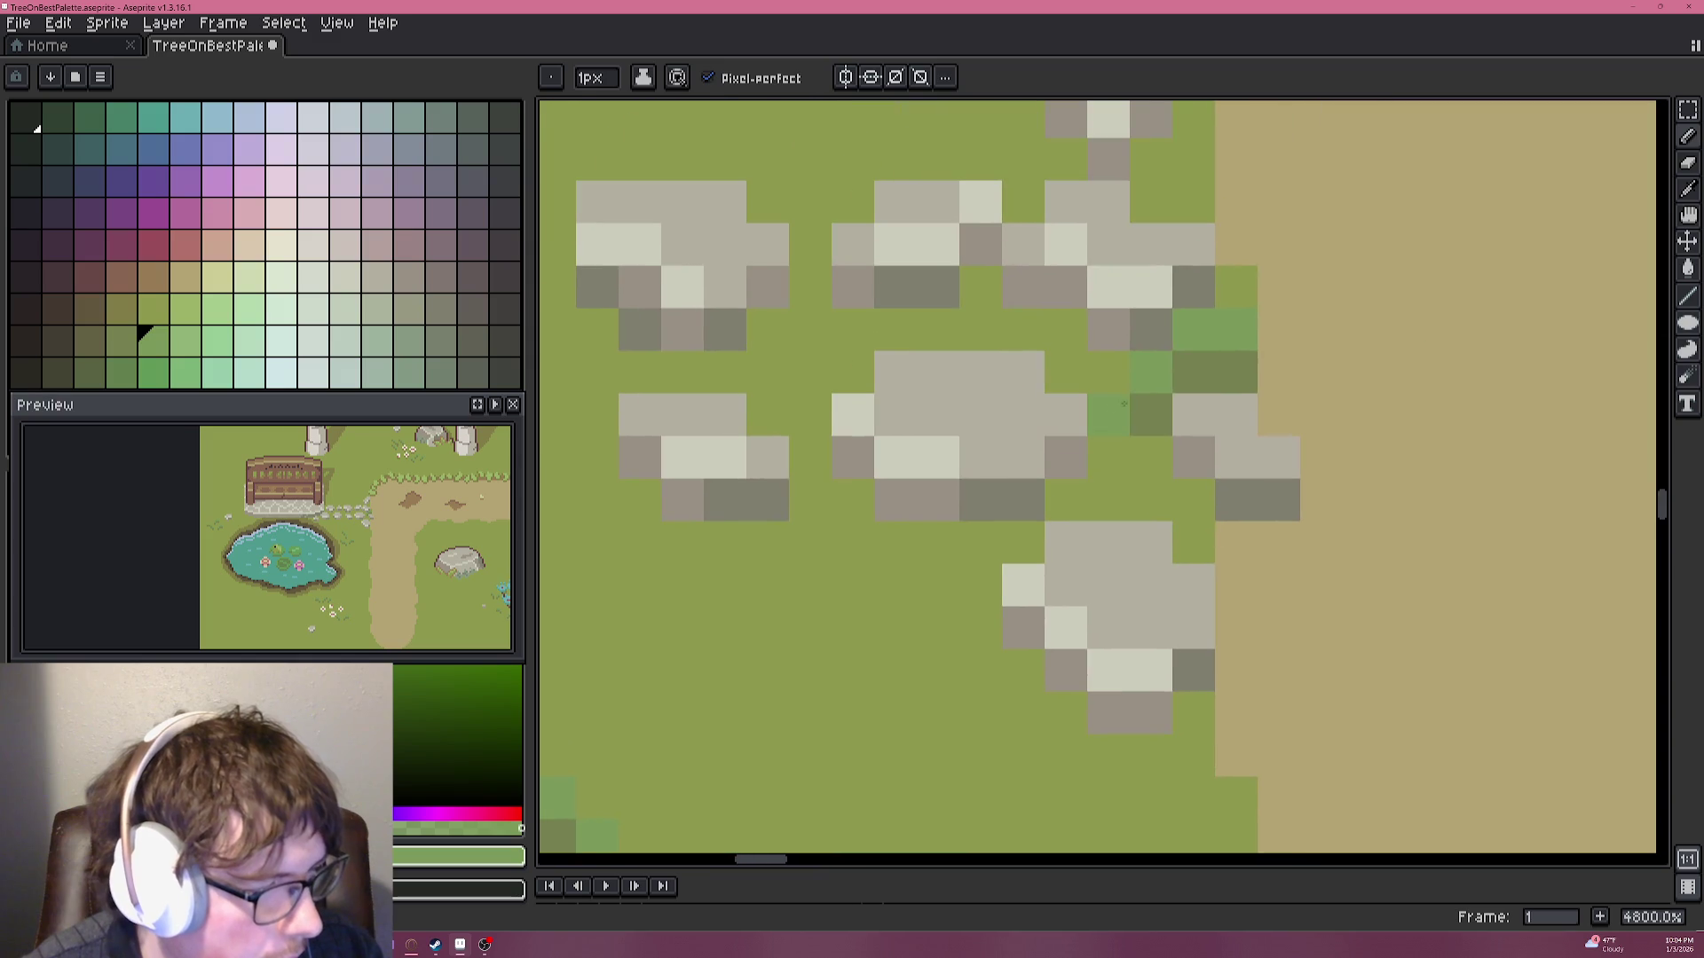
Paint dark and light green moss pixels between and on the stepping stones.
left_click(1158, 399, "alt")
mouse_move(1107, 457)
left_mouse_down()
mouse_move(1070, 415)
mouse_move(980, 372)
left_mouse_up()
left_click(1069, 415)
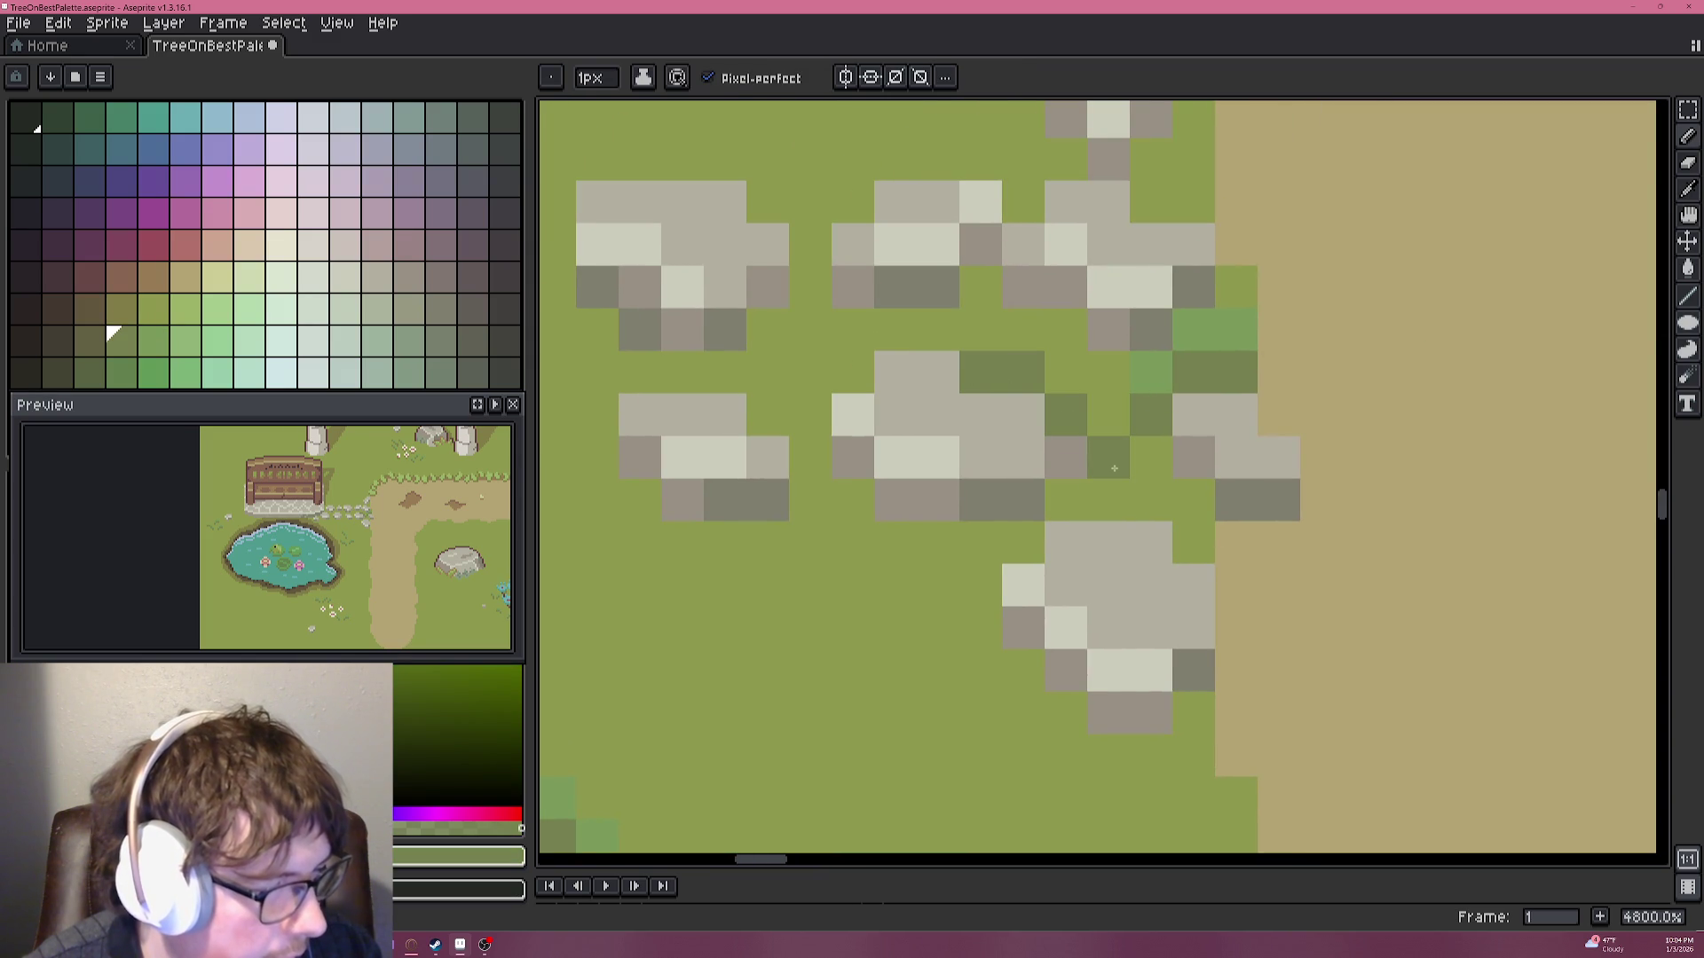
left_click(1151, 373, "alt")
left_click(1112, 383)
left_click(1021, 373)
Undo the last moss stroke on the stones and zoom out over the scene.
scroll(1003, 414, "down", 5)
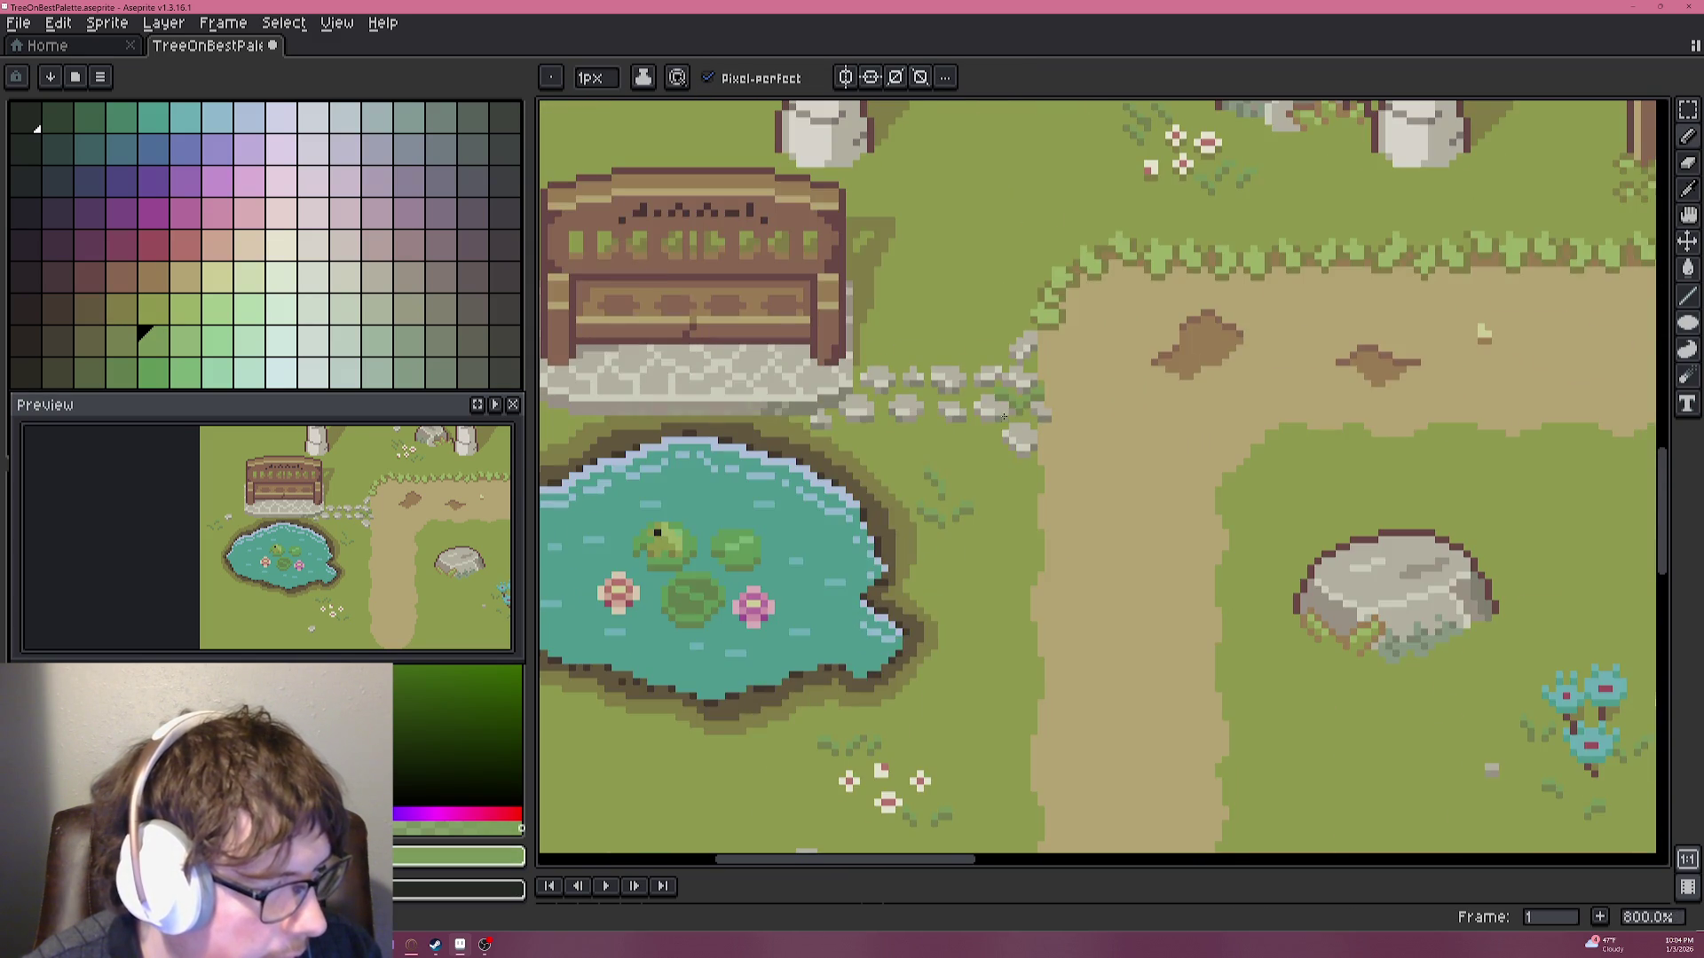
scroll(1000, 454, "up", 4)
scroll(1056, 408, "up", 2)
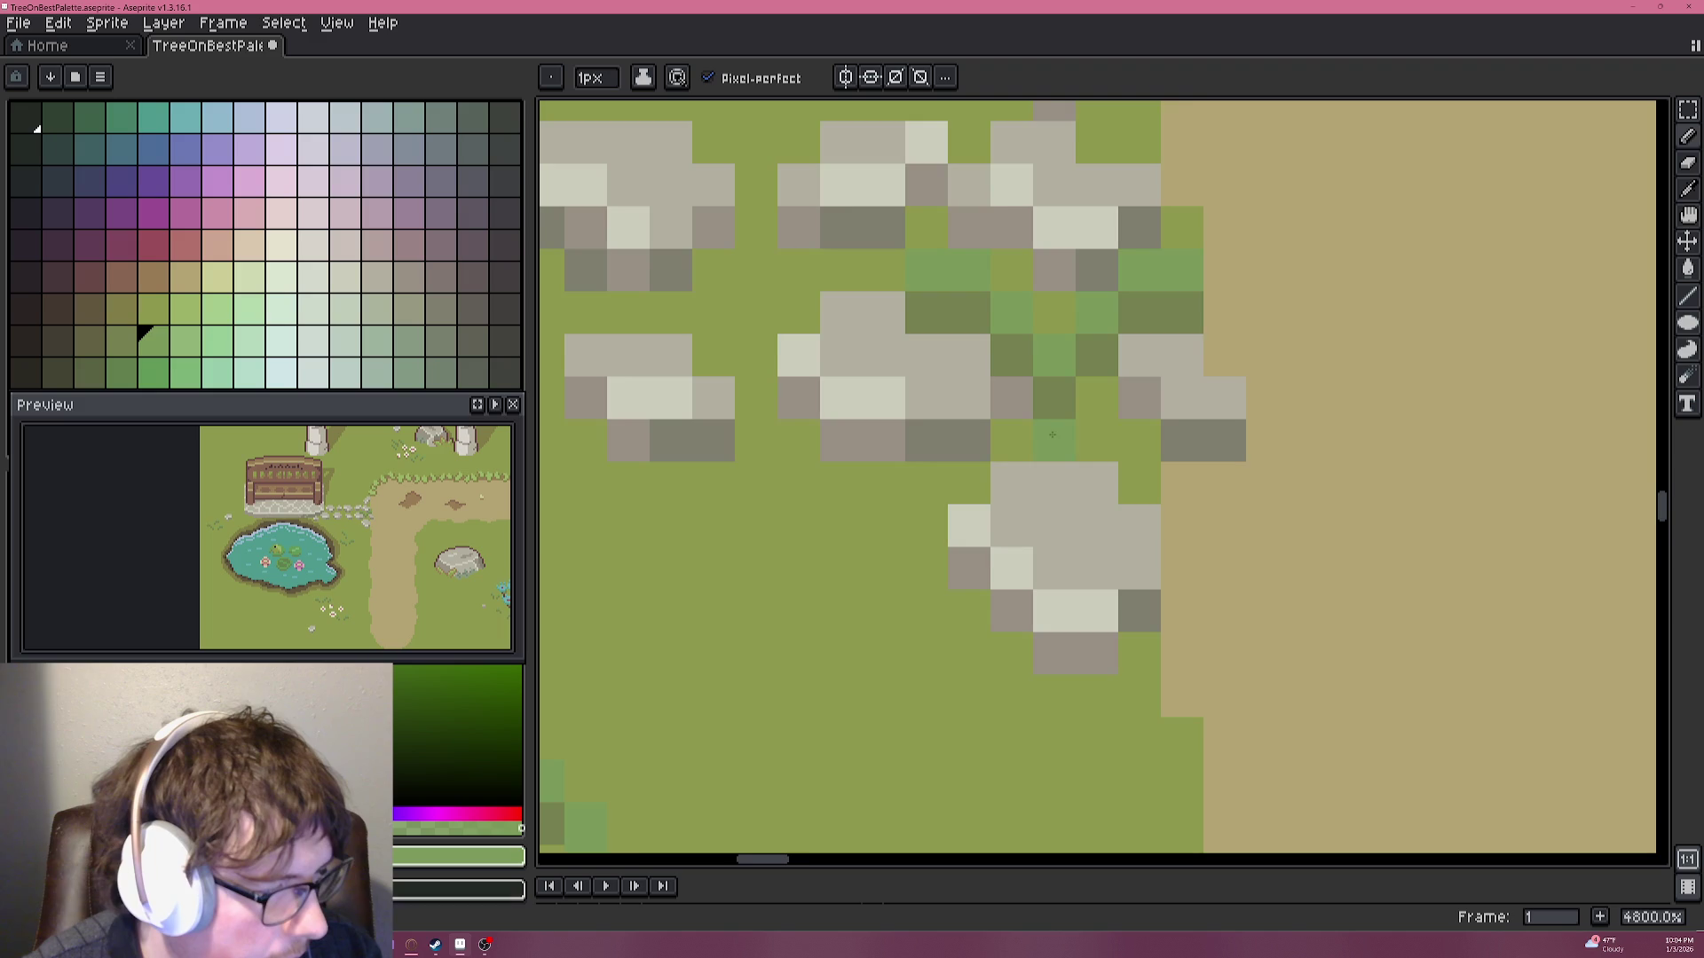
scroll(1069, 421, "down", 2)
scroll(1077, 410, "down", 4)
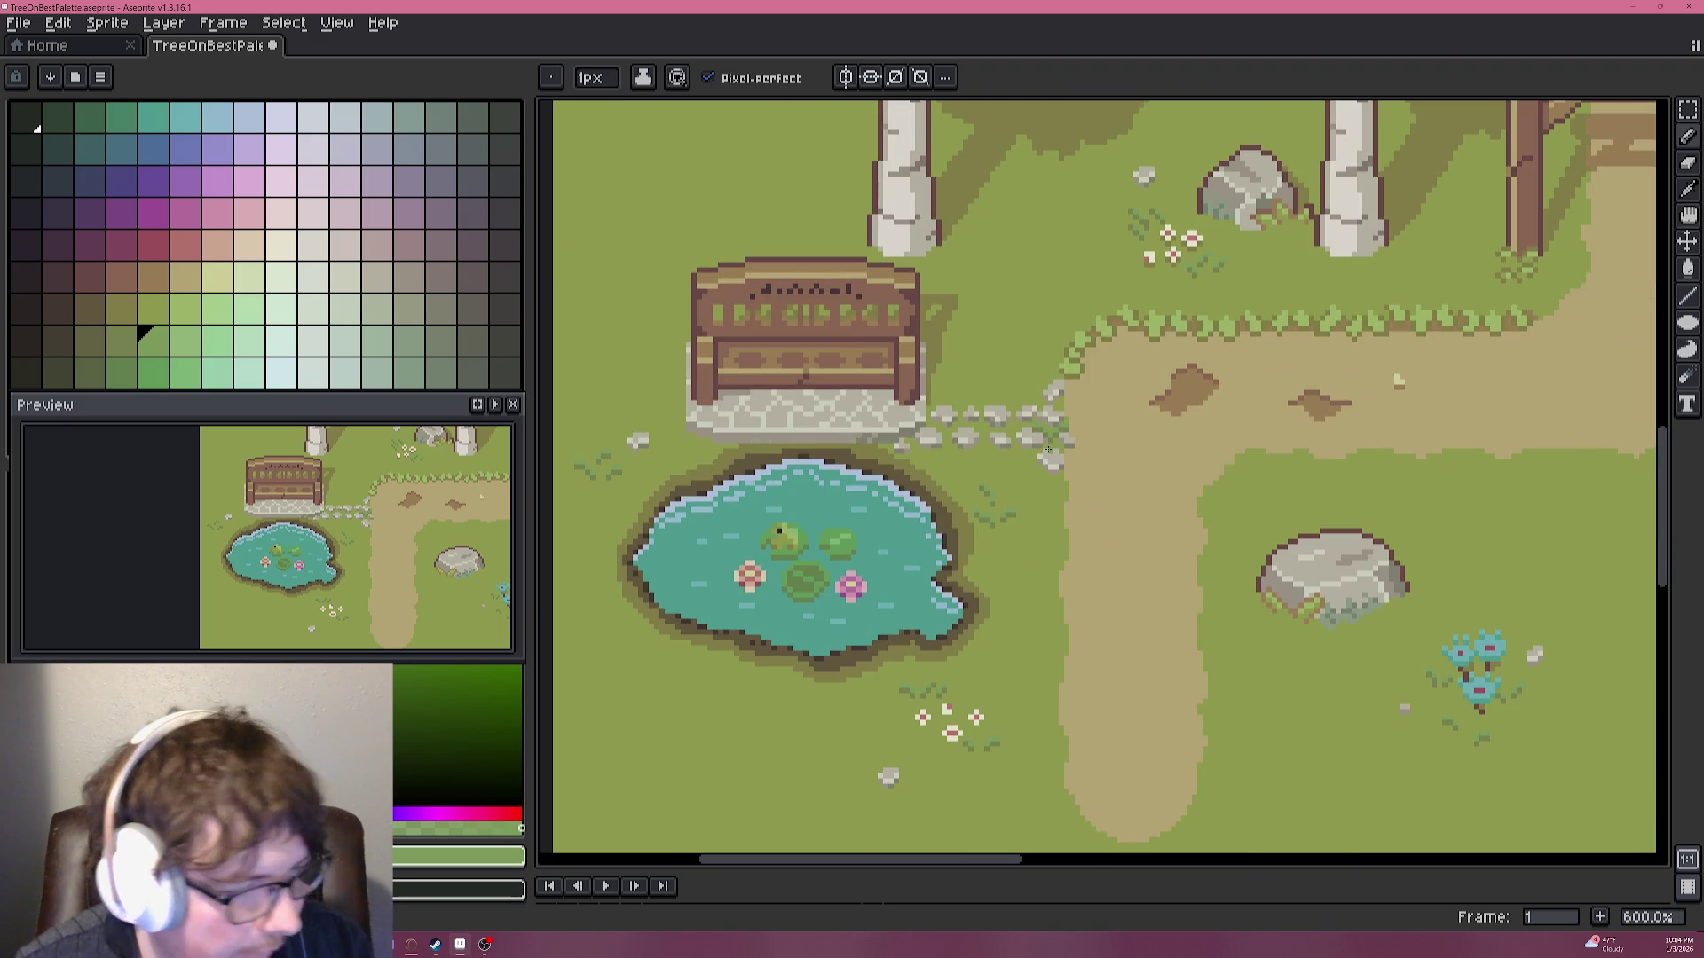
scroll(1048, 428, "up", 2)
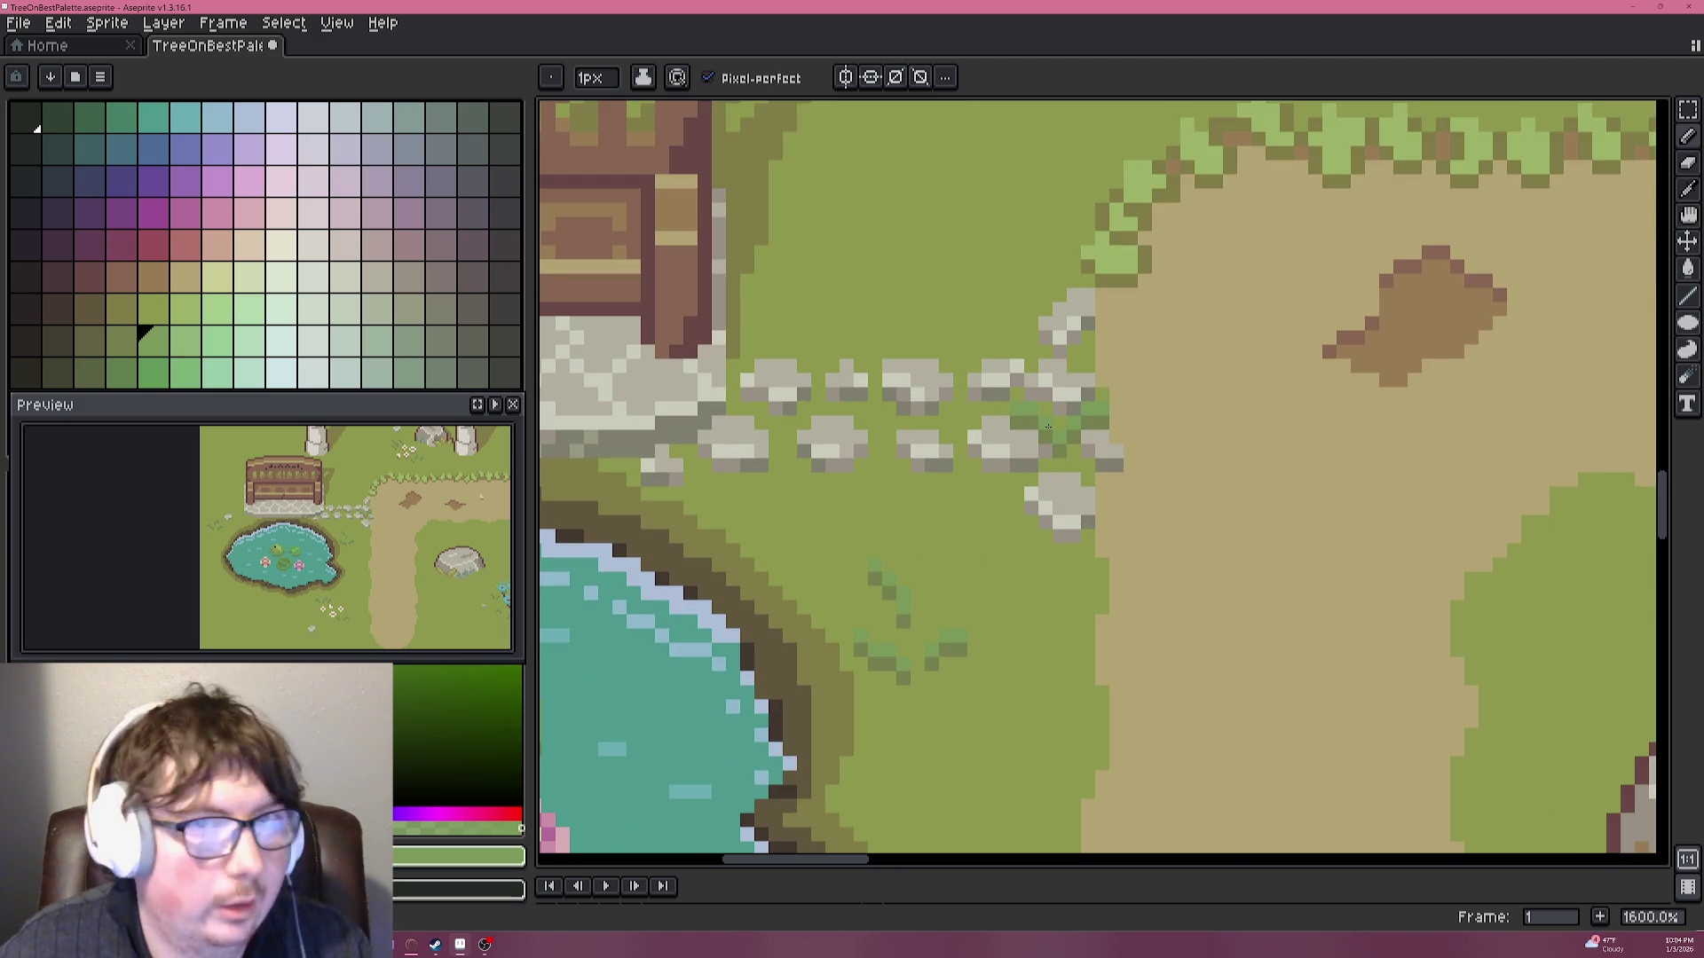
key("ctrl+z")
key("ctrl+z")
key("ctrl+z")
key("ctrl+z")
key("ctrl+z")
key("ctrl+z")
key("ctrl+z")
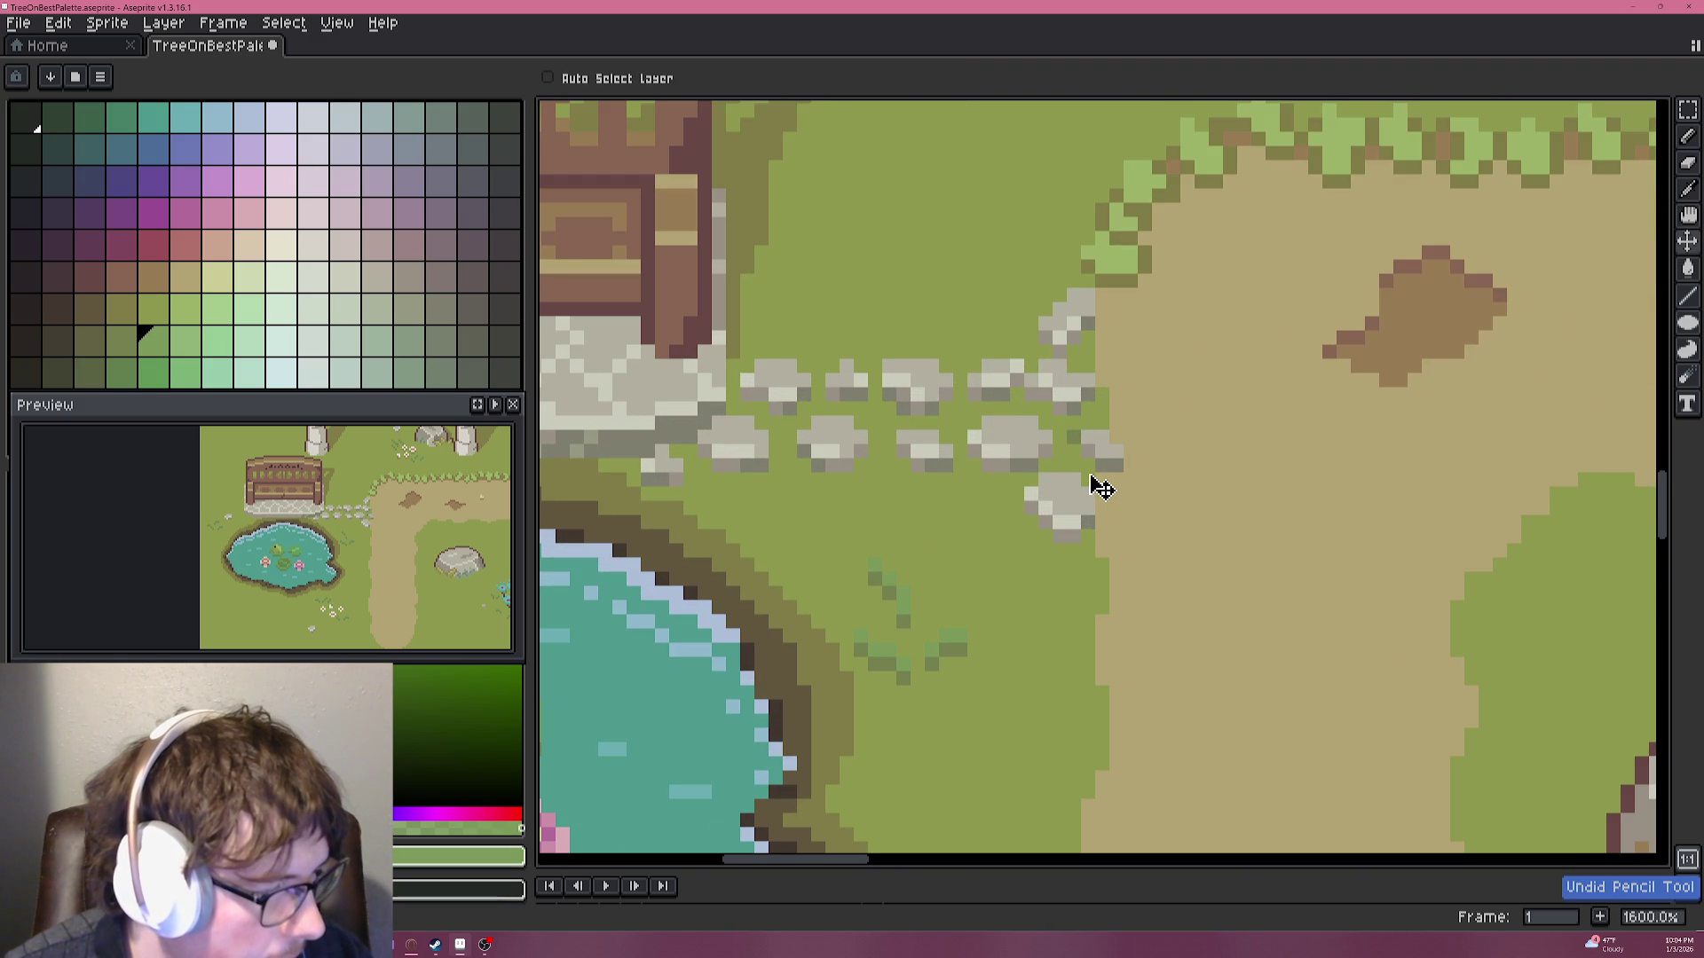
scroll(1052, 463, "down", 5)
scroll(1052, 462, "down", 1)
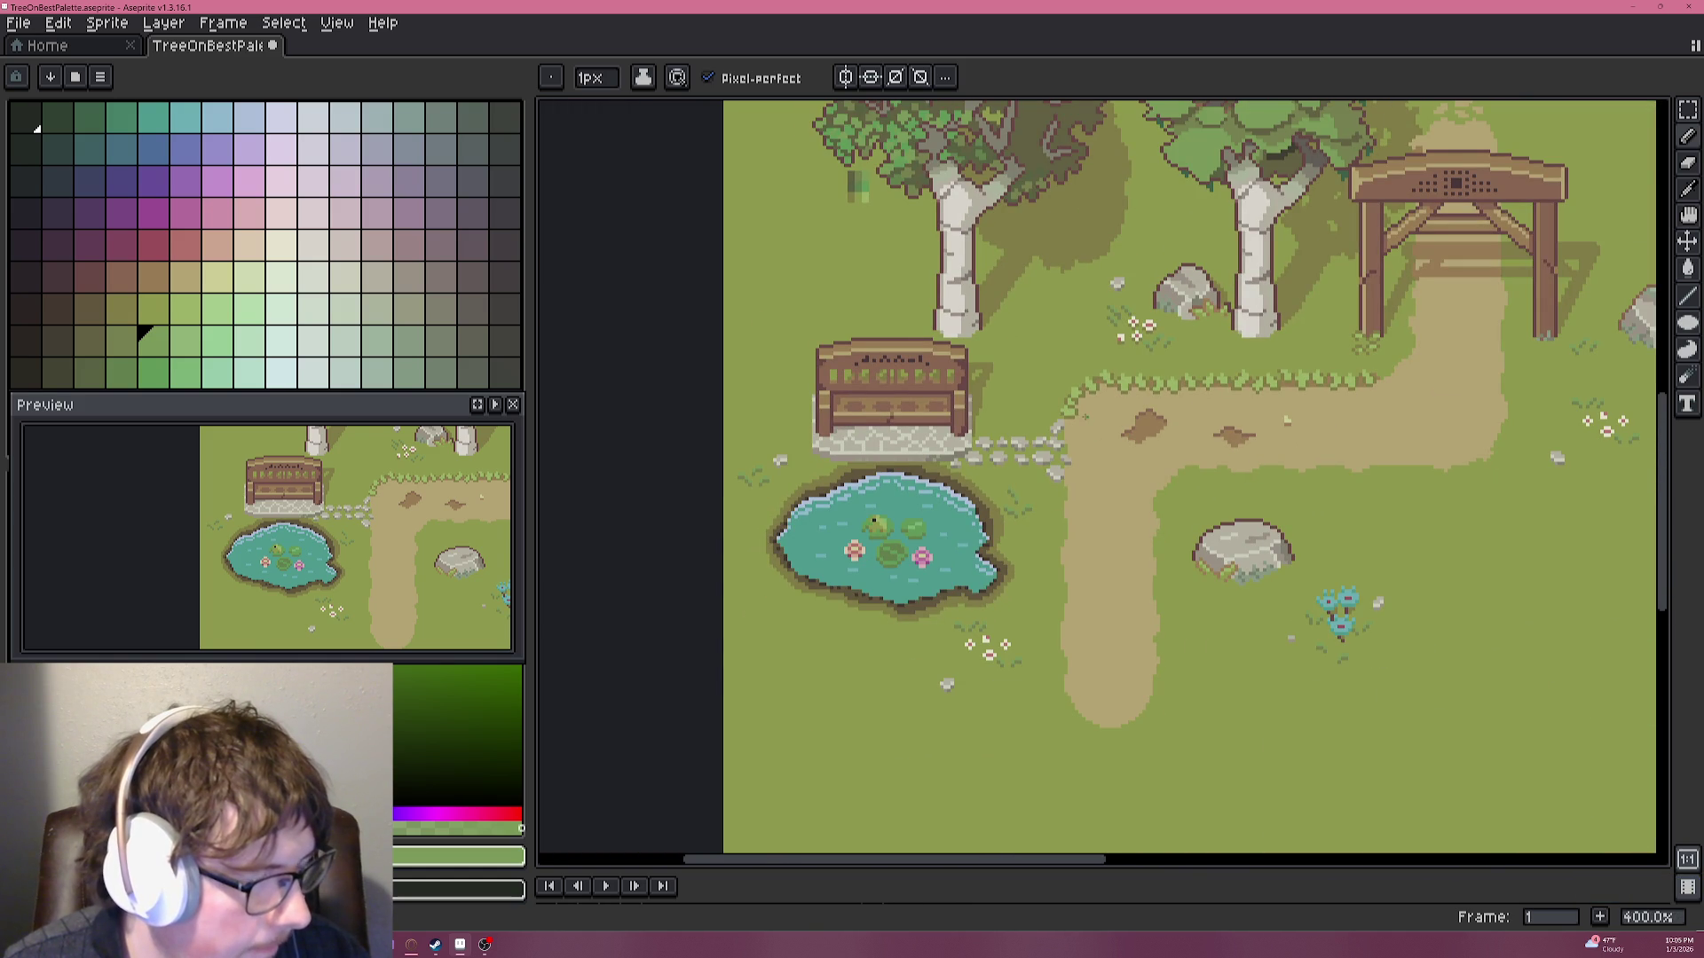
Recentre the scene, sample a dark green from a grass tuft, and stroke grass between the stepping stones.
scroll(1056, 427, "down", 4)
scroll(1056, 428, "up", 4)
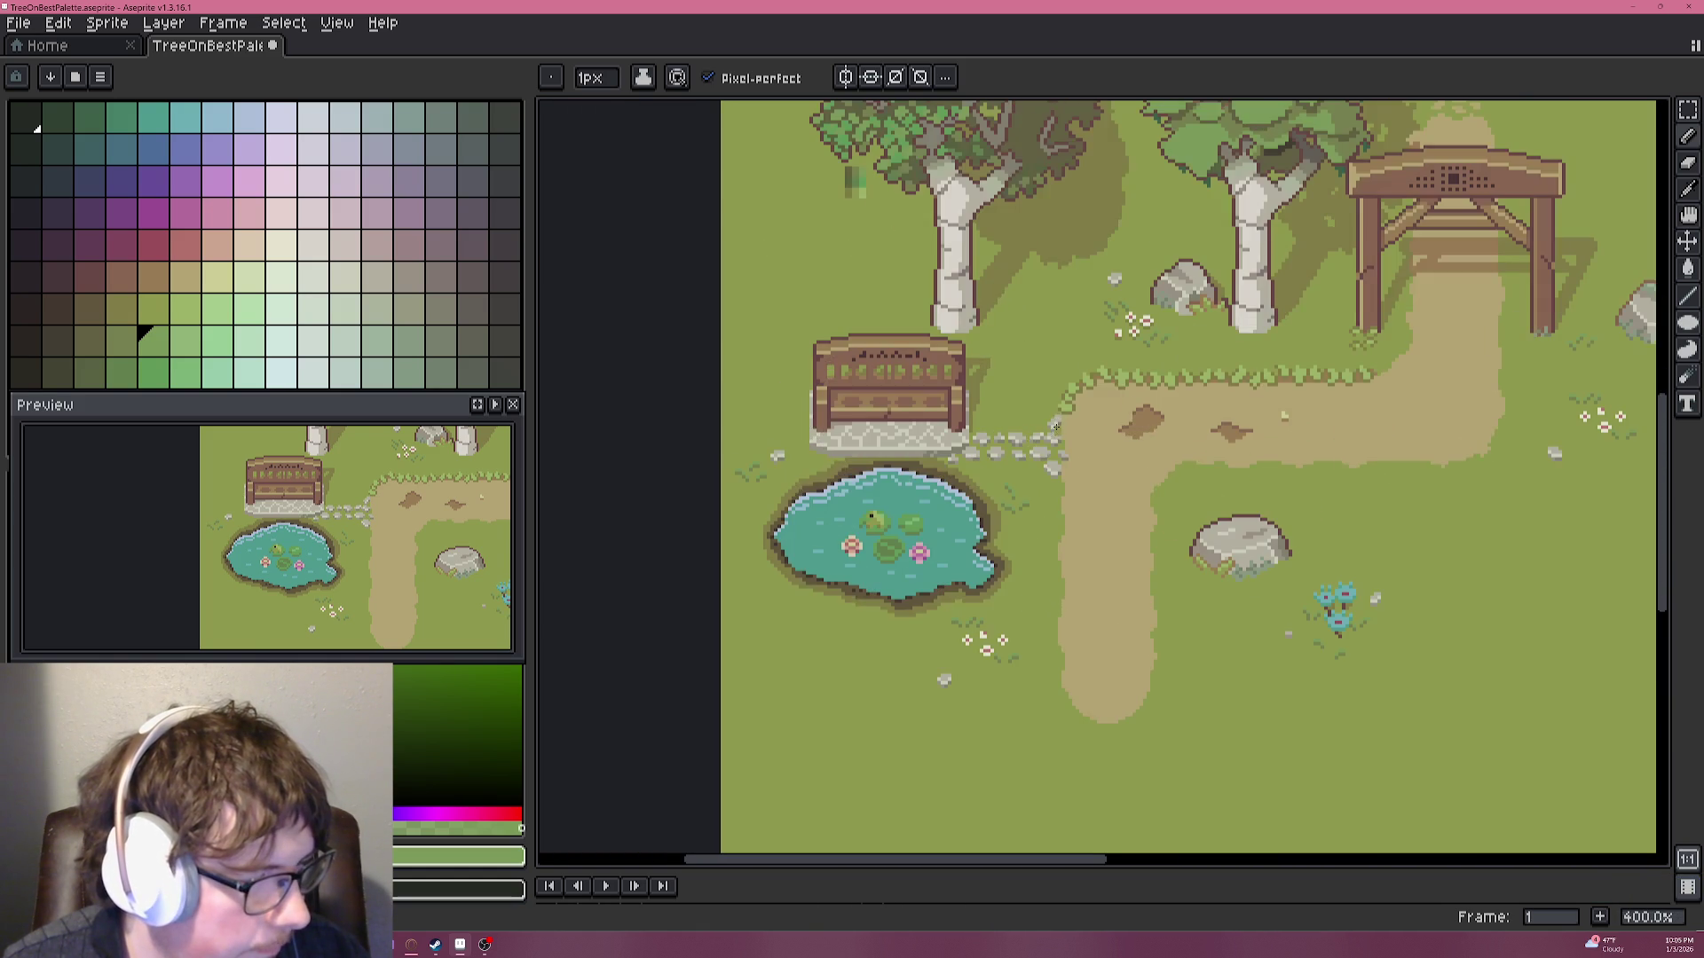
left_click_drag(1072, 449, 1063, 399)
scroll(1029, 425, "up", 1)
scroll(1029, 424, "up", 2)
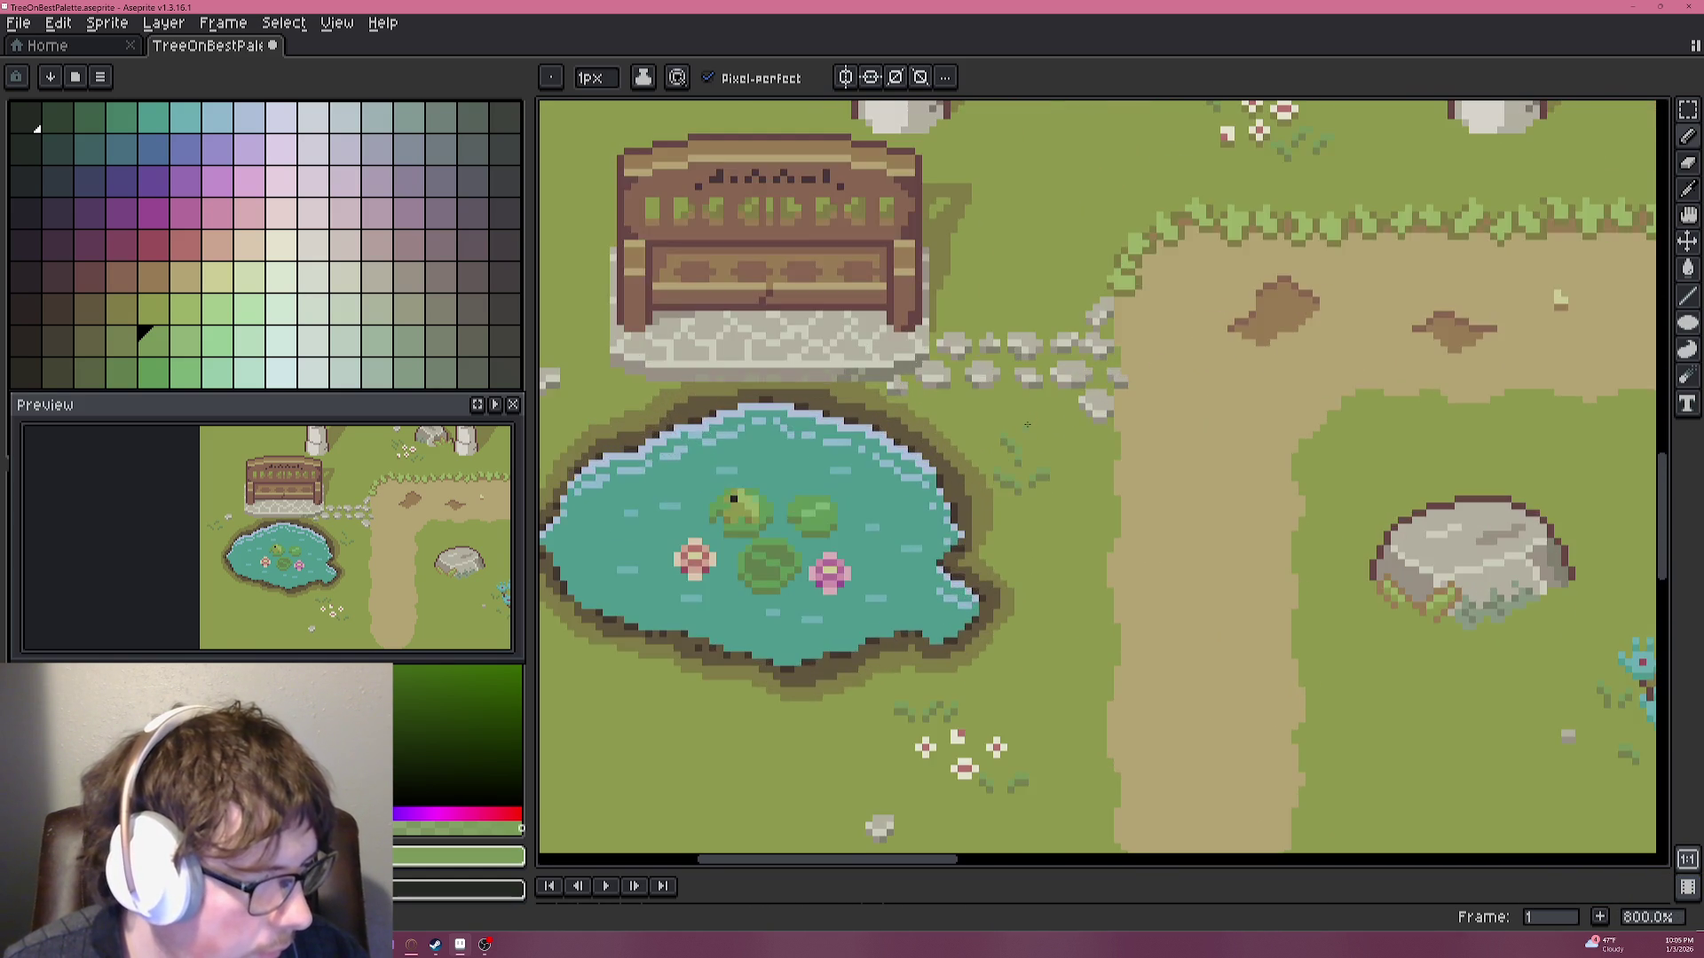
scroll(1027, 426, "up", 3)
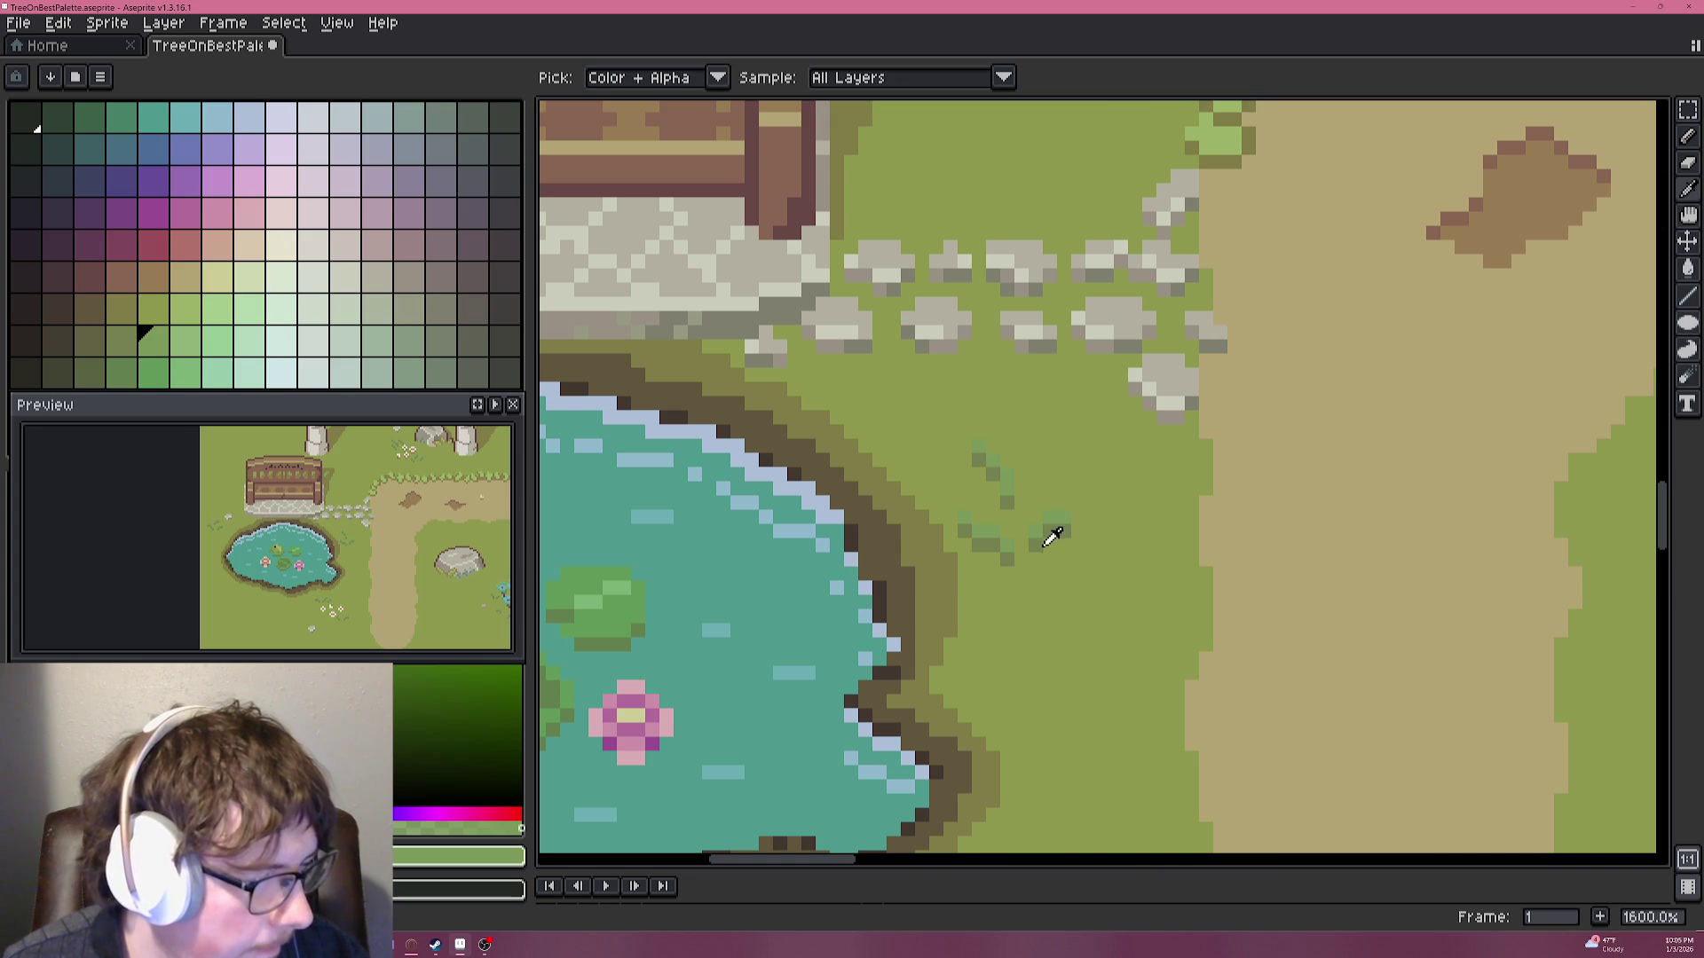
left_click(1050, 531, "alt")
scroll(987, 399, "up", 1)
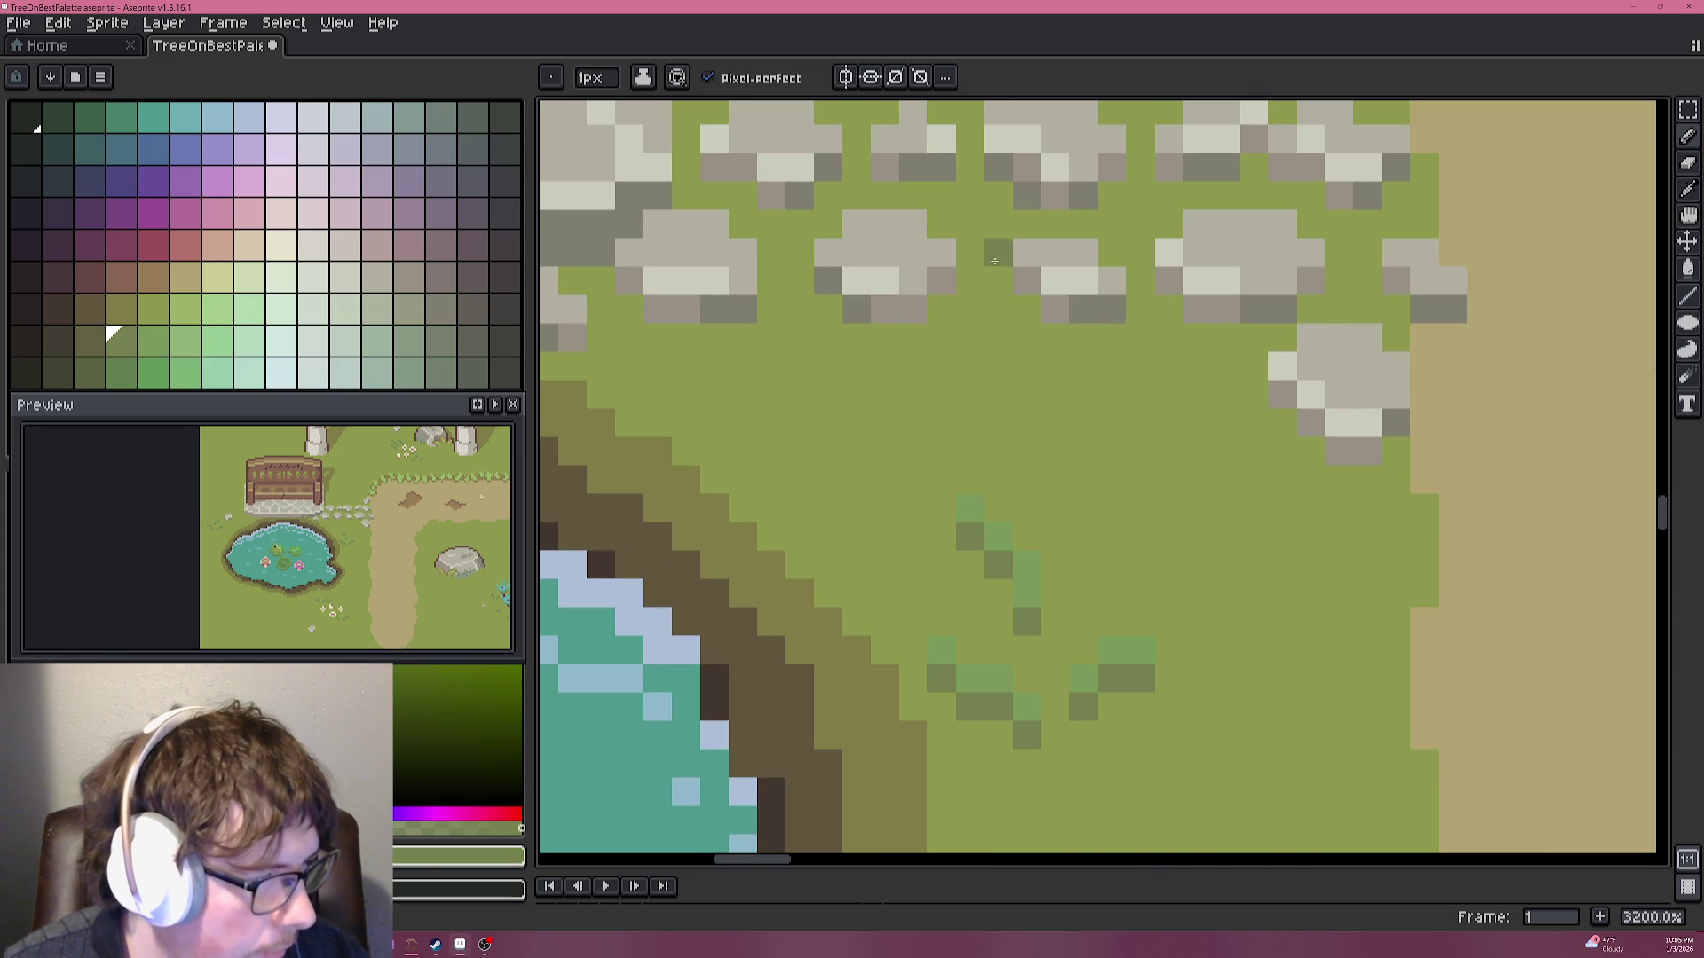
left_click_drag(993, 285, 1018, 246)
Switch to a mid green and dot grass pixels beside the stepping stones.
left_click(1002, 441, "alt")
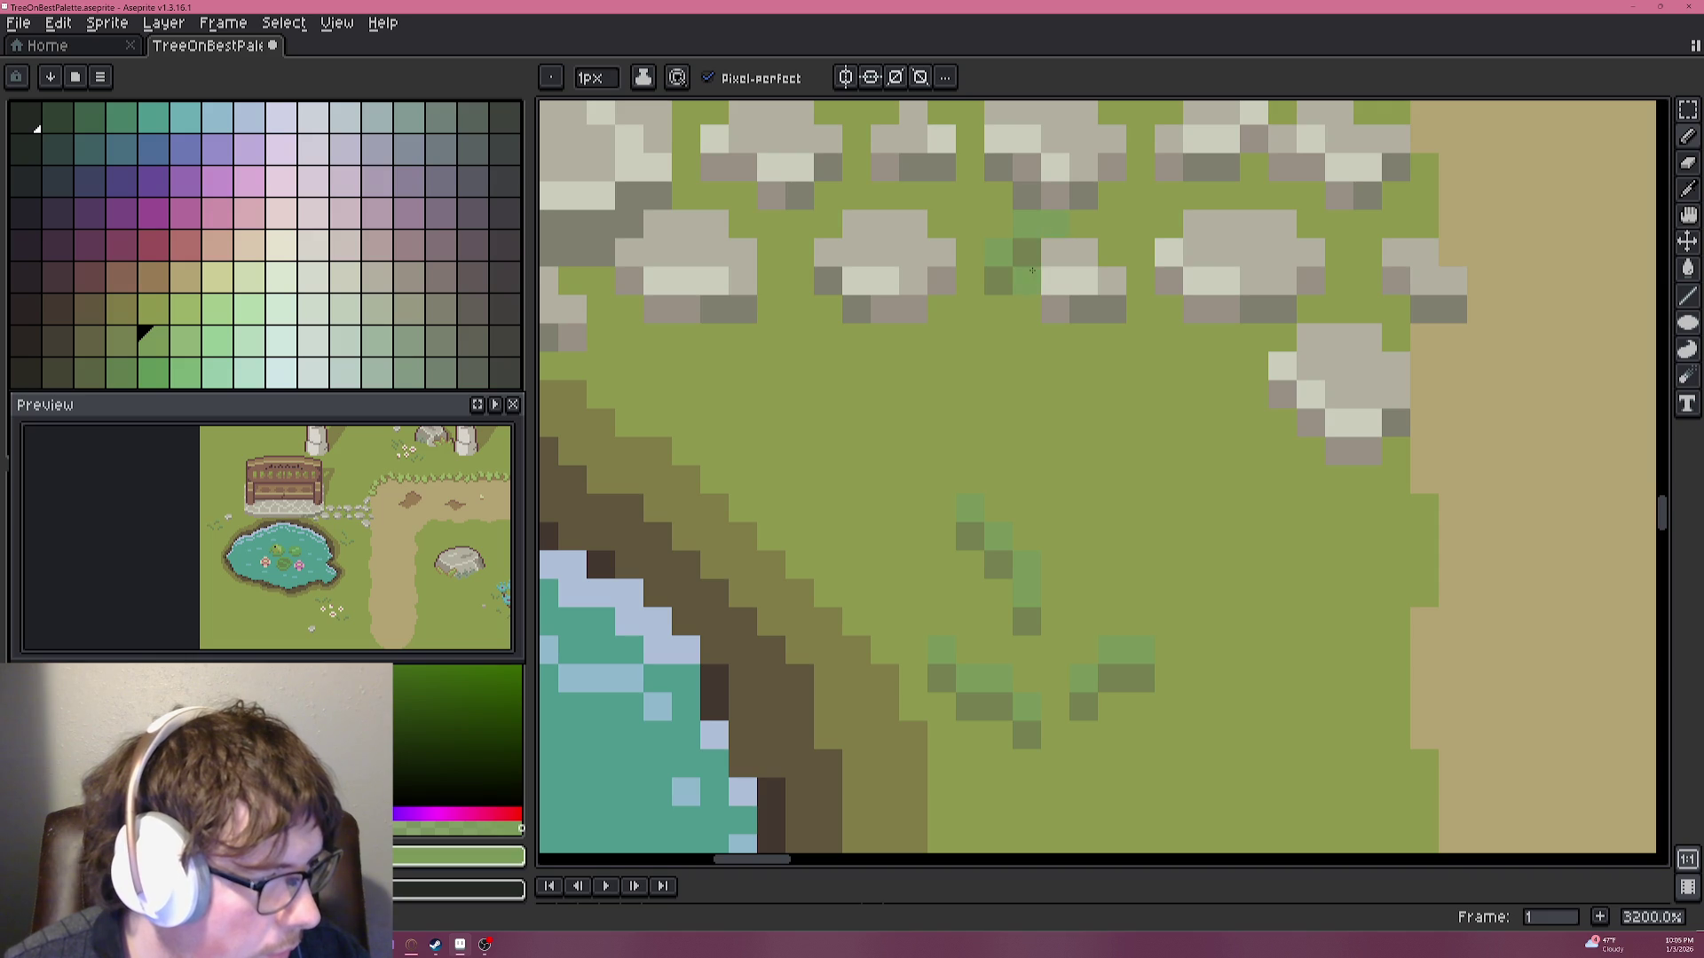
key("ctrl+z")
scroll(1047, 302, "up", 1)
scroll(1047, 301, "down", 1)
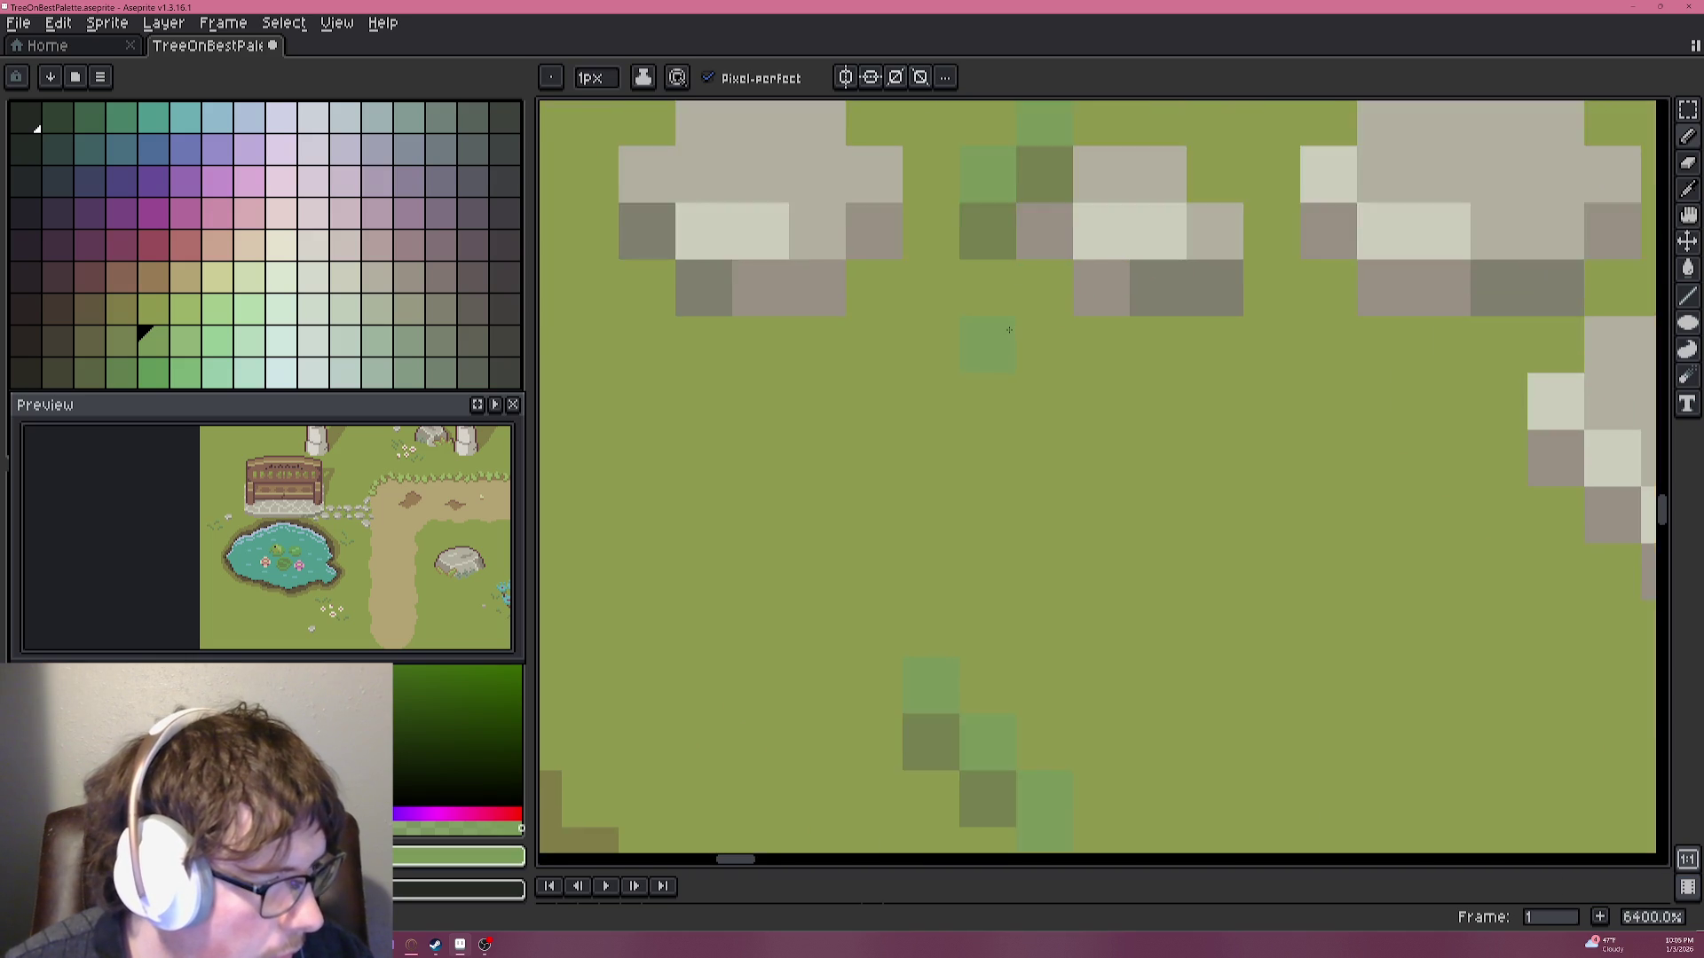
left_click(1055, 225)
left_click(1009, 279)
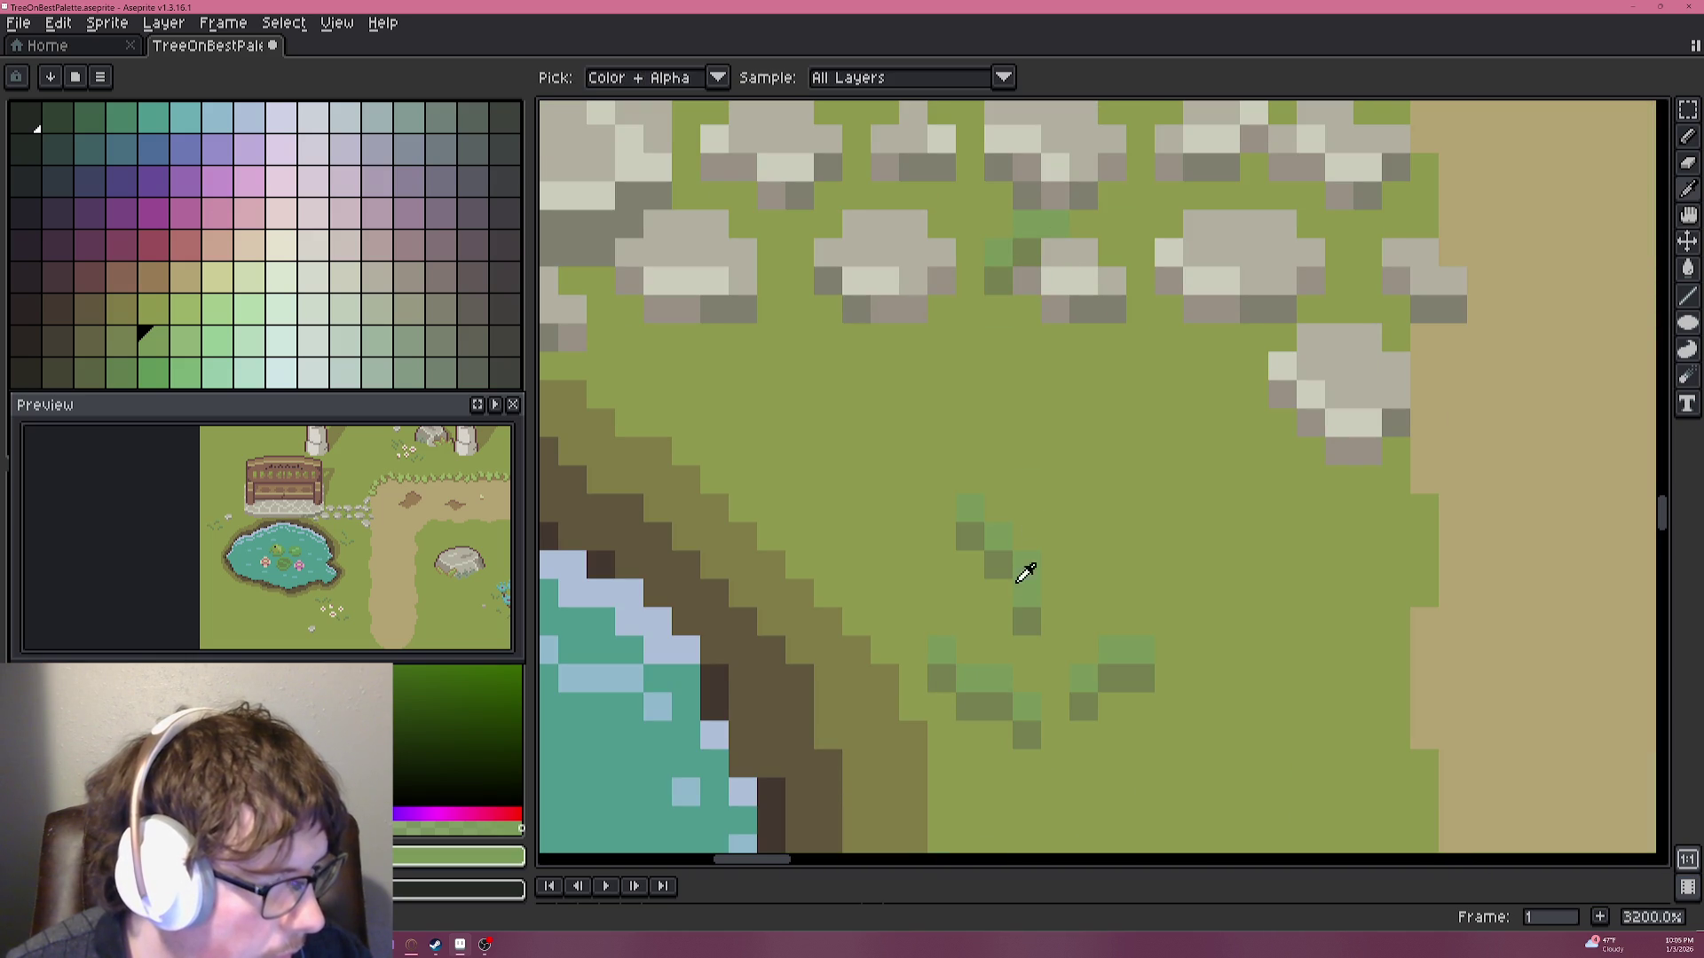
Sample another green and paint dark grass pixels between the stones and on a stone's edge.
left_click(1020, 563, "alt")
left_click(969, 195)
key("ctrl+z")
left_click(970, 224)
left_click(969, 195)
key("ctrl+z")
left_click(941, 195)
left_click(913, 139)
Pan down the stepping stones and add two darker green pixels on a lower stone.
left_click(1015, 521, "alt")
left_click_drag(932, 254, 930, 545)
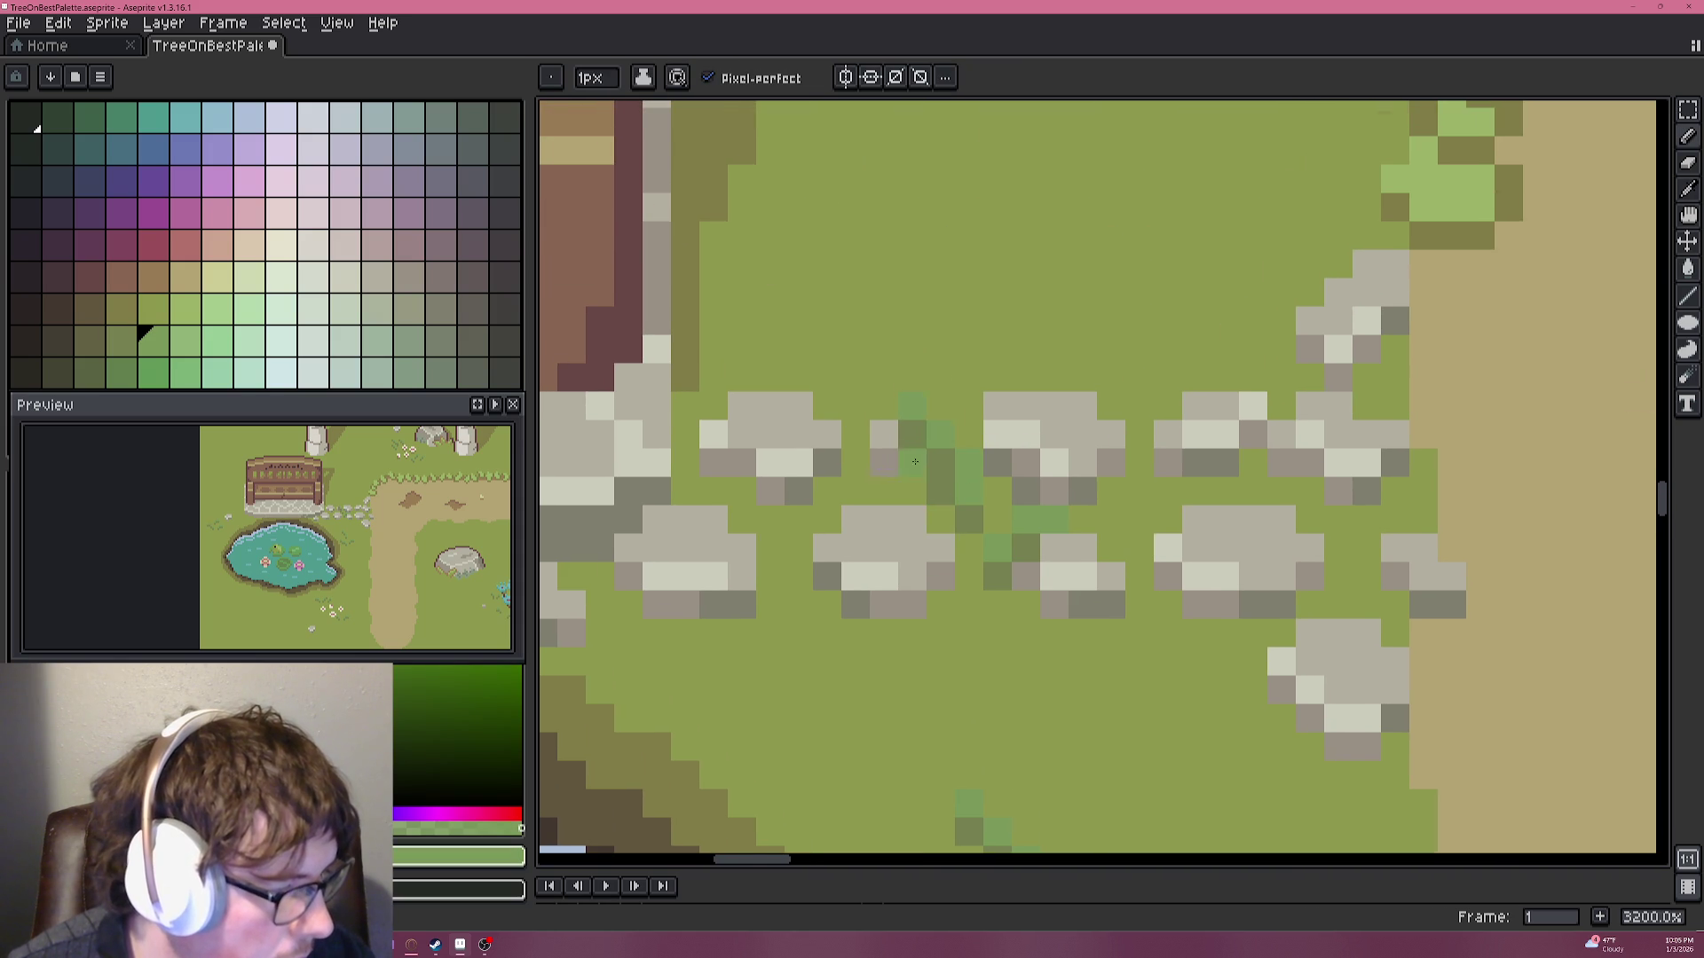
scroll(907, 557, "down", 5)
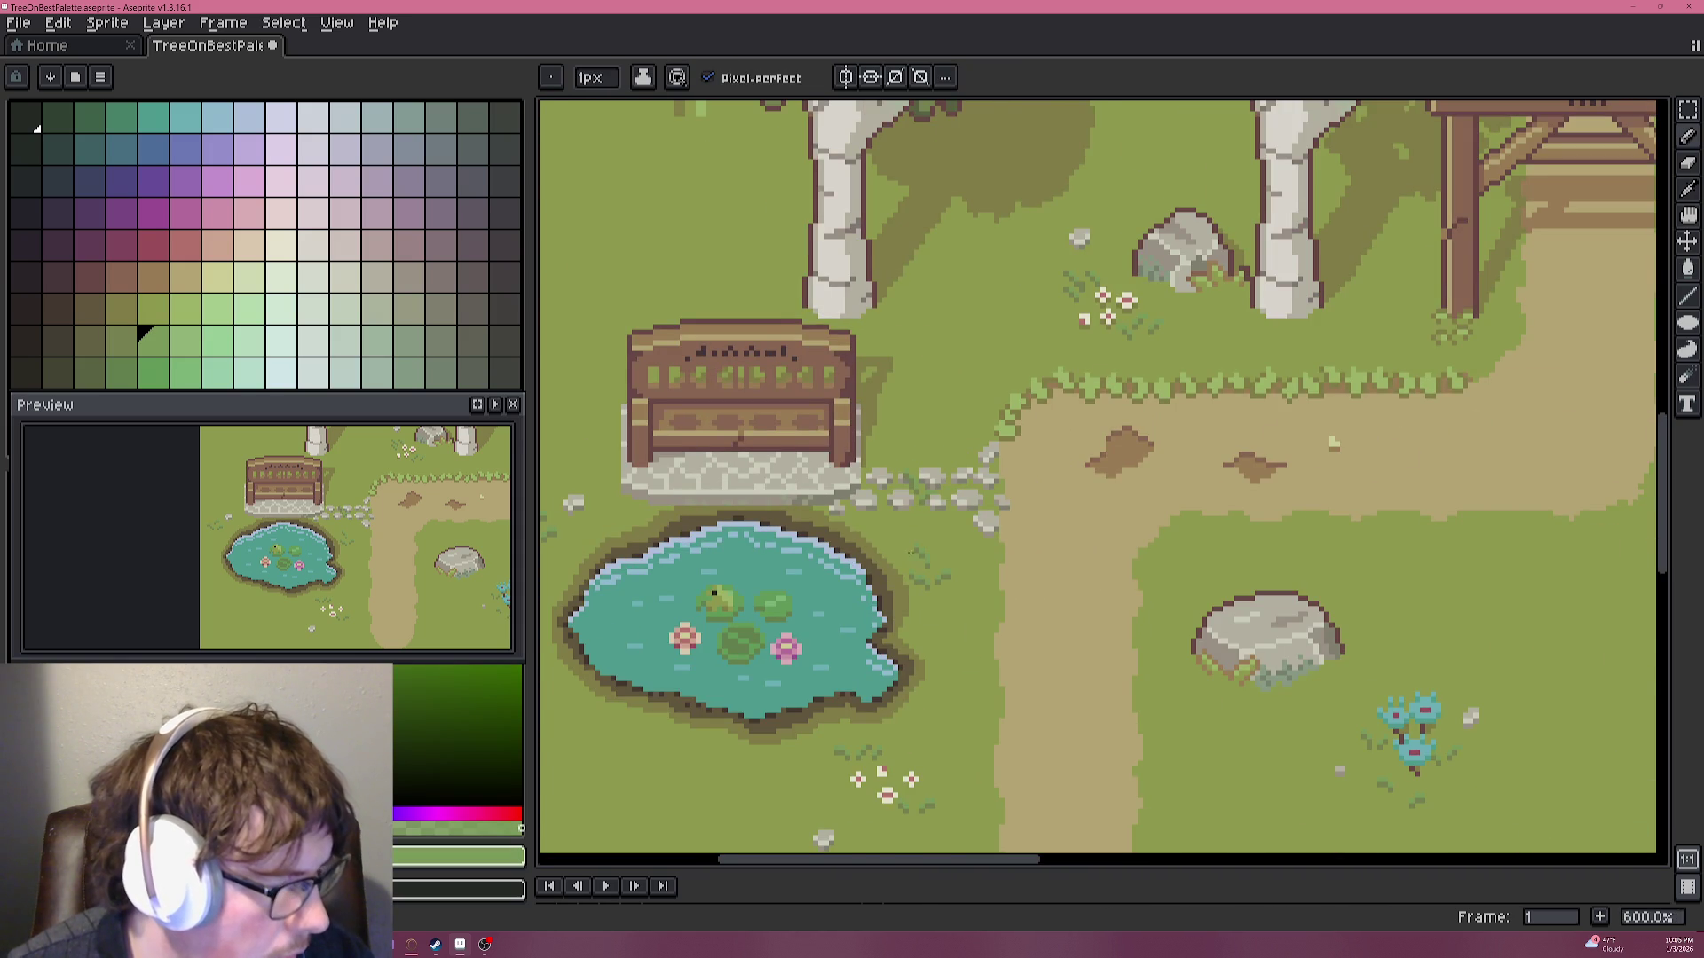
scroll(911, 550, "up", 2)
scroll(909, 546, "up", 1)
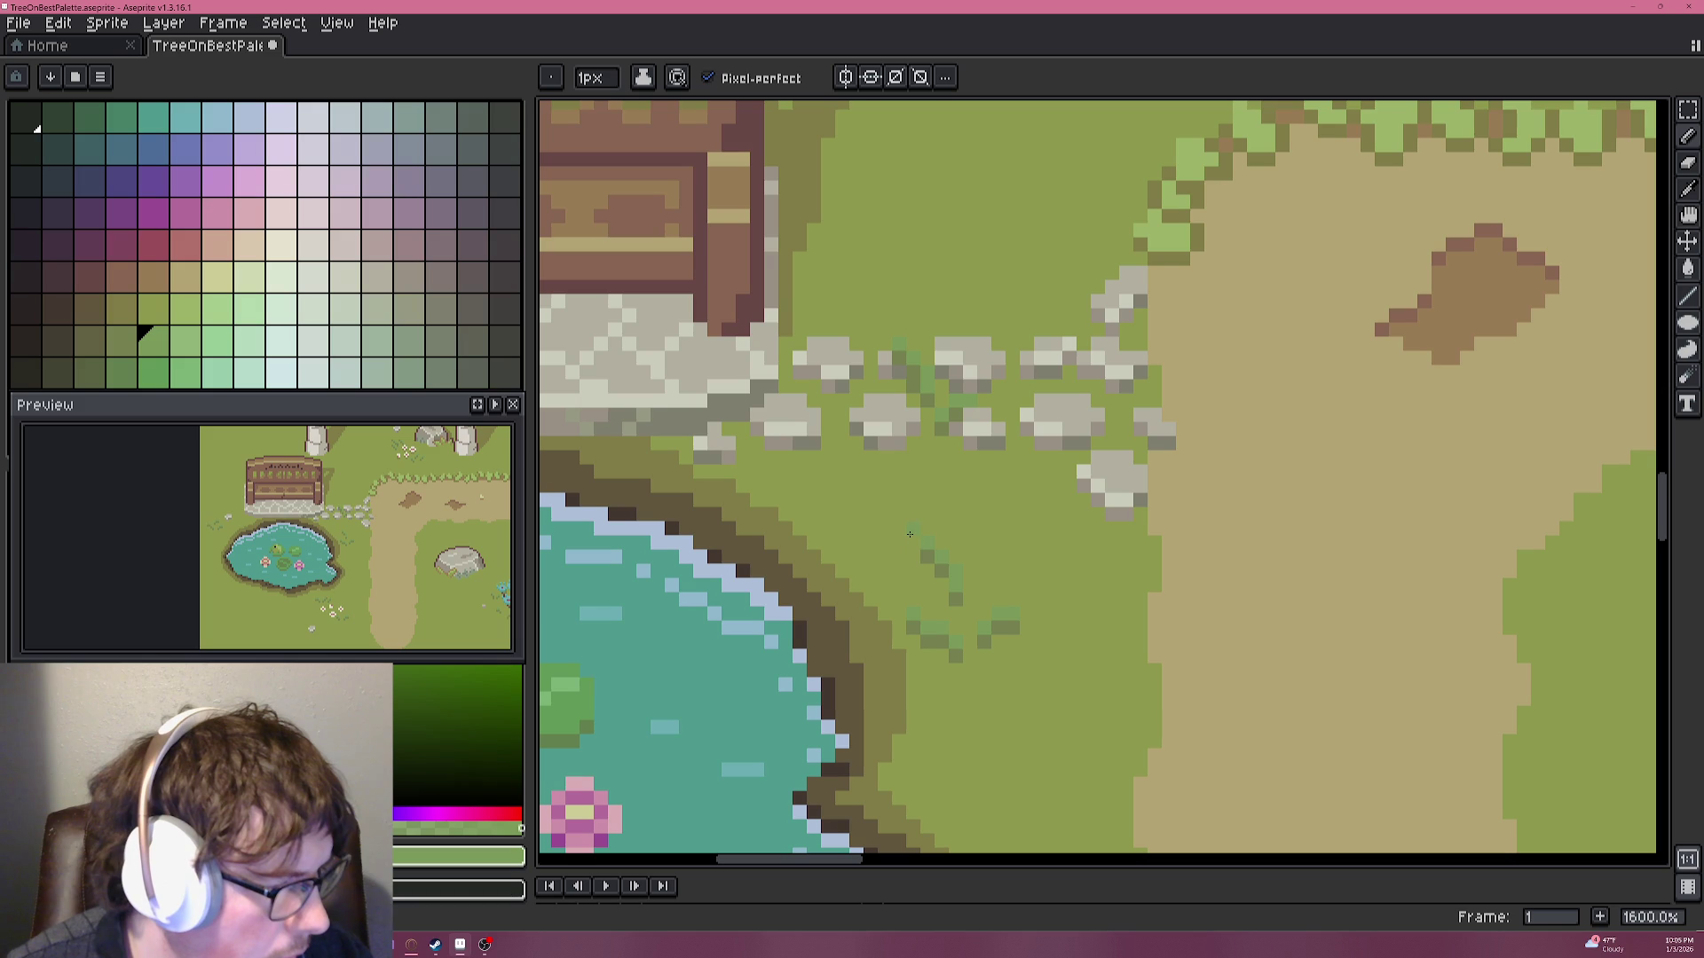
left_click(956, 586, "alt")
left_click(912, 431)
left_click(899, 416)
Alt-sample the darker grass green and paint a diagonal dark green tuft beside a stone.
left_click(958, 568, "alt")
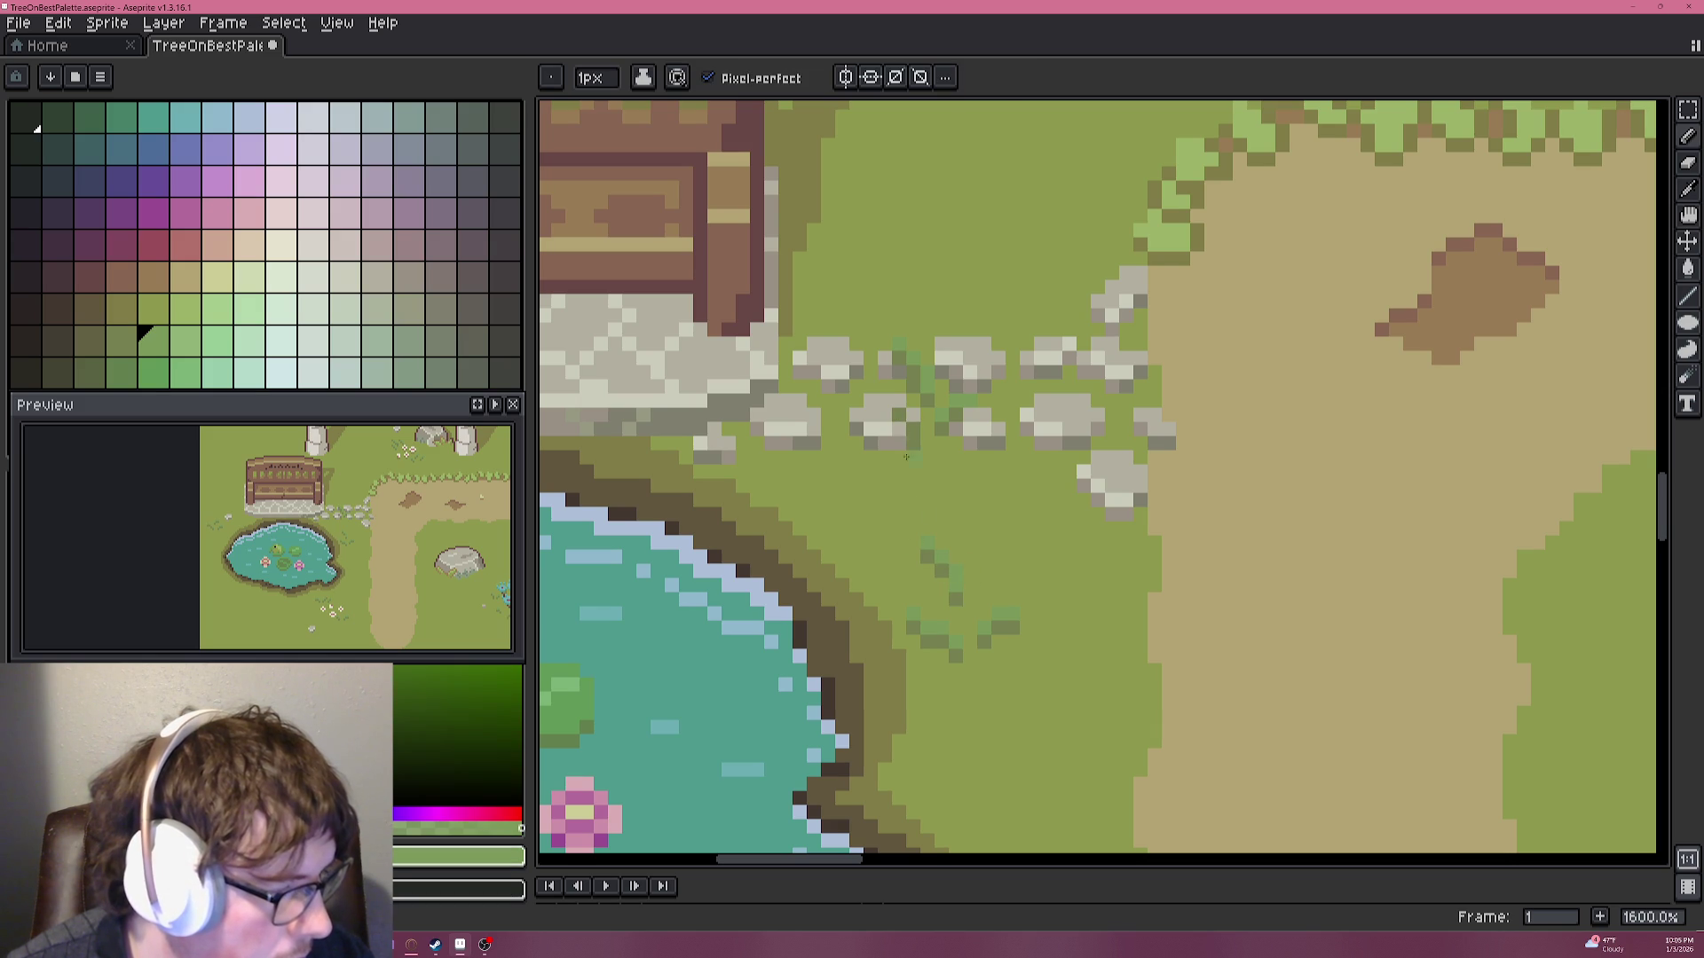
scroll(939, 482, "down", 4)
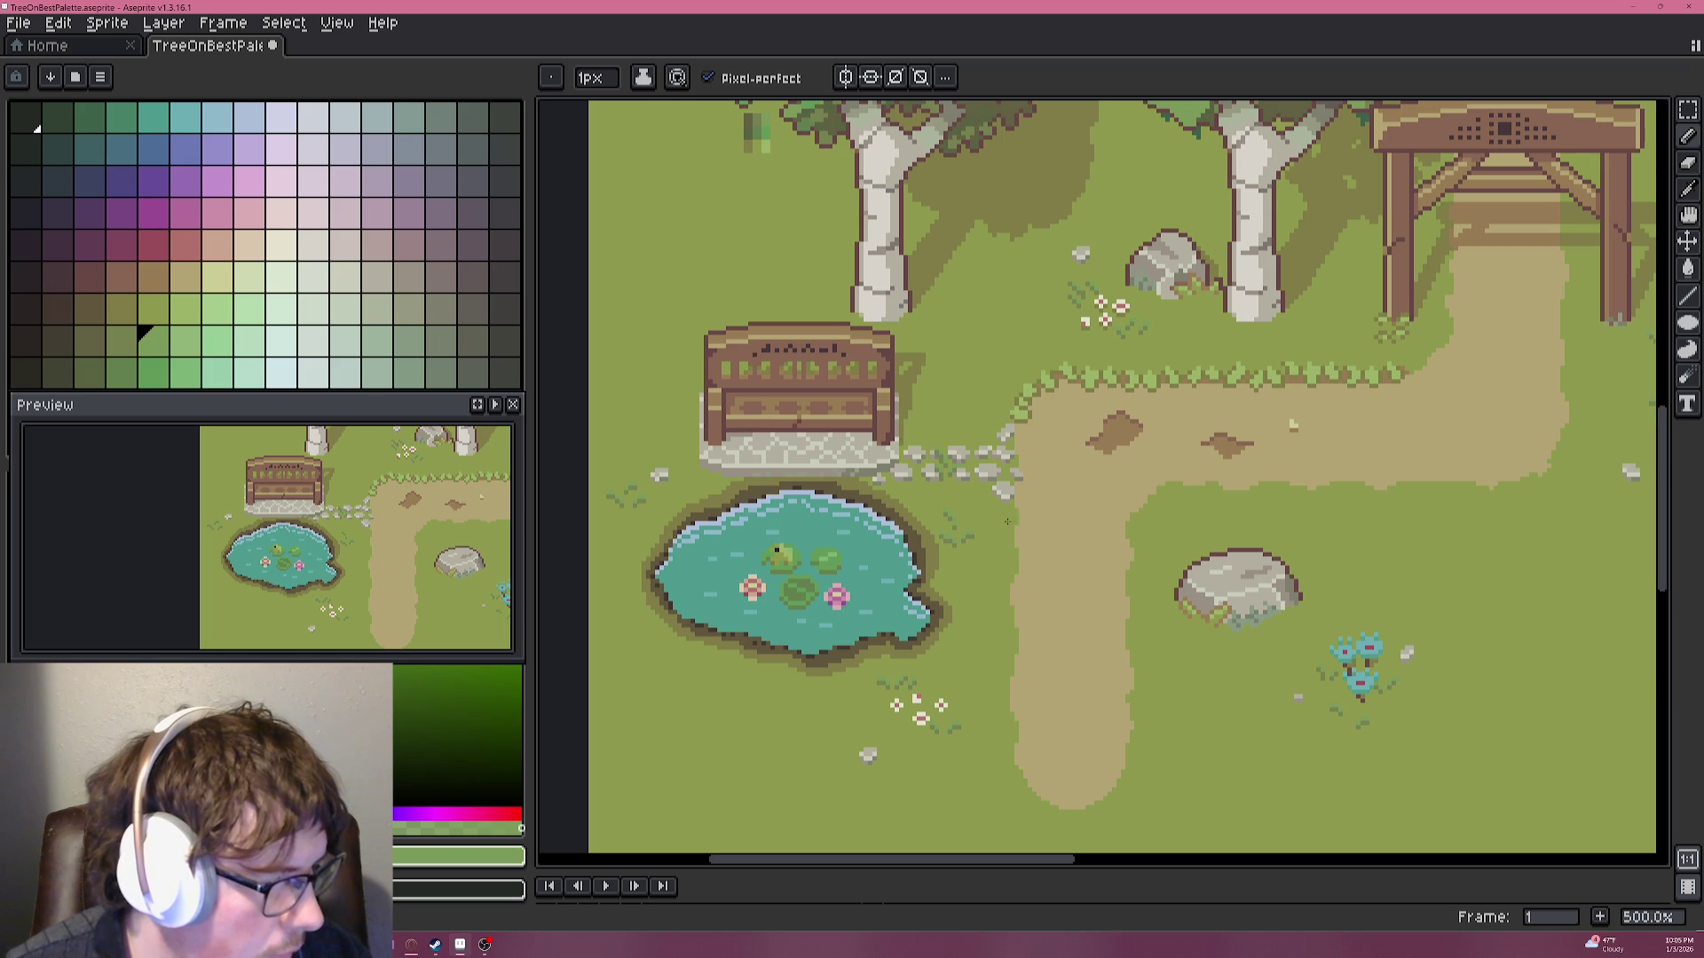
scroll(1008, 522, "up", 3)
scroll(984, 522, "up", 2)
scroll(983, 522, "down", 3)
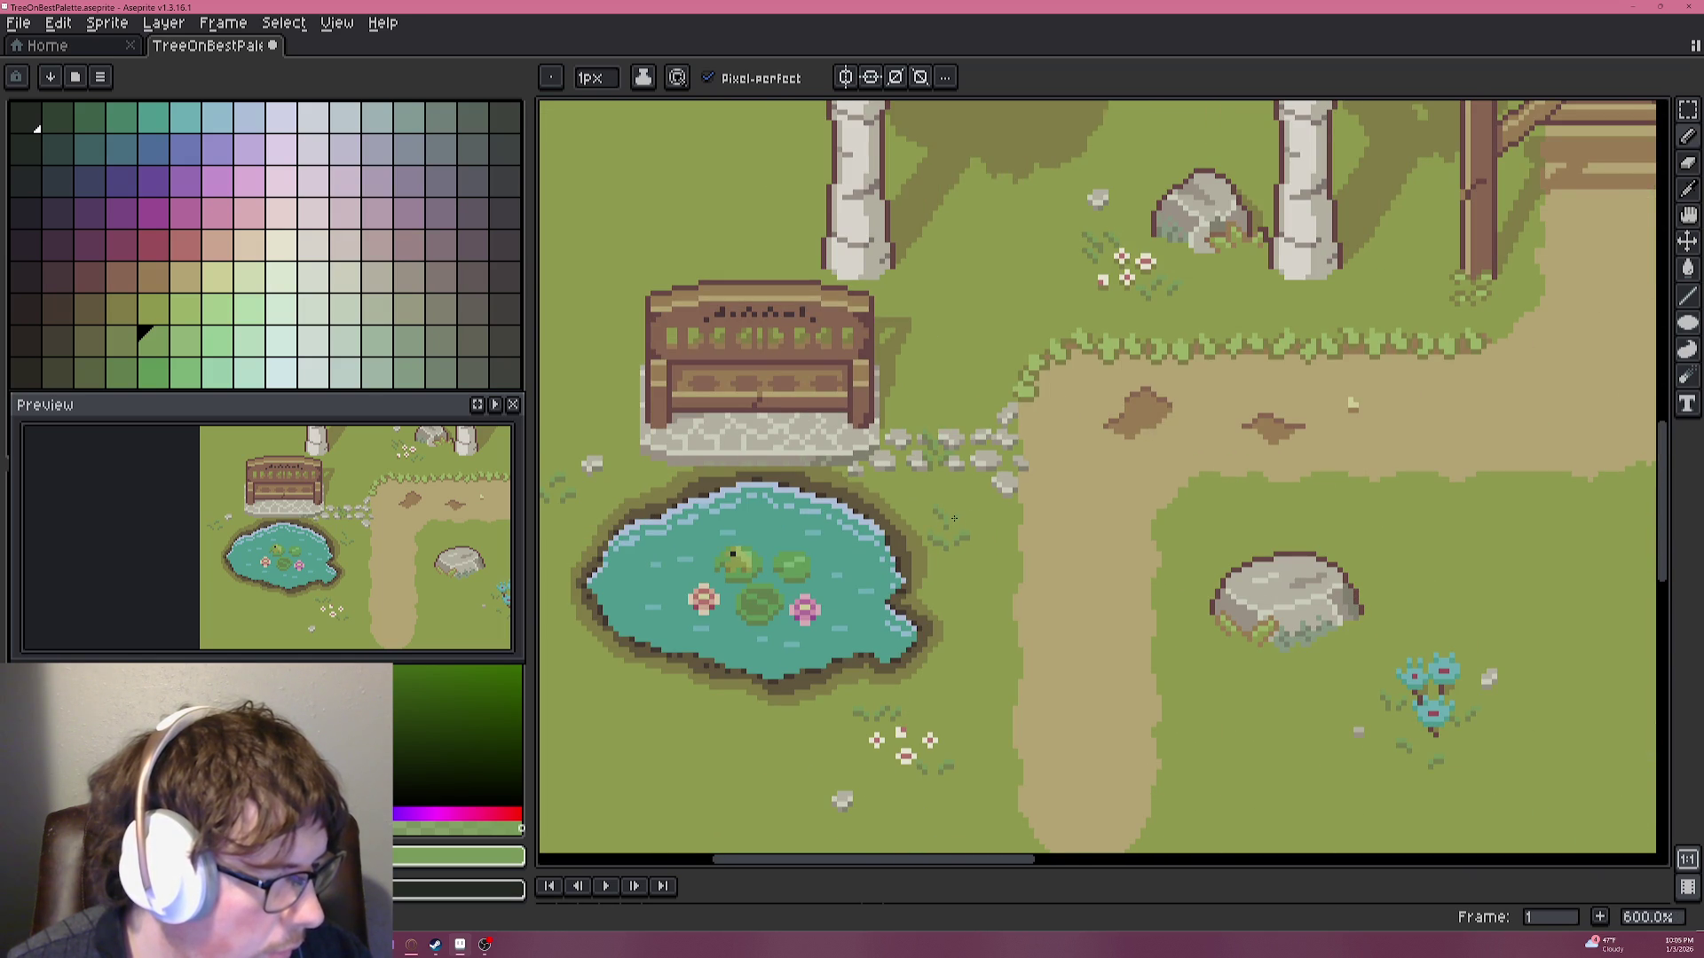
scroll(954, 517, "up", 1)
key("alt")
left_click(960, 548, "alt")
scroll(976, 497, "up", 4)
left_click(964, 473)
left_click(964, 451)
left_click(985, 428)
left_click(1007, 428)
left_click_drag(1006, 428, 985, 451)
Recolour three pixels of the tuft to a lighter green.
left_click(850, 657, "alt")
left_click(964, 452)
left_click(985, 431)
left_click(985, 451)
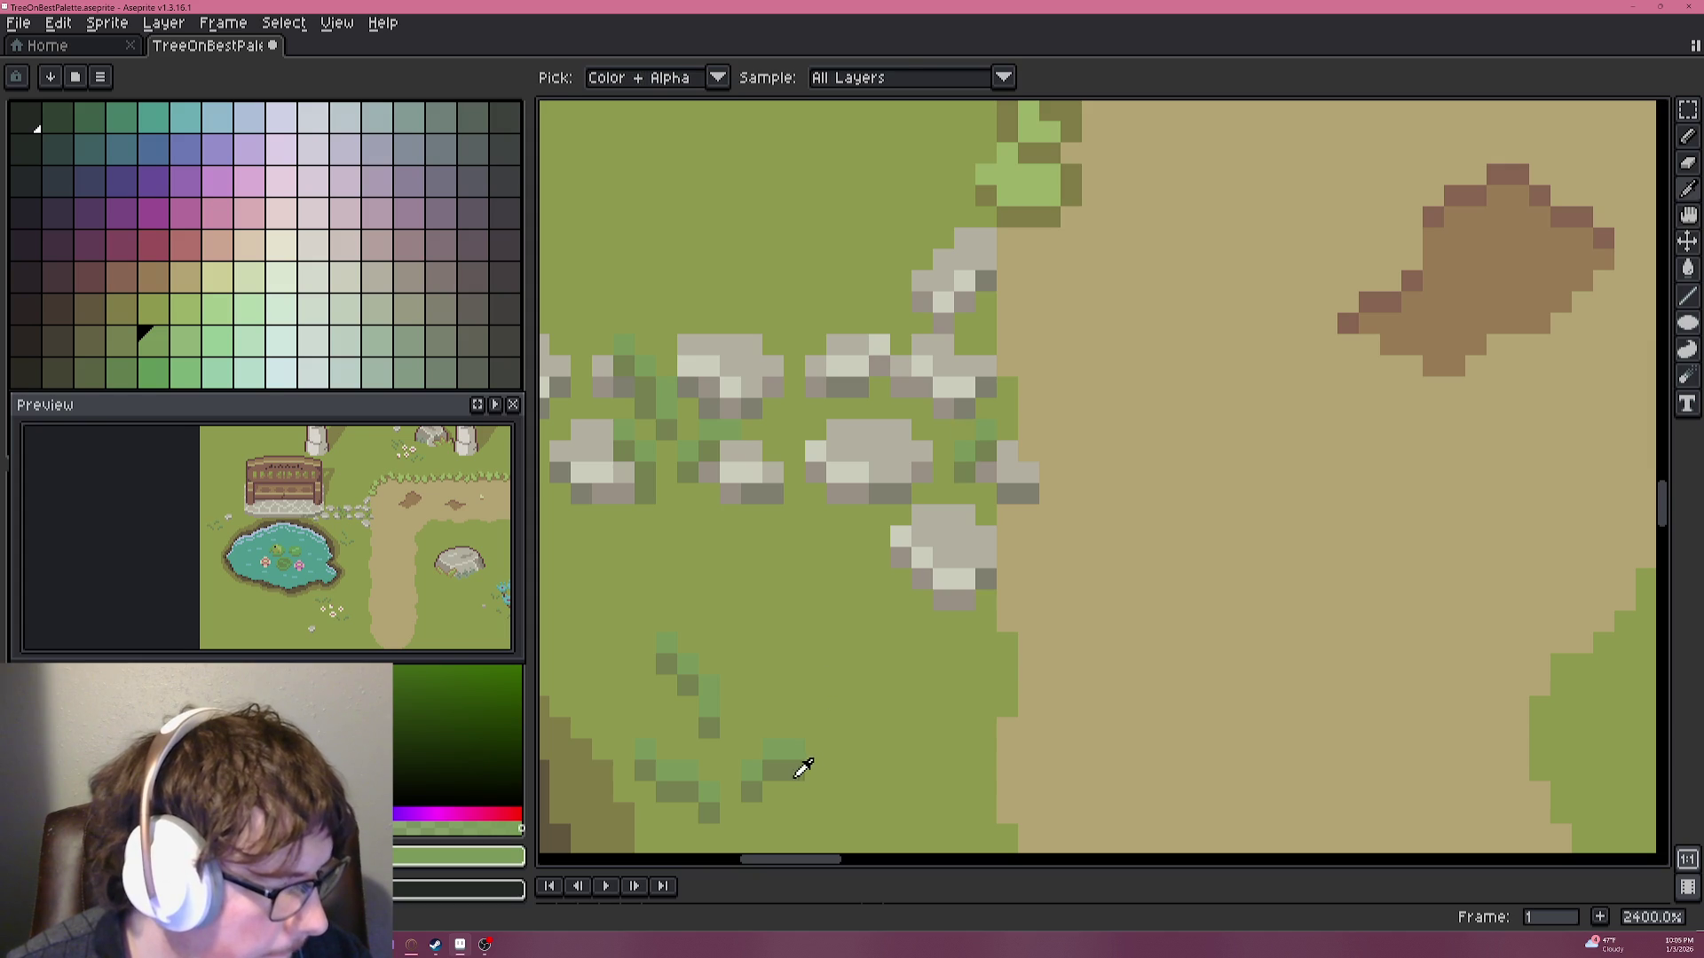
Paint another dark green tuft between the stones, adding neighbouring green pixels above it.
left_click(803, 768, "alt")
left_click(921, 429)
left_click(921, 408)
left_click(900, 387)
left_click(879, 365)
left_click(729, 685, "alt")
left_click(942, 387)
key("ctrl+z")
left_click(921, 387)
left_click(900, 365)
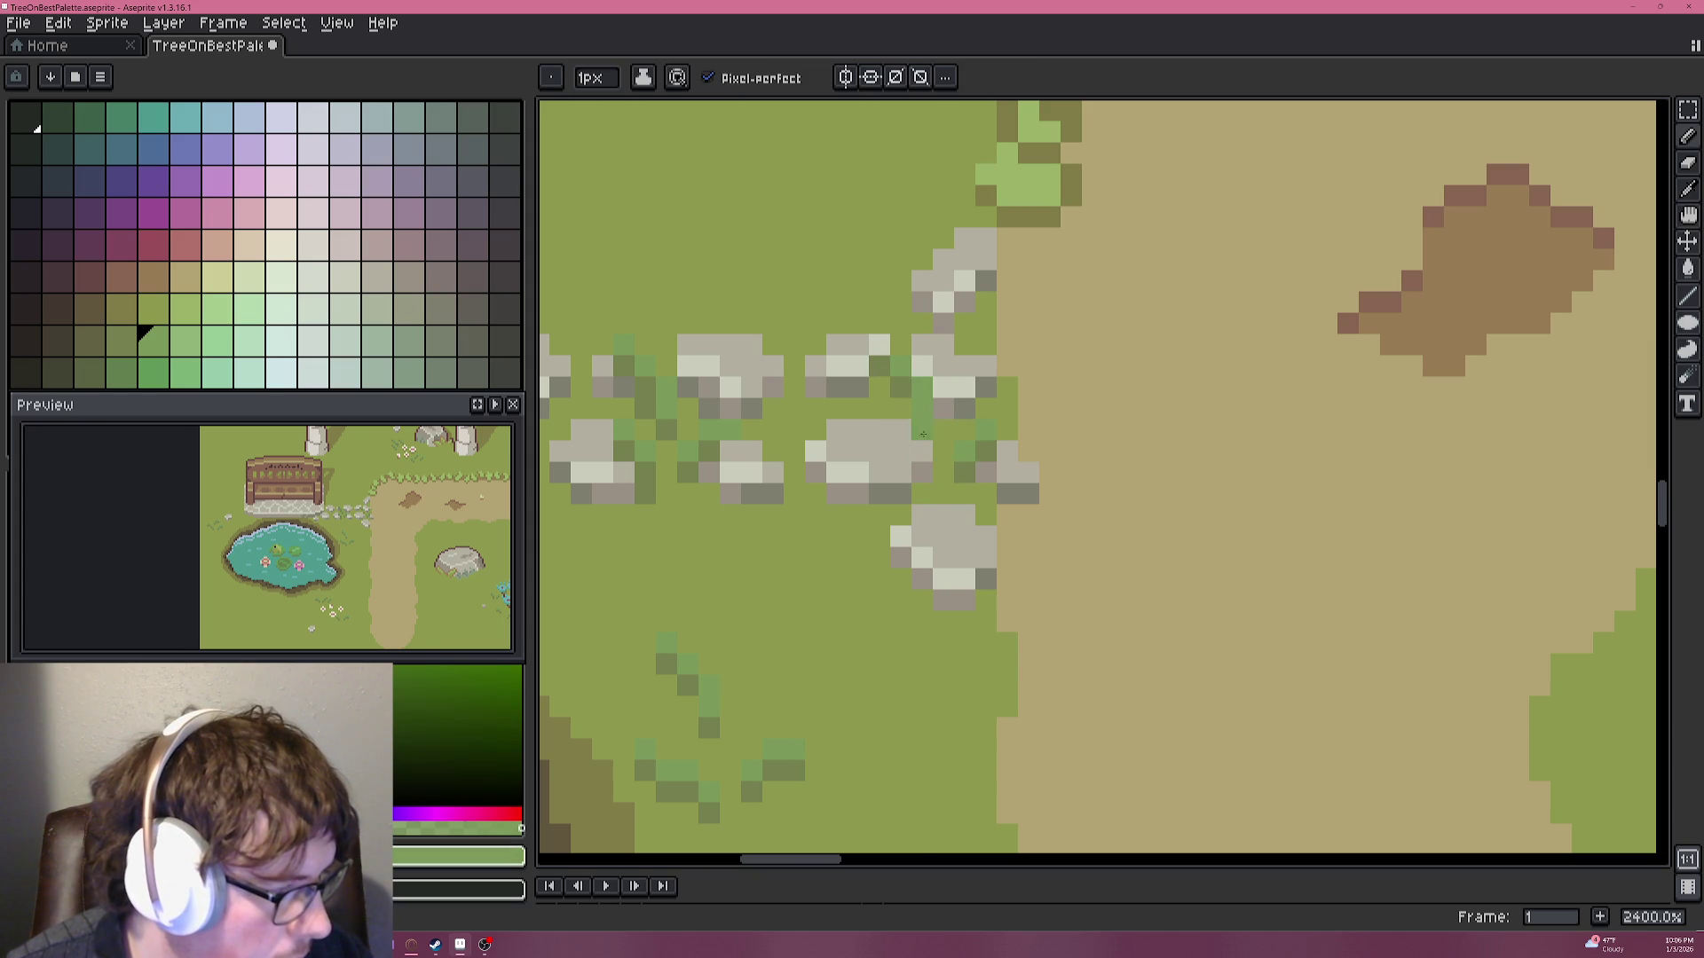
Zoom out and pan to review the whole park scene with its new grass tufts.
scroll(921, 408, "down", 5)
scroll(916, 543, "down", 1)
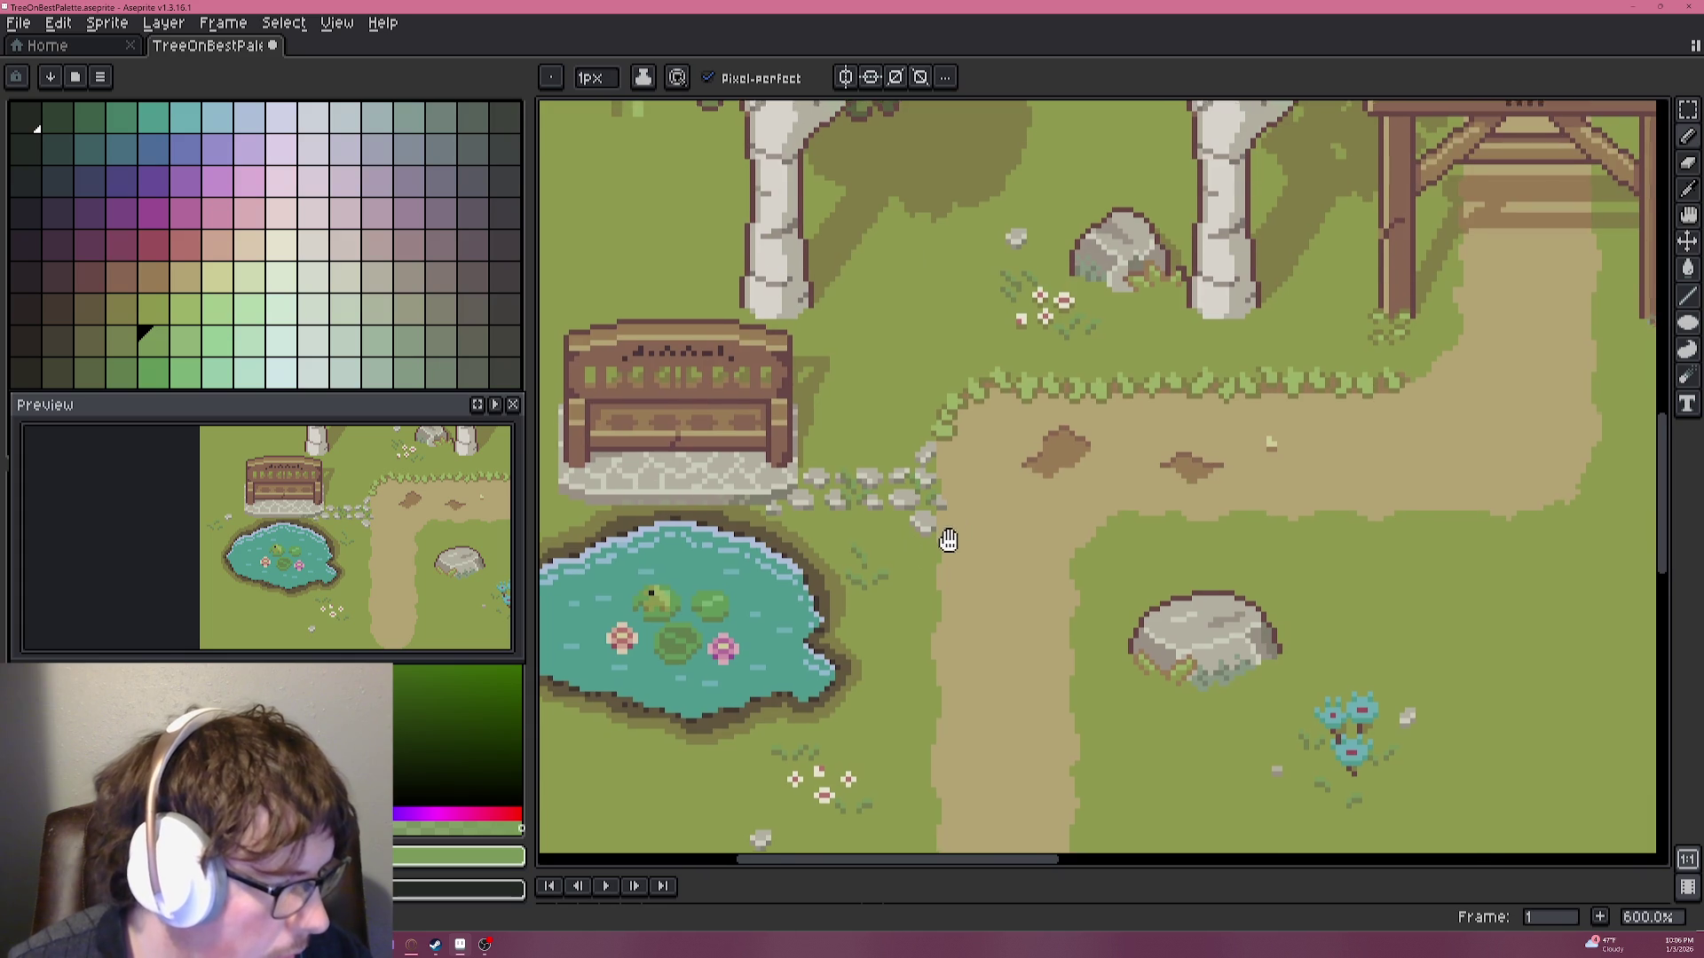
scroll(923, 559, "down", 2)
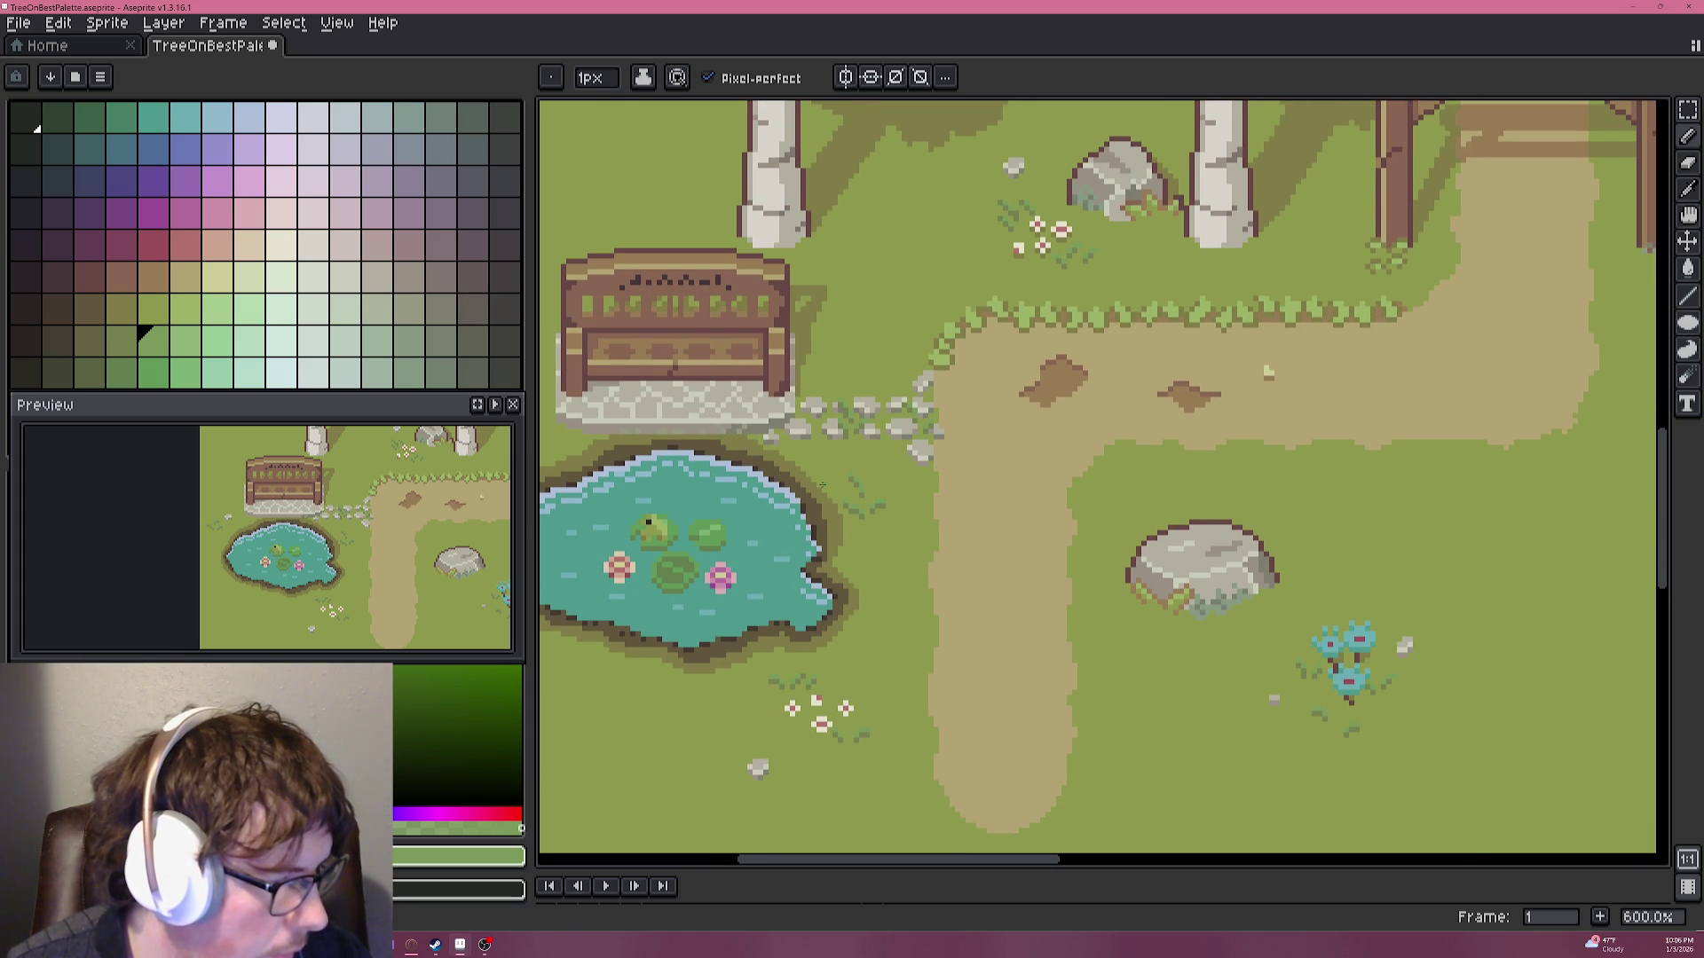
scroll(824, 485, "down", 1)
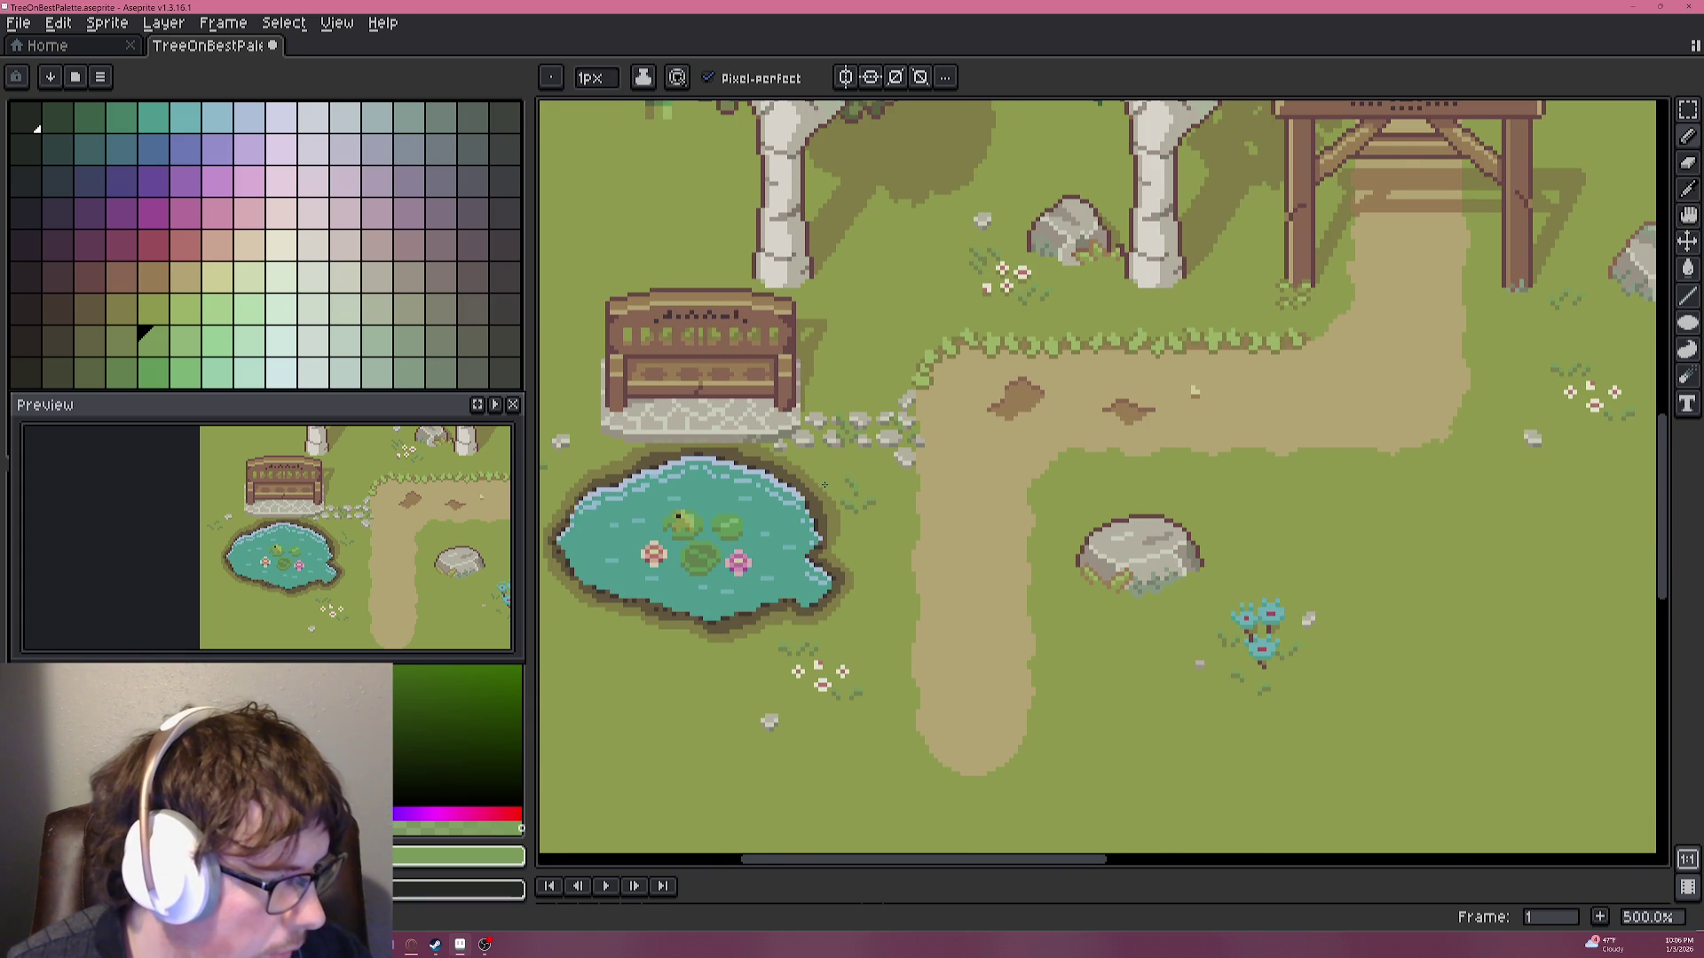
scroll(824, 485, "down", 1)
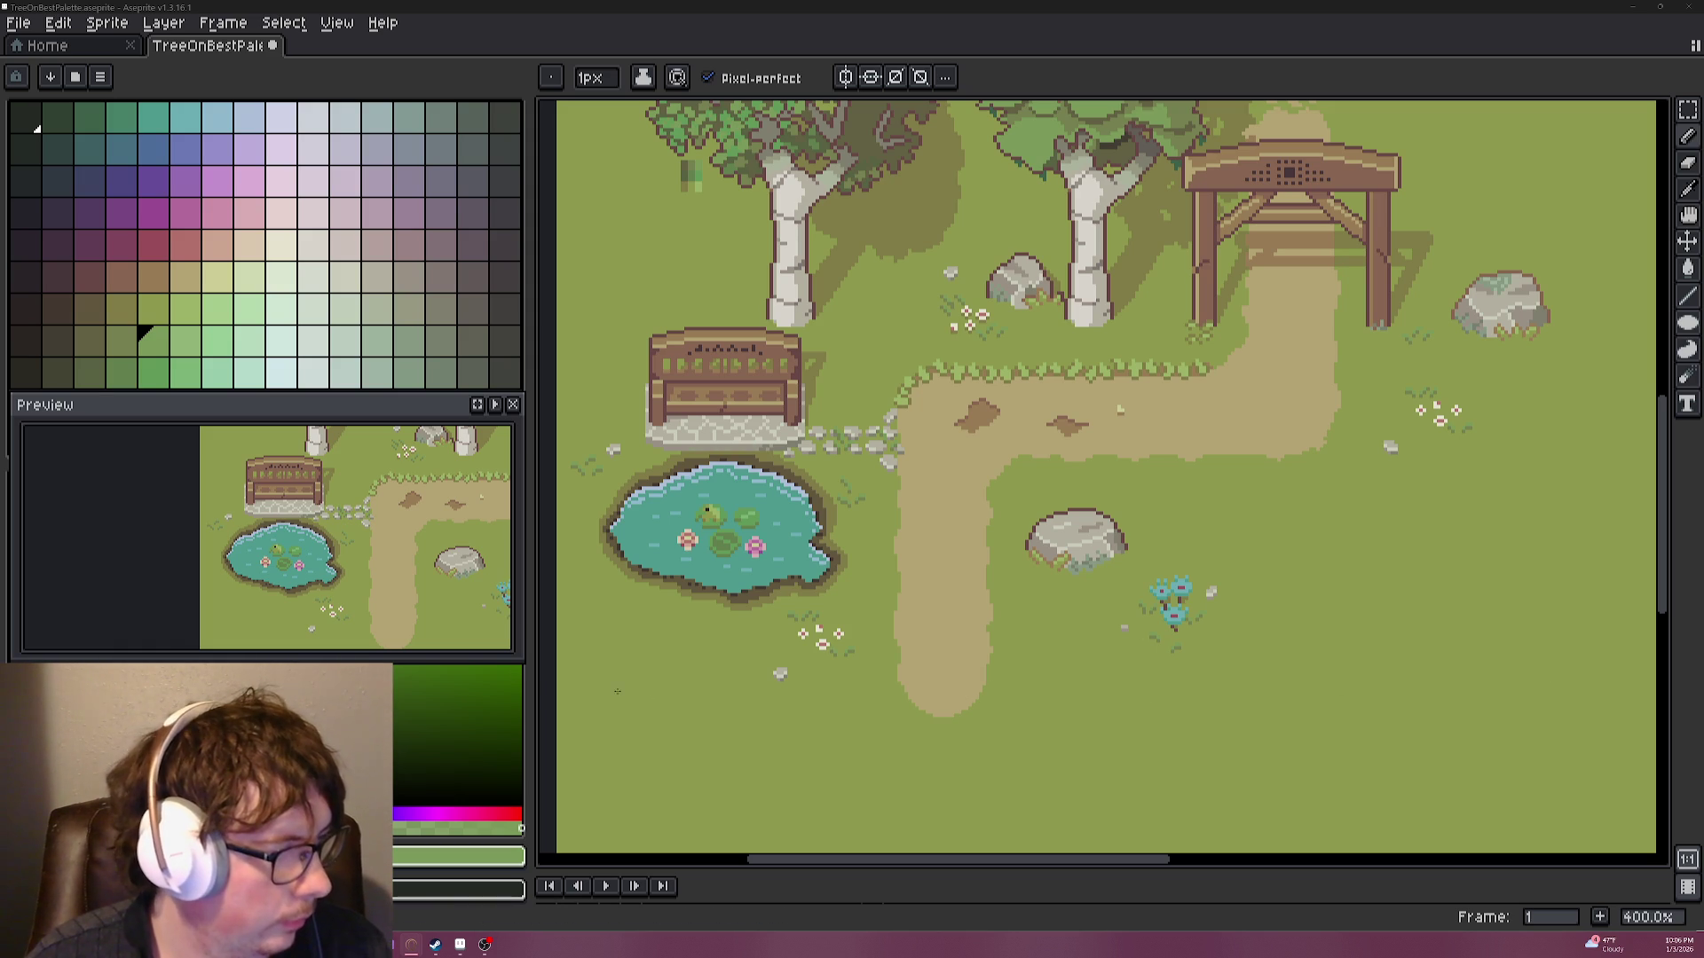
scroll(852, 568, "down", 1)
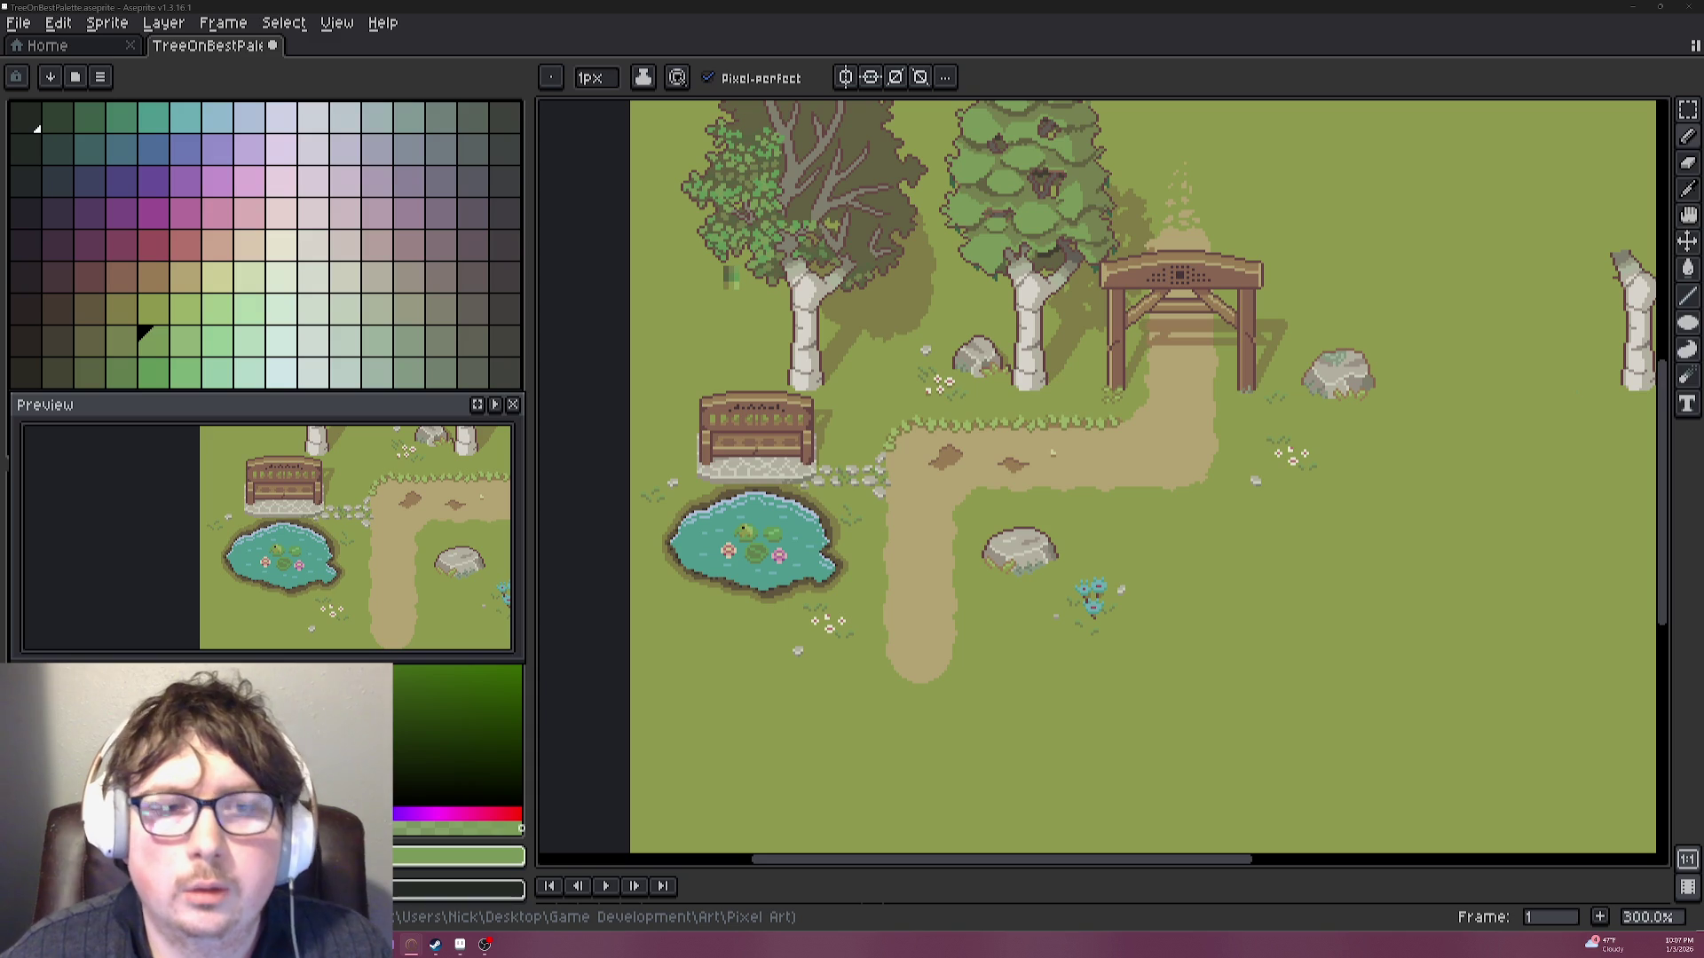
left_click_drag(1174, 549, 1208, 532)
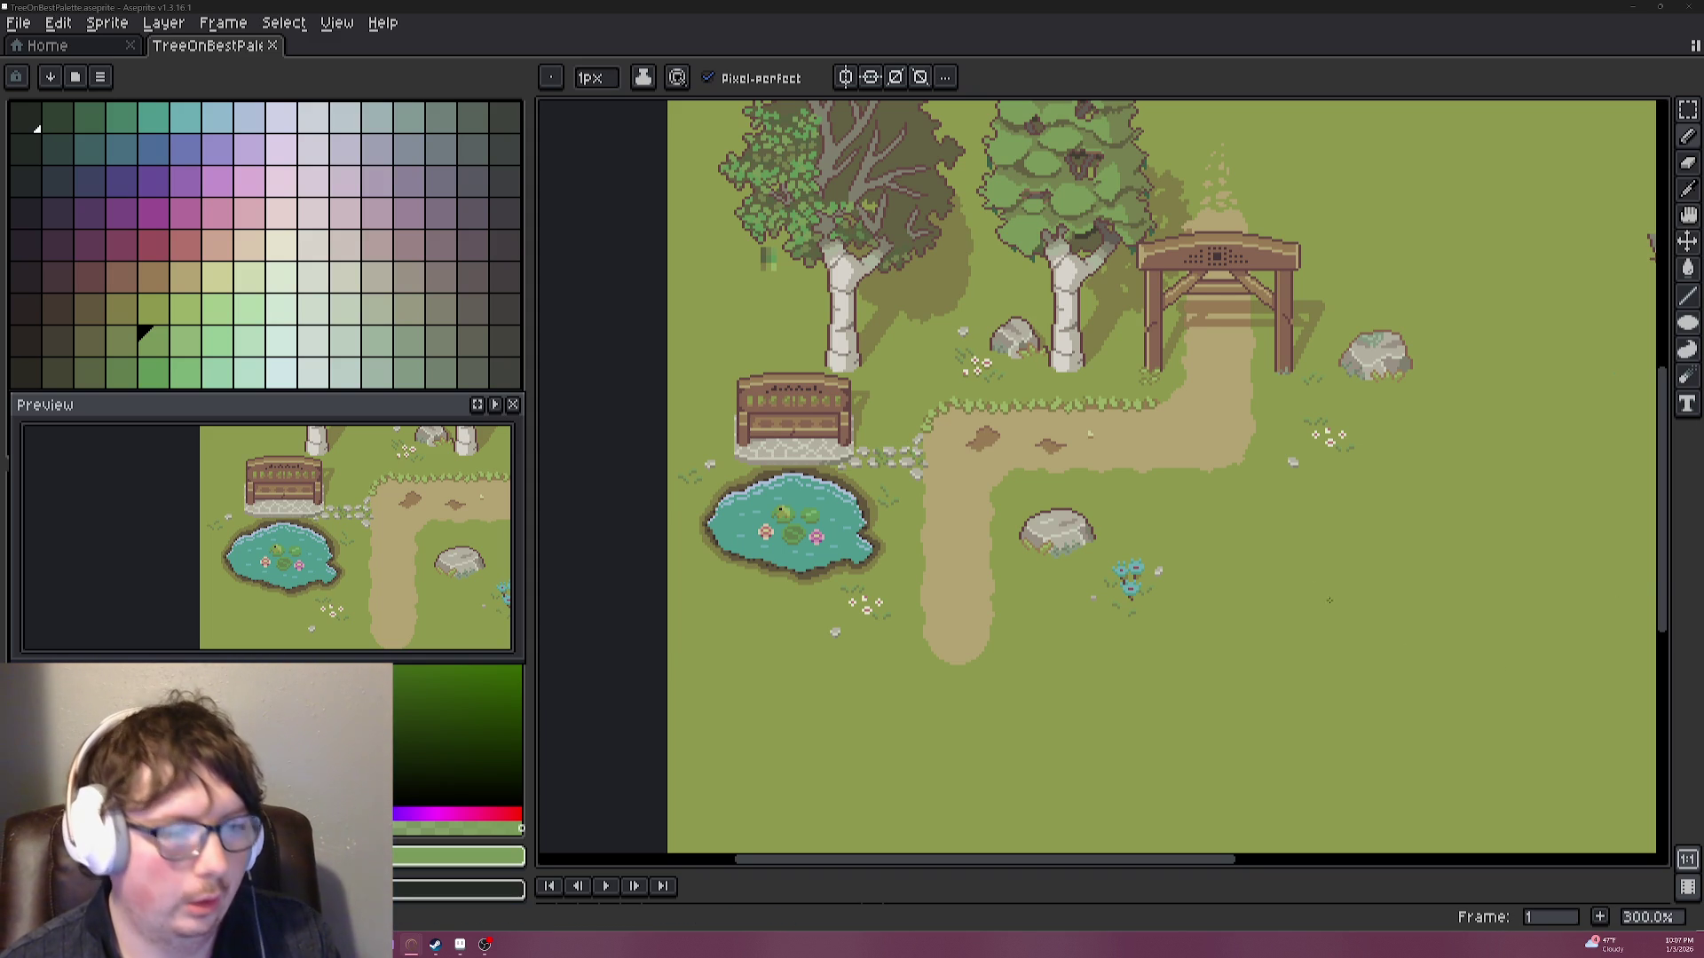
left_click_drag(1361, 517, 1371, 501)
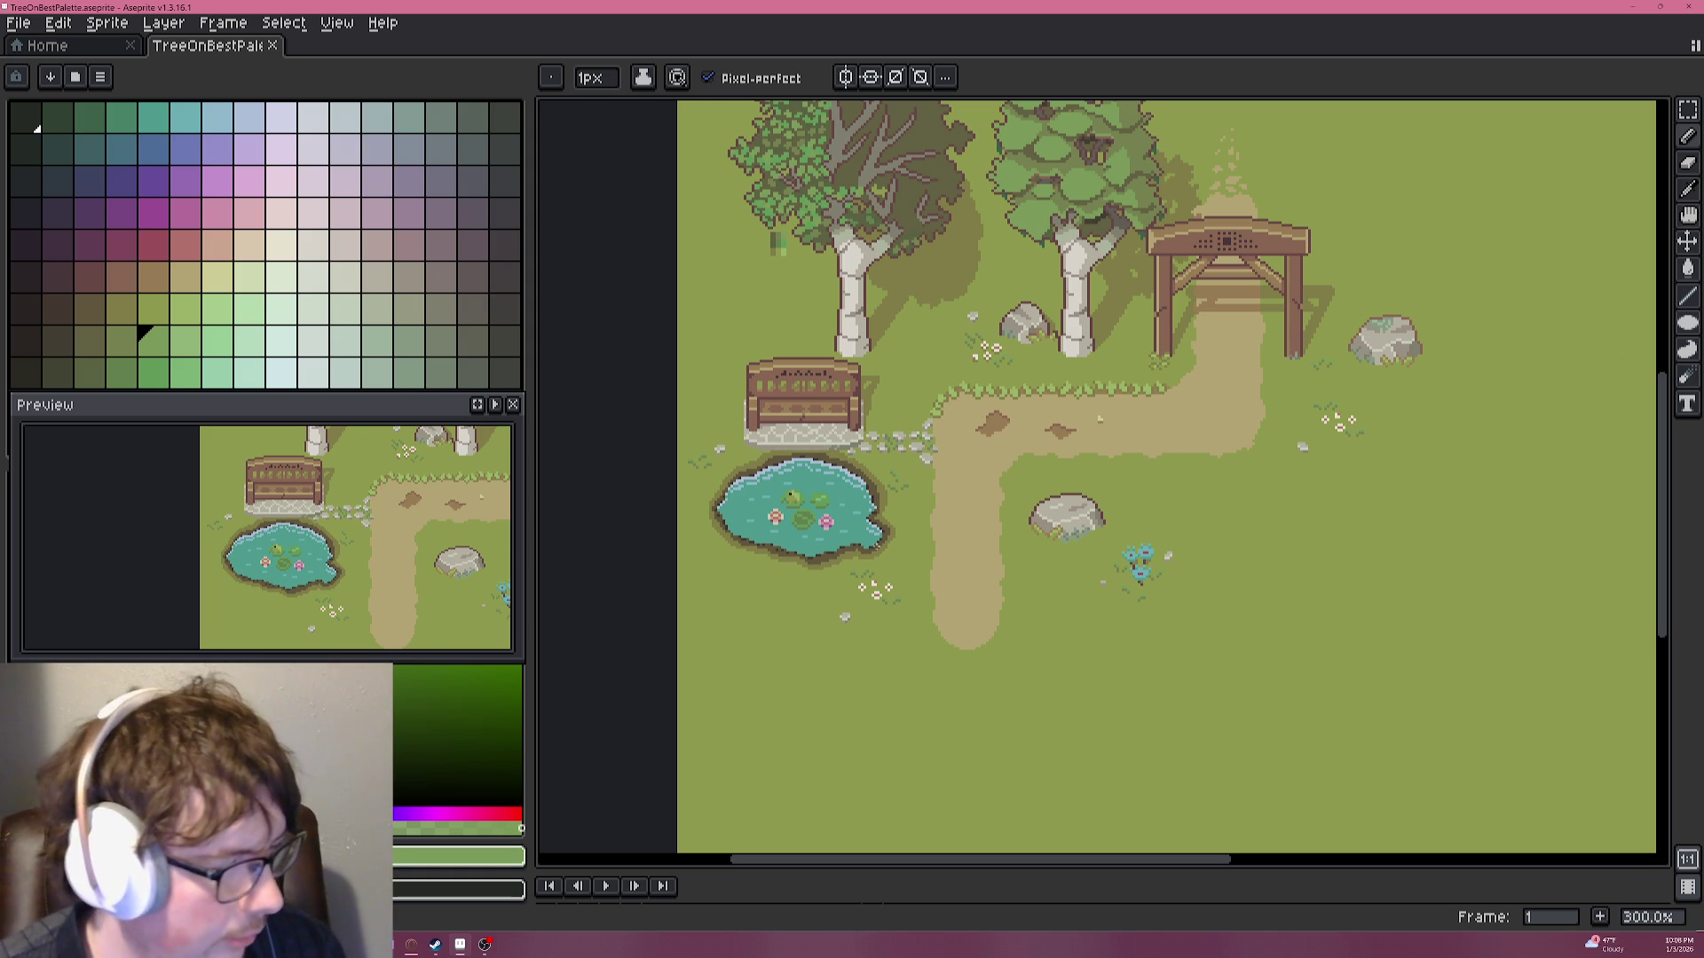
scroll(792, 494, "up", 2)
Sample the olive green from the pond bank and paint a pixel under the bench's stone base.
scroll(792, 494, "up", 1)
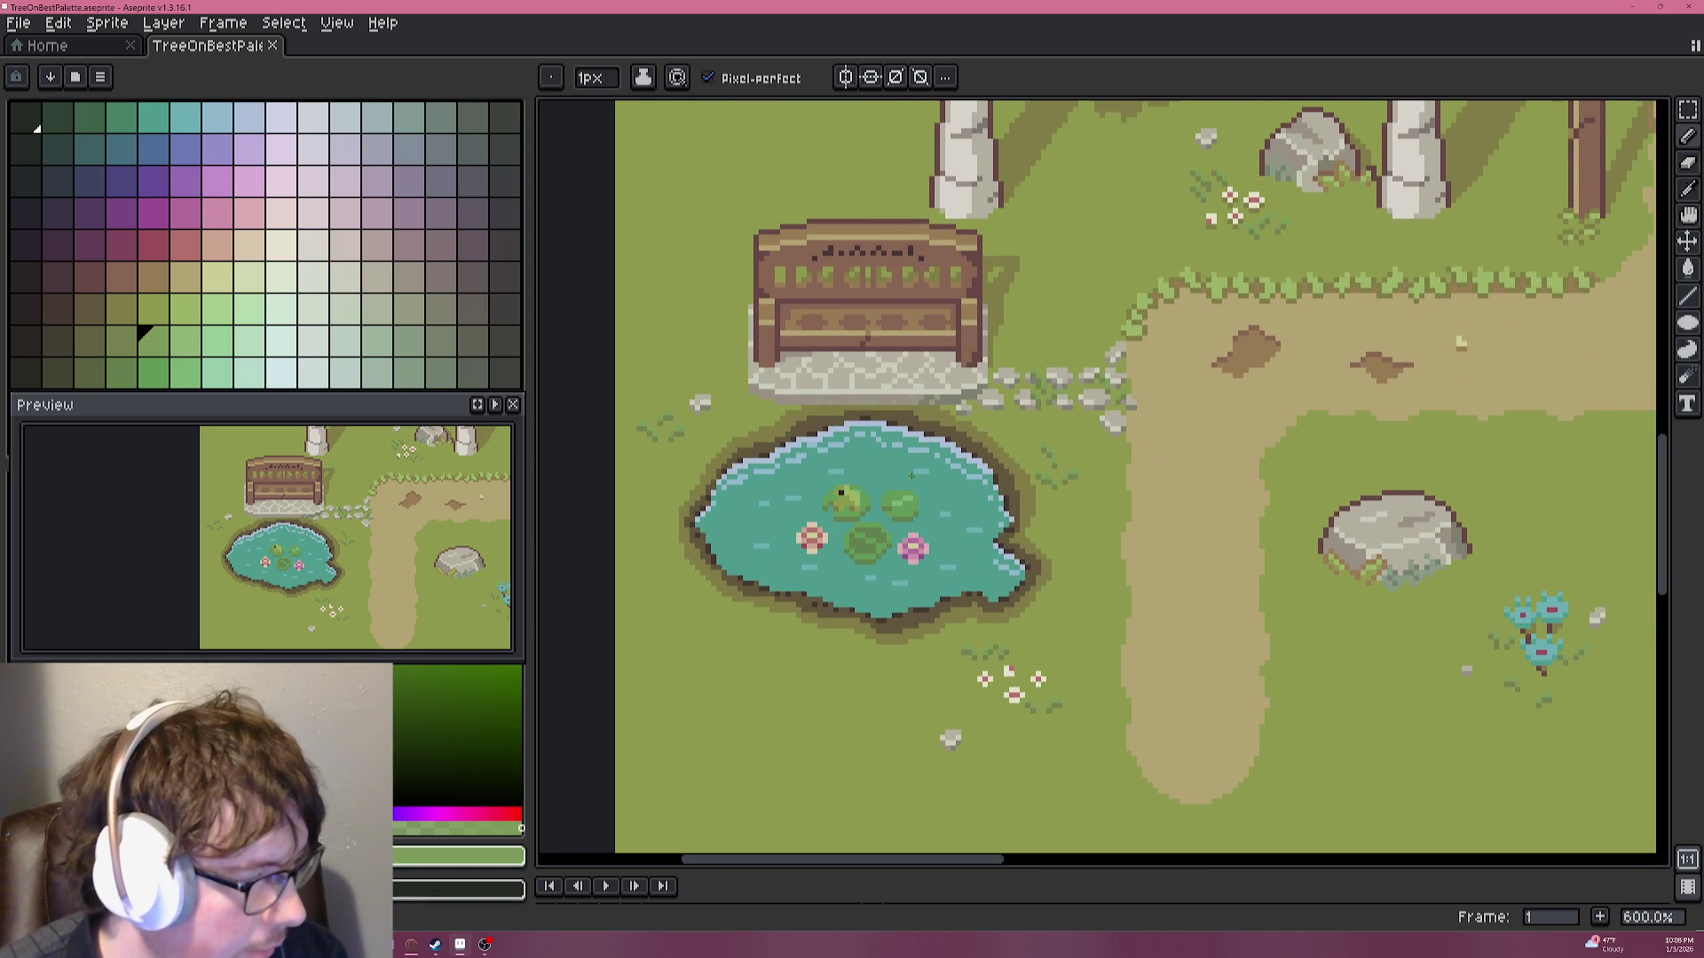
scroll(889, 456, "up", 3)
scroll(843, 448, "up", 2)
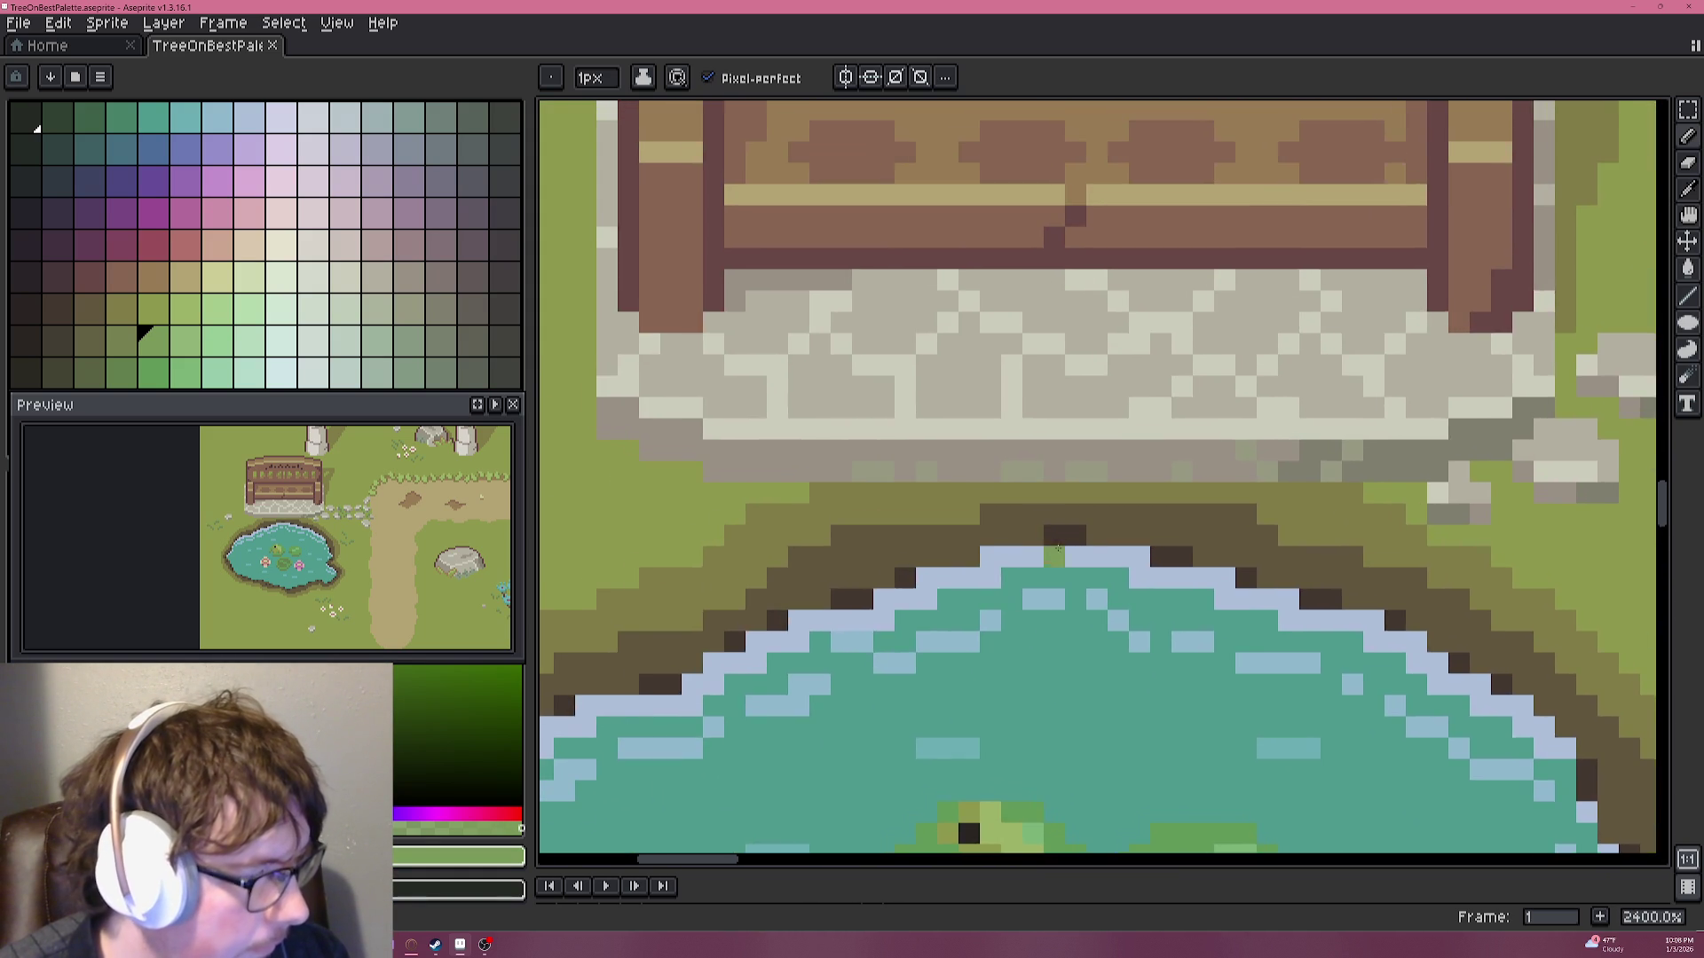
scroll(799, 439, "up", 2)
left_click(774, 437, "alt")
scroll(774, 436, "left", 5)
left_click(878, 464)
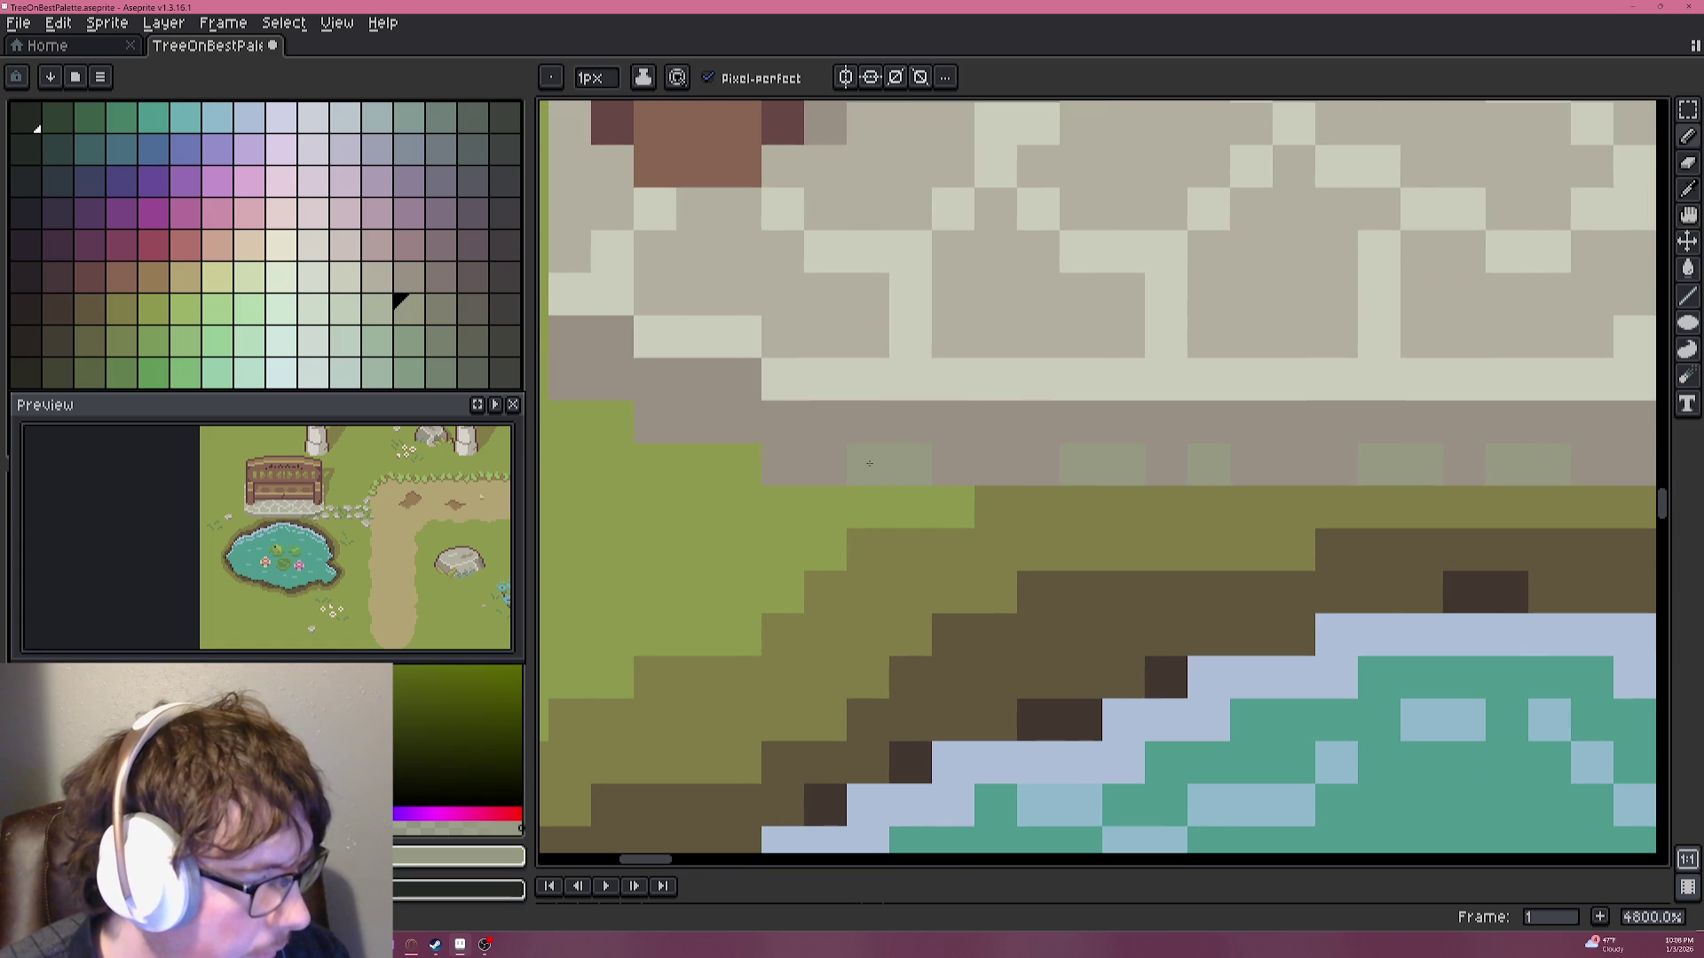
scroll(786, 424, "down", 5)
scroll(948, 471, "down", 2)
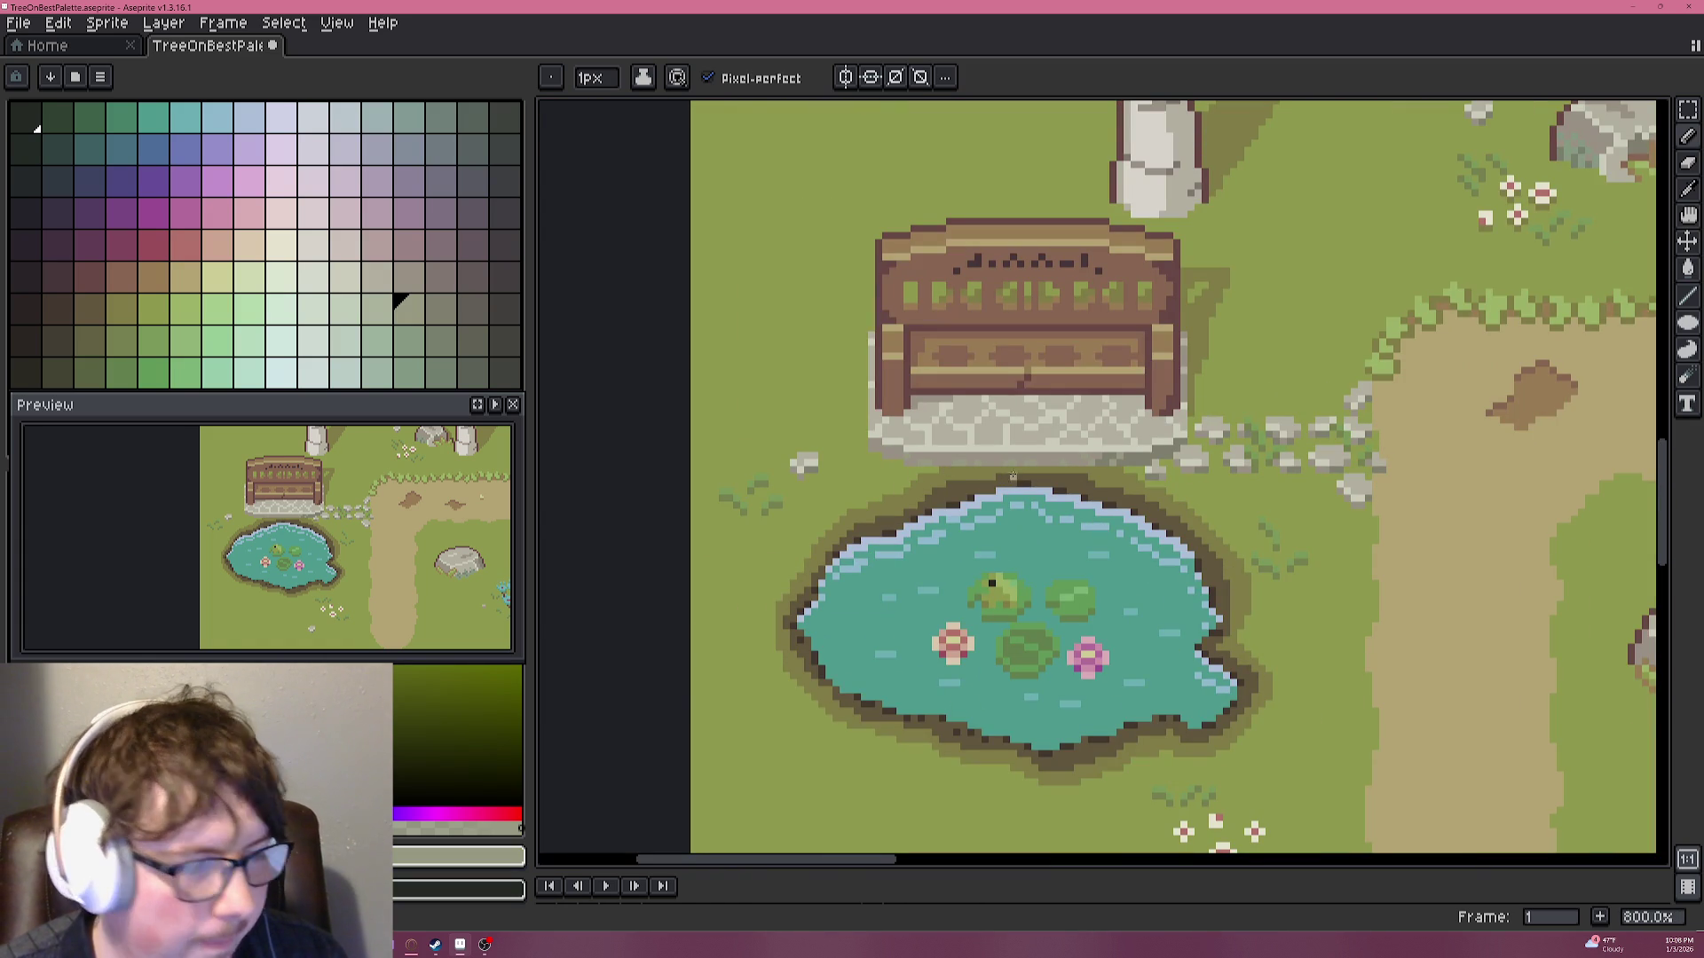
scroll(1070, 476, "up", 5)
scroll(1105, 478, "down", 2)
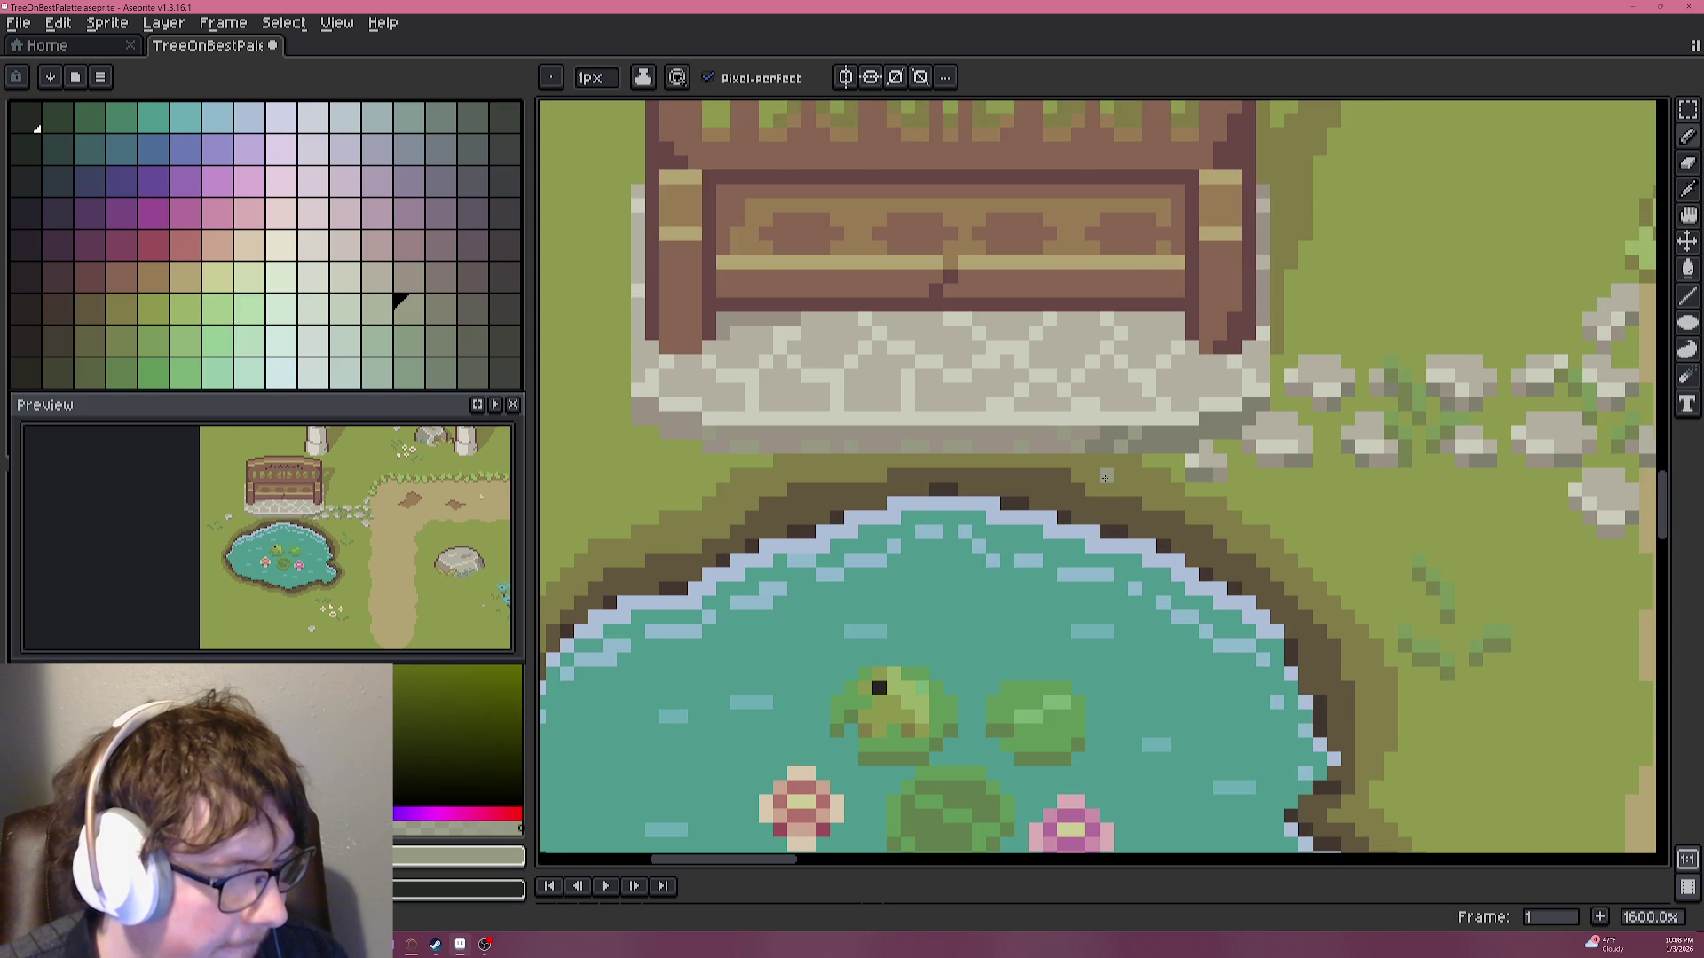
scroll(1064, 490, "down", 1)
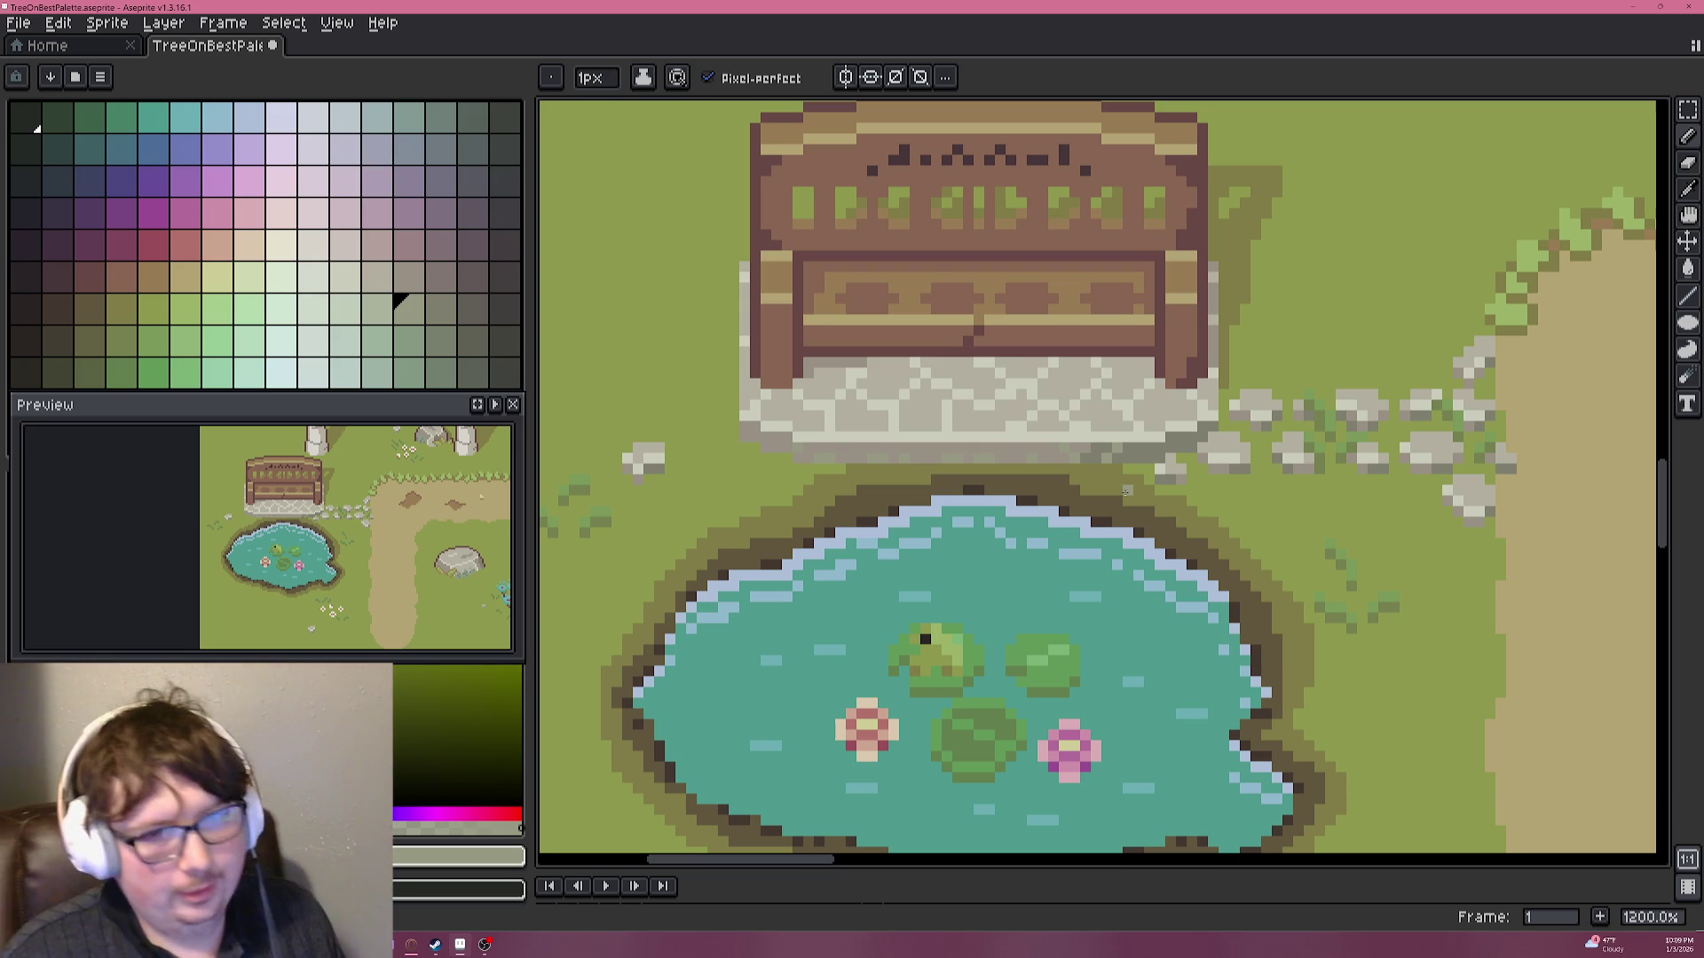
scroll(799, 443, "up", 4)
Pick grass green and recolour three stray dark pixels on the pond's upper-left rim.
key("i")
left_click(902, 349)
key("b")
left_click(1143, 285)
left_click(1117, 311)
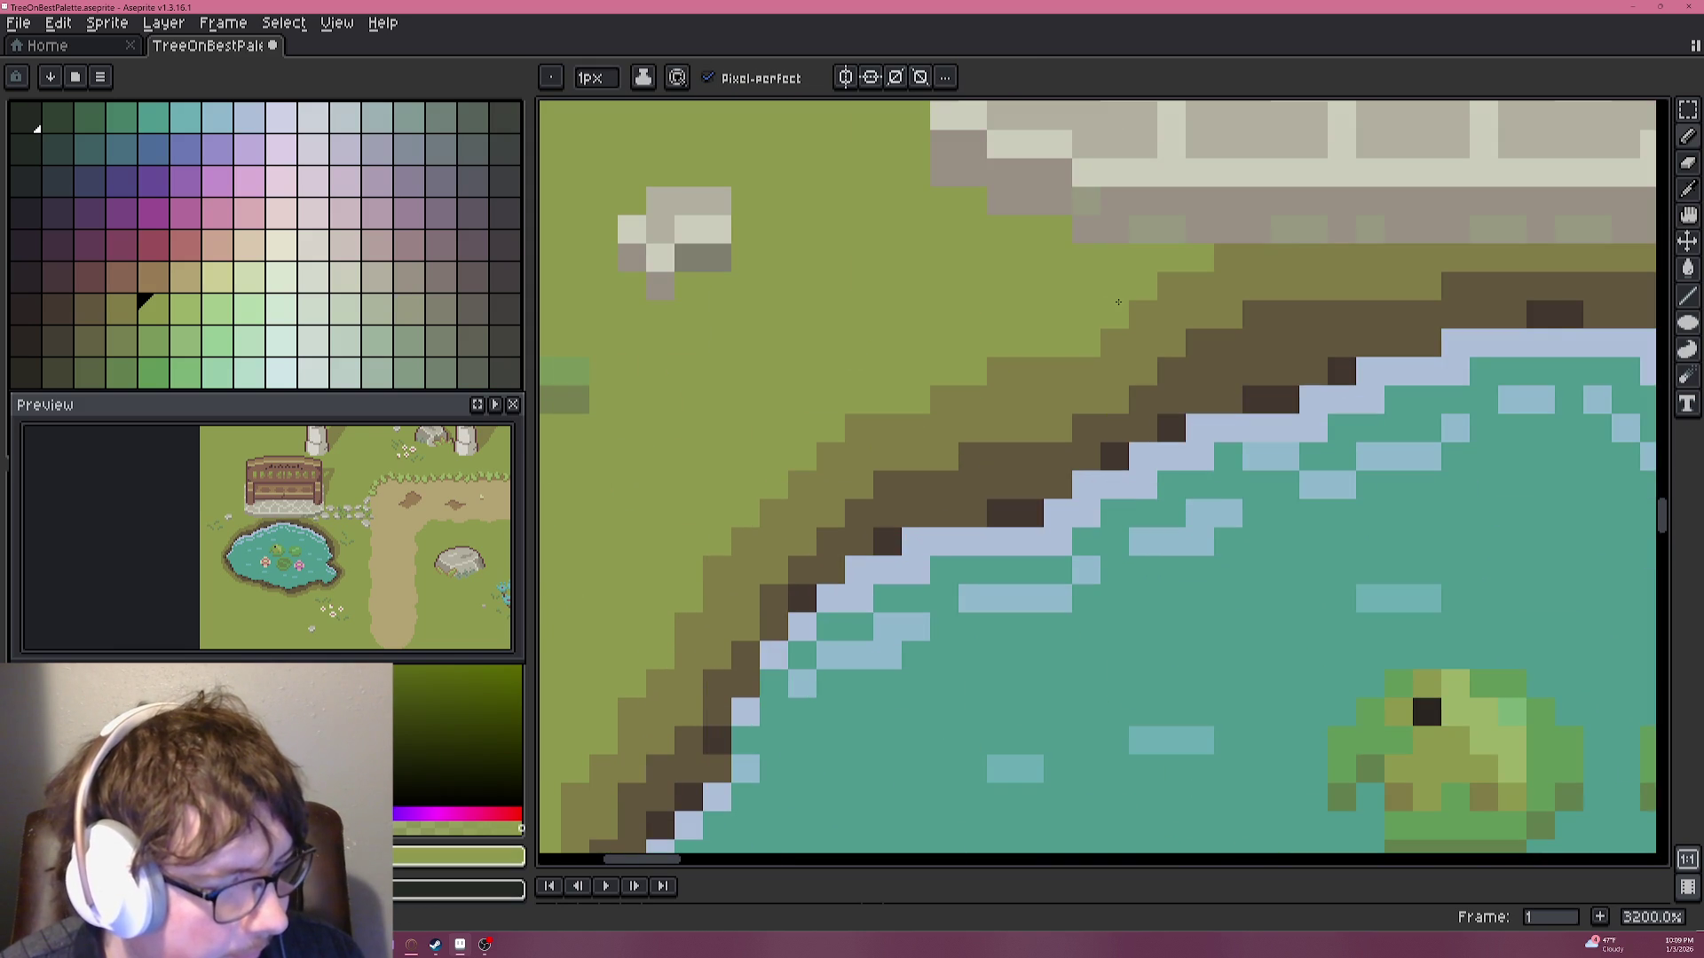
left_click(1002, 371)
scroll(1004, 363, "down", 5)
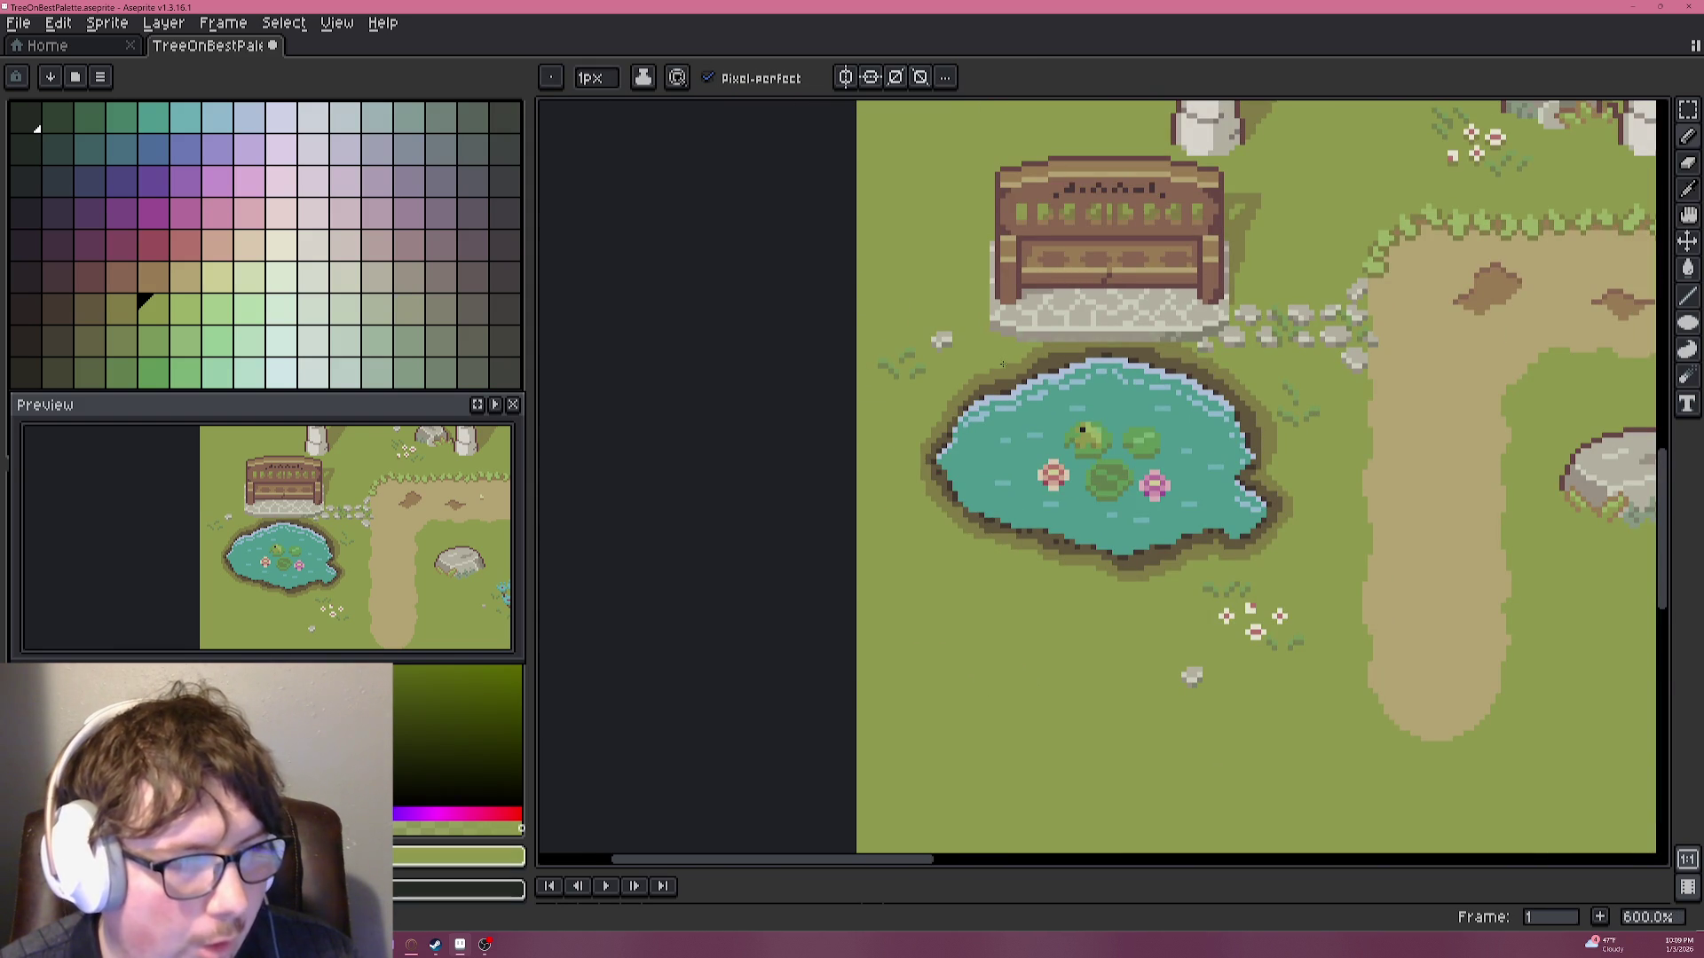
Pan up to the trees and back to the bench and pond, then save with Ctrl+S.
scroll(996, 358, "up", 1)
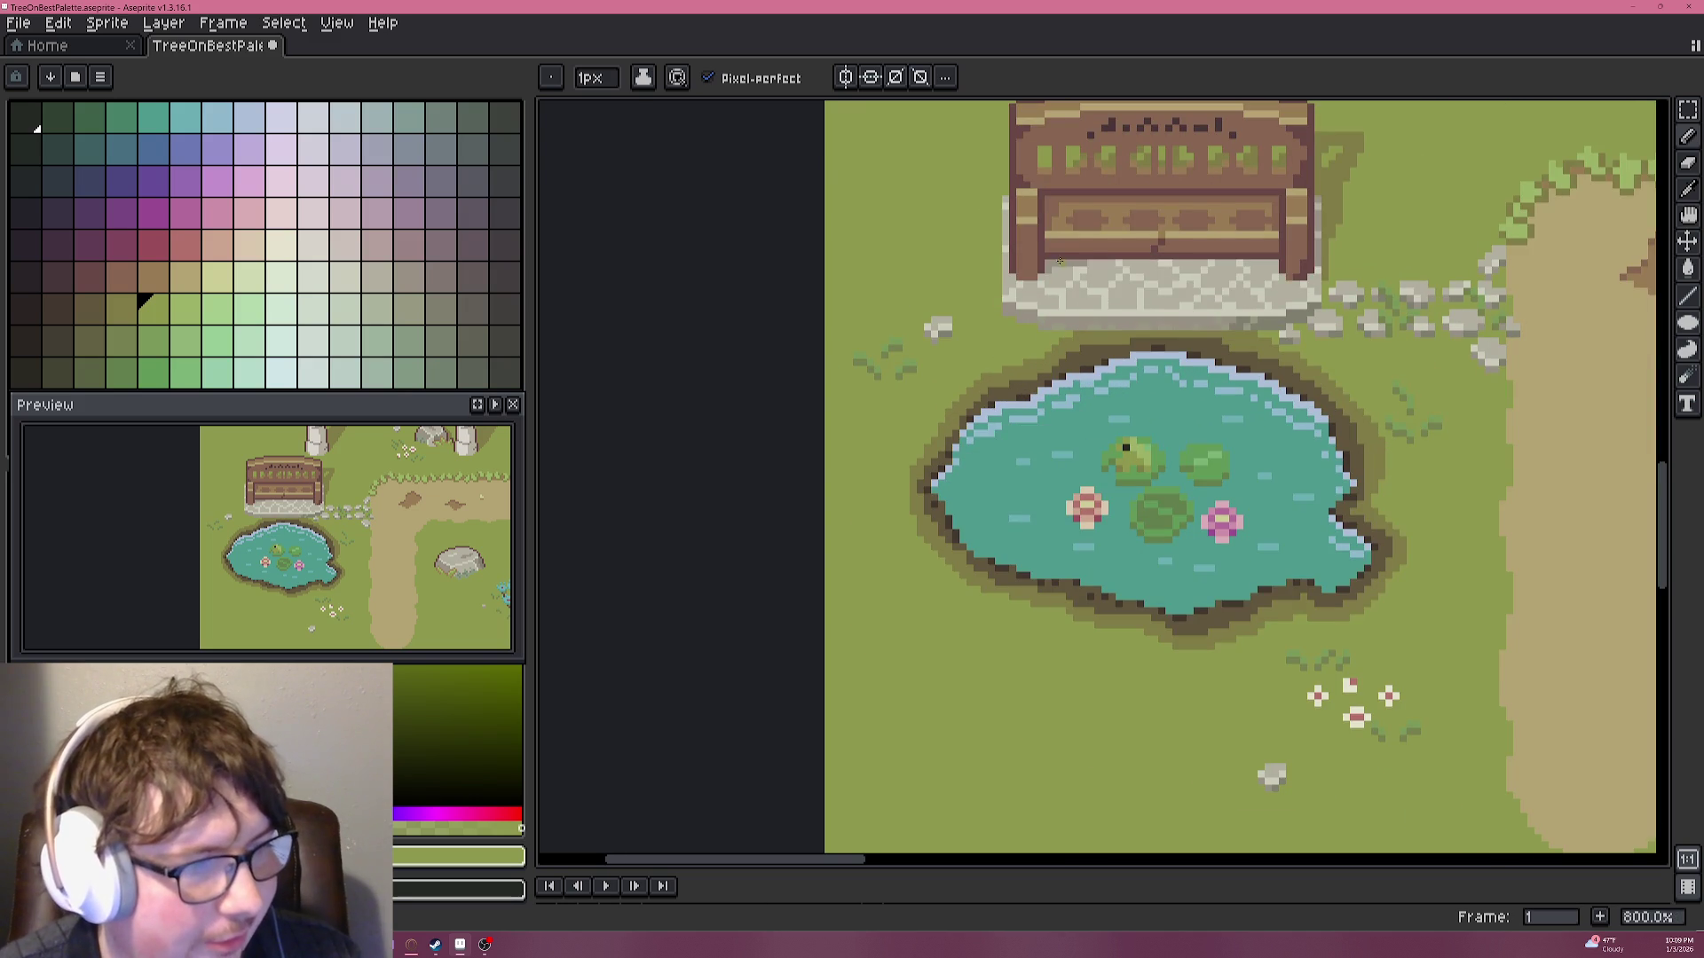
left_click_drag(1102, 214, 1022, 560)
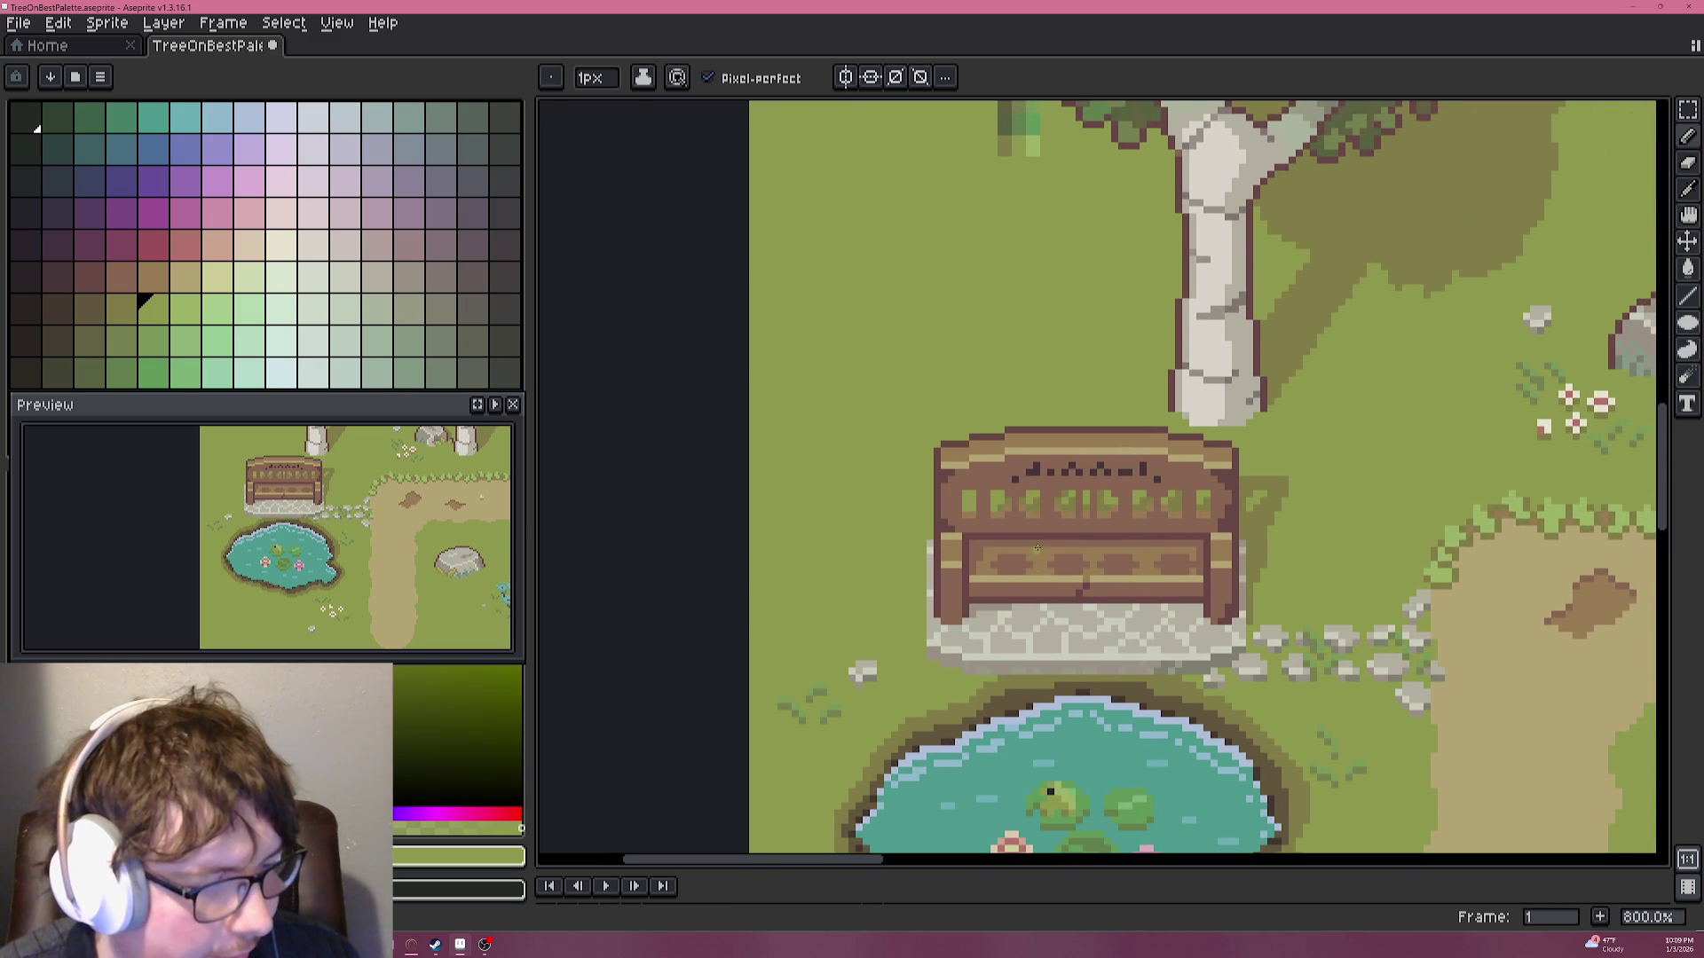
scroll(1036, 543, "down", 2)
scroll(1036, 542, "down", 1)
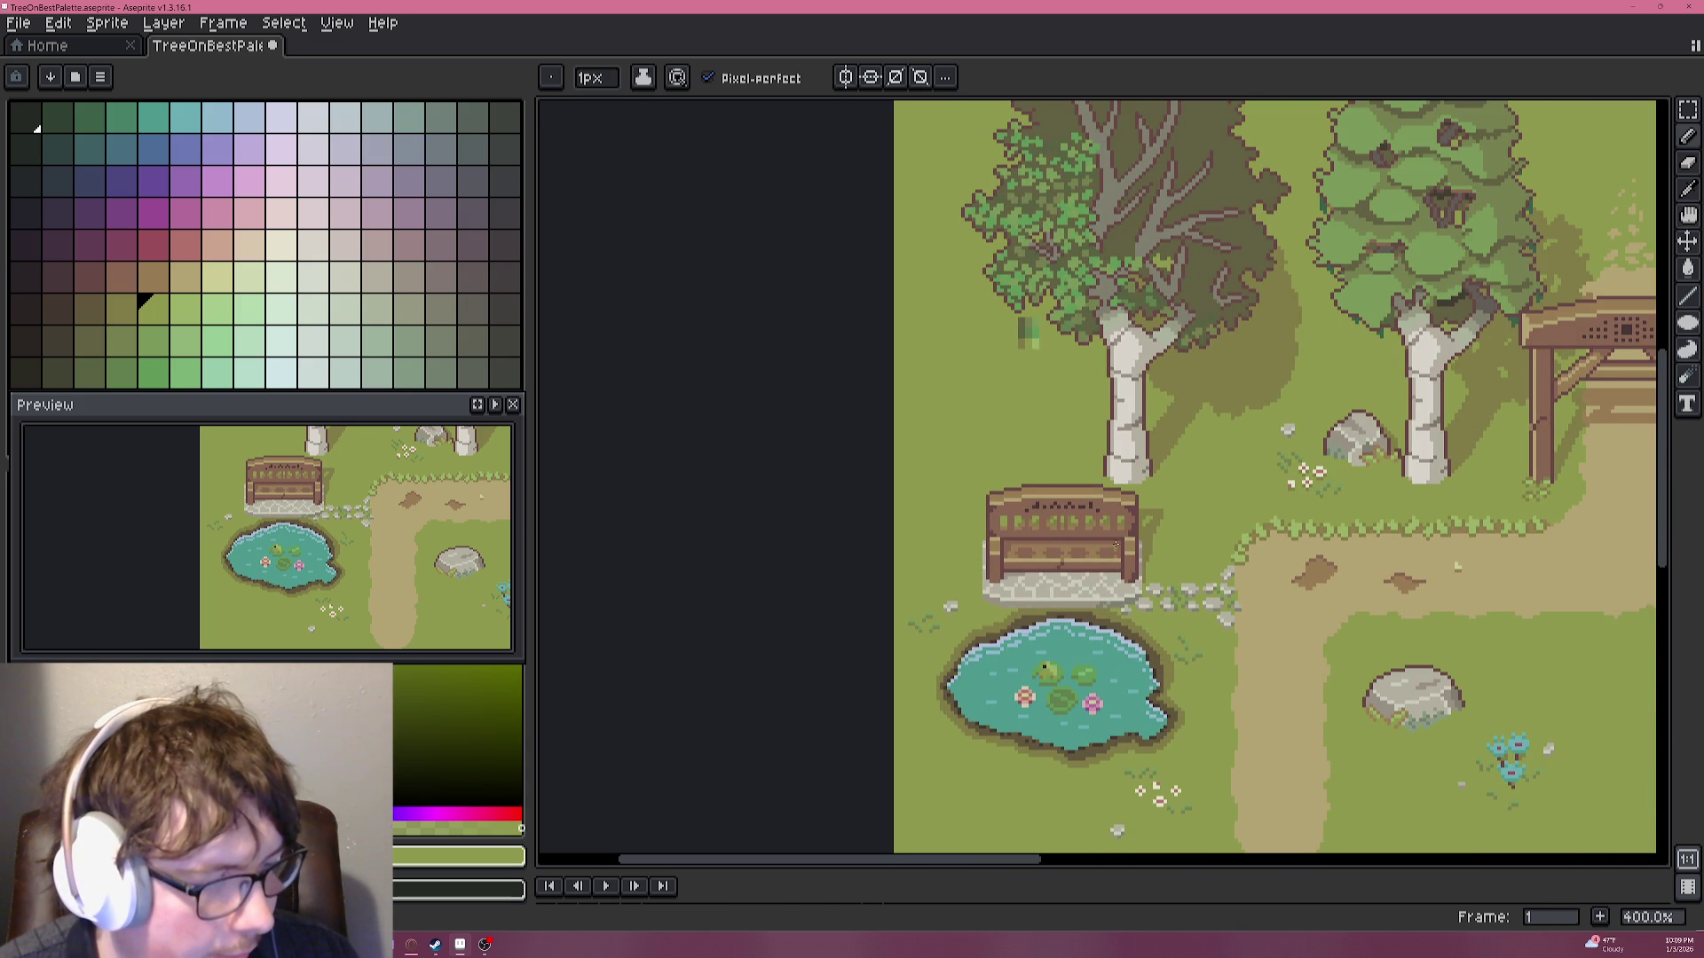
scroll(1161, 564, "down", 1)
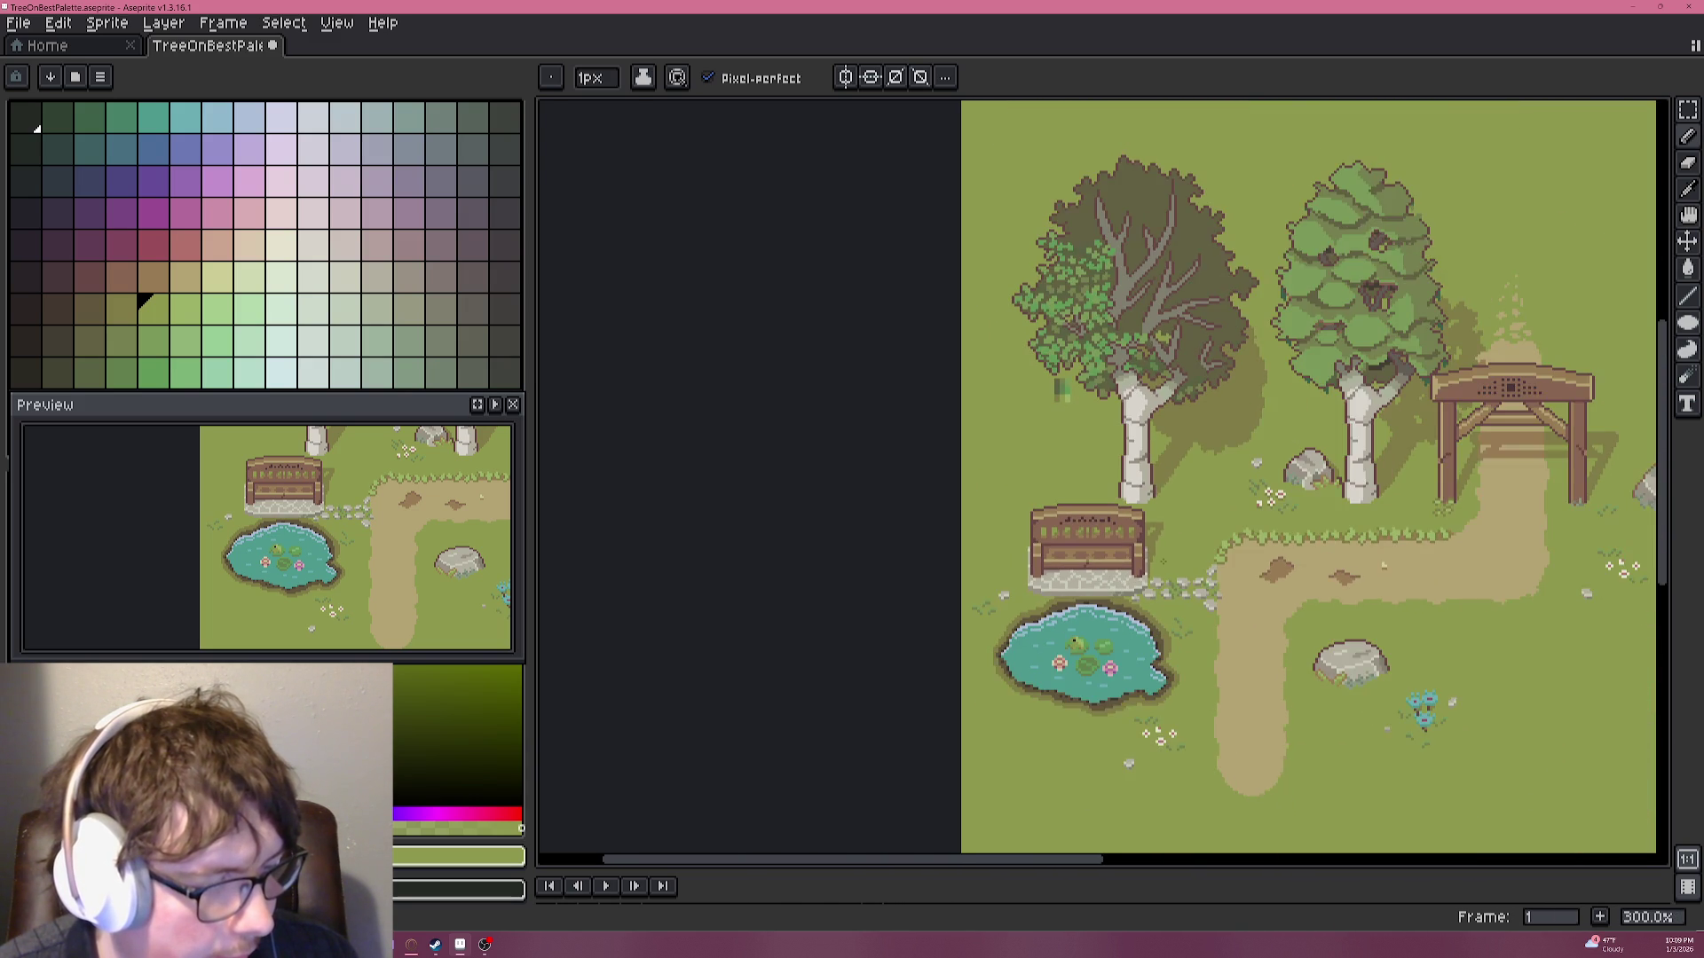
left_click_drag(1160, 564, 1161, 514)
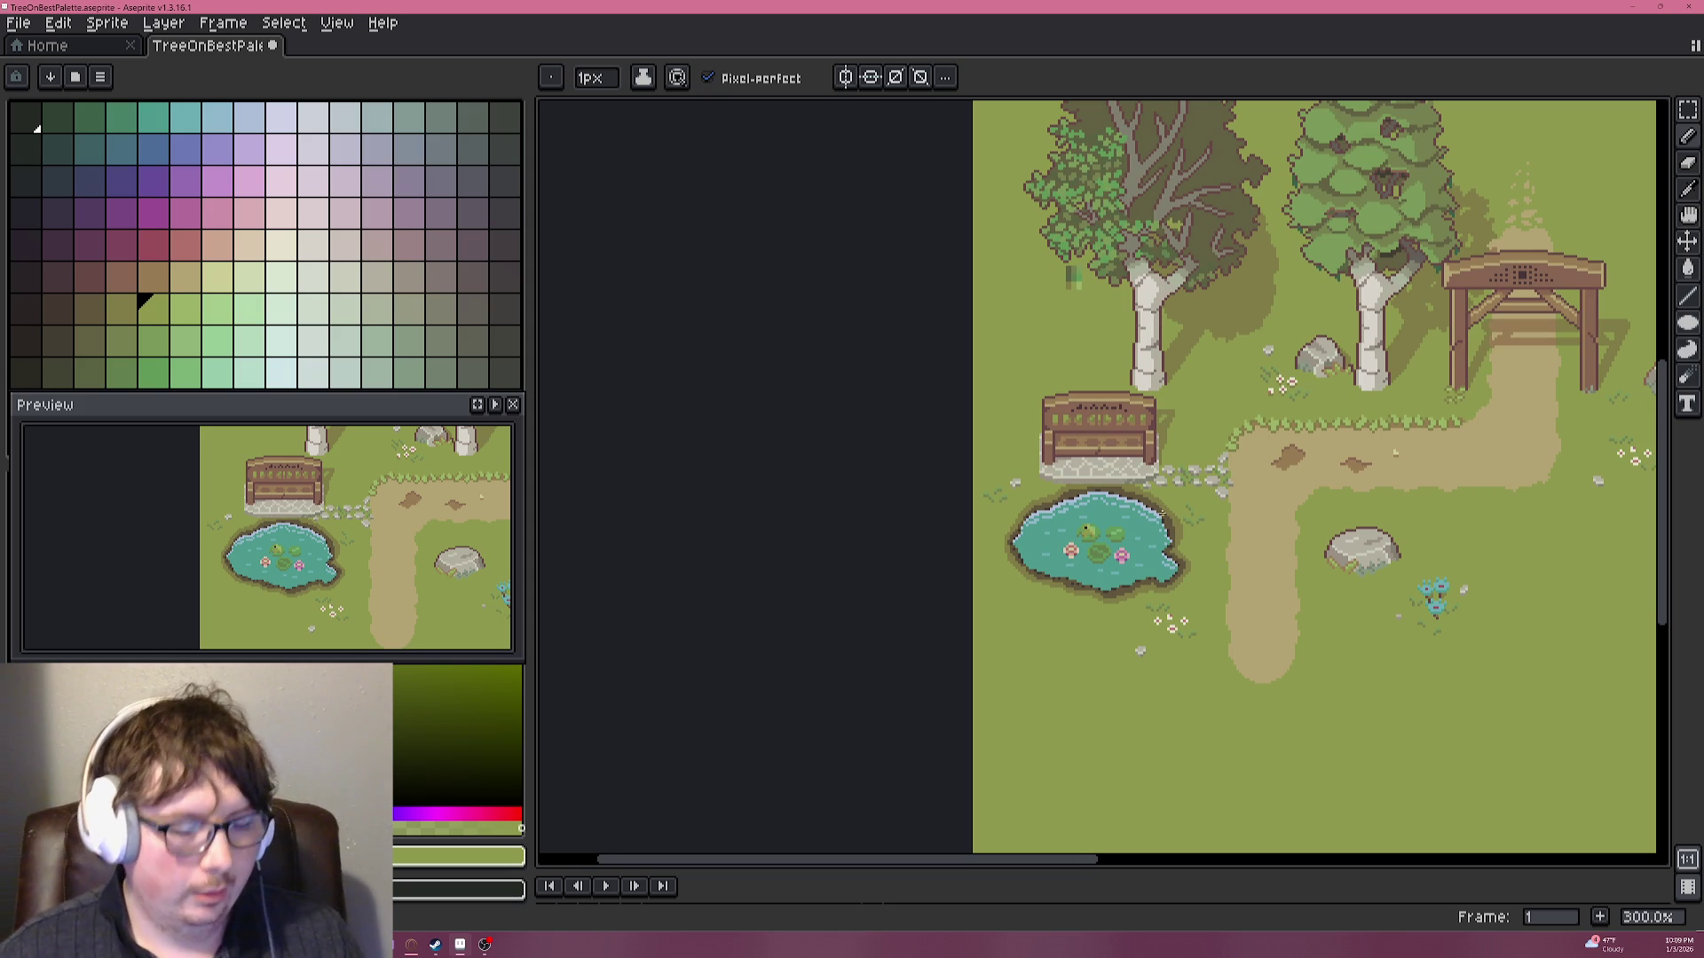
scroll(1083, 483, "right", 3)
key("ctrl+s")
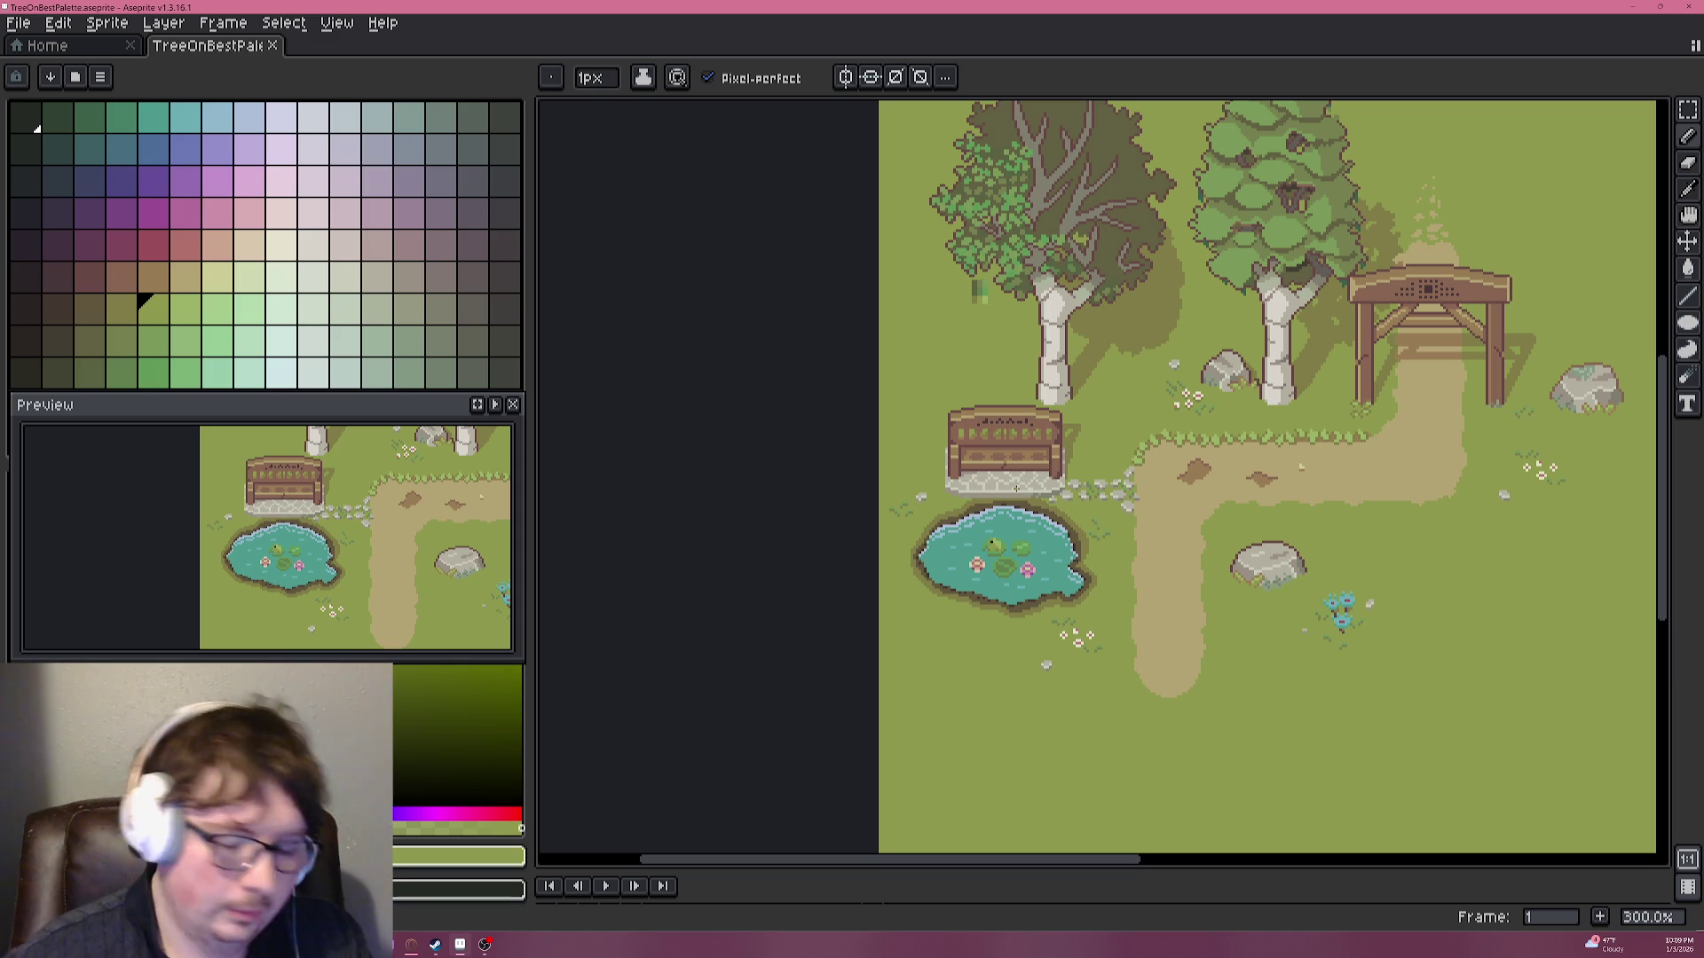
scroll(1144, 452, "up", 7)
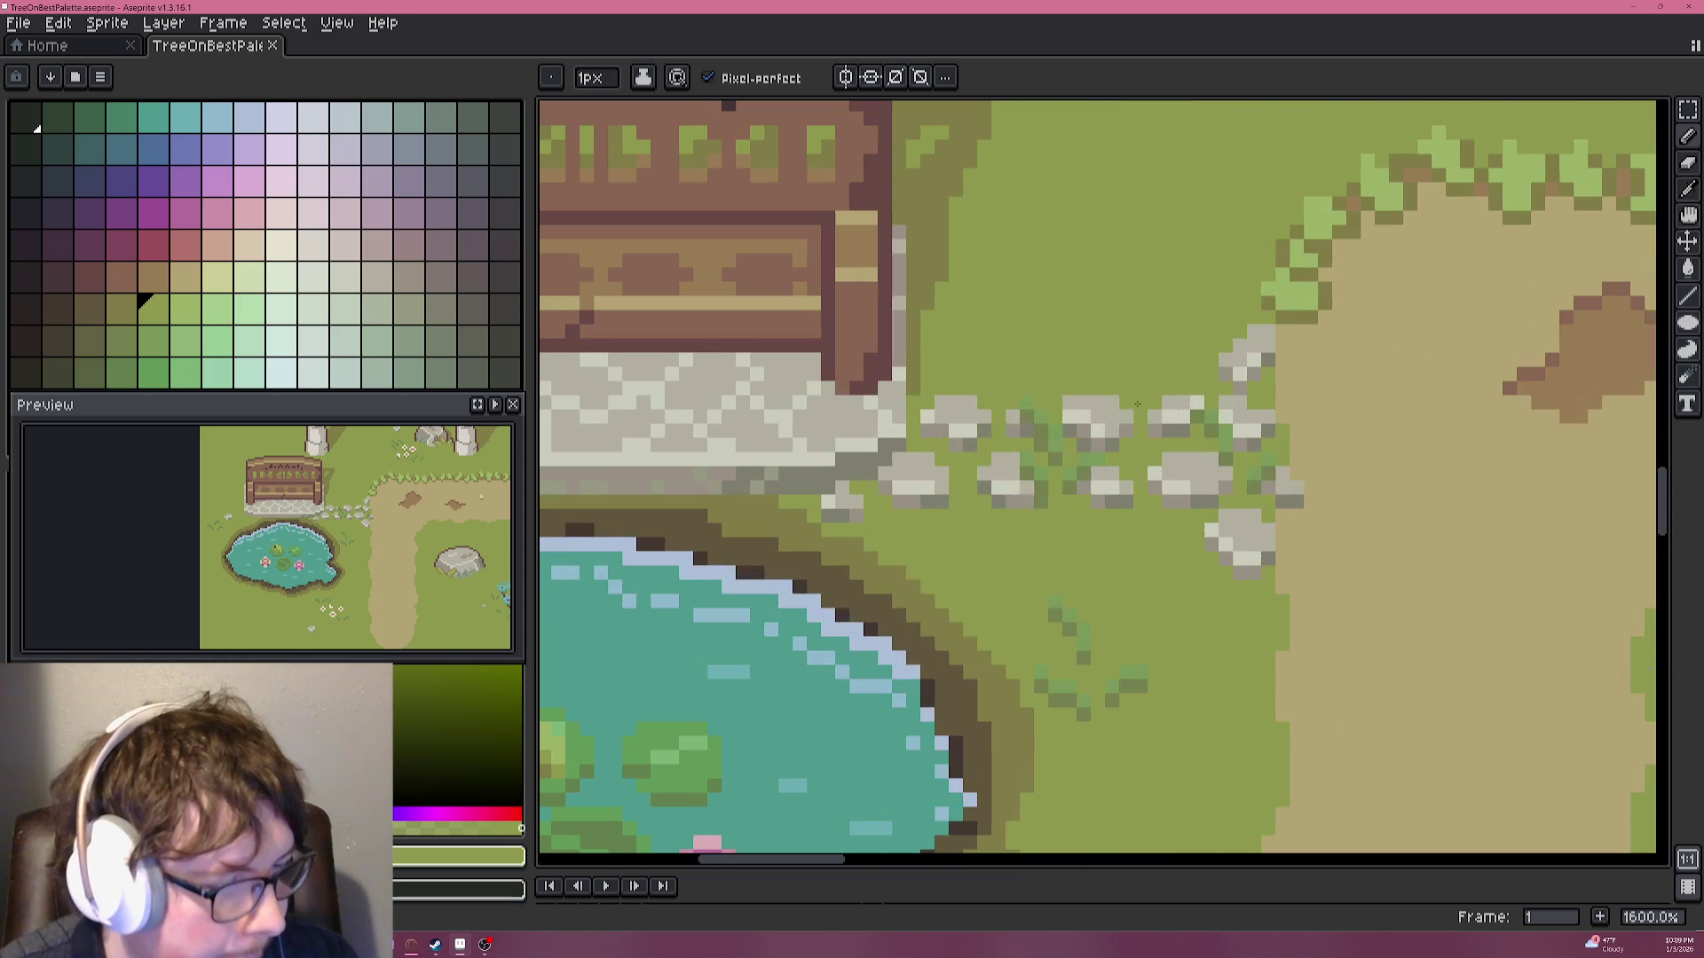
Pick a new colour and draw a dark outline just below the stepping stones.
key("i")
left_click(1297, 294)
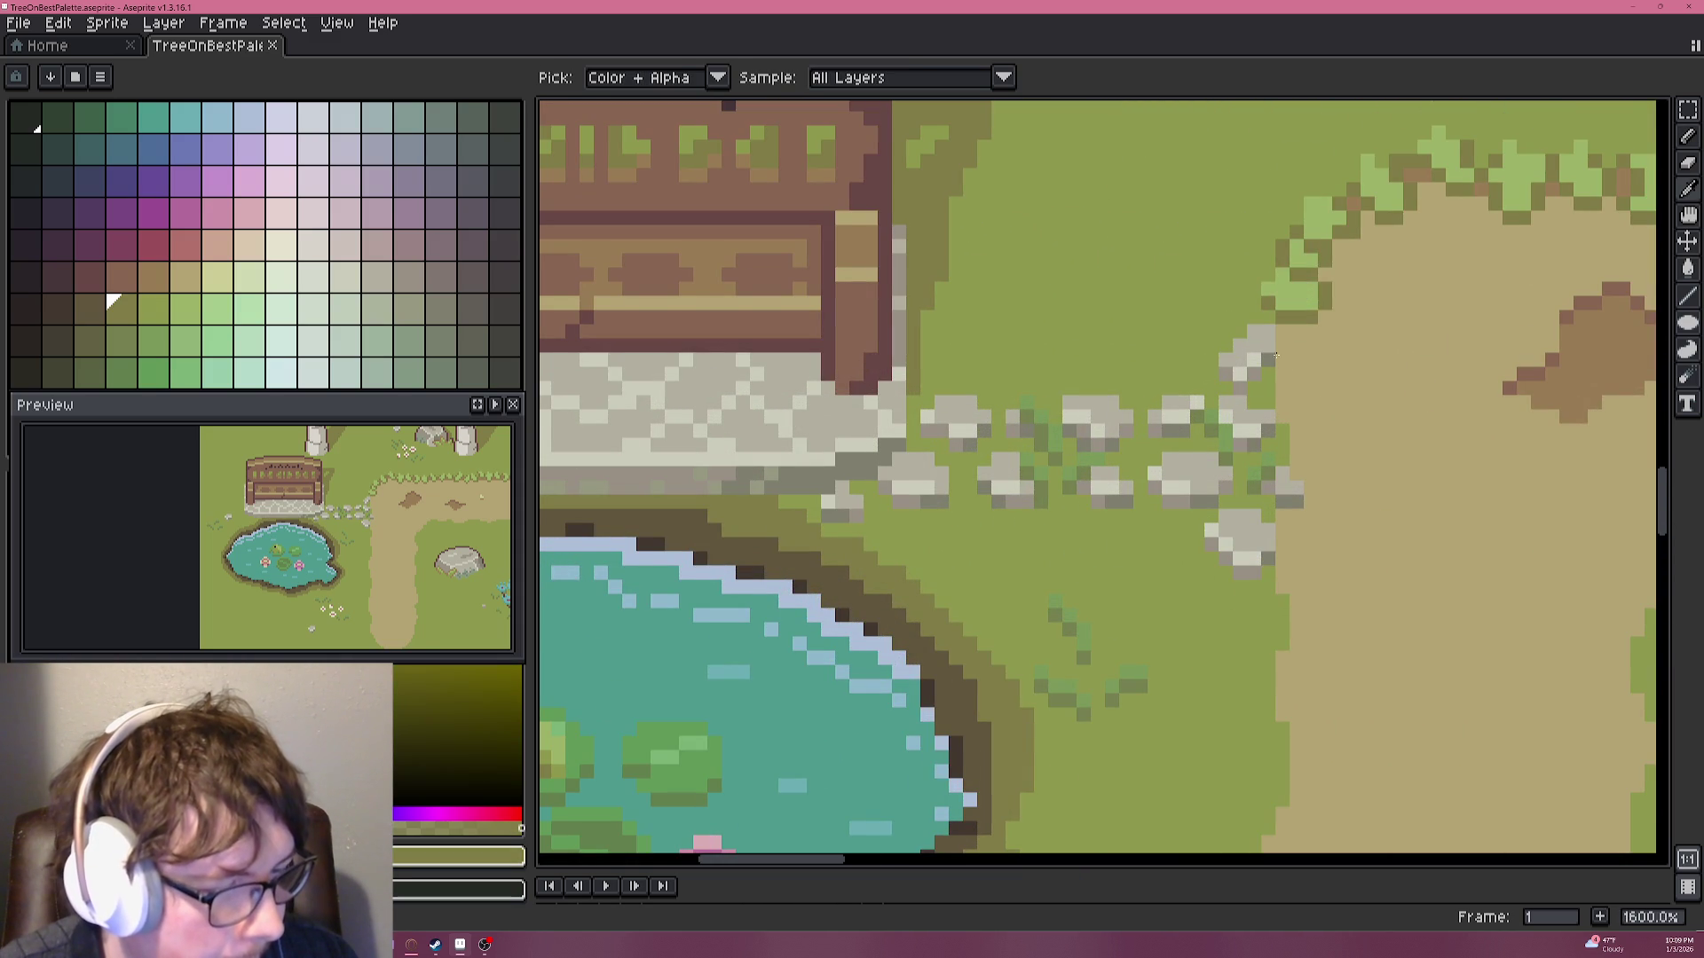
key("b")
left_click_drag(1264, 602, 1194, 526)
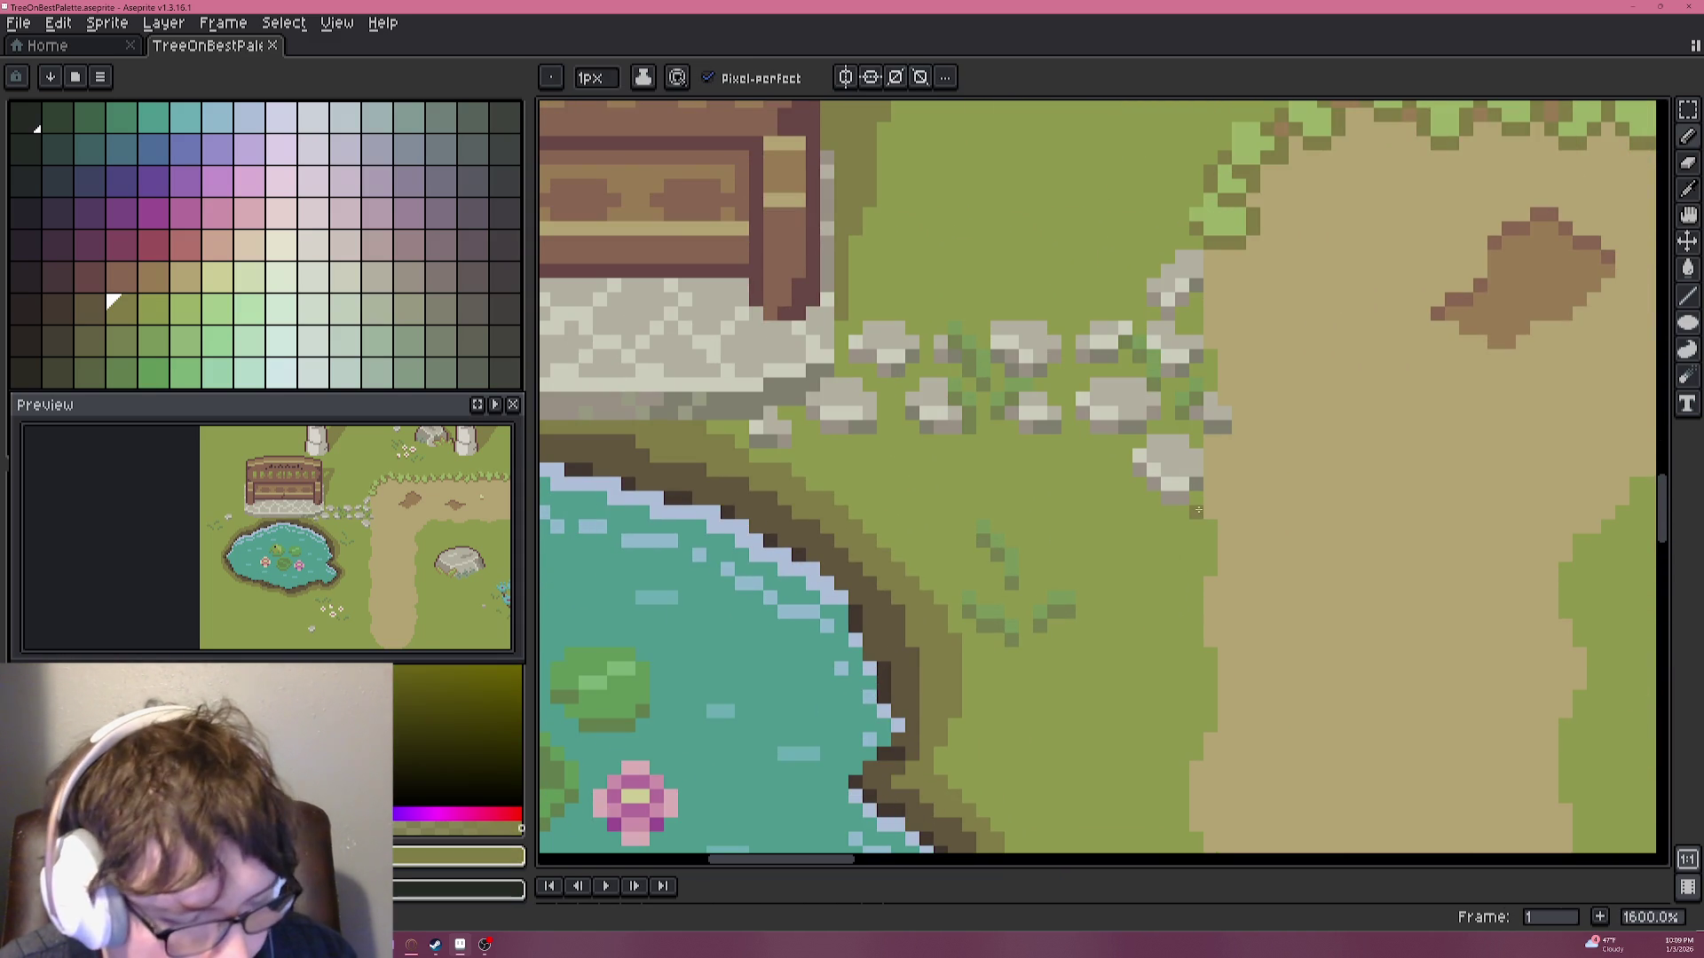
mouse_move(1196, 513)
left_mouse_down()
mouse_move(1236, 489)
mouse_move(1236, 530)
mouse_move(1206, 539)
left_mouse_up()
left_click(1255, 532, "alt")
Sample dark olive and place the first outline pixels of the leaf.
left_click(1220, 215, "alt")
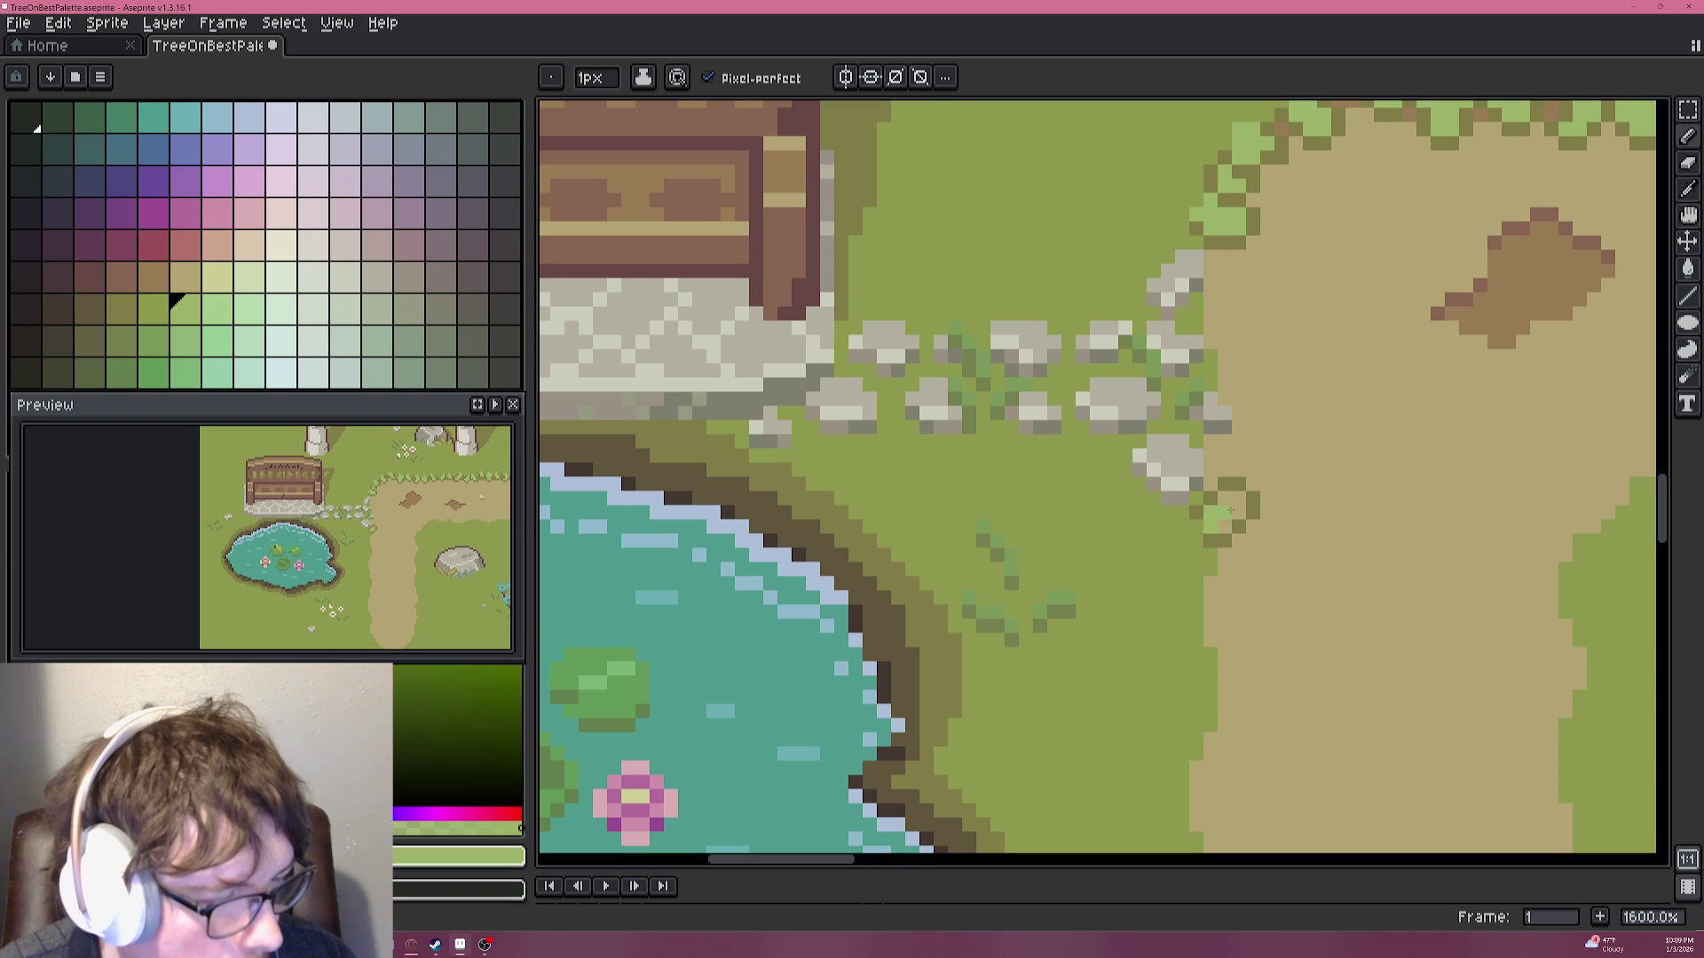
scroll(1232, 519, "down", 2)
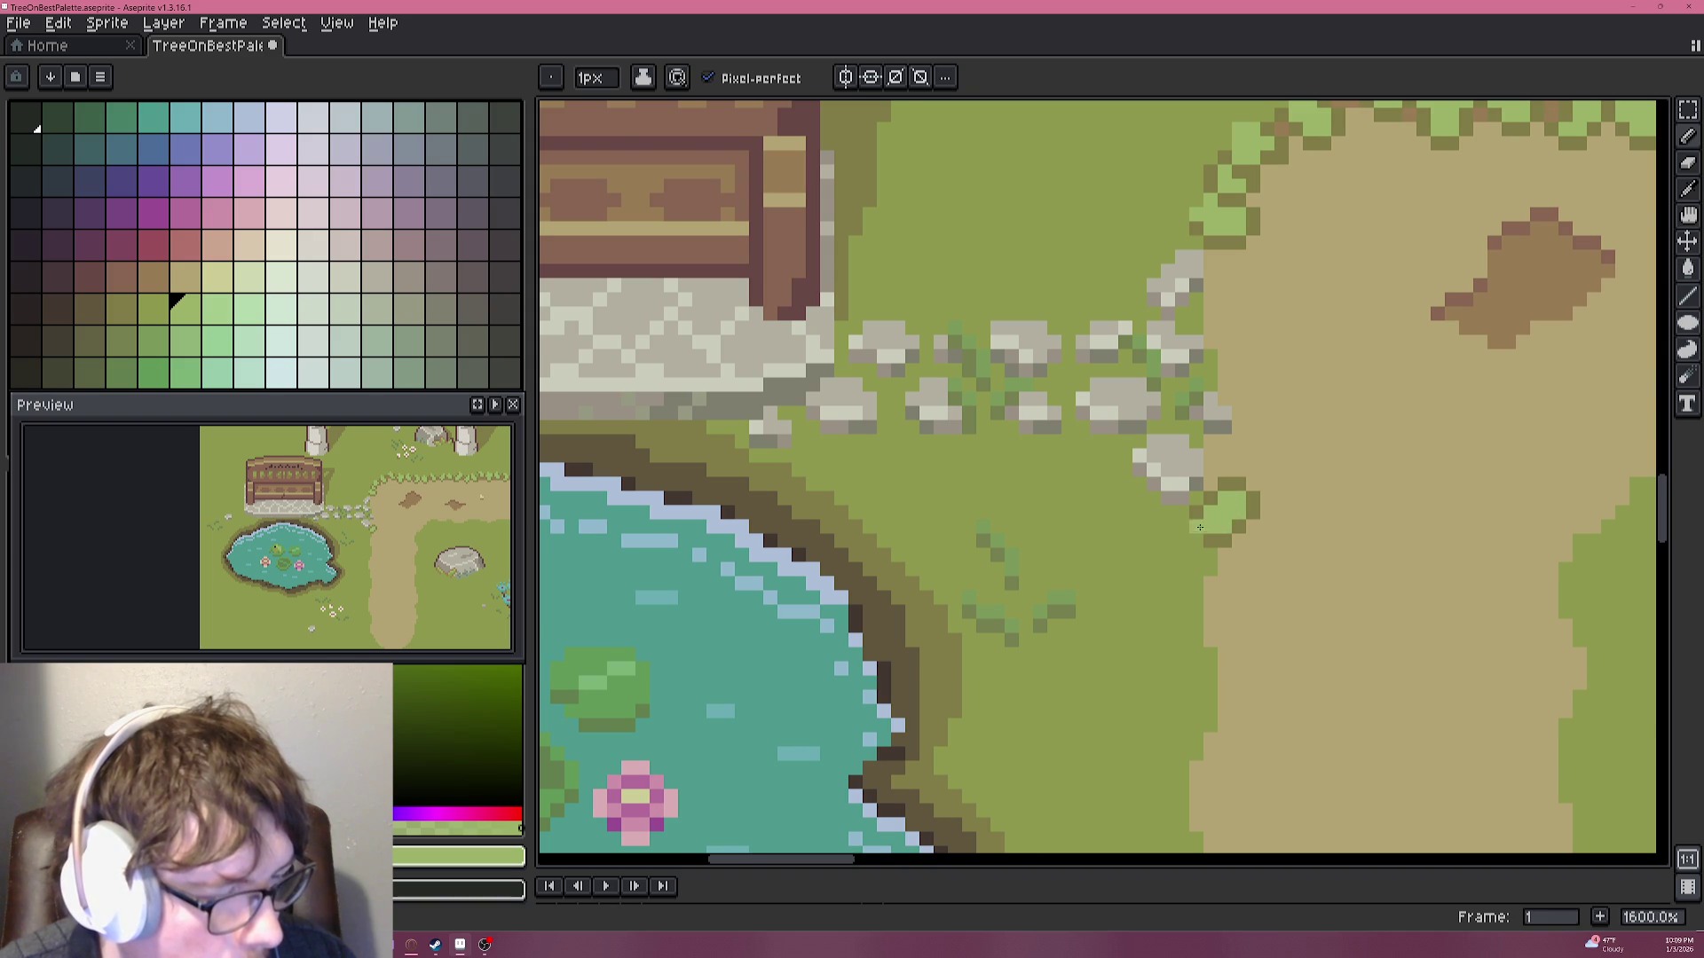
scroll(1231, 519, "down", 2)
scroll(1207, 524, "up", 3)
scroll(1202, 524, "up", 3)
left_click(1195, 531, "alt")
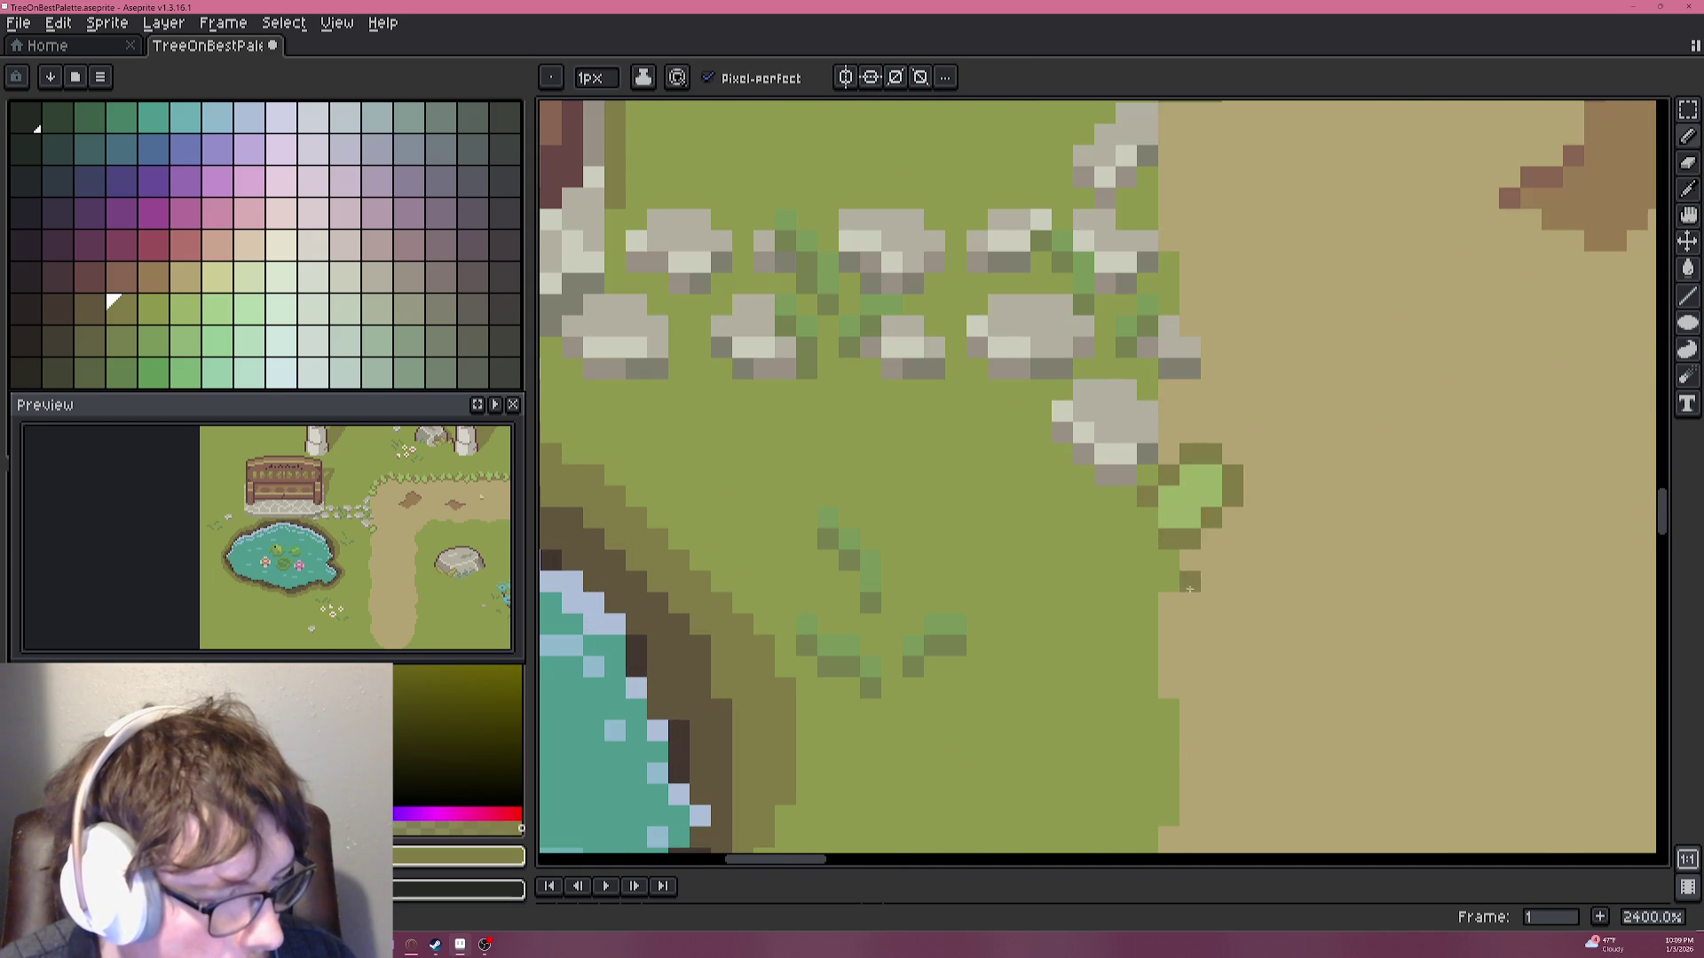
scroll(1180, 528, "up", 1)
key("ctrl+z")
left_click(1149, 530)
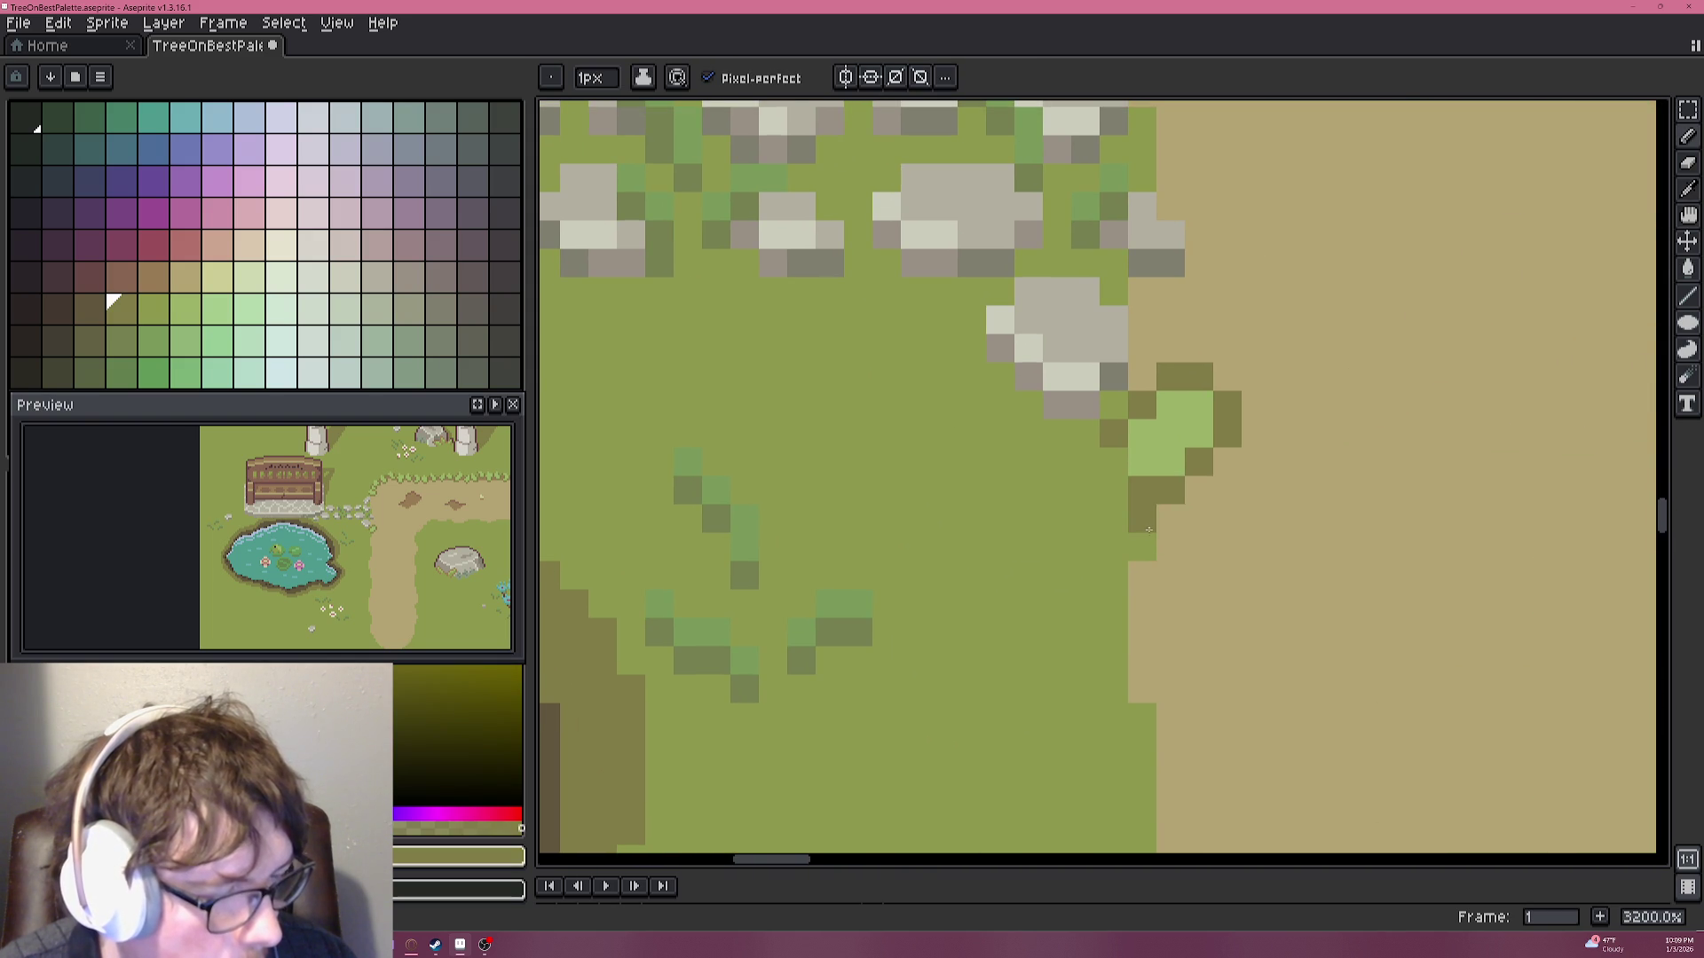
key("ctrl+z")
Outline the lower leaf in dark olive down along the path edge.
left_click(1113, 519)
left_click(1142, 547)
left_click(1170, 547)
left_click(1199, 575)
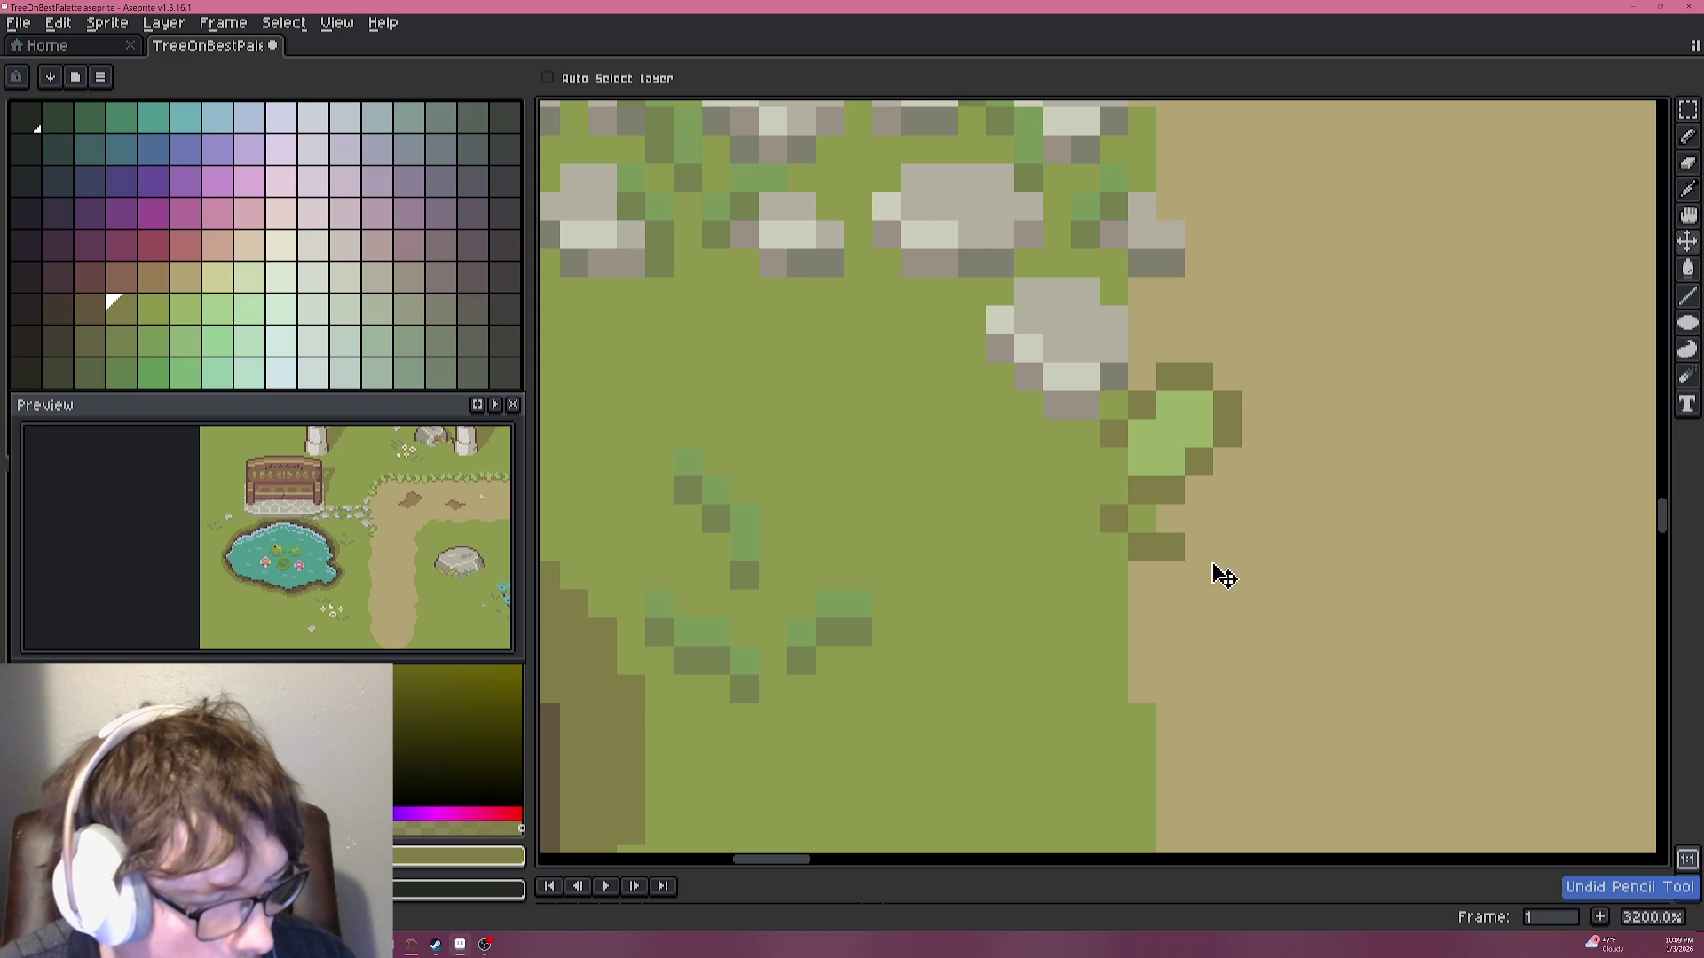
left_click_drag(1202, 561, 1116, 652)
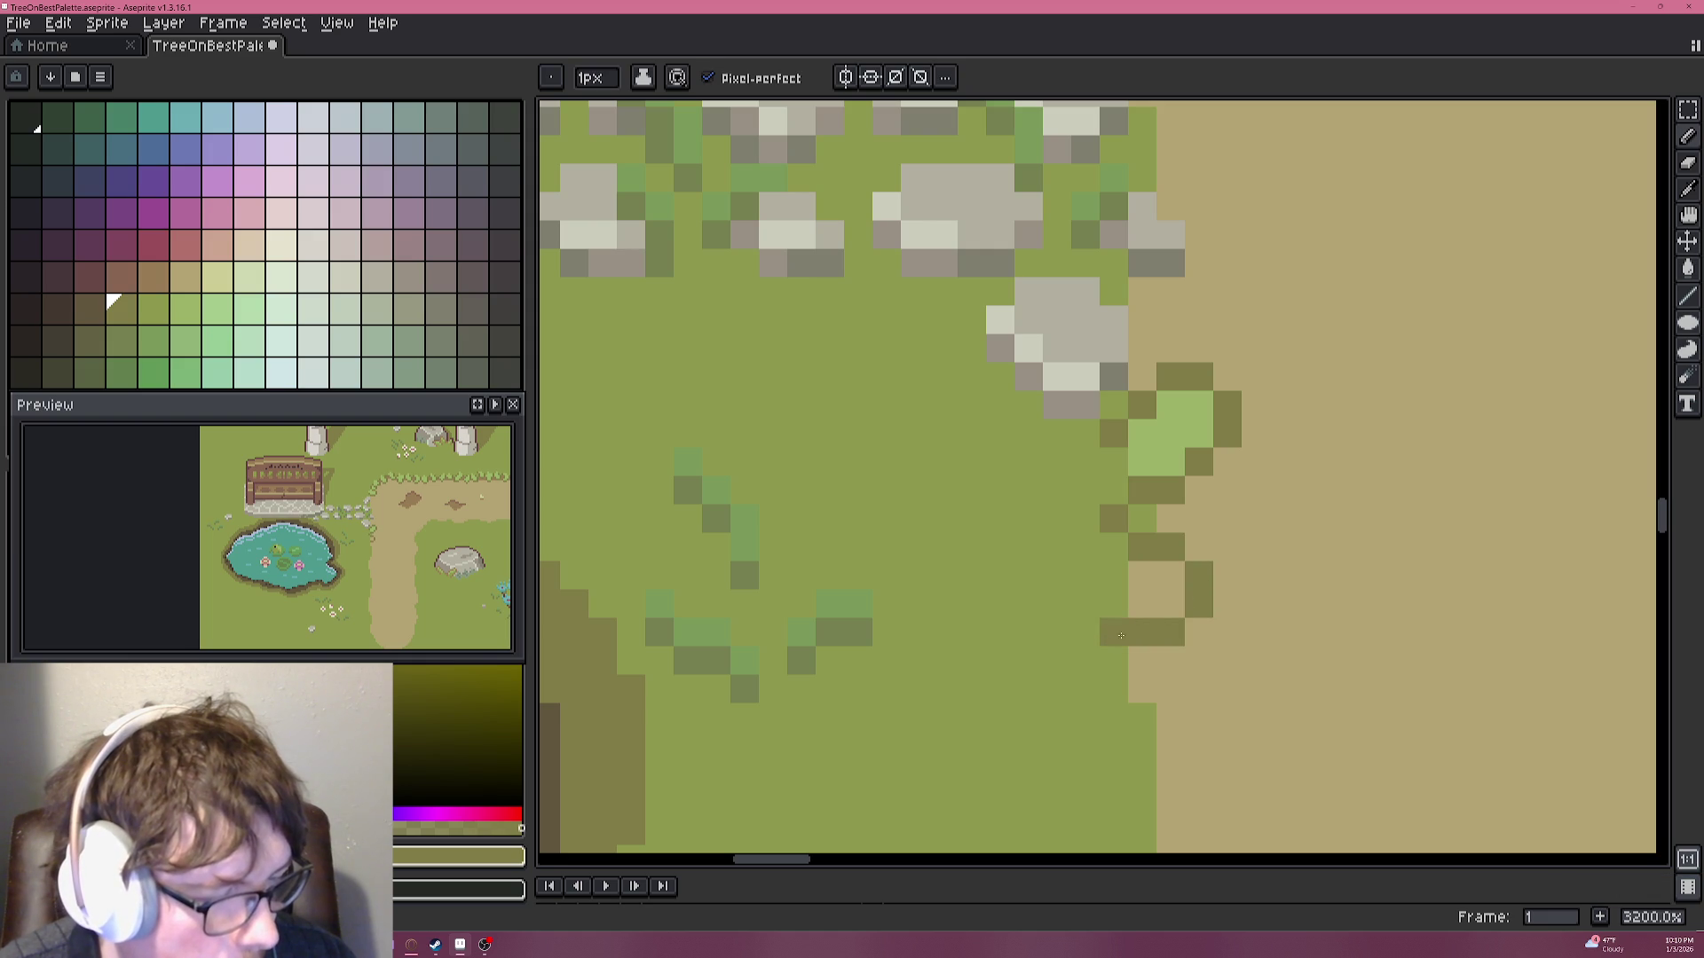
Fill the lower leaf with light green and touch up grass pixels at its edge.
left_click(1178, 444, "alt")
left_click(1159, 583)
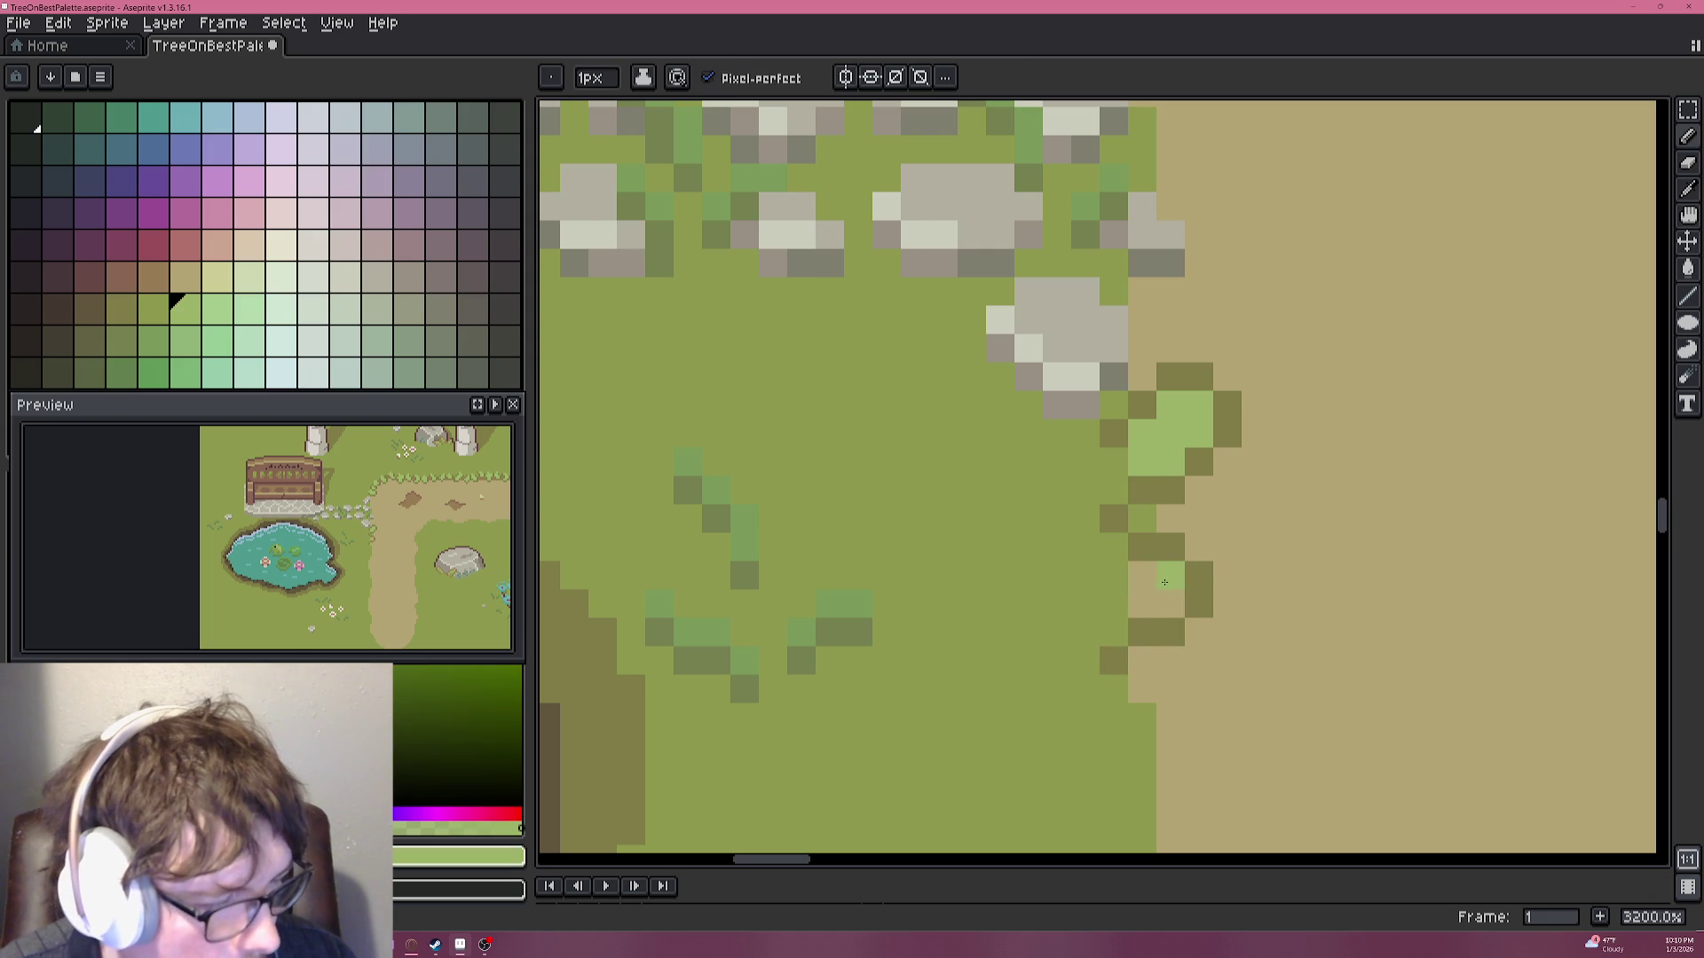
left_click_drag(1142, 610, 1113, 545)
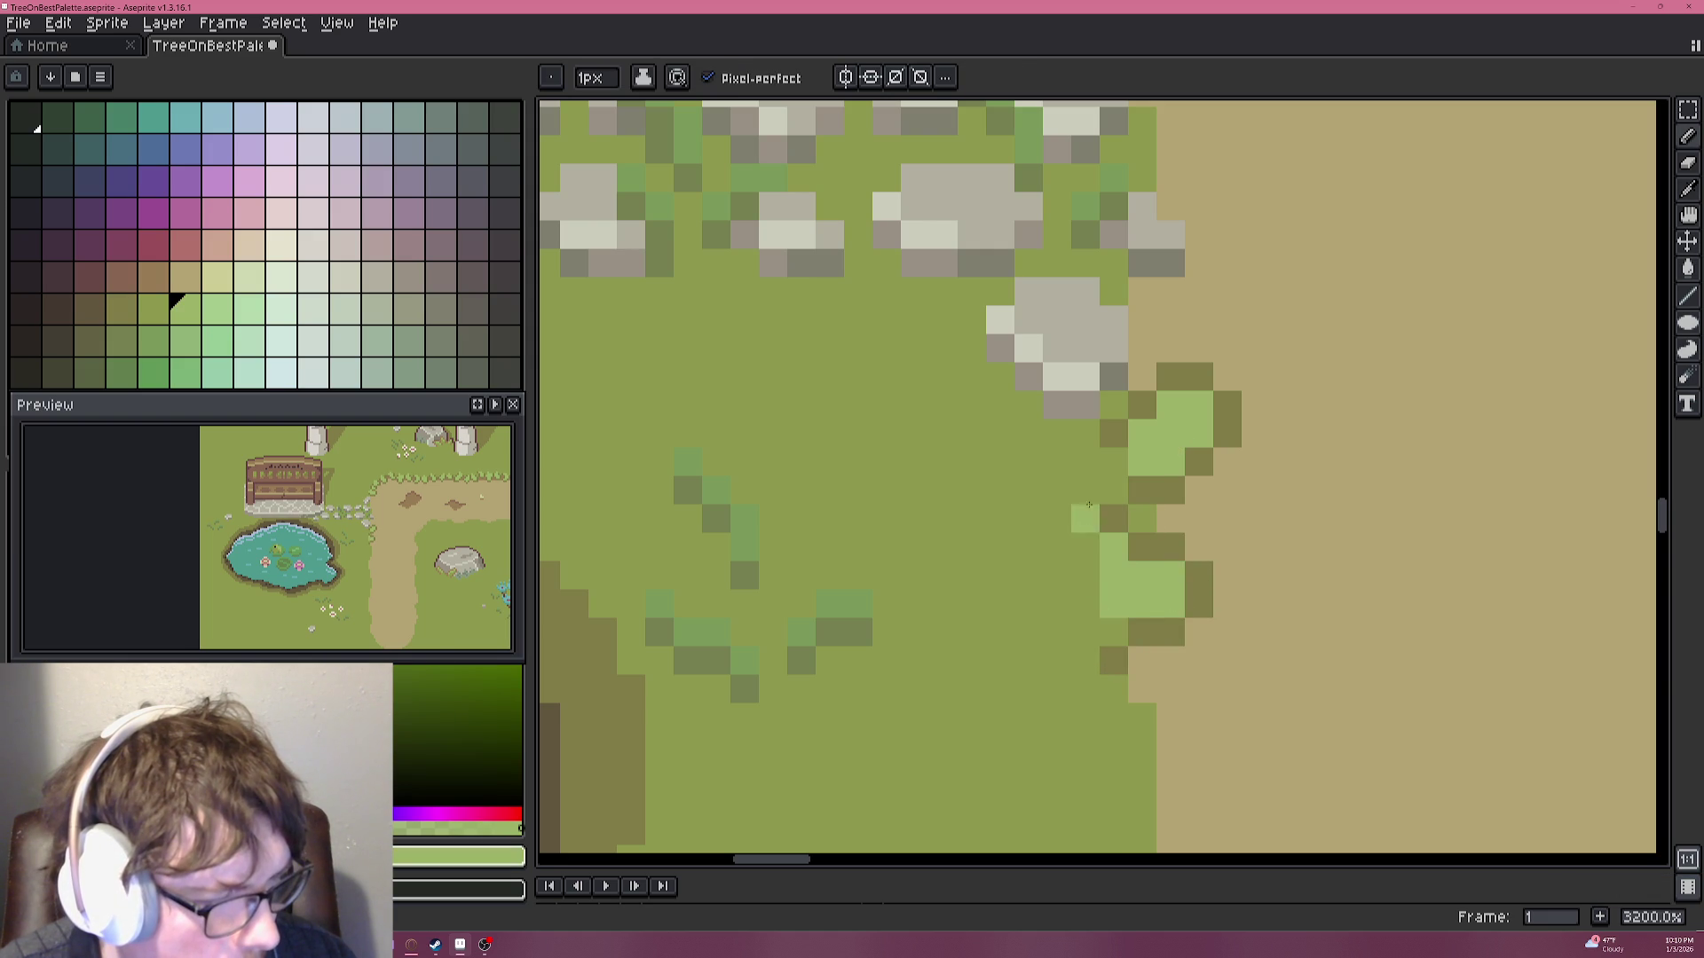
left_click(1113, 490)
left_click_drag(1084, 632, 1084, 604)
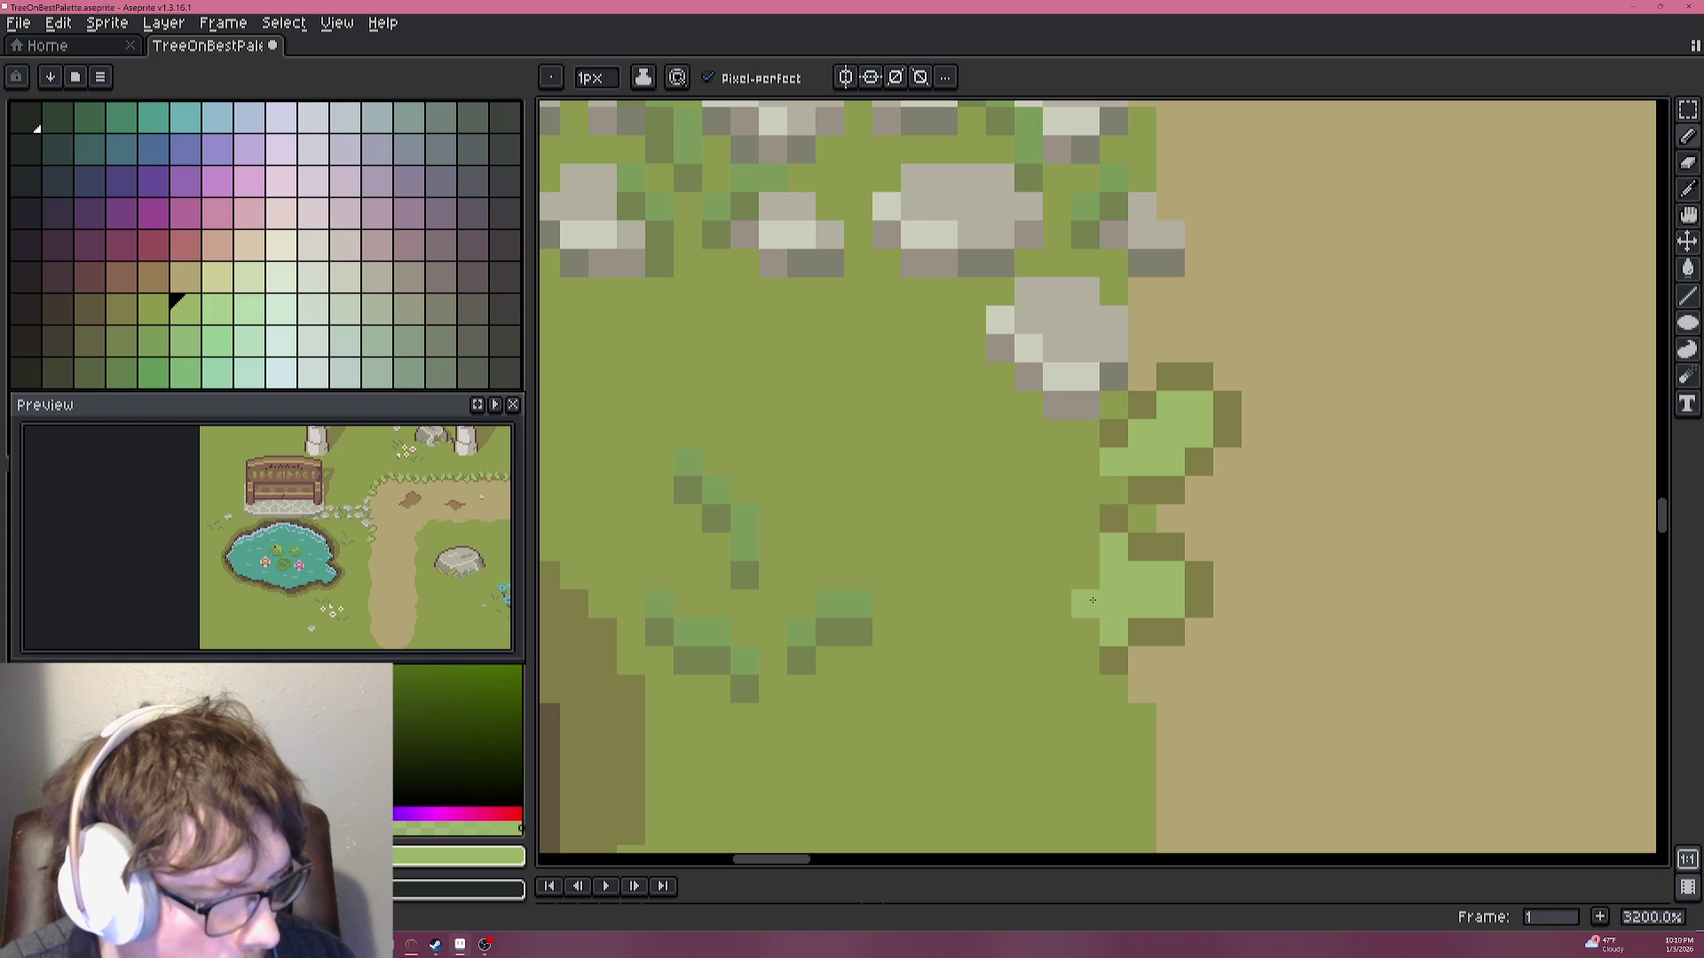
Edge the leaf's left side in darker olive, fill its gap with light green, and save.
scroll(1136, 577, "down", 5)
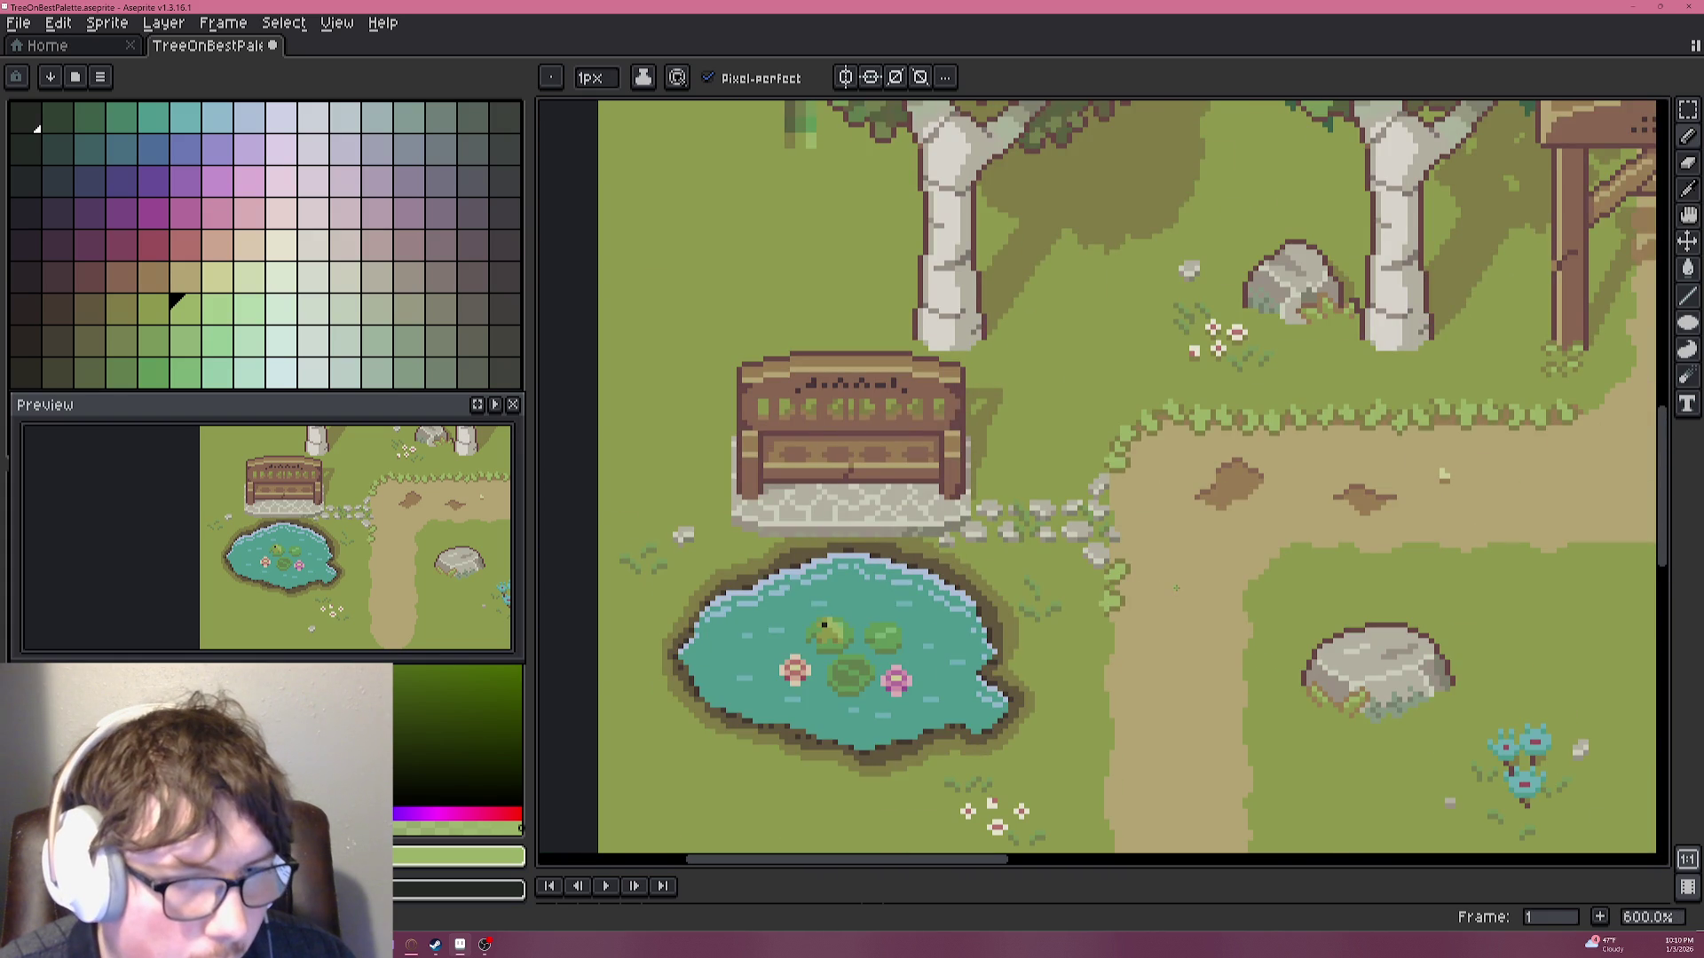
left_click_drag(1177, 589, 1192, 500)
scroll(1192, 500, "up", 3)
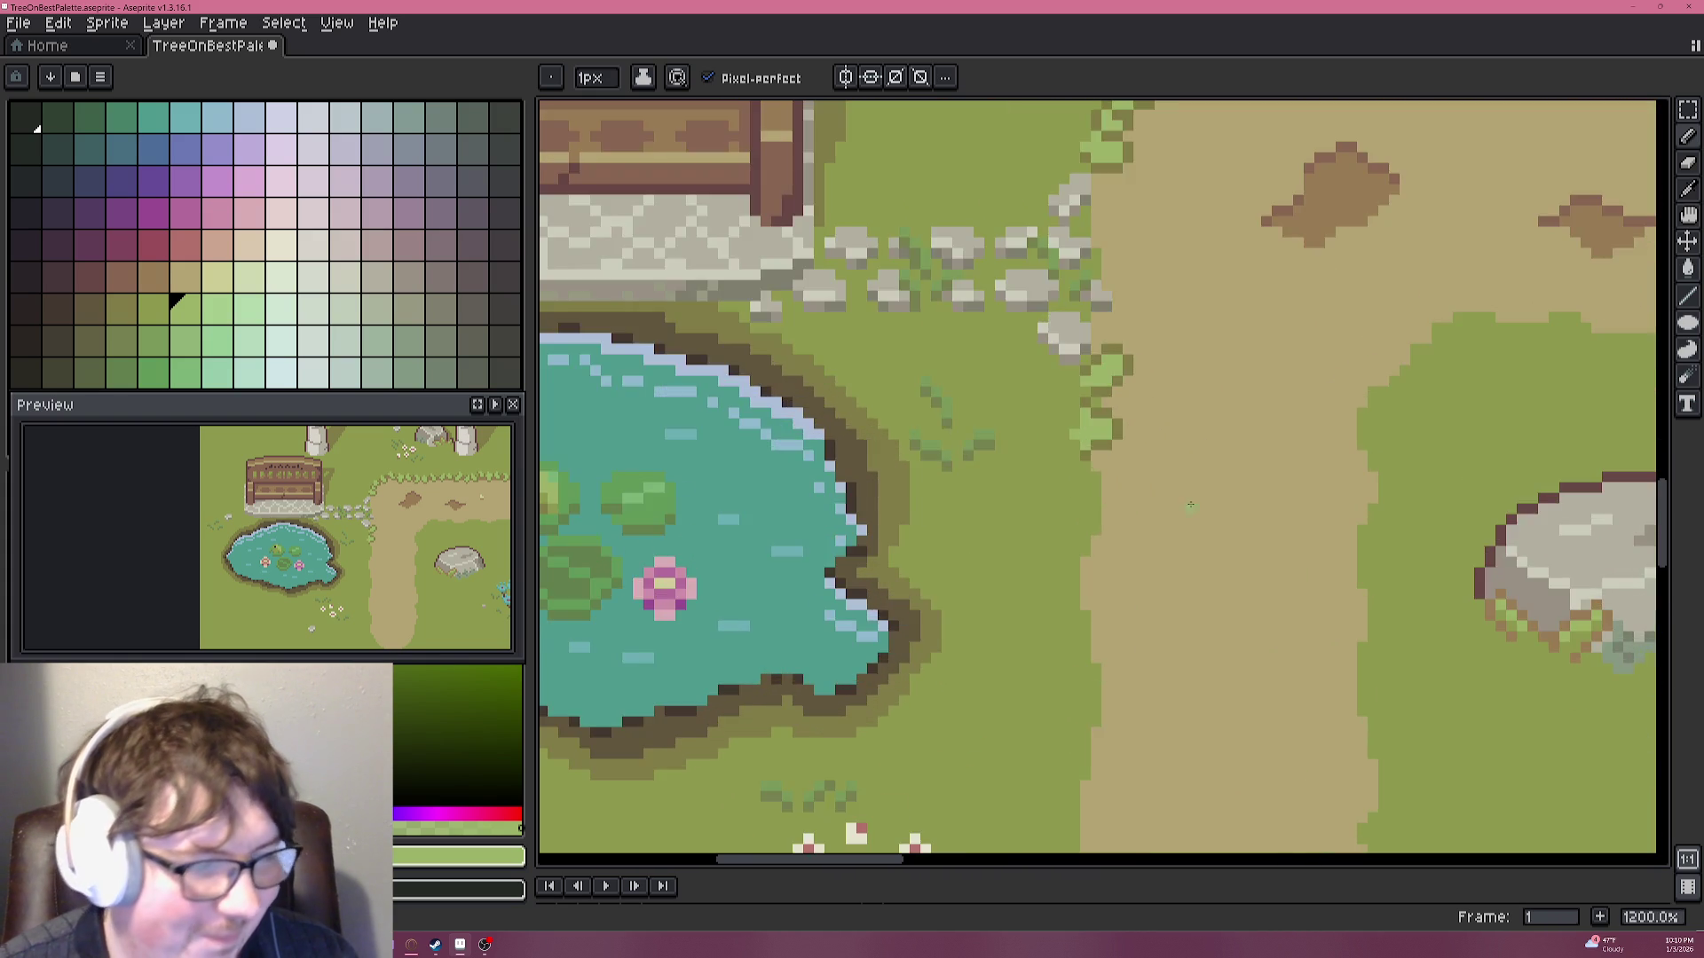
scroll(1192, 500, "up", 3)
left_click(1025, 390, "alt")
left_click(1003, 350)
left_click(1004, 396, "alt")
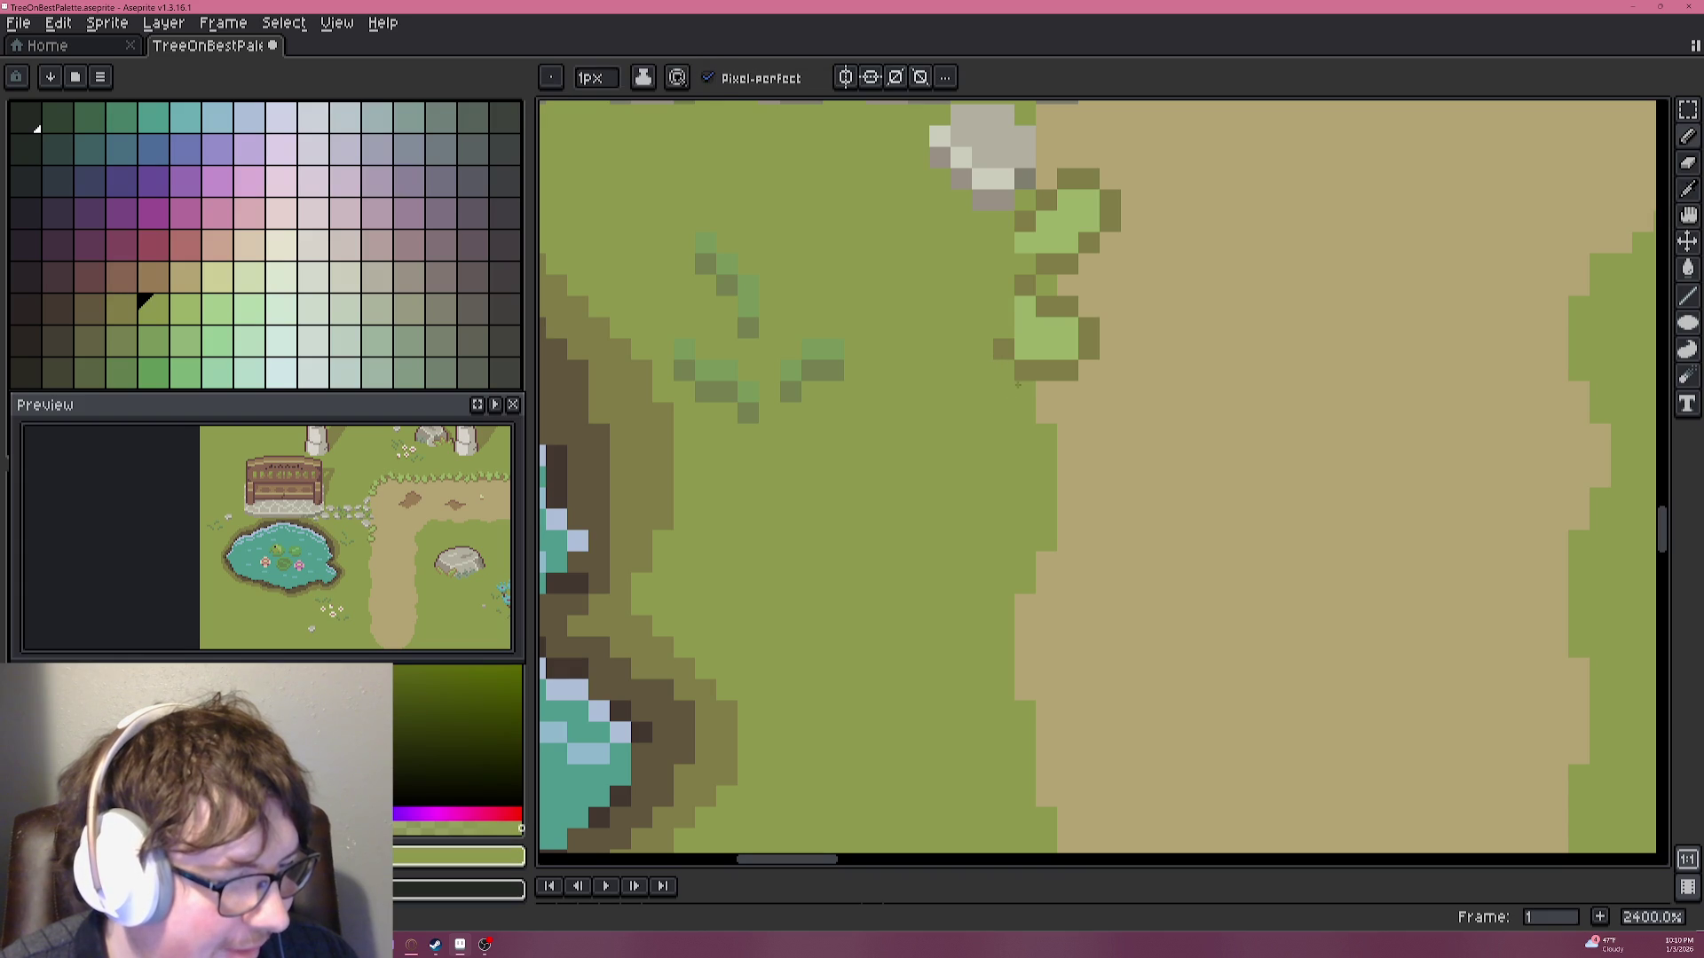
left_click(1034, 336, "alt")
left_click(1002, 313)
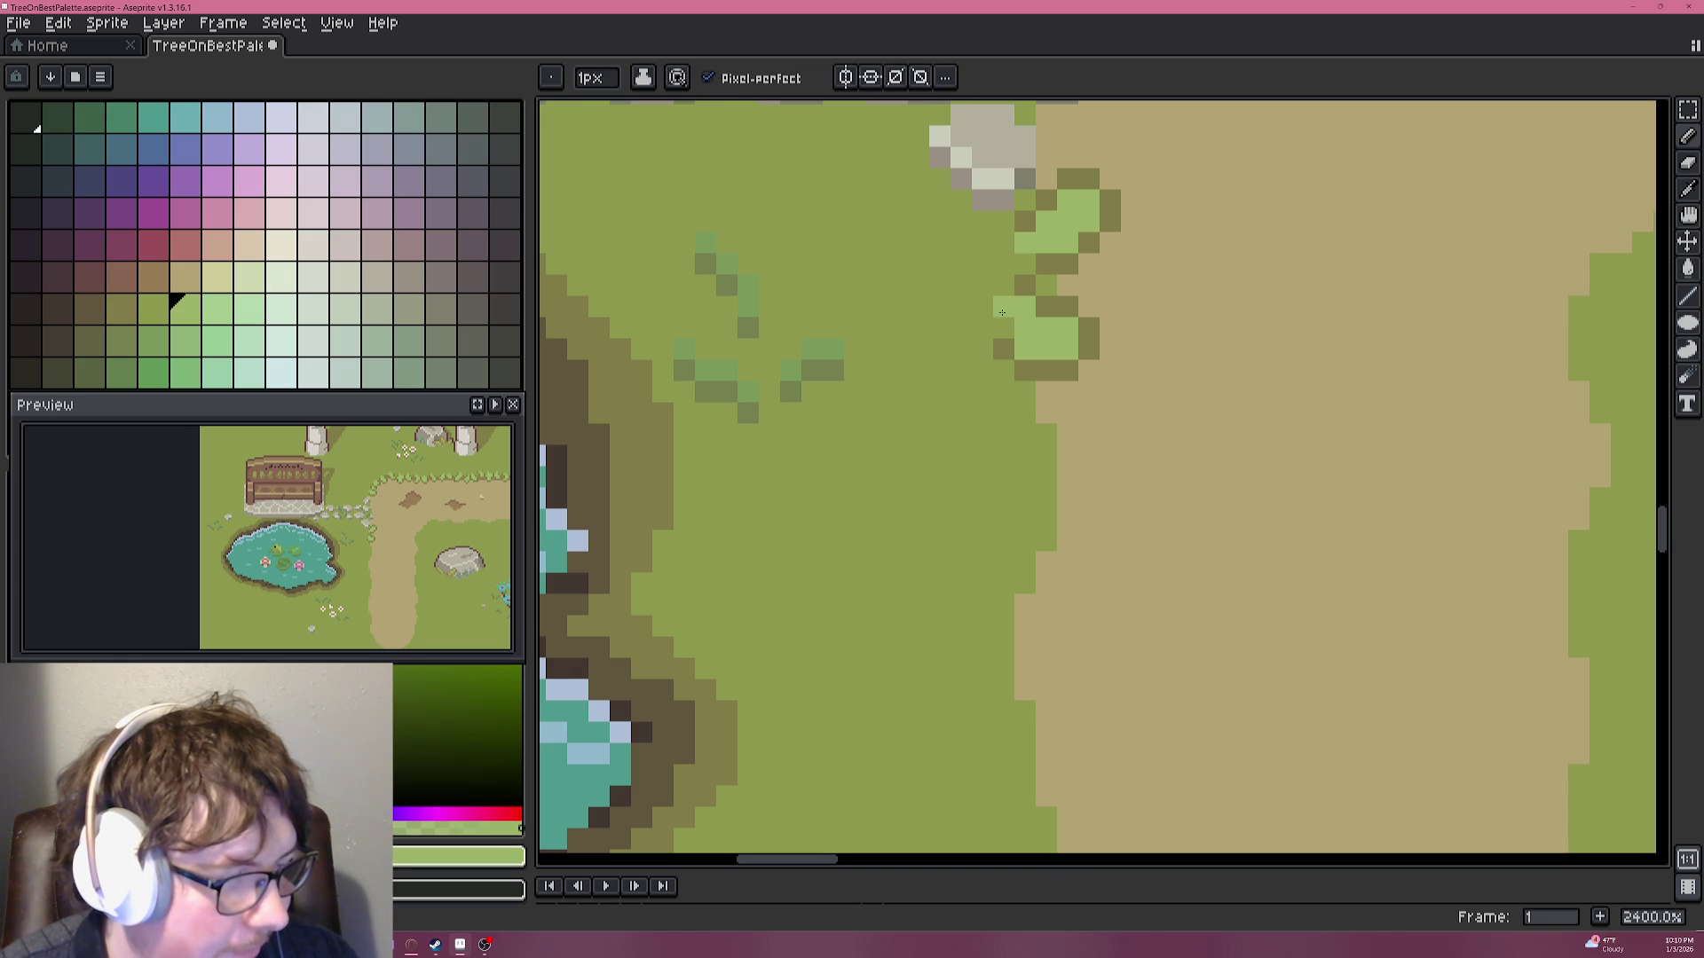
scroll(1053, 434, "down", 3)
key("ctrl+s")
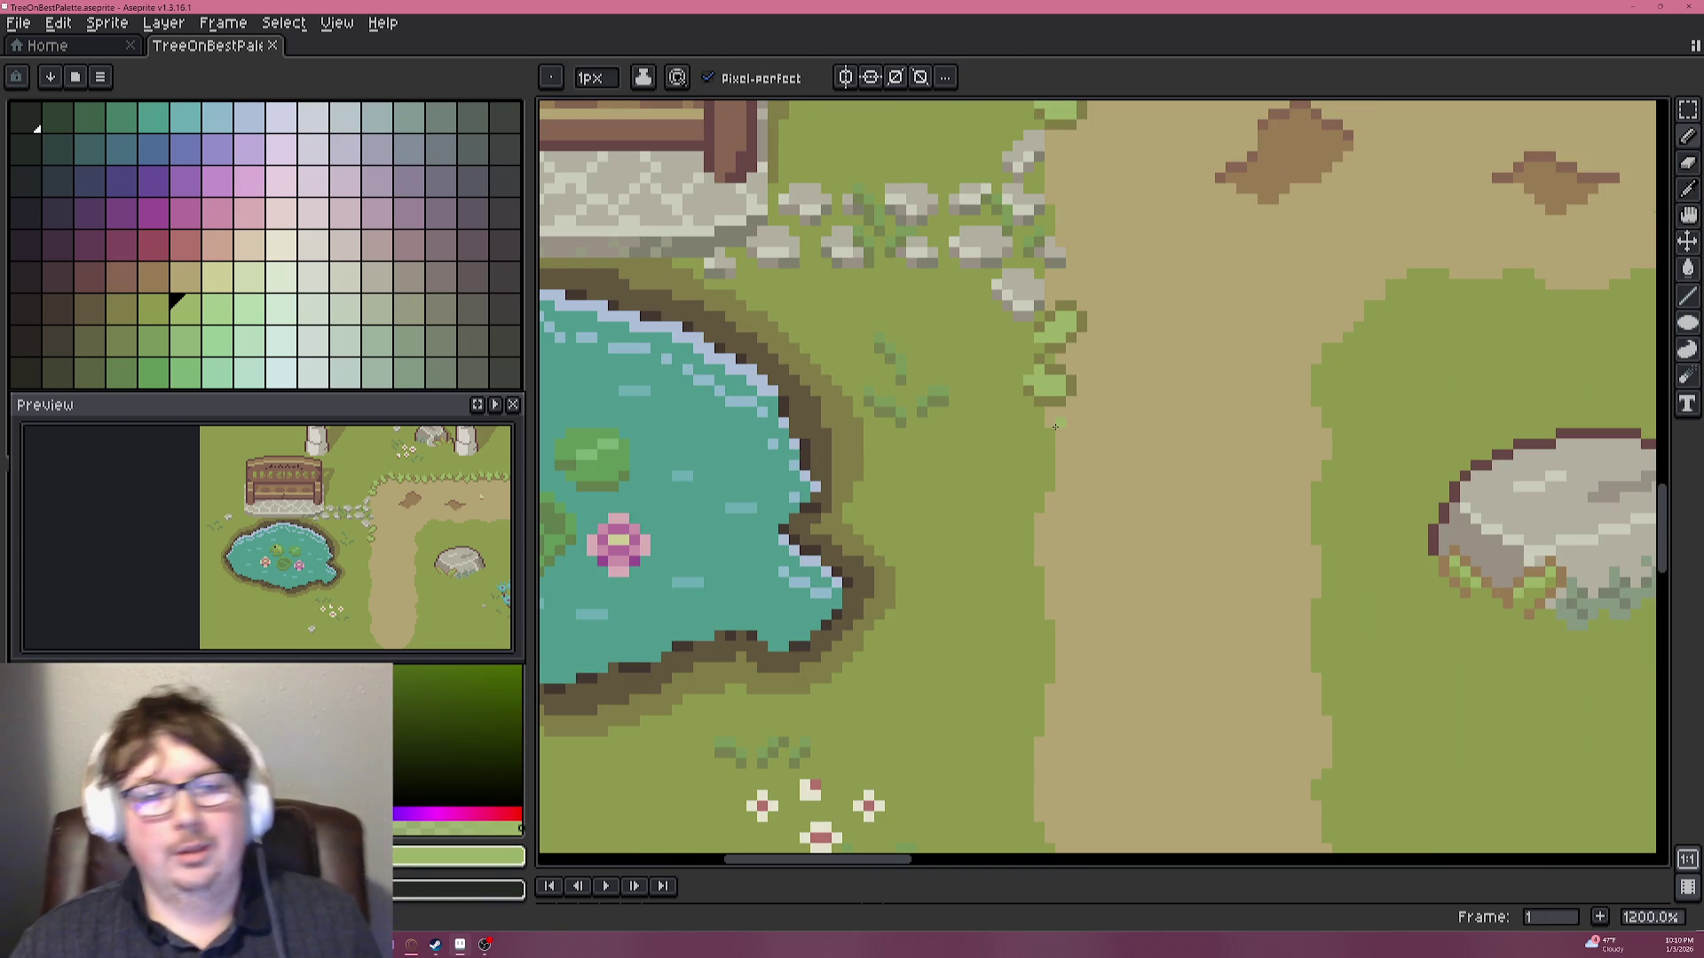